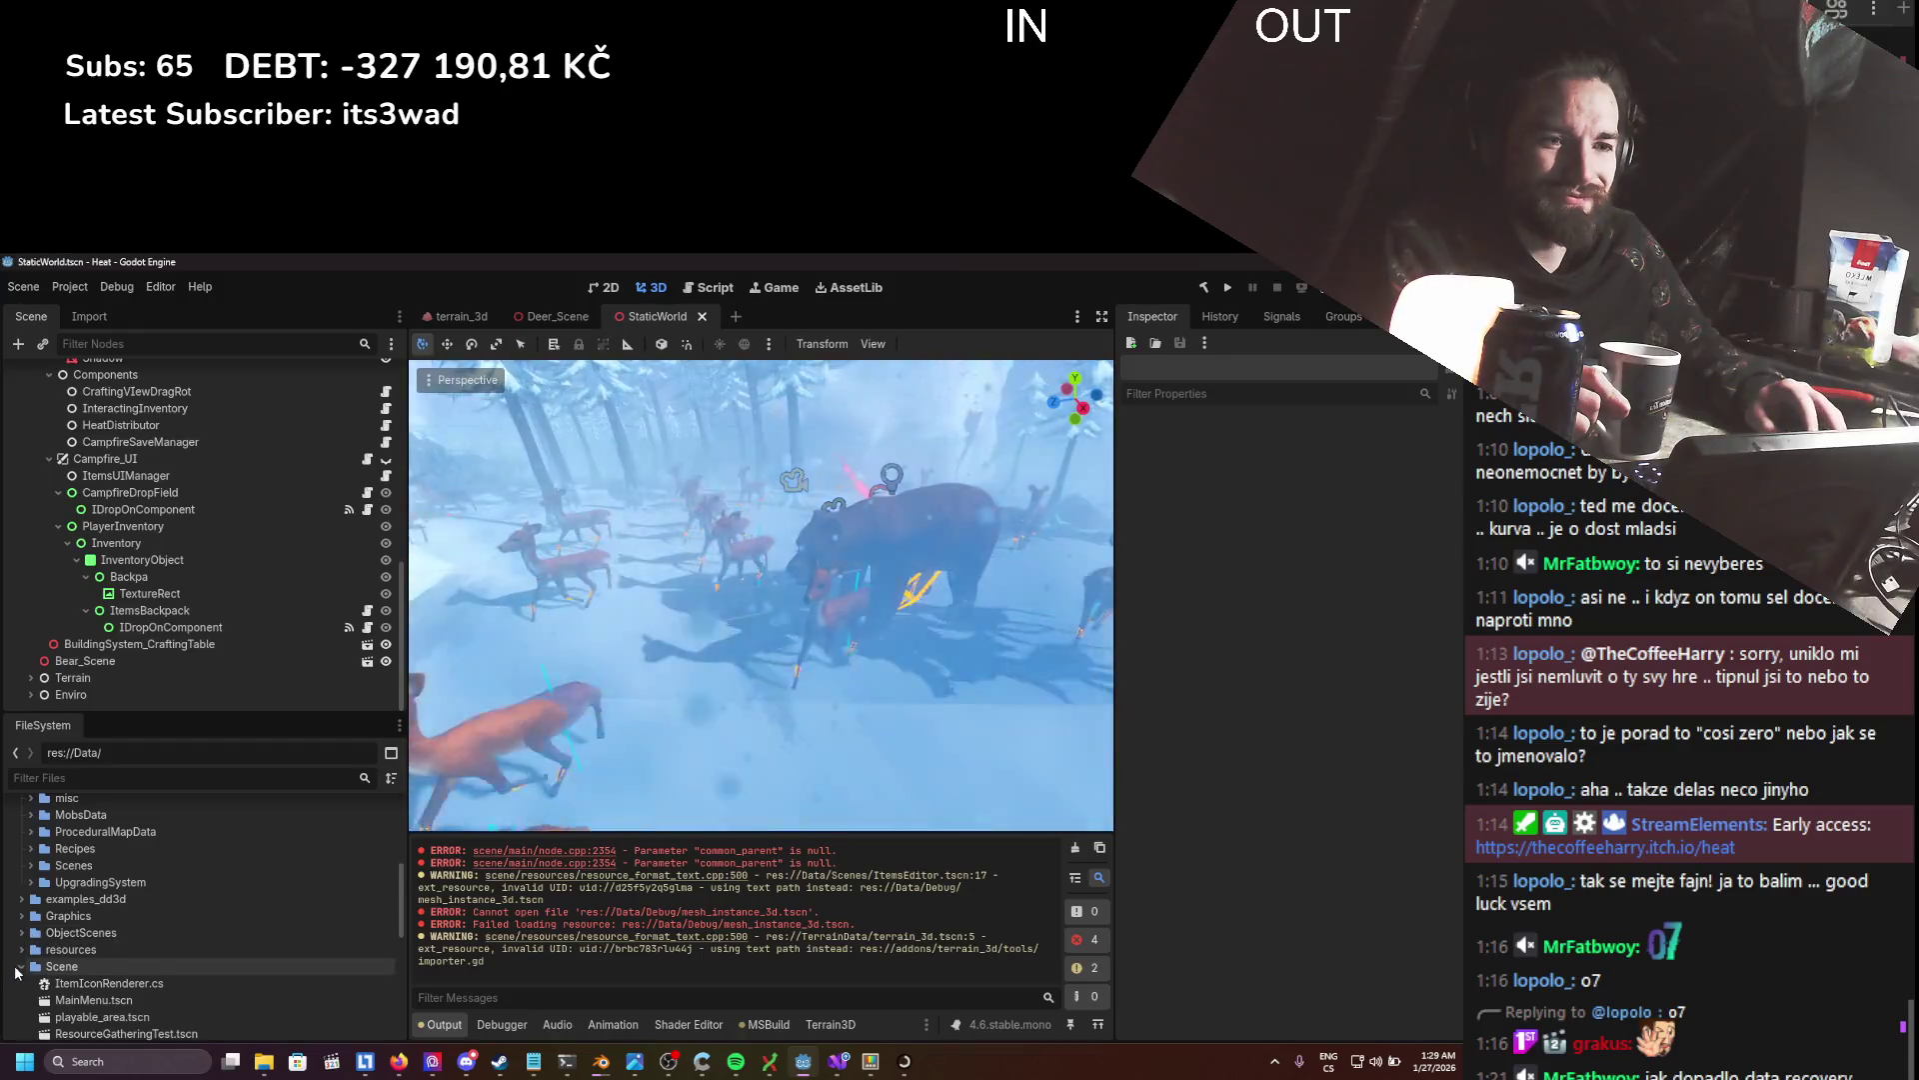
- Collapse the Scene folder in project files and highlight part of the first error message
click(22, 966)
scroll(30, 1000, down, 3)
scroll(320, 909, up, 3)
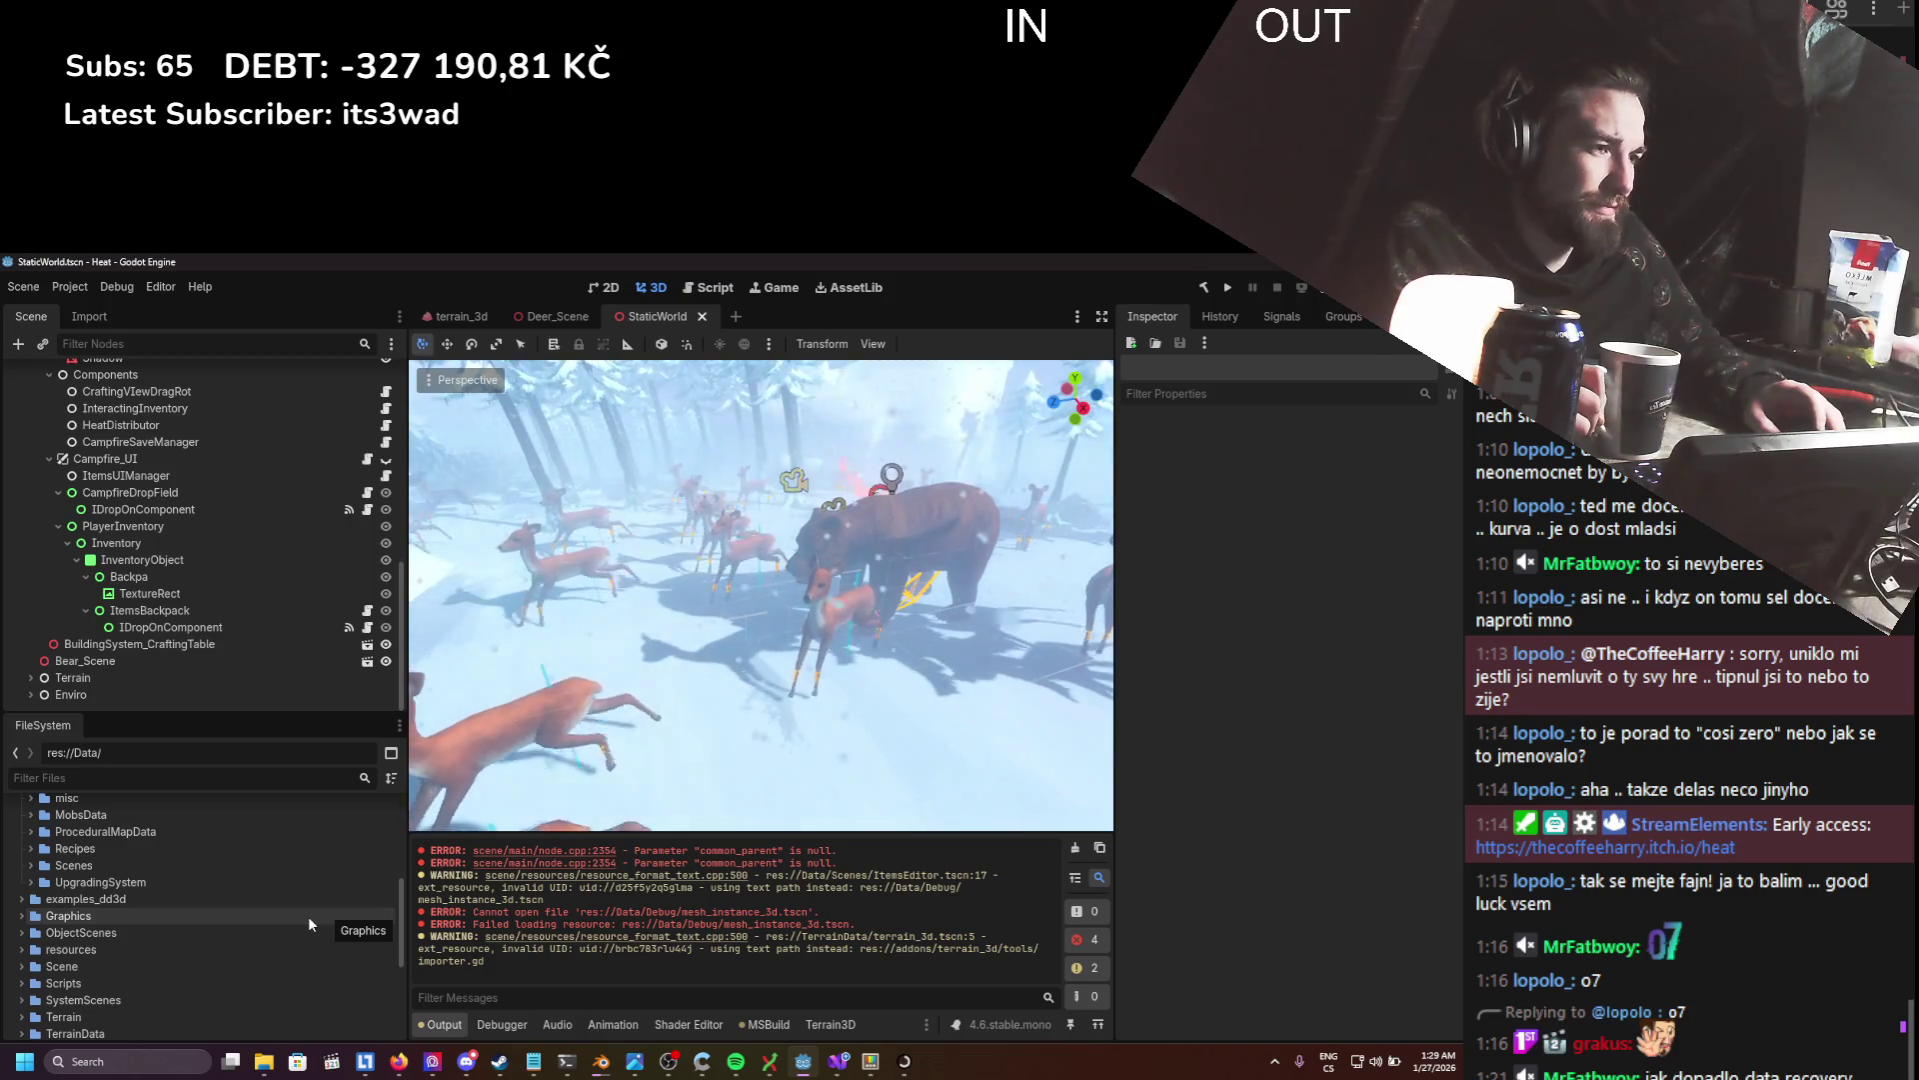
scroll(309, 925, up, 5)
scroll(308, 916, up, 1)
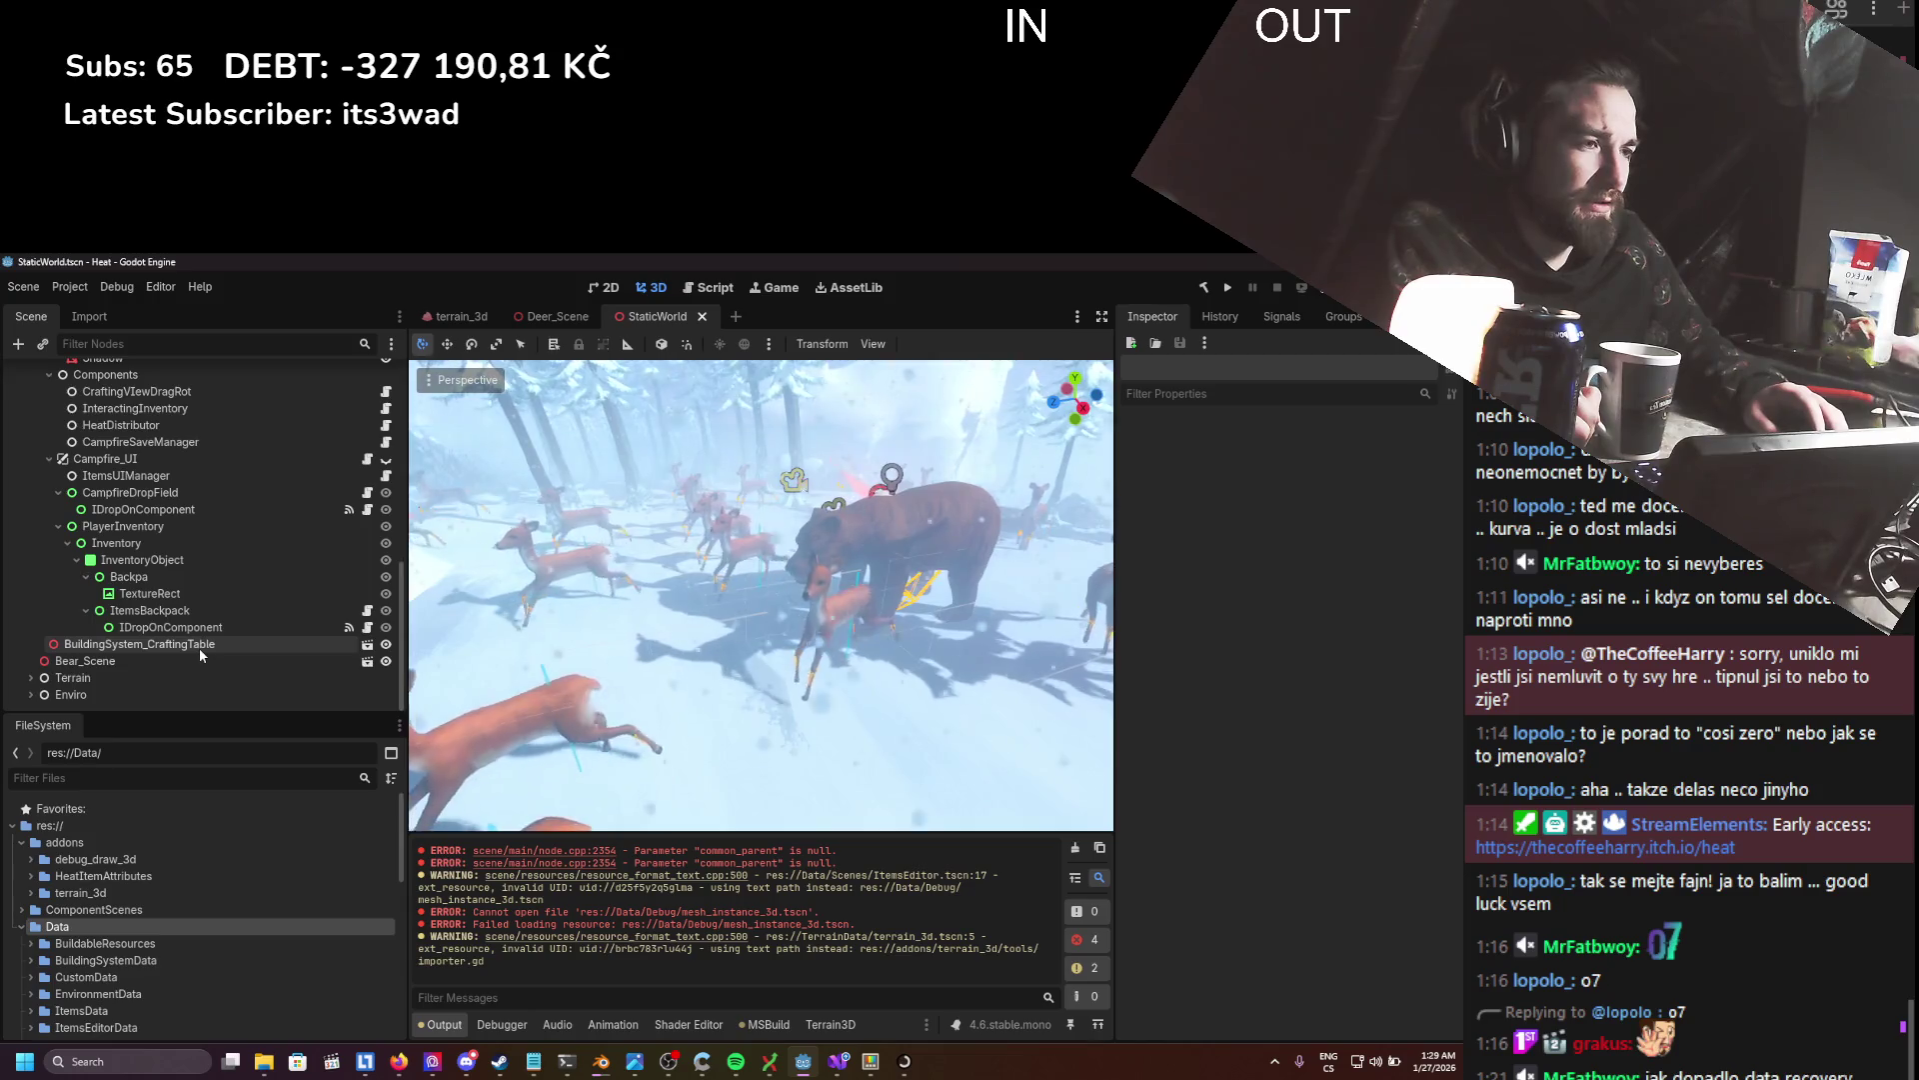
drag(634, 851, 838, 864)
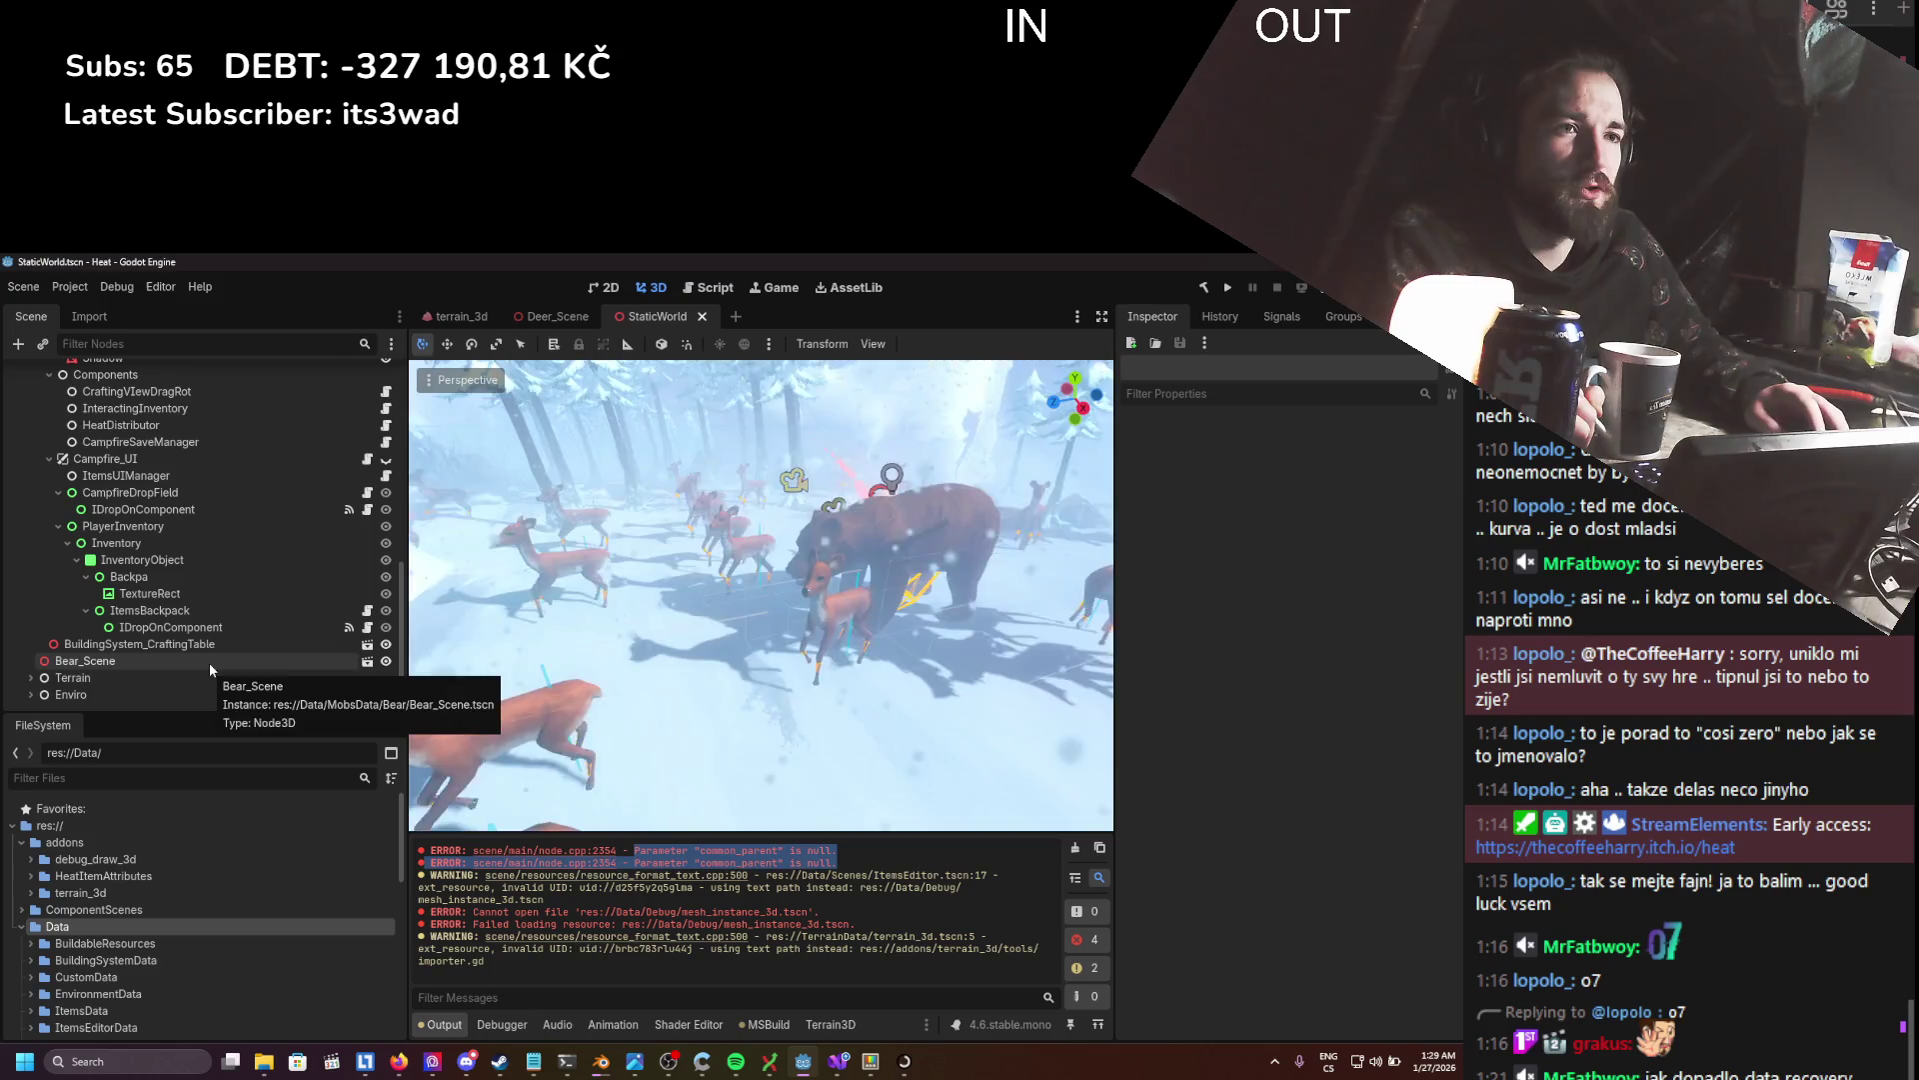
- Frame BuildingSystem_CraftingTable in the 3D view and select the campfire's SphereShape3D CollisionShape3D
click(208, 661)
click(200, 646)
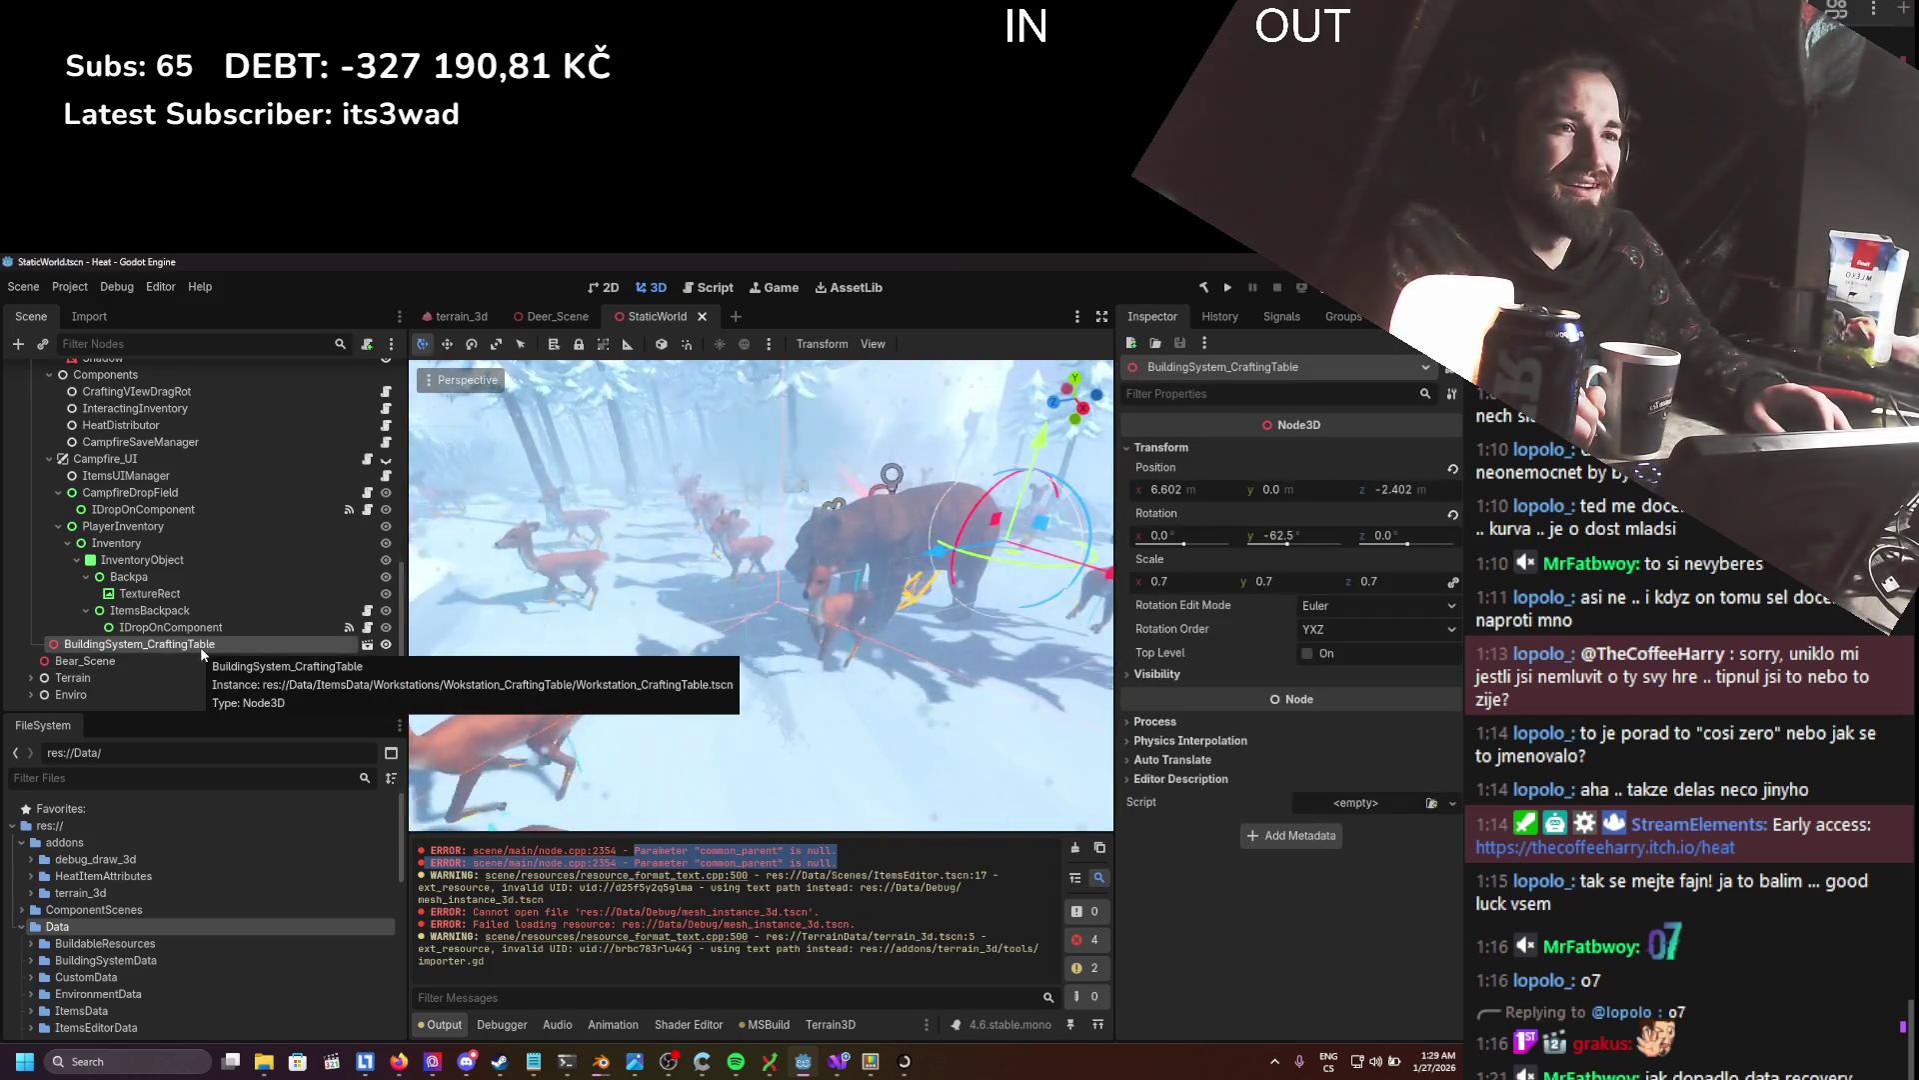
double_click(201, 645)
drag(767, 581, 547, 578)
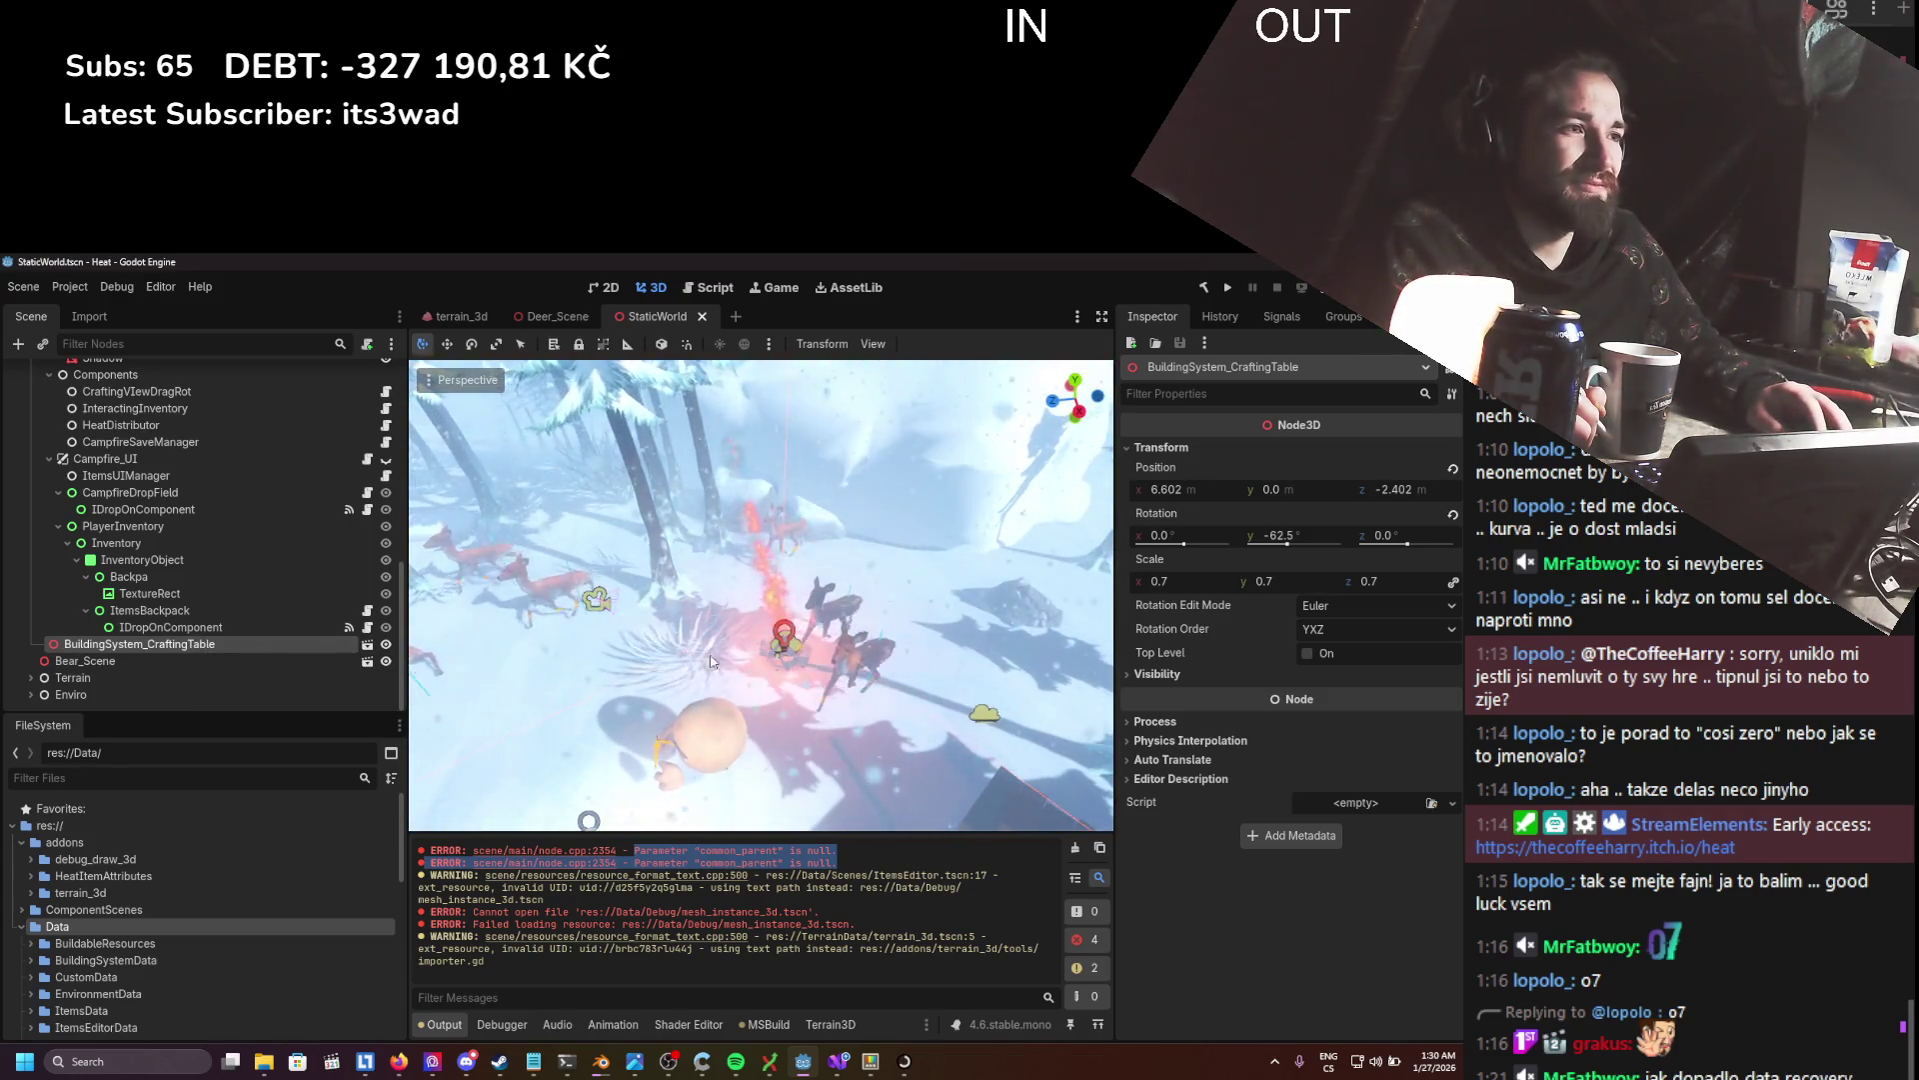
click(785, 655)
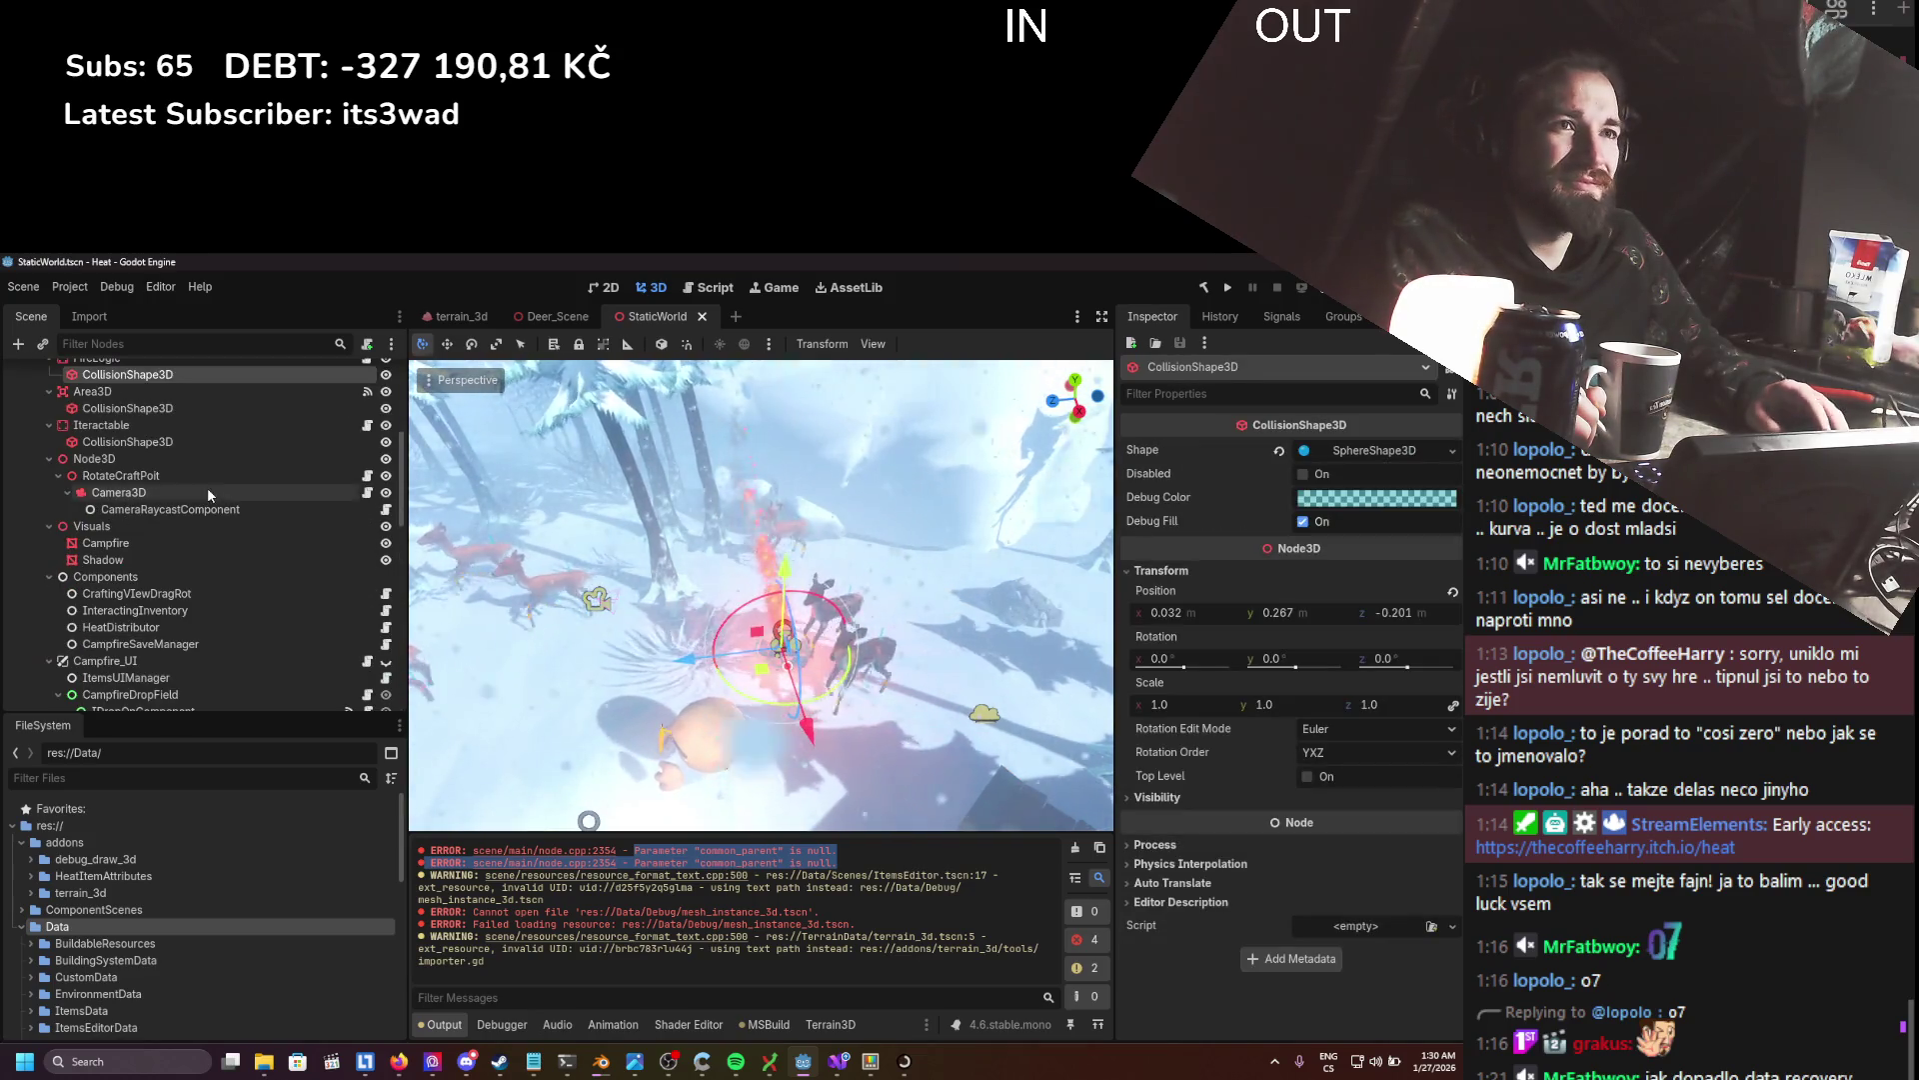
scroll(207, 487, up, 5)
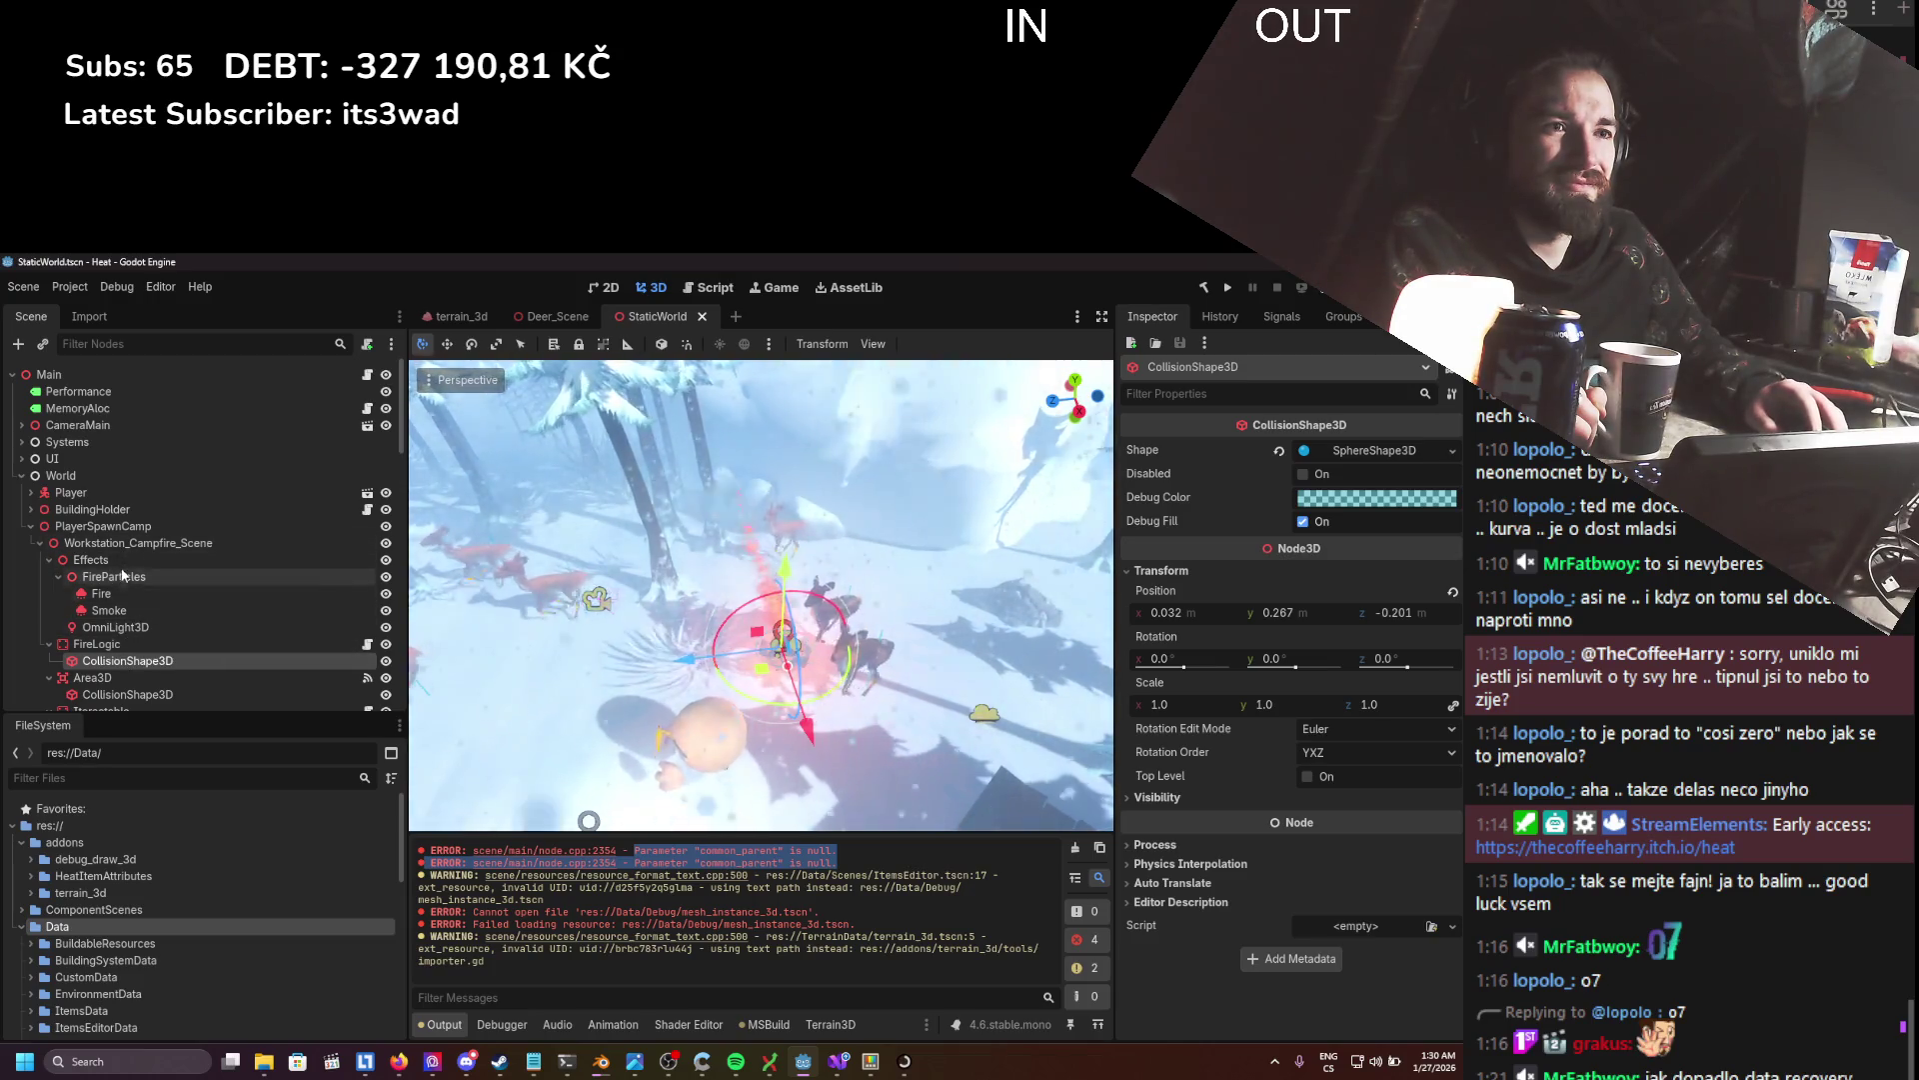
- Hide Workstation_Campfire_Scene, move it downward, and save the StaticWorld scene
click(72, 545)
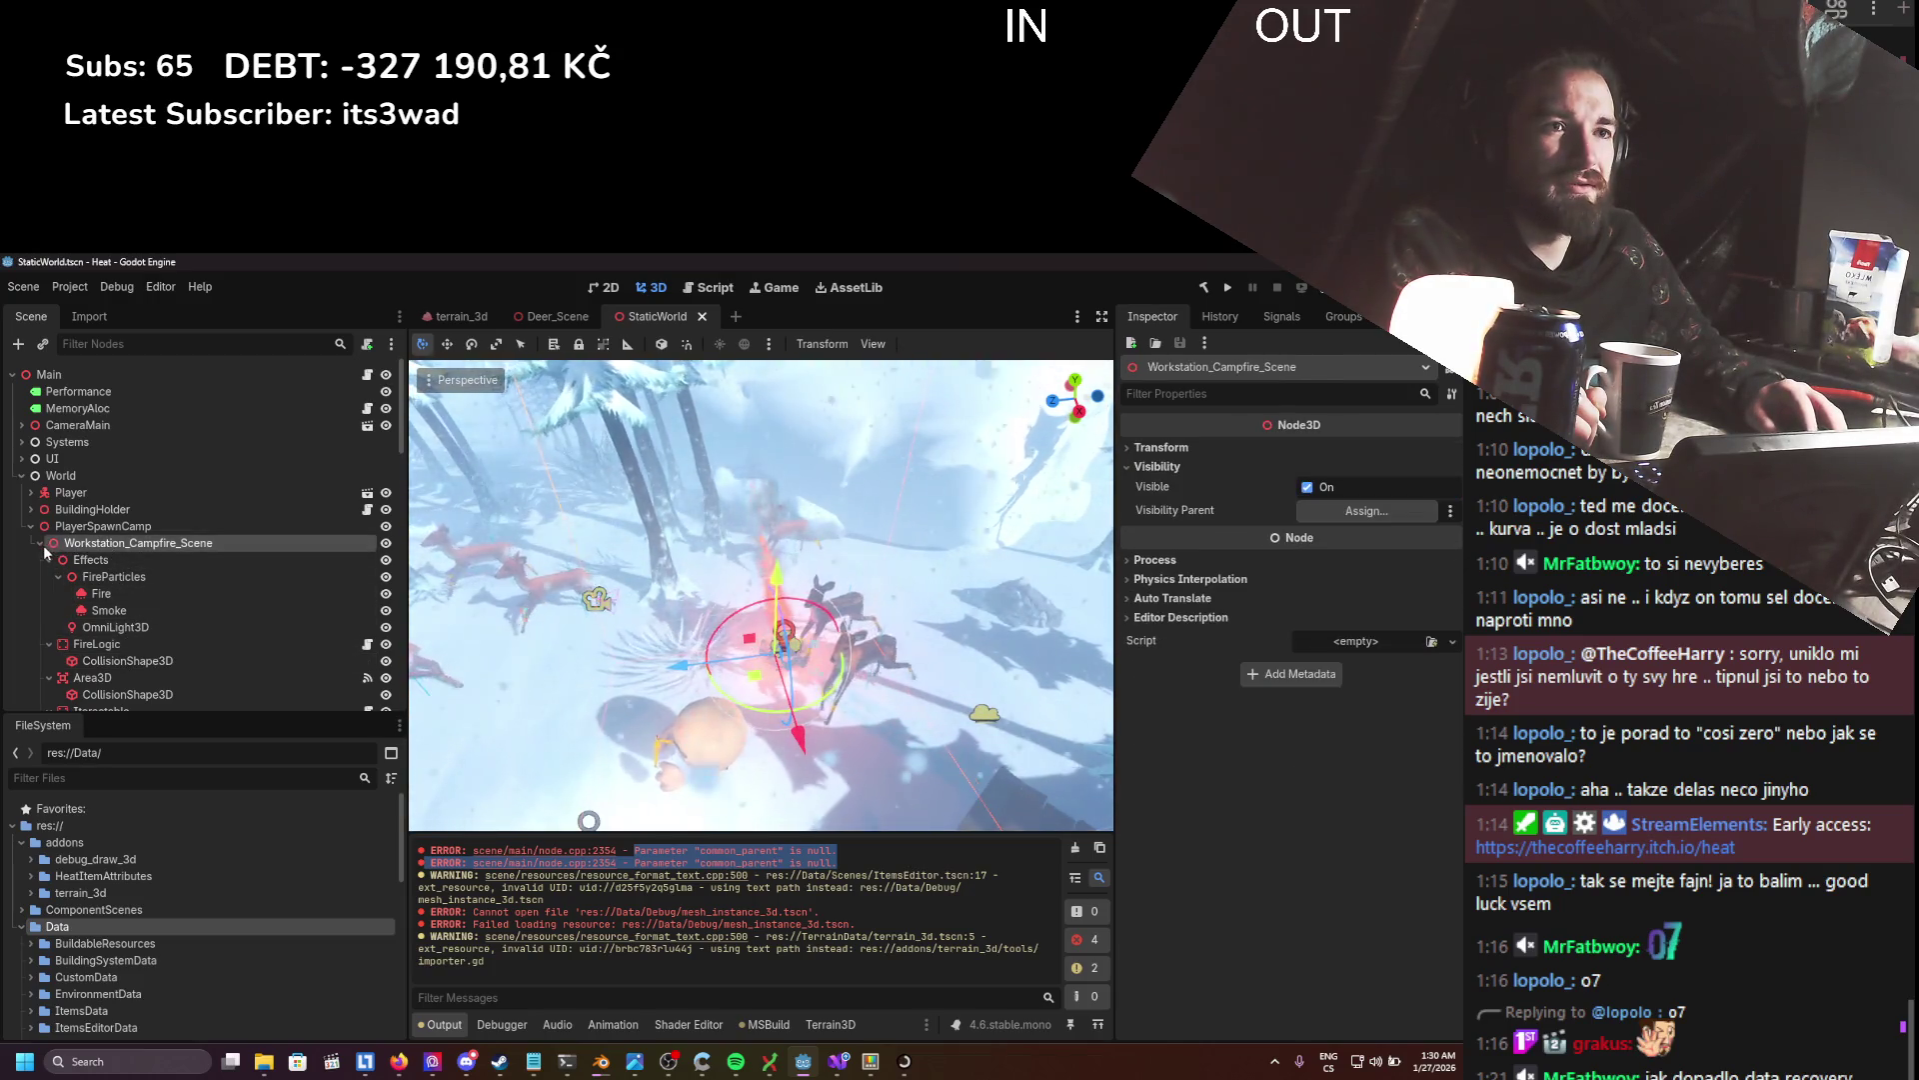
click(40, 543)
click(386, 542)
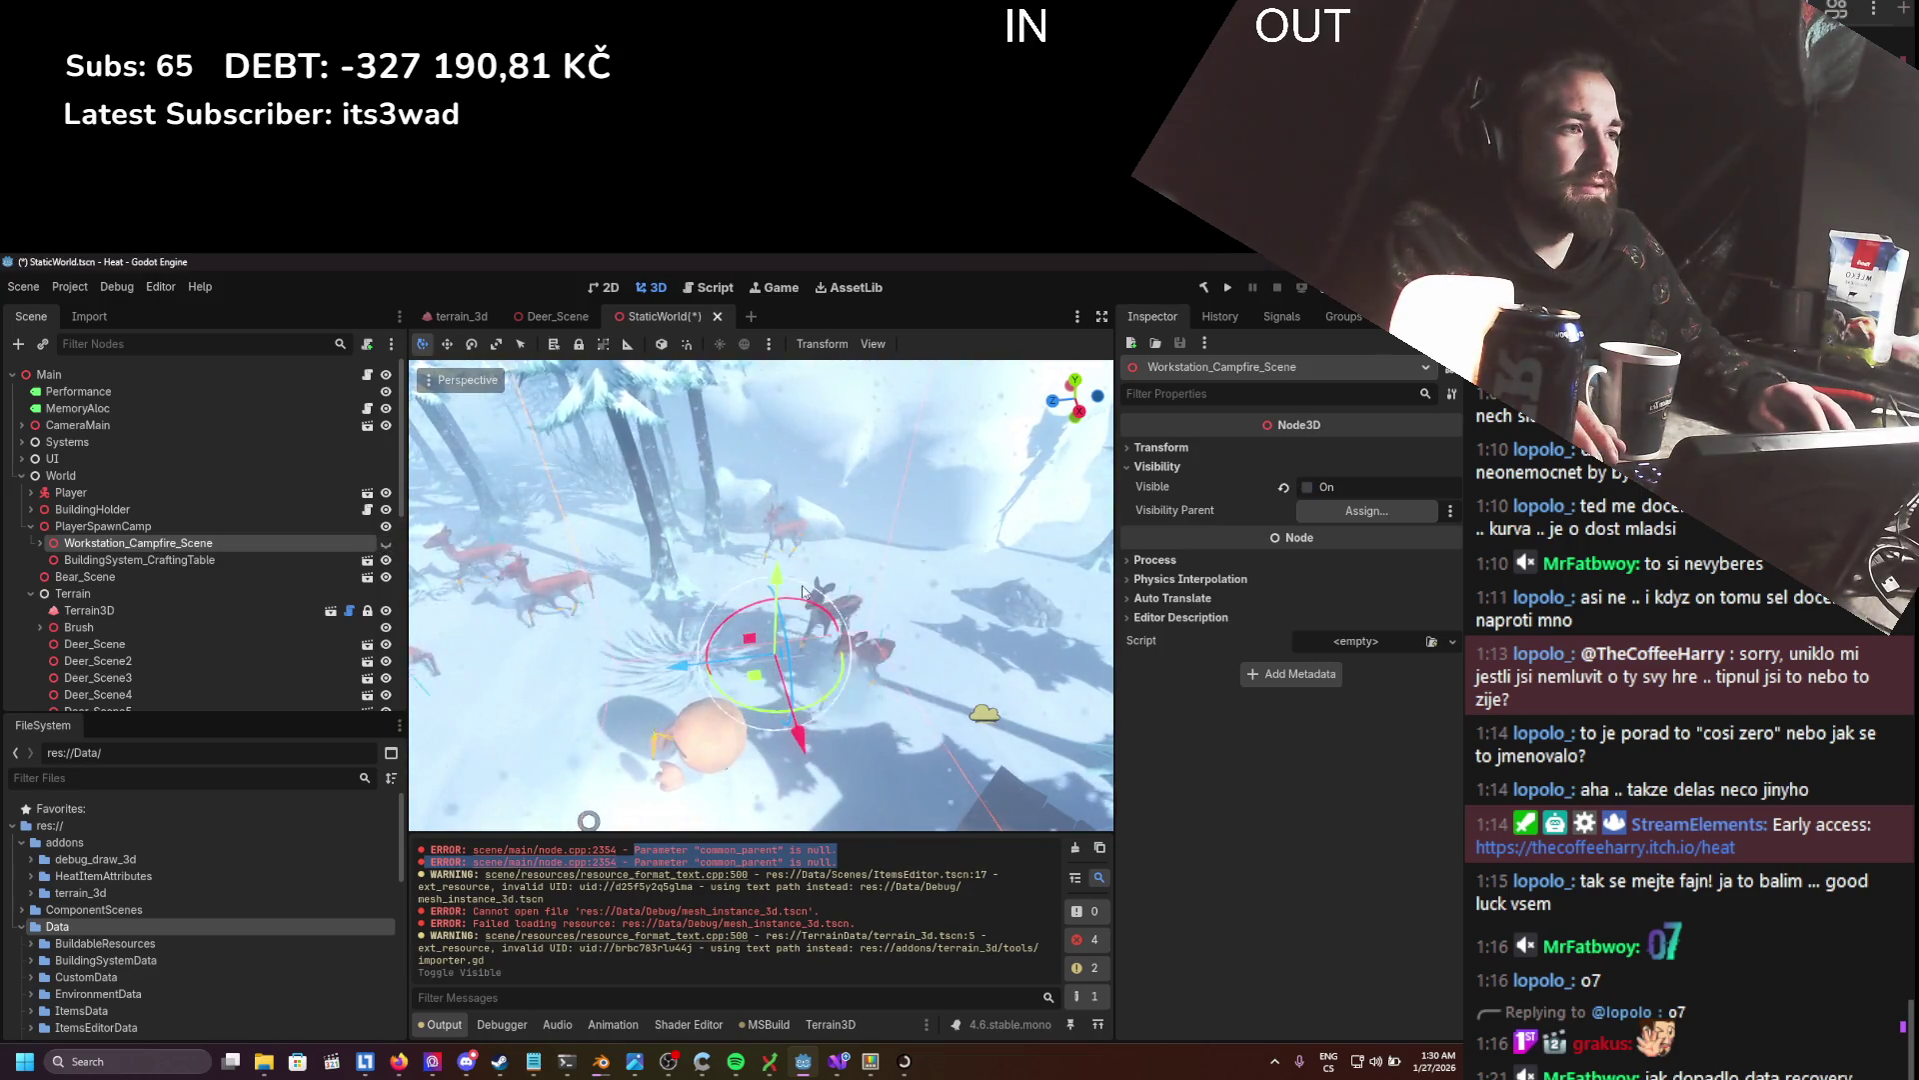
drag(778, 573, 778, 716)
key(ctrl+s)
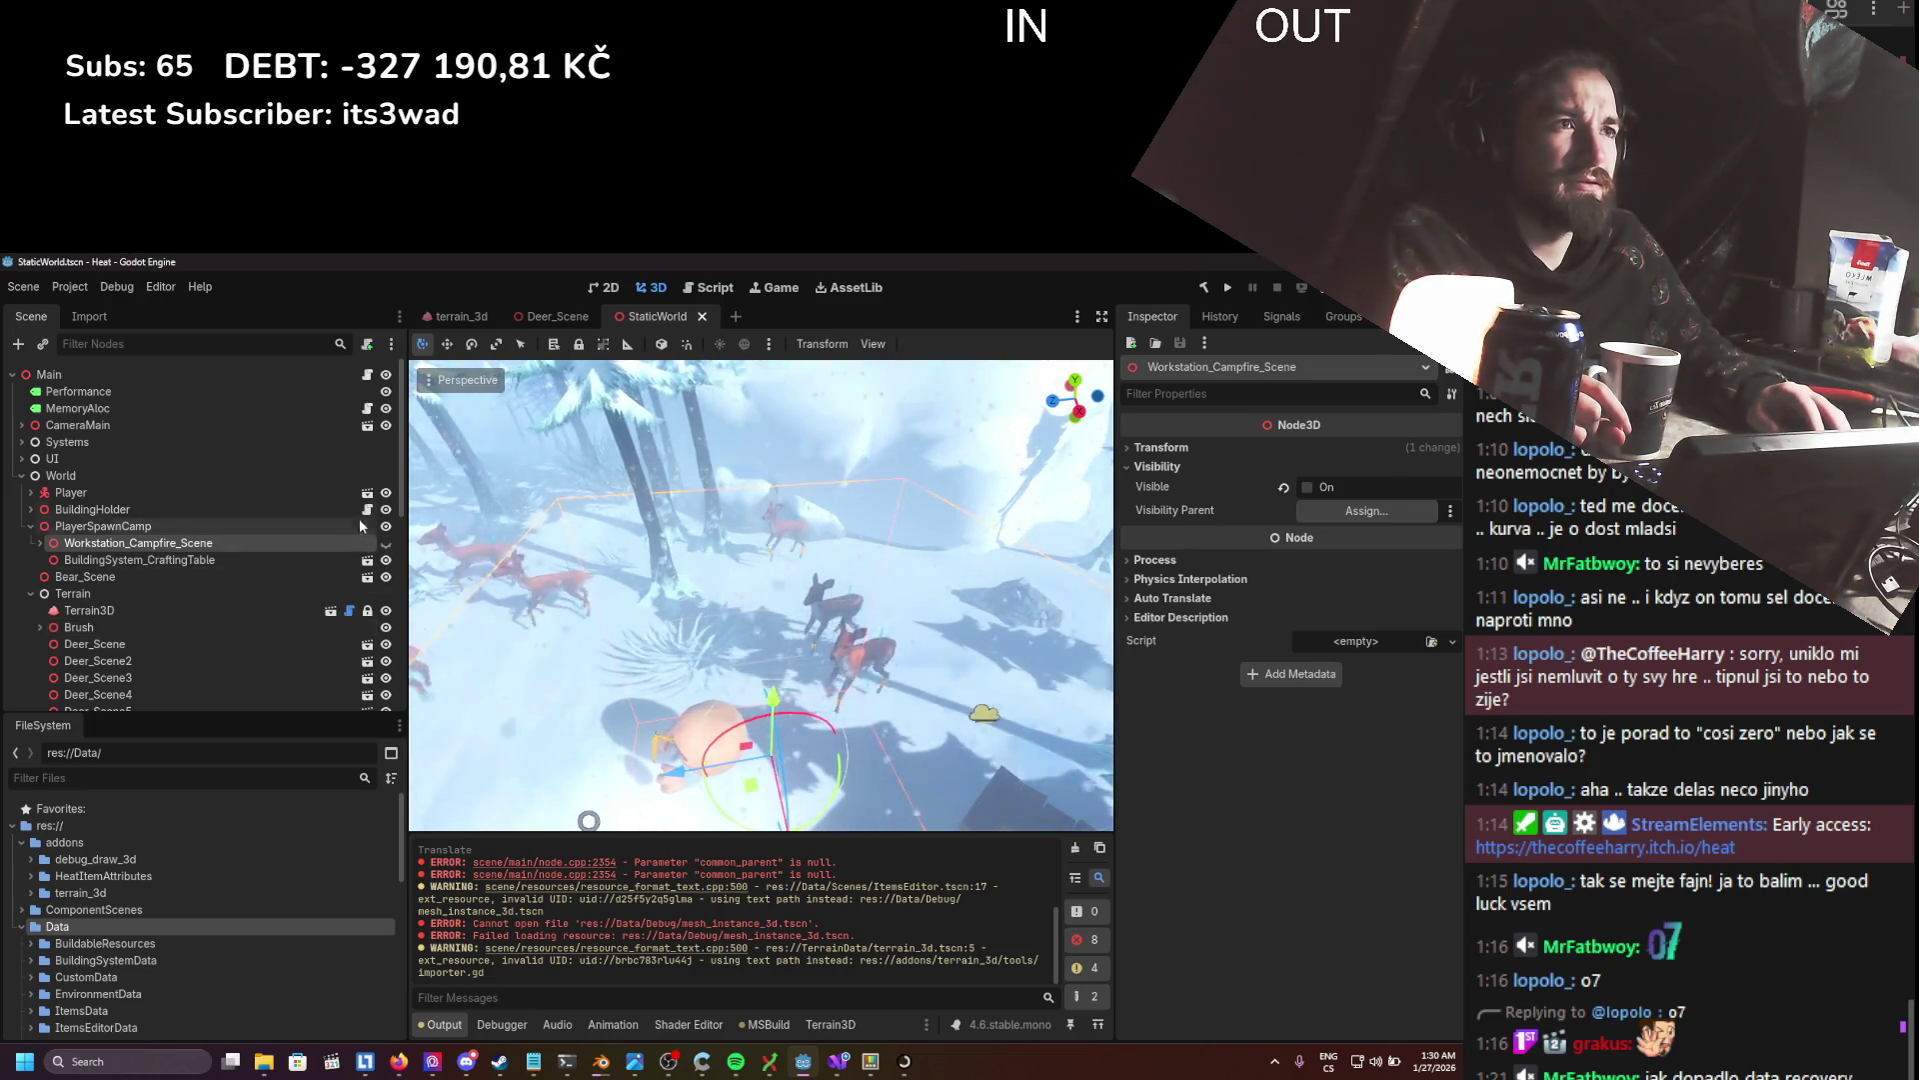
- Review the Output warnings, including the mesh_instance_3d.tscn path
click(392, 344)
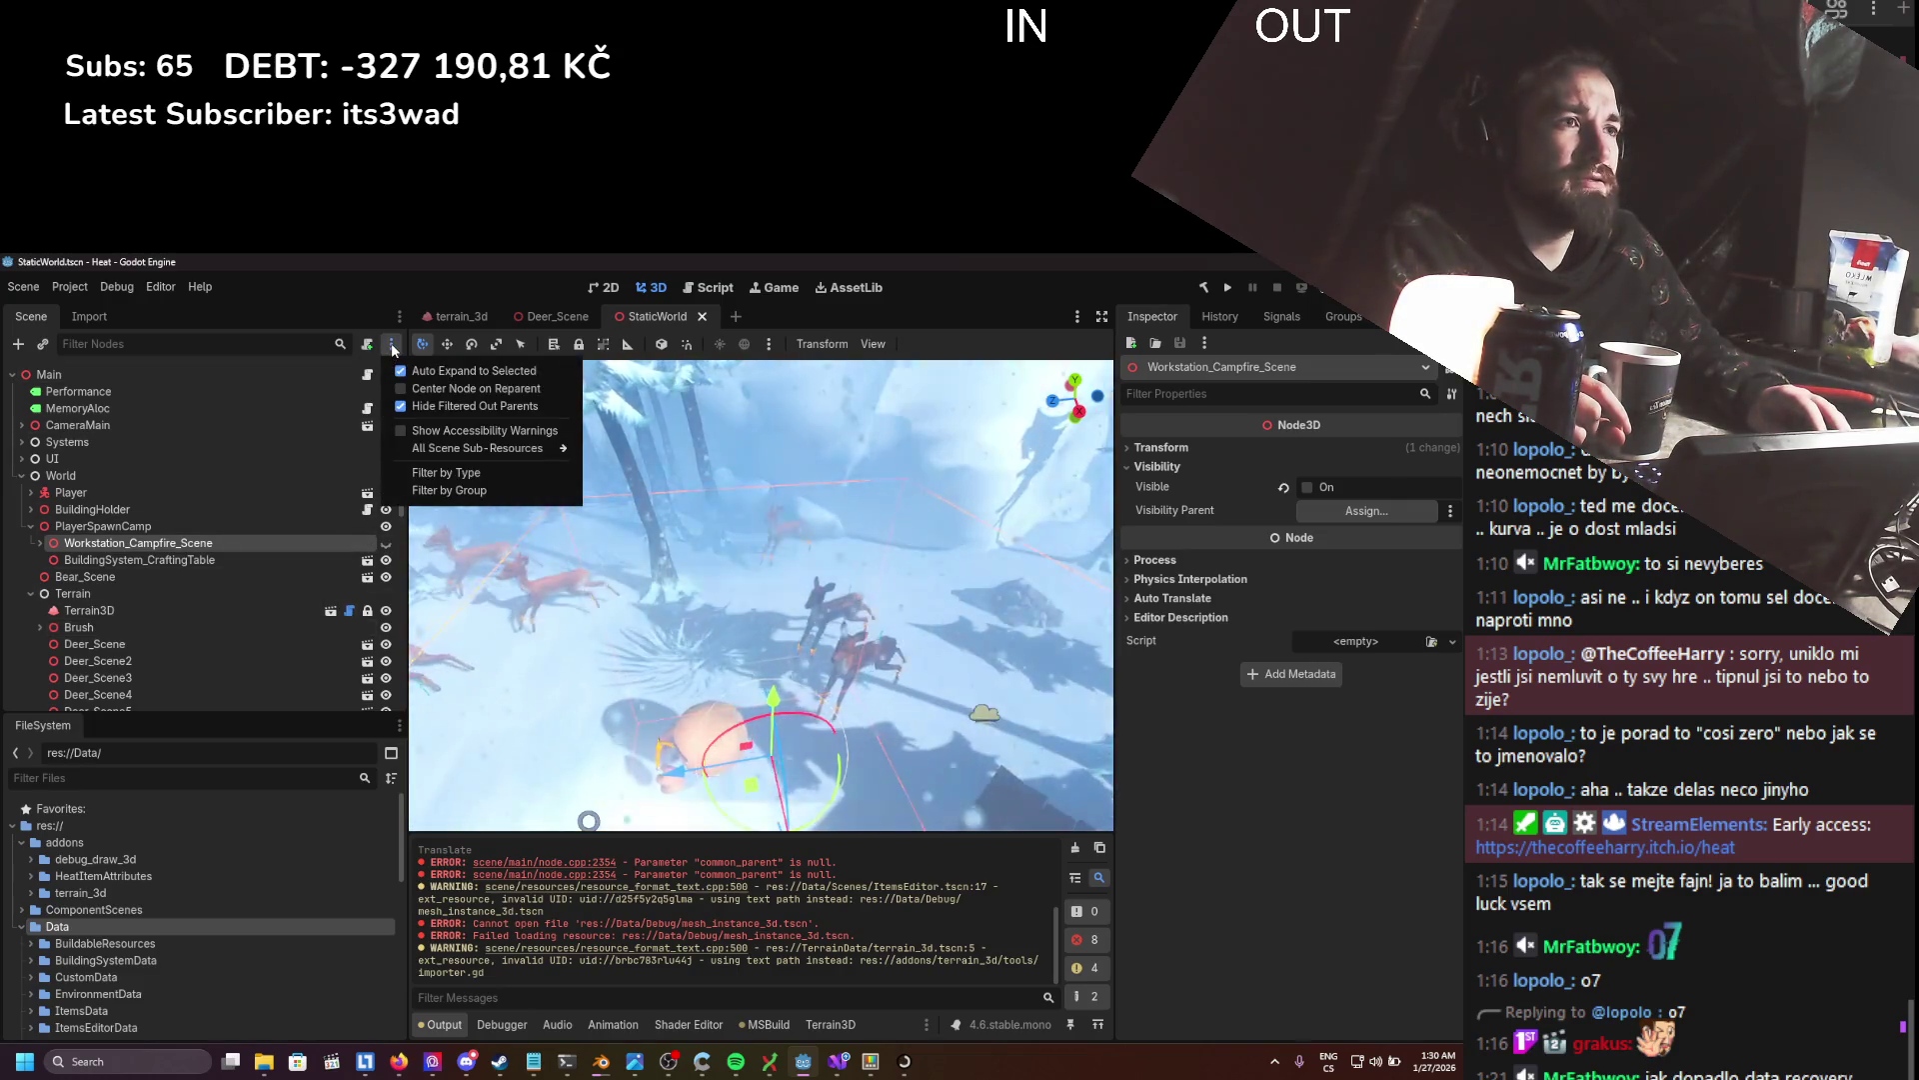
click(86, 543)
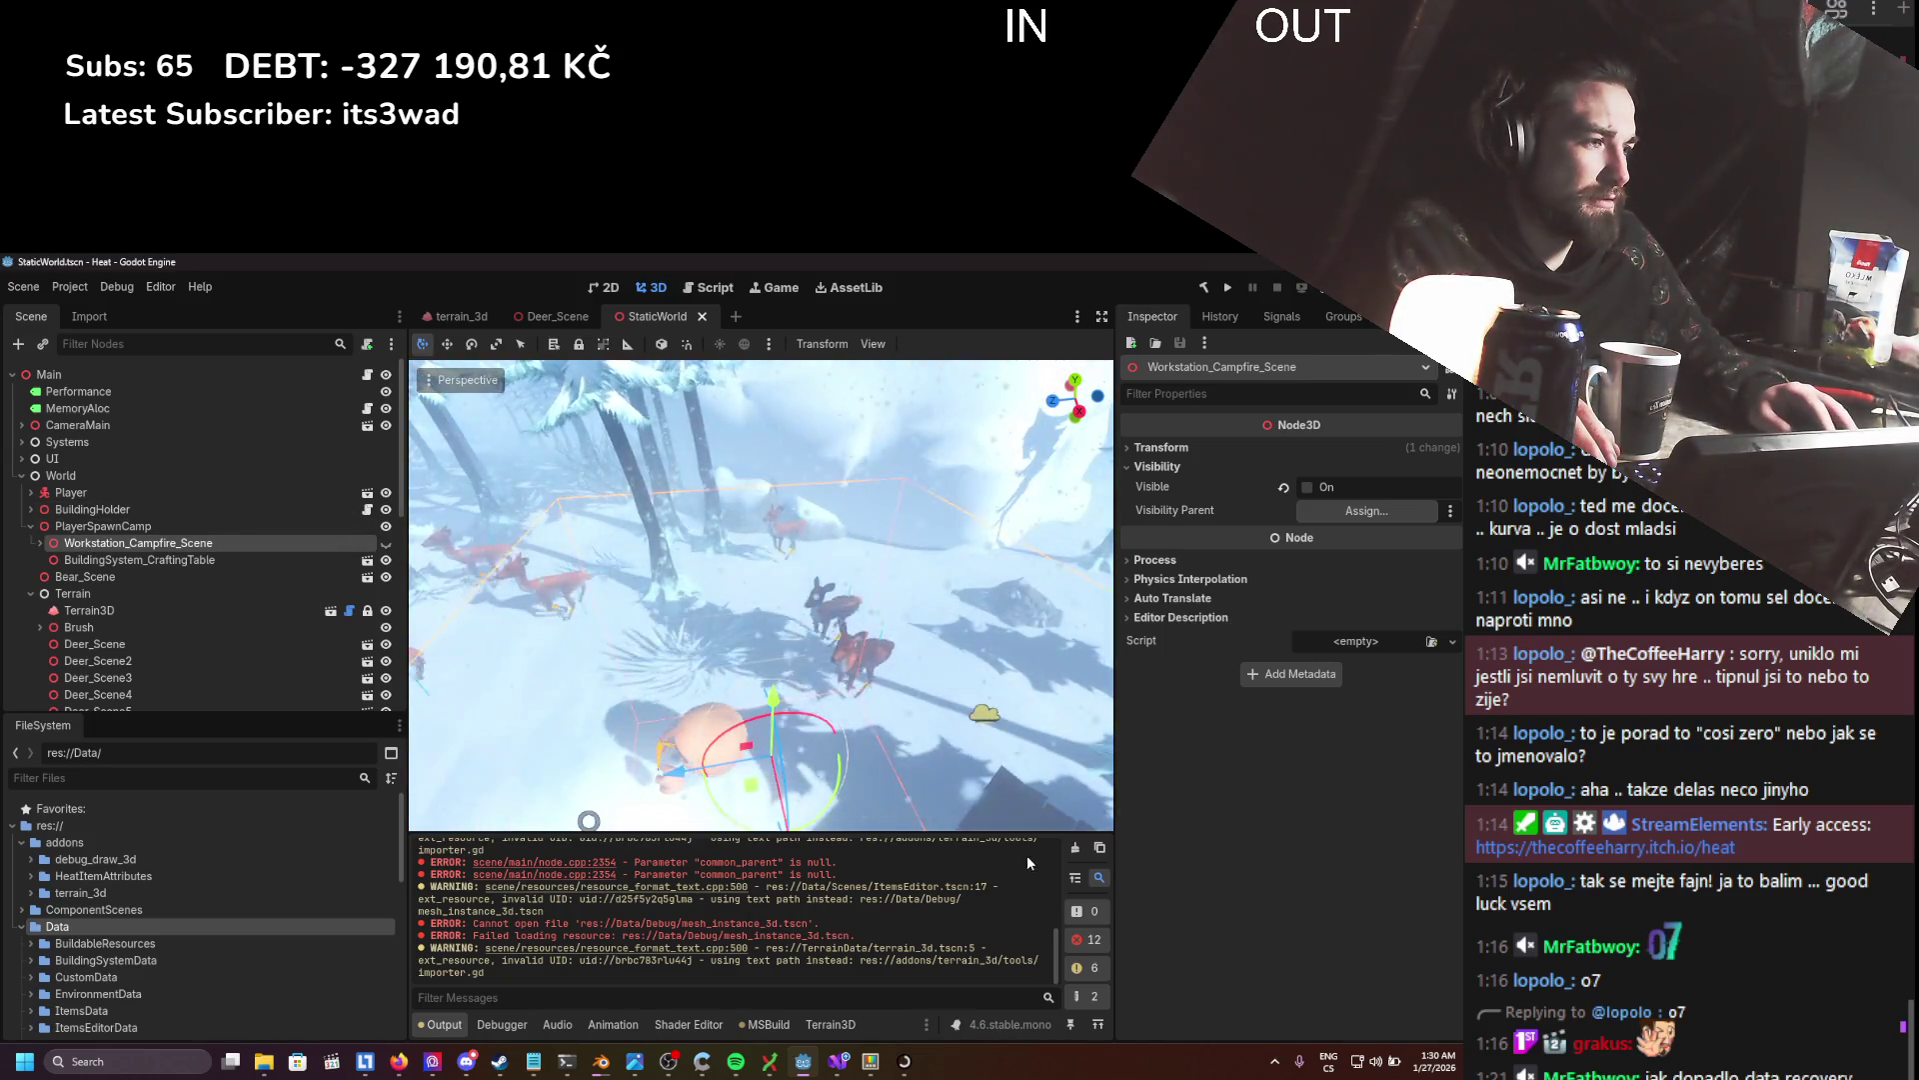
drag(958, 899, 754, 874)
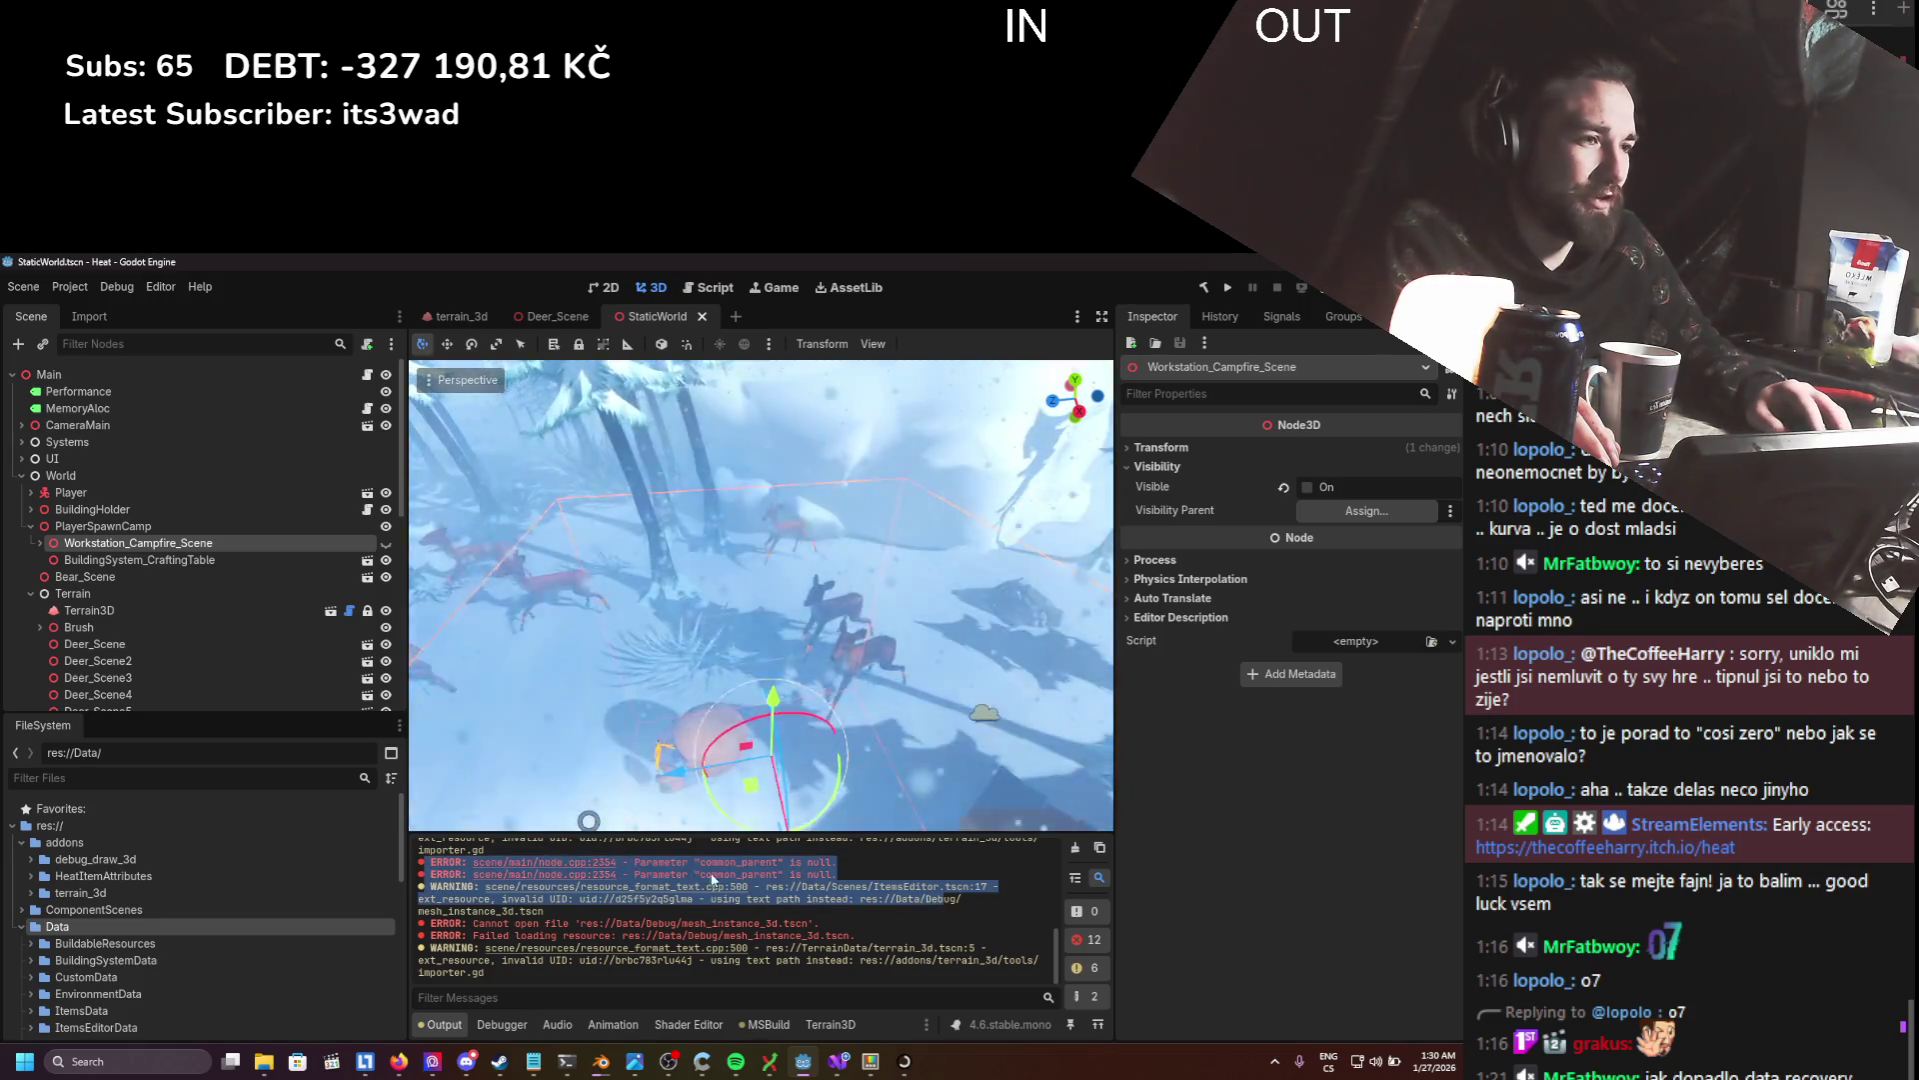
click(822, 902)
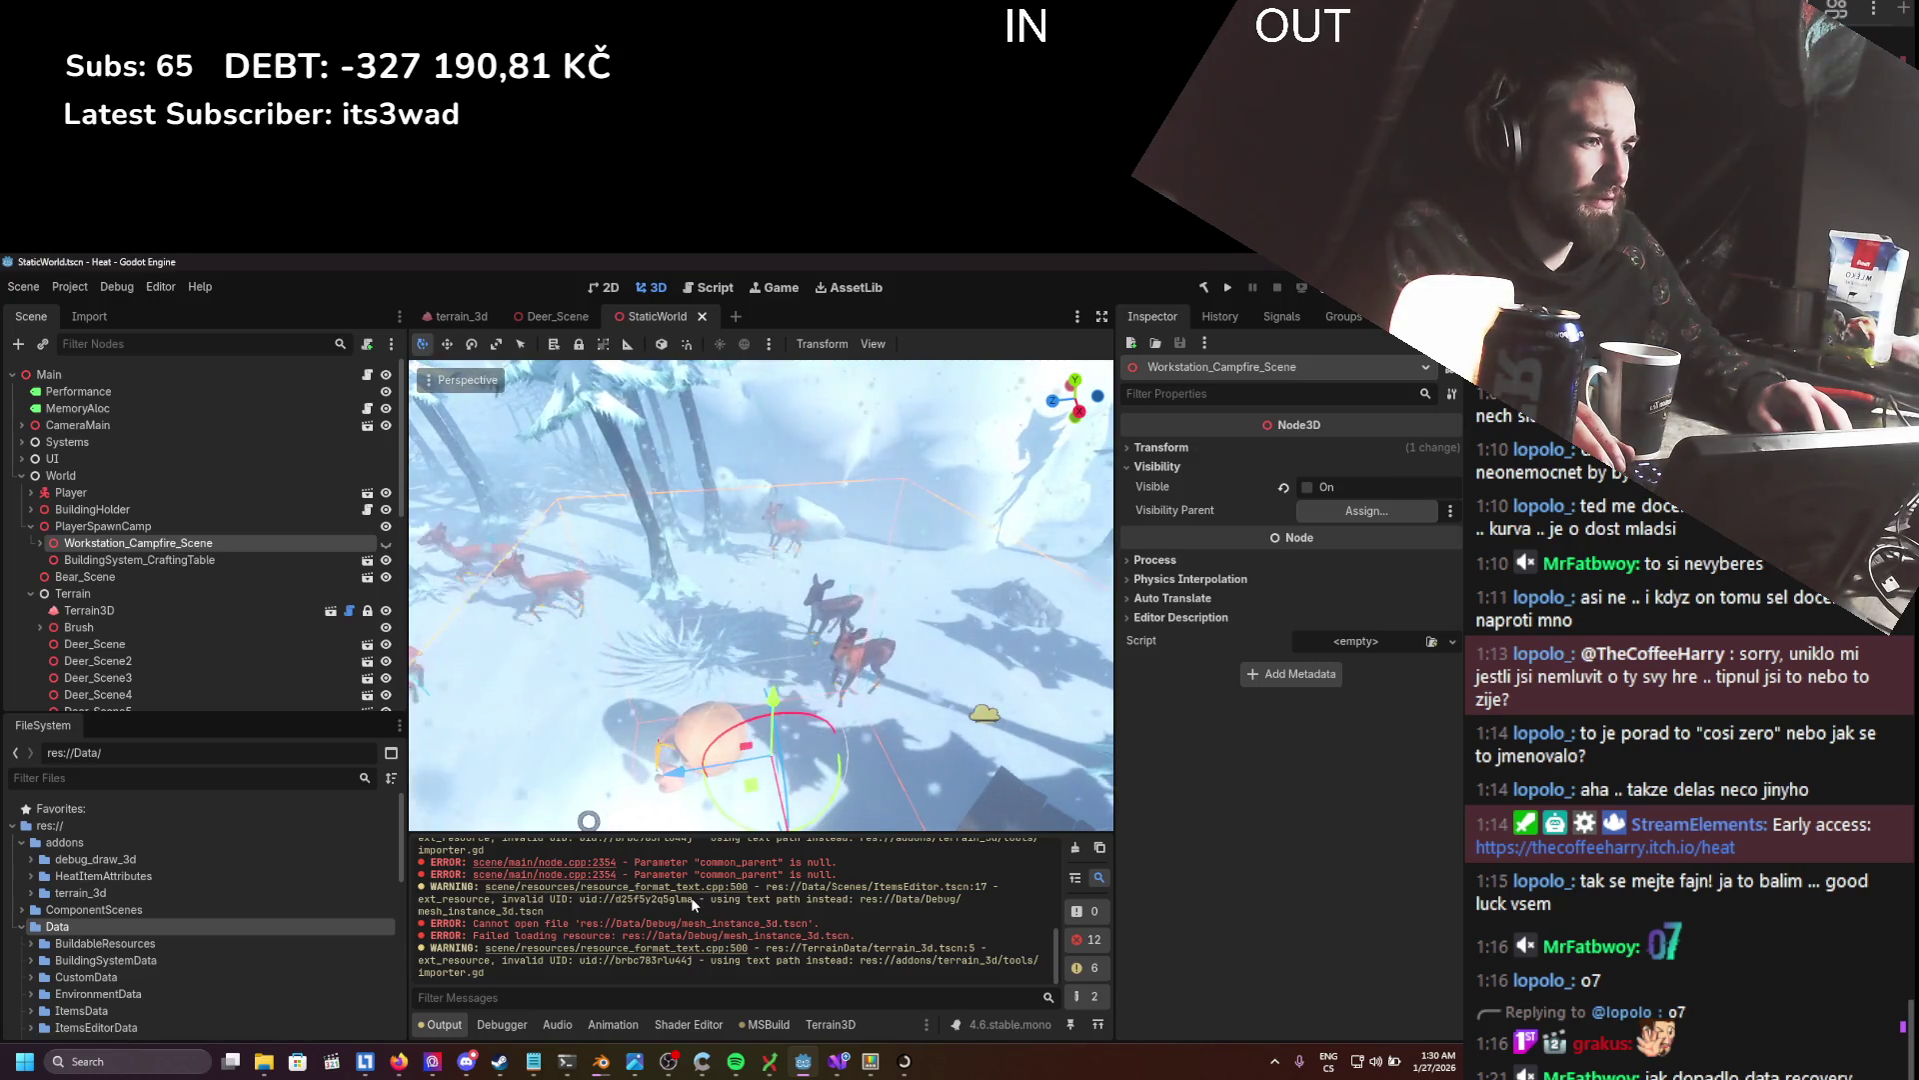
drag(715, 898, 930, 903)
click(930, 904)
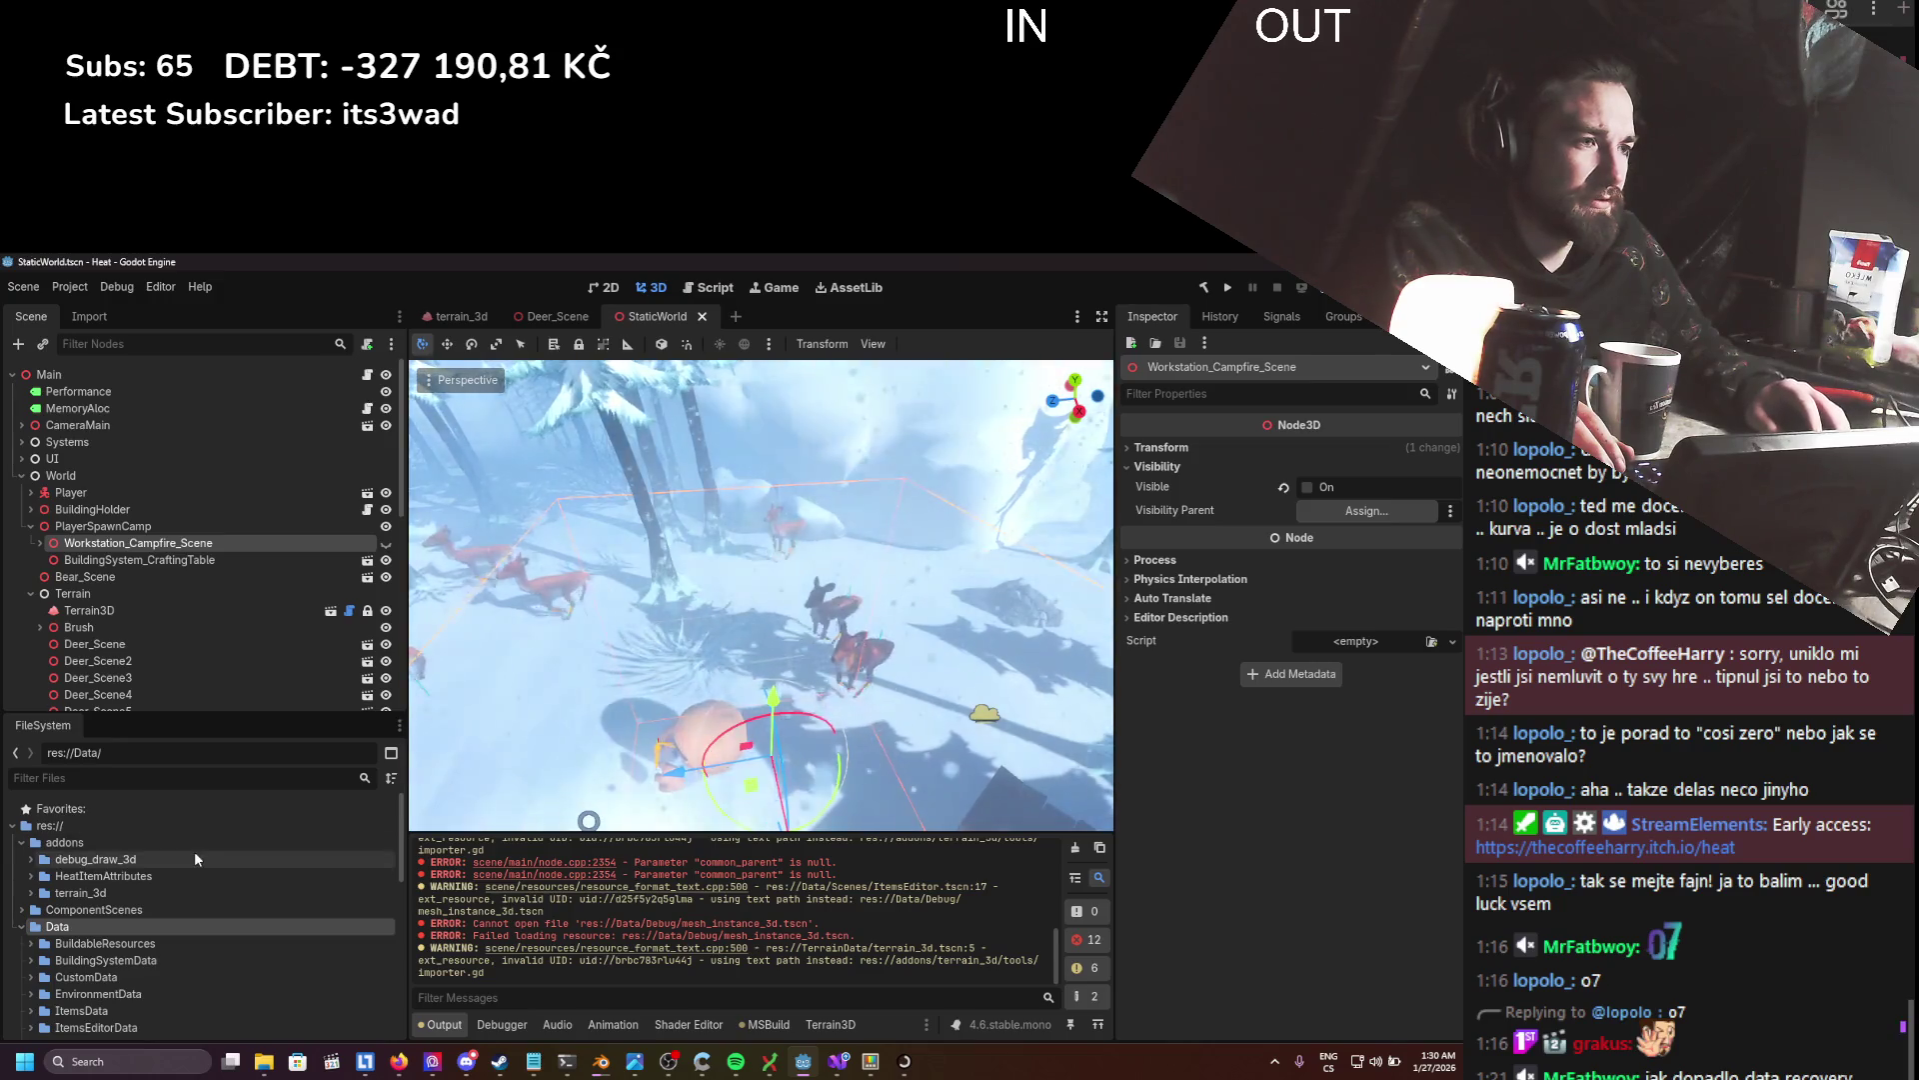
- Collapse addons and the root, expand Data, and delete the examples_dd3d folder with confirmation
click(20, 842)
click(13, 825)
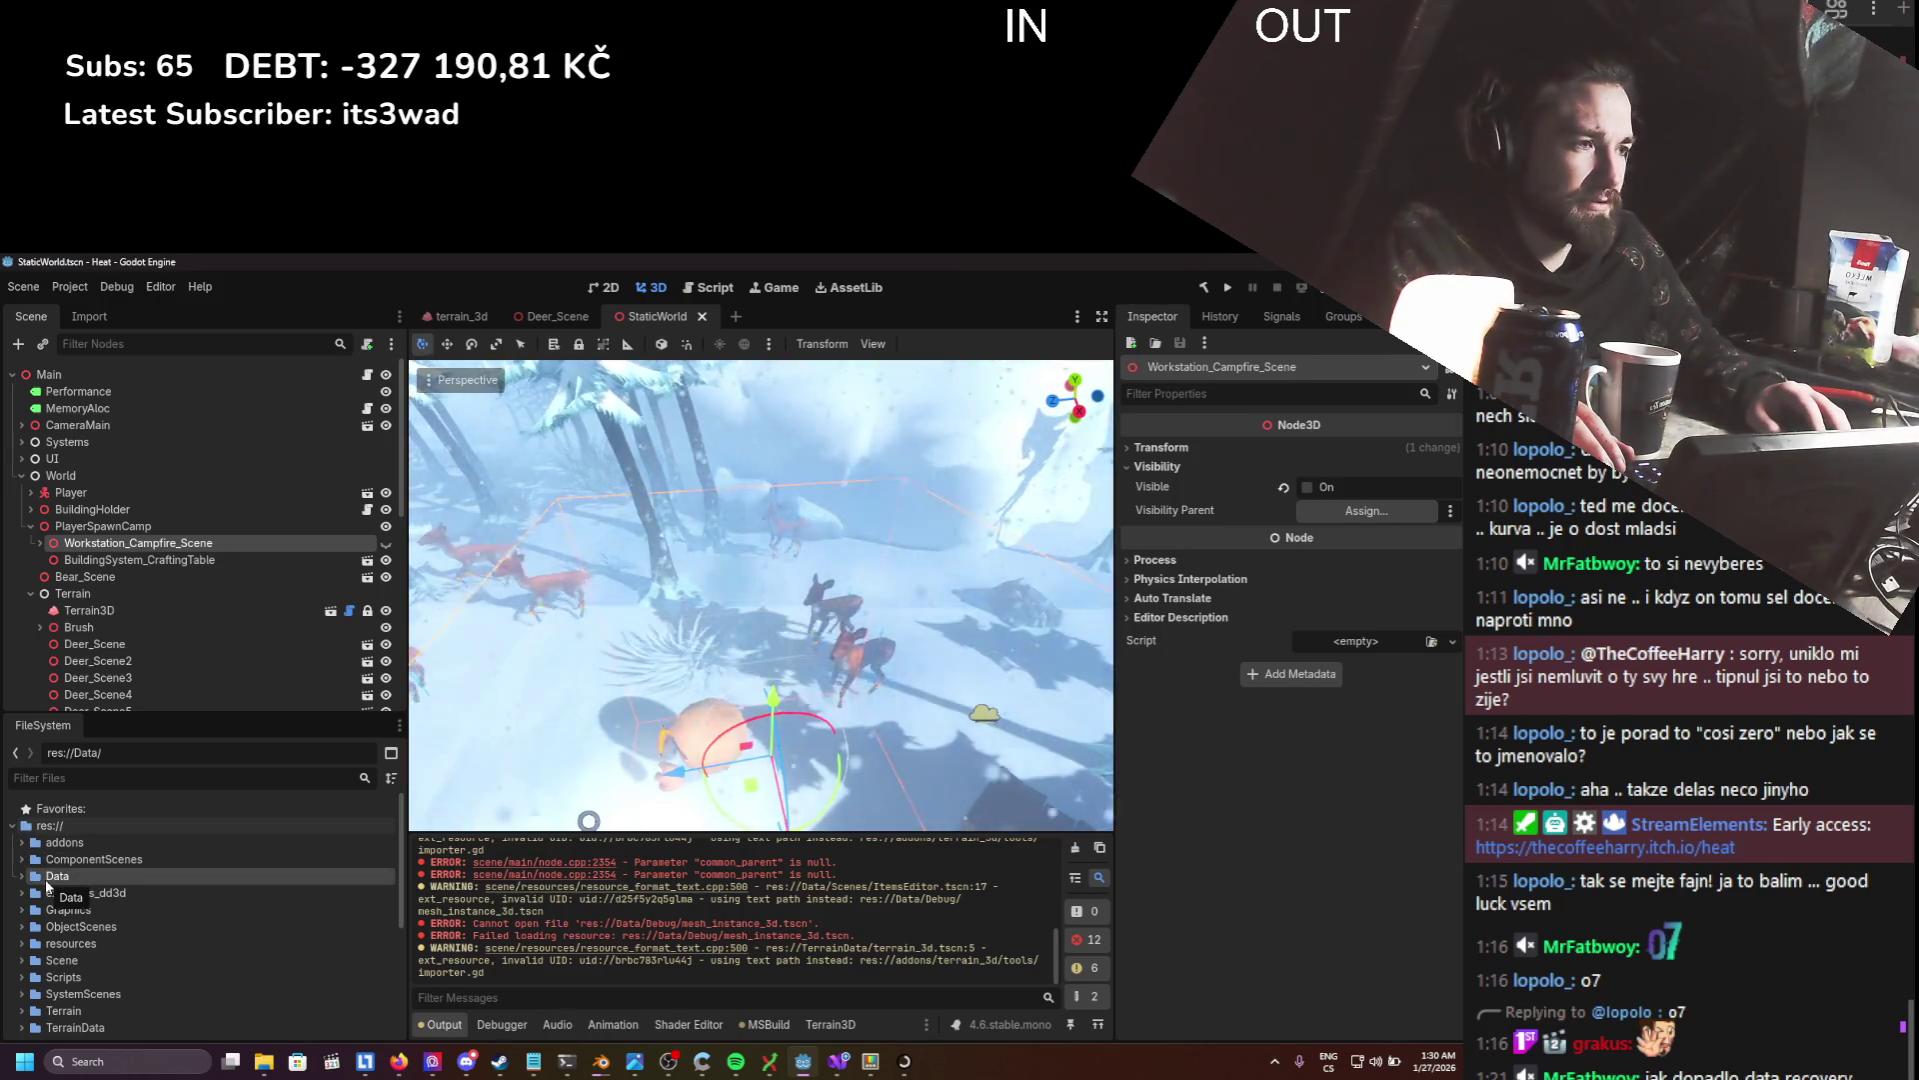
click(21, 877)
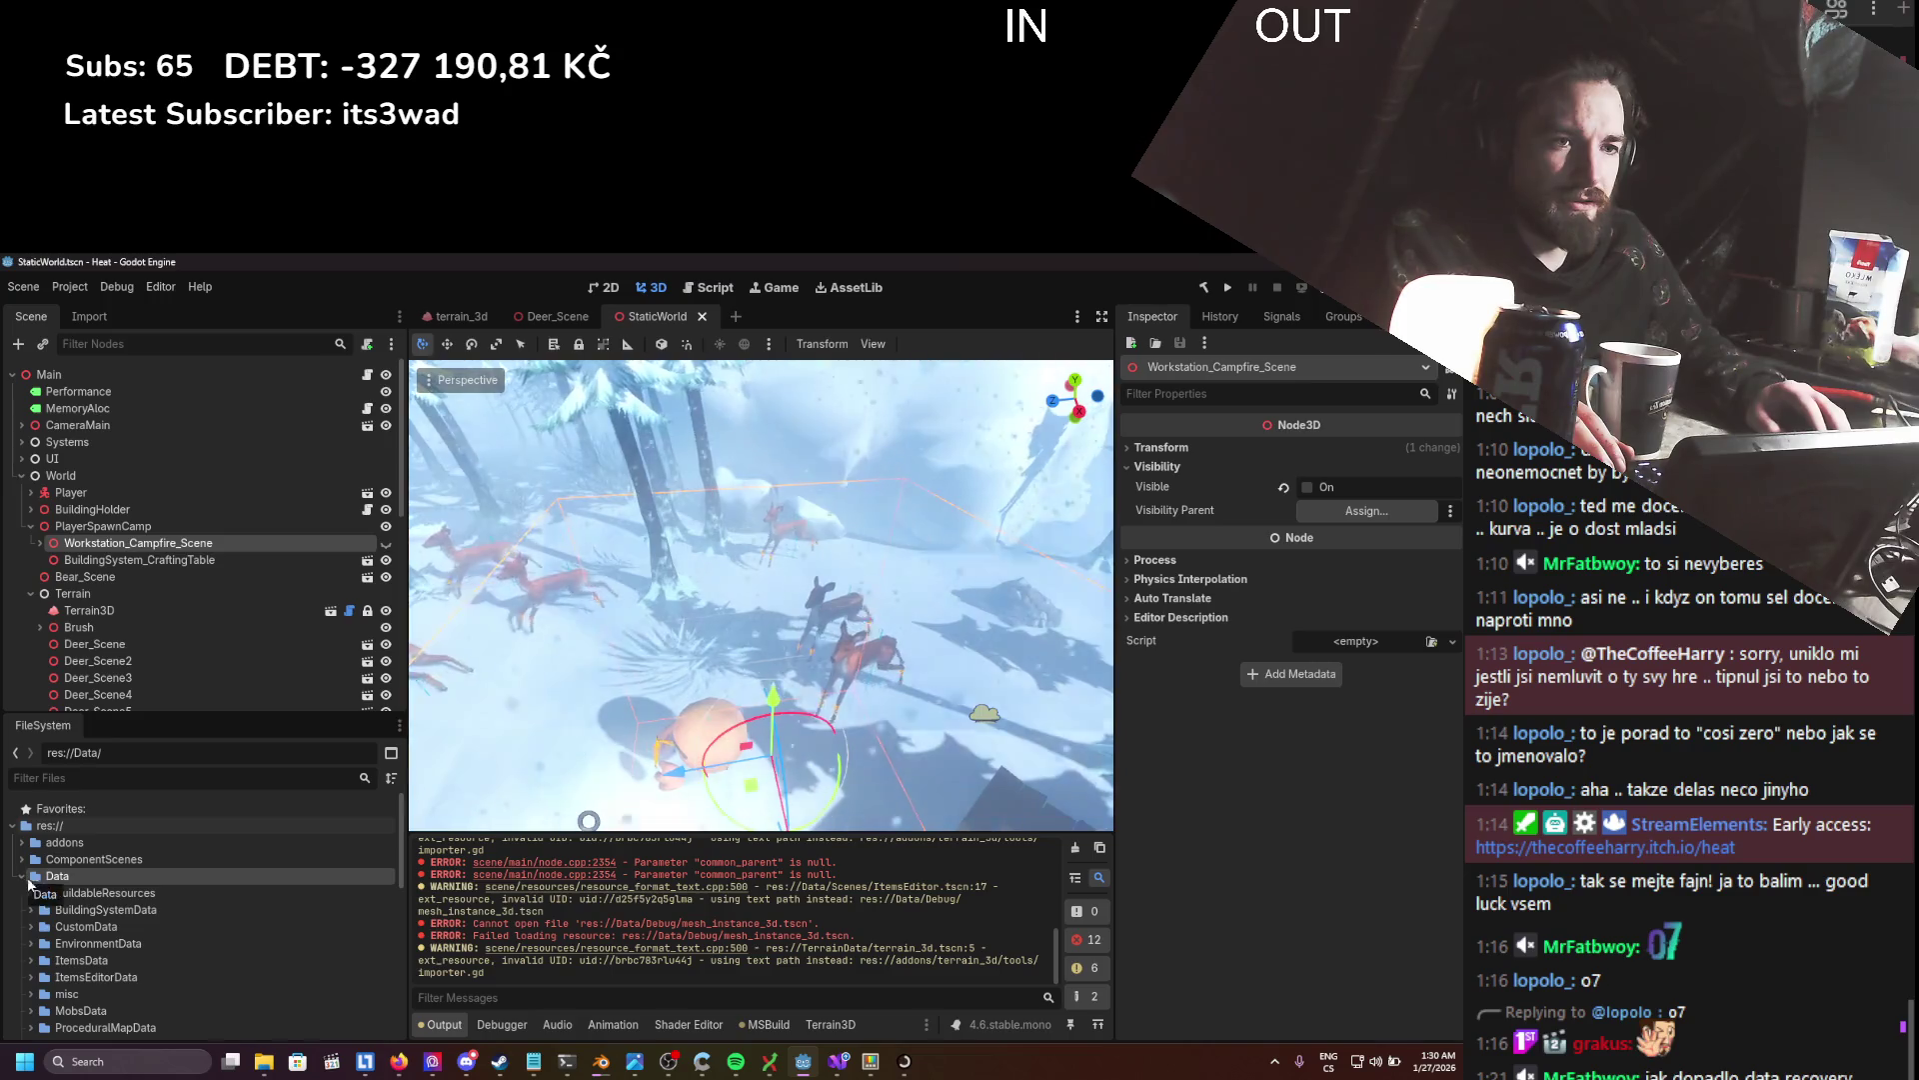
scroll(85, 905, down, 3)
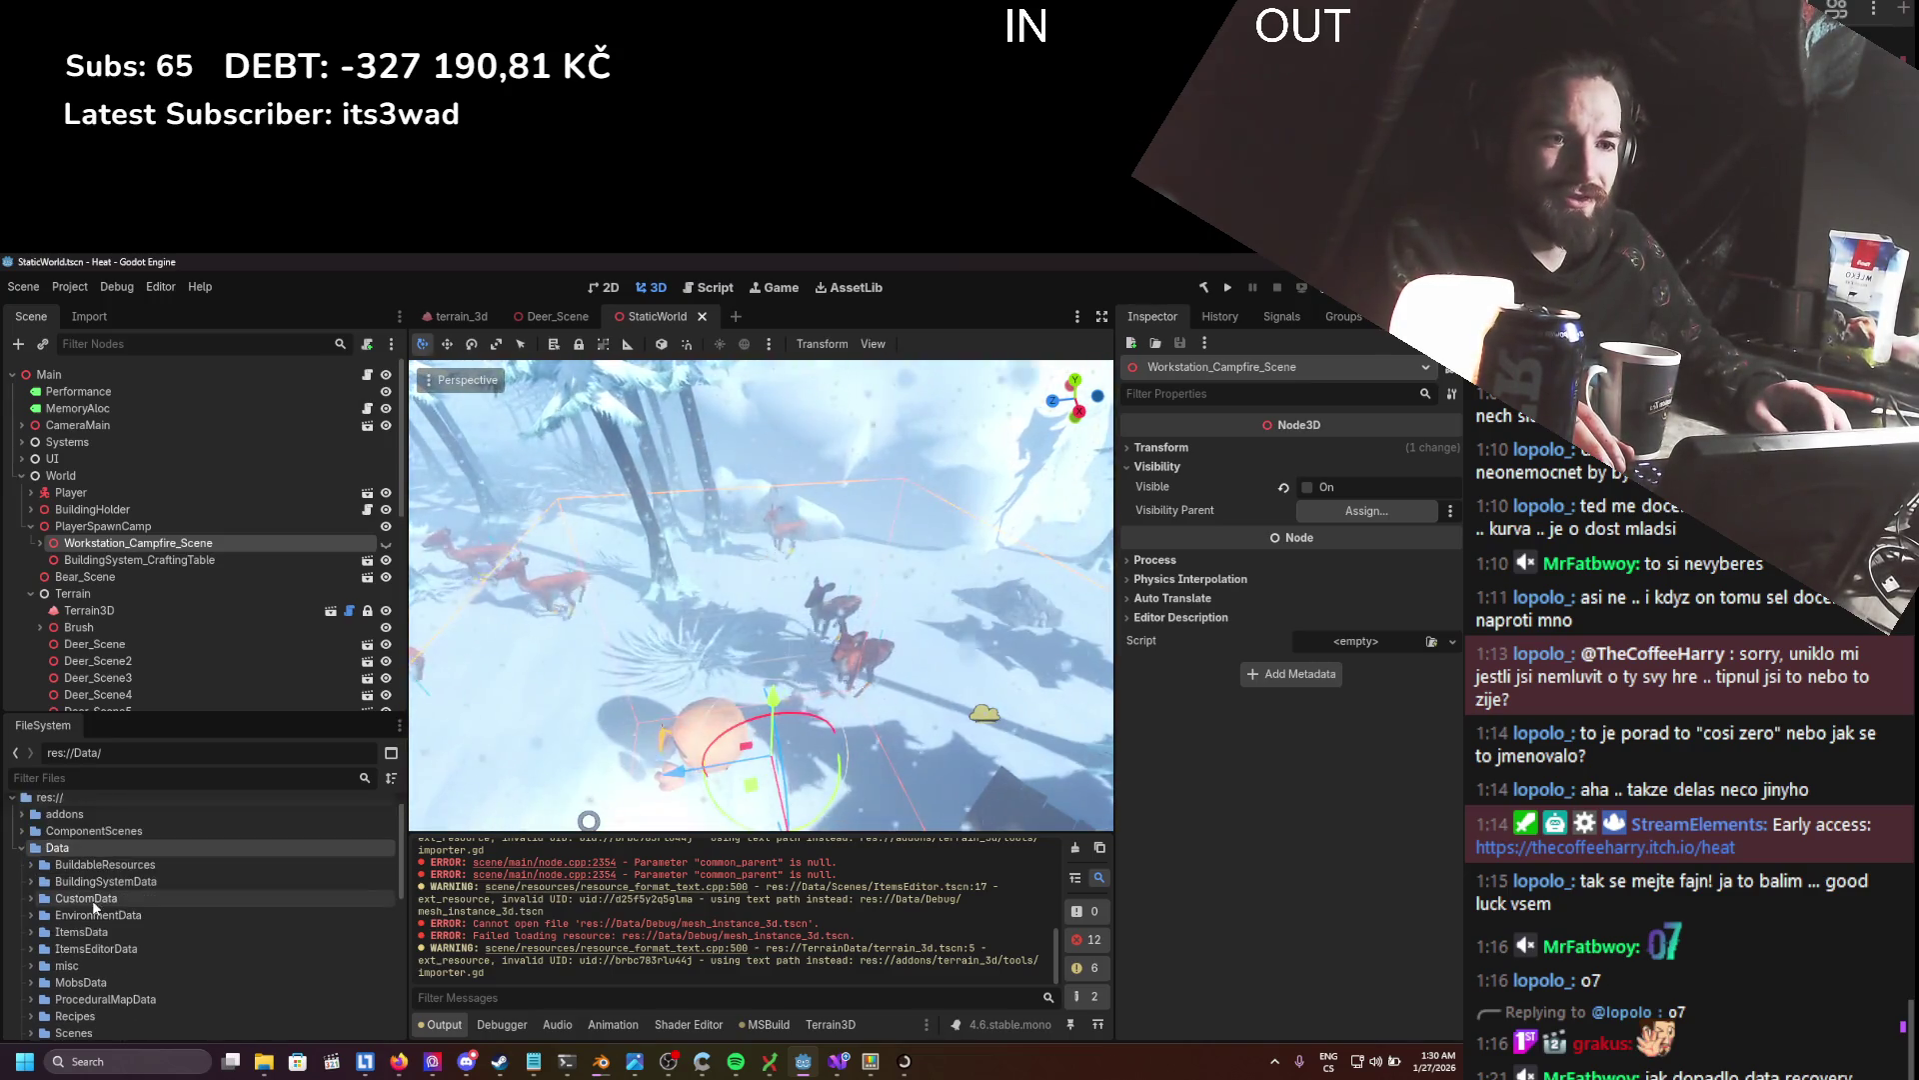
scroll(92, 899, down, 3)
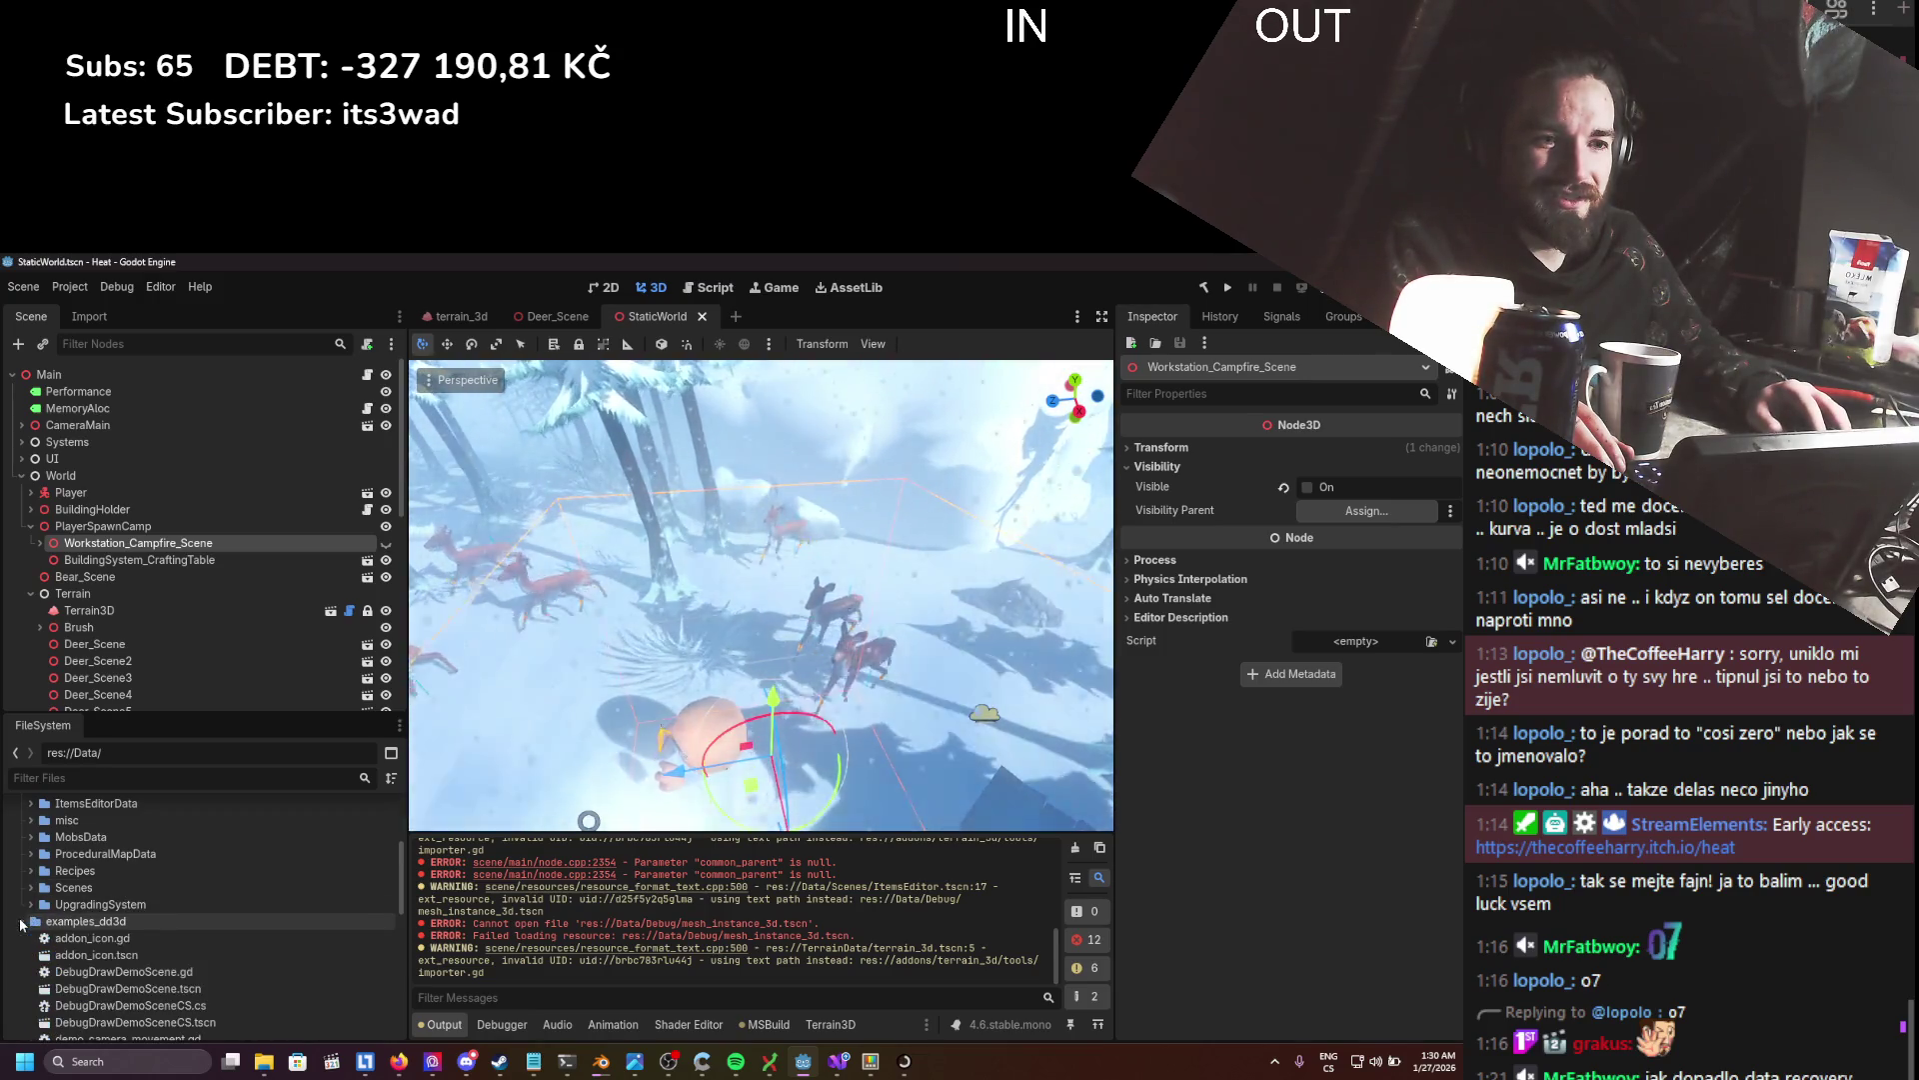
scroll(113, 928, down, 1)
scroll(132, 915, down, 3)
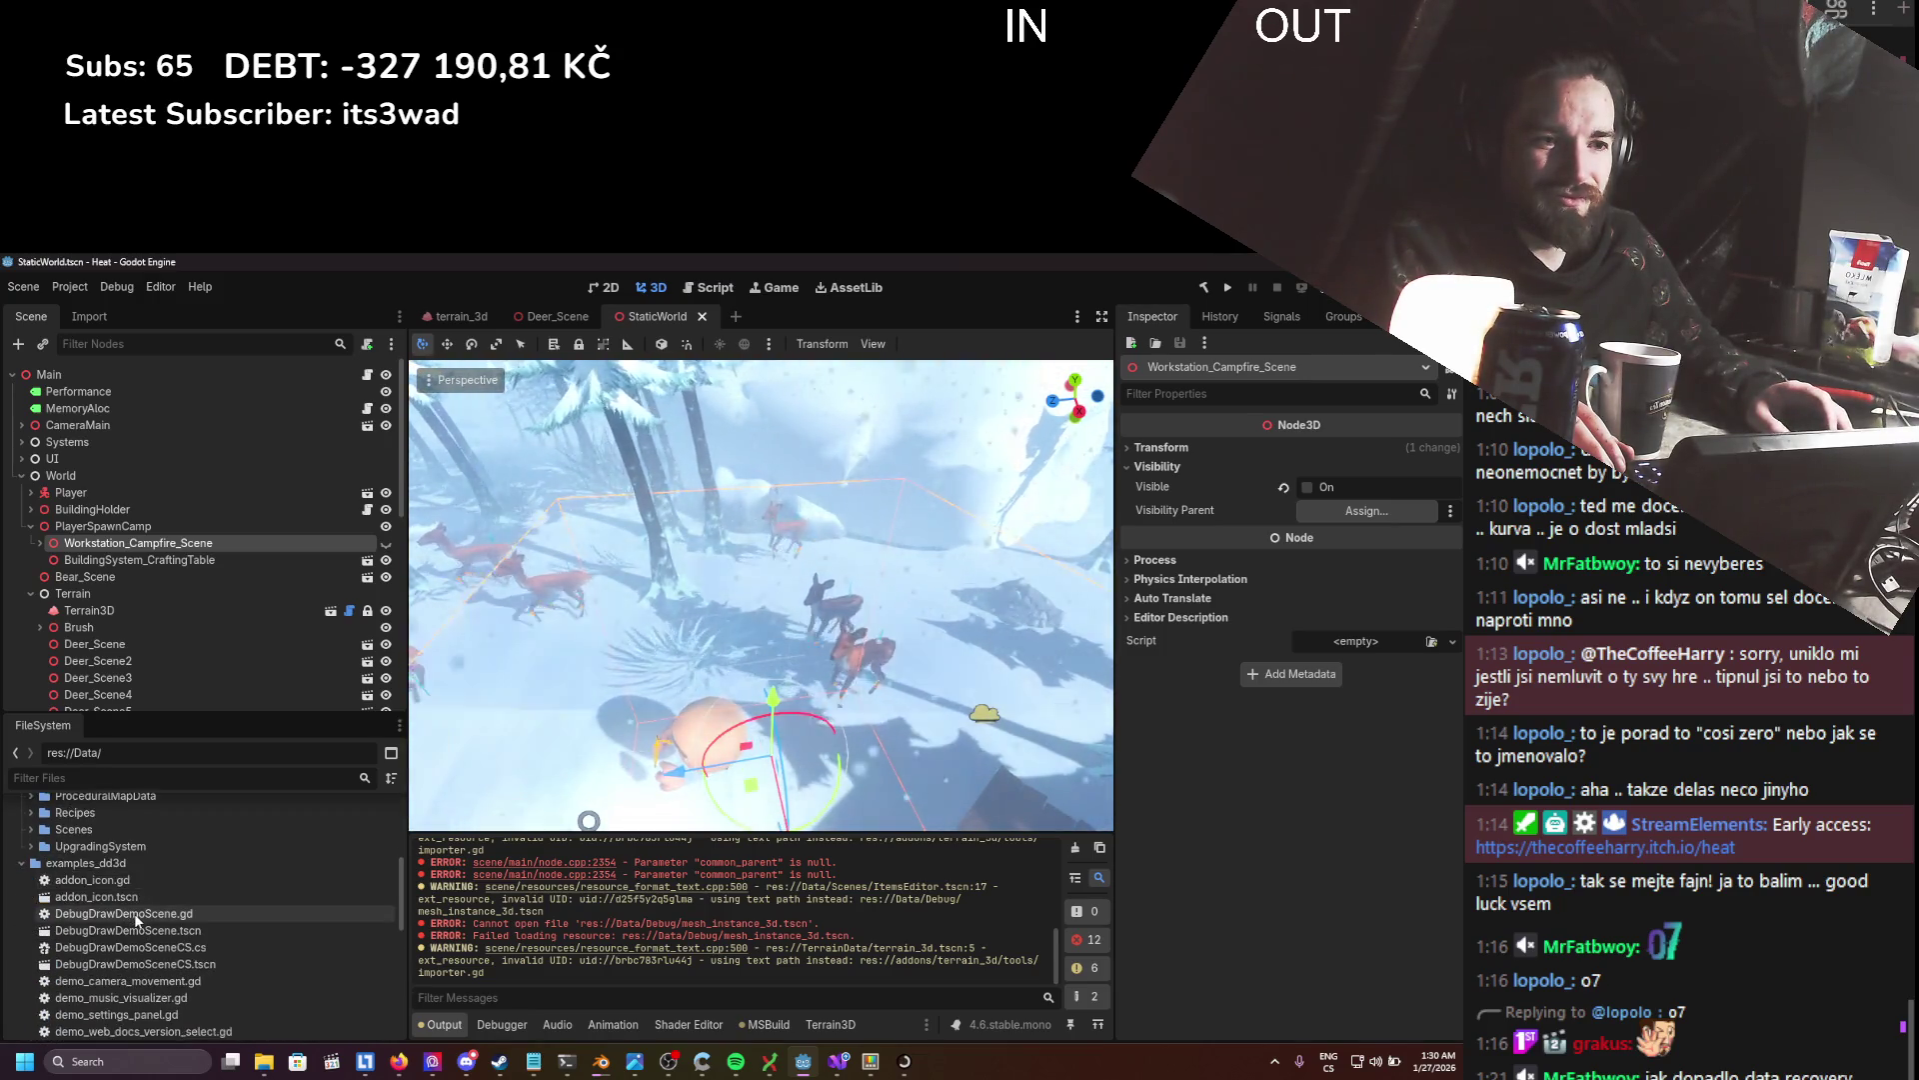
scroll(138, 920, down, 1)
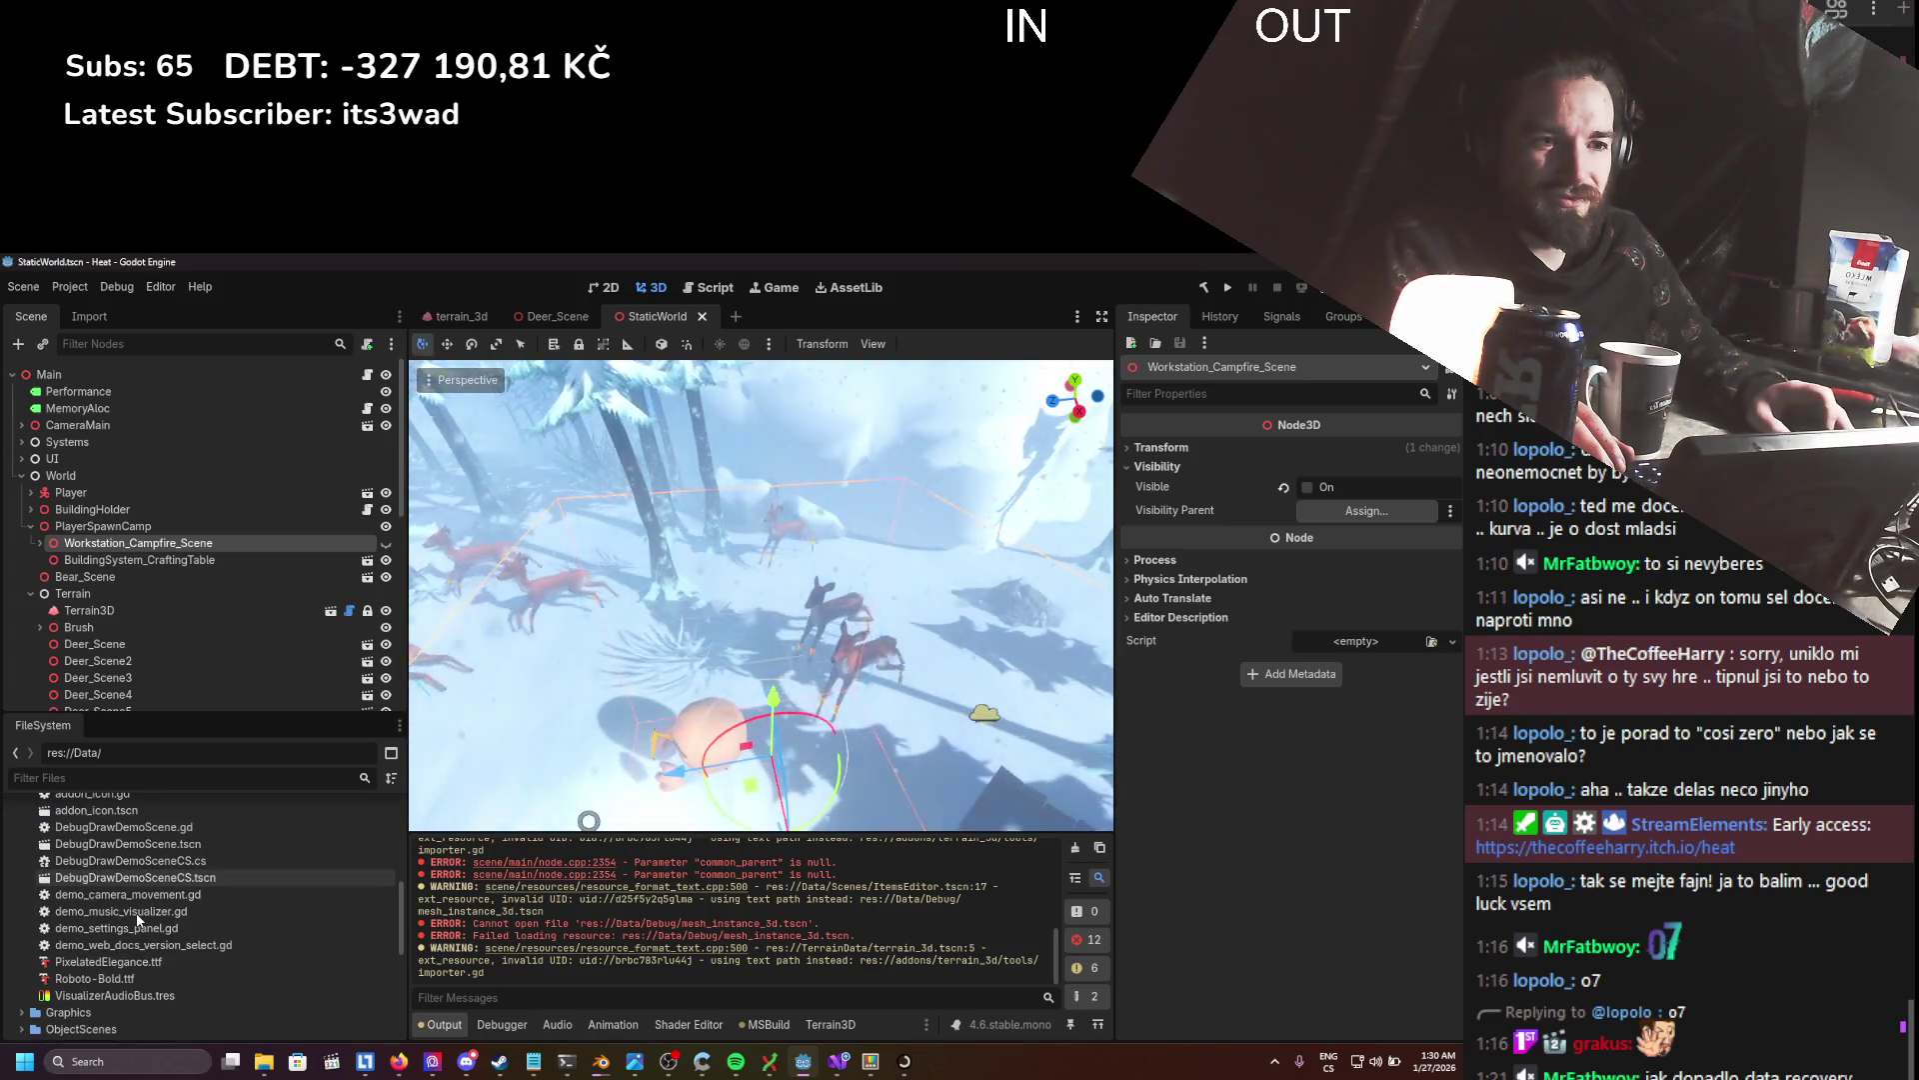
scroll(134, 913, up, 3)
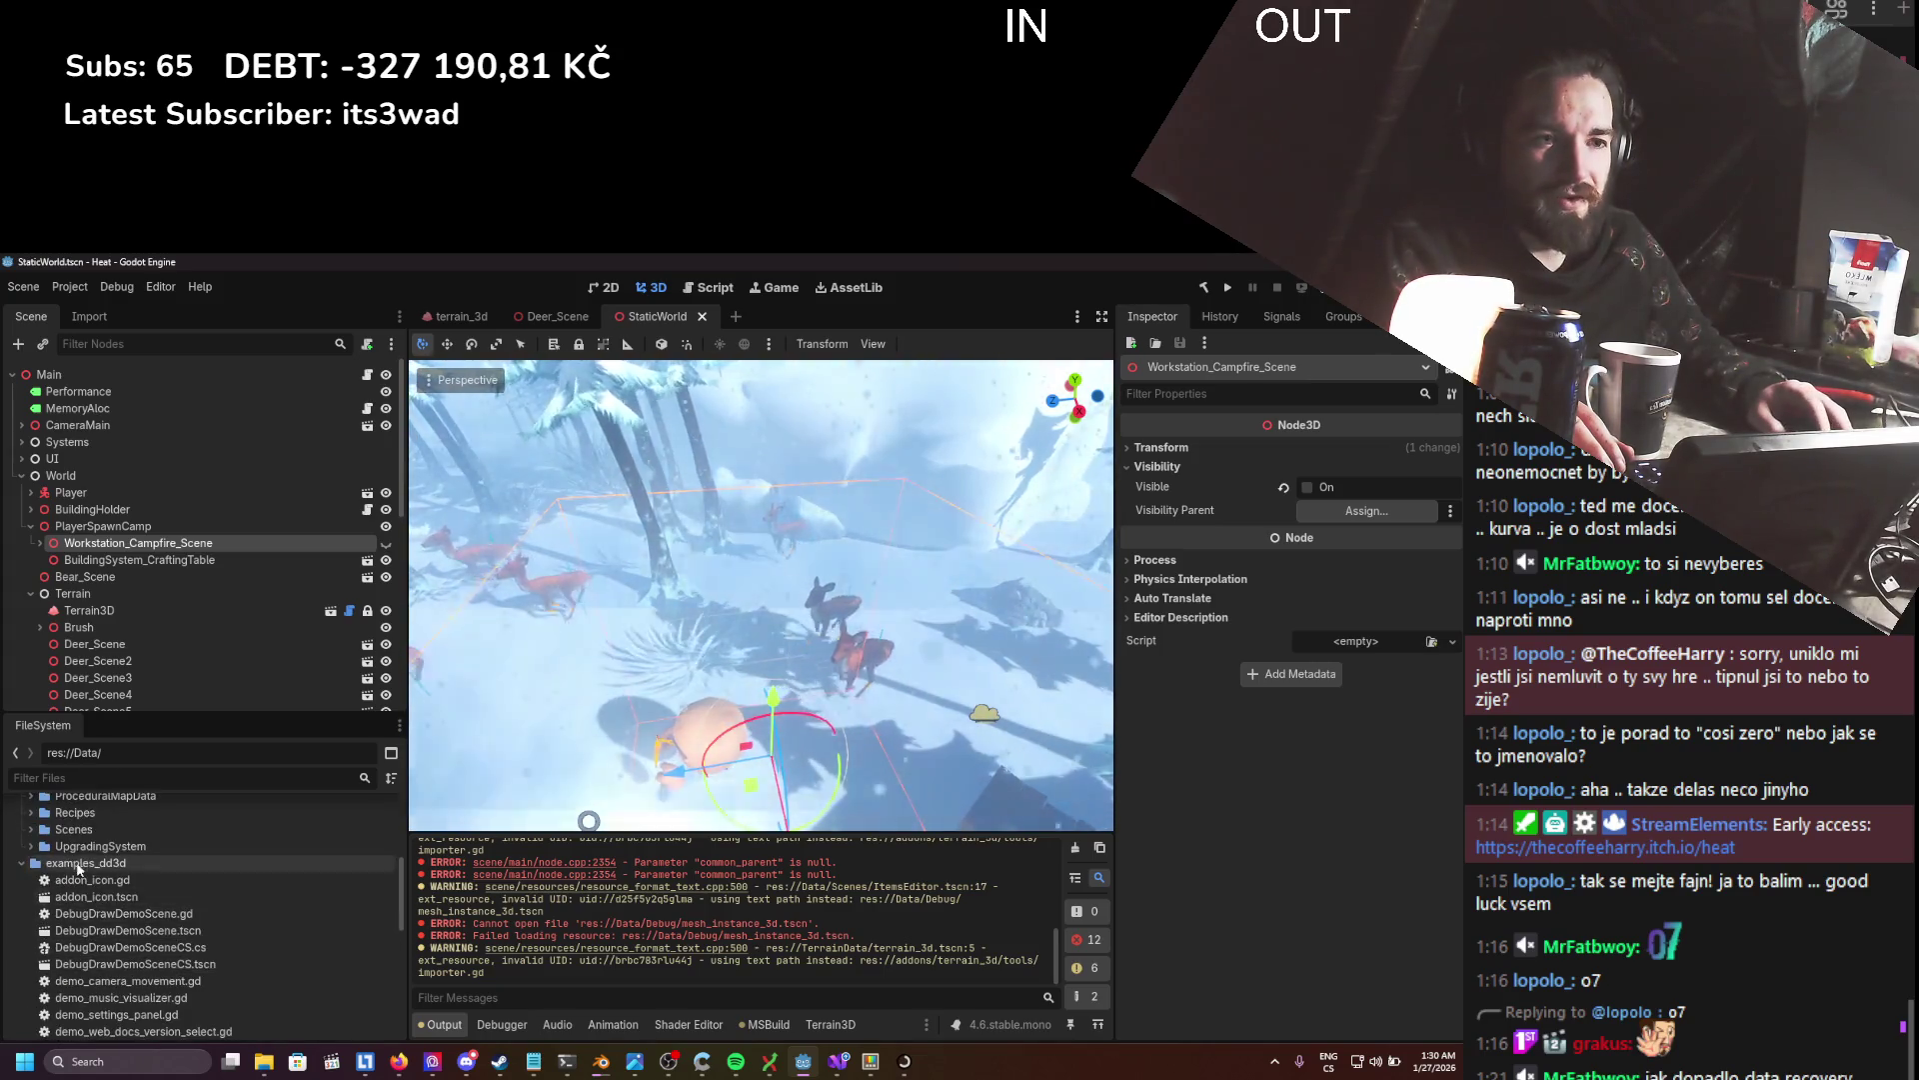
key(Delete)
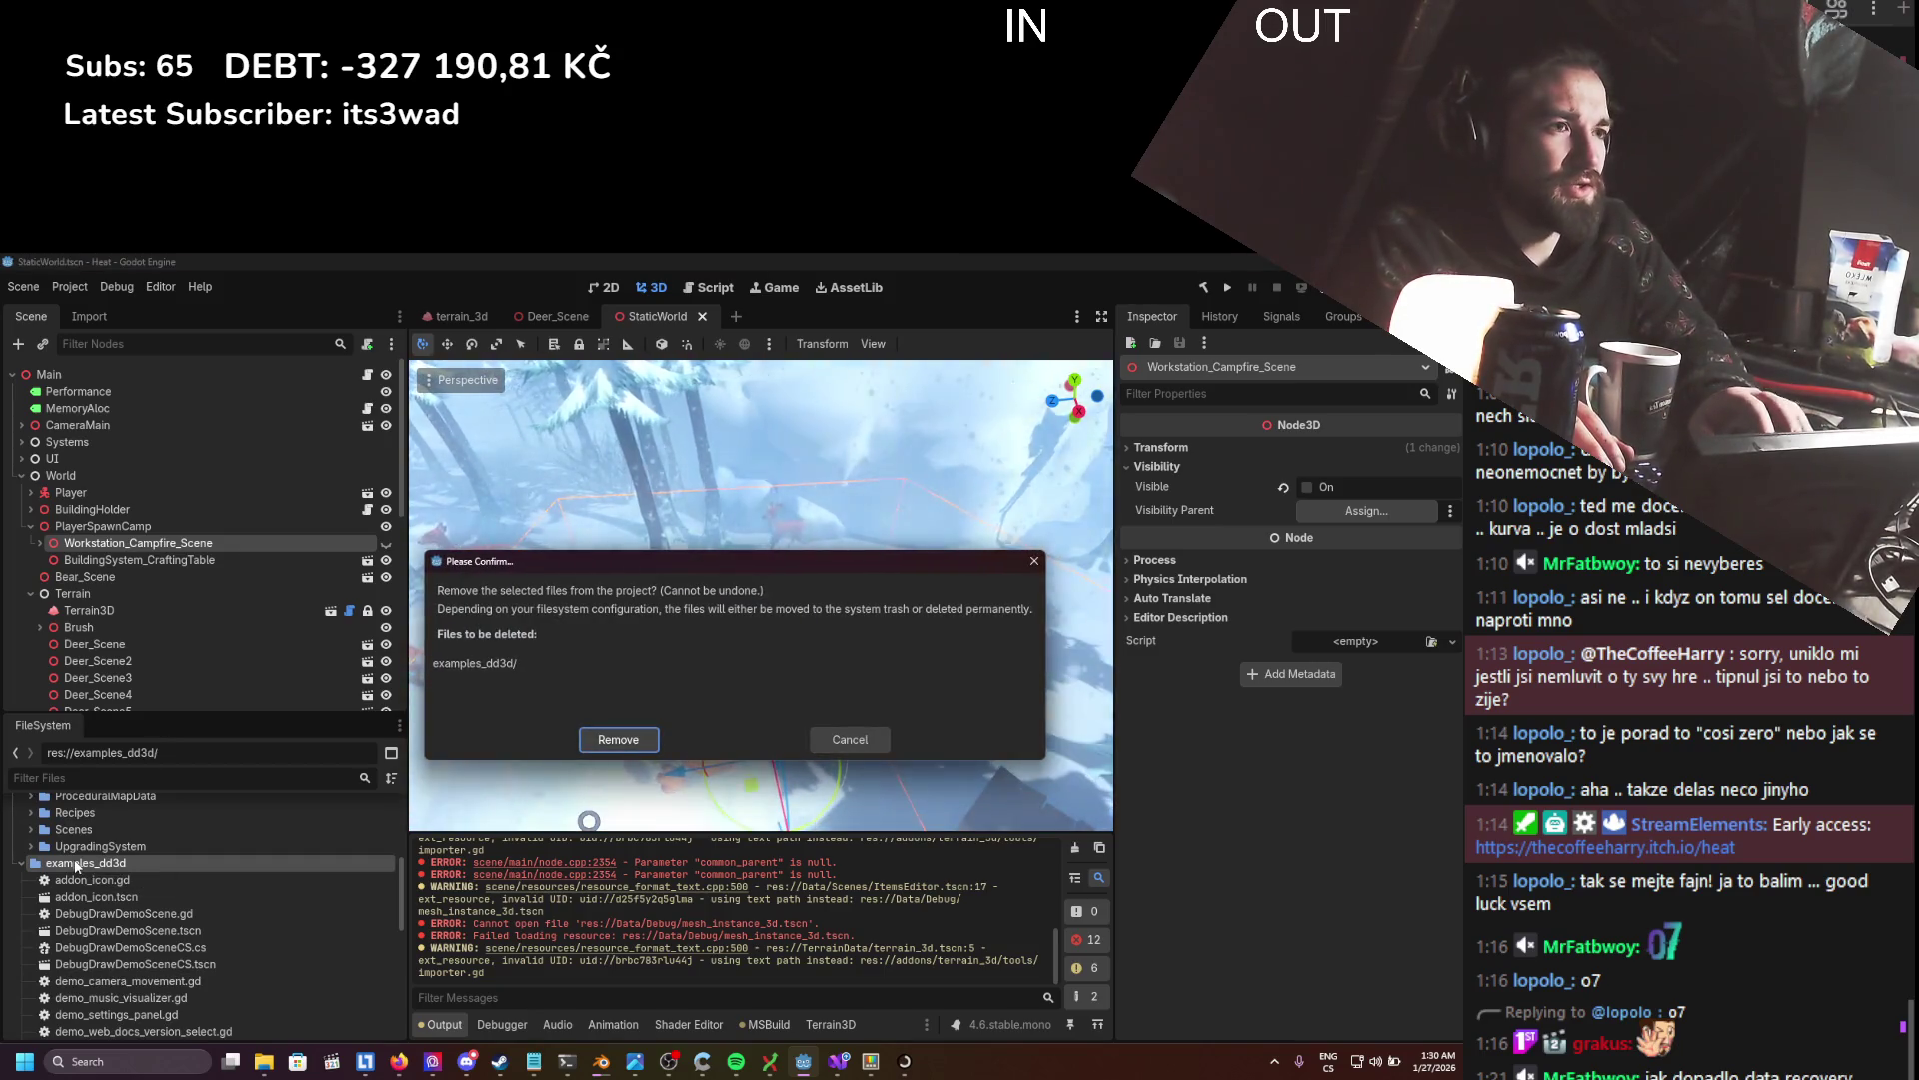
key(Return)
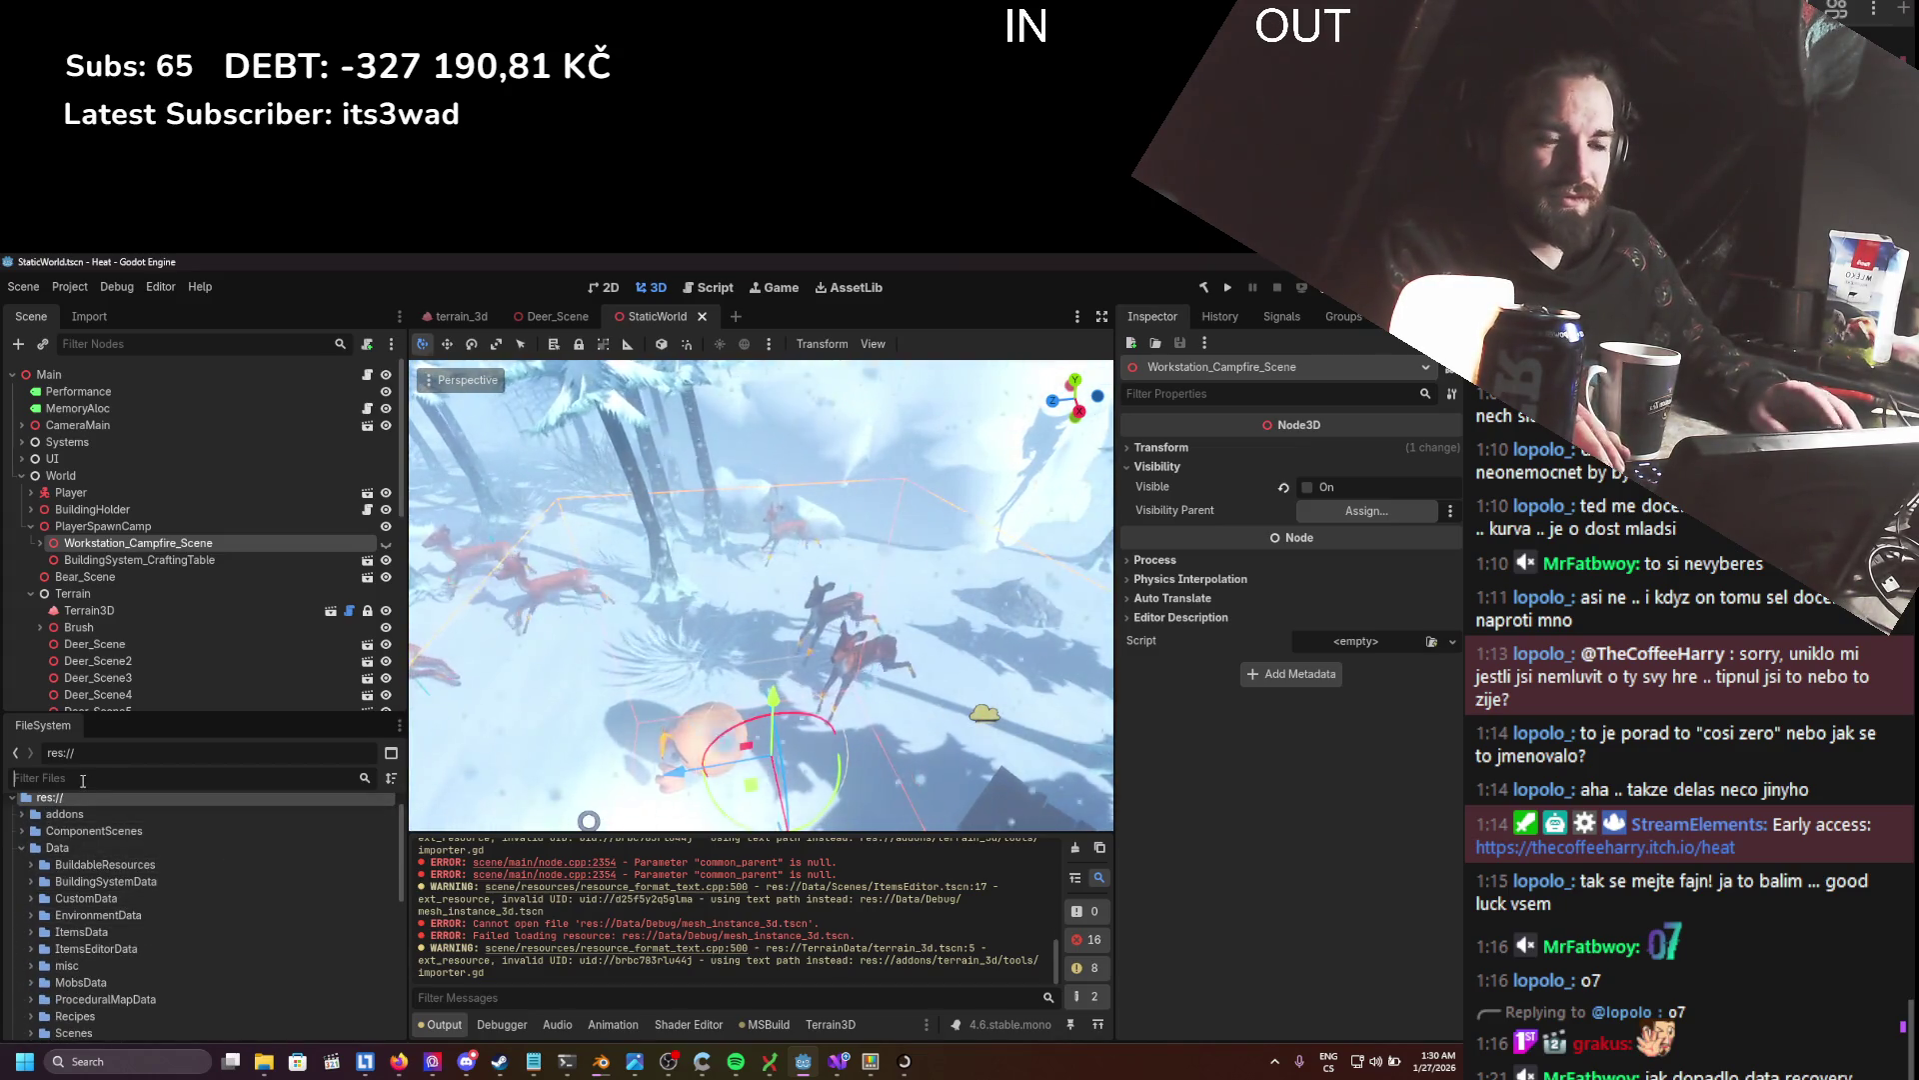
- Filter the FileSystem for 'de', browse the results, then clear the filter
text(debug)
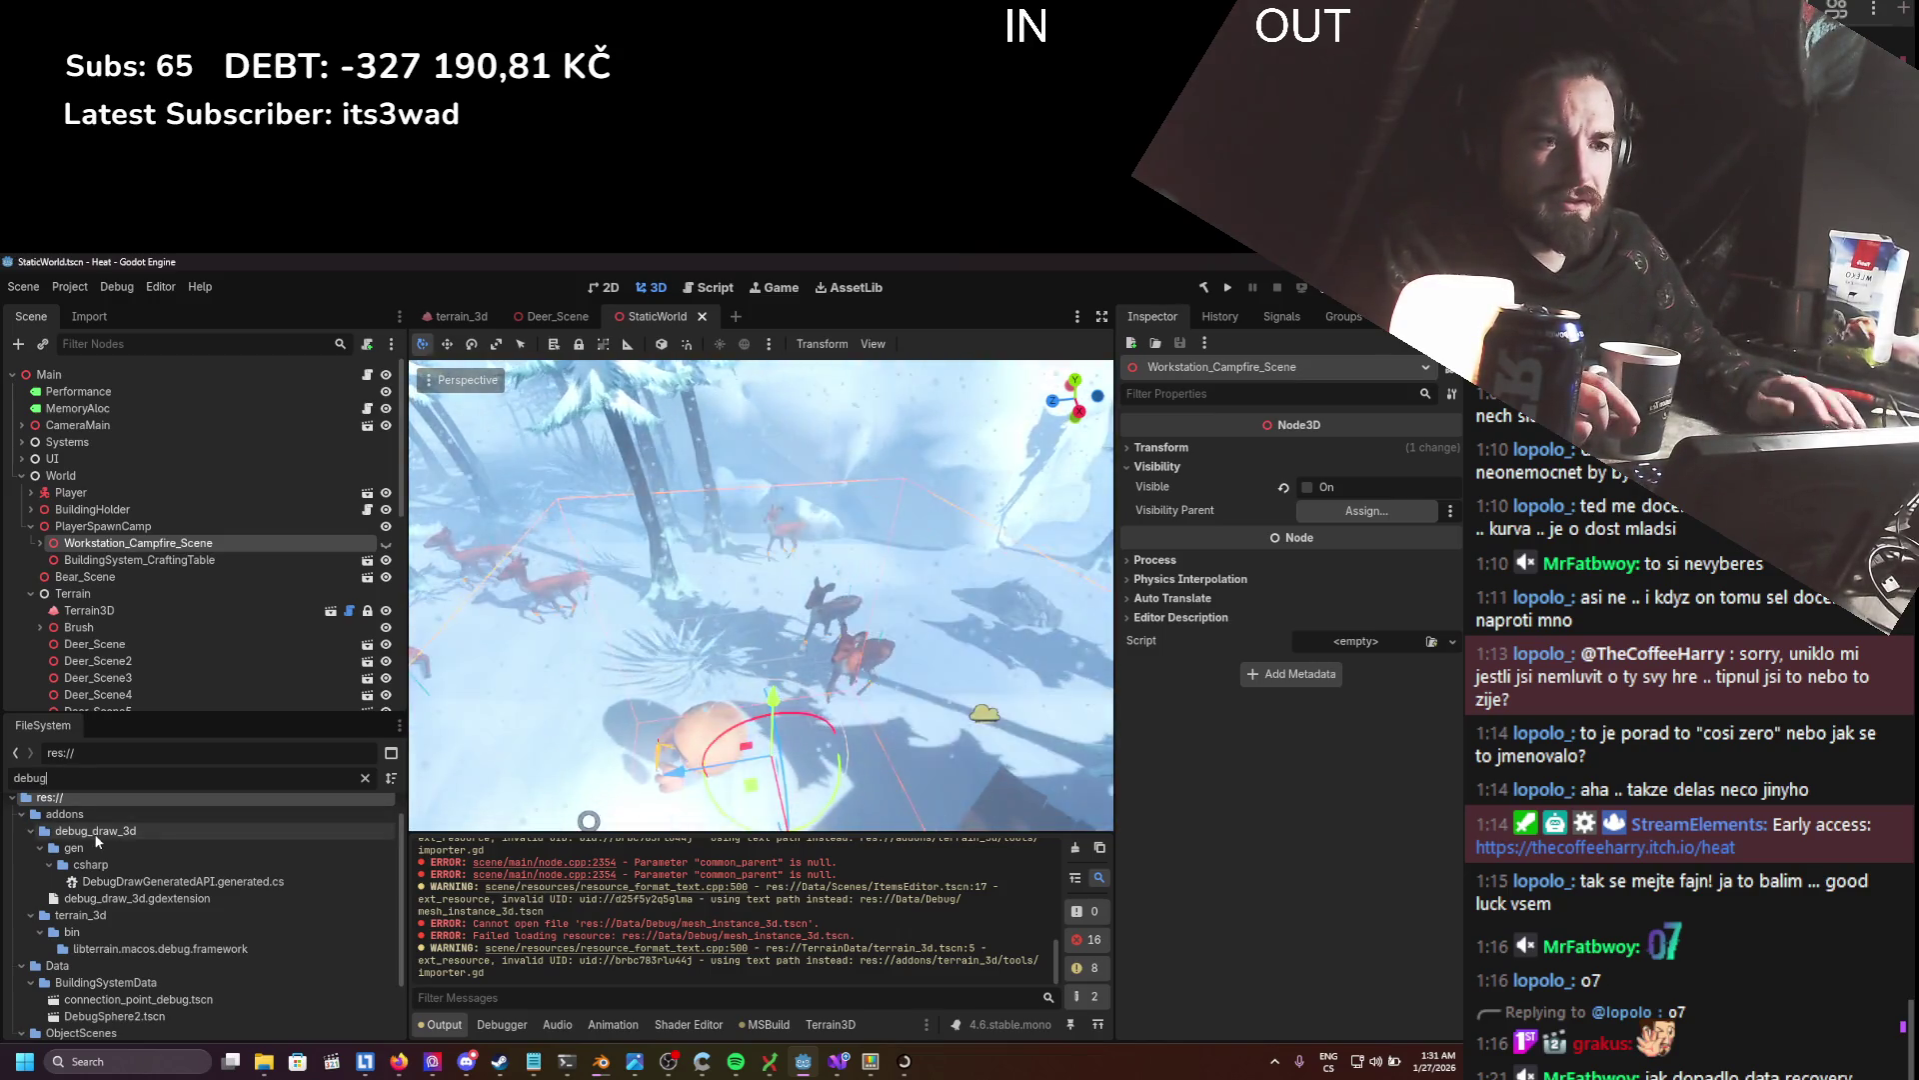
scroll(96, 840, down, 1)
scroll(96, 839, down, 1)
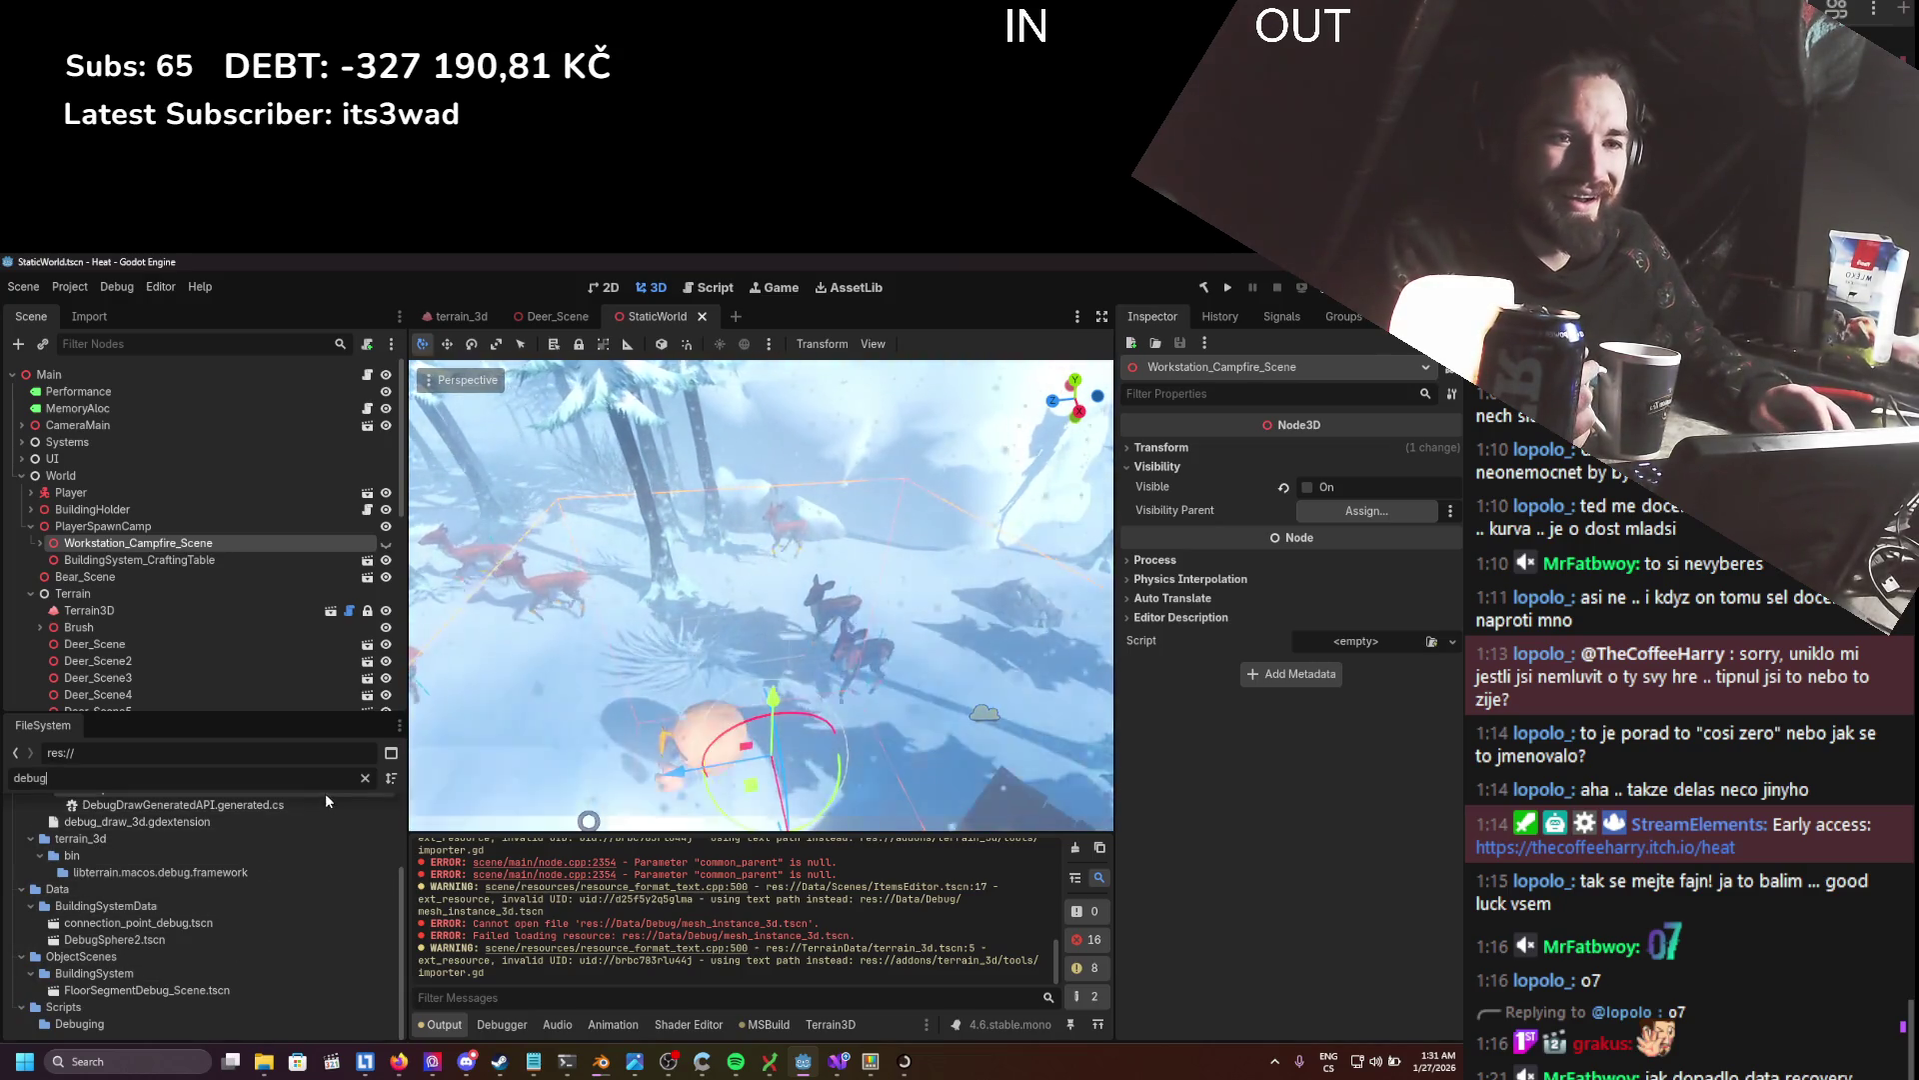
click(364, 778)
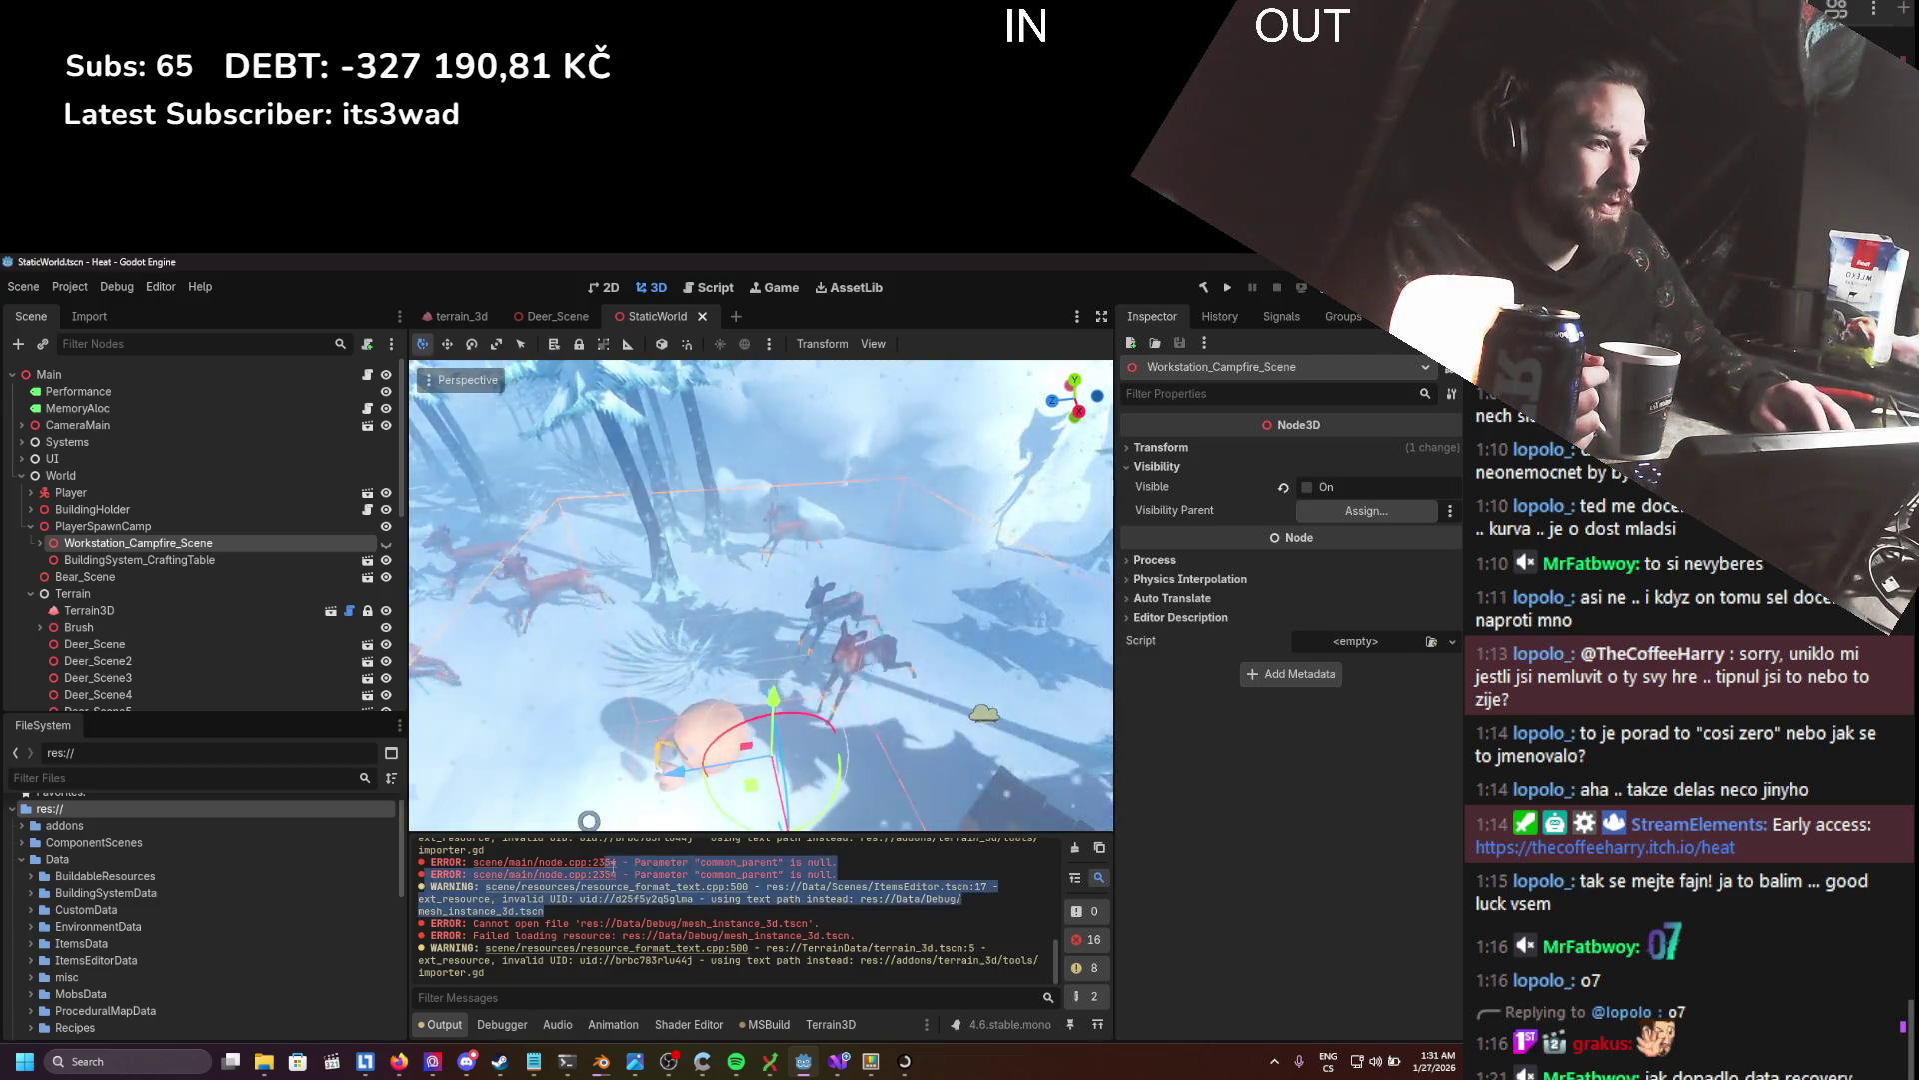
- Clear the Output log and resave, leaving fresh errors like the mesh_instance_3d.tscn load failure
drag(693, 898, 614, 899)
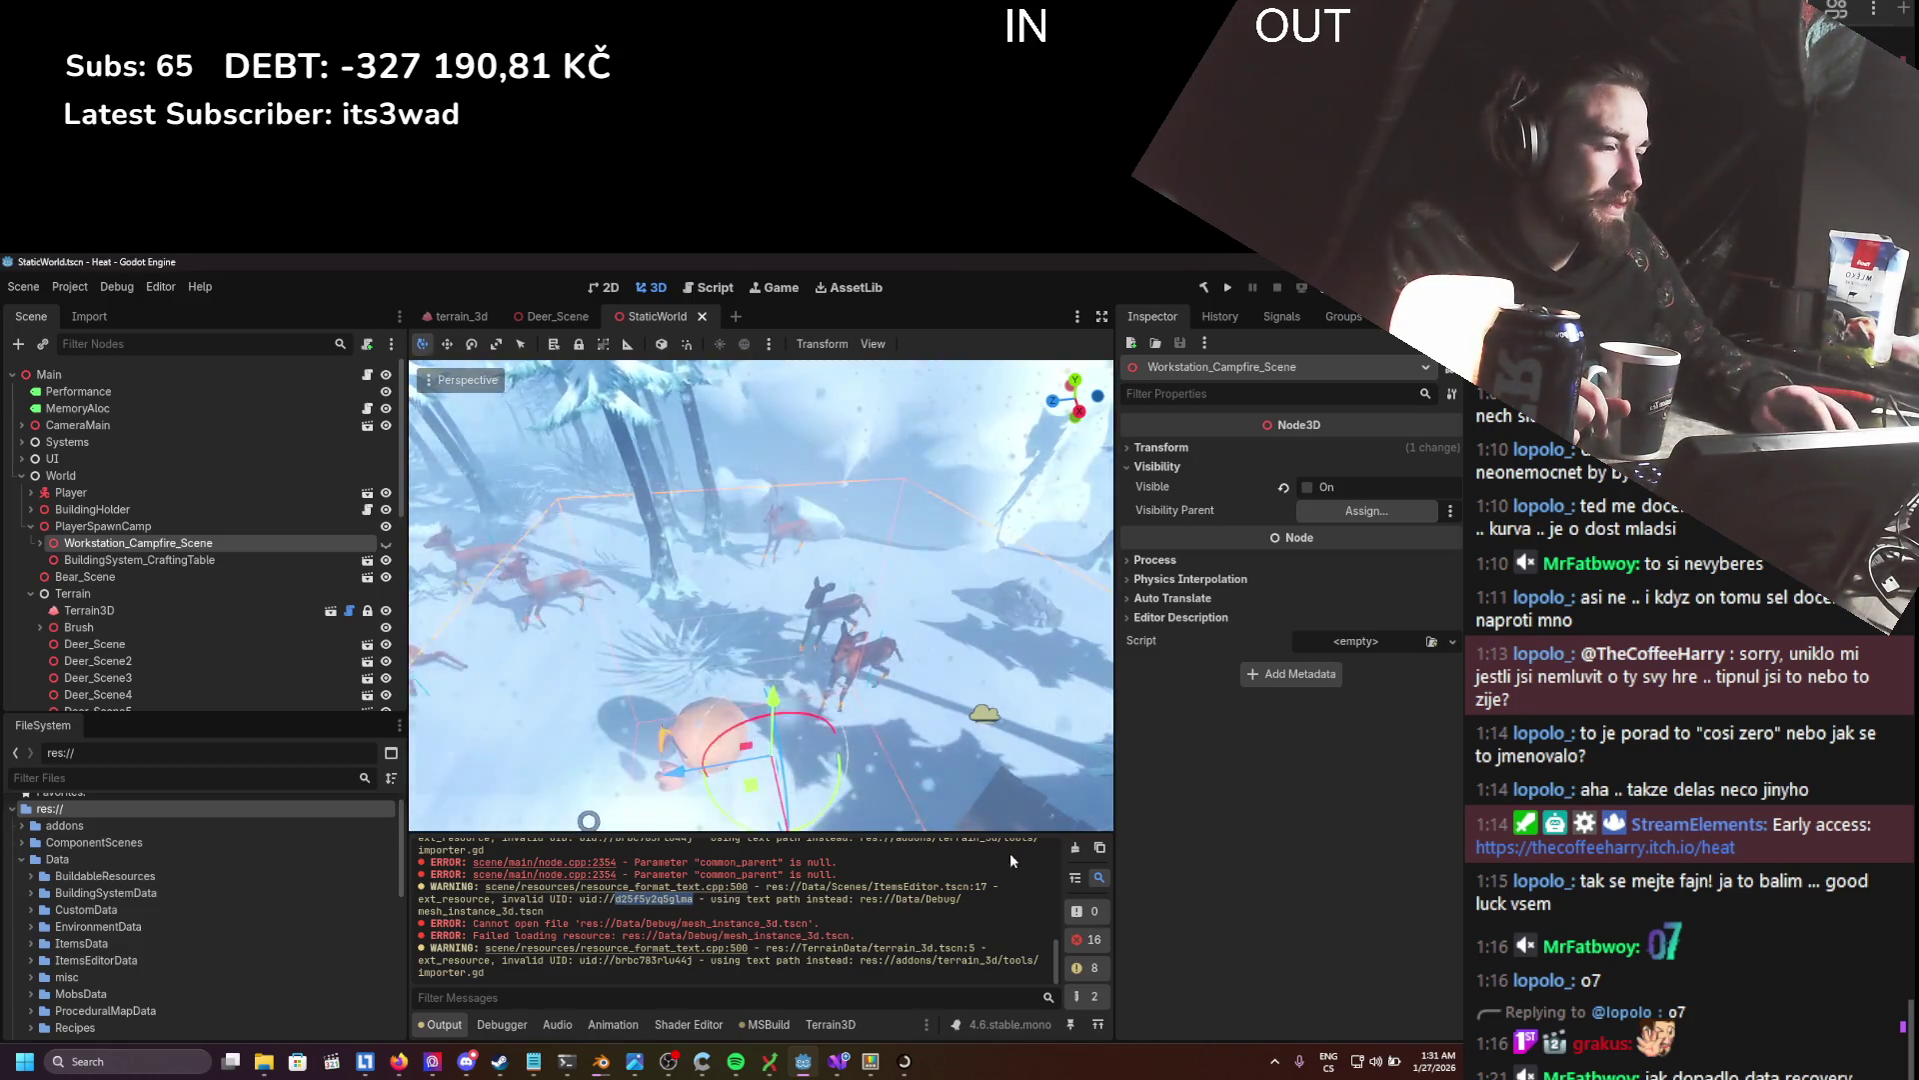
click(1075, 848)
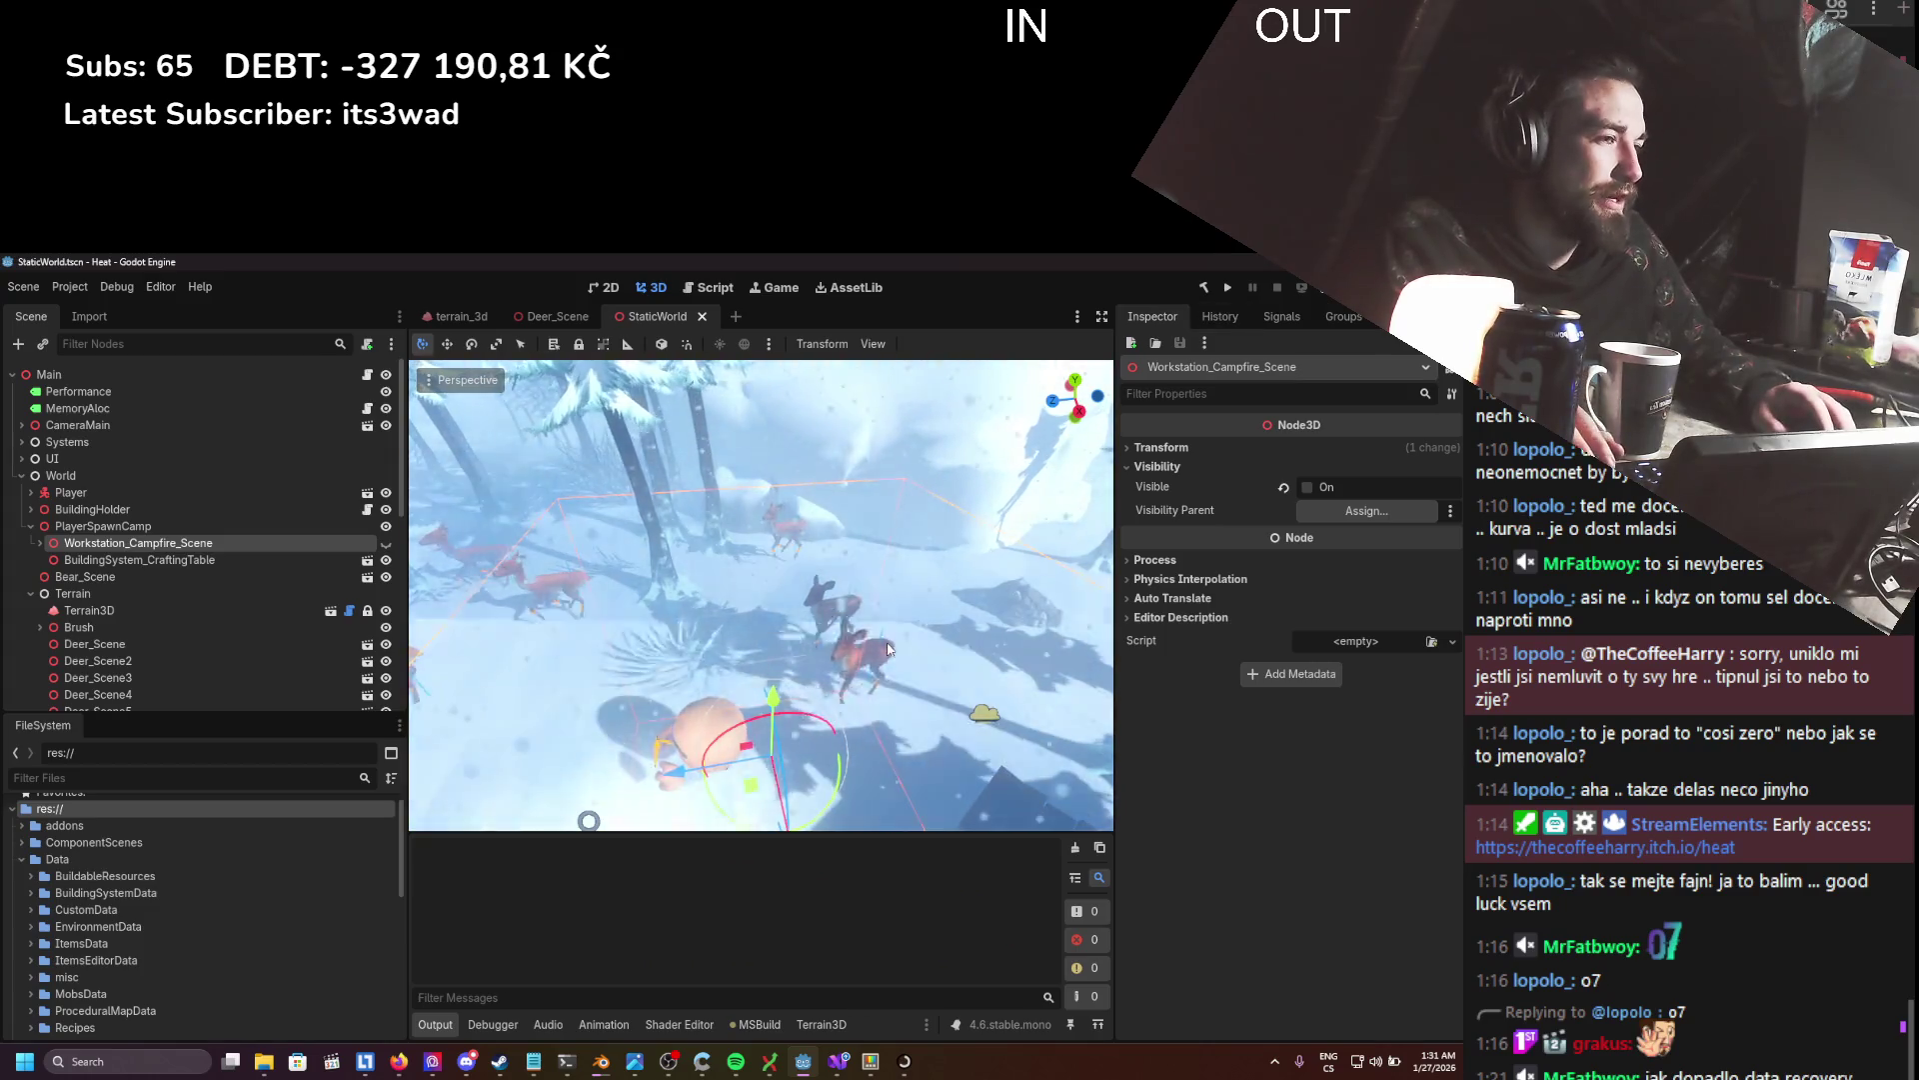
key(ctrl+s)
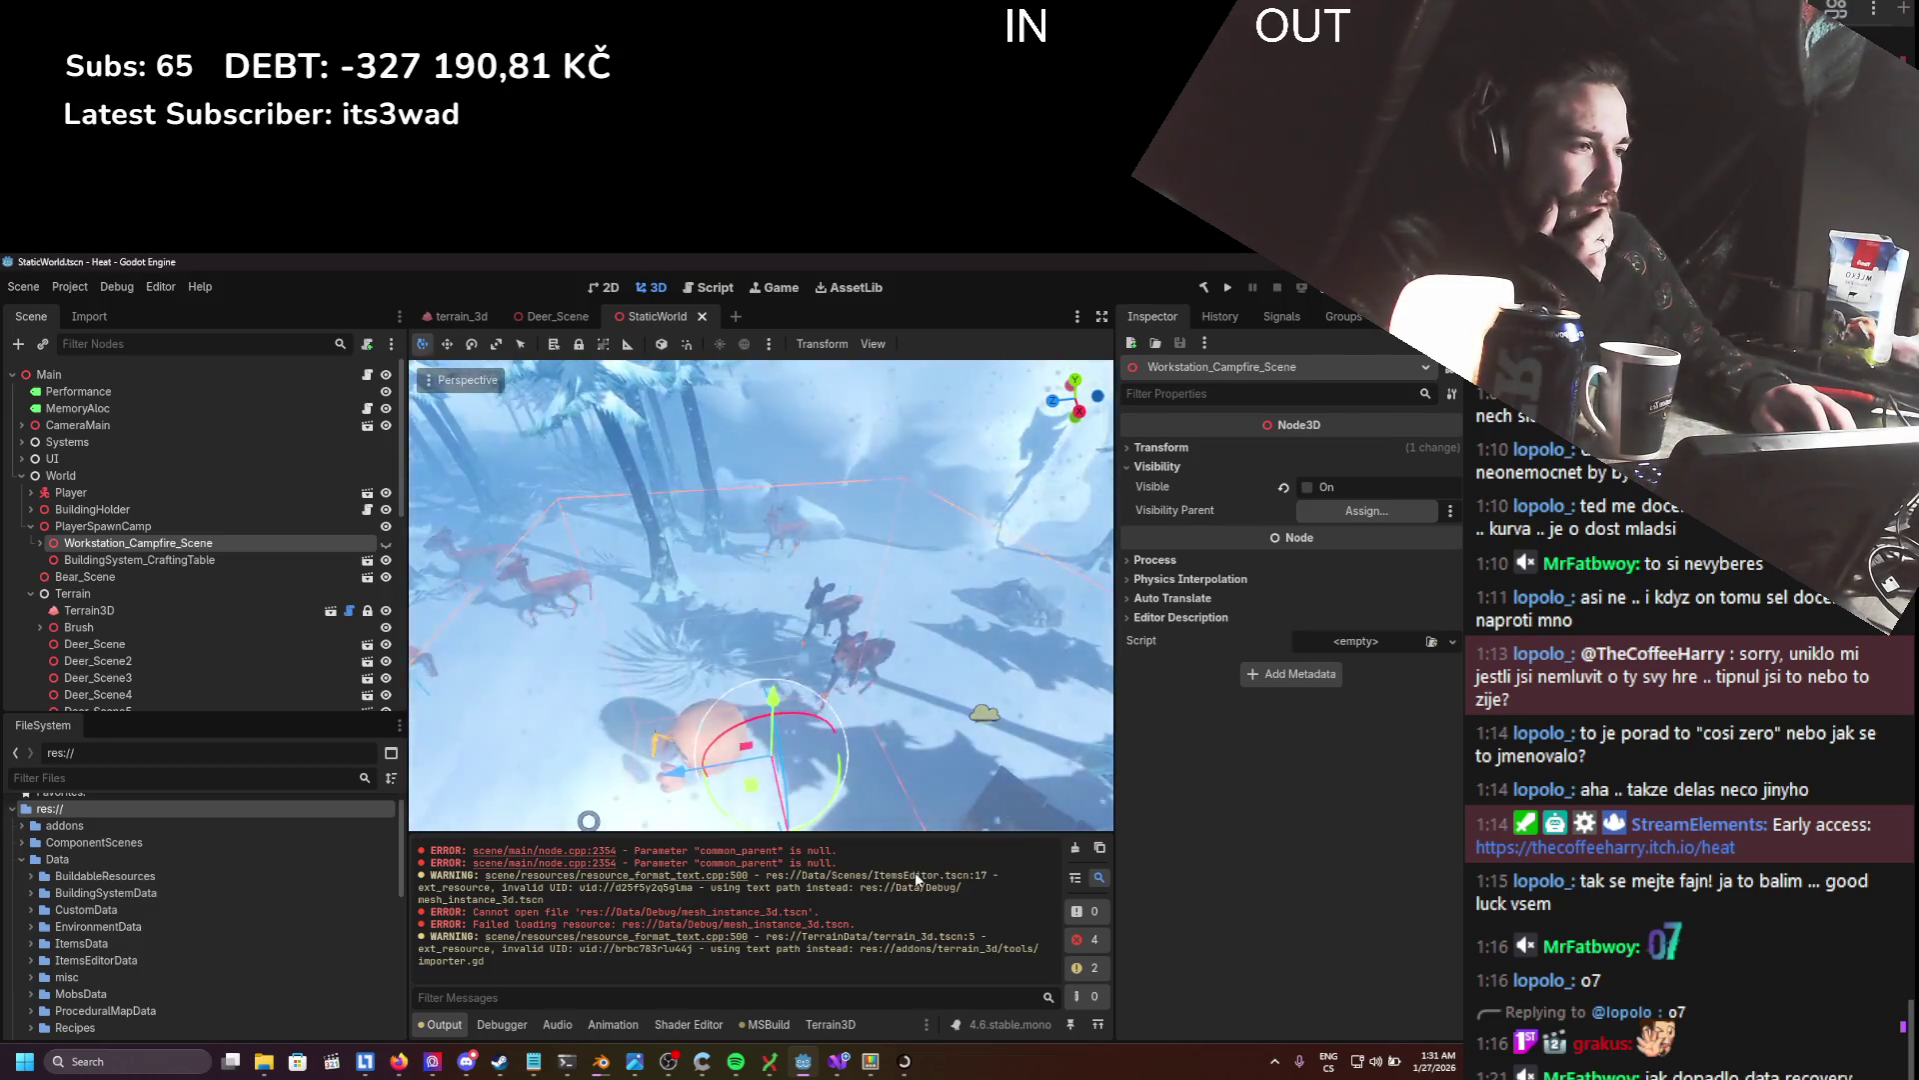
mouse_move(859, 886)
mouse_down()
mouse_move(917, 877)
mouse_move(897, 874)
mouse_up()
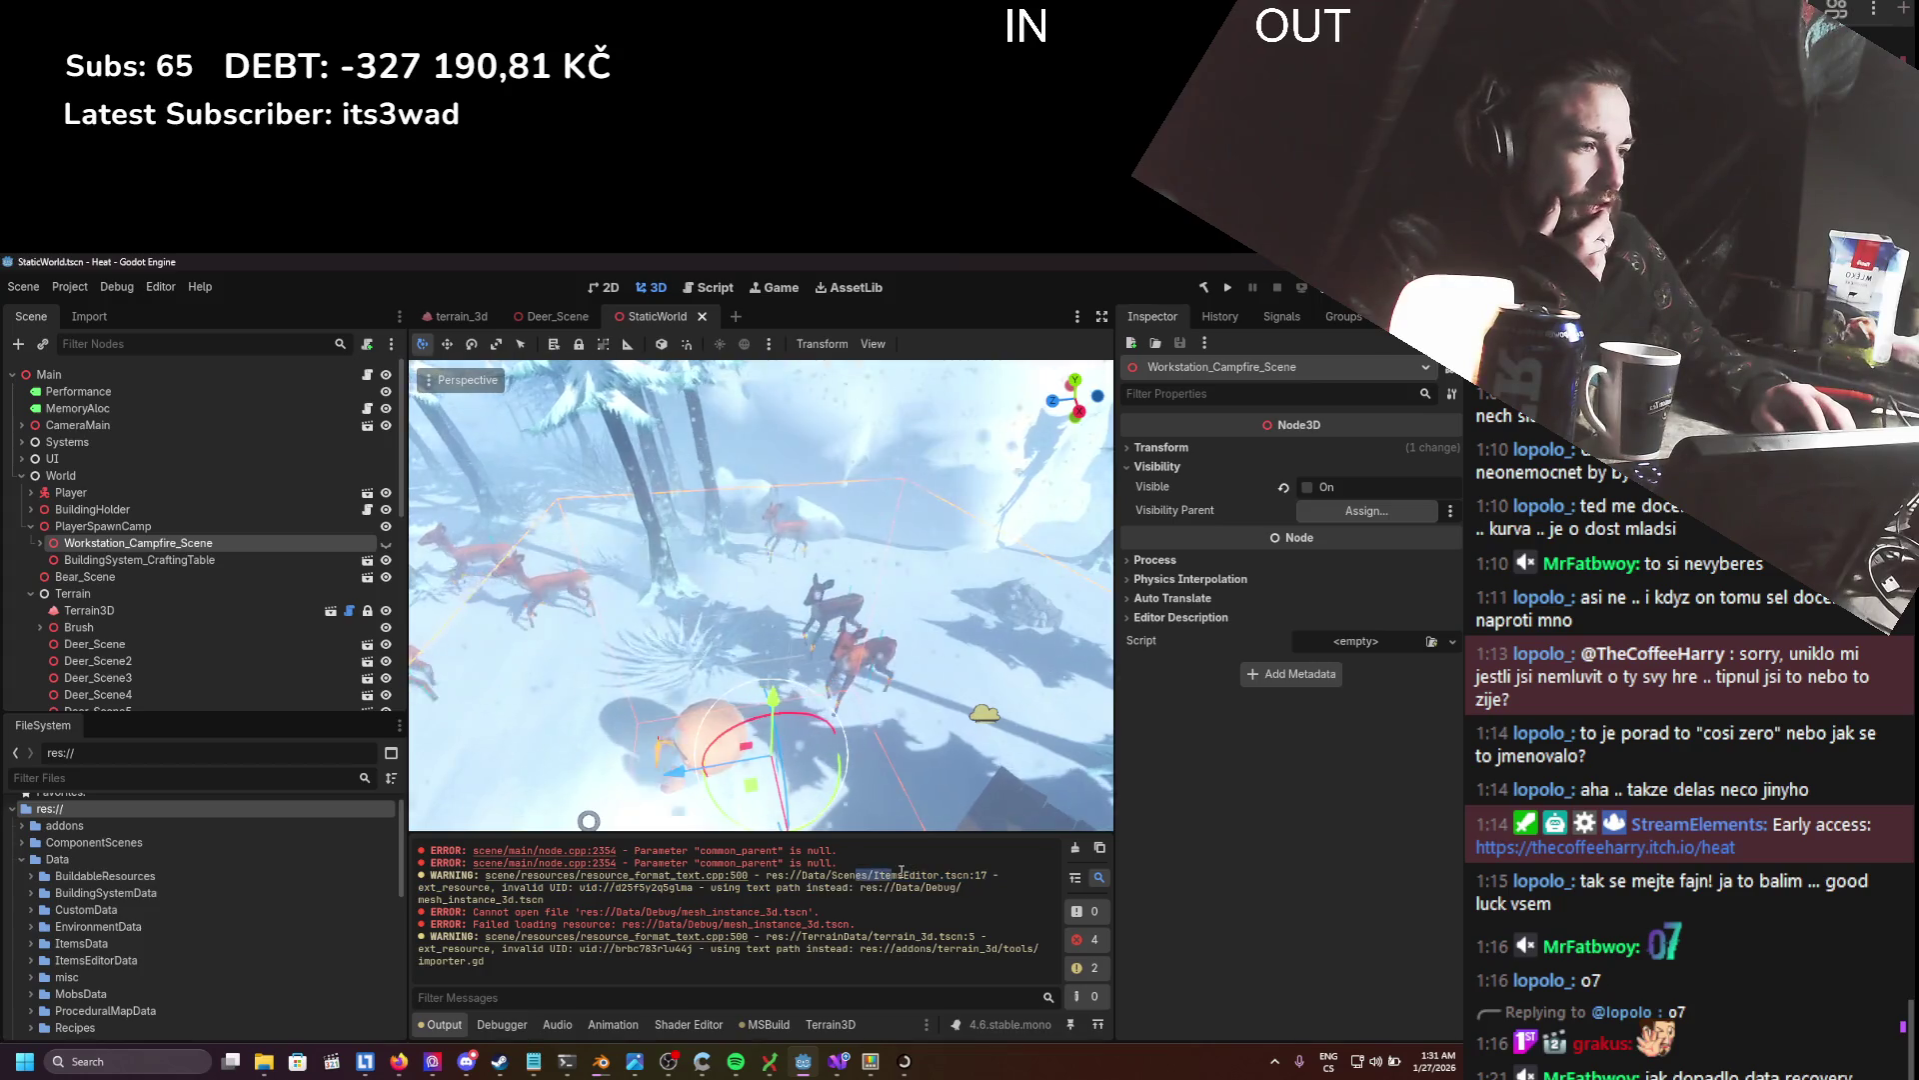
- Filter the scene tree by 'items' and inspect ItemsEditorUI, then ItemsUIManager
click(266, 341)
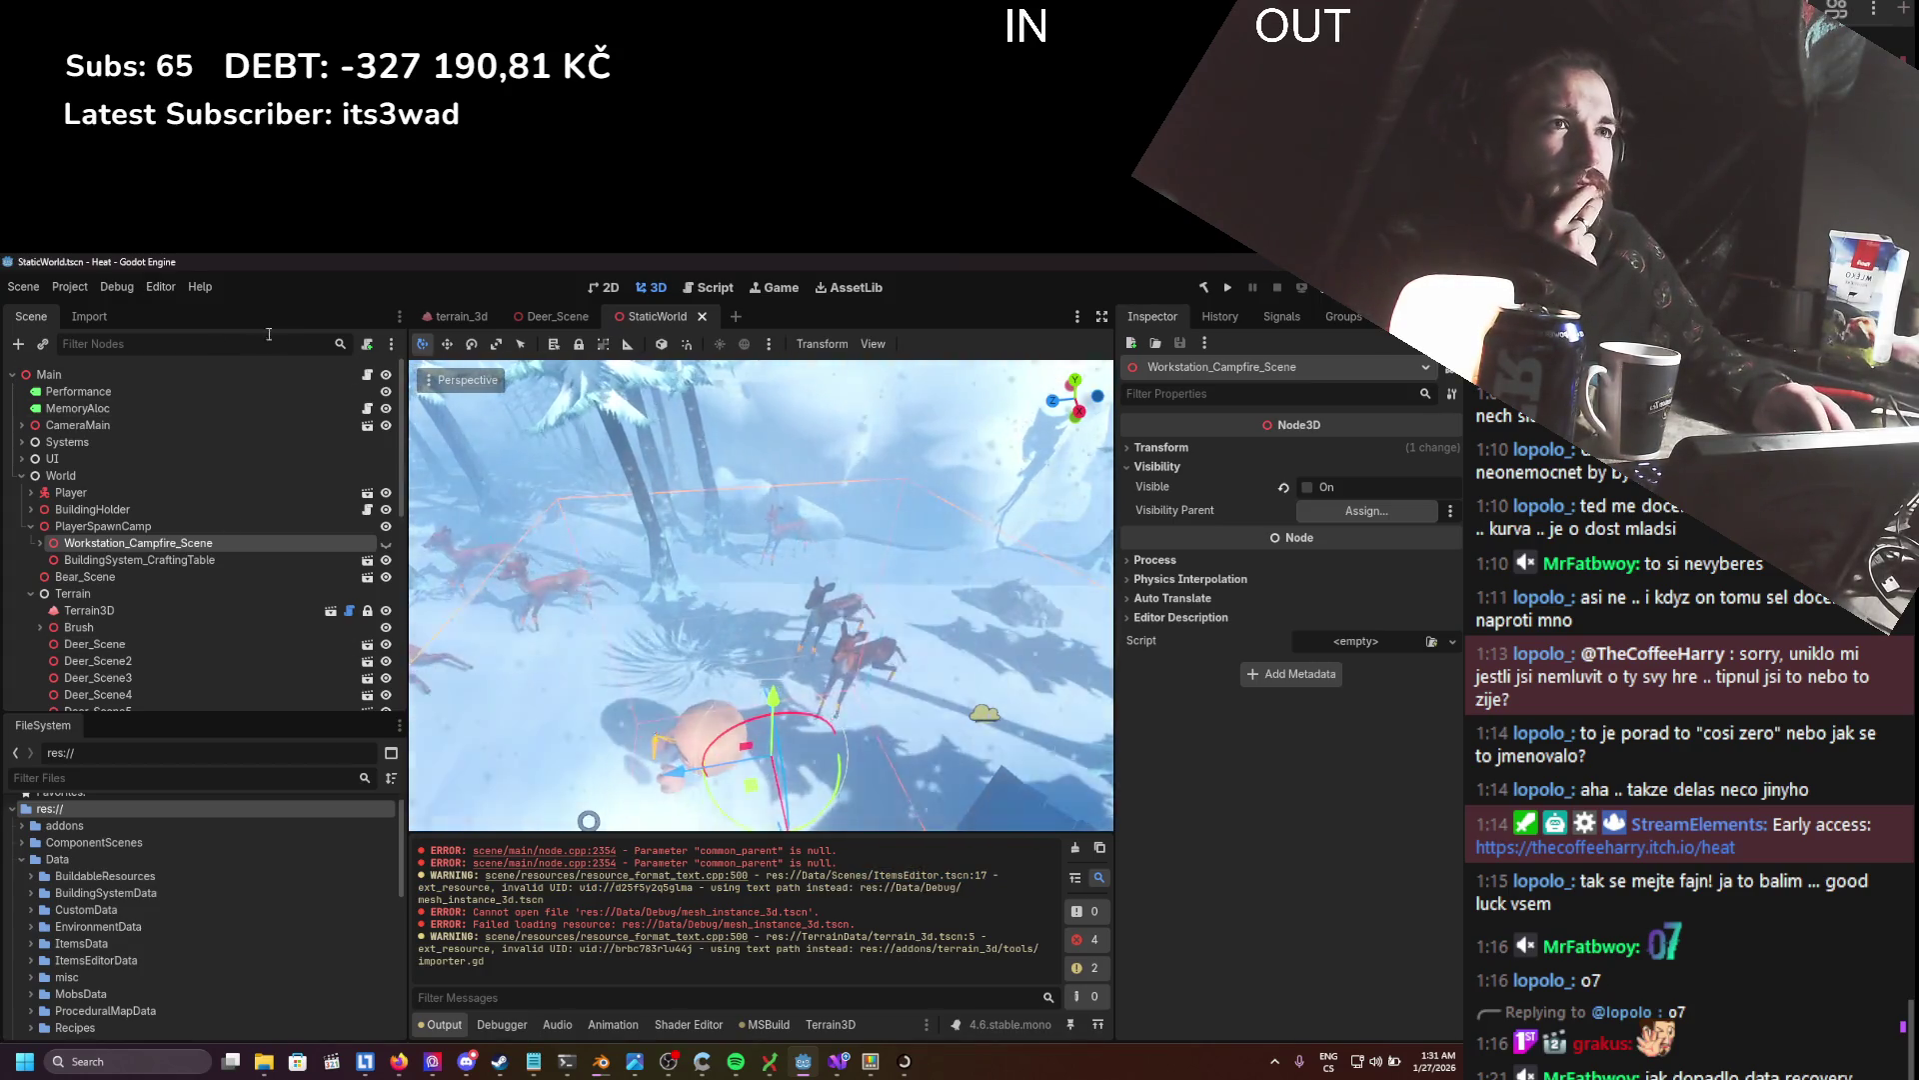
text(items)
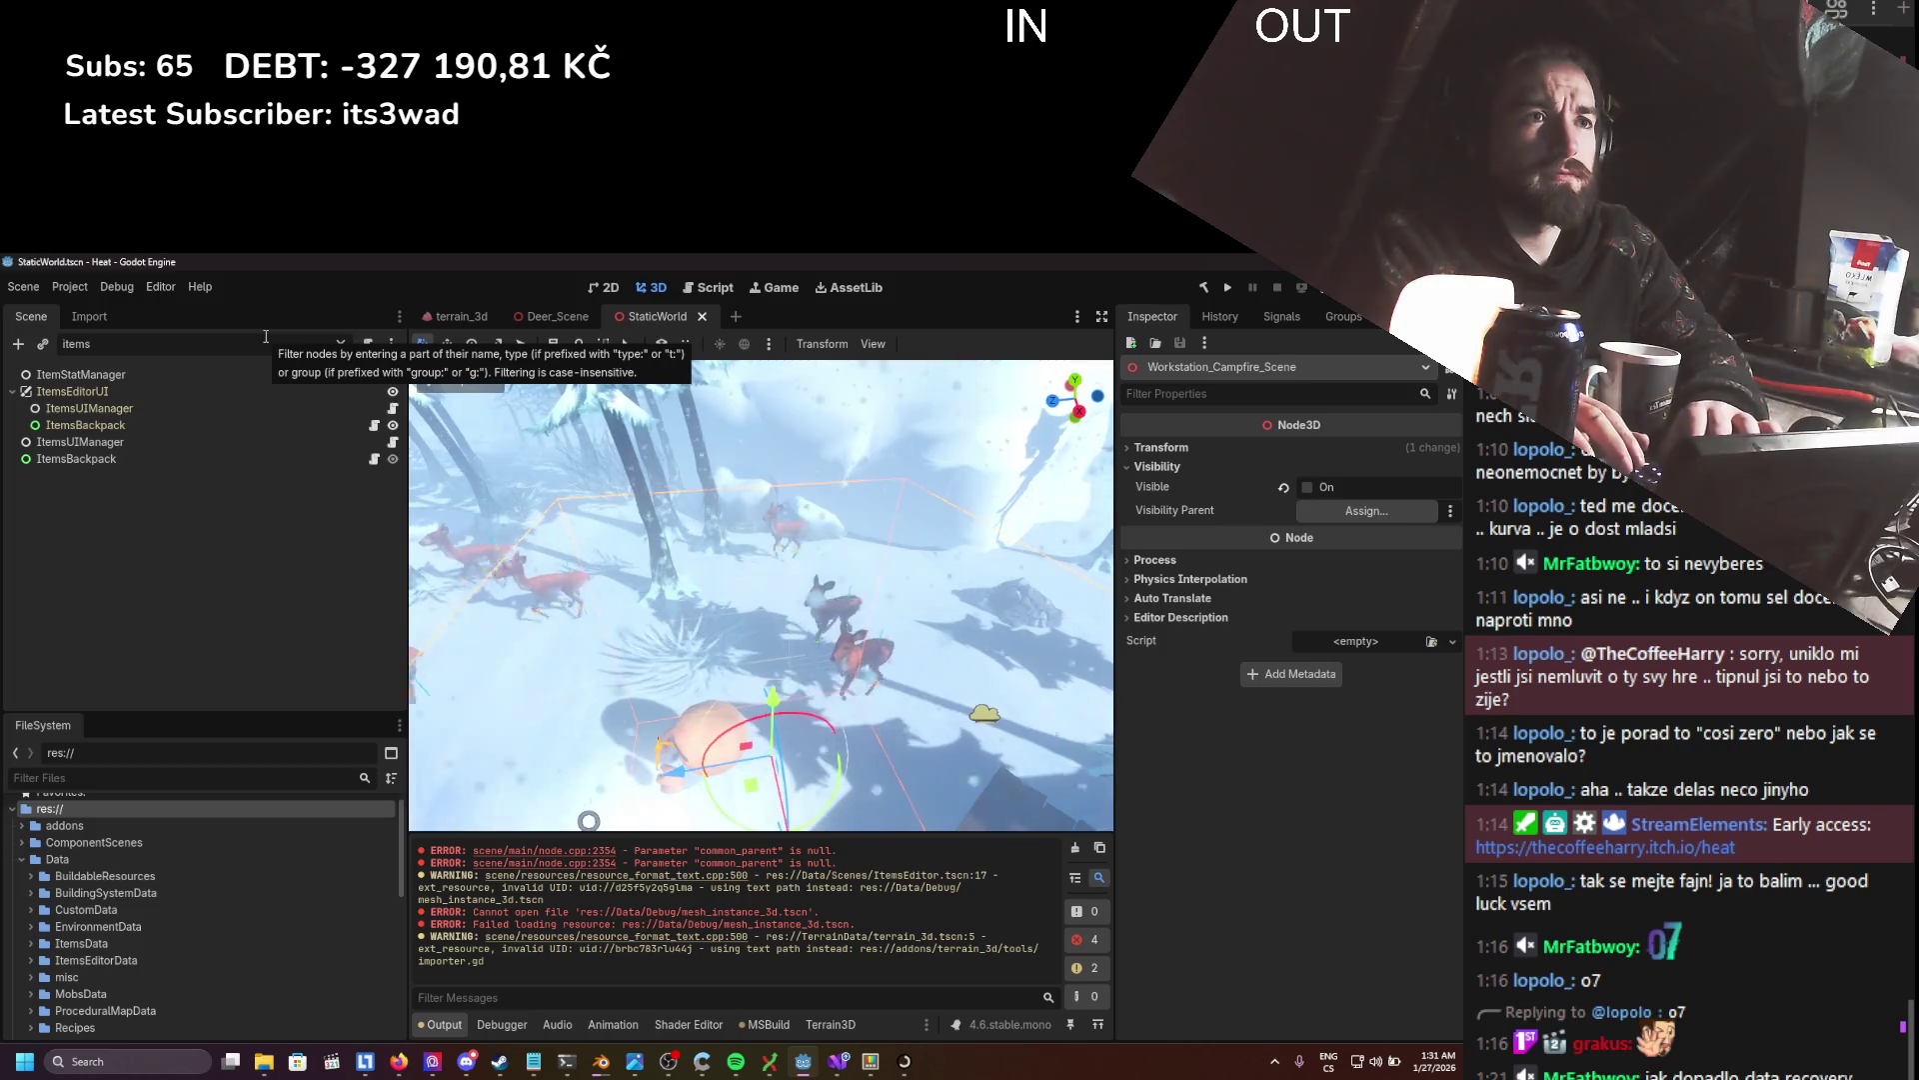
click(128, 427)
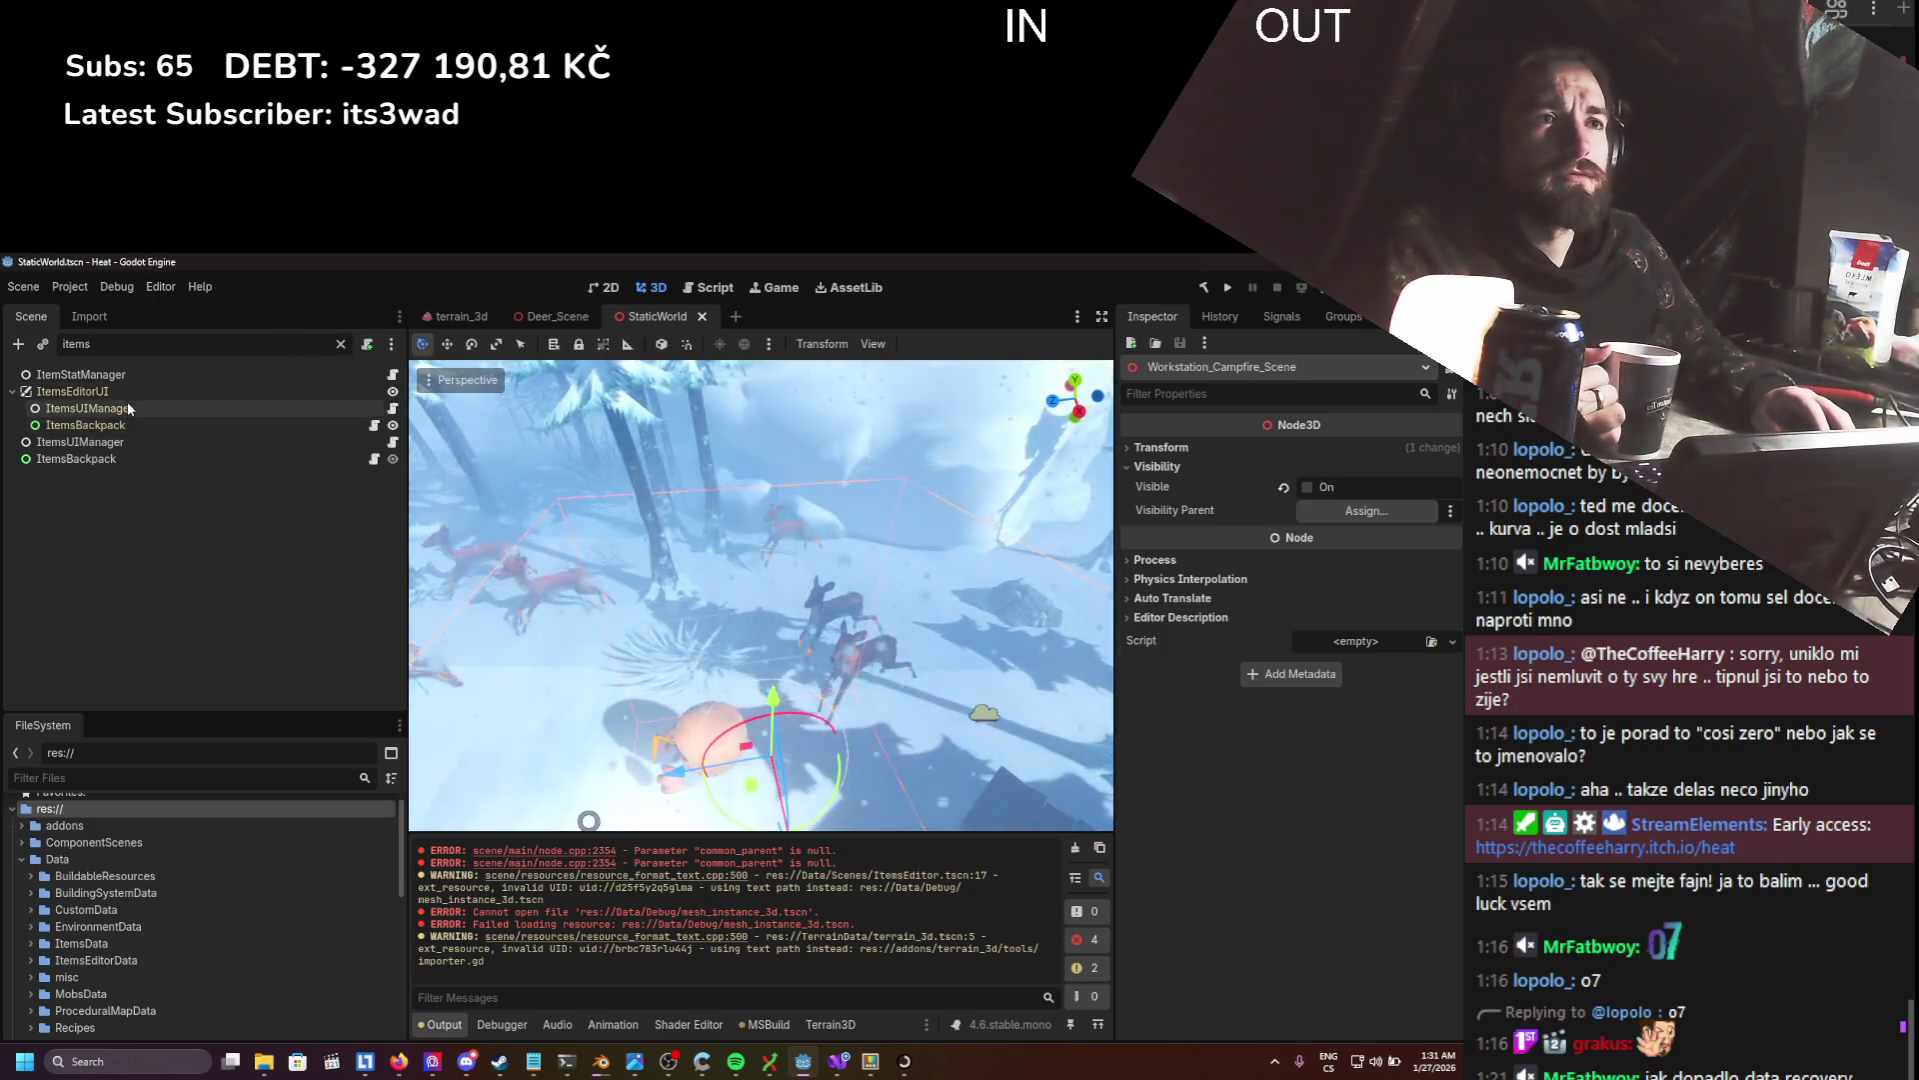
ctrl+click(128, 392)
click(128, 392)
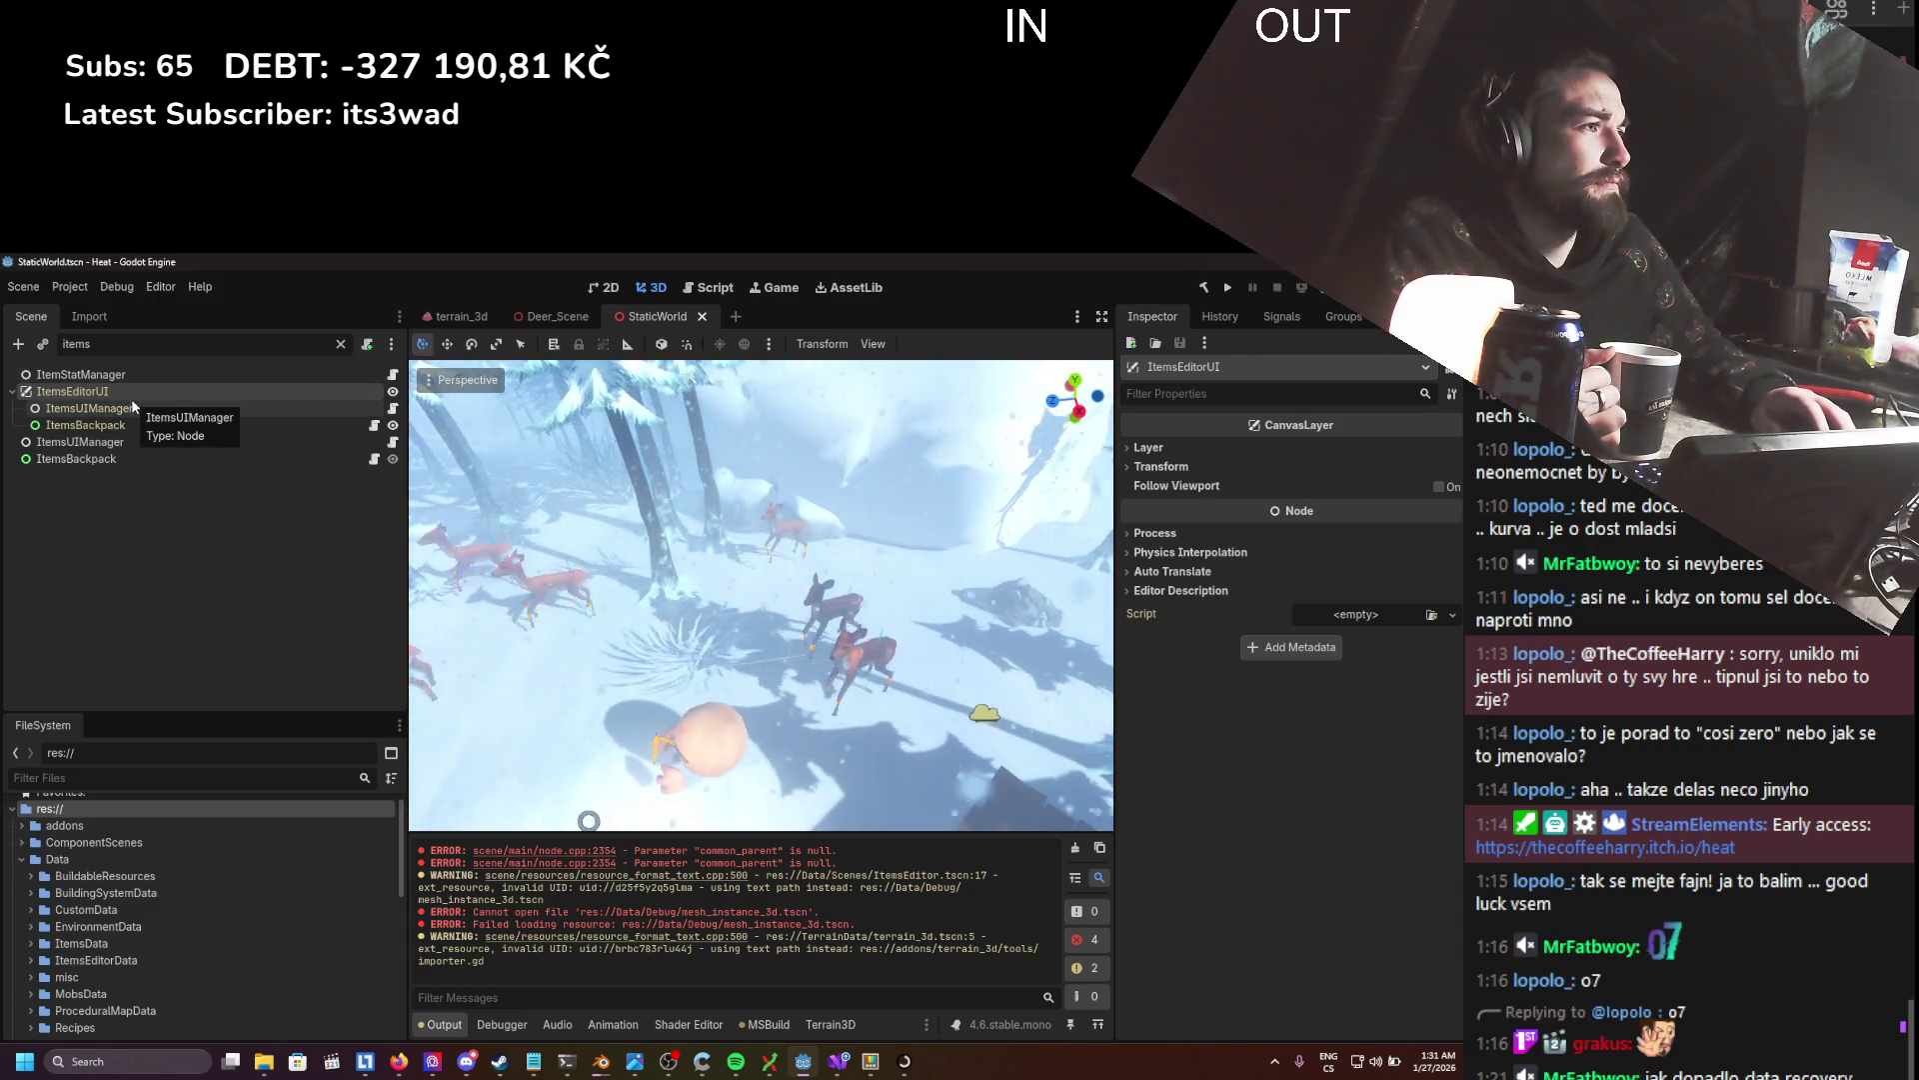
click(130, 404)
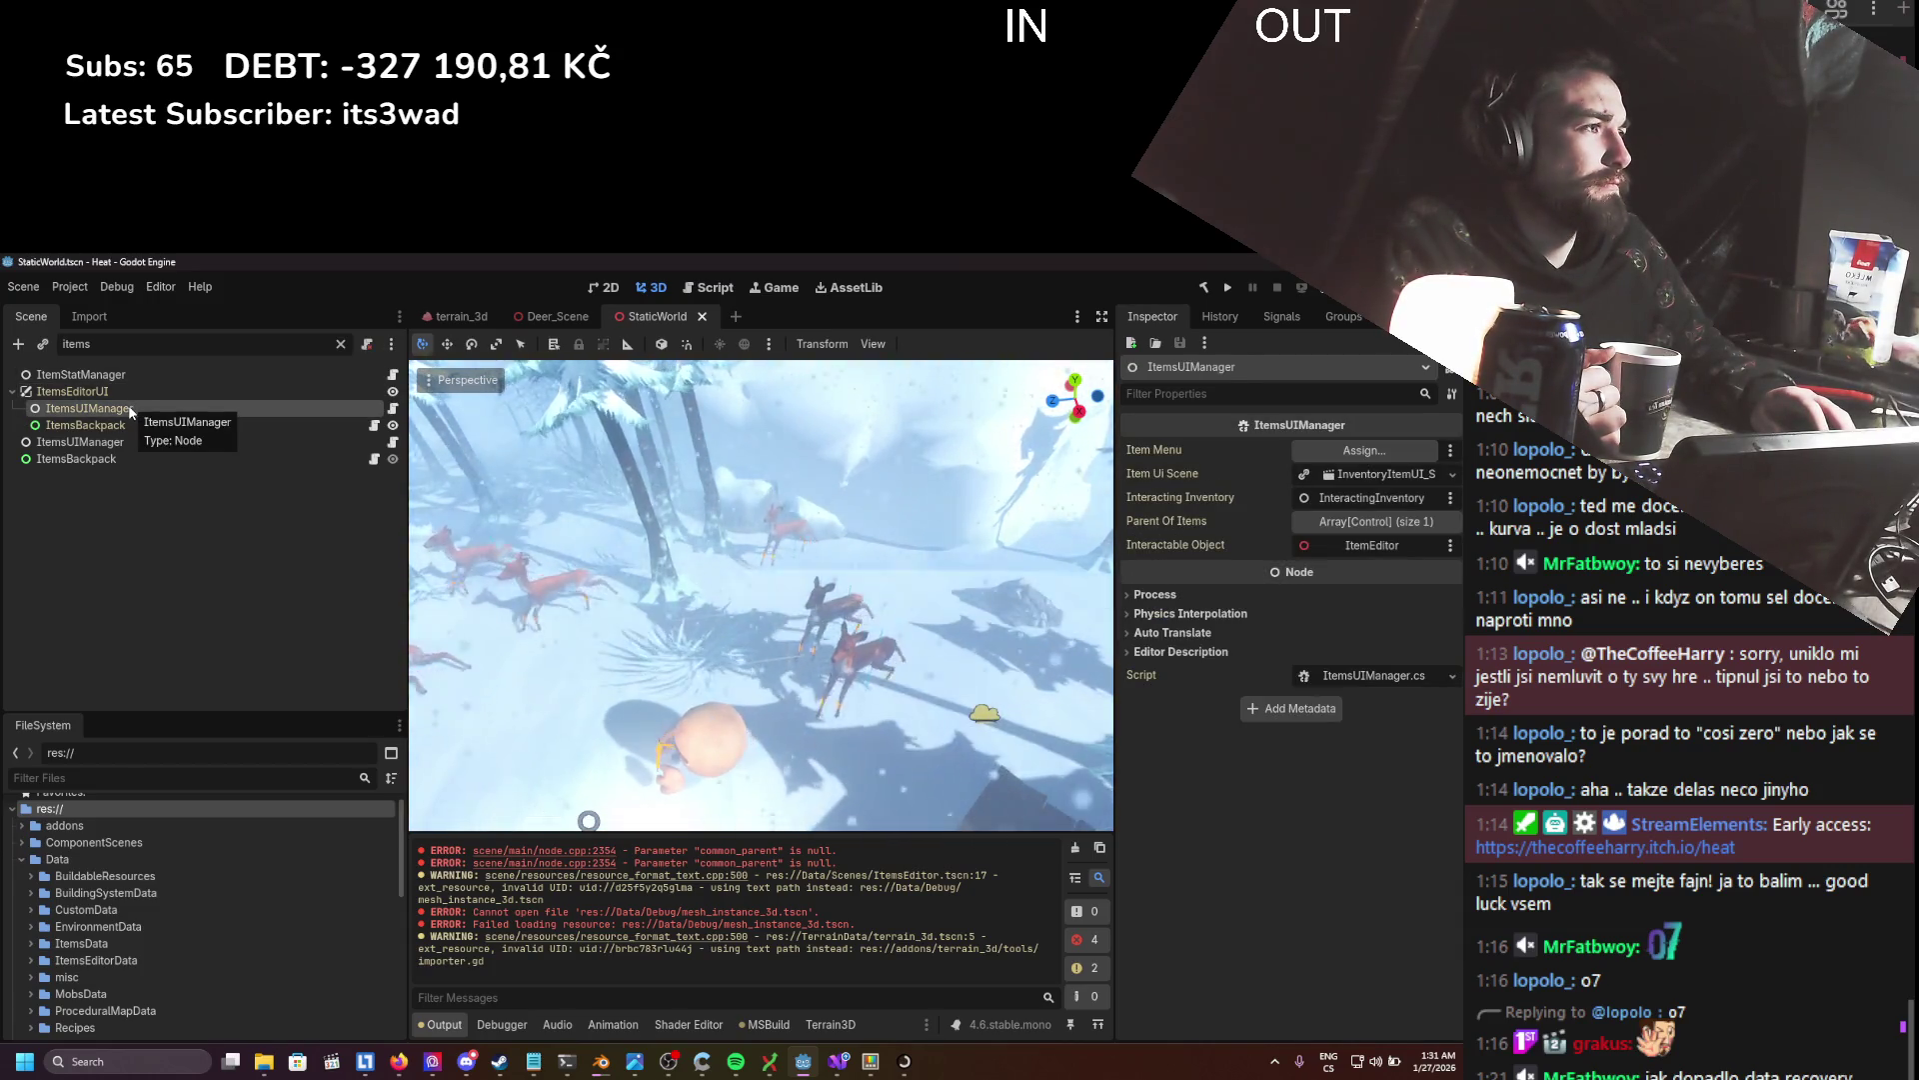
- Clear the filter, collapse World, refilter by 'item', and inspect ItemsEditorUI and ItemsUIManager
click(341, 344)
scroll(95, 545, up, 2)
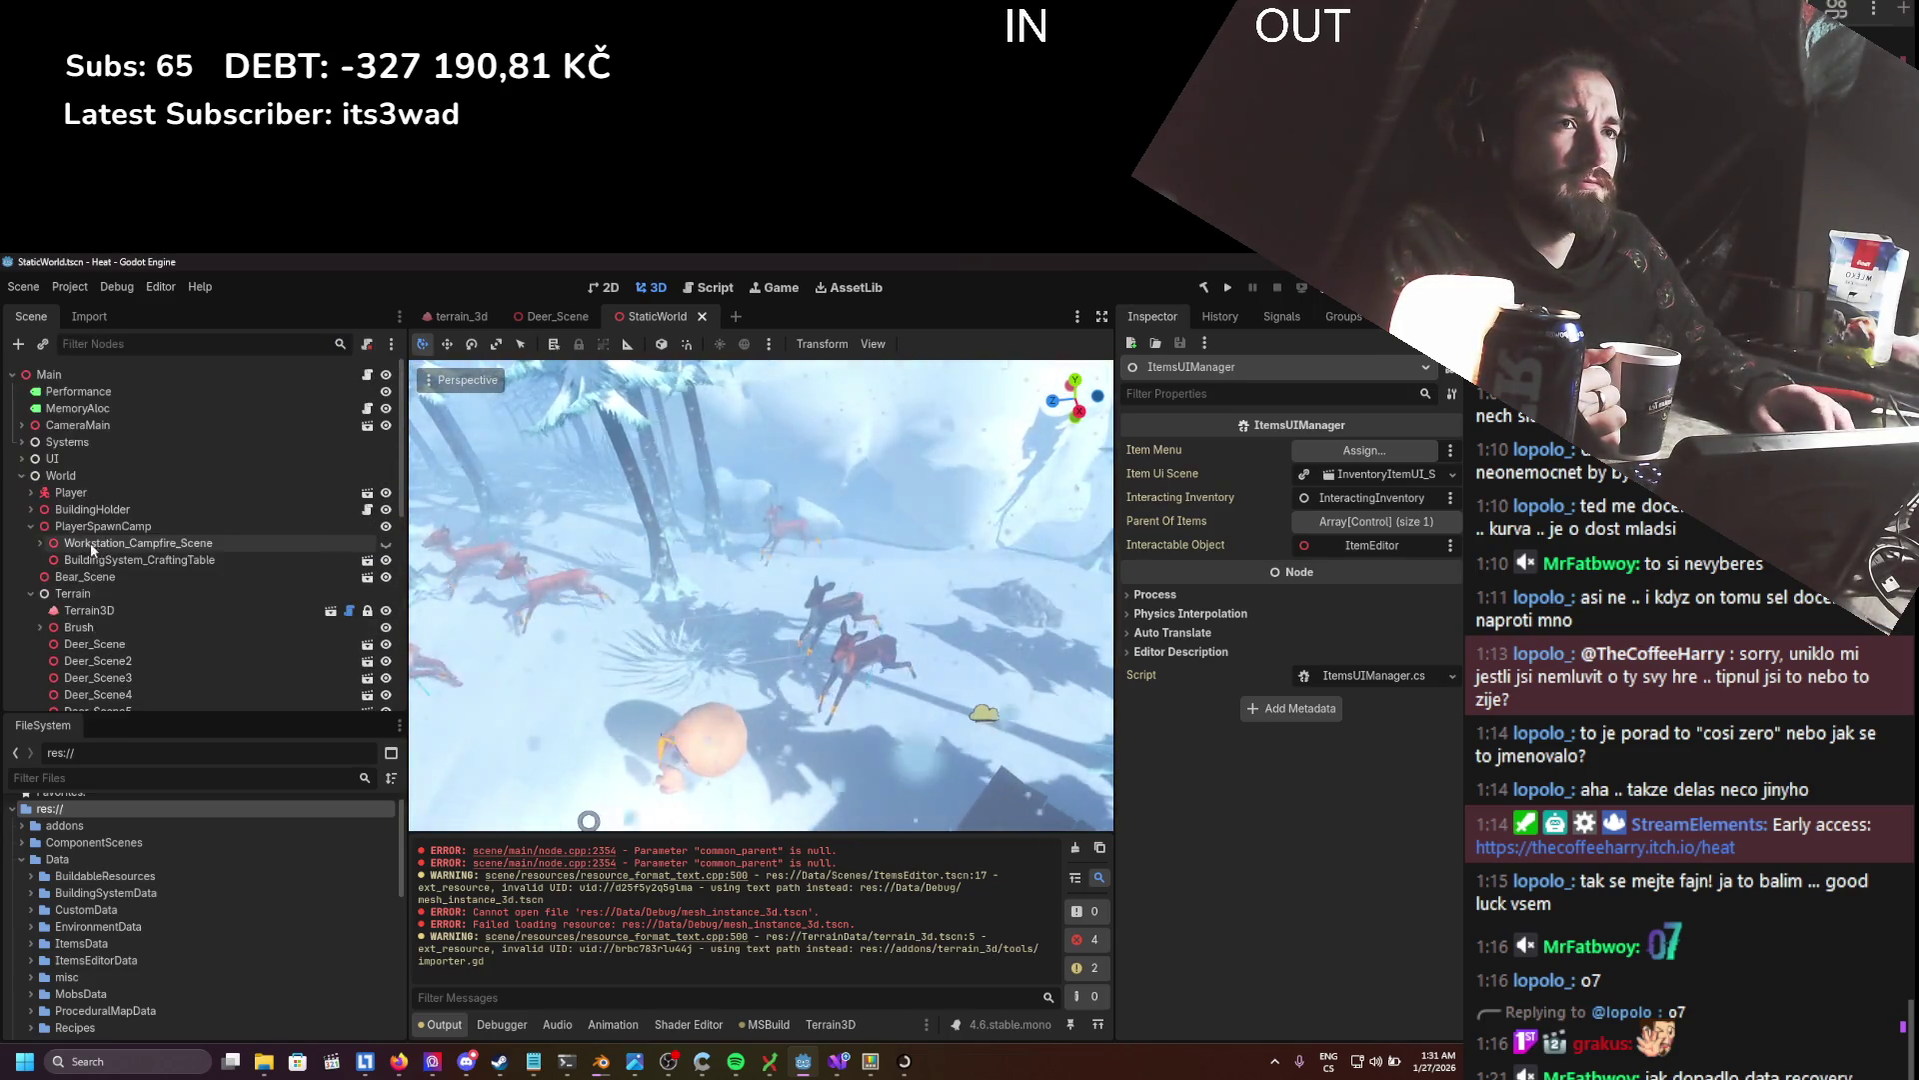
click(21, 476)
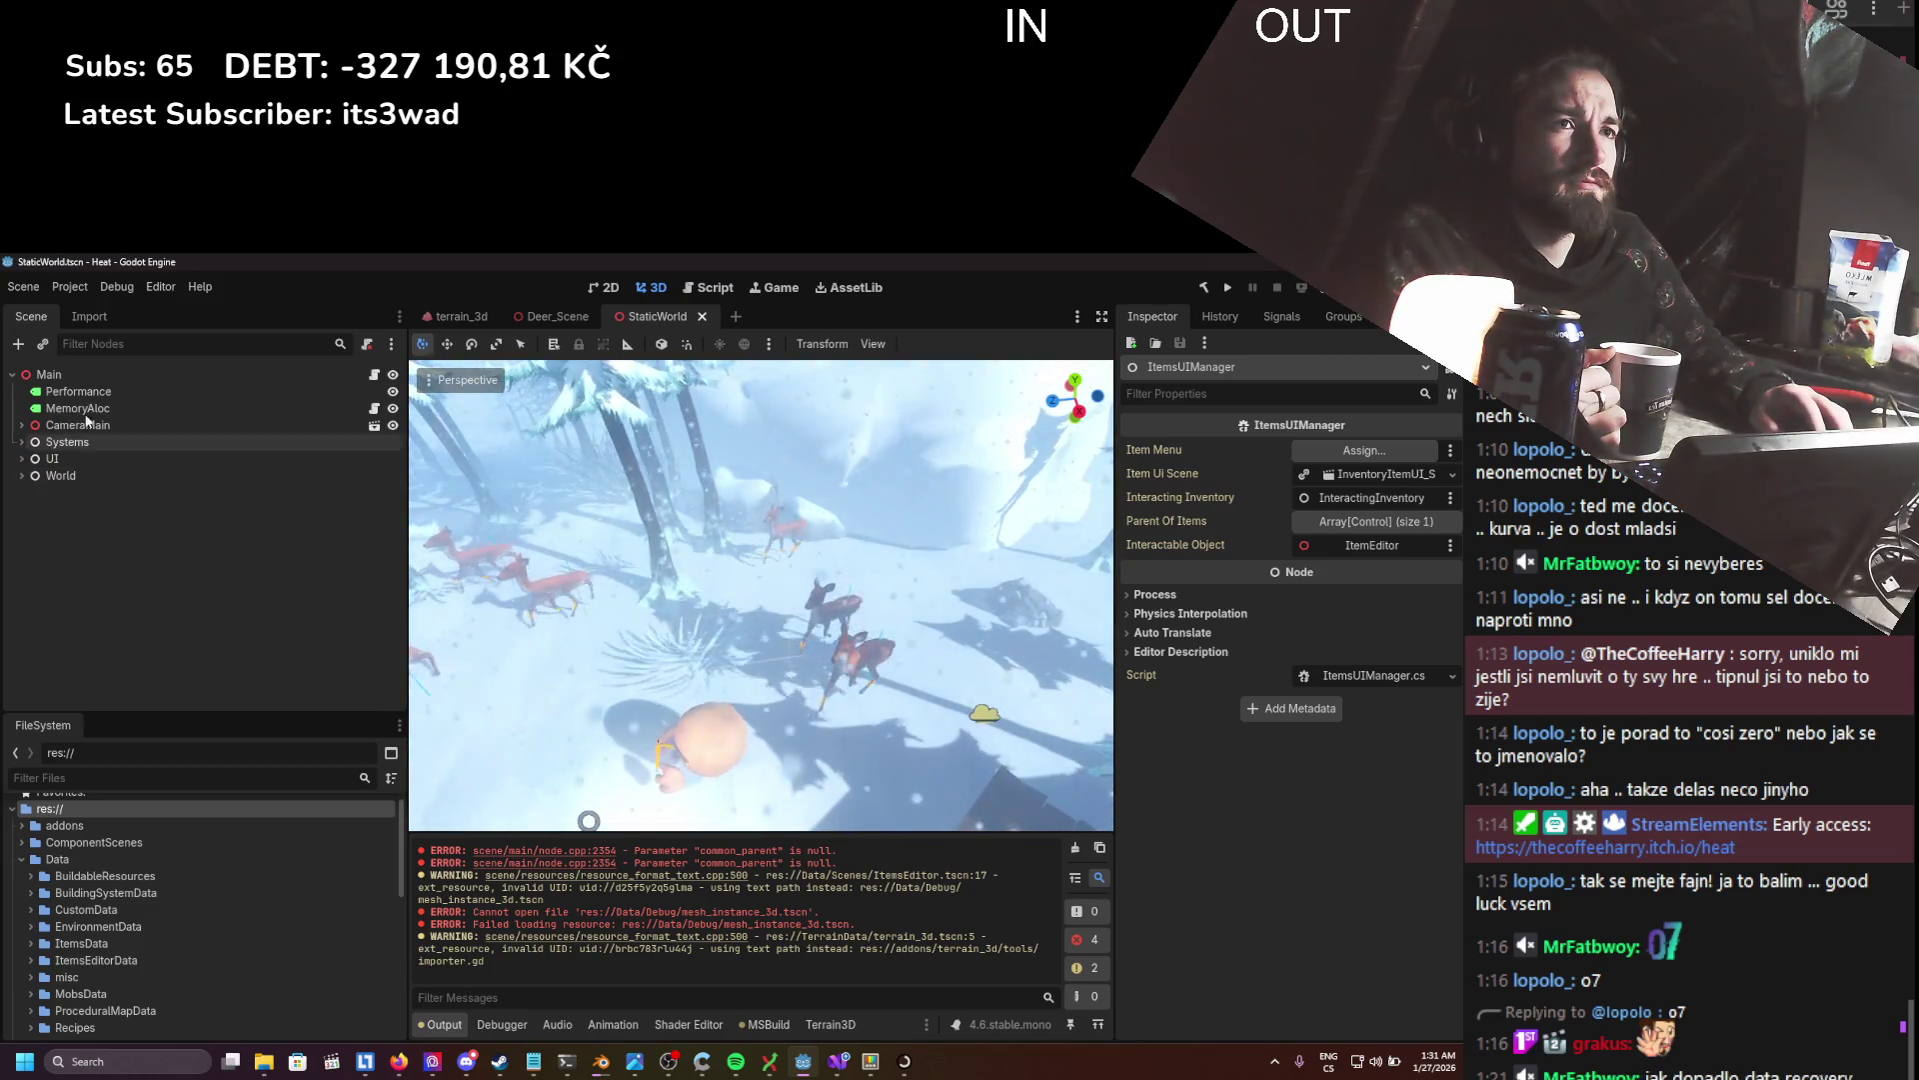
click(136, 344)
text(item)
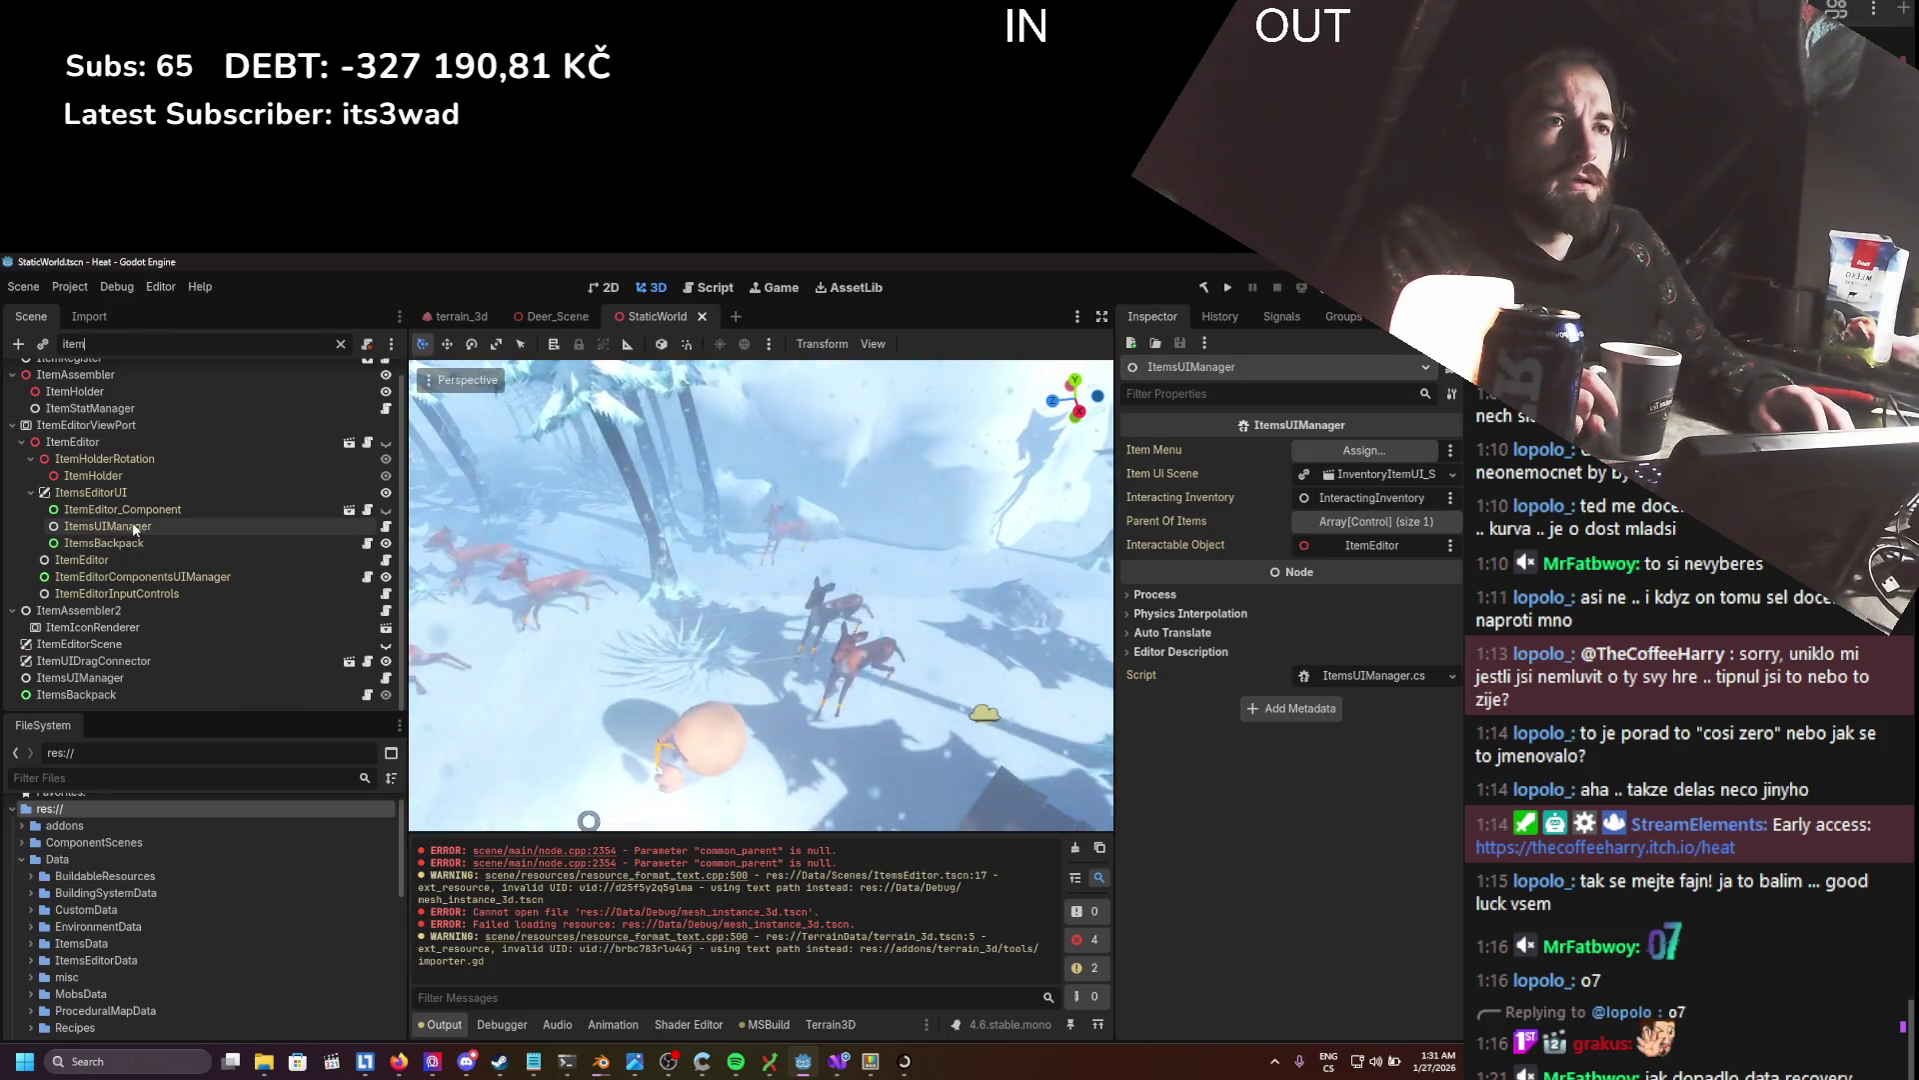
click(117, 494)
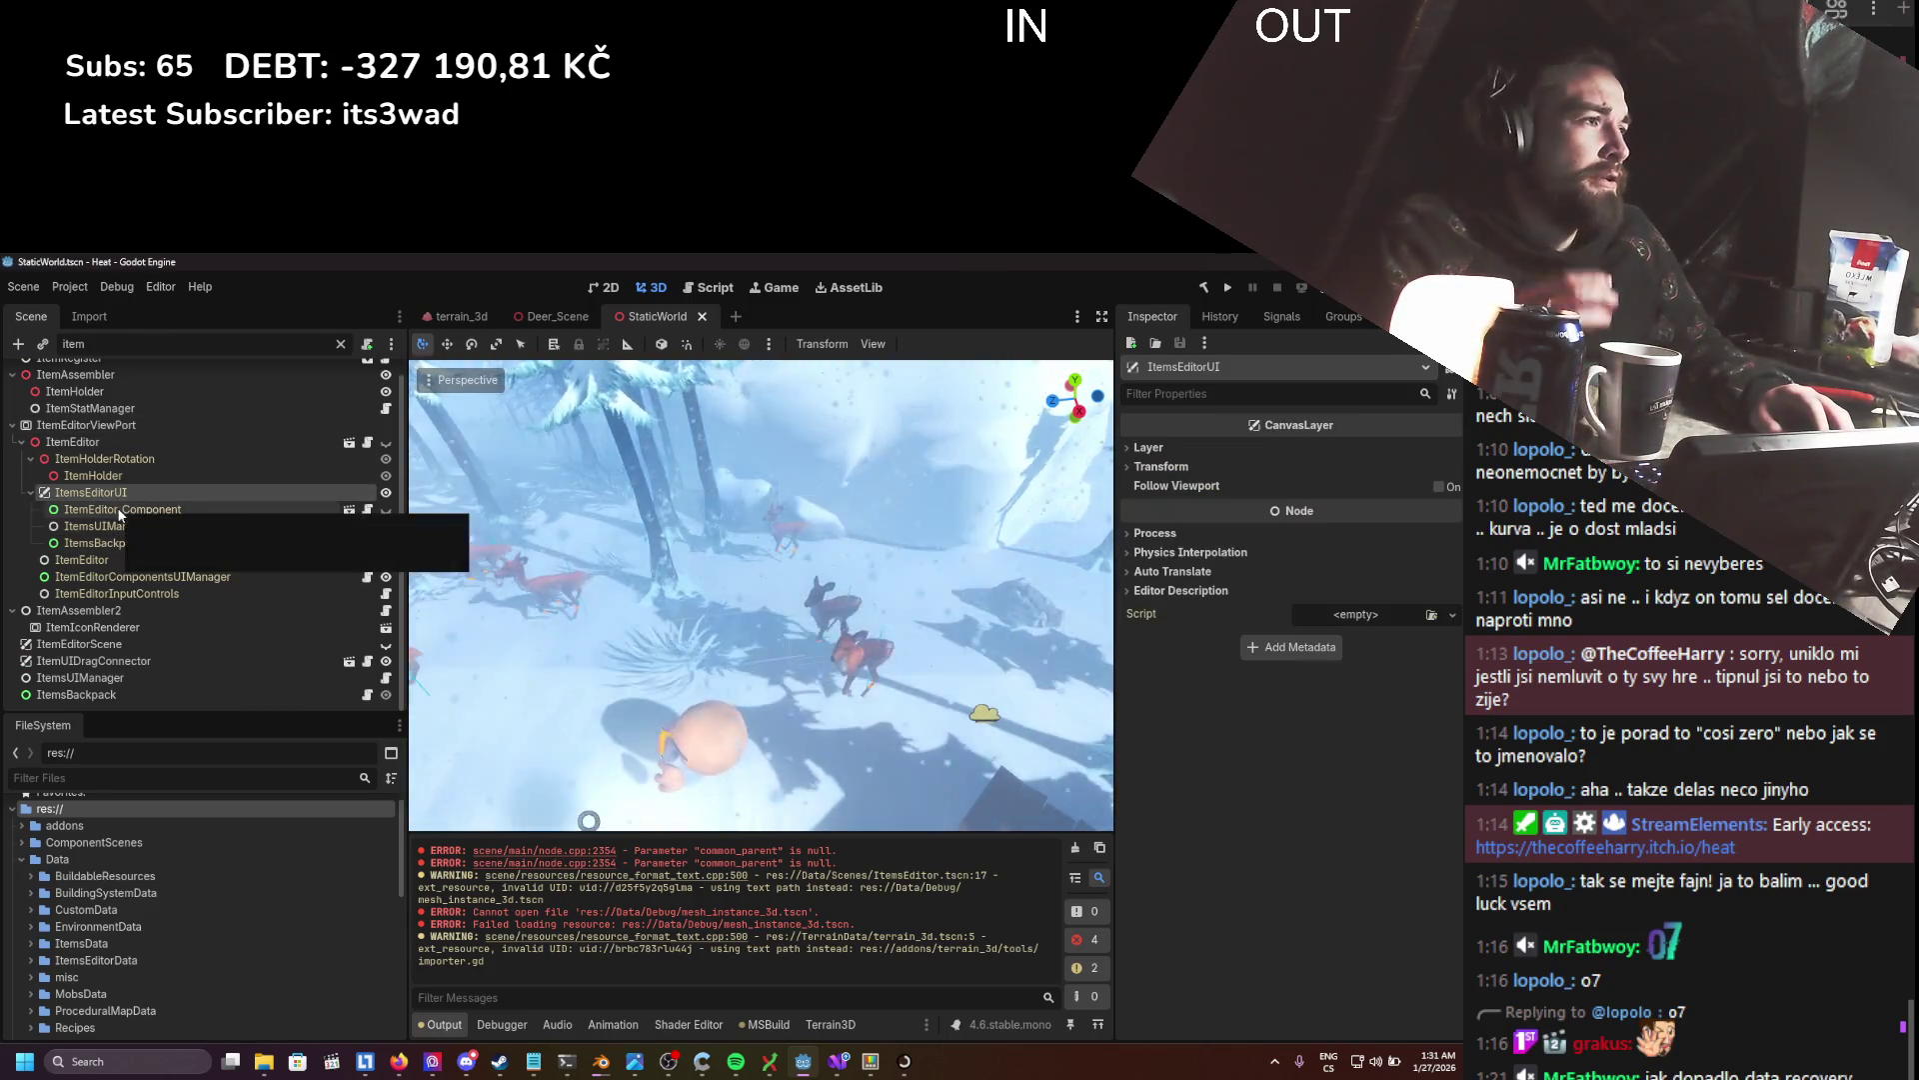
click(118, 527)
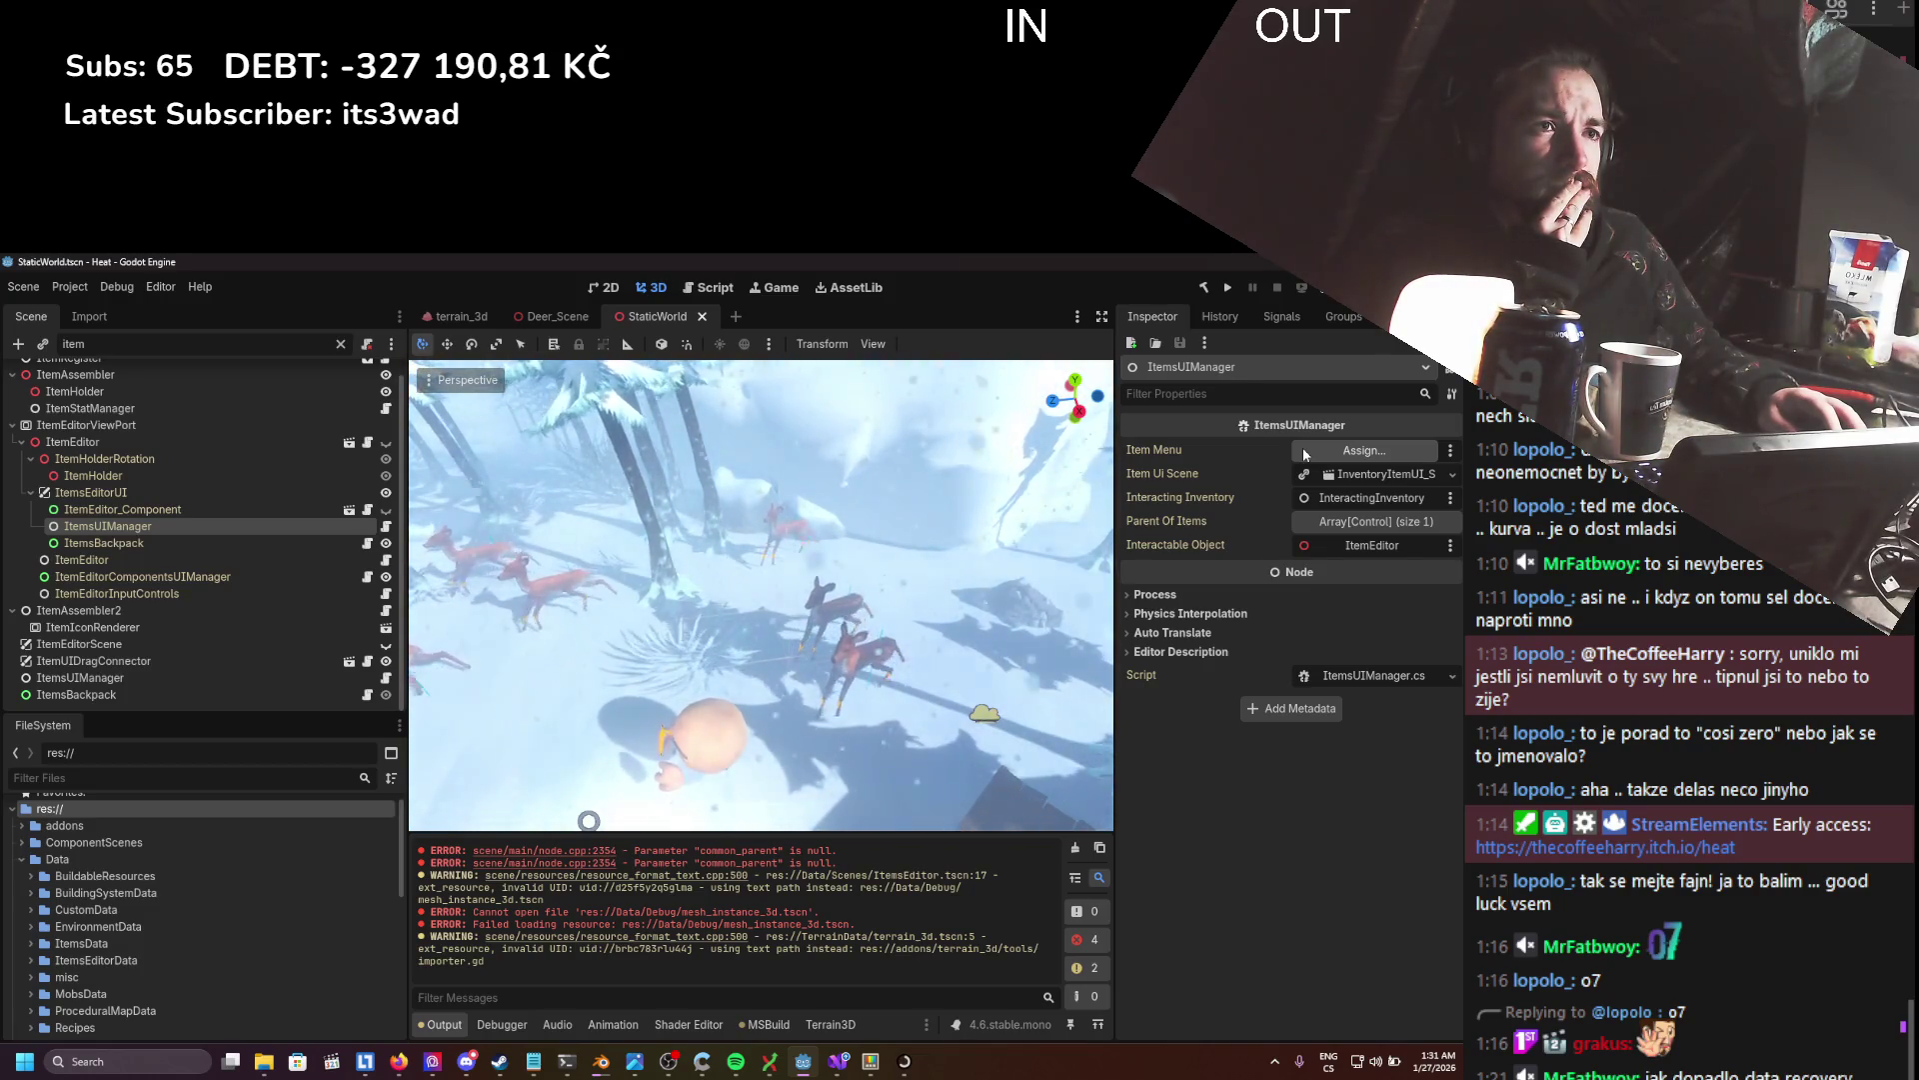
- Open ItemEditor_Component, then close it along with the Deer_Scene and terrain_3d scene tabs
click(255, 507)
click(350, 511)
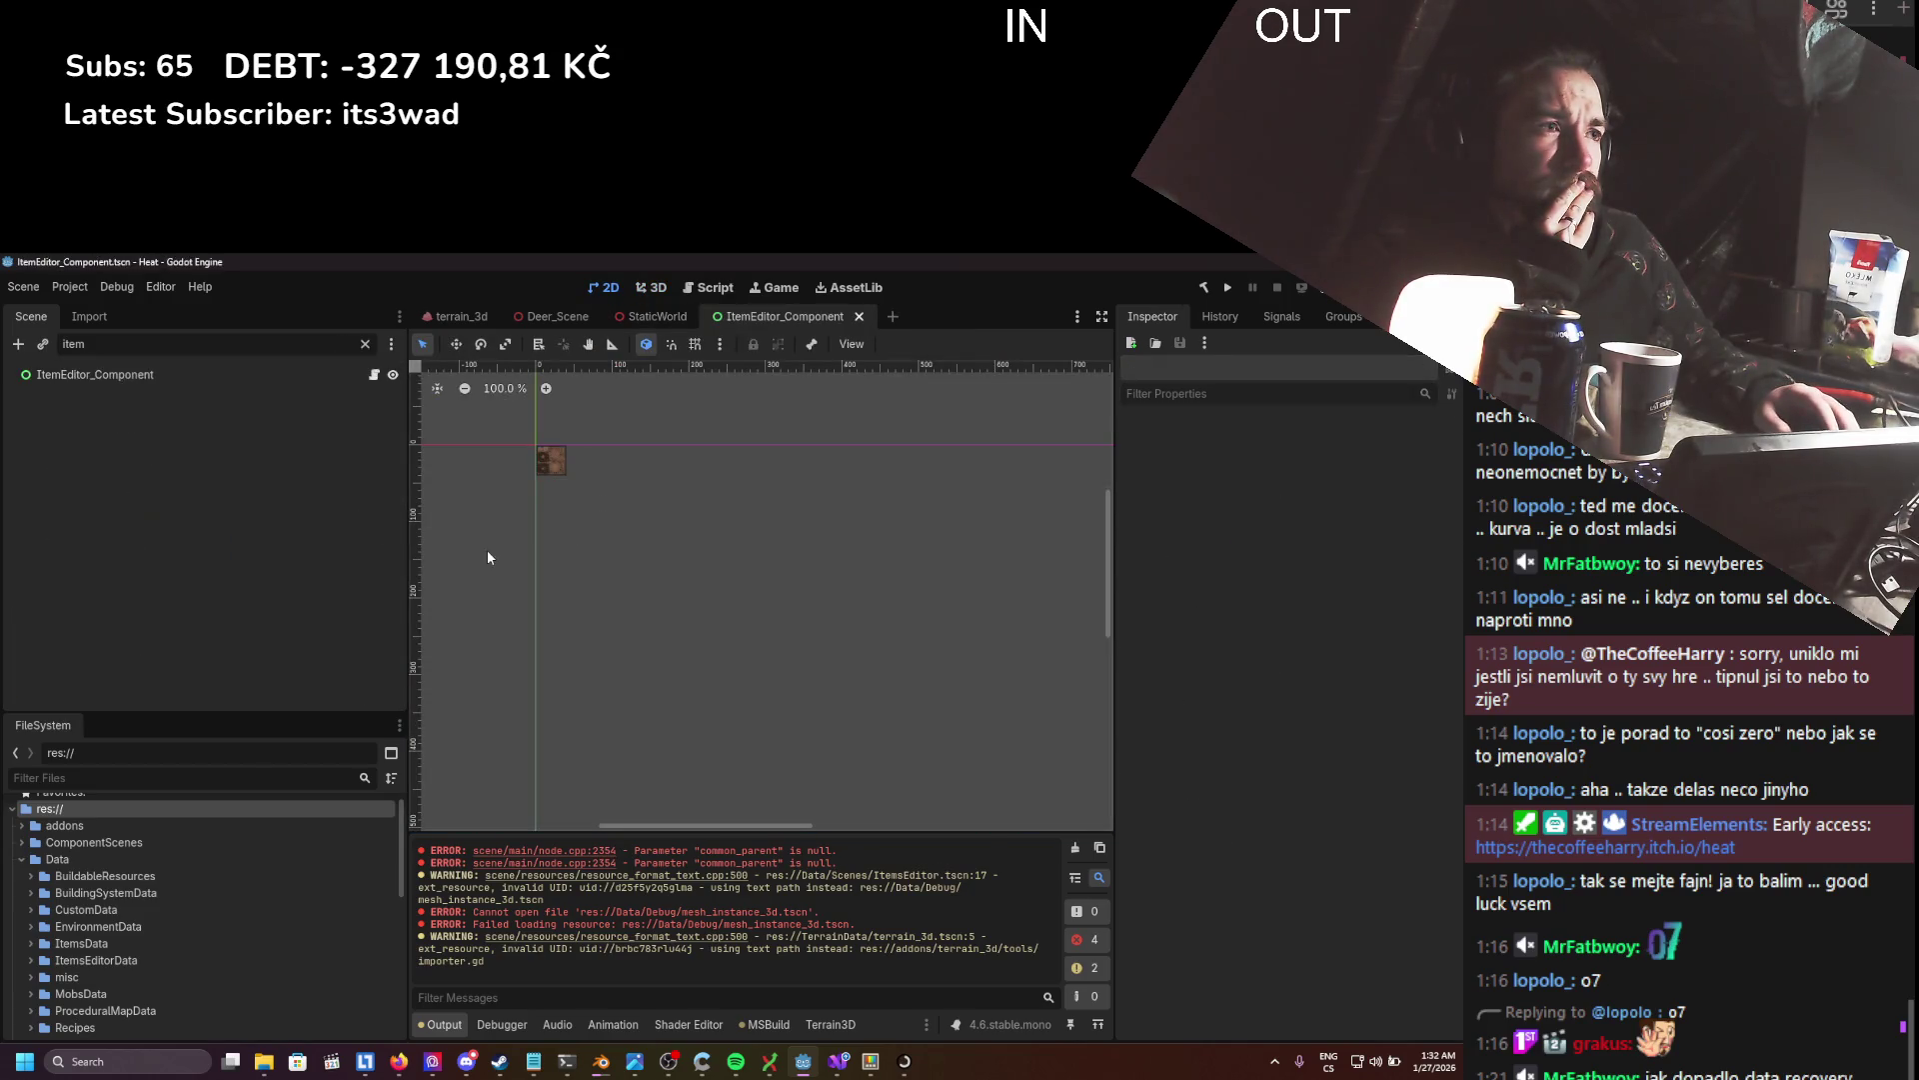
click(222, 374)
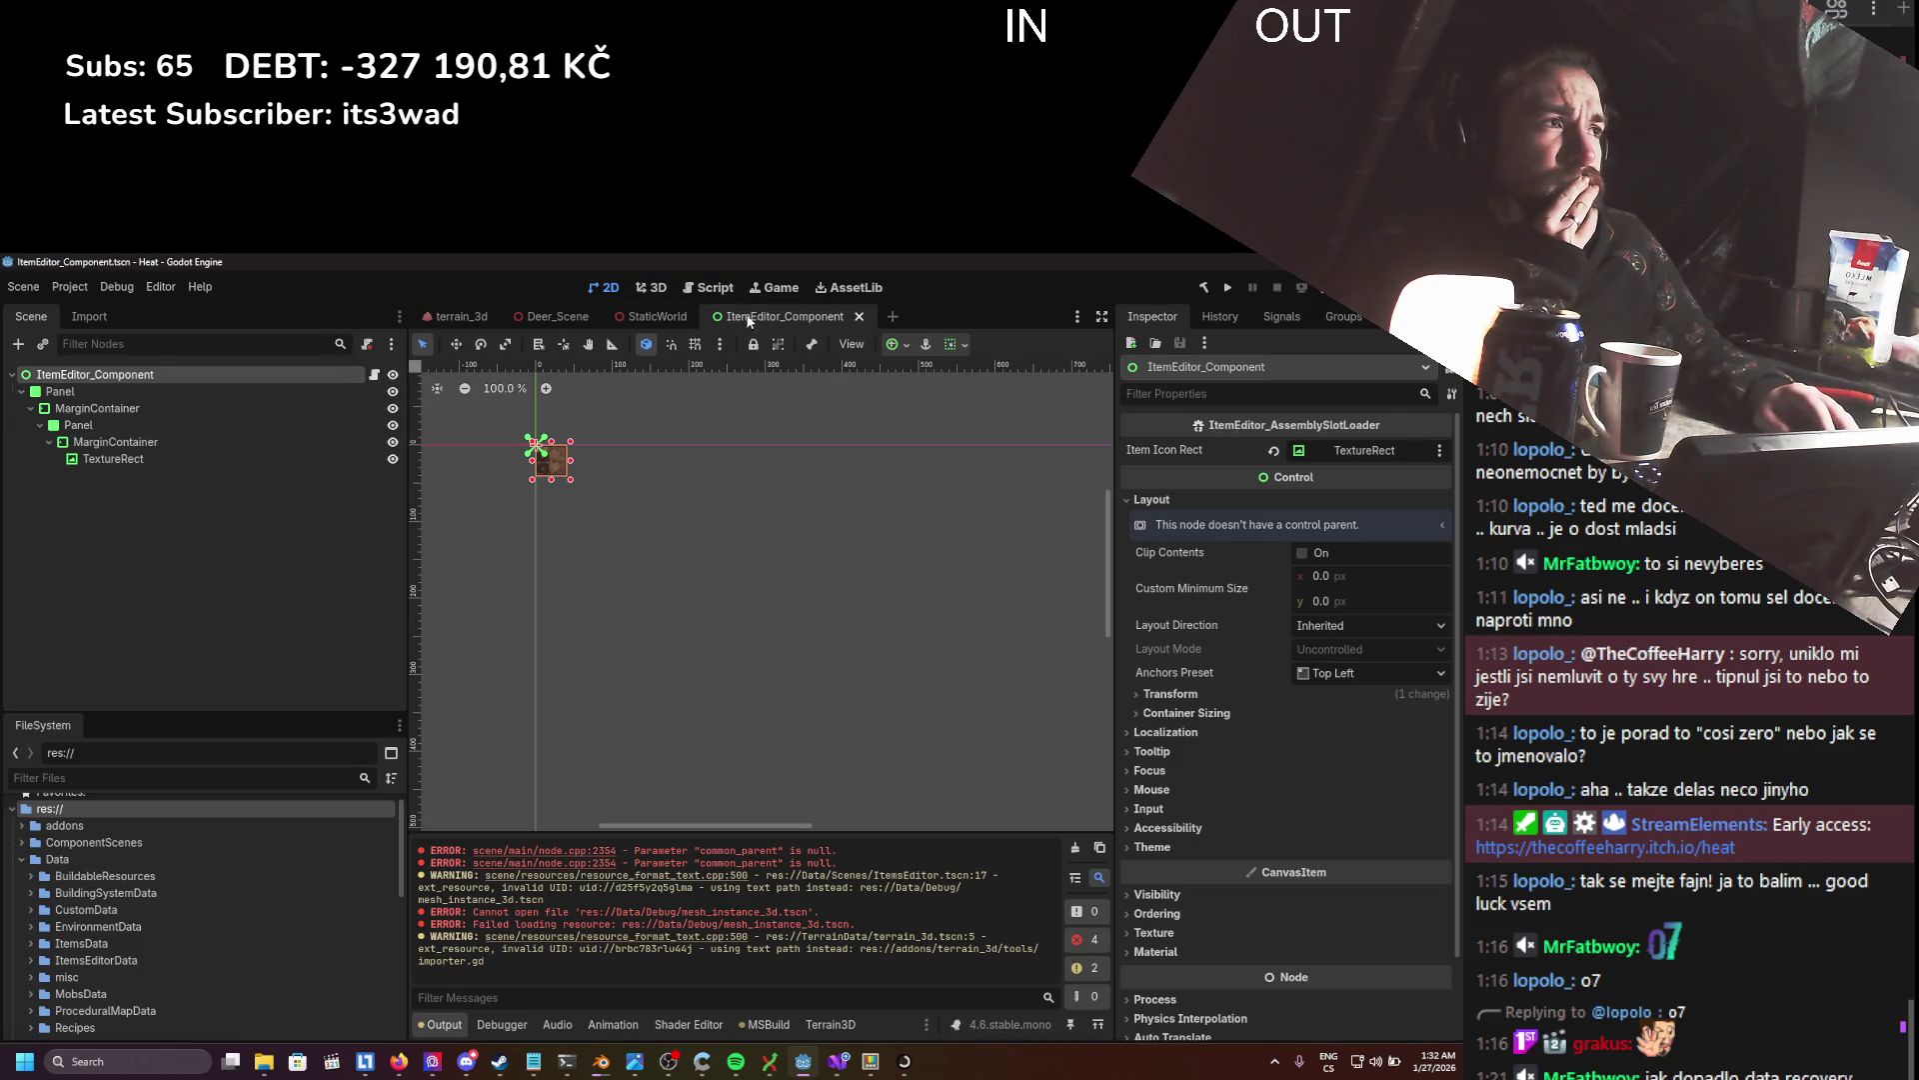
click(860, 316)
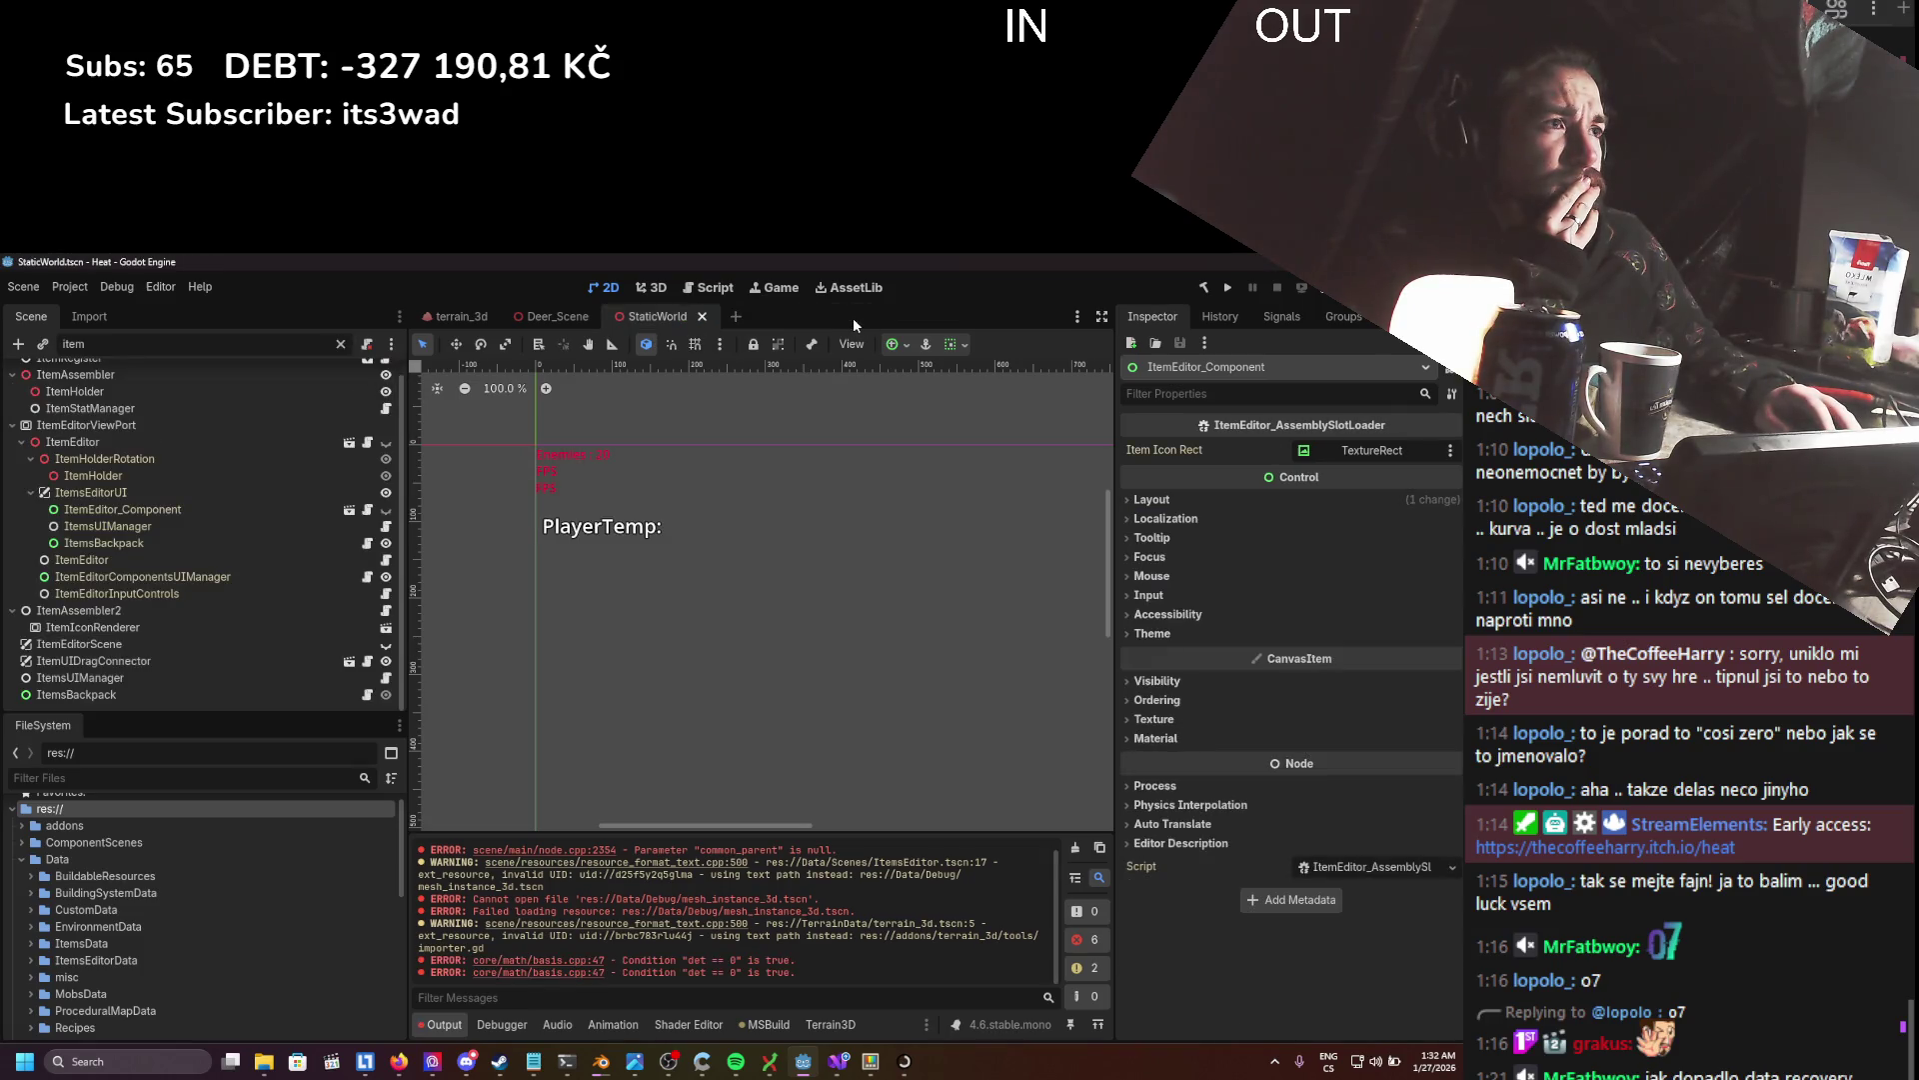
click(581, 316)
click(604, 316)
click(462, 316)
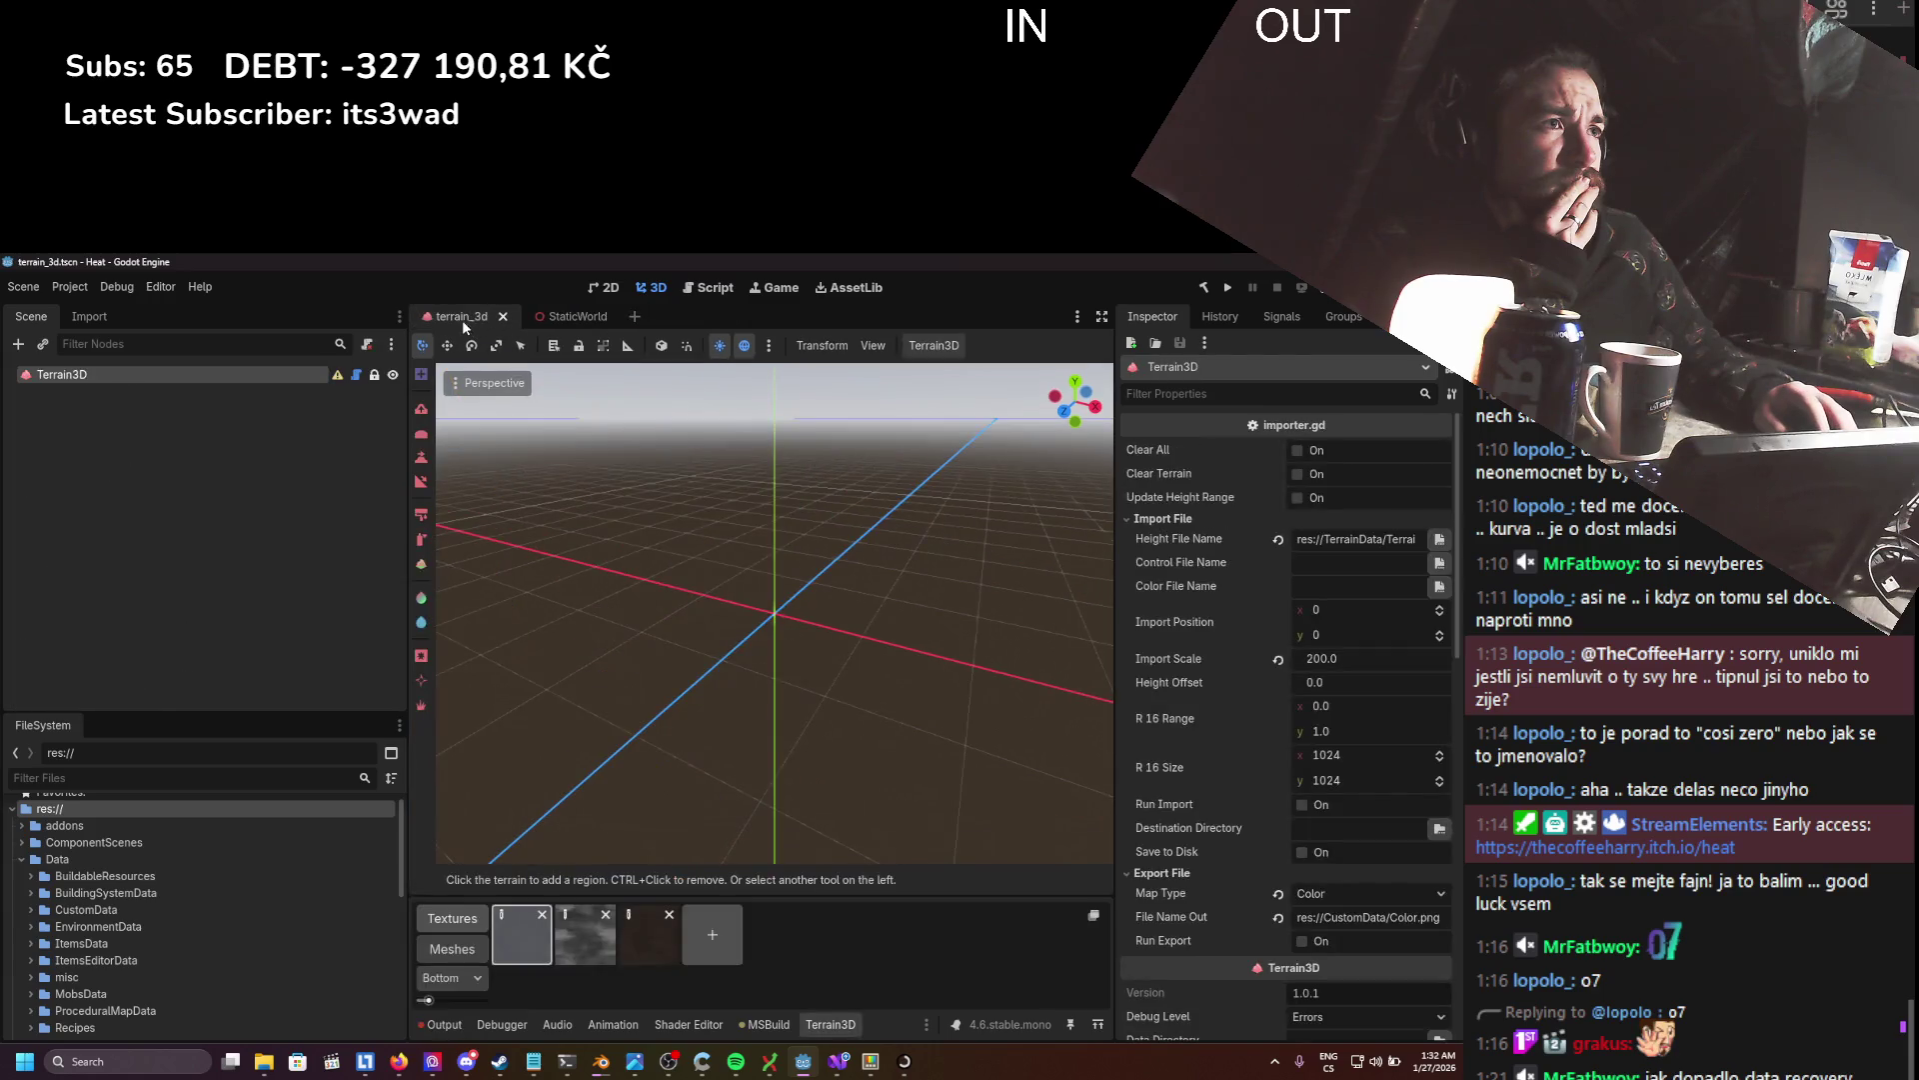
click(503, 316)
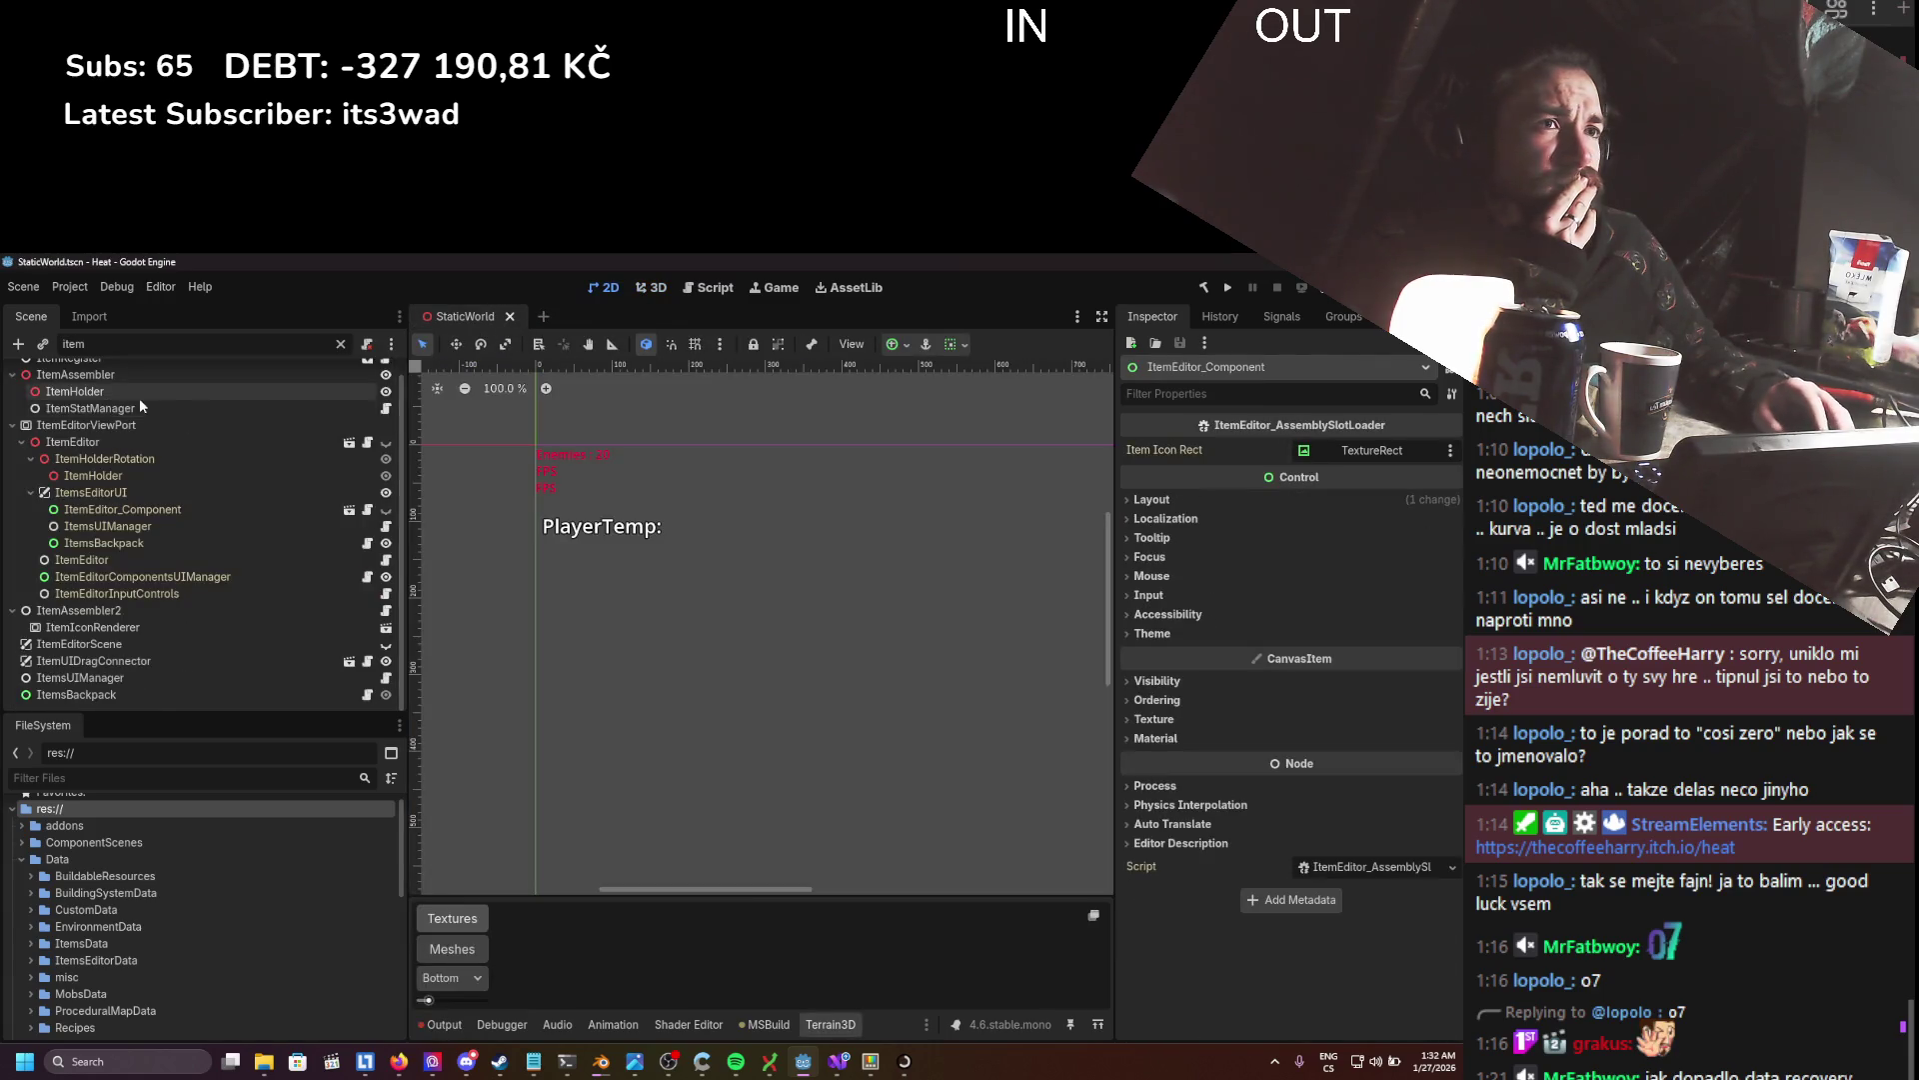
- Open ItemsUIManager.cs from its Script field in Visual Studio, then filter the scene tree by 't:itemmen'
click(156, 526)
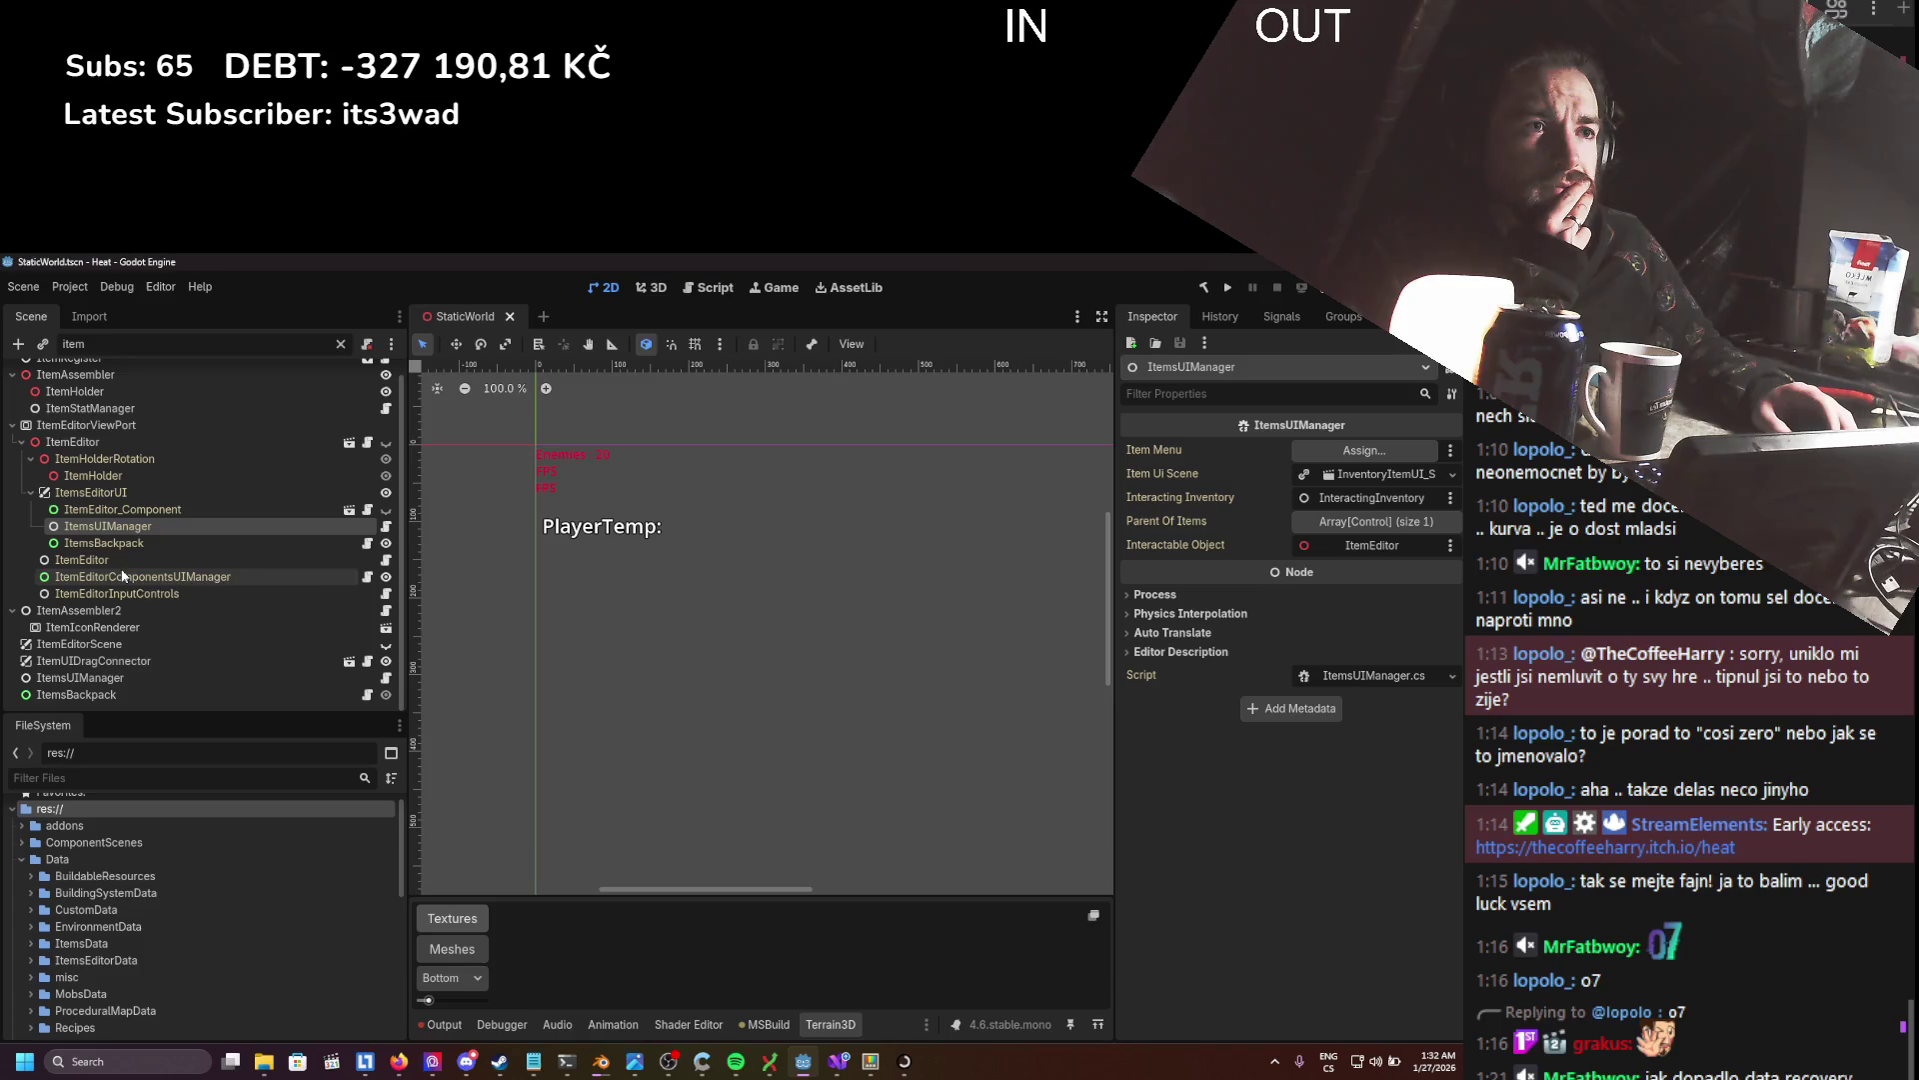
scroll(117, 558, up, 1)
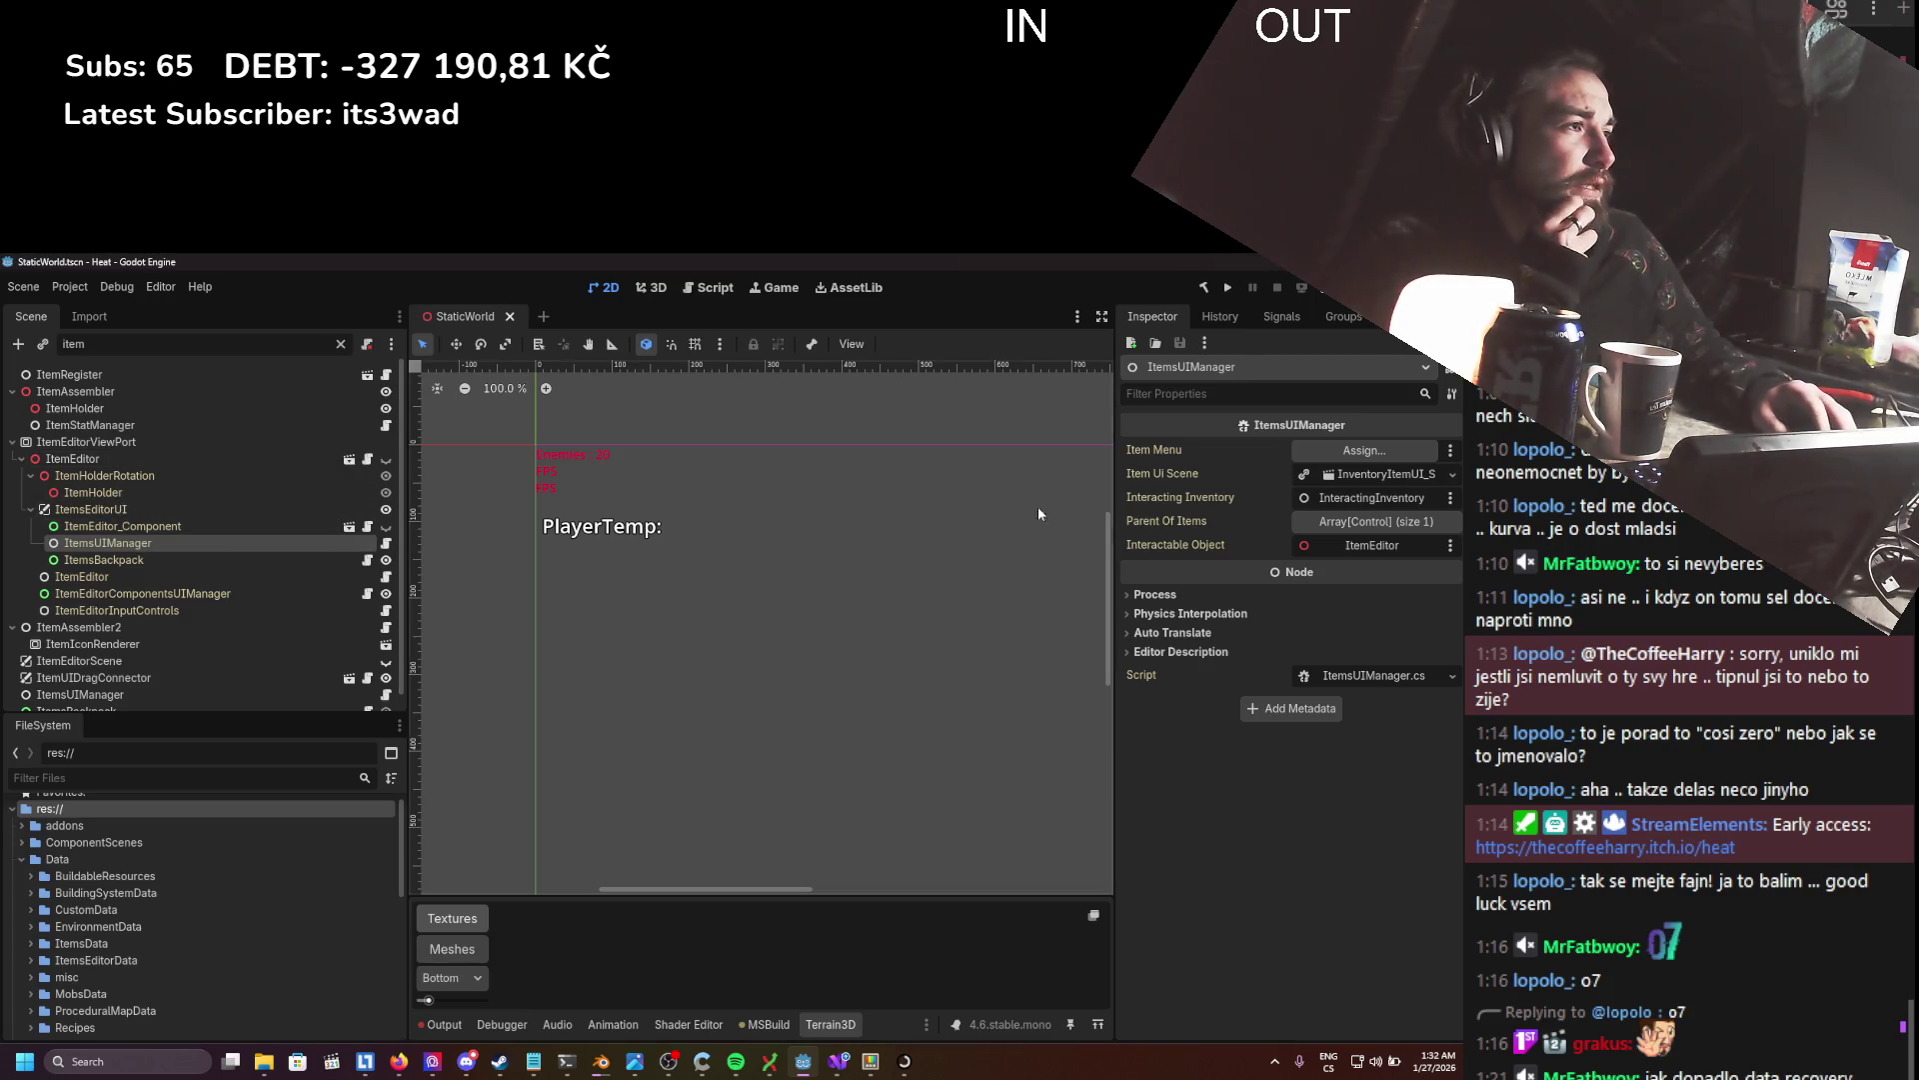
click(1348, 676)
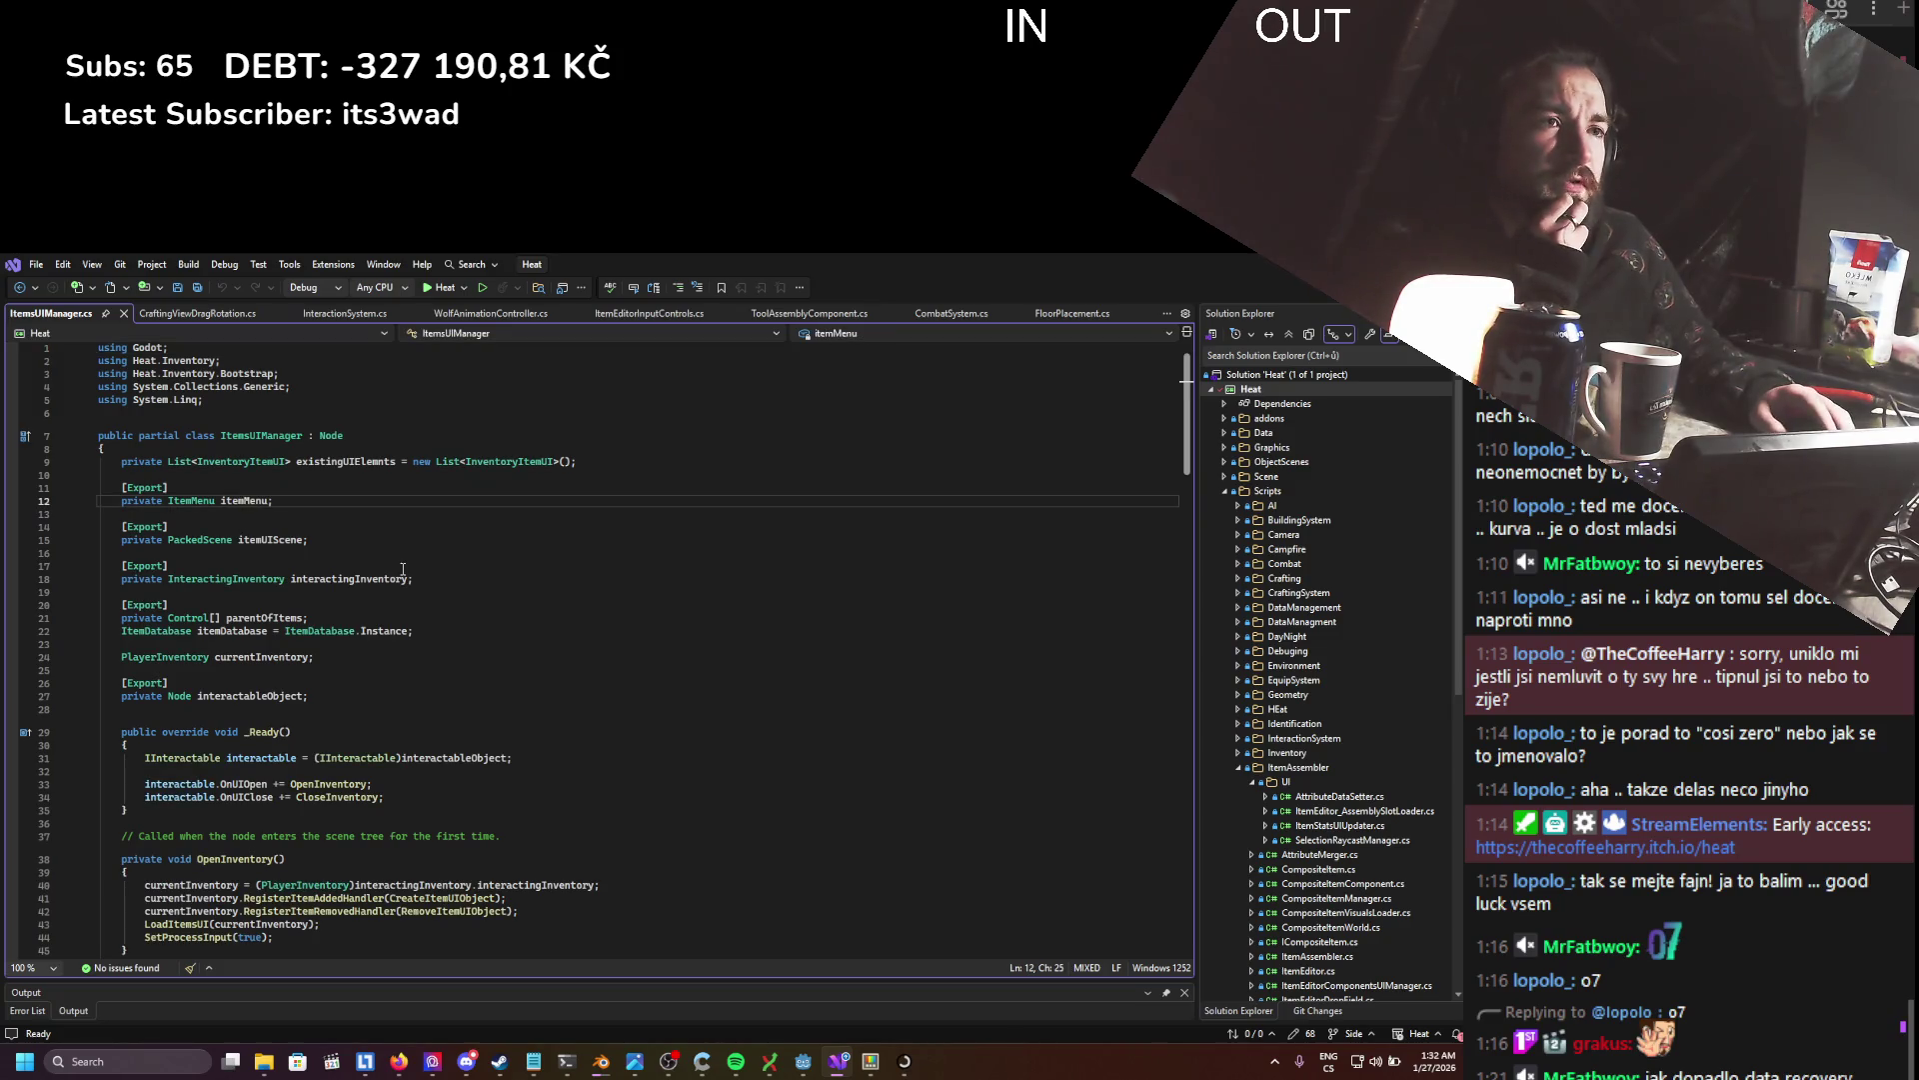
scroll(403, 569, down, 6)
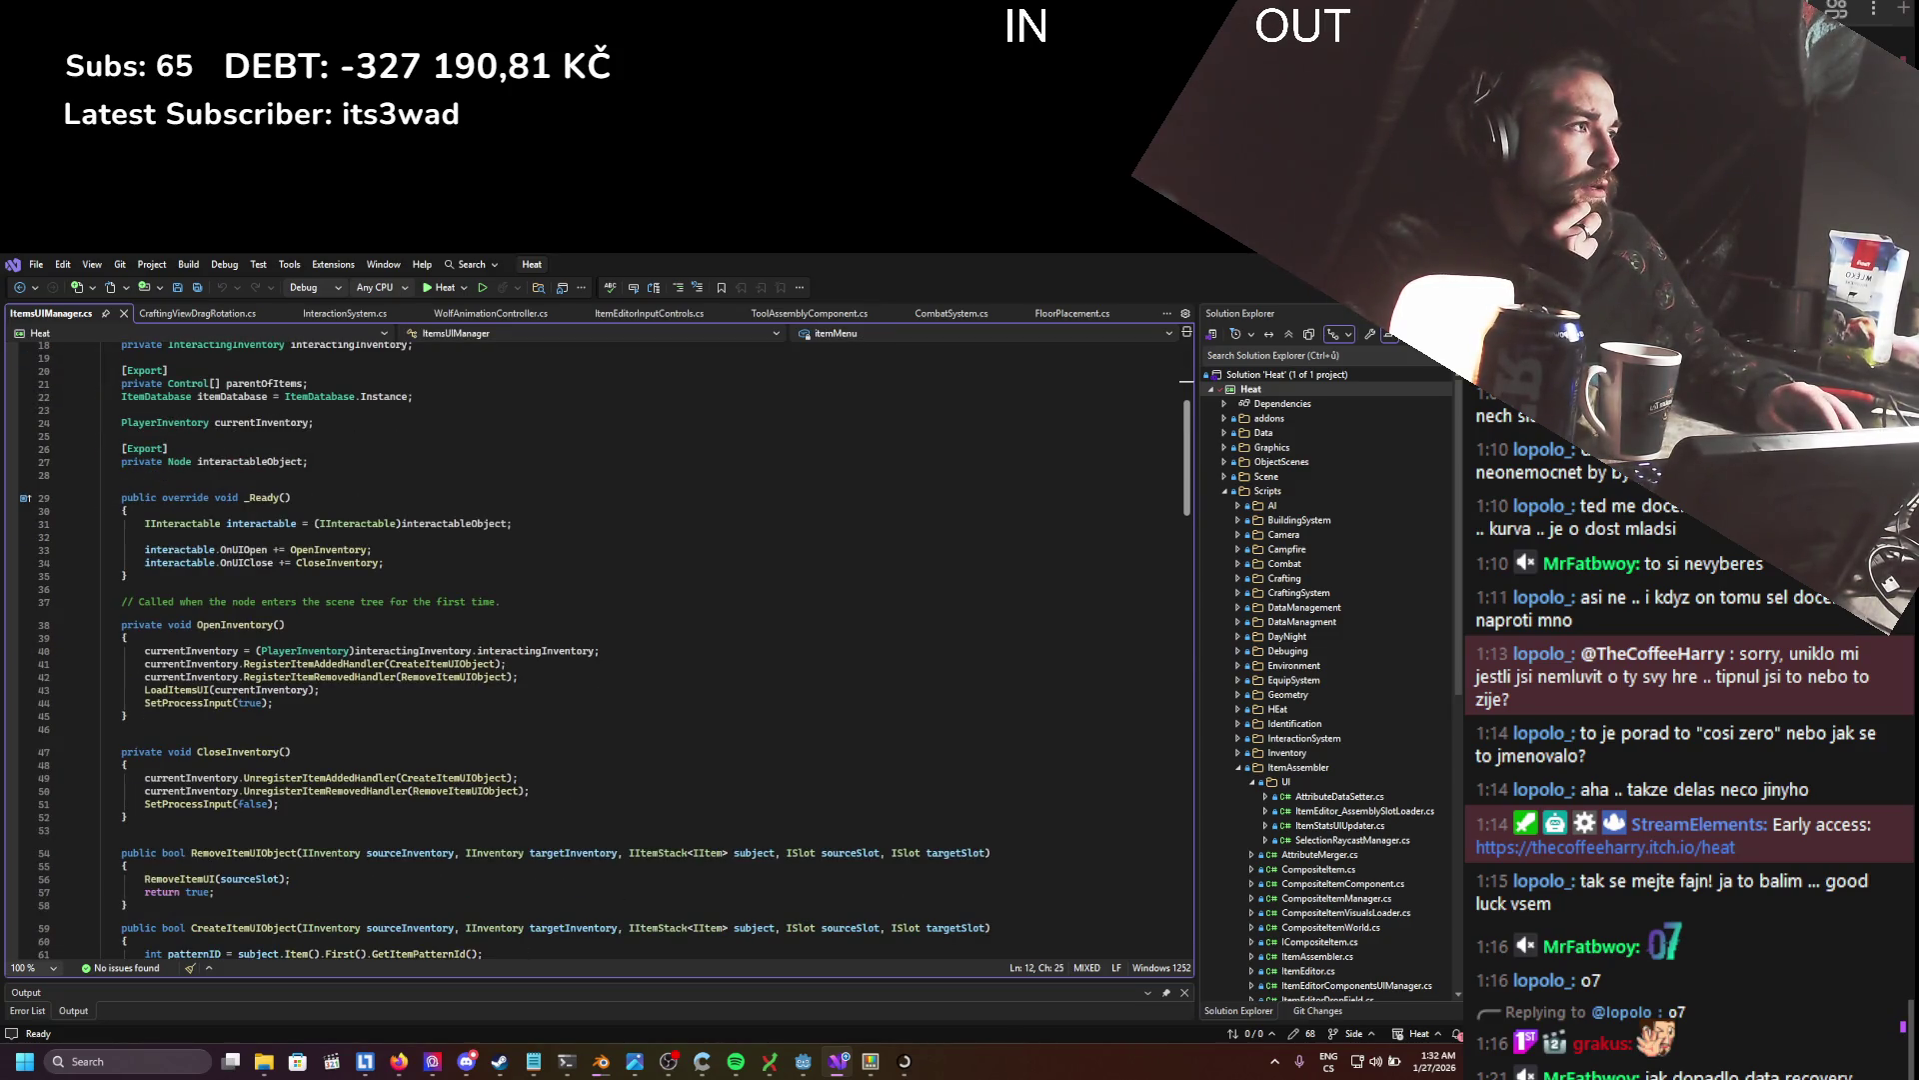
key(alt+Tab)
text(t:itemmen)
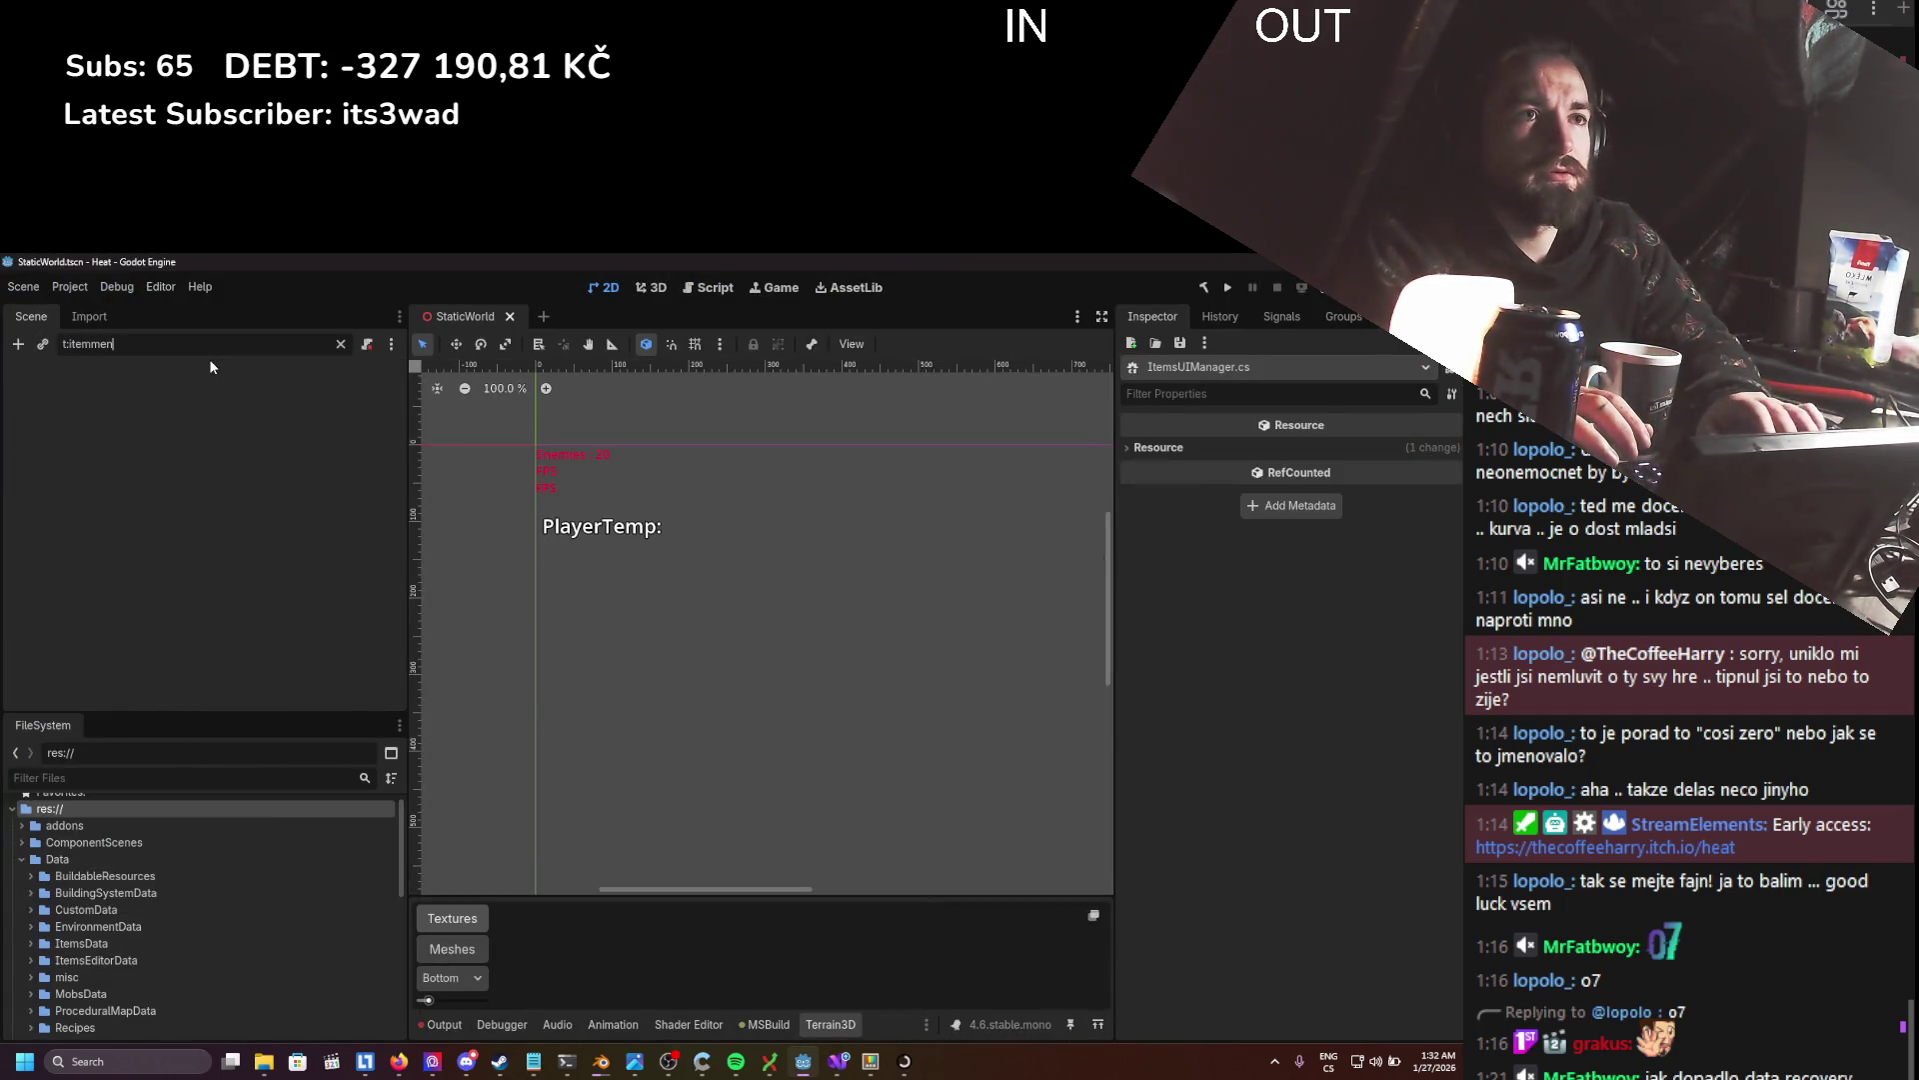
- Clear the scene filter, filter files by 'itemmen', and open Scripts/UI/ItemMenu.cs in Visual Studio
key(BackSpace)
key(BackSpace)
key(BackSpace)
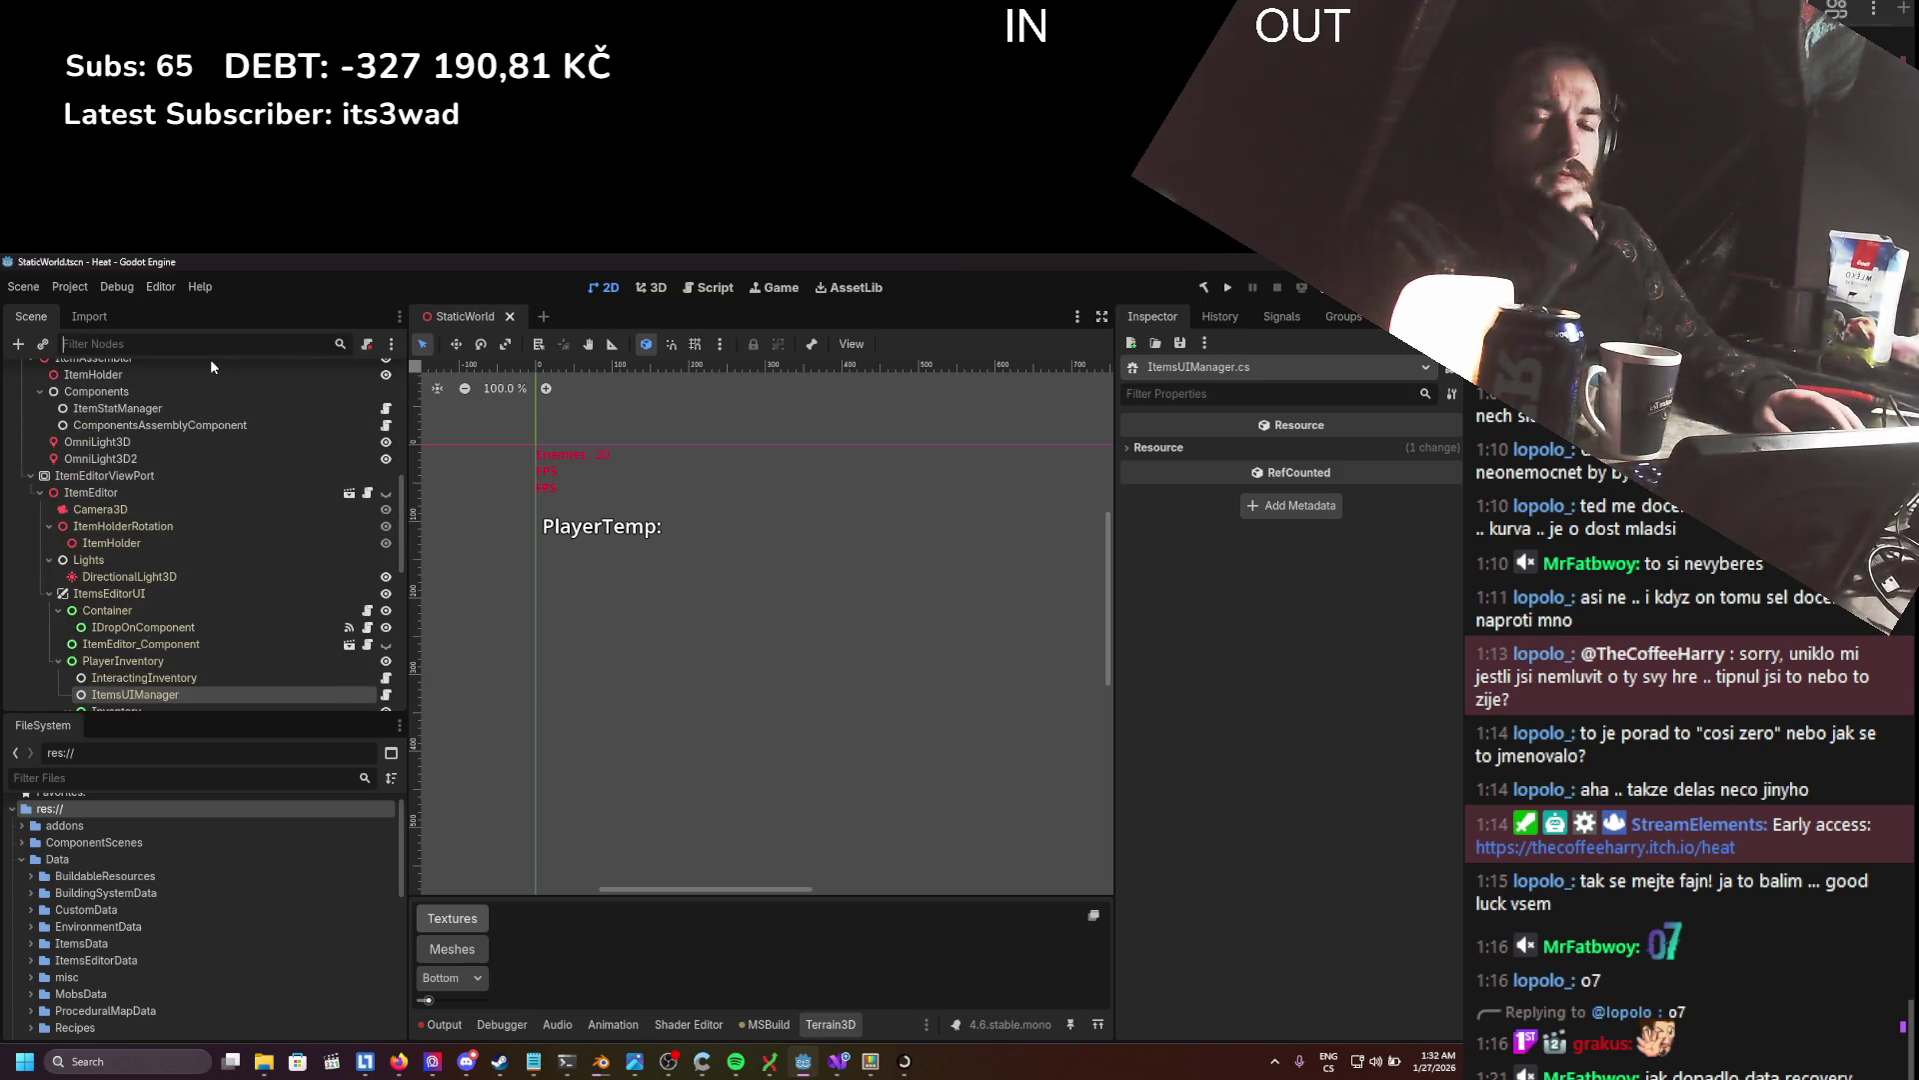
scroll(207, 466, down, 3)
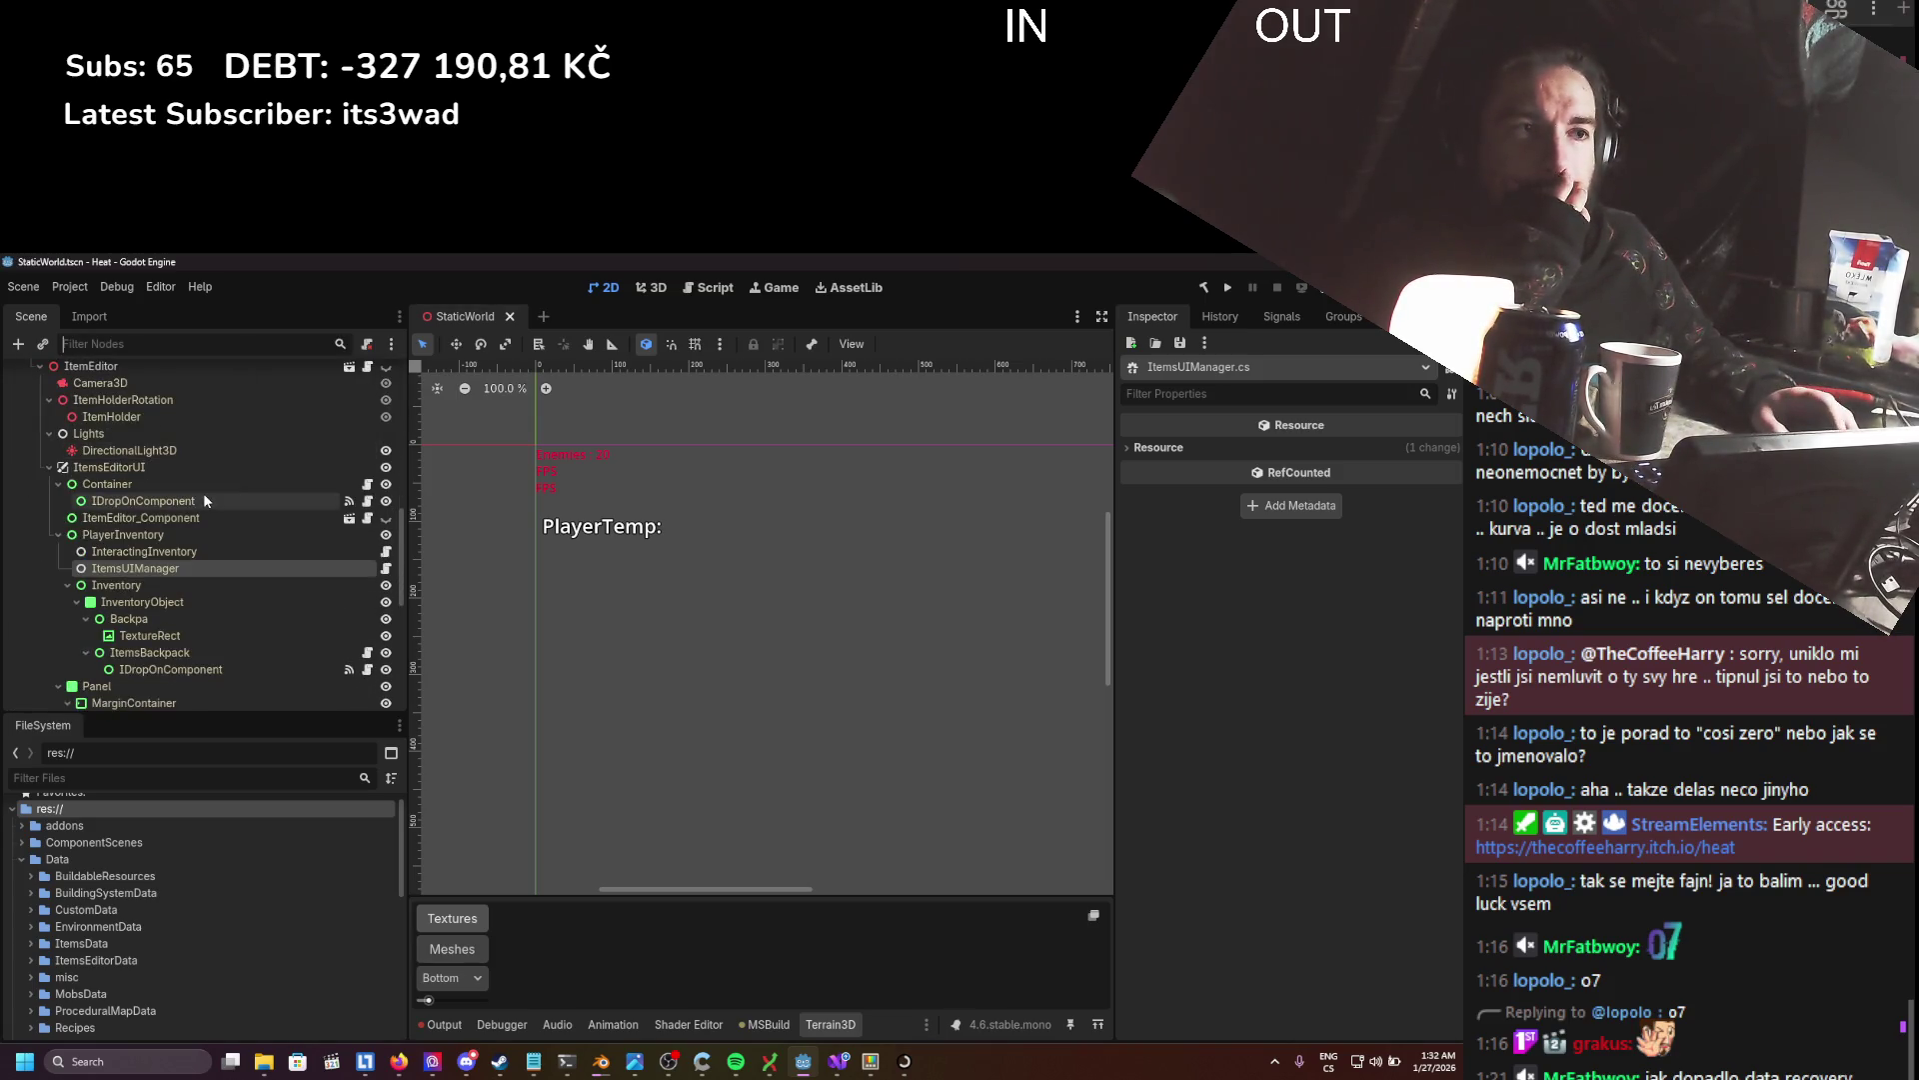
click(167, 569)
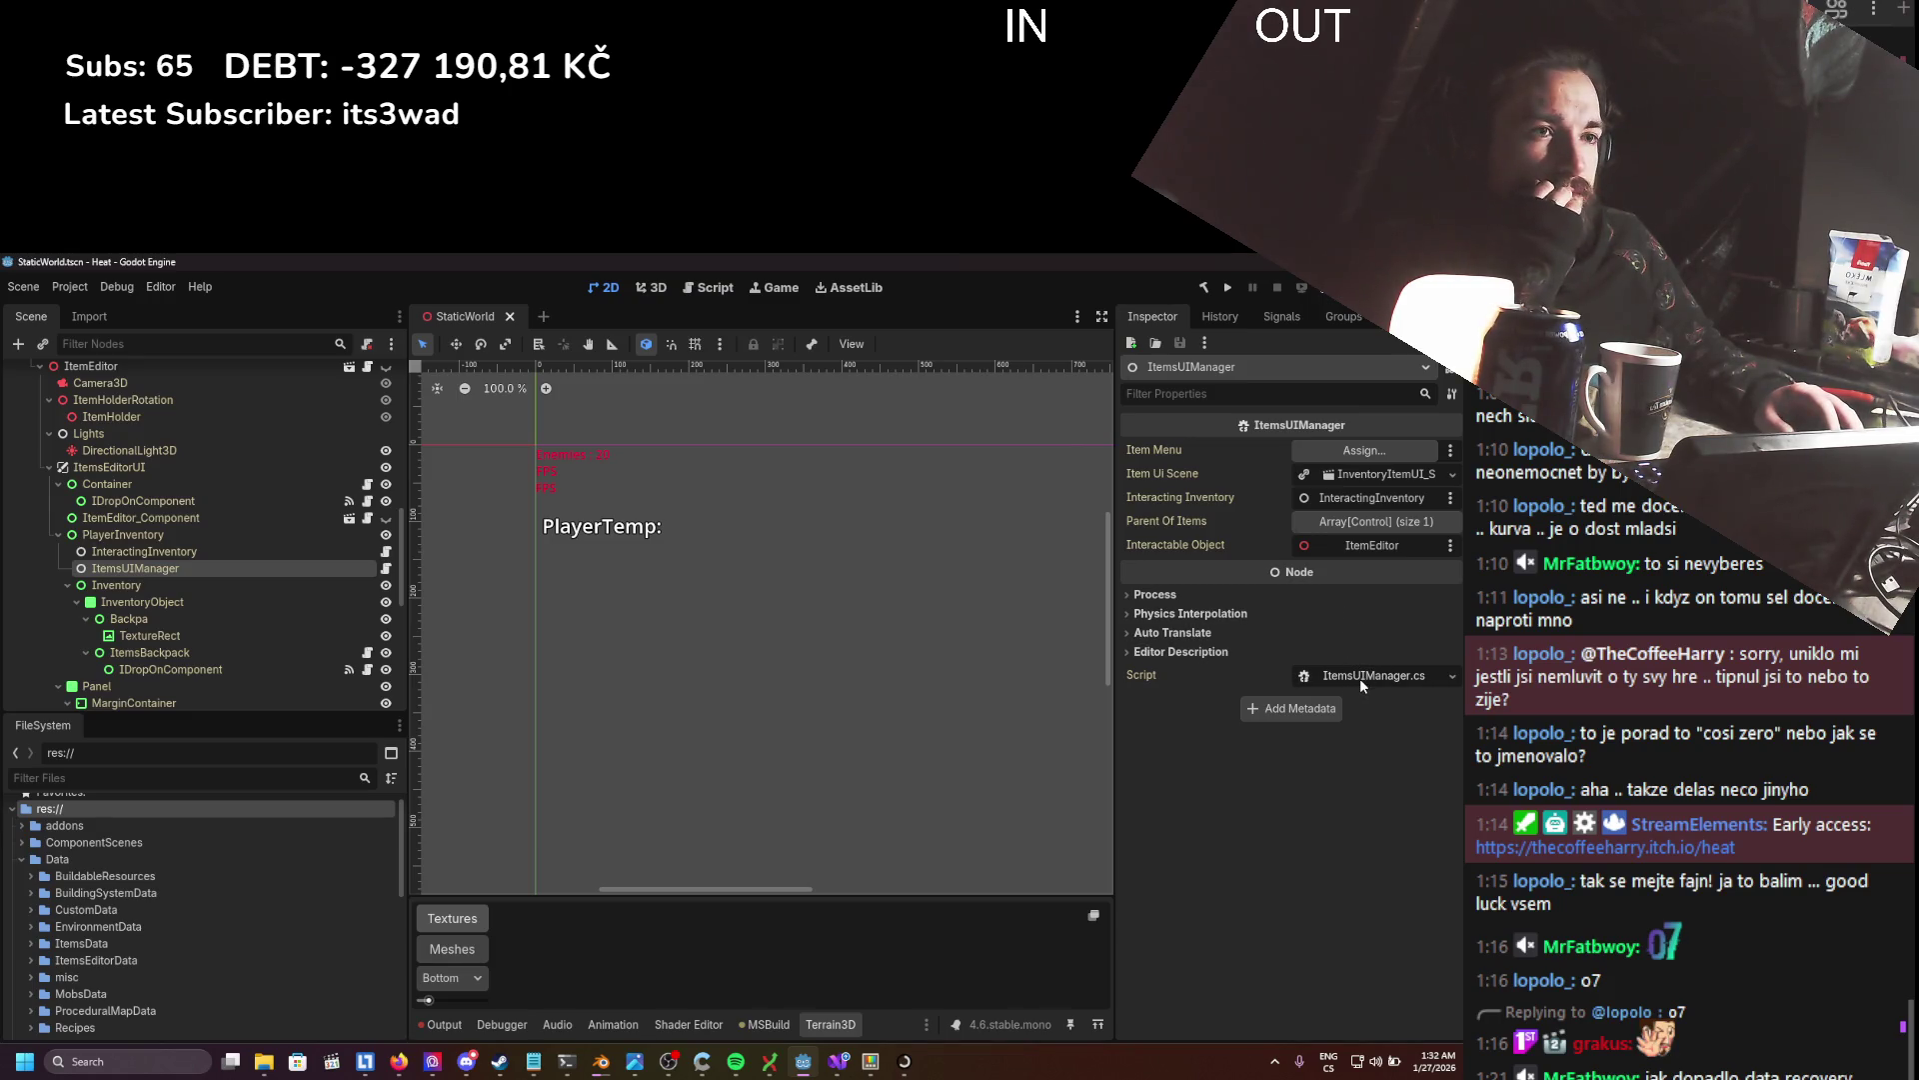
text(itemmen)
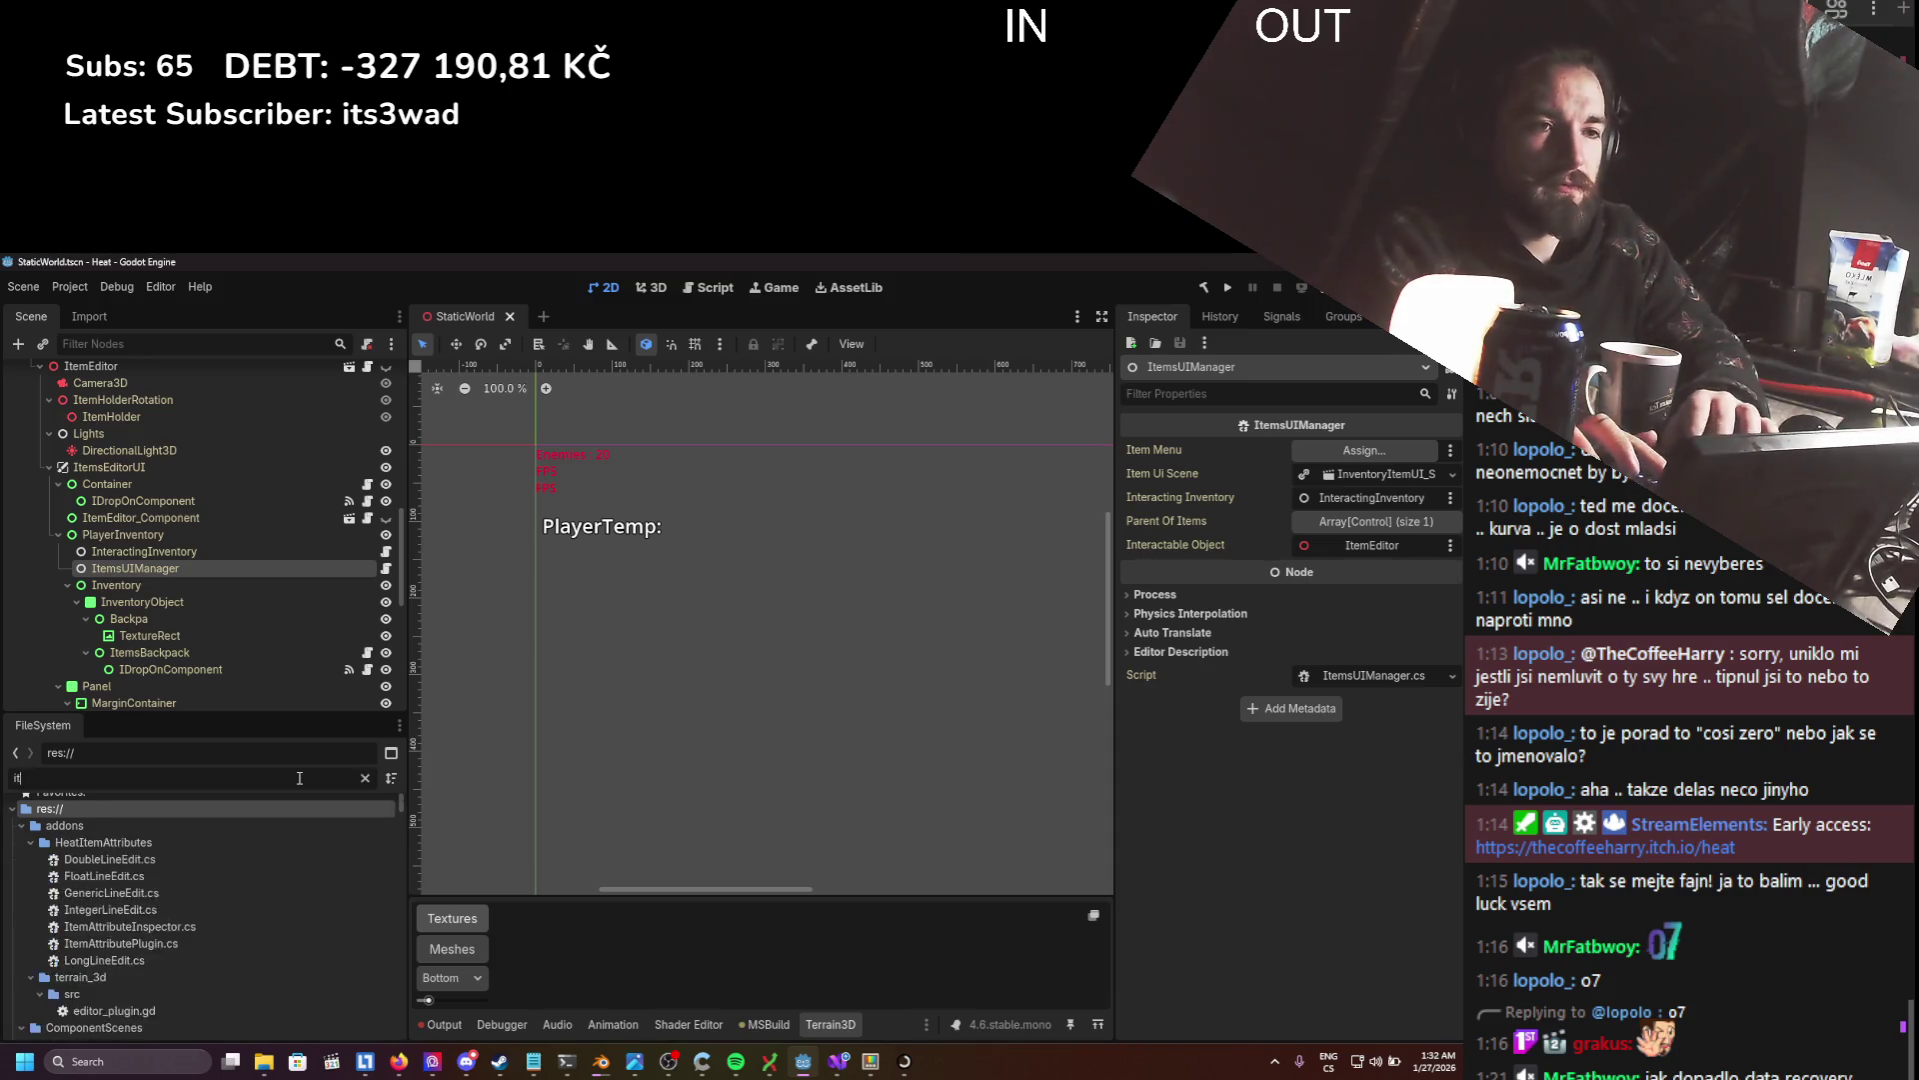
double_click(146, 882)
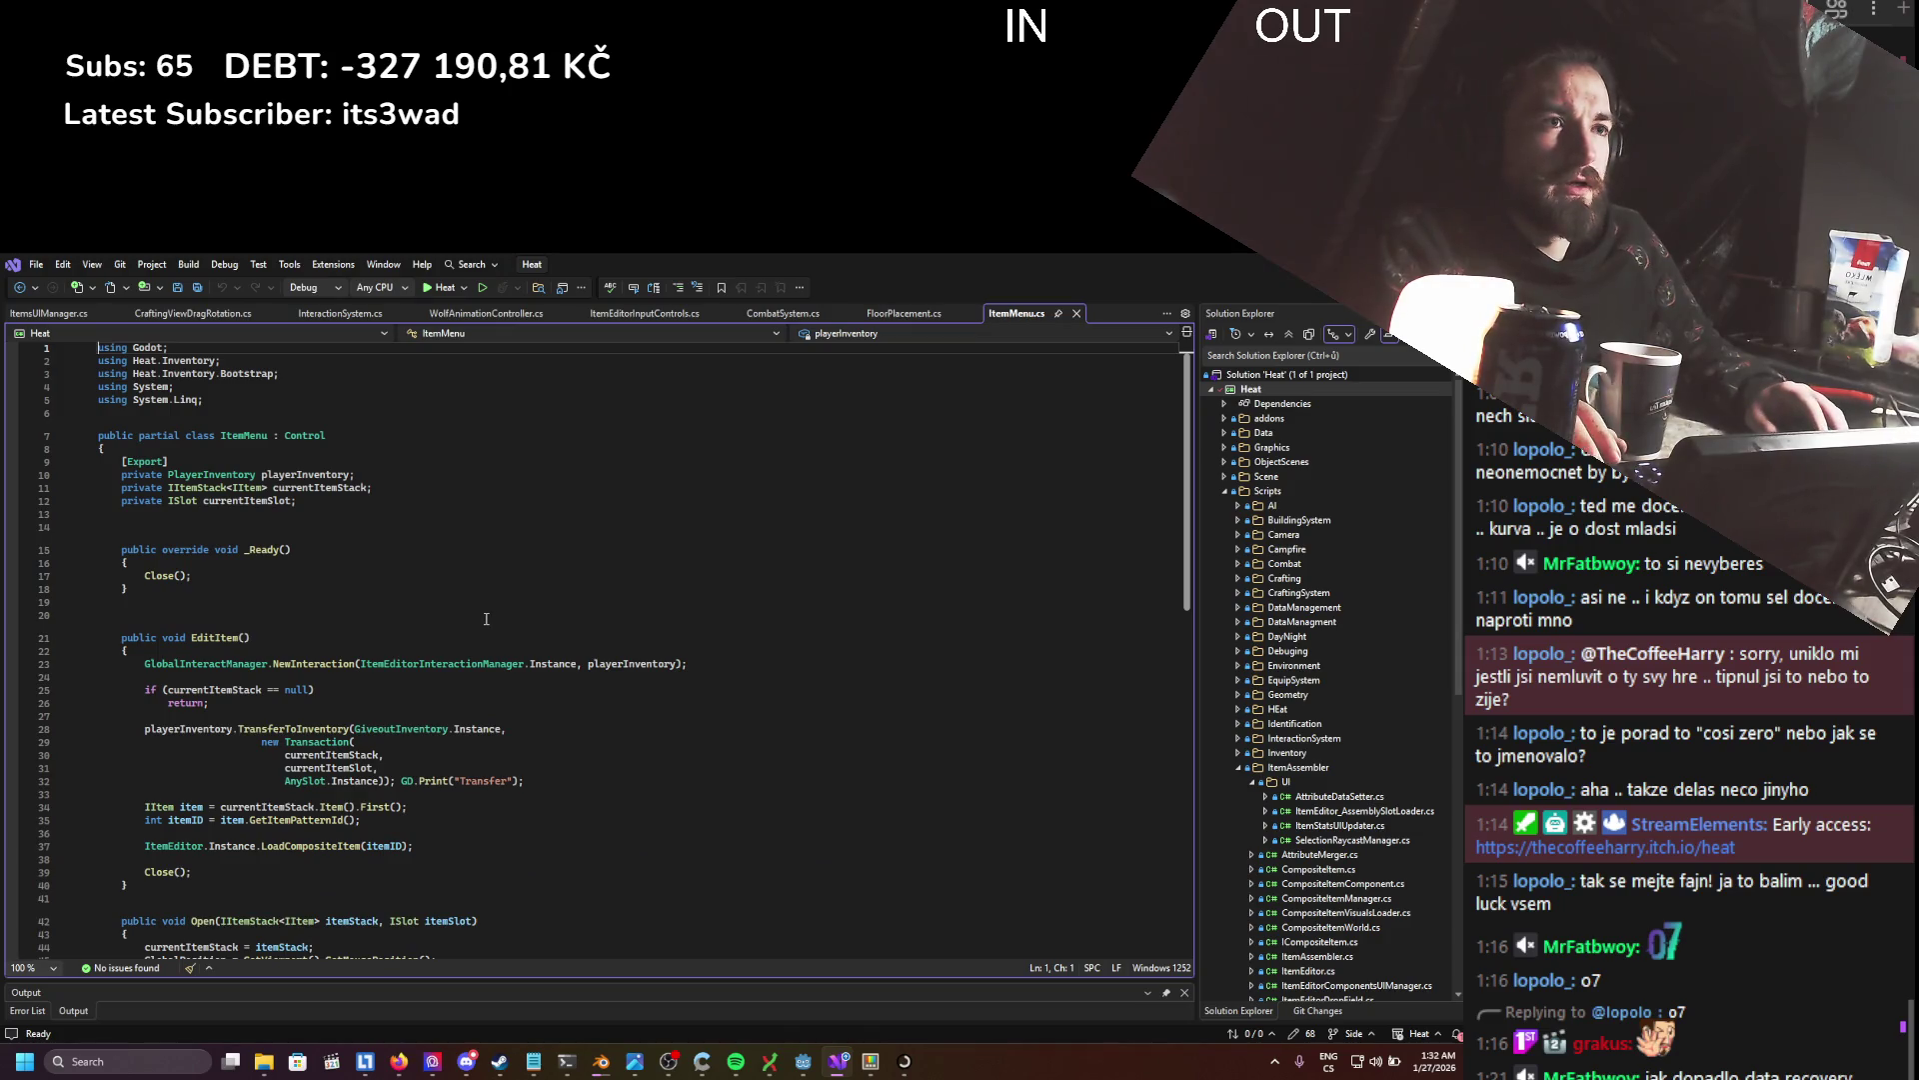
- Find All References to the ItemMenu class, scroll the enlarged results, then close them and return to Godot
right_click(257, 437)
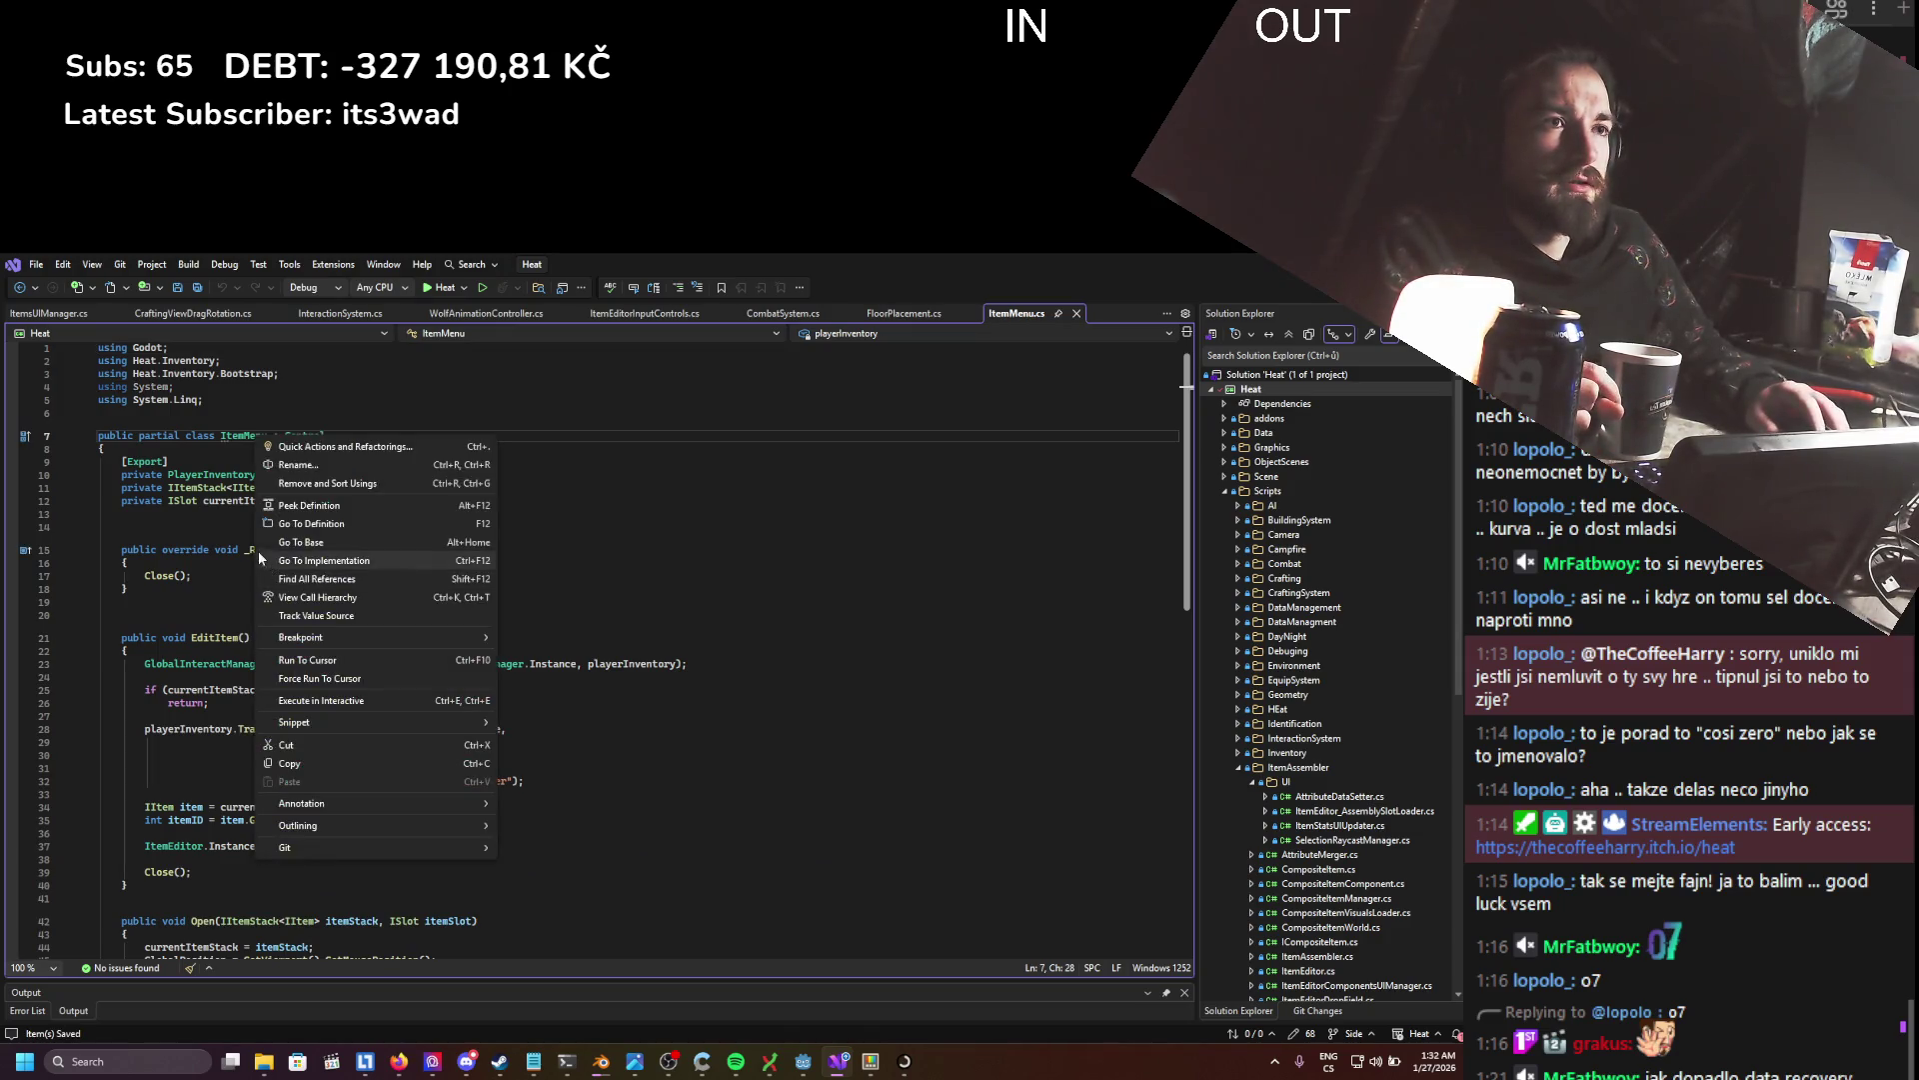
click(330, 586)
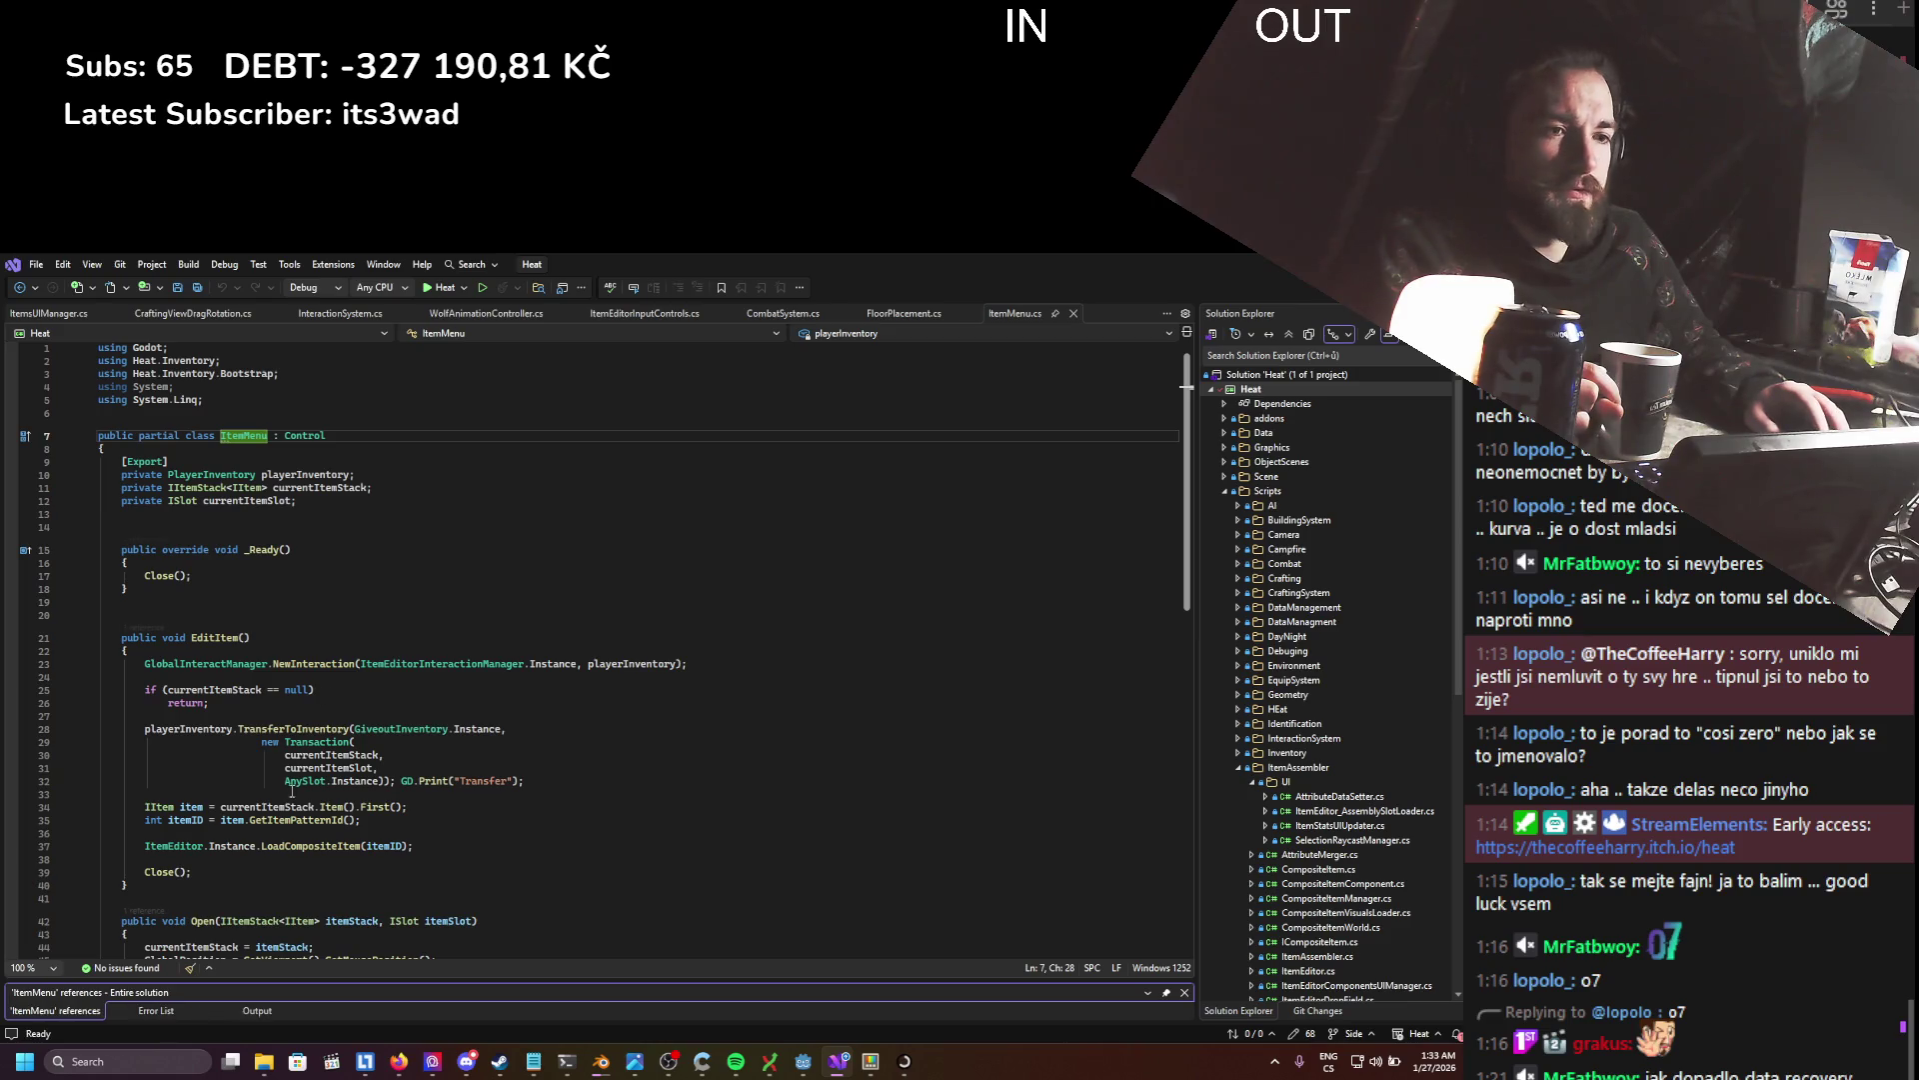
drag(272, 978, 304, 834)
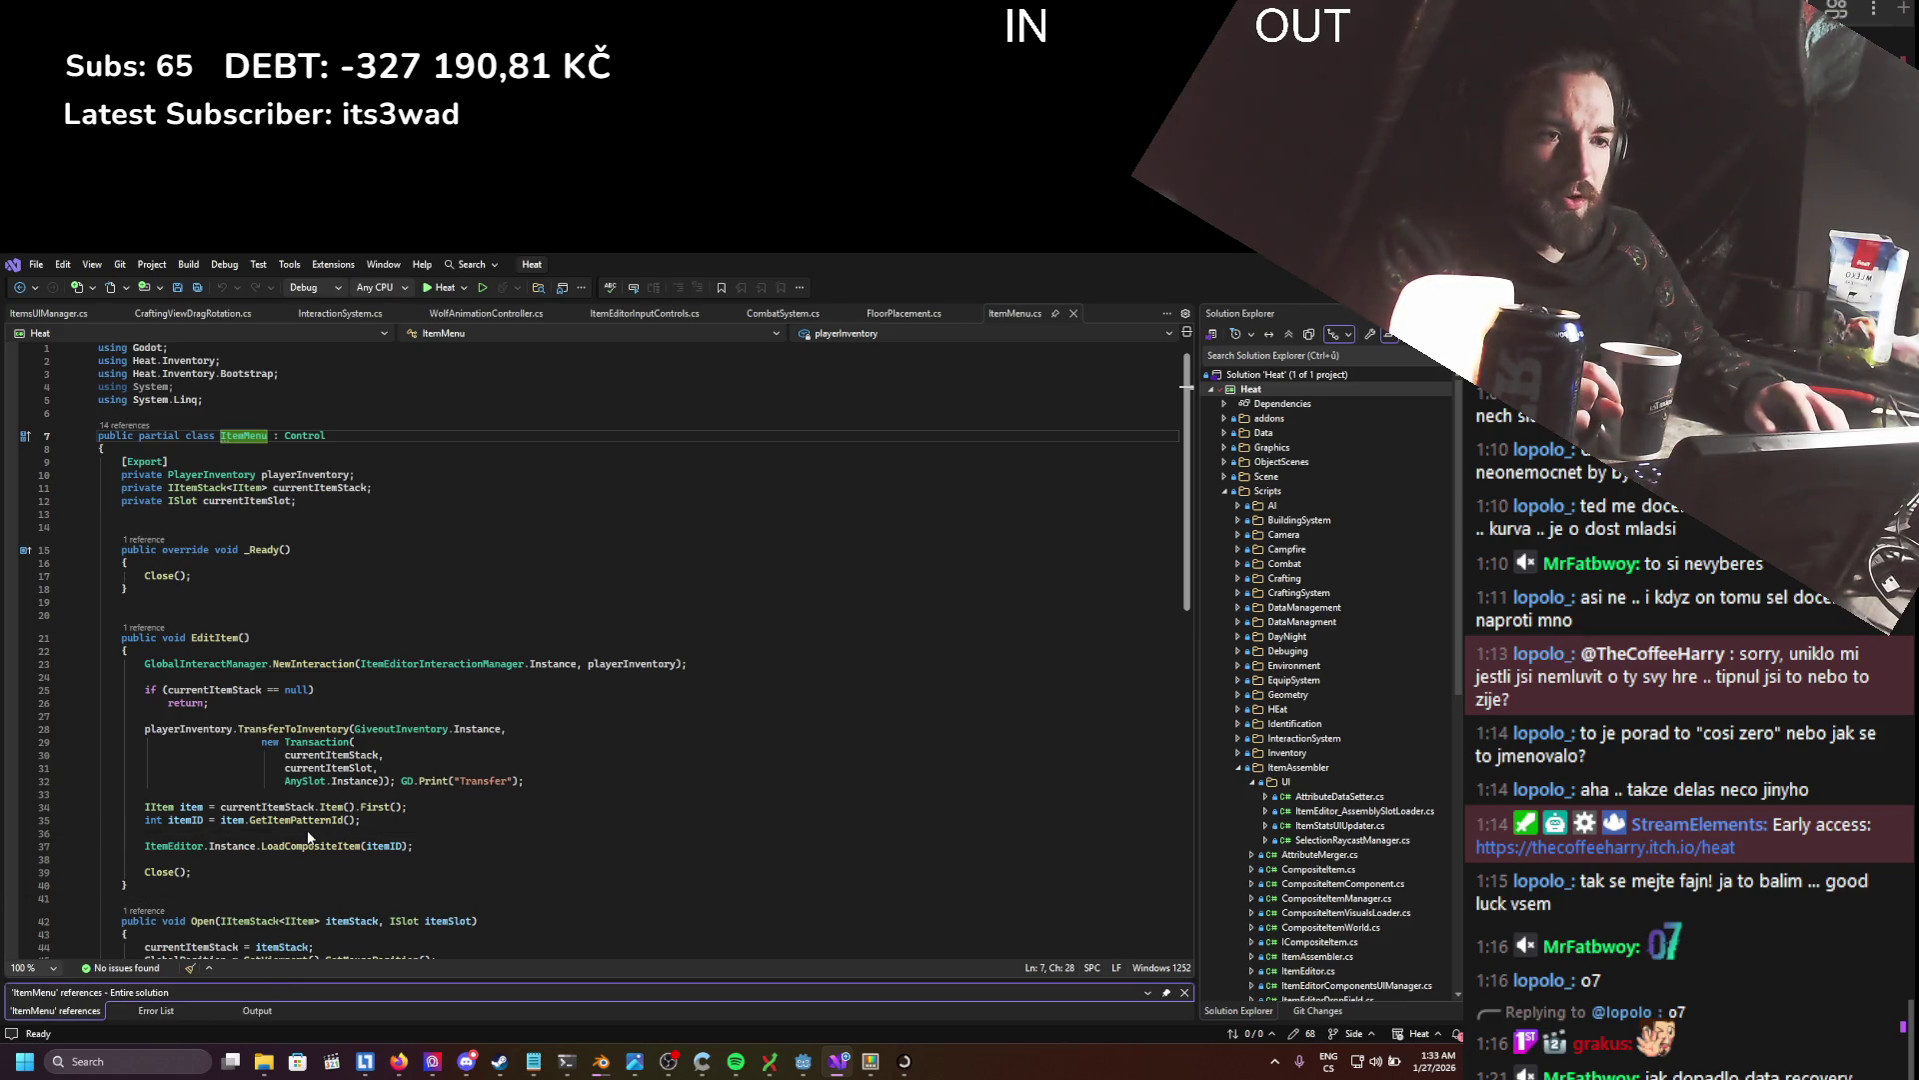
scroll(340, 914, down, 5)
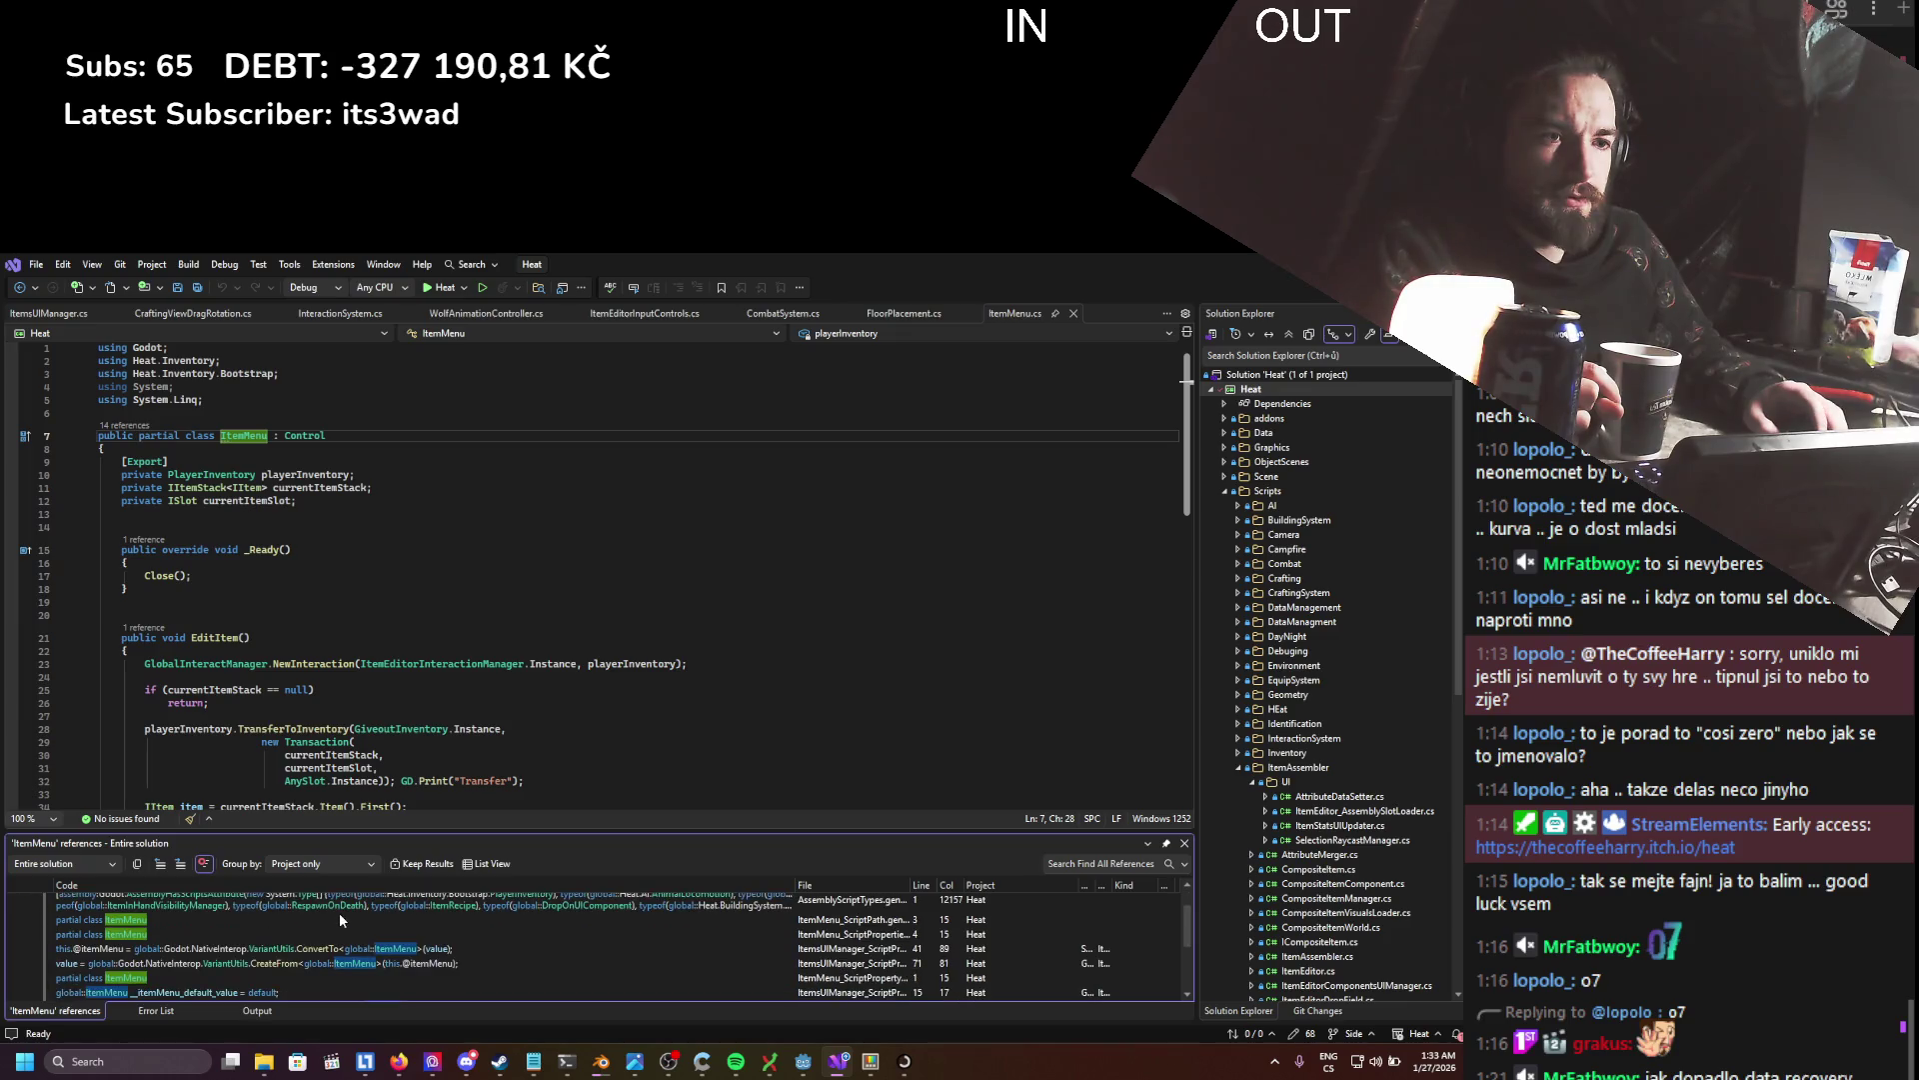
scroll(338, 912, down, 1)
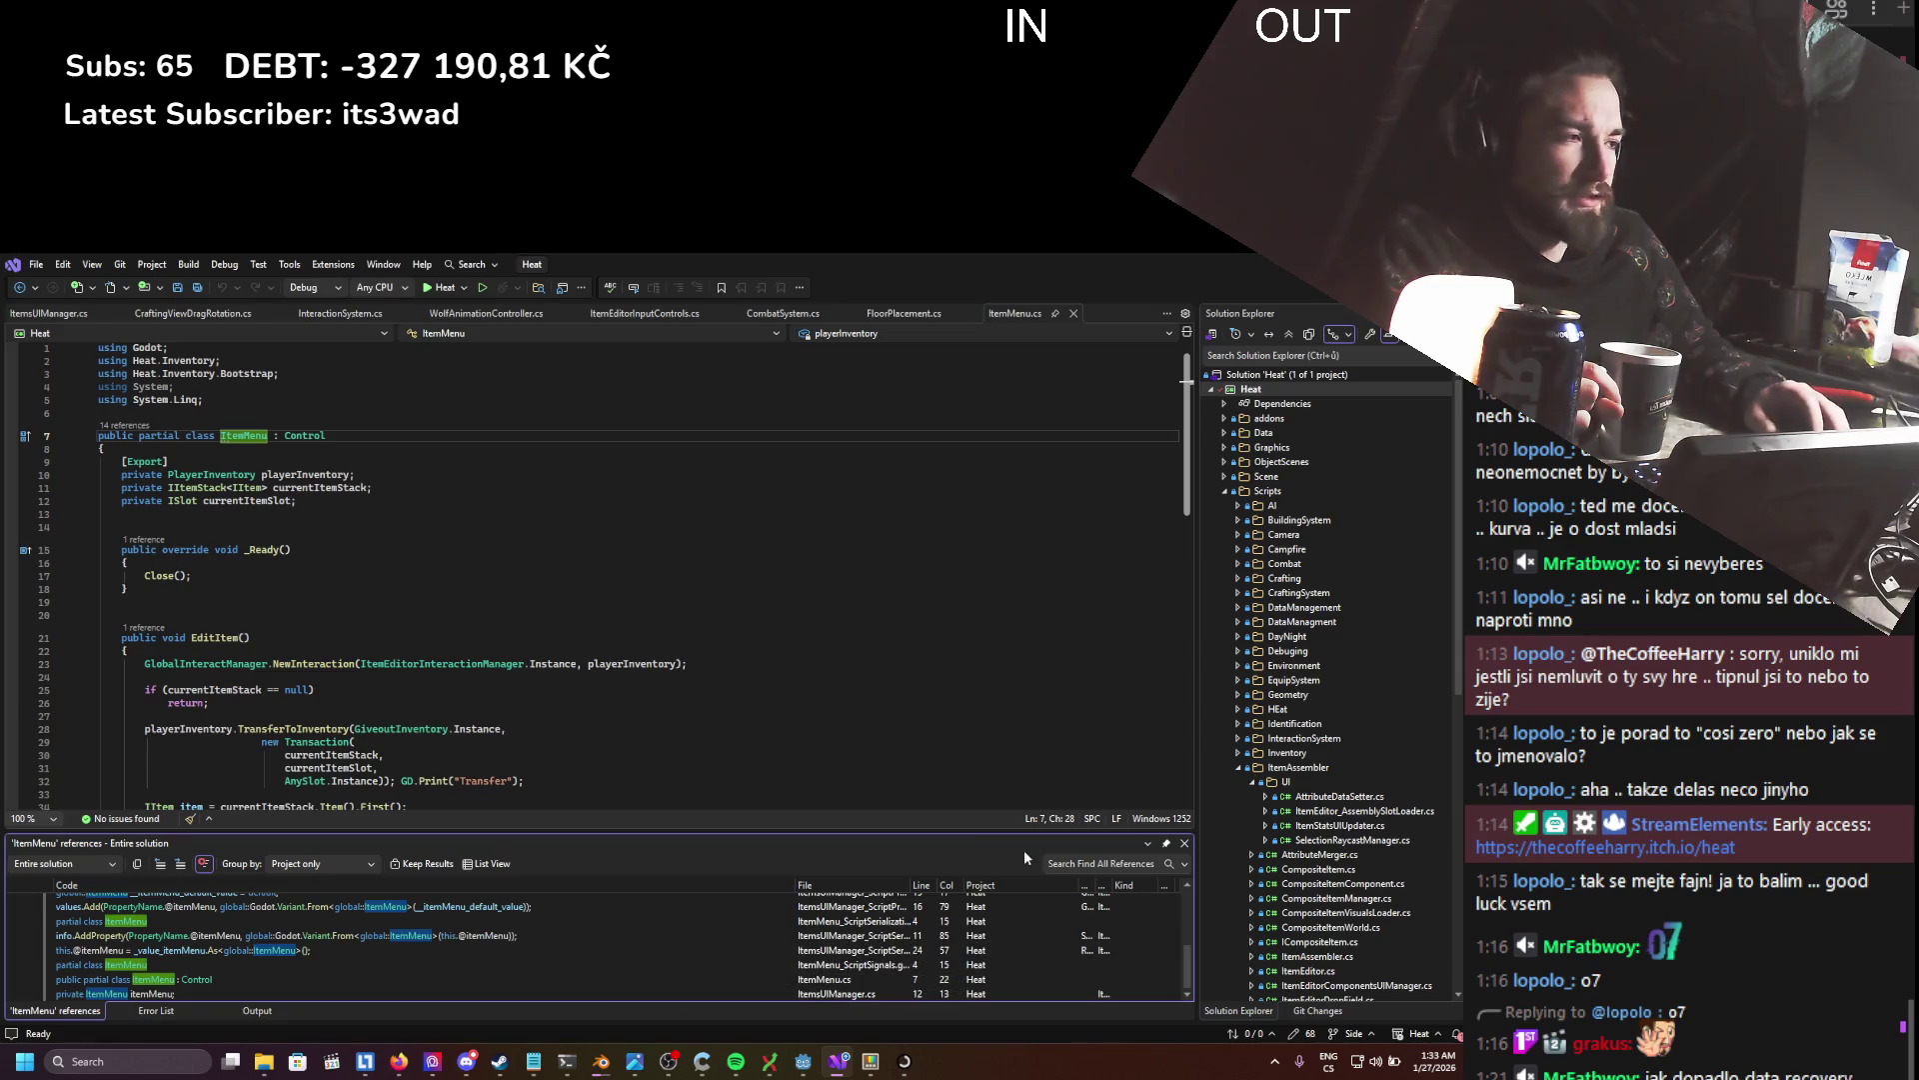
click(1185, 845)
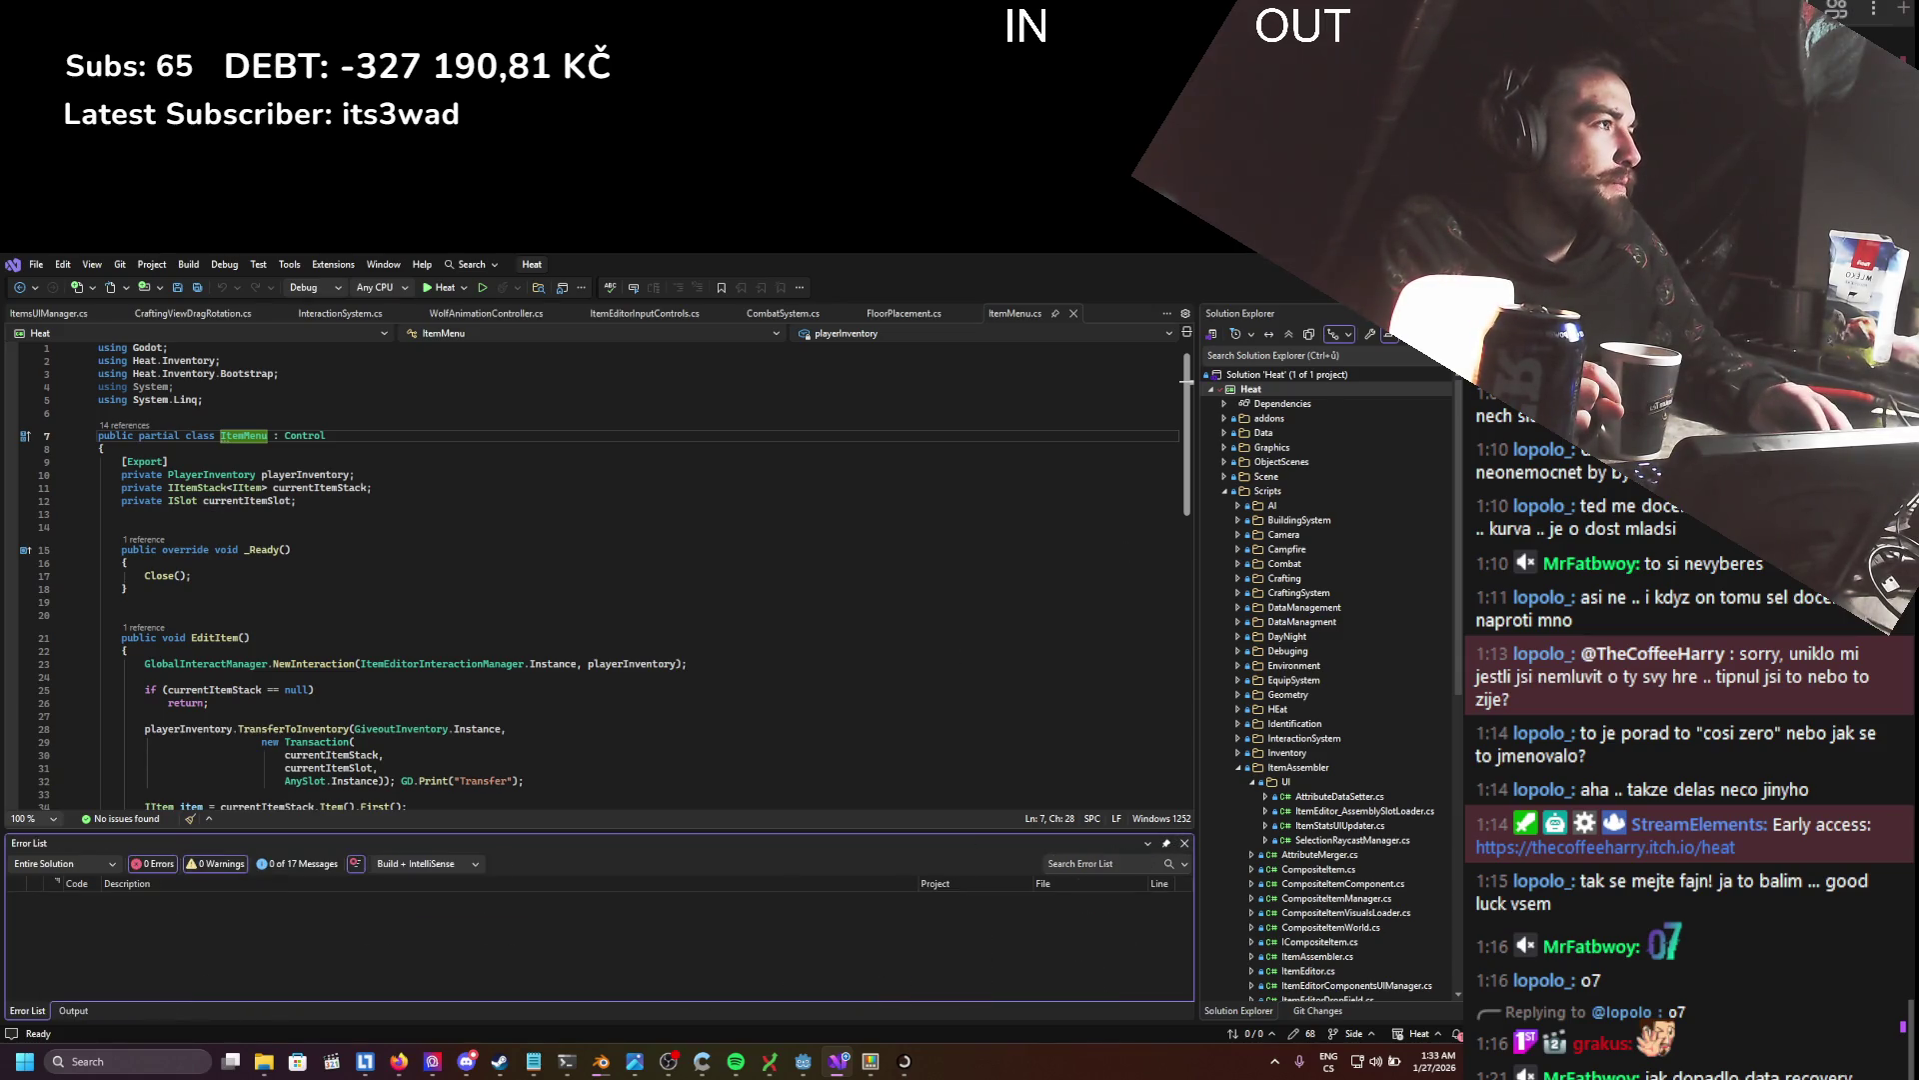
key(alt+Tab)
- Inspect PlayerInventory, ItemsBackpack, Inventory, ItemEditor_Component and Container nodes in turn
click(156, 536)
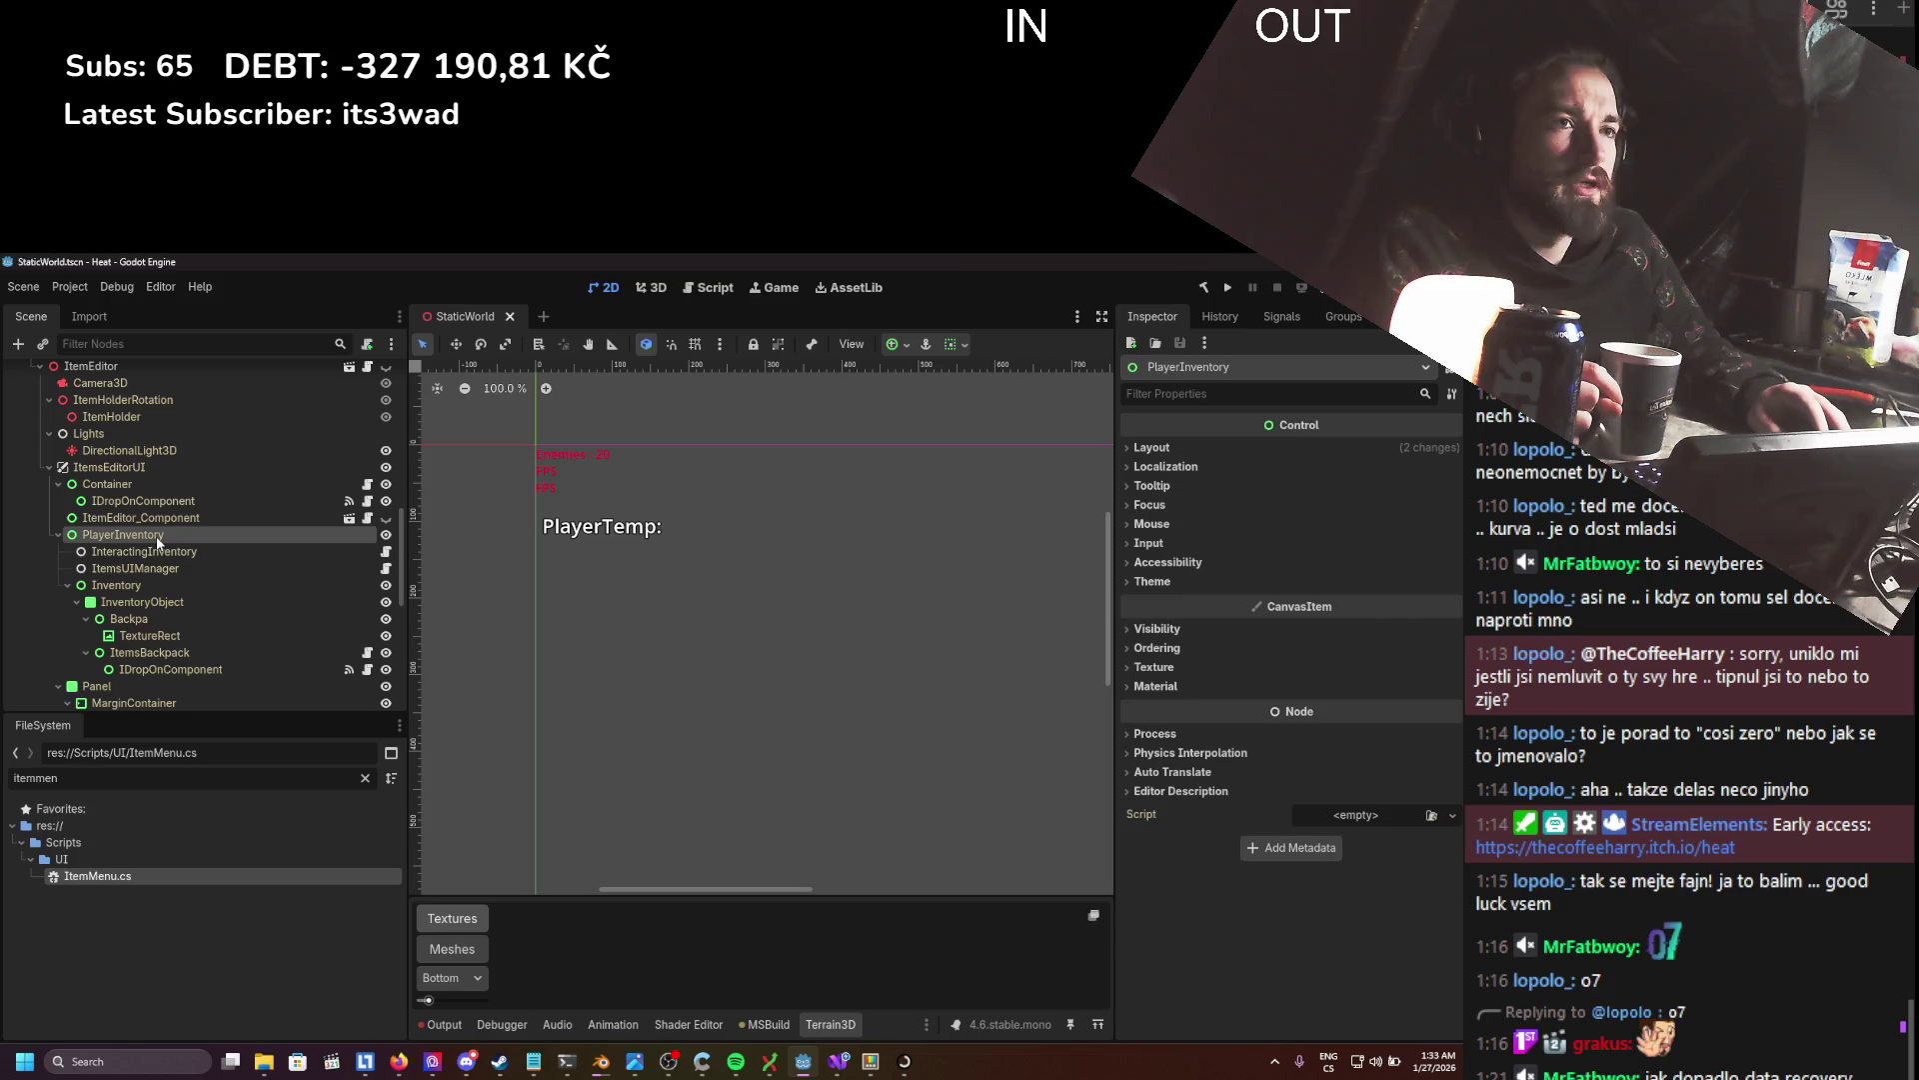
click(170, 651)
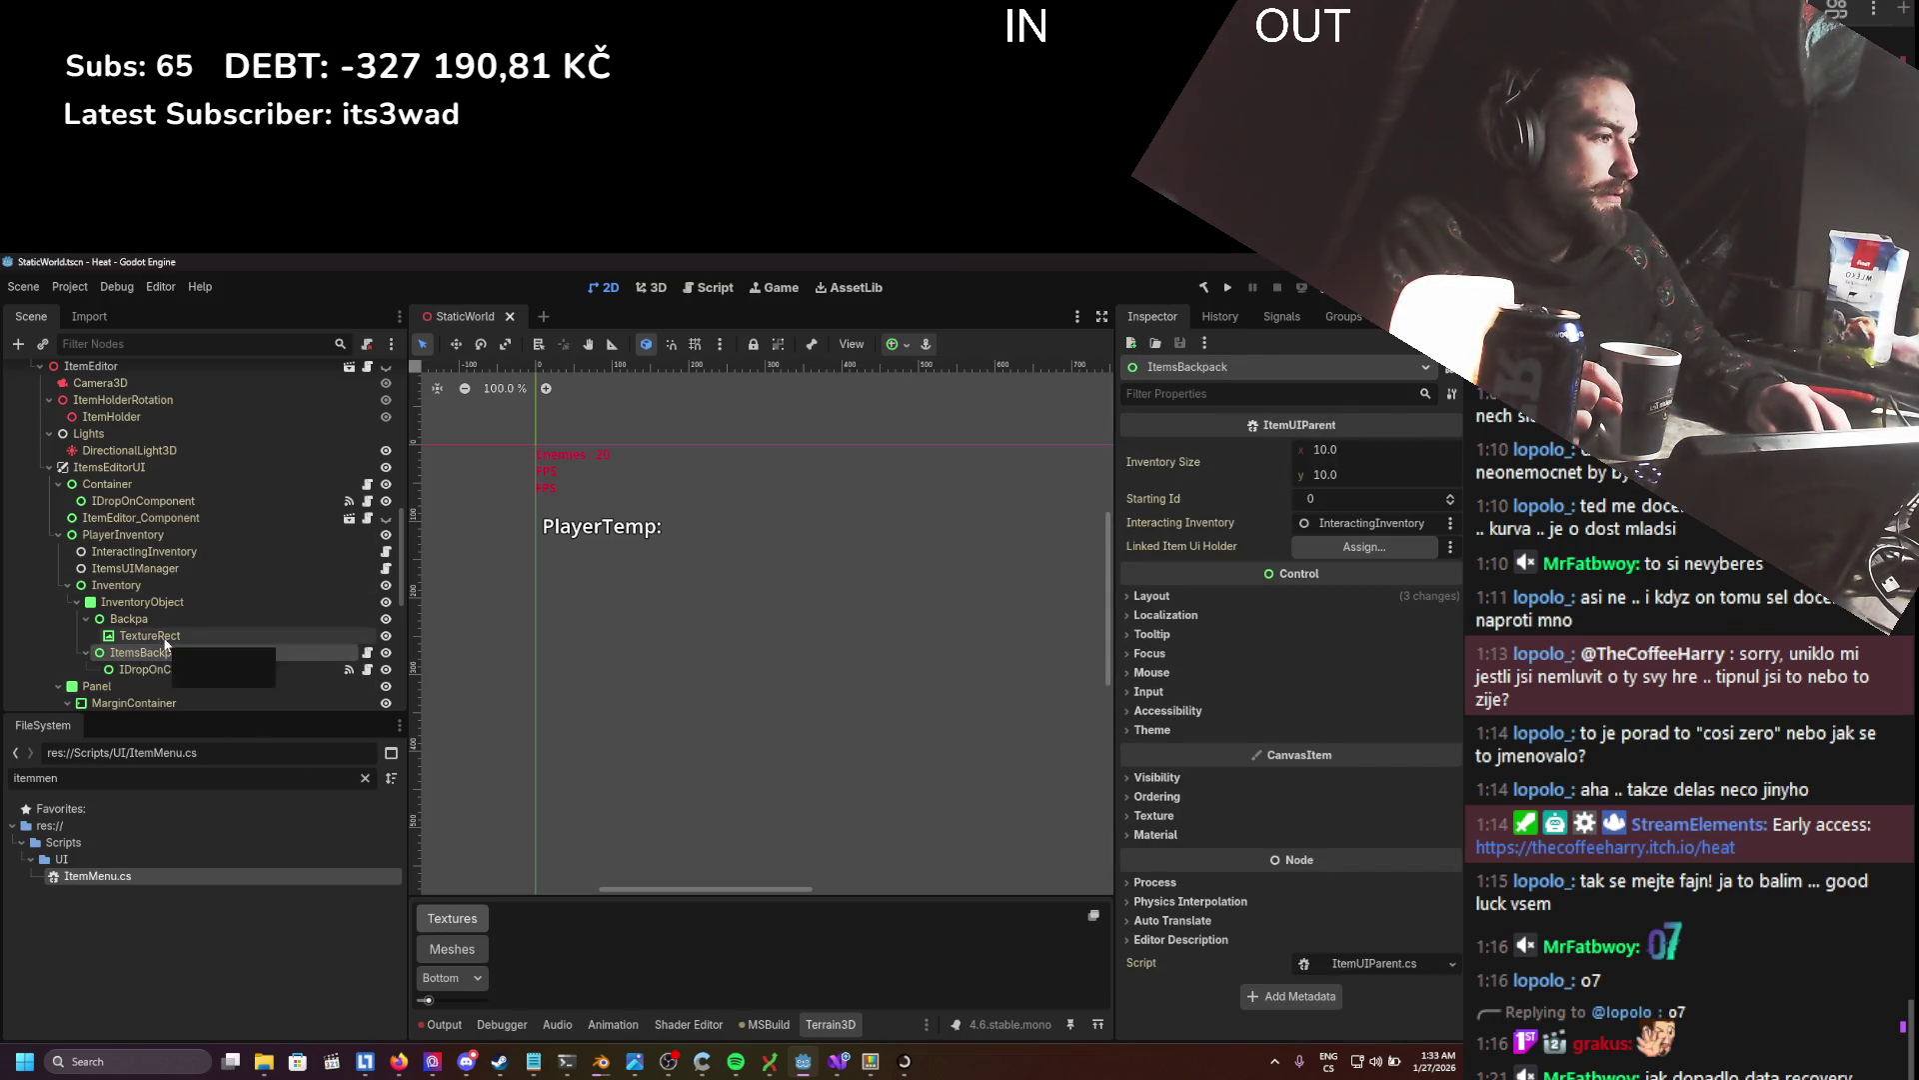
click(164, 618)
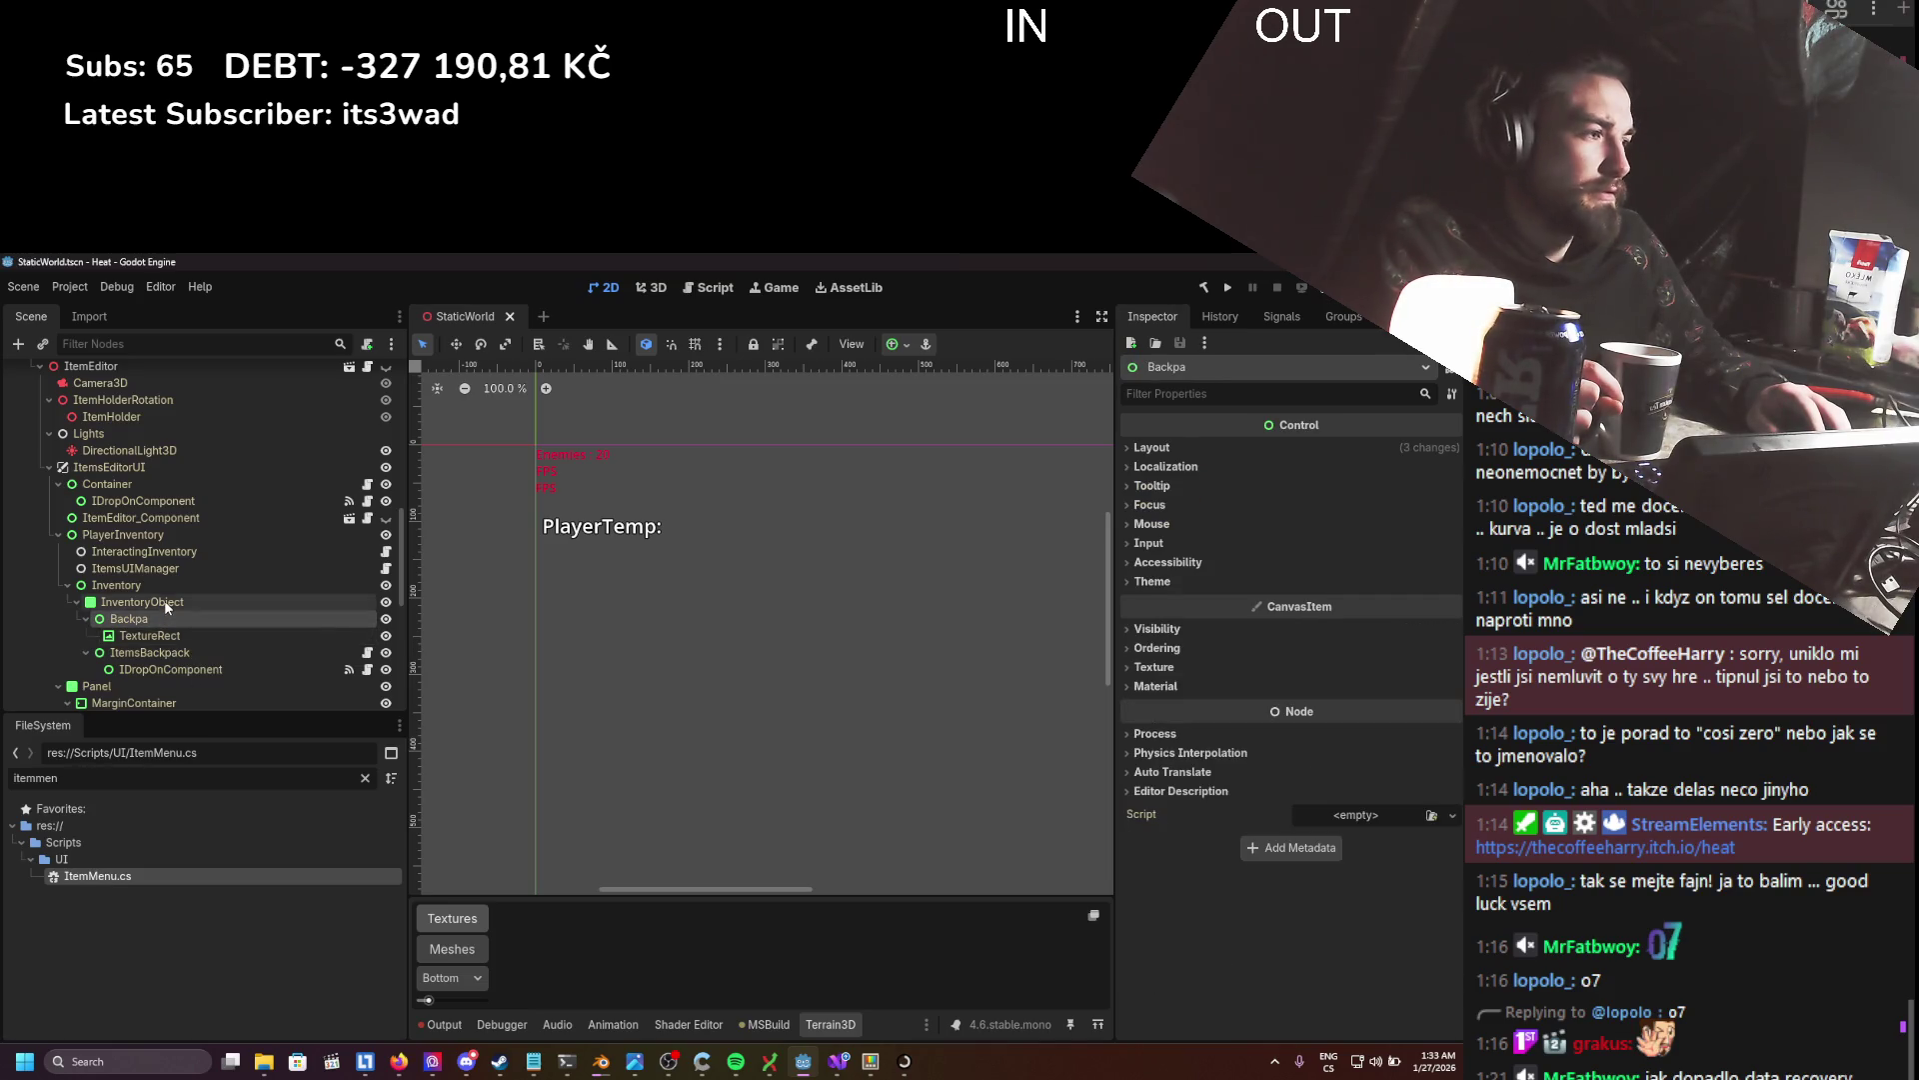
click(166, 604)
click(165, 590)
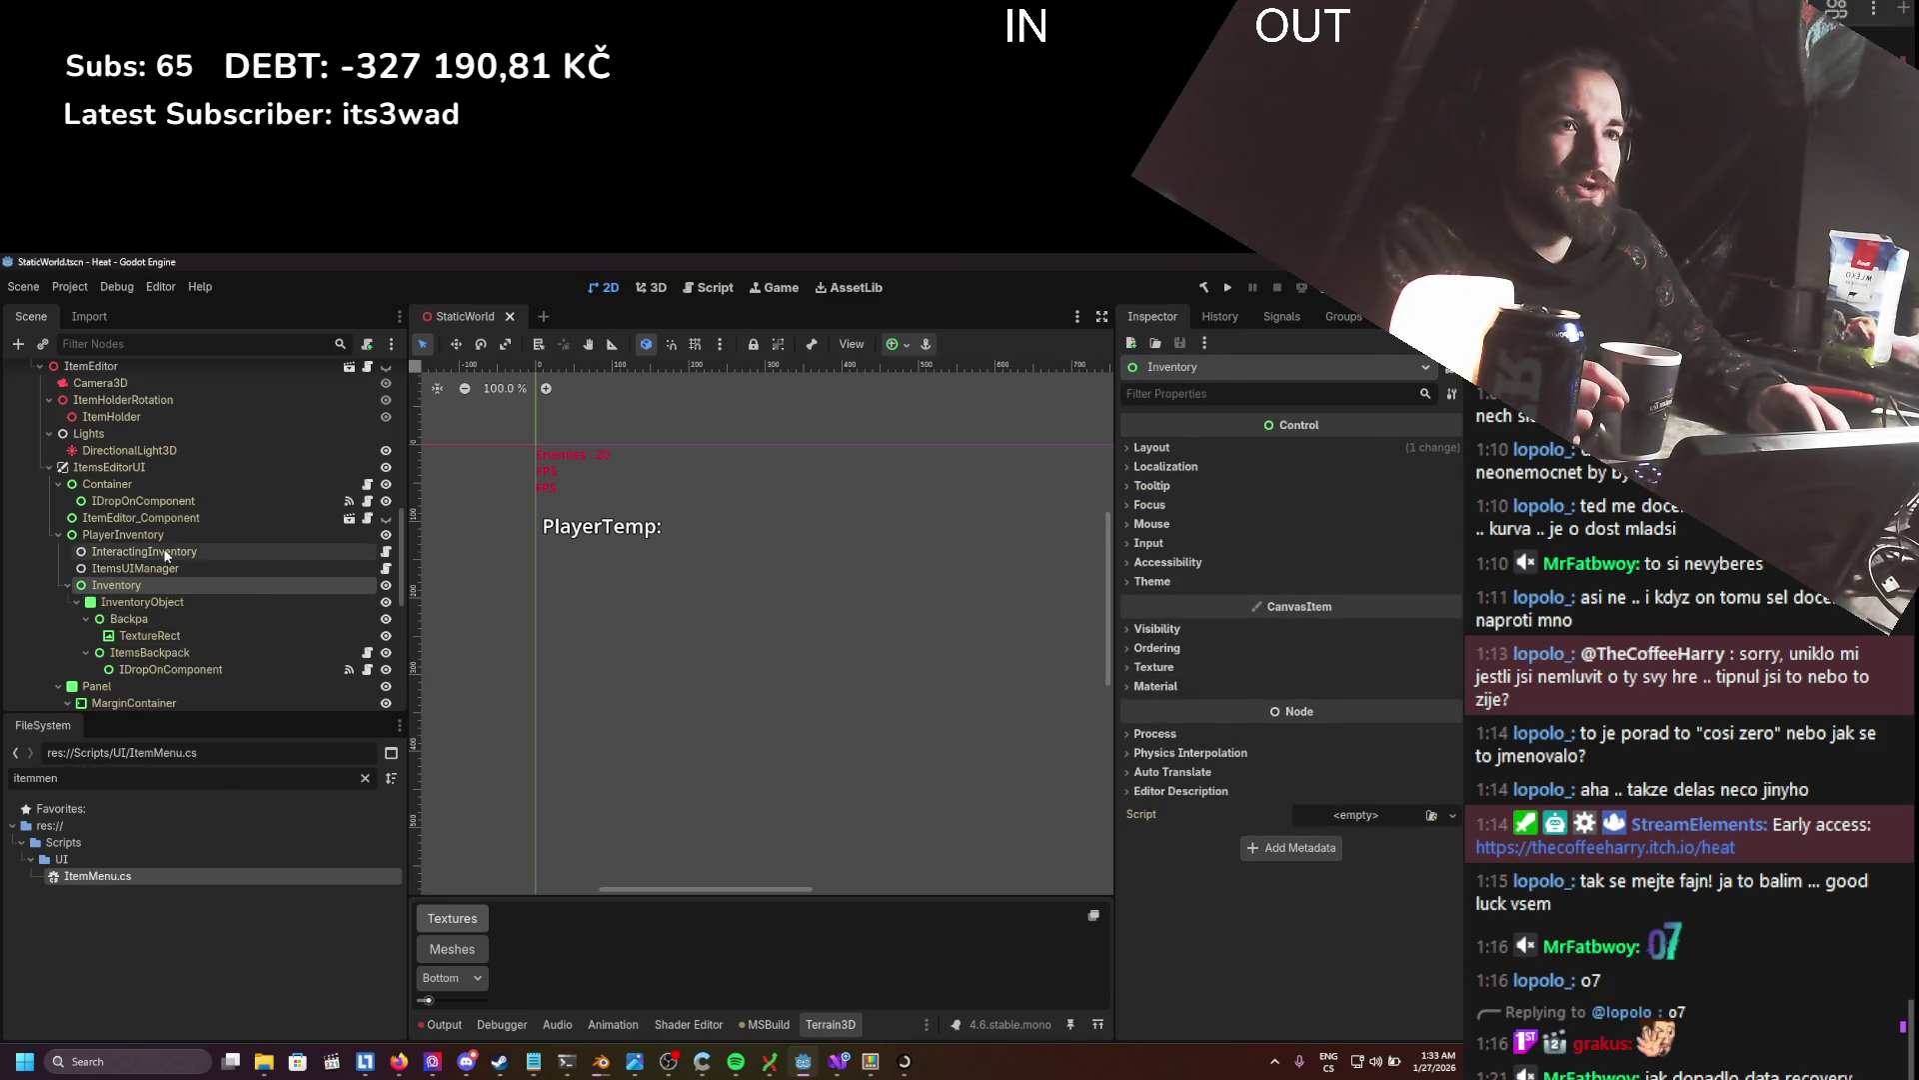
click(170, 514)
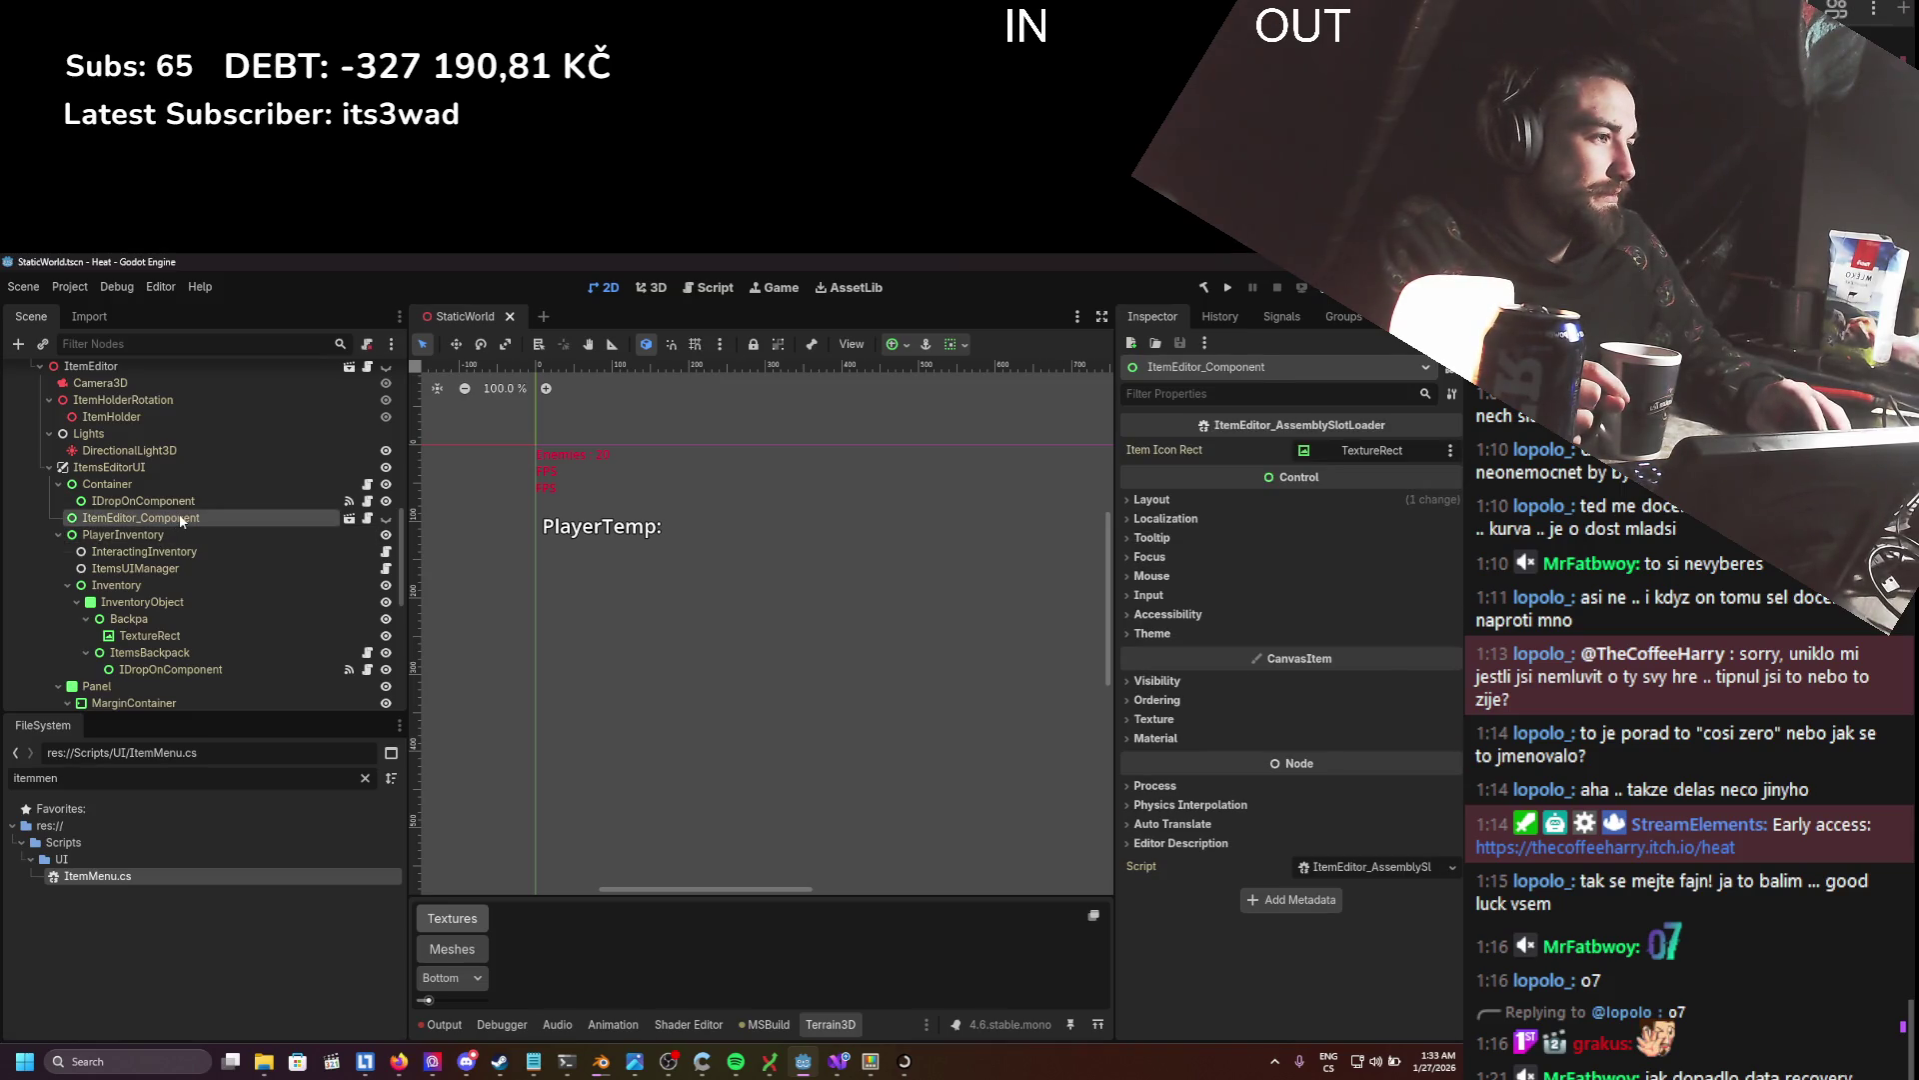
click(165, 502)
click(159, 488)
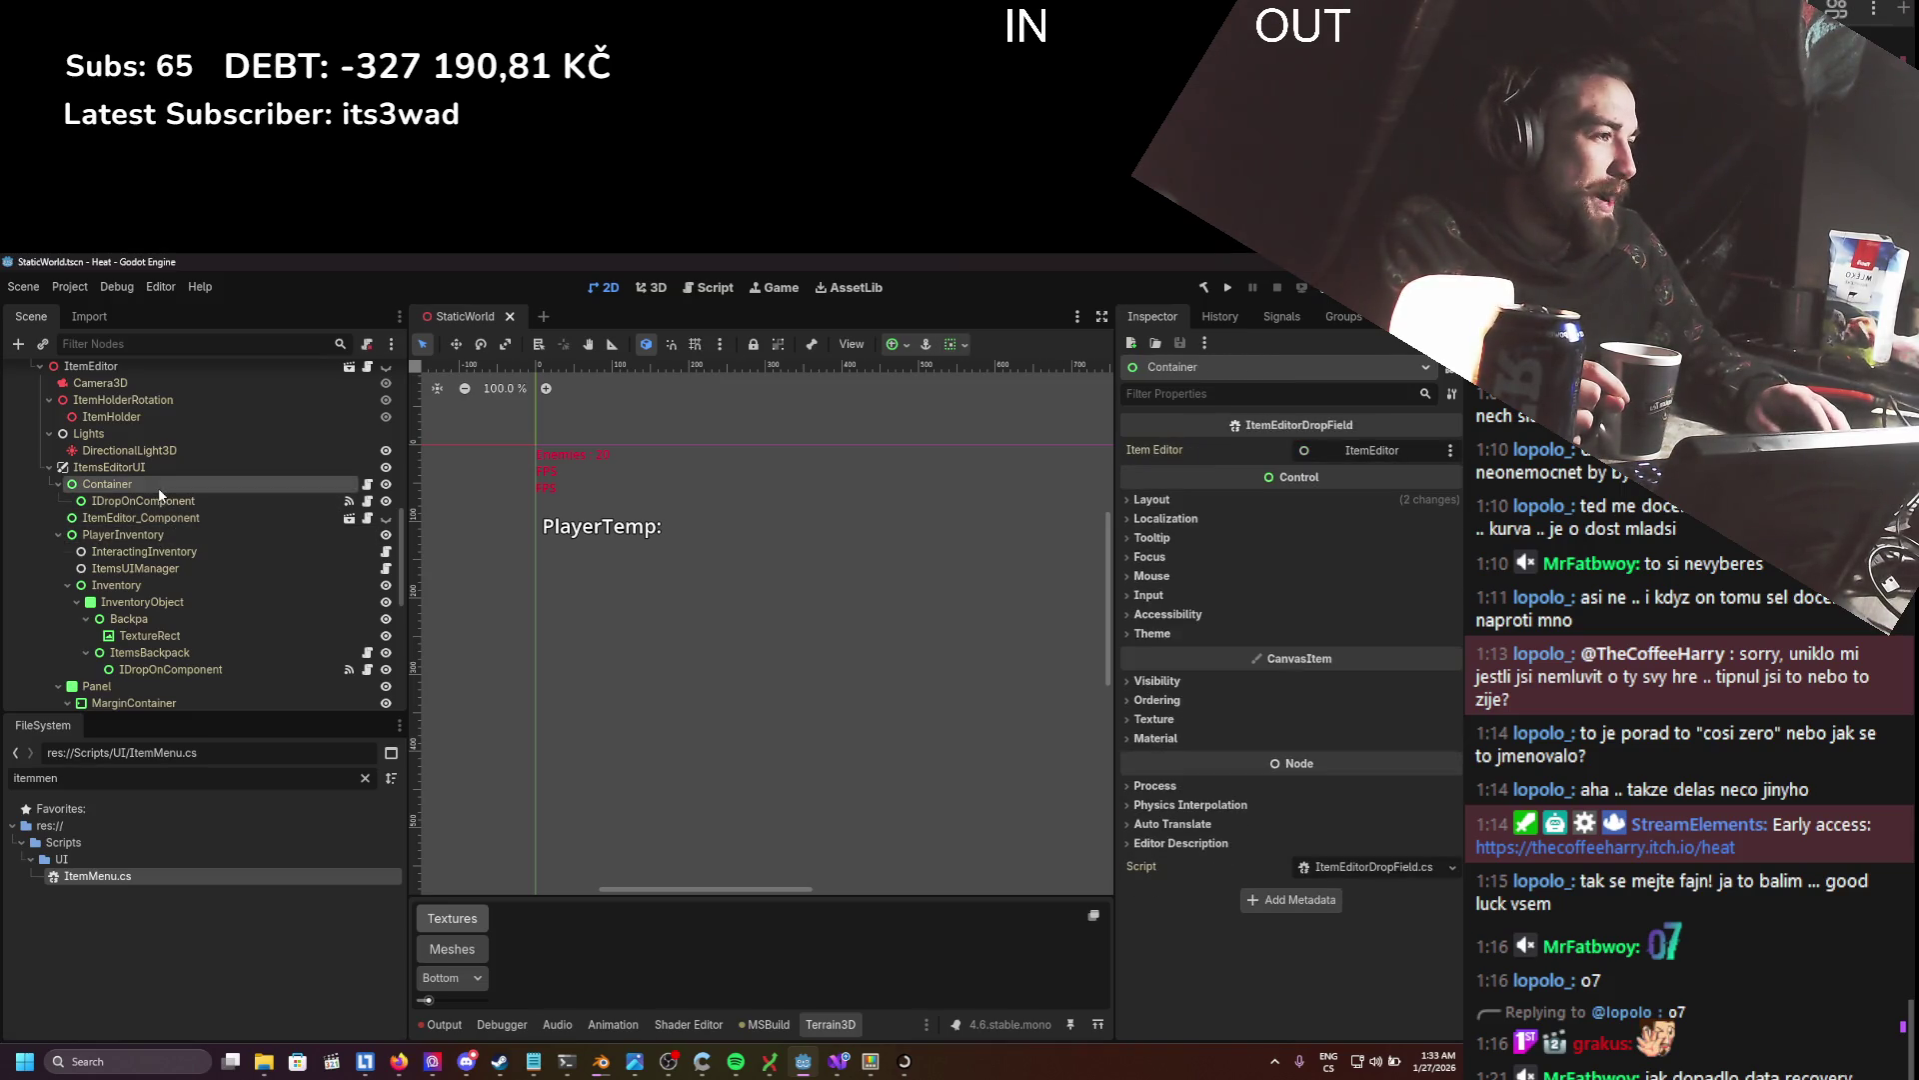
- Check the Panel's Button node and ItemEditorComponentsUIManager's exported properties
scroll(159, 494, down, 3)
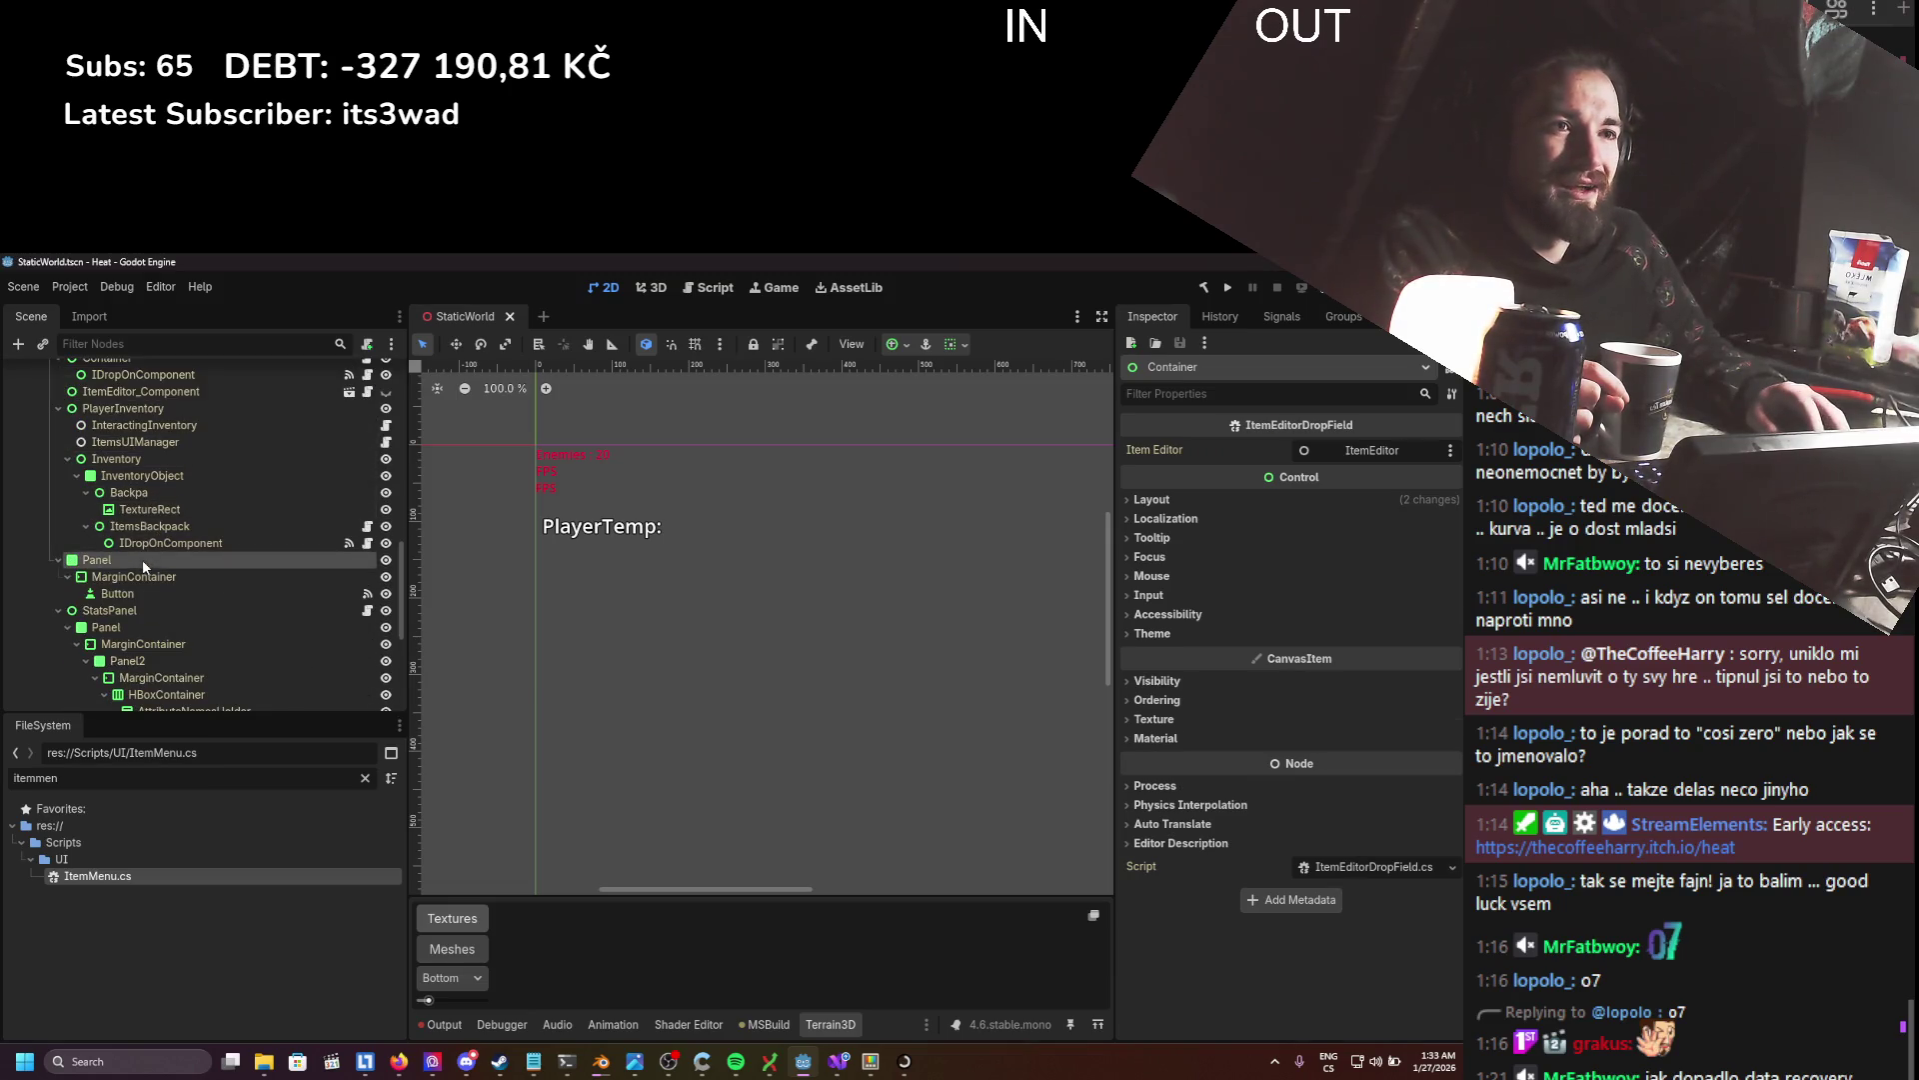
click(142, 560)
click(146, 592)
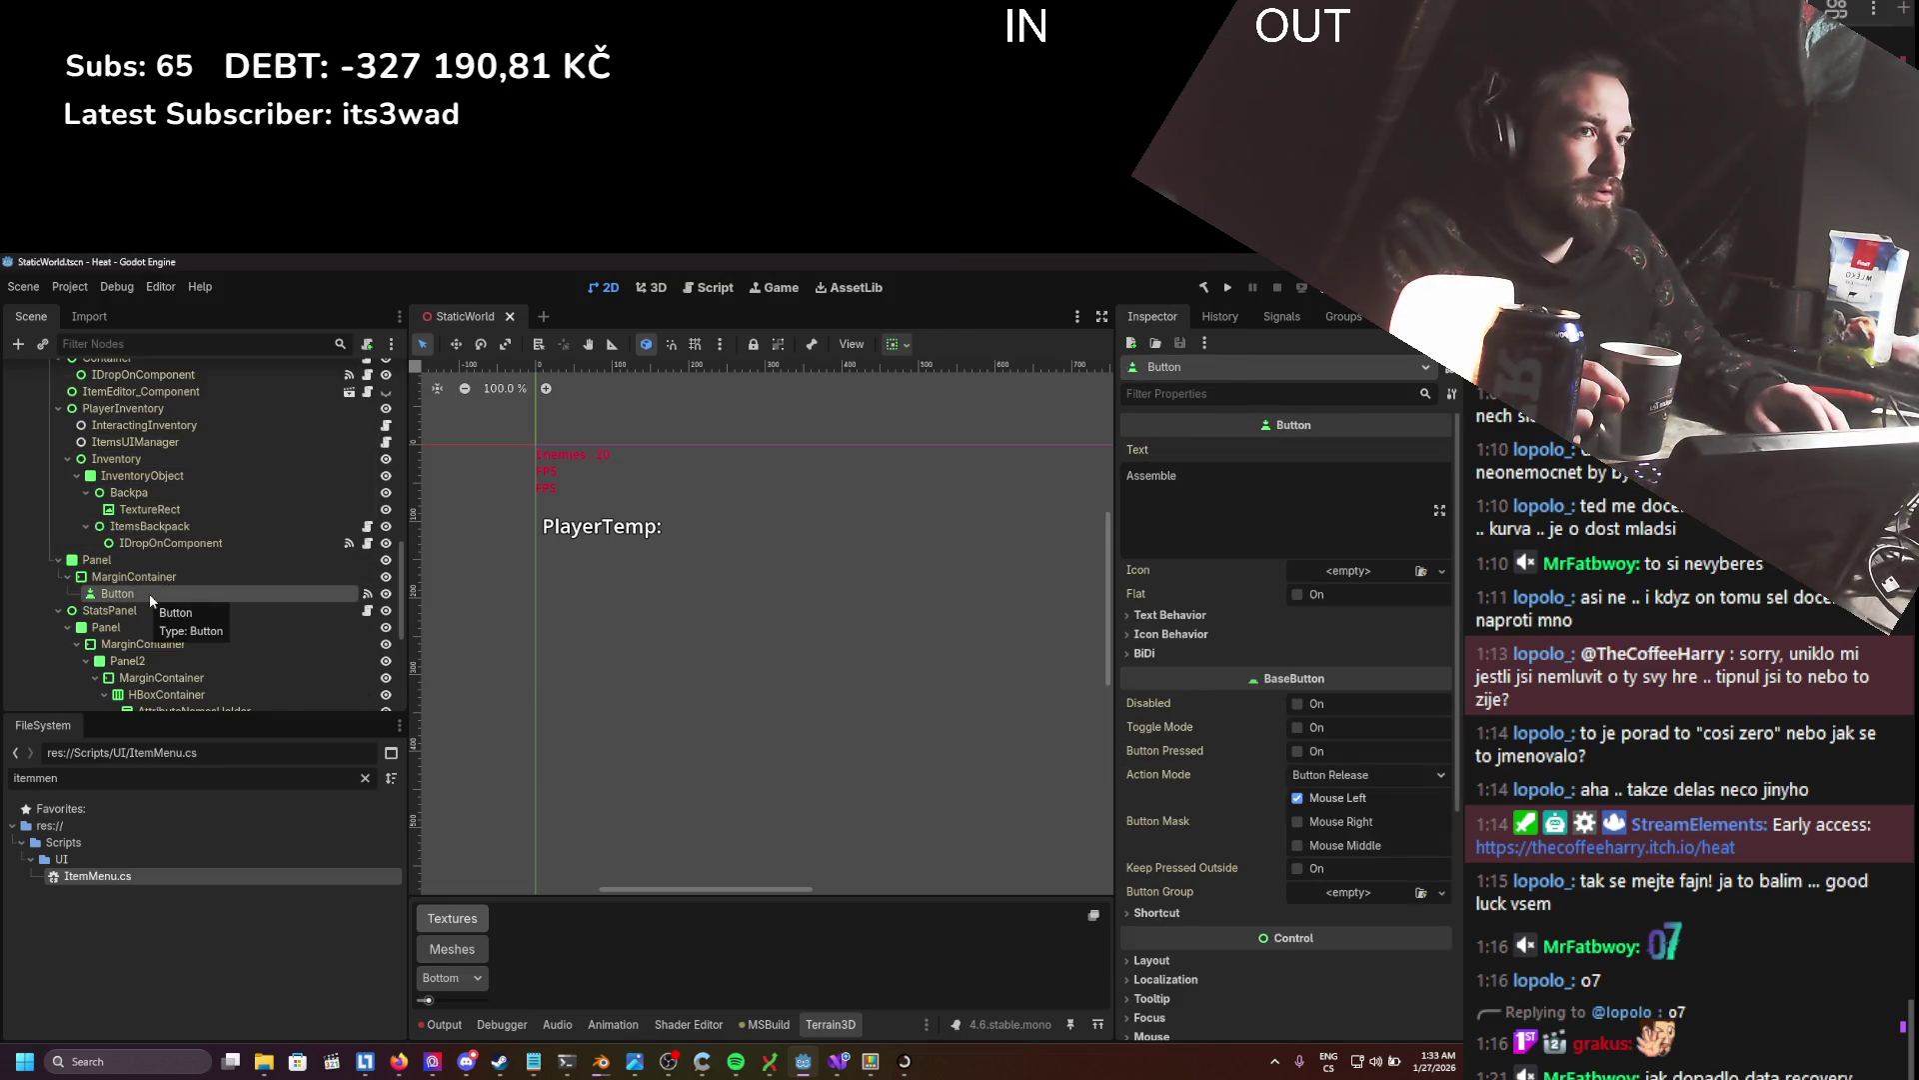
scroll(148, 593, down, 4)
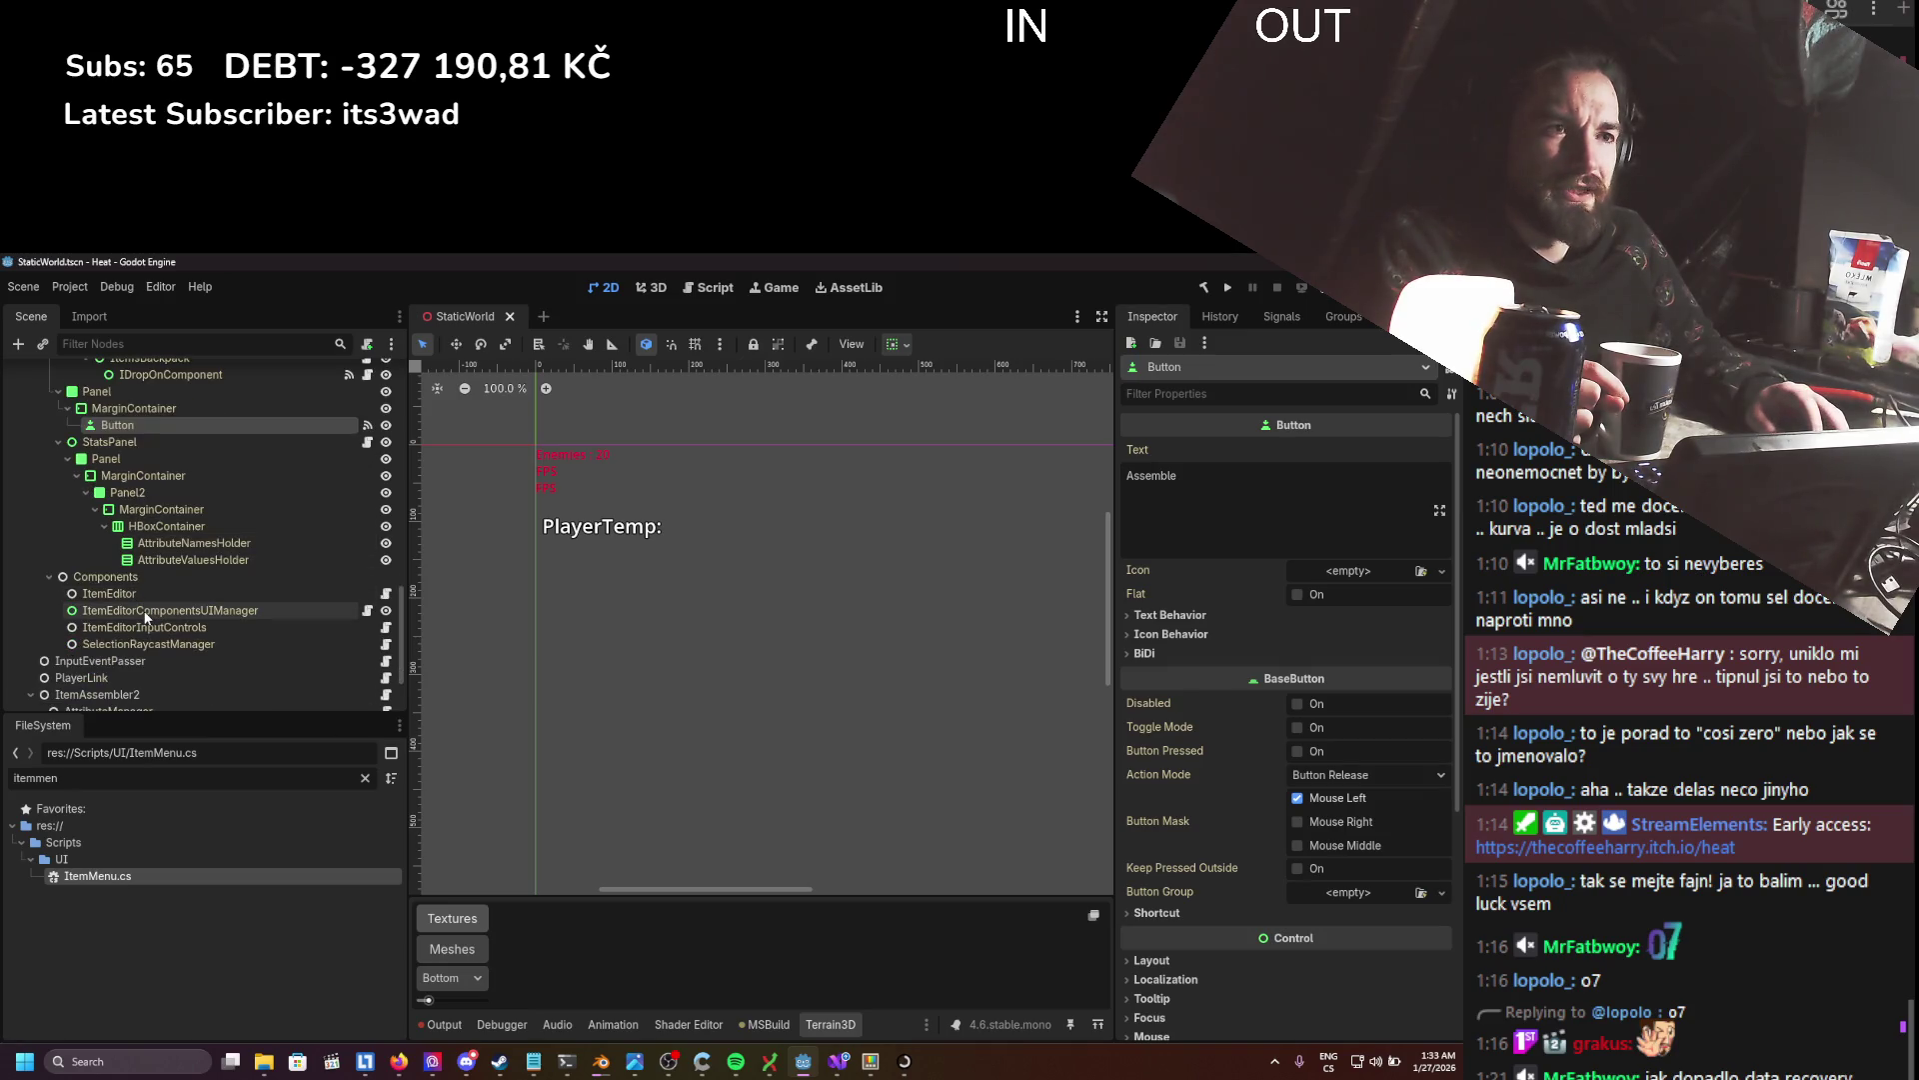
click(144, 622)
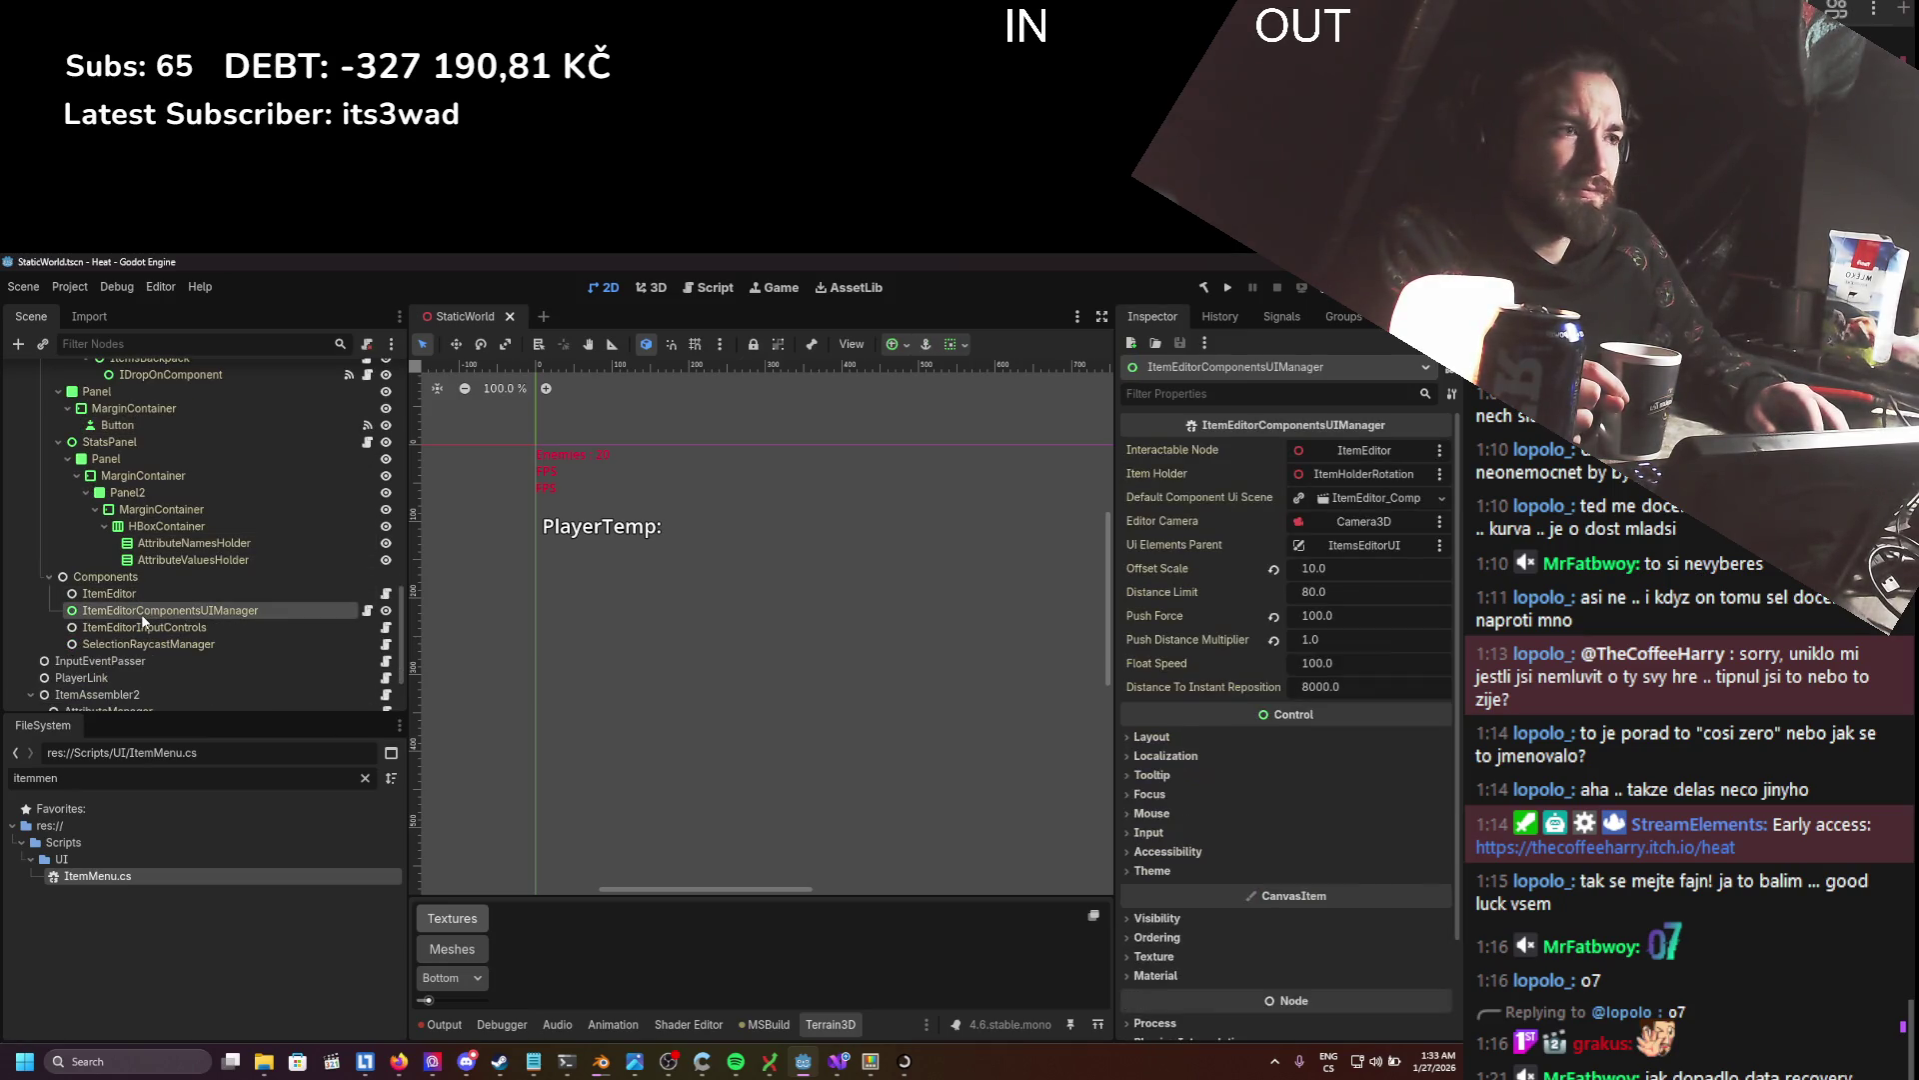
scroll(1219, 796, down, 3)
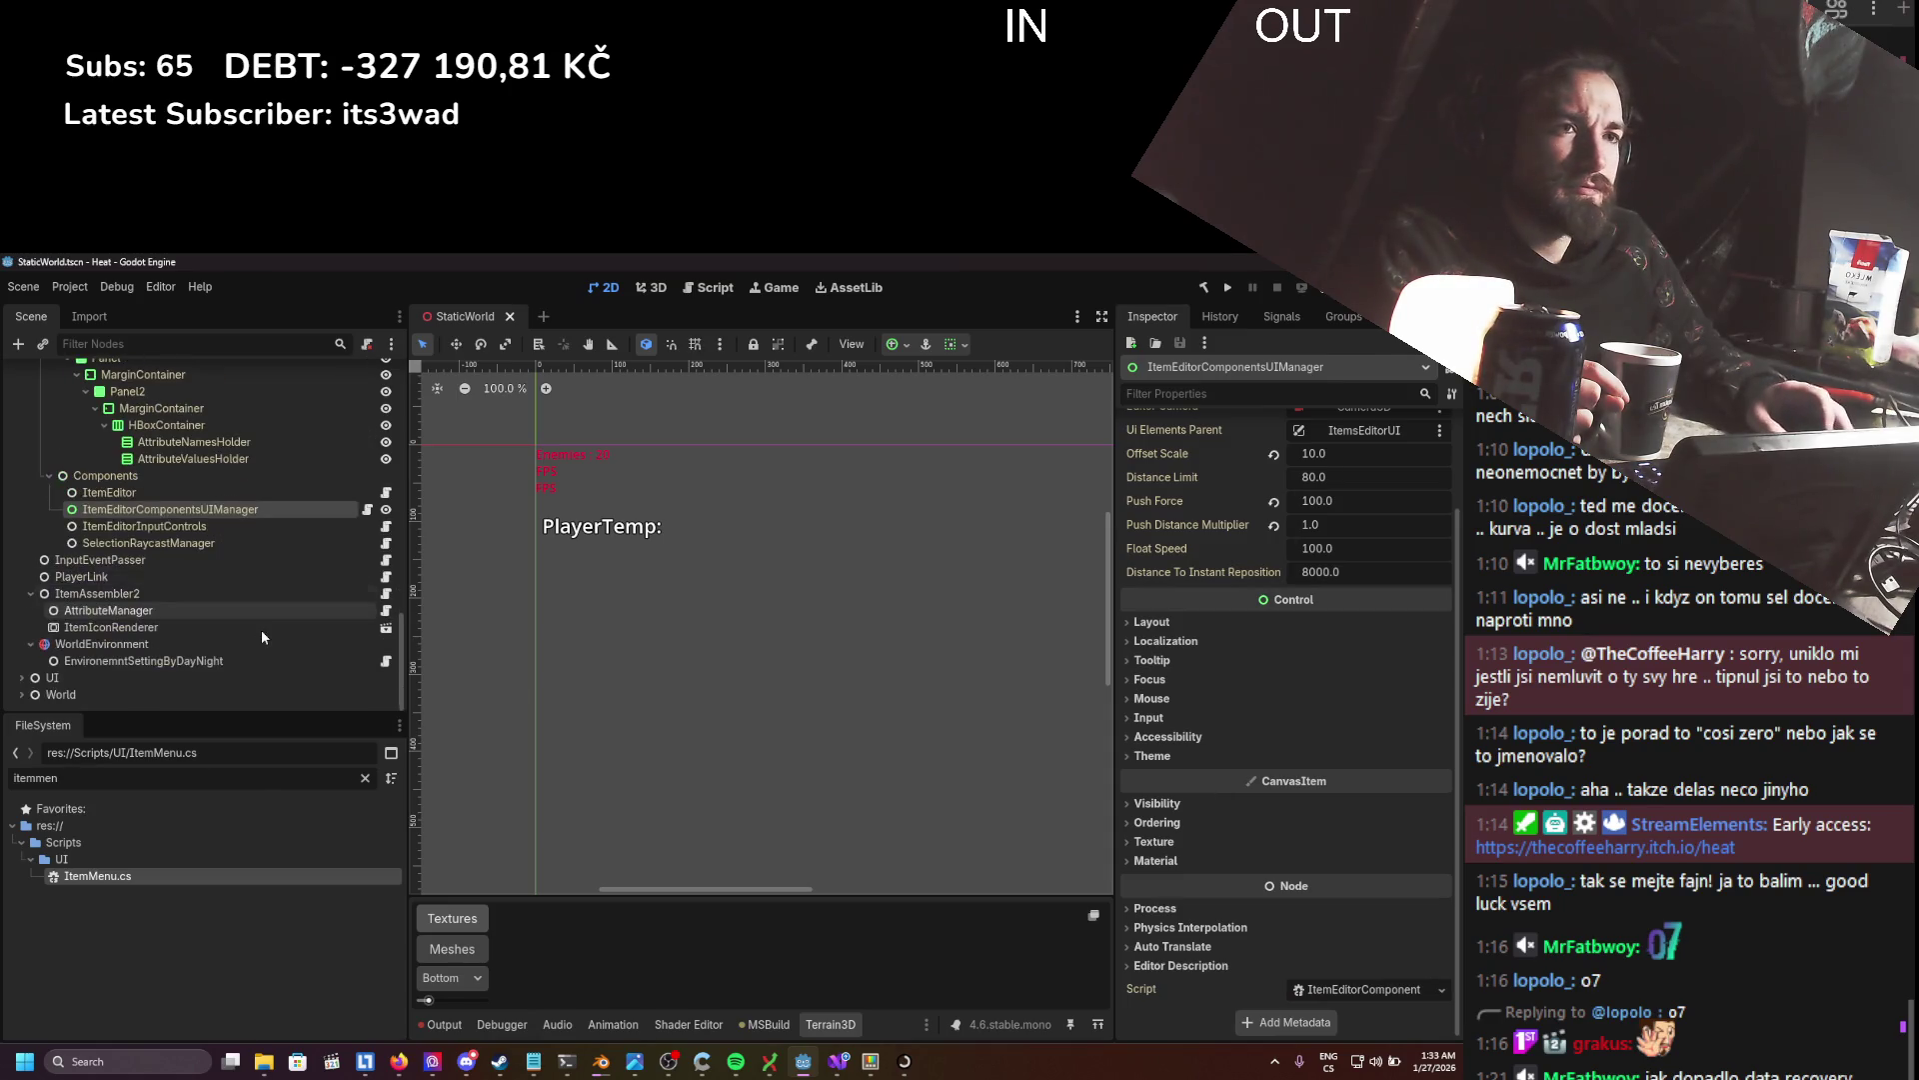
scroll(258, 627, up, 5)
scroll(258, 630, up, 5)
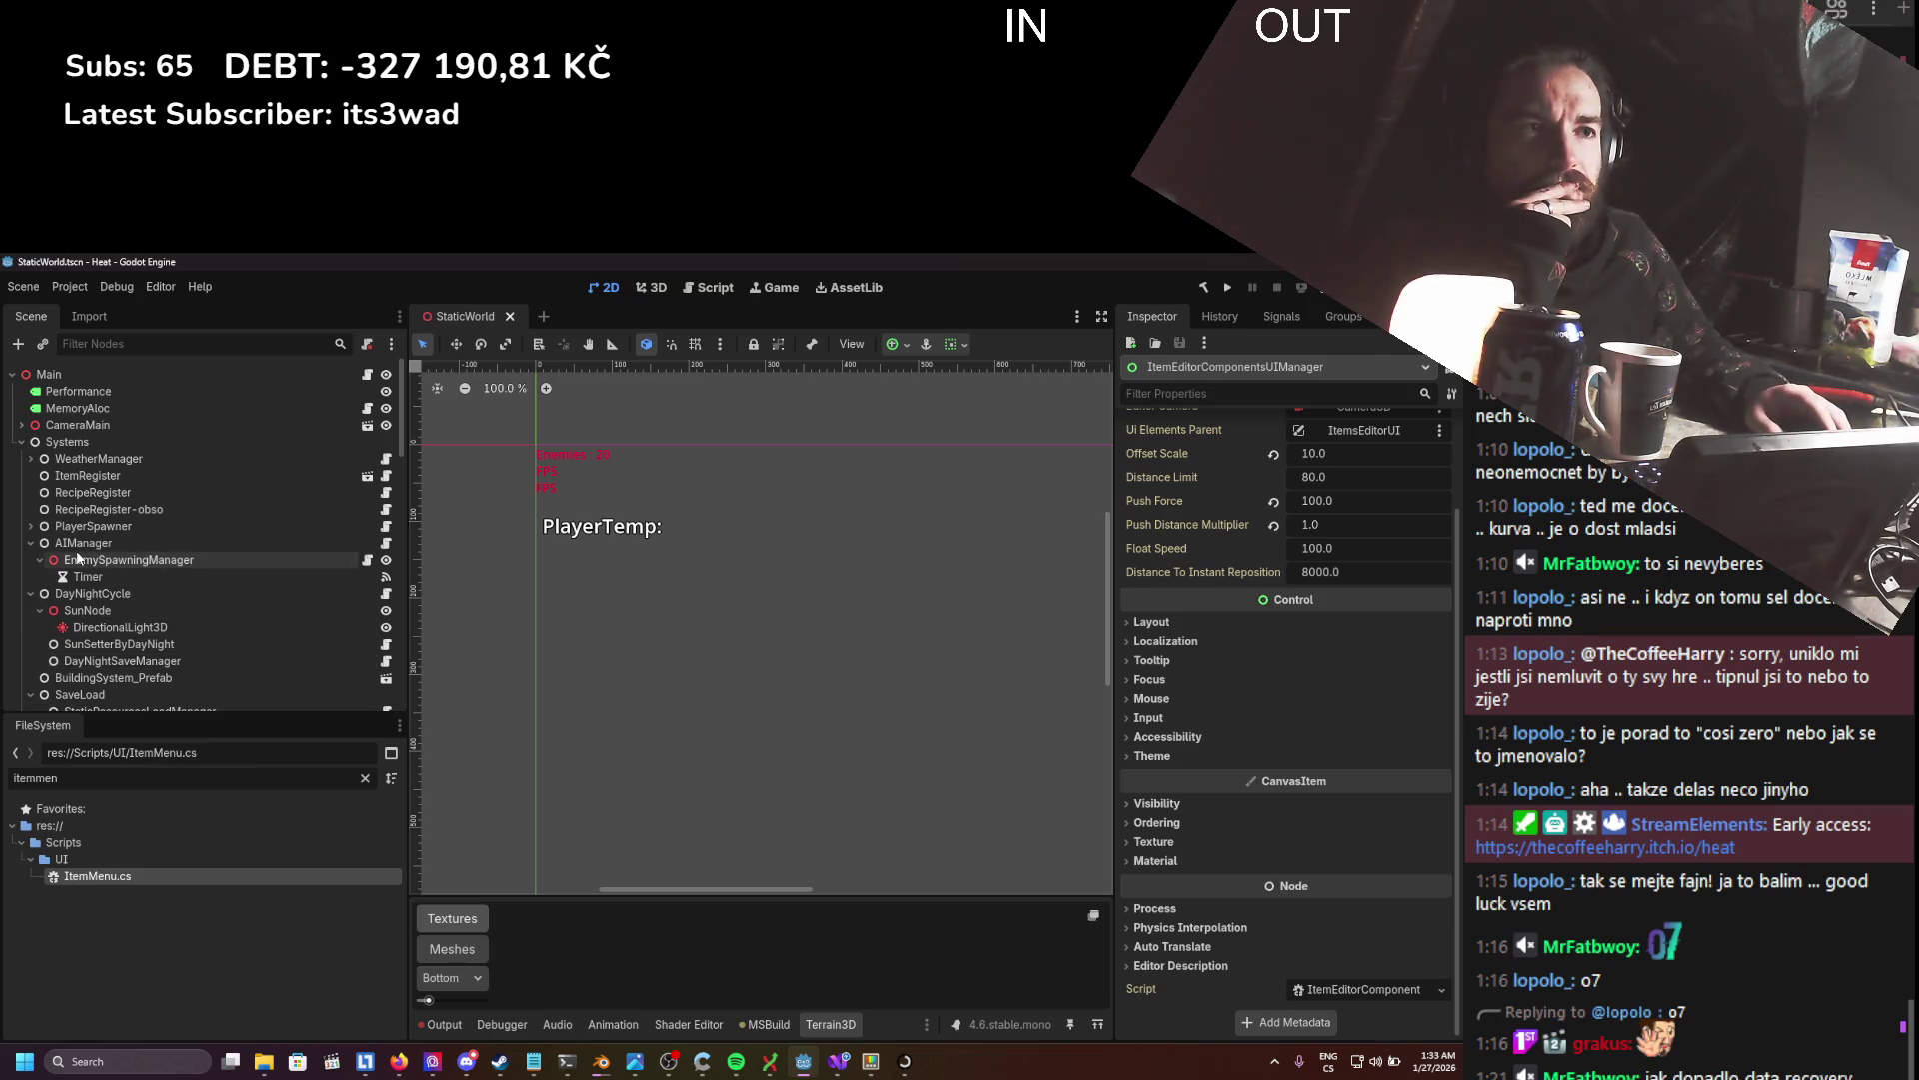
scroll(80, 558, down, 3)
scroll(77, 558, down, 8)
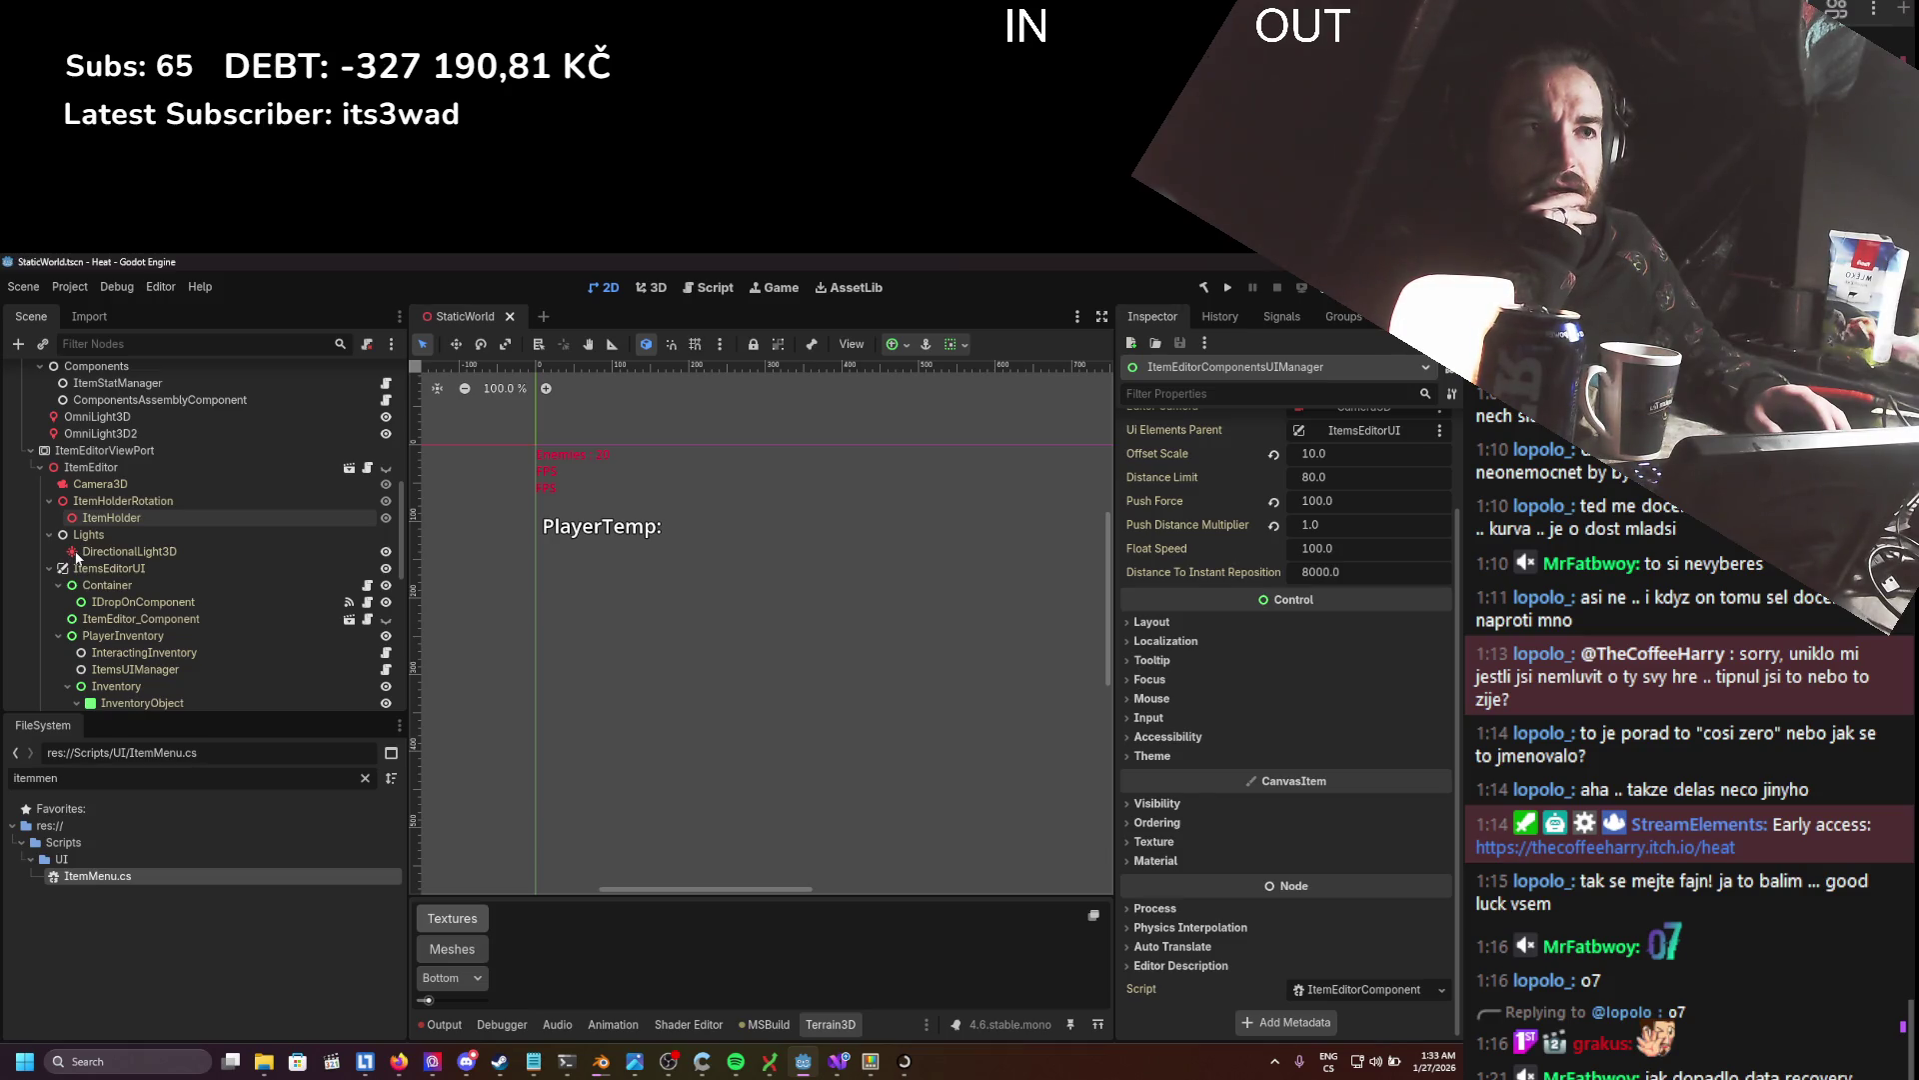
scroll(97, 612, down, 2)
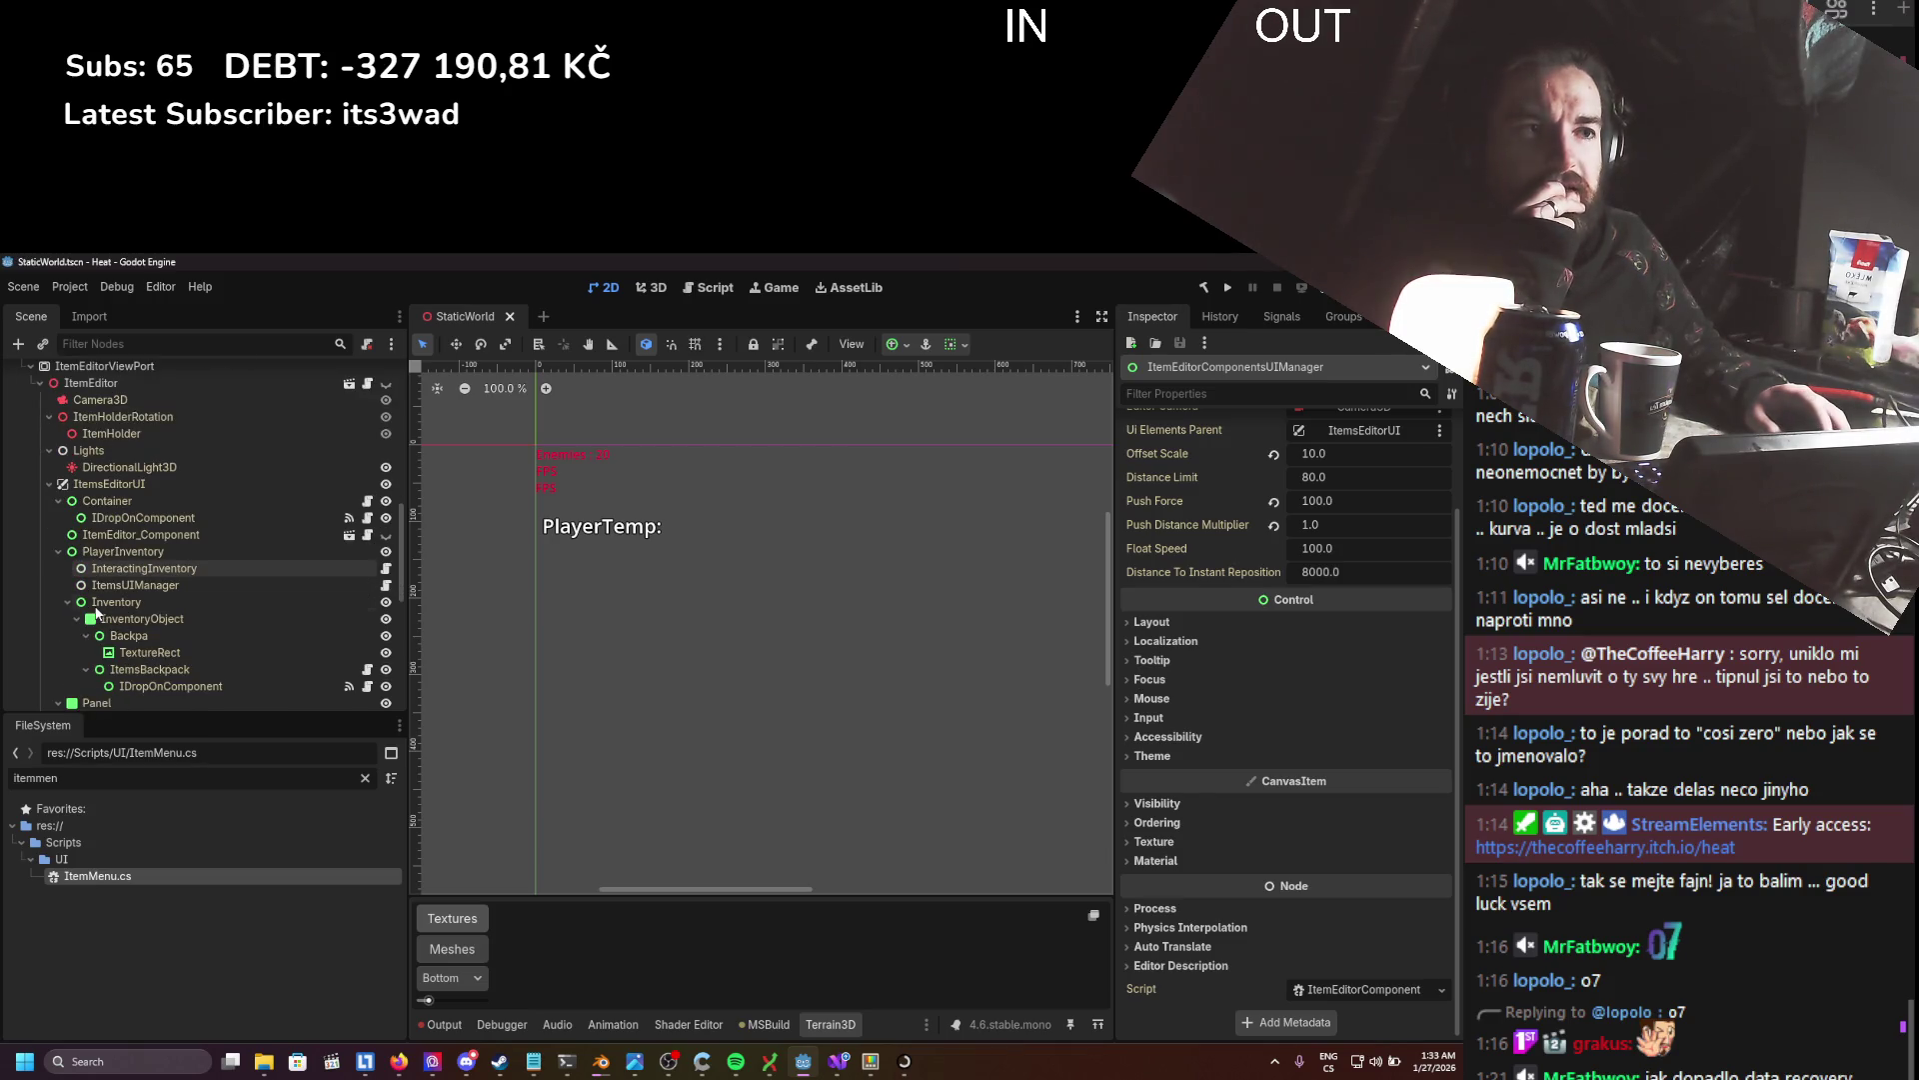
- Revisit Container, IDropOnComponent, ItemEditor_Component and PlayerInventory, ending on ItemsUIManager's properties
click(124, 586)
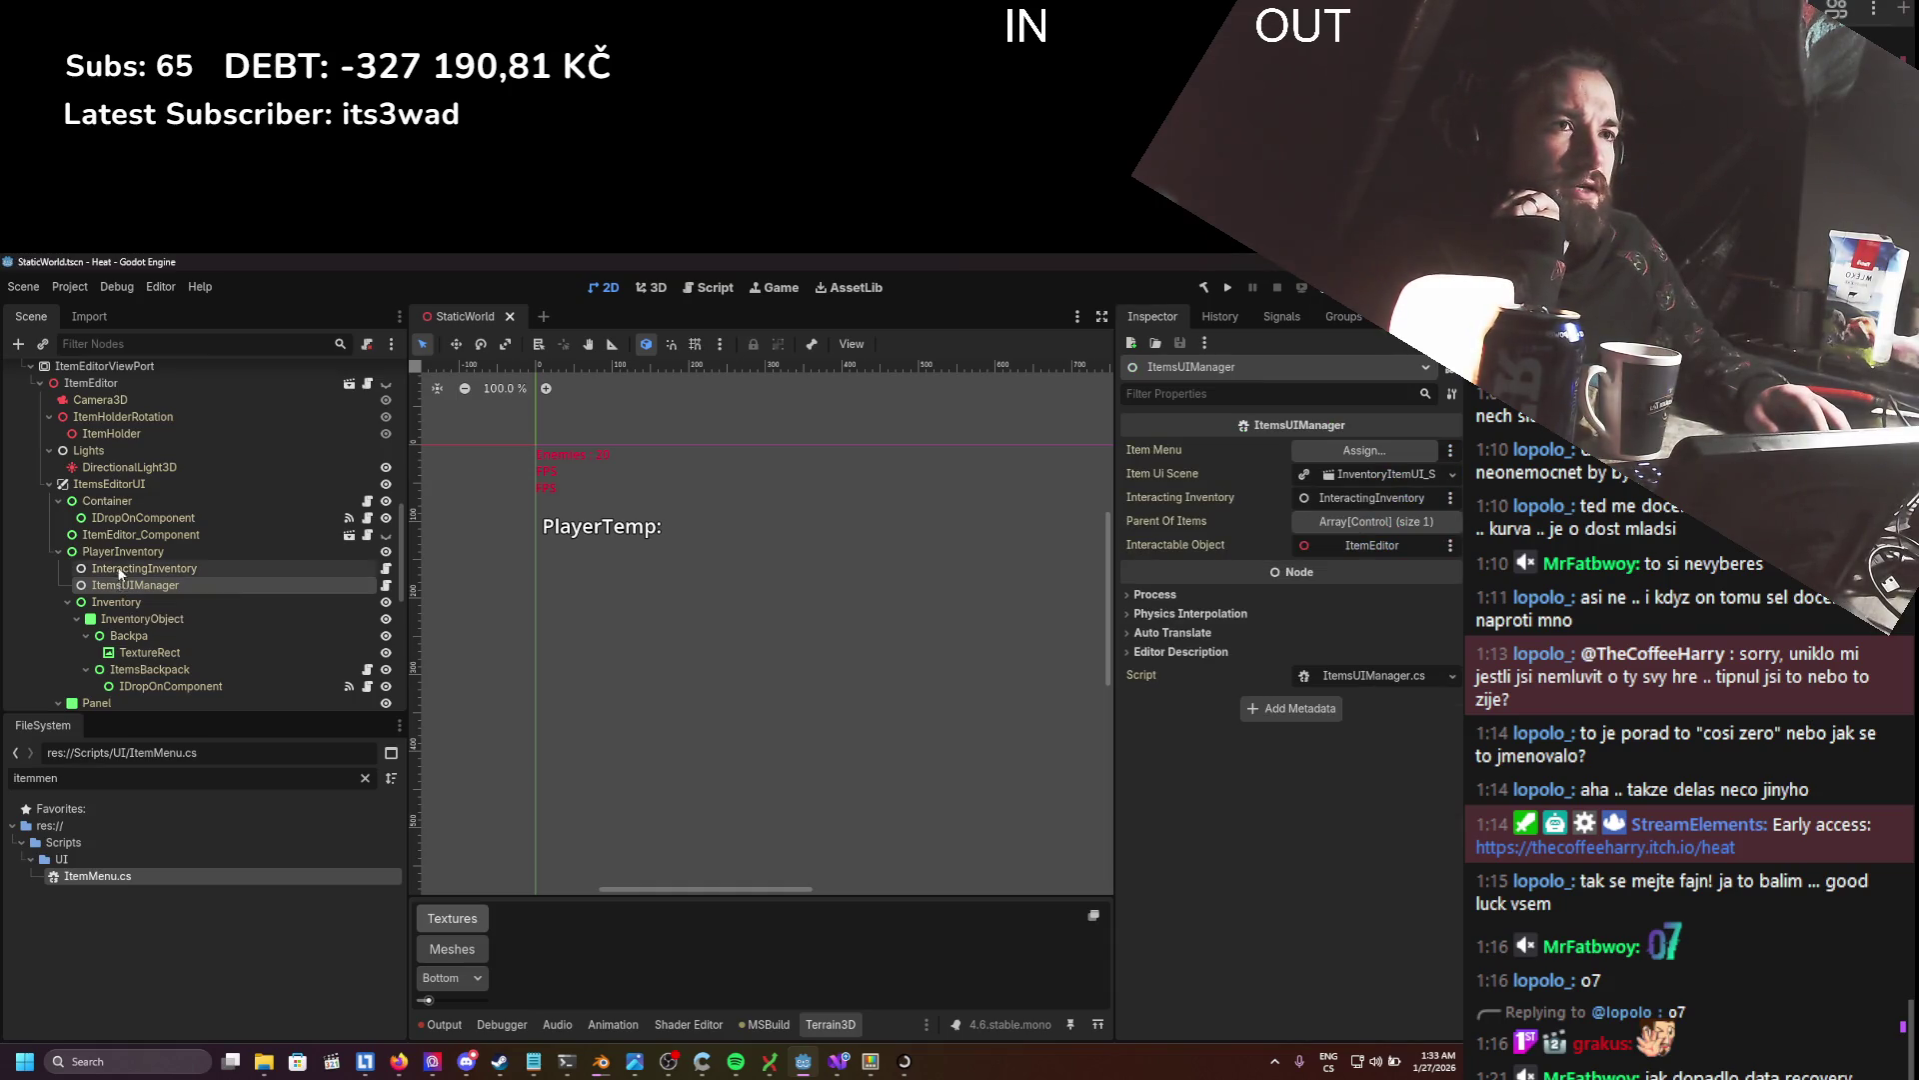
click(127, 503)
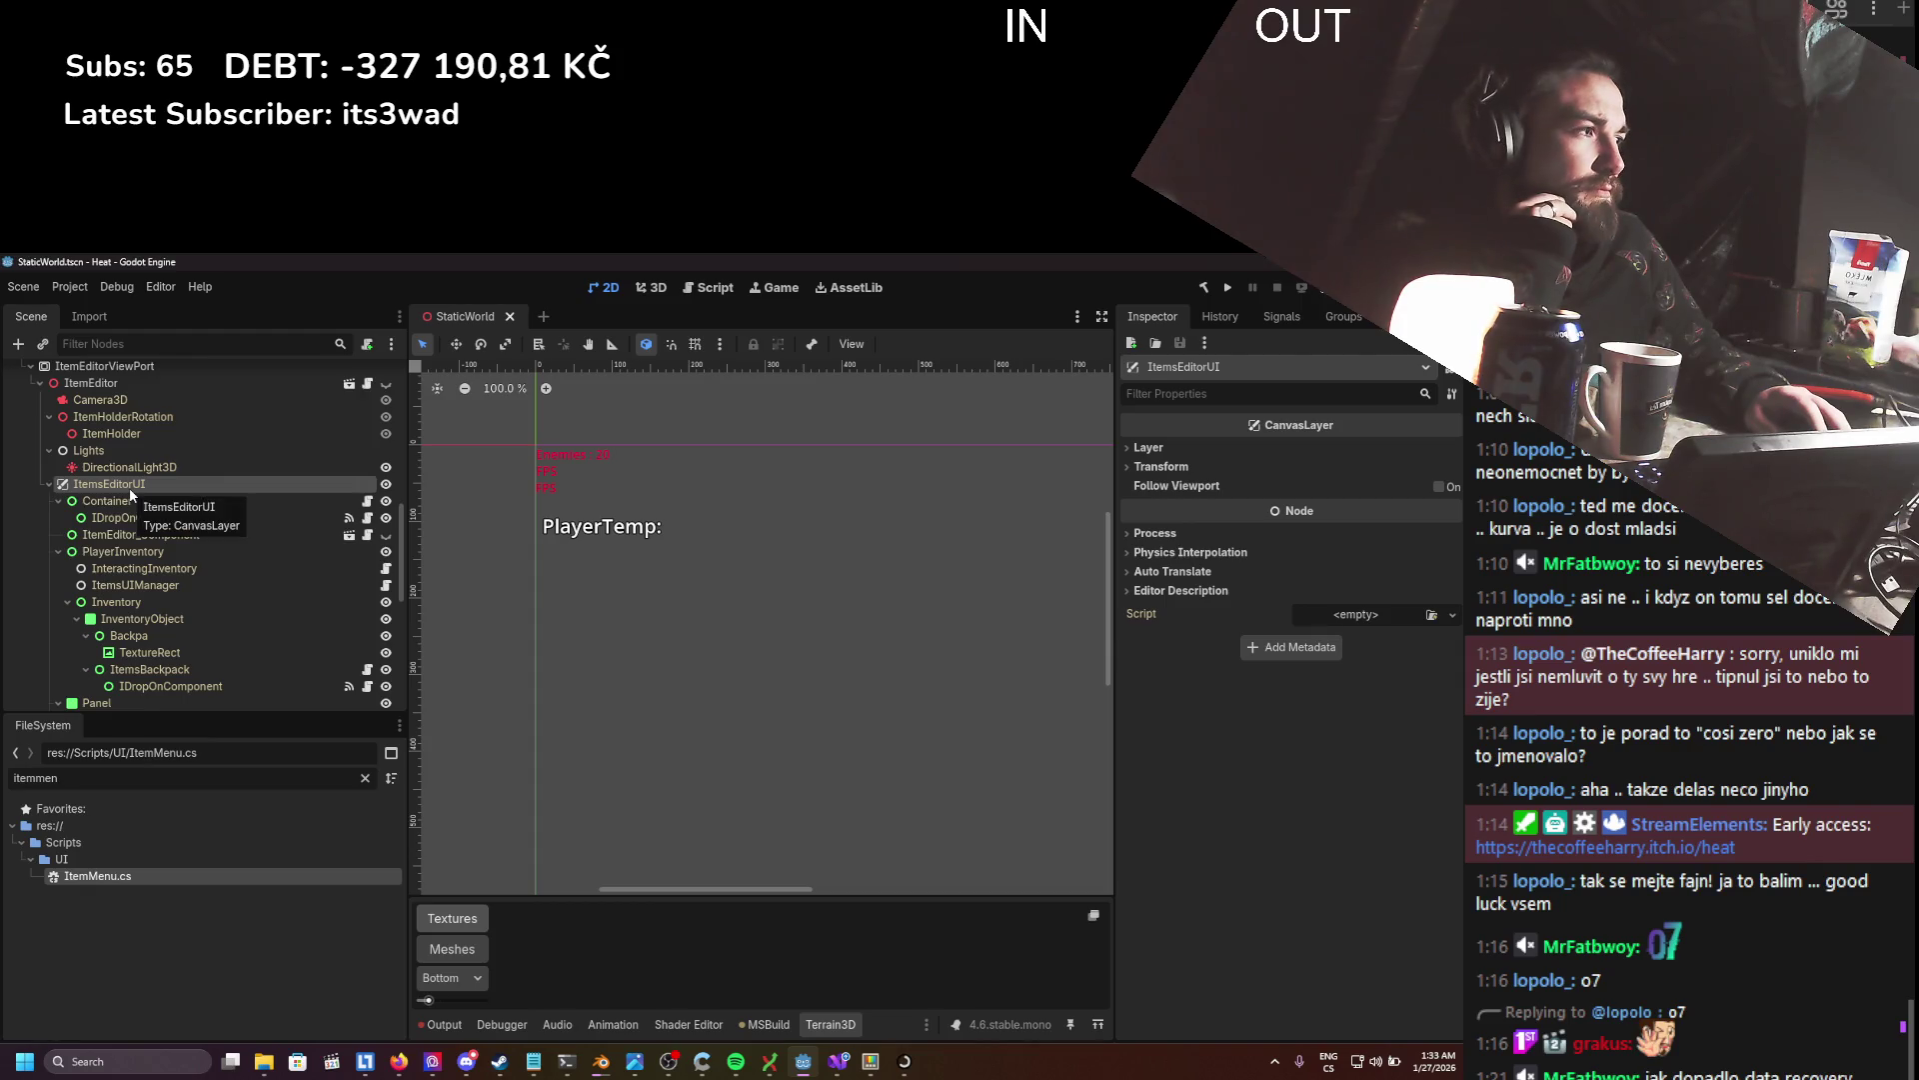
click(128, 517)
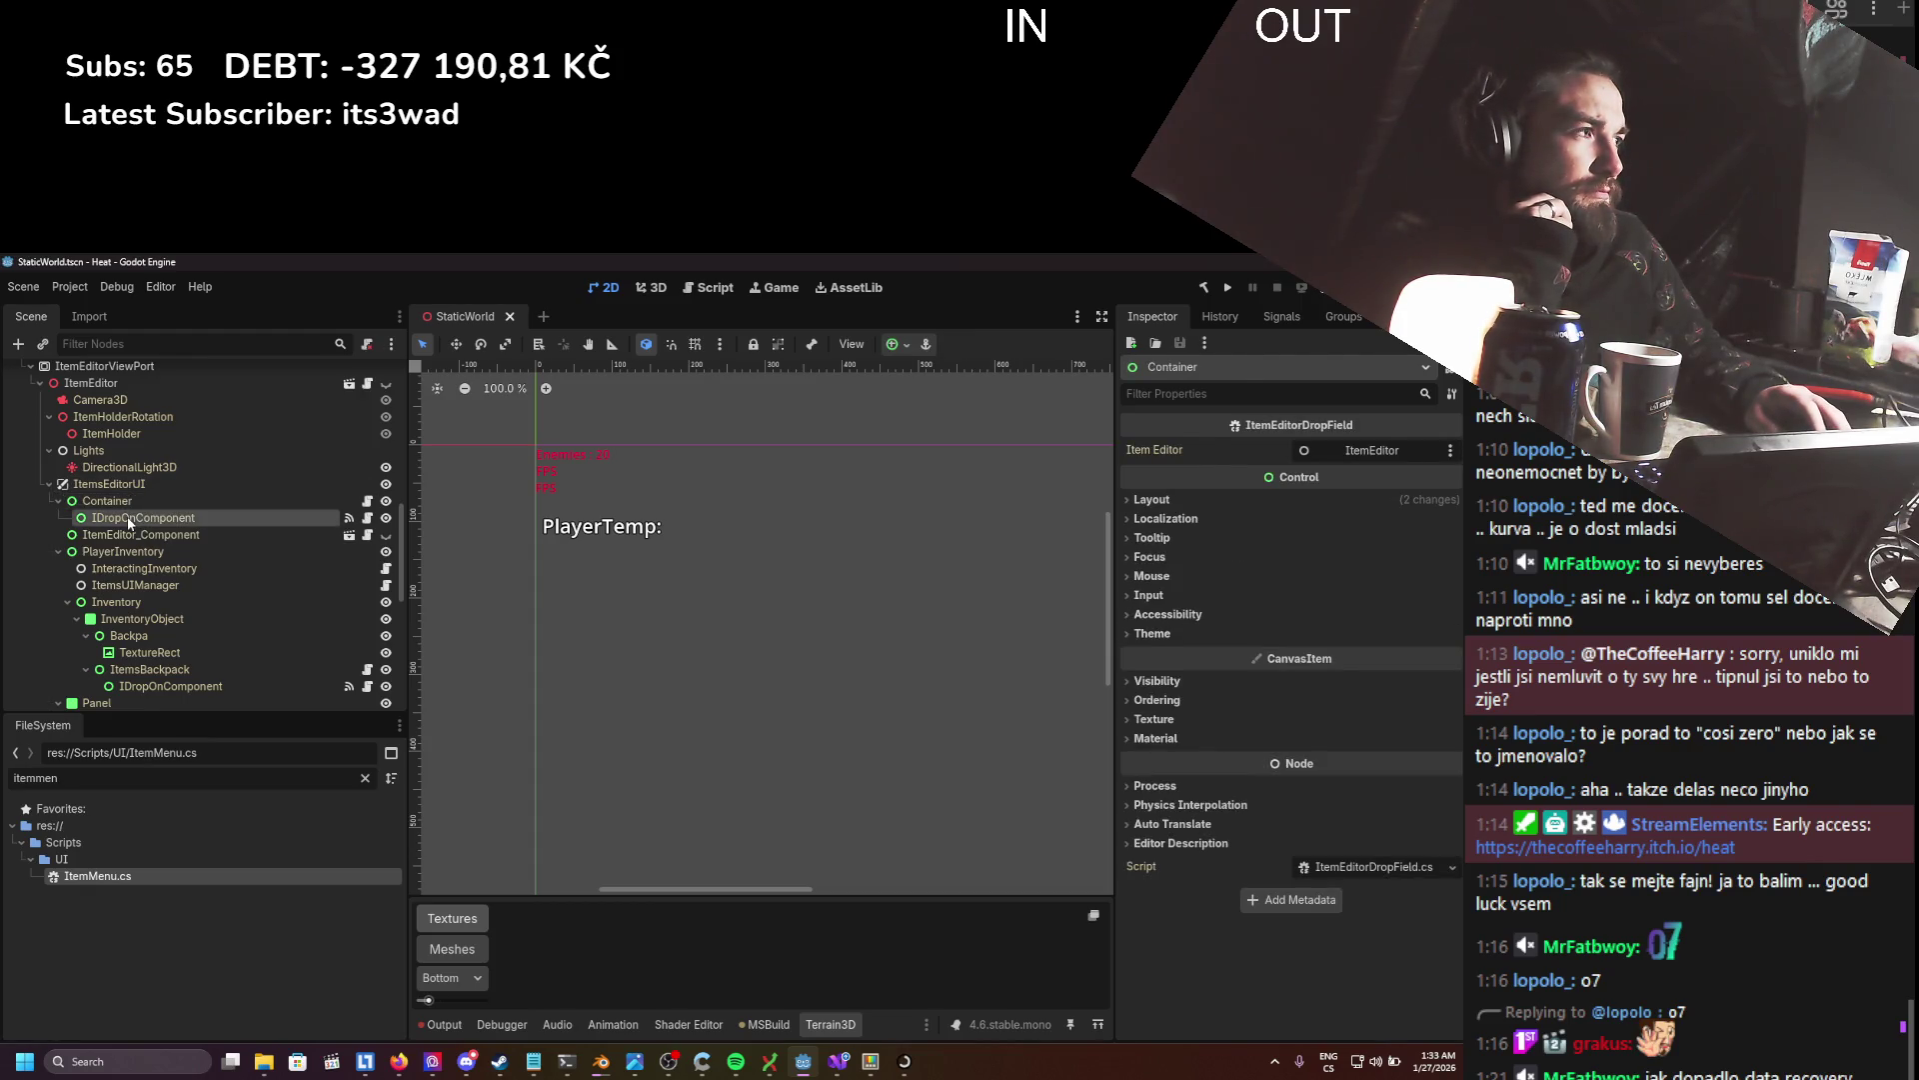
click(126, 533)
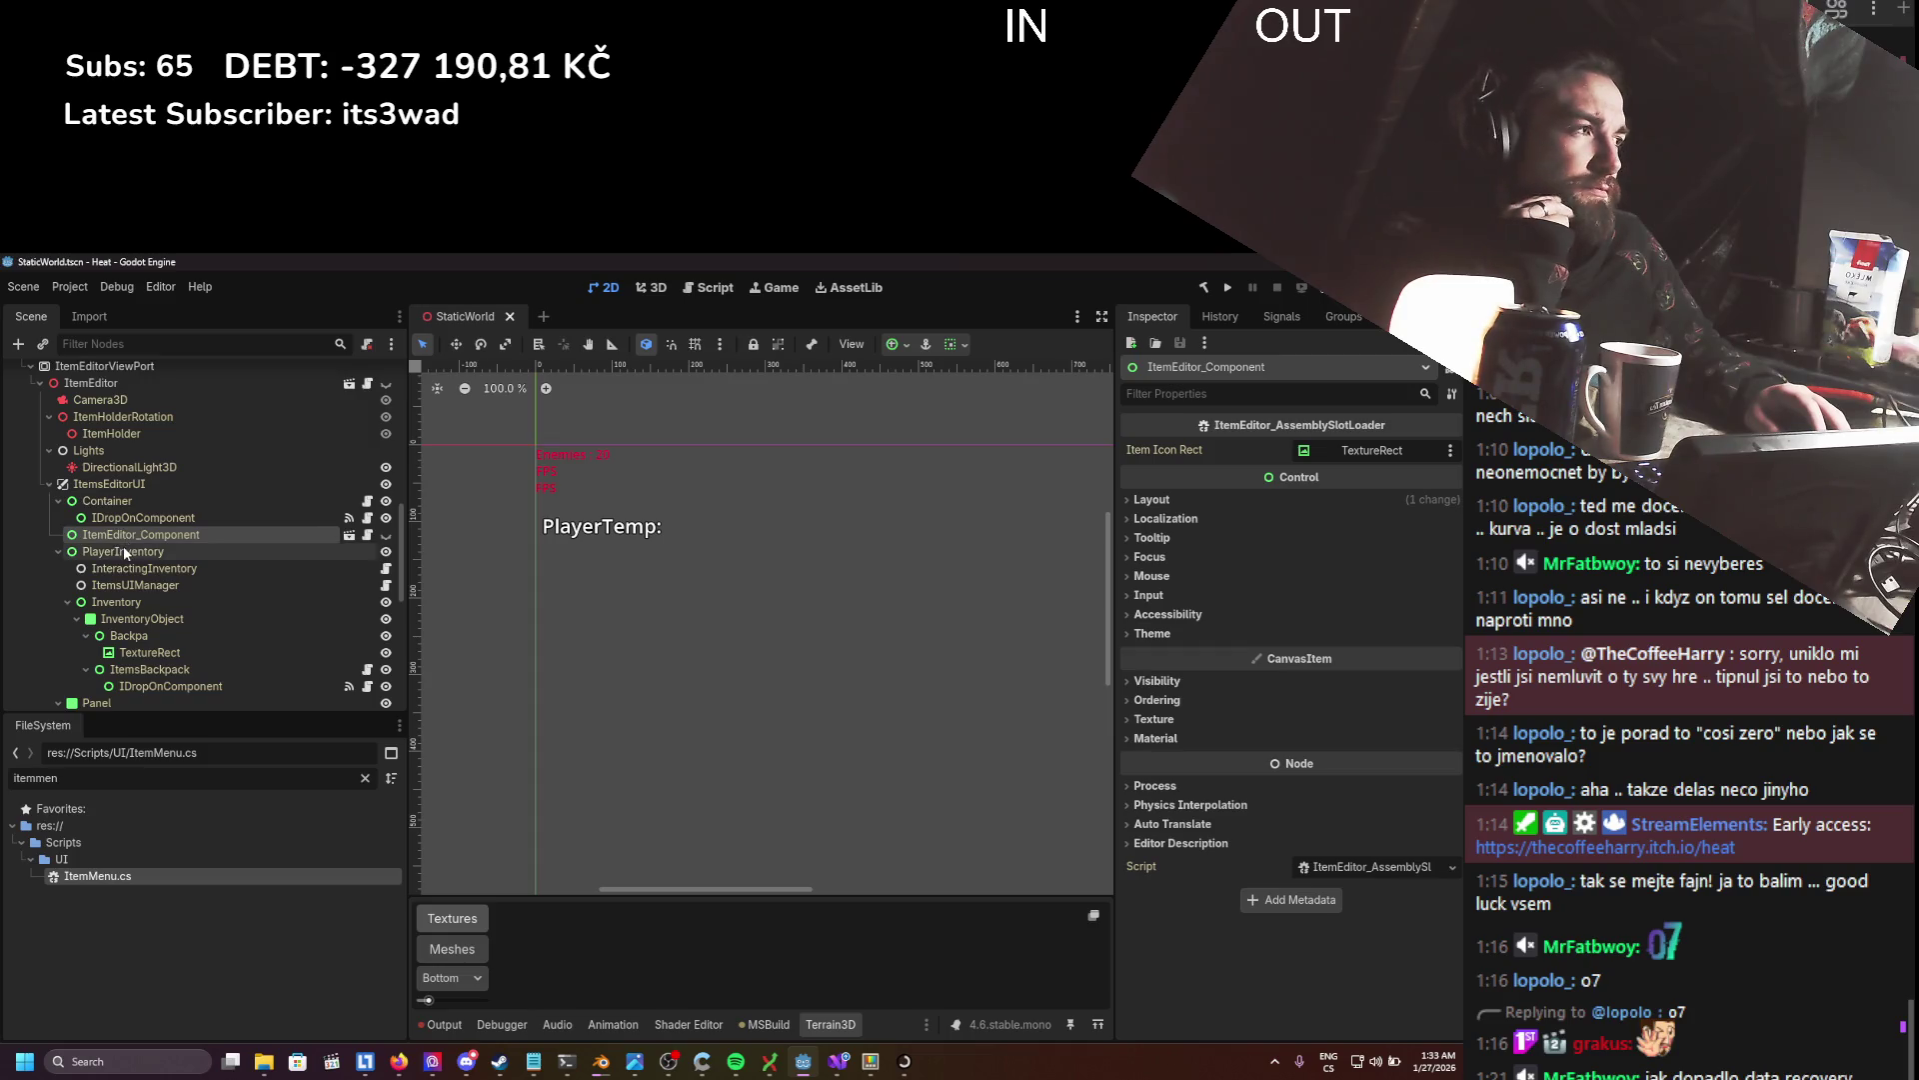
click(121, 552)
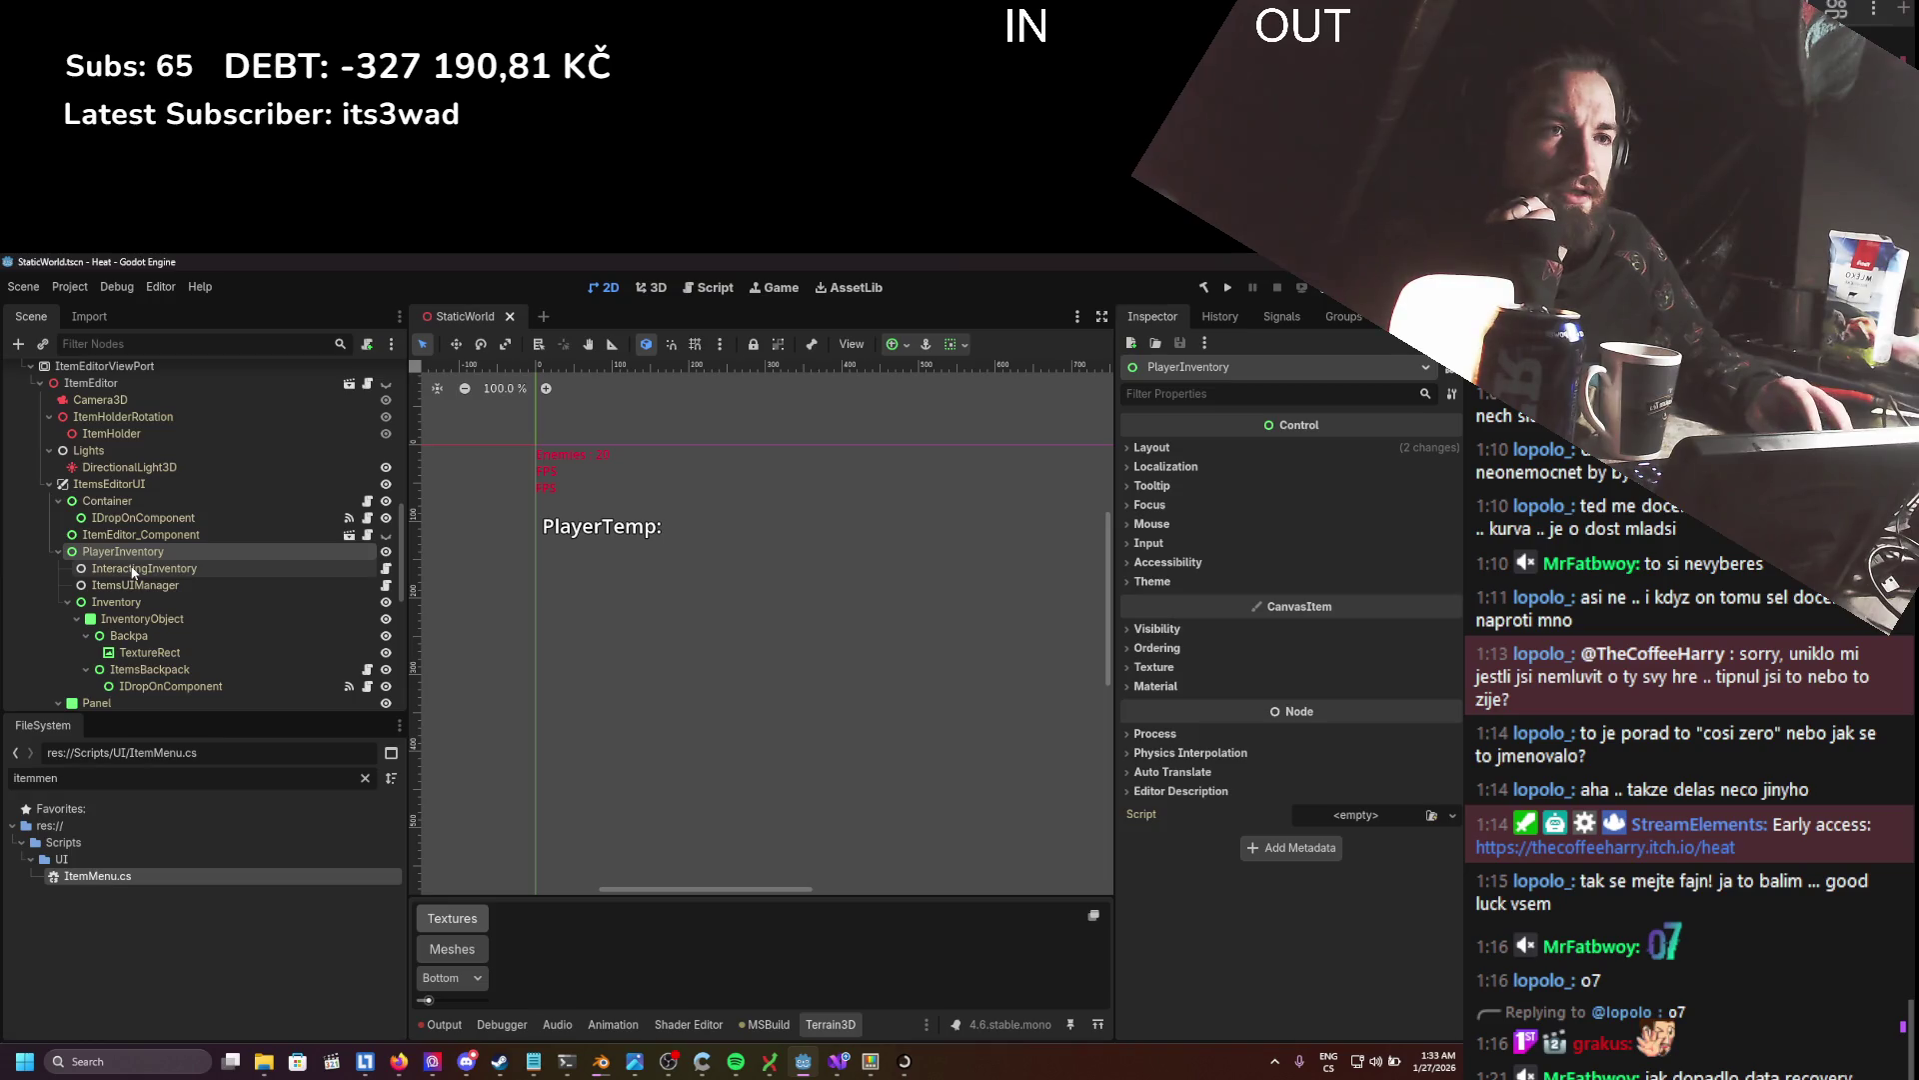
click(168, 591)
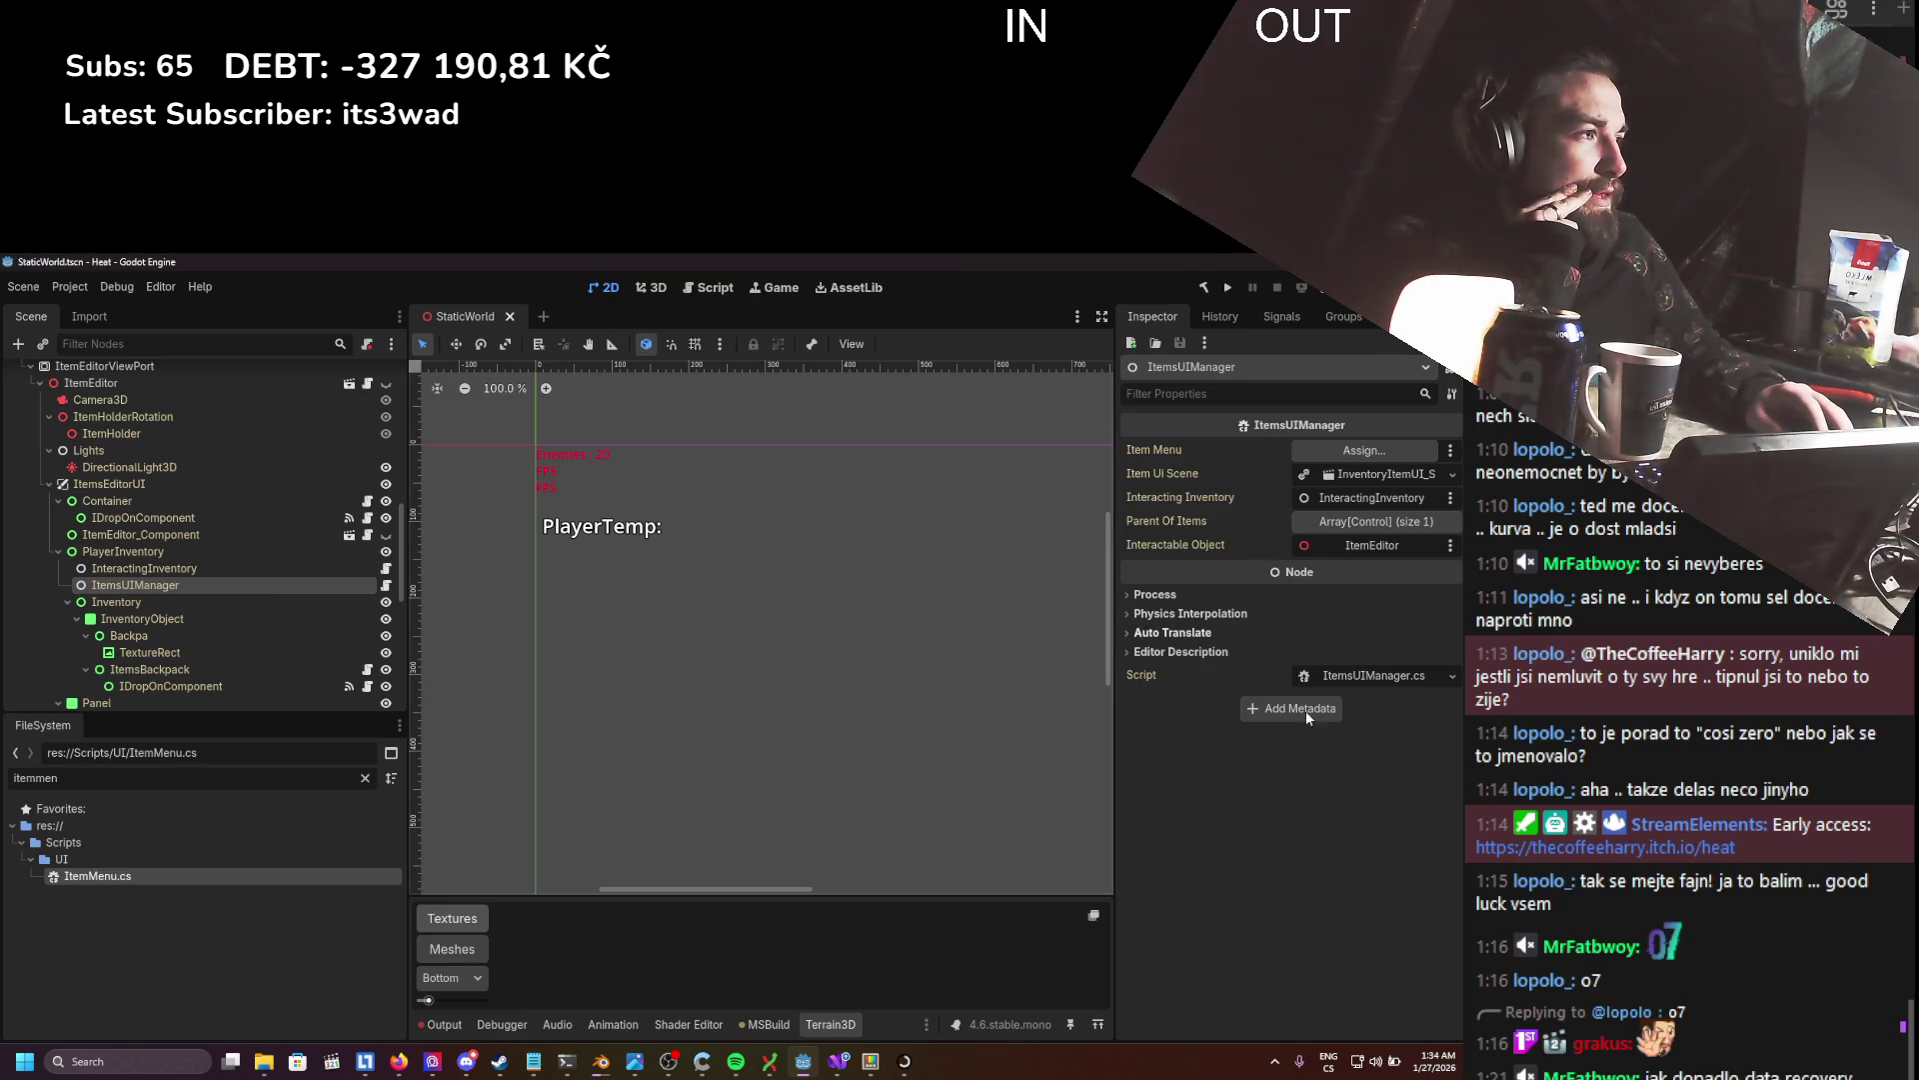
- Read ItemsUIManager.cs in Visual Studio down to UpdateItemMenu, then switch back to Godot
click(1351, 677)
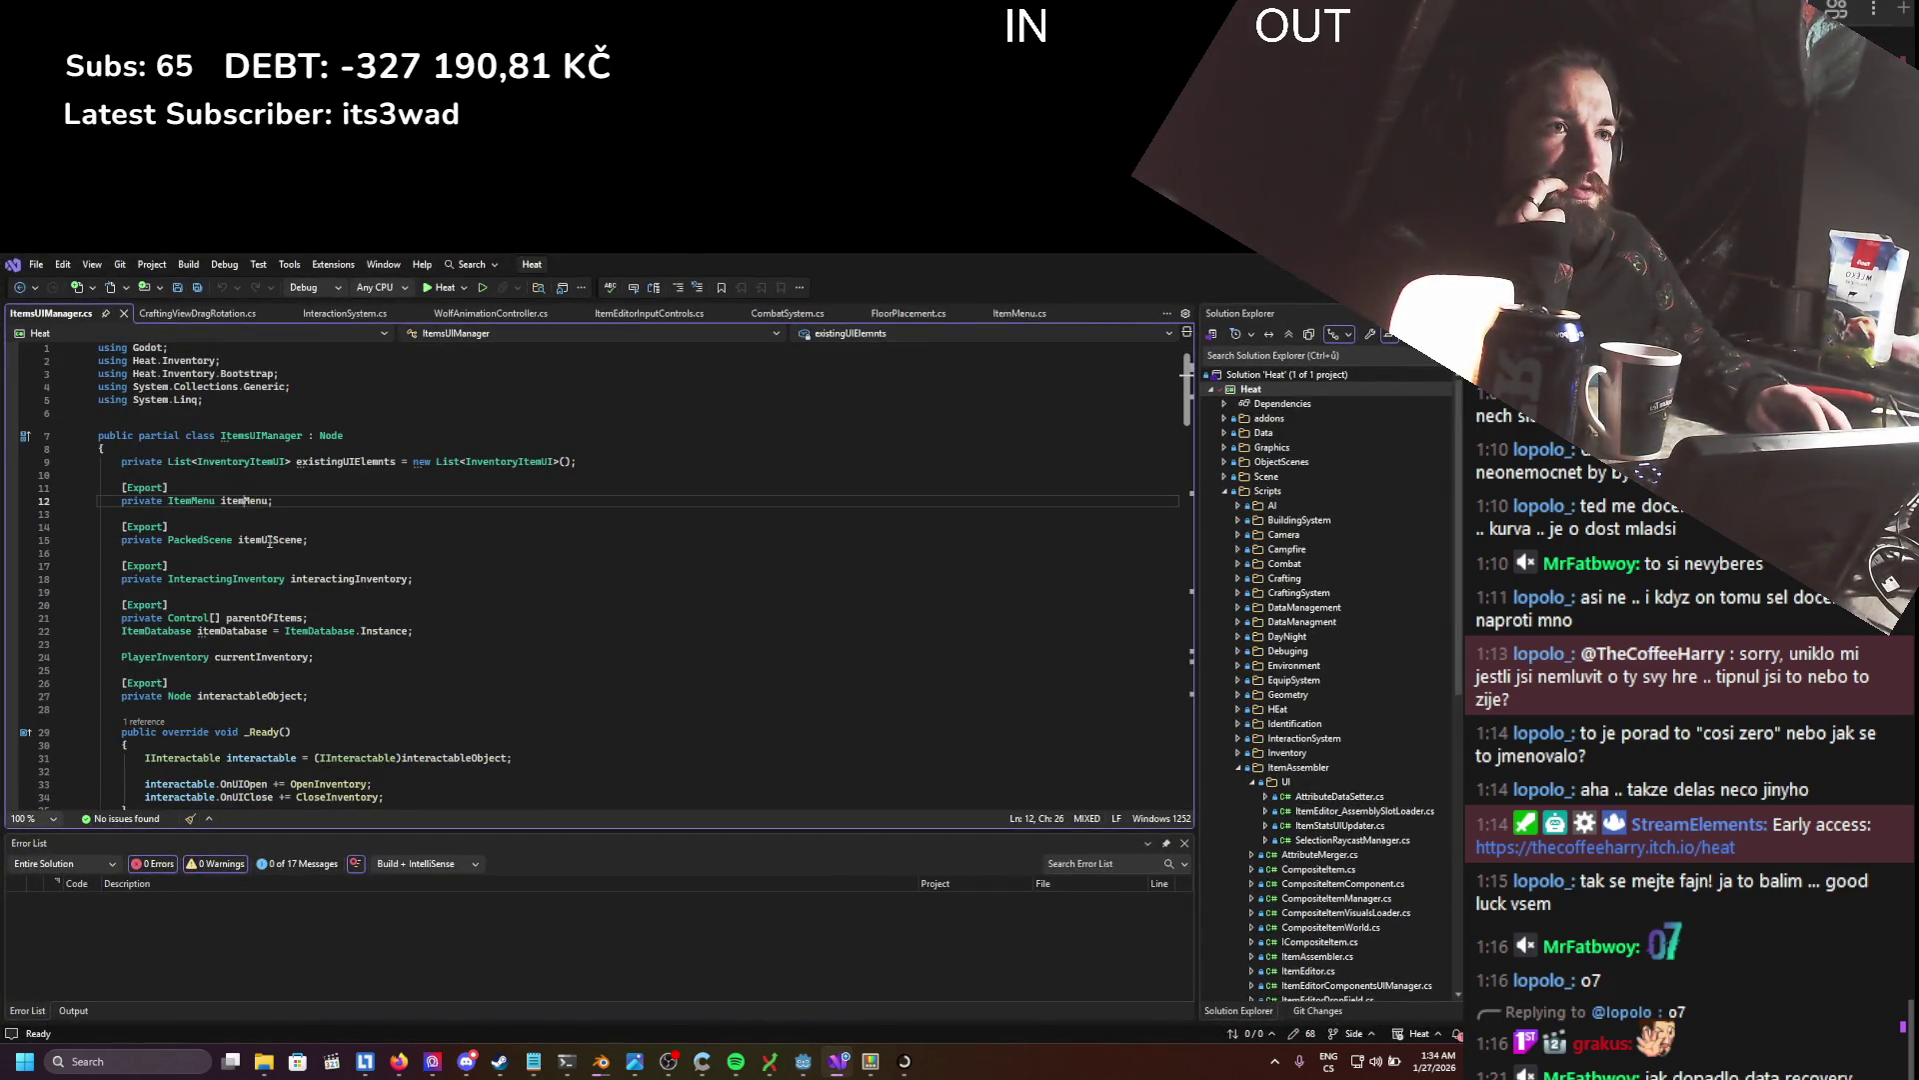
scroll(368, 595, down, 20)
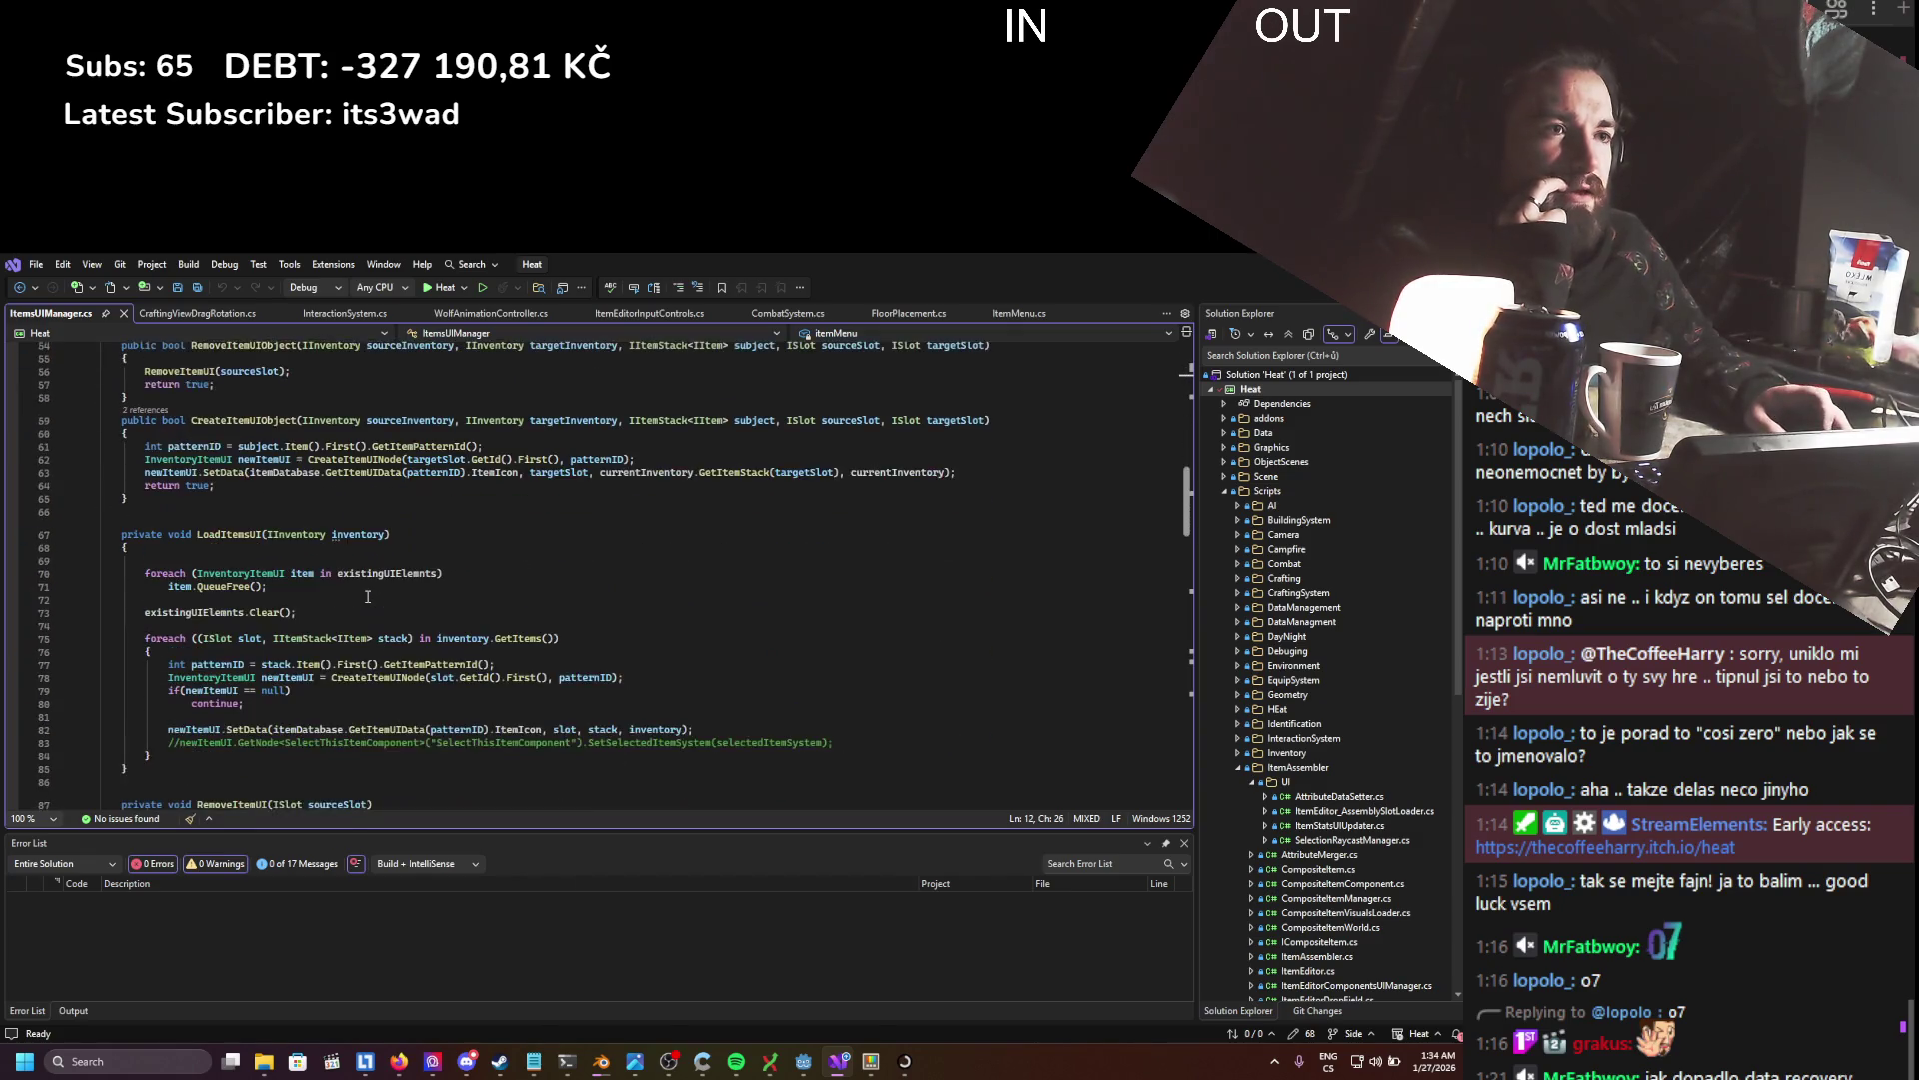
scroll(368, 596, down, 17)
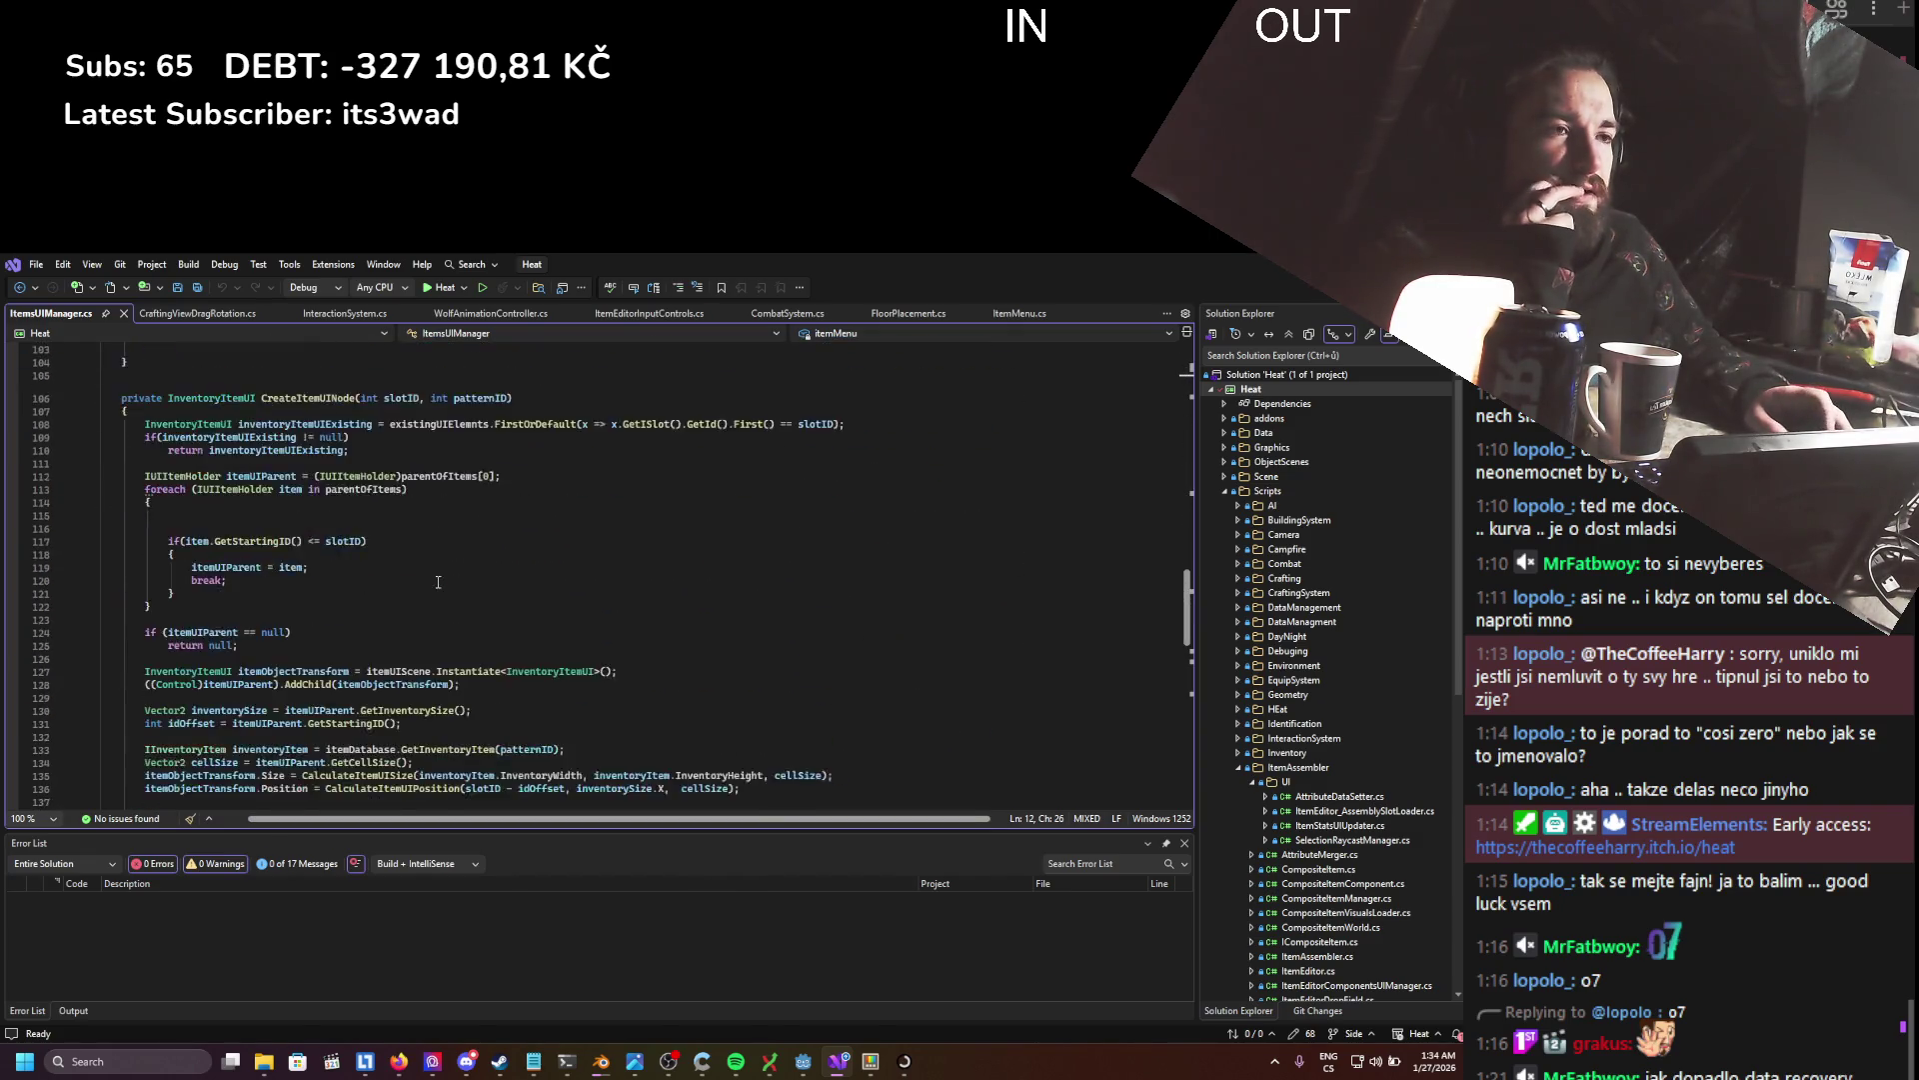
scroll(438, 582, down, 7)
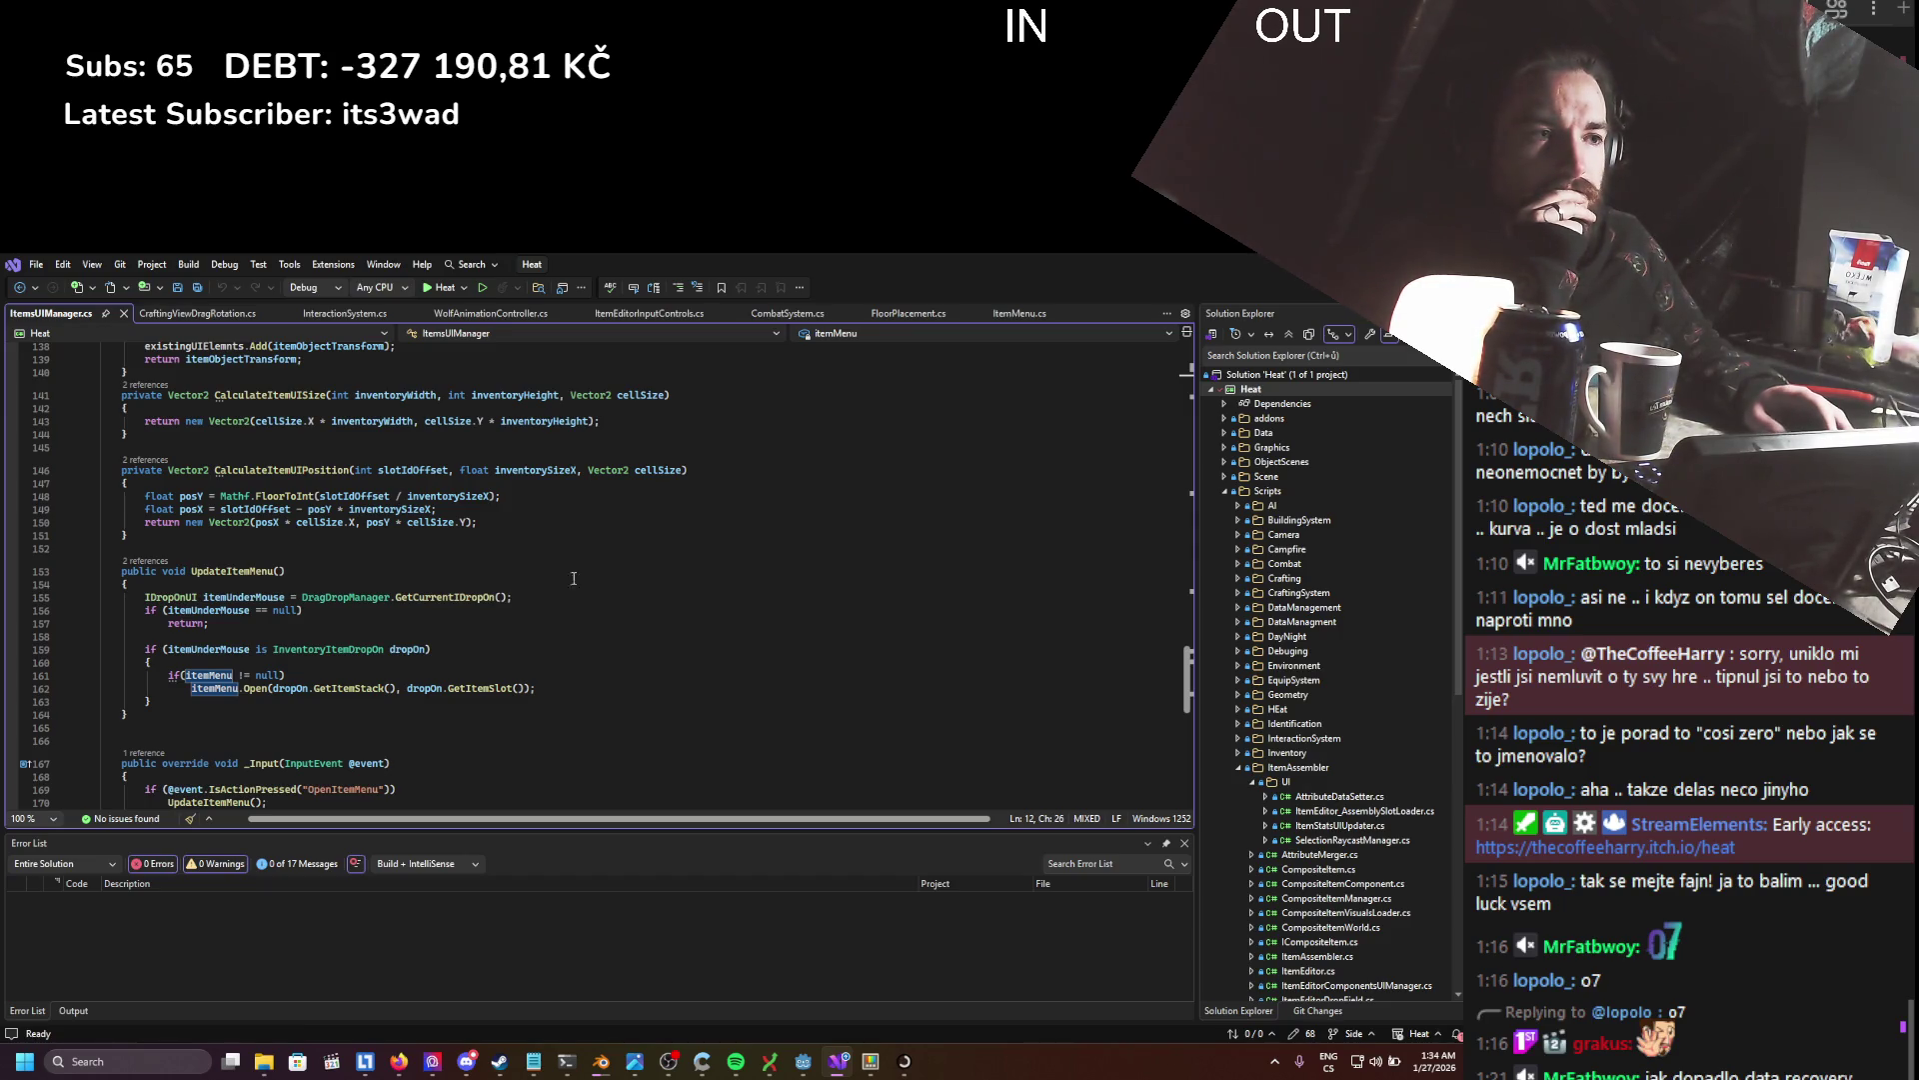
key(alt+Tab)
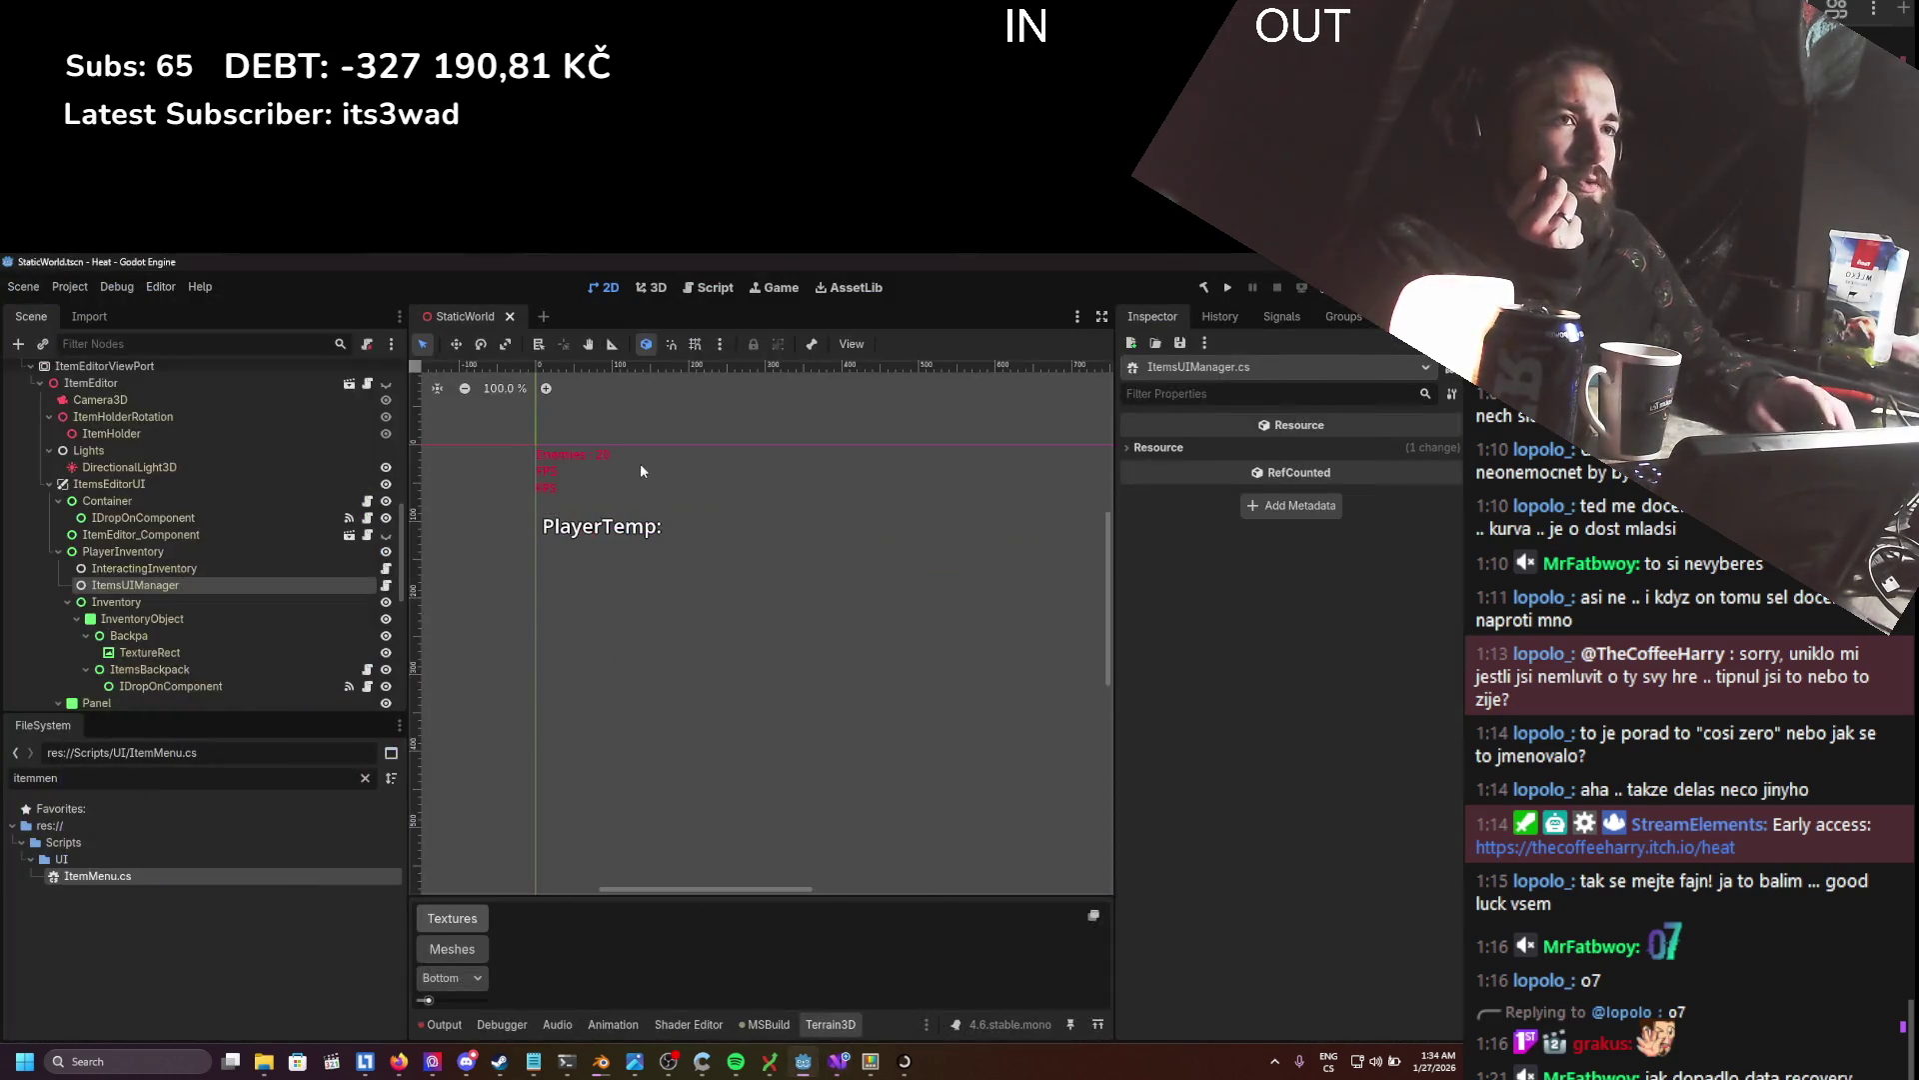
- Bring Visual Studio forward to the ItemsUIManager.cs UpdateItemMenu code
scroll(309, 556, up, 3)
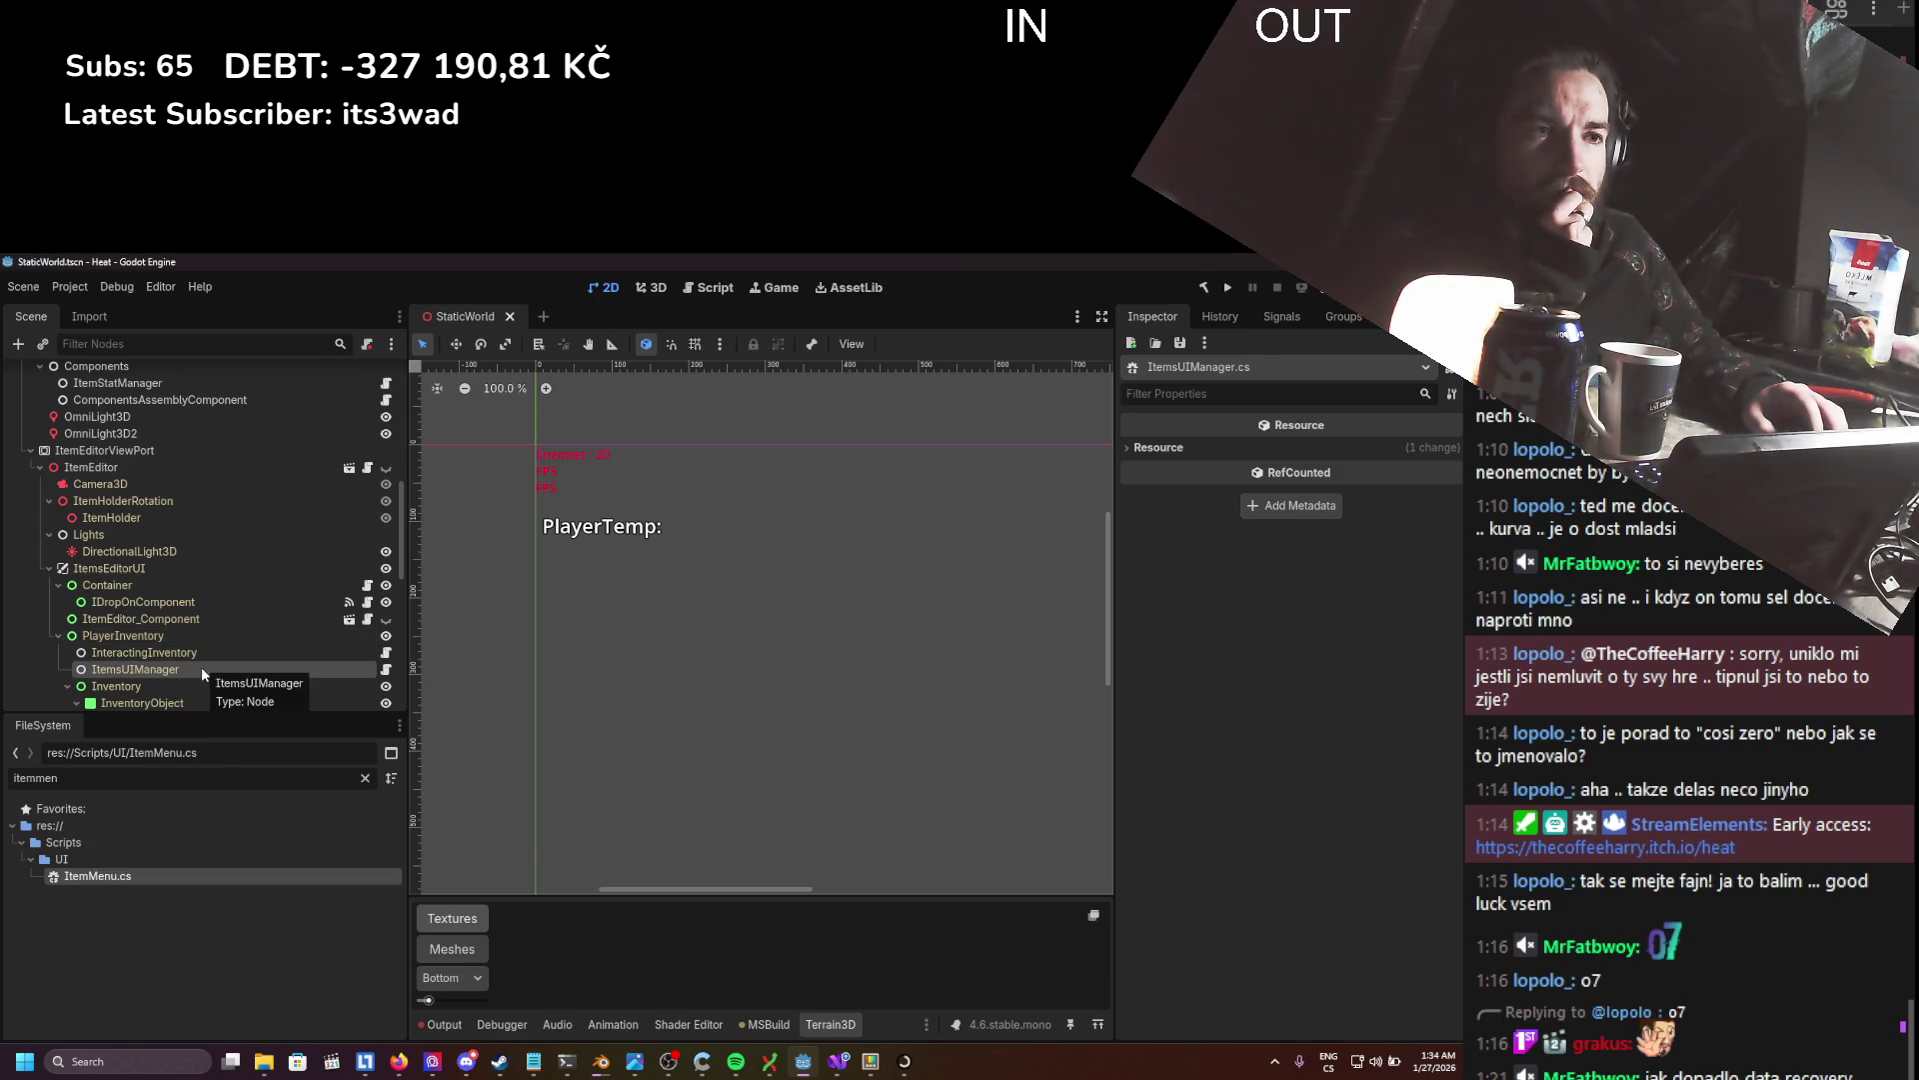
click(837, 1060)
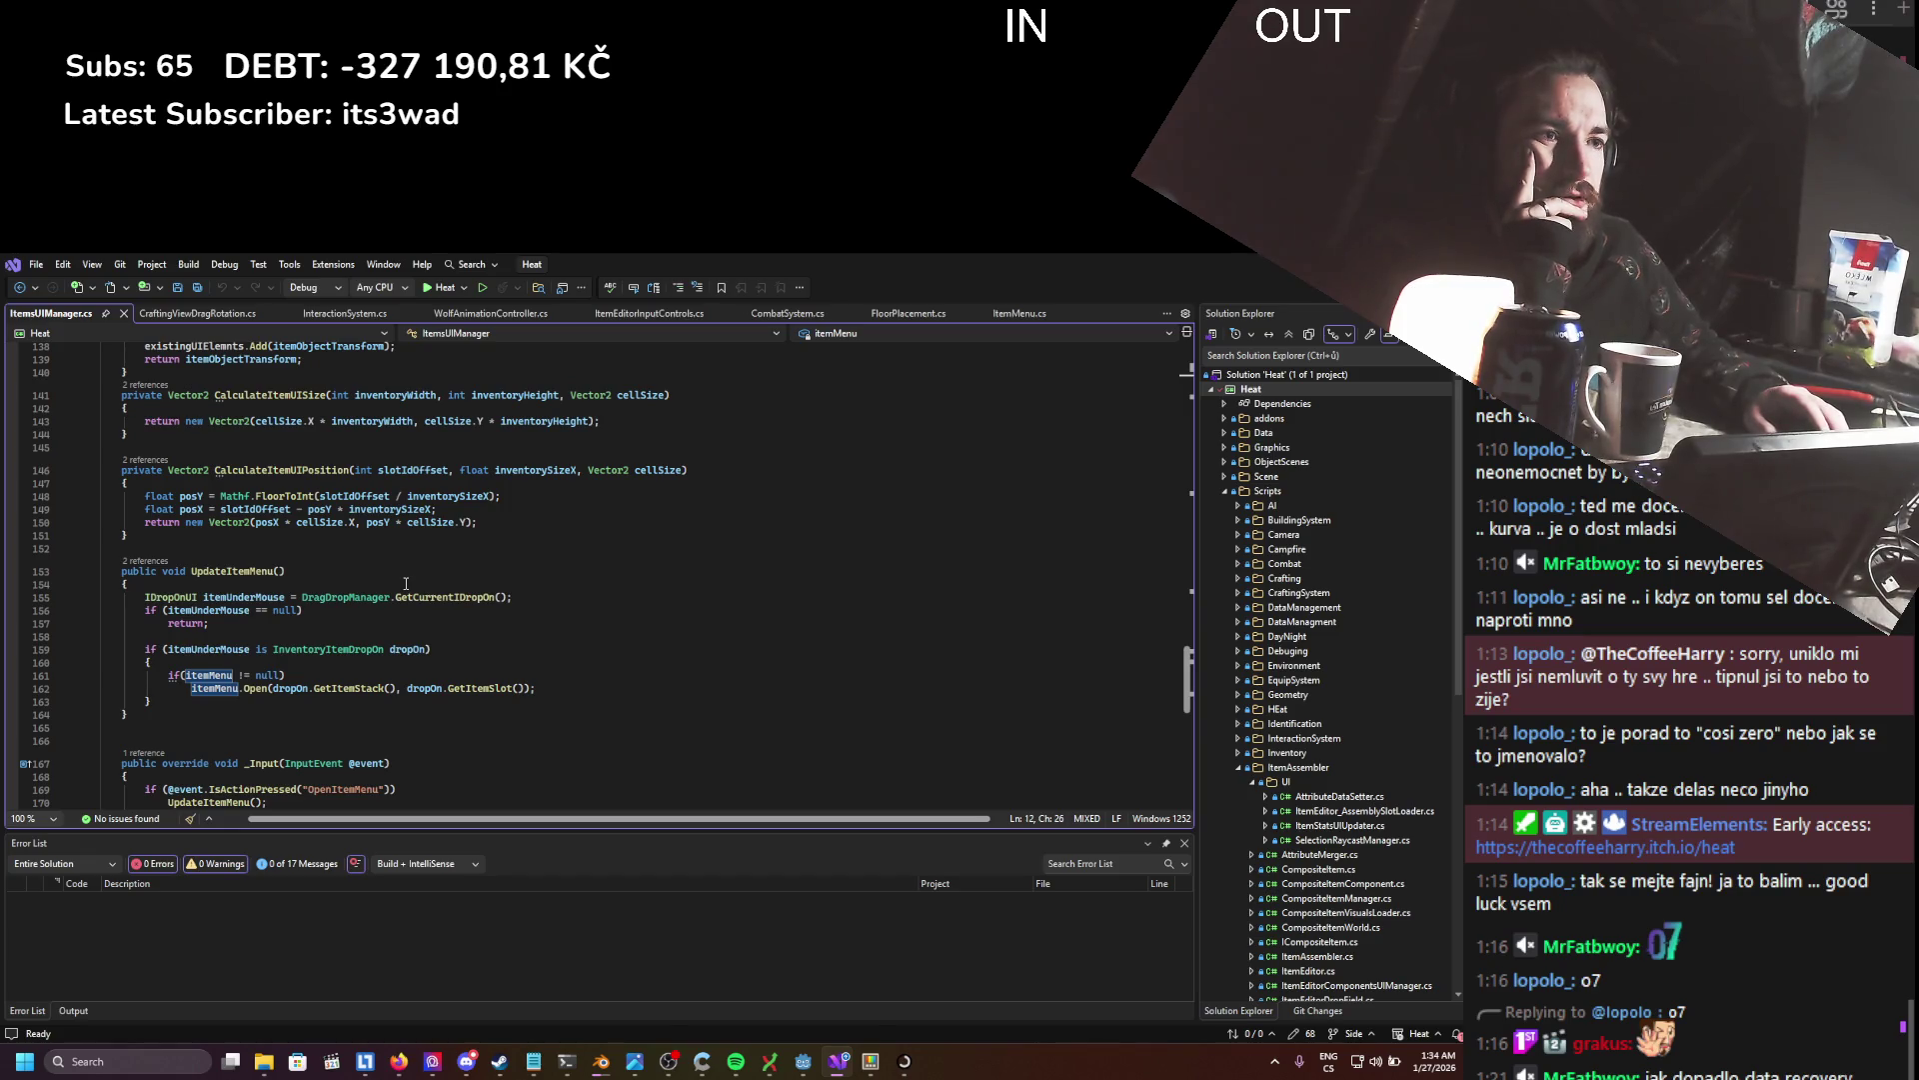
- Scroll through UpdateItemMenu's null-checked itemMenu.Open call, then return to Godot's StaticWorld scene
scroll(401, 583, down, 1)
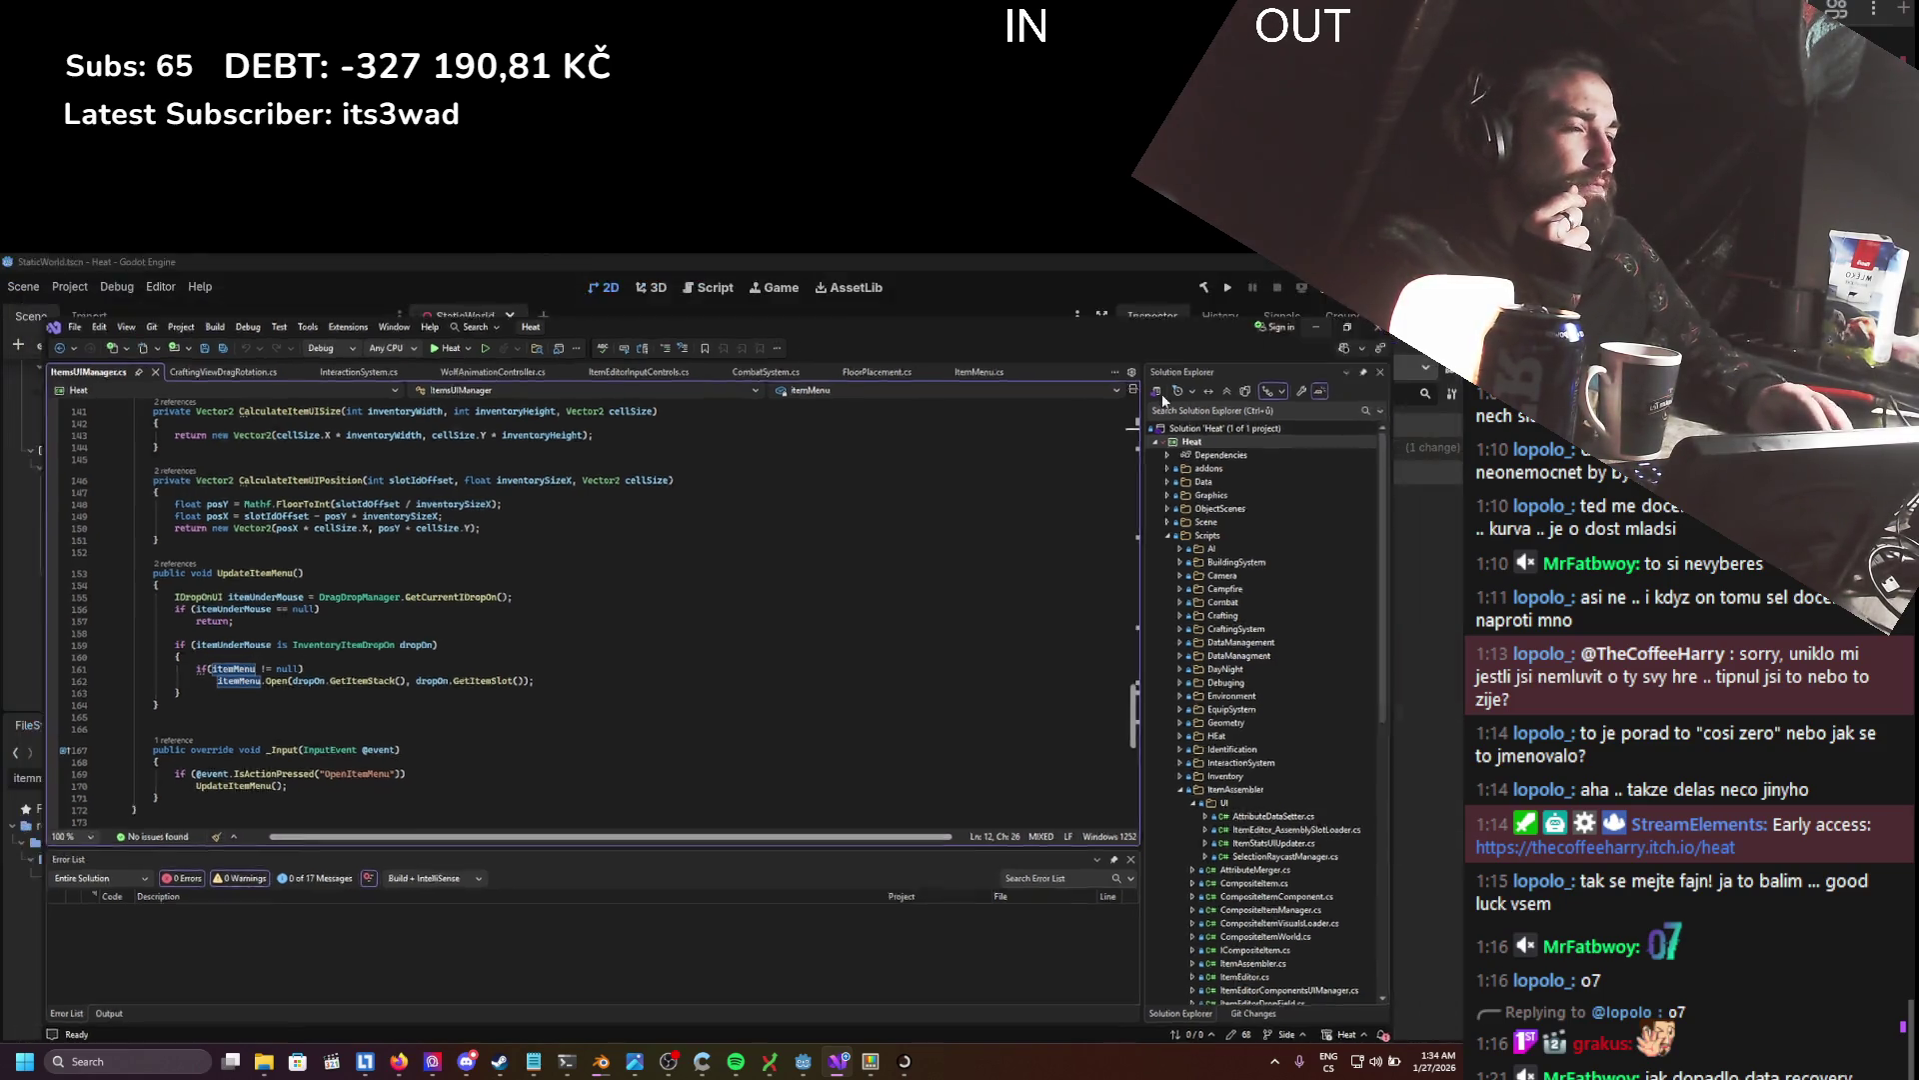
key(alt+Tab)
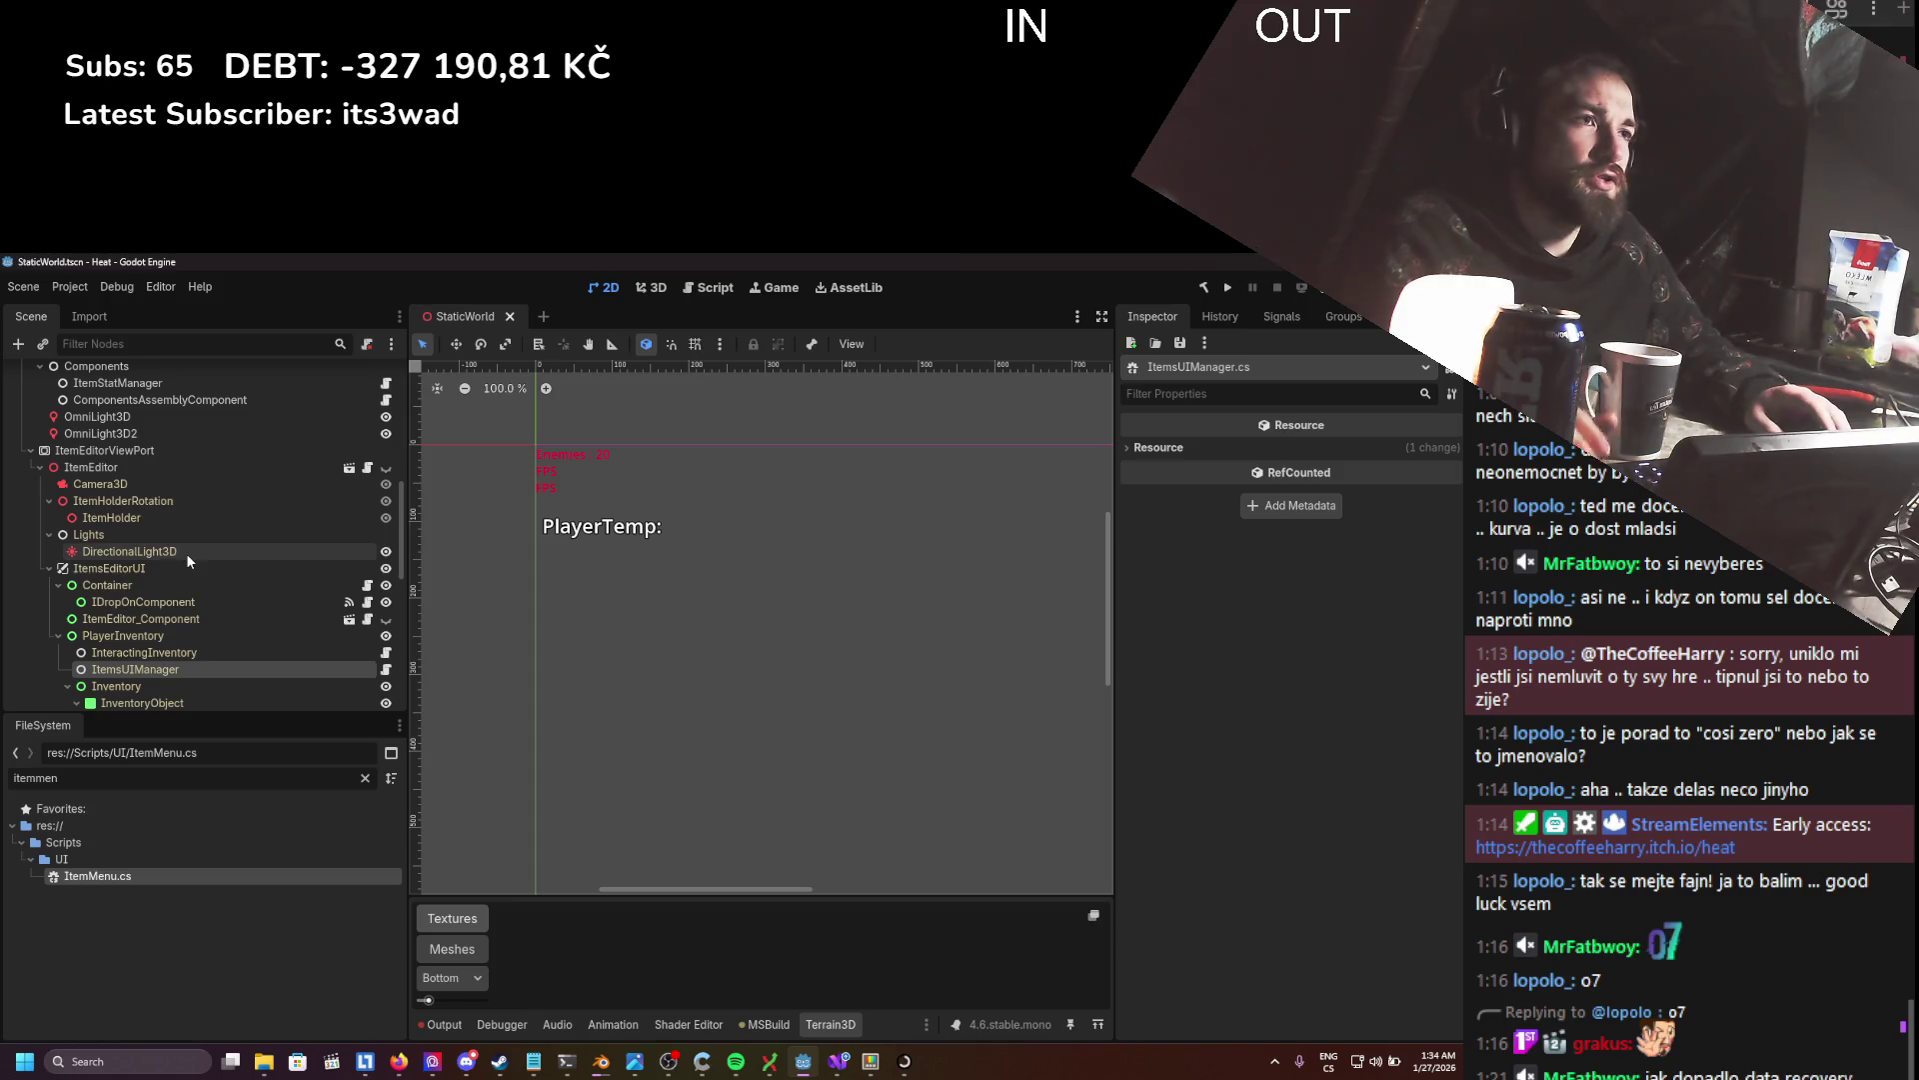
- Save StaticWorld, filter the scene tree by 'player' and open the Player scene
key(ctrl+s)
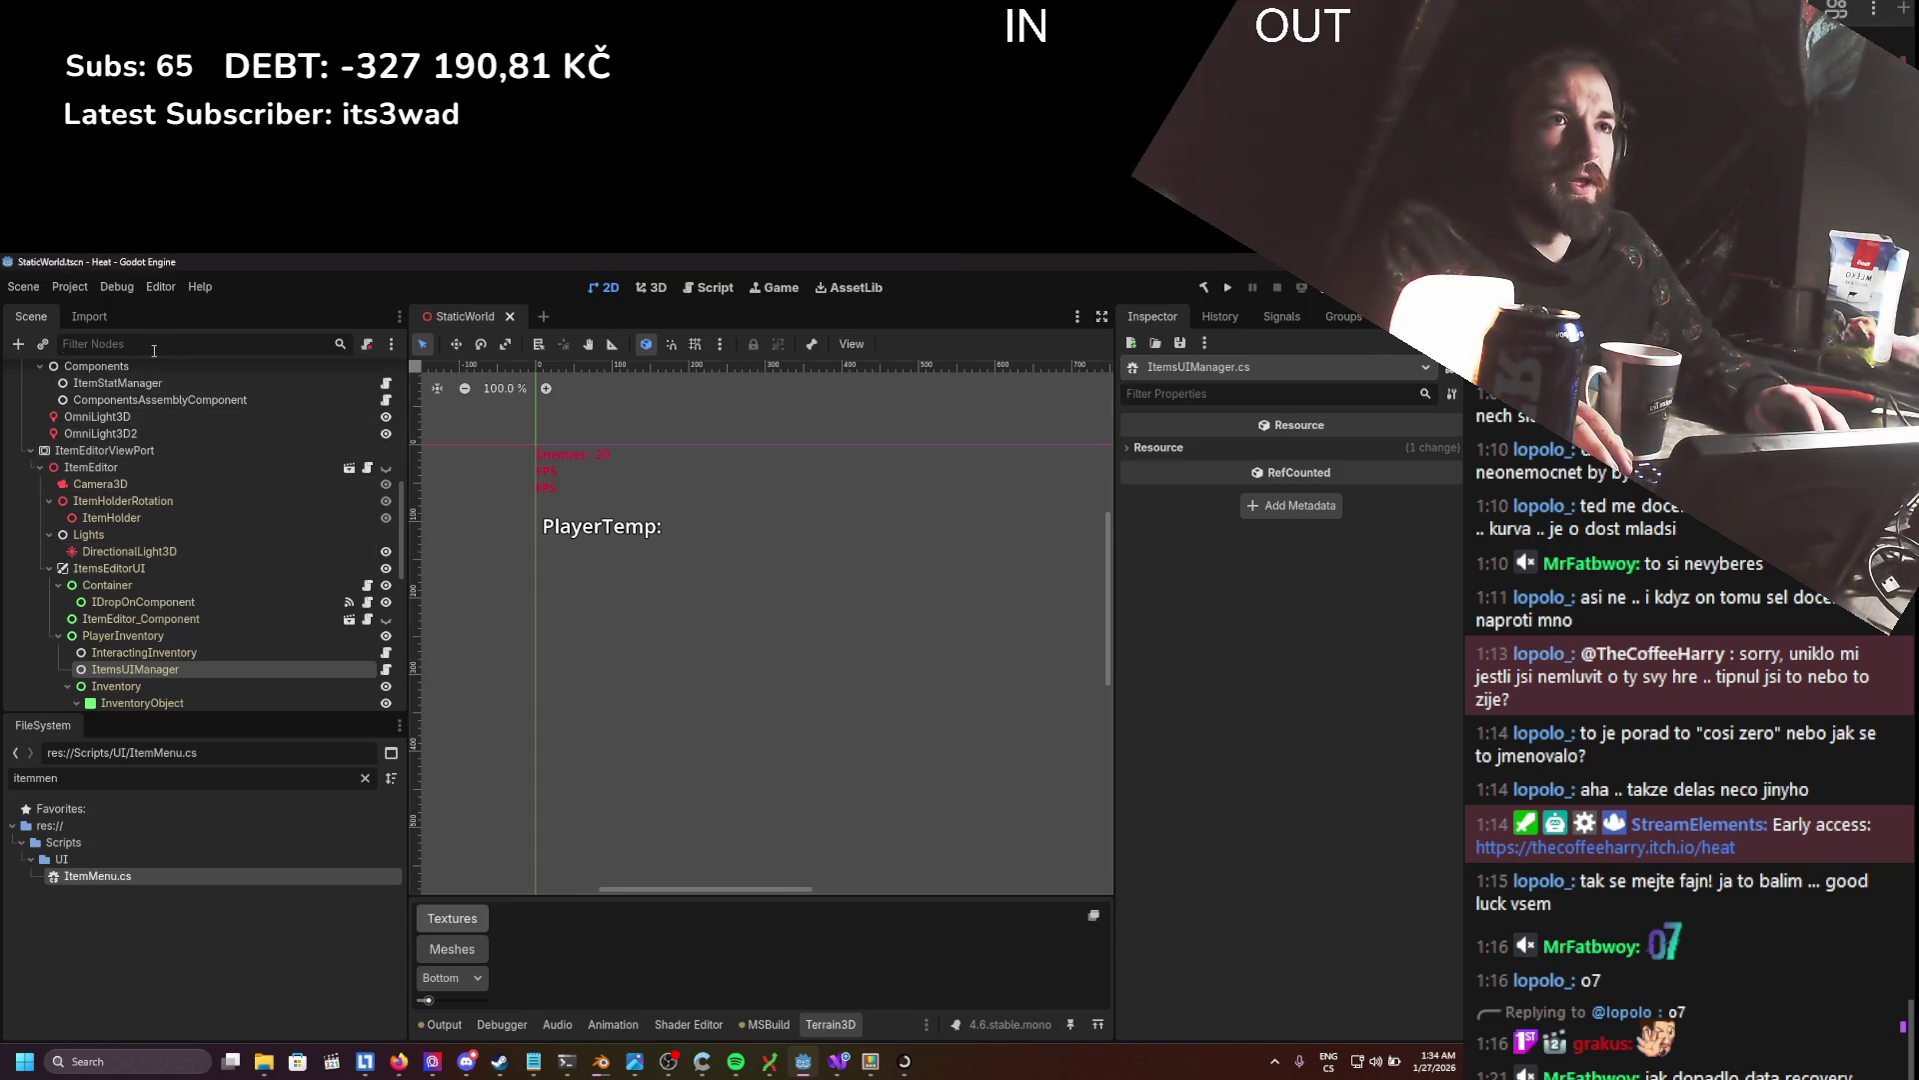
click(154, 344)
text(player)
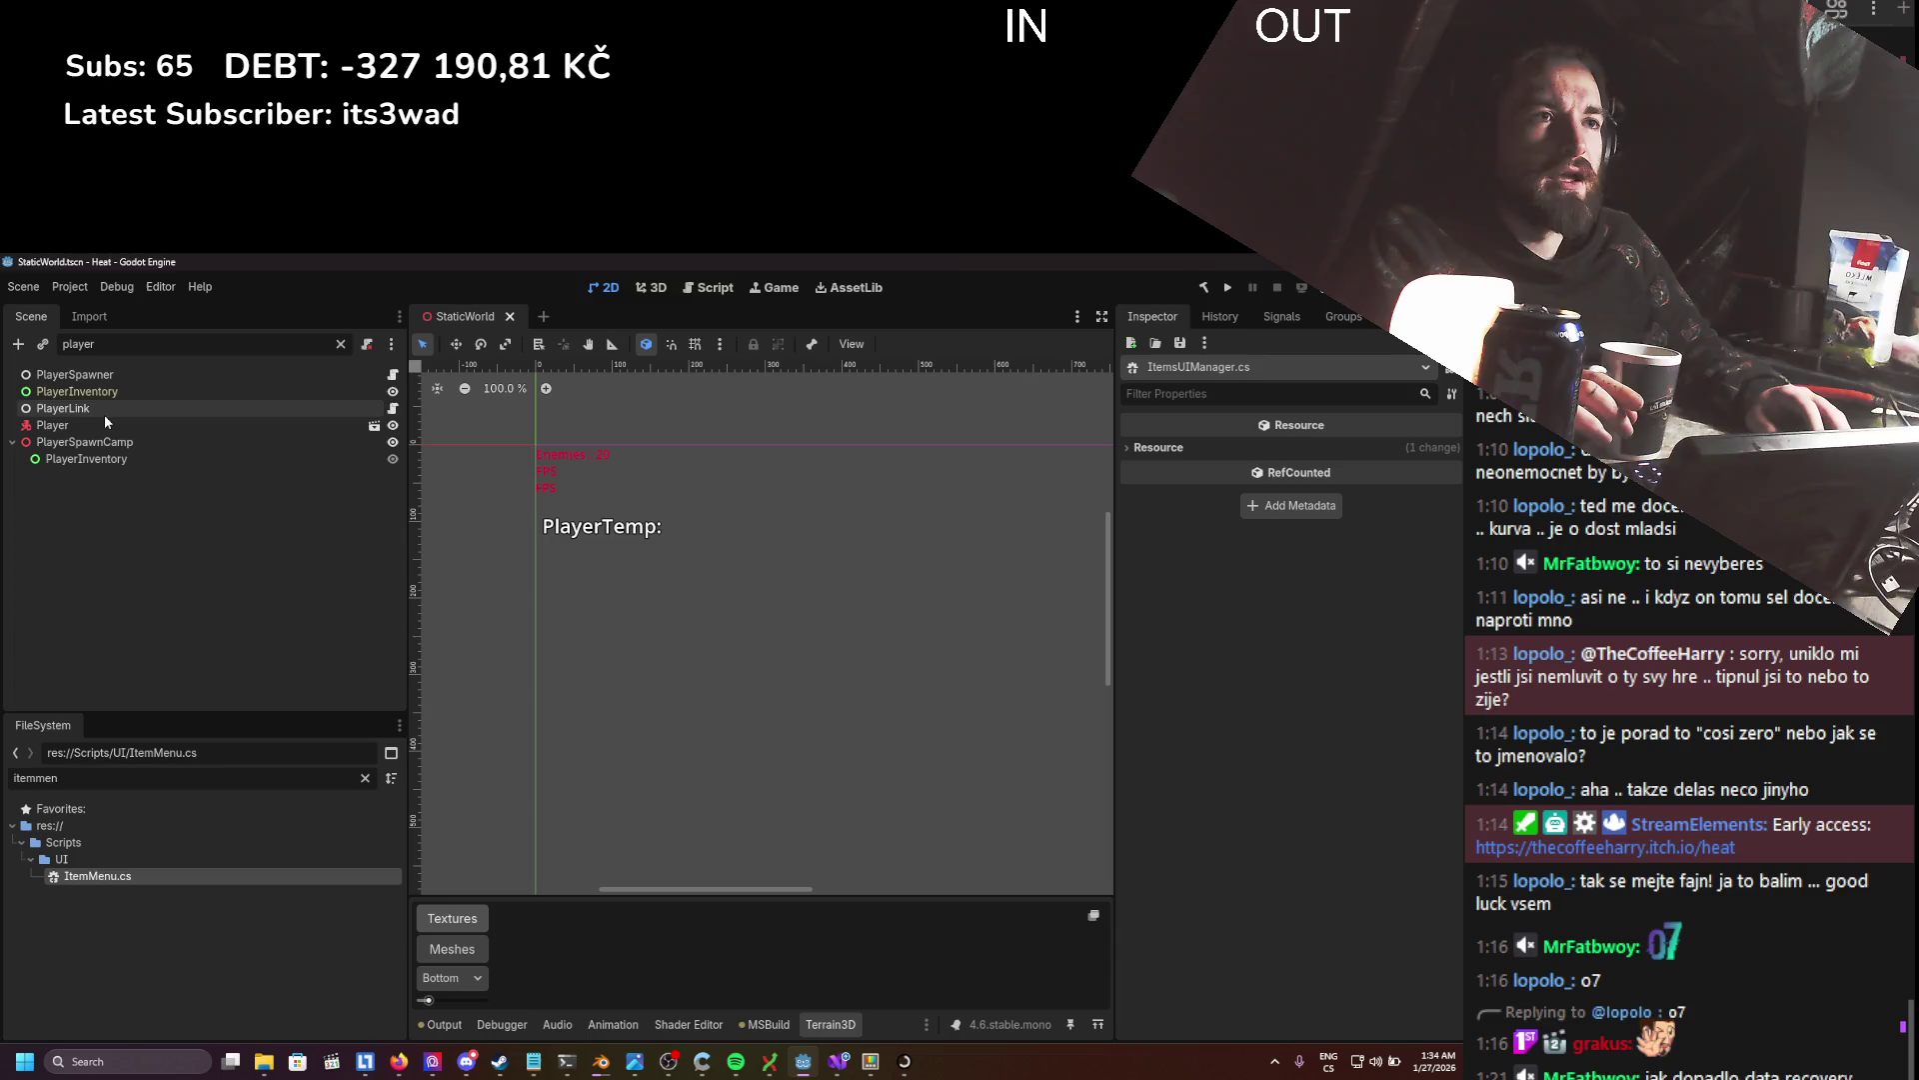
click(104, 423)
click(374, 427)
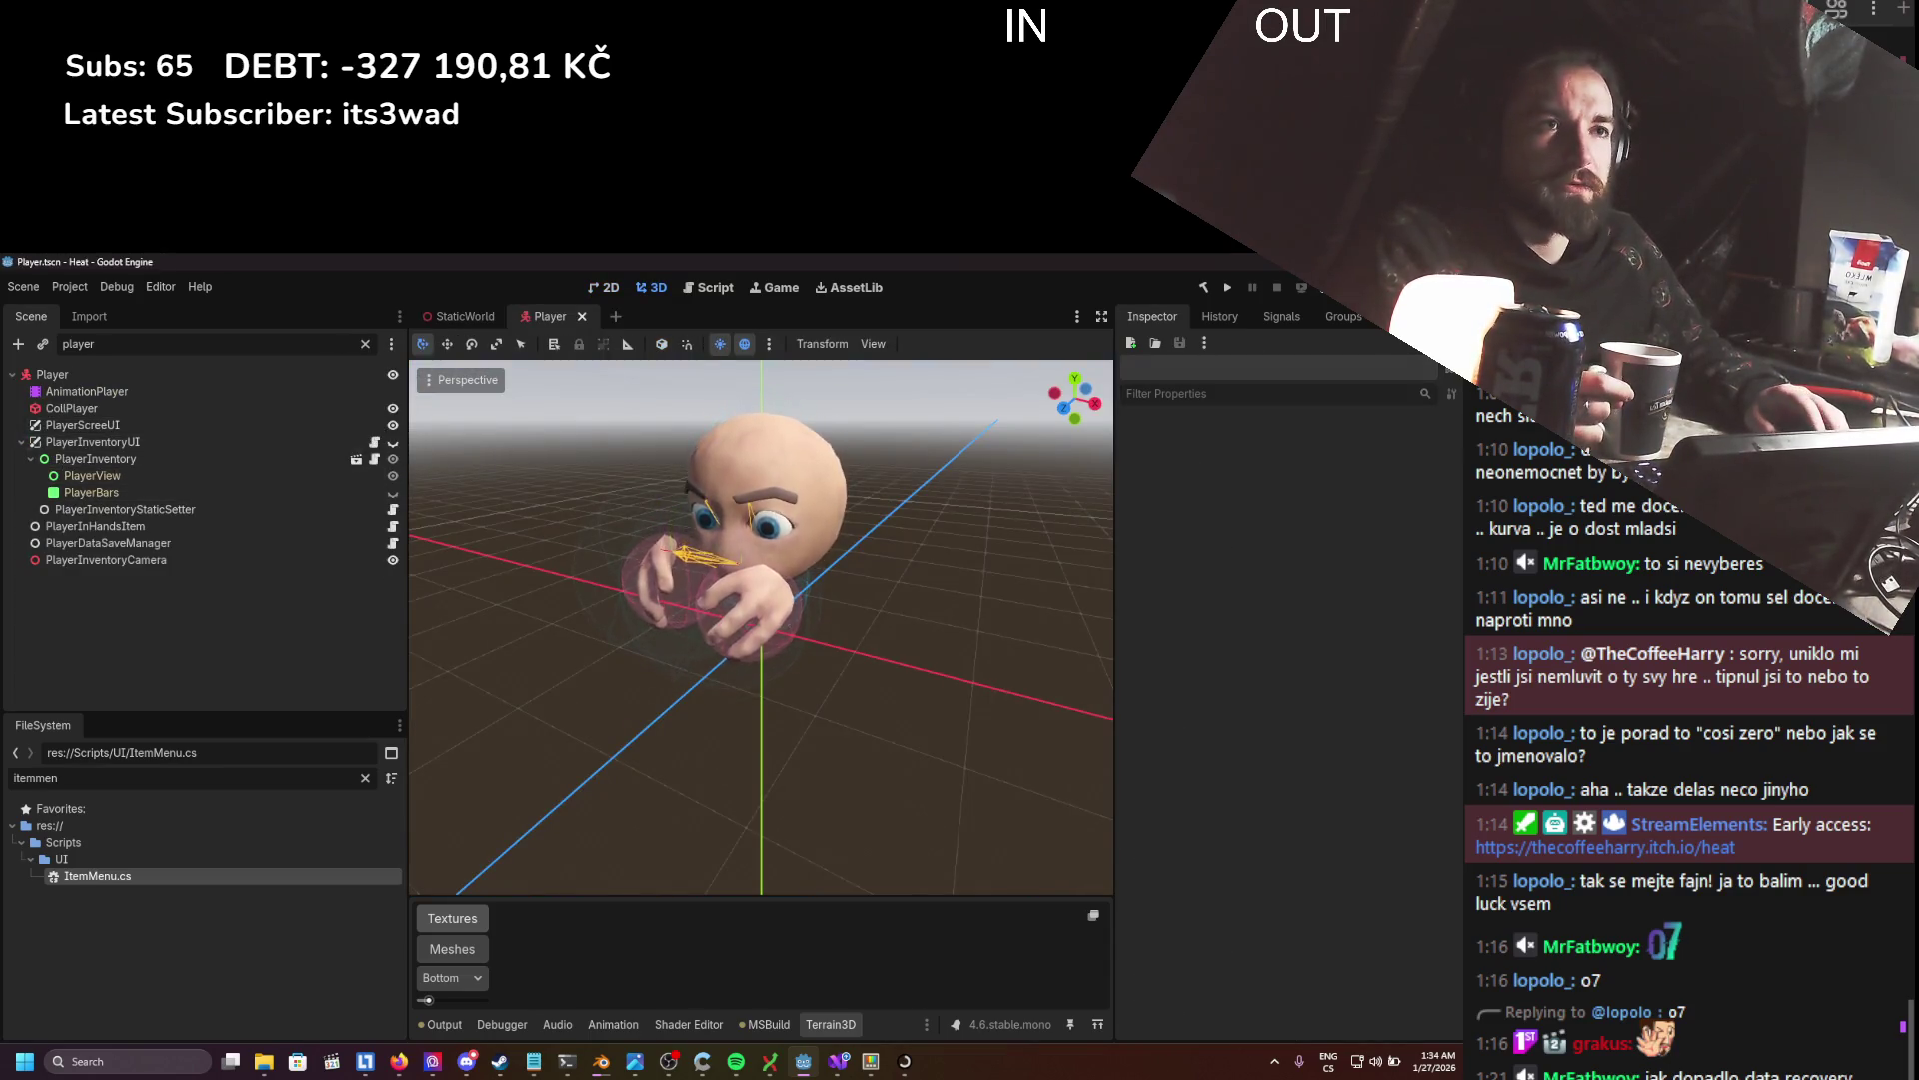
- Open the instanced PlayerInventoryUI scene, player_inventory_UI.tscn, from the Player scene
click(31, 458)
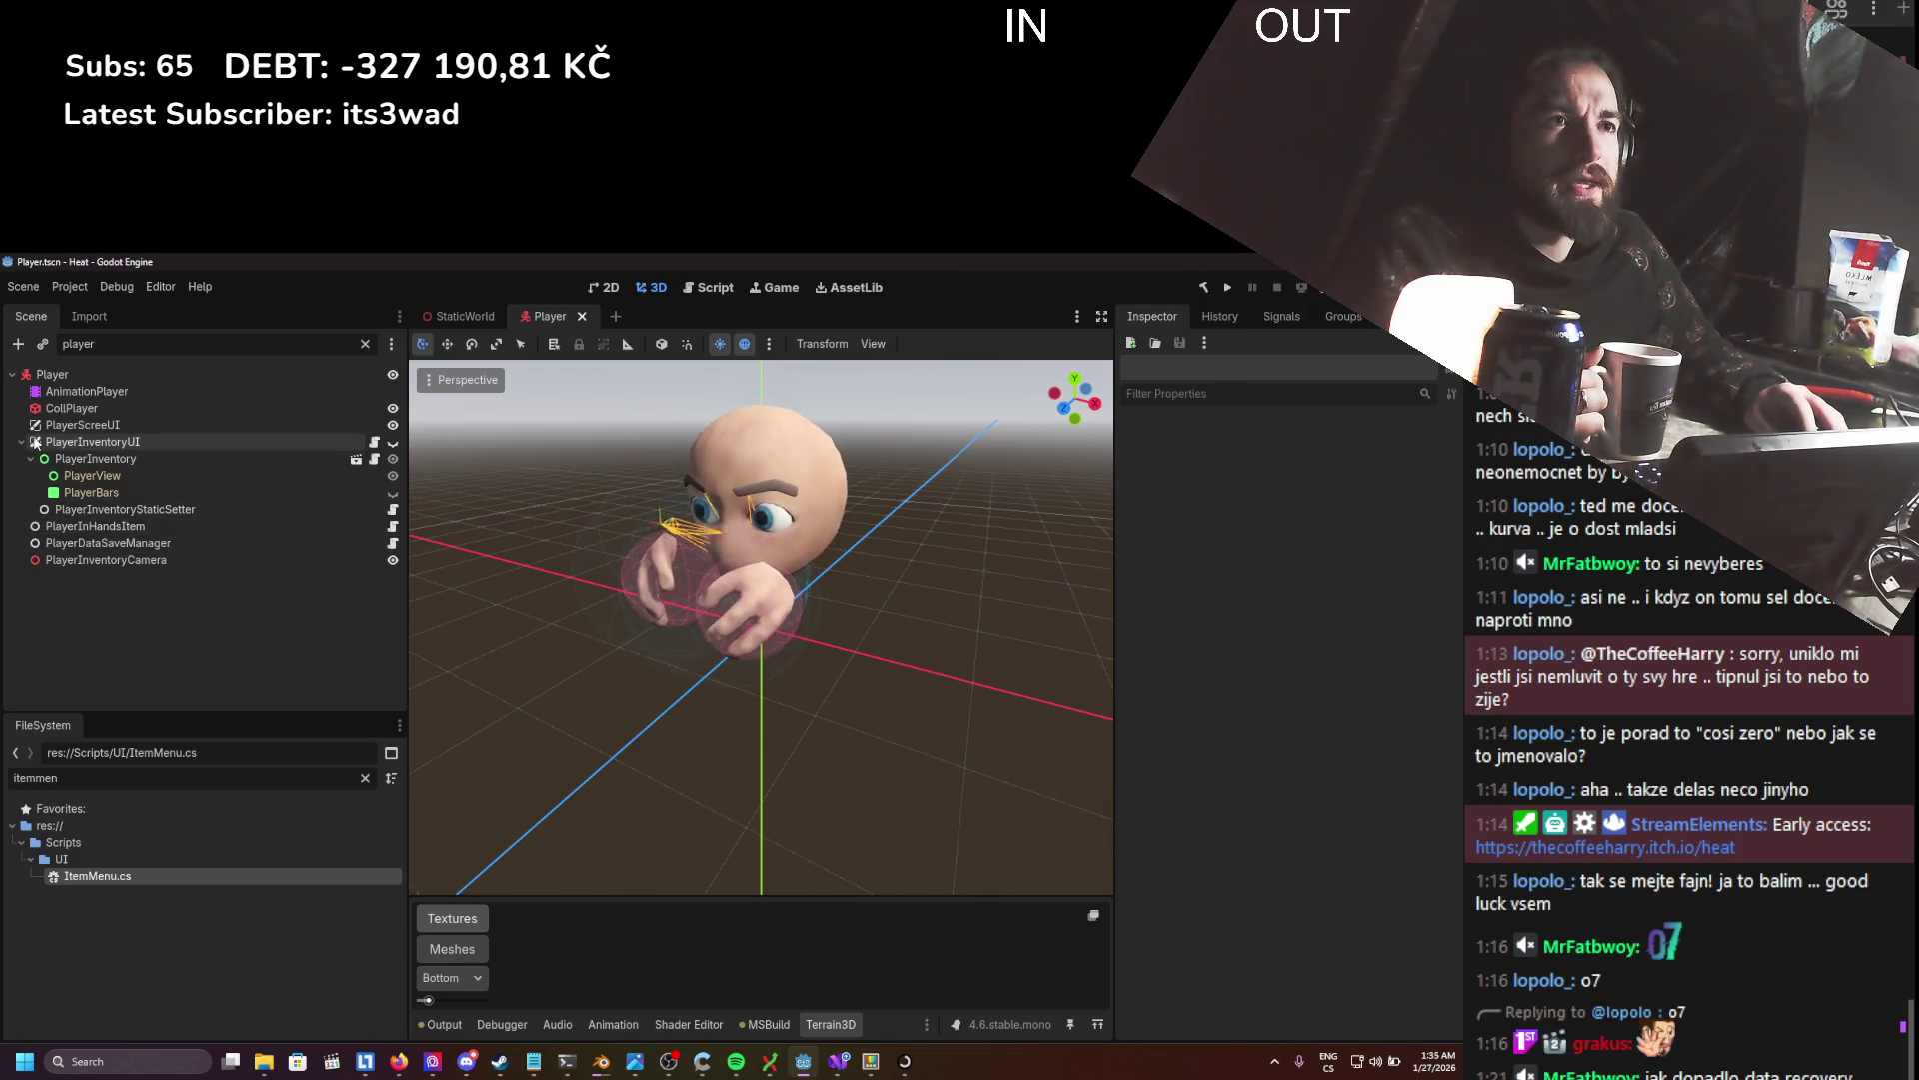
click(92, 442)
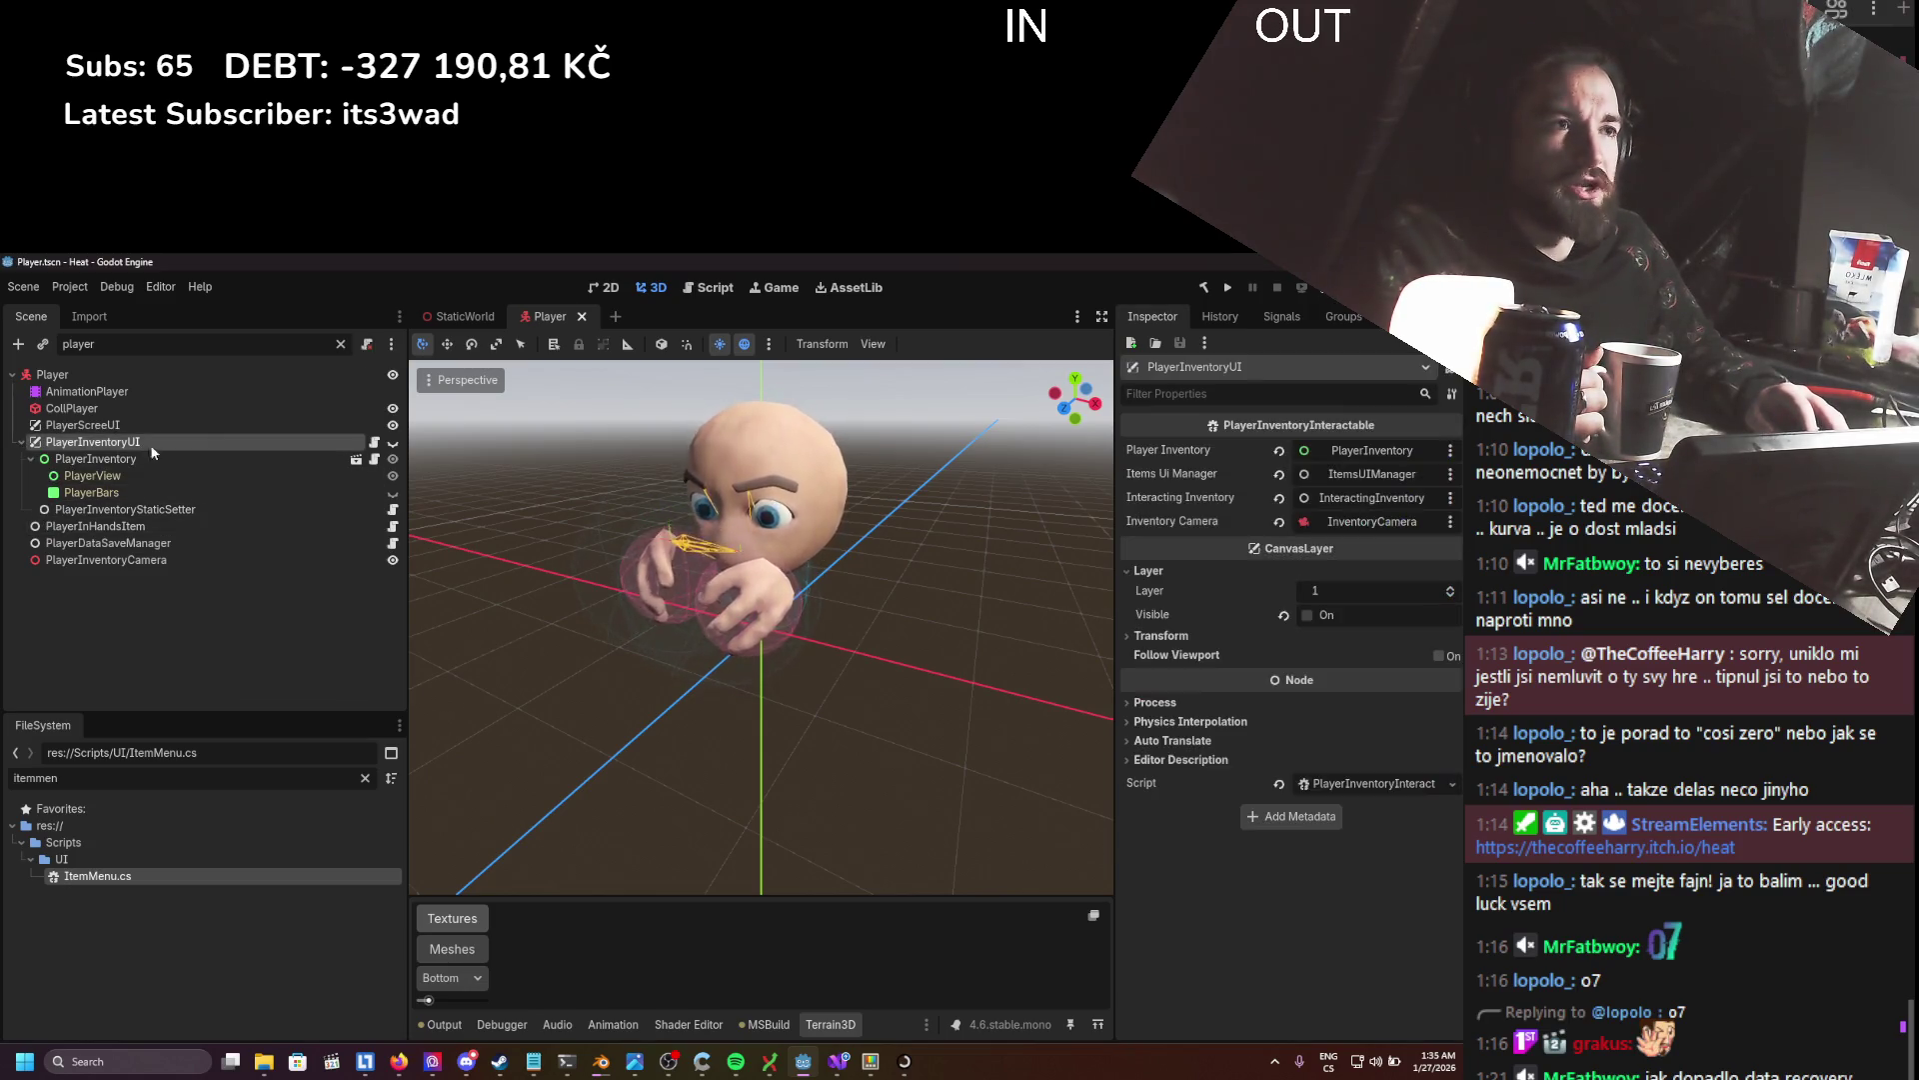
click(356, 458)
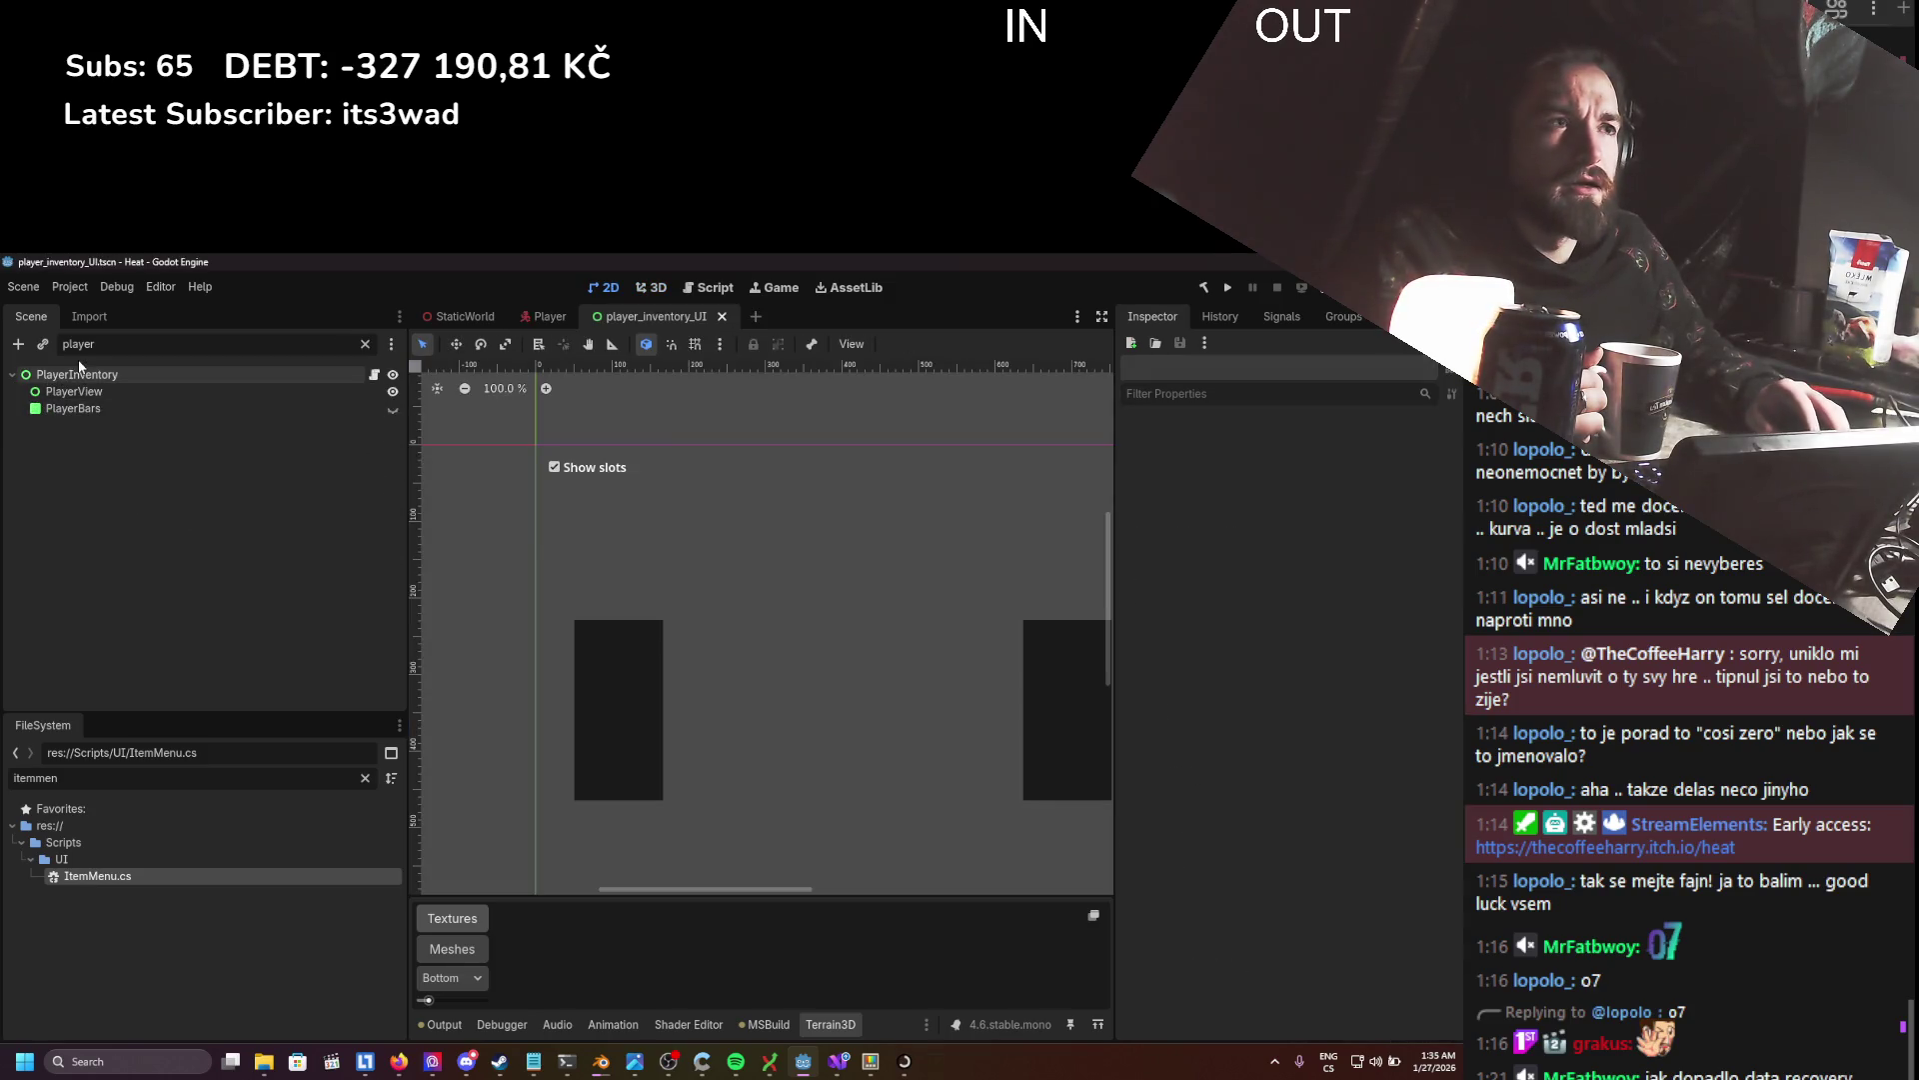
- Clear the node filter and collapse the PlayerInventory, BuffsPanel, ResistancePanel and PlayerBars branches
click(12, 376)
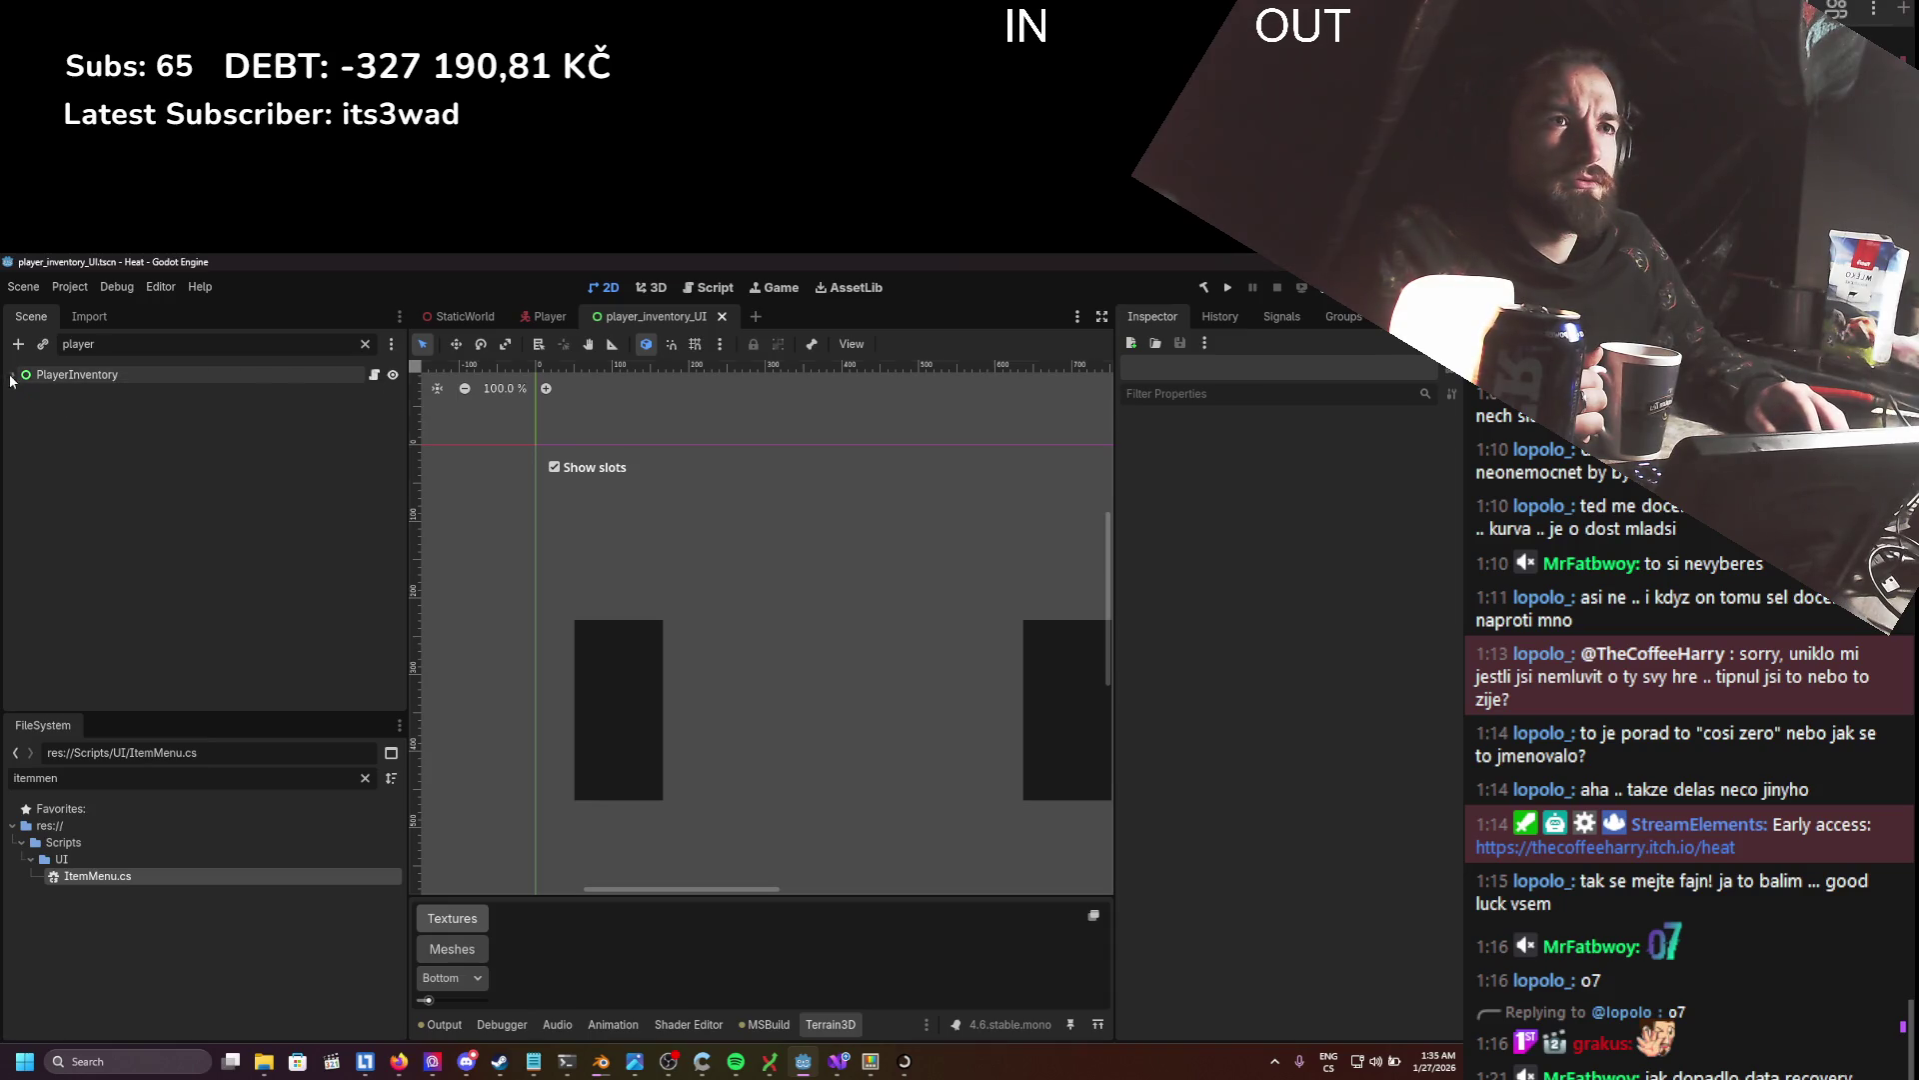
click(365, 343)
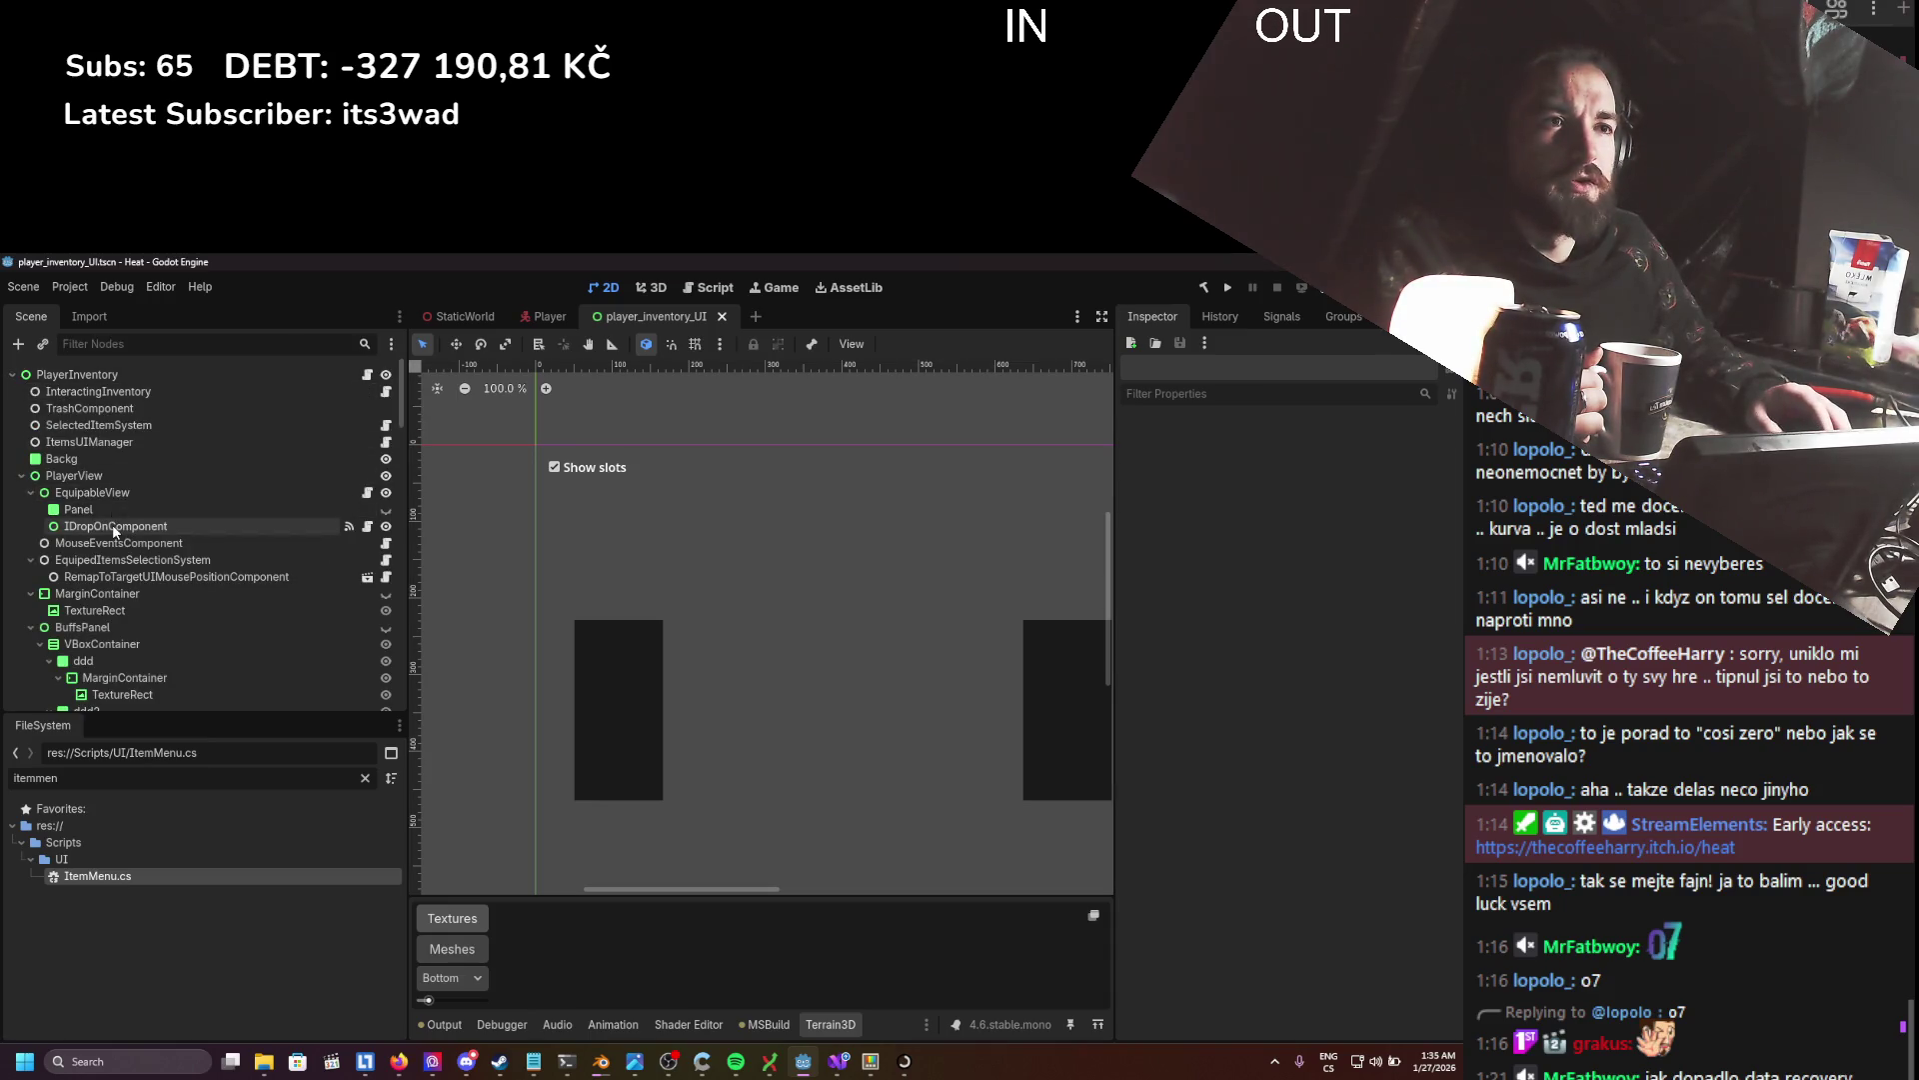
scroll(112, 528, down, 1)
scroll(40, 562, up, 1)
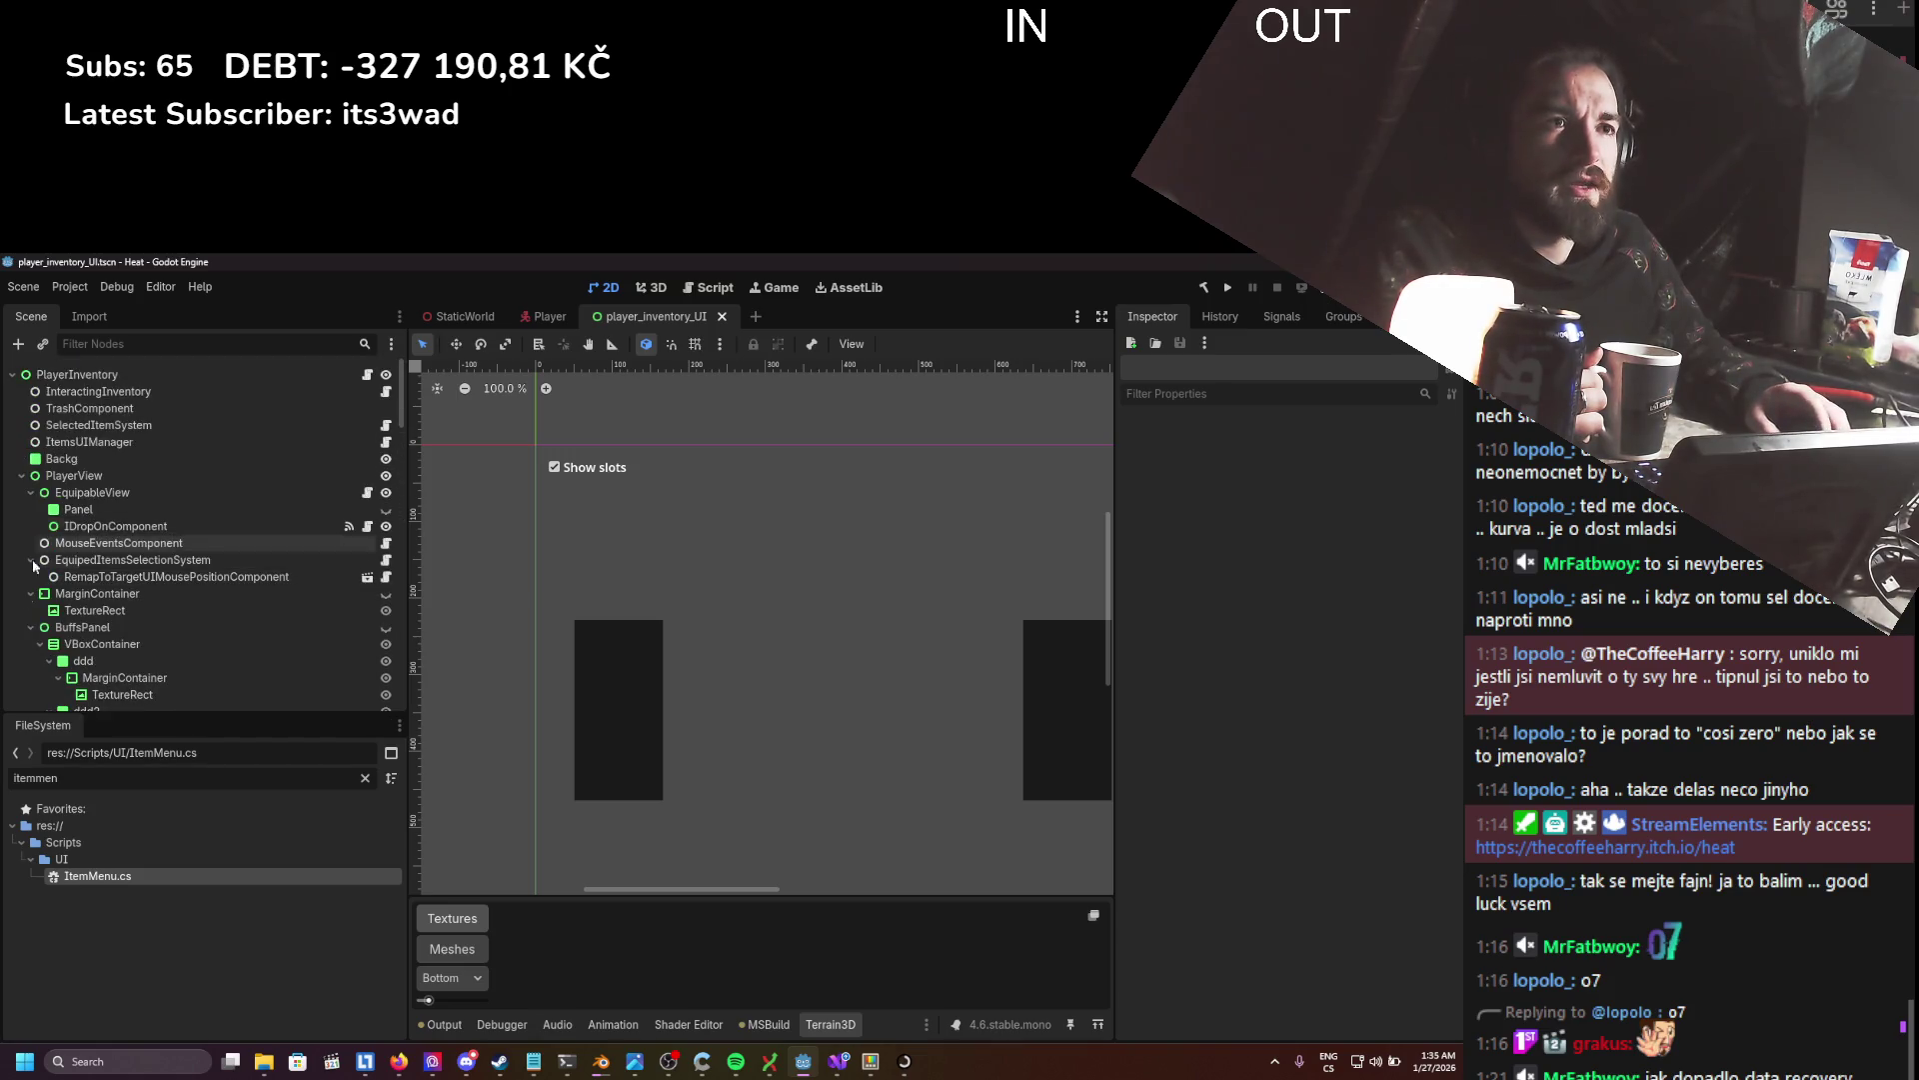
click(31, 627)
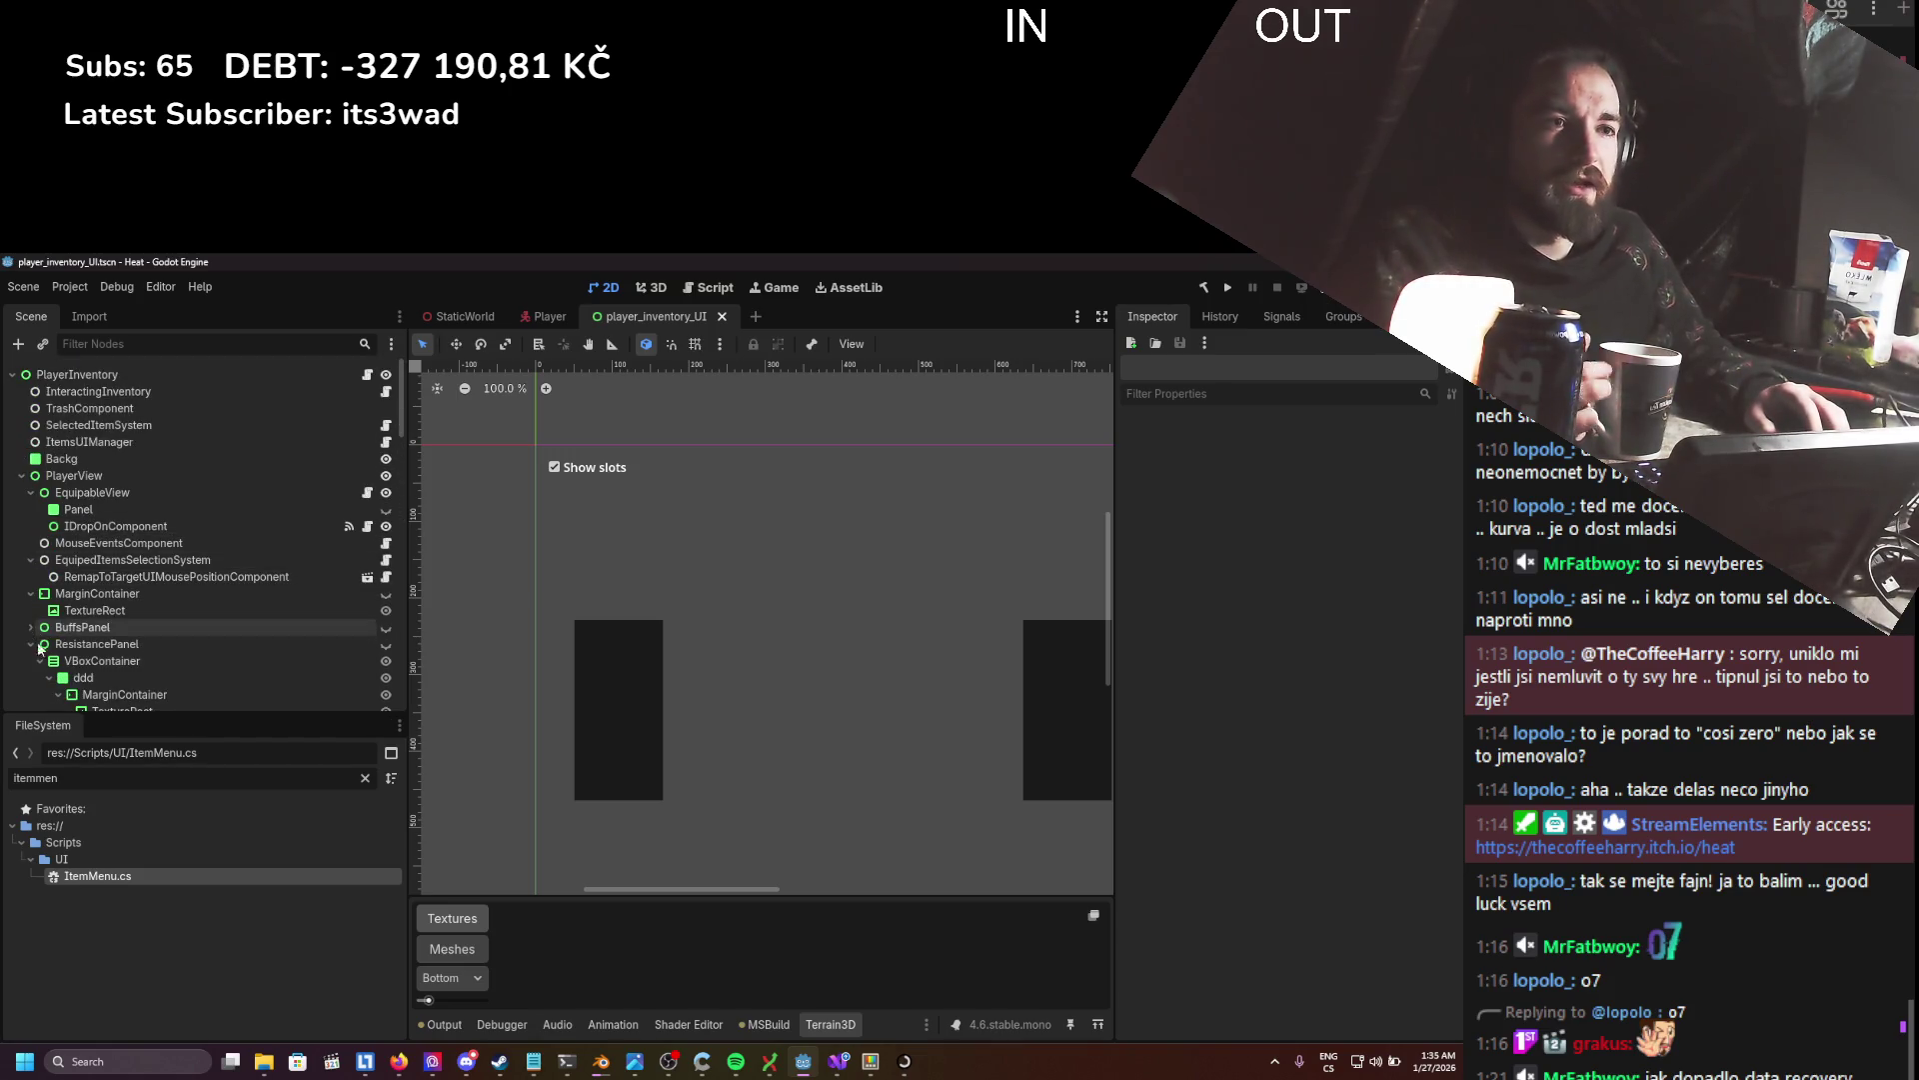
click(40, 645)
click(31, 643)
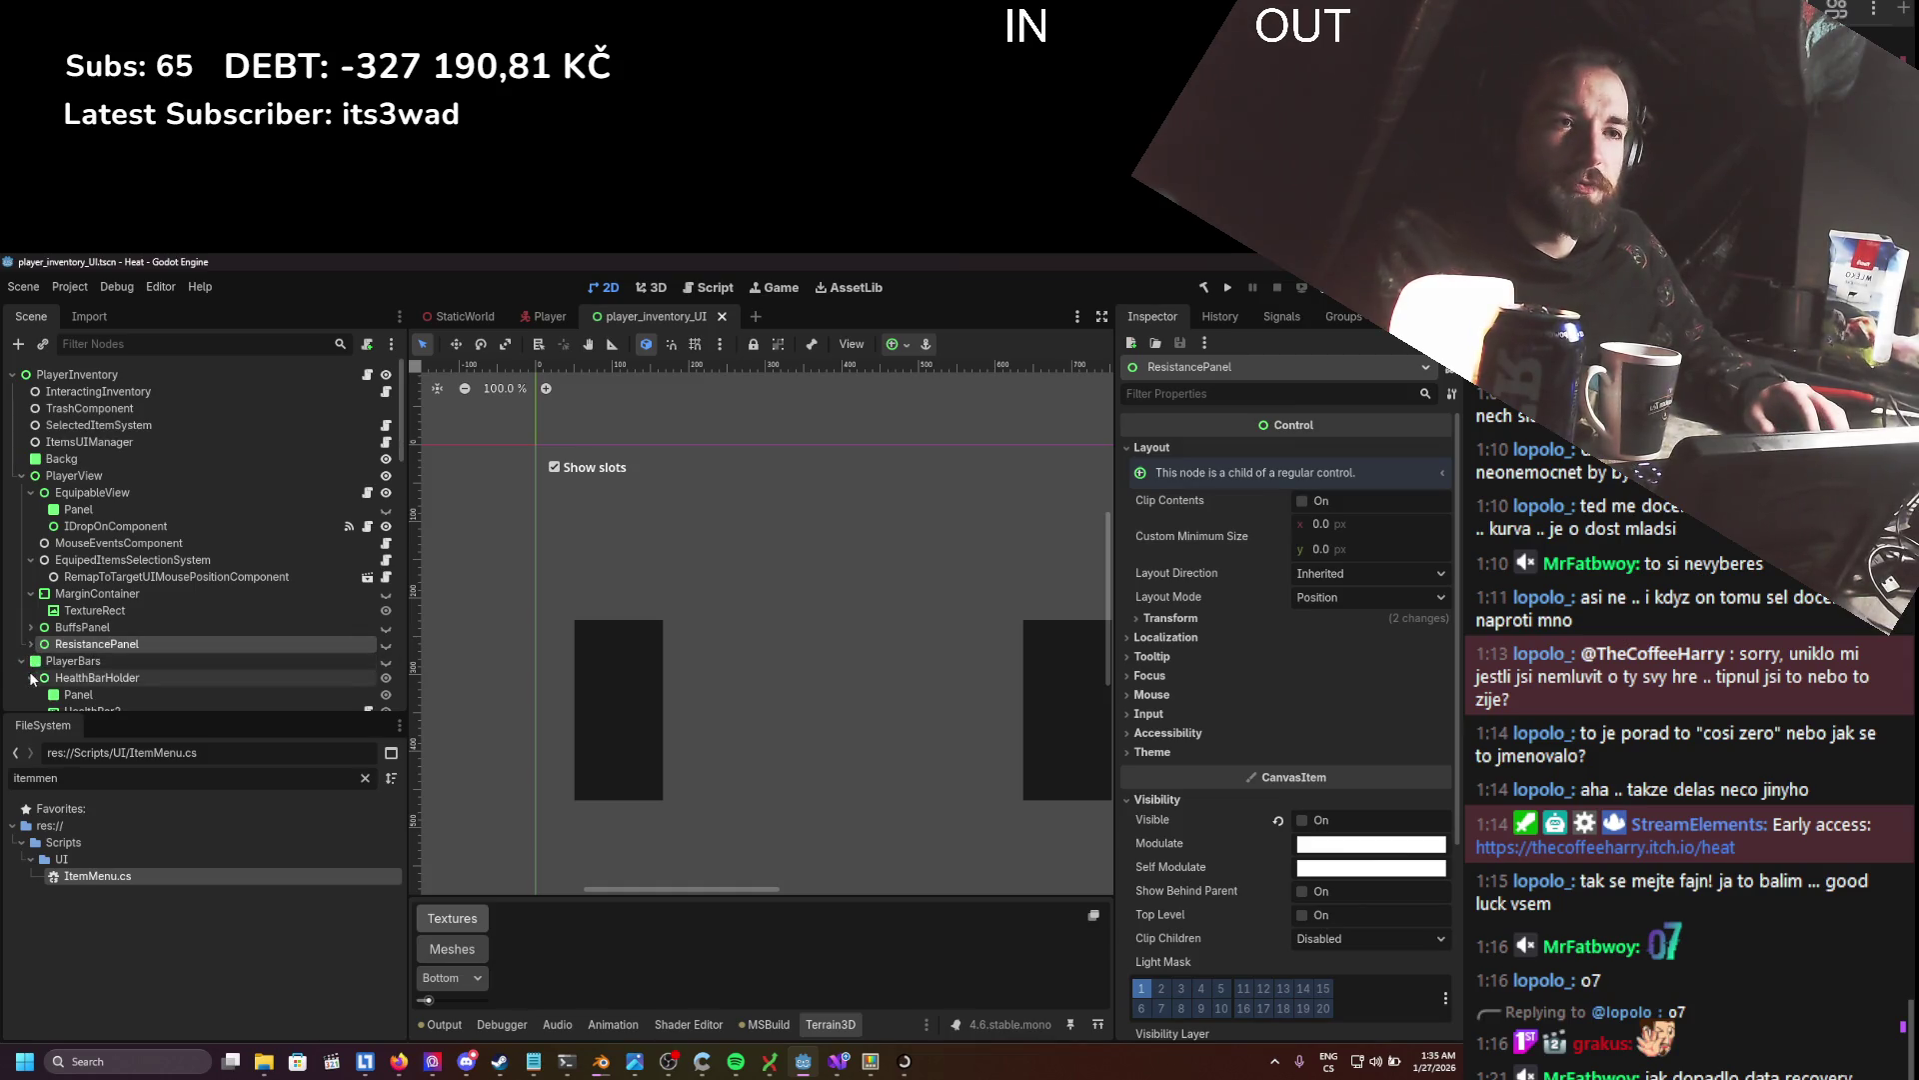
click(21, 660)
- Collapse the RightItemSlot, LeftItemSlot and ItemMenu branches and inspect ItemMenu's properties
scroll(24, 650, down, 3)
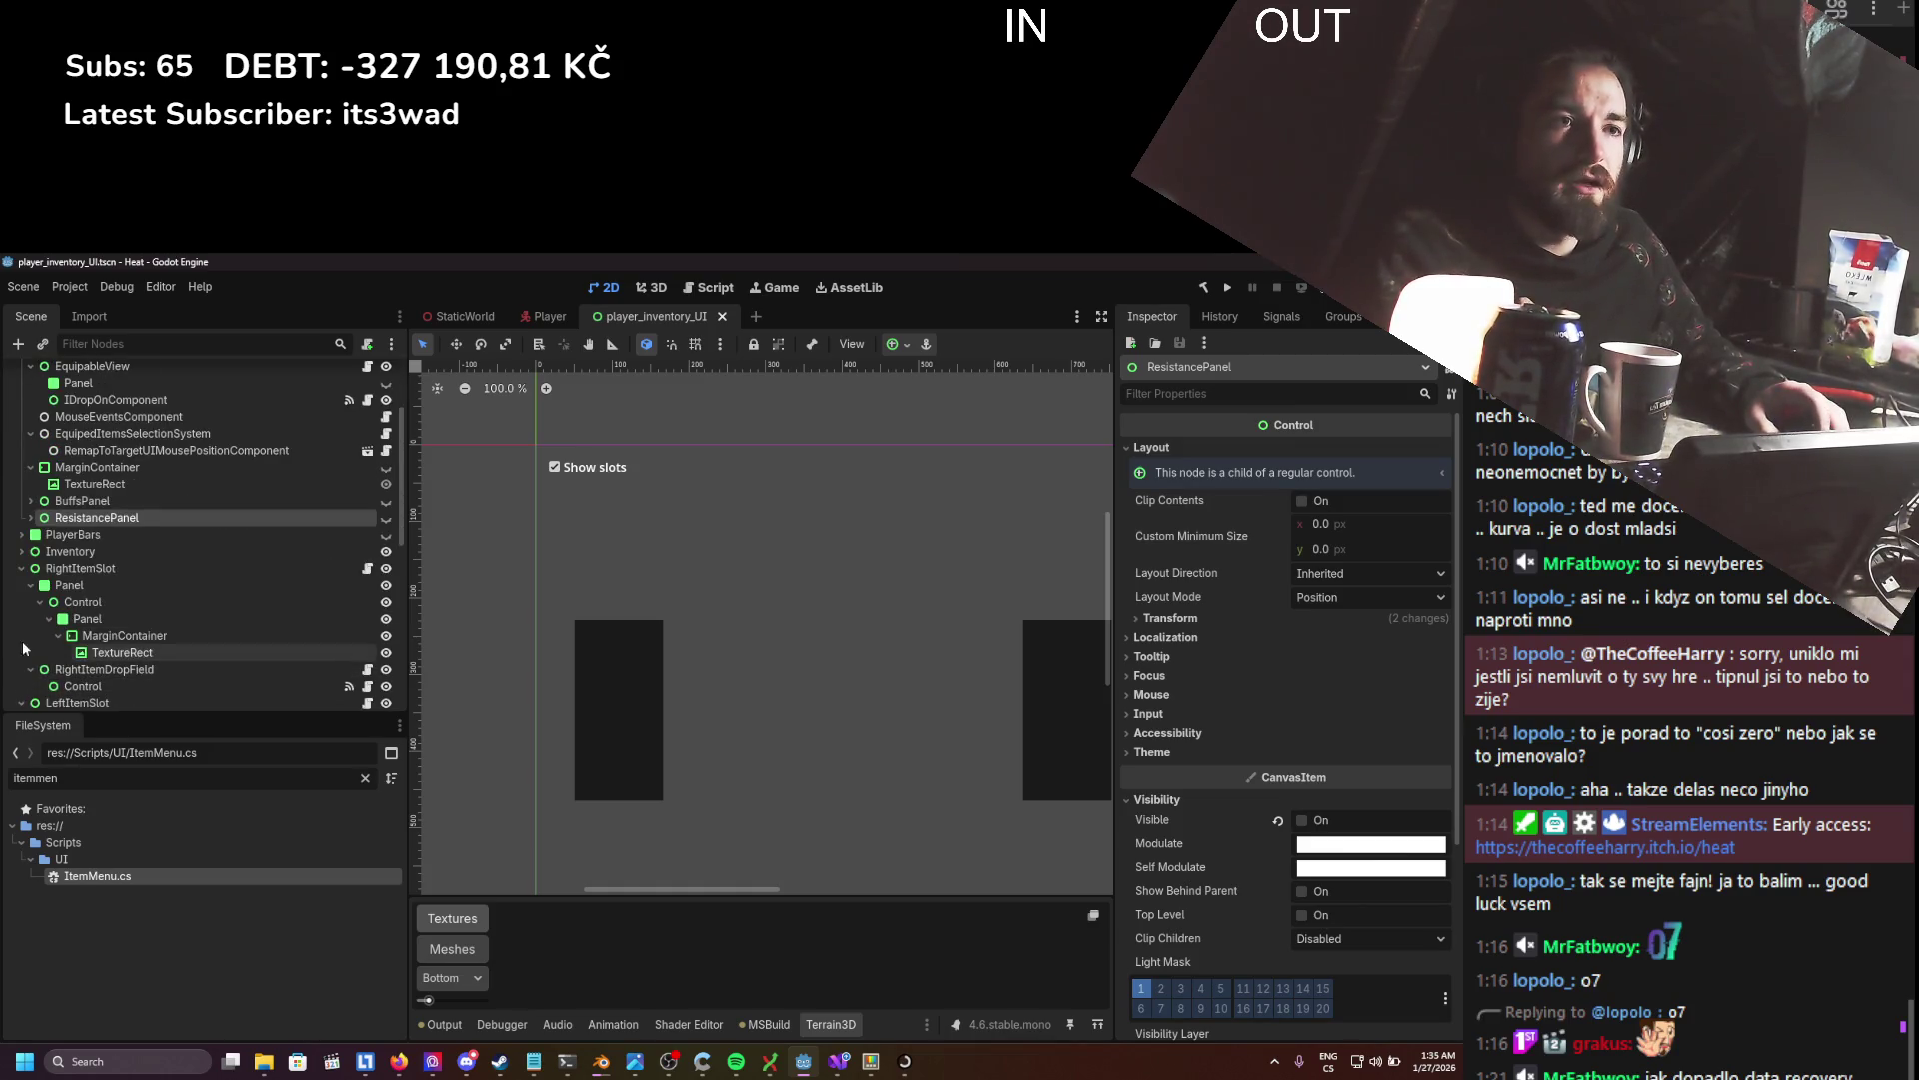
click(21, 568)
click(21, 584)
click(21, 601)
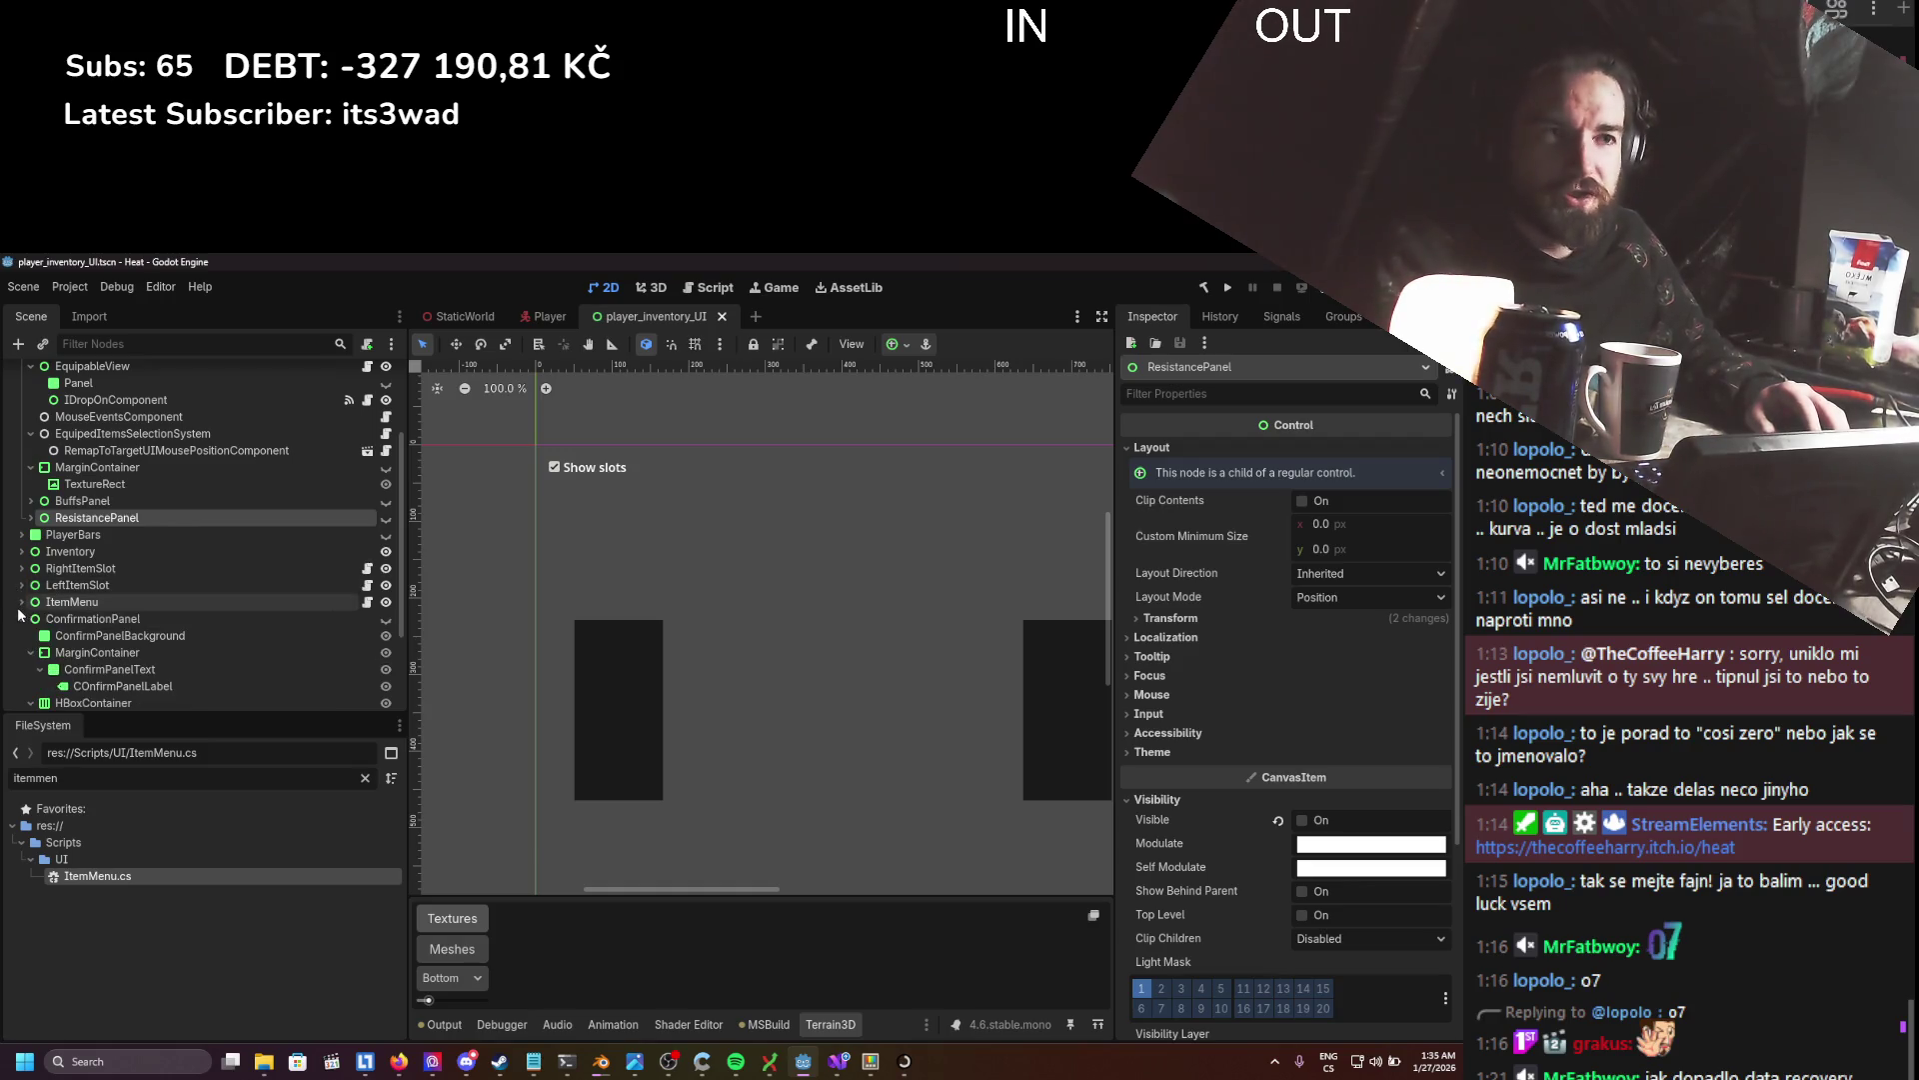
click(62, 602)
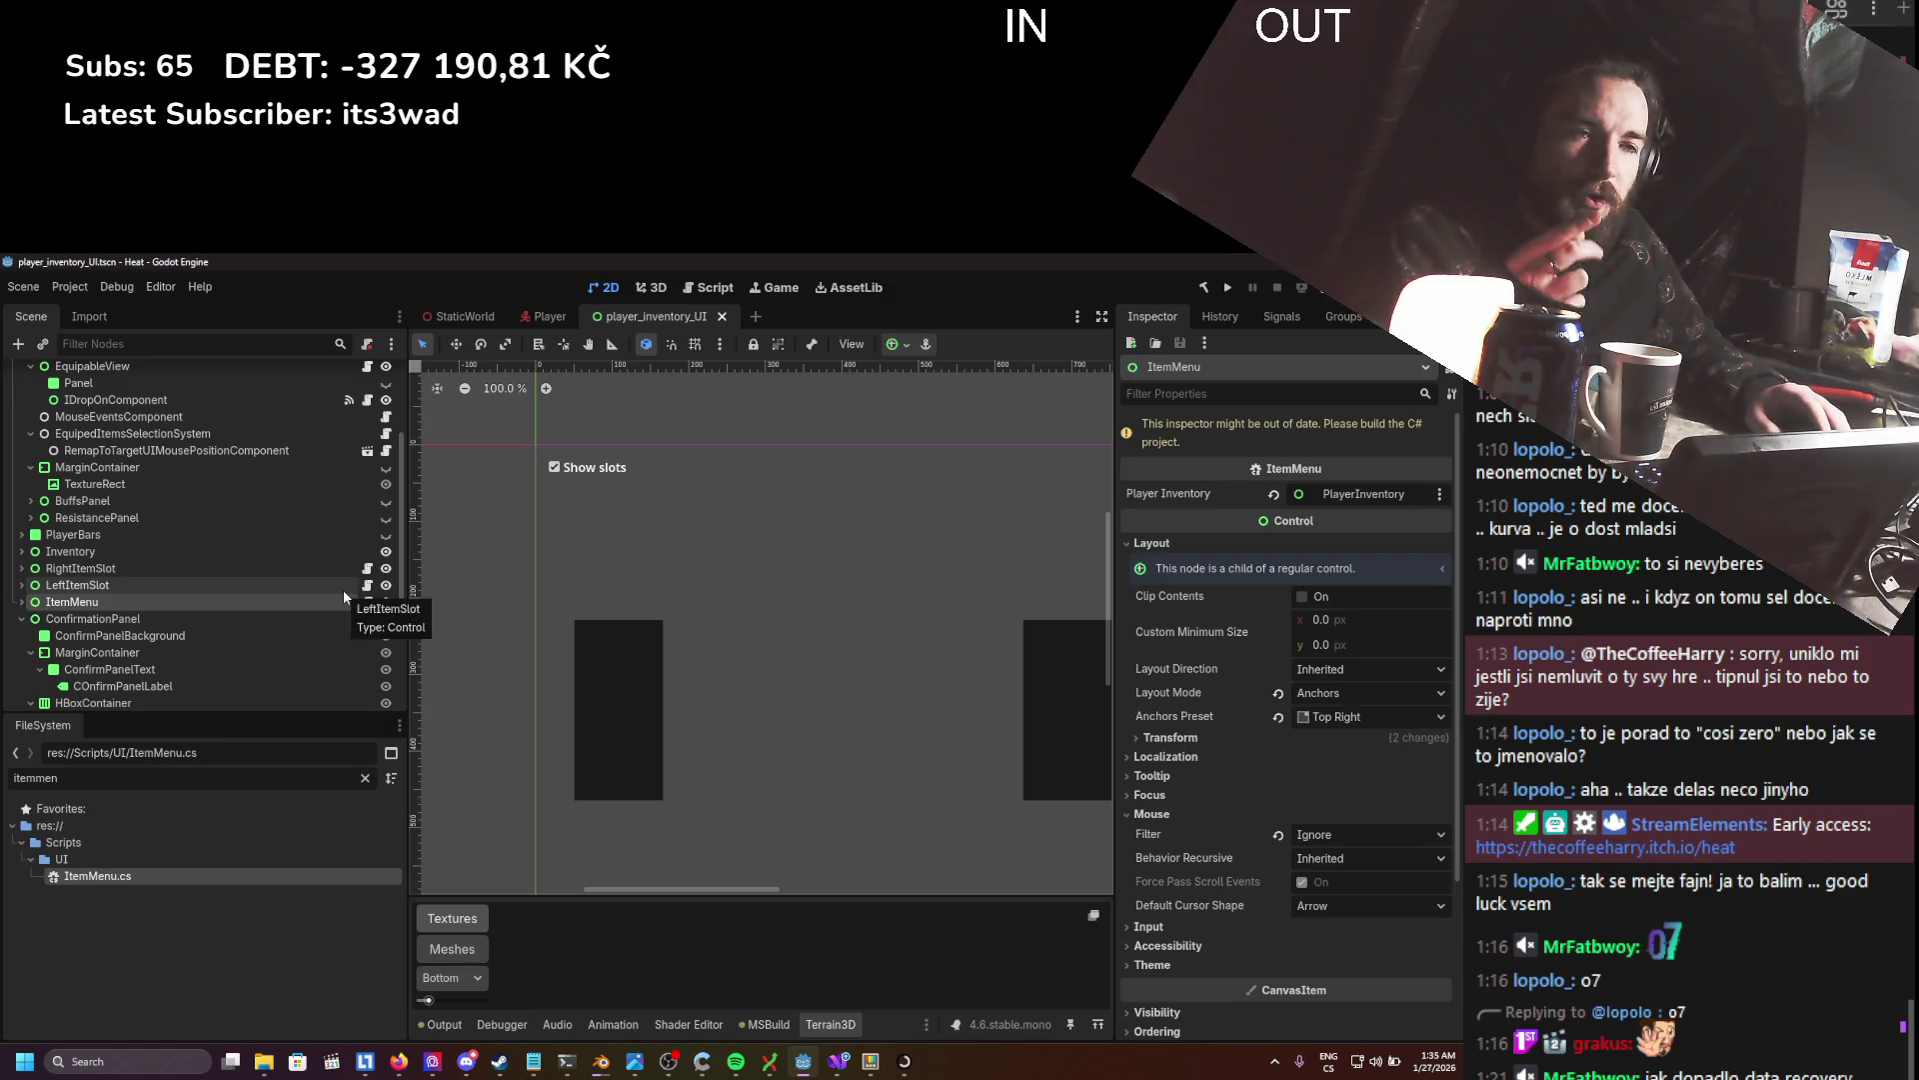
click(147, 614)
click(147, 604)
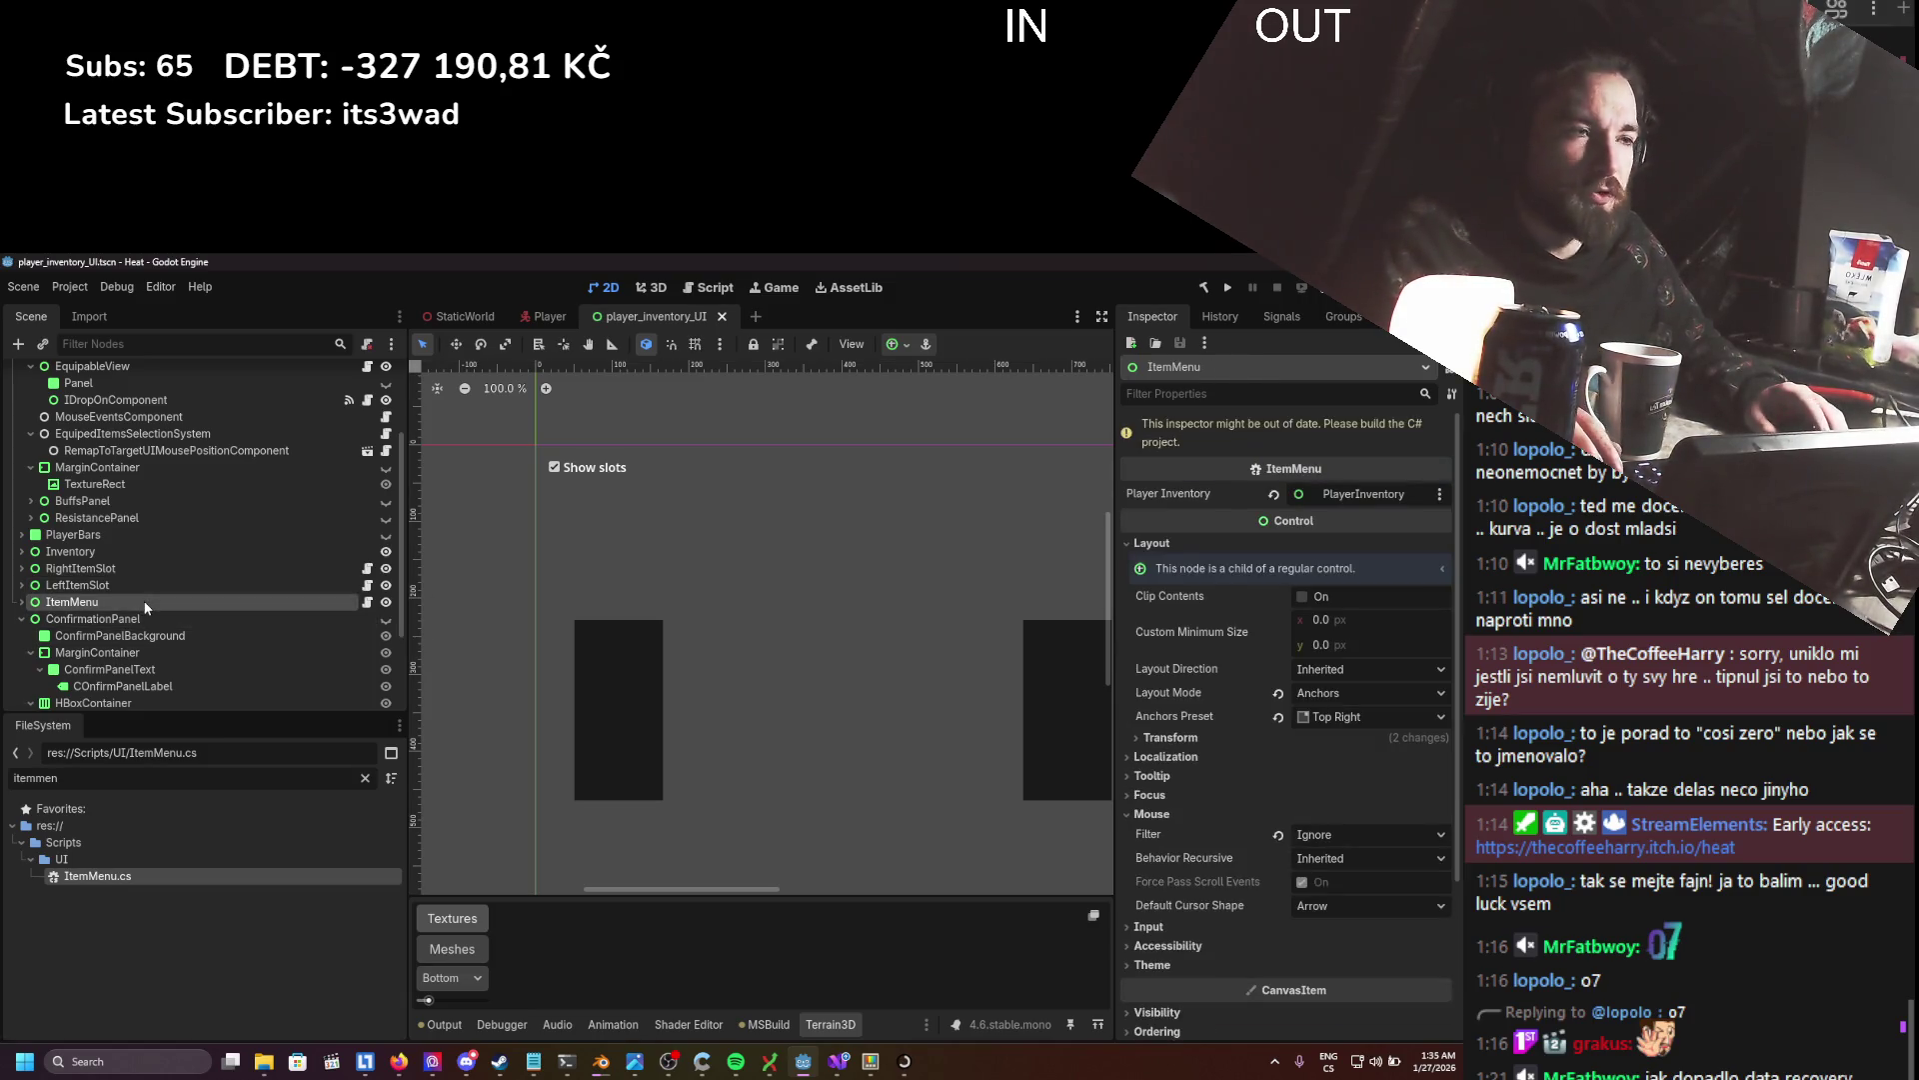
scroll(478, 650, down, 3)
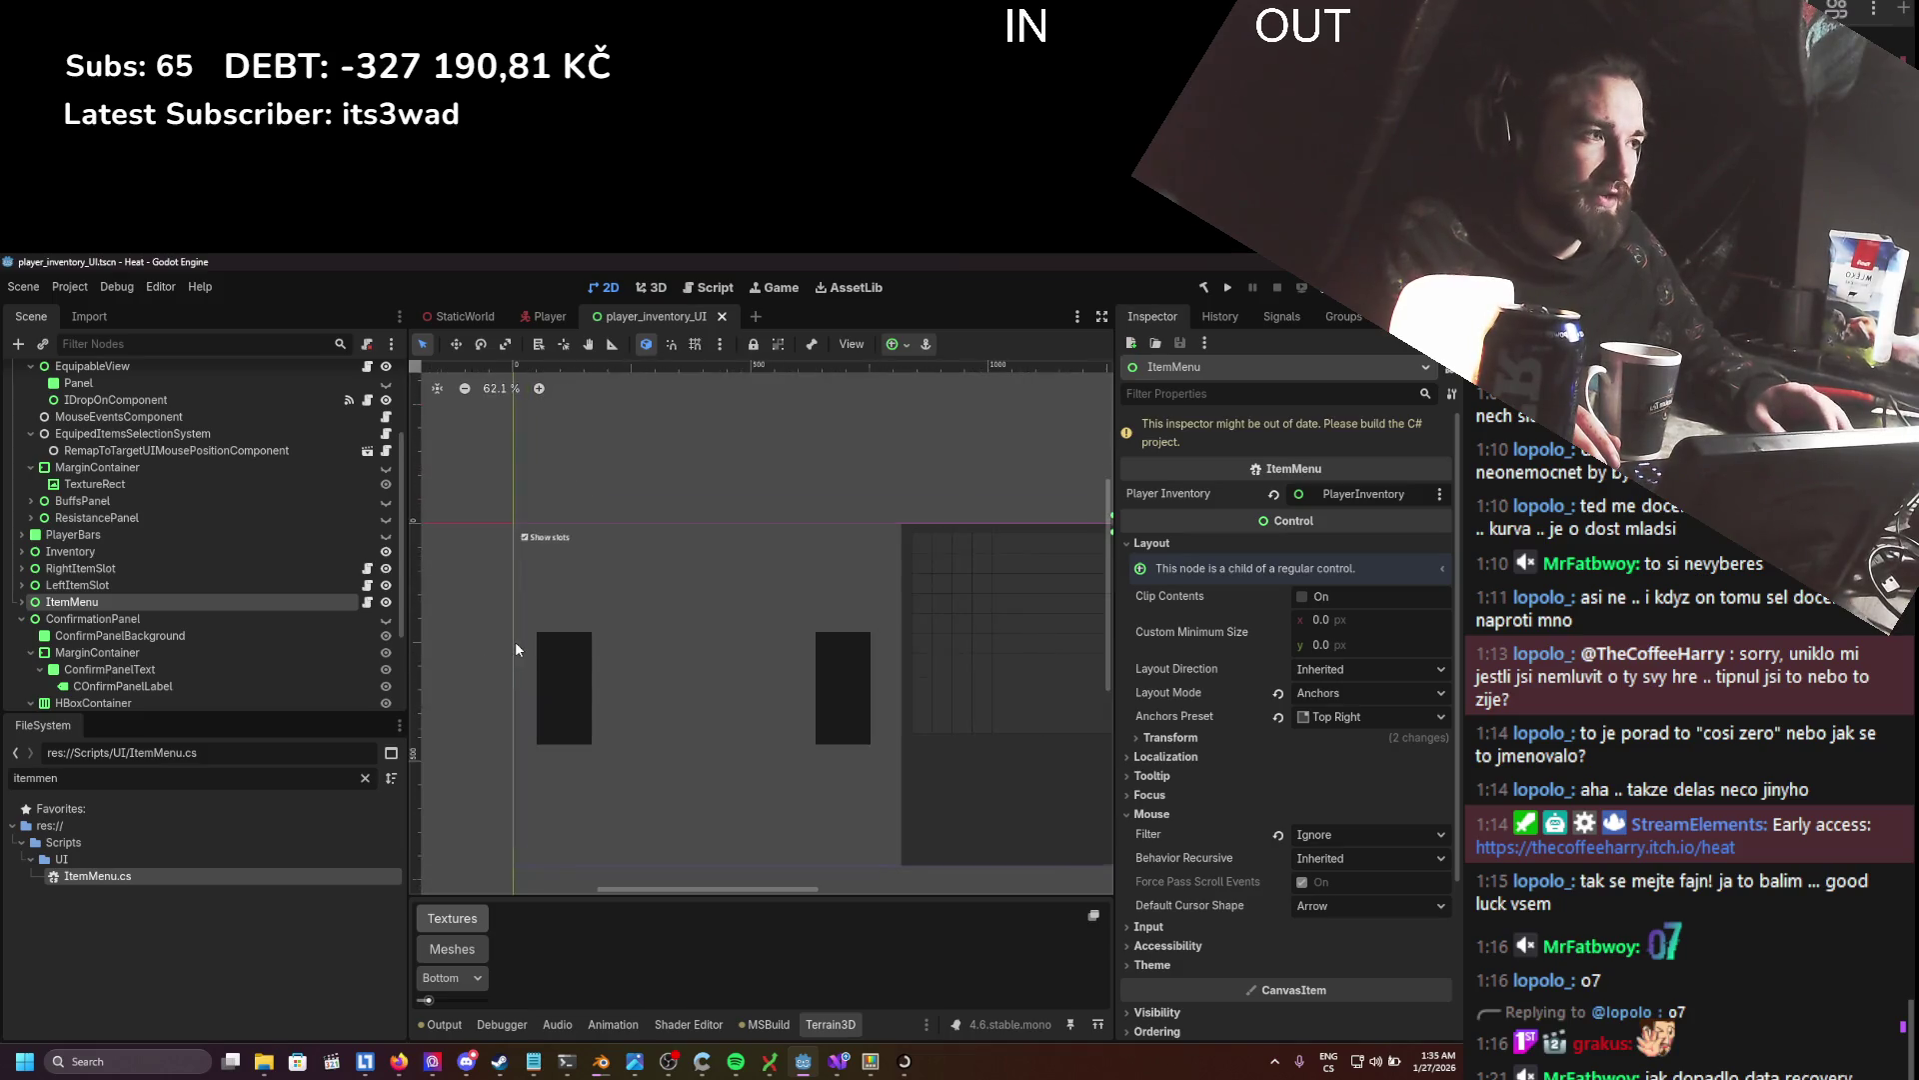
scroll(516, 649, down, 2)
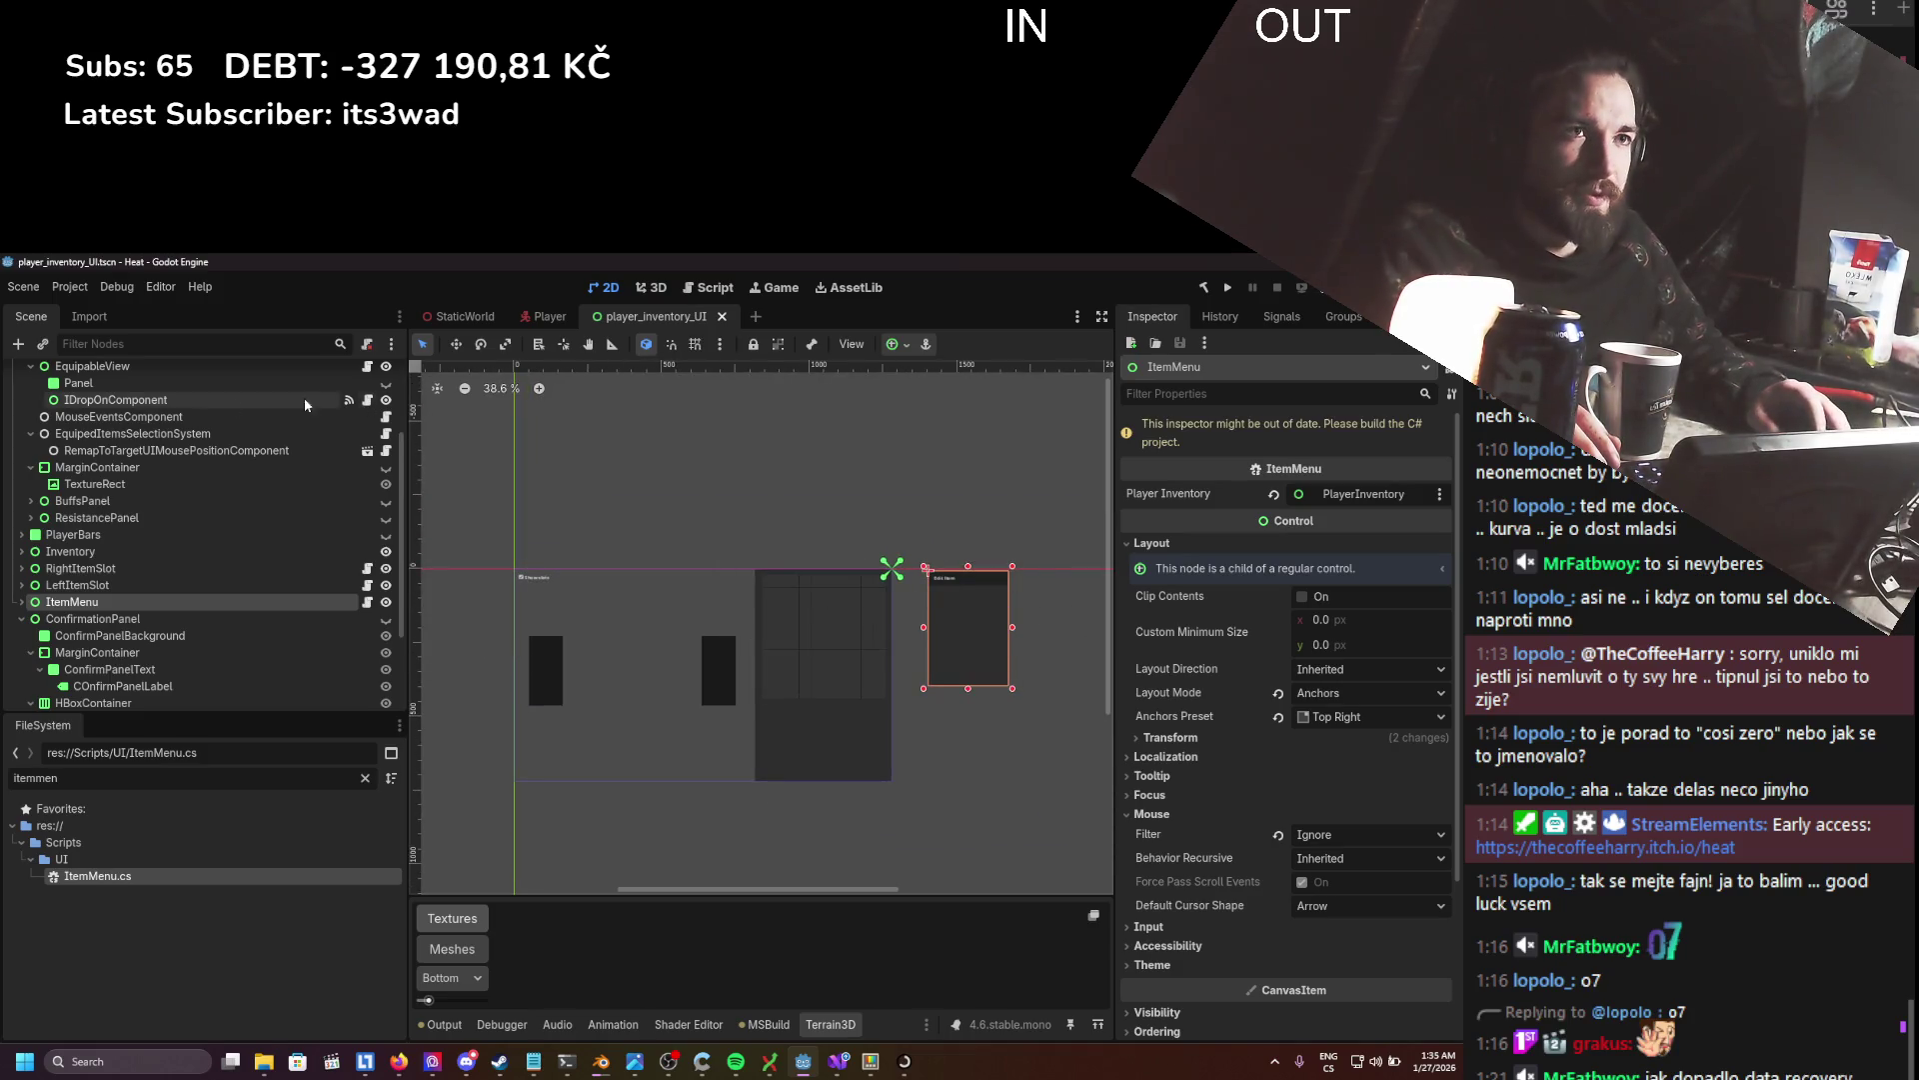
scroll(150, 404, up, 3)
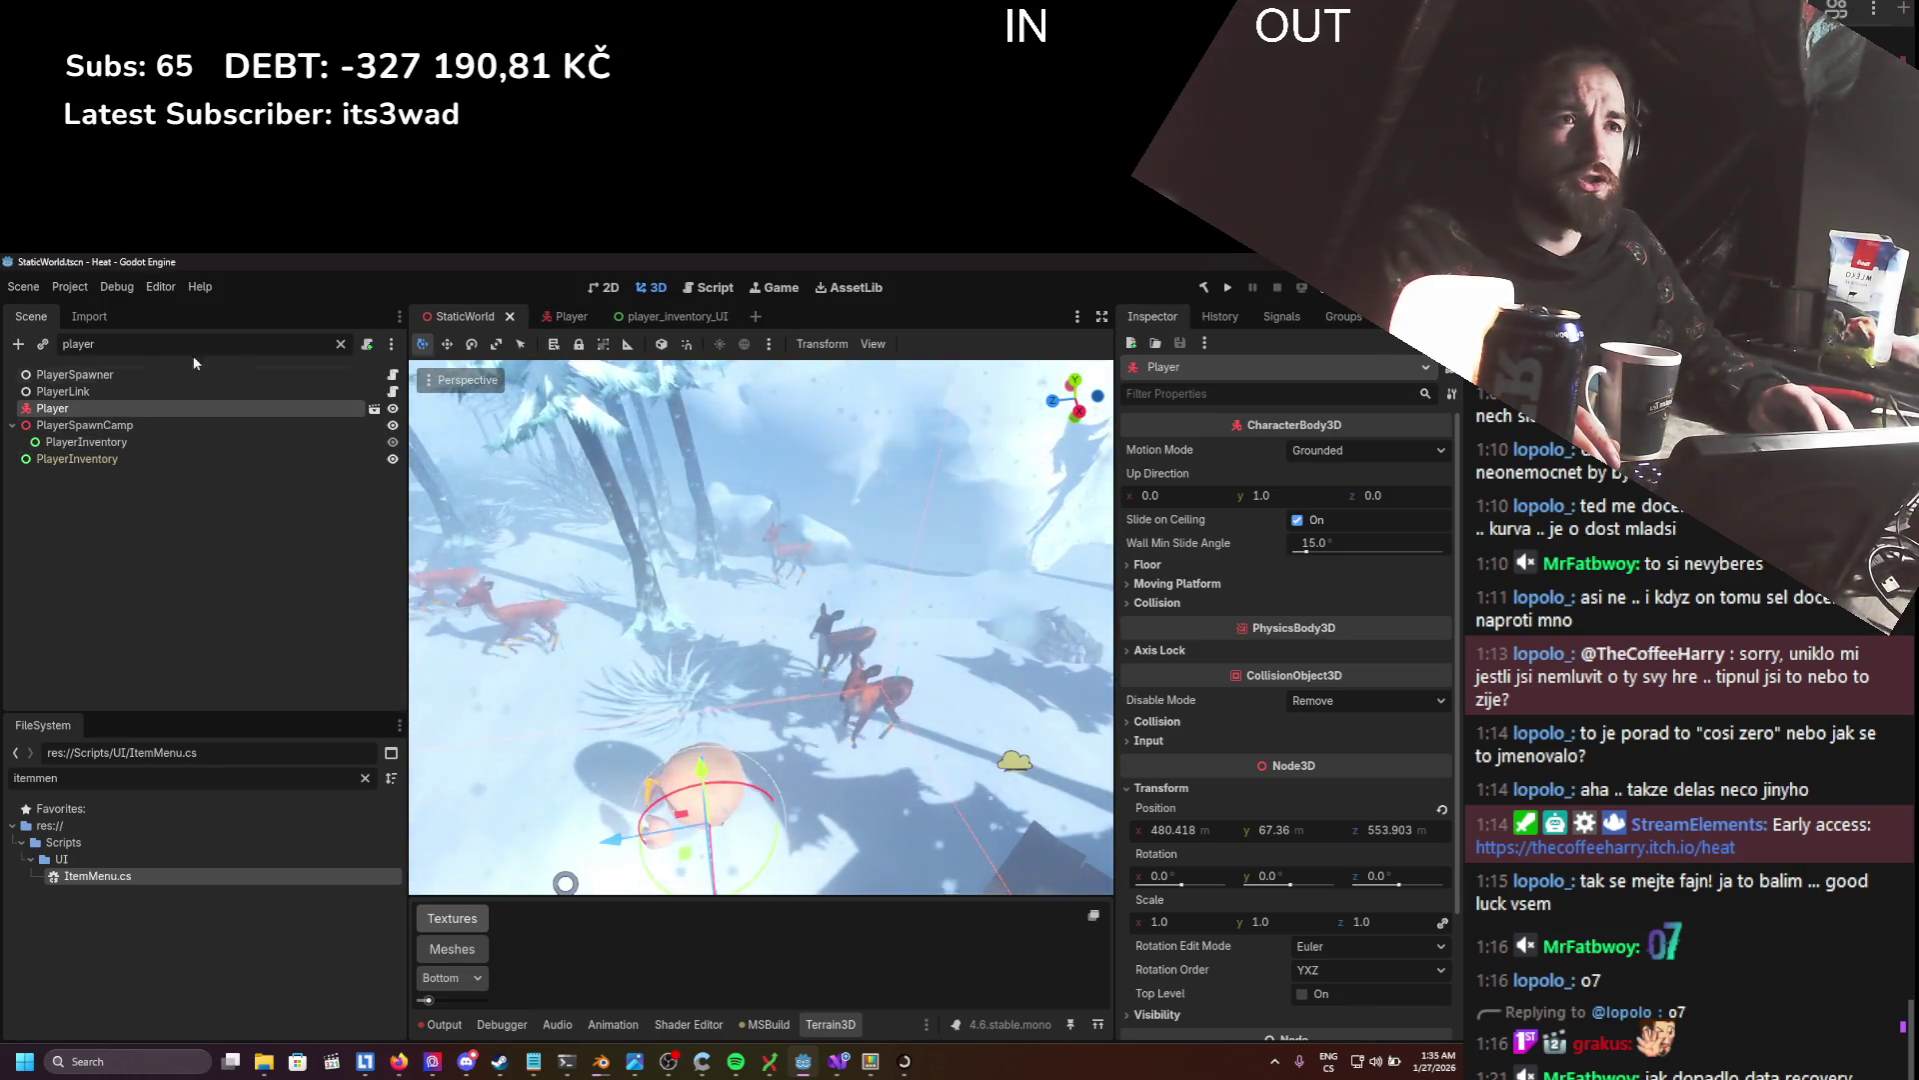
- Move the ItemMenu node from ItemsUIManager to the end of PlayerInventory in StaticWorld
click(341, 343)
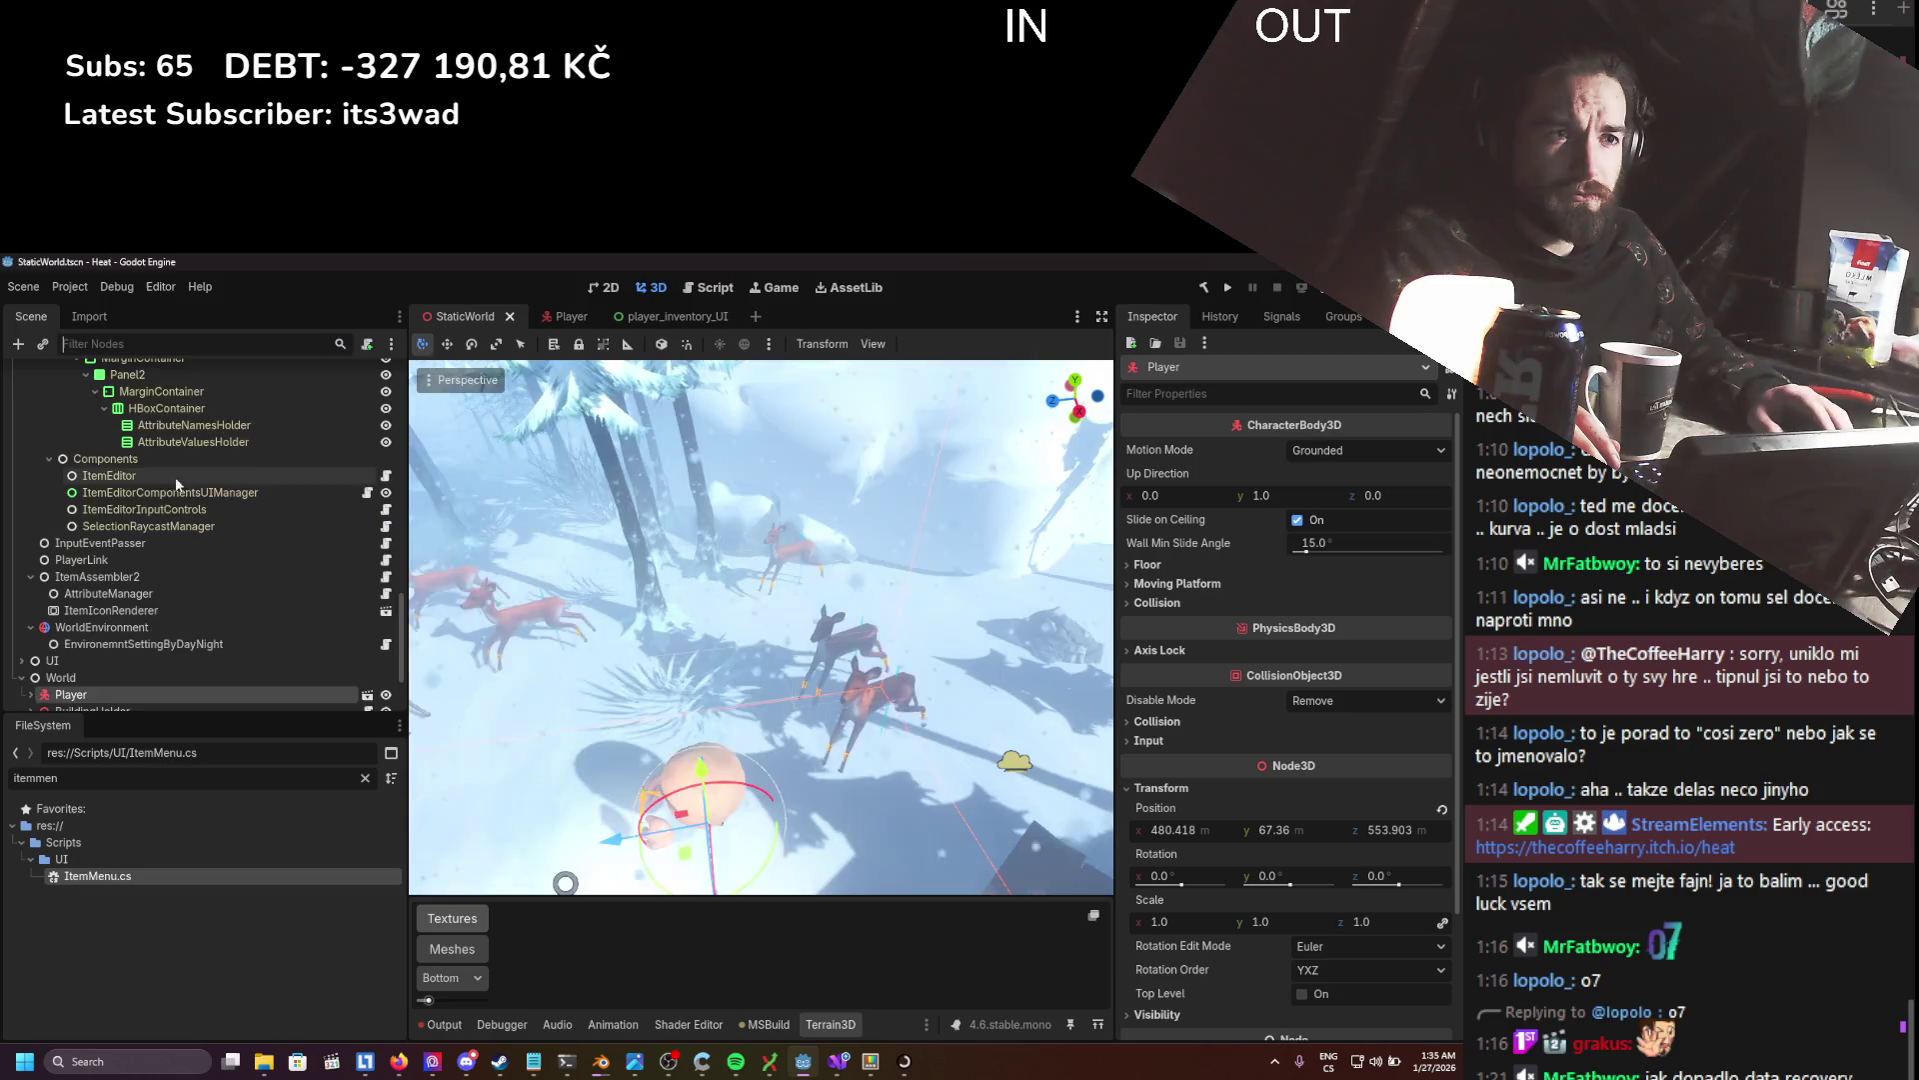
scroll(164, 627, up, 5)
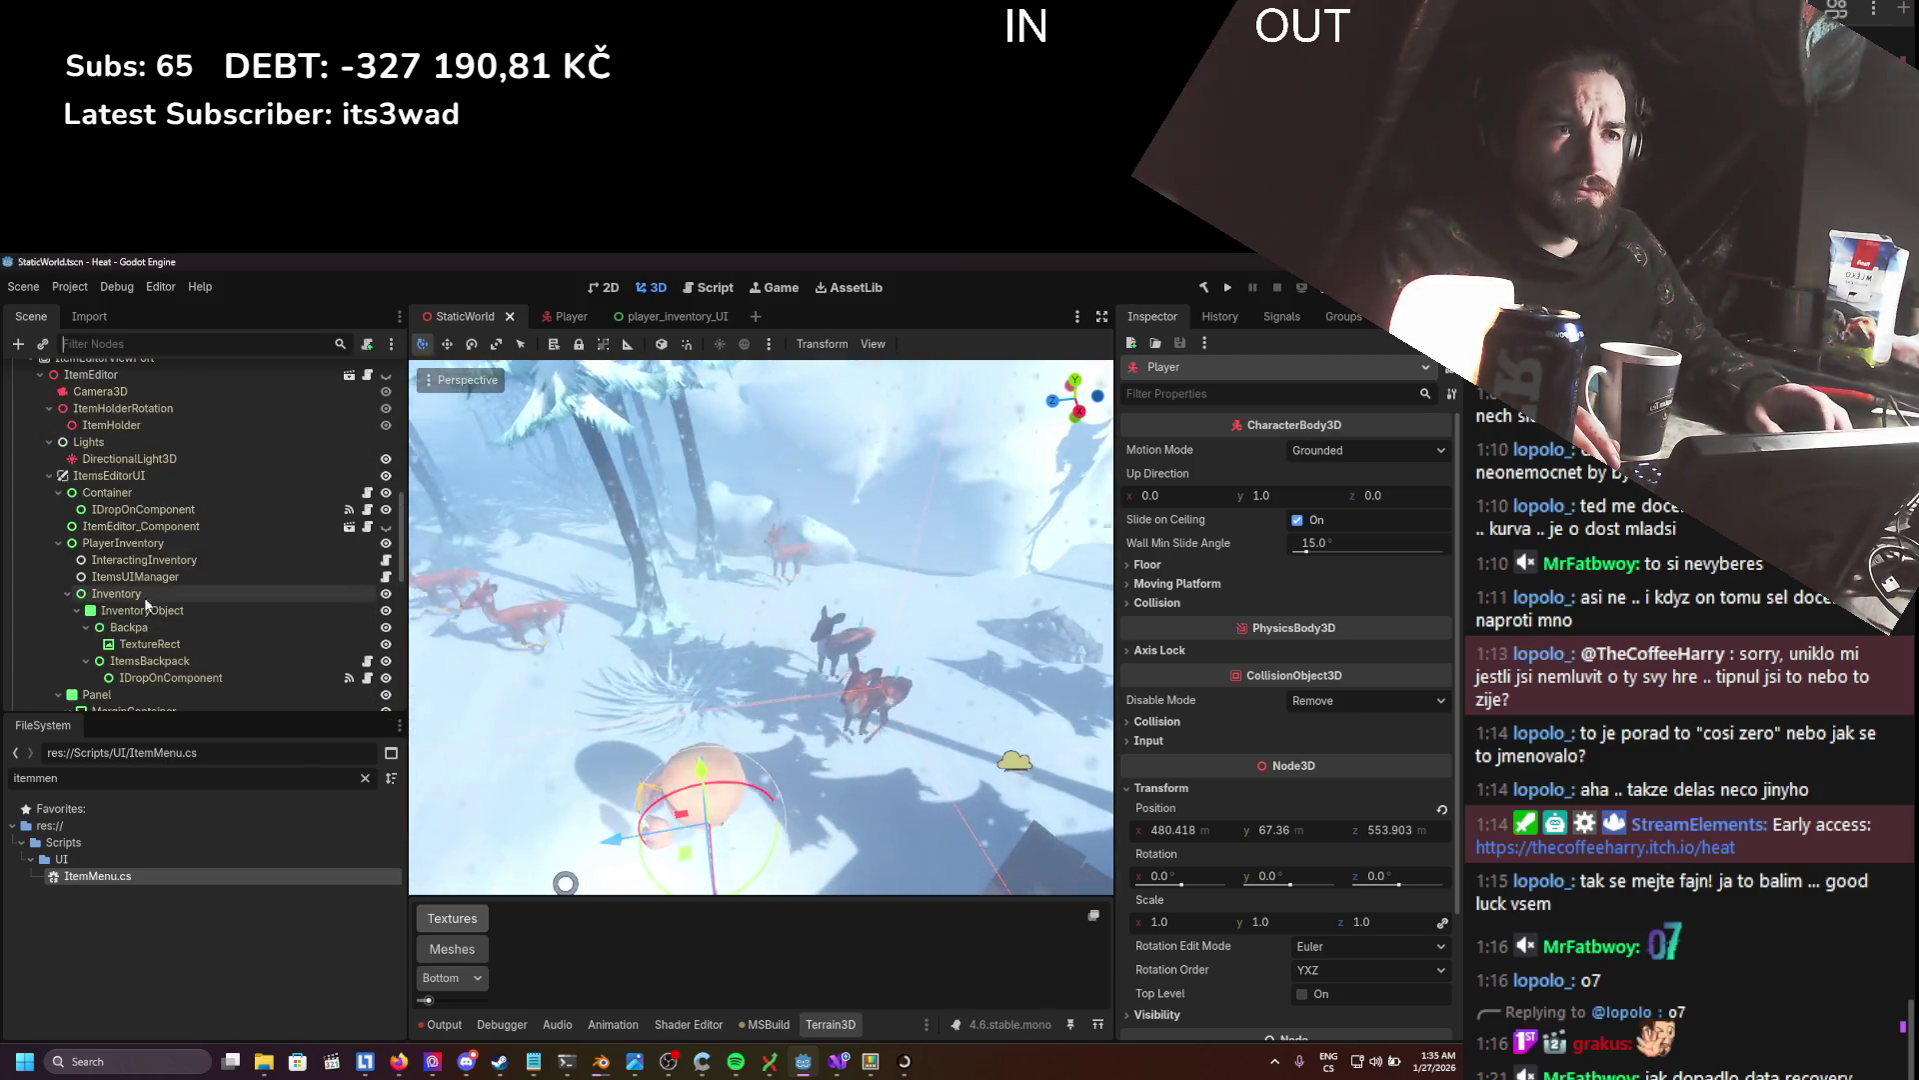
click(68, 576)
click(127, 593)
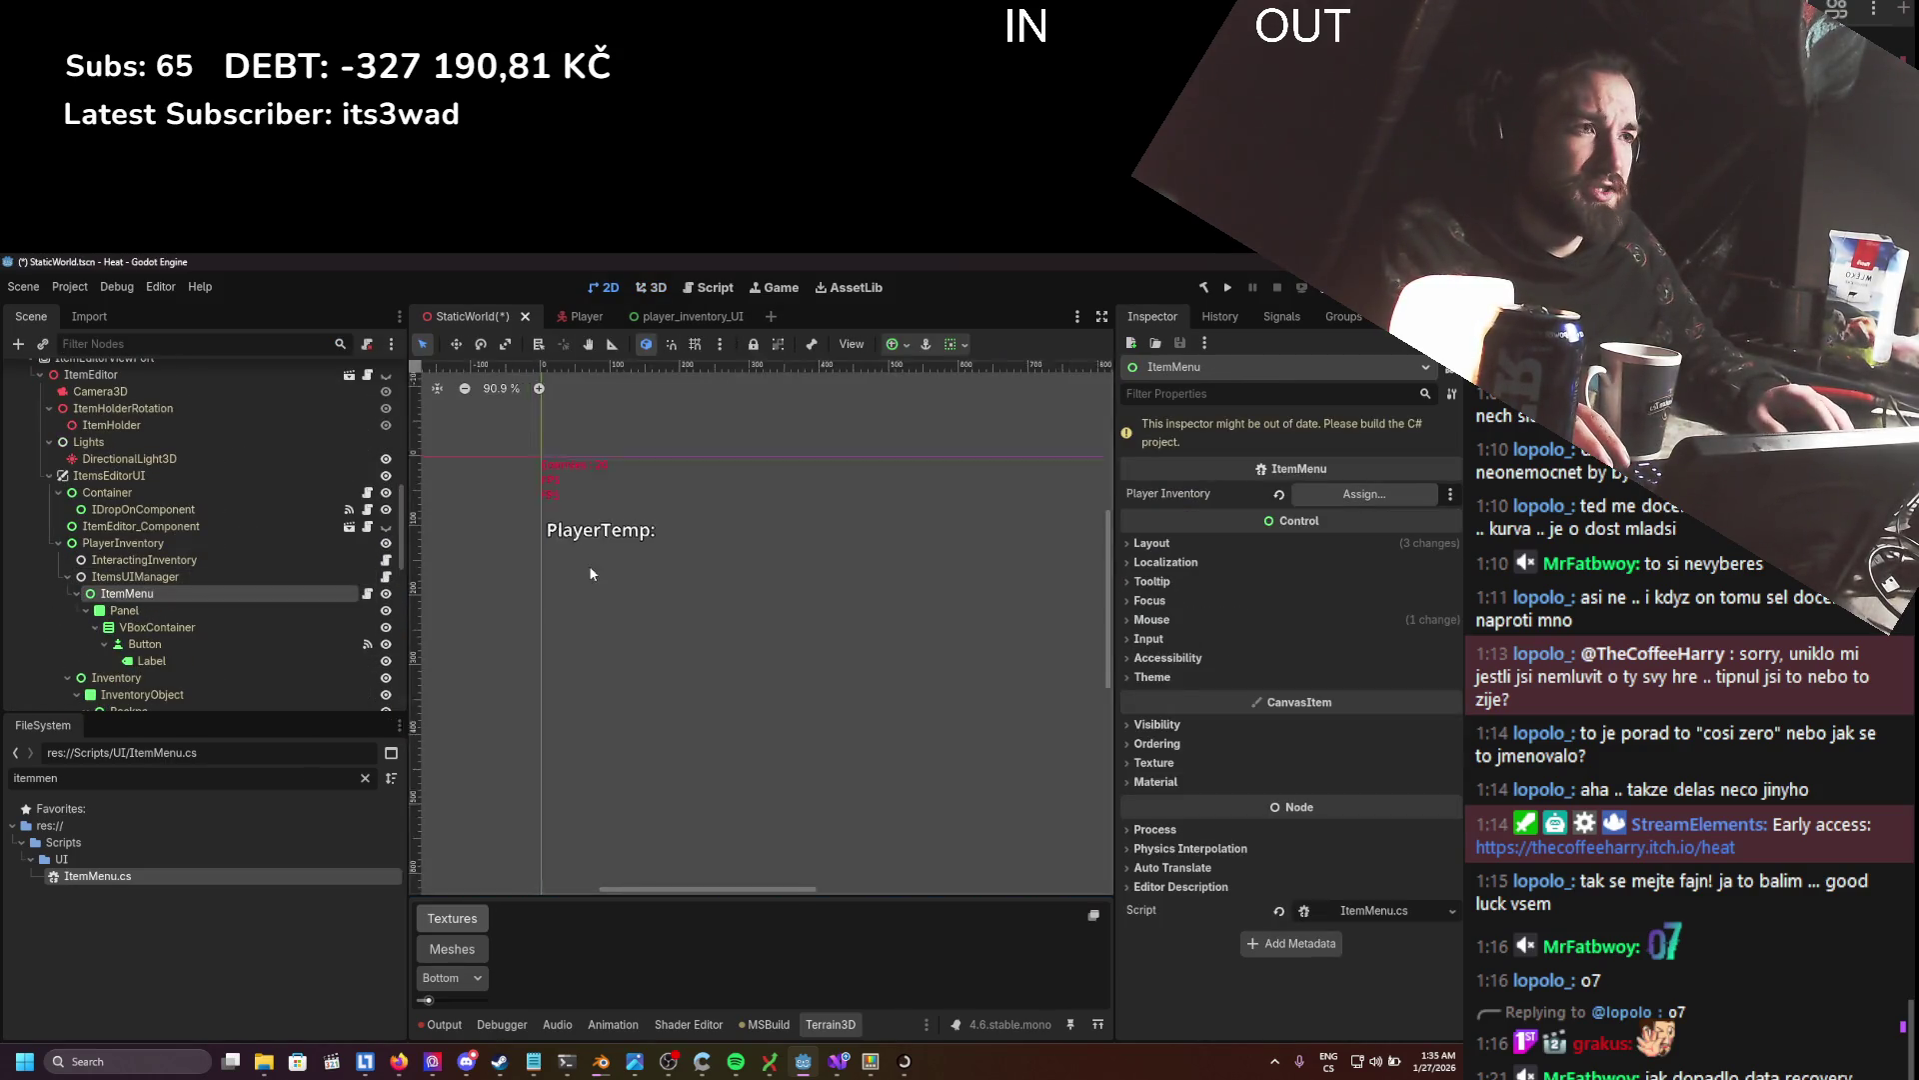
scroll(676, 628, down, 8)
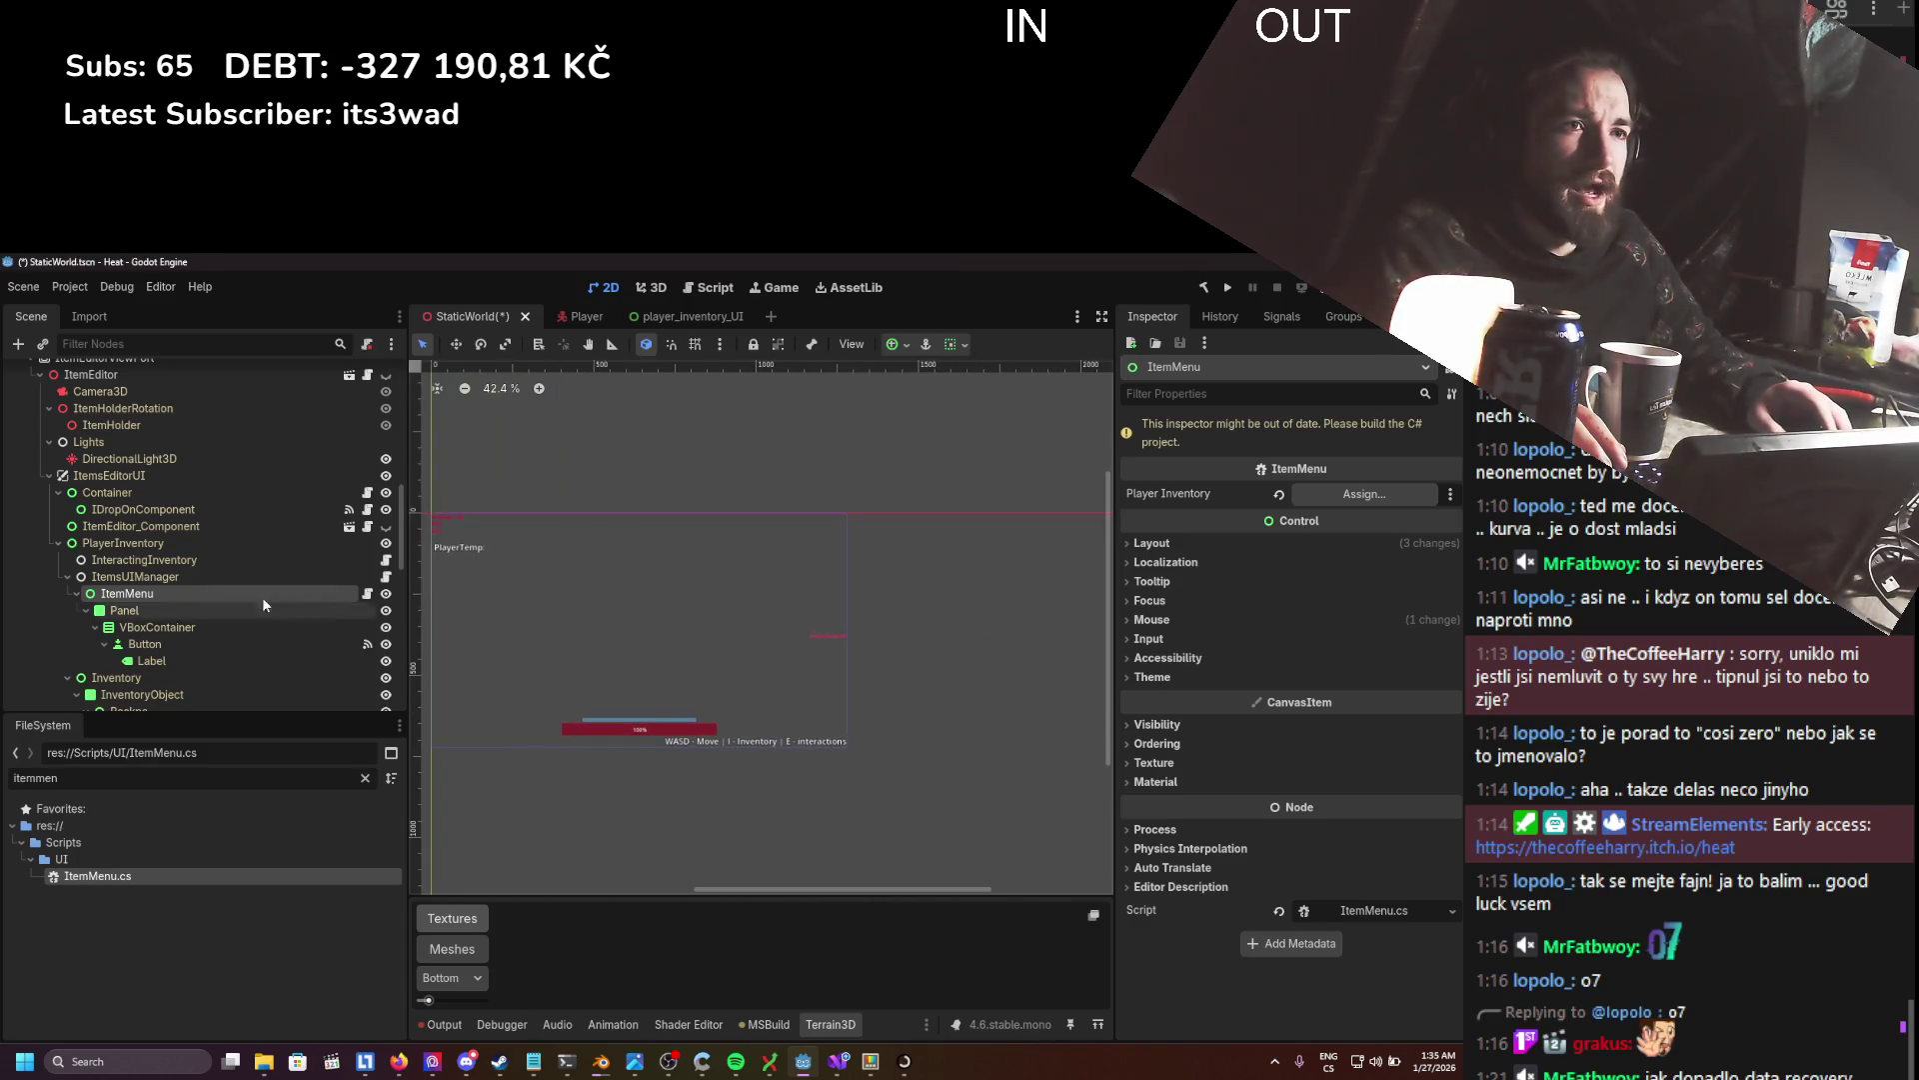
drag(124, 543, 124, 550)
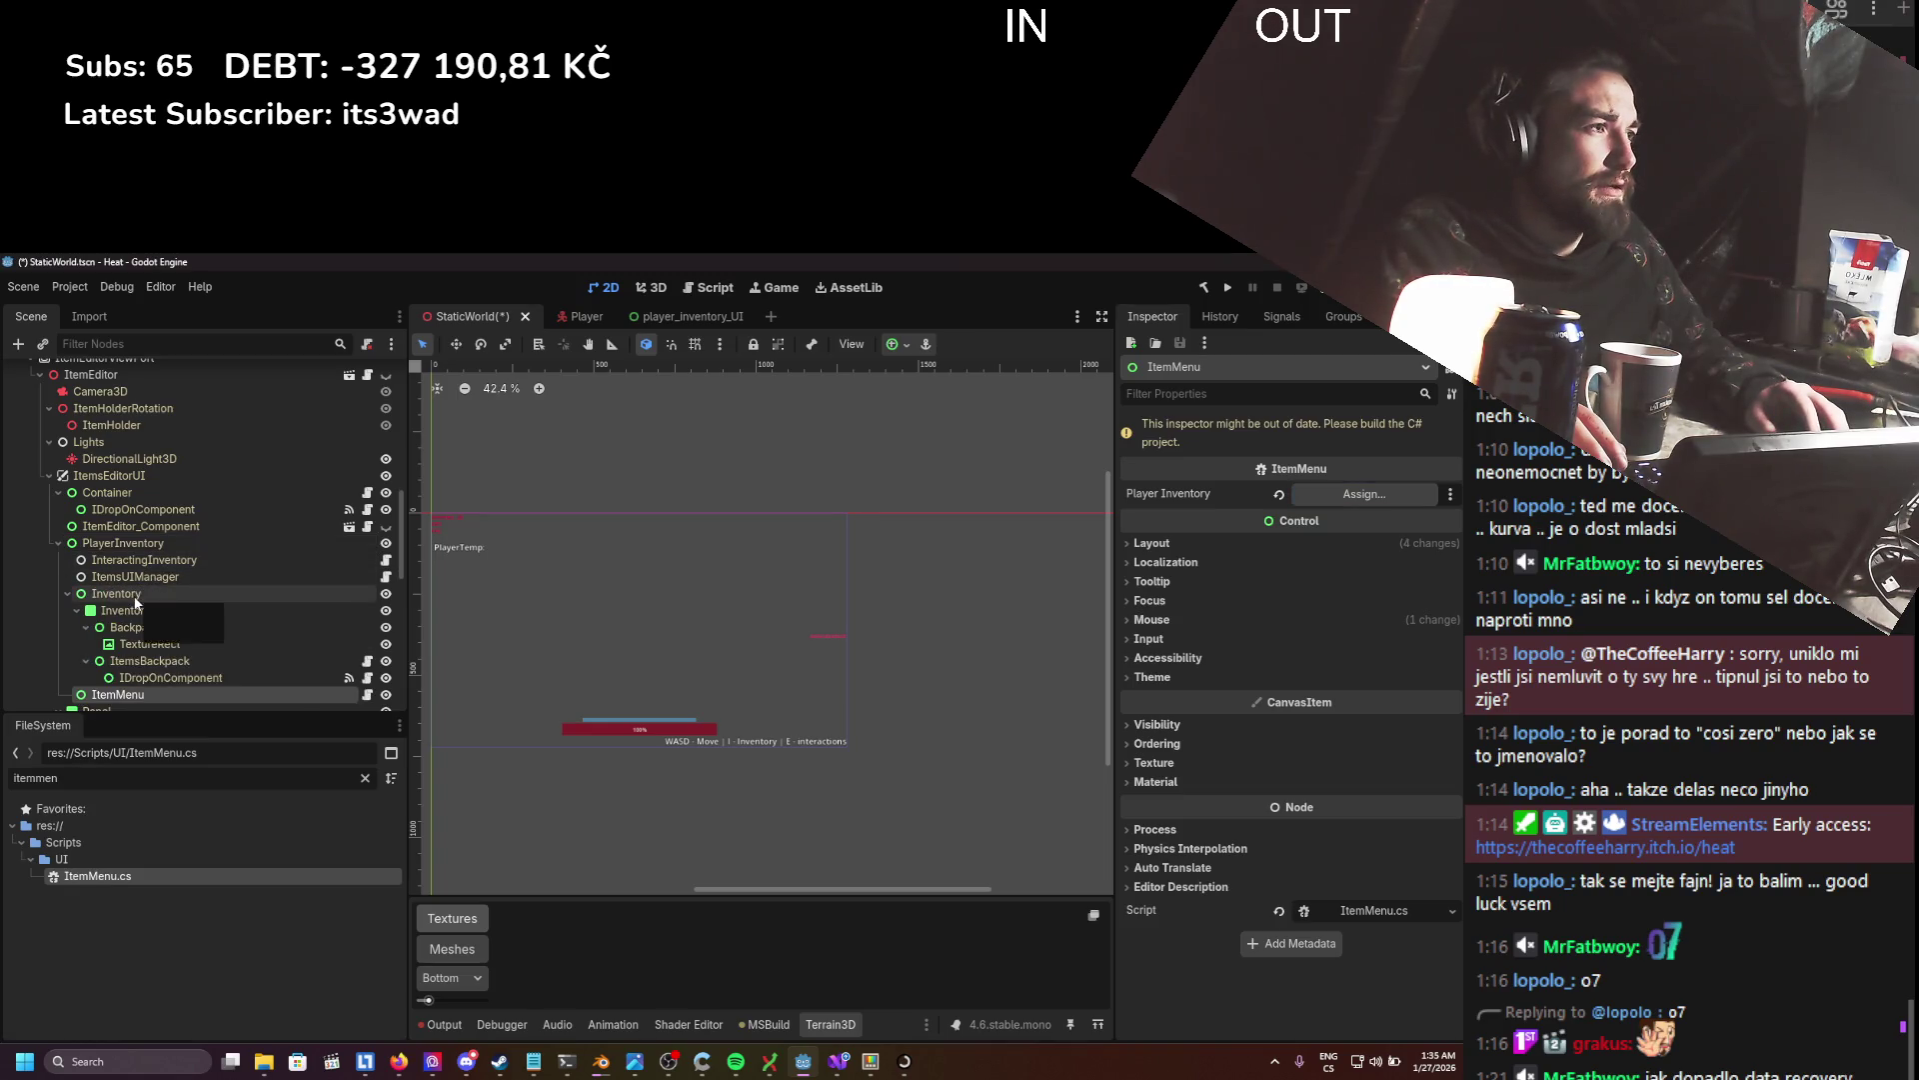
click(133, 594)
scroll(763, 652, down, 4)
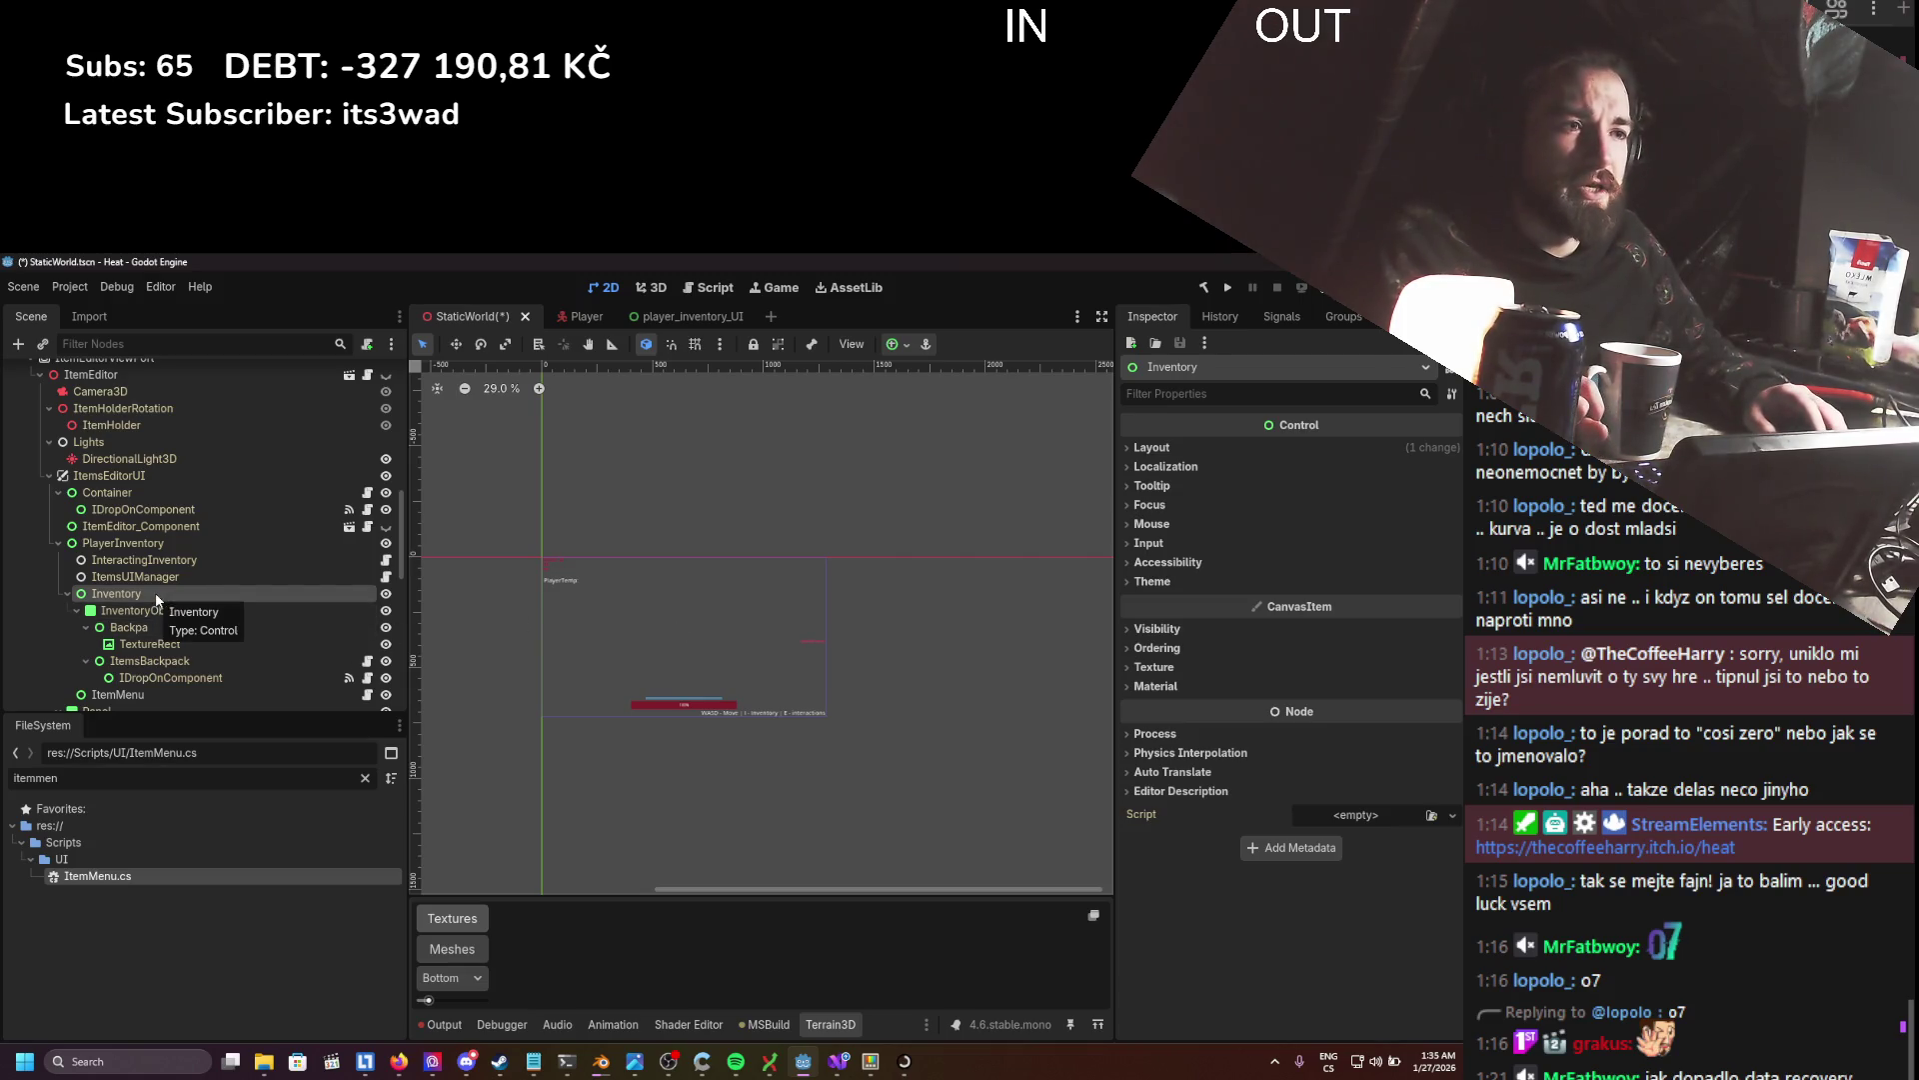
key(ctrl+z)
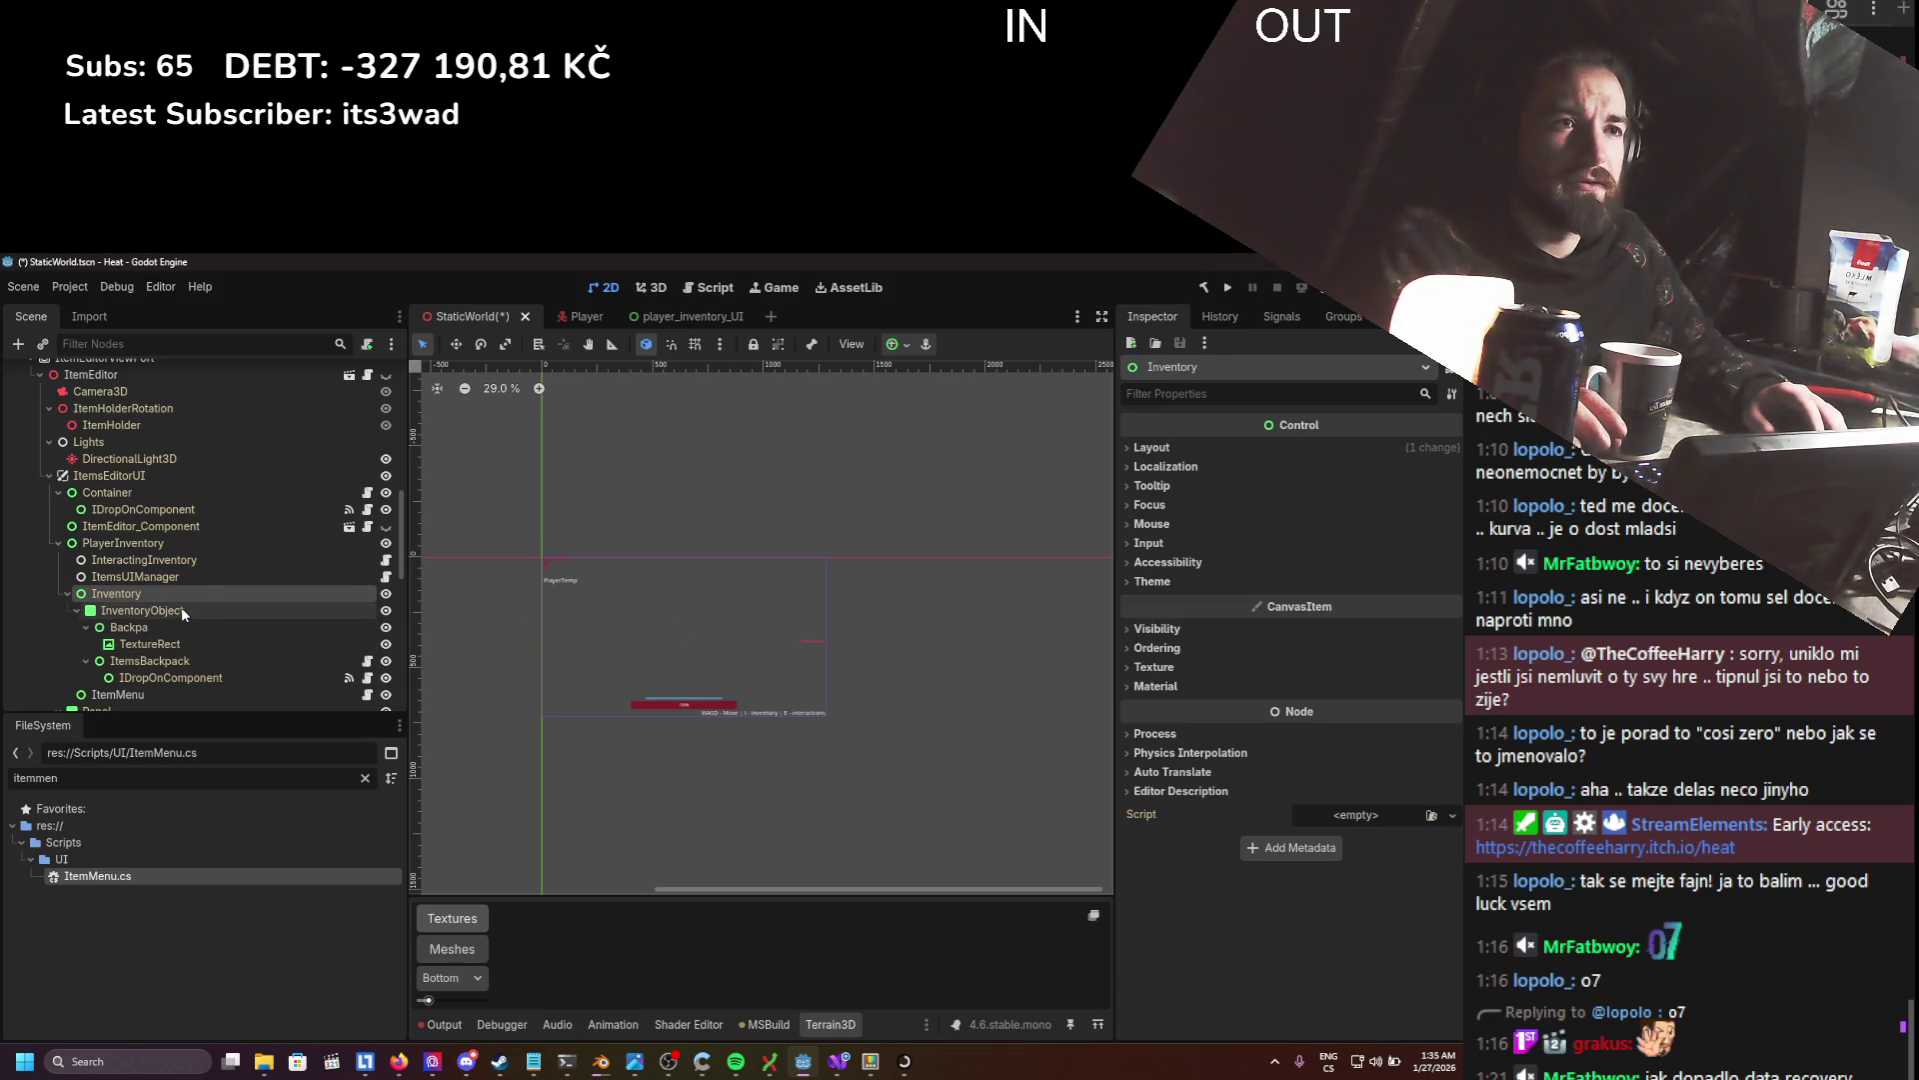
mouse_move(168, 593)
mouse_down()
mouse_move(124, 600)
mouse_move(130, 549)
mouse_up()
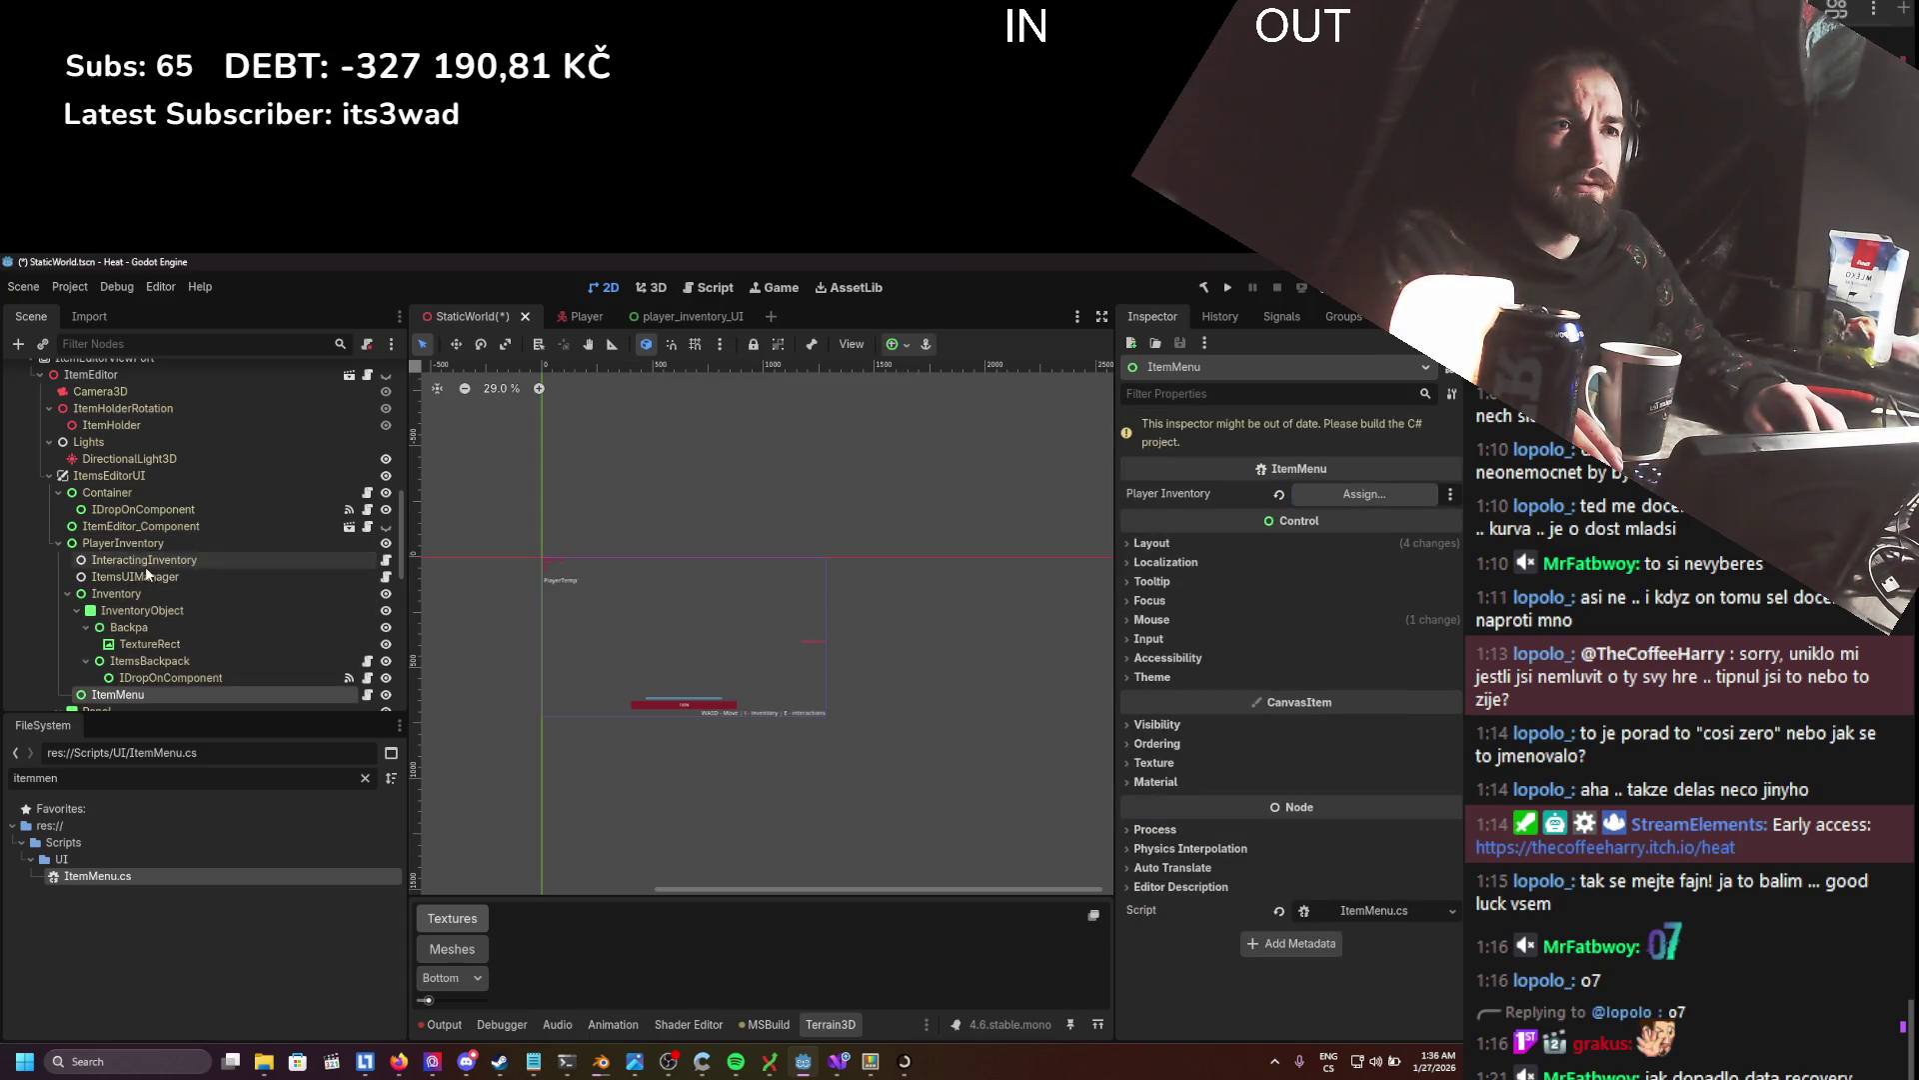
- Assign ItemMenu to ItemsUIManager's Item Menu property and save StaticWorld
click(68, 594)
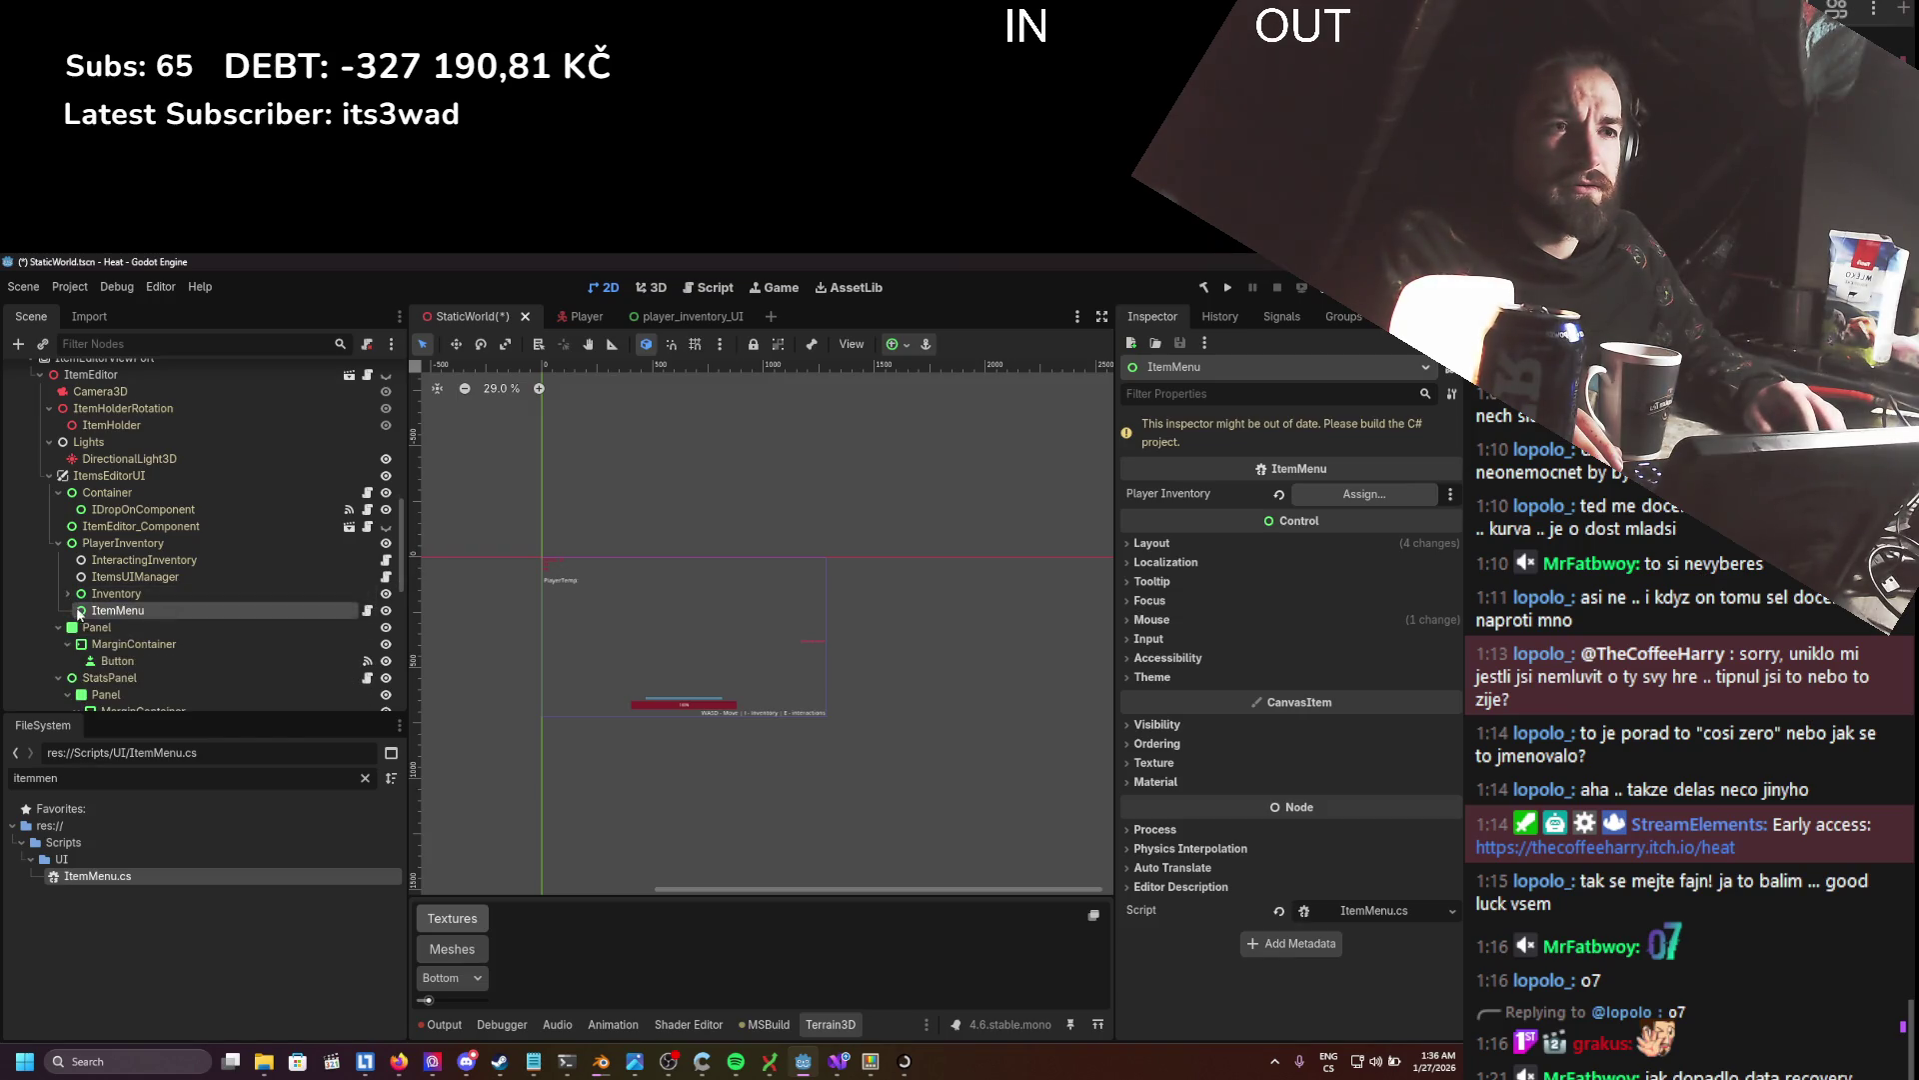
click(135, 578)
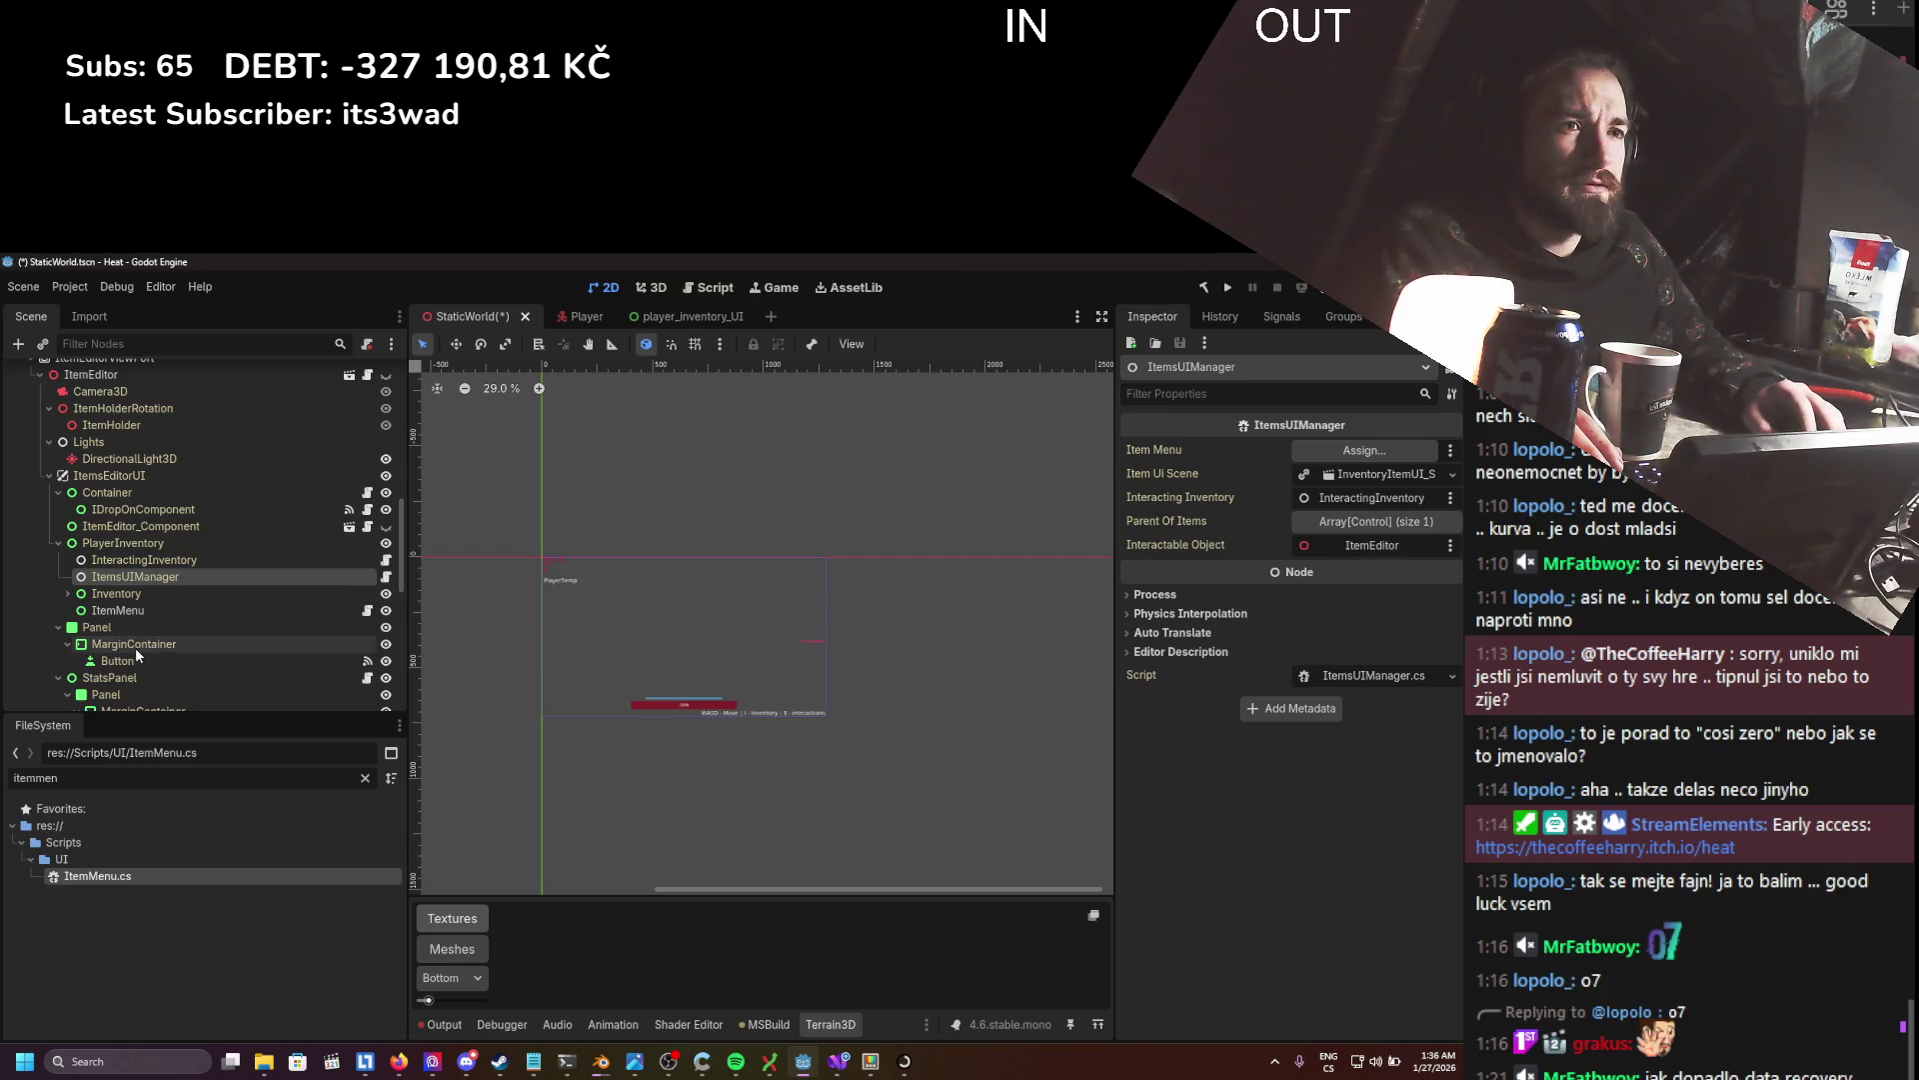
drag(118, 610, 1412, 468)
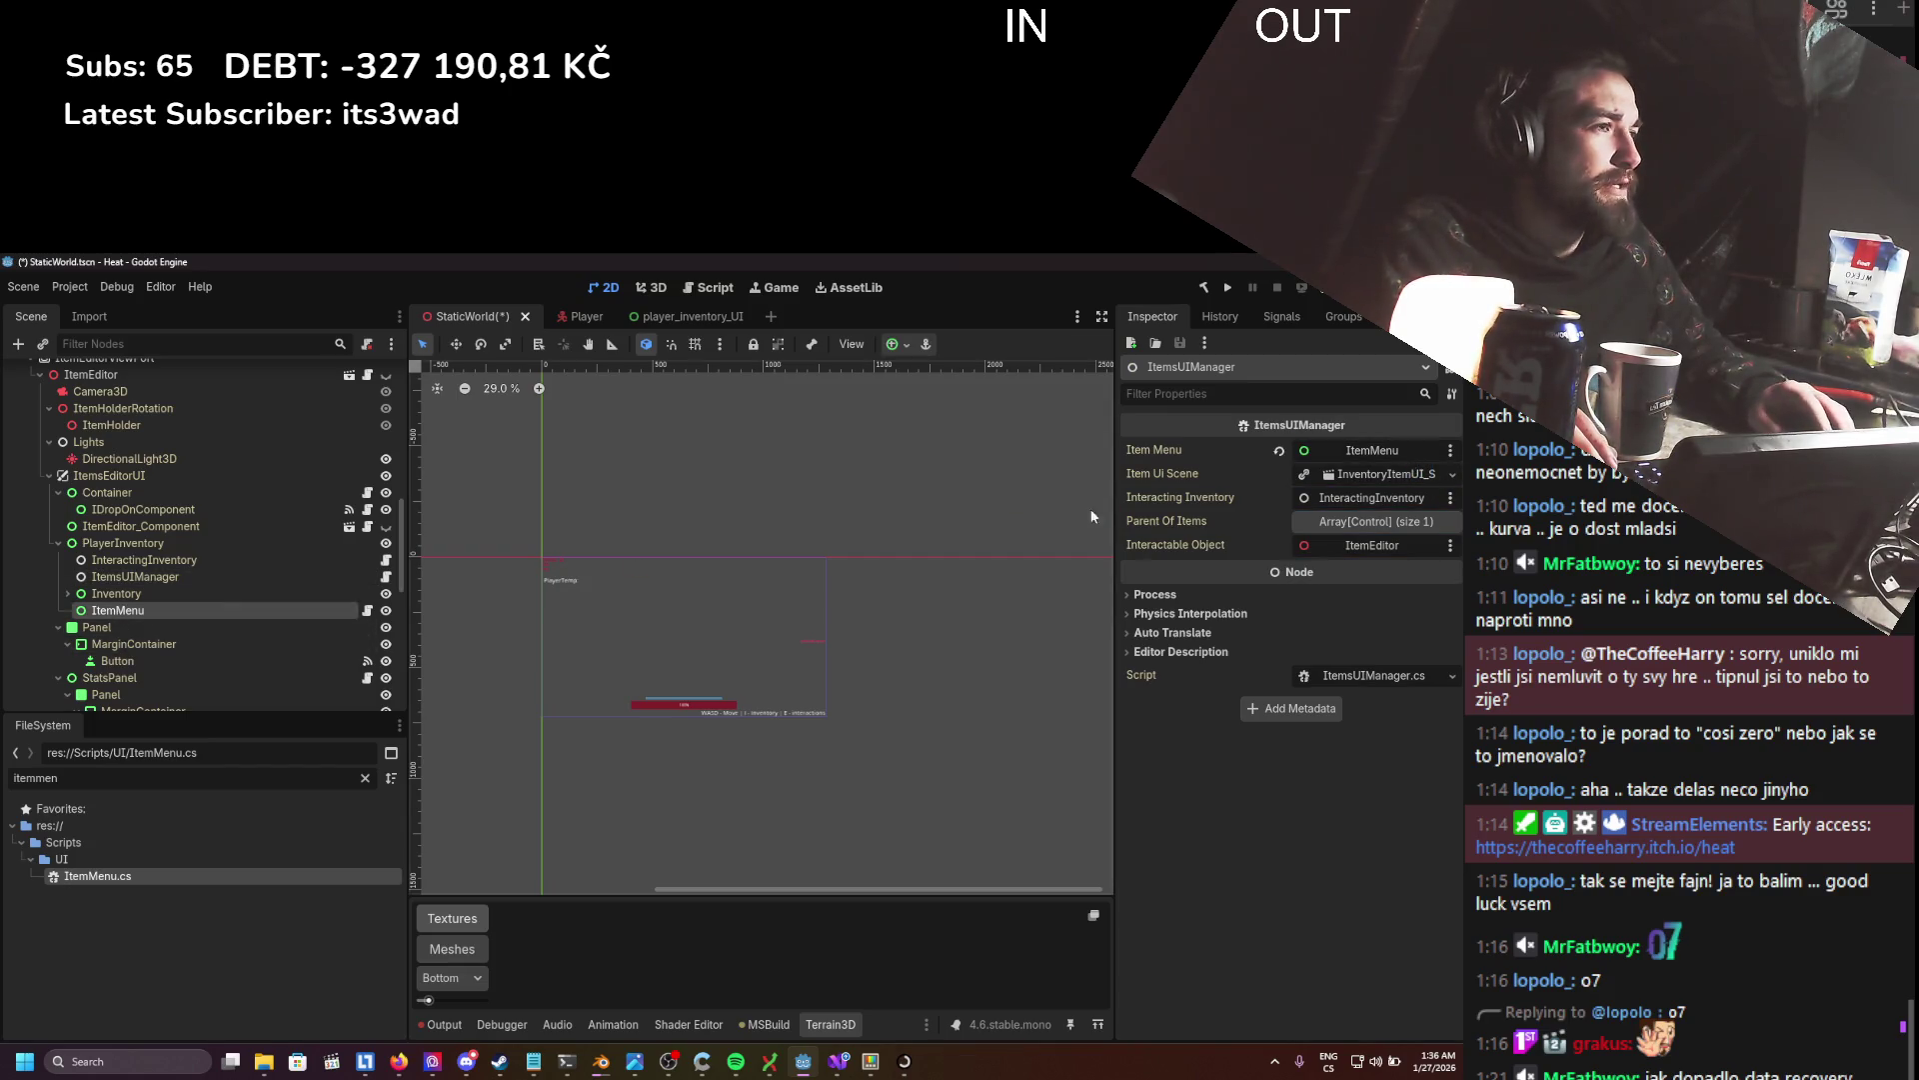
key(ctrl+s)
scroll(202, 592, up, 2)
scroll(204, 599, up, 2)
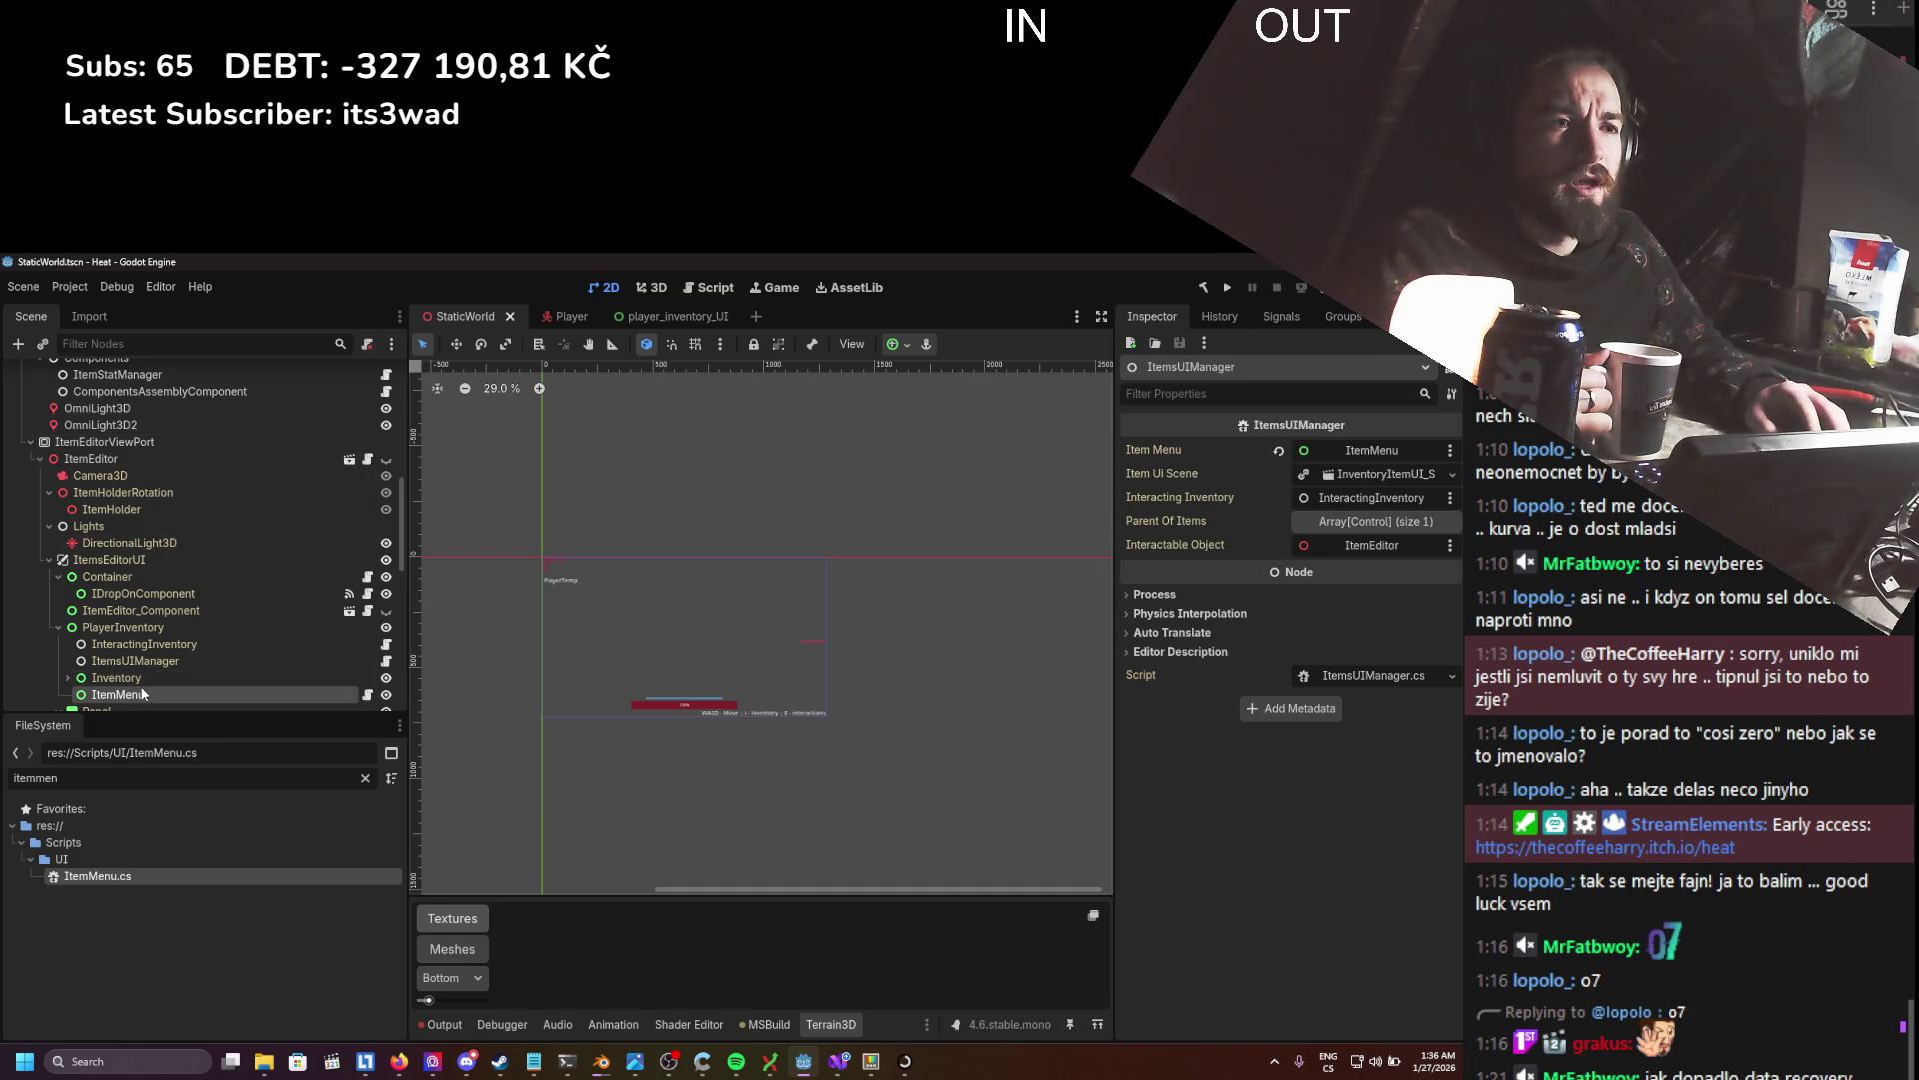
- Delete the ItemMenu node and open ItemsEditor despite its missing mesh dependency
key(Delete)
key(Return)
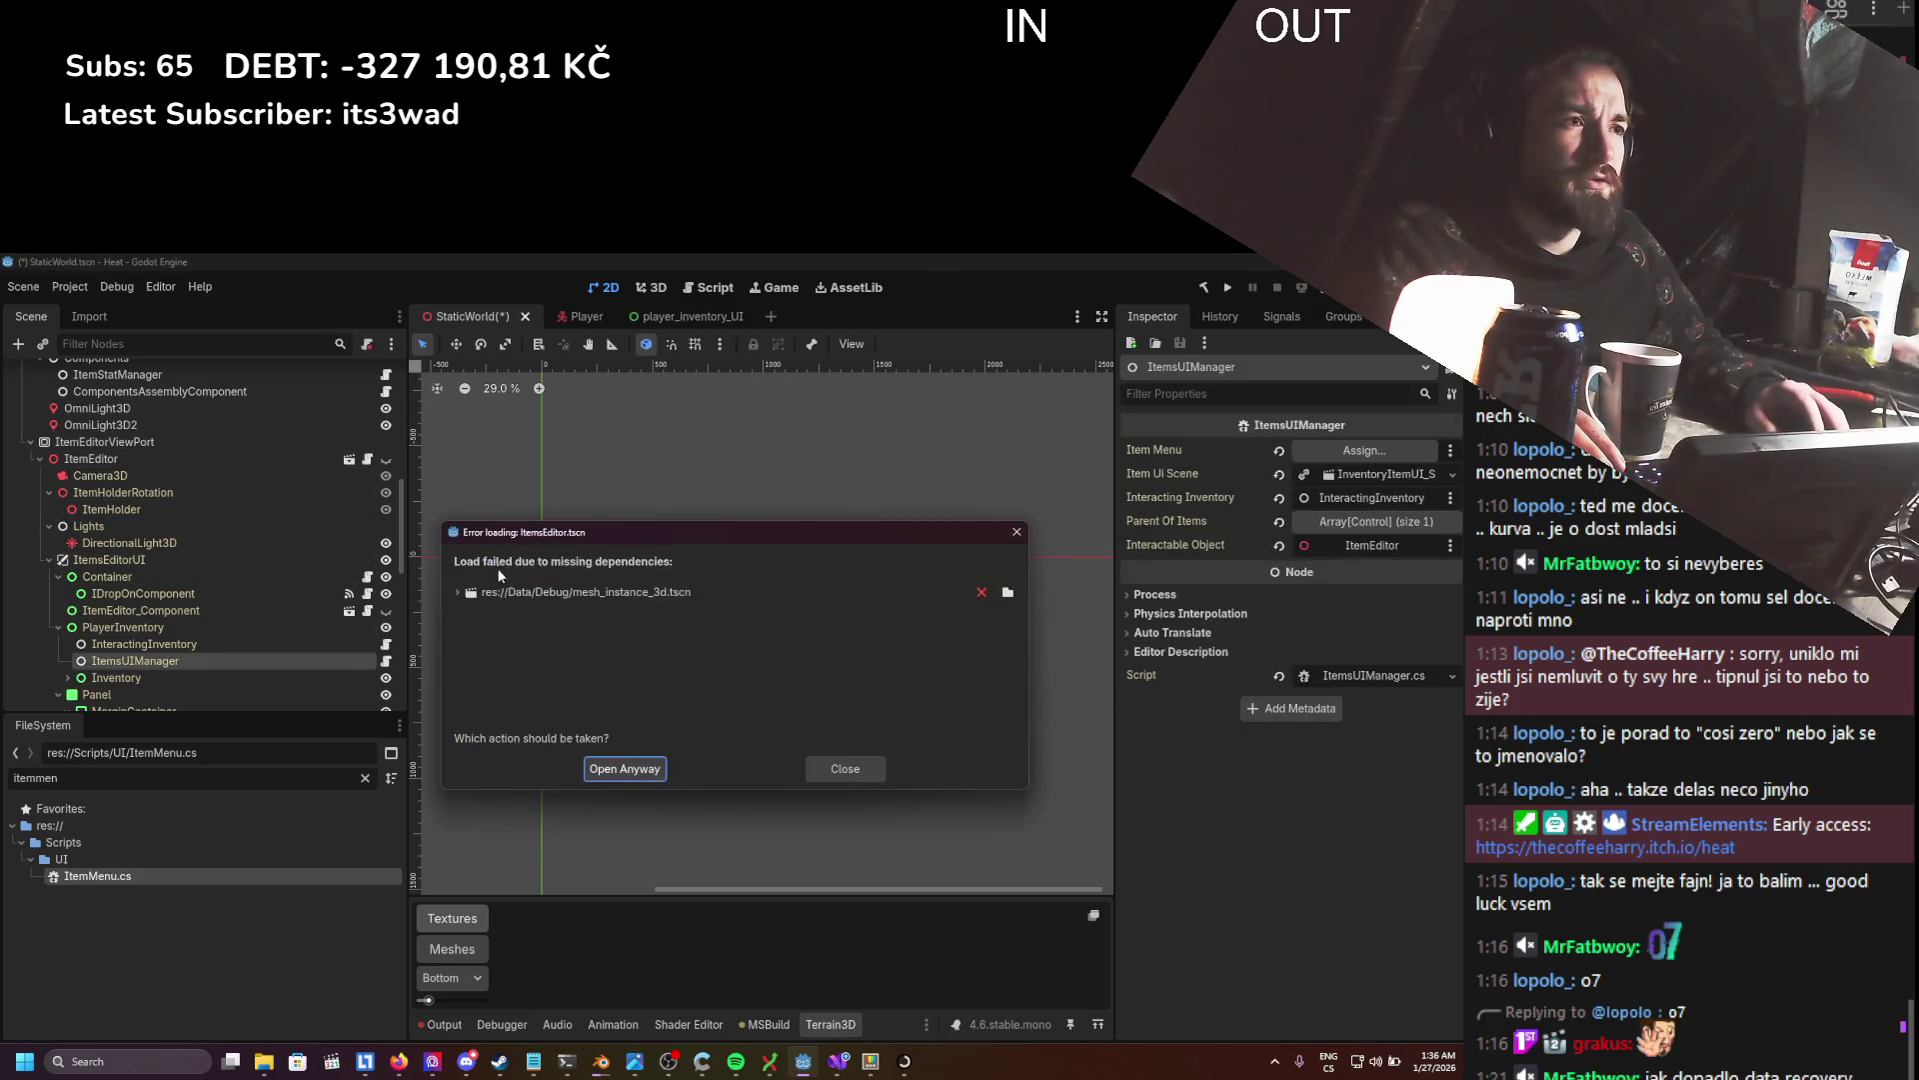
click(624, 770)
scroll(183, 601, up, 3)
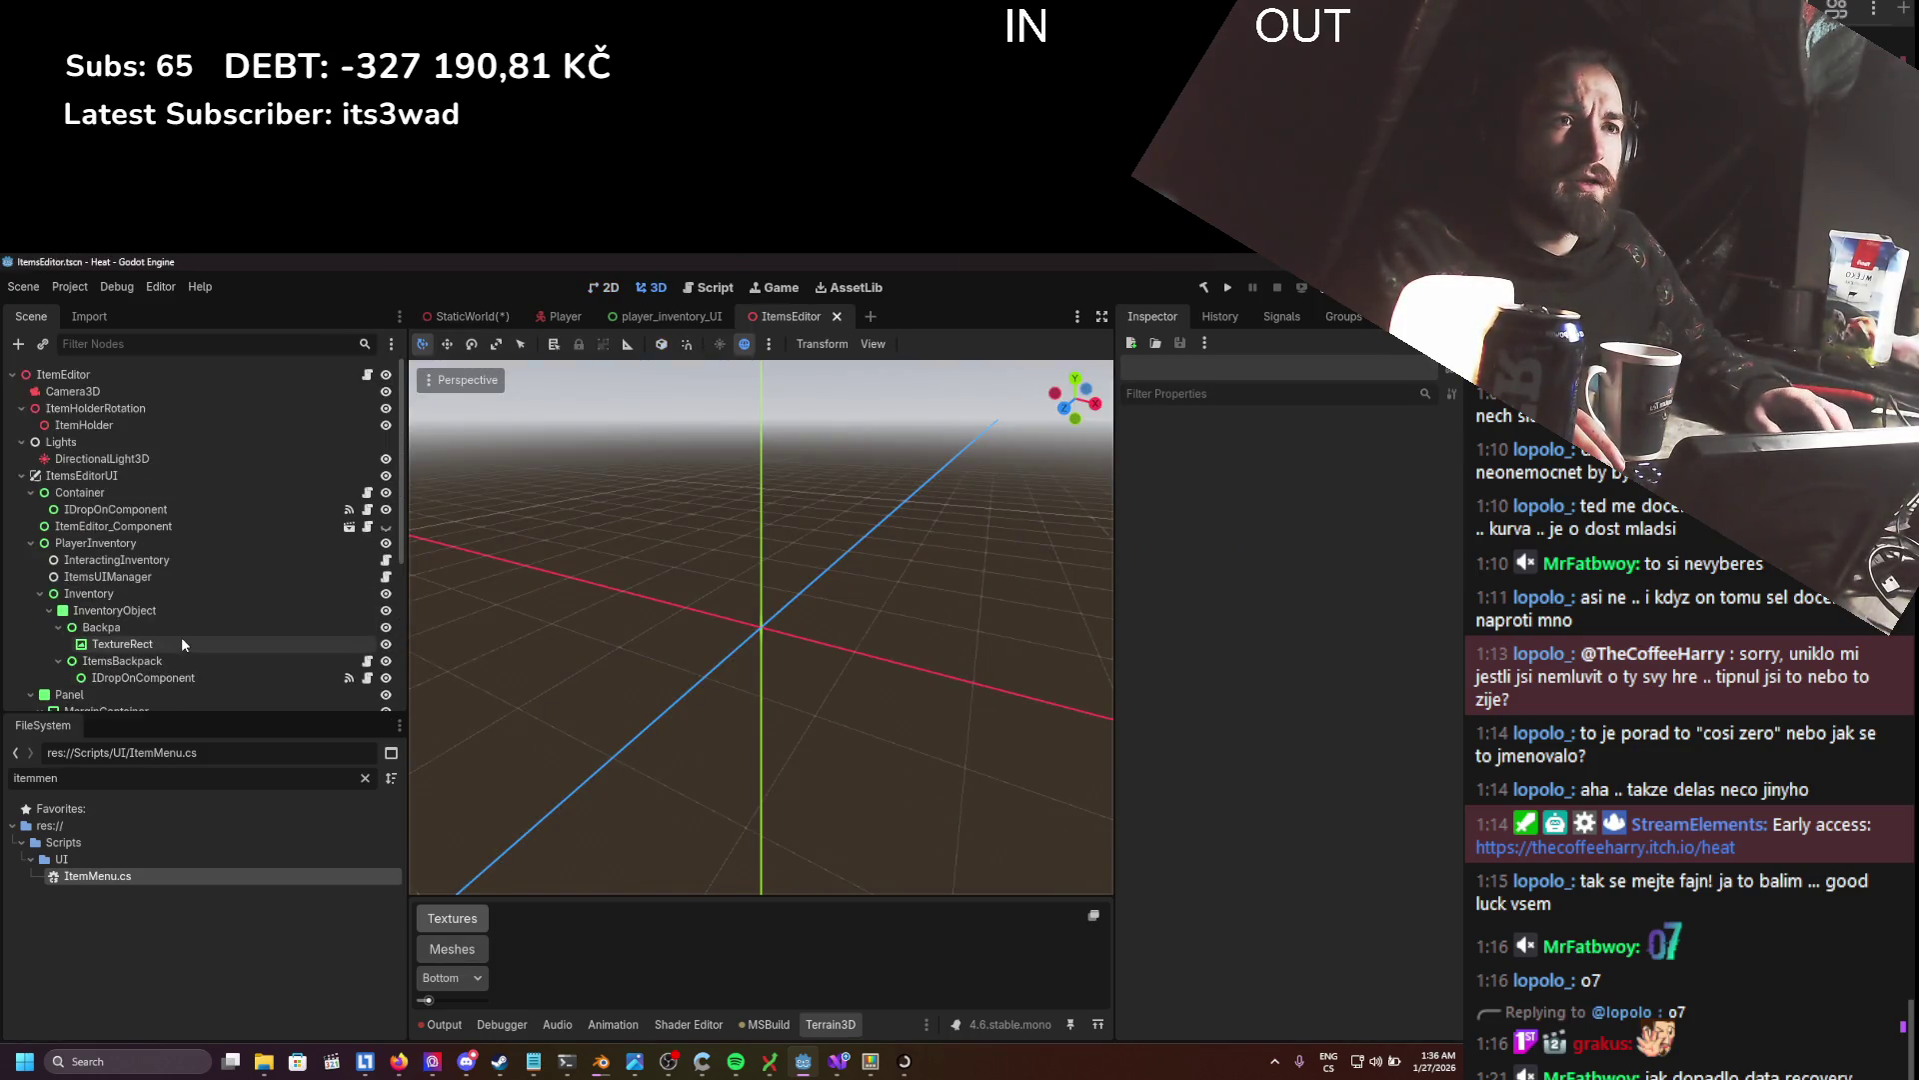
scroll(182, 637, down, 3)
- Collapse the StatsPanel, Panel, Inventory and PlayerInventory branches and select ItemsEditorUI
click(30, 493)
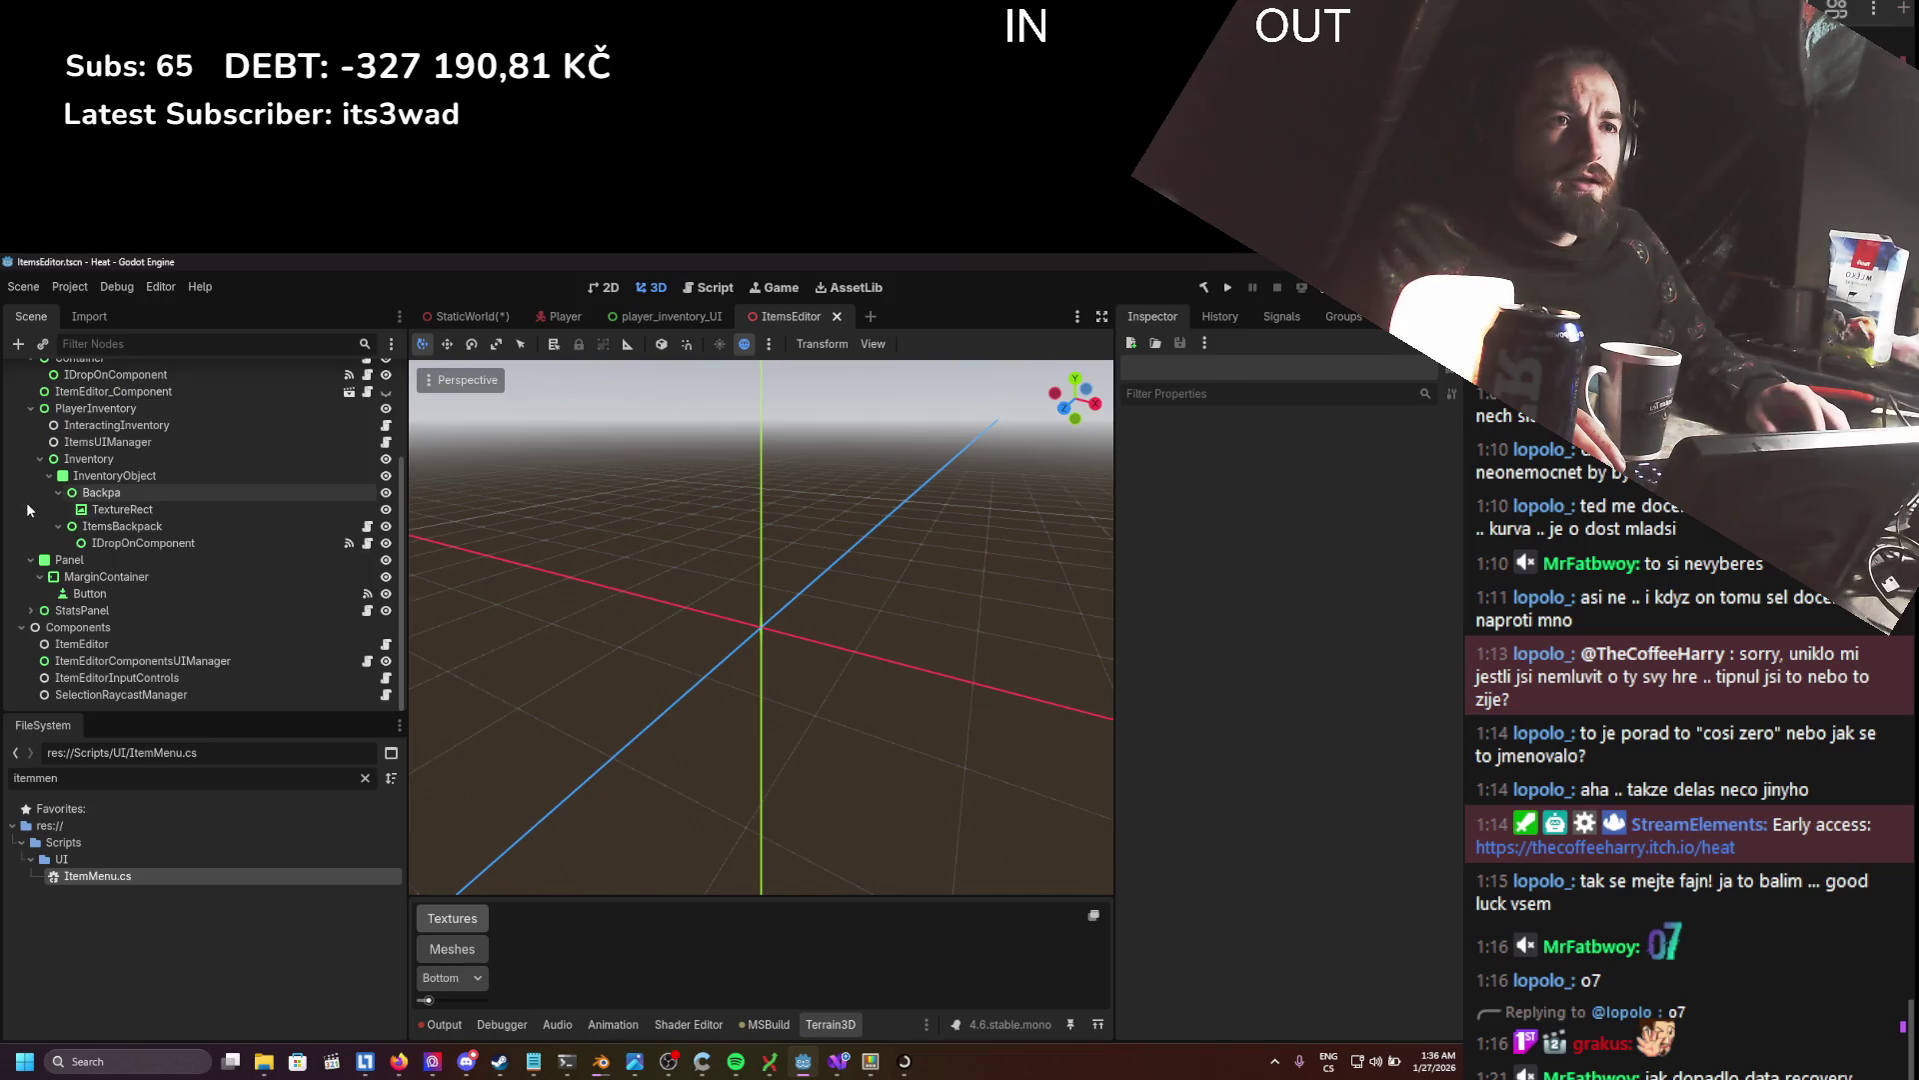
click(29, 558)
click(40, 492)
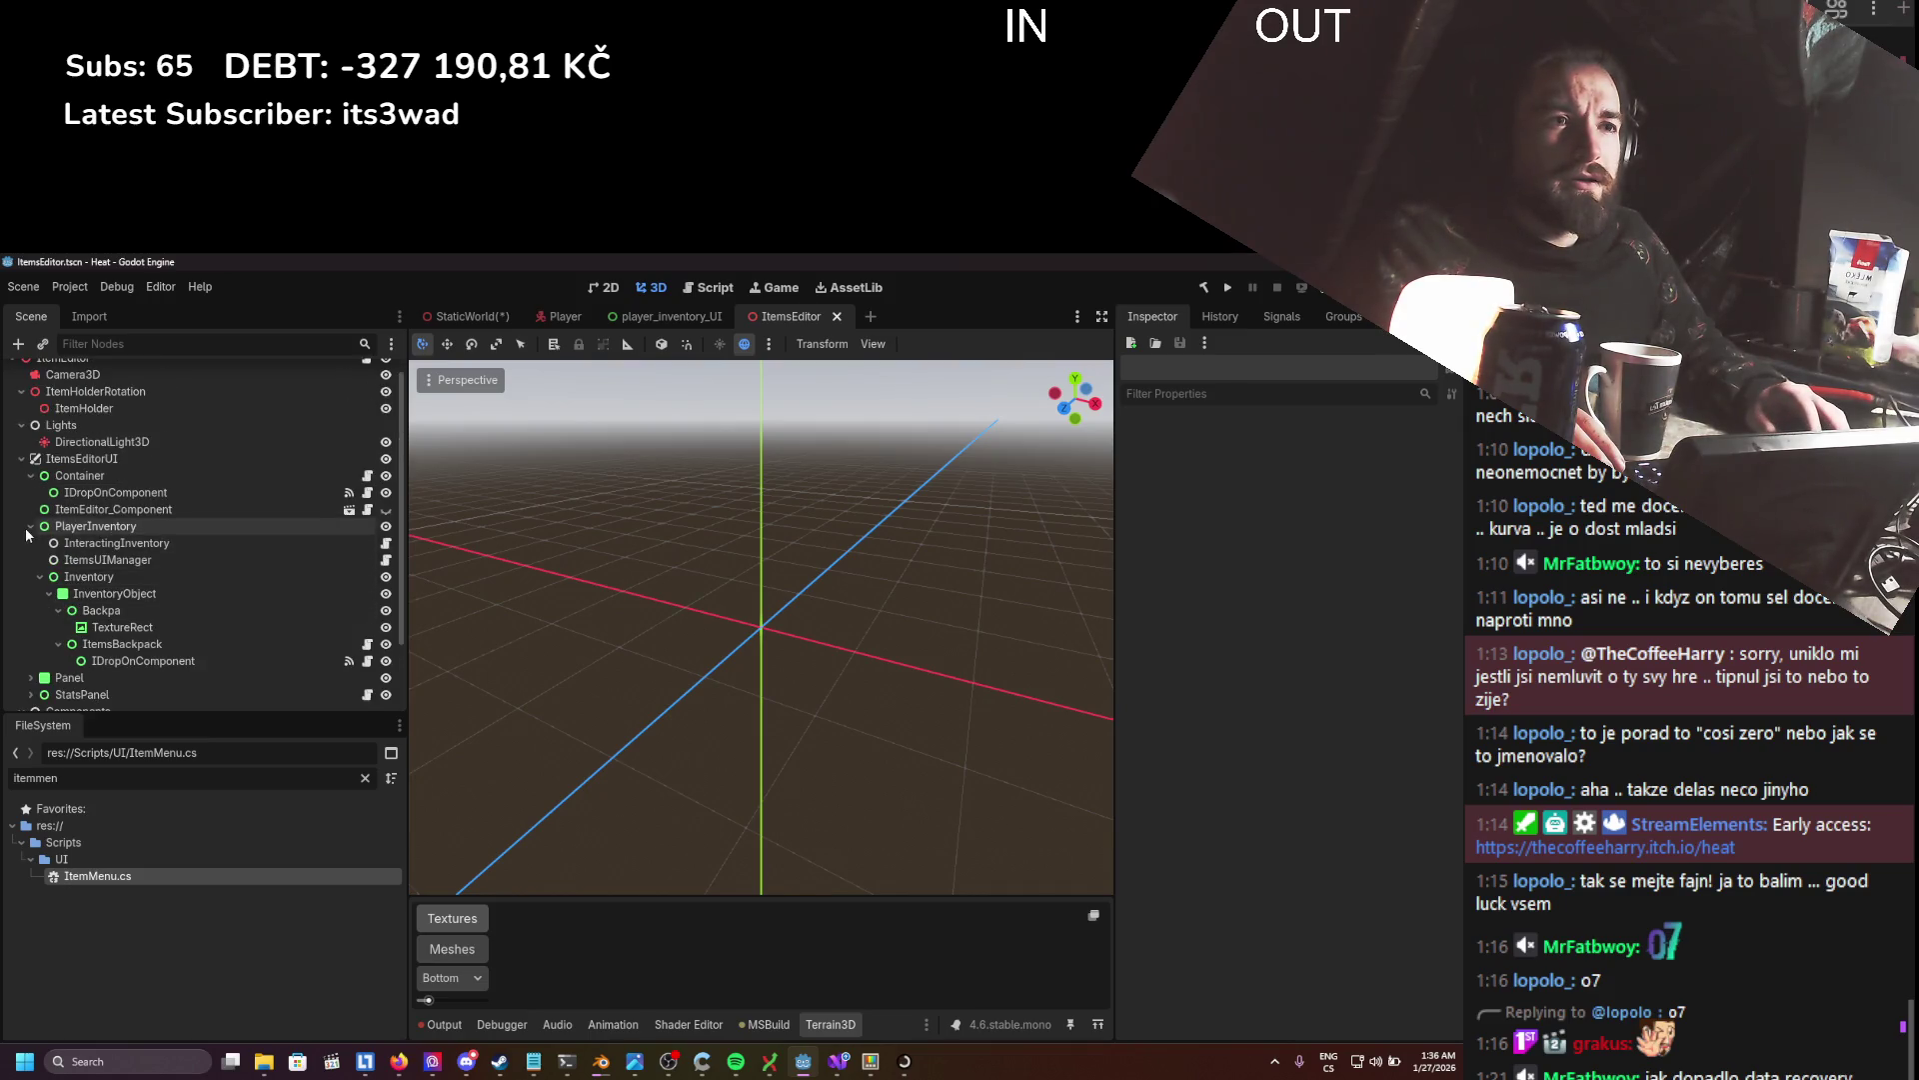
click(28, 527)
click(80, 476)
- In ItemsEditor, set ItemsUIManager's Item Menu to the ItemMenu node, then switch to StaticWorld
click(79, 492)
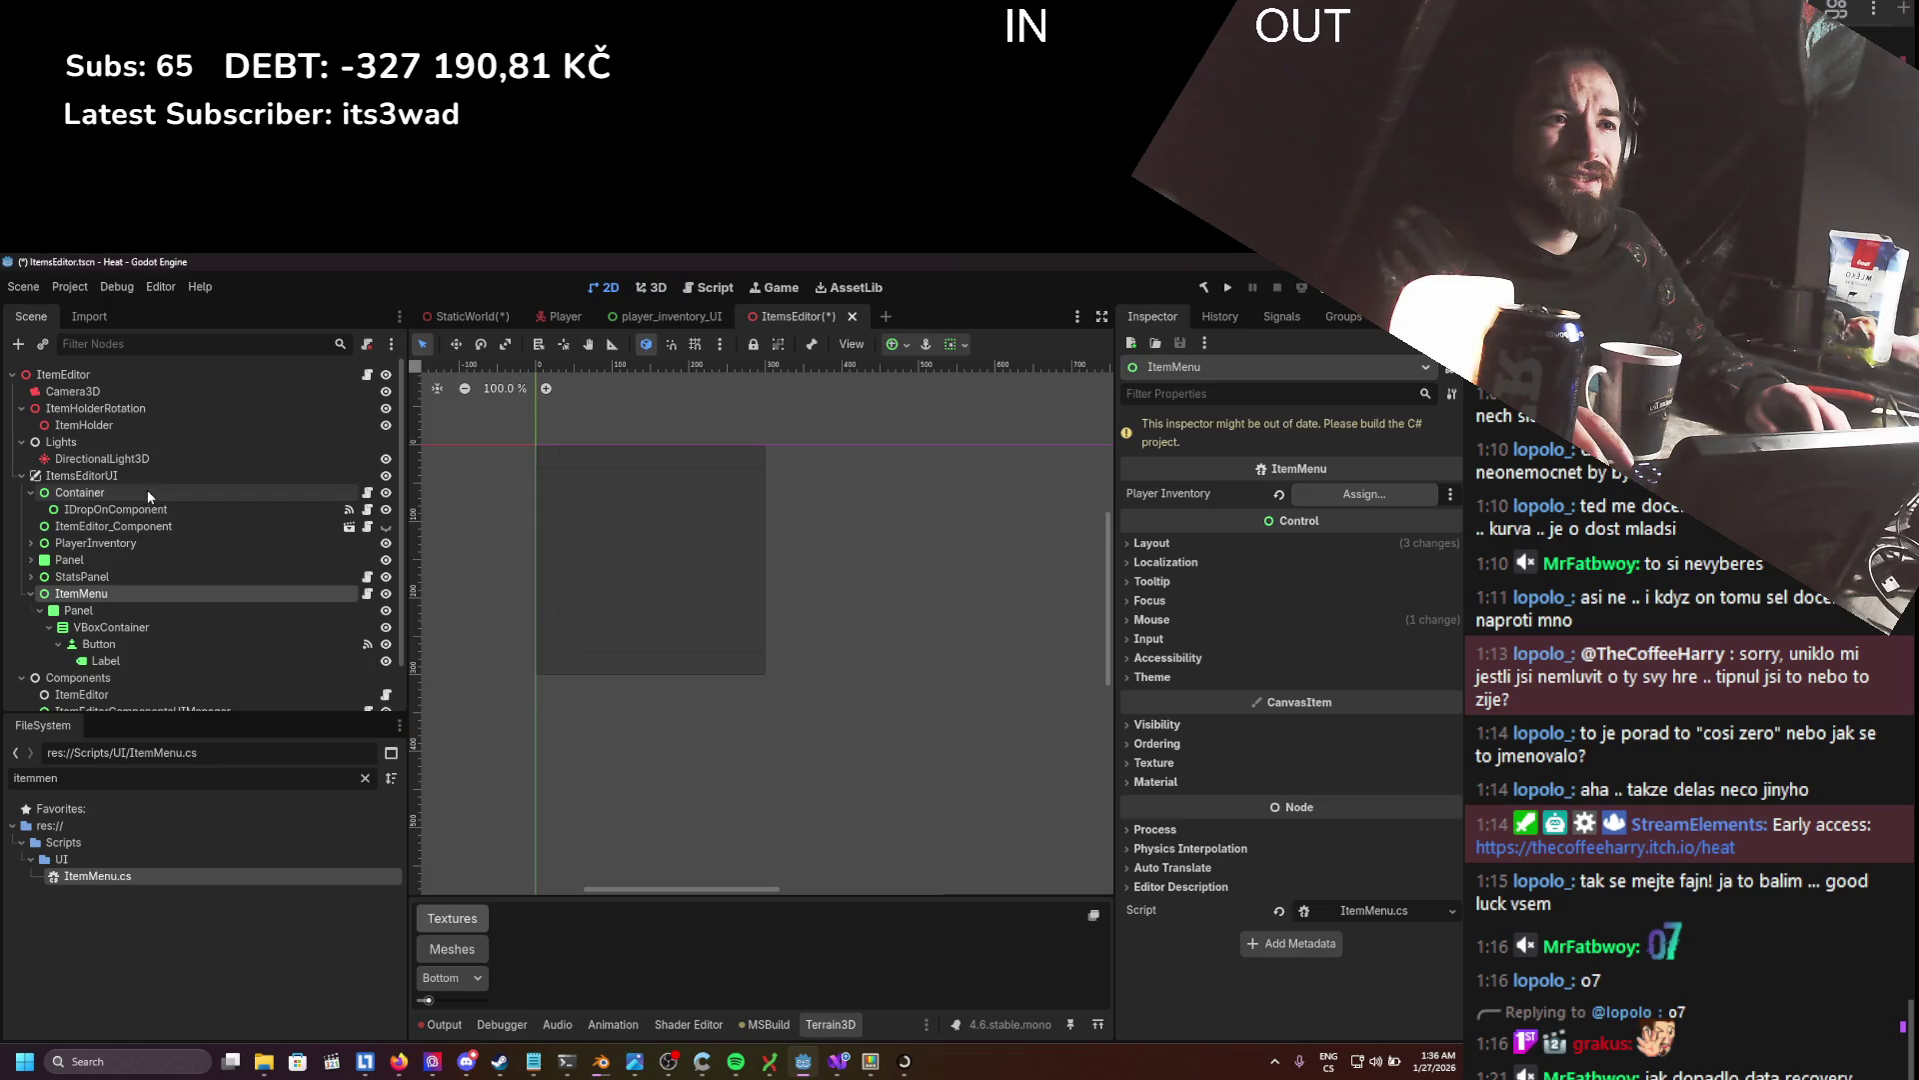
click(731, 620)
scroll(732, 620, down, 2)
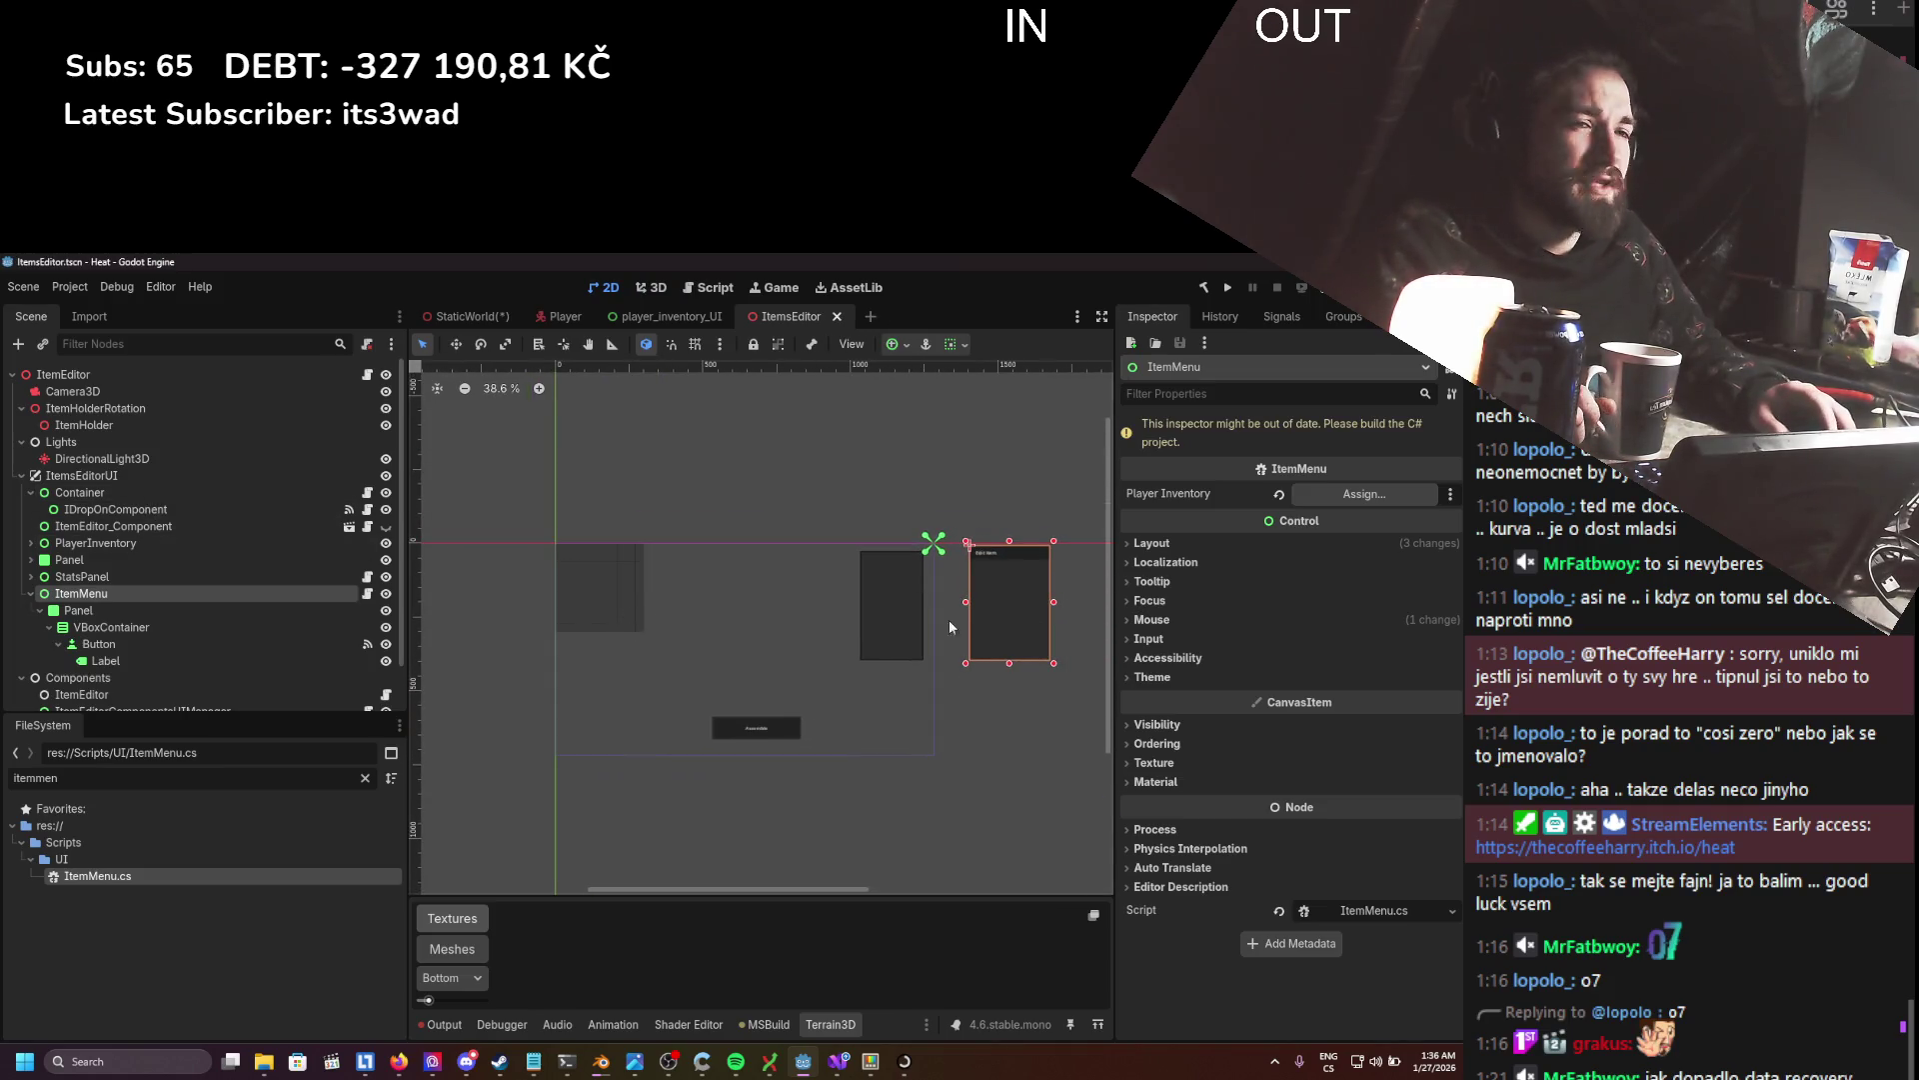
click(31, 577)
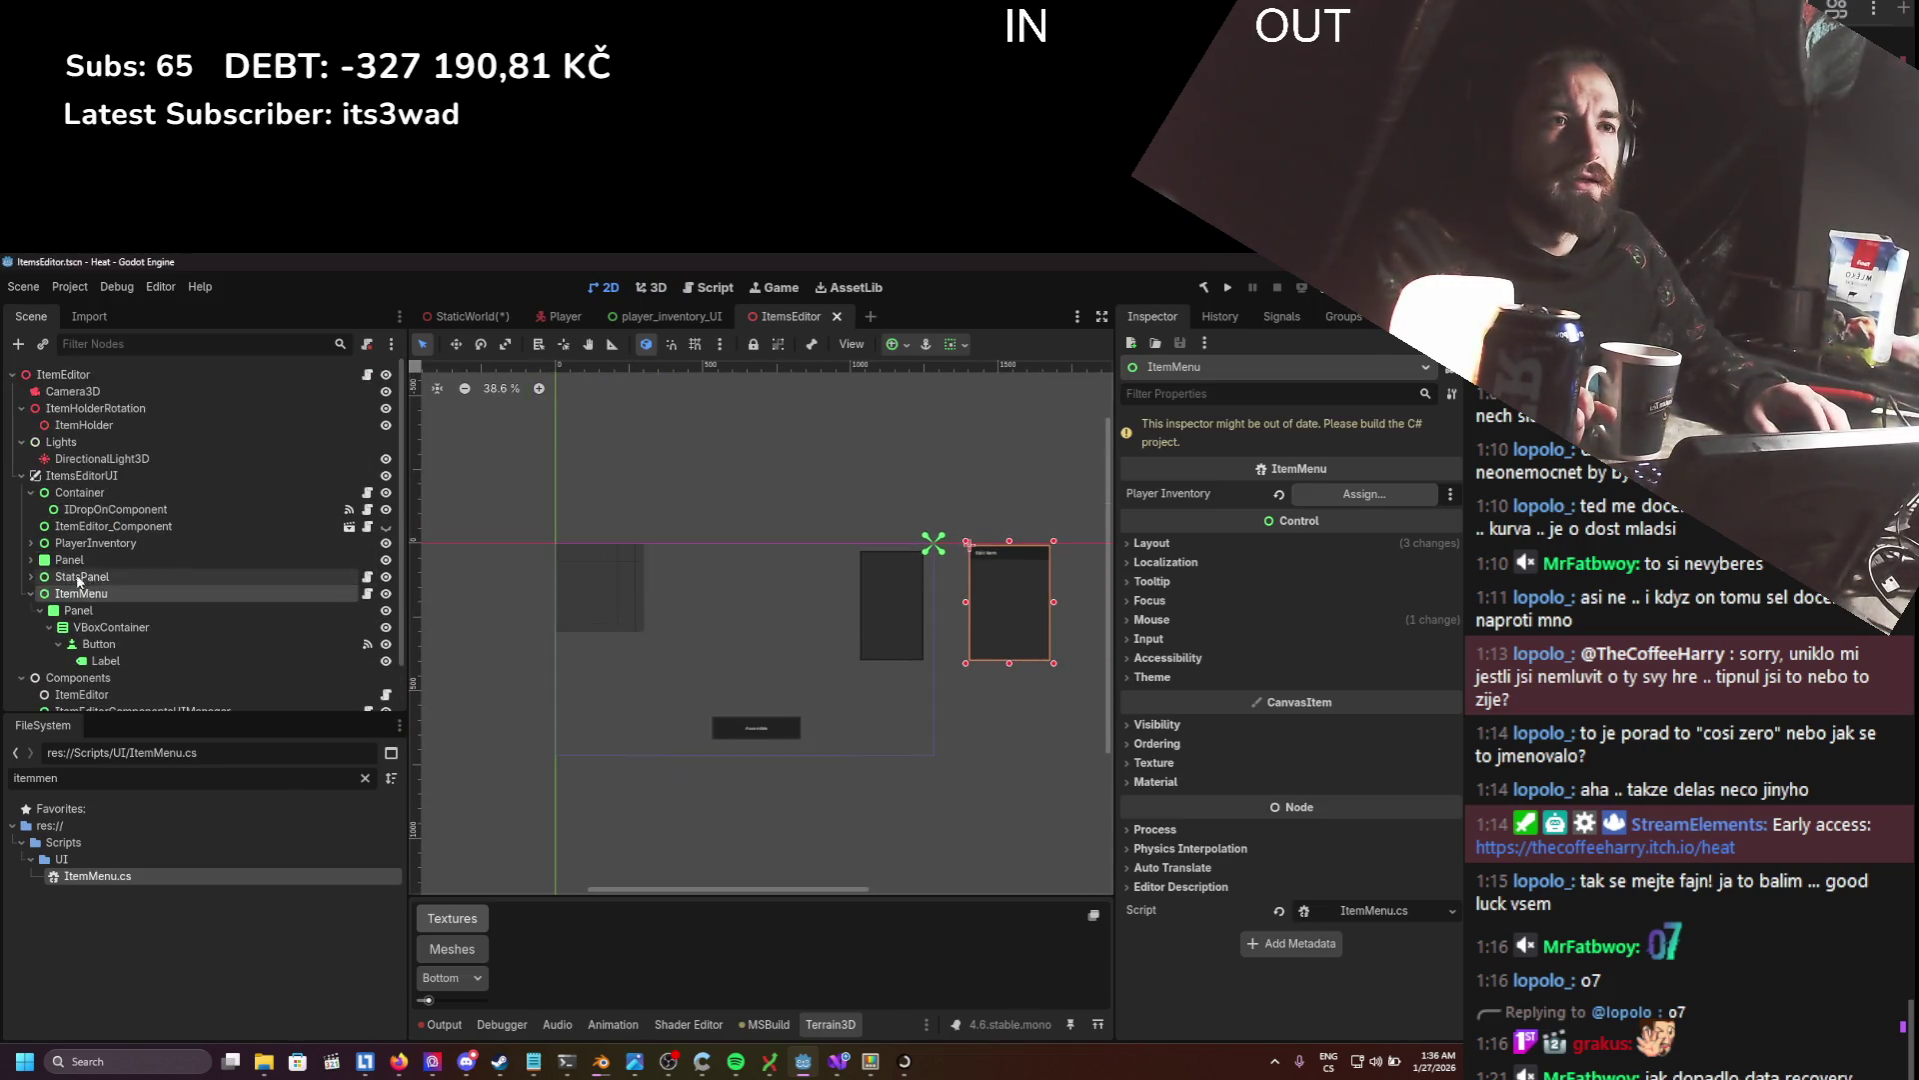
click(31, 577)
click(31, 542)
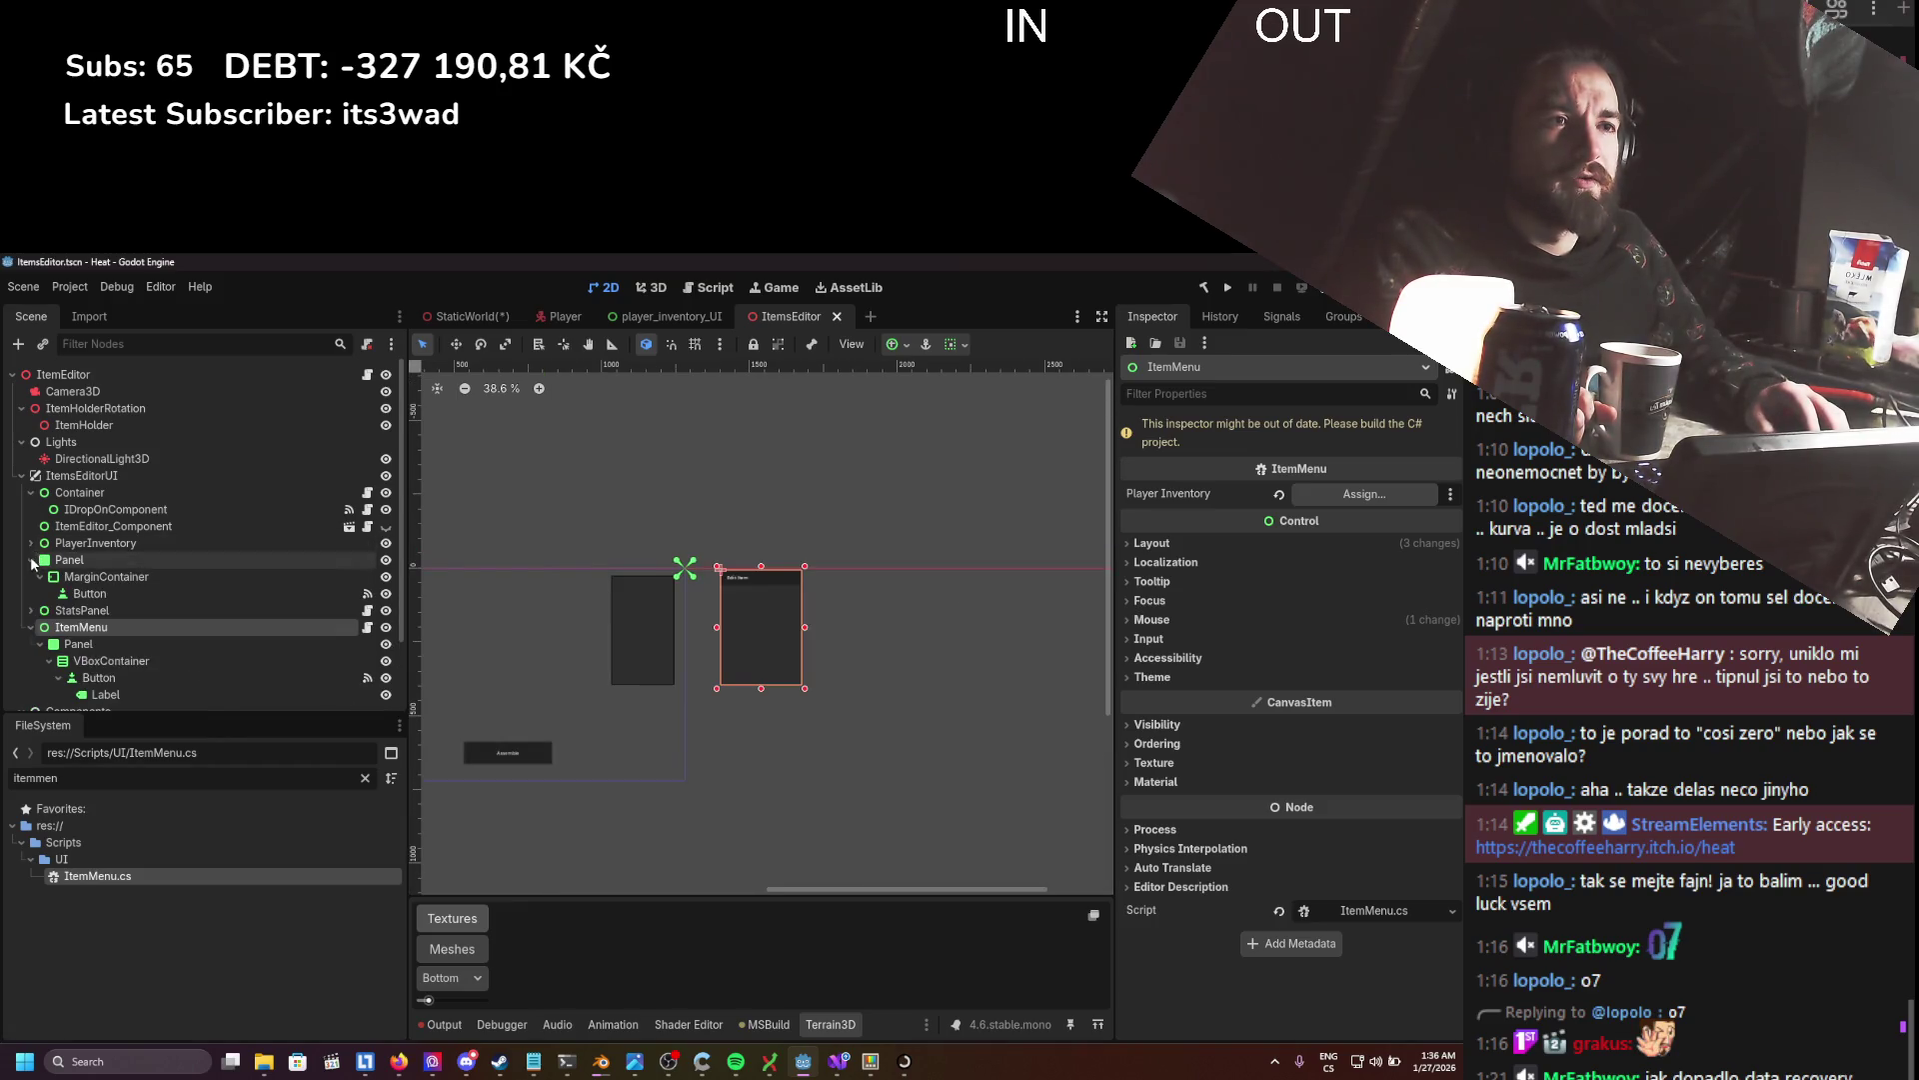
click(81, 579)
scroll(124, 579, down, 4)
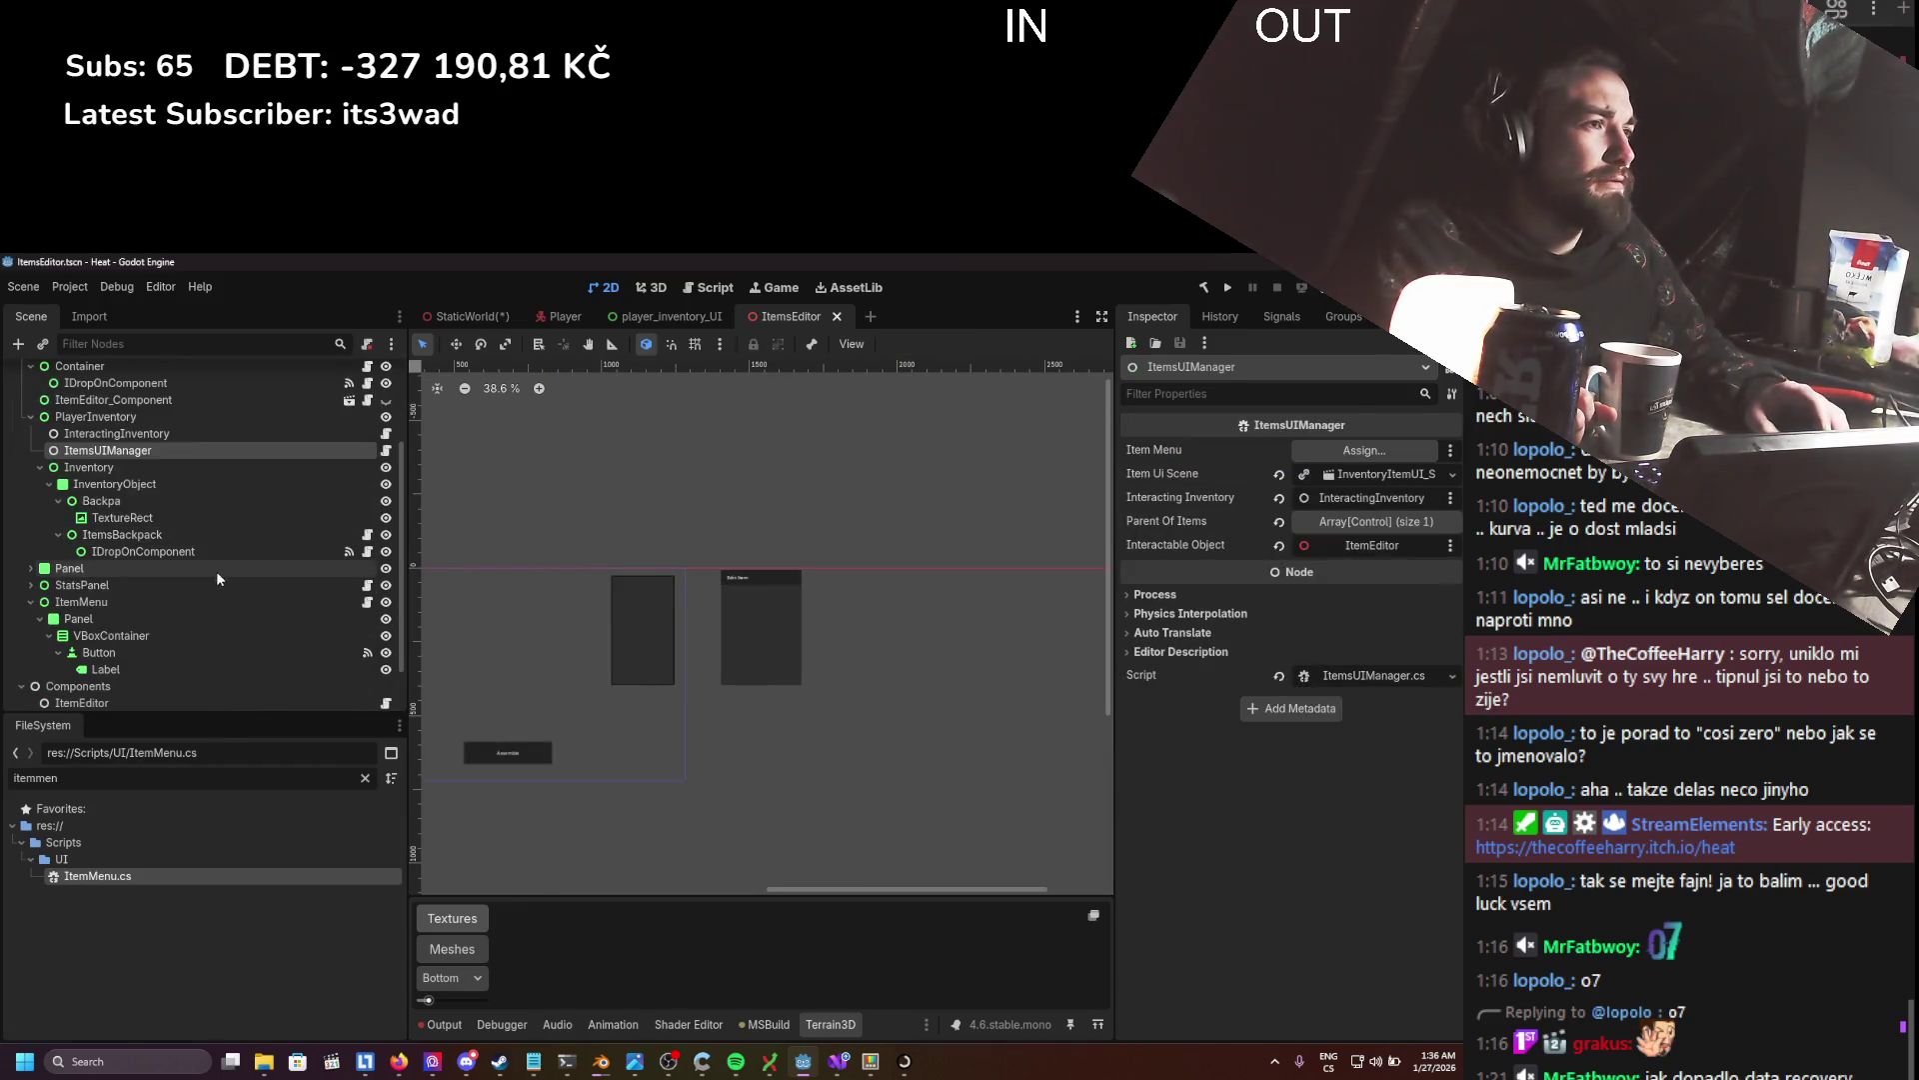
drag(84, 547, 1334, 452)
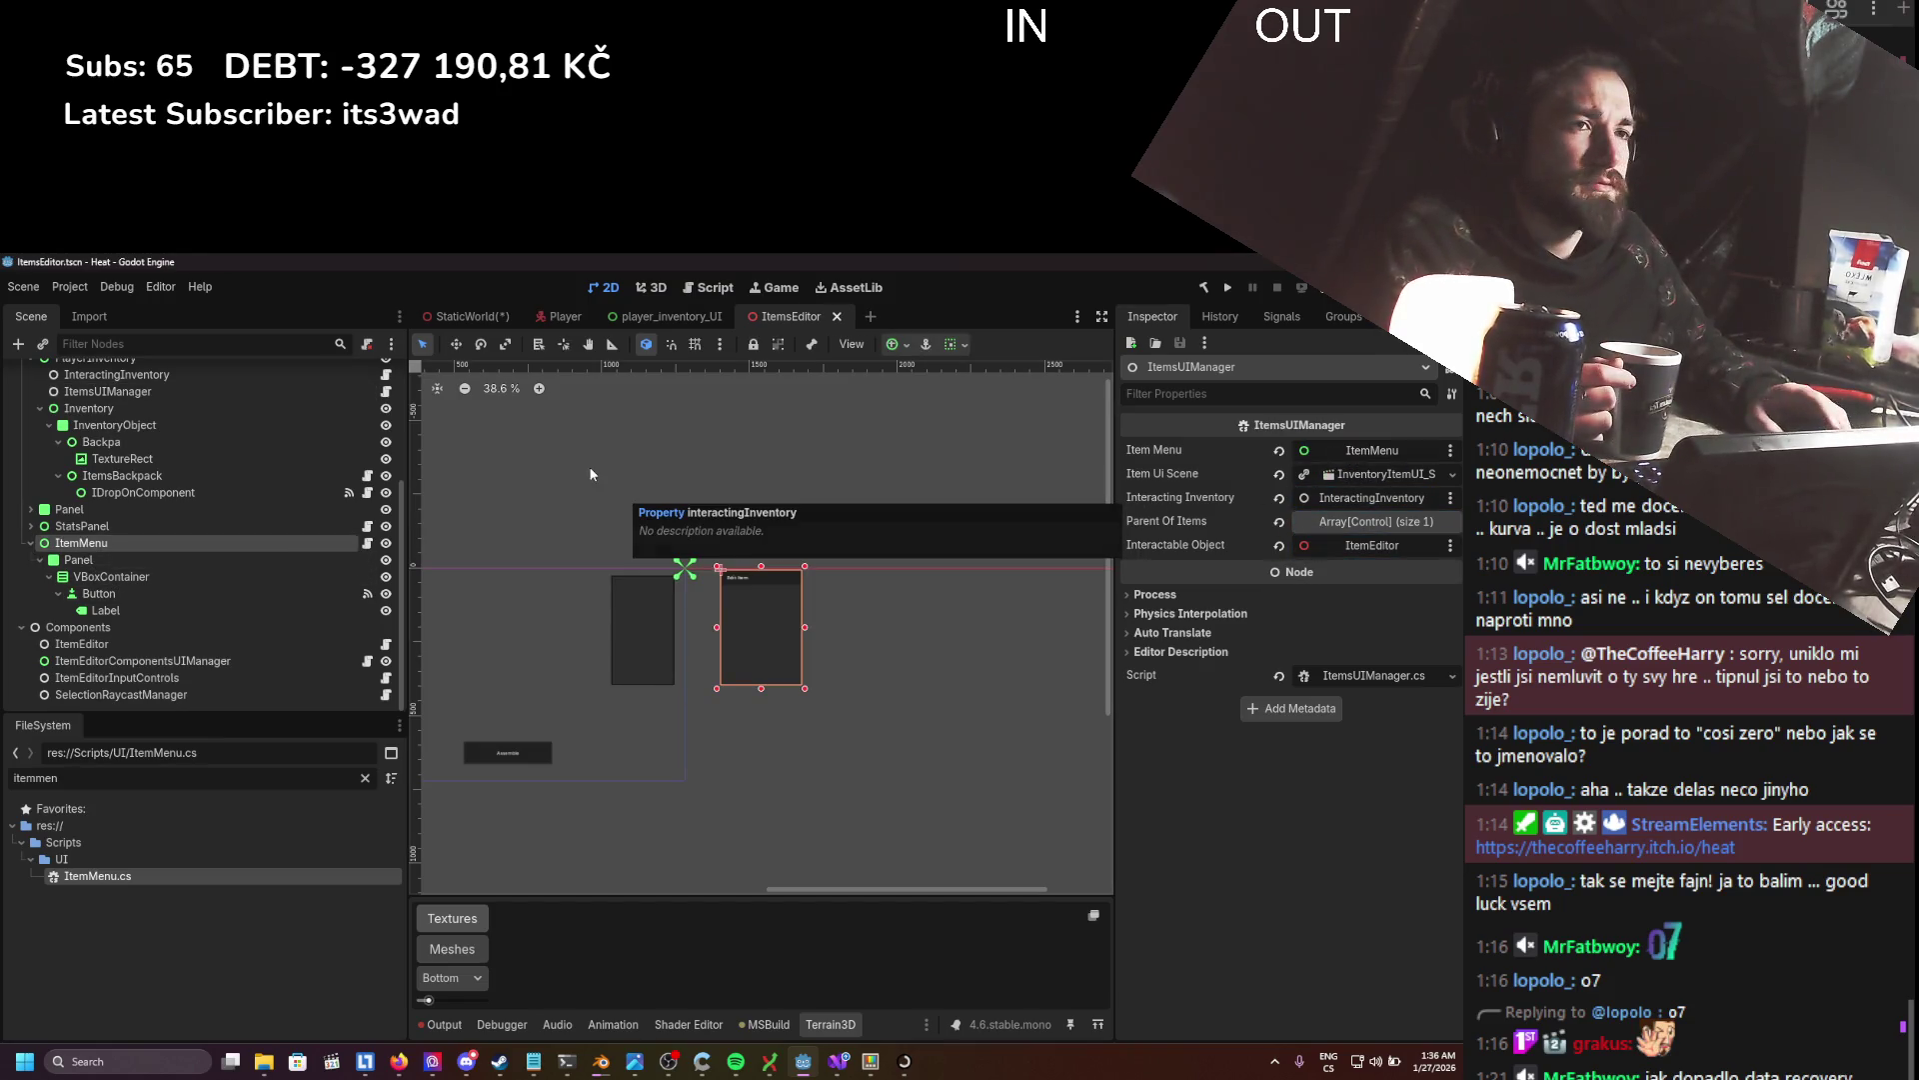
scroll(538, 548, up, 3)
click(478, 318)
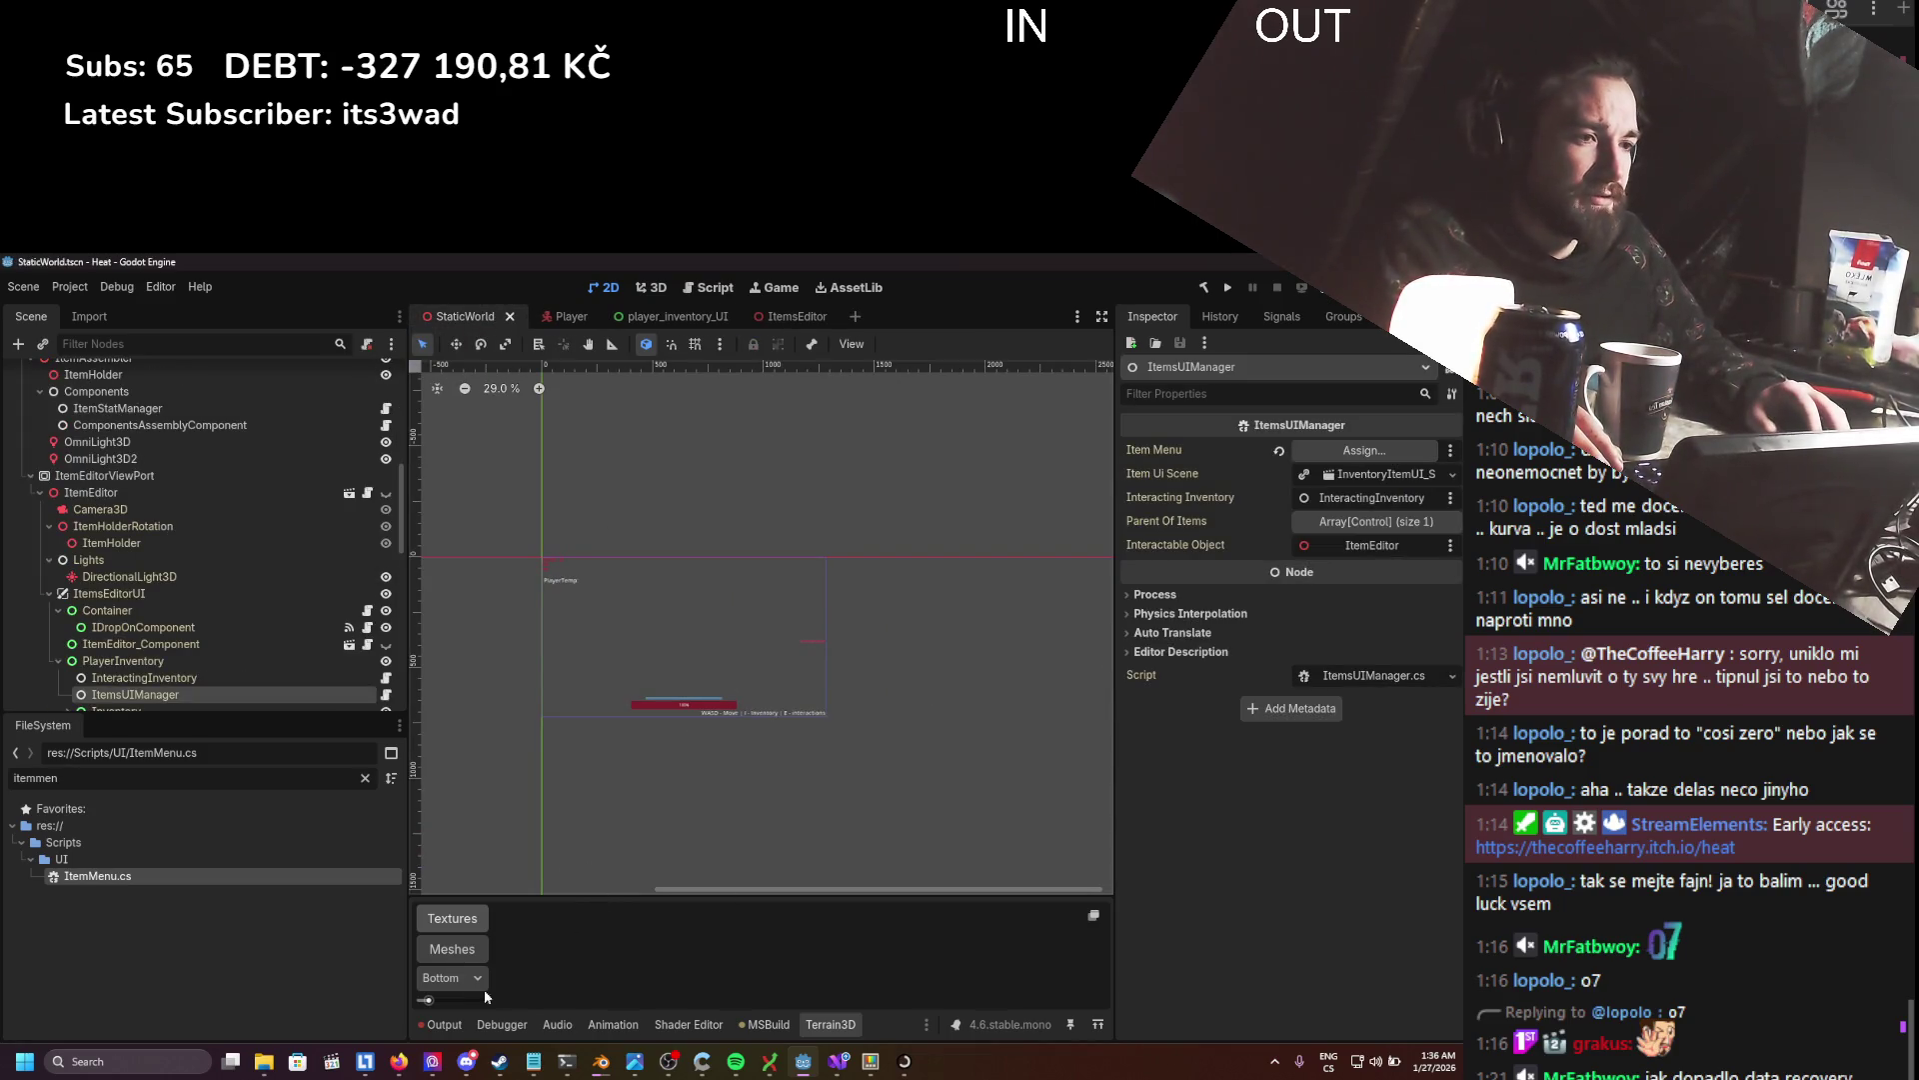
- Clear the Output log and save the StaticWorld scene
click(445, 1023)
key(ctrl+s)
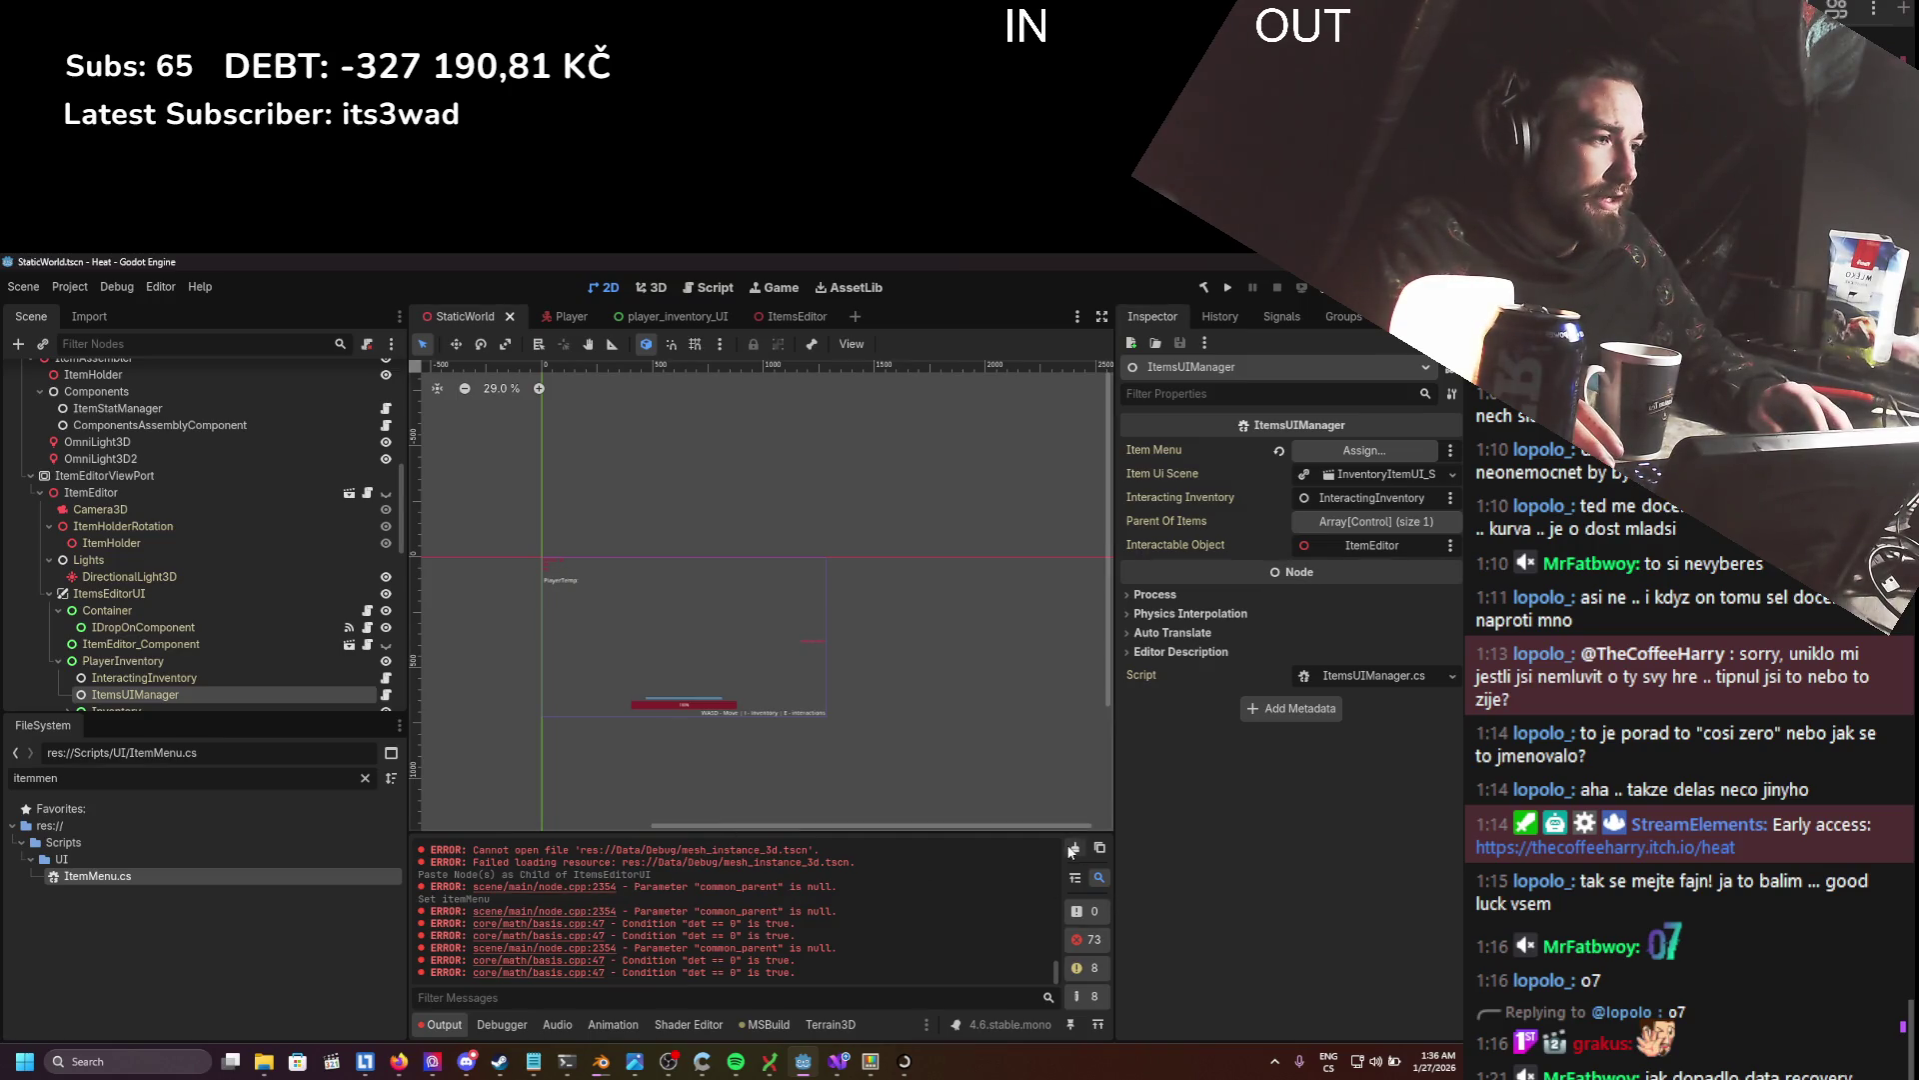
click(1073, 849)
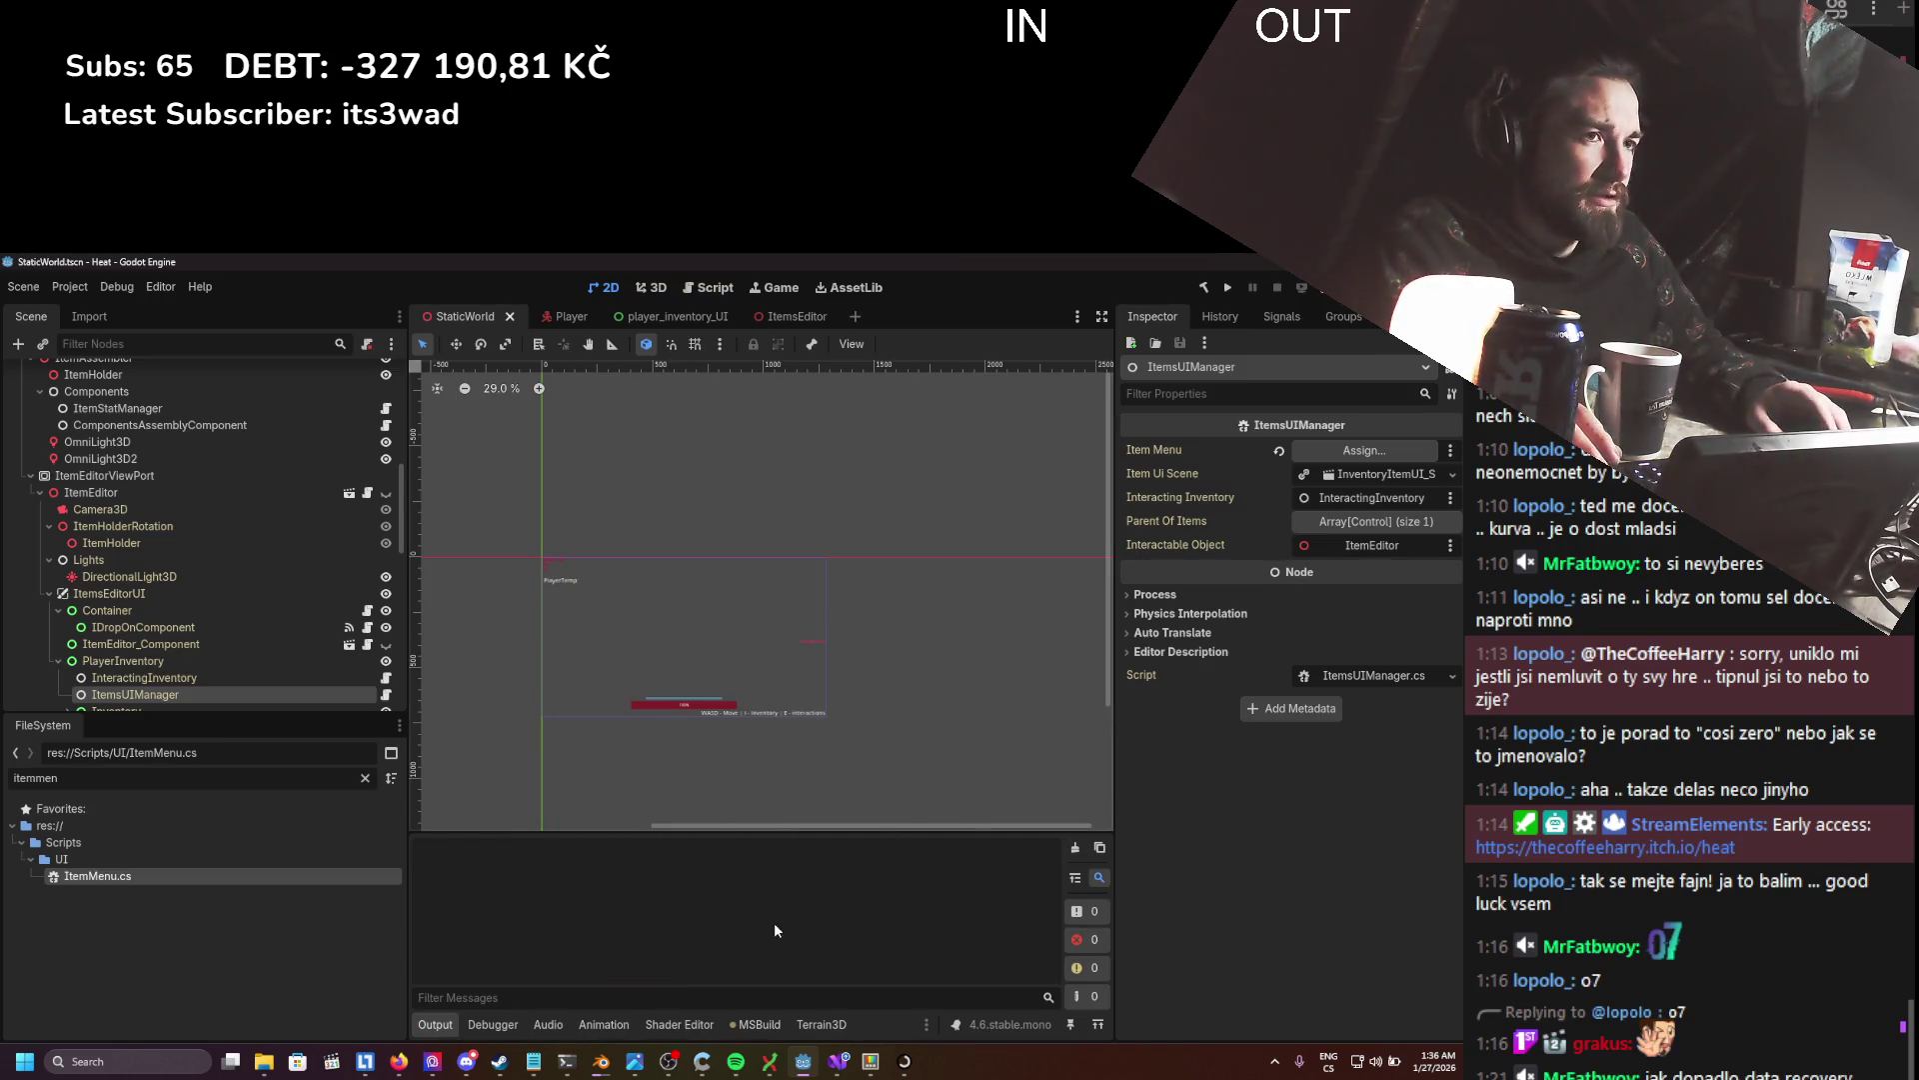
key(ctrl+s)
- In ItemsEditor, select ItemHolder and Container nodes, save, and highlight the 'common_parent is null' error
click(789, 316)
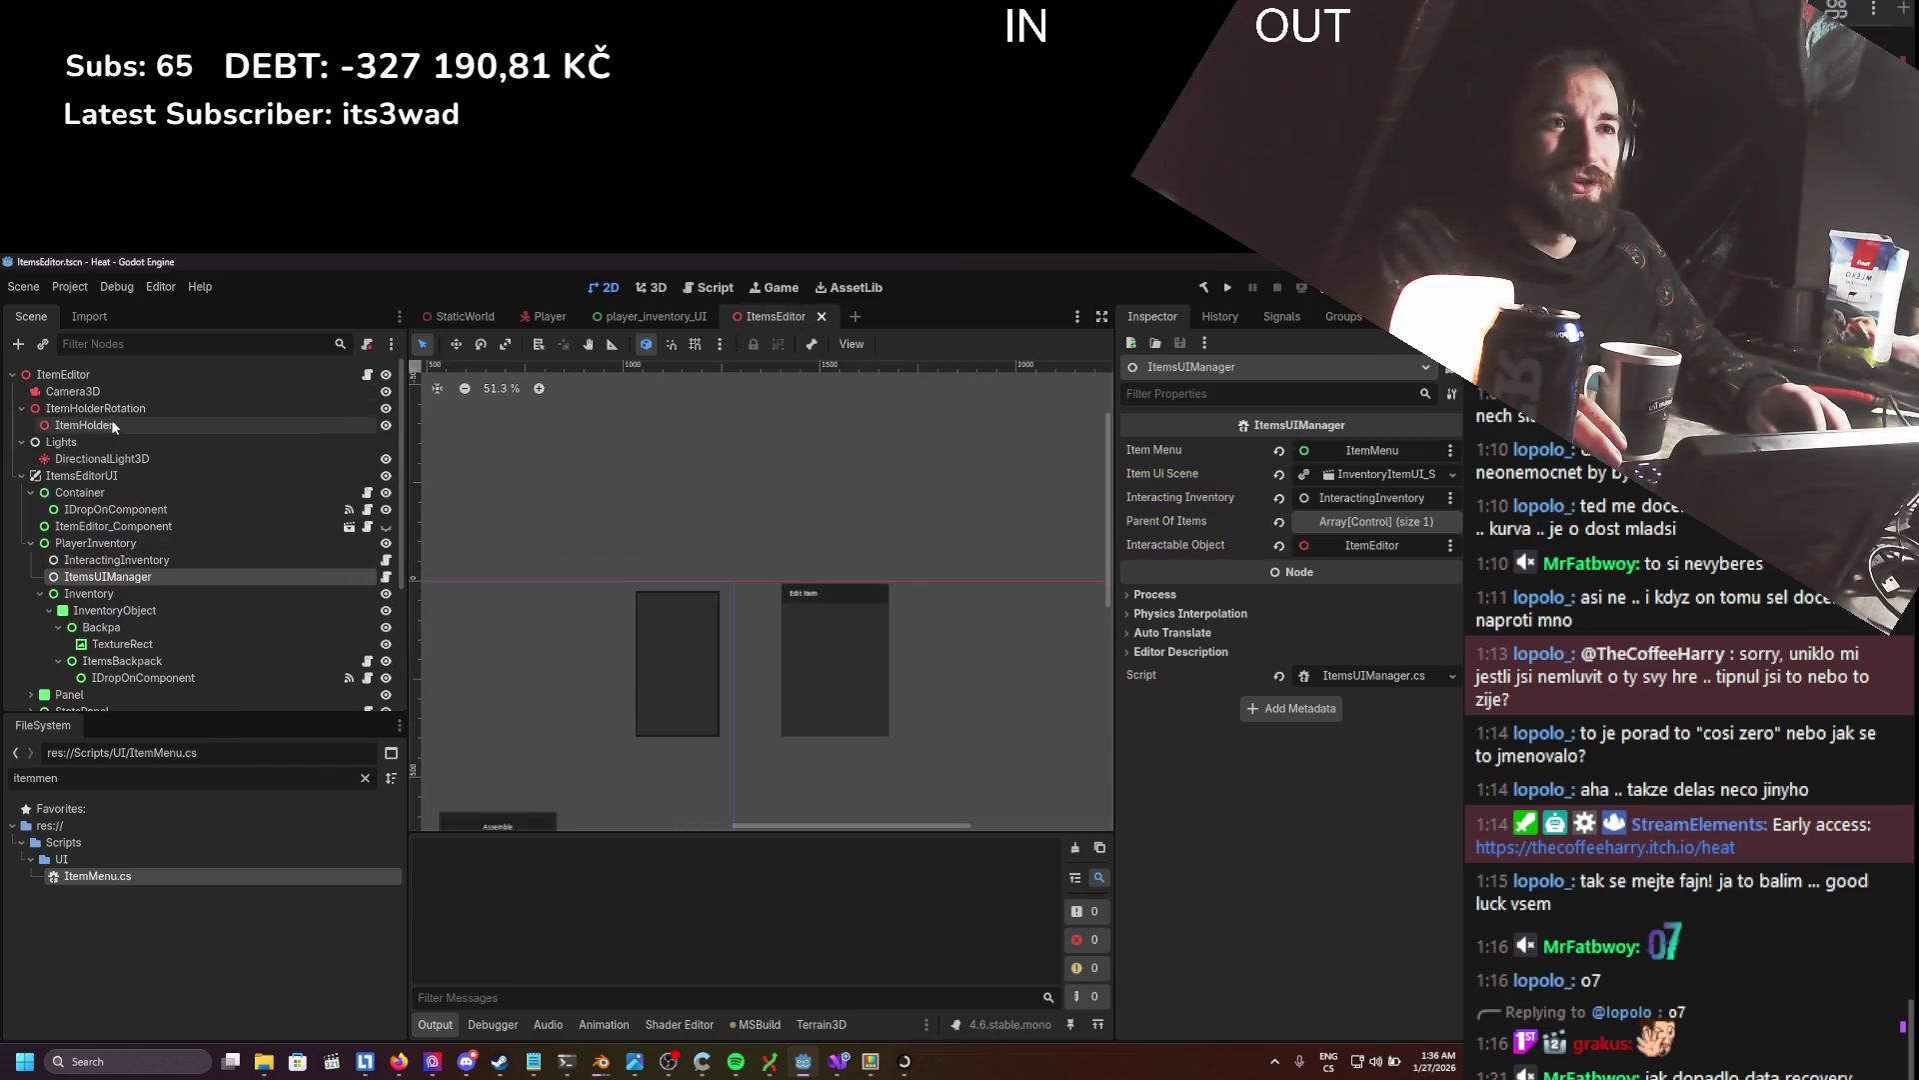
click(107, 410)
click(100, 426)
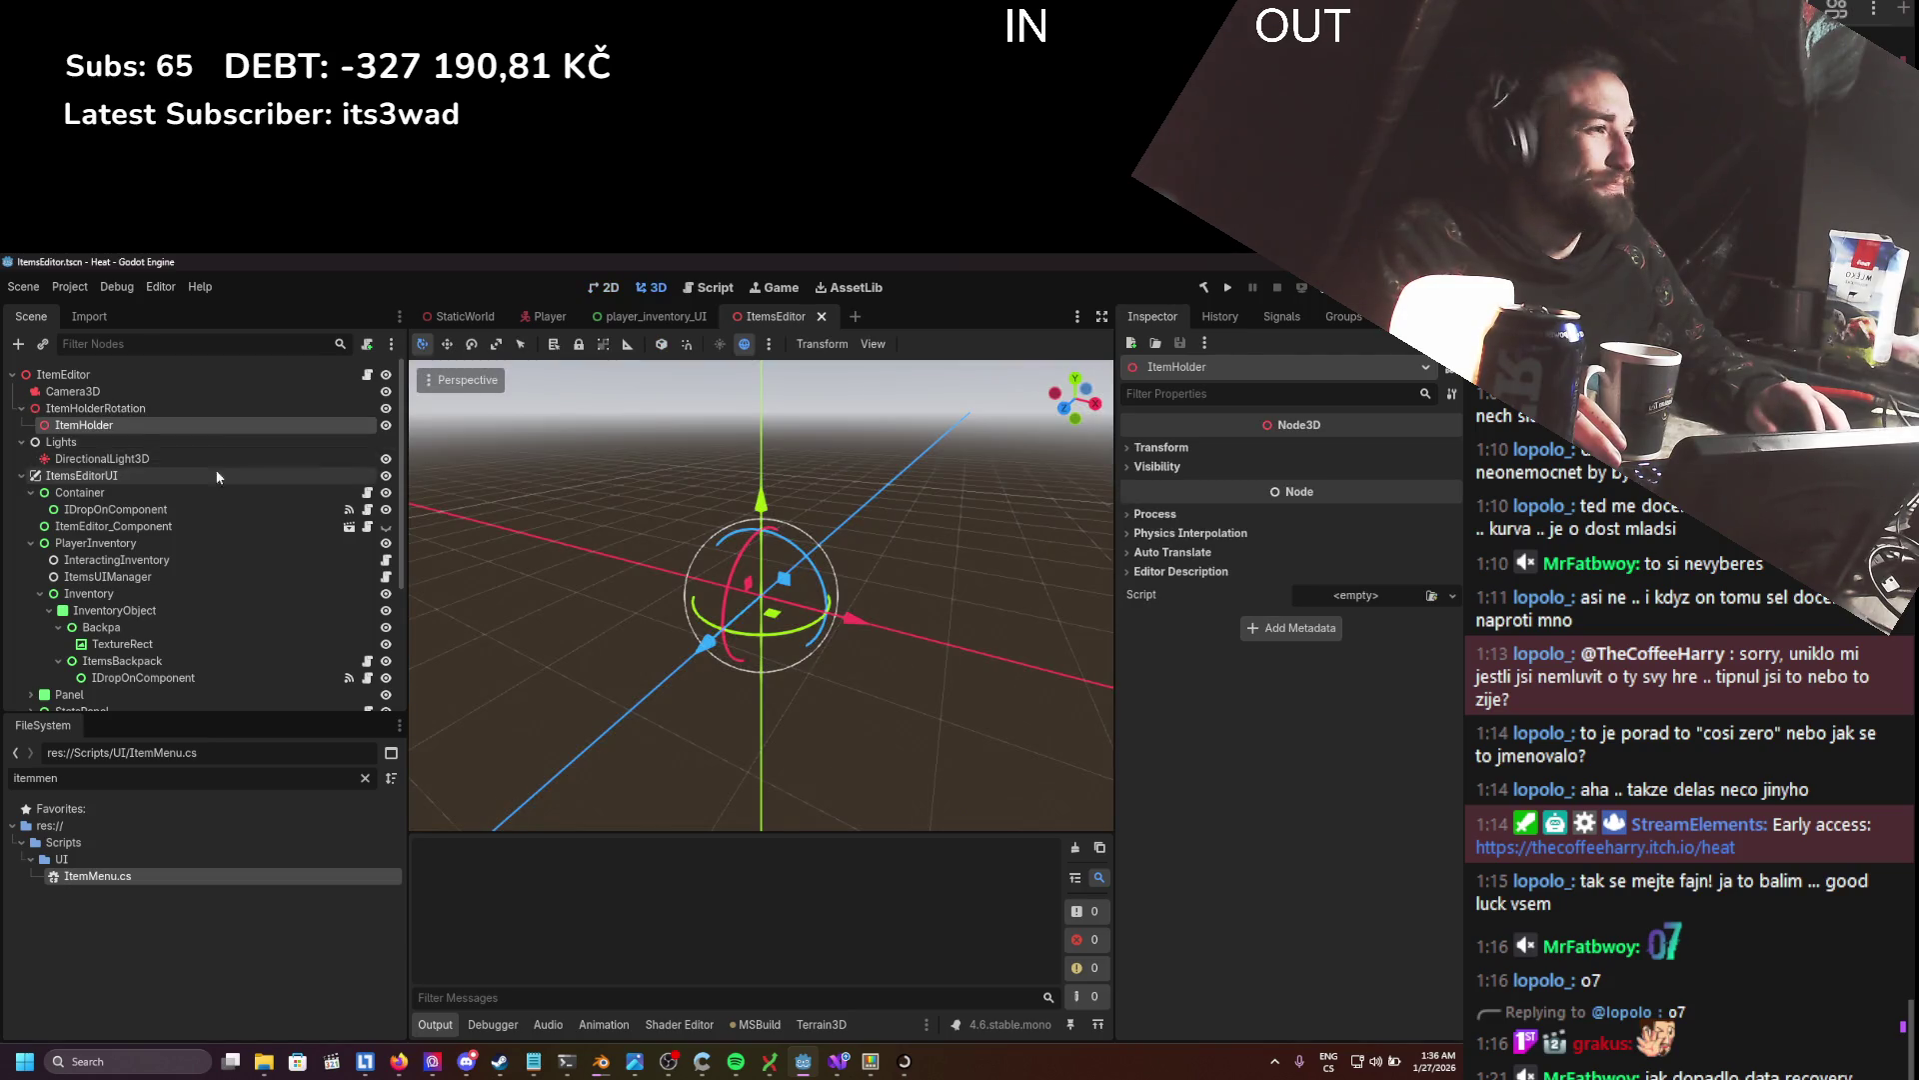
key(ctrl+s)
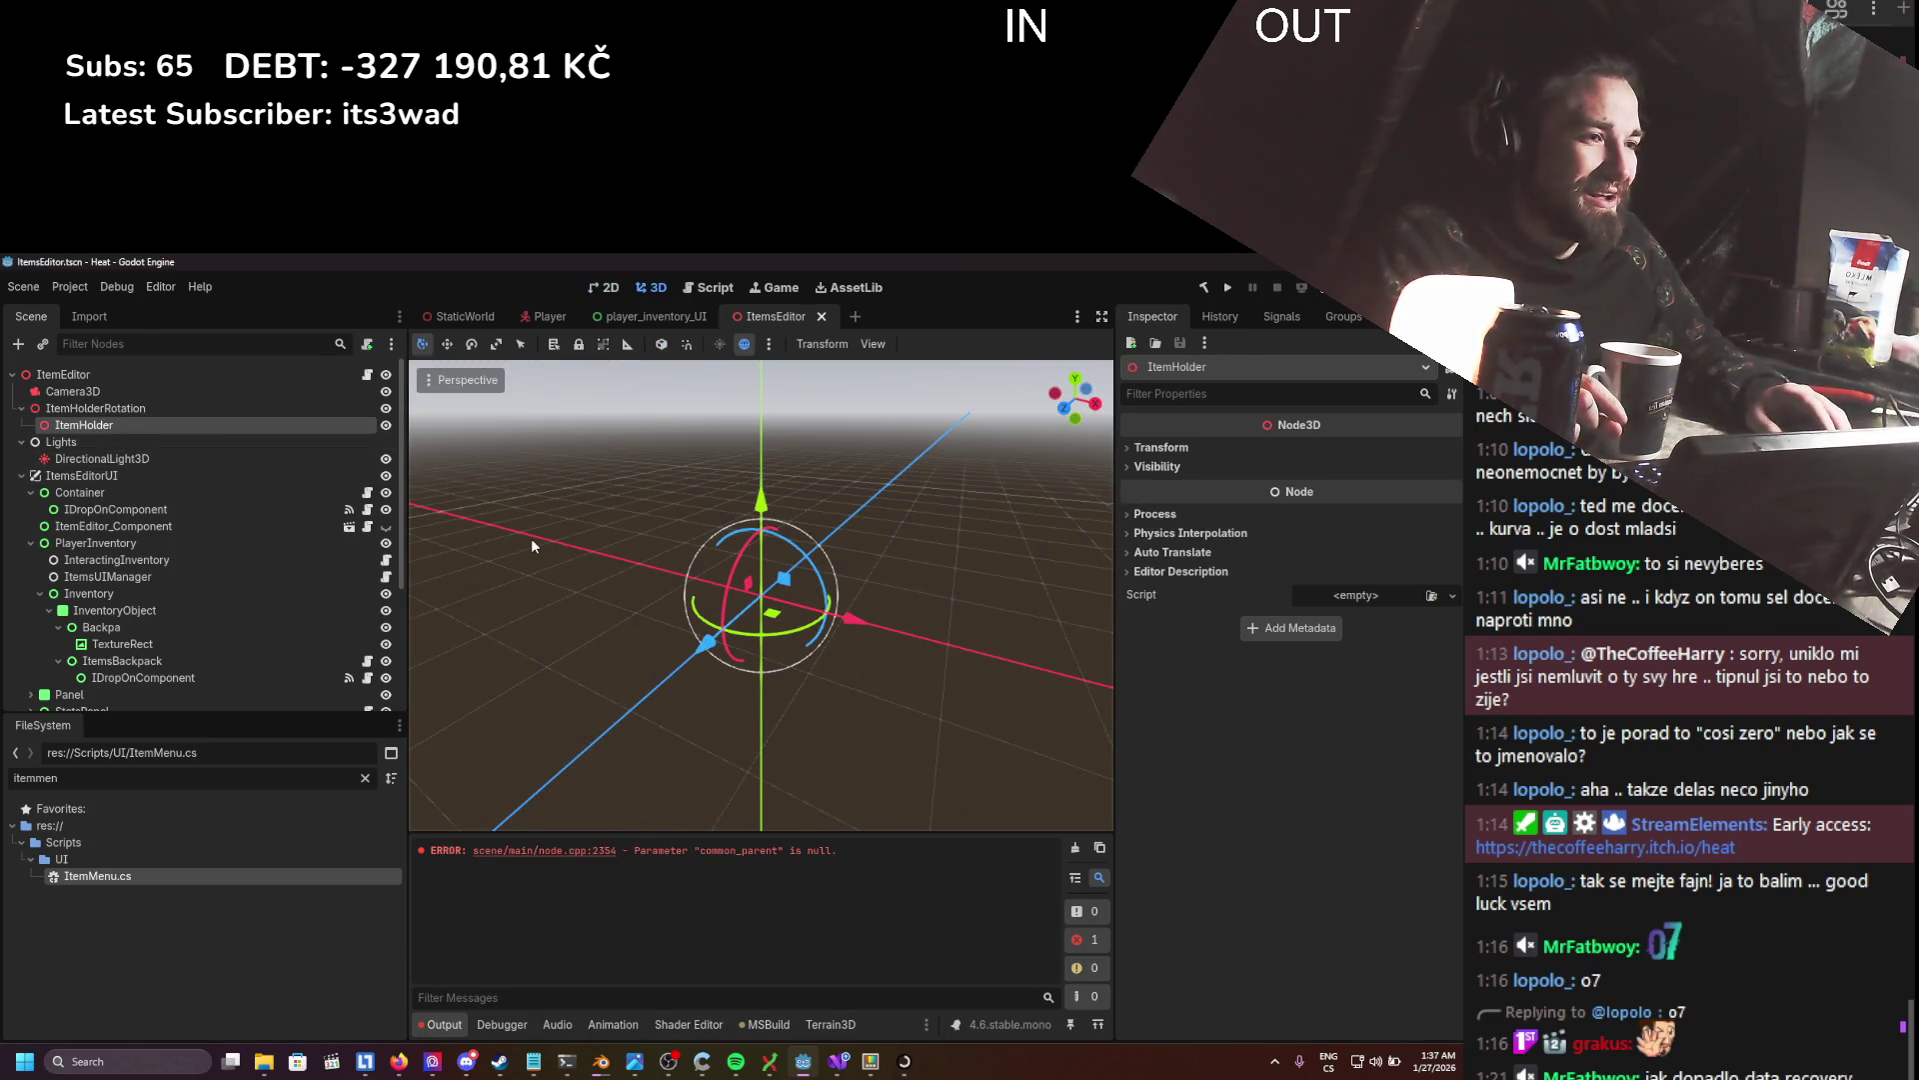
scroll(531, 538, down, 1)
click(205, 494)
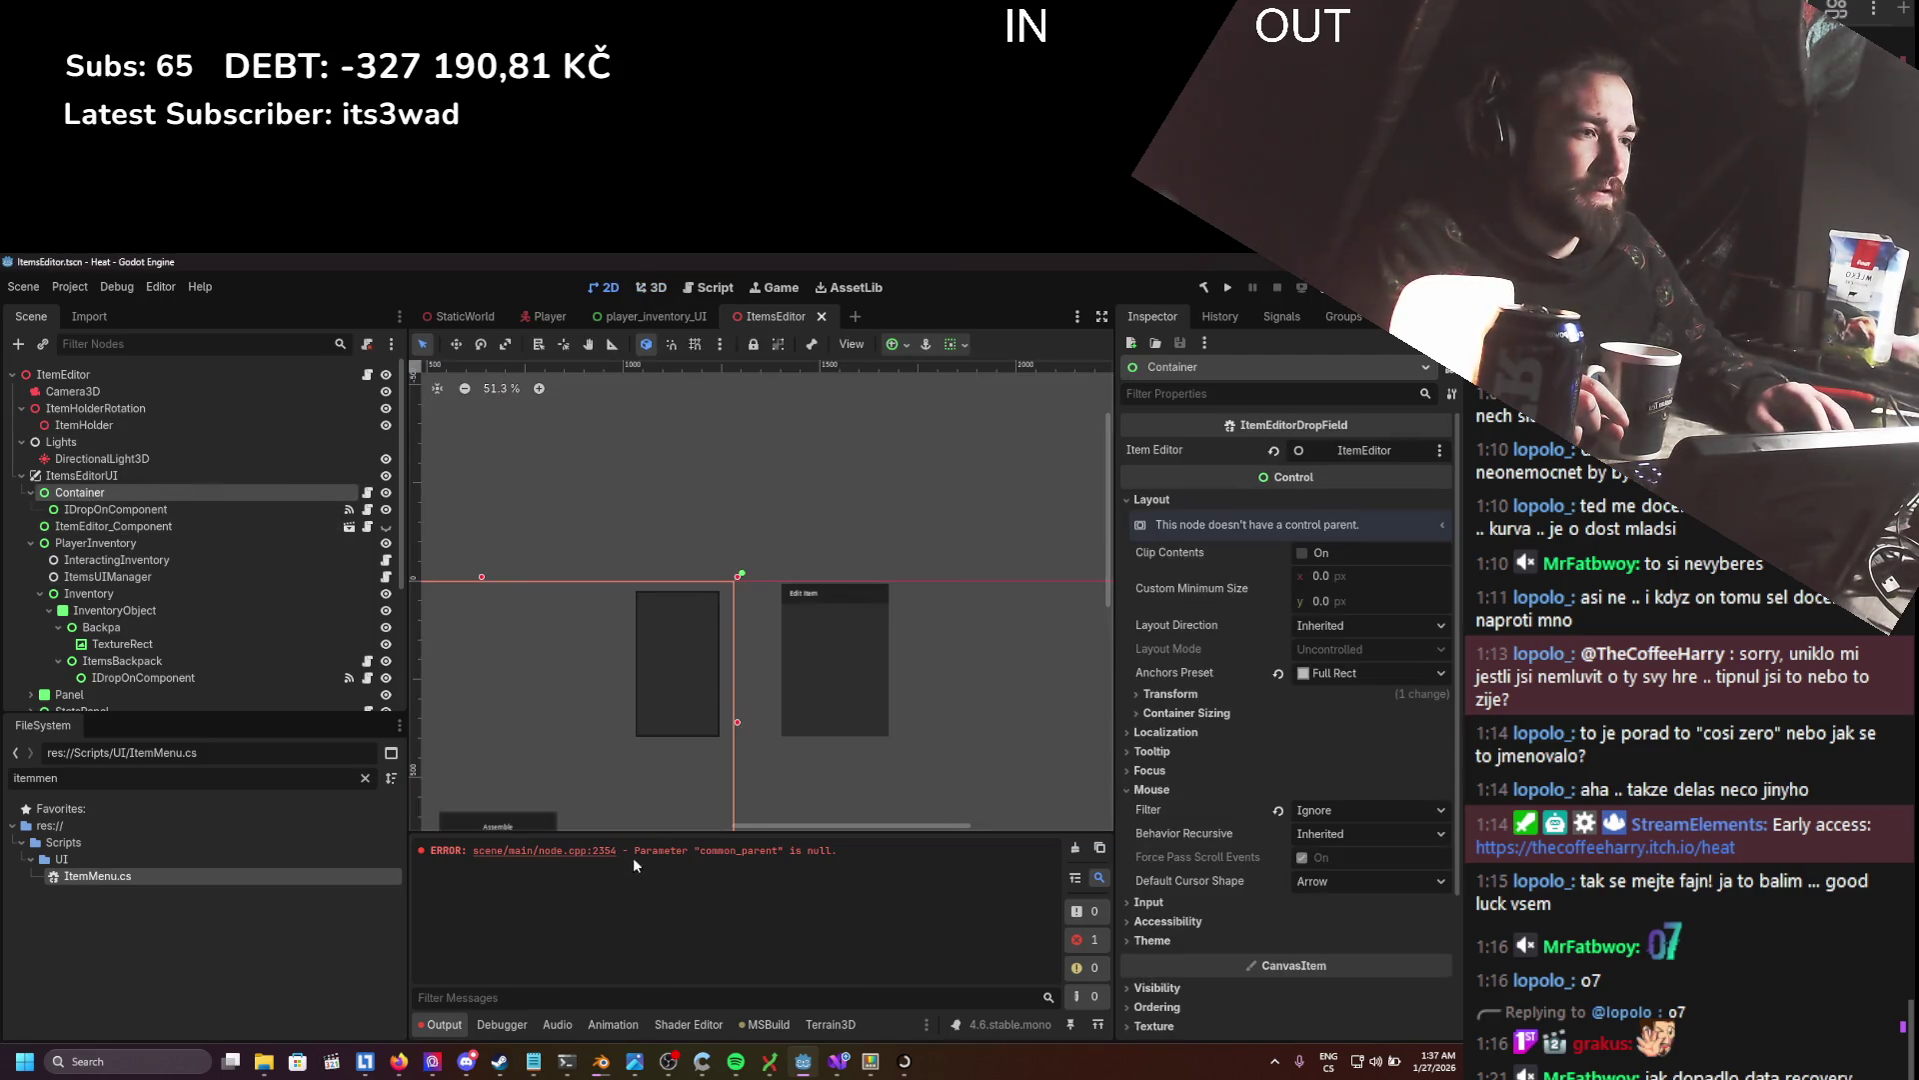
drag(838, 850, 471, 848)
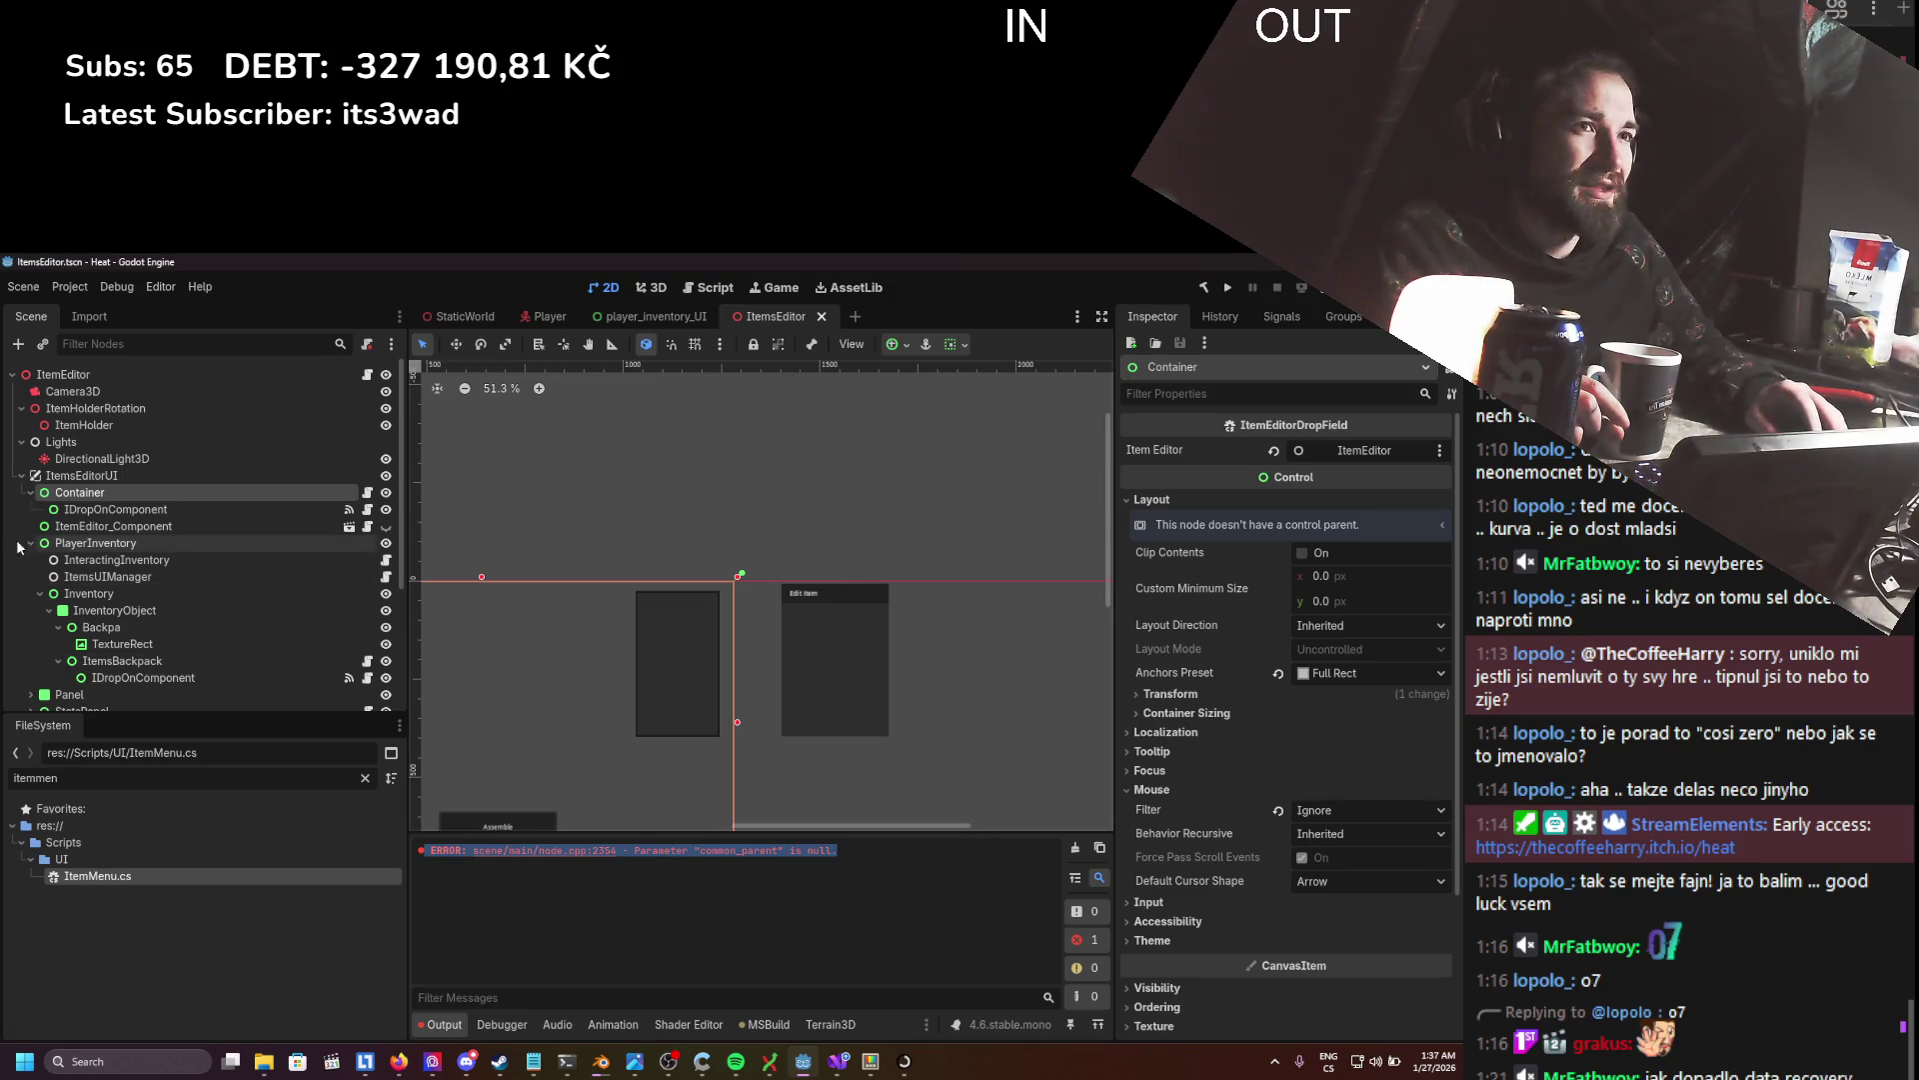
click(110, 509)
click(110, 528)
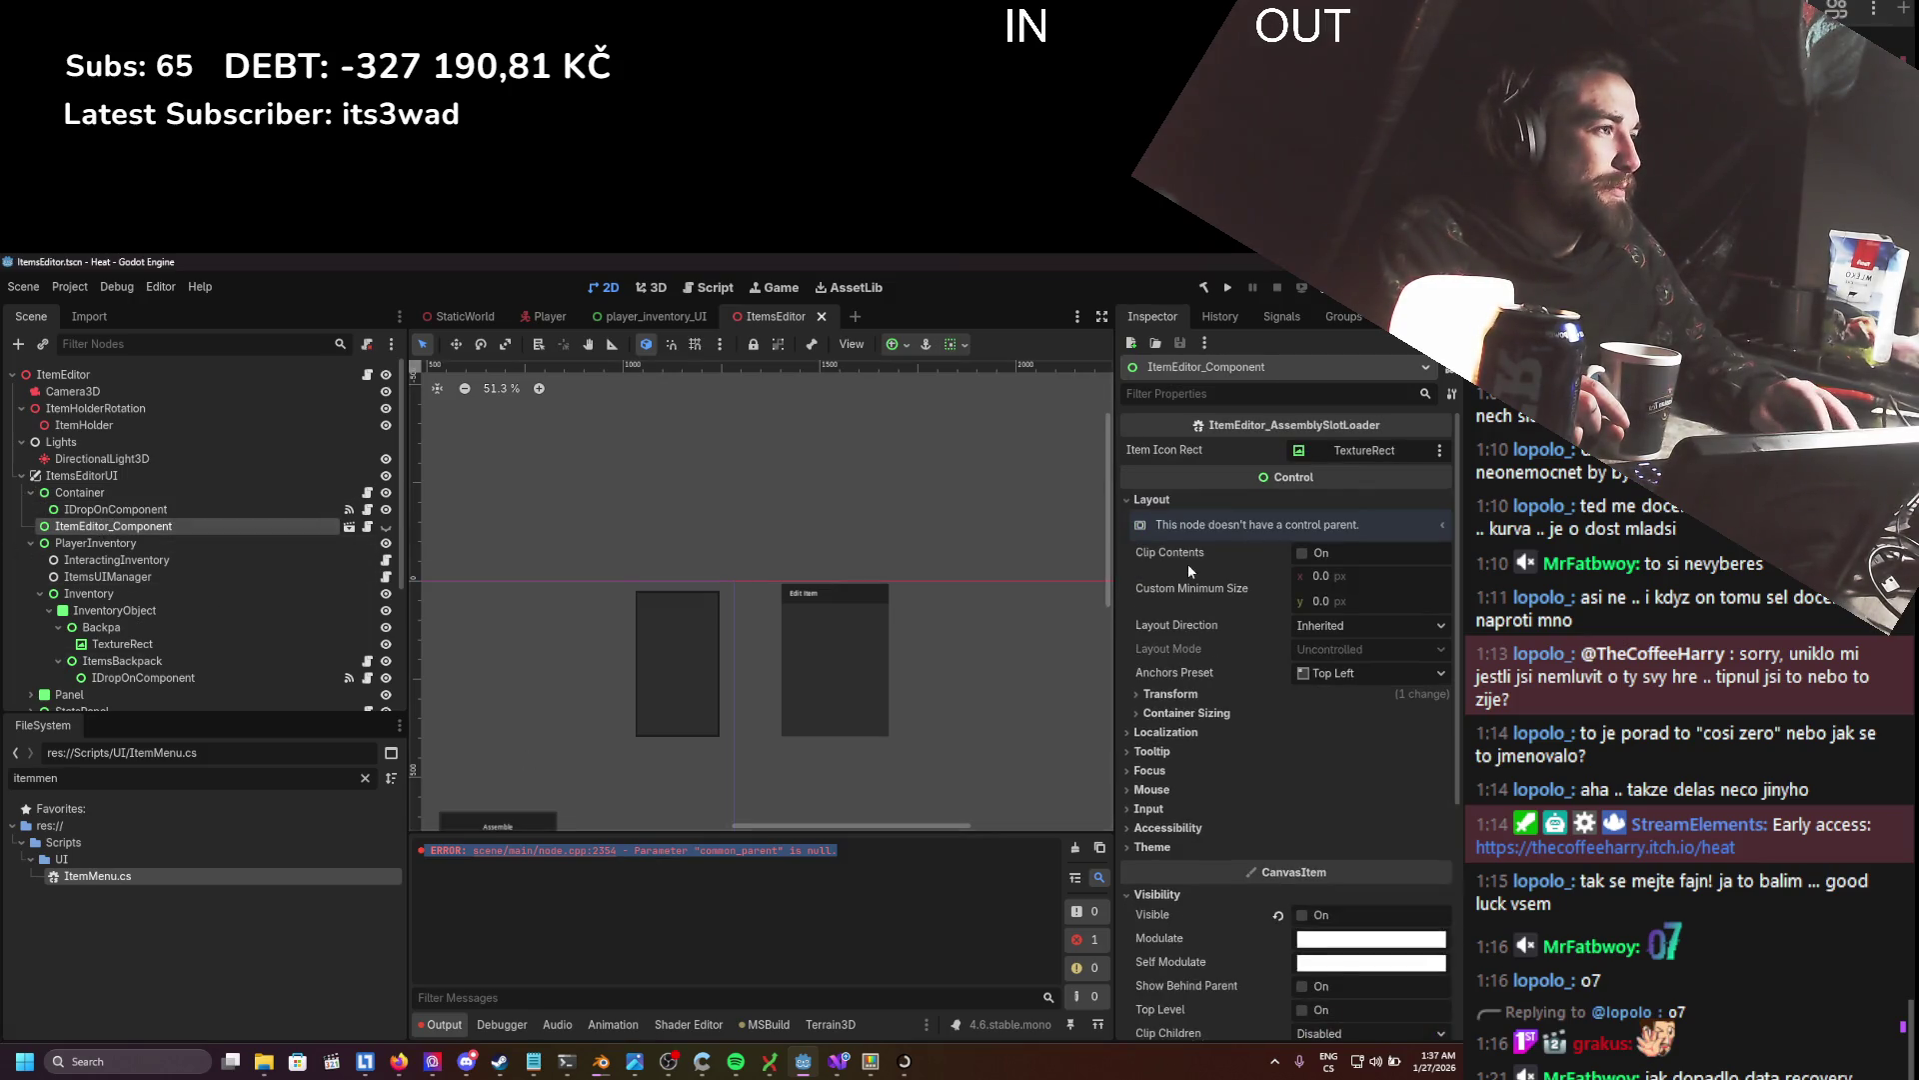
- Assign ItemEditorInputControls to ItemsBackpack's IDropOnComponent Item Editor Input Controls field
click(225, 574)
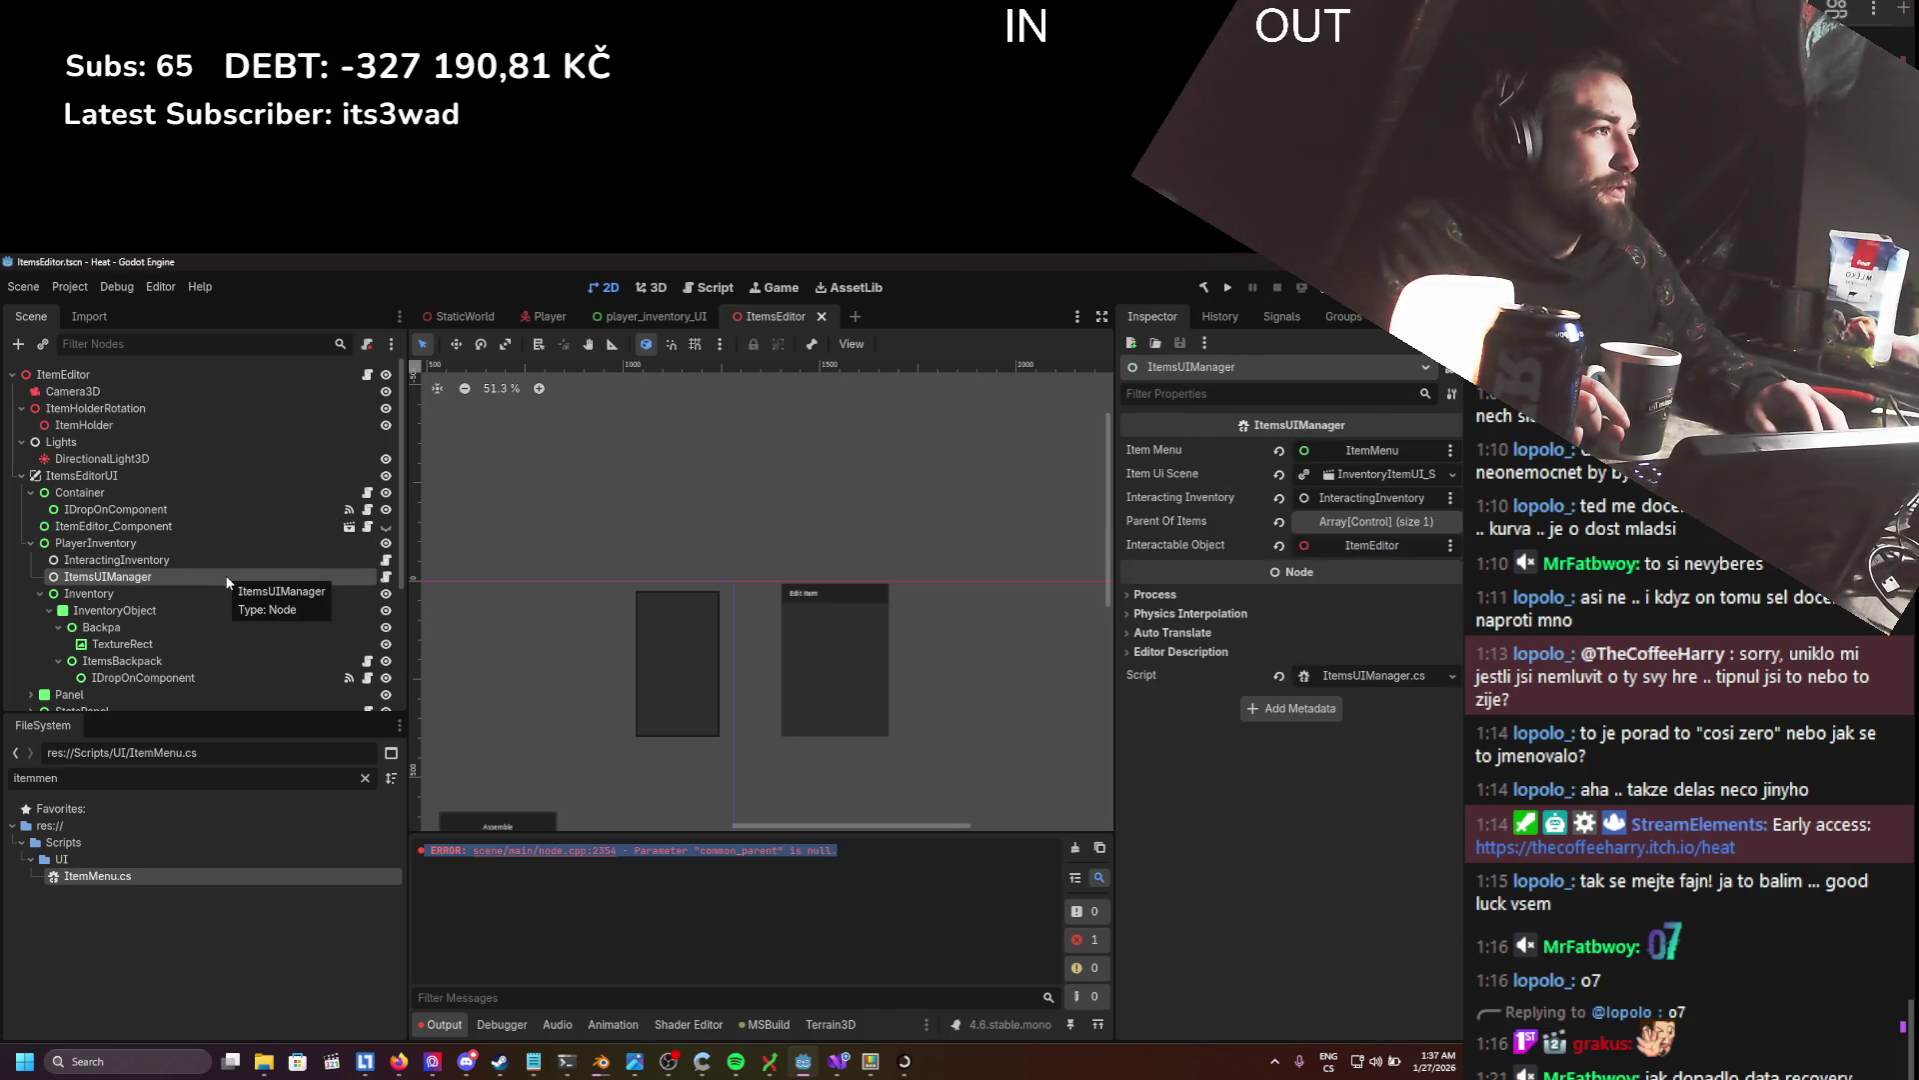
click(1351, 522)
click(1350, 521)
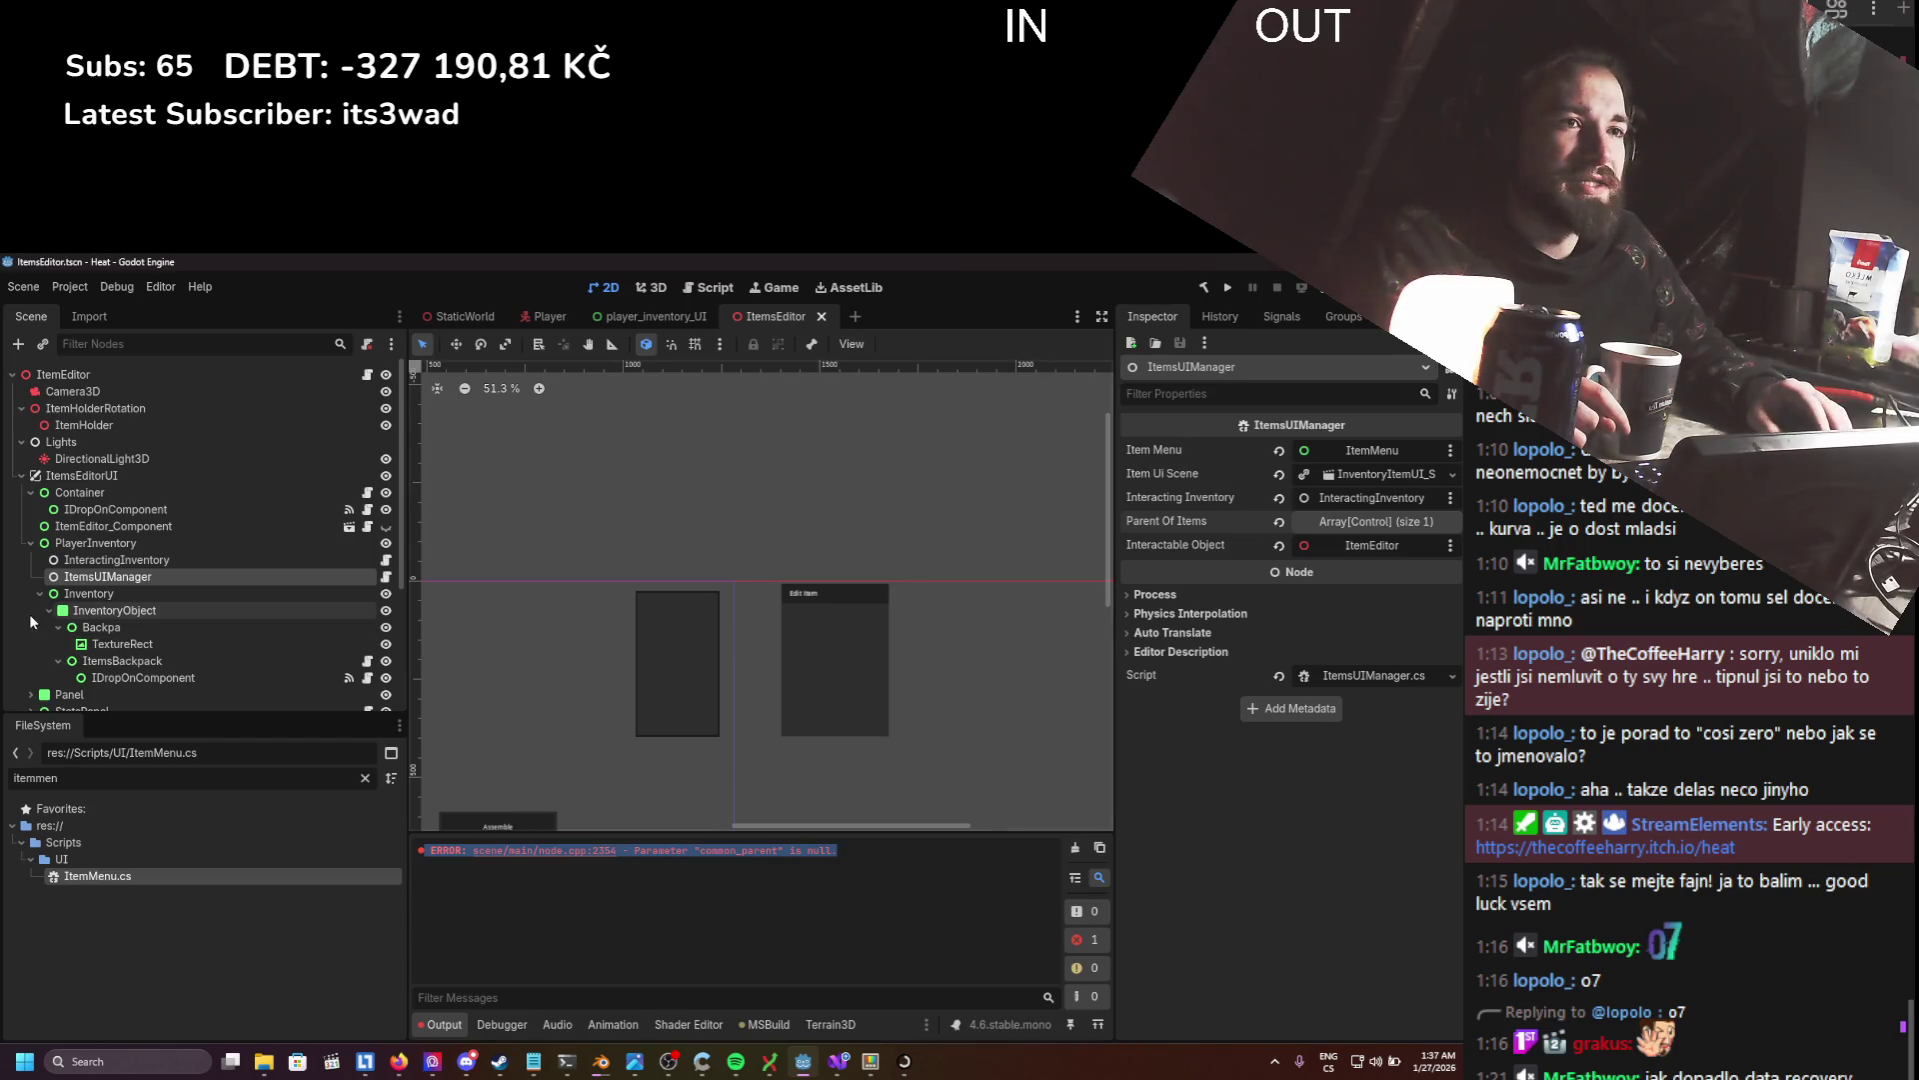
scroll(147, 625, down, 1)
click(147, 620)
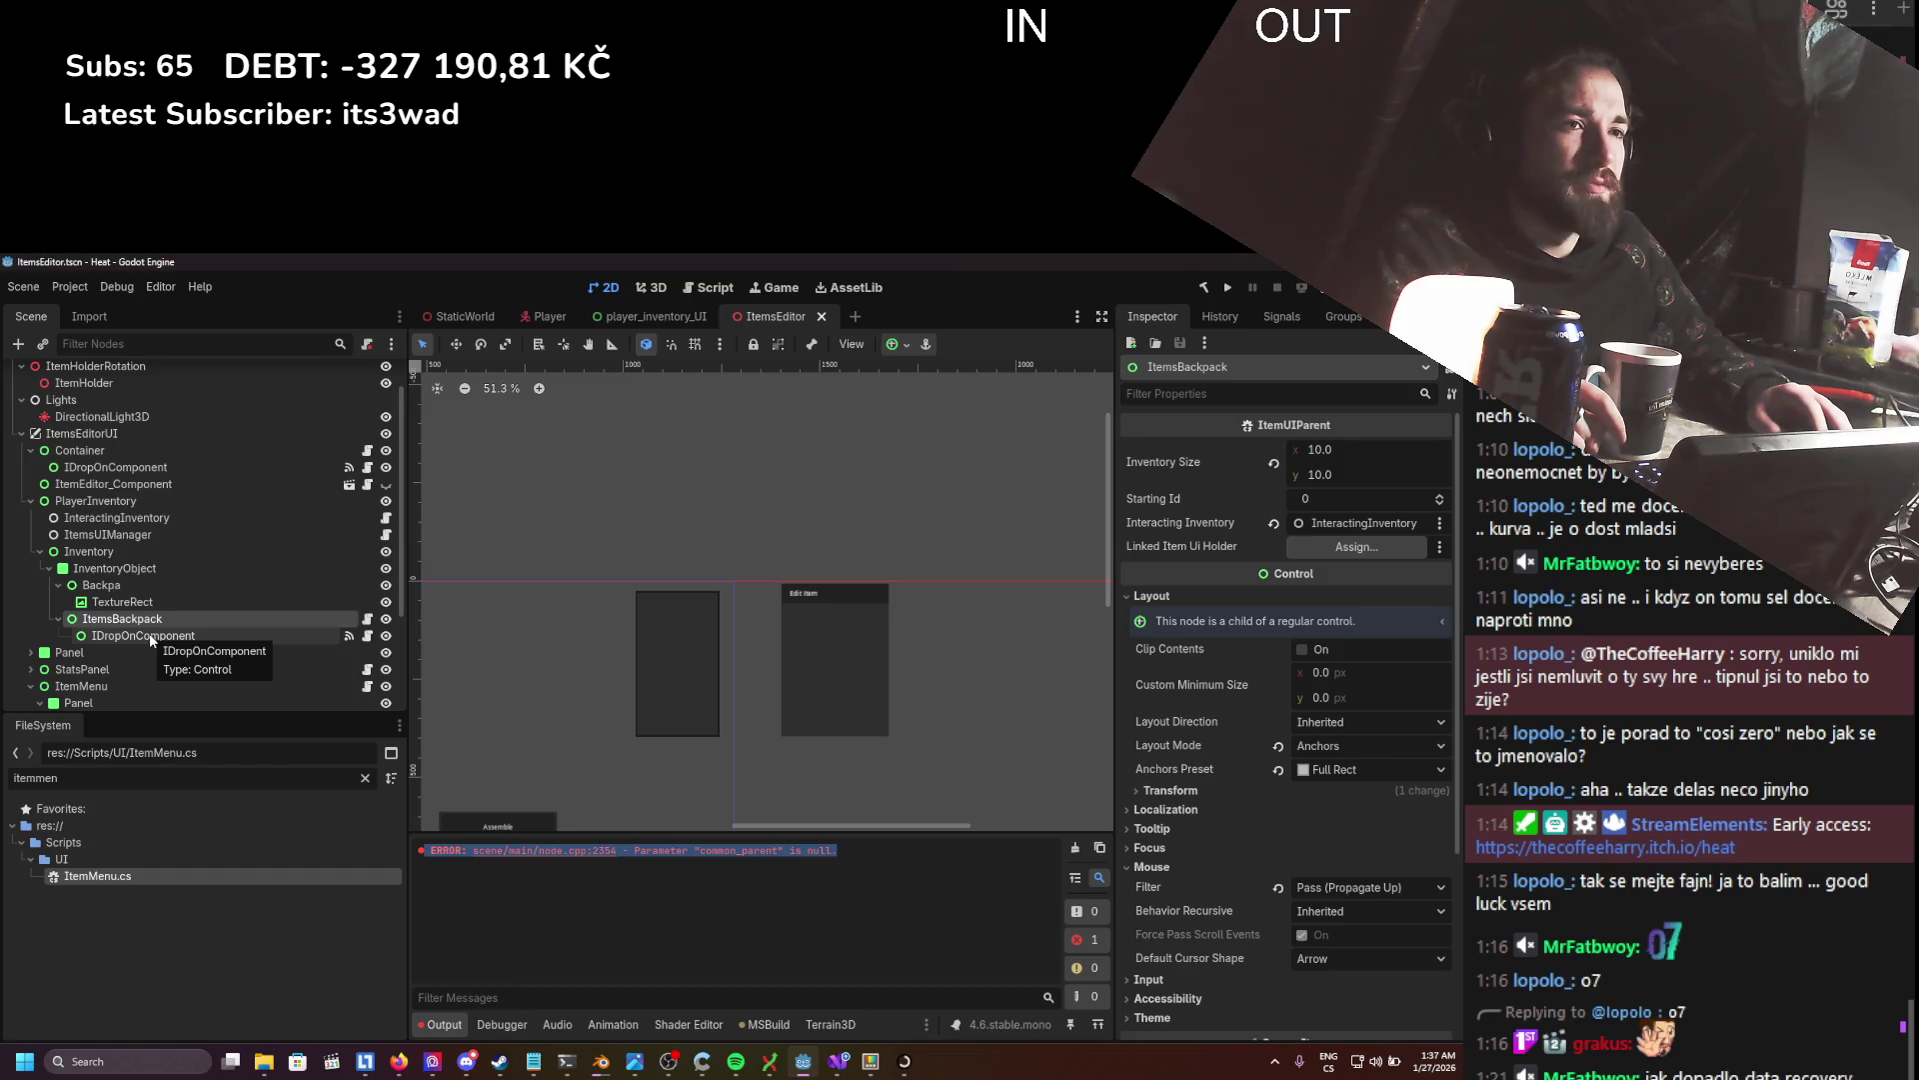
click(149, 636)
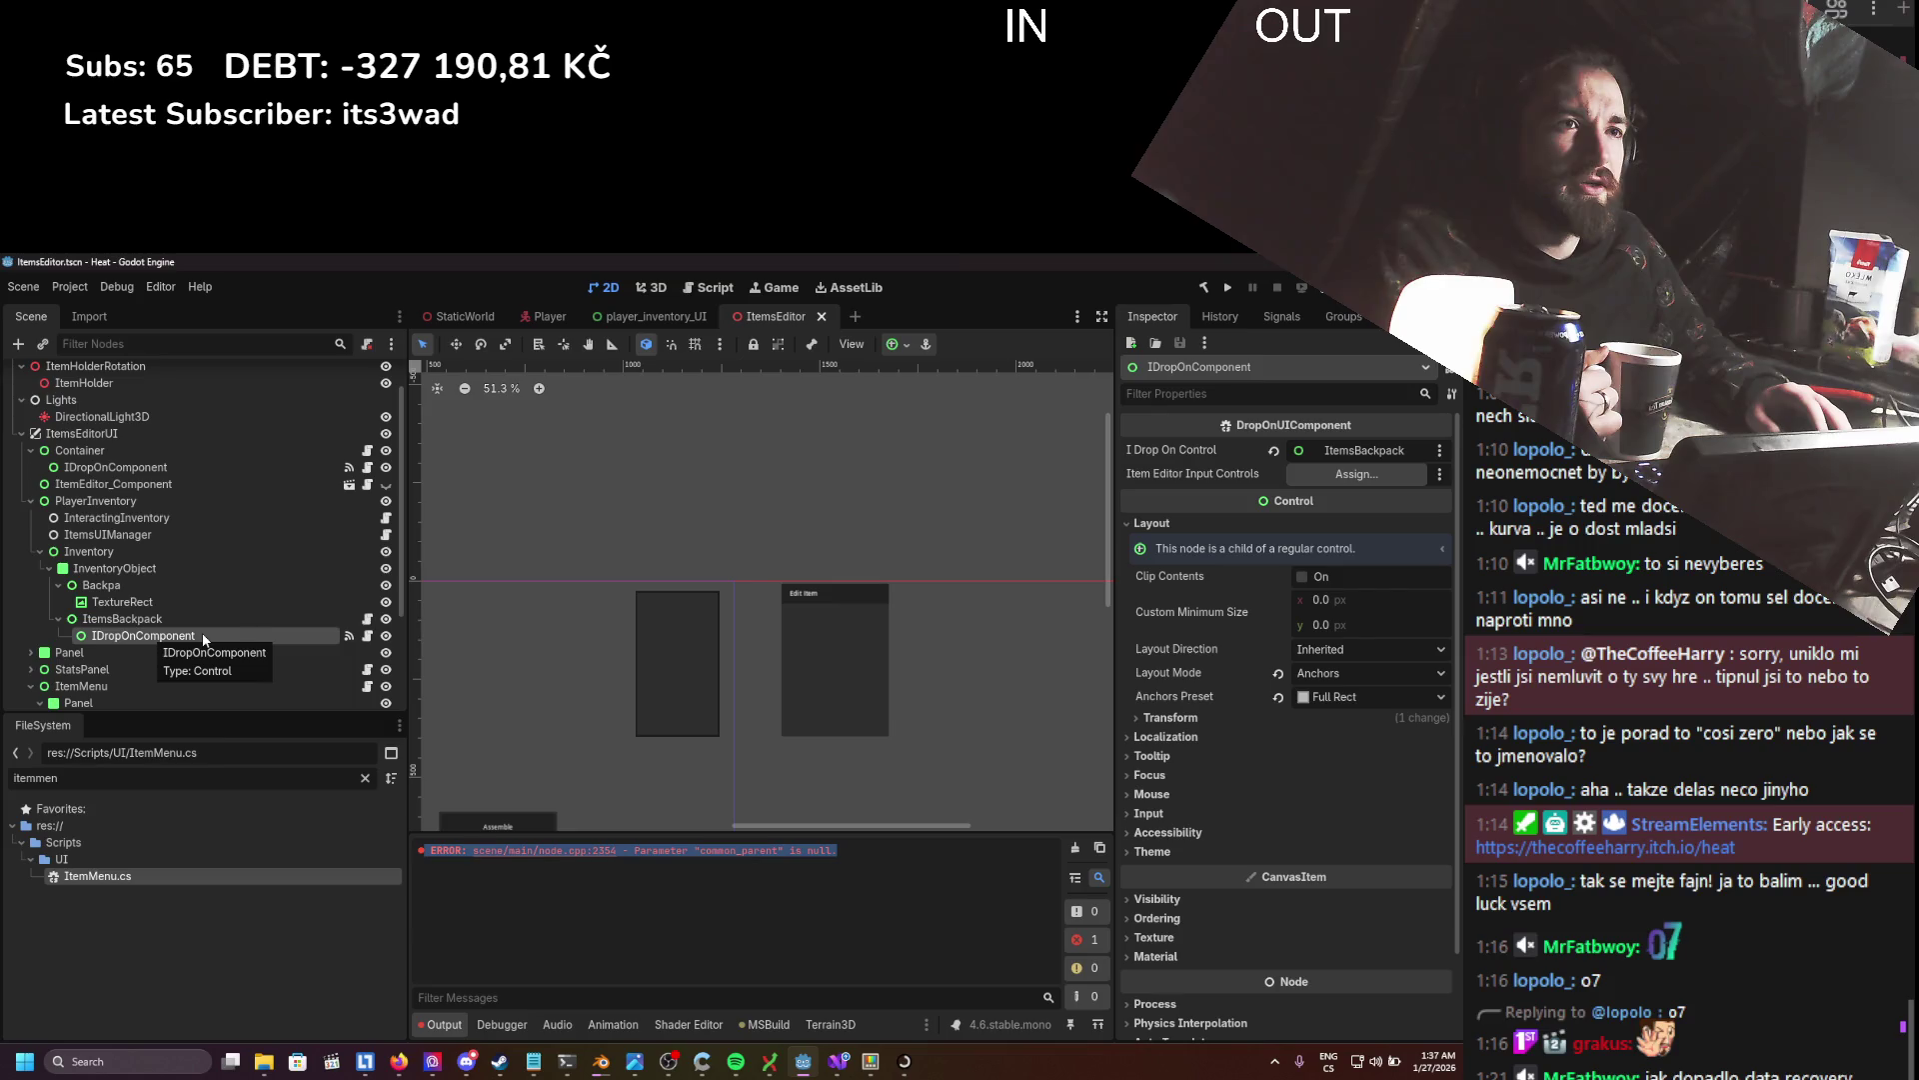
scroll(200, 631, down, 2)
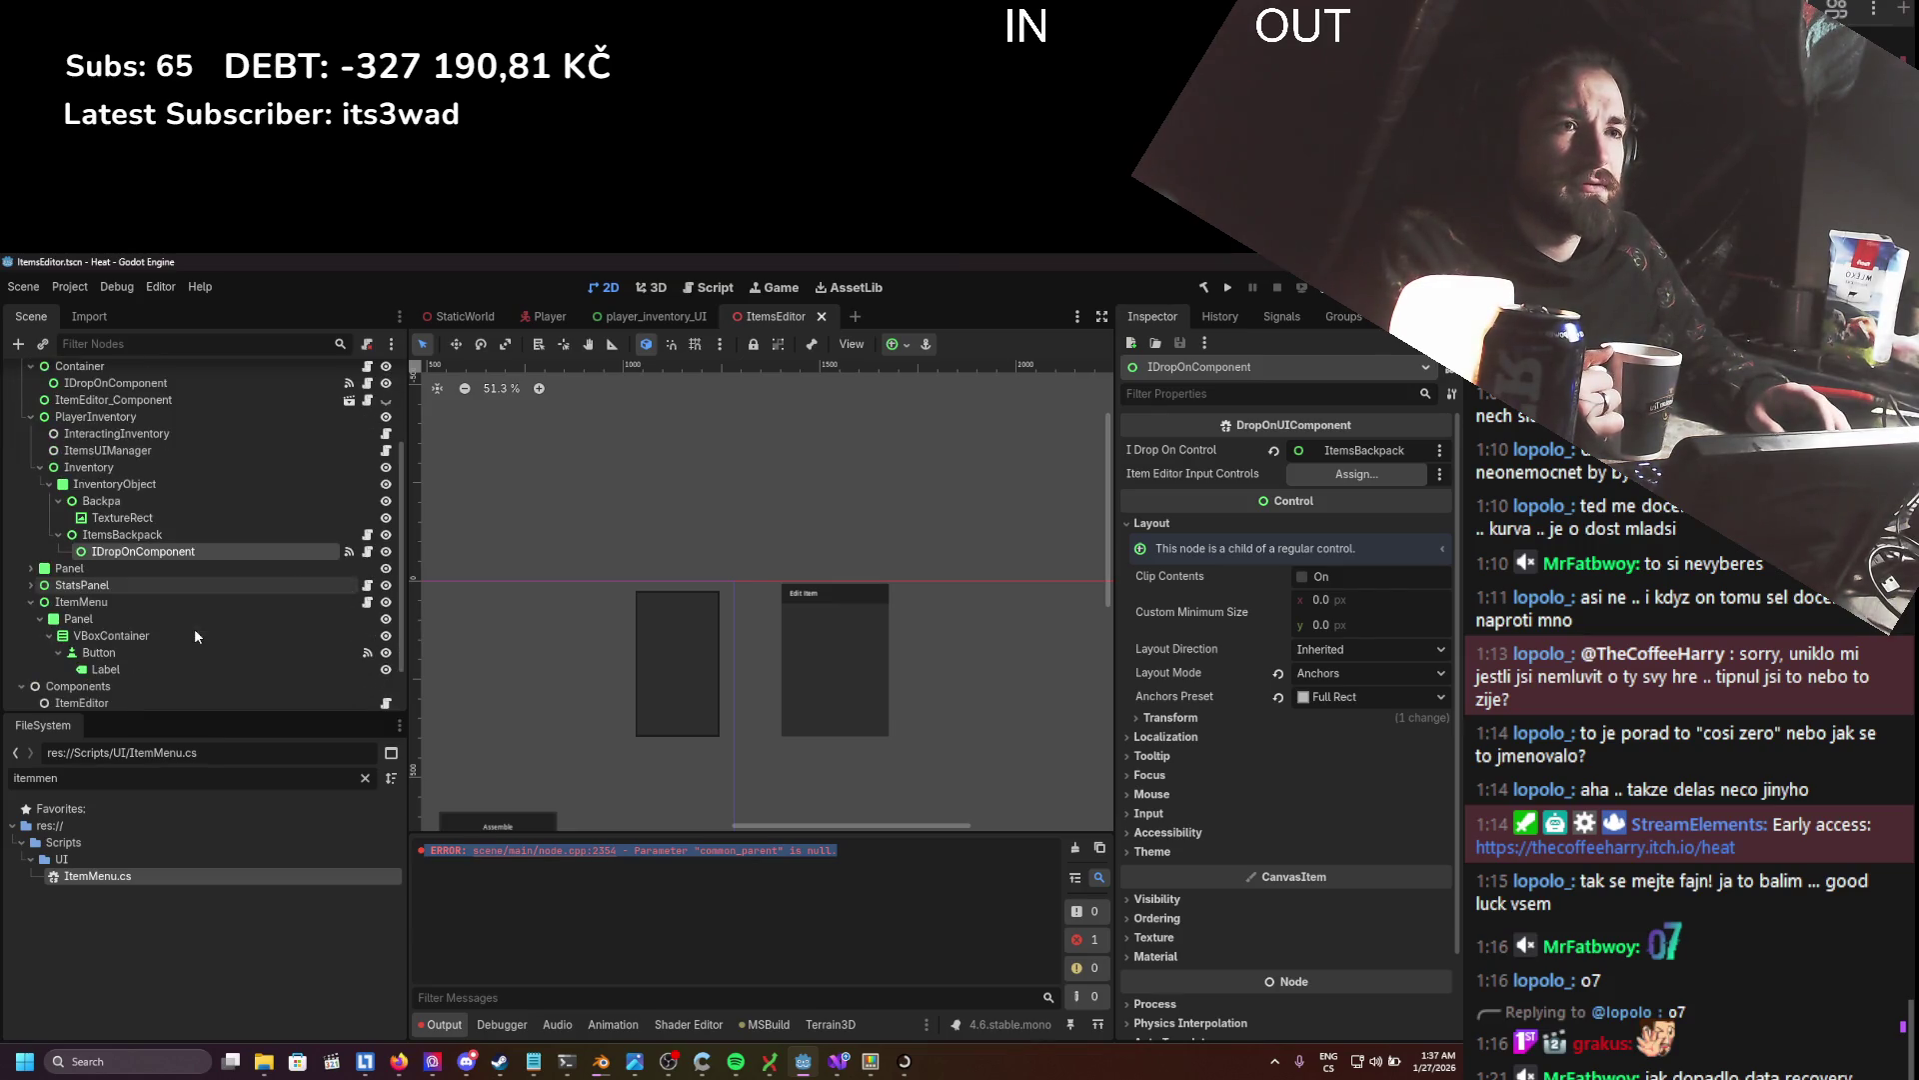
scroll(195, 632, down, 1)
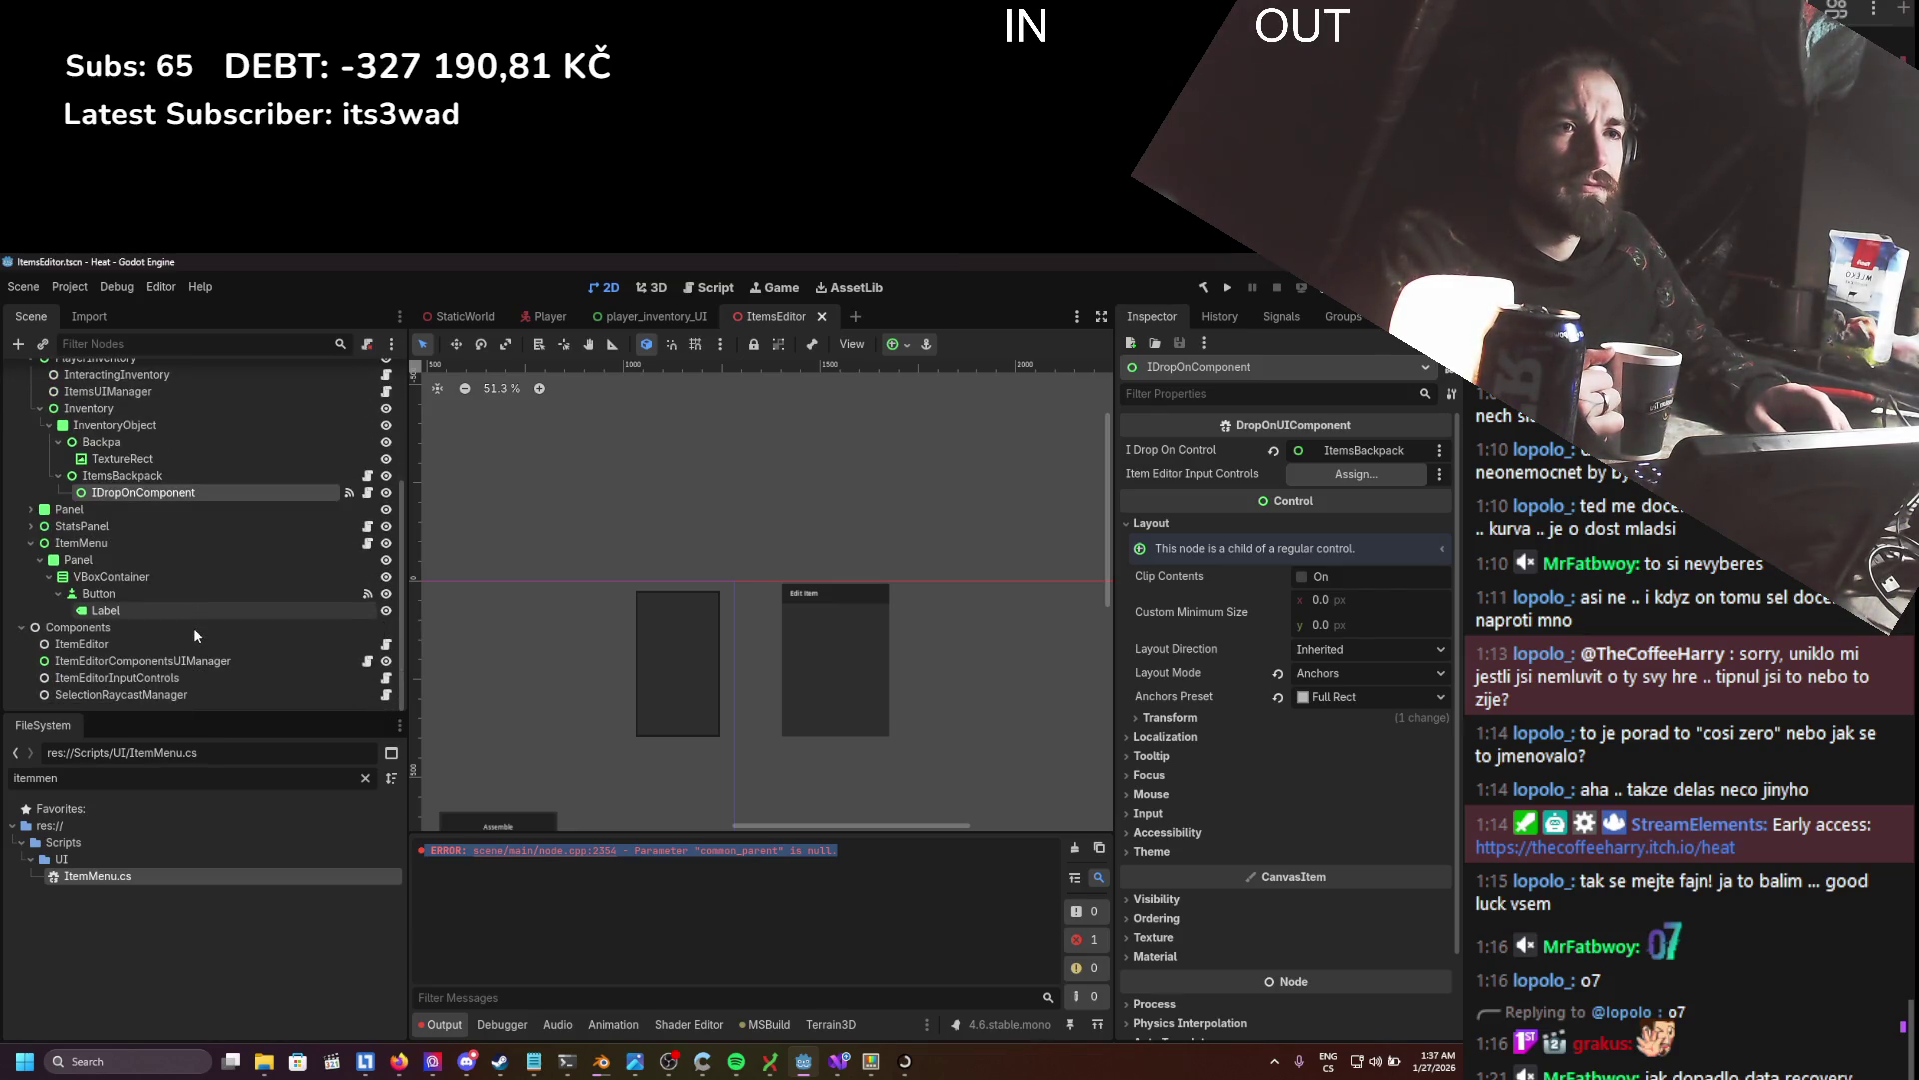
mouse_move(117, 678)
mouse_down()
mouse_move(1213, 476)
mouse_move(1320, 476)
mouse_up()
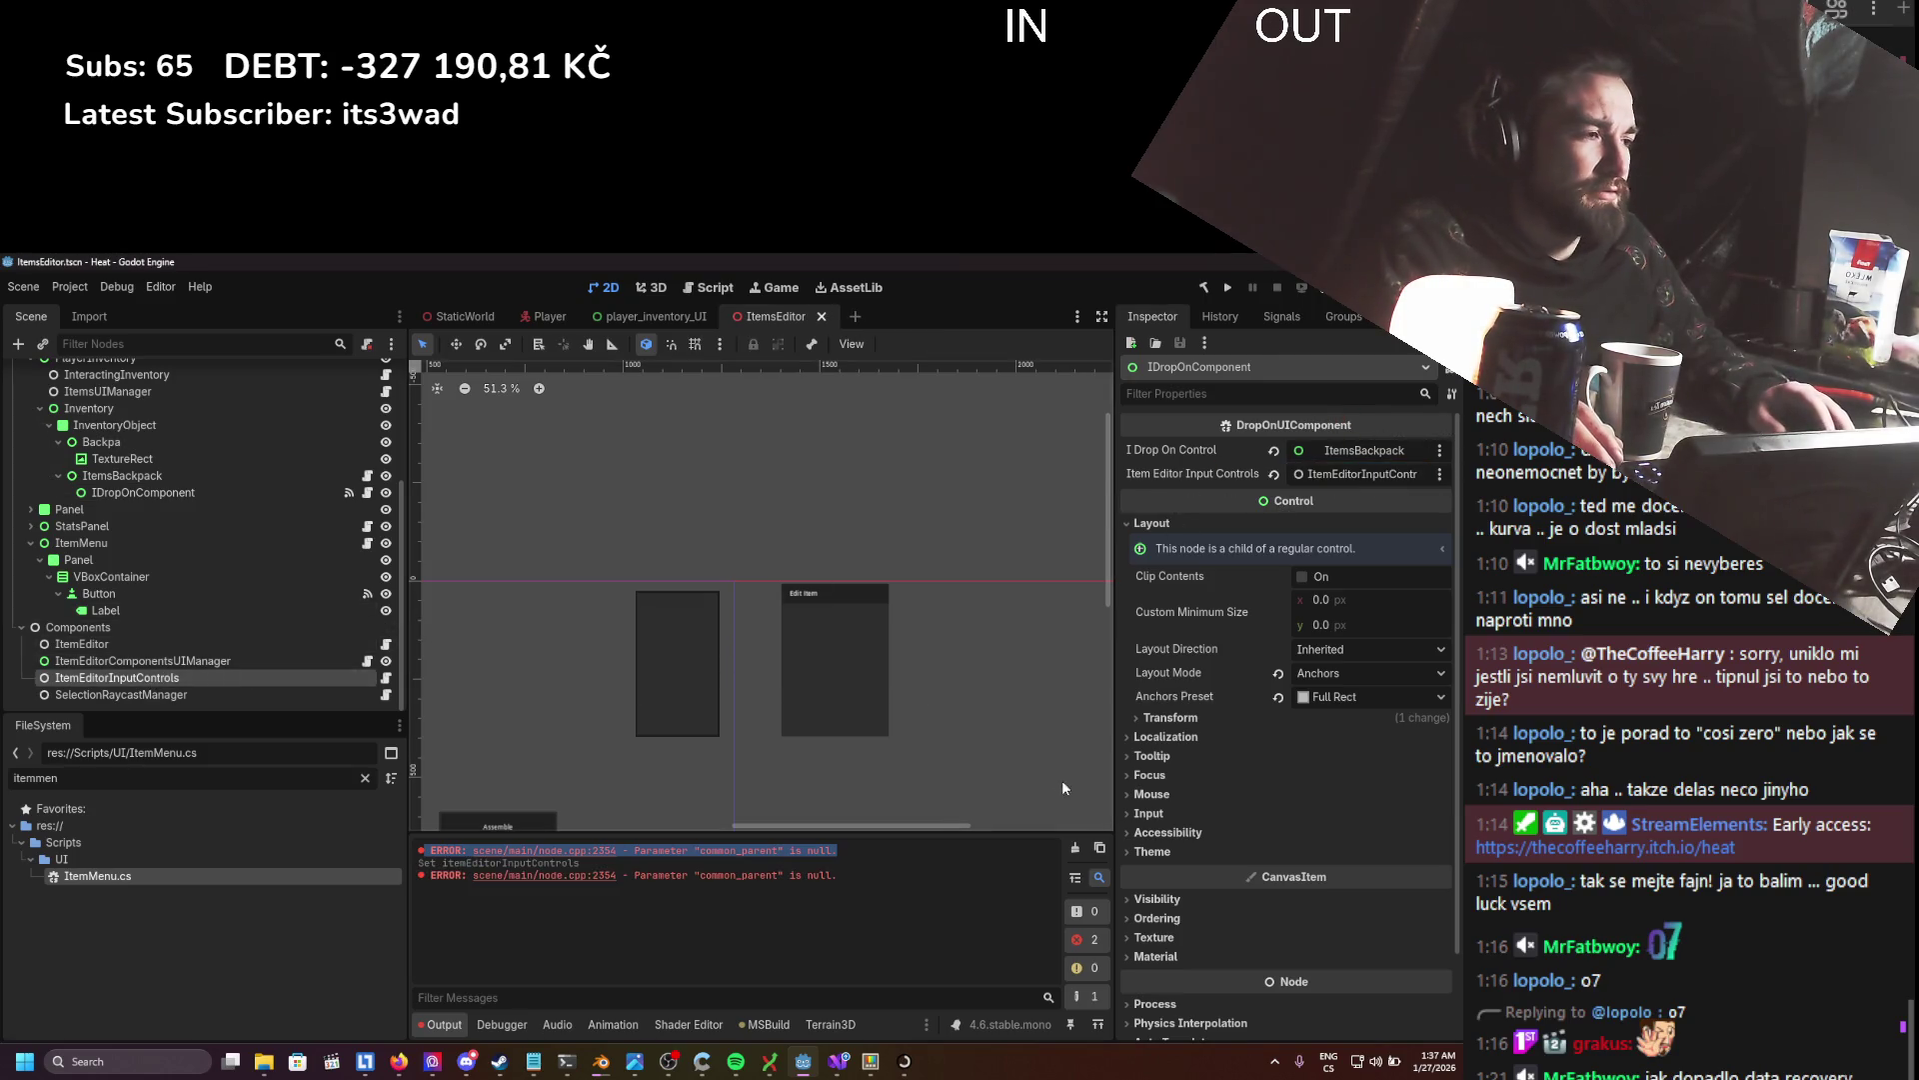
- Clear the Output log and open IDropOnComponent's DropOnUIComponent.cs script
click(1075, 847)
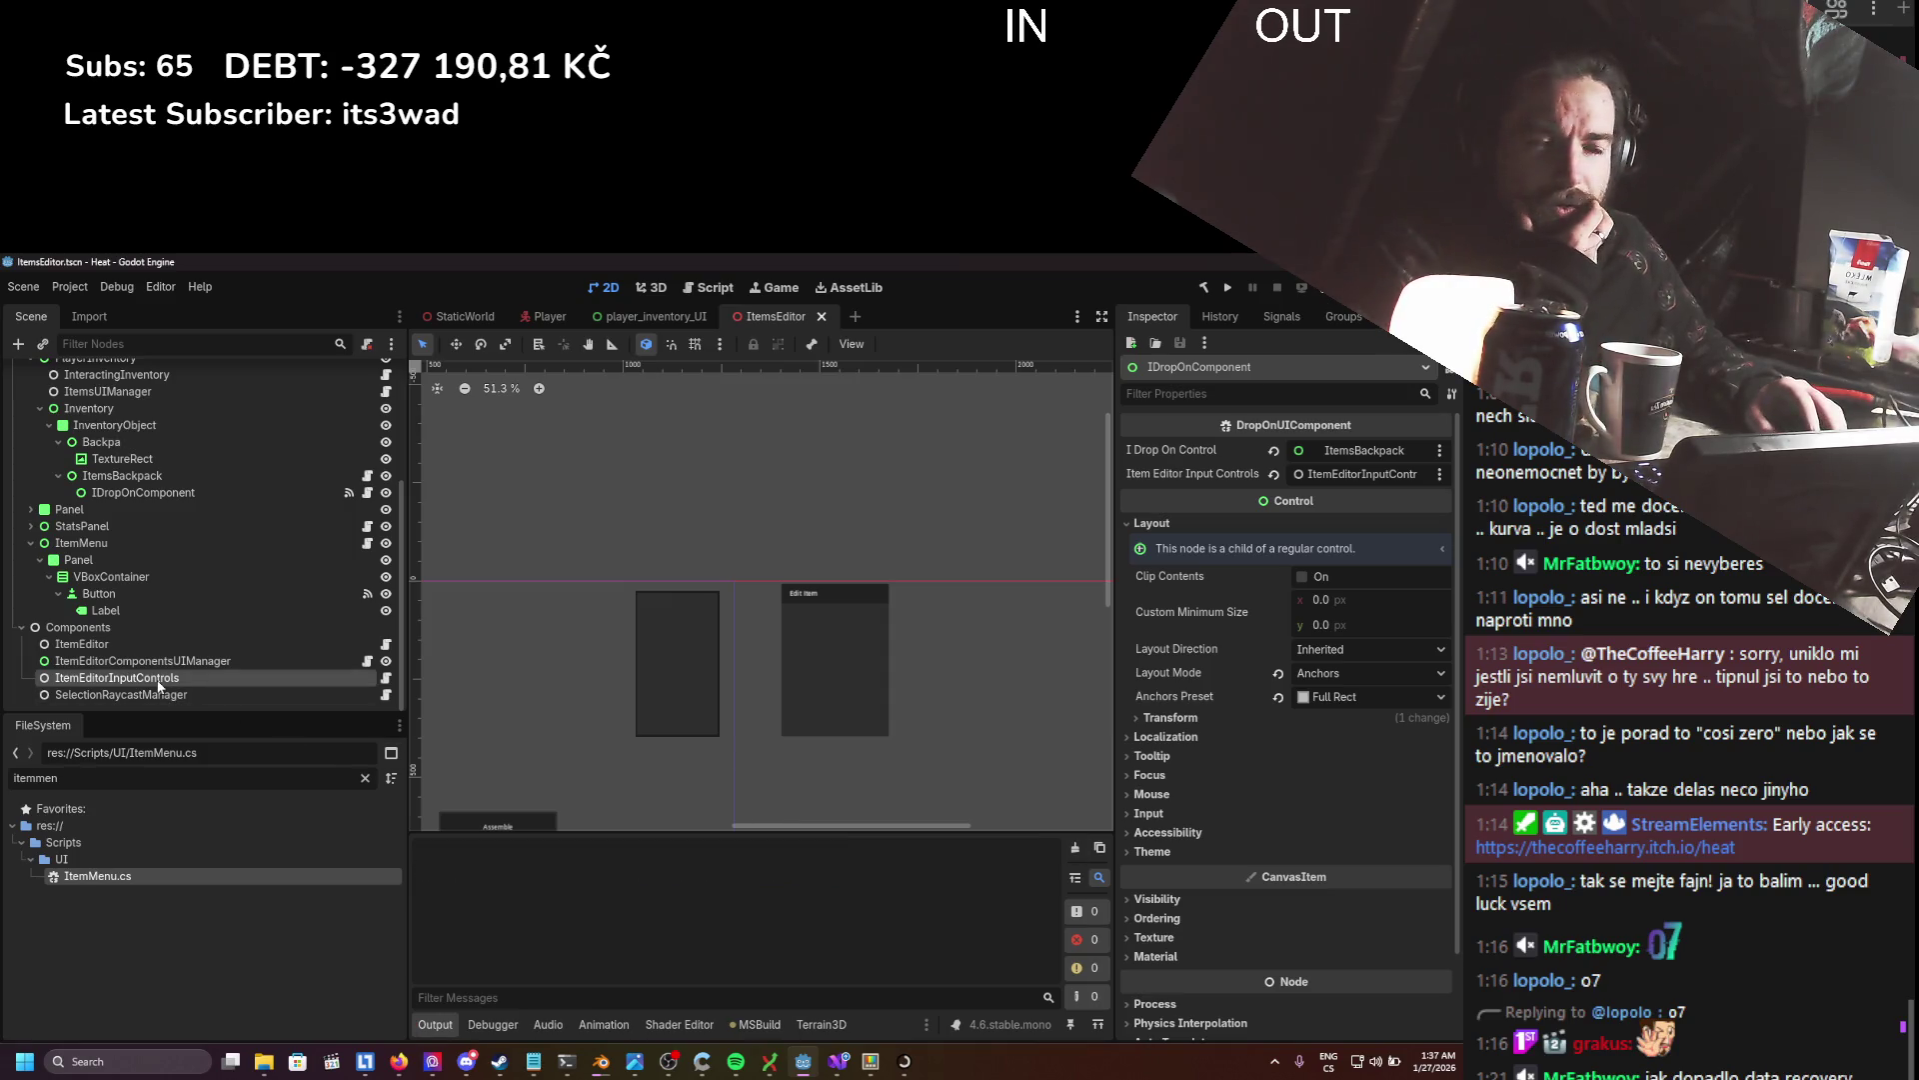
click(208, 490)
scroll(1294, 742, down, 5)
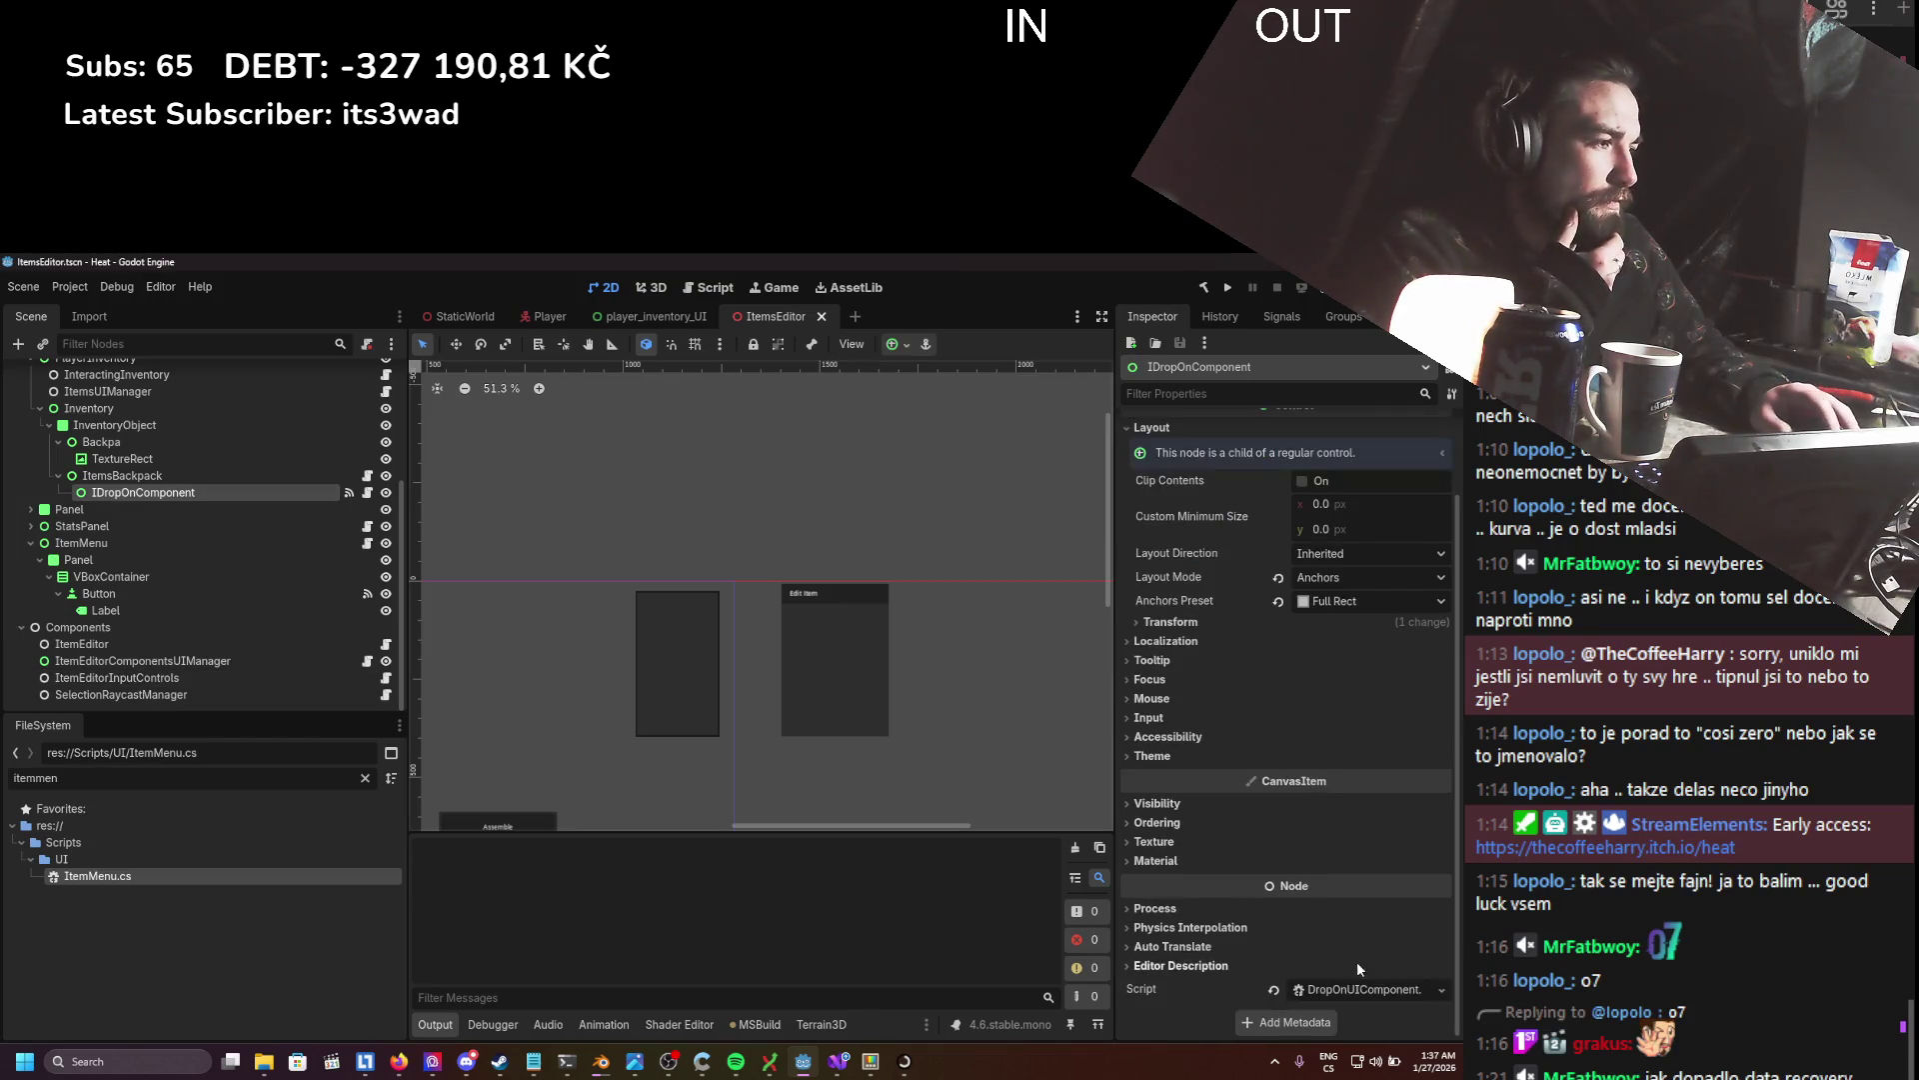
click(1205, 934)
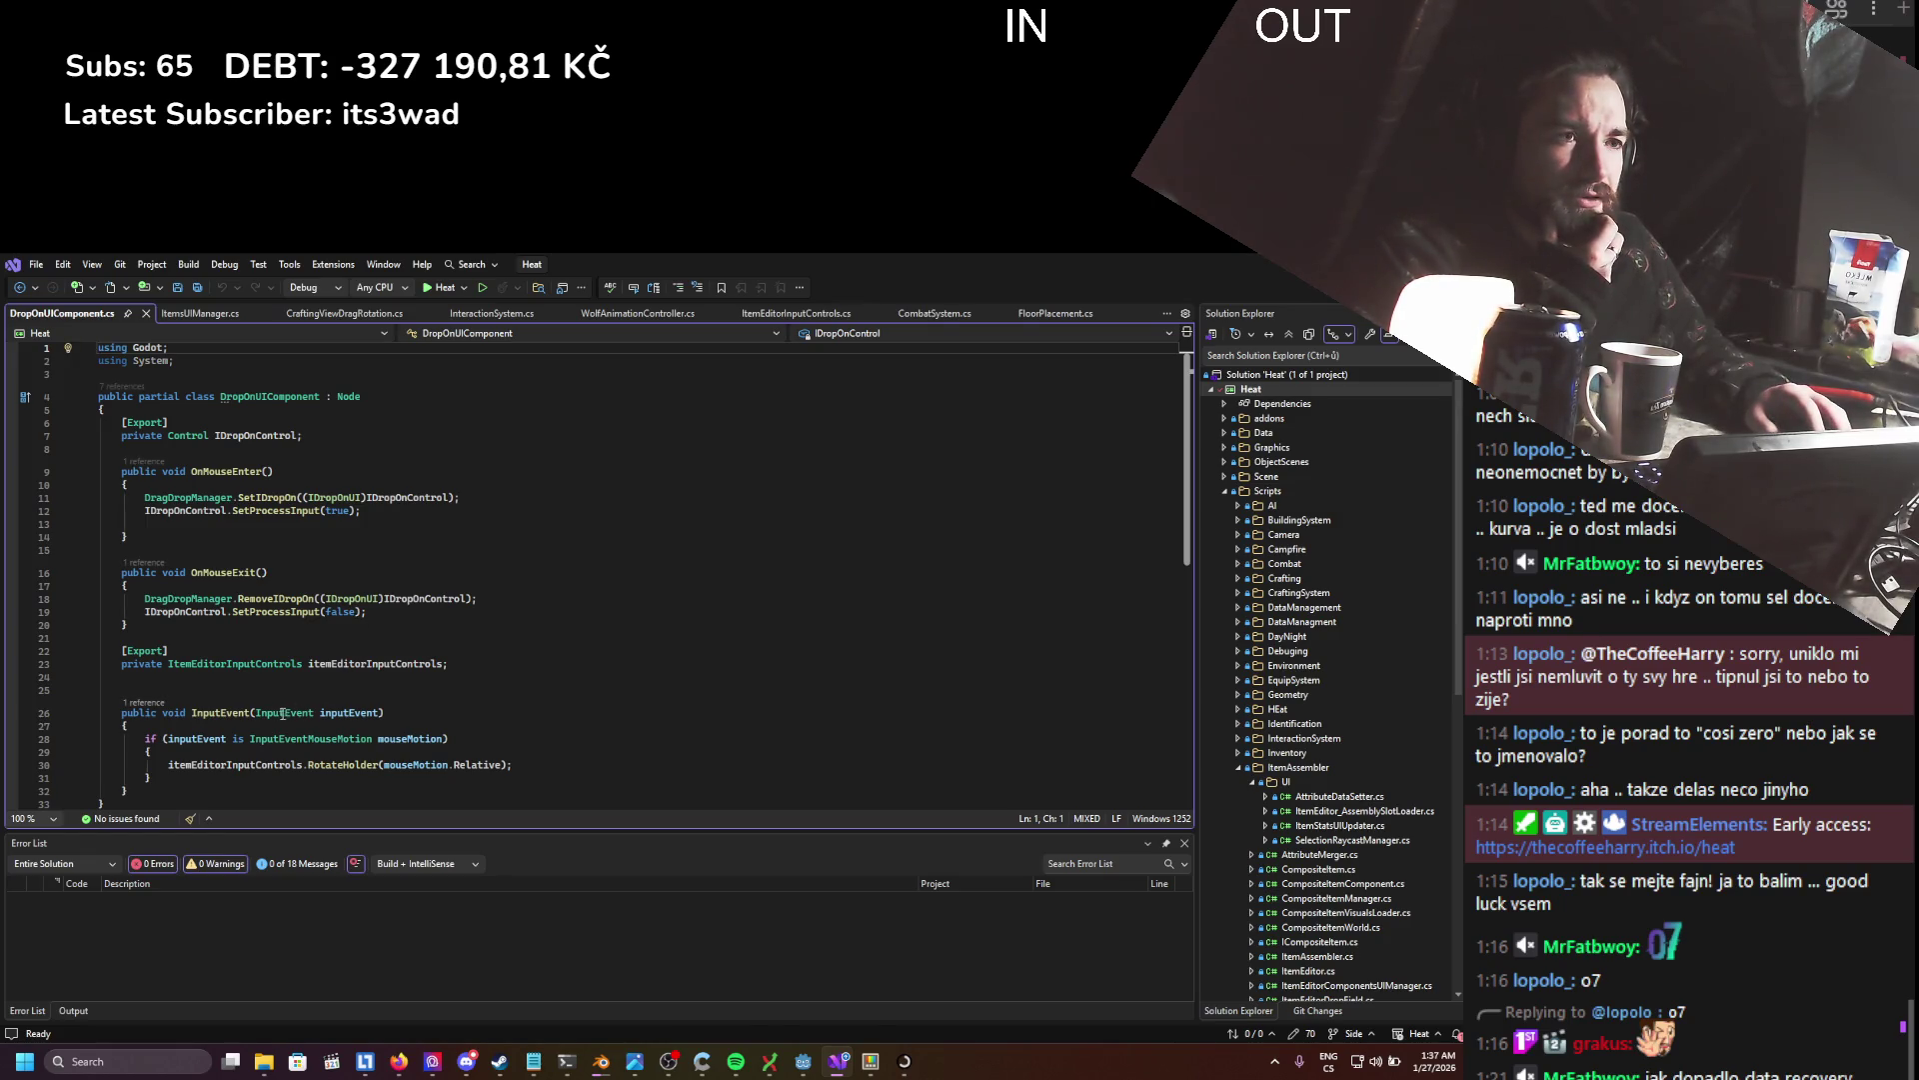
- Review the InputEvent method in DropOnUIComponent.cs, then return to Godot
drag(163, 727, 150, 779)
click(578, 777)
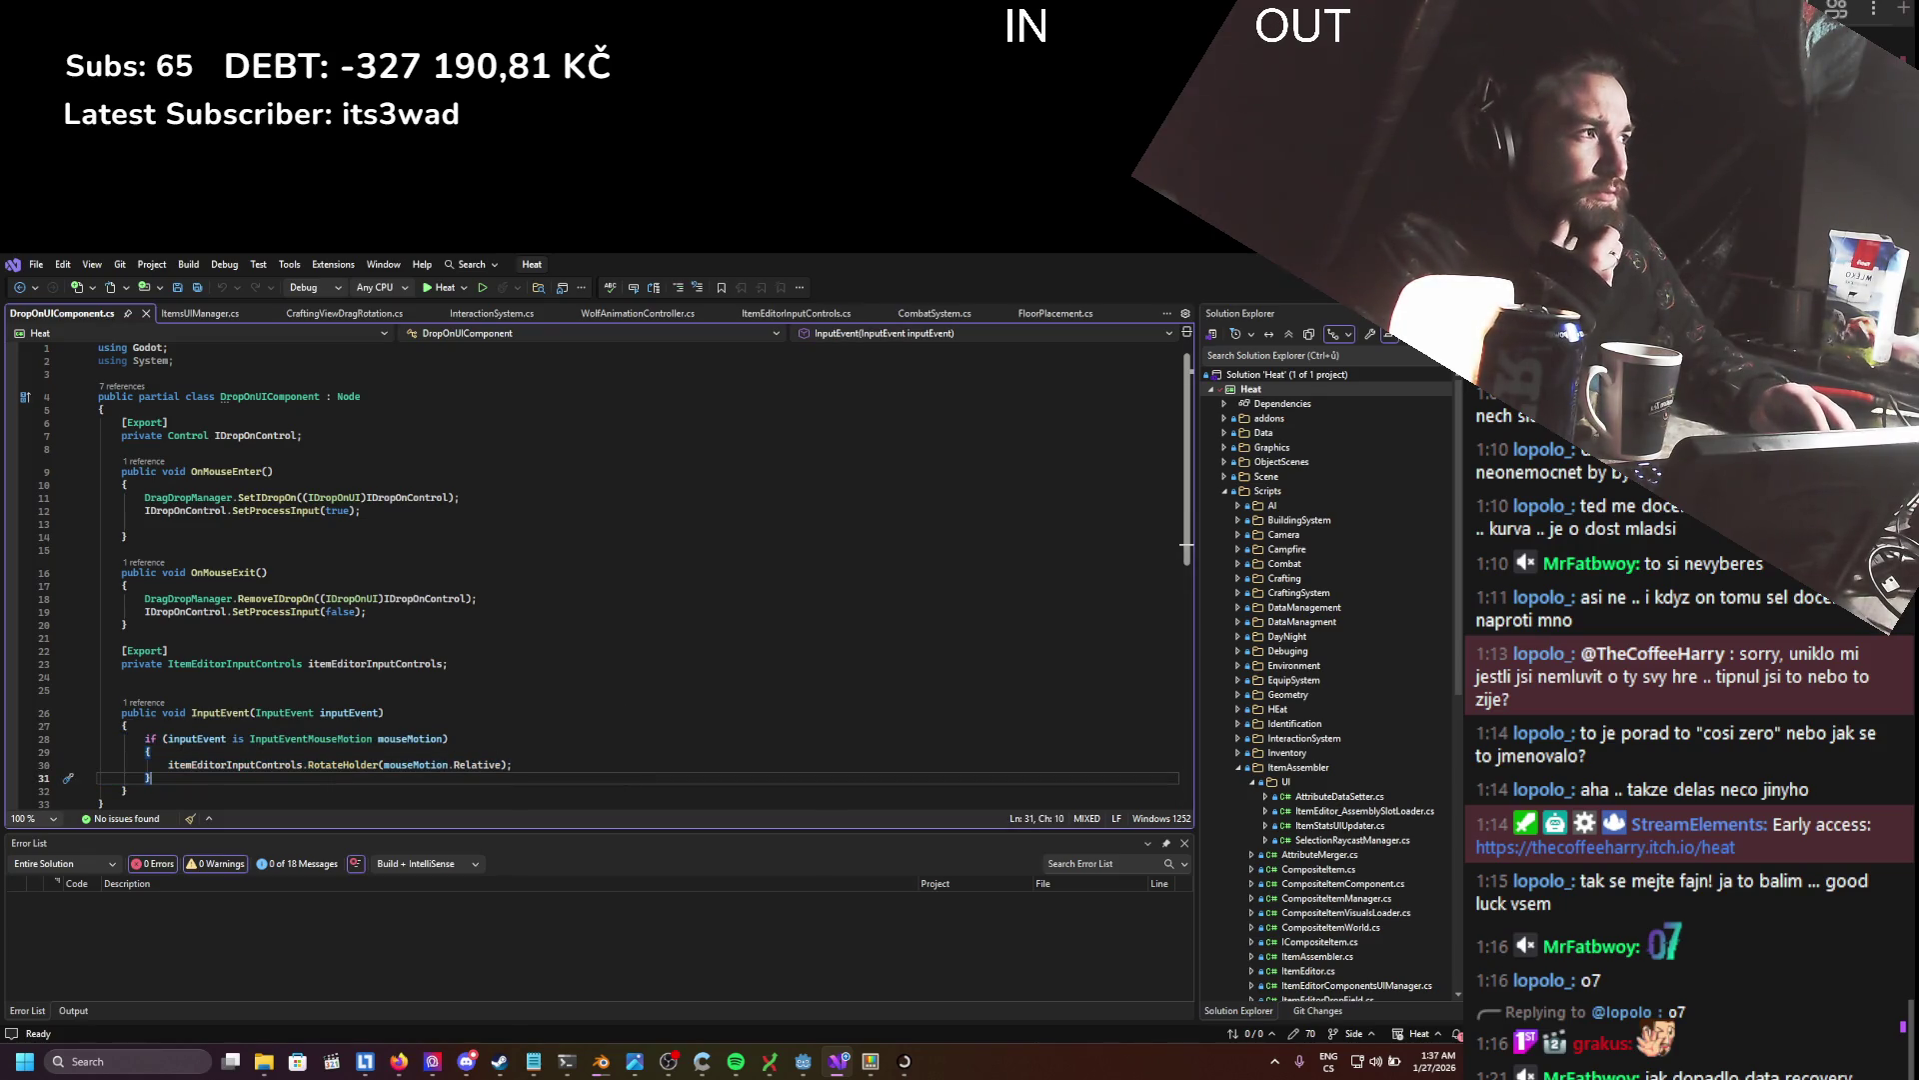
key(alt+Tab)
- Open ItemEditorInputControls.cs, review its RotateHolder and debug action code, then return to Godot
click(340, 678)
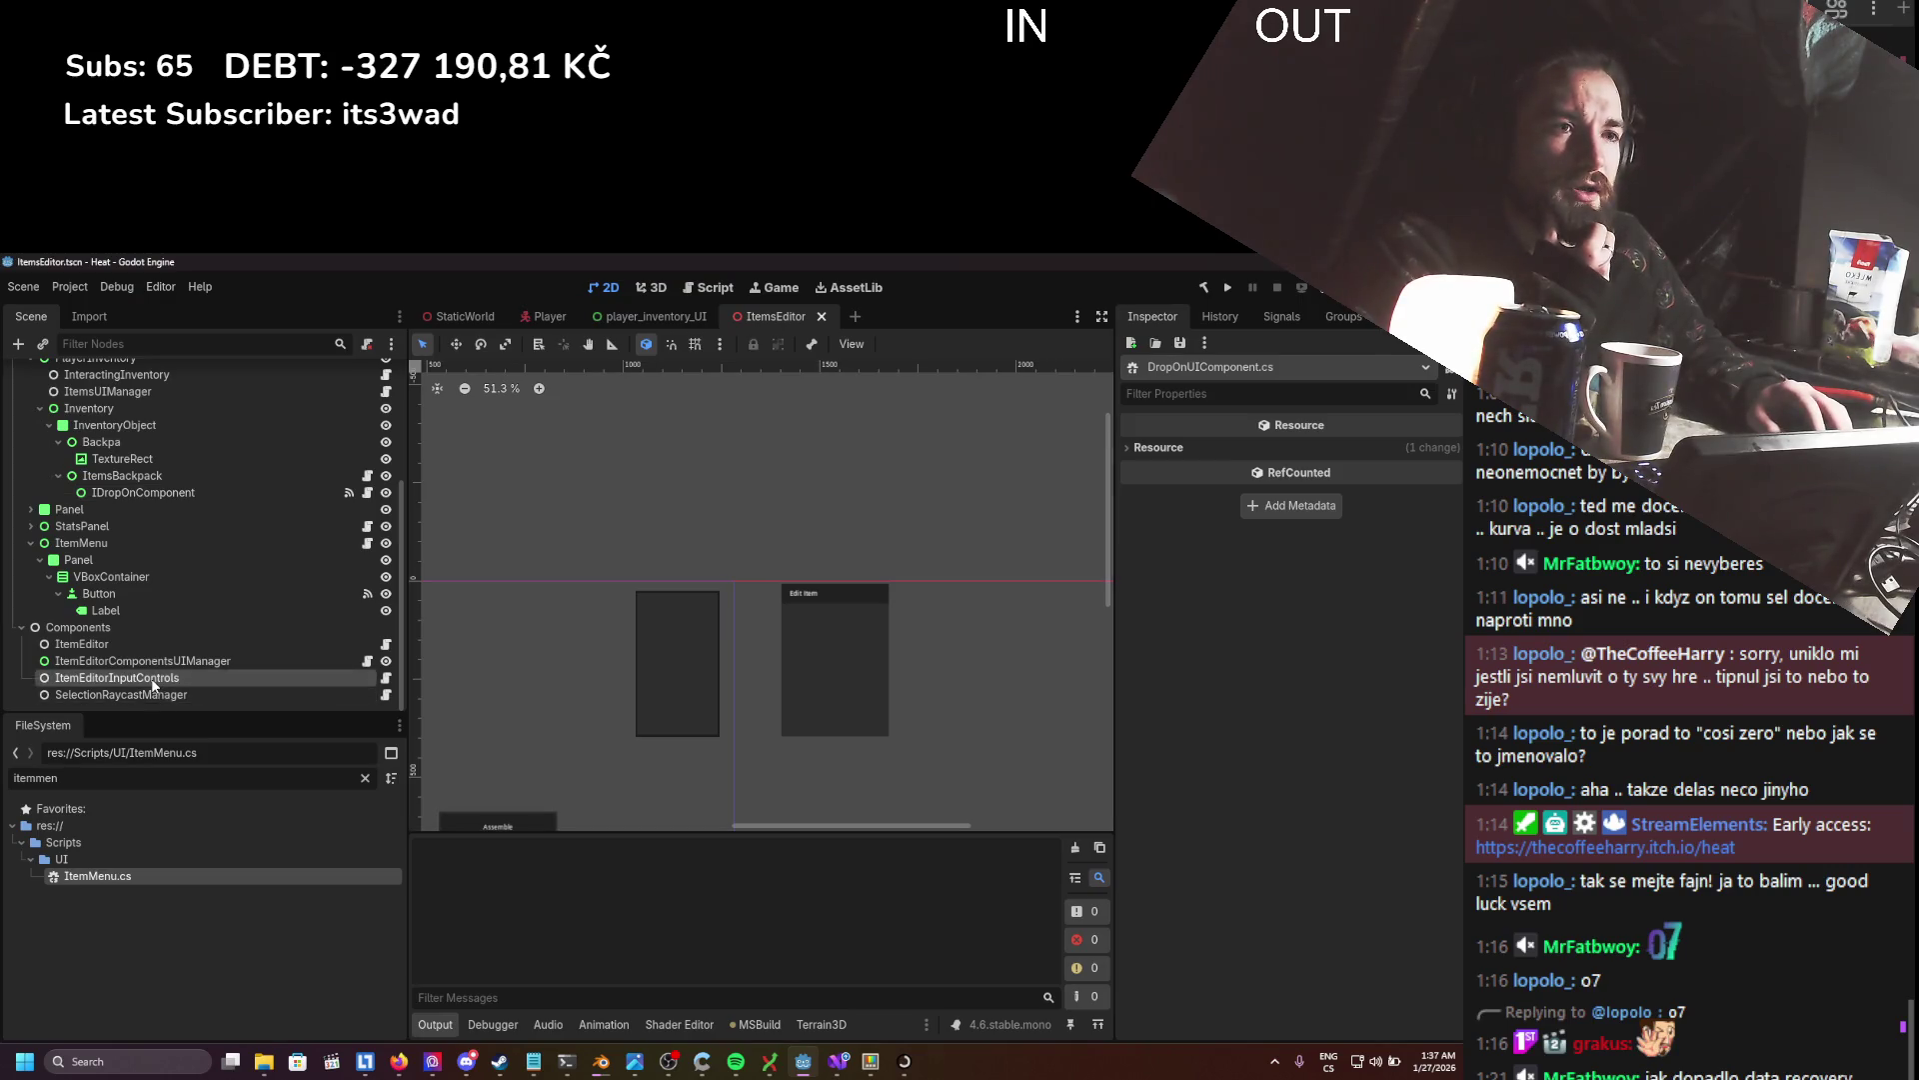
click(387, 678)
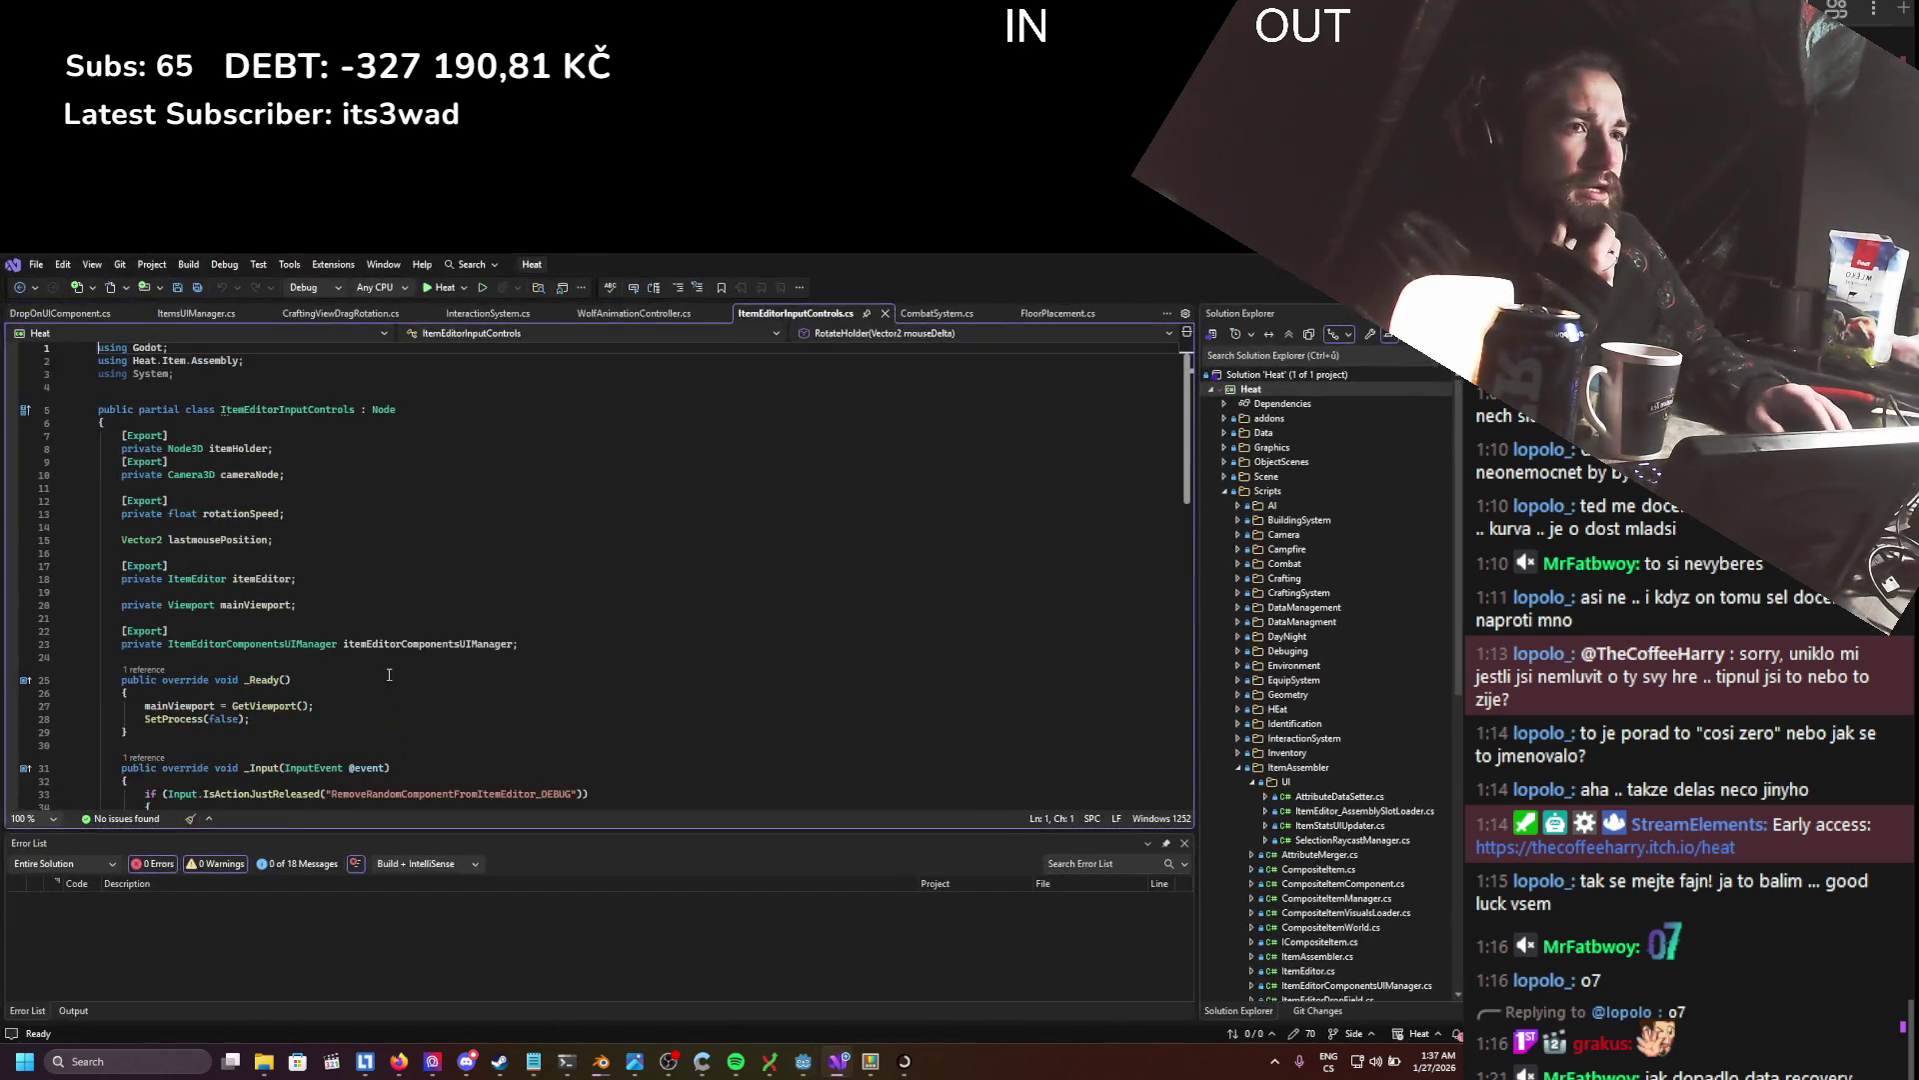
scroll(389, 674, down, 4)
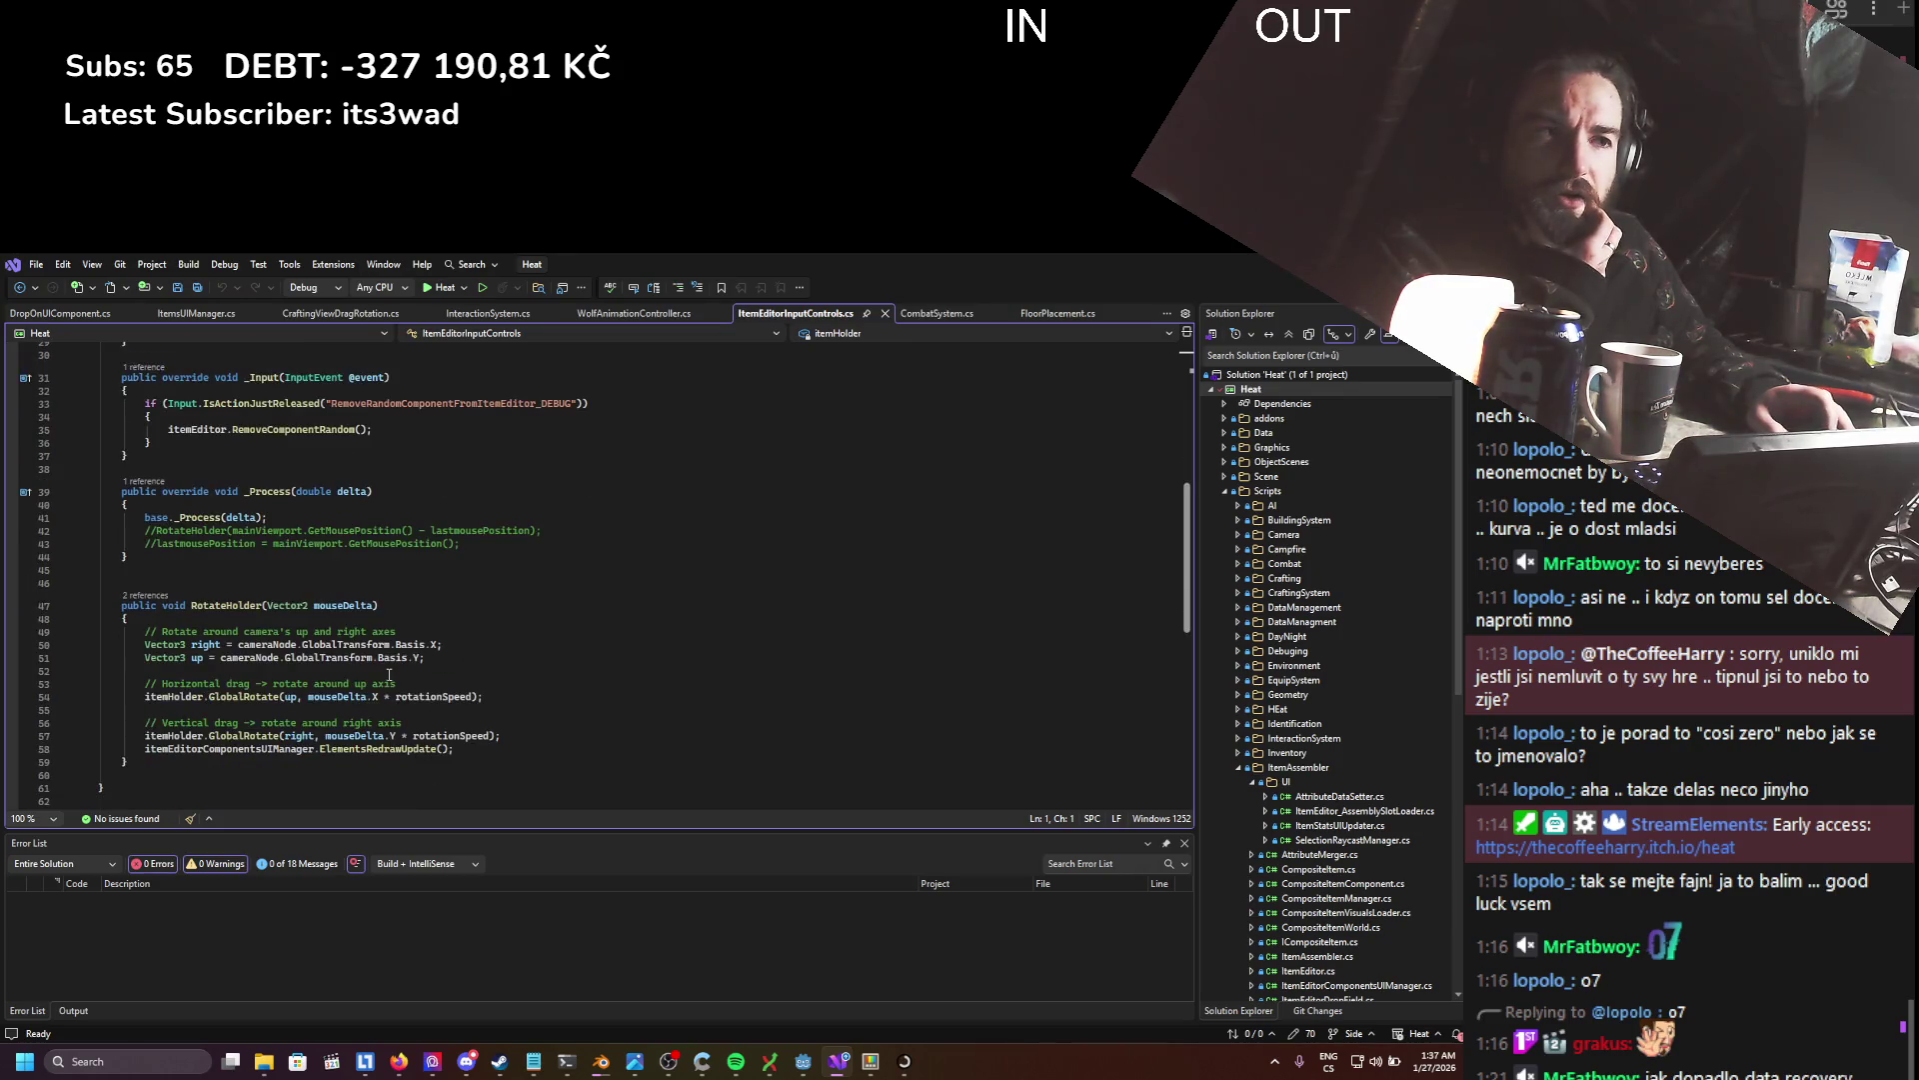
drag(199, 582, 418, 749)
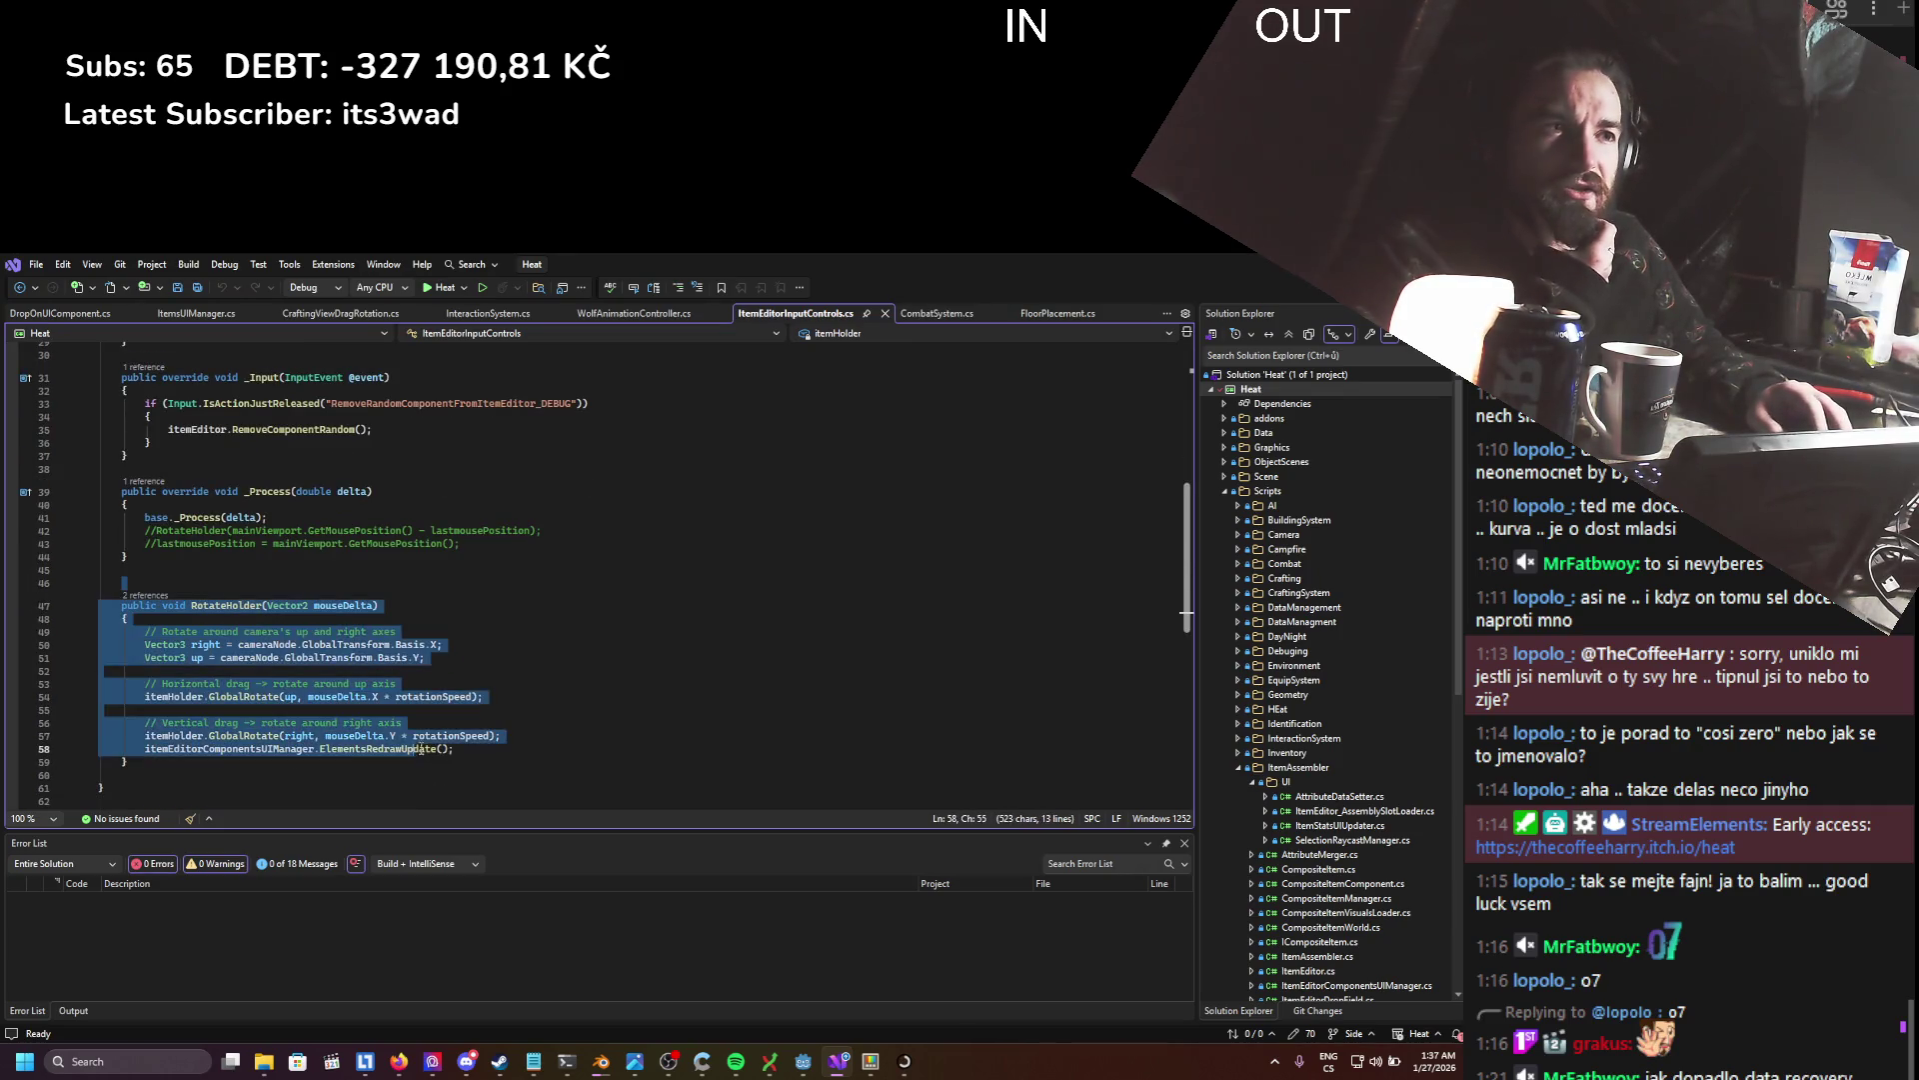
scroll(415, 734, up, 3)
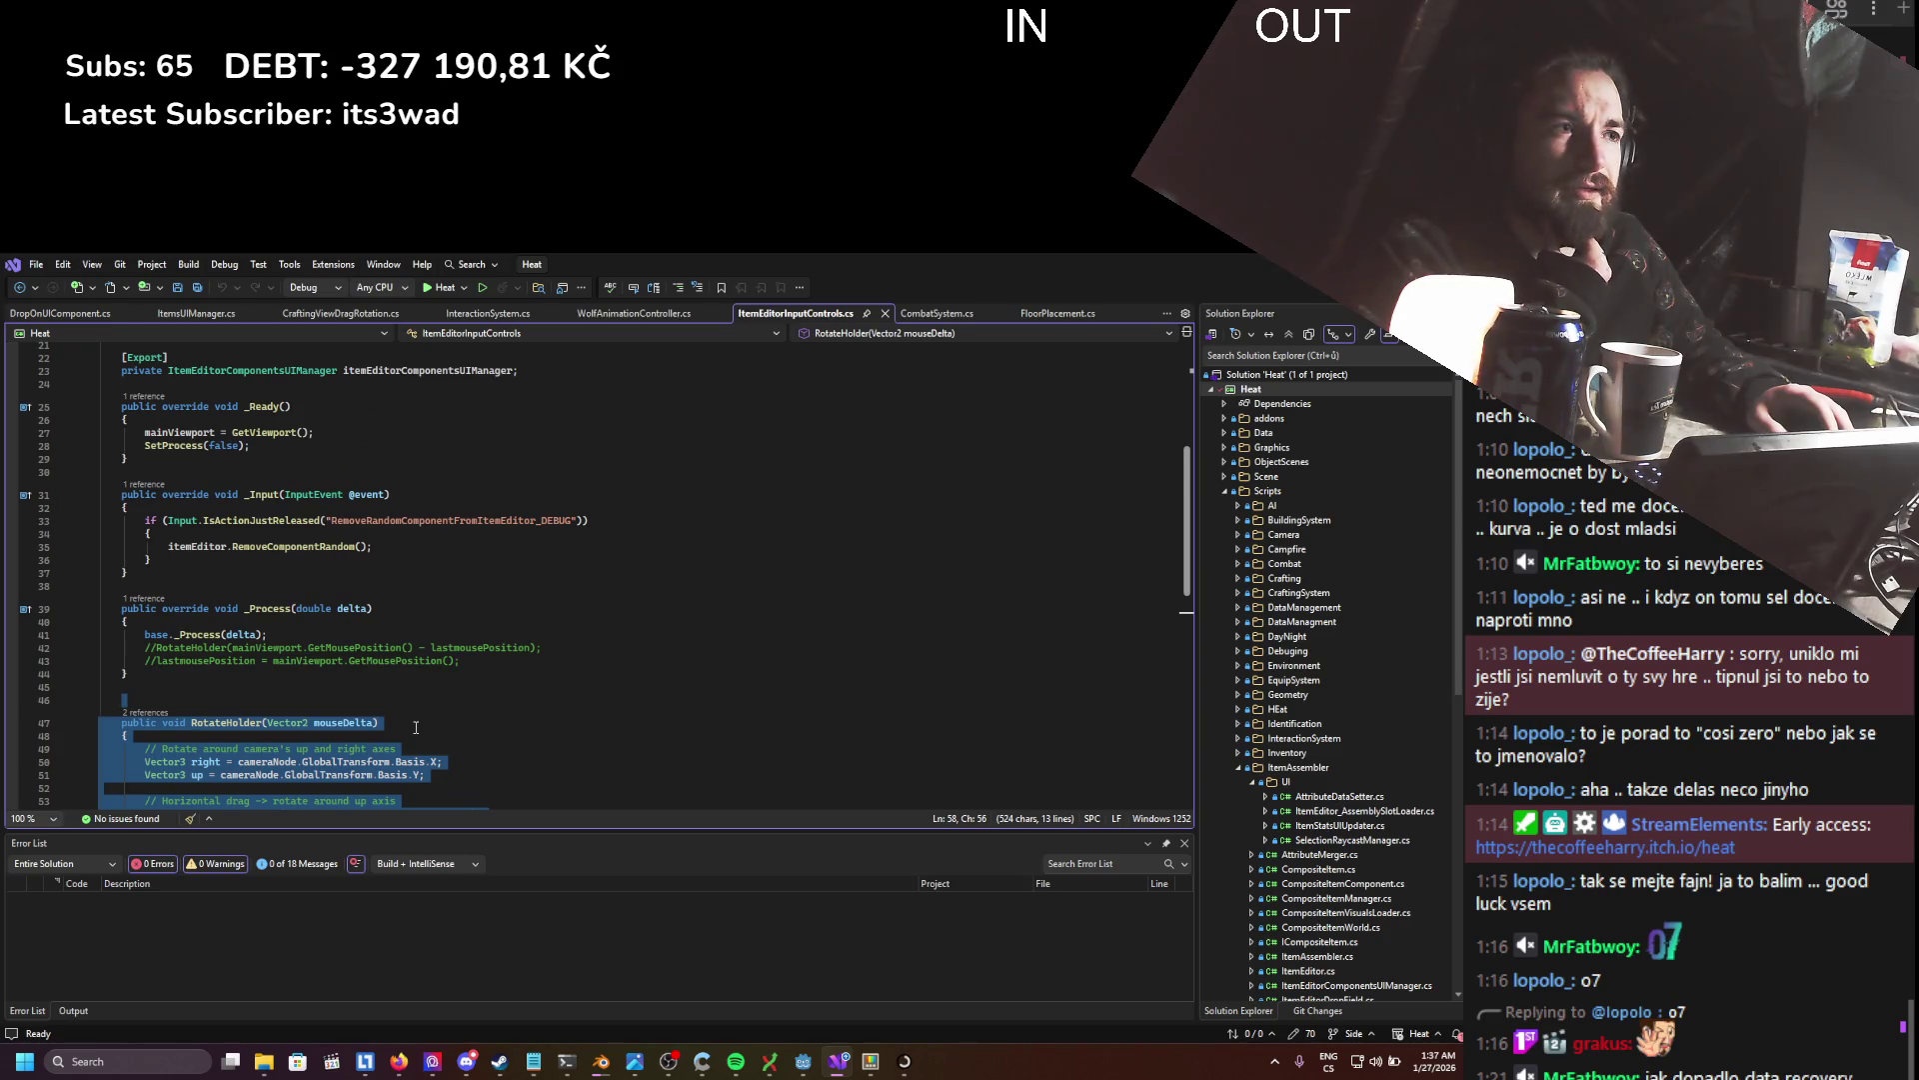
drag(331, 521, 500, 521)
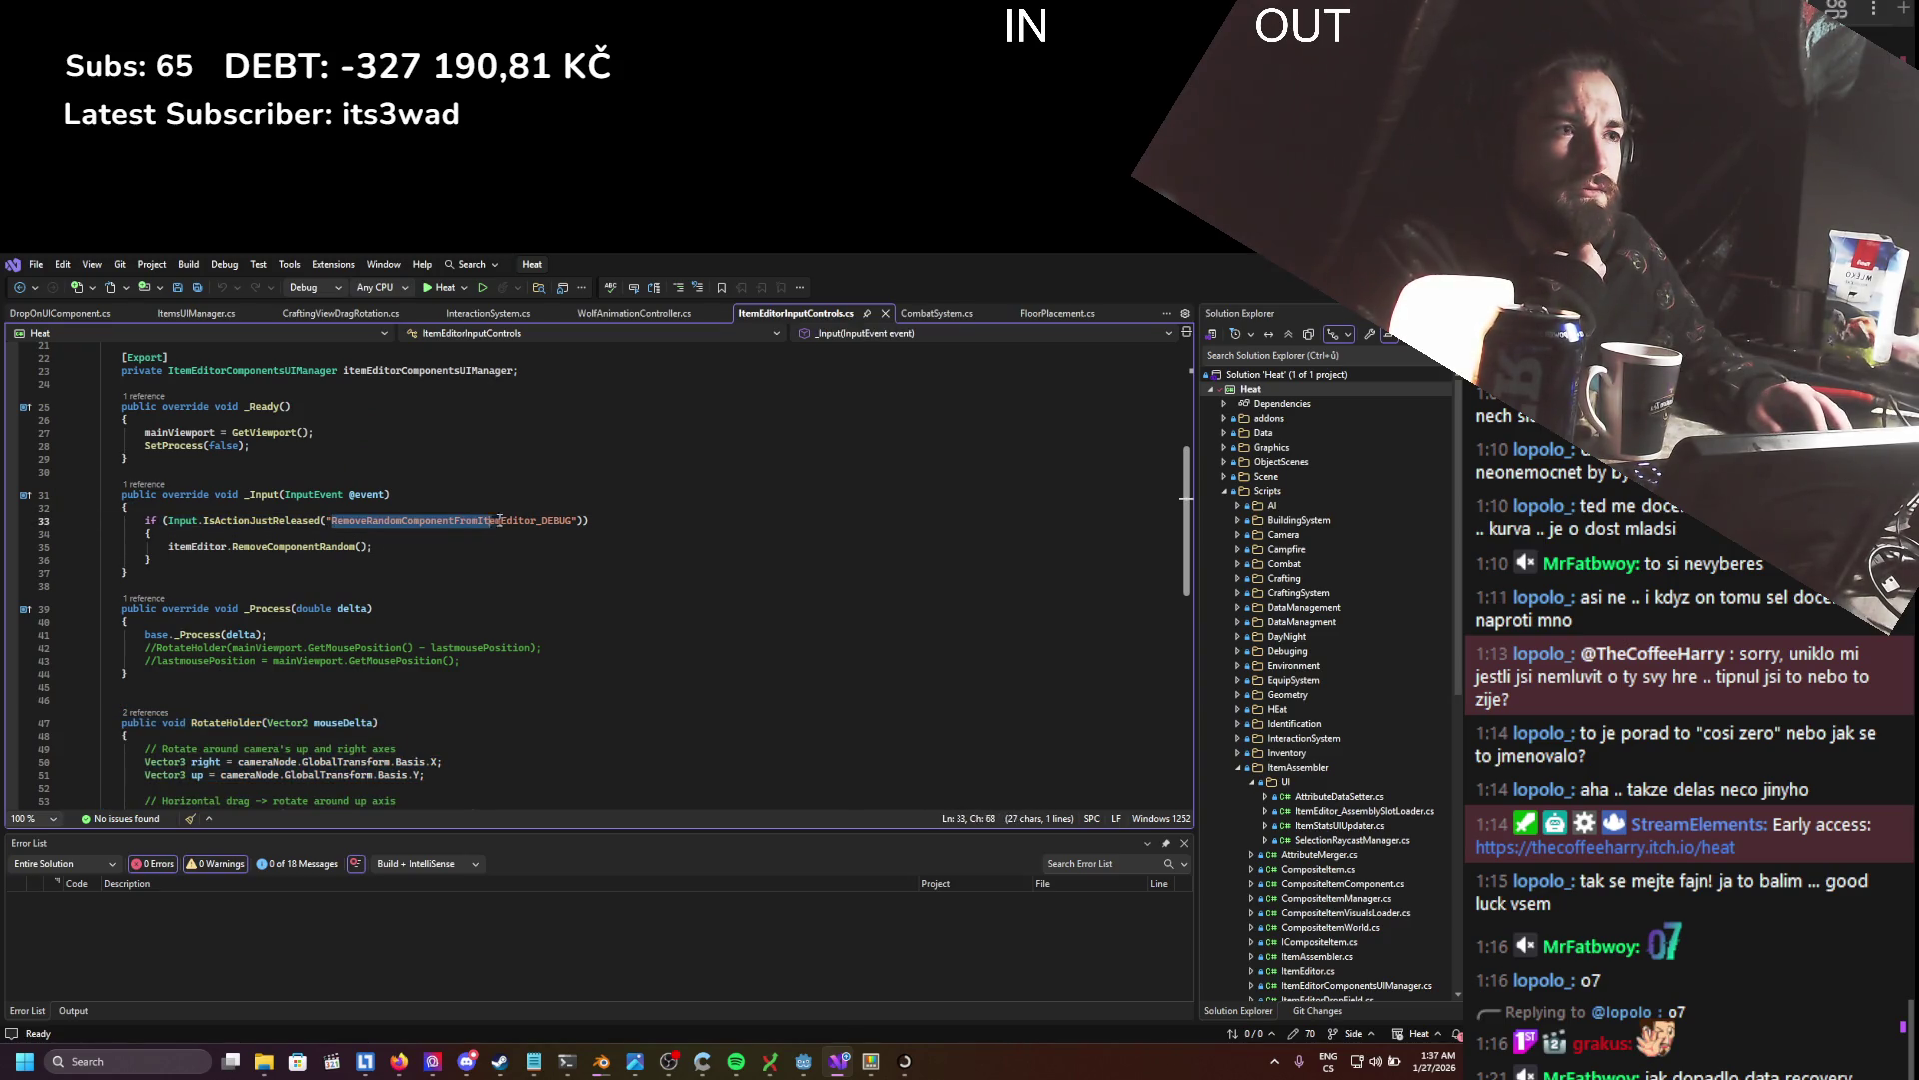
click(538, 566)
scroll(520, 590, up, 4)
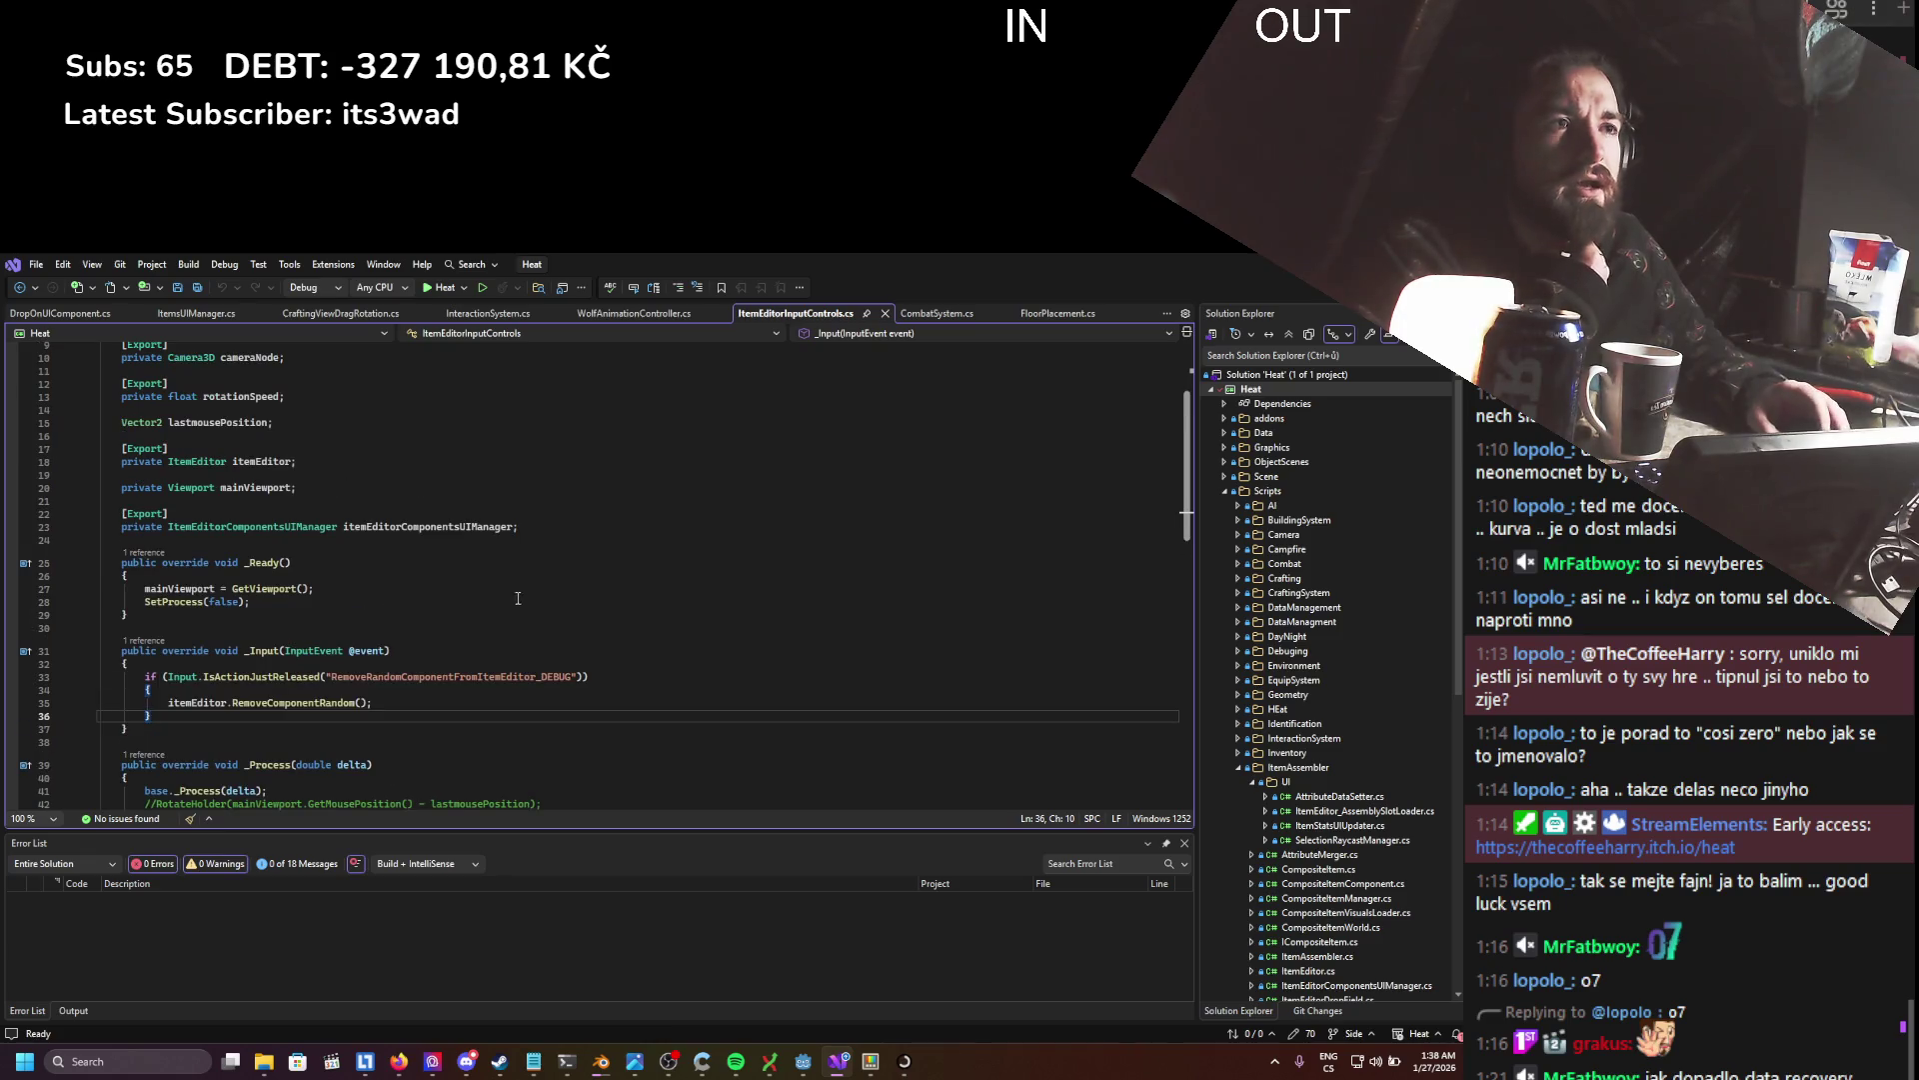
key(alt+Tab)
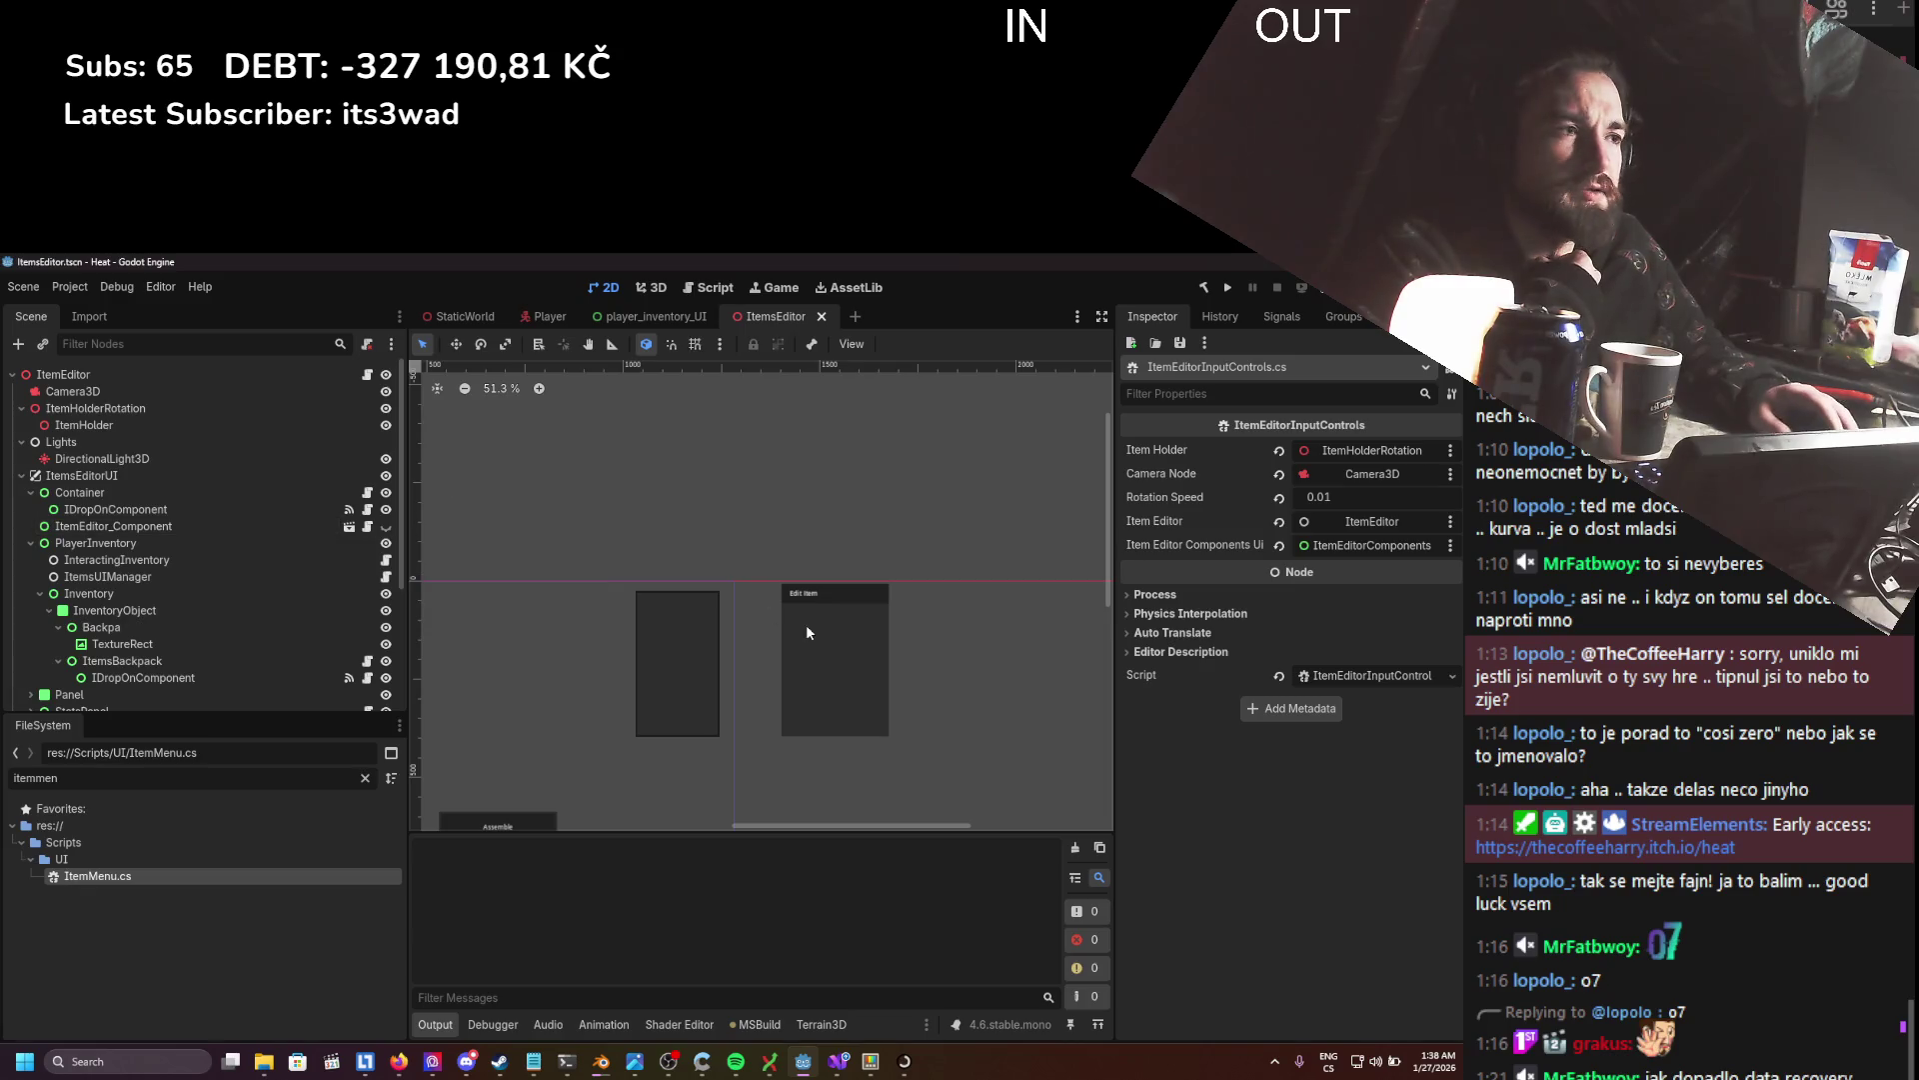
- Look through the scene's nodes and select ItemMenu to inspect its properties
scroll(806, 624, down, 2)
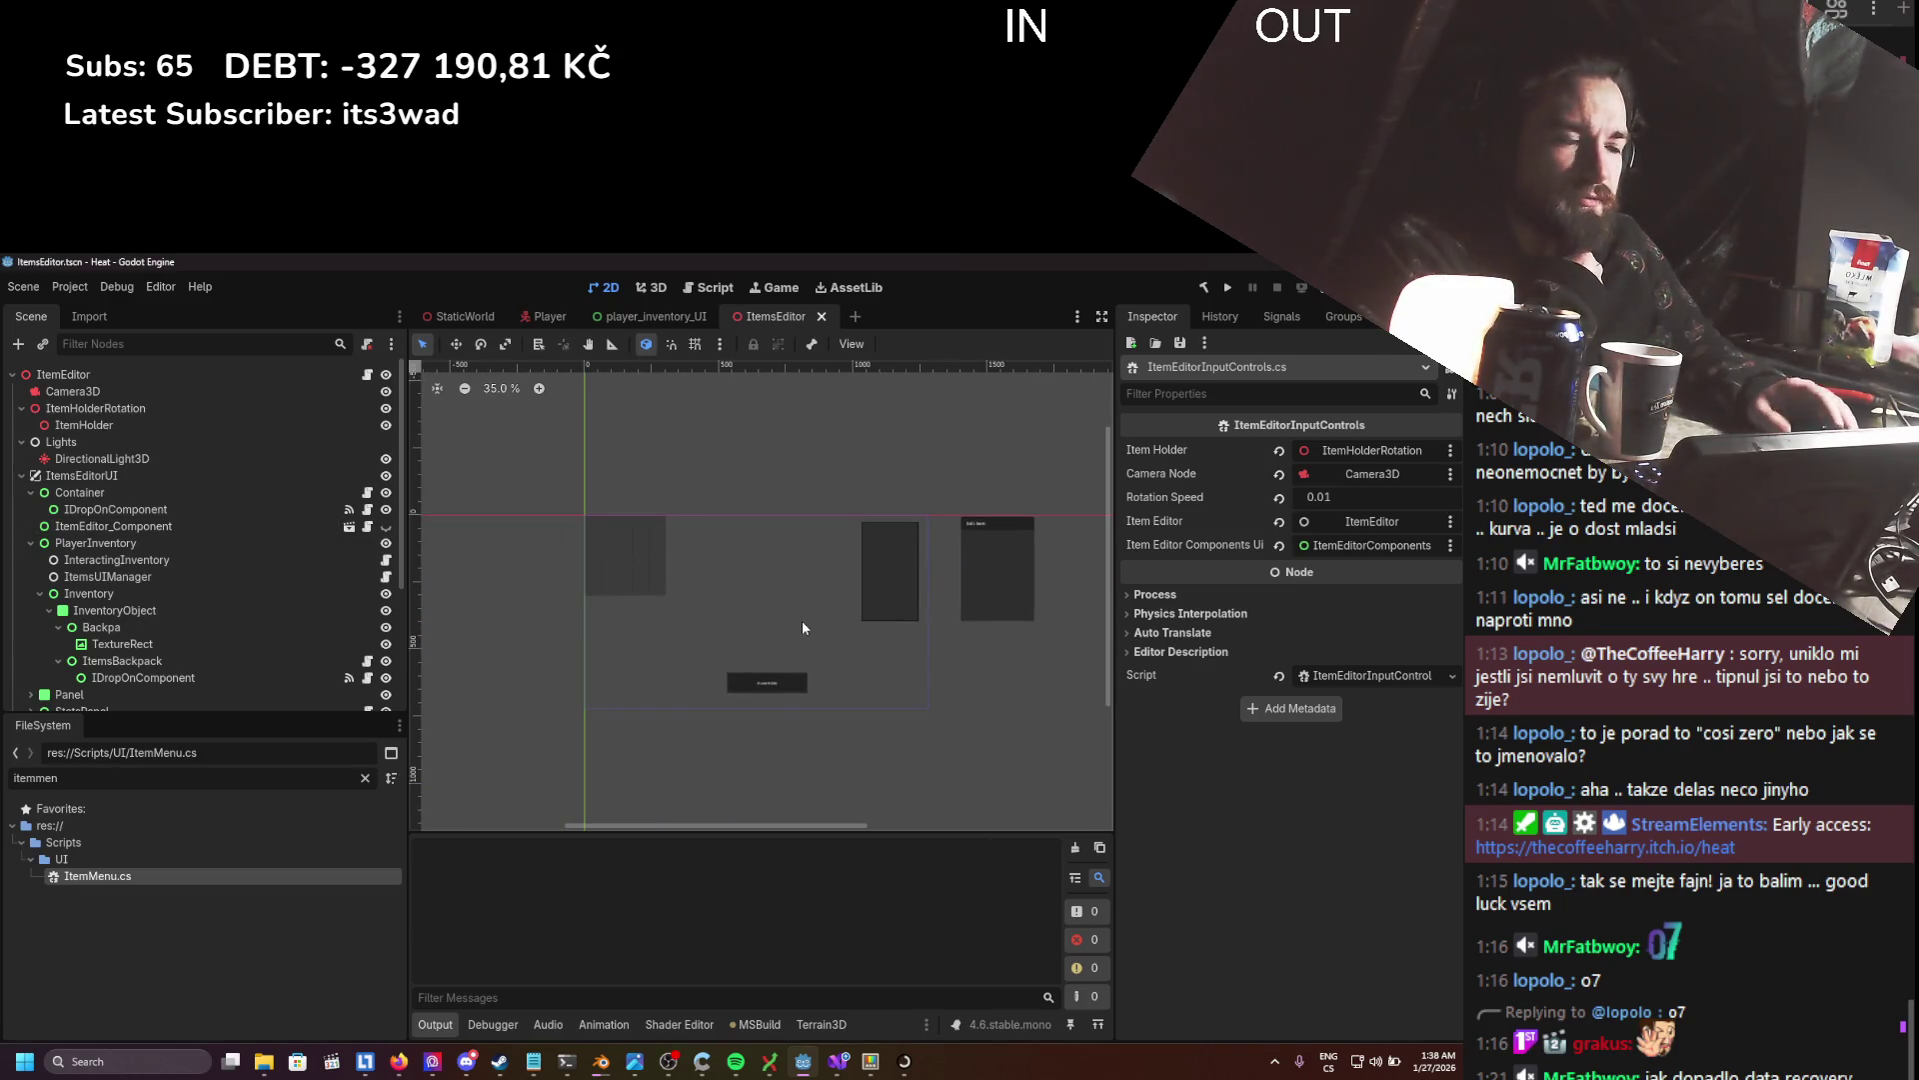
scroll(803, 628, up, 1)
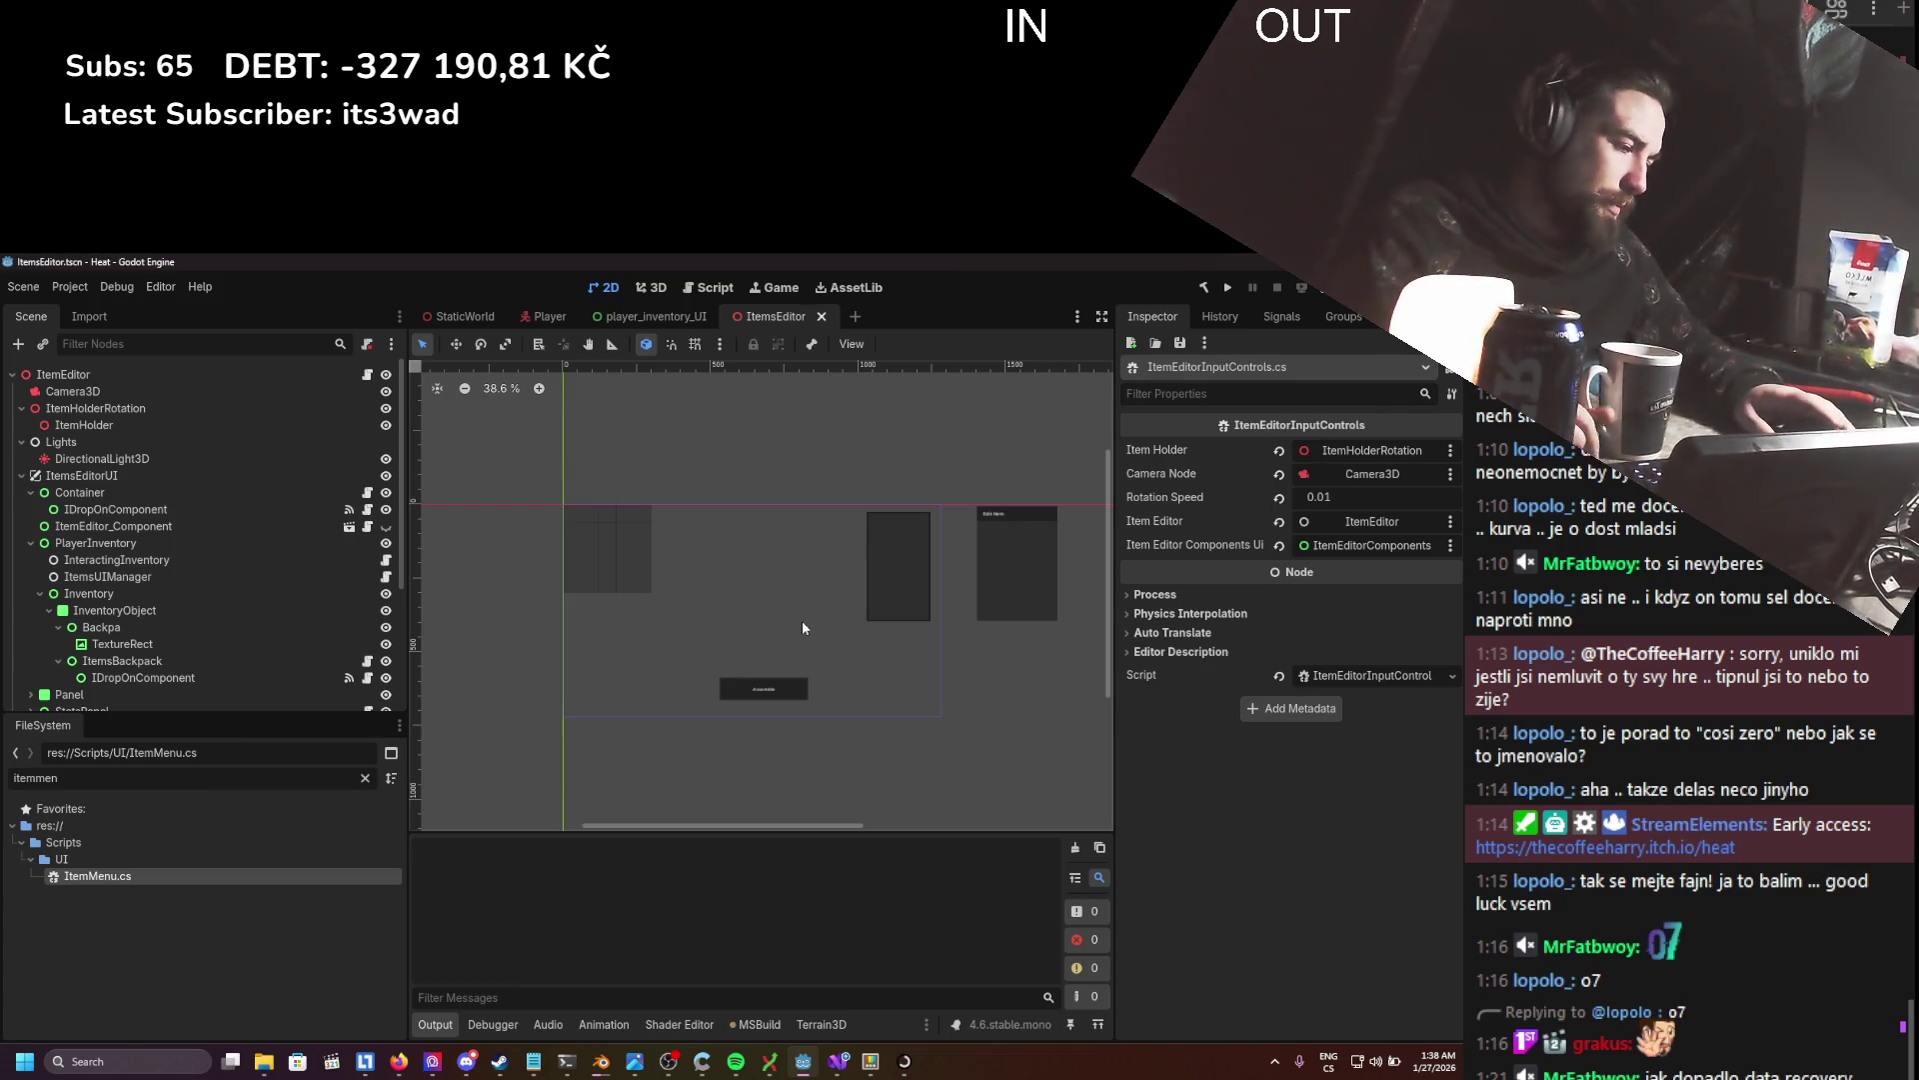
scroll(138, 459, down, 5)
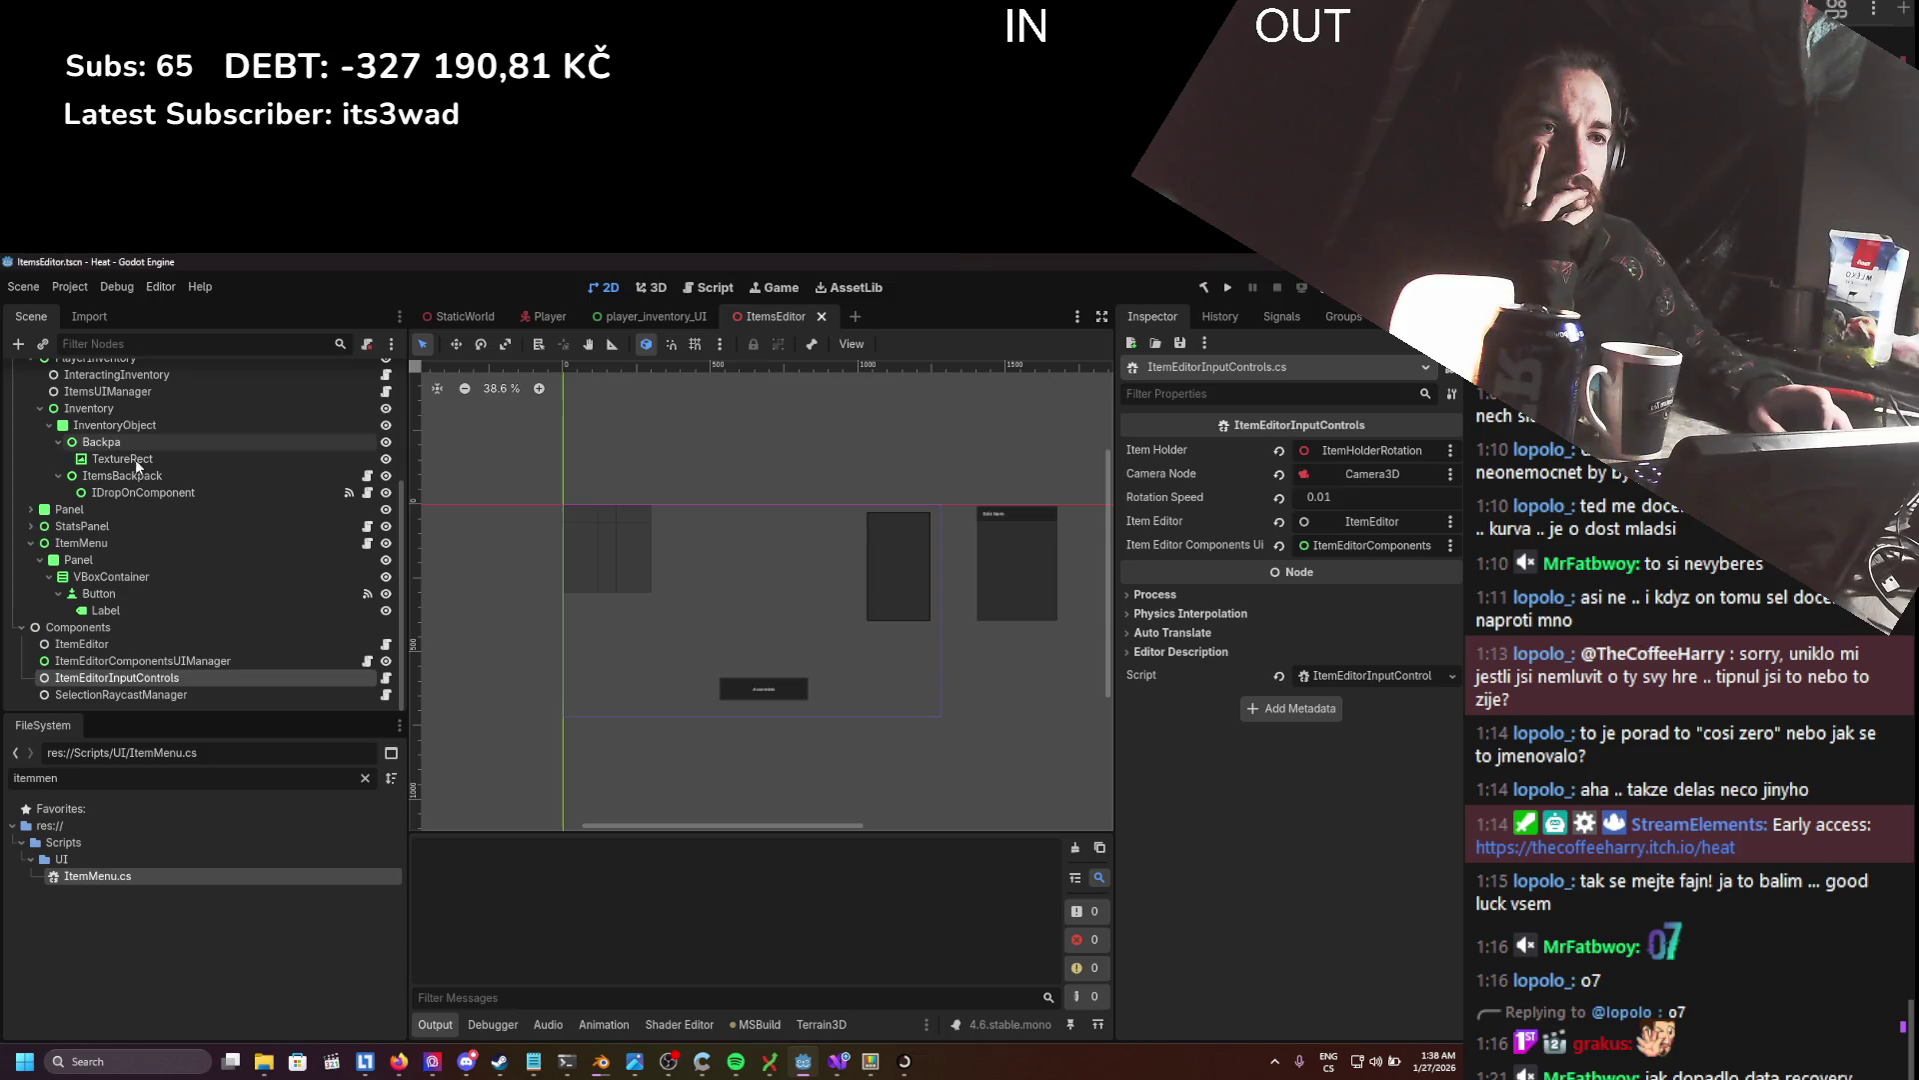
click(155, 694)
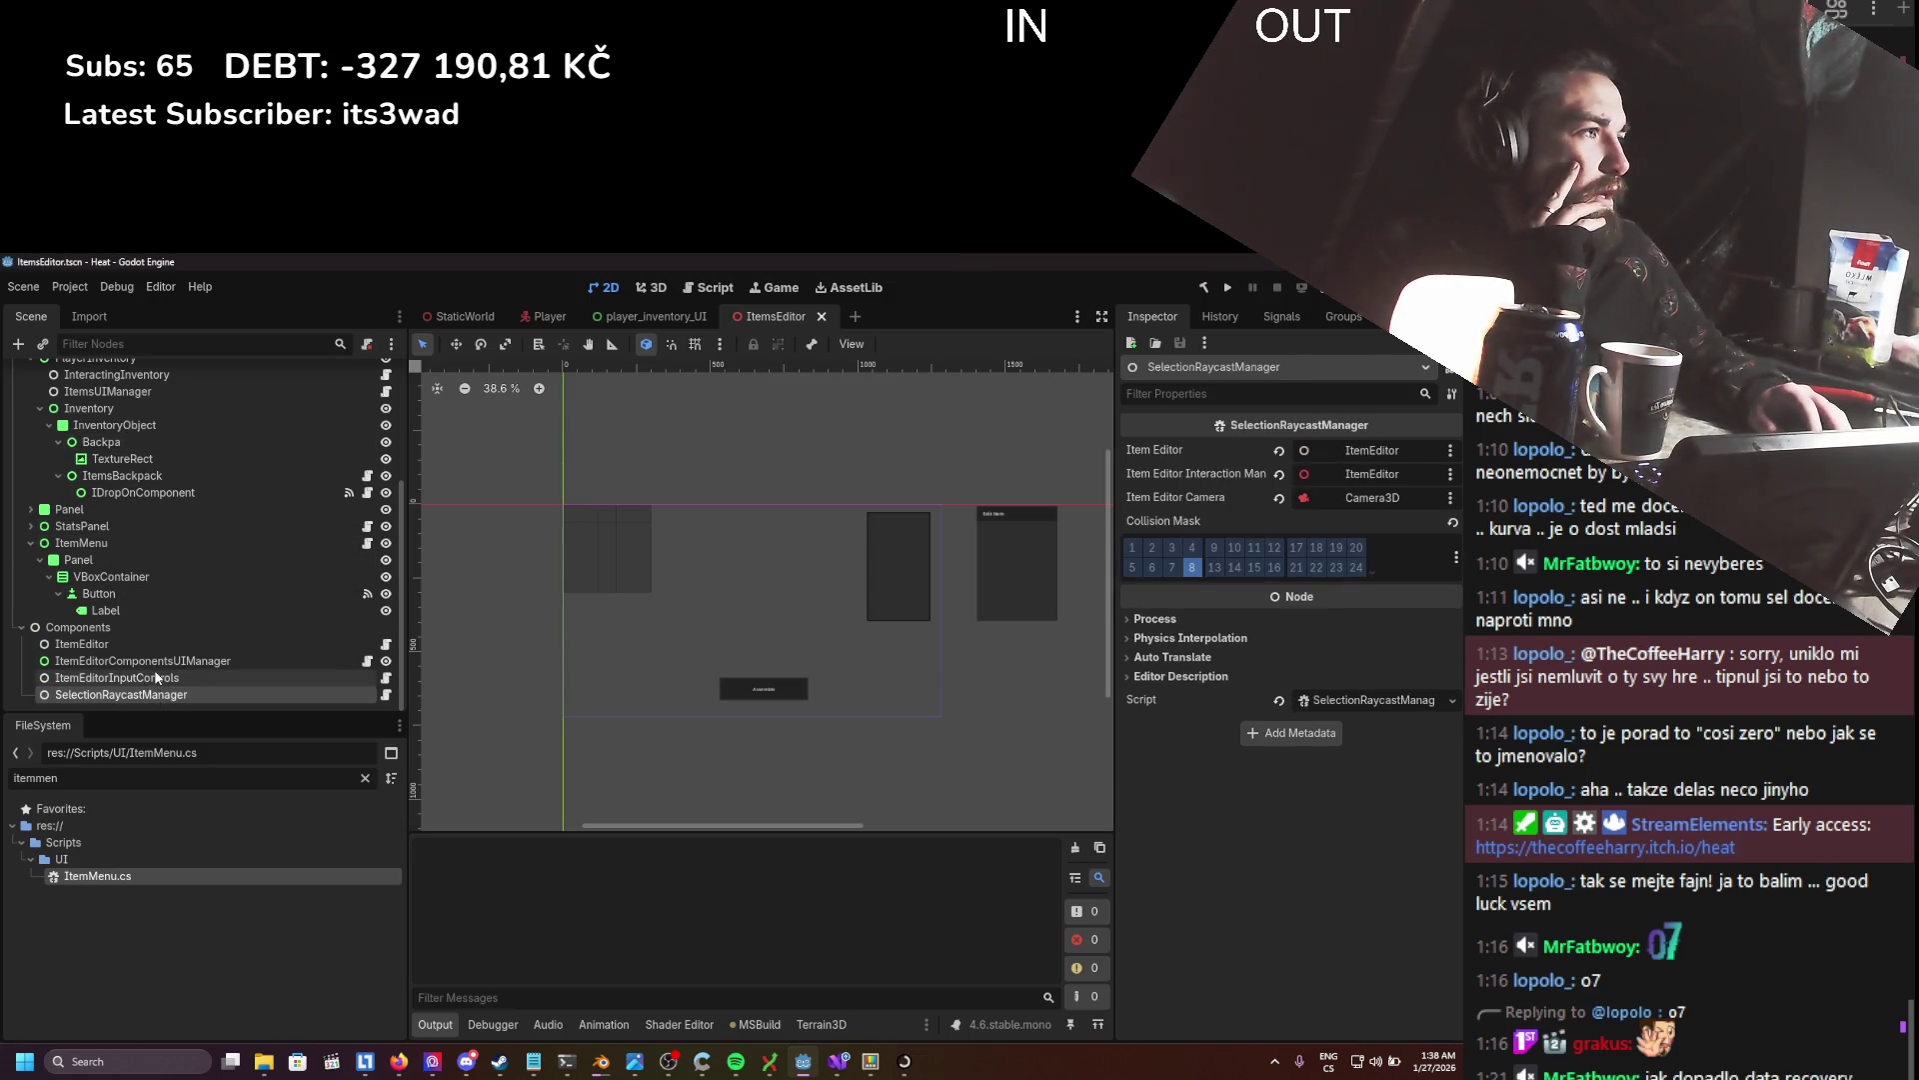
click(157, 678)
click(157, 661)
click(157, 647)
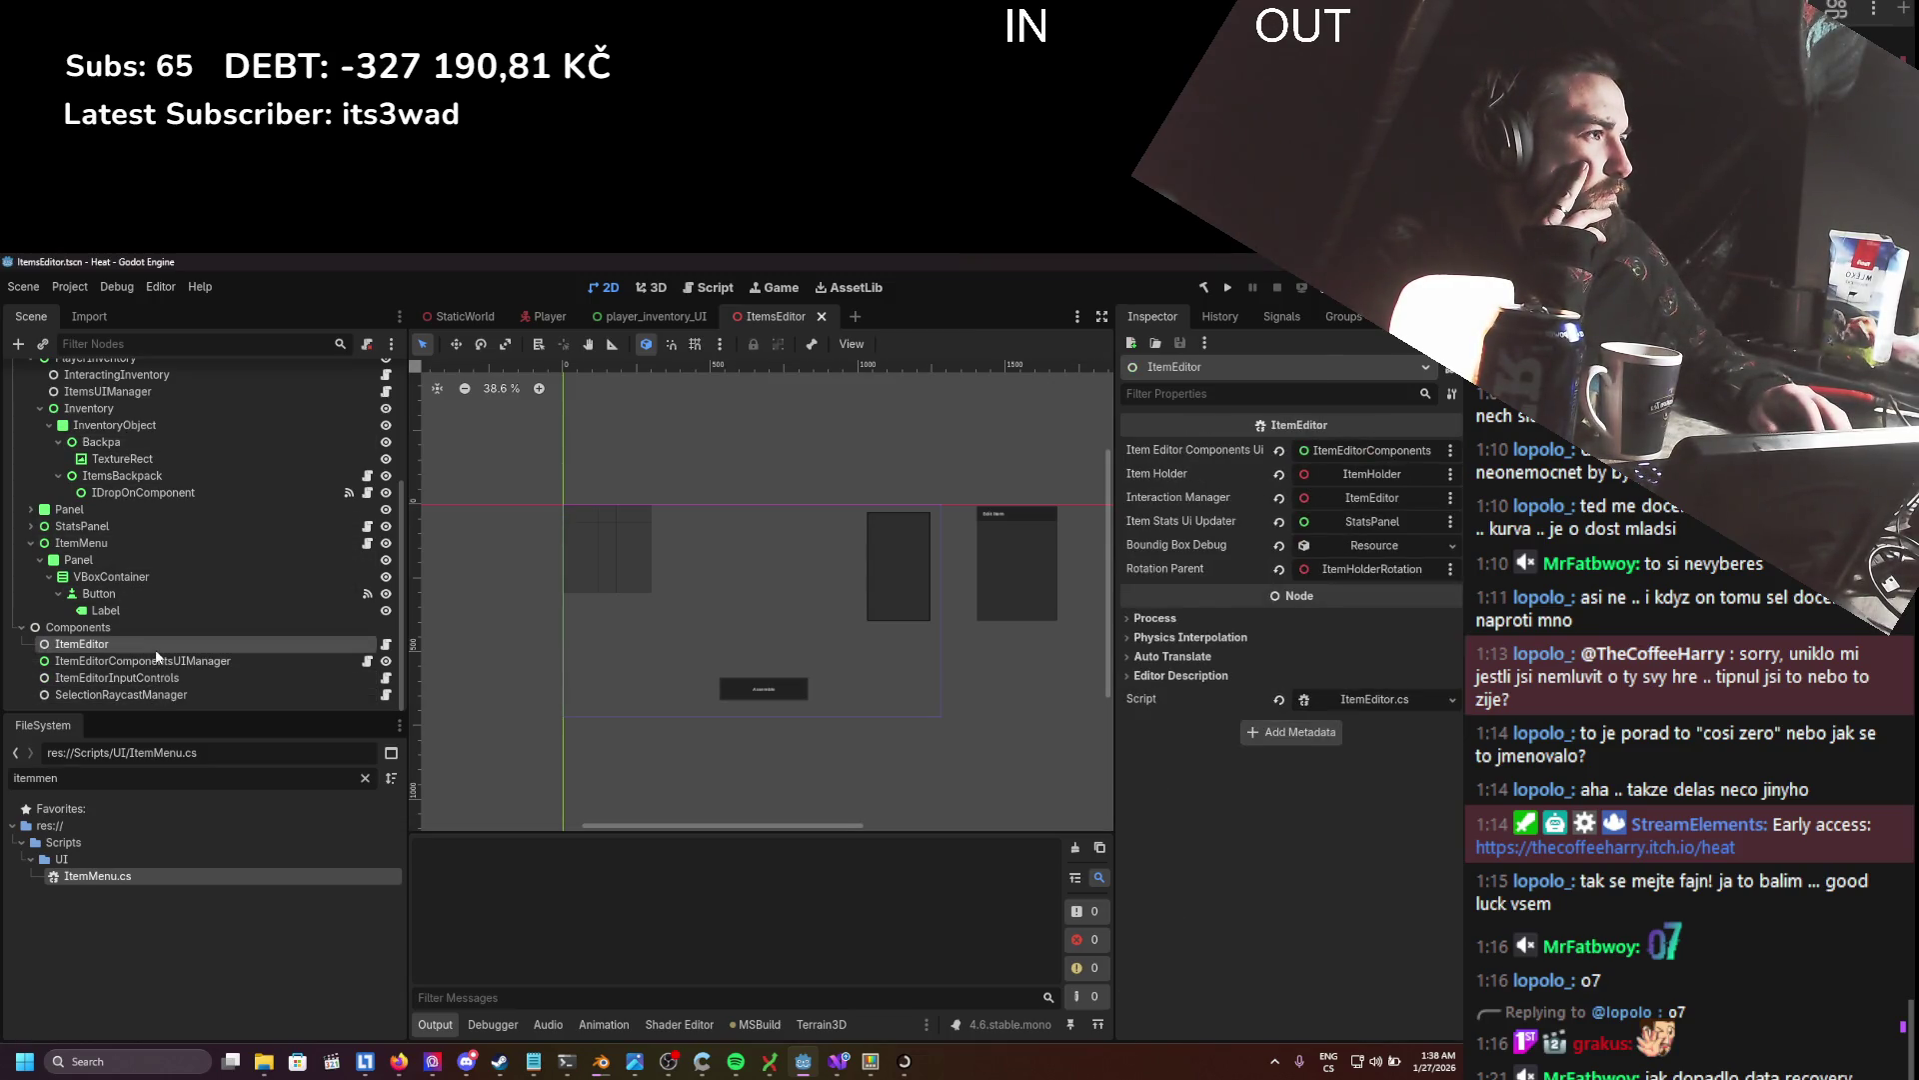
click(158, 549)
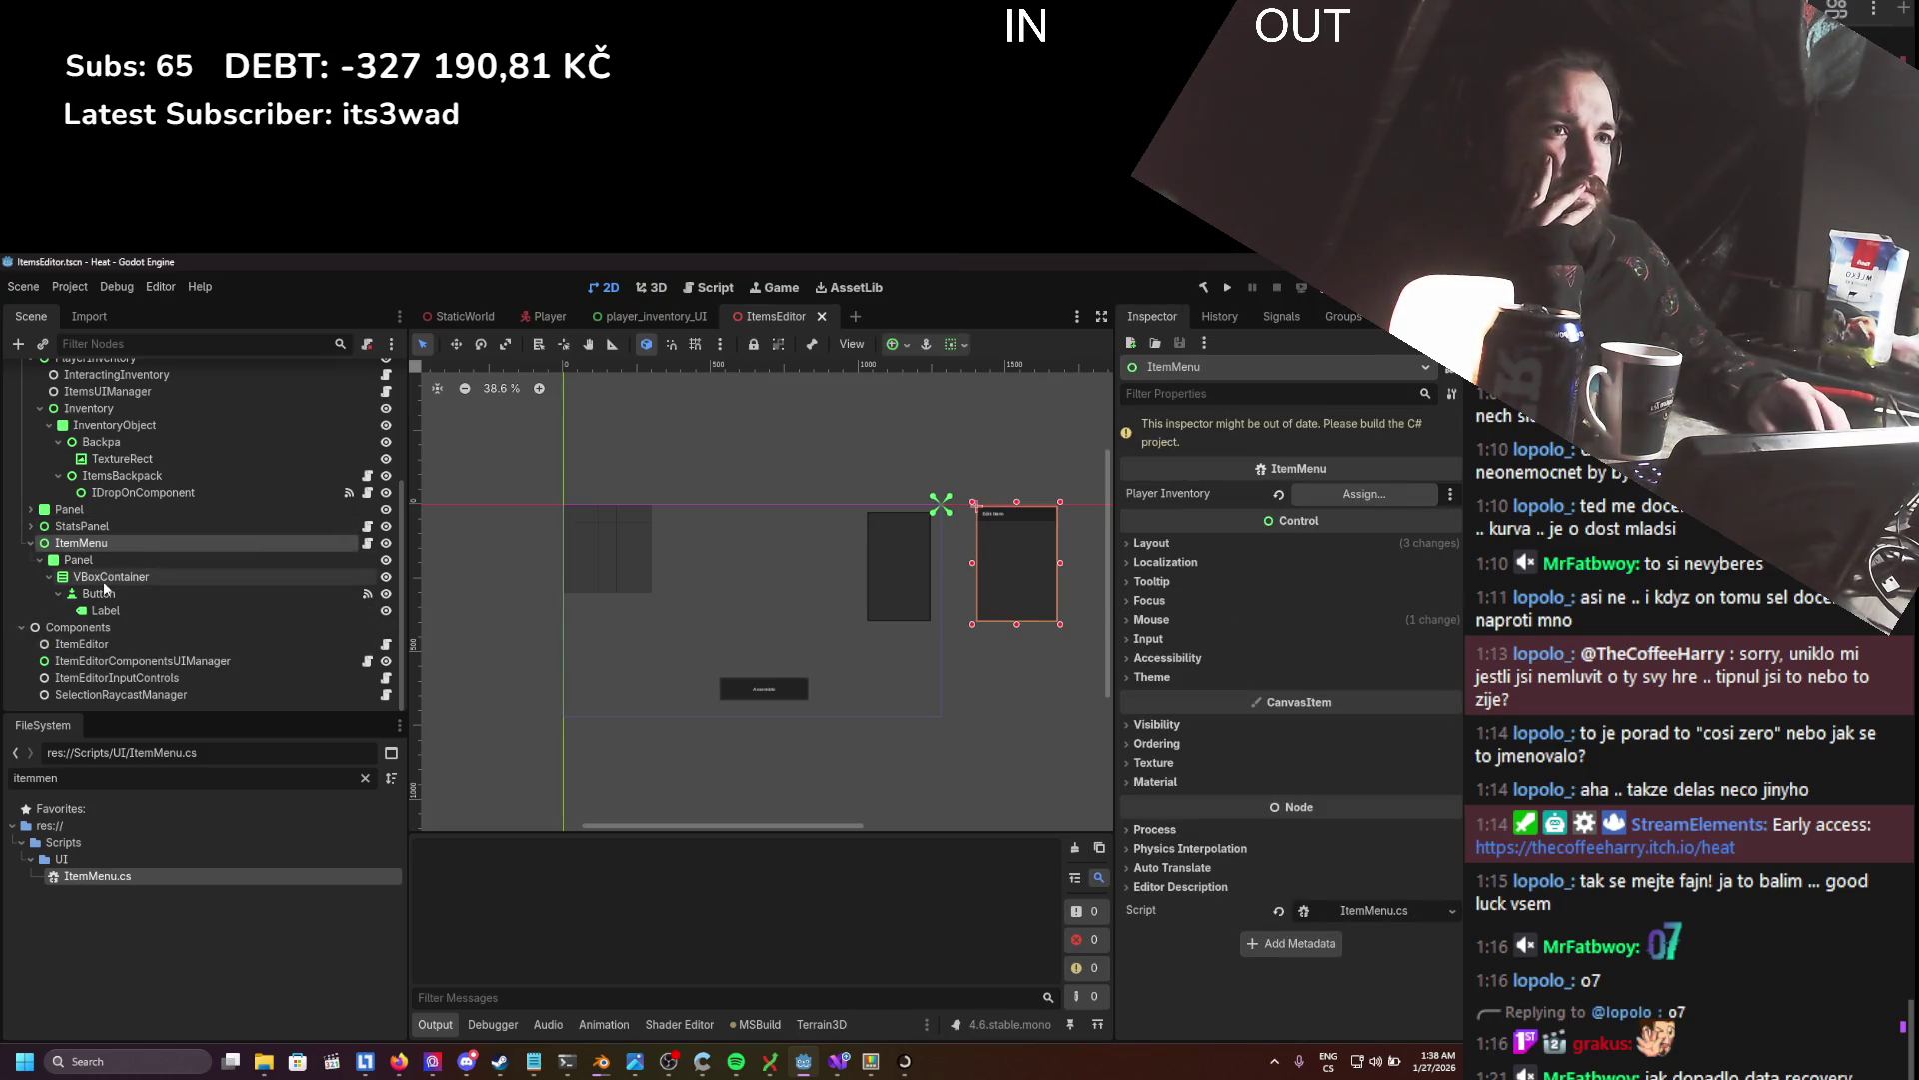
- Assign the PlayerInventory node to ItemMenu's Player Inventory property and save the ItemsEditor scene
scroll(201, 495, up, 2)
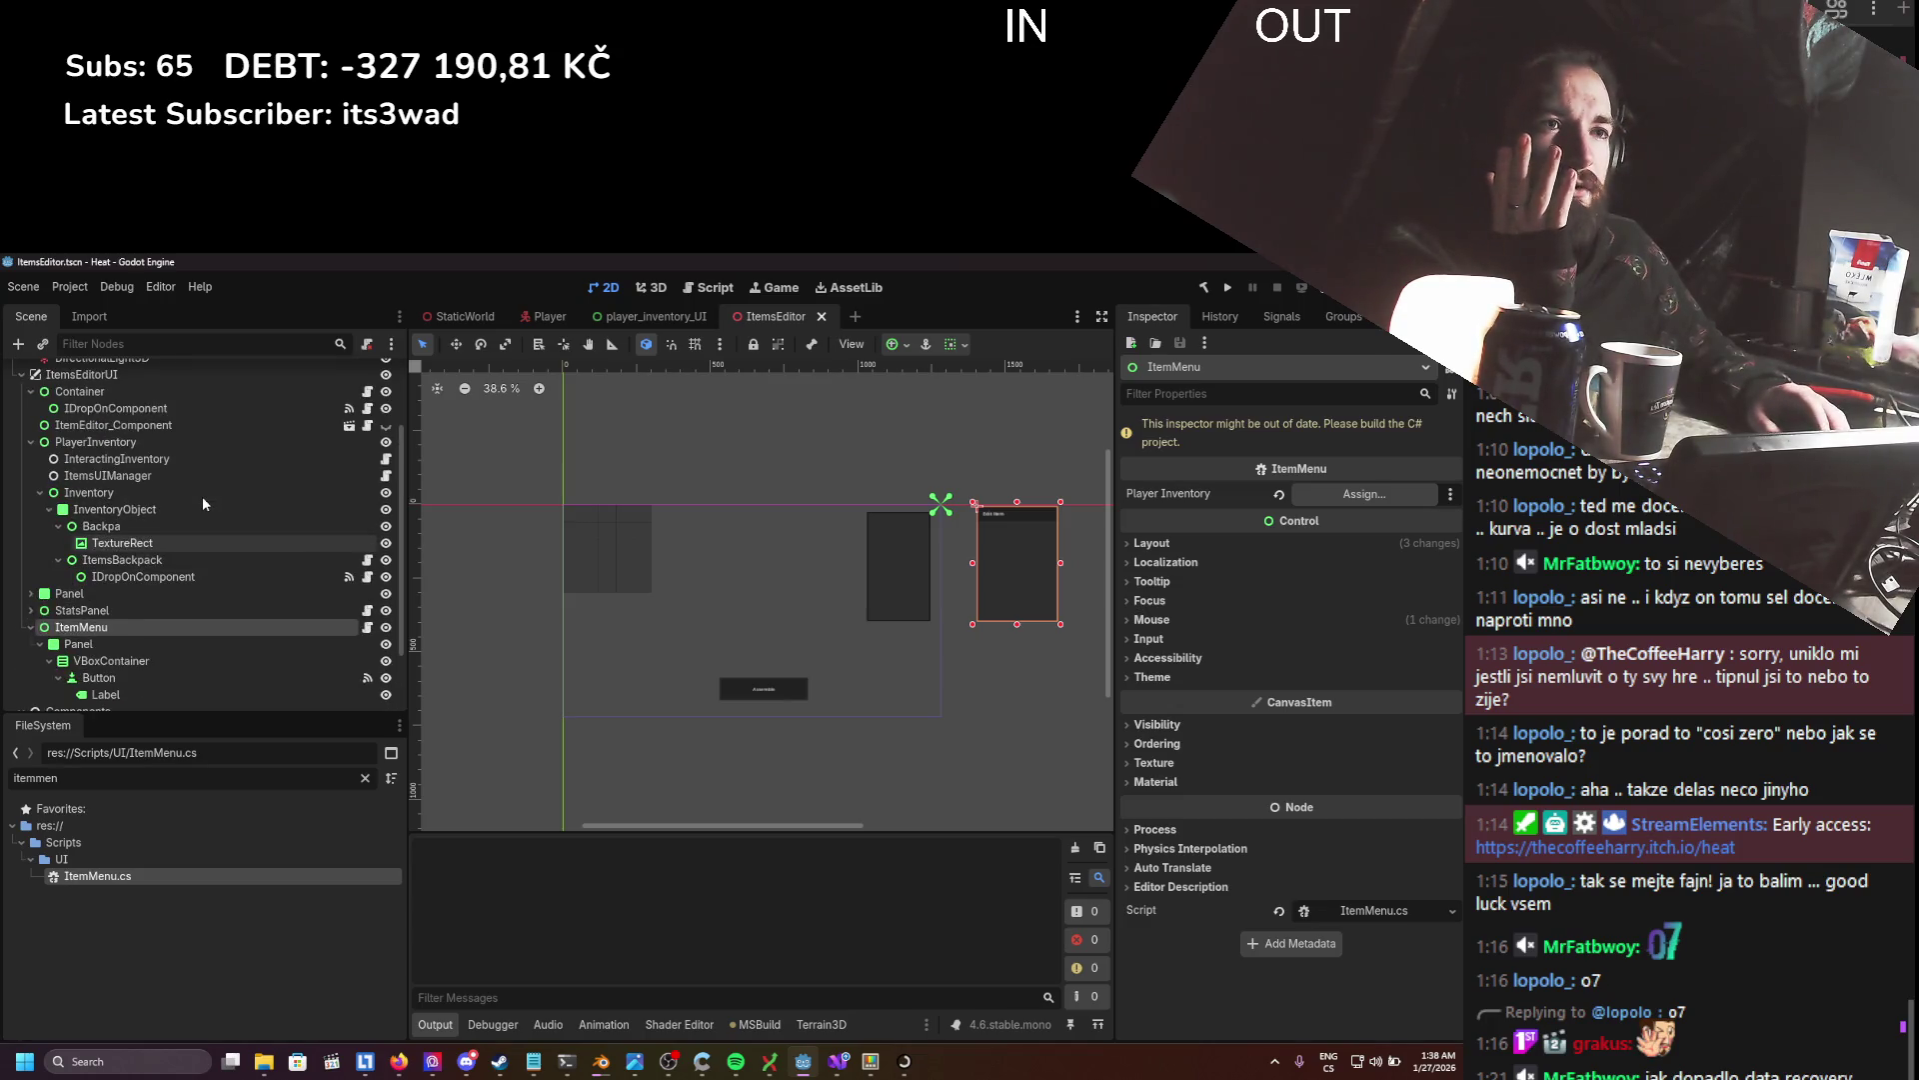
scroll(196, 496, down, 2)
scroll(170, 507, up, 3)
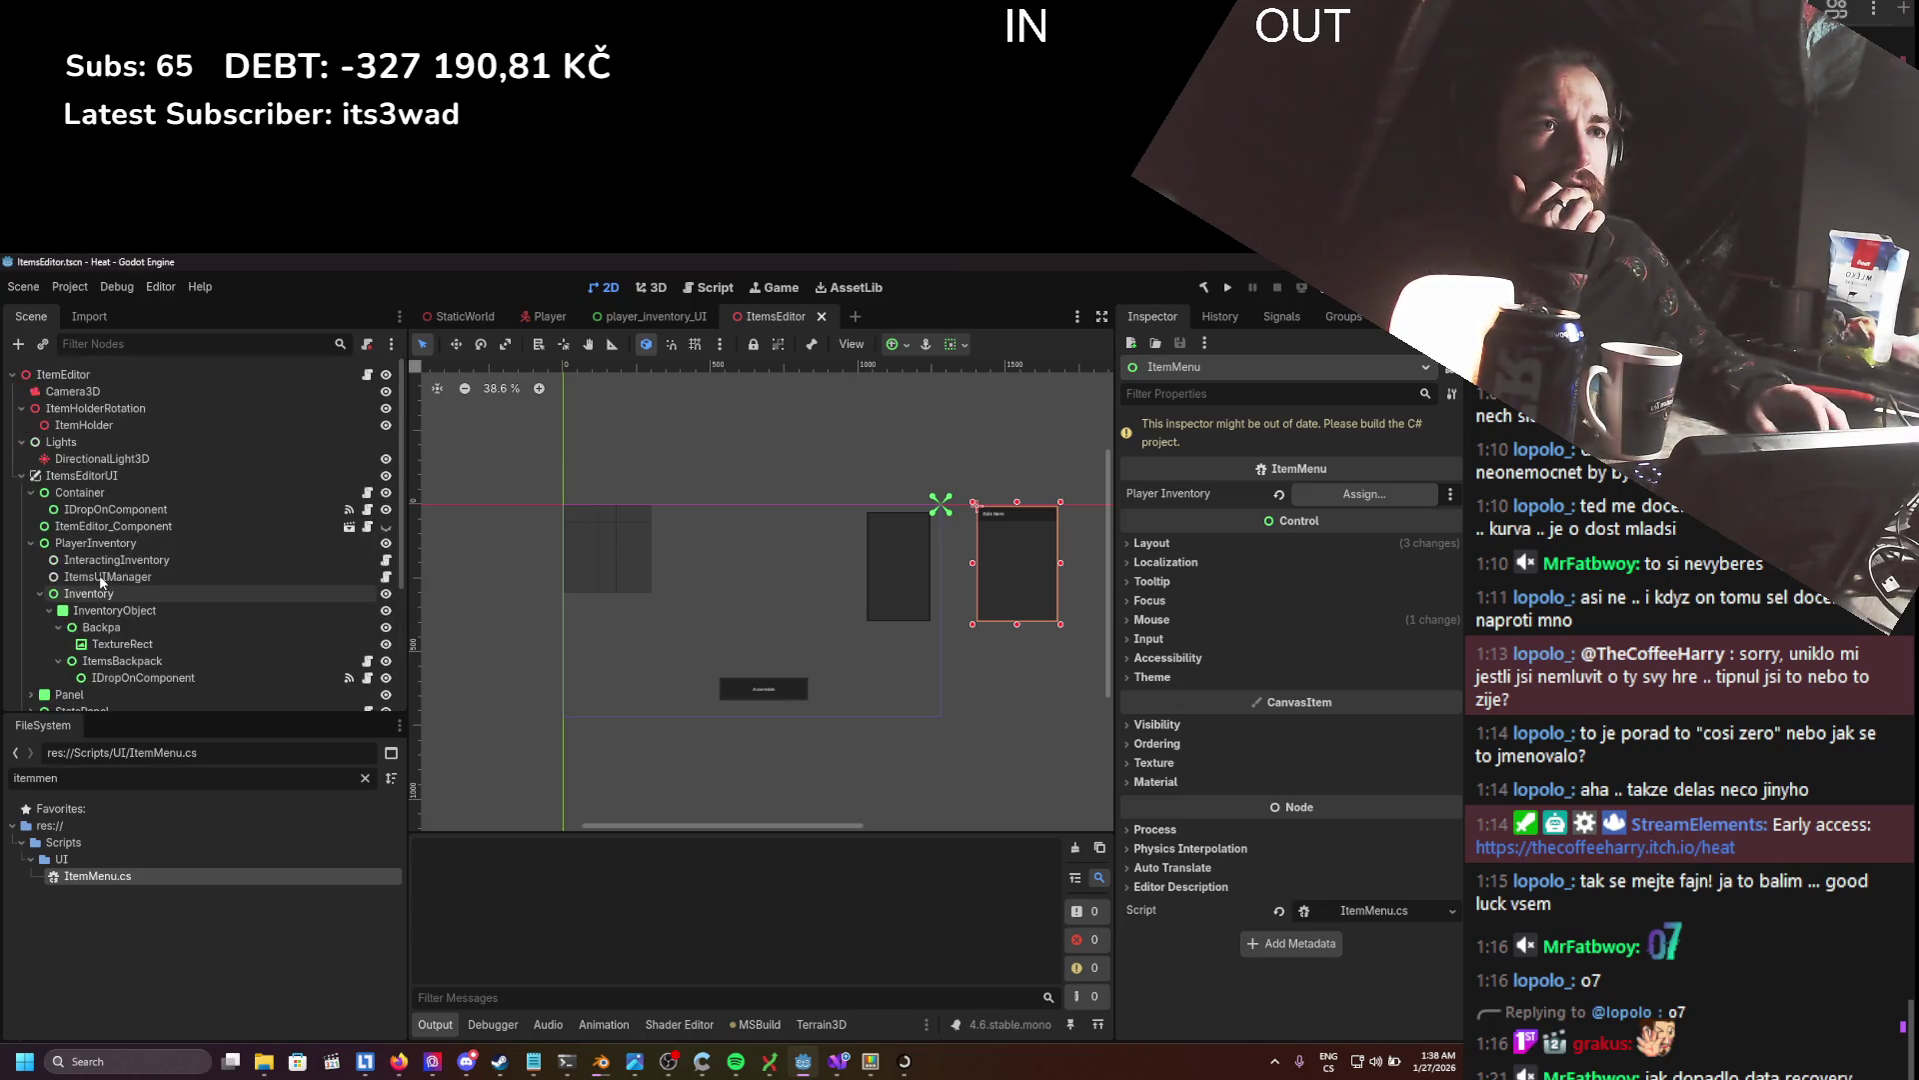
drag(95, 458, 1364, 494)
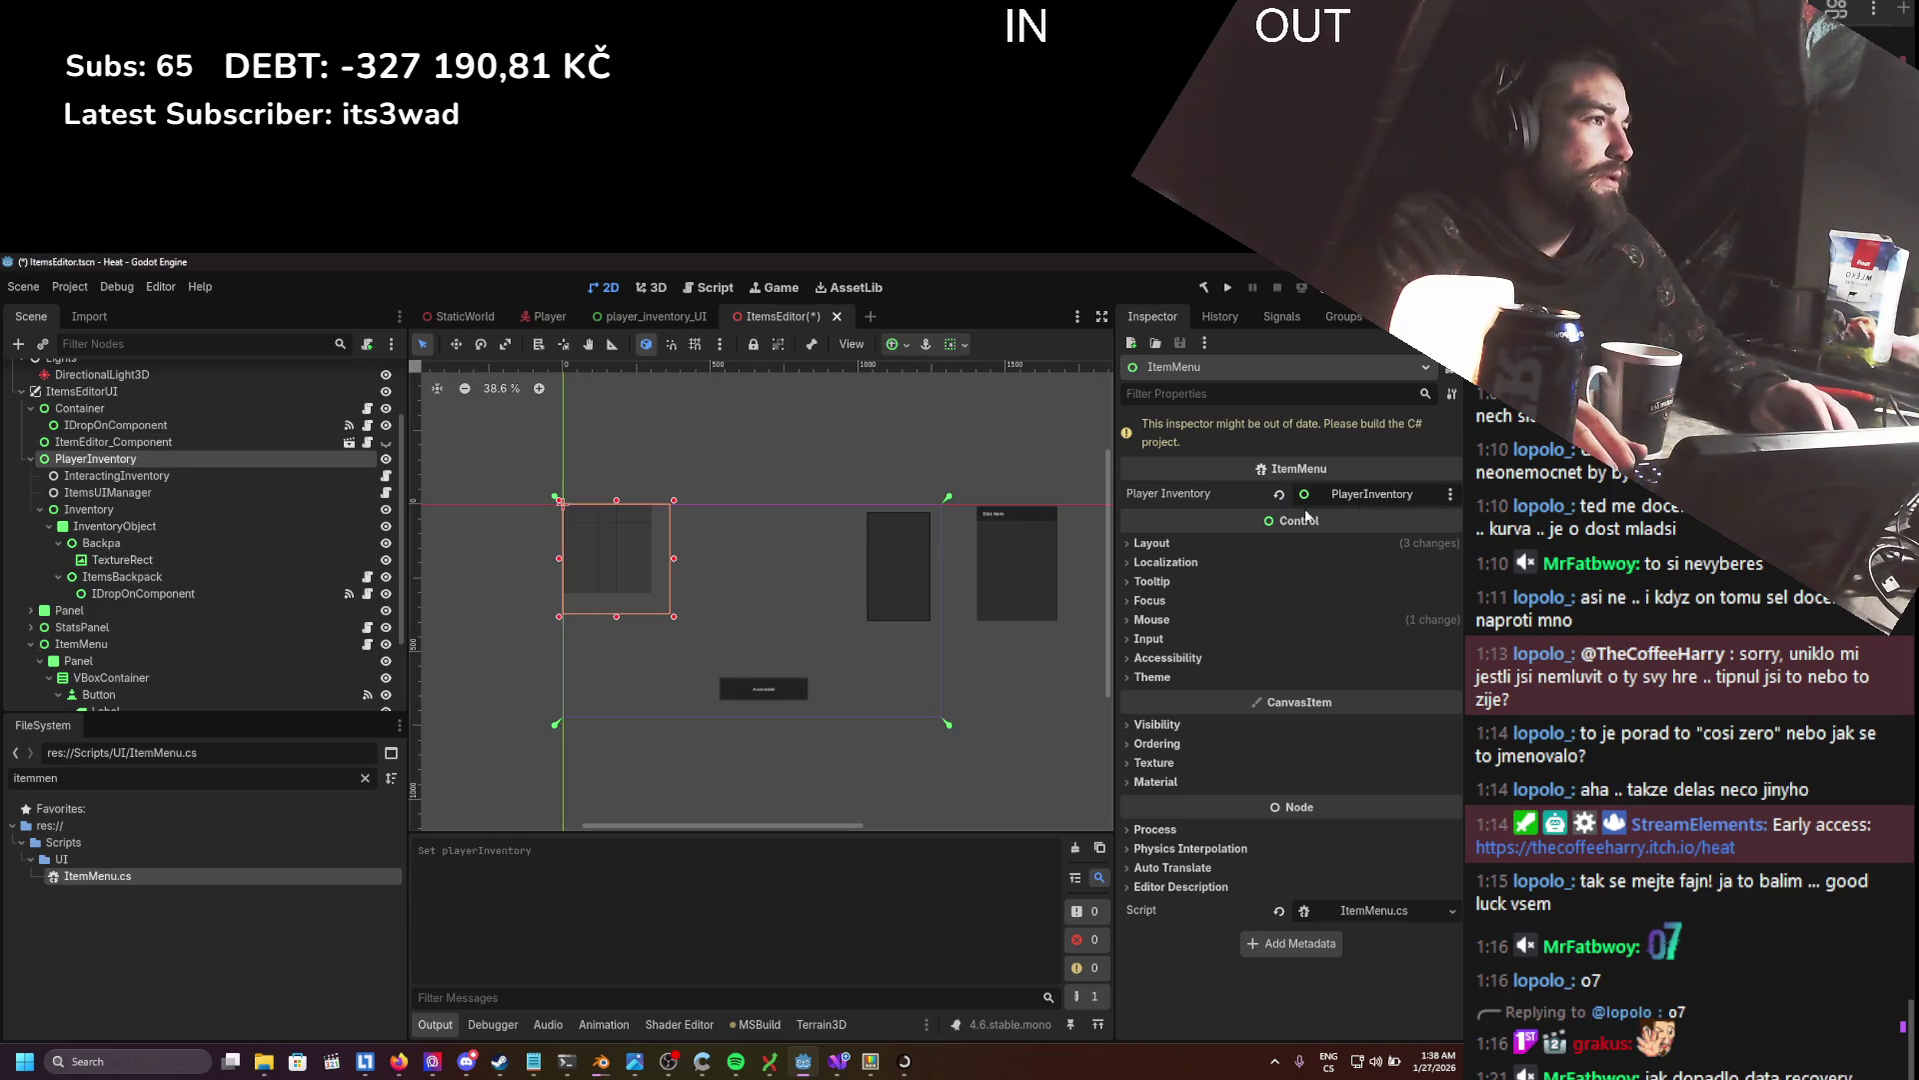
key(ctrl+s)
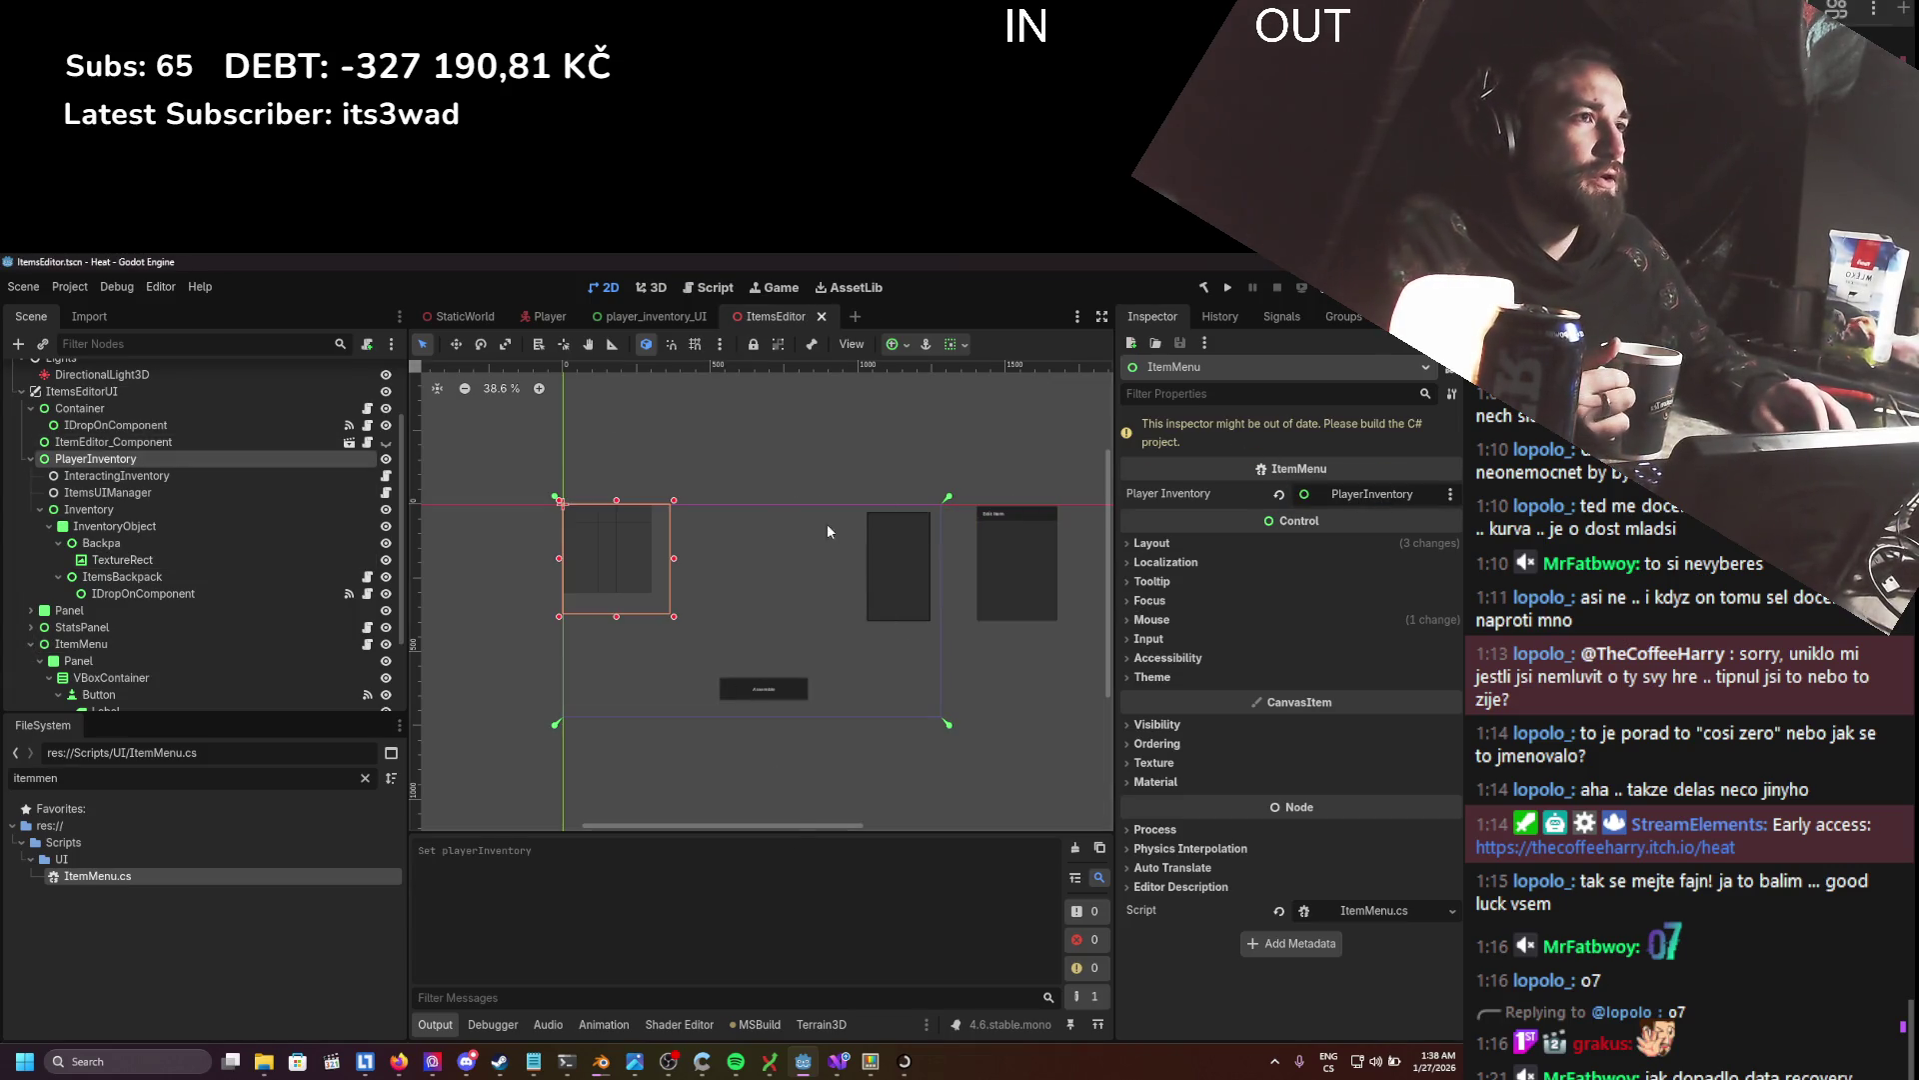
- Switch to StaticWorld and select the first basis error message in the Output
click(470, 318)
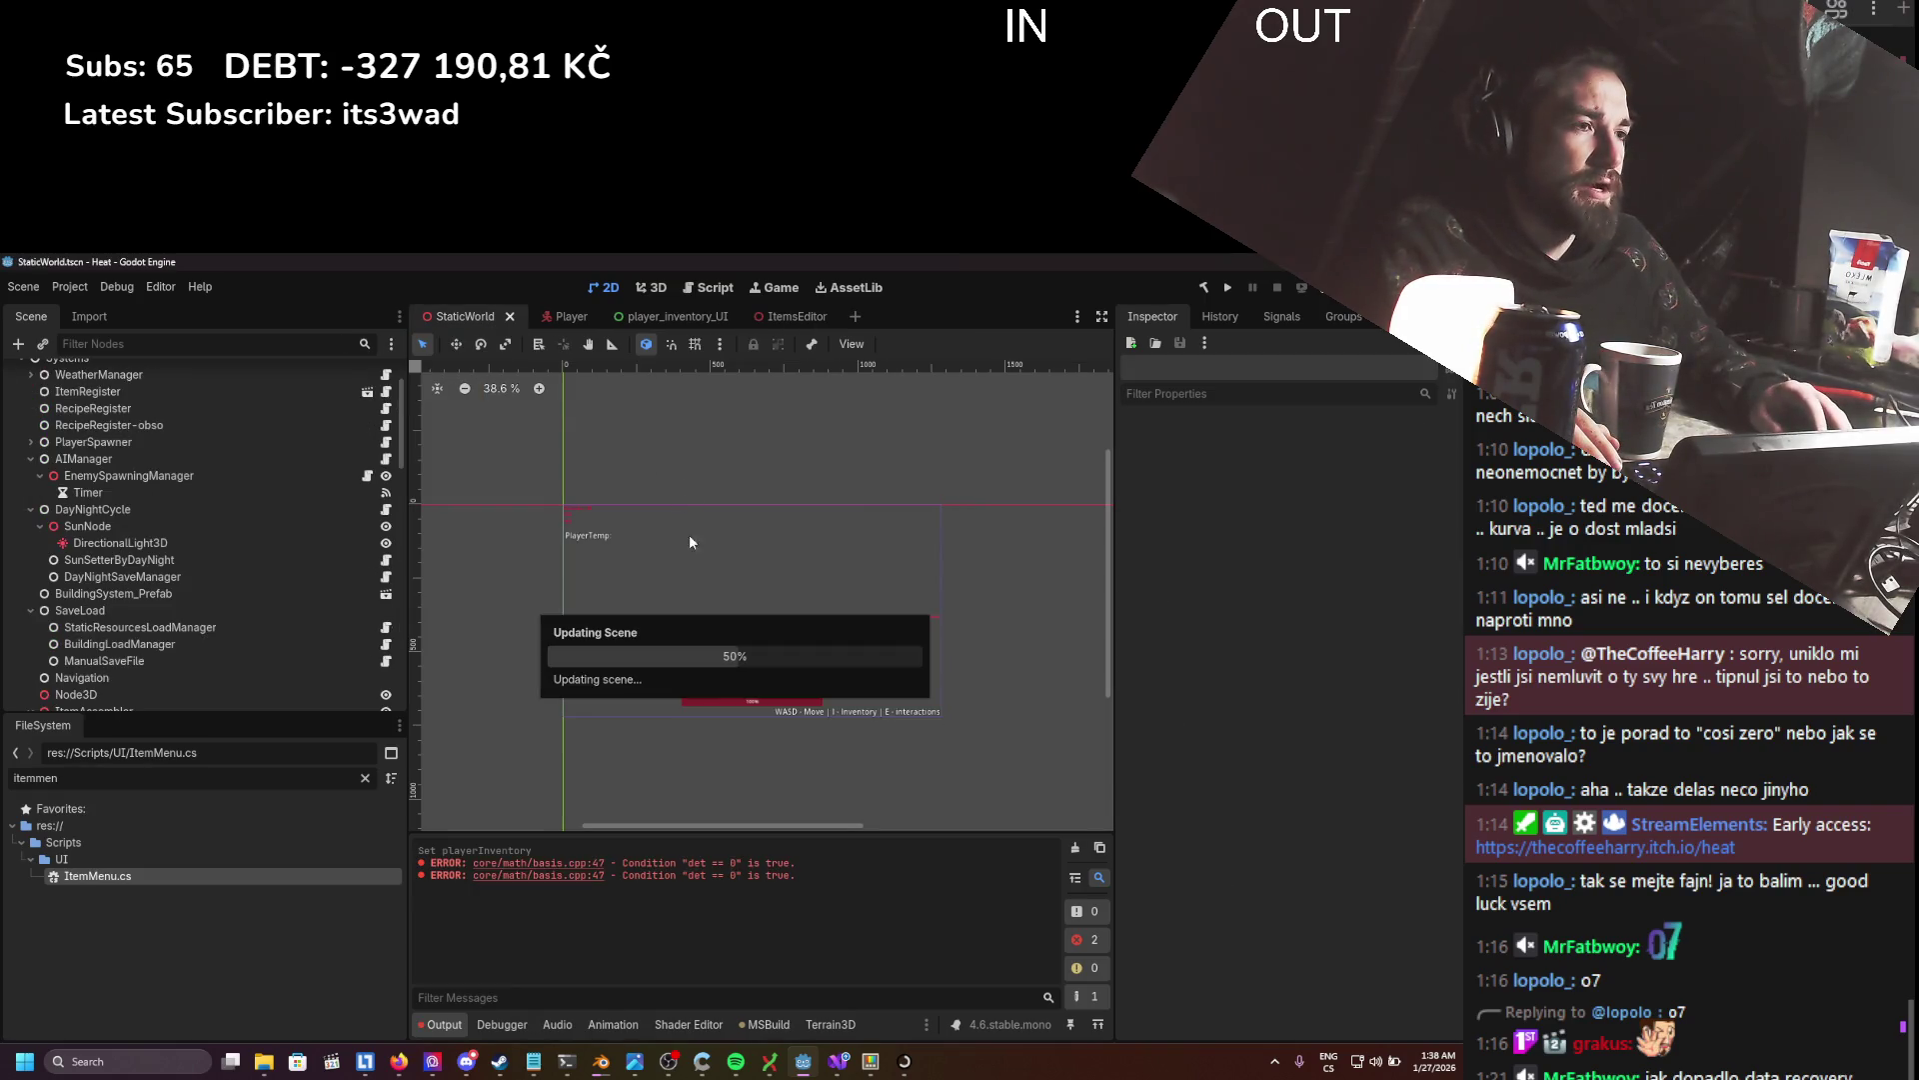
right_click(678, 625)
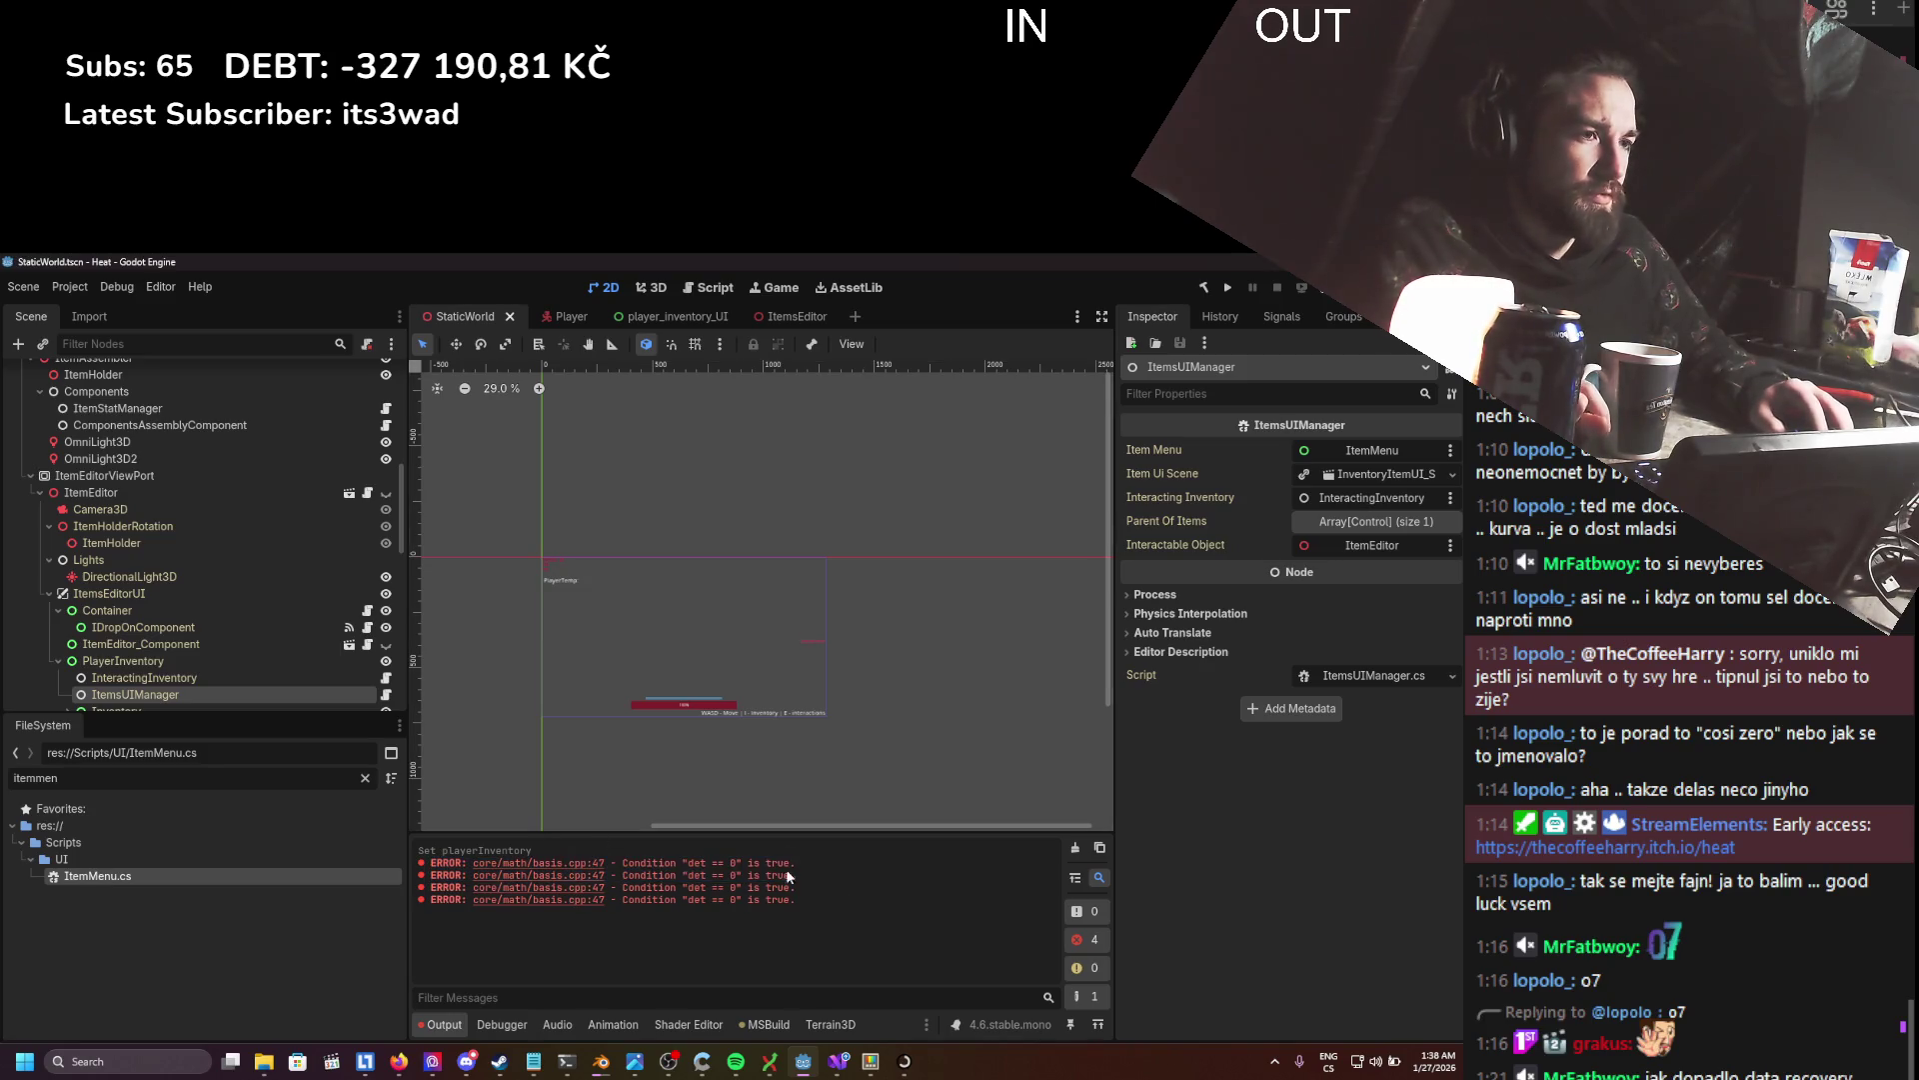
triple_click(434, 866)
key(ctrl+c)
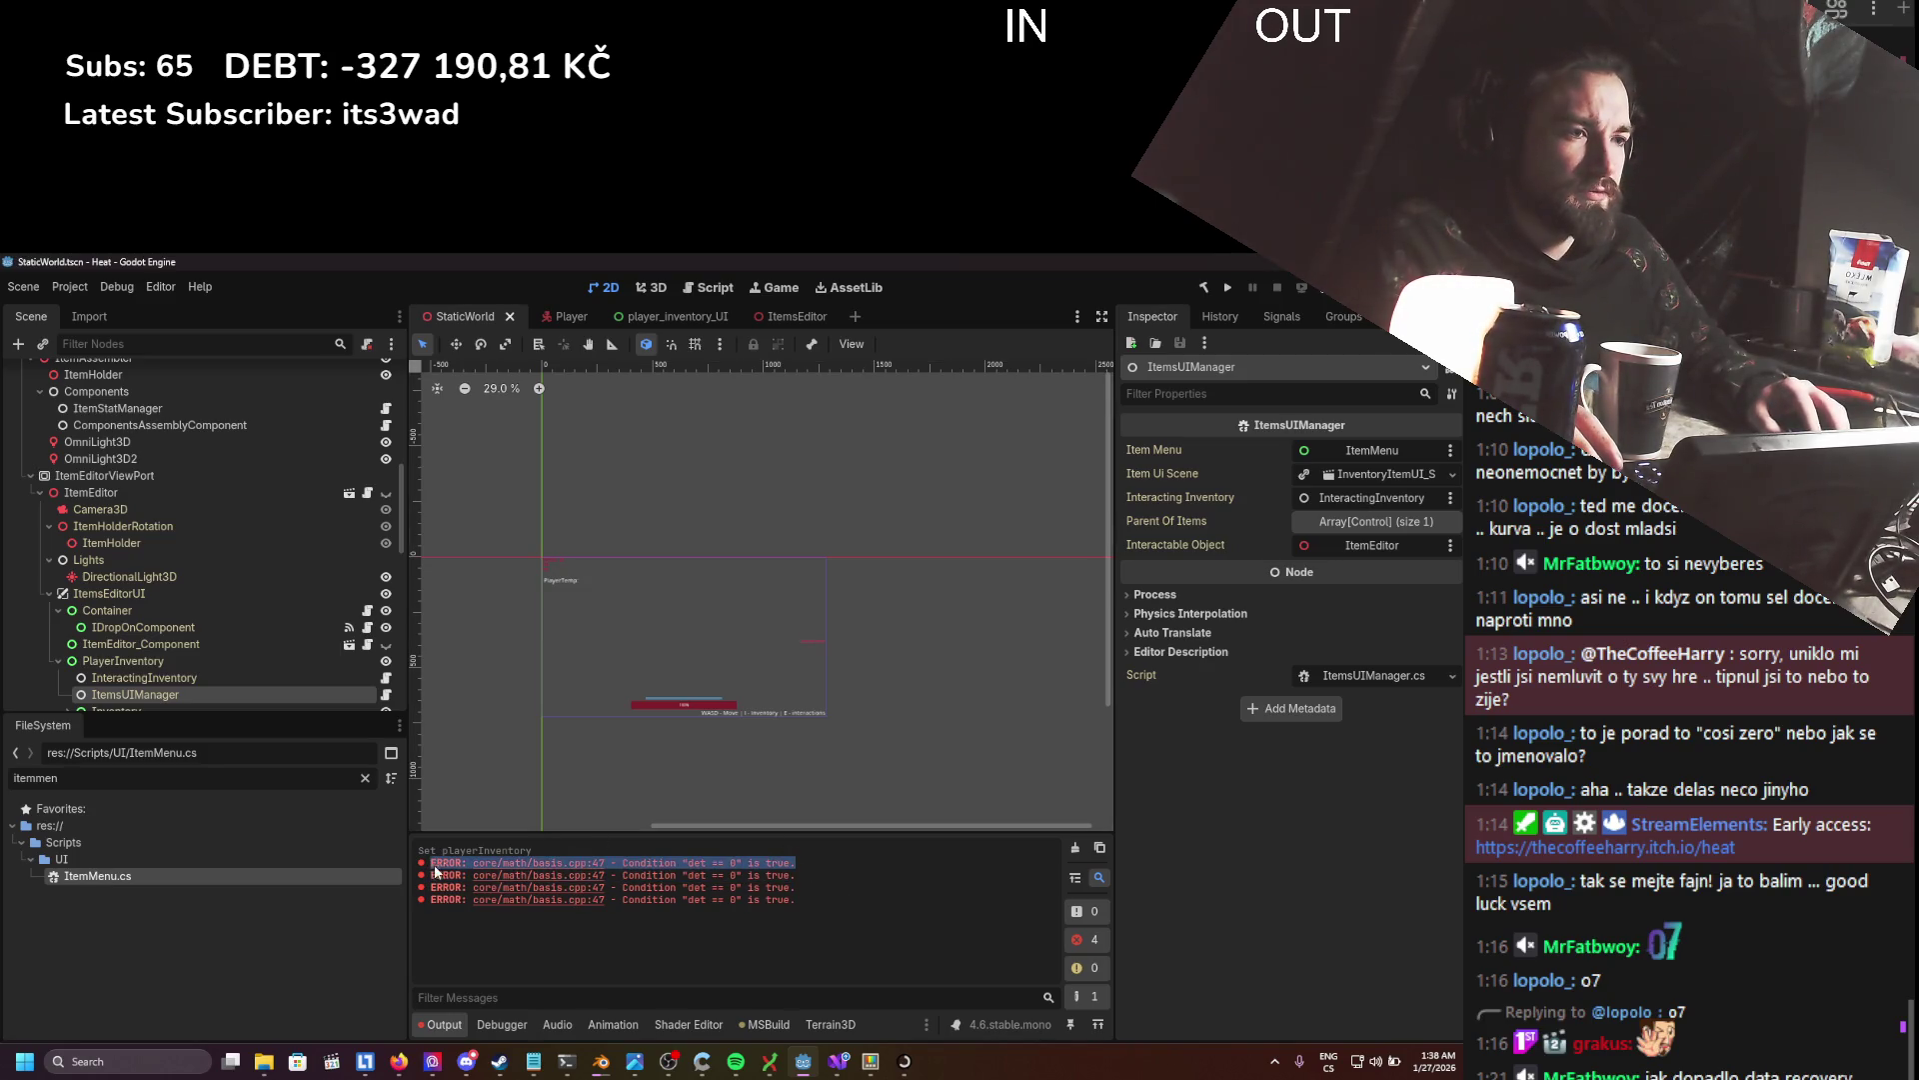
click(399, 1062)
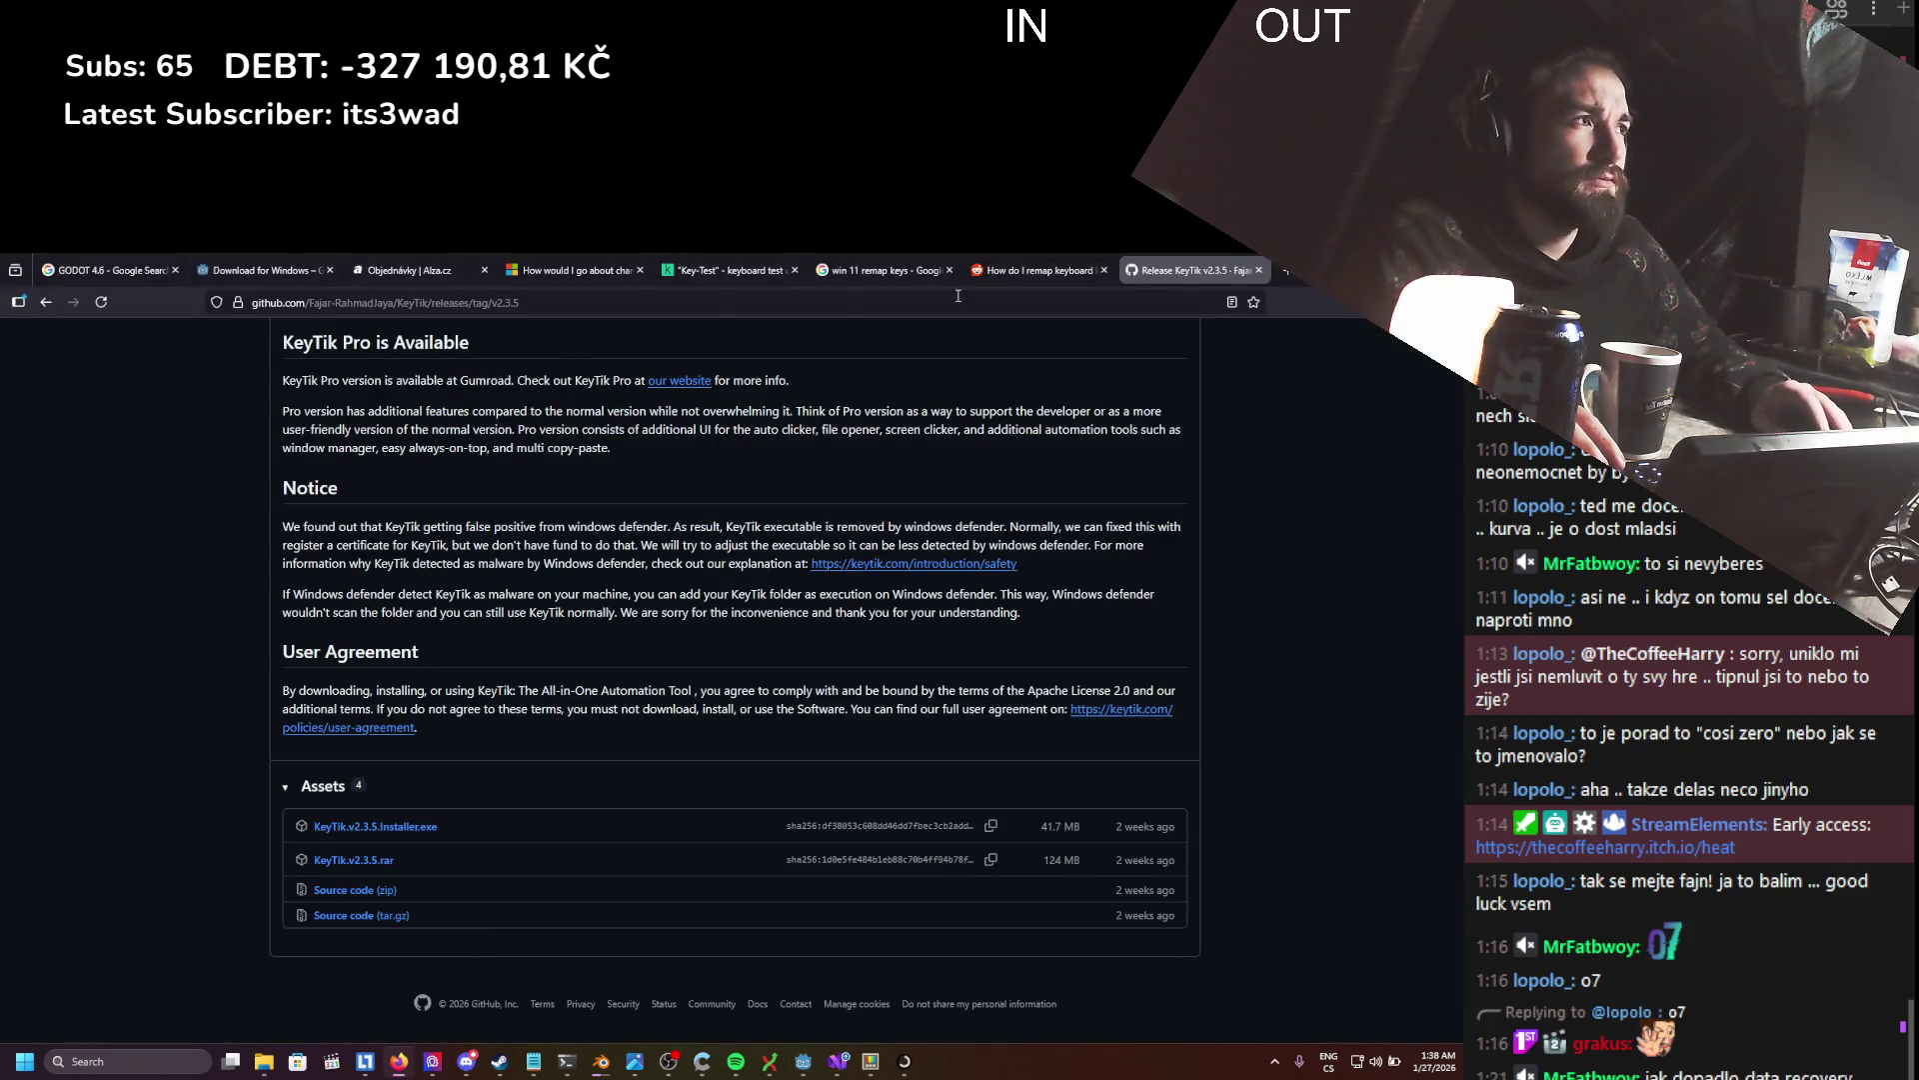
- Google the copied basis.cpp:47 'det == 0' error and expand the full AI Overview
click(1286, 271)
key(ctrl+v)
key(Return)
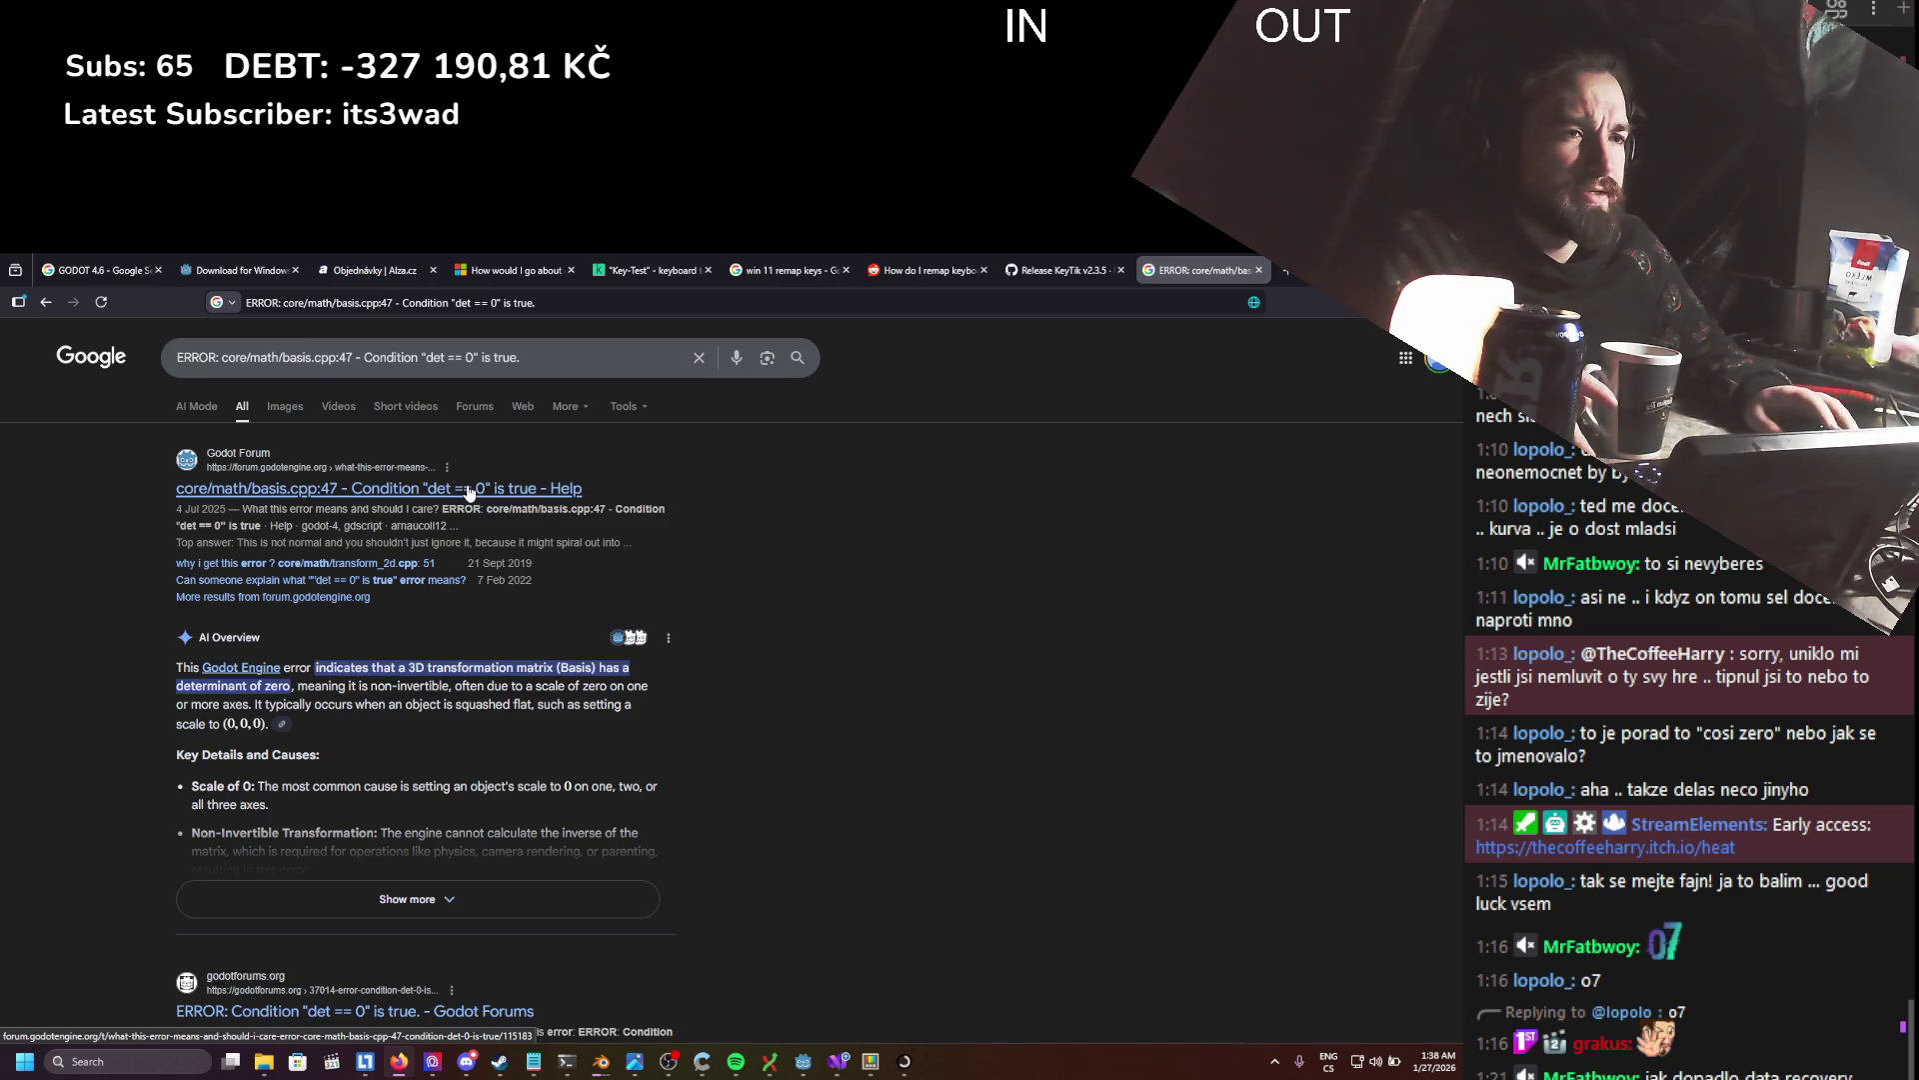
scroll(446, 534, down, 1)
click(380, 811)
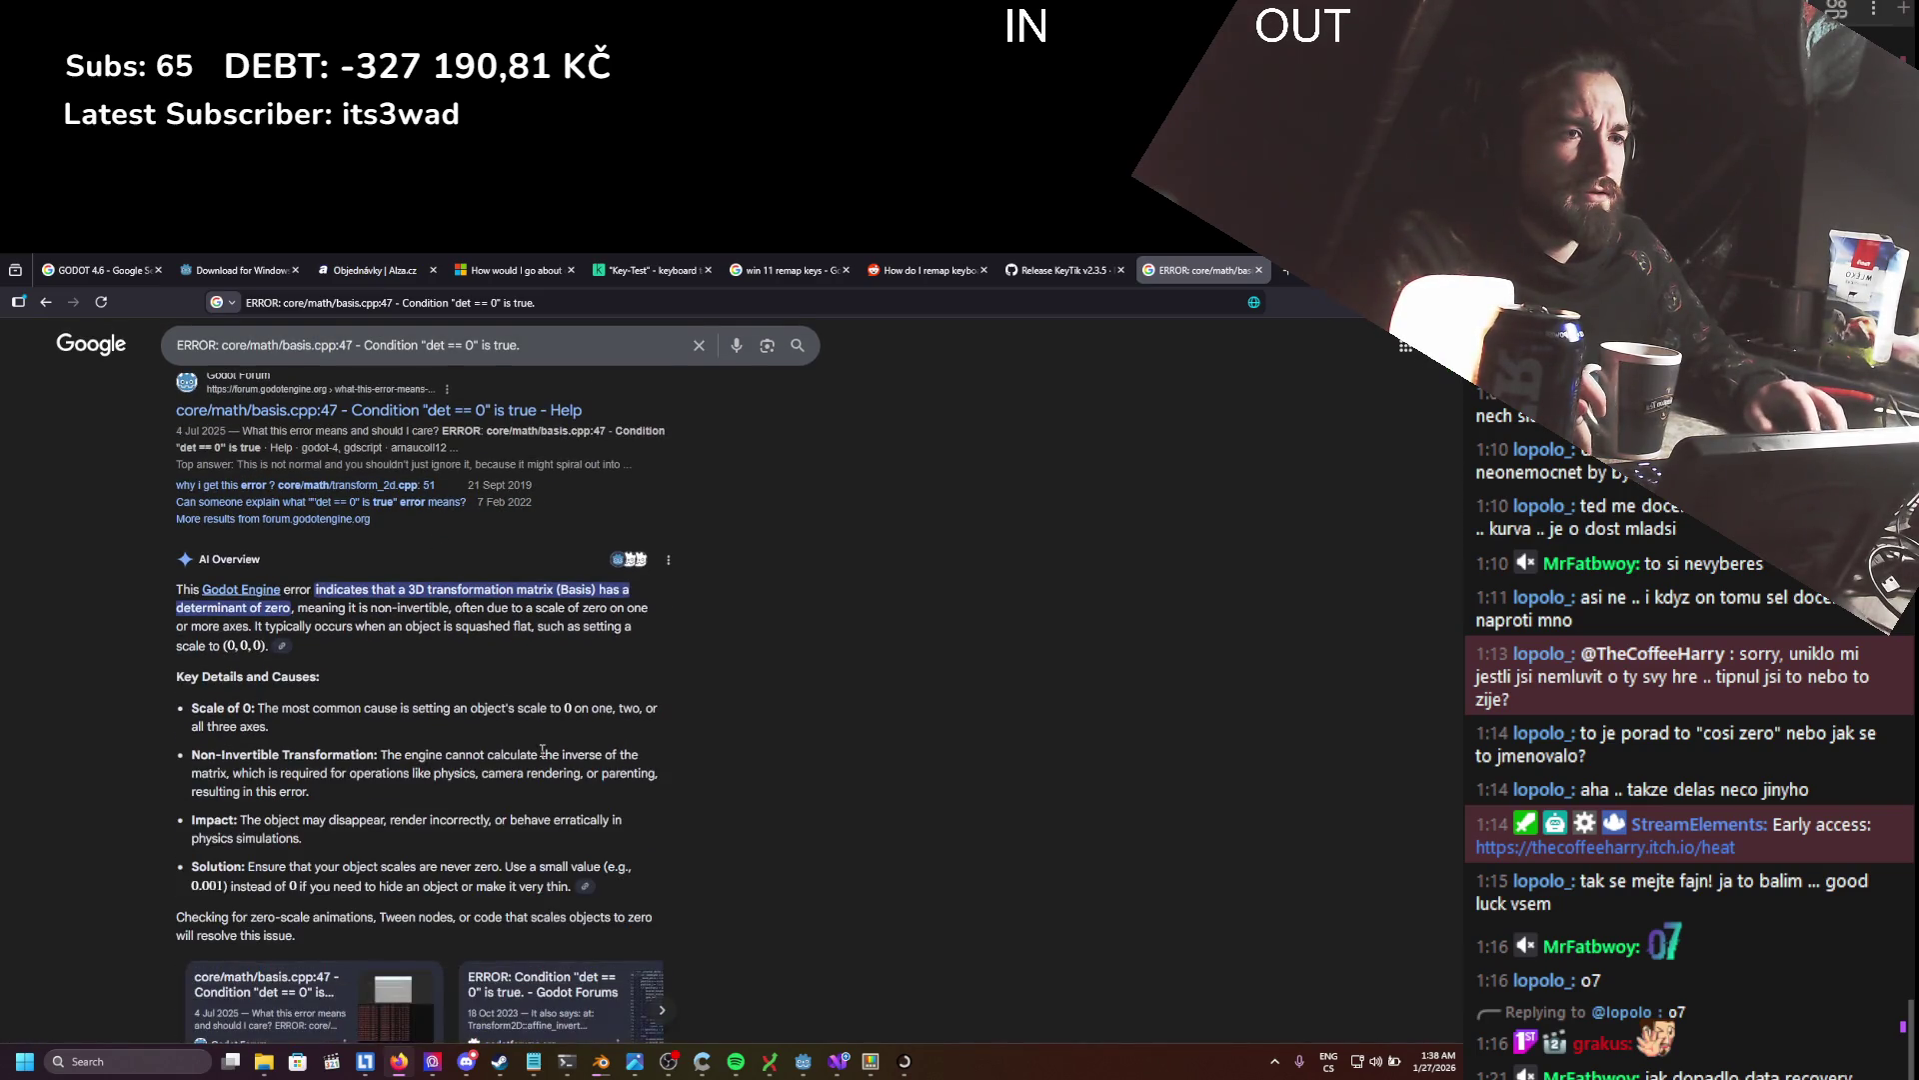
key(alt+Tab)
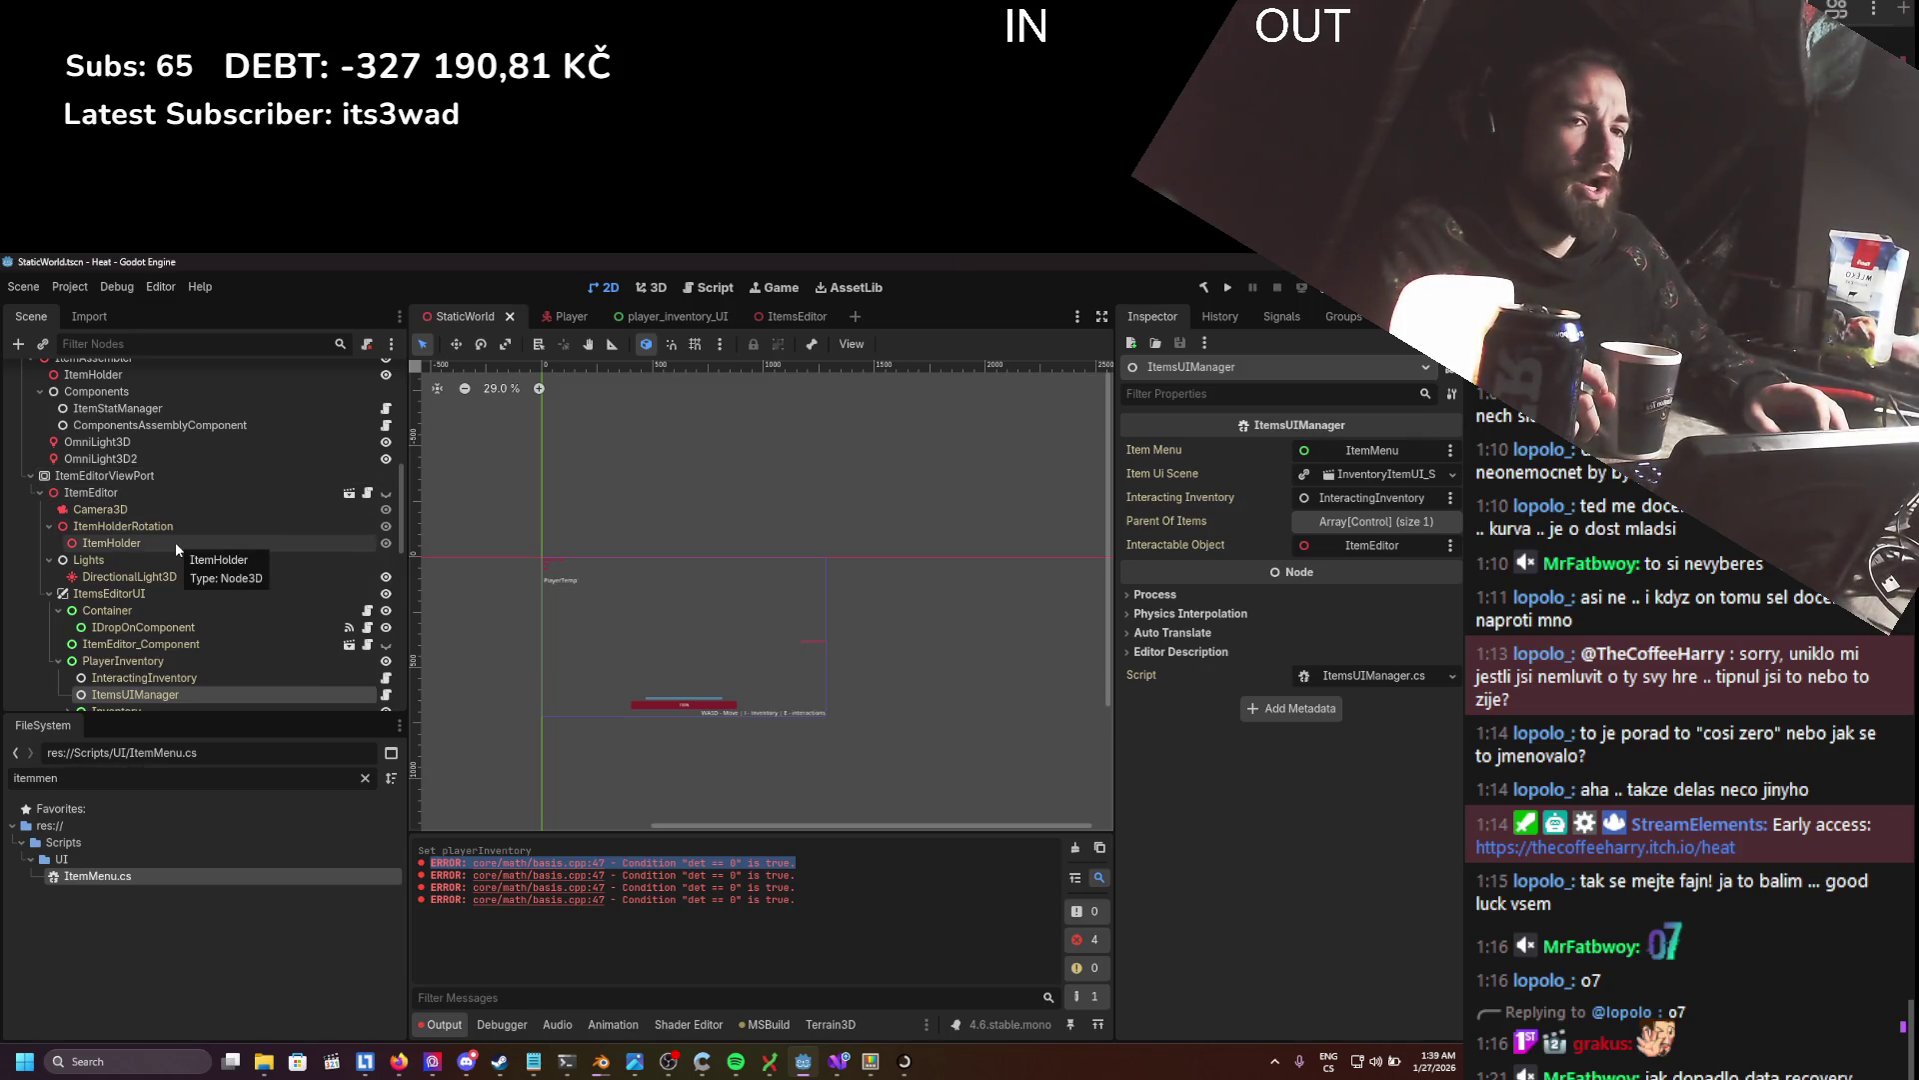
- From the Scene folder, open StaticWorld.tscn with Open with > Notepad
click(534, 1063)
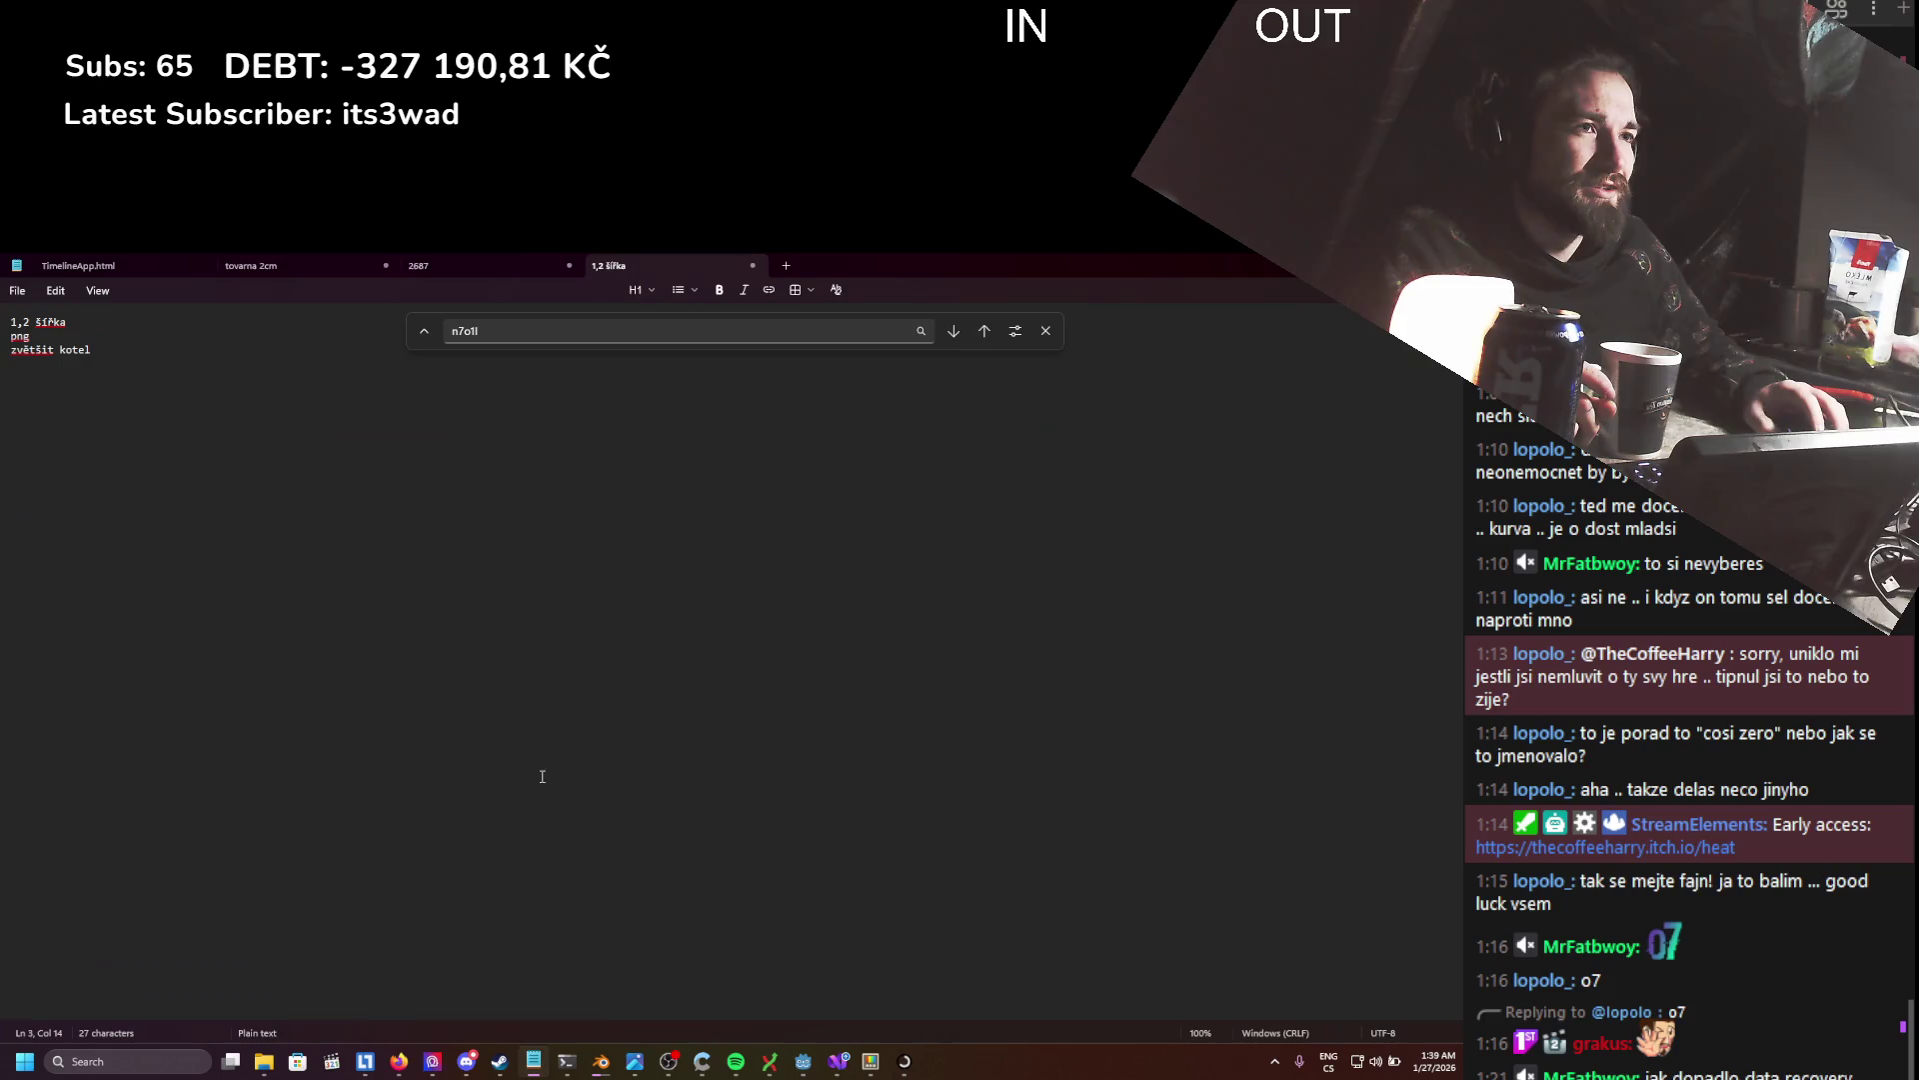
click(534, 1062)
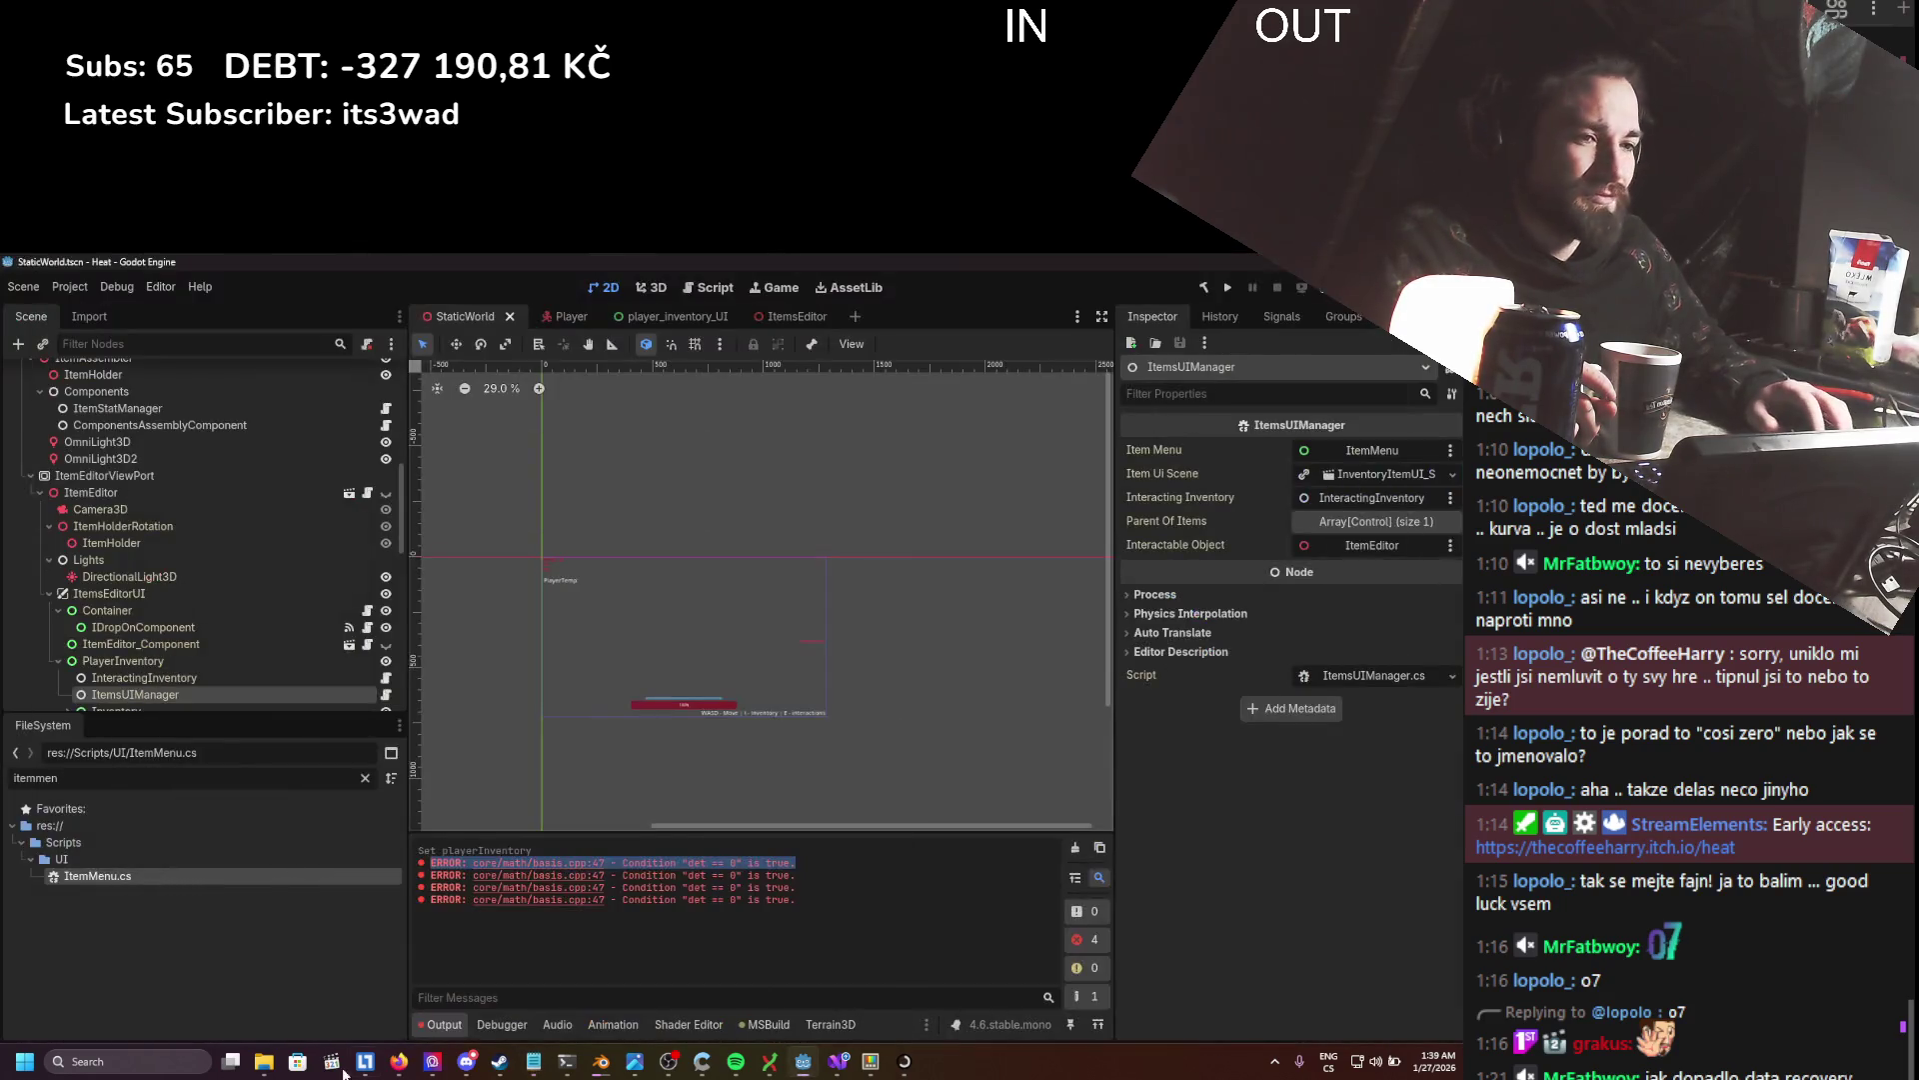
mouse_move(264, 1062)
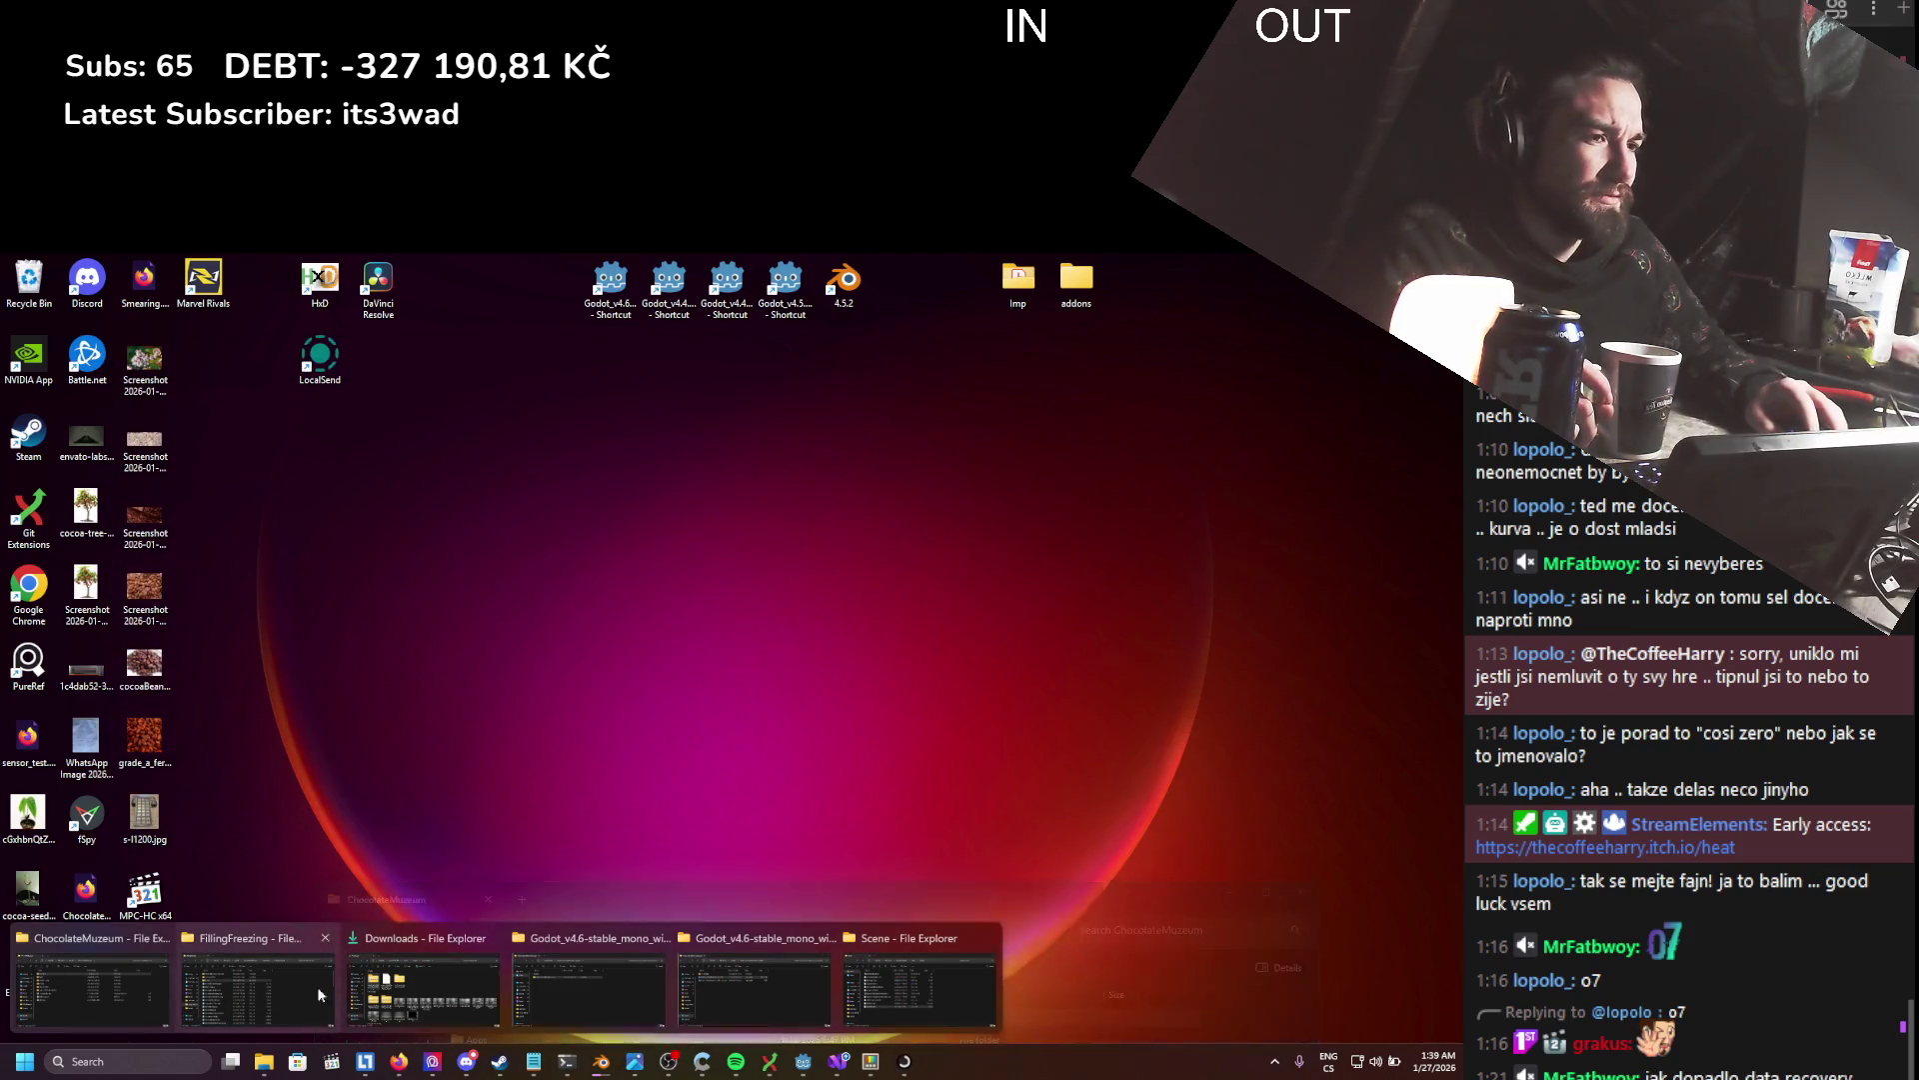
click(879, 994)
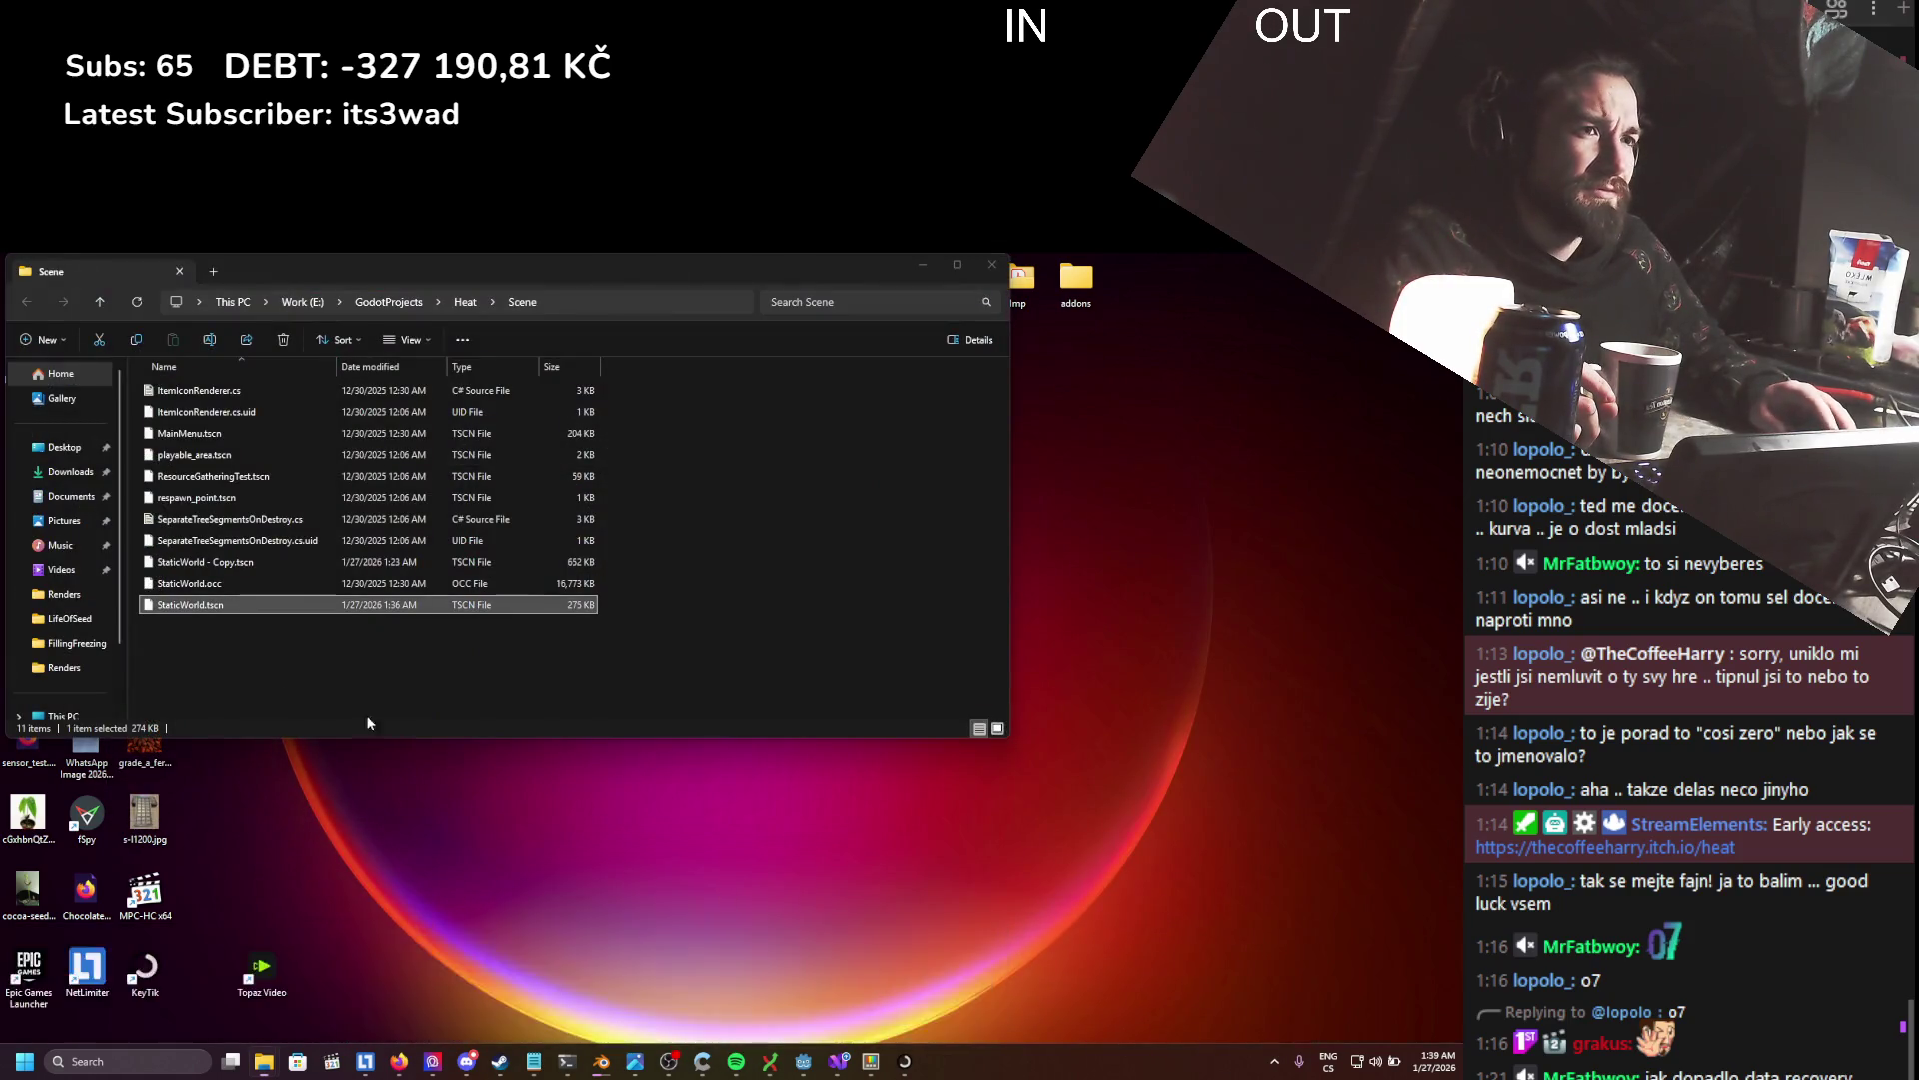
right_click(192, 605)
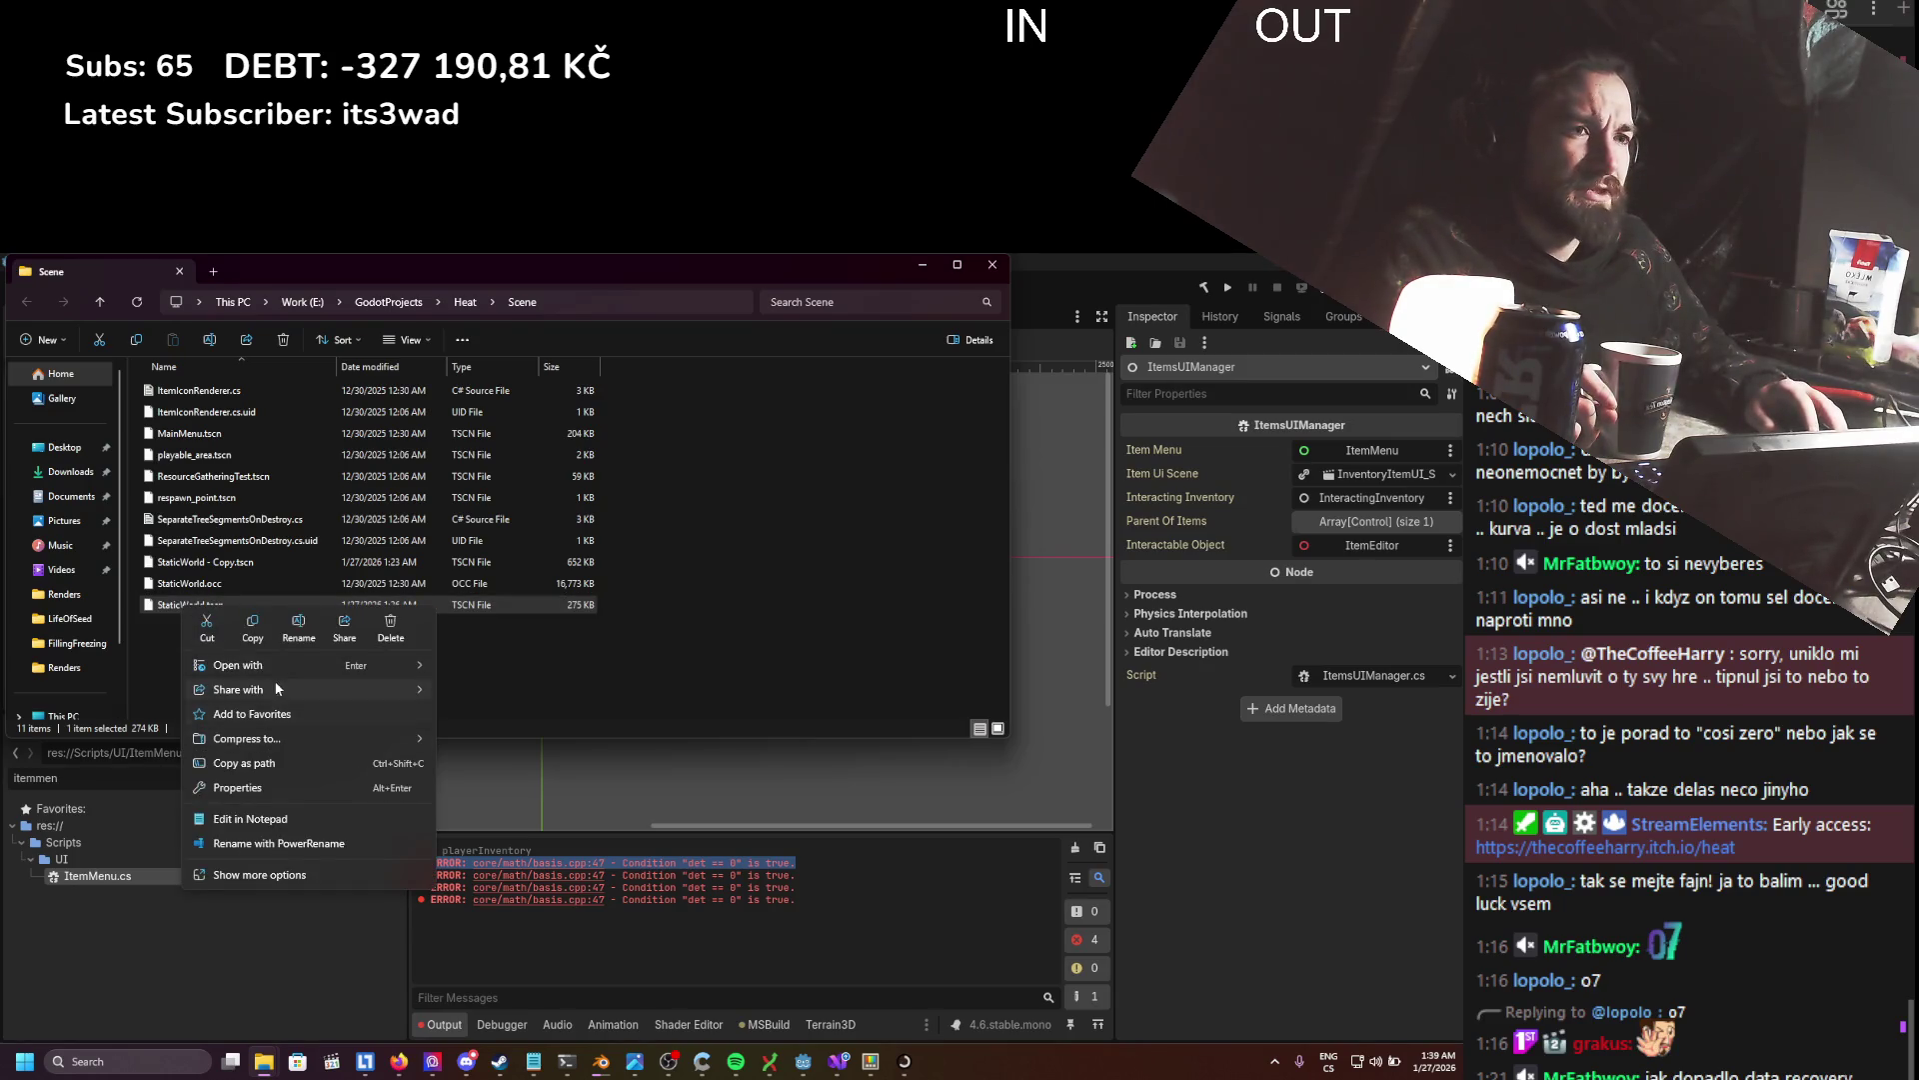
mouse_move(285, 670)
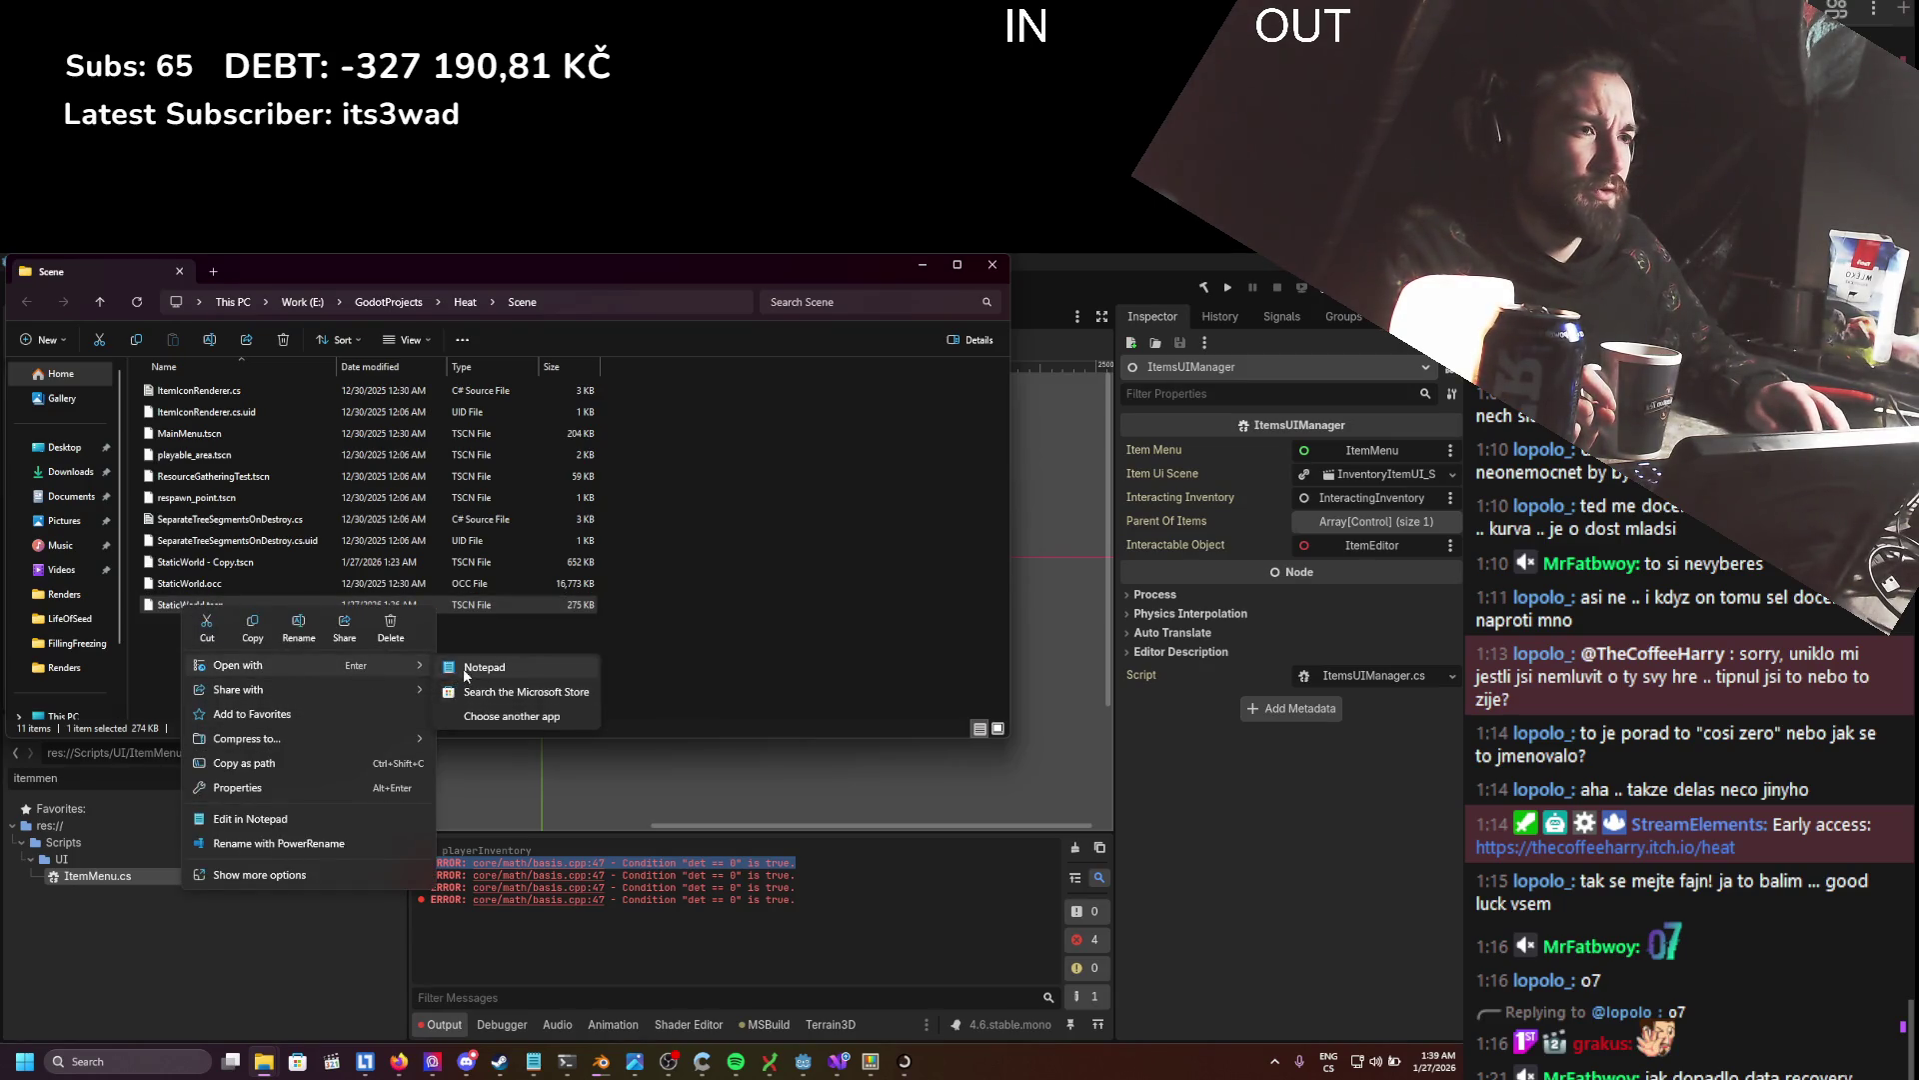
click(464, 663)
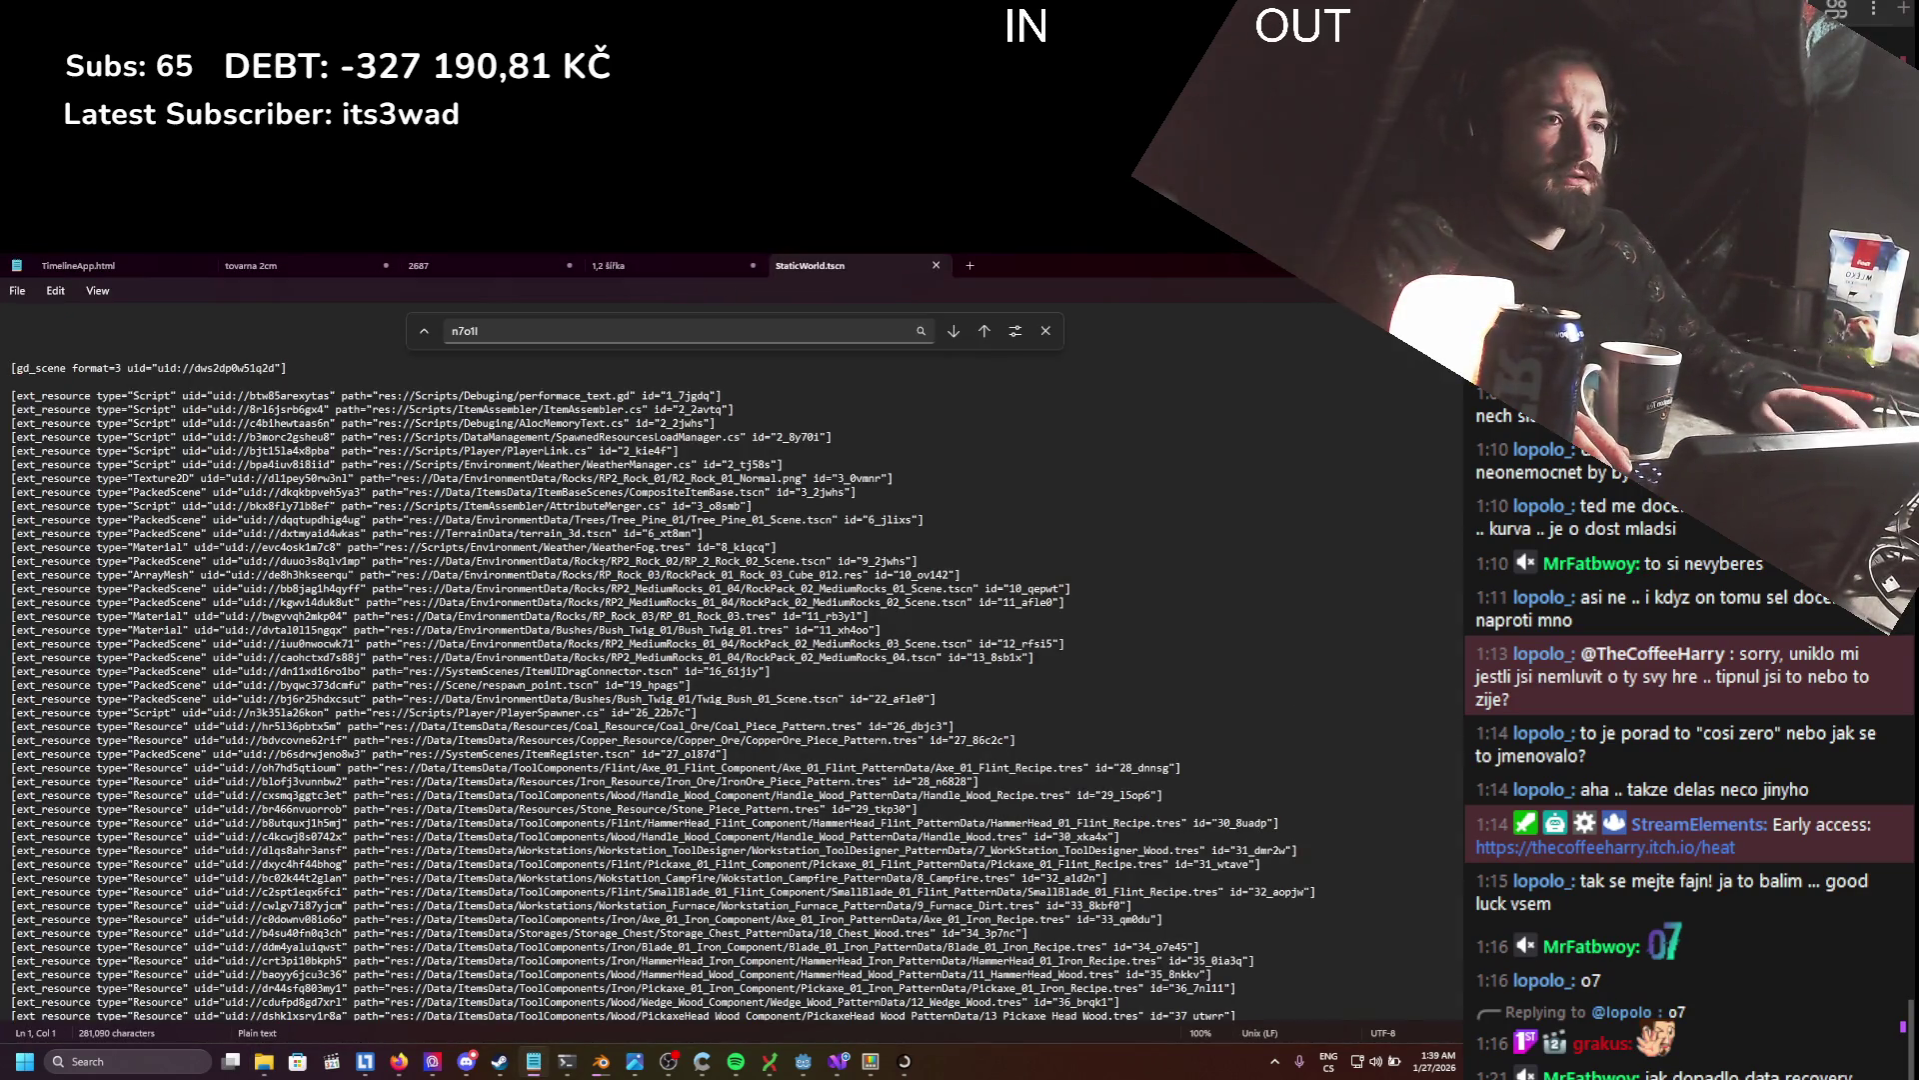
- Search StaticWorld.tscn for 'scale' and step through each match
click(583, 587)
key(ctrl+f)
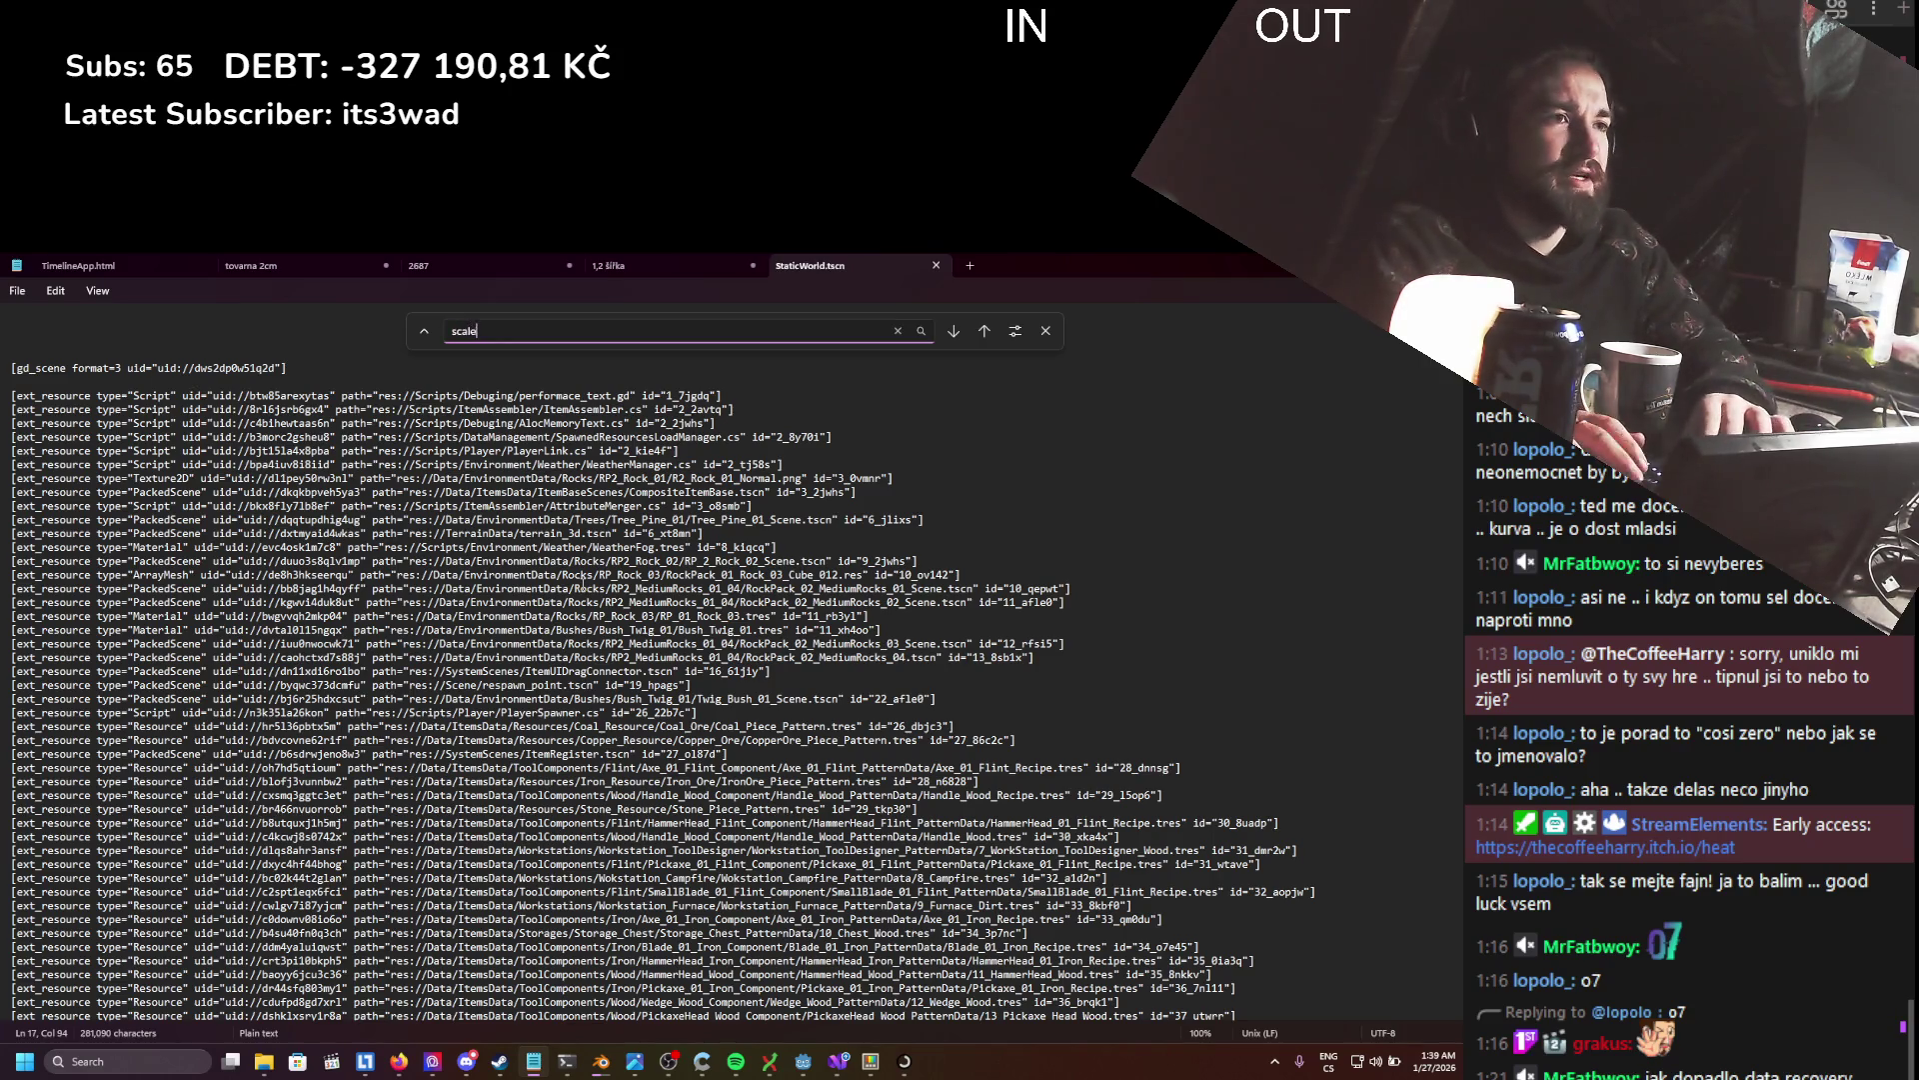
text(scale)
scroll(775, 493, down, 4)
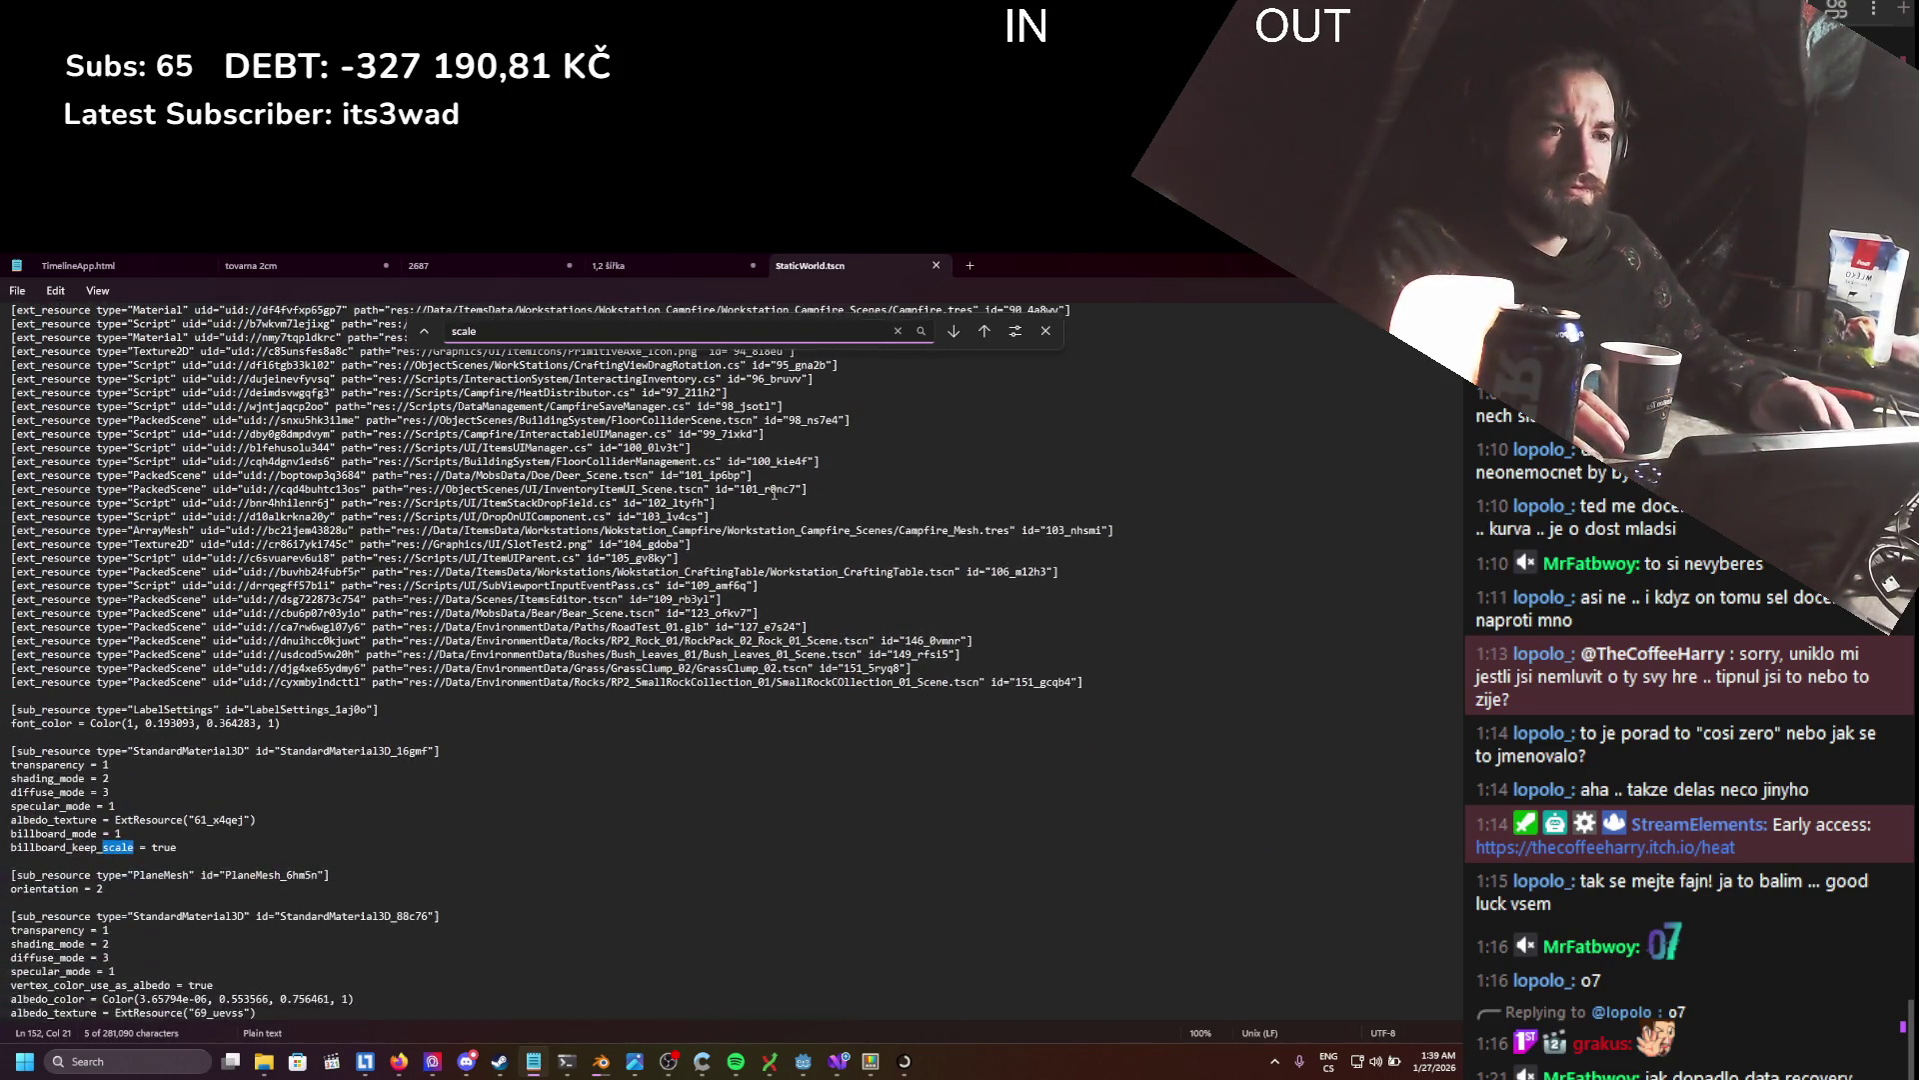
click(956, 336)
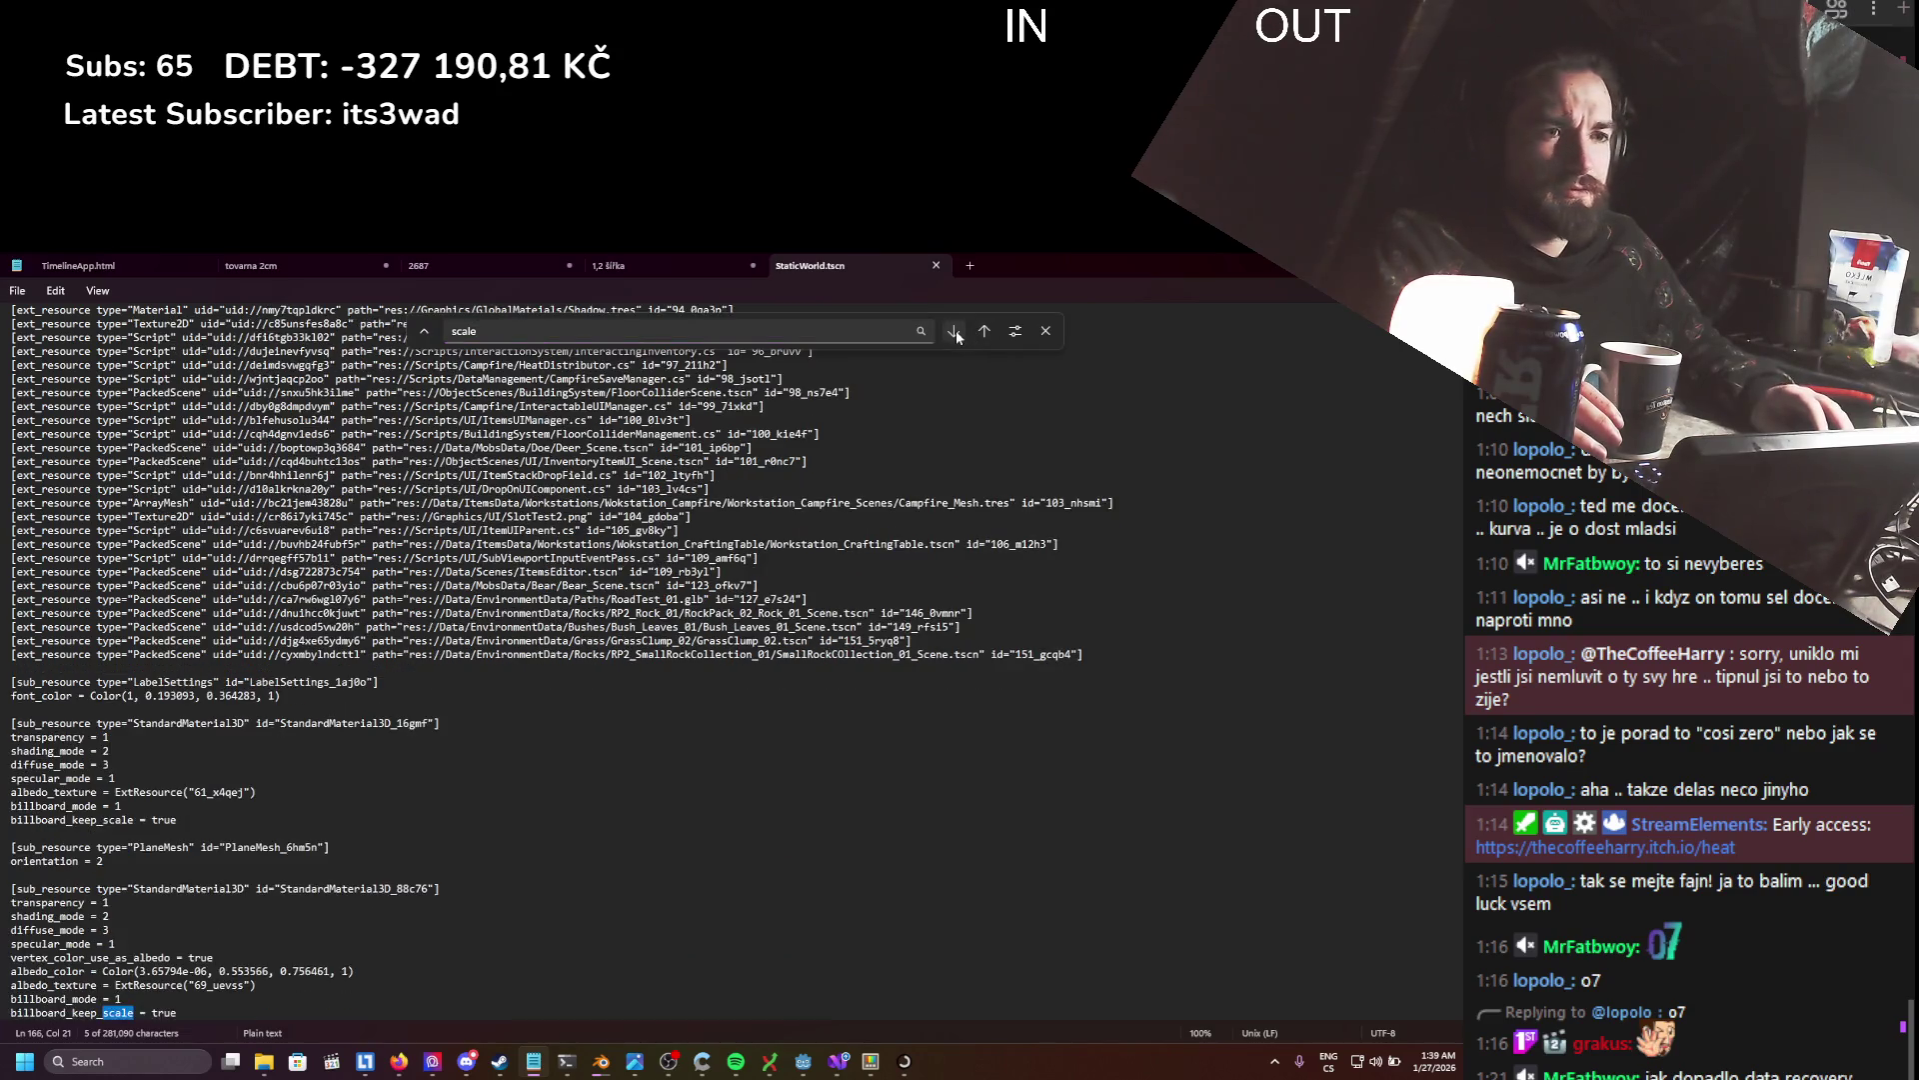
click(956, 336)
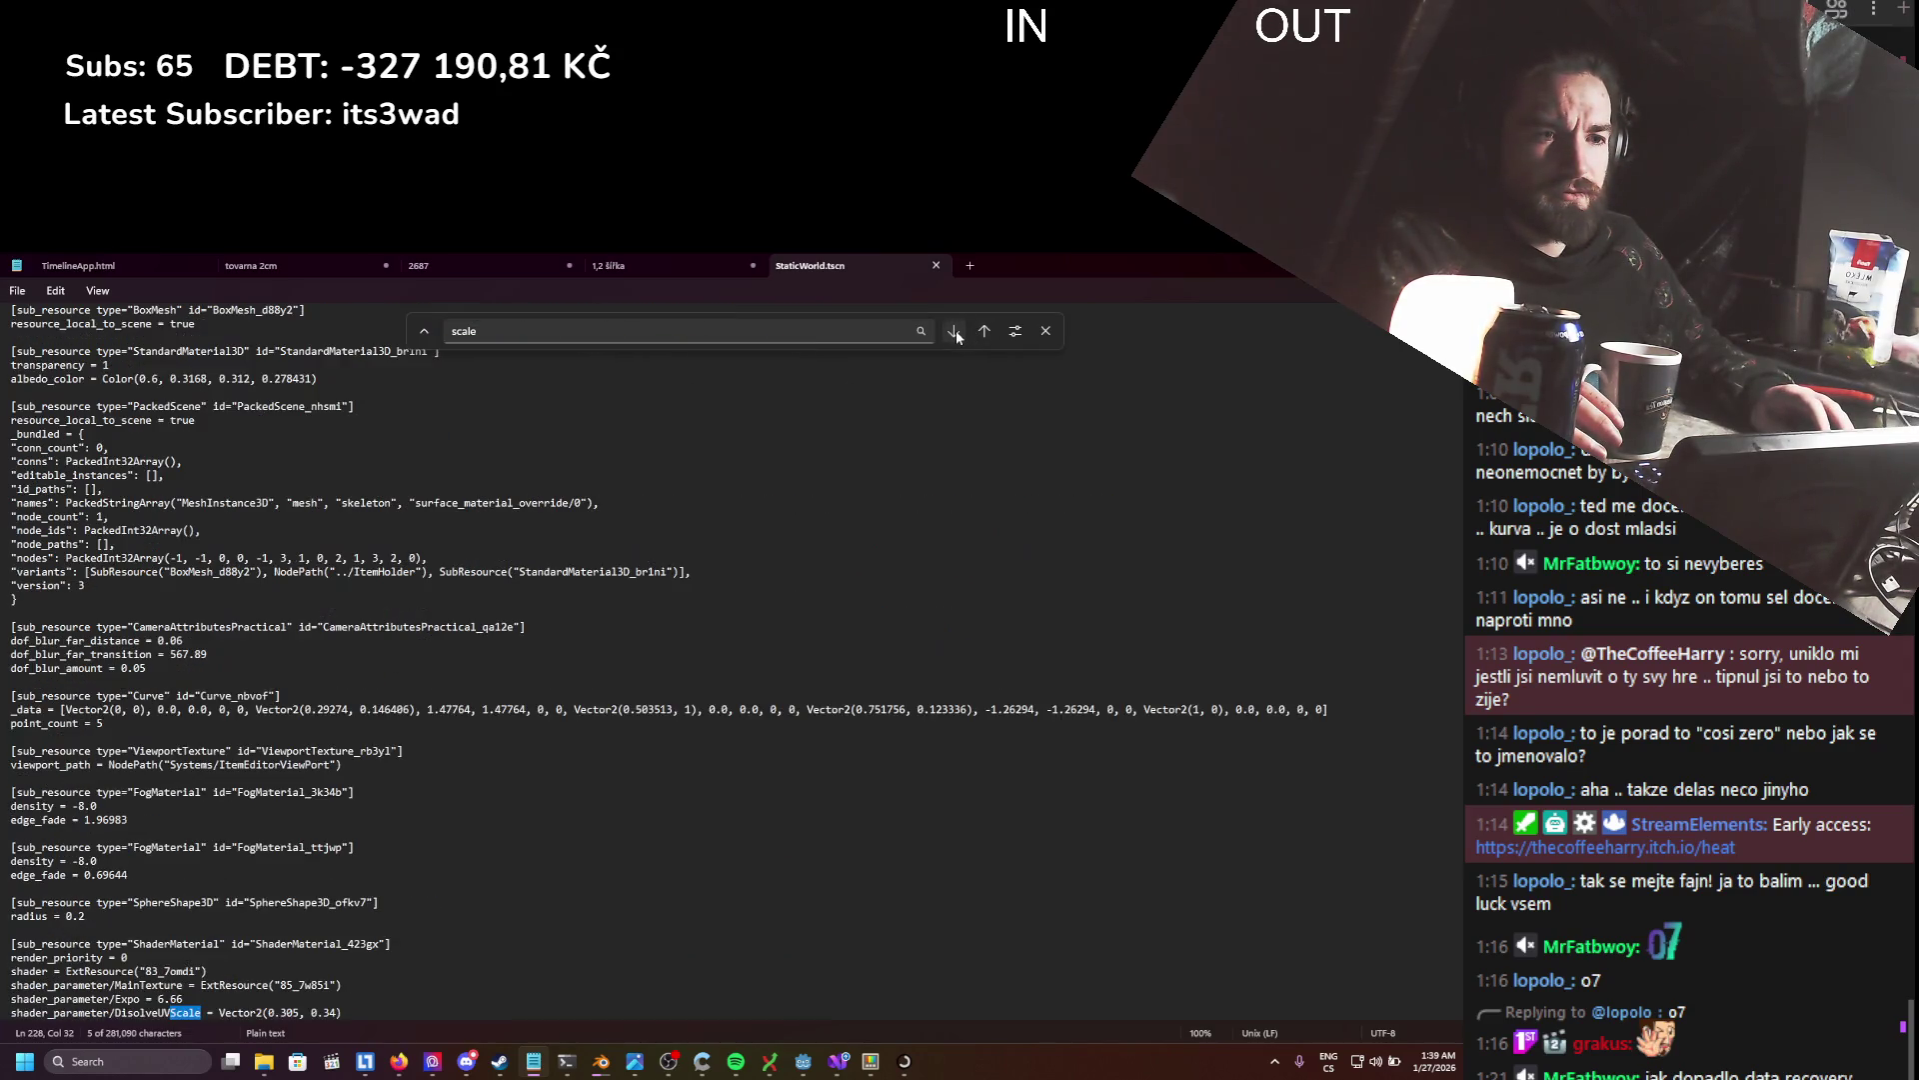
click(956, 336)
click(957, 336)
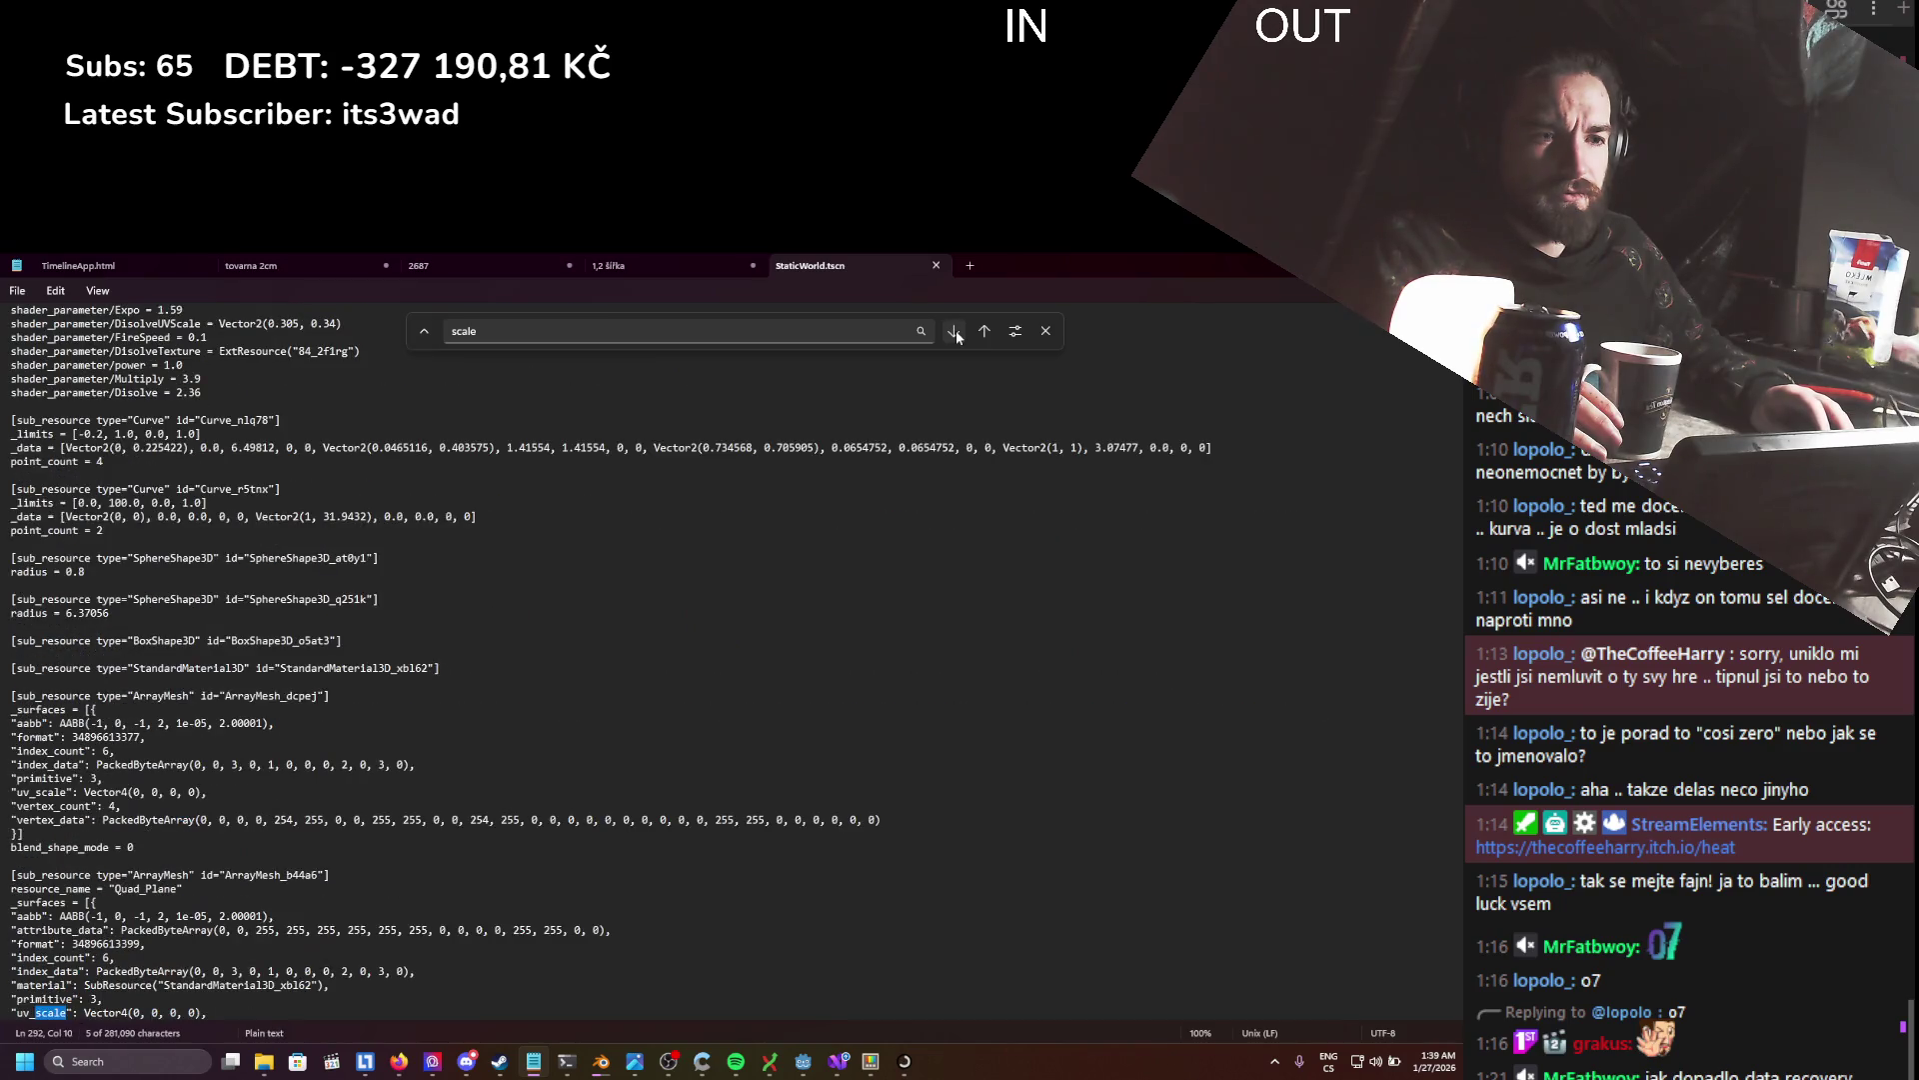
click(957, 336)
click(957, 336)
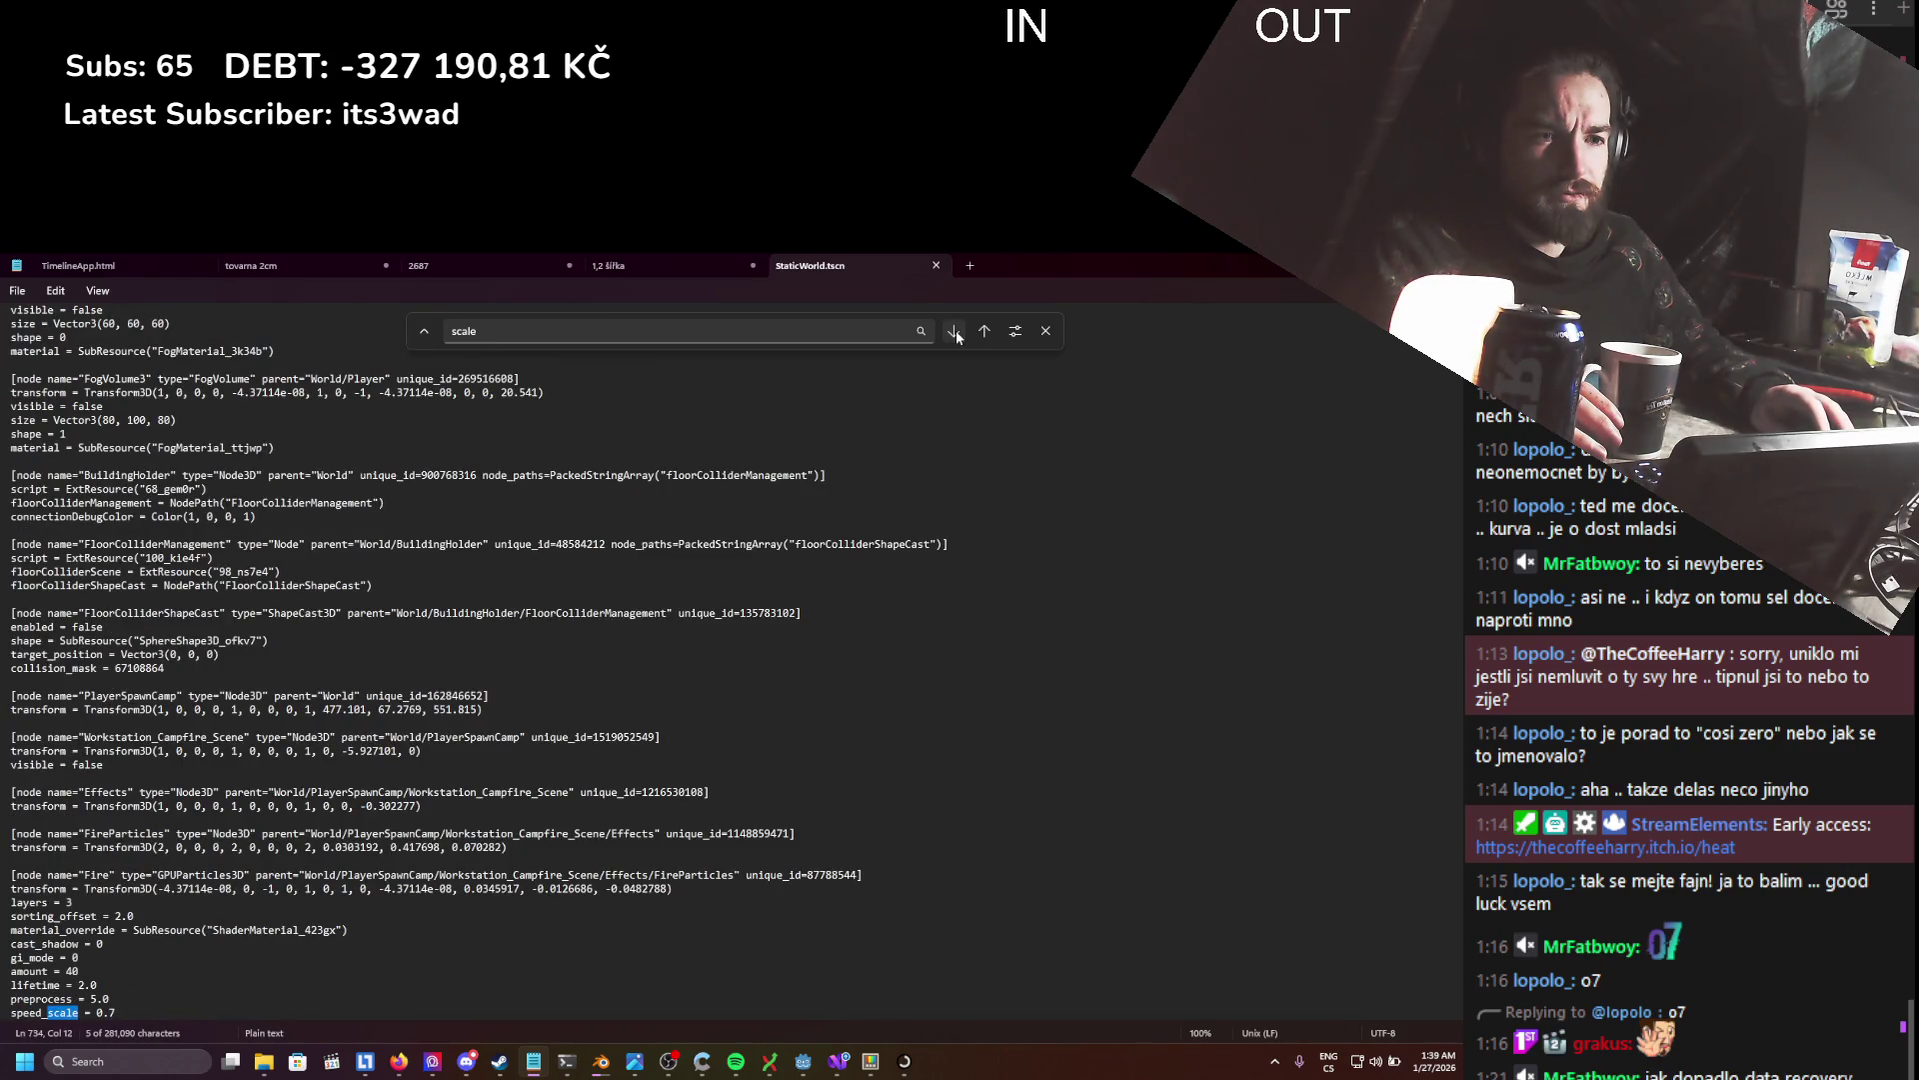
click(957, 336)
click(956, 335)
click(957, 336)
click(957, 336)
click(957, 335)
click(957, 336)
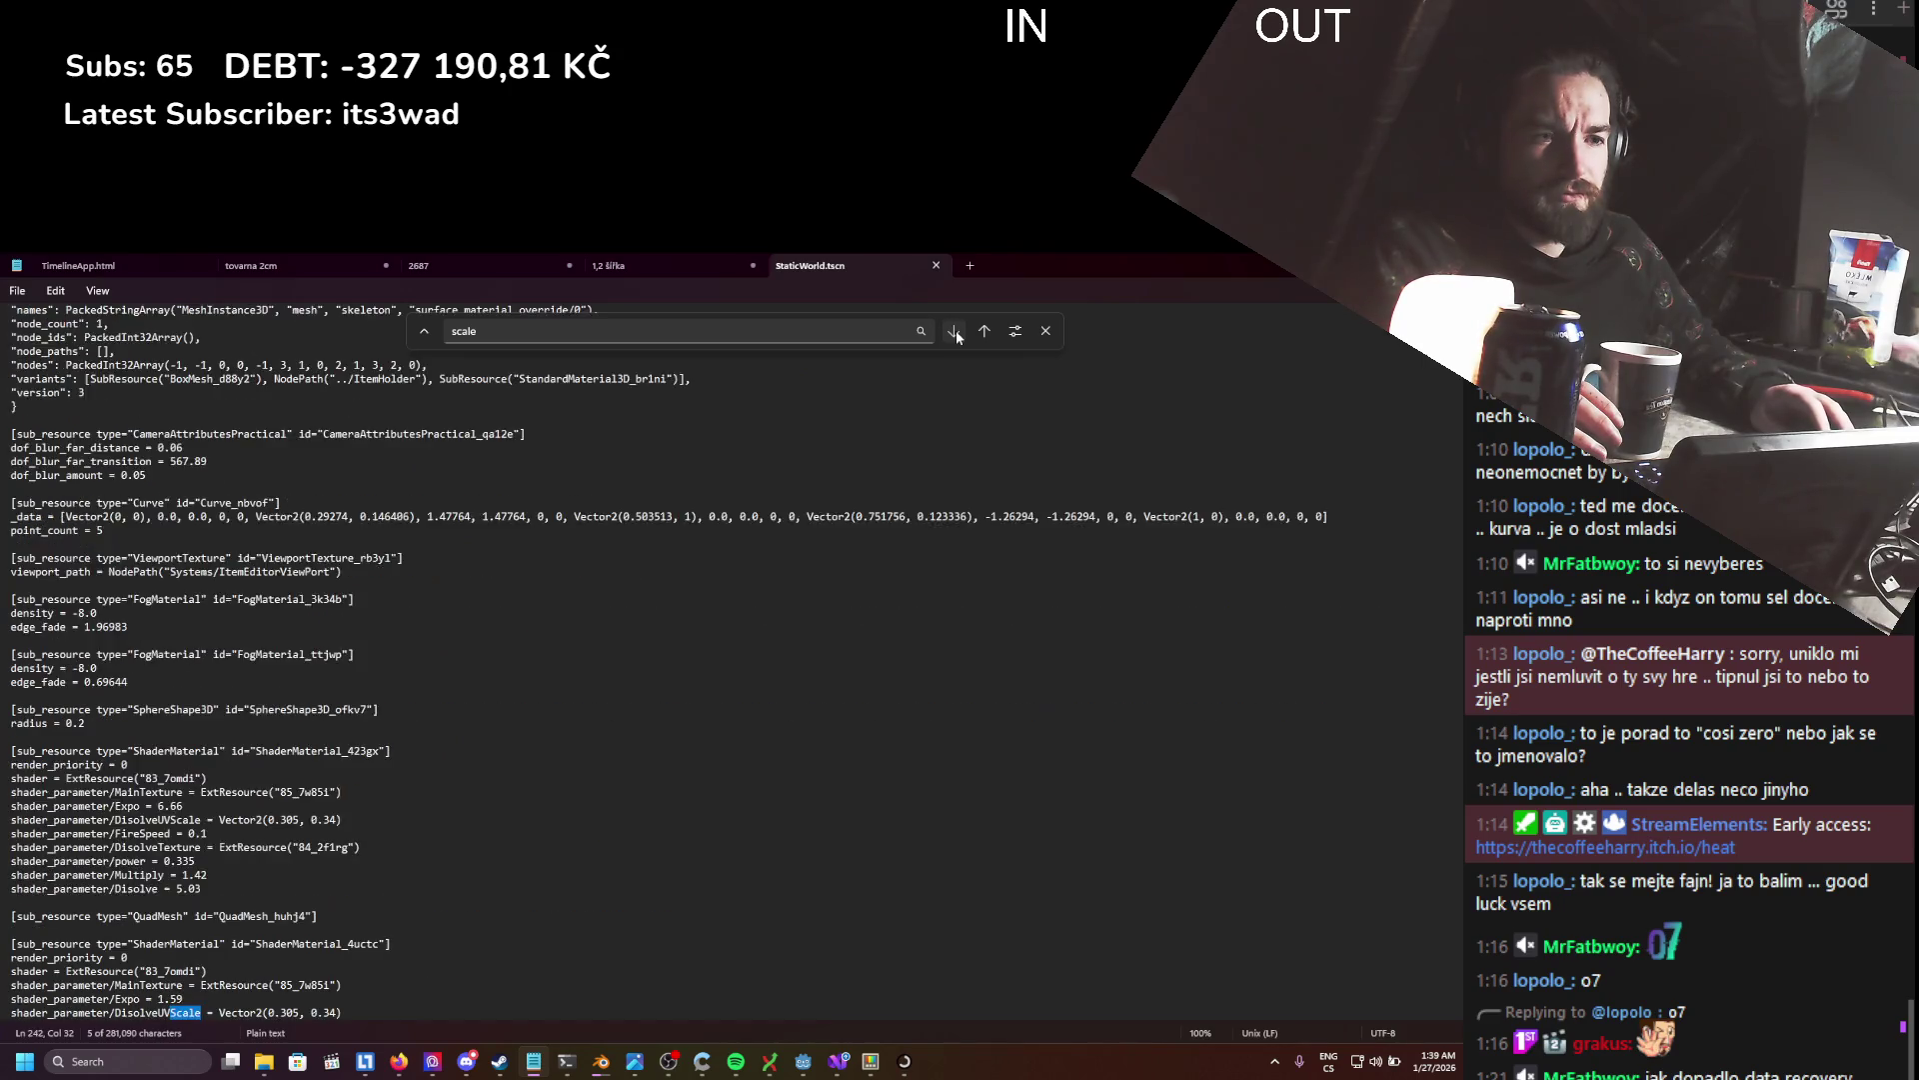
click(956, 336)
click(956, 336)
click(956, 336)
click(956, 336)
click(957, 336)
click(957, 336)
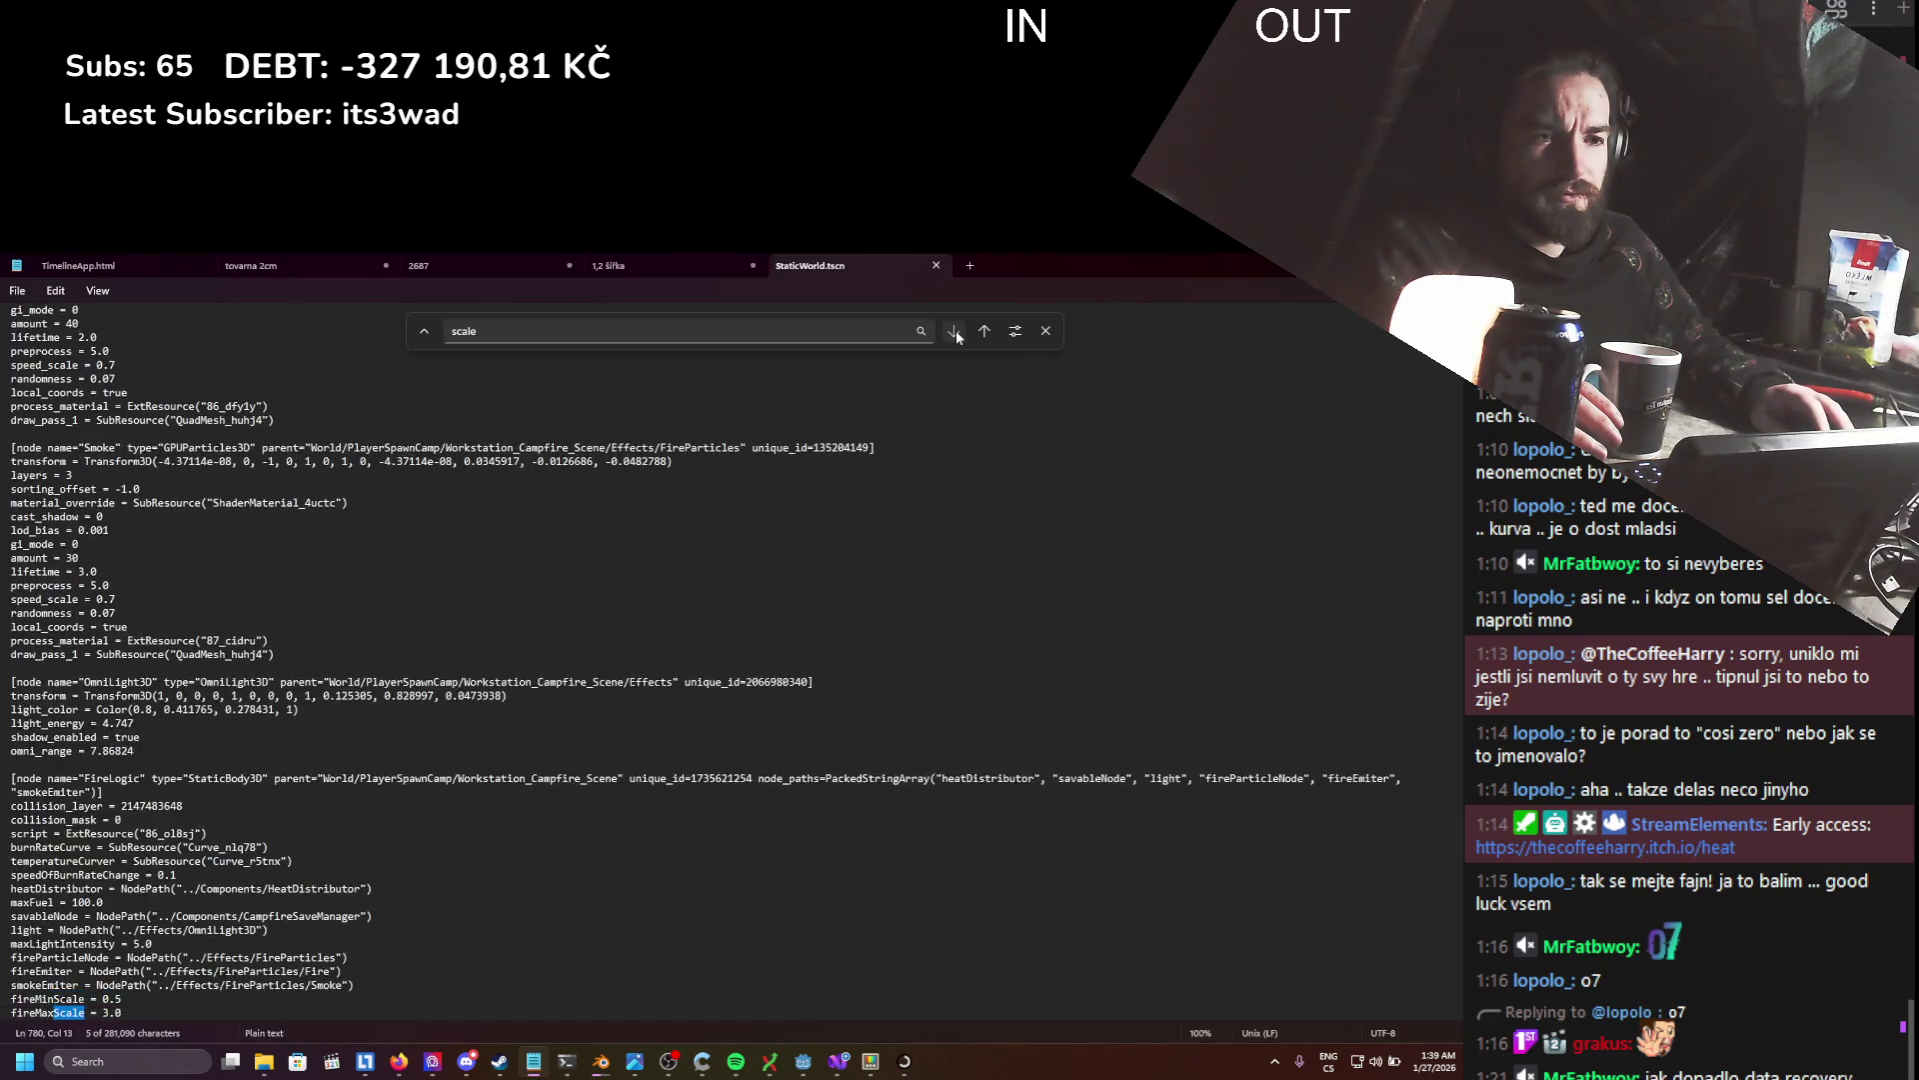
click(957, 336)
click(956, 336)
click(956, 336)
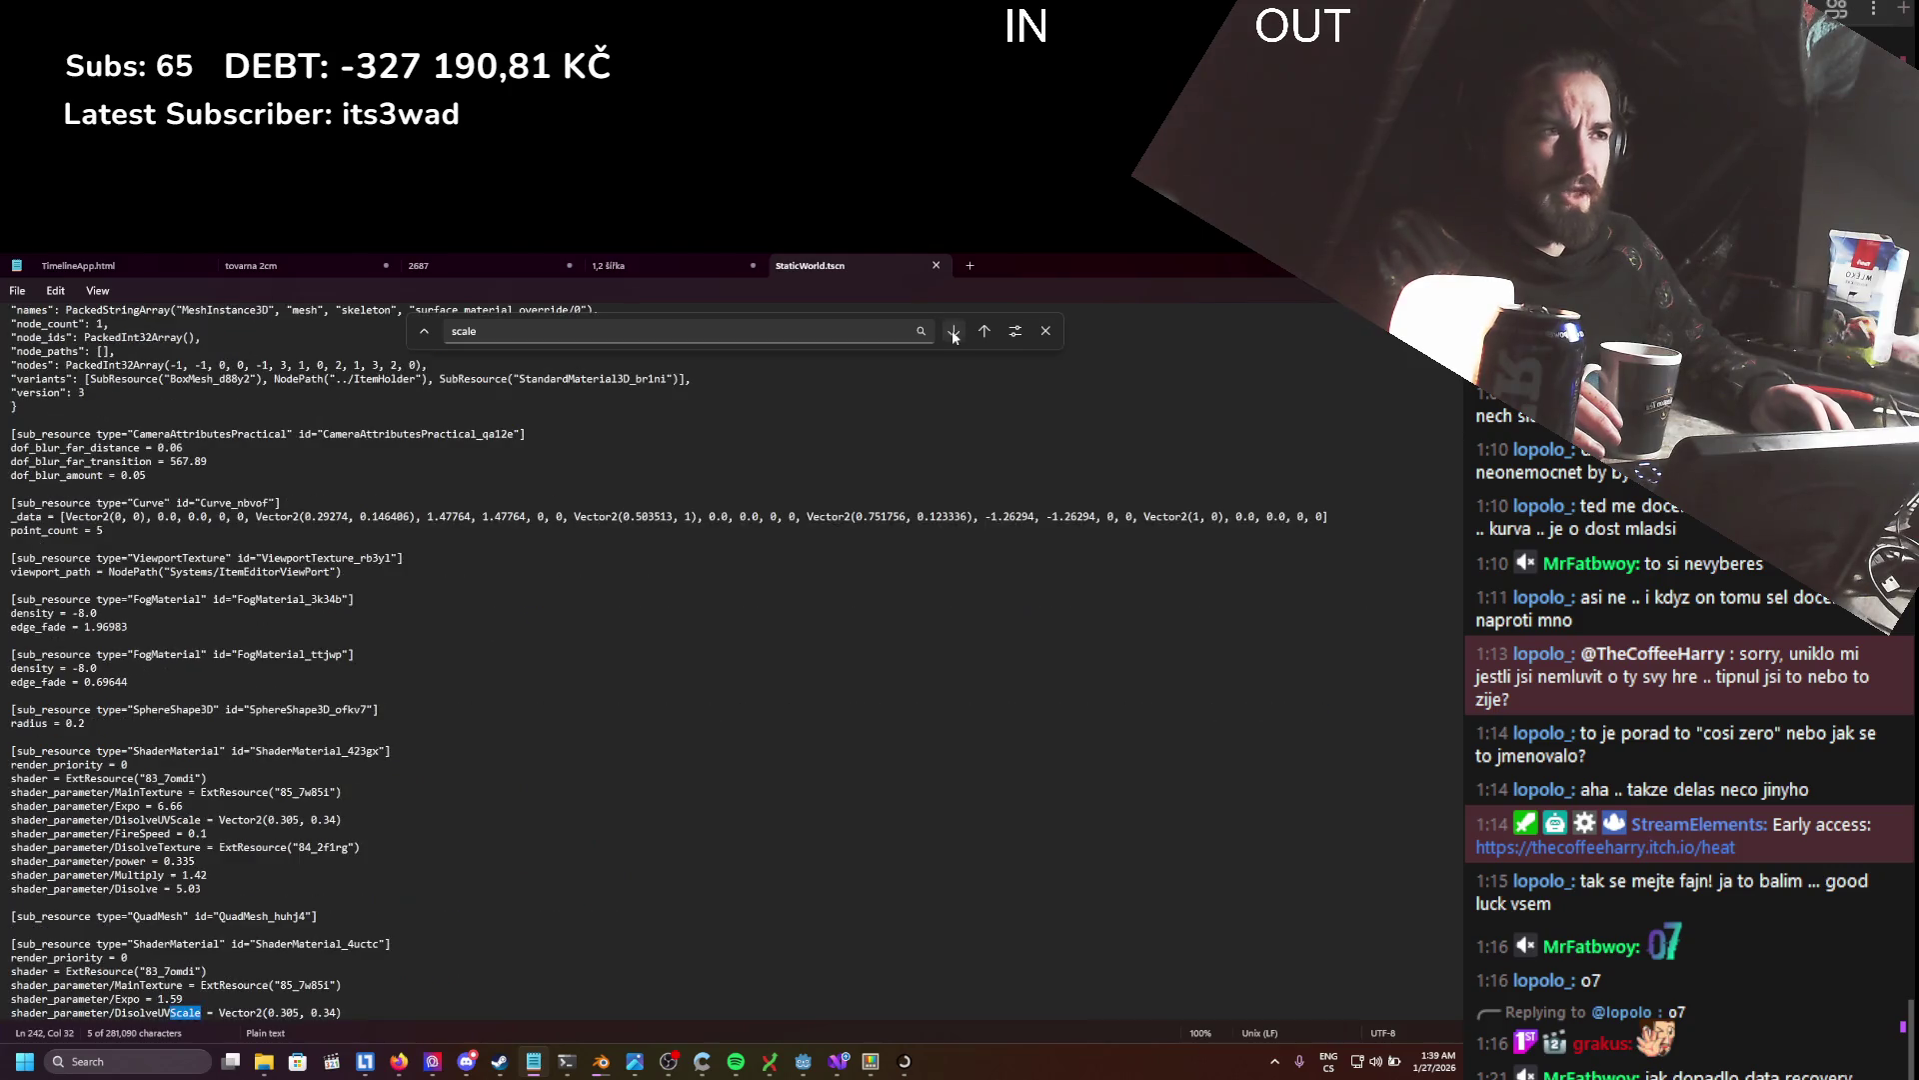
- Search for 'basis', dismiss the Cannot find message, and look over the file
key(ctrl+f)
text(basis)
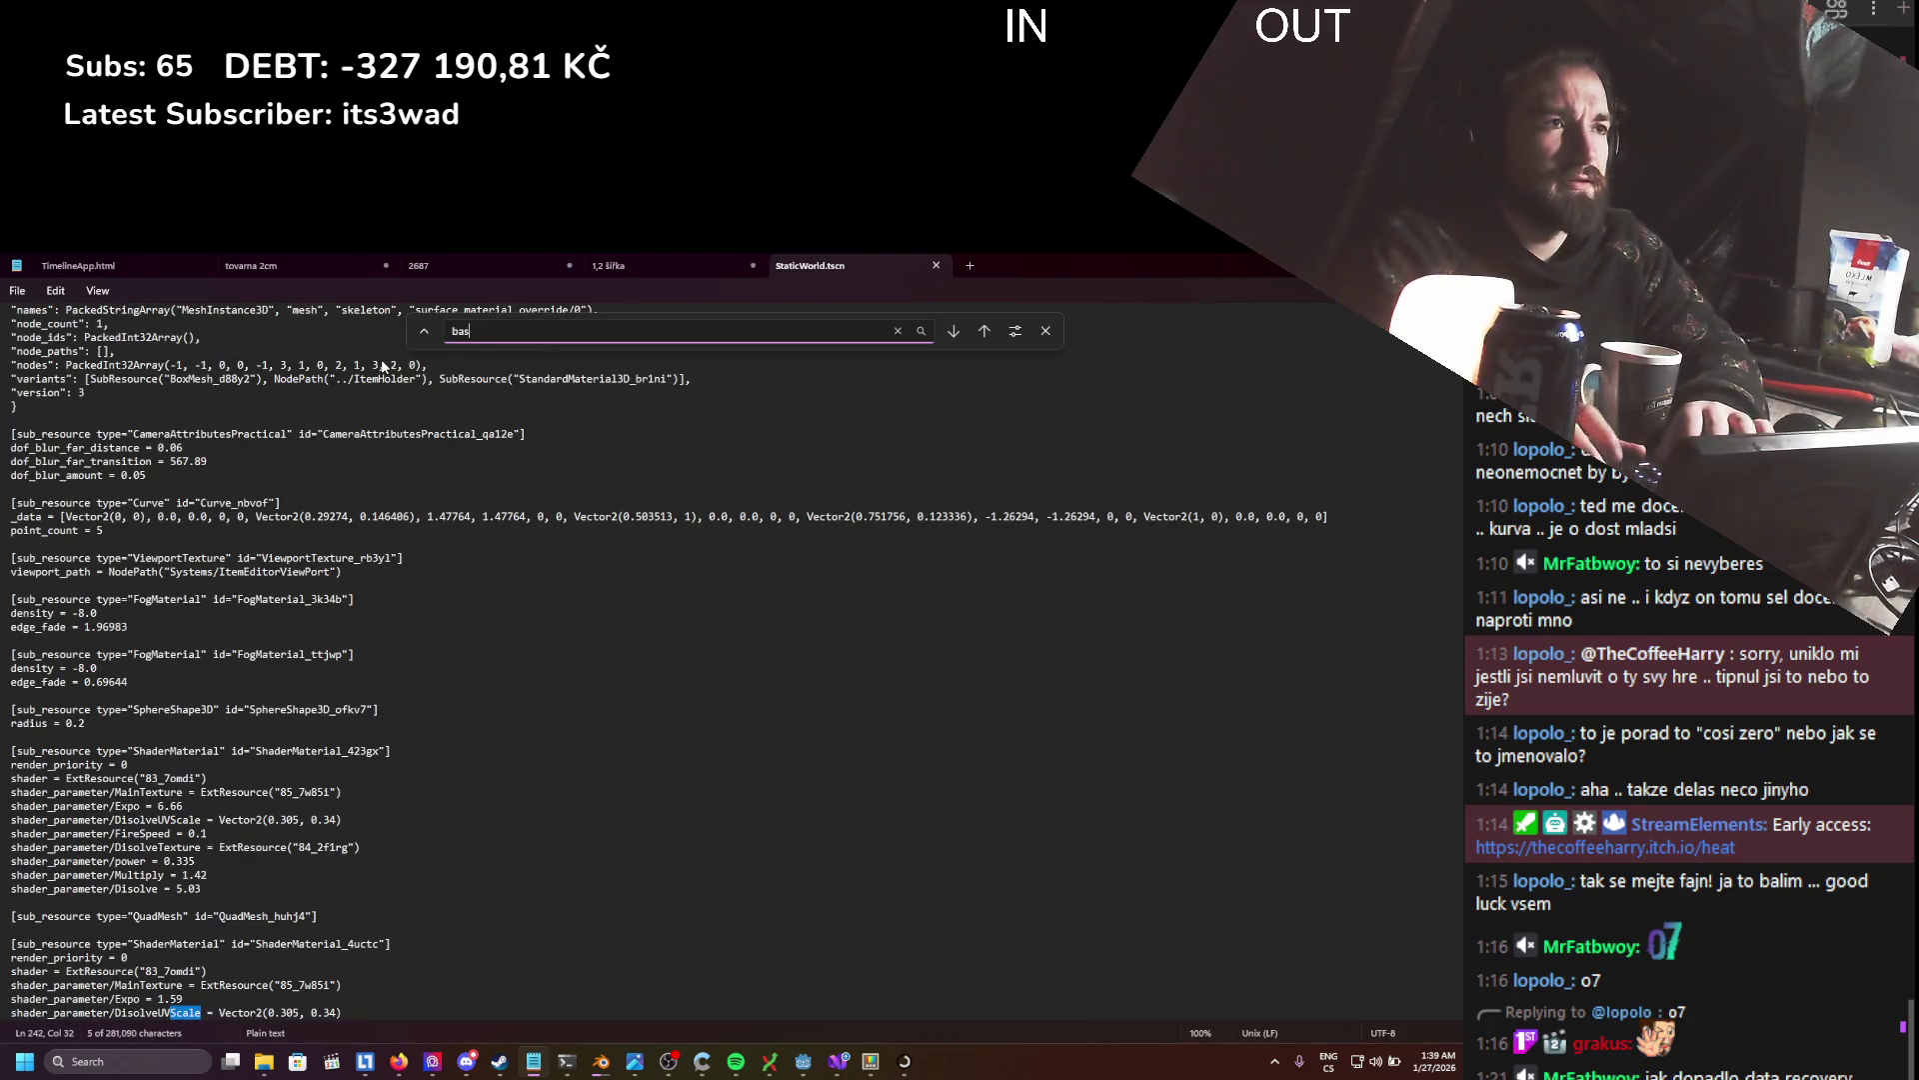
key(Return)
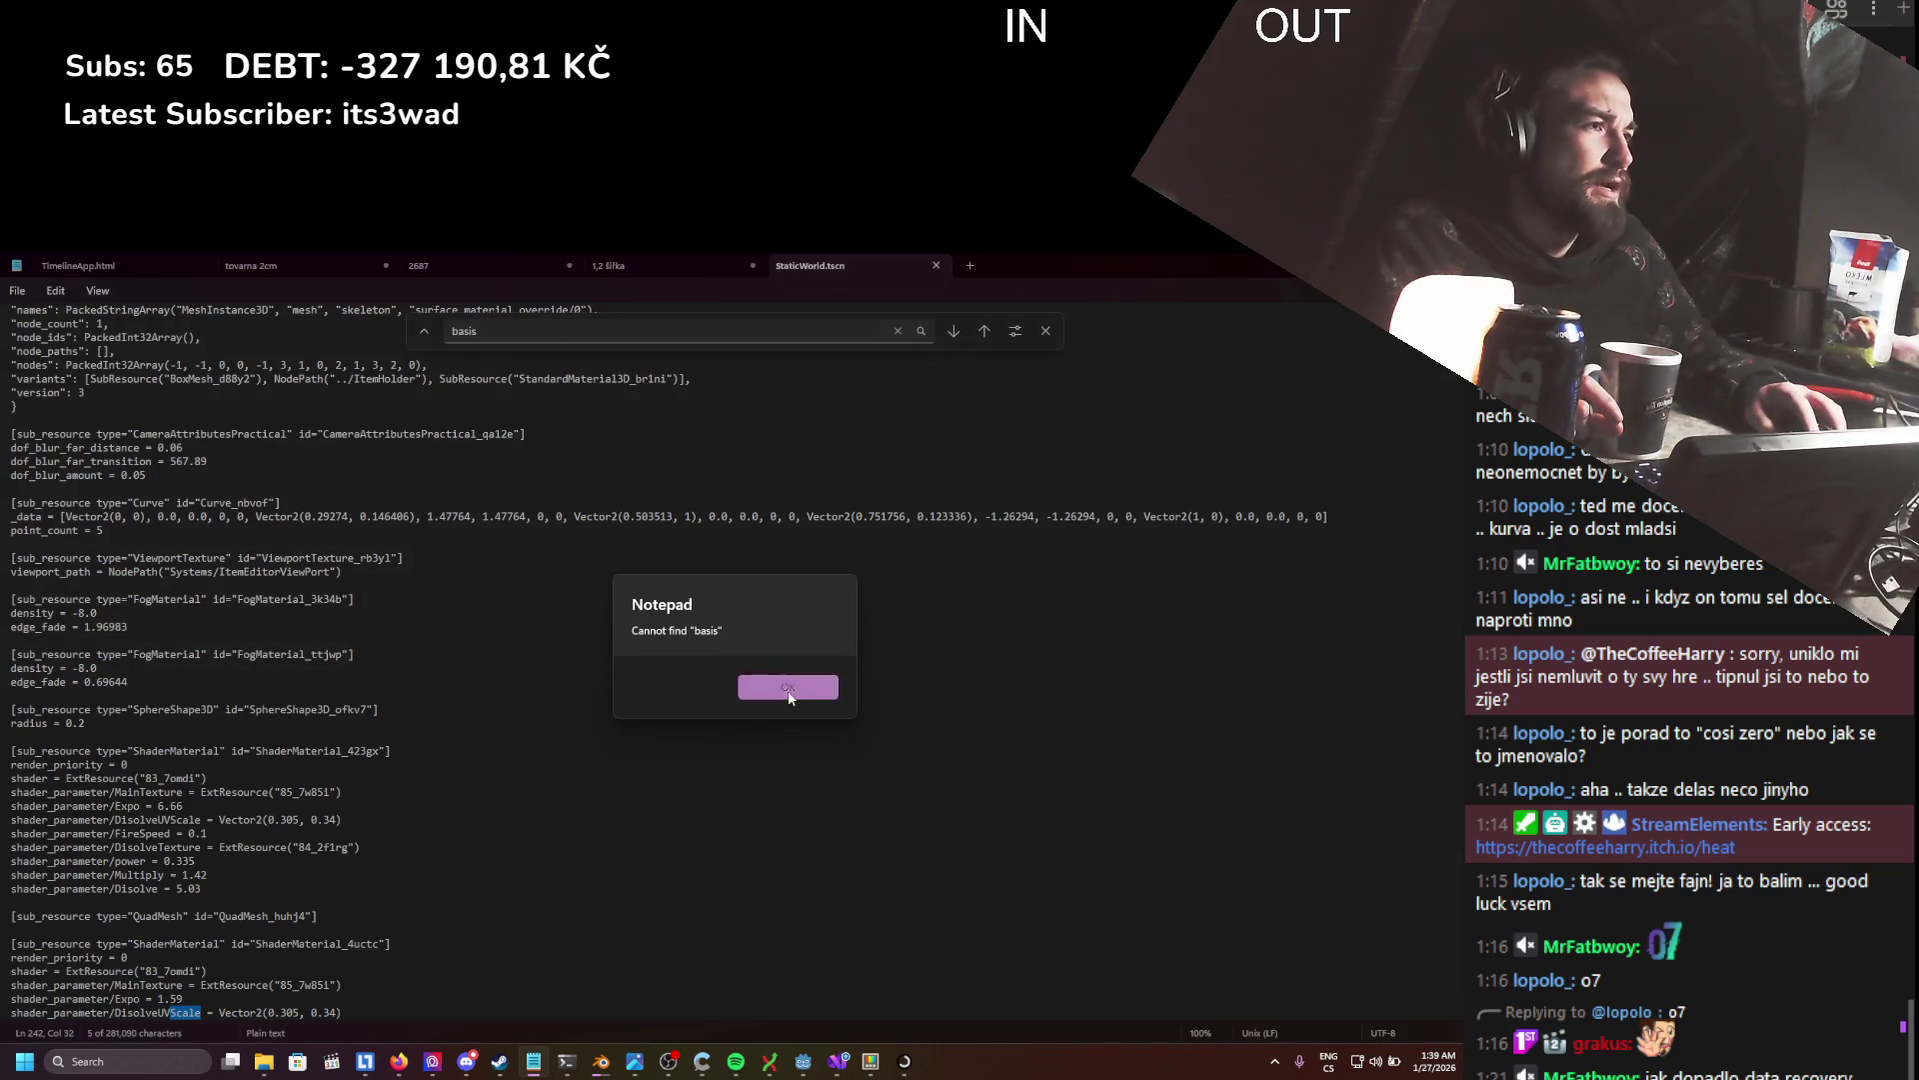
click(789, 694)
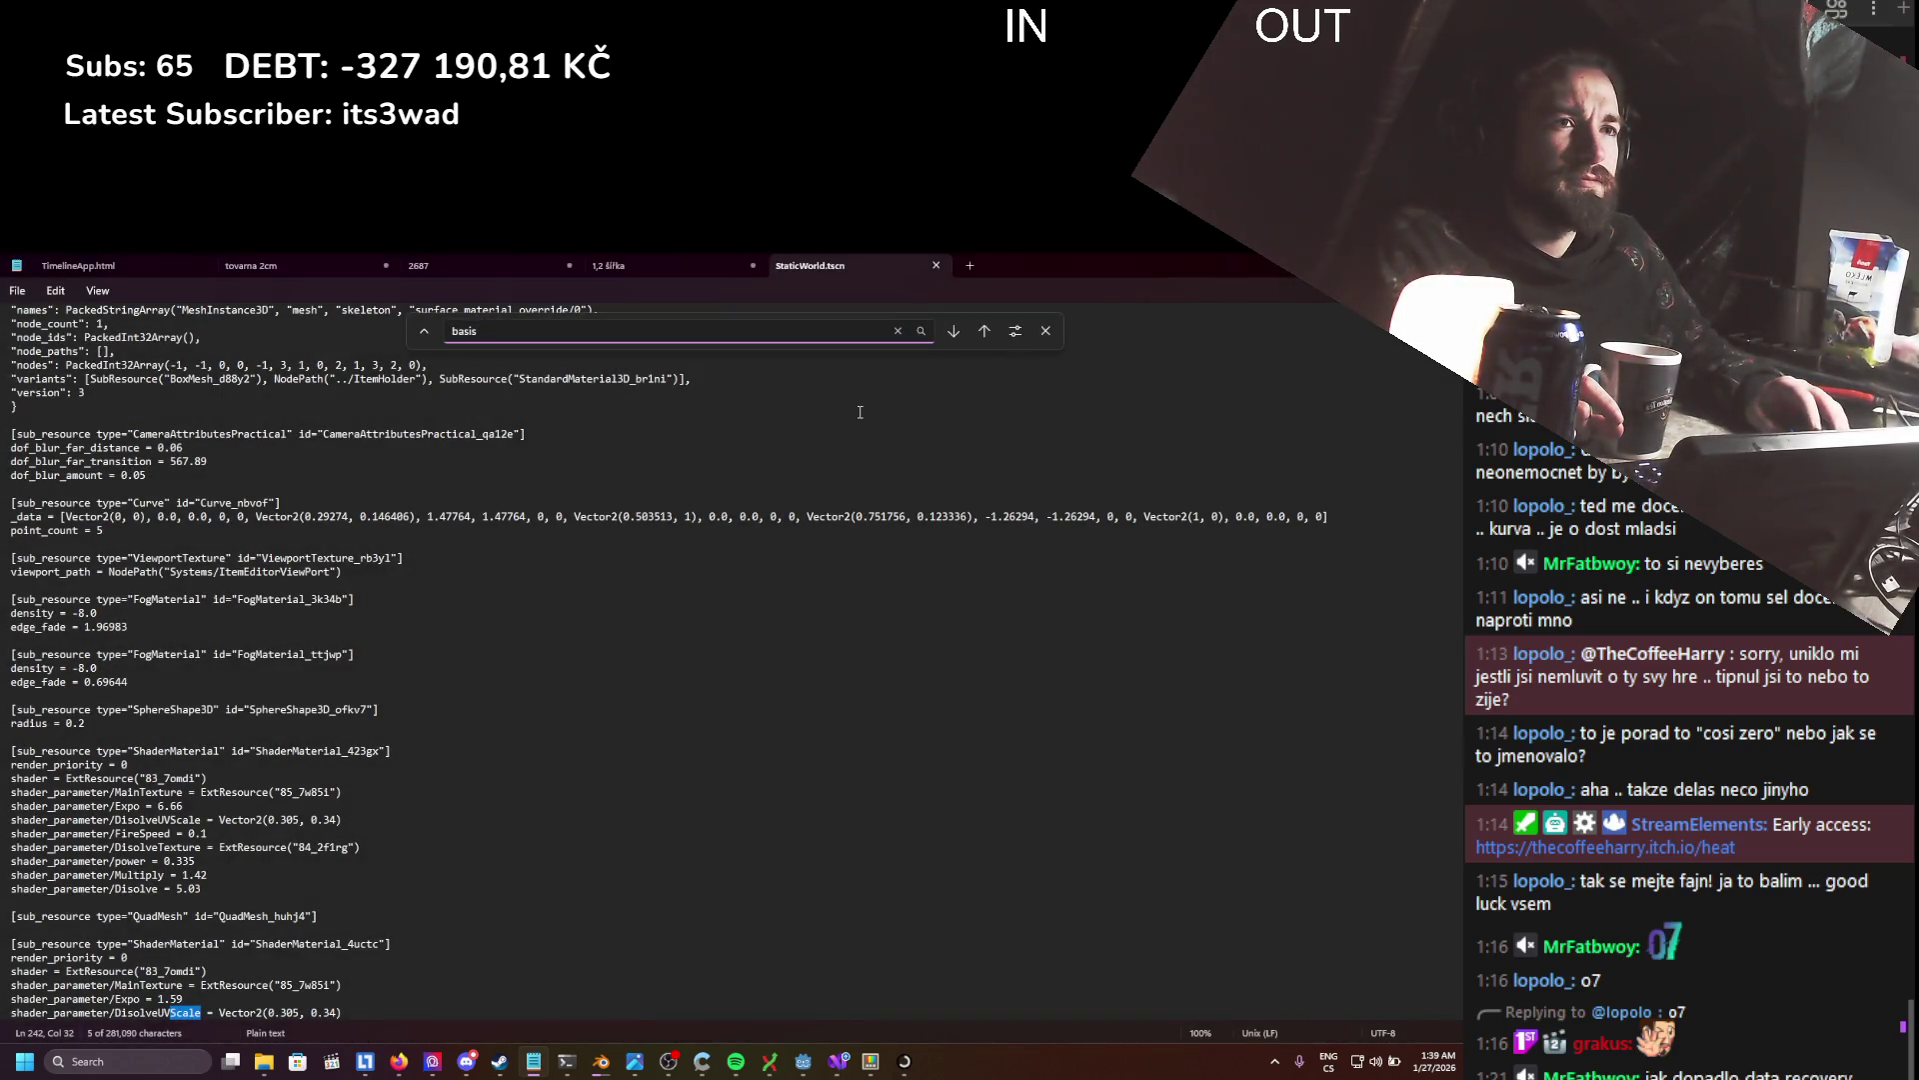
scroll(852, 408, down, 15)
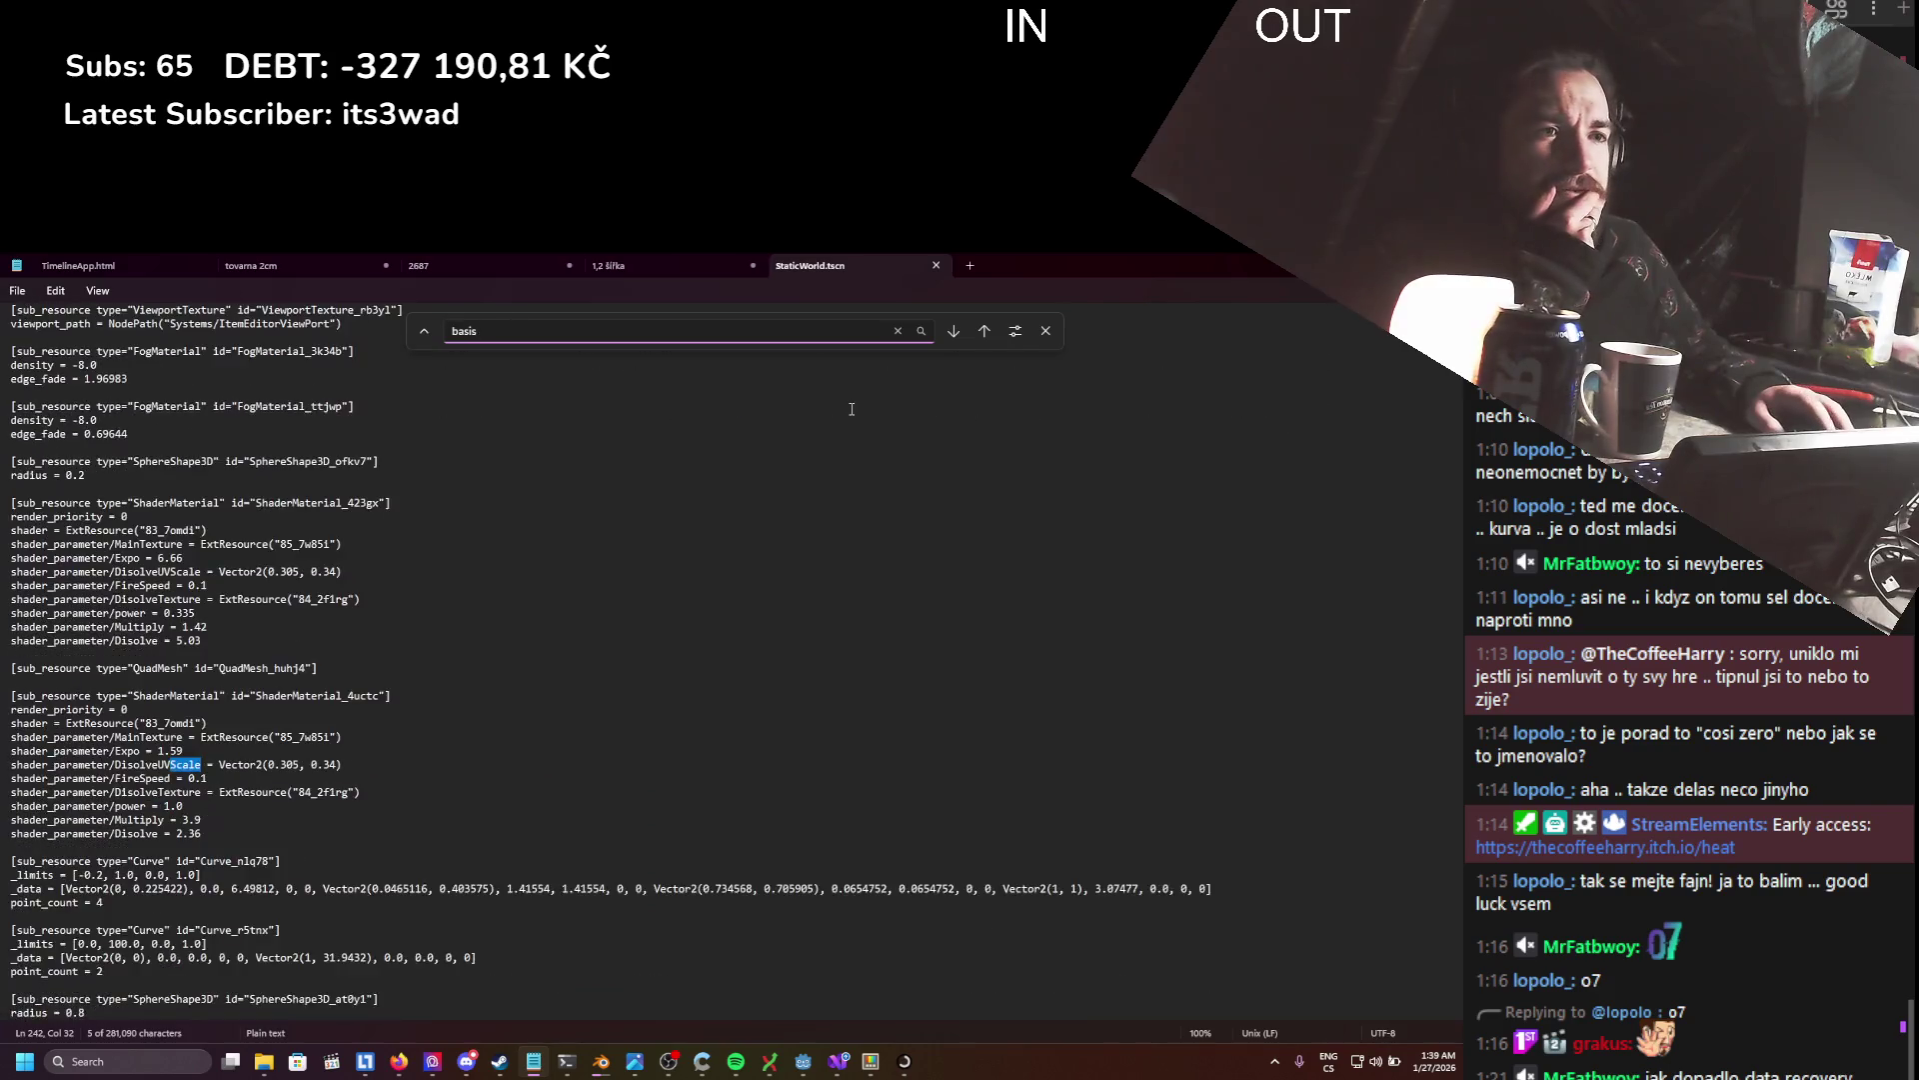
scroll(850, 410, up, 1)
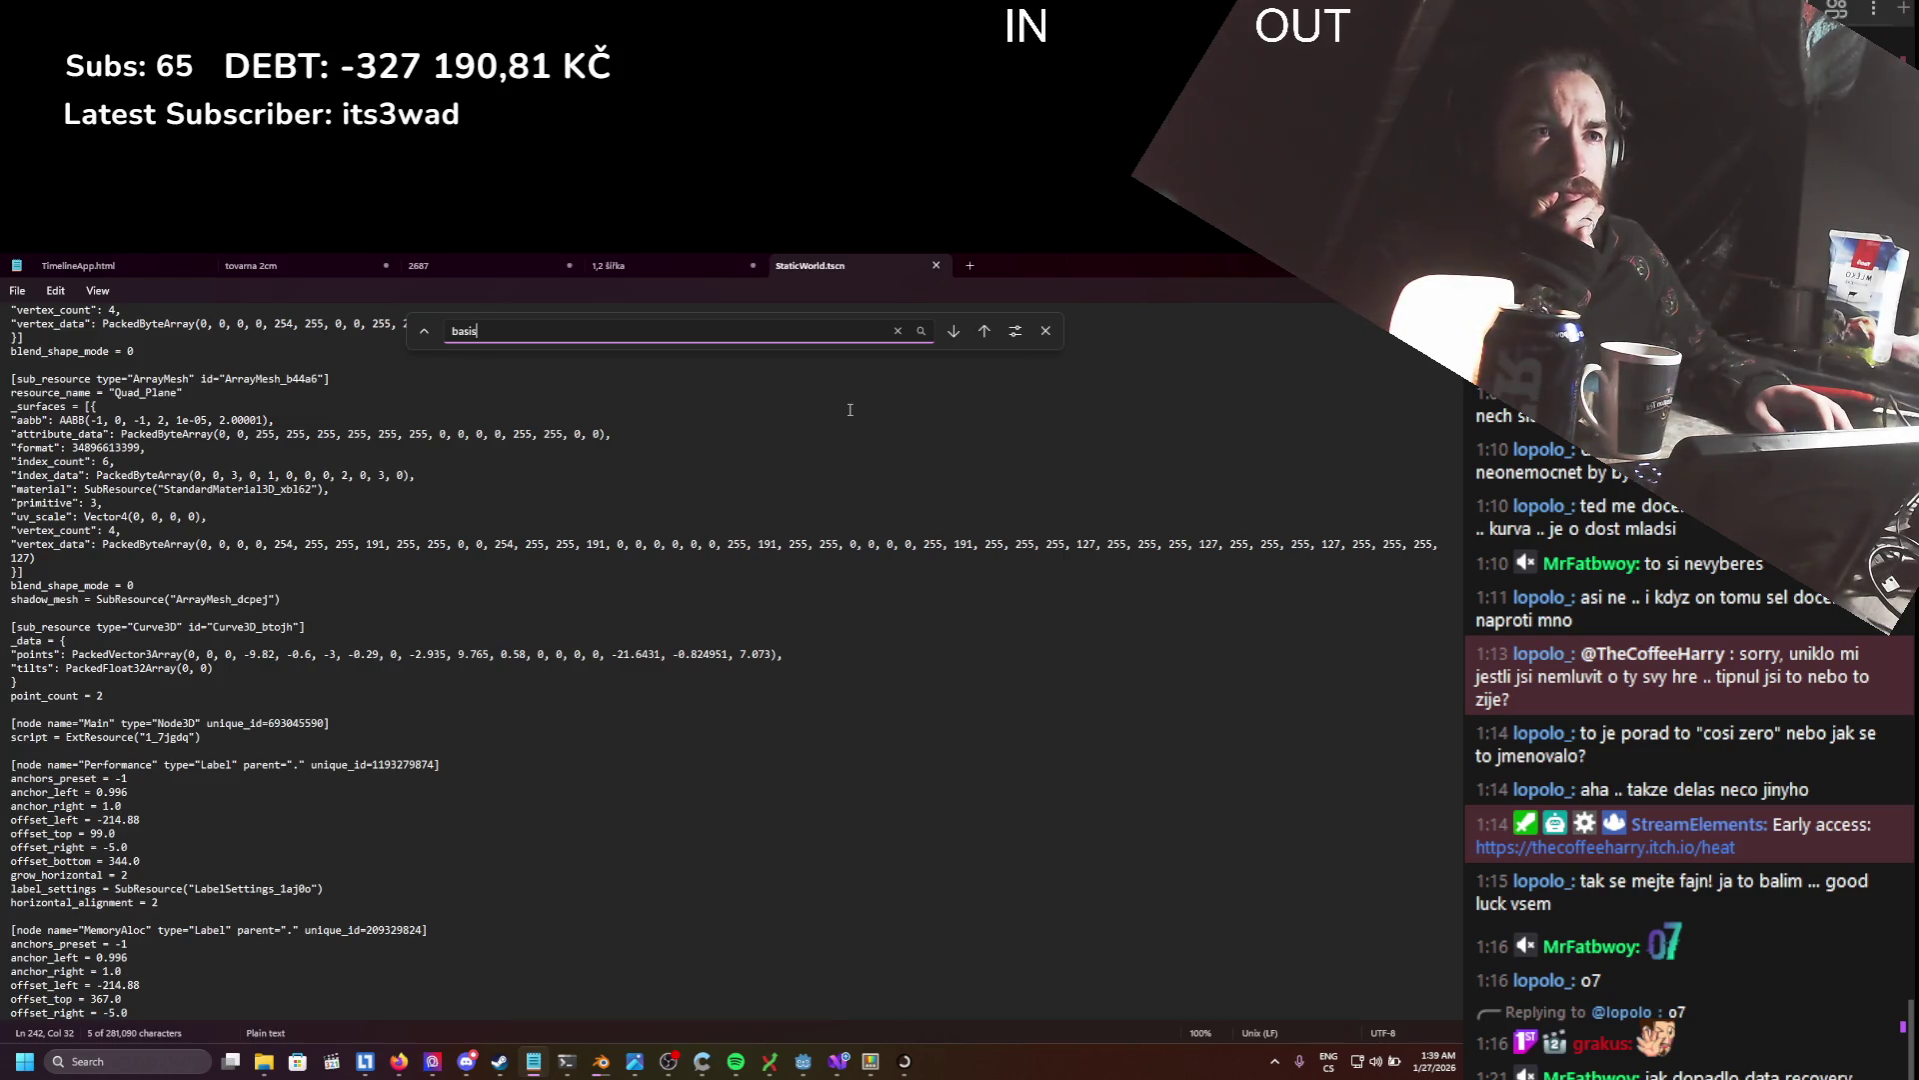
click(225, 420)
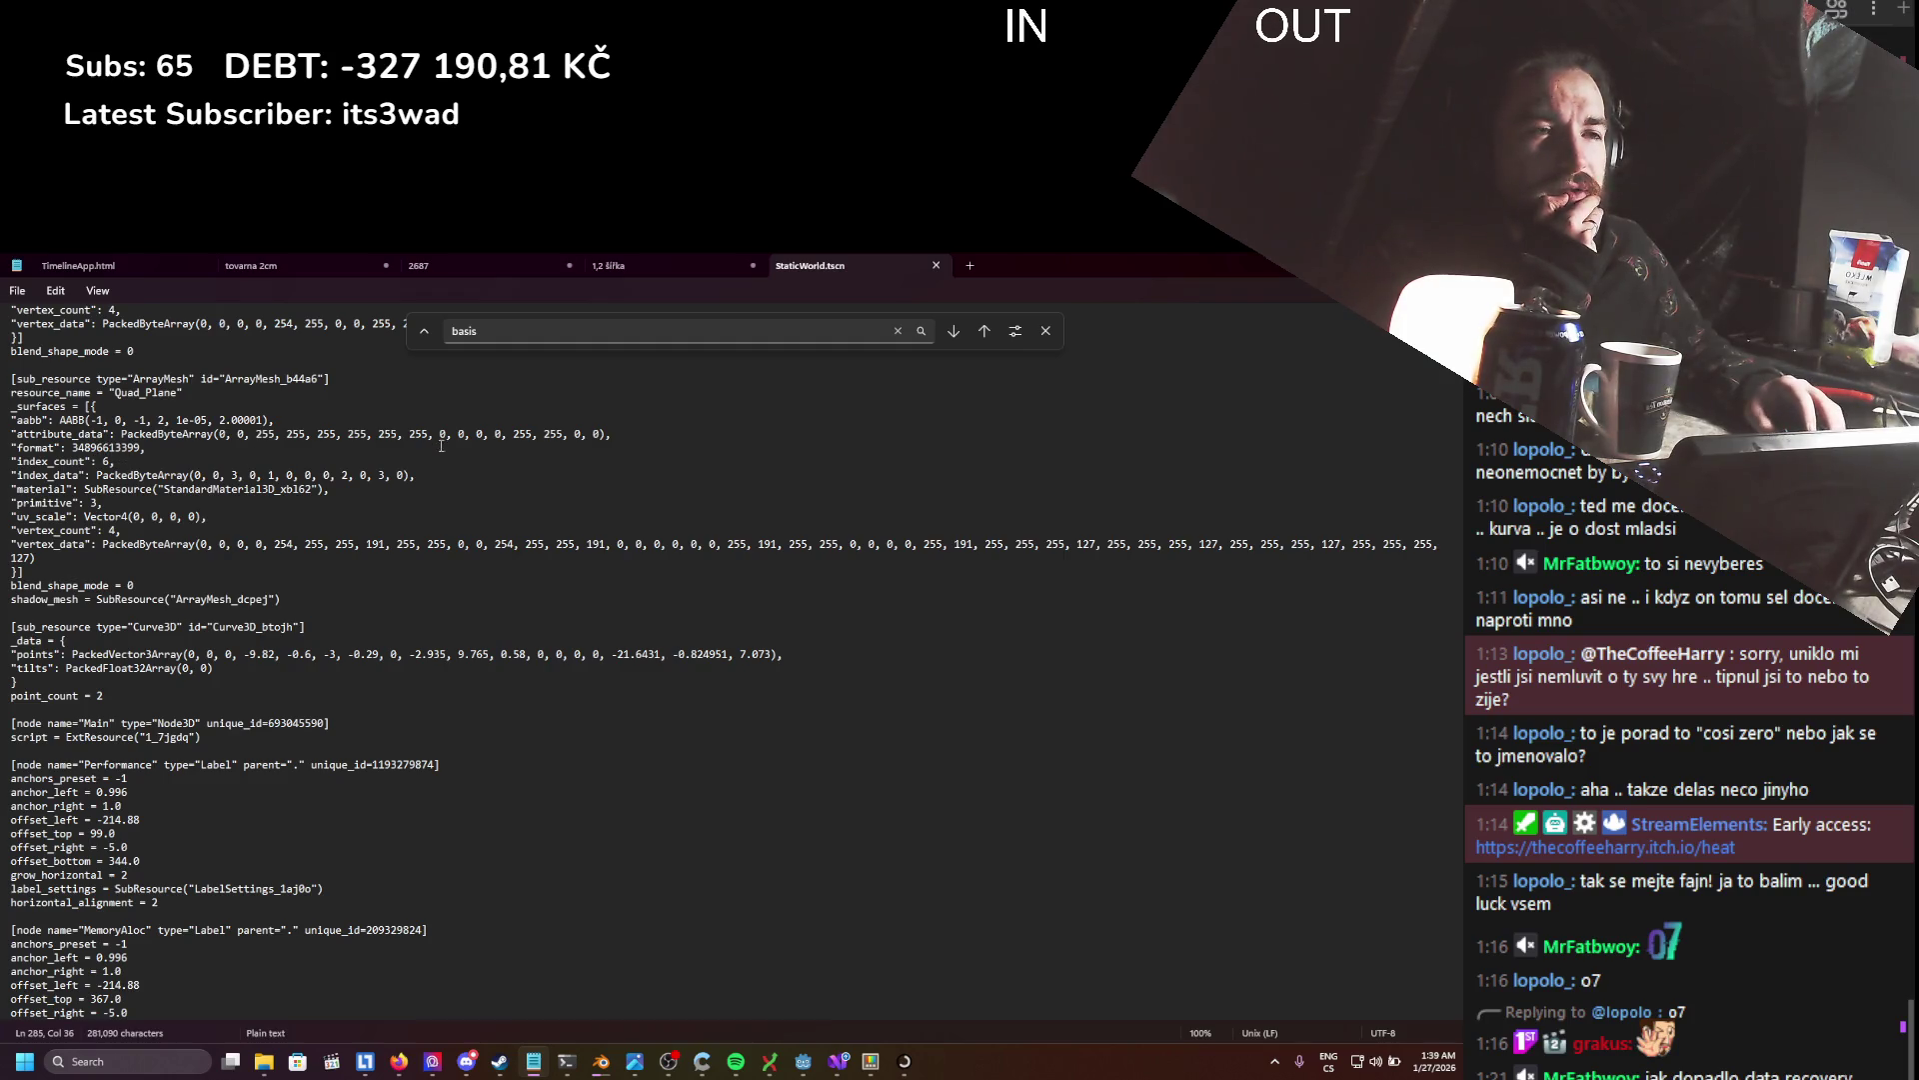
- Return to the Godot editor and save the StaticWorld scene with Ctrl+S
key(alt+Tab)
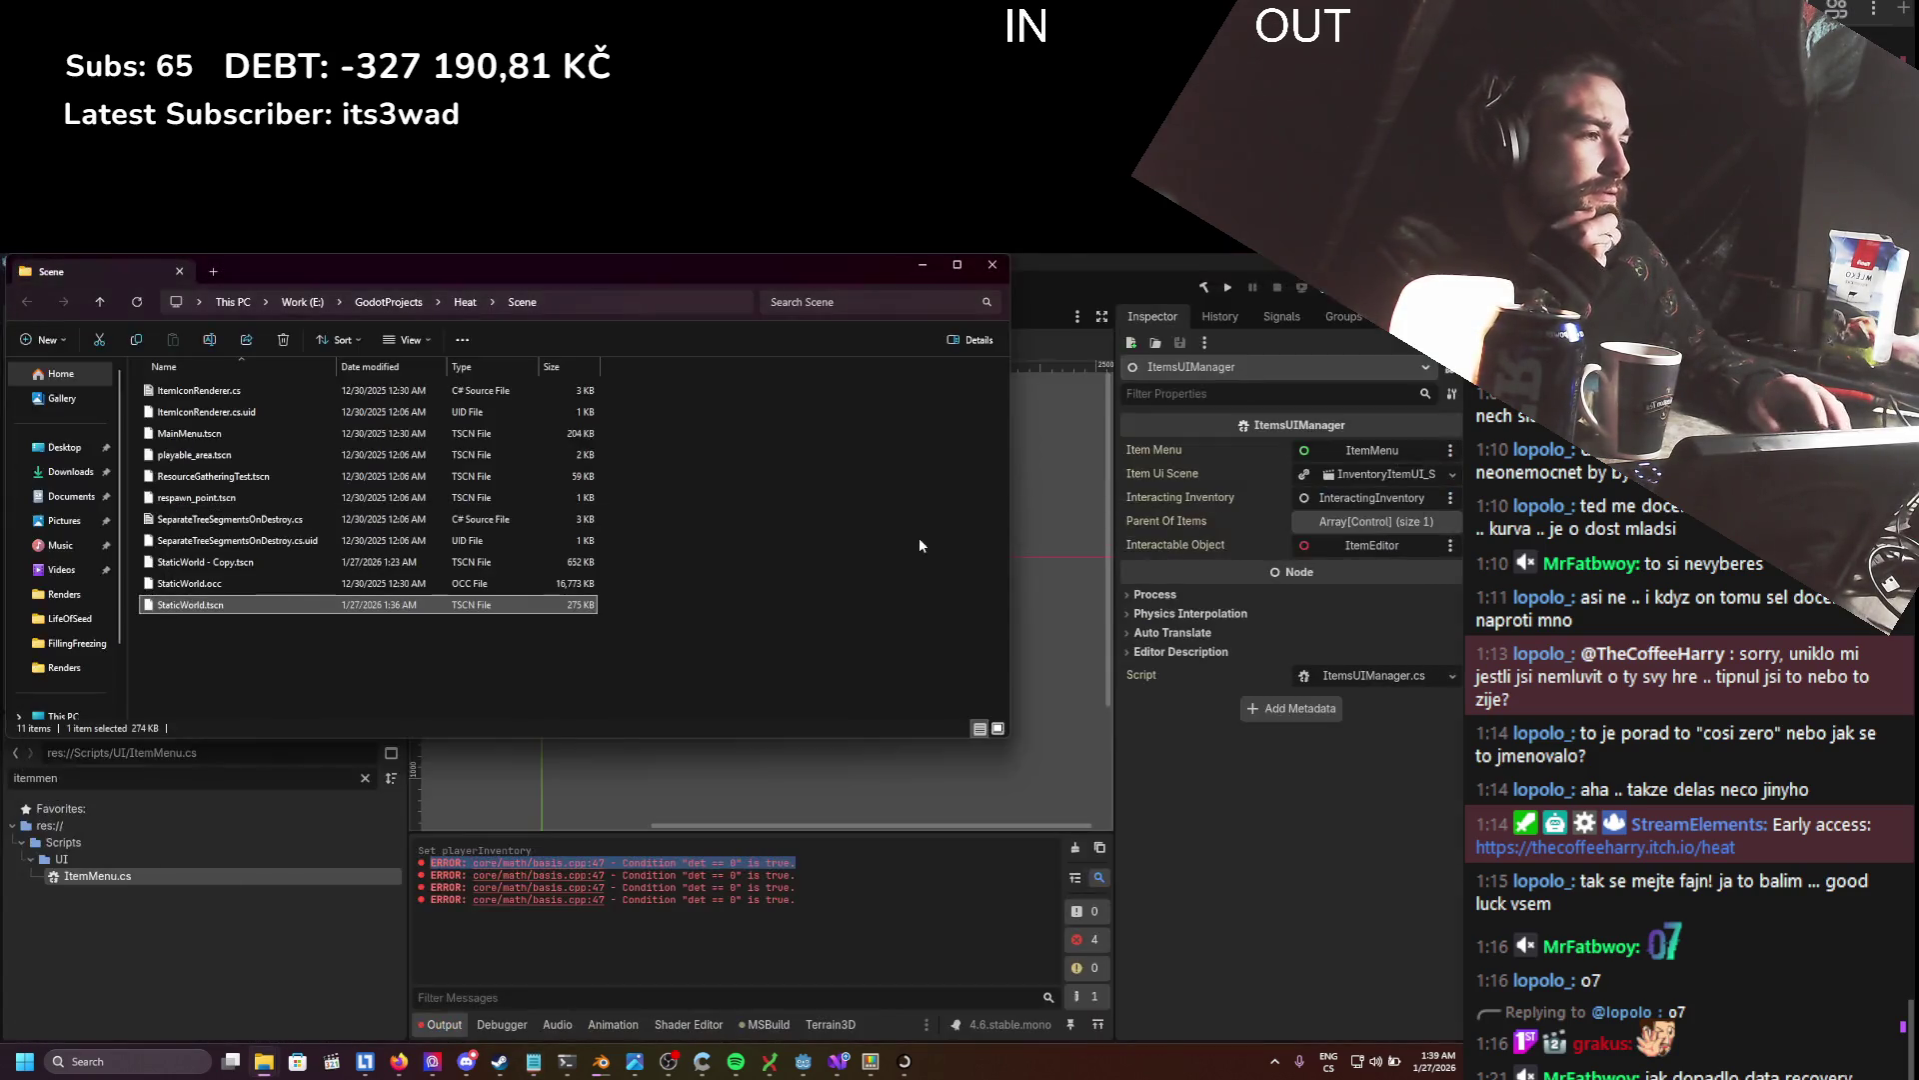
click(695, 908)
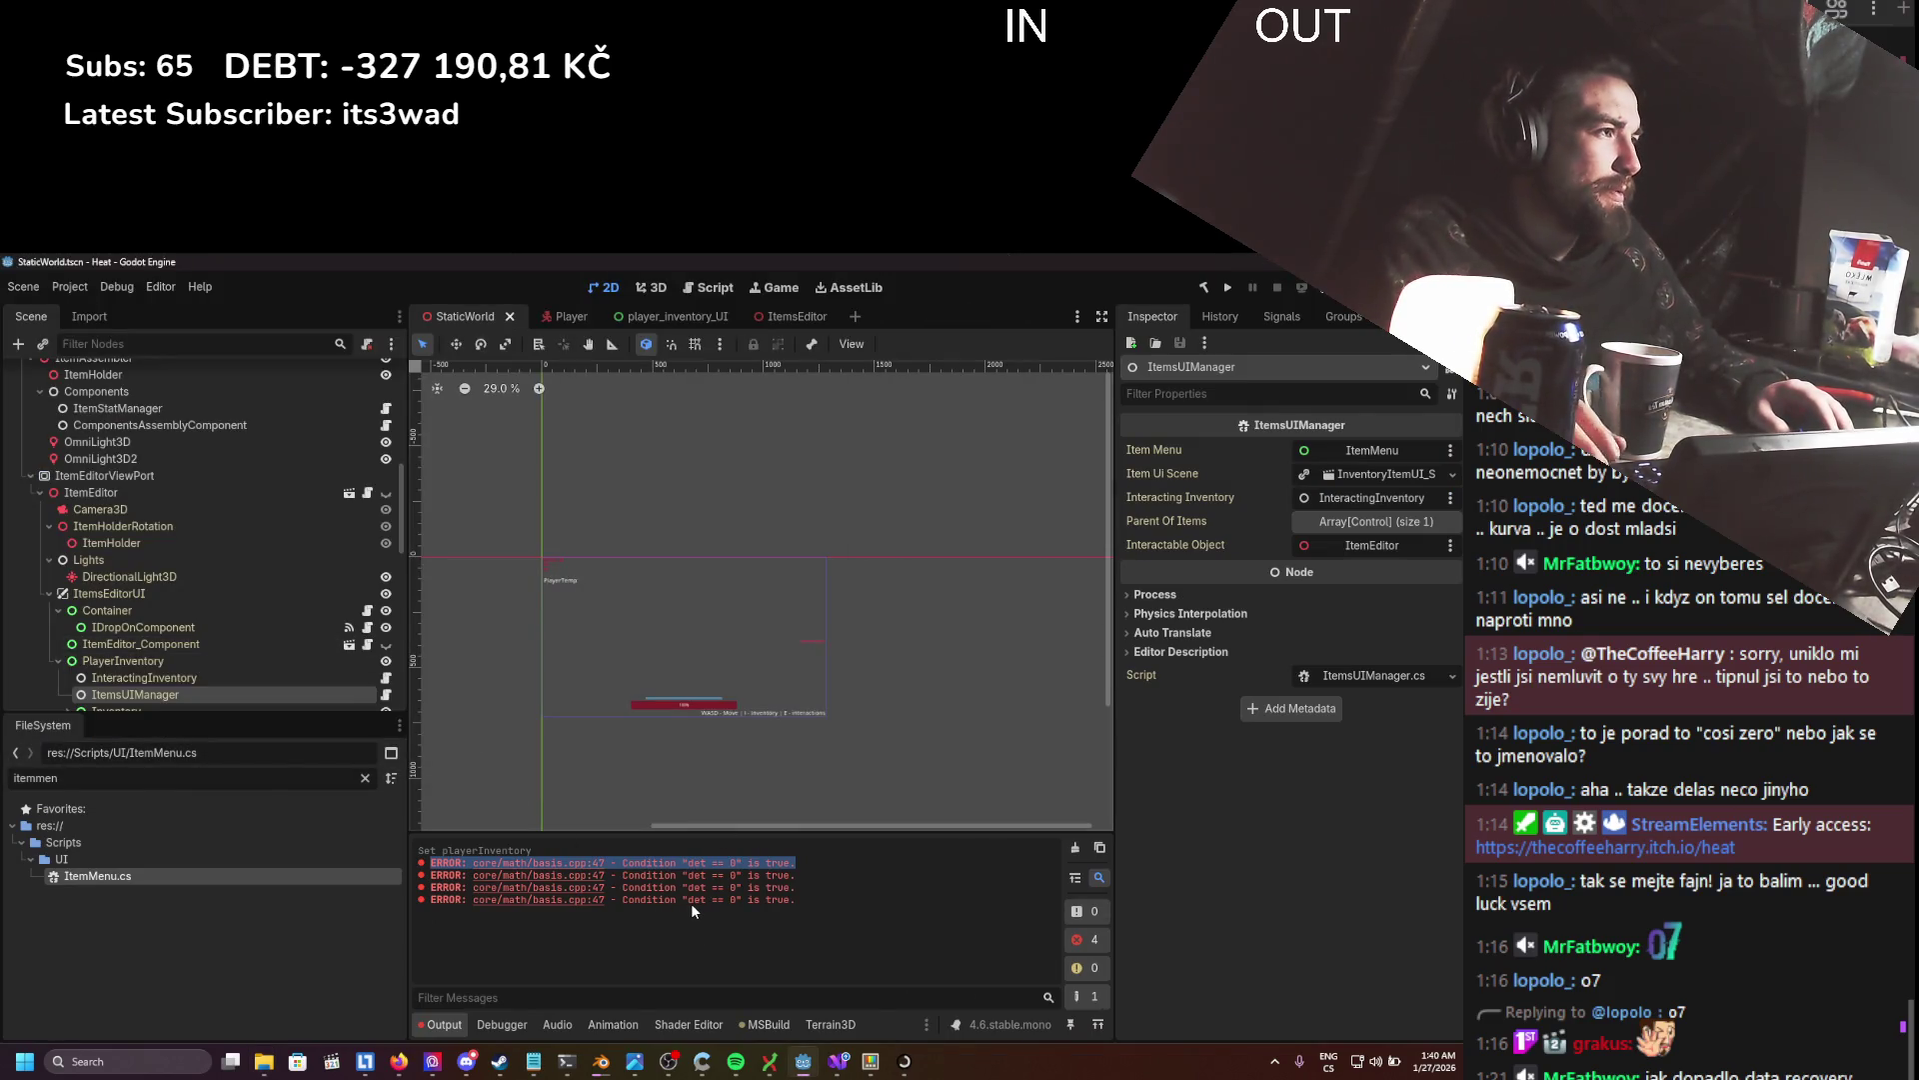
key(ctrl+s)
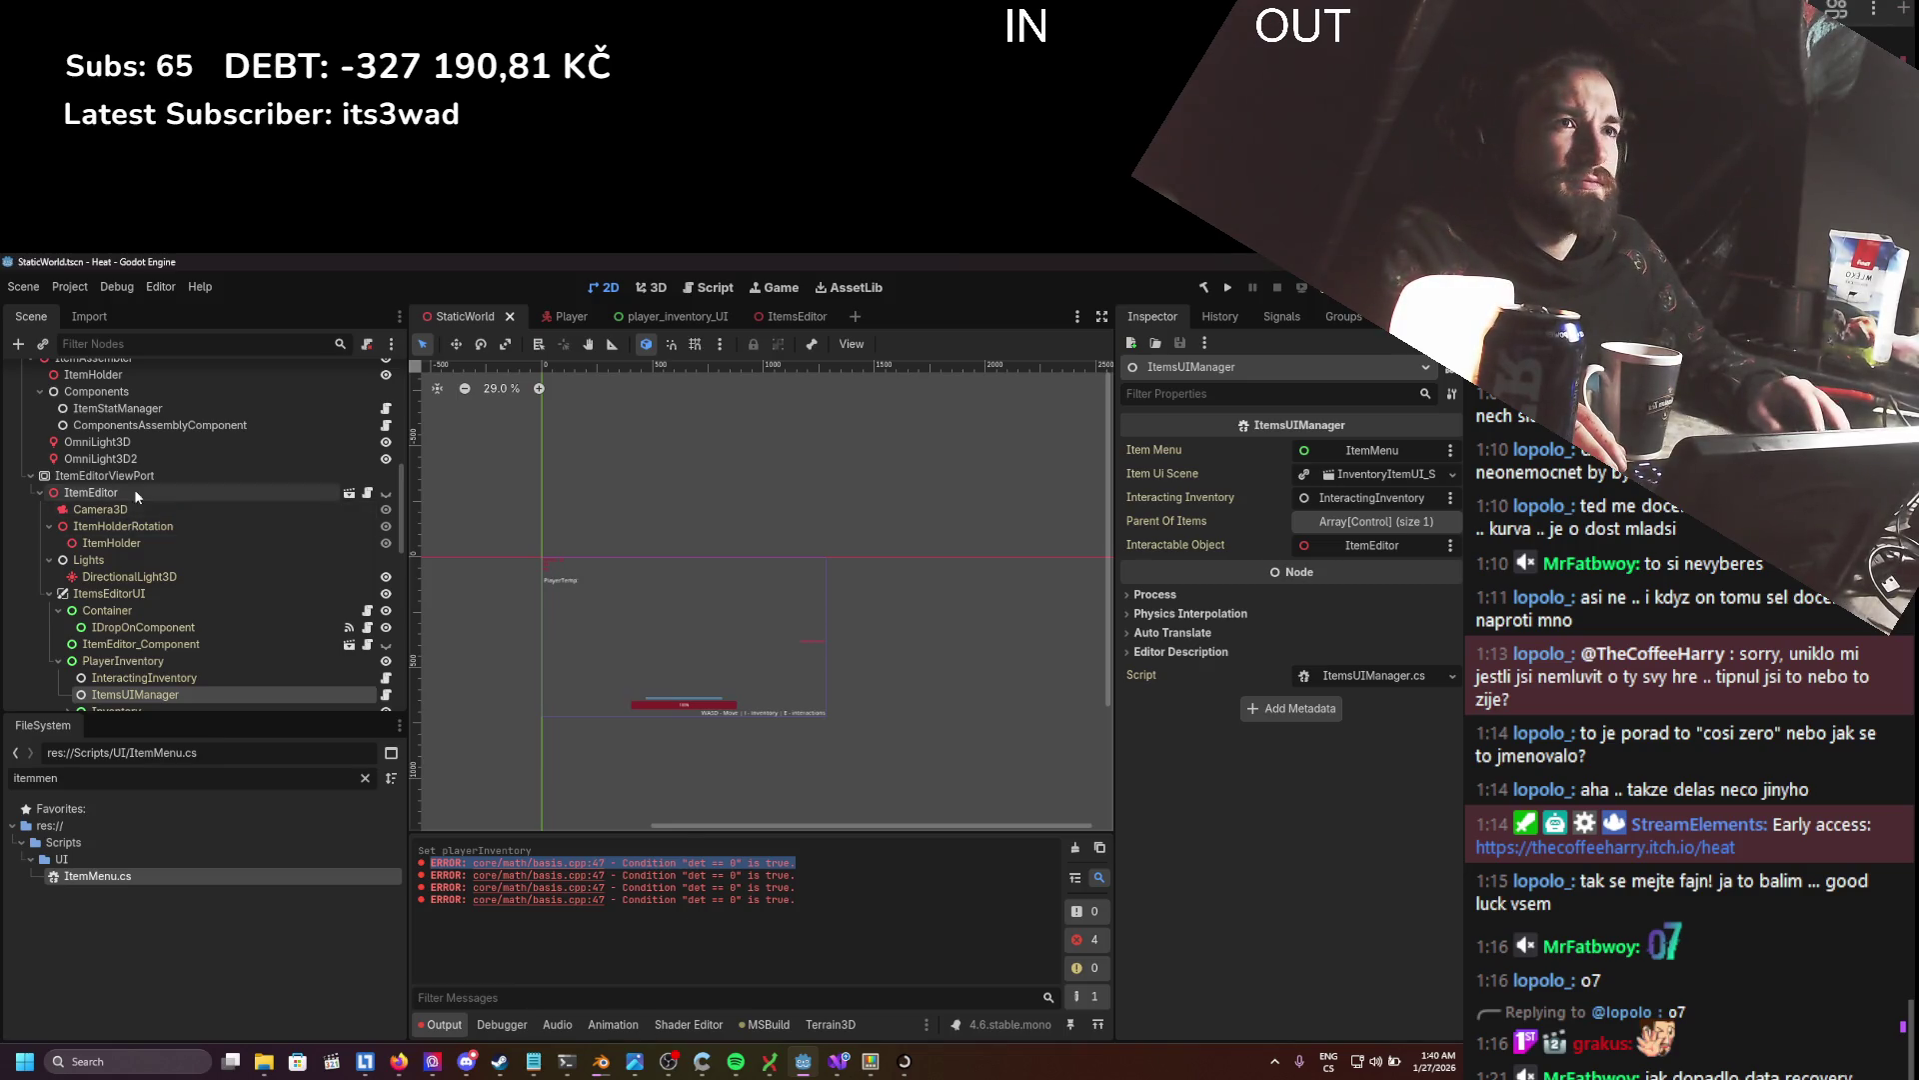
- Go to ChatGPT and ask how to find Godot nodes with a specific scale
click(393, 1064)
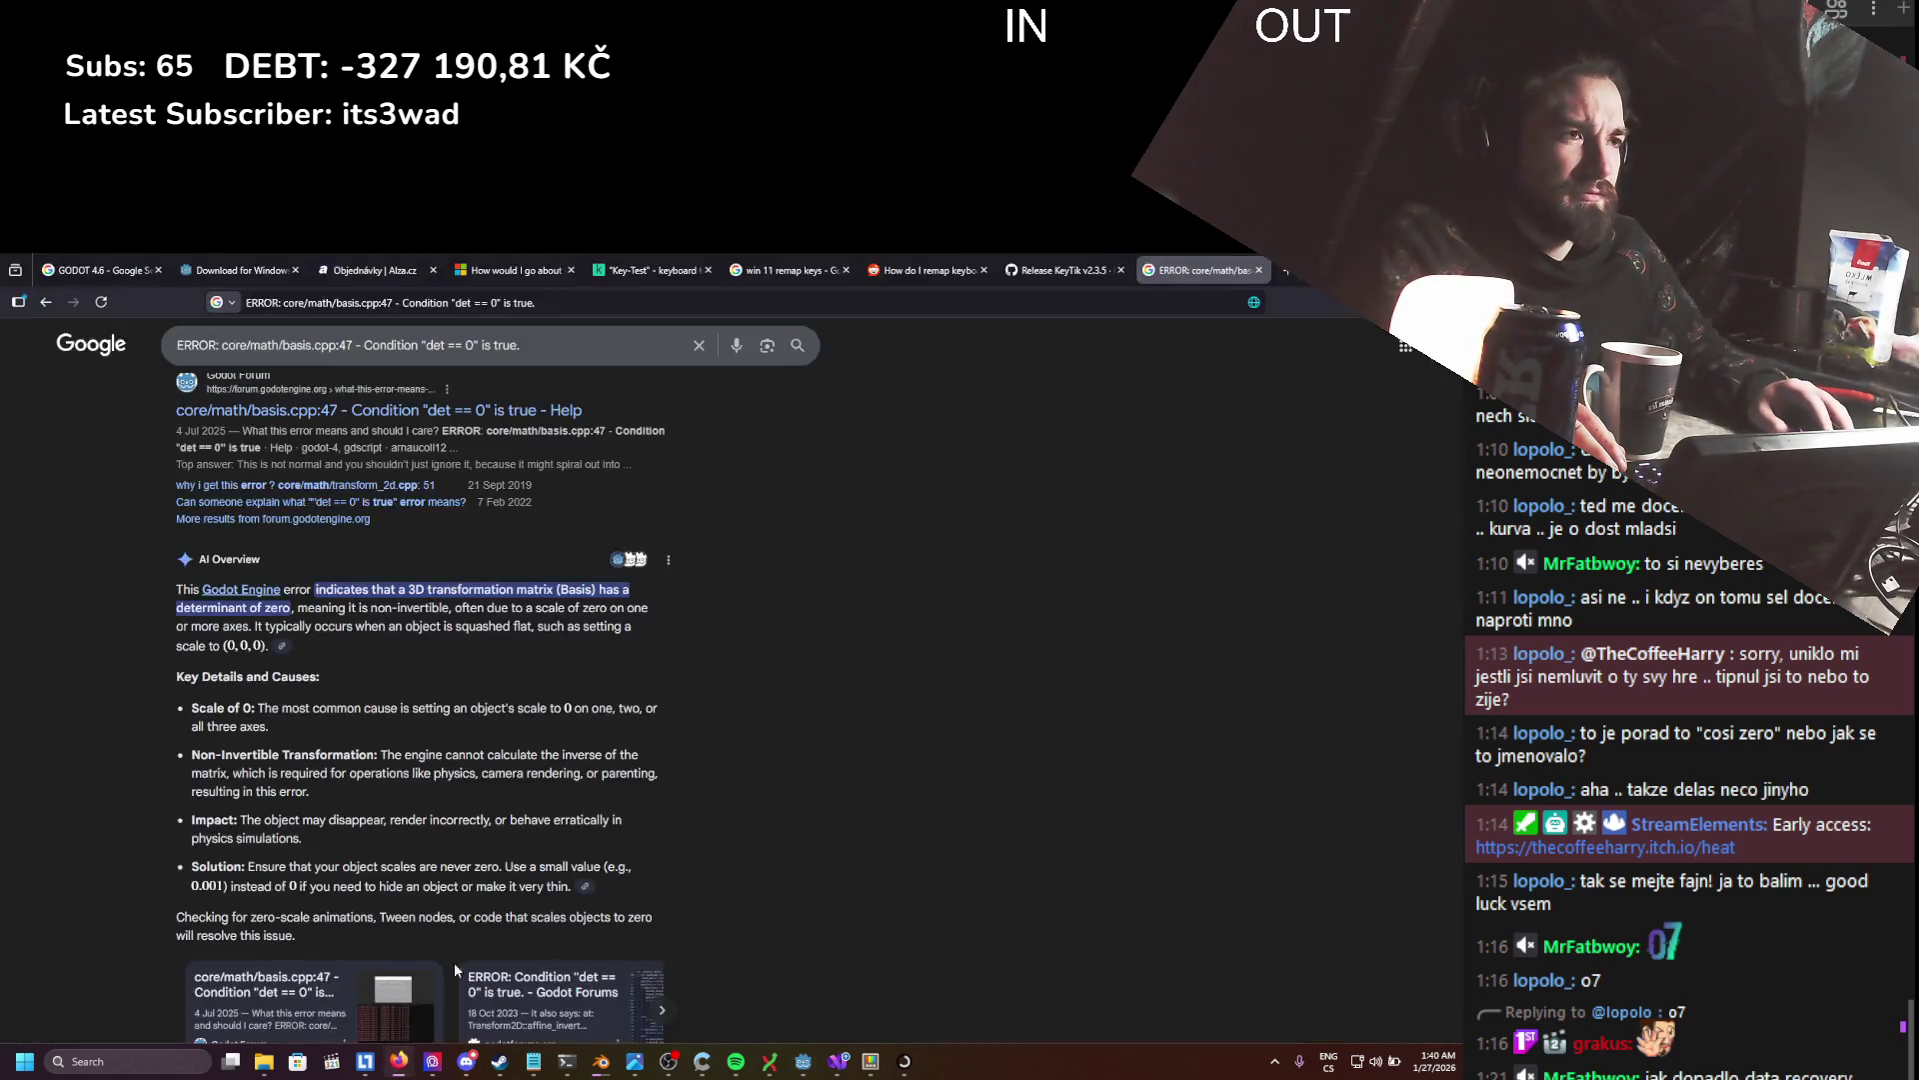
key(ctrl+l)
text(chat)
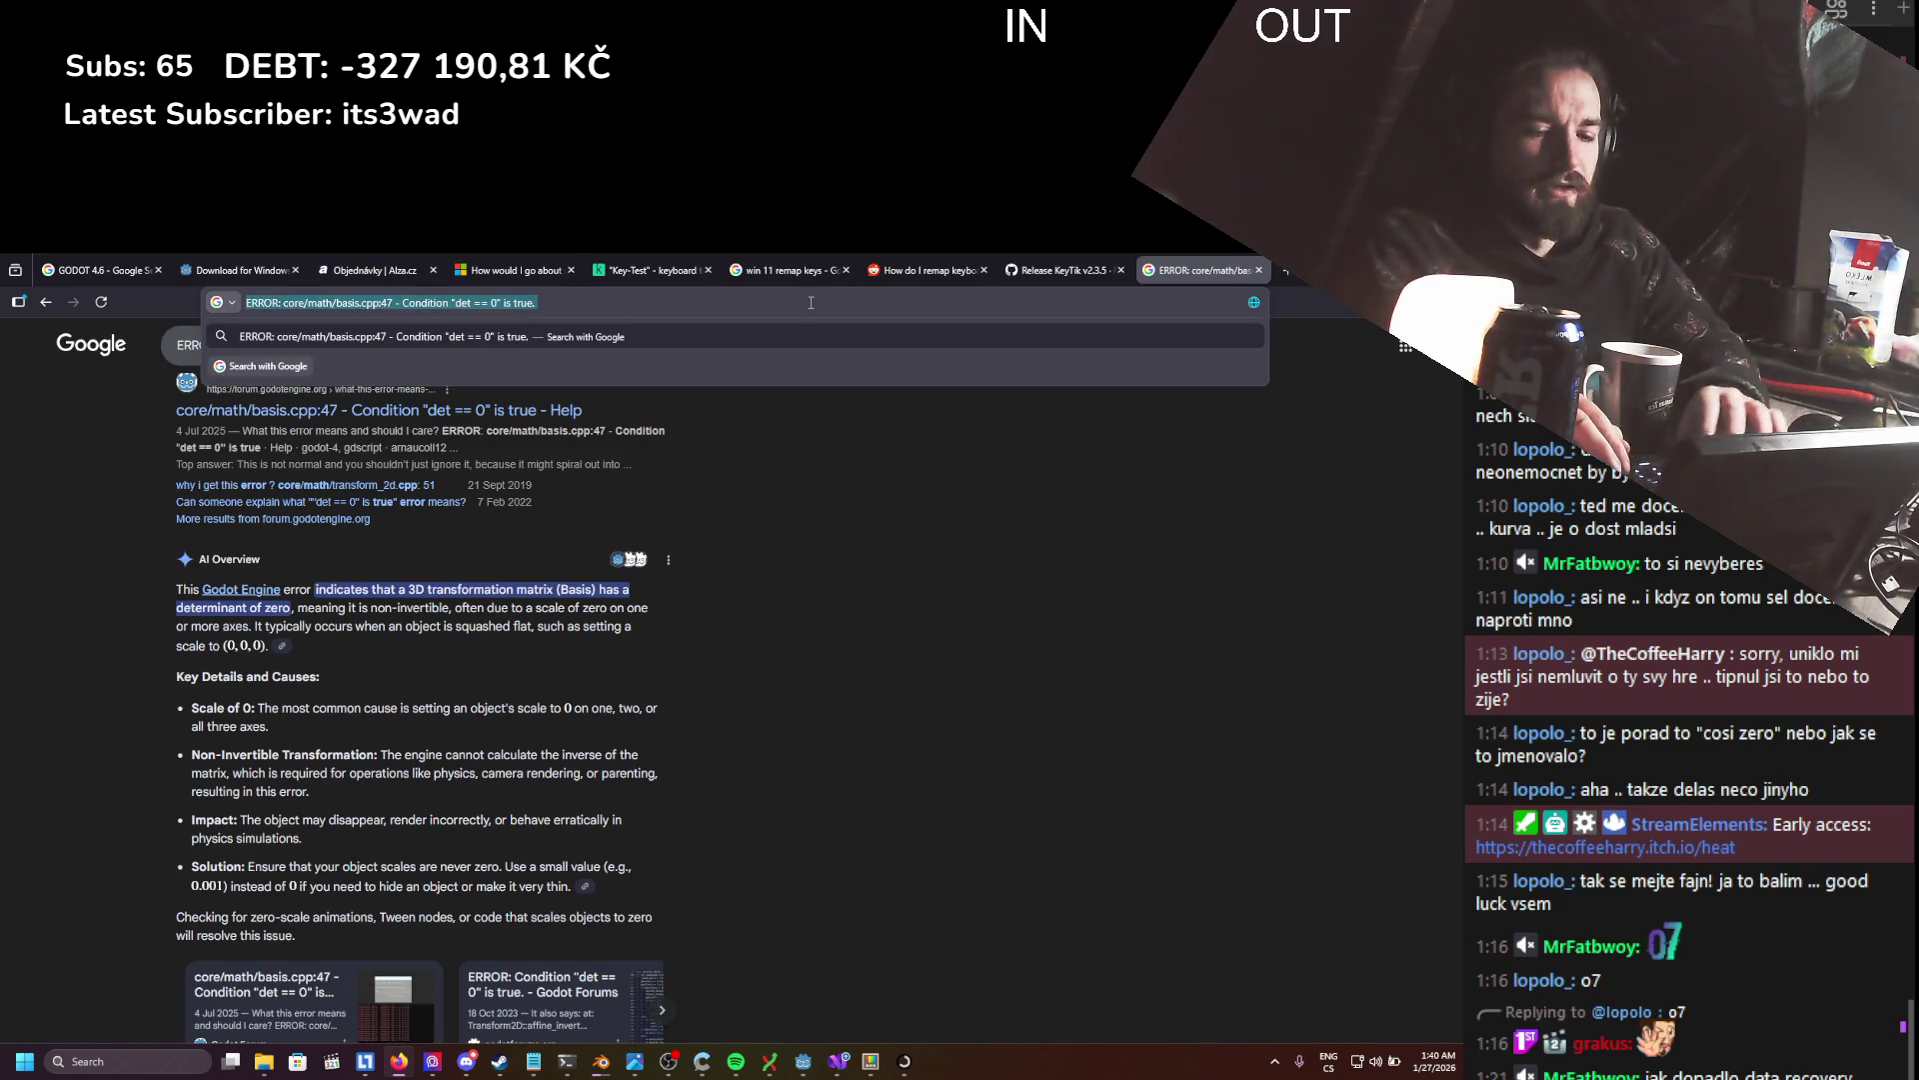
key(Return)
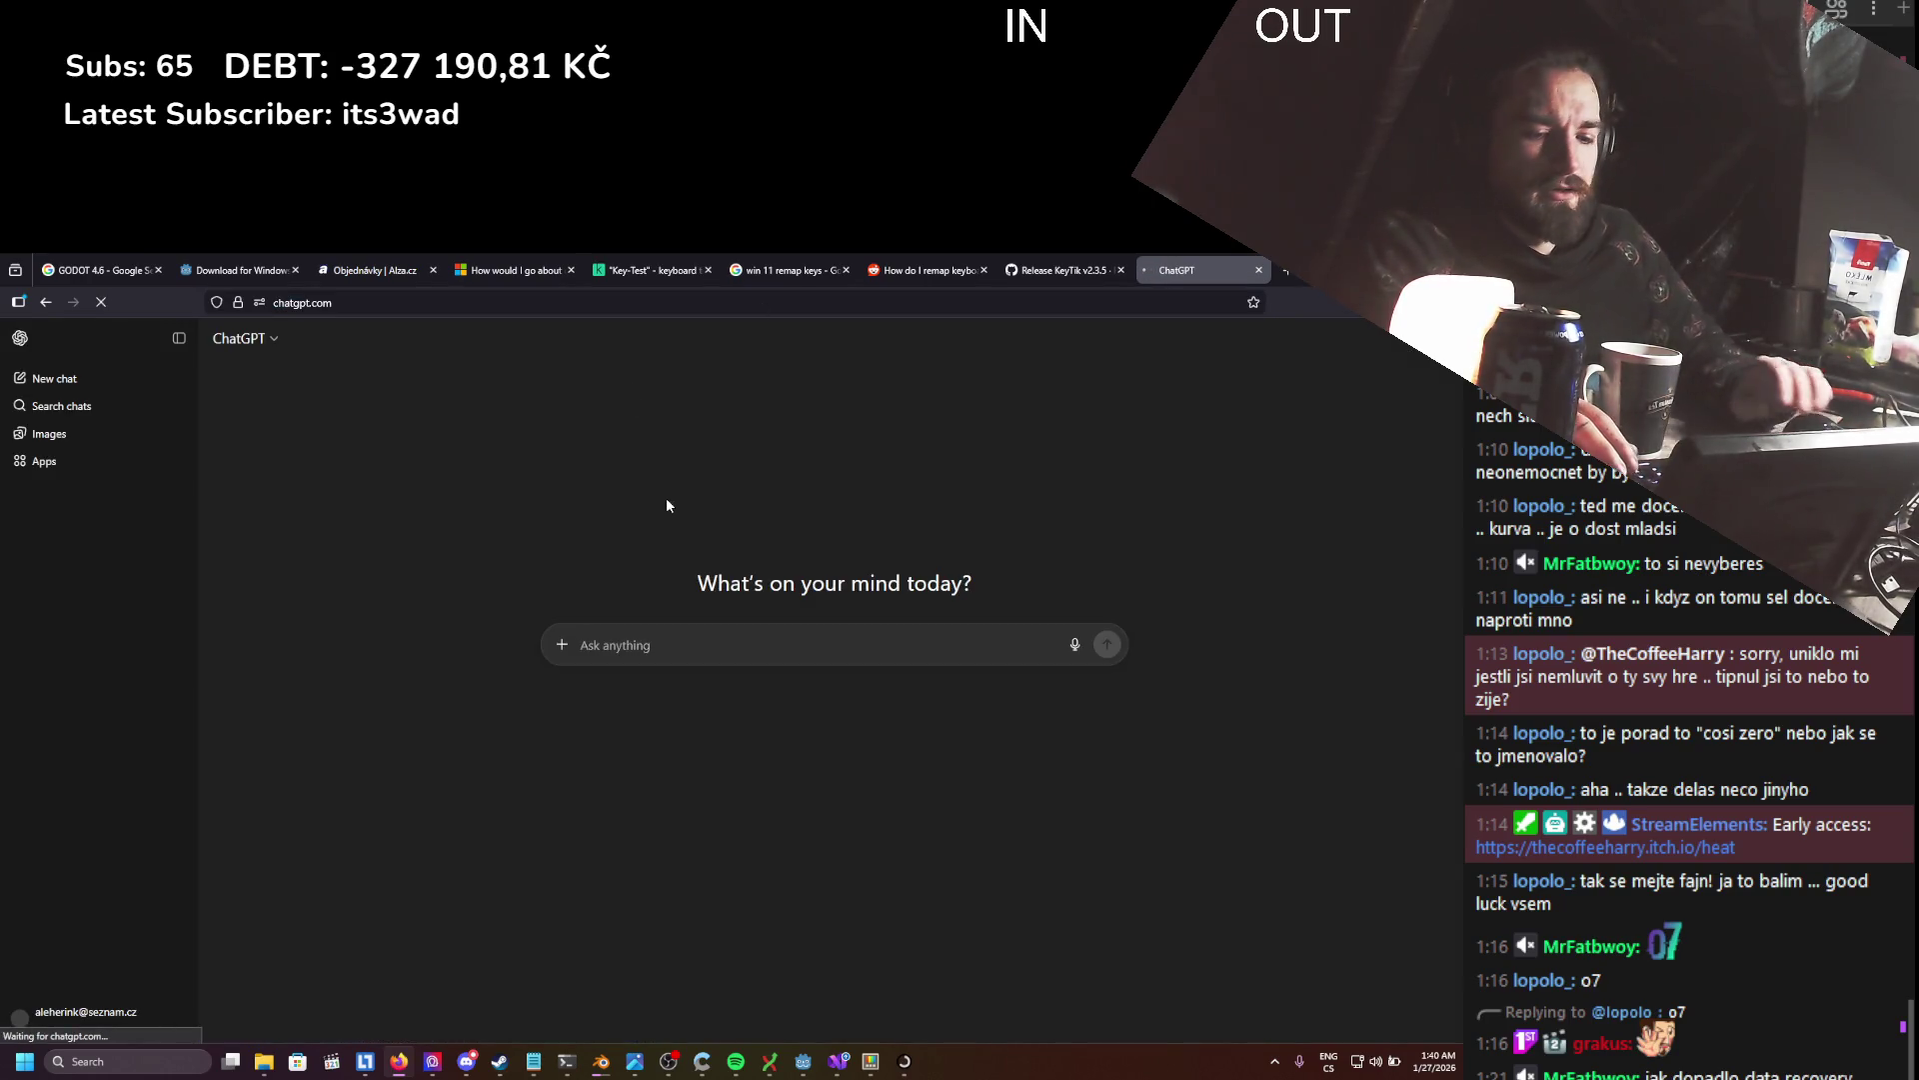
text(hi is the)
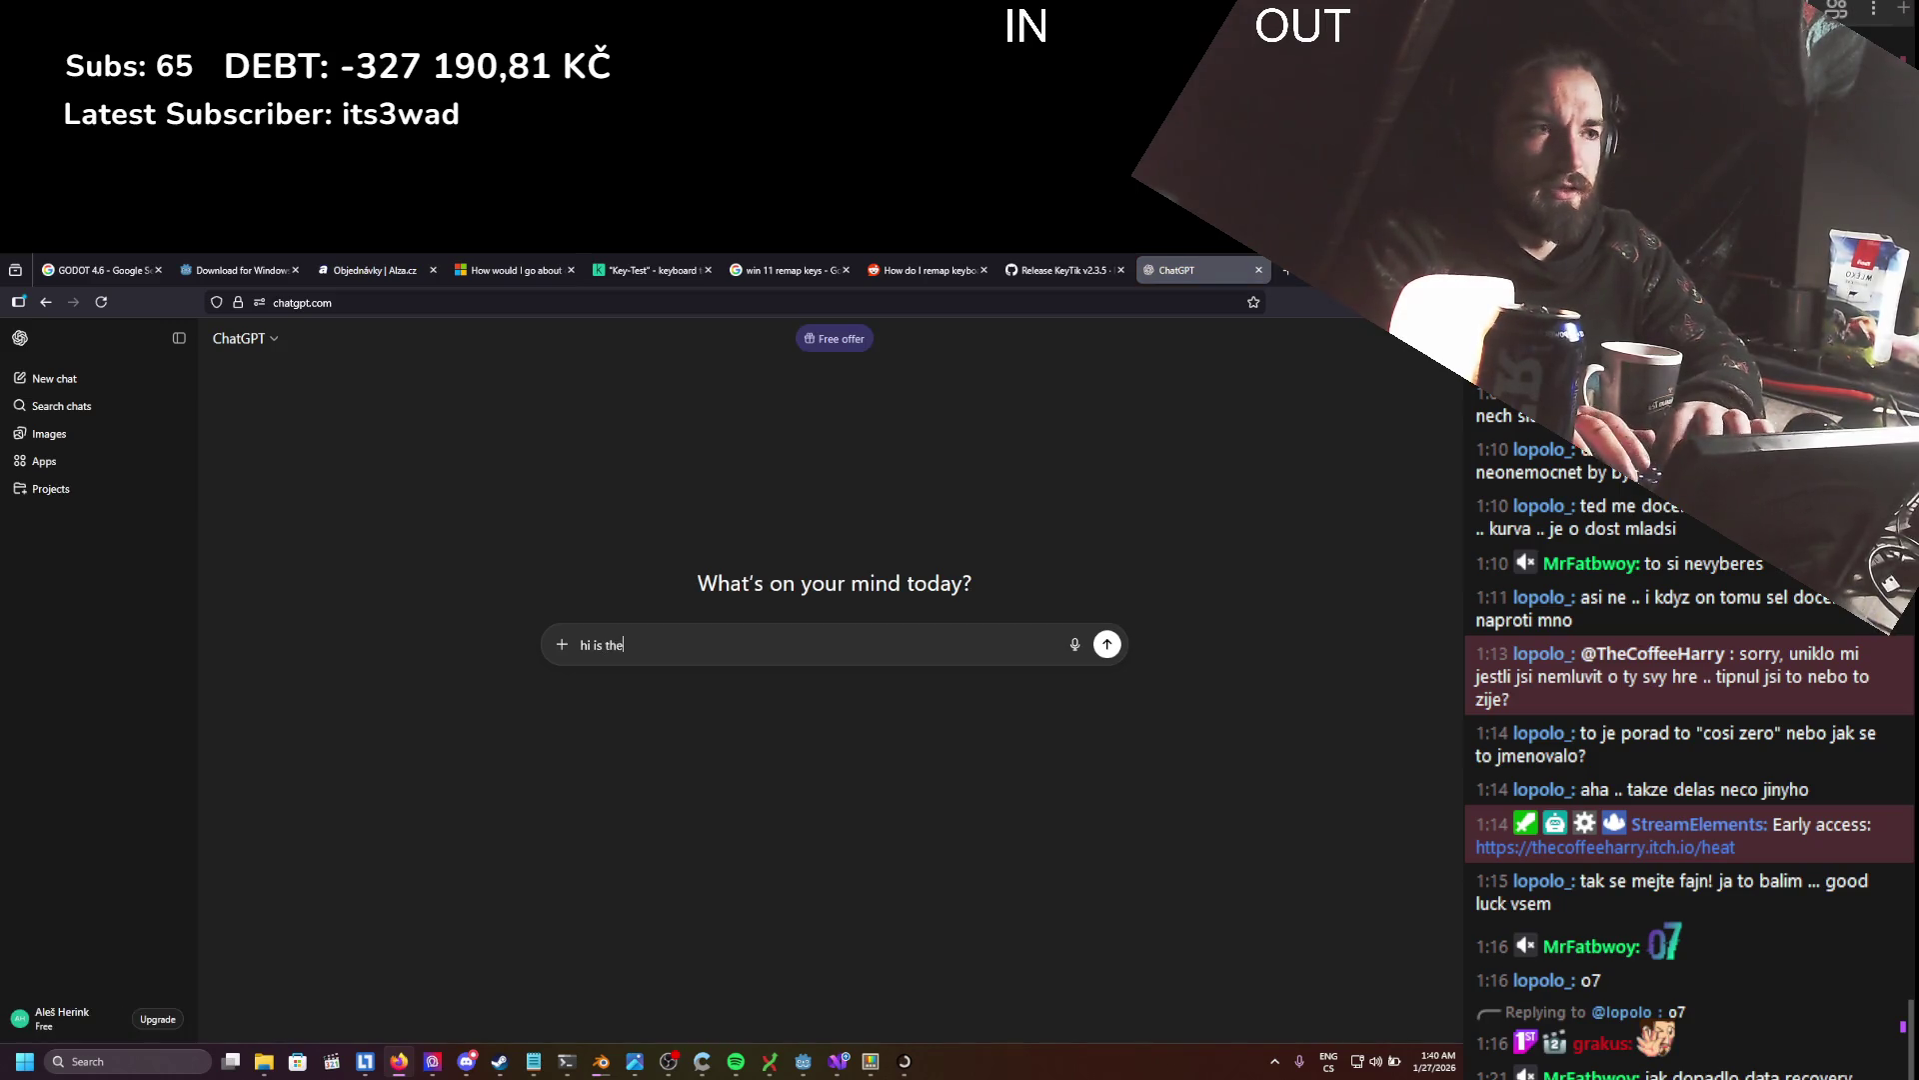
text(to find godot node with)
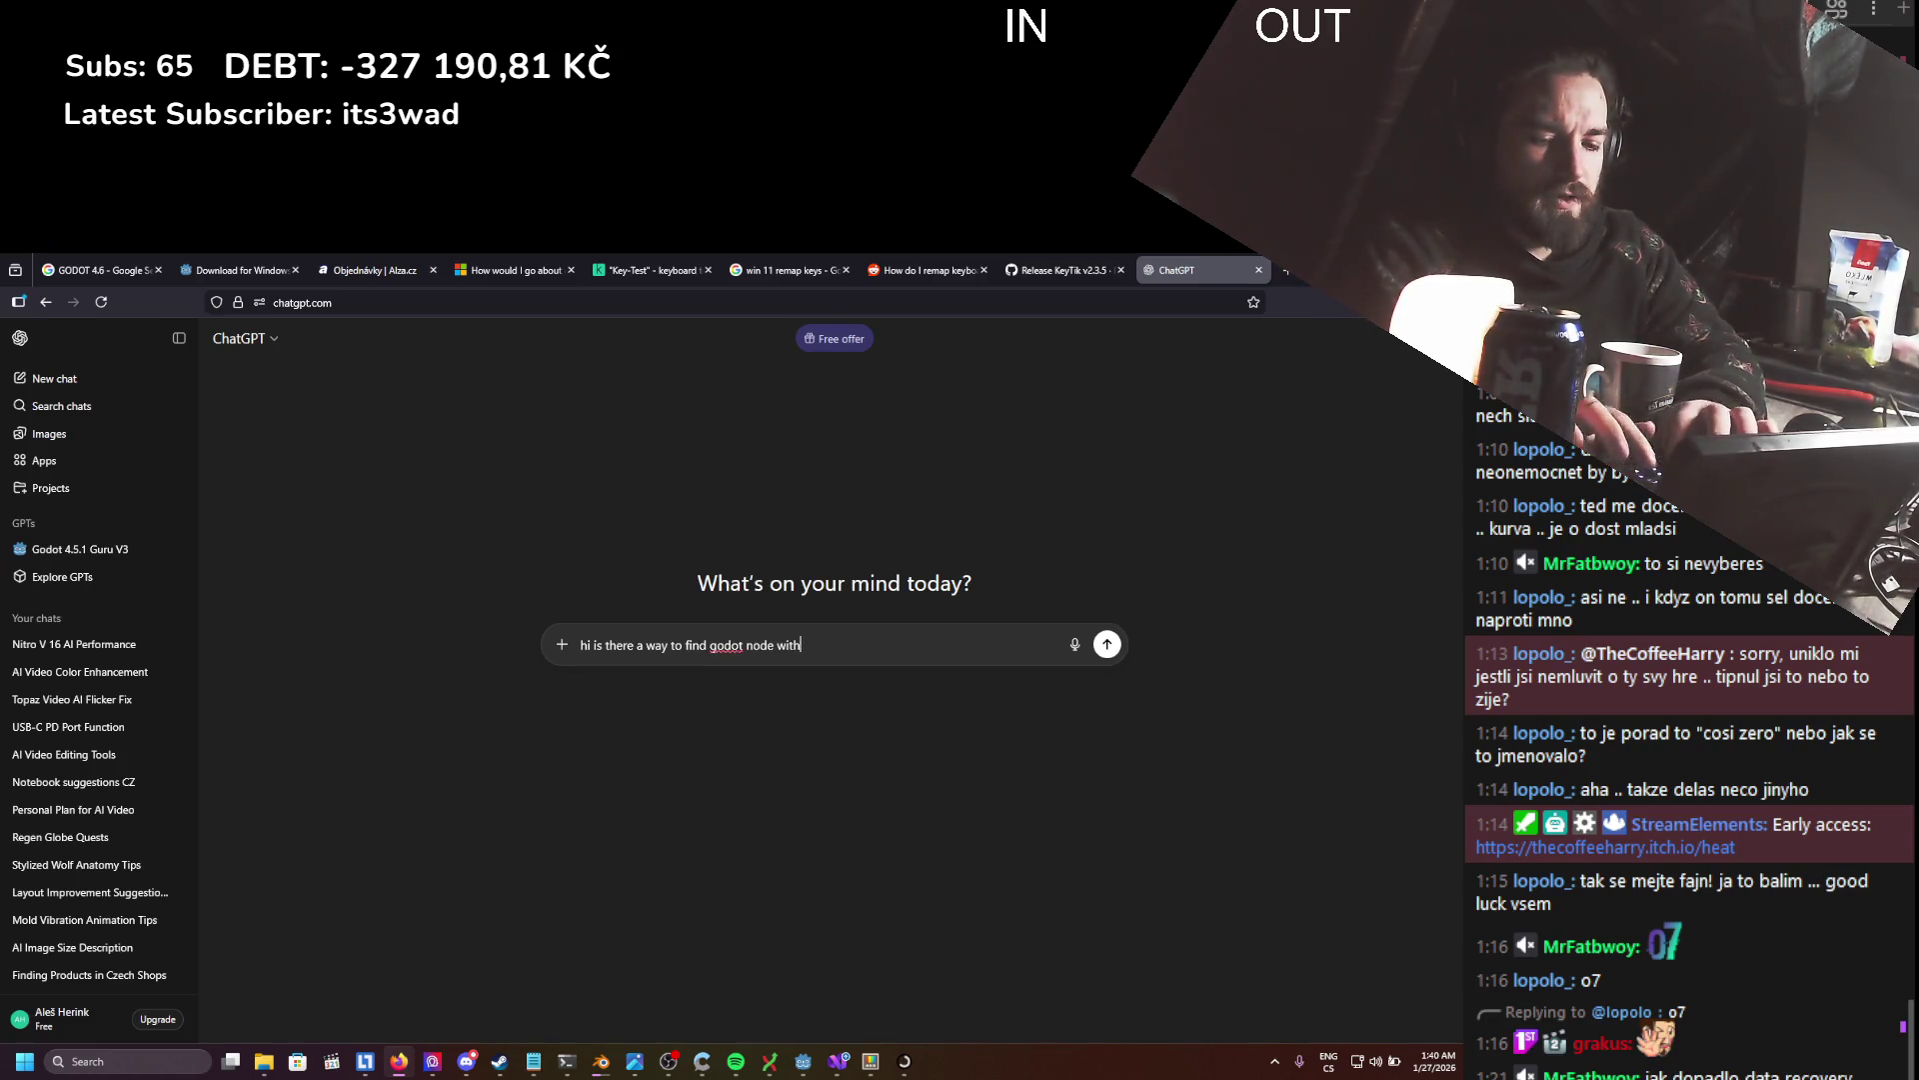
text(ale)
key(Return)
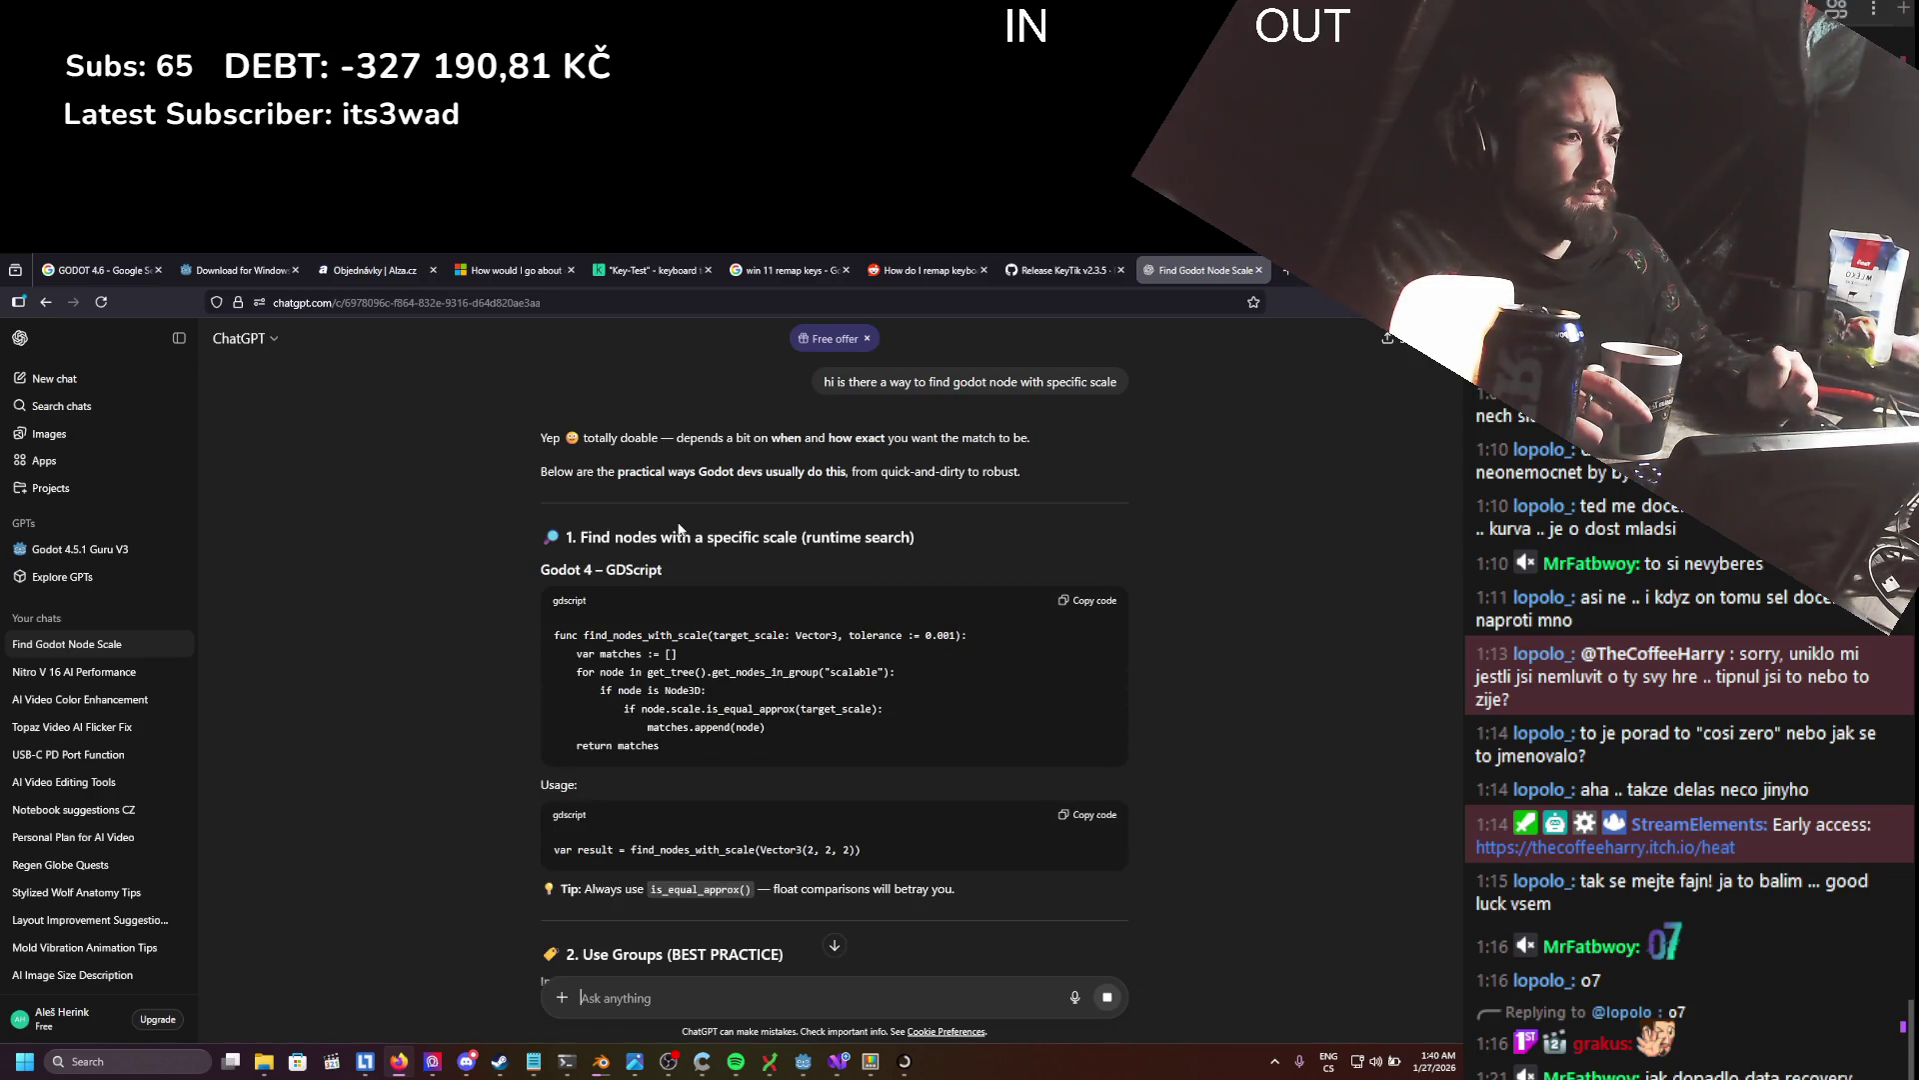
- Read the reply through to its tip on comparing local versus global_scale
scroll(678, 528, down, 3)
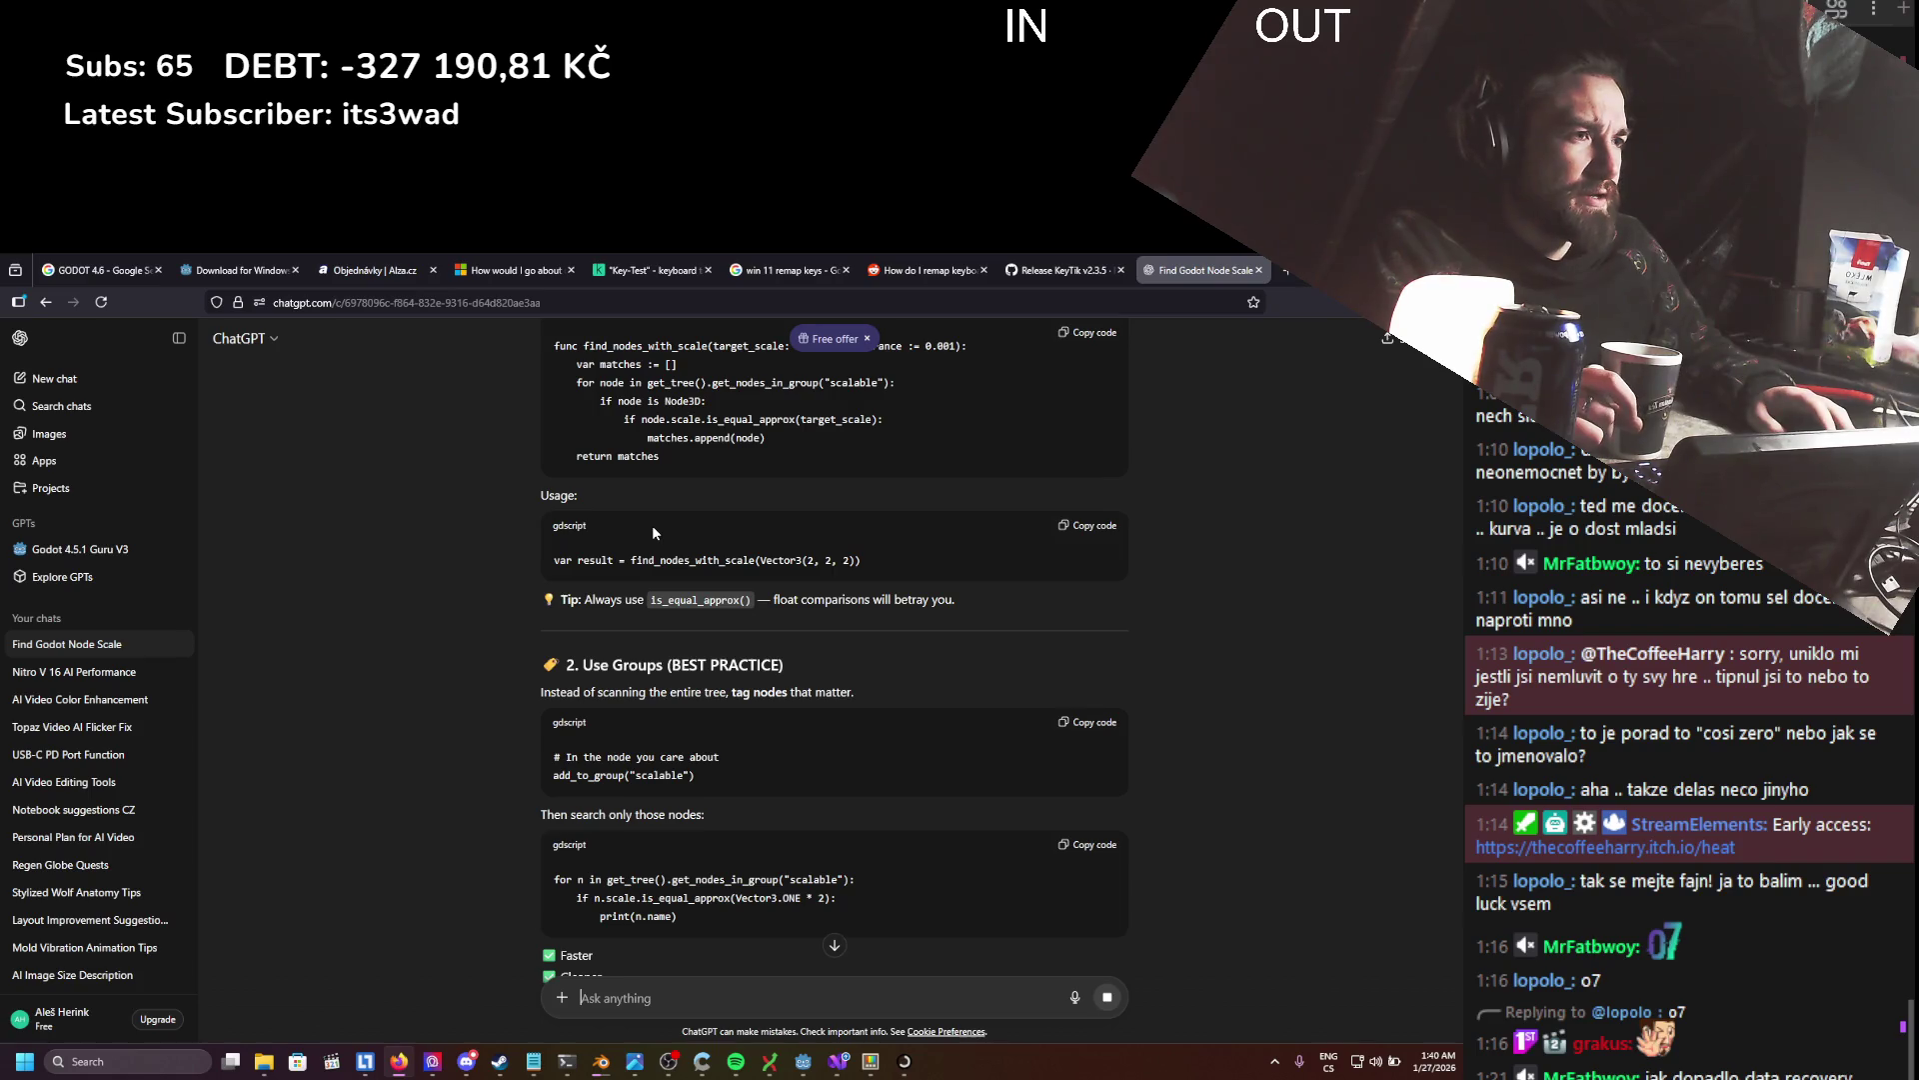
scroll(651, 525, down, 4)
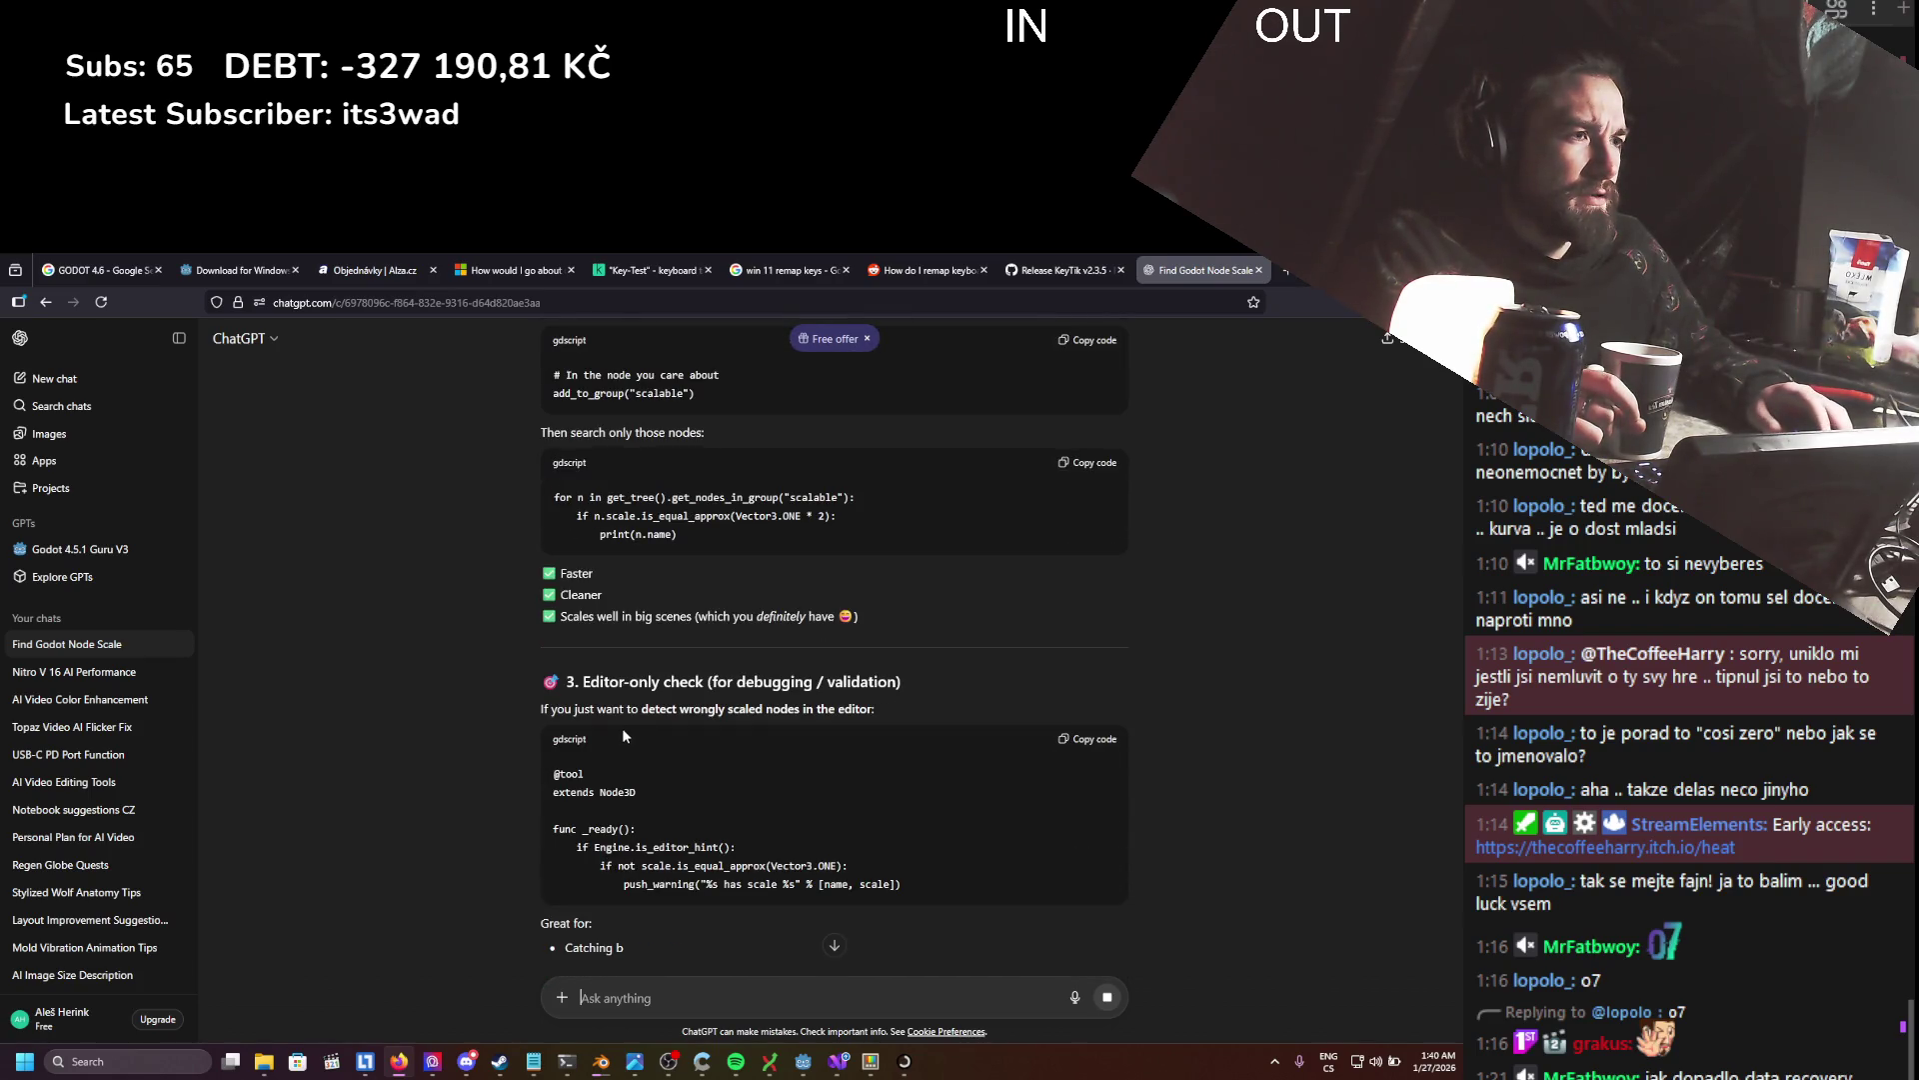
scroll(738, 681, down, 1)
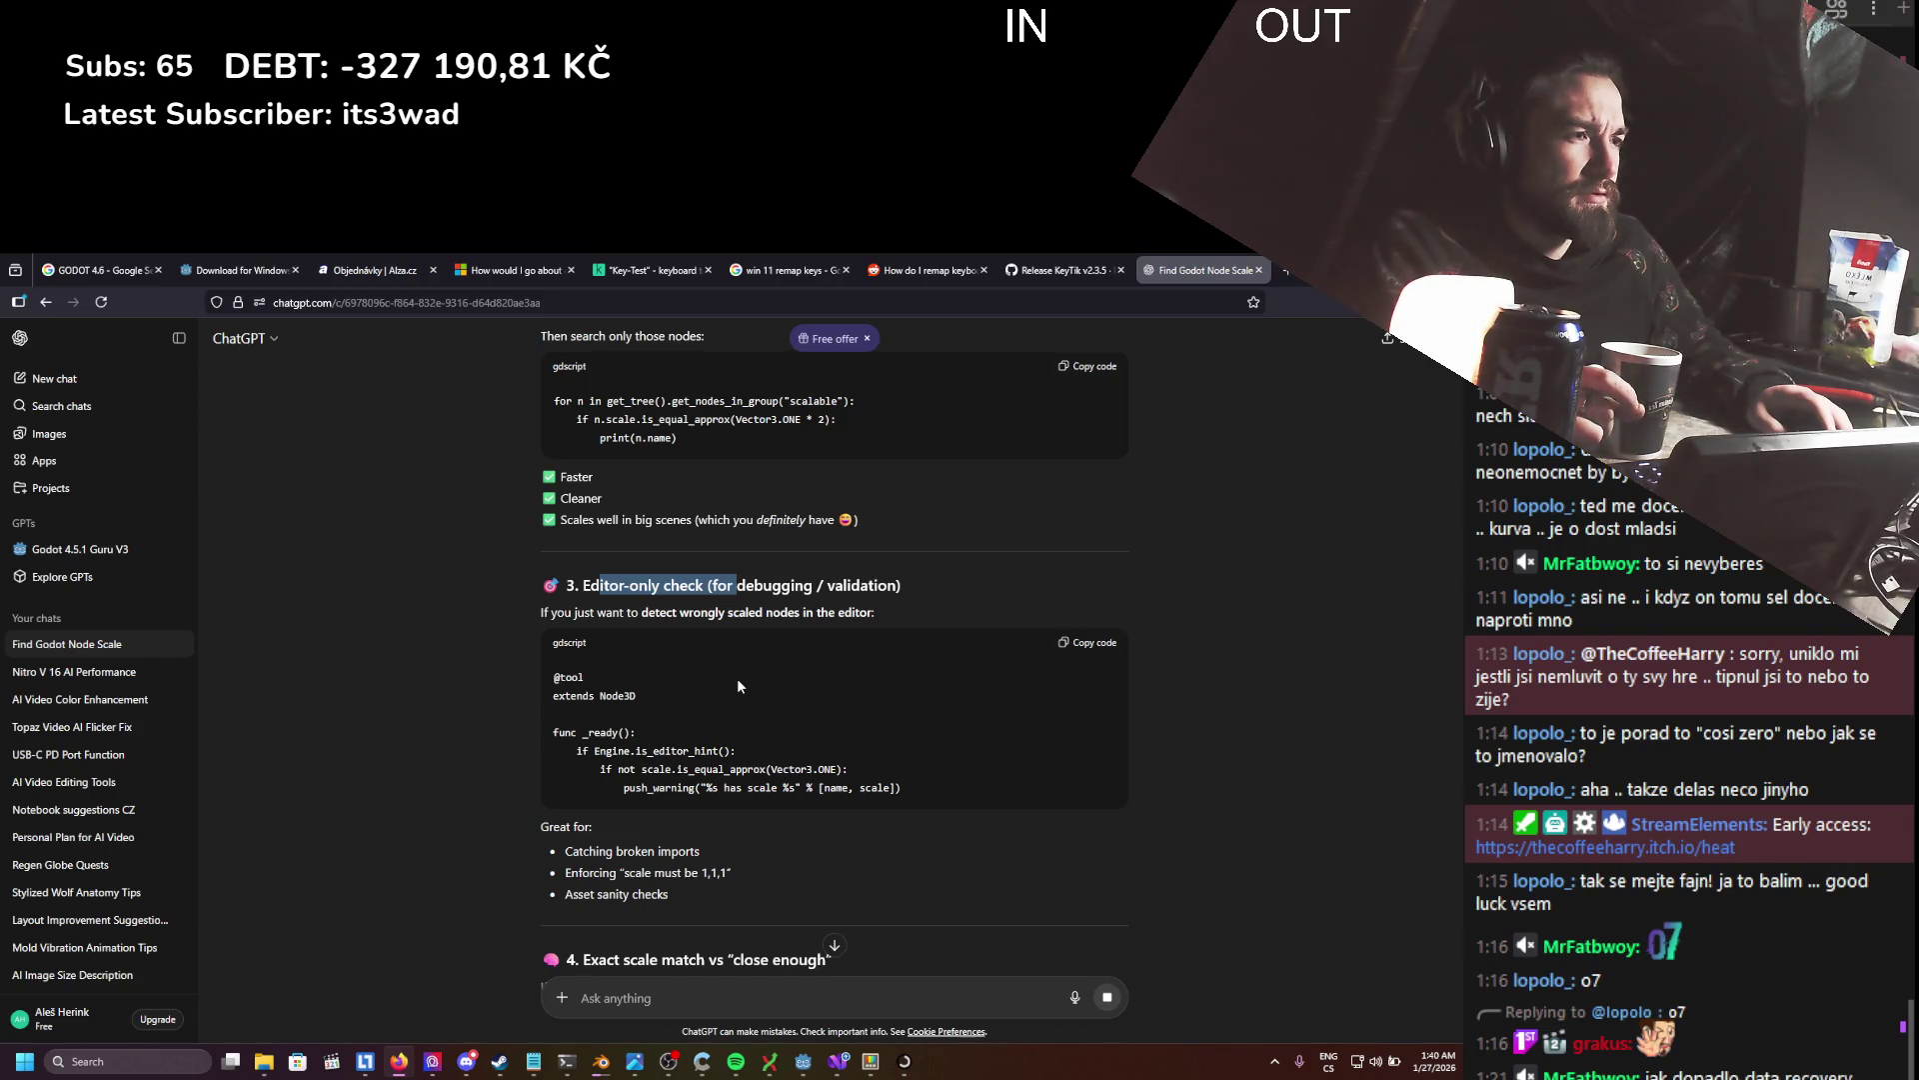
scroll(738, 685, down, 1)
scroll(738, 685, down, 1)
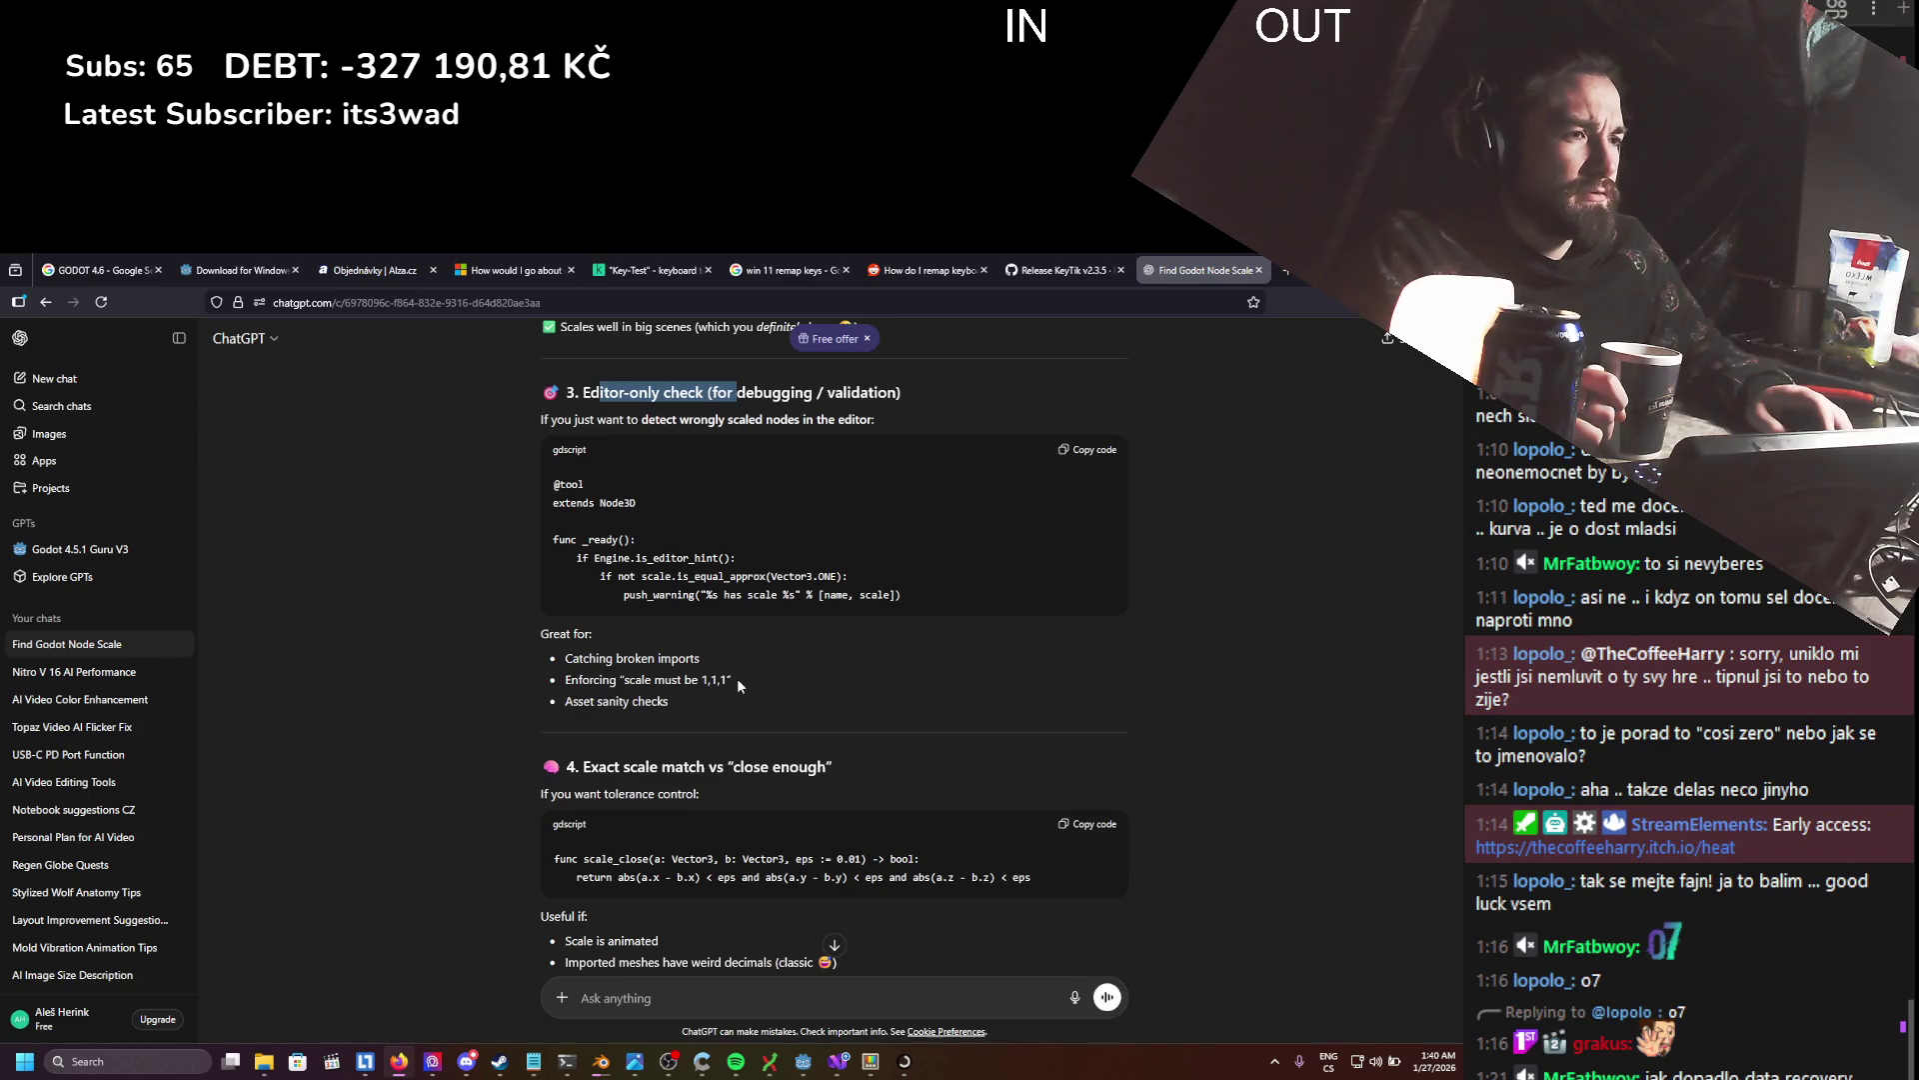
scroll(737, 685, down, 4)
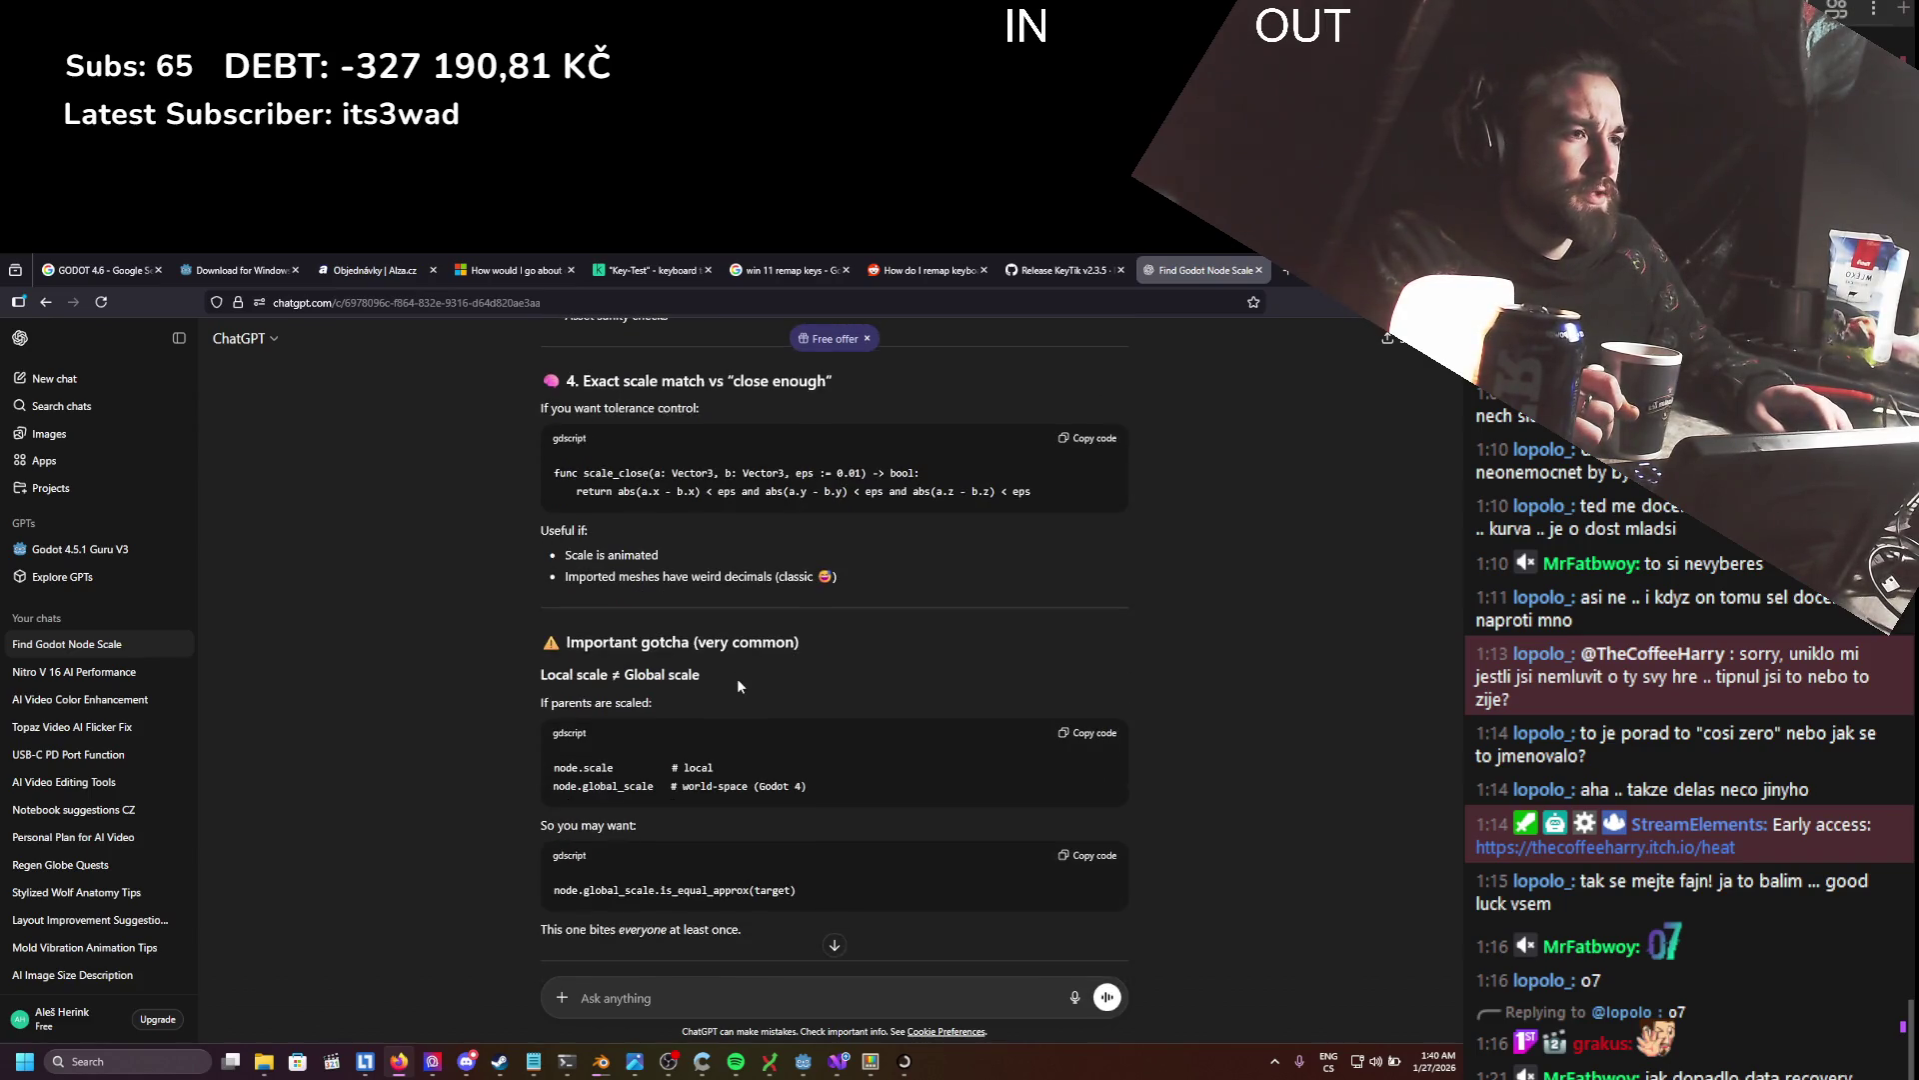
scroll(738, 686, down, 3)
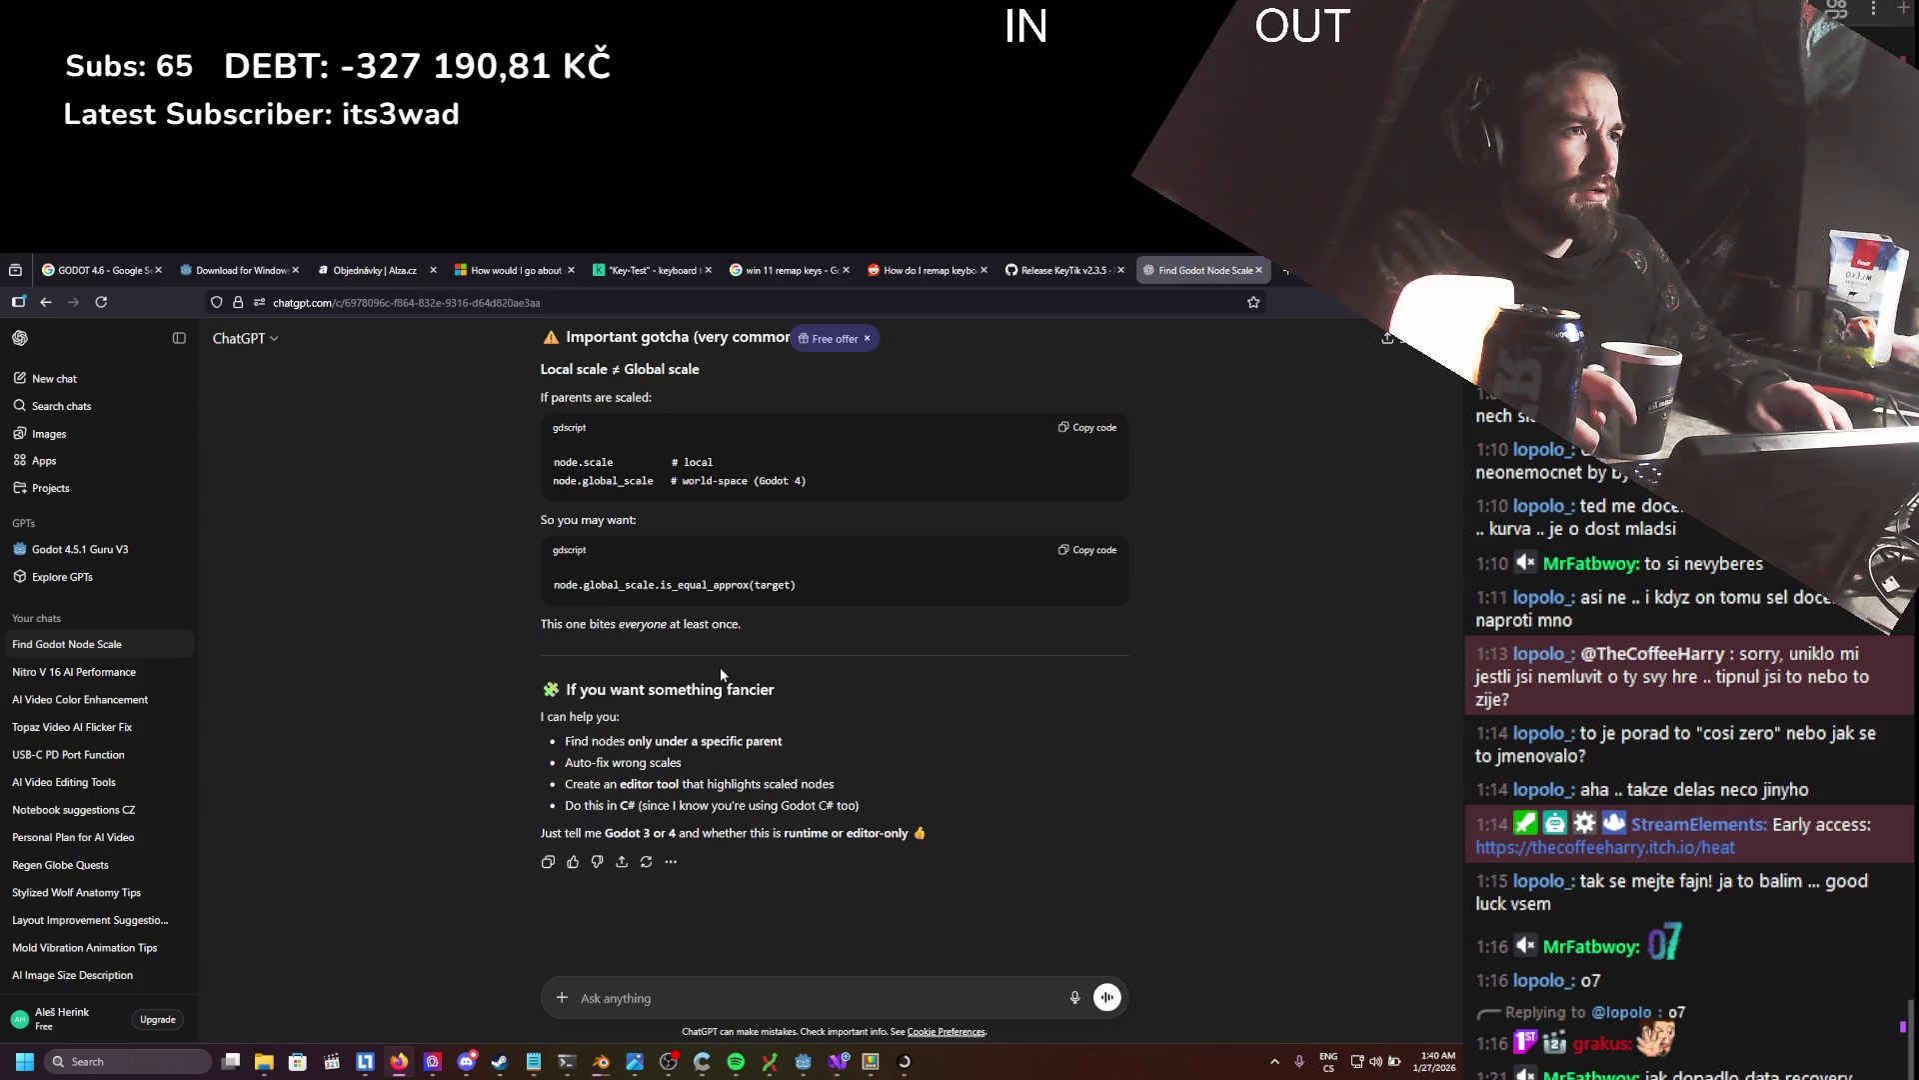
- Clear the old errors from the Output panel and try the 2D canvas context menu
key(alt+Tab)
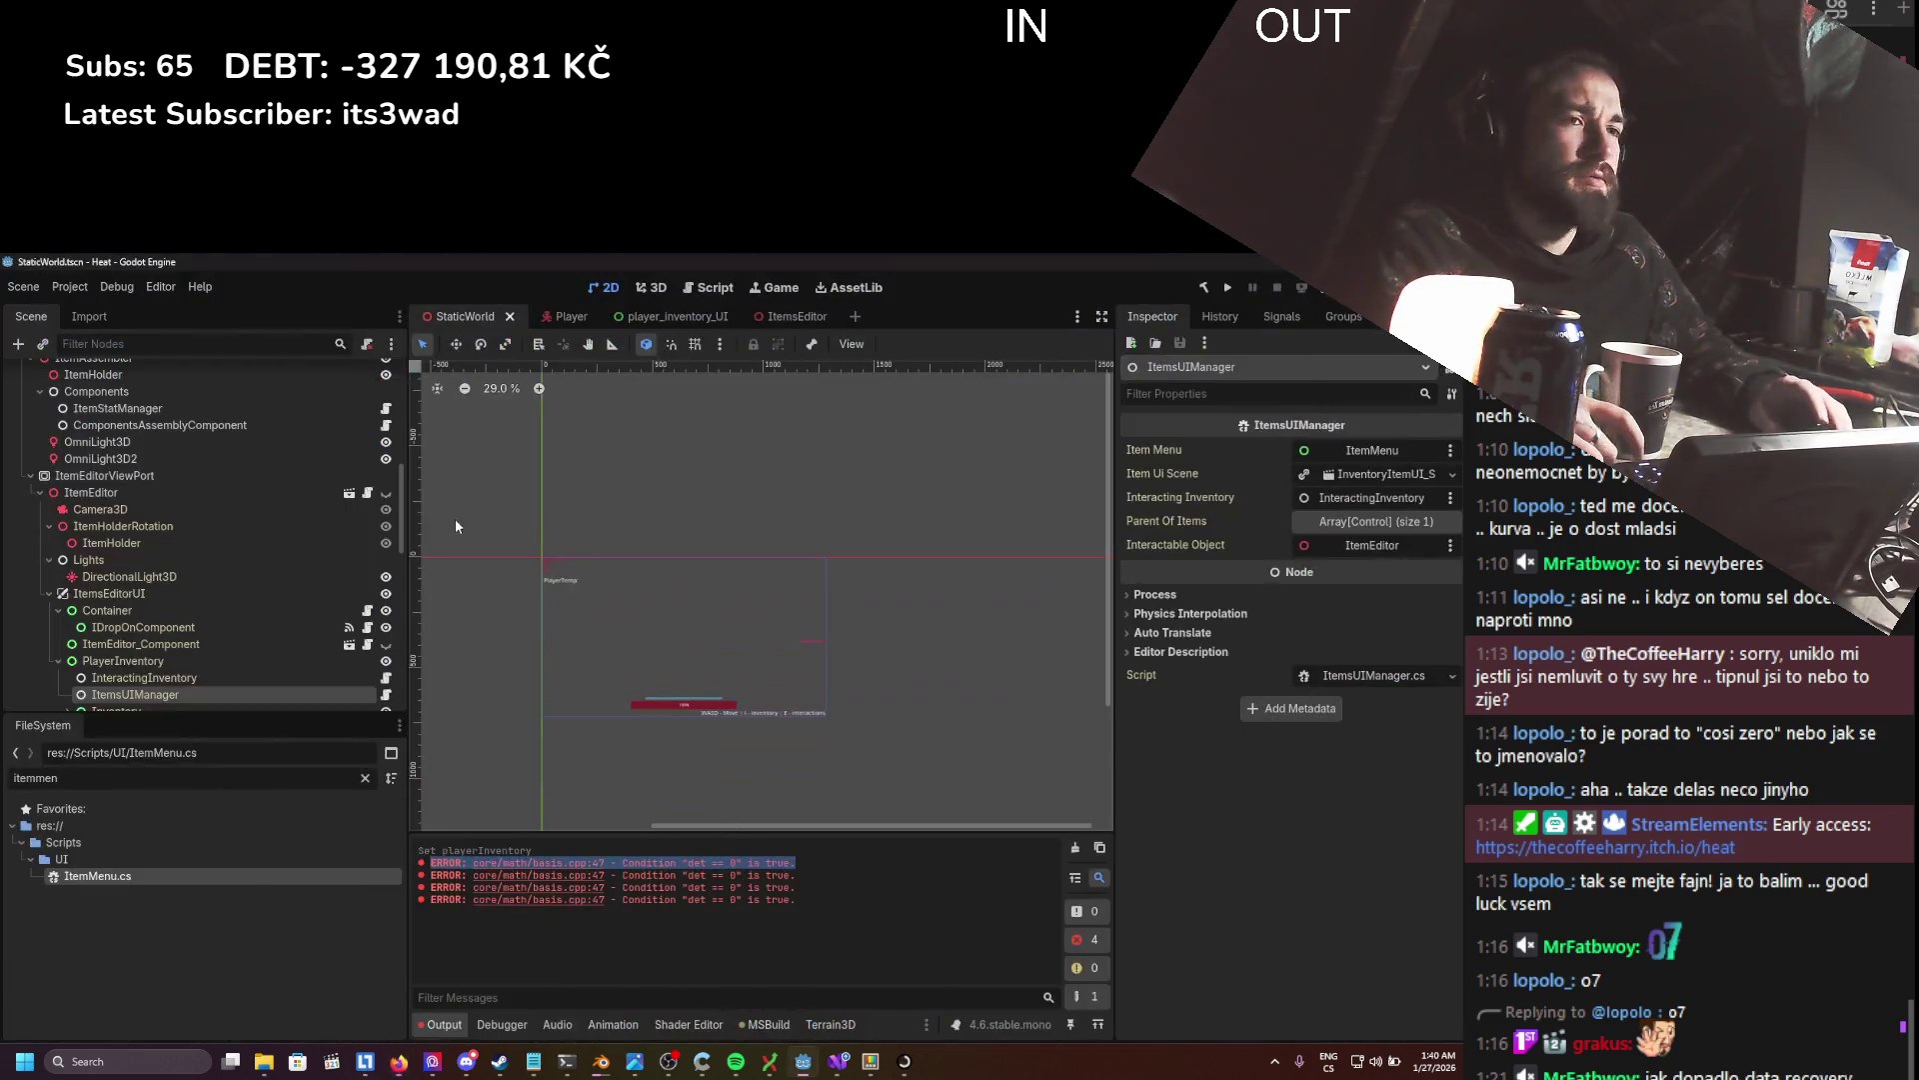
scroll(174, 604, up, 3)
scroll(174, 604, up, 1)
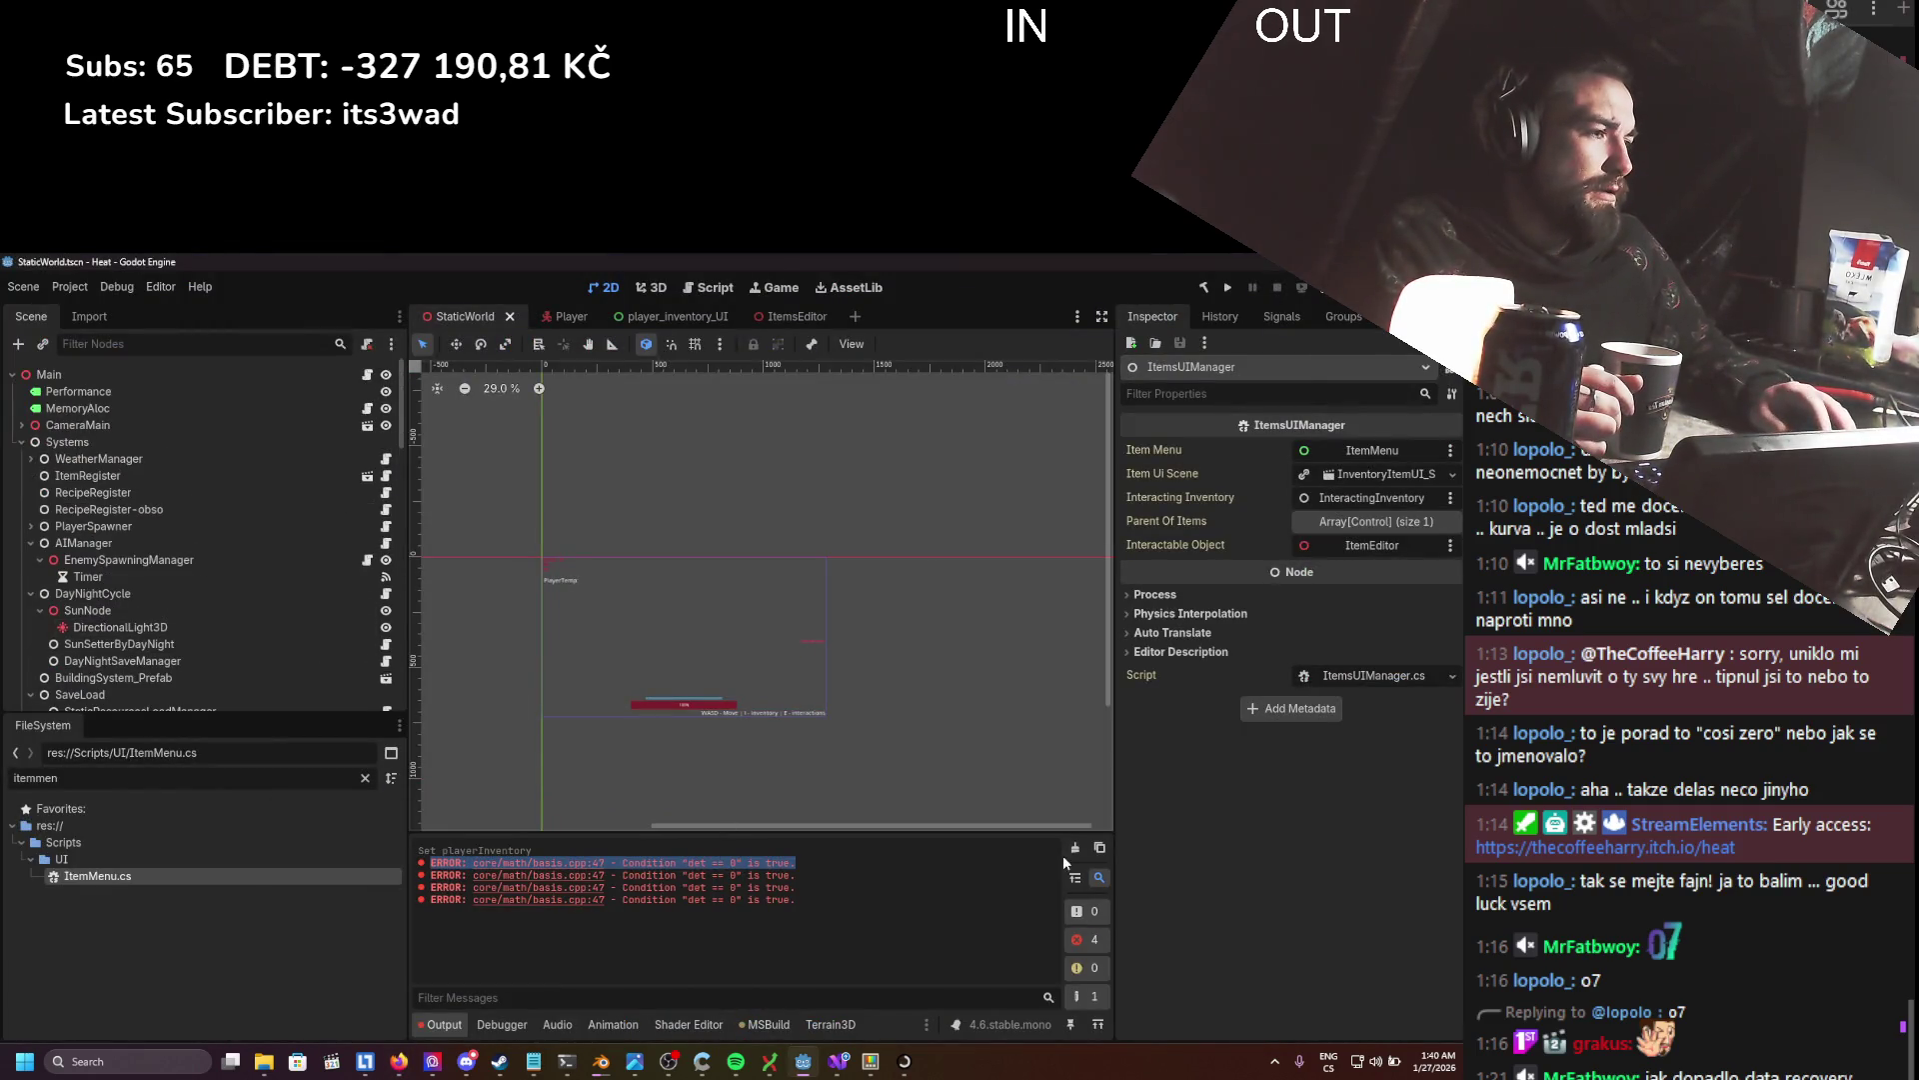
click(1074, 847)
right_click(861, 655)
right_click(820, 635)
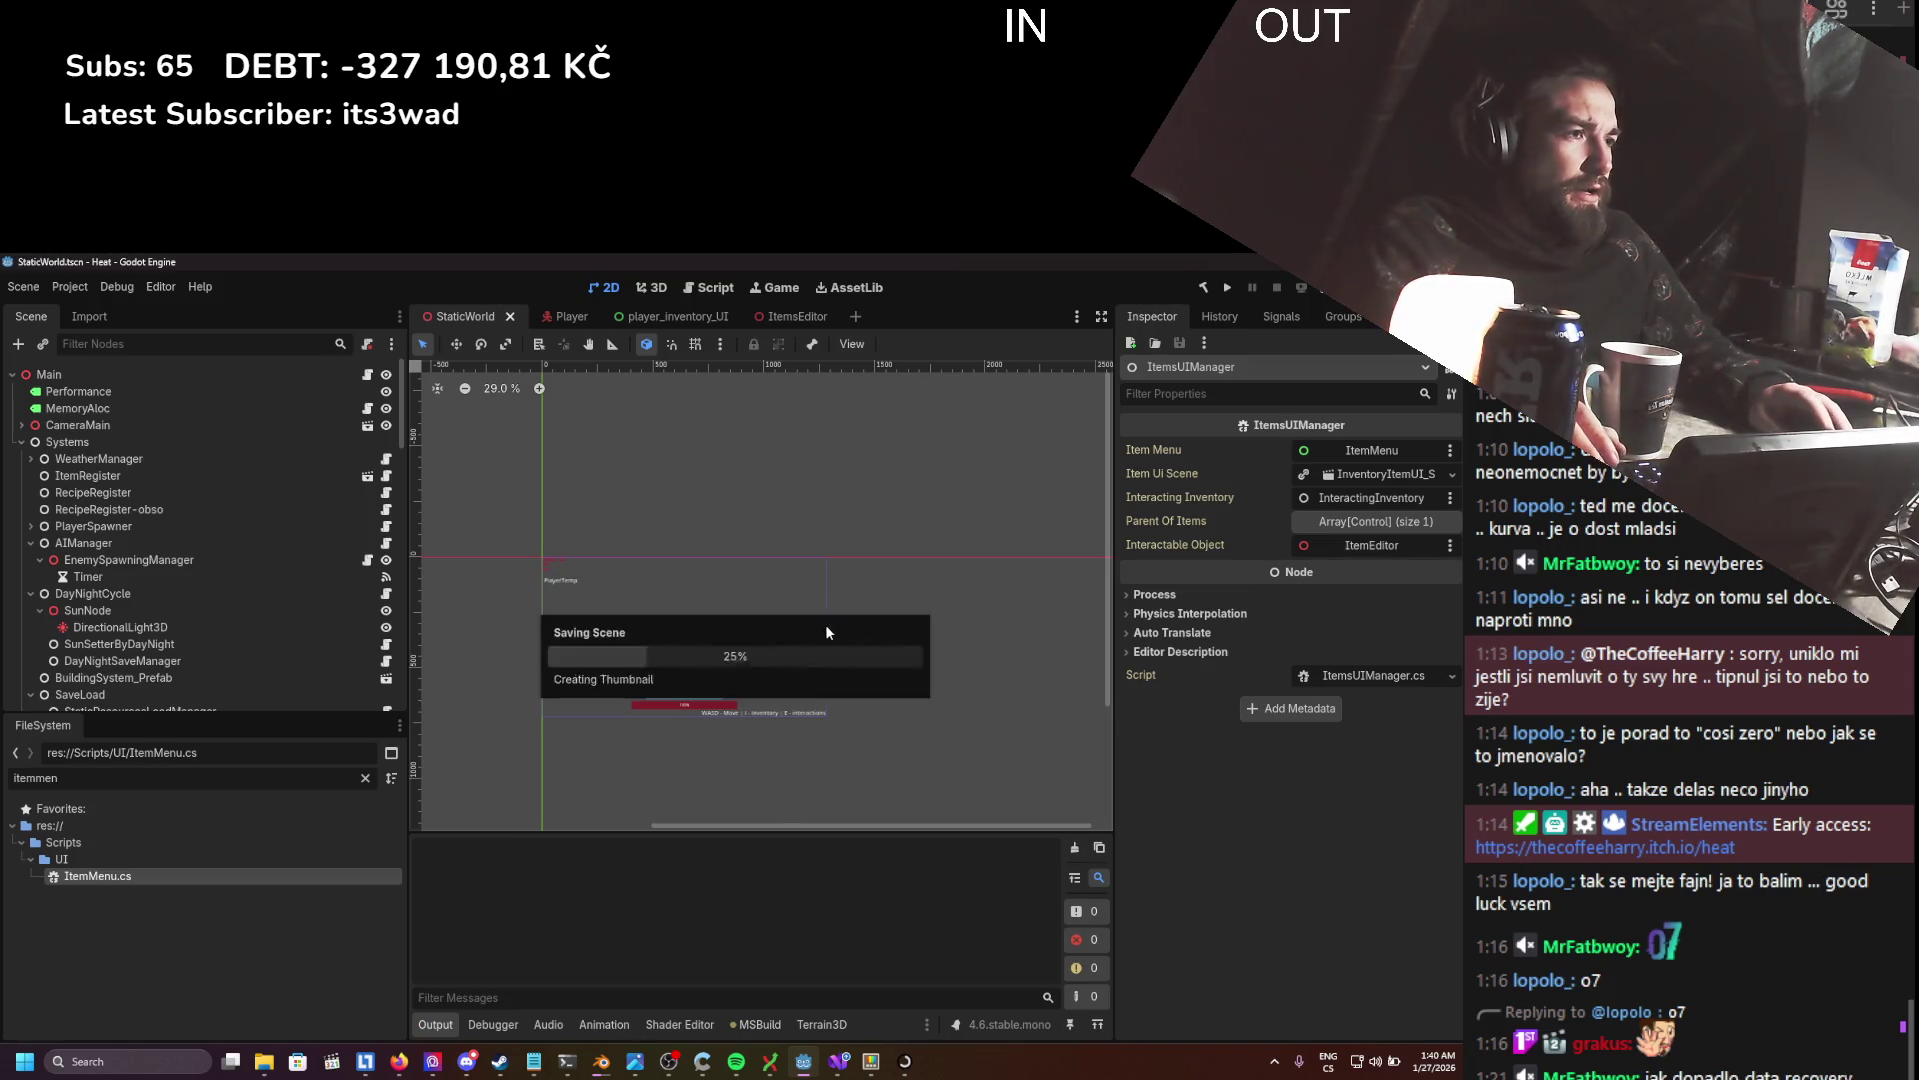
right_click(886, 618)
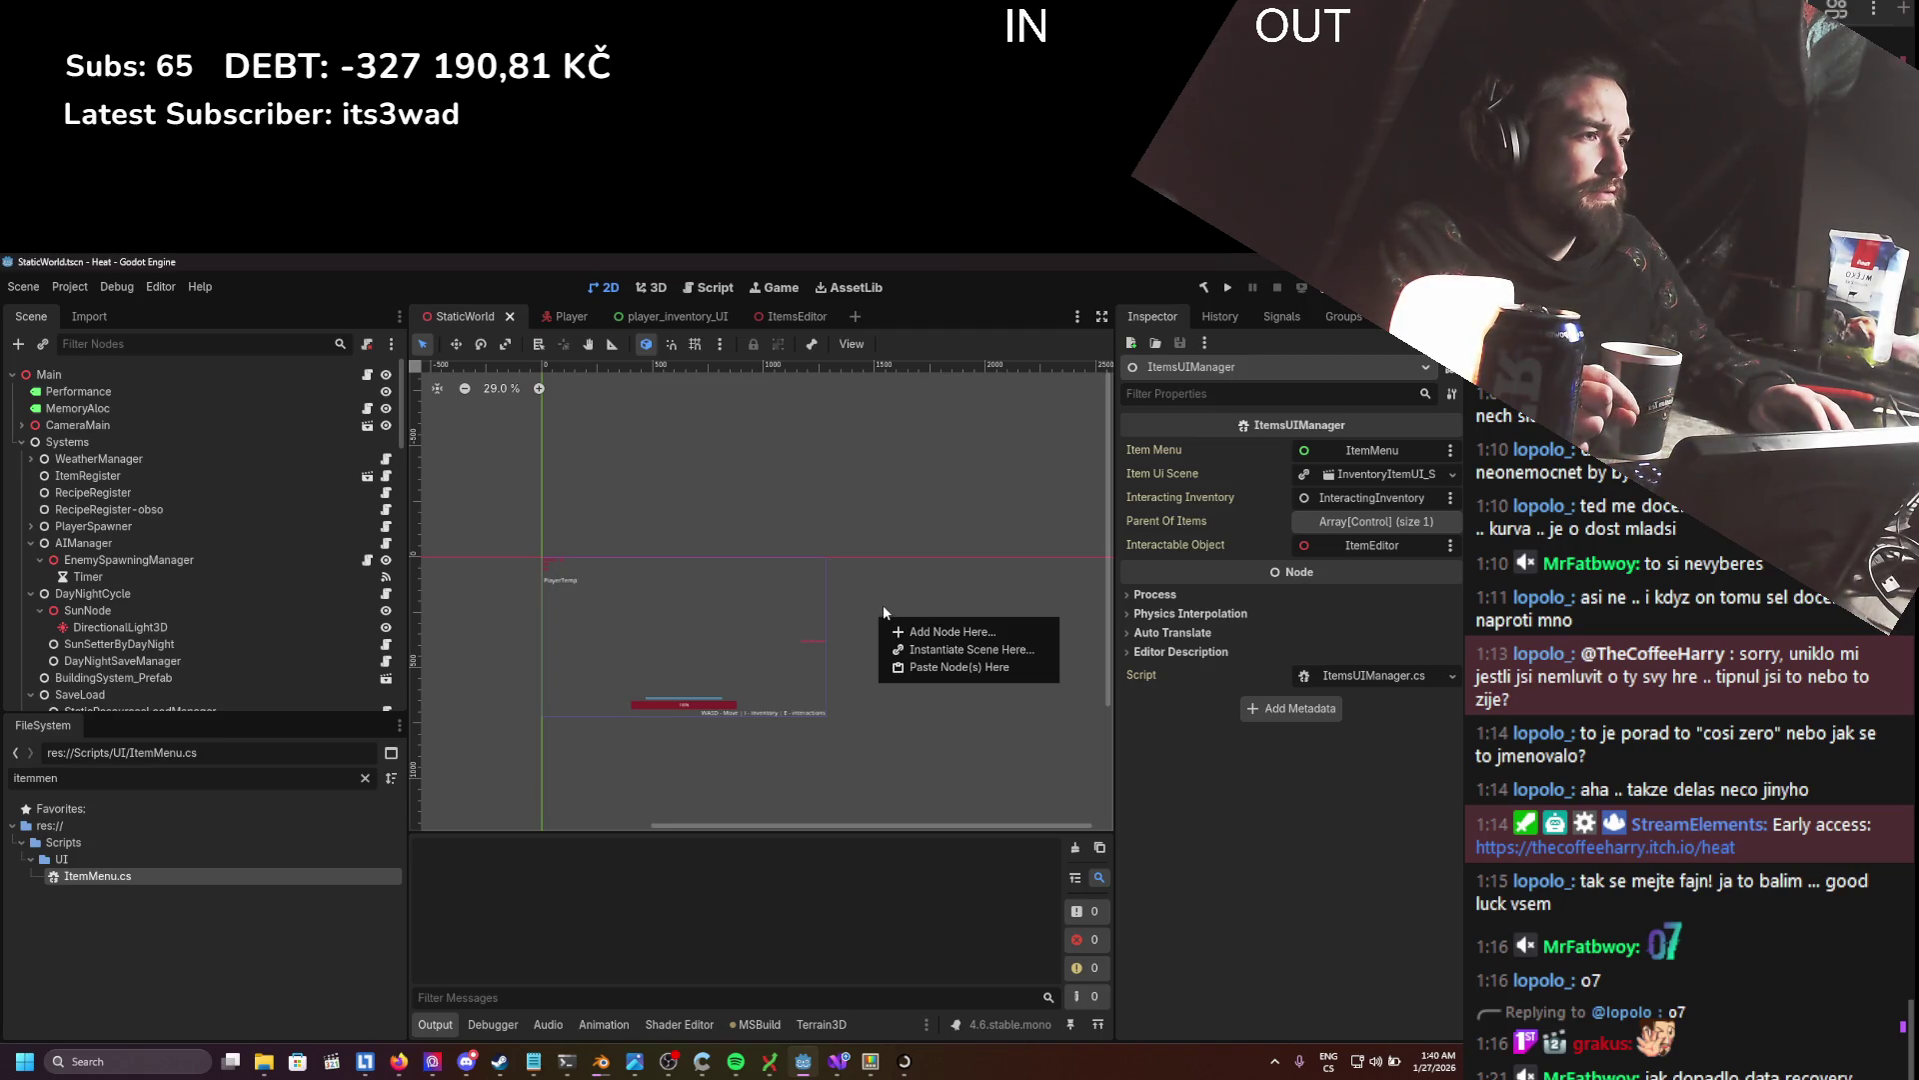
click(778, 566)
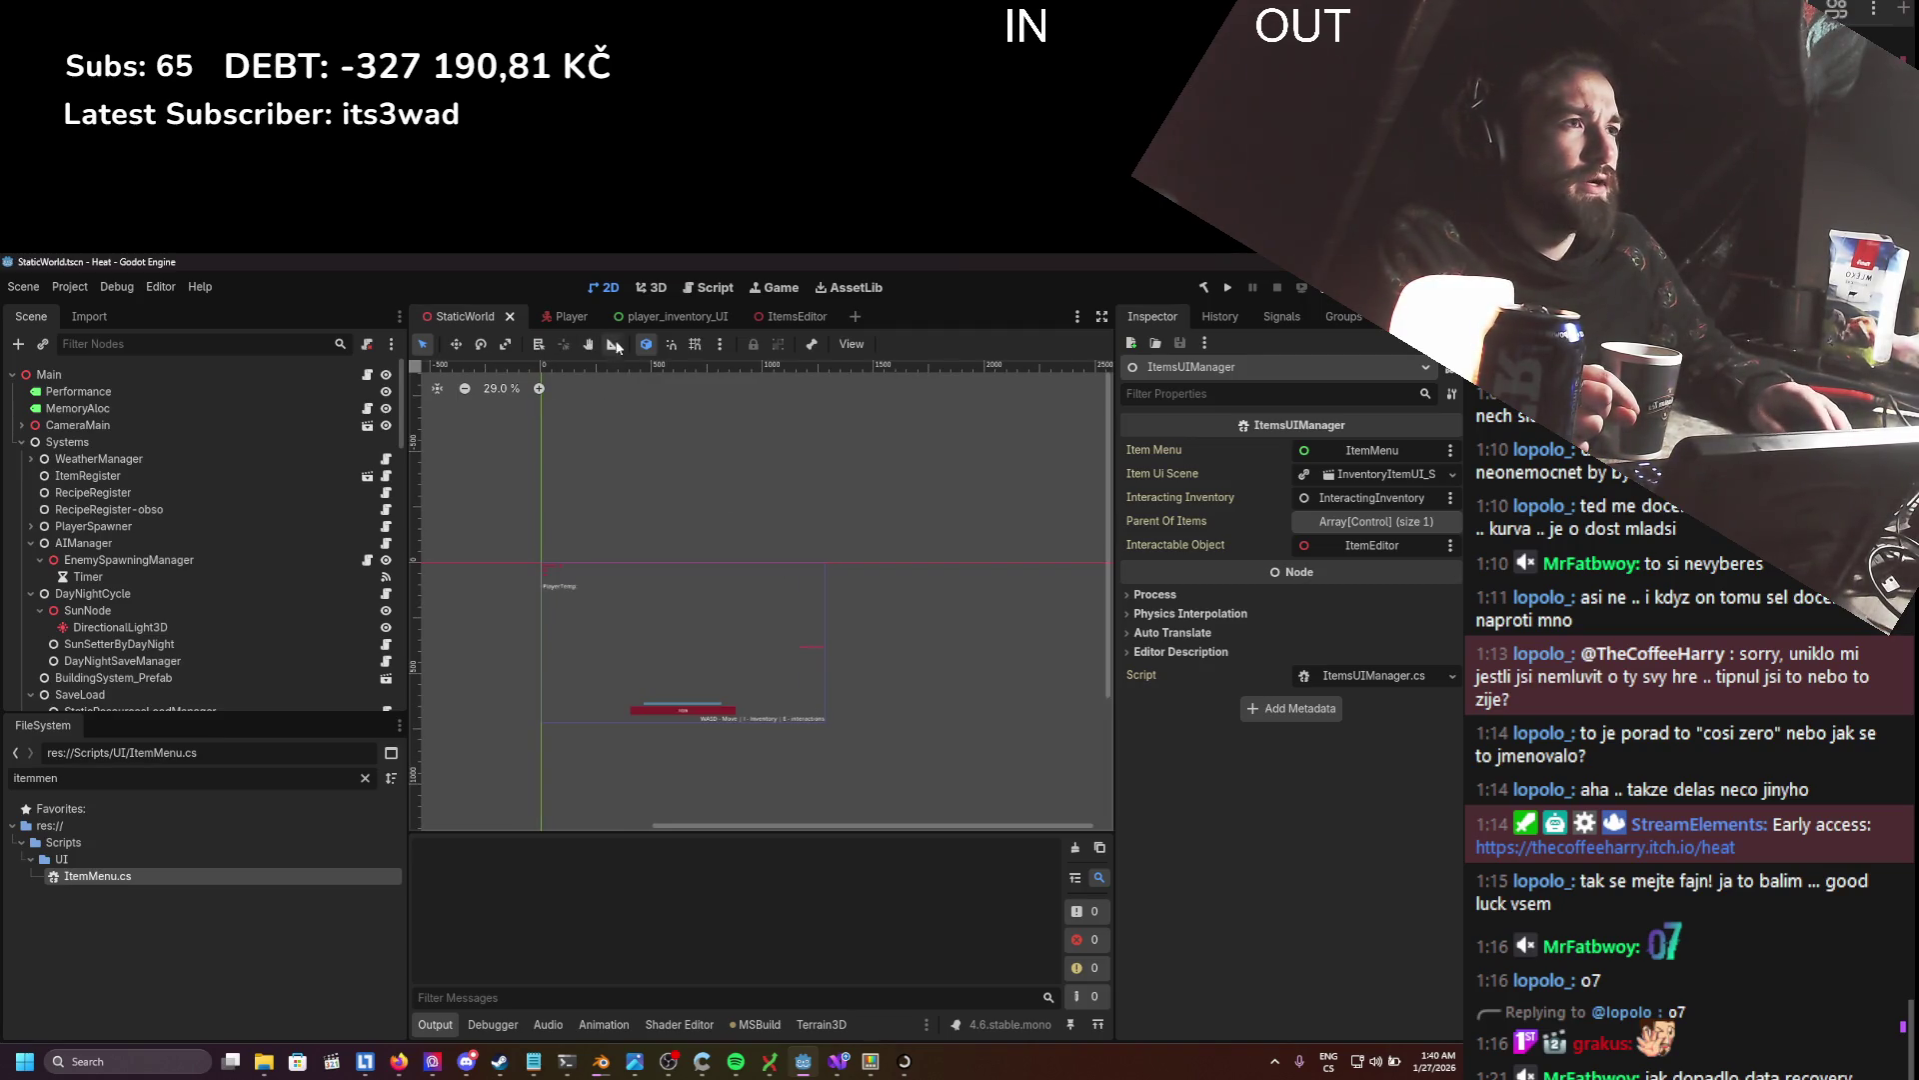
- Look over StaticWorld's 3D view, return to 2D, open the Player scene and run (F5)
click(645, 288)
scroll(705, 670, down, 10)
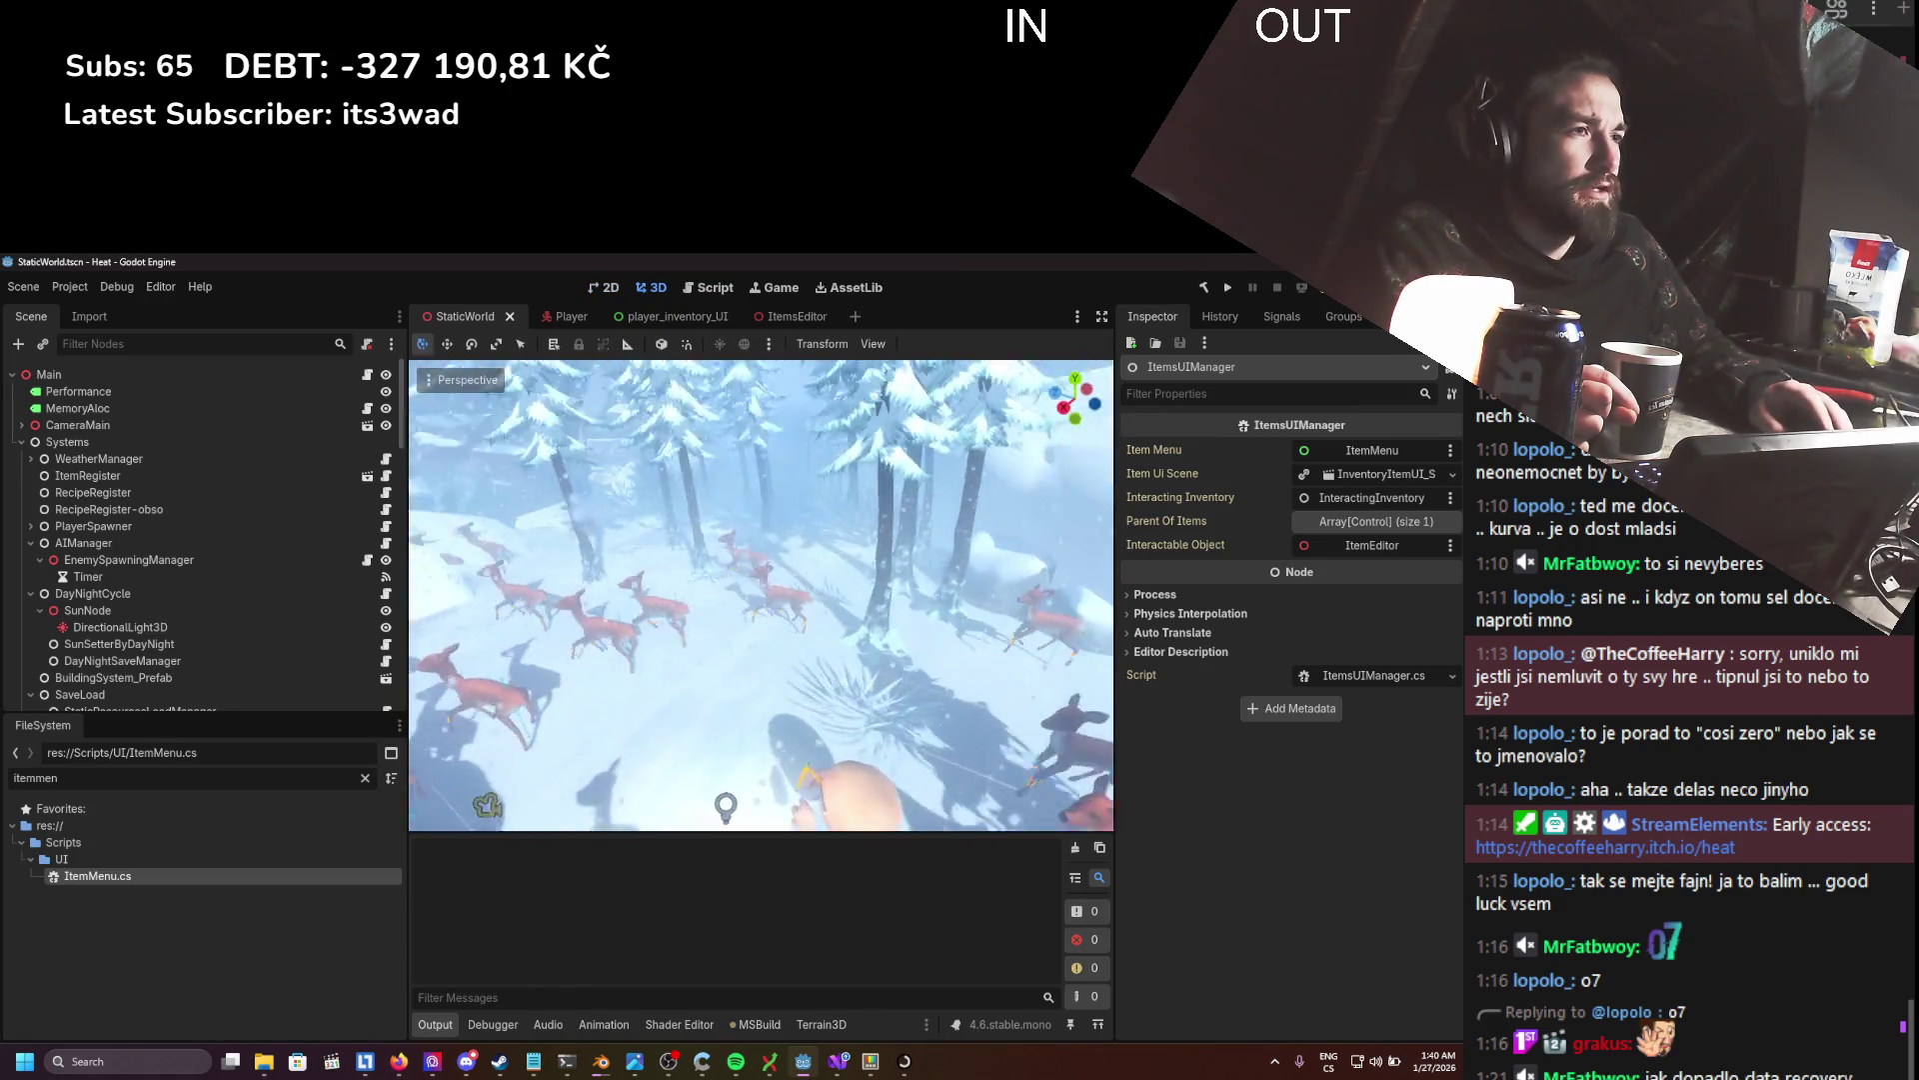
click(603, 289)
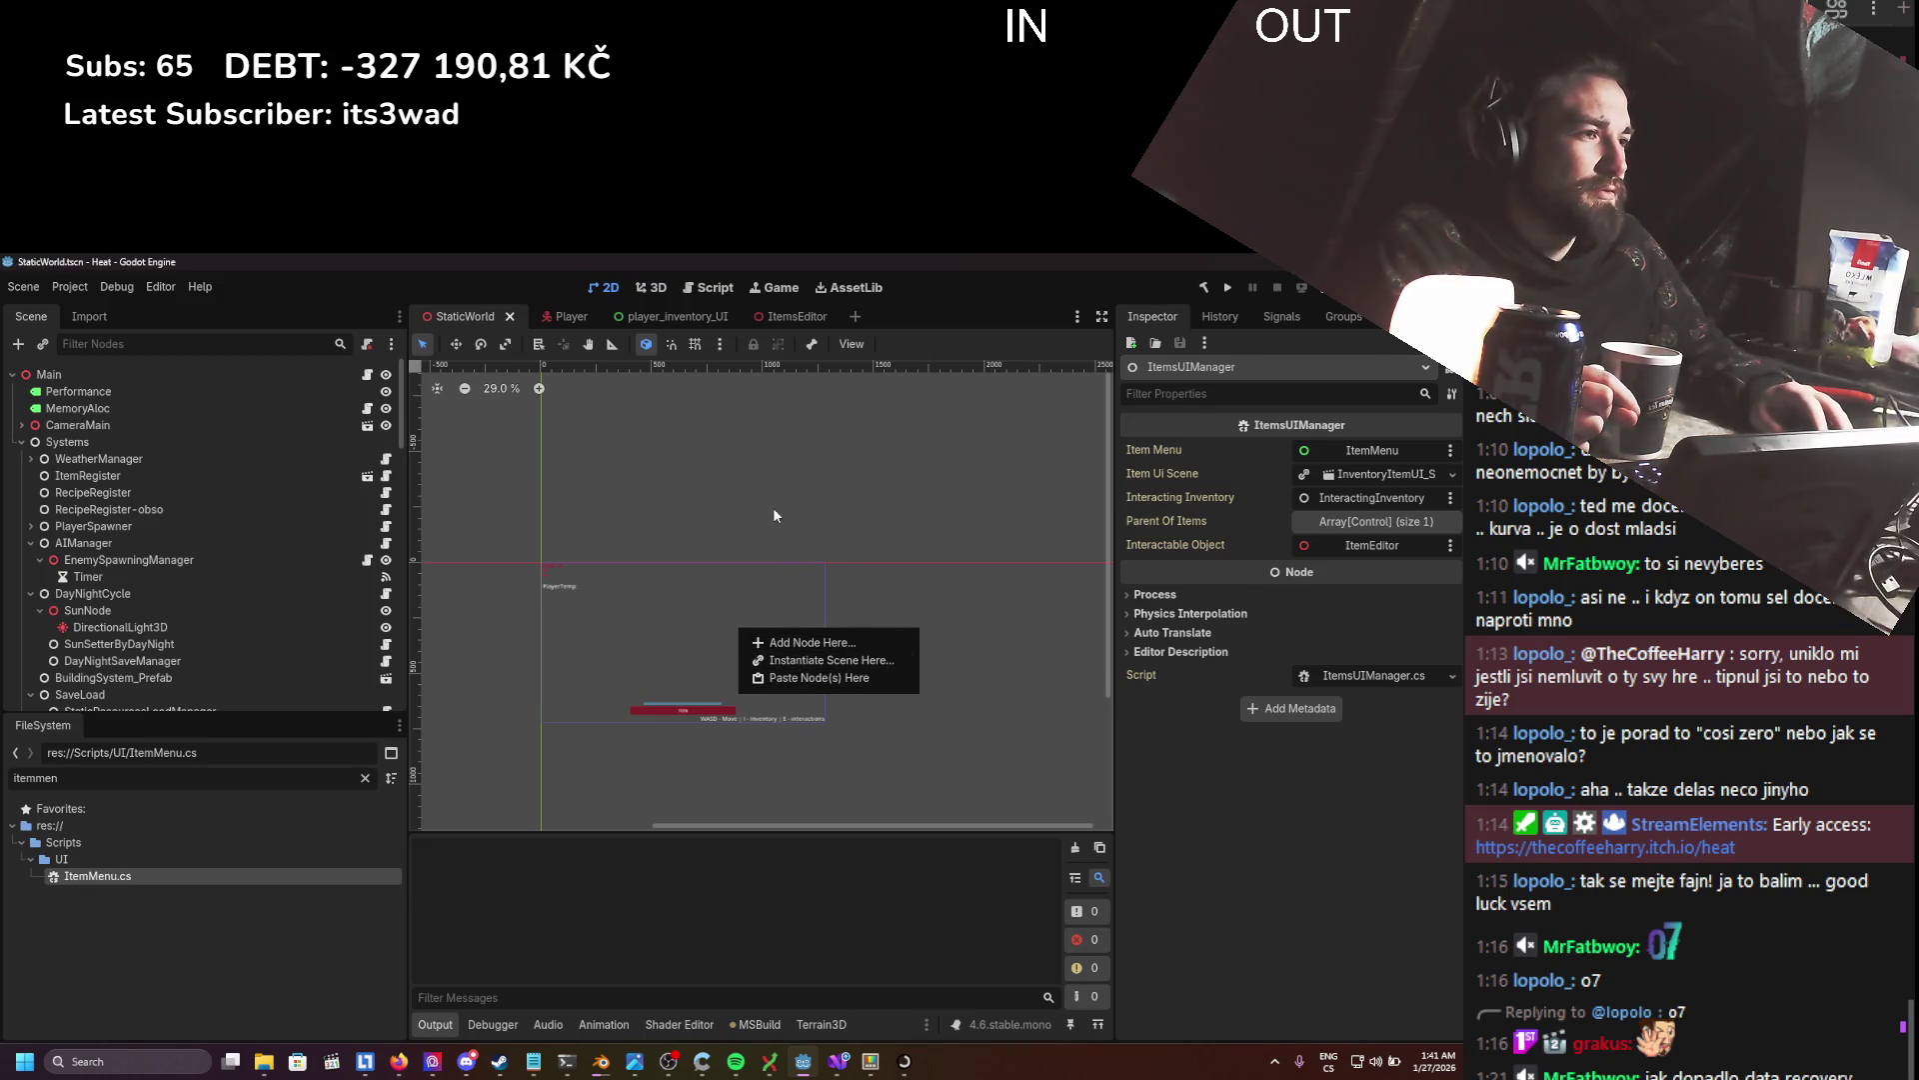
click(720, 425)
click(578, 321)
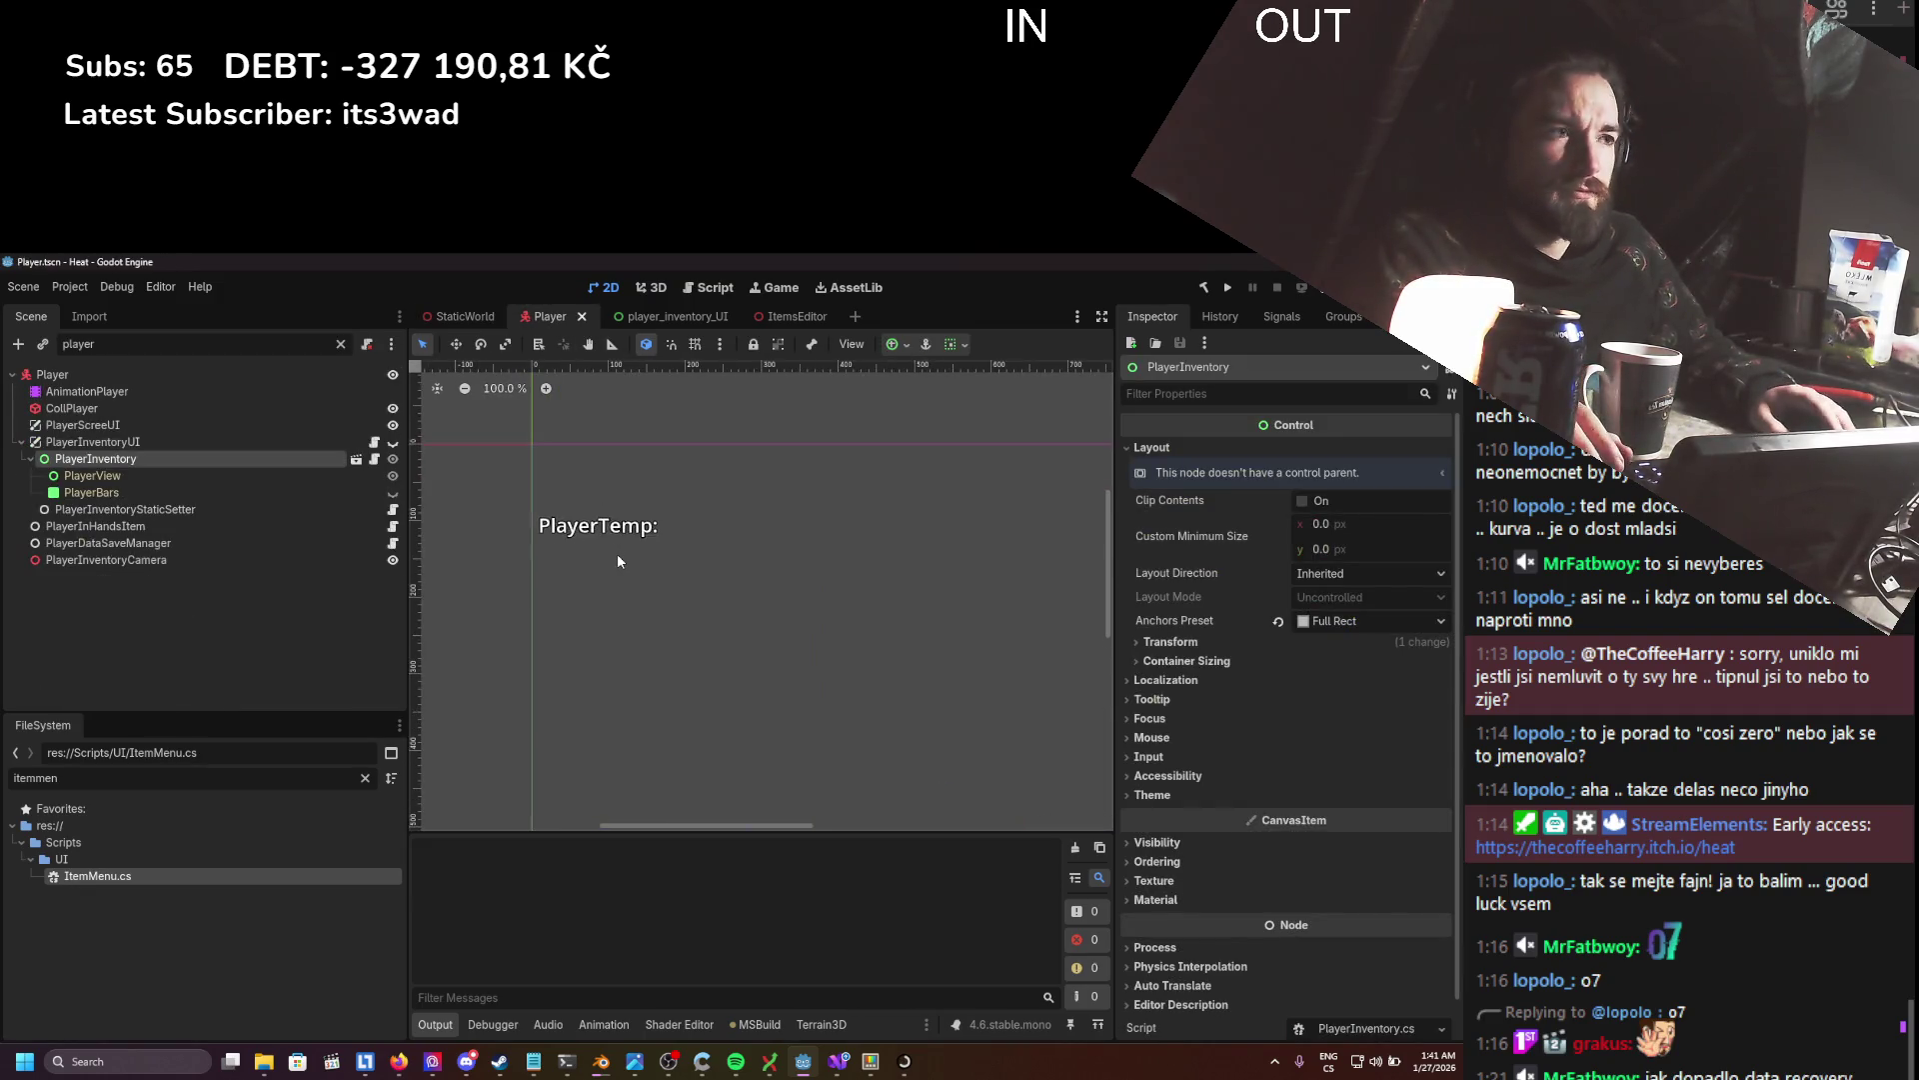
scroll(616, 553, up, 3)
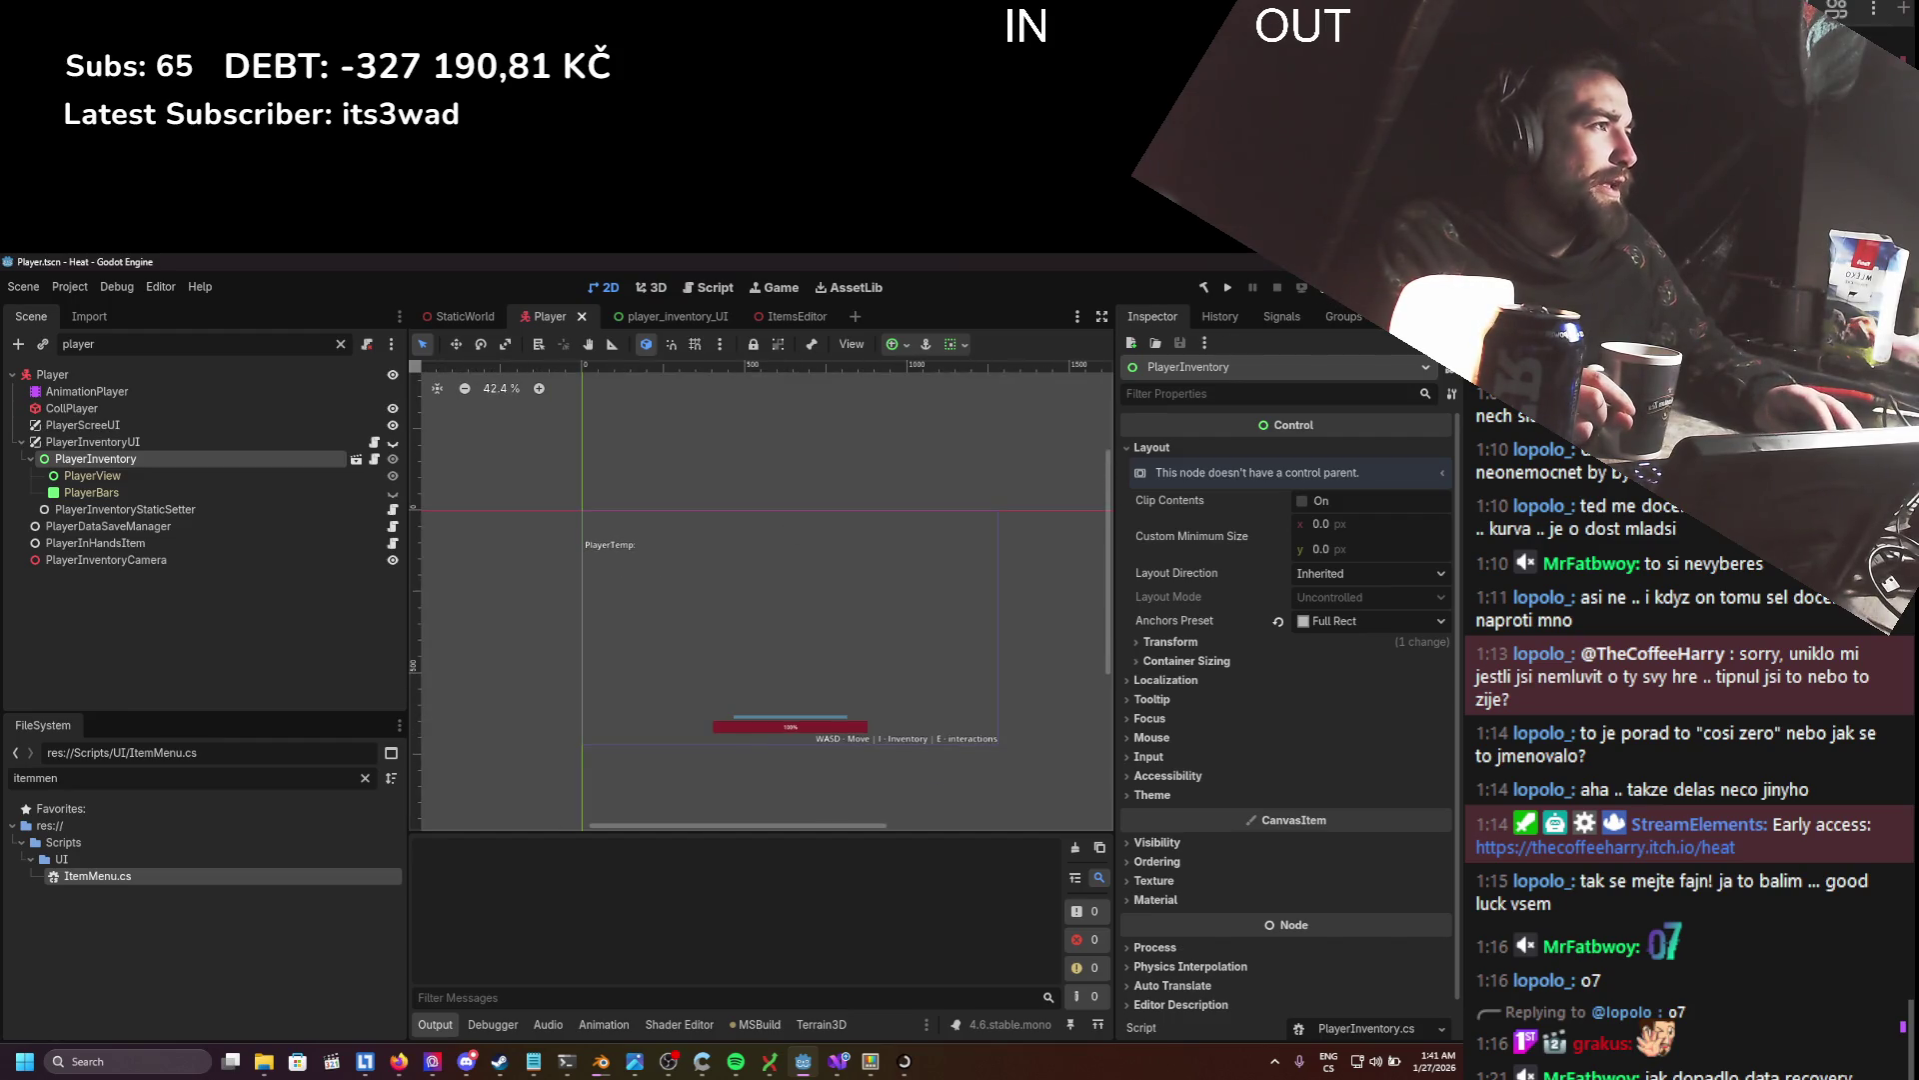
key(F5)
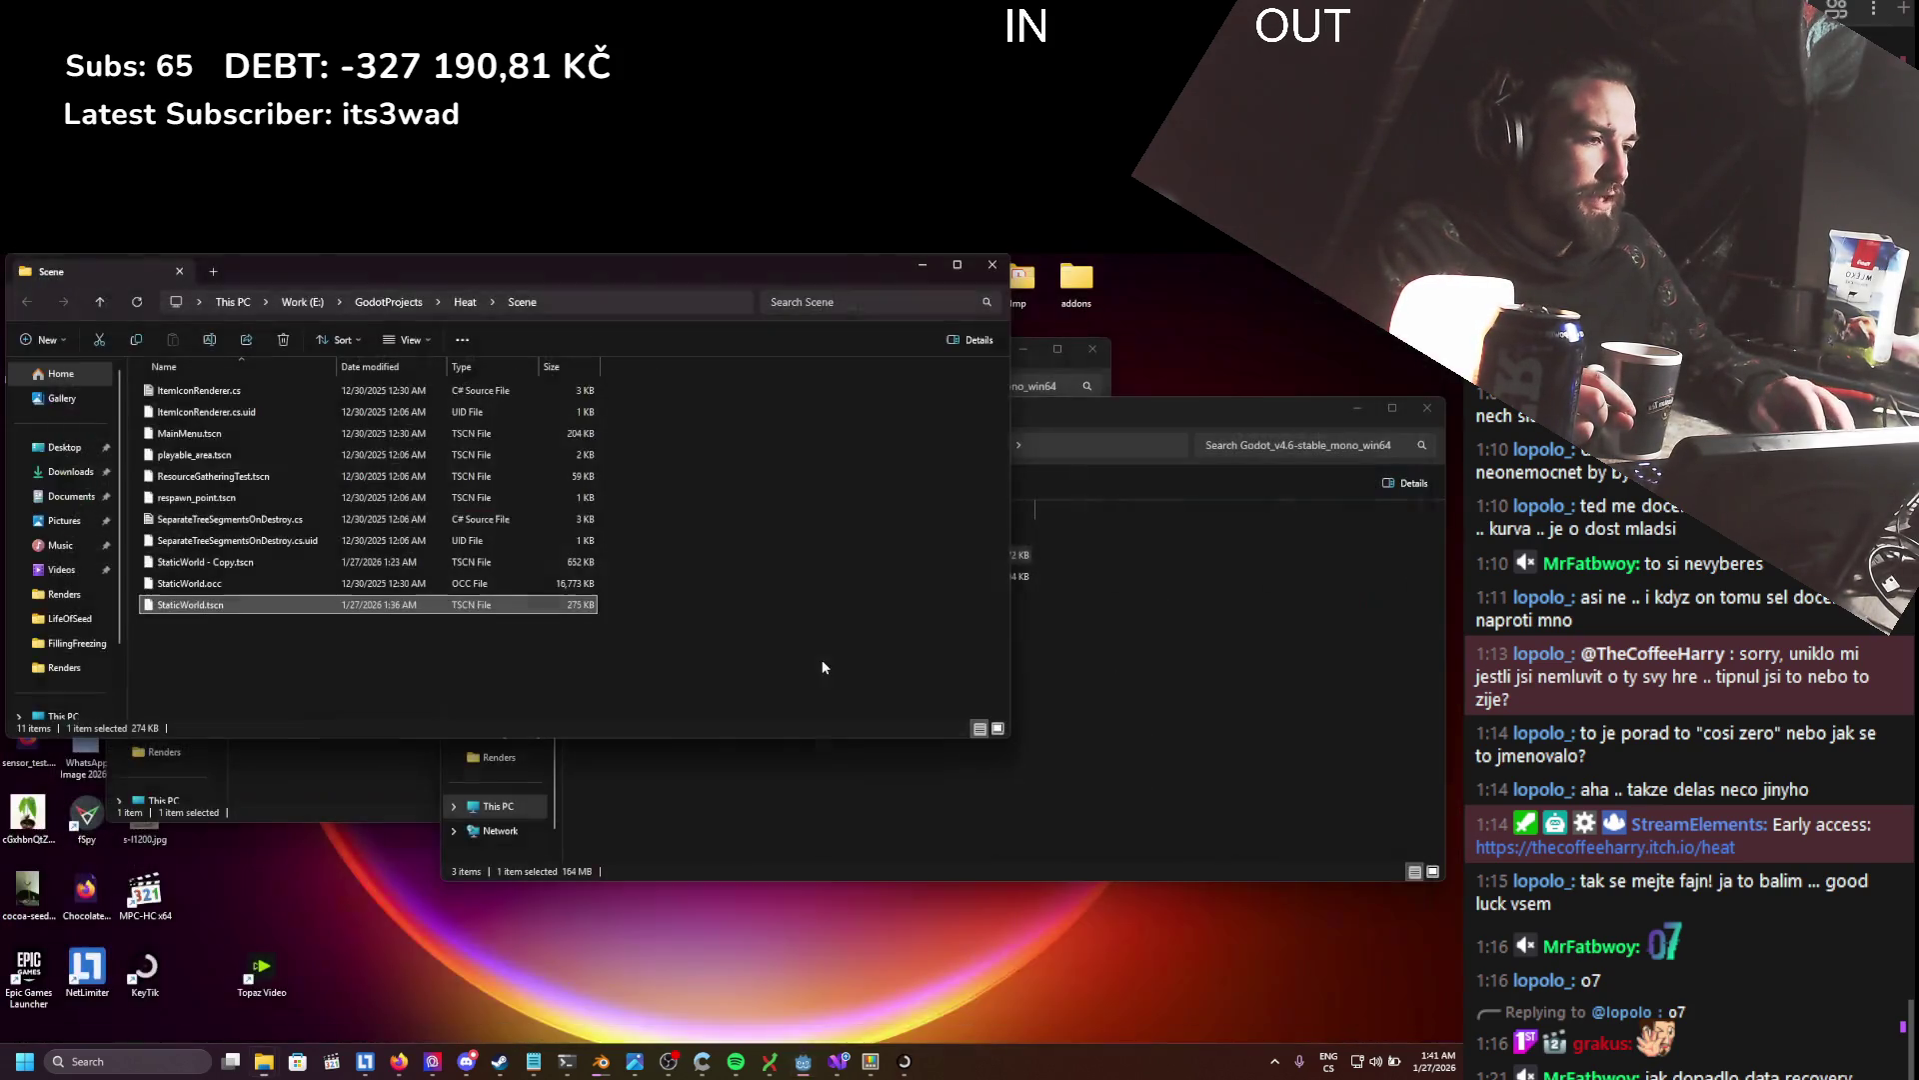
- Launch Godot_v4.6-stable_mono_win64.exe, allow it to run, and open the Heat project
click(922, 265)
click(1356, 408)
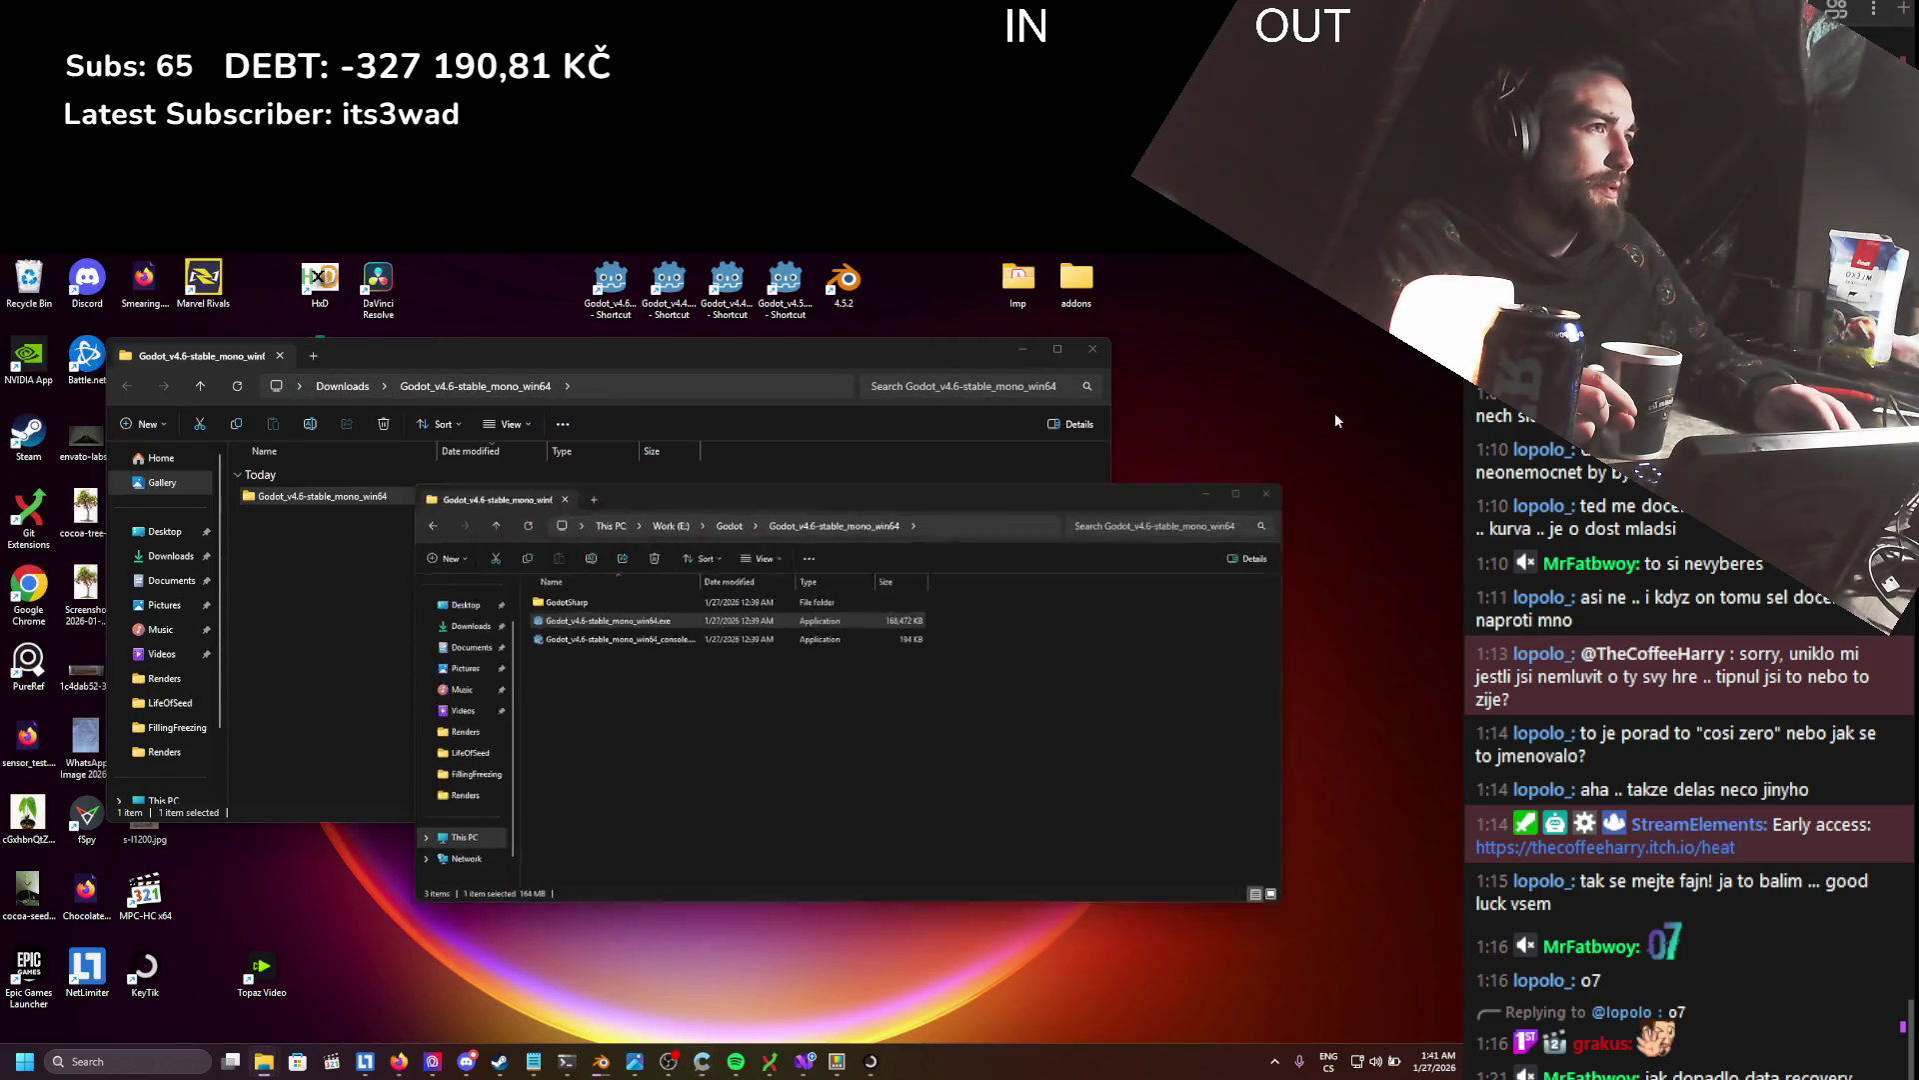
double_click(628, 282)
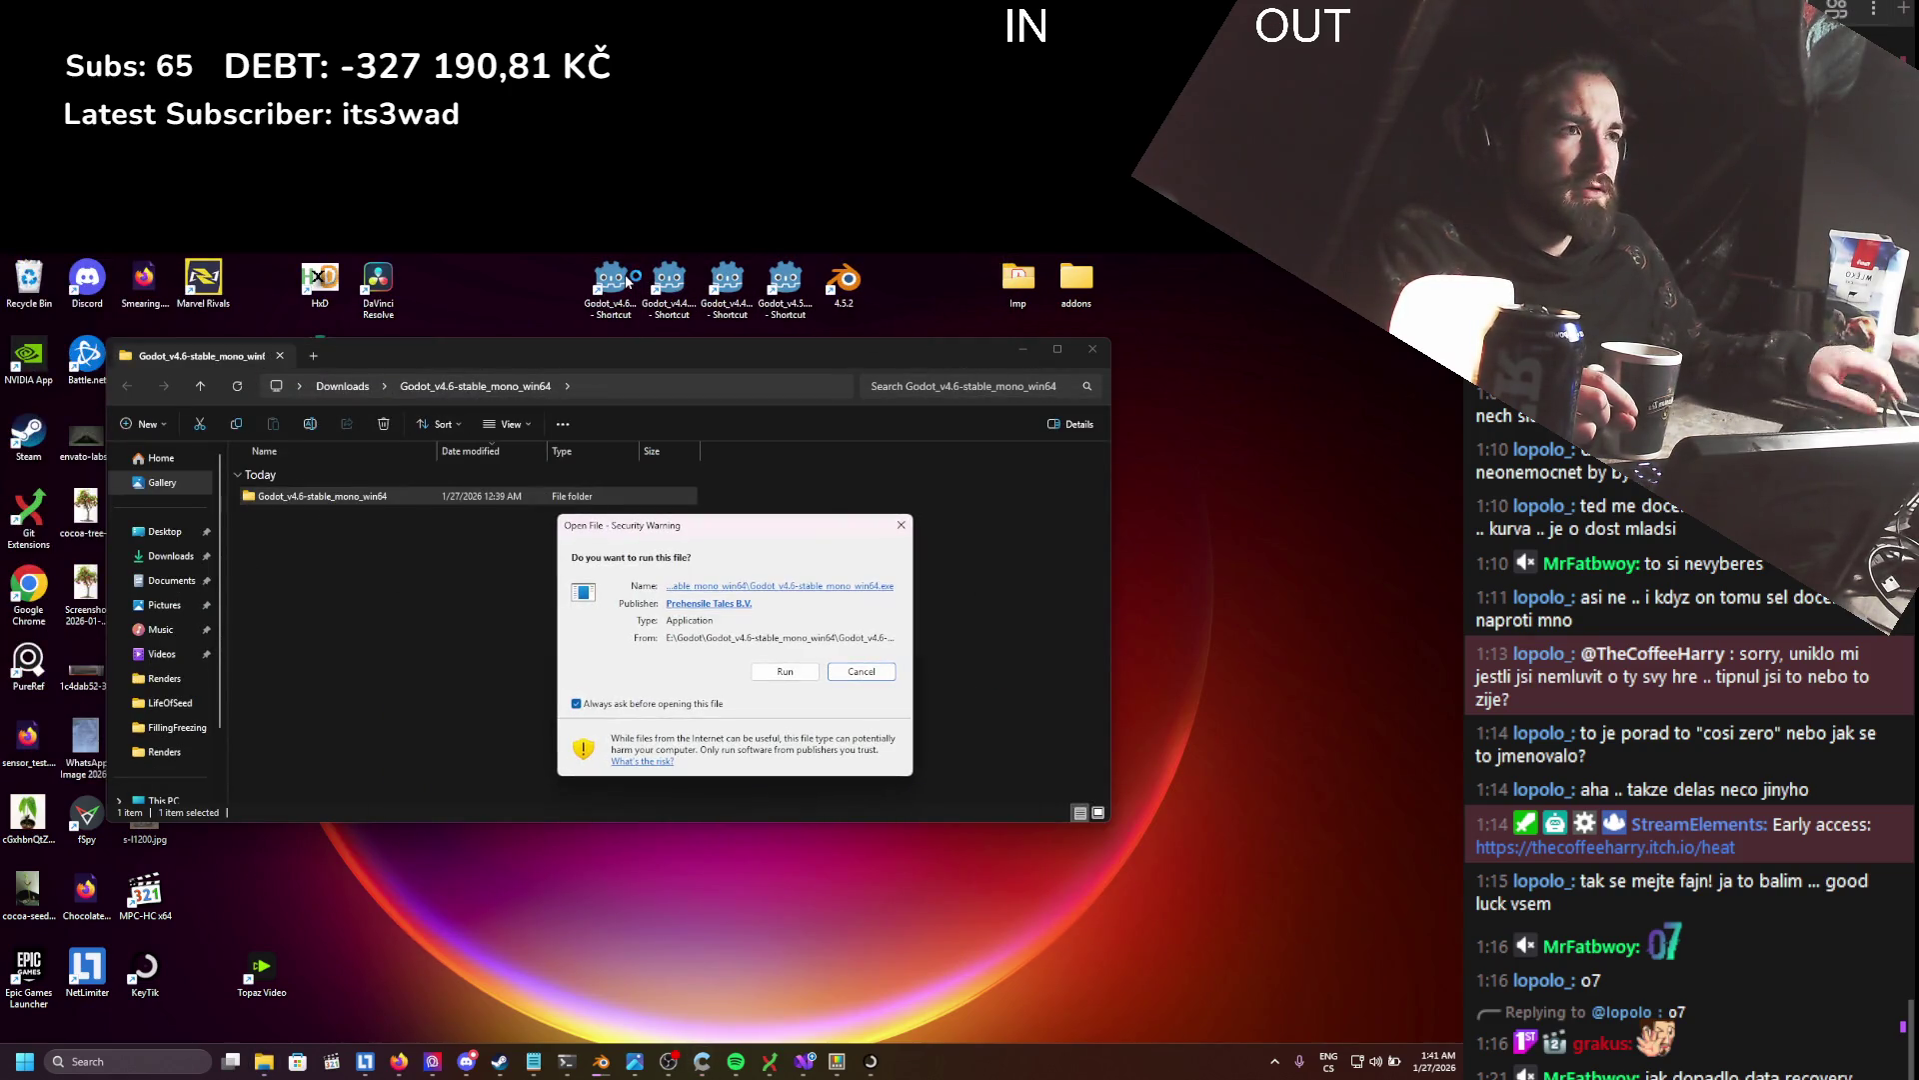
click(782, 671)
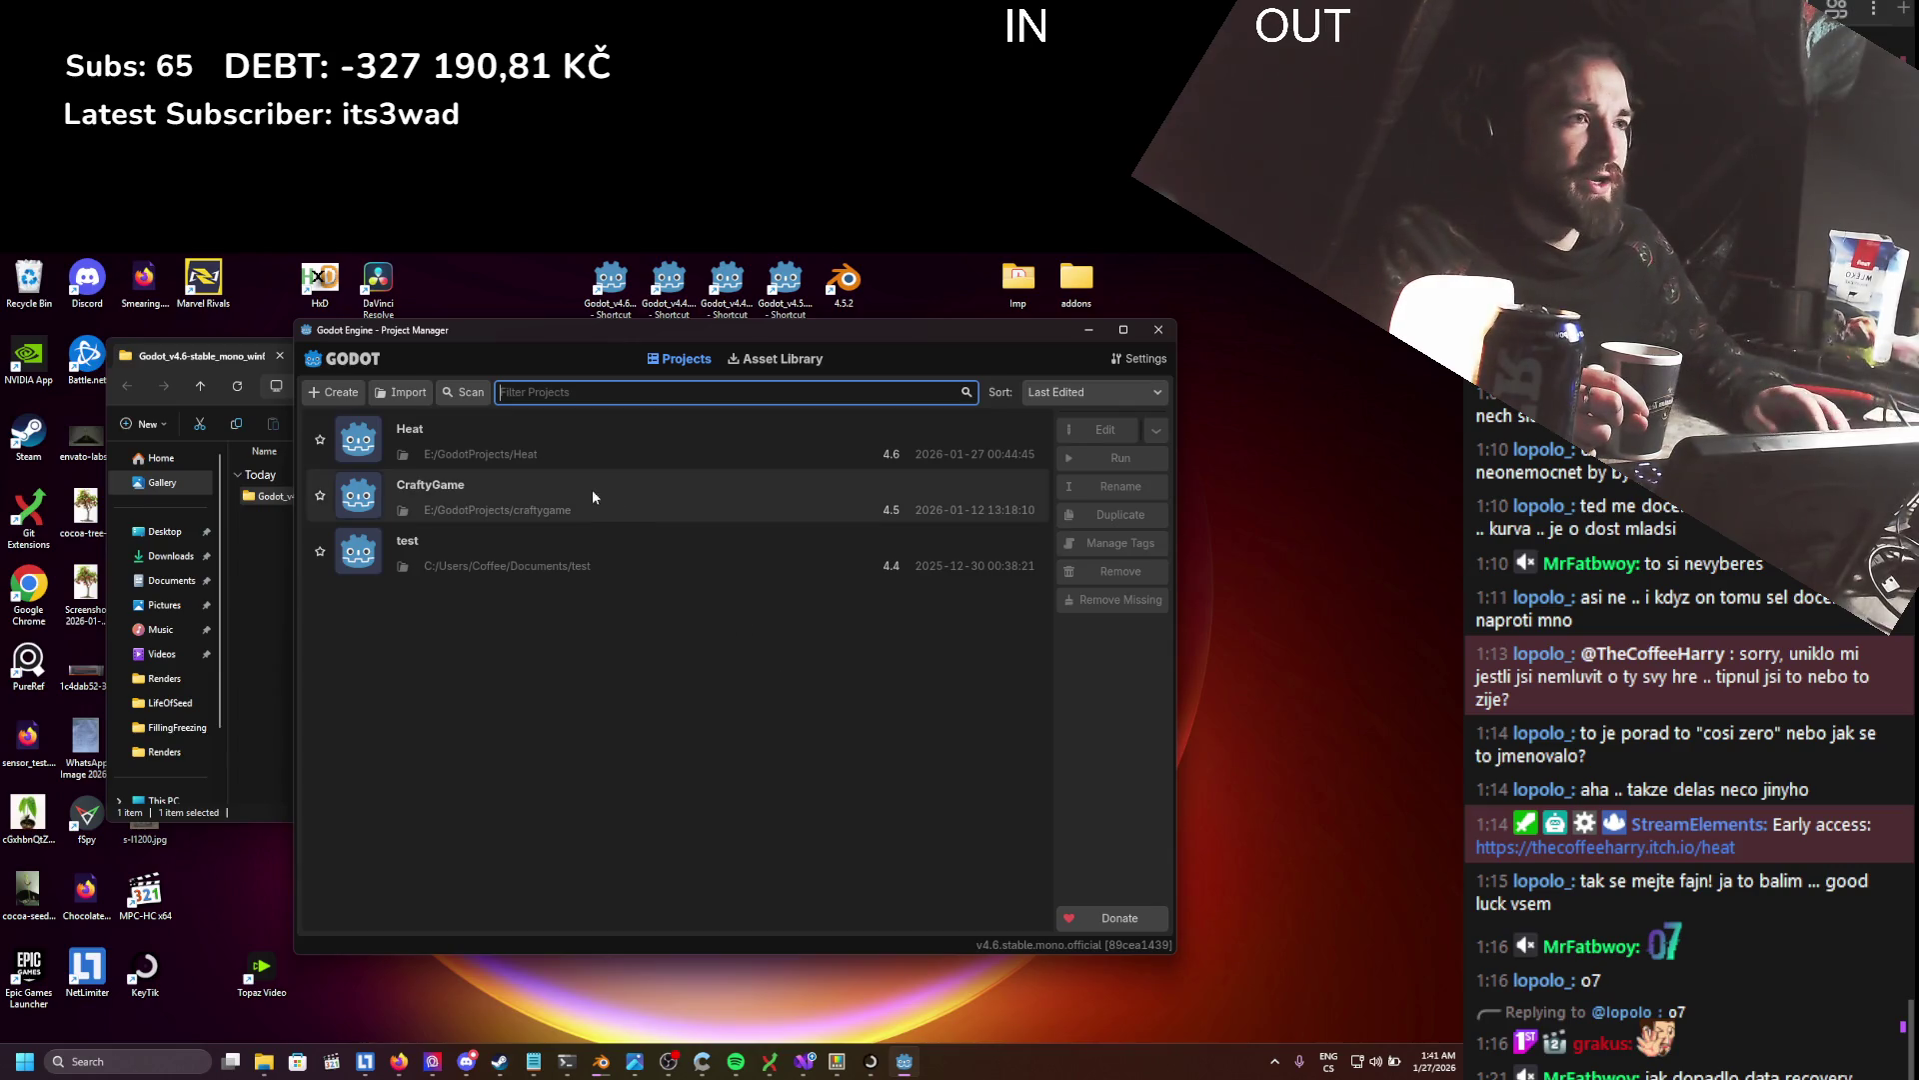
double_click(562, 428)
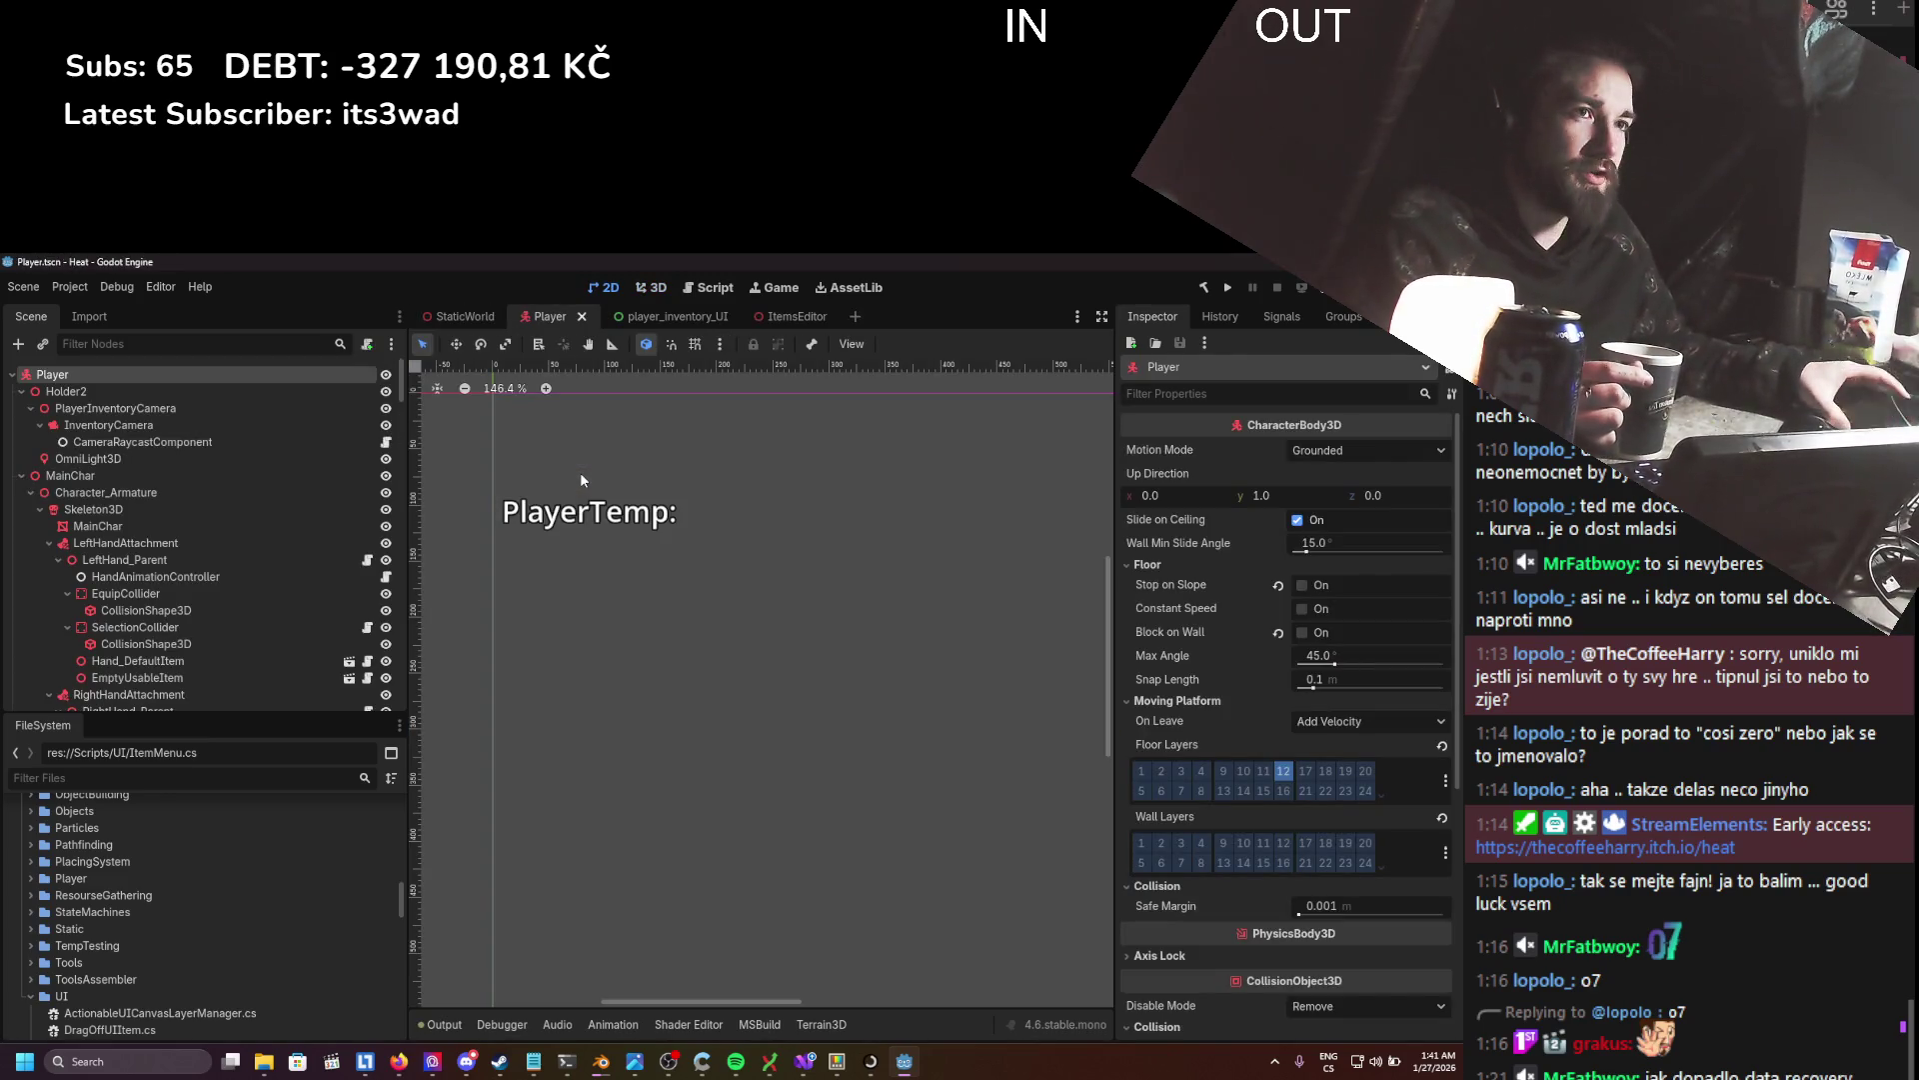
- Collapse the Player scene tree branches, then switch to StaticWorld and save it
click(21, 475)
click(21, 391)
click(21, 526)
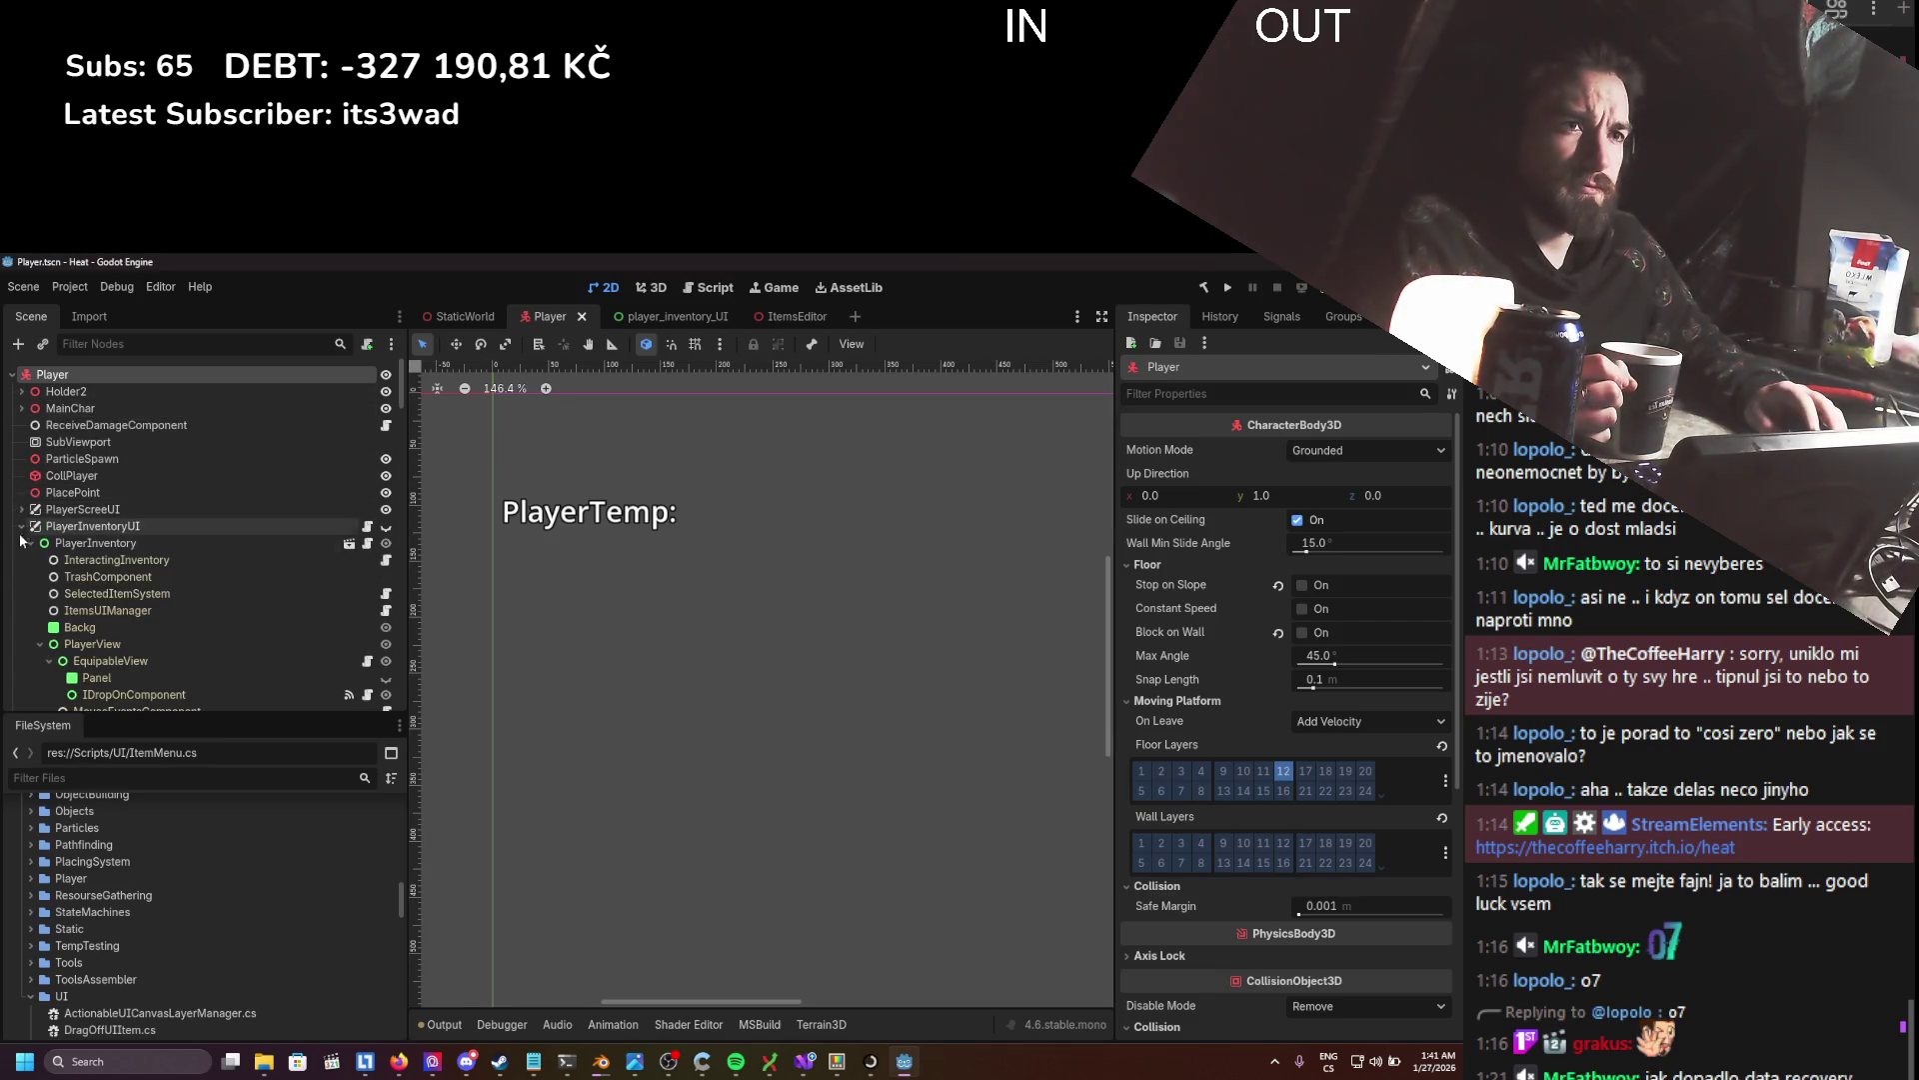
click(21, 526)
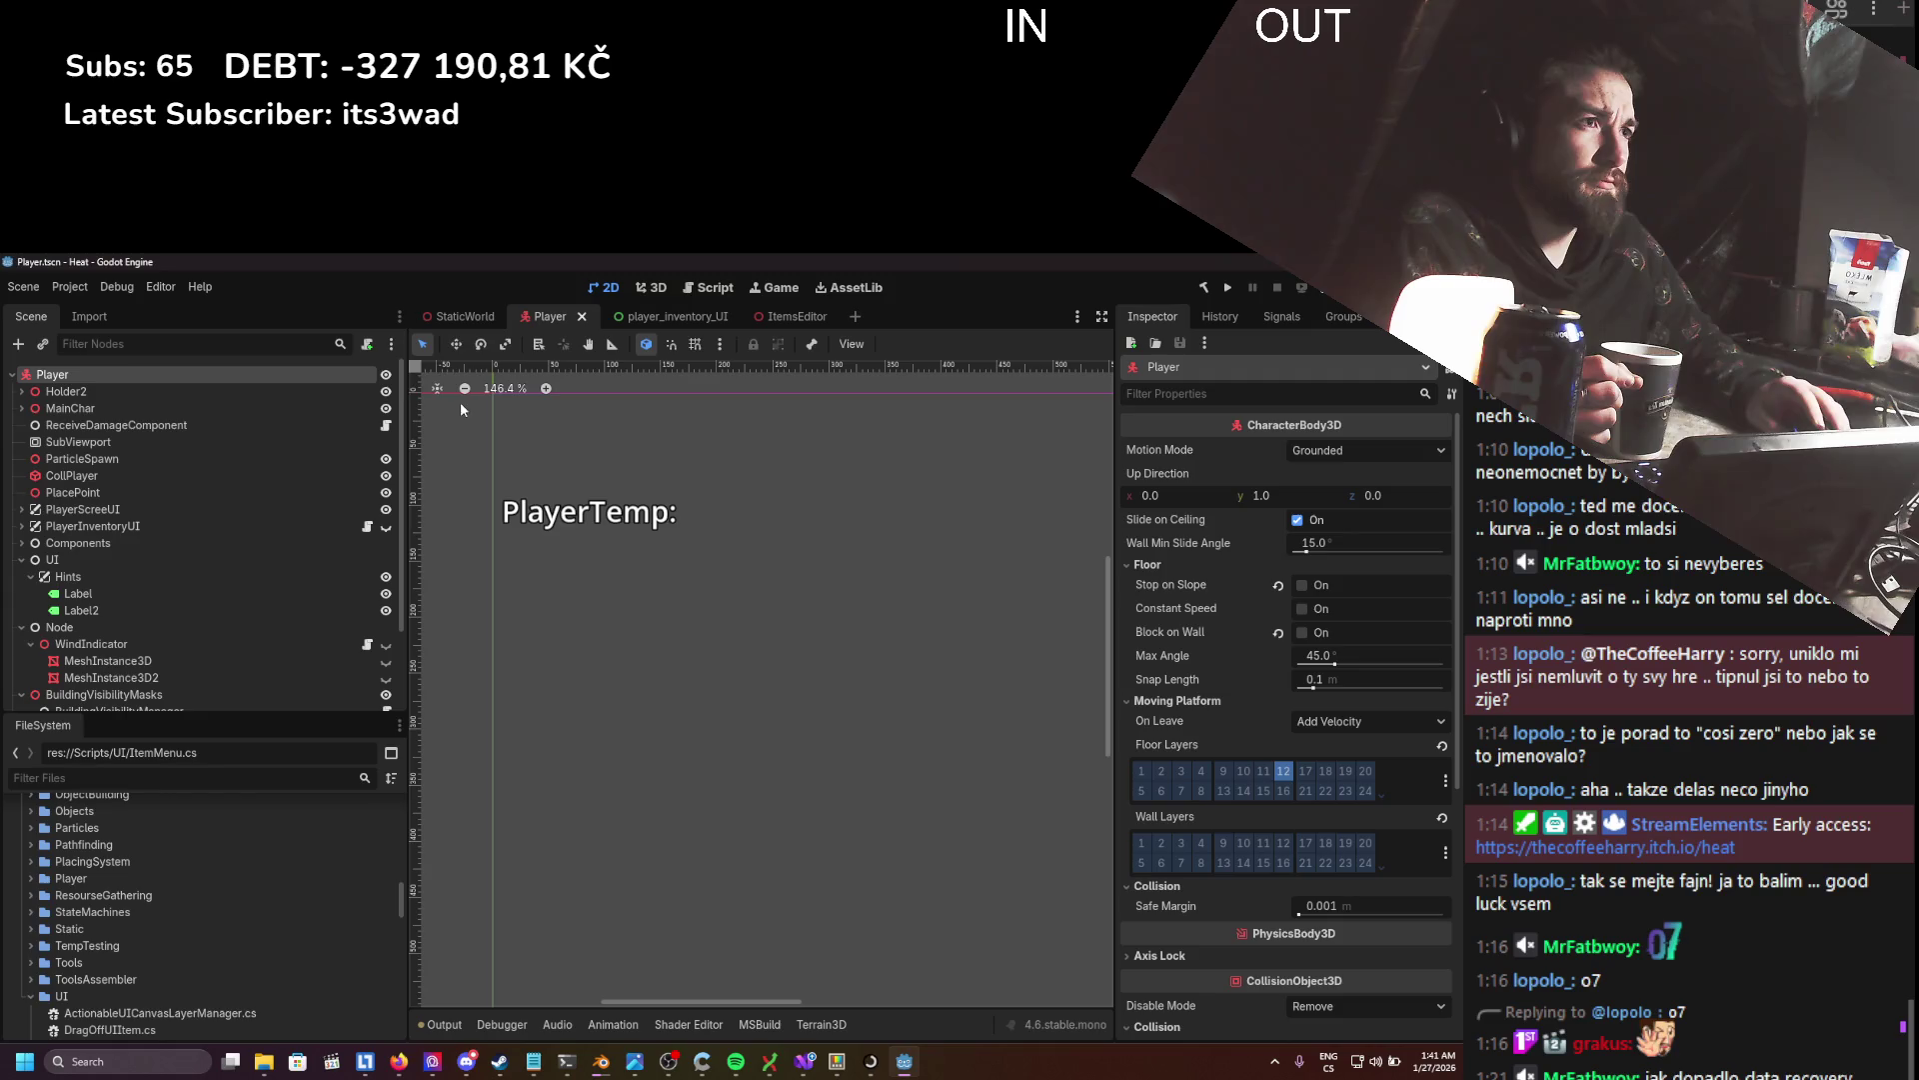
click(474, 313)
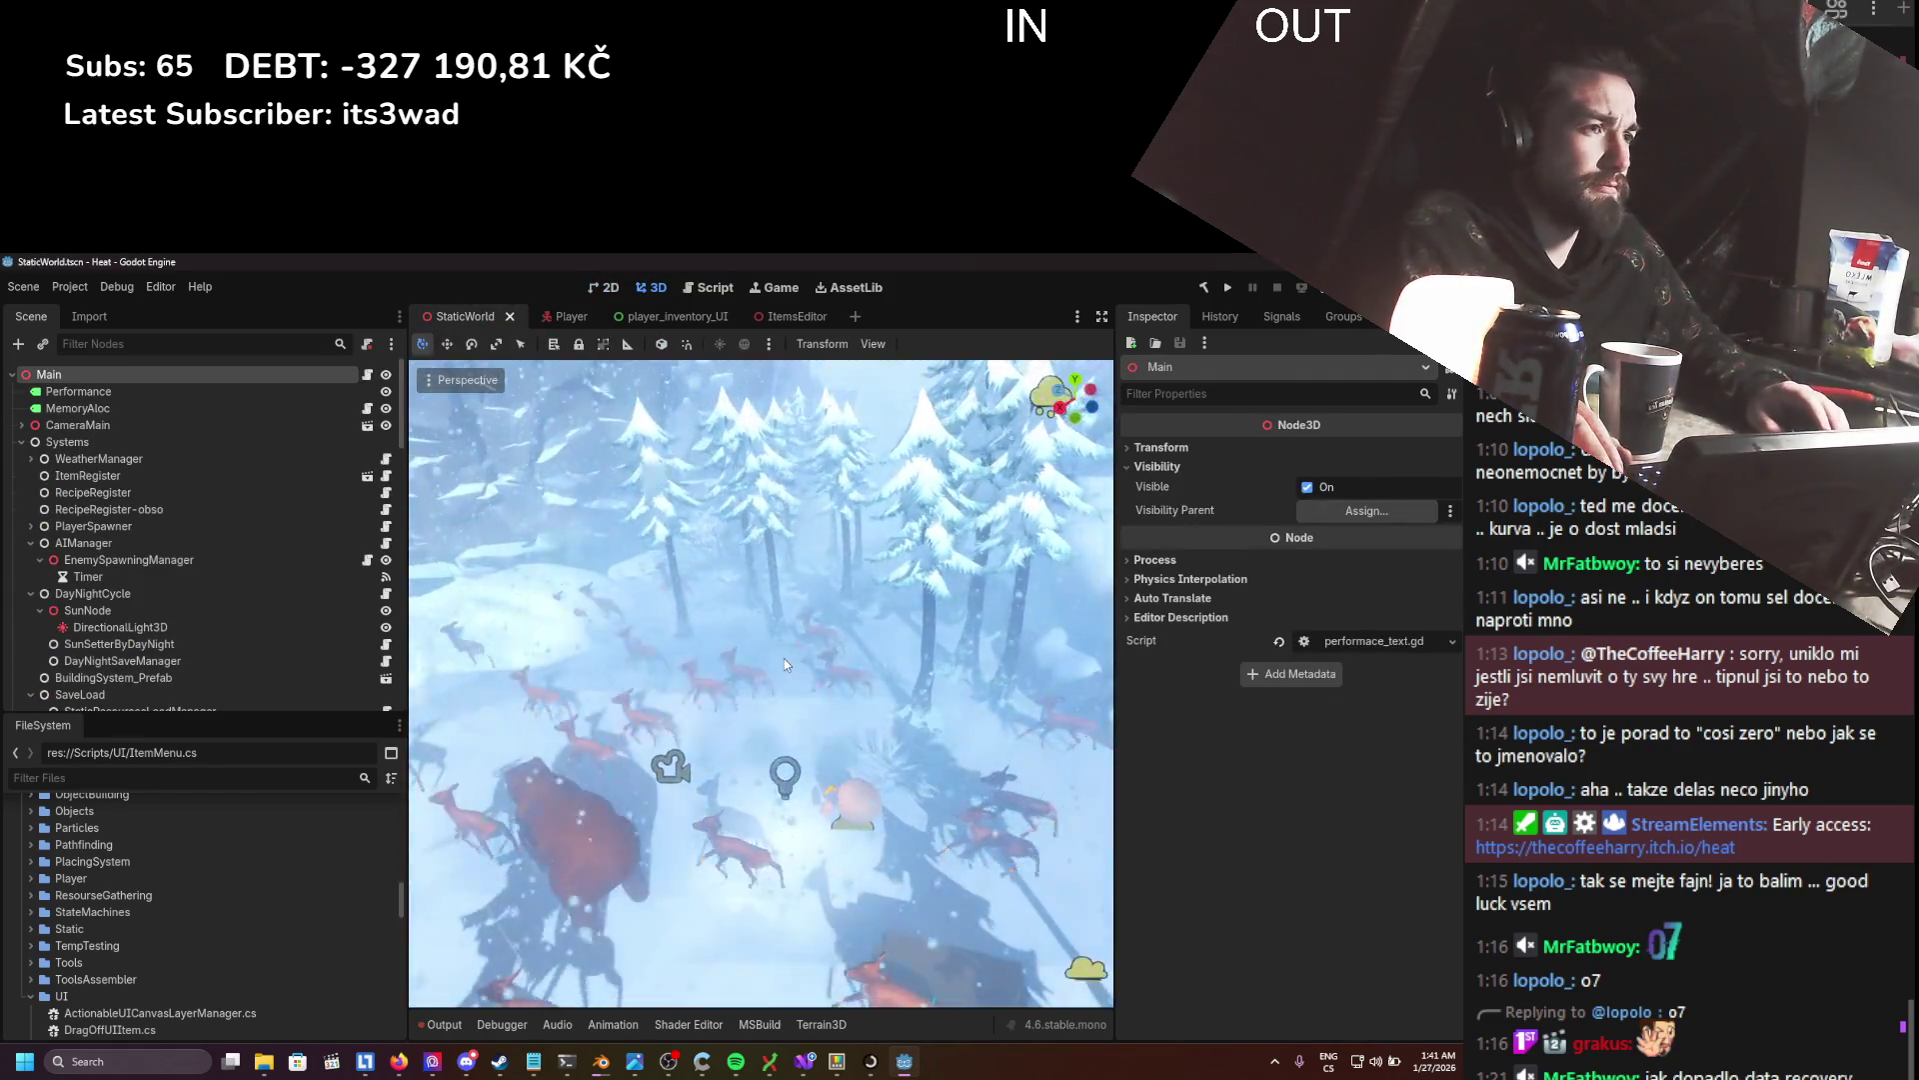
key(ctrl+s)
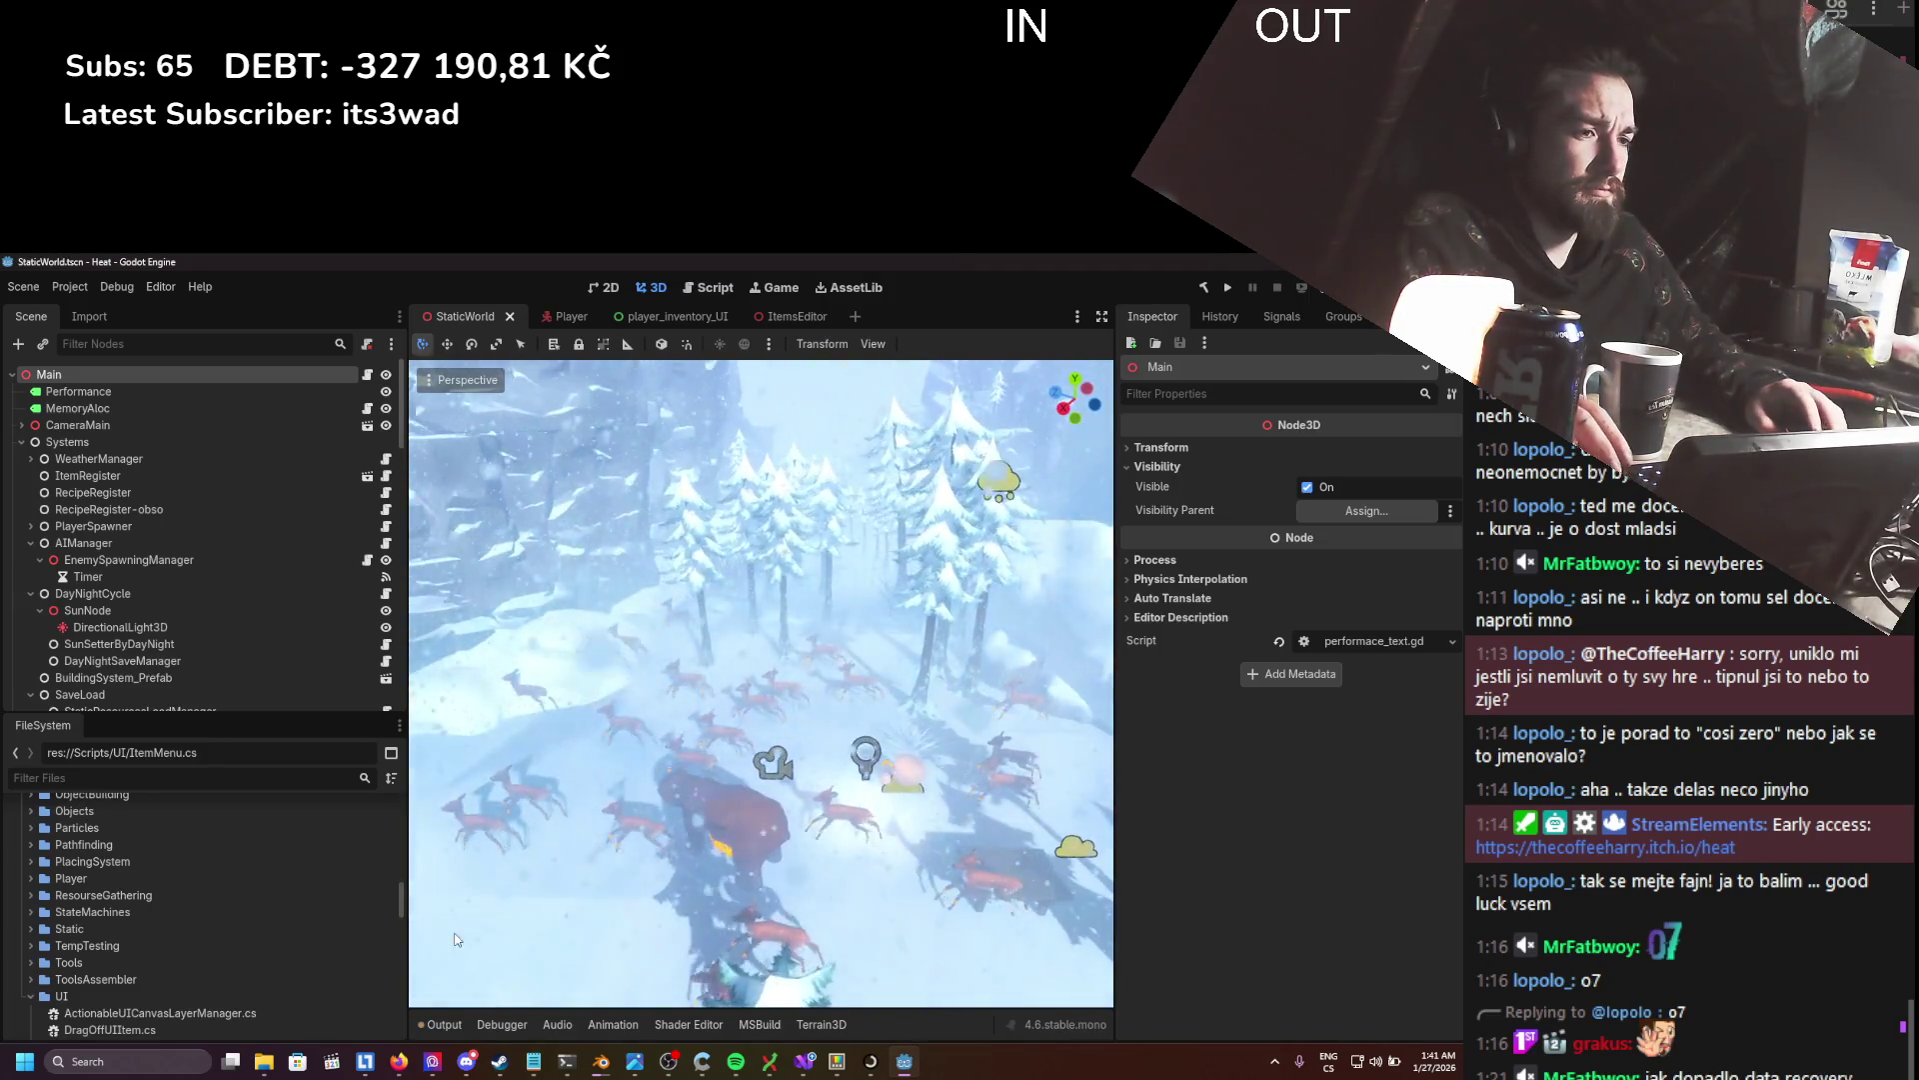
- Scroll through the load warnings in the Output log, selecting the Debug Draw version number
click(440, 1024)
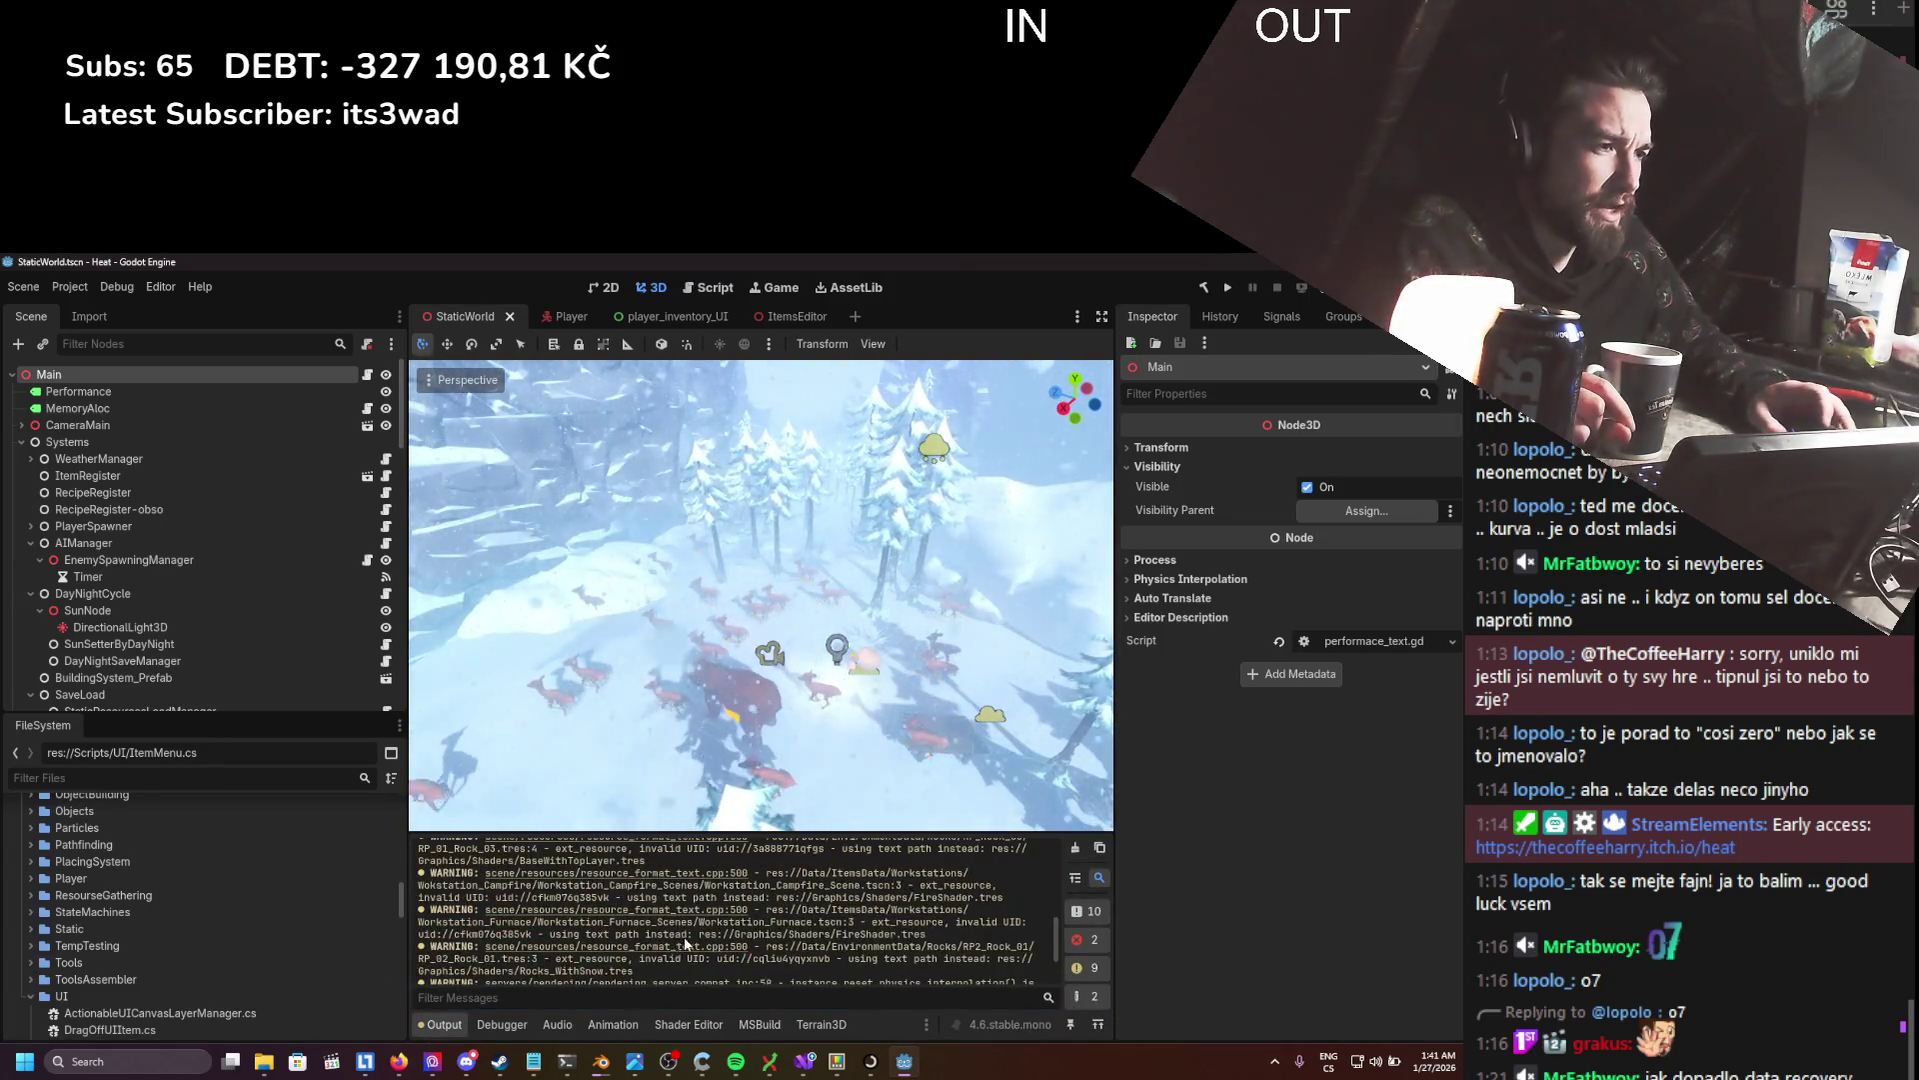
scroll(686, 945, up, 3)
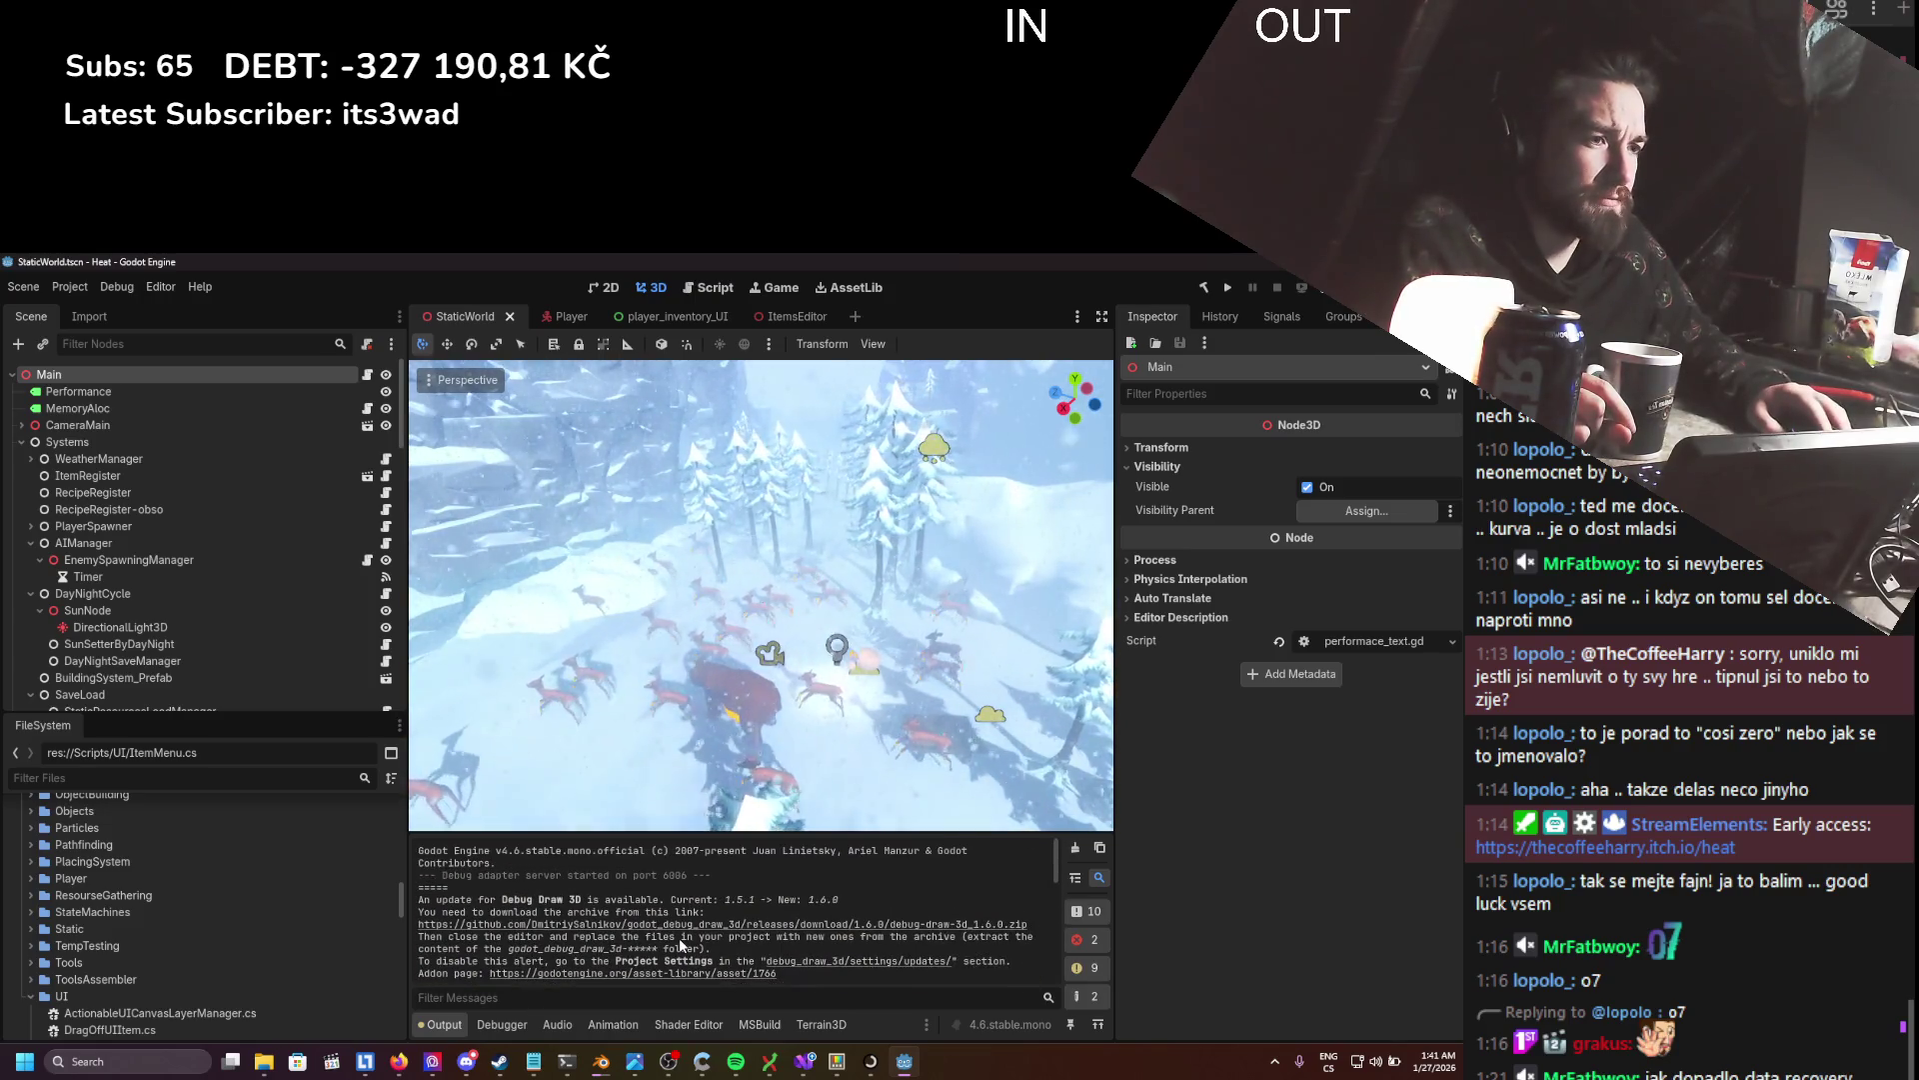
scroll(680, 938, down, 1)
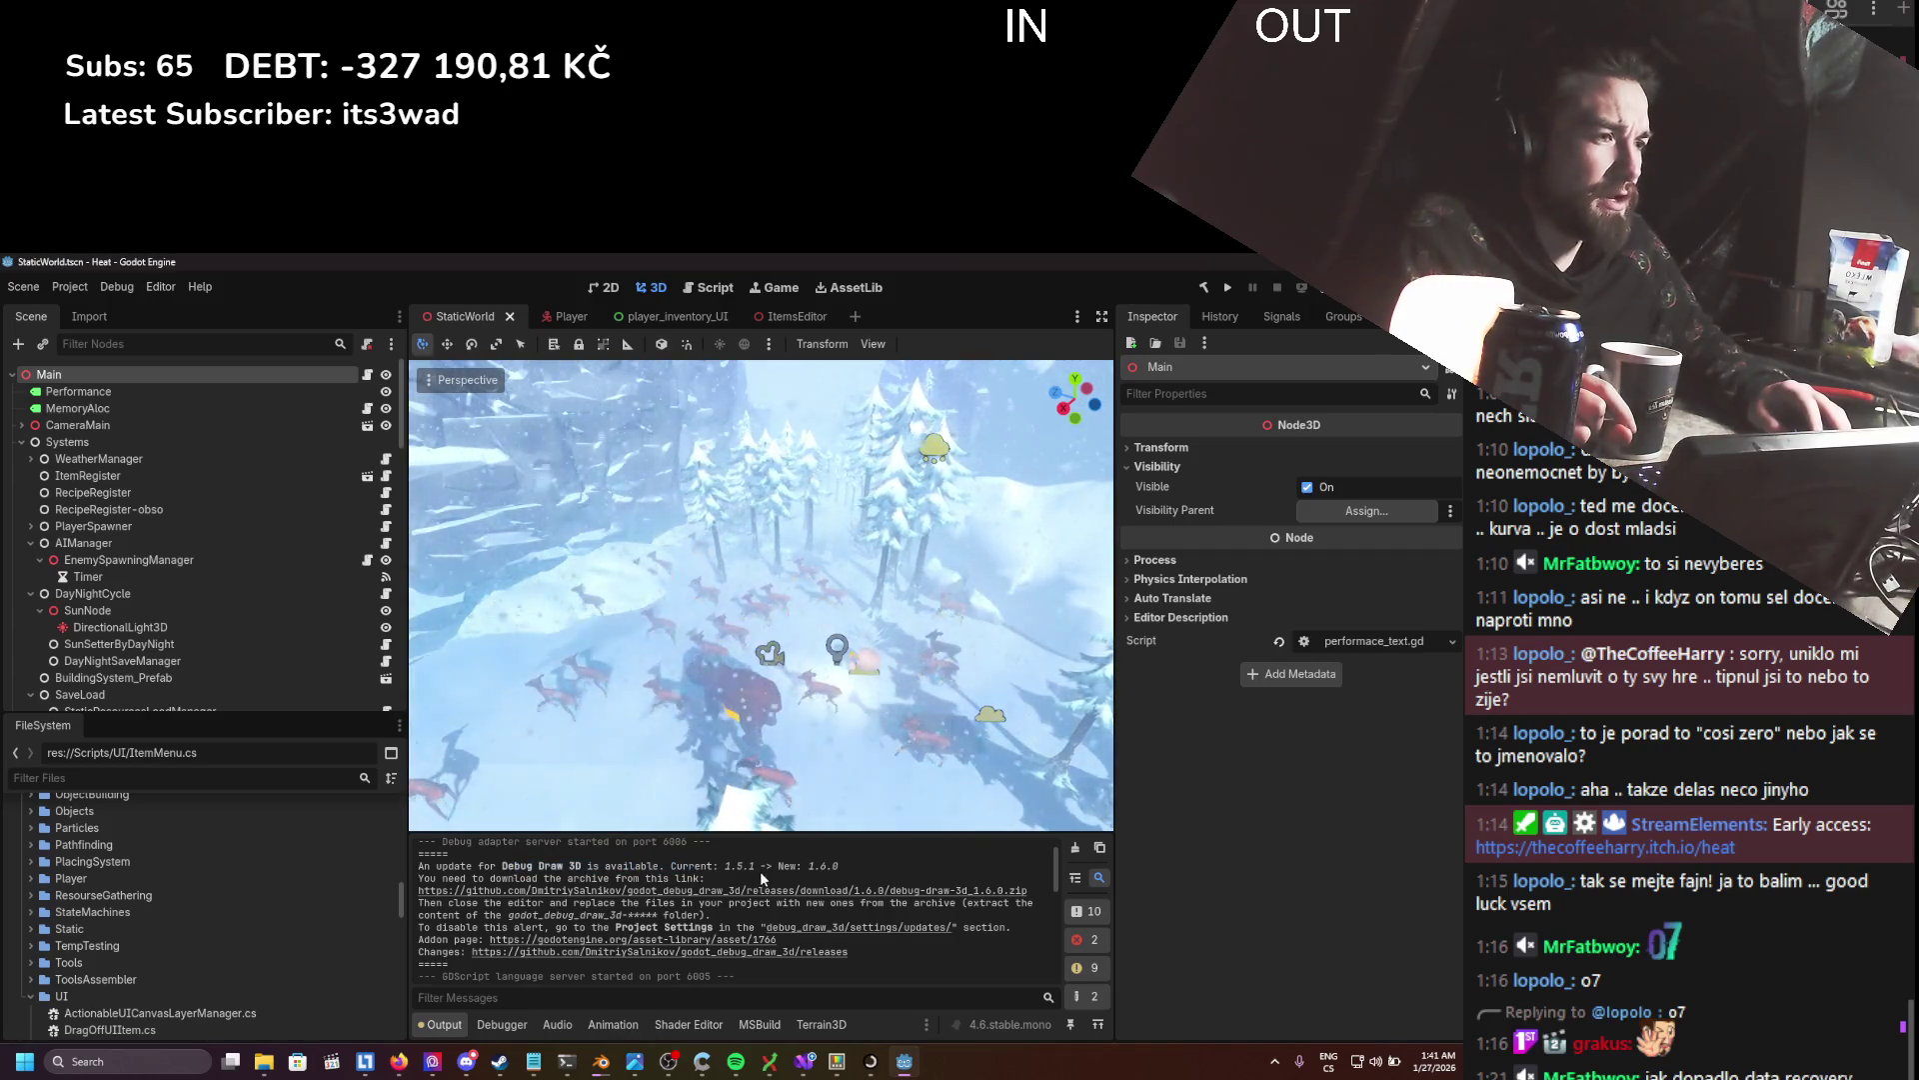
mouse_move(729, 866)
mouse_down()
mouse_move(752, 867)
mouse_move(733, 866)
mouse_up()
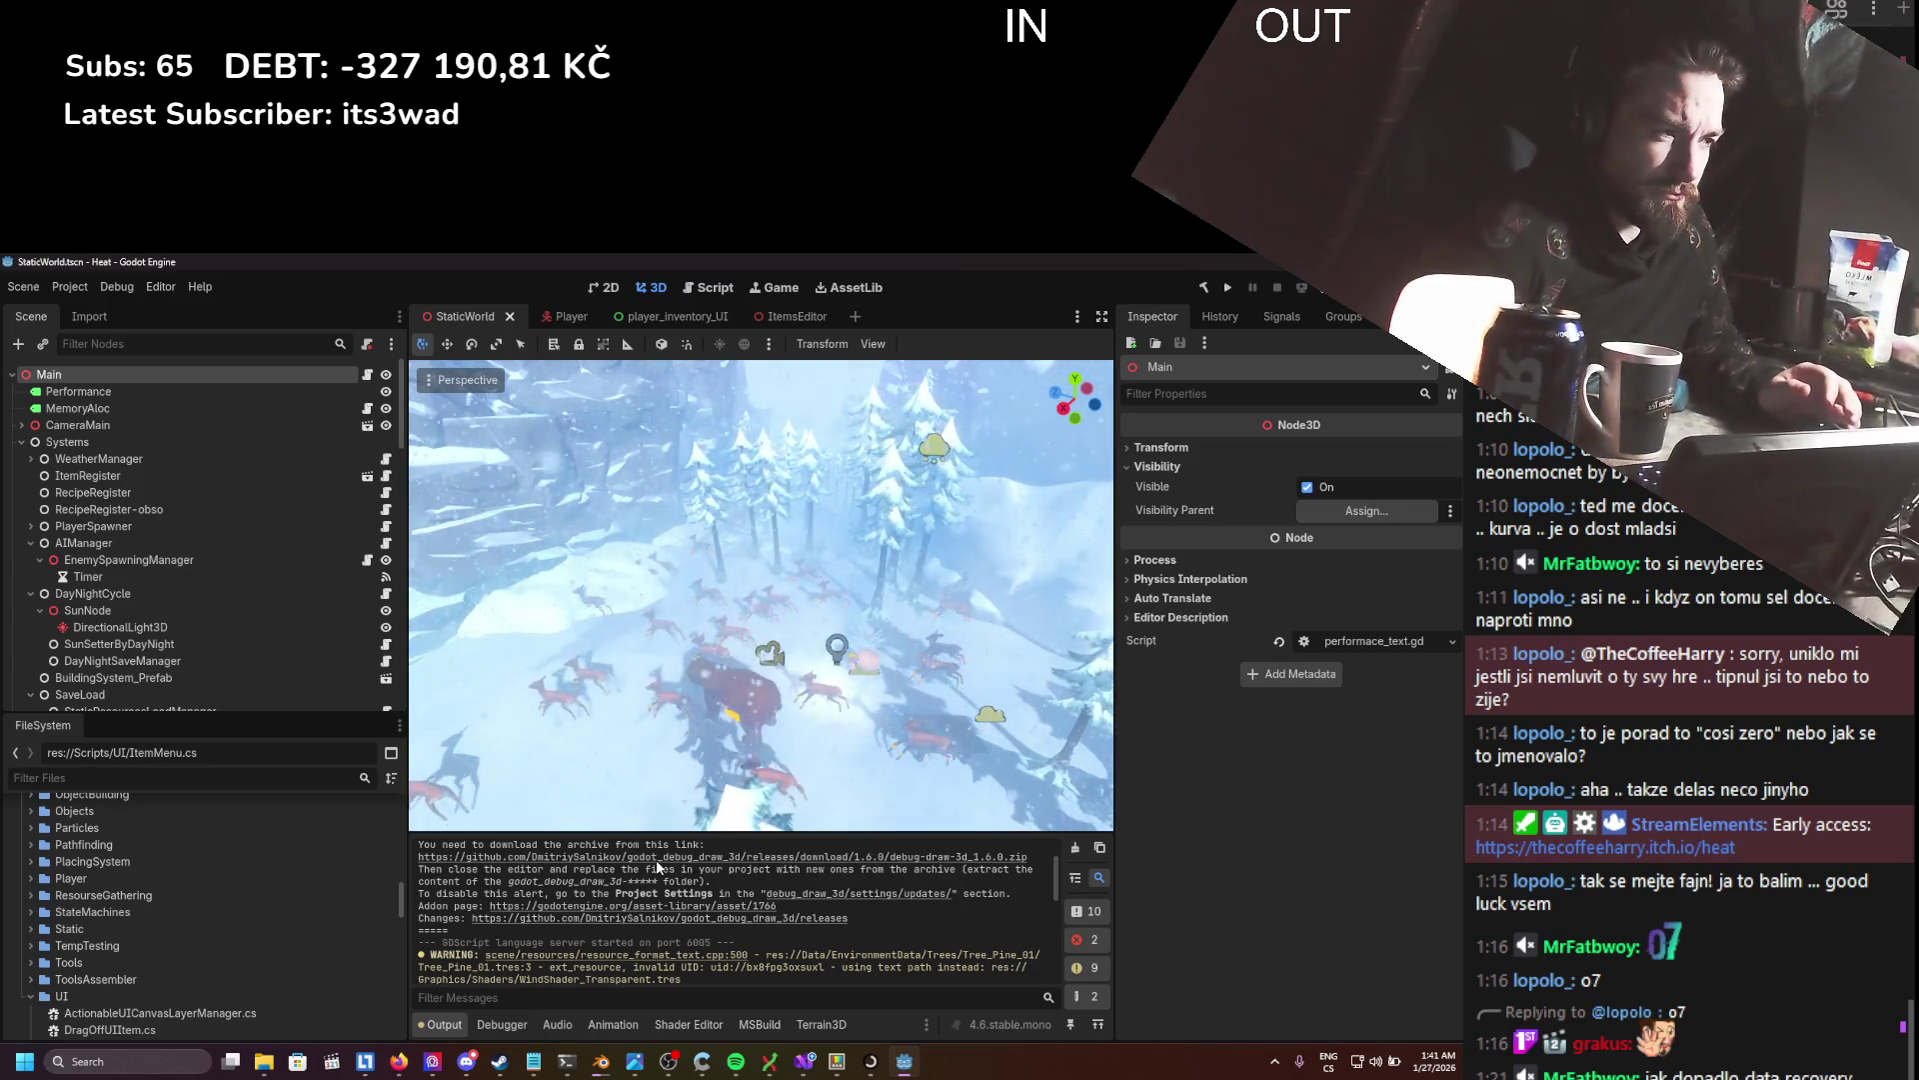
scroll(651, 885, down, 1)
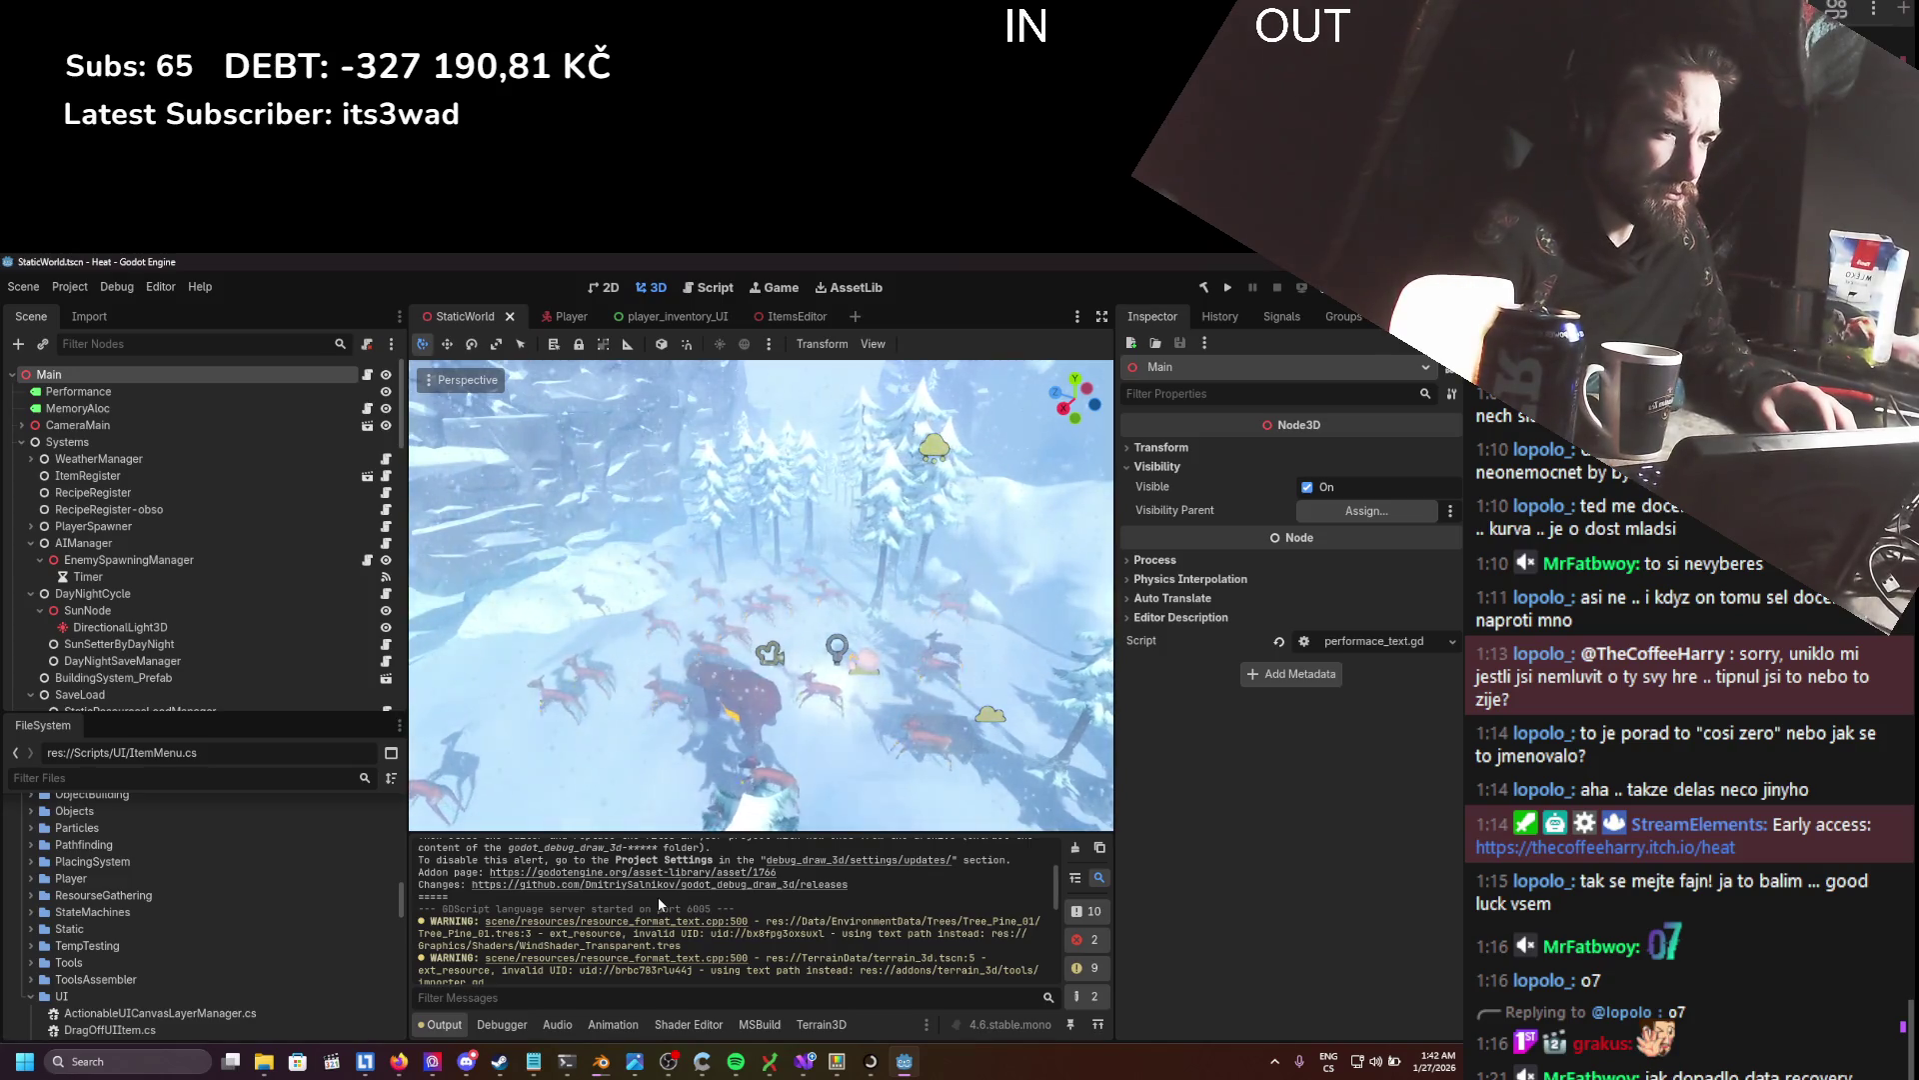
scroll(657, 900, down, 3)
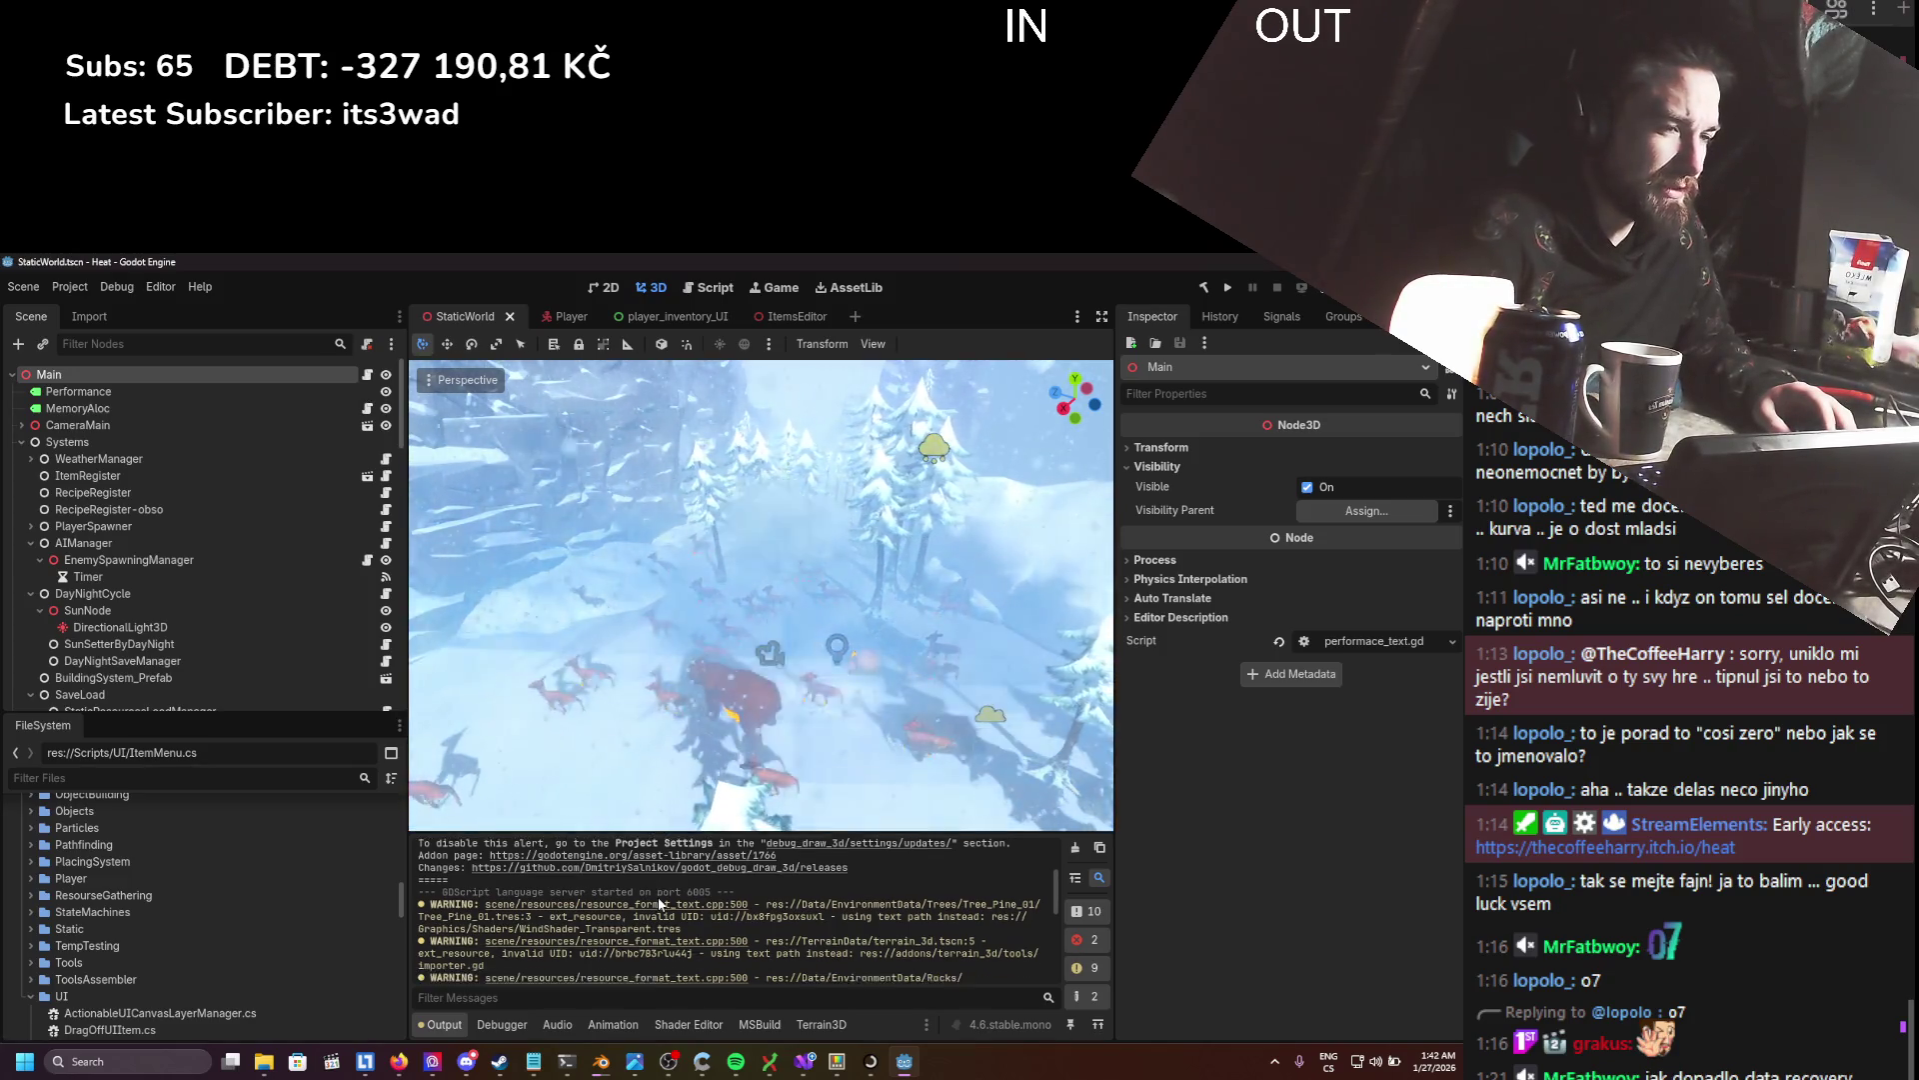
scroll(657, 912, up, 1)
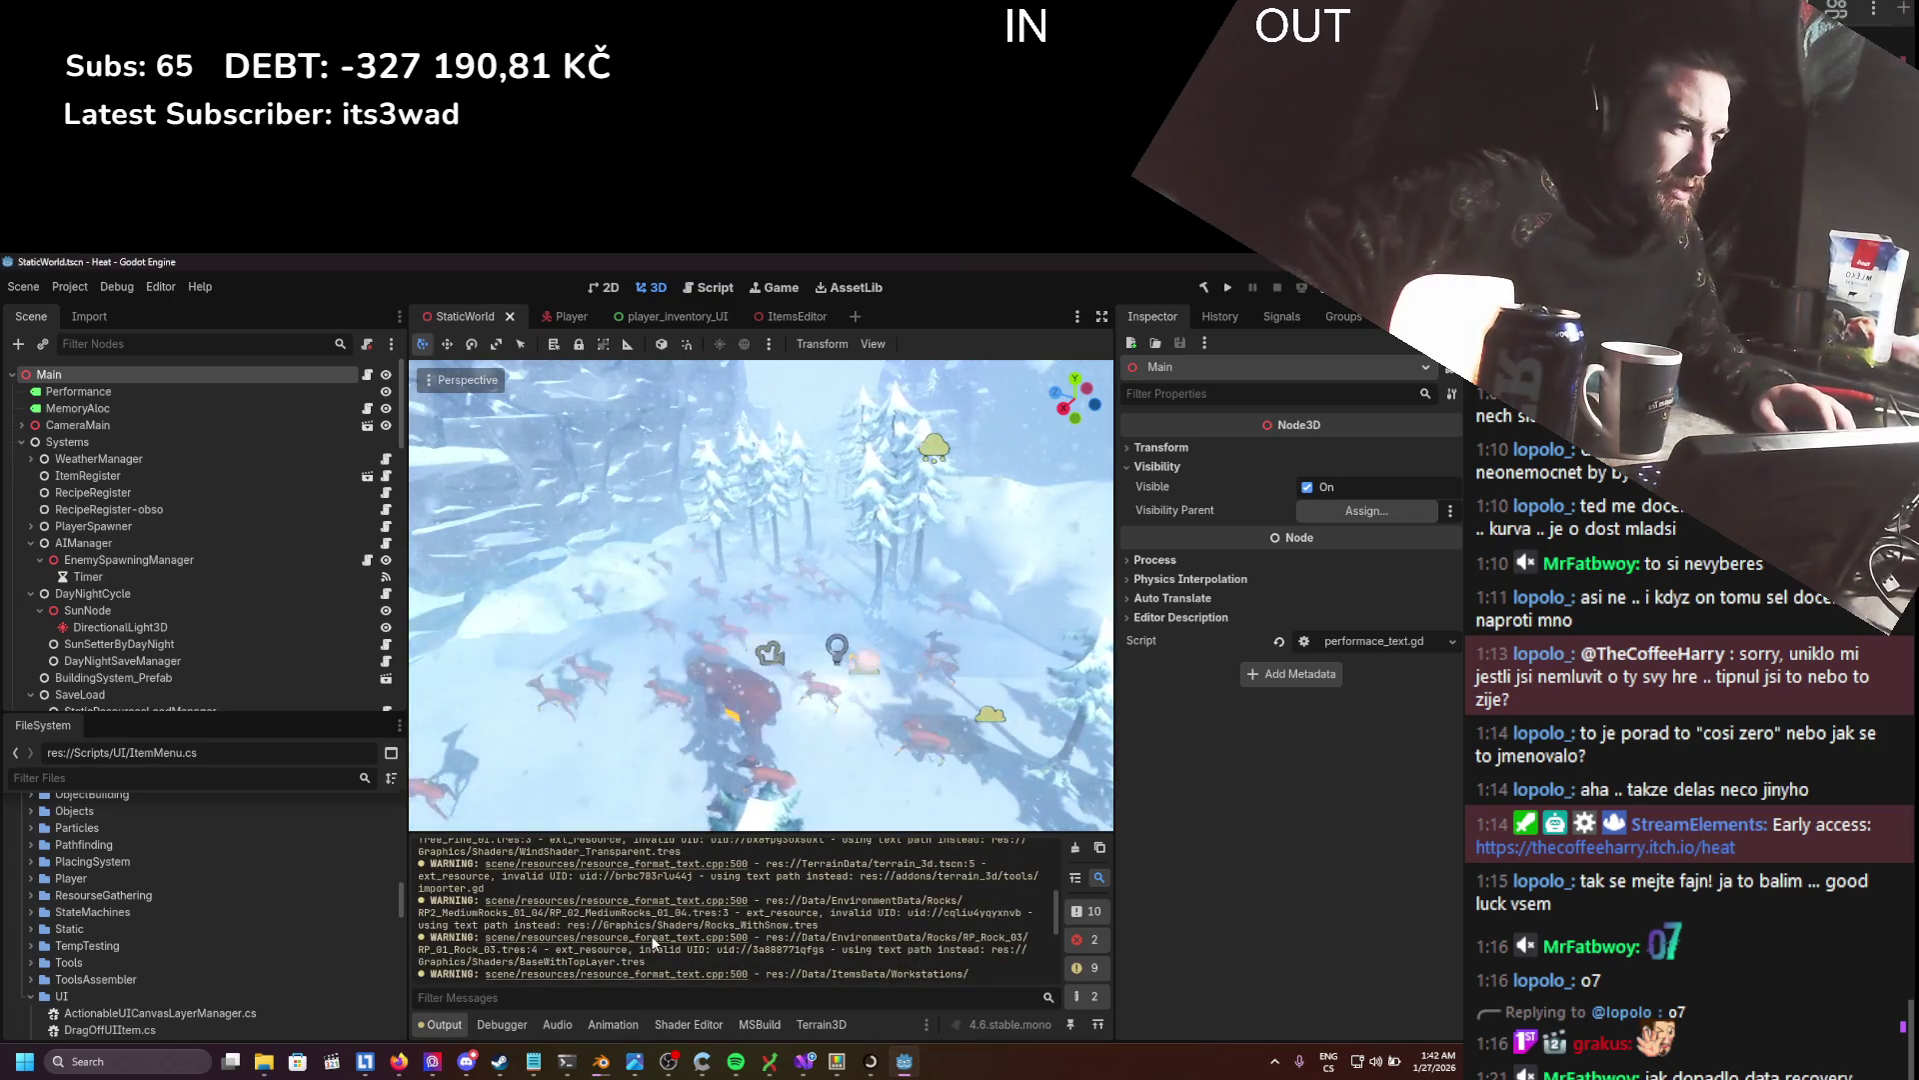
scroll(654, 941, up, 3)
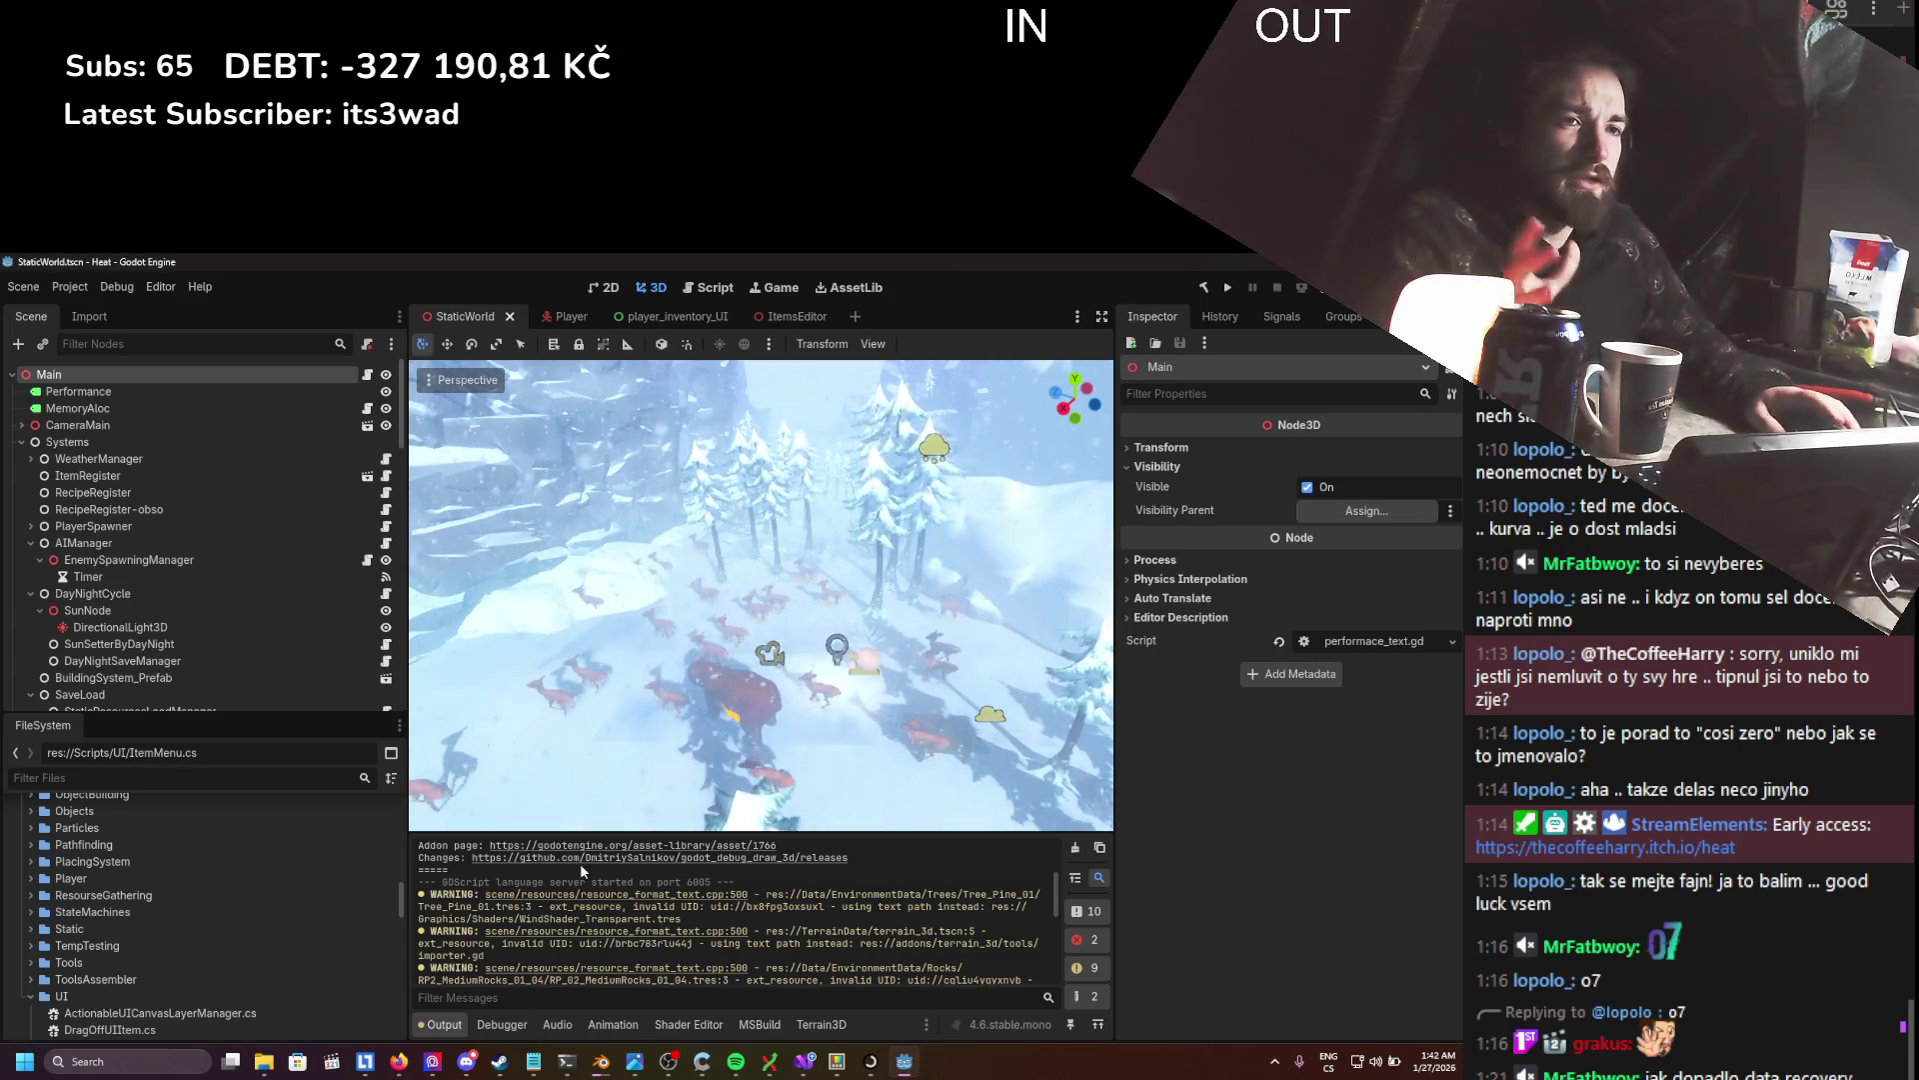
- Filter the FileSystem by 'tree_pine' to list the Tree_Pine_01 files
click(213, 782)
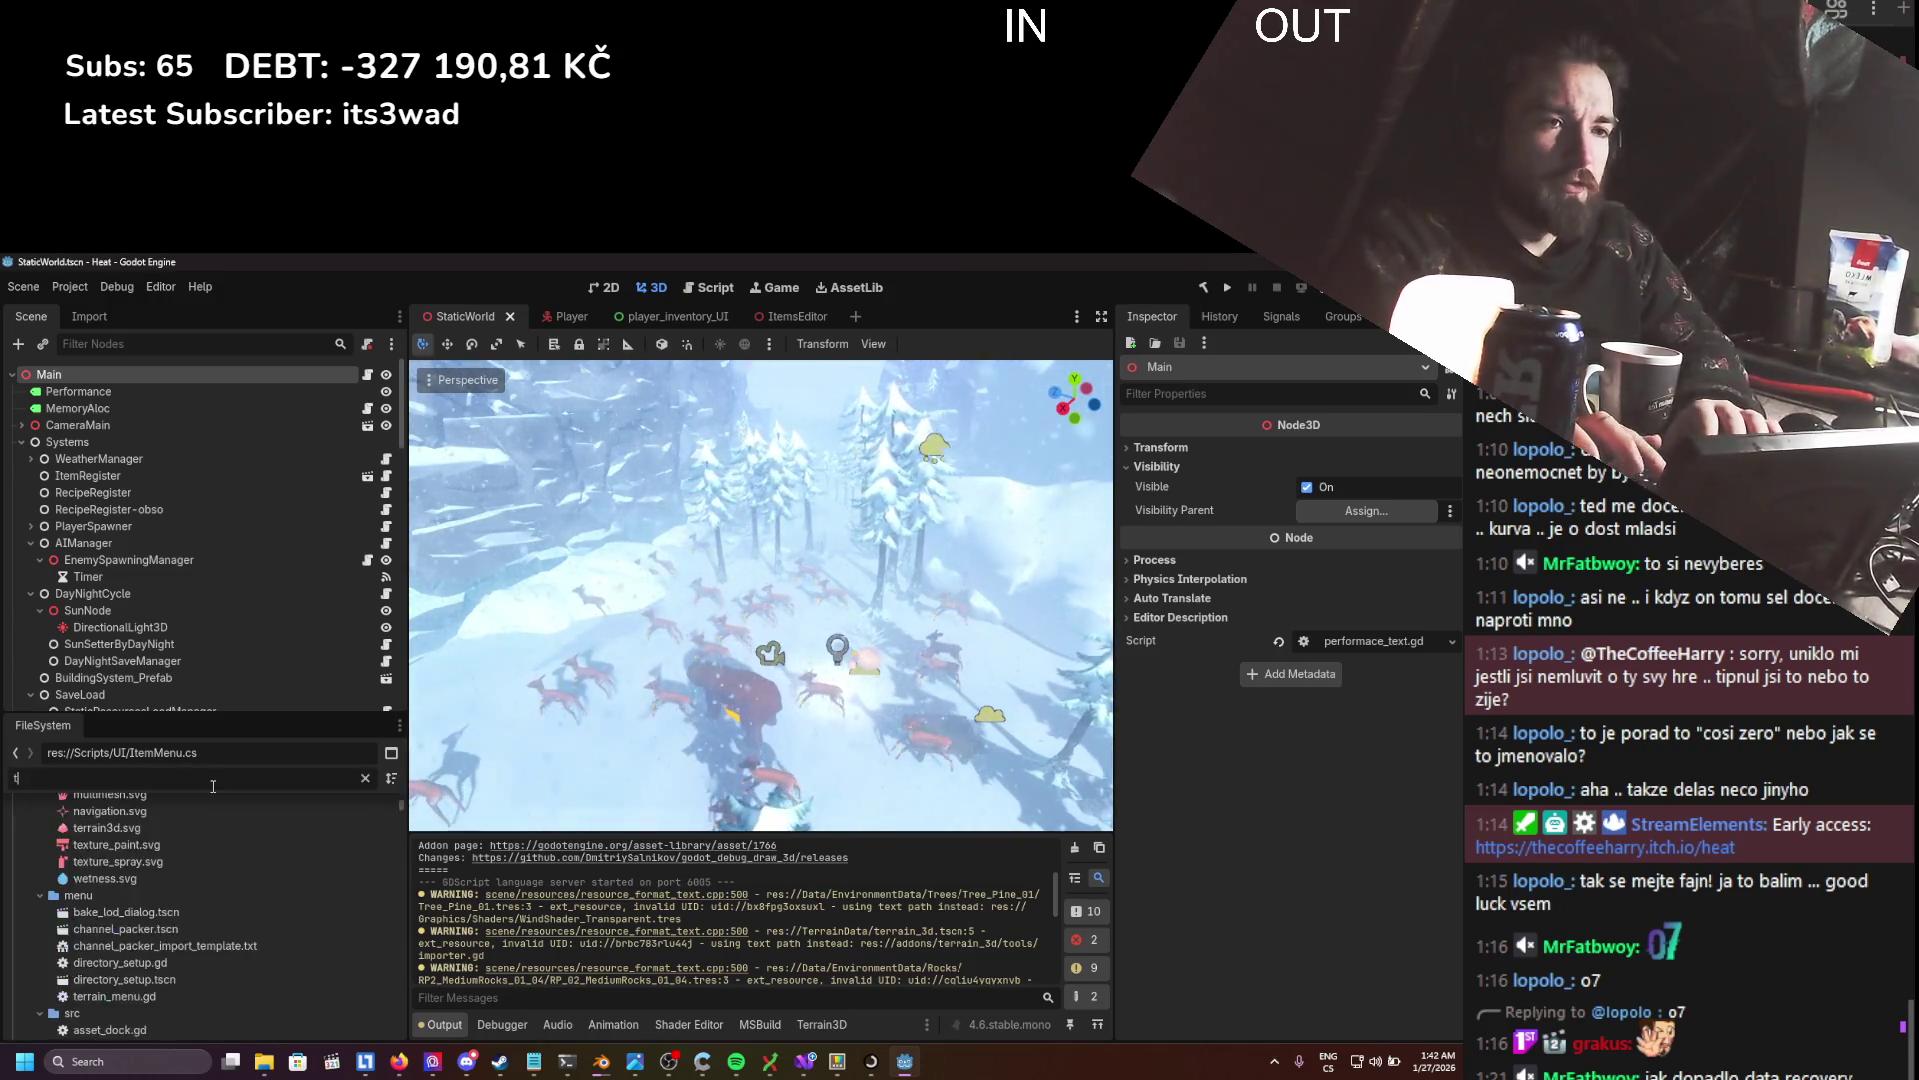
text(treepi)
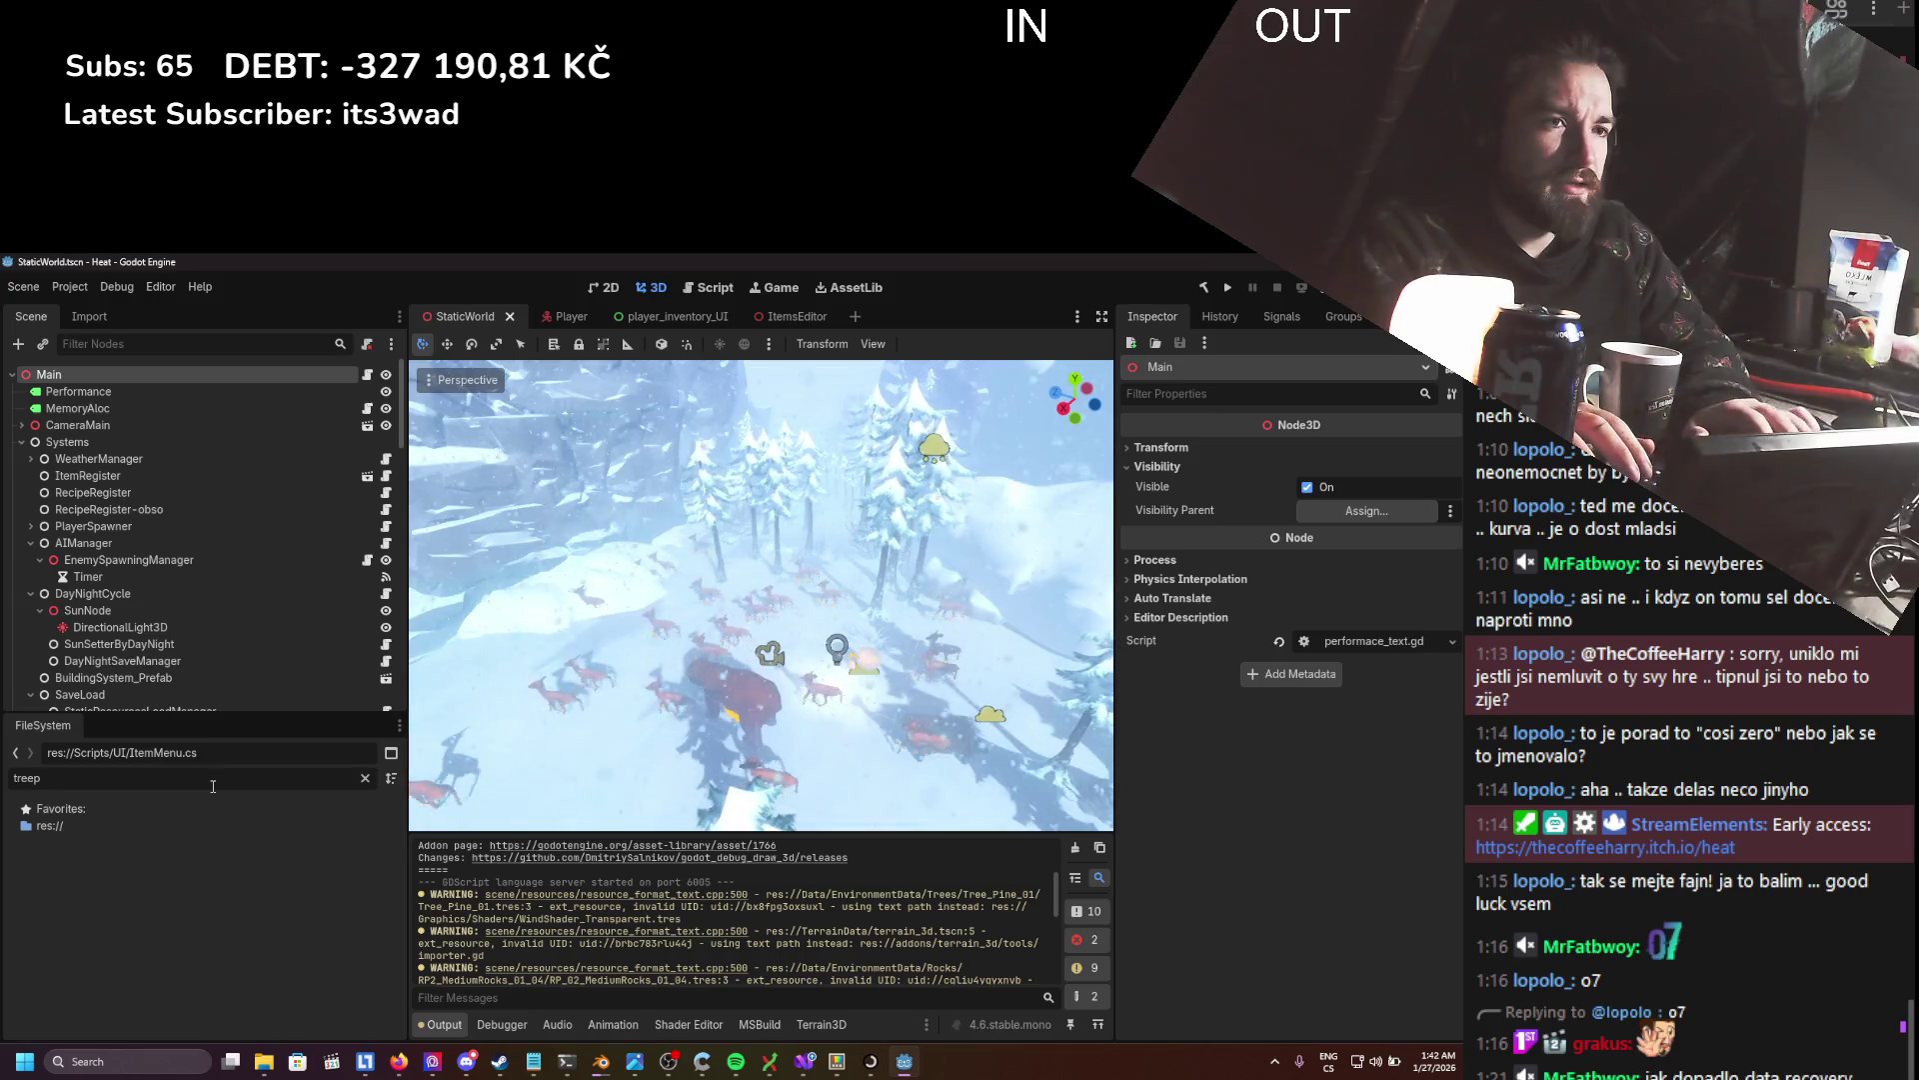
key(BackSpace)
key(BackSpace)
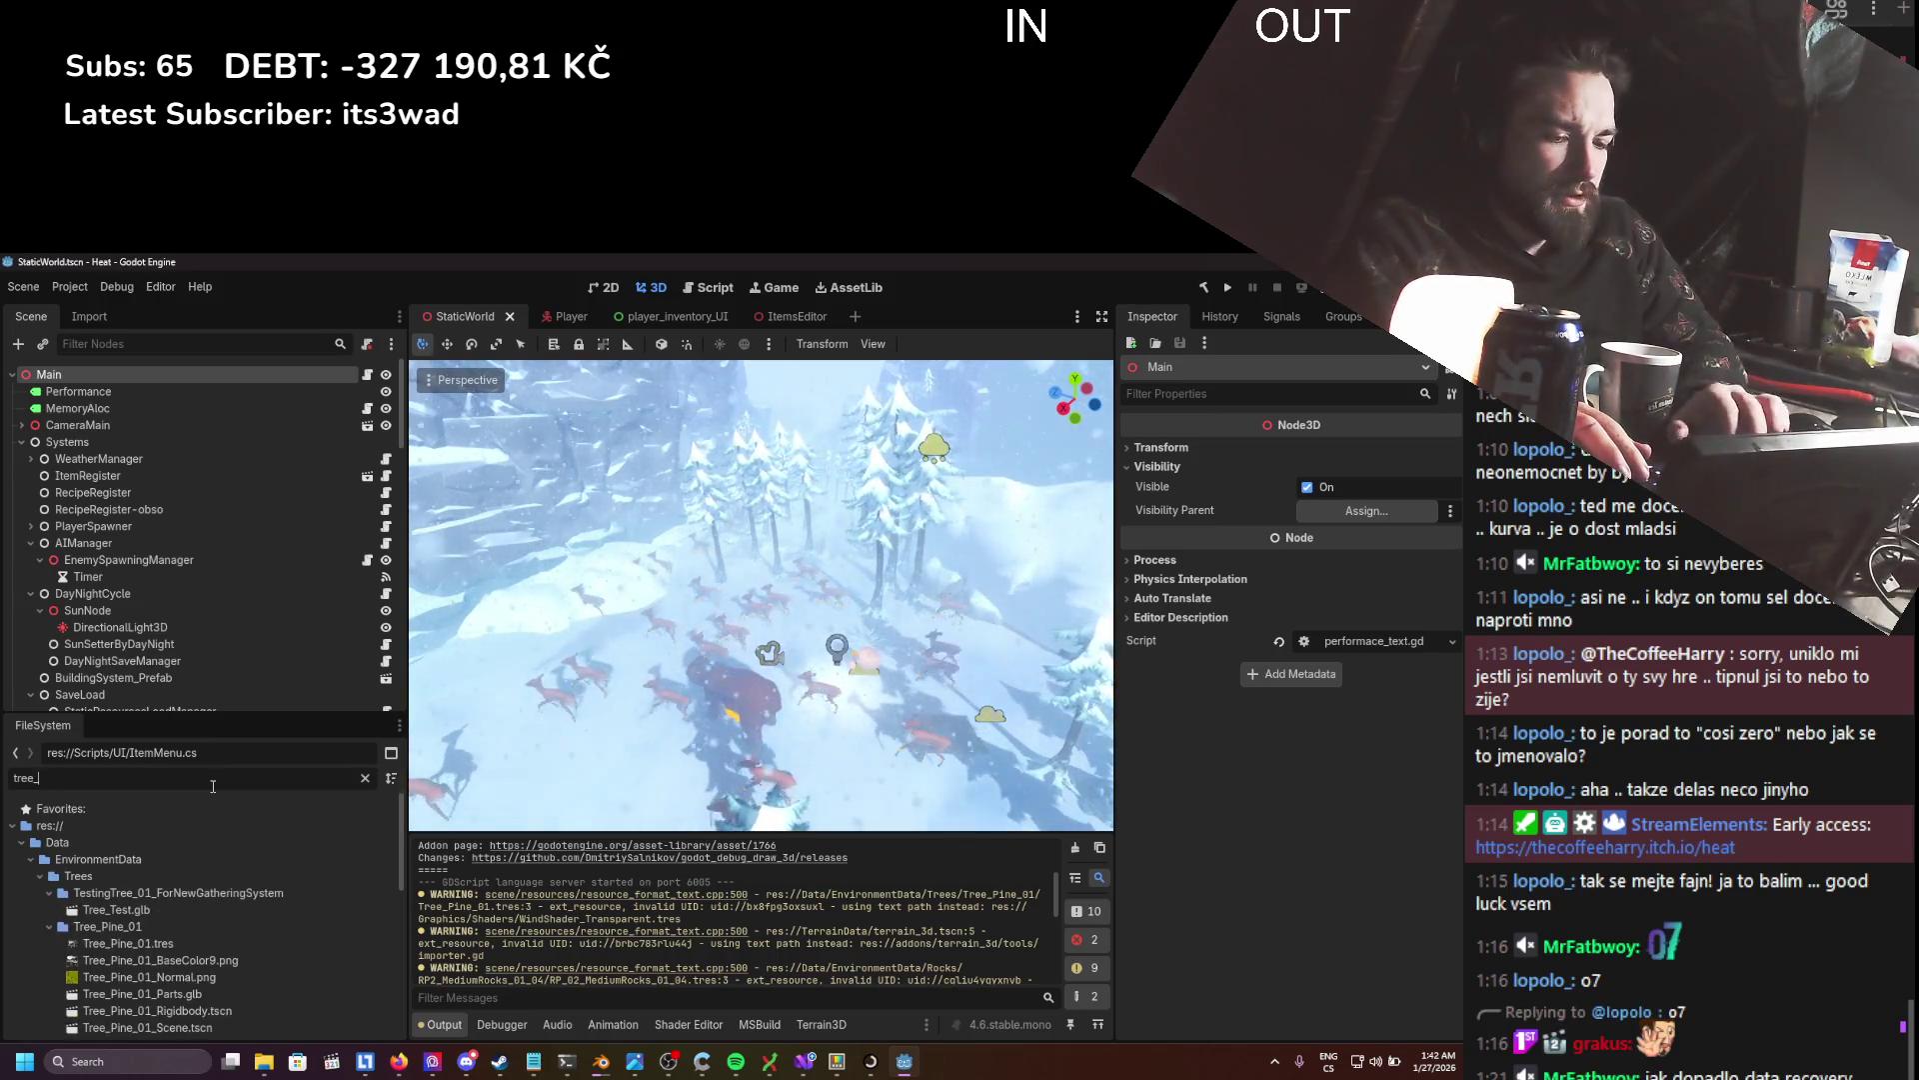
text(_pine)
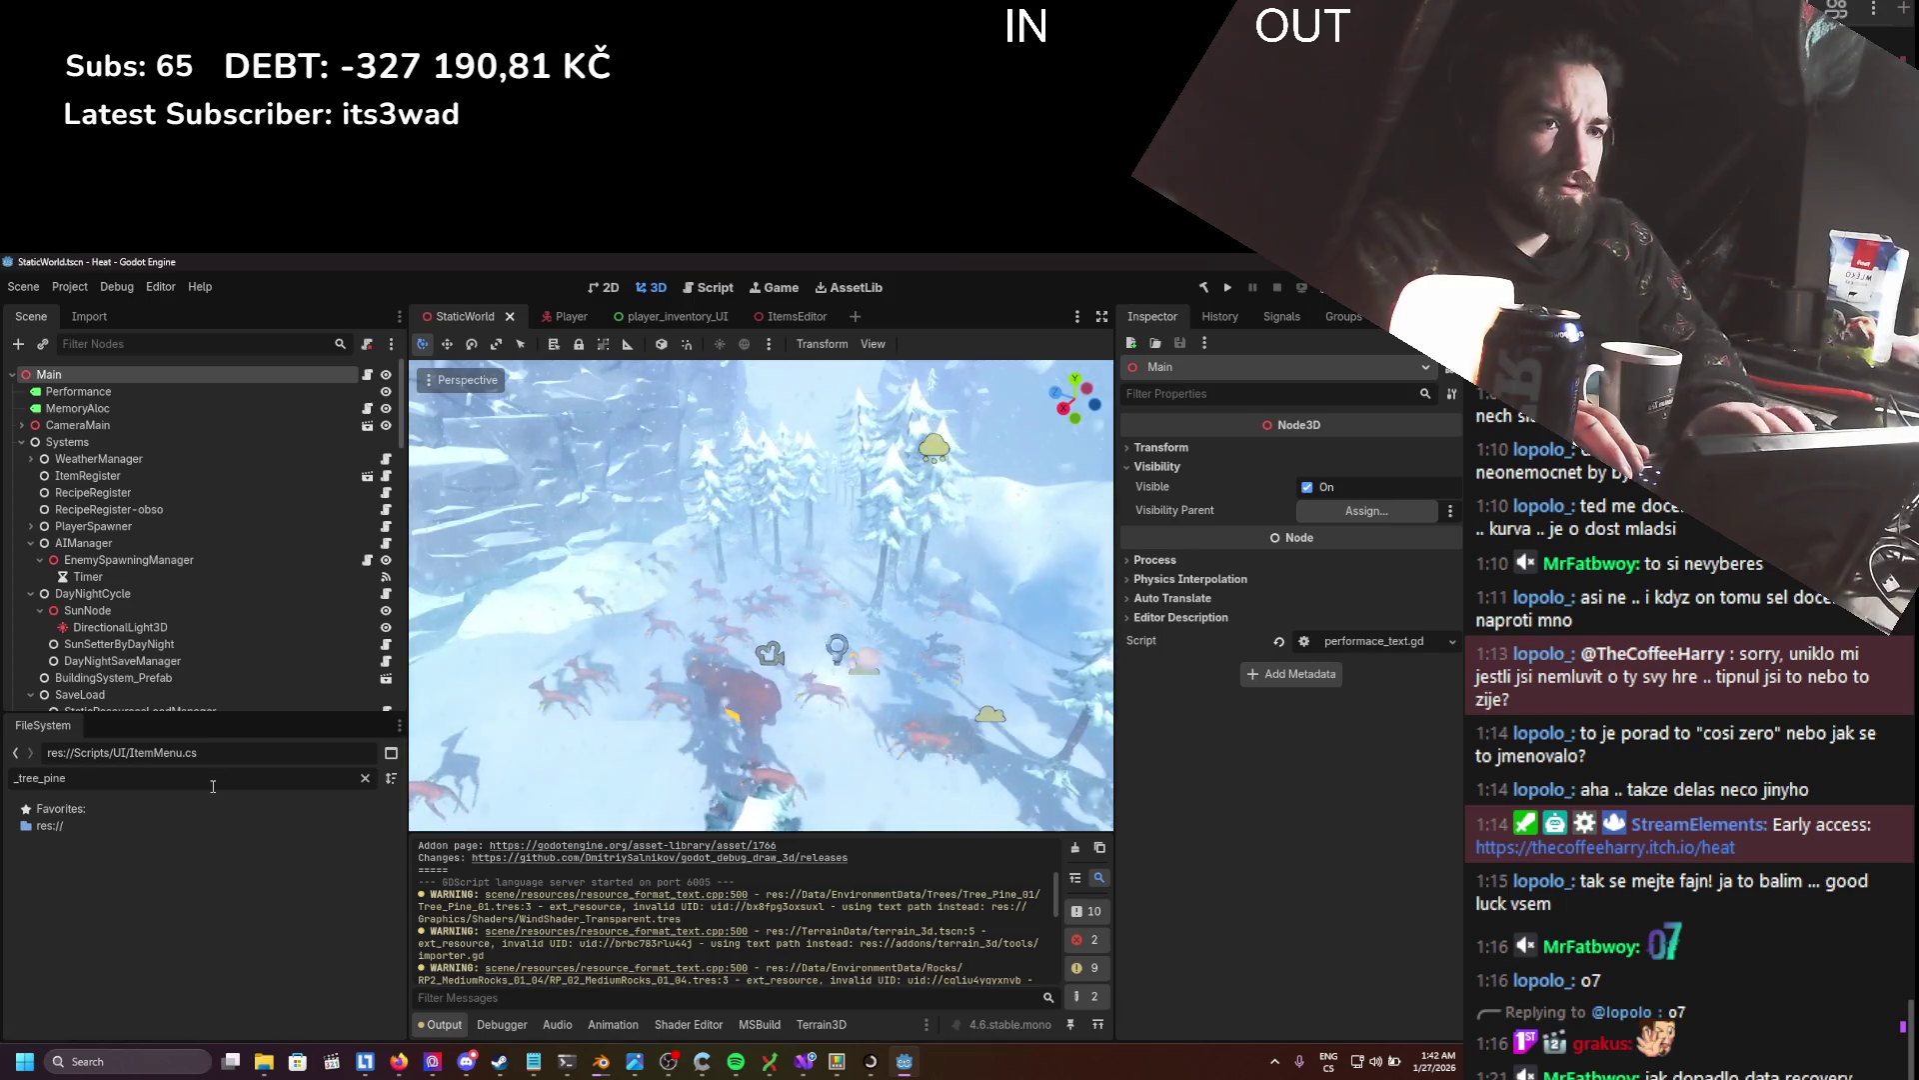
key(Home)
key(Delete)
key(End)
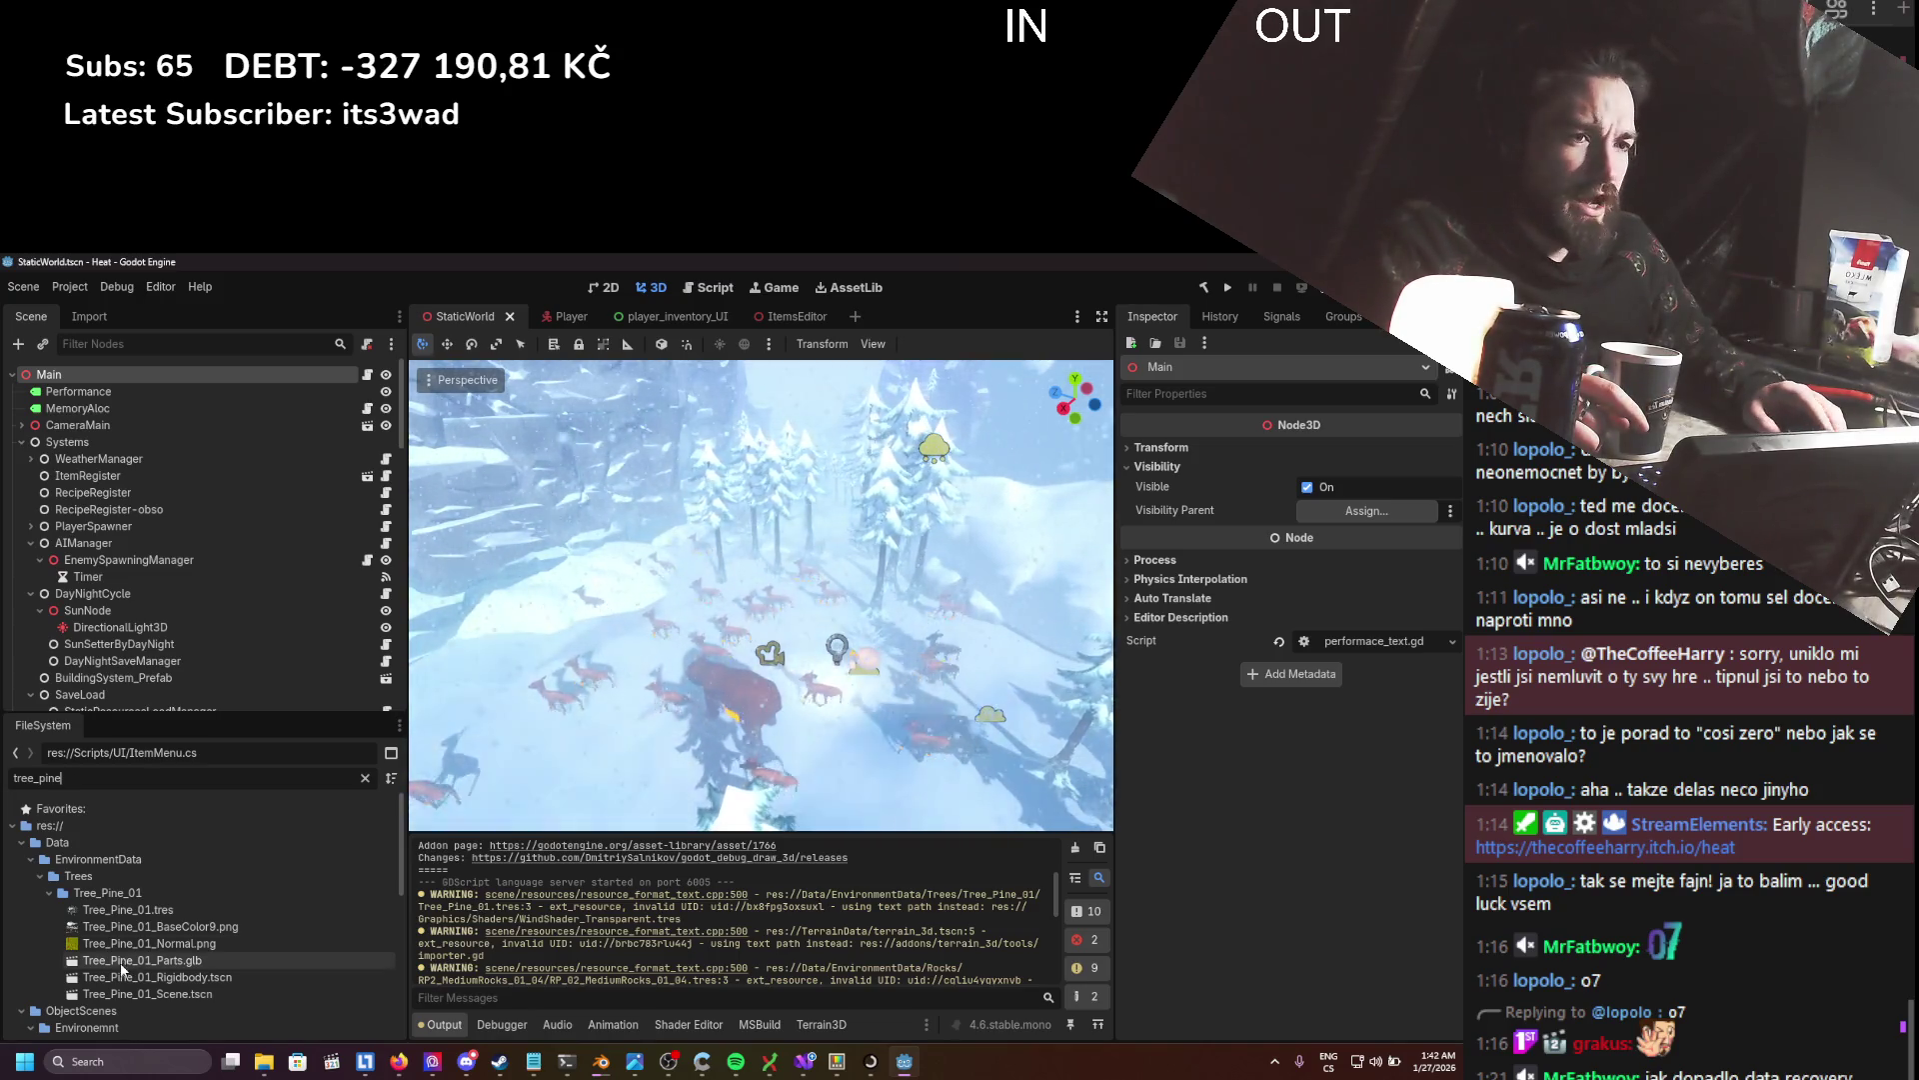
double_click(147, 993)
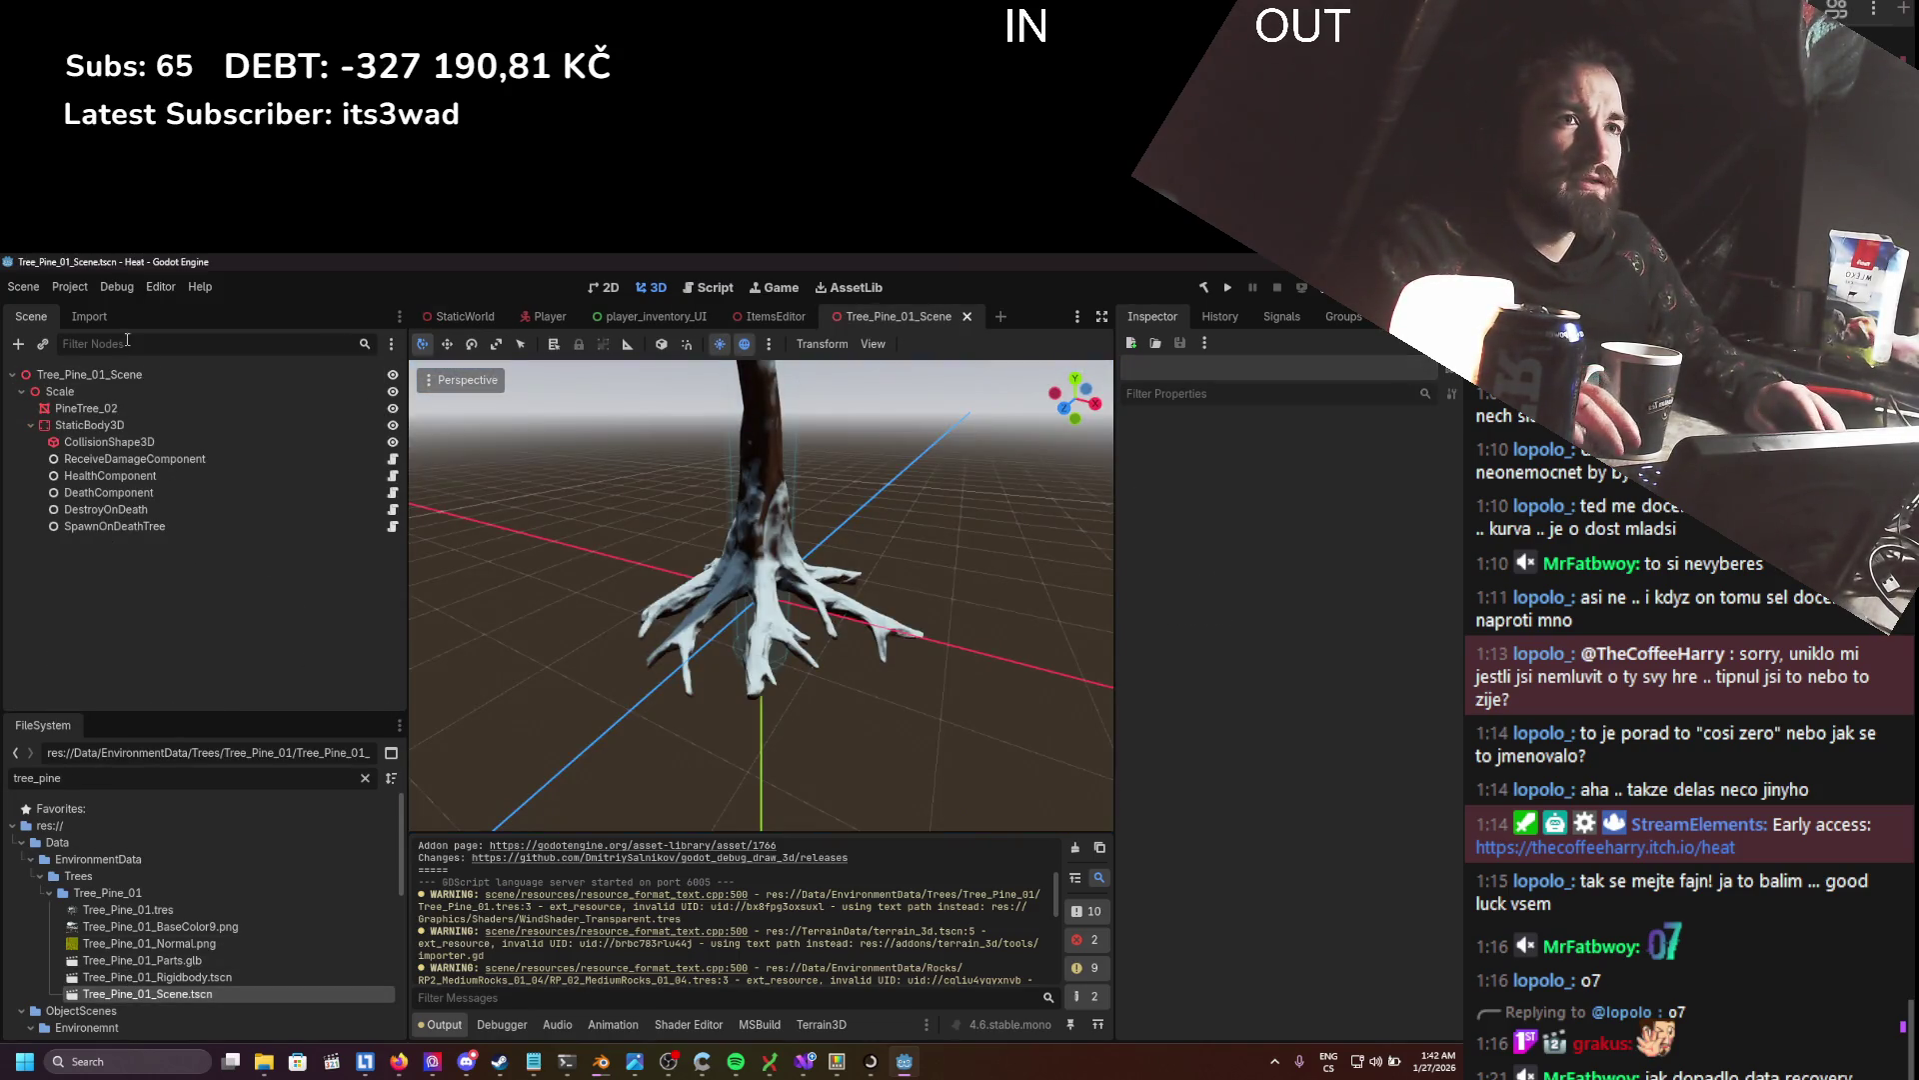
click(90, 374)
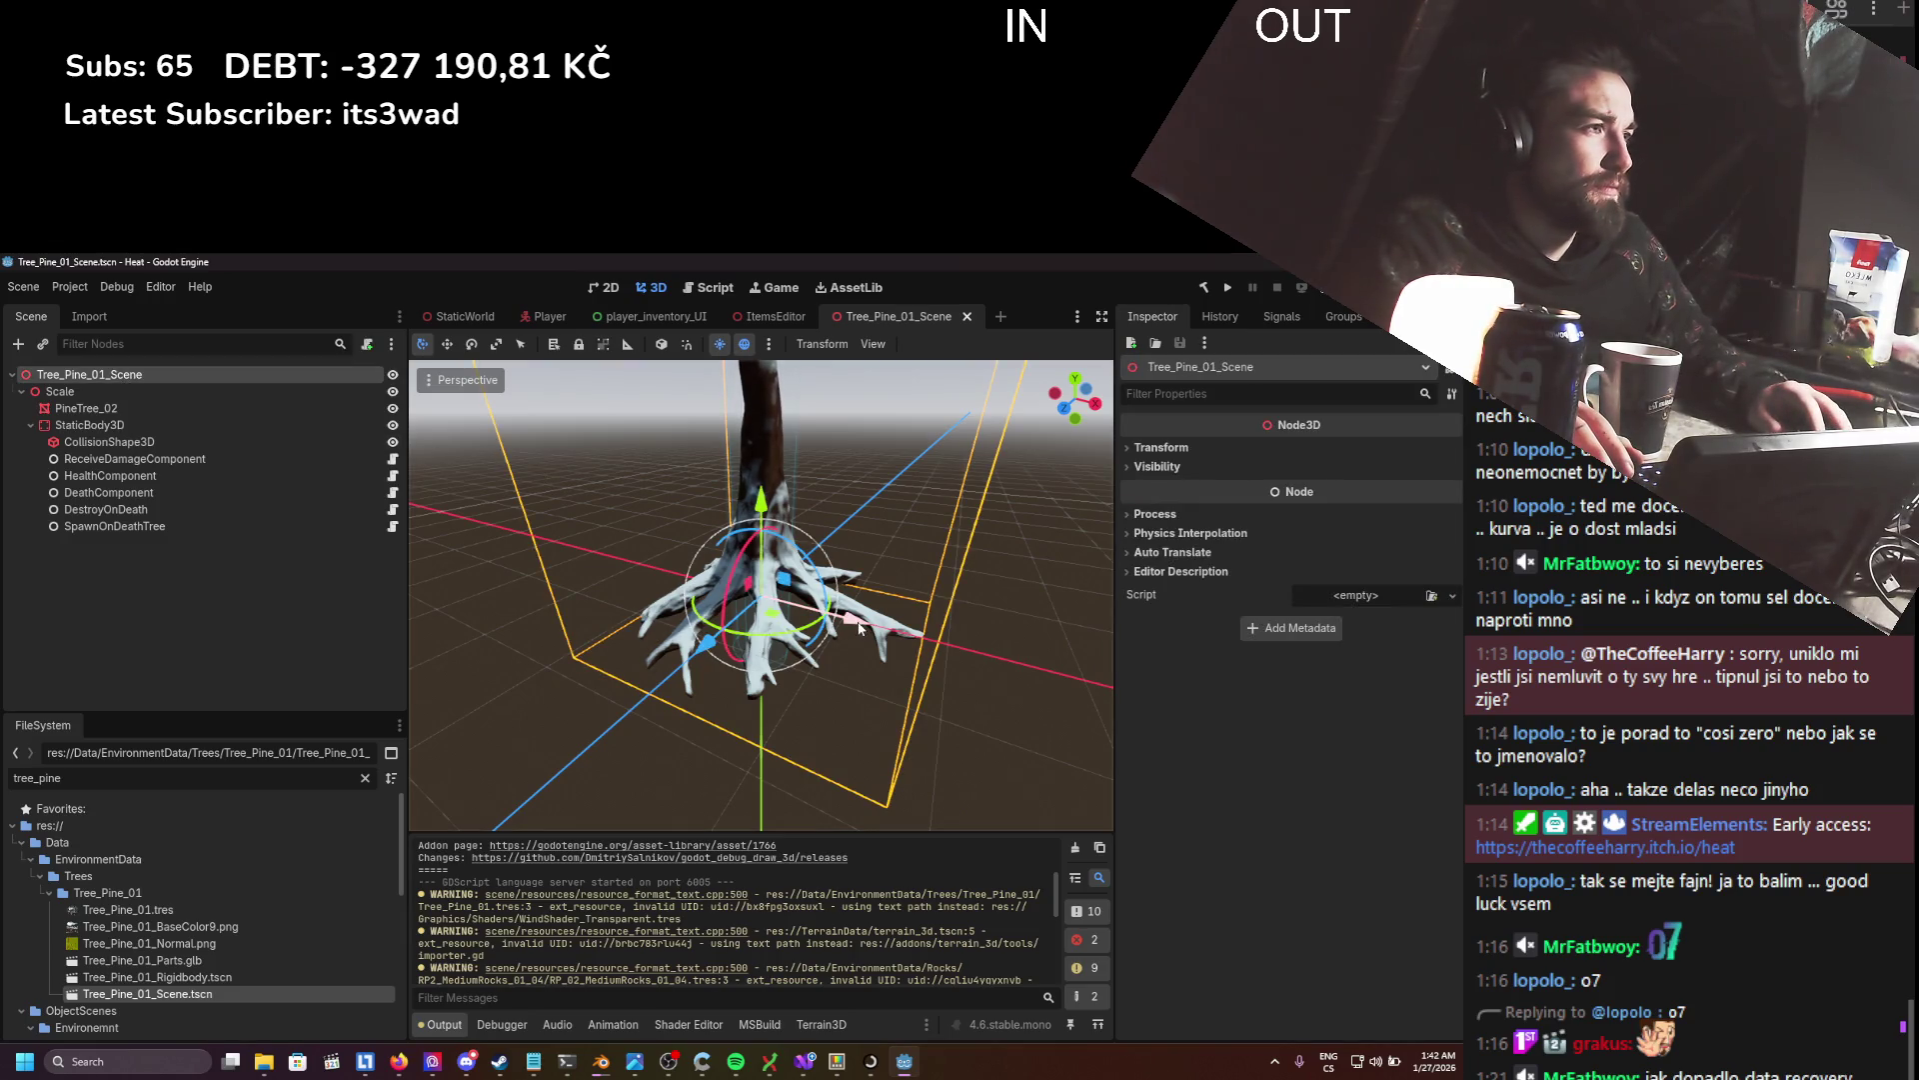
click(1160, 447)
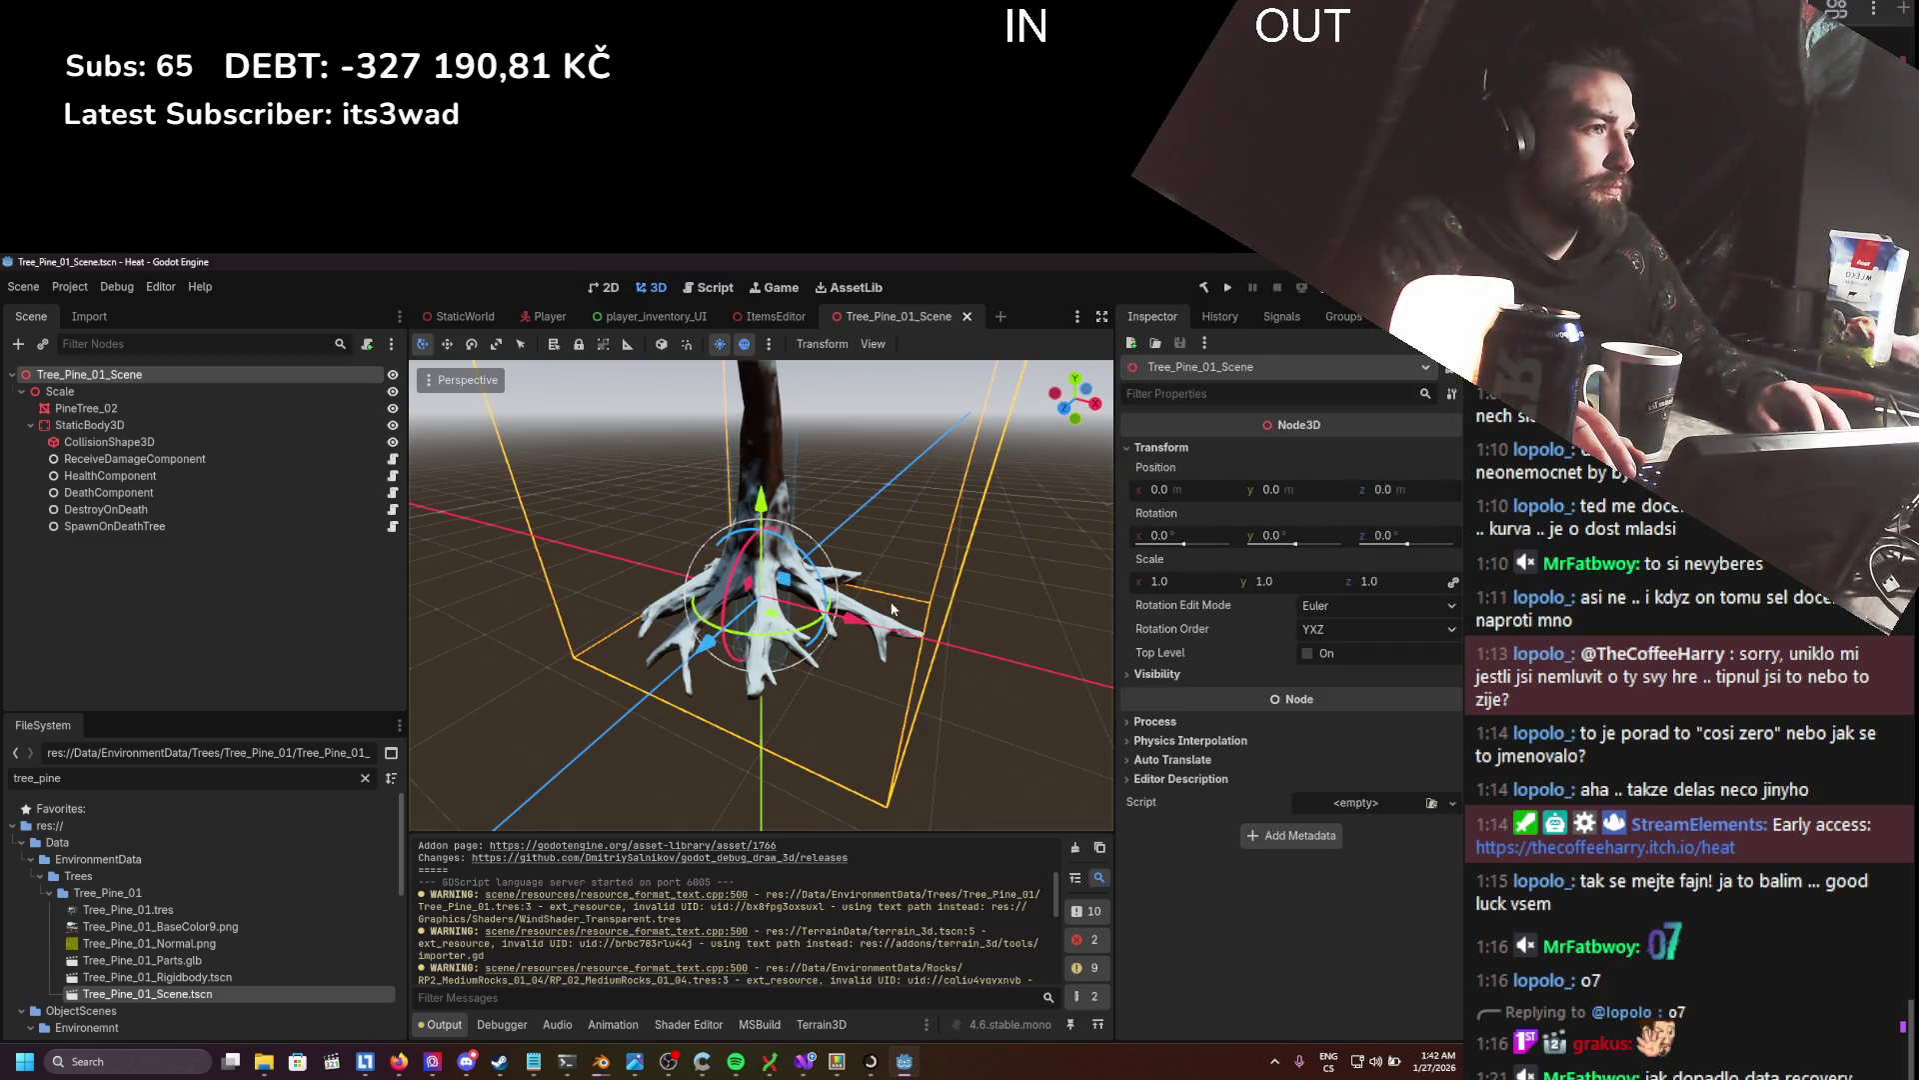
drag(865, 626, 842, 619)
click(1223, 487)
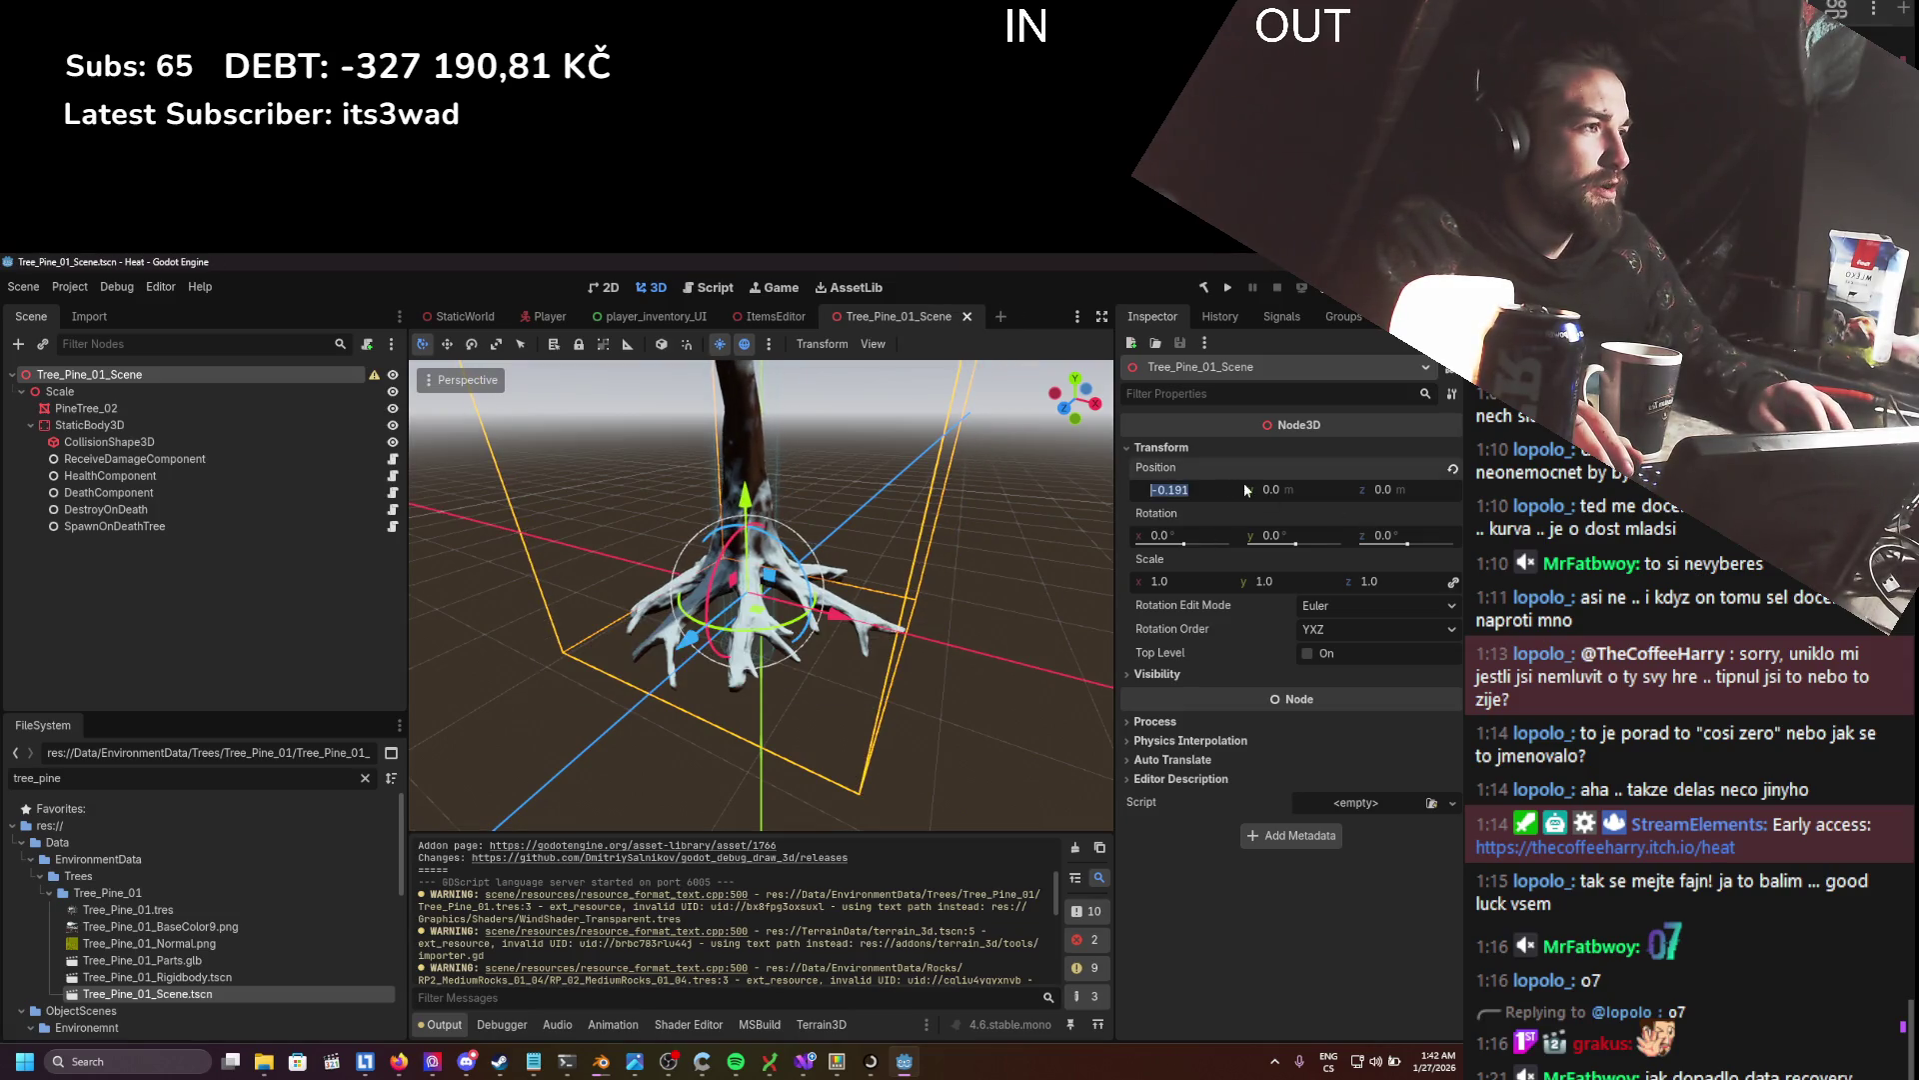
click(1453, 468)
key(ctrl+s)
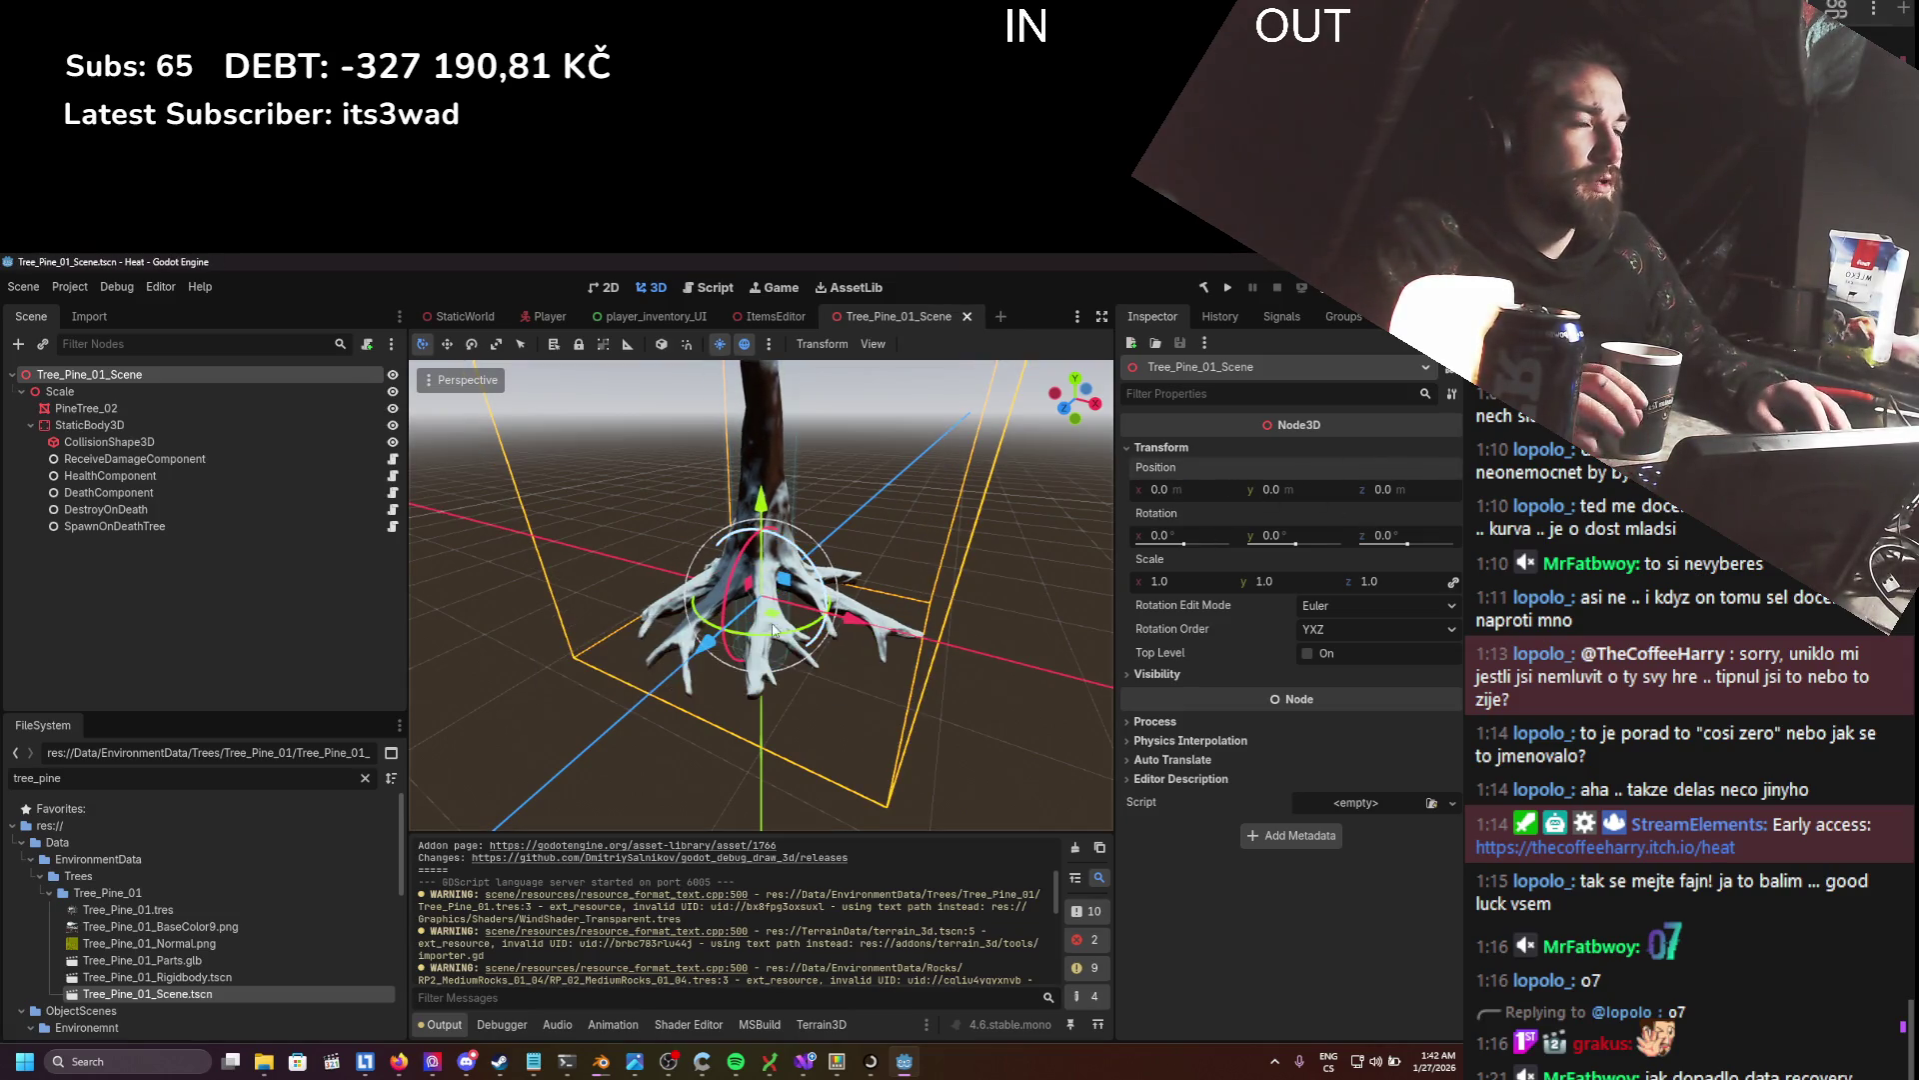
click(967, 317)
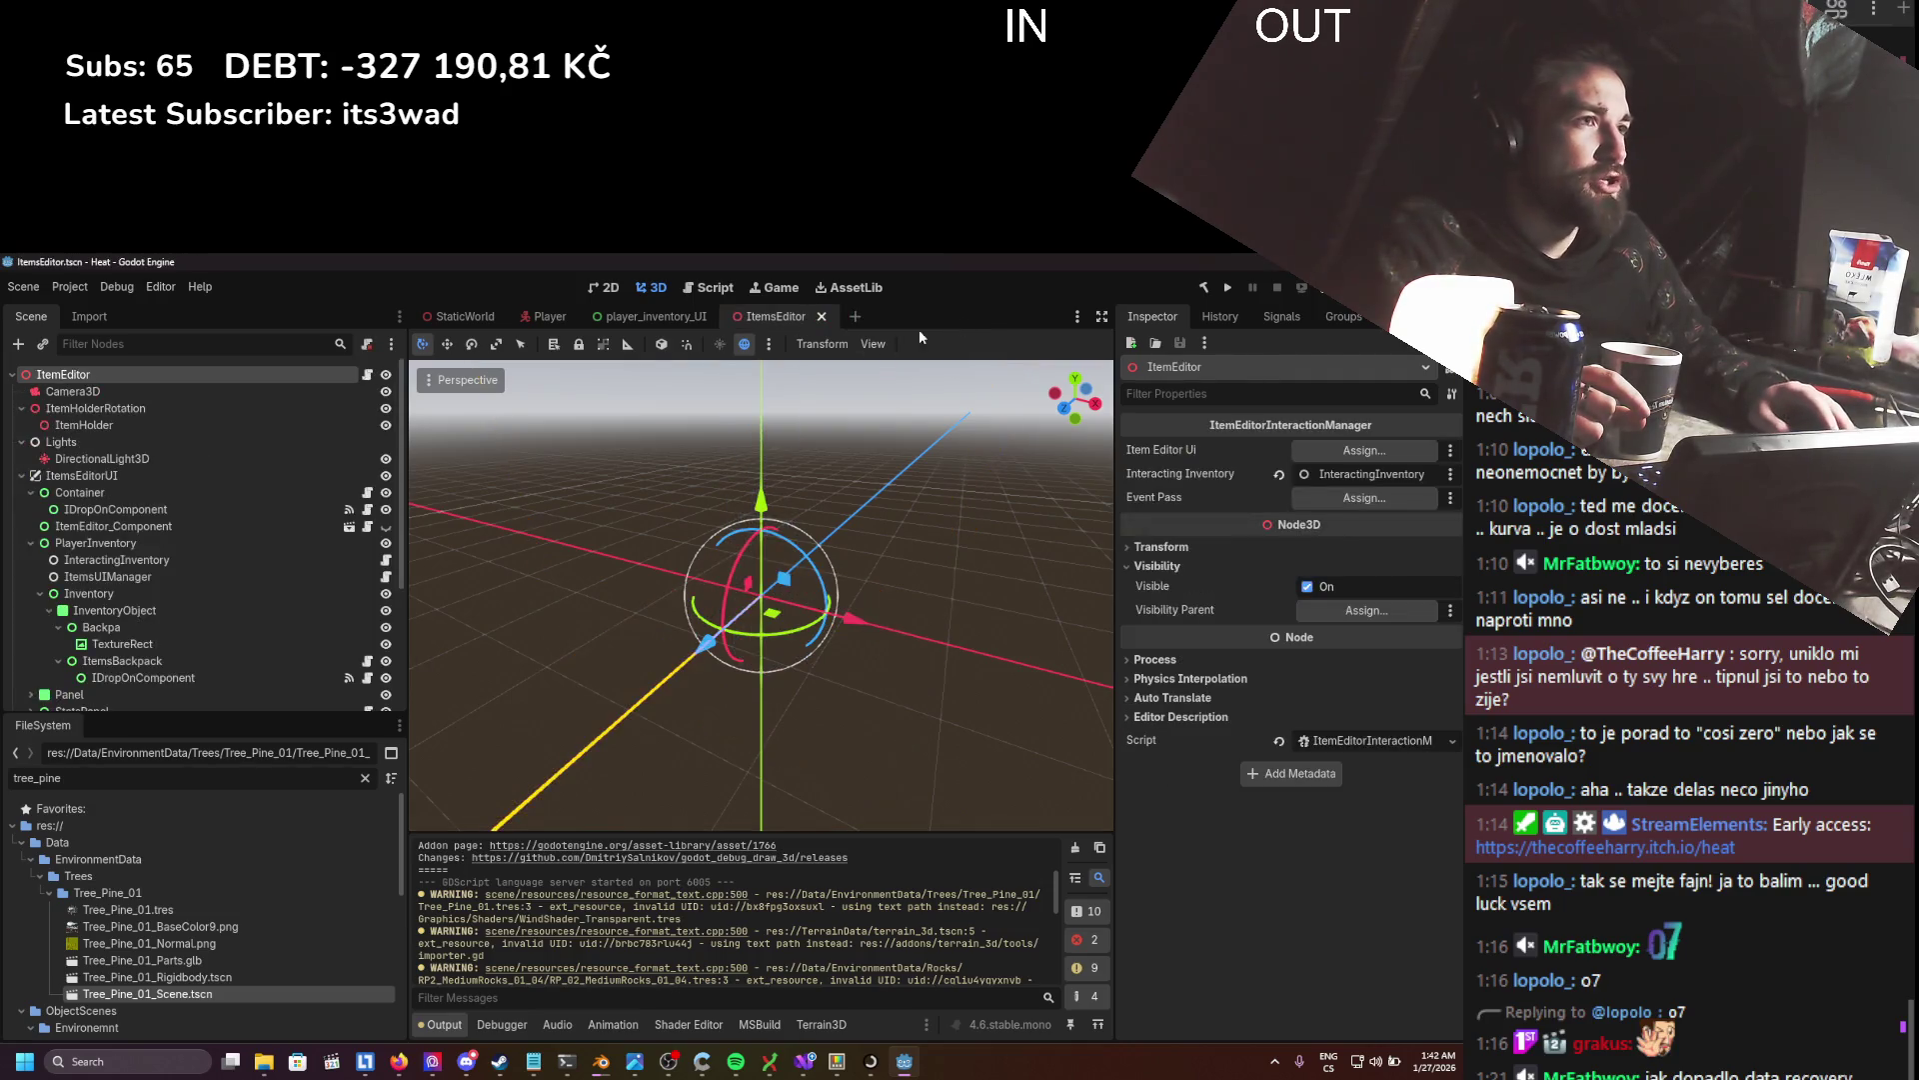
key(ctrl+Tab)
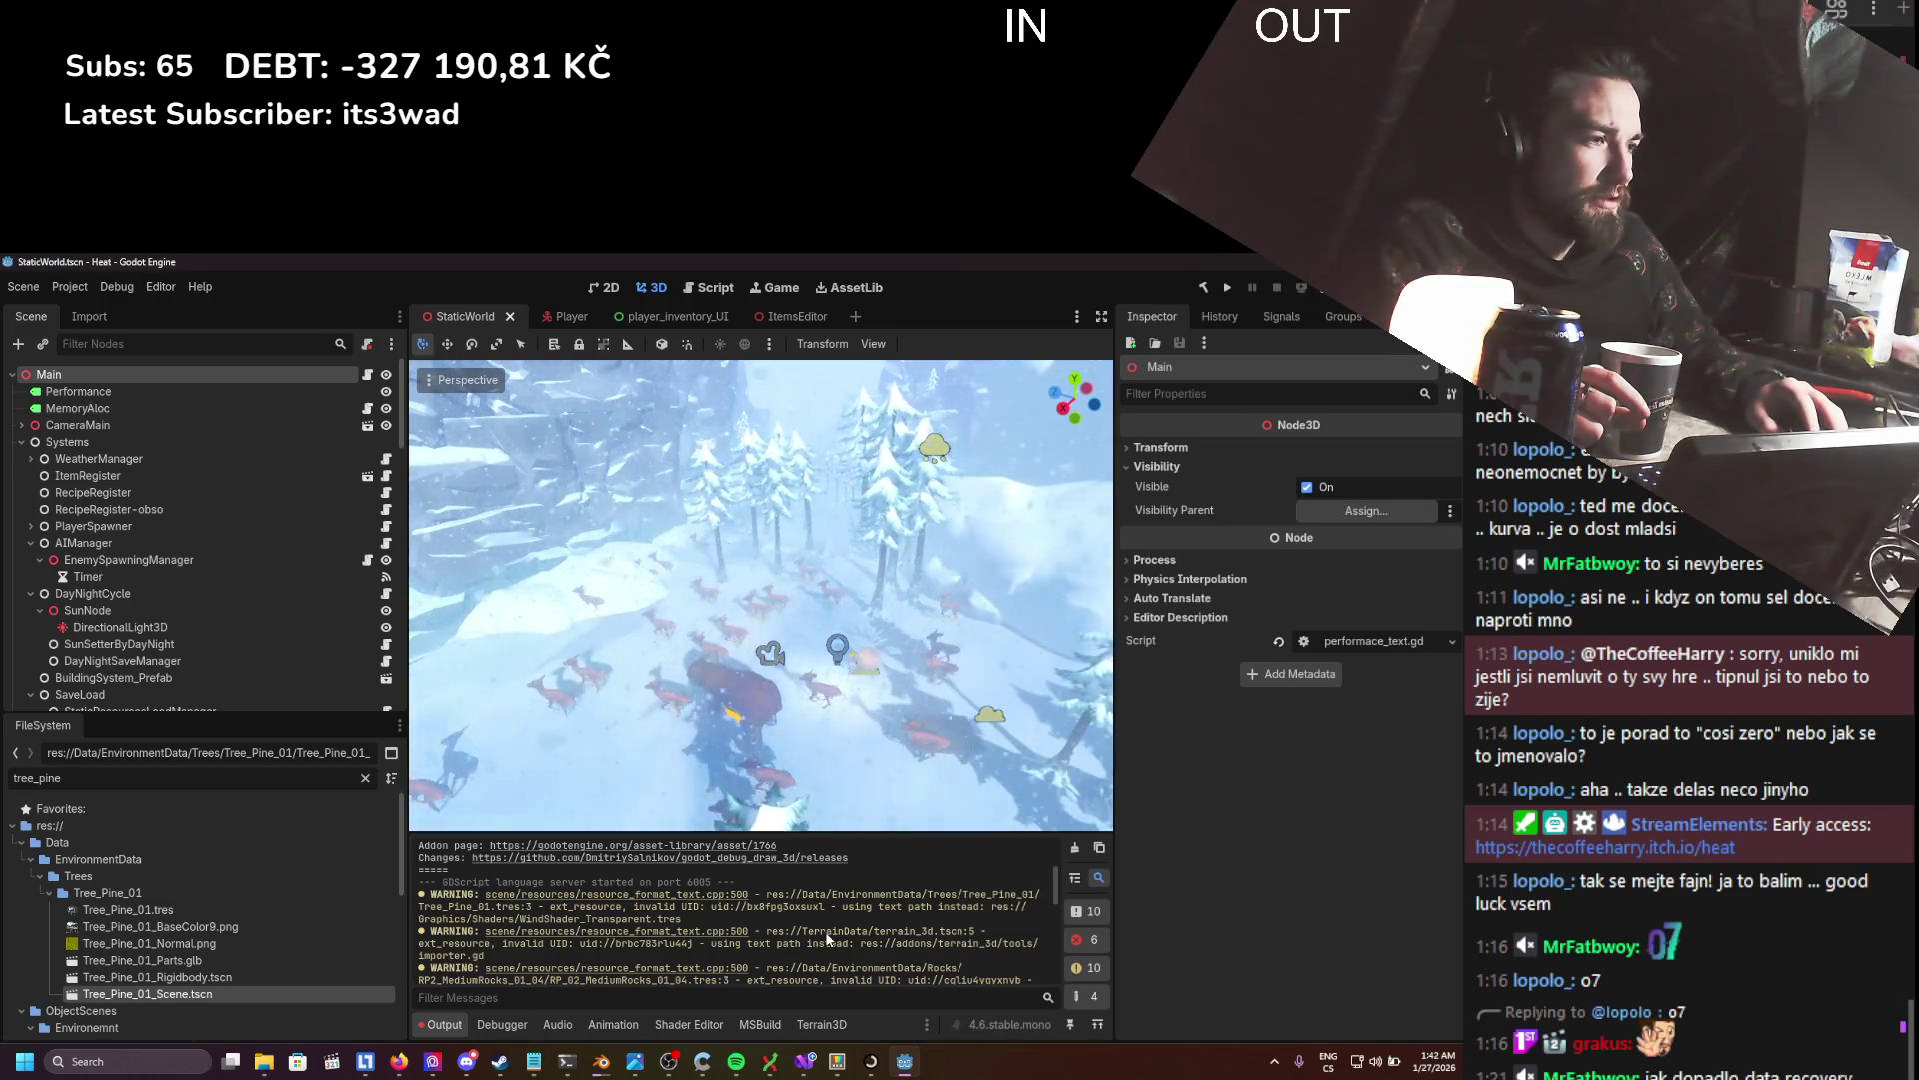
scroll(846, 940, down, 1)
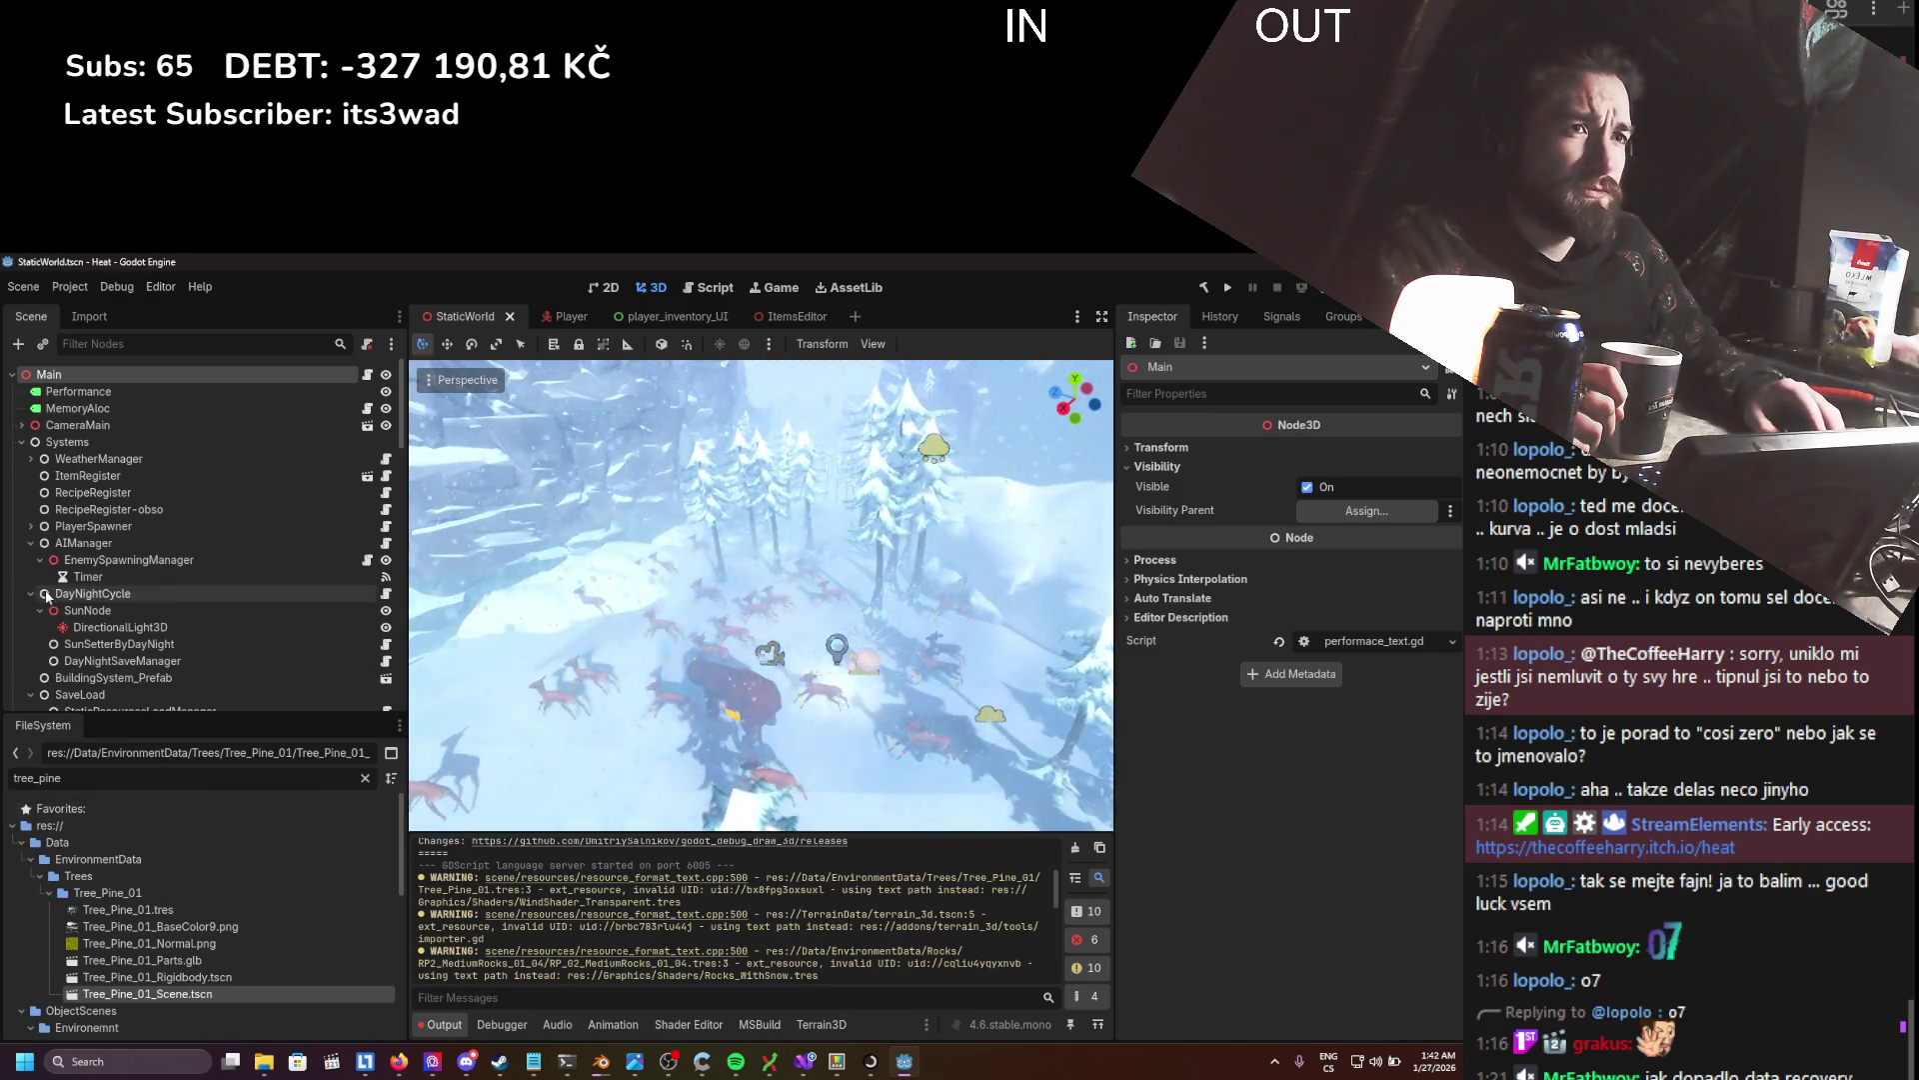
scroll(200, 560, down, 3)
- Filter for 'terra', select the Terrain3D node, and open its terrain_3d scene
text(terra)
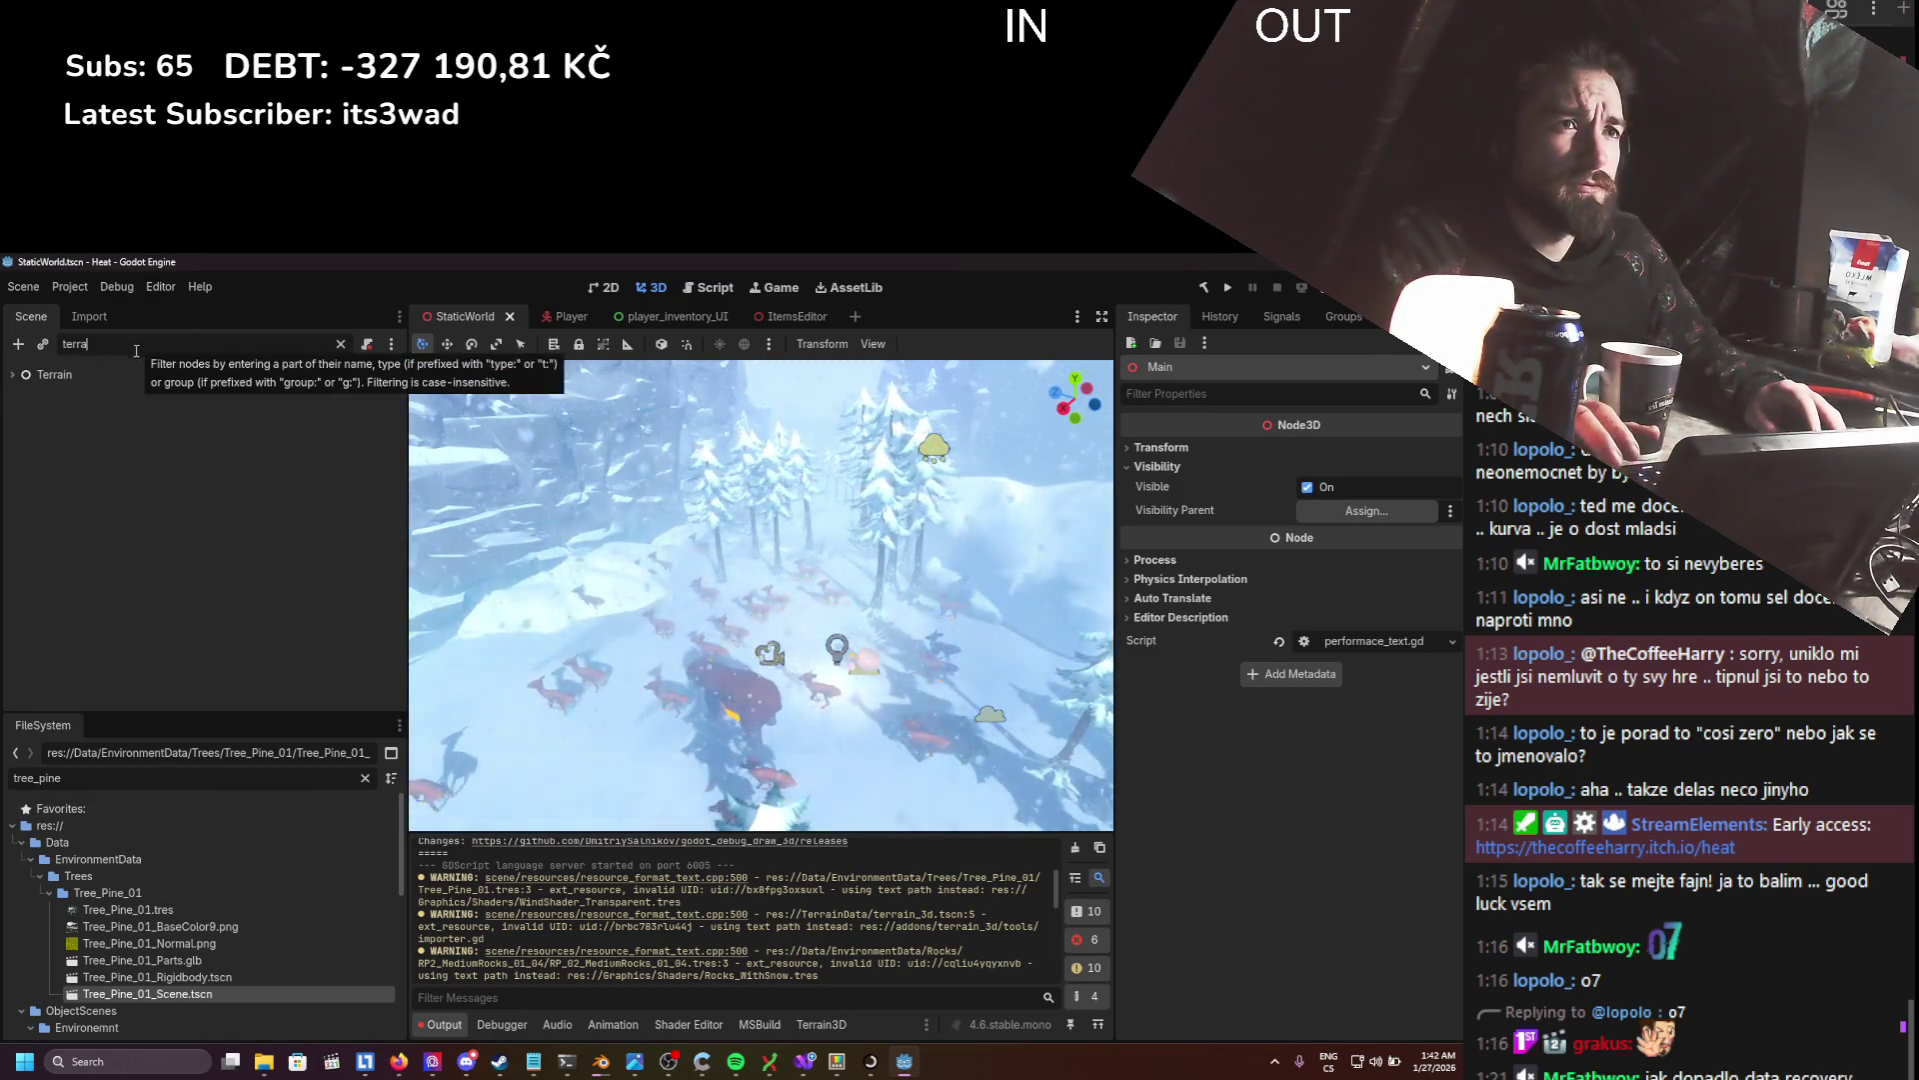
click(60, 391)
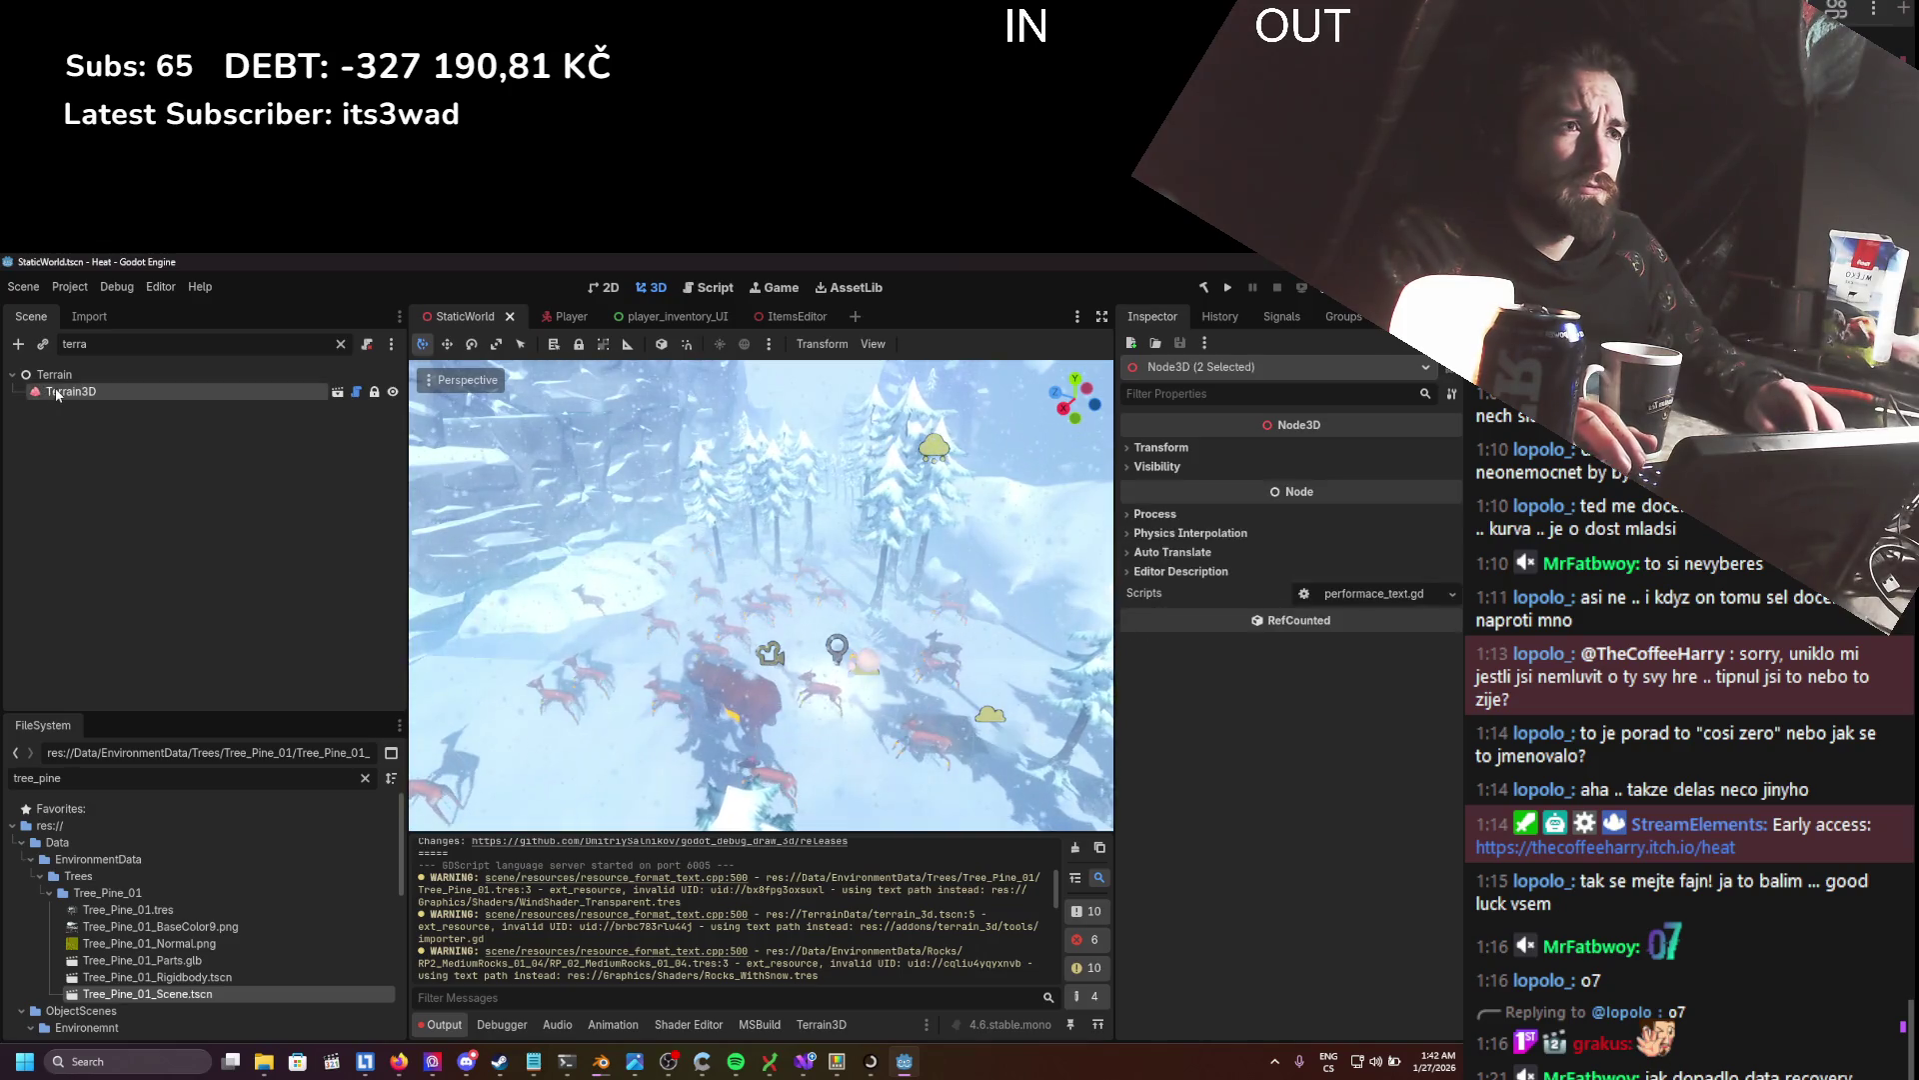
scroll(600, 580, up, 3)
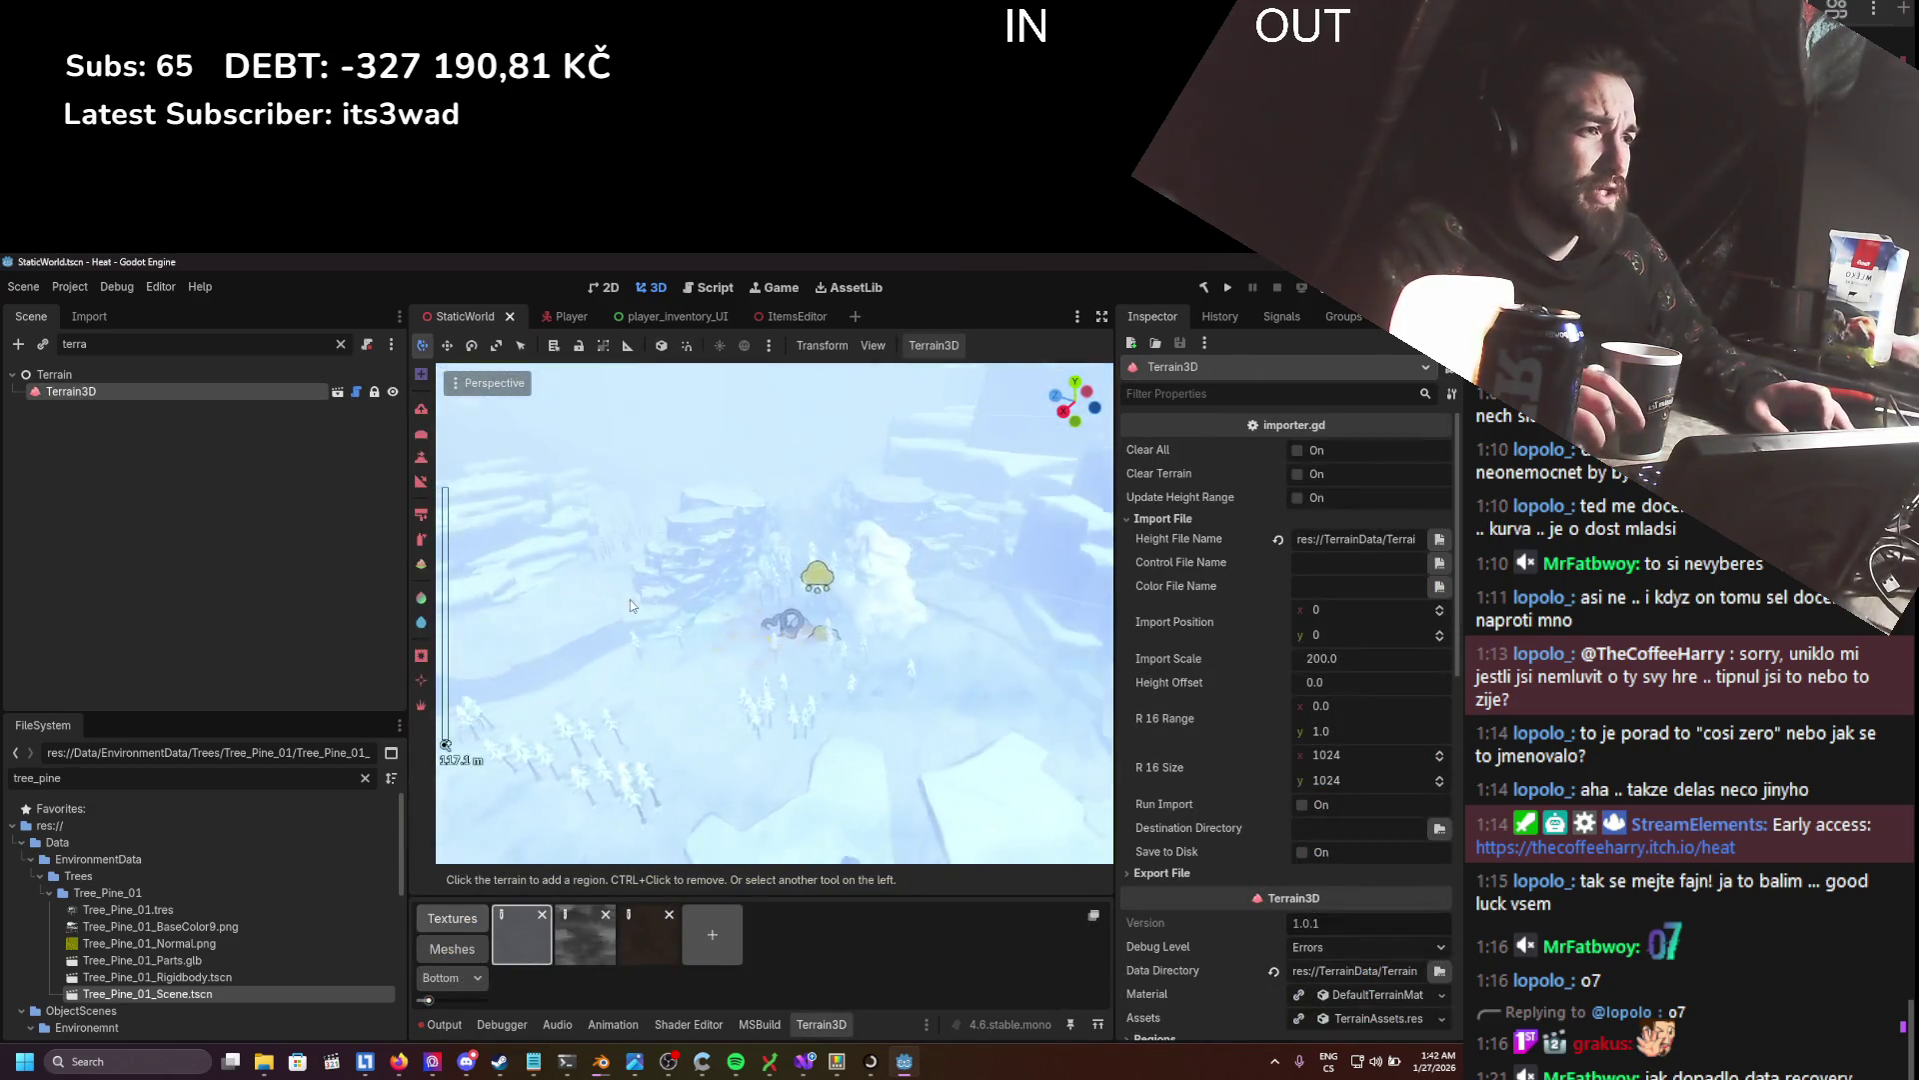
scroll(649, 602, down, 3)
click(338, 392)
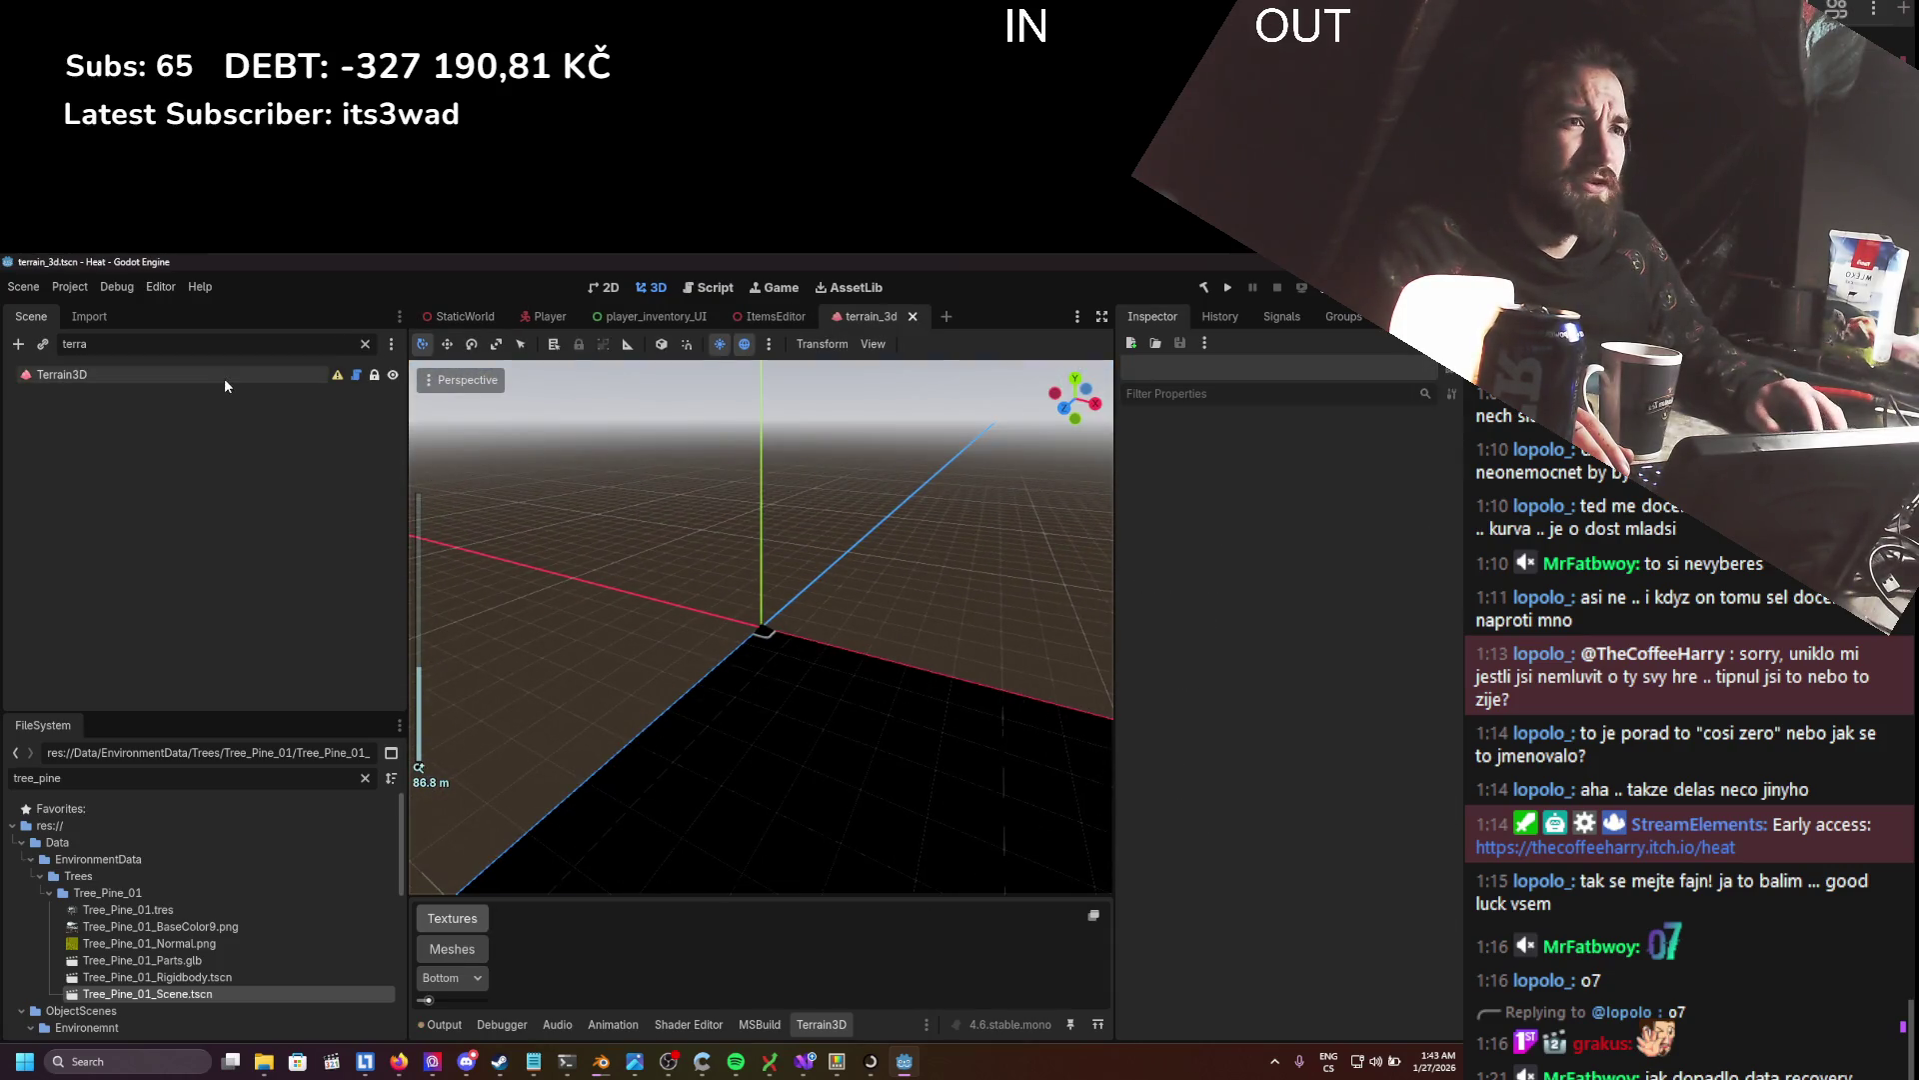
- Save terrain_3d, check its x position, close it, and review StaticWorld's Output warnings
click(225, 381)
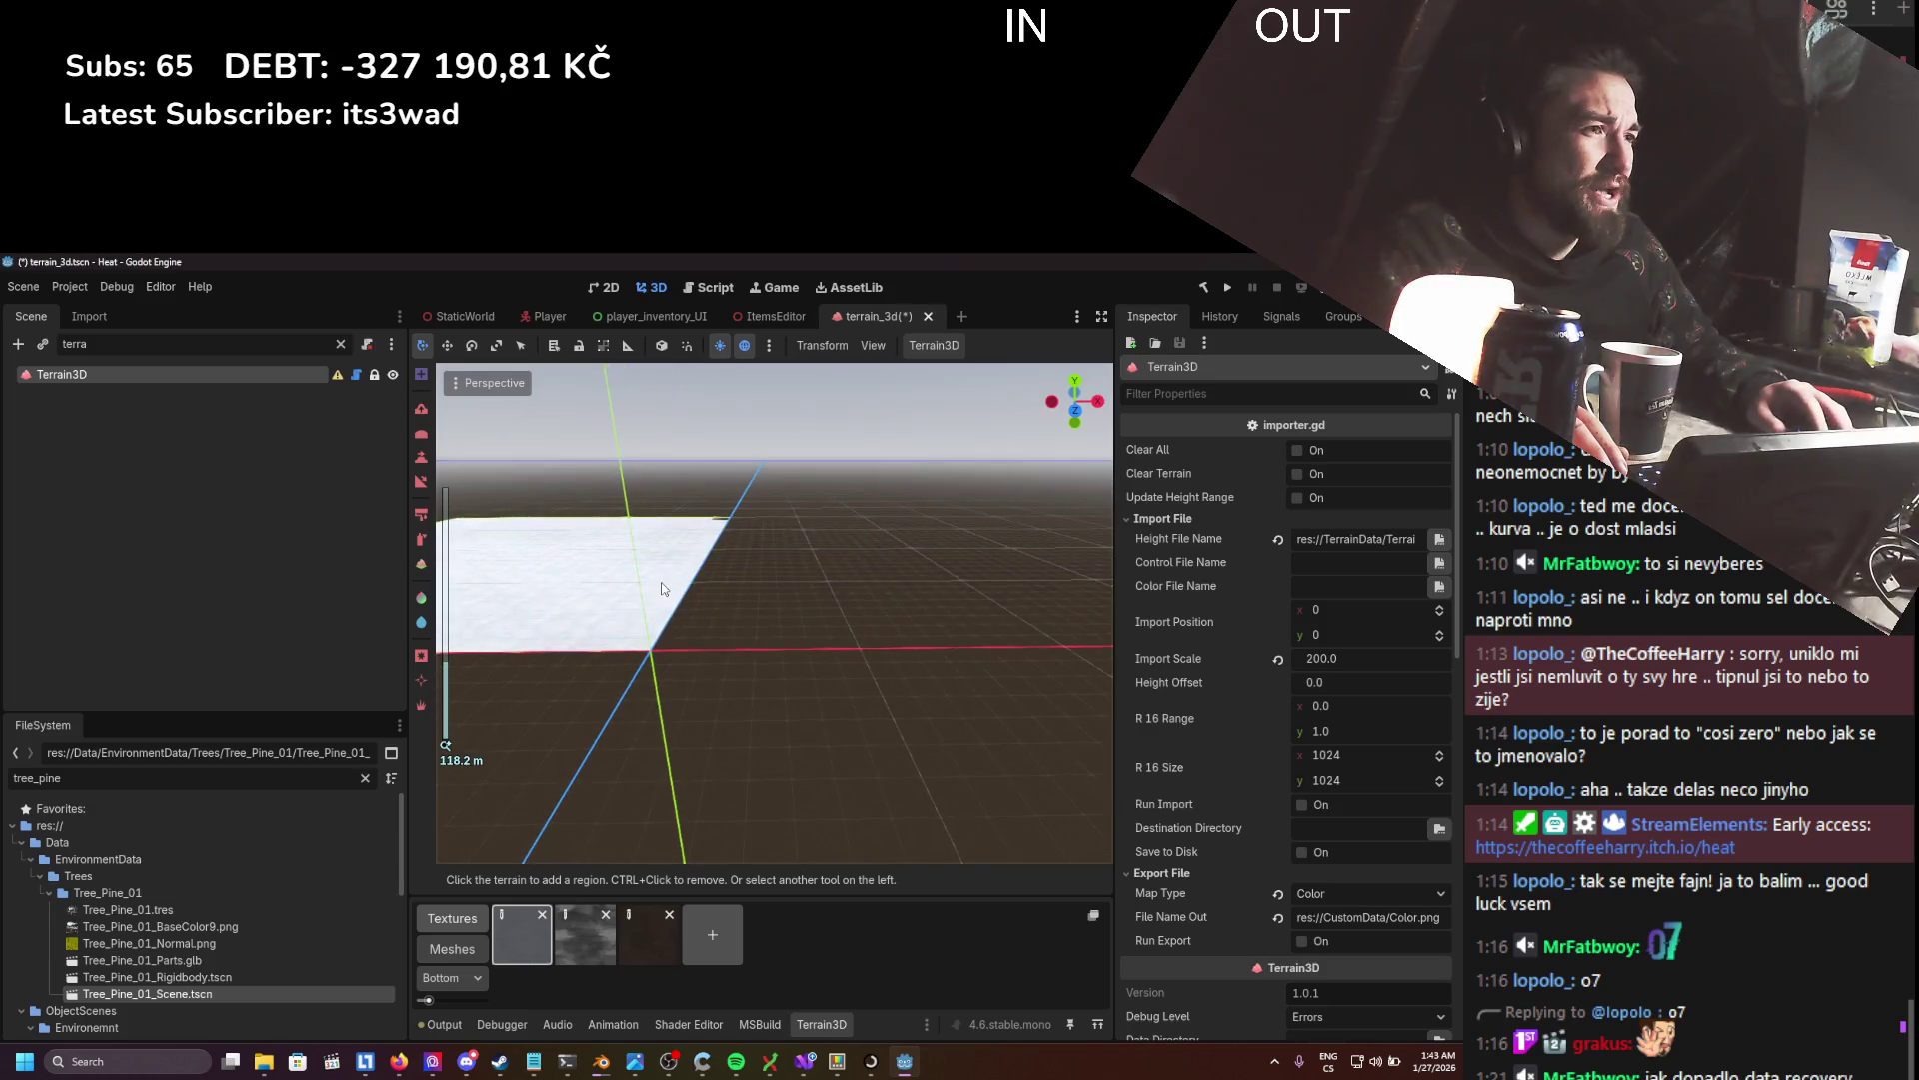
scroll(660, 589, up, 5)
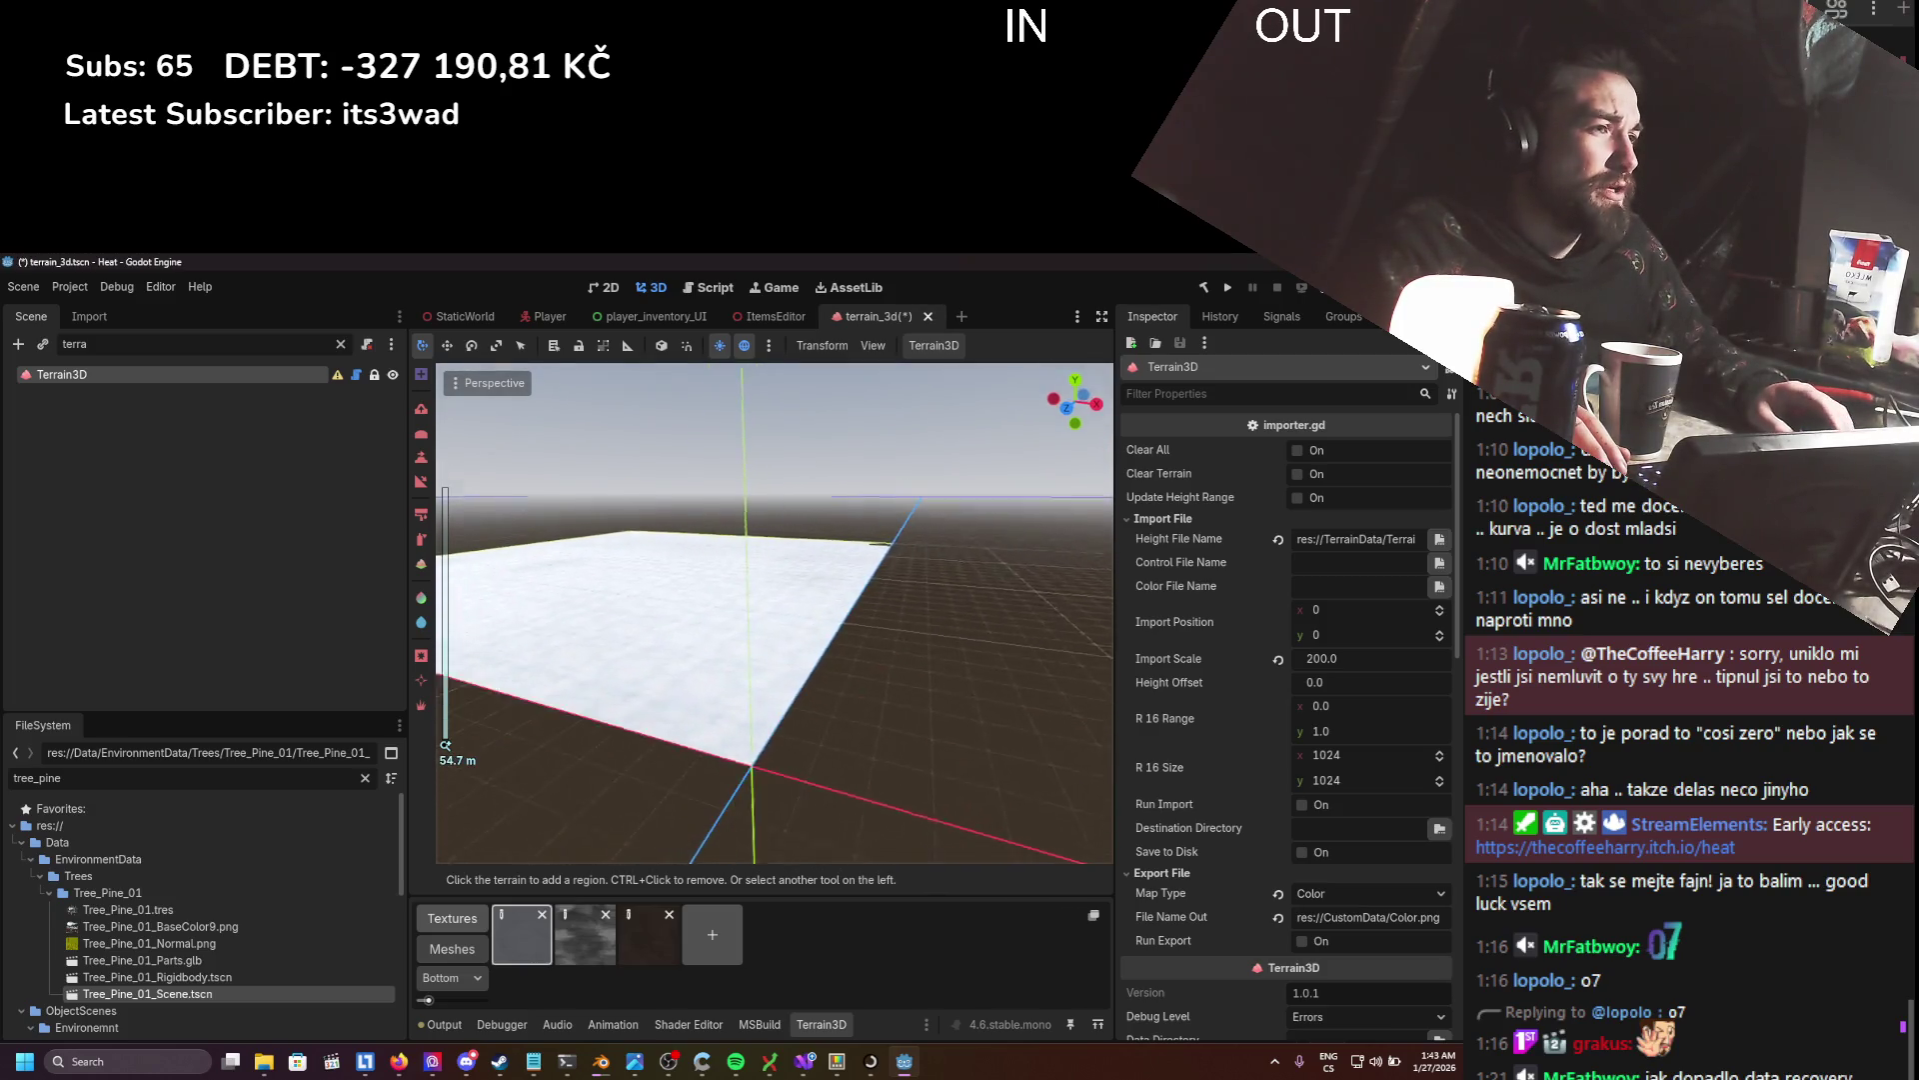
key(ctrl+s)
scroll(767, 631, down, 4)
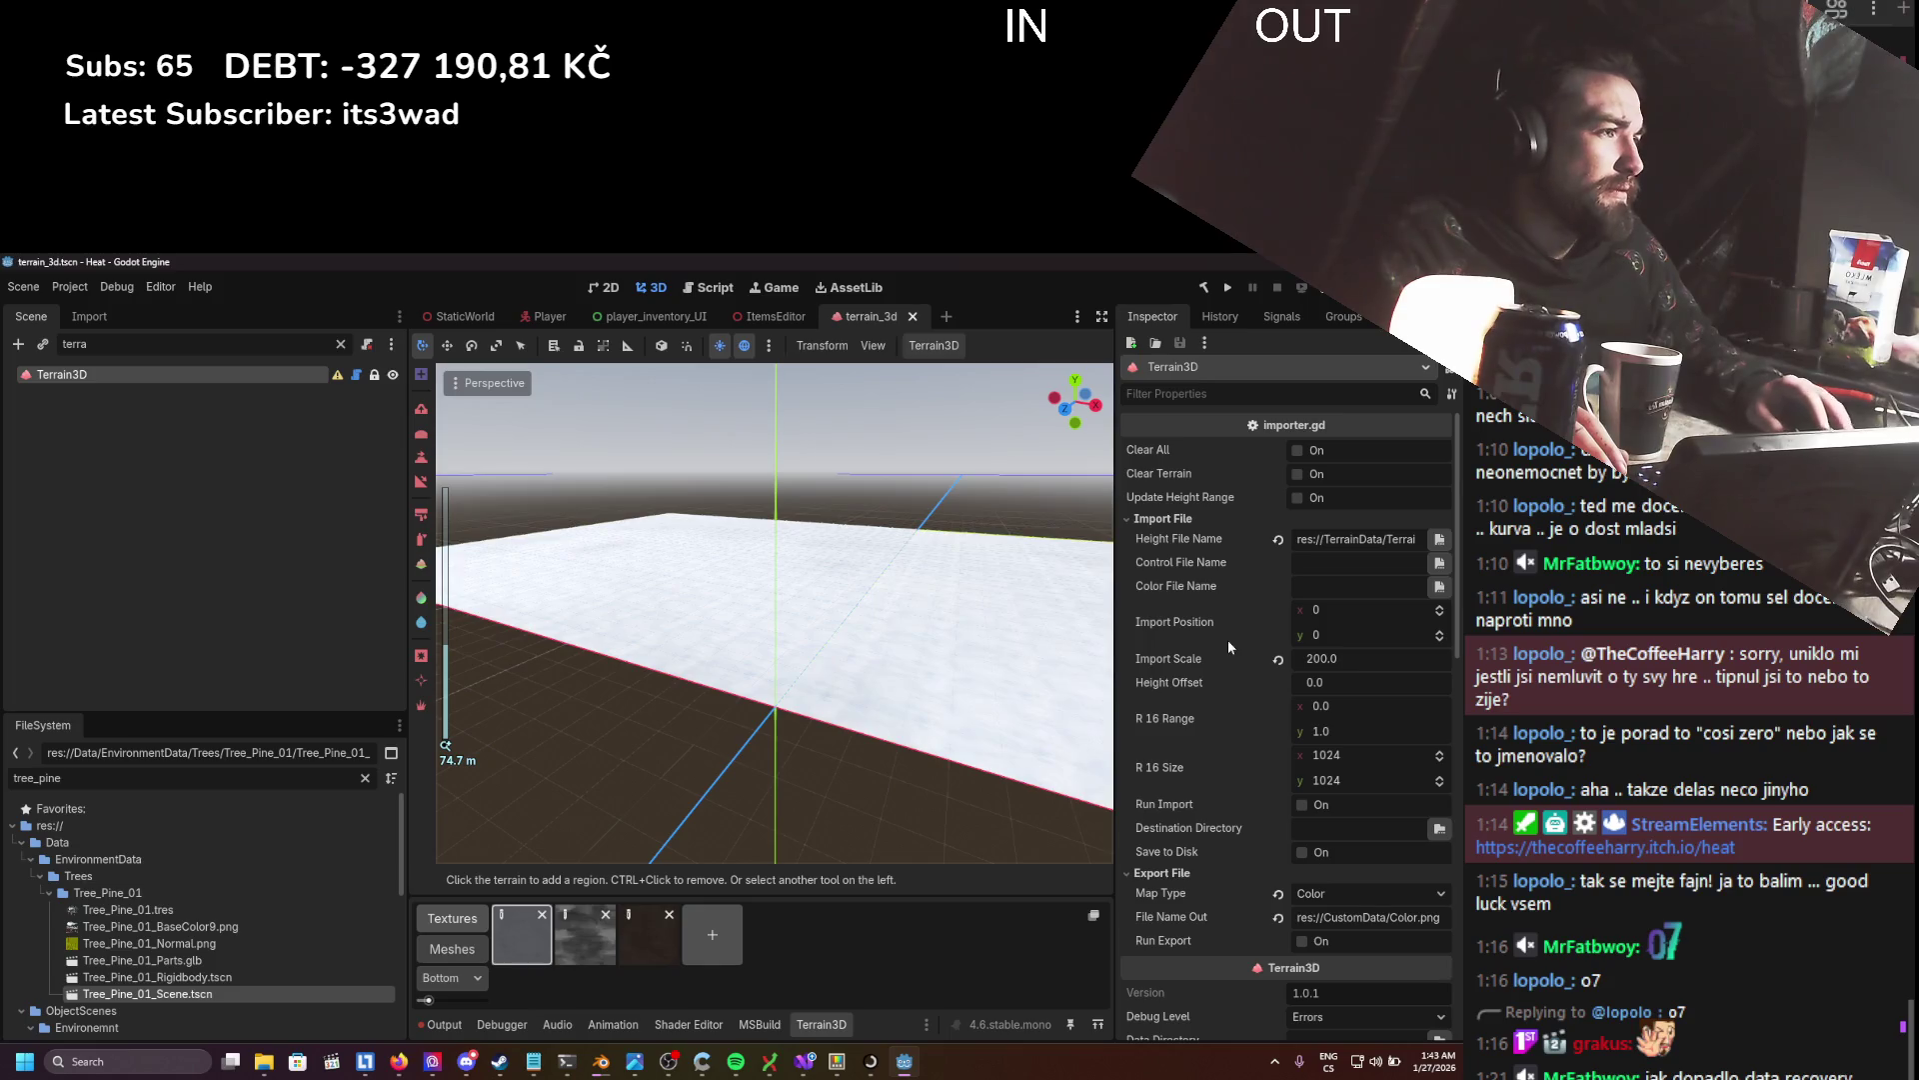
key(ctrl+s)
scroll(1345, 766, down, 10)
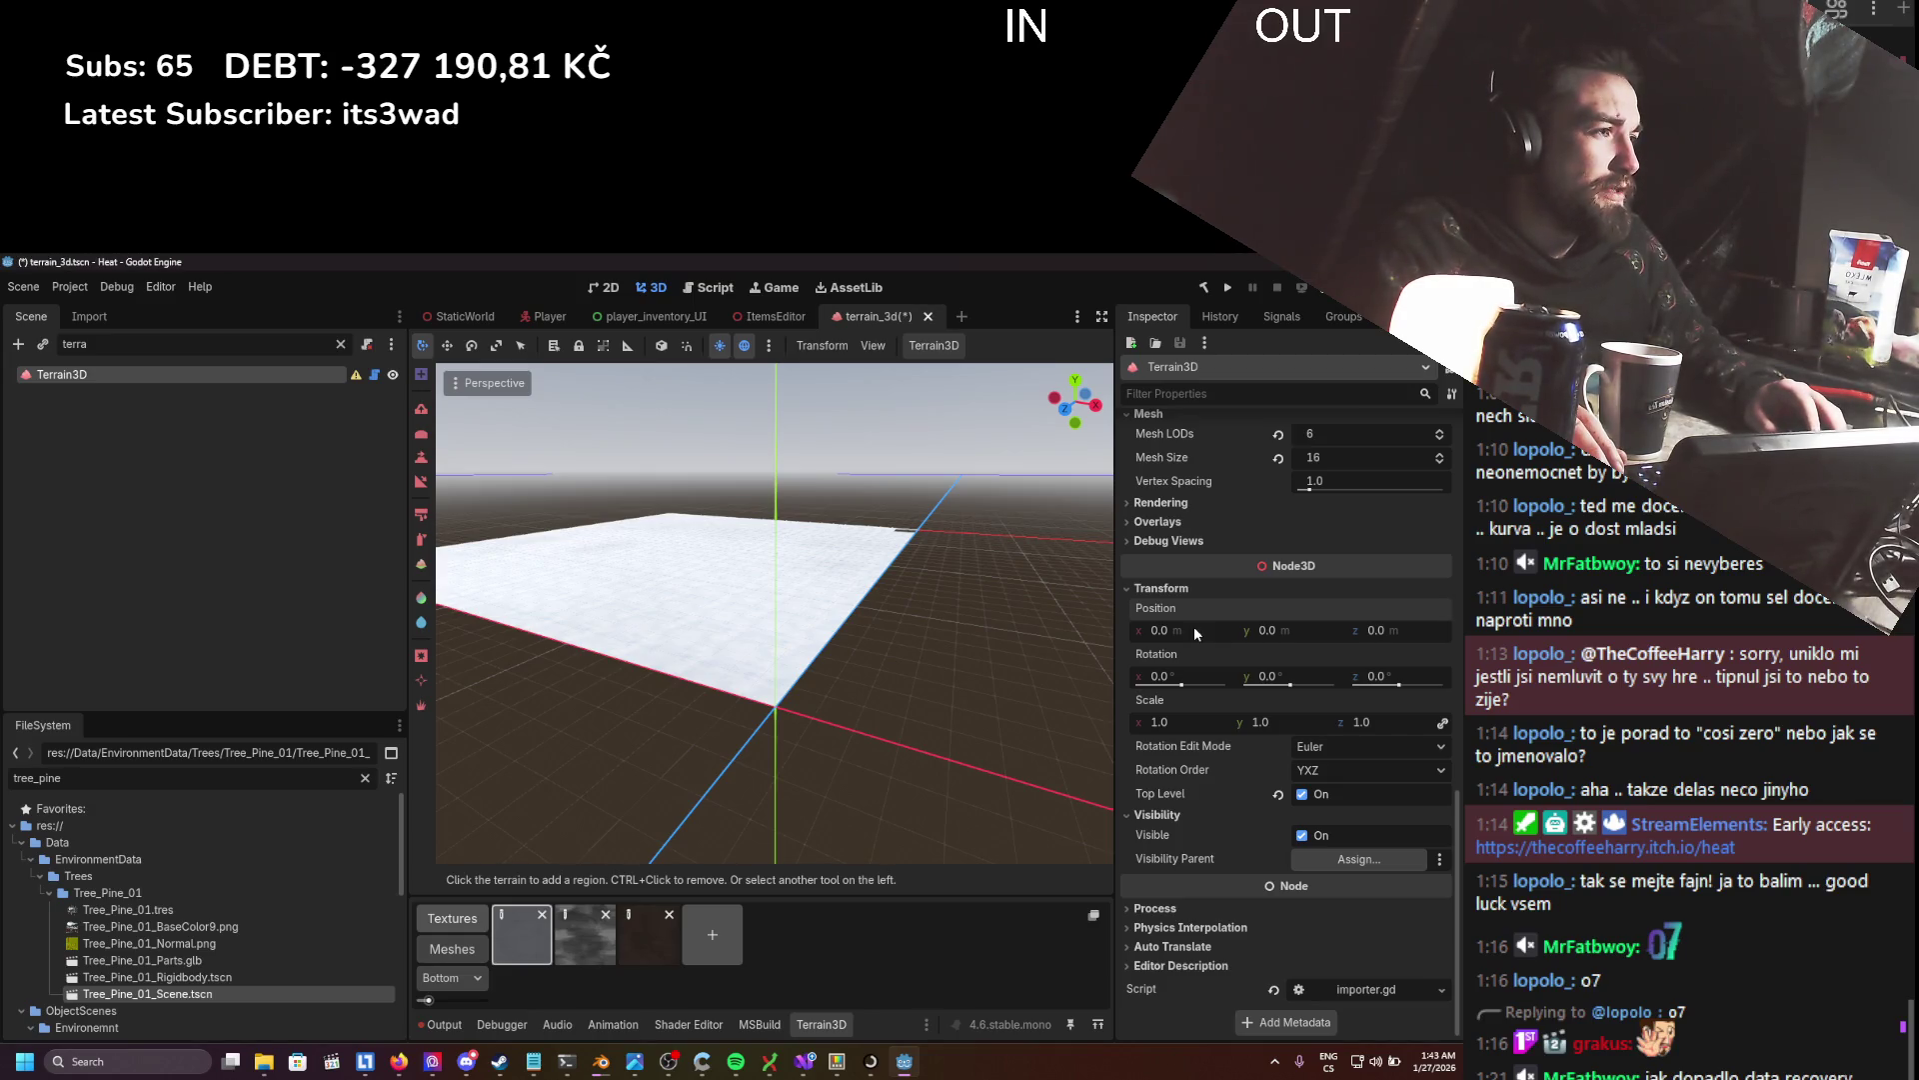
click(1179, 630)
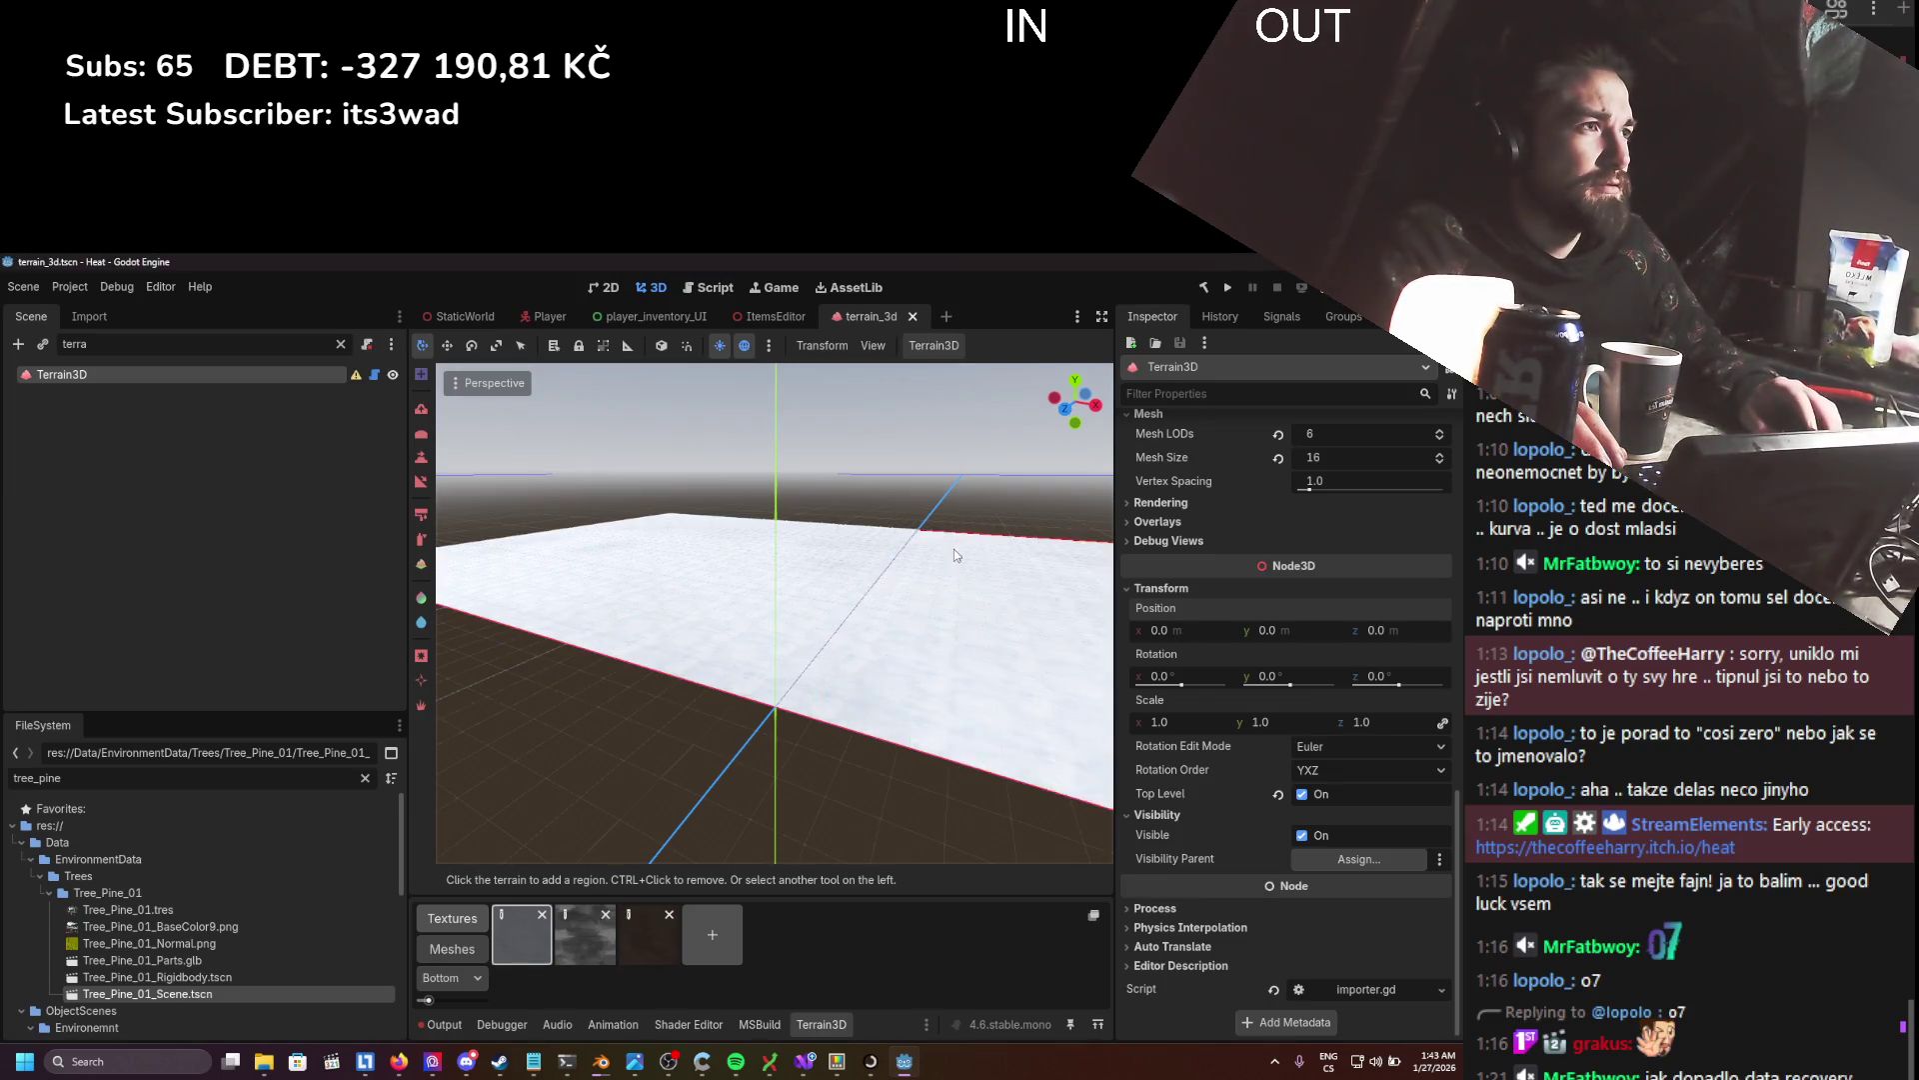
click(928, 316)
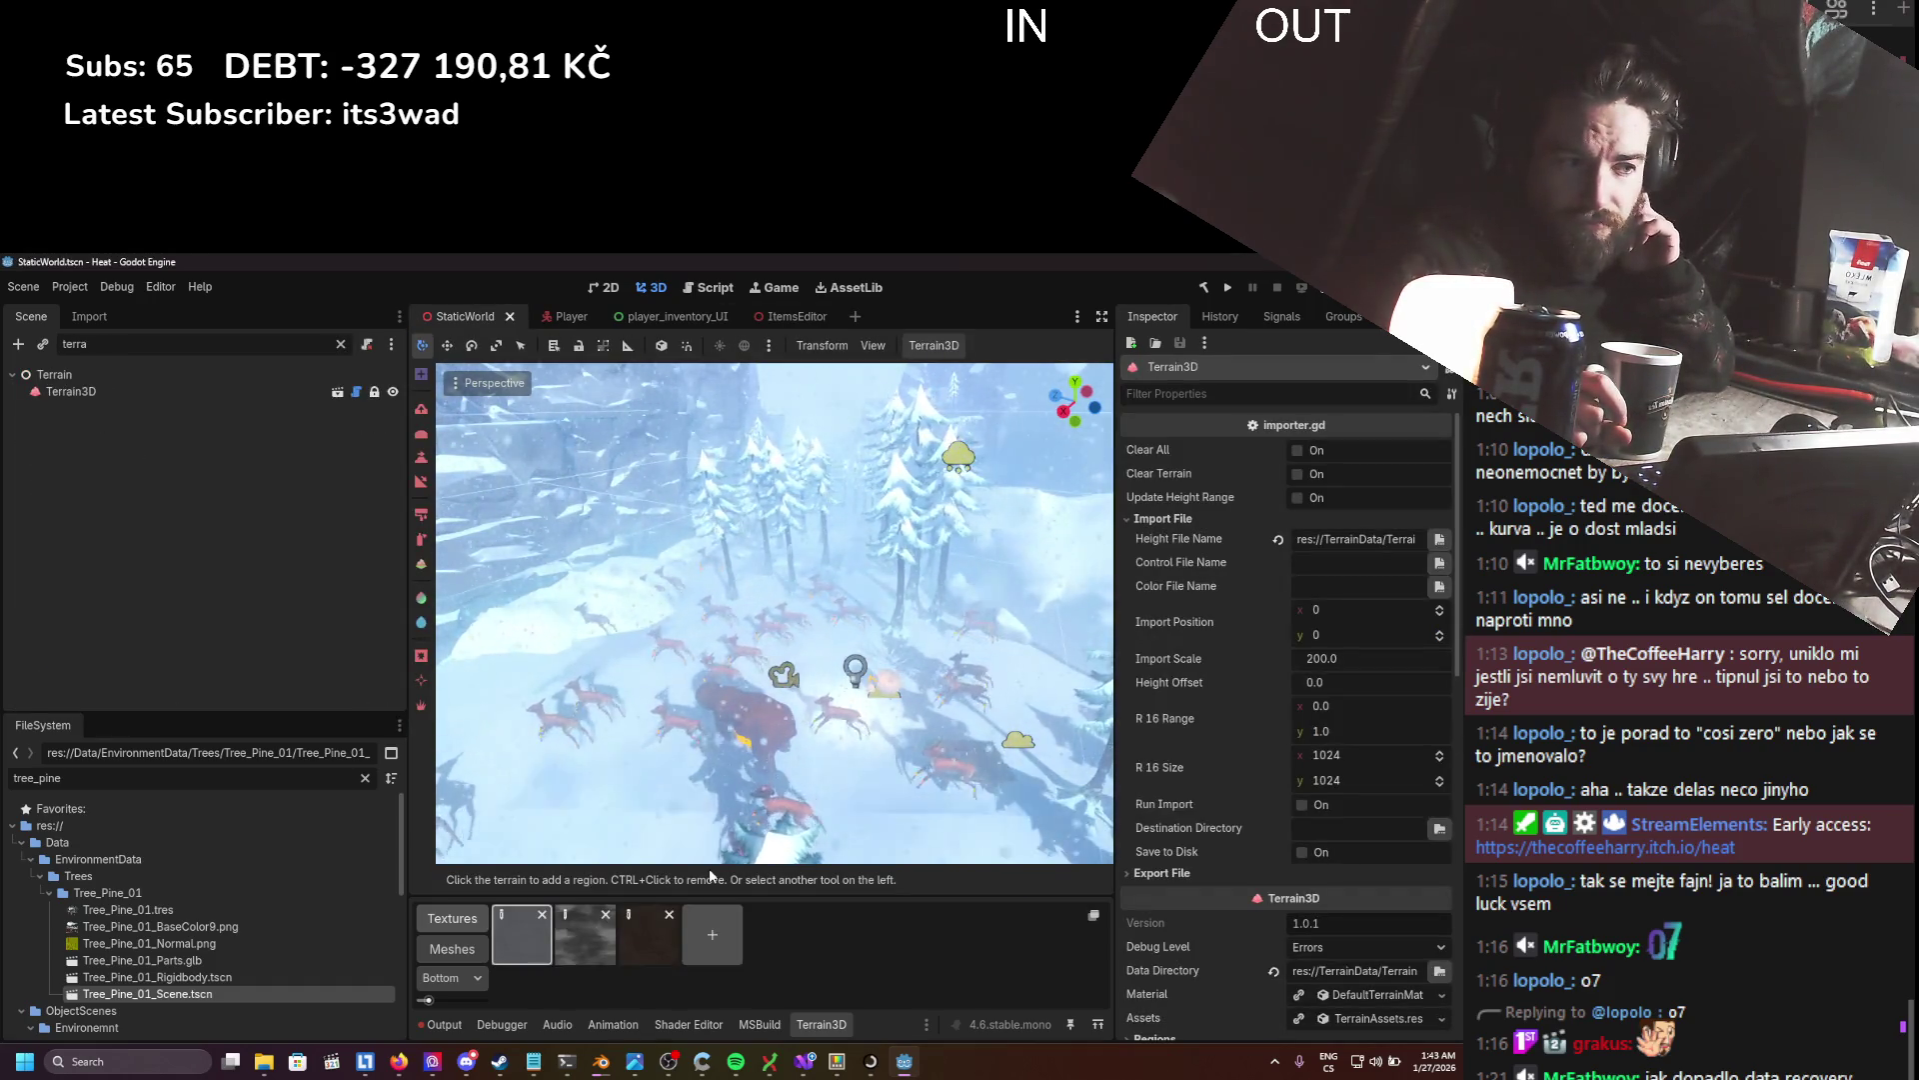
click(440, 1024)
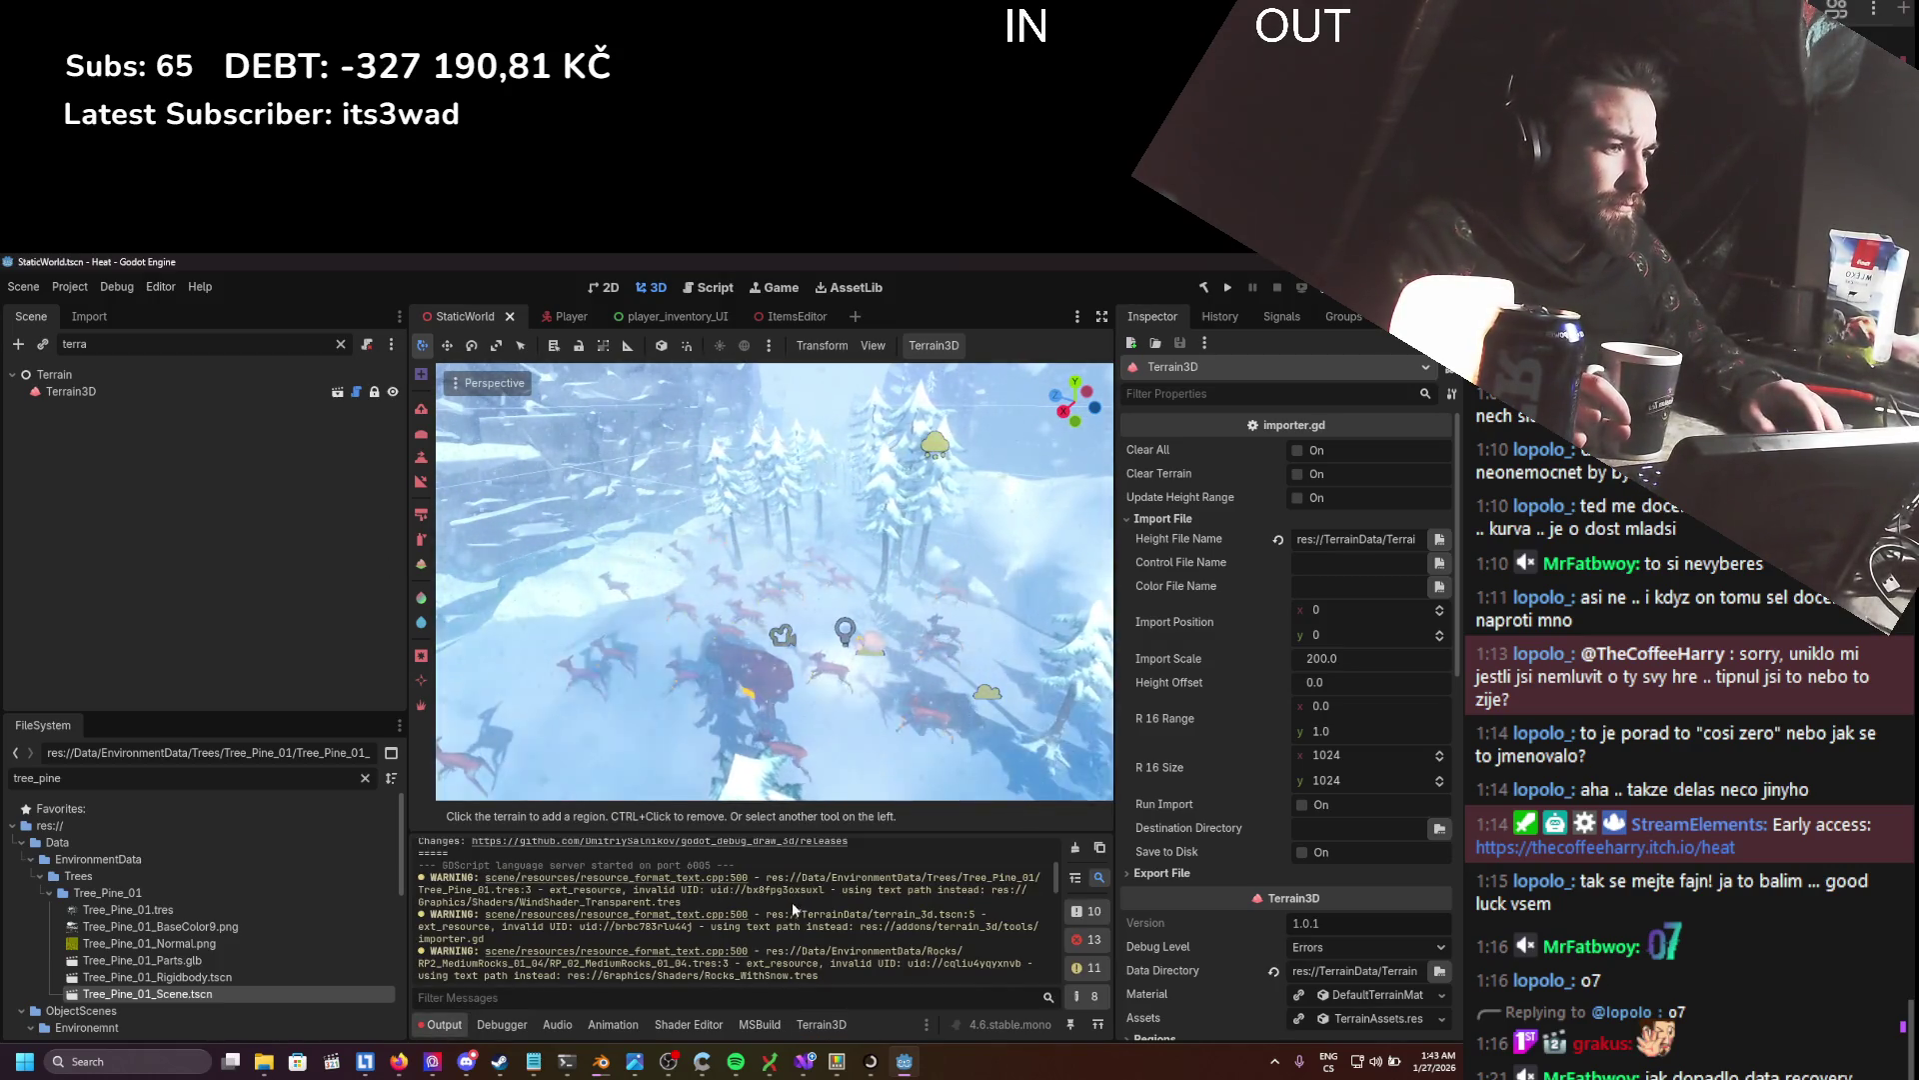
scroll(792, 901, down, 2)
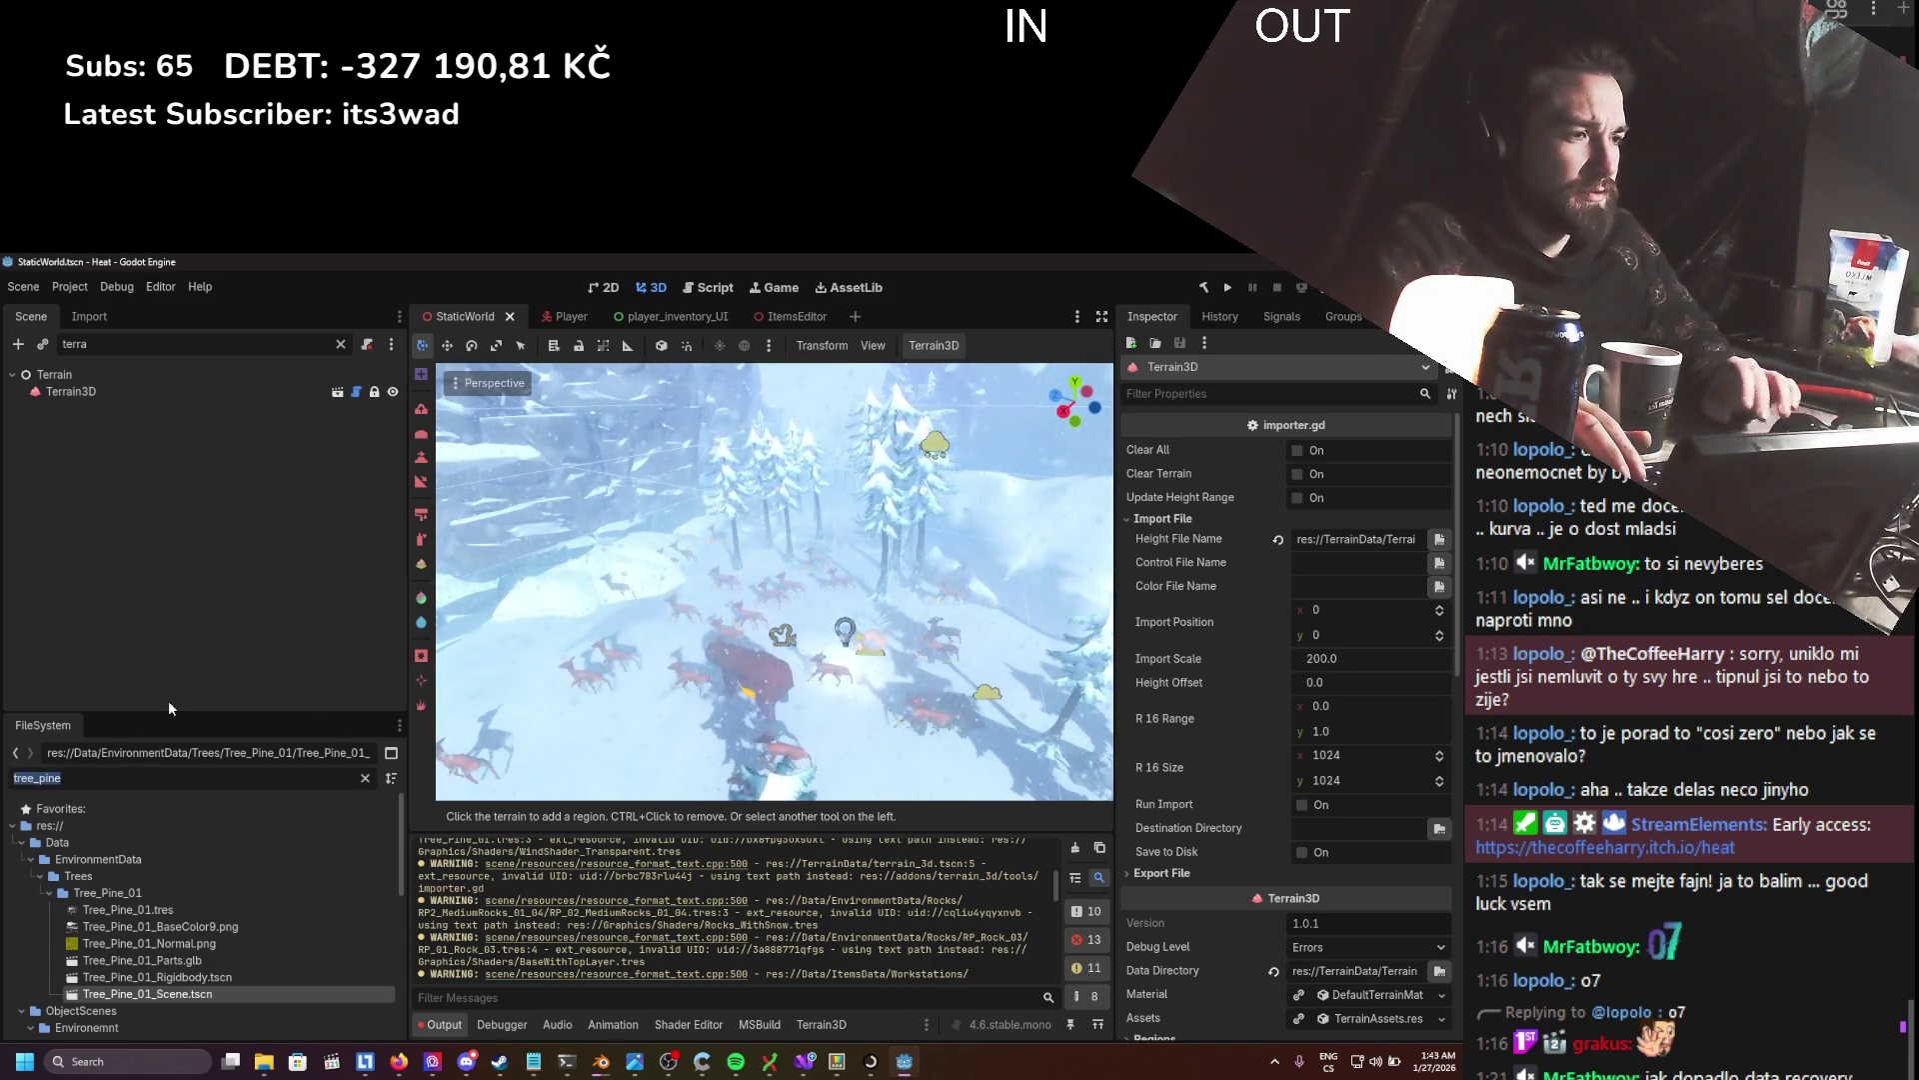
- Filter FileSystem for 's_with' and open Graphics/Shaders/Rocks_WithSnow.tres in the Shader Editor
text(rock_with)
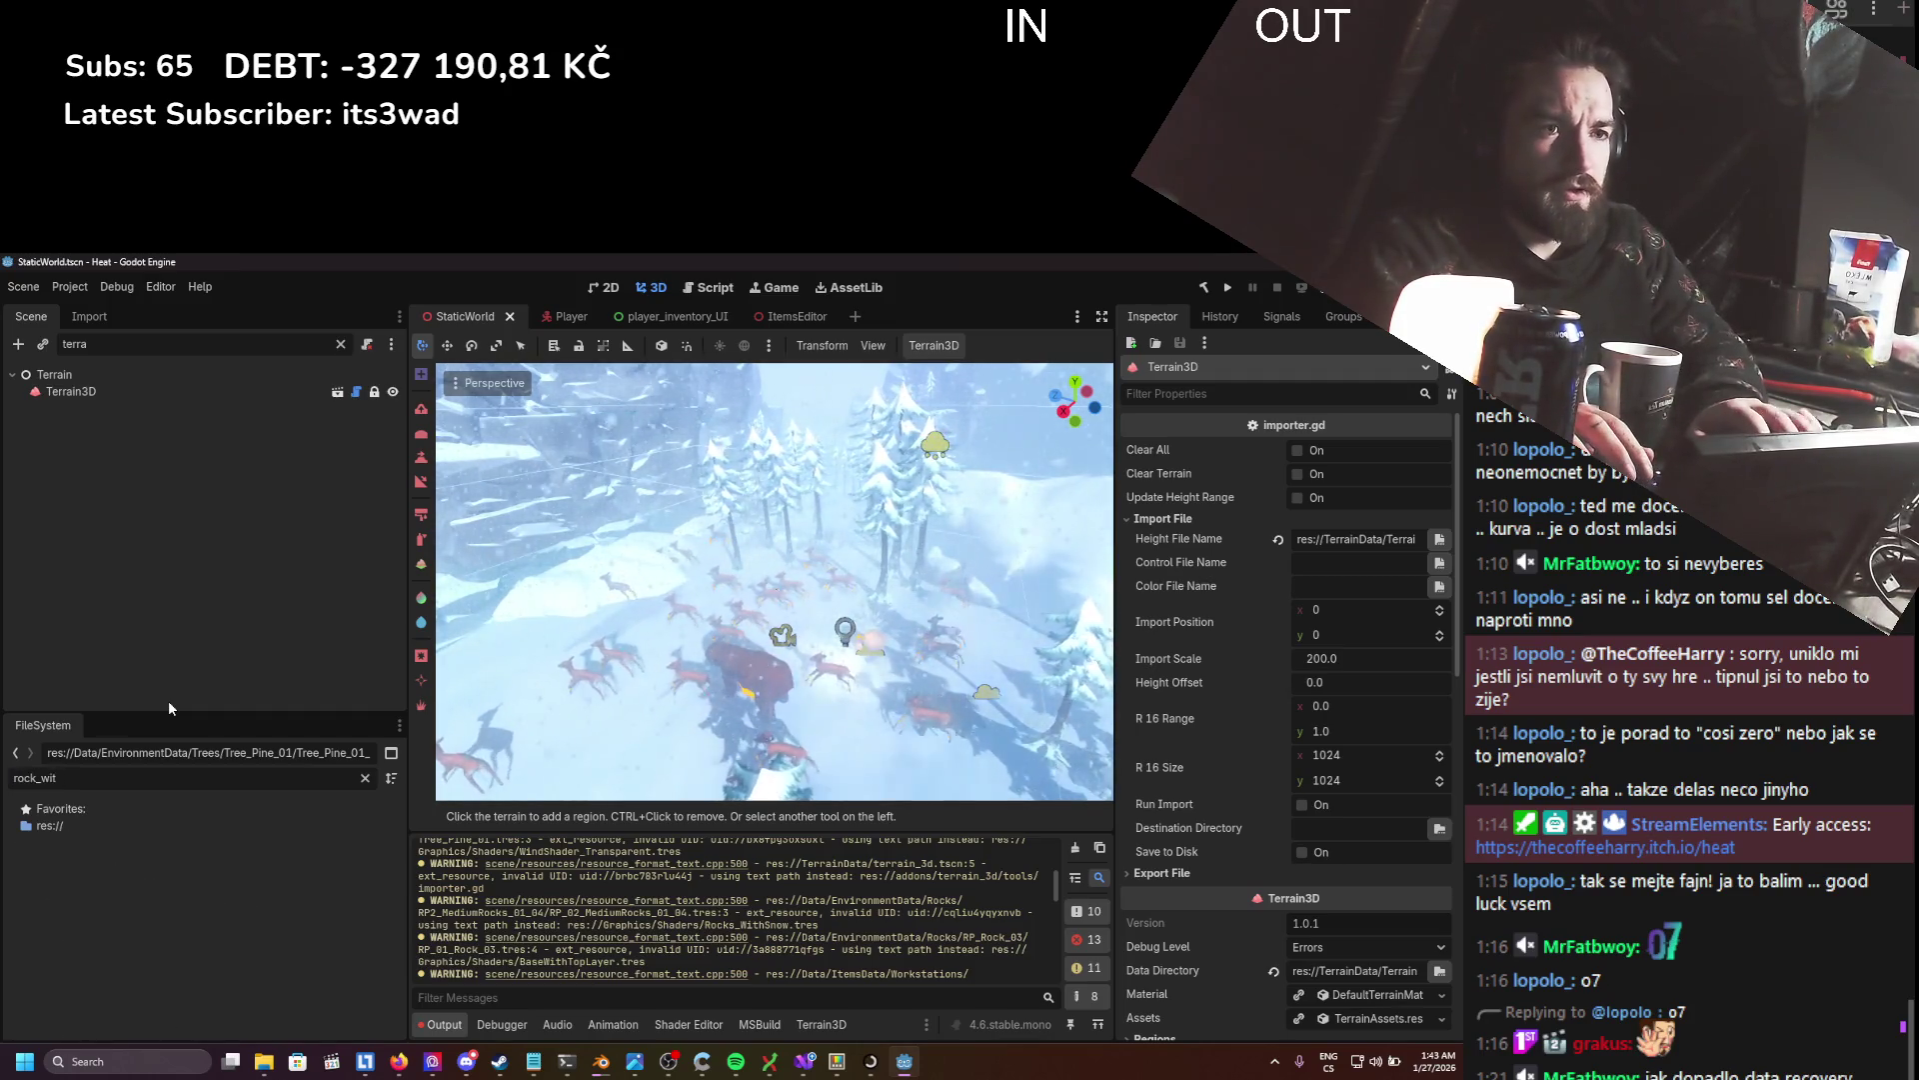
key(BackSpace)
key(BackSpace)
key(BackSpace)
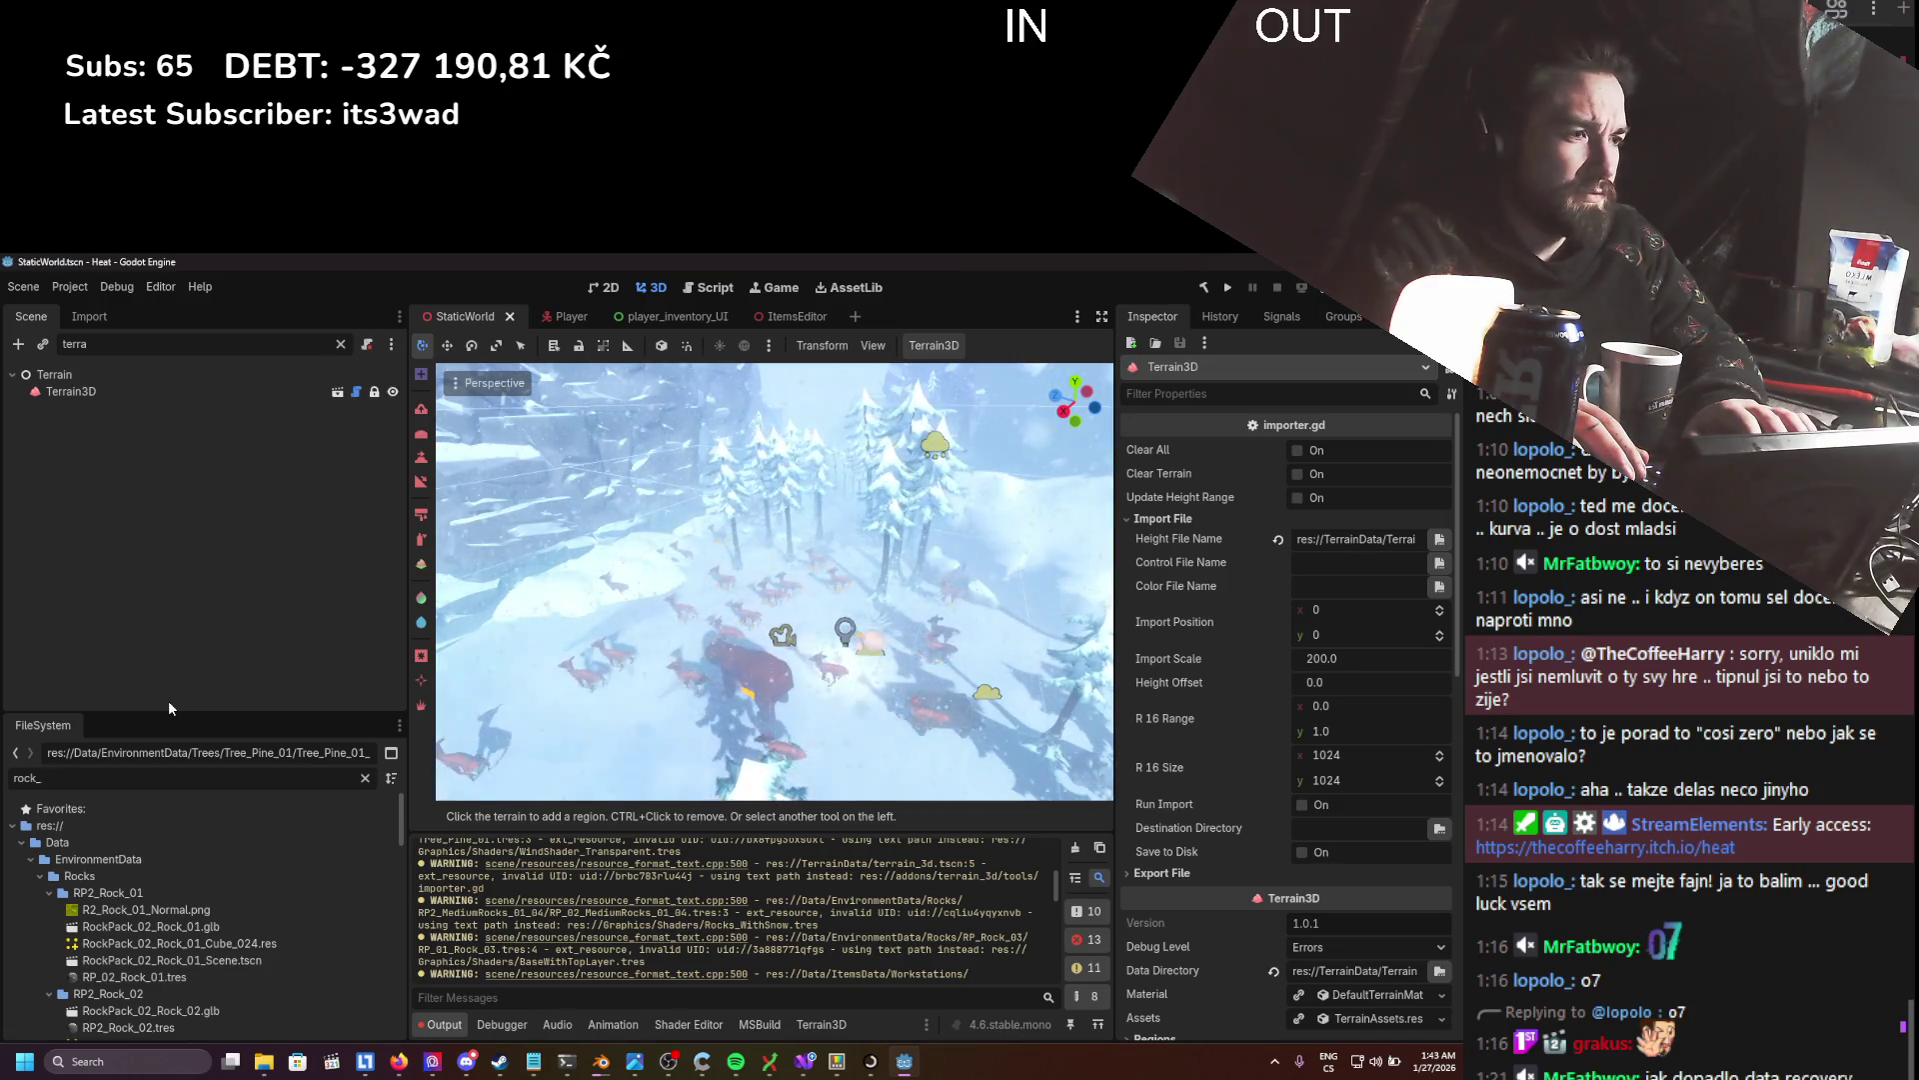
text(s_w)
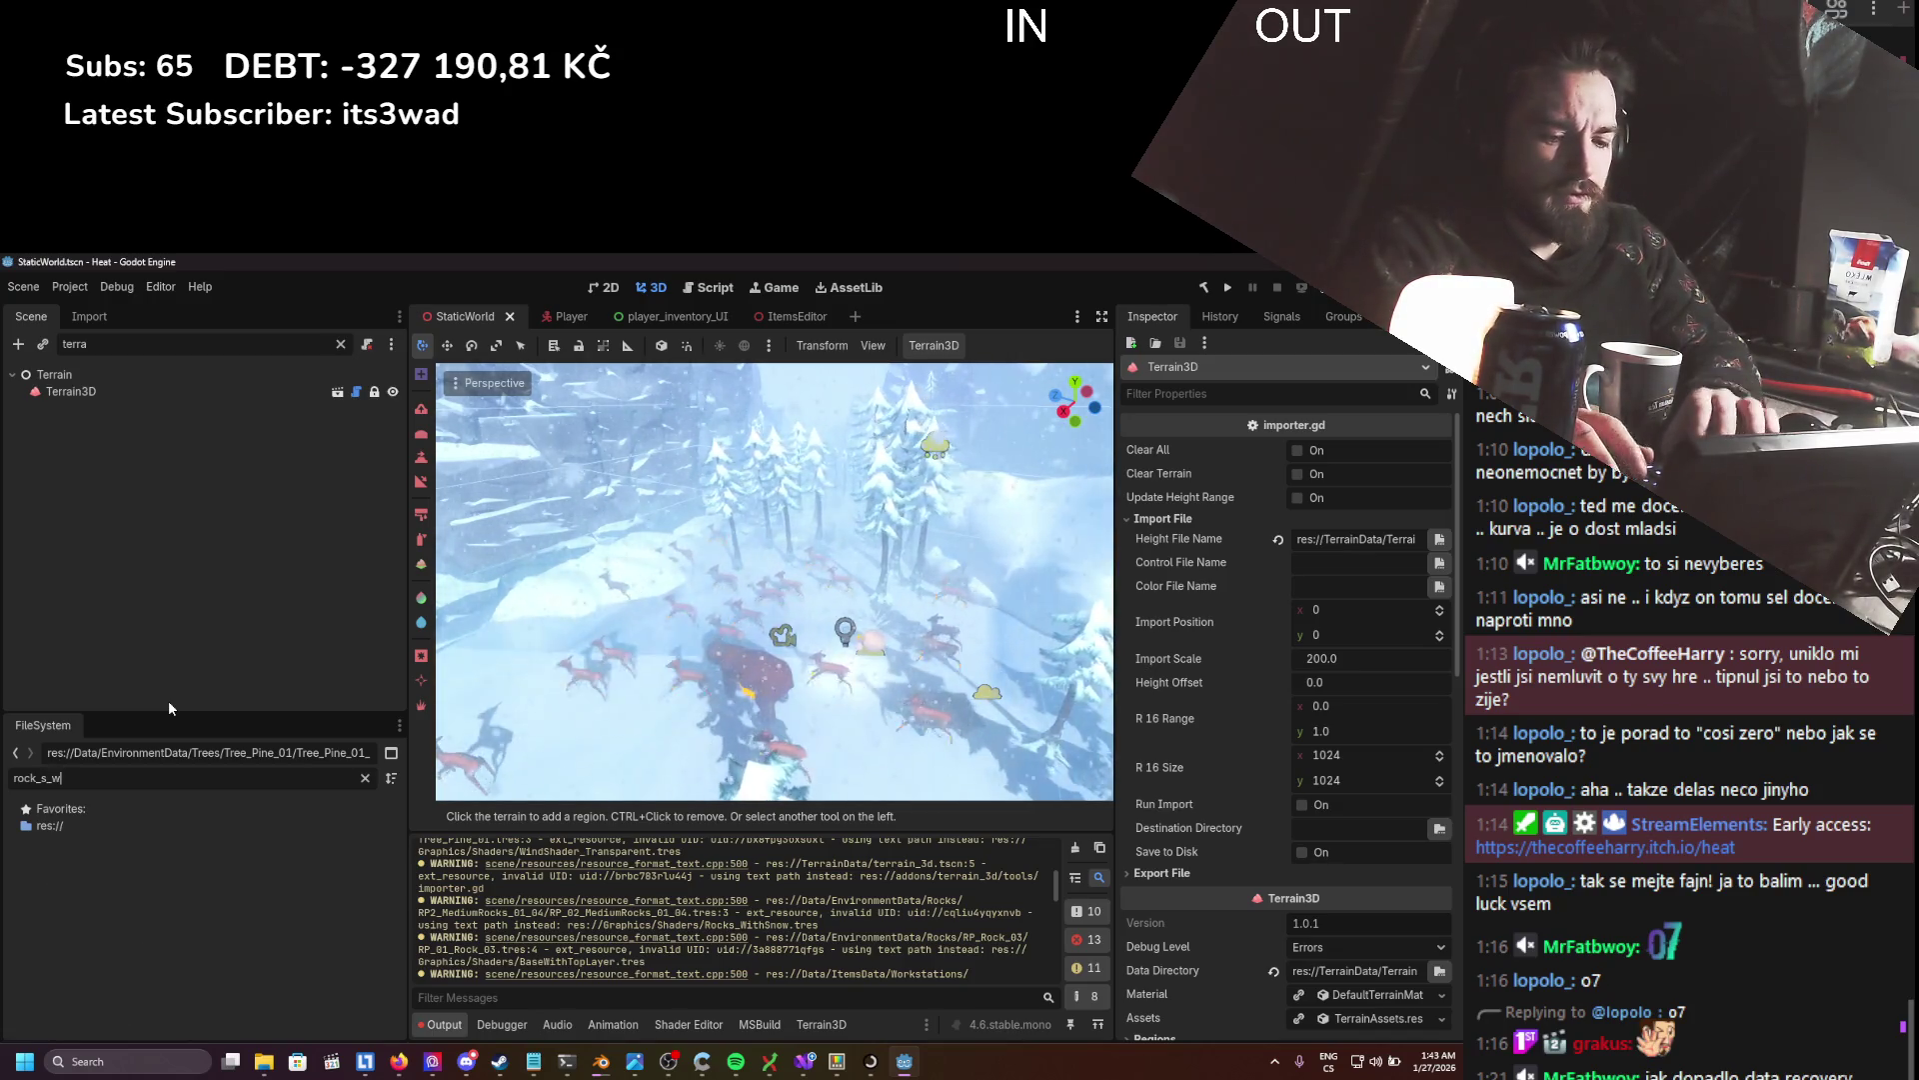
key(BackSpace)
key(BackSpace)
key(BackSpace)
text(s_w)
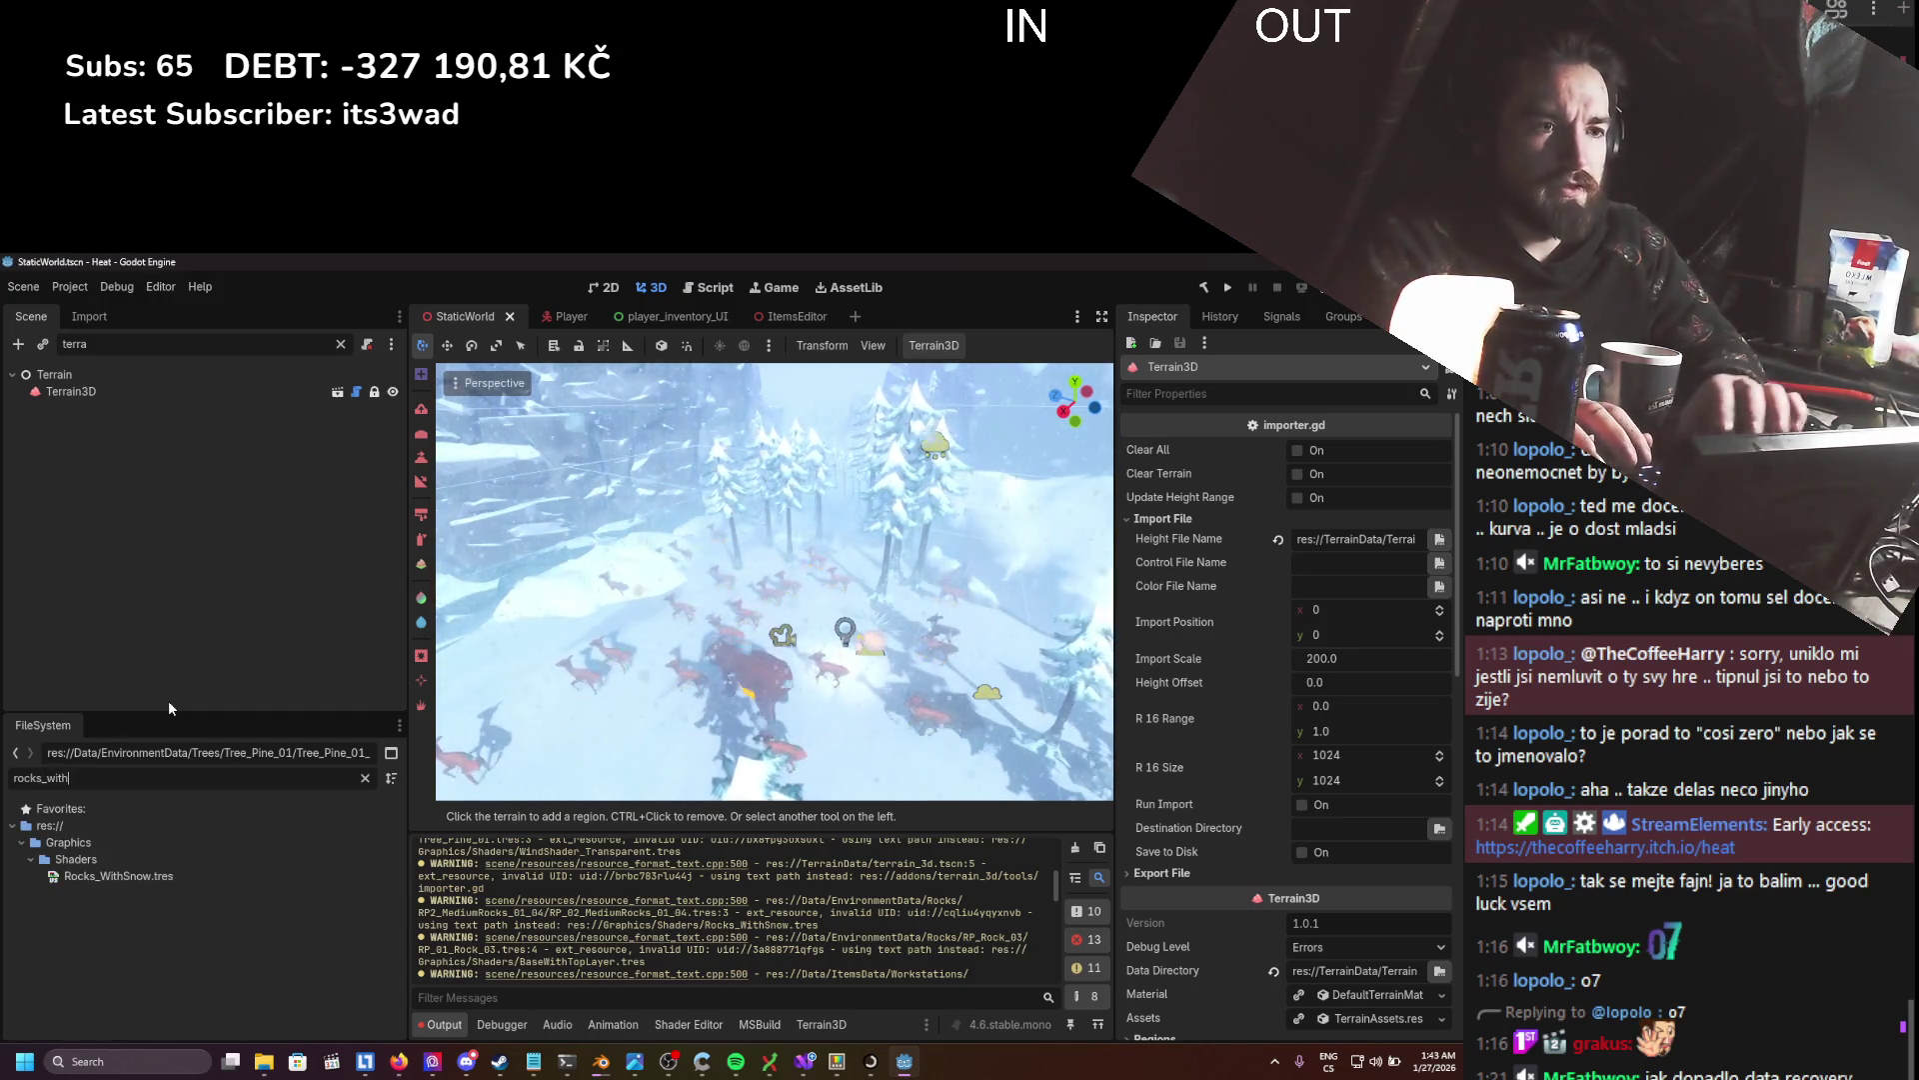
text(ith)
click(155, 875)
double_click(152, 872)
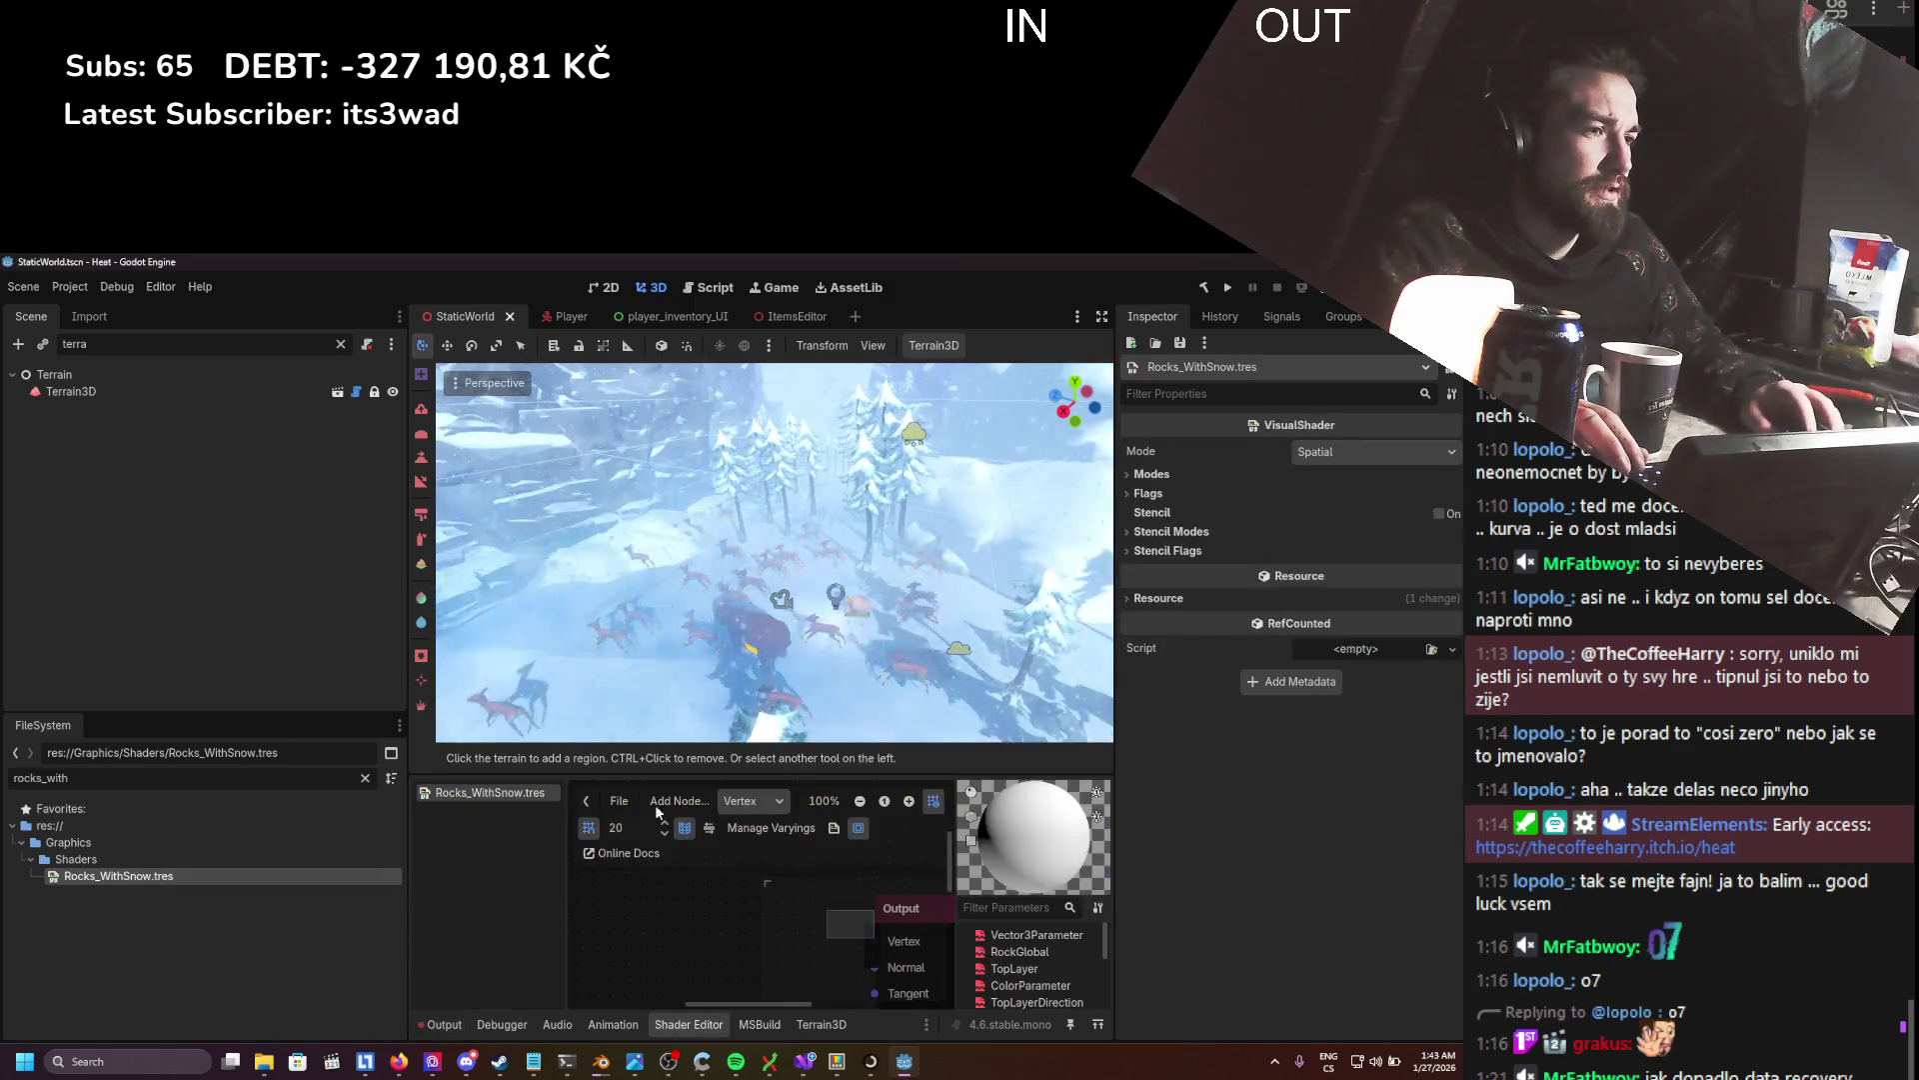
- Check the Fragment stage graph, move the ColorParameter node, save, and return to Output warnings
scroll(698, 940, up, 1)
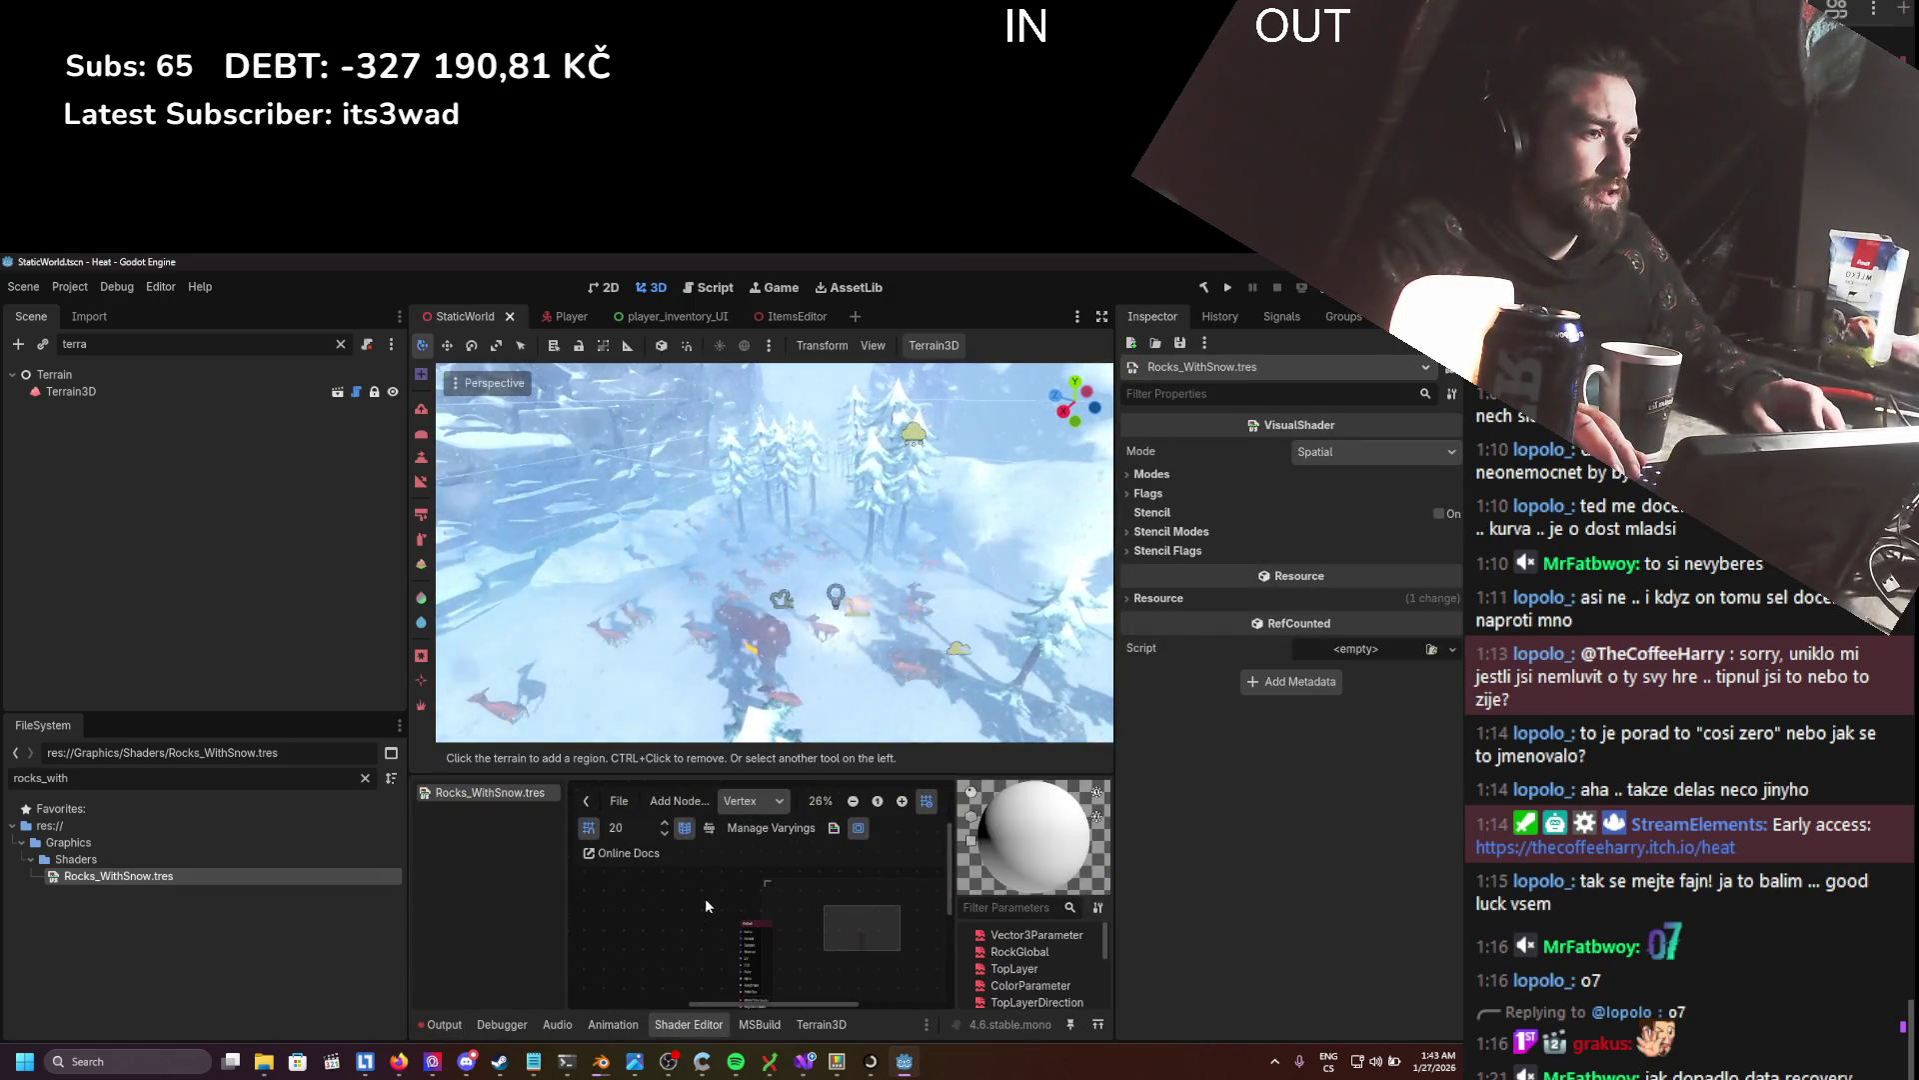
click(752, 801)
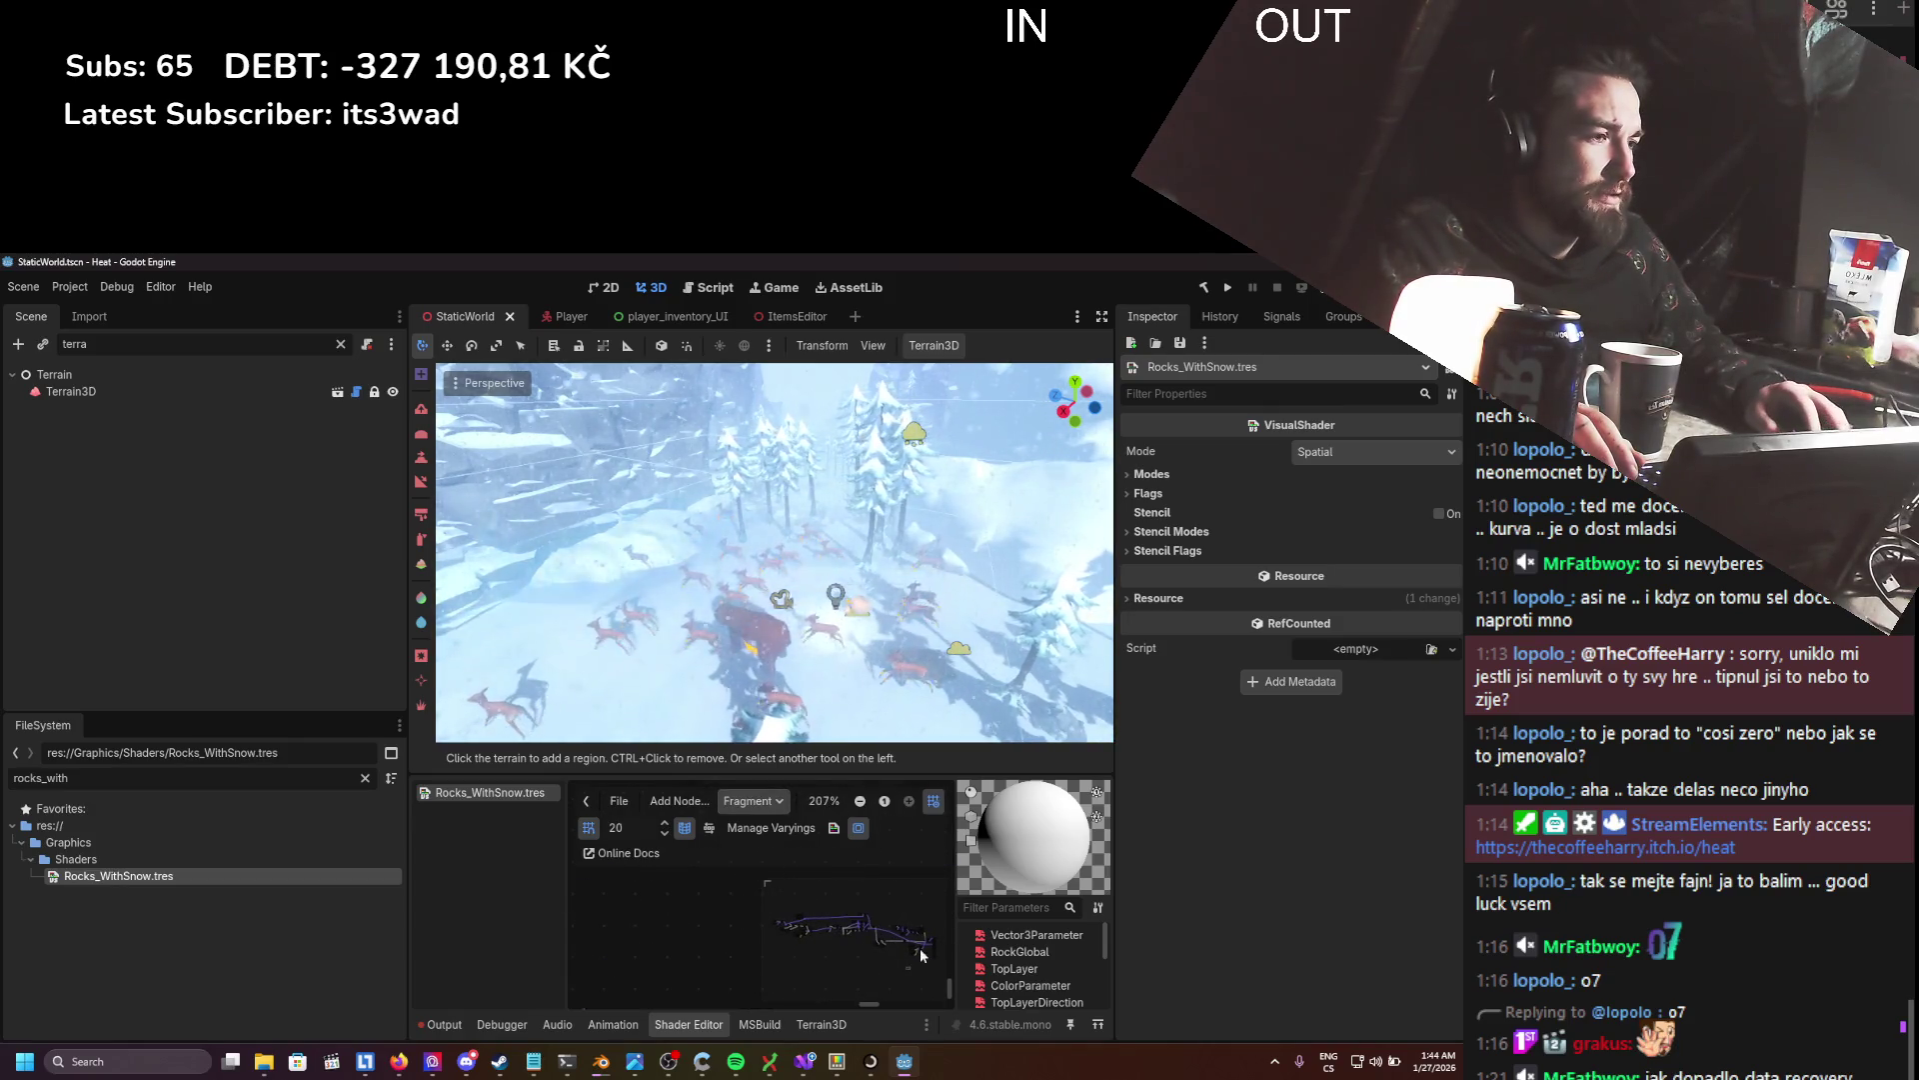
scroll(918, 958, up, 5)
scroll(917, 957, down, 6)
drag(798, 792, 704, 941)
key(ctrl+s)
click(461, 1021)
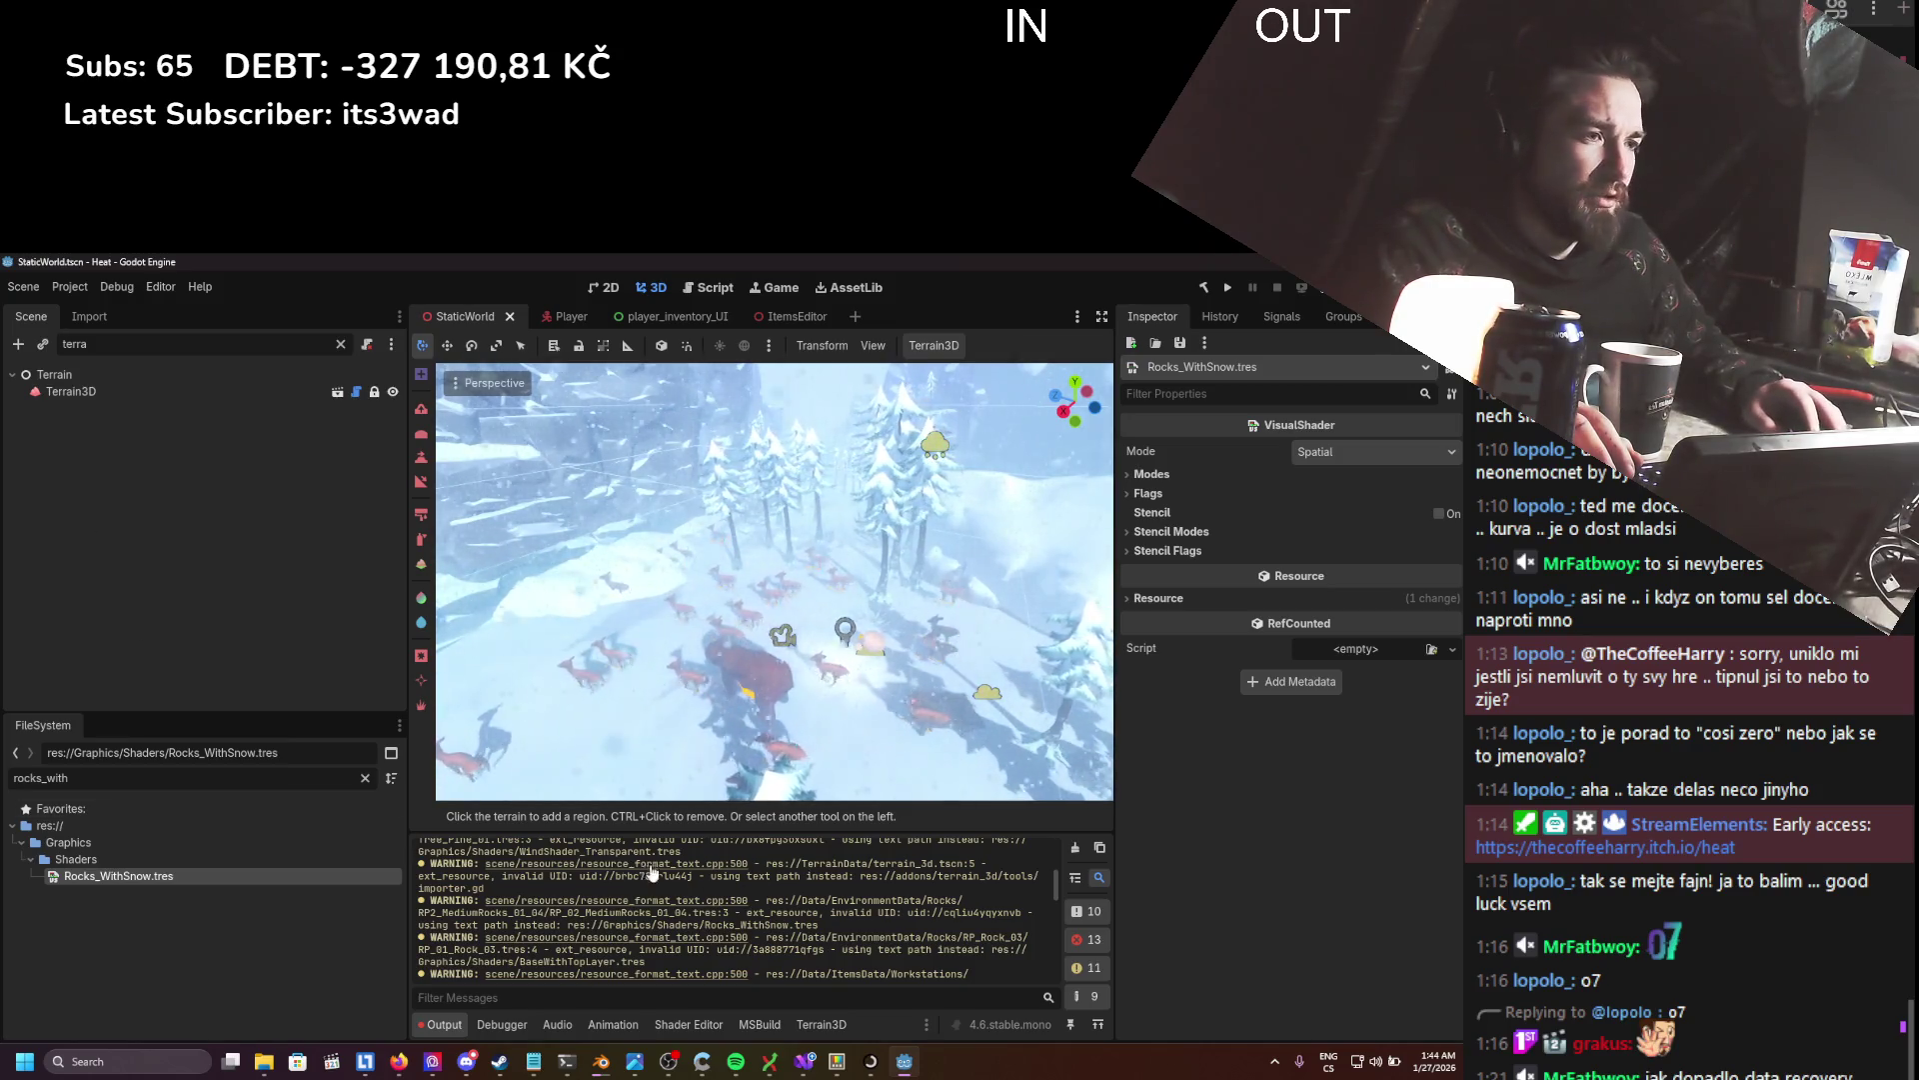
drag(68, 778, 39, 779)
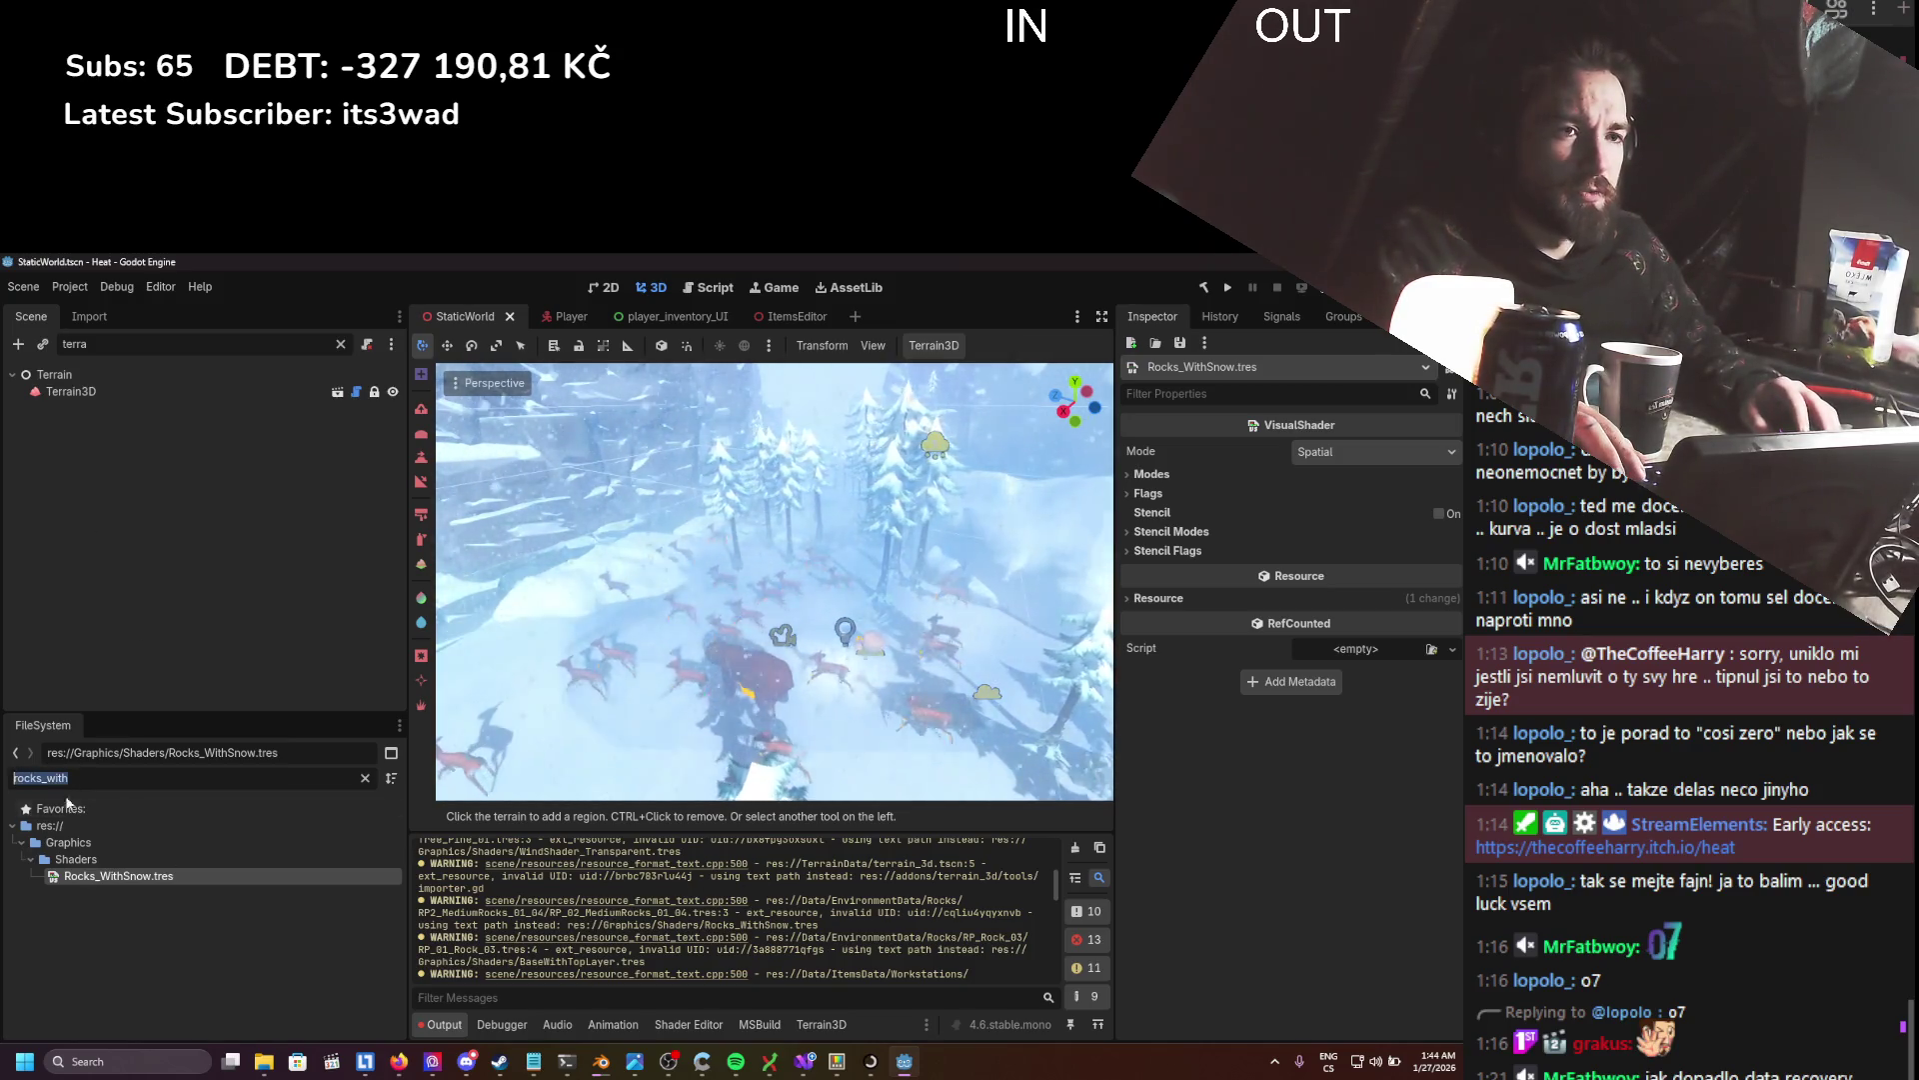
- Open RP_02_MediumRocks_01_04.tres, try Vector 3 Parameter x 0.205, revert to 0.16, and save
text(rp)
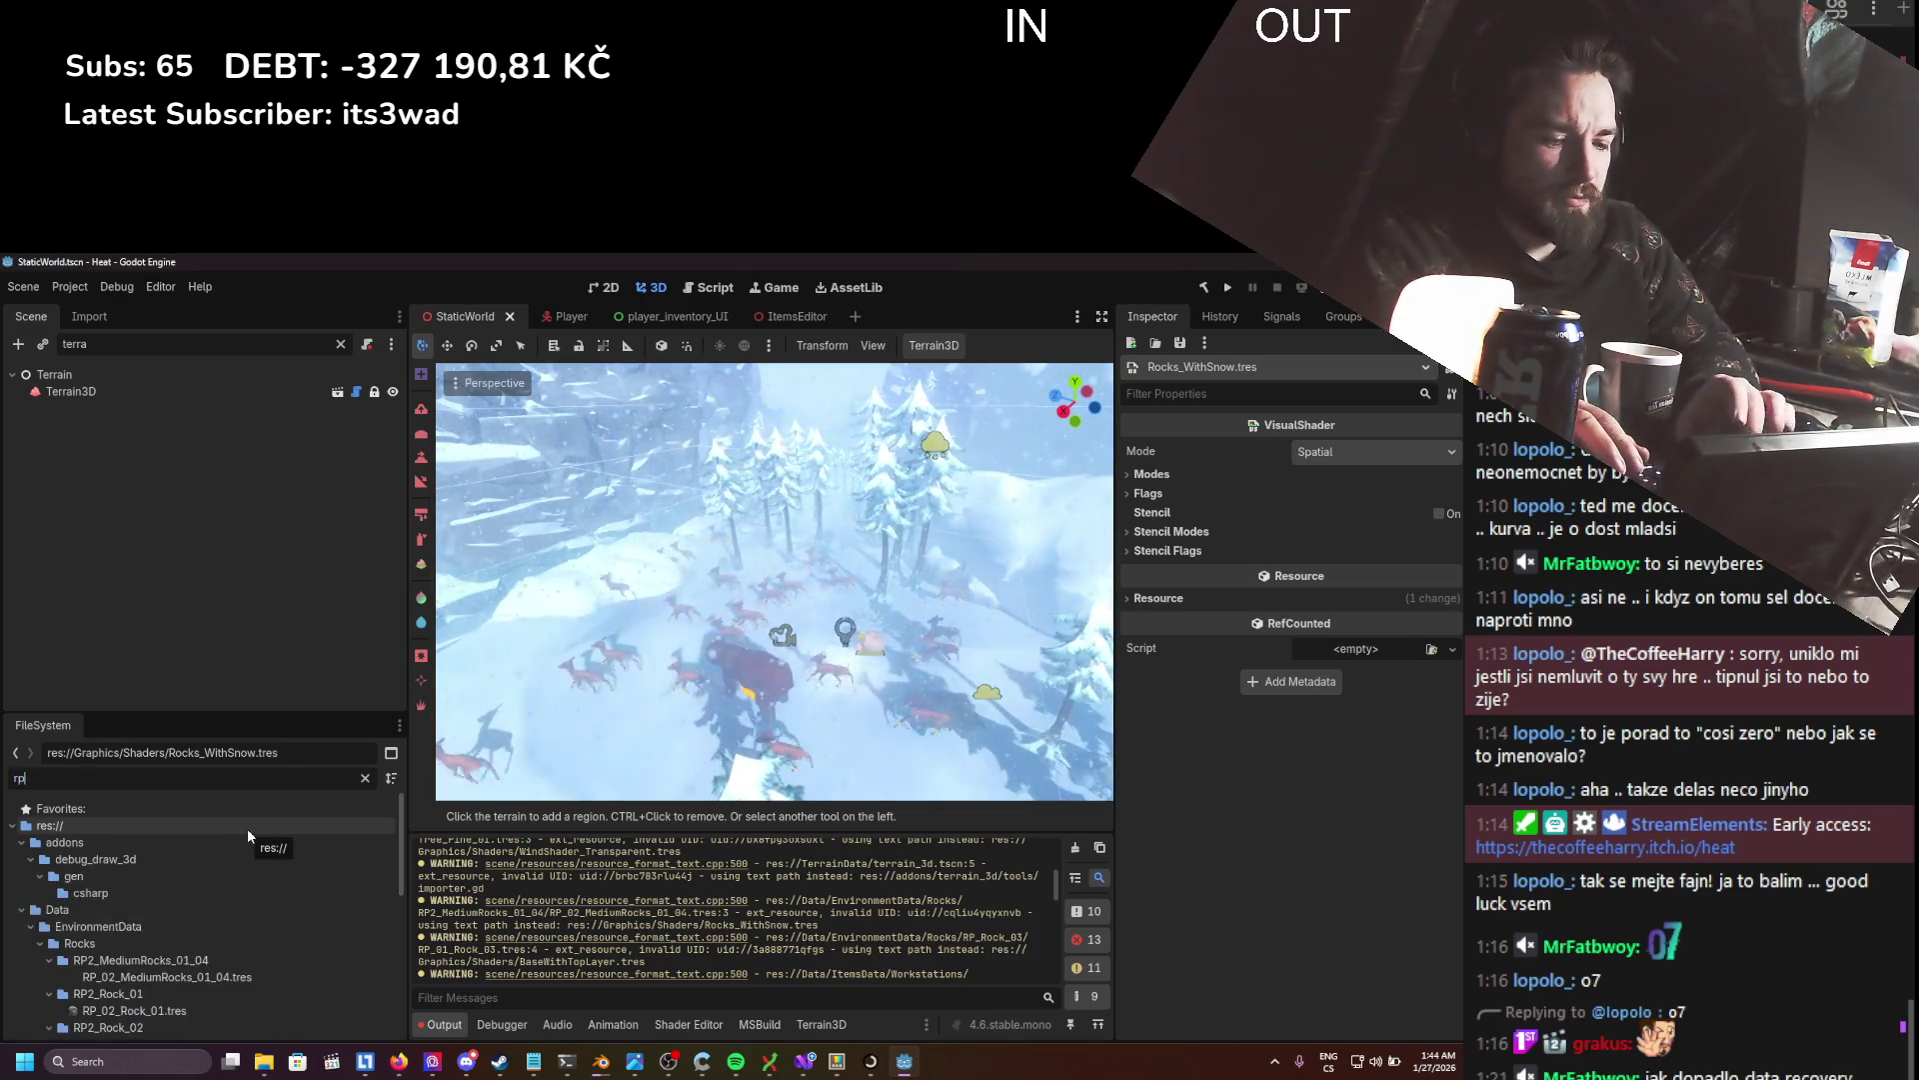
text(_02)
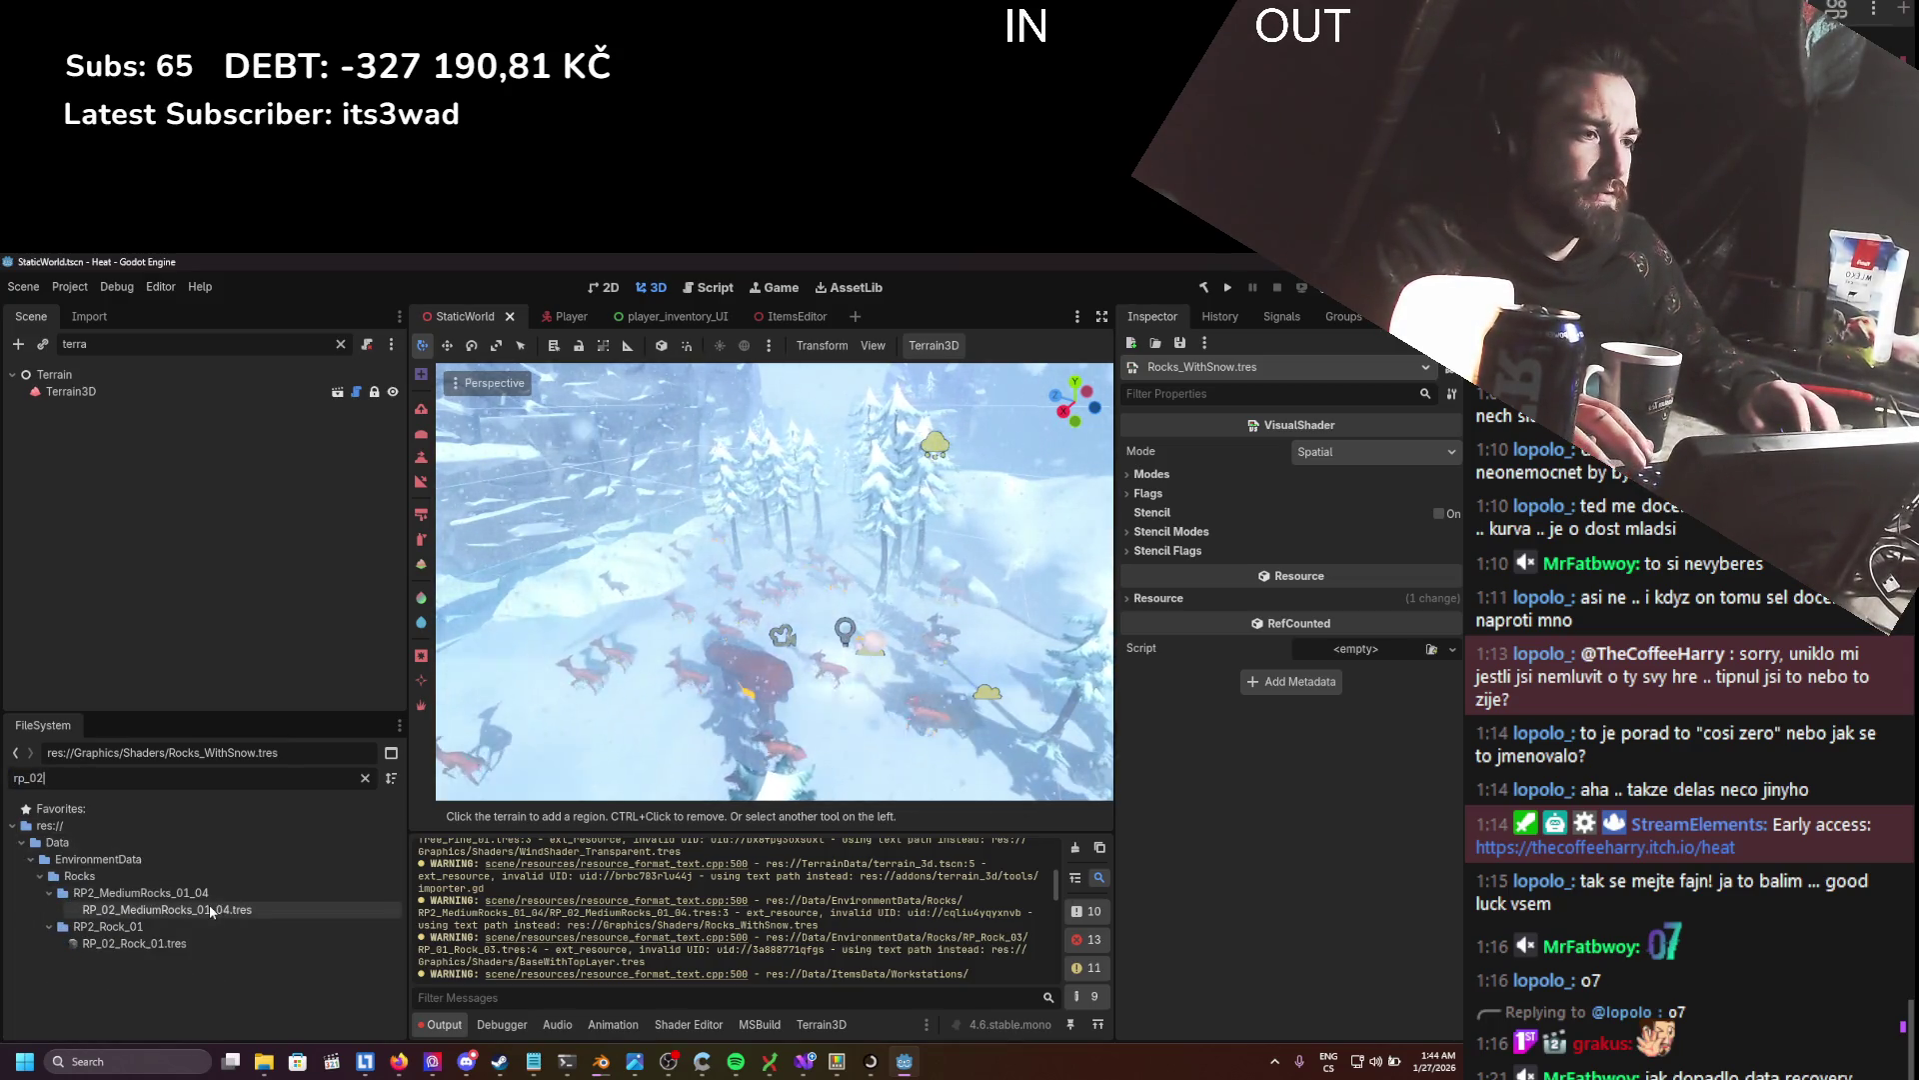
click(210, 910)
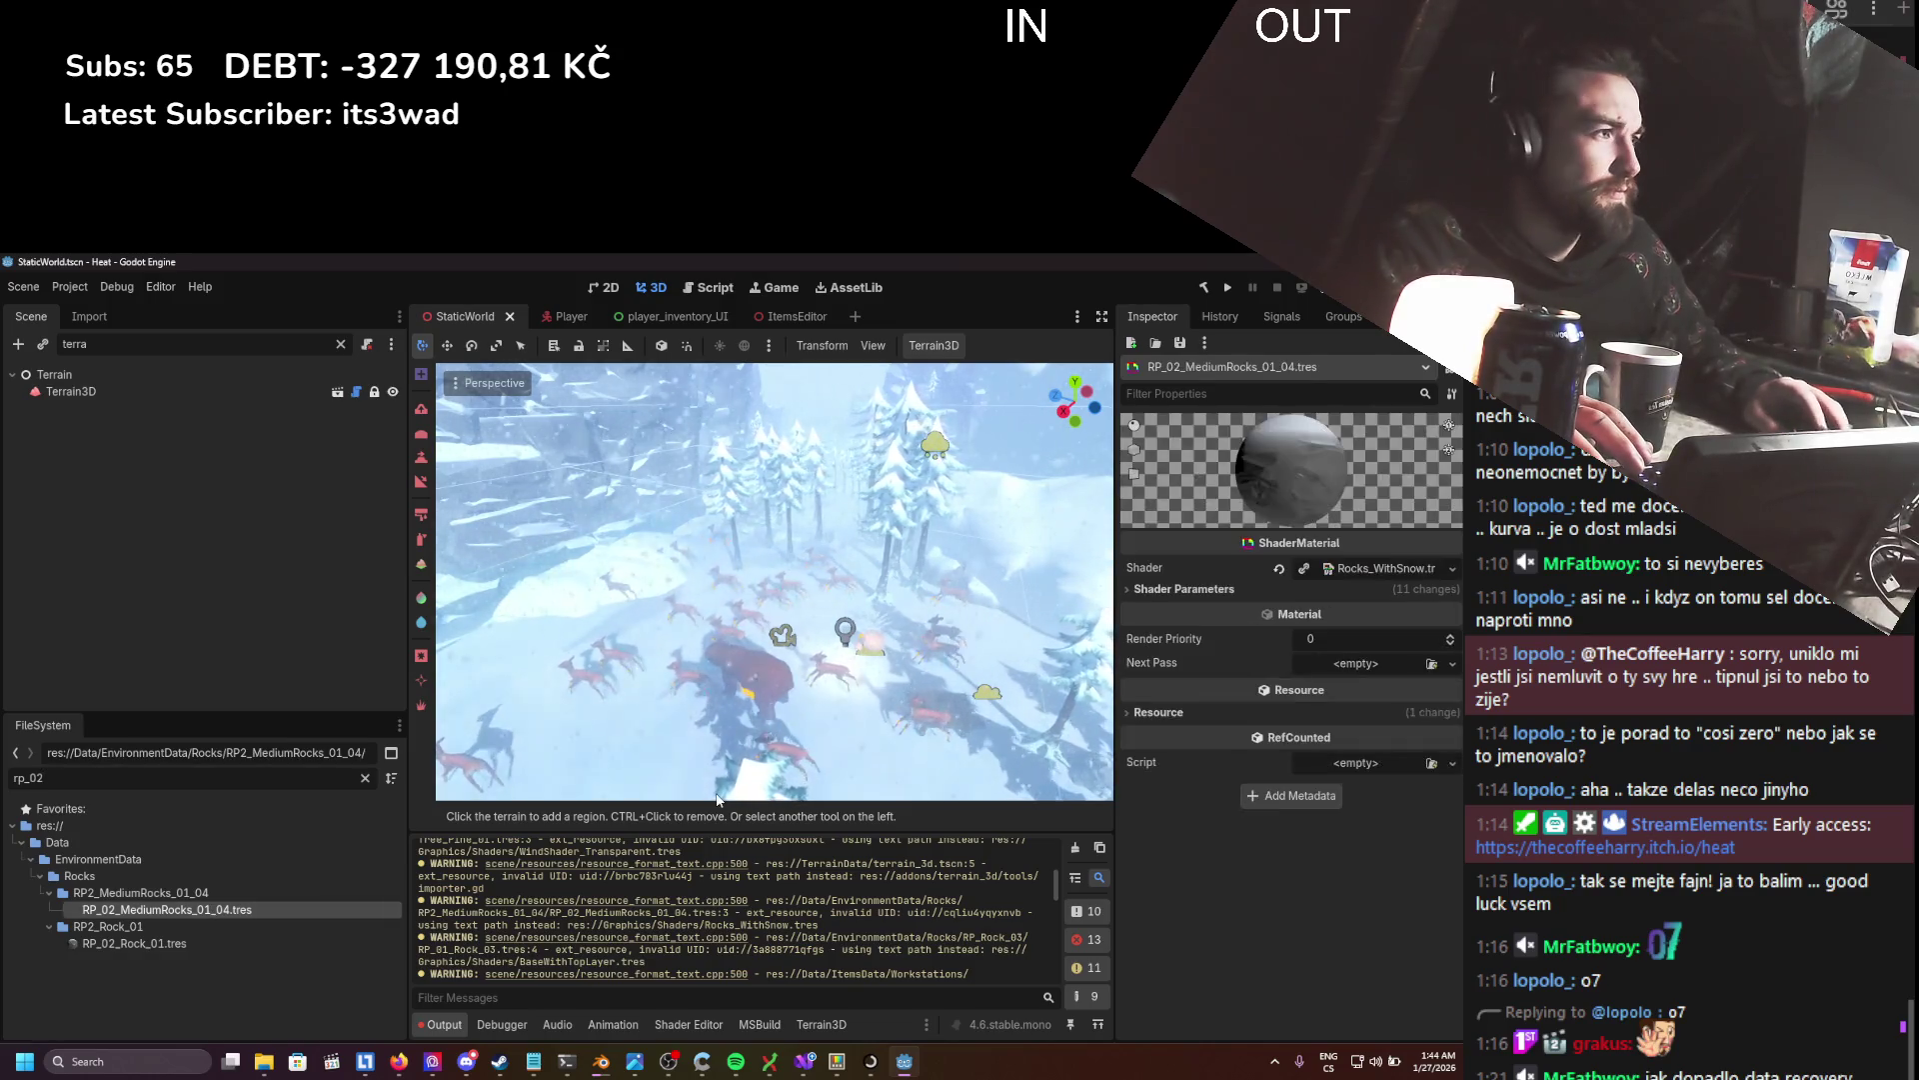
click(1305, 590)
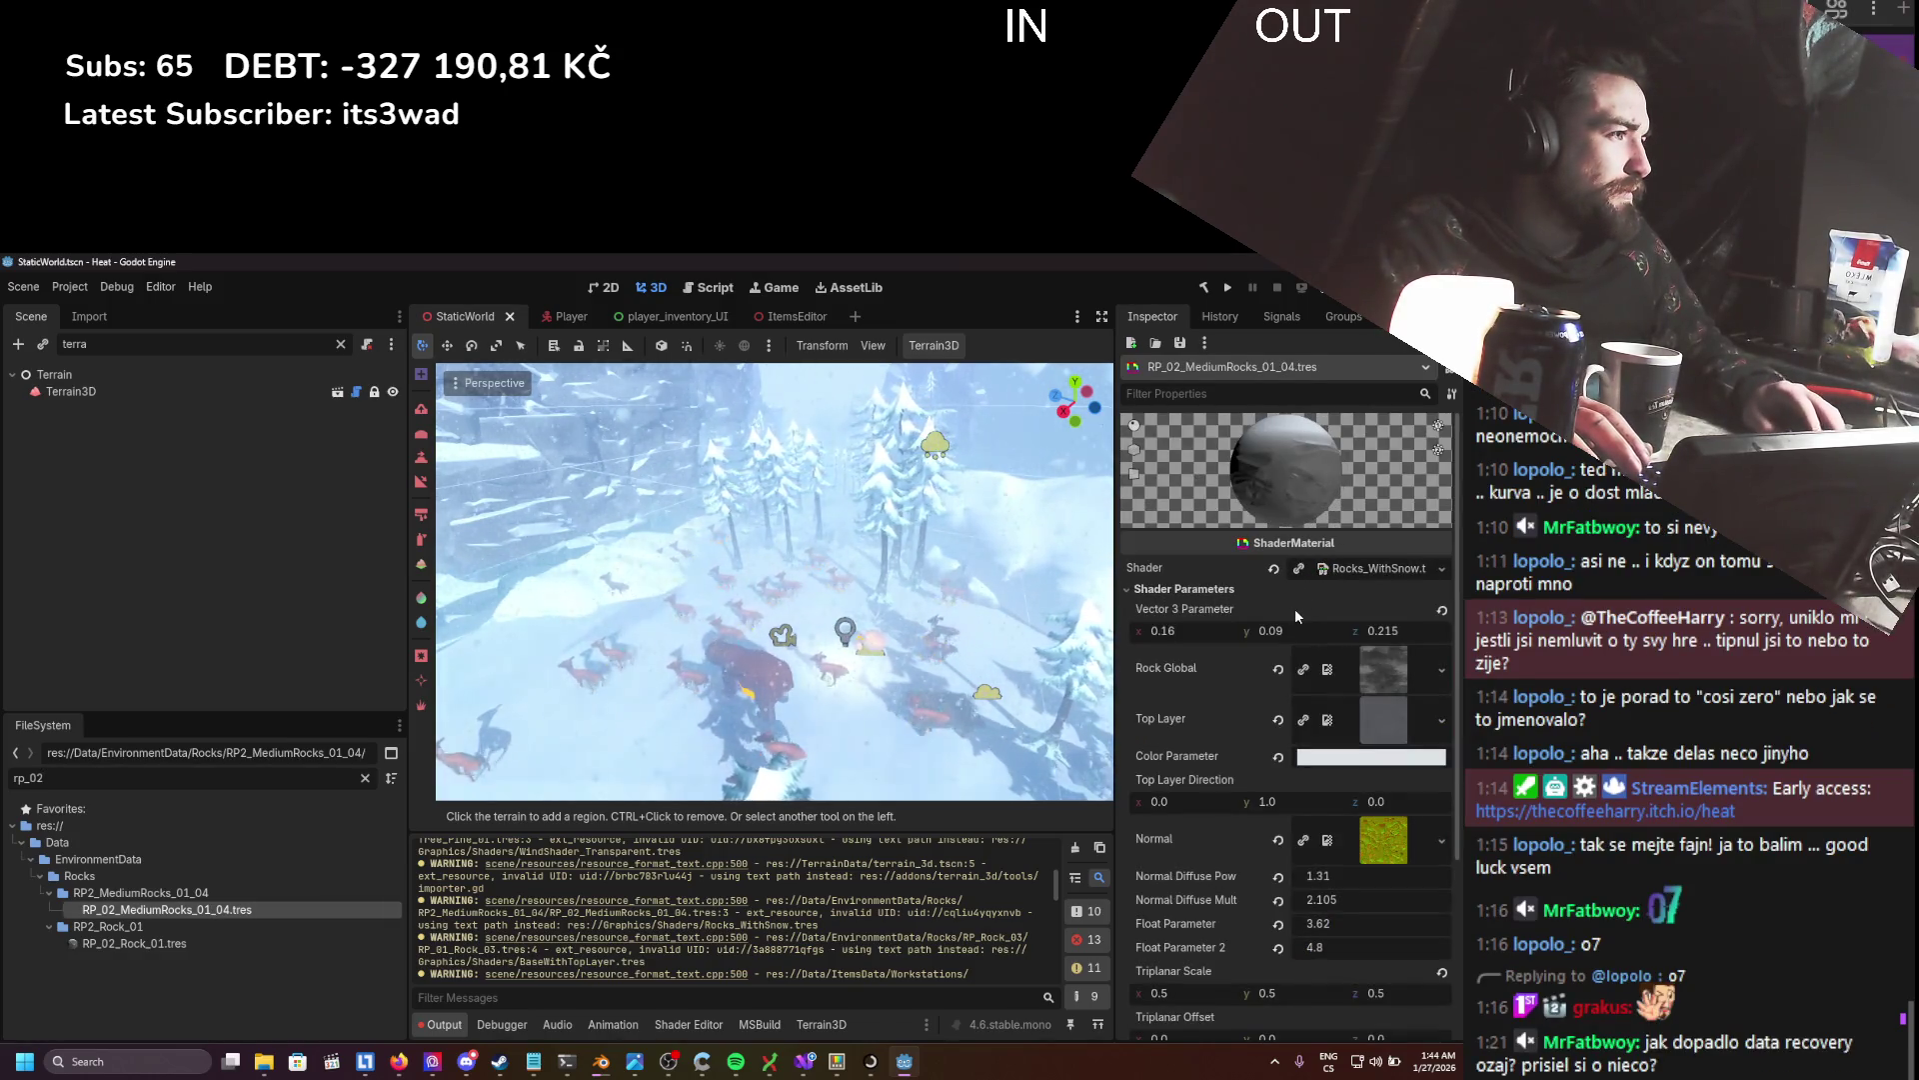
click(1179, 633)
text(0.205)
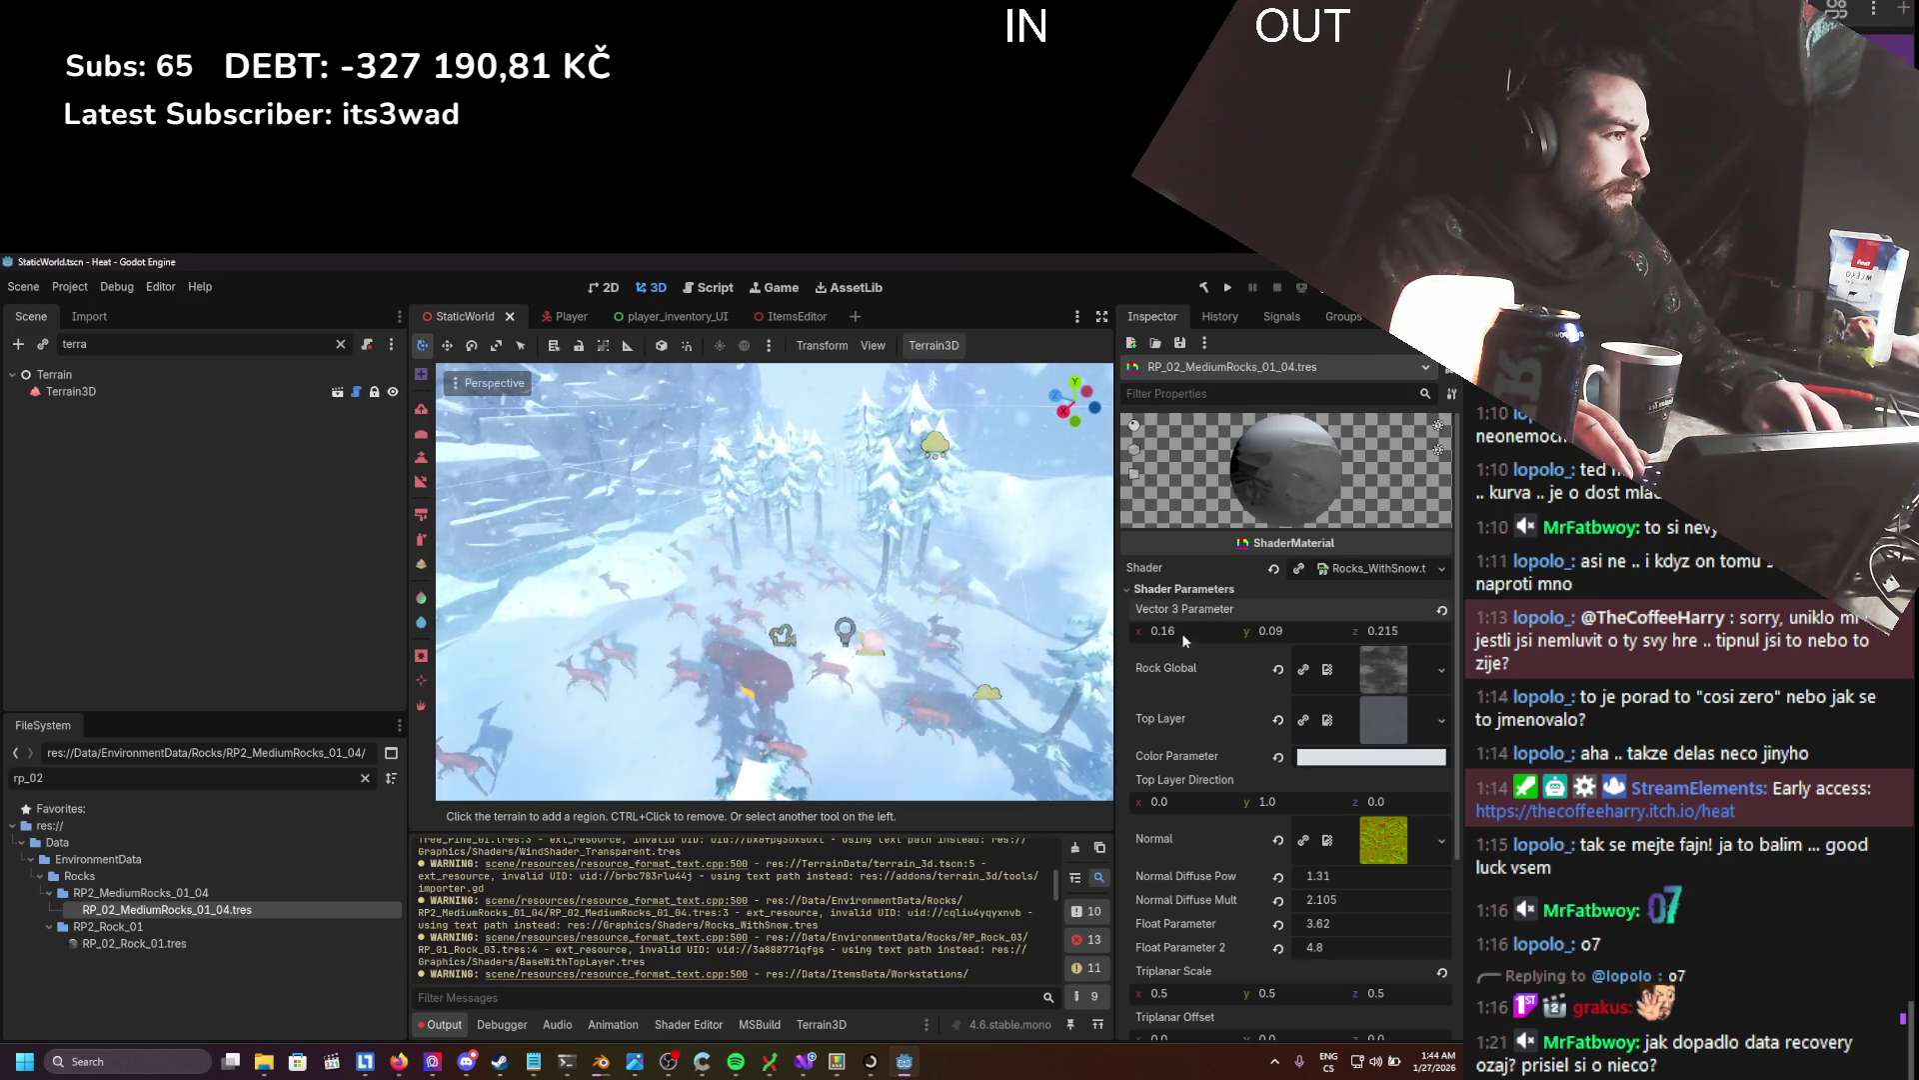
key(Return)
key(ctrl+z)
key(ctrl+s)
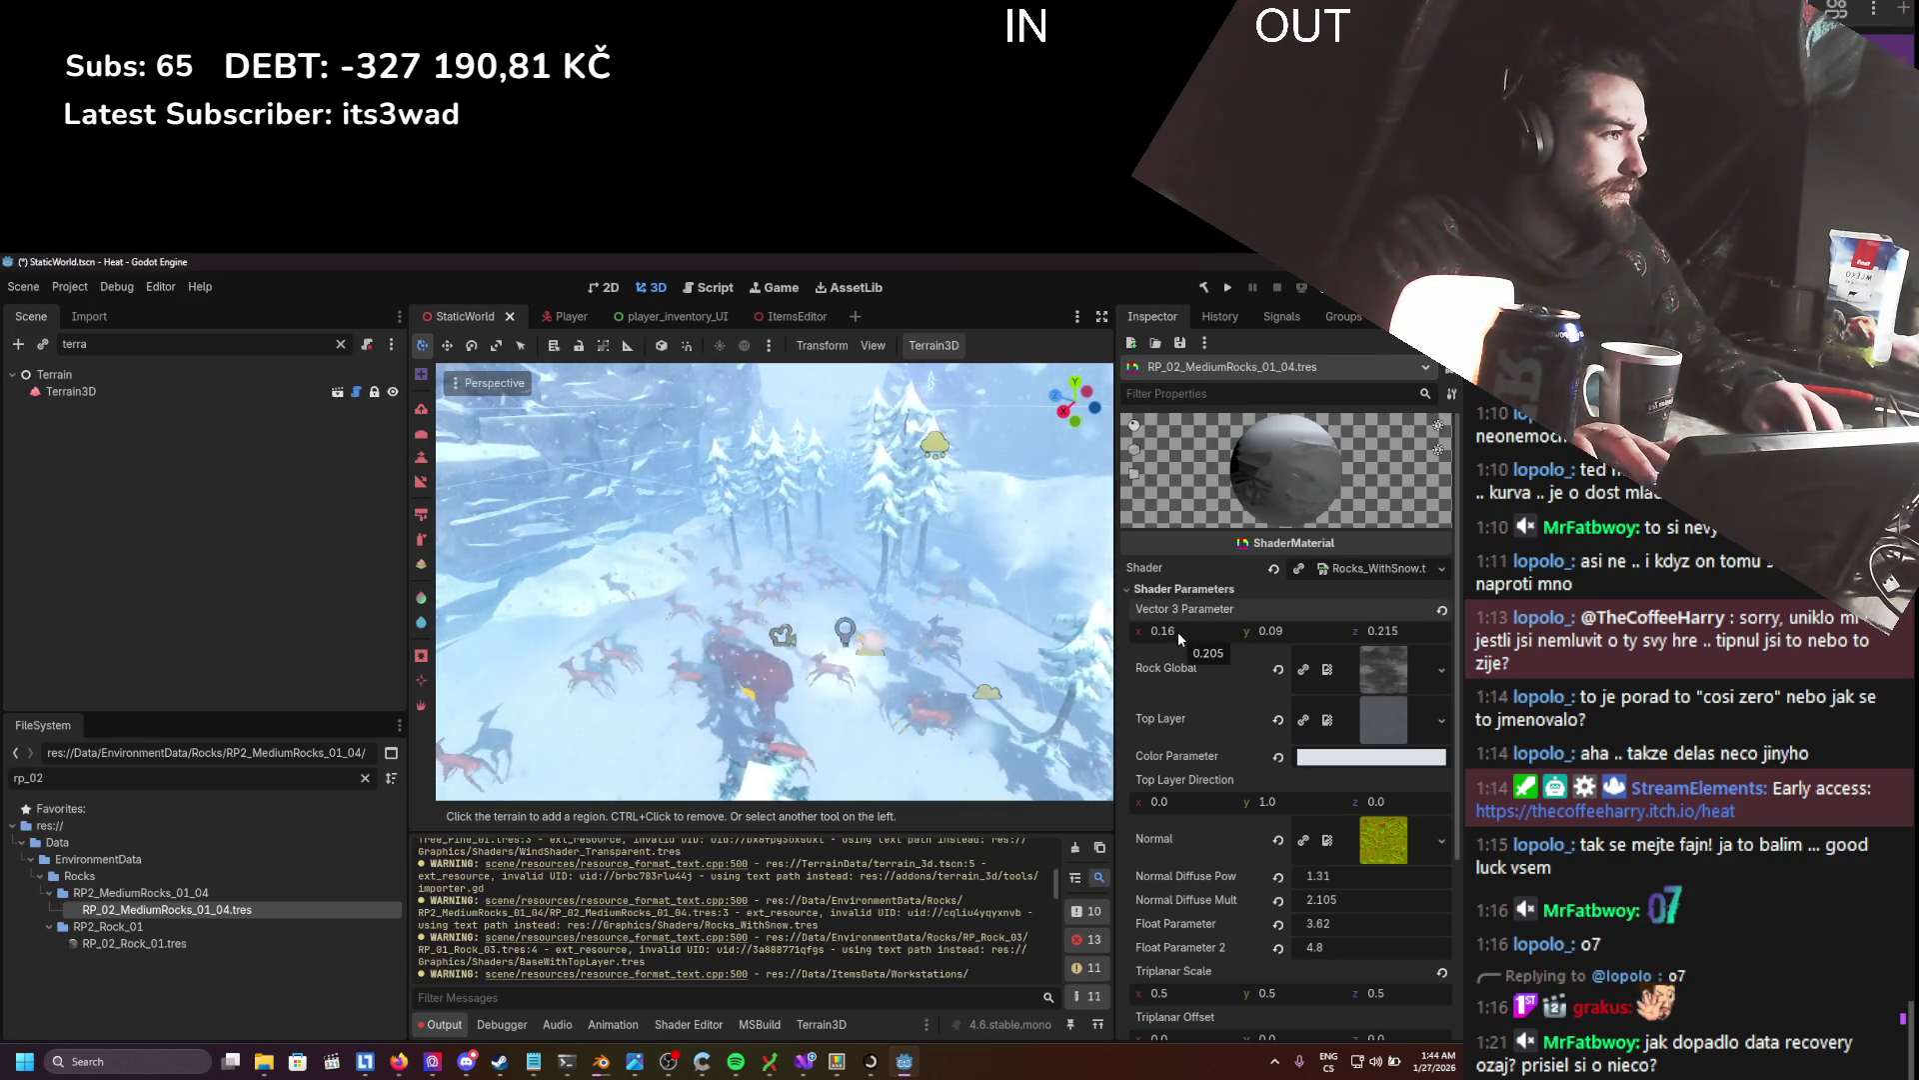
key(ctrl+s)
- Keep the Top Layer Direction x value at 0 and save the StaticWorld scene
drag(1206, 806, 1229, 806)
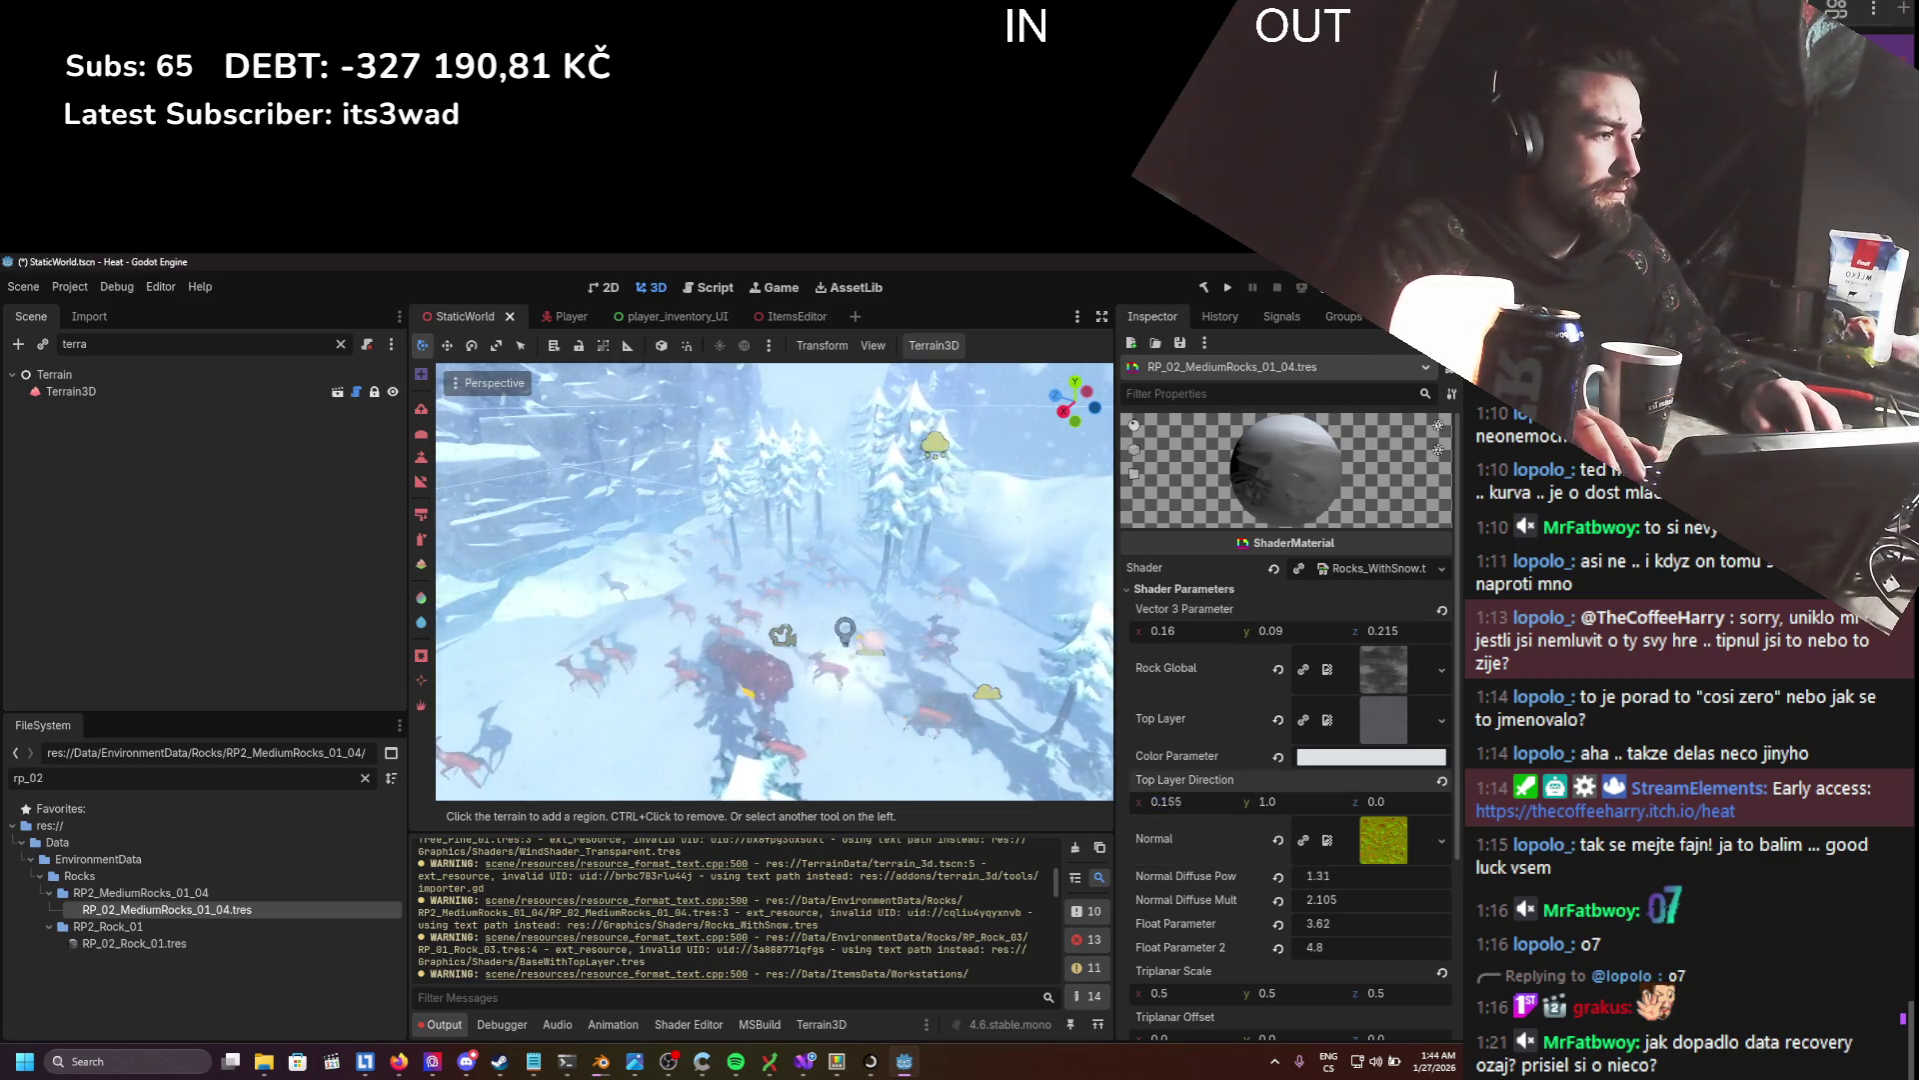
key(ctrl+s)
text(0)
key(Return)
key(ctrl+s)
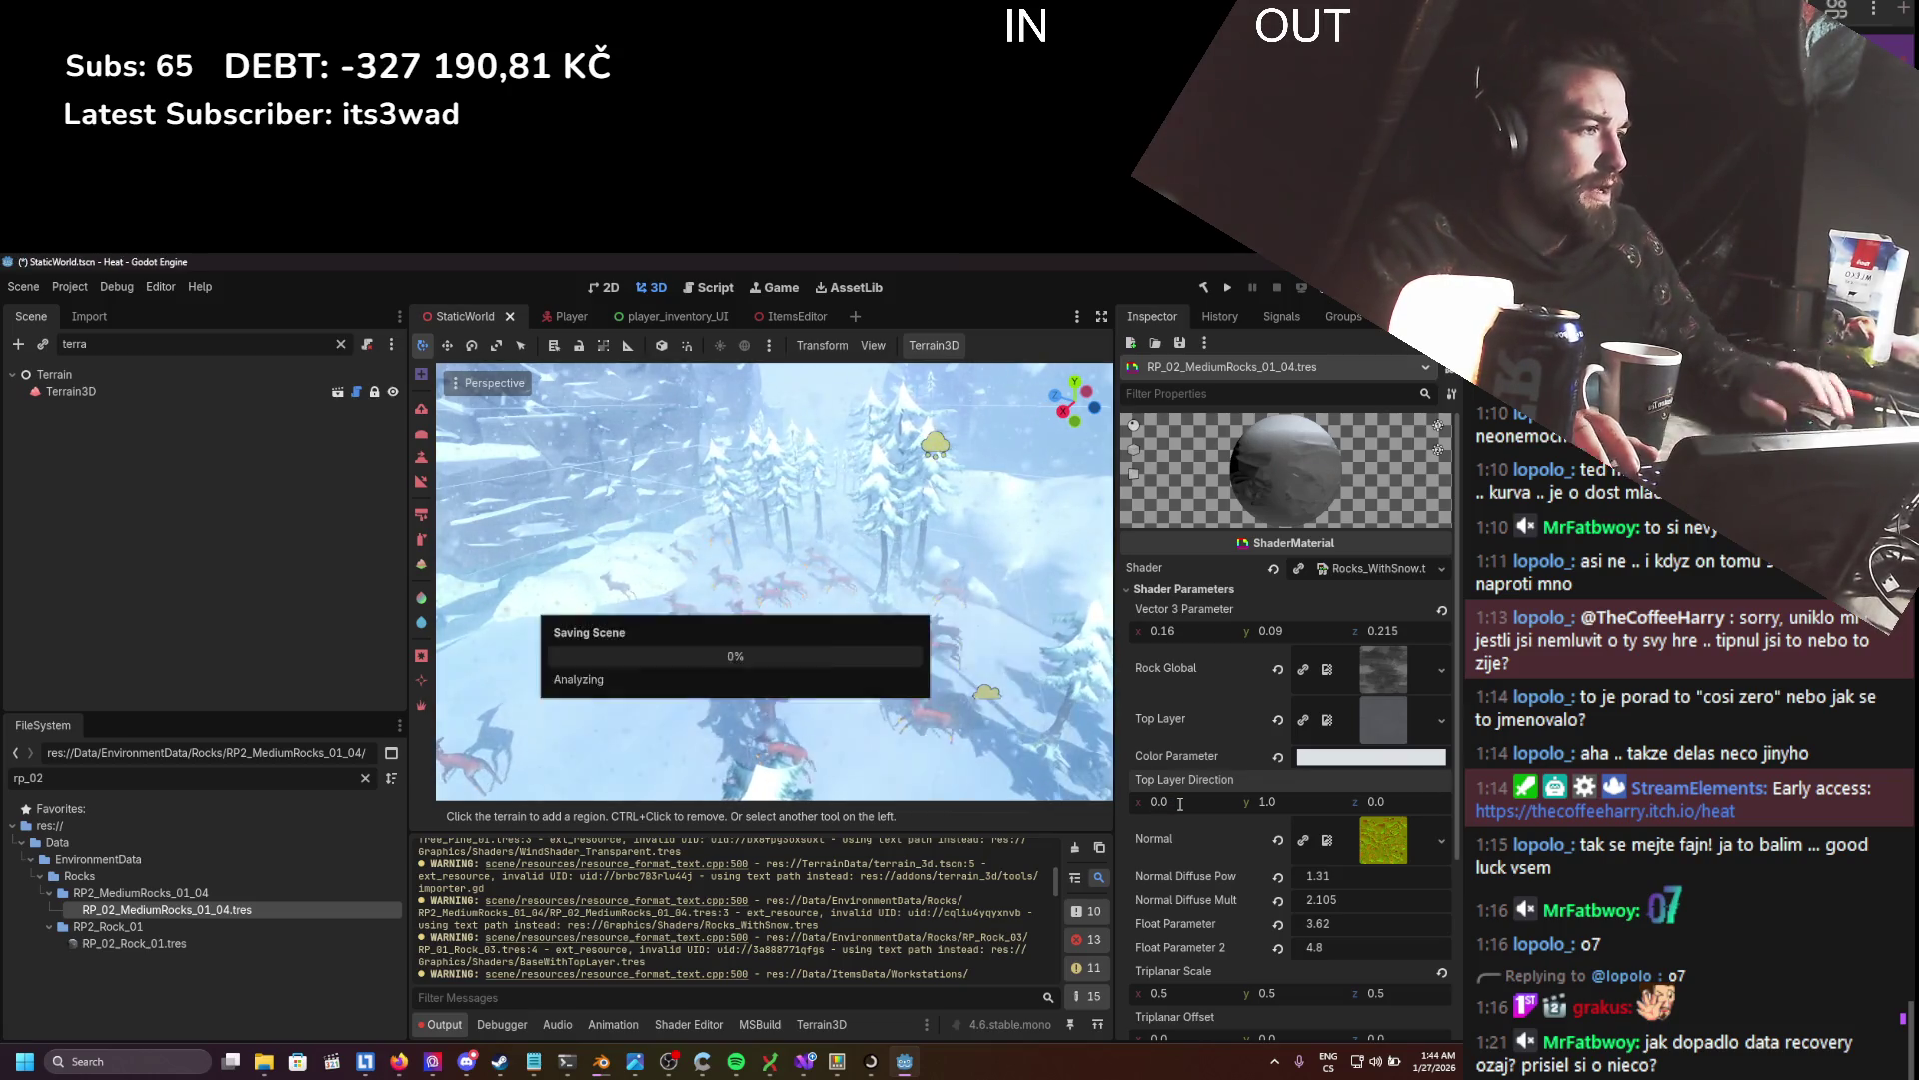
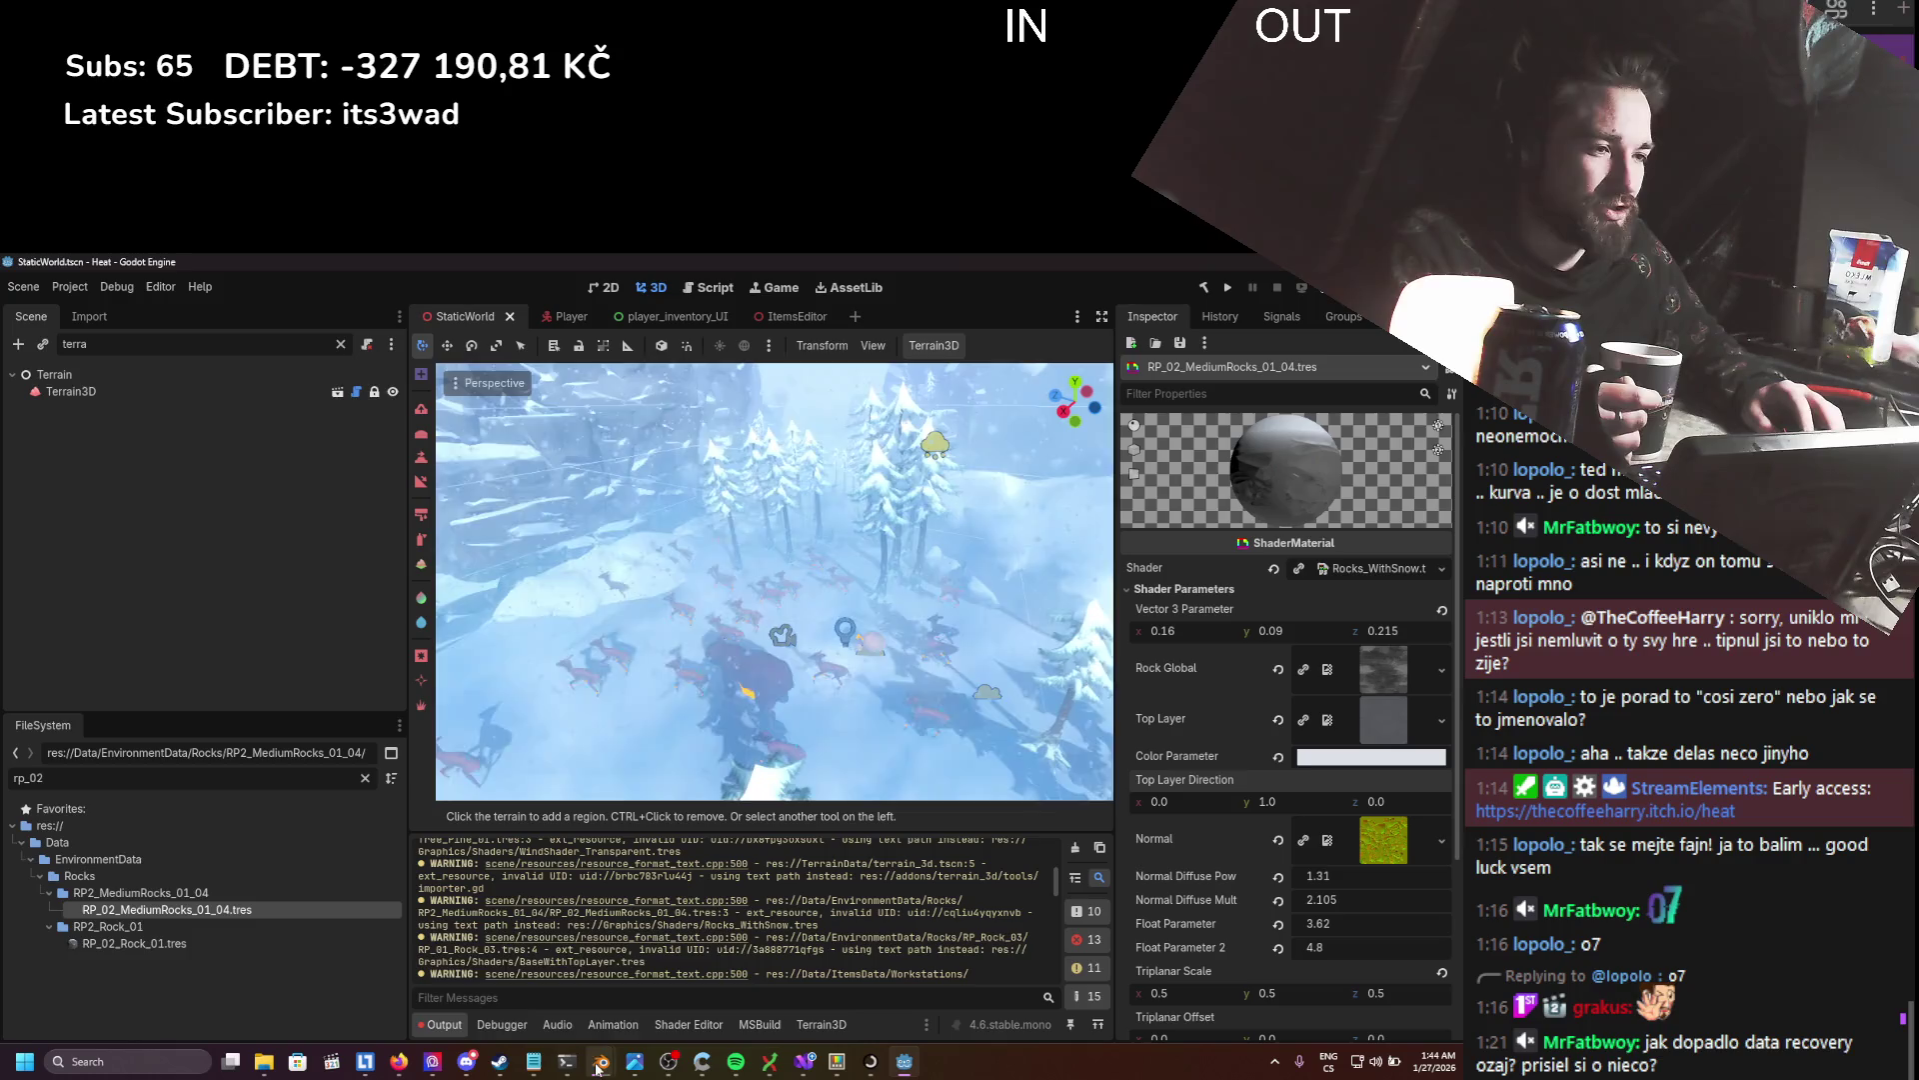
- Change the FileSystem filter from rp_02 to rp_01 to list the RP_01 rock materials
mouse_move(601, 1061)
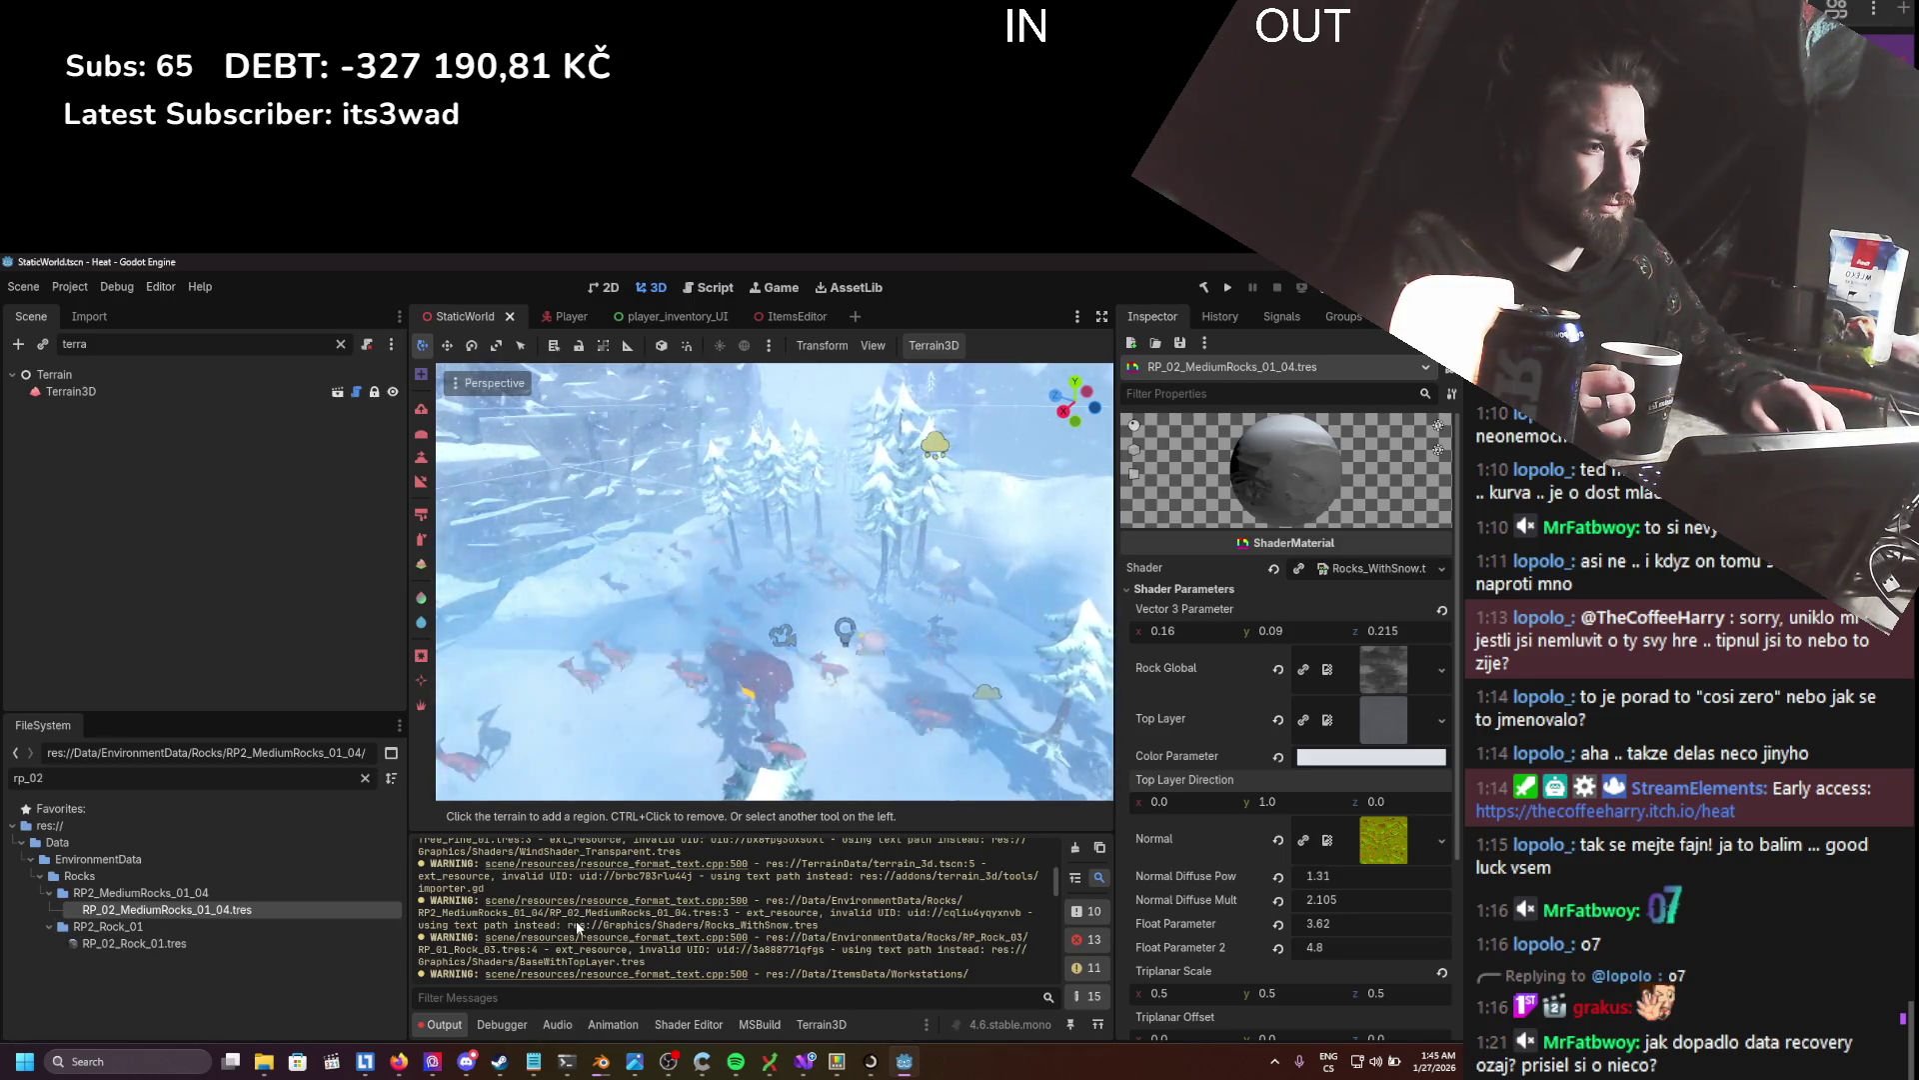
scroll(577, 920, down, 2)
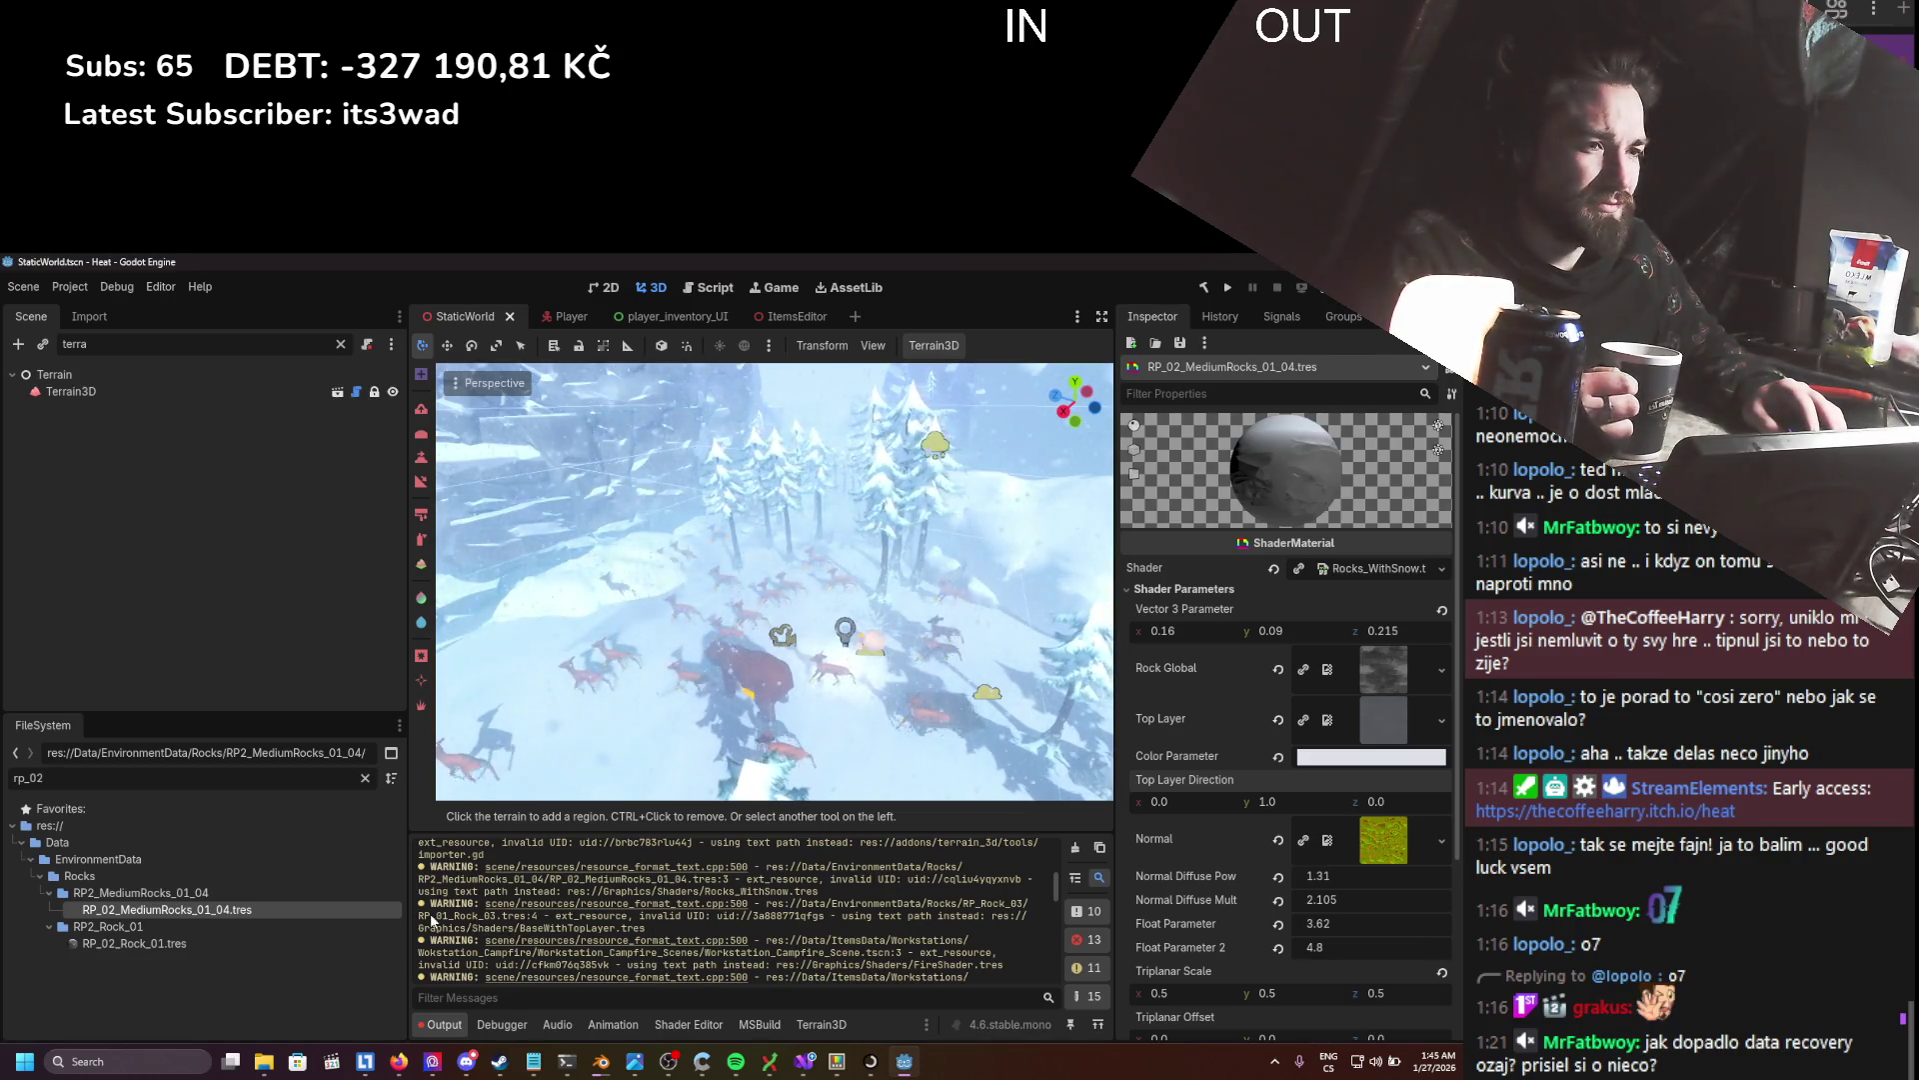
click(84, 781)
key(BackSpace)
text(1)
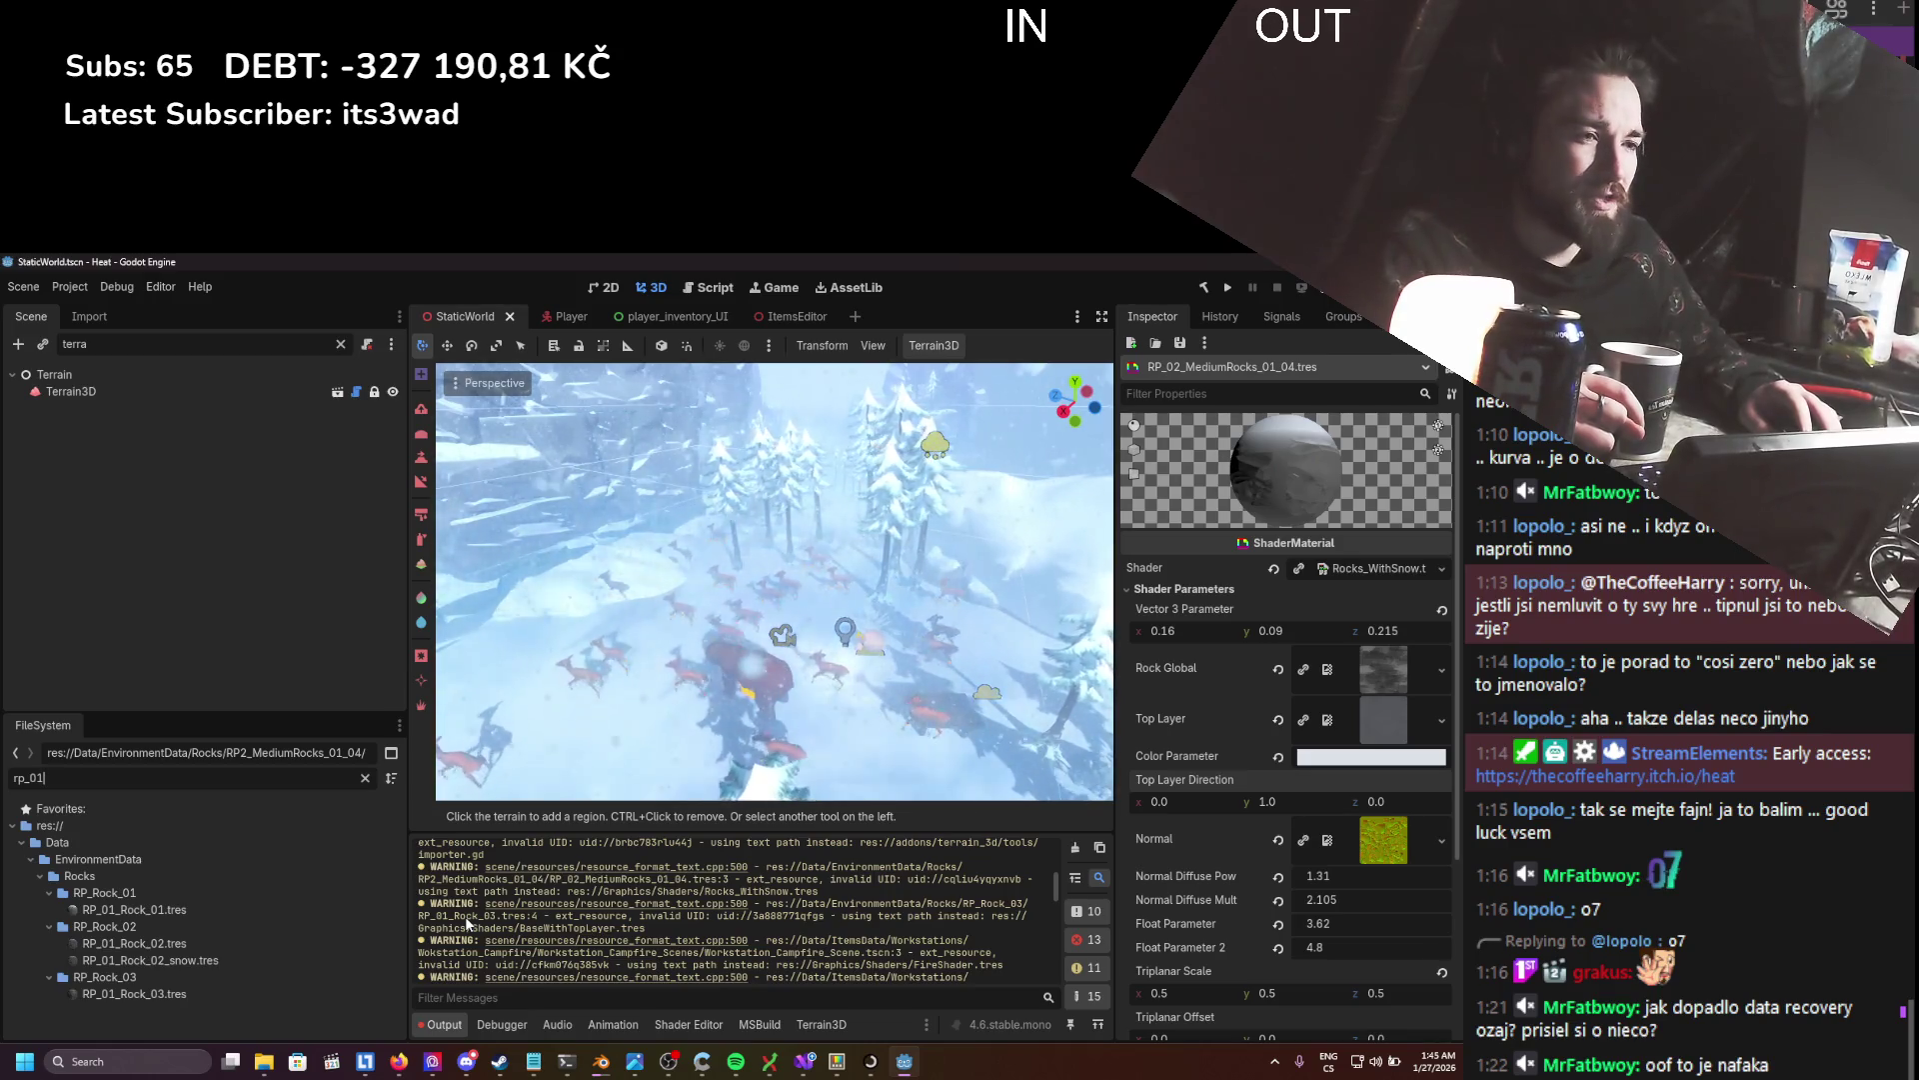
- Open RP_01_Rock_03's shader parameters and raise its Normal Coverage Contrast
click(134, 995)
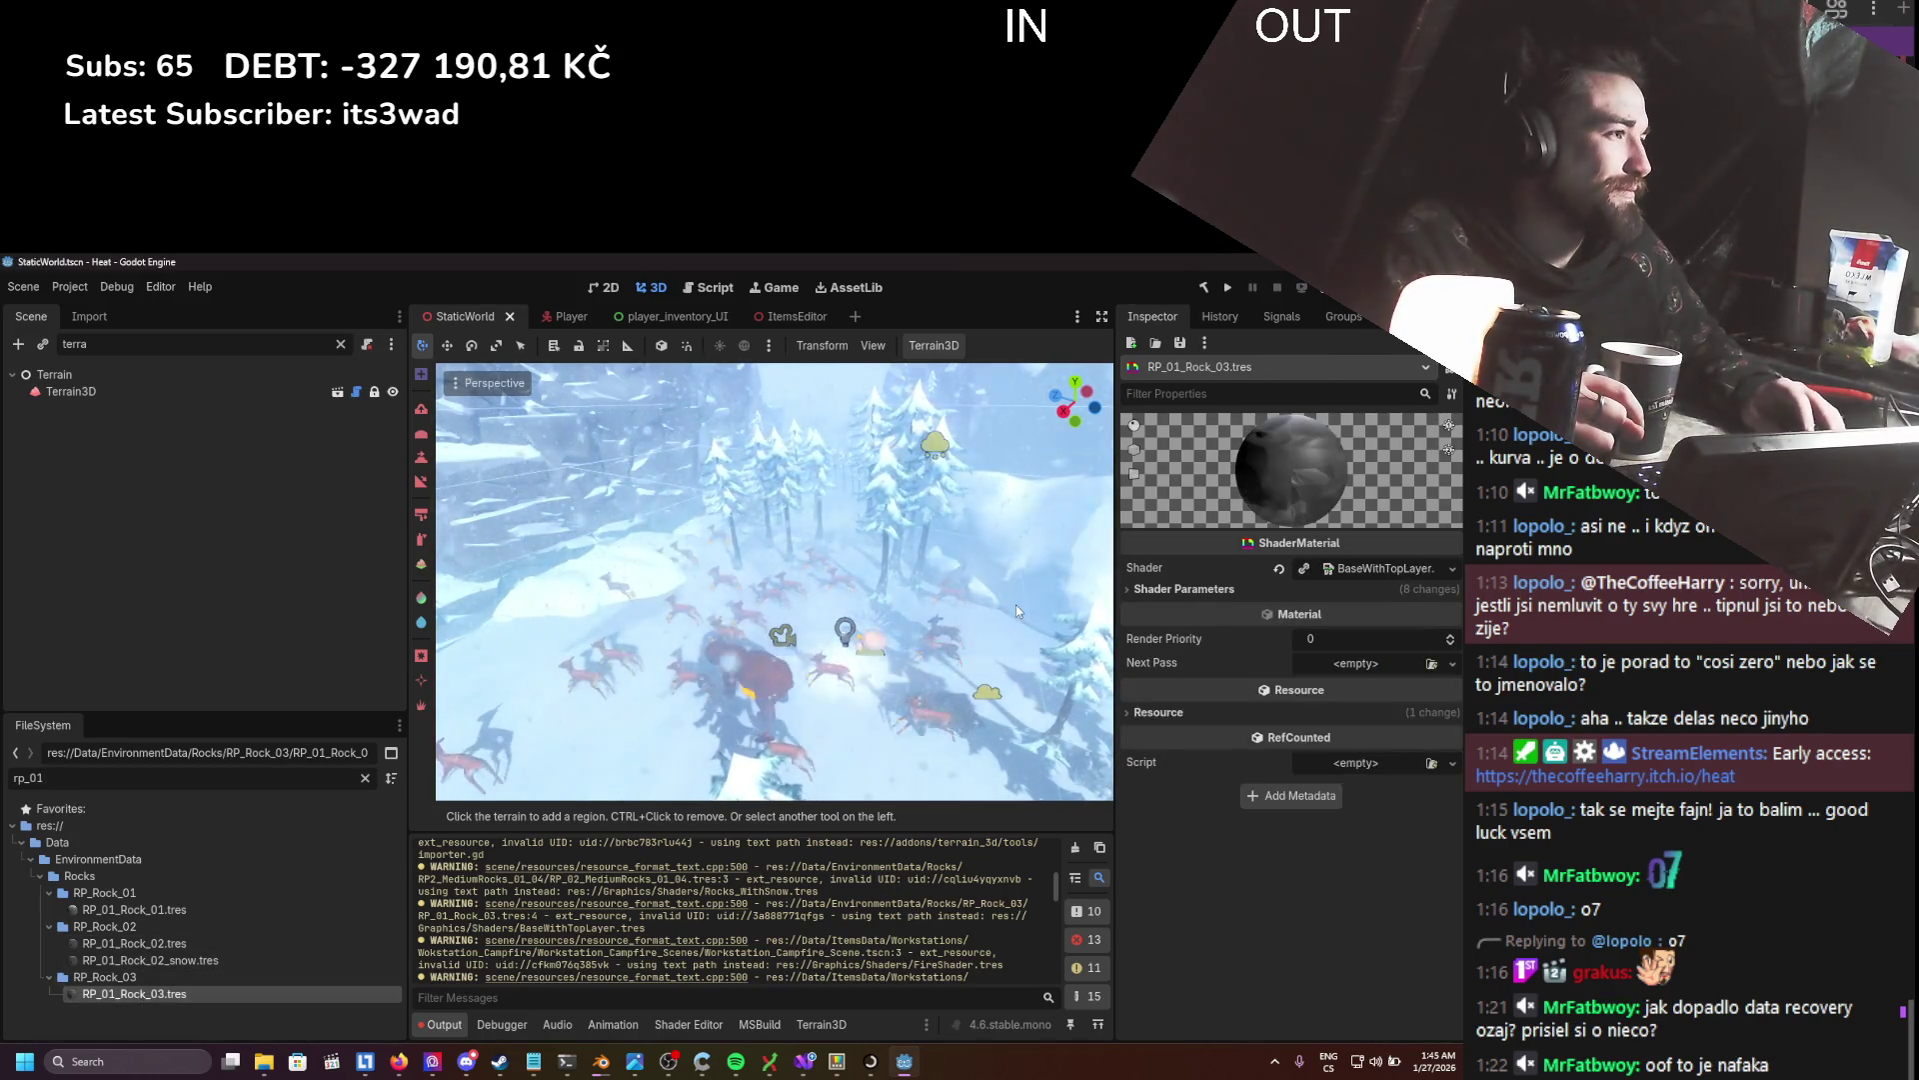
click(1270, 591)
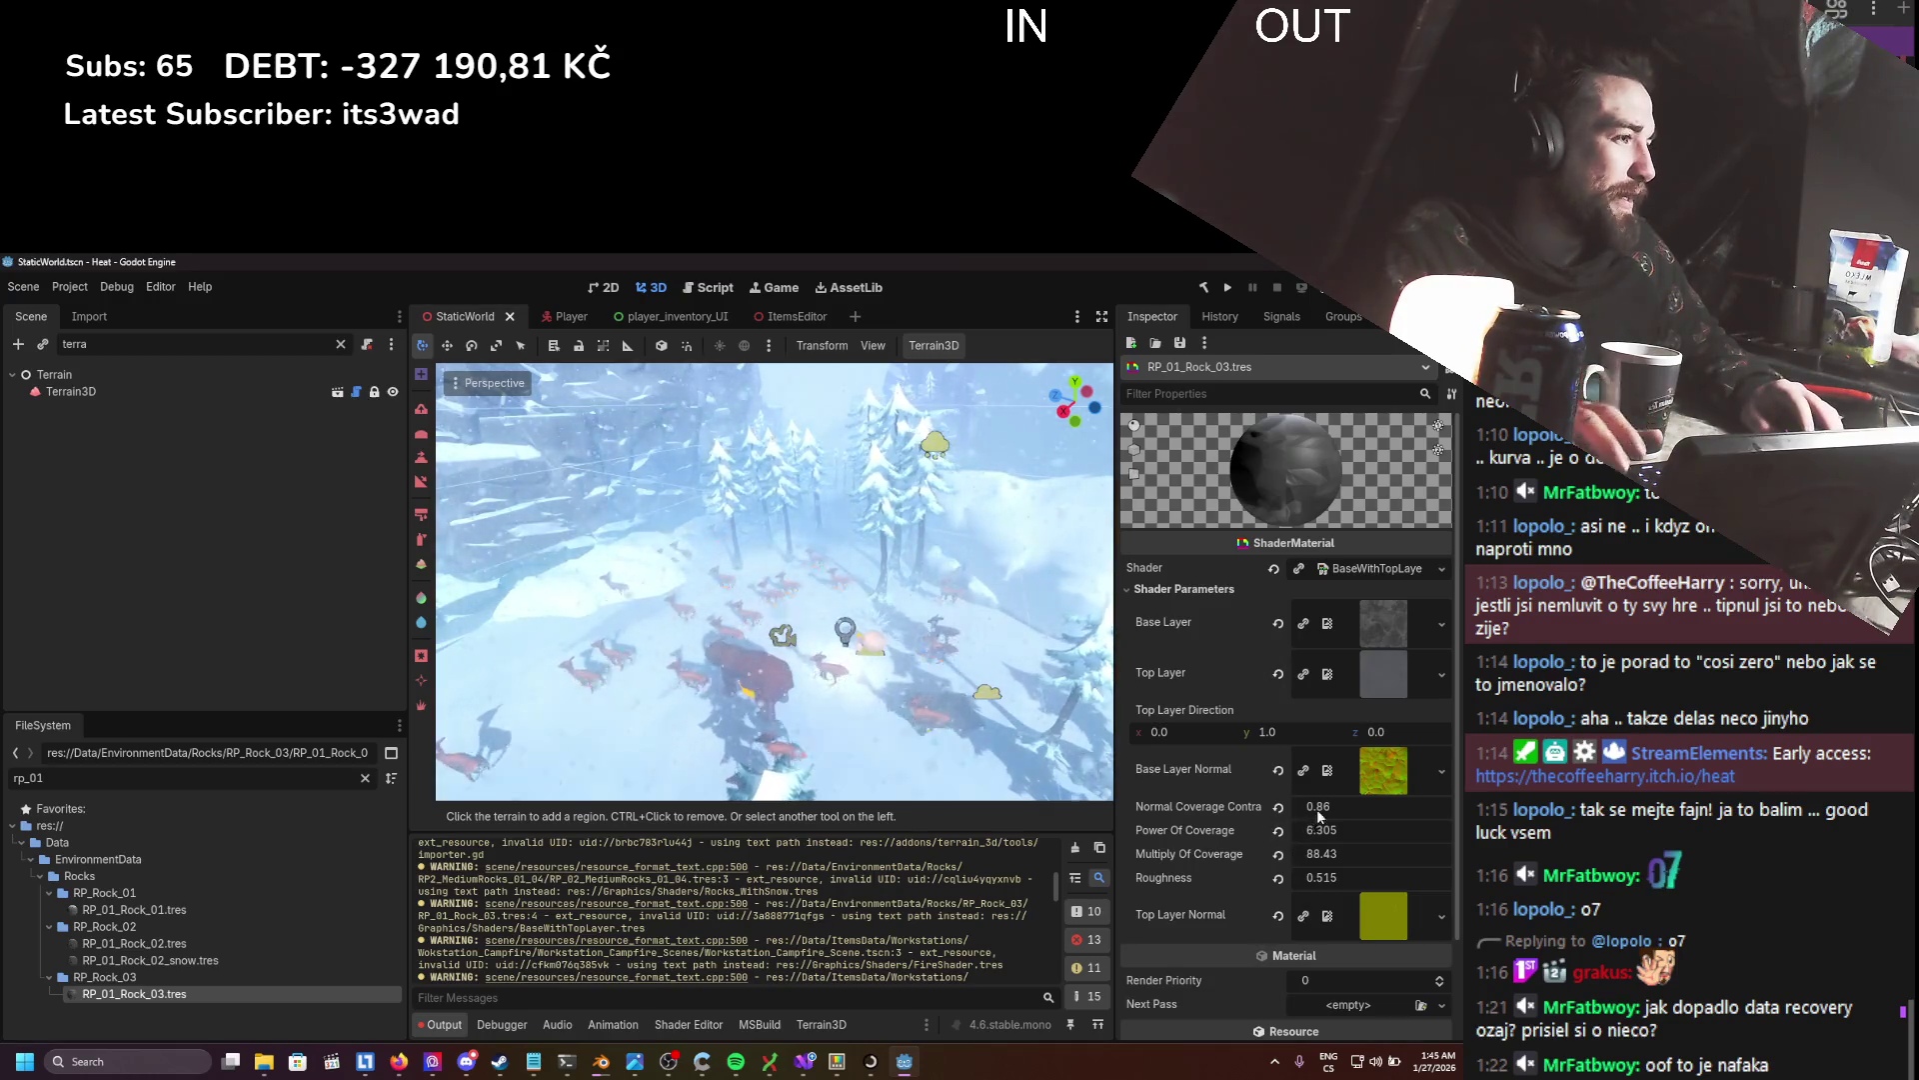
drag(1319, 816, 1325, 816)
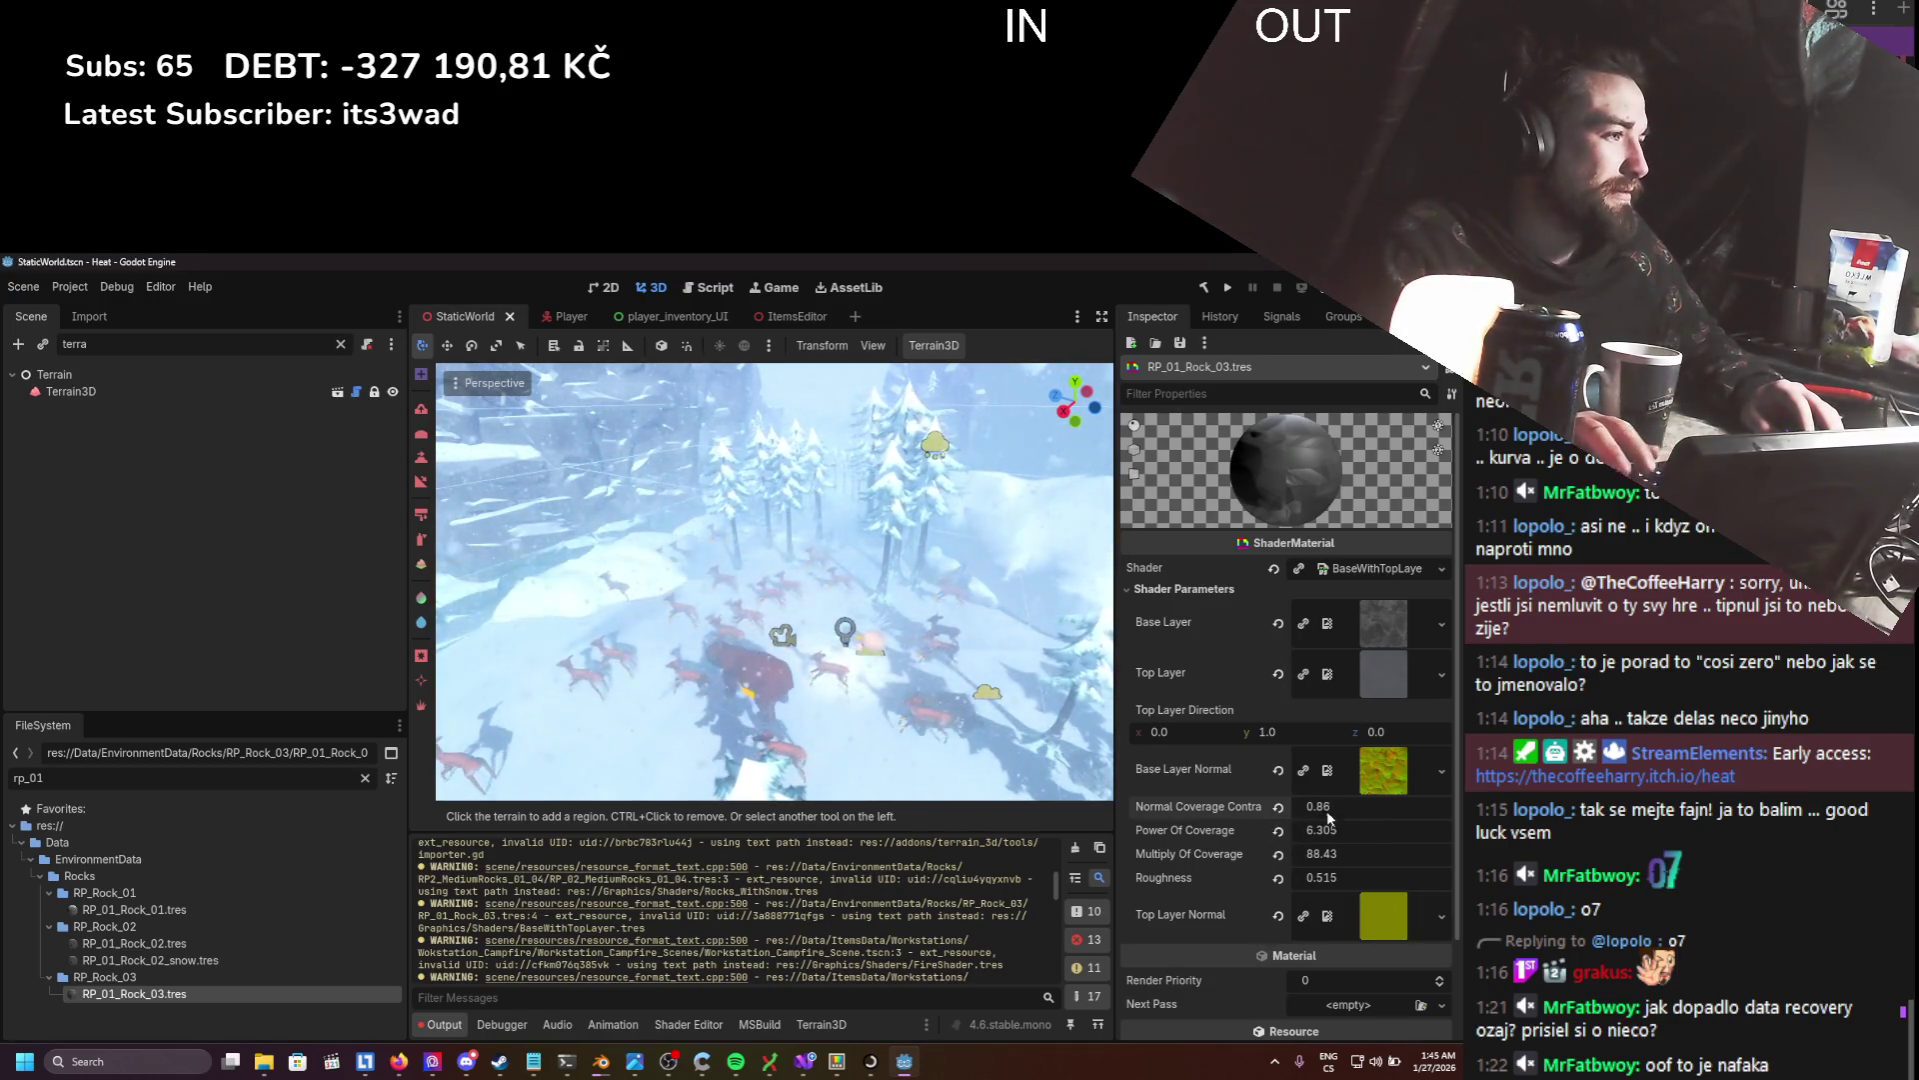
drag(1297, 805, 1329, 805)
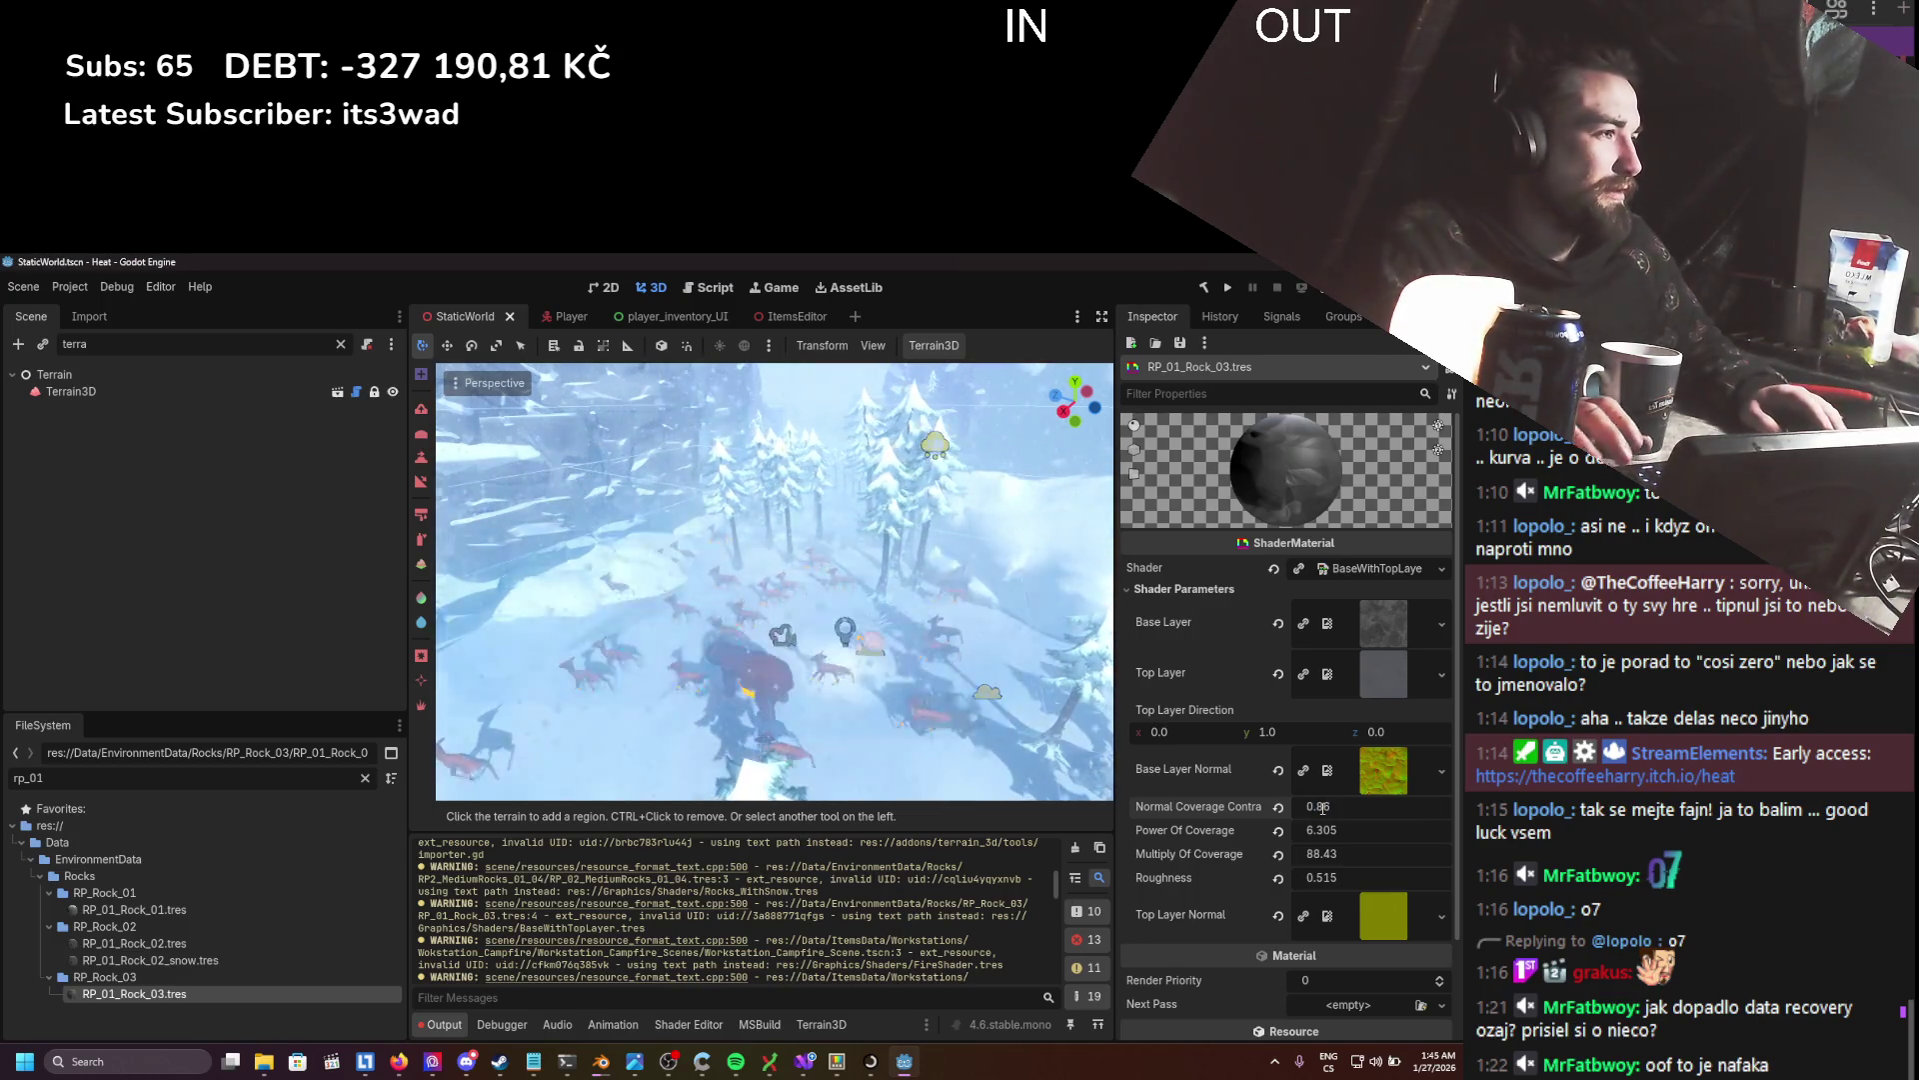
- Review the RP_01_Rock_02_snow and RP_01_Rock_02 shader parameters, saving with Ctrl+S
click(210, 962)
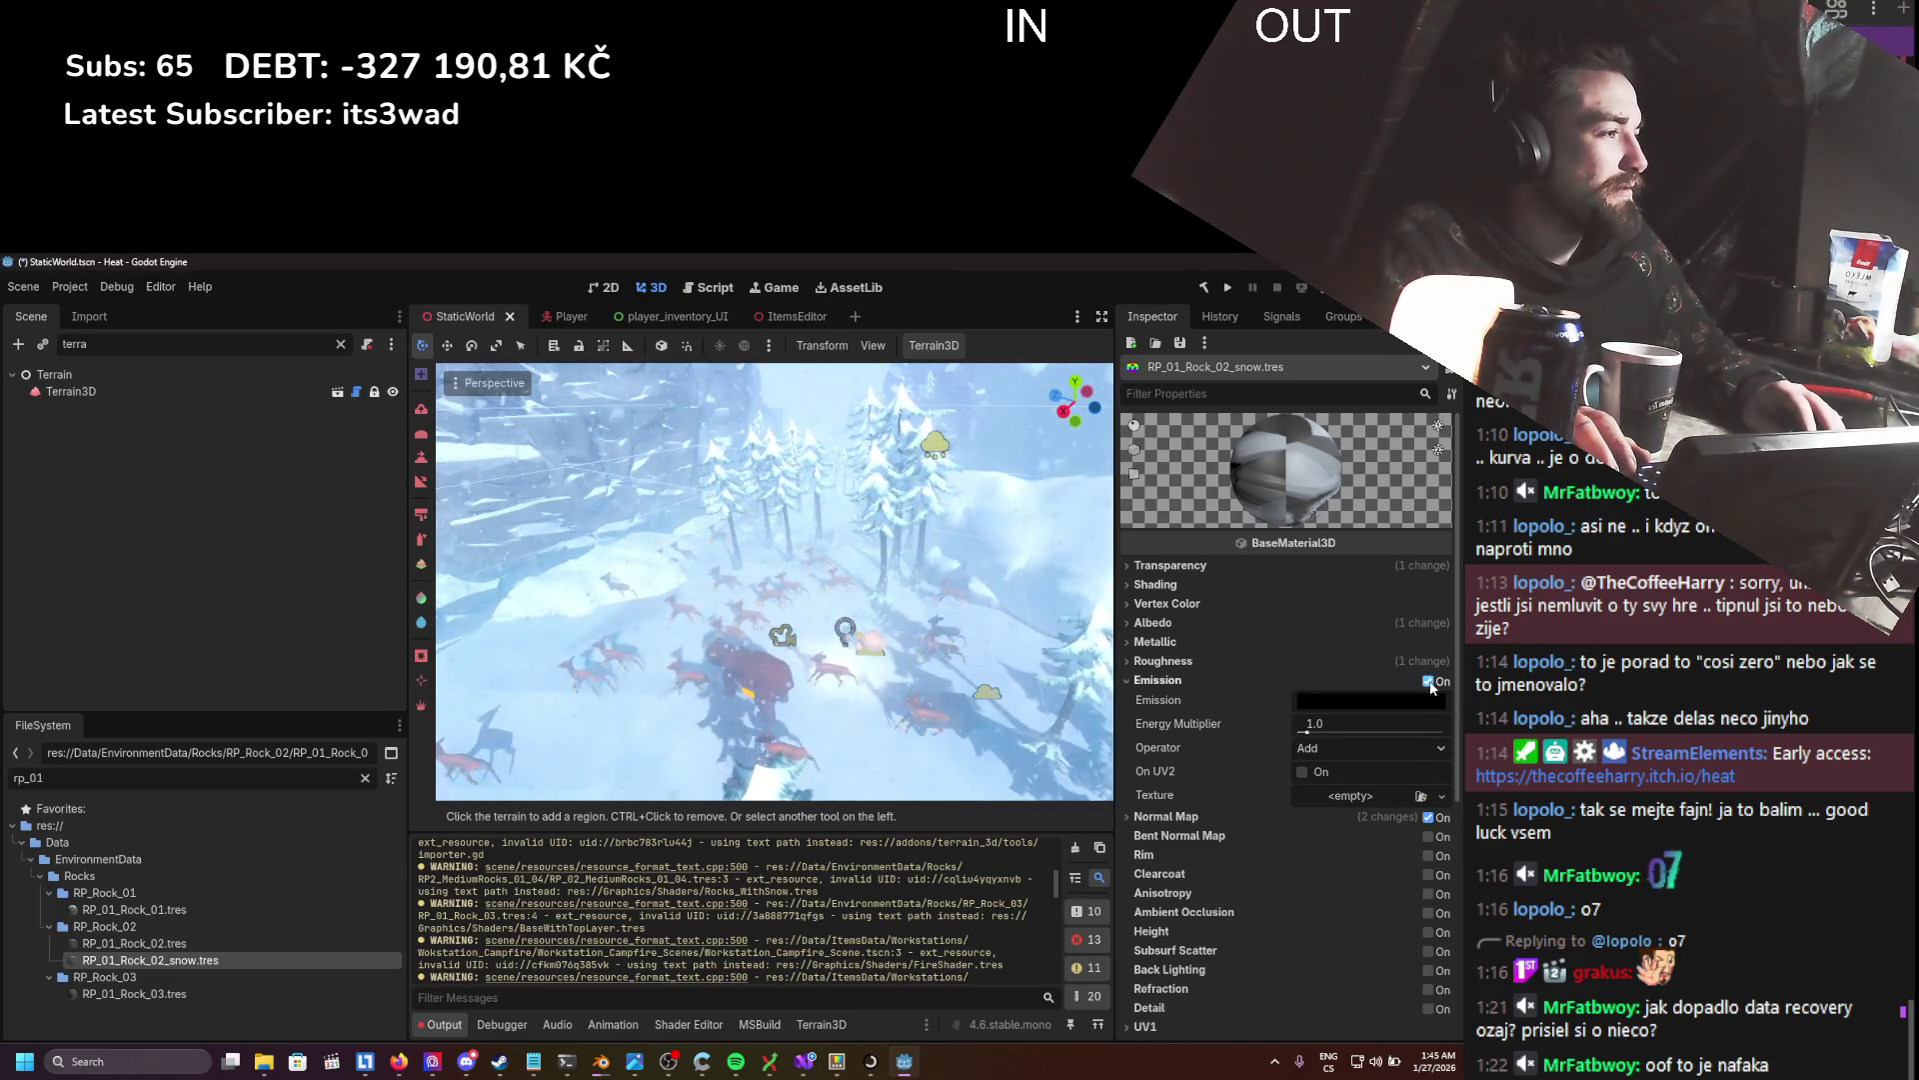
key(ctrl+s)
key(Up)
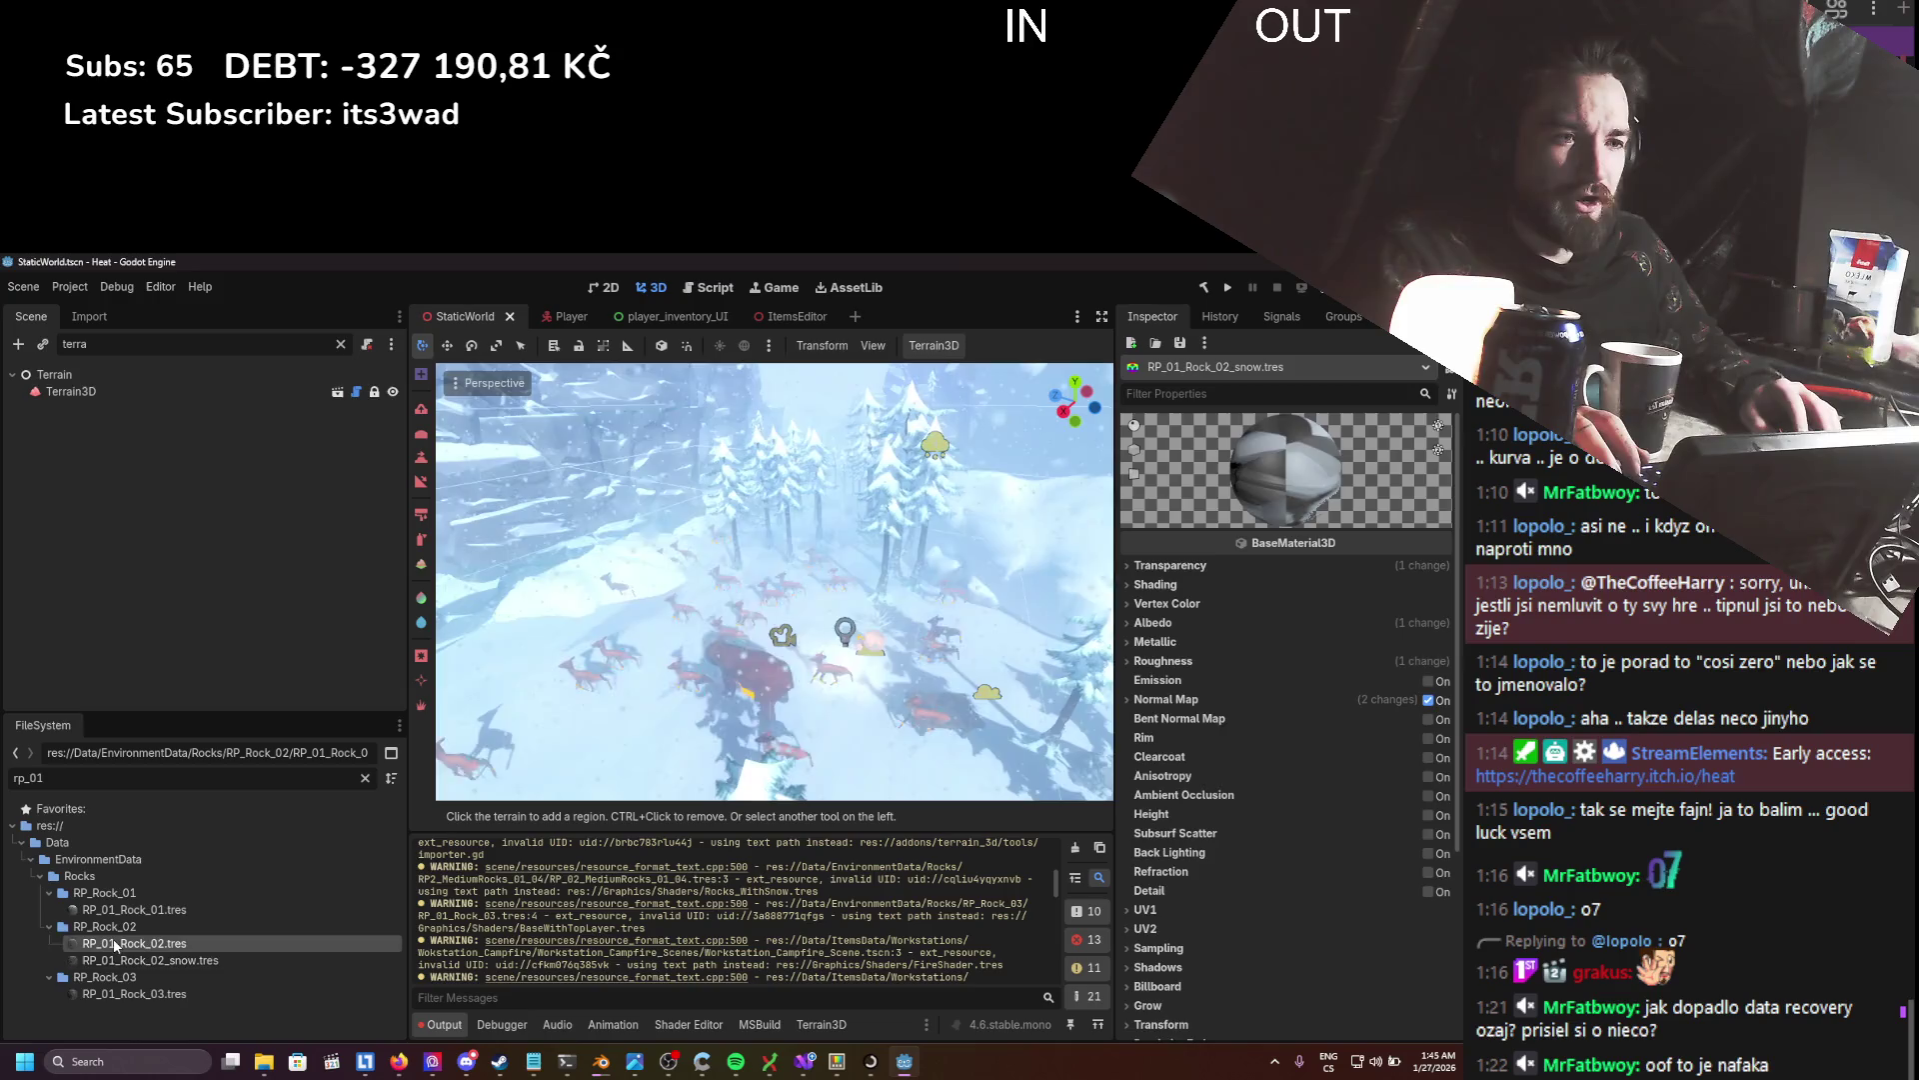
click(1184, 588)
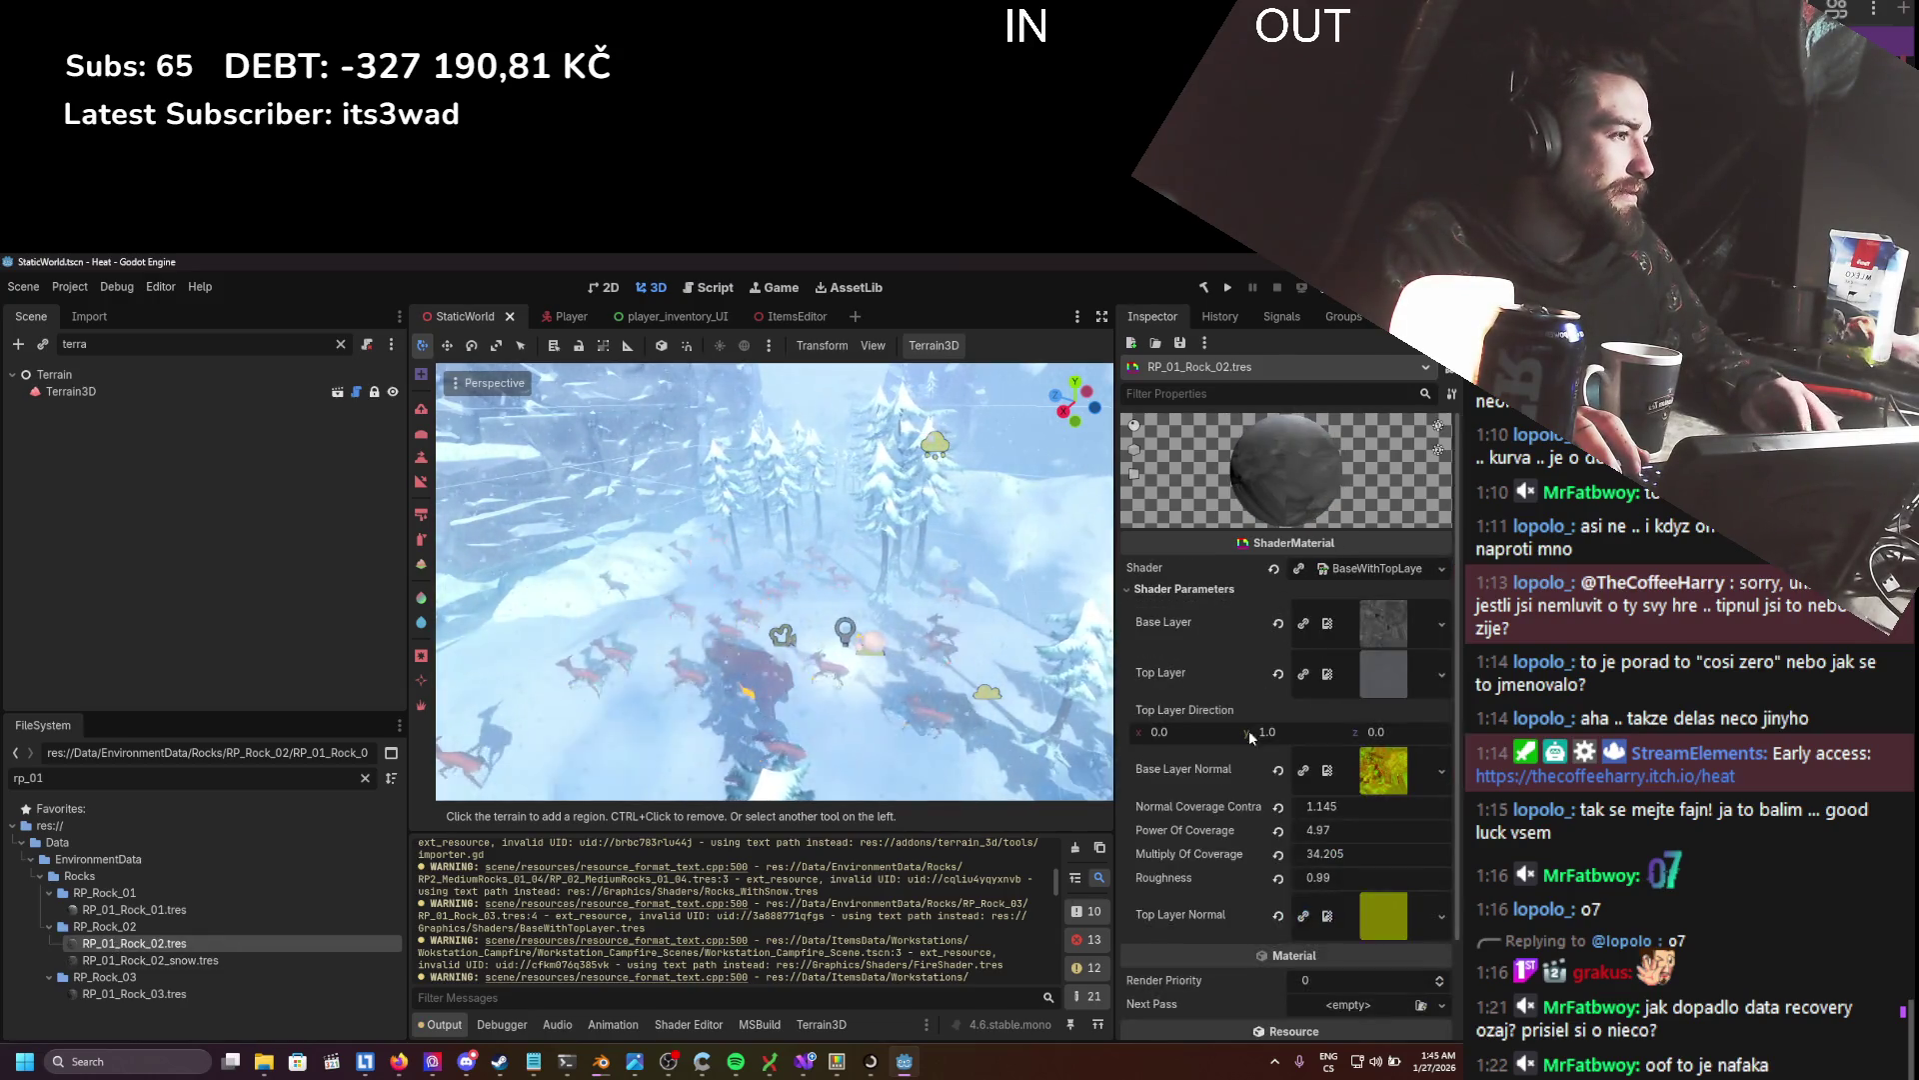
key(ctrl+s)
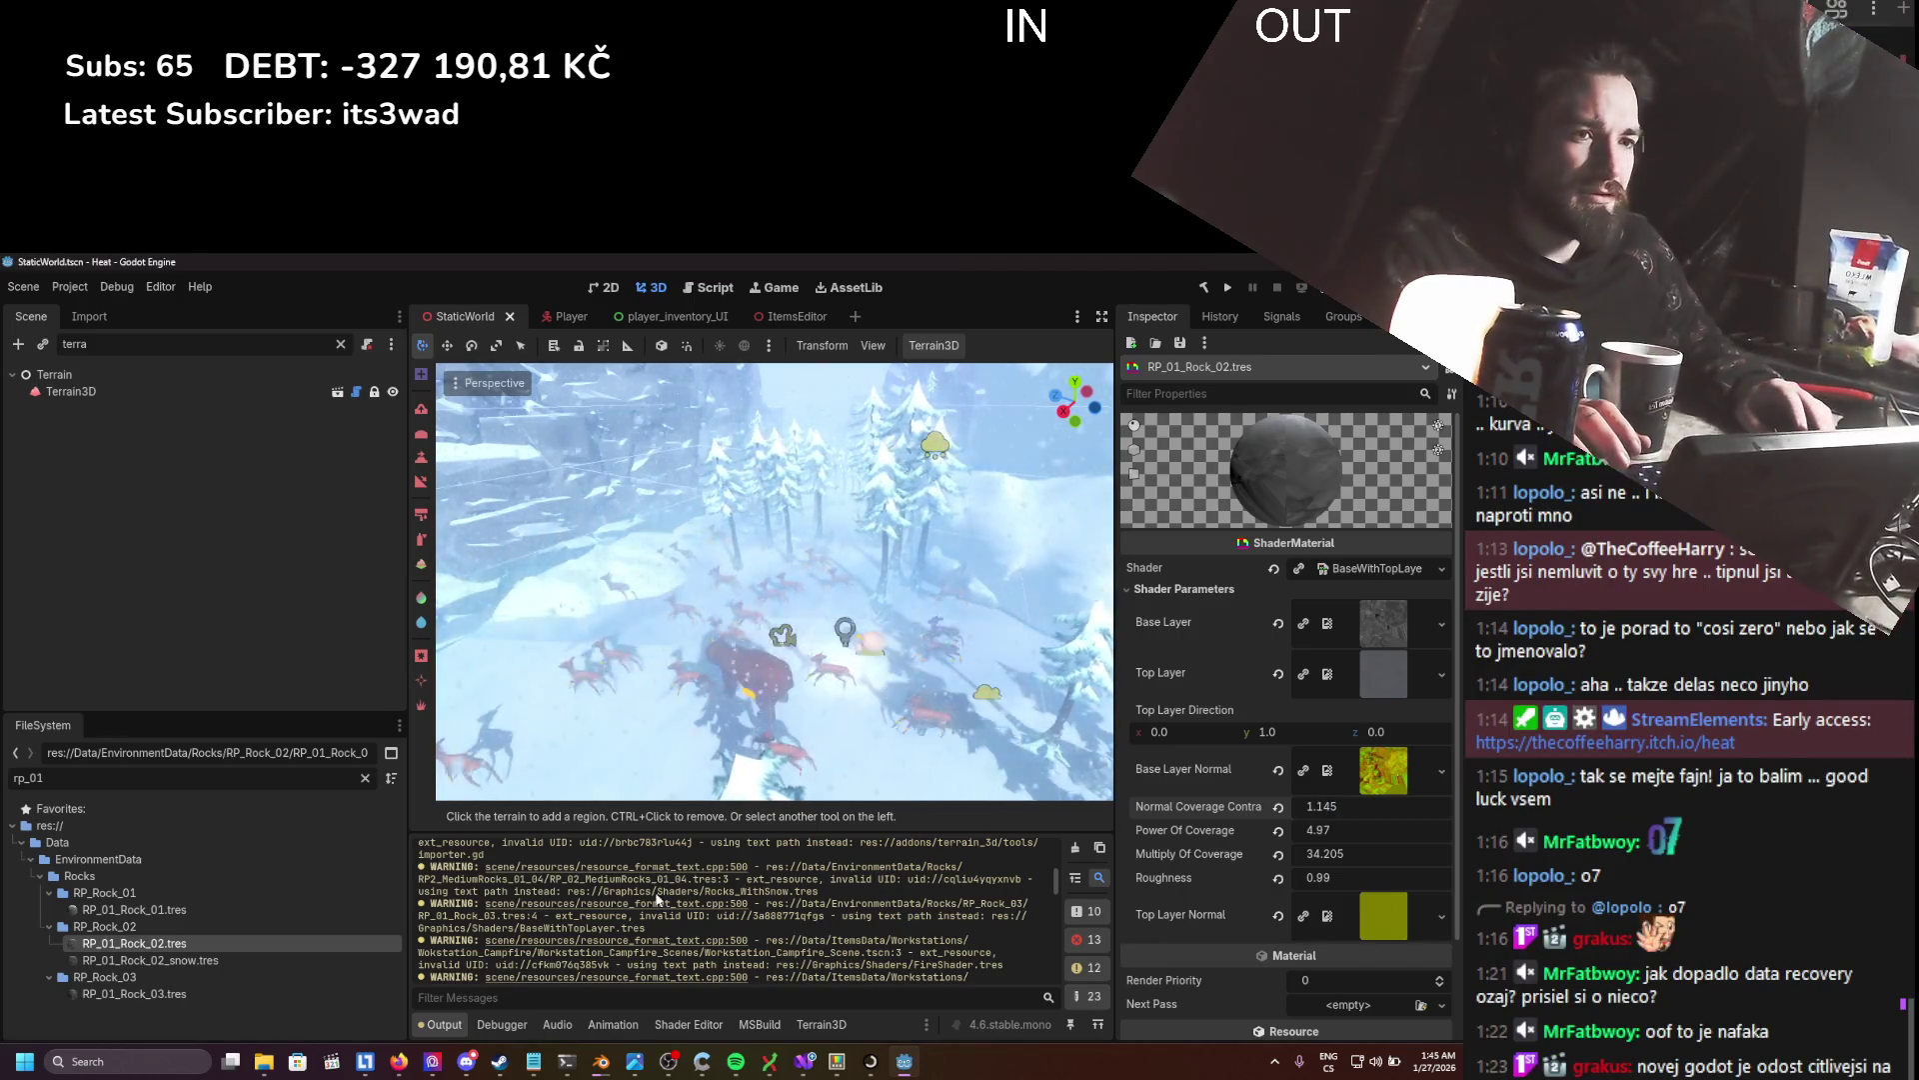
- Open the RP_01_Rock_01 material for inspection and save
click(254, 911)
double_click(278, 905)
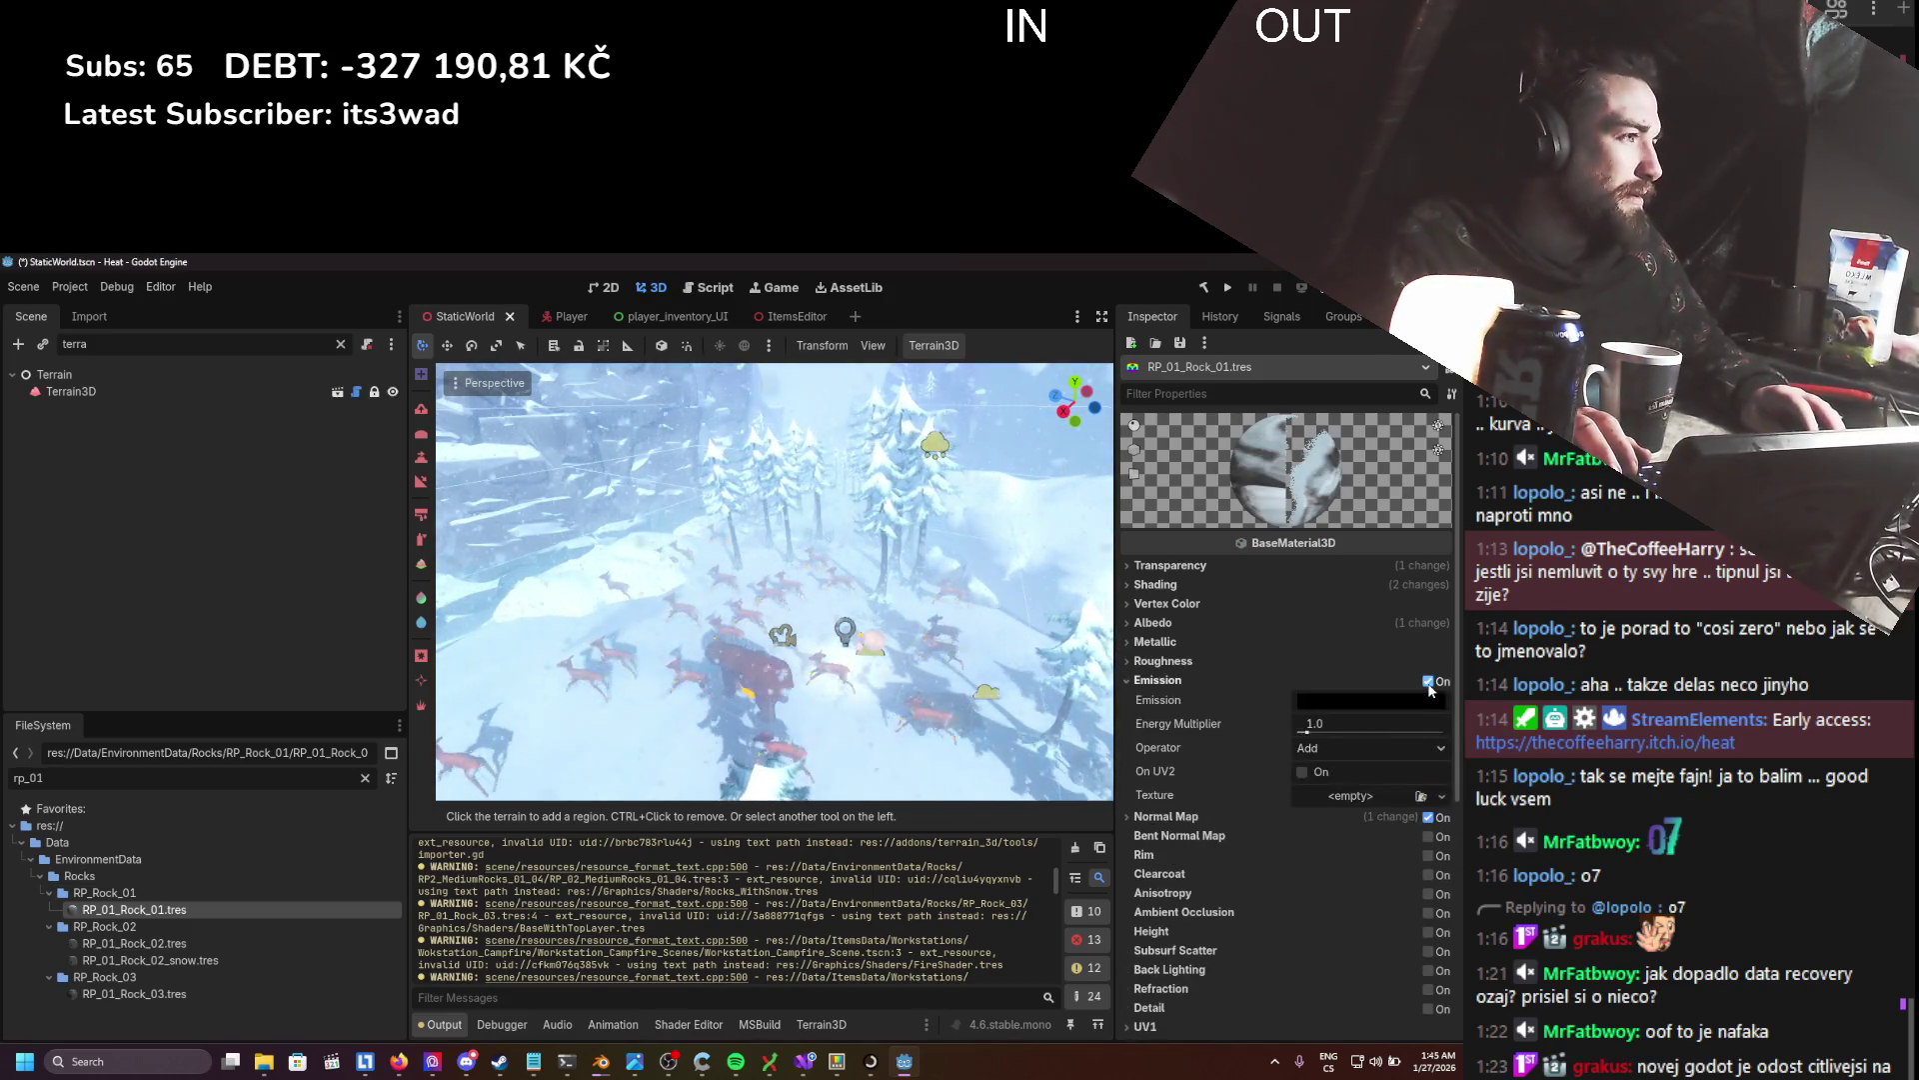
key(ctrl+s)
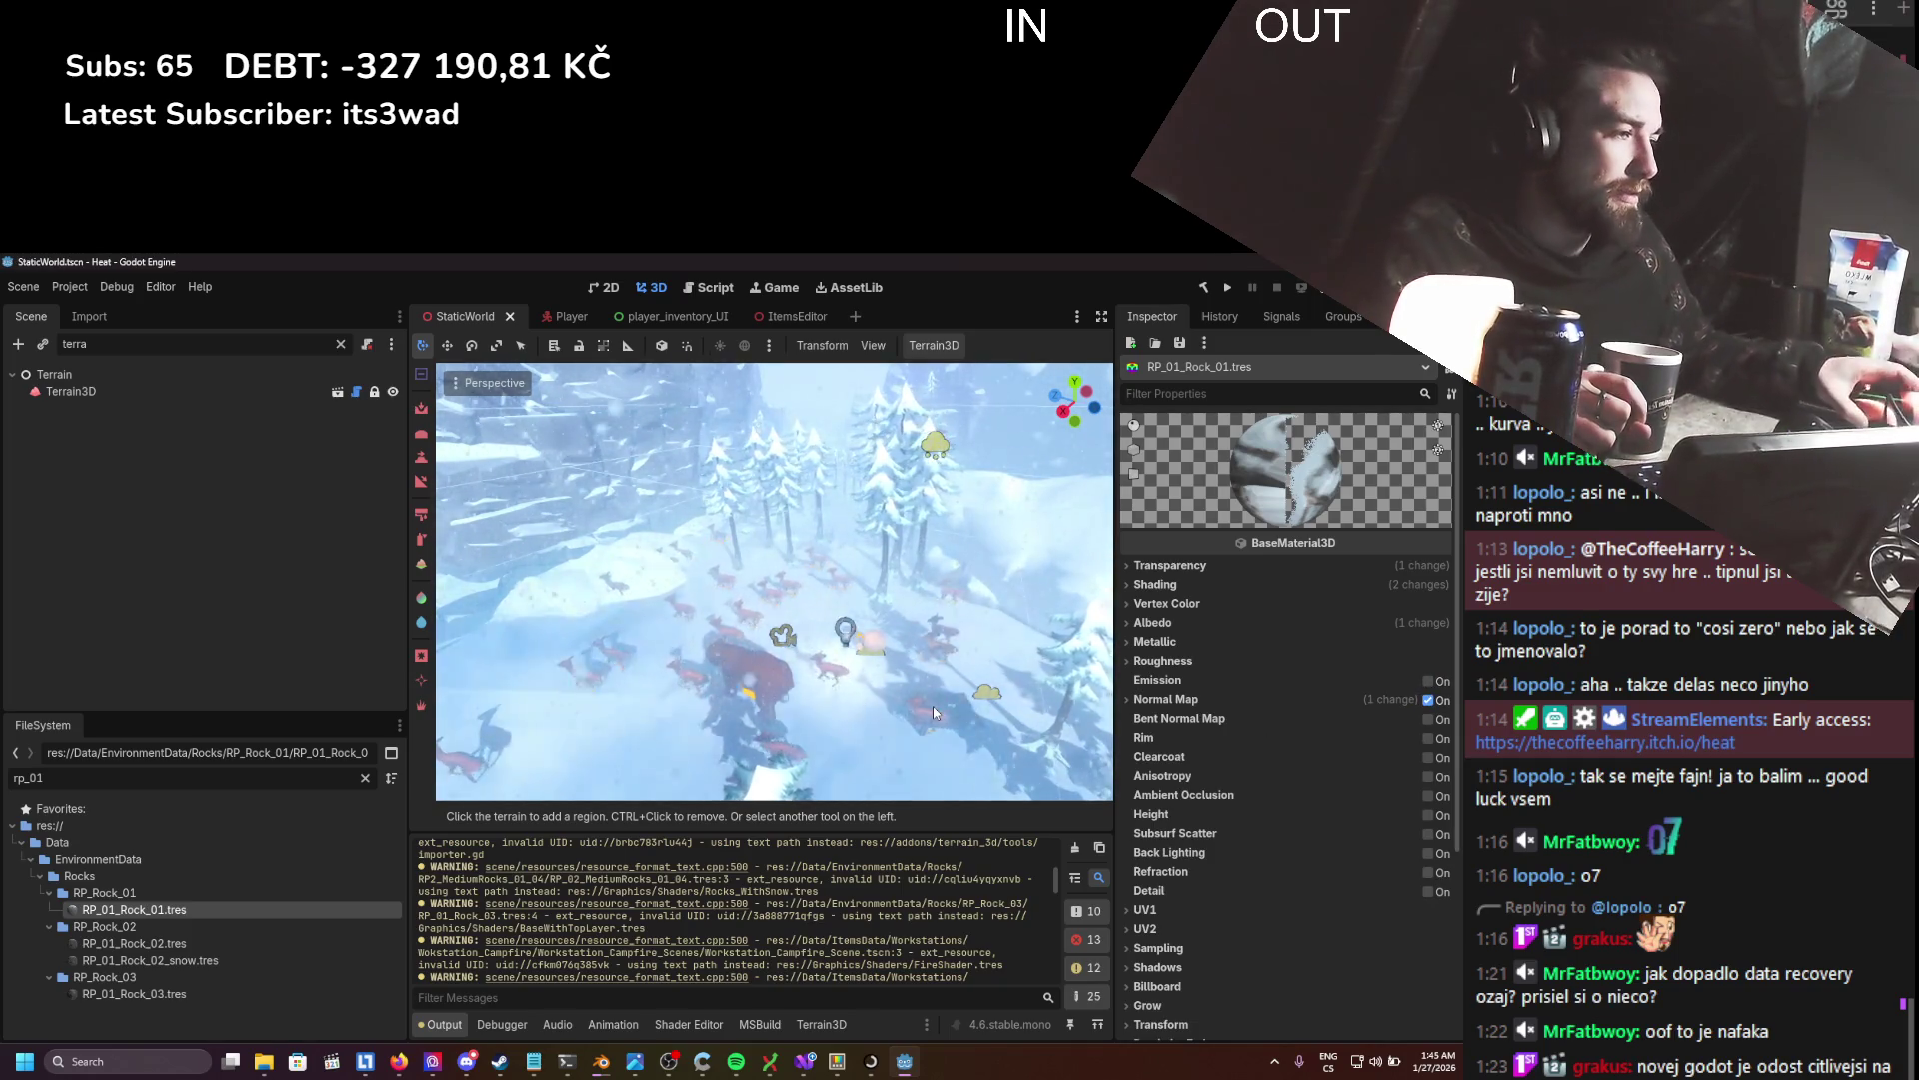
scroll(836, 950, down, 1)
scroll(836, 949, down, 2)
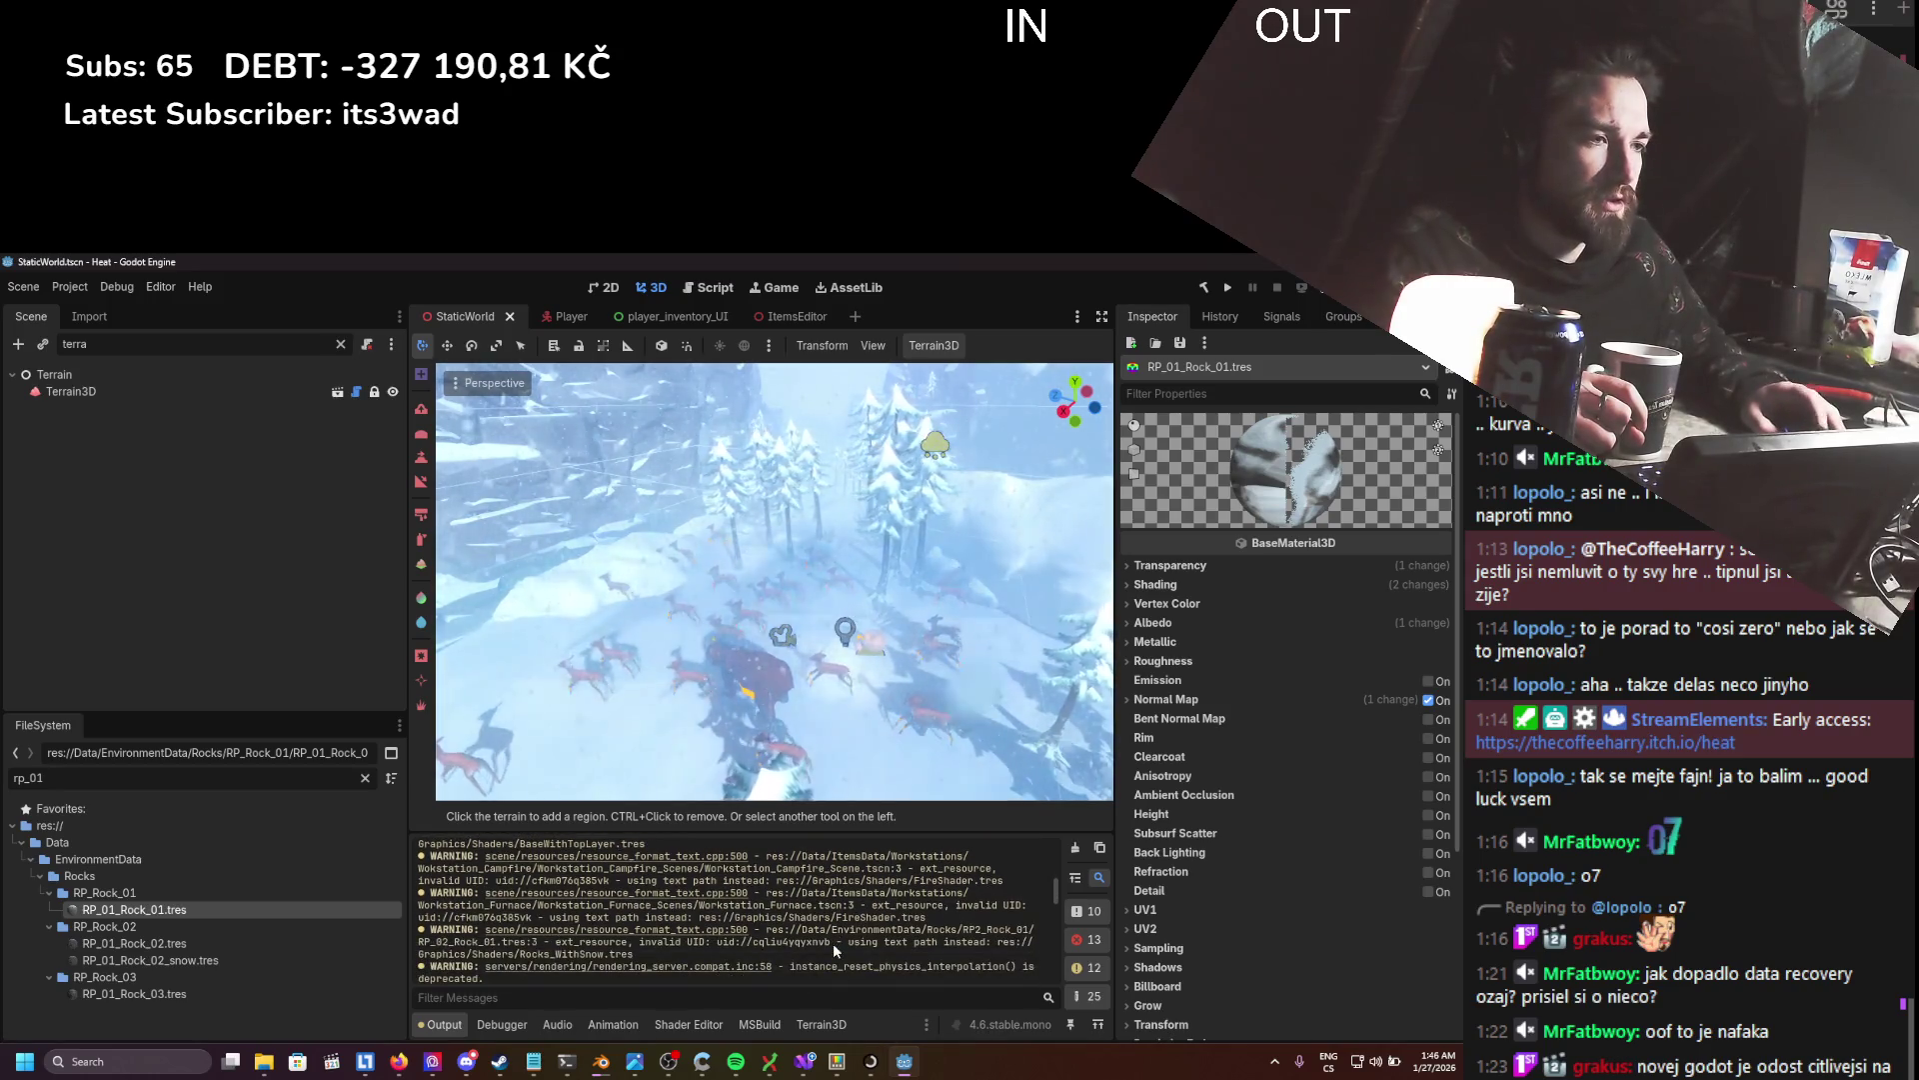
- Clear the output log, run the Godot 4.6 executable, and open the Heat project
click(1077, 850)
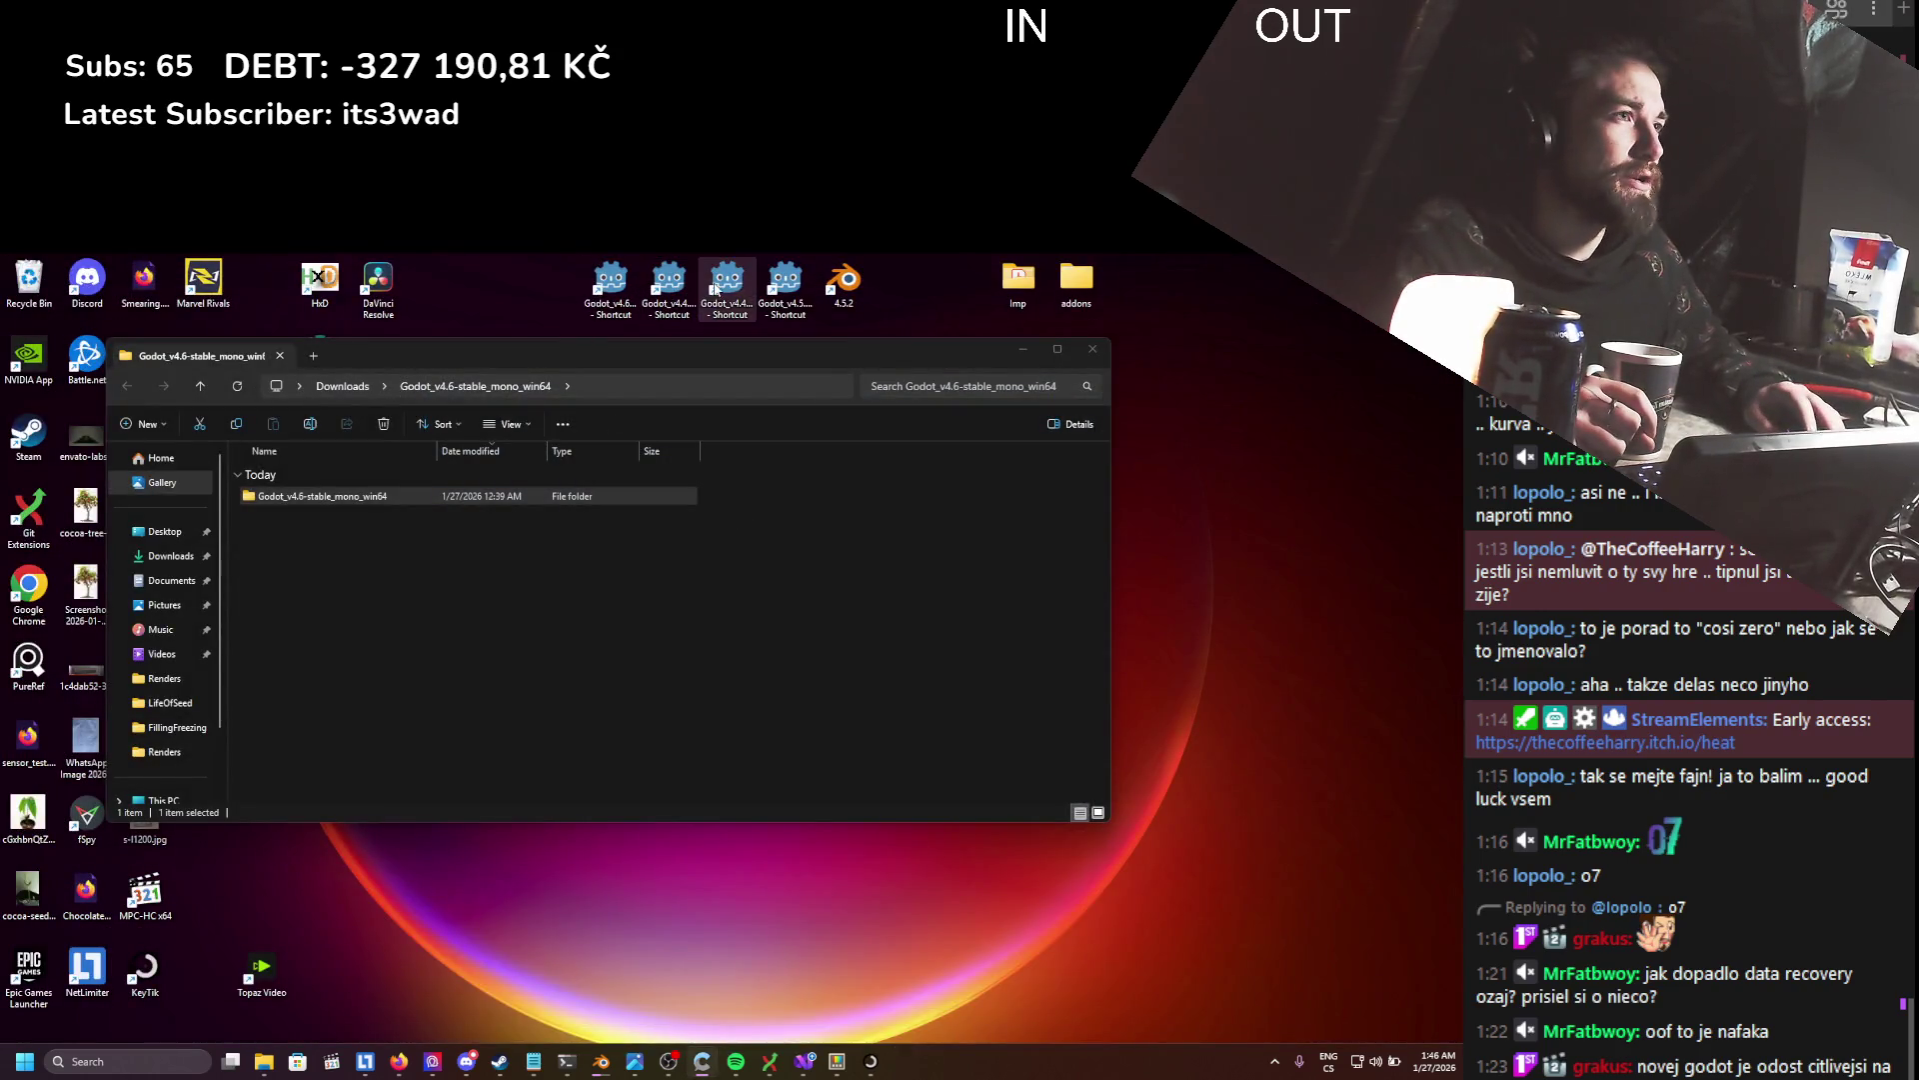
double_click(622, 291)
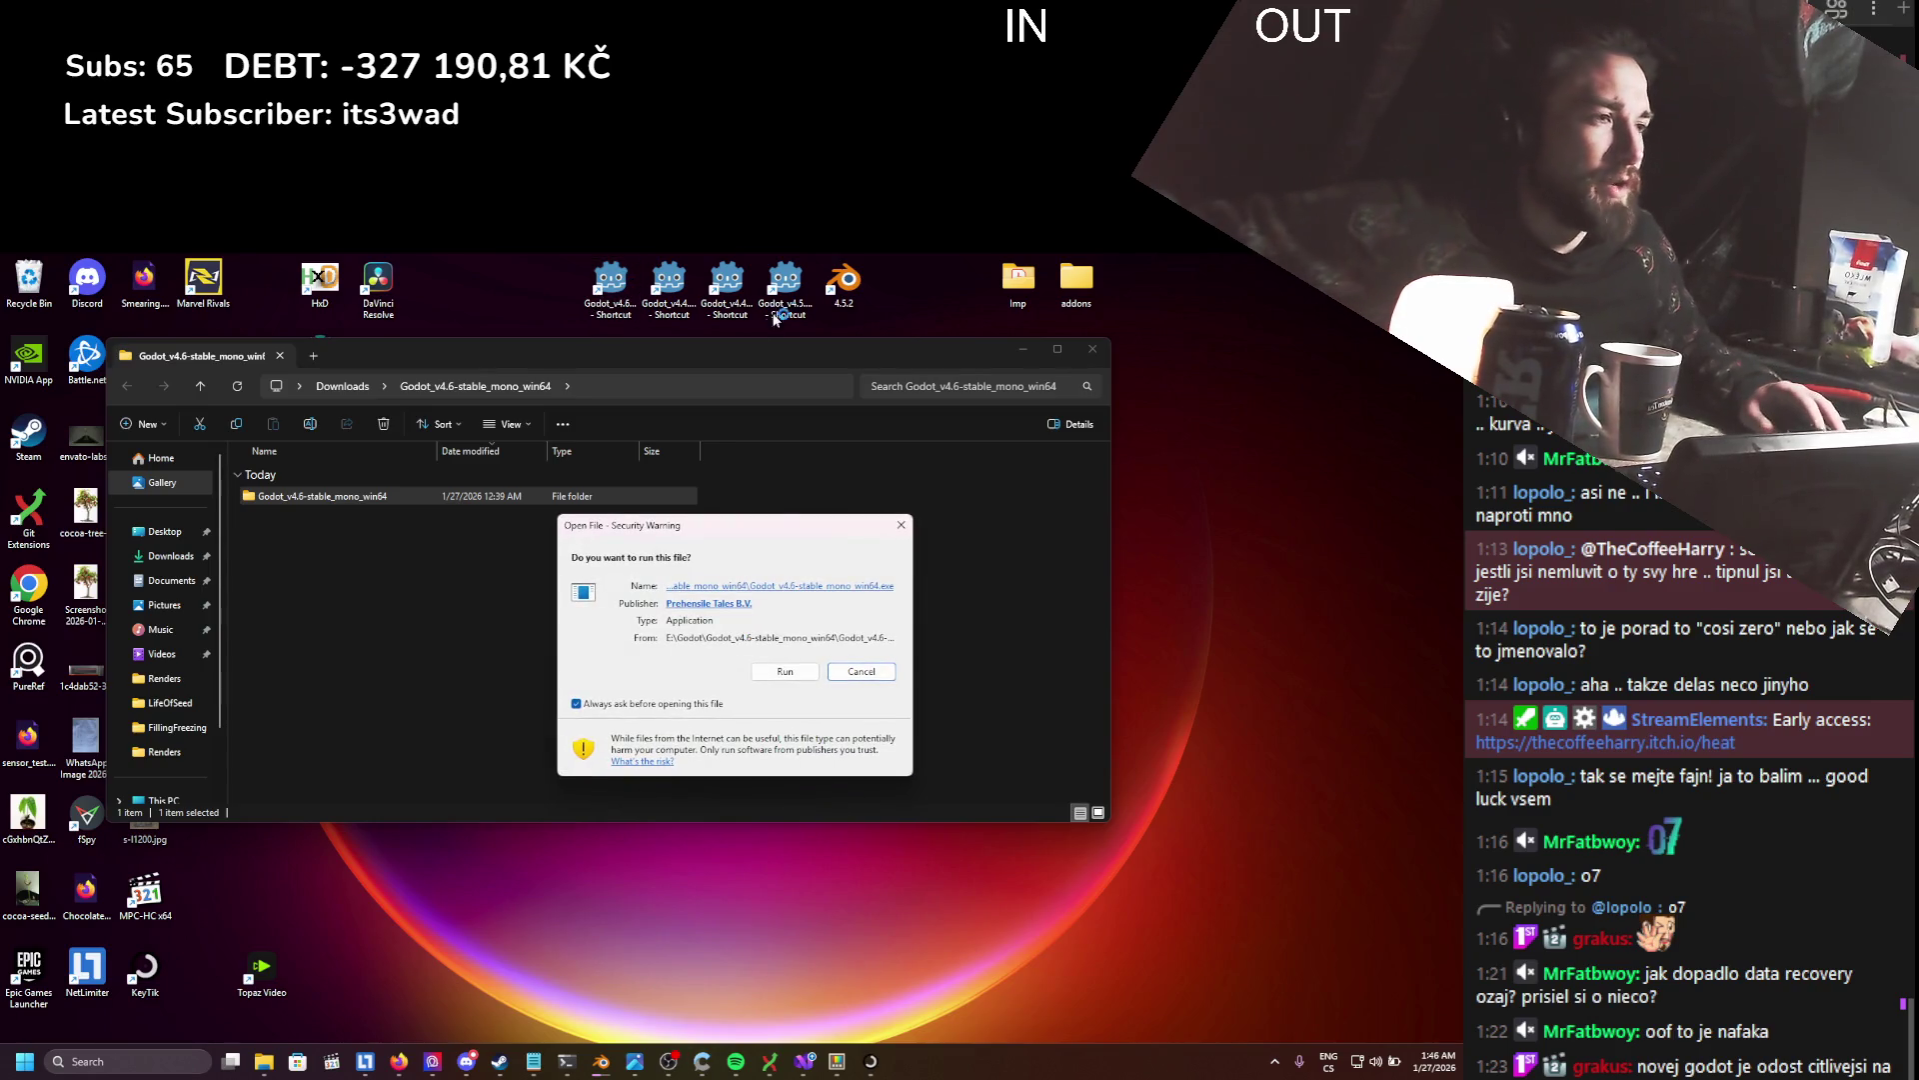
click(784, 674)
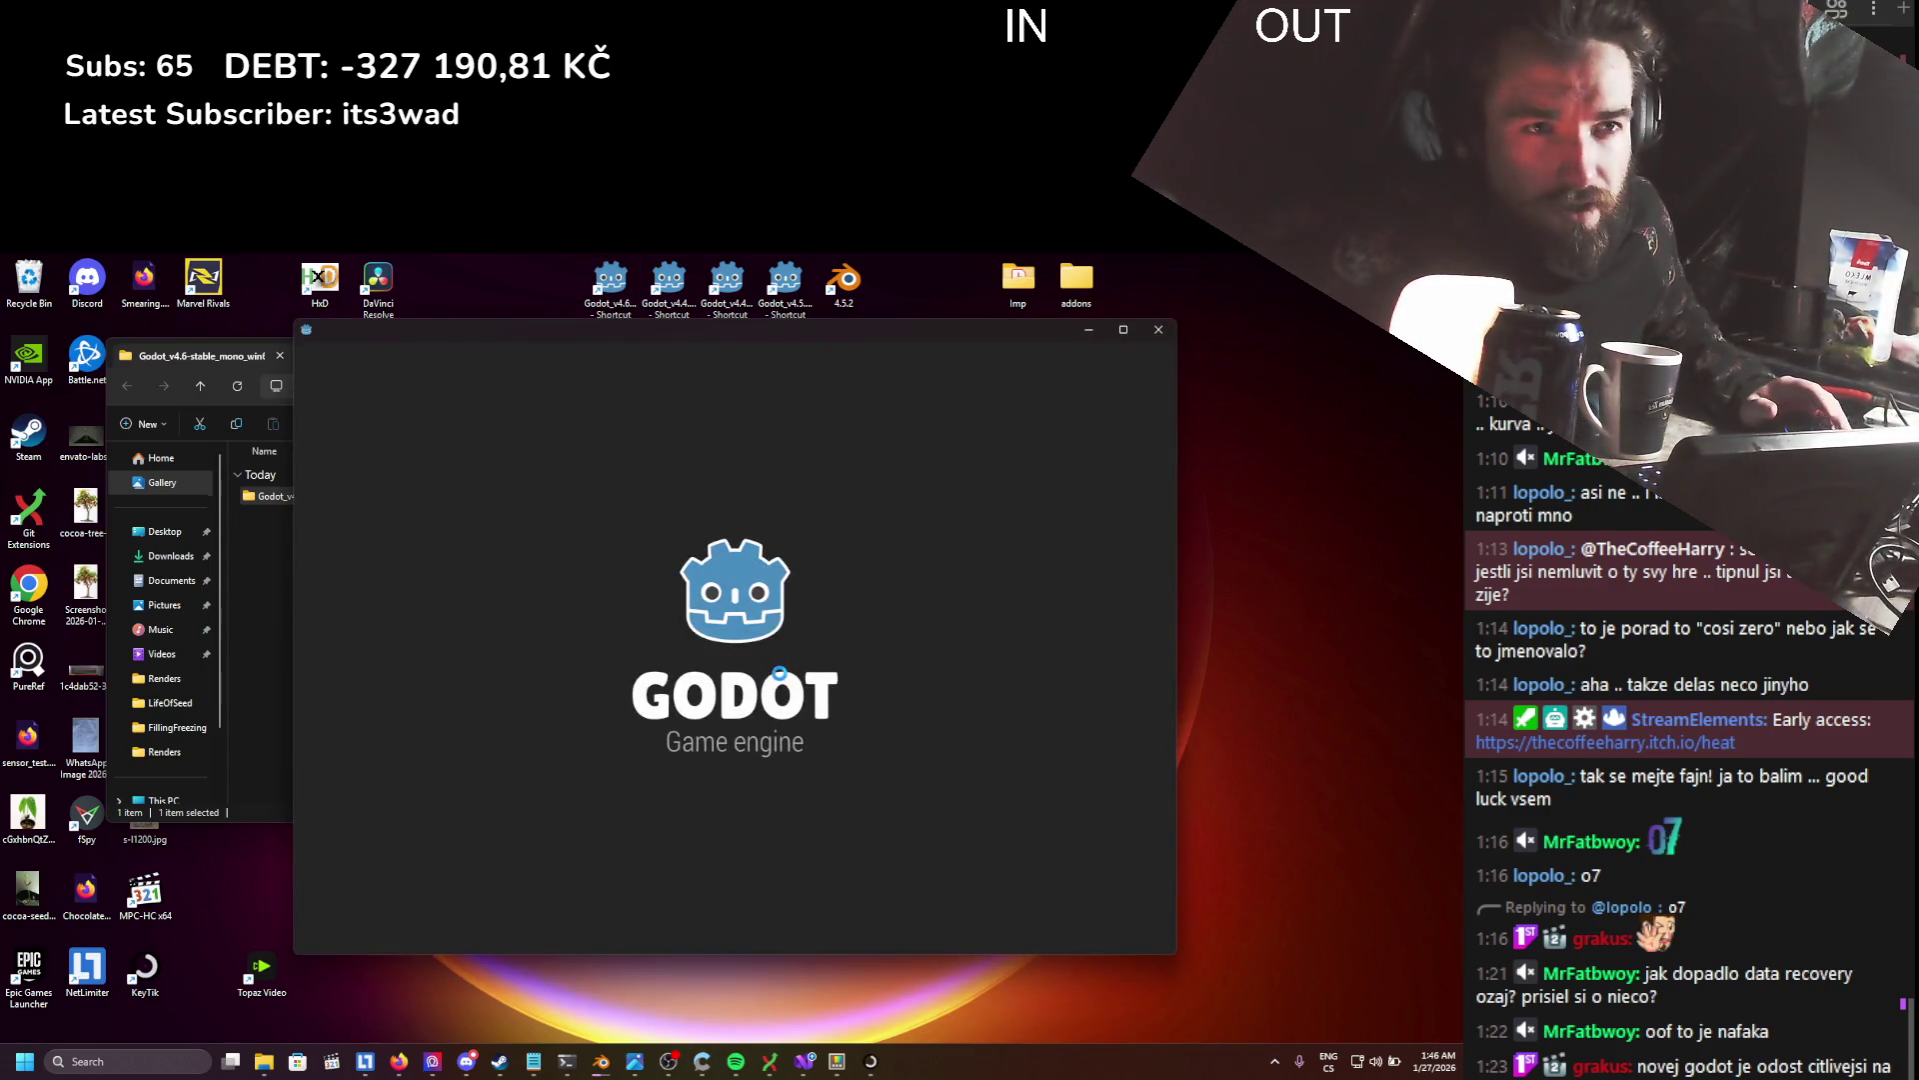
double_click(430, 441)
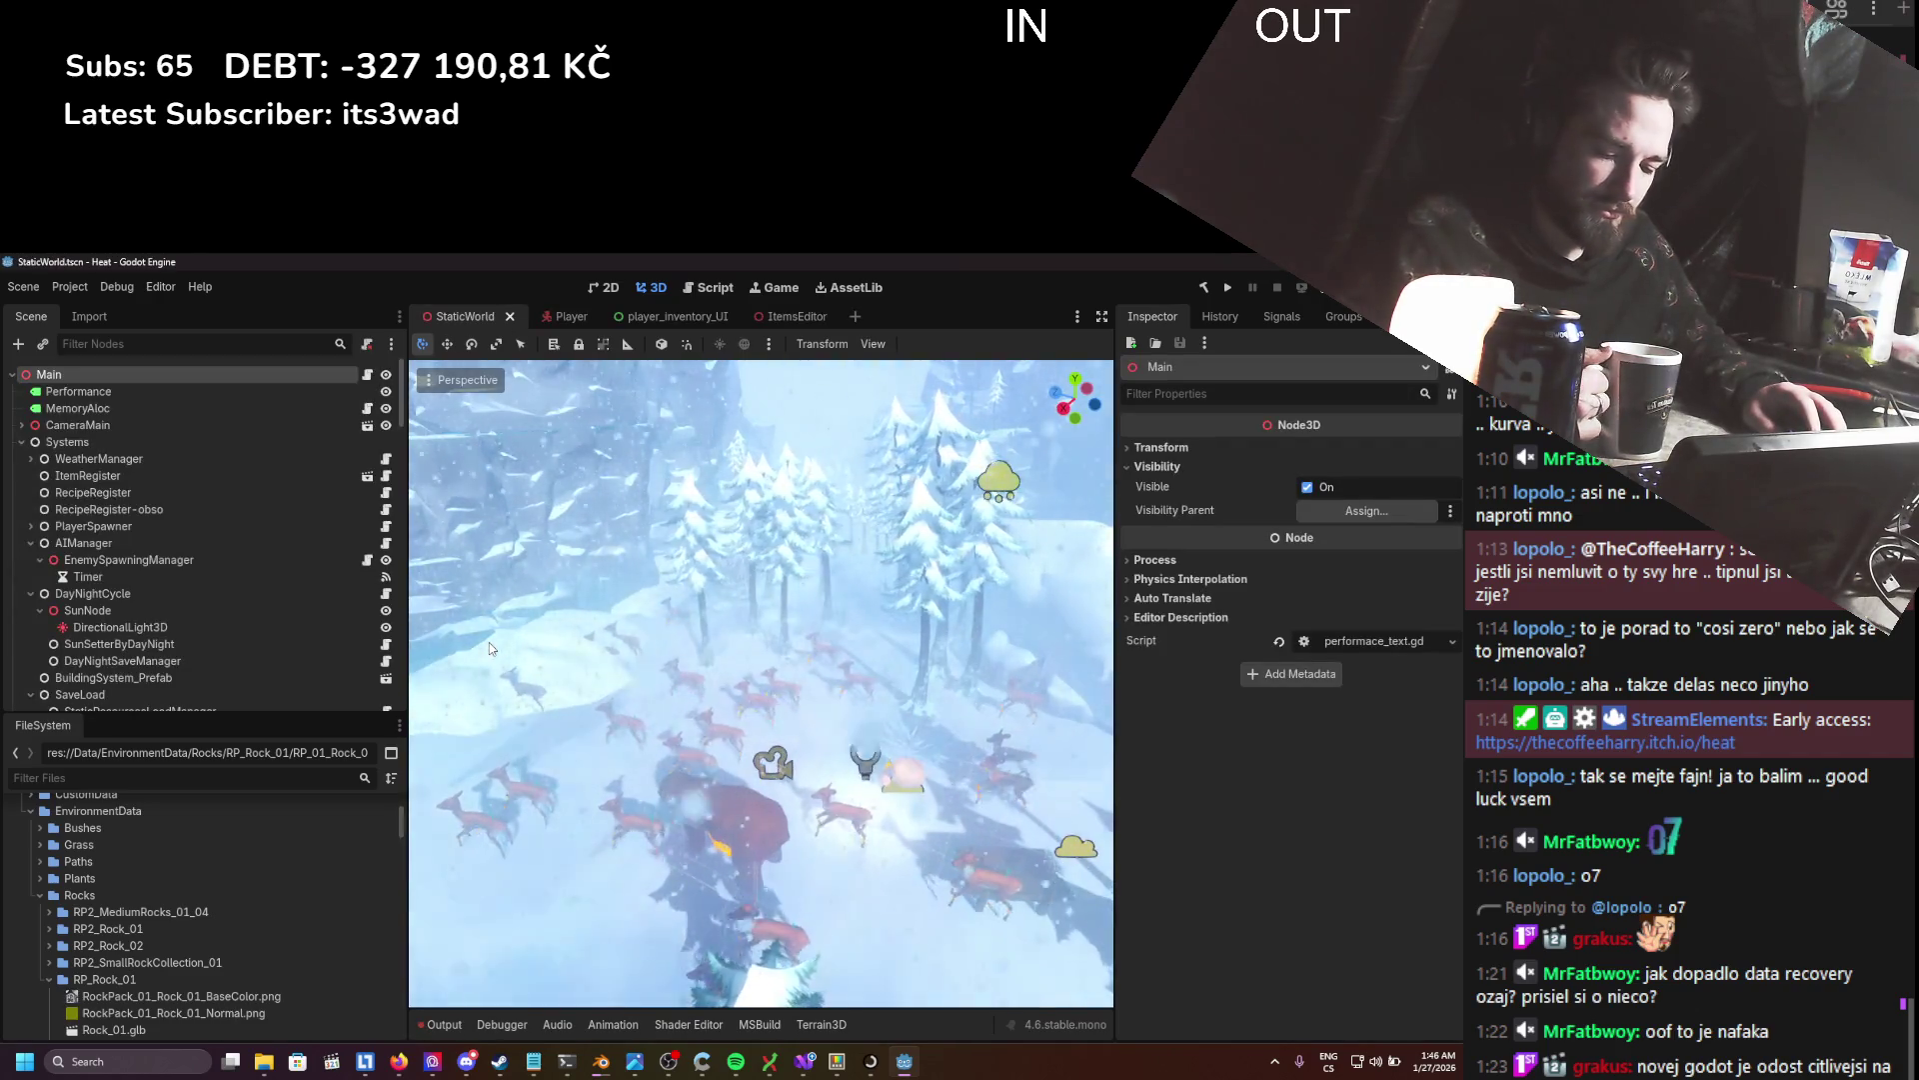
- Show the Output panel and filter the FileSystem dock by 'tree_pine'
click(439, 1023)
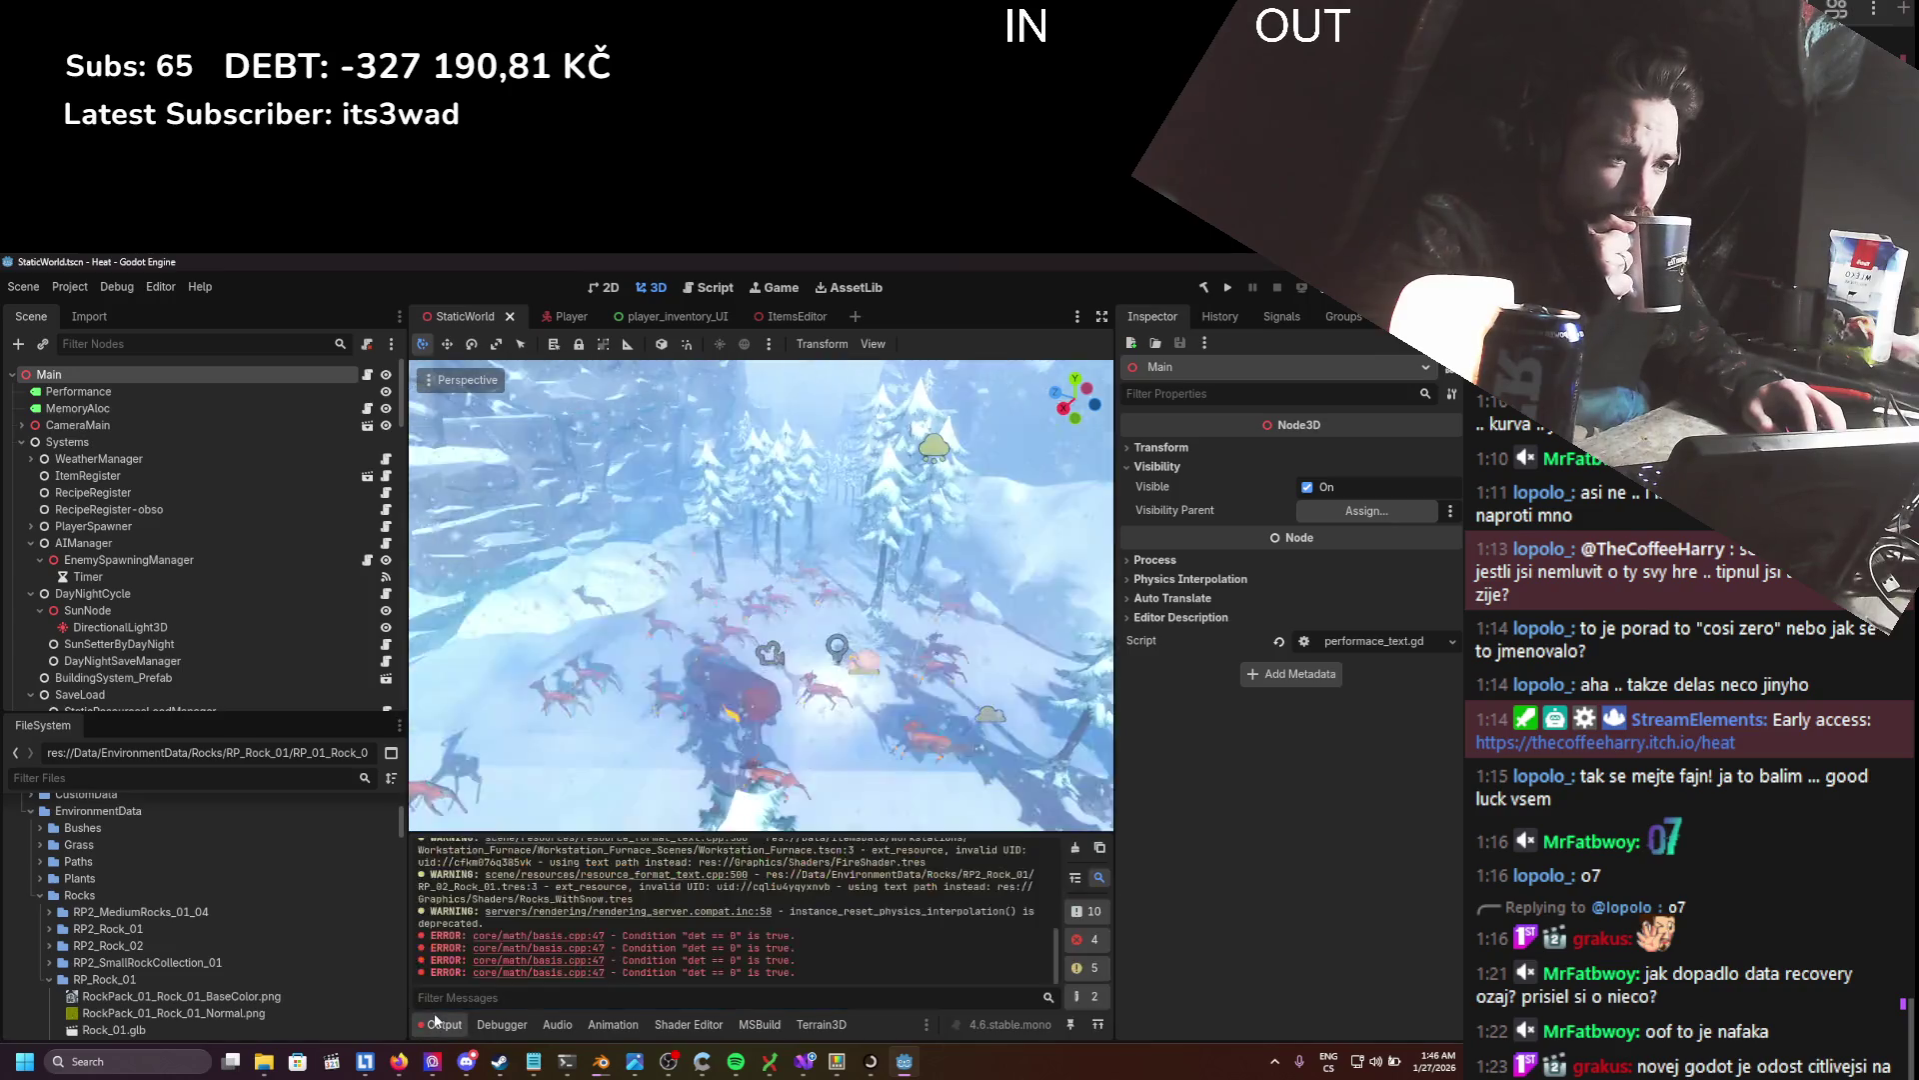
scroll(580, 936, up, 10)
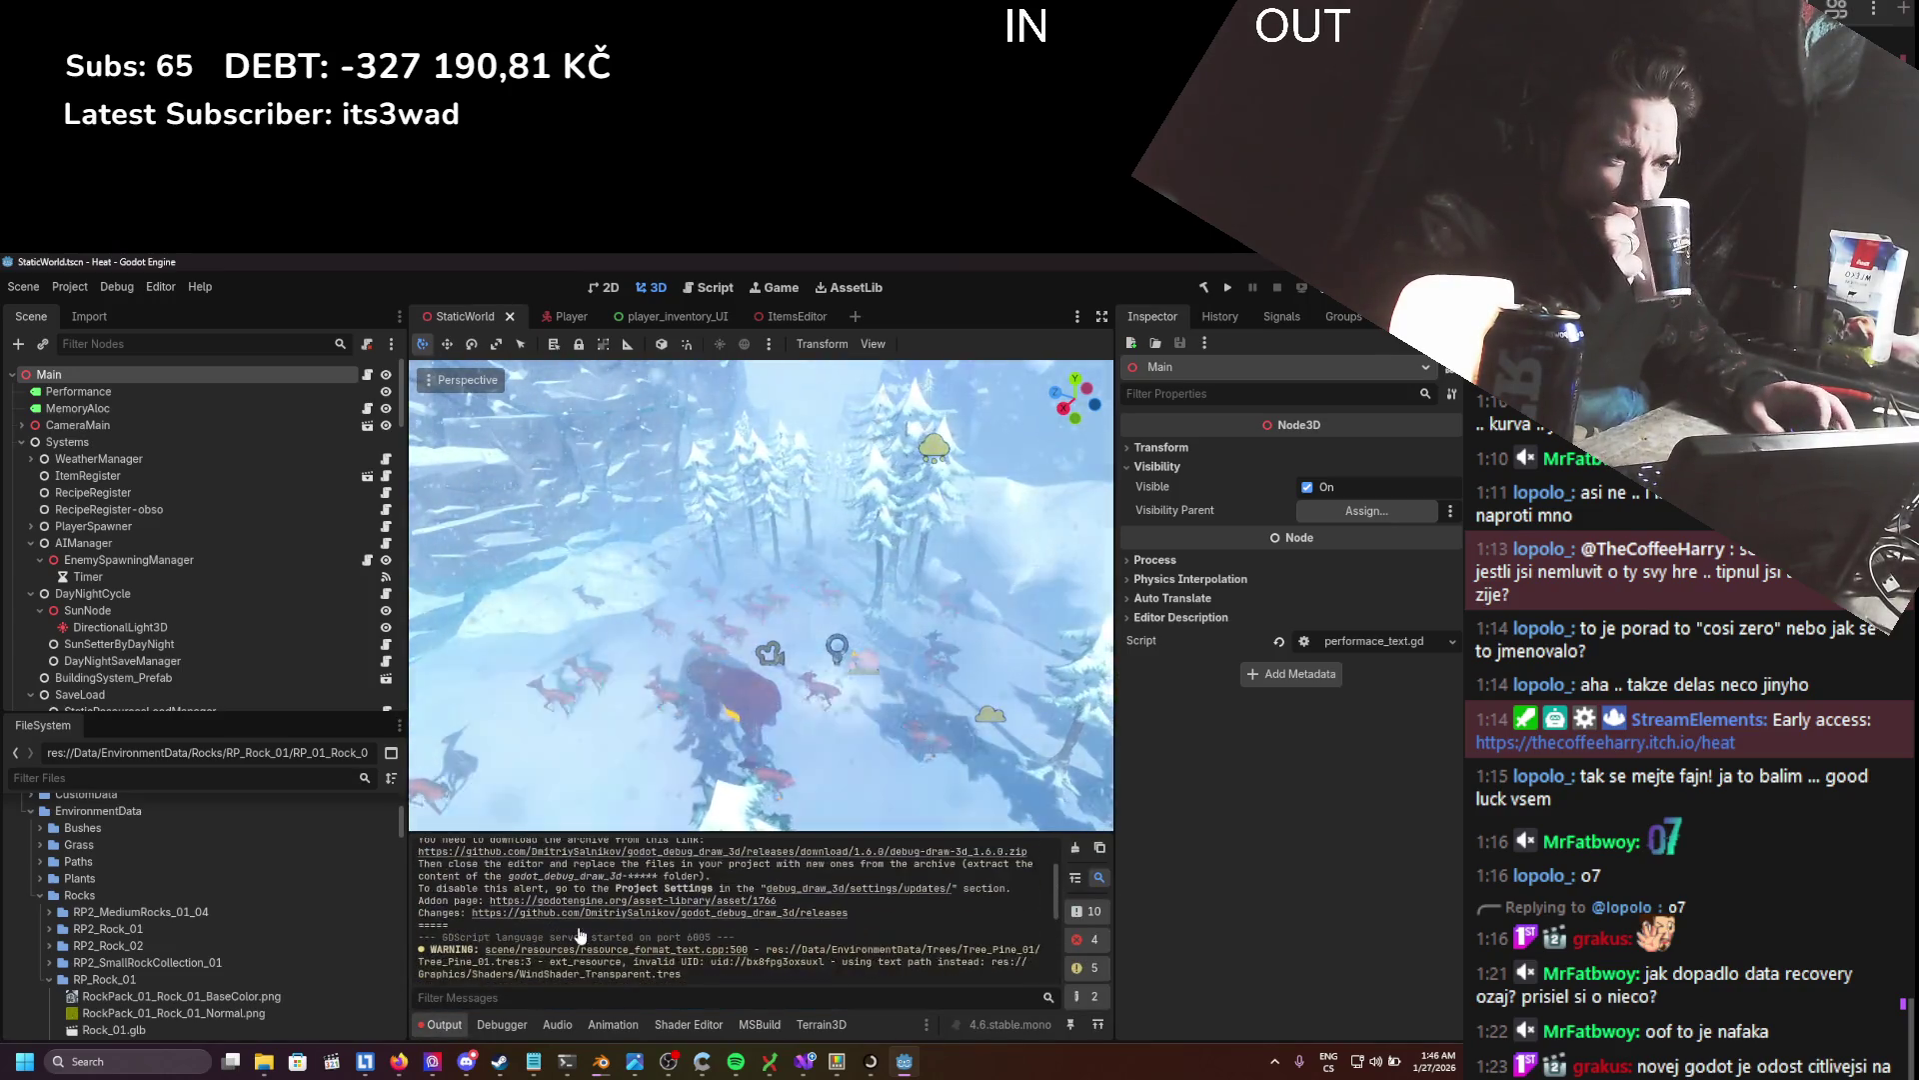
scroll(590, 930, down, 2)
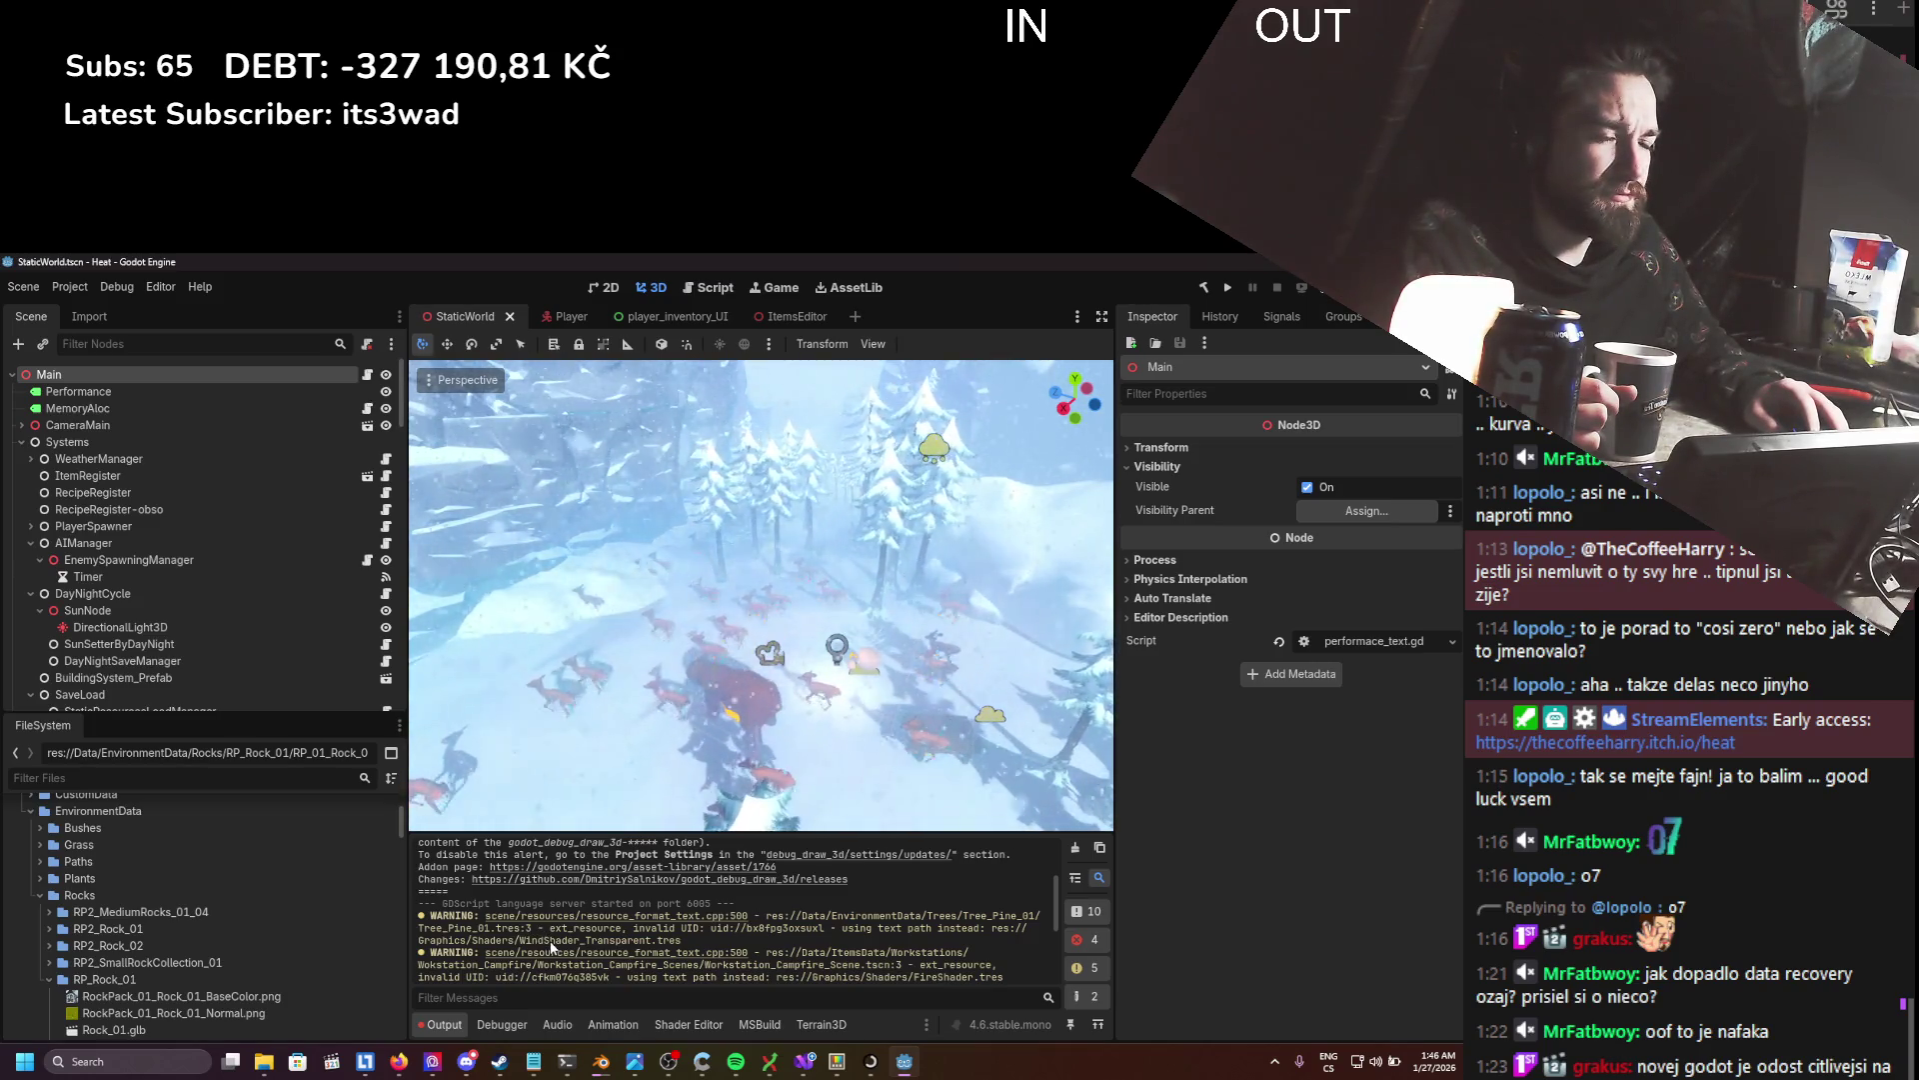
click(108, 777)
text(tre)
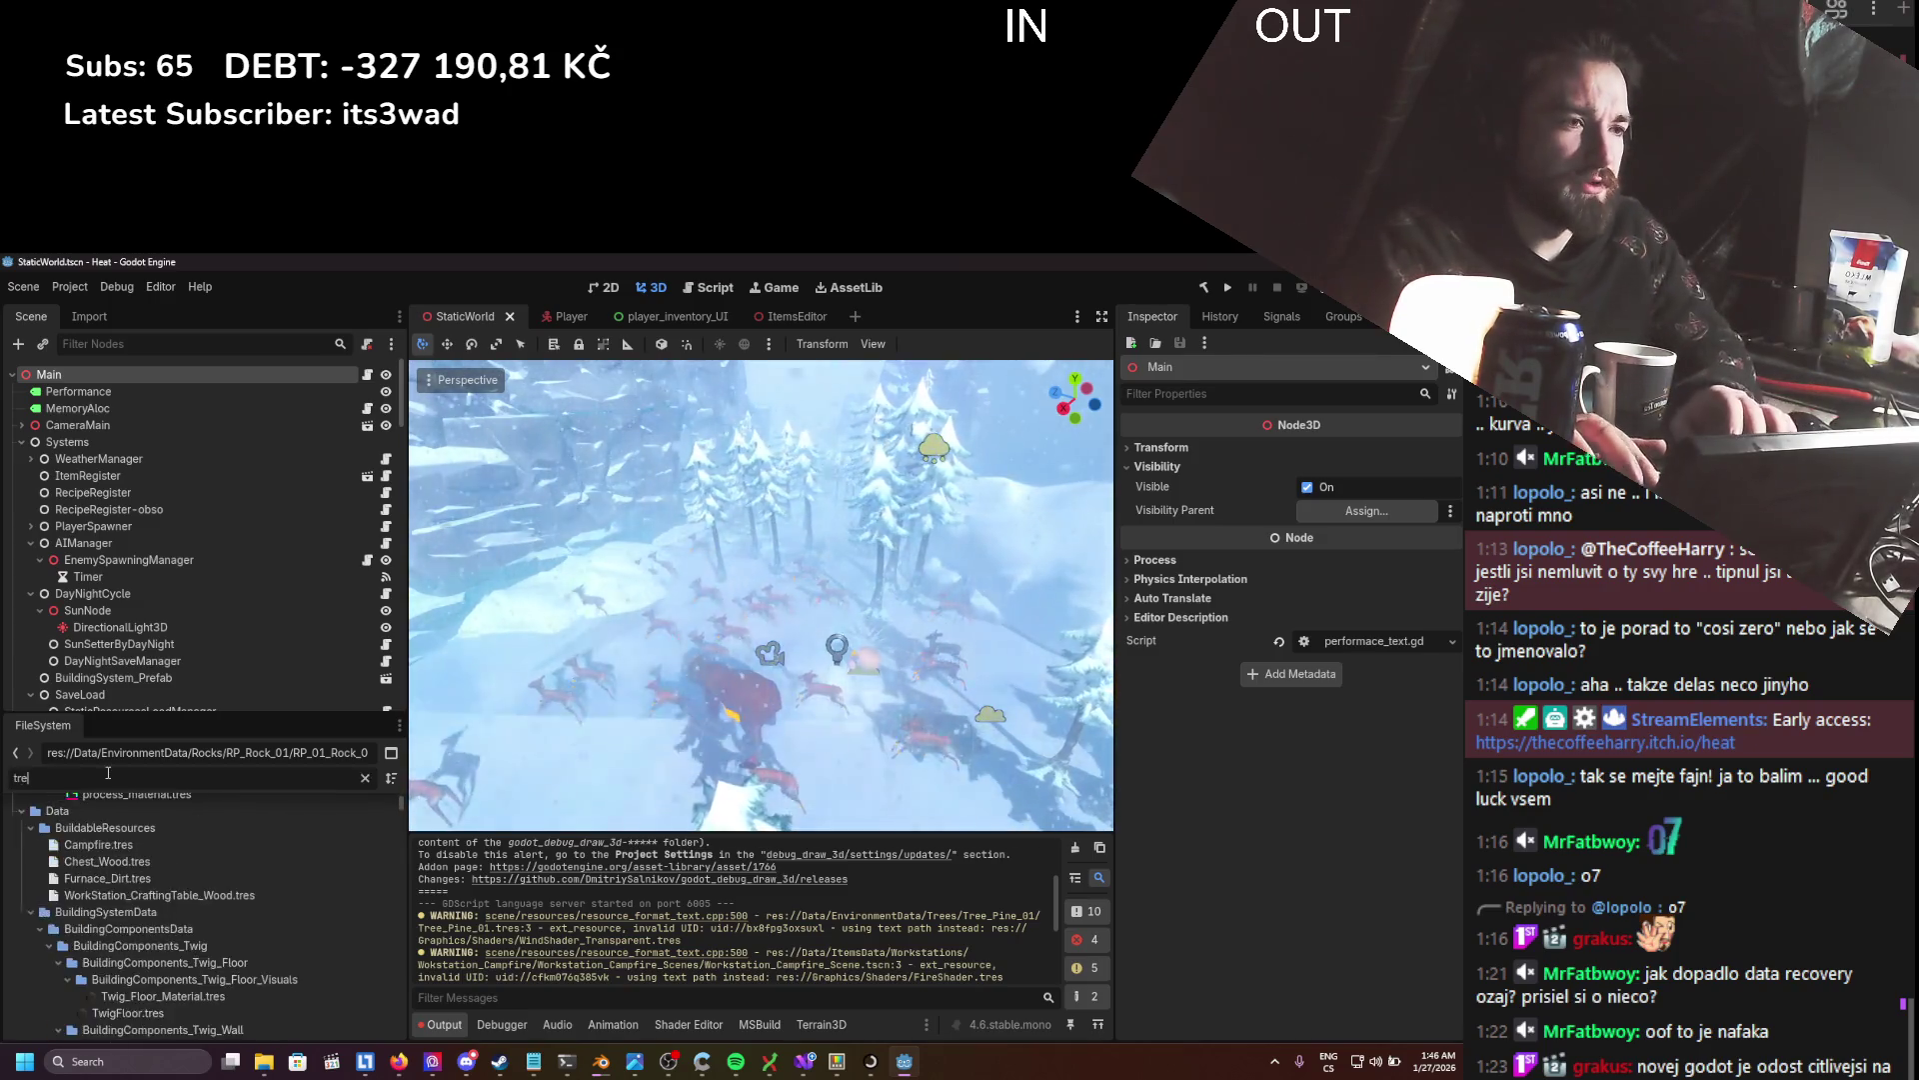
text(e_pine)
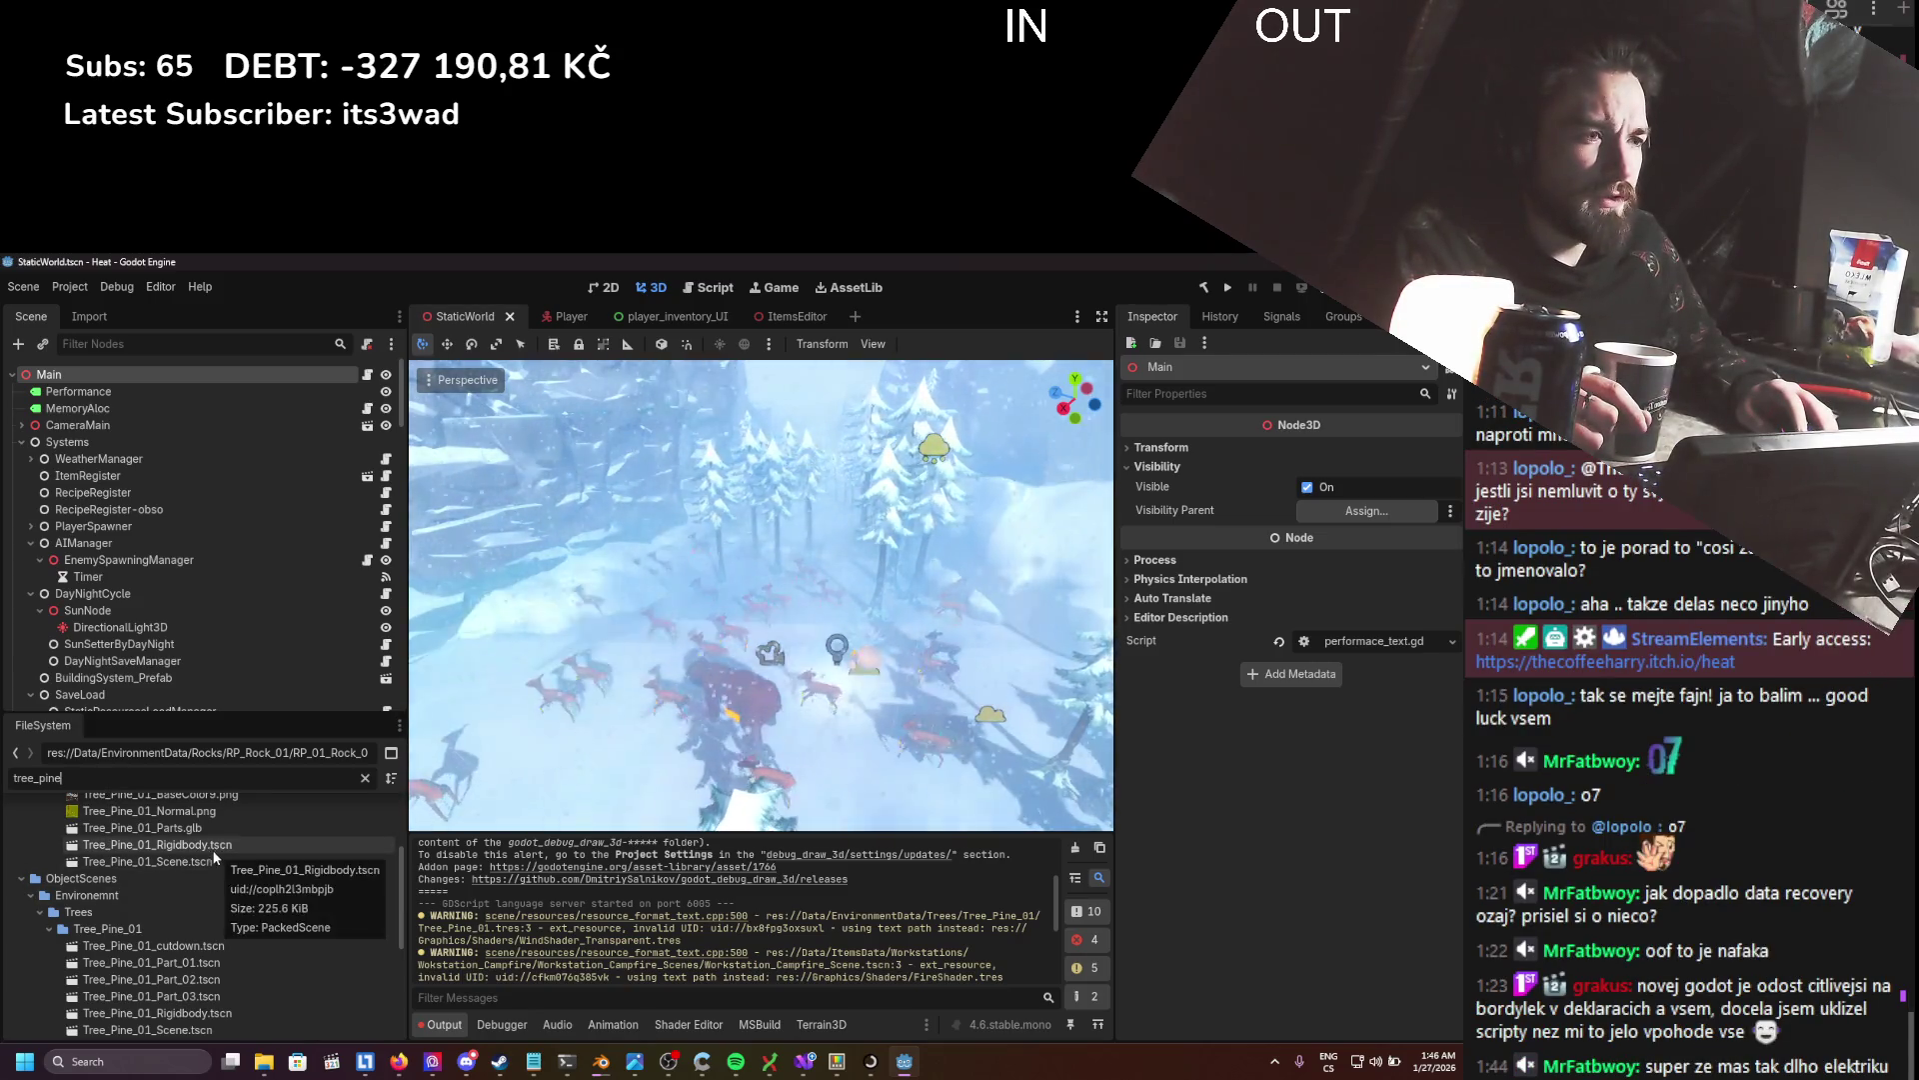
double_click(200, 858)
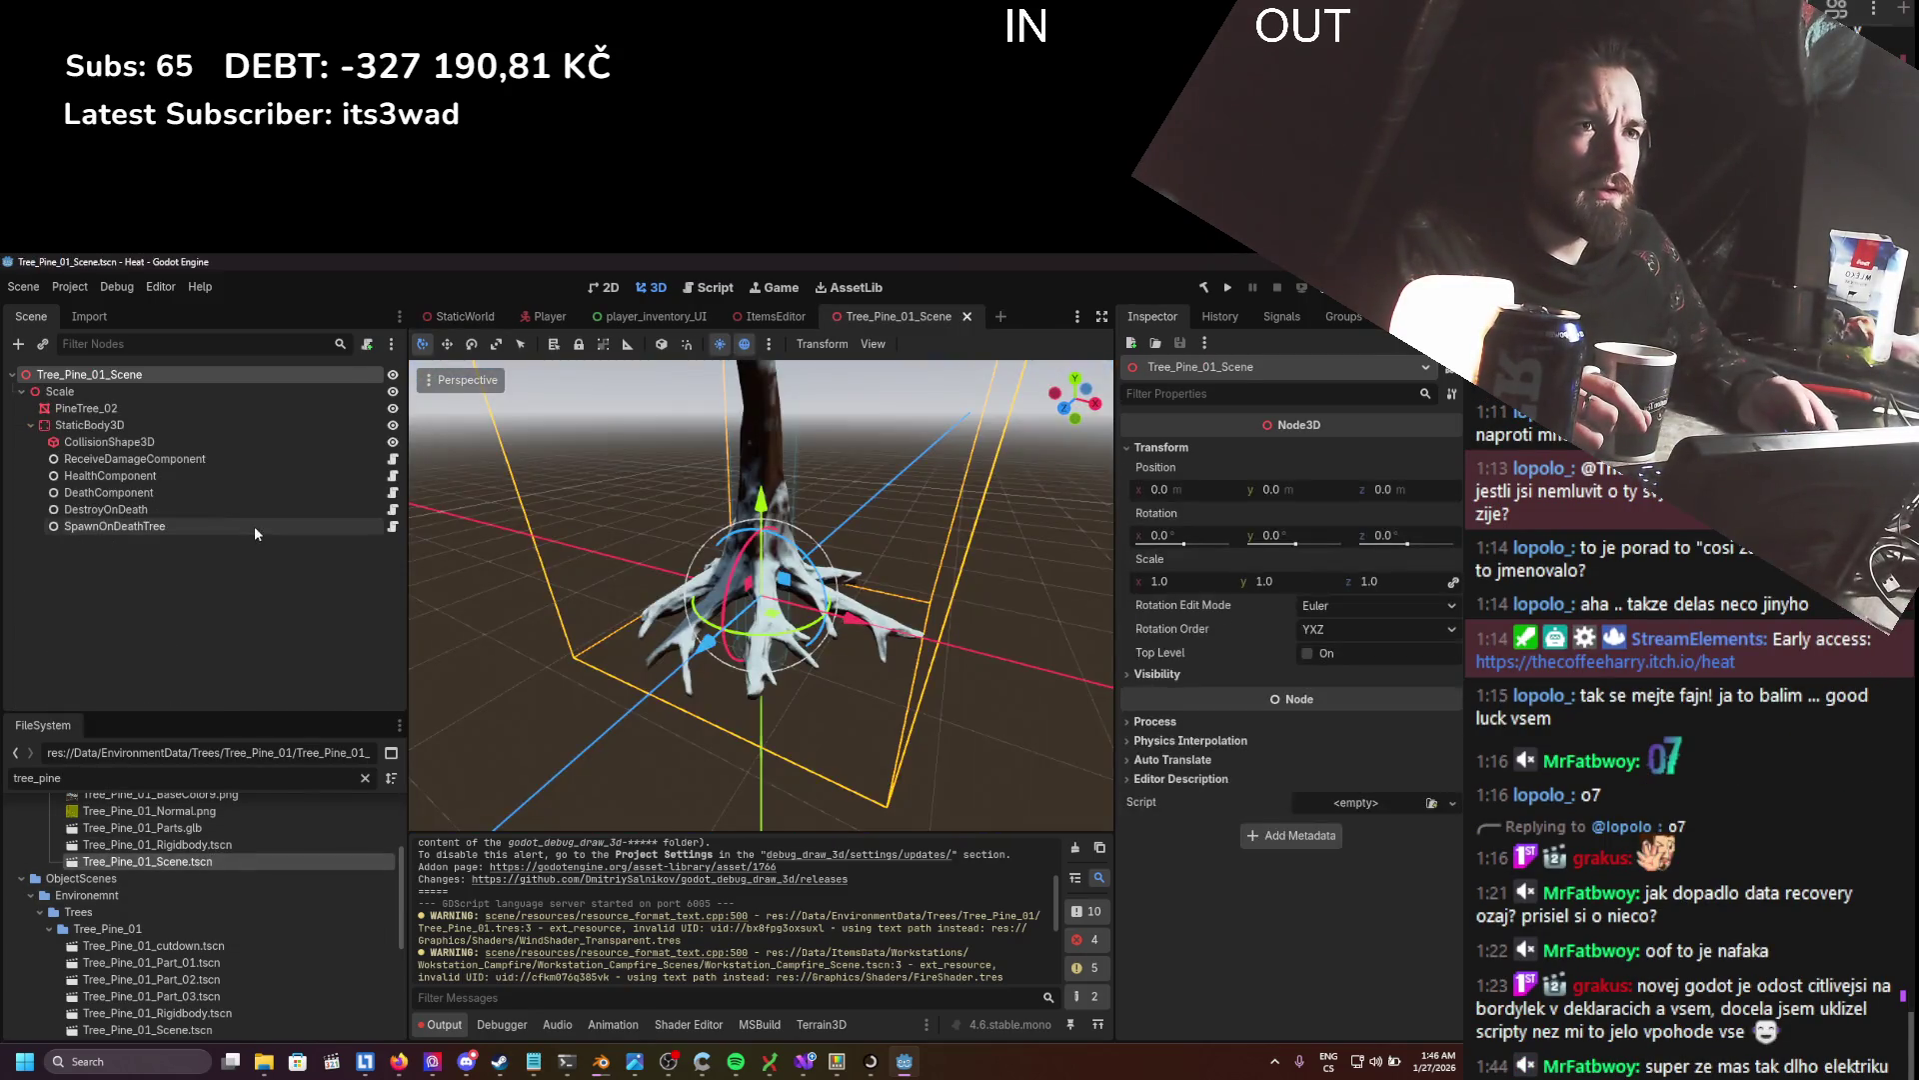
click(150, 406)
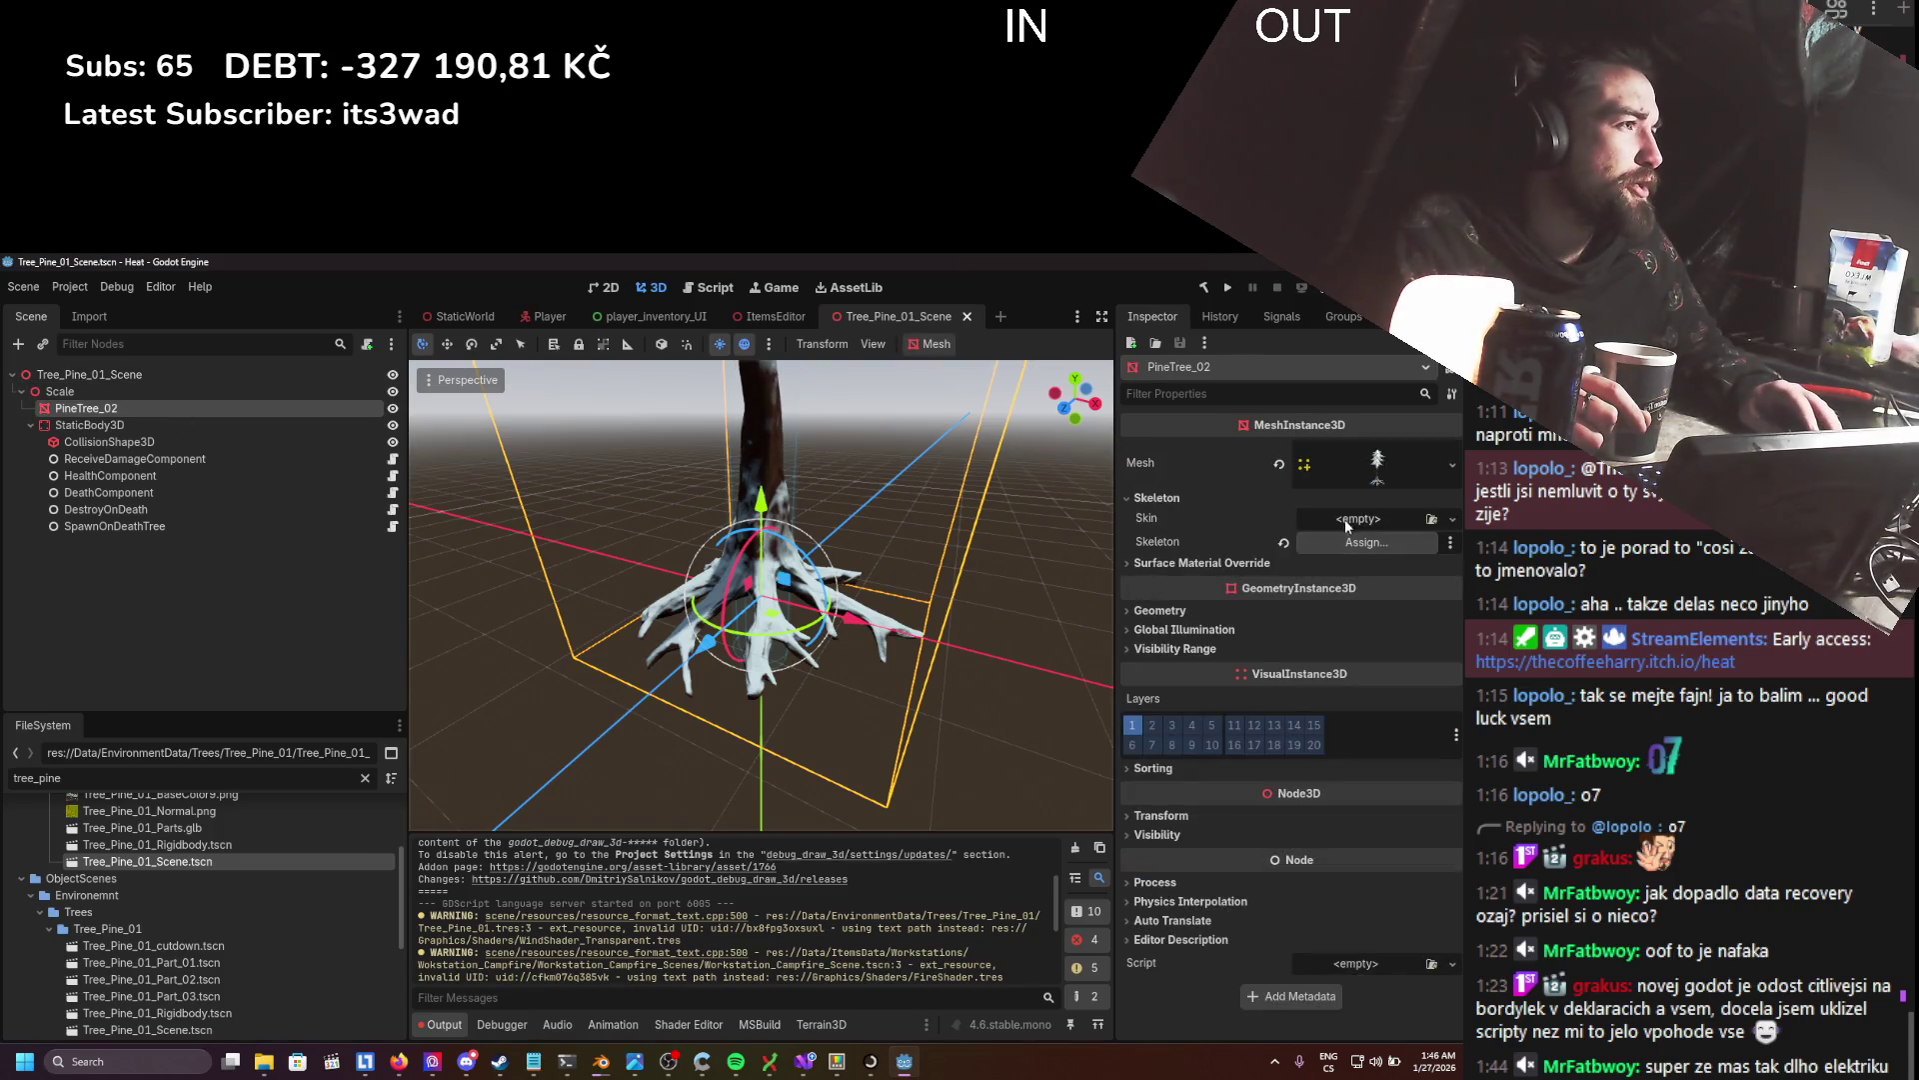
click(1228, 564)
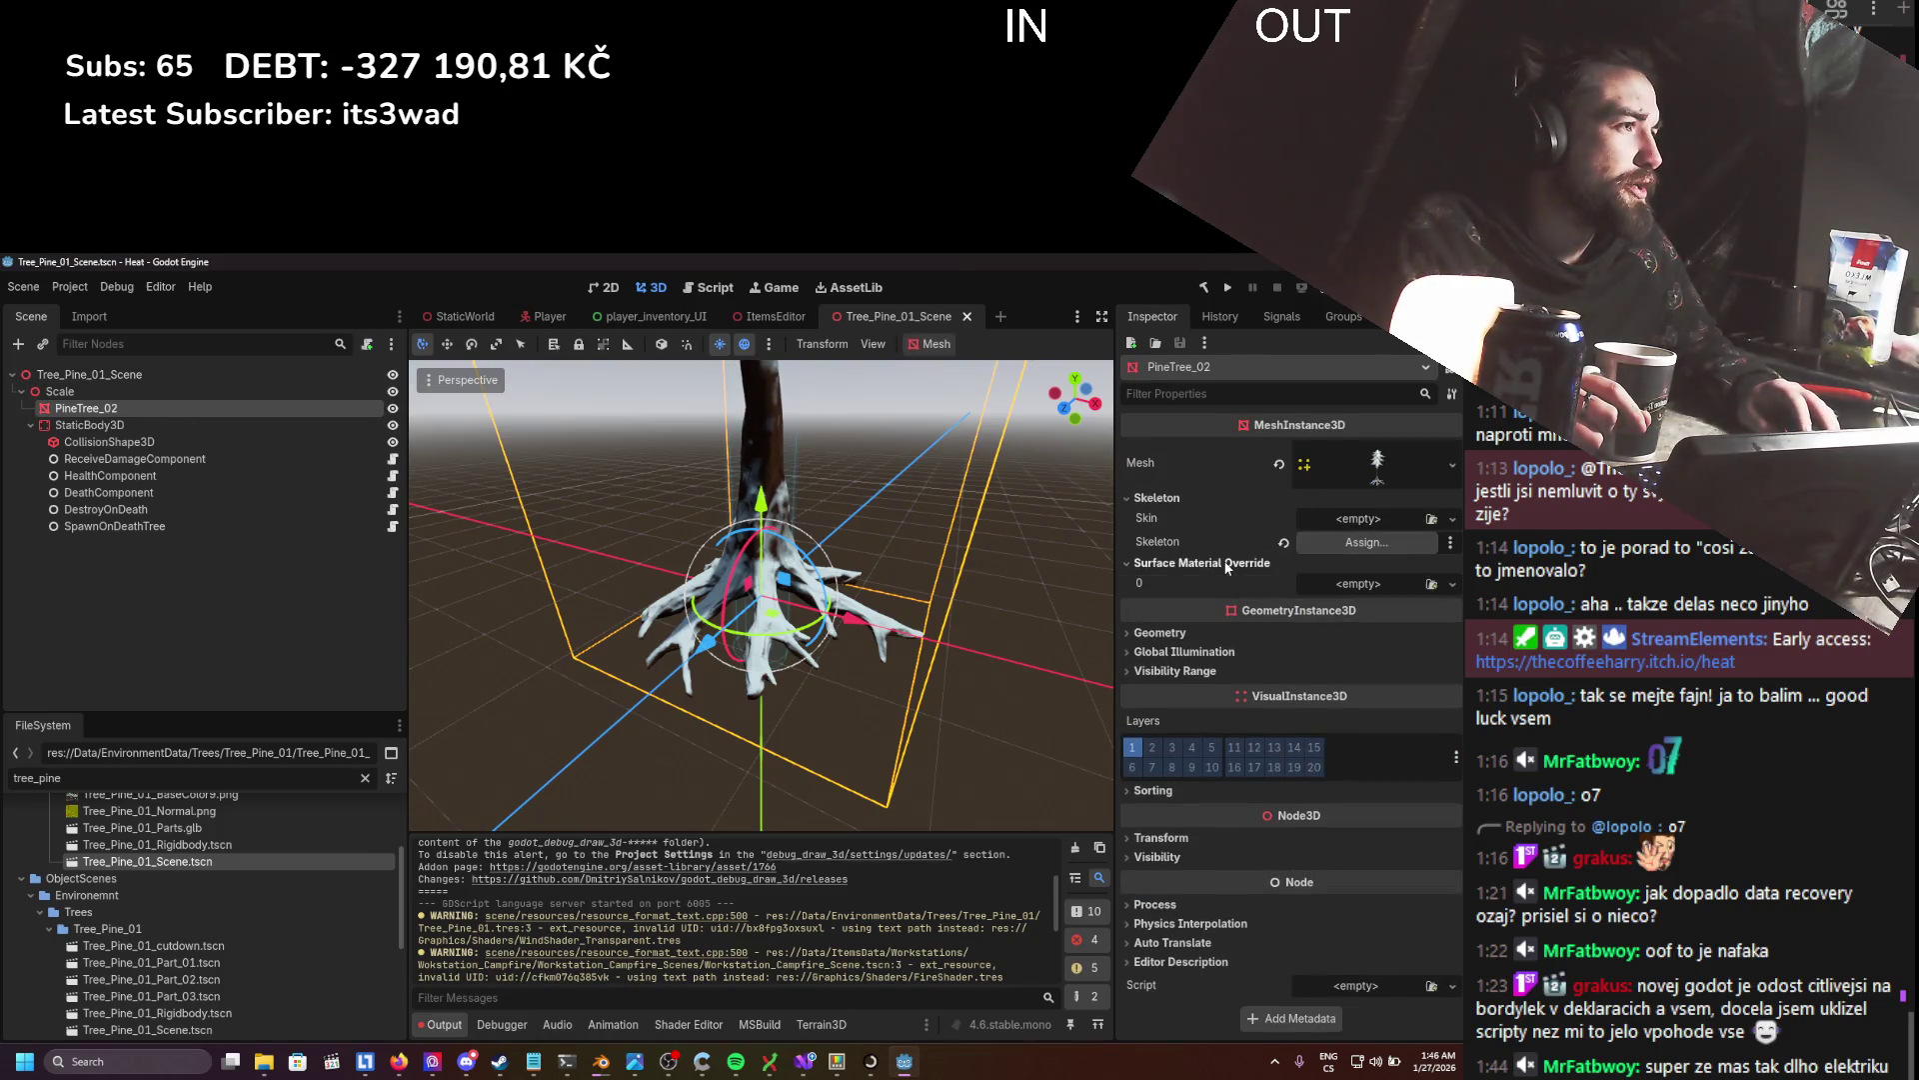
click(1226, 634)
click(1355, 470)
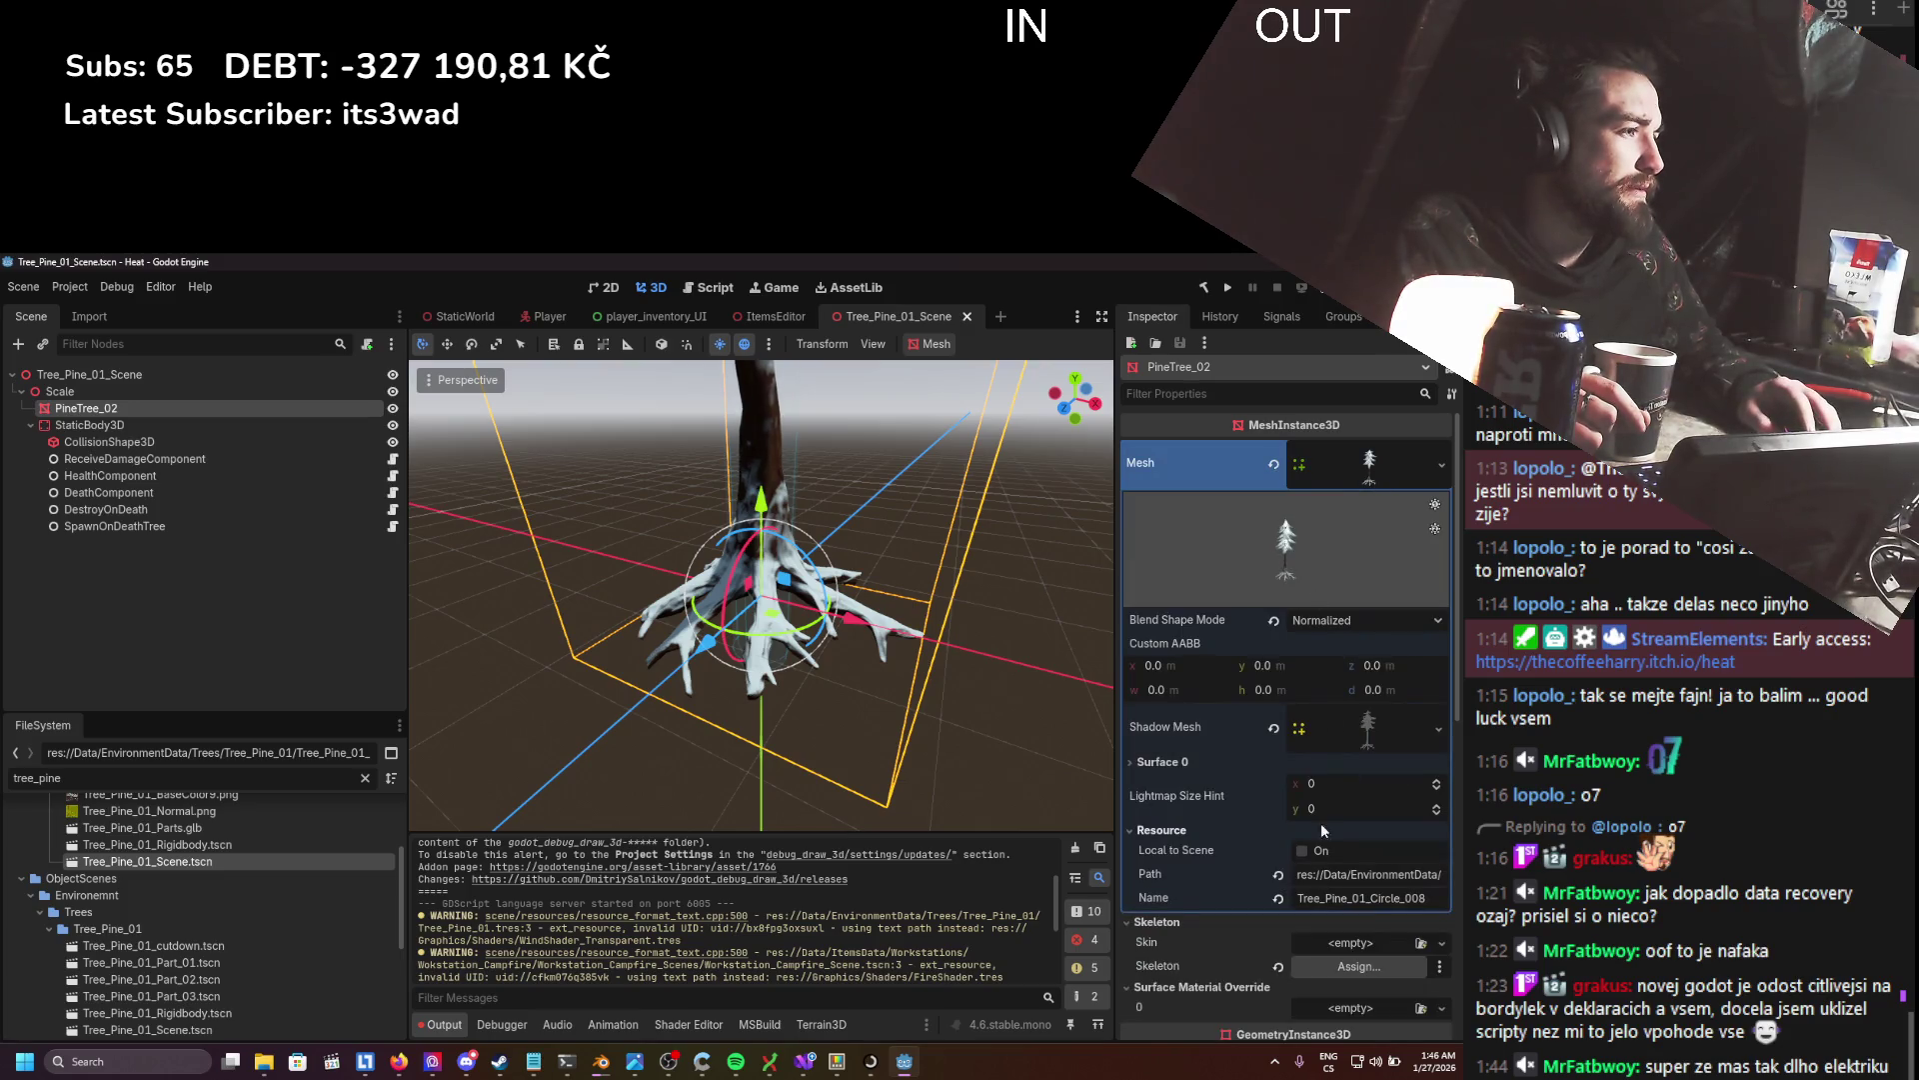
click(1195, 828)
click(1195, 764)
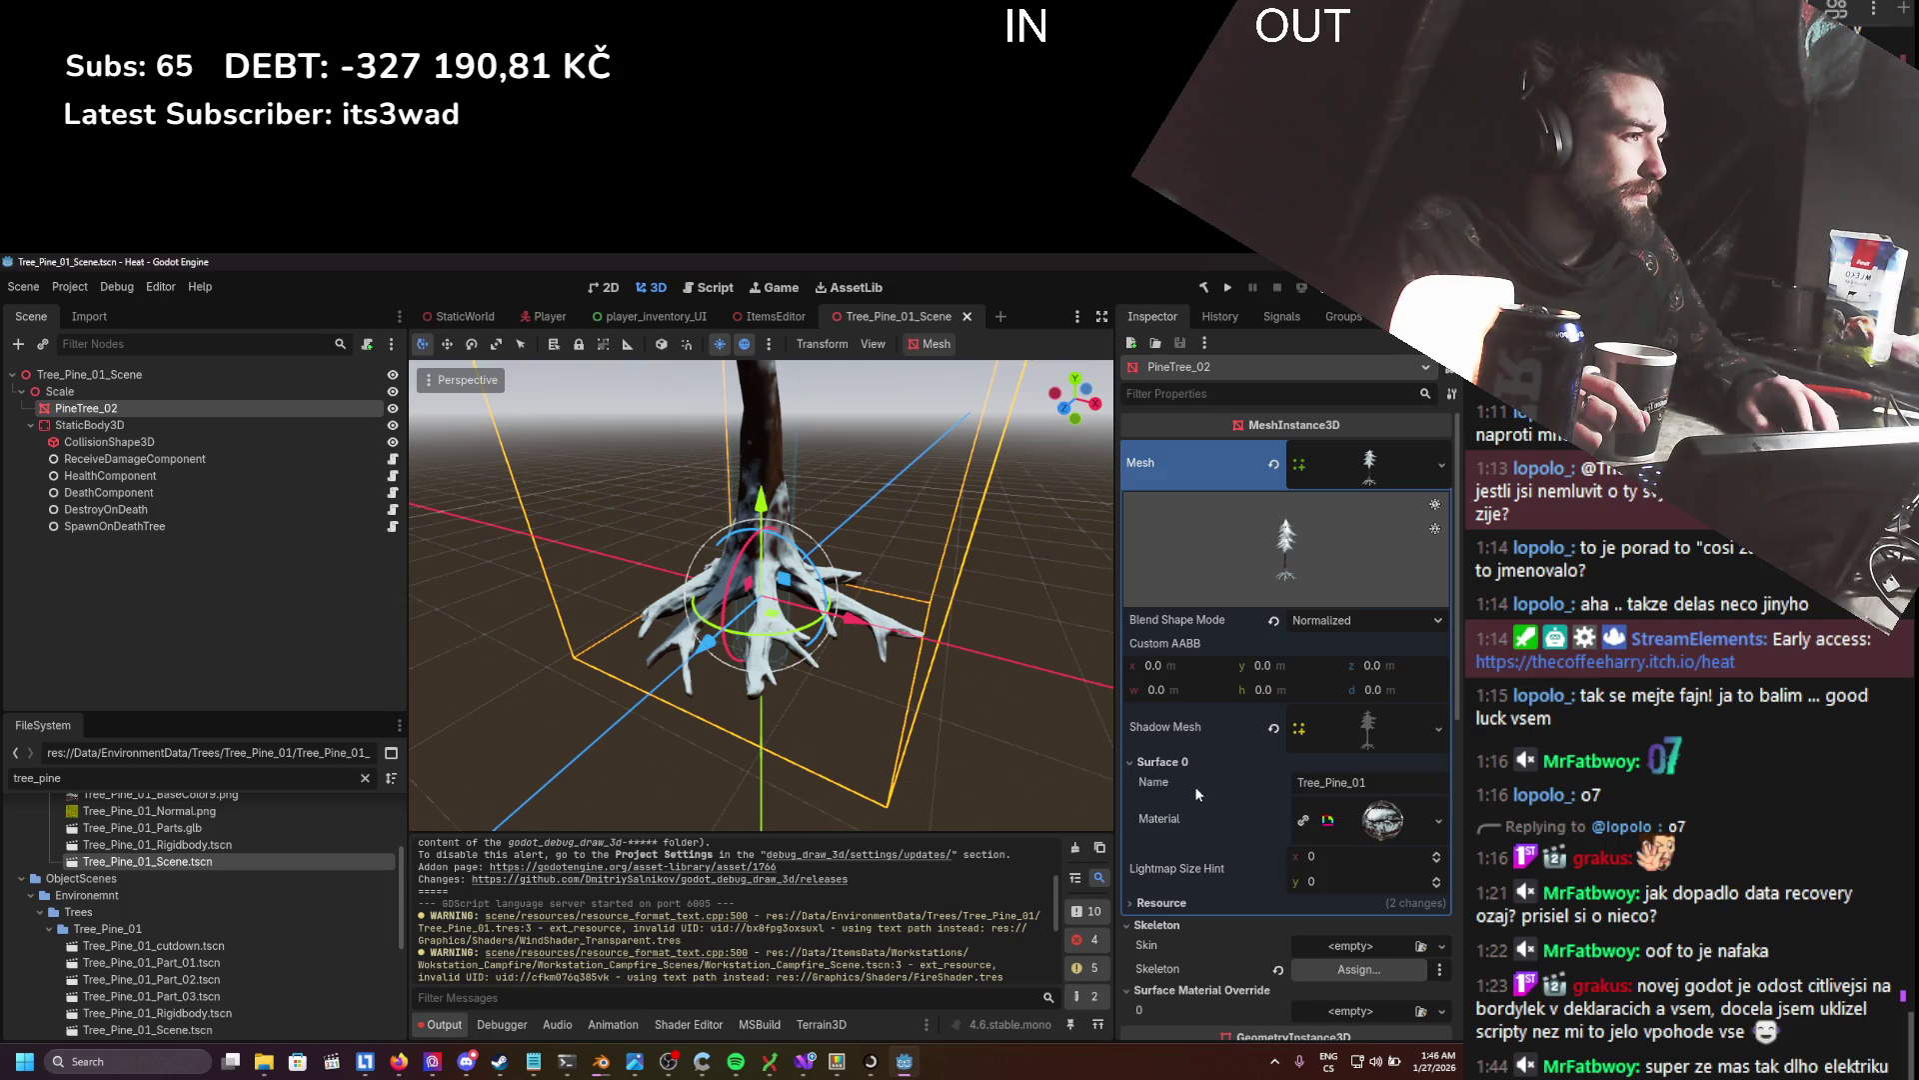
click(1380, 828)
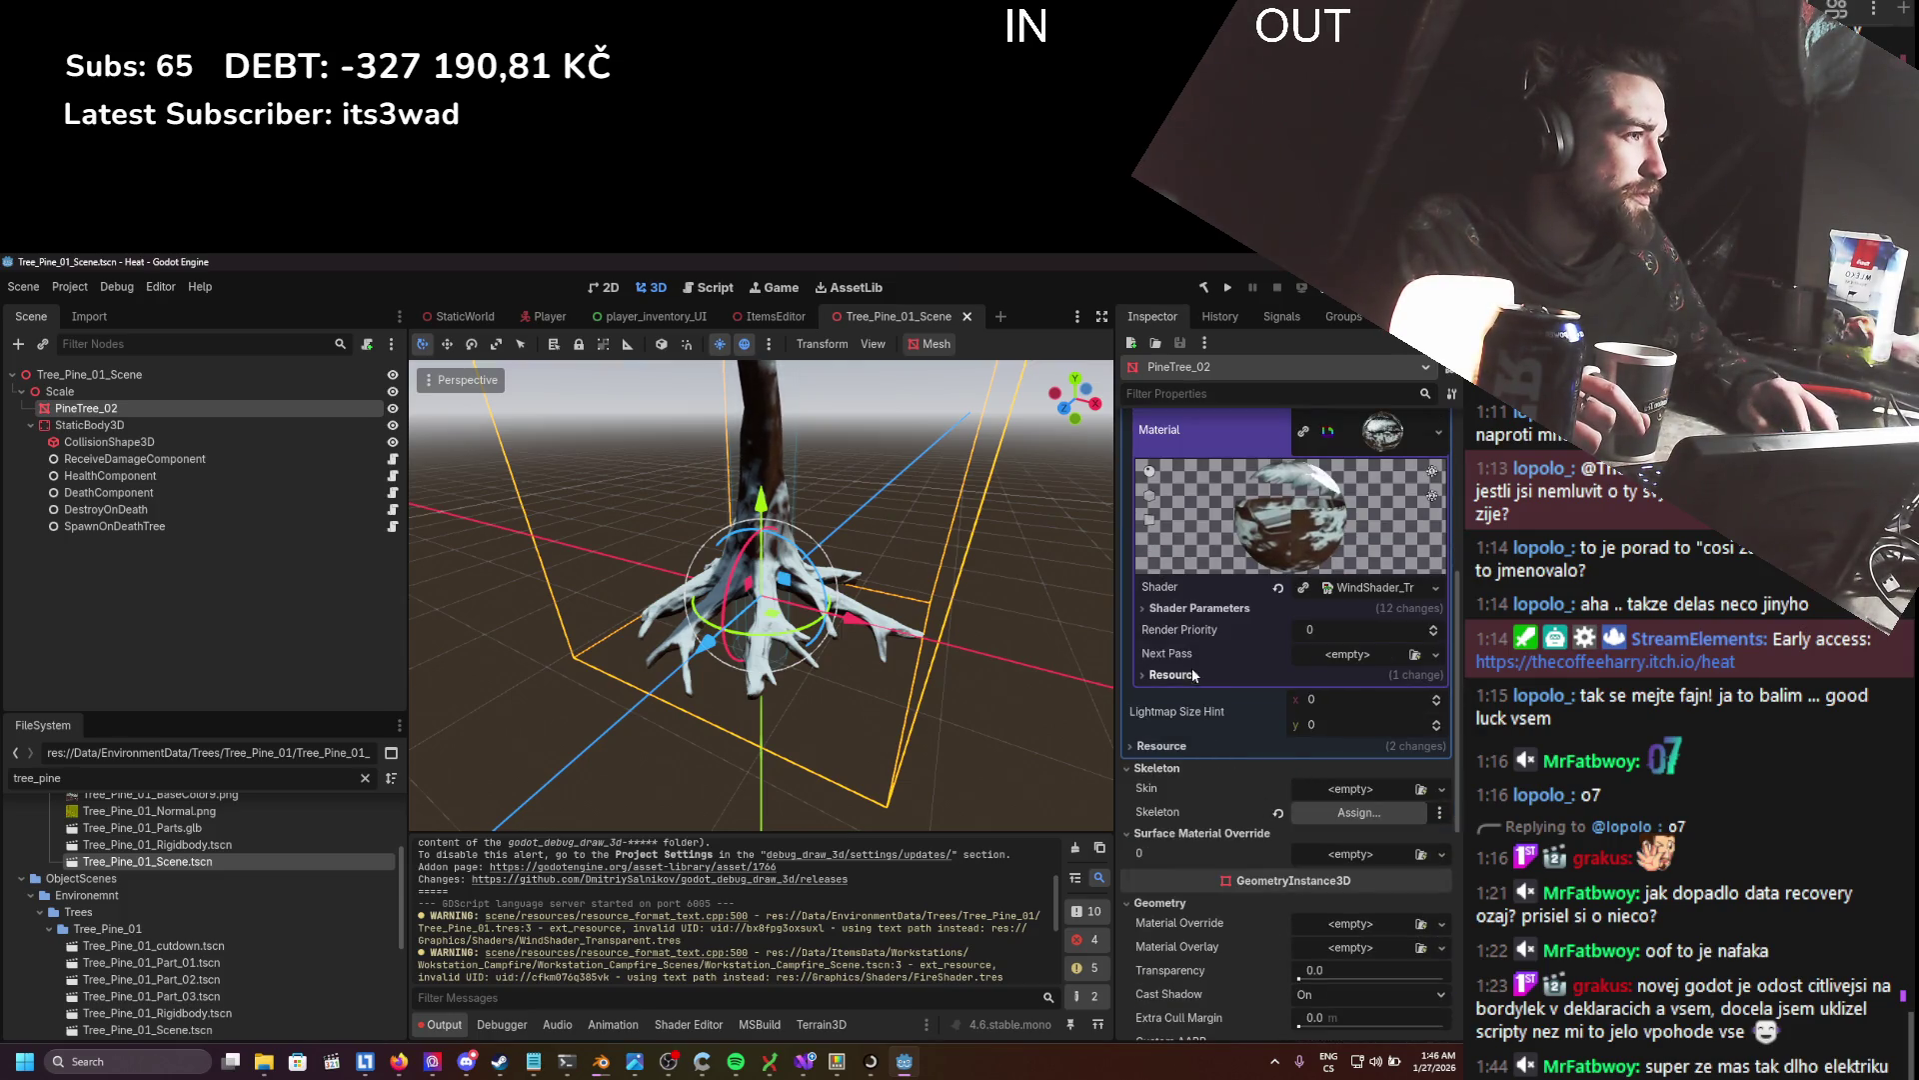
click(1207, 606)
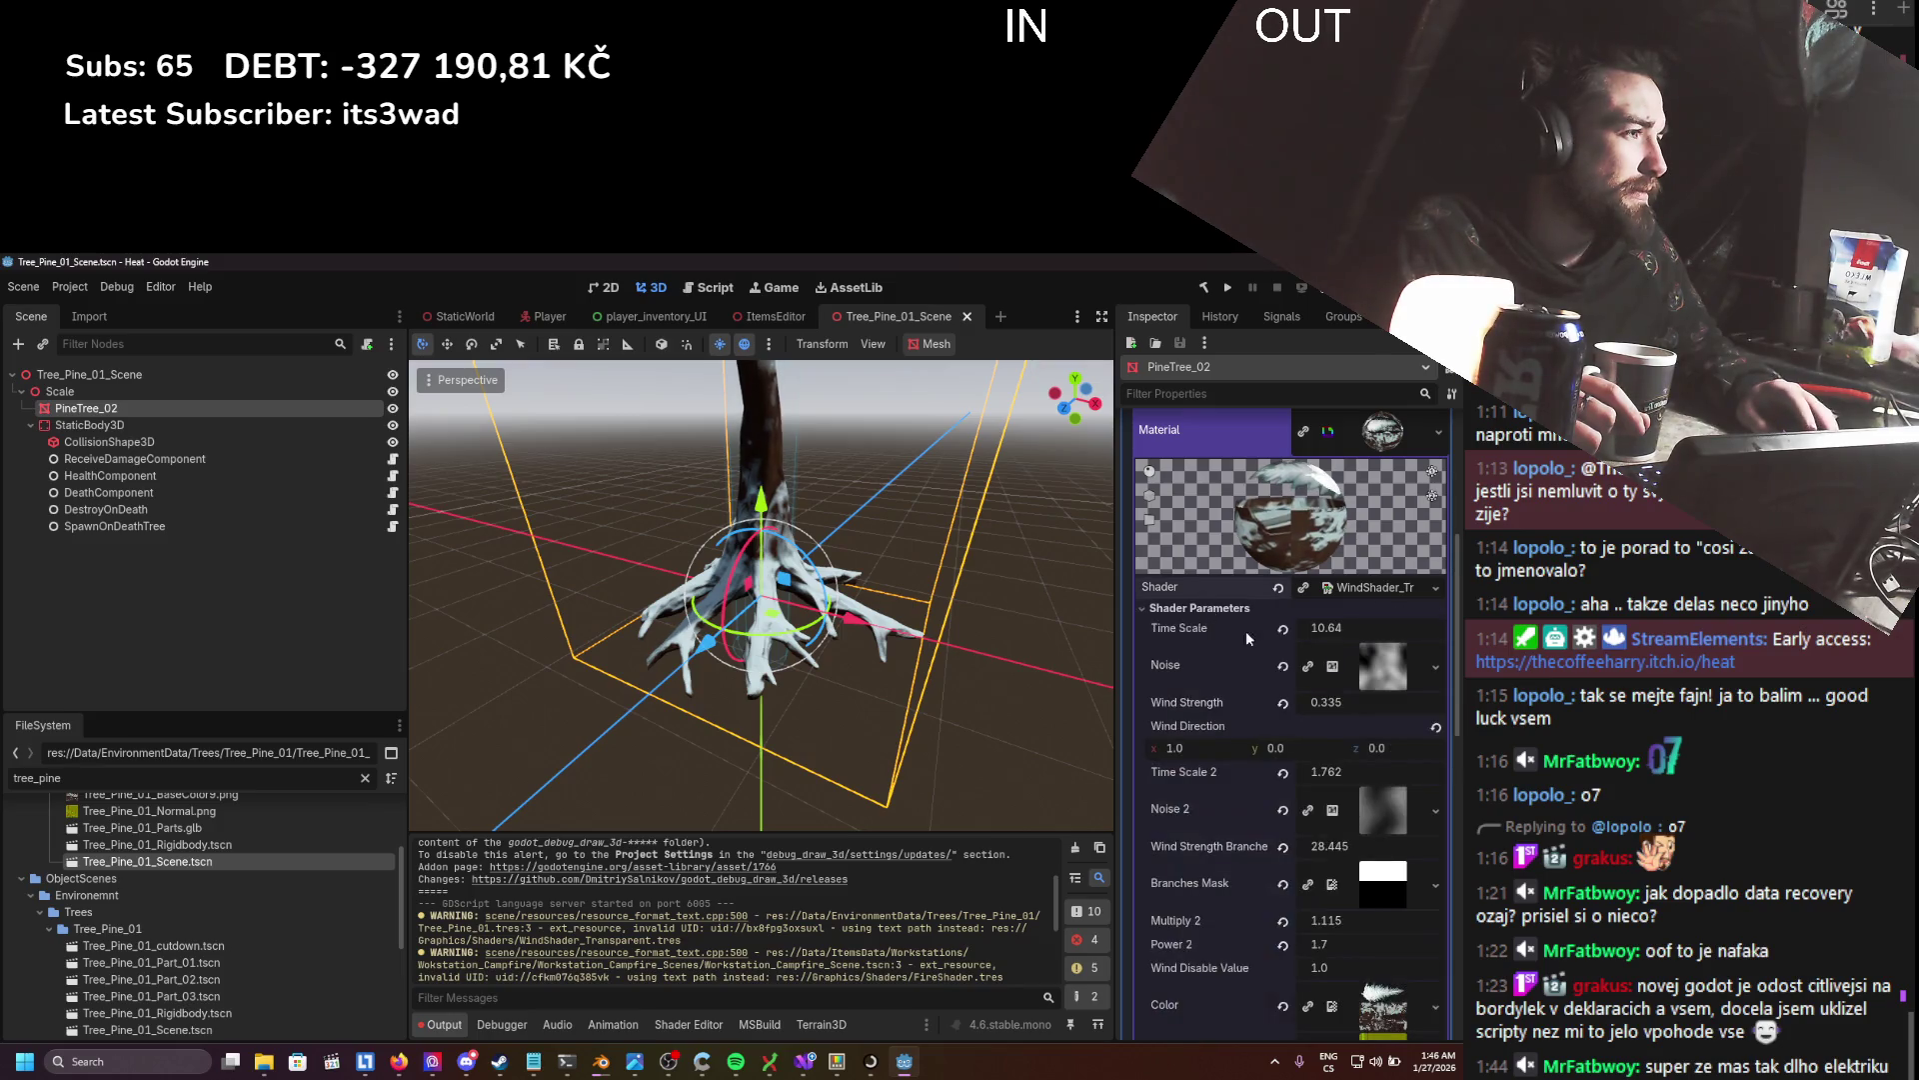
drag(1336, 710, 1340, 712)
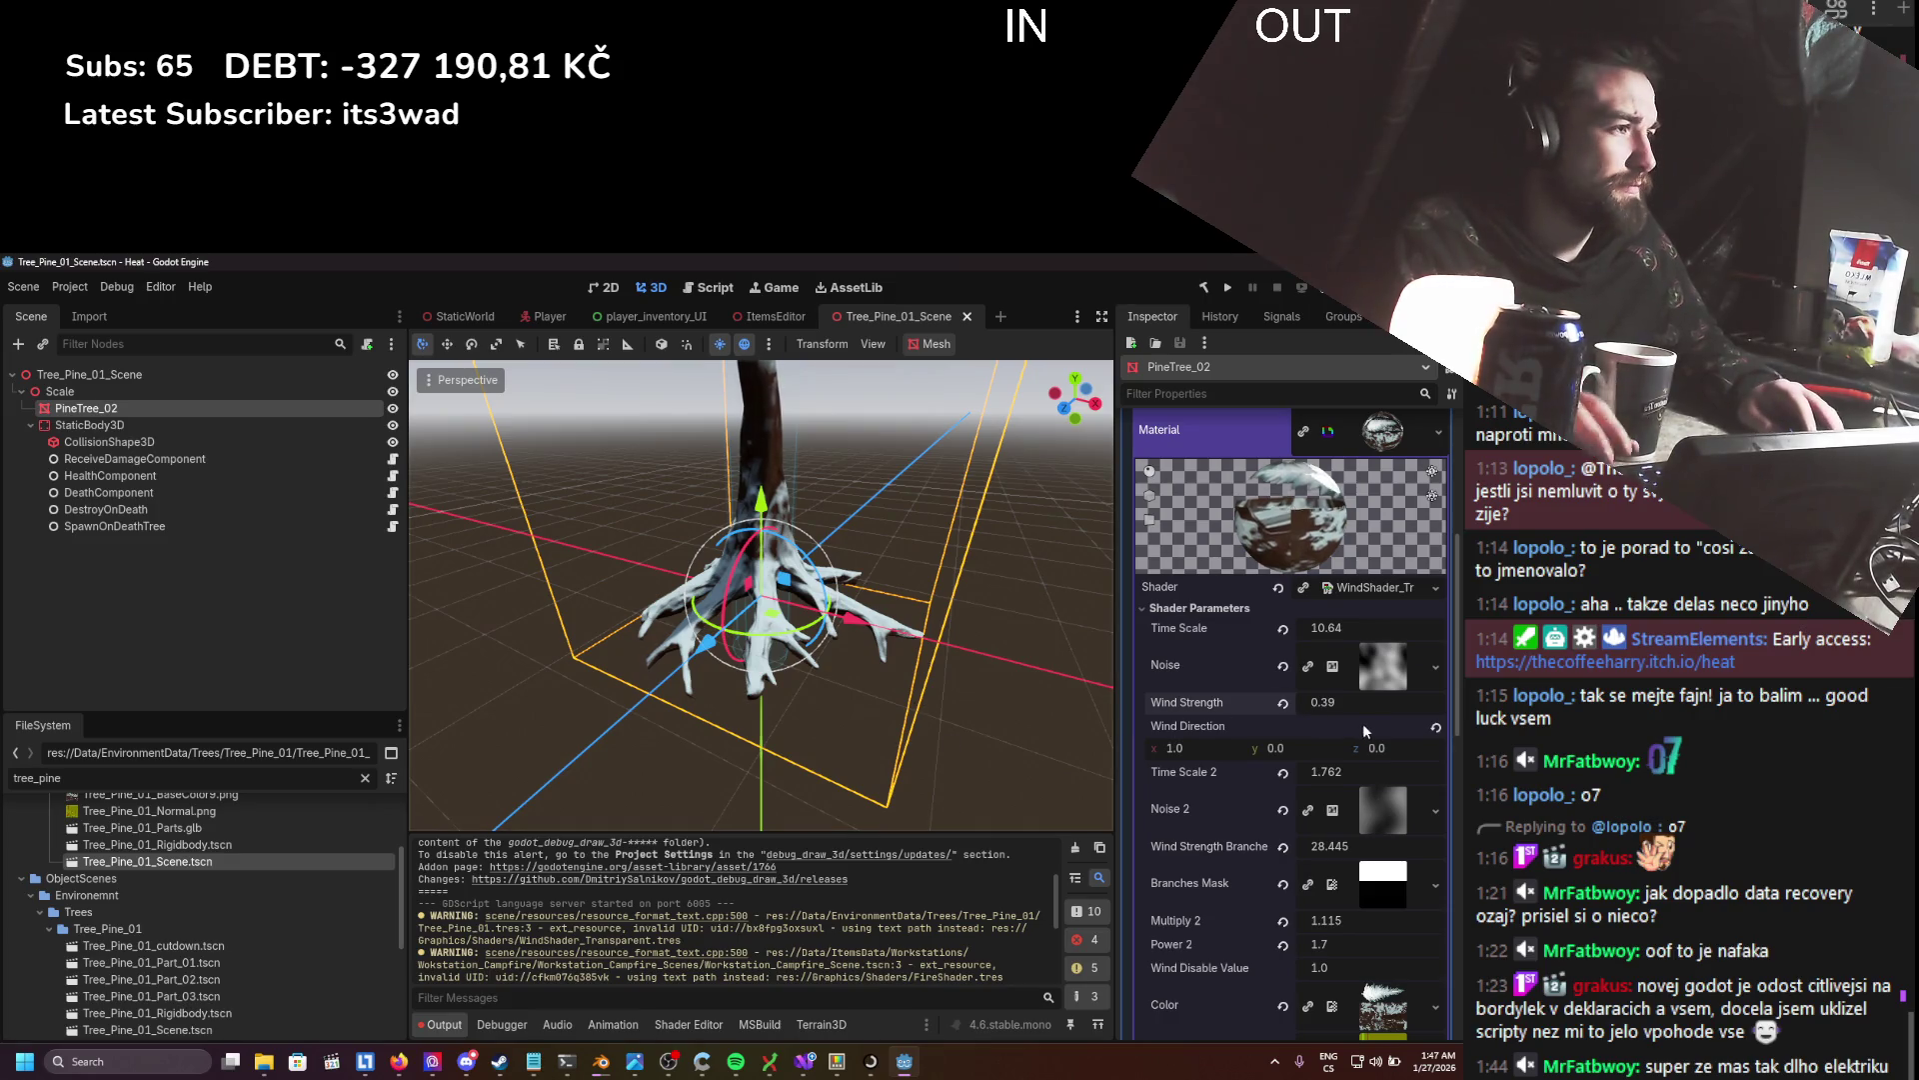
key(ctrl+z)
key(ctrl+s)
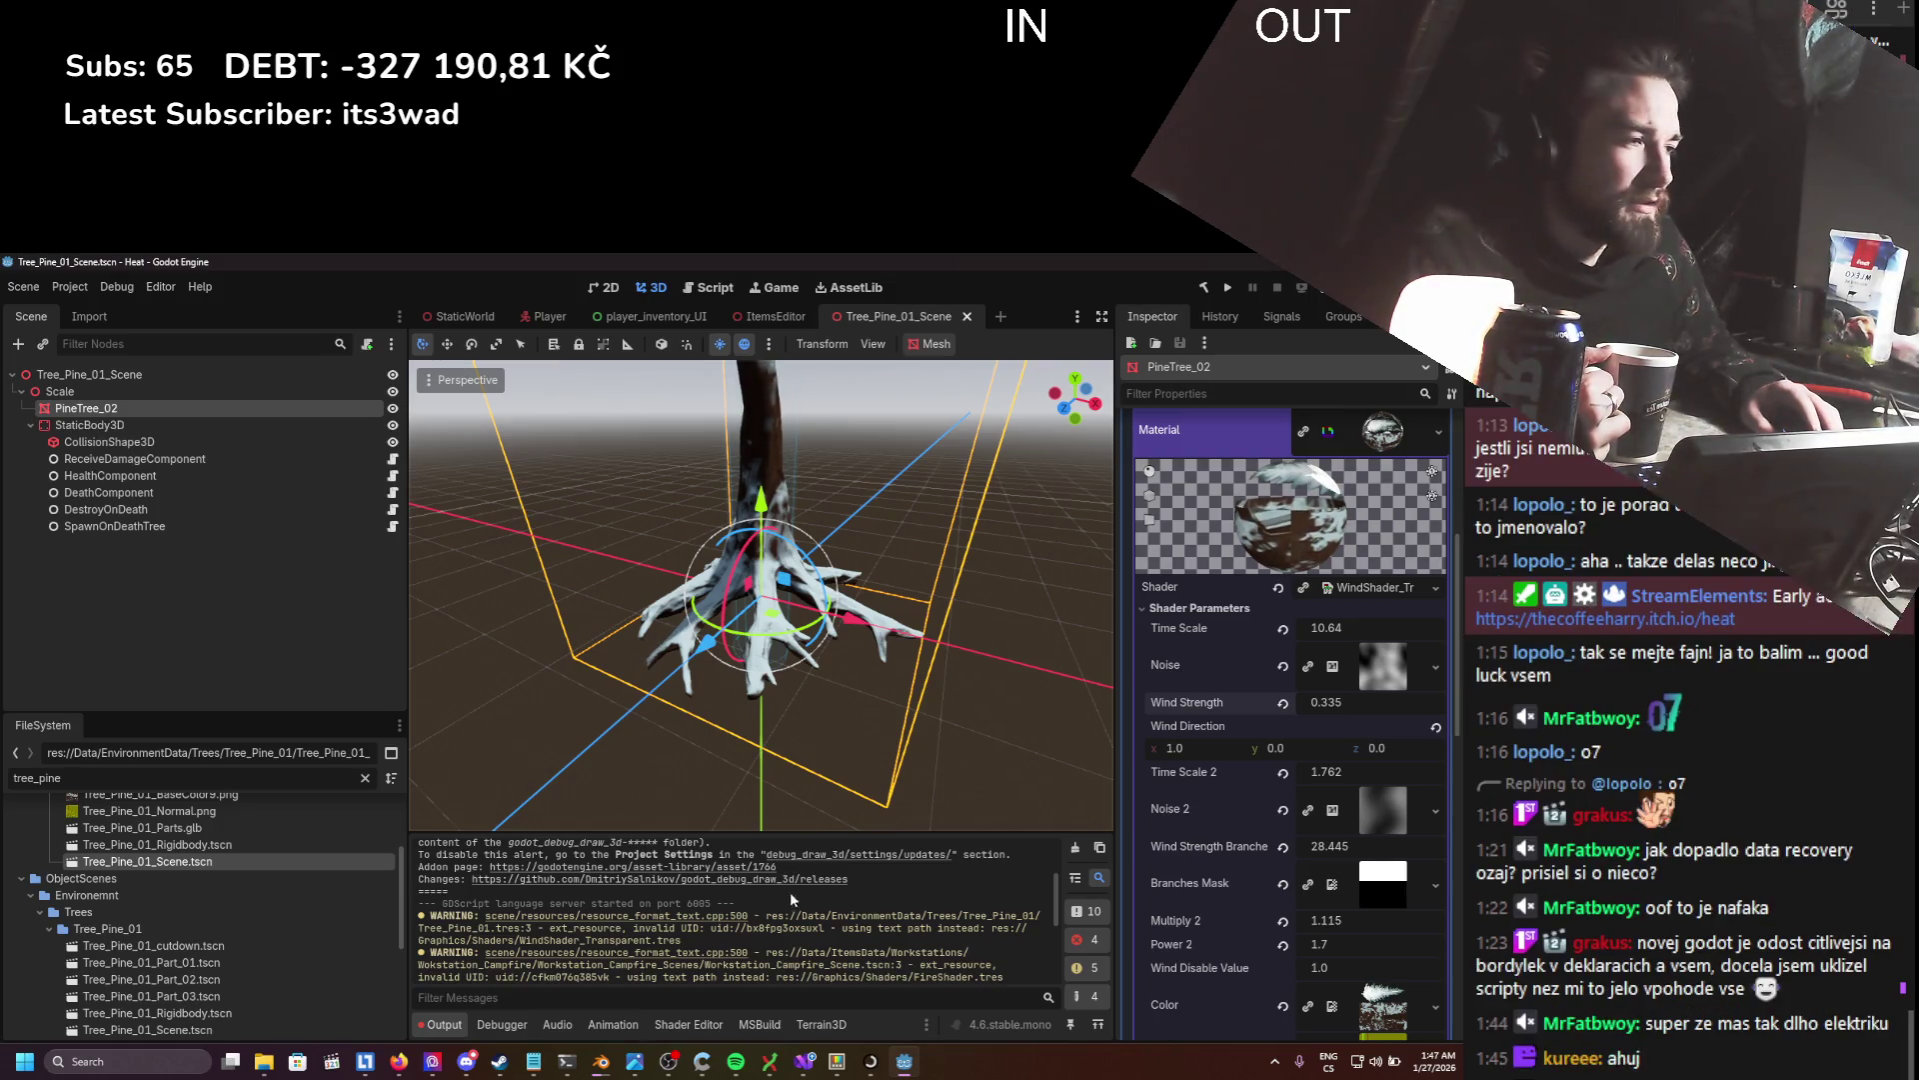
scroll(808, 885, down, 2)
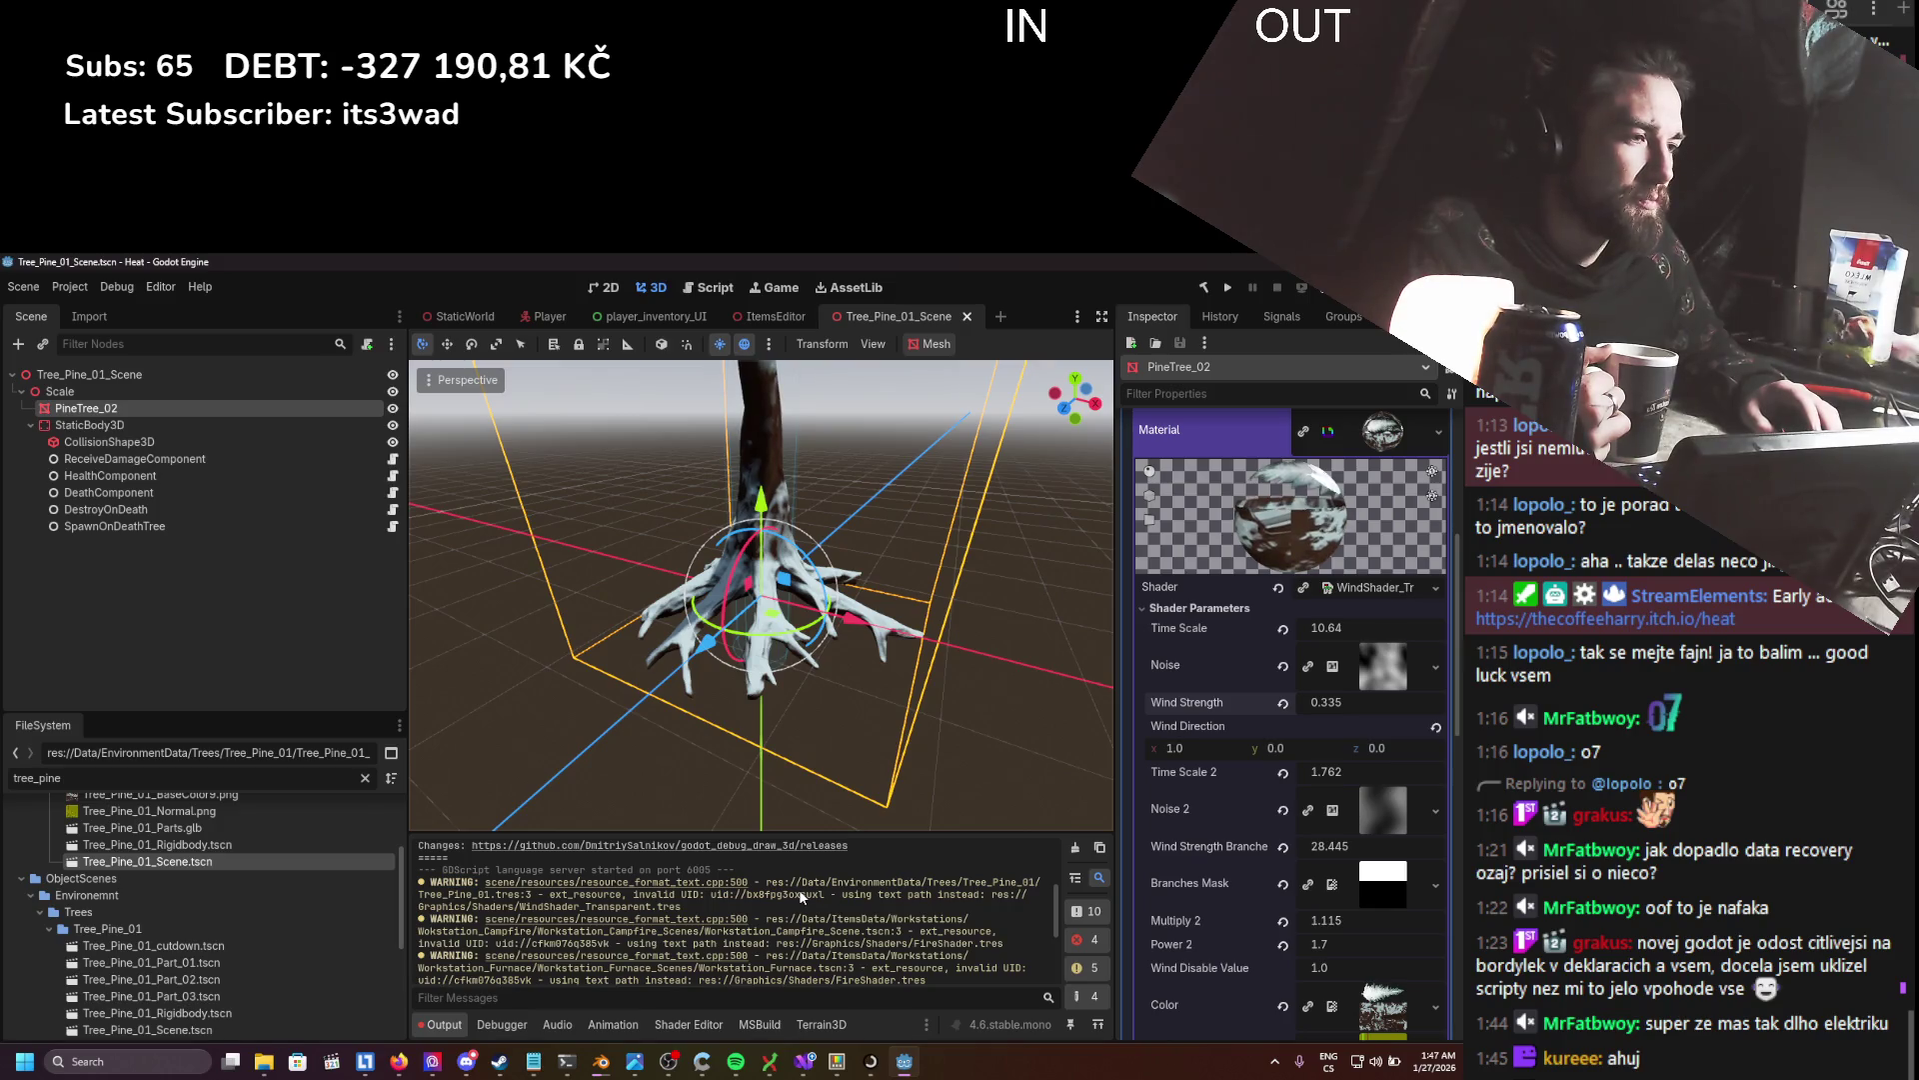
scroll(800, 895, down, 1)
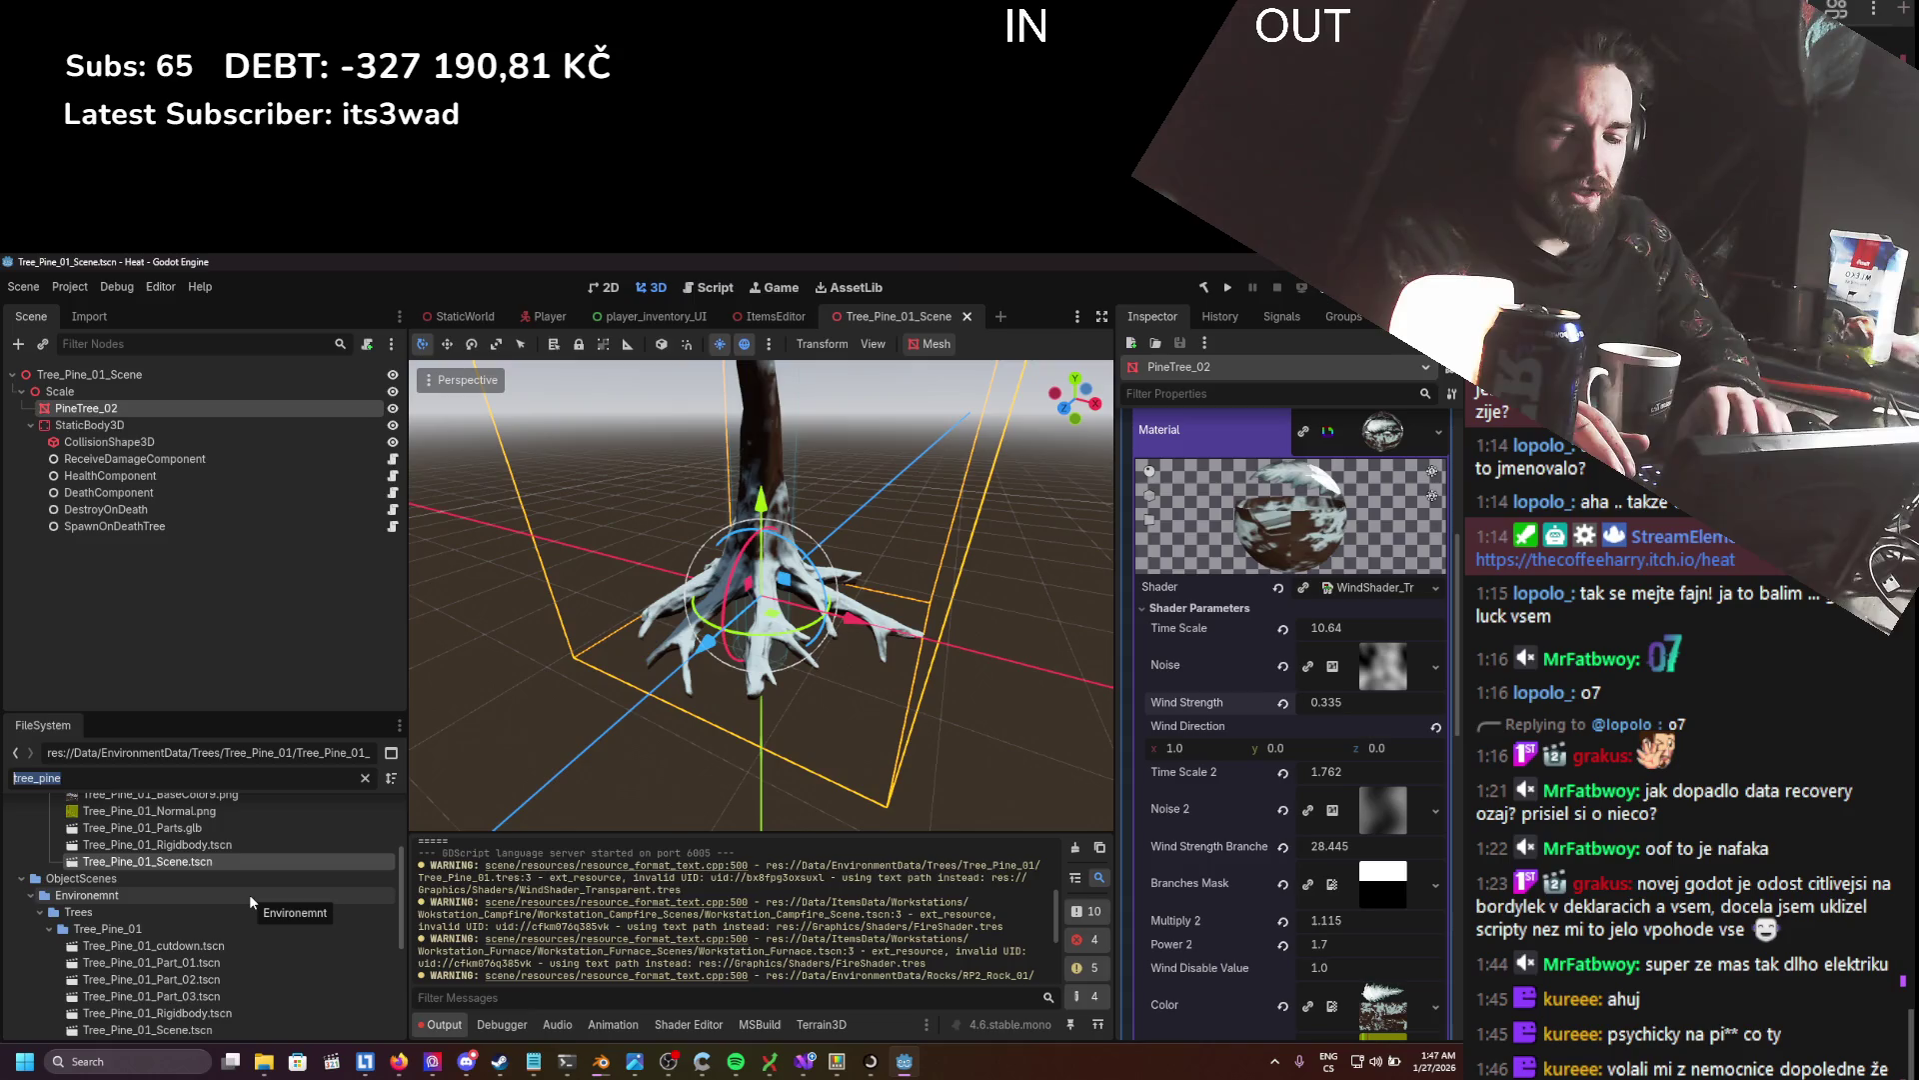
- Filter files by 'work', open Workstation_Campfire_Scene.tscn and select its Fire node
text(work)
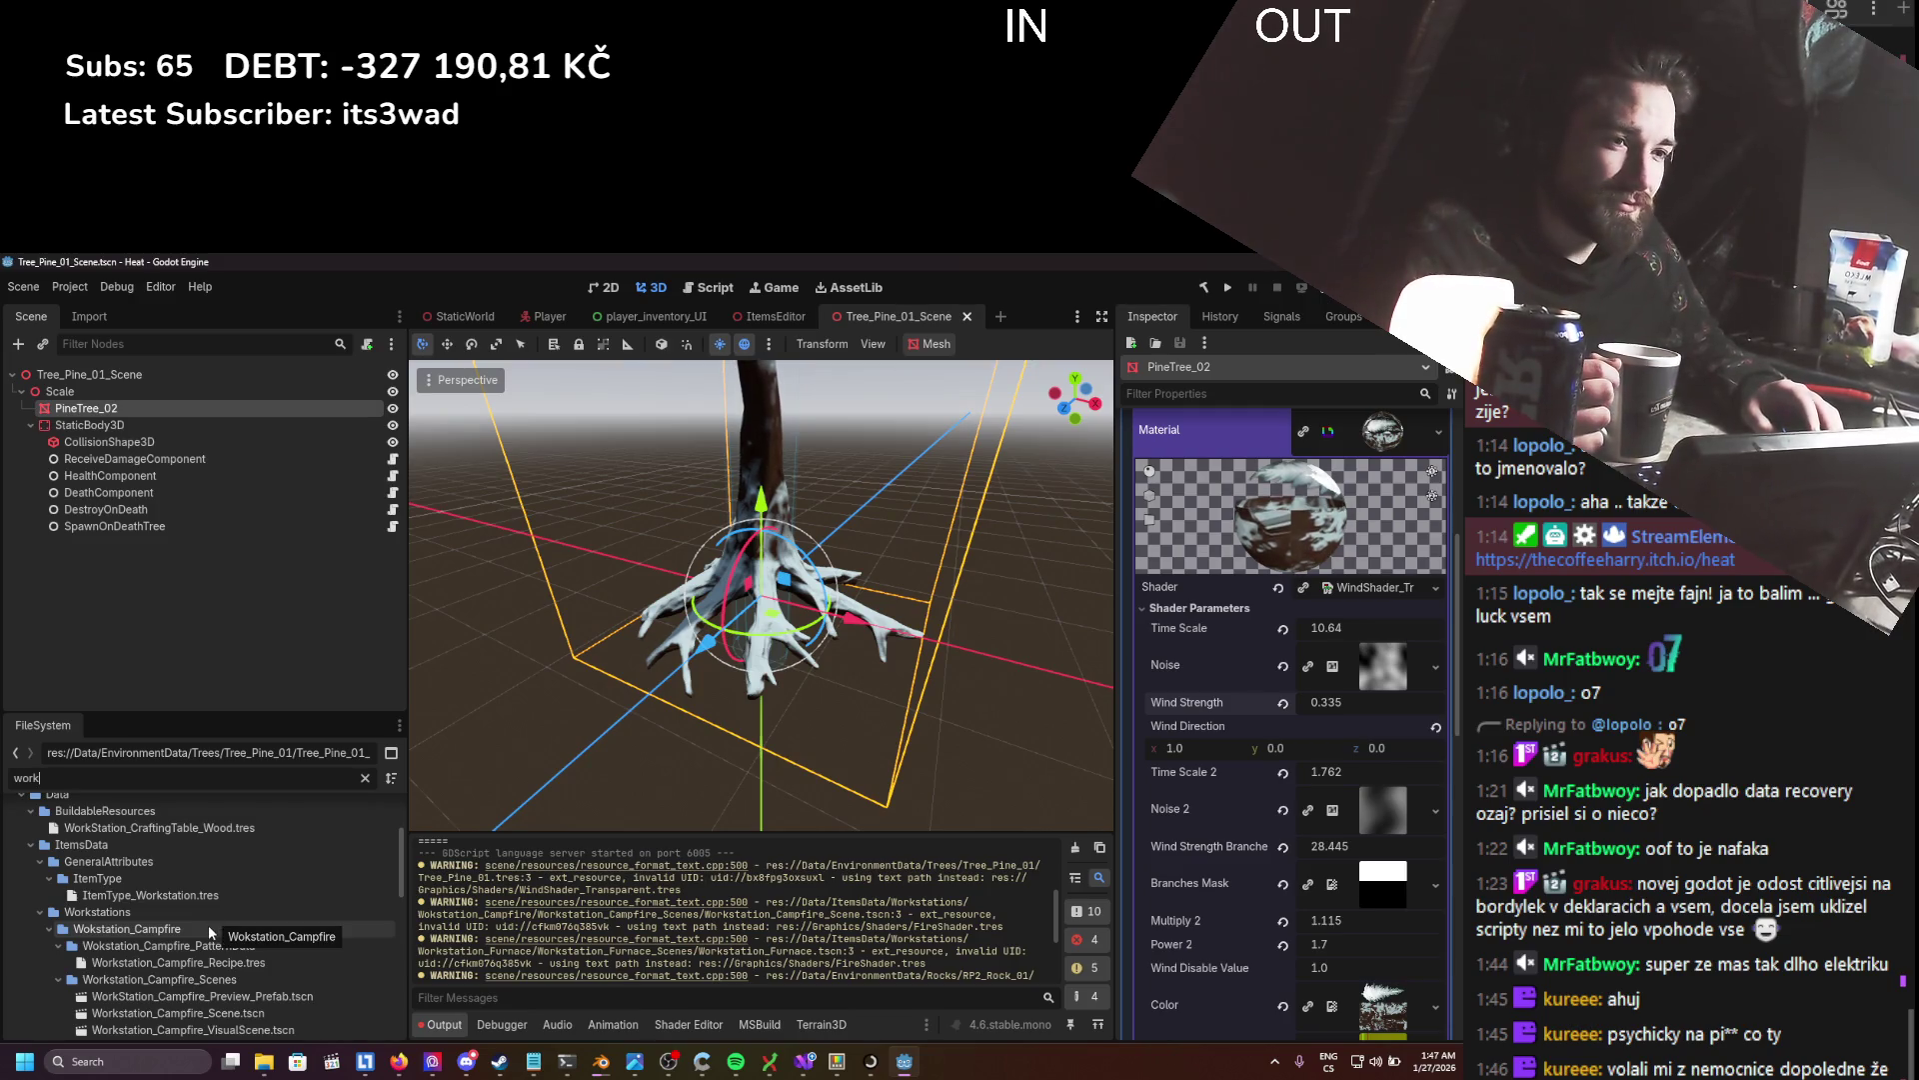
scroll(208, 926, down, 2)
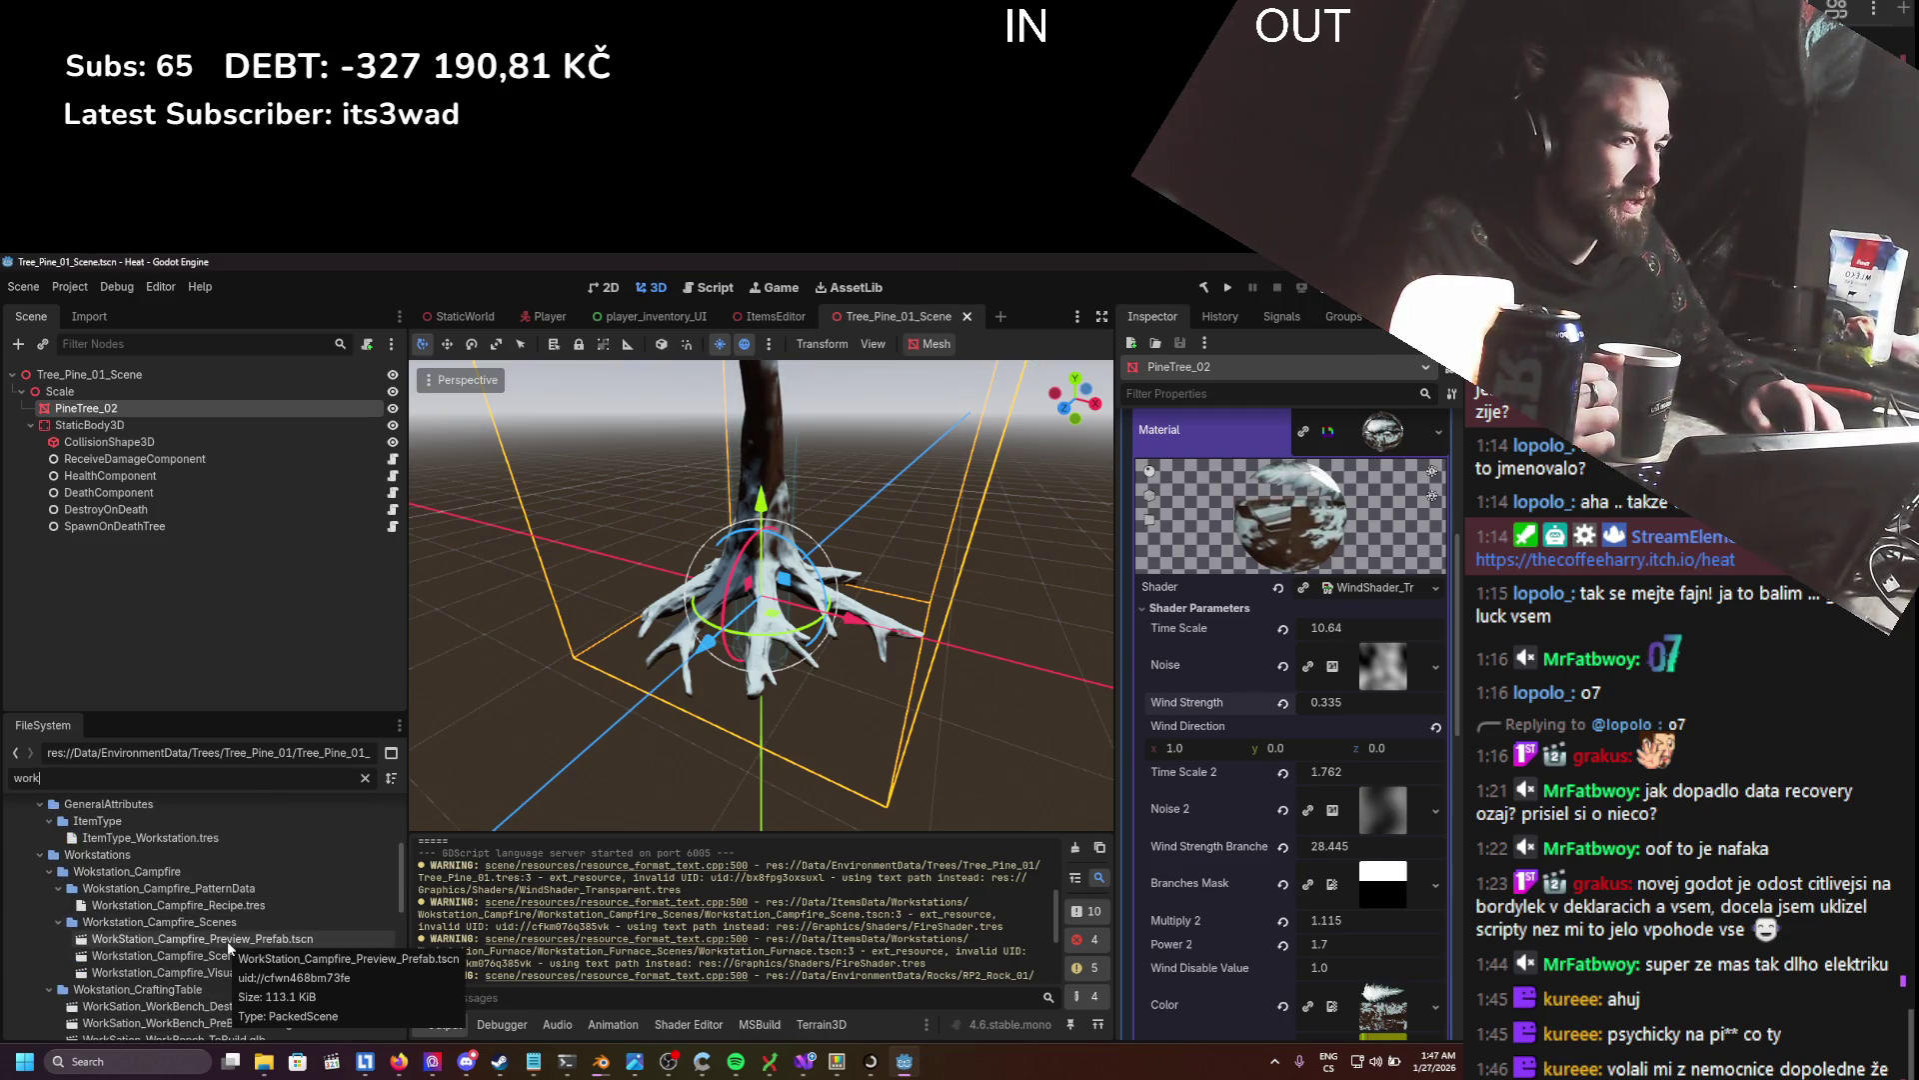
double_click(274, 955)
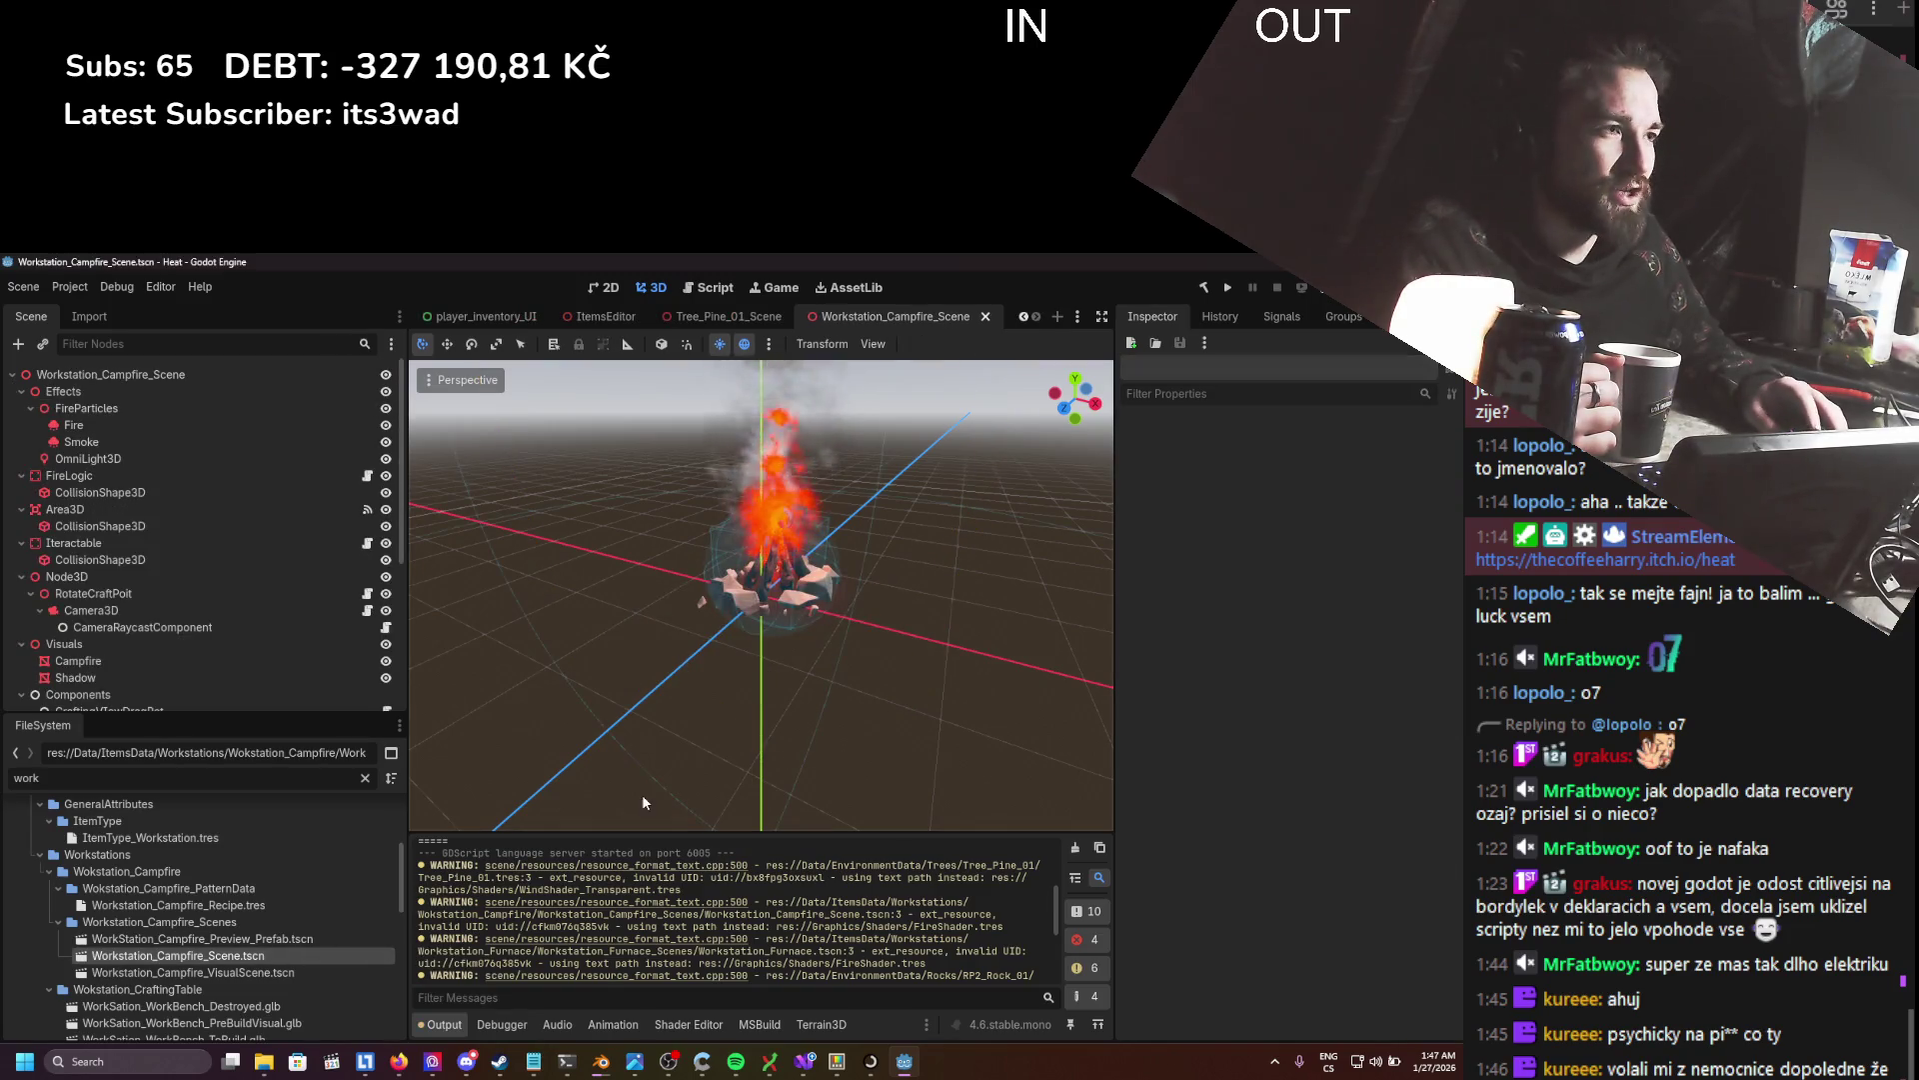
click(86, 372)
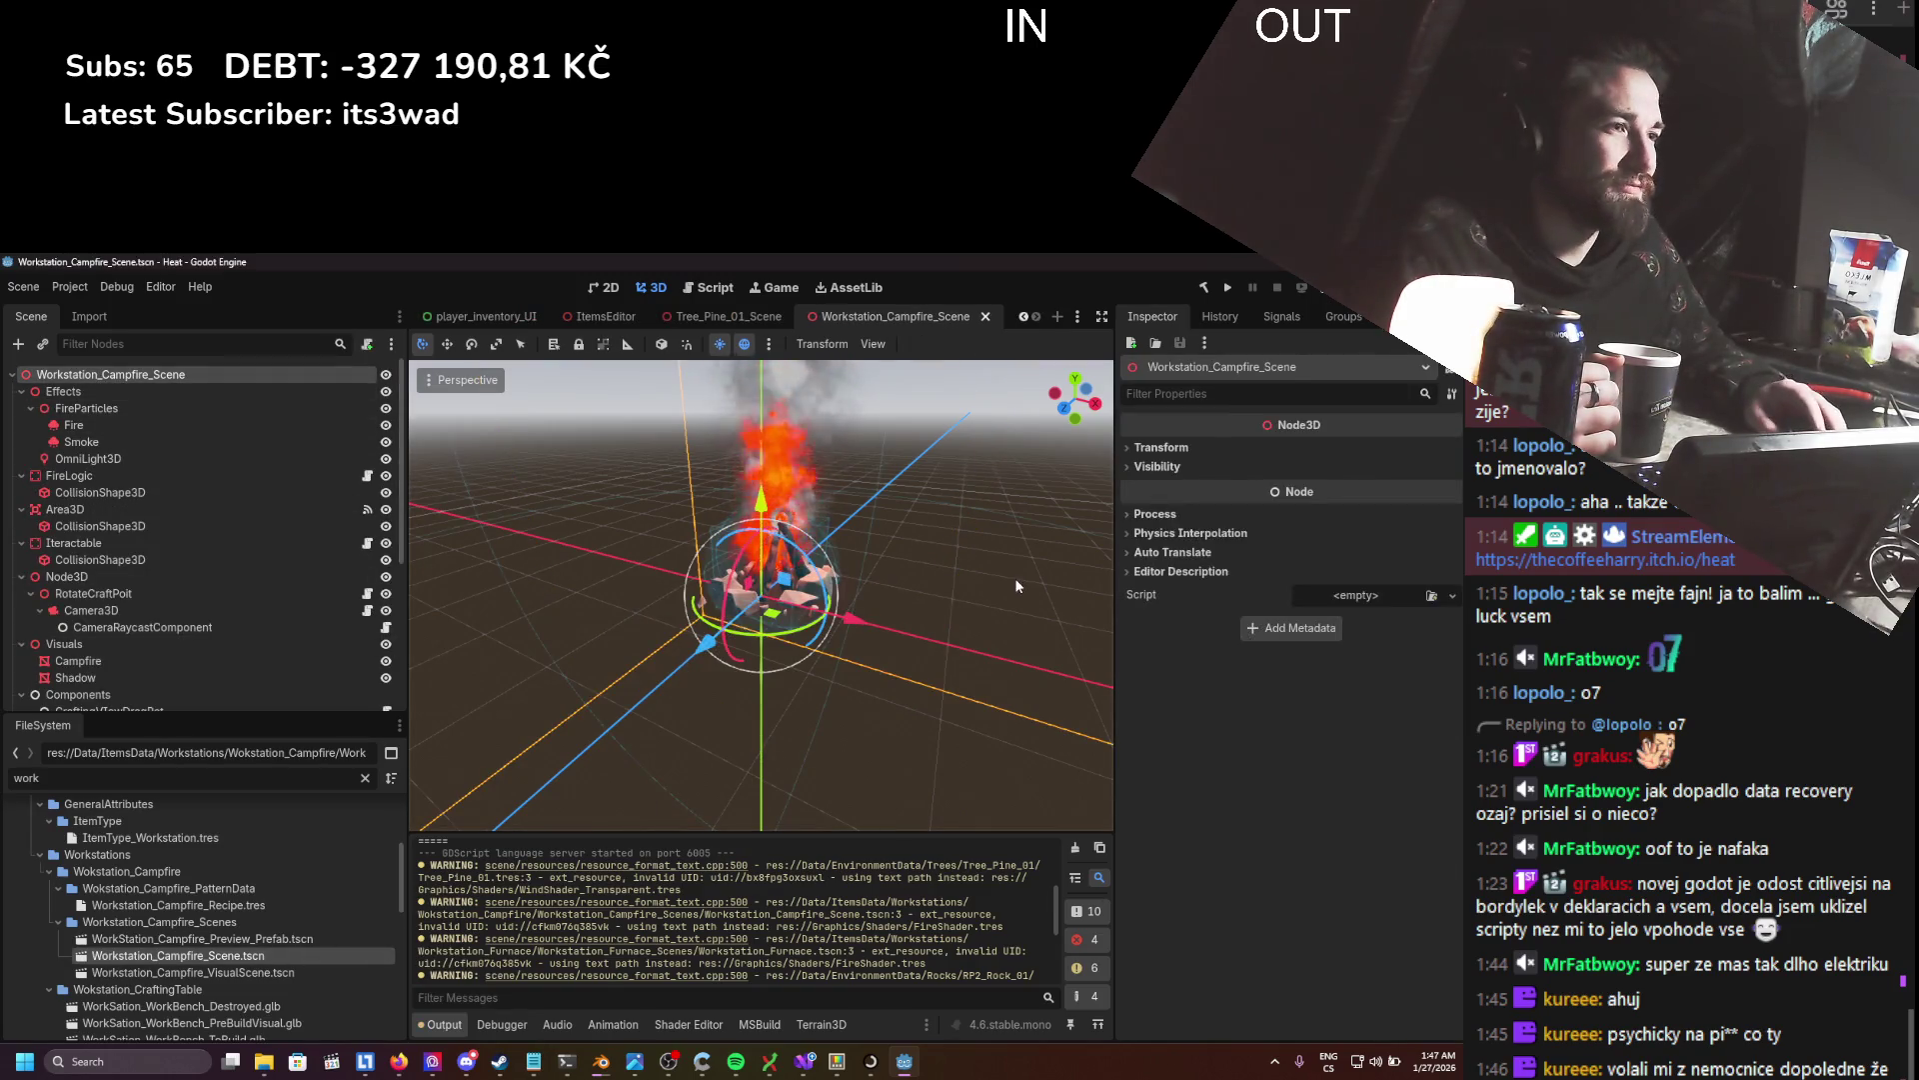
click(130, 423)
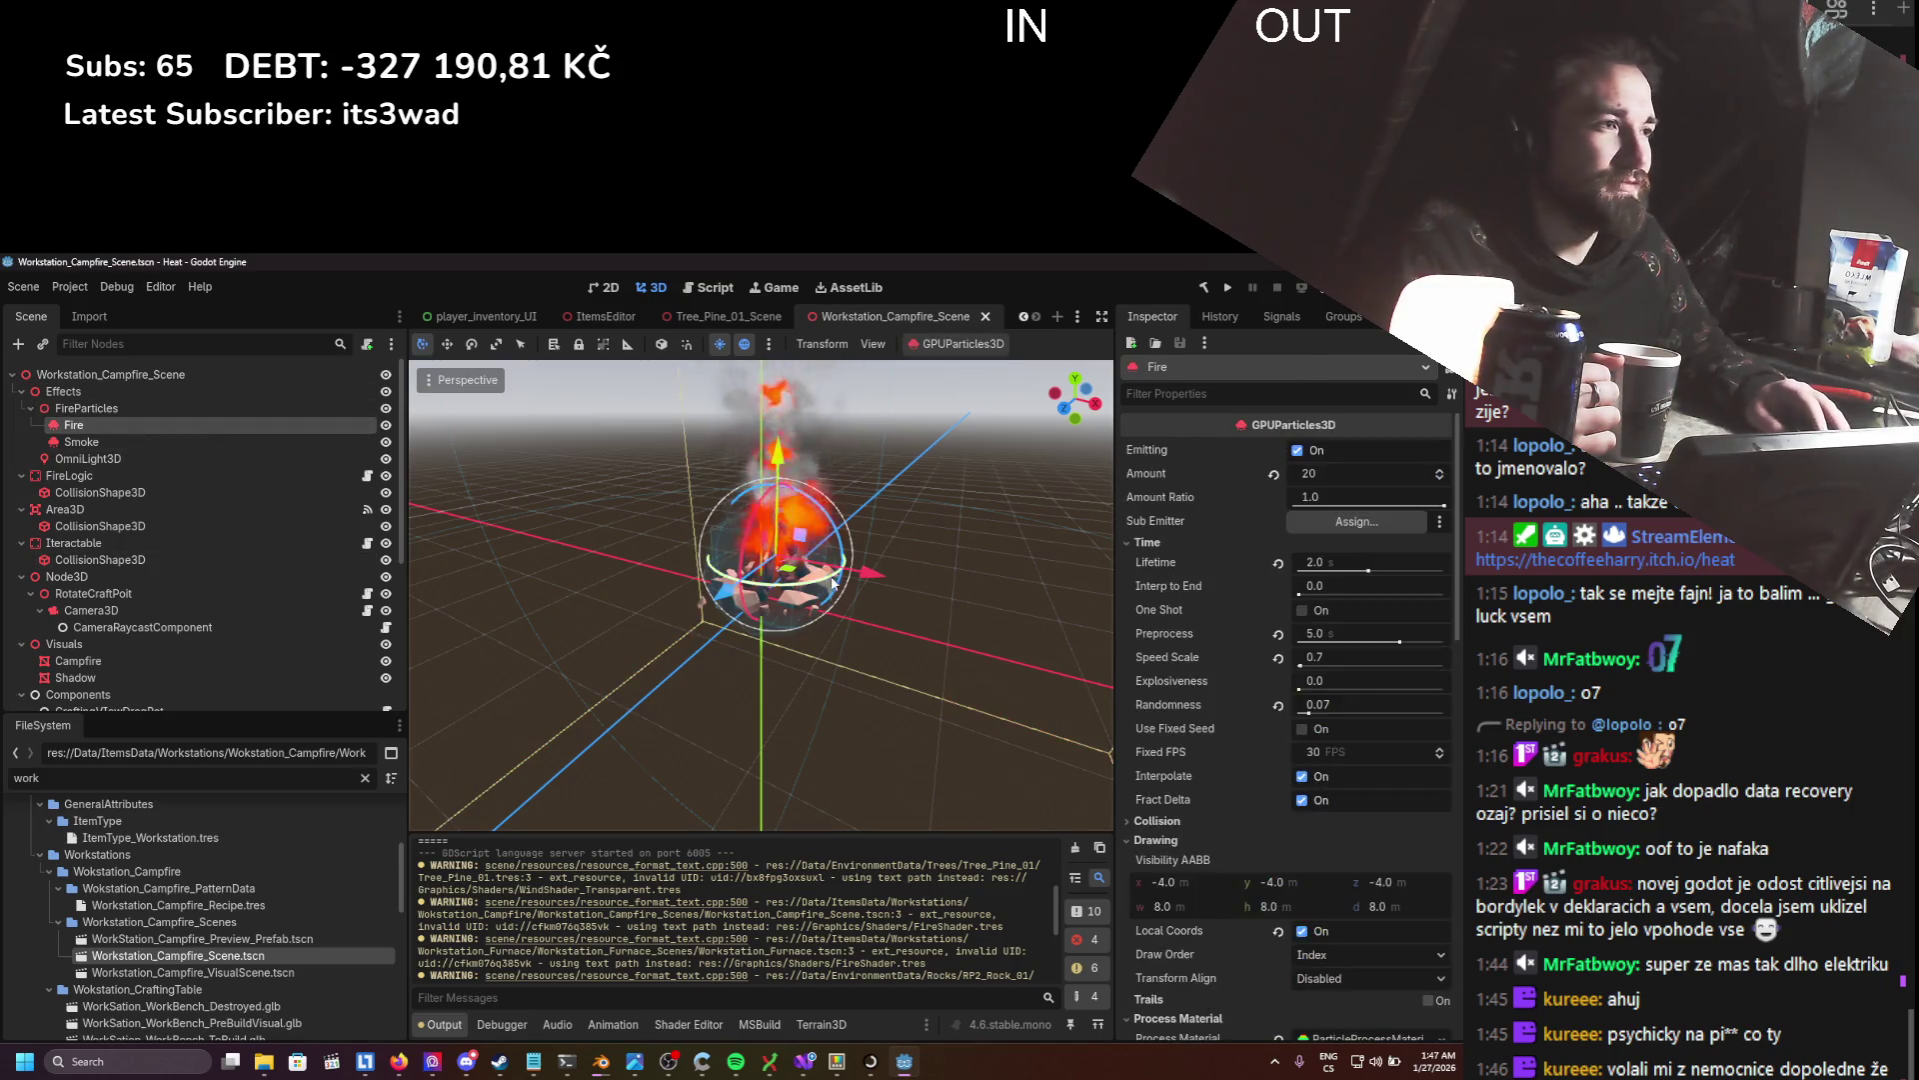
key(ctrl+s)
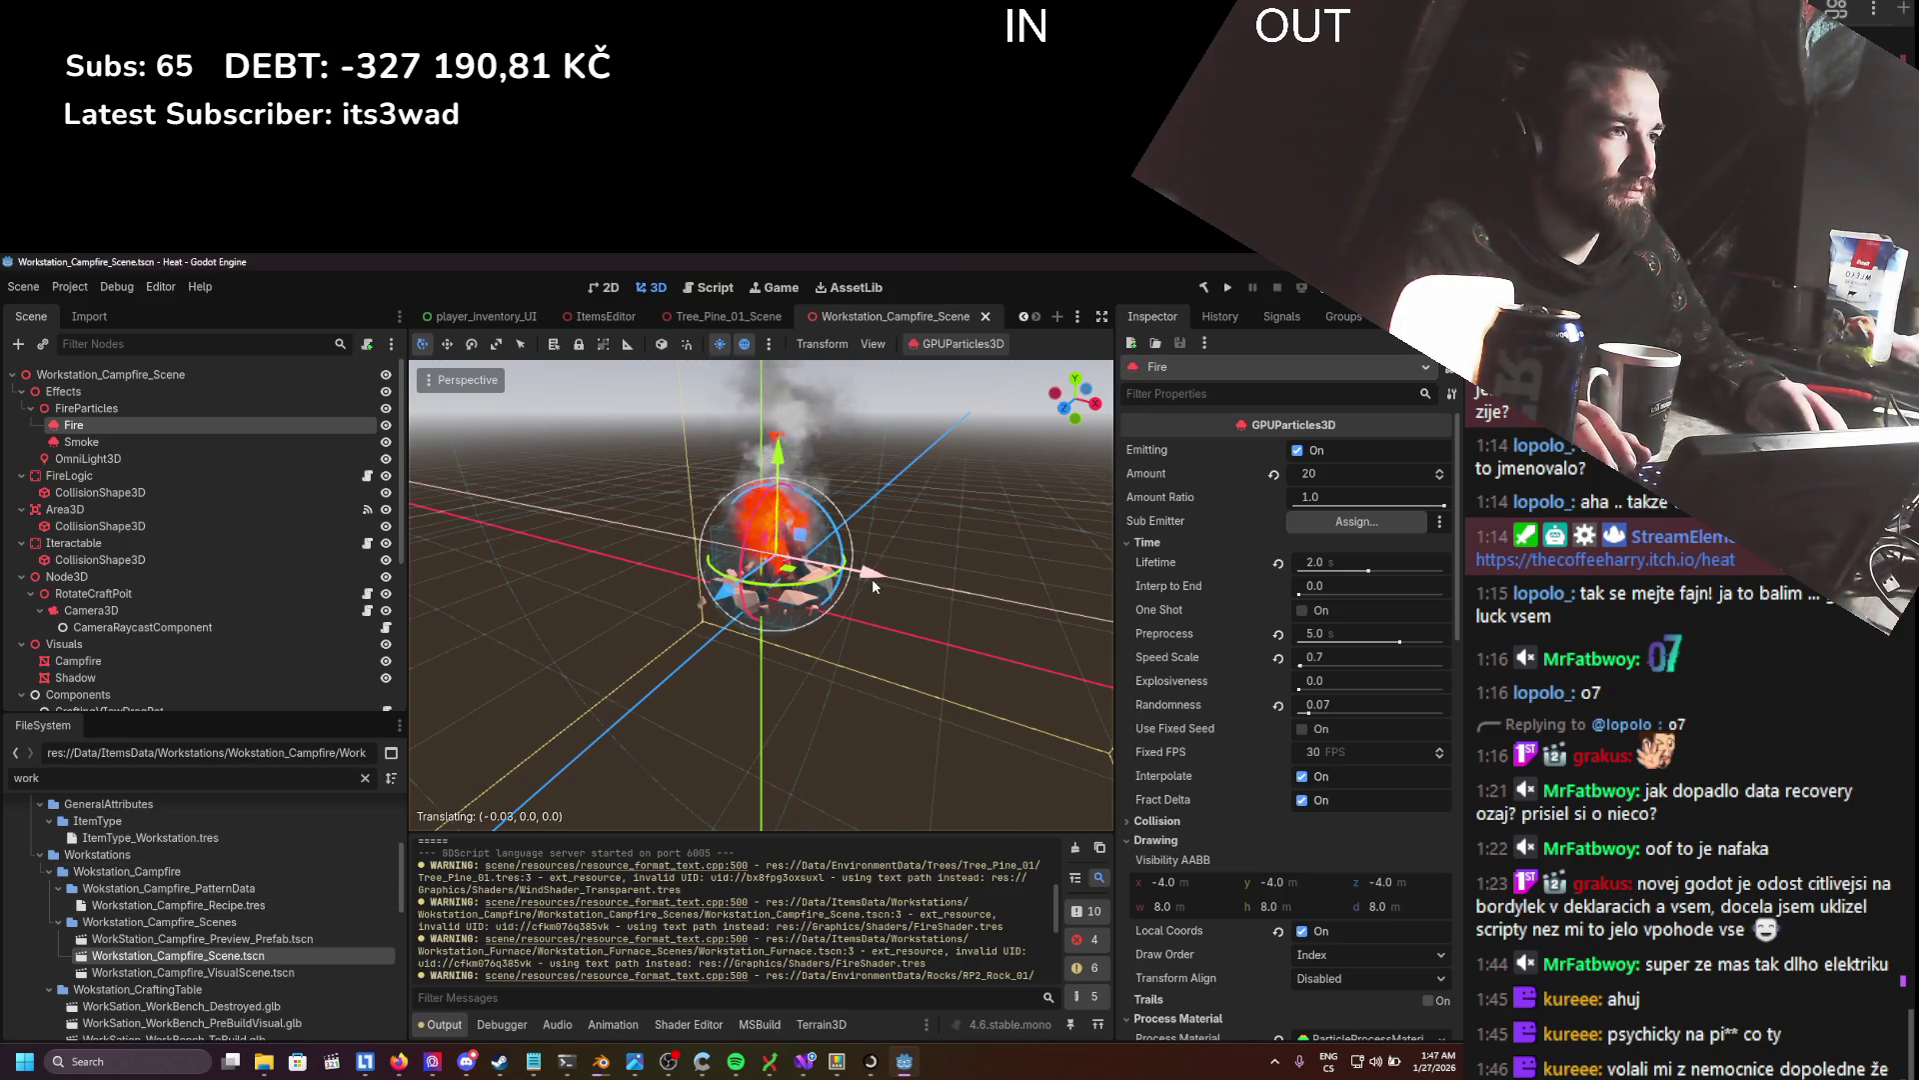
- Reset the Fire node's Transform Position to 0, 0, 0 and save the scene
scroll(1200, 878, down, 5)
scroll(1201, 878, down, 8)
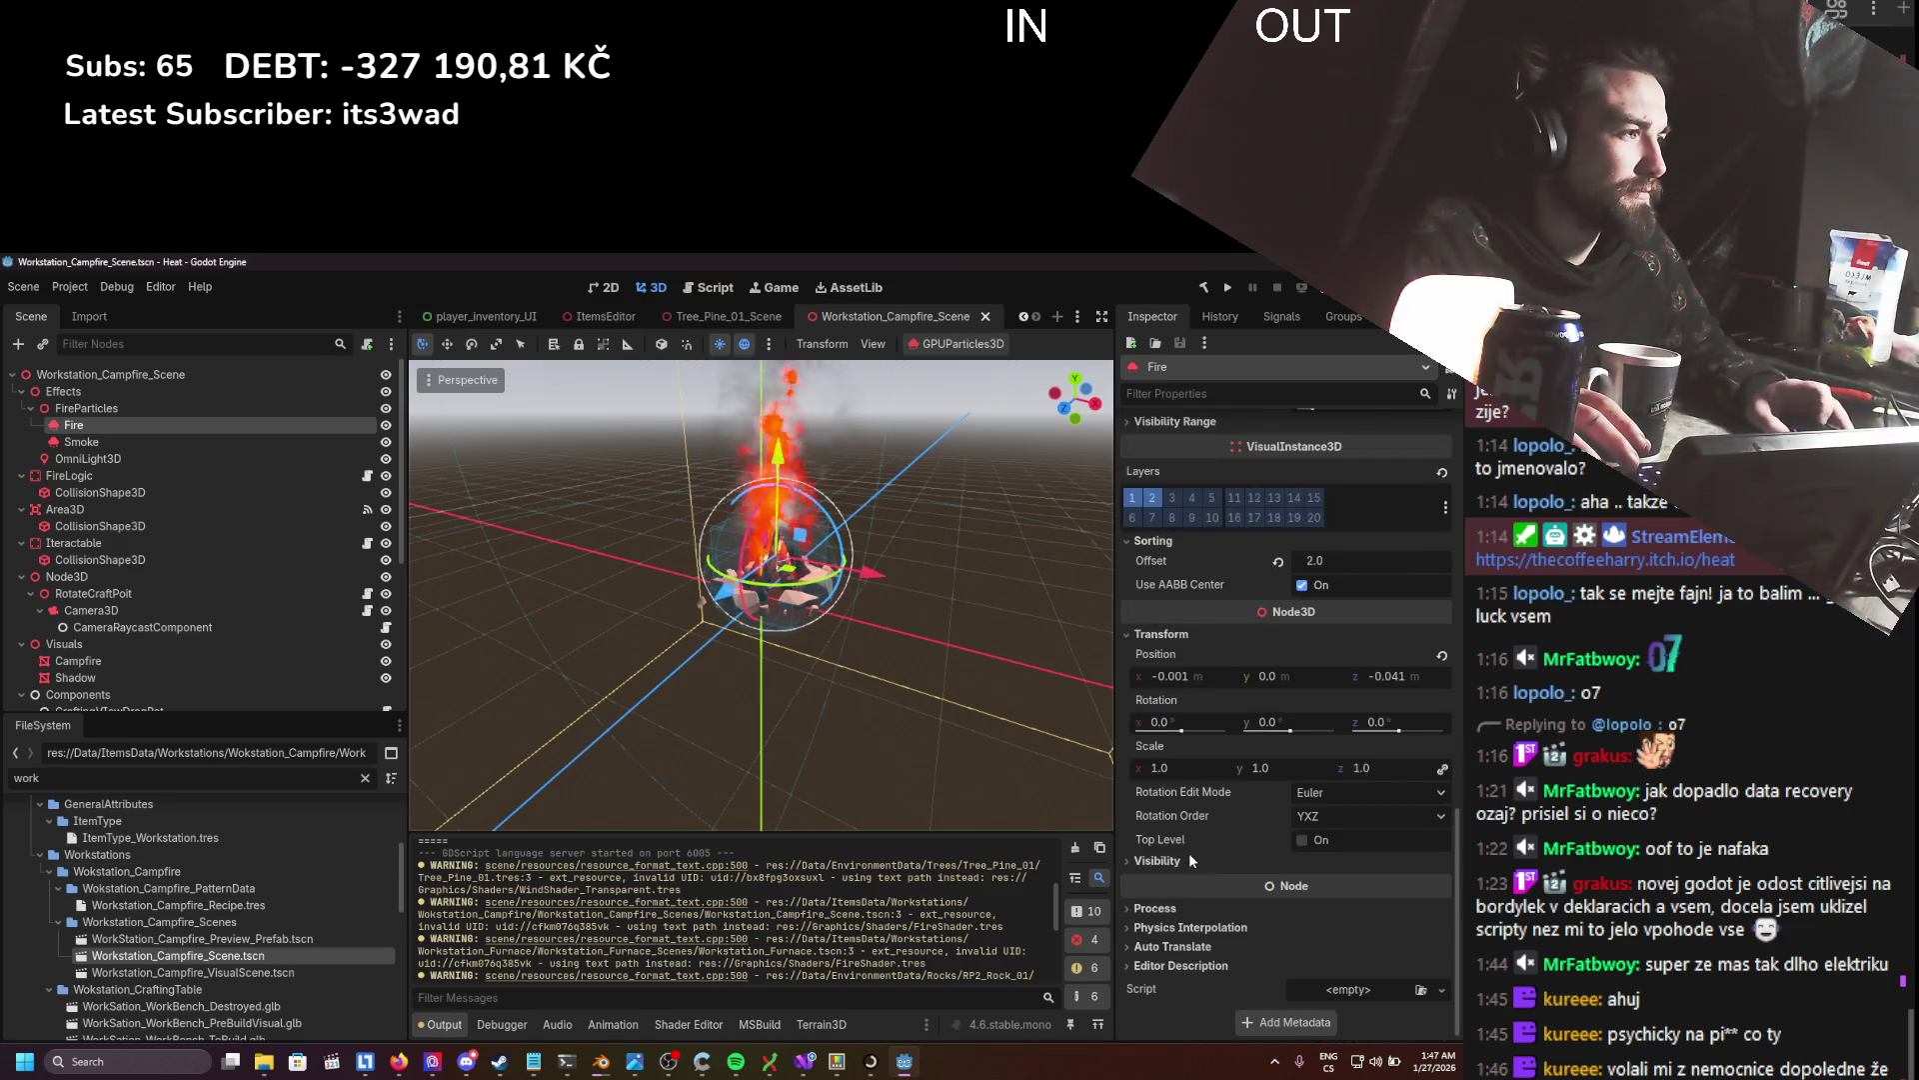
scroll(1453, 652, up, 7)
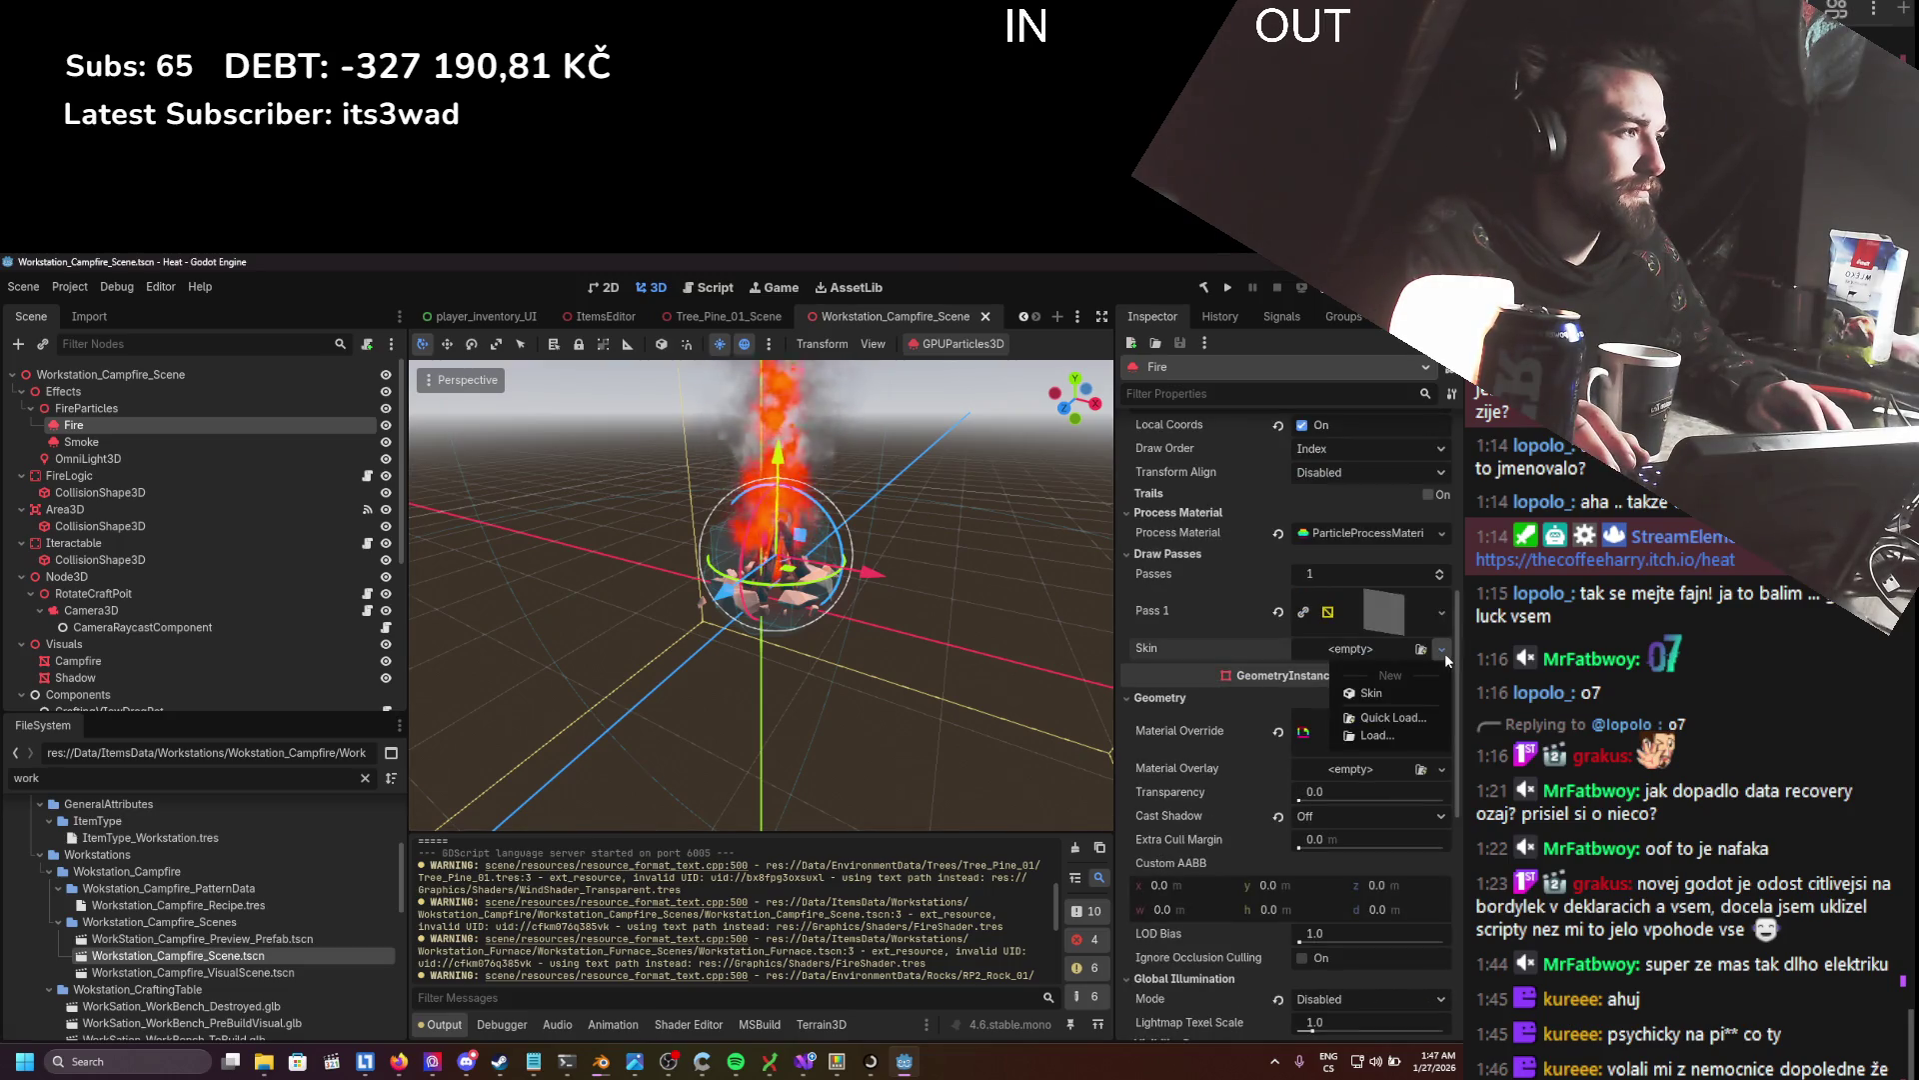
click(1393, 697)
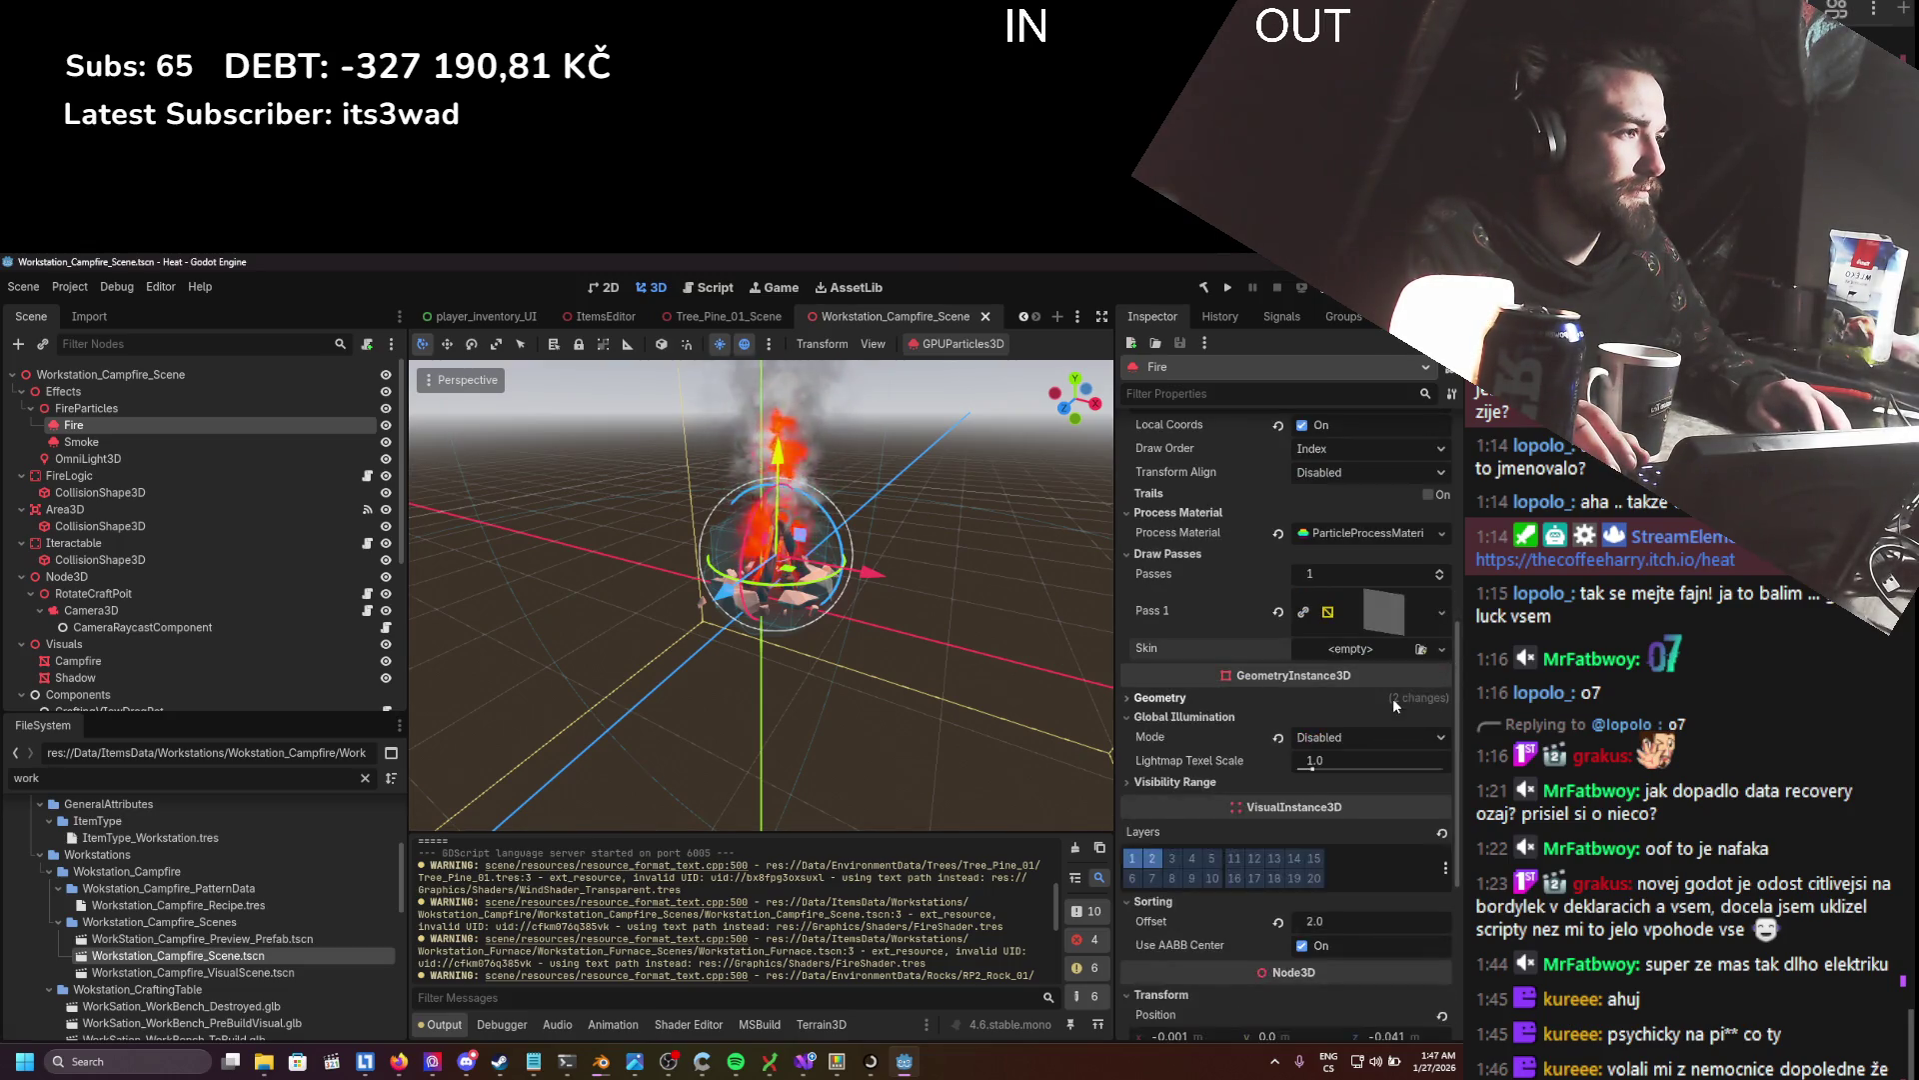
click(1394, 698)
scroll(1349, 698, down, 6)
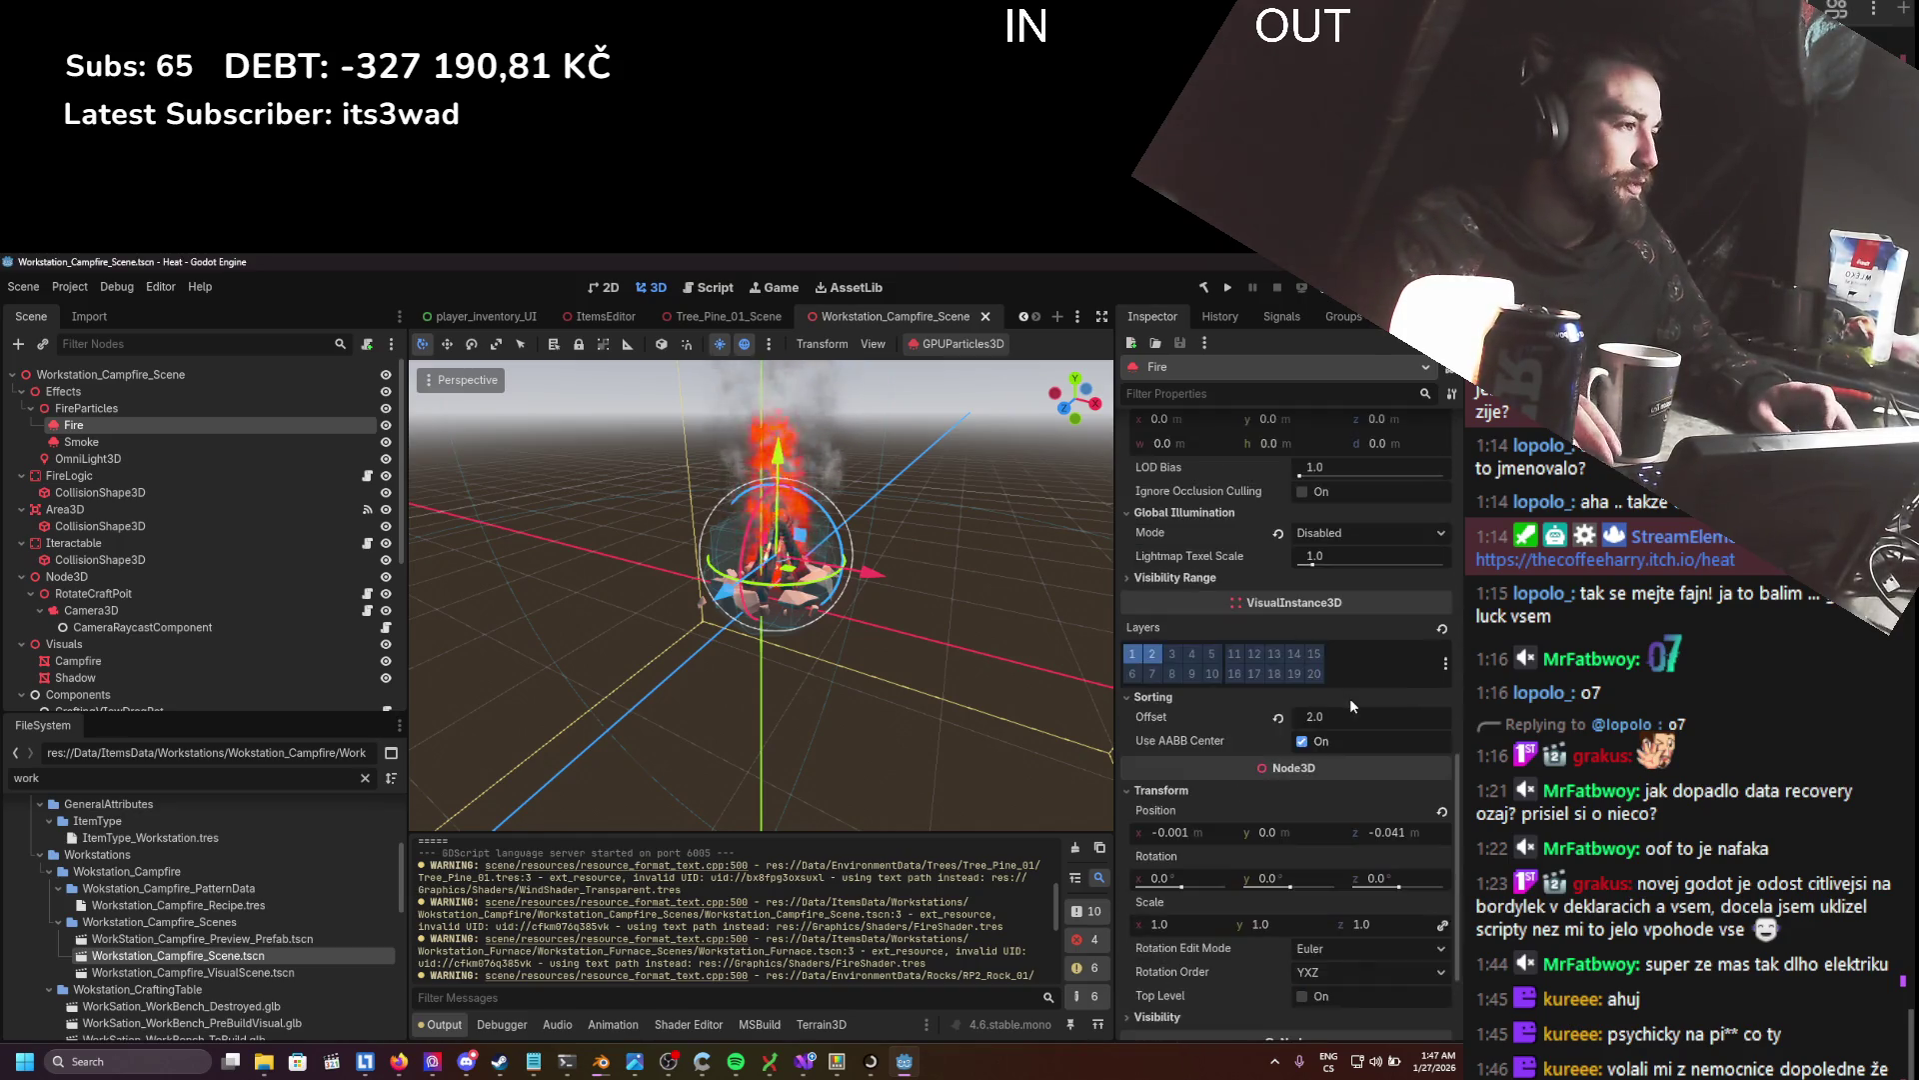
key(ctrl+s)
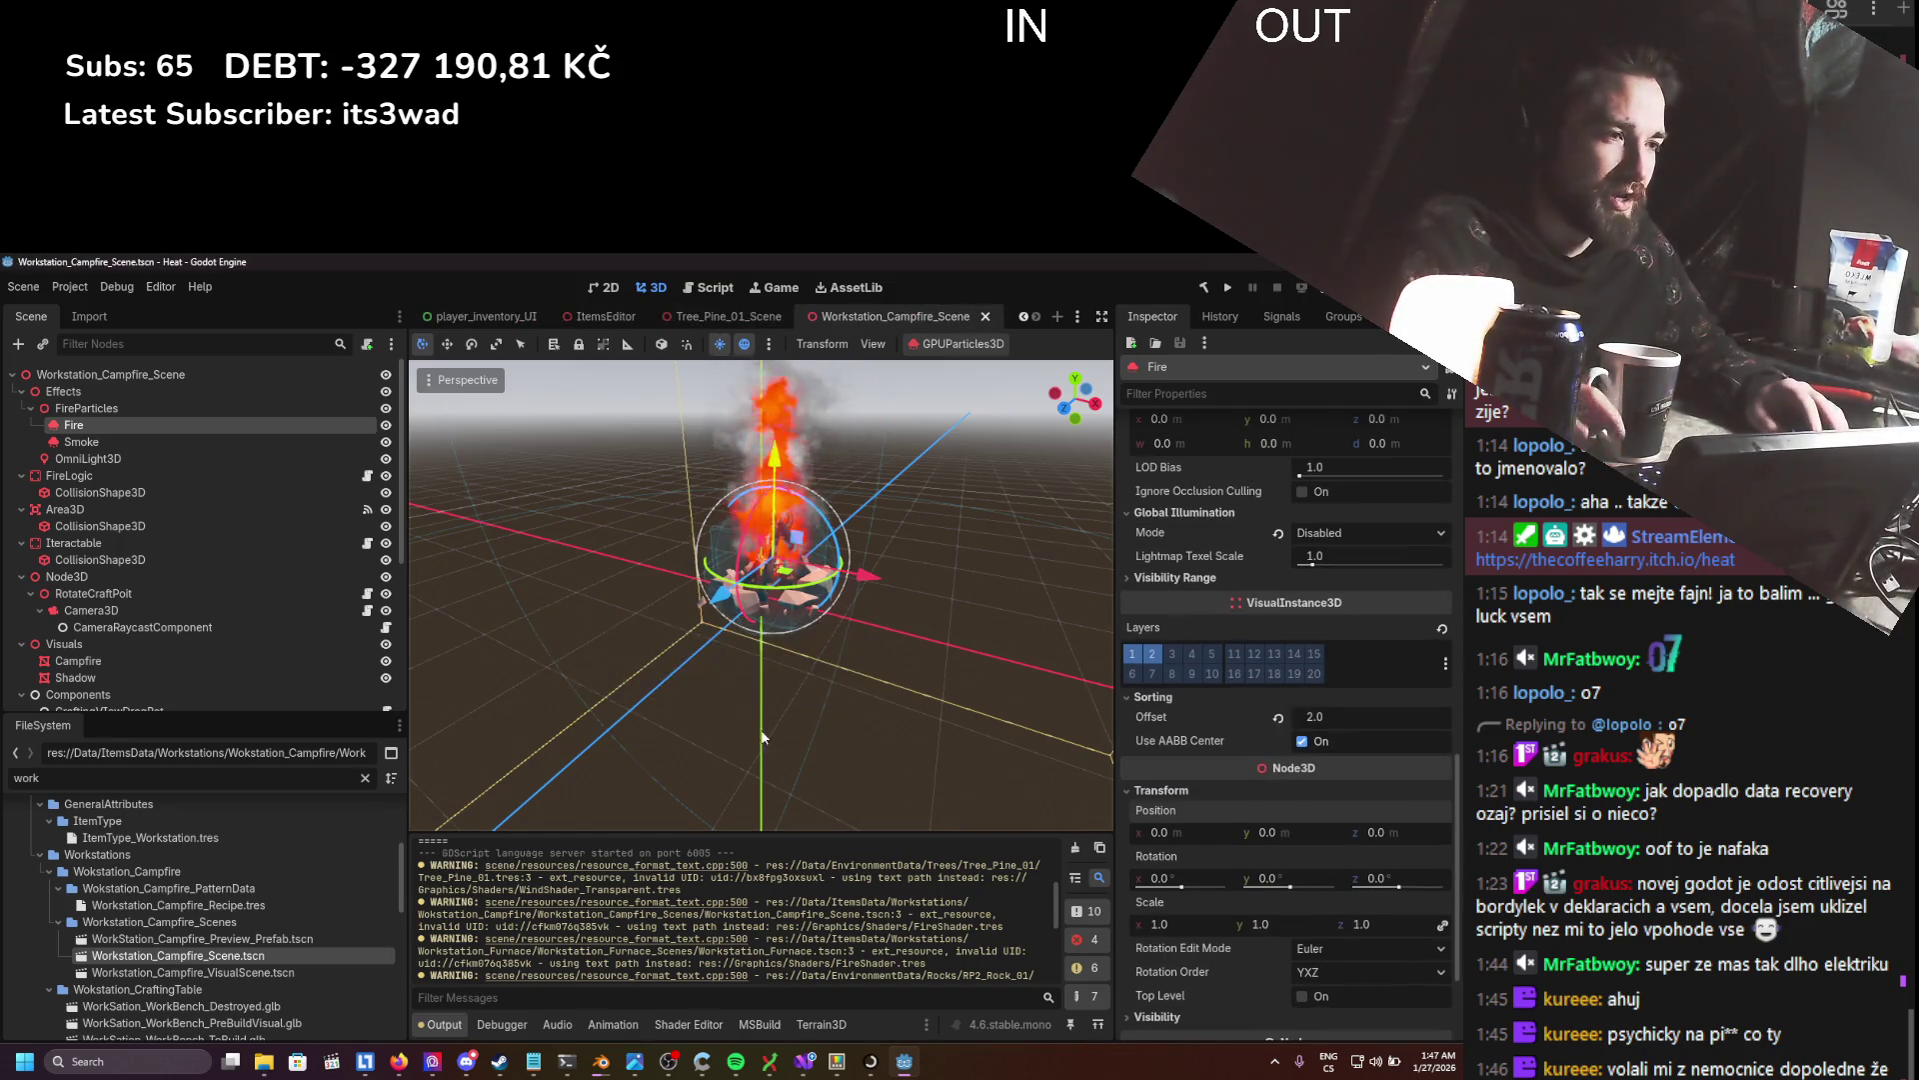
scroll(963, 900, down, 2)
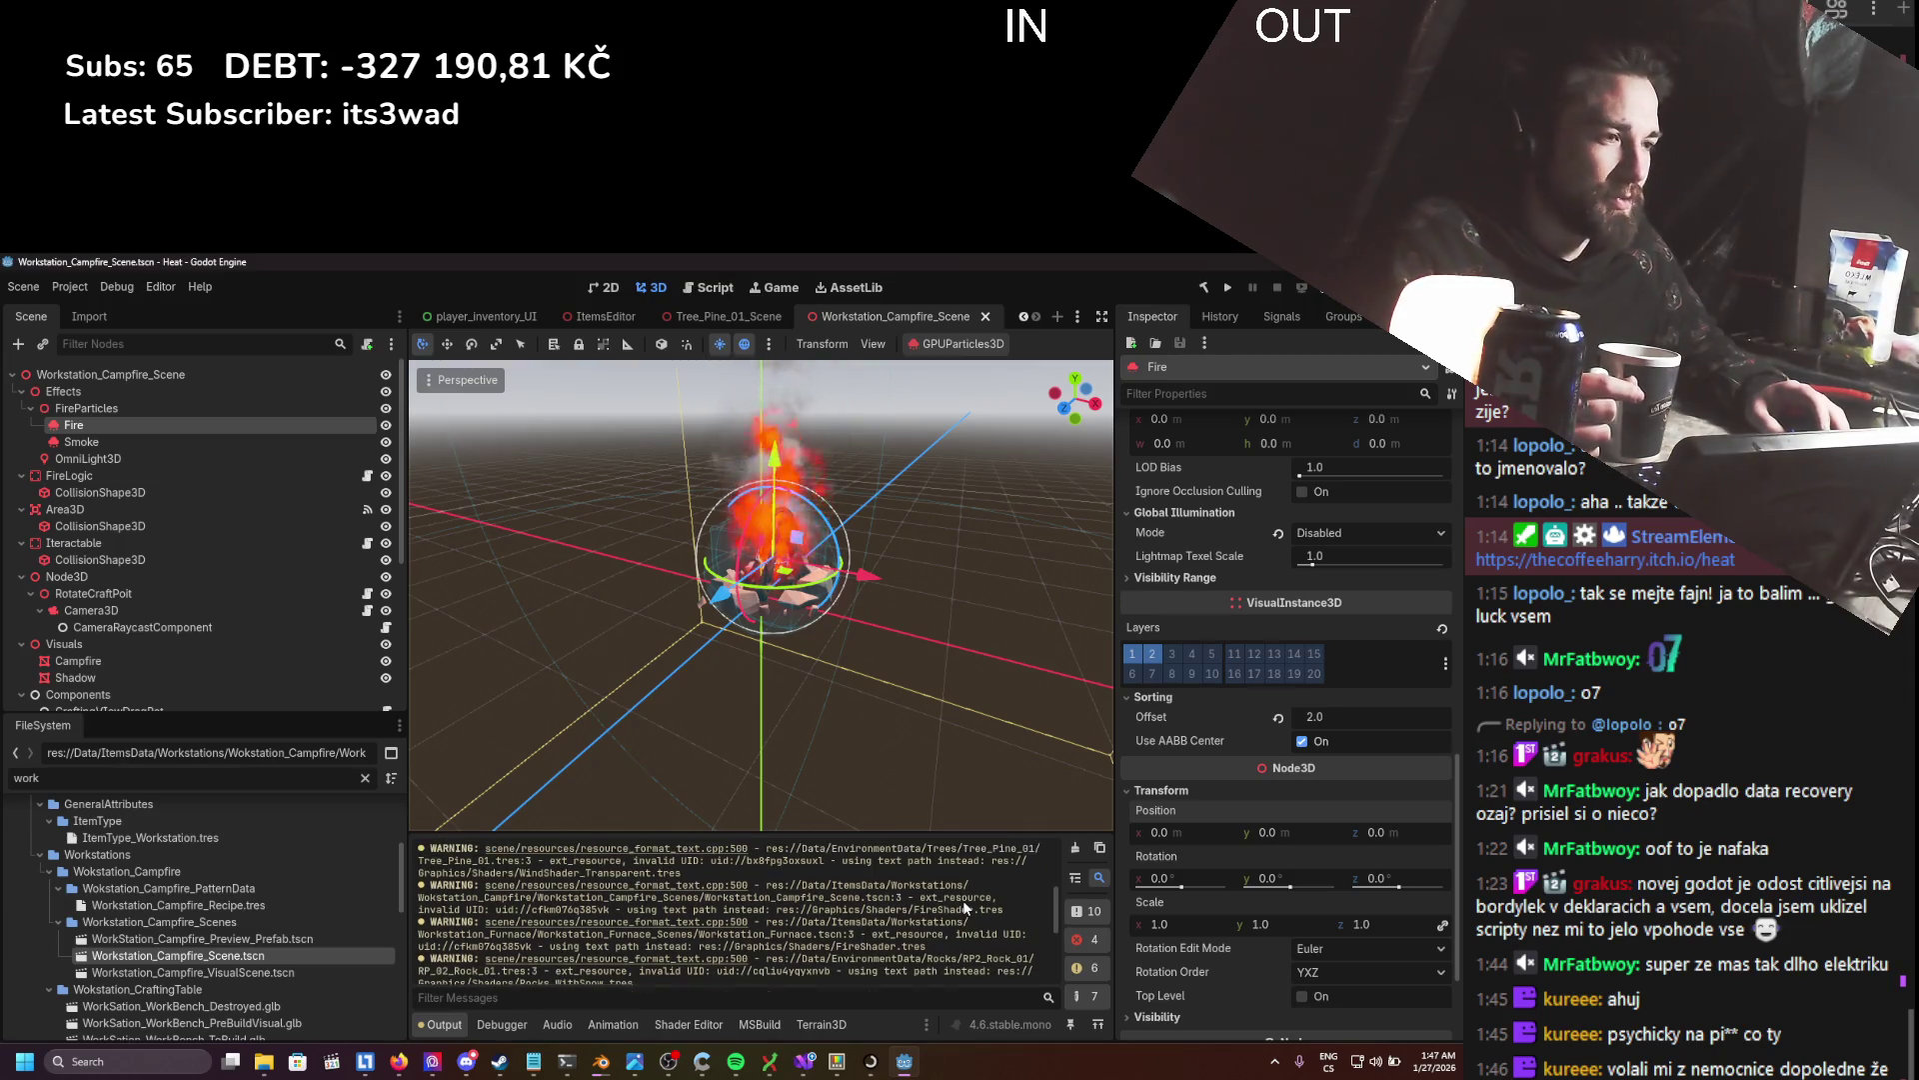
scroll(963, 899, down, 1)
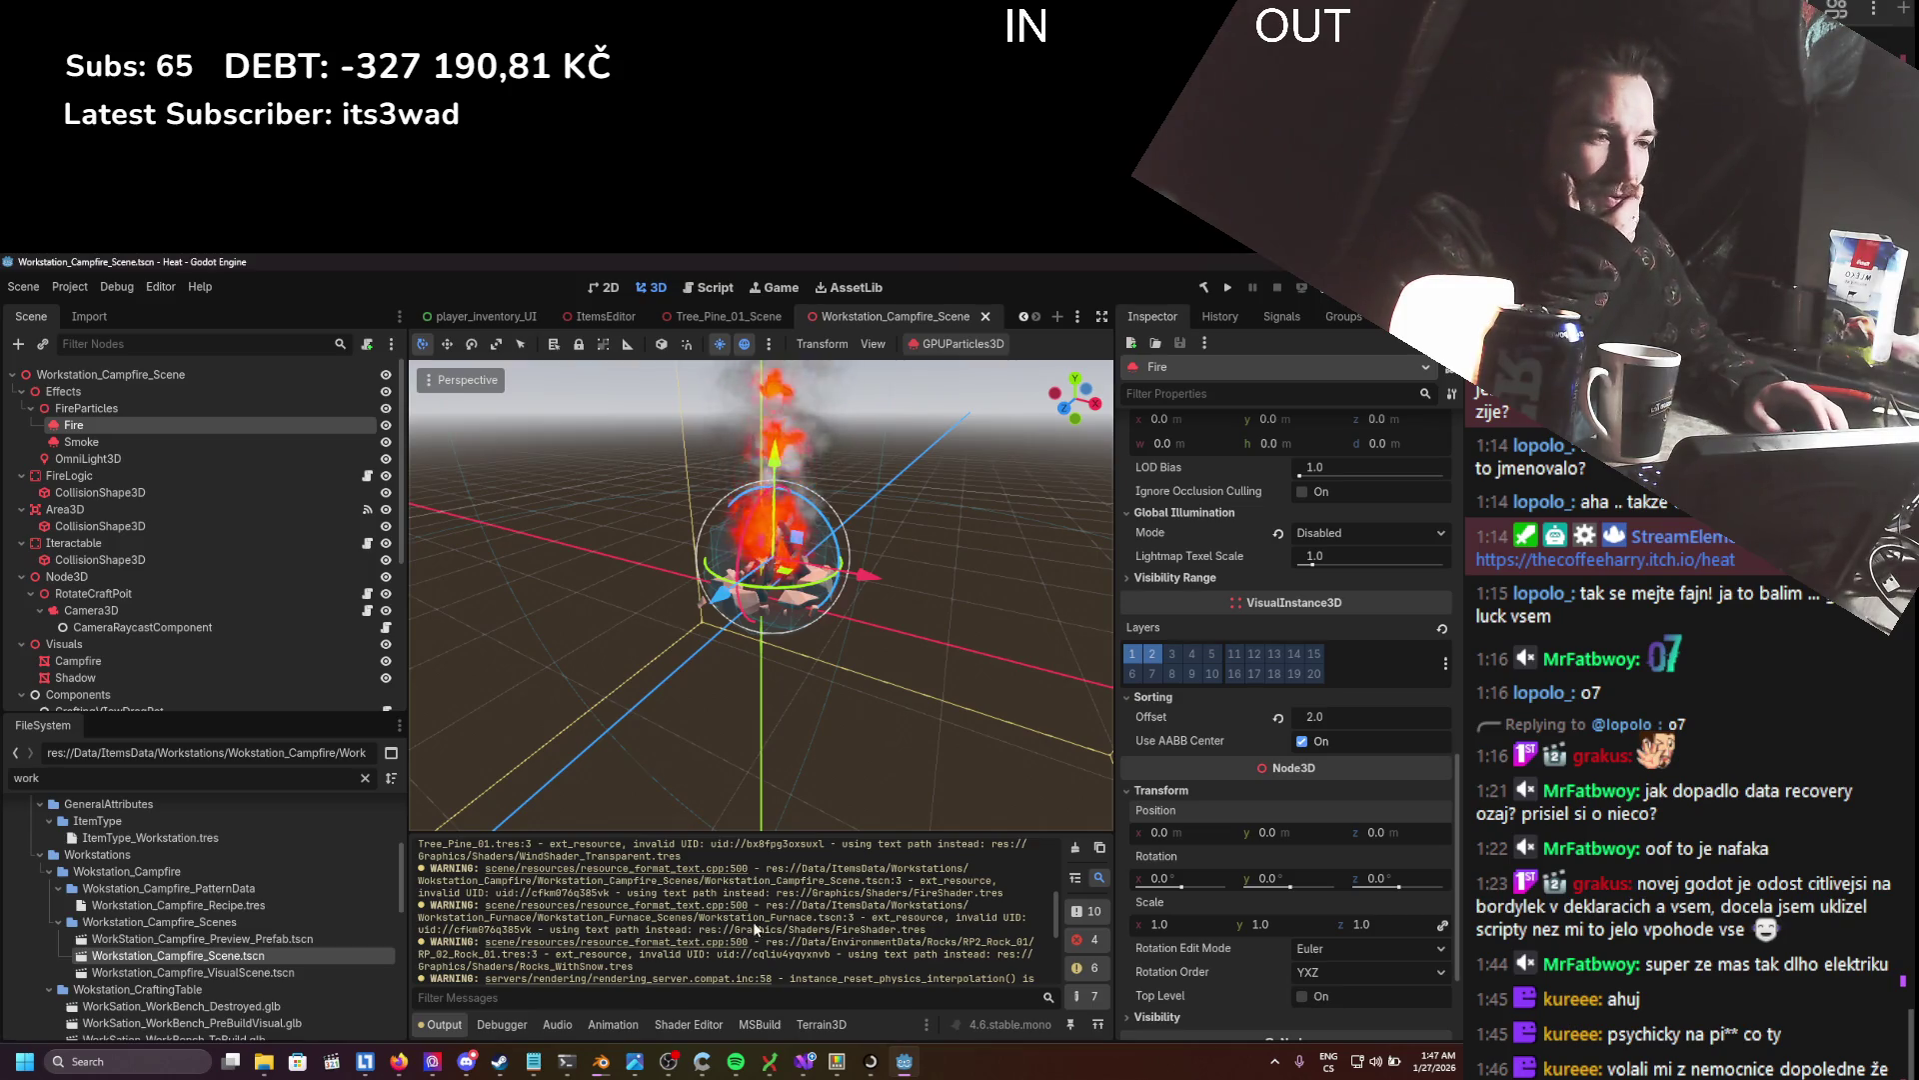
scroll(224, 943, down, 4)
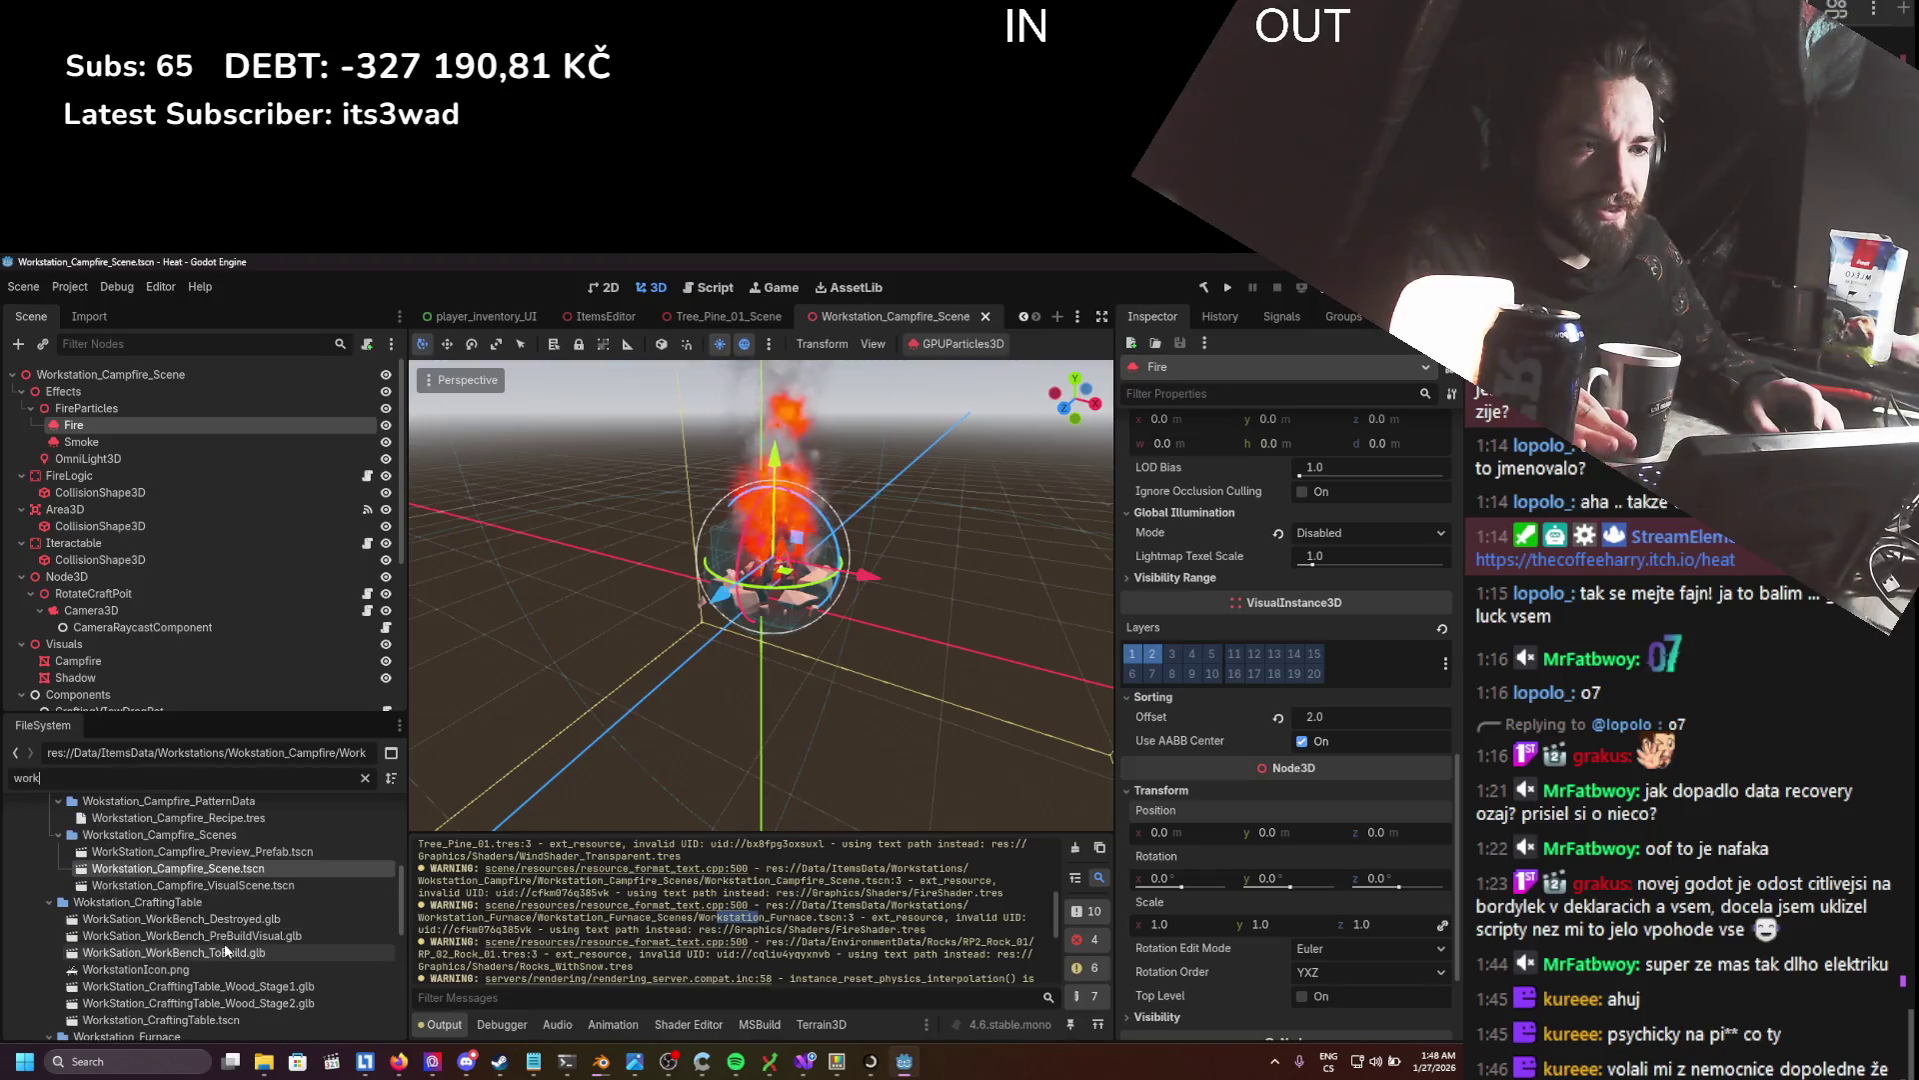
scroll(224, 951, down, 2)
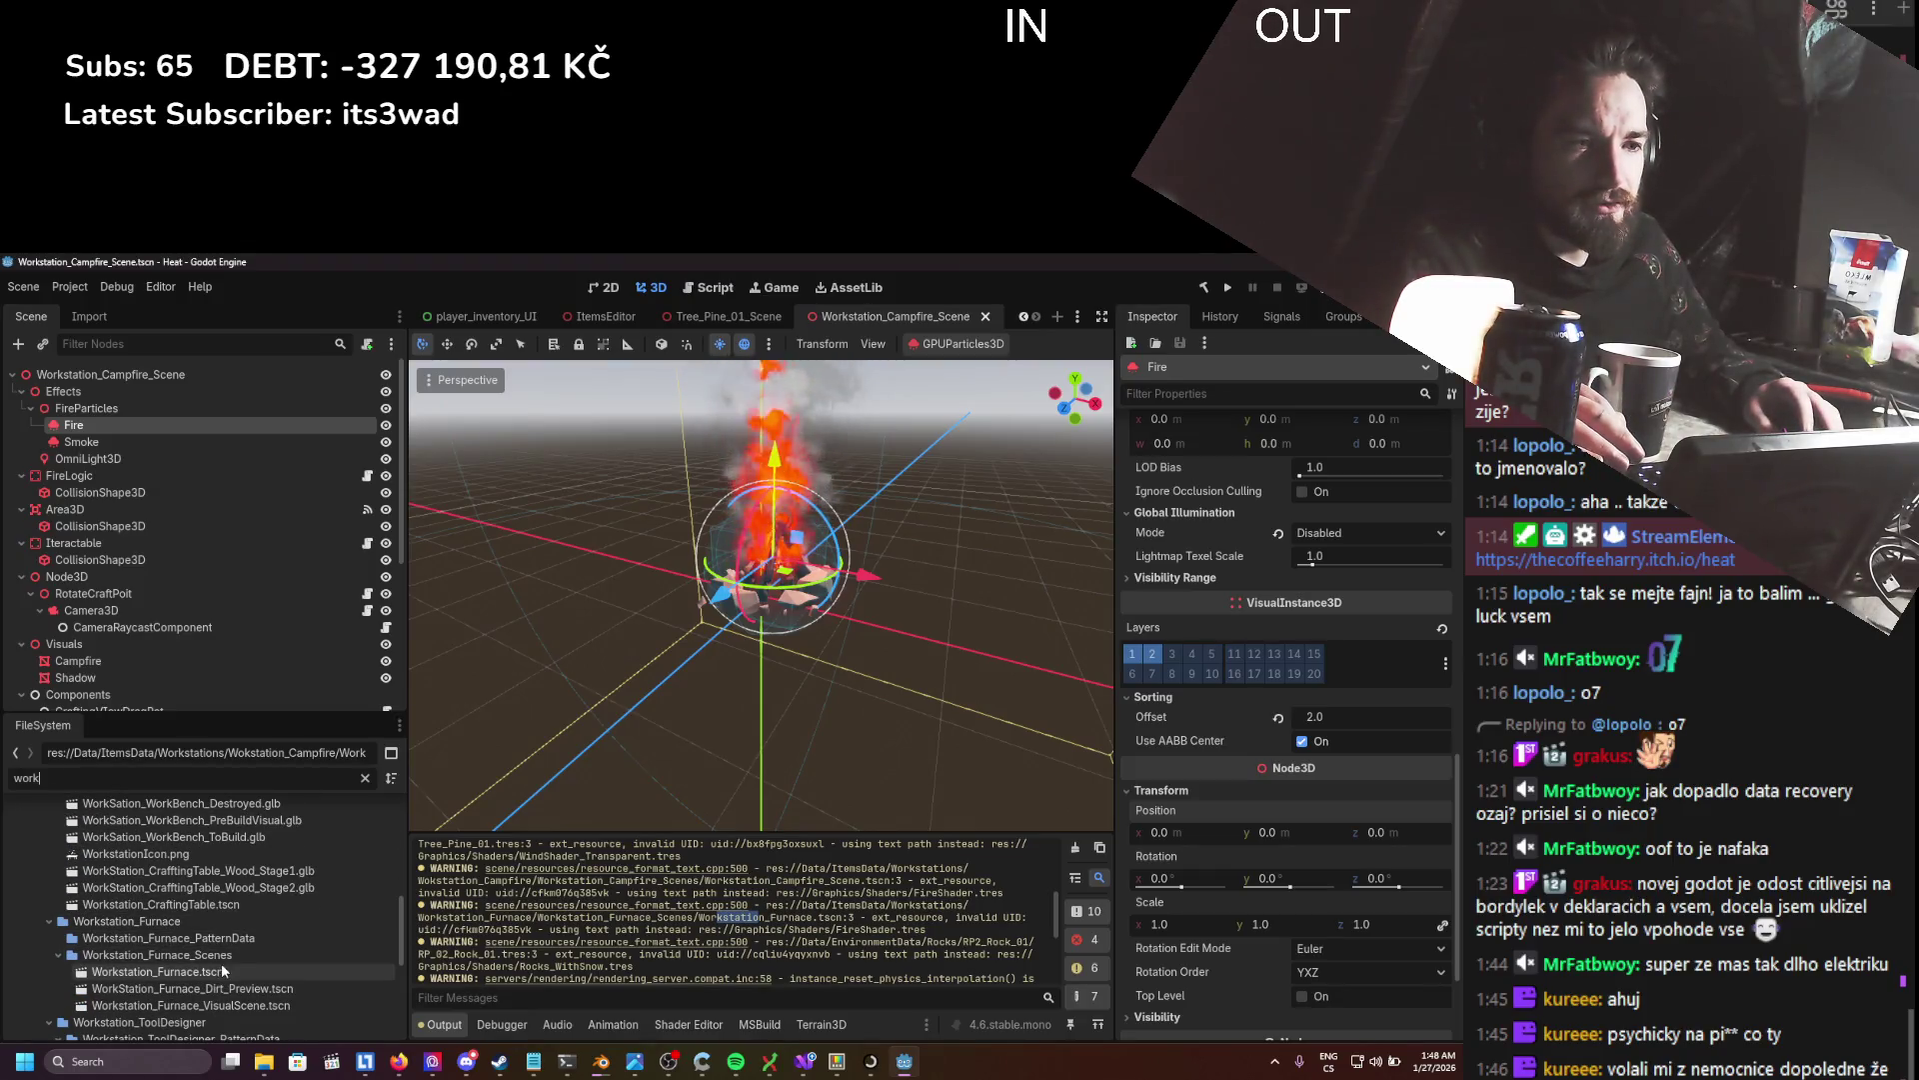
- Open Workstation_Furnace.tscn, select its Fire node, resave, and copy the RP_02_Rock_01 name
double_click(220, 970)
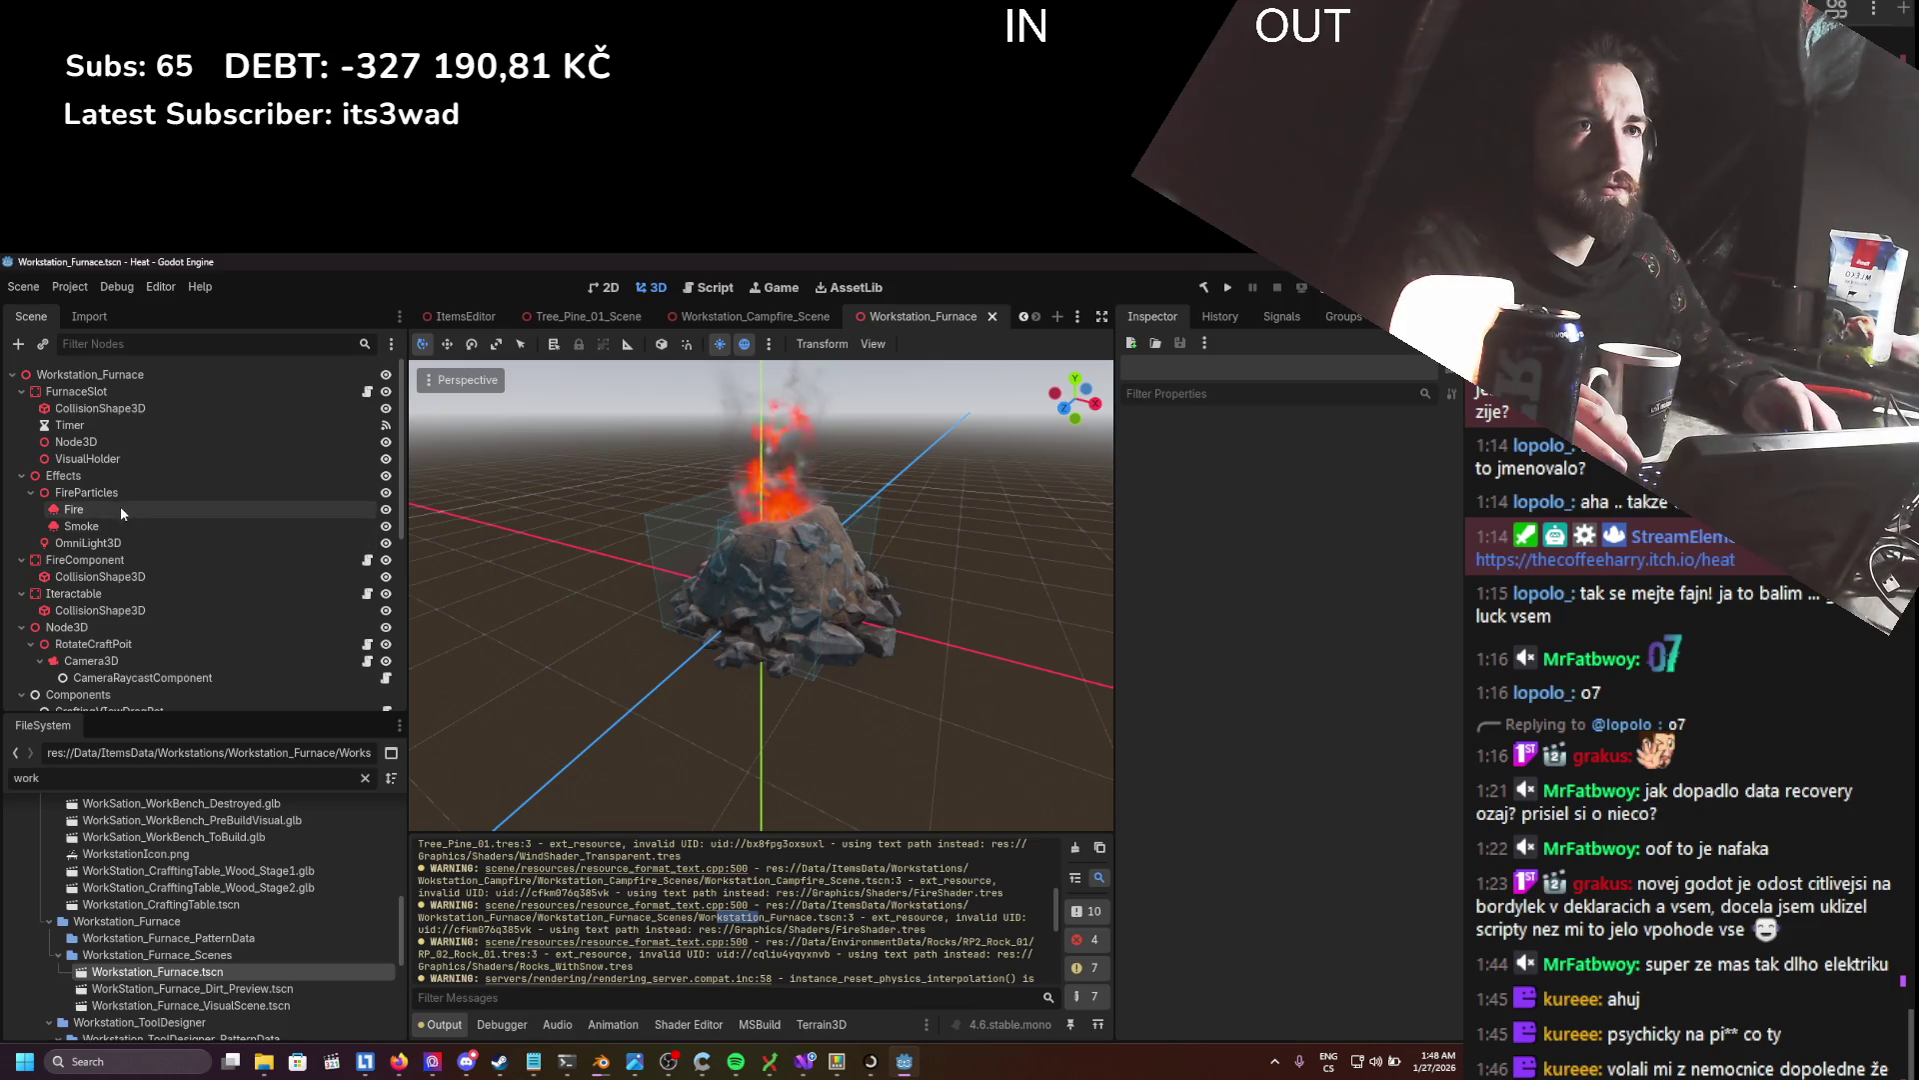
click(120, 507)
key(ctrl+s)
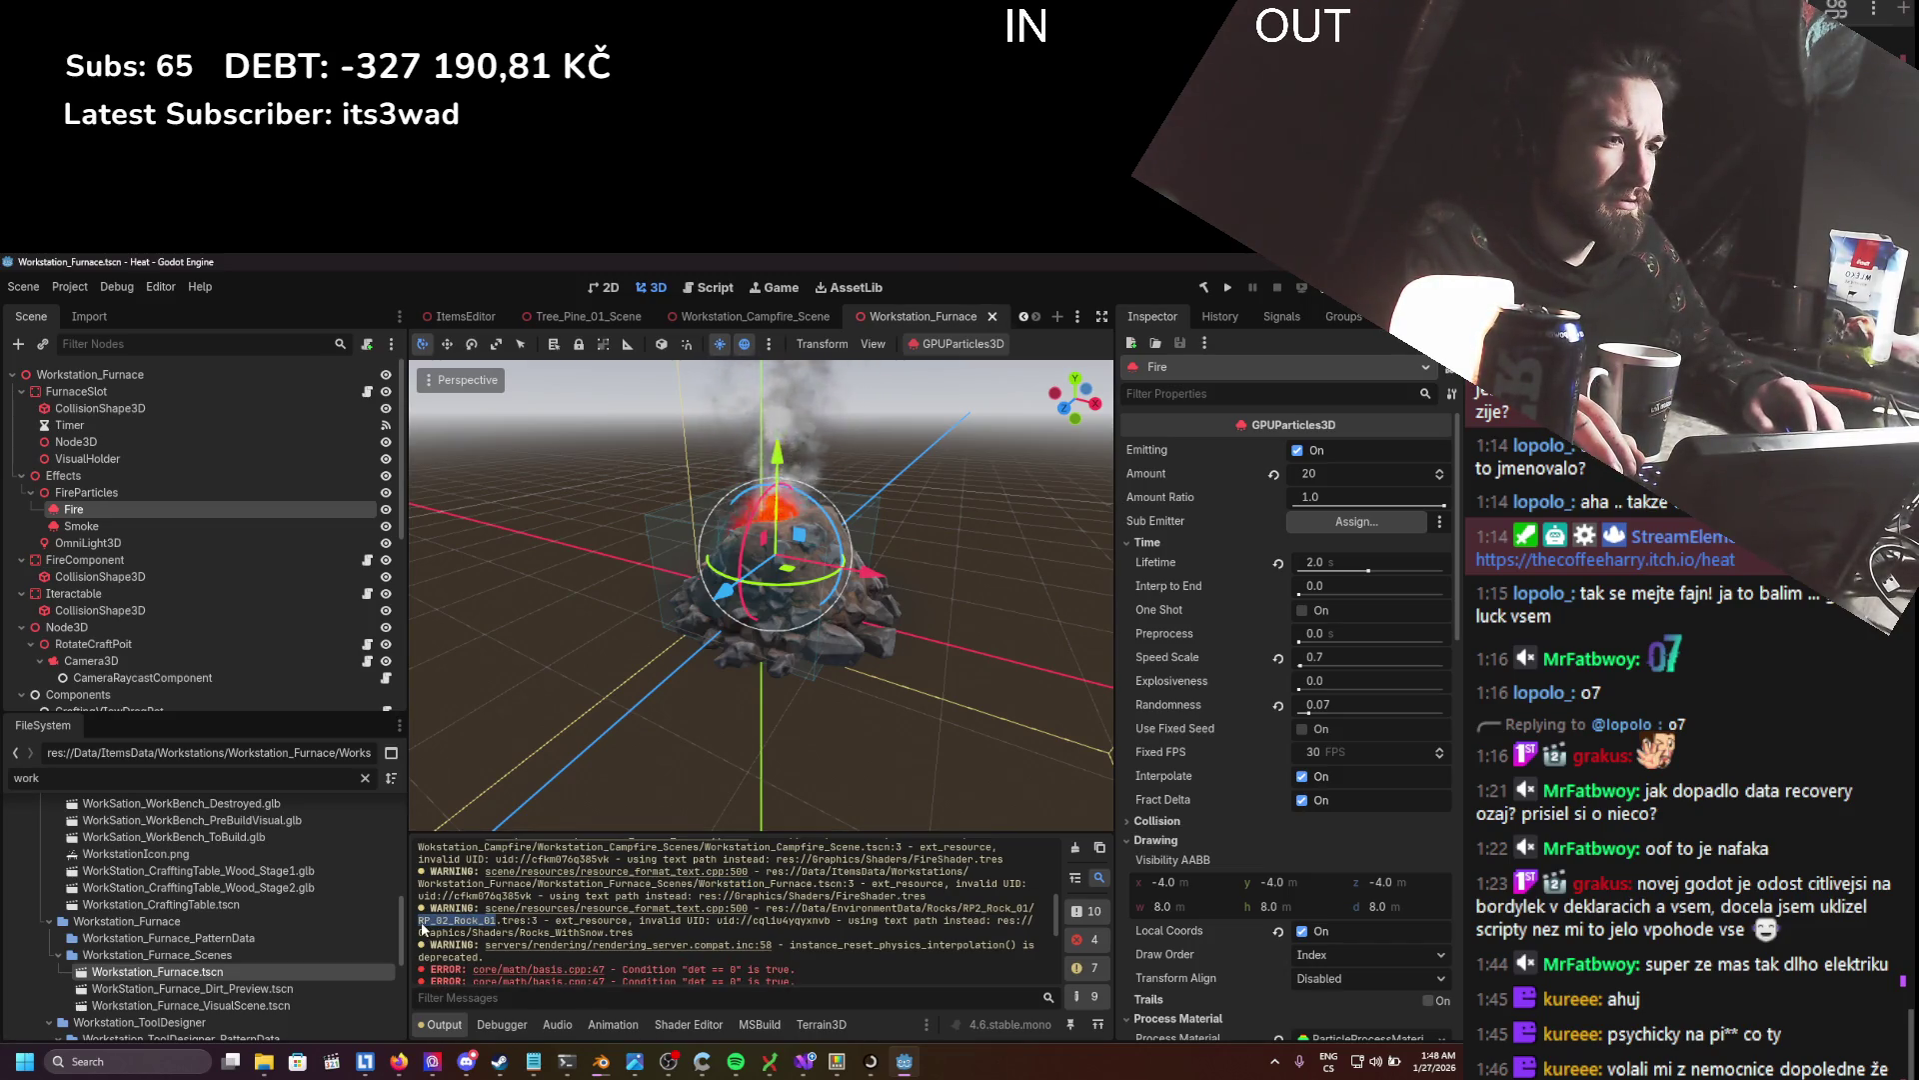
key(ctrl+c)
- Filter to RP_02_Rock_01 and set its Top Layer Direction x to 0.045
double_click(140, 778)
key(ctrl+v)
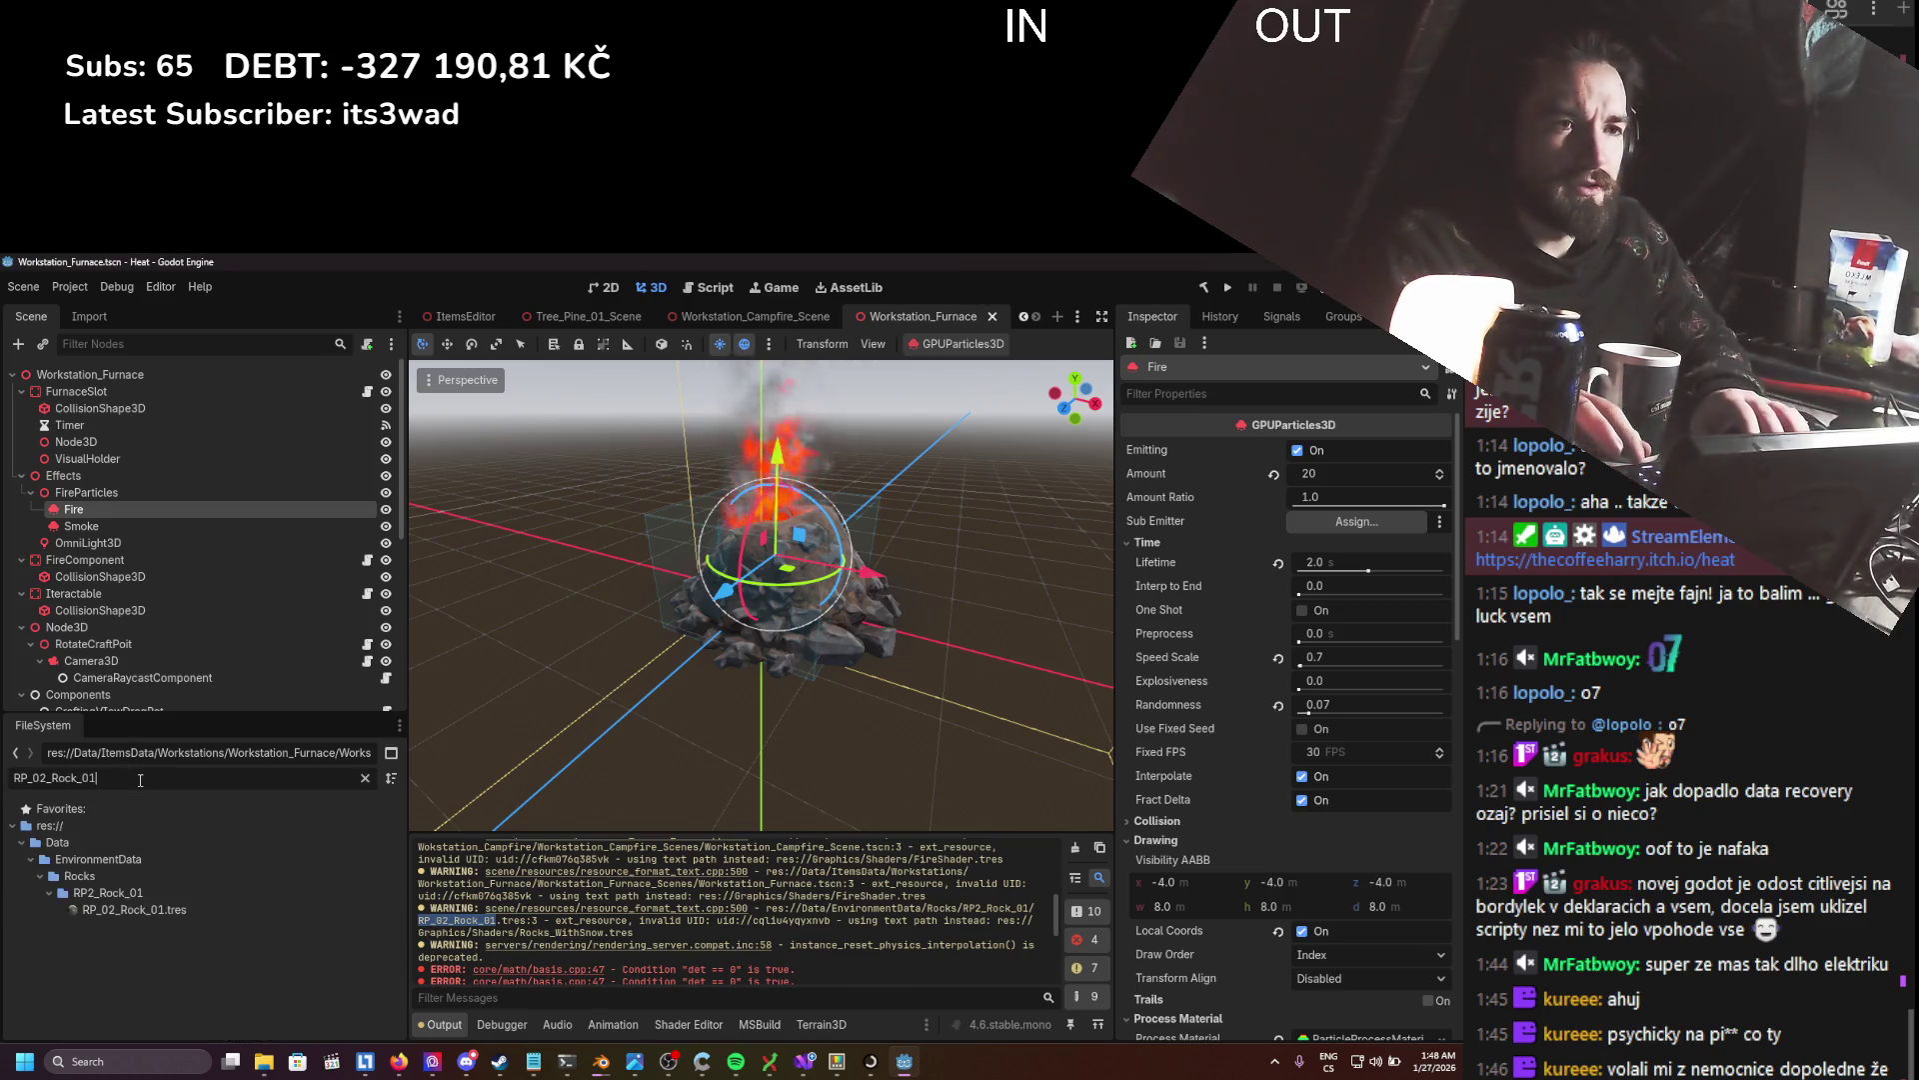
click(103, 911)
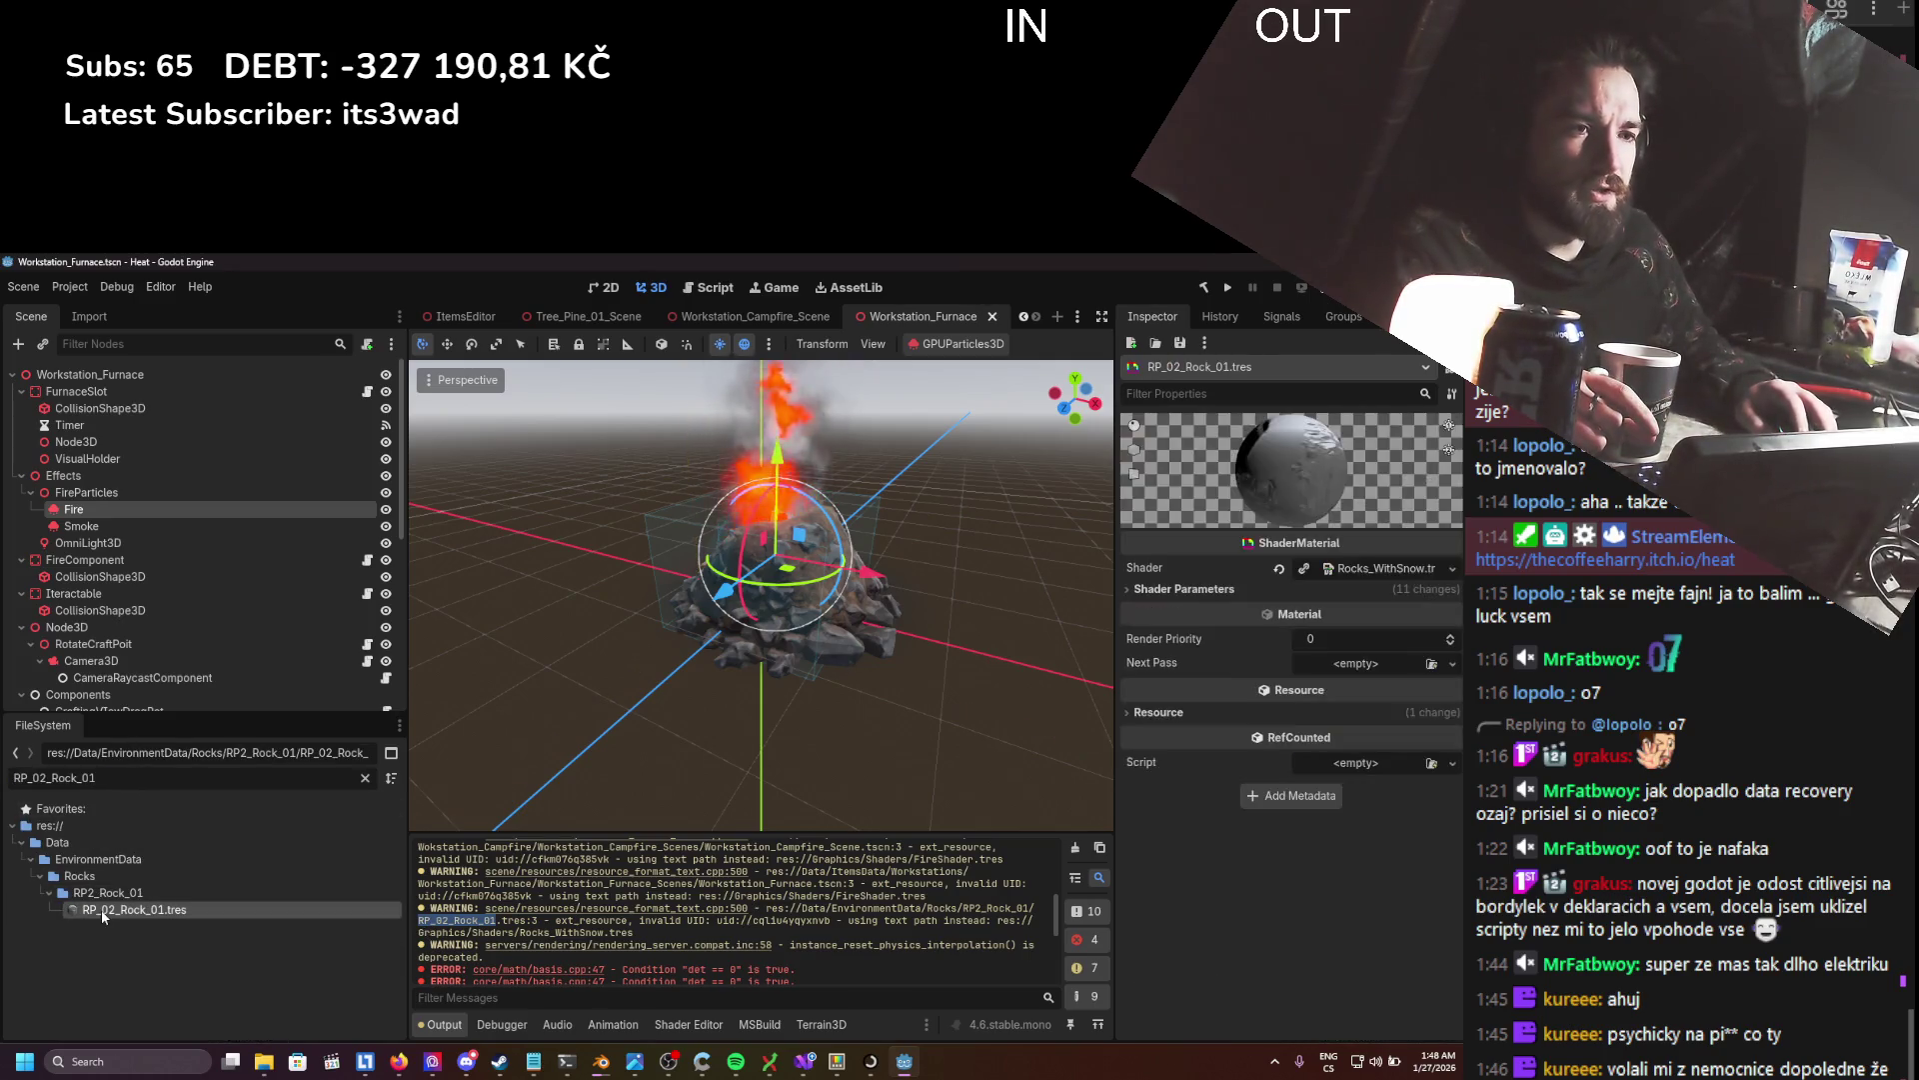
click(1357, 568)
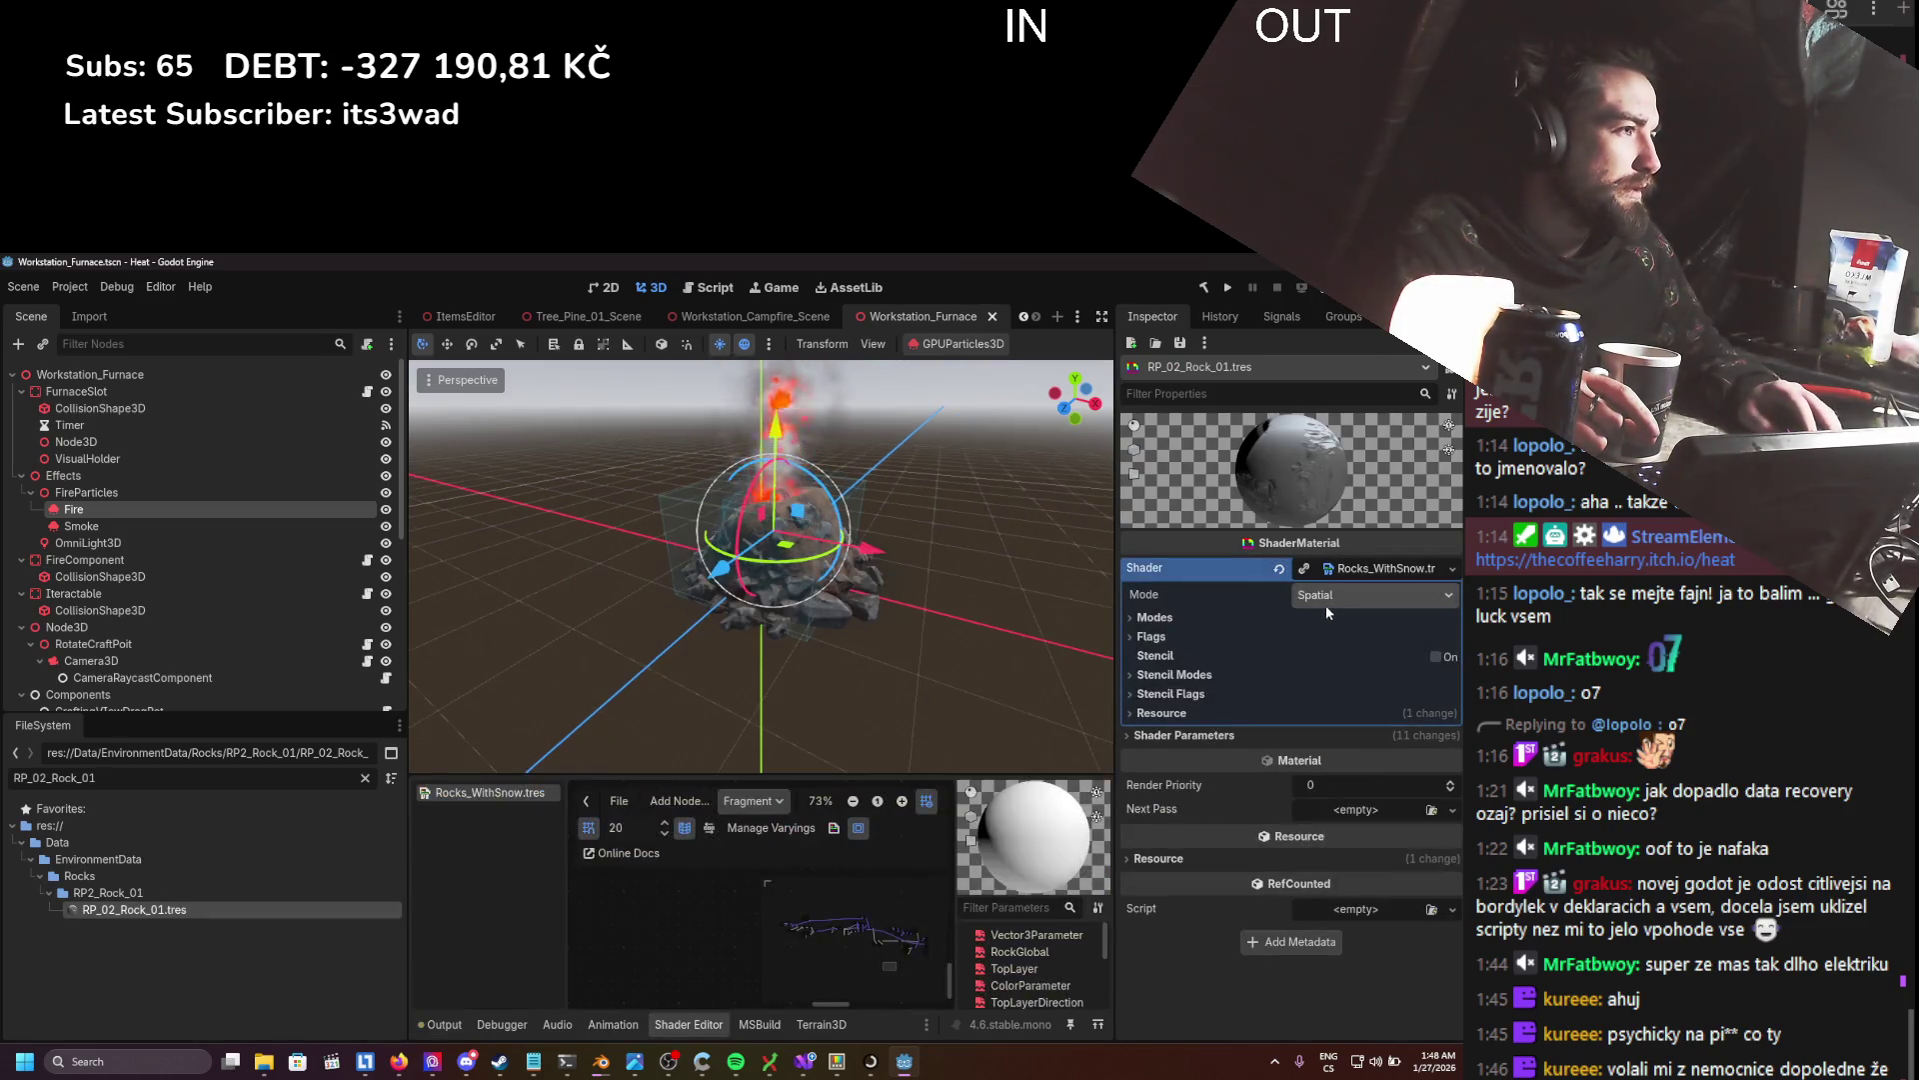
click(1189, 736)
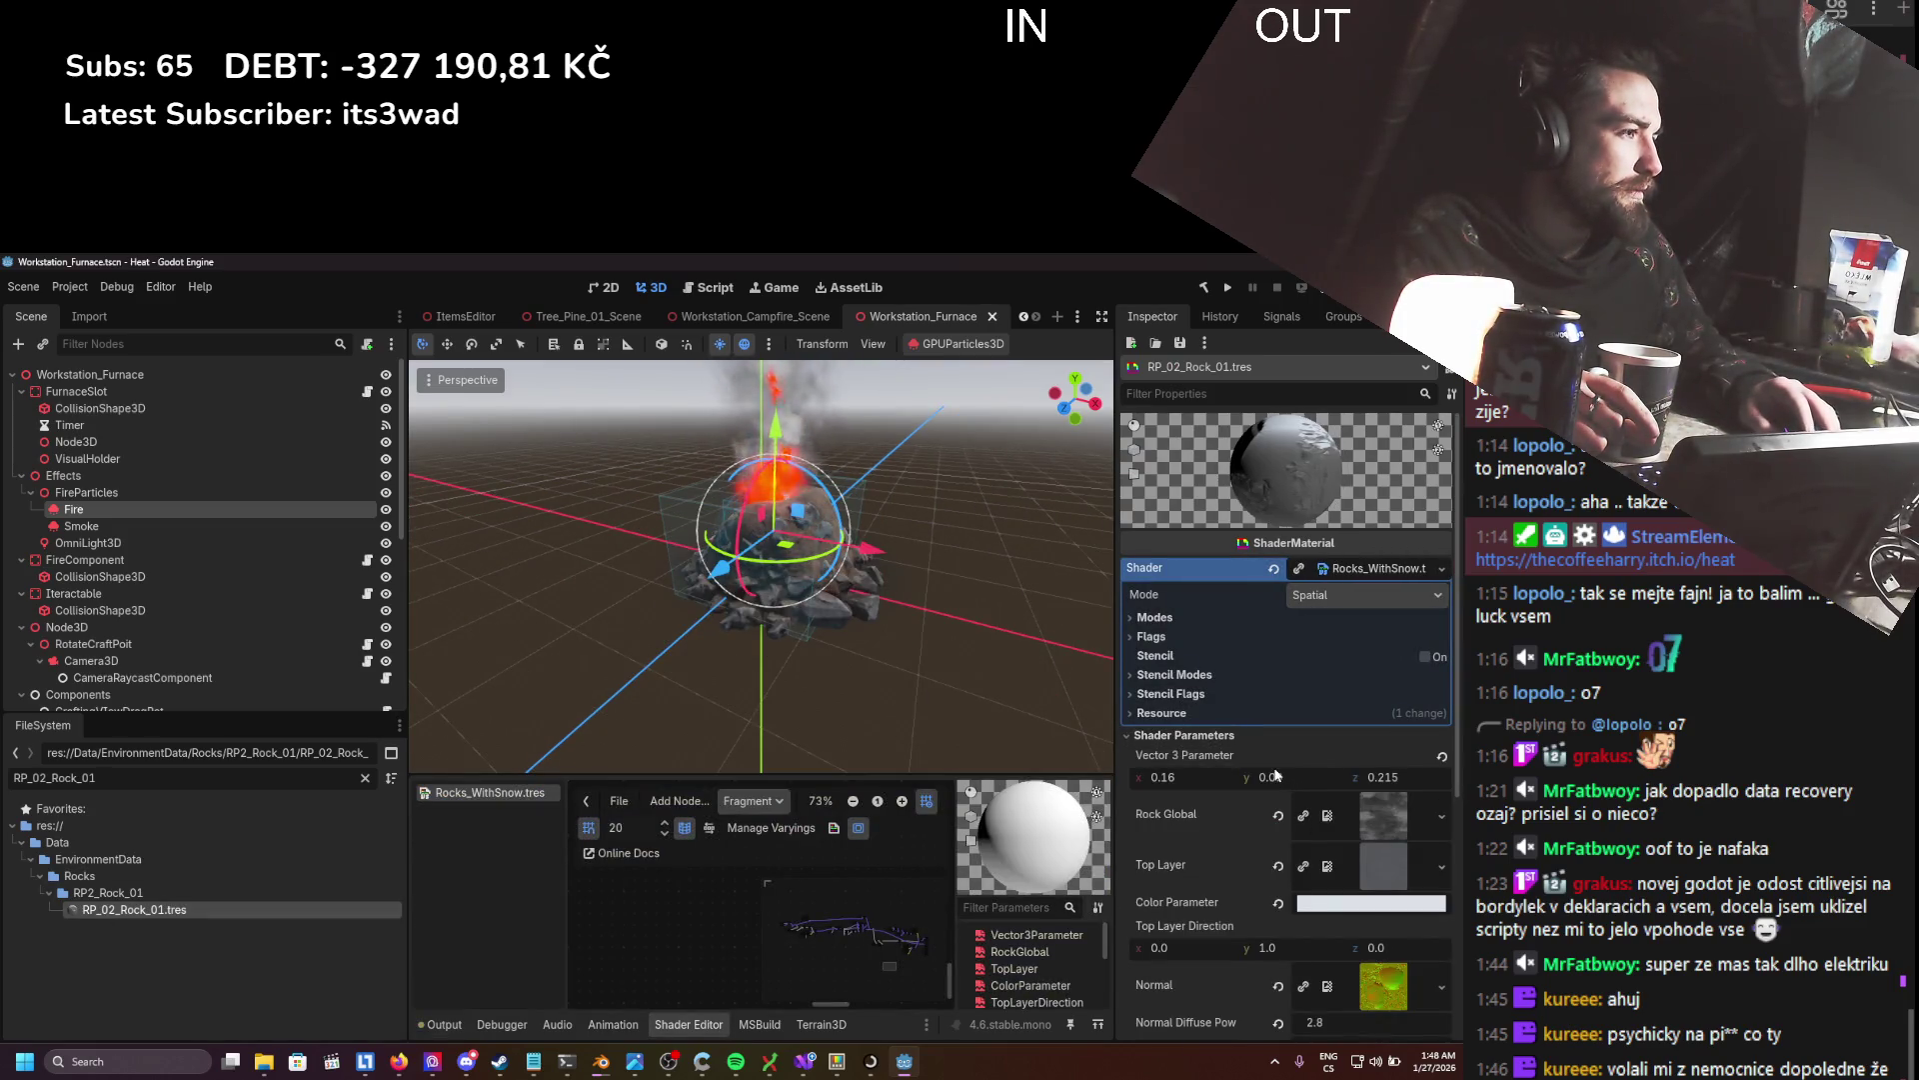
drag(1175, 947, 1180, 949)
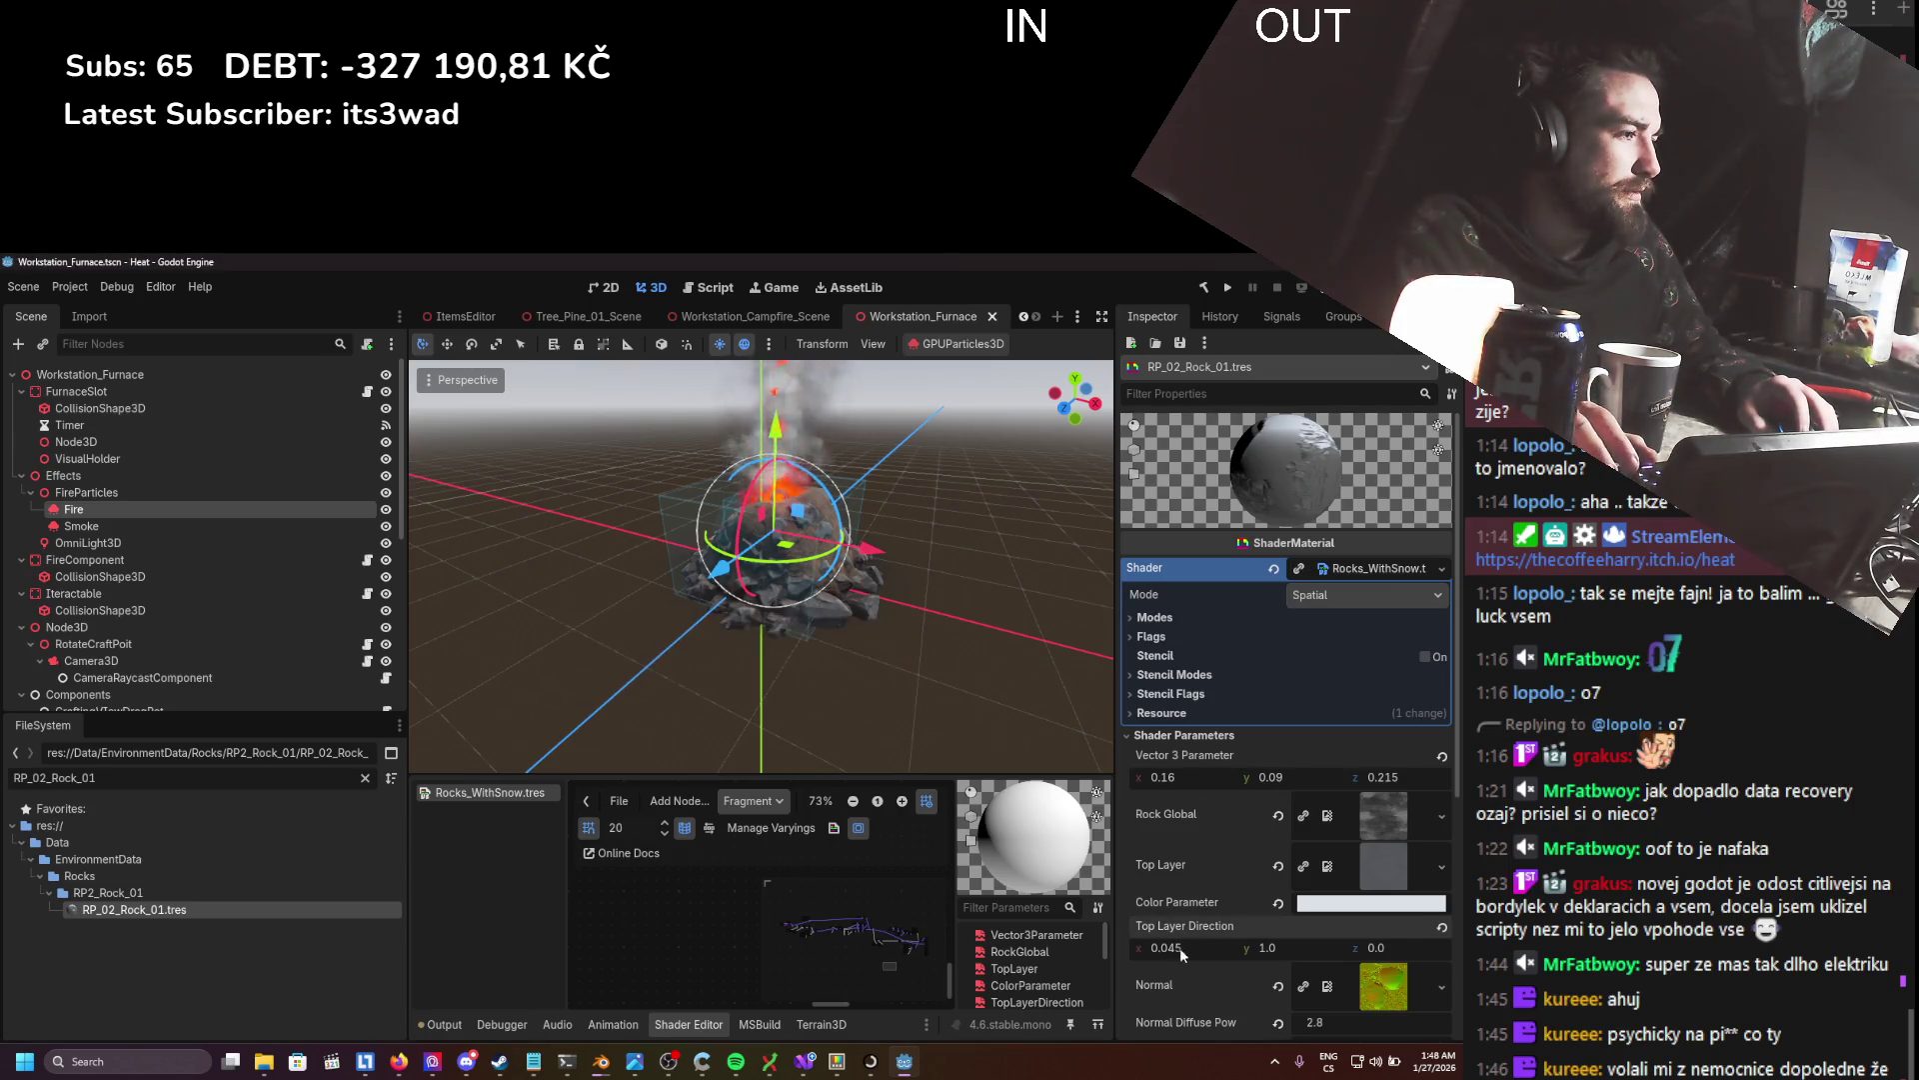
- Turn stencil on then undo it, leaving it off, and clear the output log
click(1165, 619)
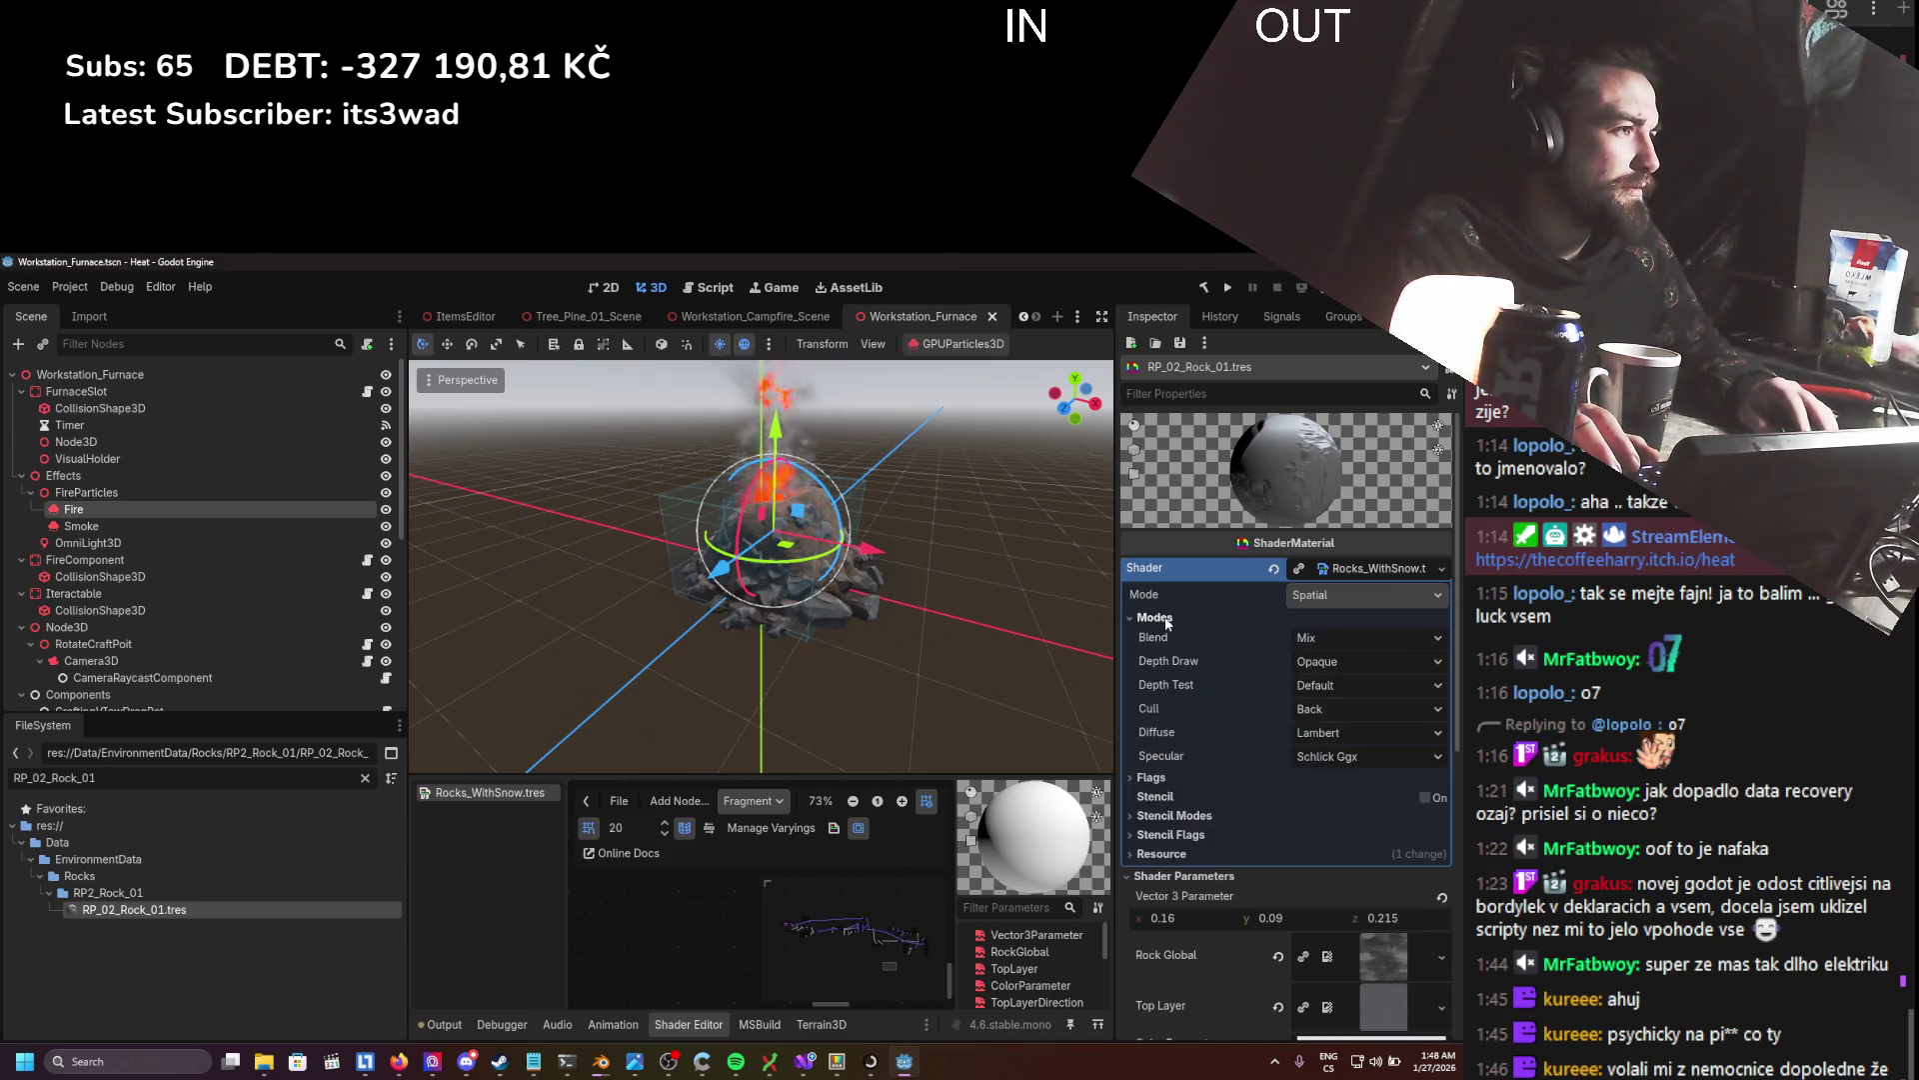
click(1424, 797)
key(ctrl+z)
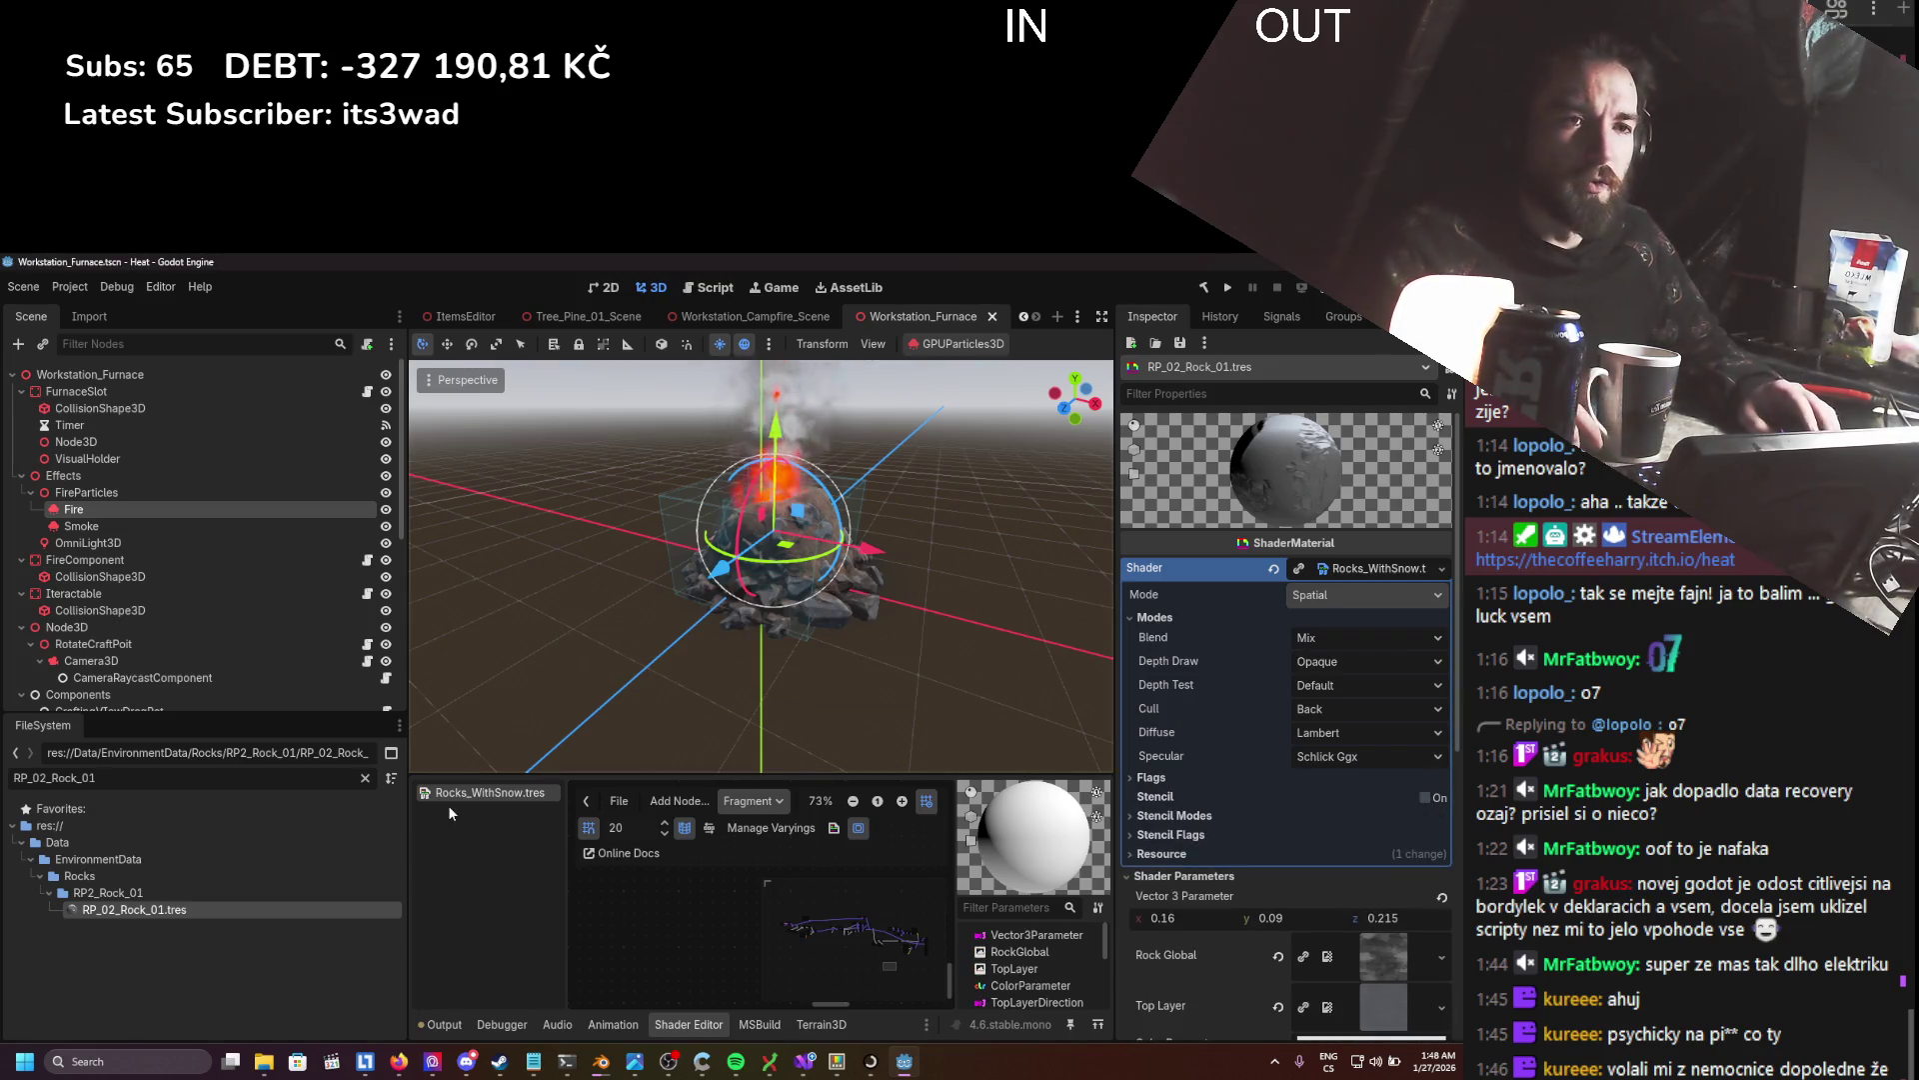
click(441, 1024)
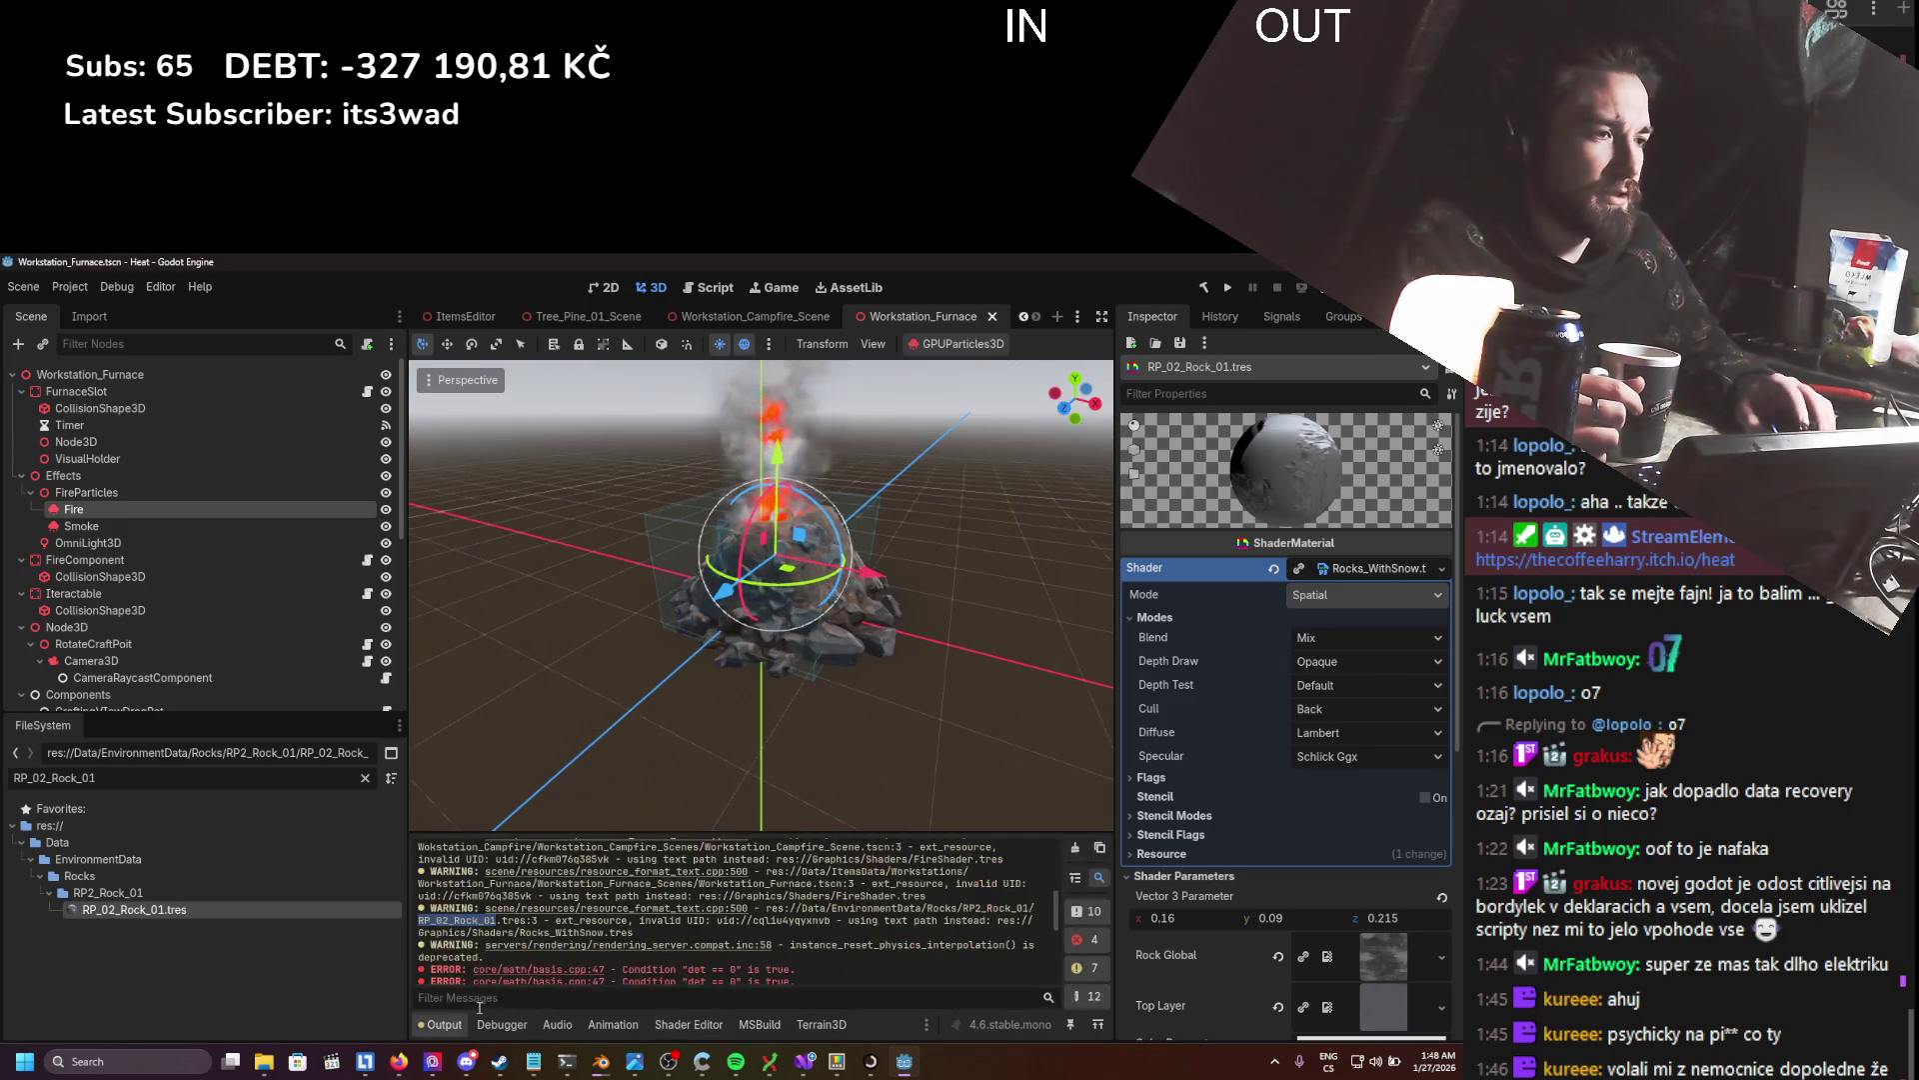
scroll(760, 927, down, 3)
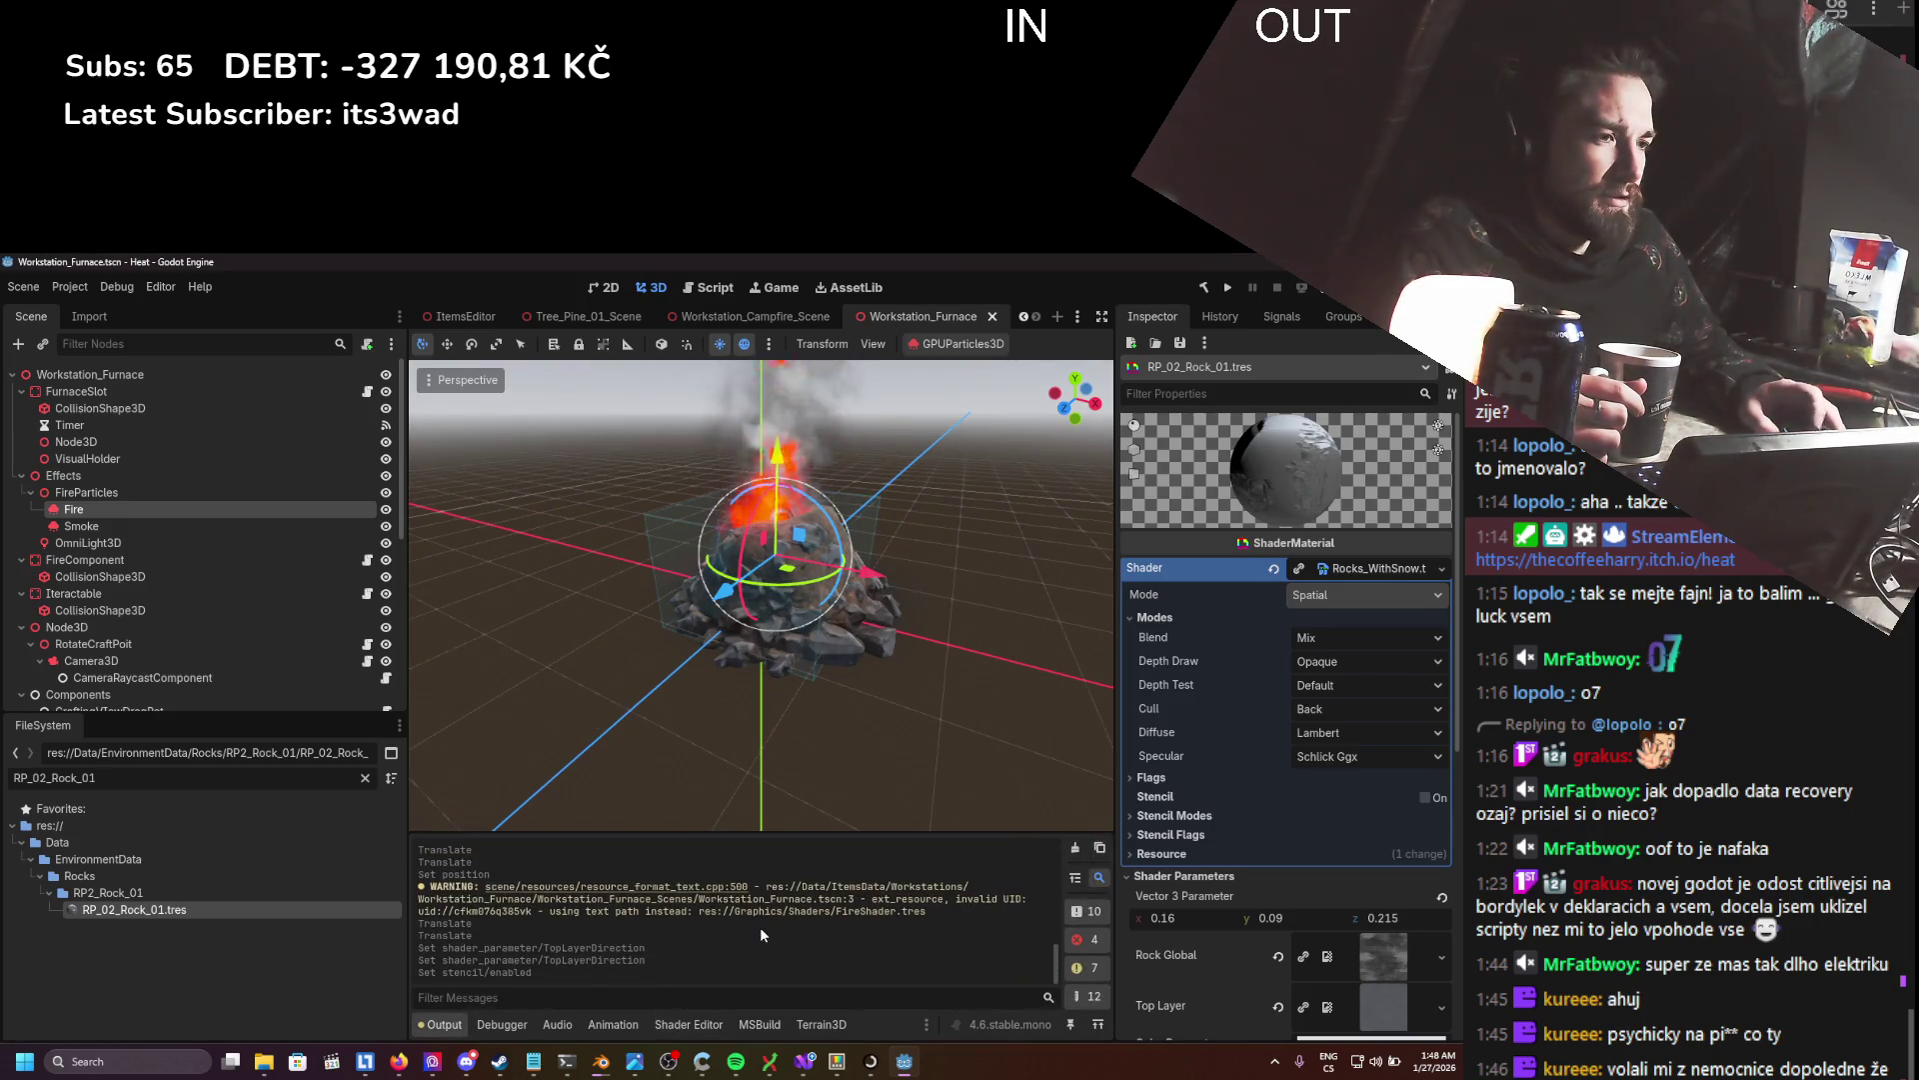
scroll(760, 927, up, 1)
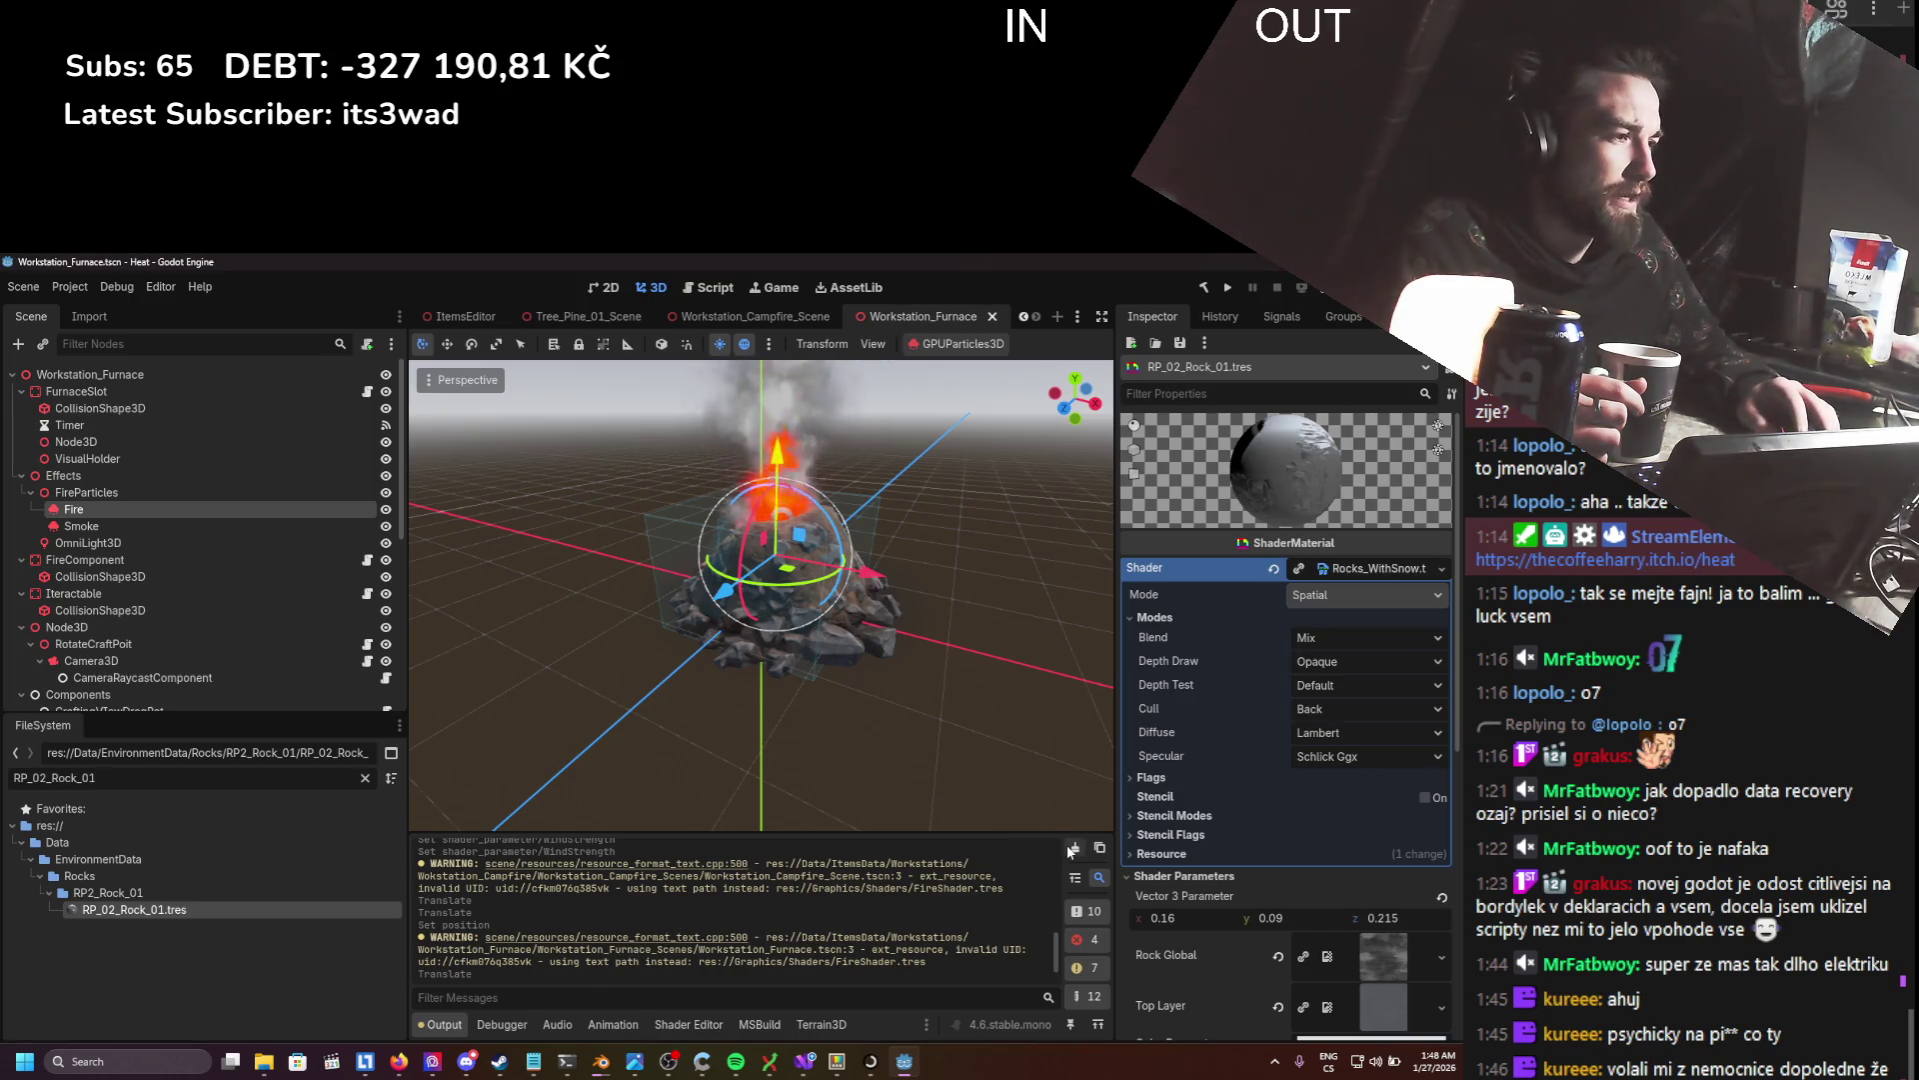
click(1099, 848)
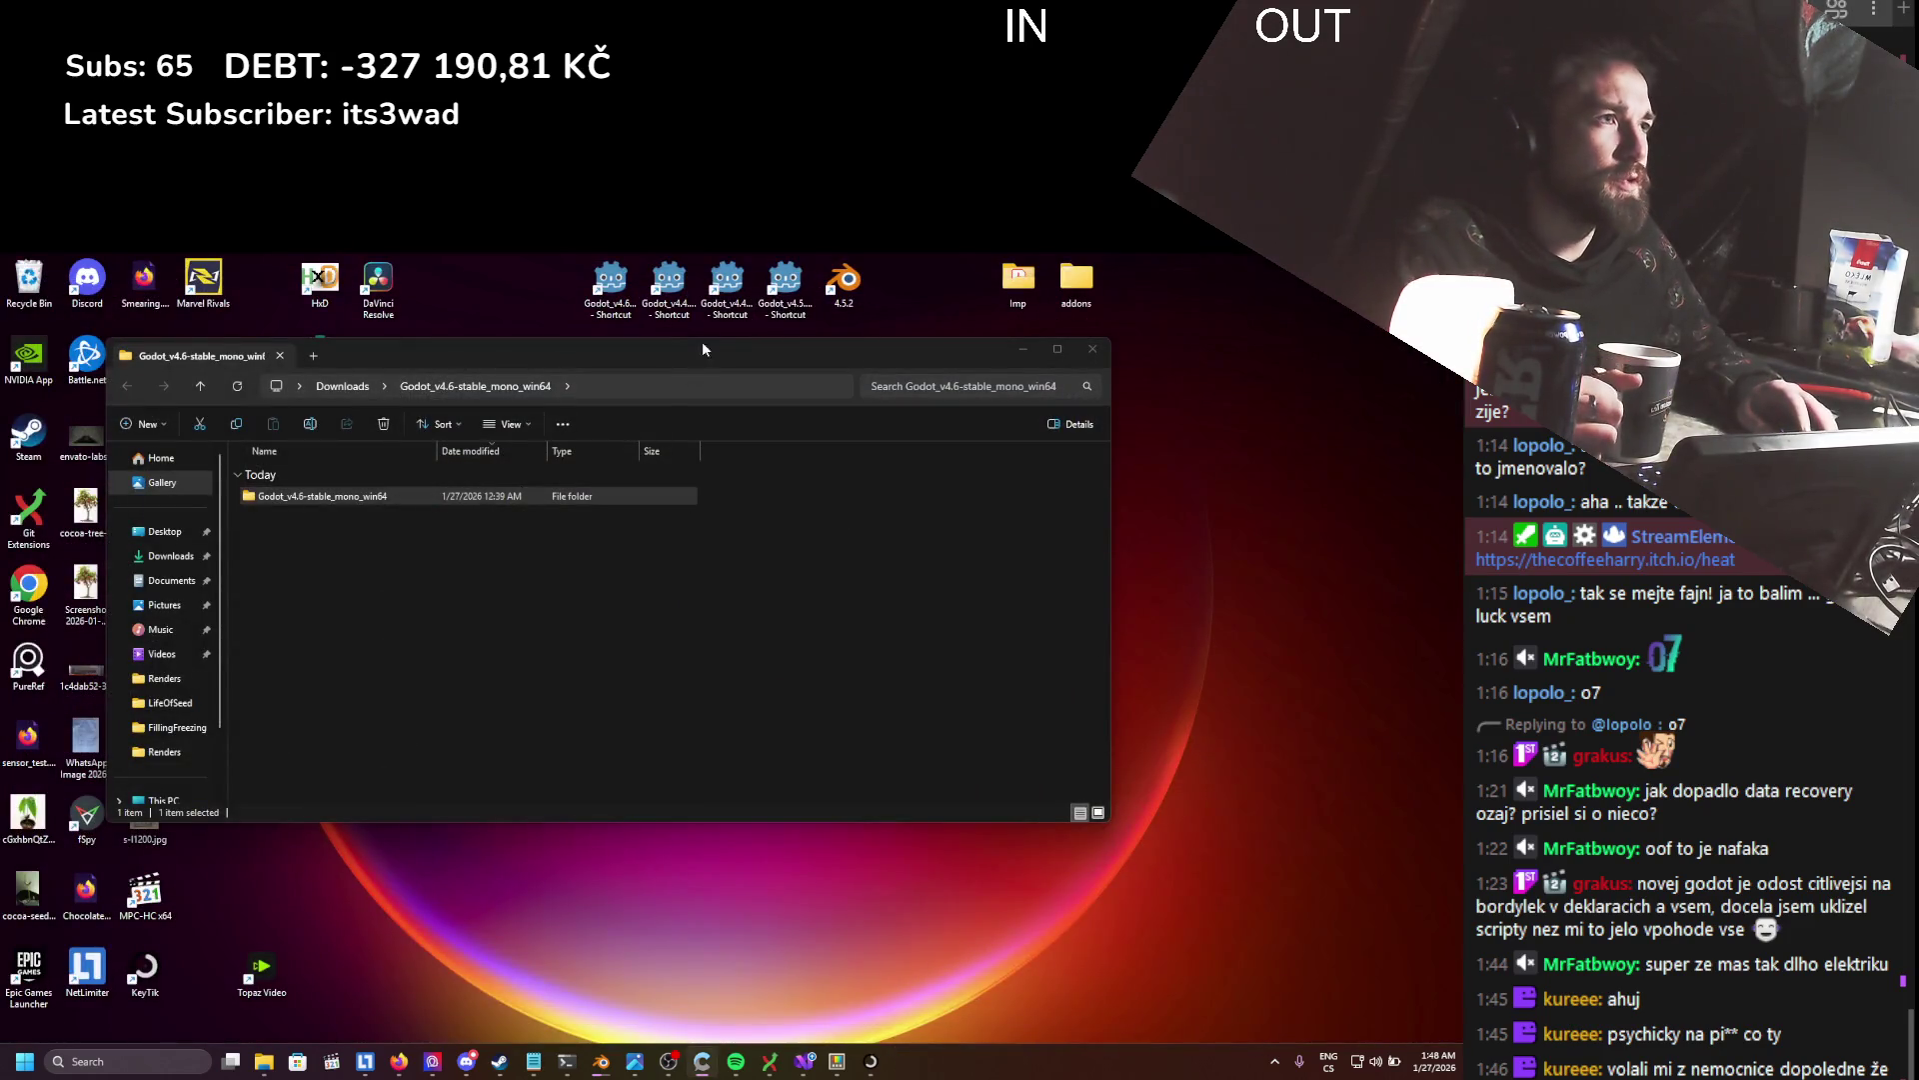
- Relaunch Godot 4.6, confirm the security prompt, and open the Heat project
double_click(595, 280)
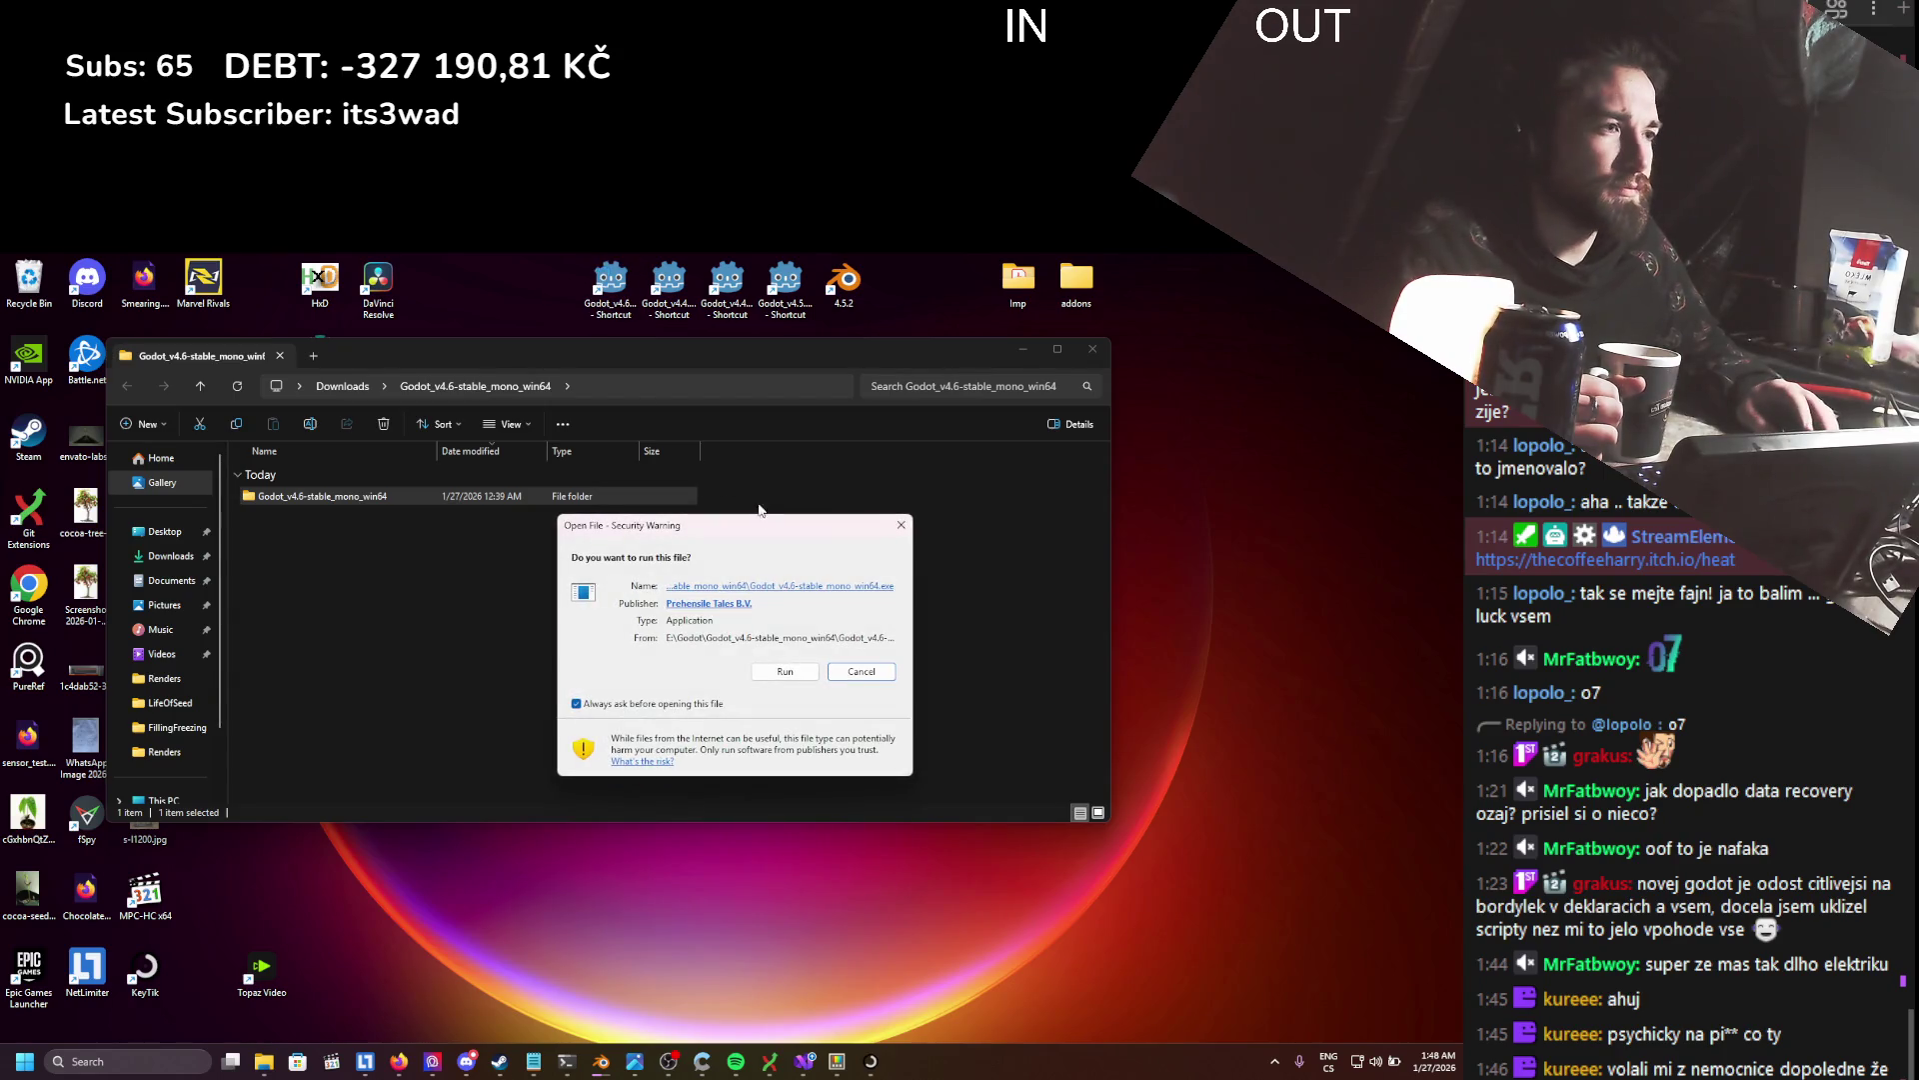
click(772, 679)
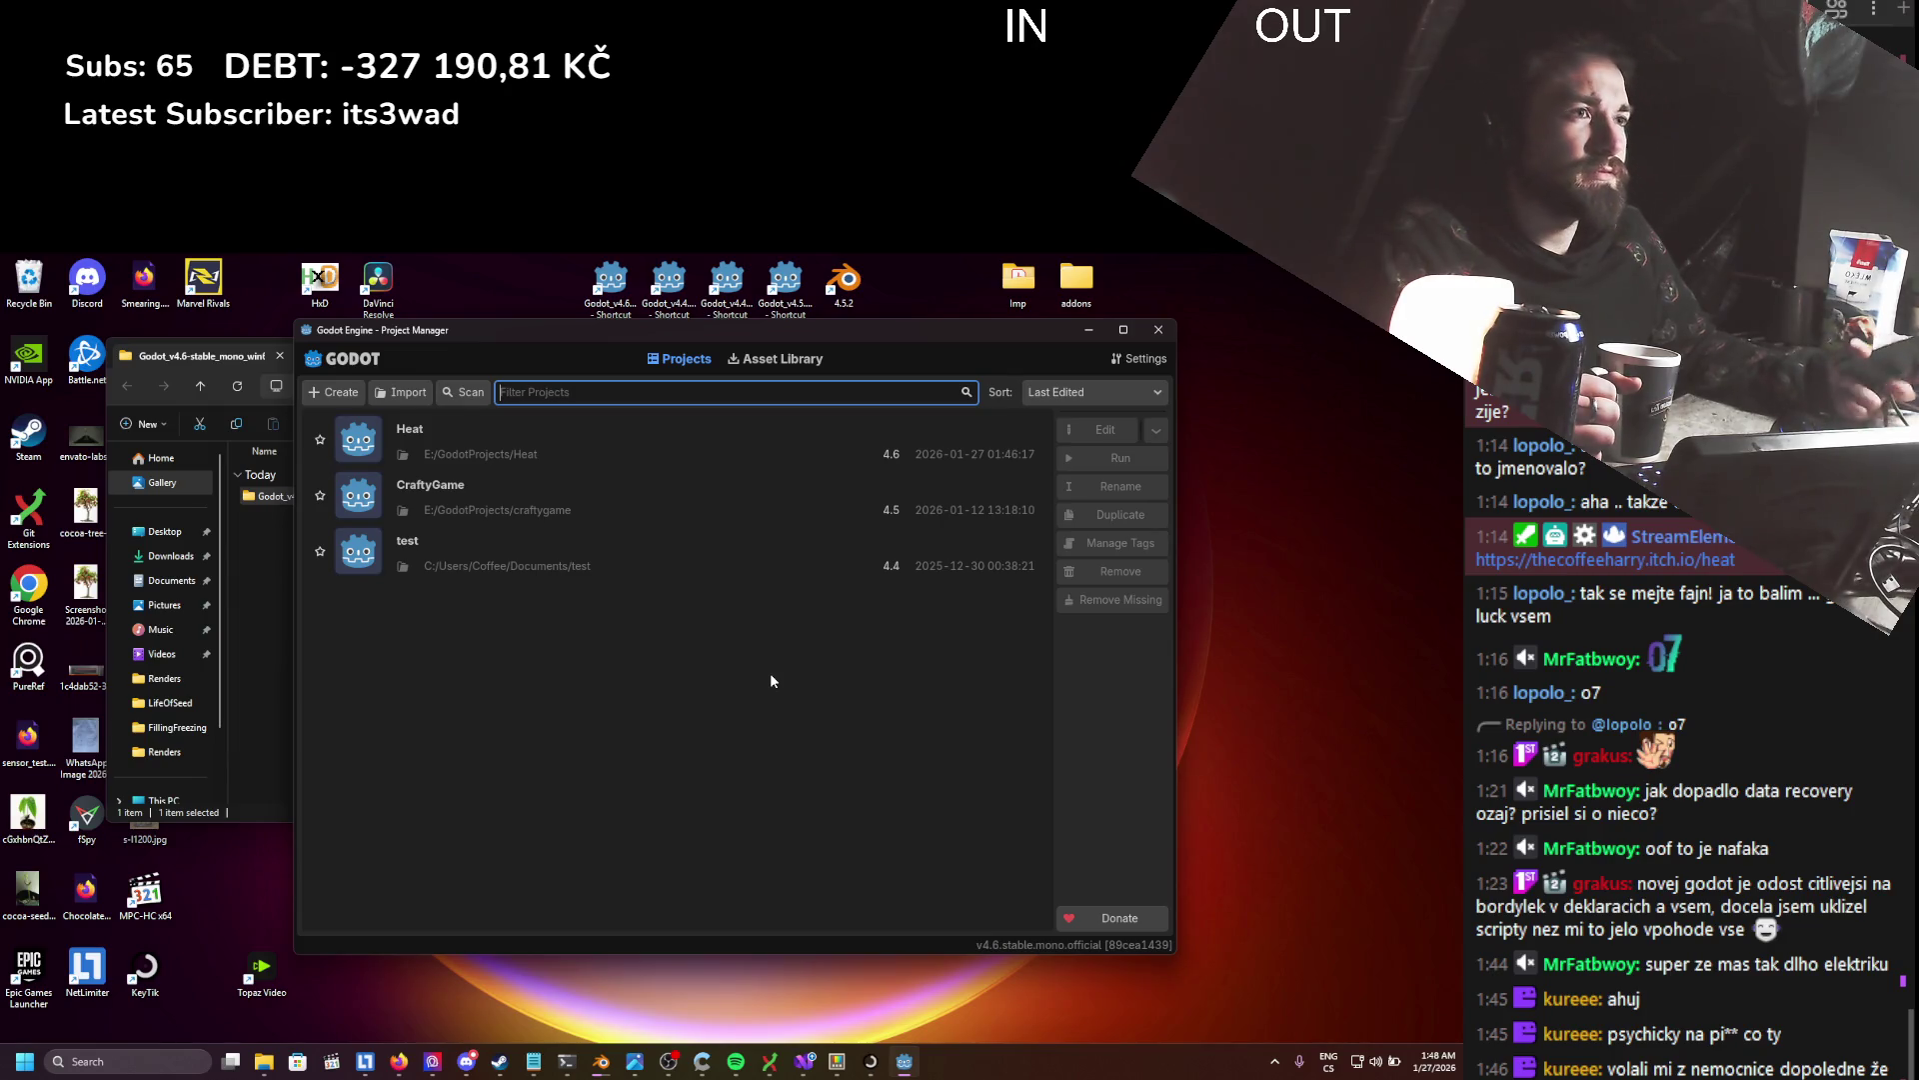
double_click(692, 446)
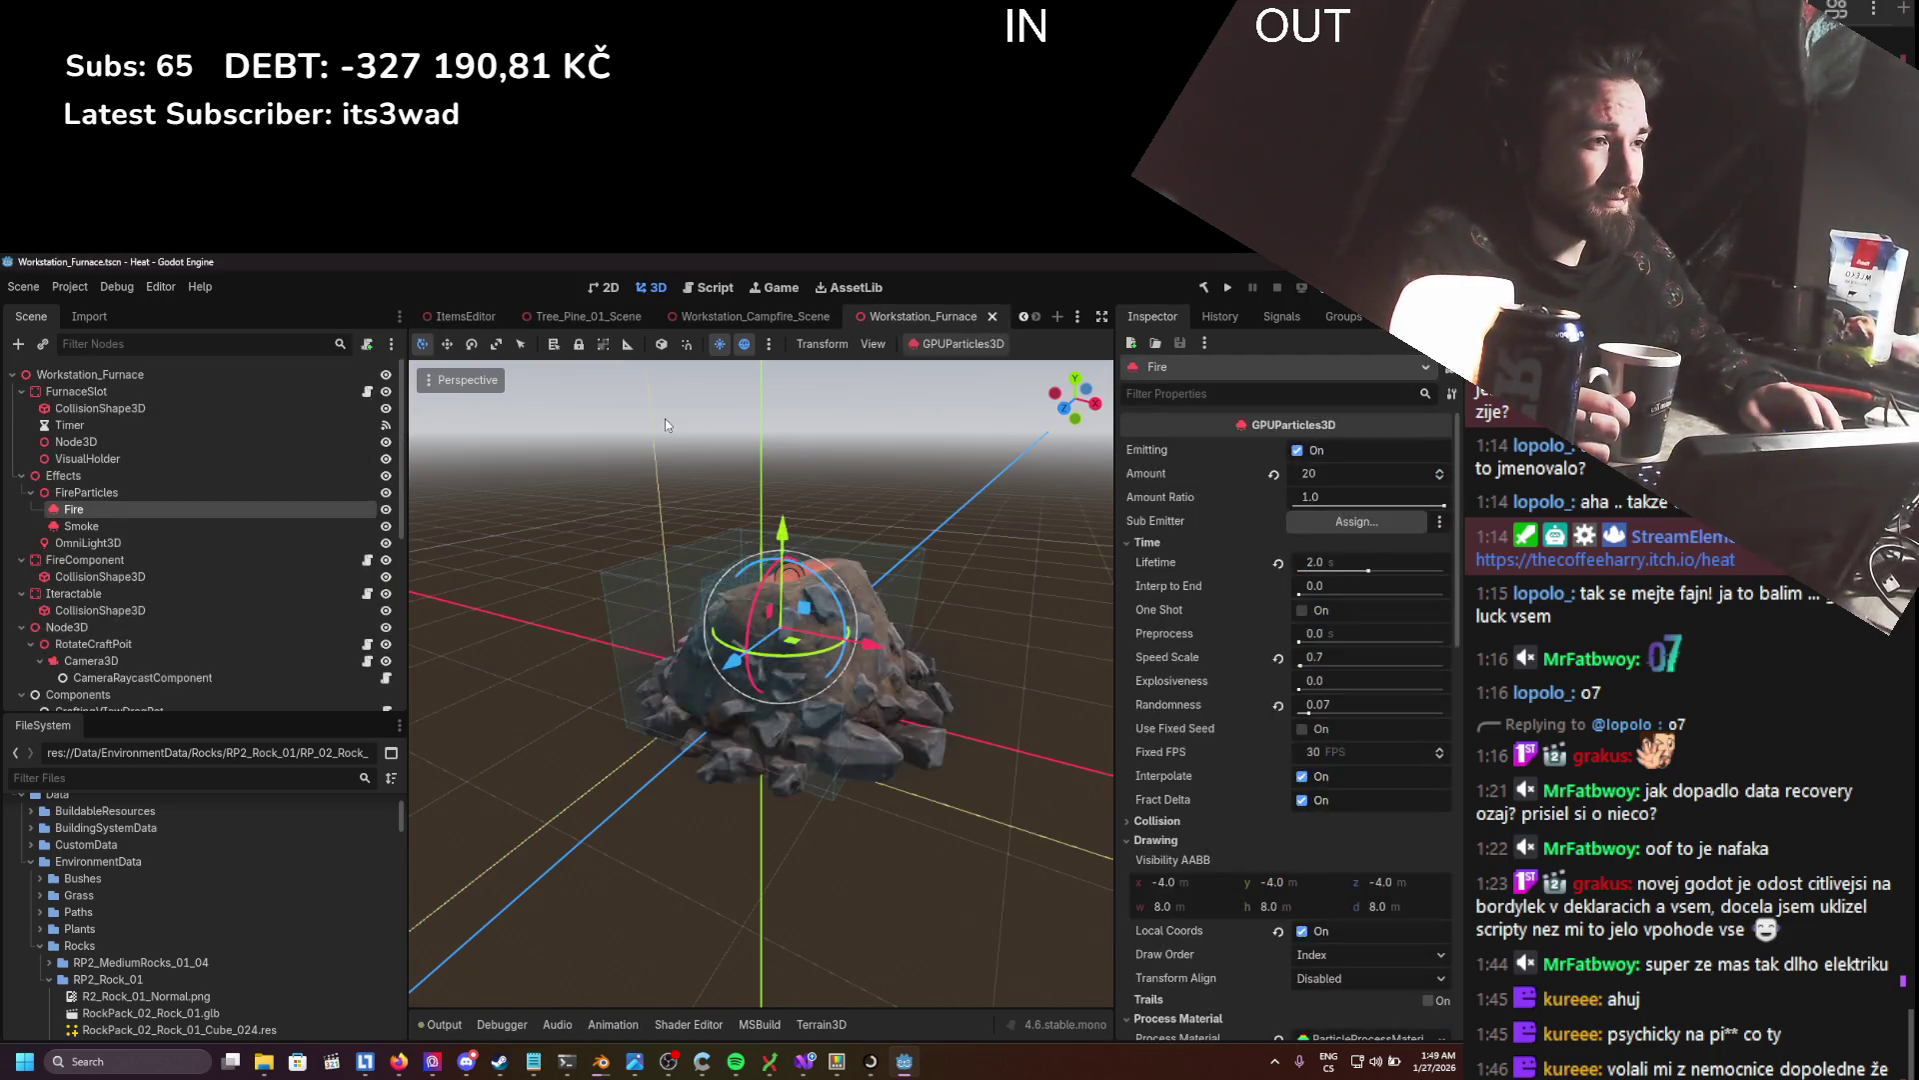
- Scroll the scene tabs and Output panel to reach the snowy StaticWorld forest scene
scroll(478, 320, up, 3)
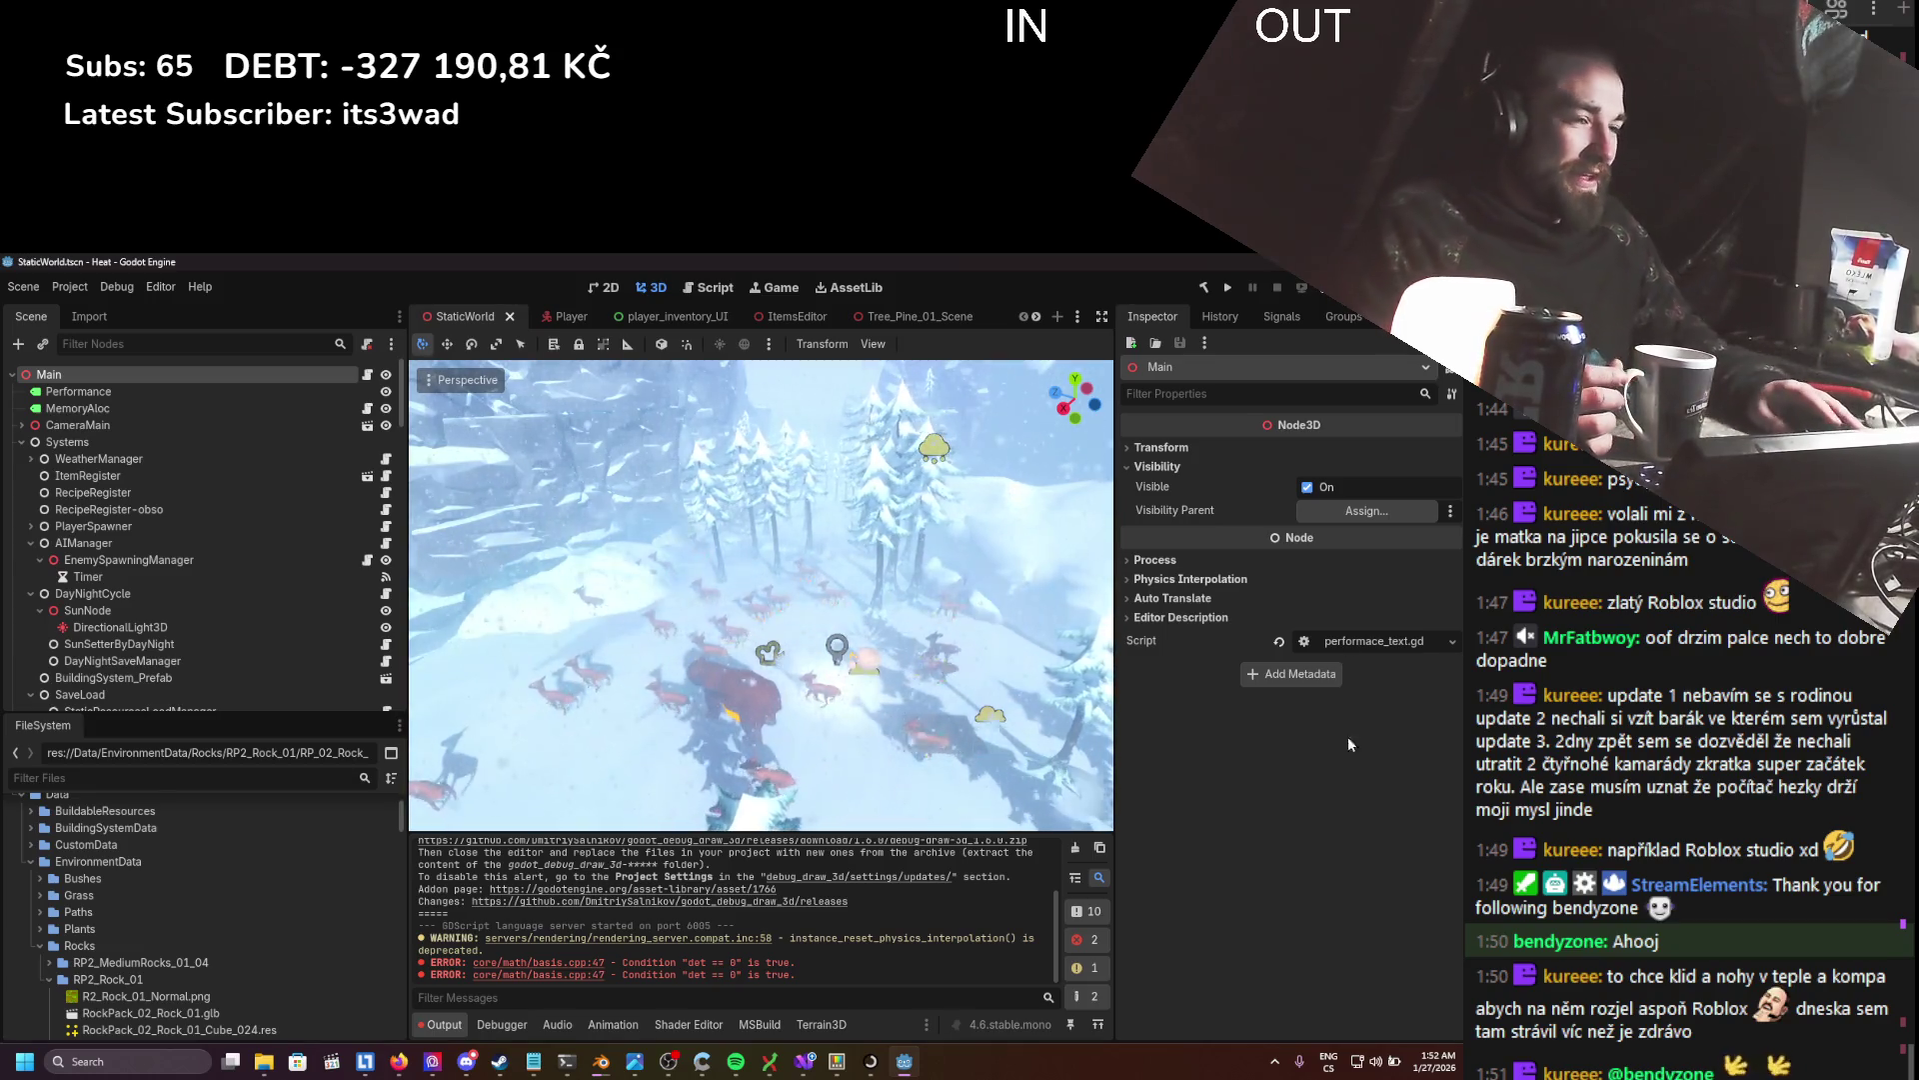
scroll(860, 930, up, 2)
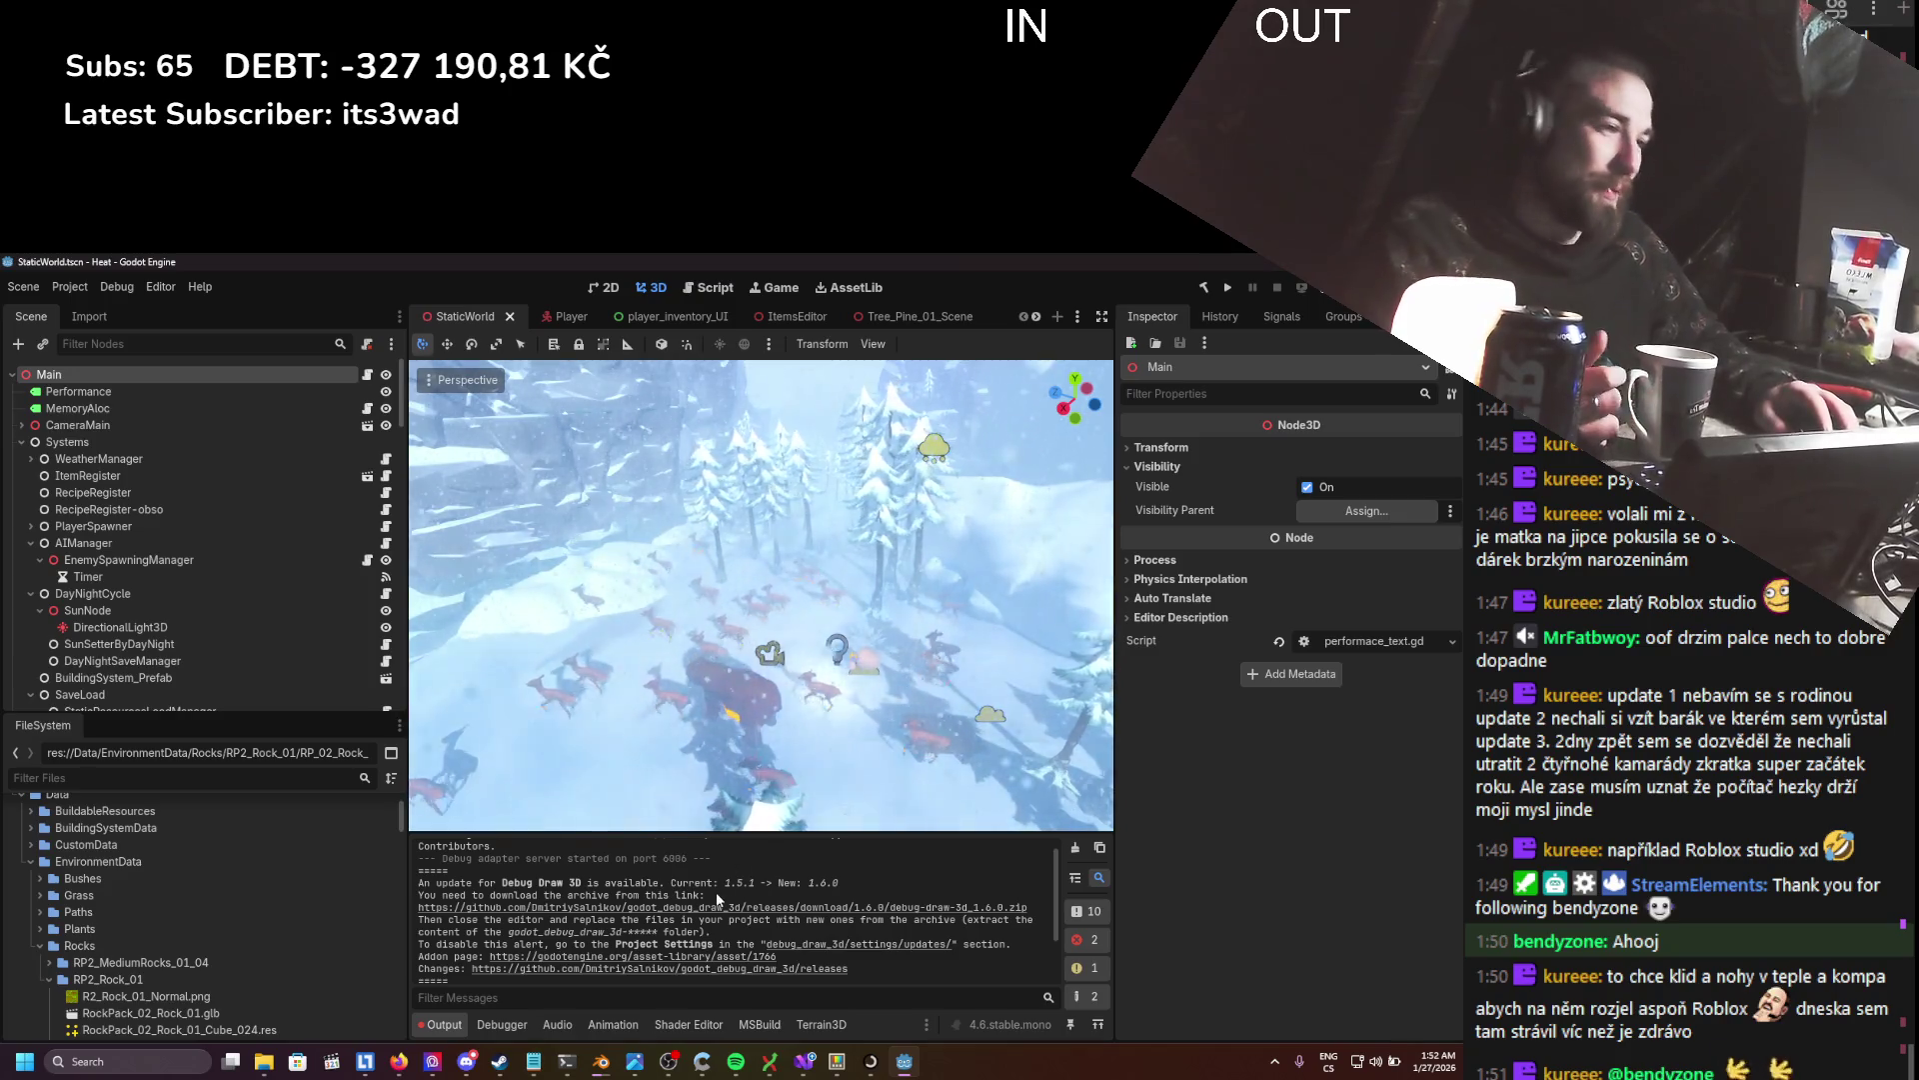
scroll(690, 875, up, 1)
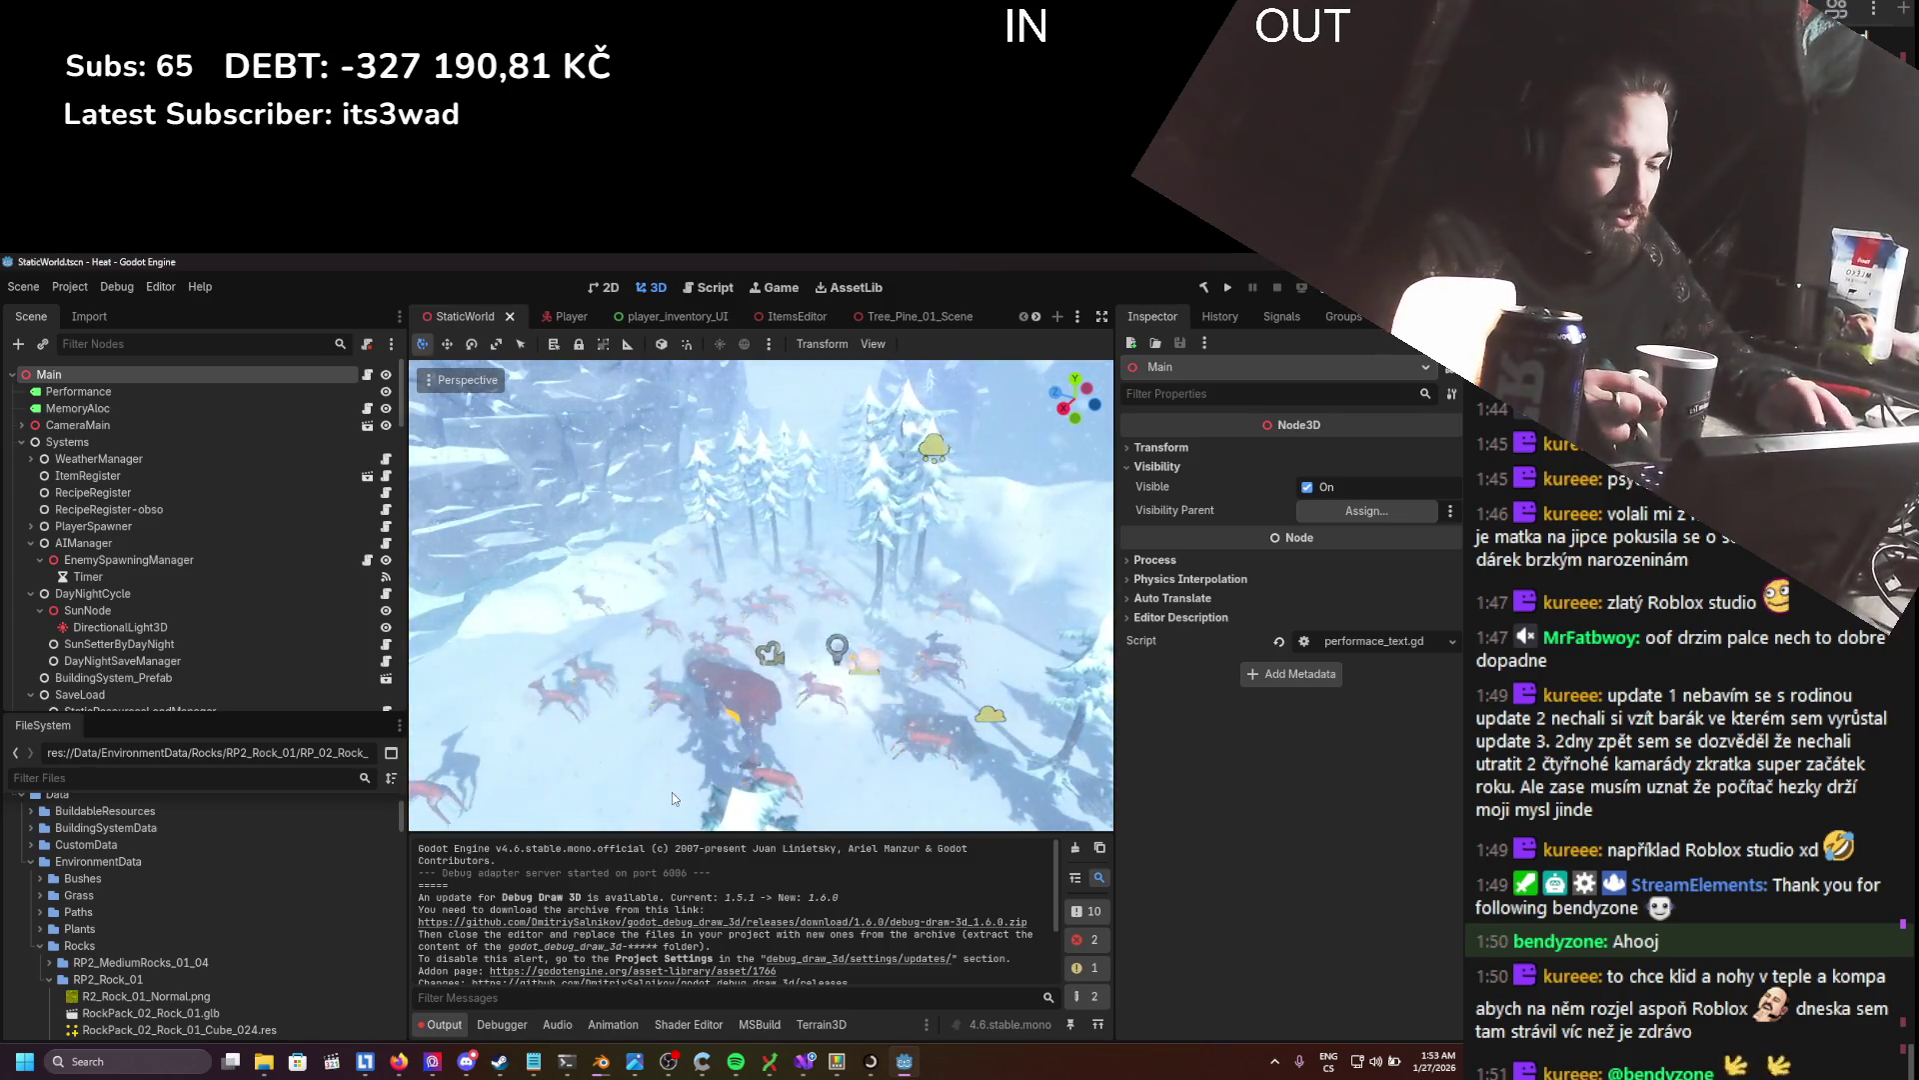
scroll(635, 943, down, 2)
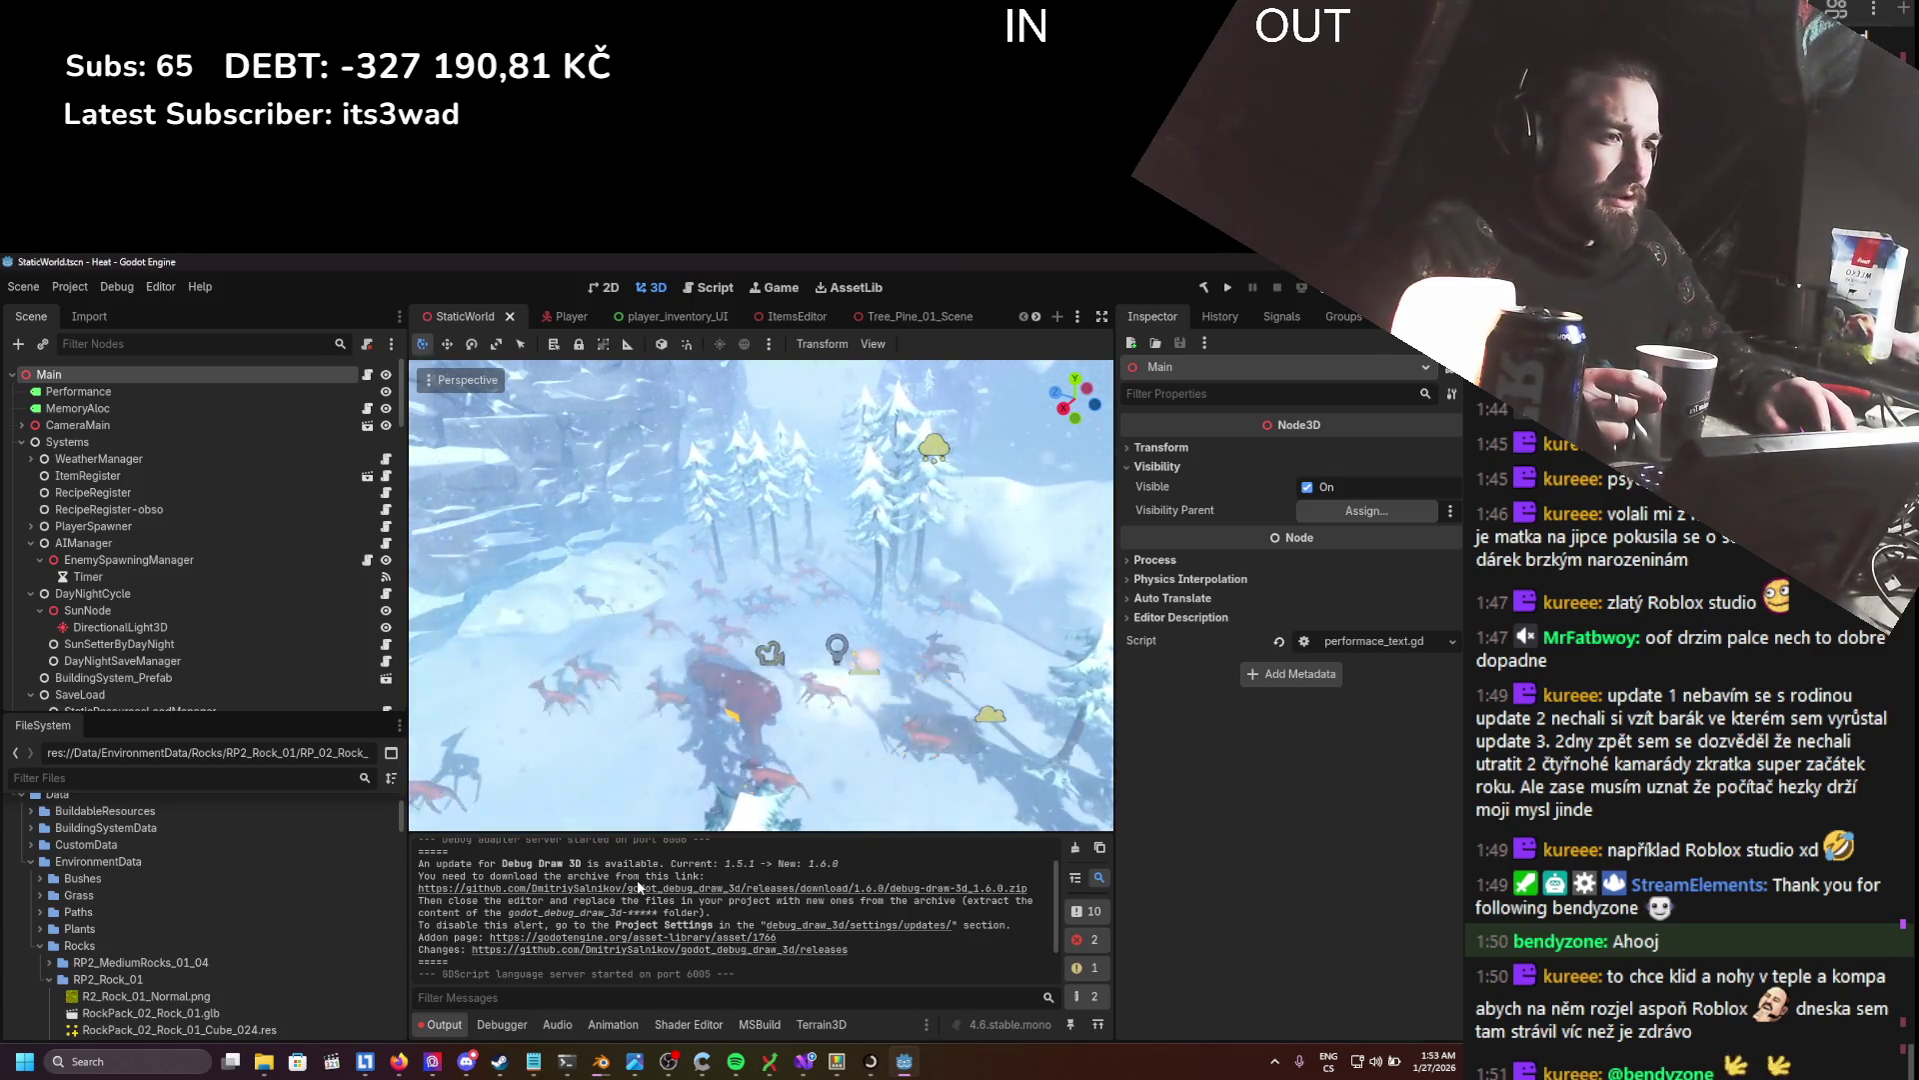
- Search the AssetLib for 'debugdr' and download the Debug Draw 3D (4.3+) add-on
click(849, 287)
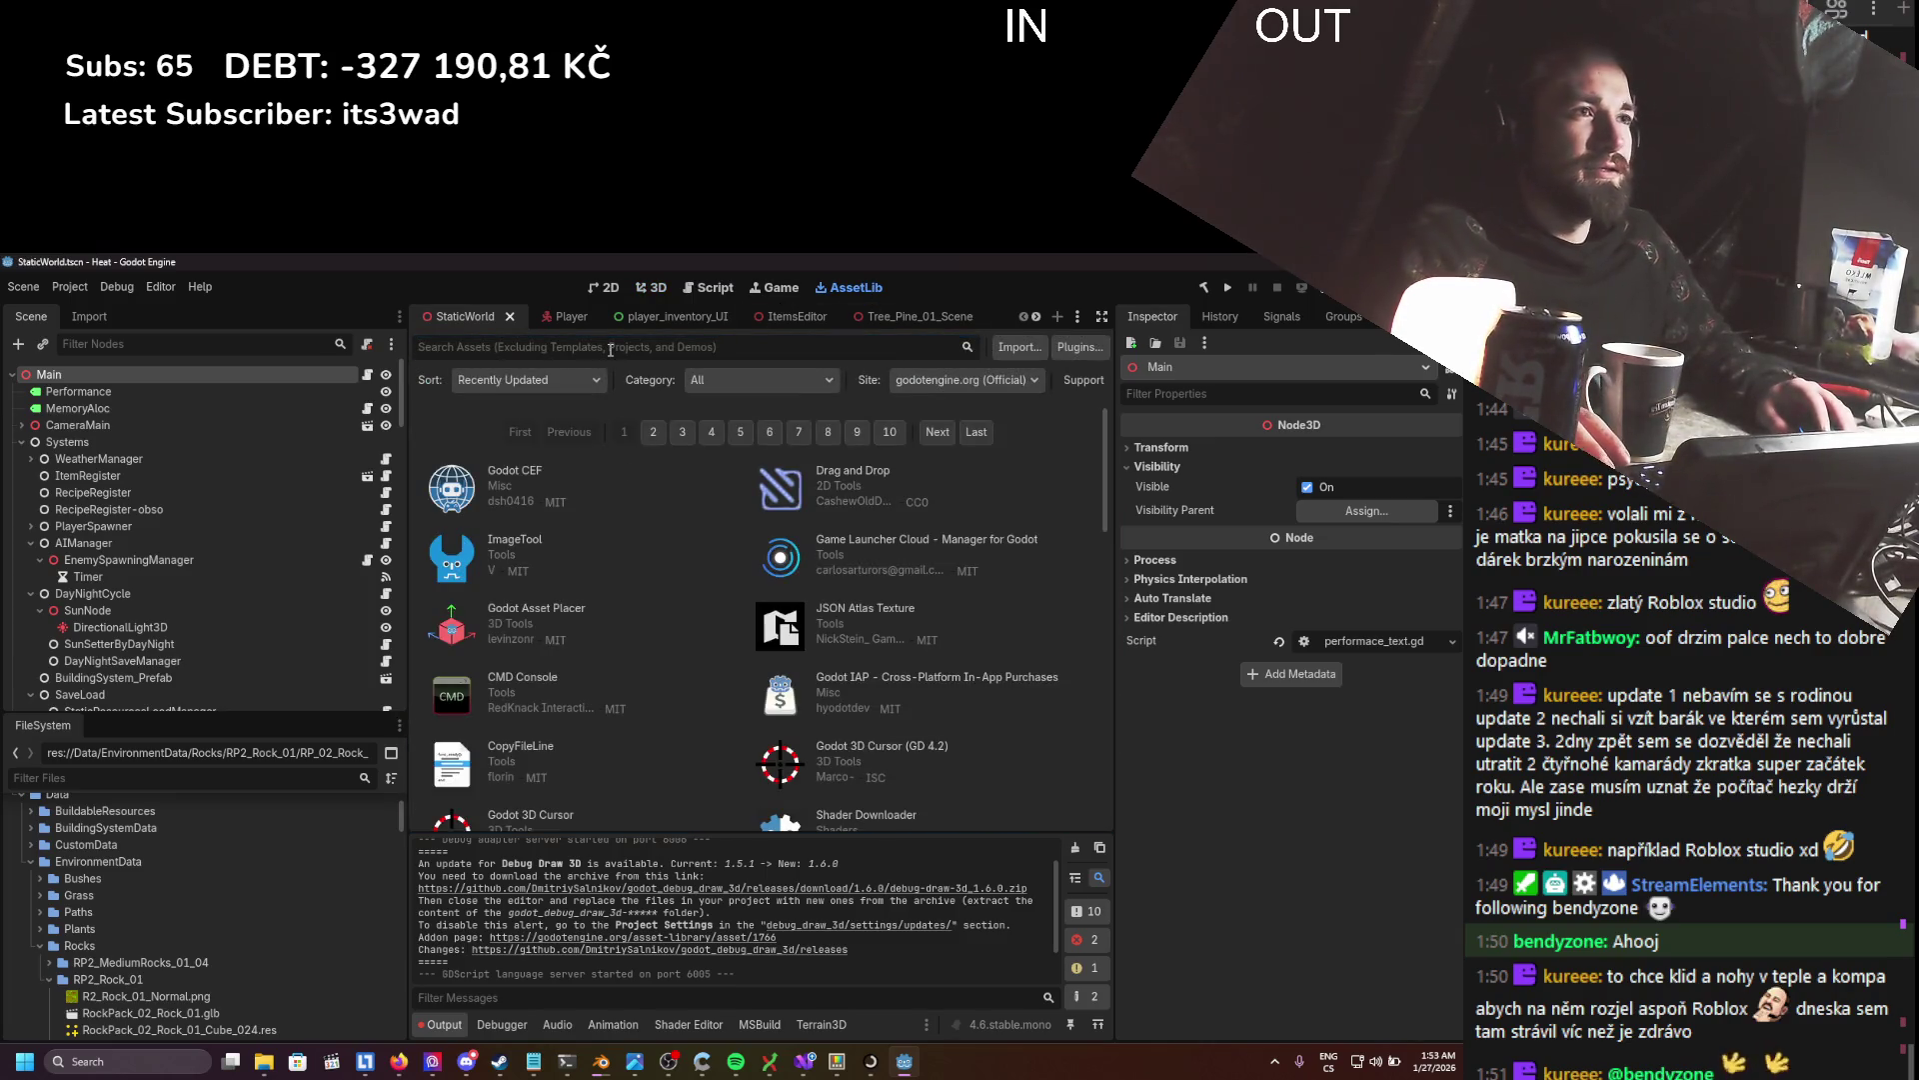
text(debug draw)
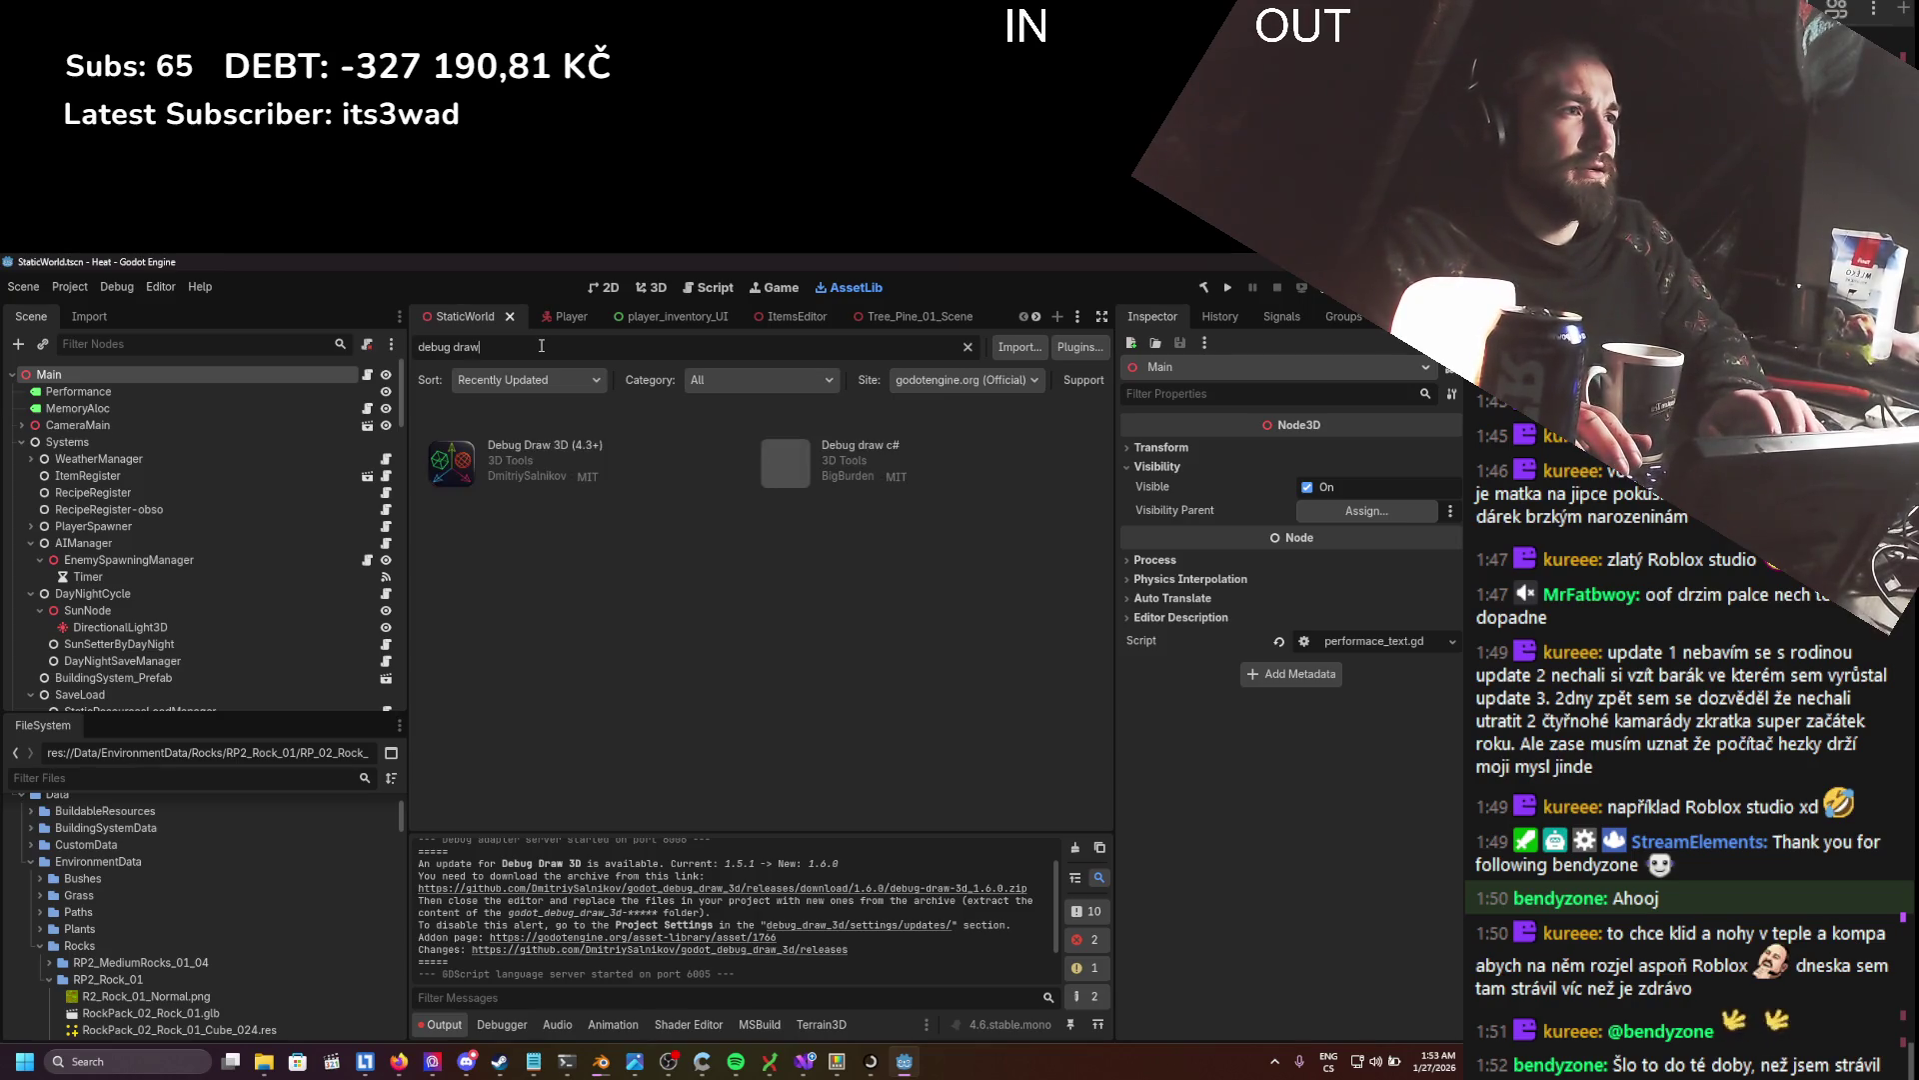
click(546, 451)
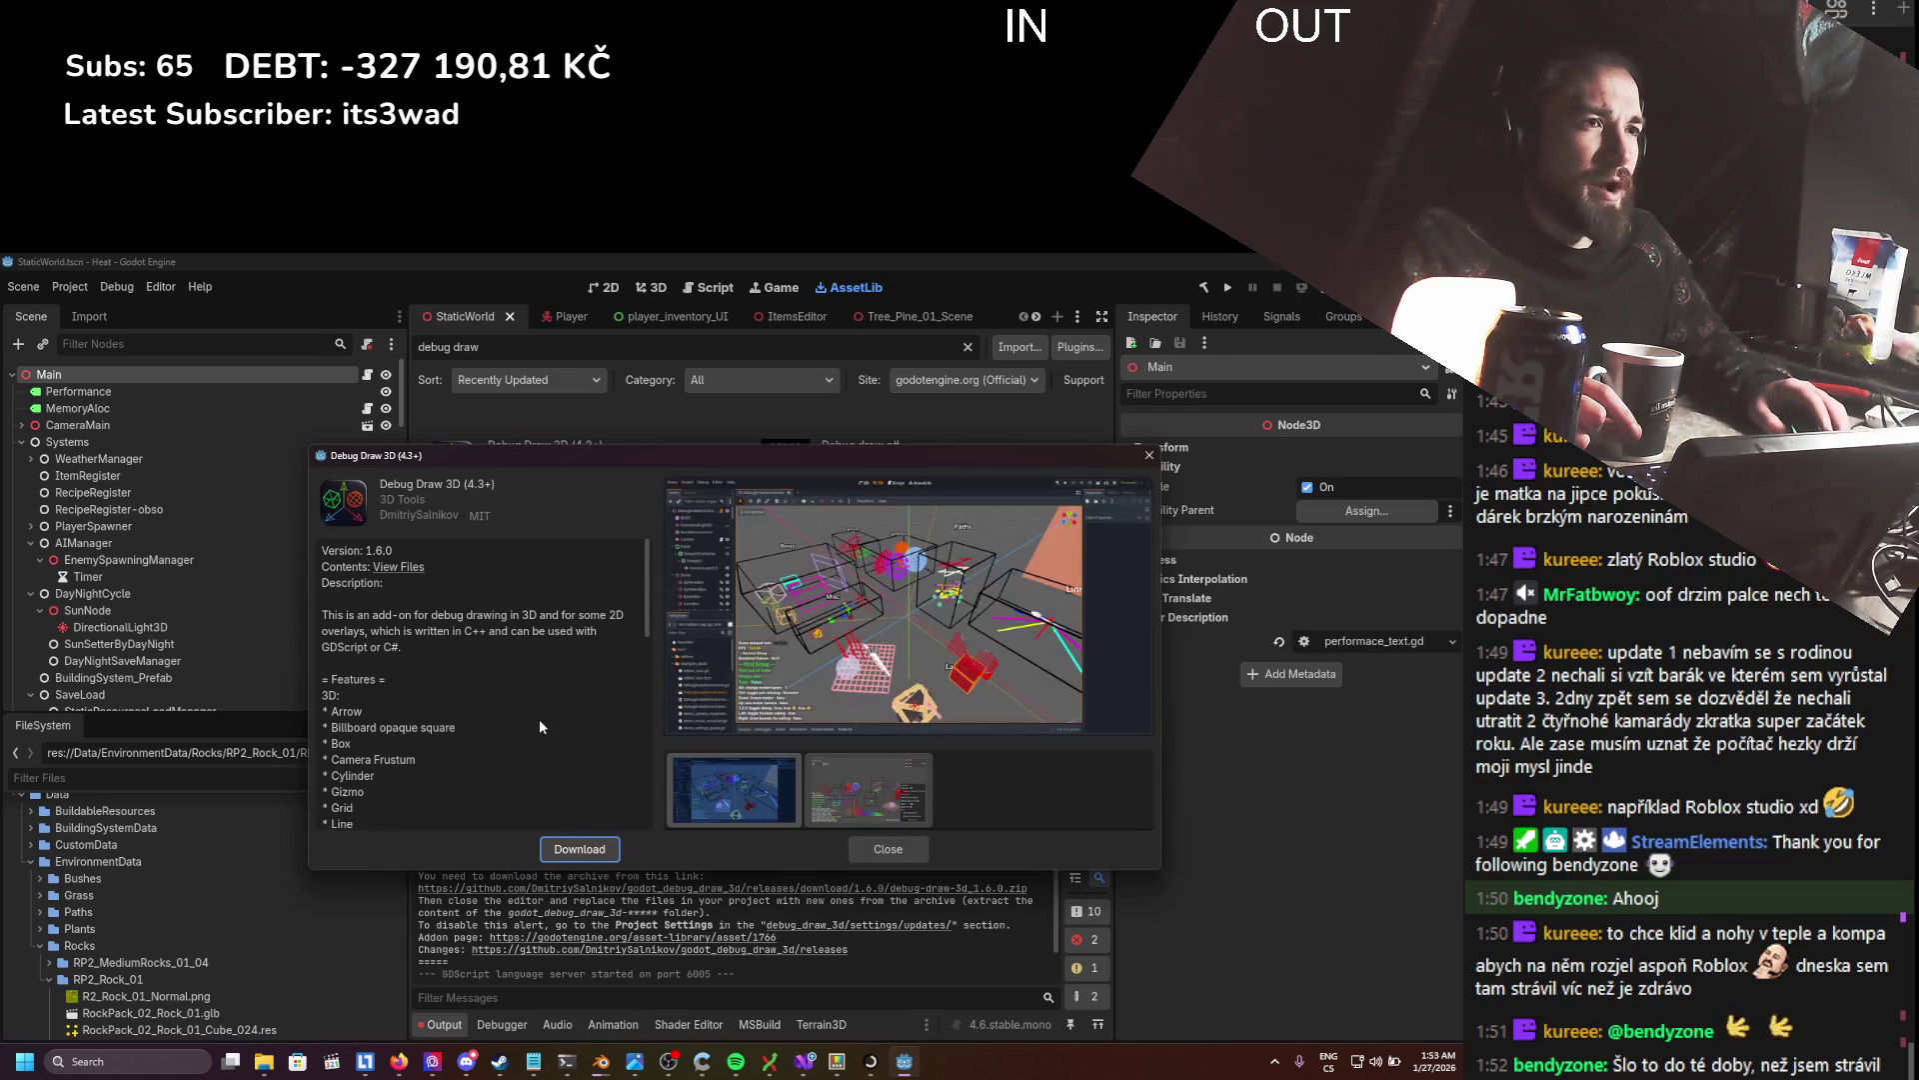
click(573, 852)
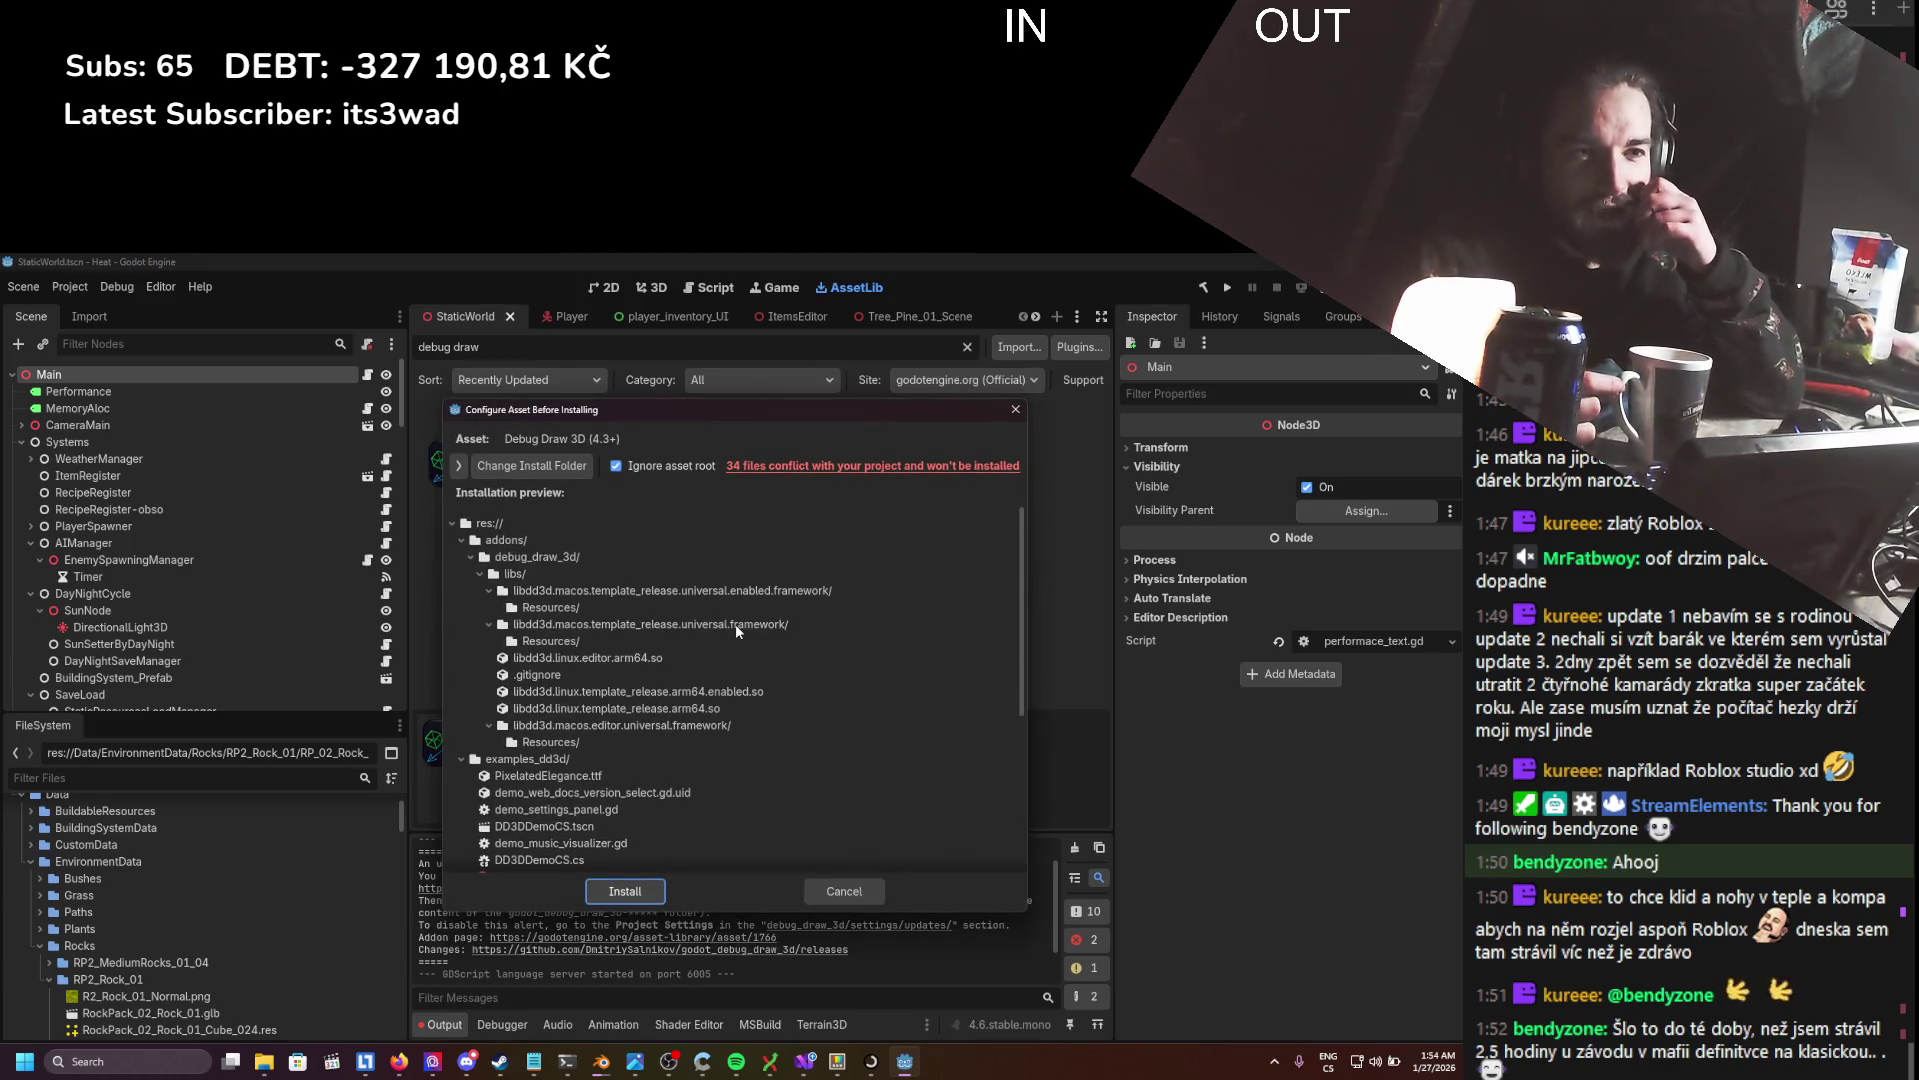
- Expand the Debug Draw 3D asset's full contents list, keeping its root folder ignored
scroll(748, 548, down, 3)
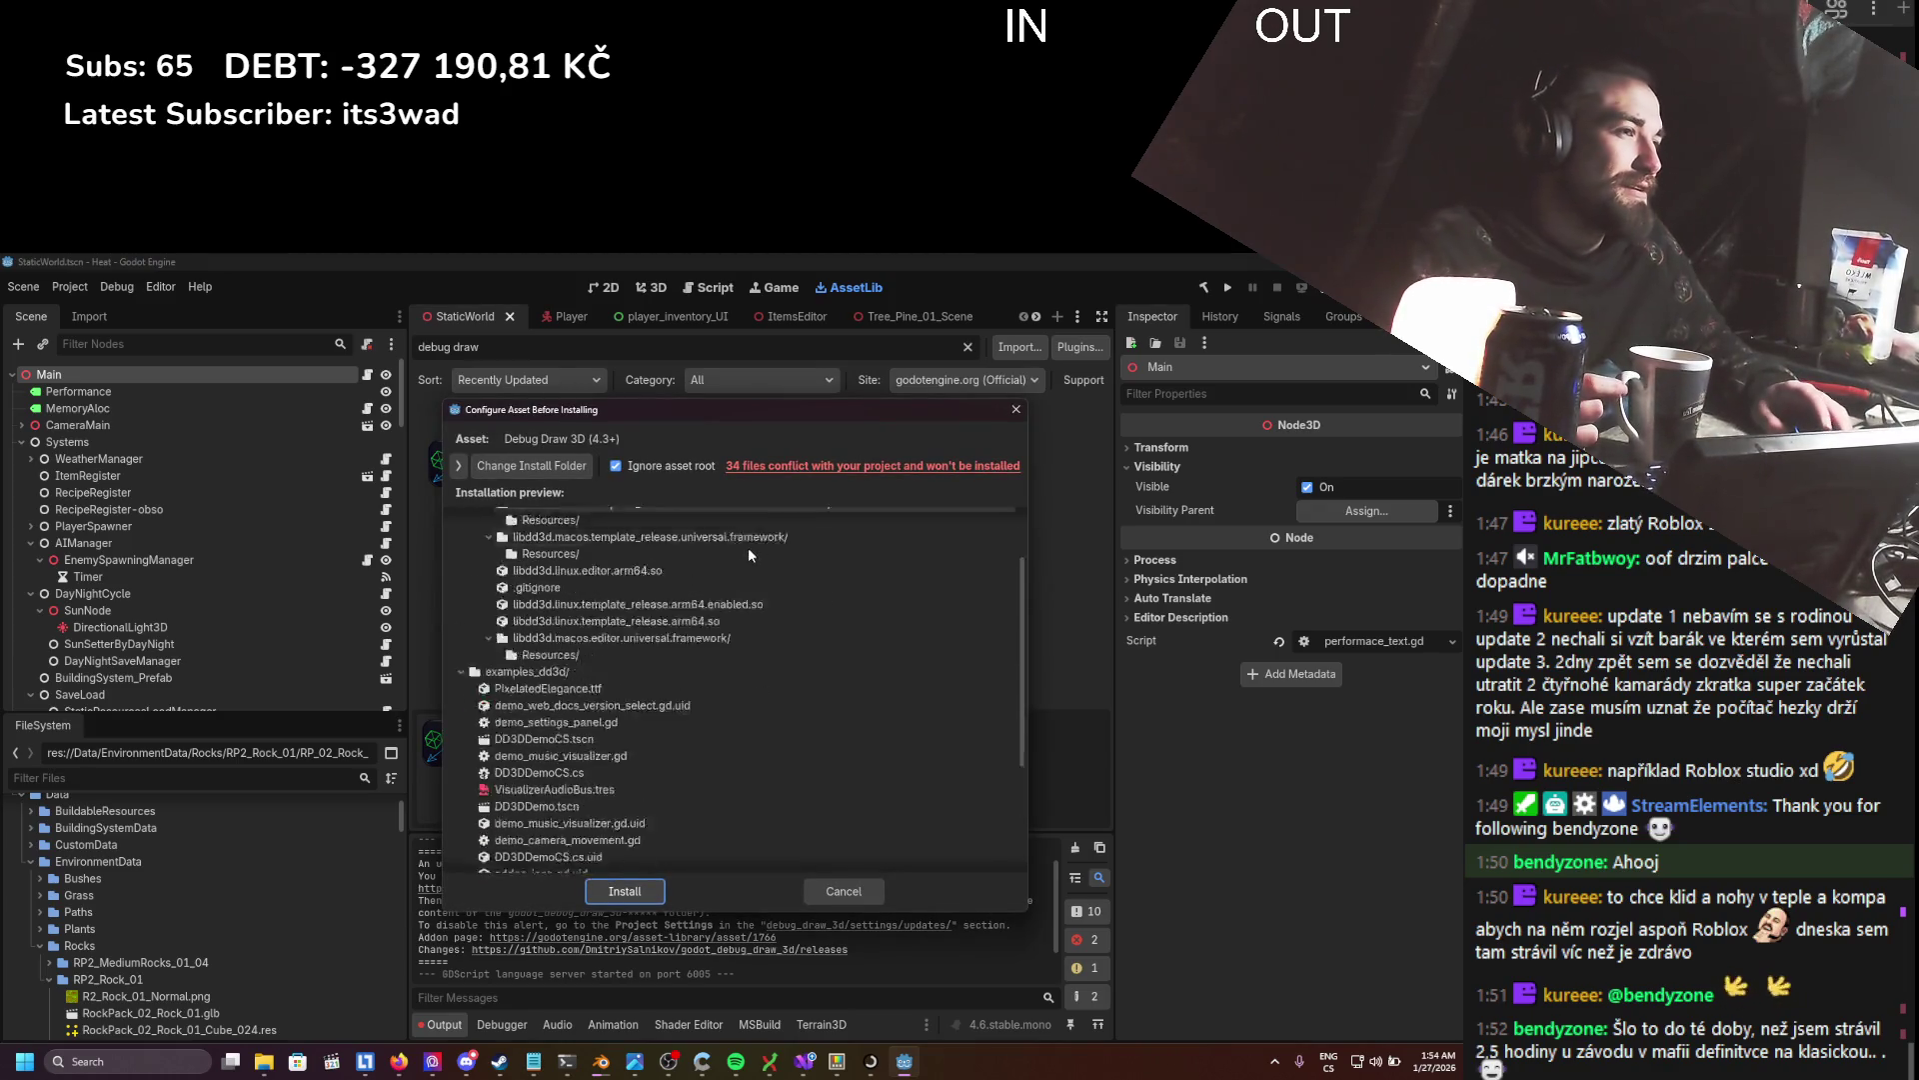
scroll(680, 695, up, 2)
scroll(680, 703, up, 1)
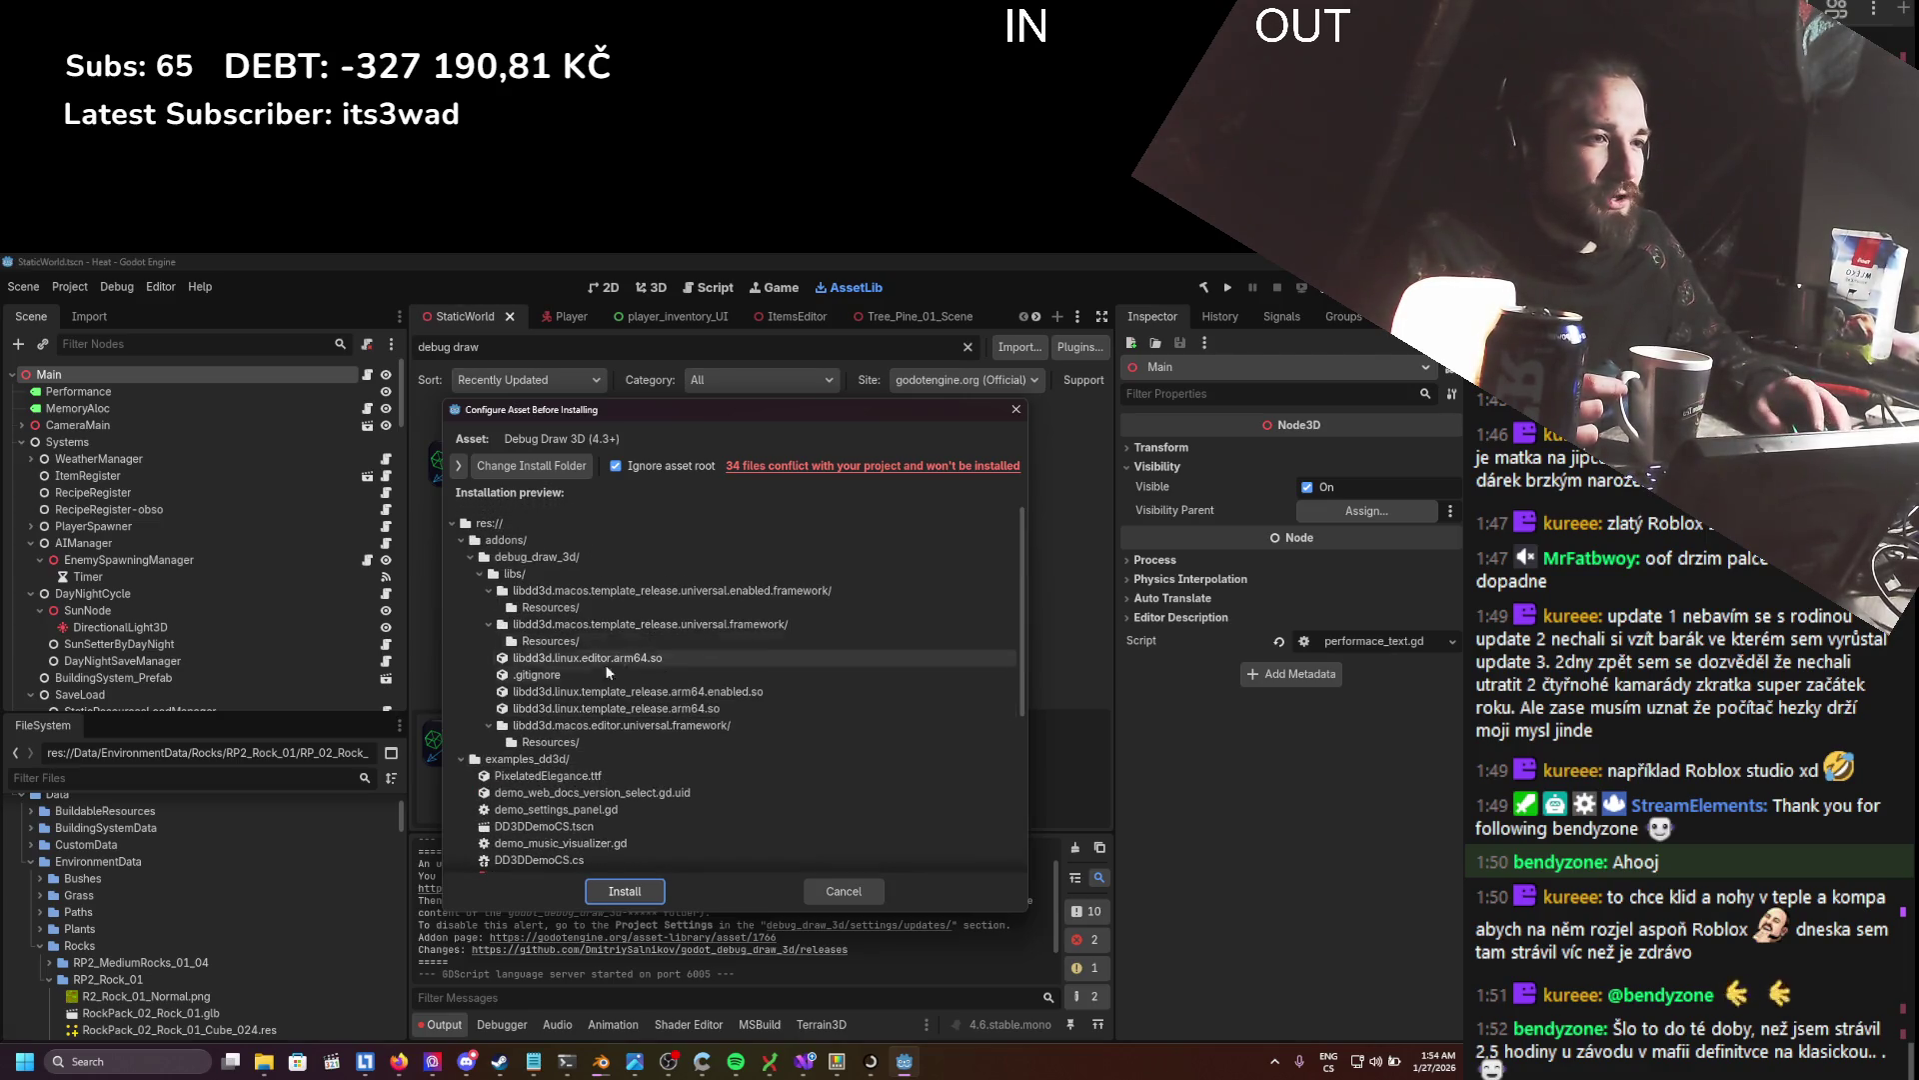
click(460, 758)
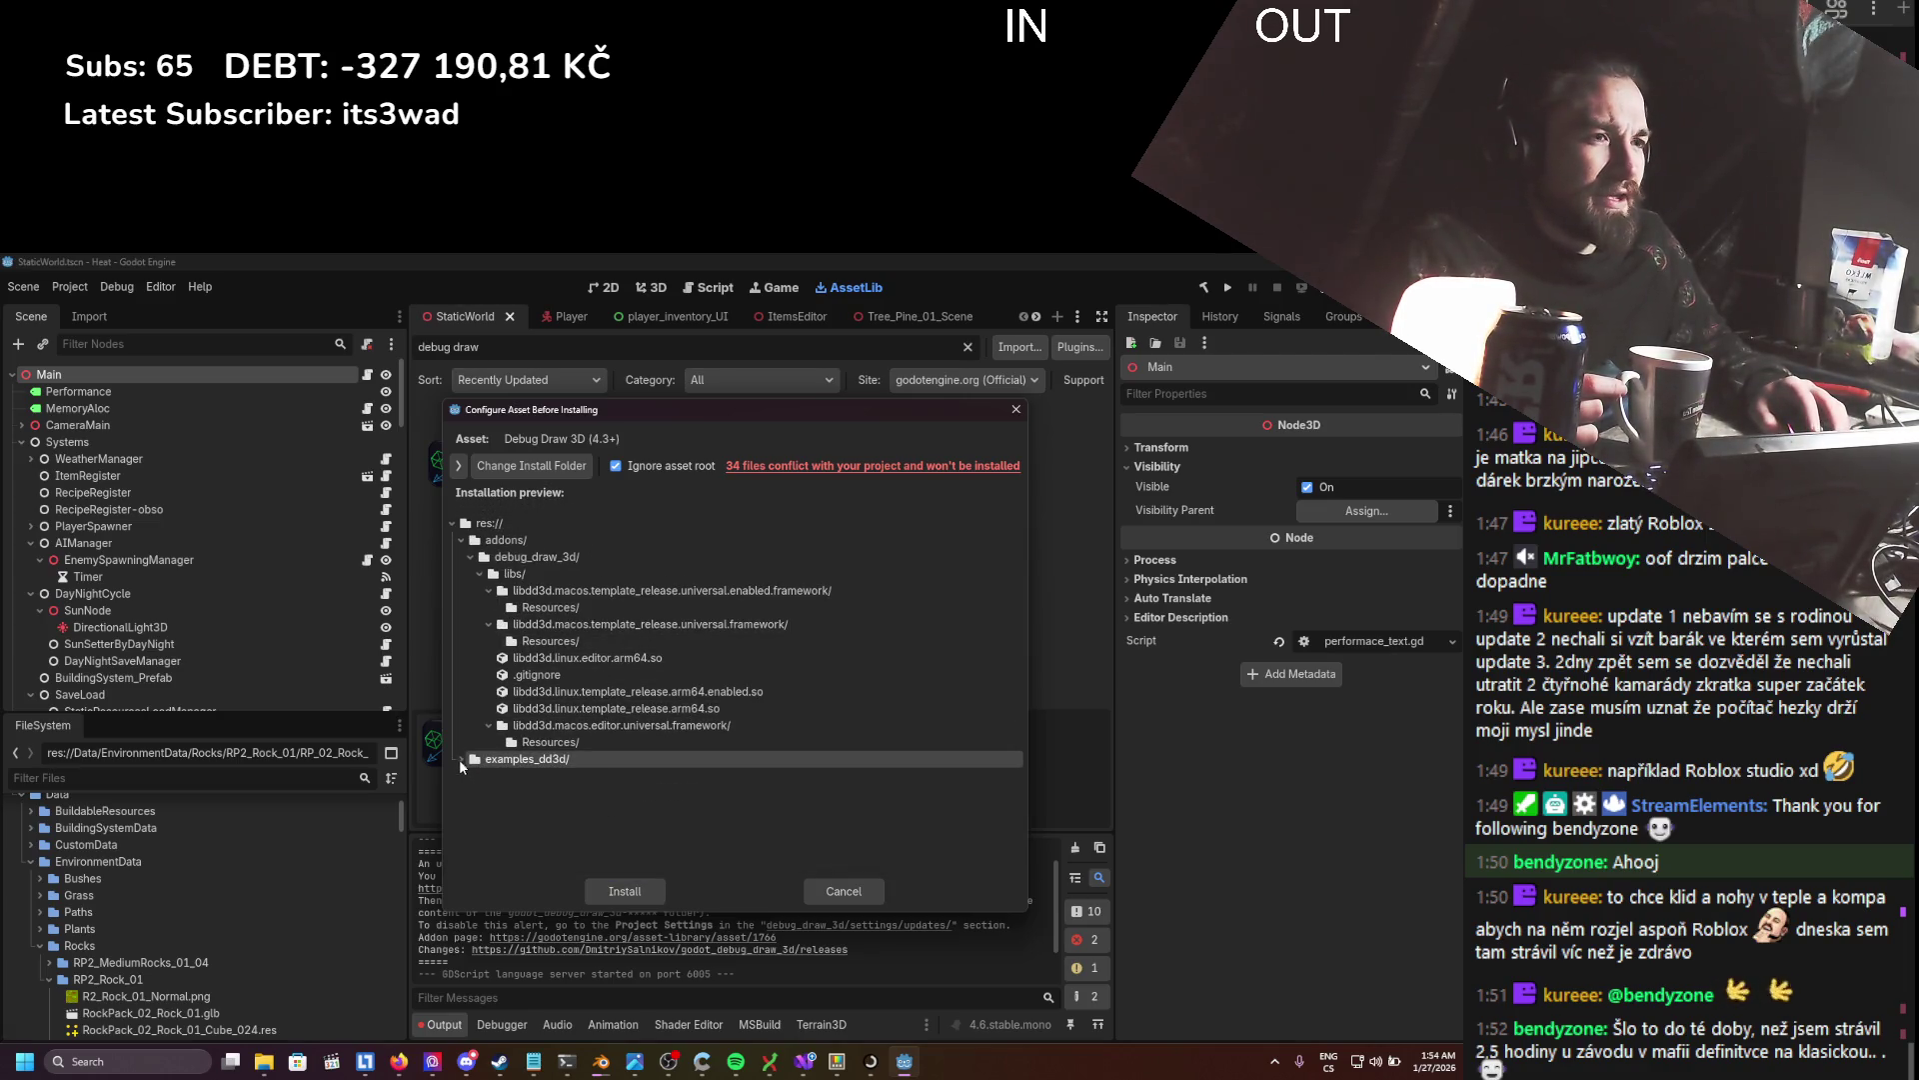
click(459, 759)
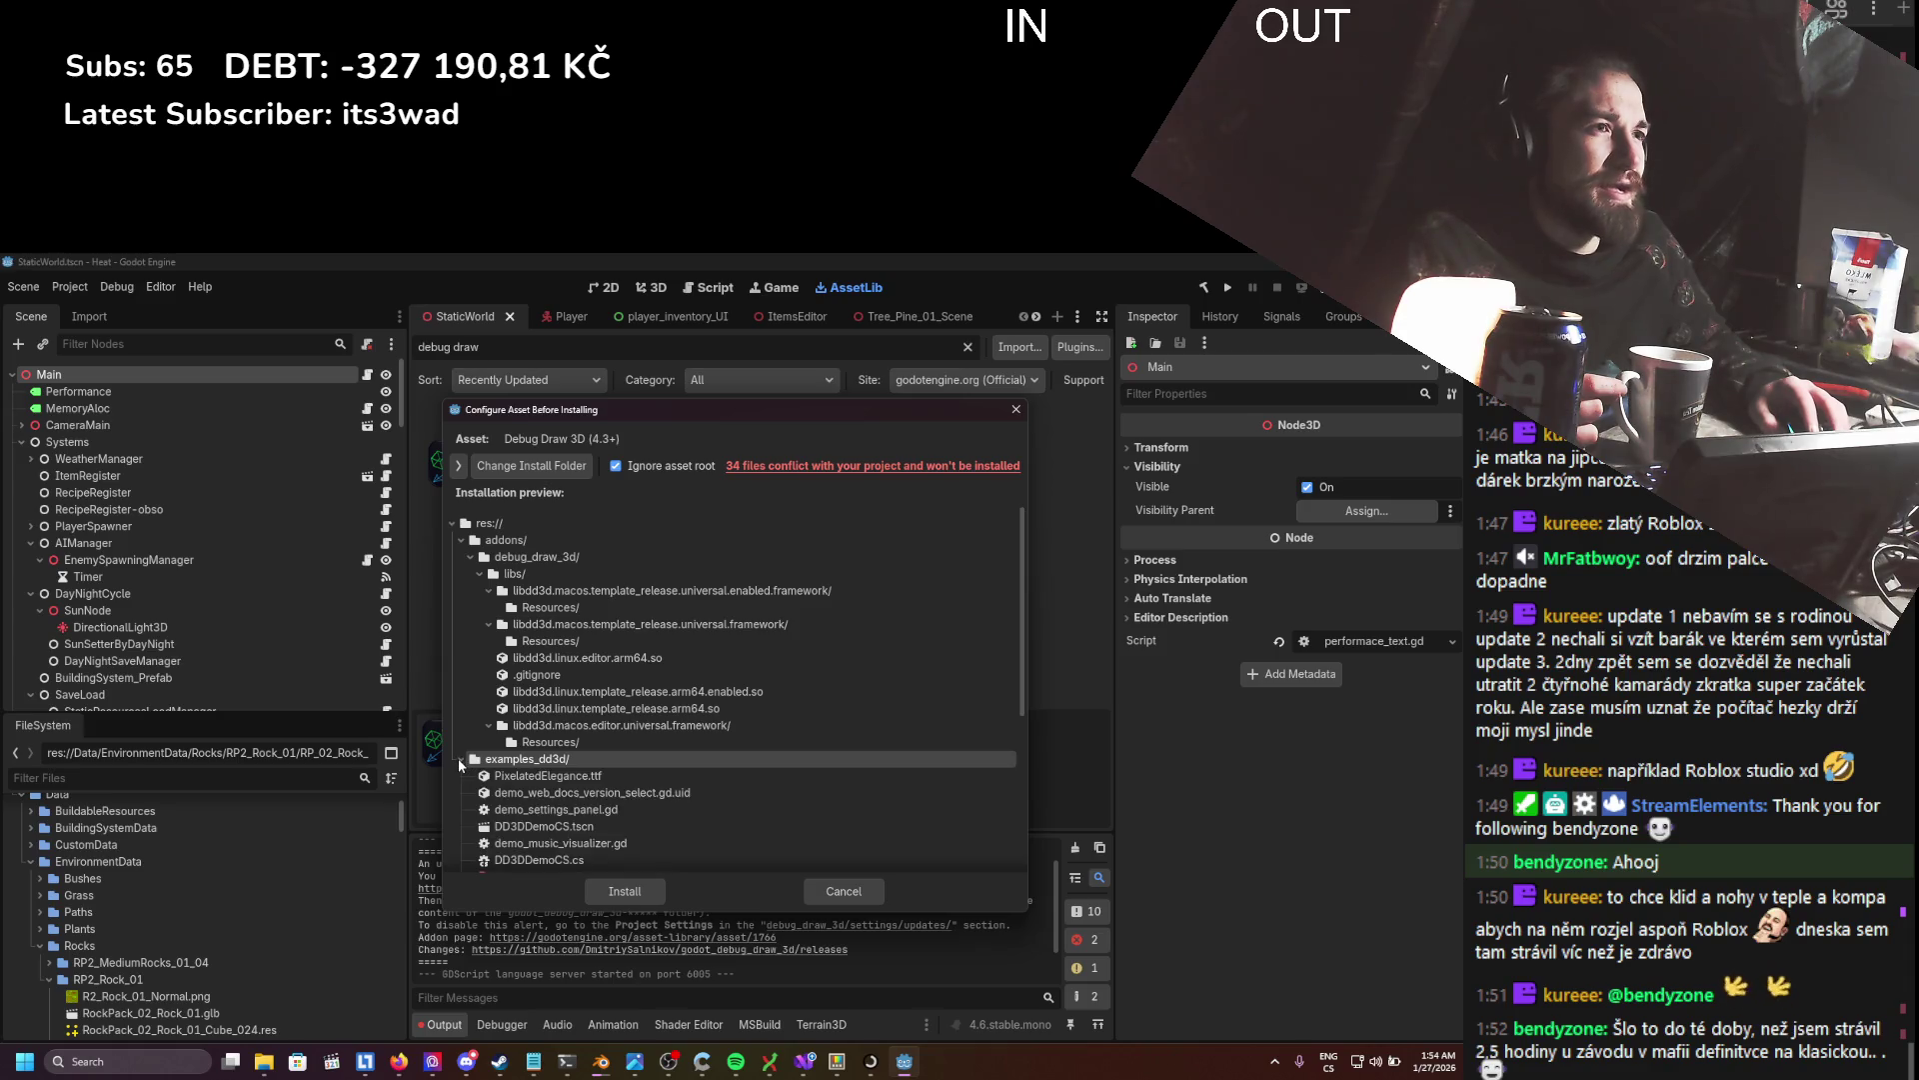
click(620, 464)
click(621, 464)
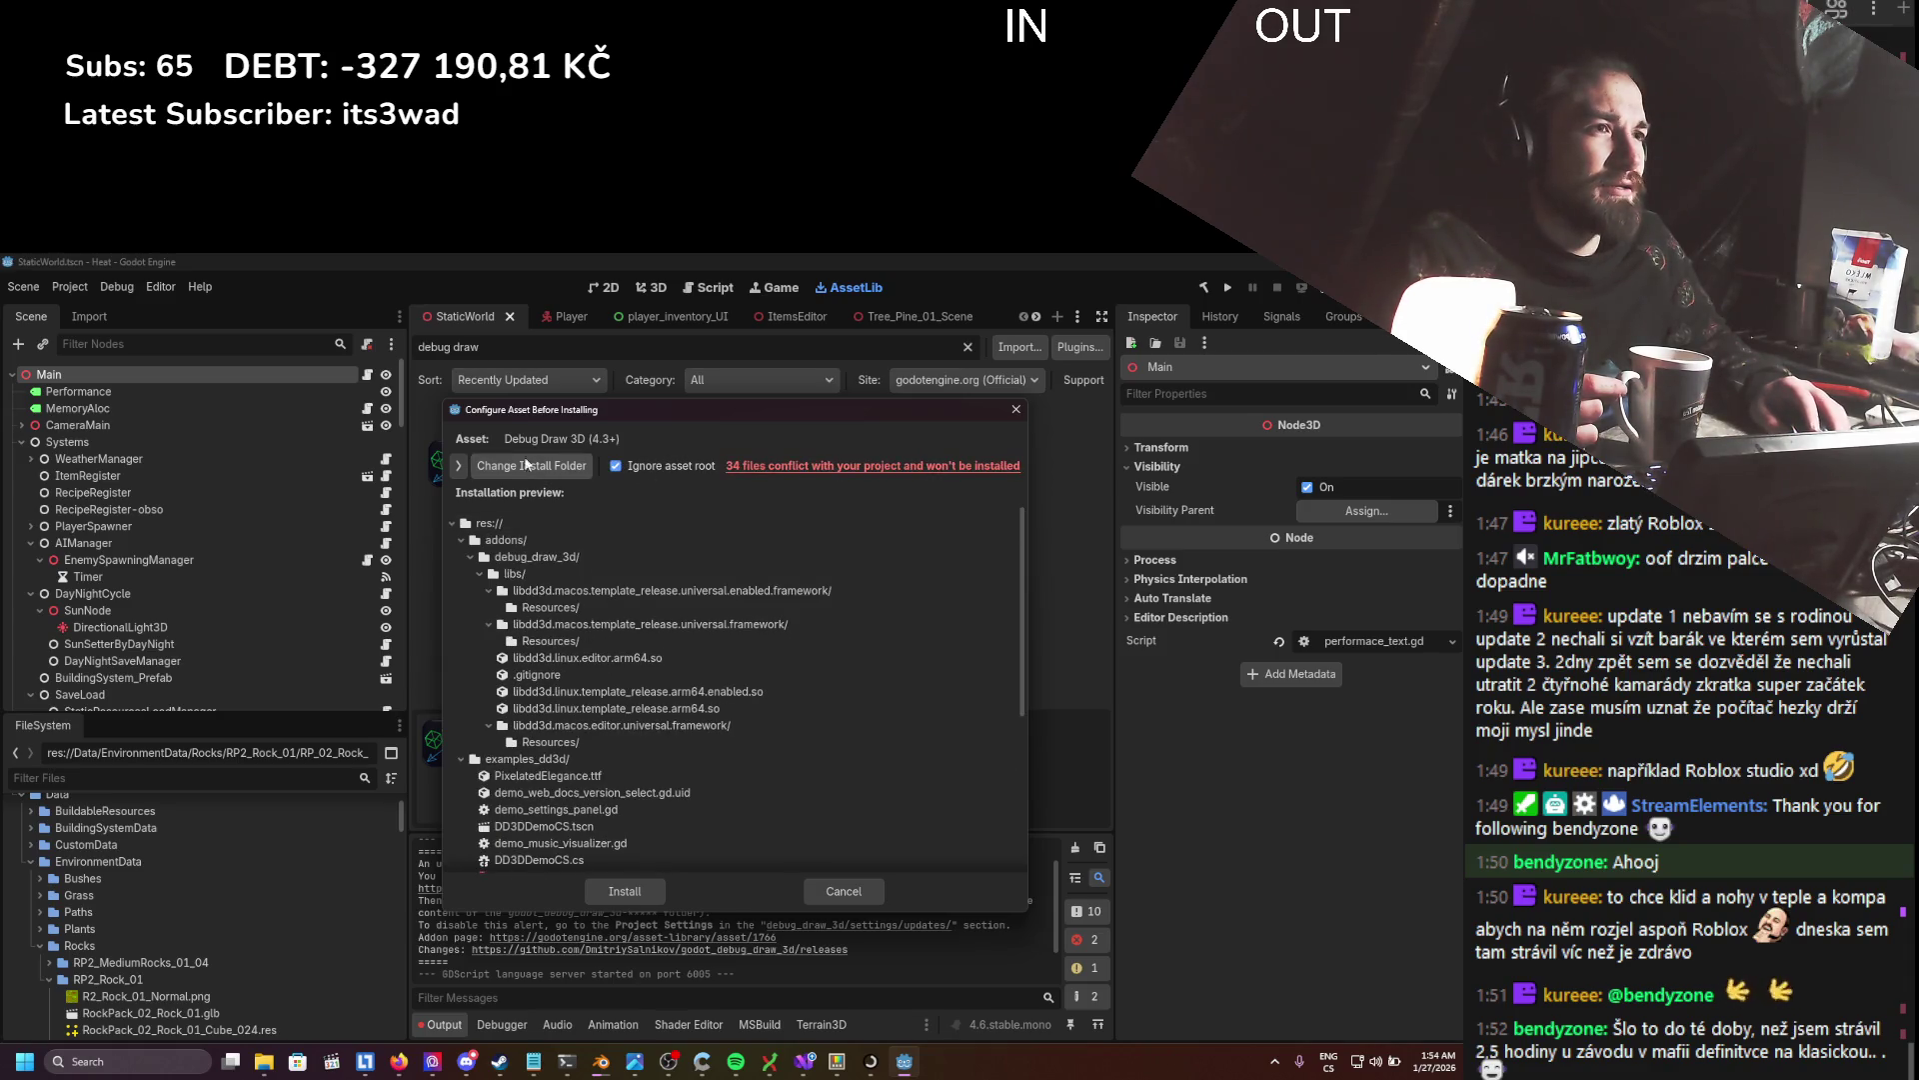
click(458, 465)
scroll(514, 669, down, 5)
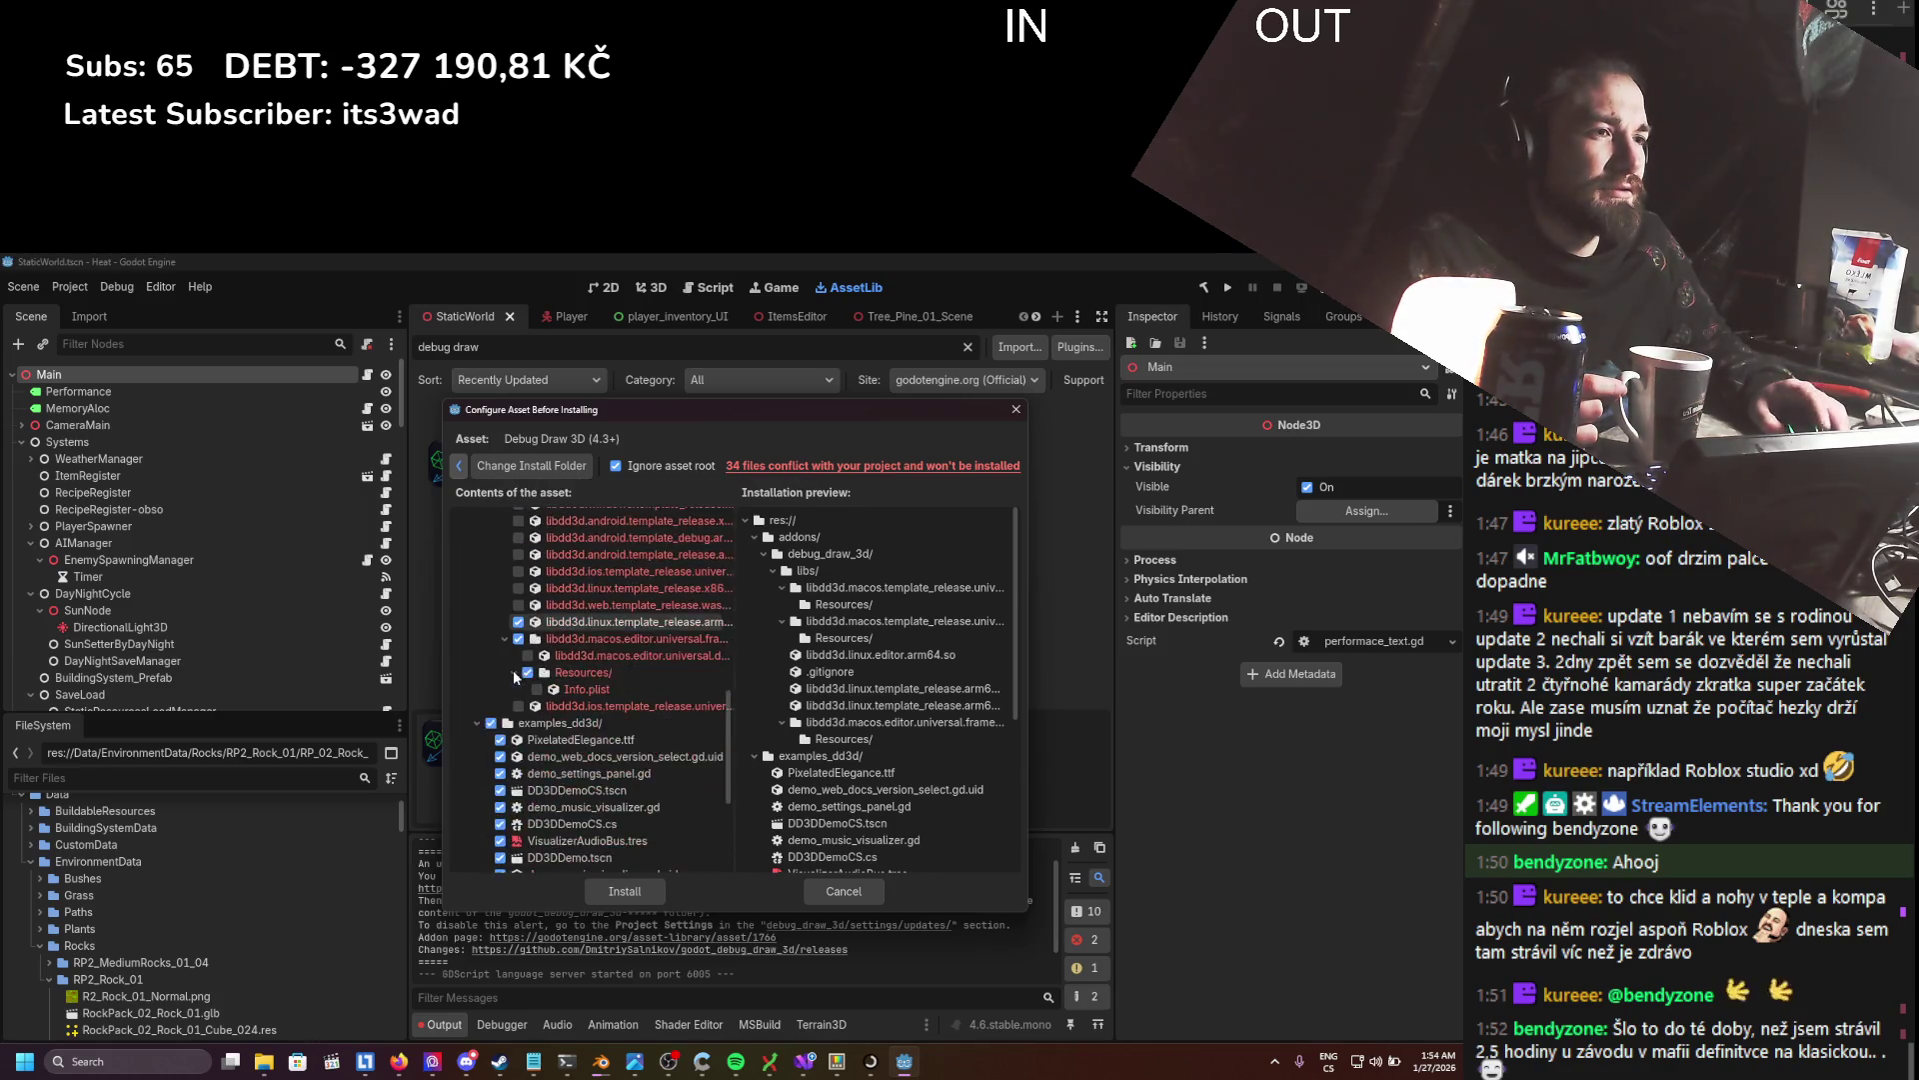
scroll(513, 670, down, 2)
- Uncheck examples_dd3d and install Debug Draw 3D (4.3+), confirming the success message
click(491, 634)
click(474, 635)
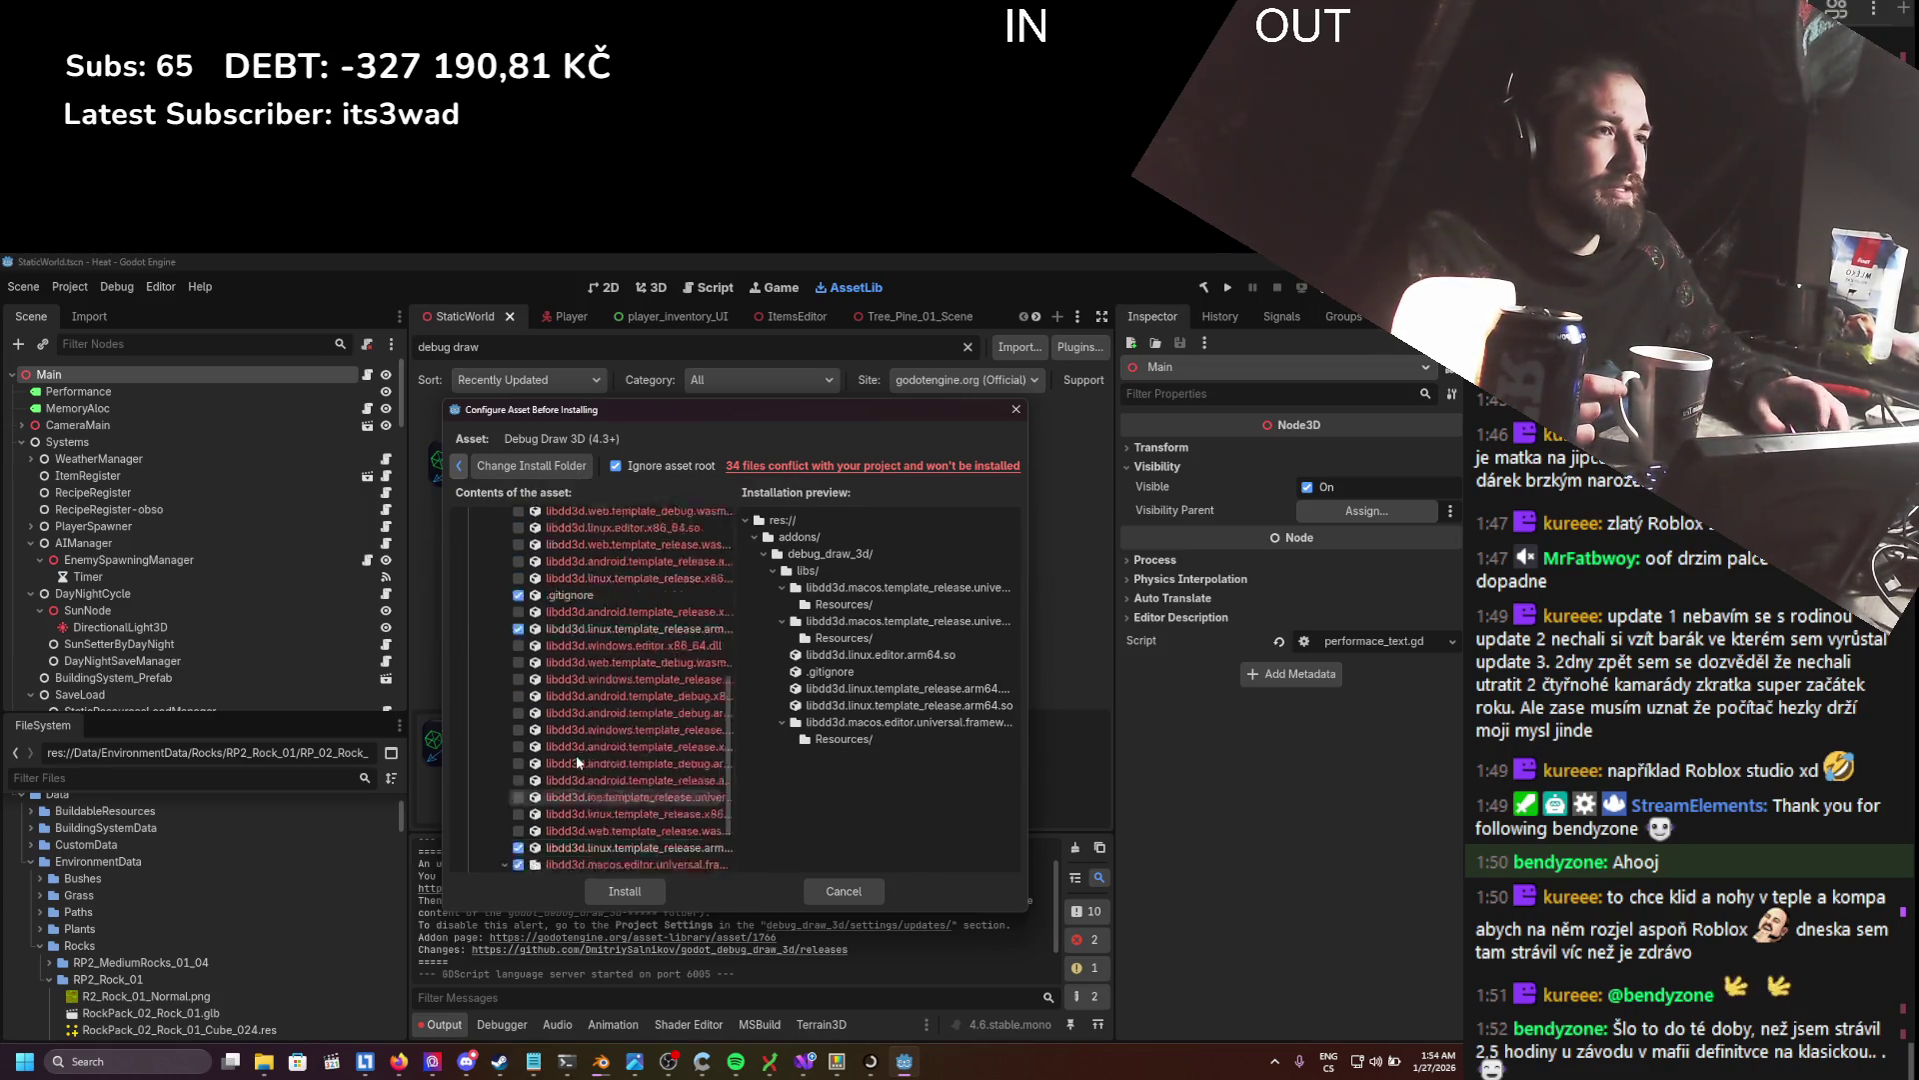
click(632, 899)
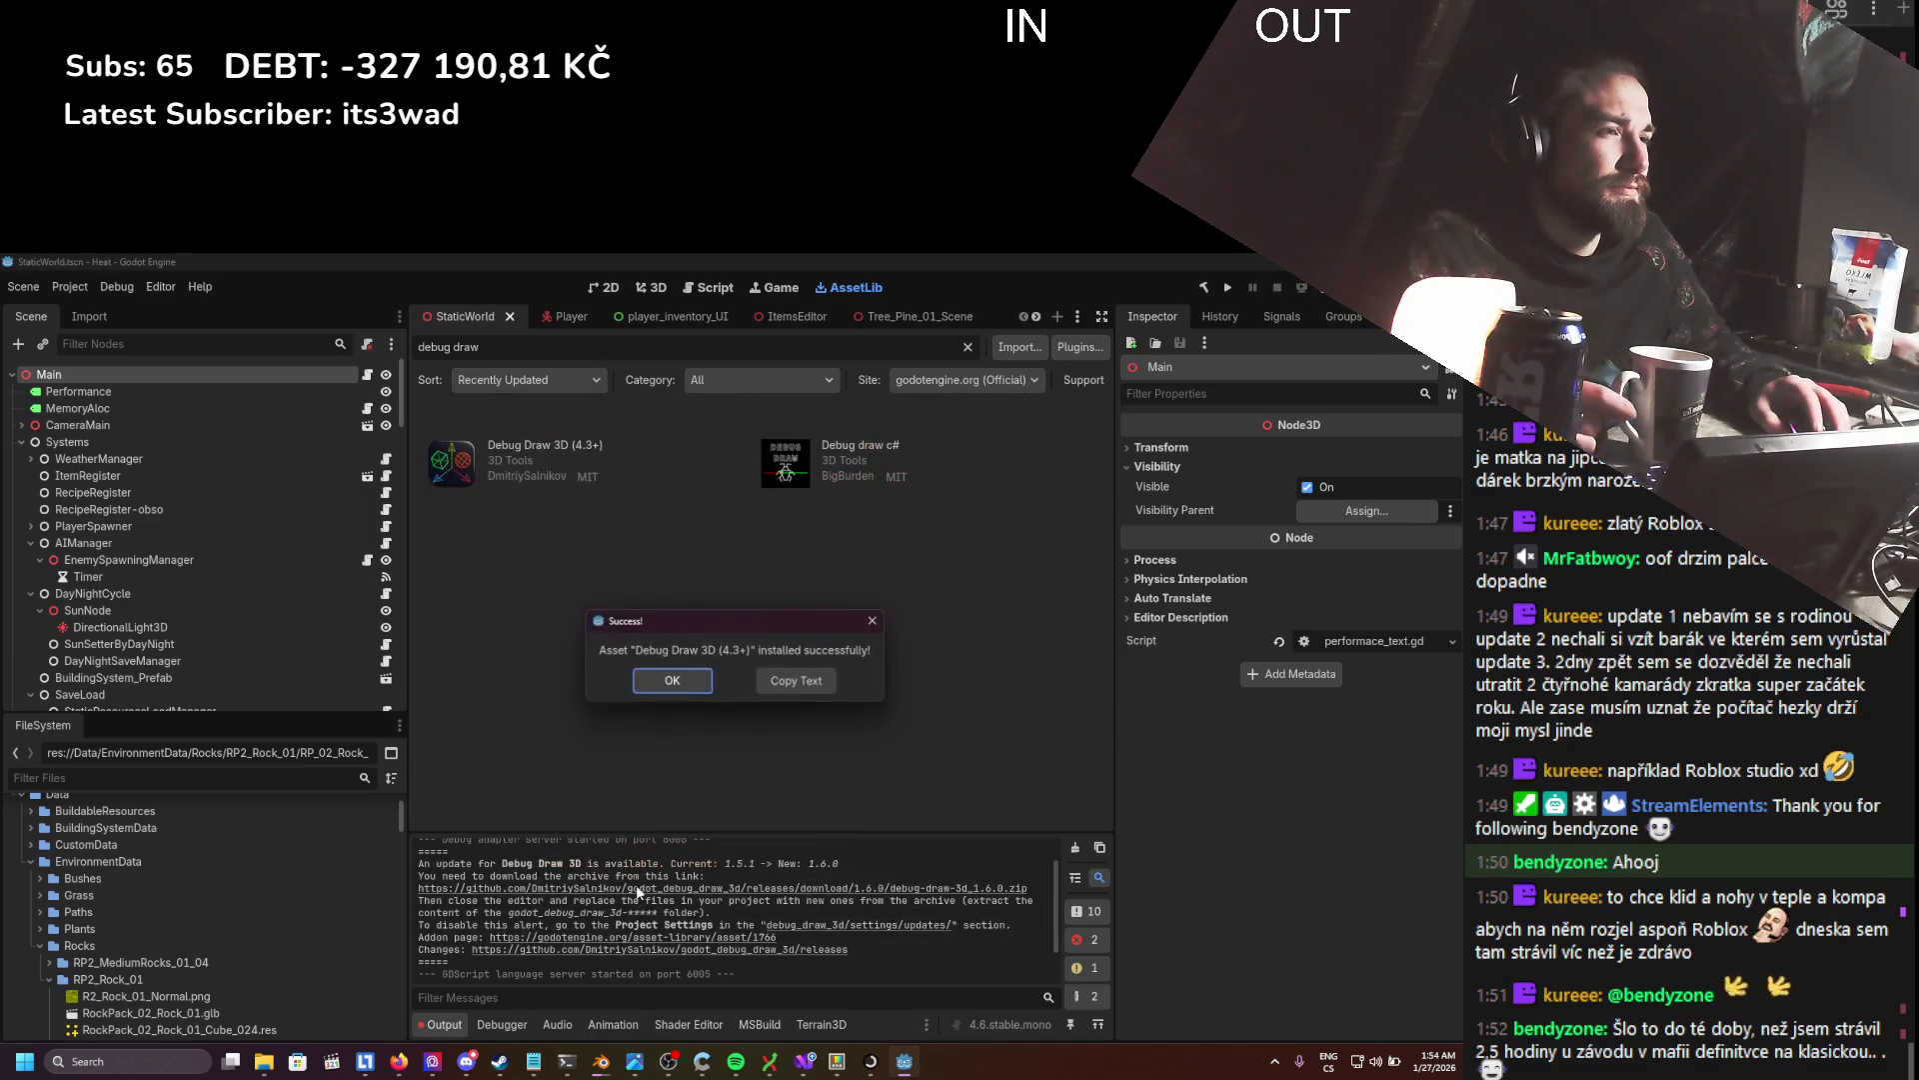
click(660, 688)
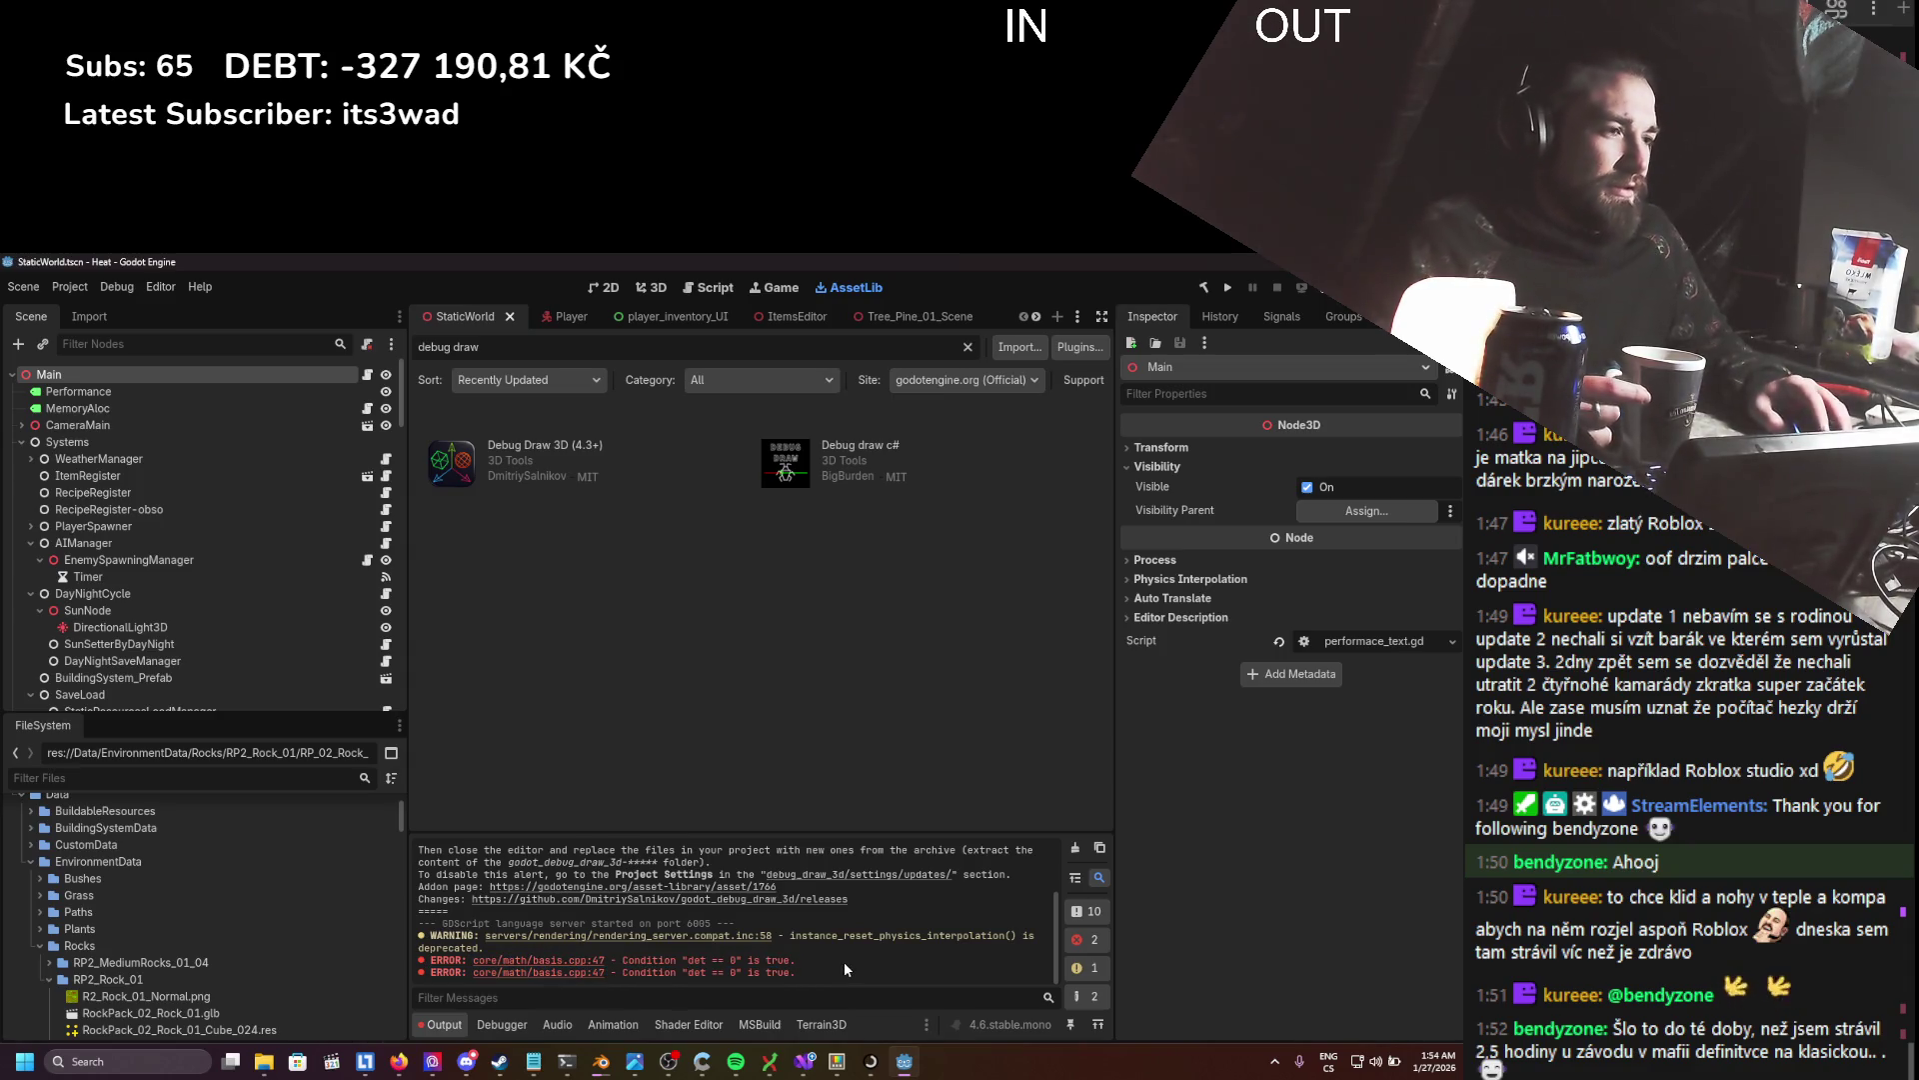
- Clear the Output log, return to the StaticWorld 3D view, and save the scene
click(1074, 848)
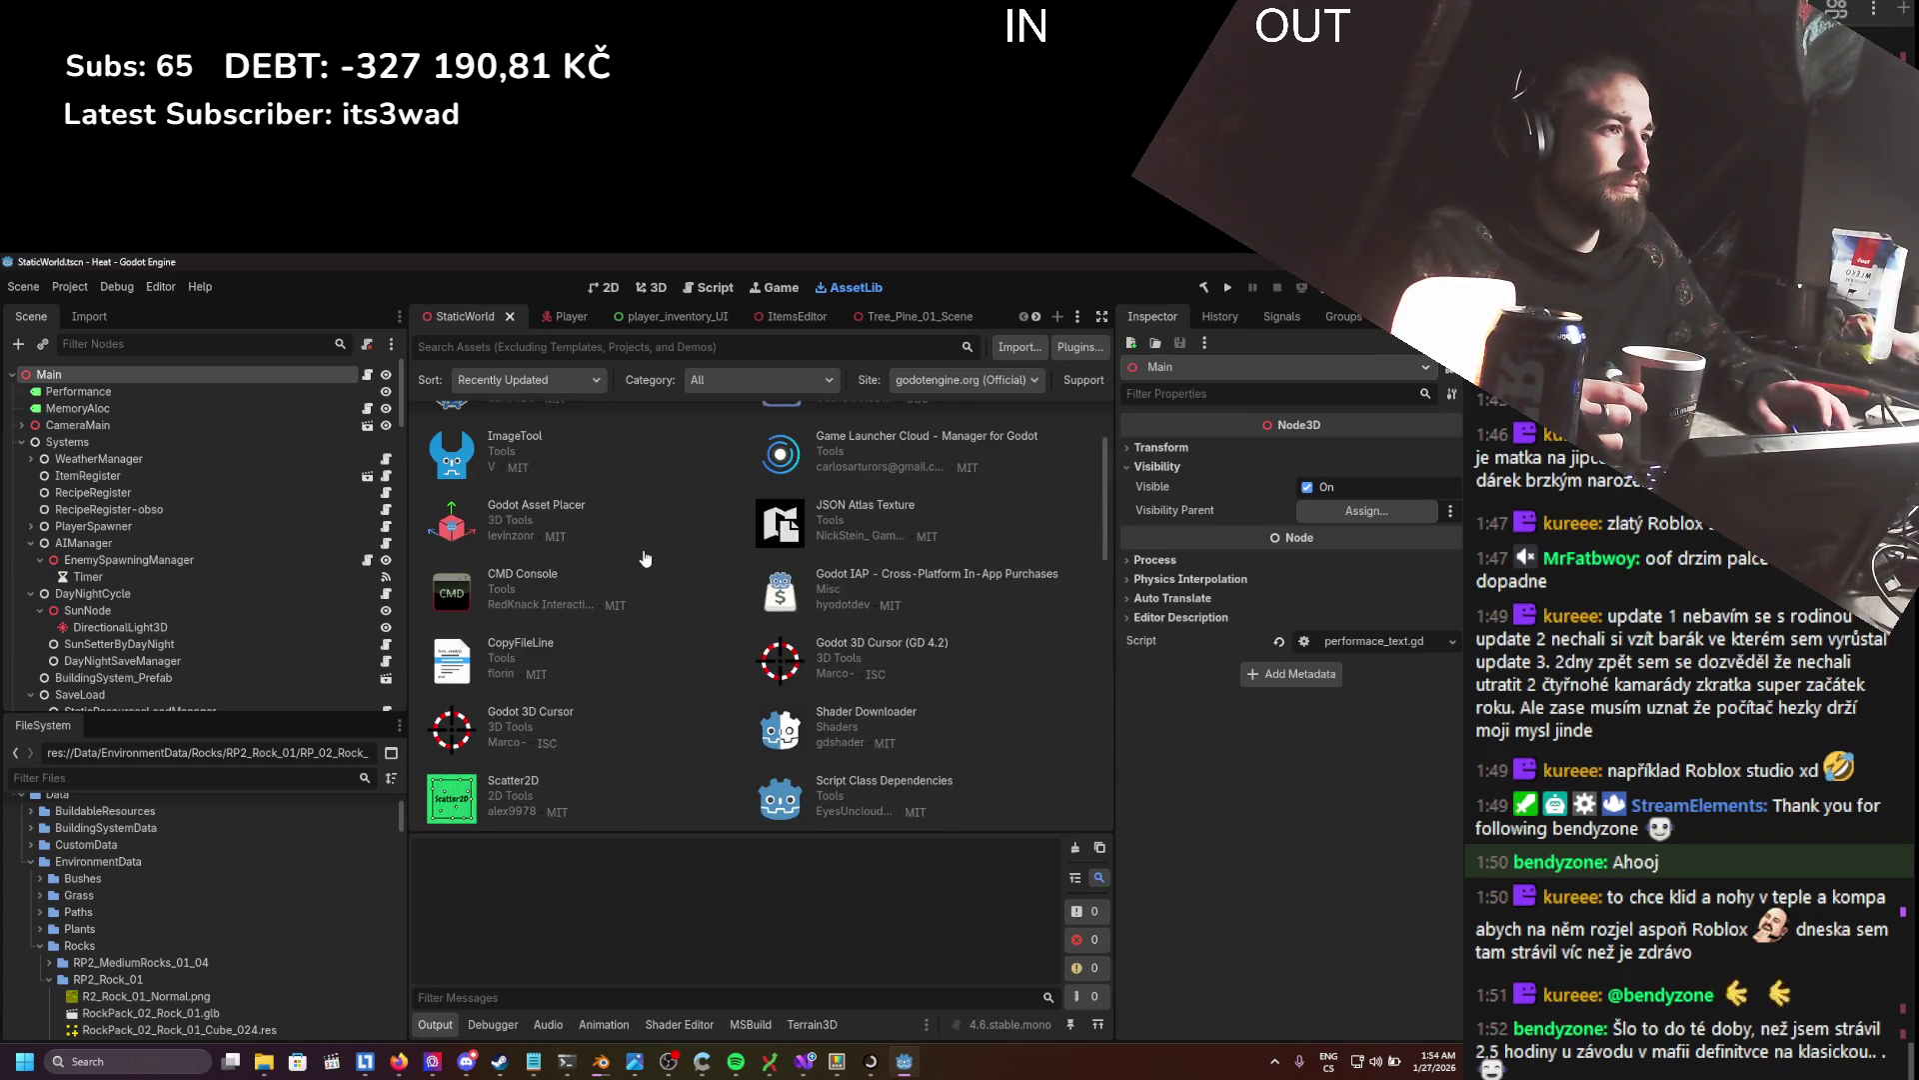
scroll(644, 558, up, 2)
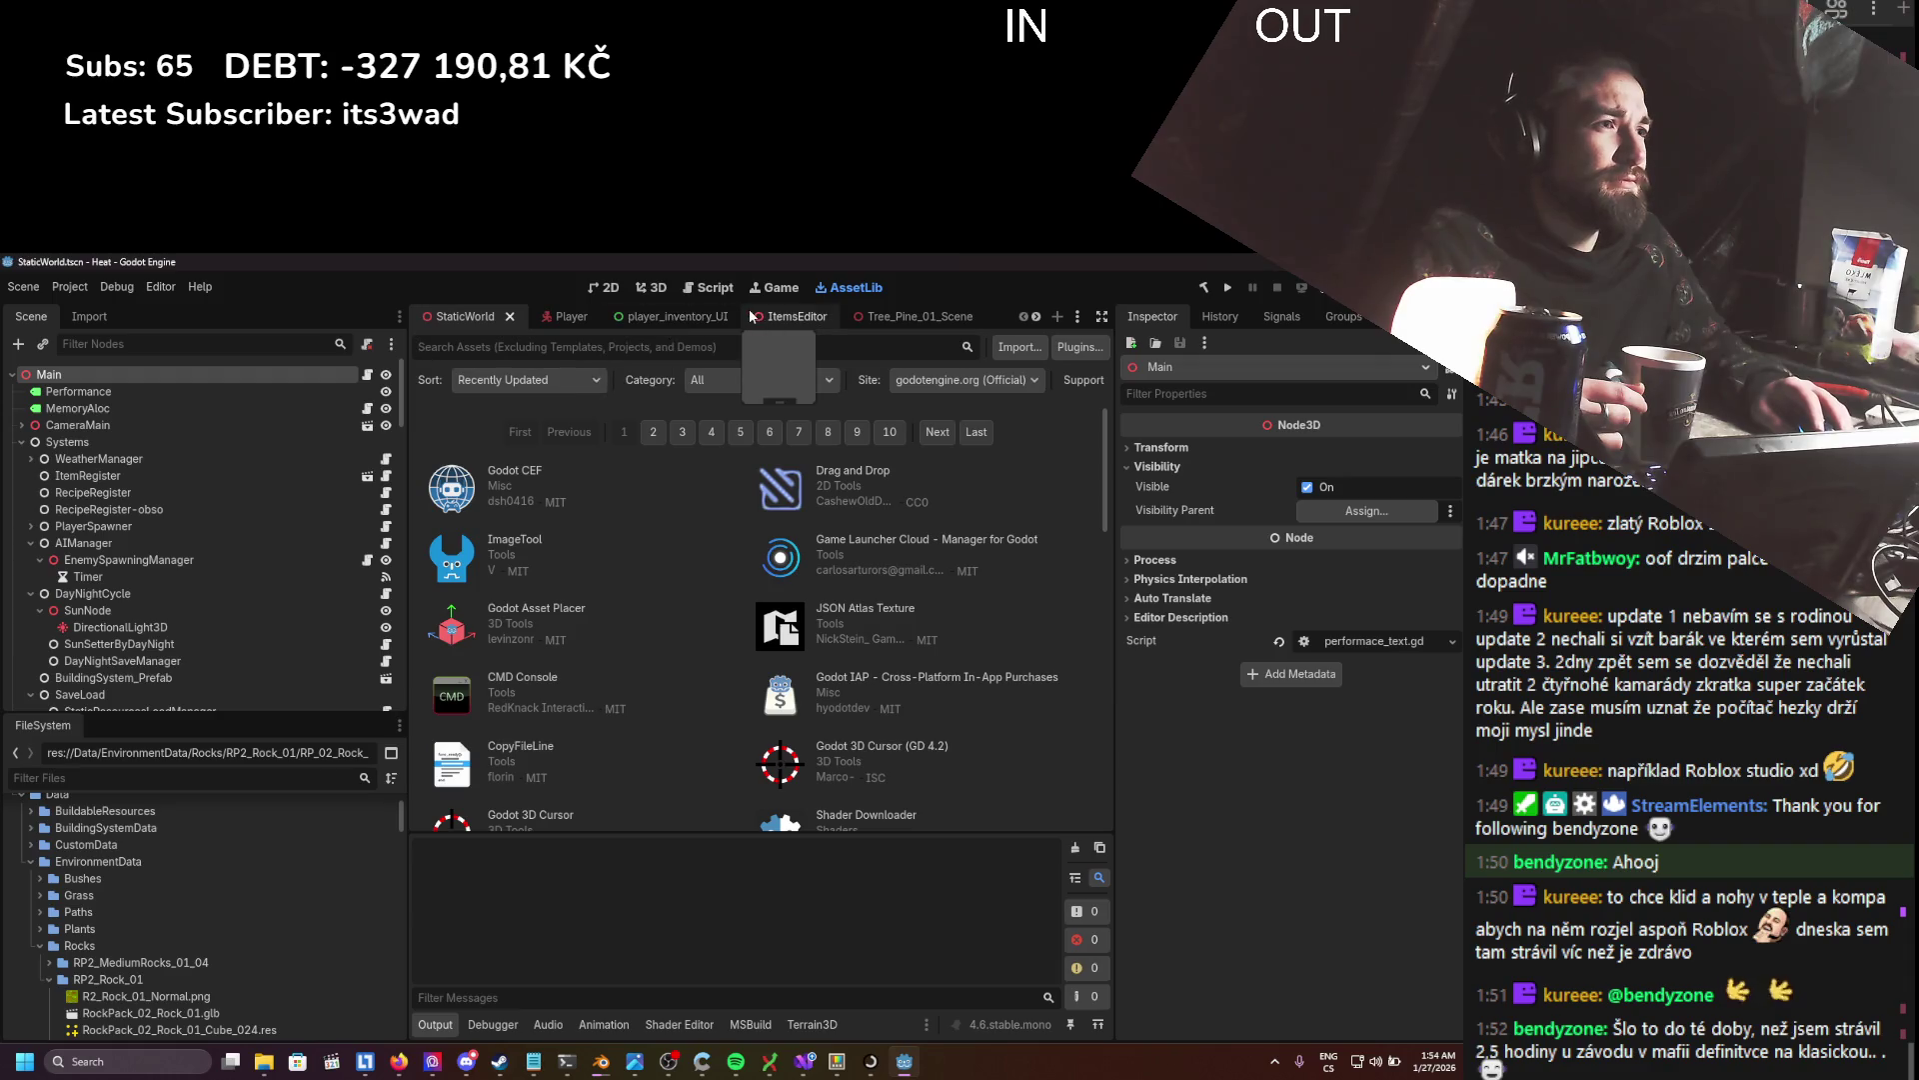
click(648, 289)
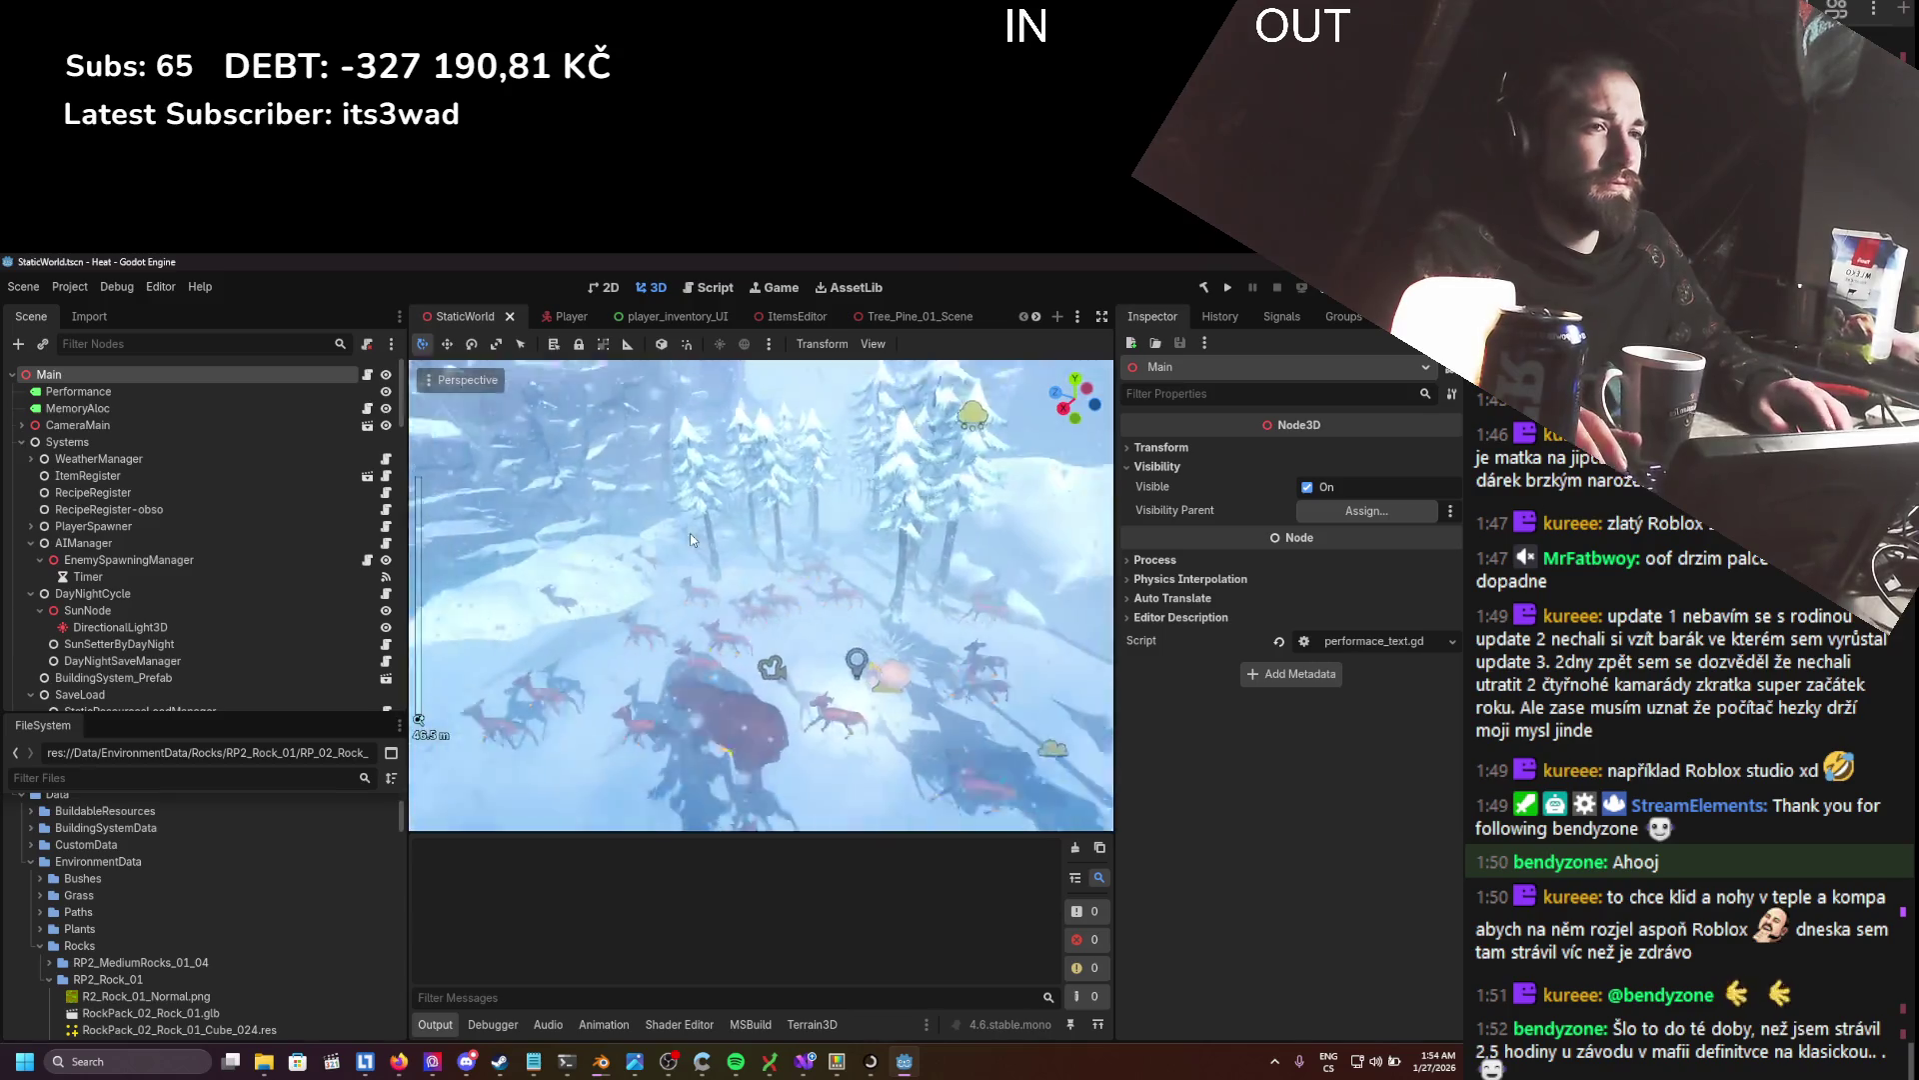
key(ctrl+s)
scroll(720, 555, down, 3)
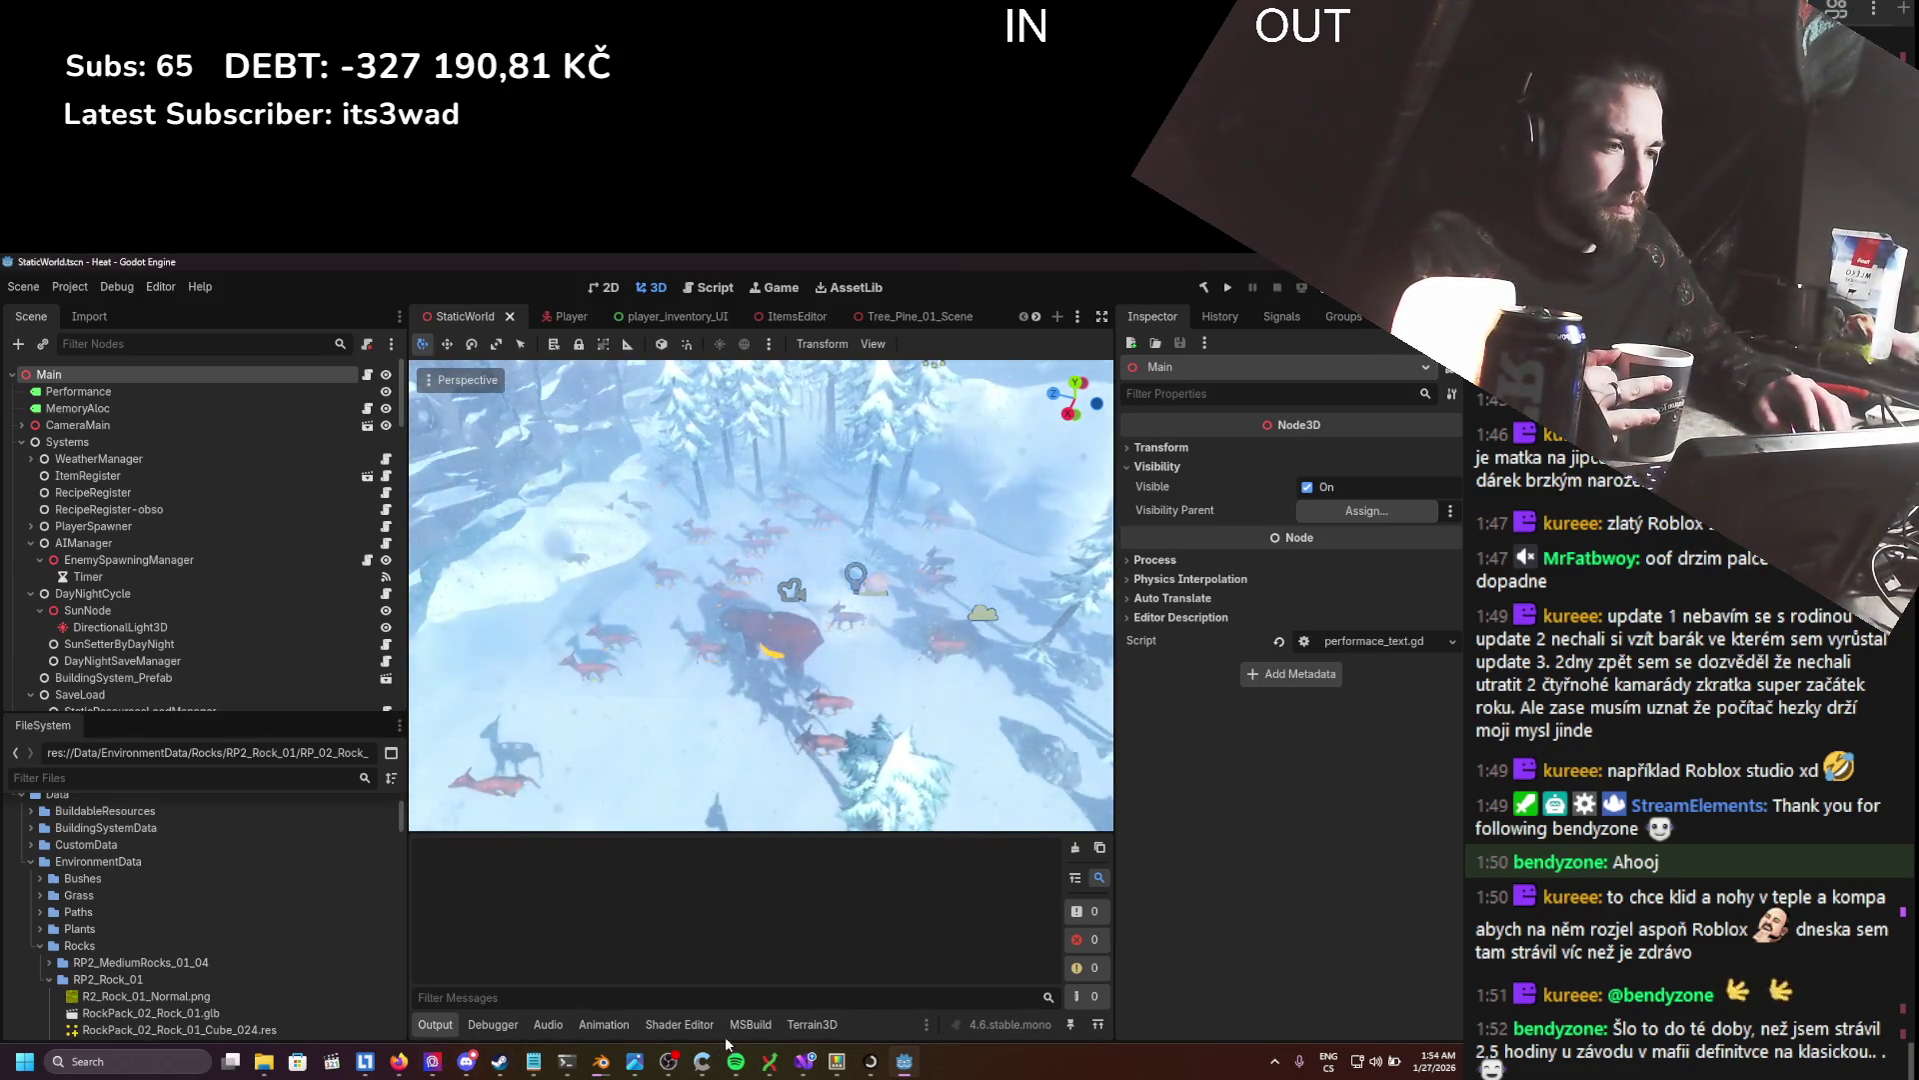
- Launch Git Extensions from the Windows search's Recent list to see the Heat repository
click(195, 1062)
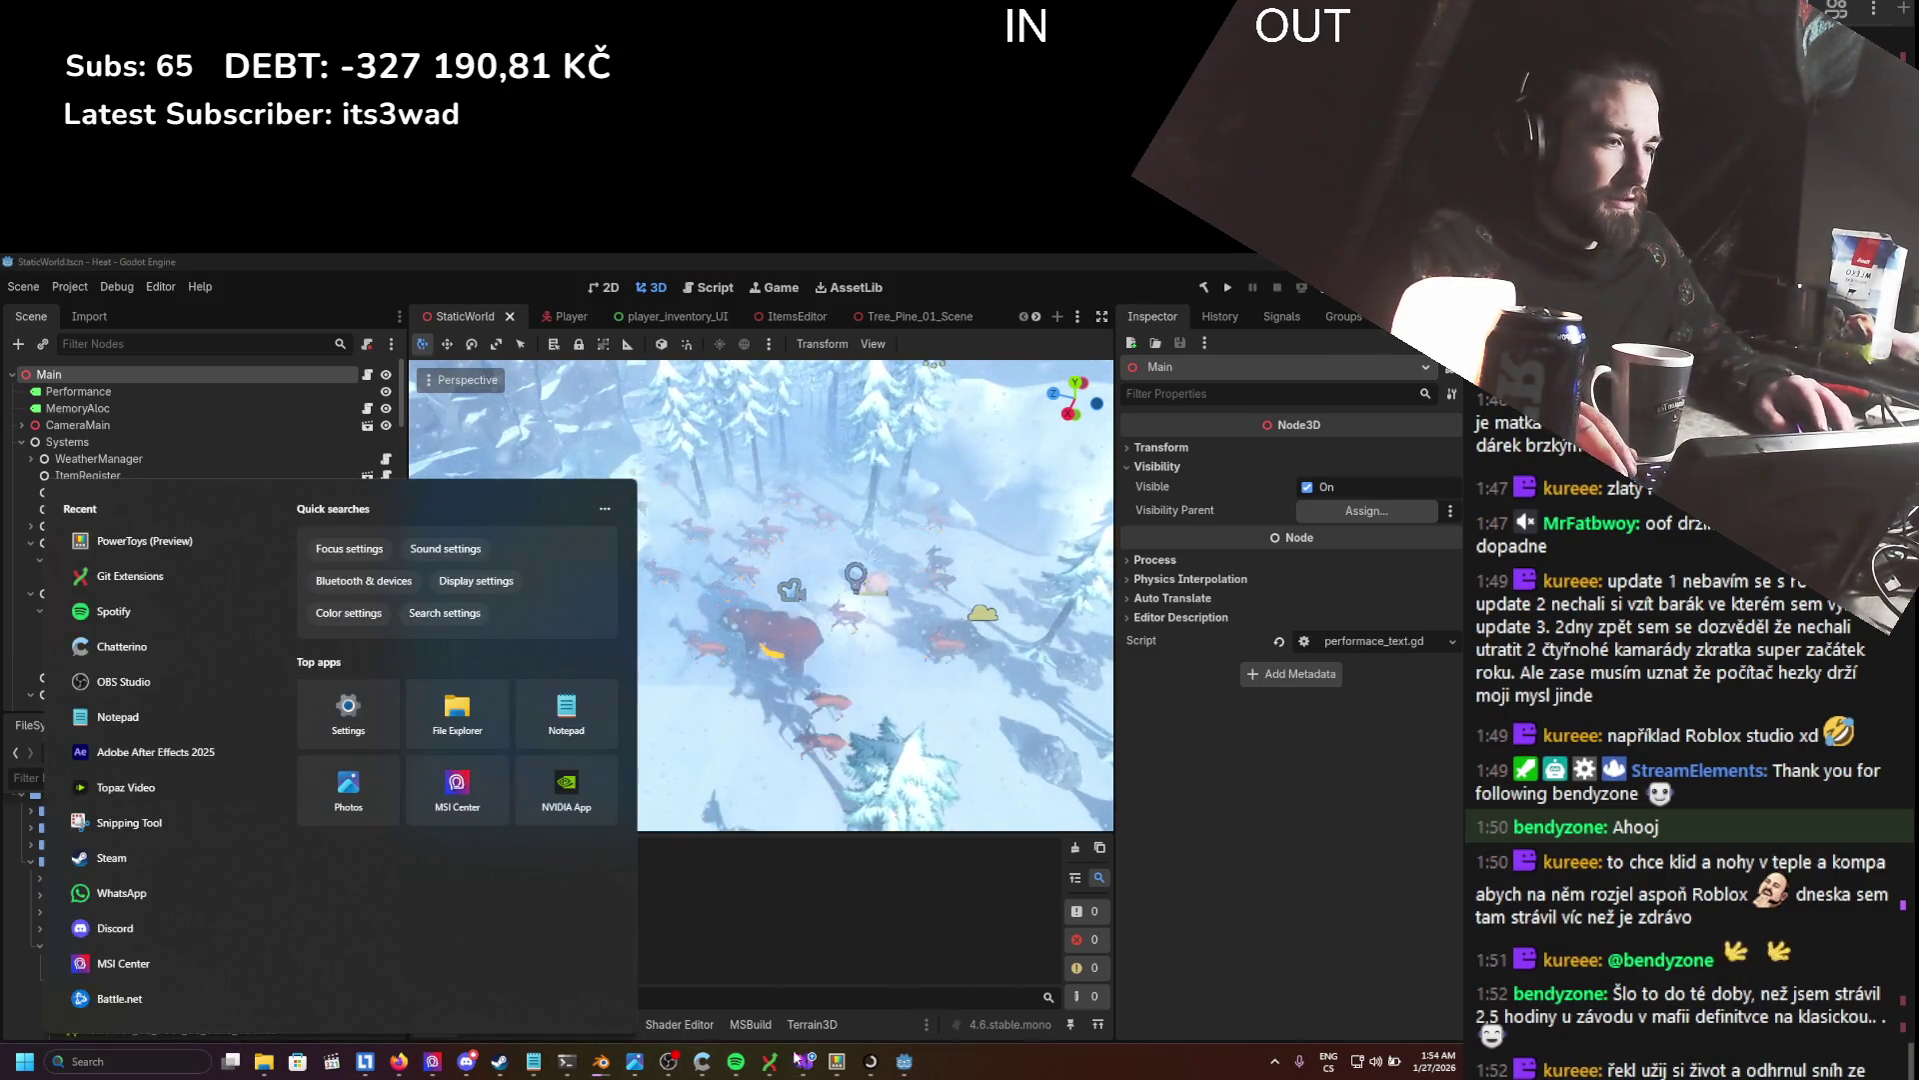
click(762, 1064)
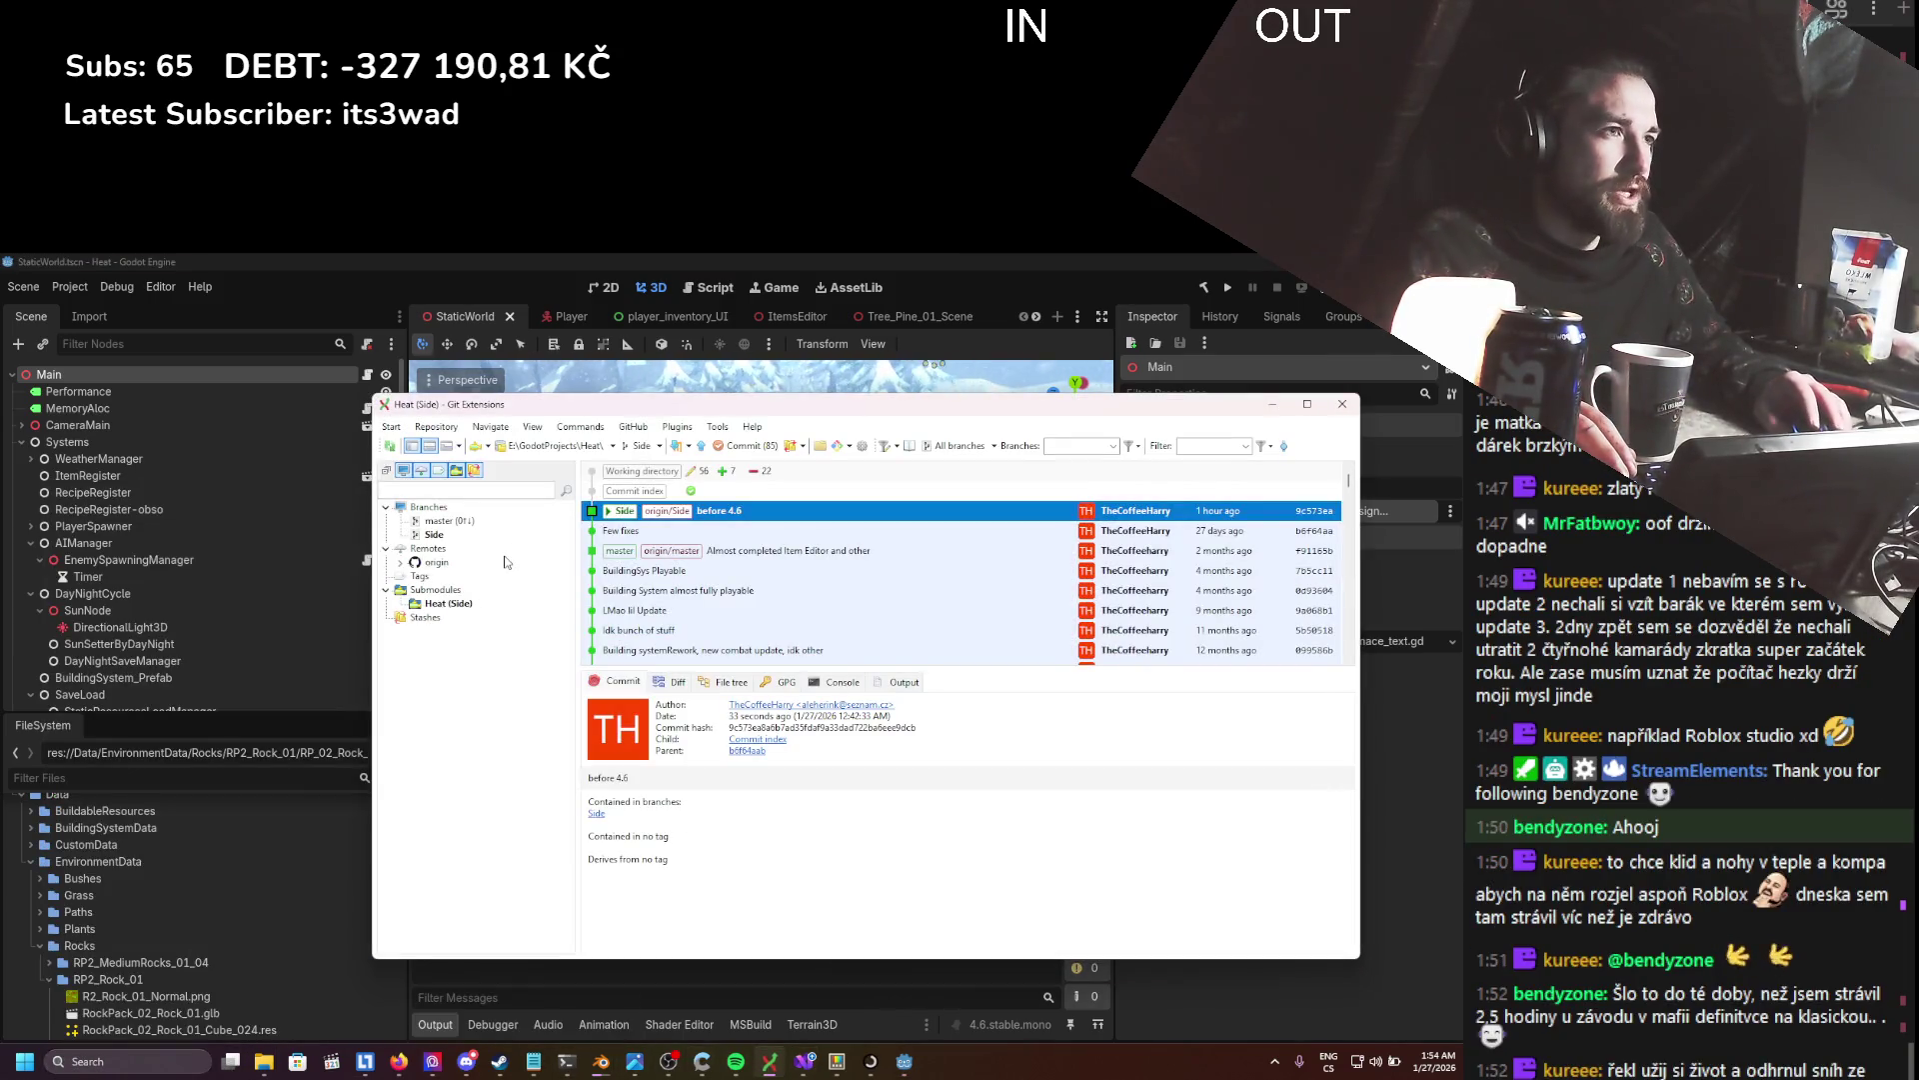
- Stage all 85 changed files and enter the commit message 'Godot 4.6, Small Cleanup'
click(771, 446)
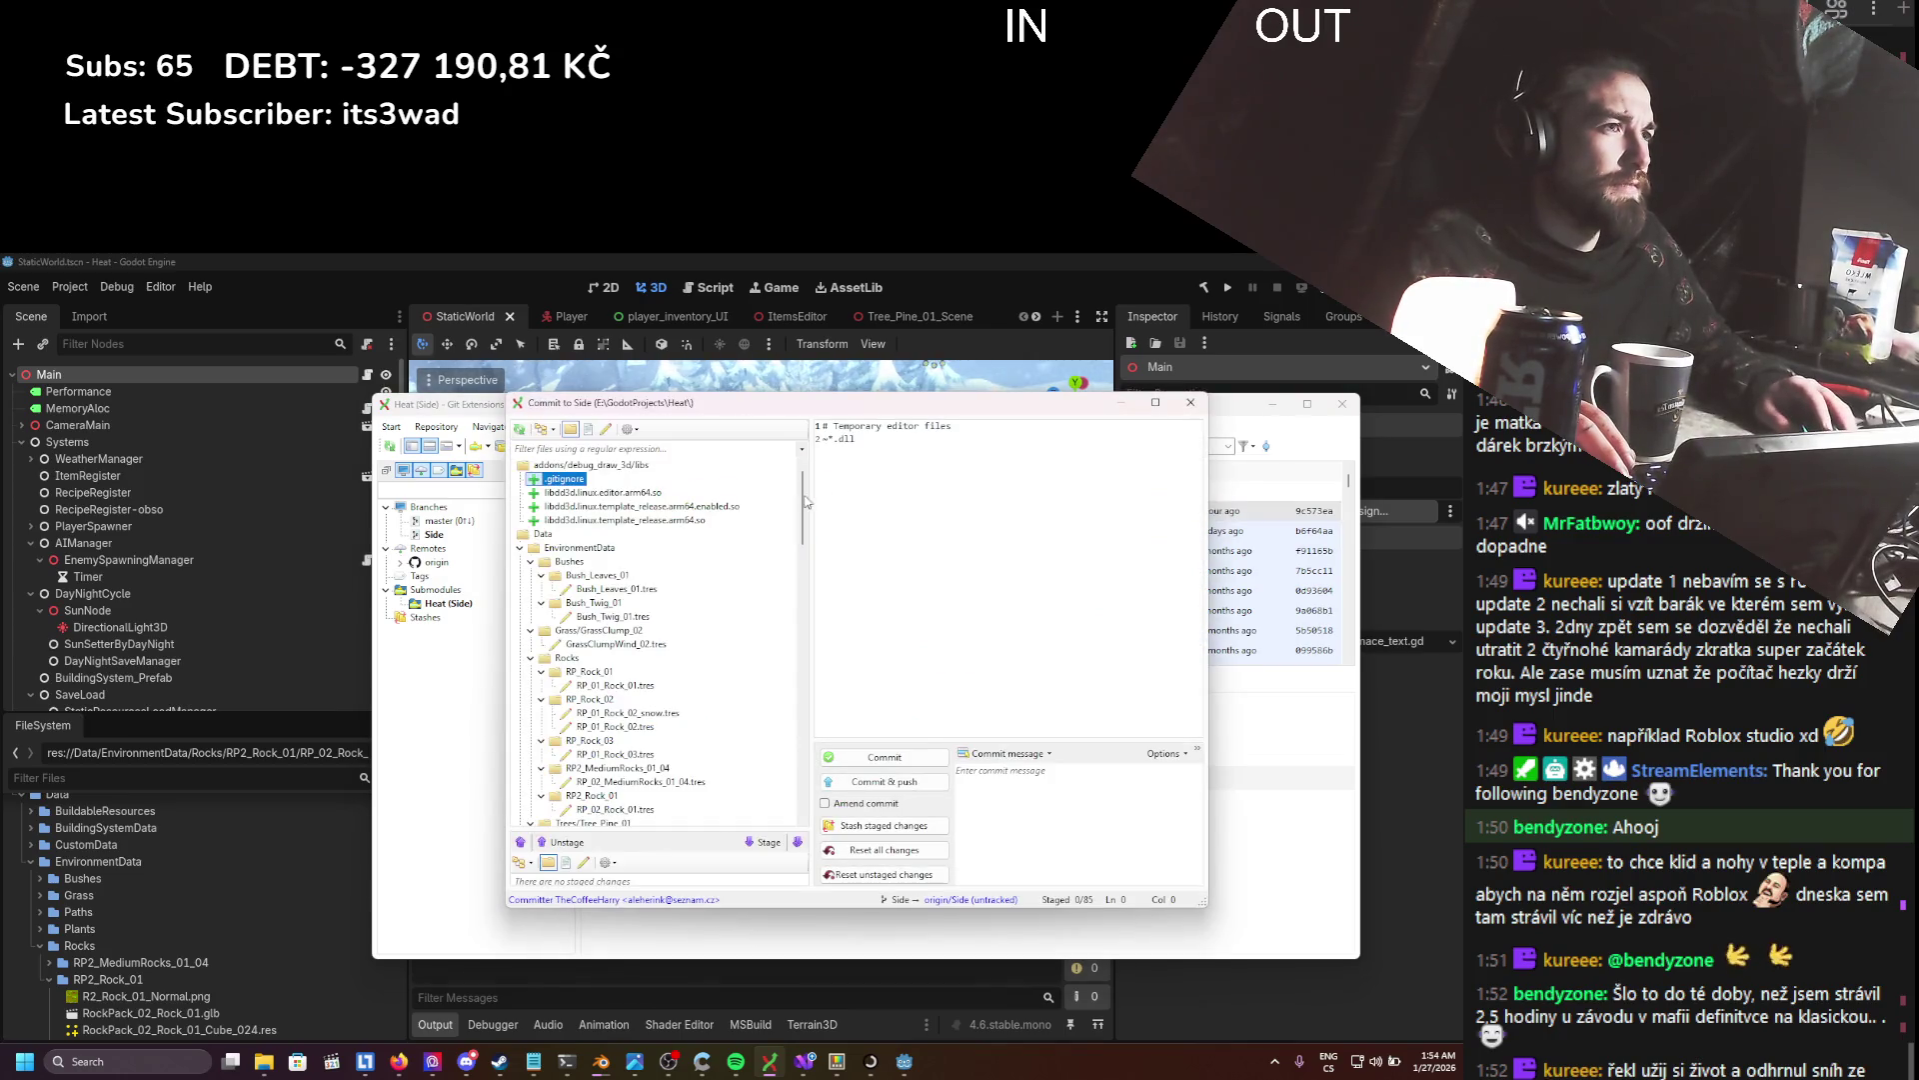
scroll(639, 751, down, 15)
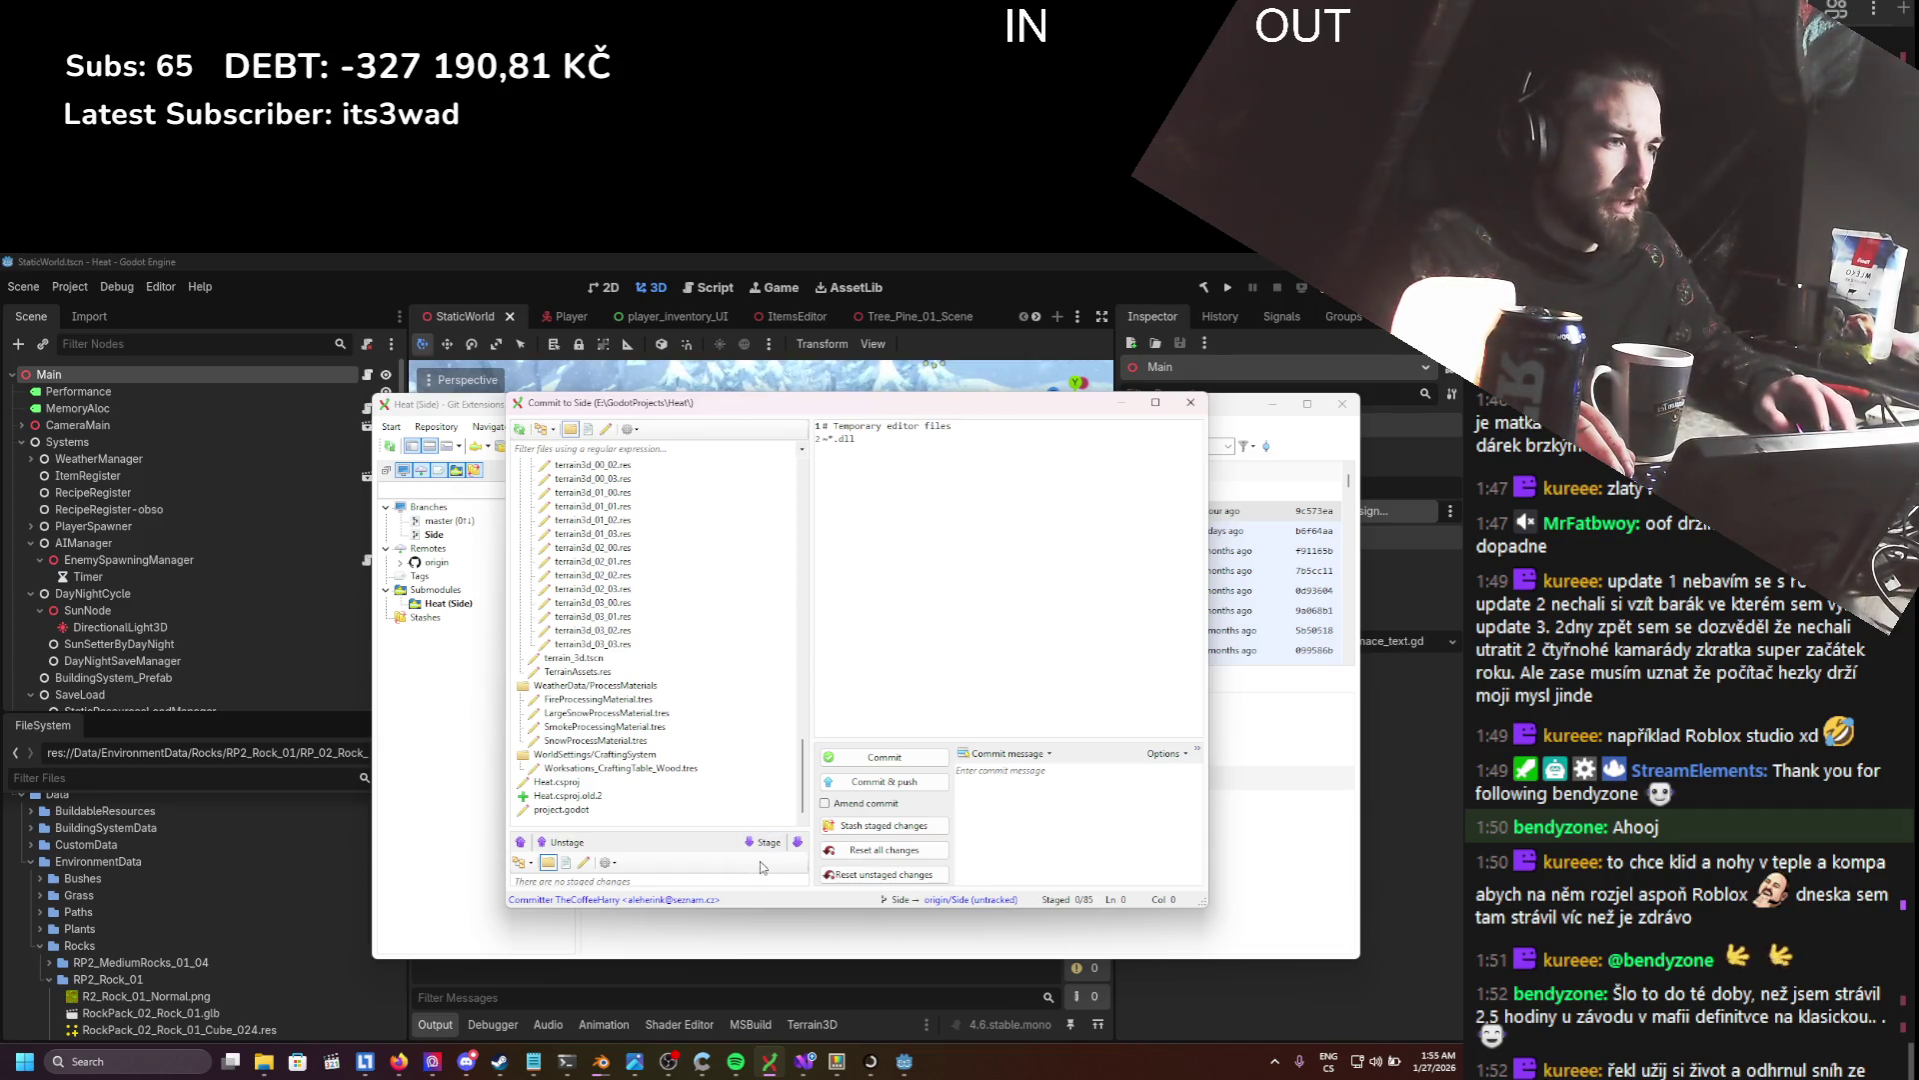
click(797, 845)
text(Godot 4.6, m)
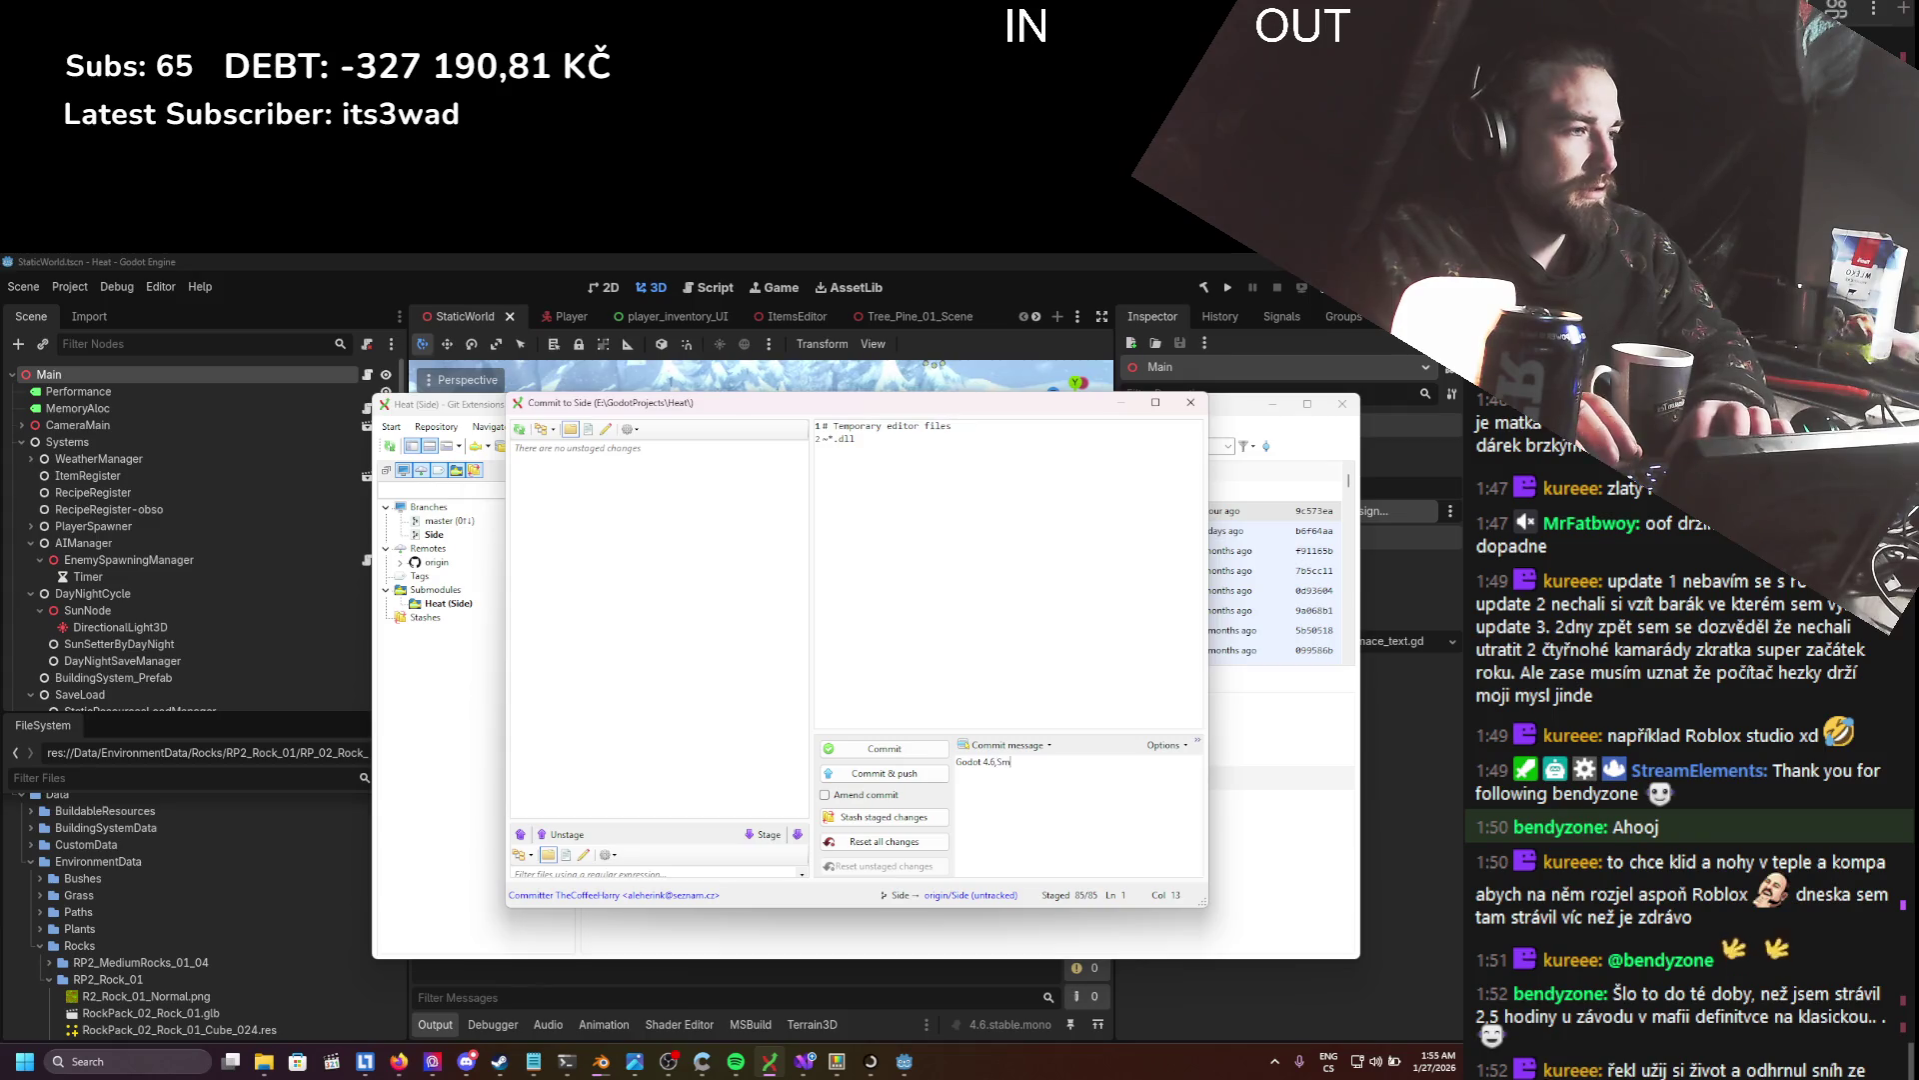
key(BackSpace)
key(BackSpace)
text(Small Cleanup)
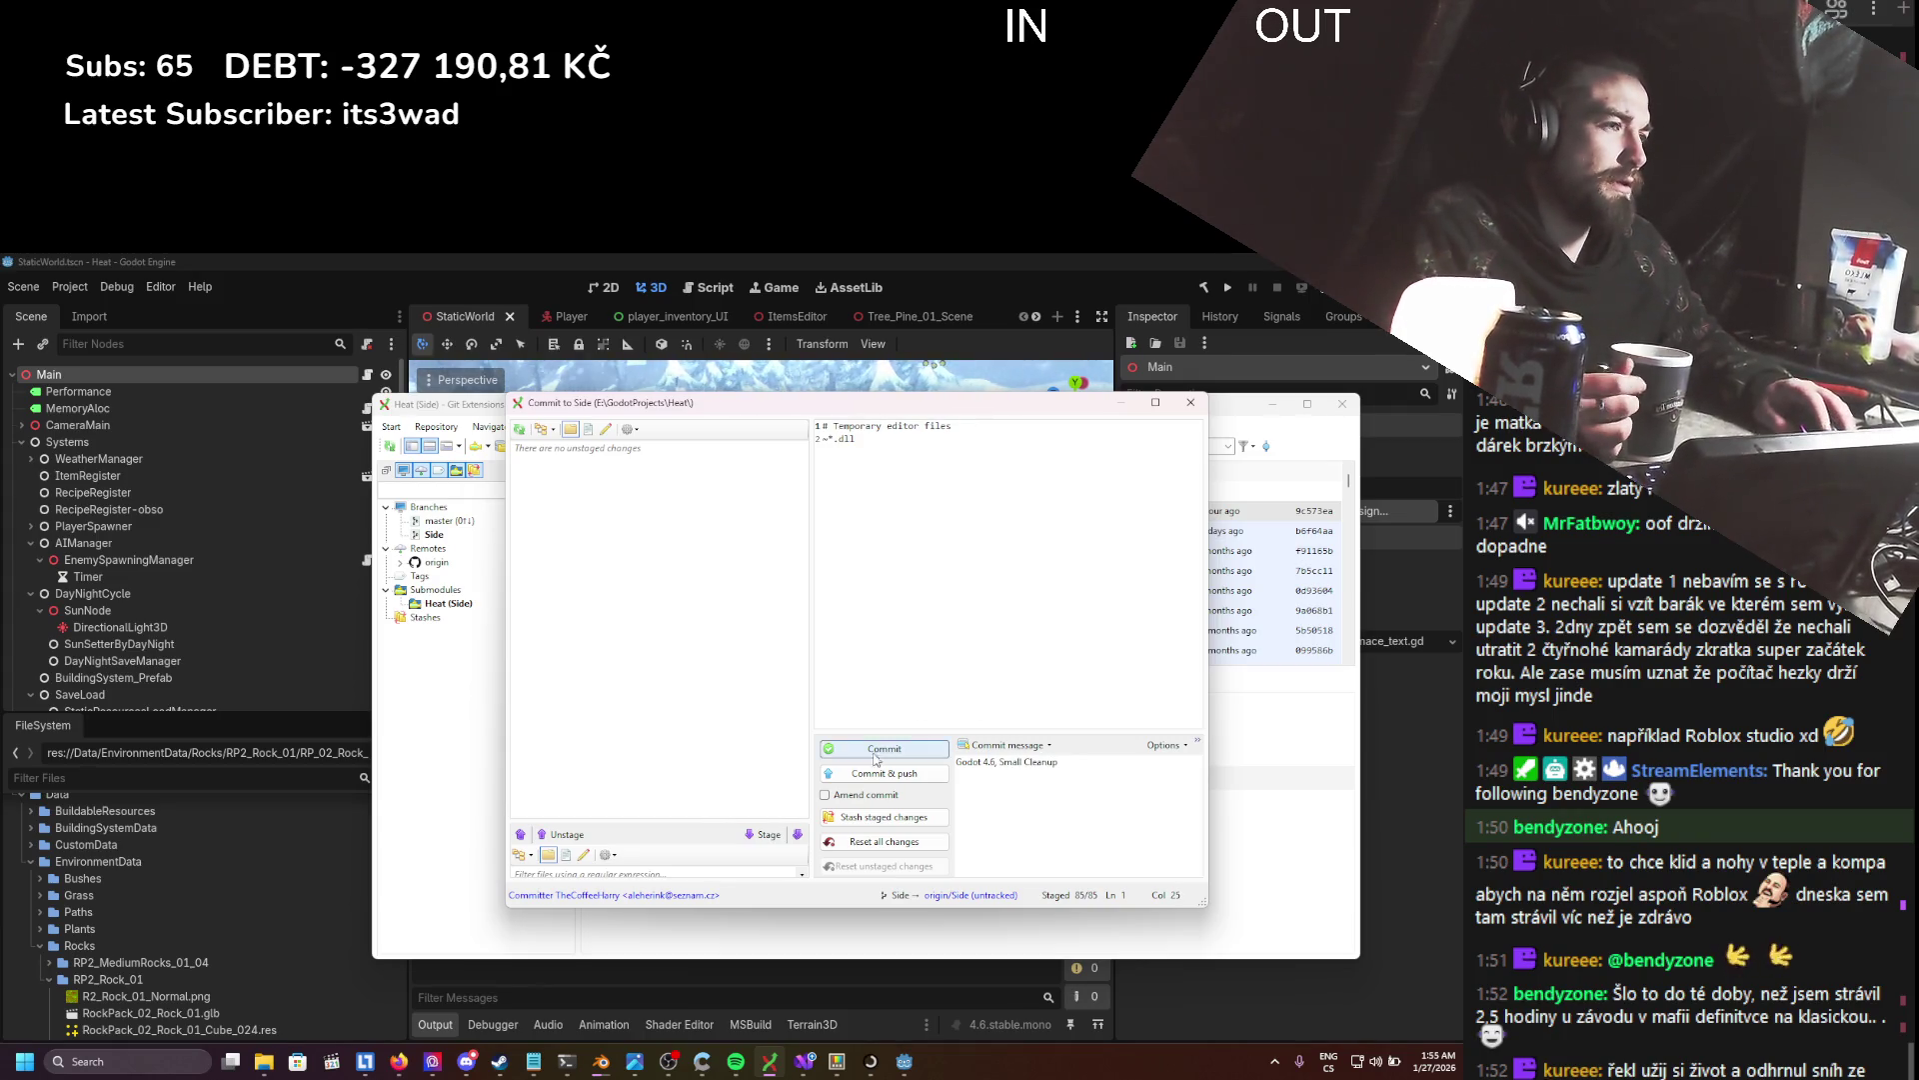
- Commit and push to origin's Side branch with a tracking reference, then close Git Extensions
click(884, 749)
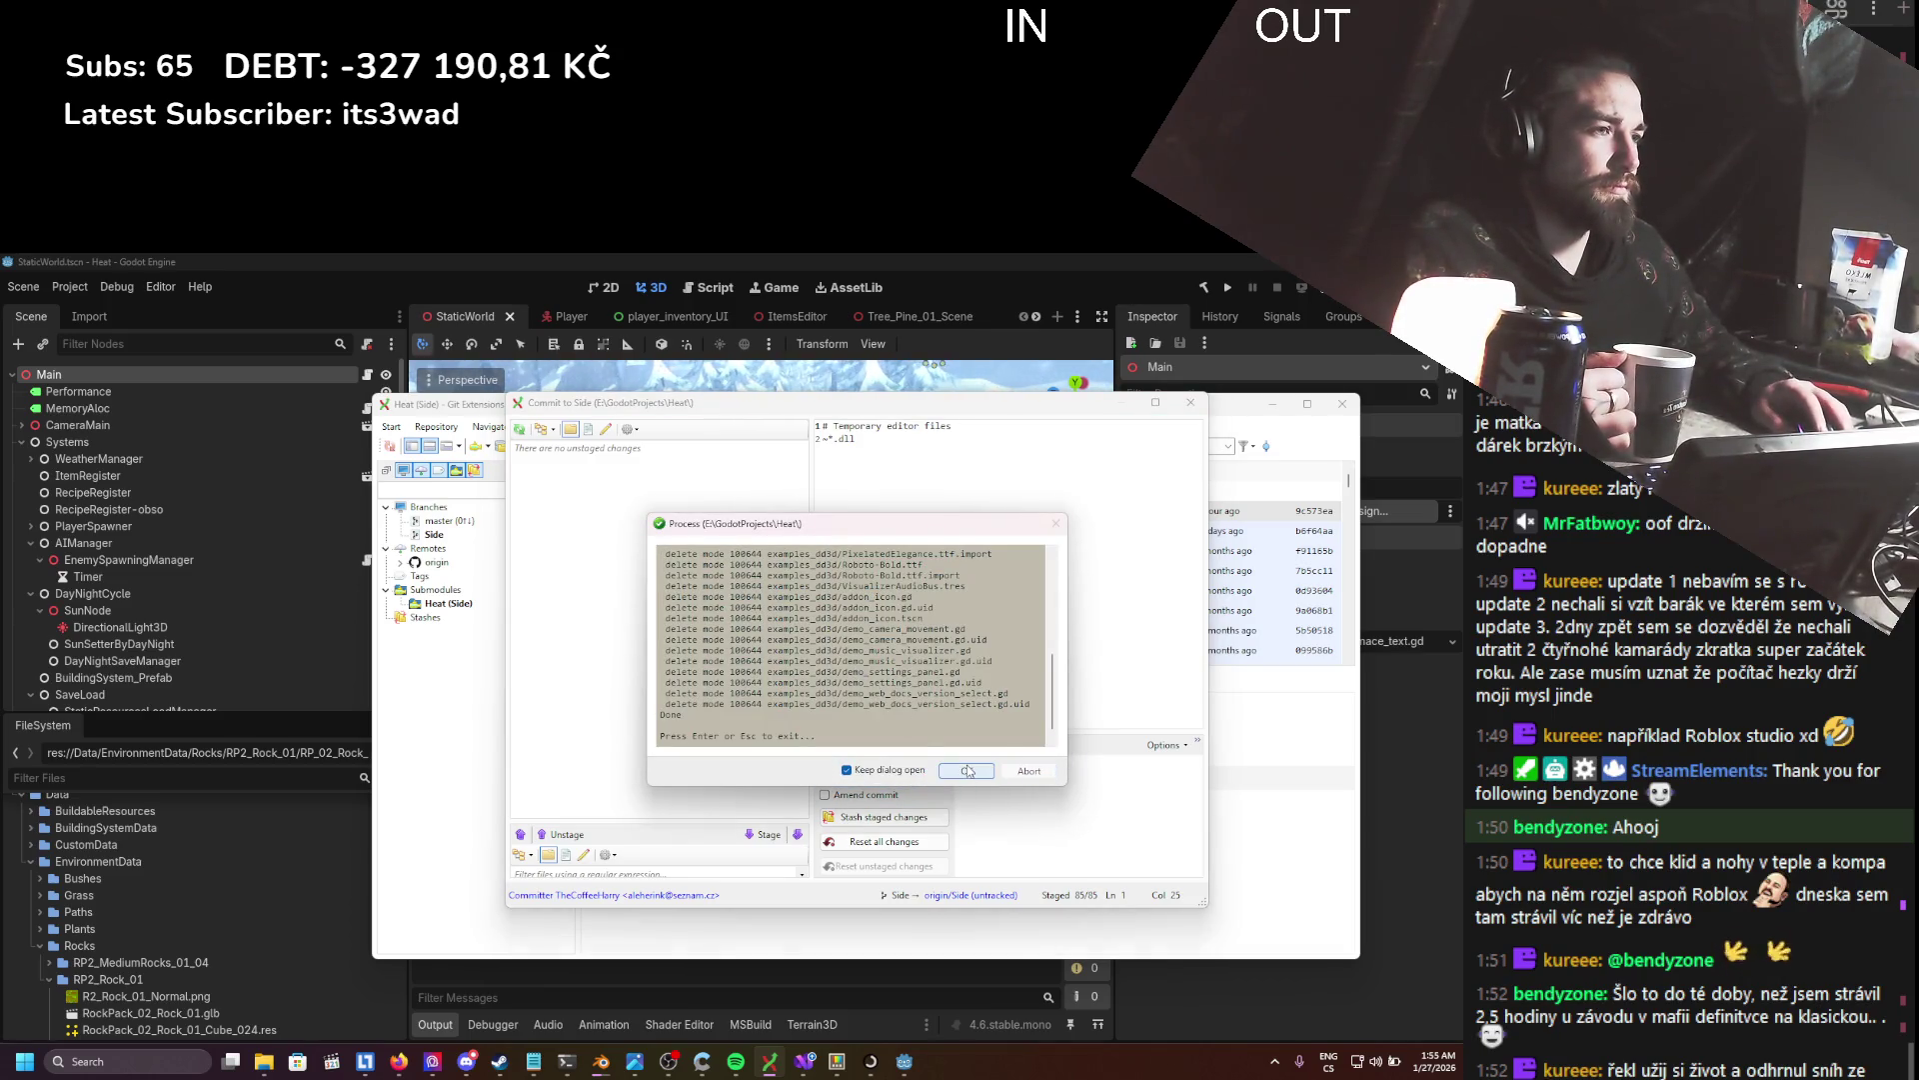
click(968, 770)
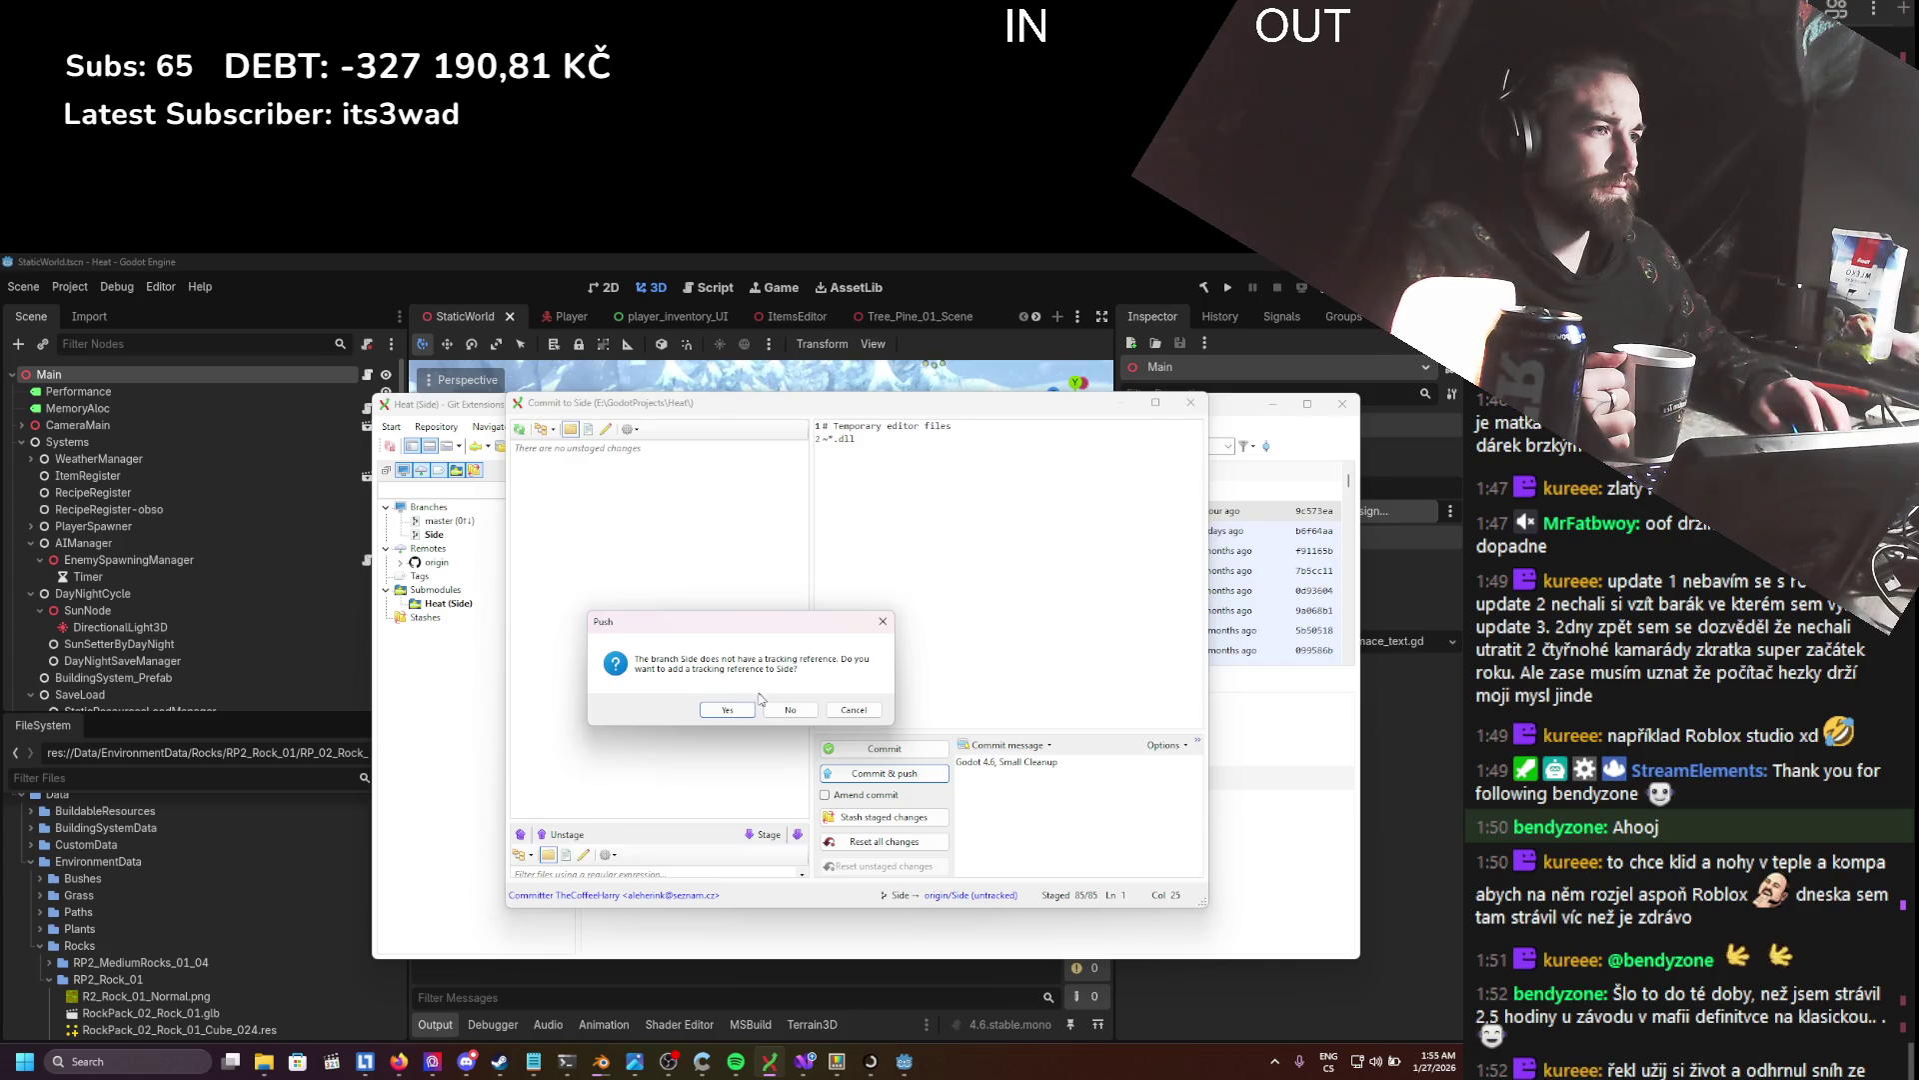
click(785, 711)
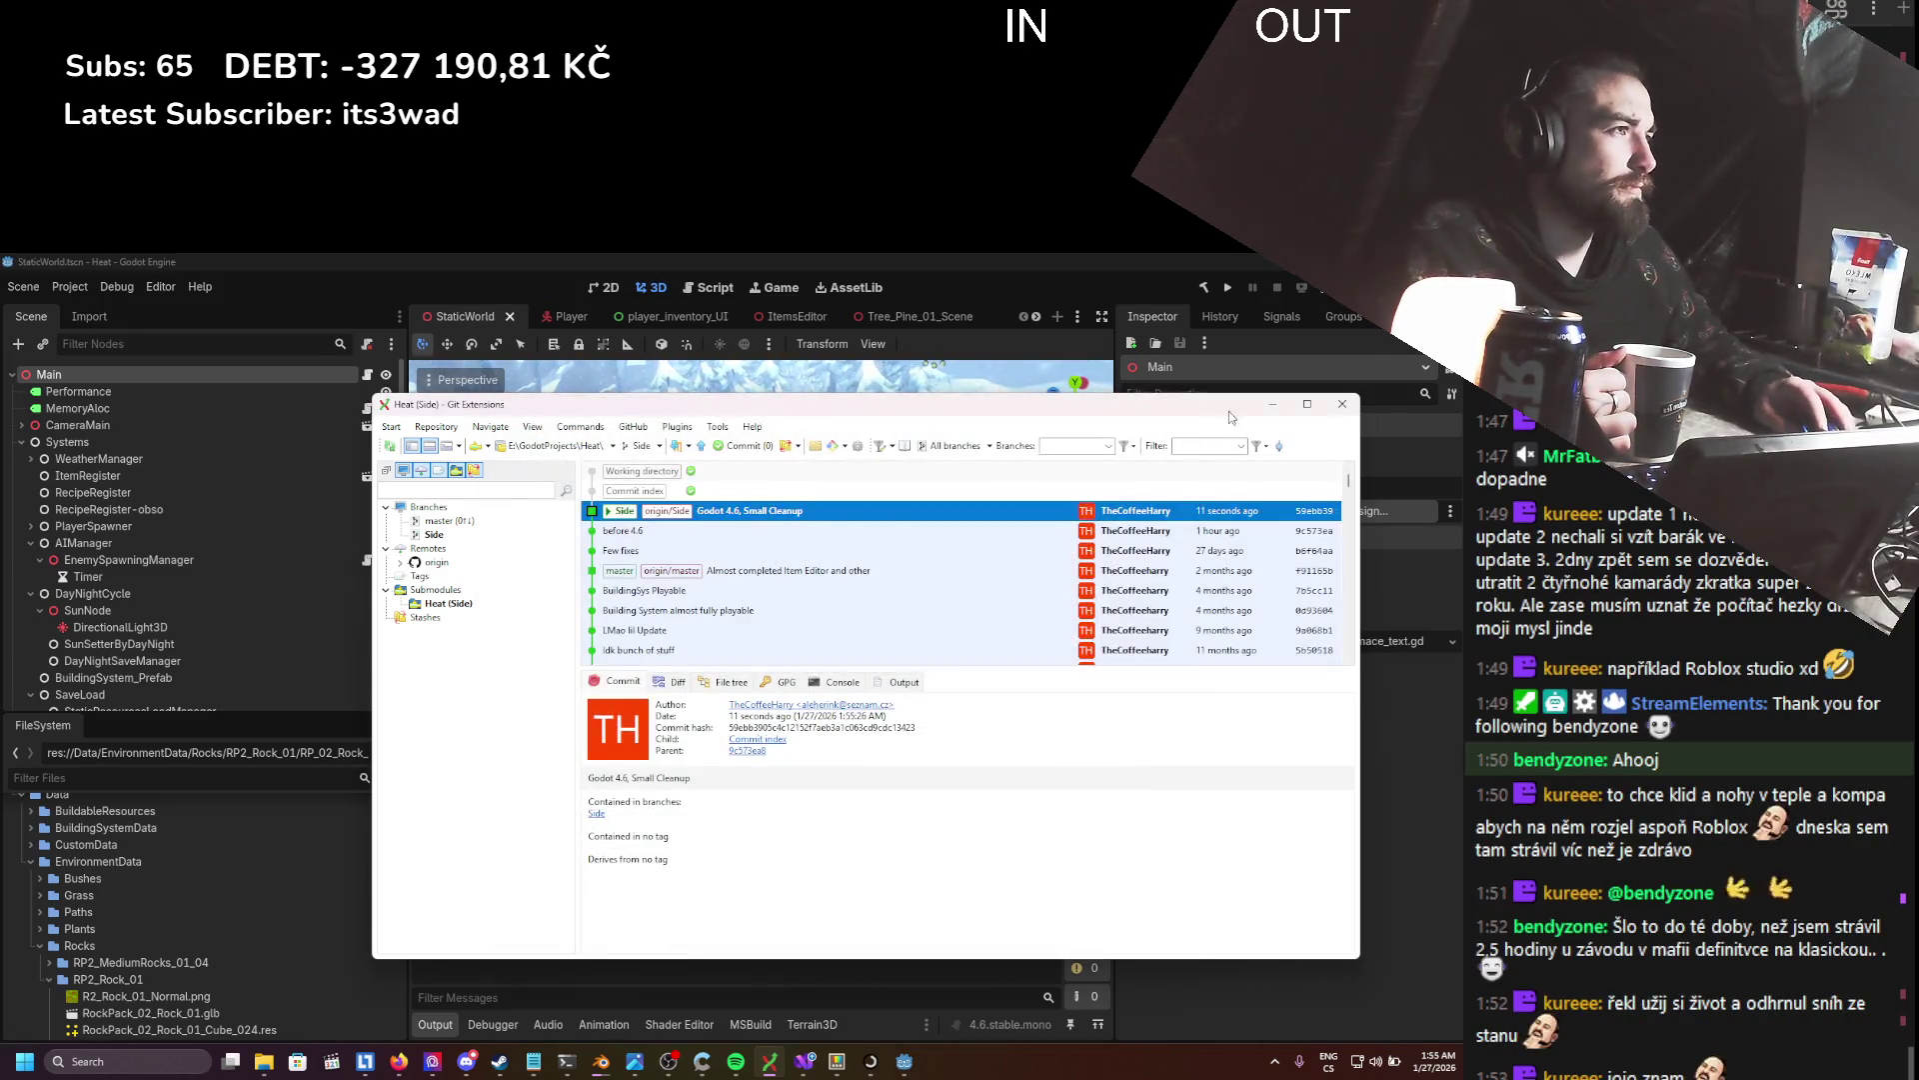
click(1340, 404)
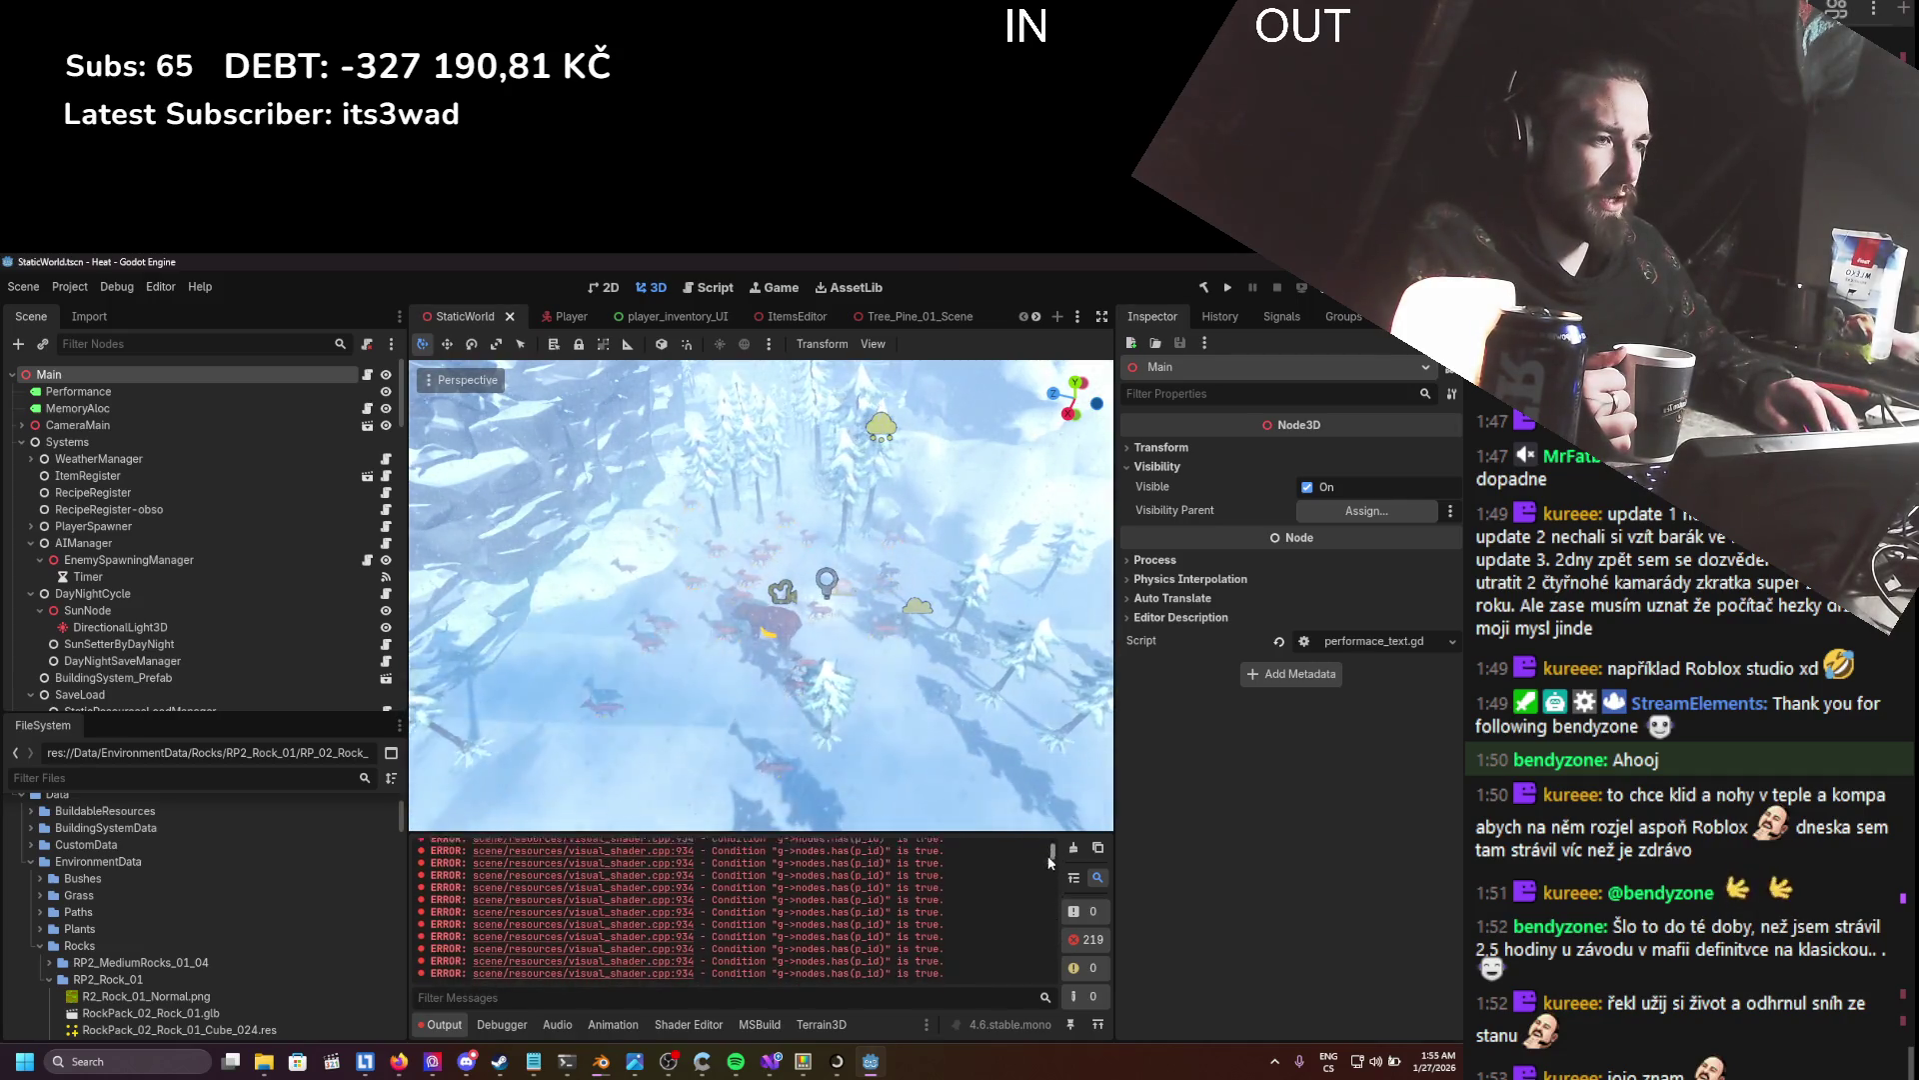
- Clear the Output error messages, then run the Heat game and stop it again
click(1072, 846)
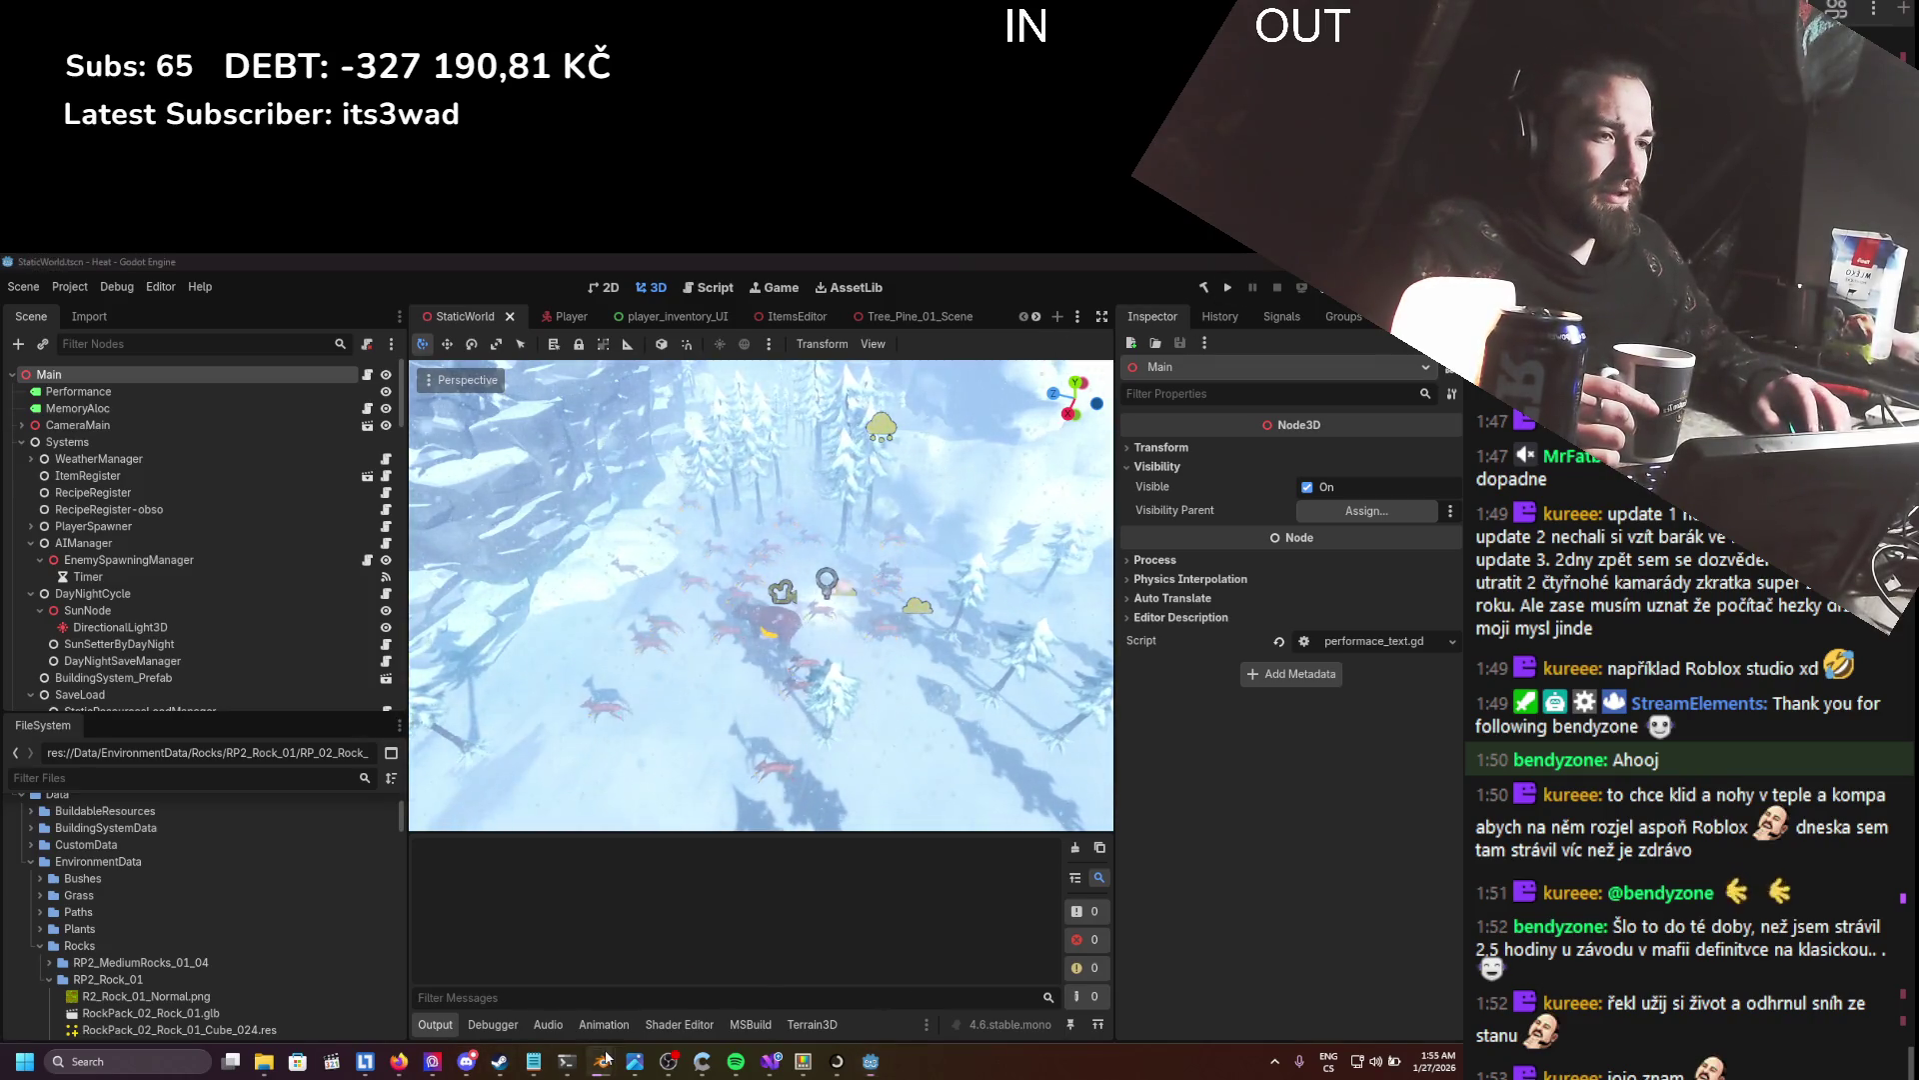
mouse_move(601, 1061)
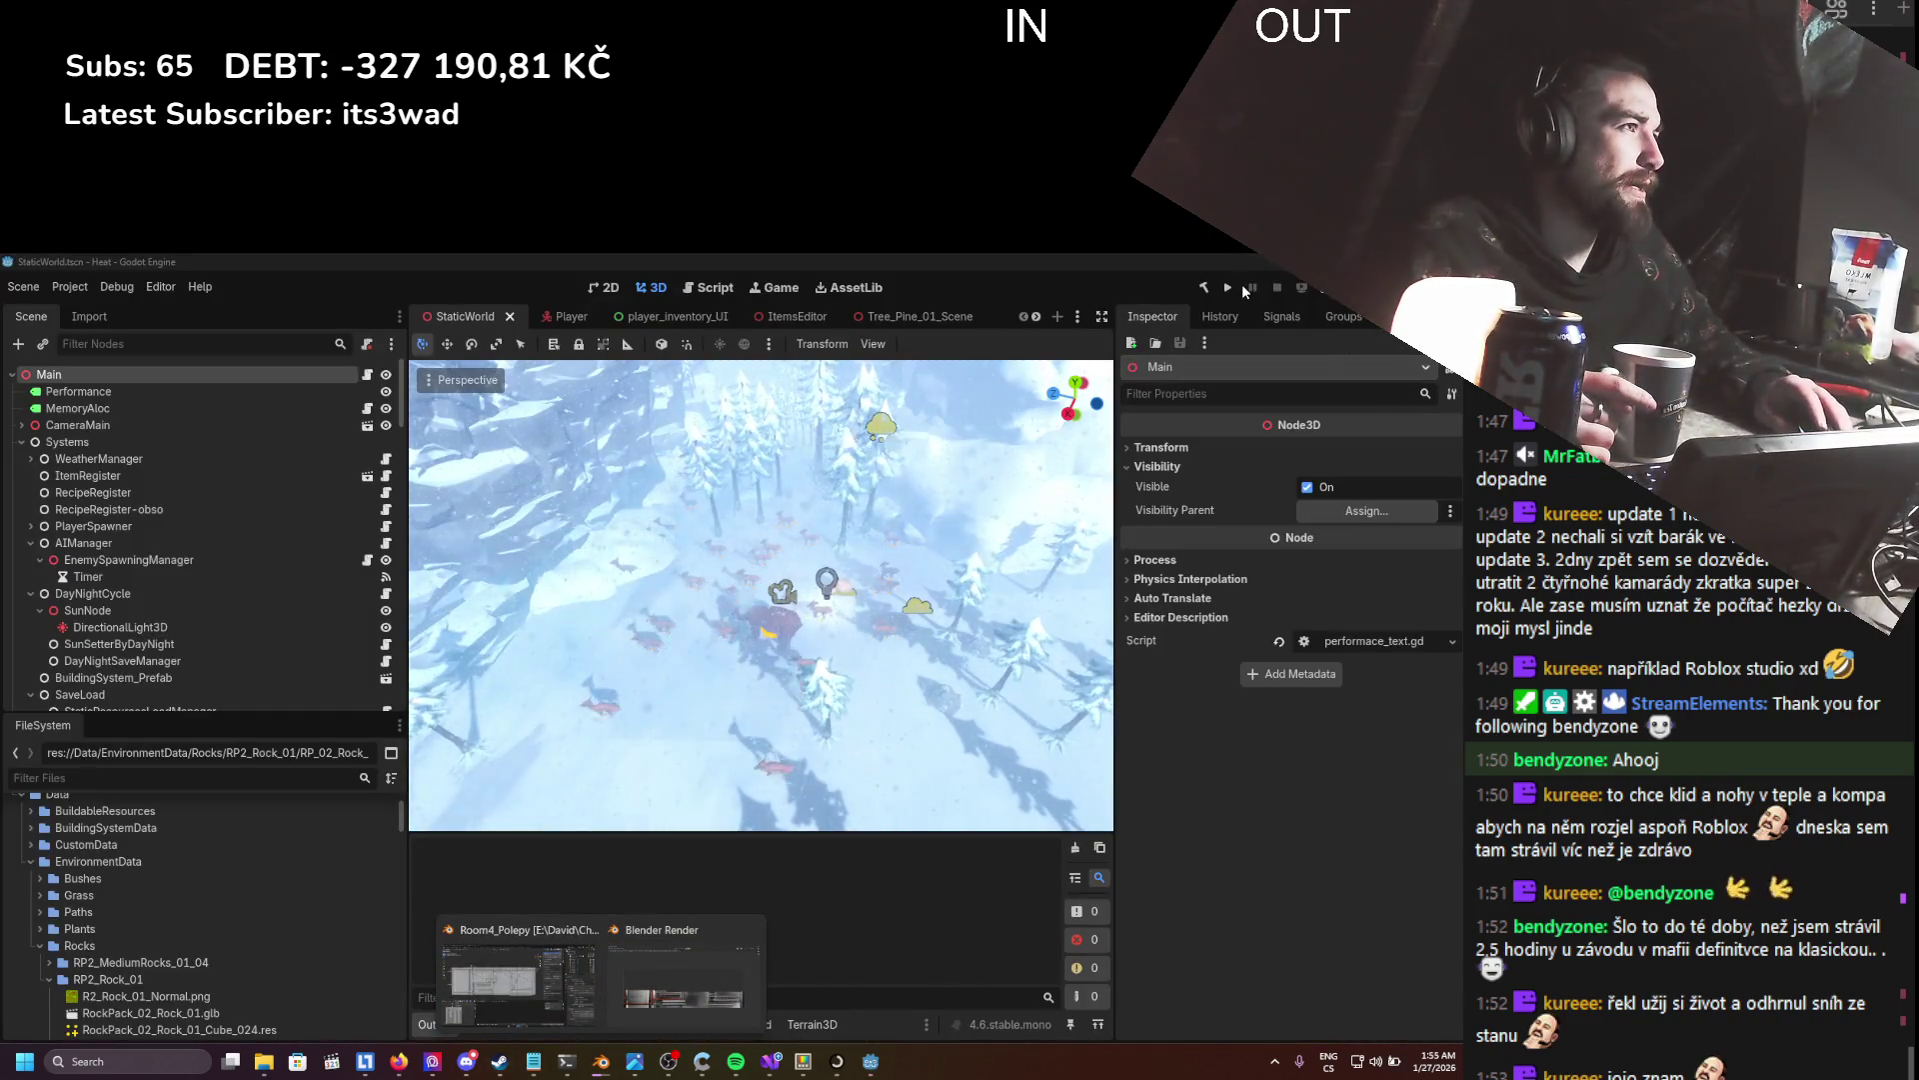
click(1228, 287)
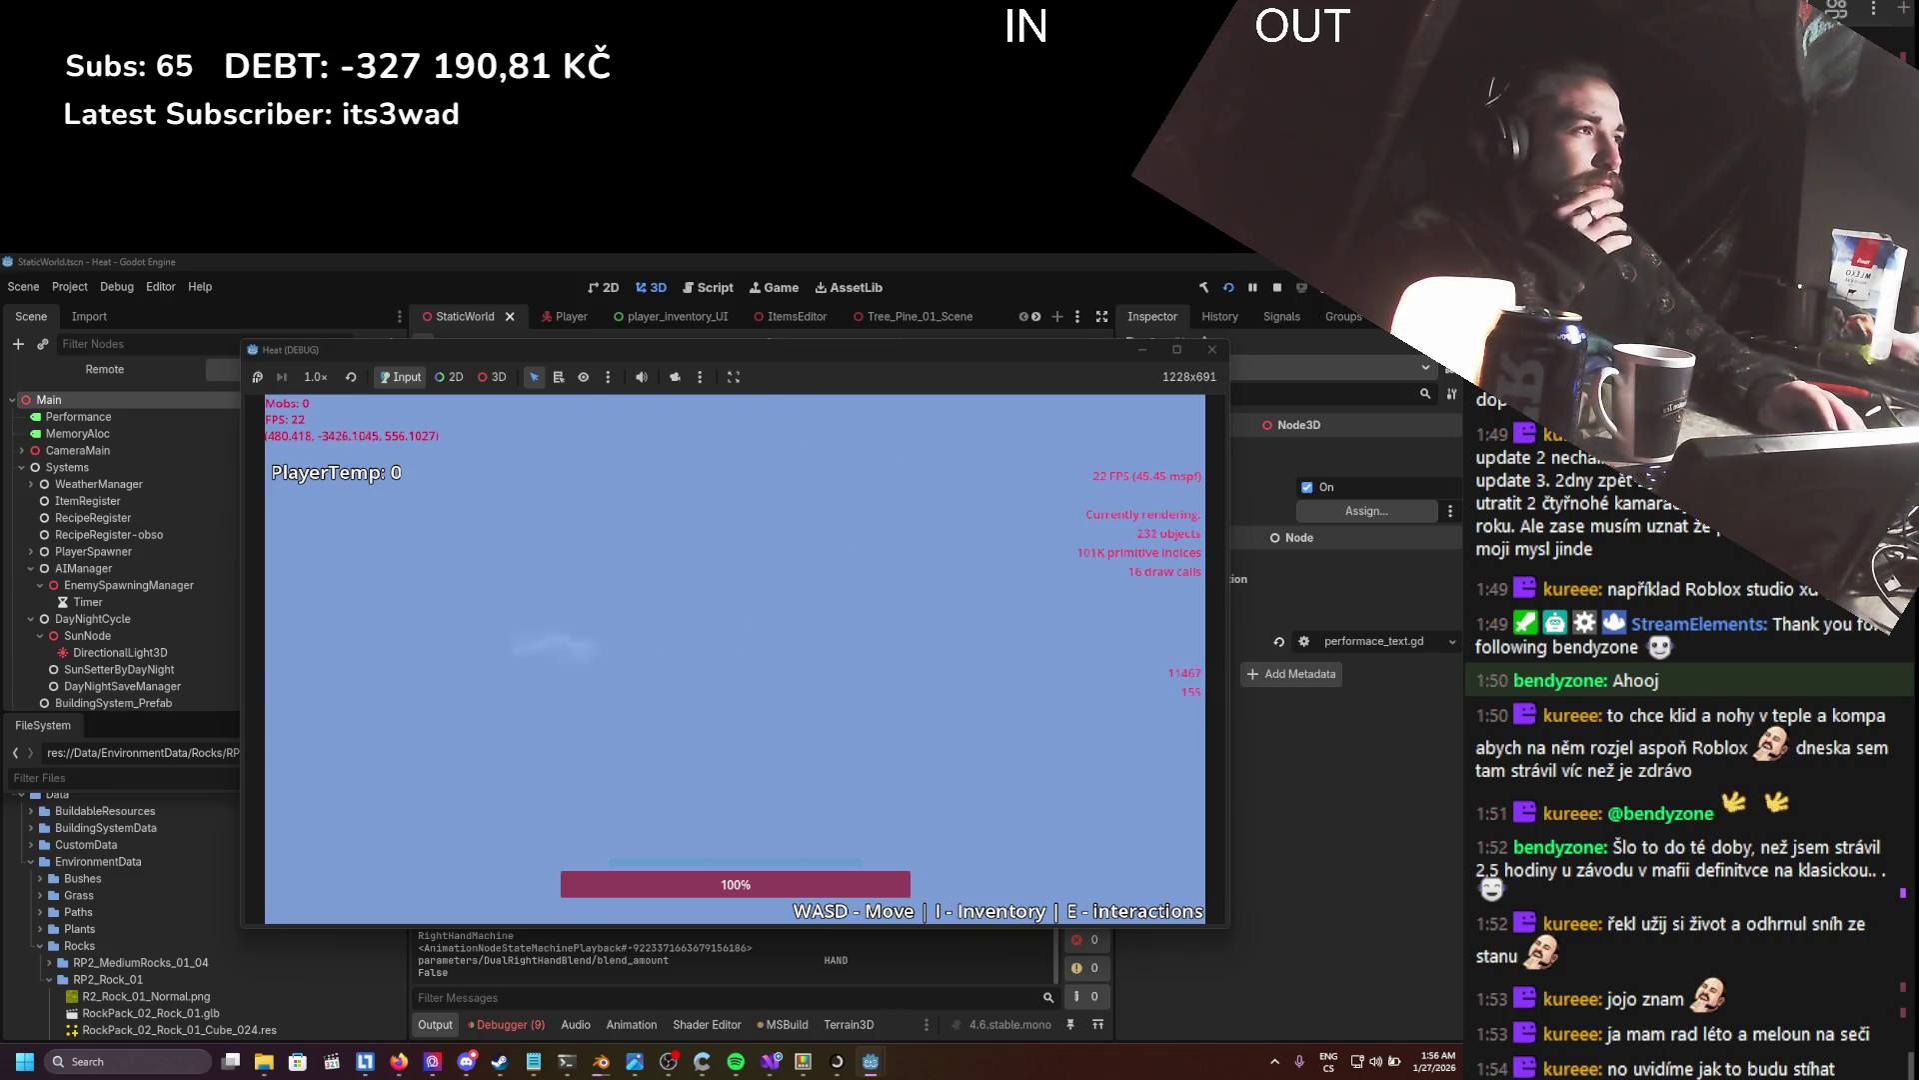
click(1278, 288)
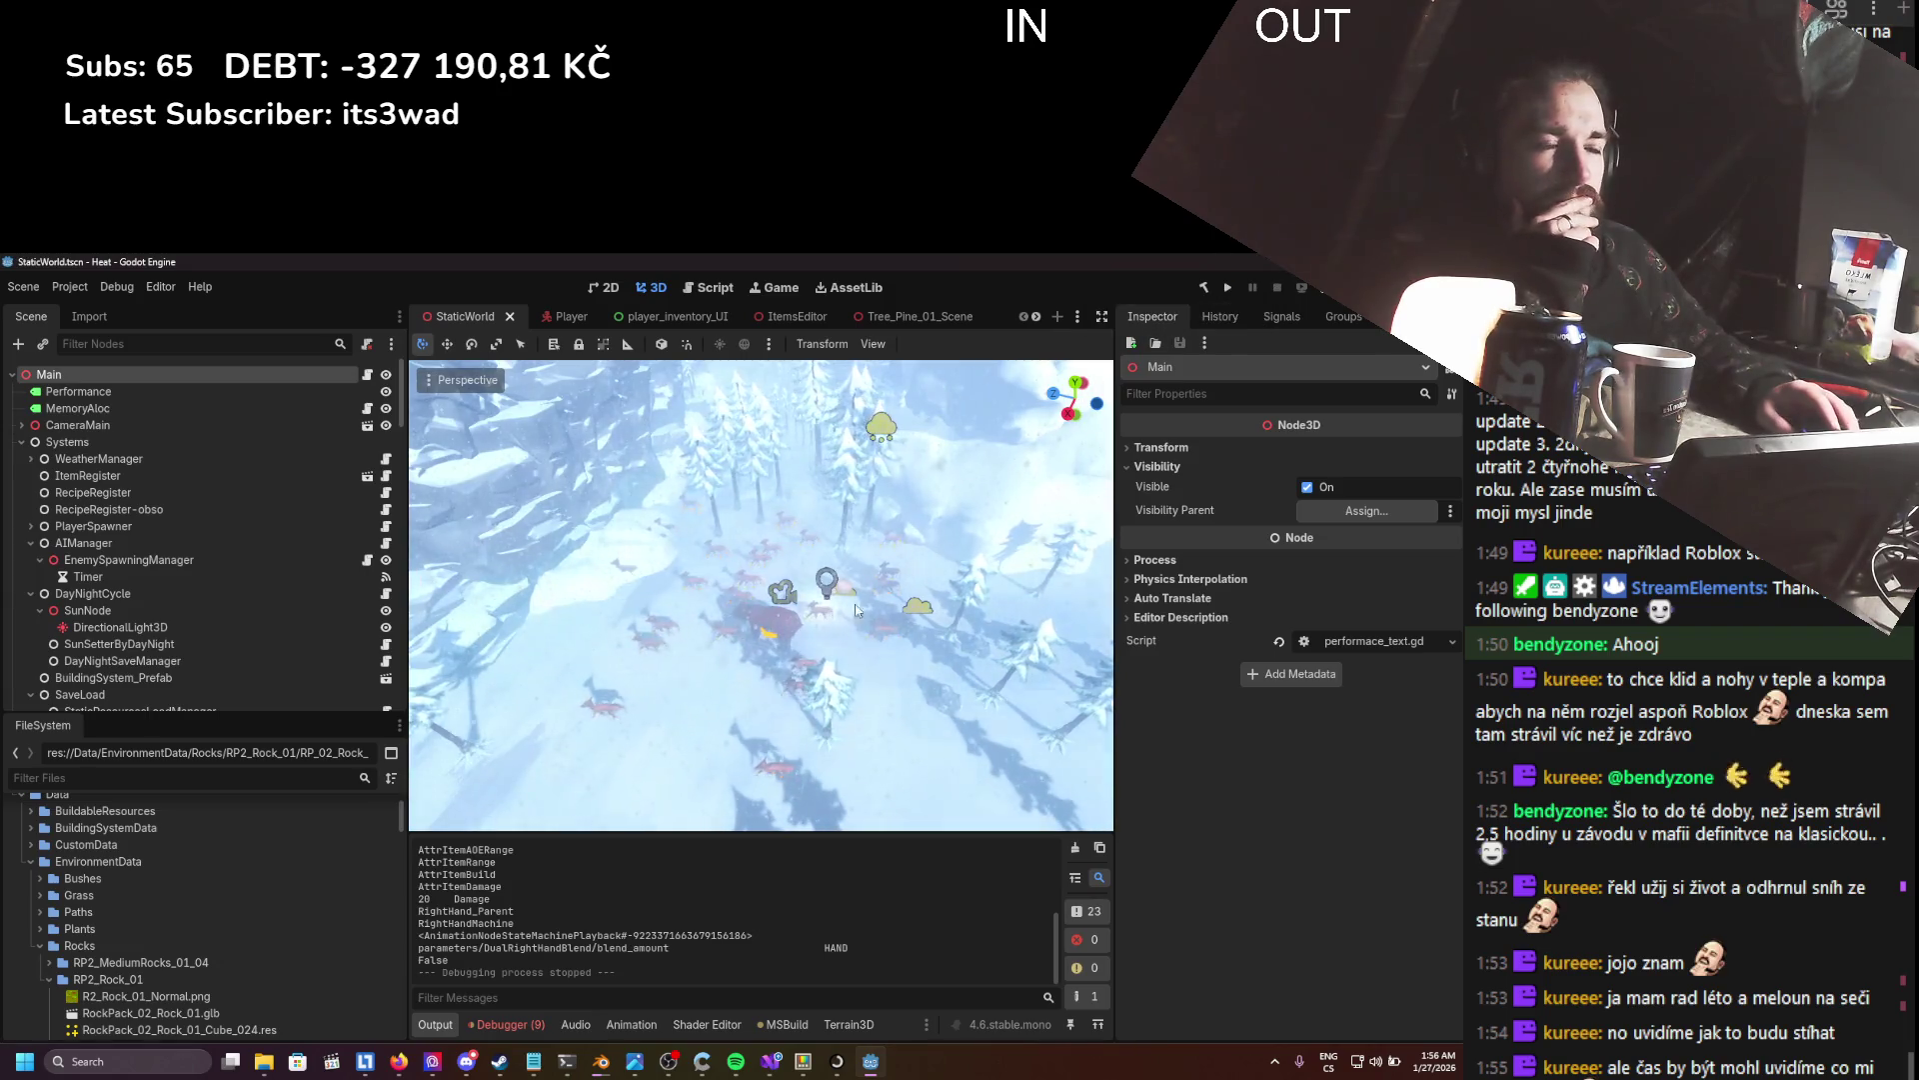
- Select the Terrain3D node and keep its Collision Mode at Dynamic / Game
click(722, 770)
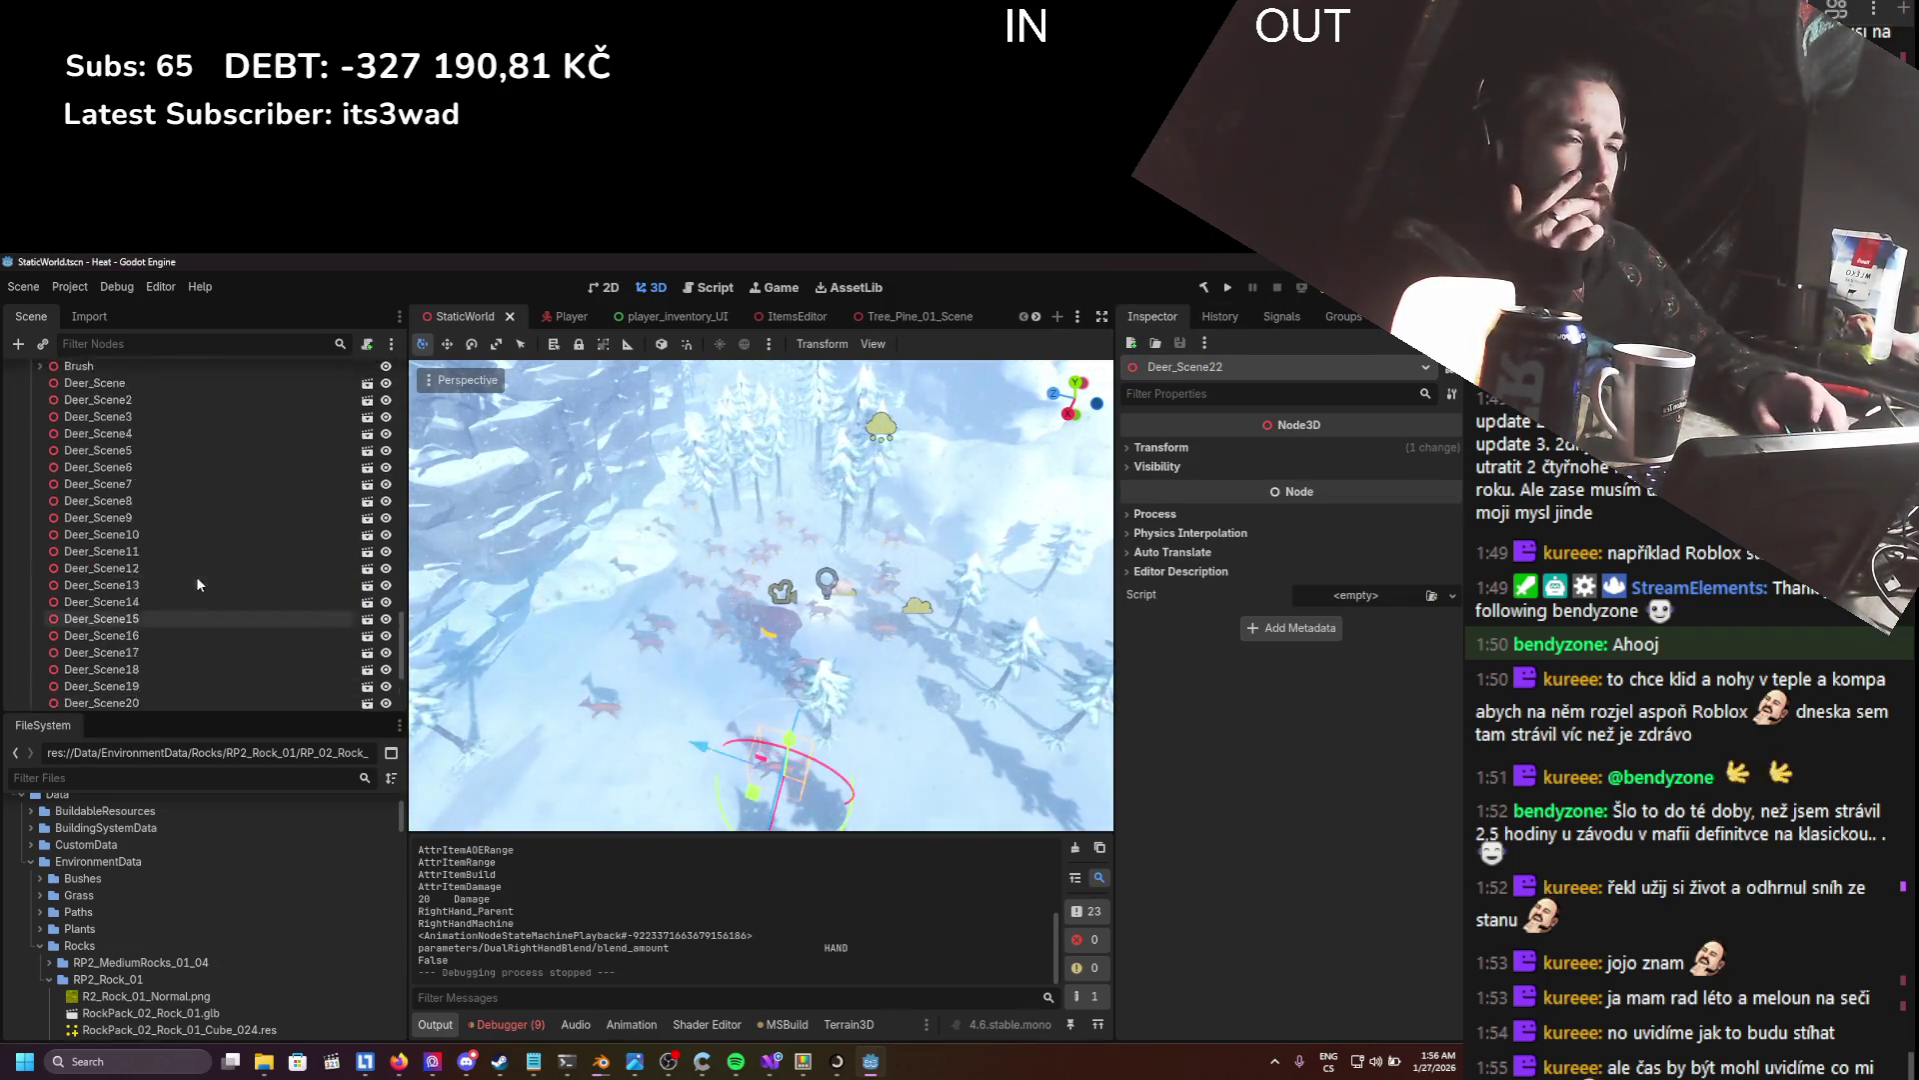
scroll(197, 584, up, 5)
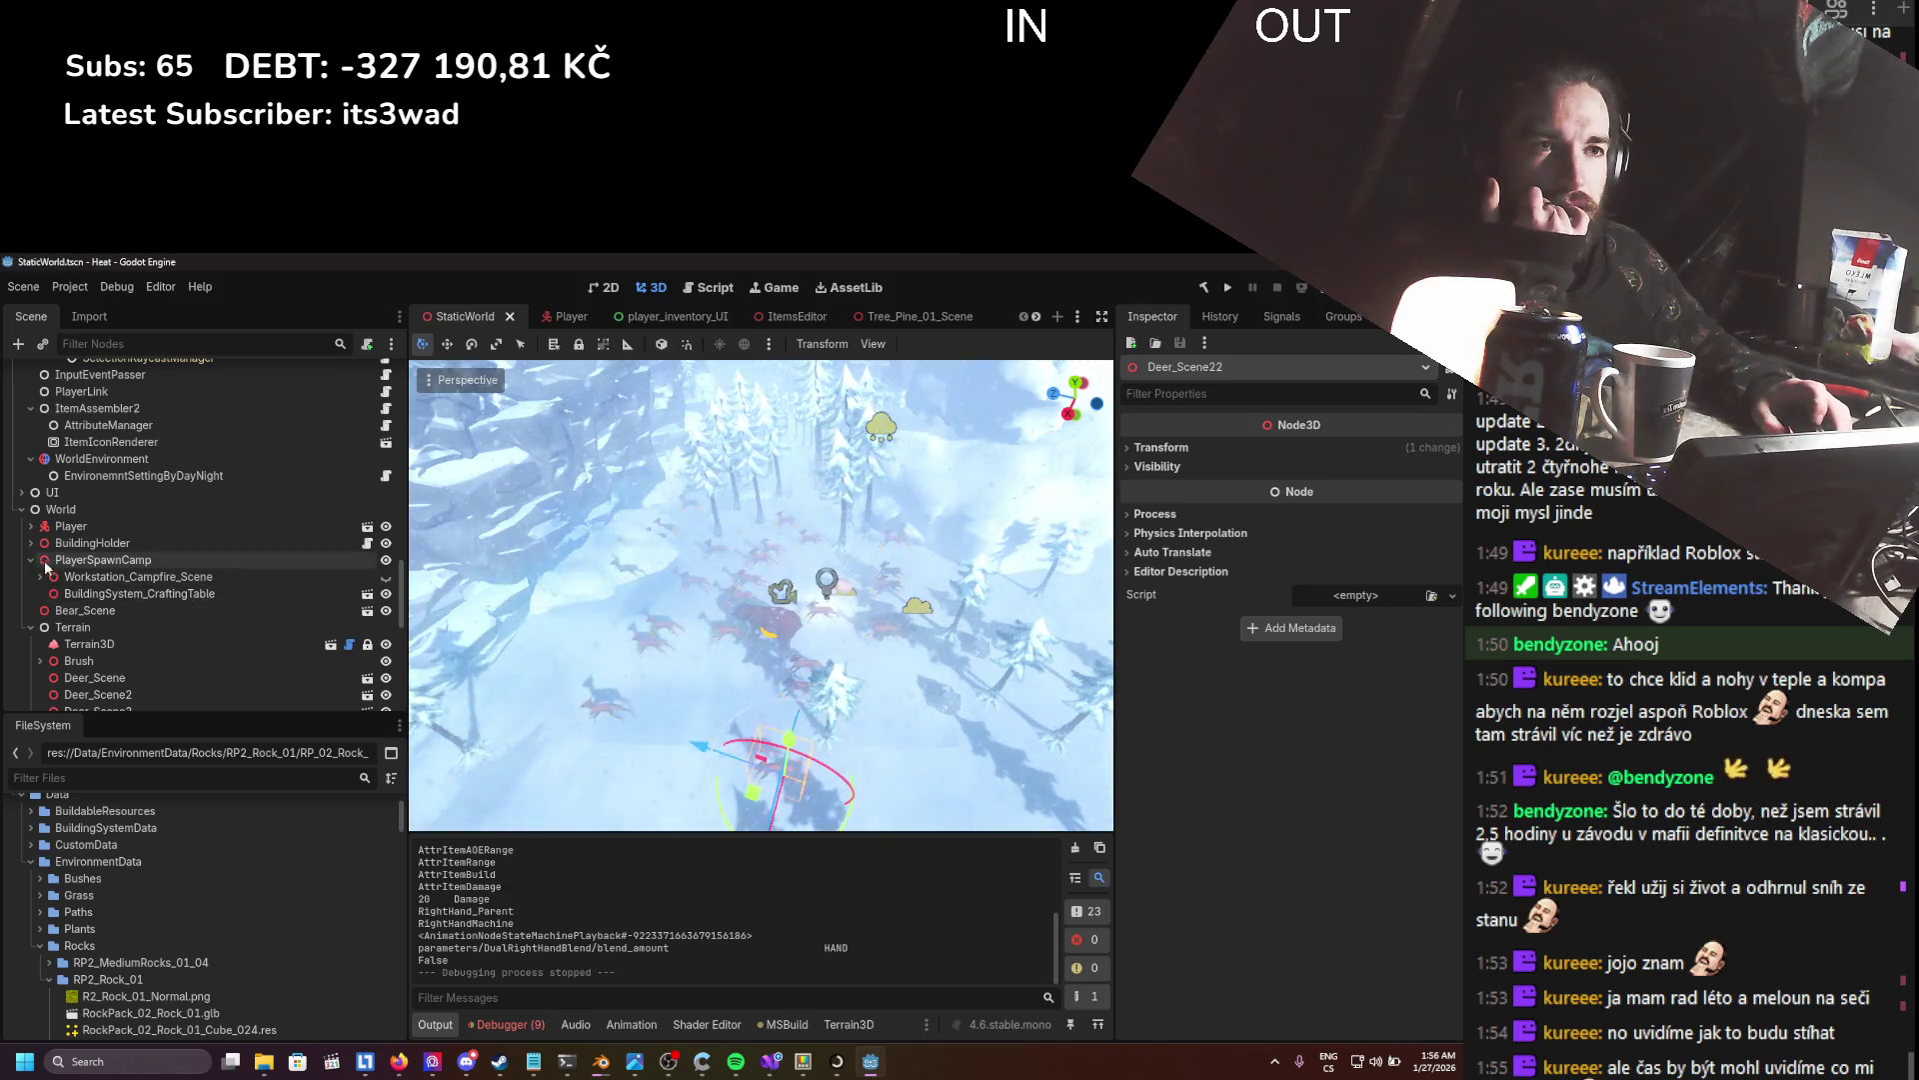
click(89, 644)
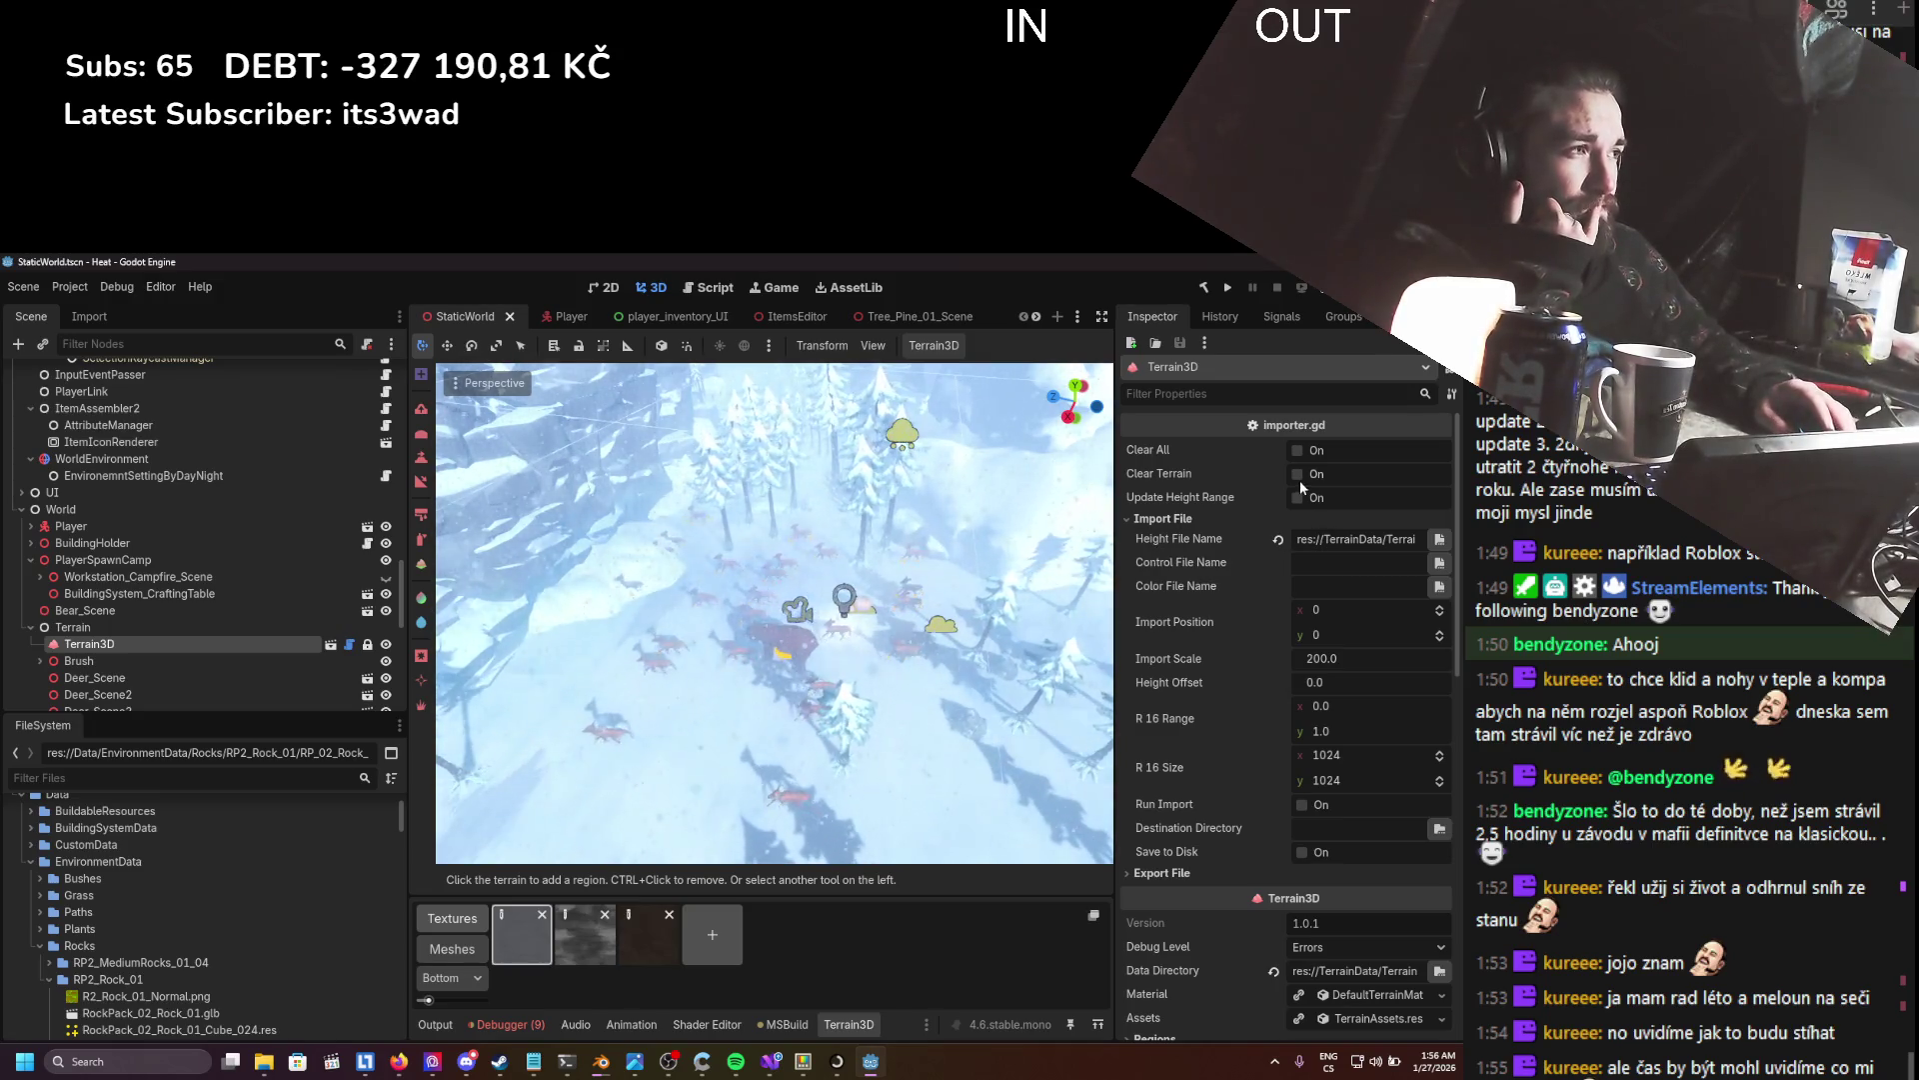
scroll(1250, 622, down, 3)
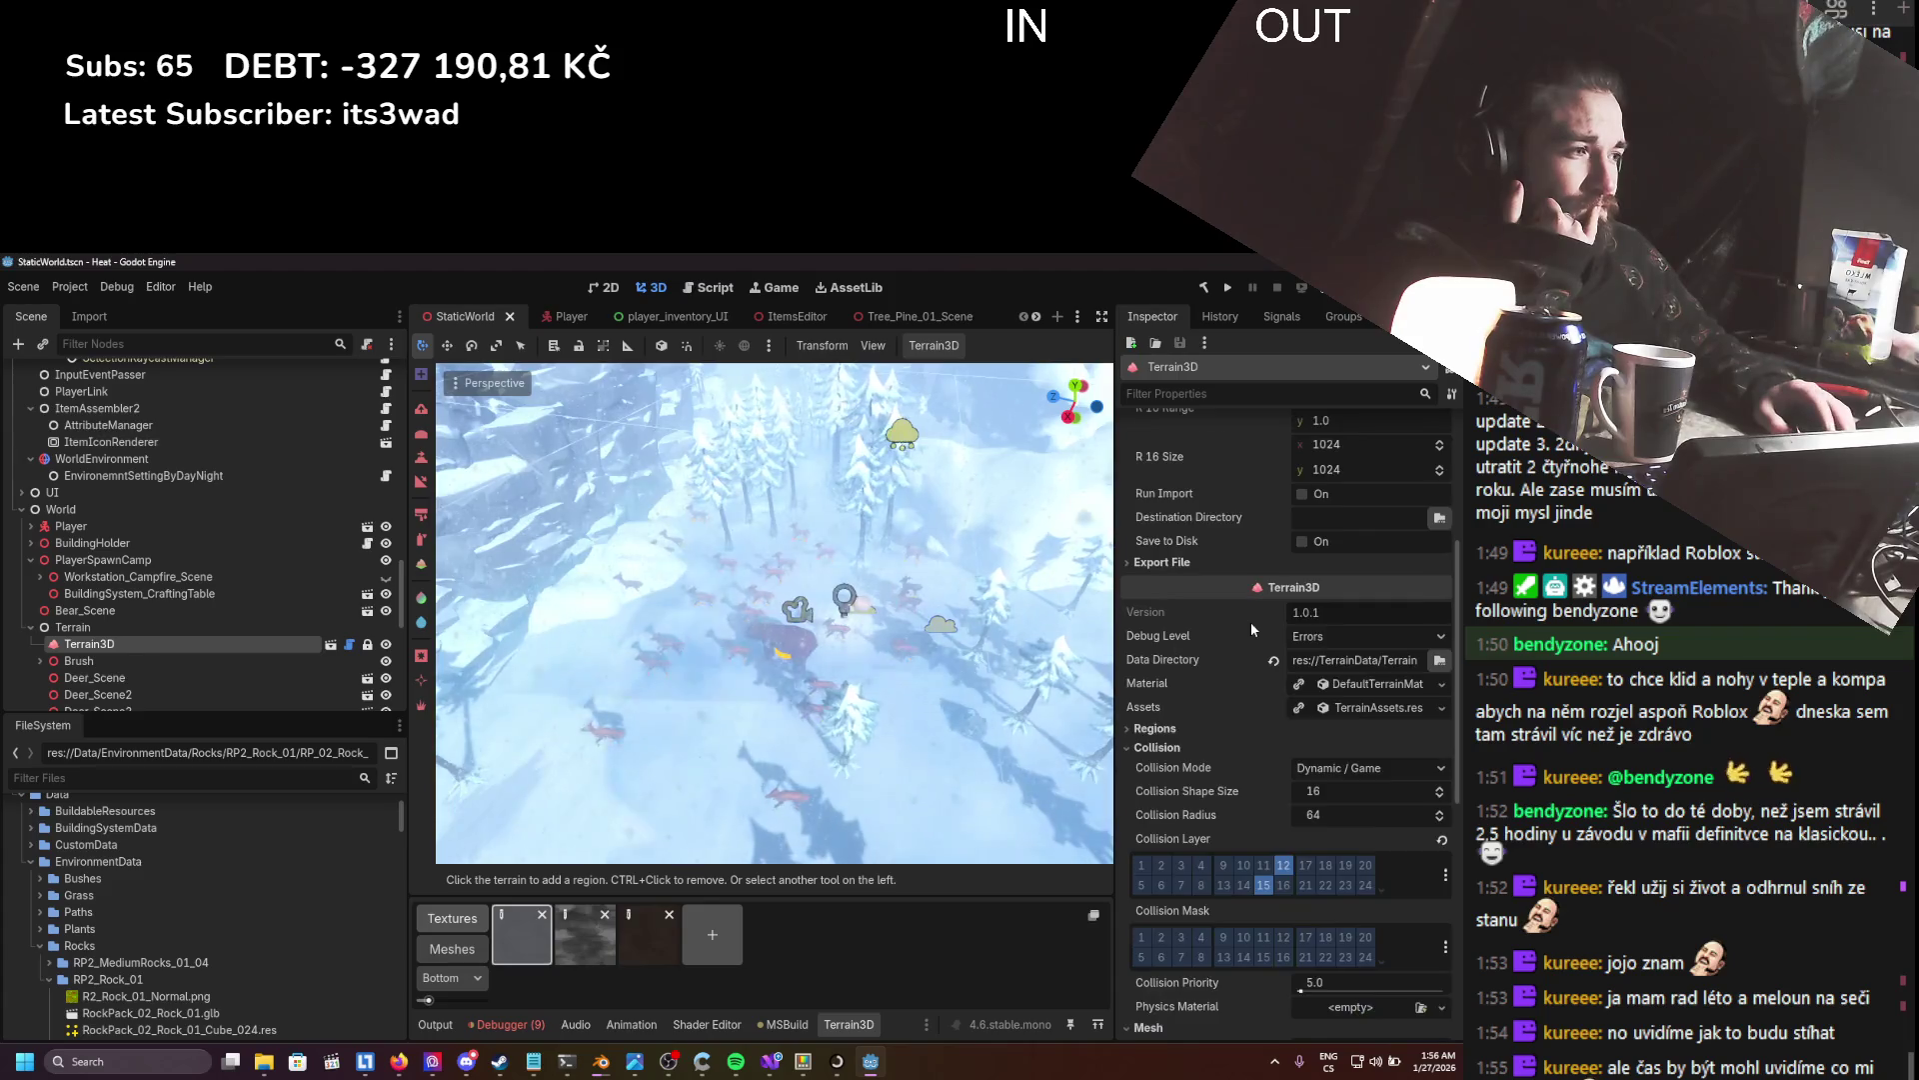
scroll(1251, 622, down, 2)
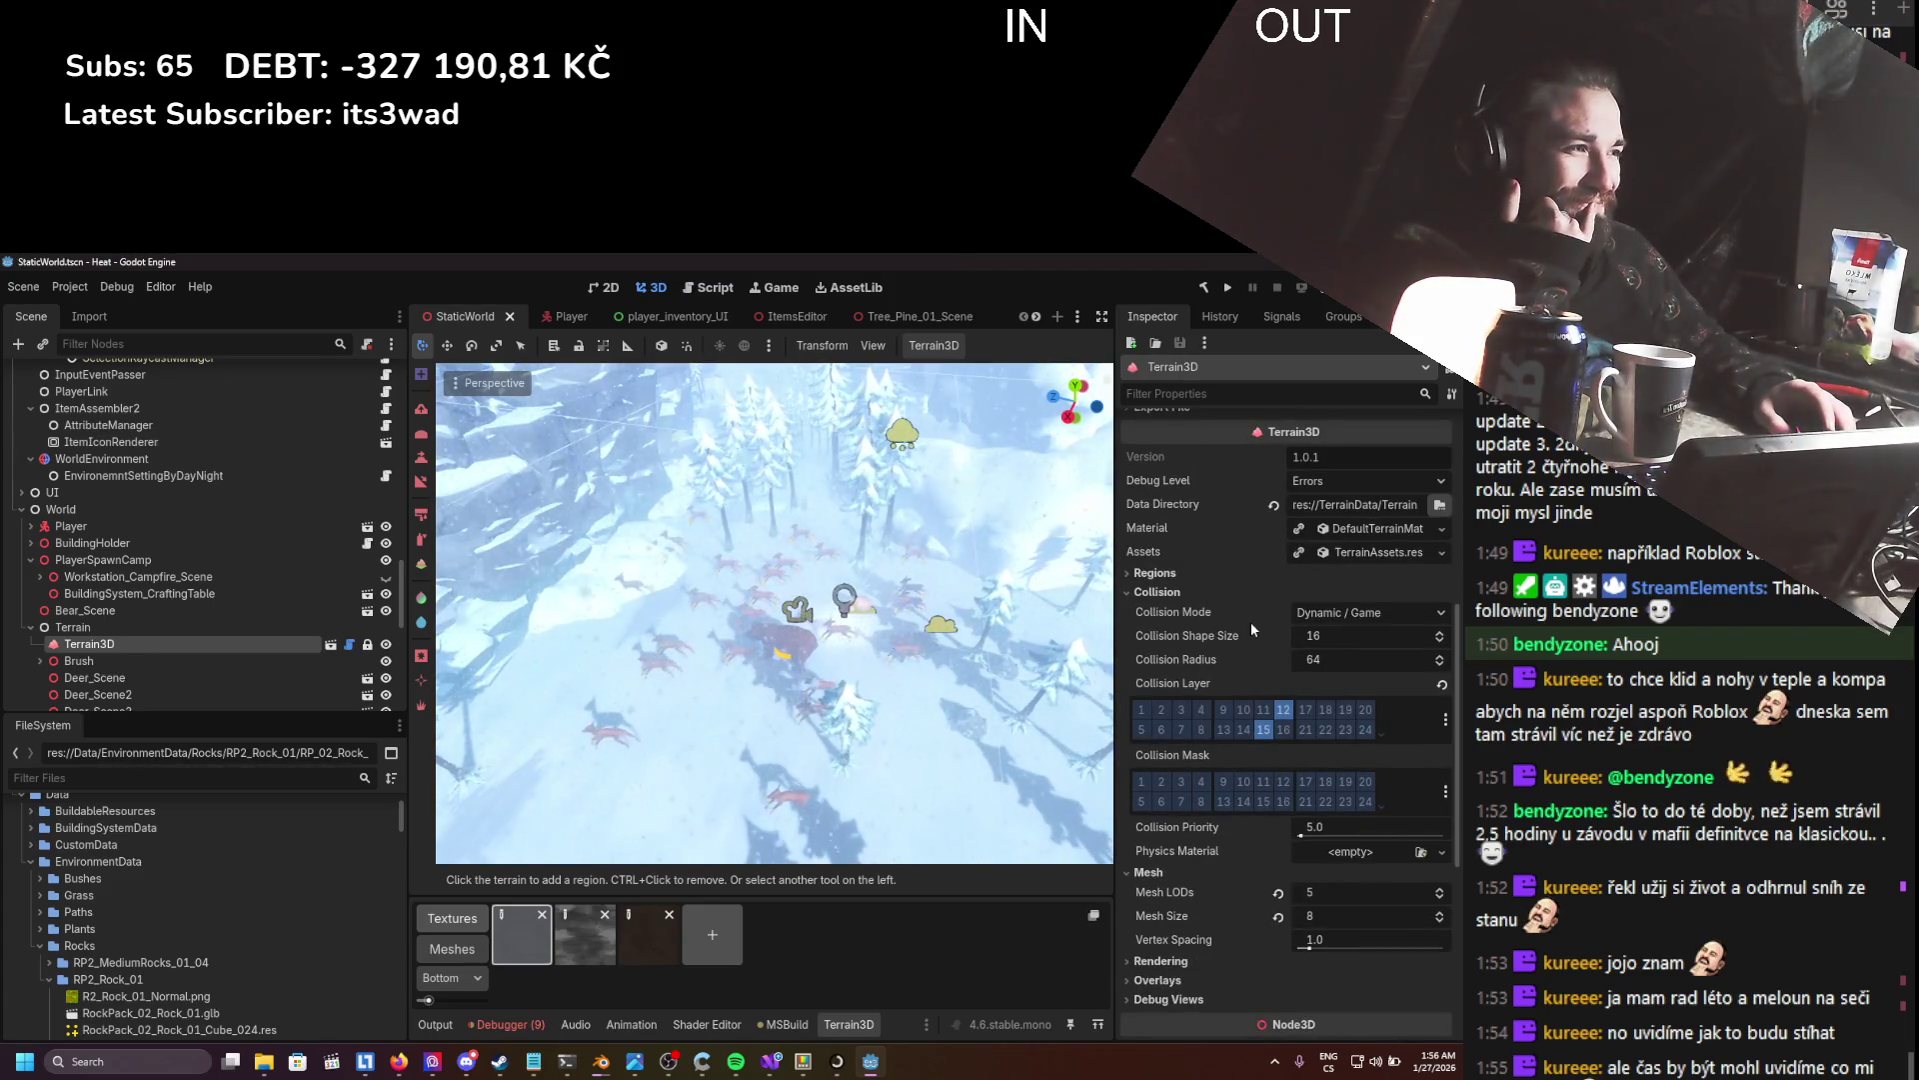
click(1359, 612)
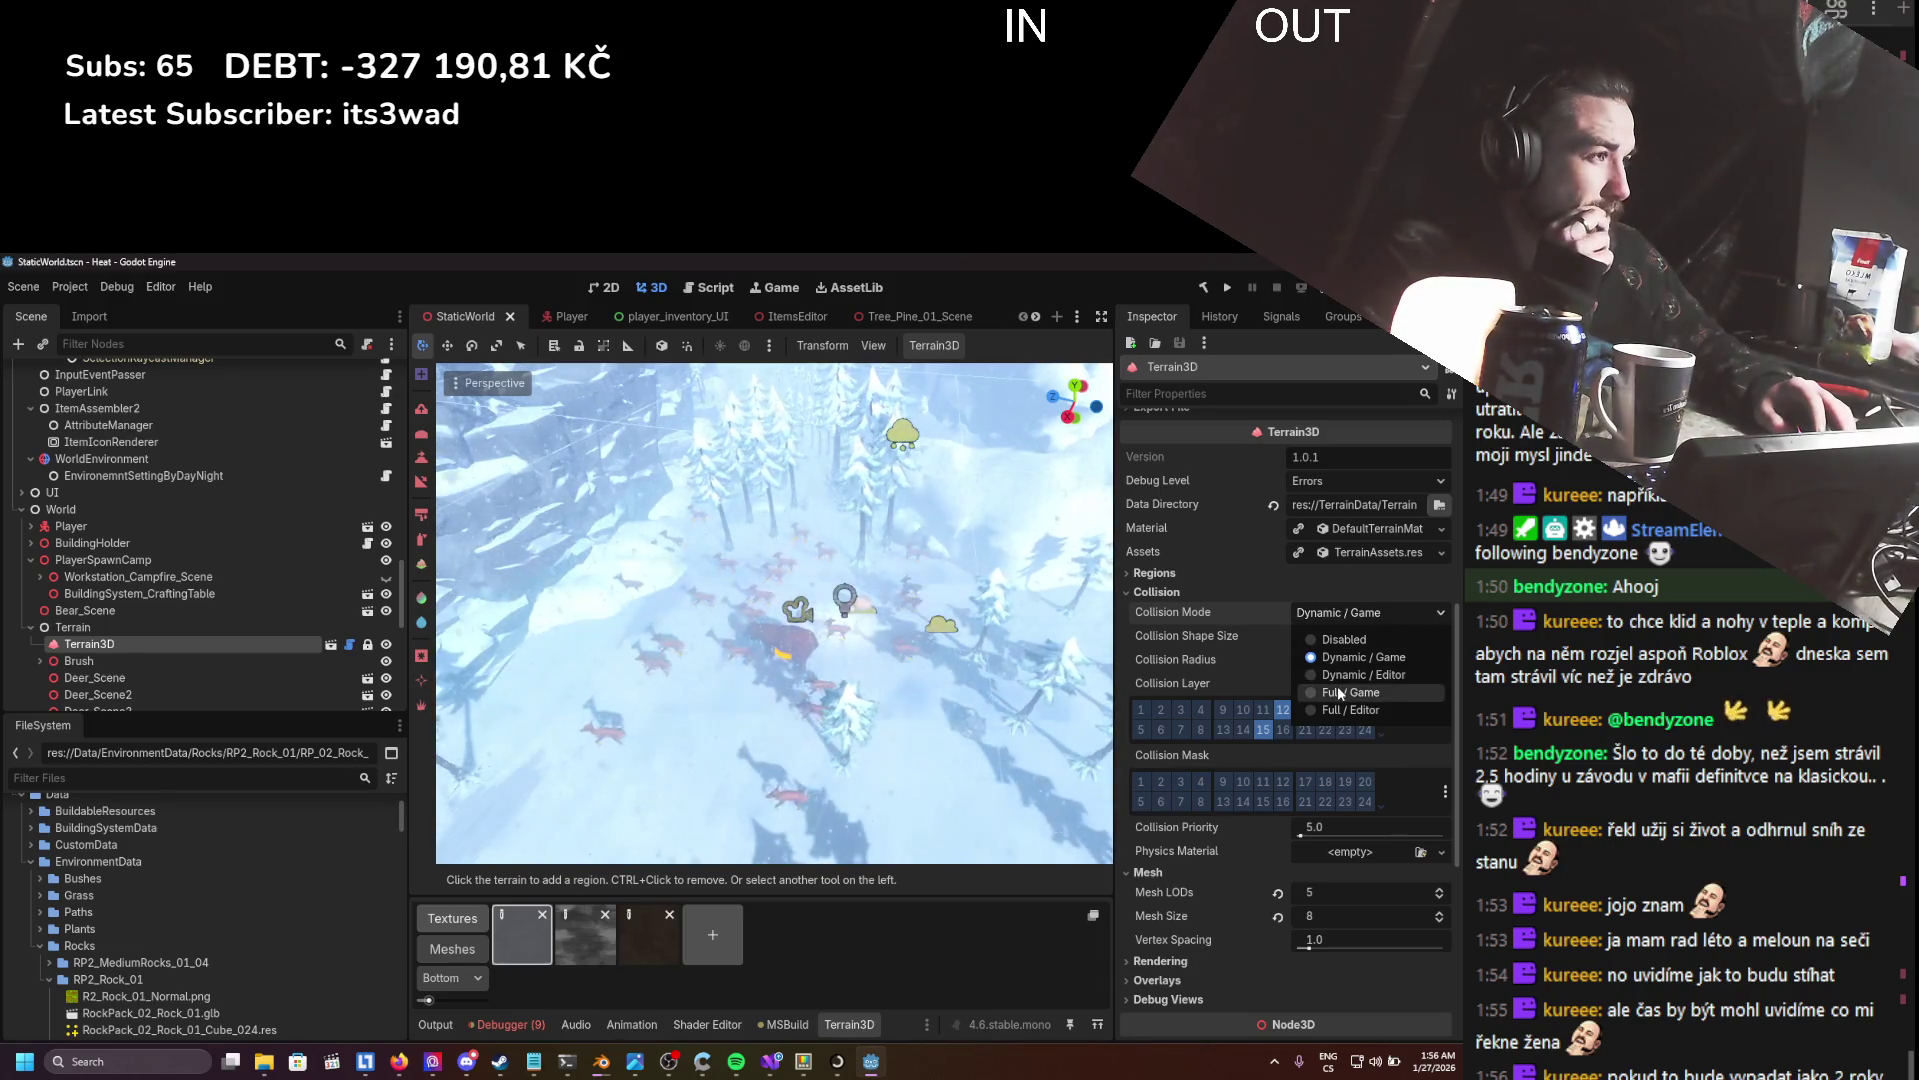
click(1215, 613)
mouse_move(1210, 617)
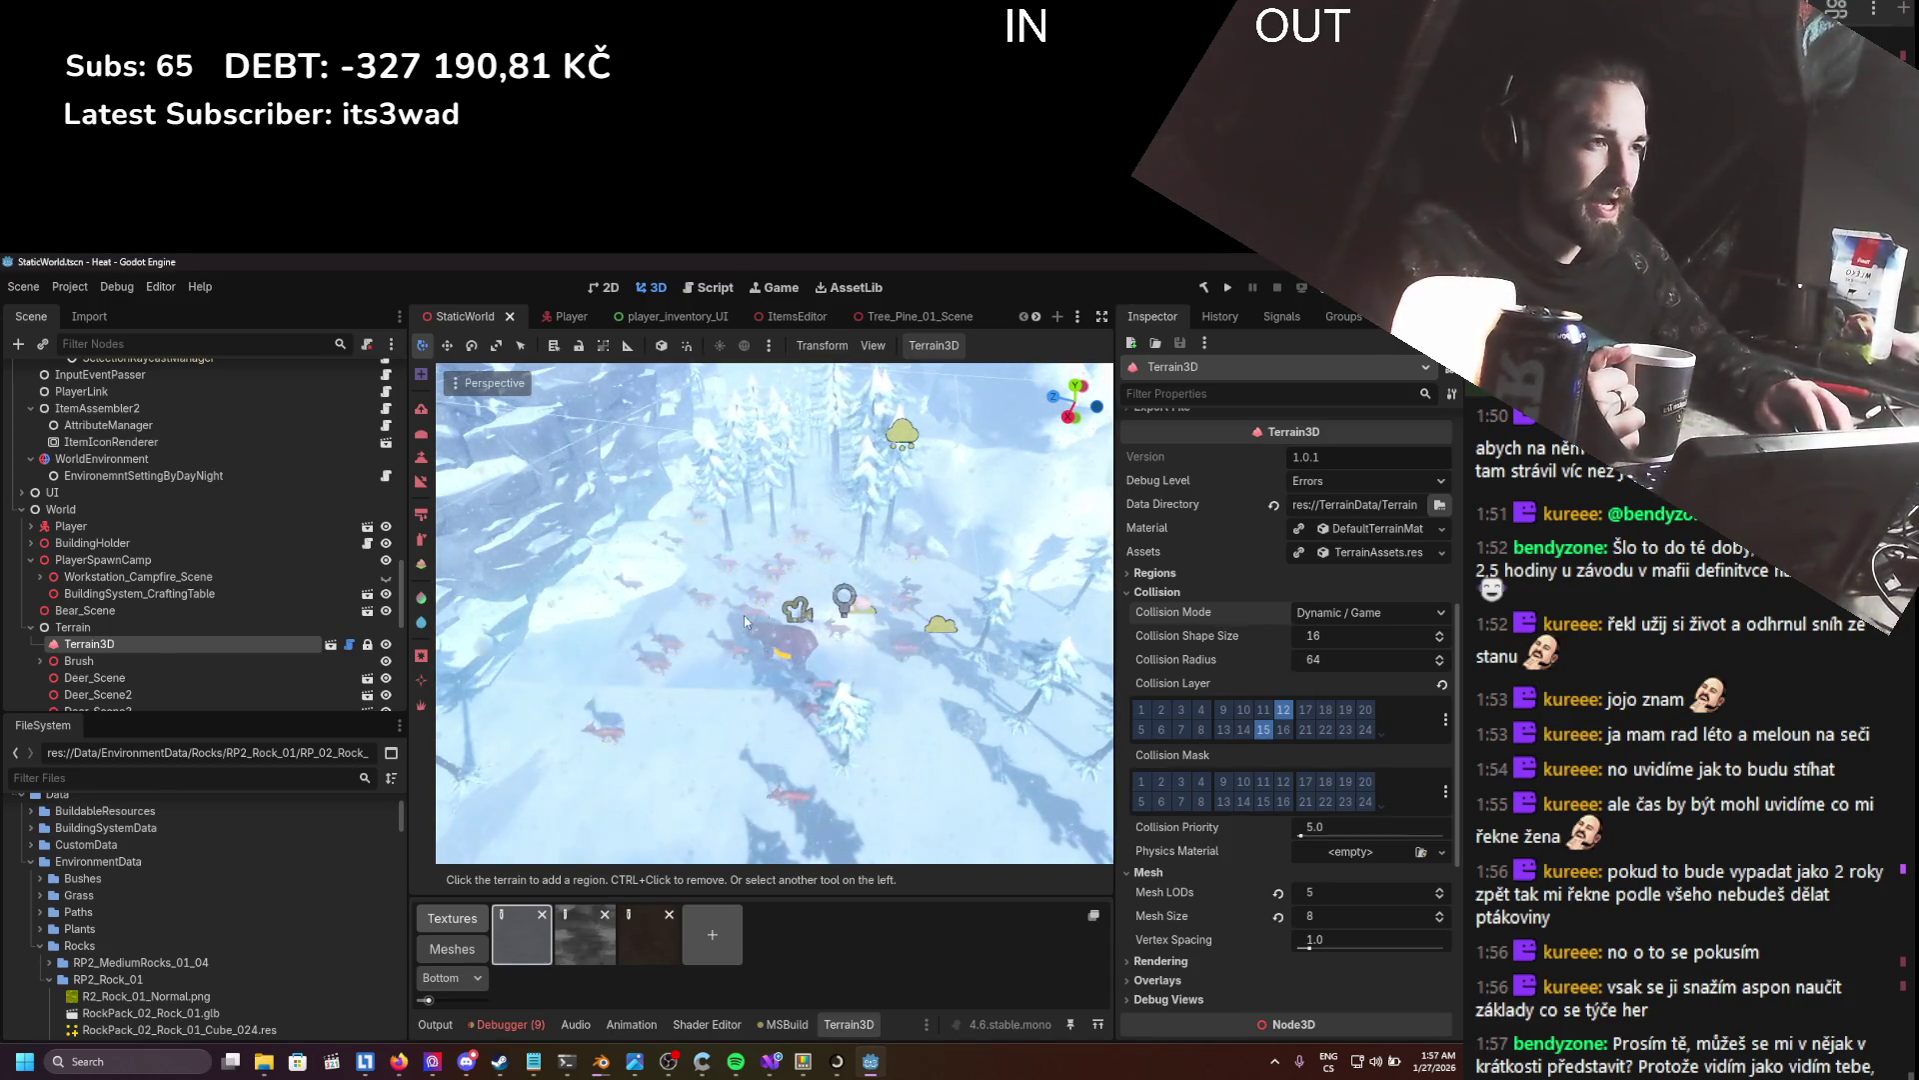
- Orbit down over the deer herd, then verify Terrain3D collides on the Terrain and PlayerBlockade layers
scroll(735, 614, down, 2)
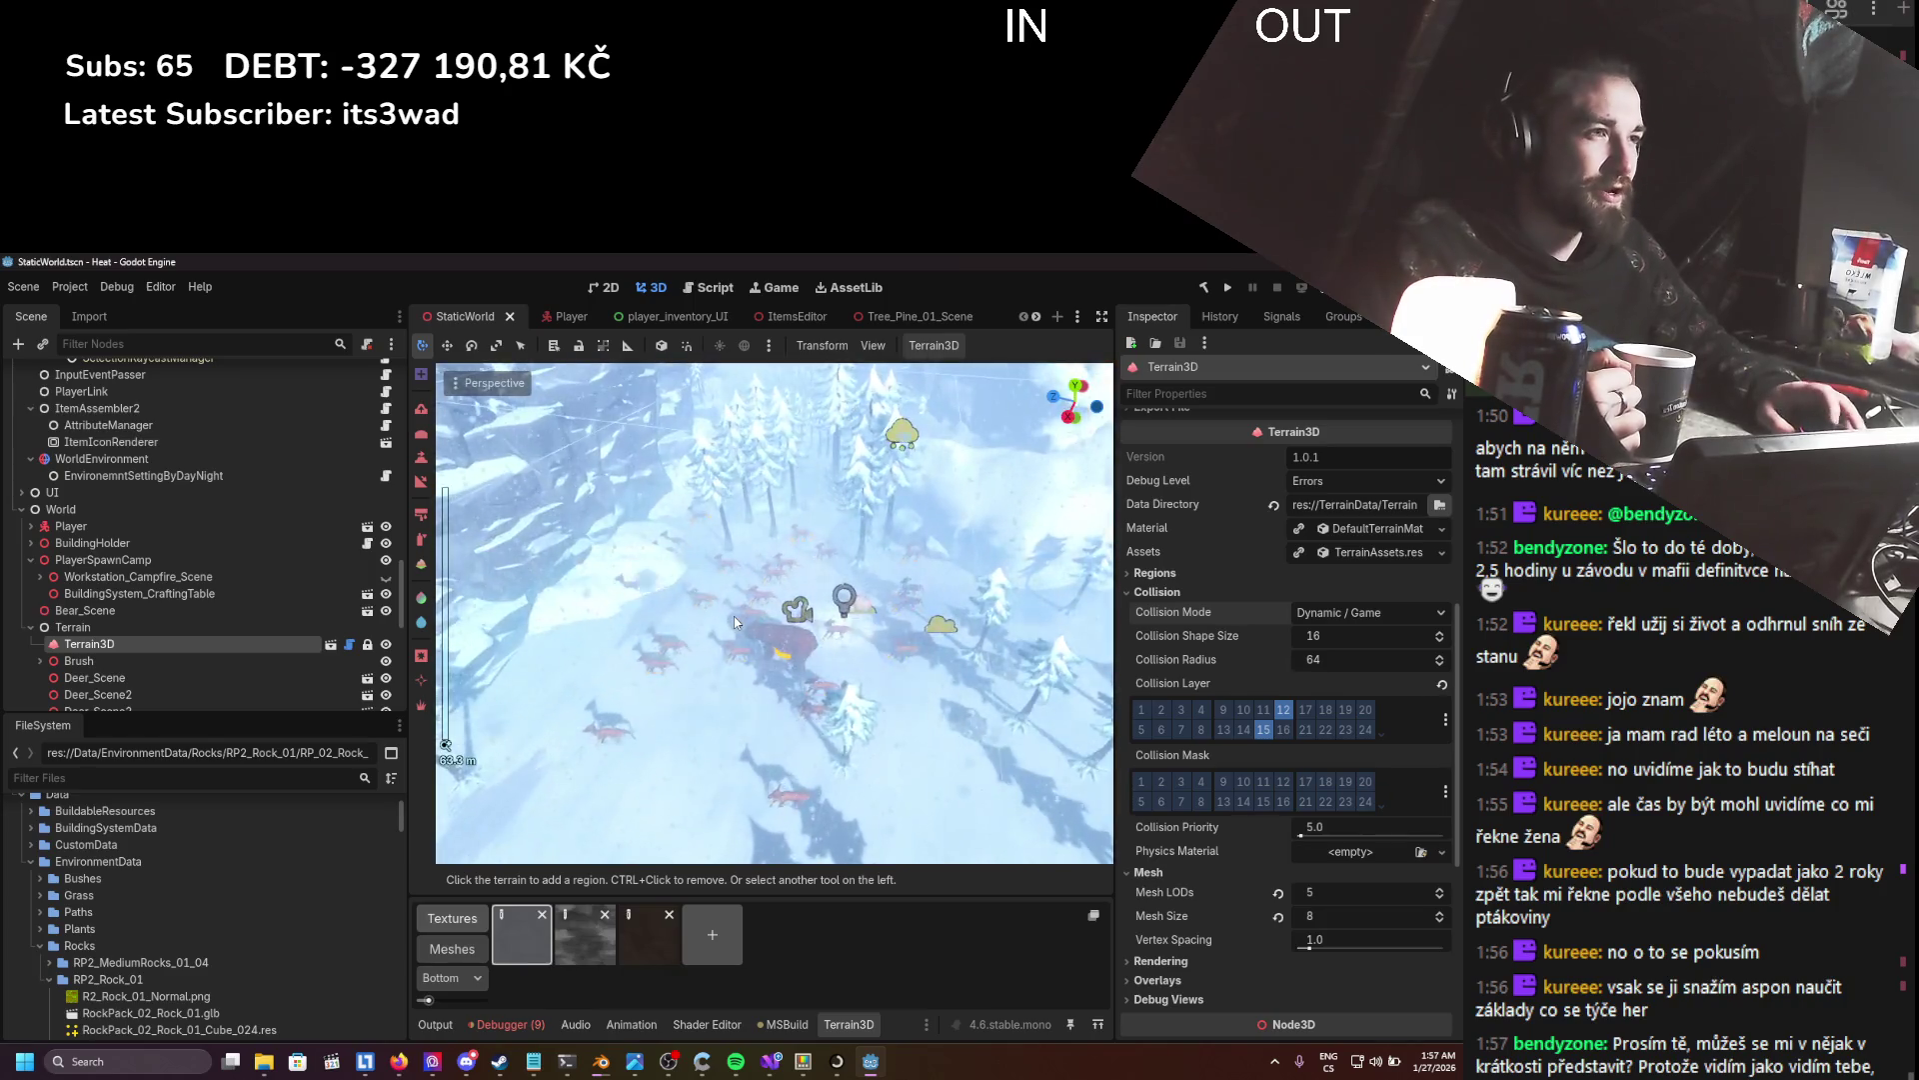
scroll(734, 616, up, 5)
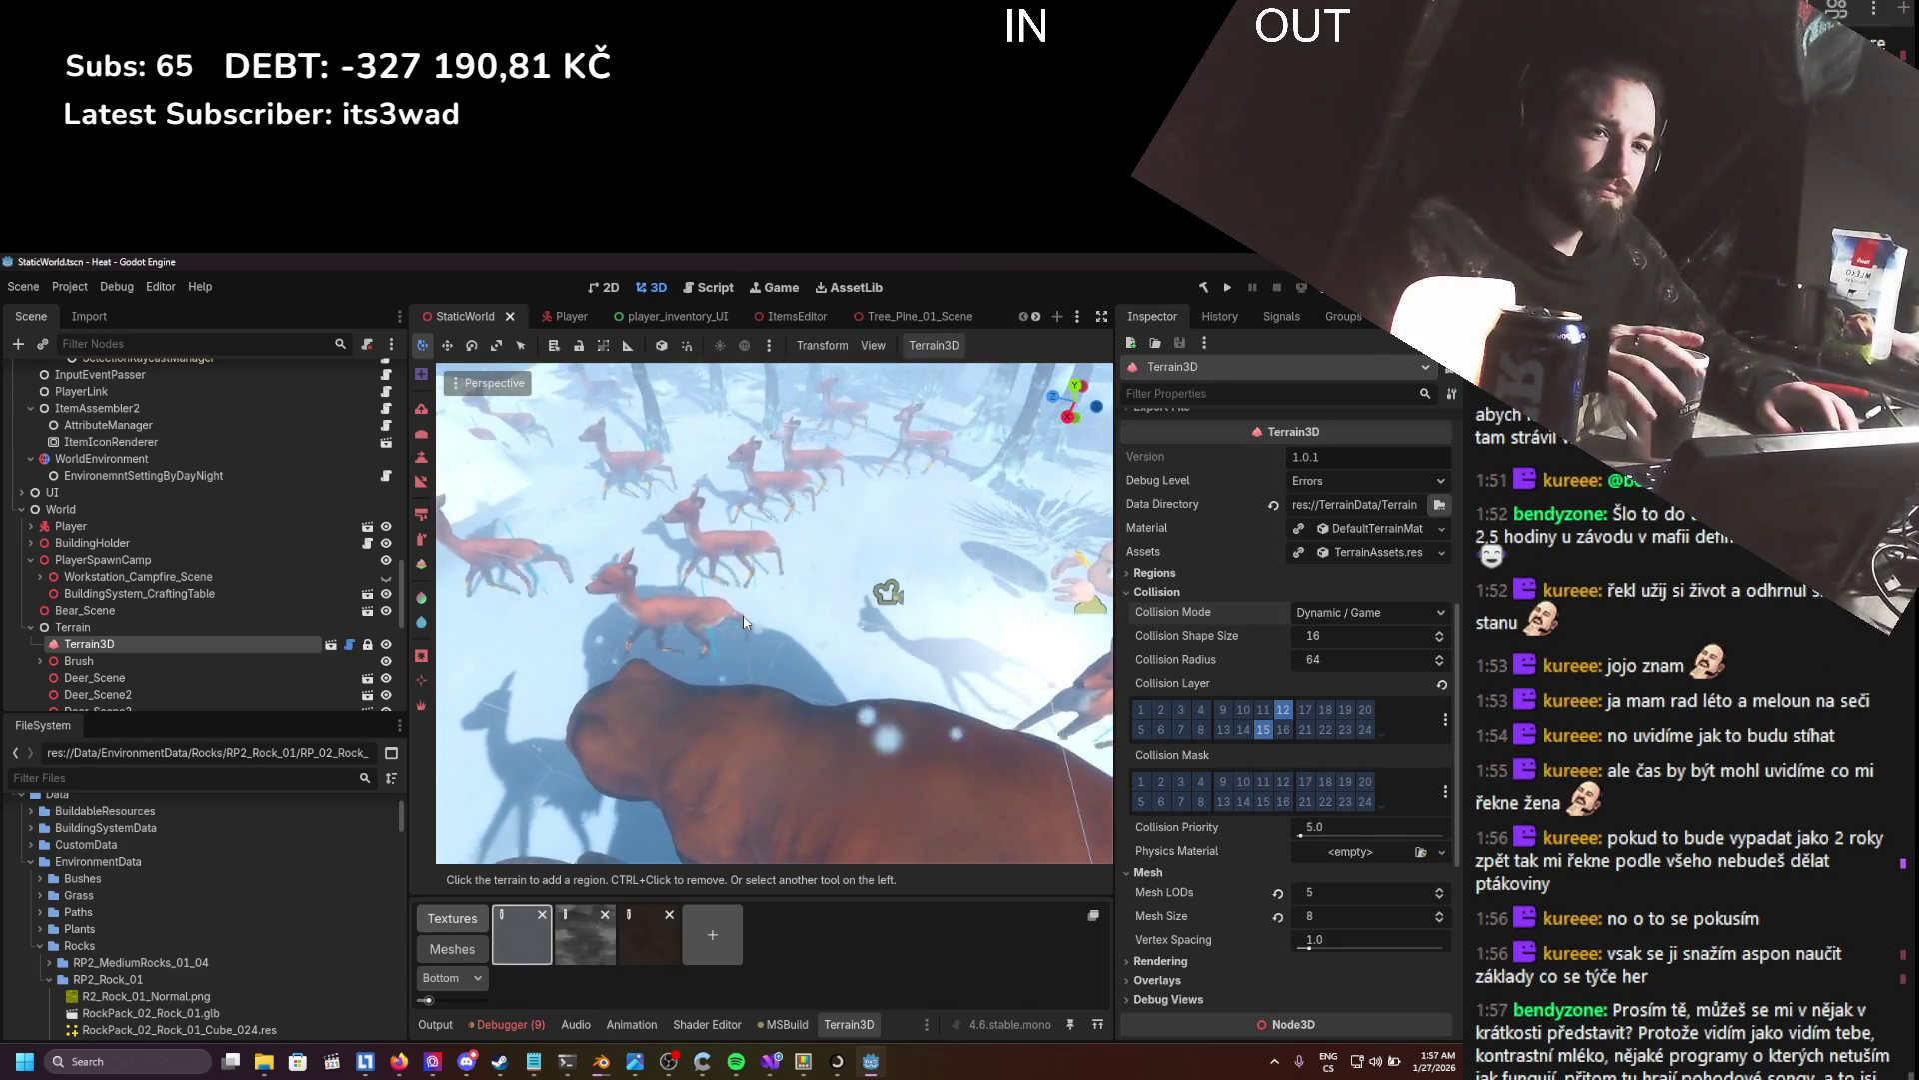
scroll(821, 702, down, 3)
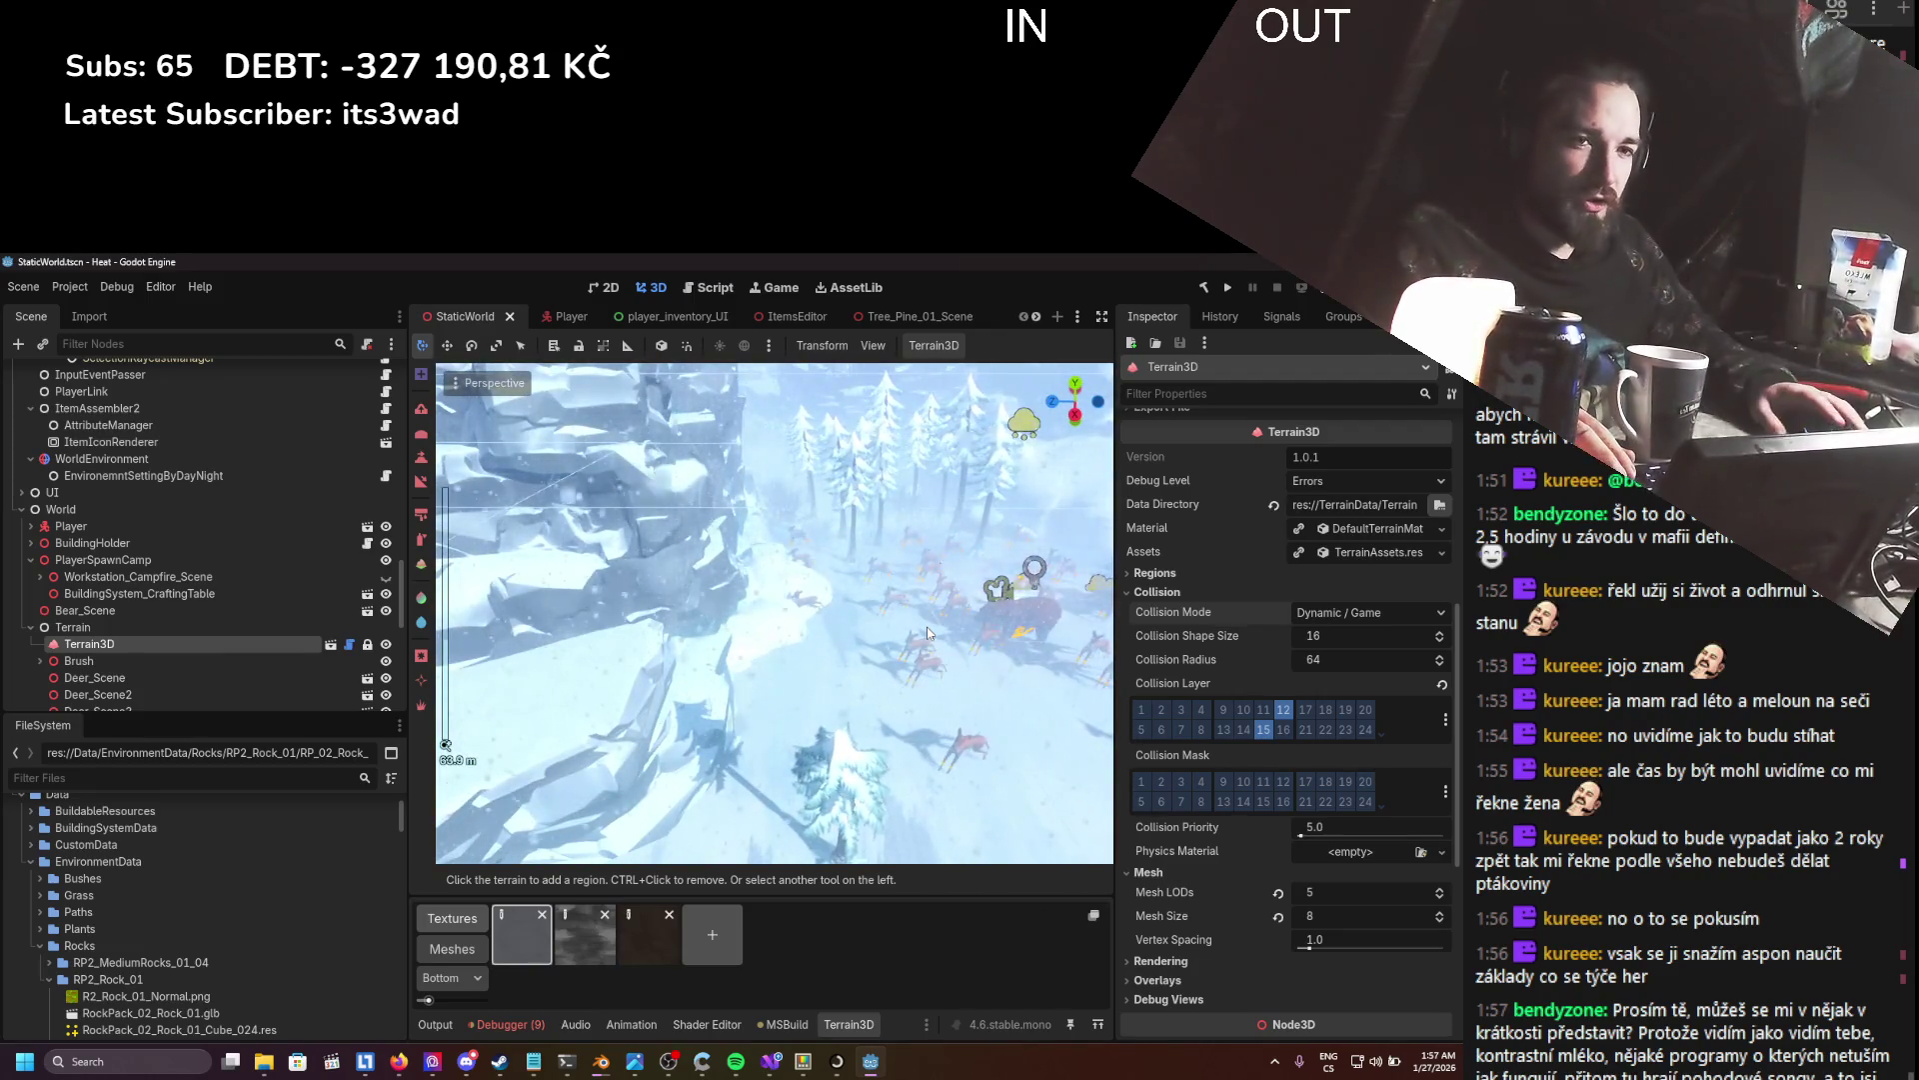
drag(928, 632, 799, 710)
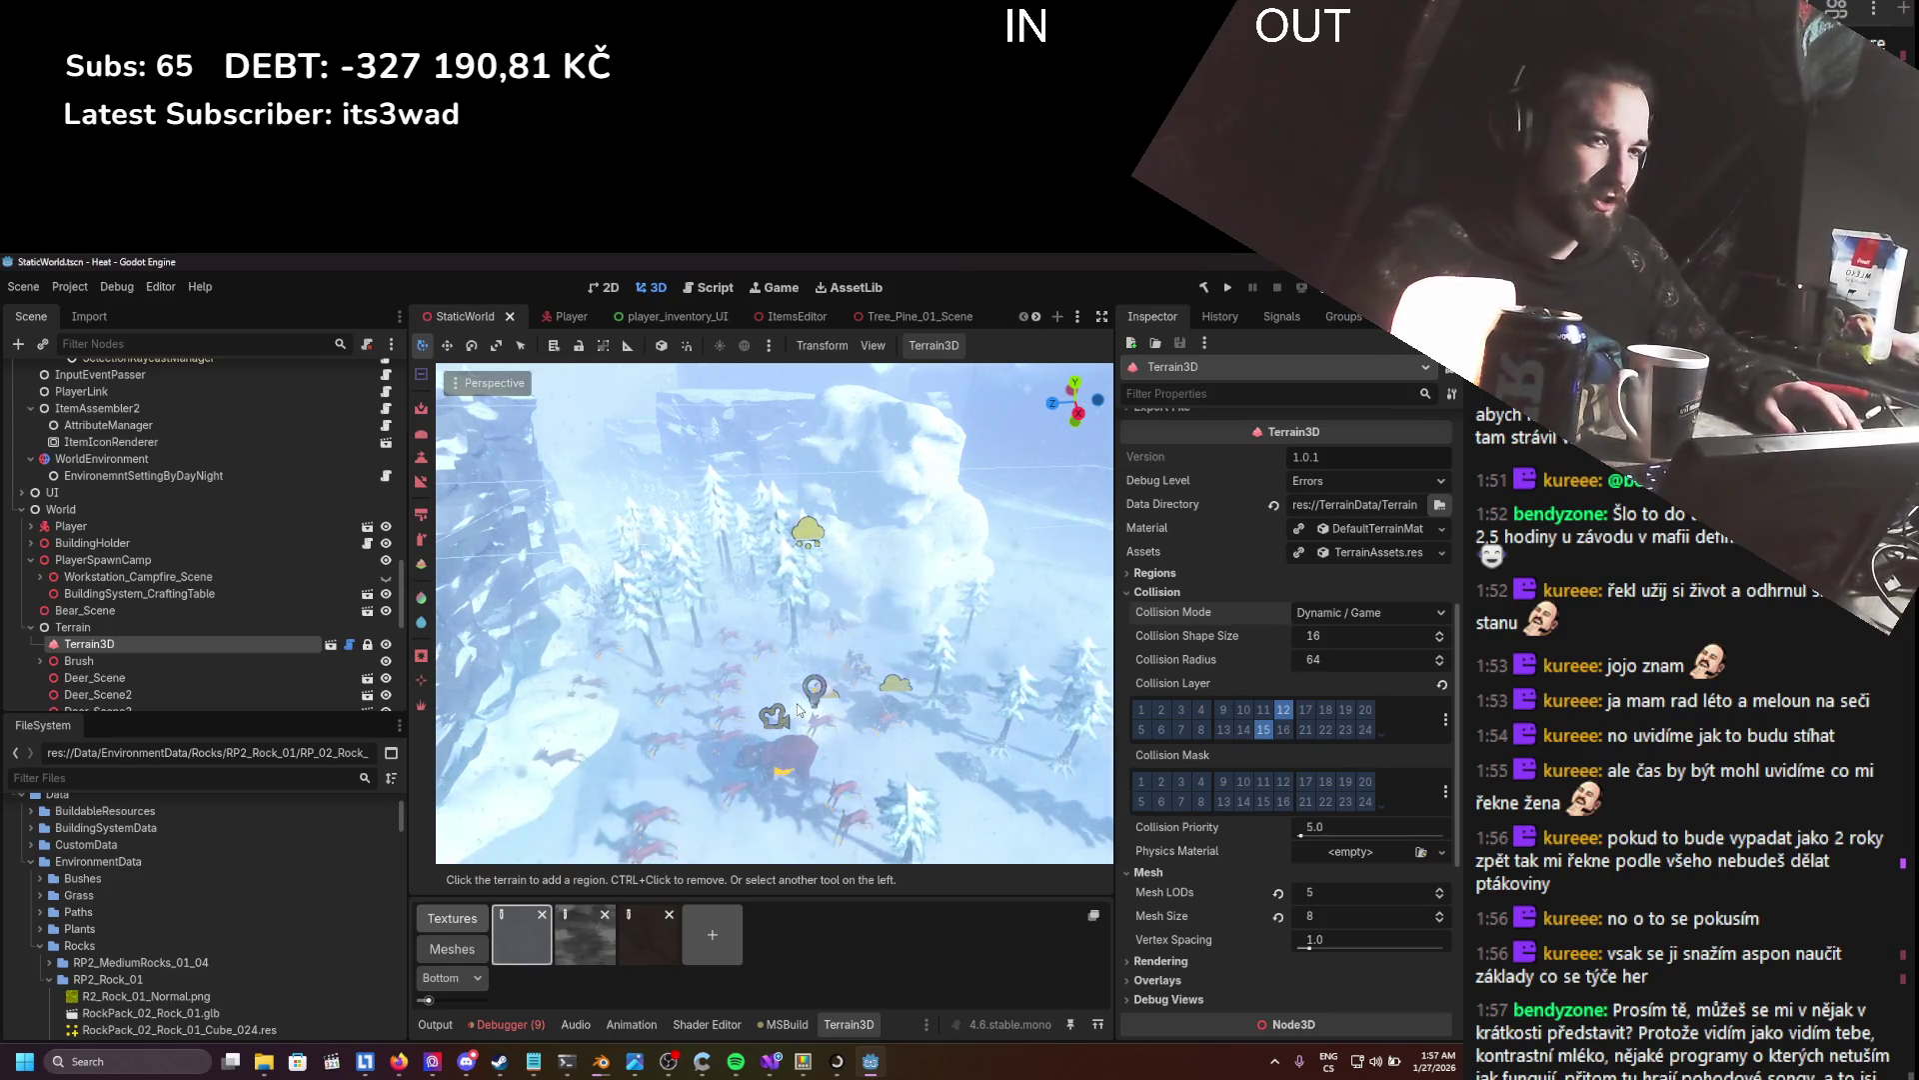
scroll(811, 700, down, 2)
scroll(811, 693, up, 3)
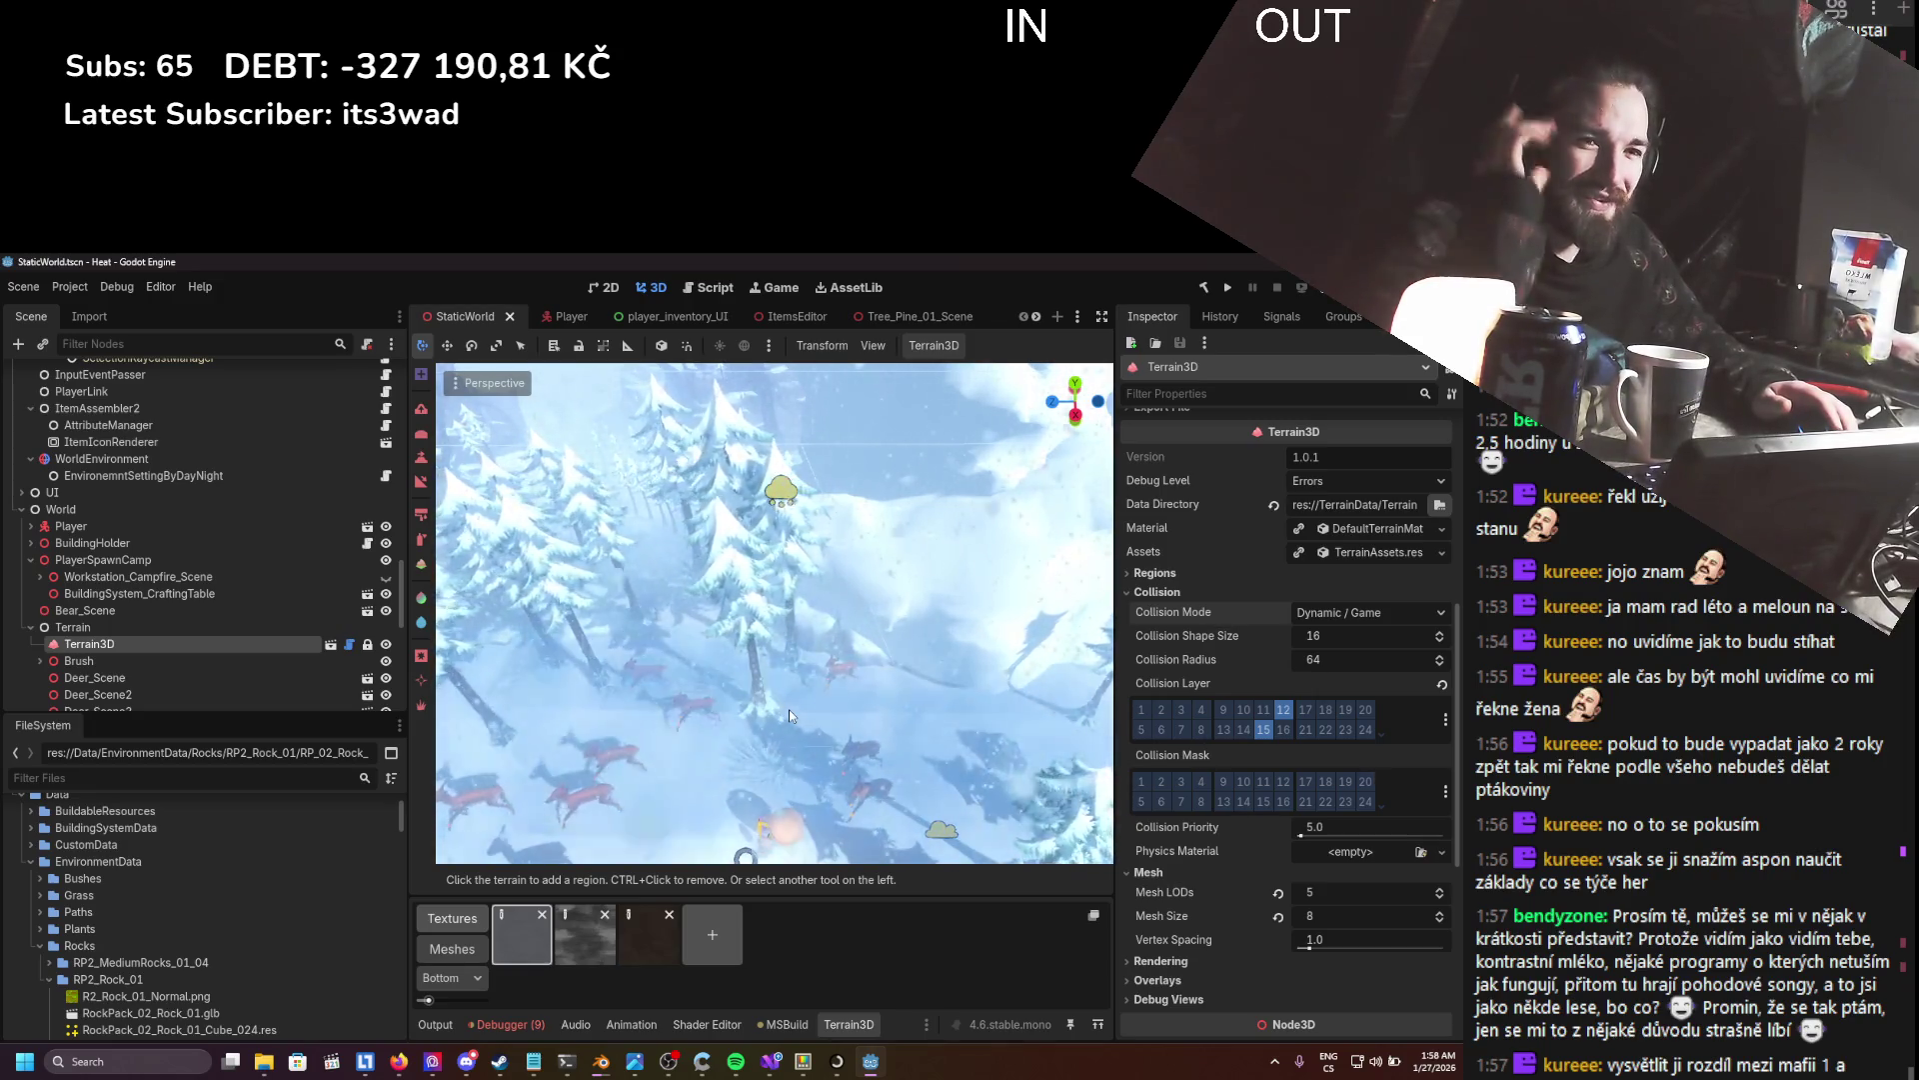
scroll(789, 710, up, 10)
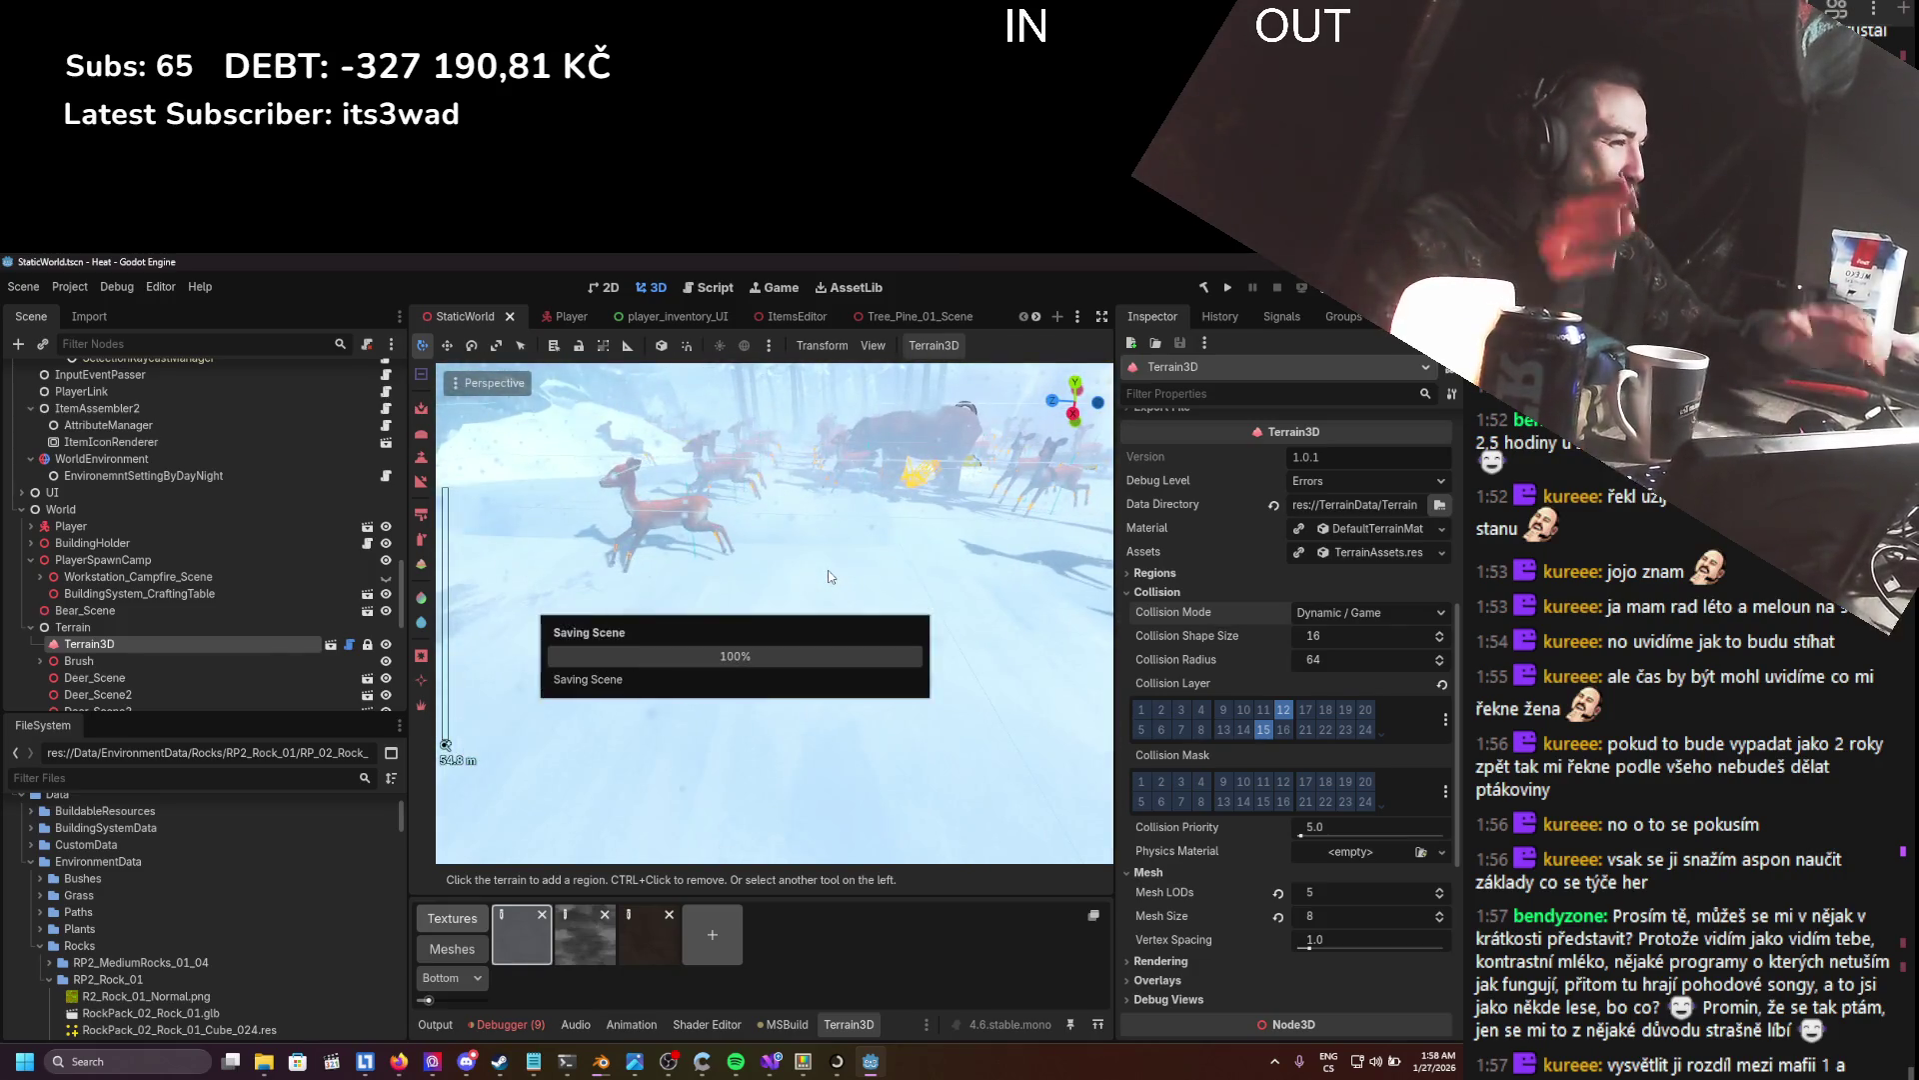
scroll(790, 645, down, 10)
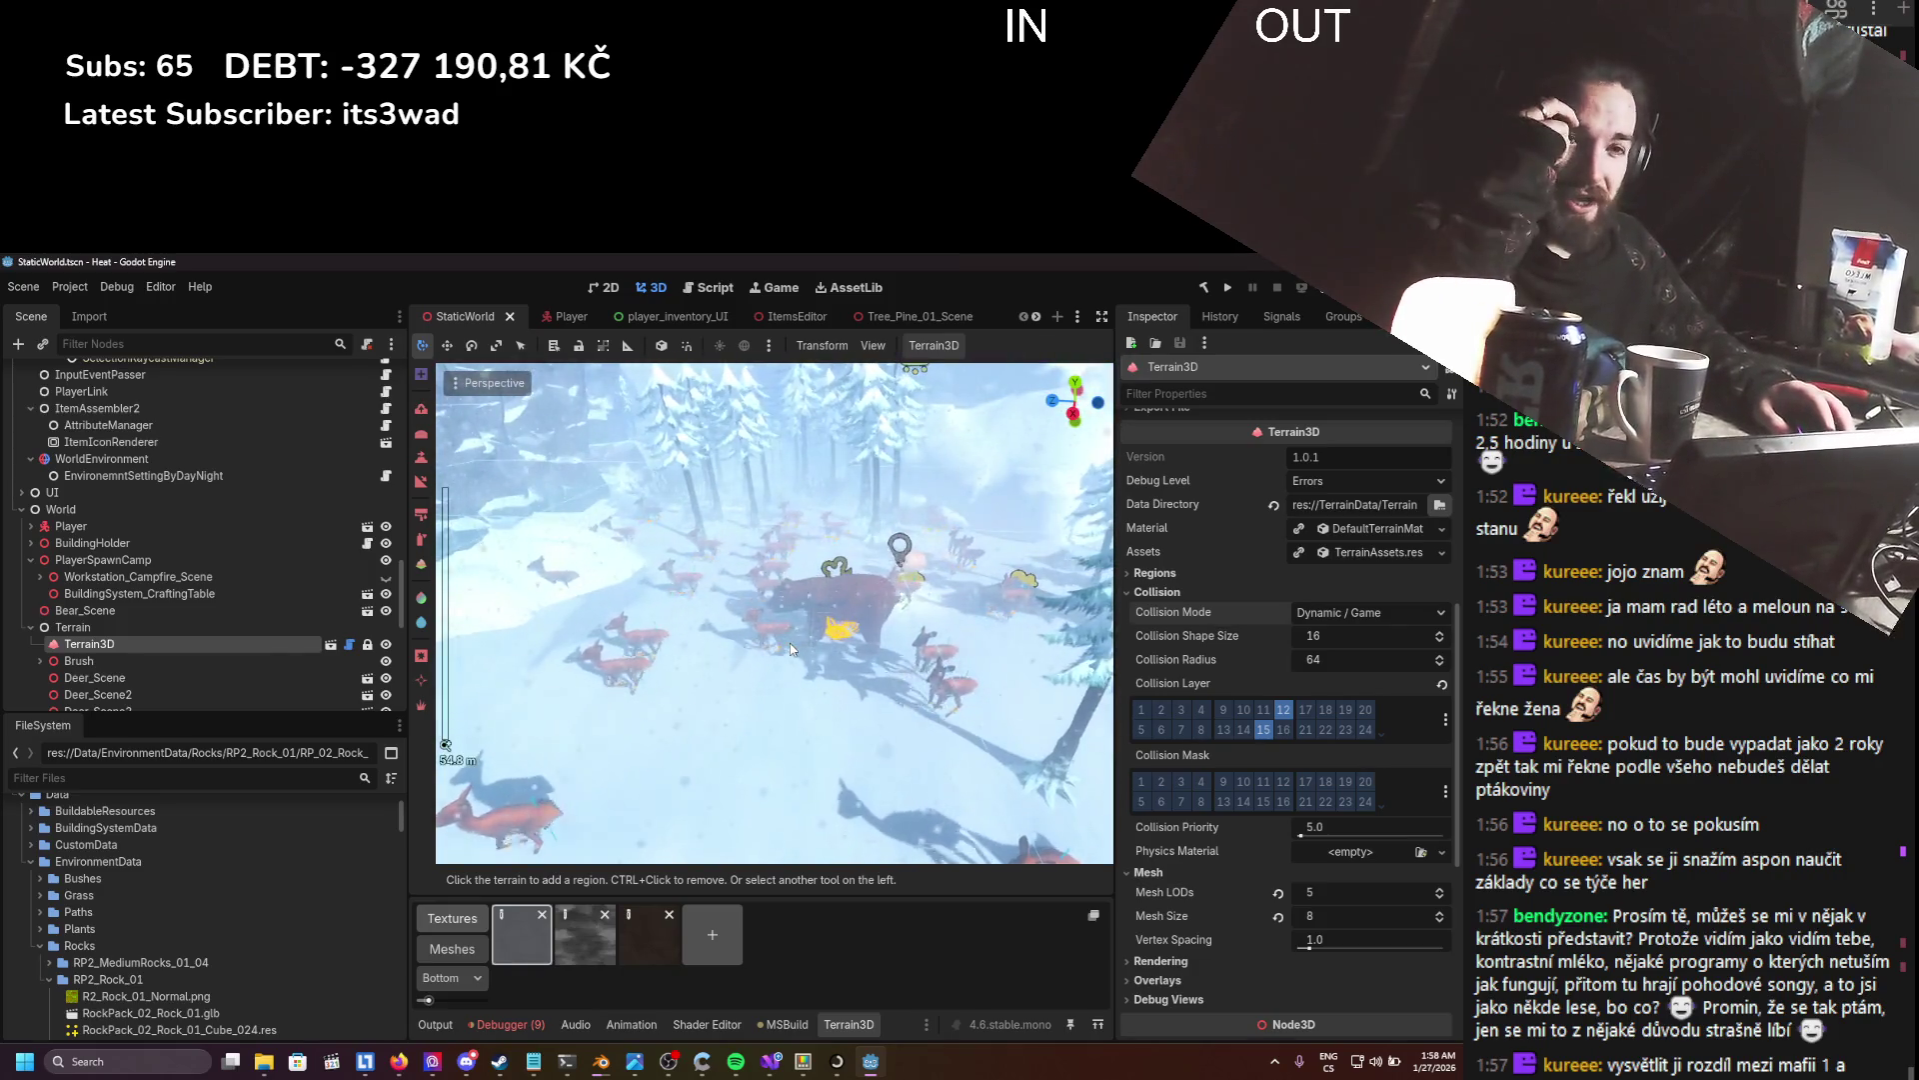
scroll(1329, 584, down, 5)
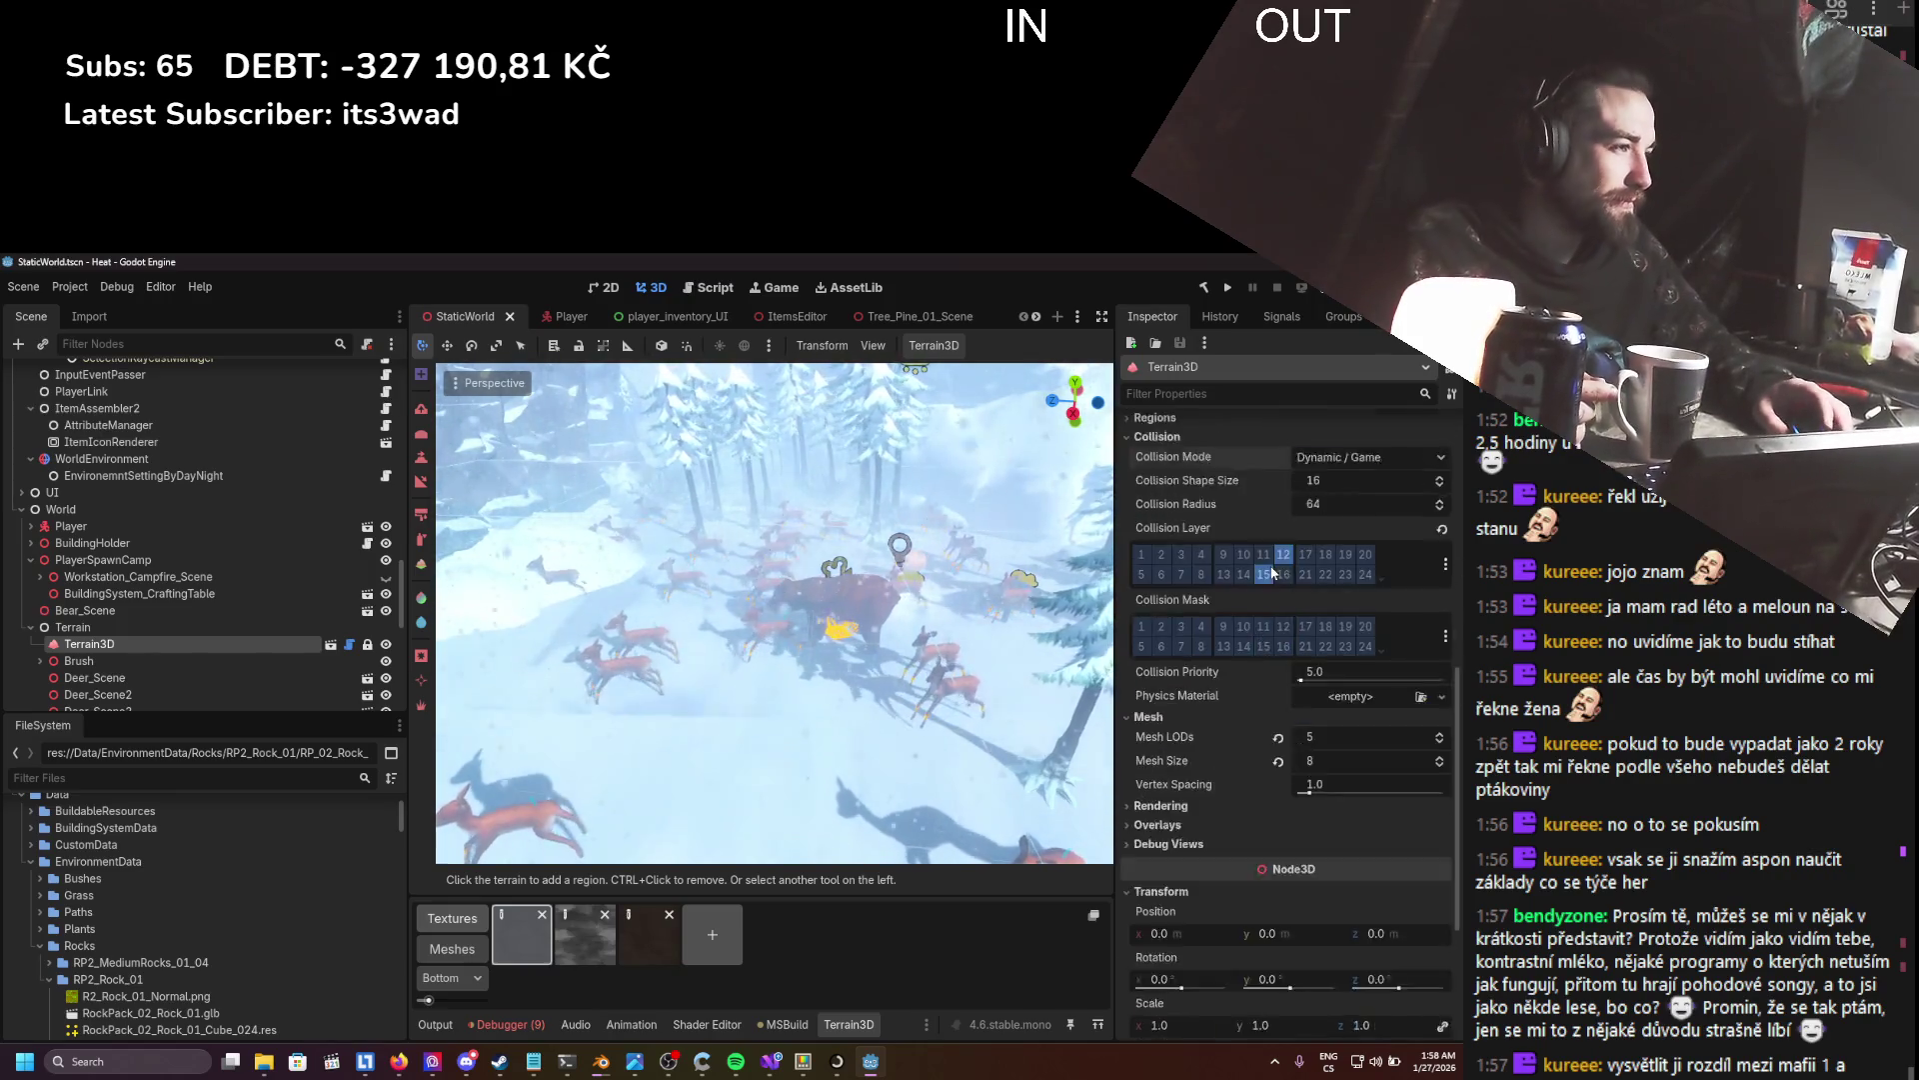
scroll(1243, 632, up, 6)
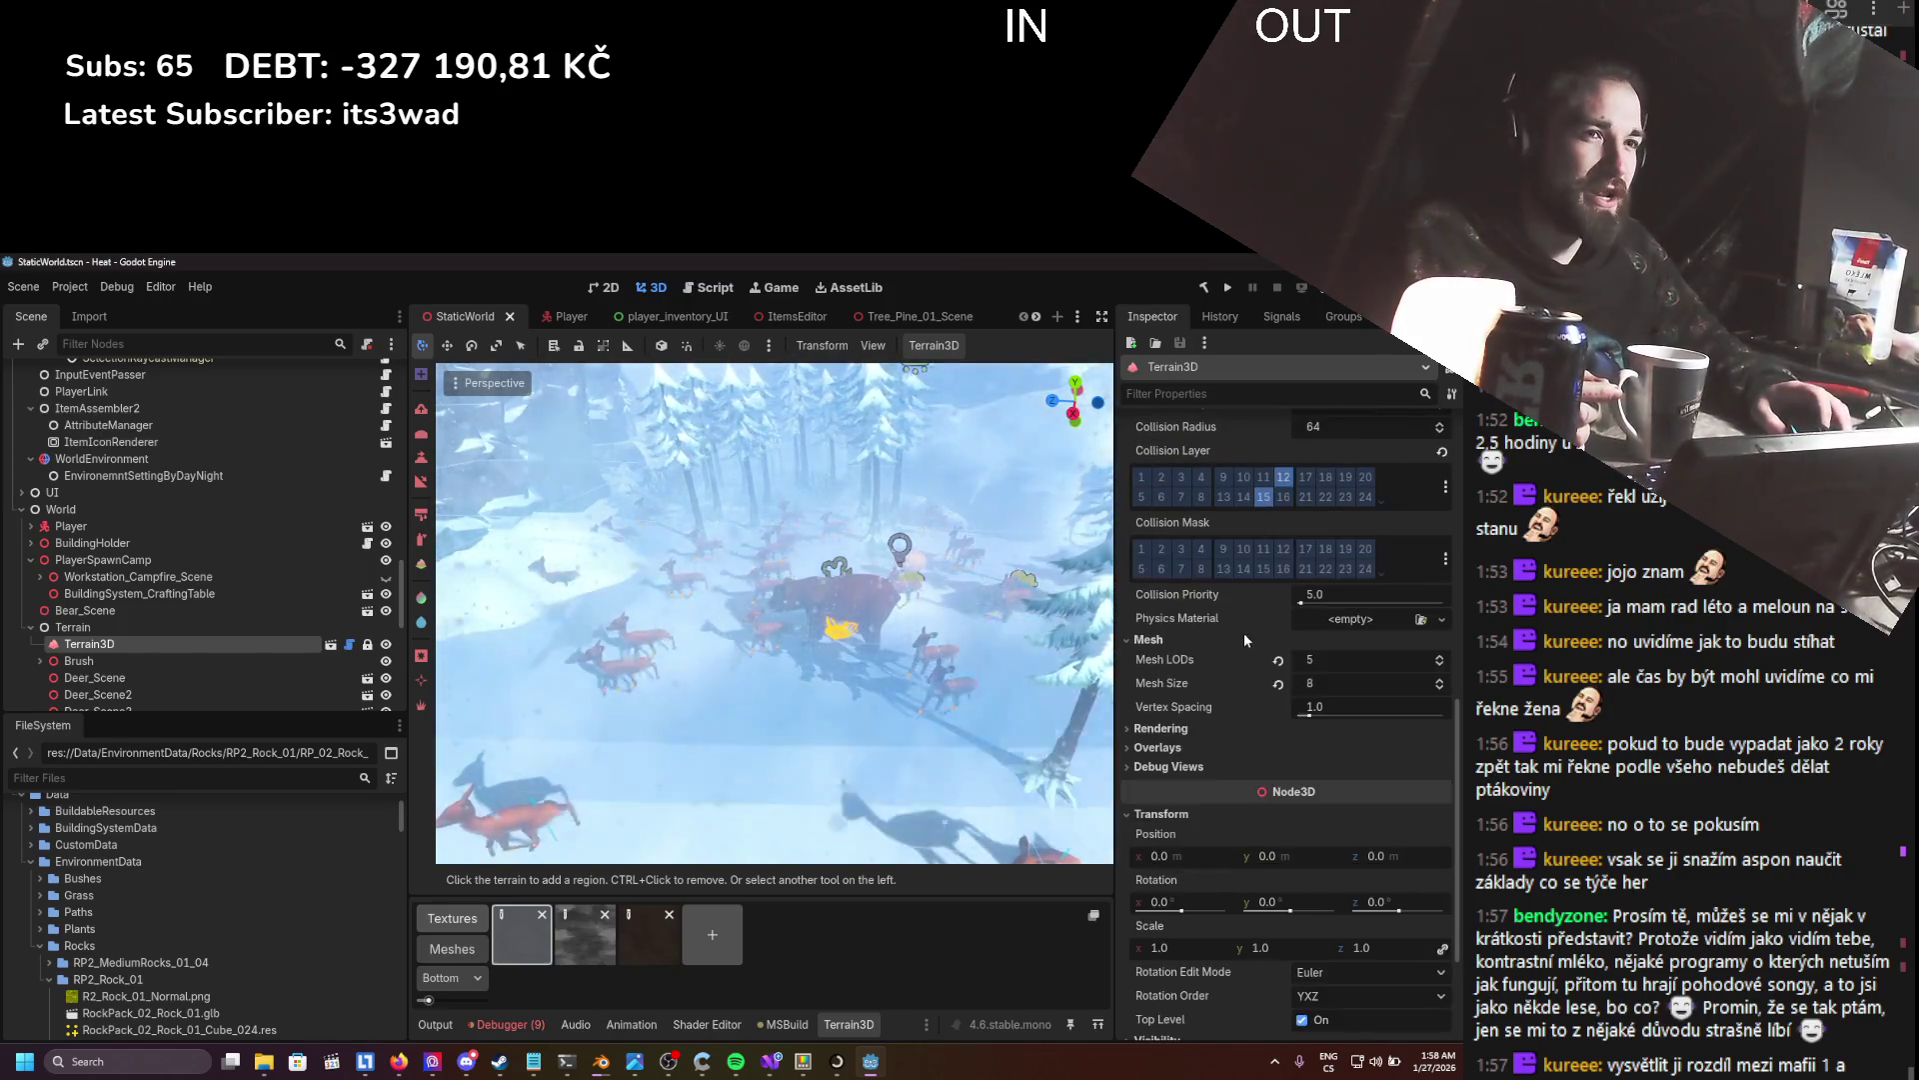
scroll(1243, 632, up, 4)
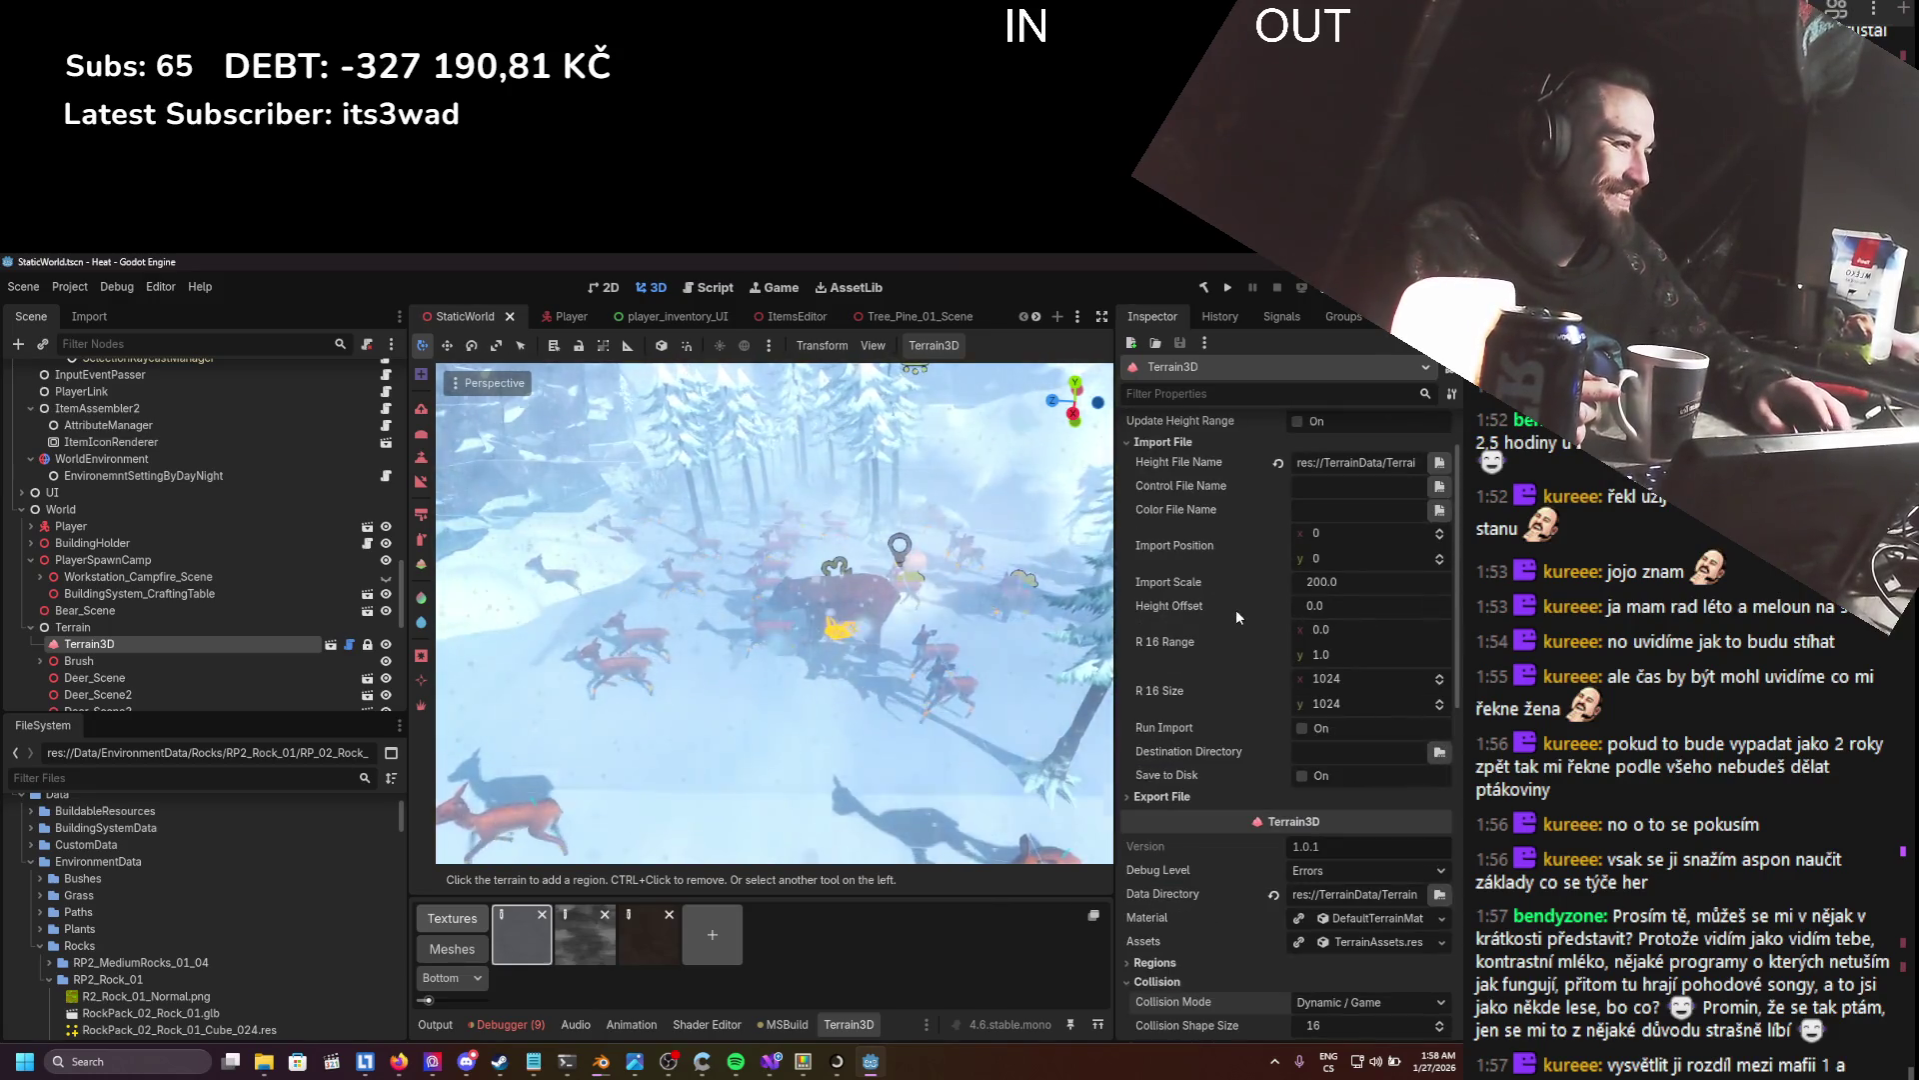
scroll(1236, 618, down, 5)
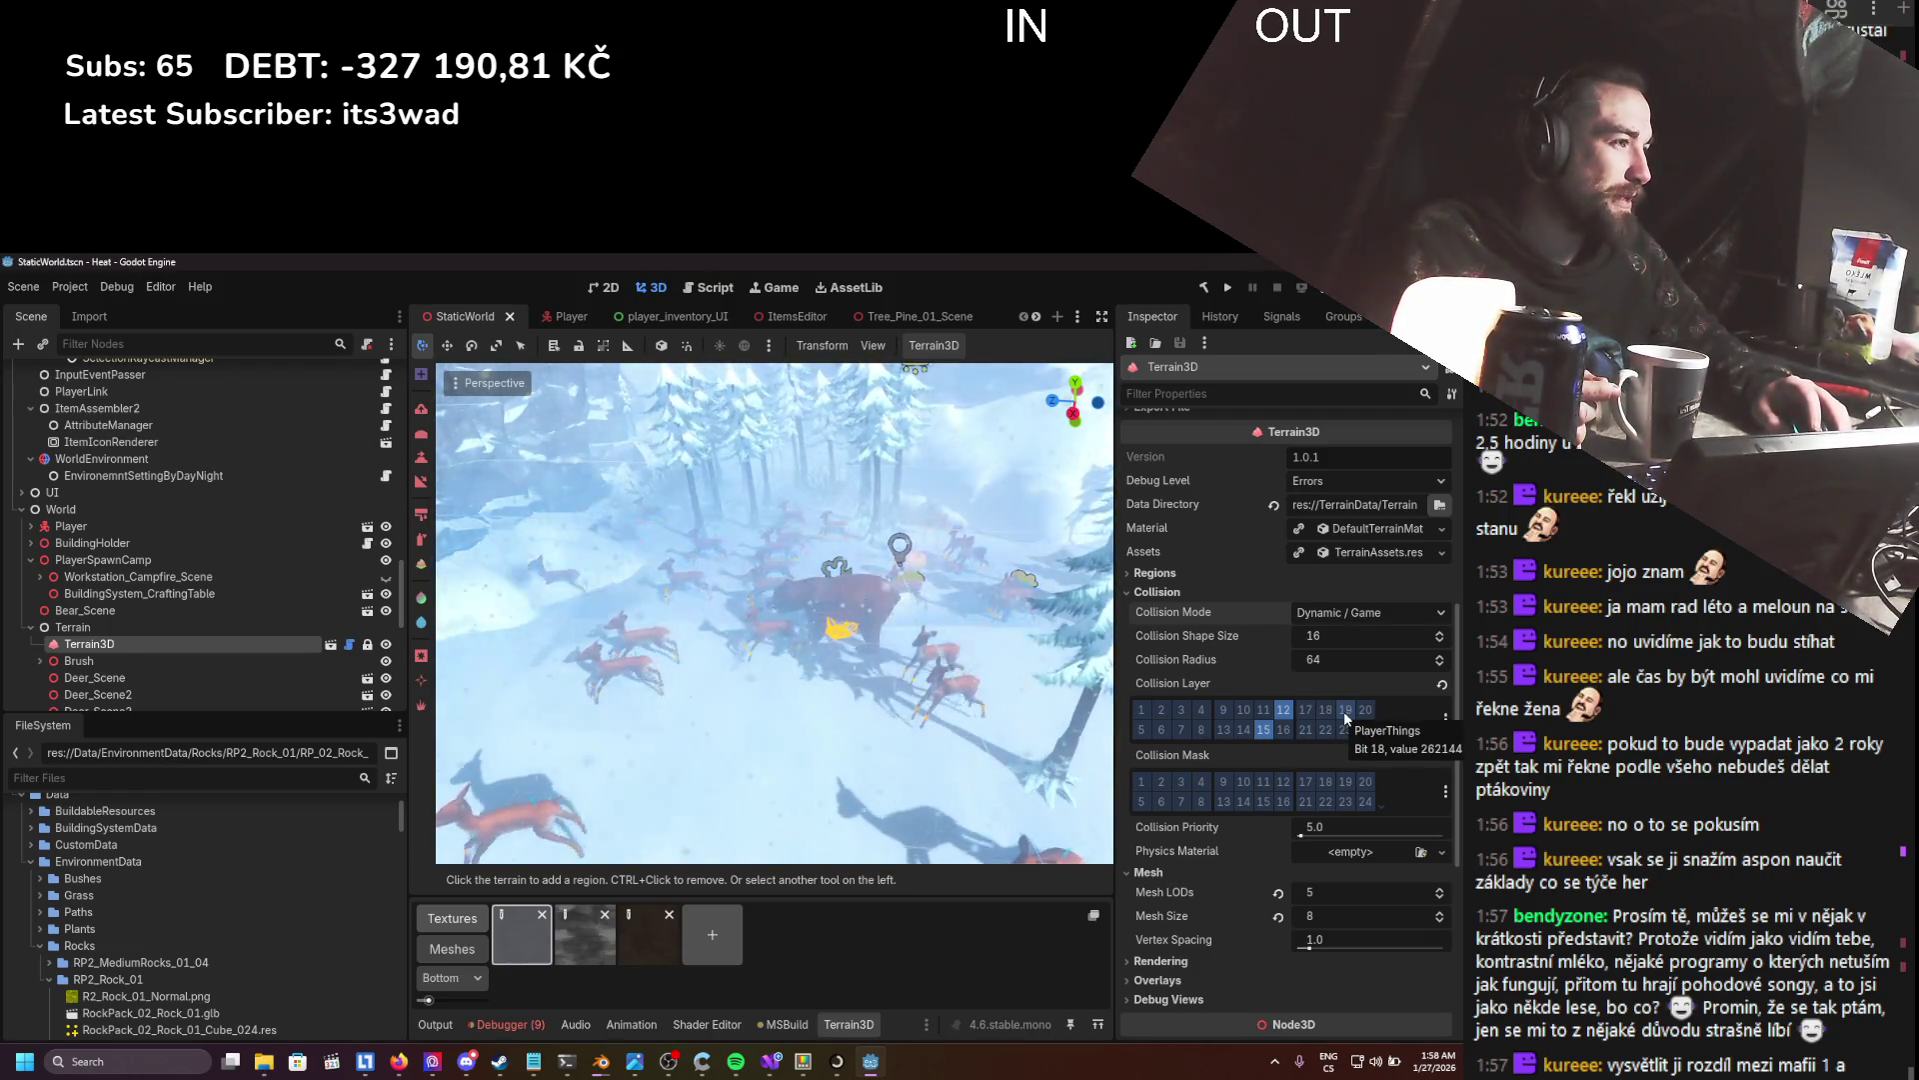
click(1446, 720)
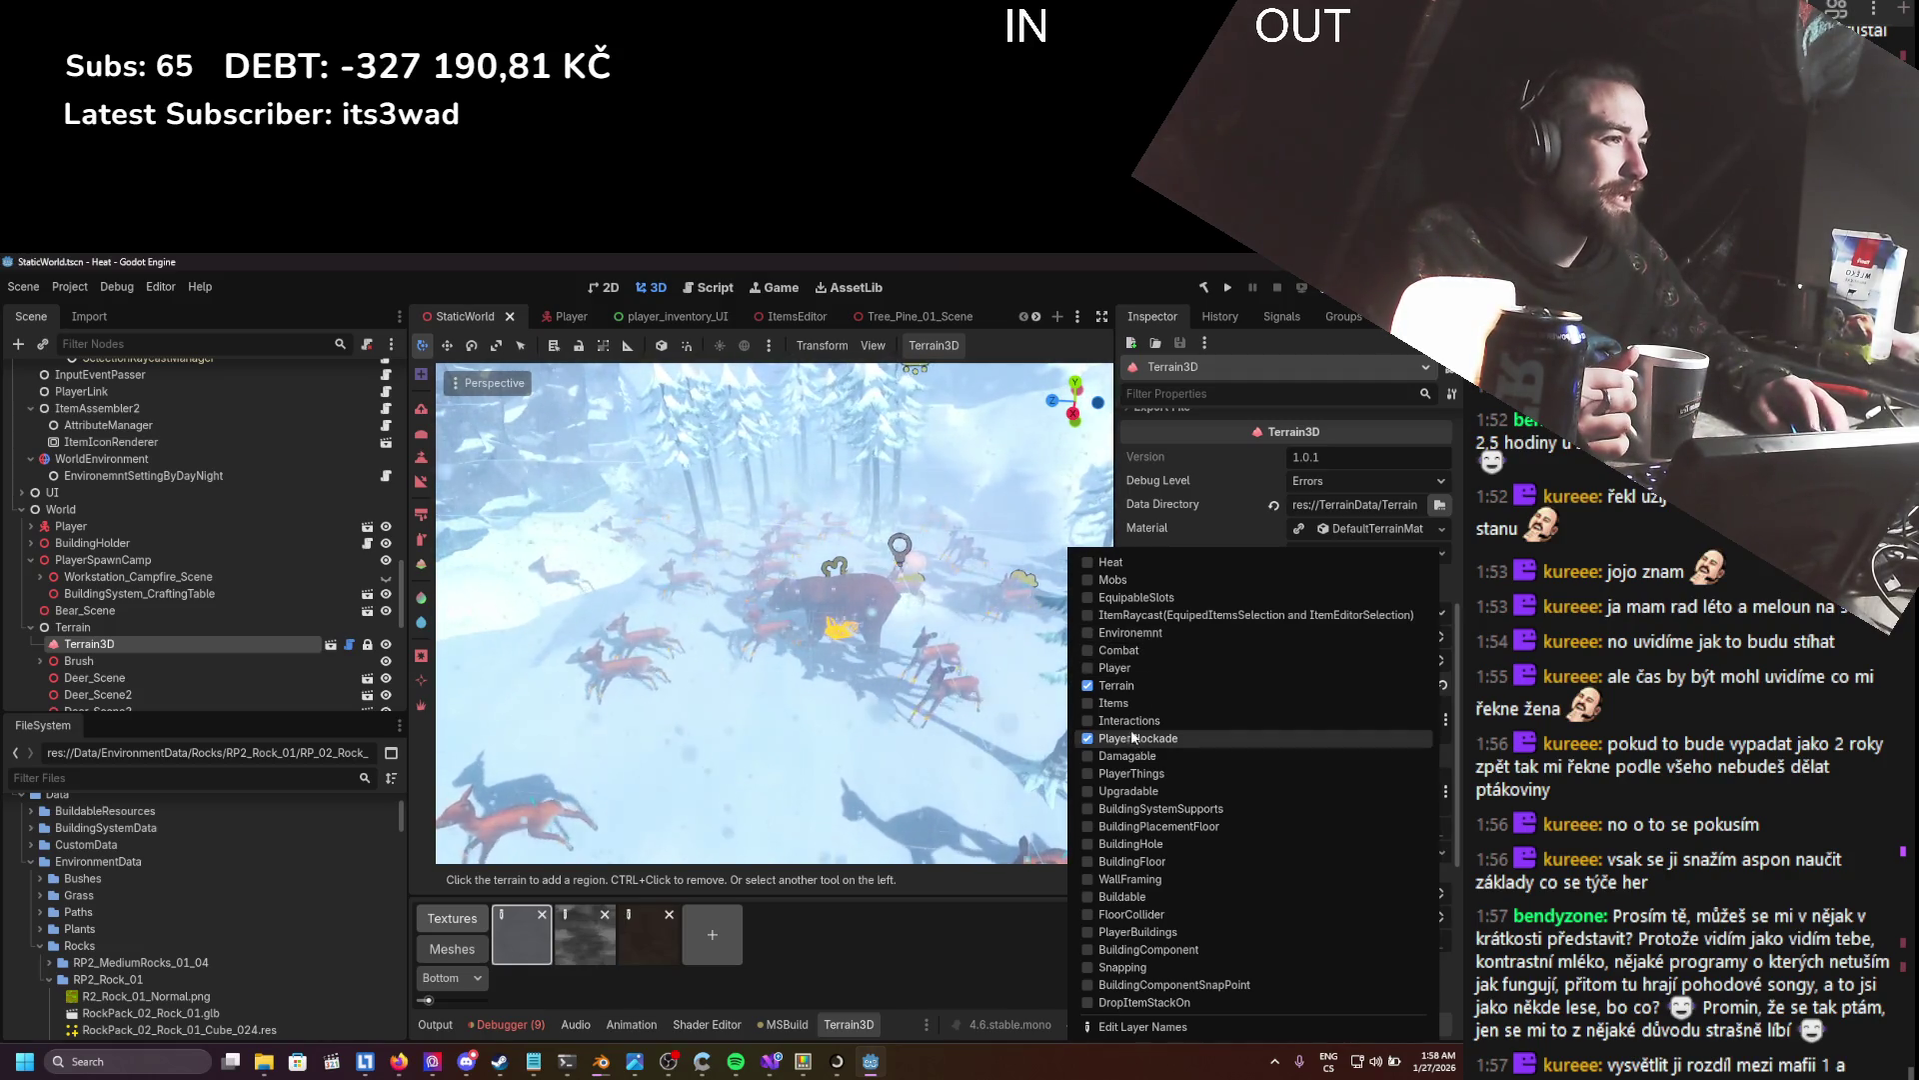
click(1147, 423)
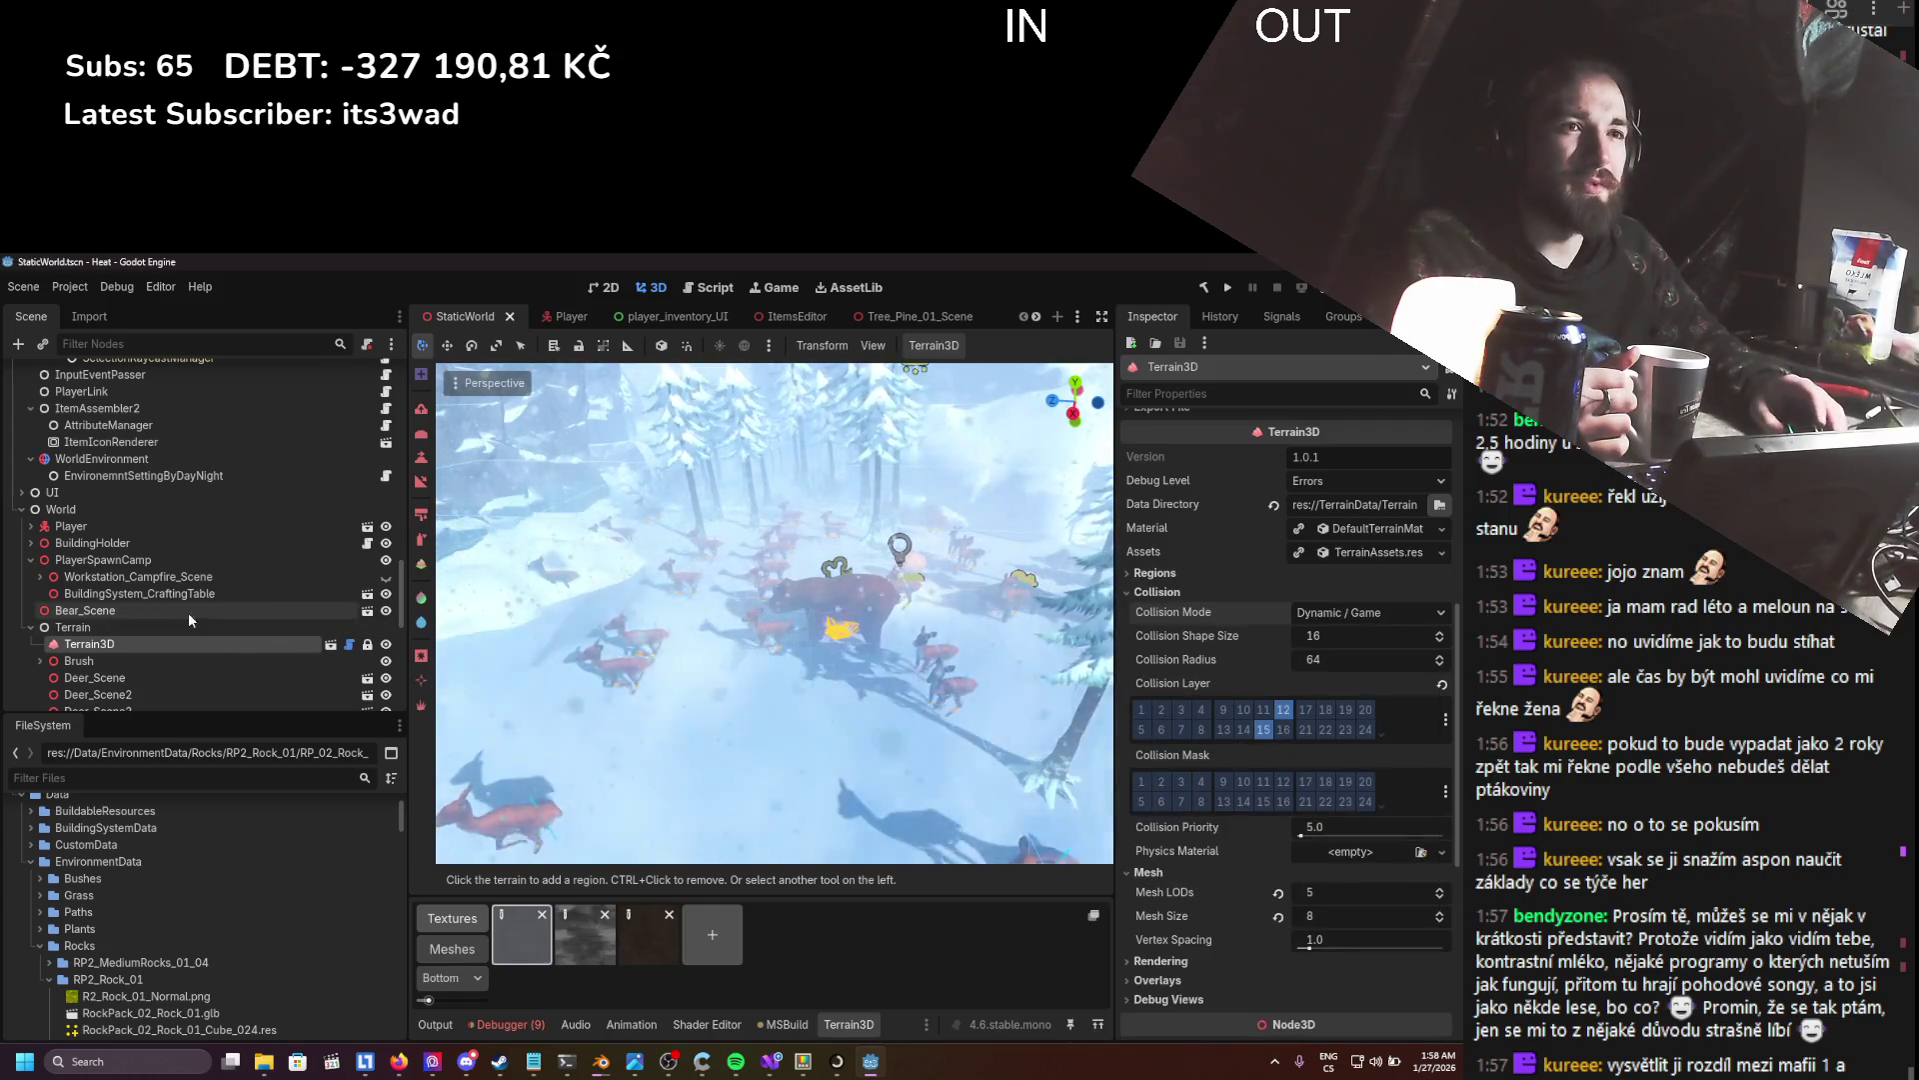
- Frame the Player, raise it 1 m to y 68.36, save the world, and open Player.tscn
click(118, 511)
click(118, 525)
key(f)
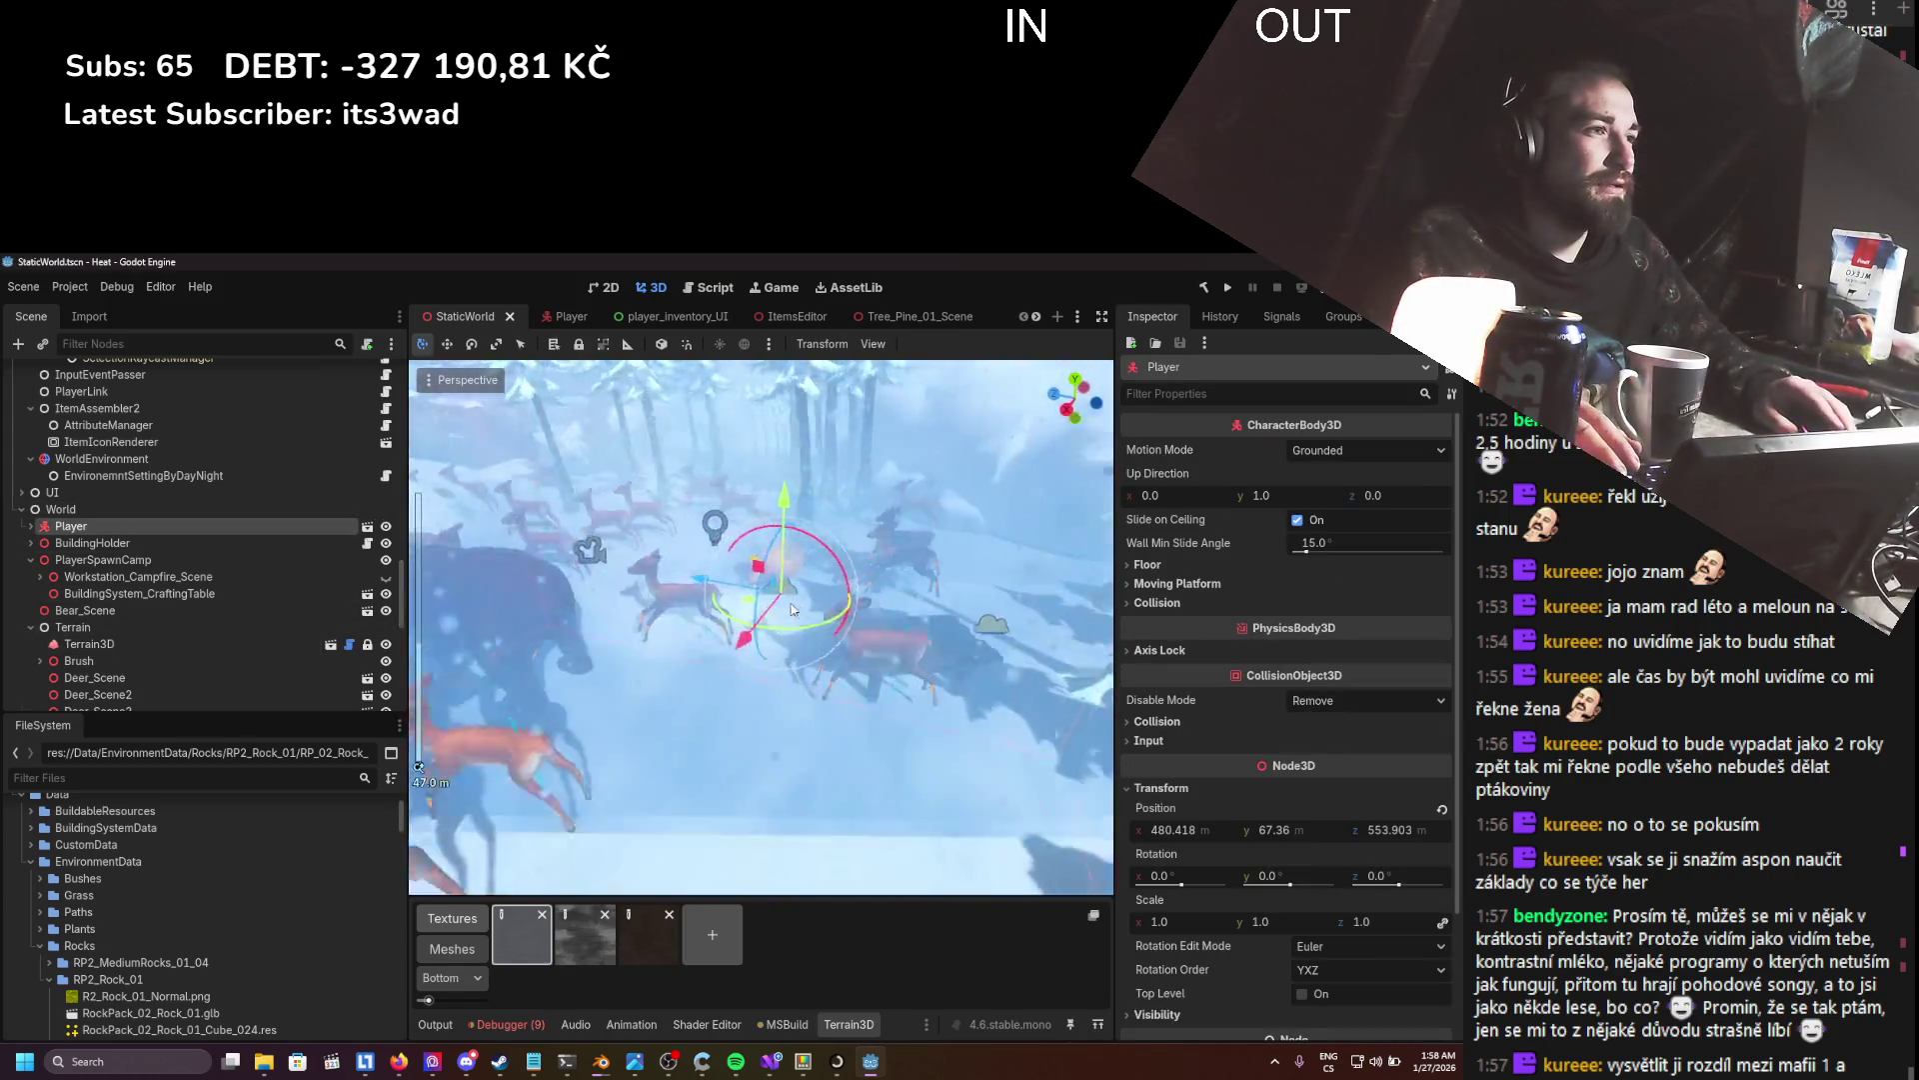
key(ctrl+s)
drag(769, 513, 767, 515)
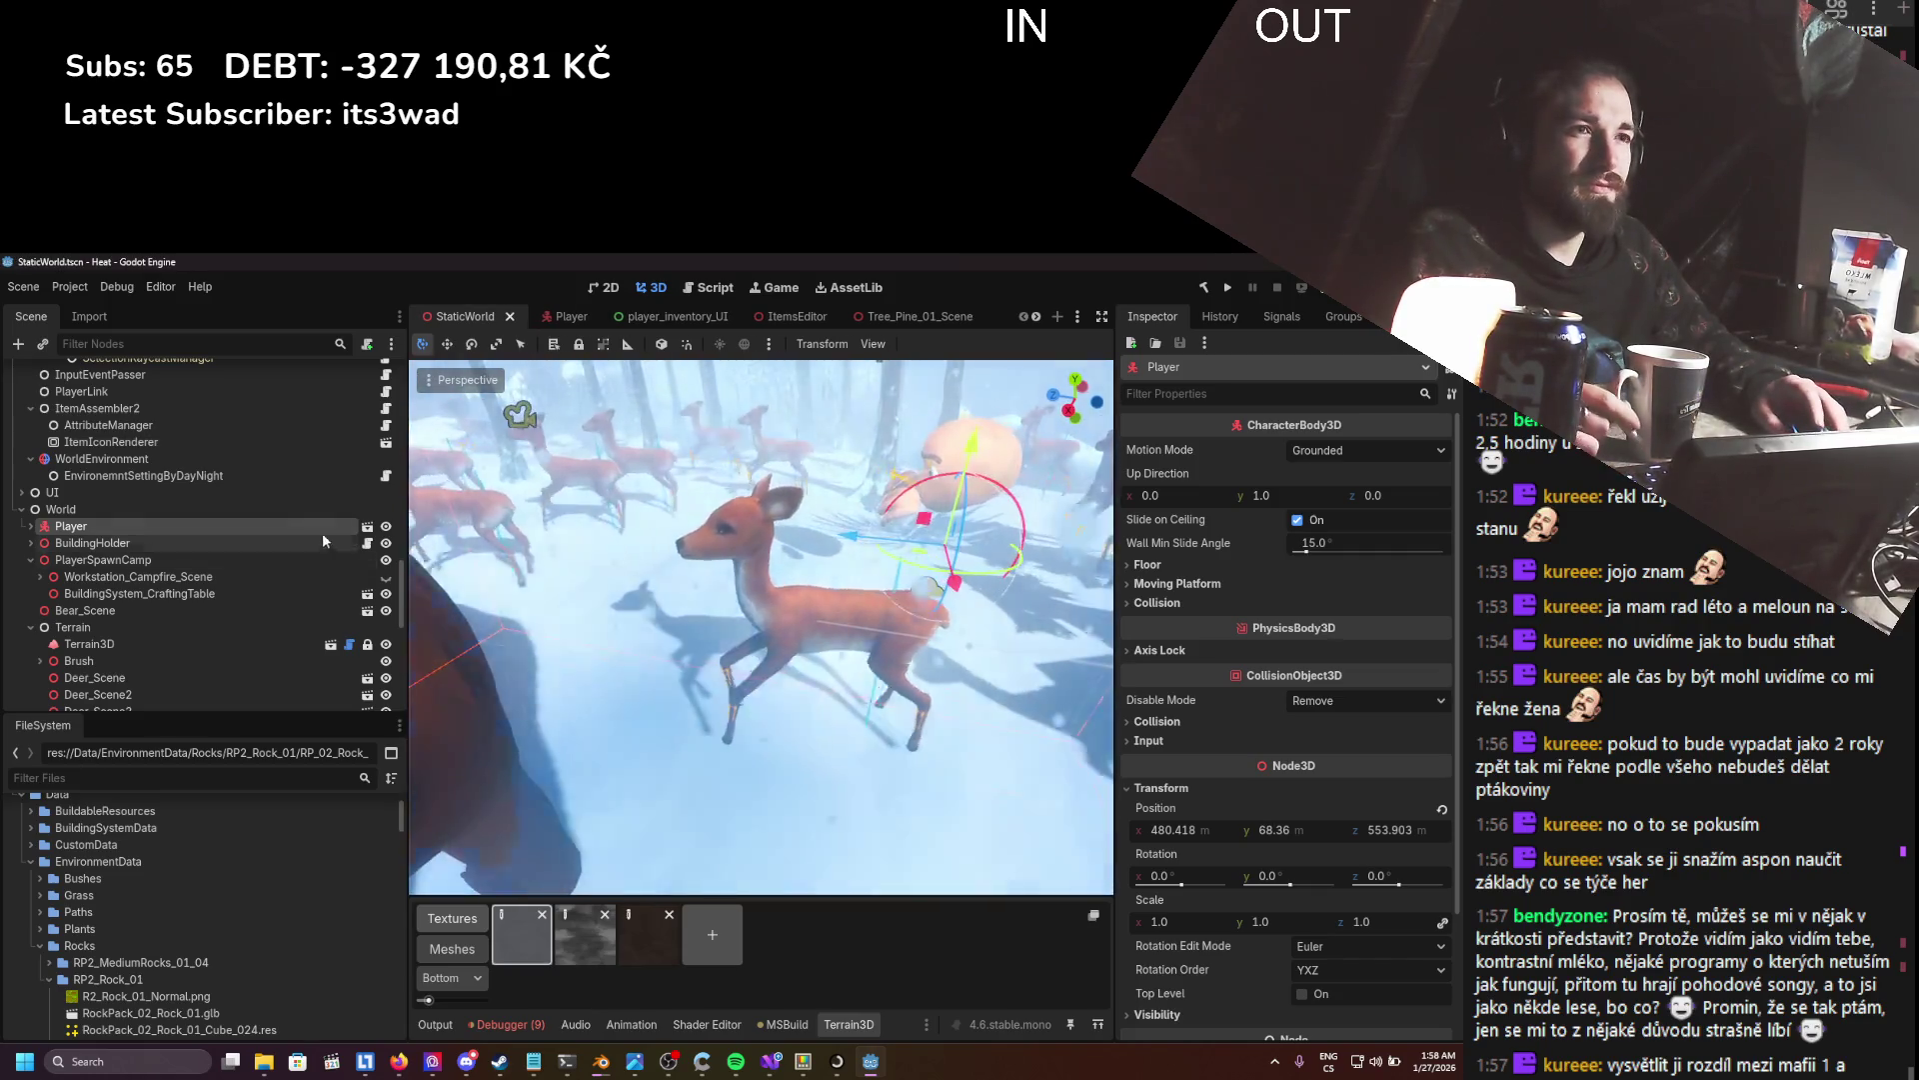
click(367, 526)
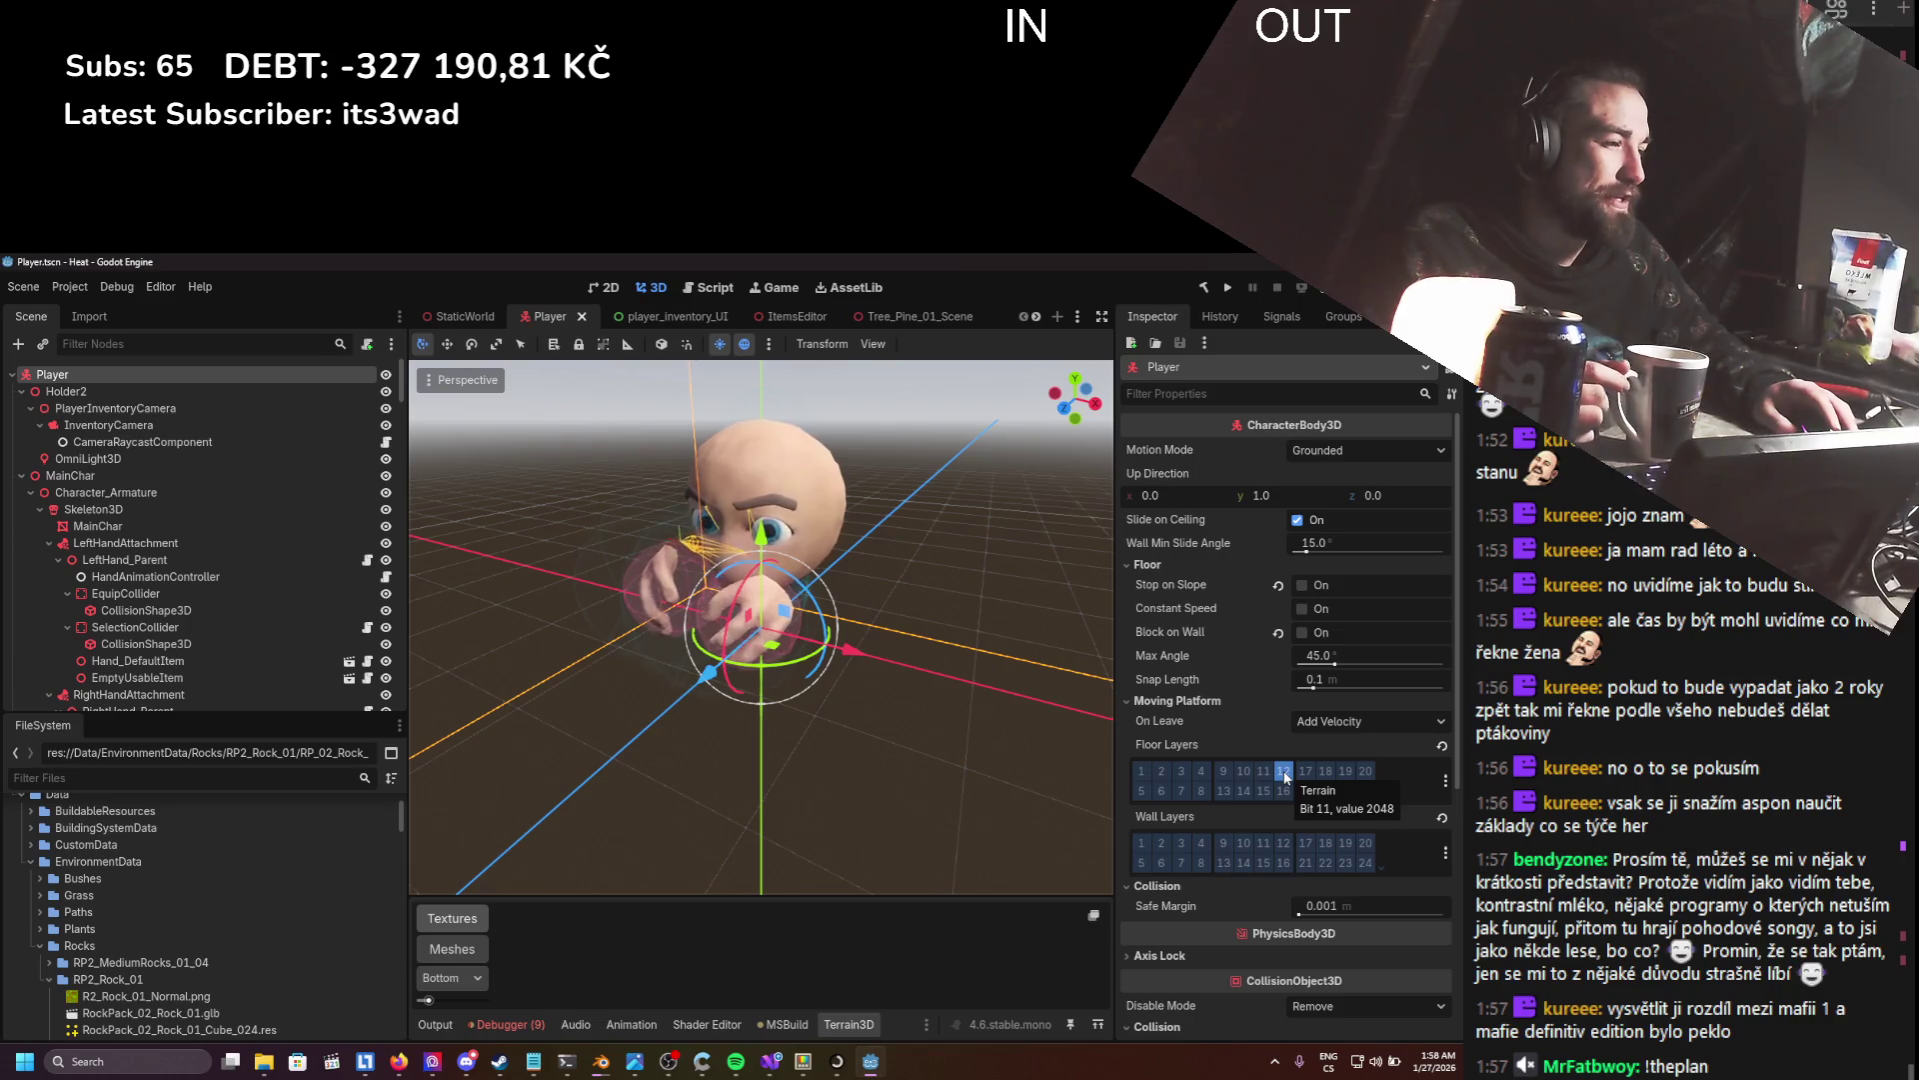
- Check the Player's collision mask layer names, save Player.tscn, and launch the game
scroll(1282, 795, down, 5)
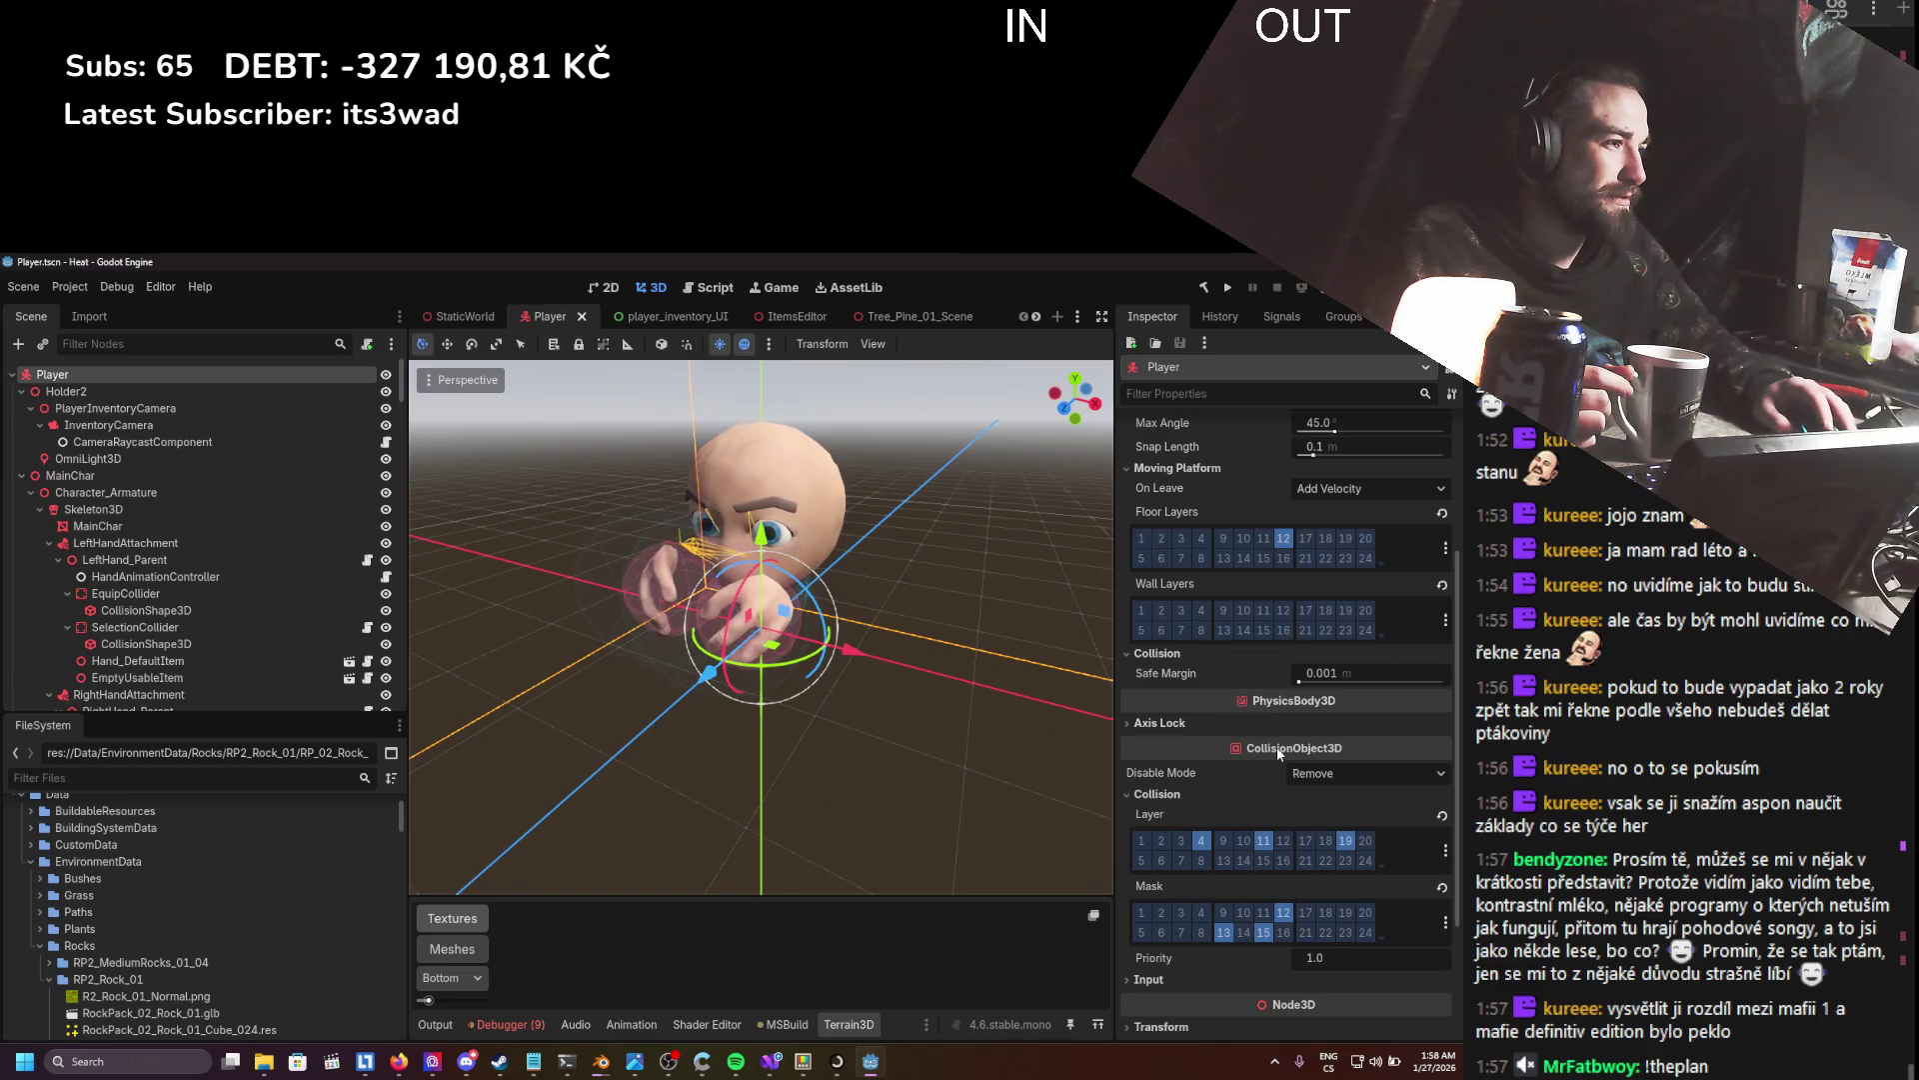
mouse_move(1279, 752)
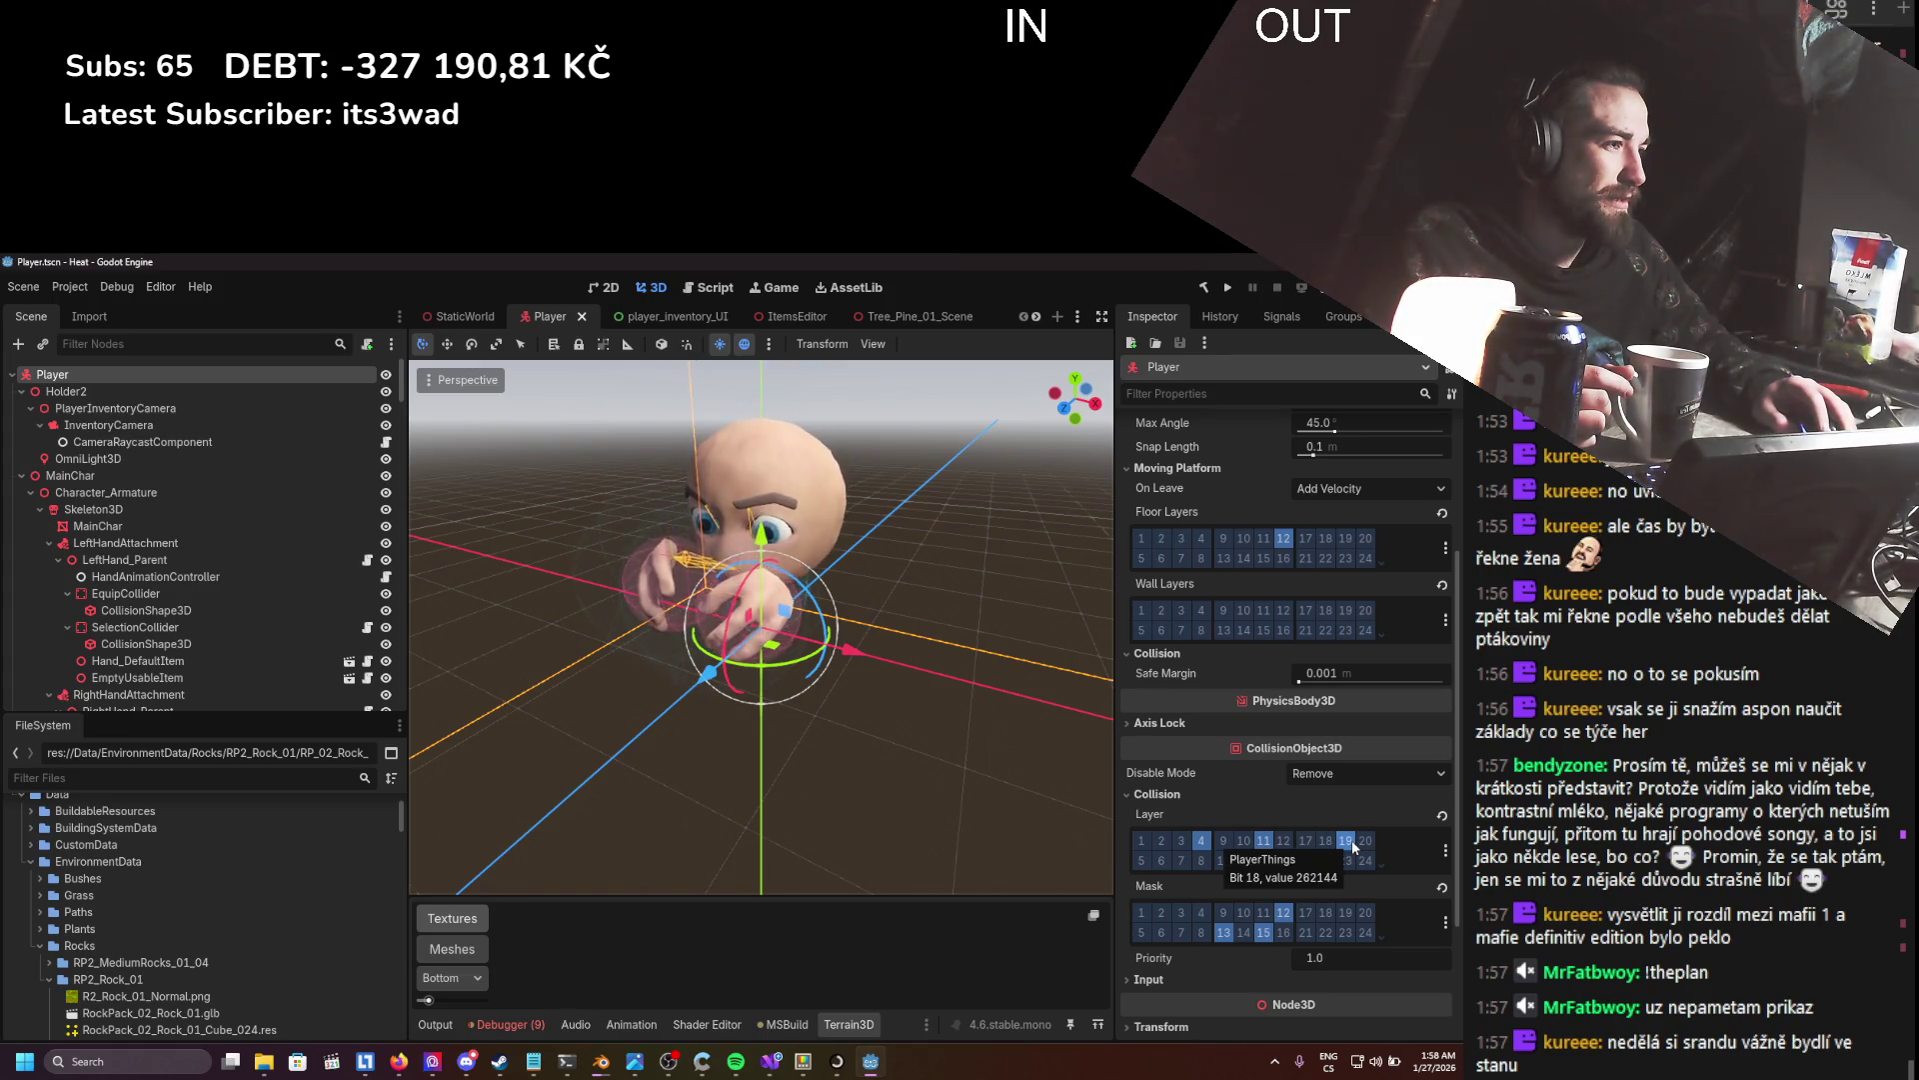
click(1446, 922)
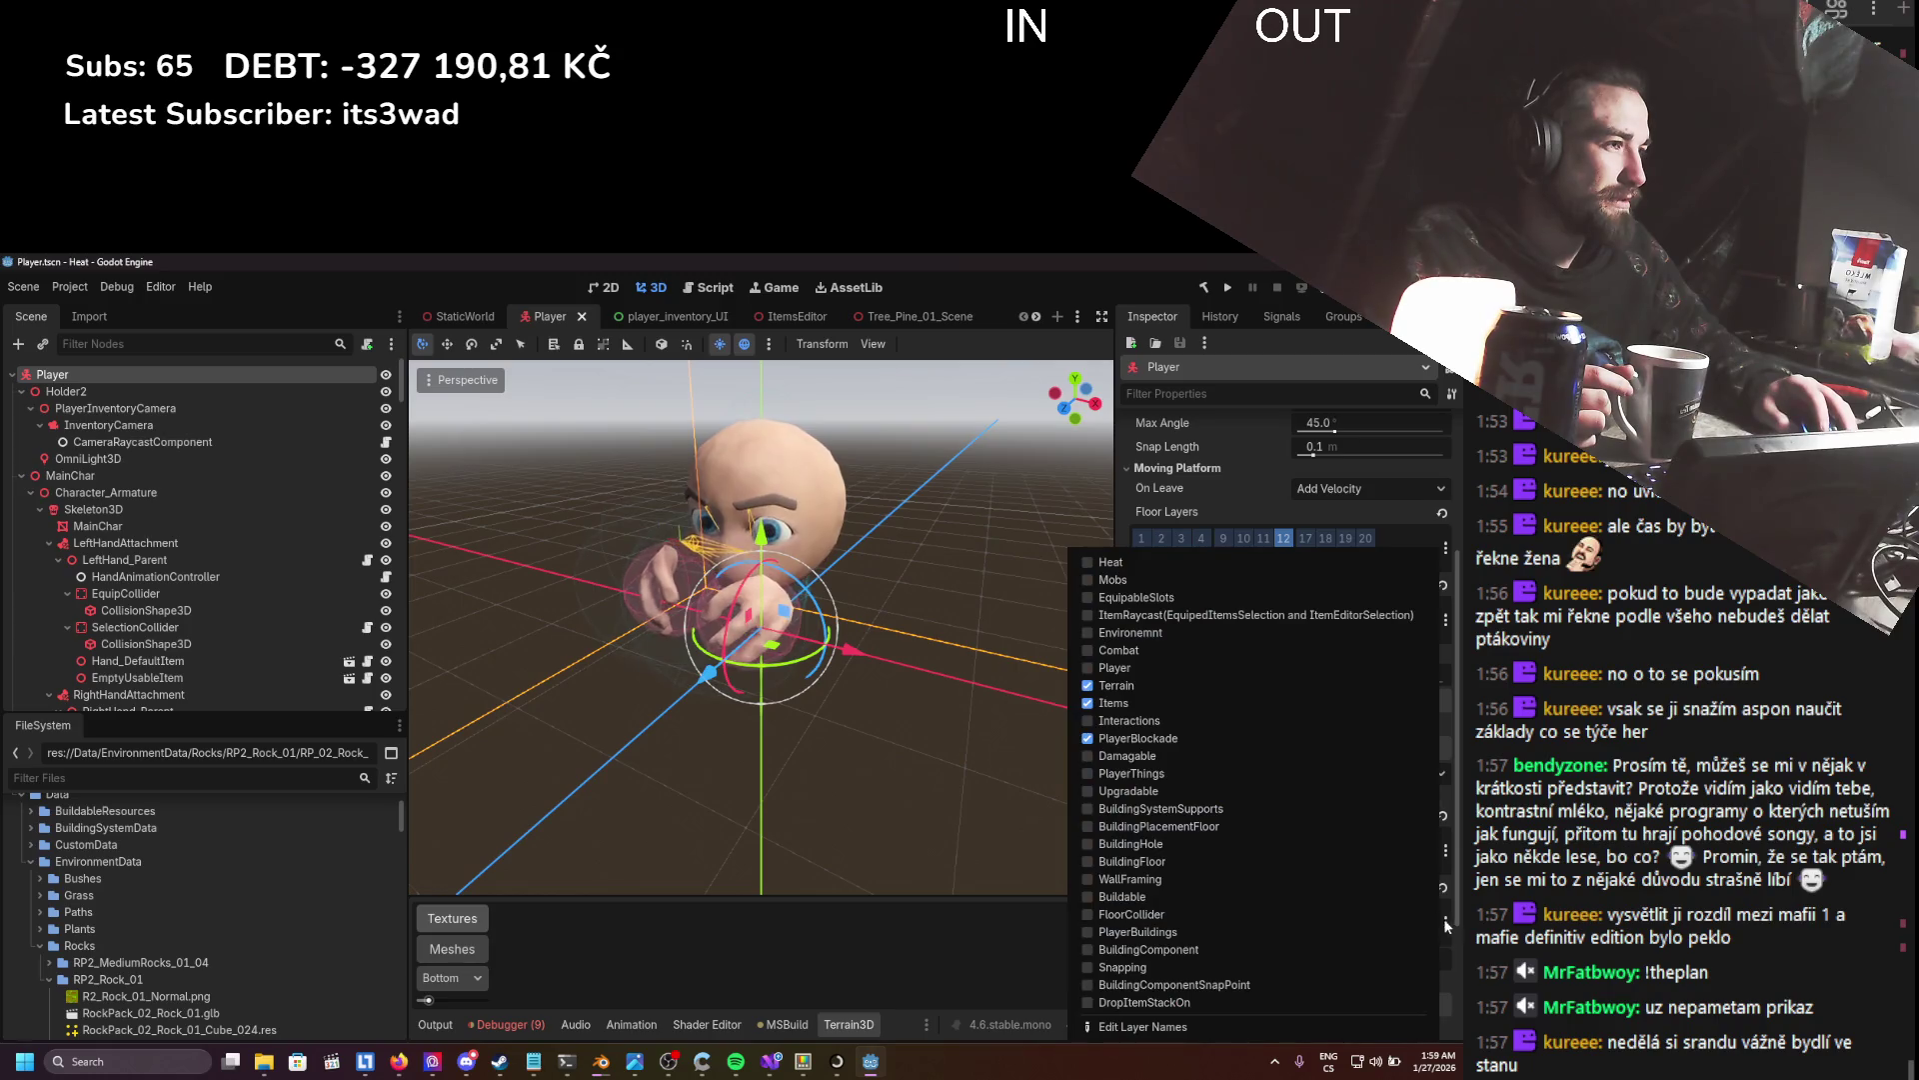
click(1452, 981)
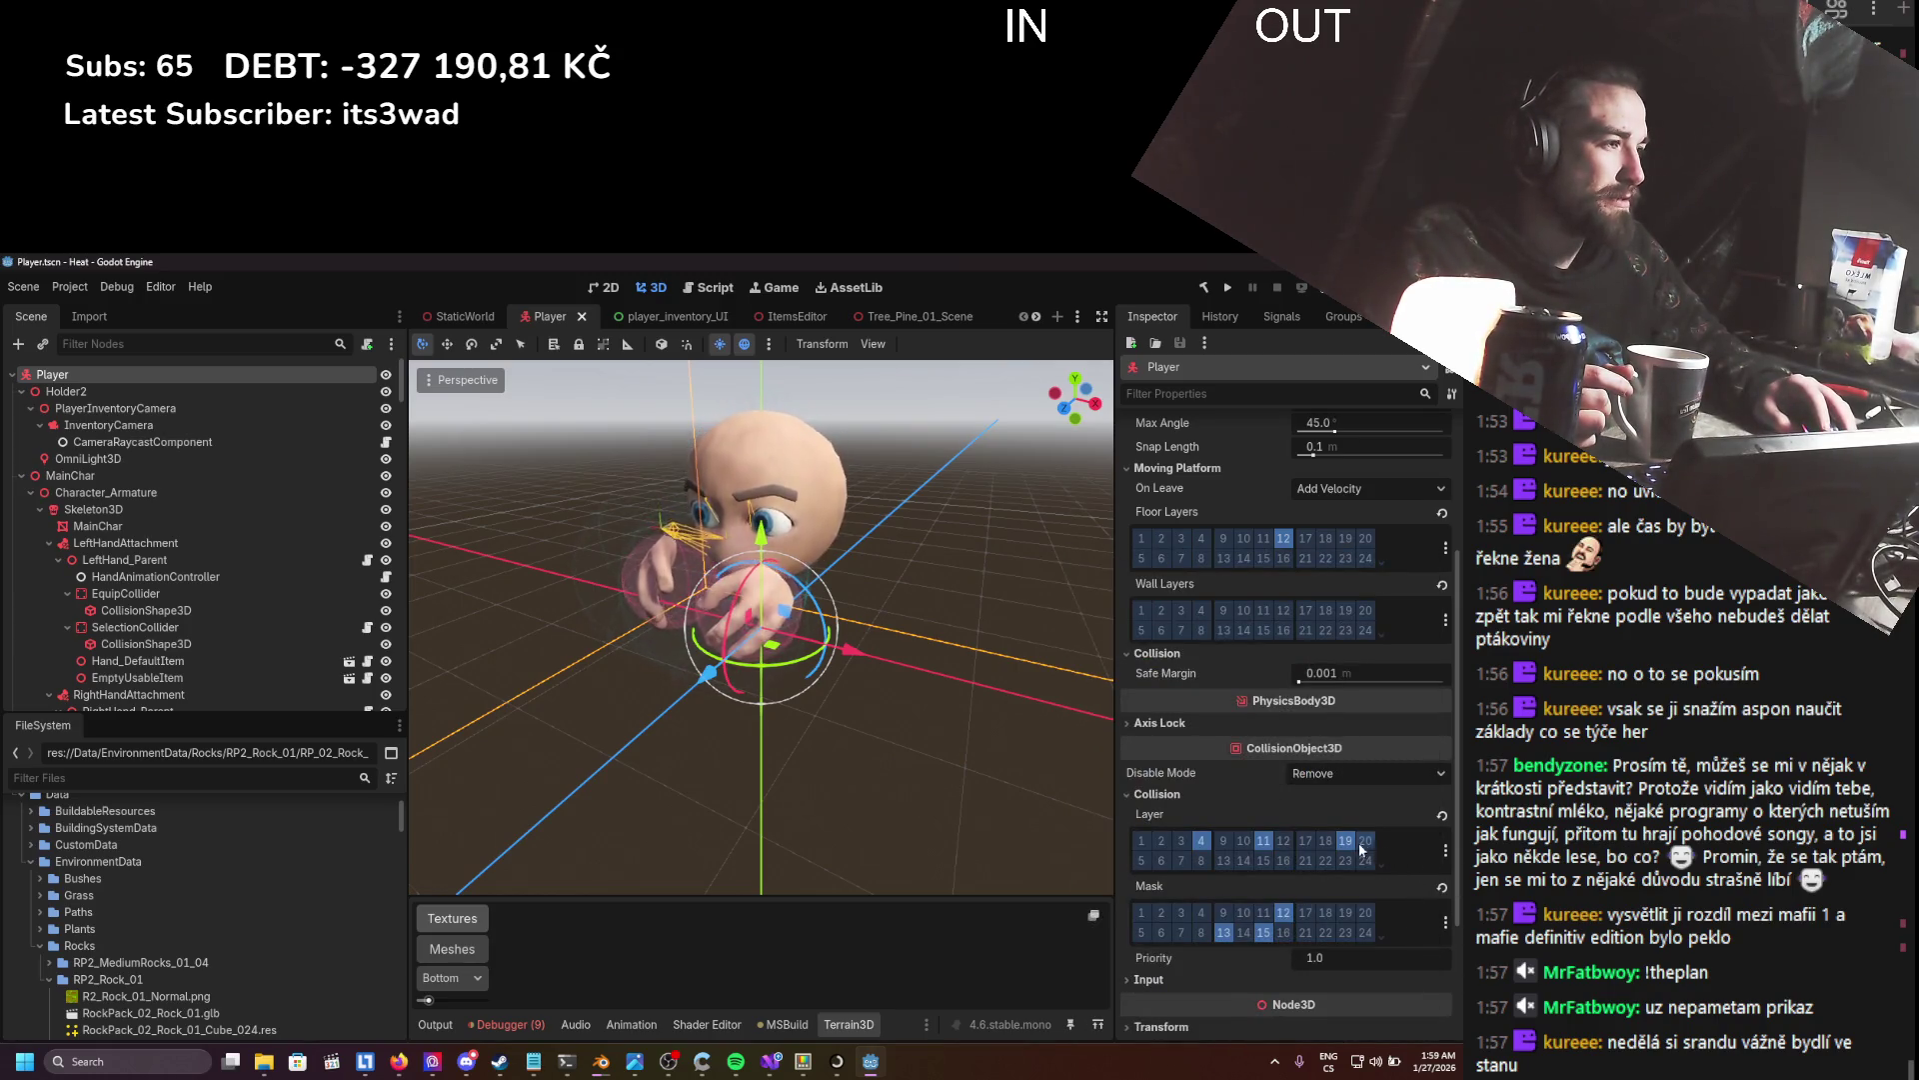
scroll(1218, 805, up, 5)
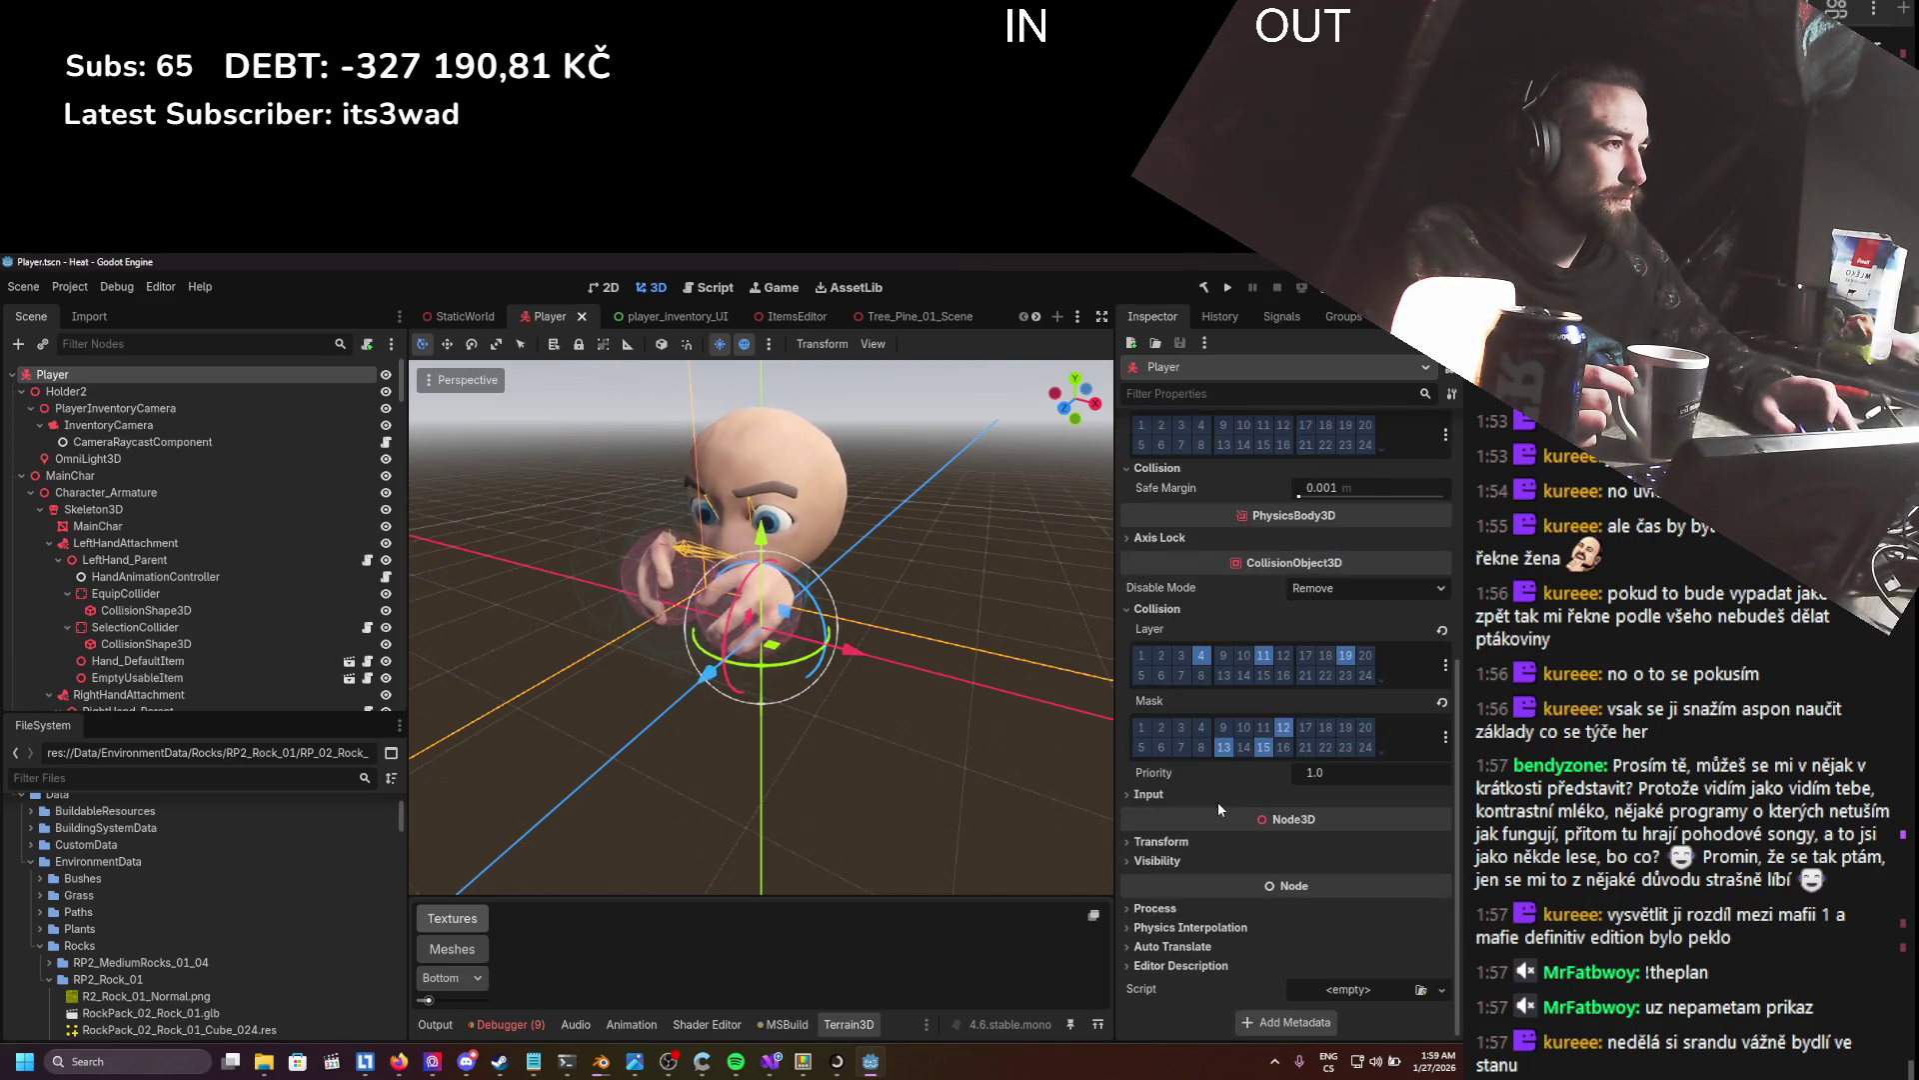
key(ctrl+s)
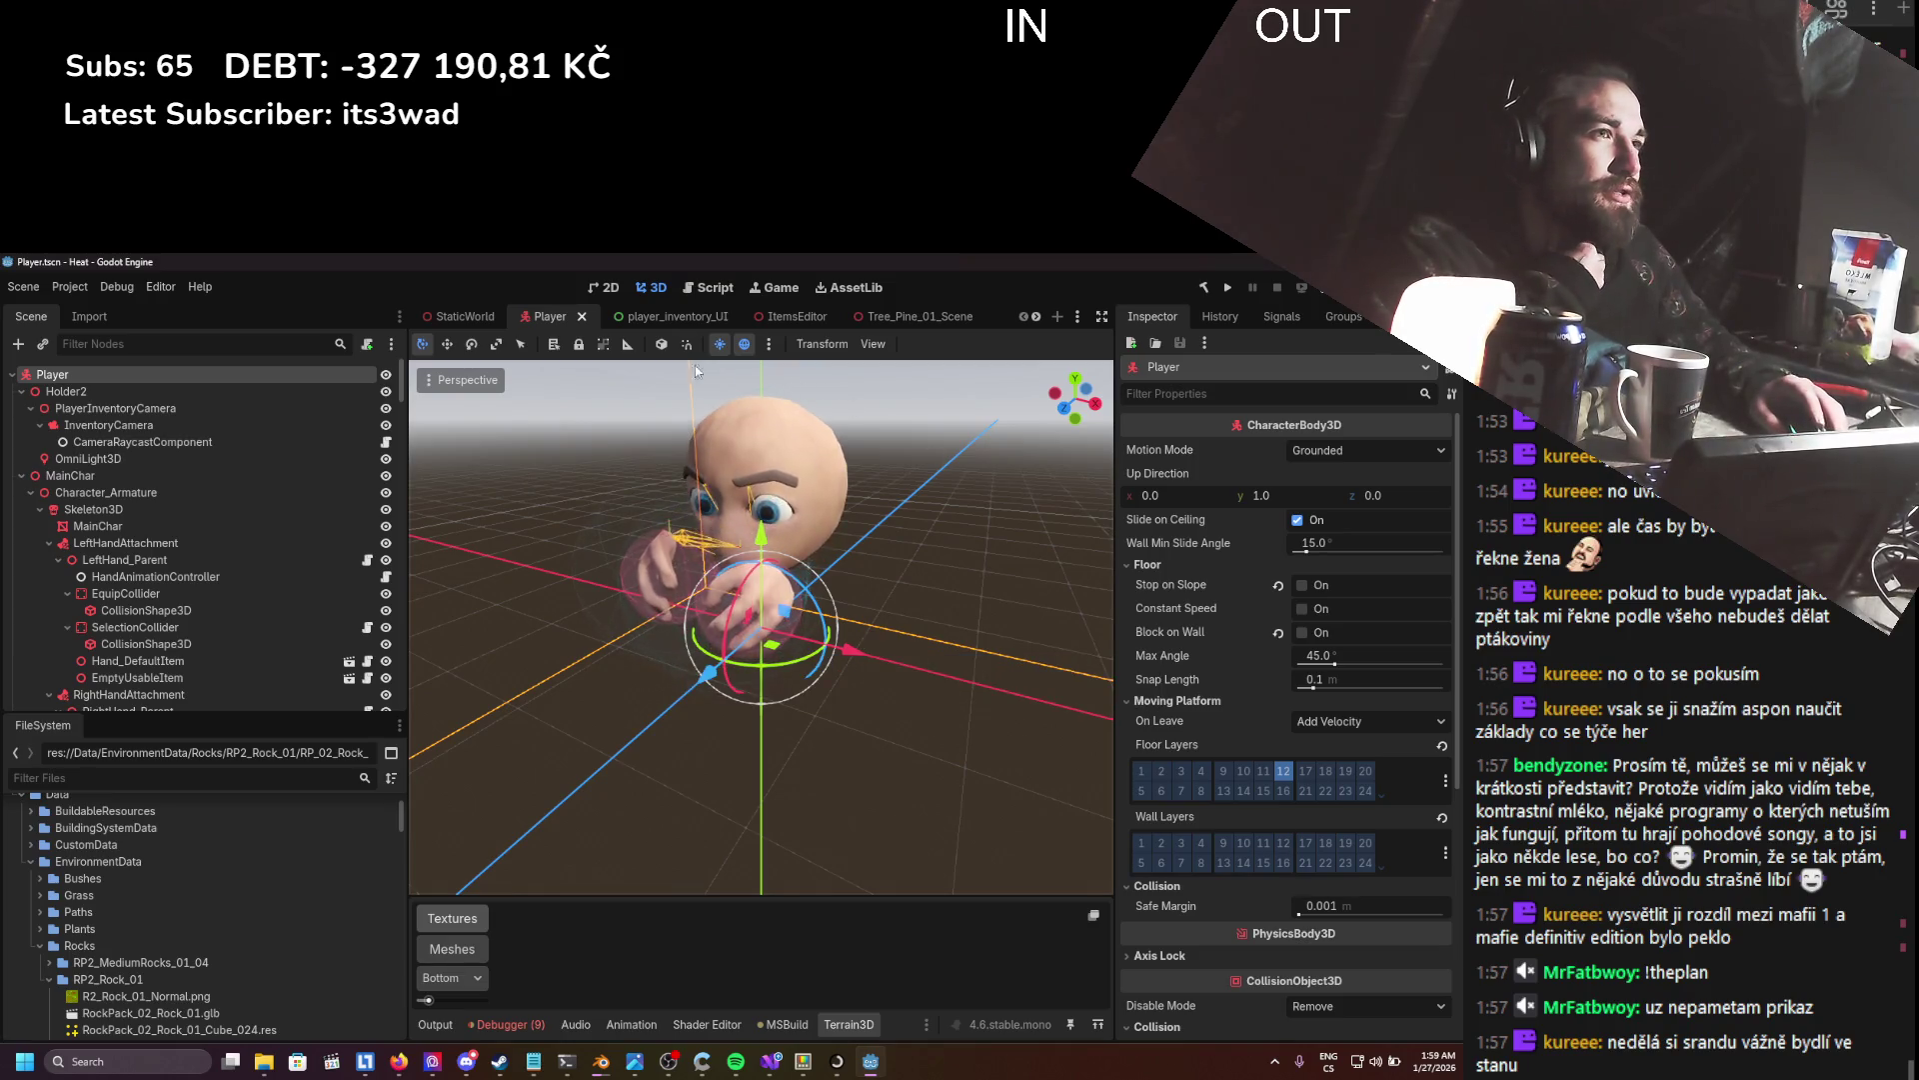
click(1226, 289)
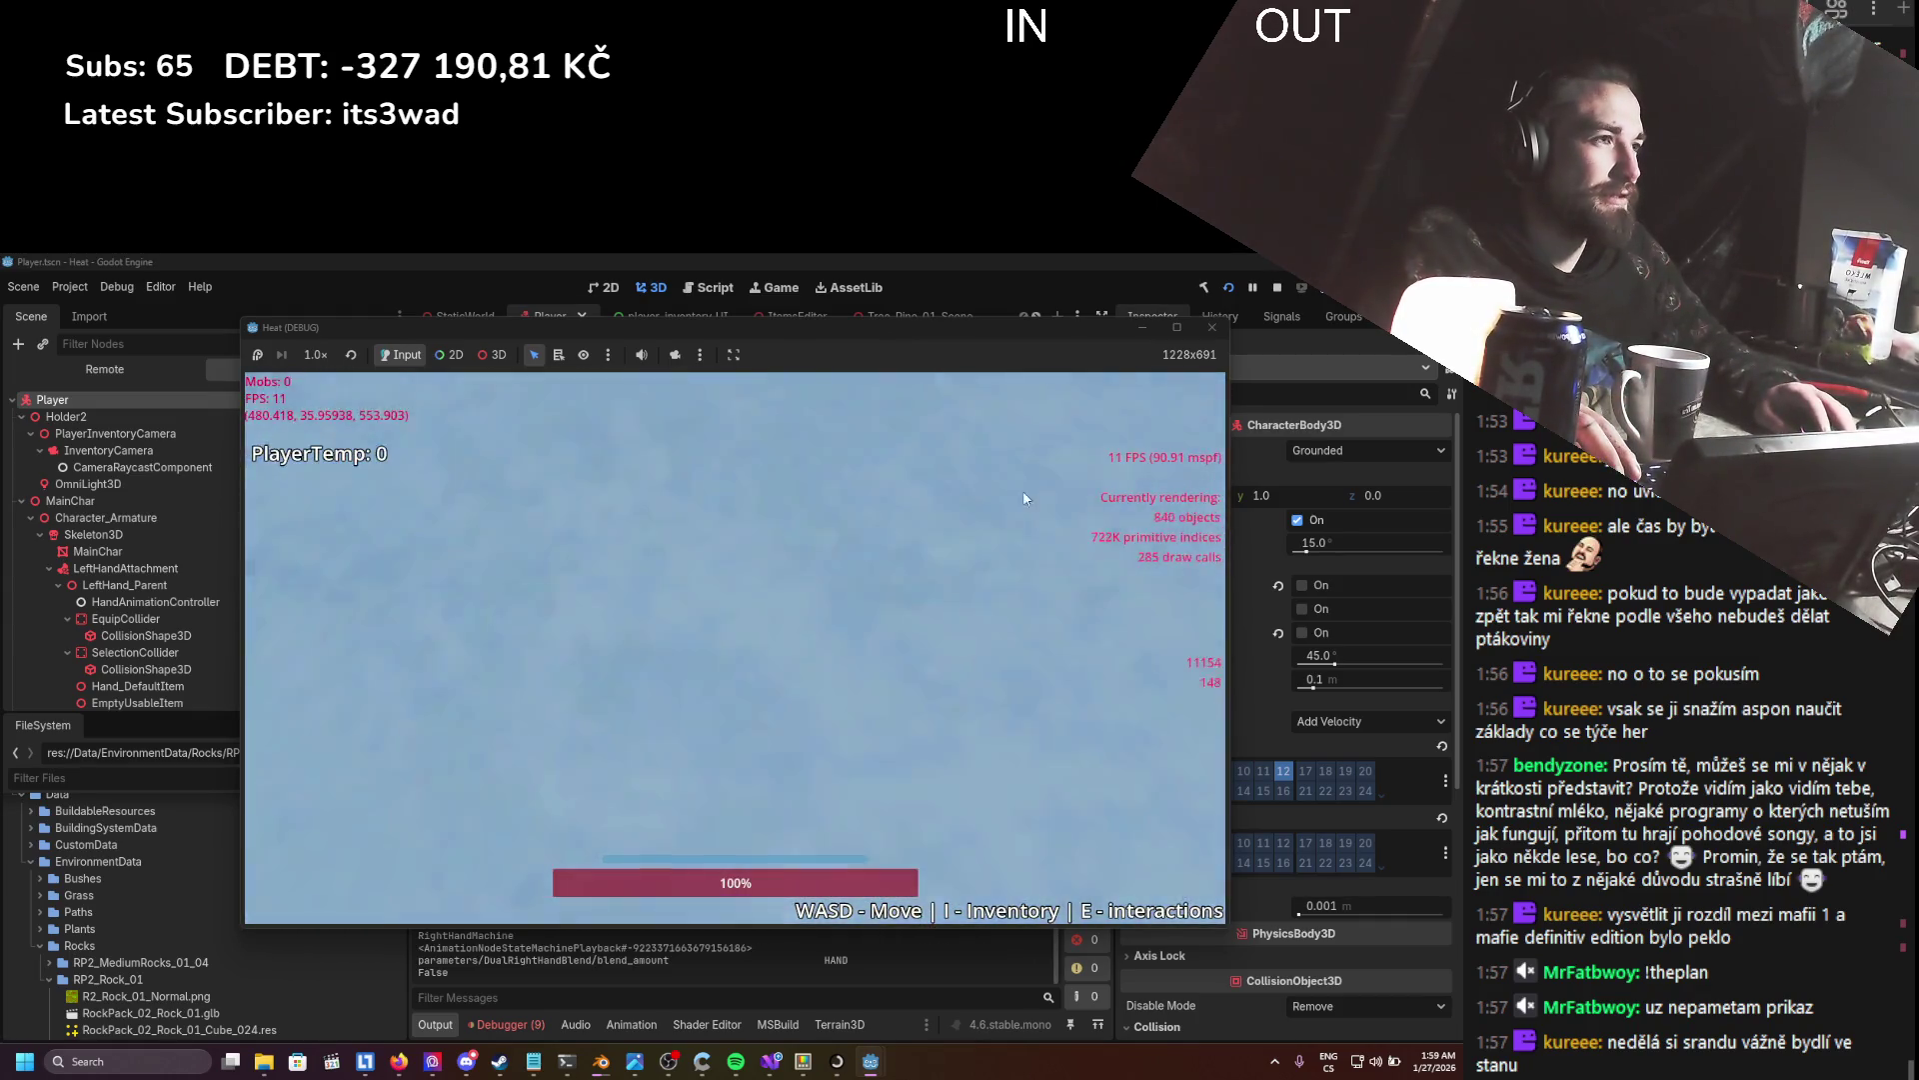
- Close the Heat (DEBUG) window and switch to StaticWorld, scrolling the Scene tree to the Terrain nodes
click(1213, 328)
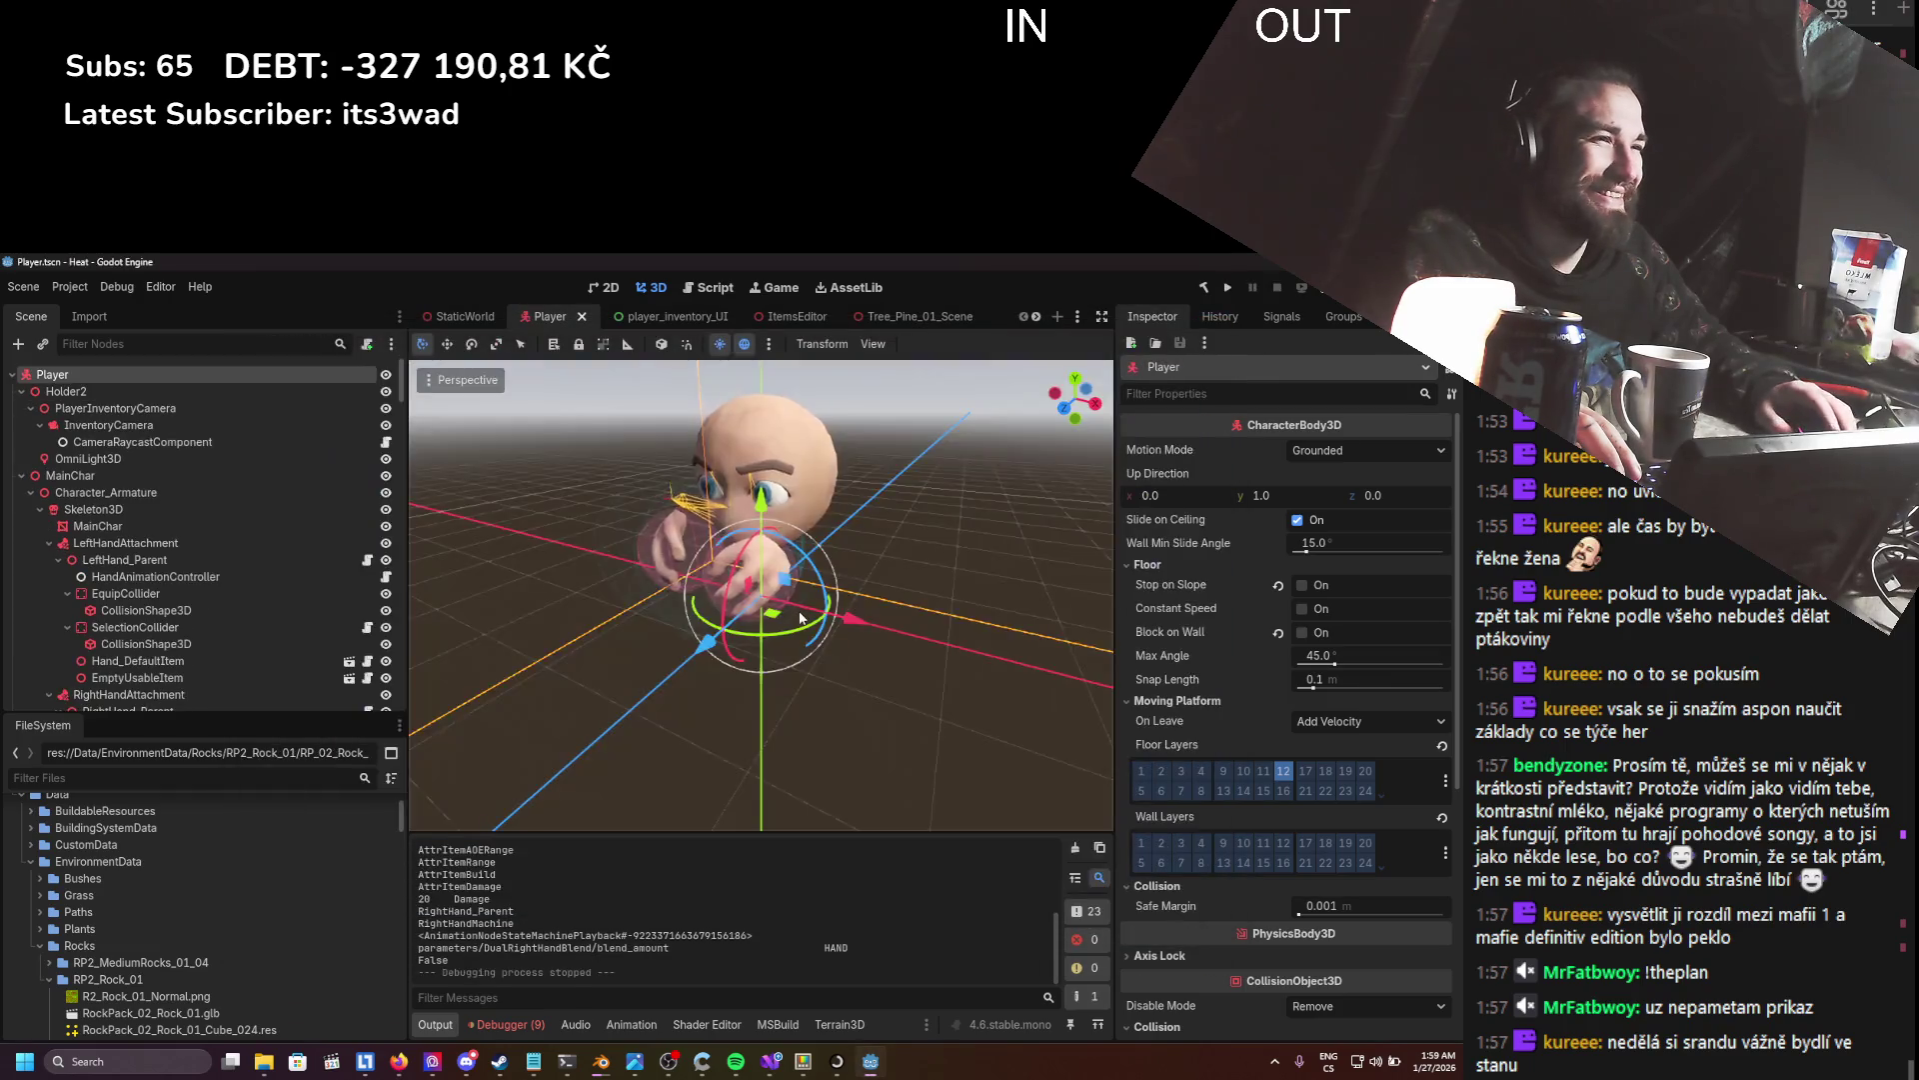
click(465, 316)
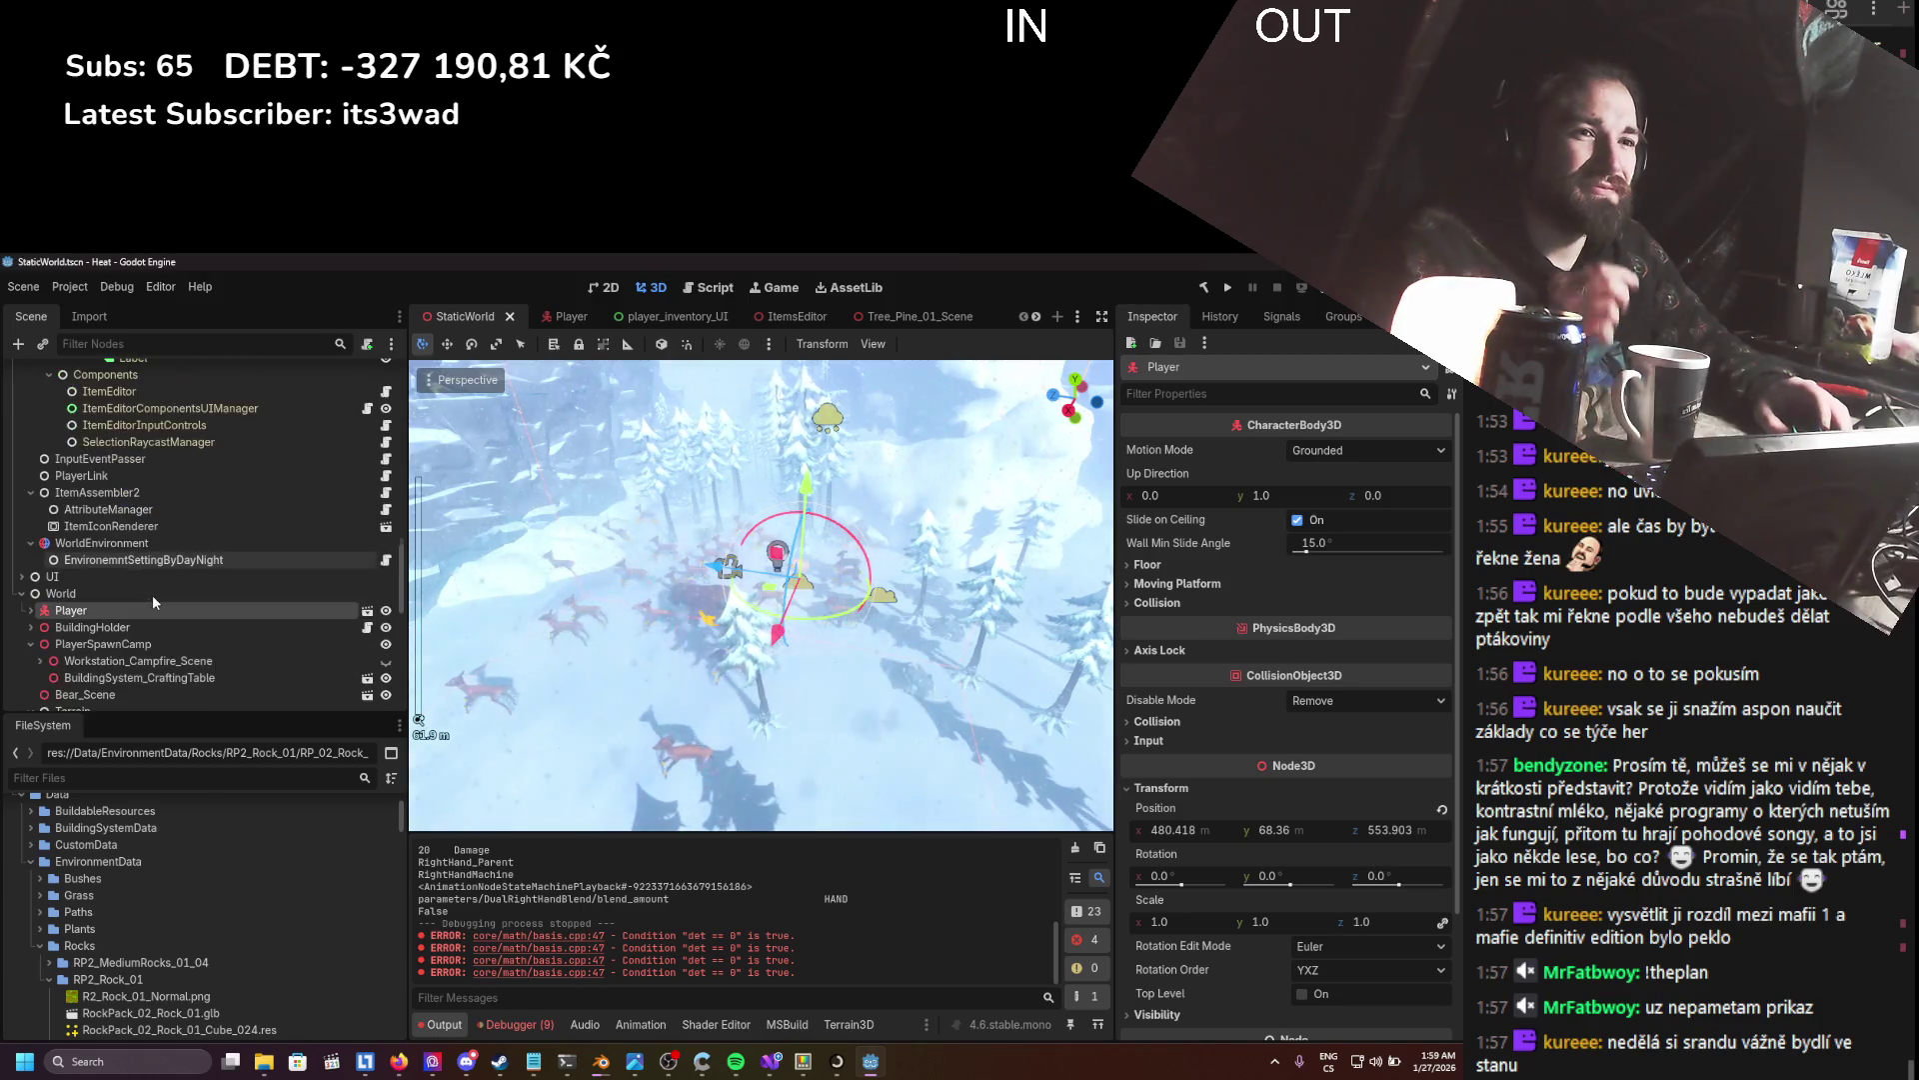
scroll(146, 620, down, 3)
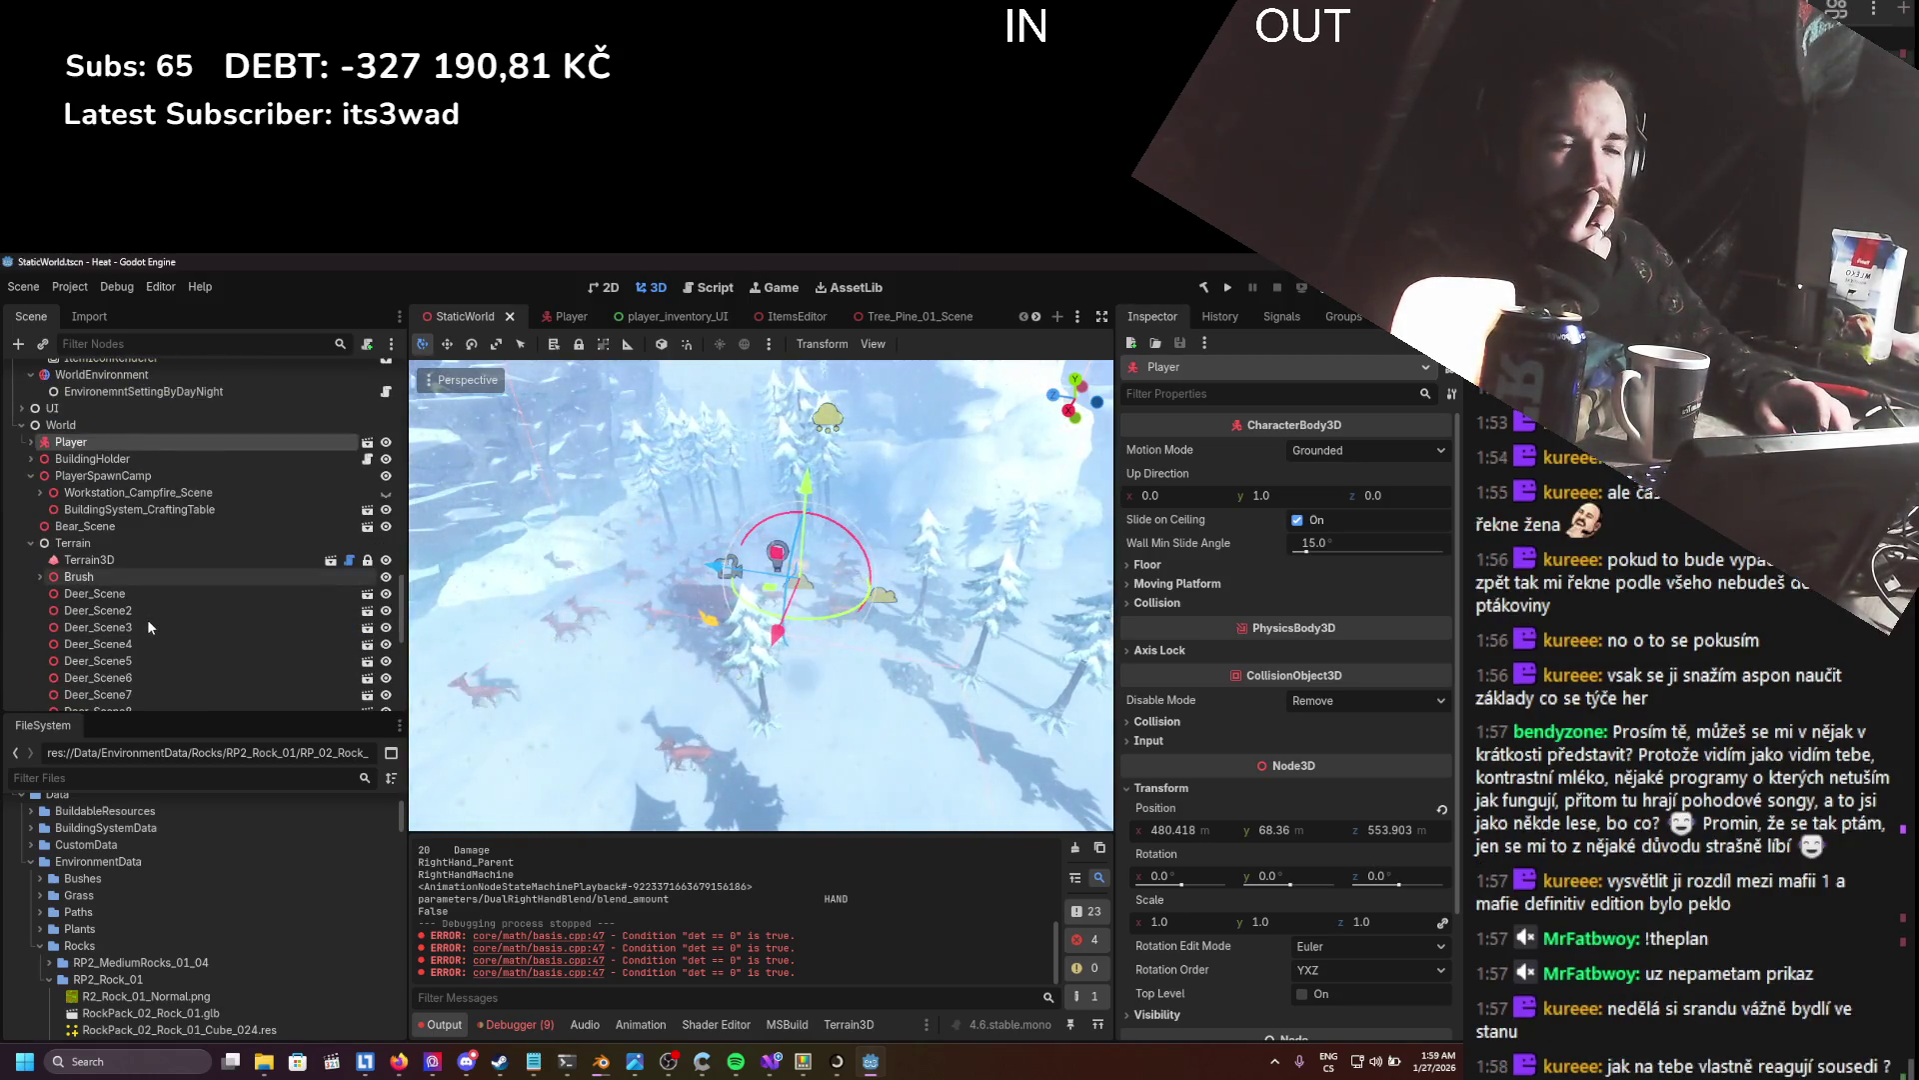
scroll(135, 505, up, 5)
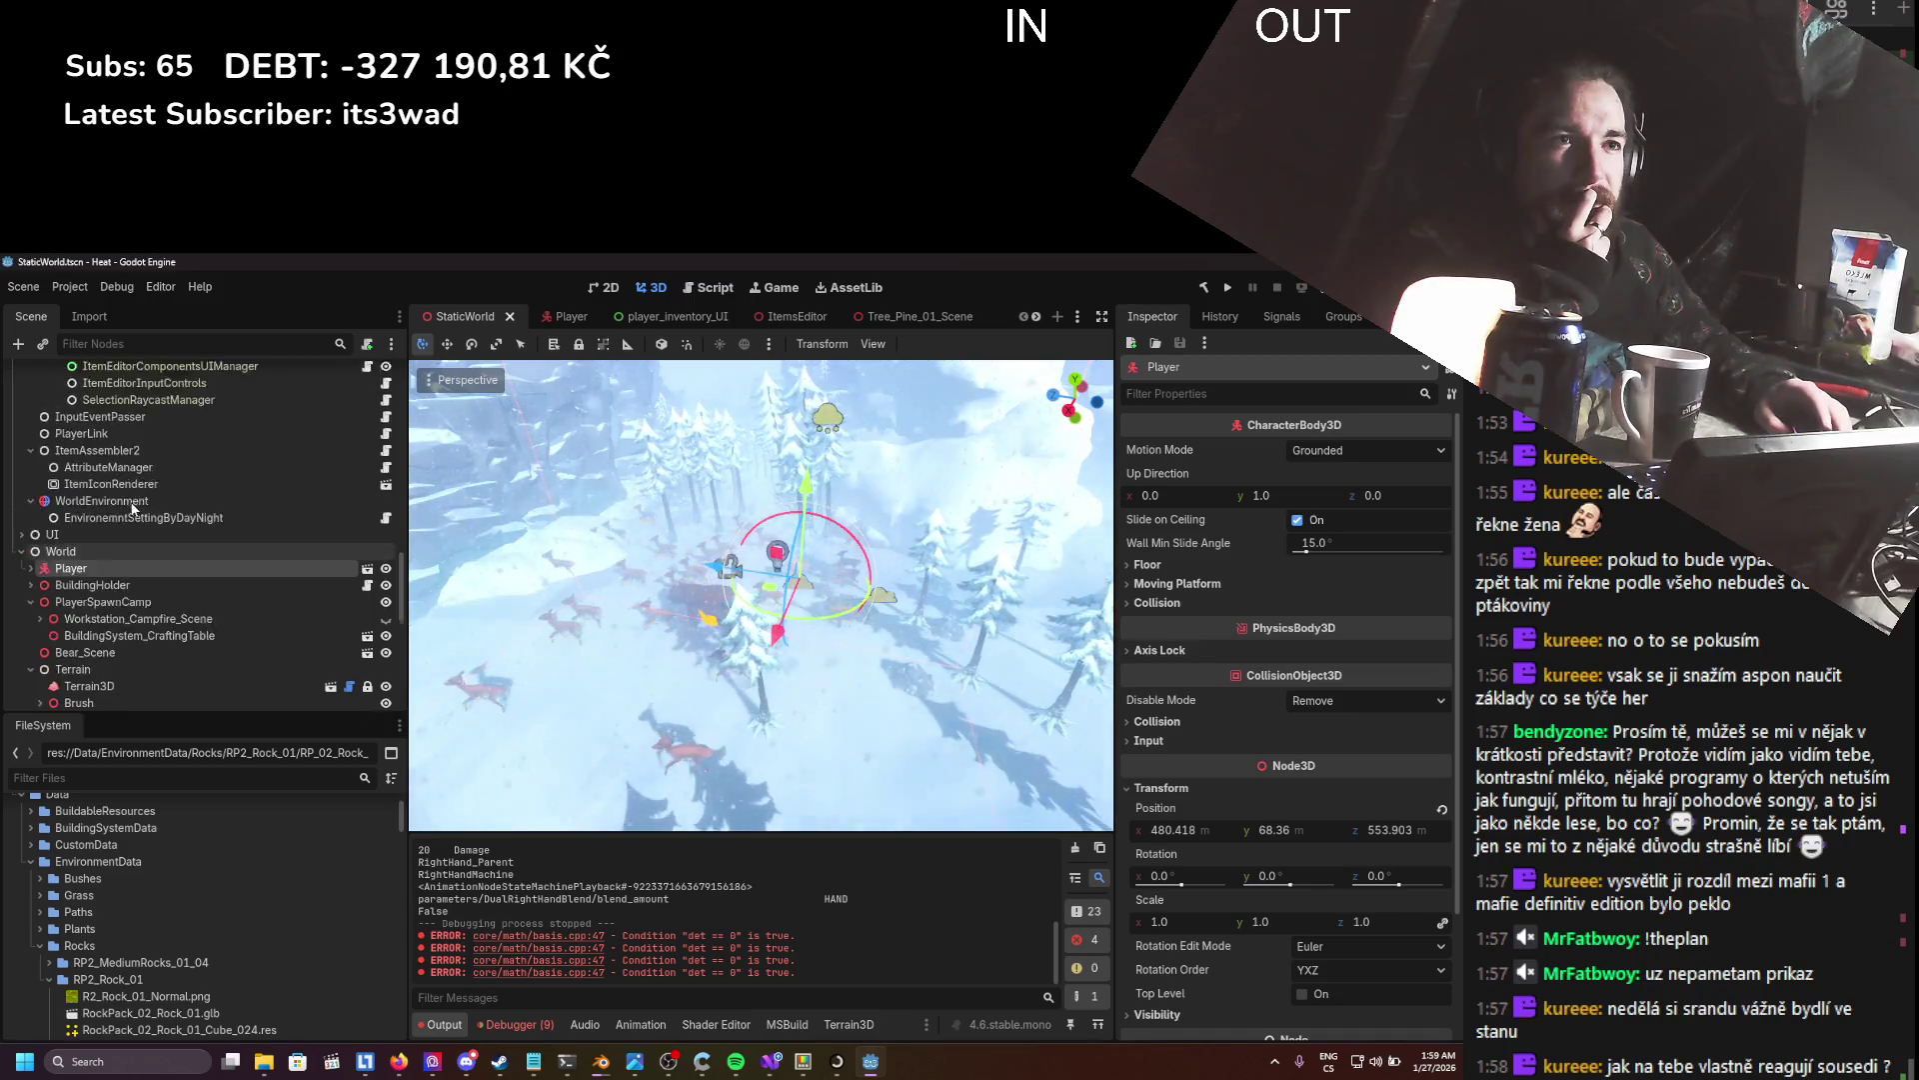
scroll(132, 510, down, 7)
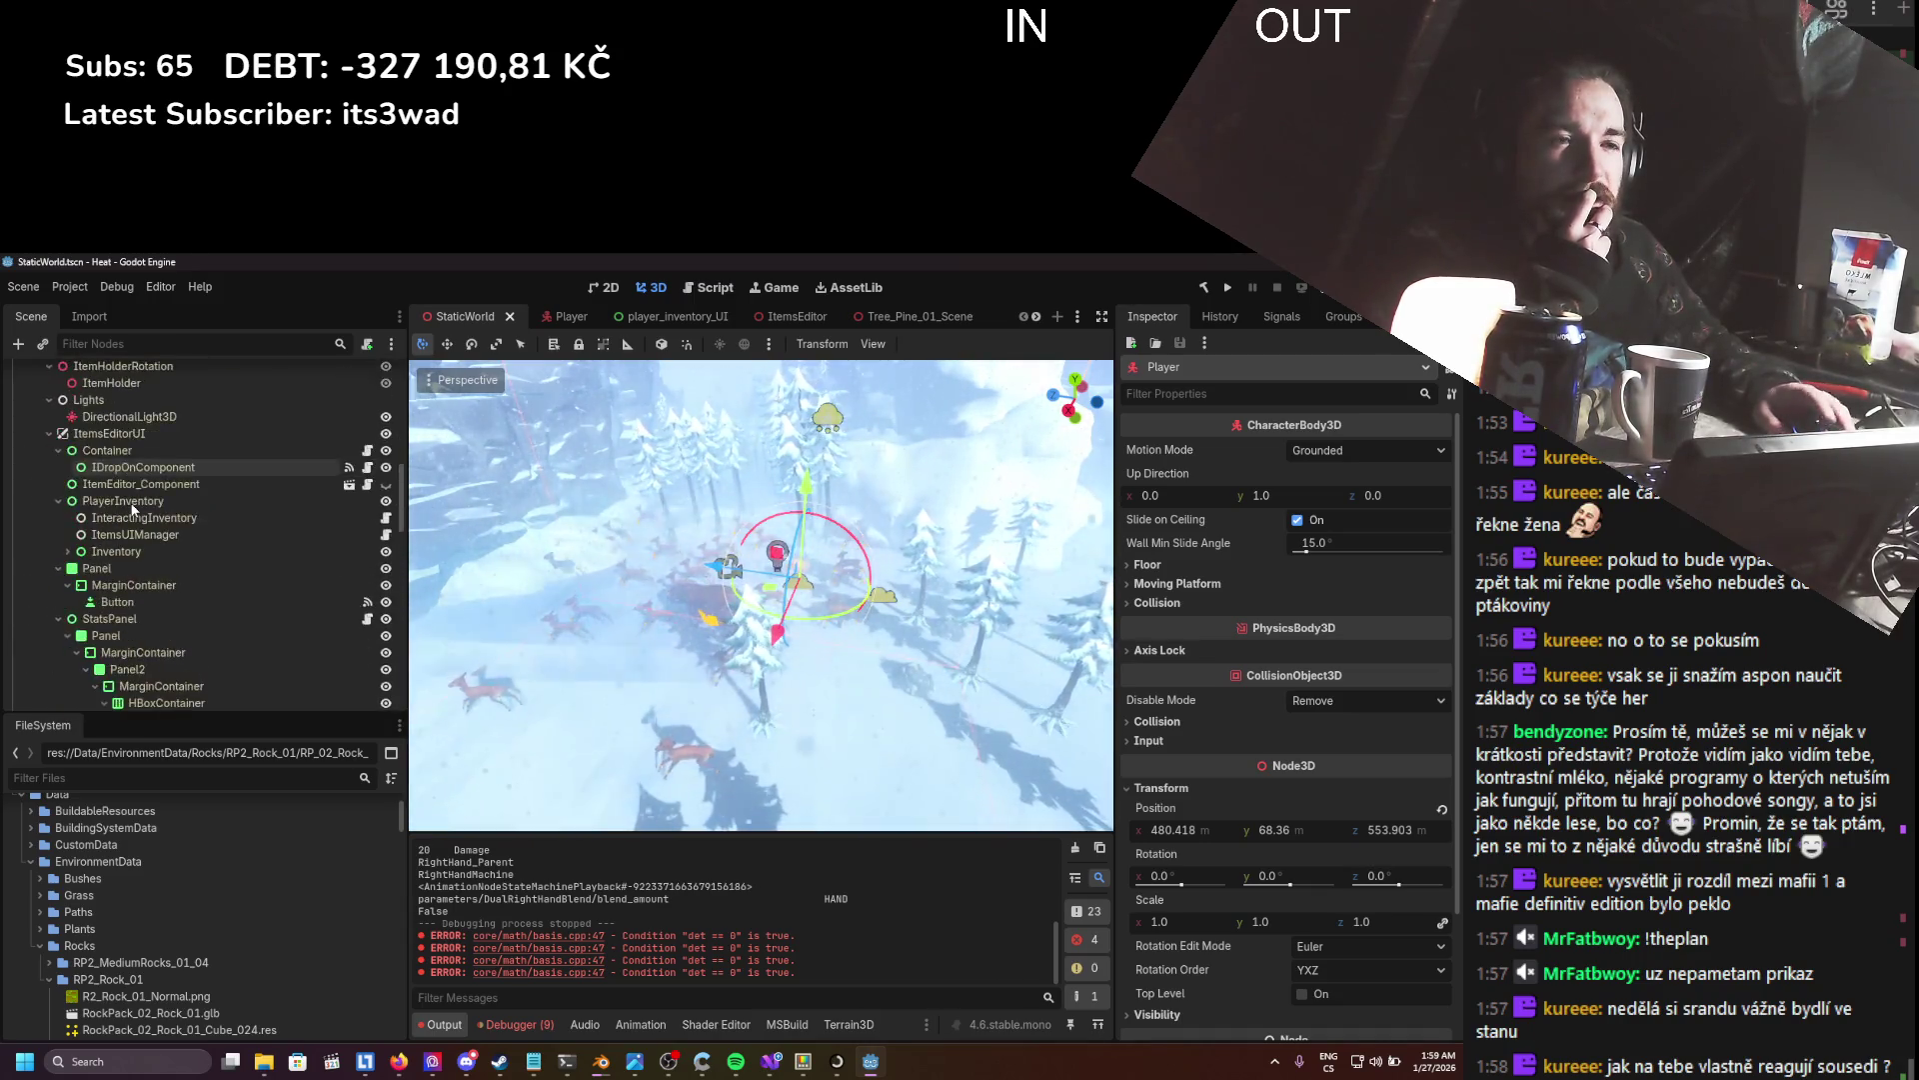
- Give Terrain3D collision radius 256 and shape size 32, save StaticWorld, and launch a test run
click(171, 560)
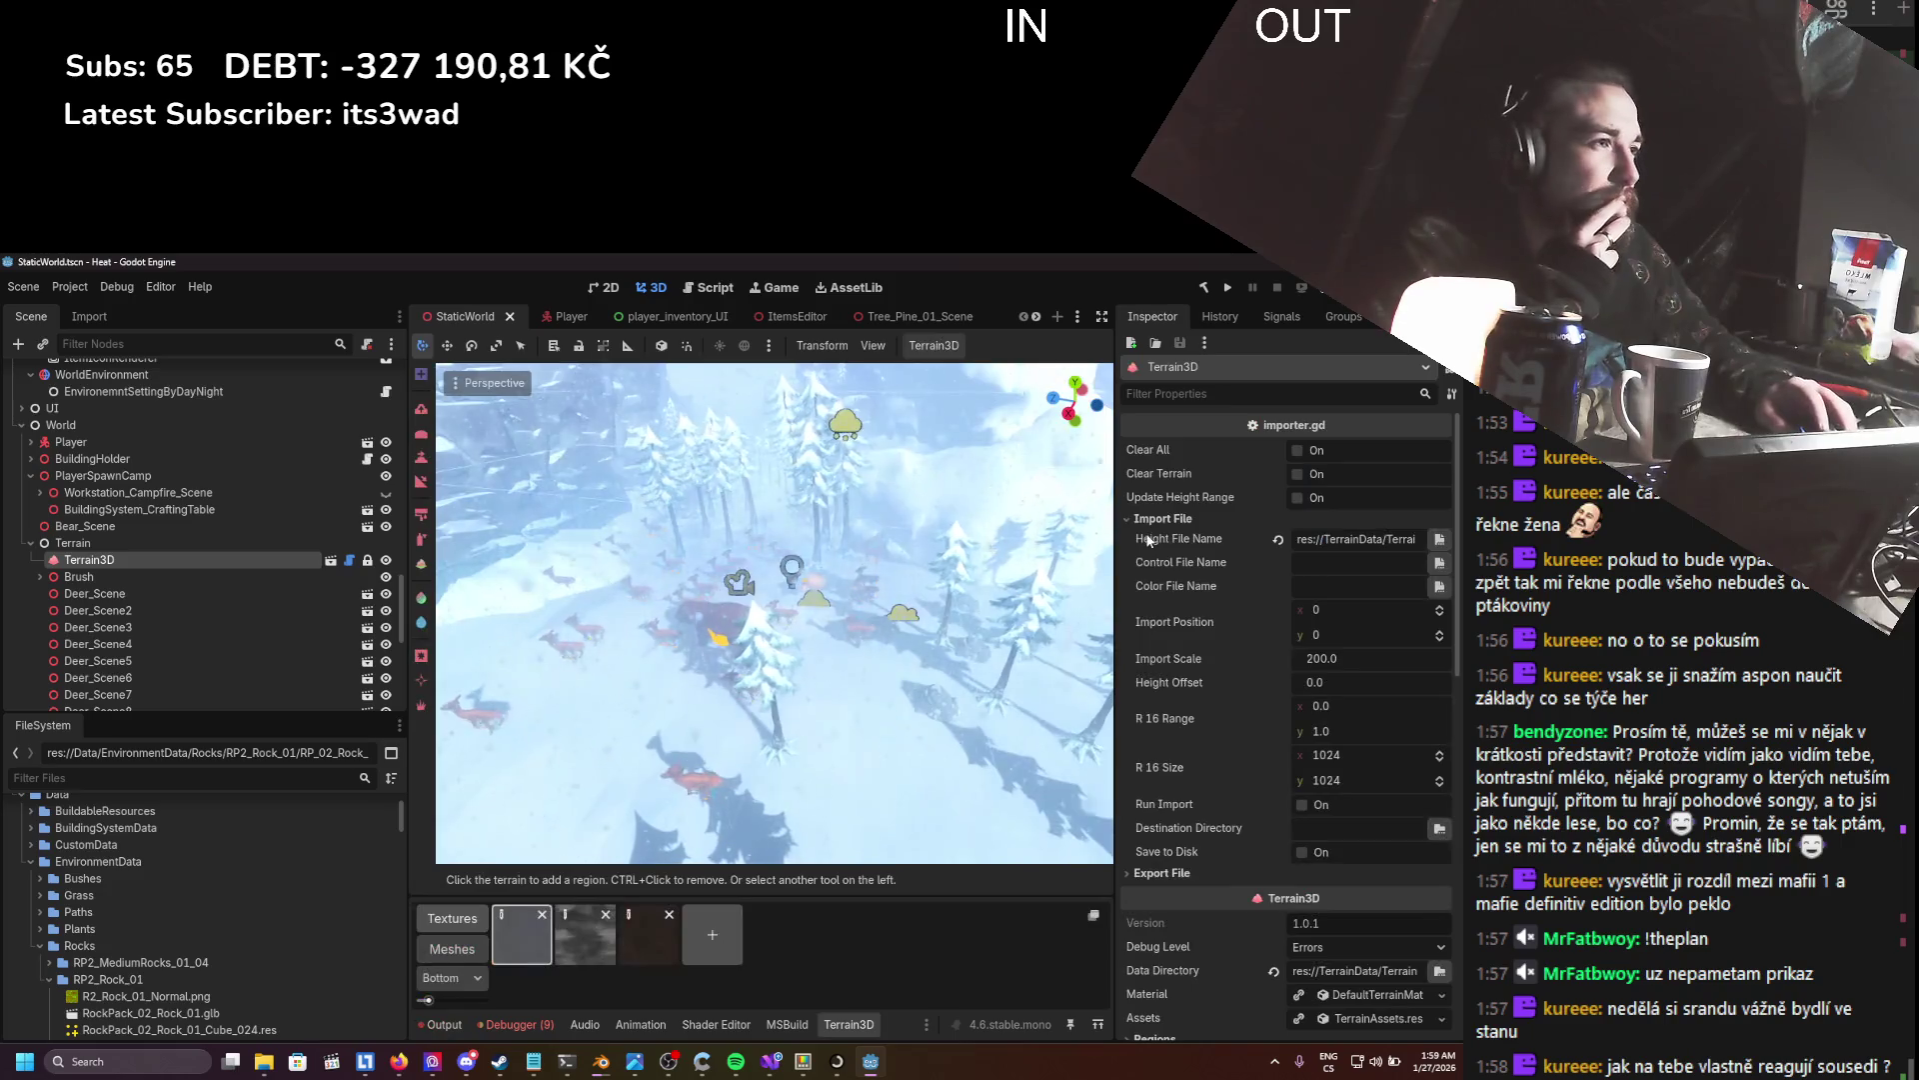
scroll(1221, 596, down, 4)
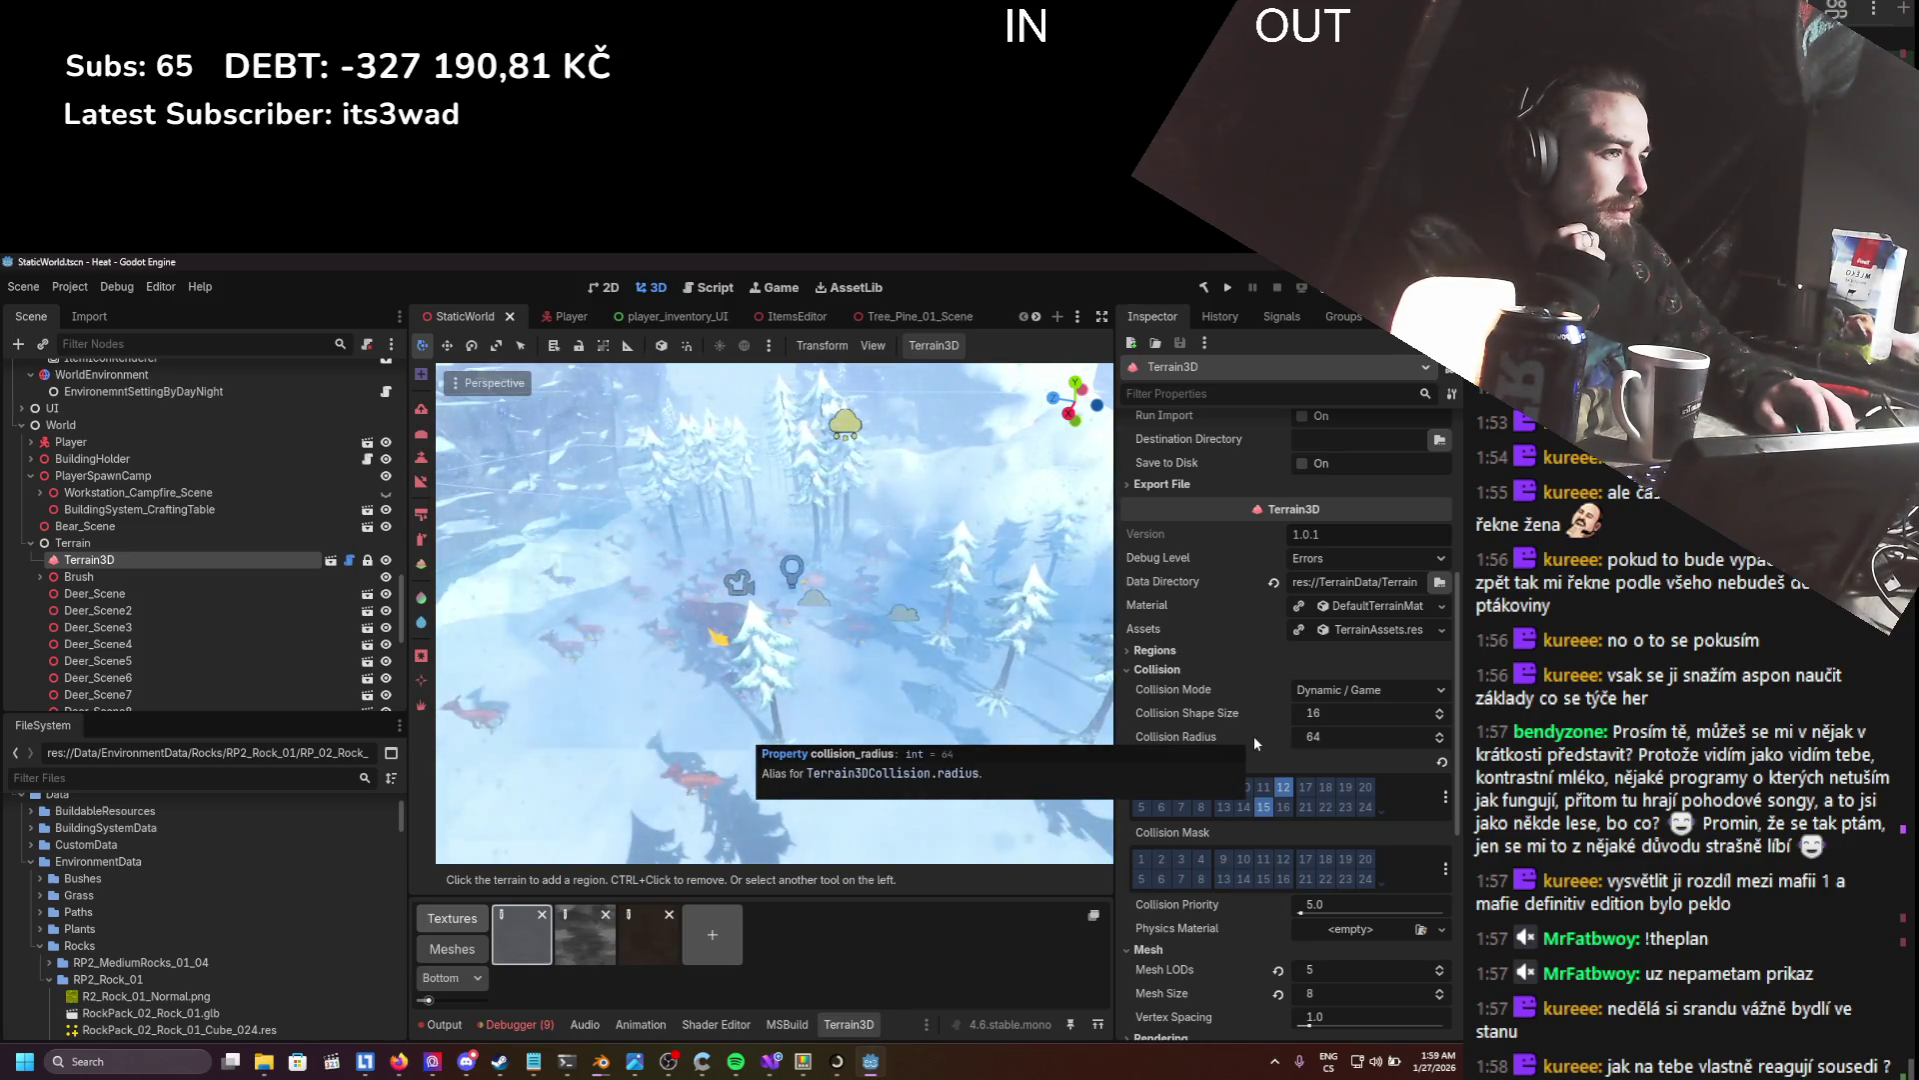
click(1348, 734)
text(256)
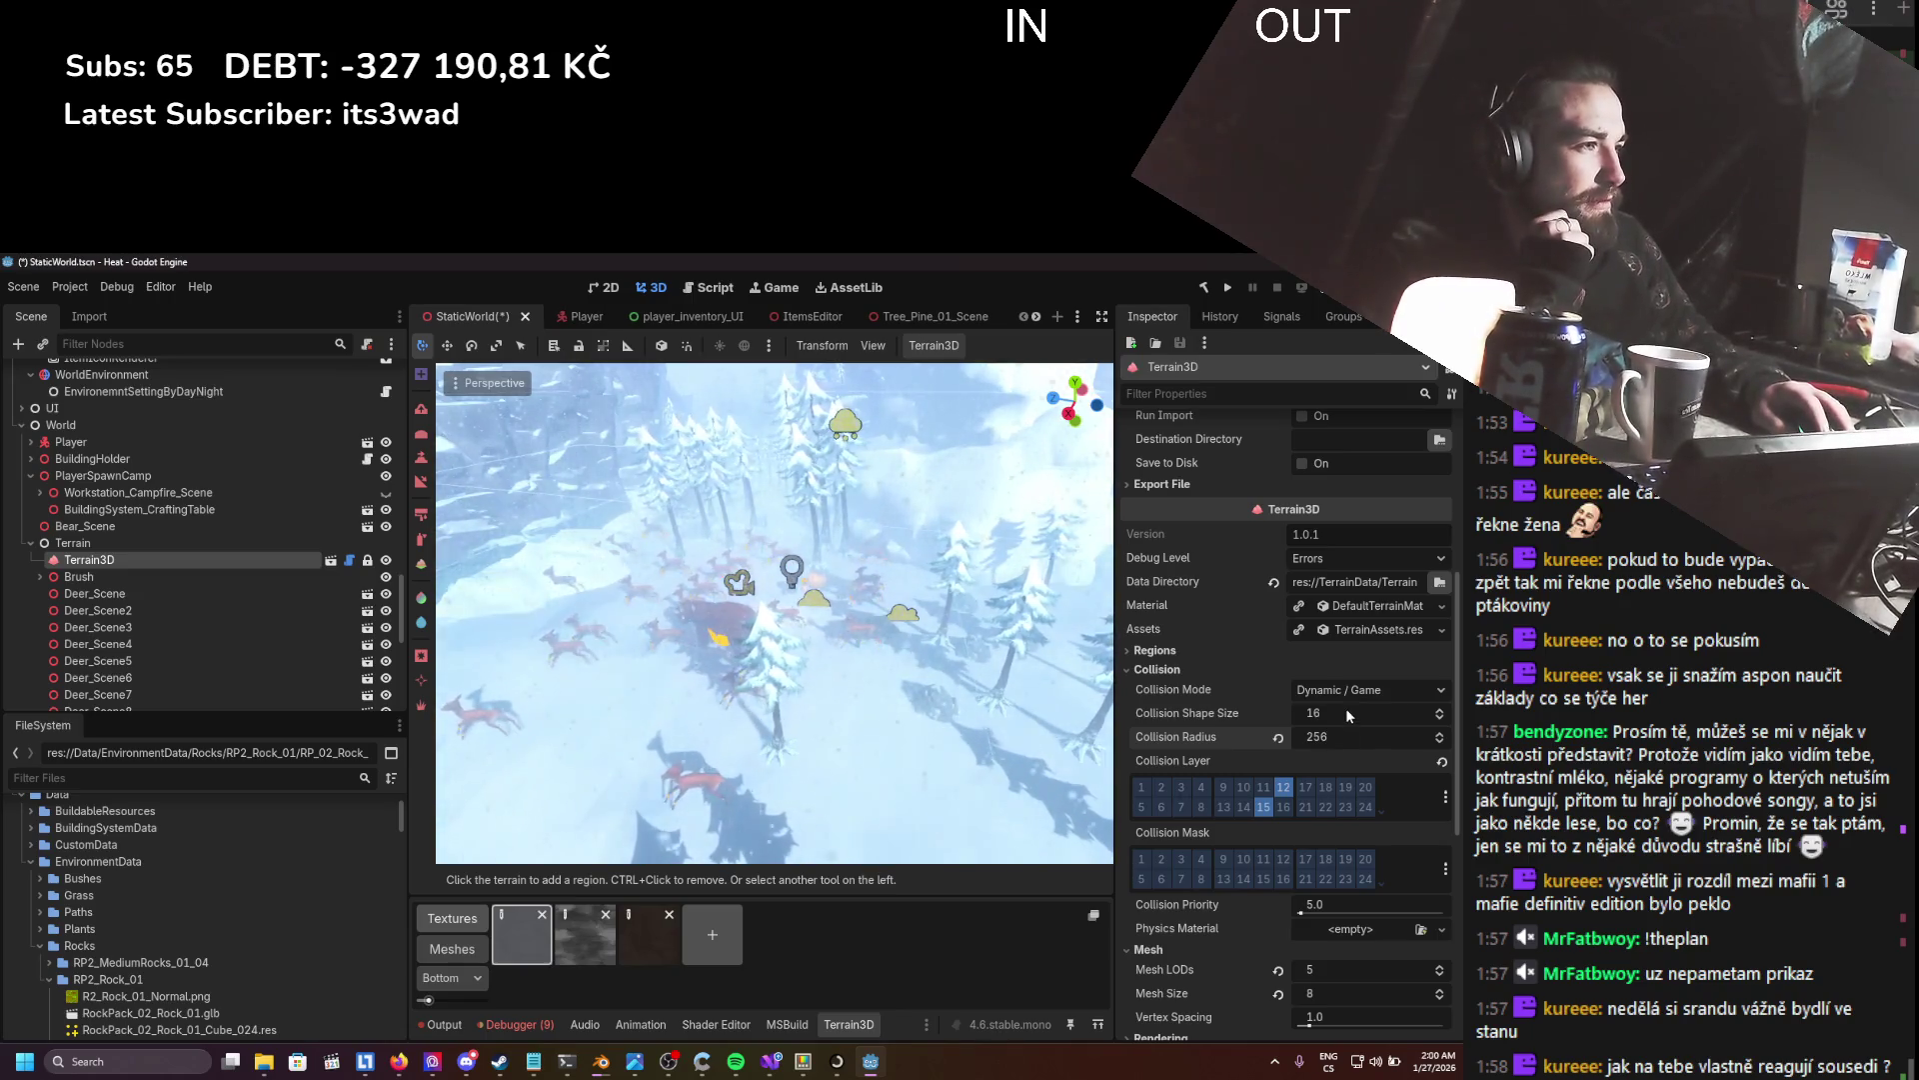
click(1346, 707)
text(32)
key(Return)
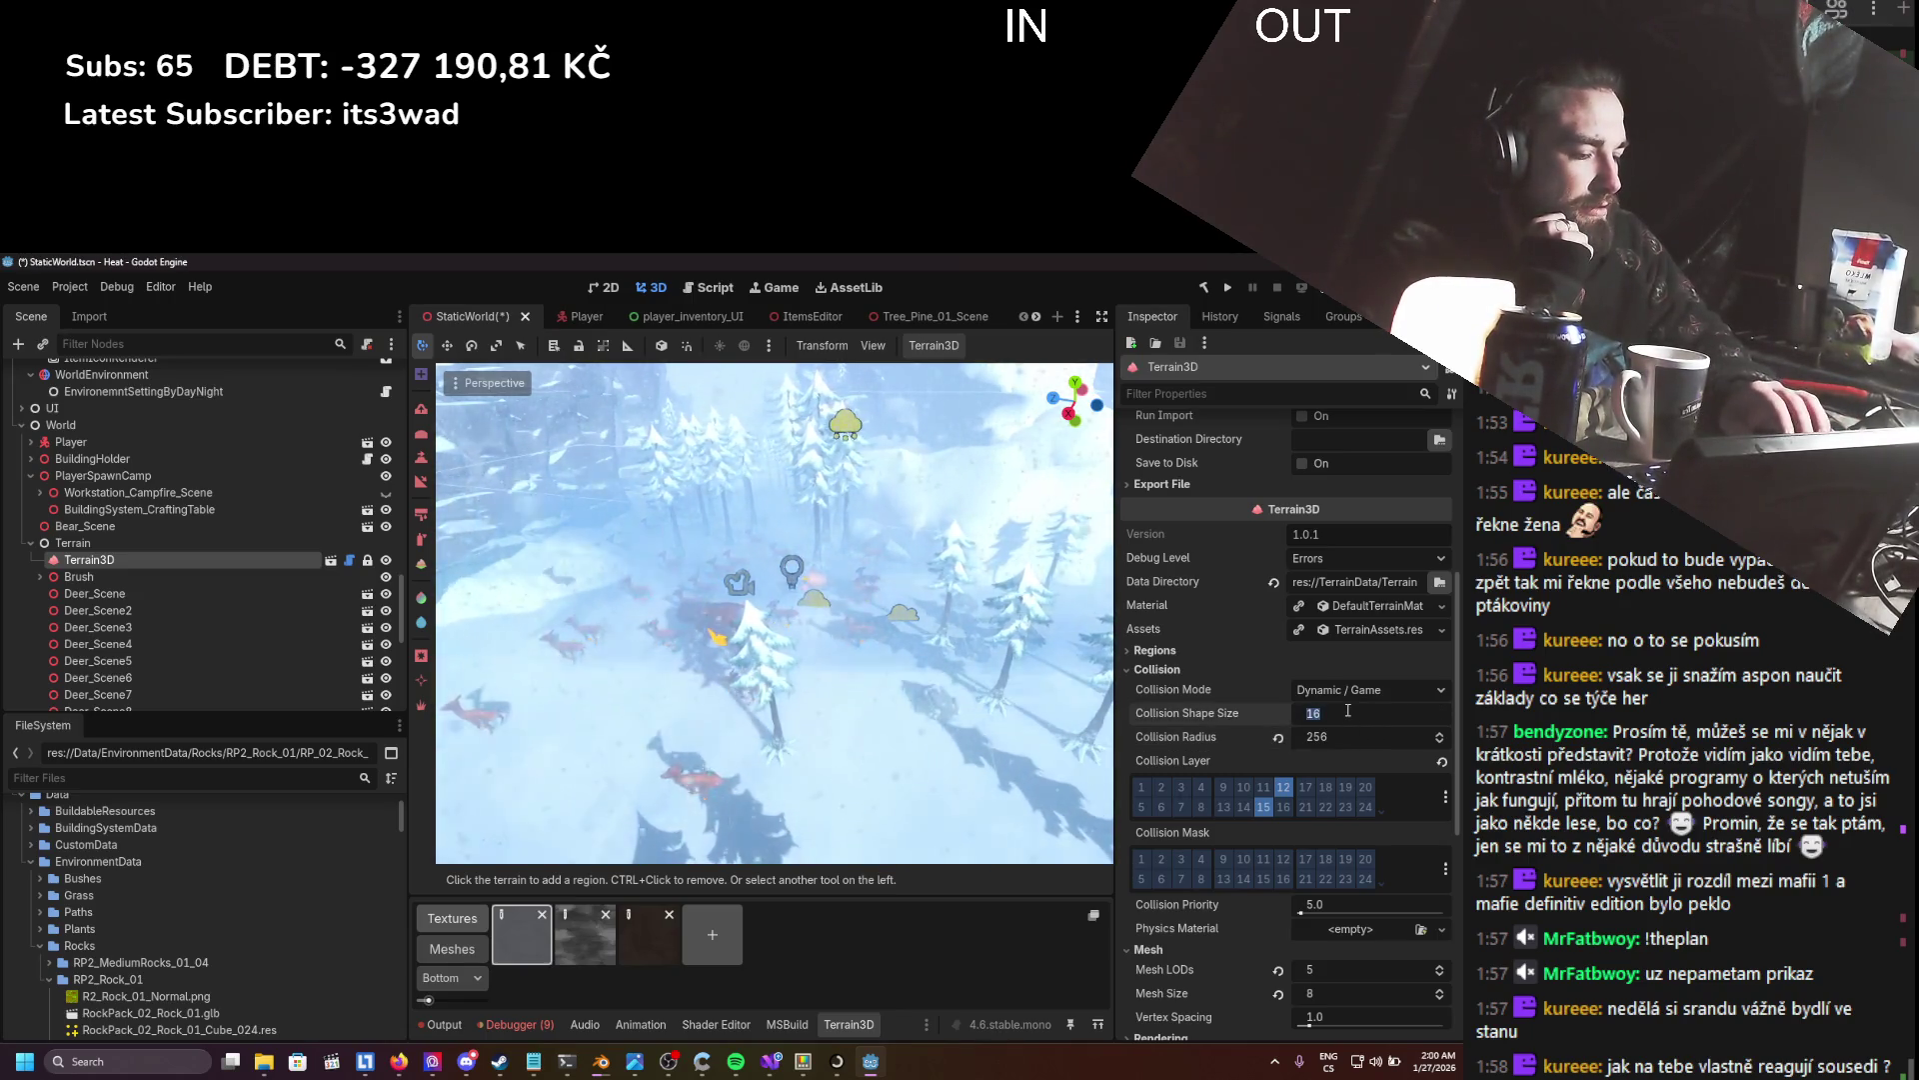
key(ctrl+s)
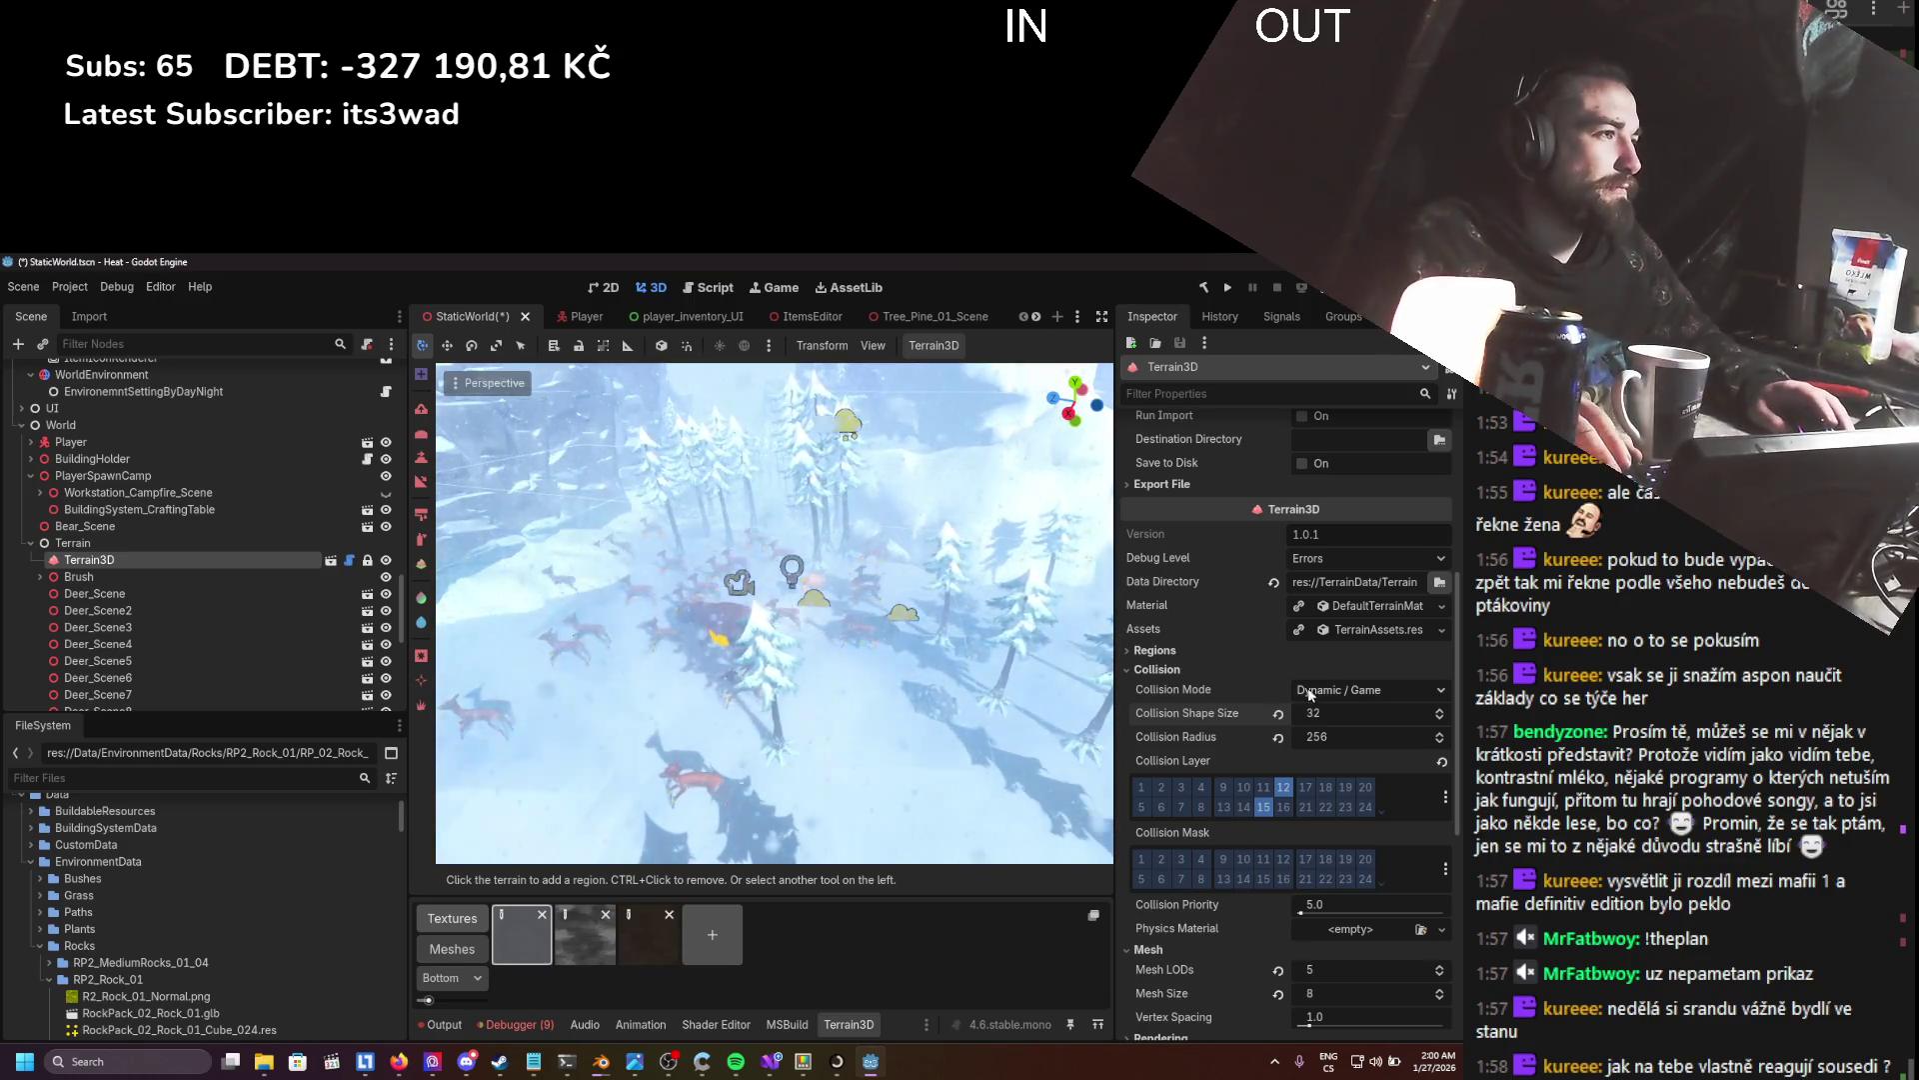
click(1227, 290)
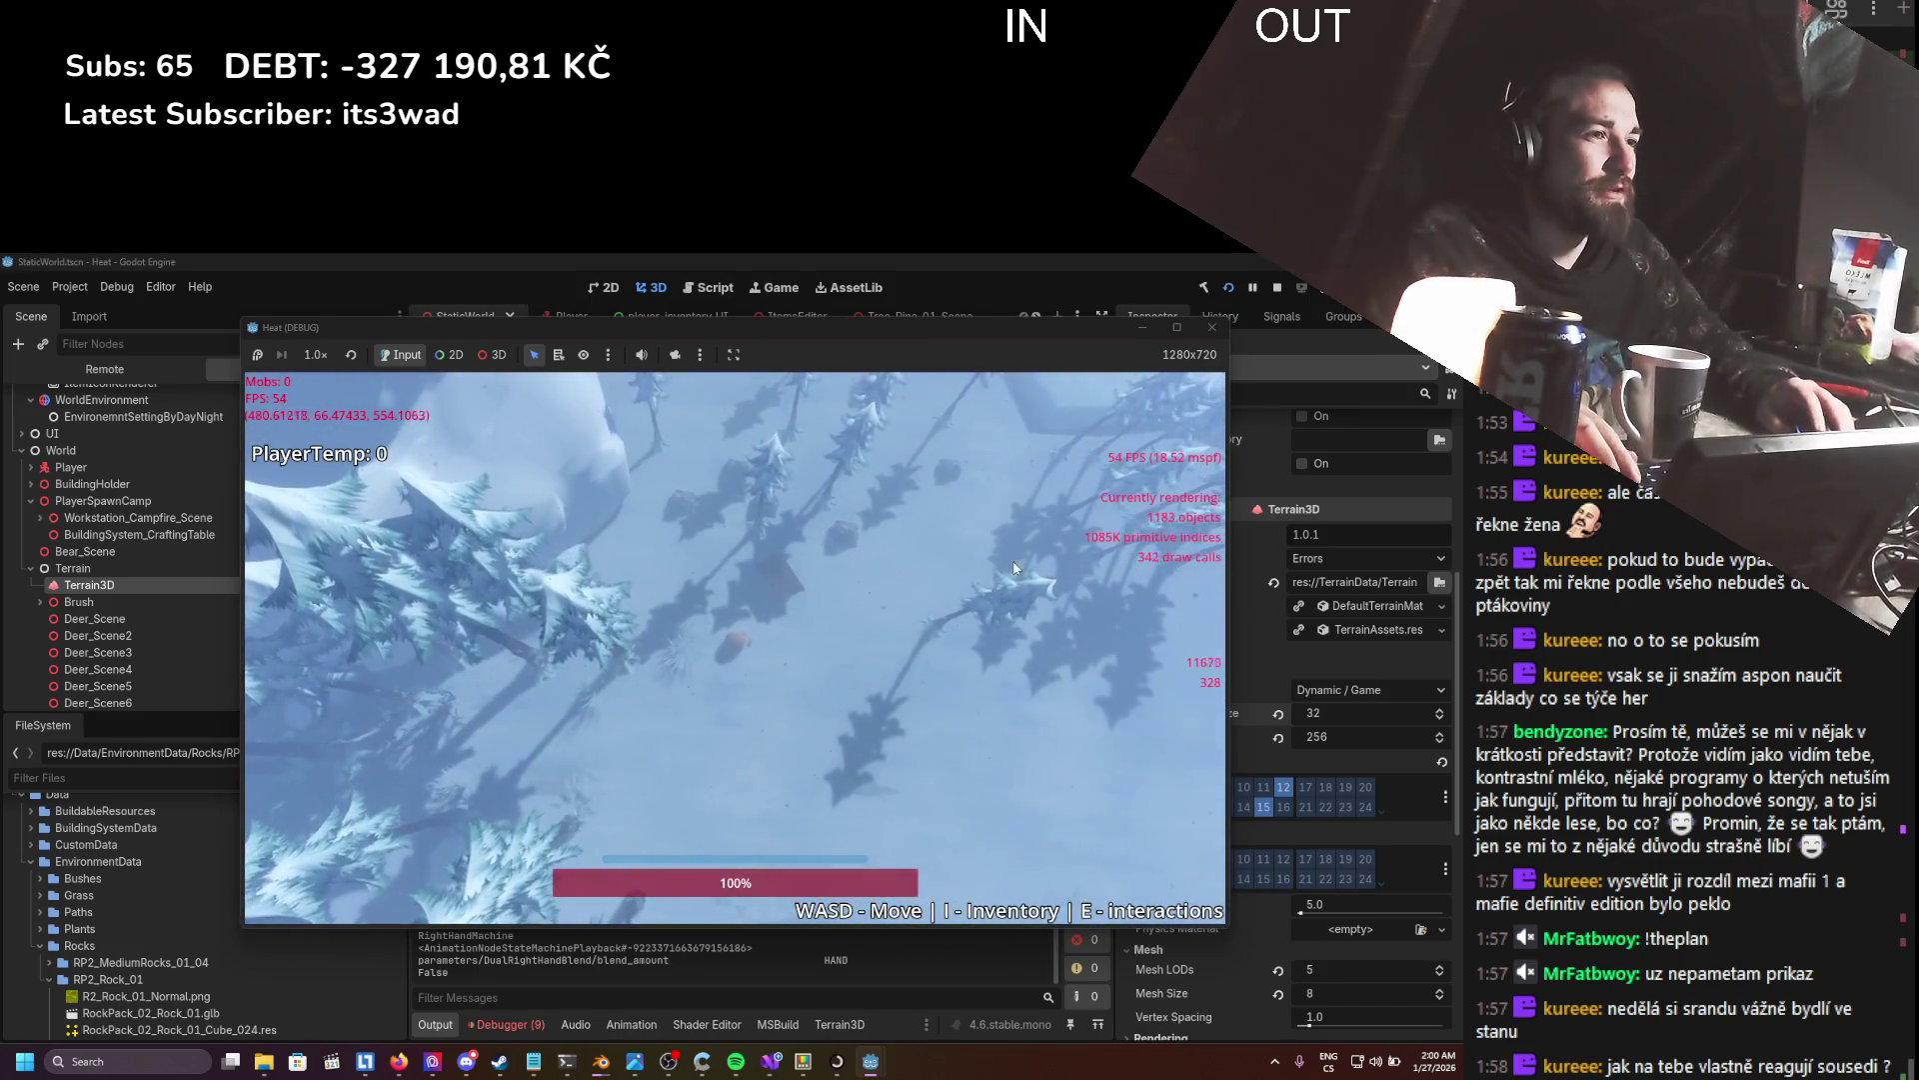
- Play briefly, close the Heat test run, and clear the debugger's Errors list
click(782, 698)
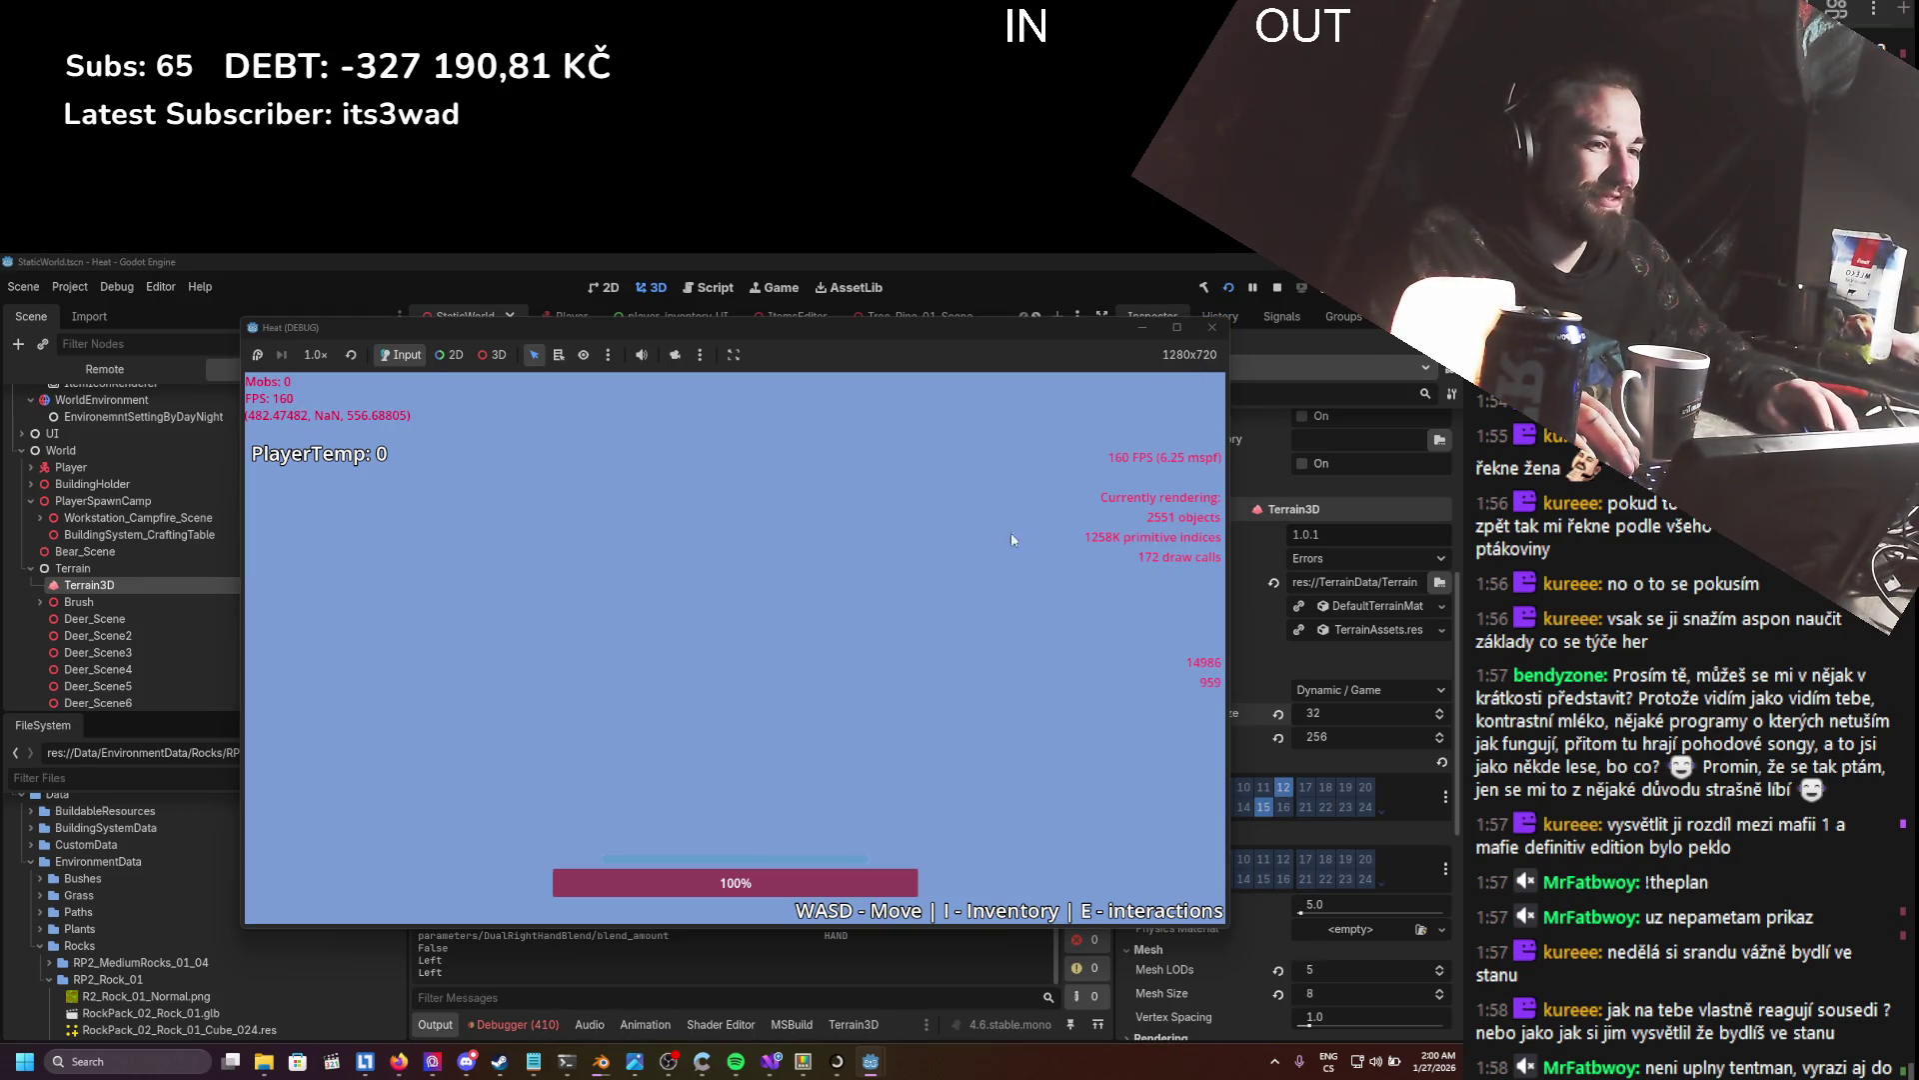
click(1204, 329)
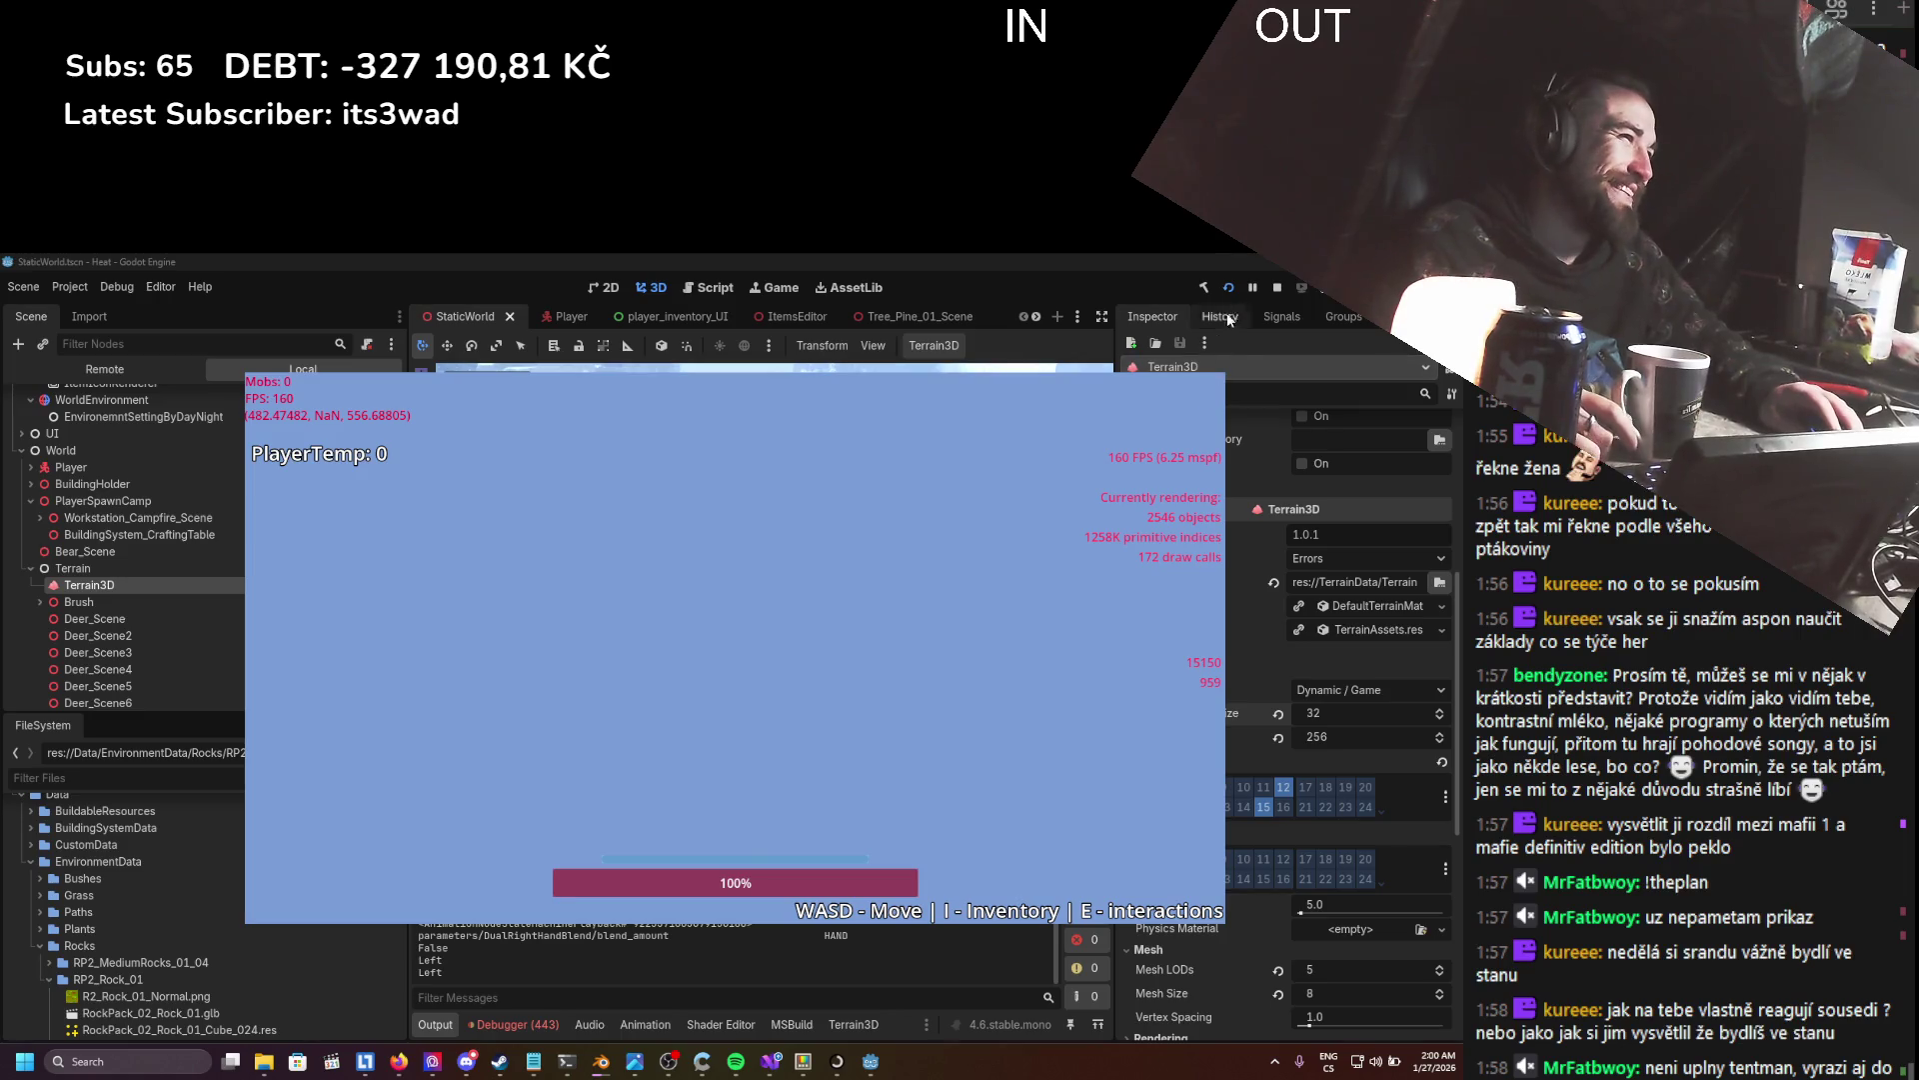
click(1277, 289)
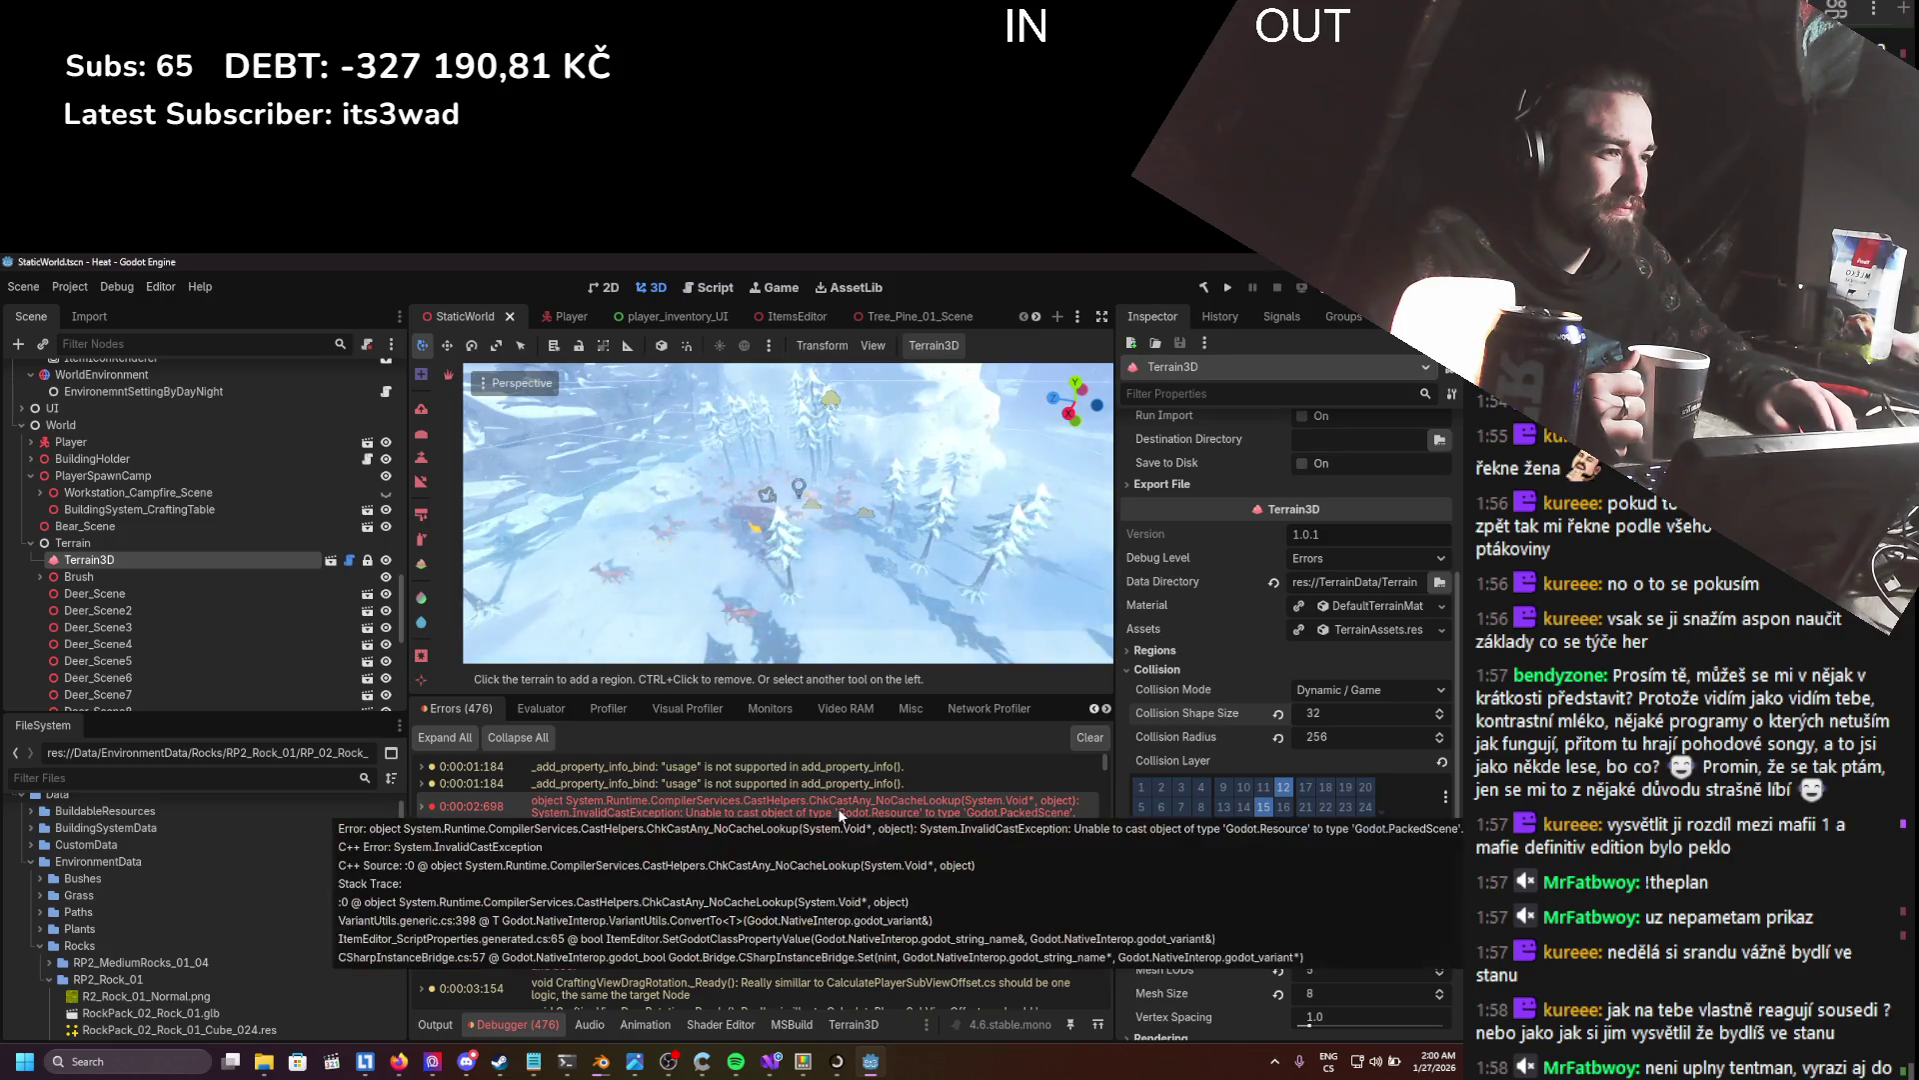
scroll(728, 927, down, 5)
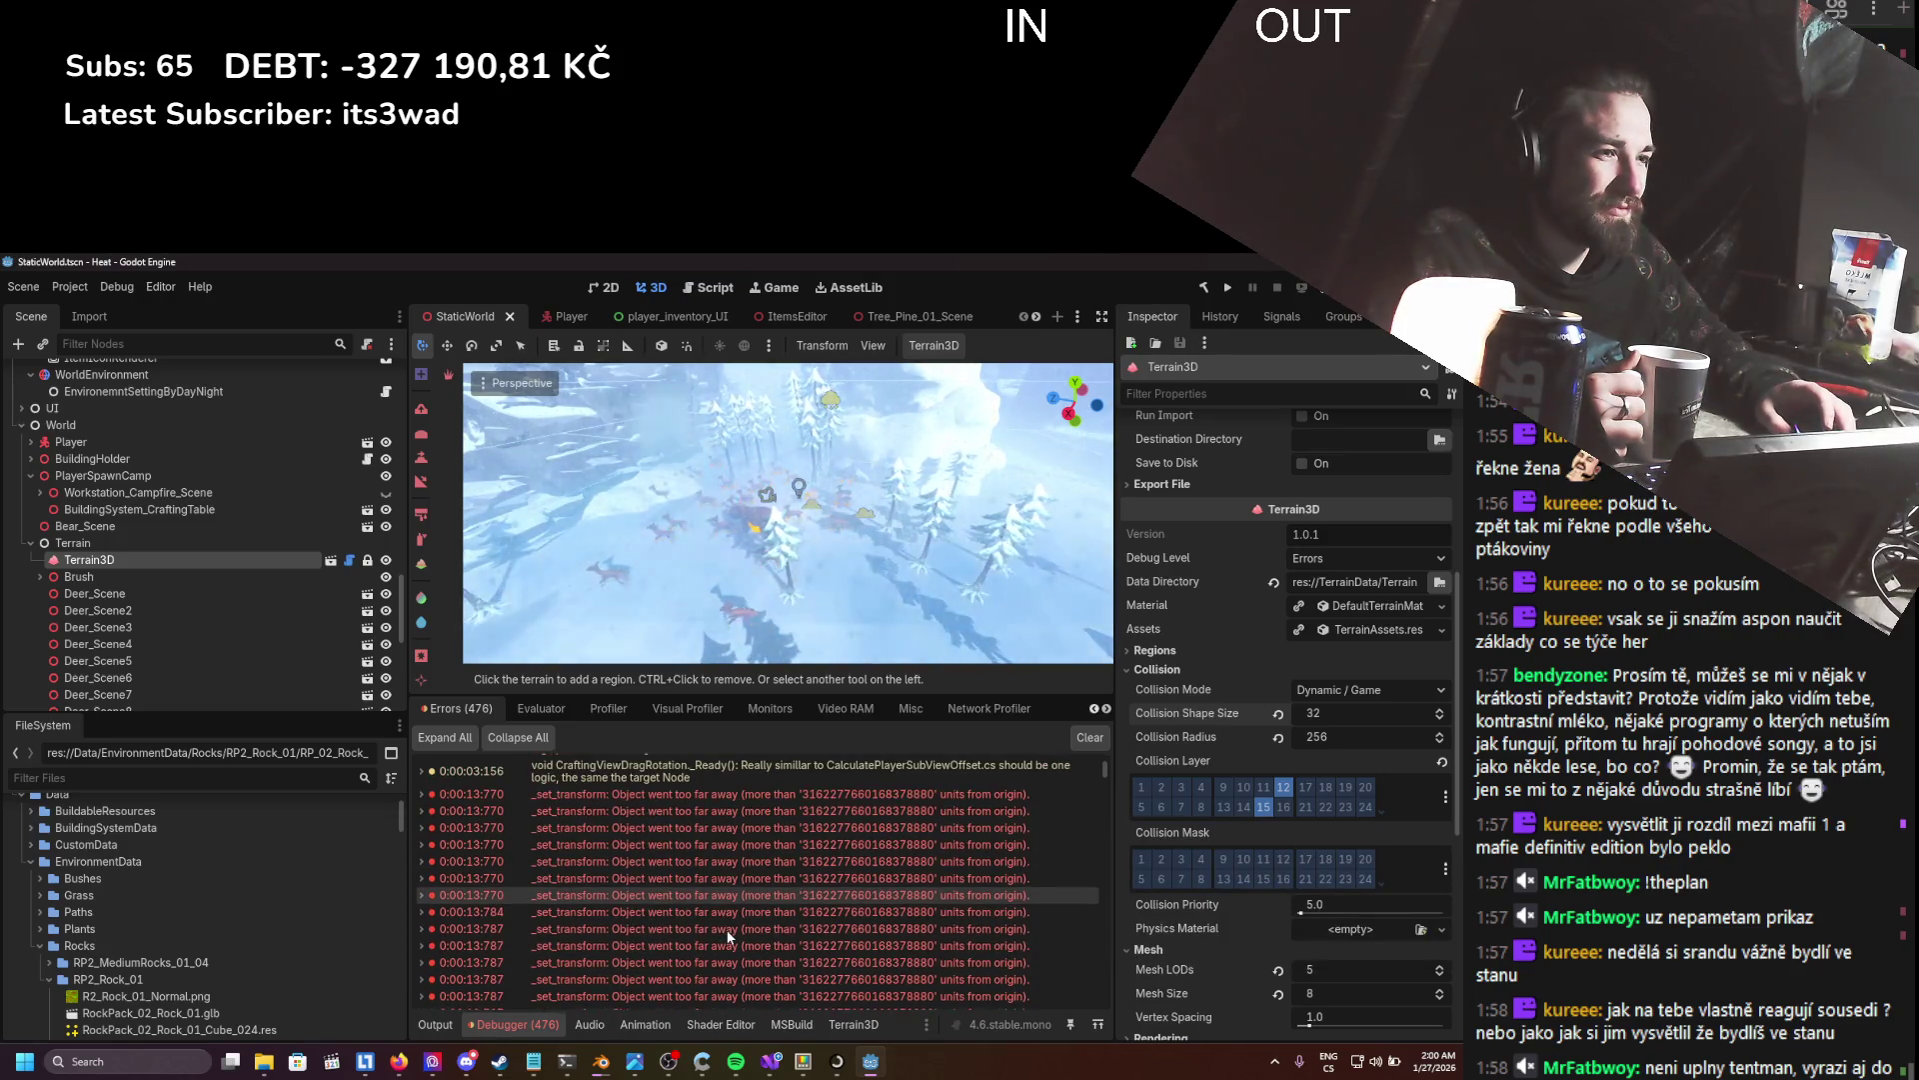
scroll(740, 920, down, 1)
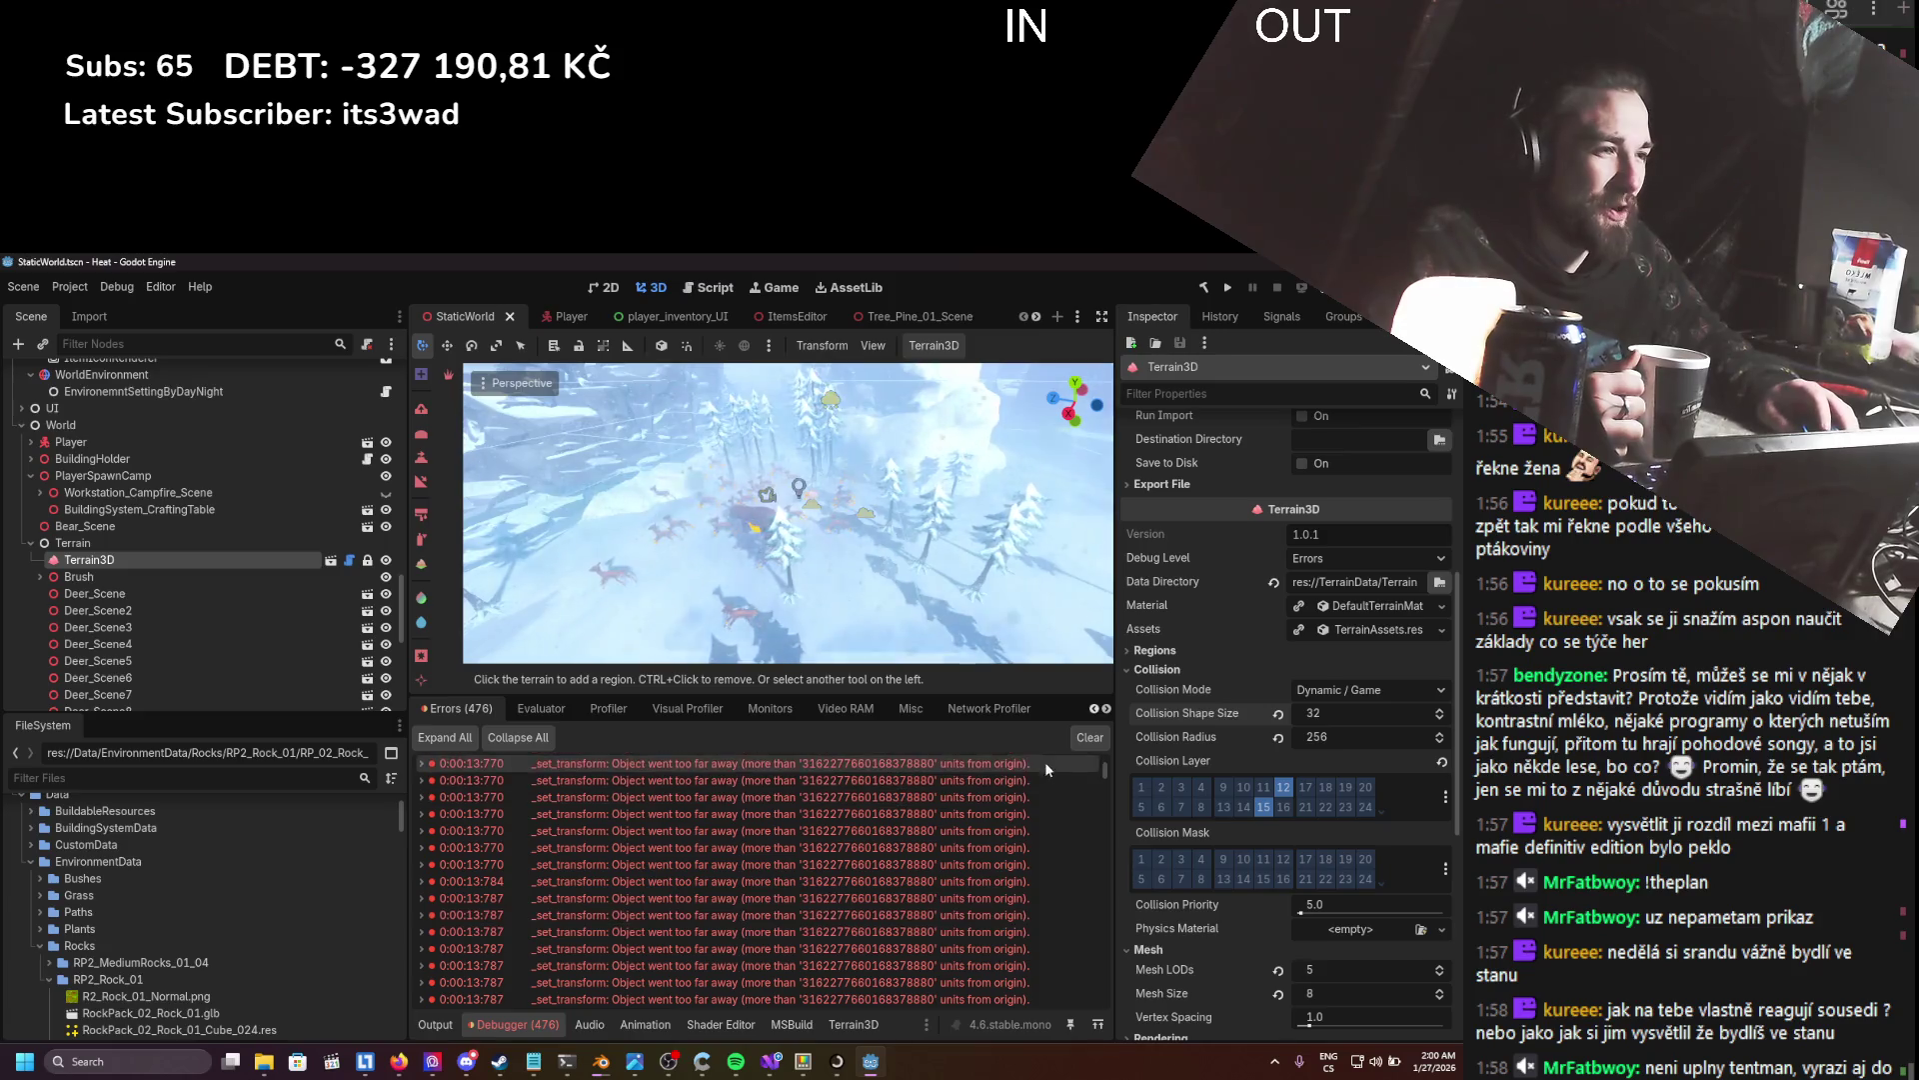
click(1090, 737)
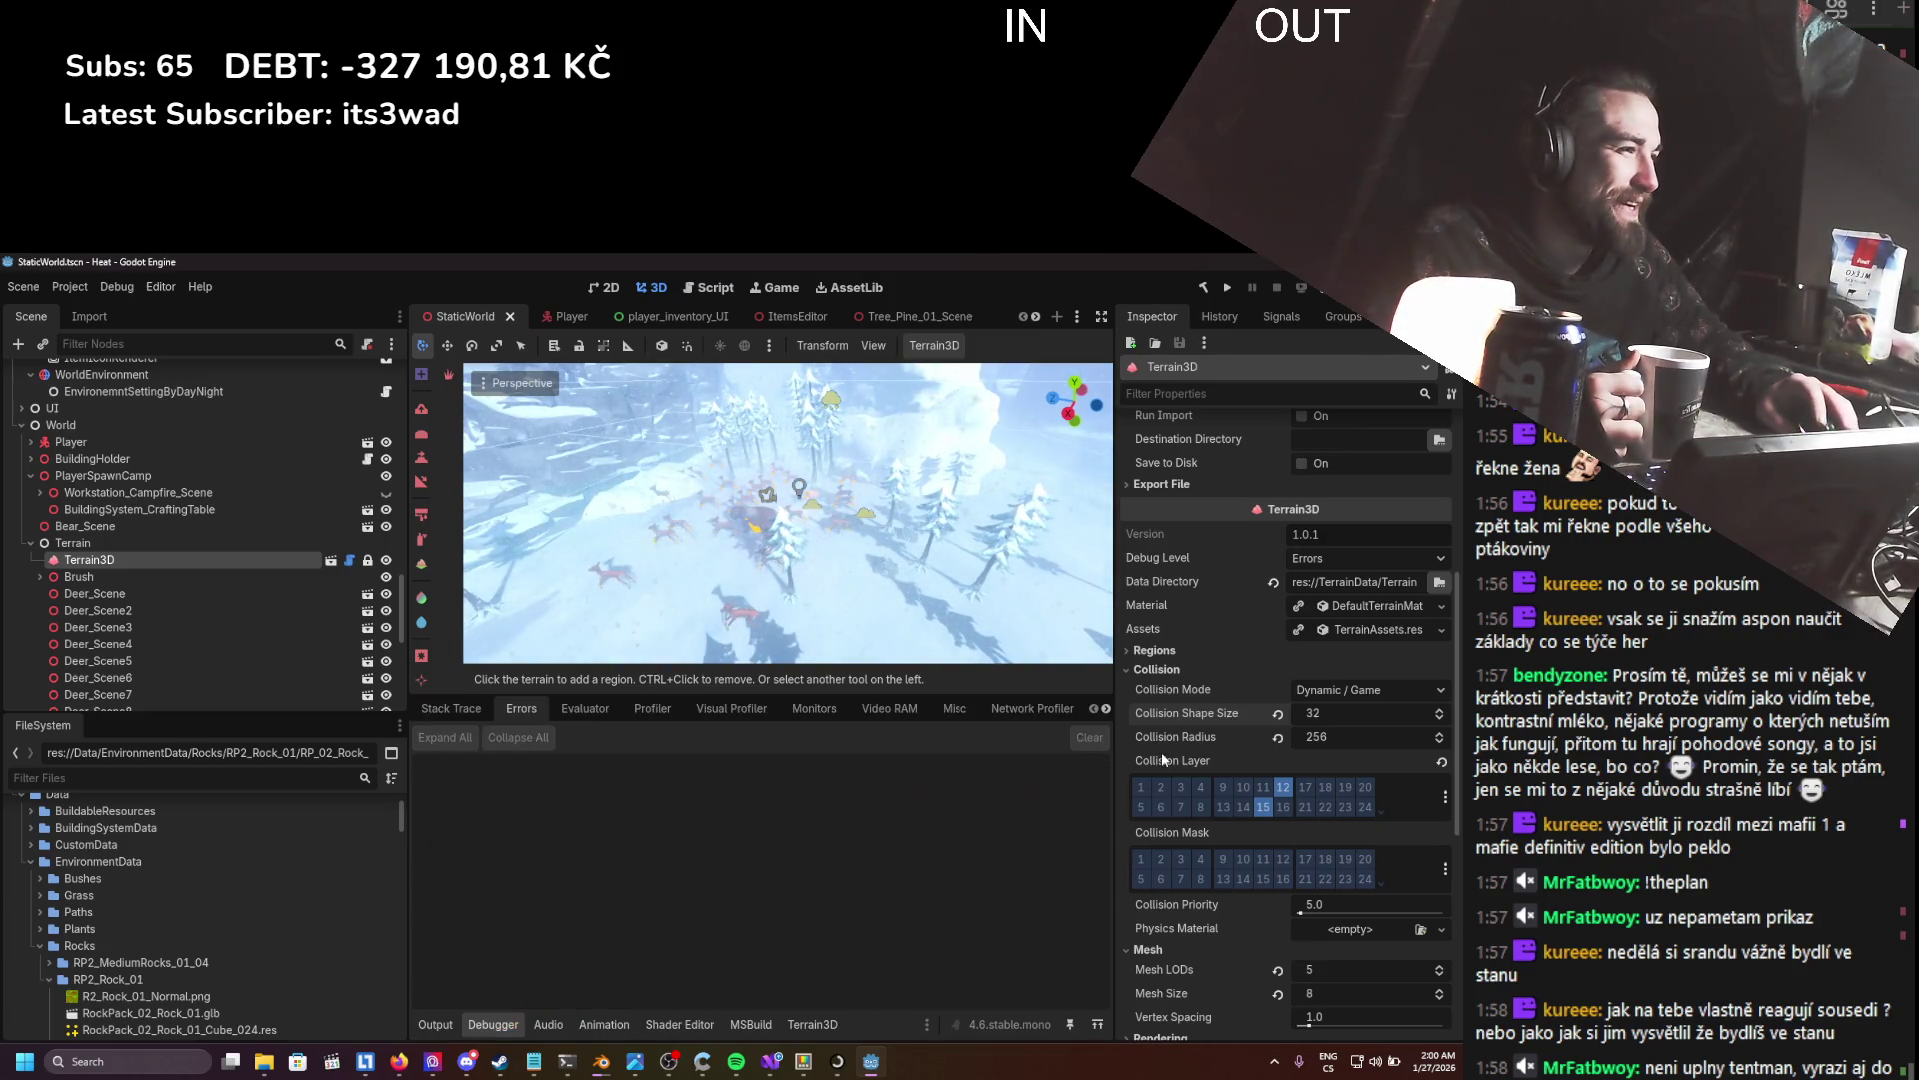
- Set Terrain3D's collision shape size to 8 and test-run the game
click(1339, 713)
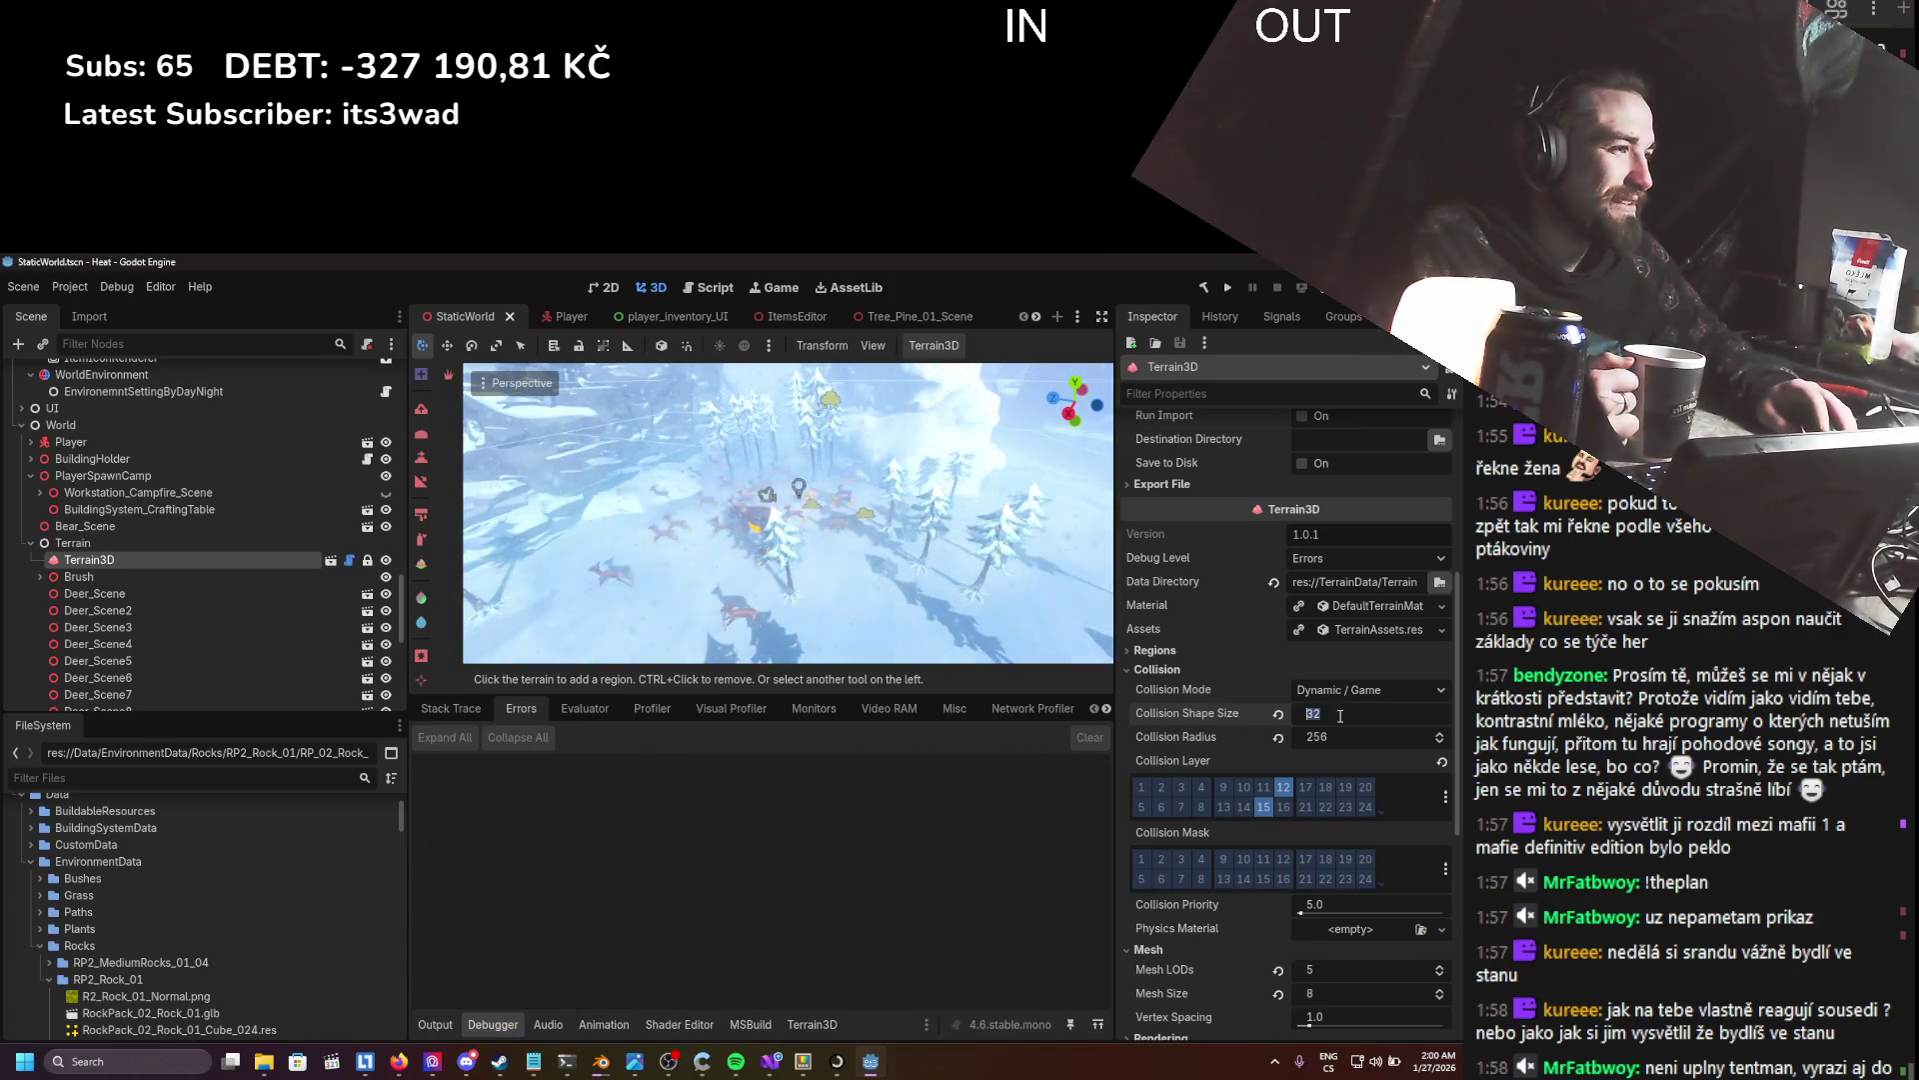
text(8)
key(Return)
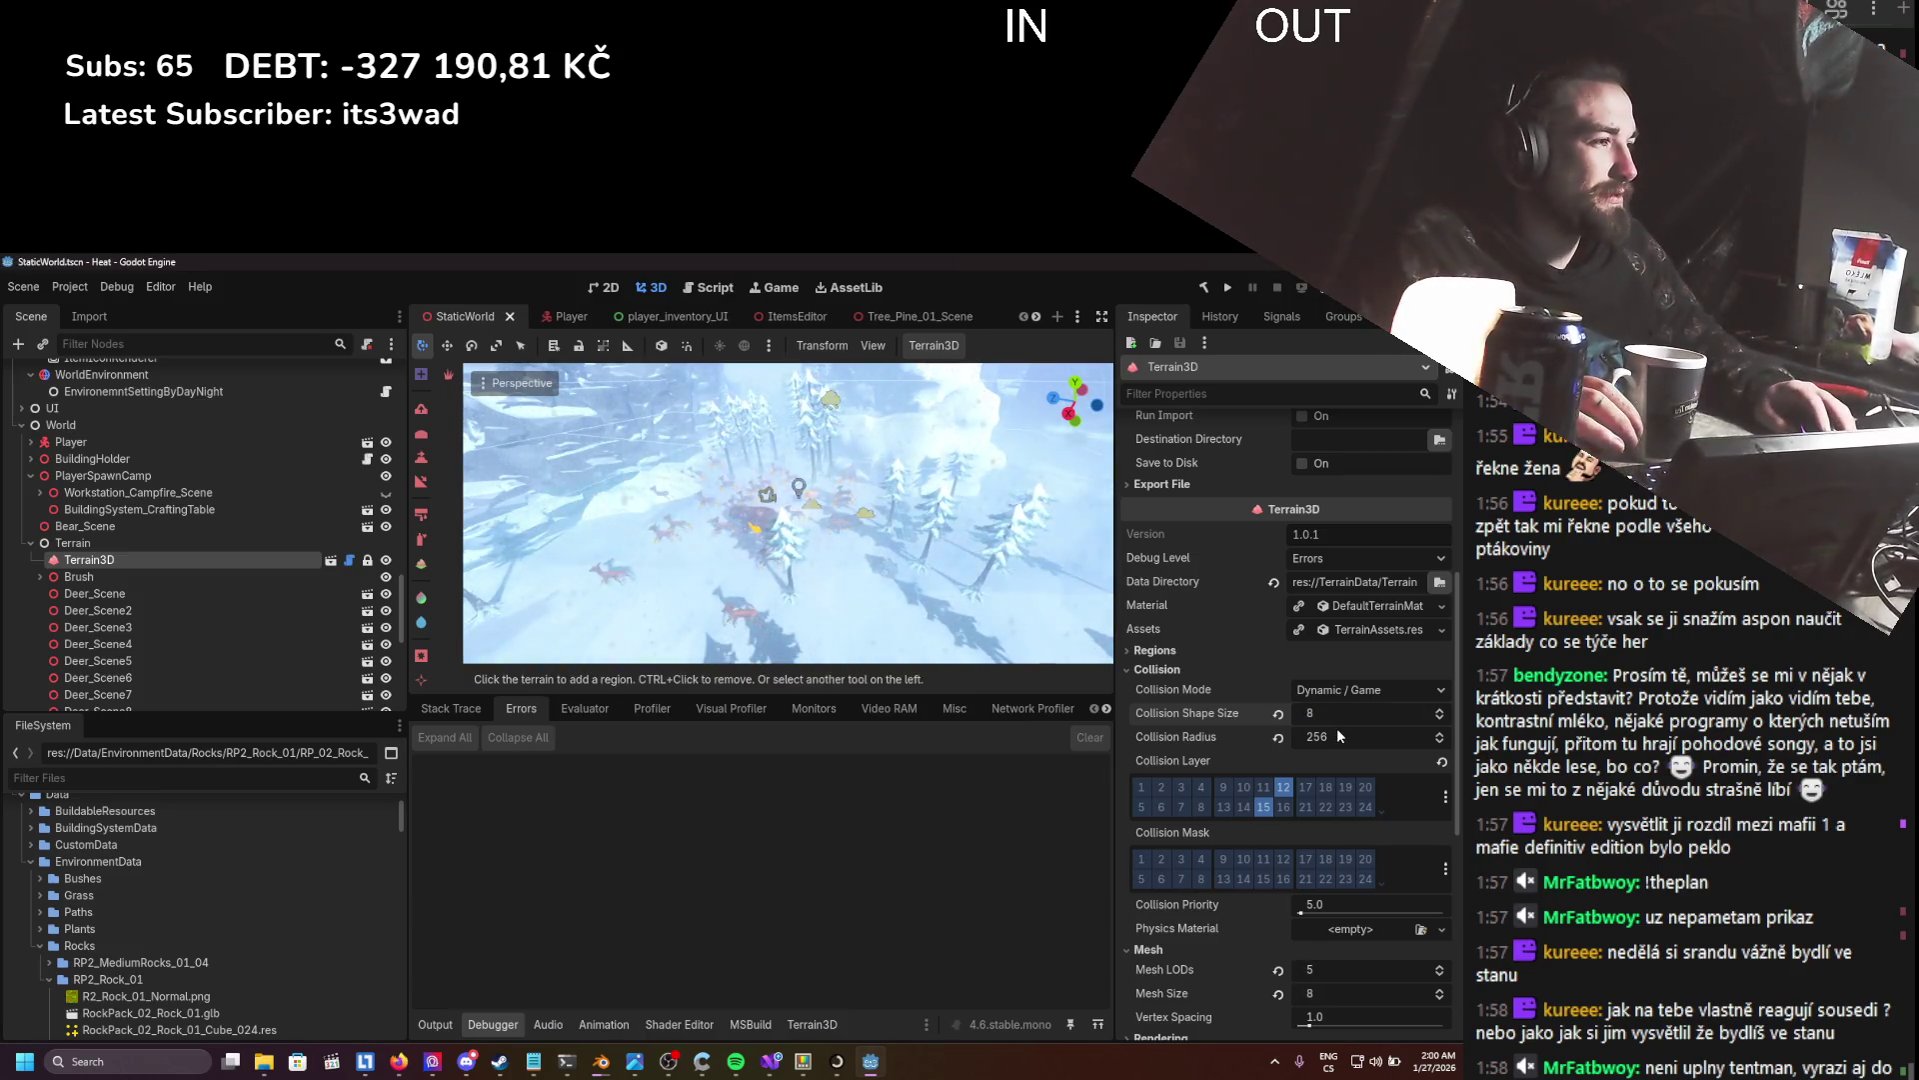
text(2)
key(BackSpace)
text(5)
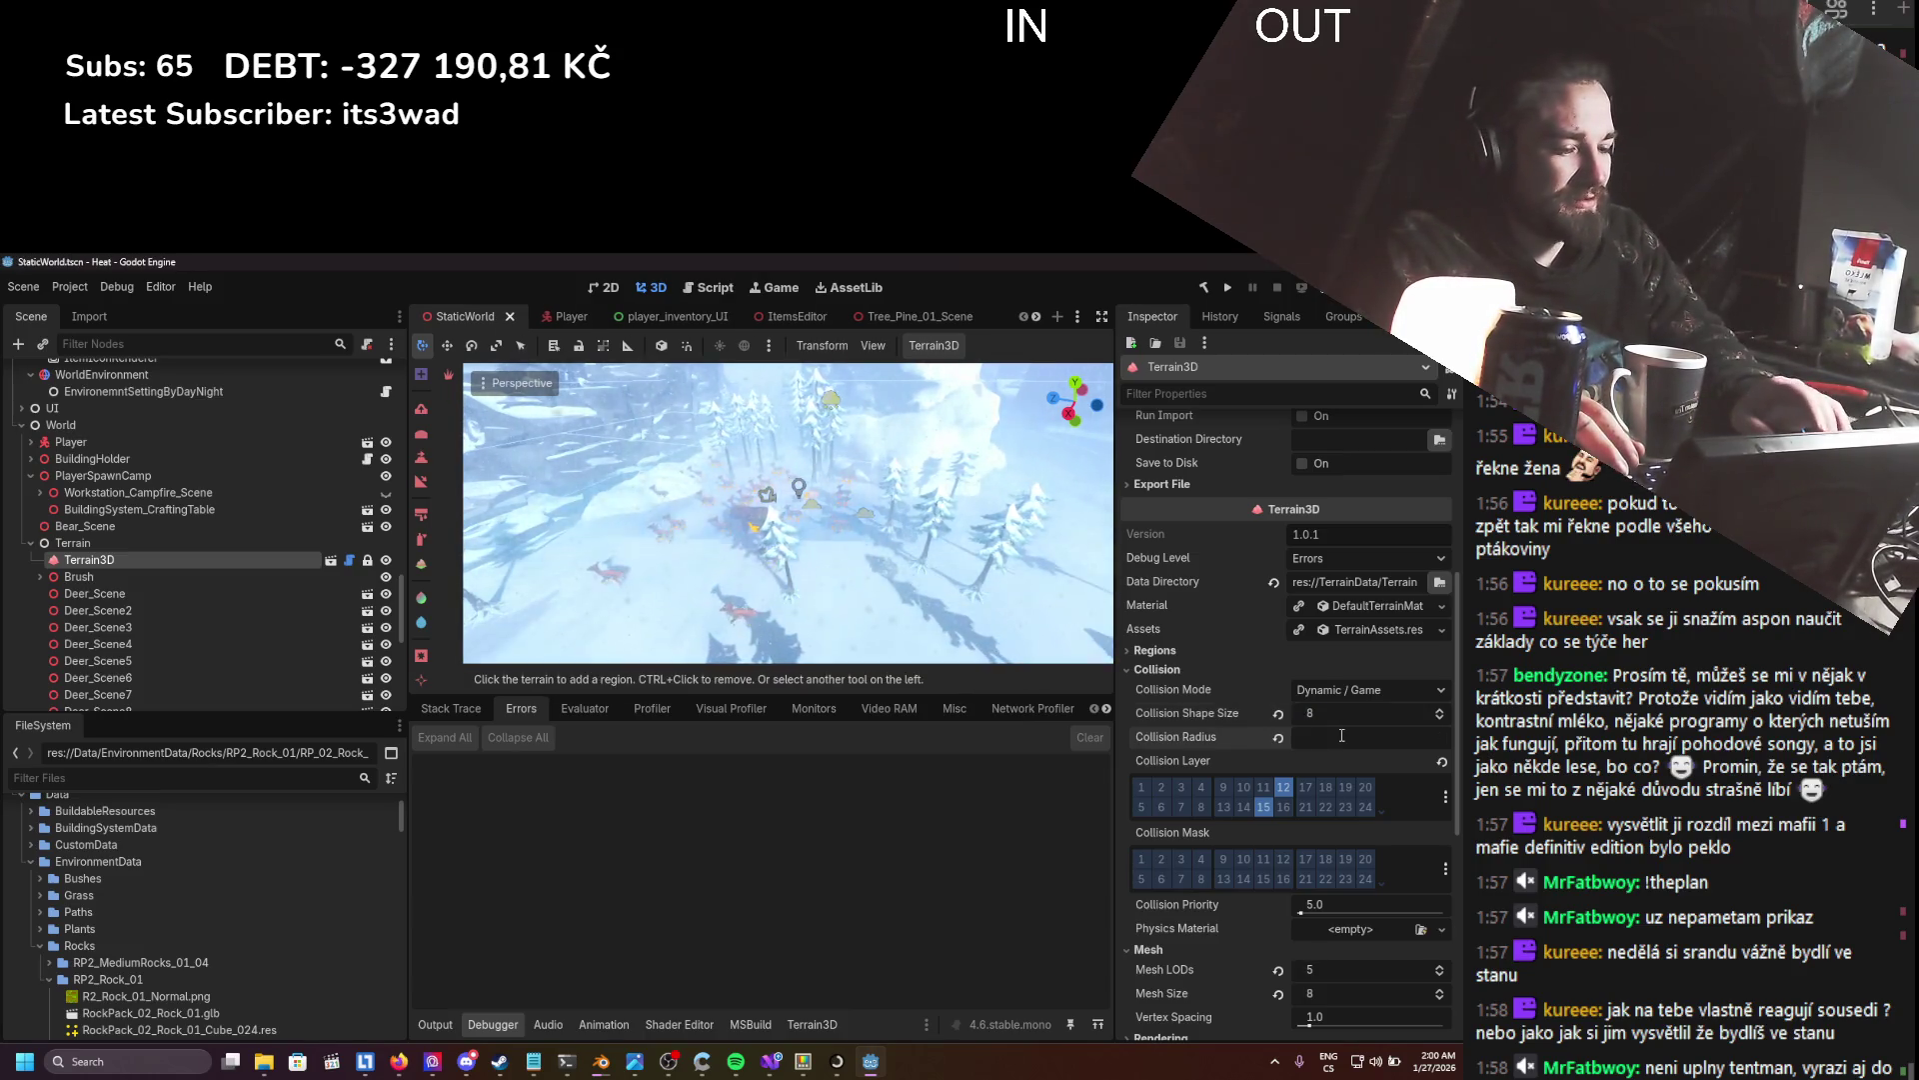
click(1231, 288)
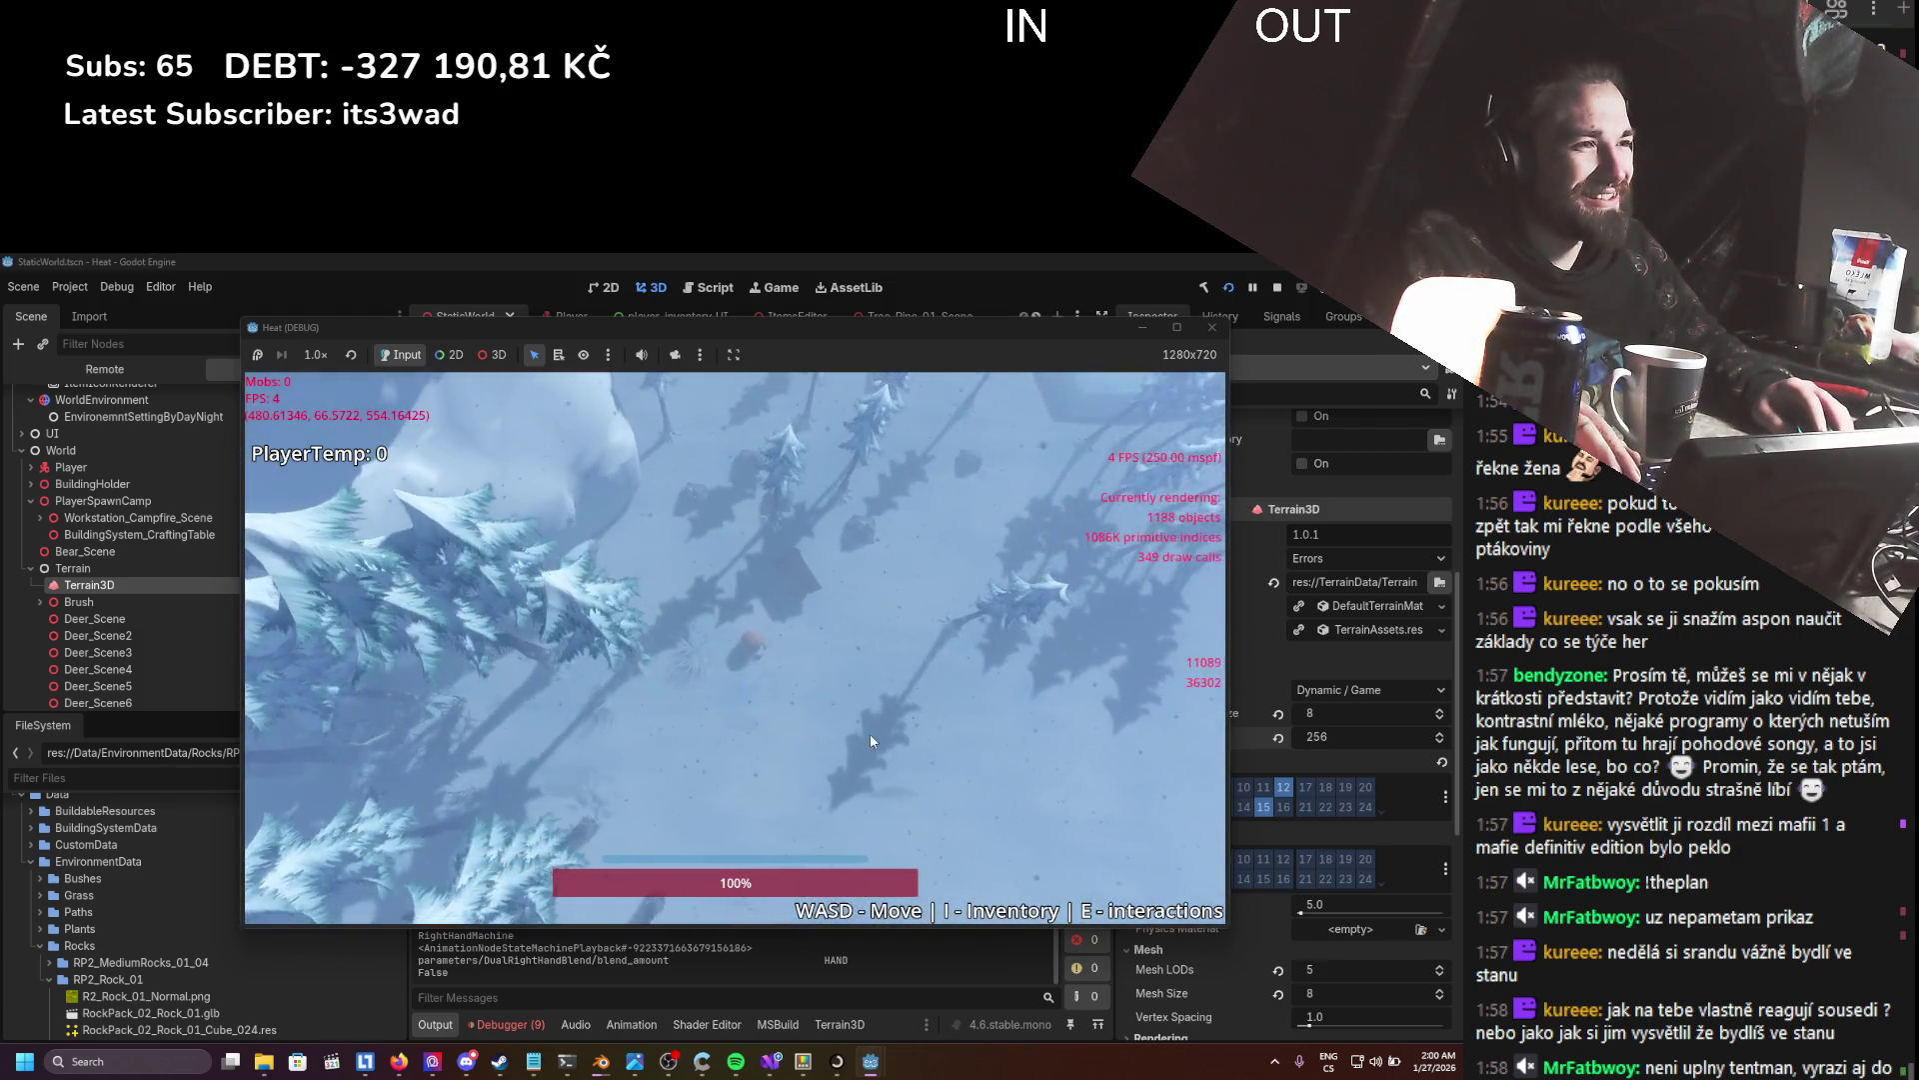
click(1277, 288)
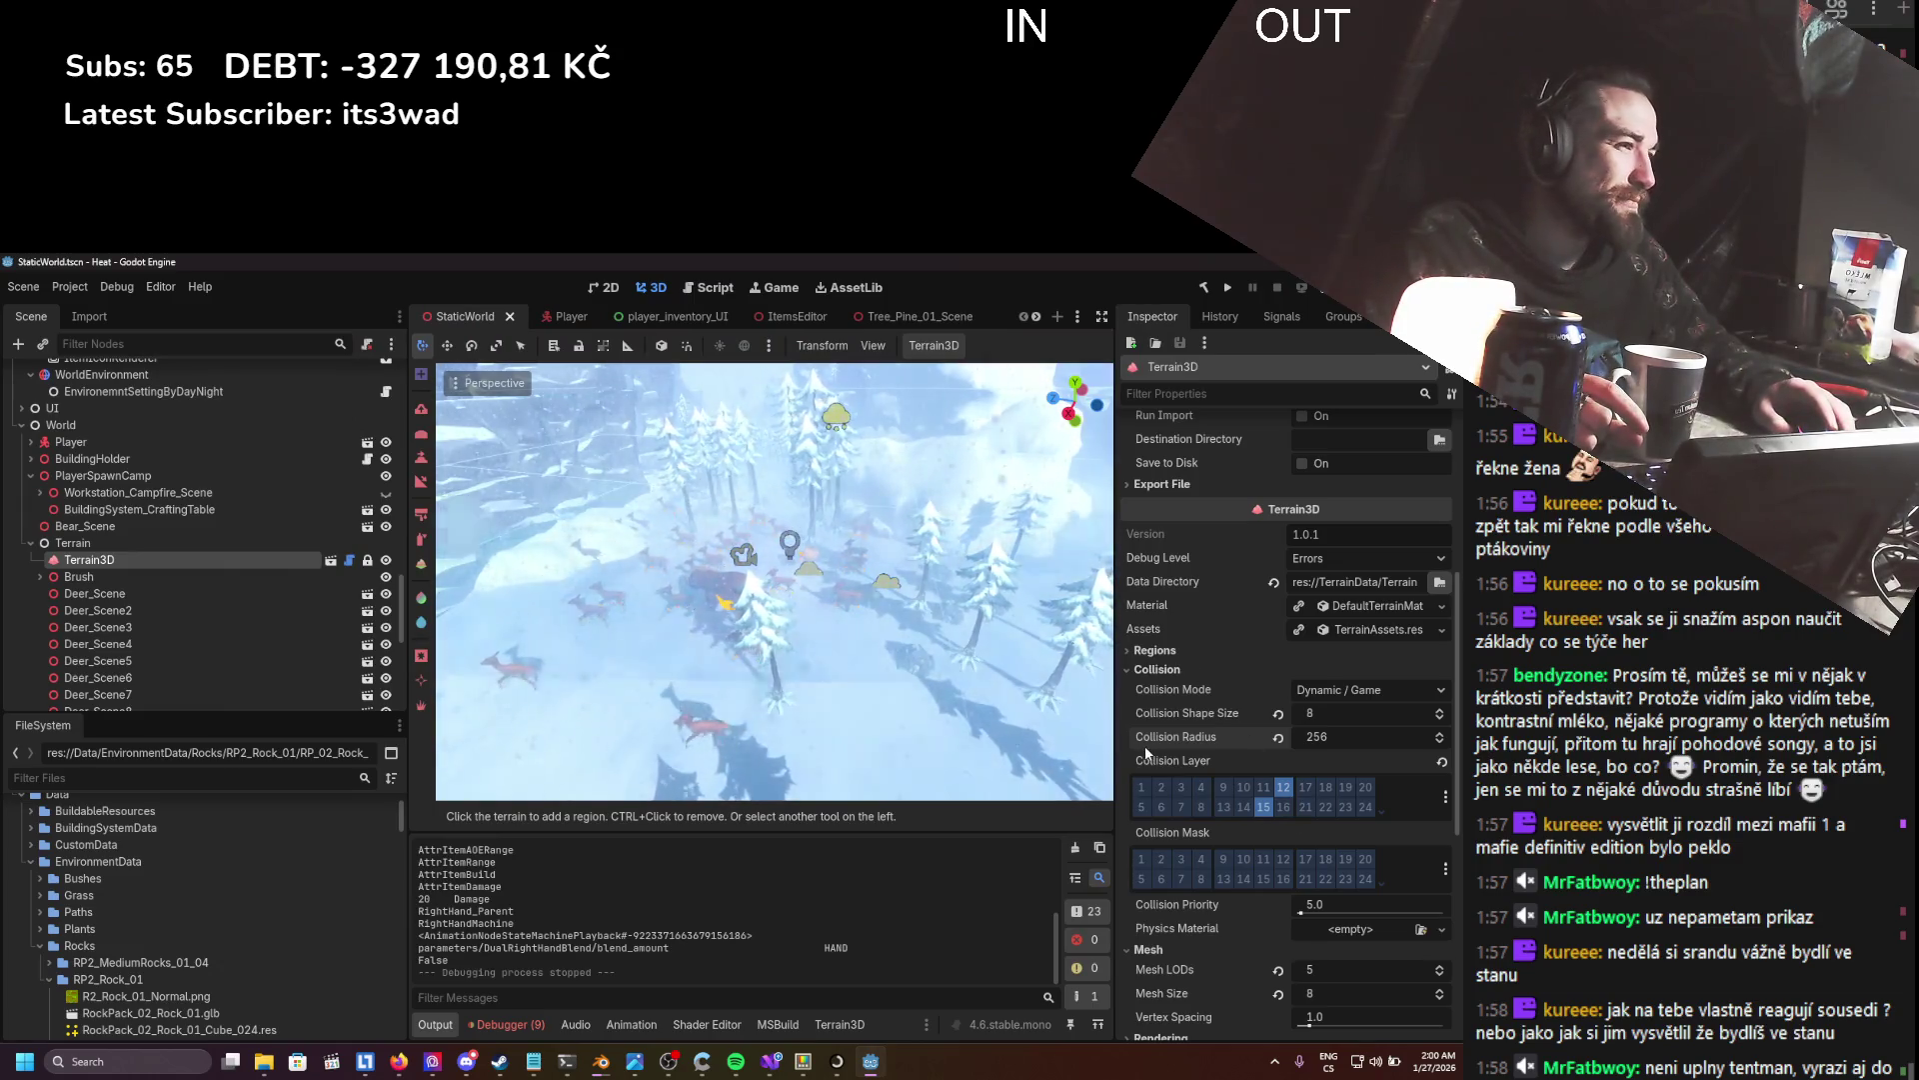
- Switch Terrain3D's collision mode to Disabled and save StaticWorld
click(1361, 690)
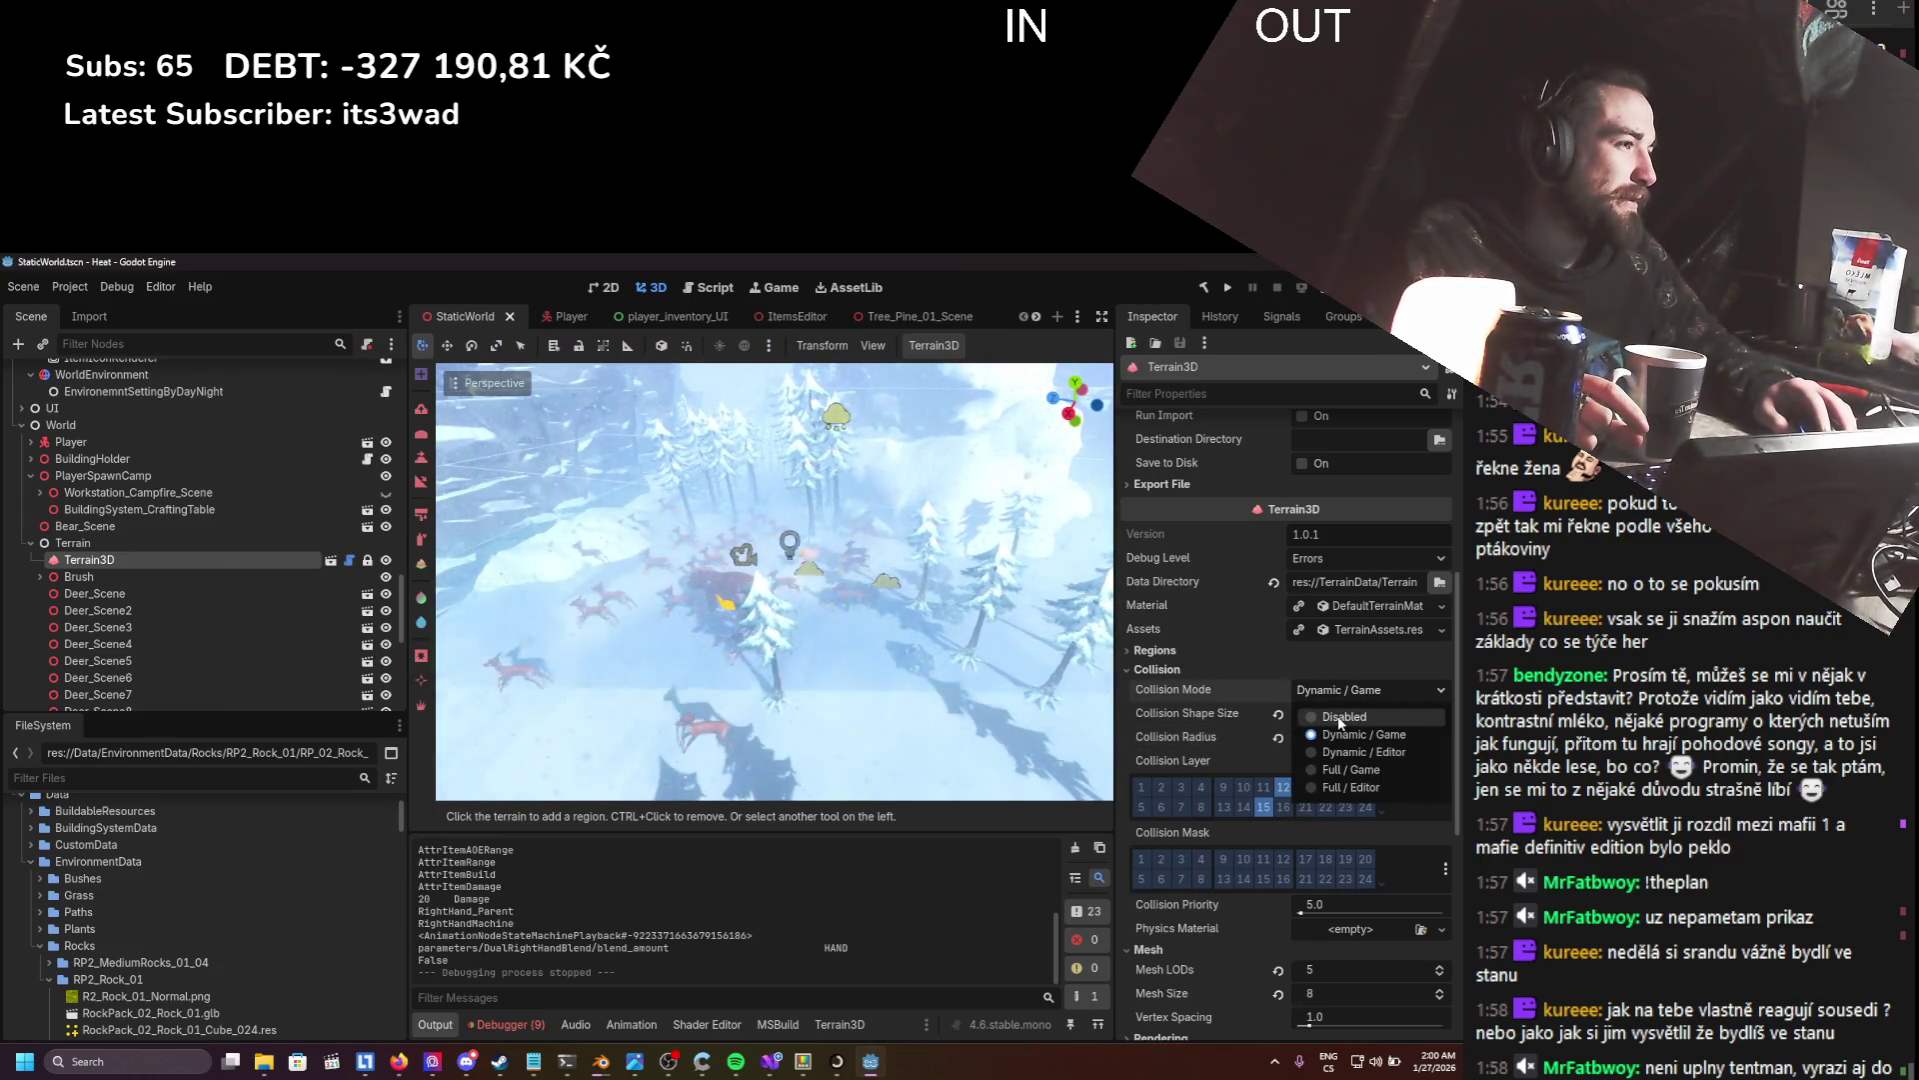
click(1343, 768)
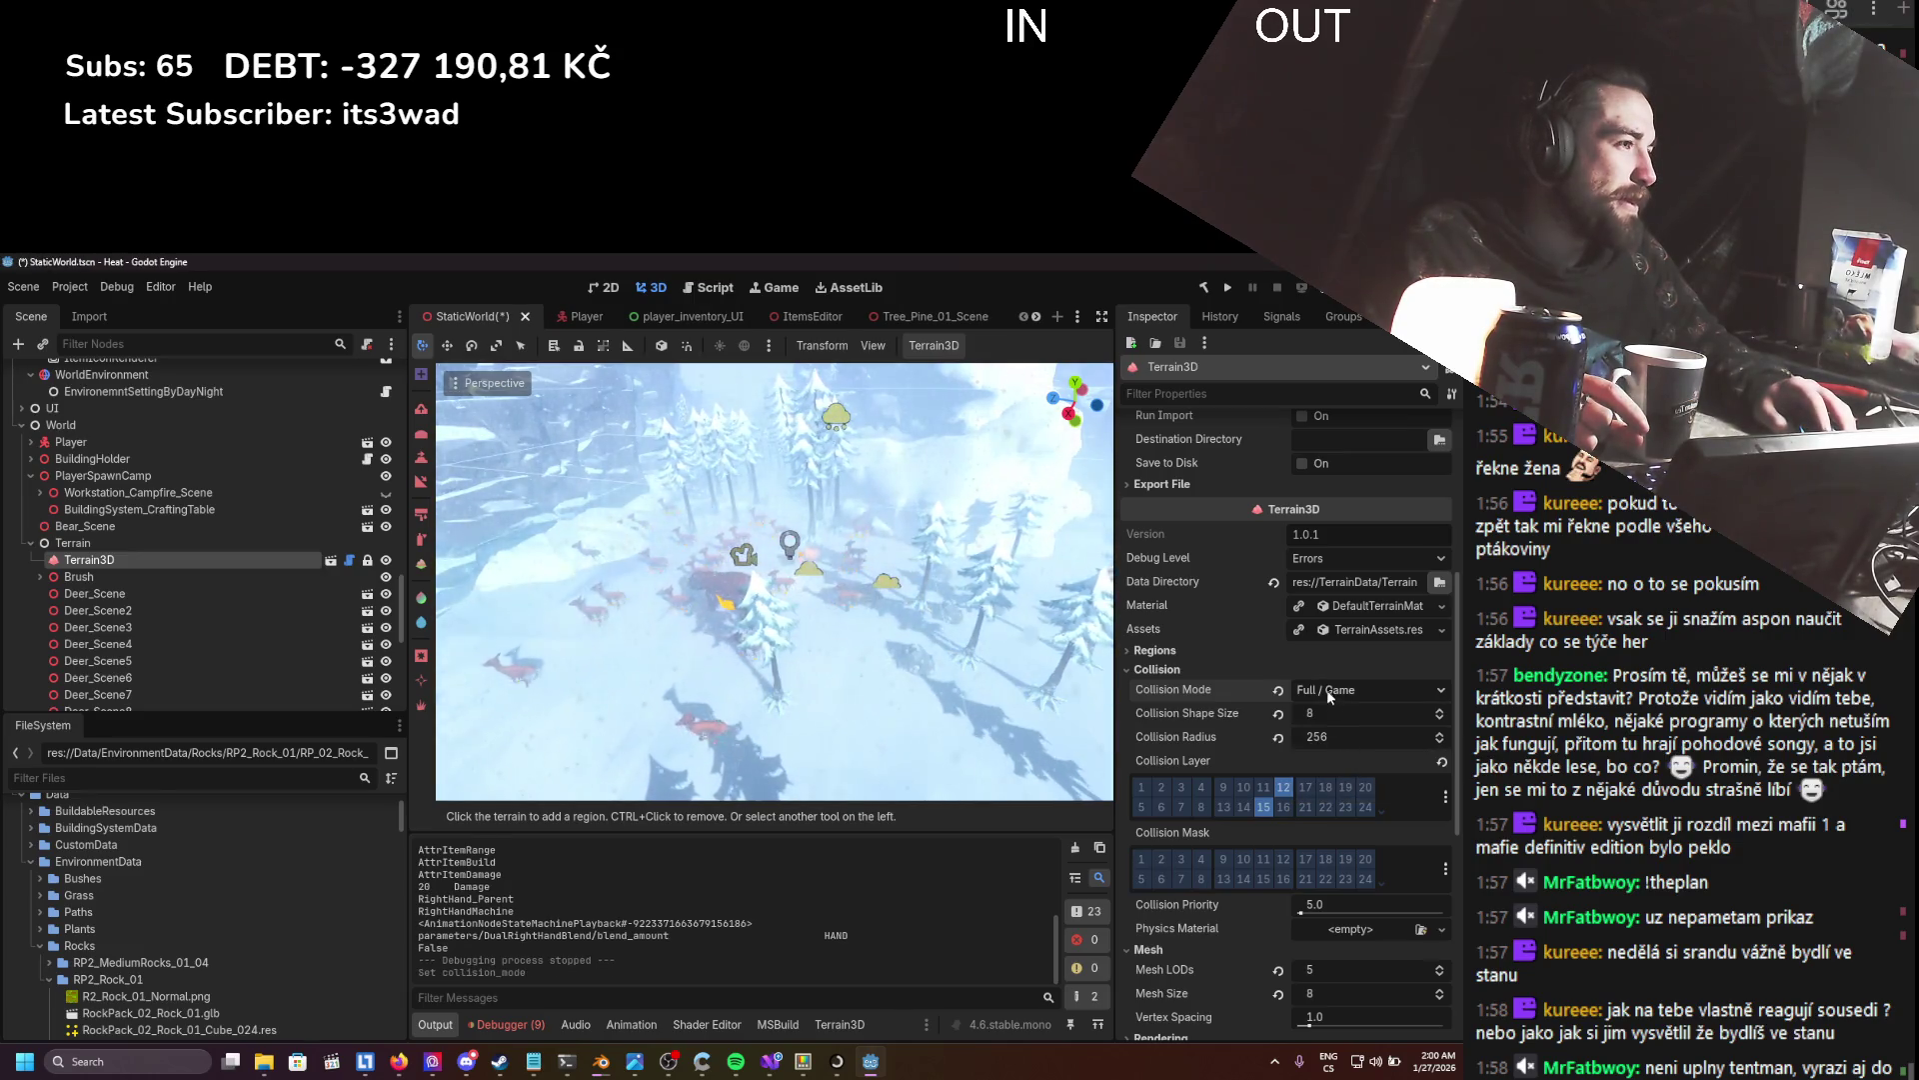
click(1340, 690)
click(1332, 718)
key(ctrl+s)
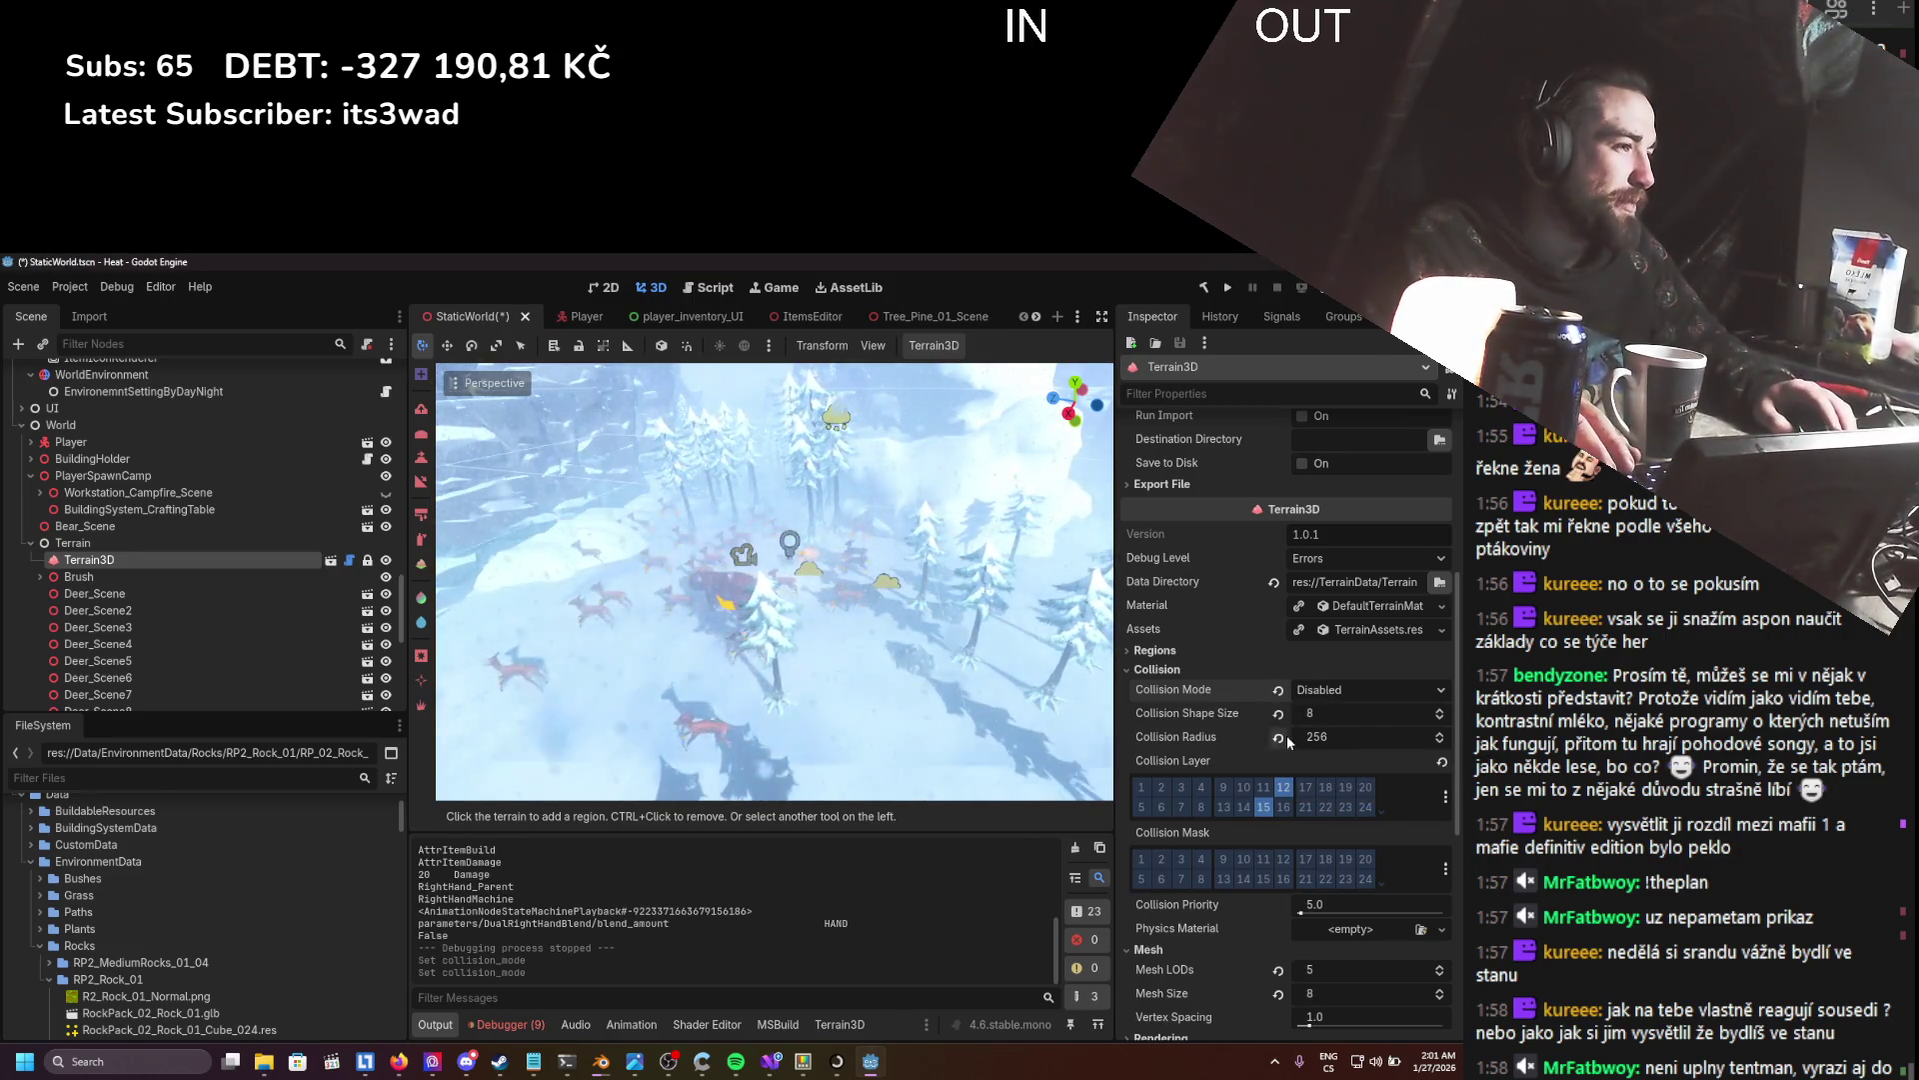
scroll(1262, 746, down, 5)
scroll(1262, 746, down, 2)
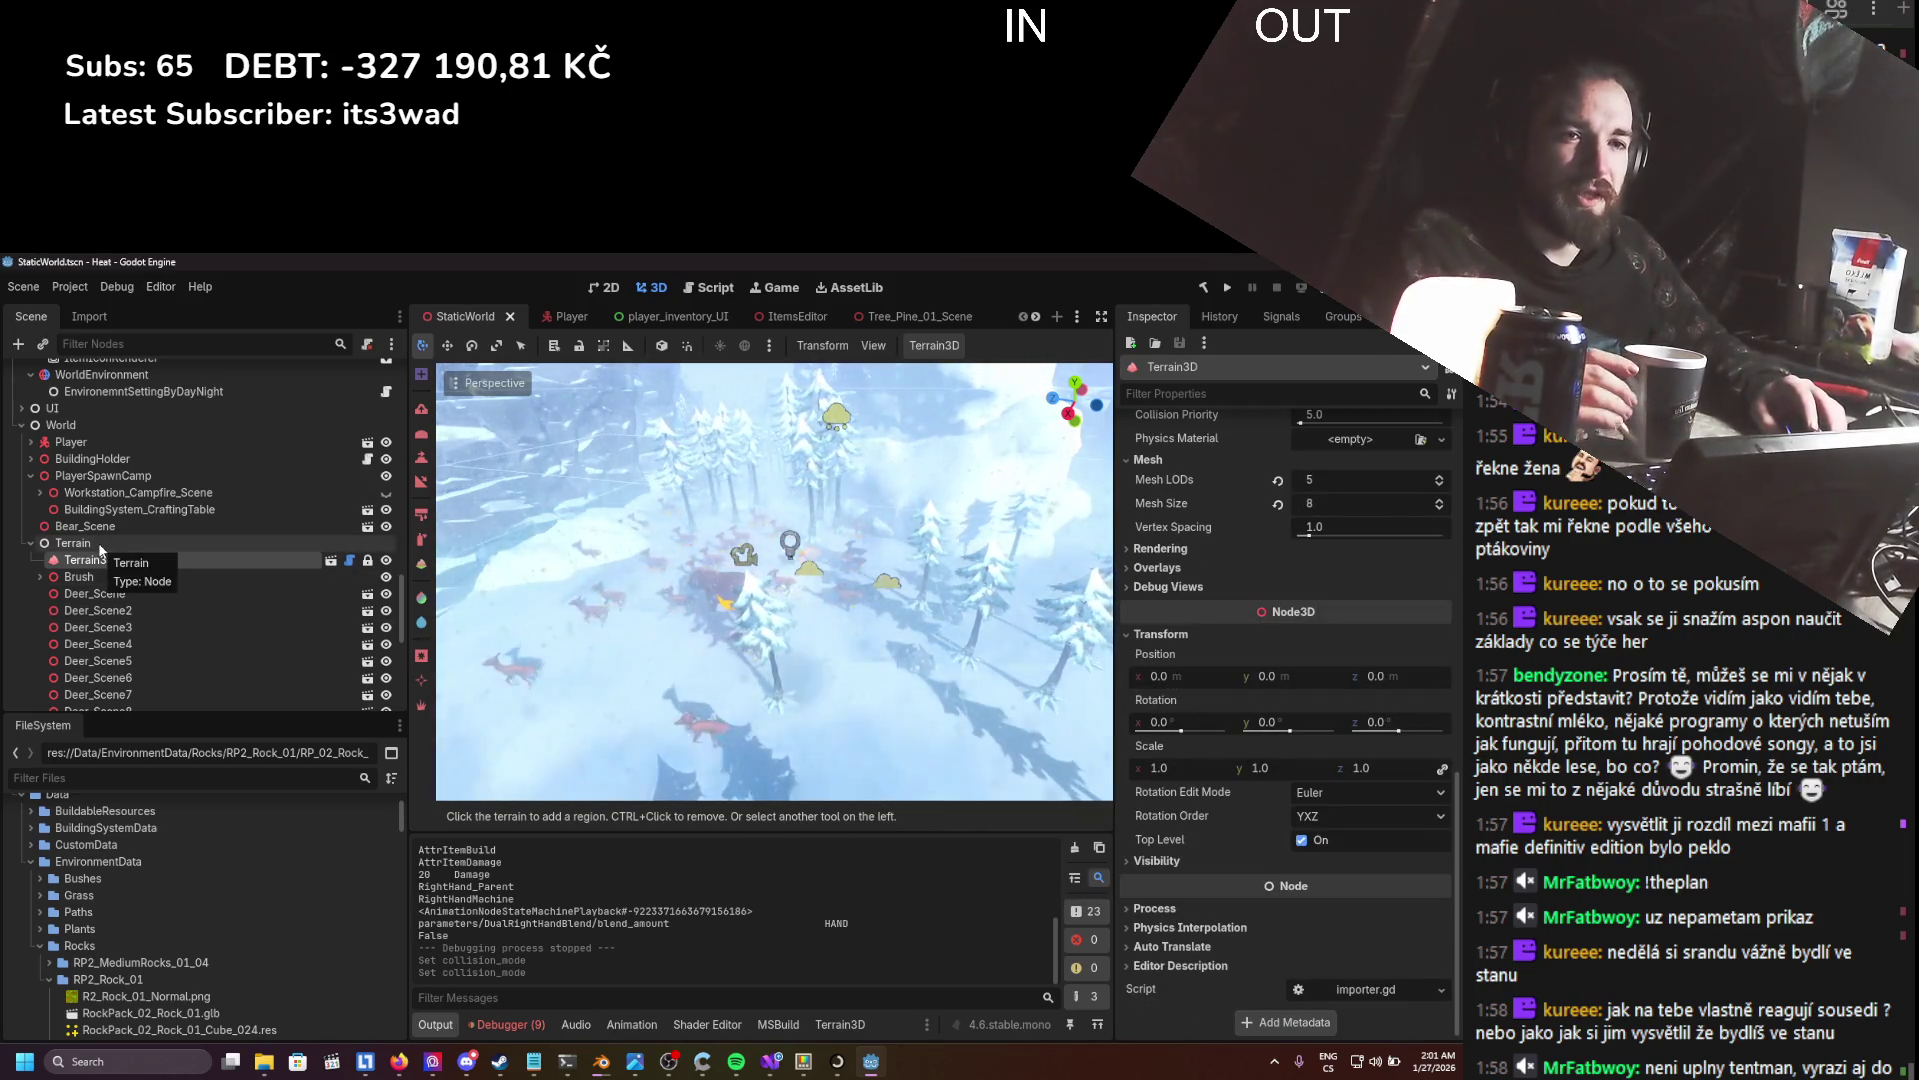
scroll(753, 577, down, 3)
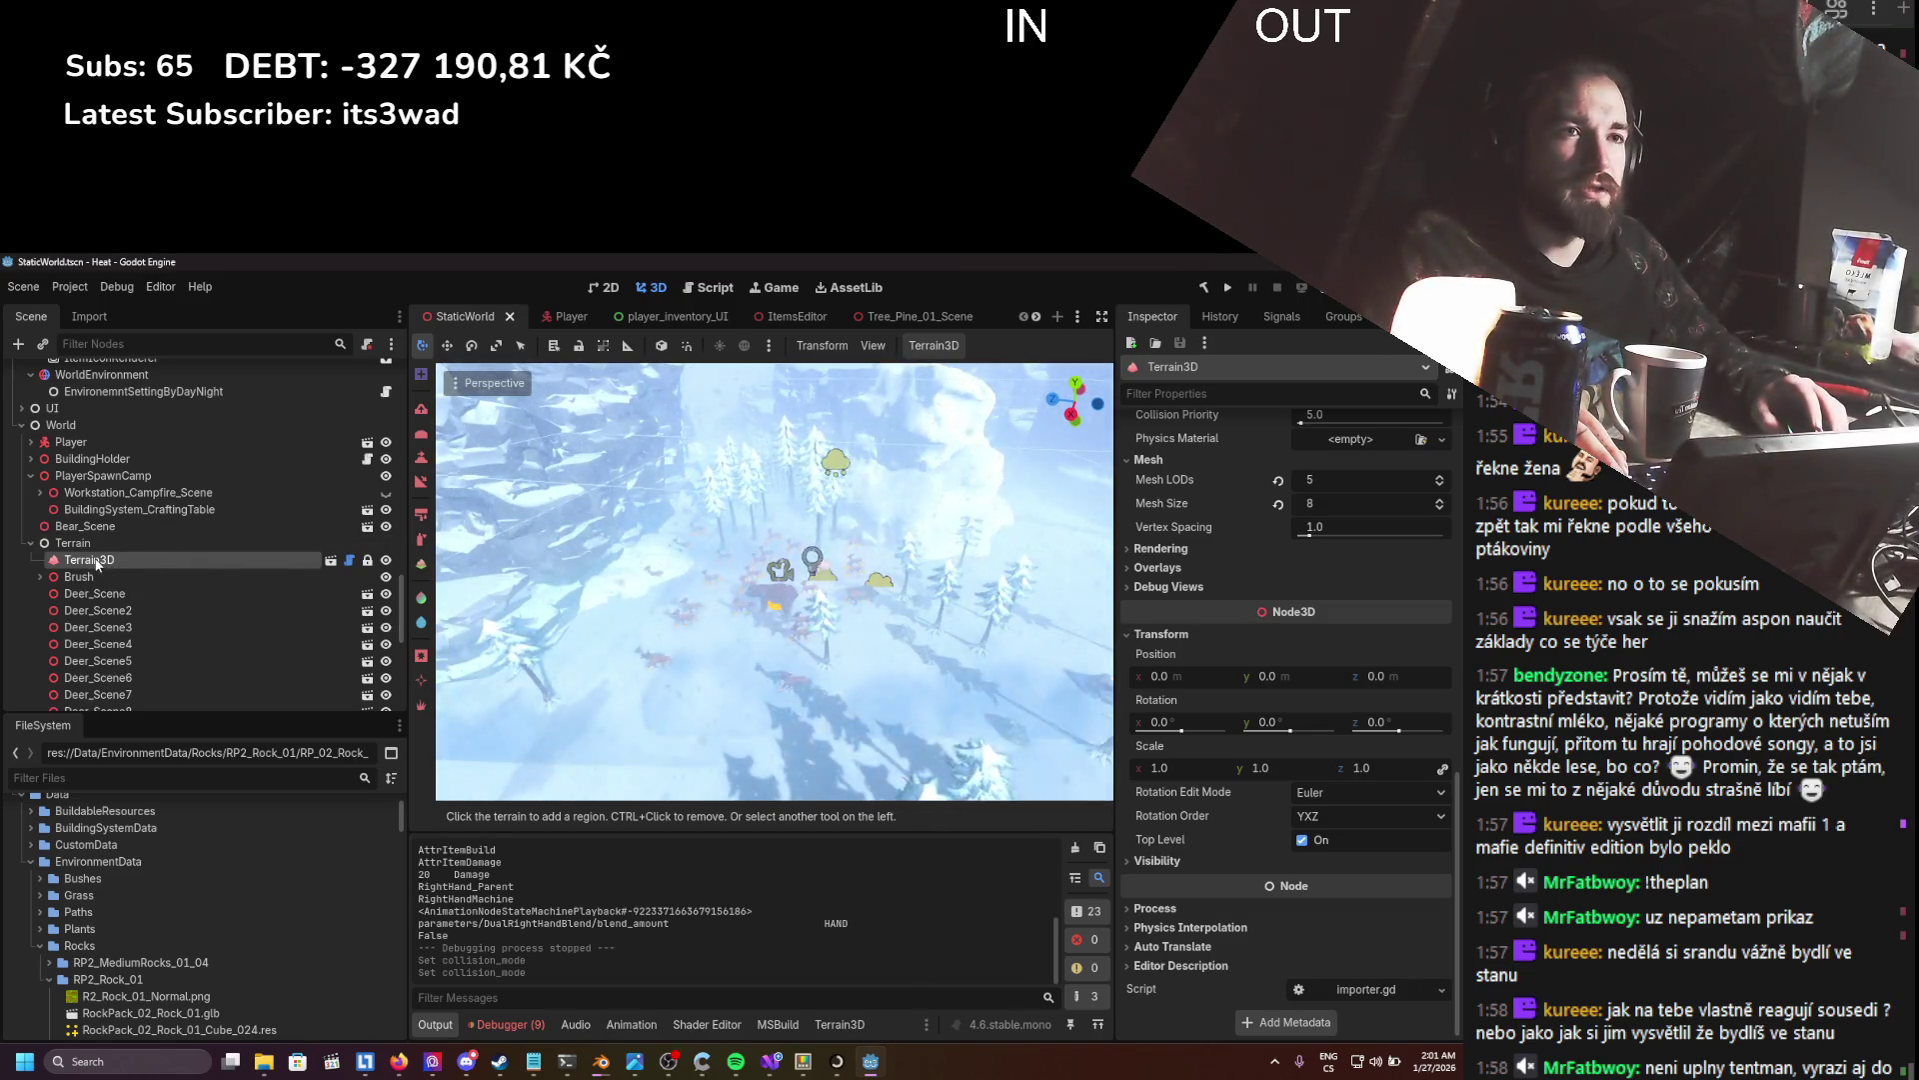
- Add a Node3D under Terrain, then delete the leftover Node3D
right_click(88, 547)
click(142, 563)
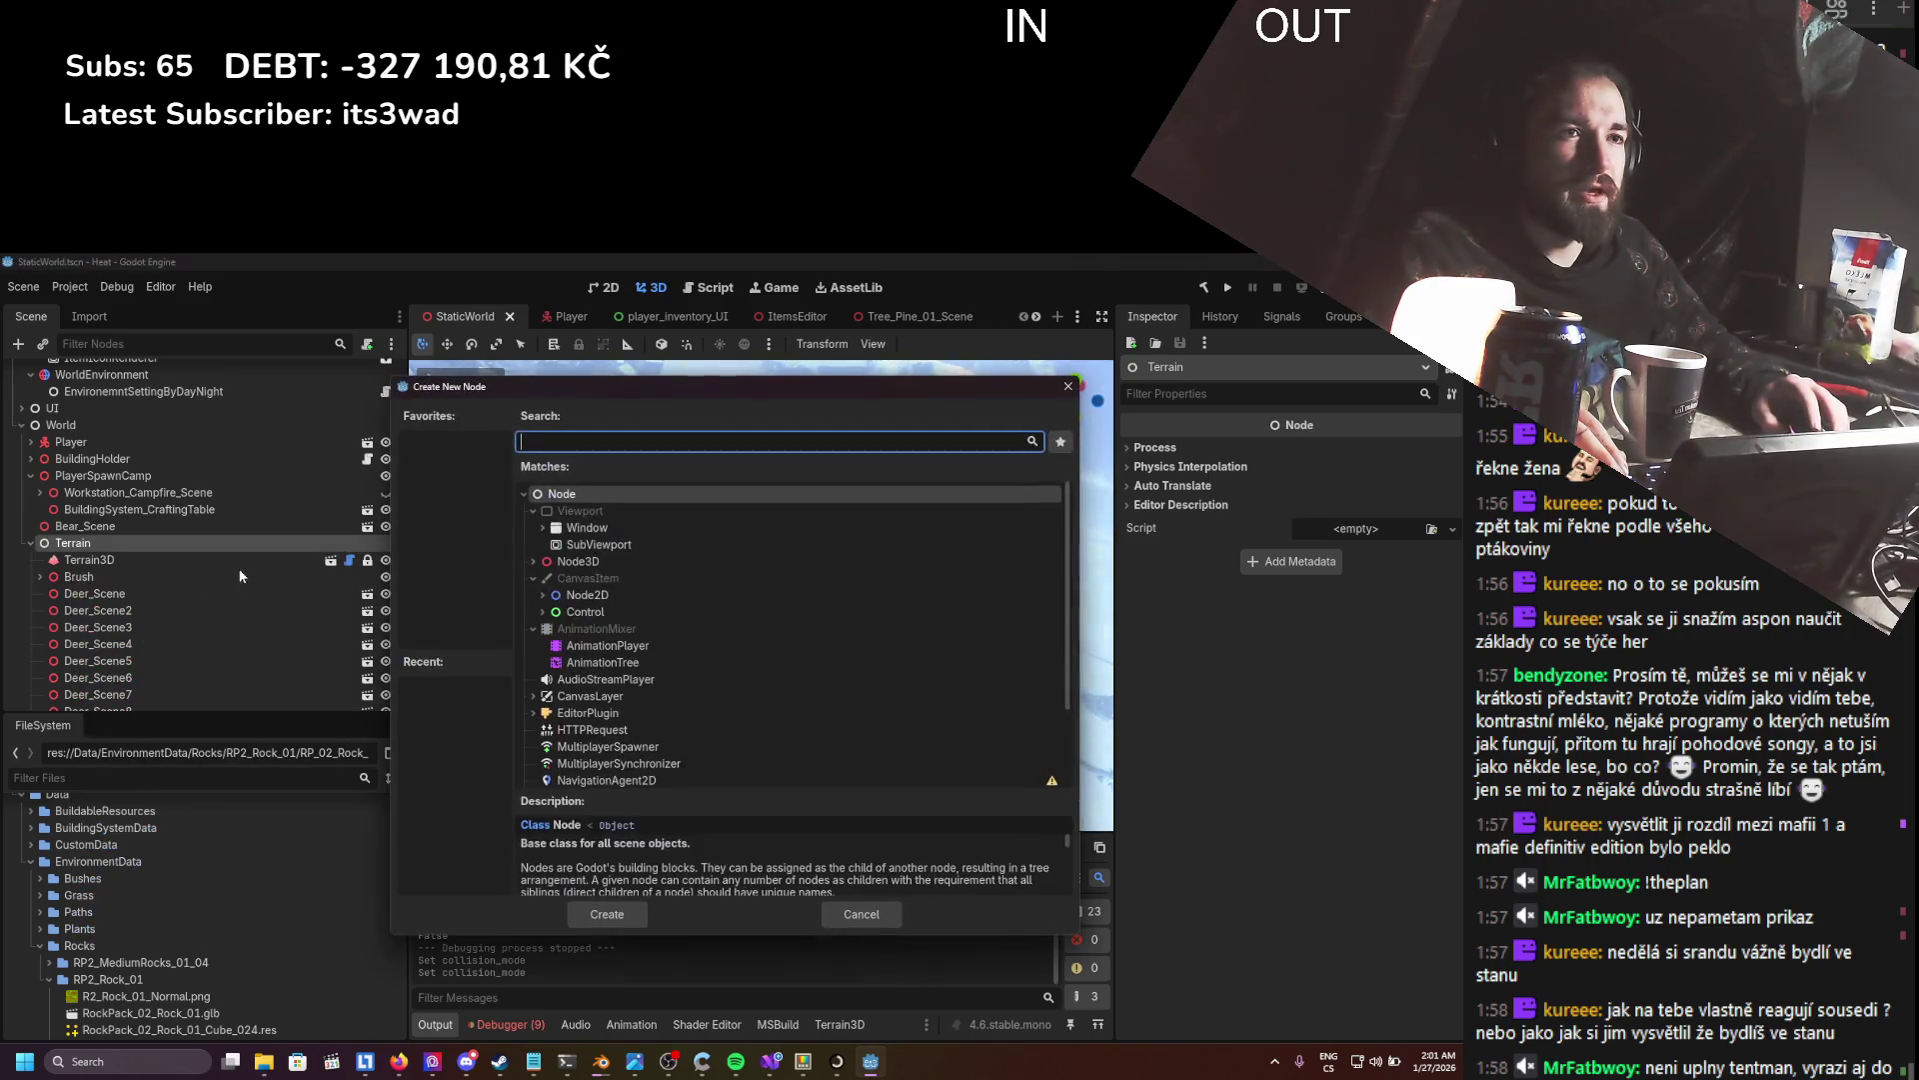
double_click(590, 562)
mouse_move(61, 694)
mouse_down()
mouse_move(100, 366)
mouse_move(99, 526)
mouse_up()
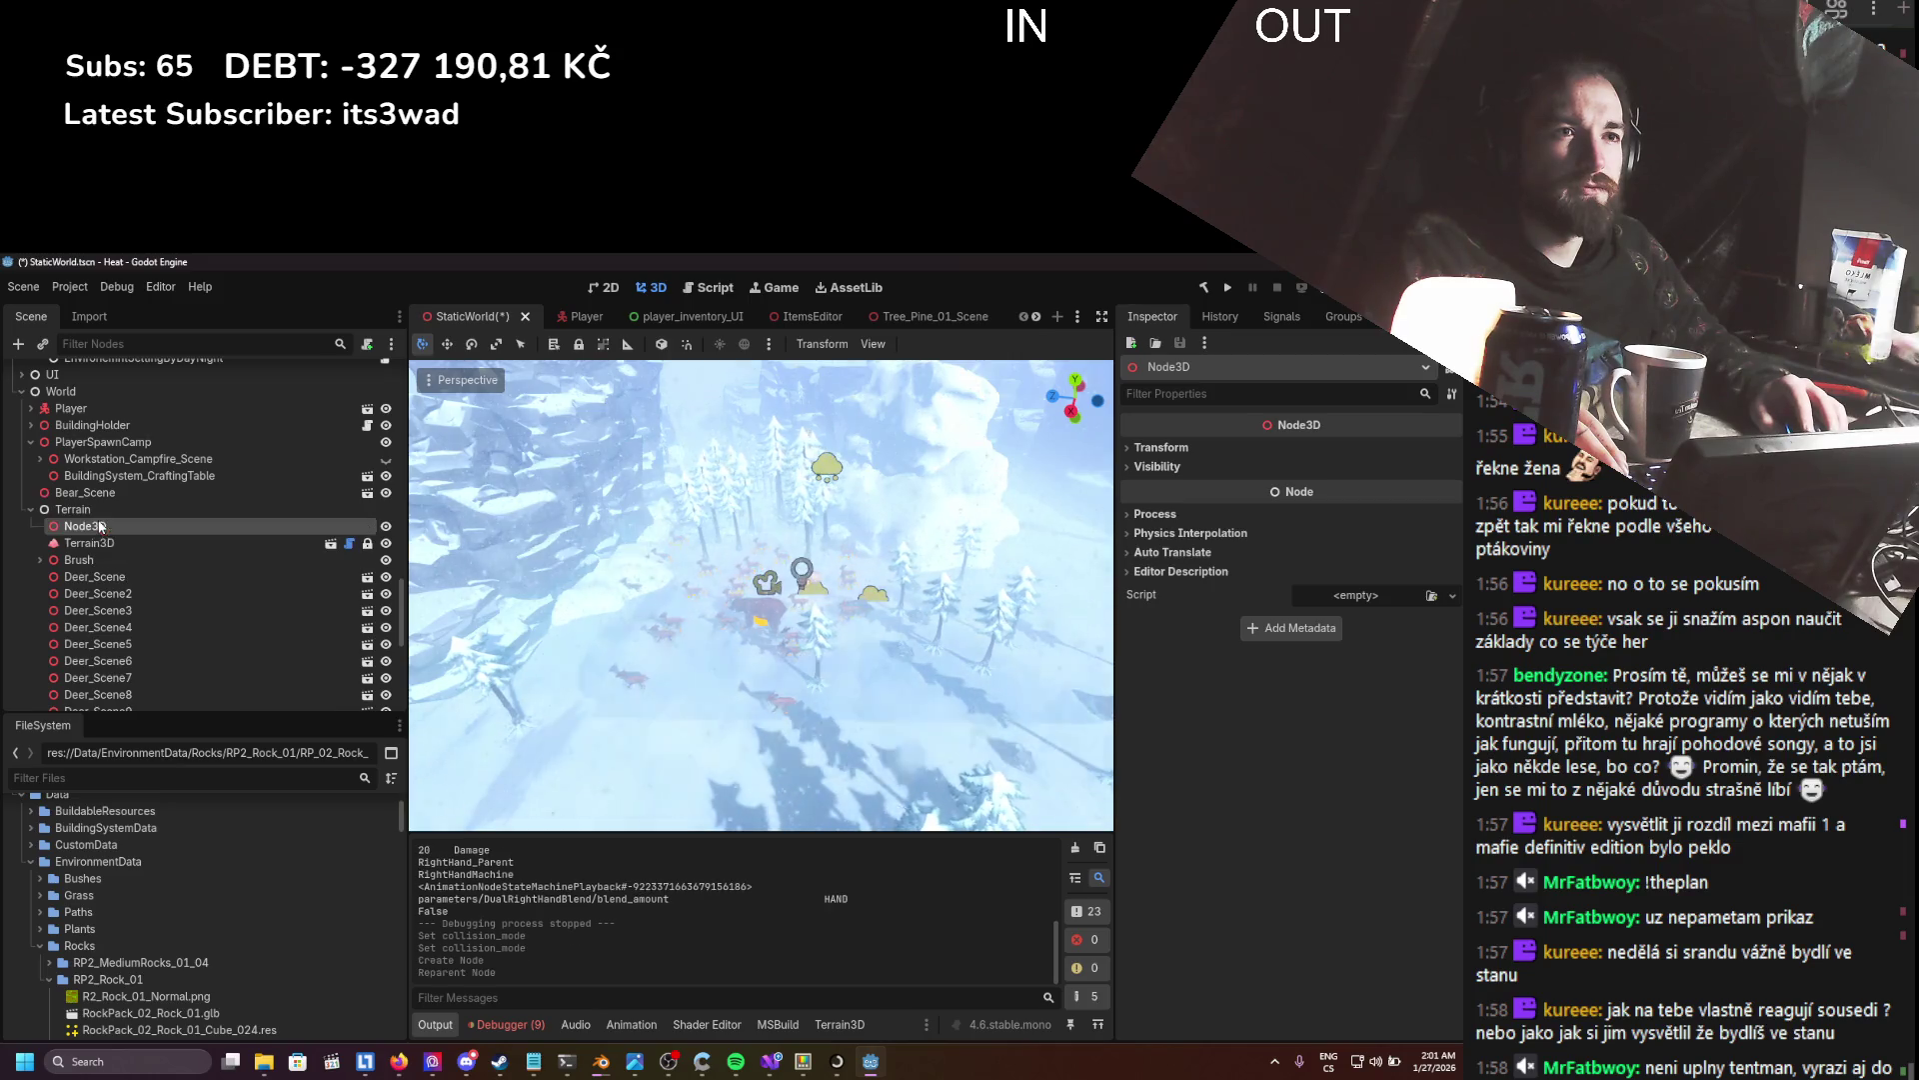
key(Escape)
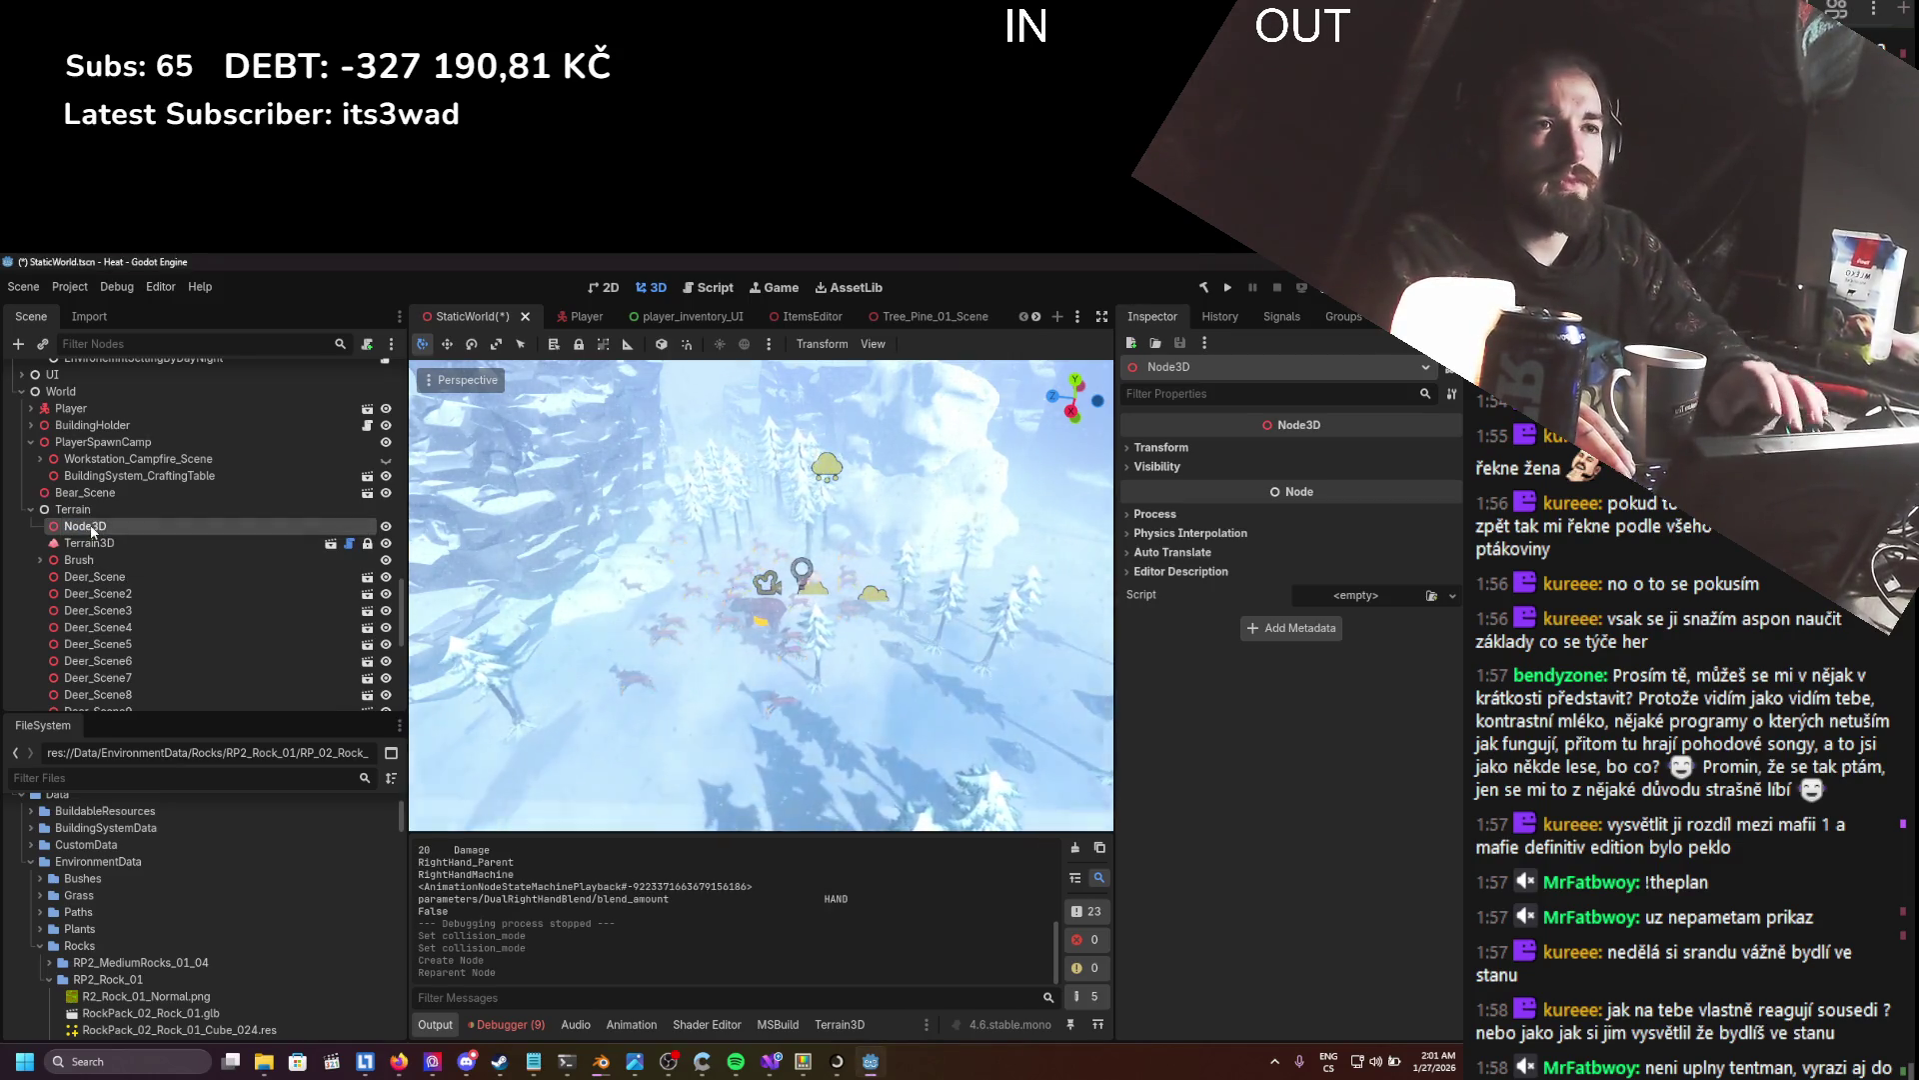
key(Delete)
key(Return)
- Add a StaticBody3D under Terrain3D and name it TEmporaryTerrainCollision
right_click(125, 526)
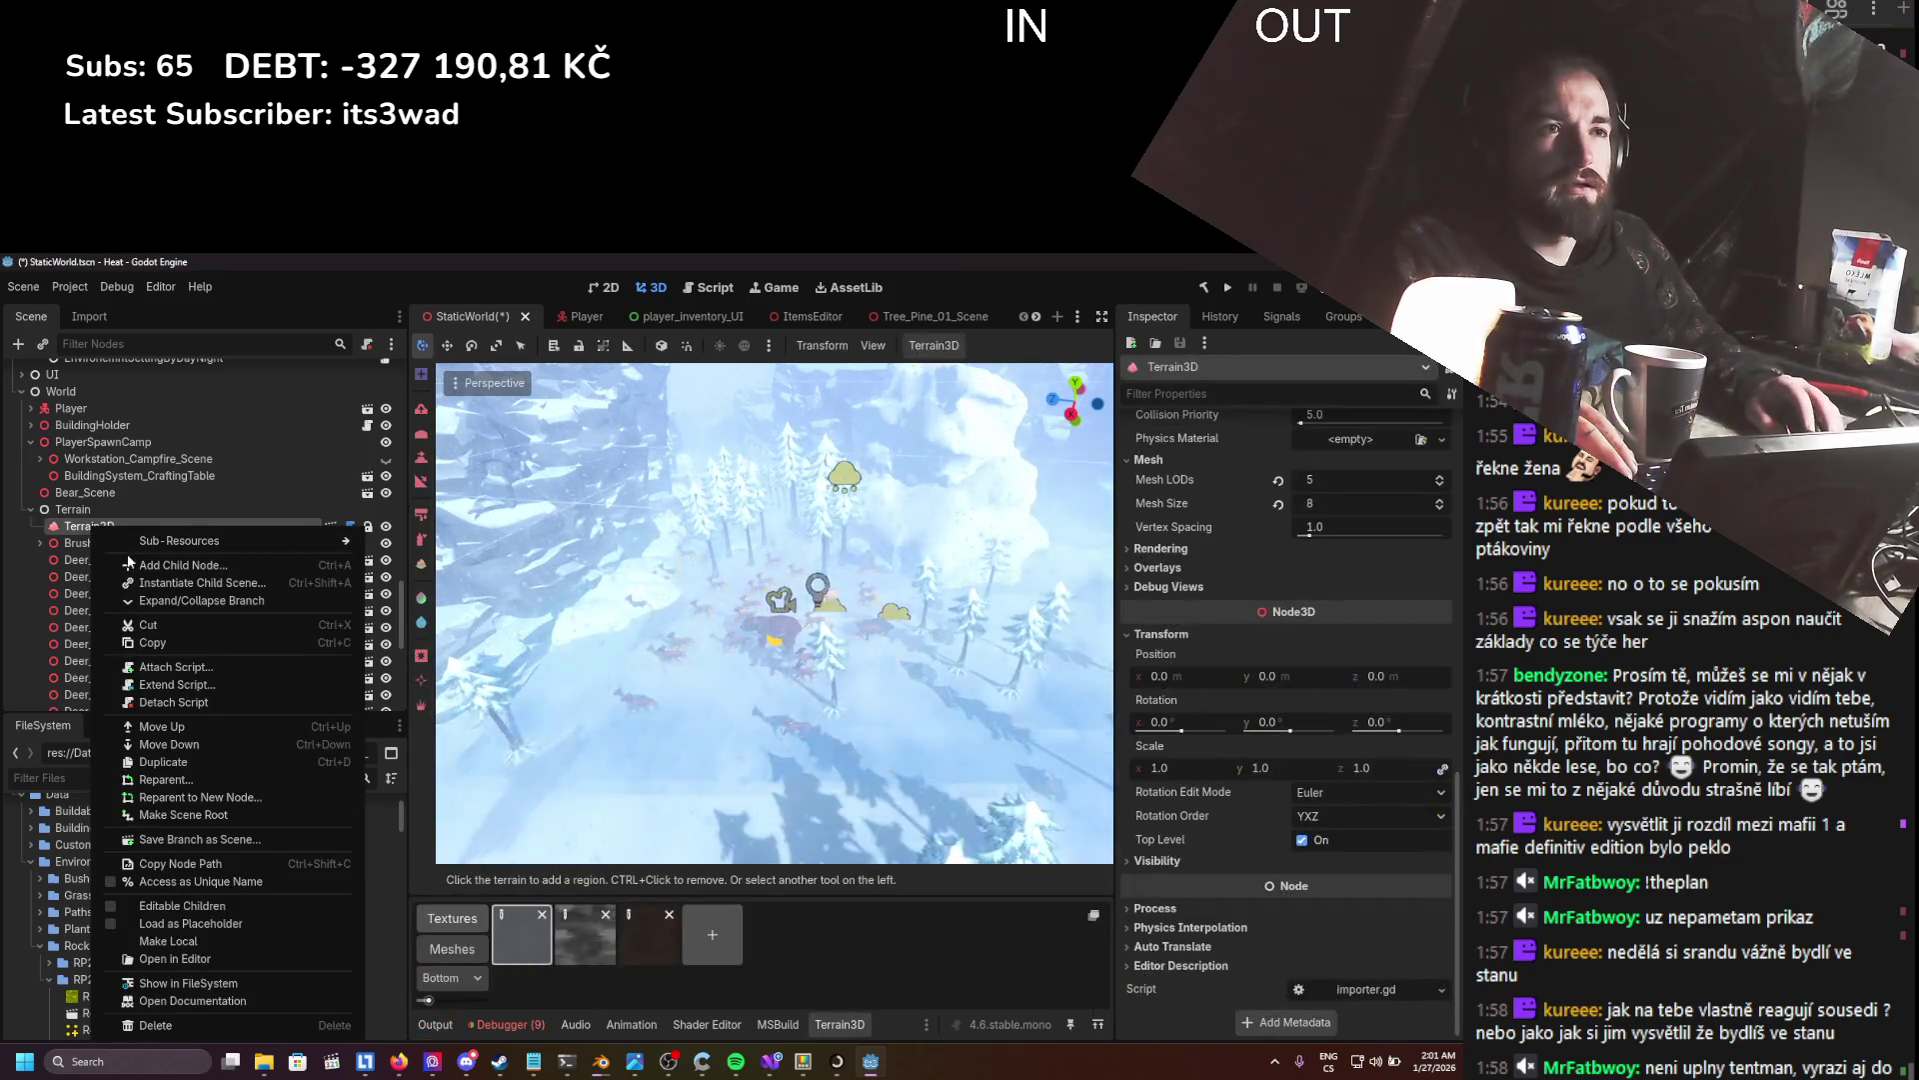
click(170, 541)
text(statick)
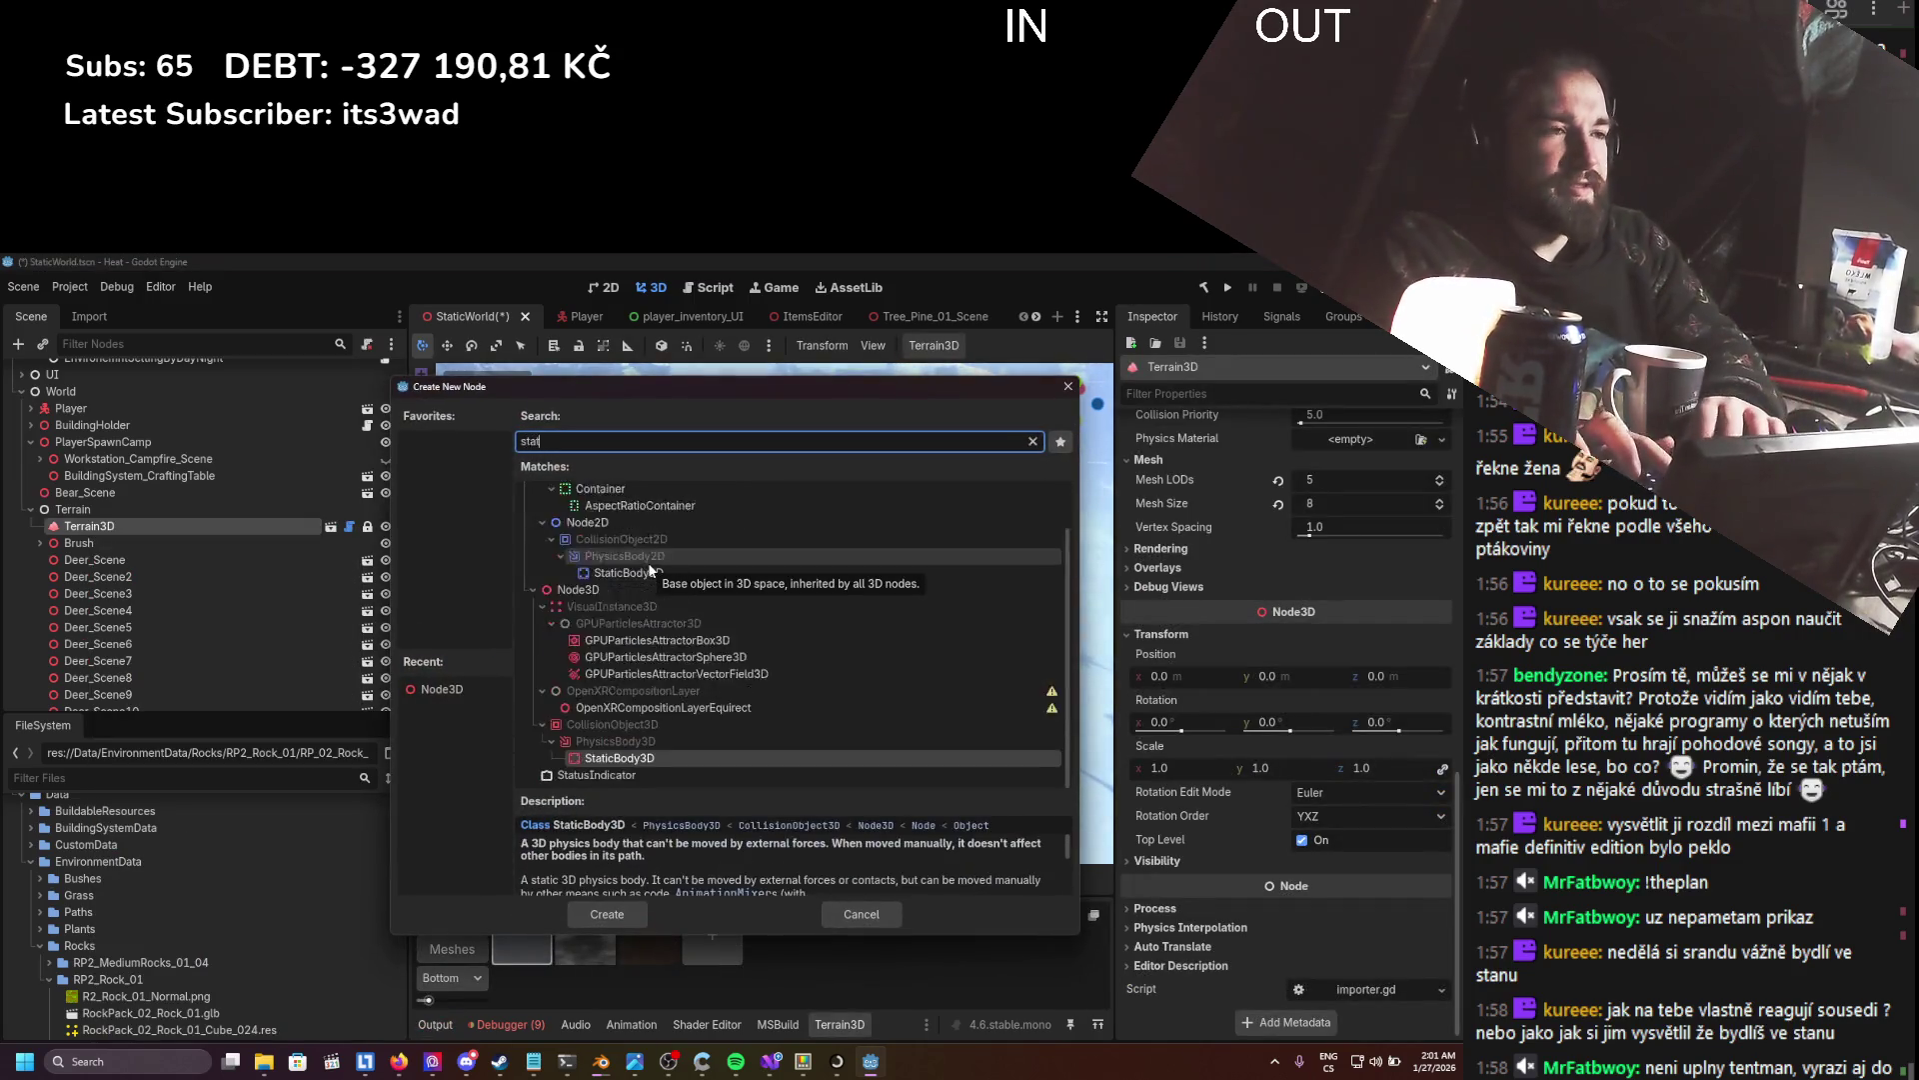
key(BackSpace)
key(Return)
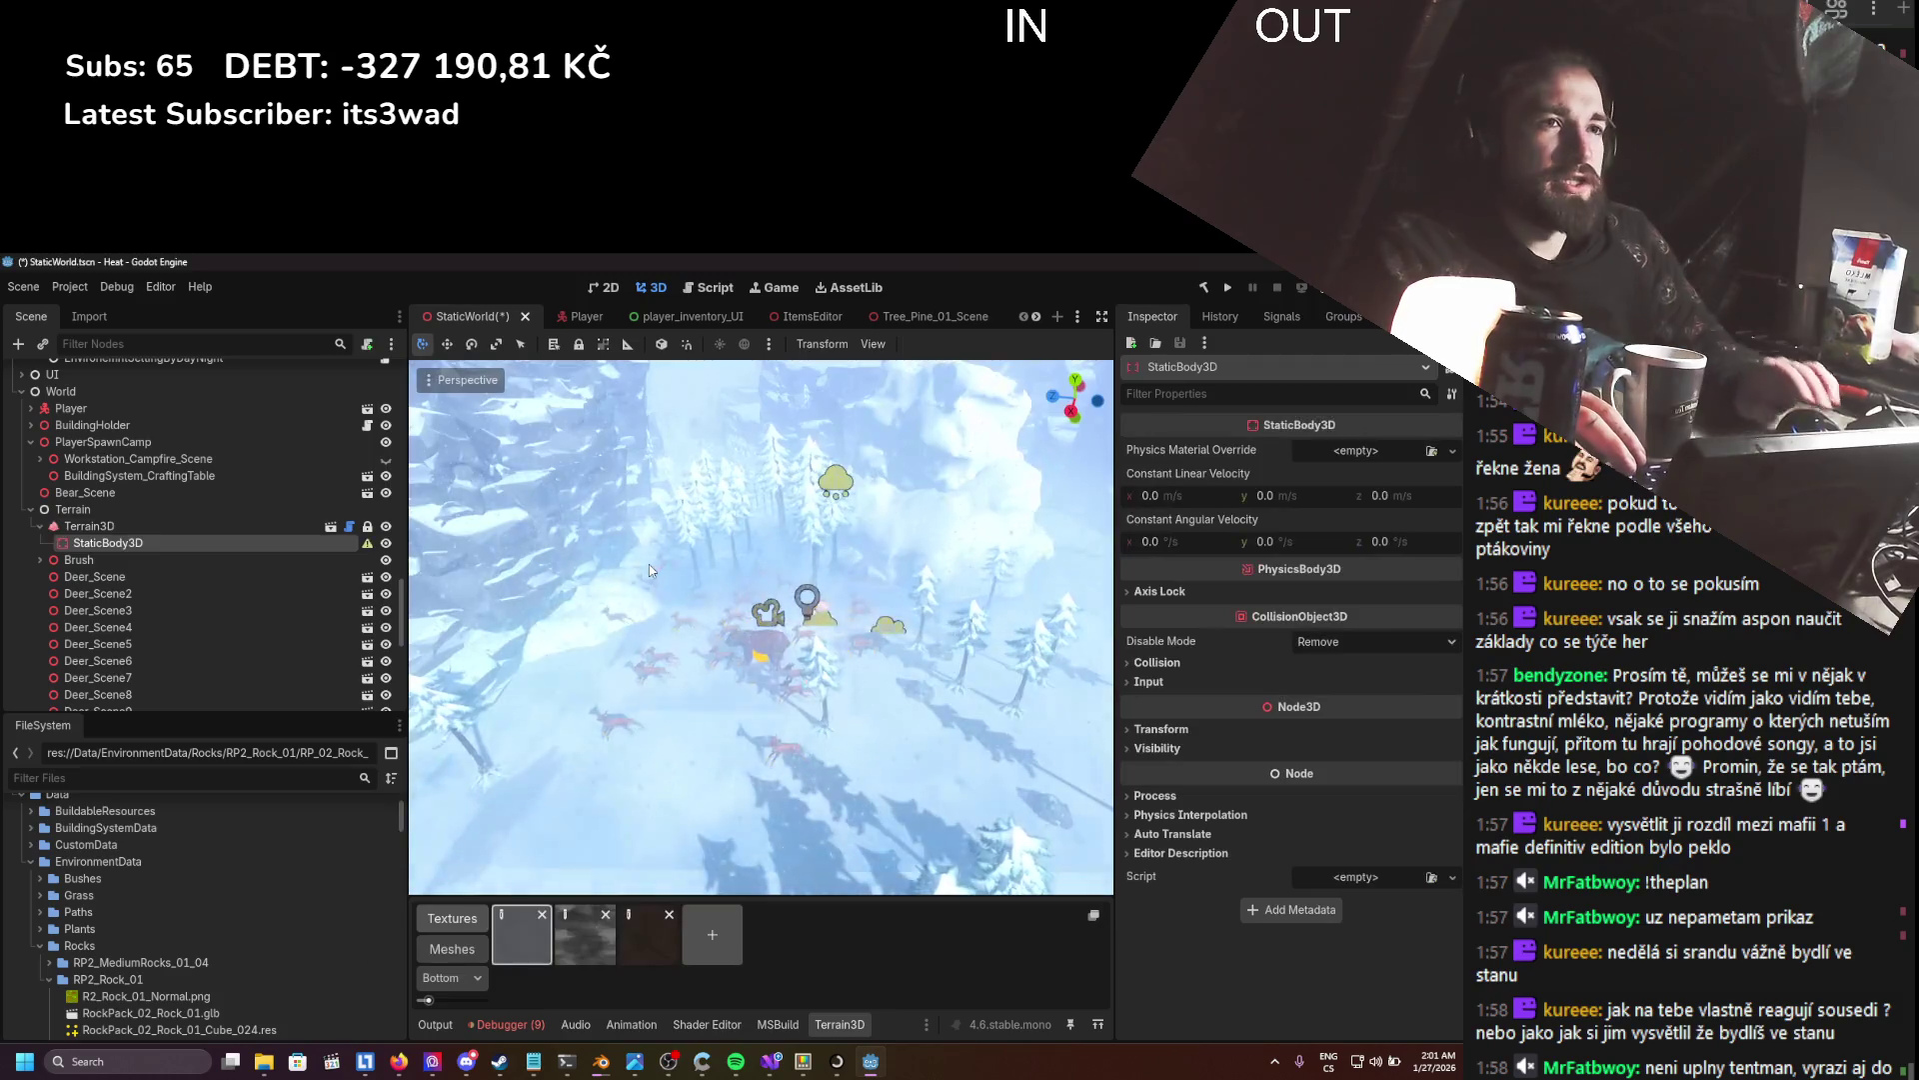
double_click(150, 545)
text(TE)
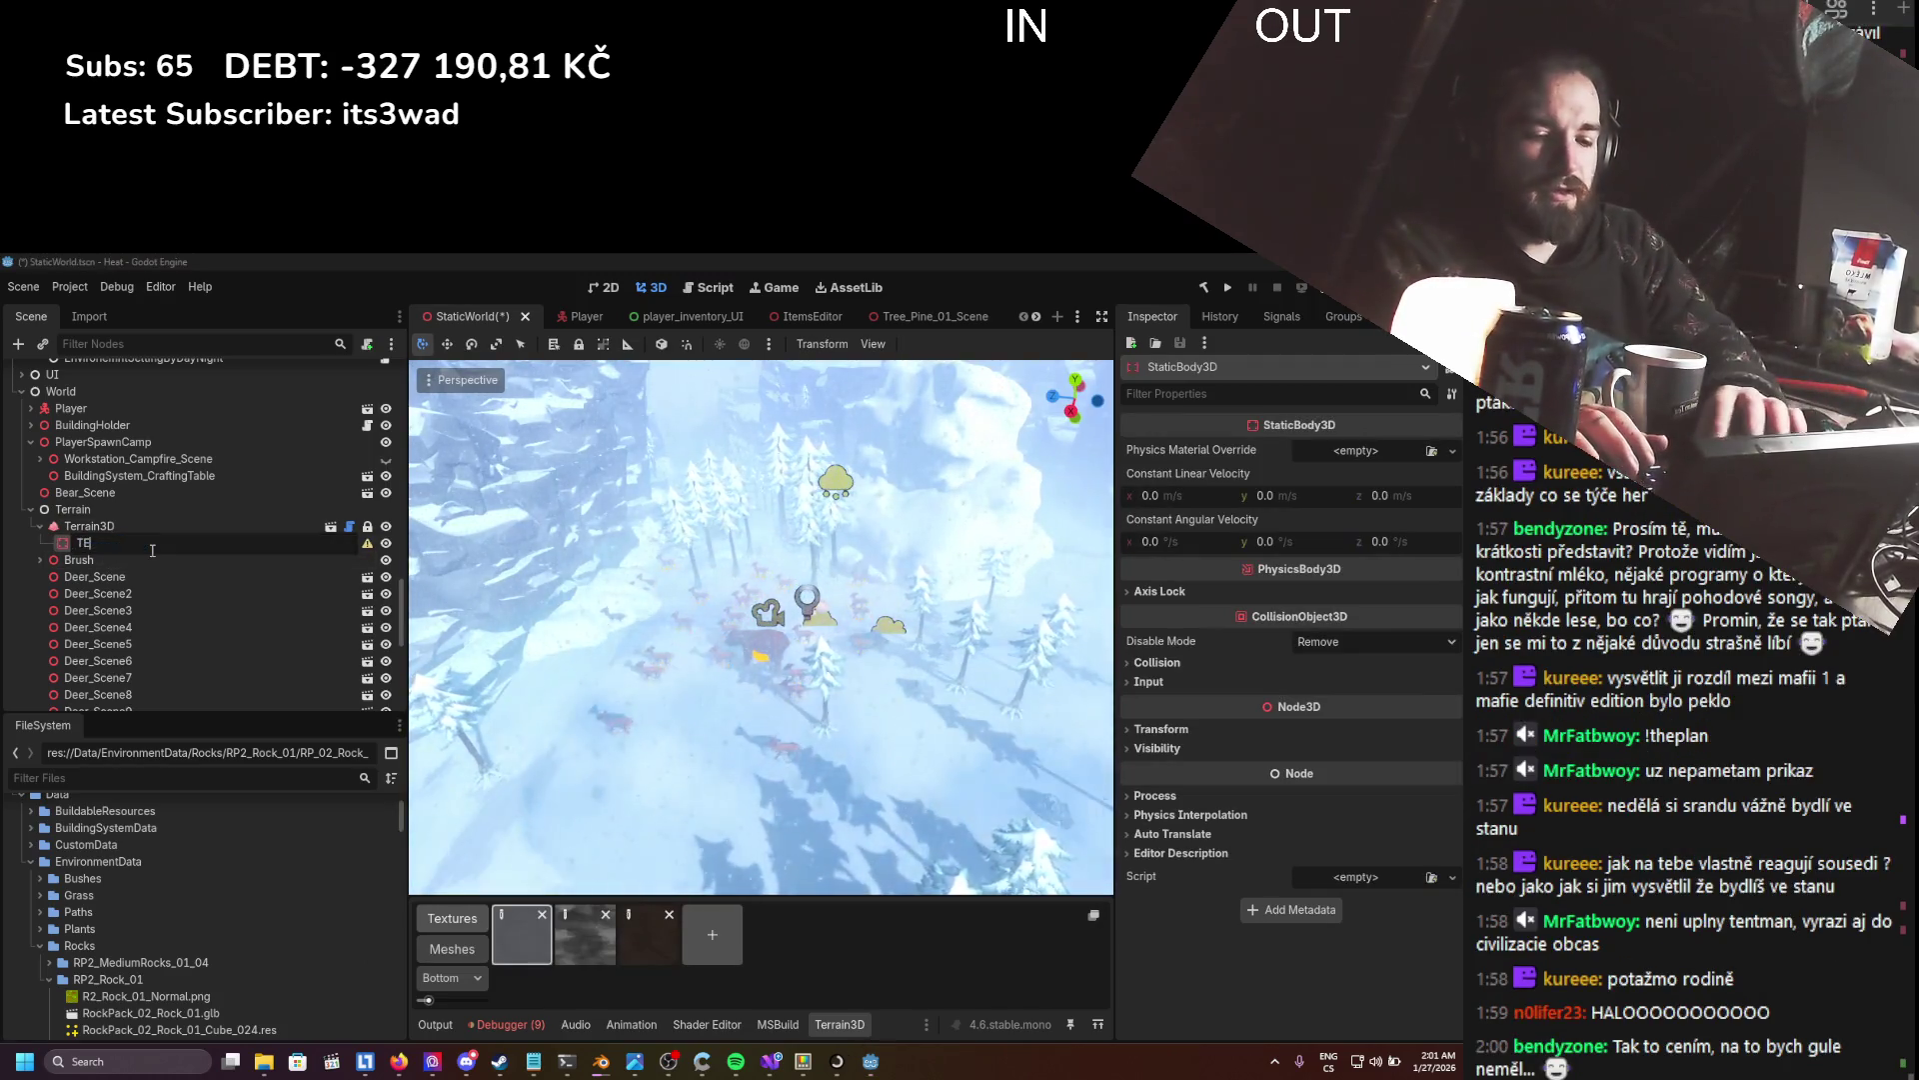
text(mporaryTe)
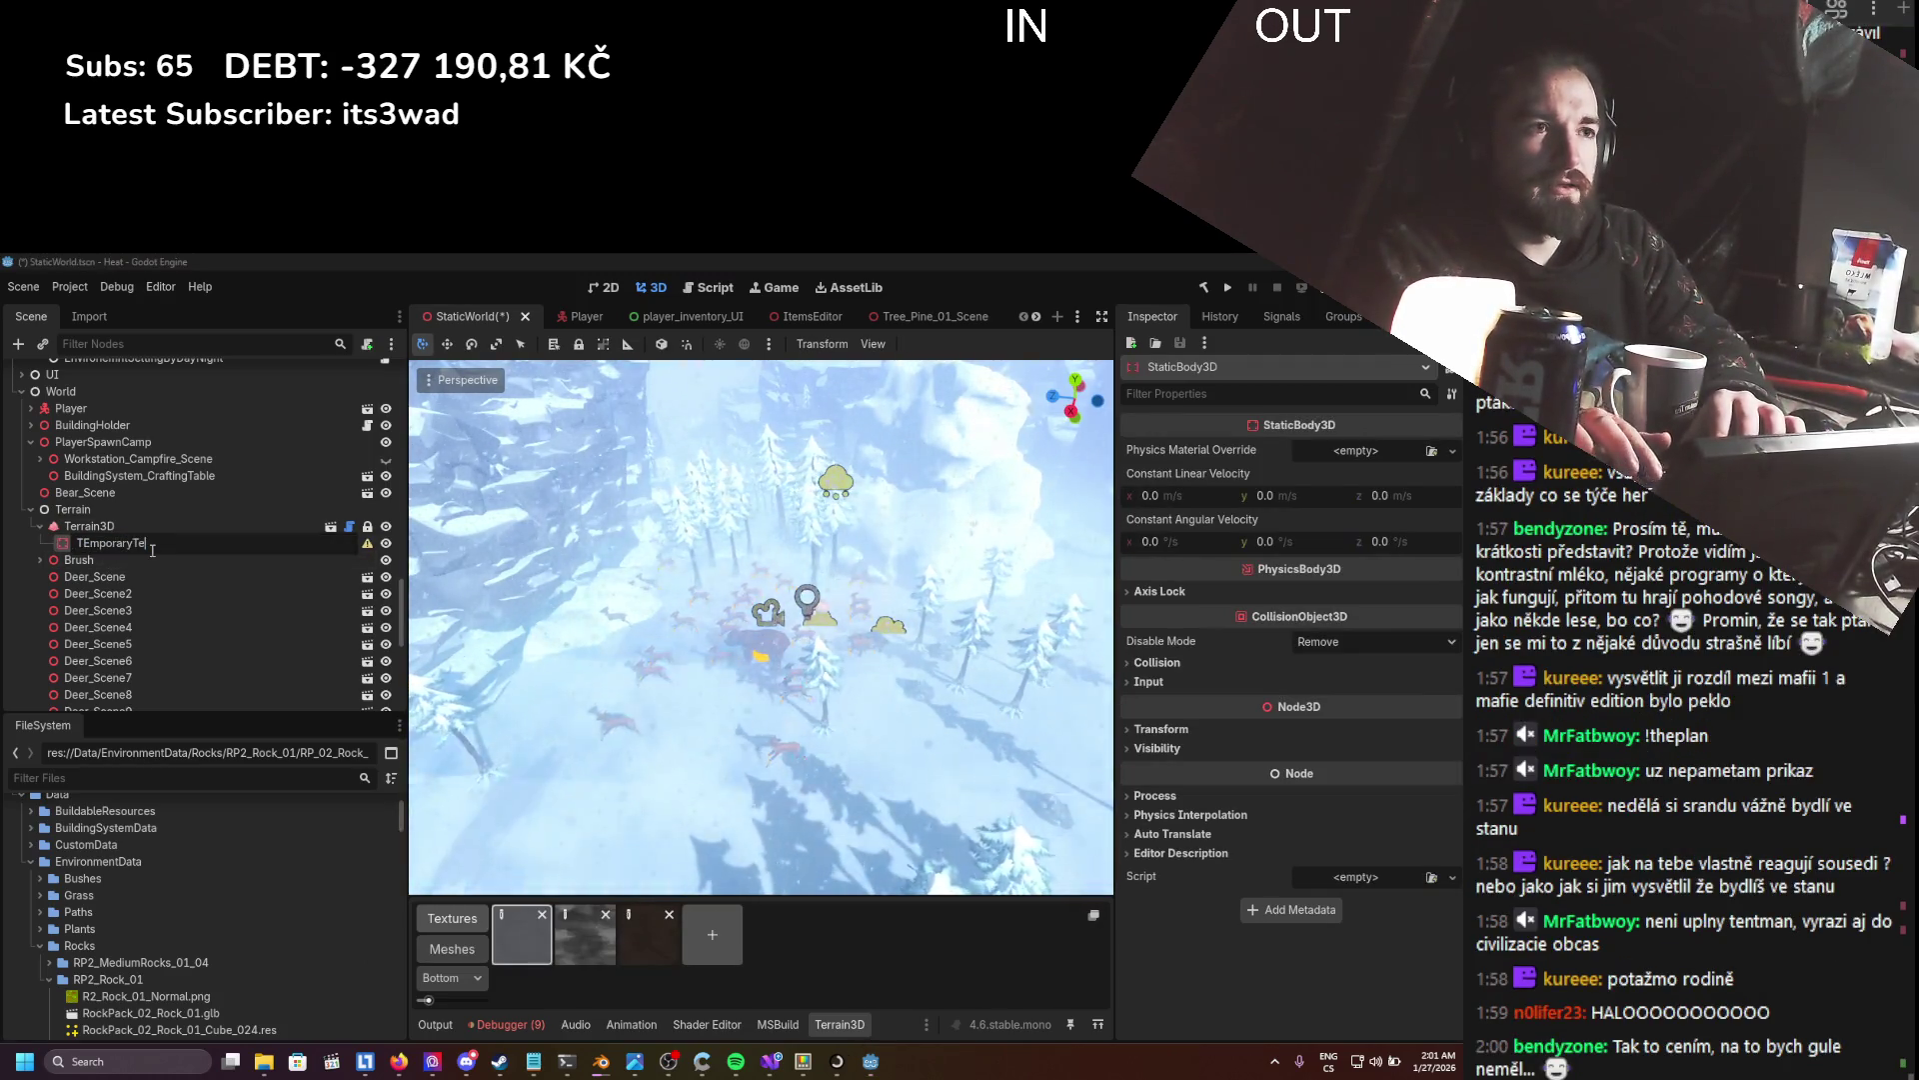
text(rrainCollision)
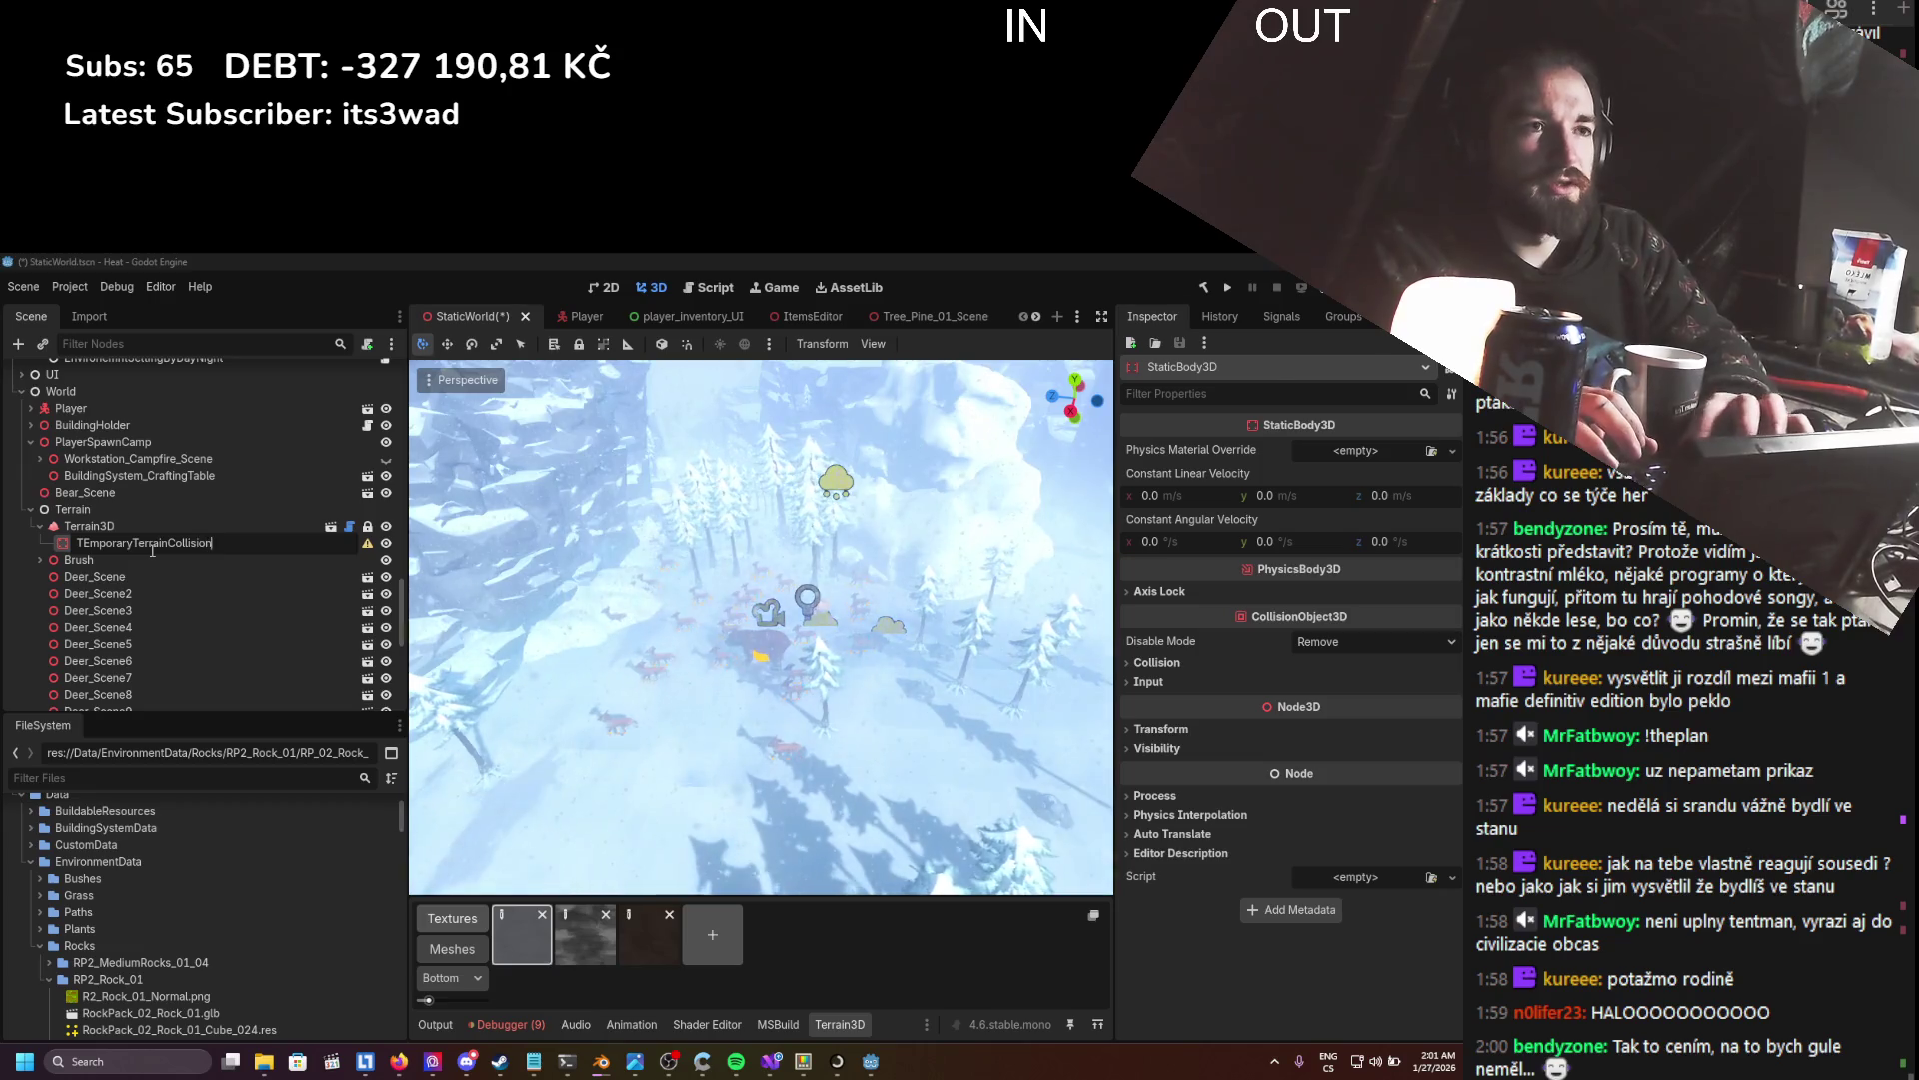
key(Return)
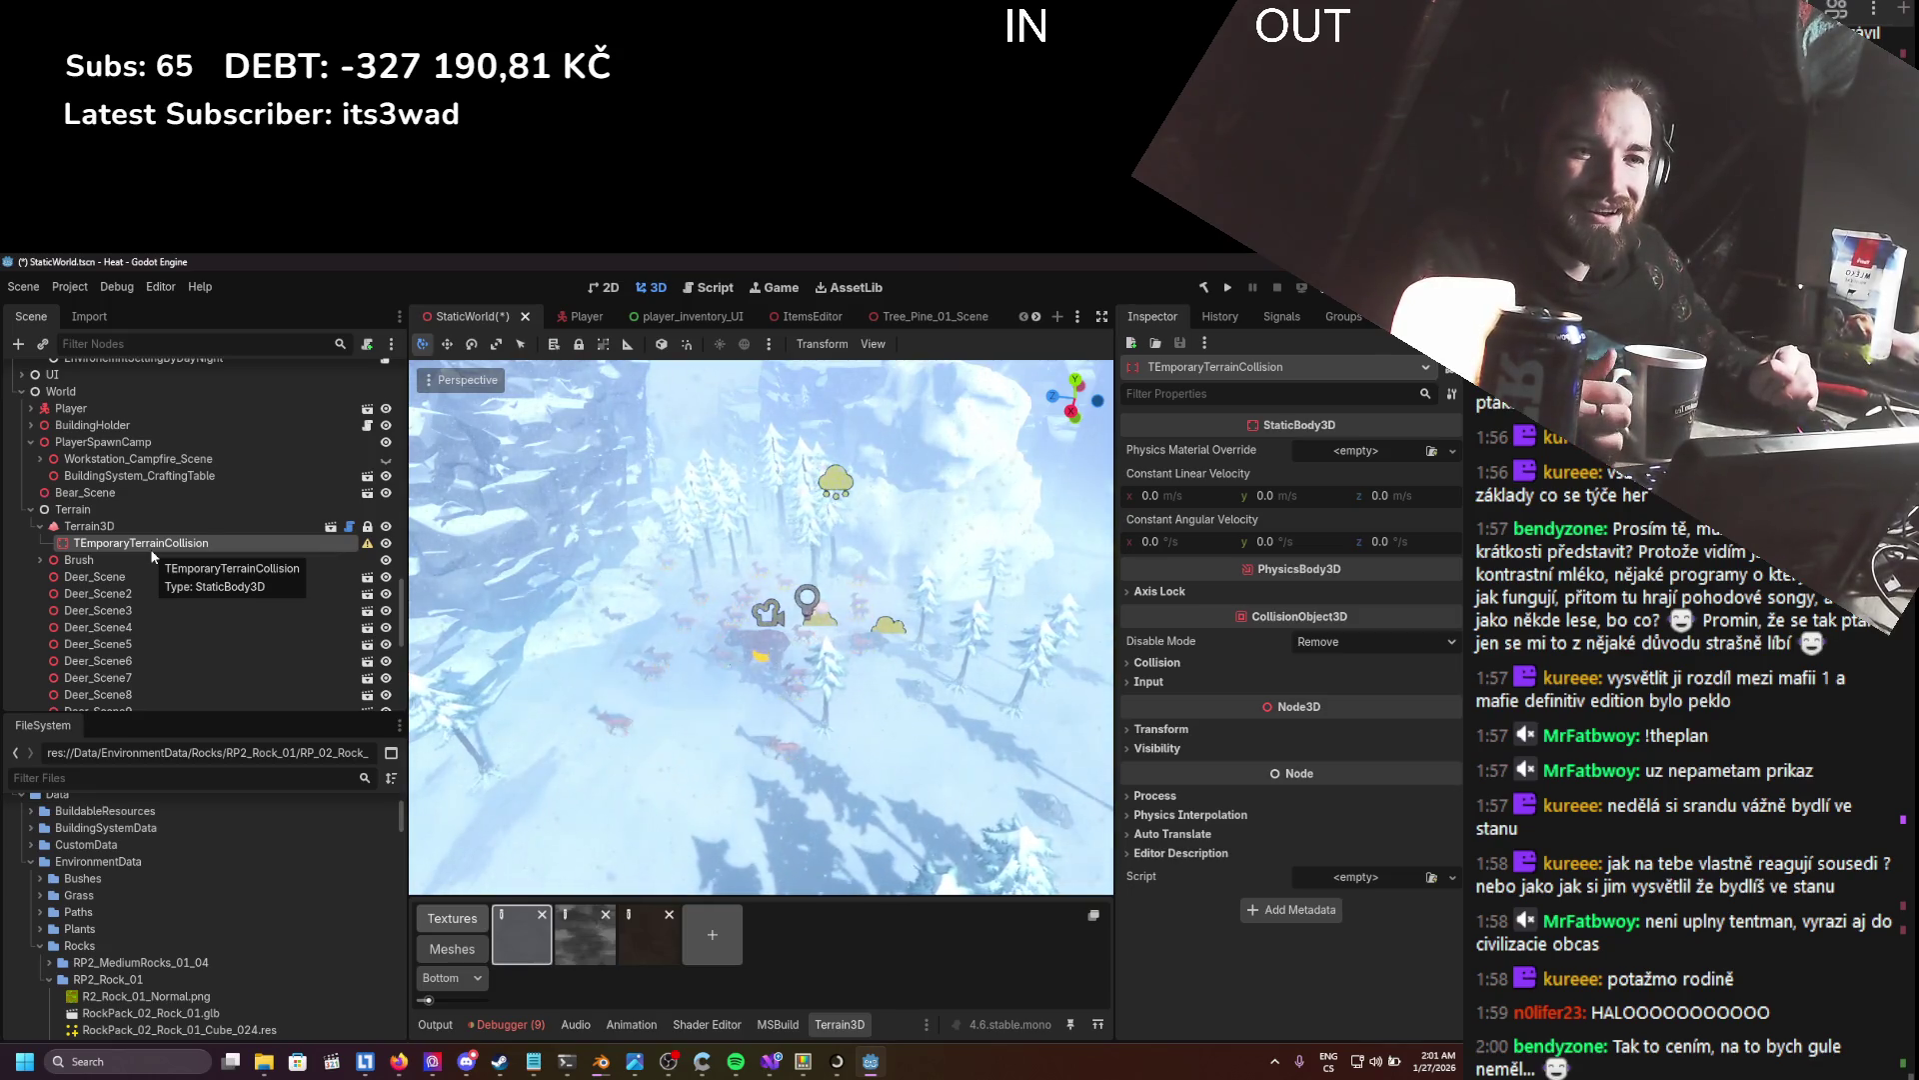
- Add a CollisionShape3D child under TEmporaryTerrainCollision
right_click(152, 550)
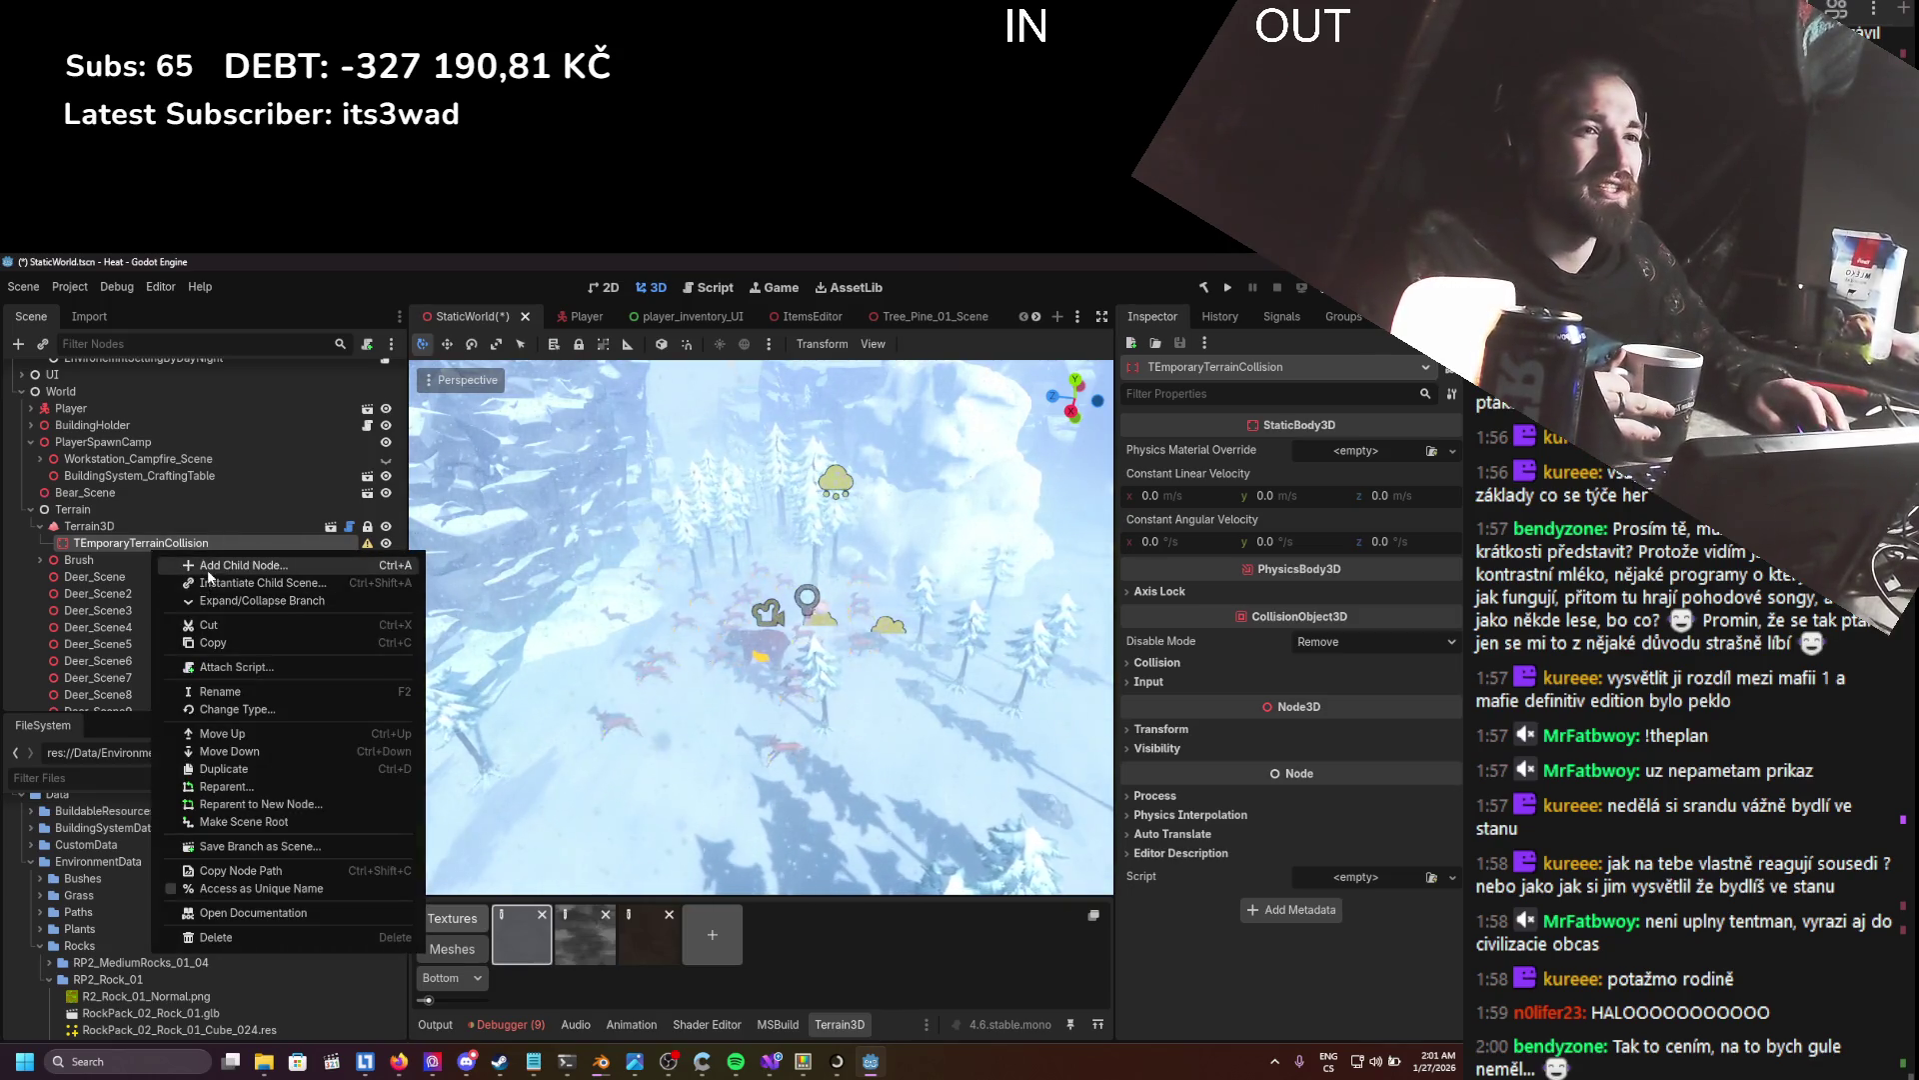
click(329, 570)
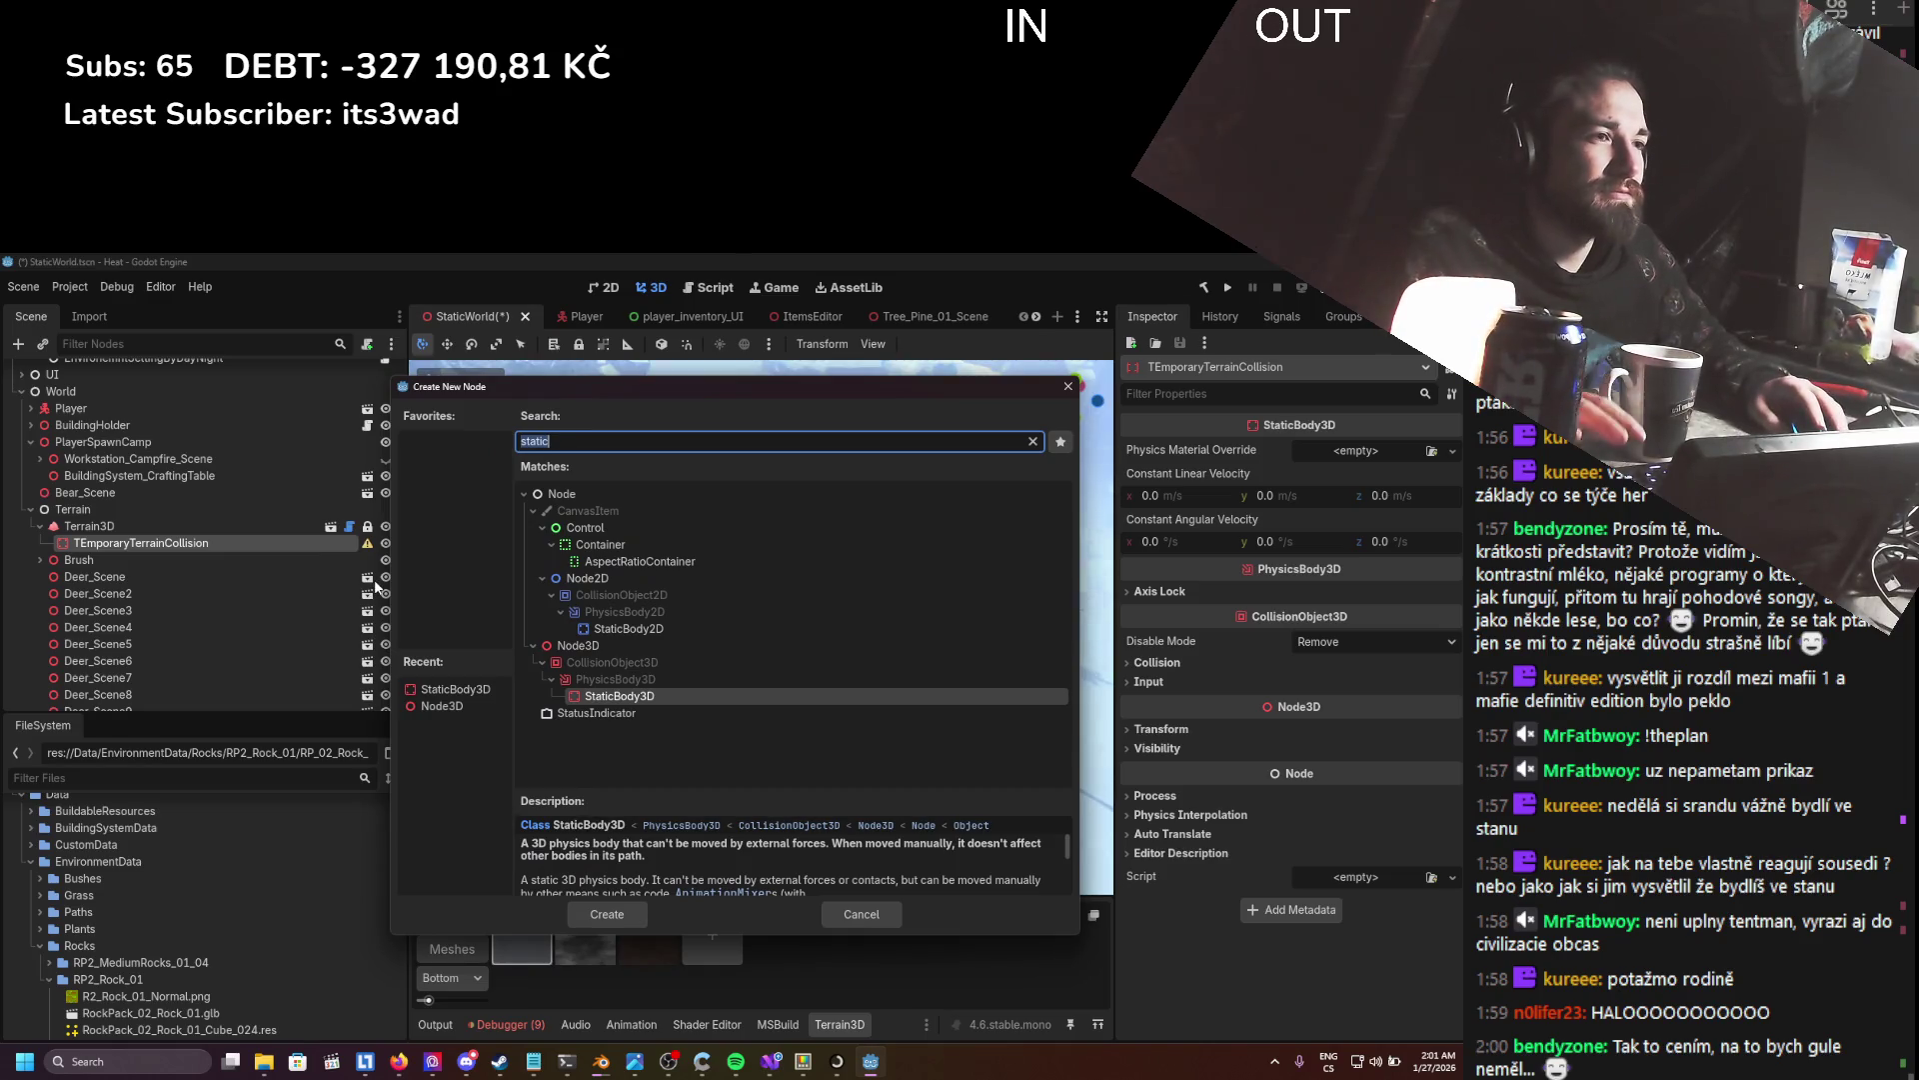
key(BackSpace)
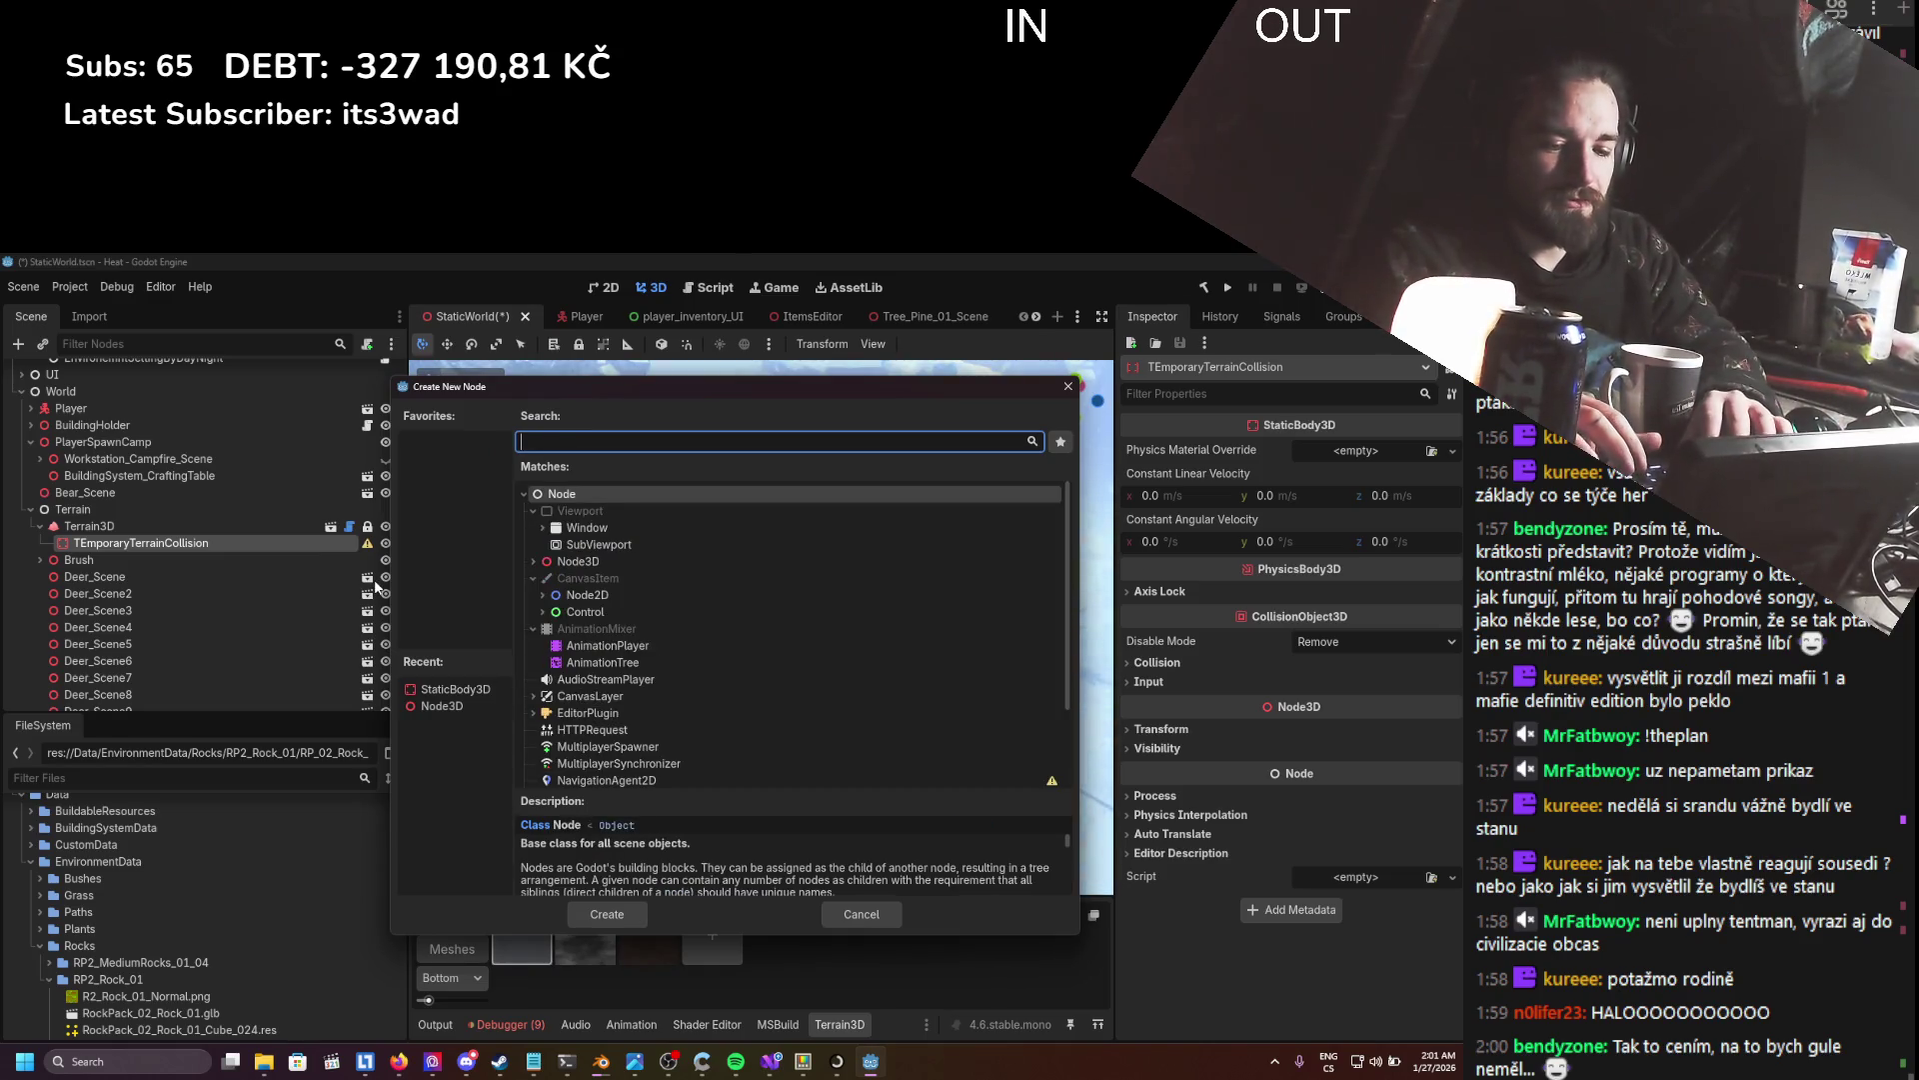
text(coll)
key(Return)
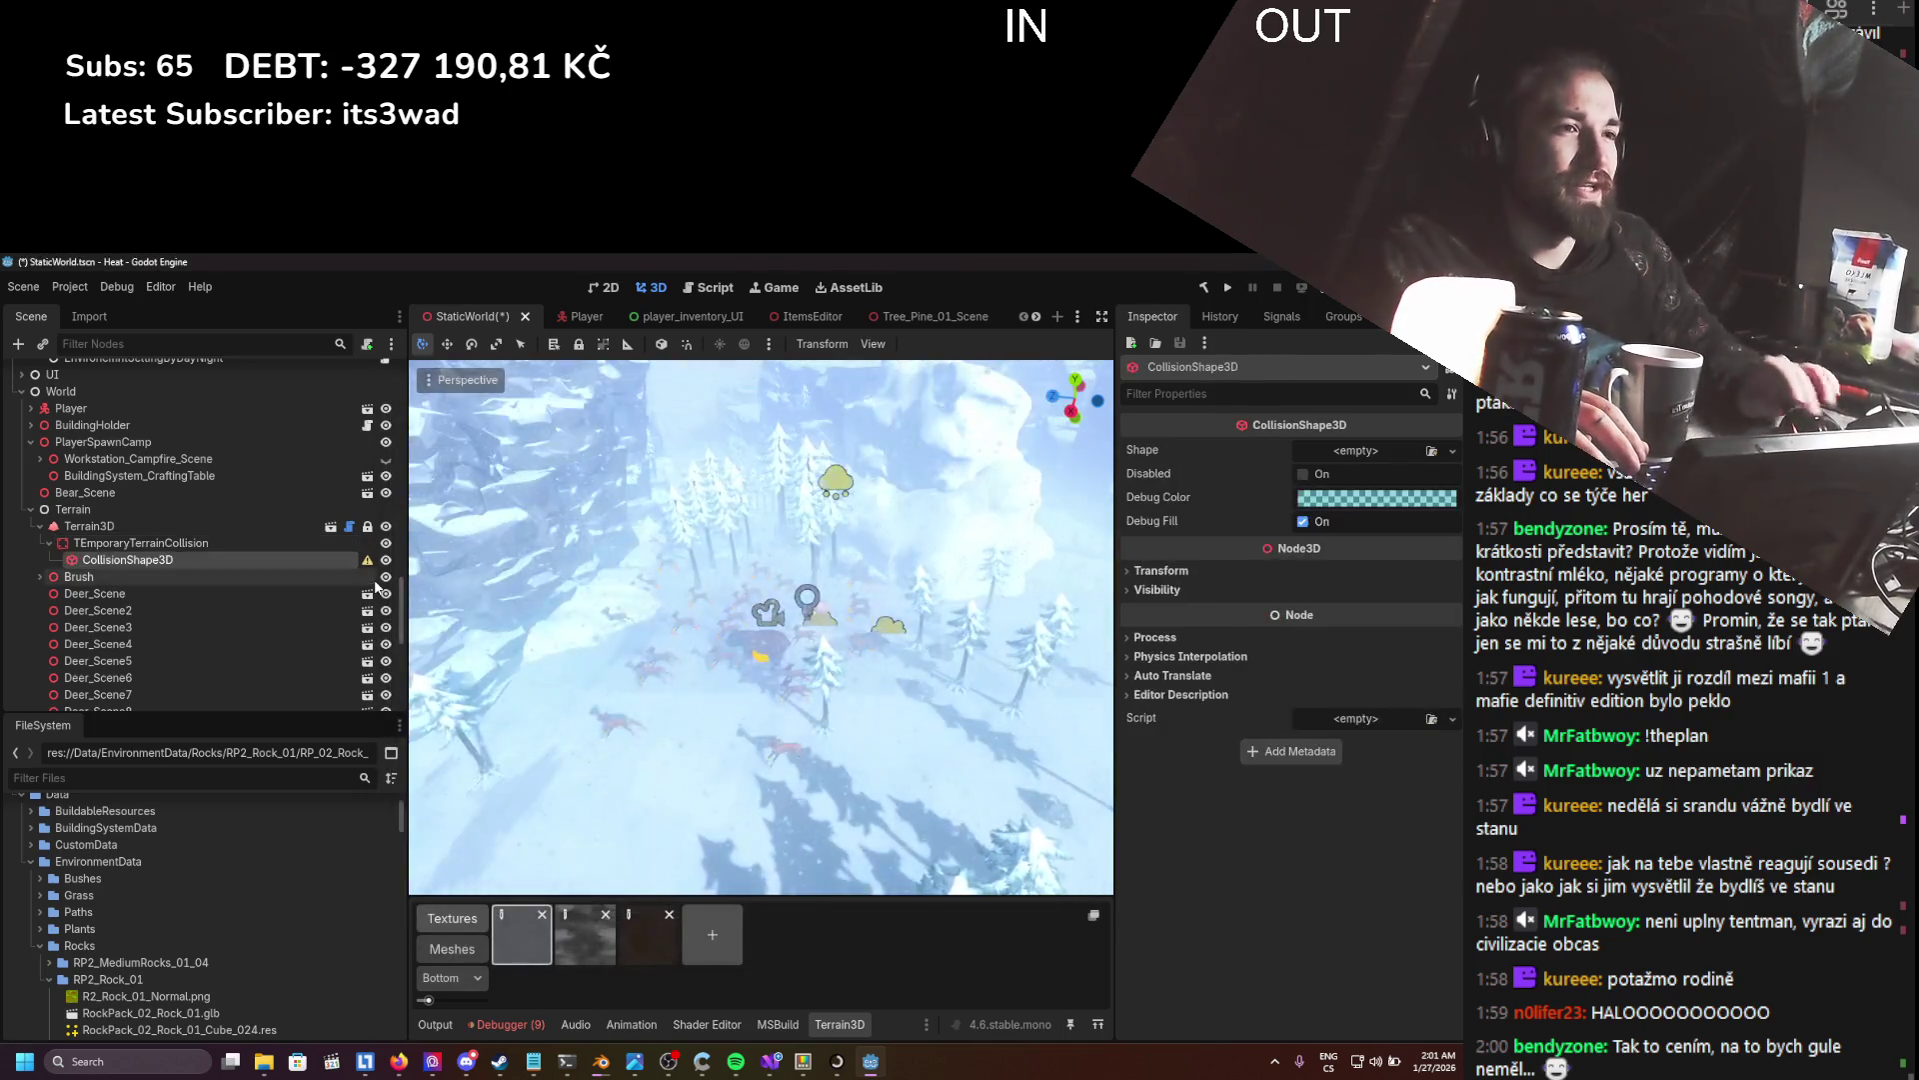
- Set the collision shape's Shape to a new BoxShape3D
click(1453, 451)
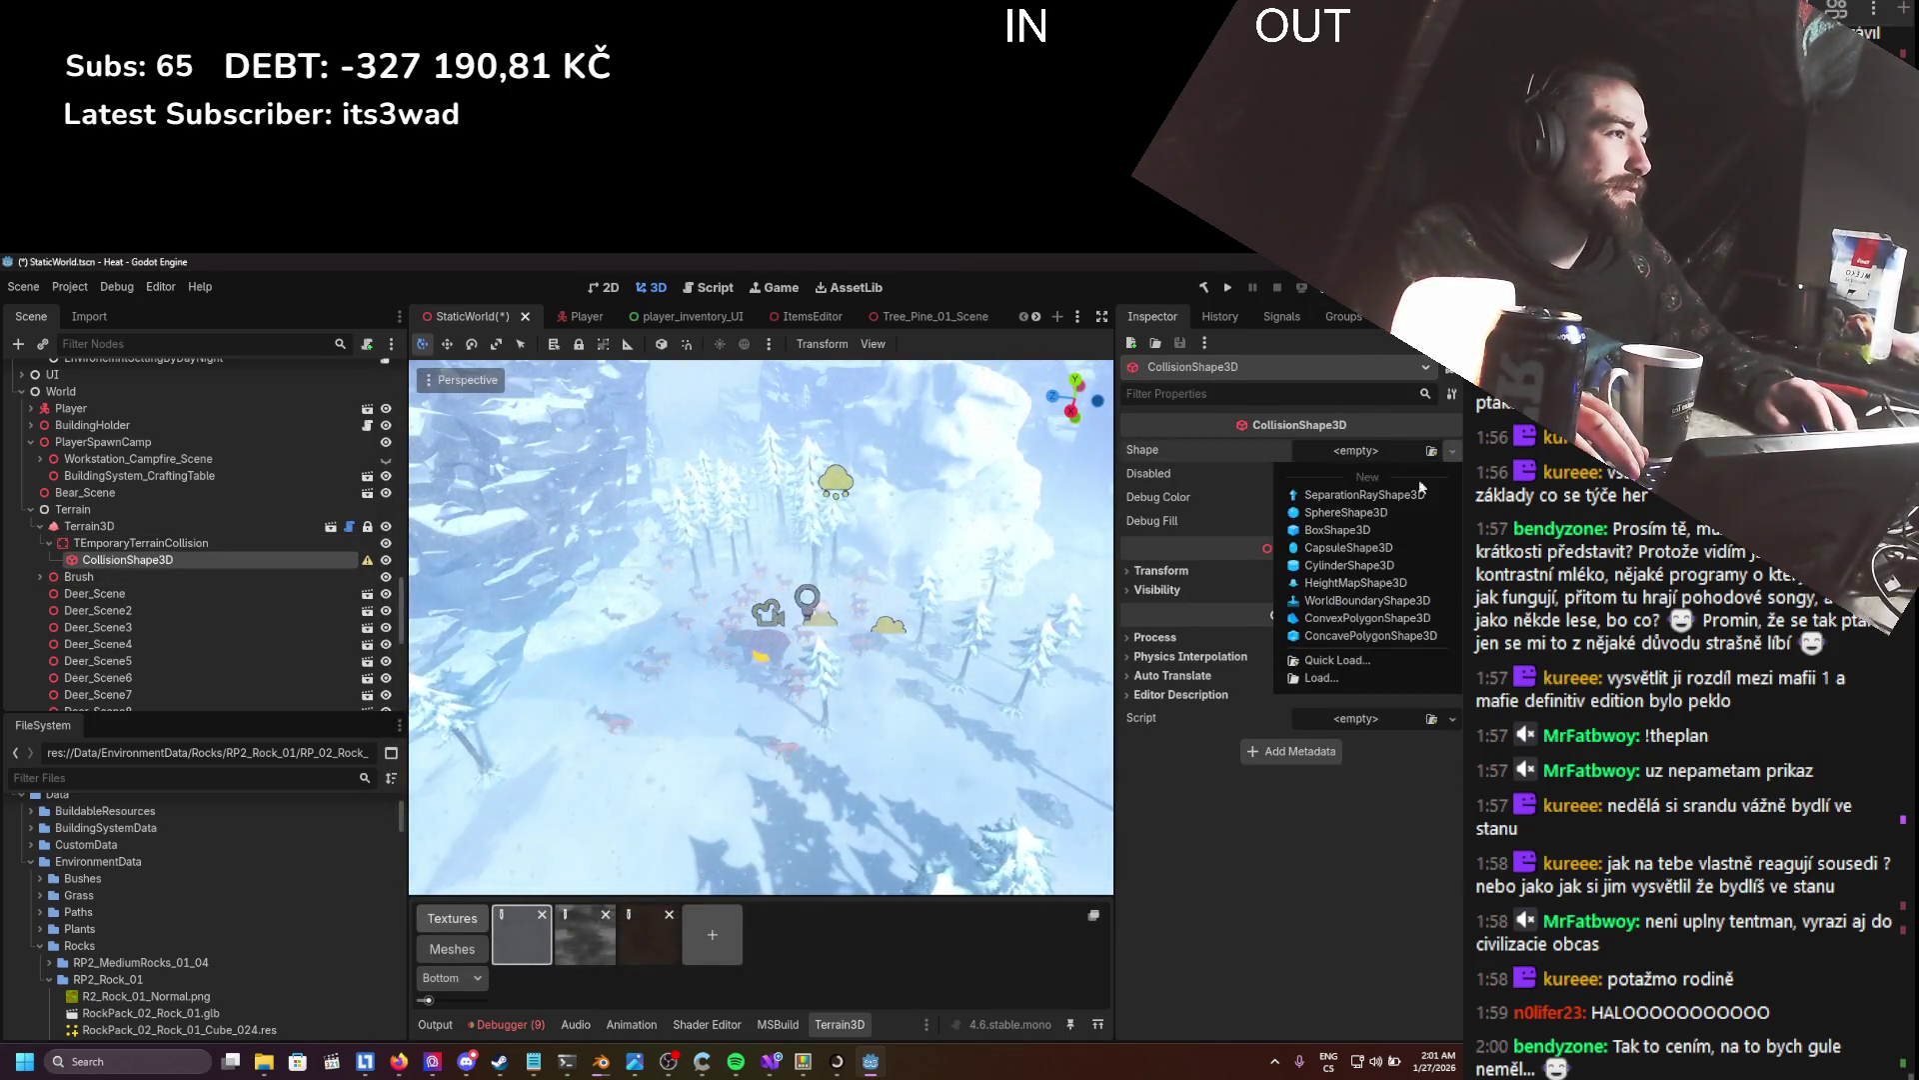
click(1335, 472)
scroll(691, 736, down, 5)
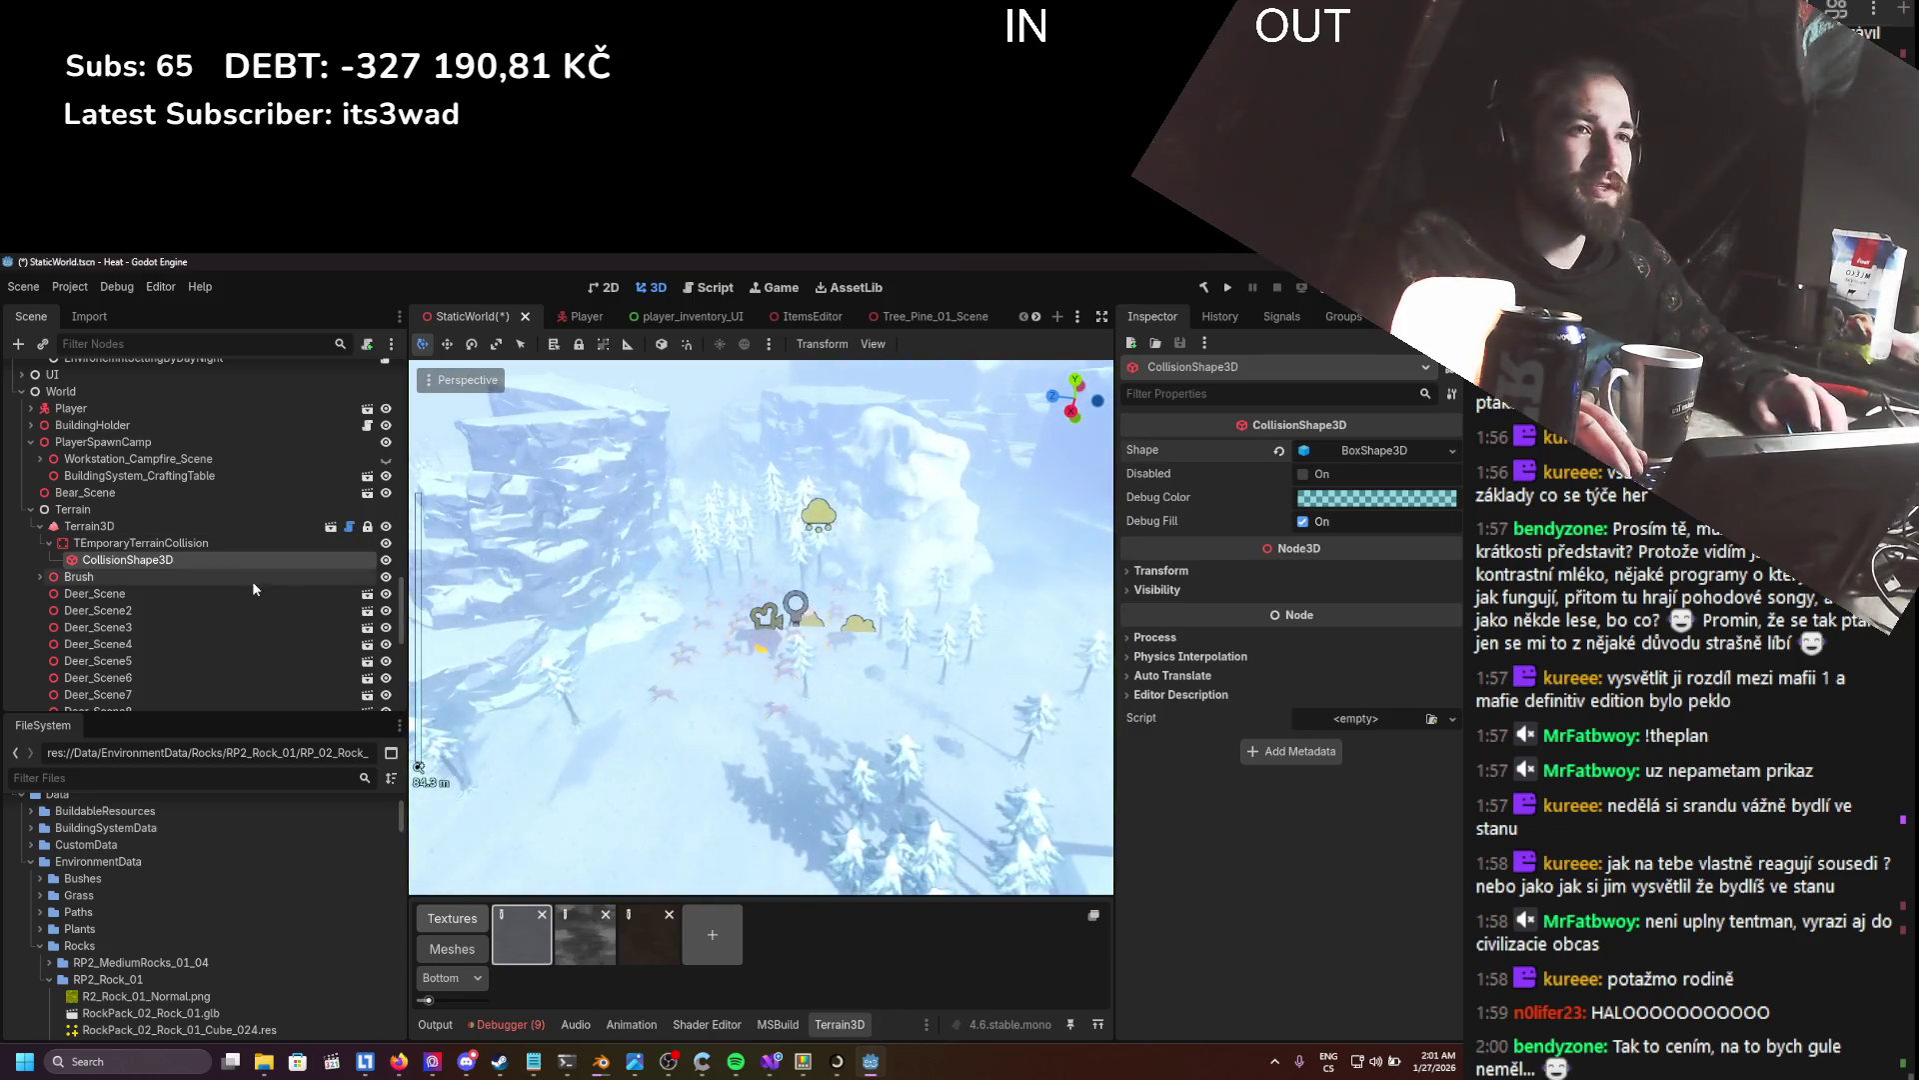
- Move TEmporaryTerrainCollision along X and up along Y over the deer and campfire area
scroll(600, 663, up, 5)
scroll(650, 660, down, 2)
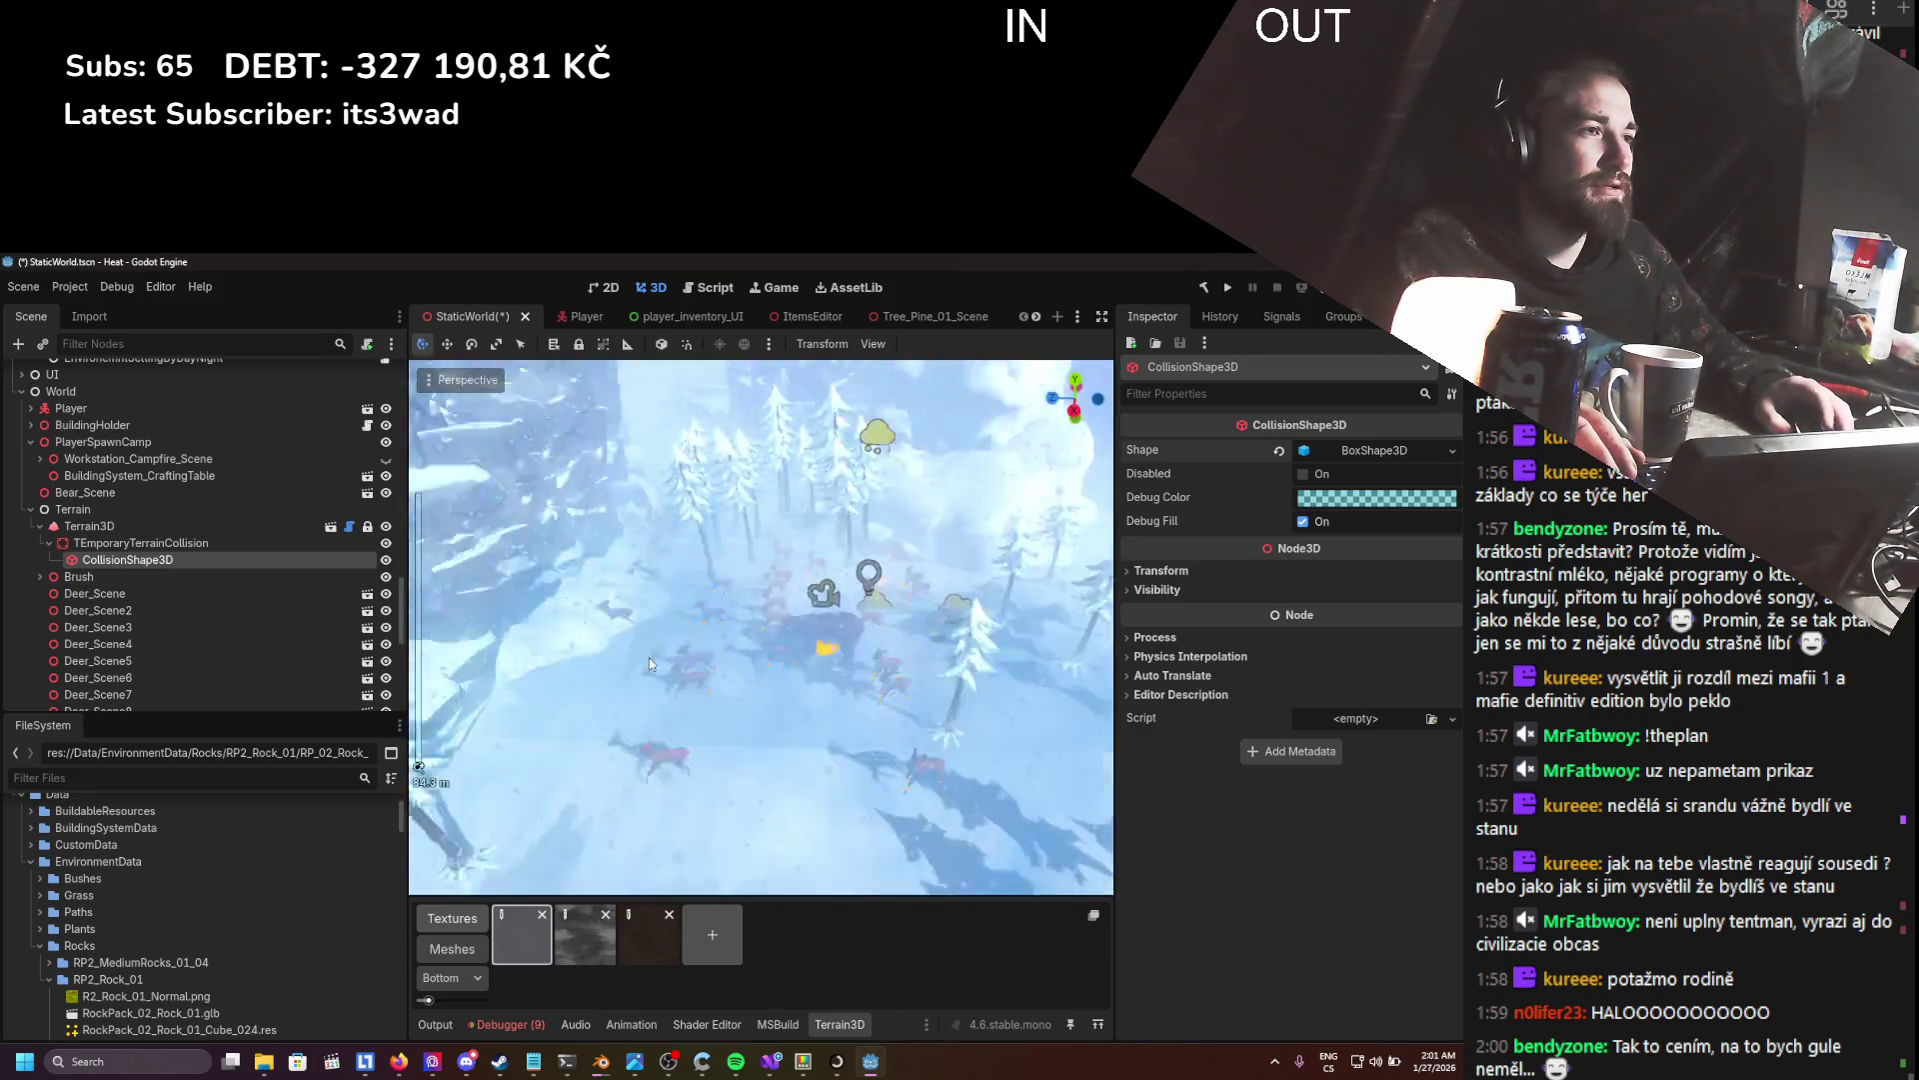
key(f)
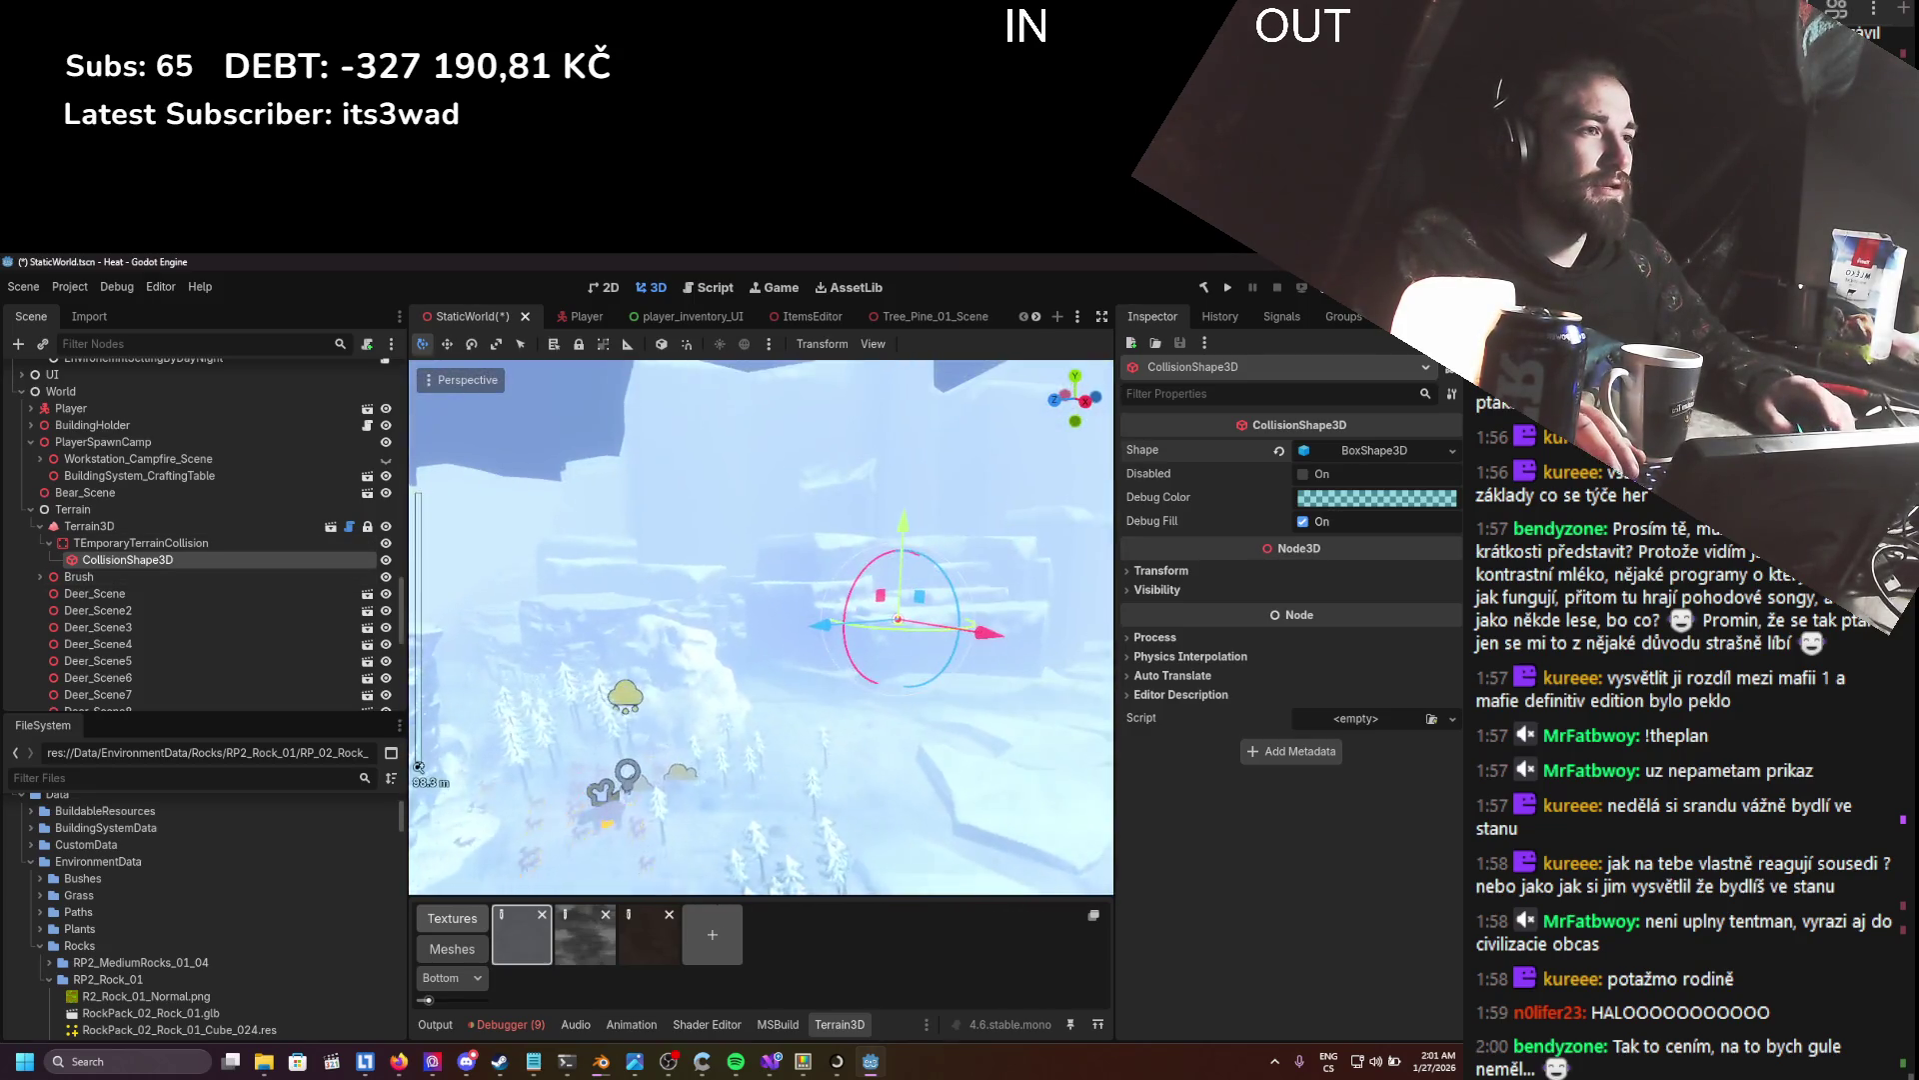
click(200, 542)
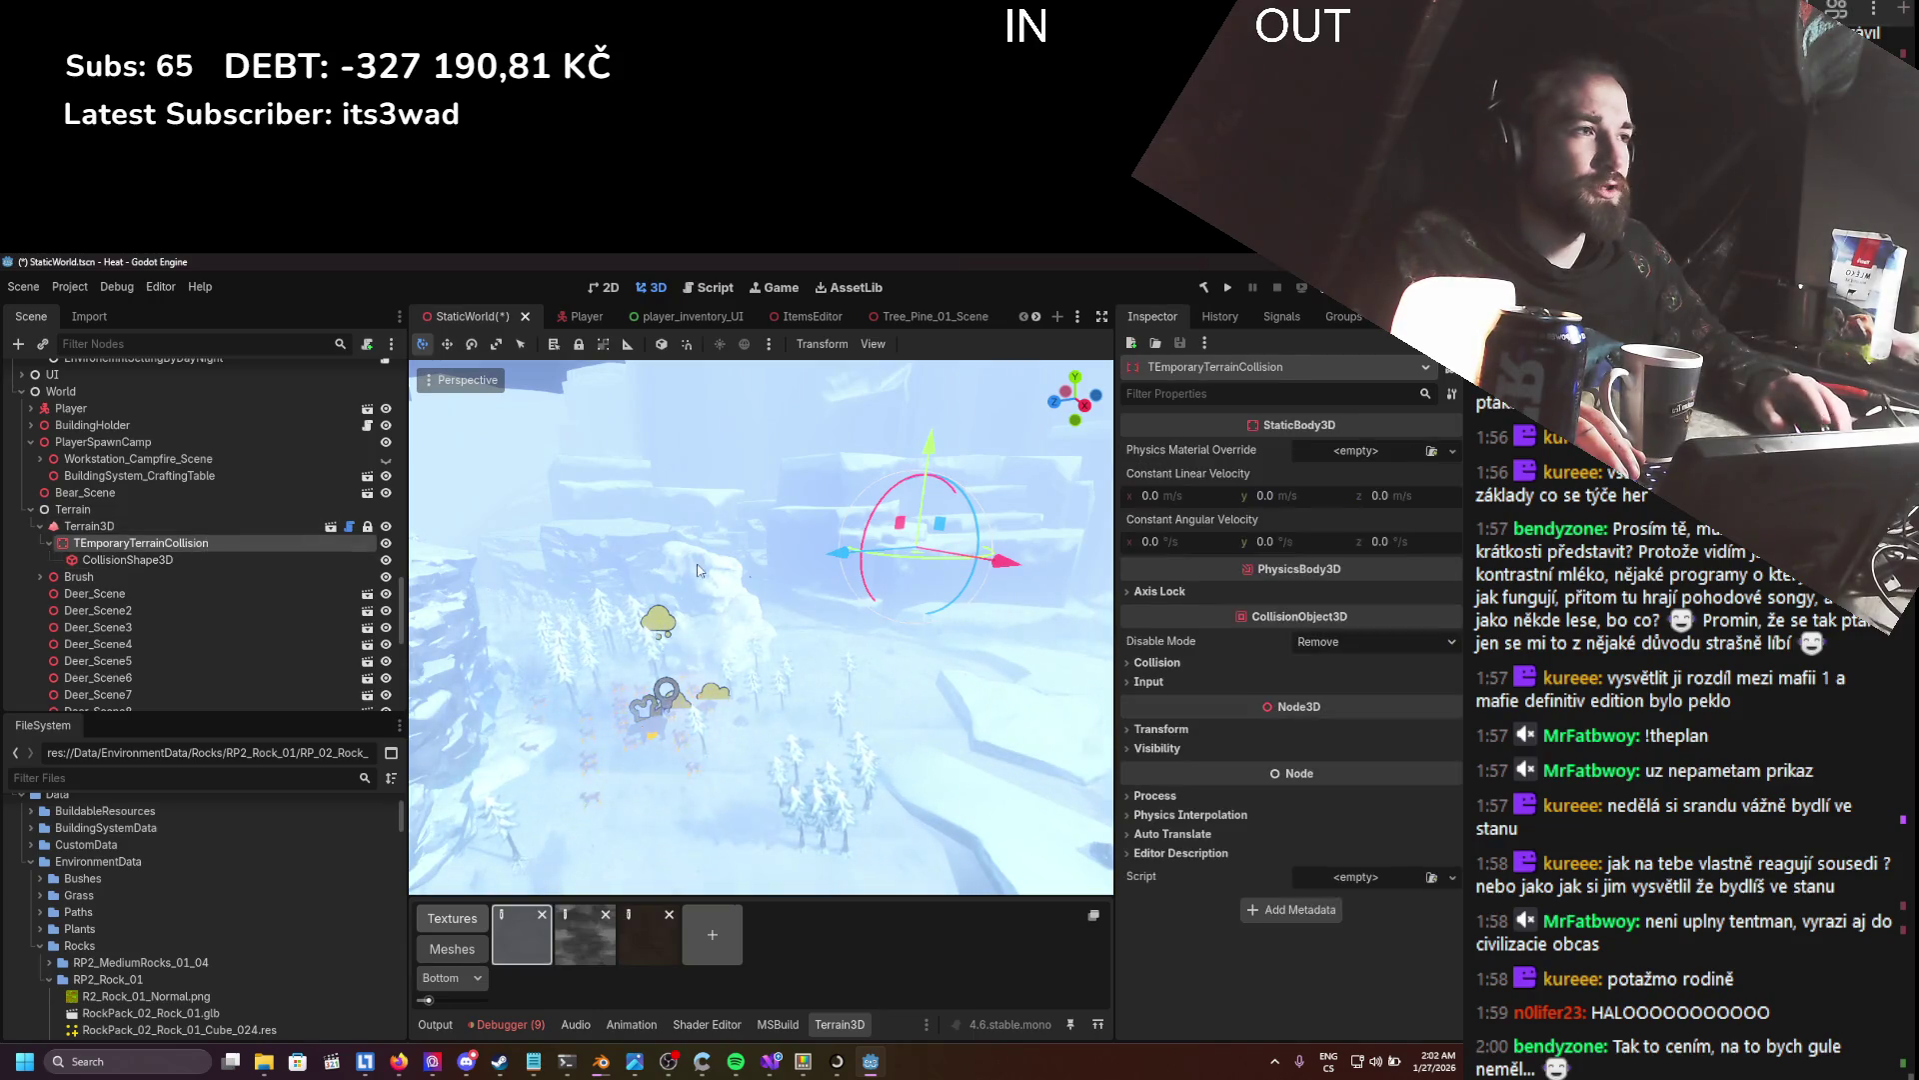
mouse_move(855, 552)
mouse_down()
mouse_move(700, 580)
mouse_move(567, 692)
mouse_up()
key(f)
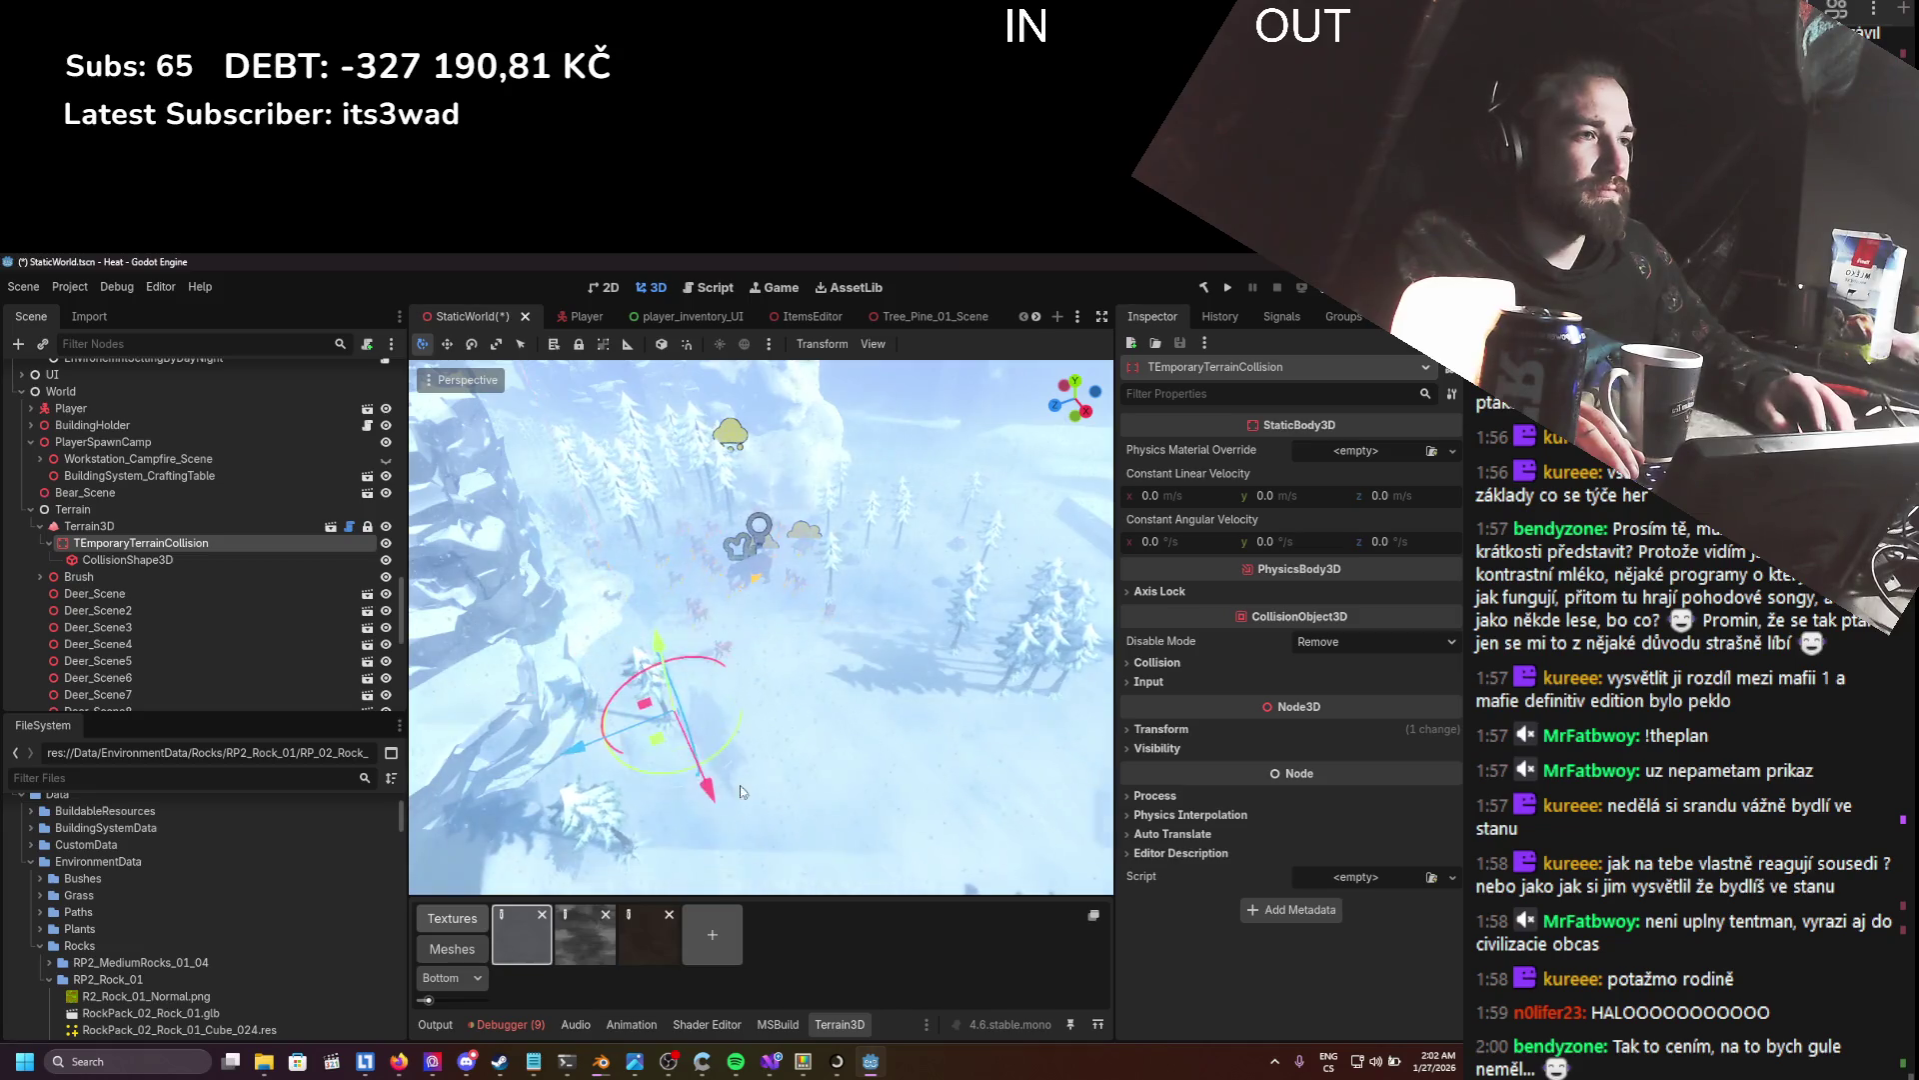
mouse_move(655, 659)
mouse_down()
mouse_move(654, 620)
mouse_move(826, 742)
mouse_move(755, 674)
mouse_move(714, 577)
mouse_up()
drag(877, 720, 545, 674)
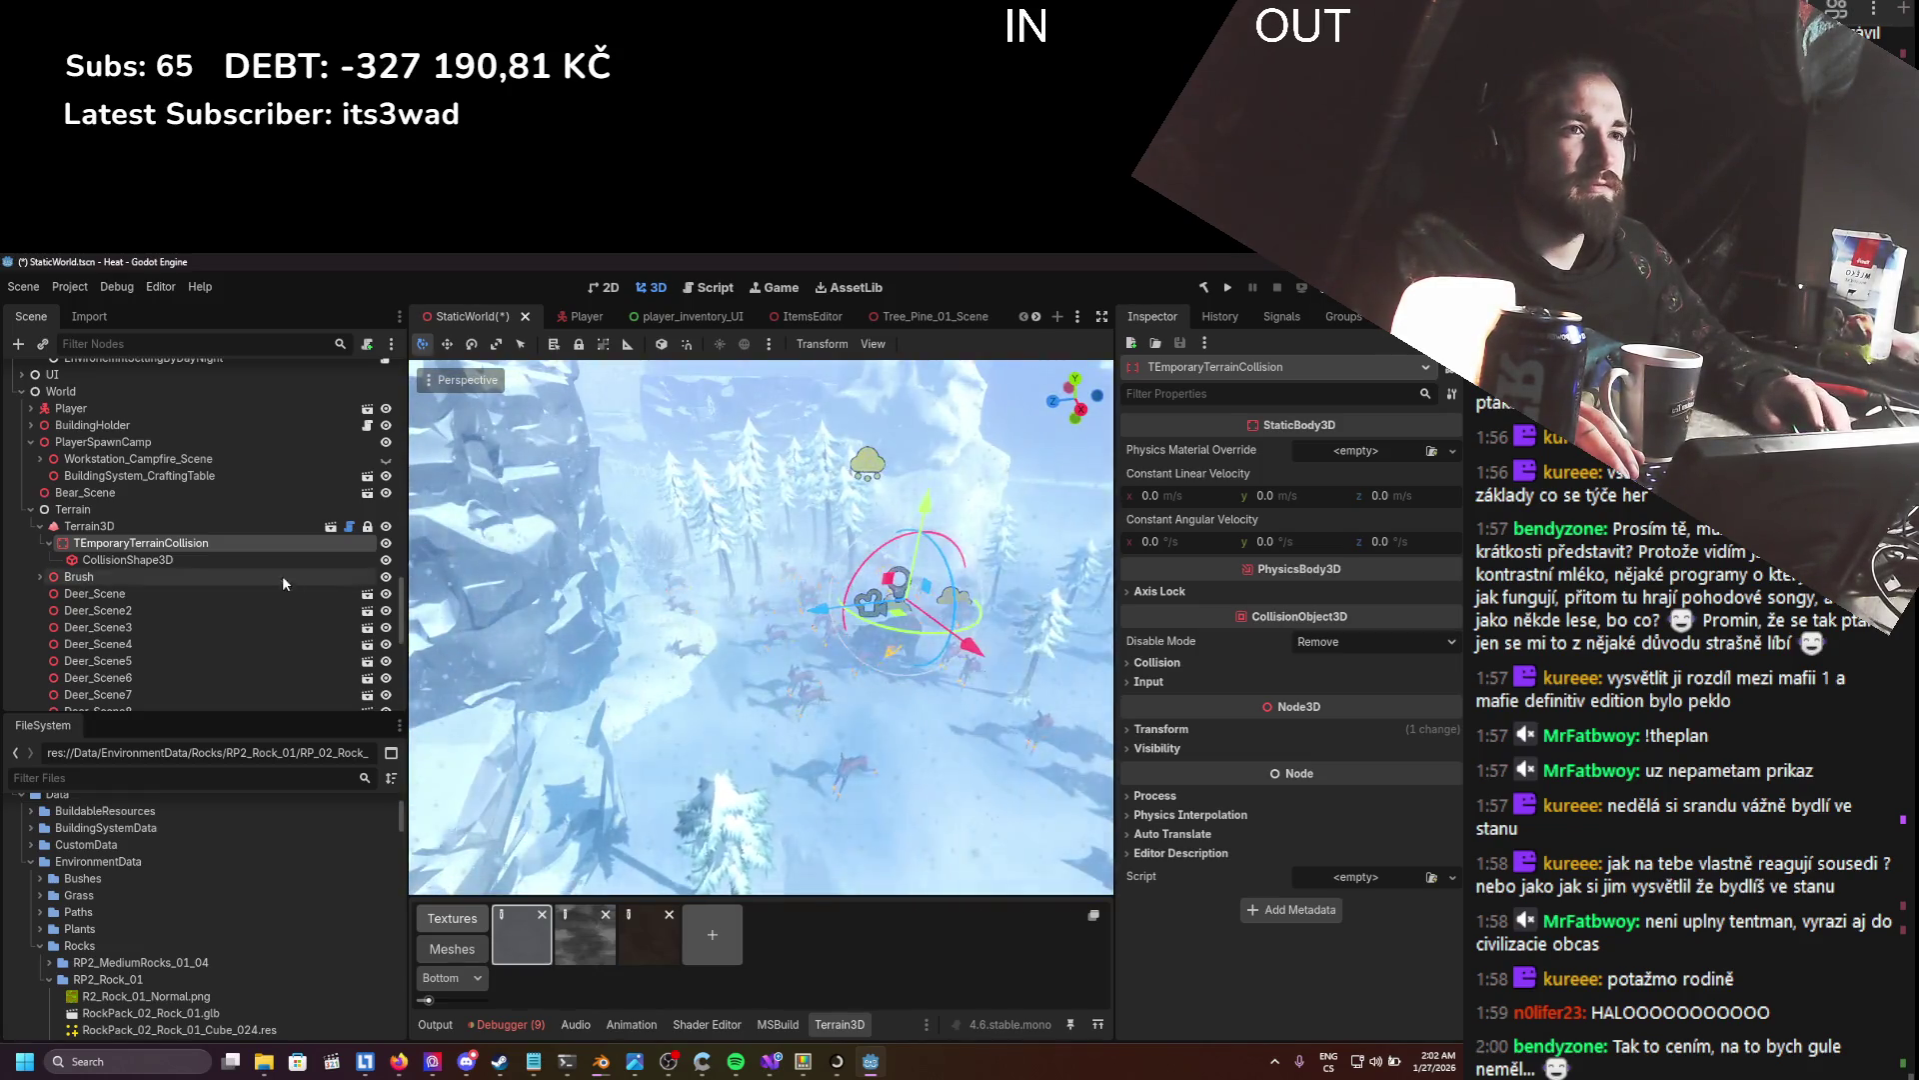
click(237, 557)
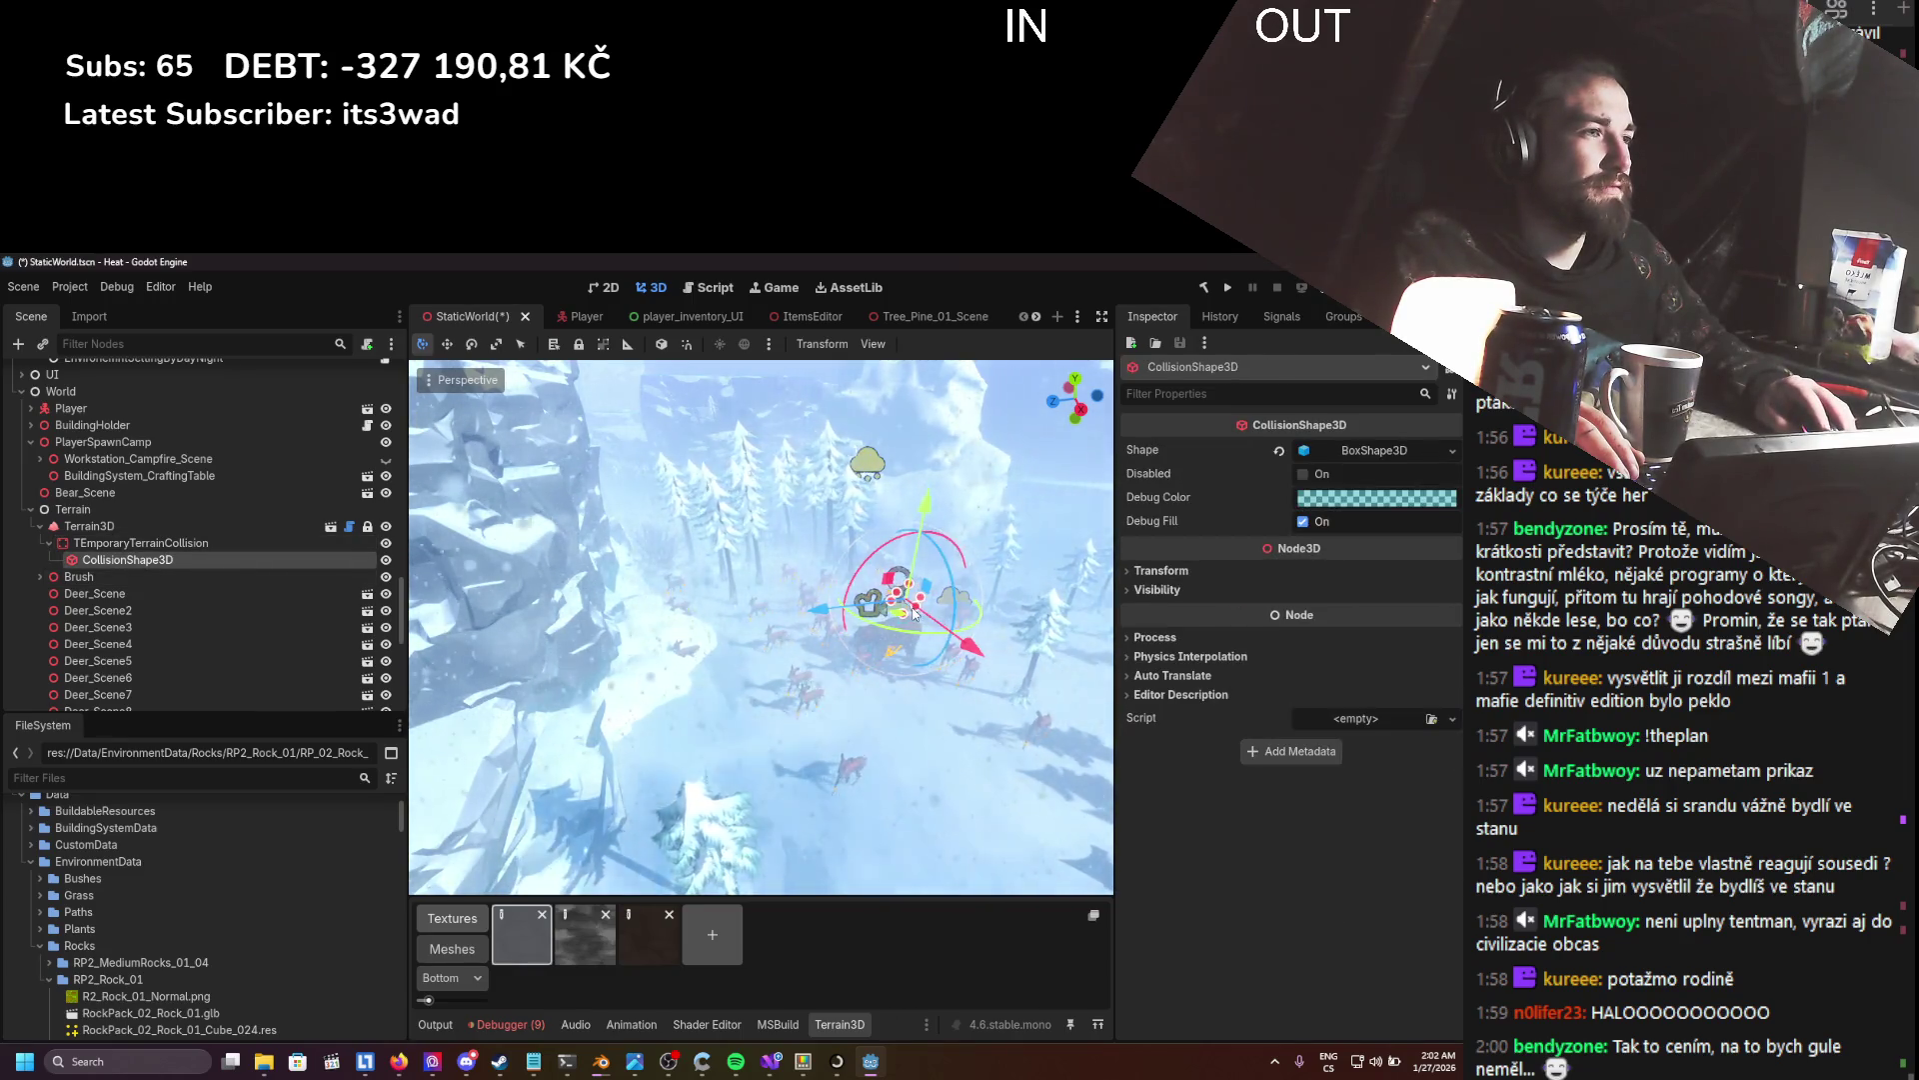
- Tint the collision box's debug colour opaque pink, enlarge its X and Z size, and save
click(1307, 500)
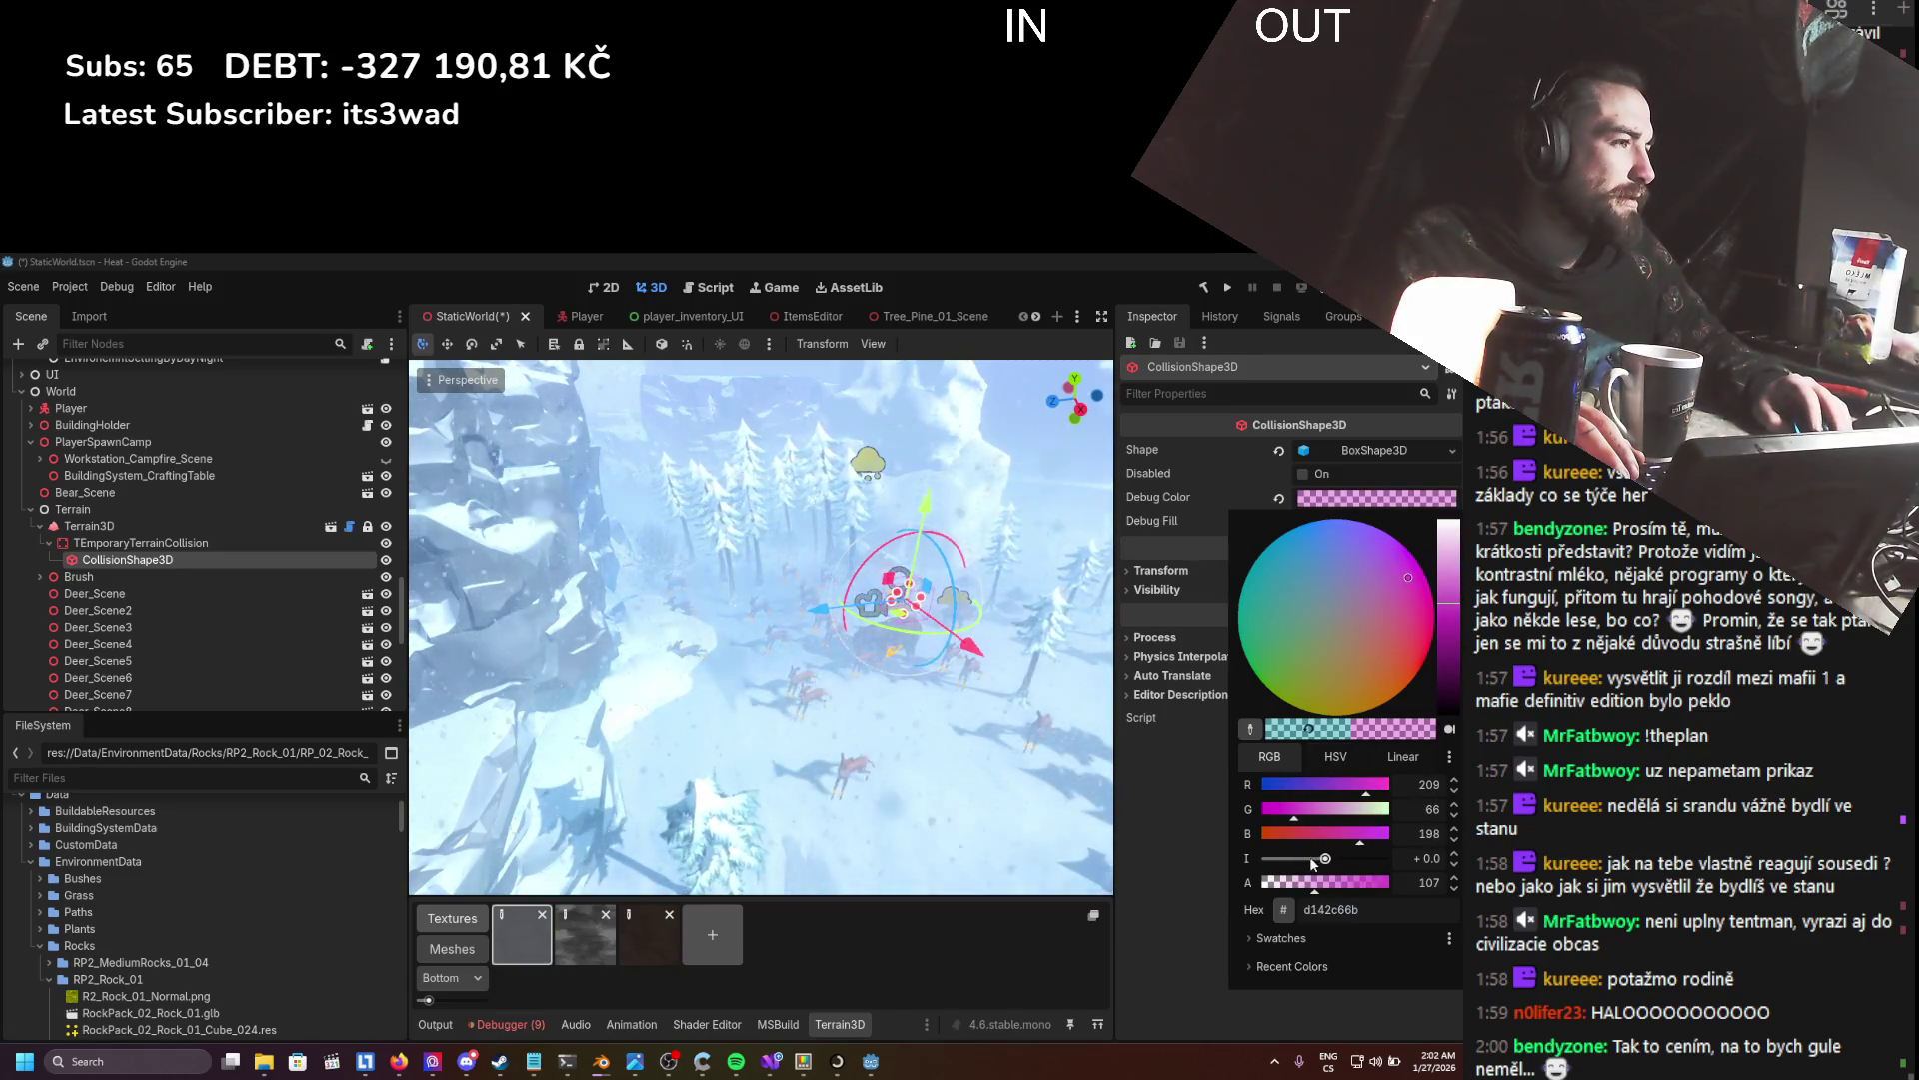
click(1362, 881)
mouse_move(895, 565)
mouse_down()
mouse_move(868, 563)
mouse_move(785, 475)
mouse_up()
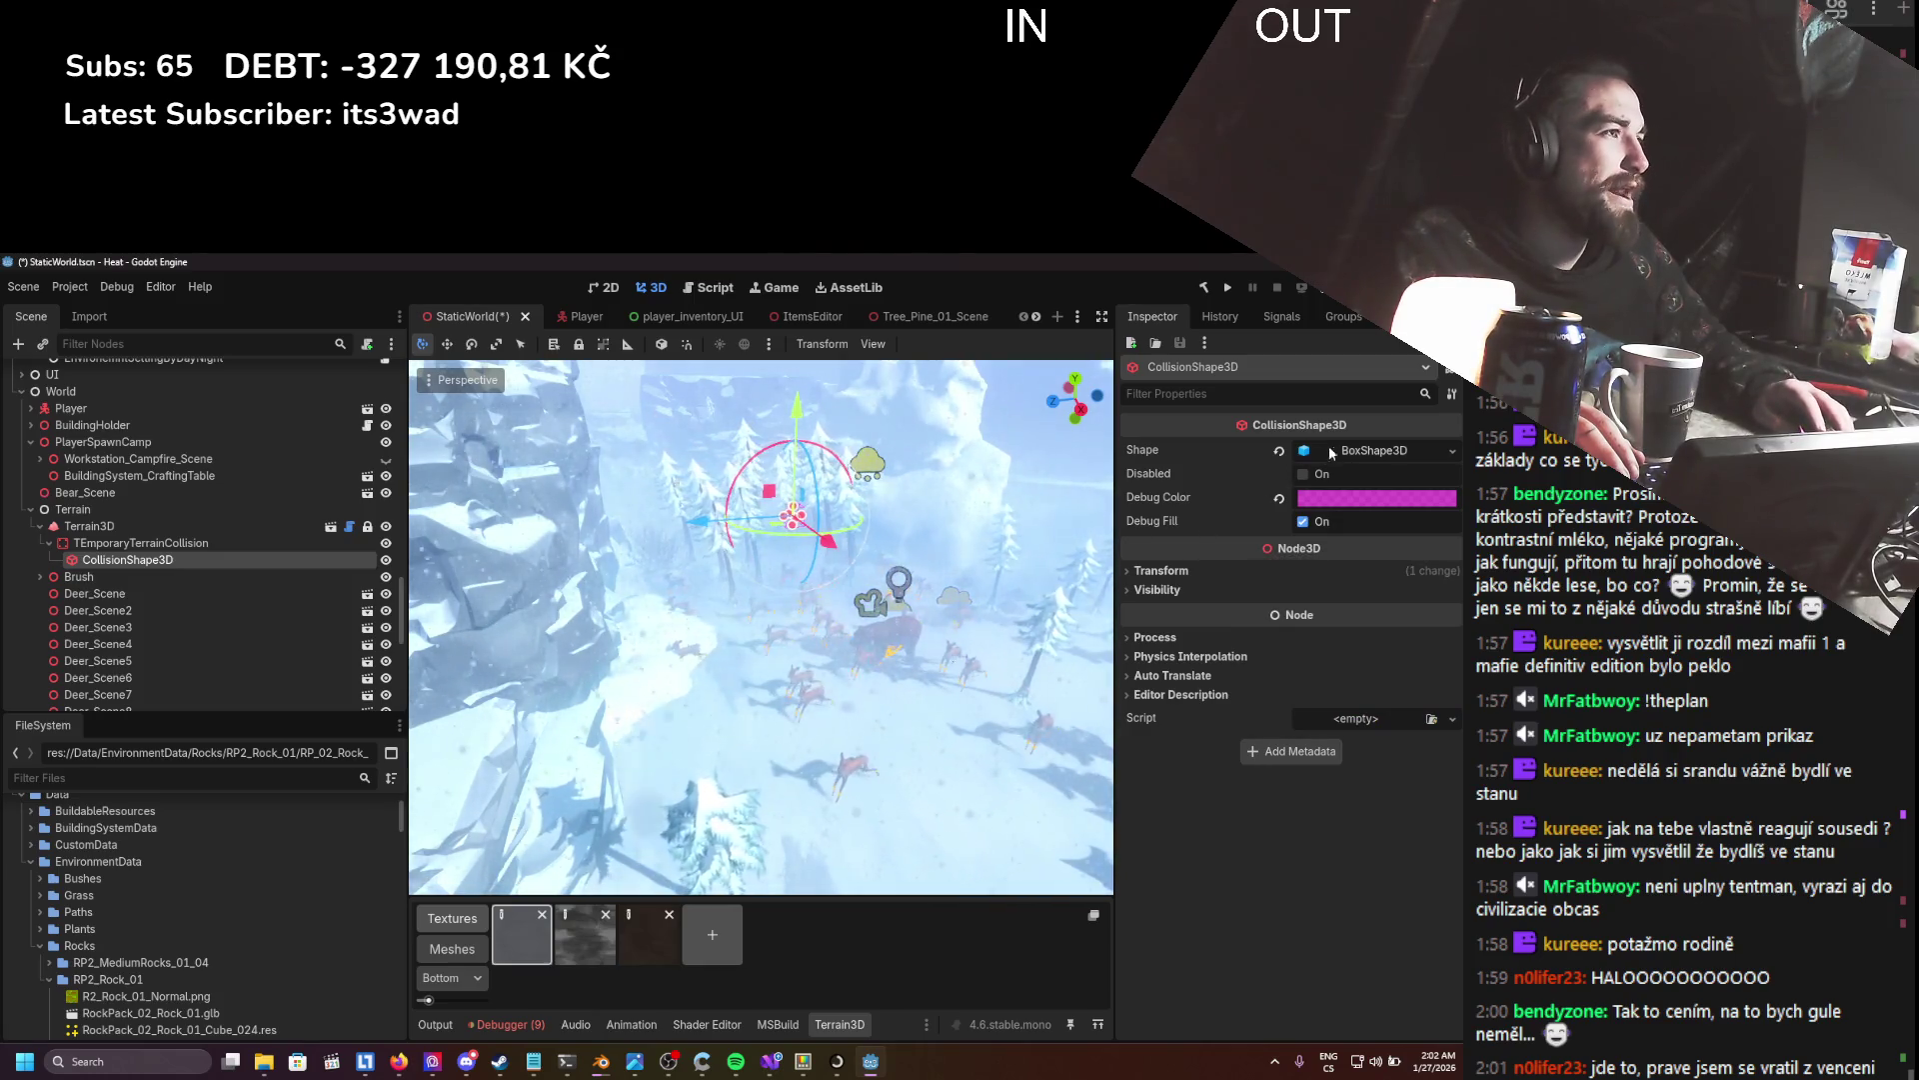
click(1359, 450)
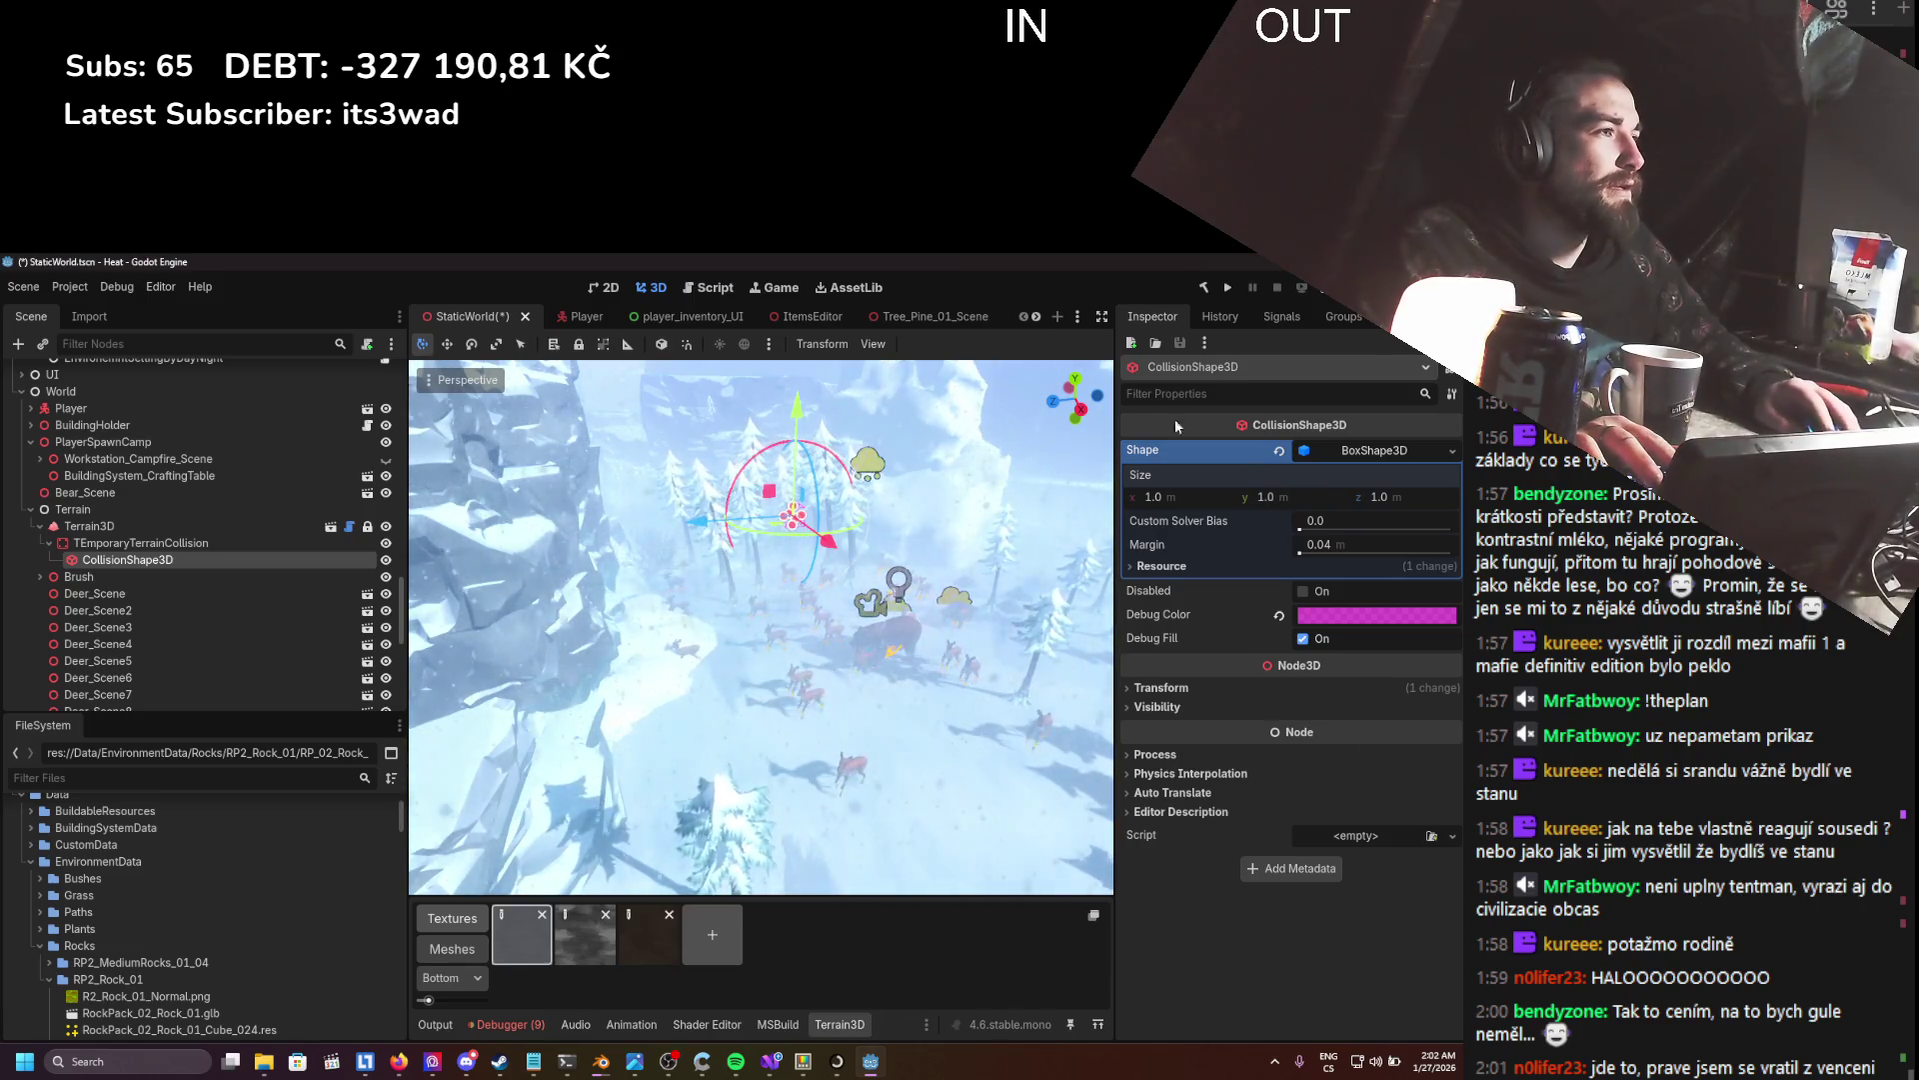
drag(1153, 497, 1259, 497)
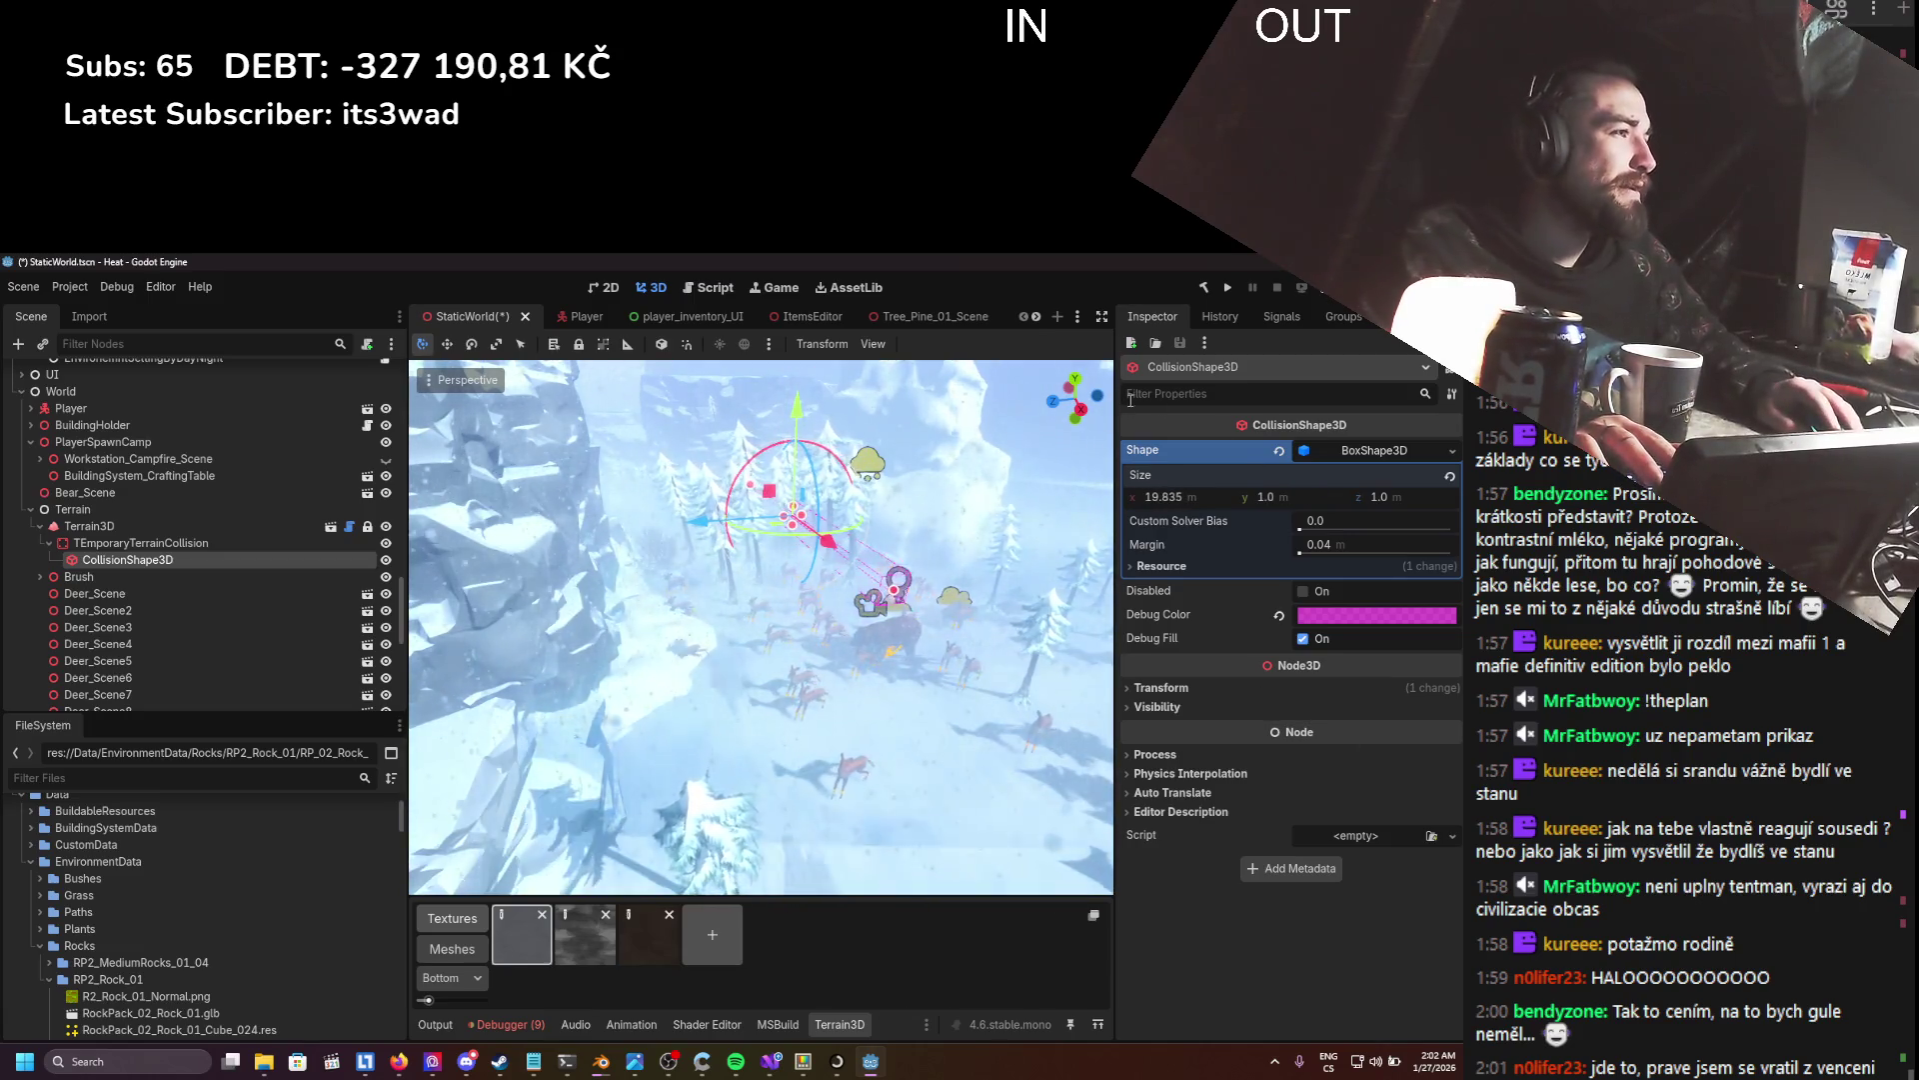
drag(1380, 497, 1460, 496)
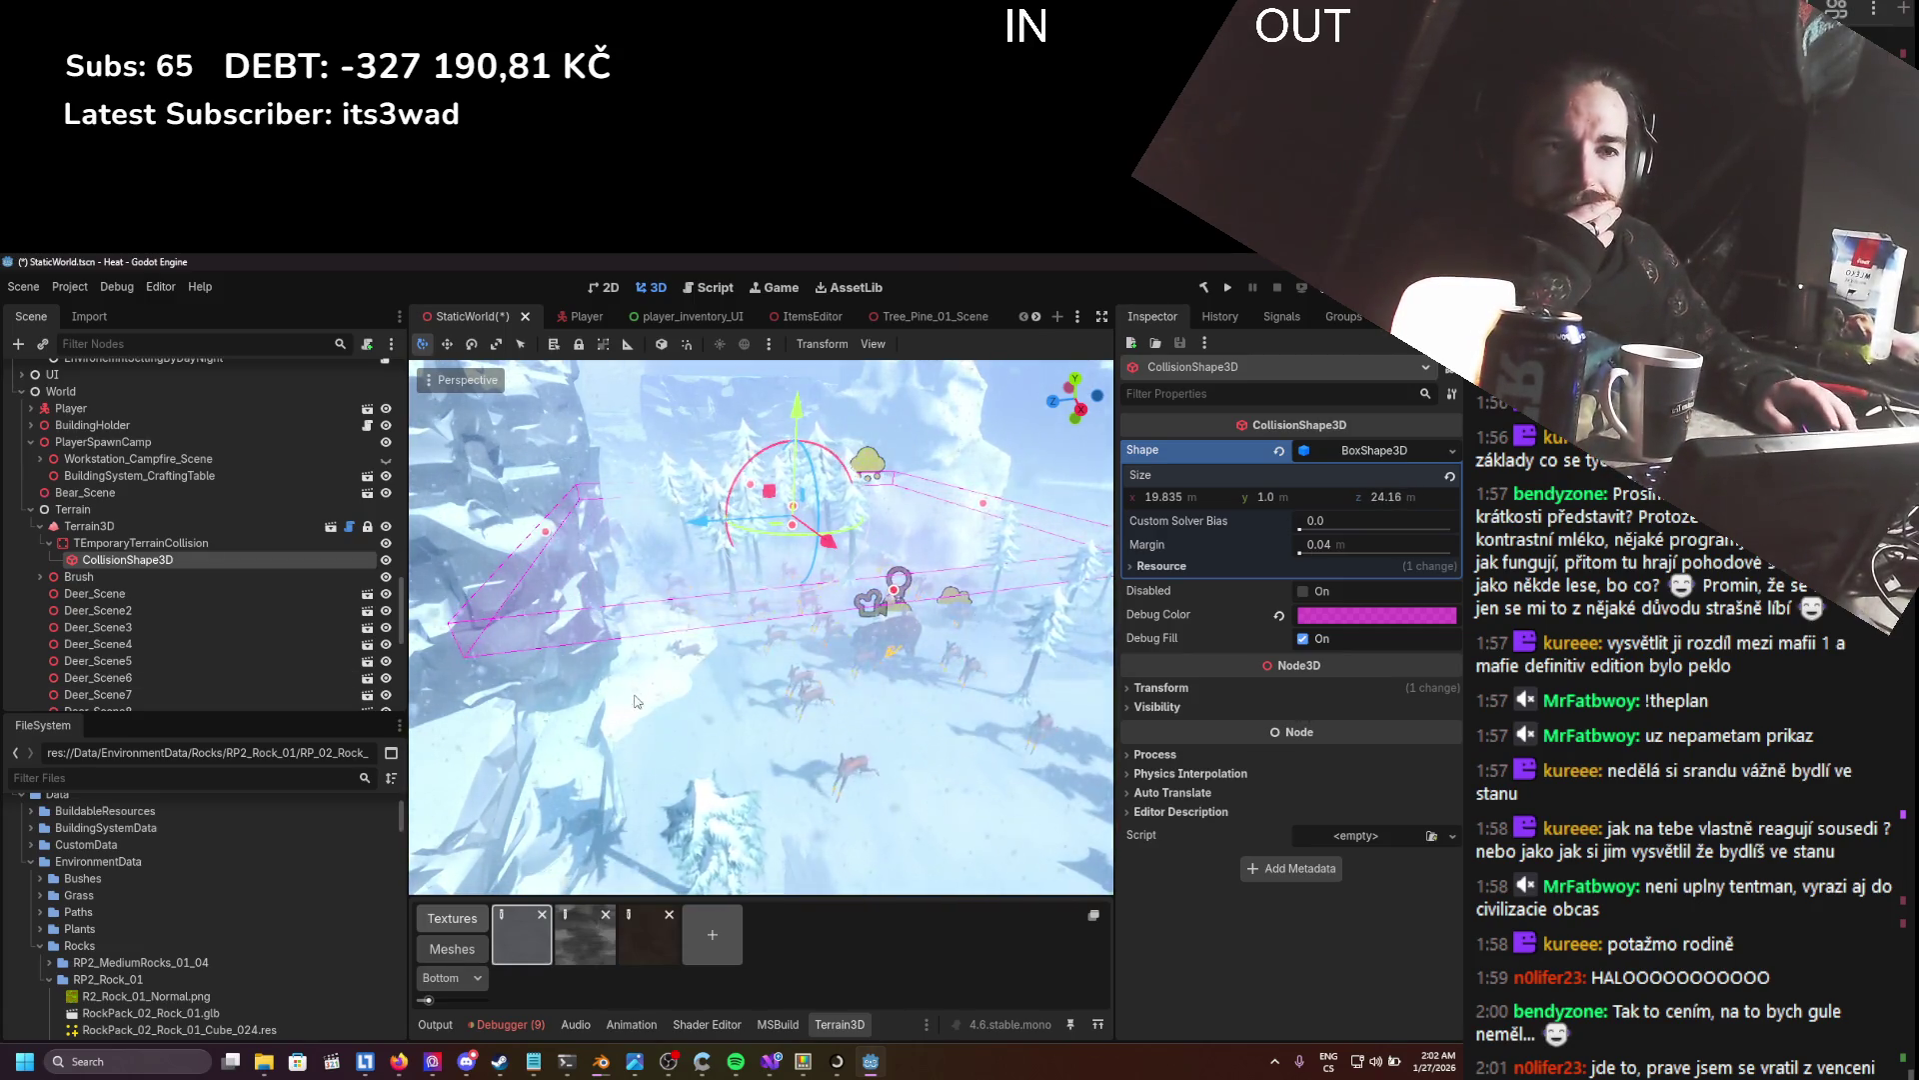
scroll(628, 633, down, 5)
scroll(628, 633, up, 6)
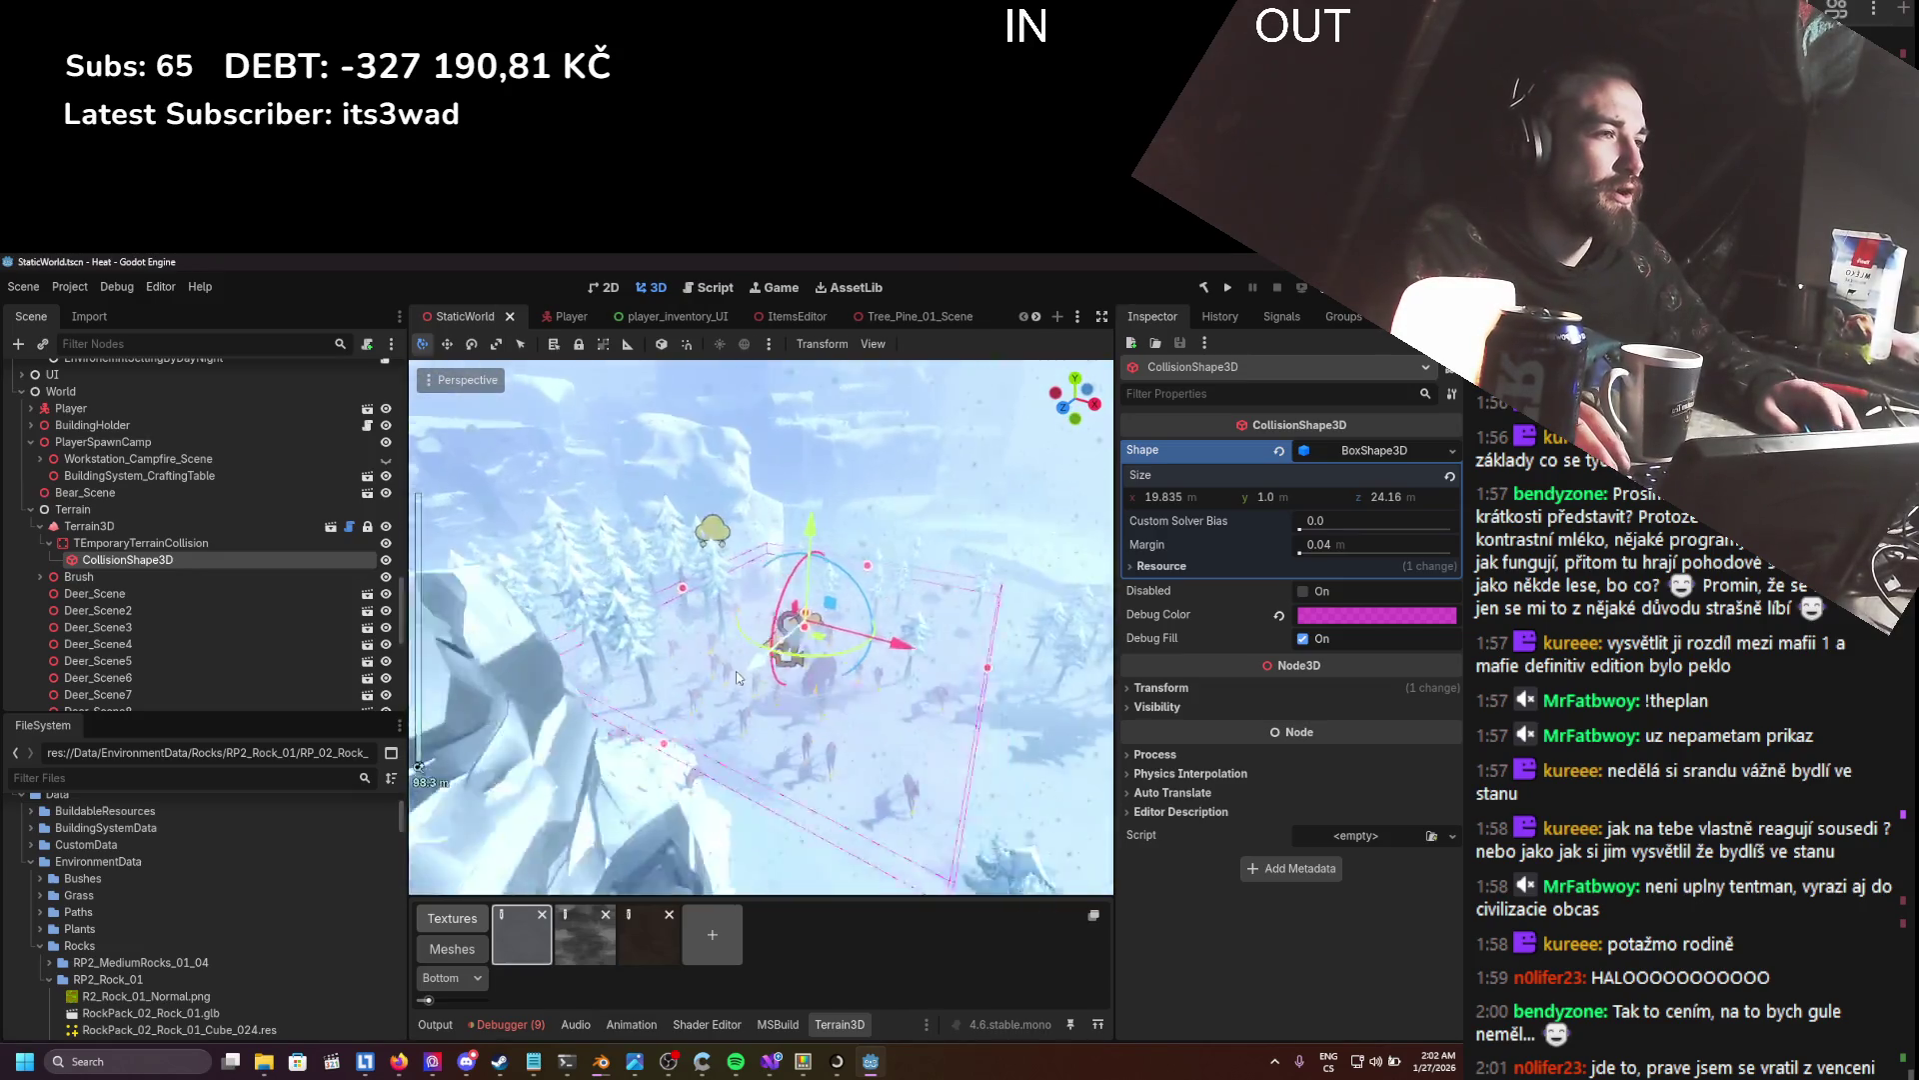
key(ctrl+s)
- Lower the collision box about 17 m, widen it to 89.43 m, and save
drag(826, 546, 769, 700)
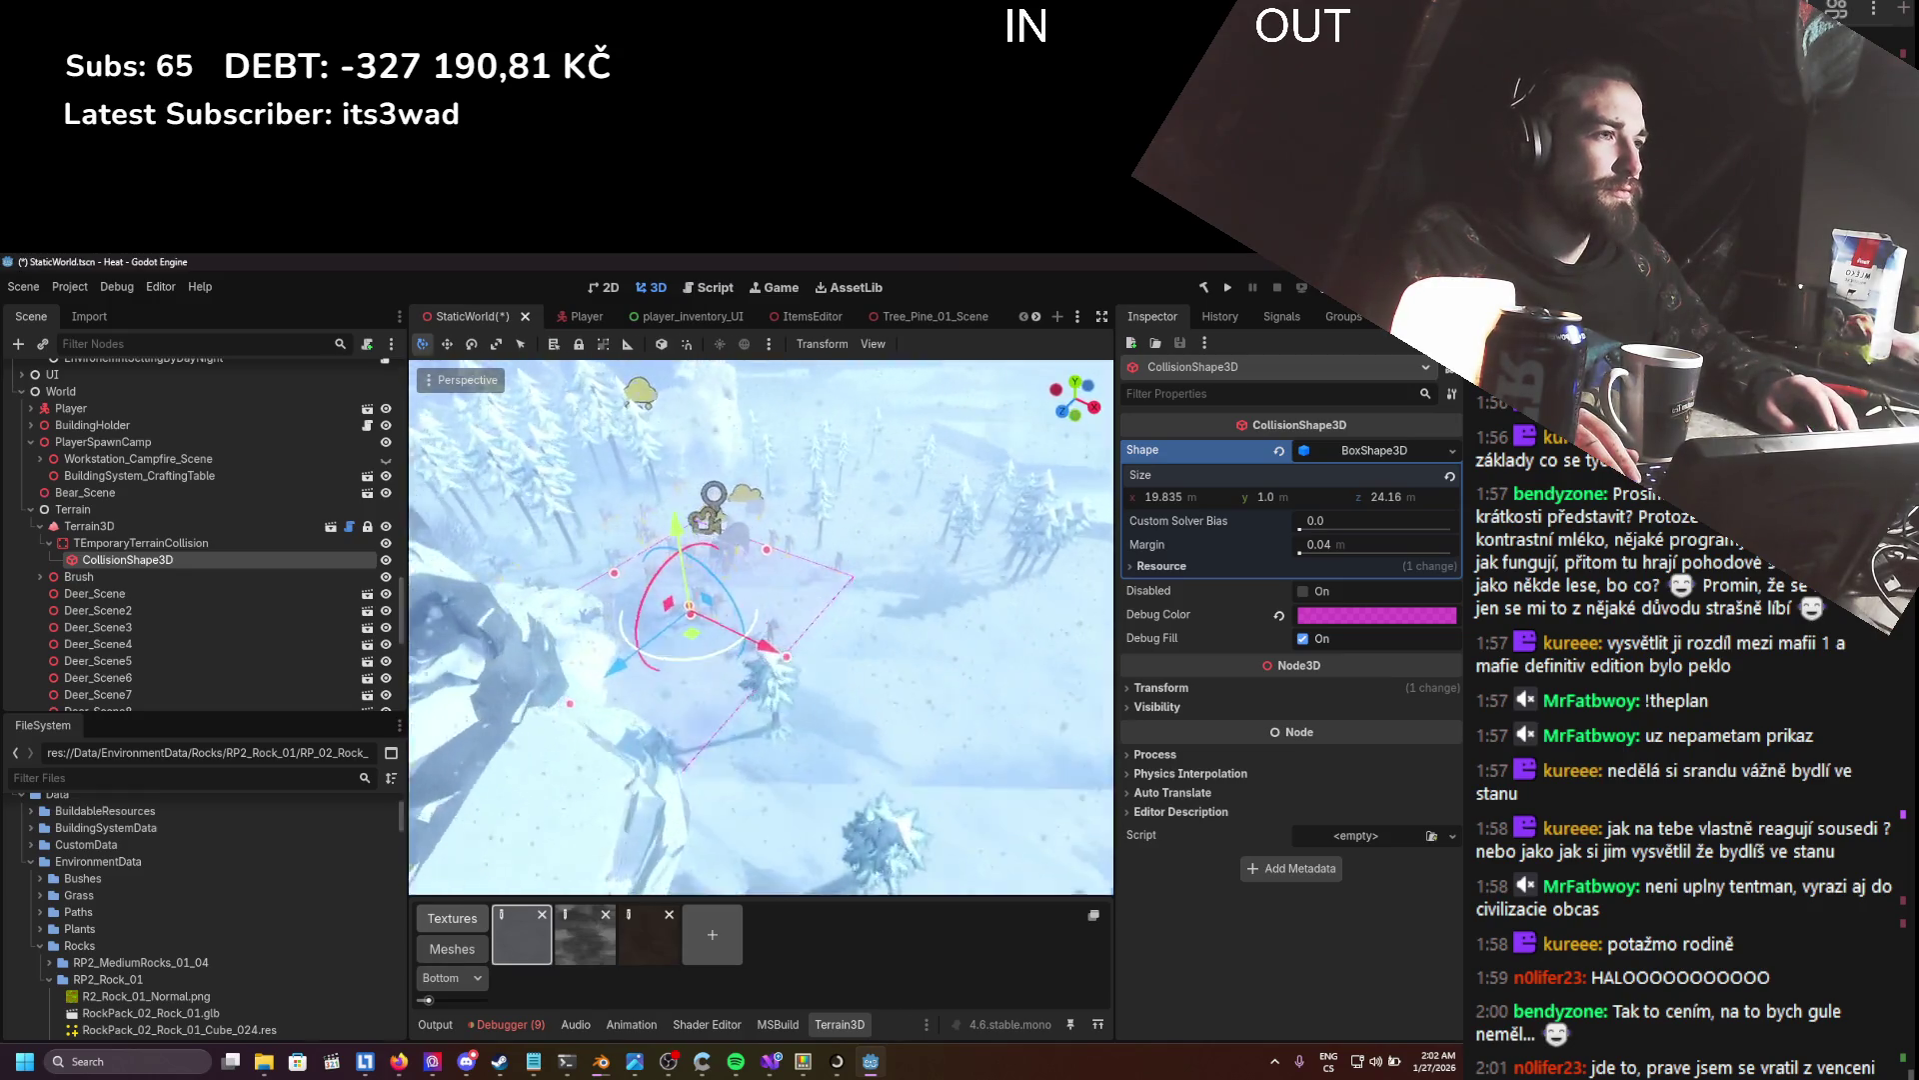
key(w)
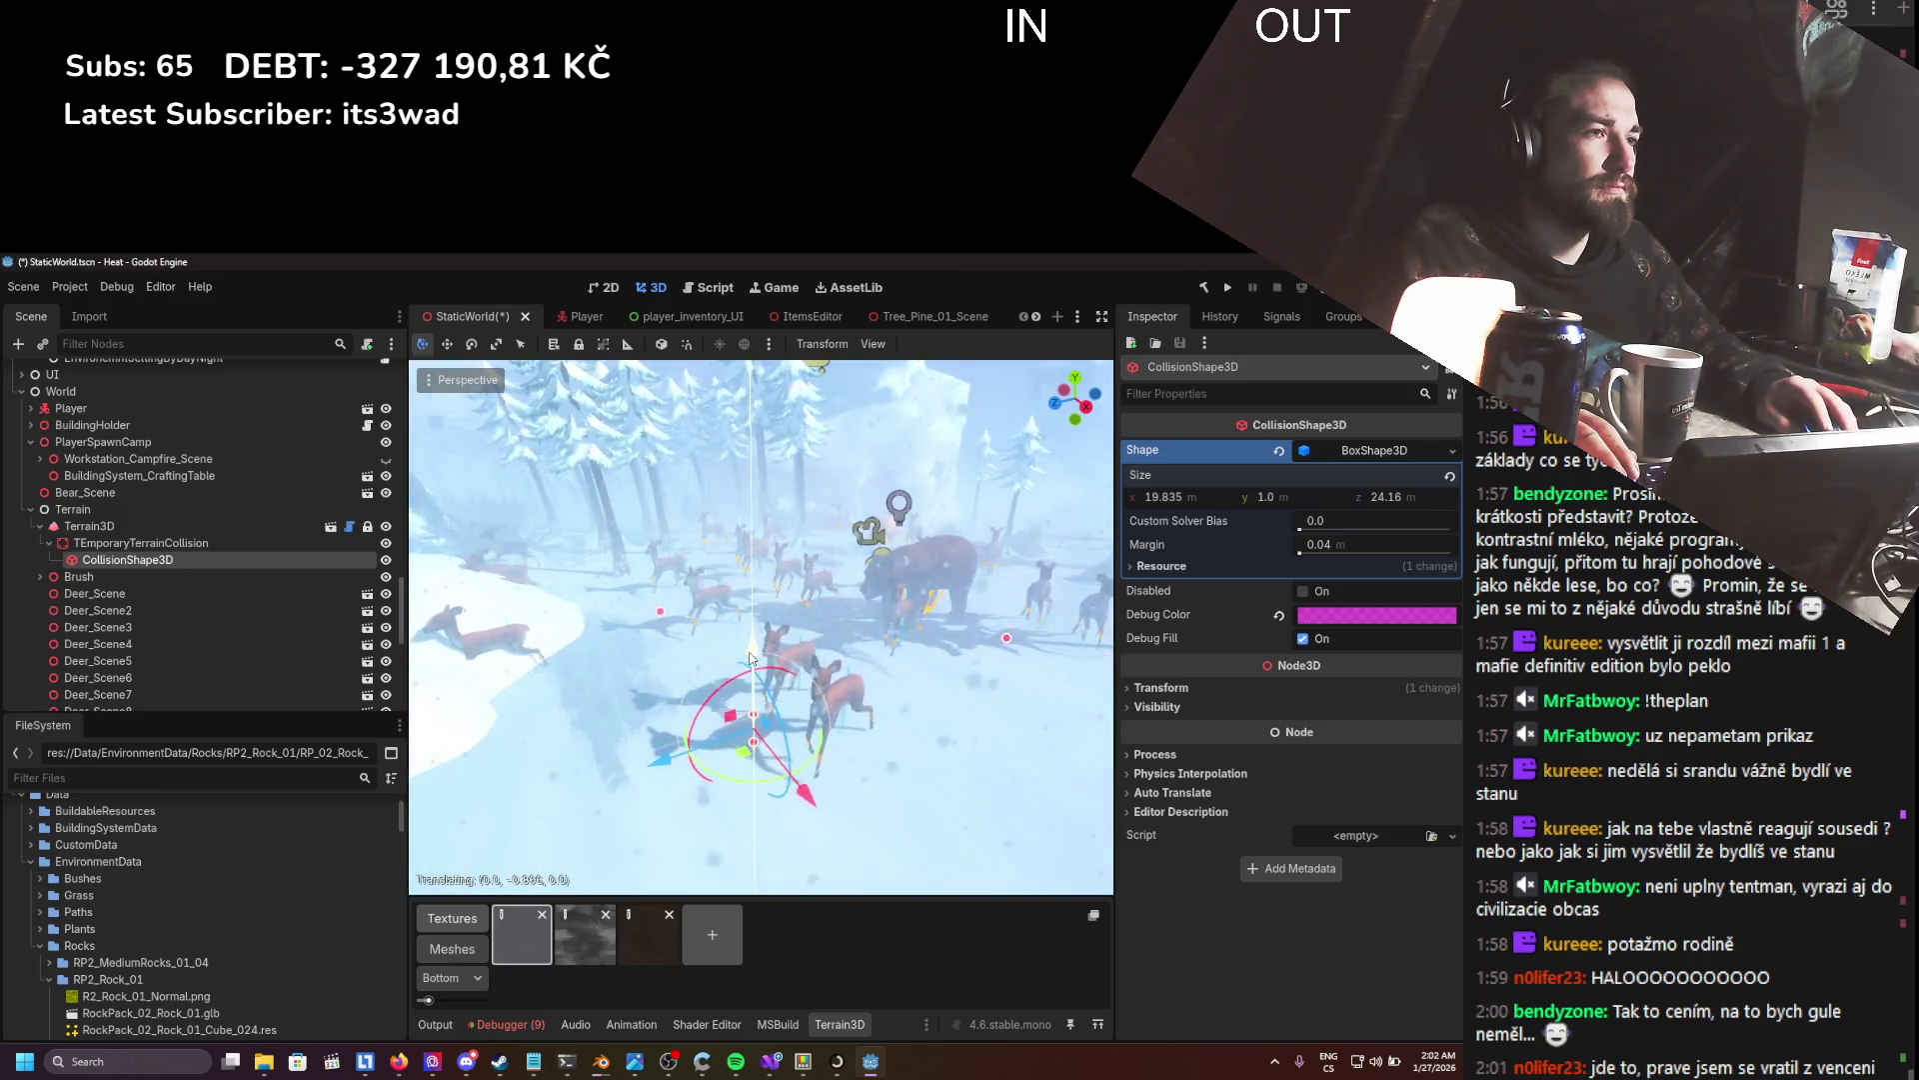
drag(752, 632, 750, 650)
key(w)
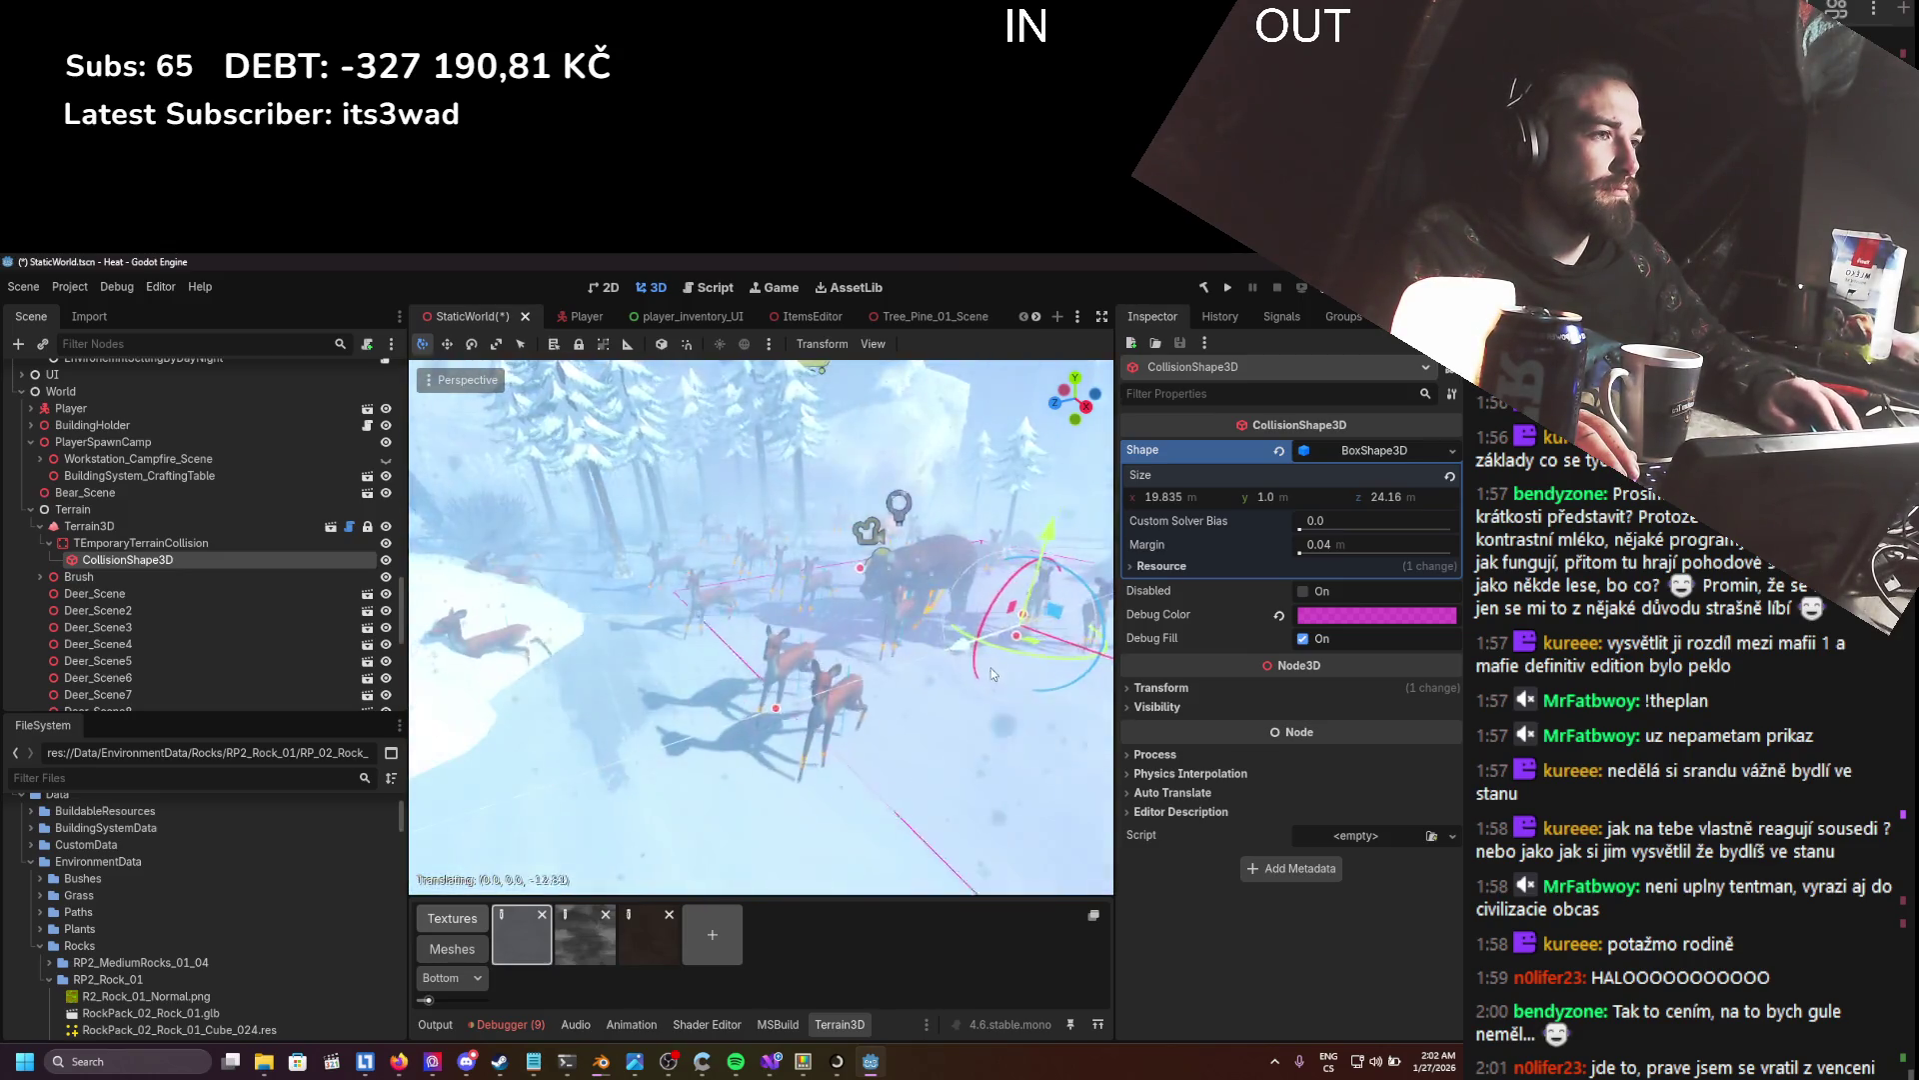
key(s)
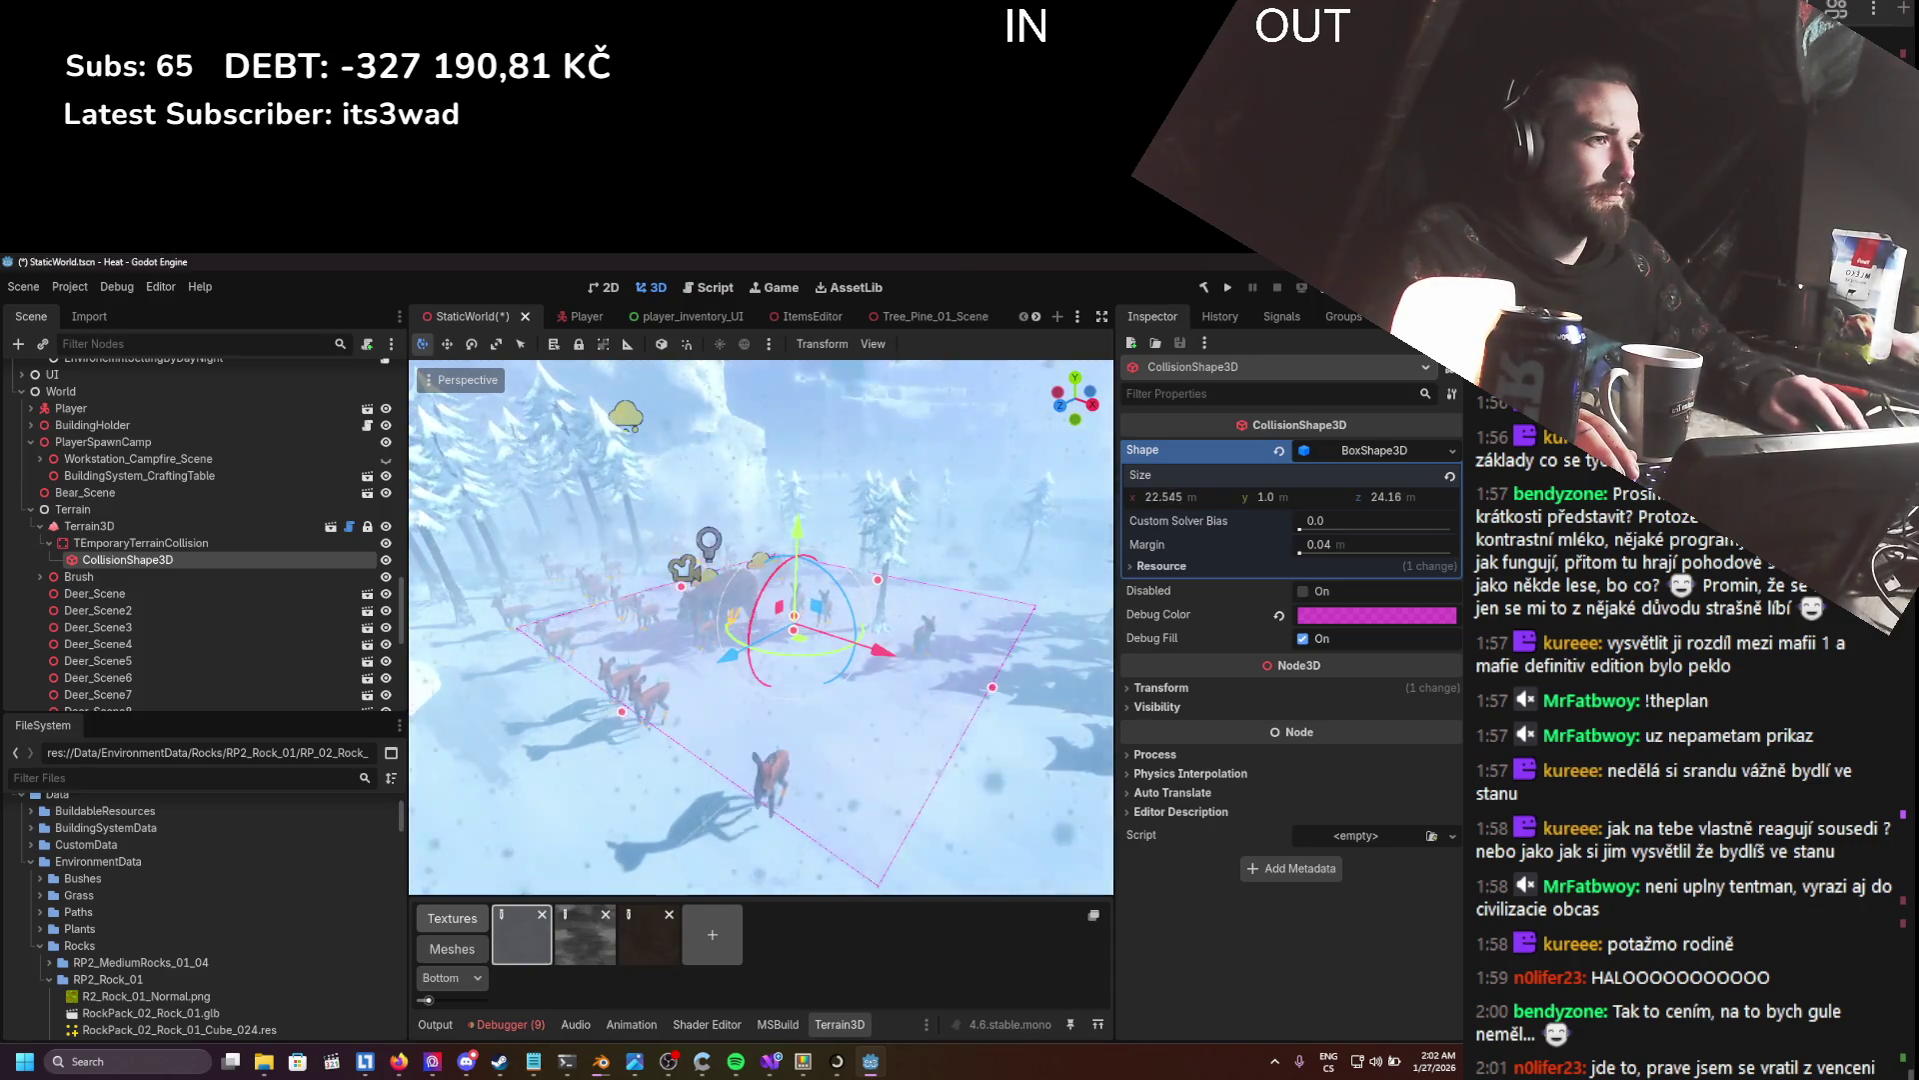
drag(1165, 497, 1460, 490)
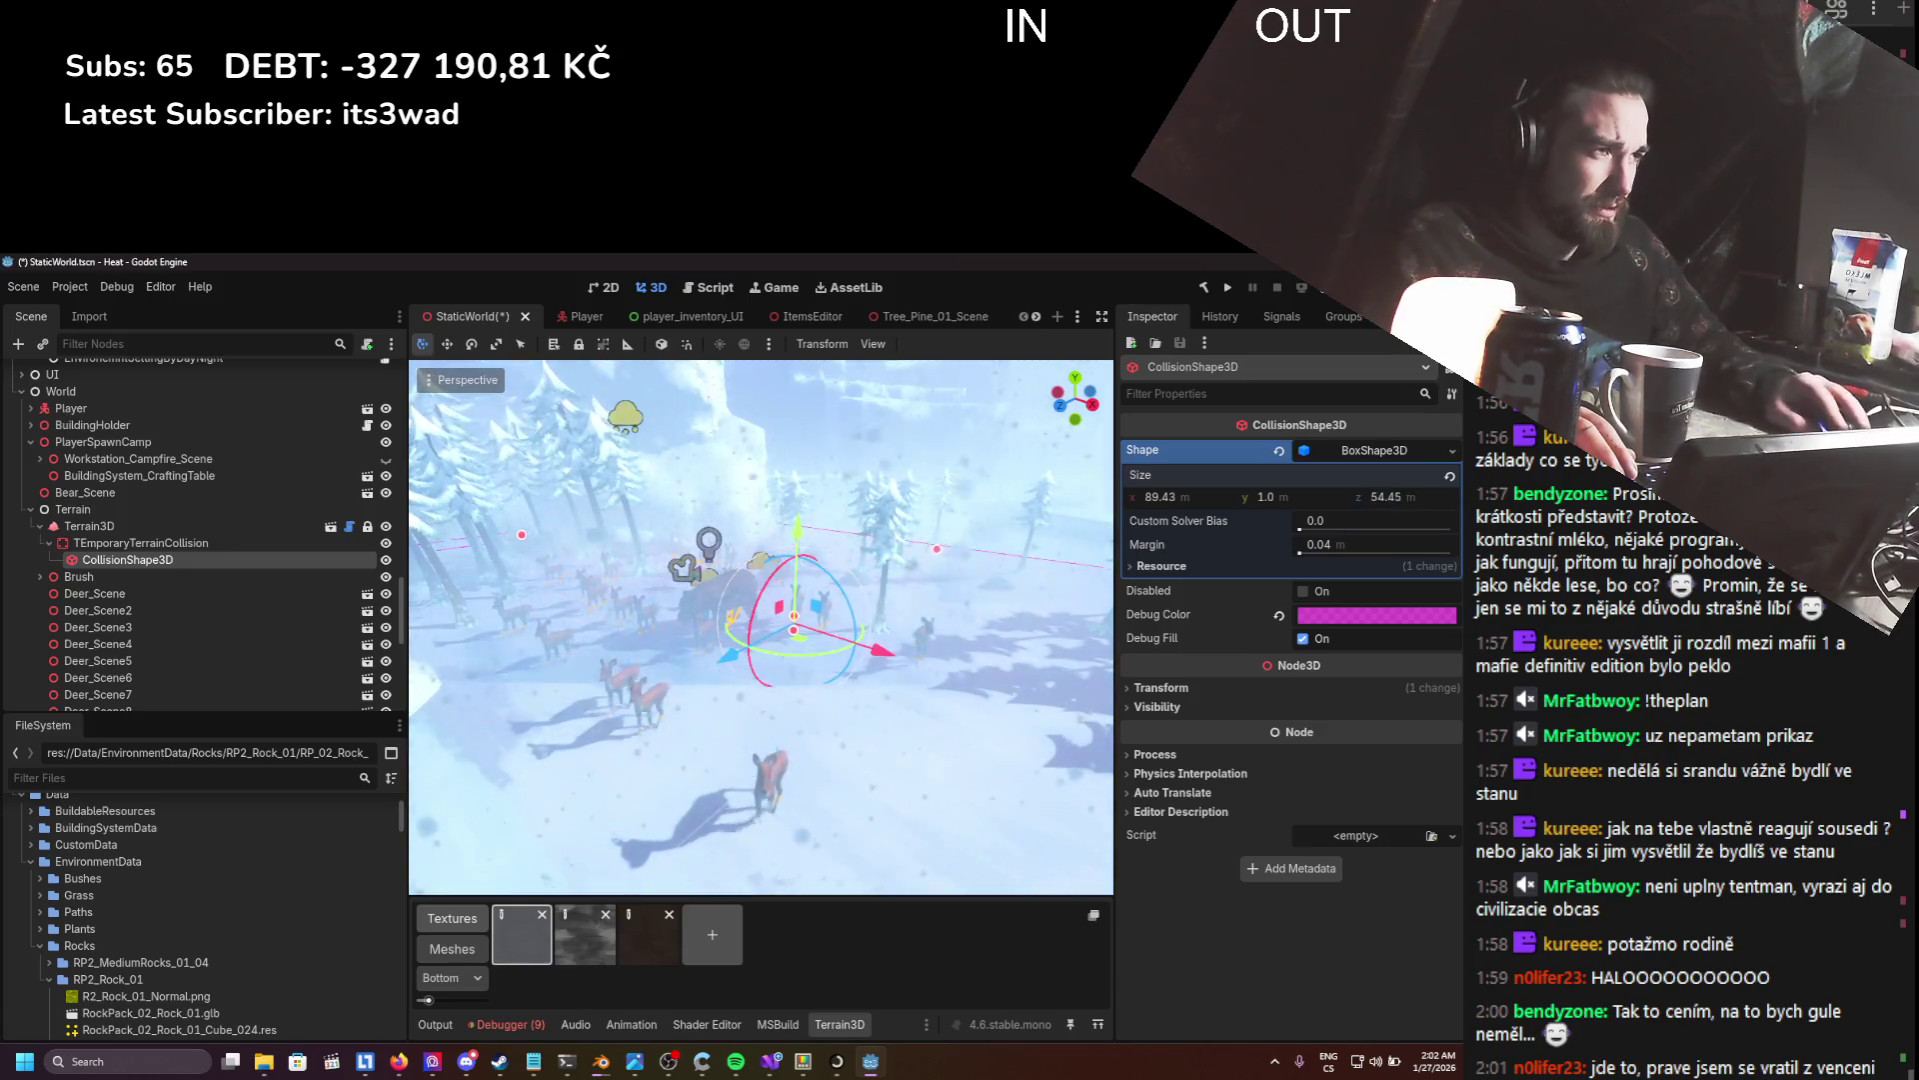
key(ctrl+s)
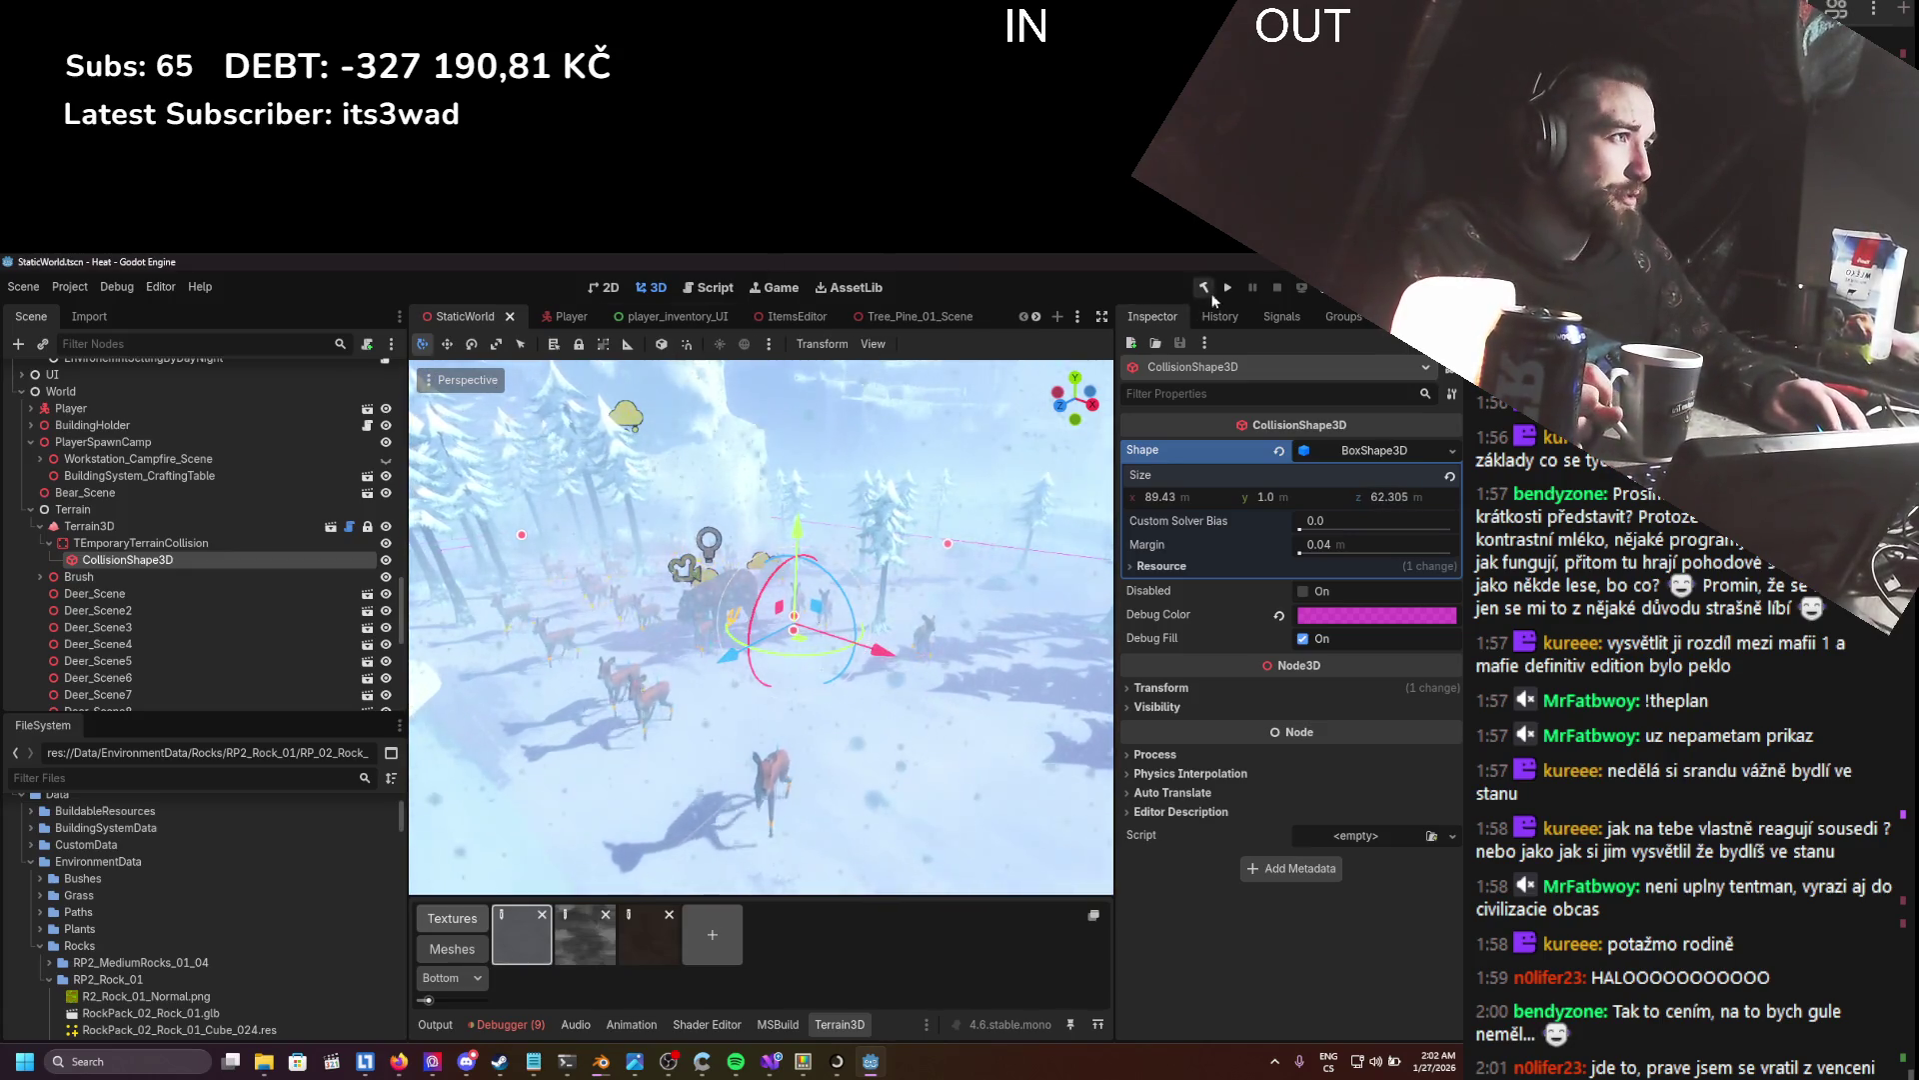
key(F5)
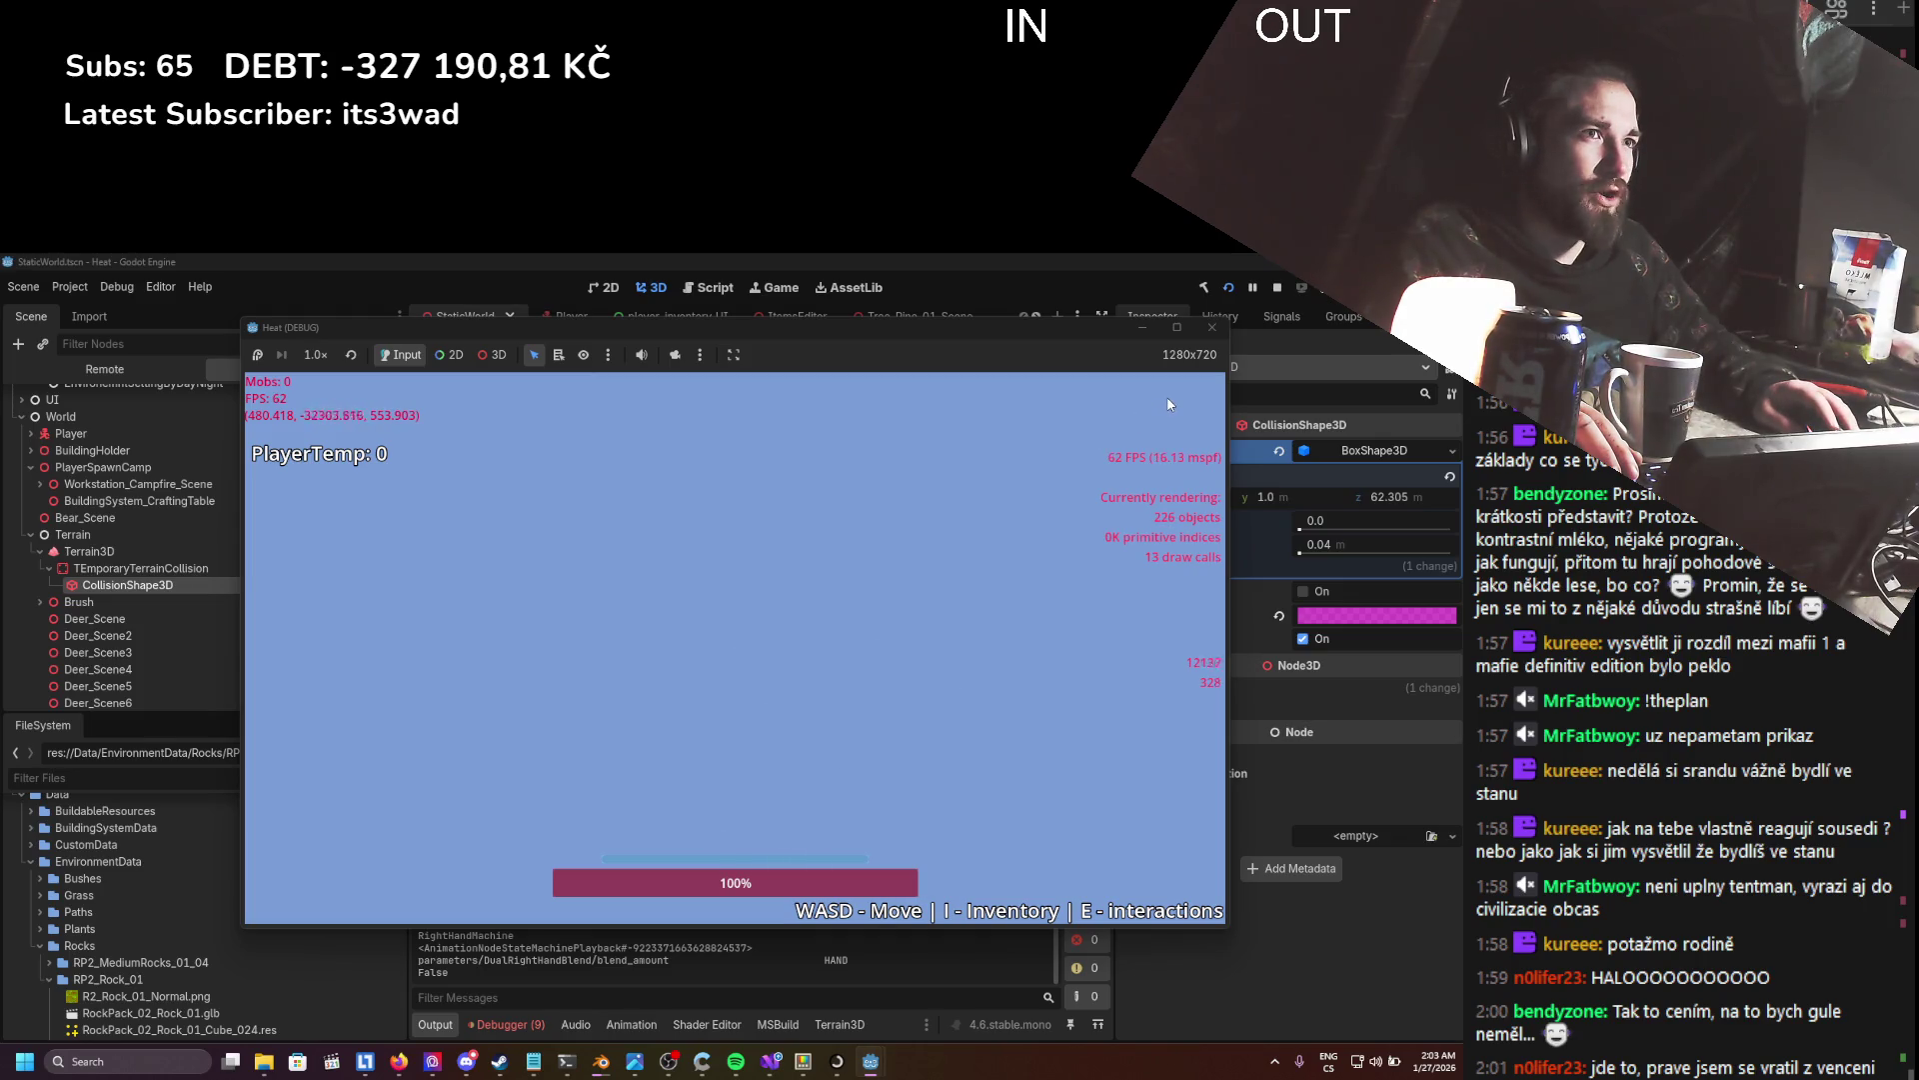
click(1212, 328)
scroll(701, 550, up, 3)
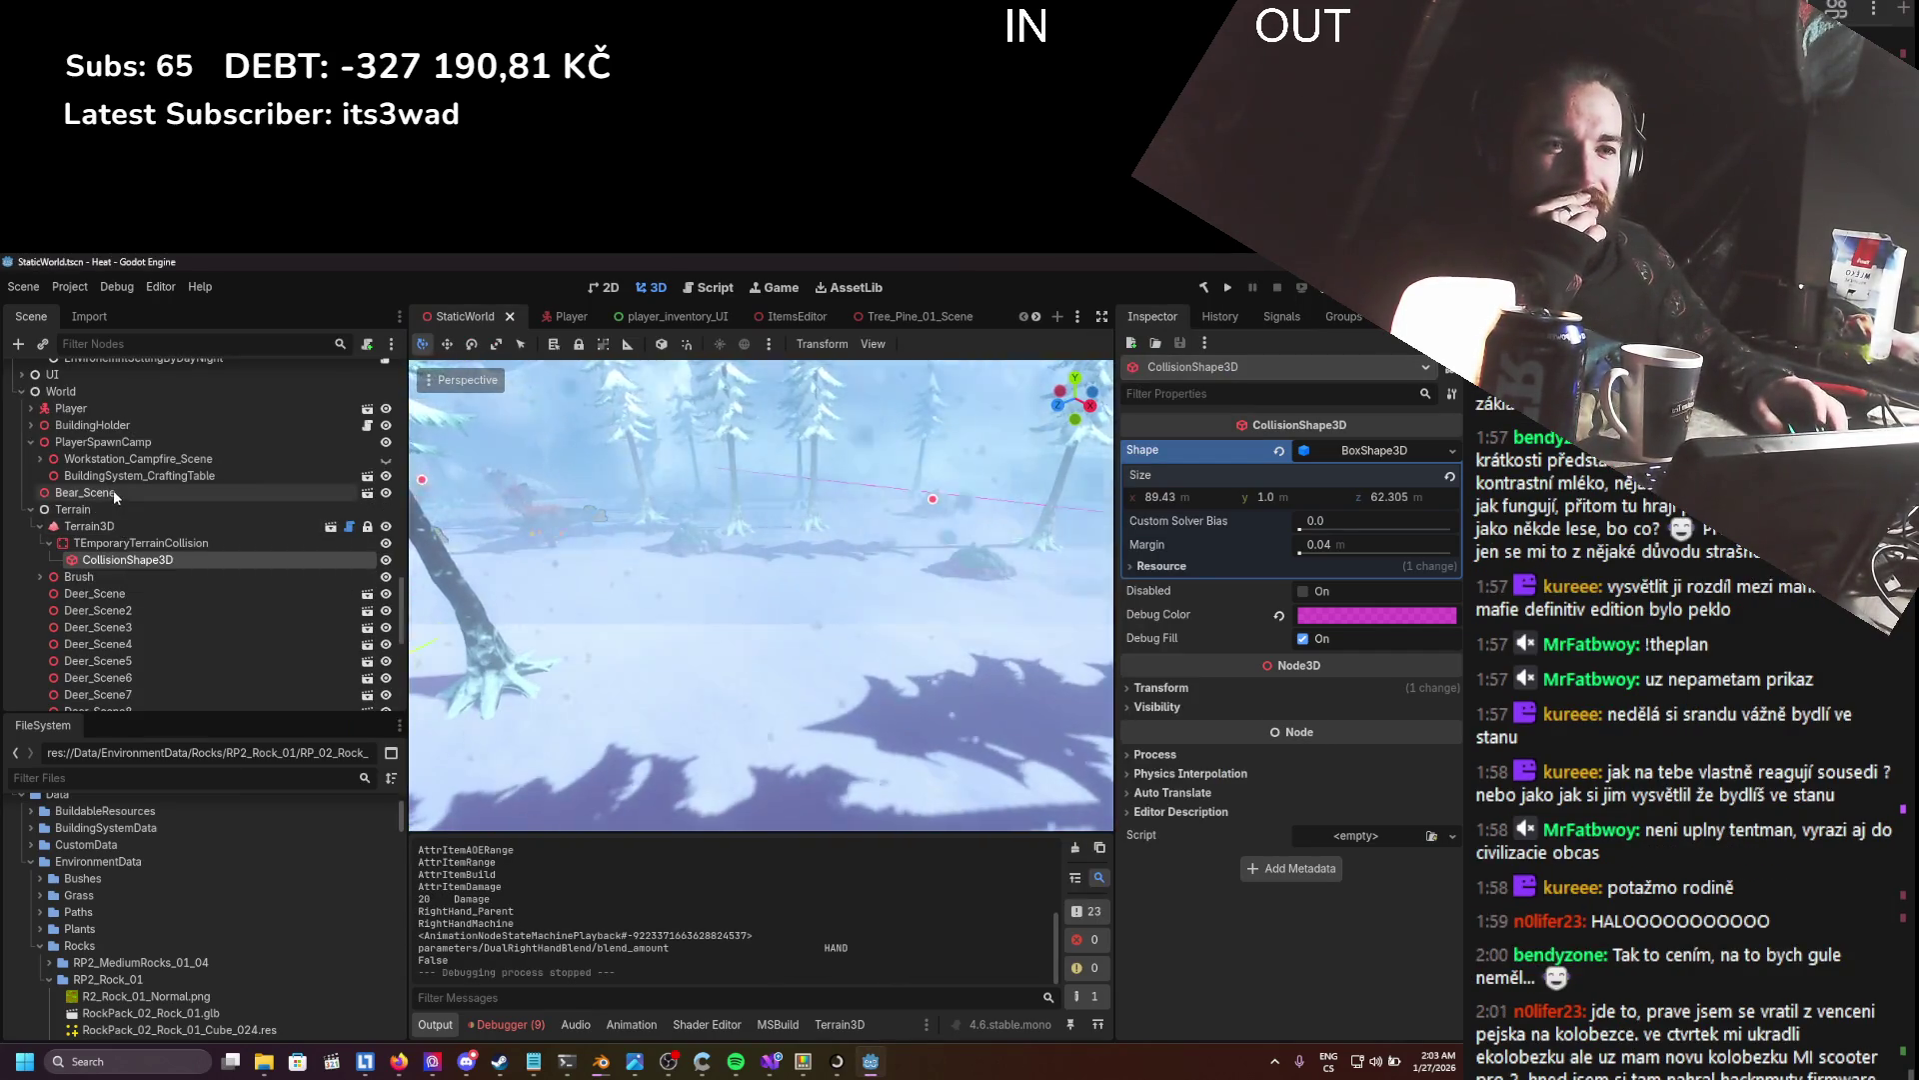
- Select the Player node and open the Player scene for editing
click(116, 409)
click(366, 410)
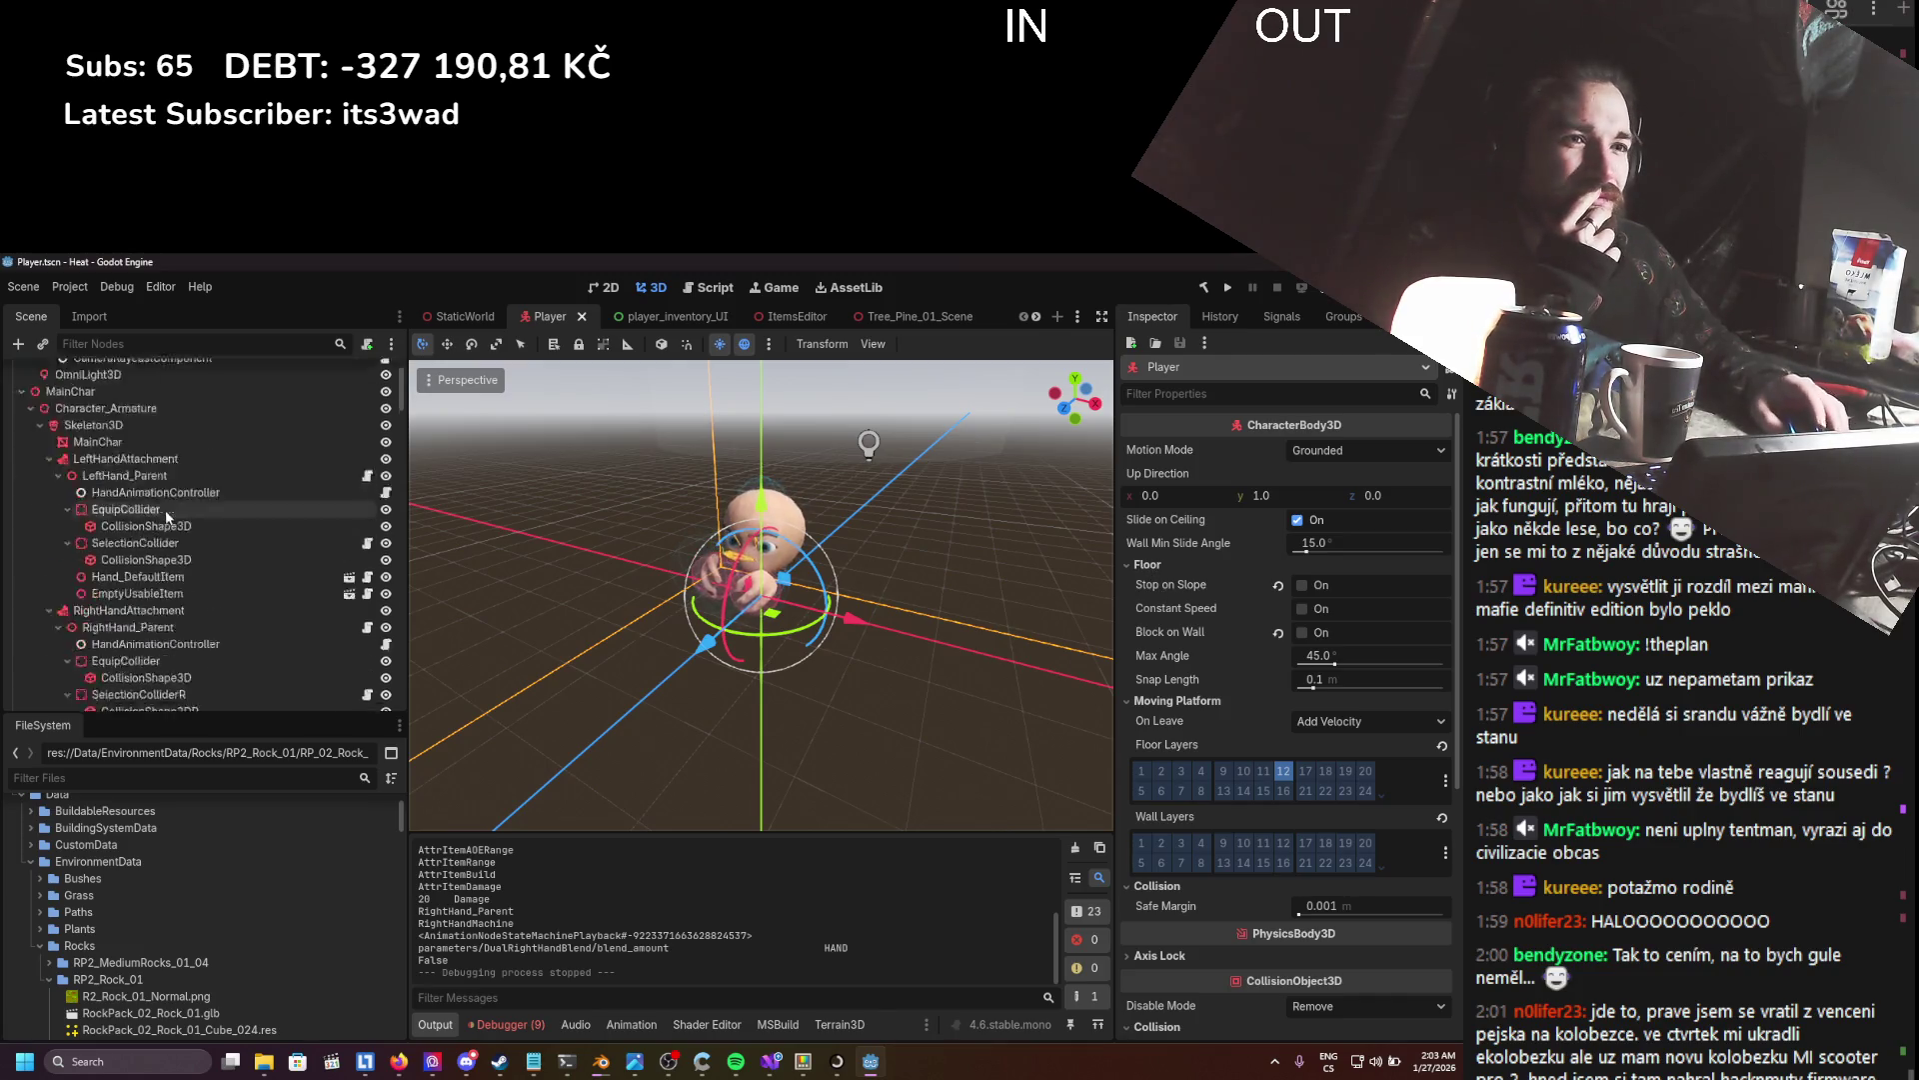
scroll(160, 512, down, 15)
scroll(160, 513, down, 10)
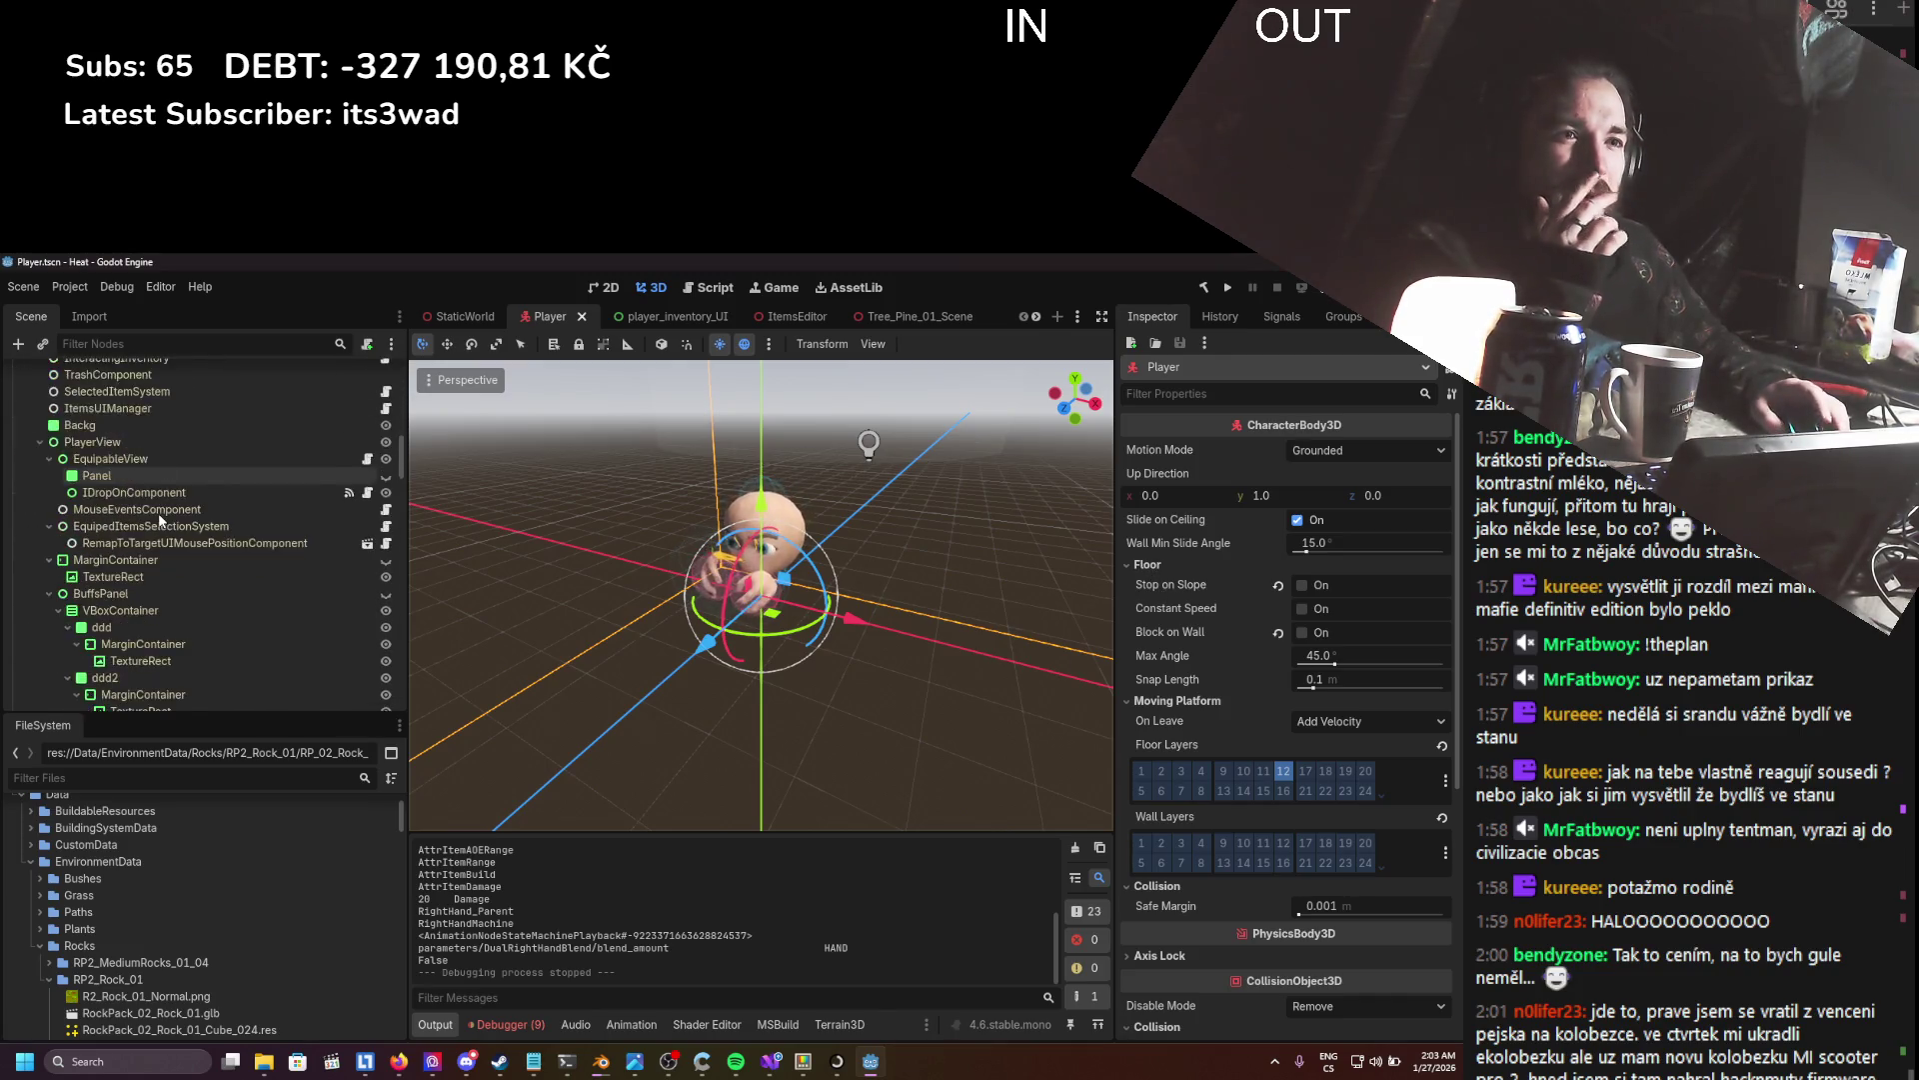
scroll(168, 513, up, 12)
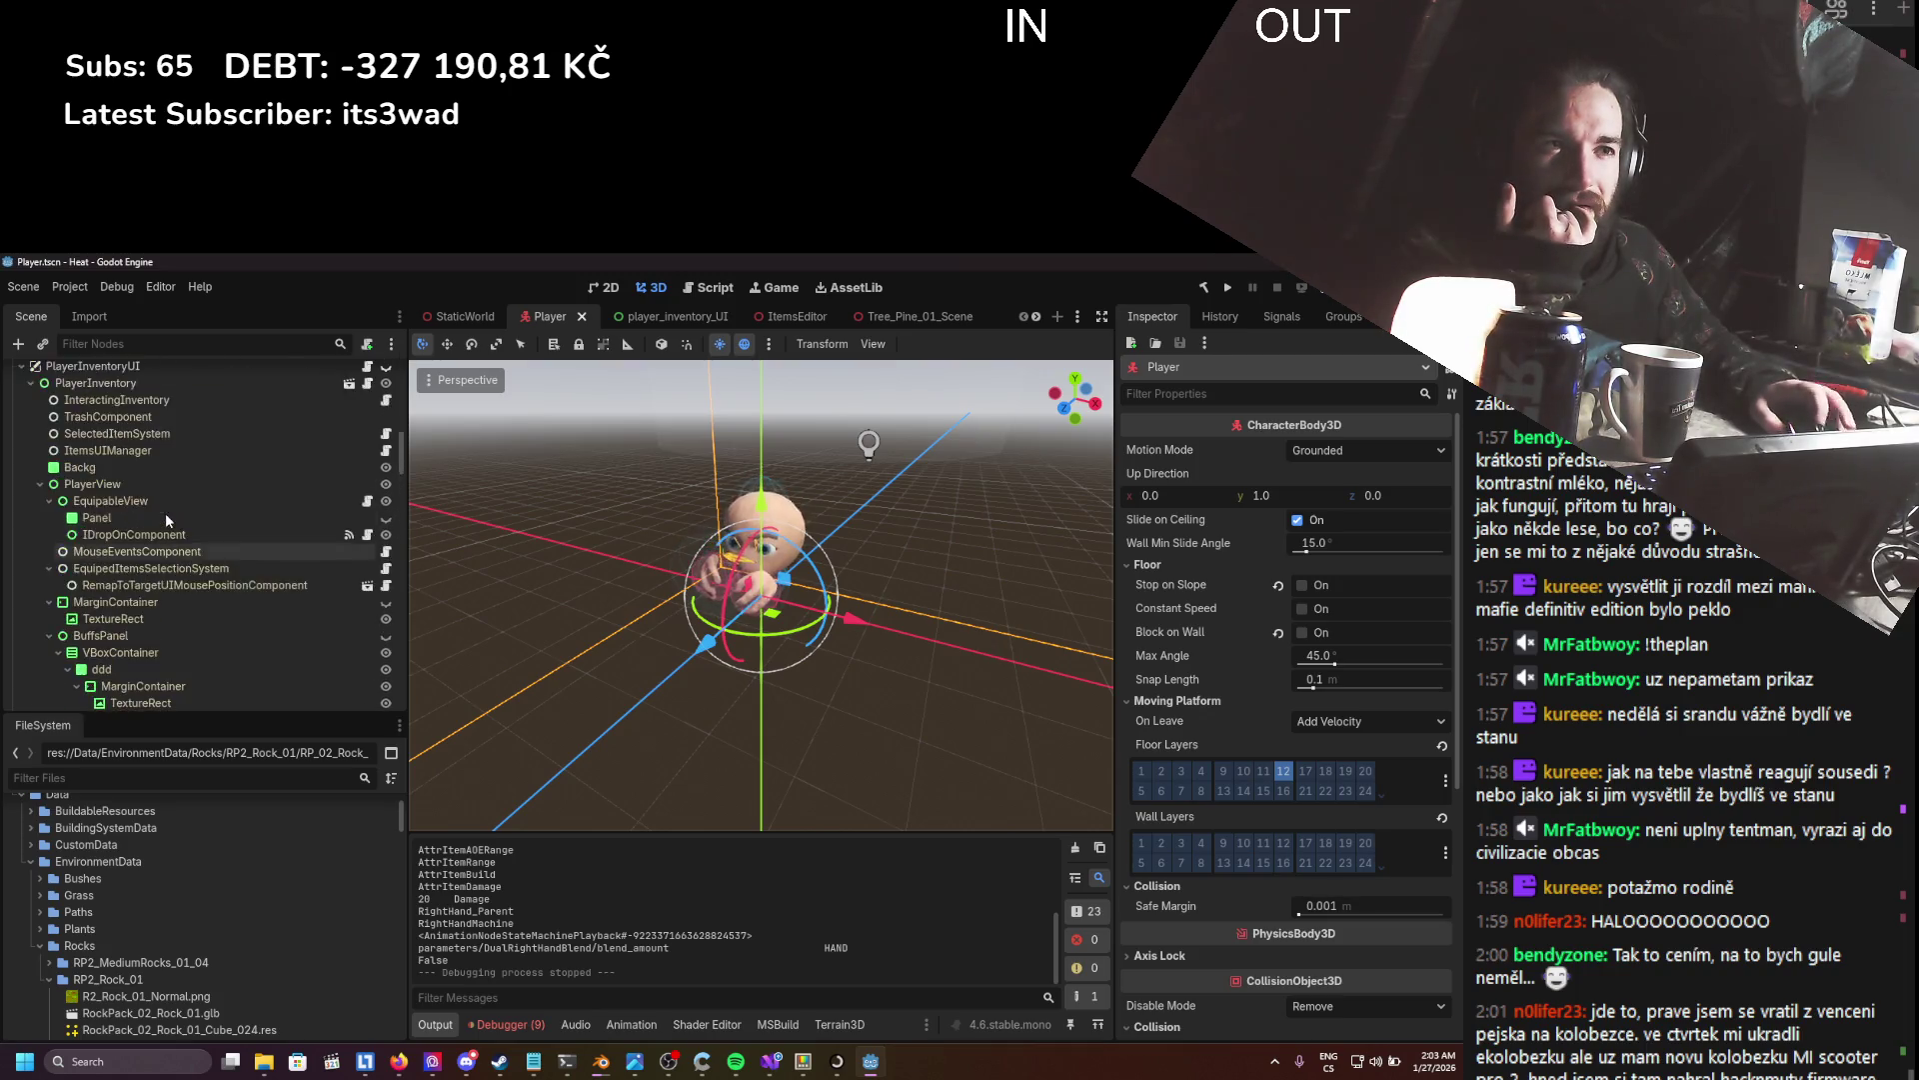
- Show the debugger's Errors list, widen the 3D viewport, and switch to the browser
click(492, 1024)
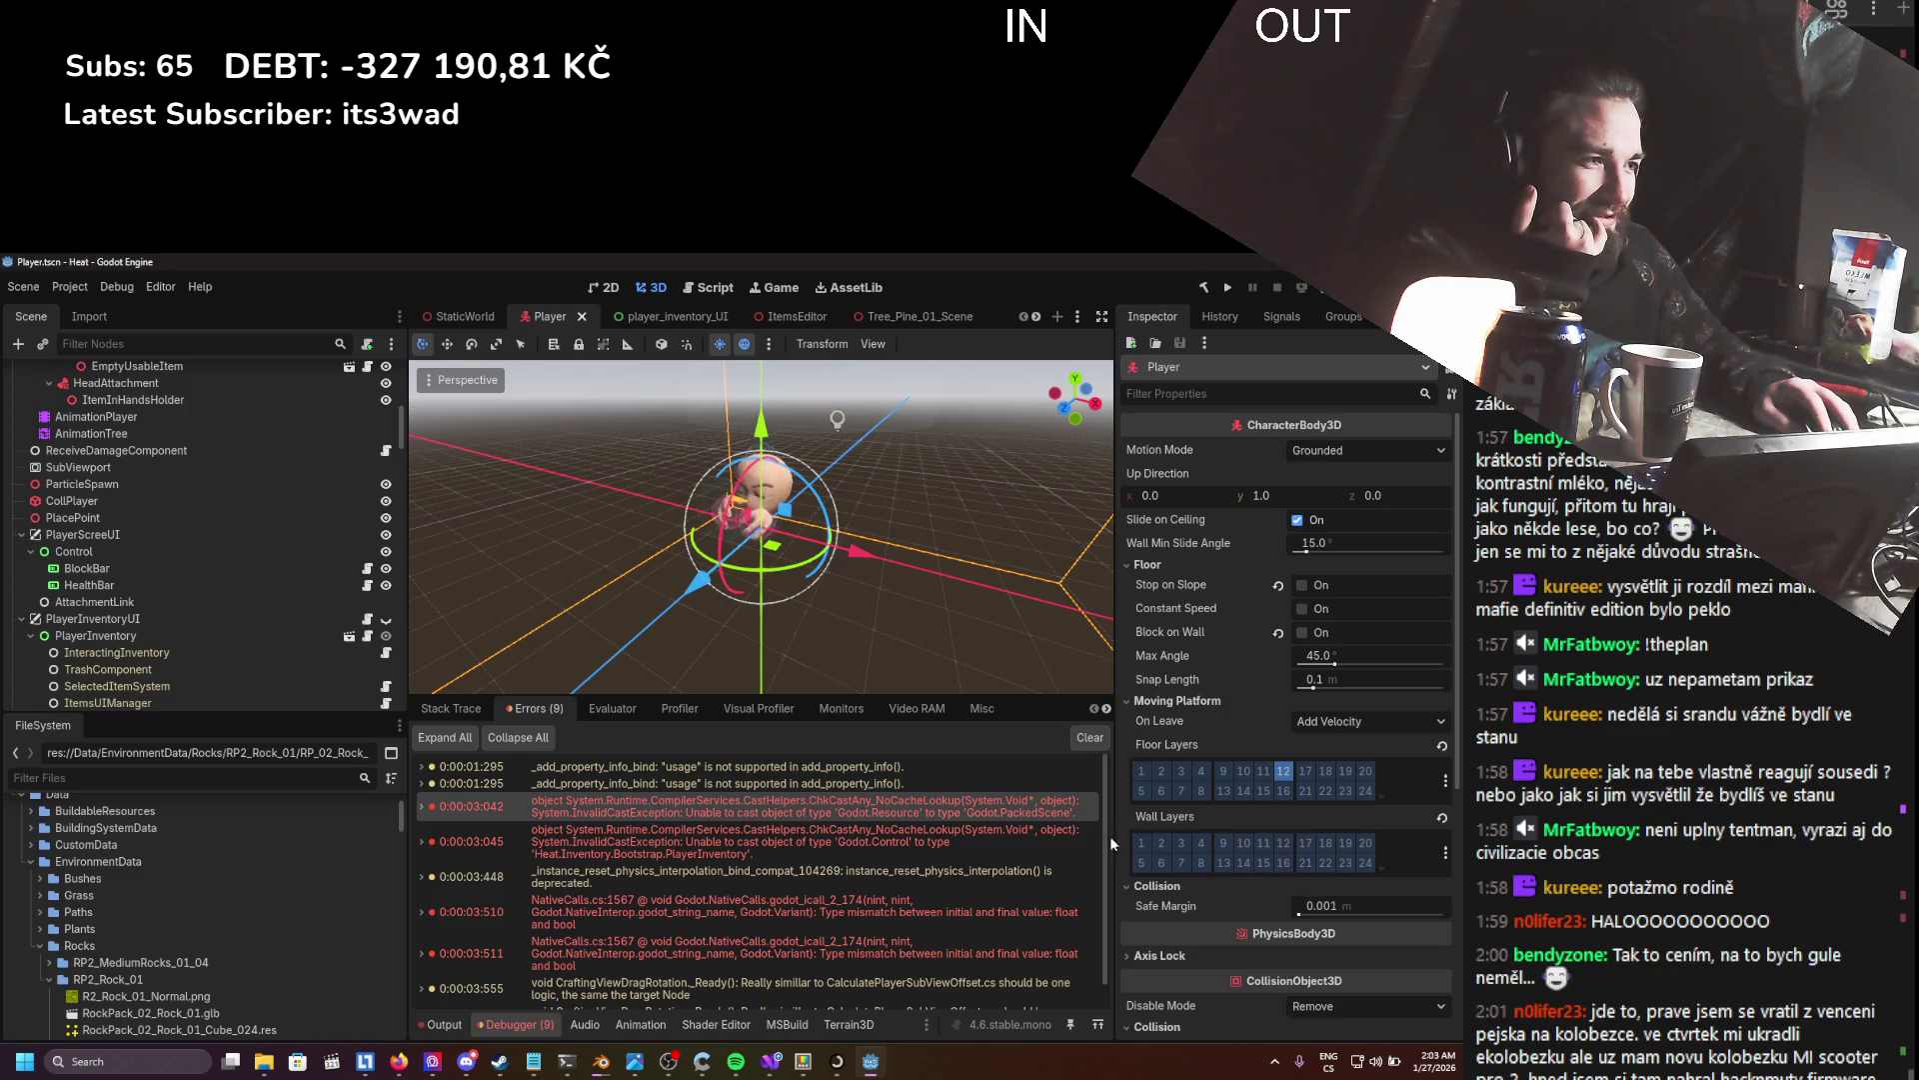
drag(1113, 842, 1195, 834)
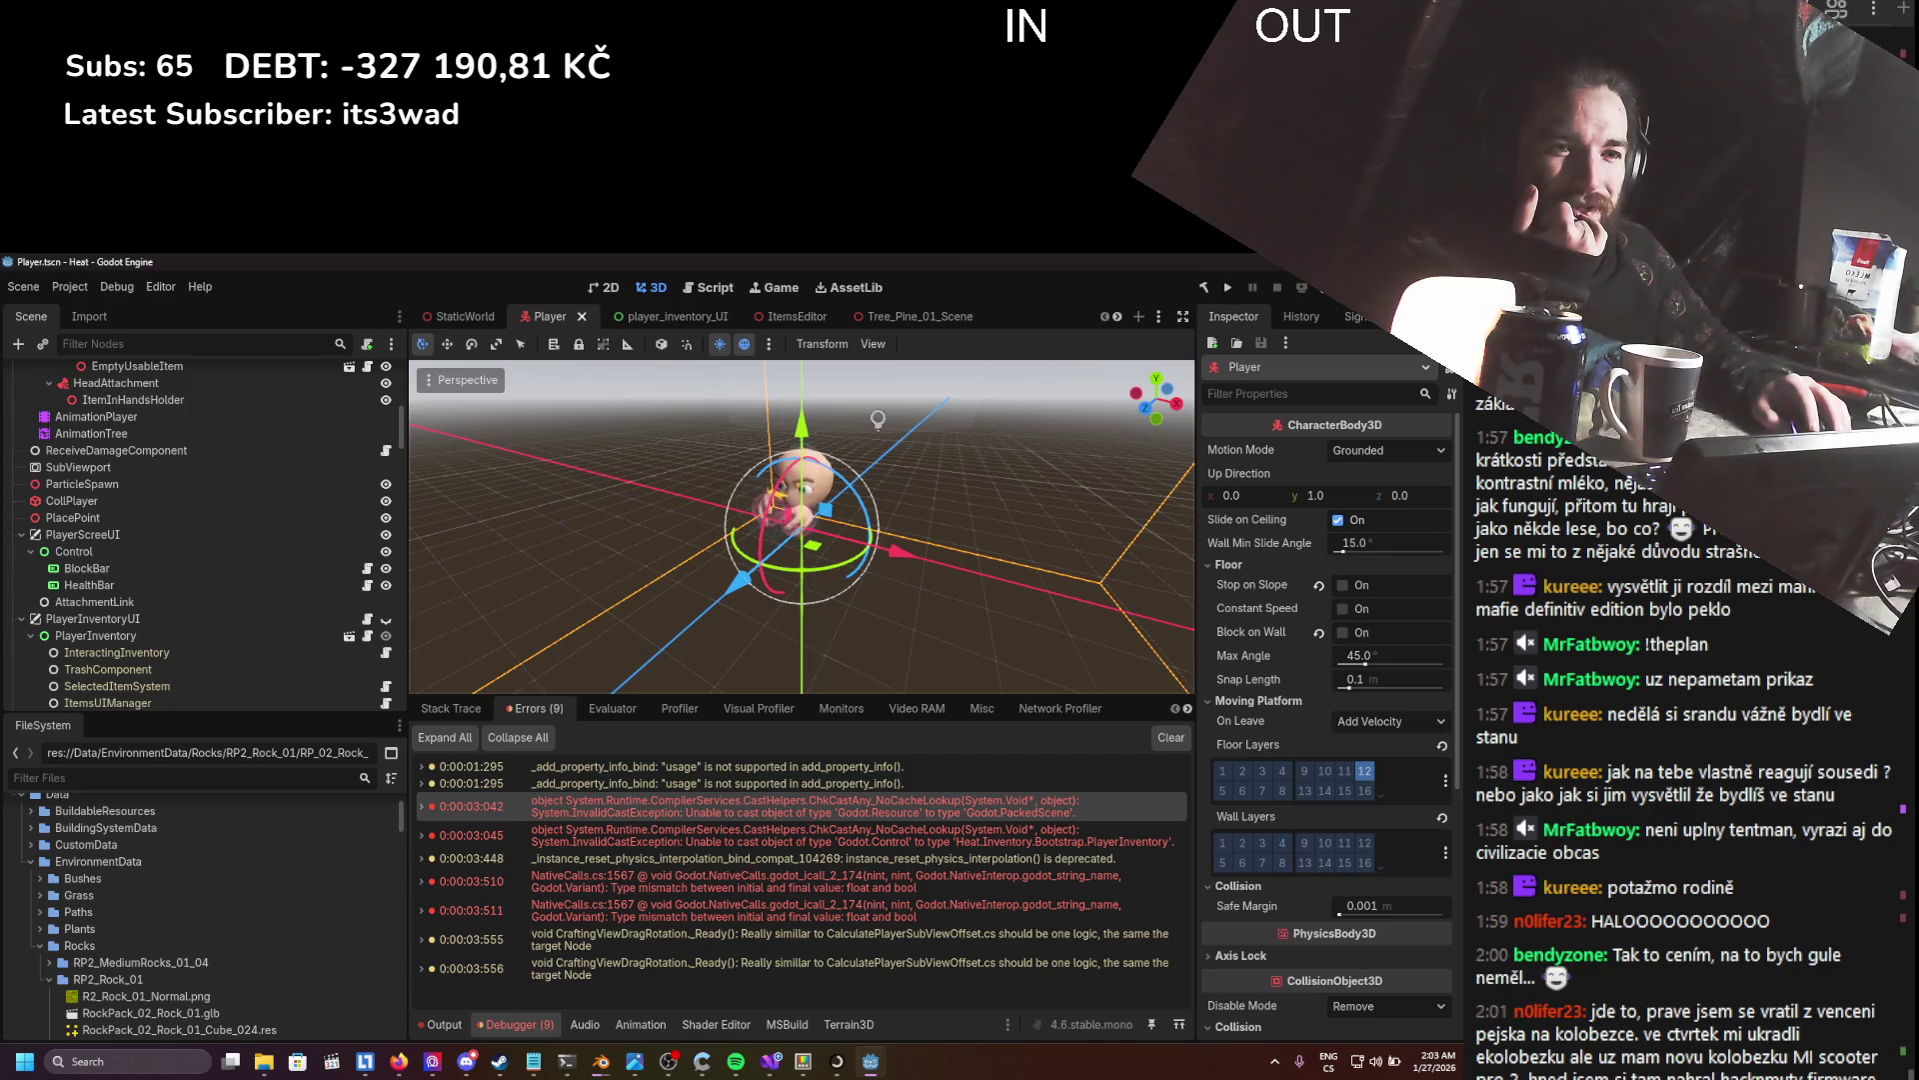
key(alt+Tab)
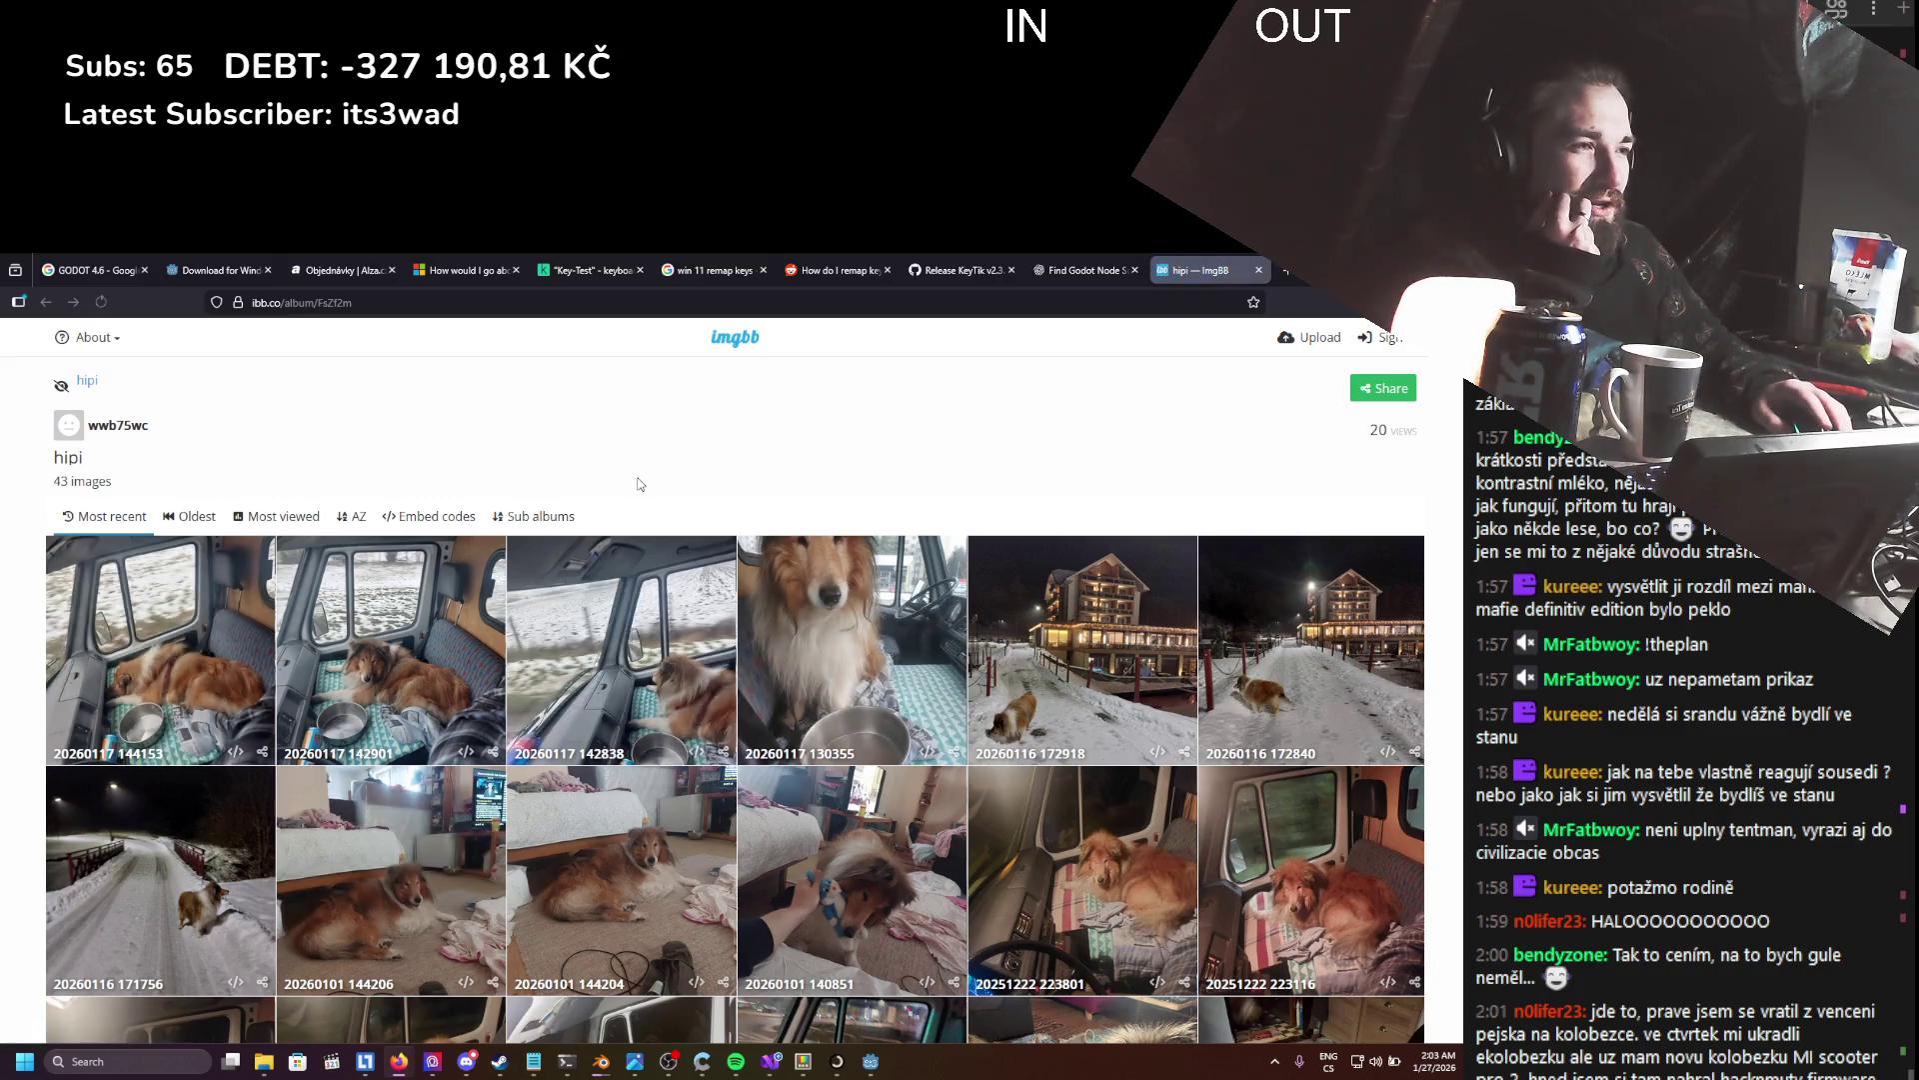
- Scroll through the imgbb 'hipi' dog album, close its page, and return to Godot
scroll(639, 484, down, 5)
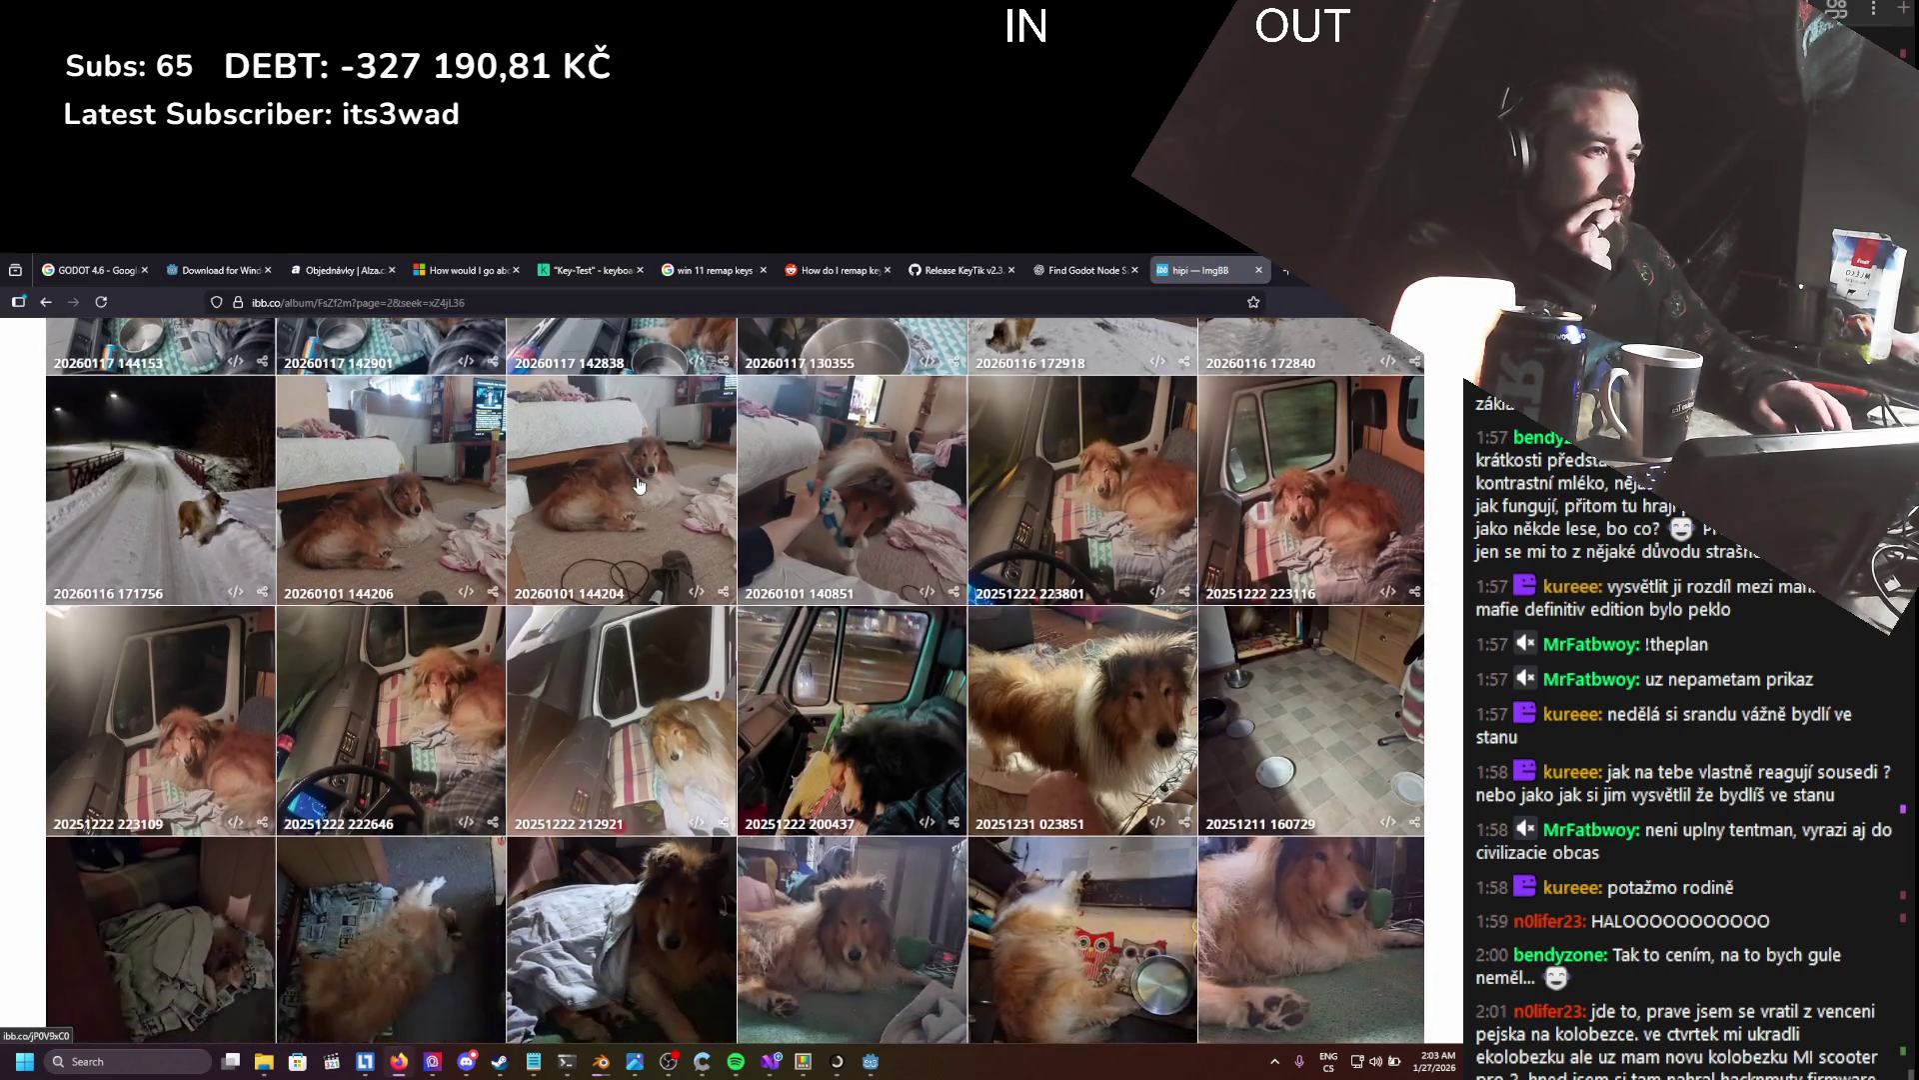
scroll(639, 483, down, 10)
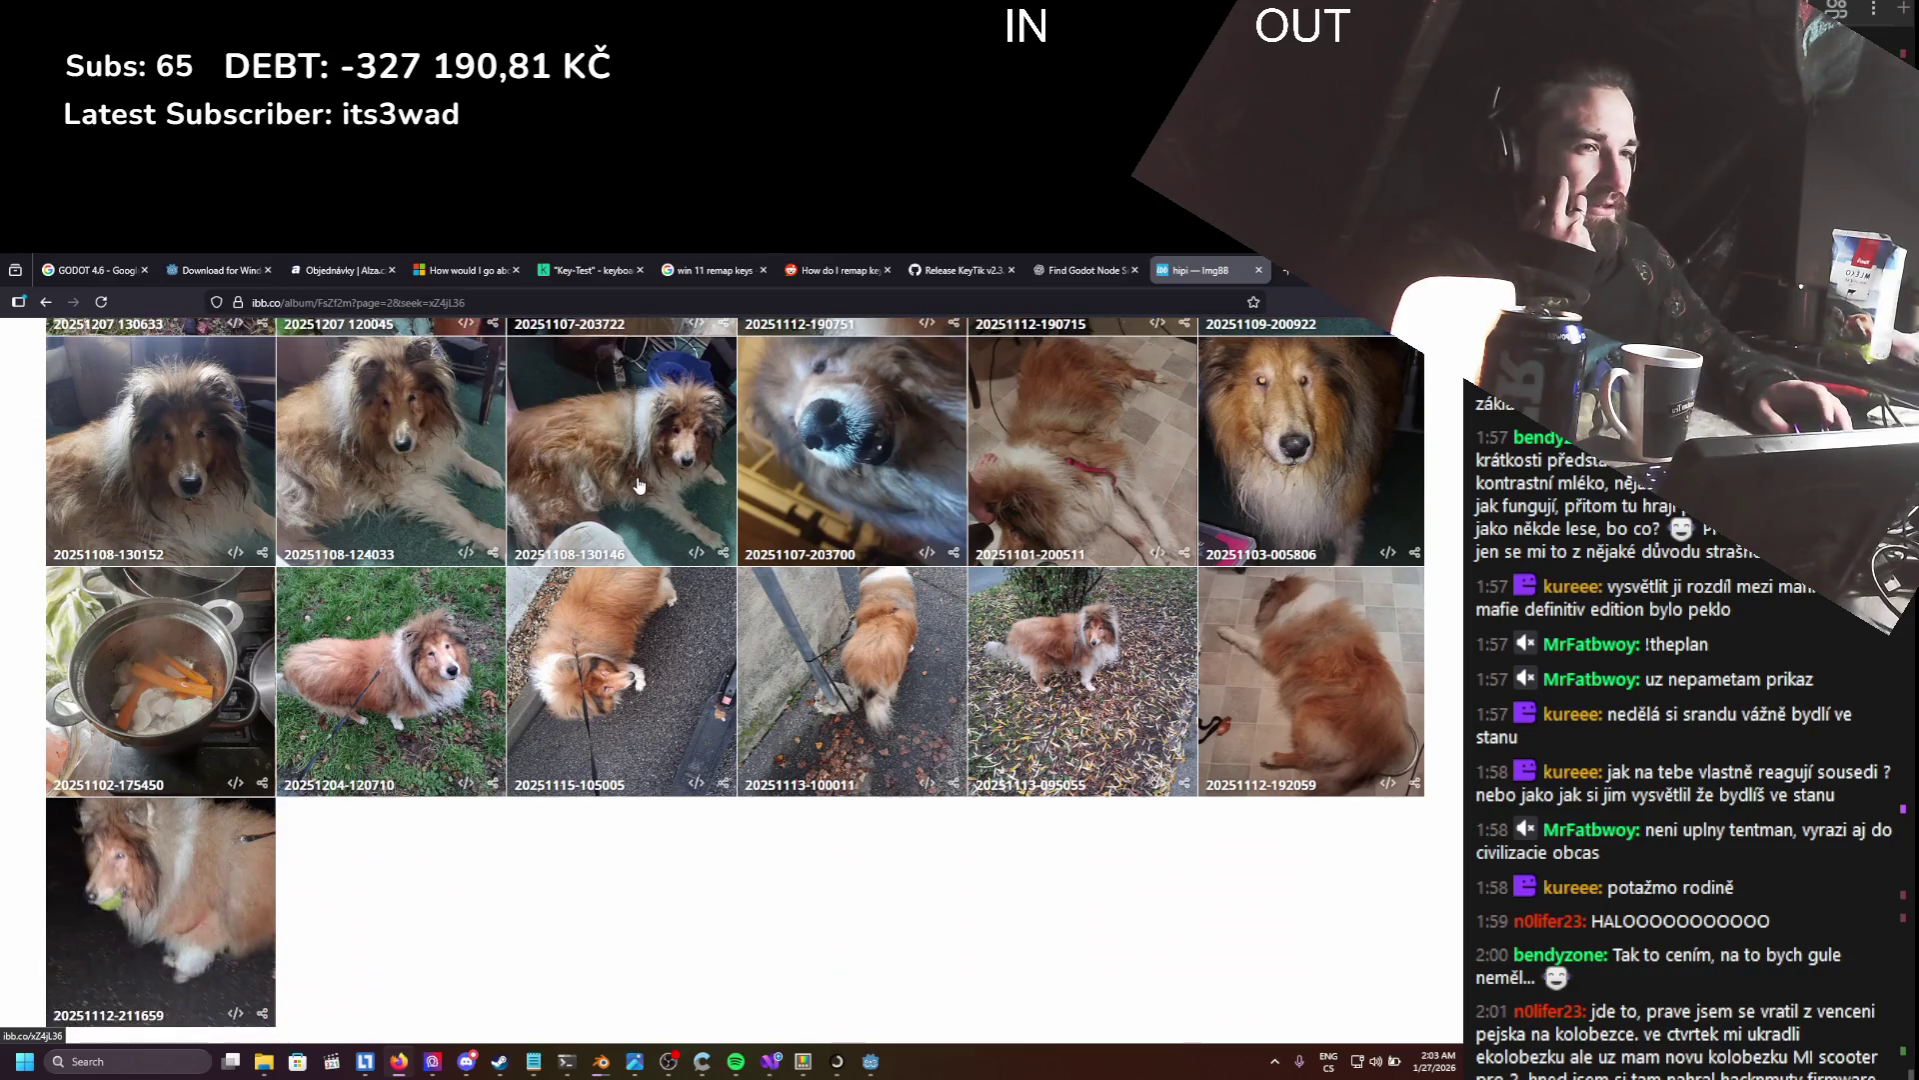
scroll(640, 483, up, 15)
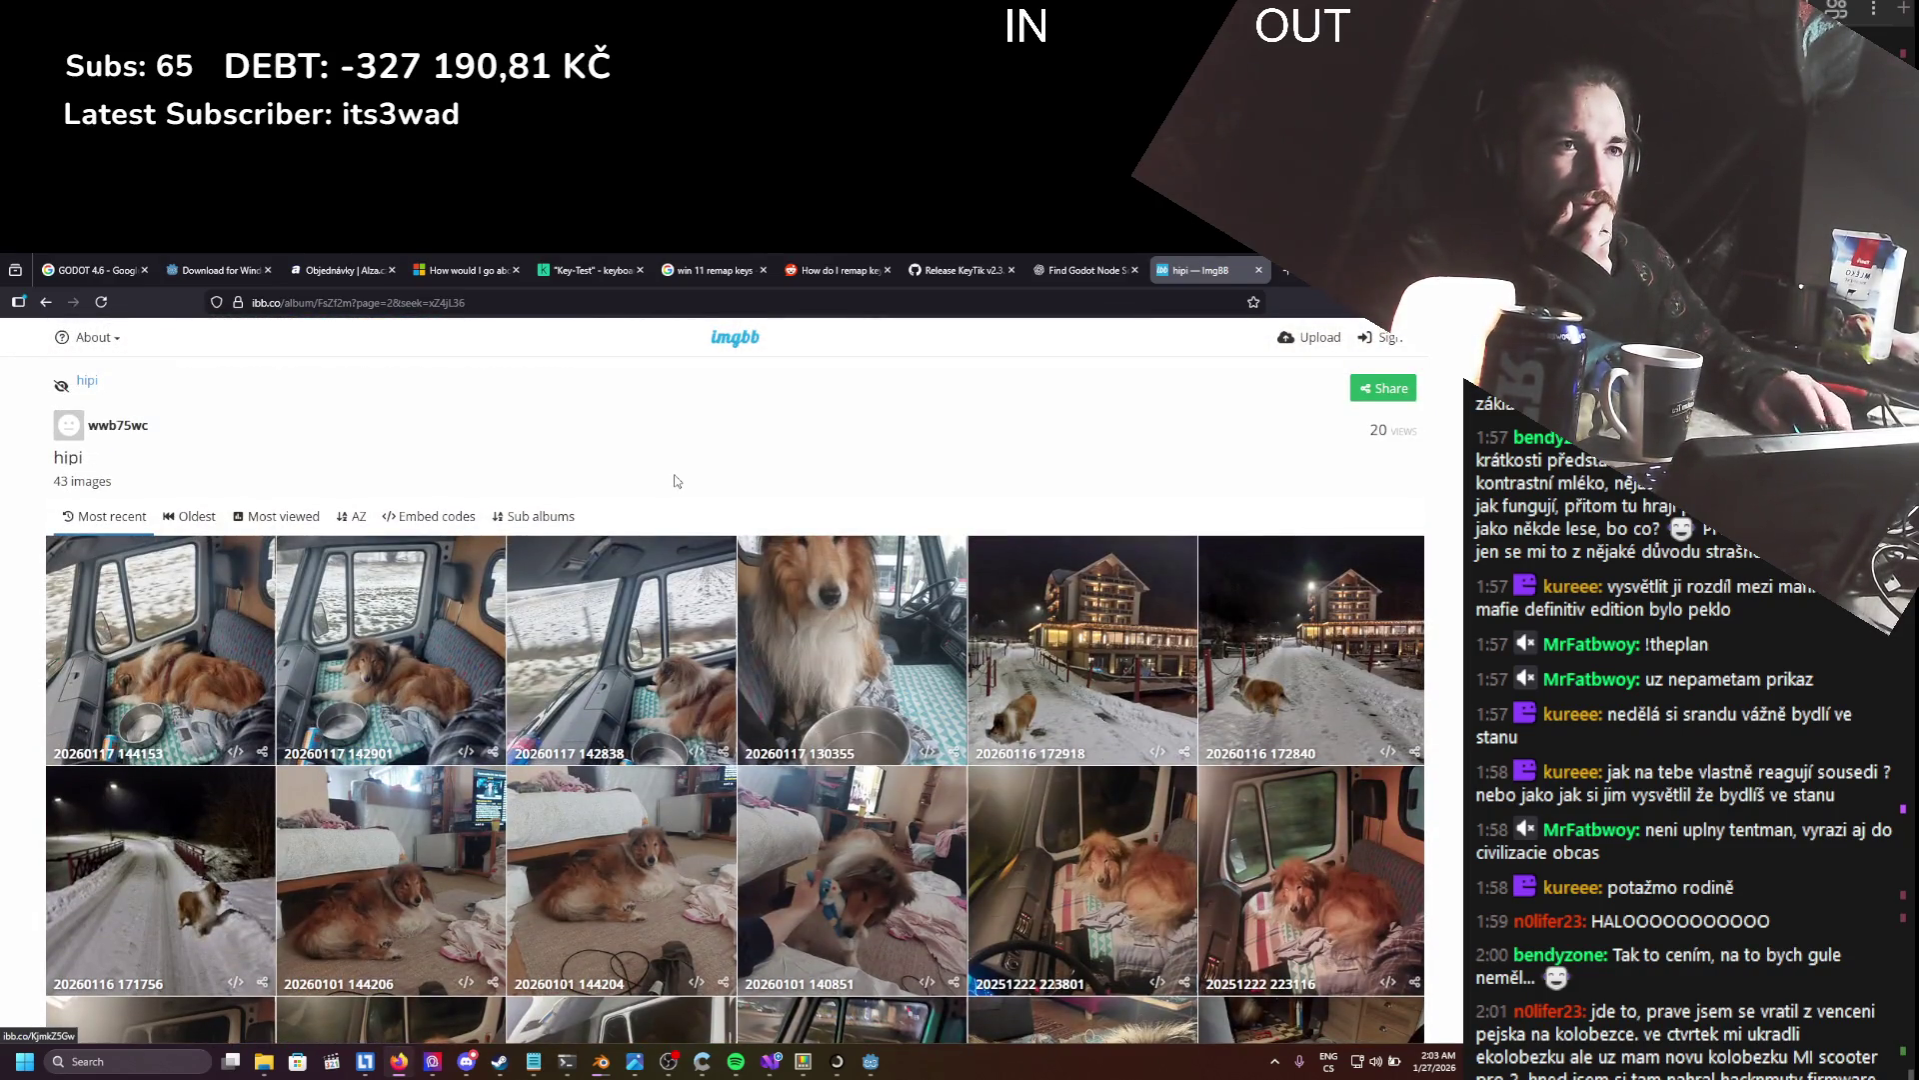
click(1256, 271)
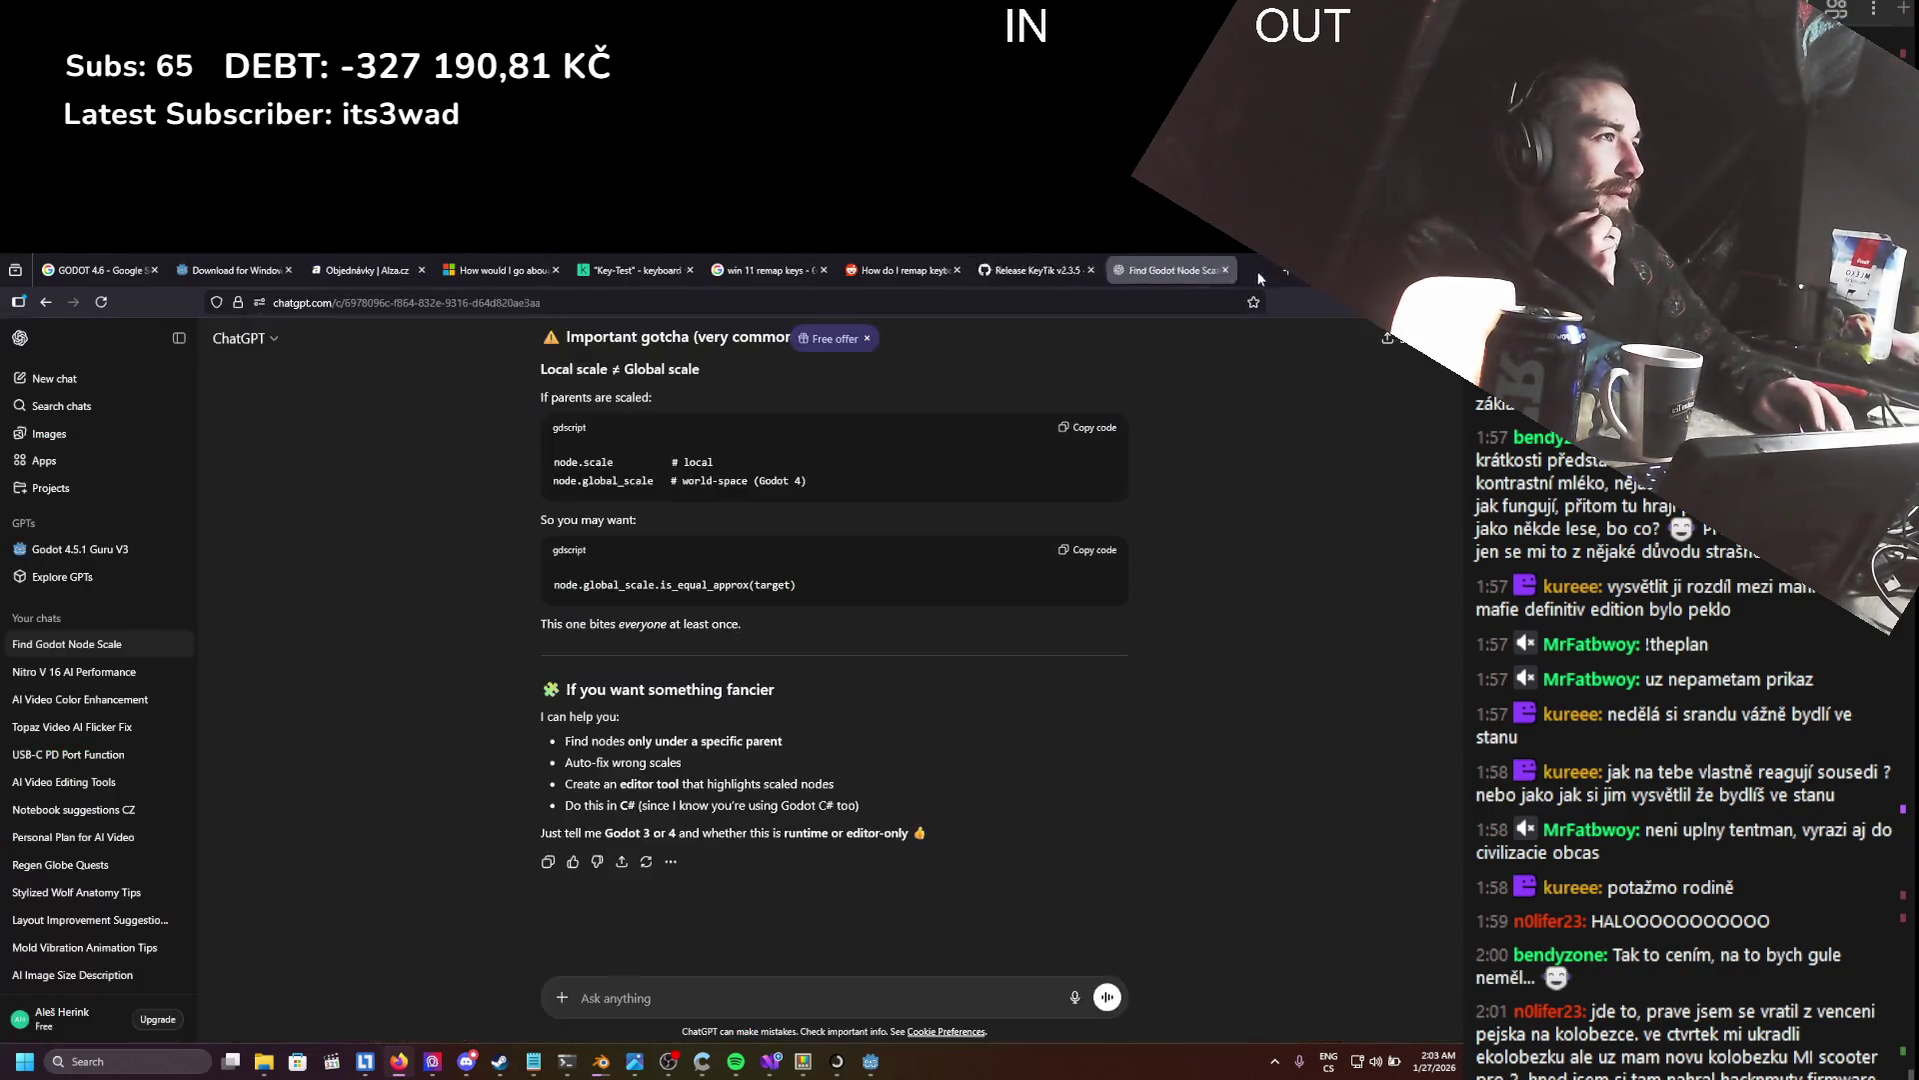
key(alt+Tab)
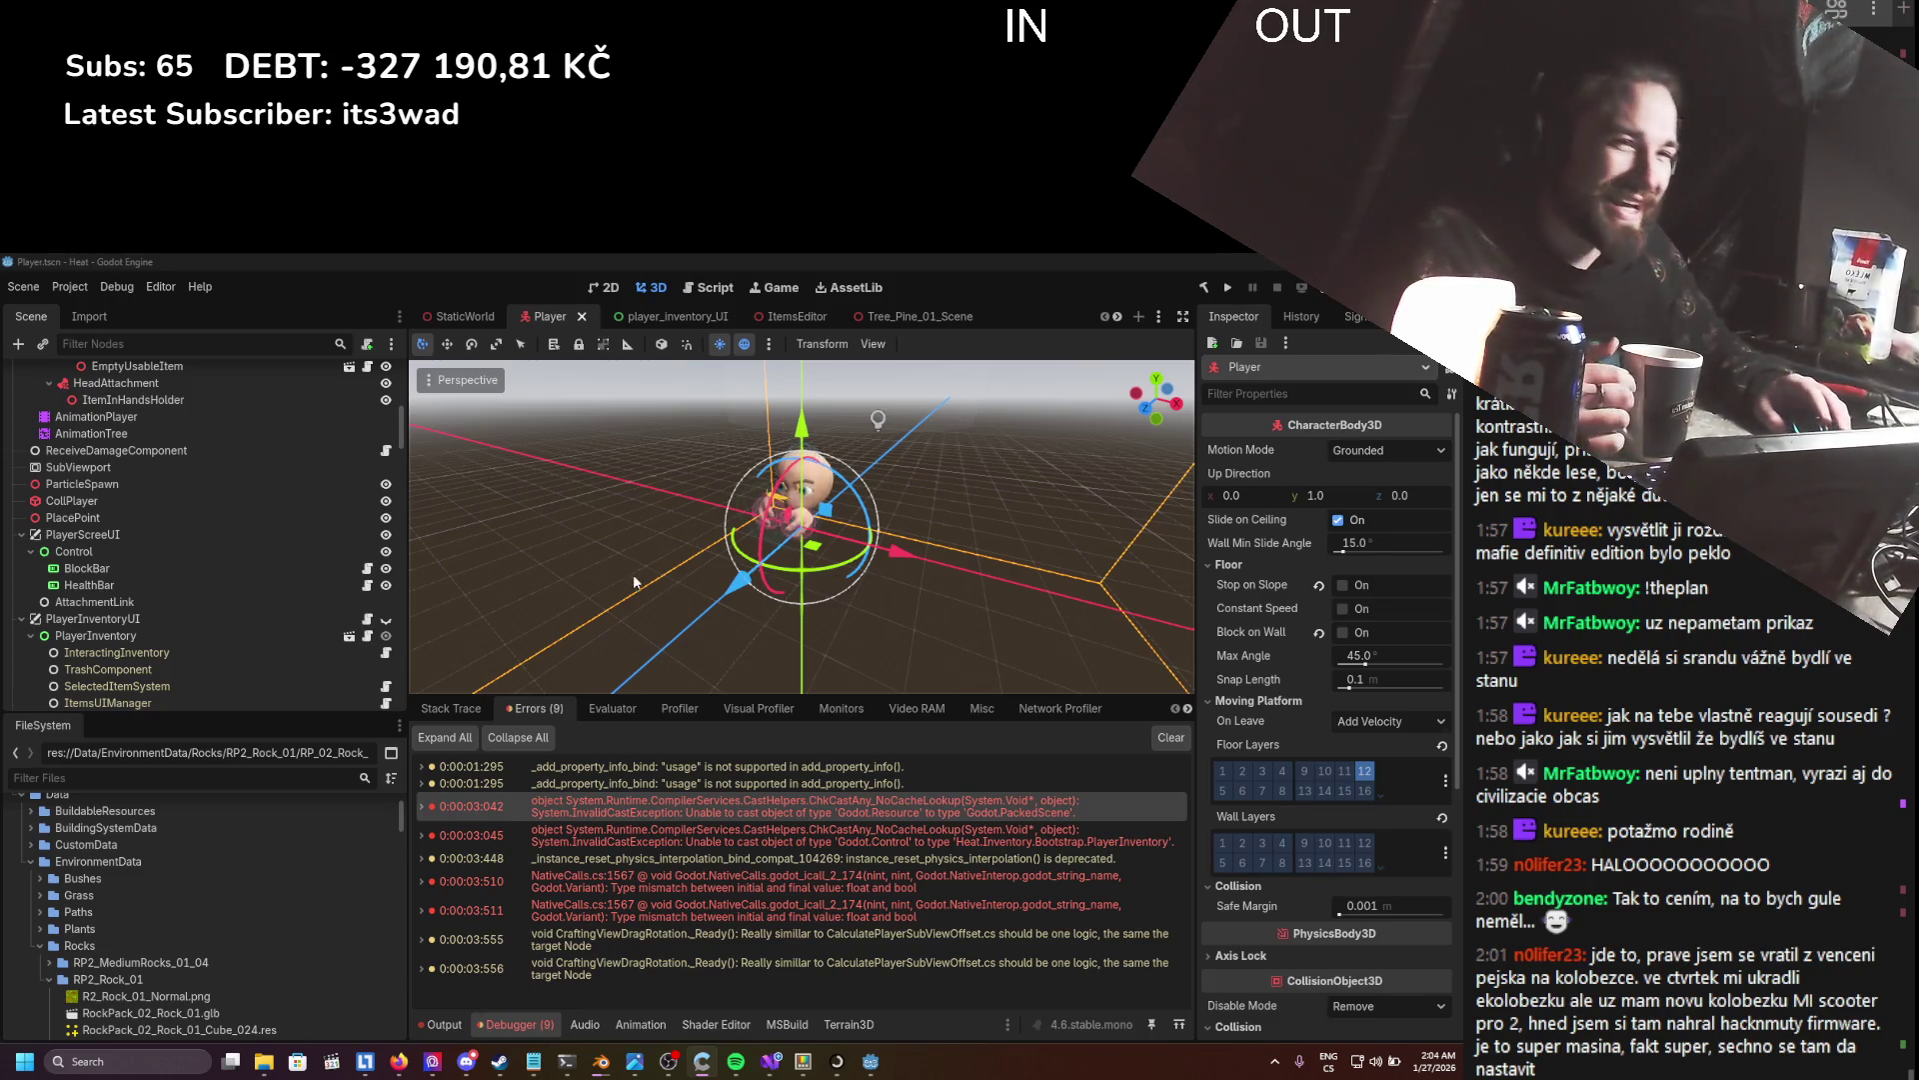
- Select MovementComponent and widen the Inspector to read Speed 12.0, Gravity 4.0, Lerp Speed 5.0
scroll(268, 538, down, 4)
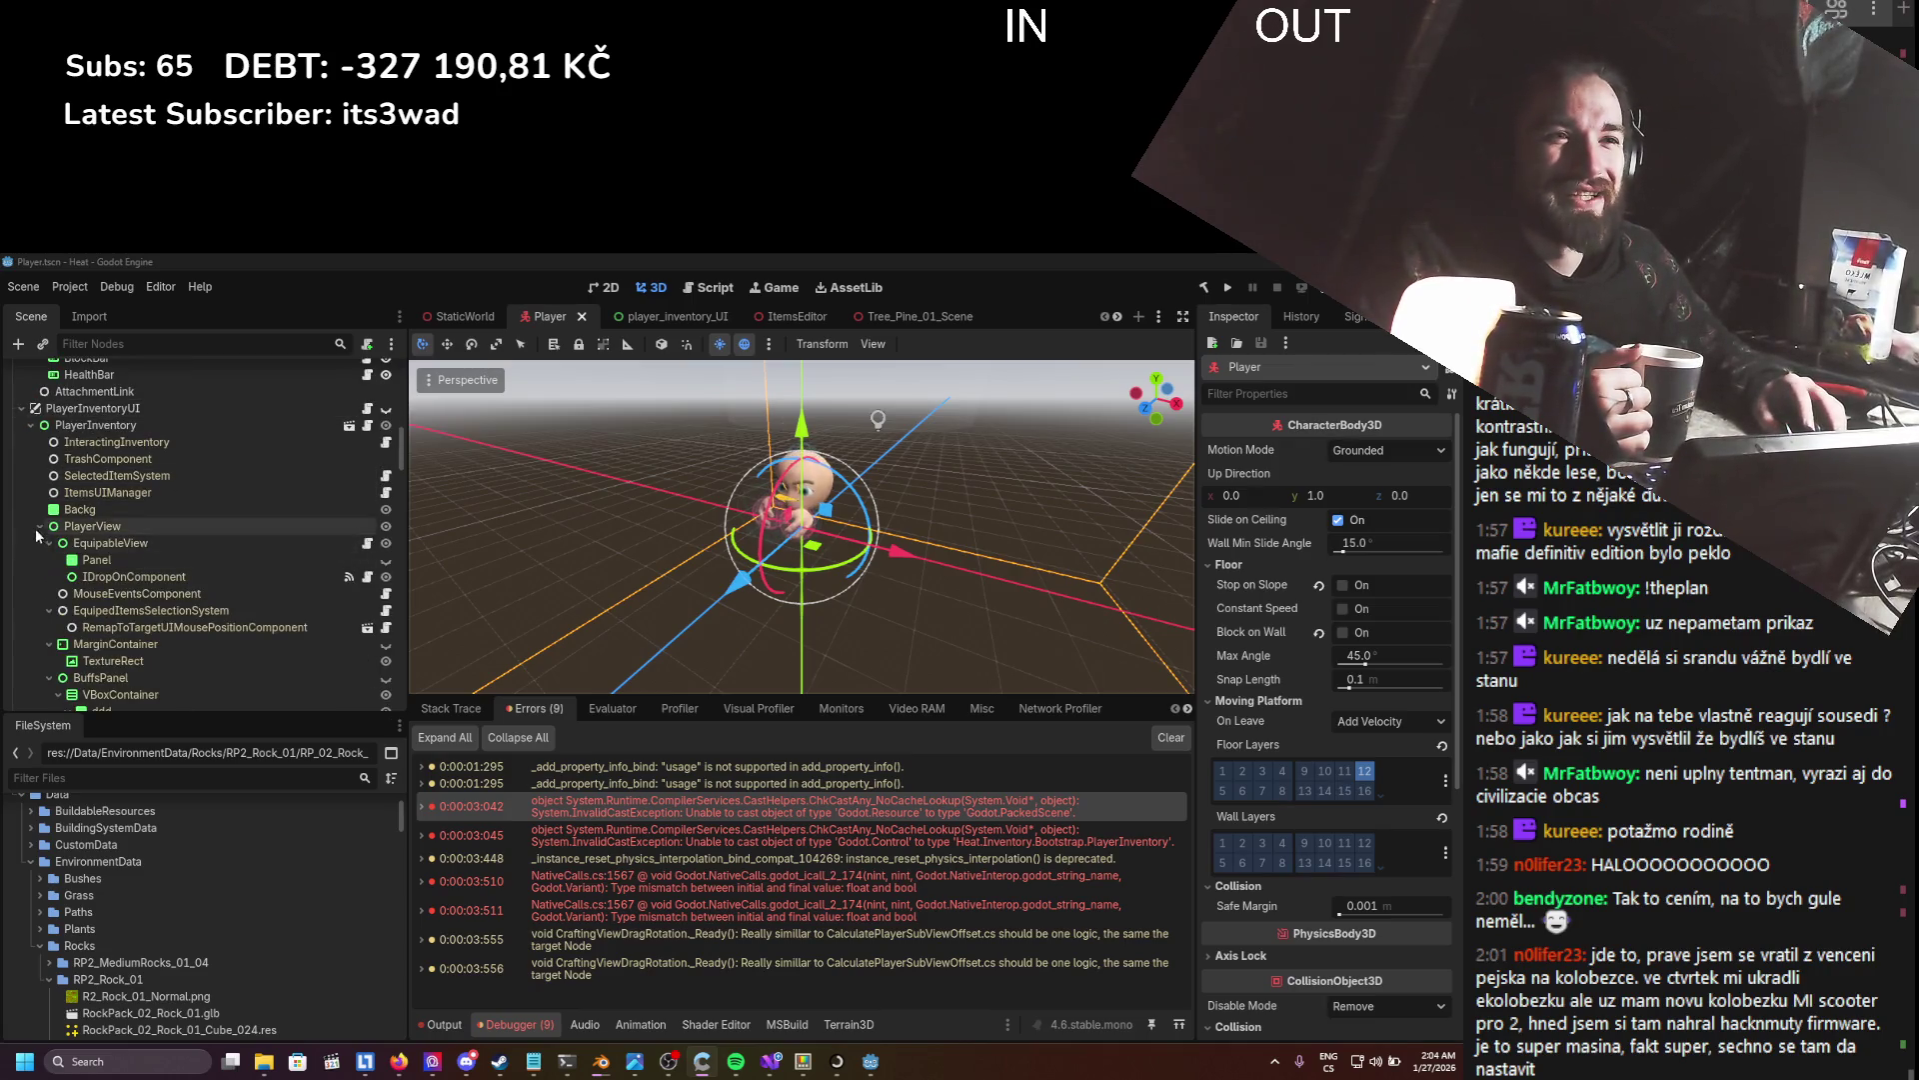
click(31, 425)
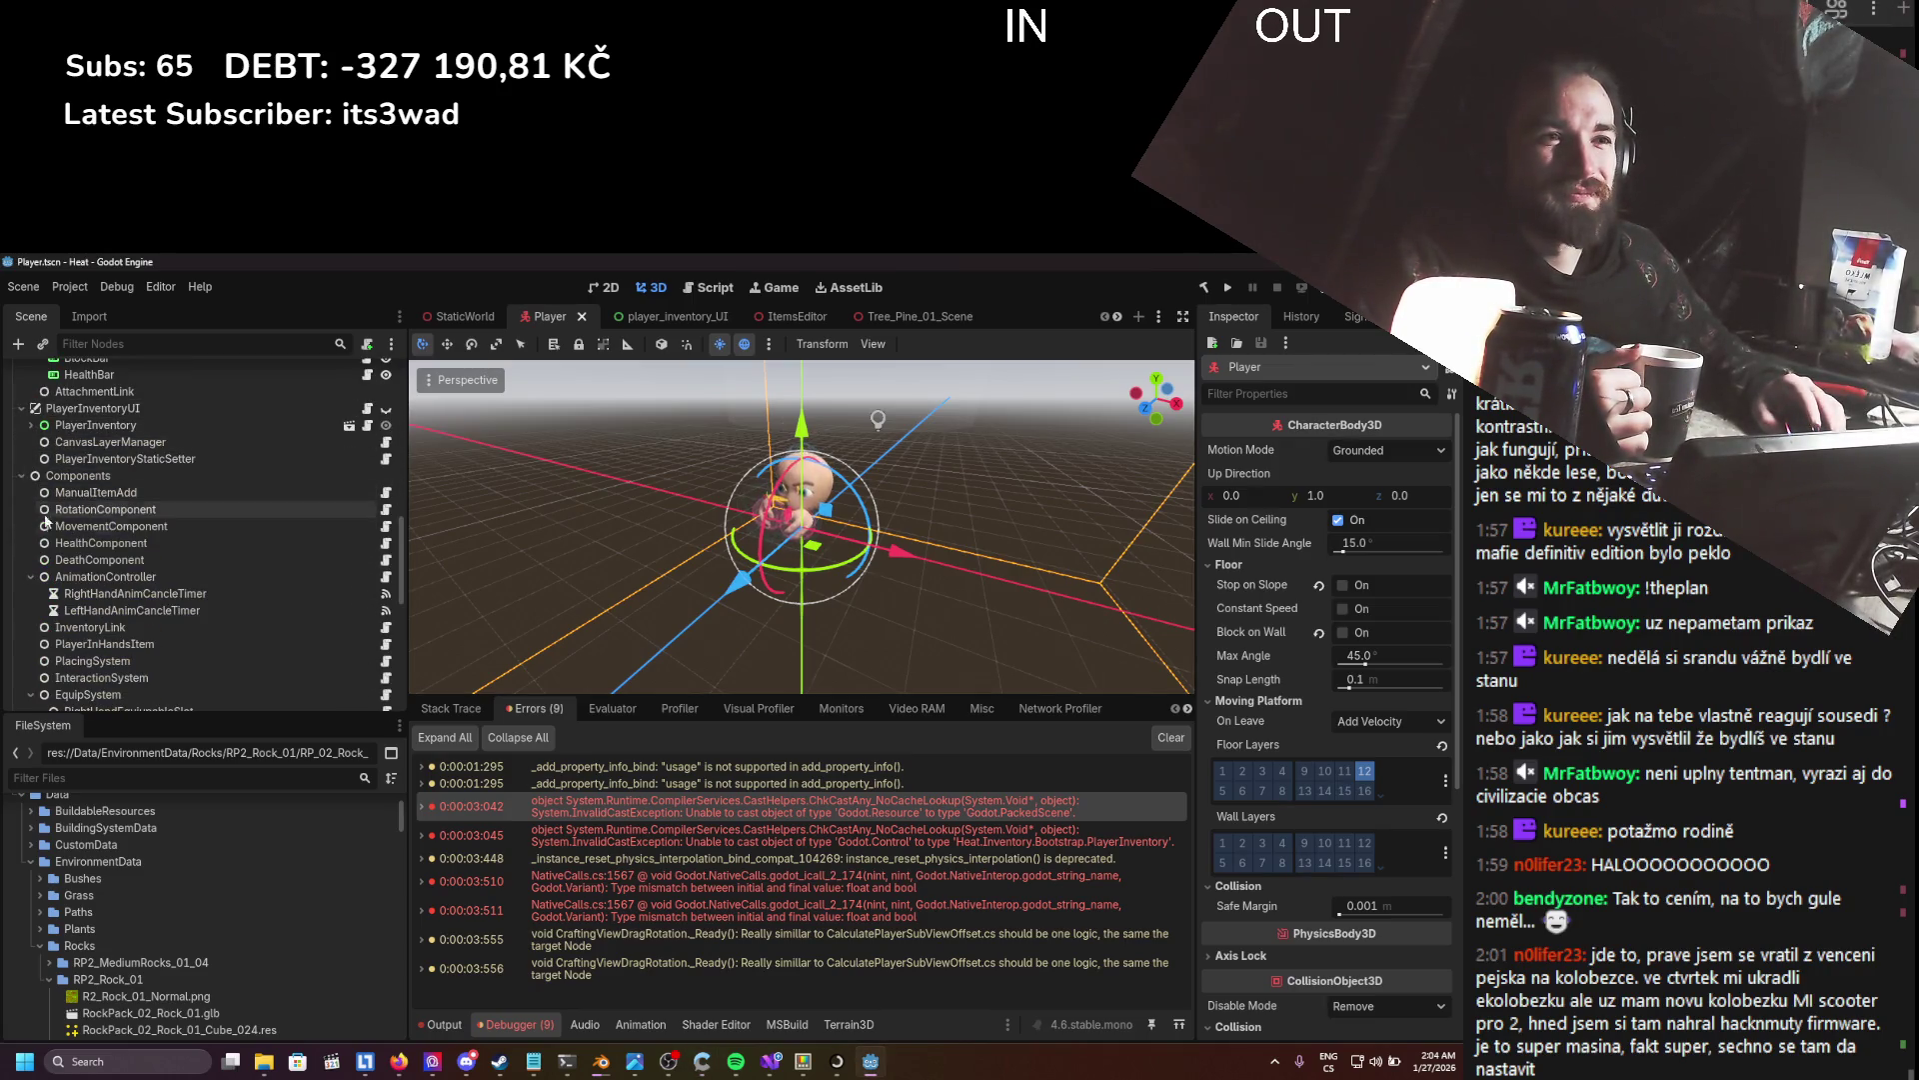
click(90, 526)
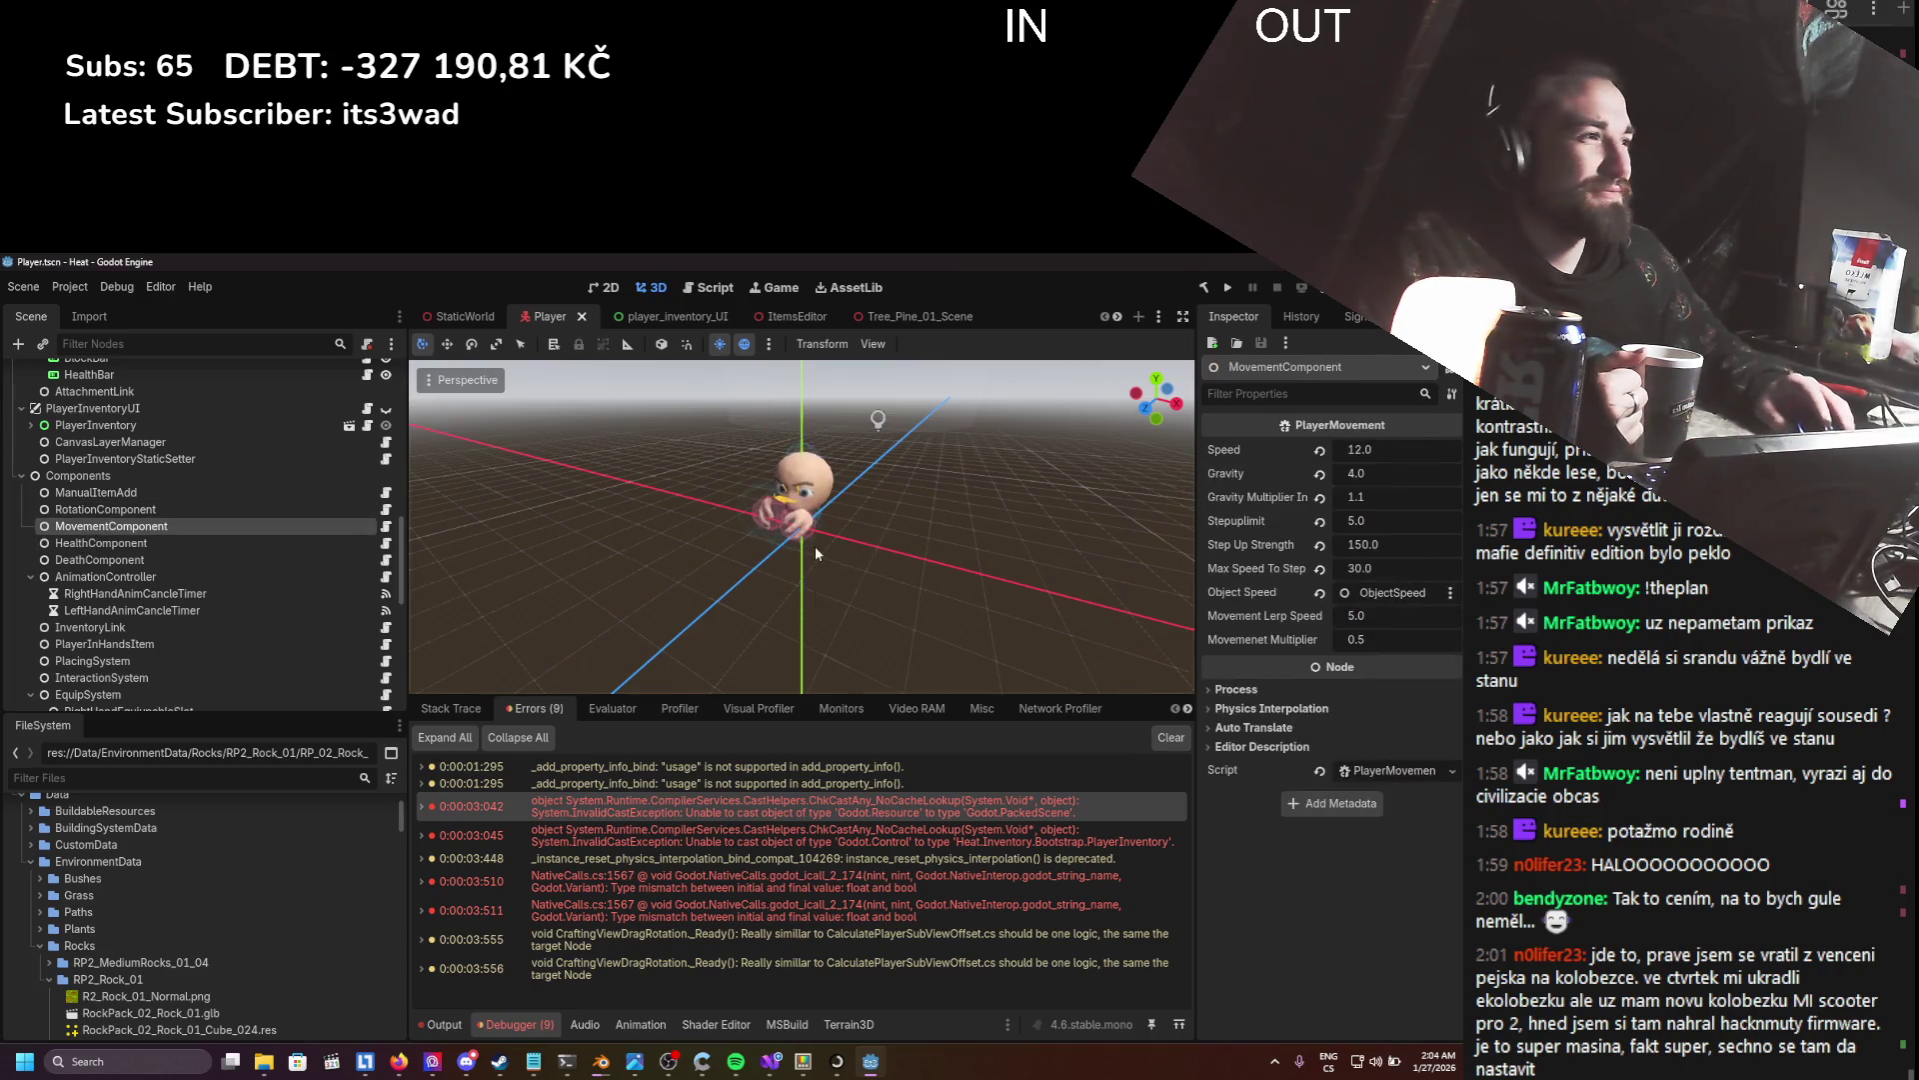
drag(1194, 568, 1064, 568)
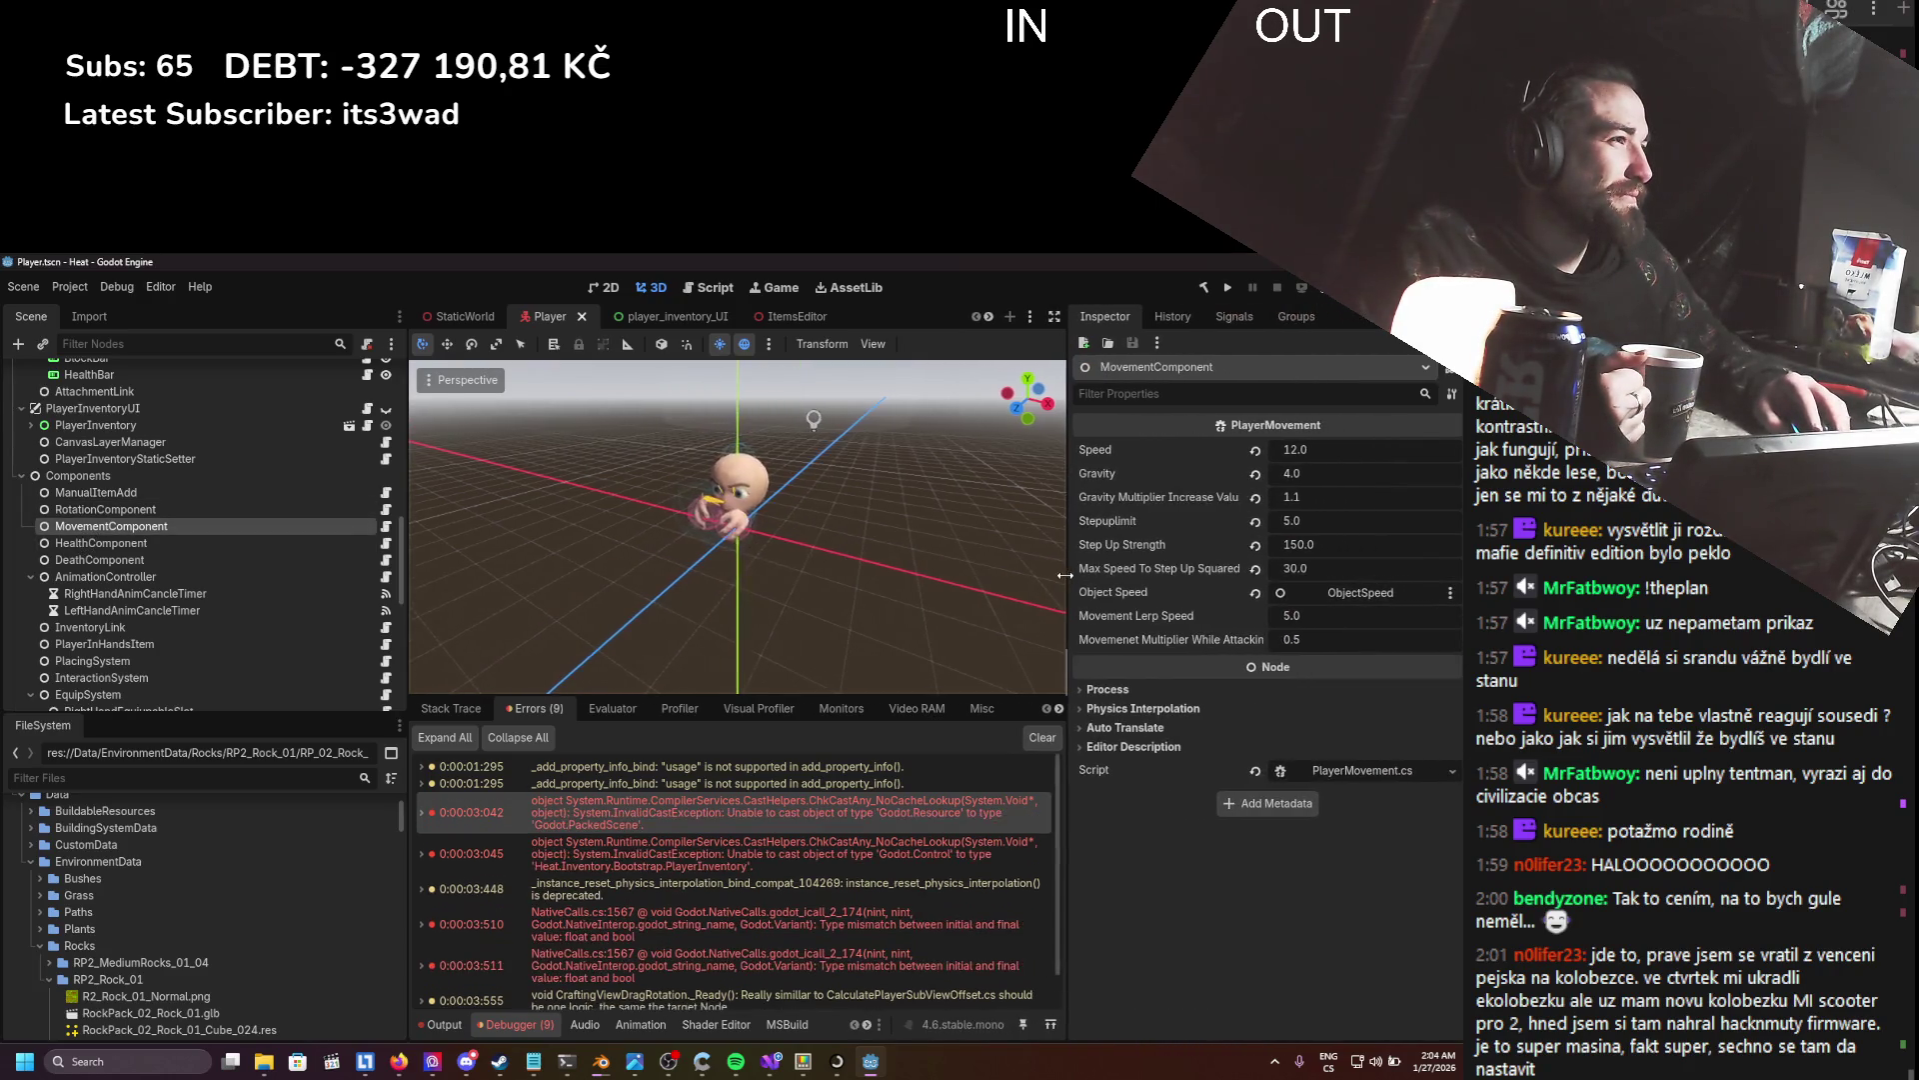
- In PlayerMovement.cs, comment out the first gravity line (line 80) with // and remove a stray brace
click(1320, 771)
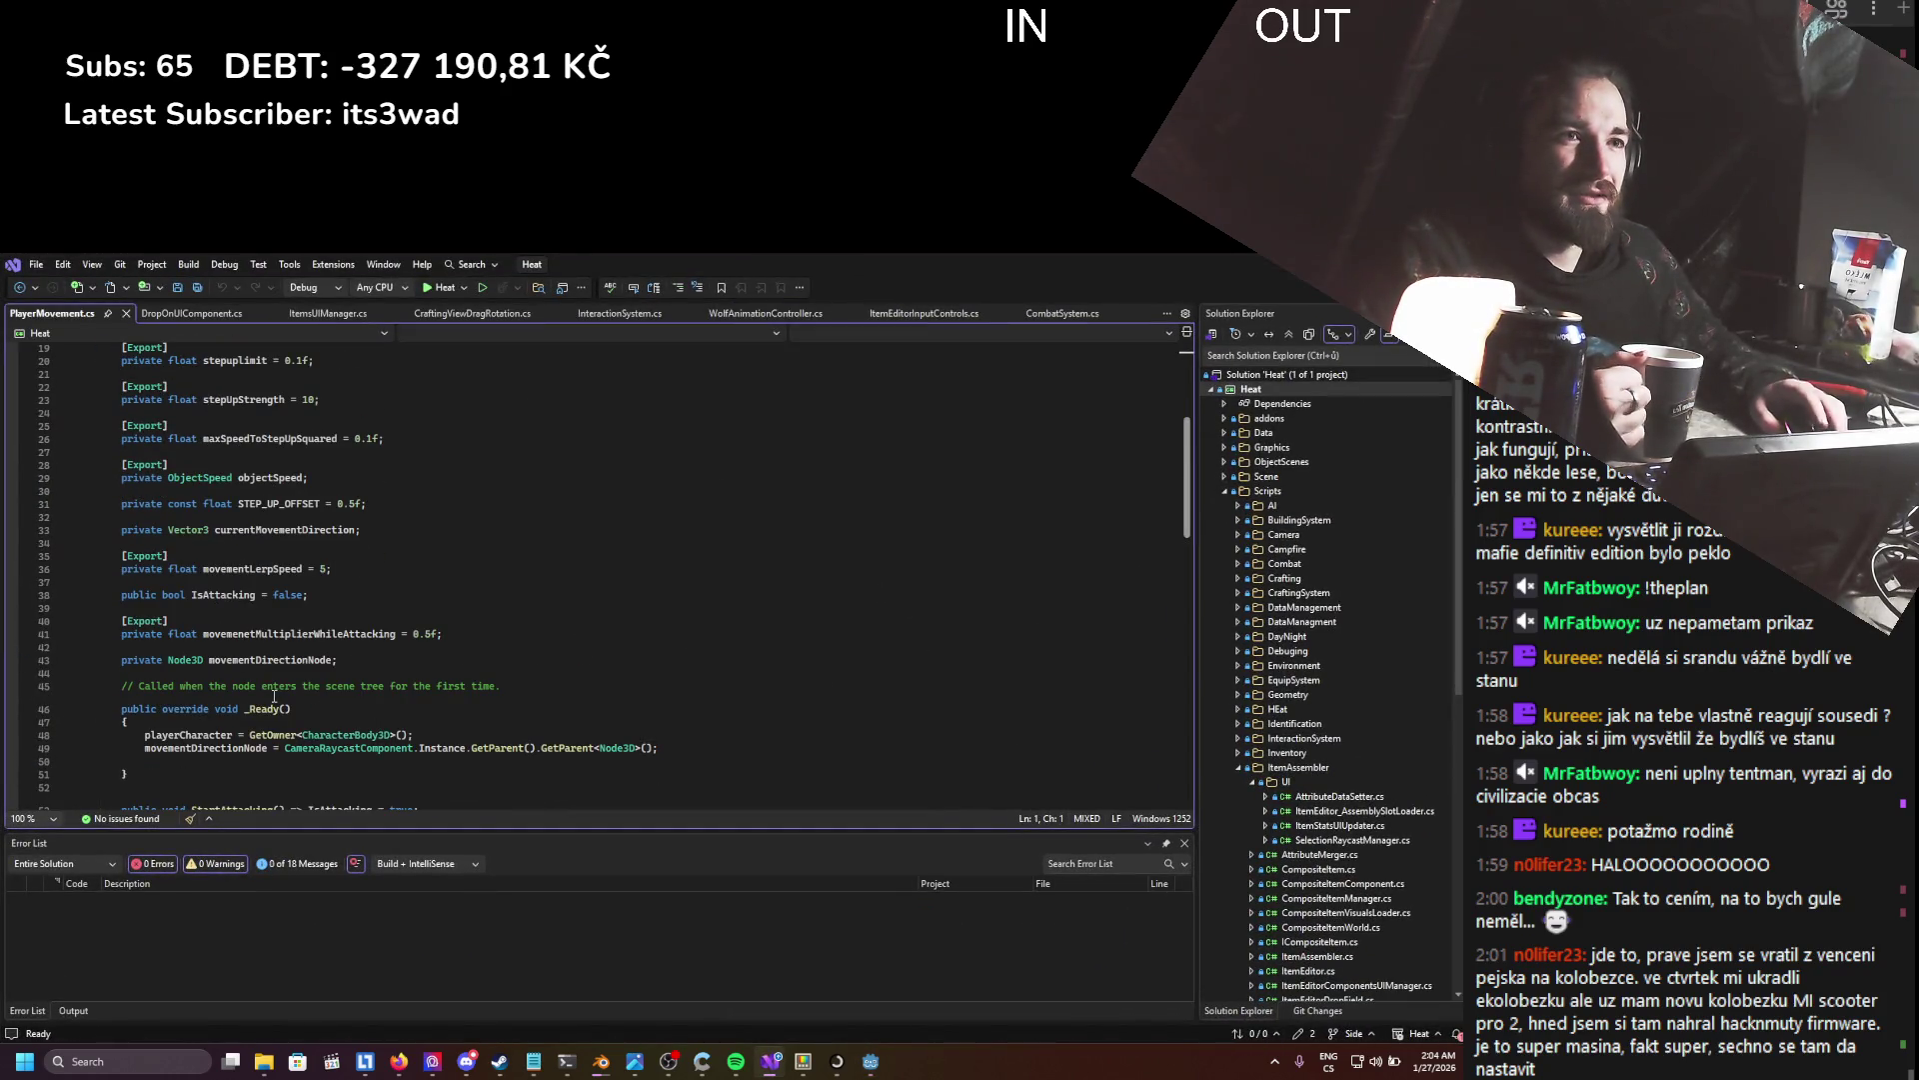
scroll(381, 536, down, 12)
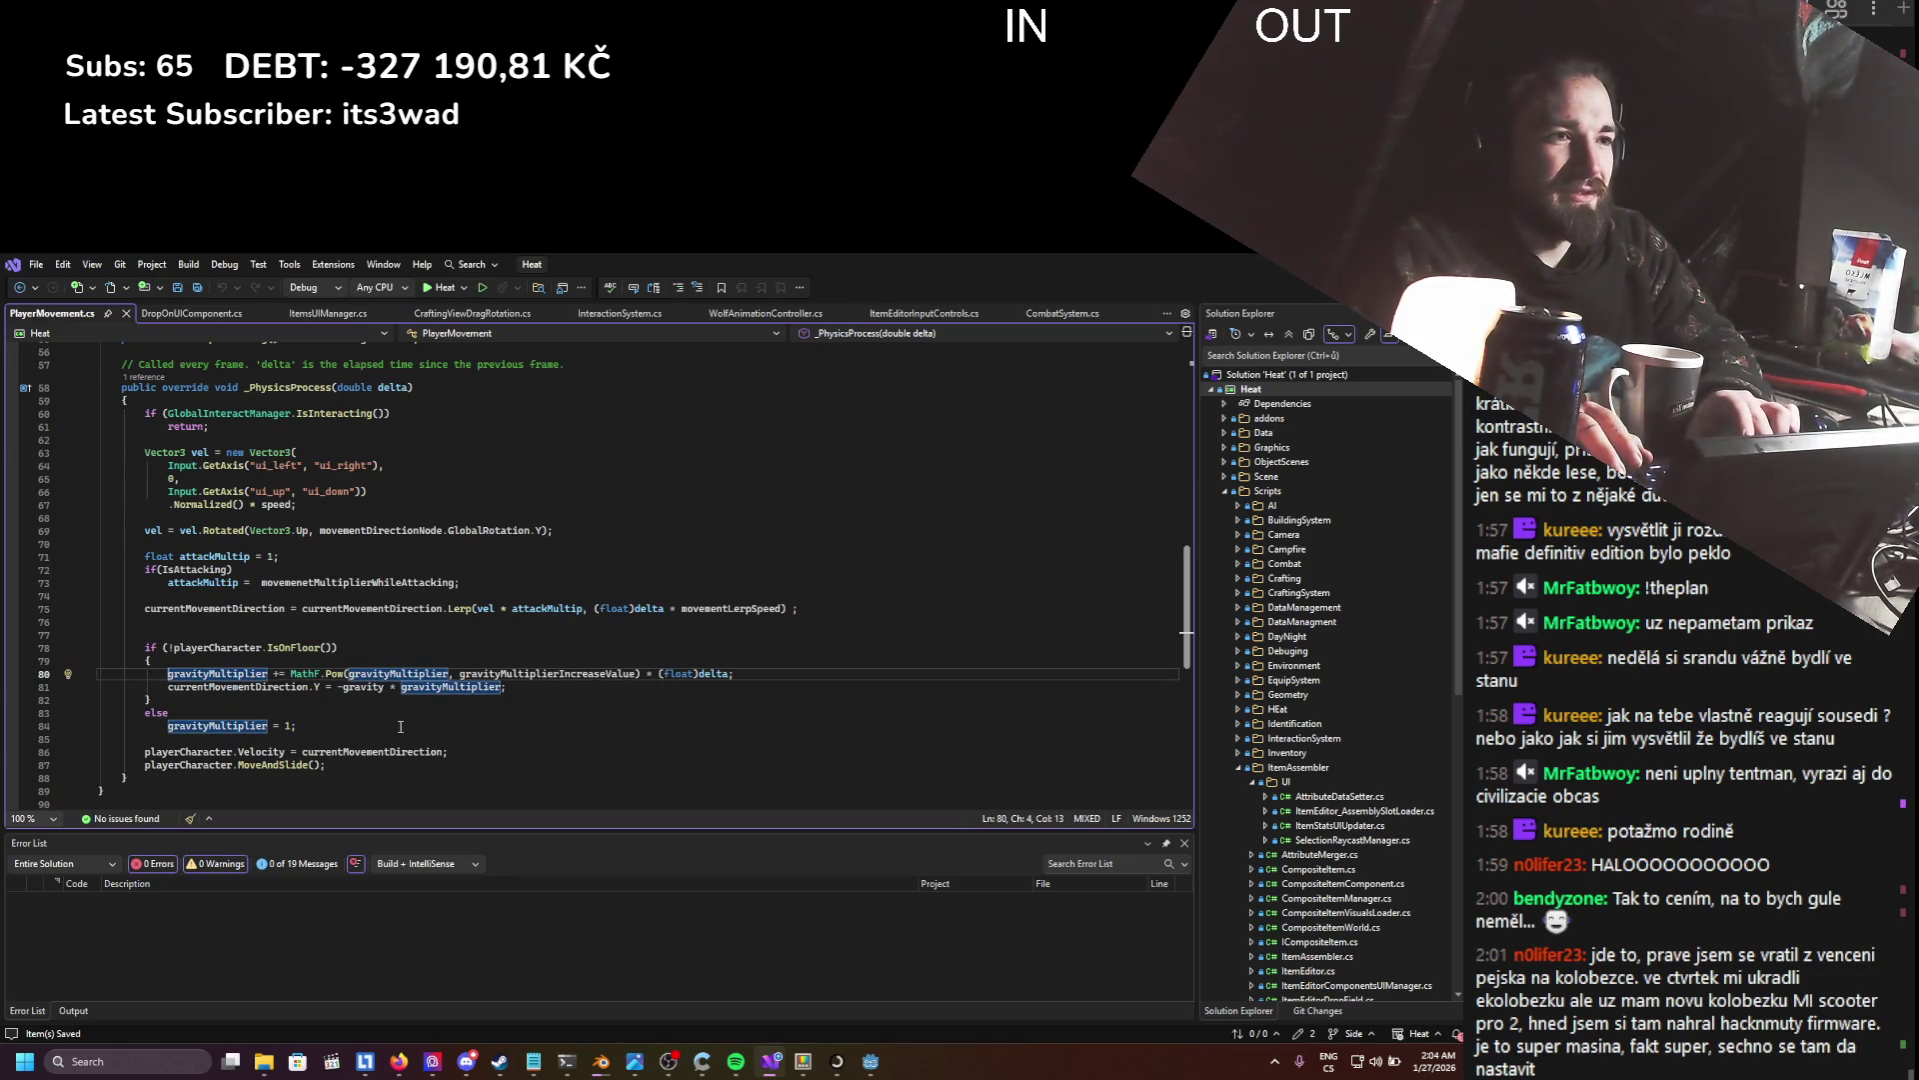
text(//)
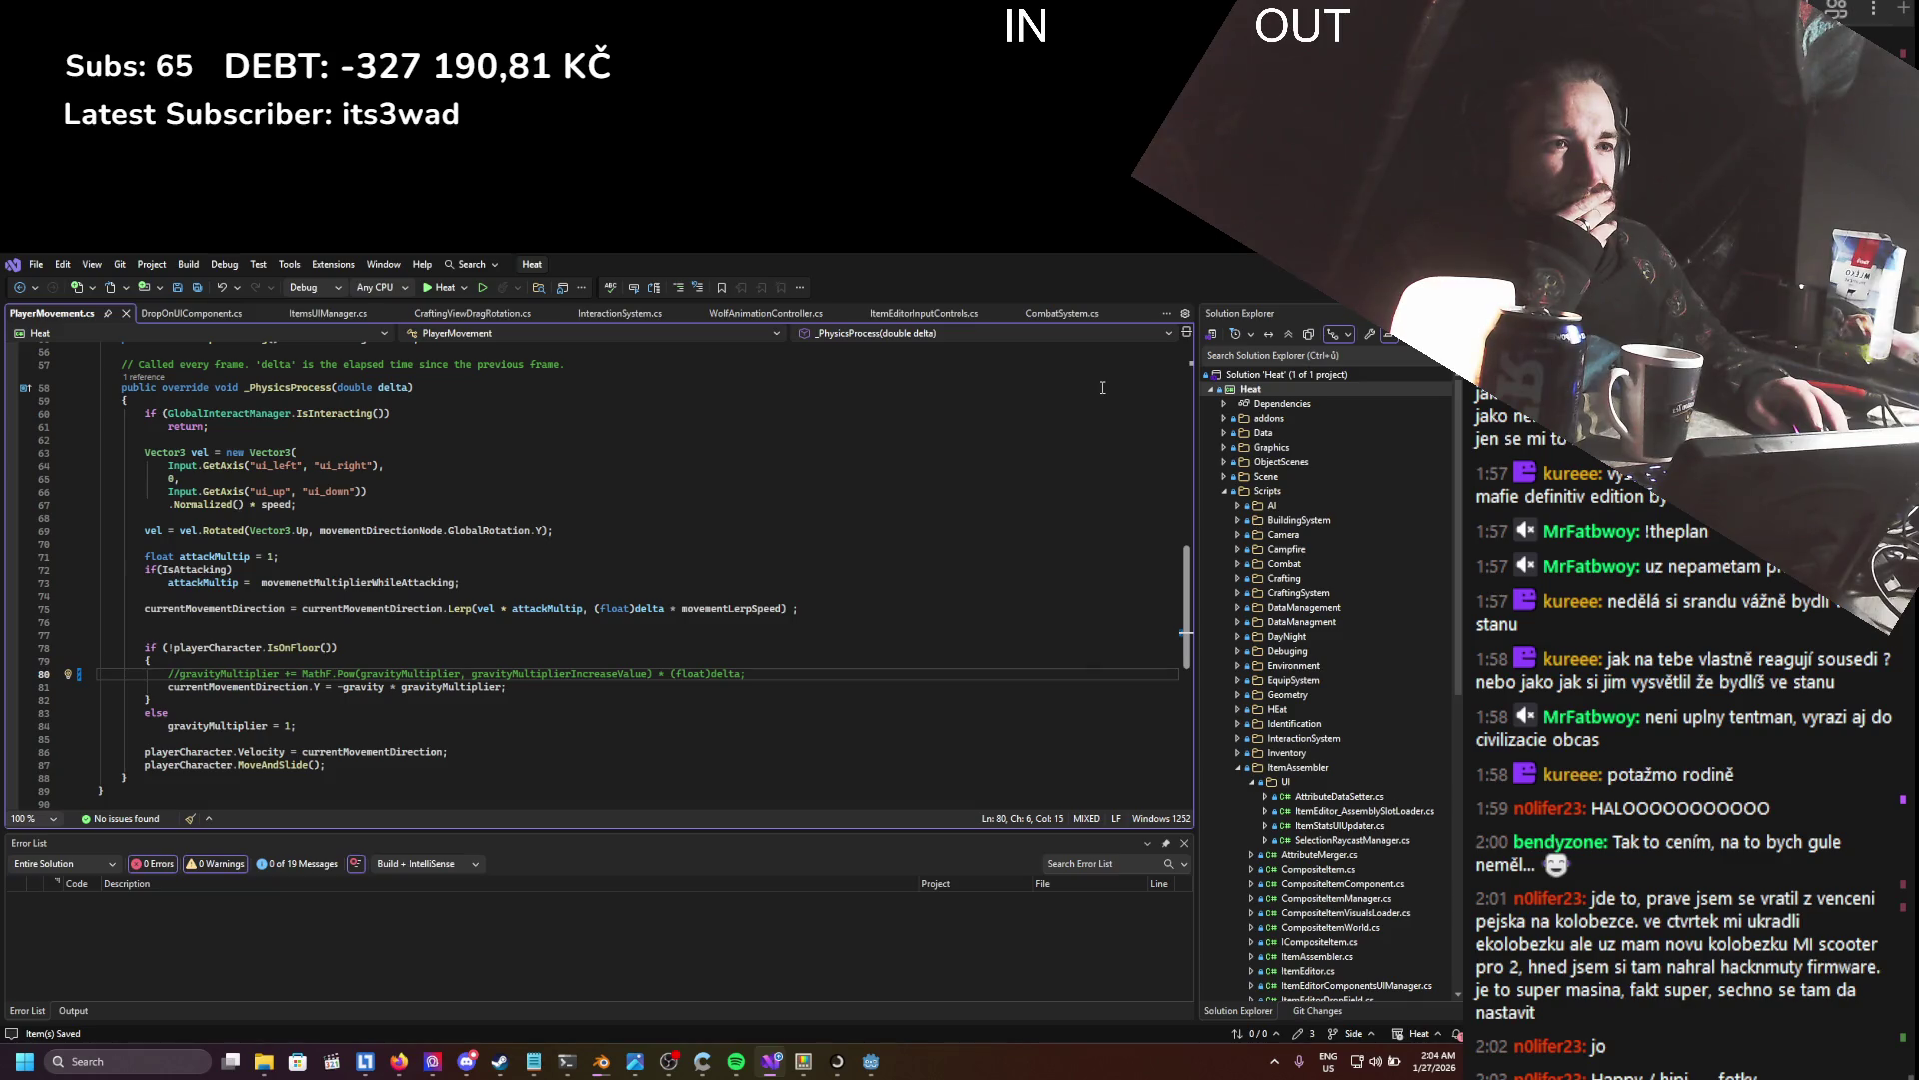
click(163, 687)
text({)
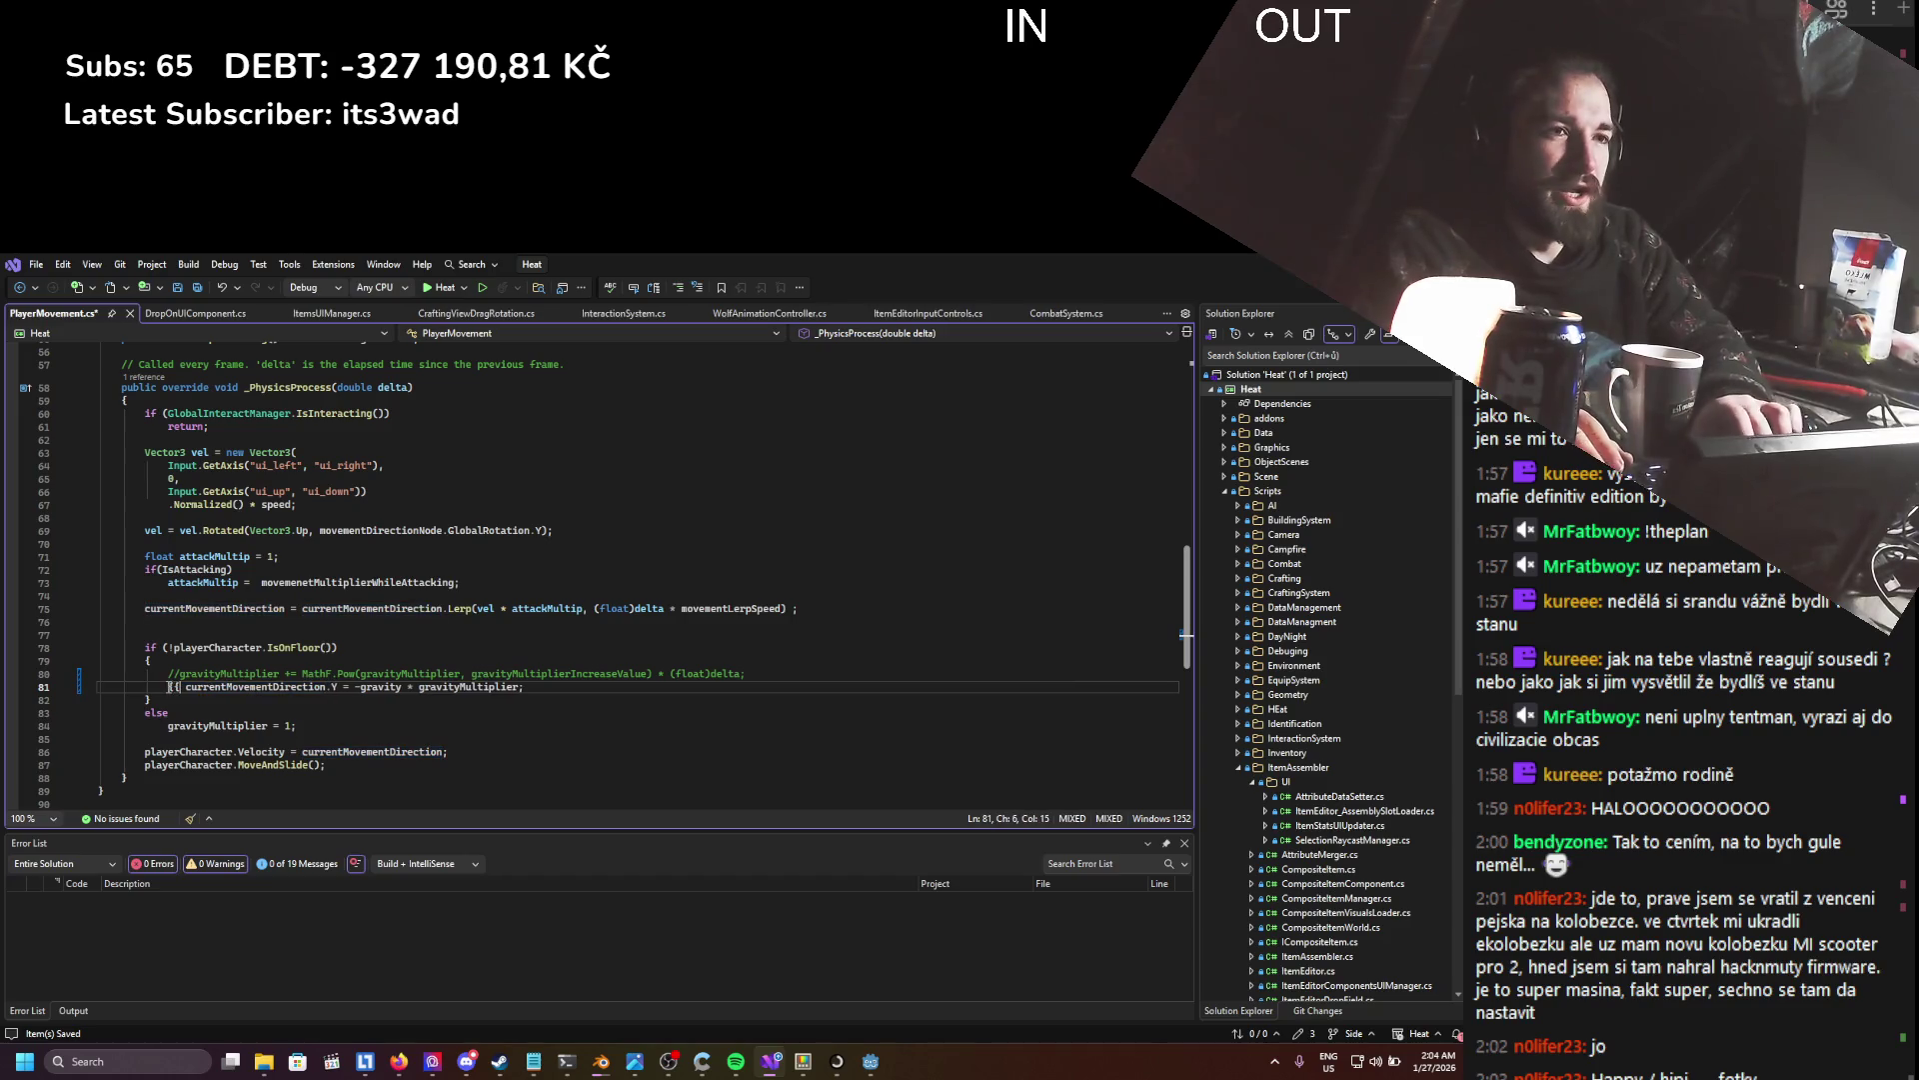
key(BackSpace)
key(BackSpace)
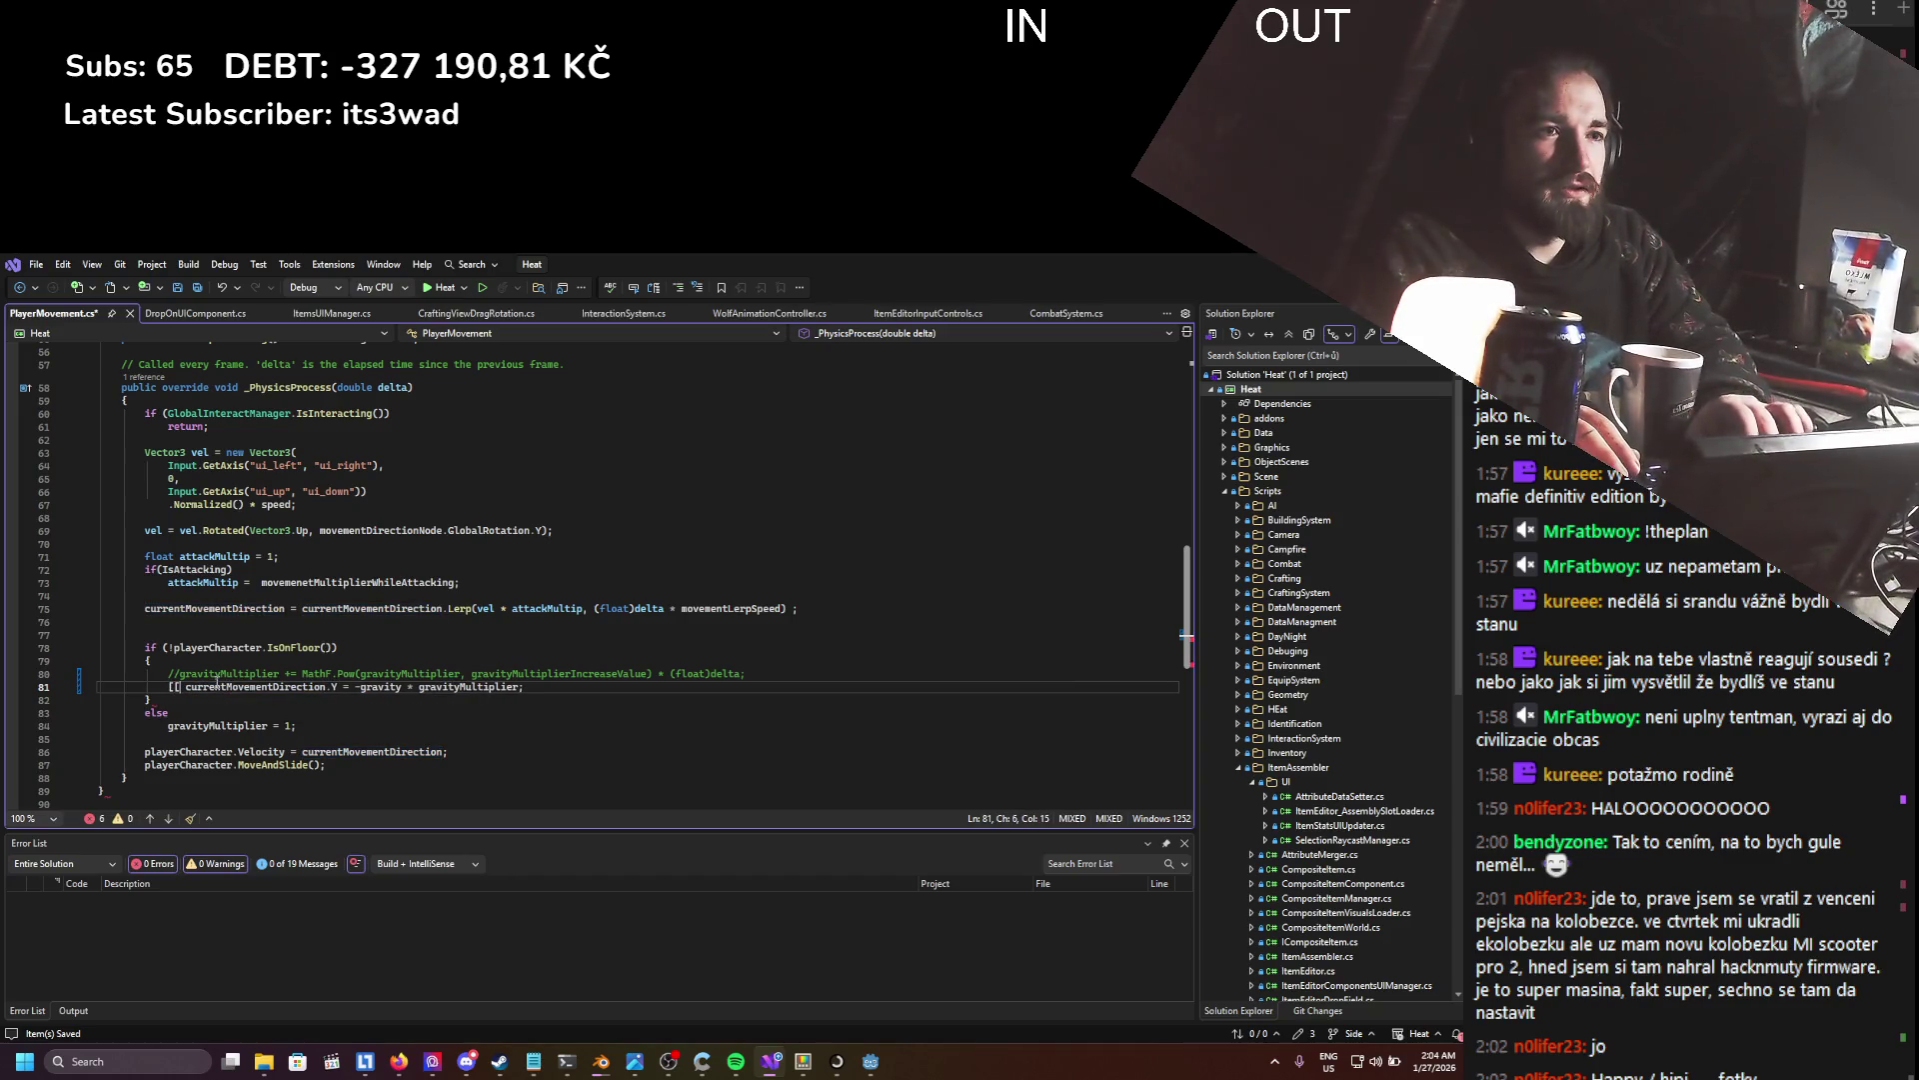
key(BackSpace)
key(BackSpace)
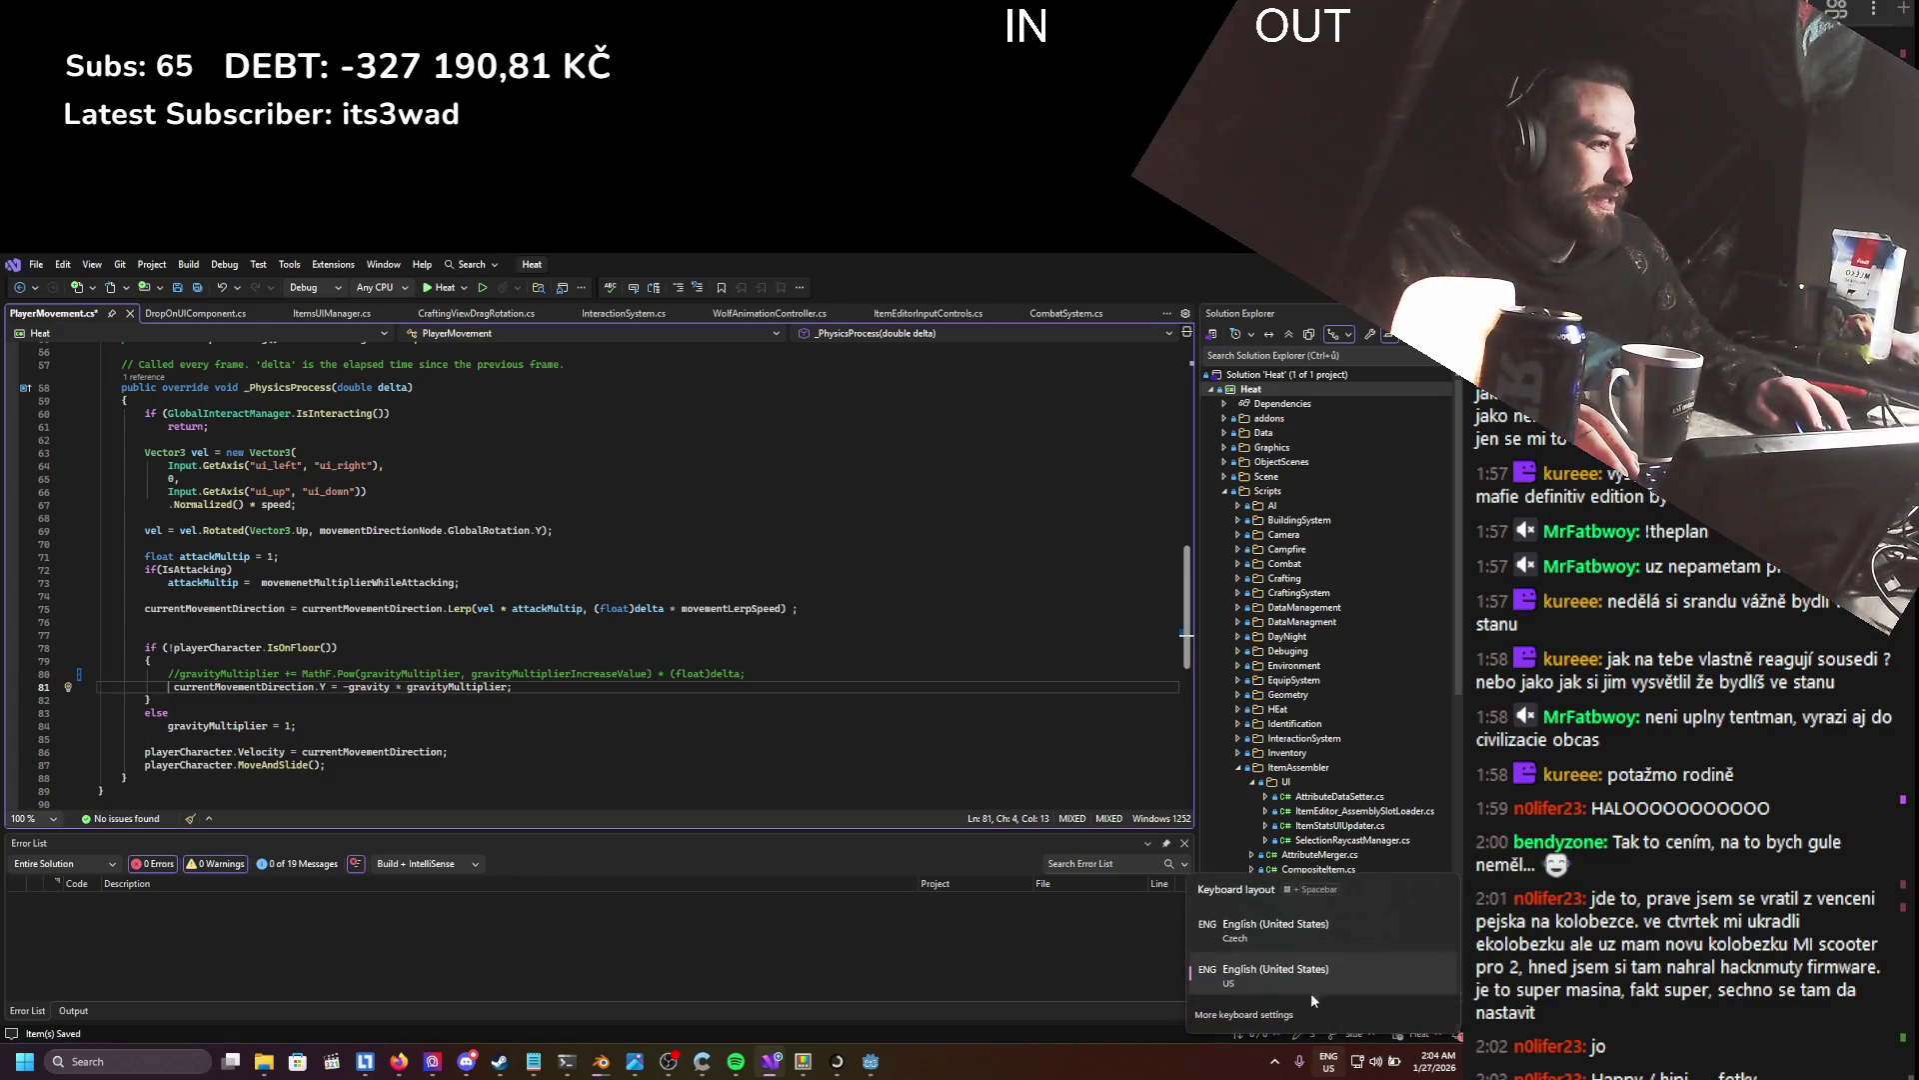
- Fix the keyboard layout, comment out line 81, save the script and return to Godot
key(alt+shift)
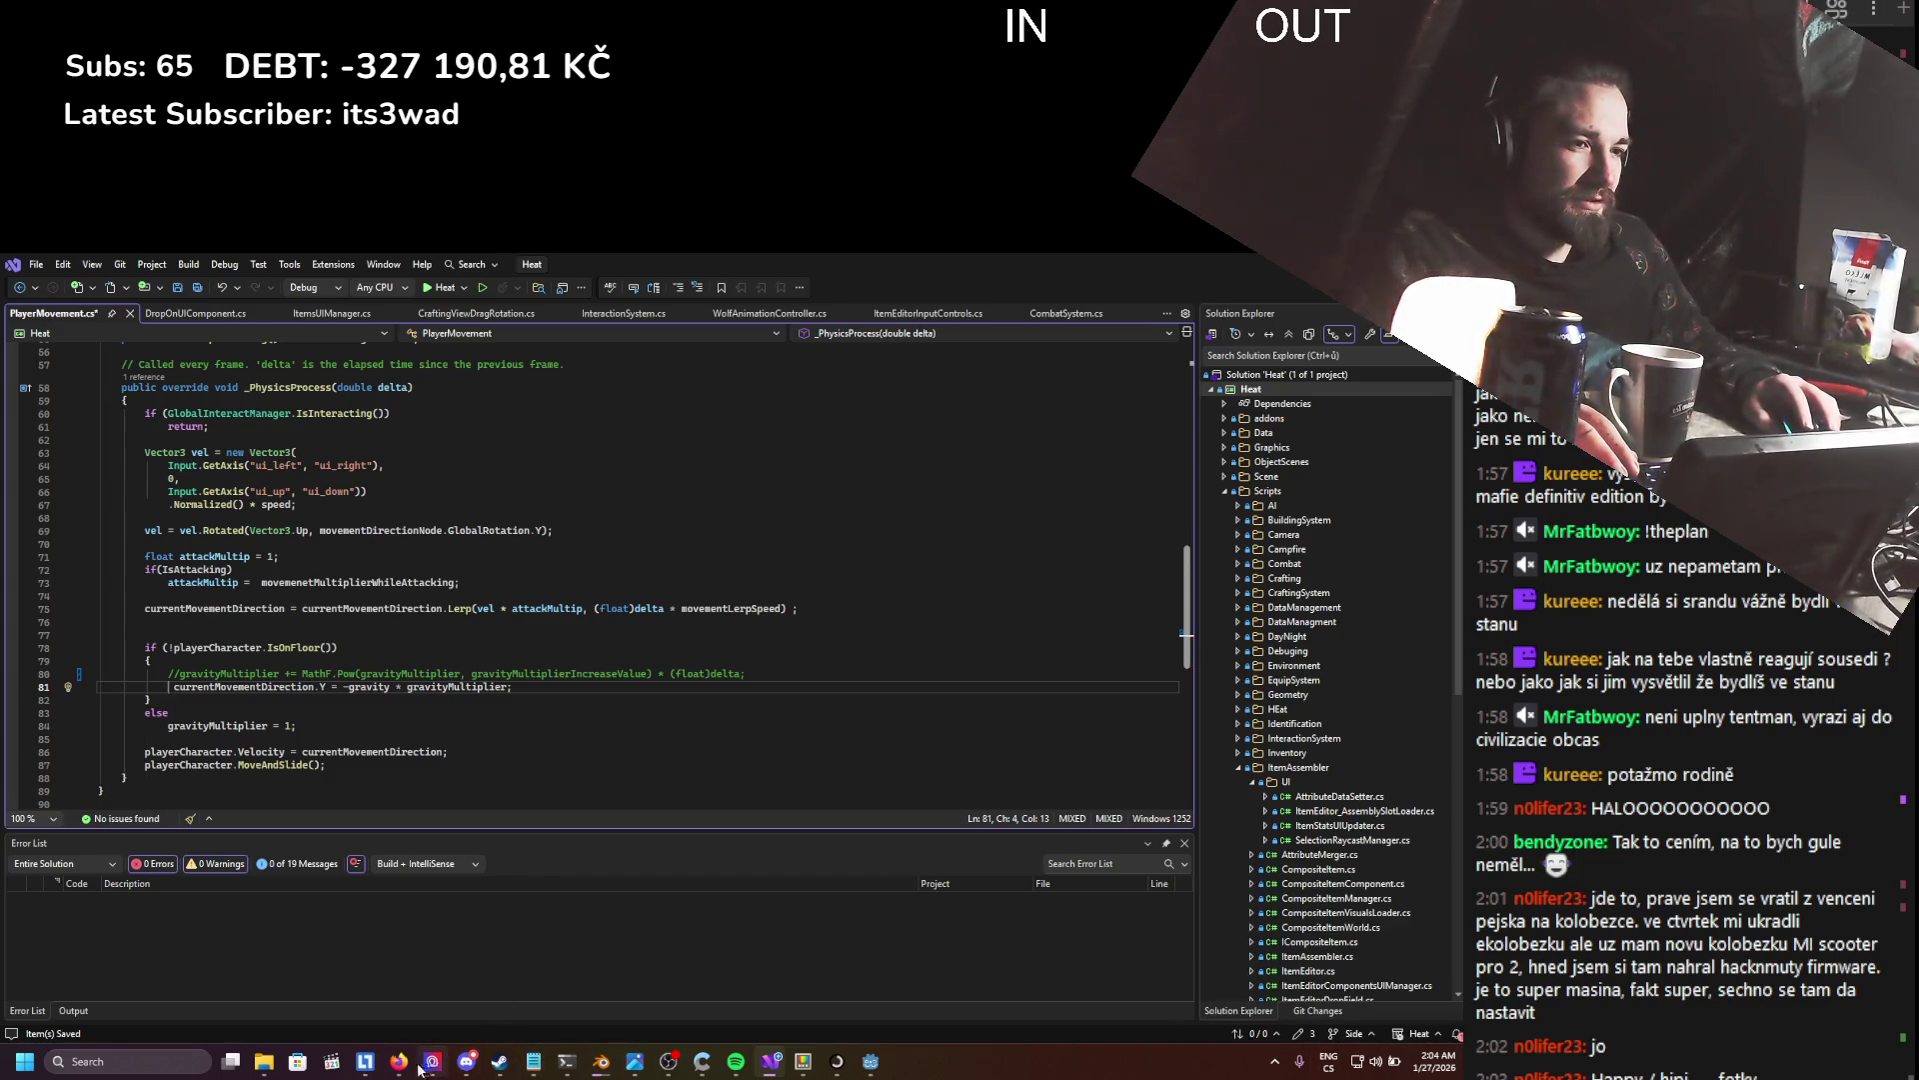
click(414, 1065)
click(591, 262)
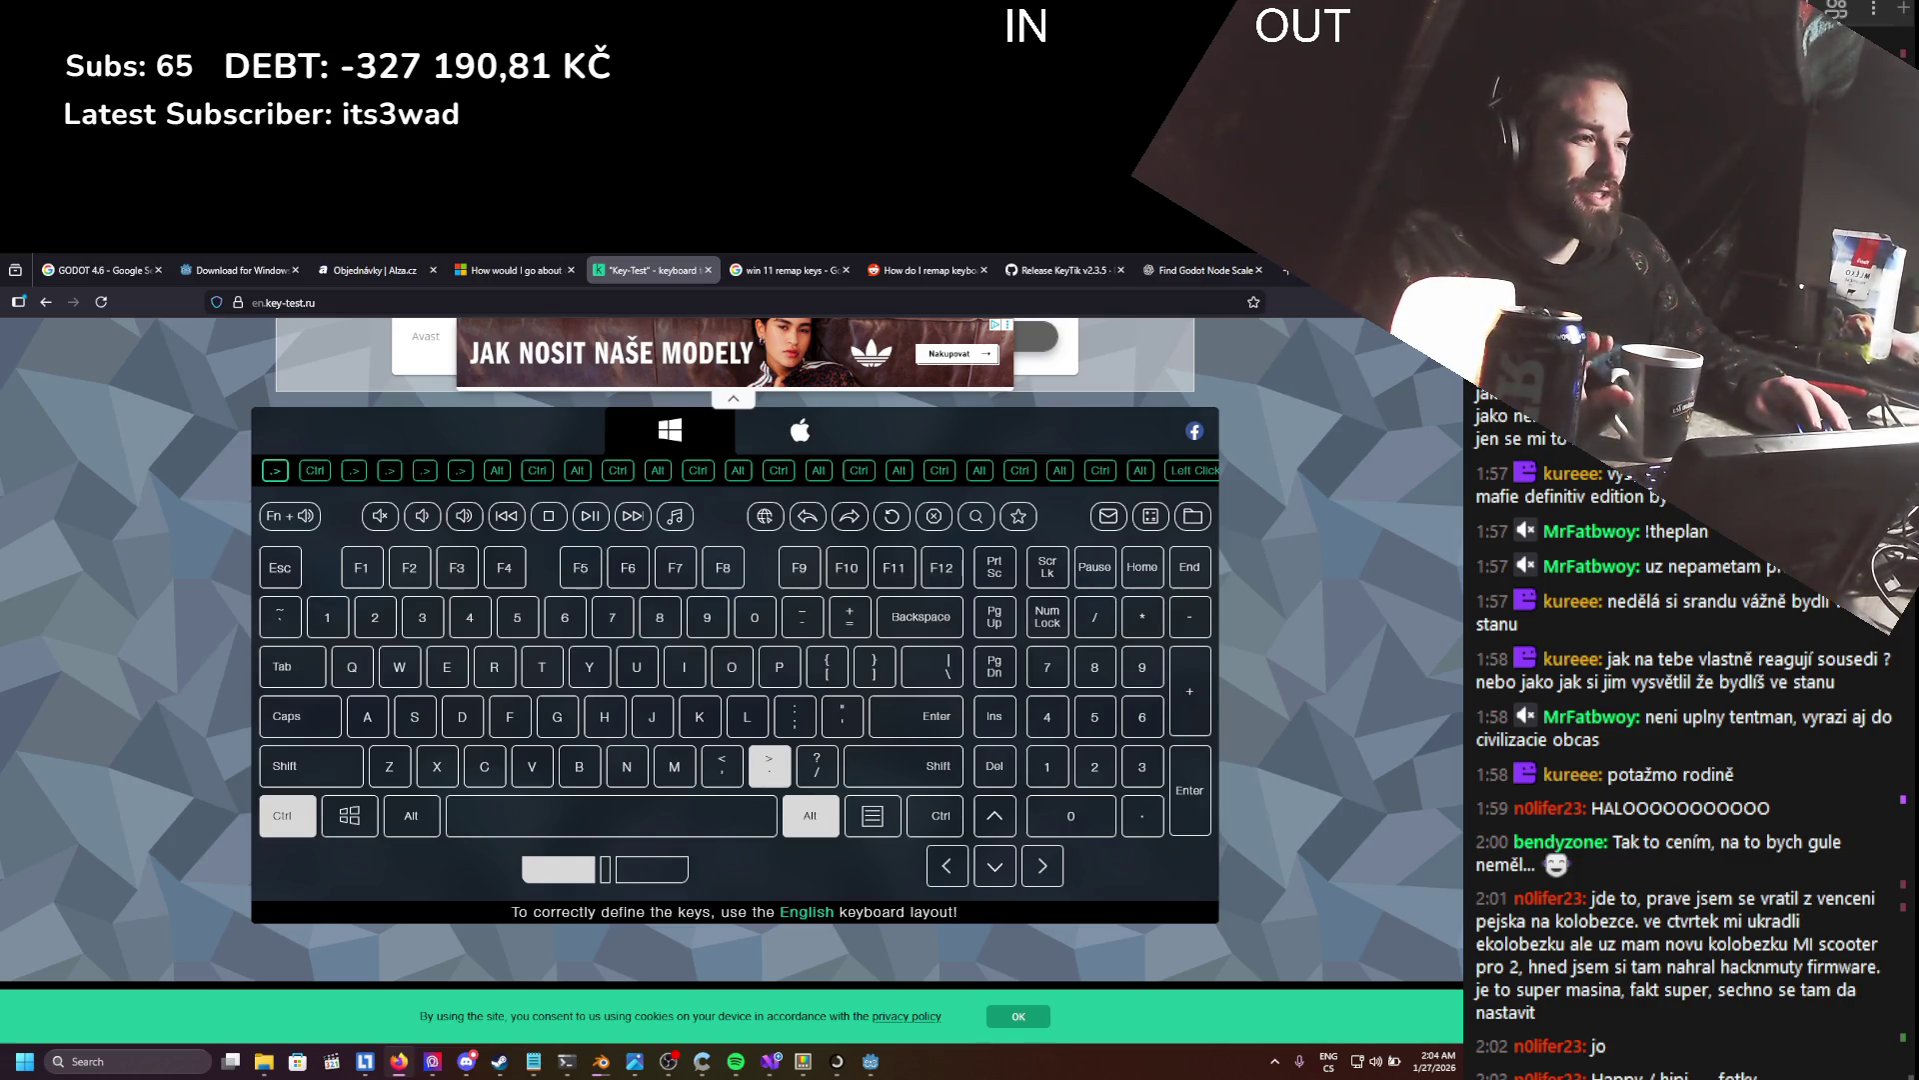
key(alt+Tab)
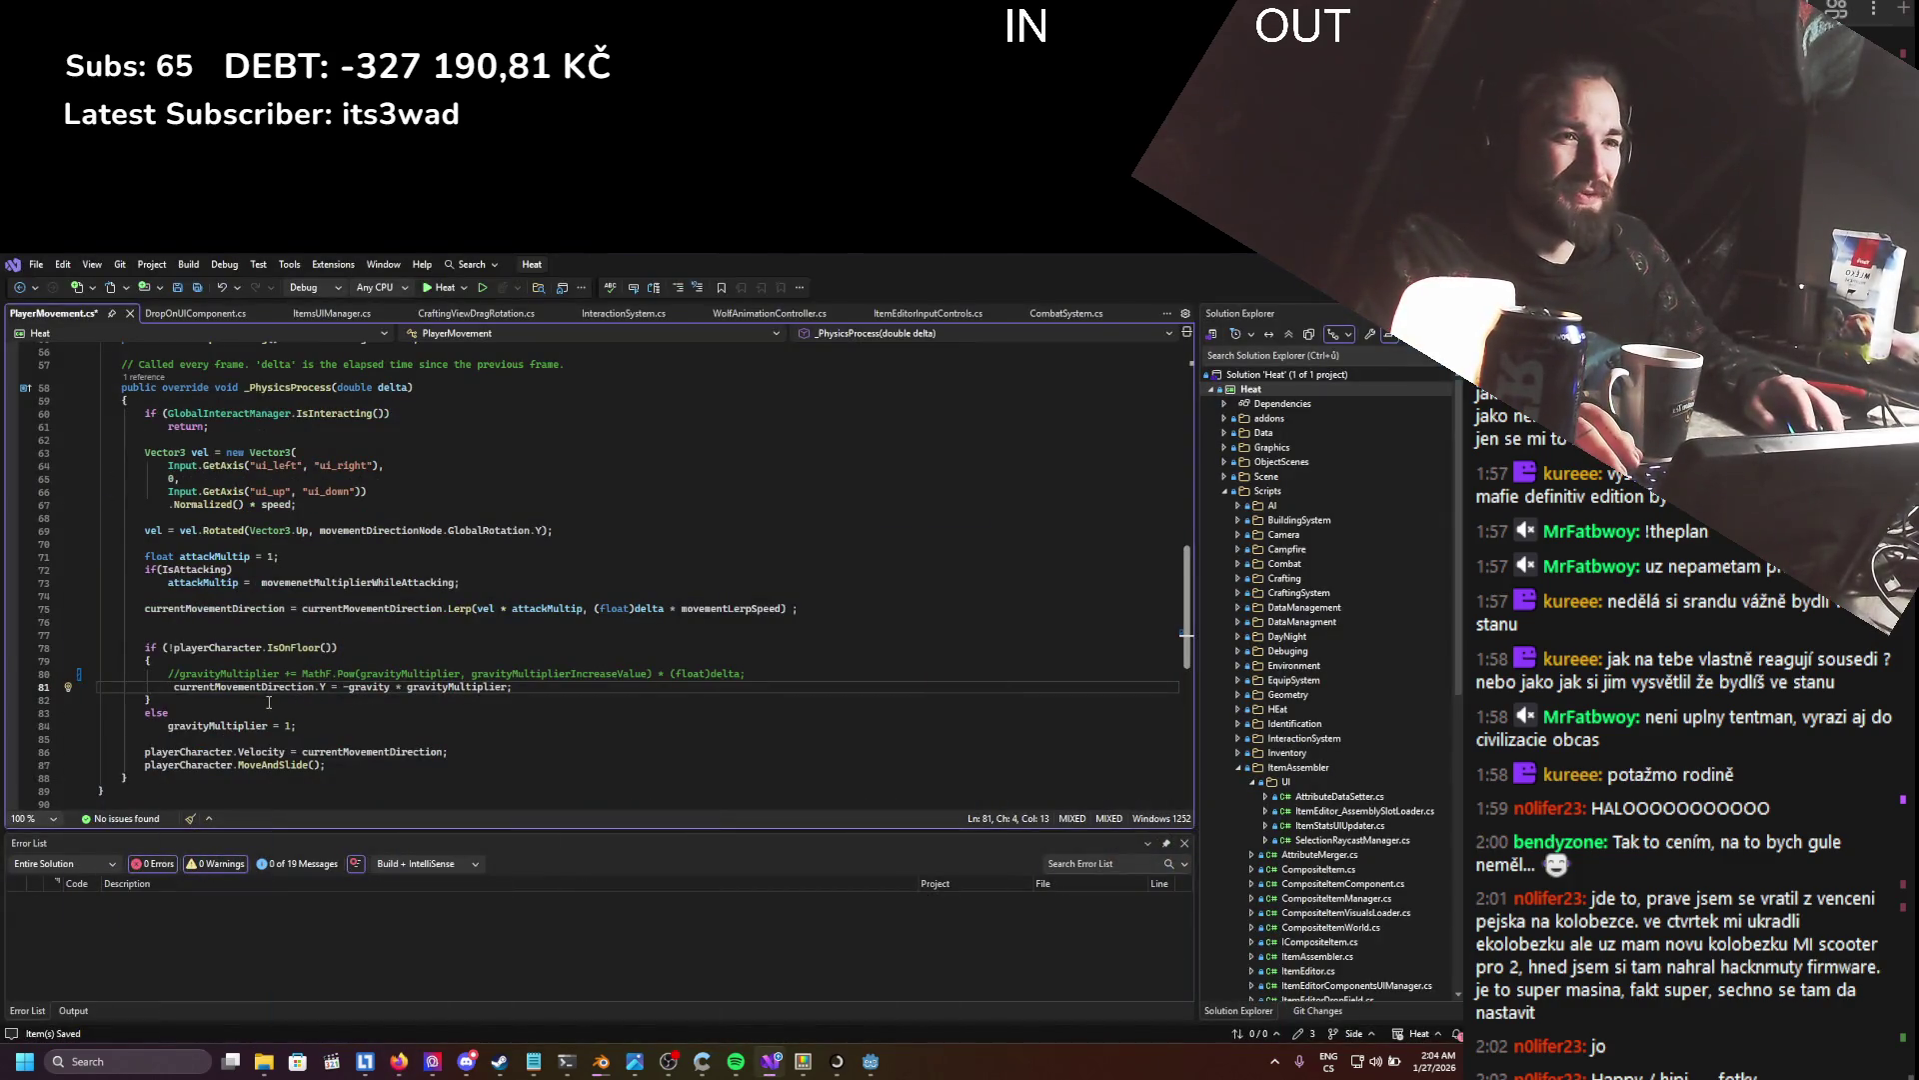
text(/)
key(ctrl+s)
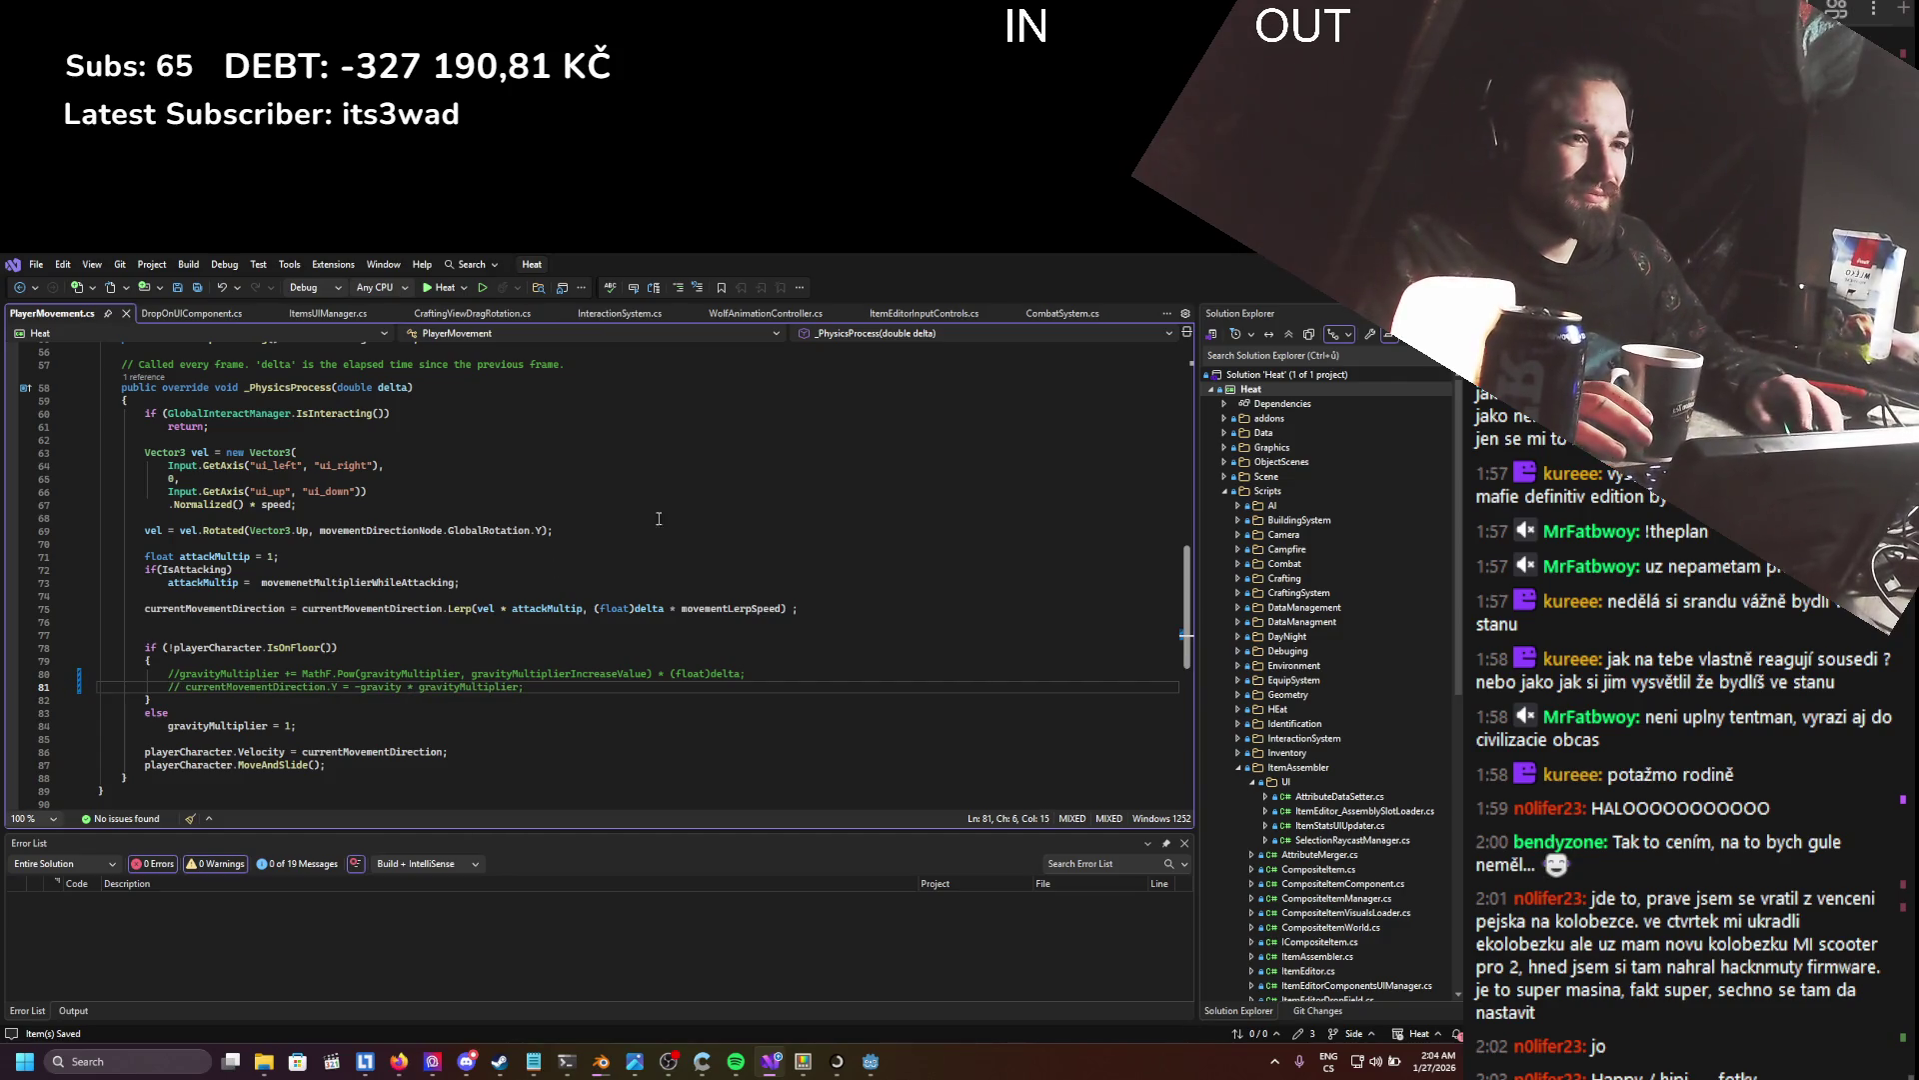
key(alt+Tab)
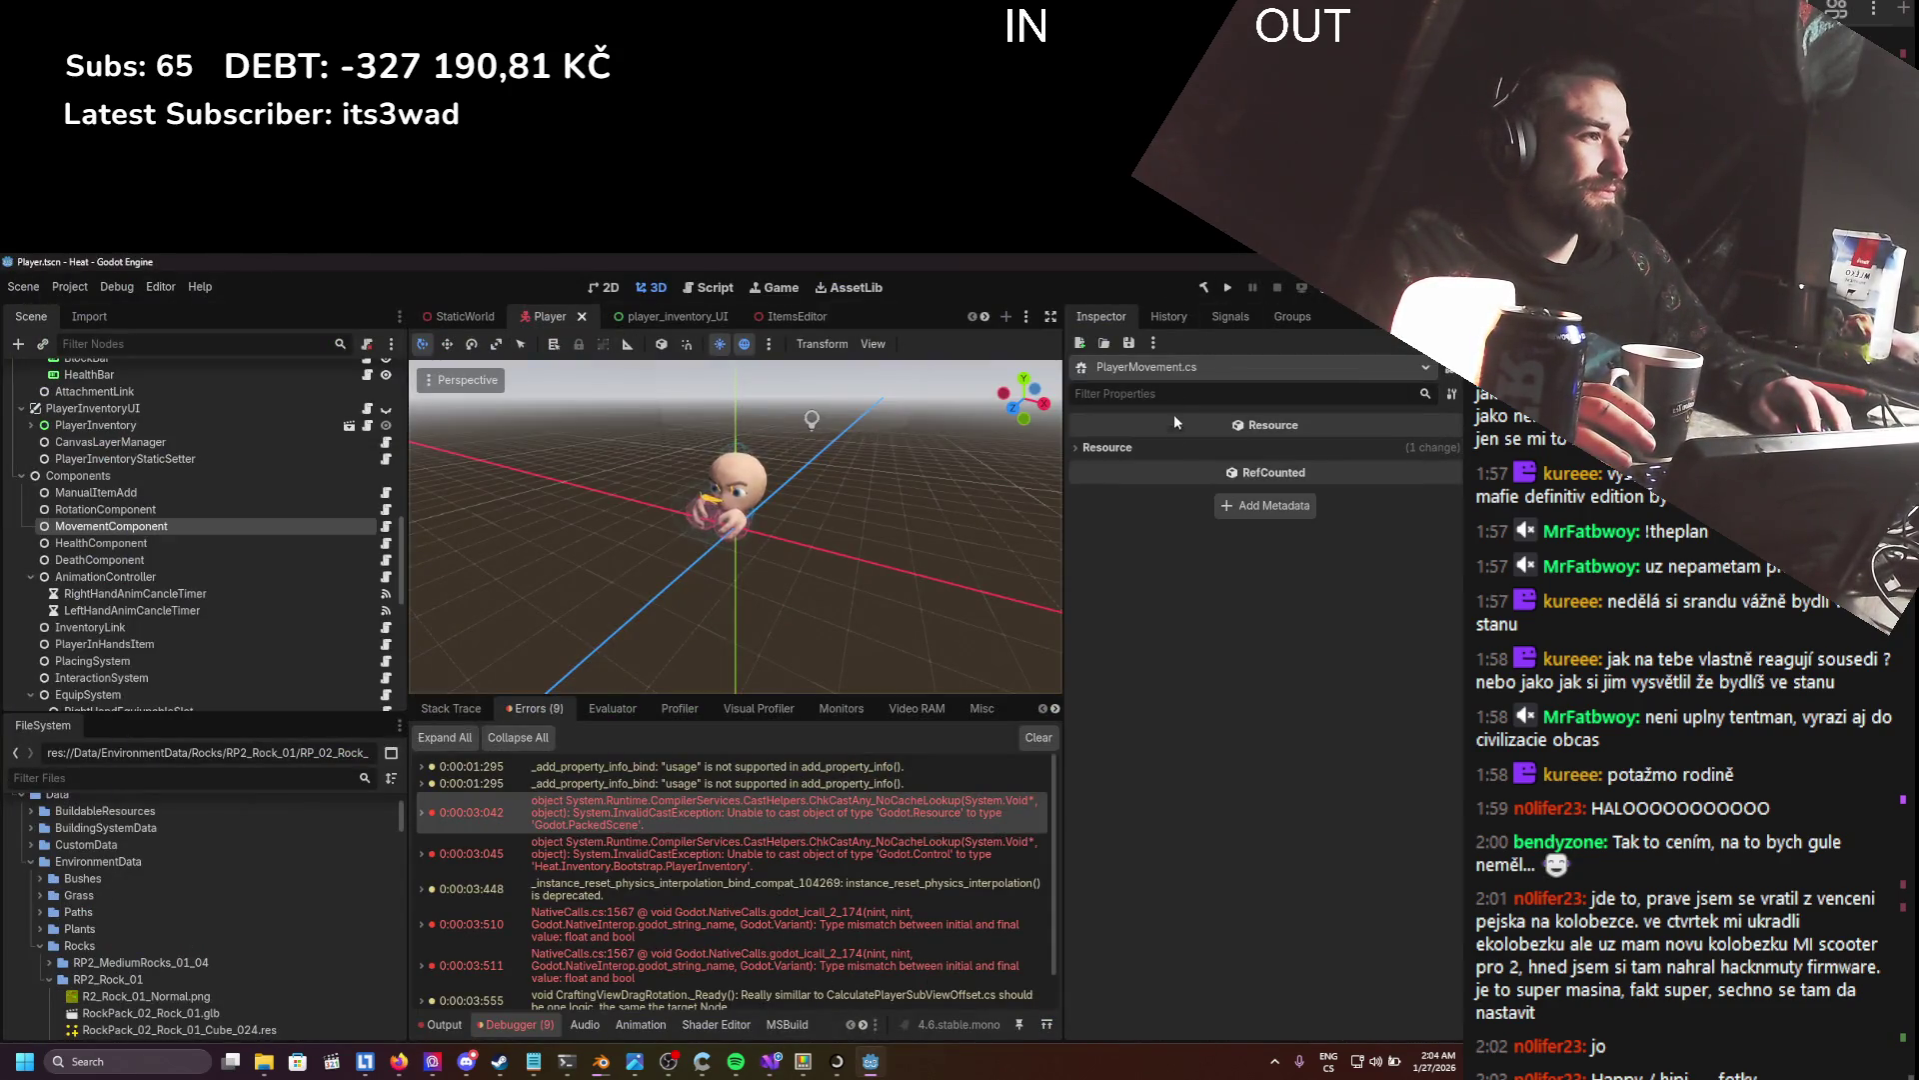
- Run the game with gravity disabled, click both mouse actions, walk right and left, then stop it
click(1227, 288)
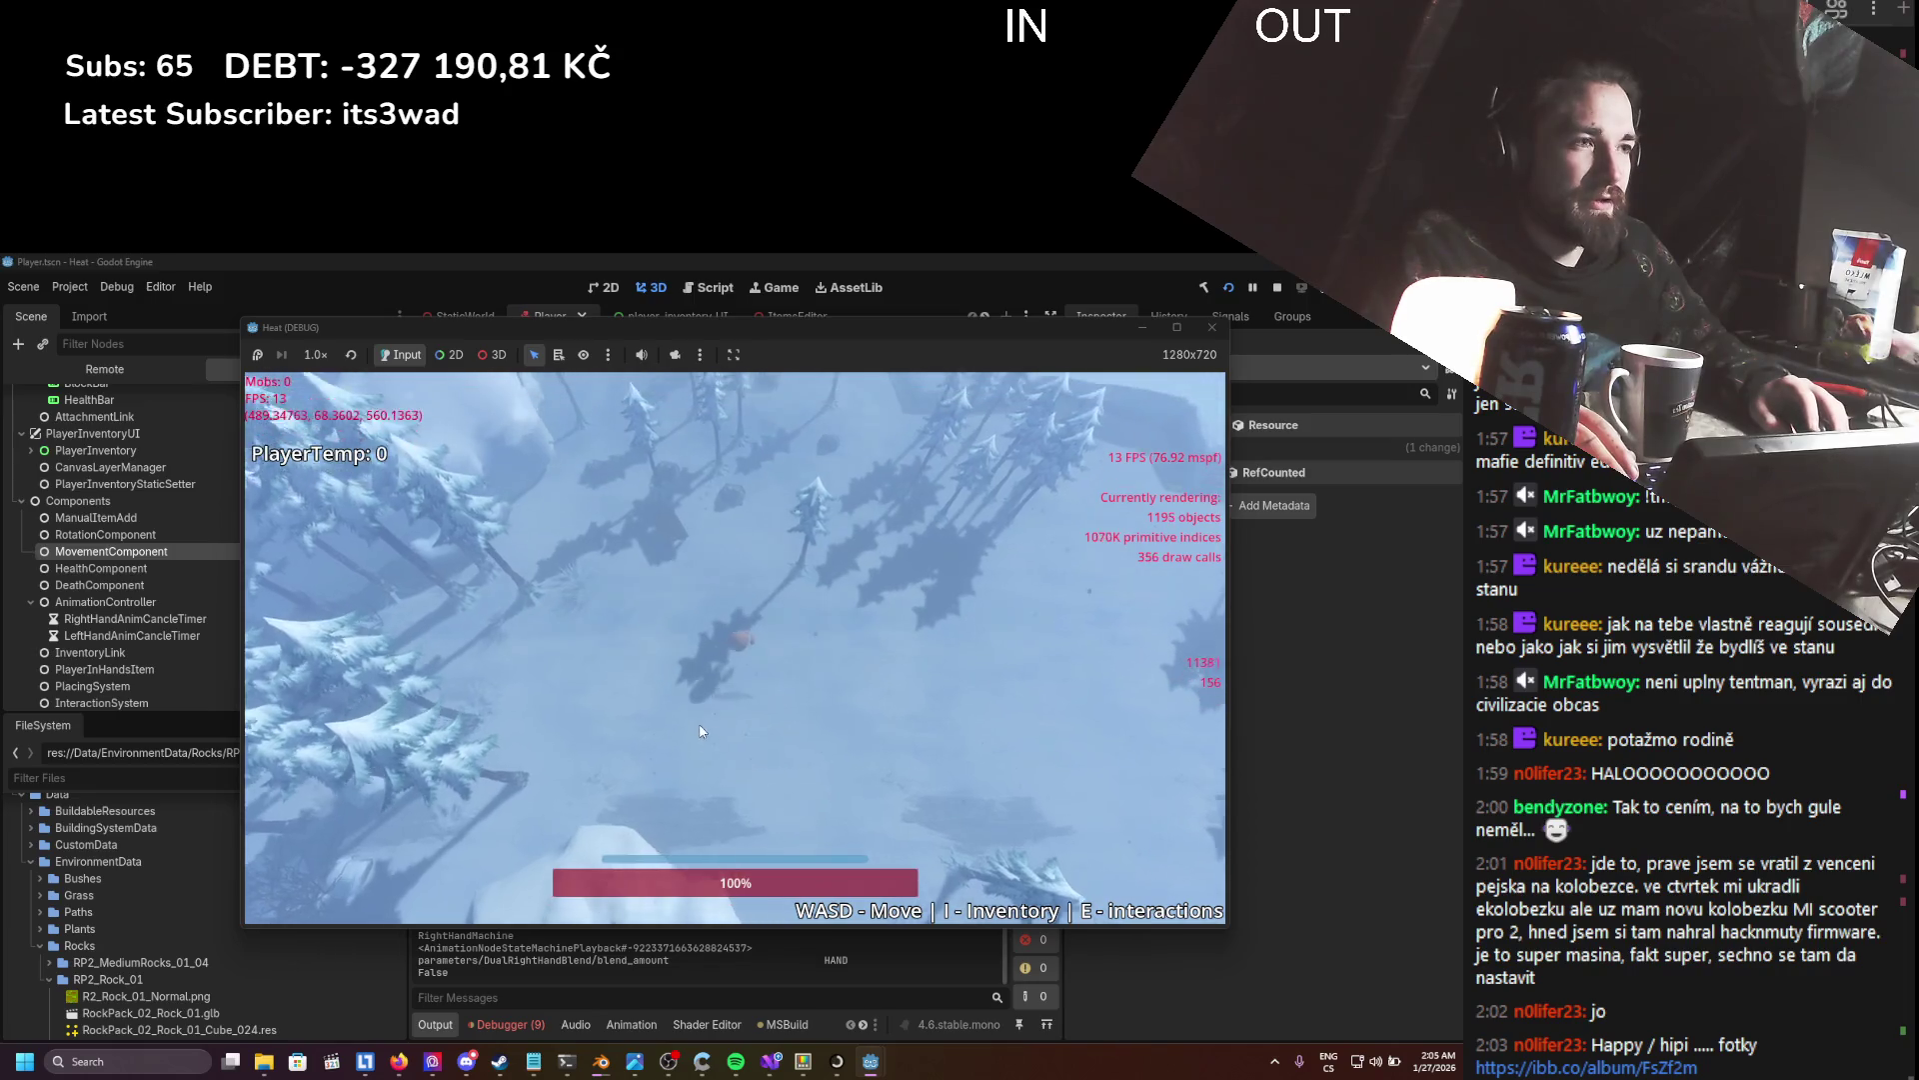
click(735, 717)
right_click(726, 719)
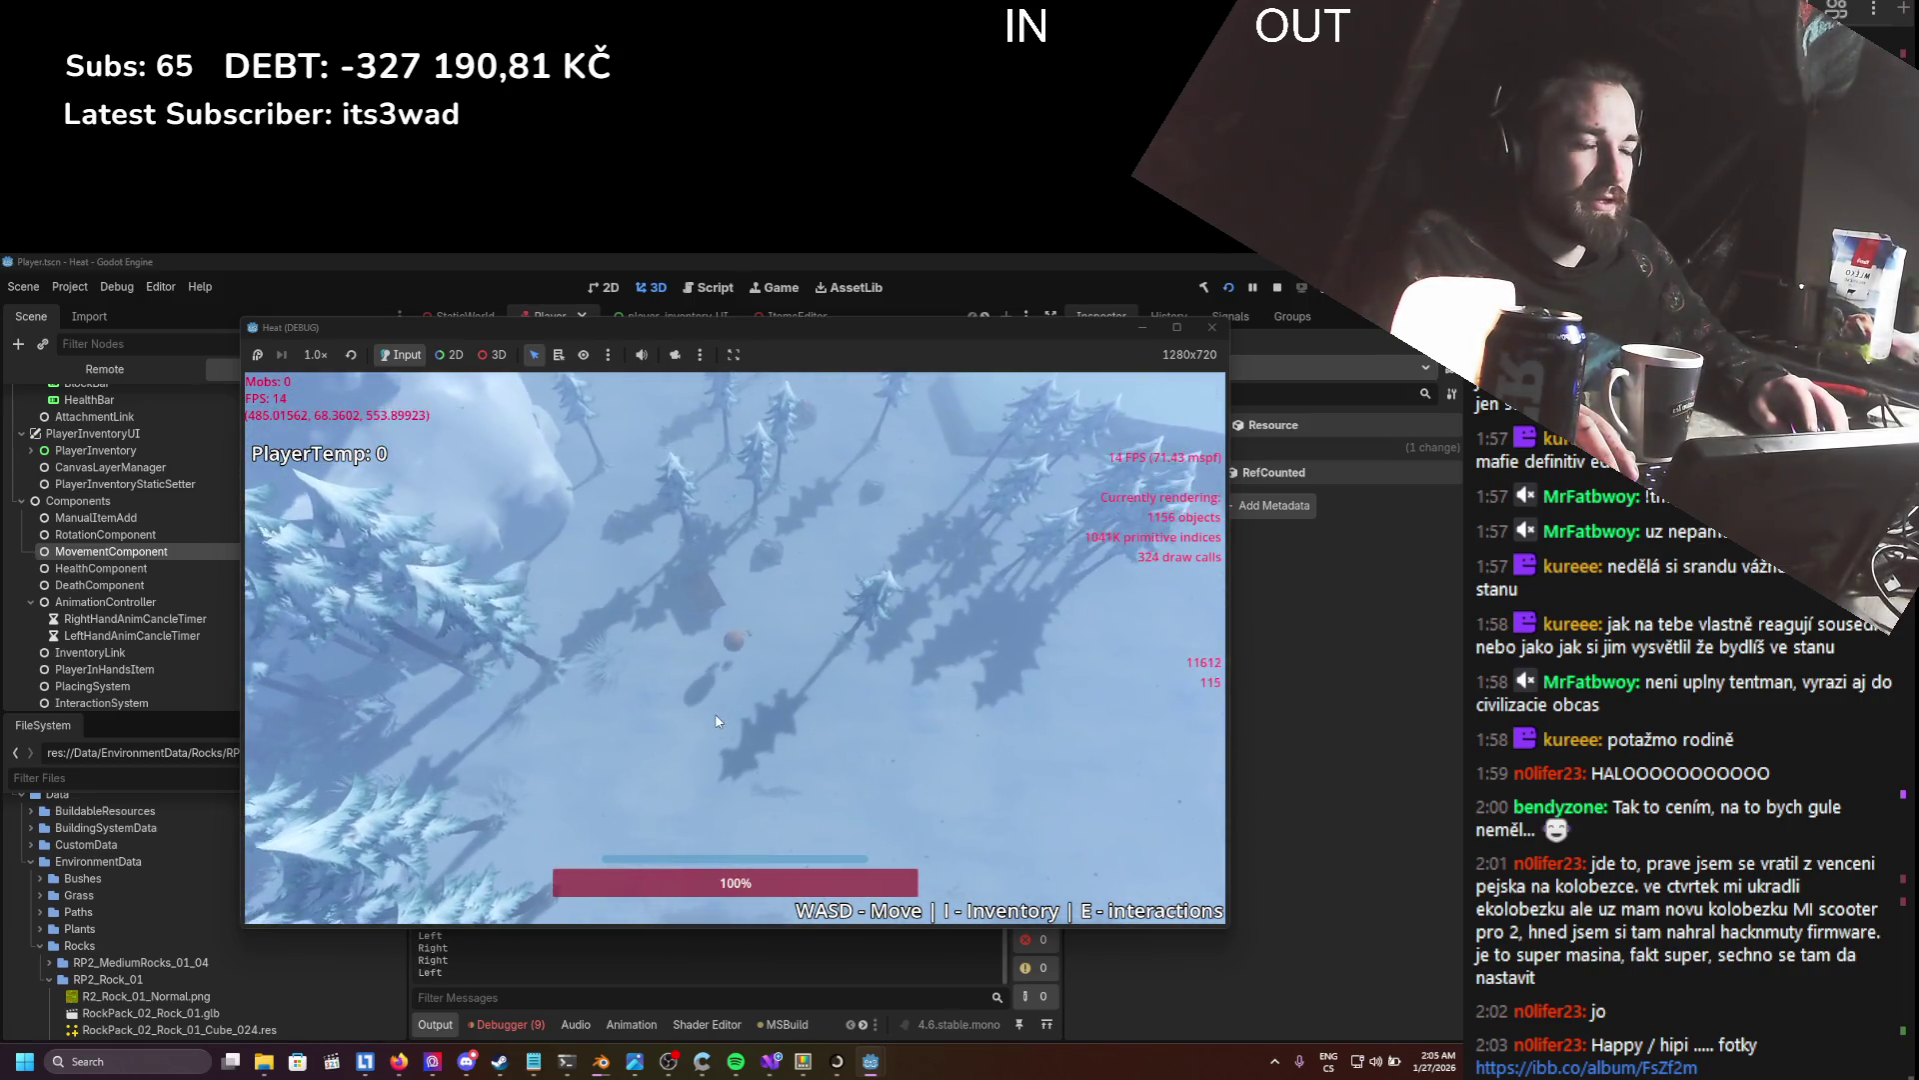
key(d)
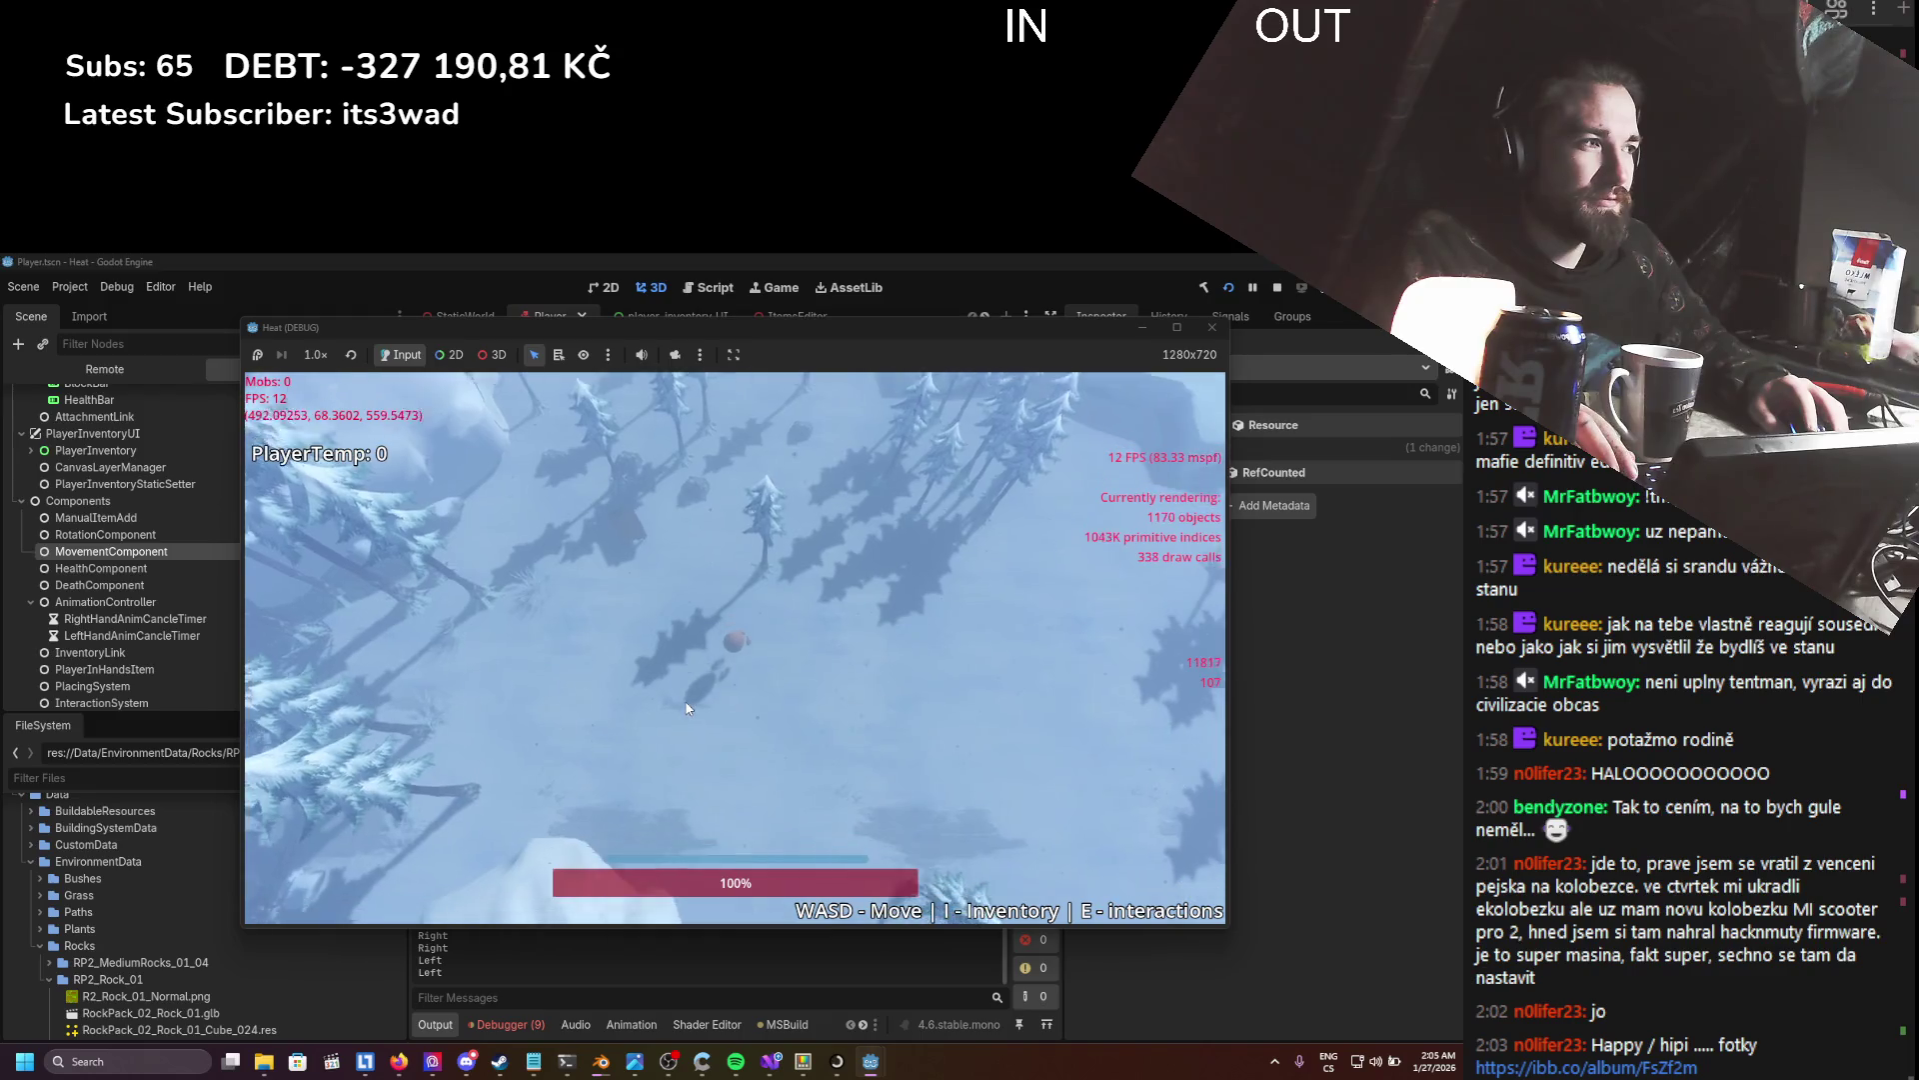
key(a)
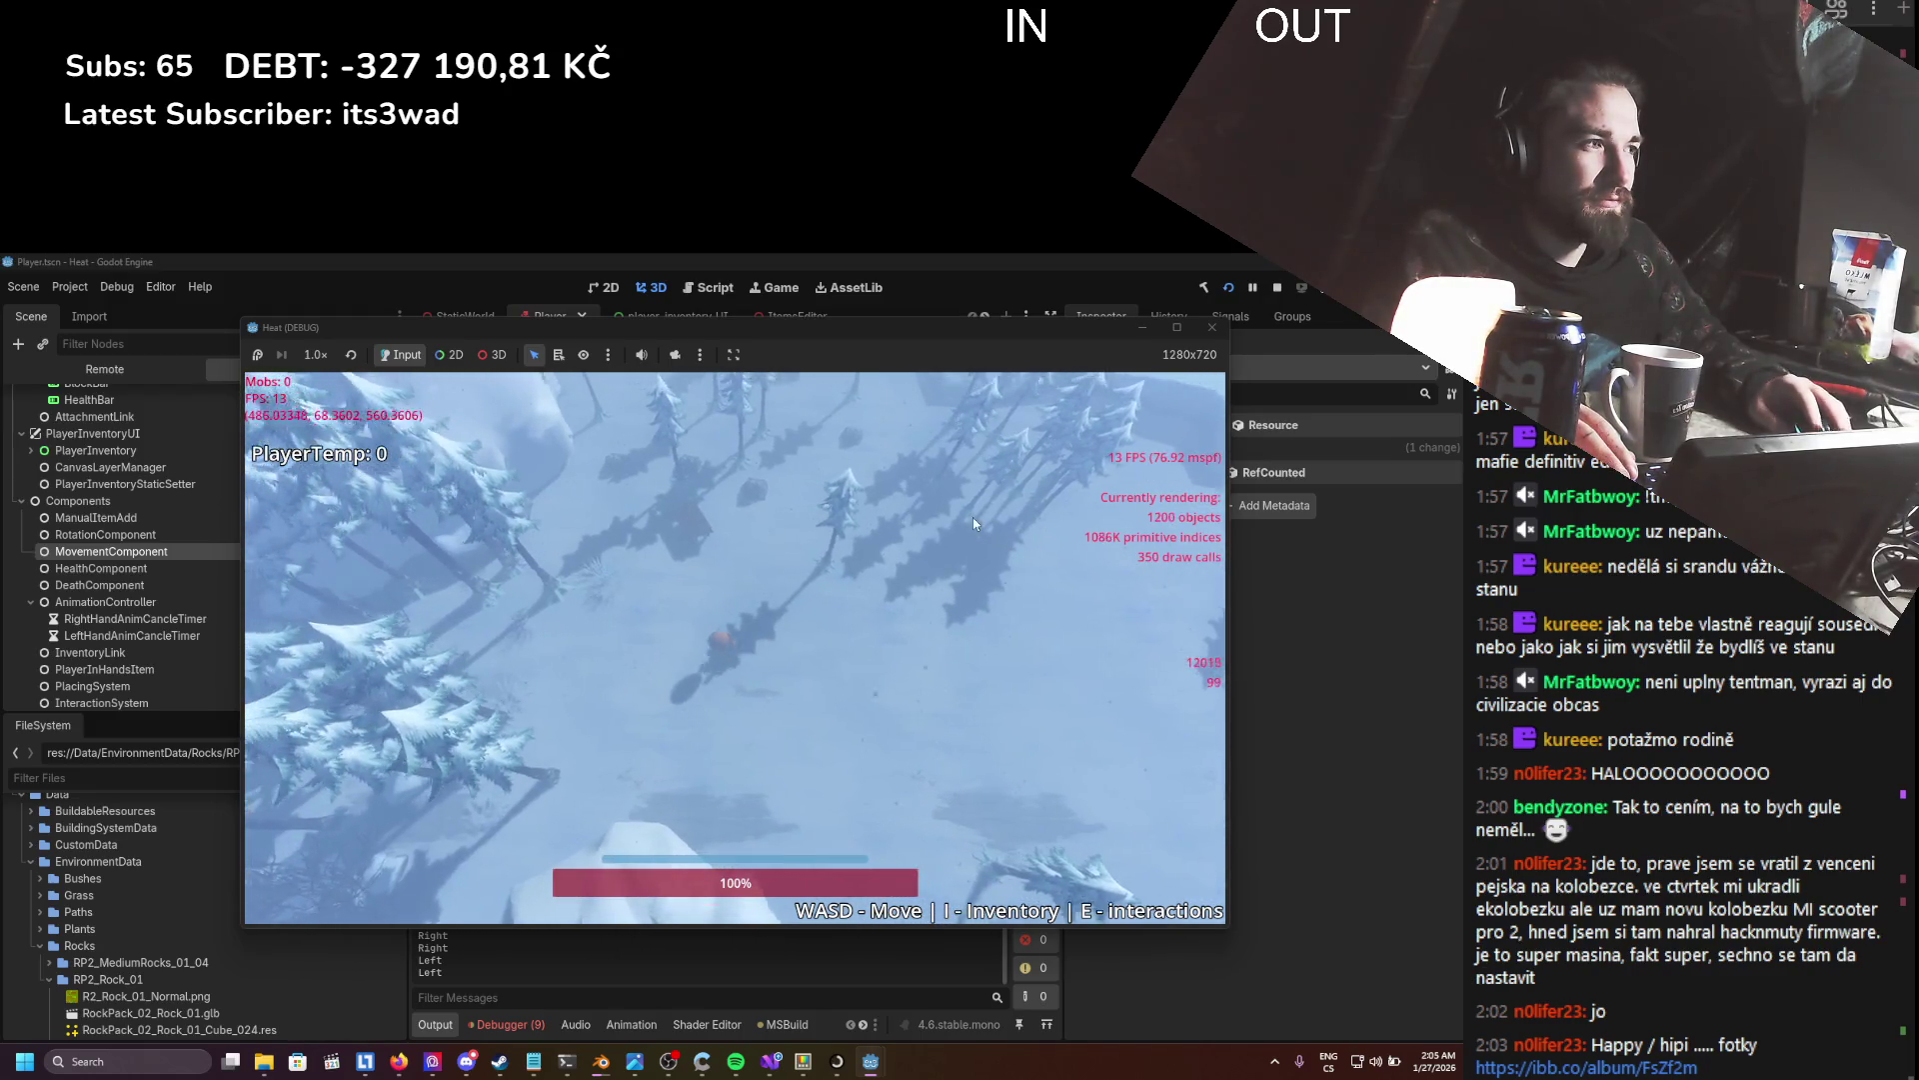
click(1210, 330)
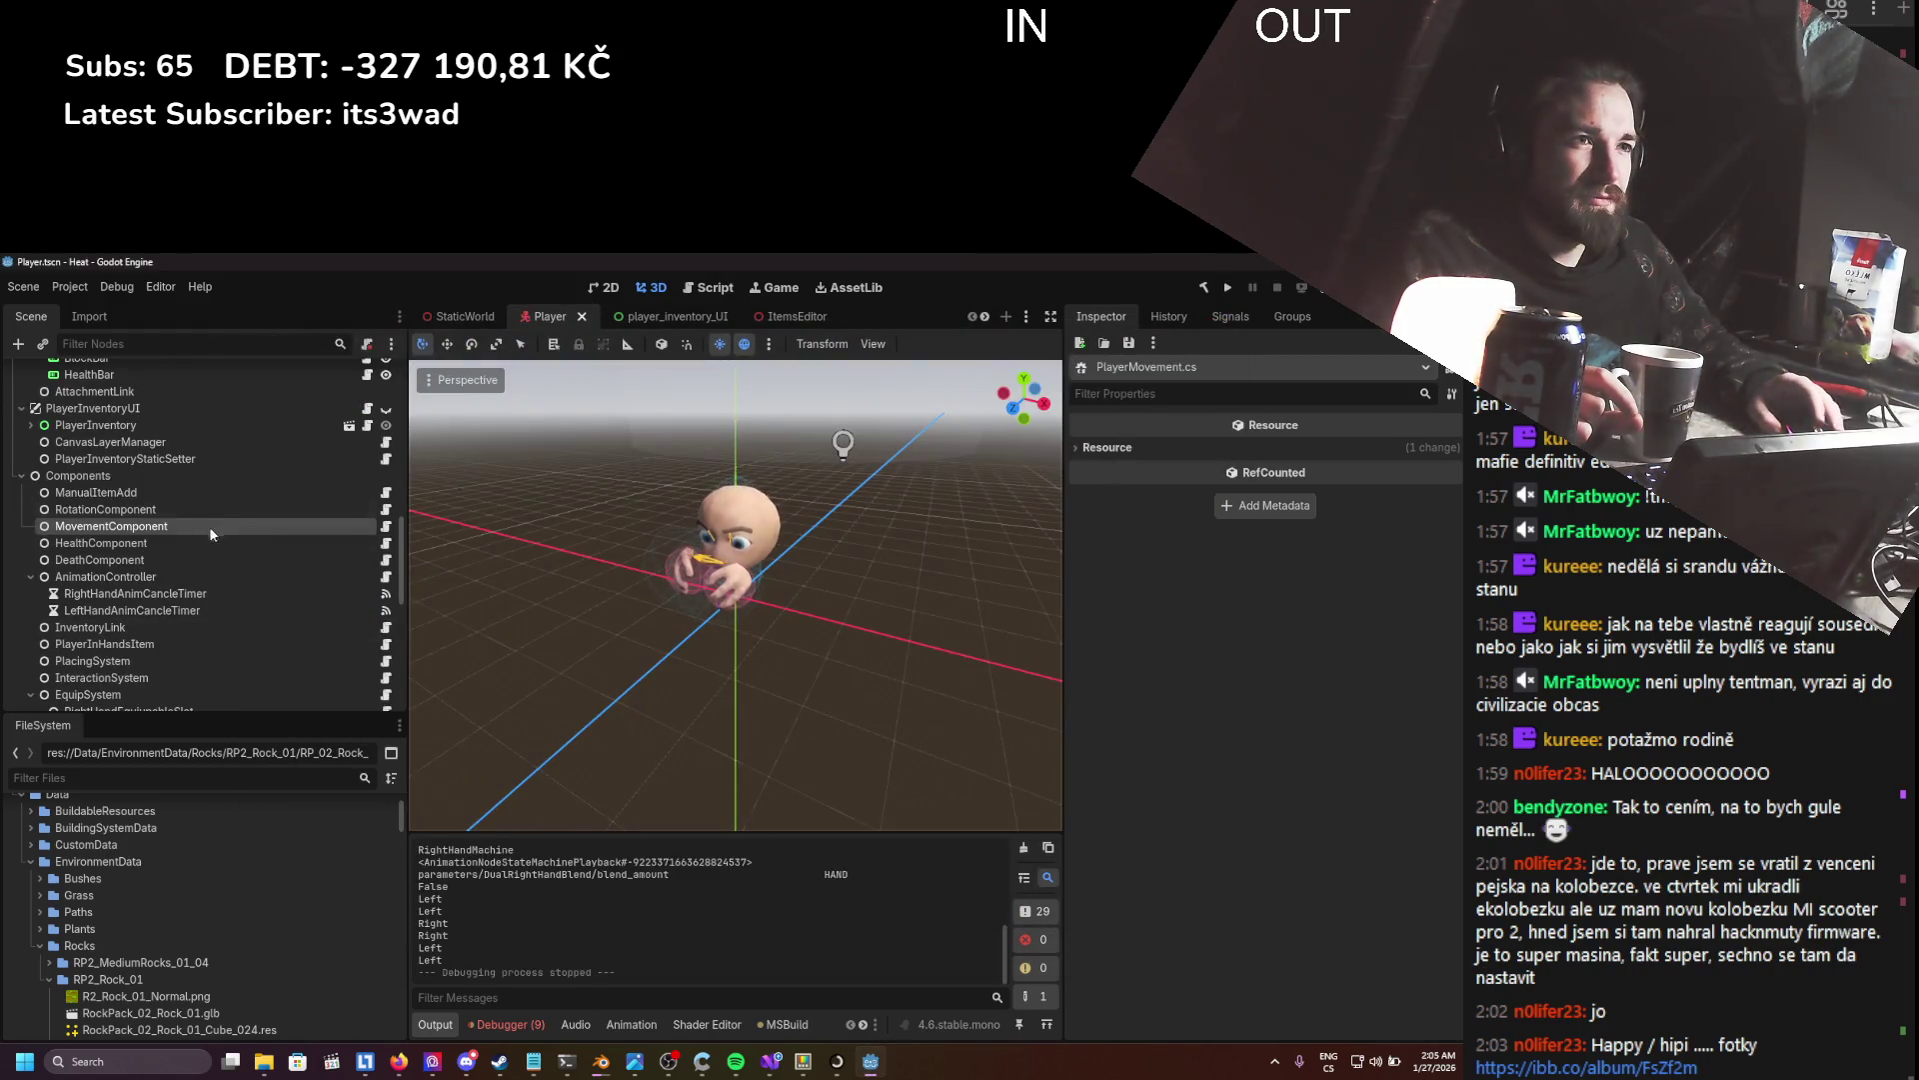
- Scroll up and down through the Player scene tree to inspect its nodes
scroll(210, 535, up, 5)
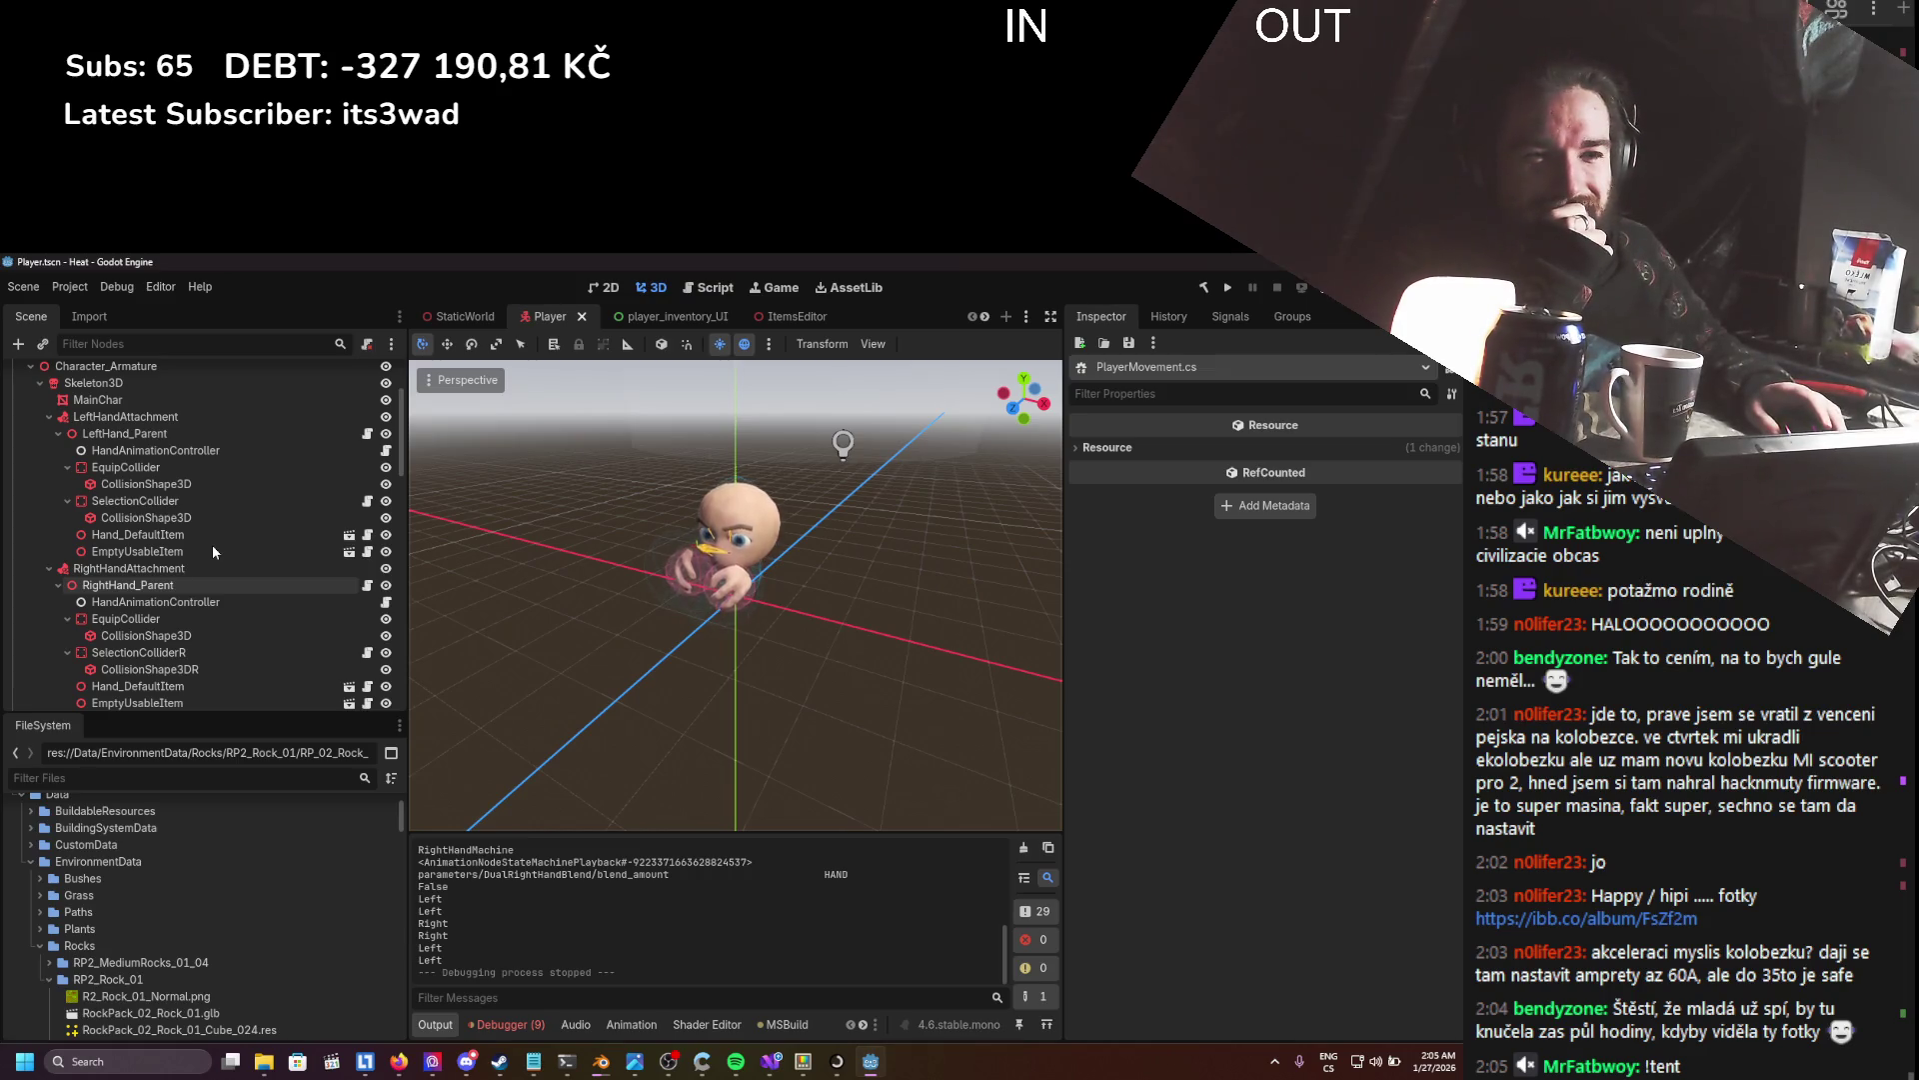
scroll(212, 544, down, 5)
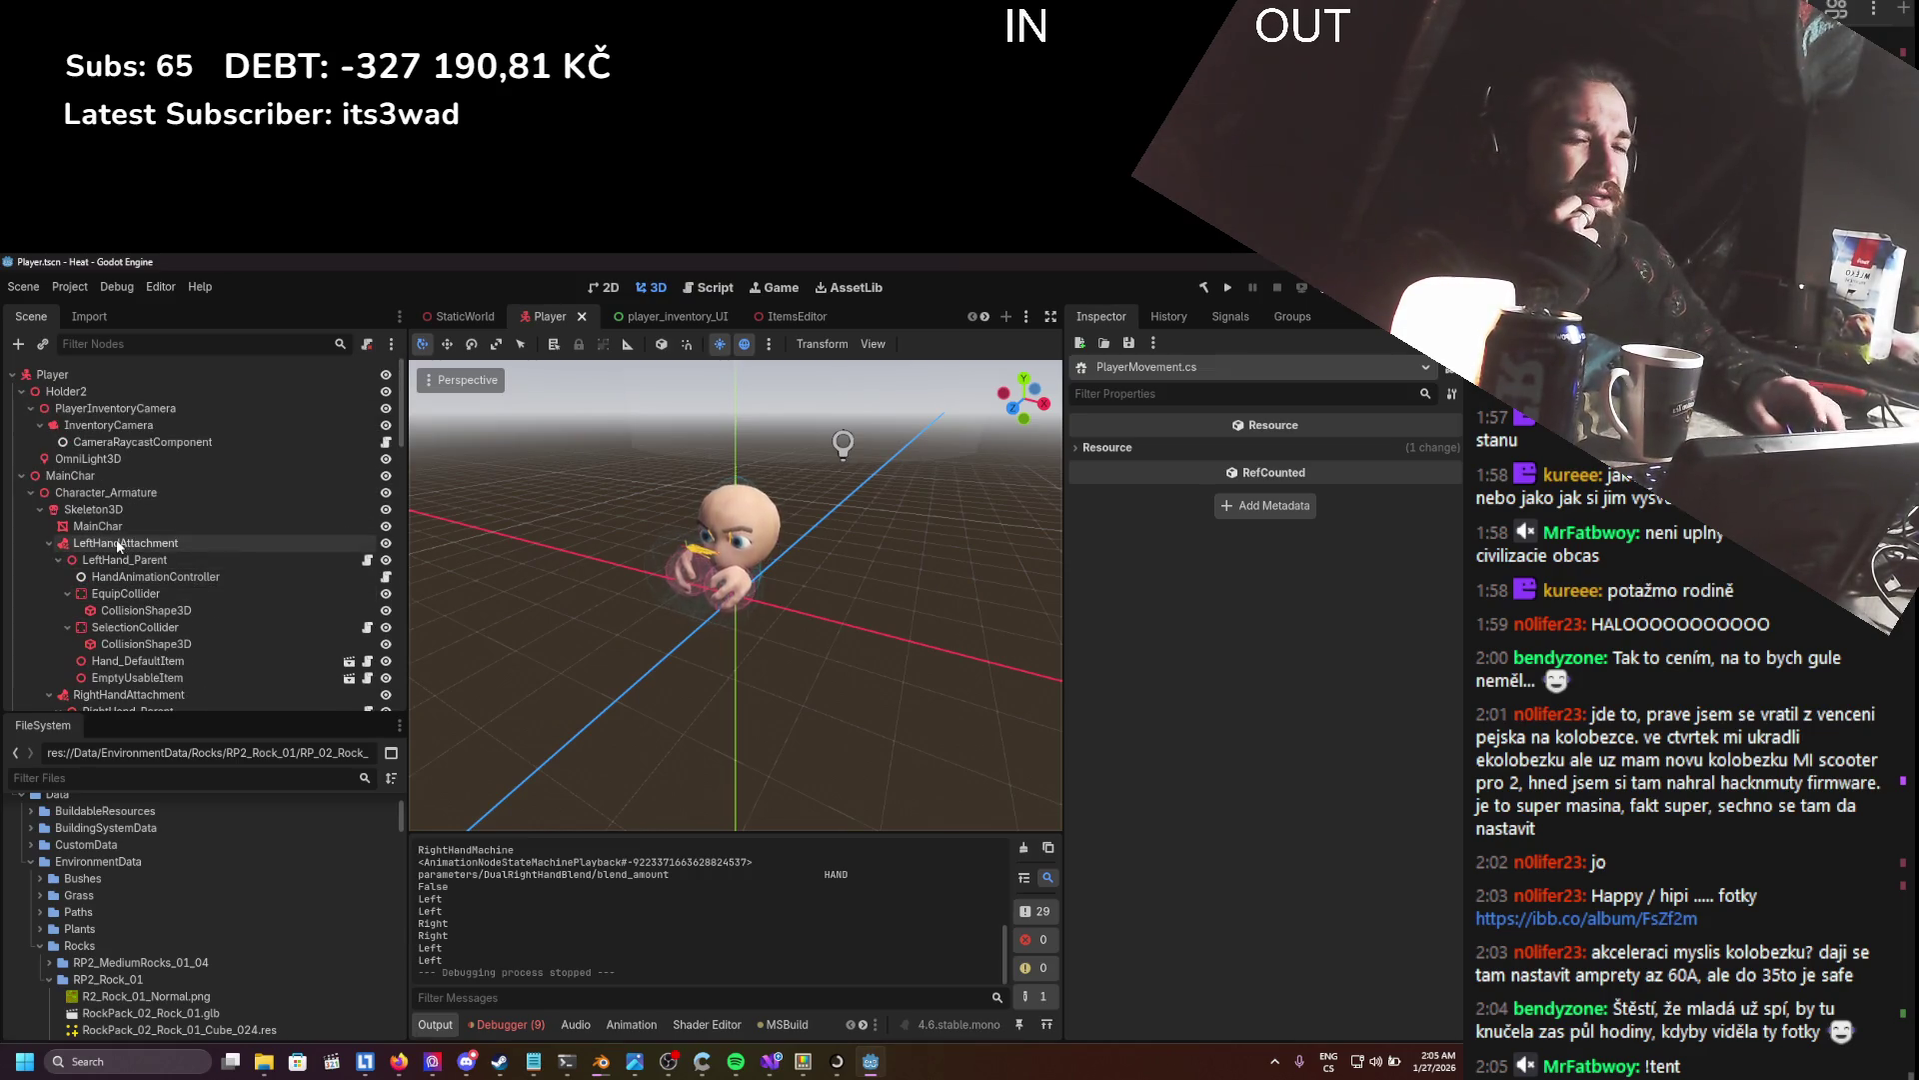
scroll(115, 547, down, 7)
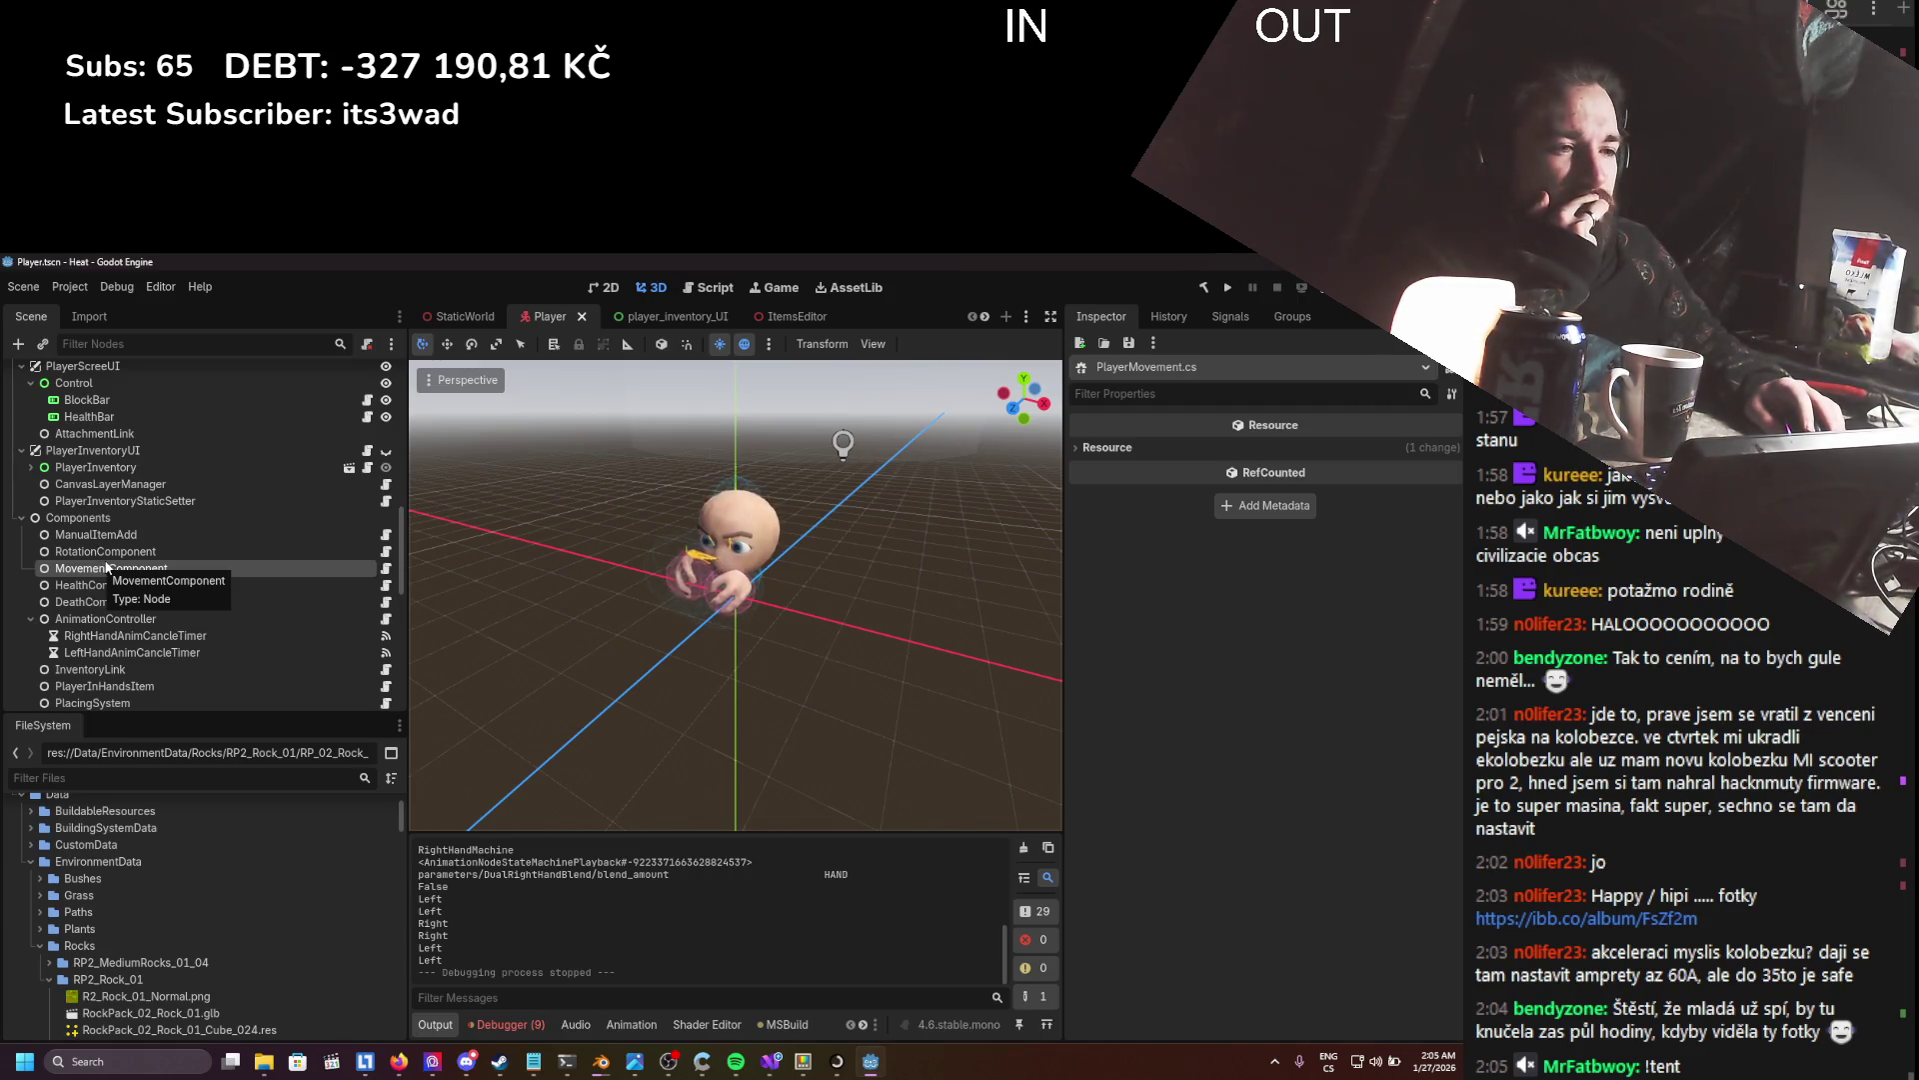
scroll(110, 566, up, 3)
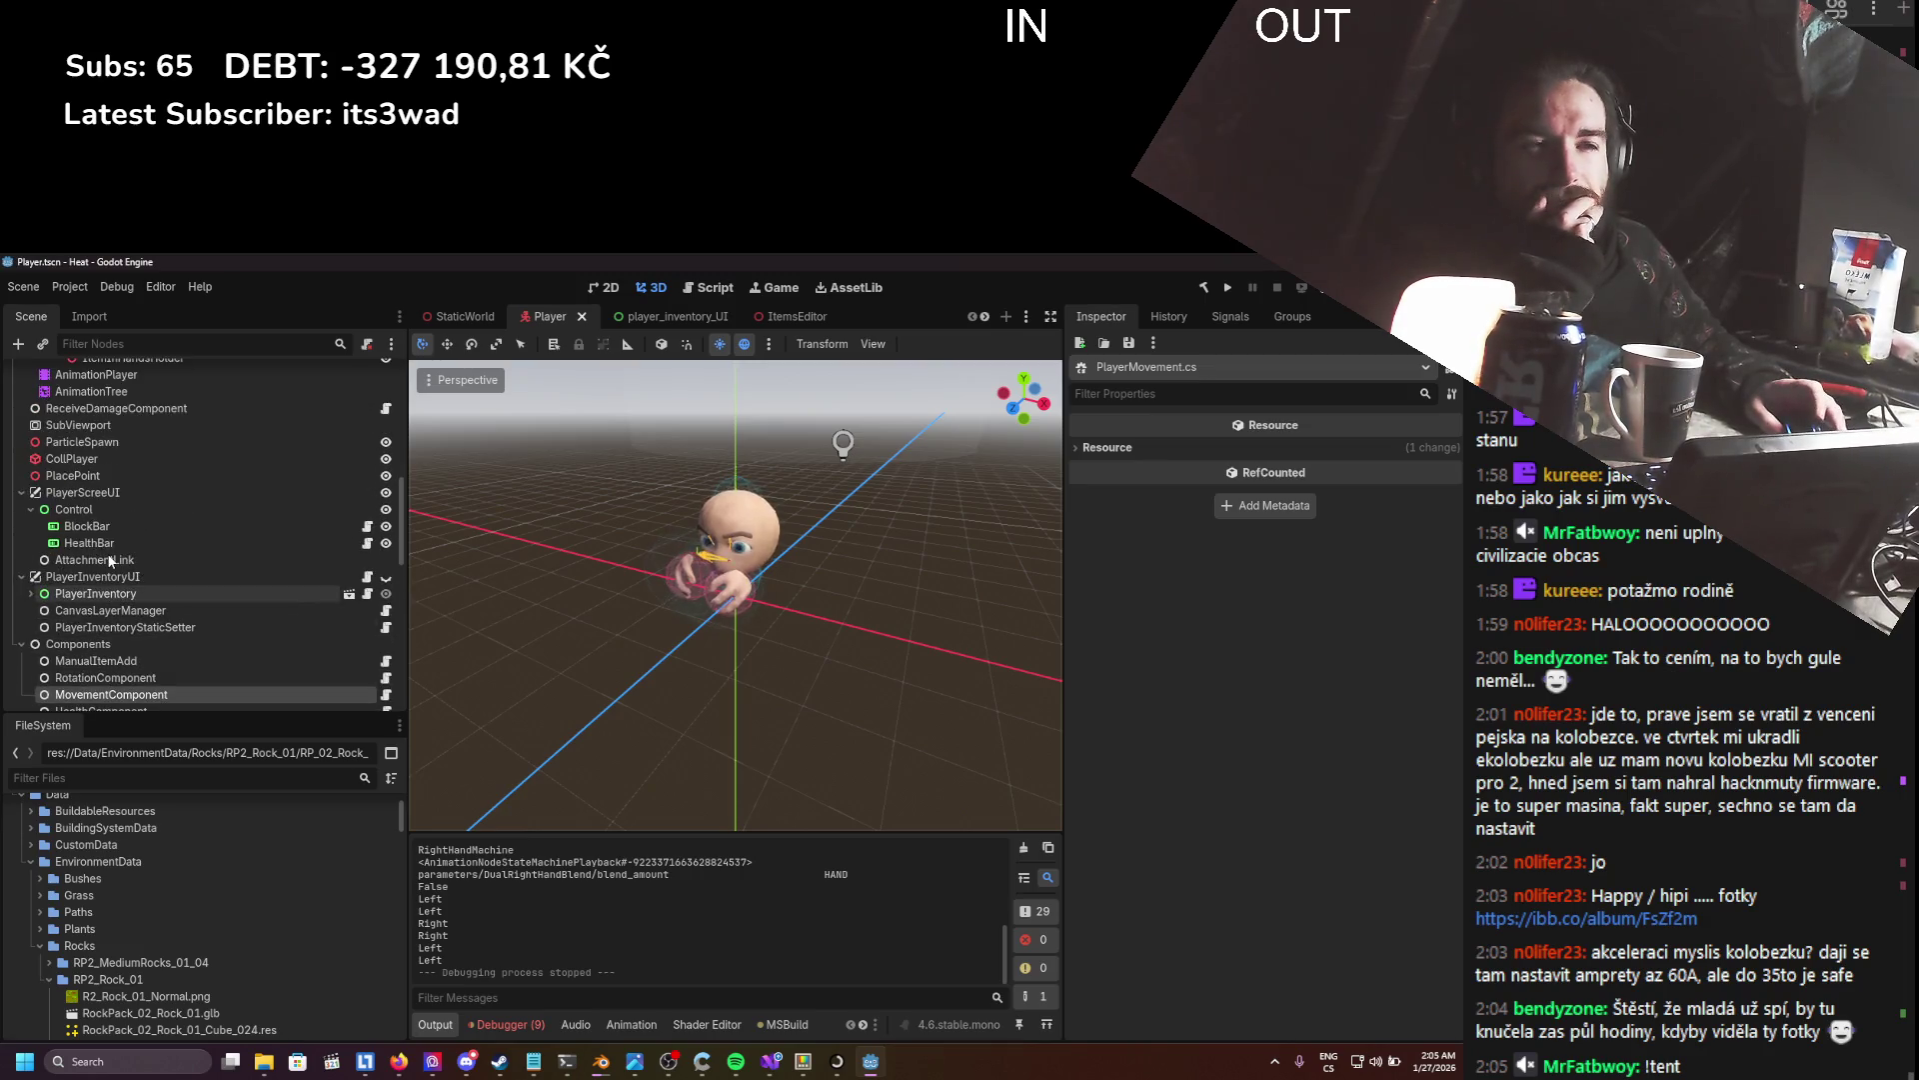
scroll(108, 557, up, 5)
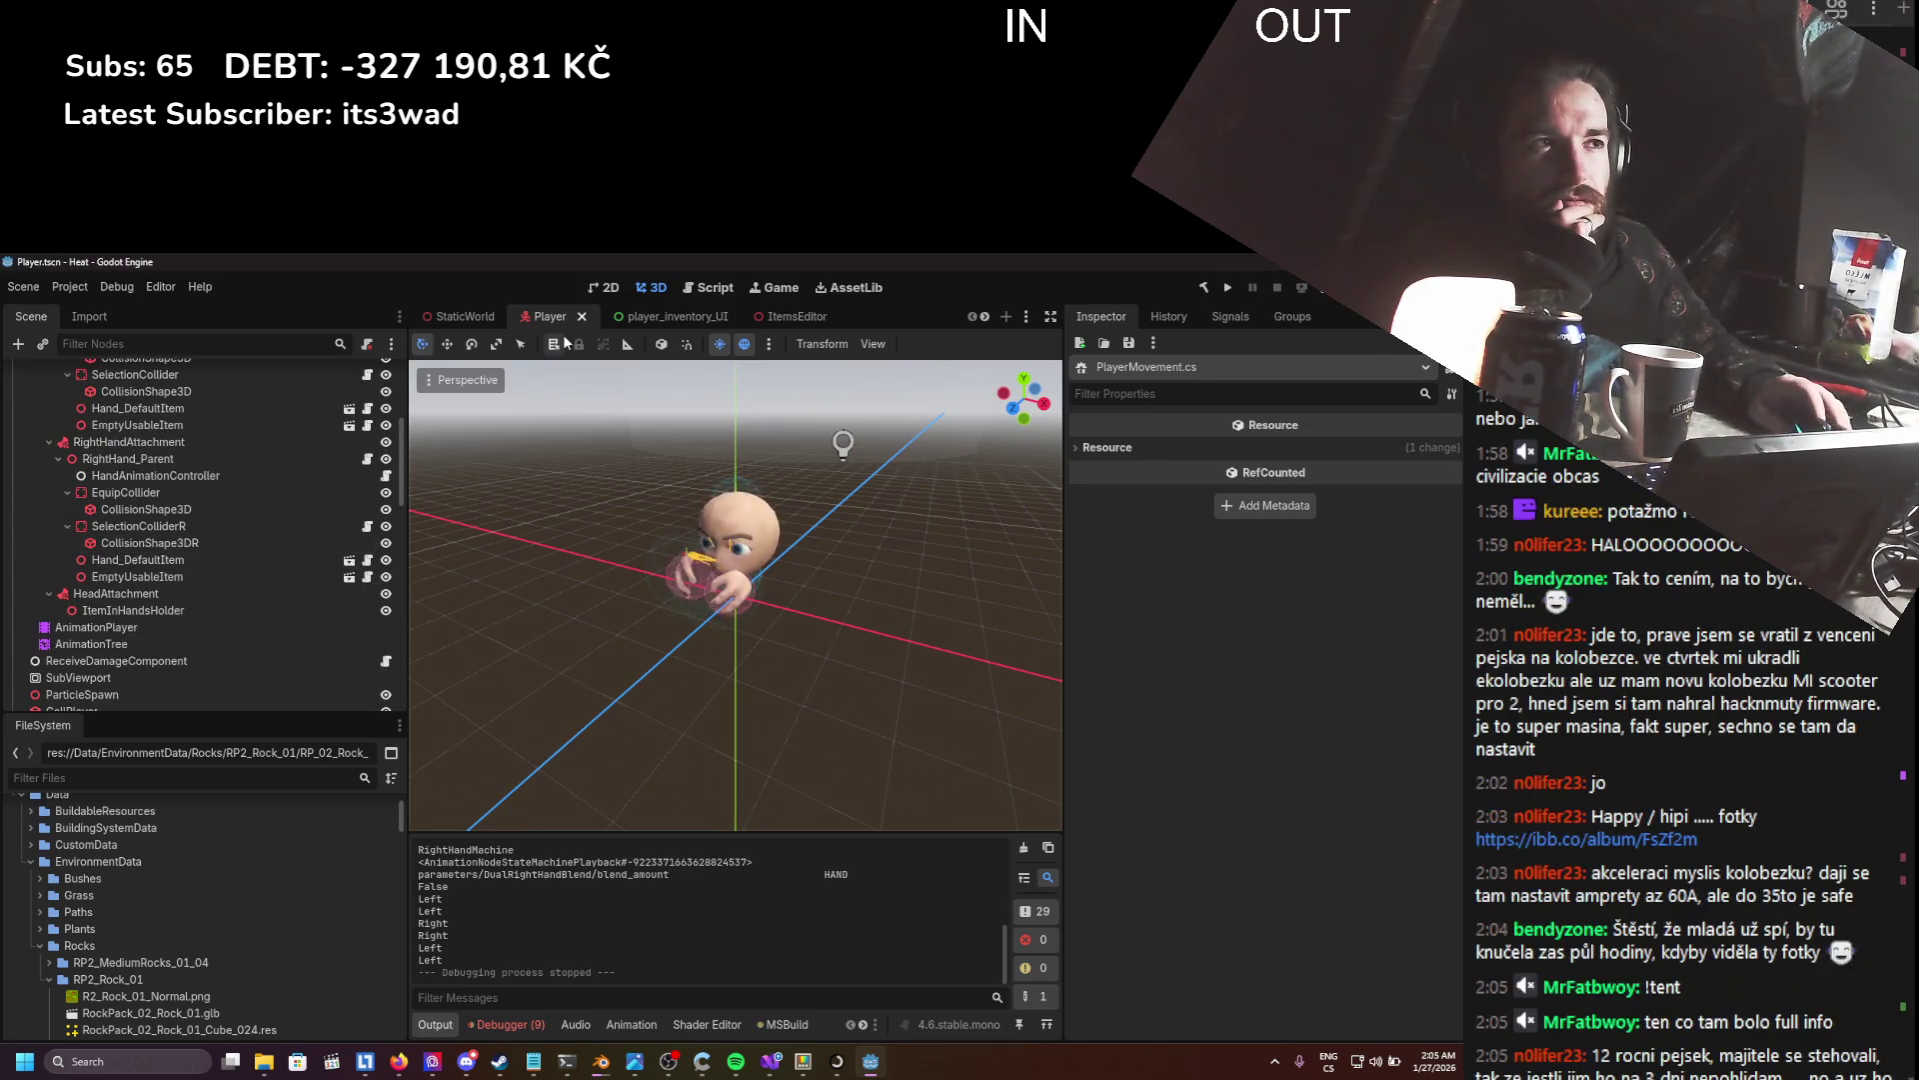
- In StaticWorld, add TEmporaryTerrainCollision to collision layer 12 and PlayerBlockade, then save and run
click(460, 316)
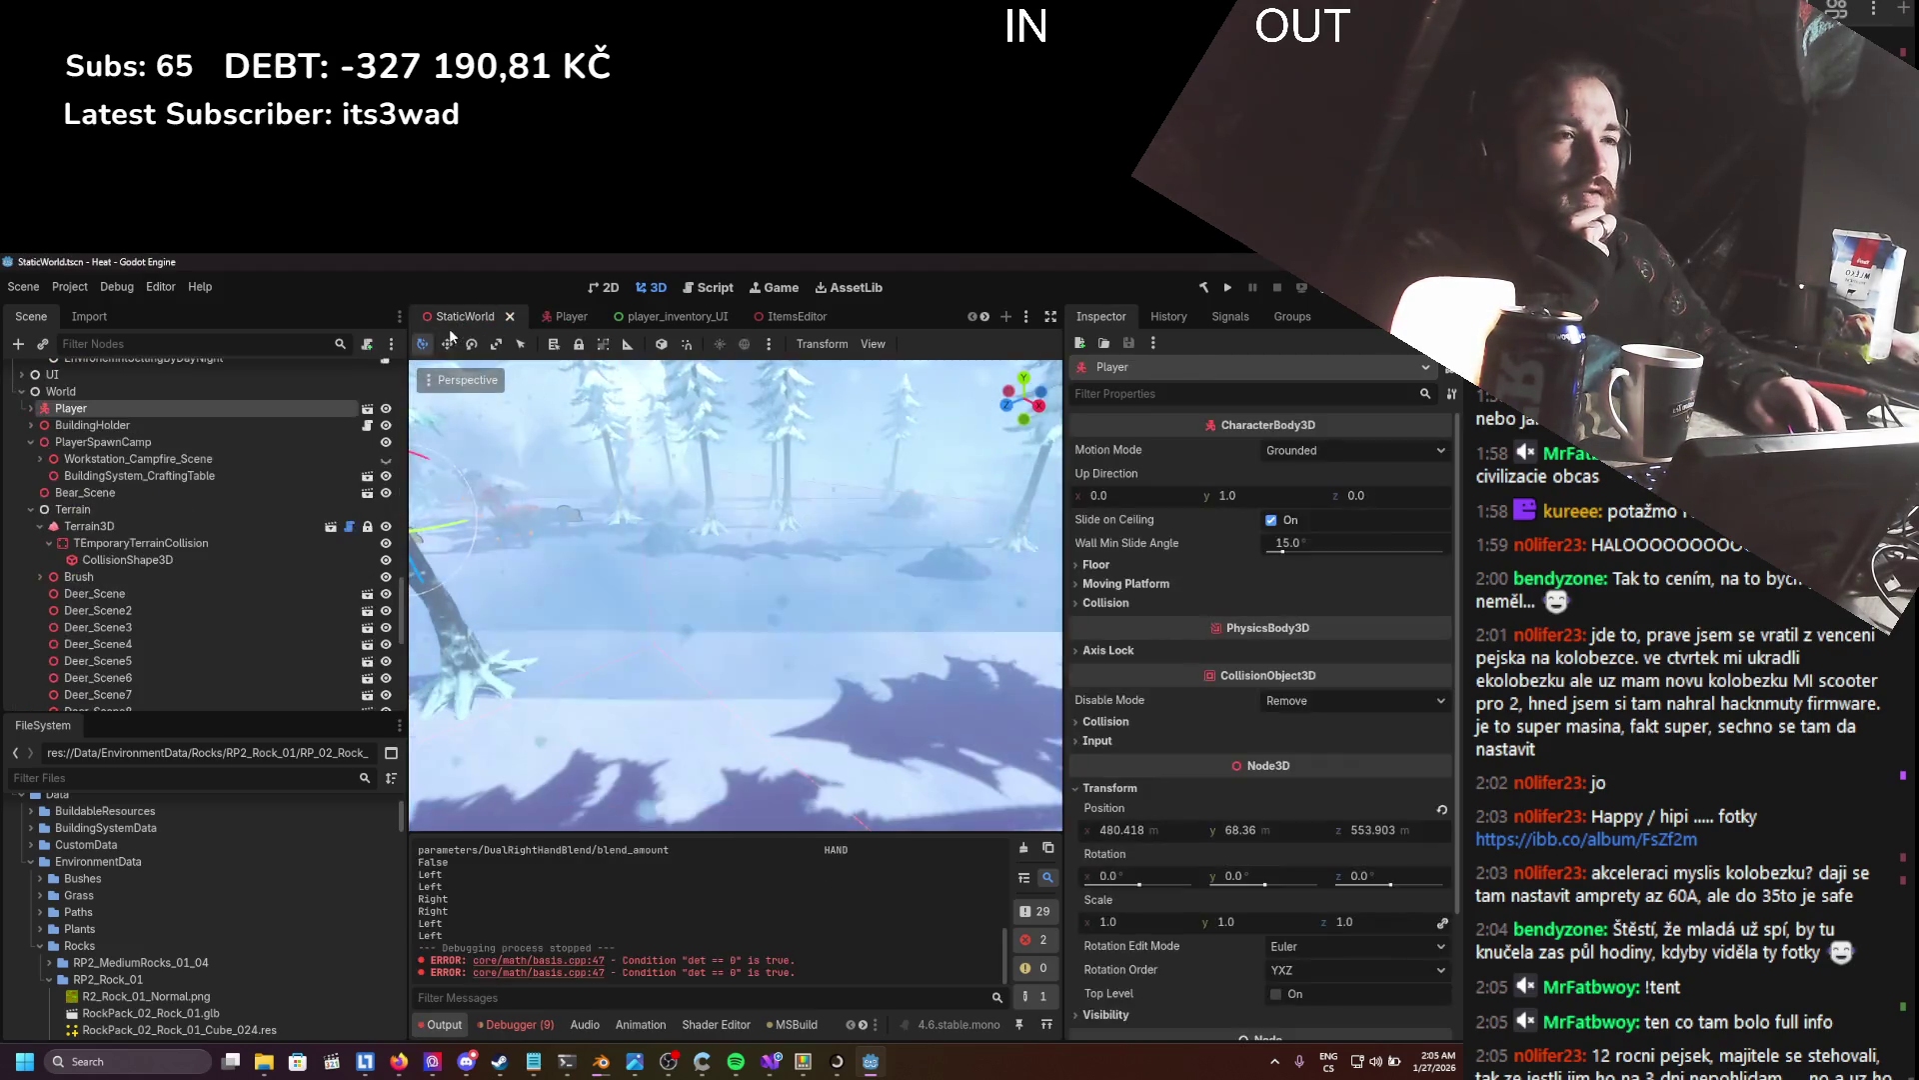
click(140, 543)
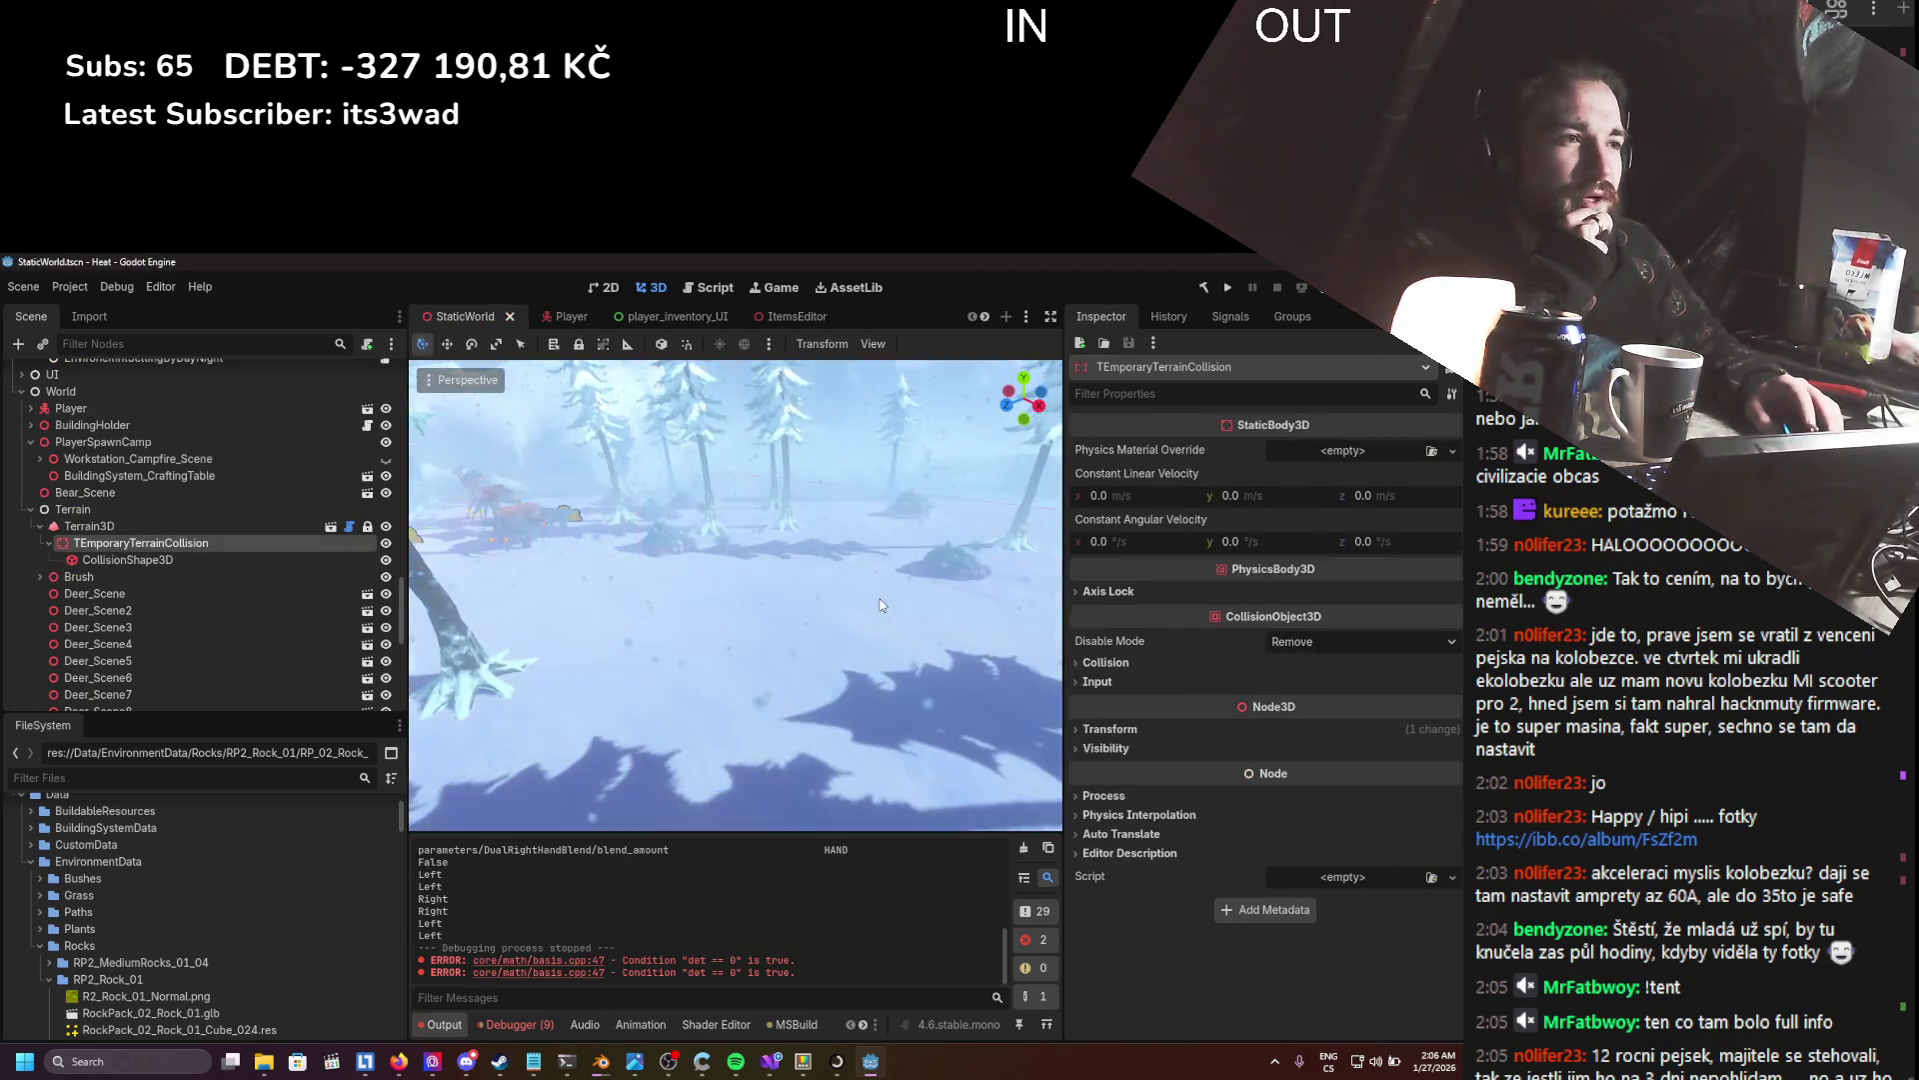
click(1226, 660)
click(1089, 709)
click(1094, 785)
click(1235, 709)
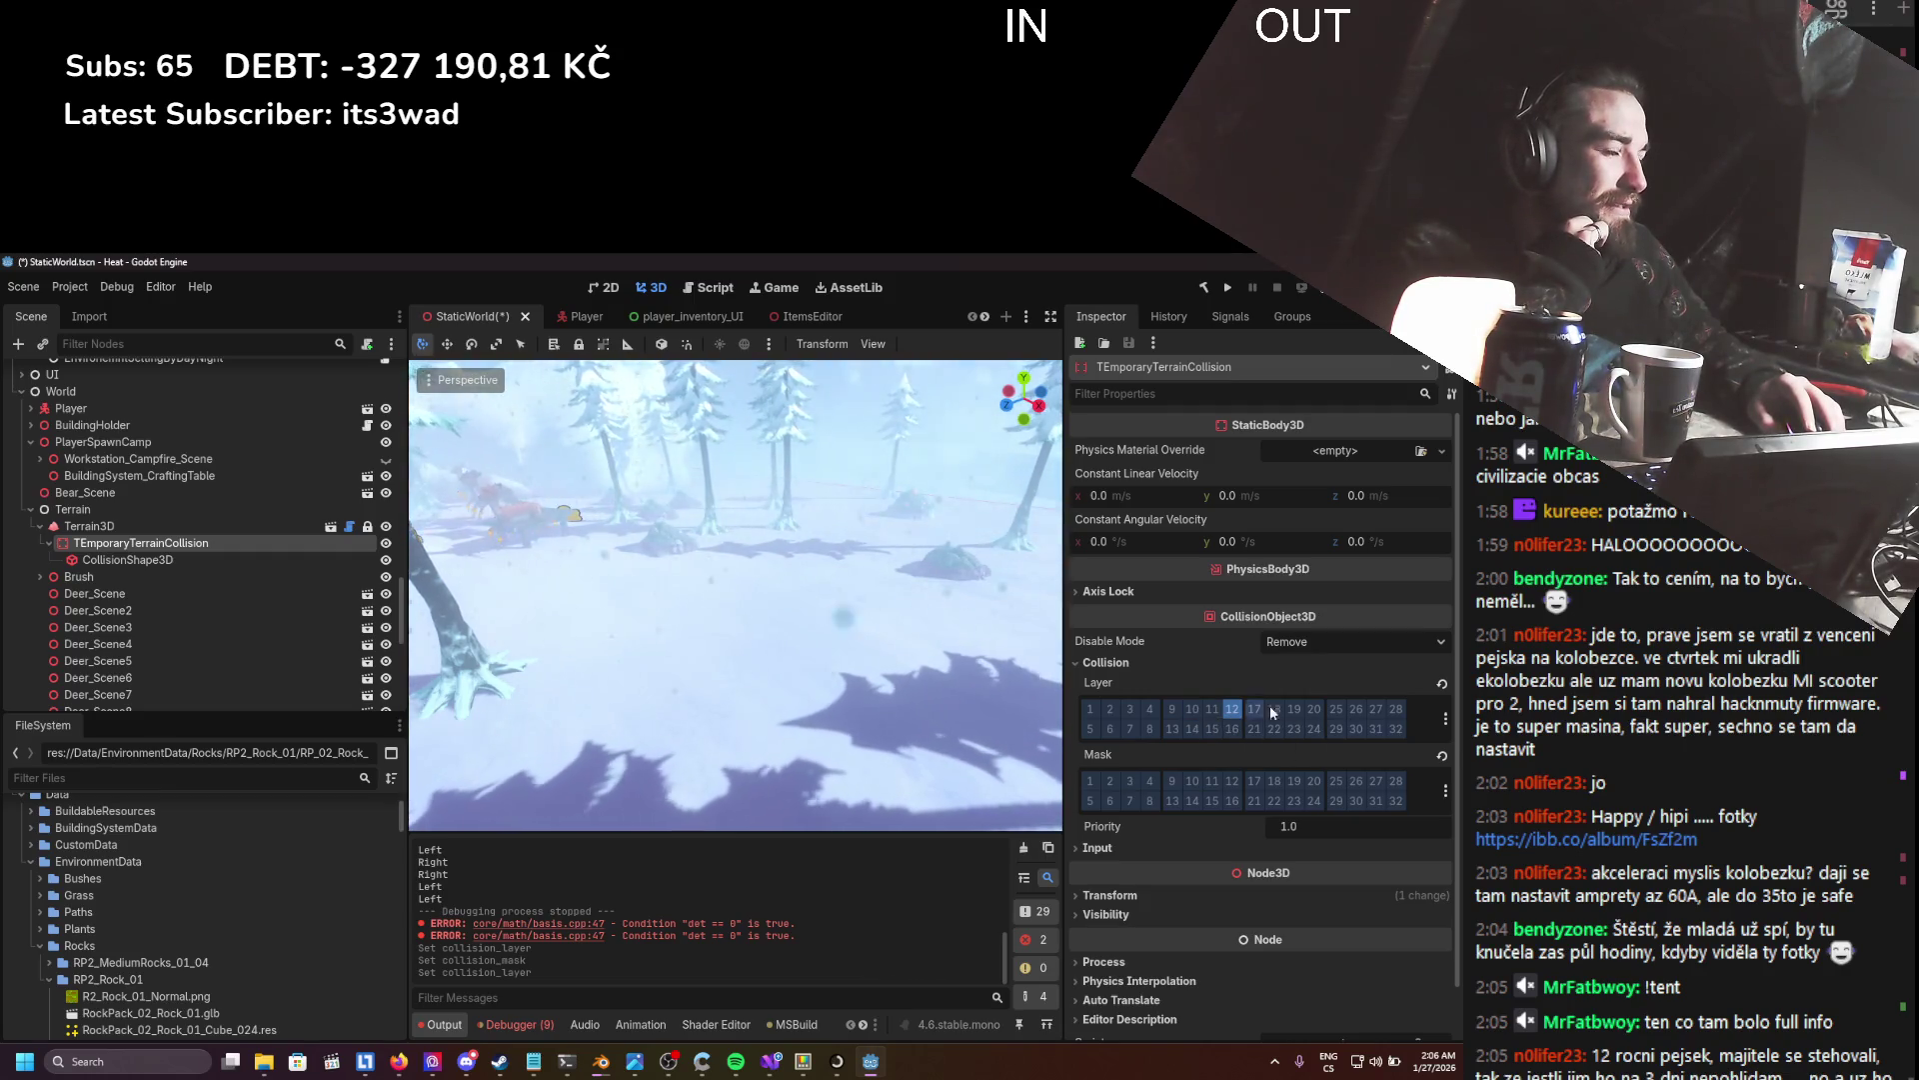
click(1446, 719)
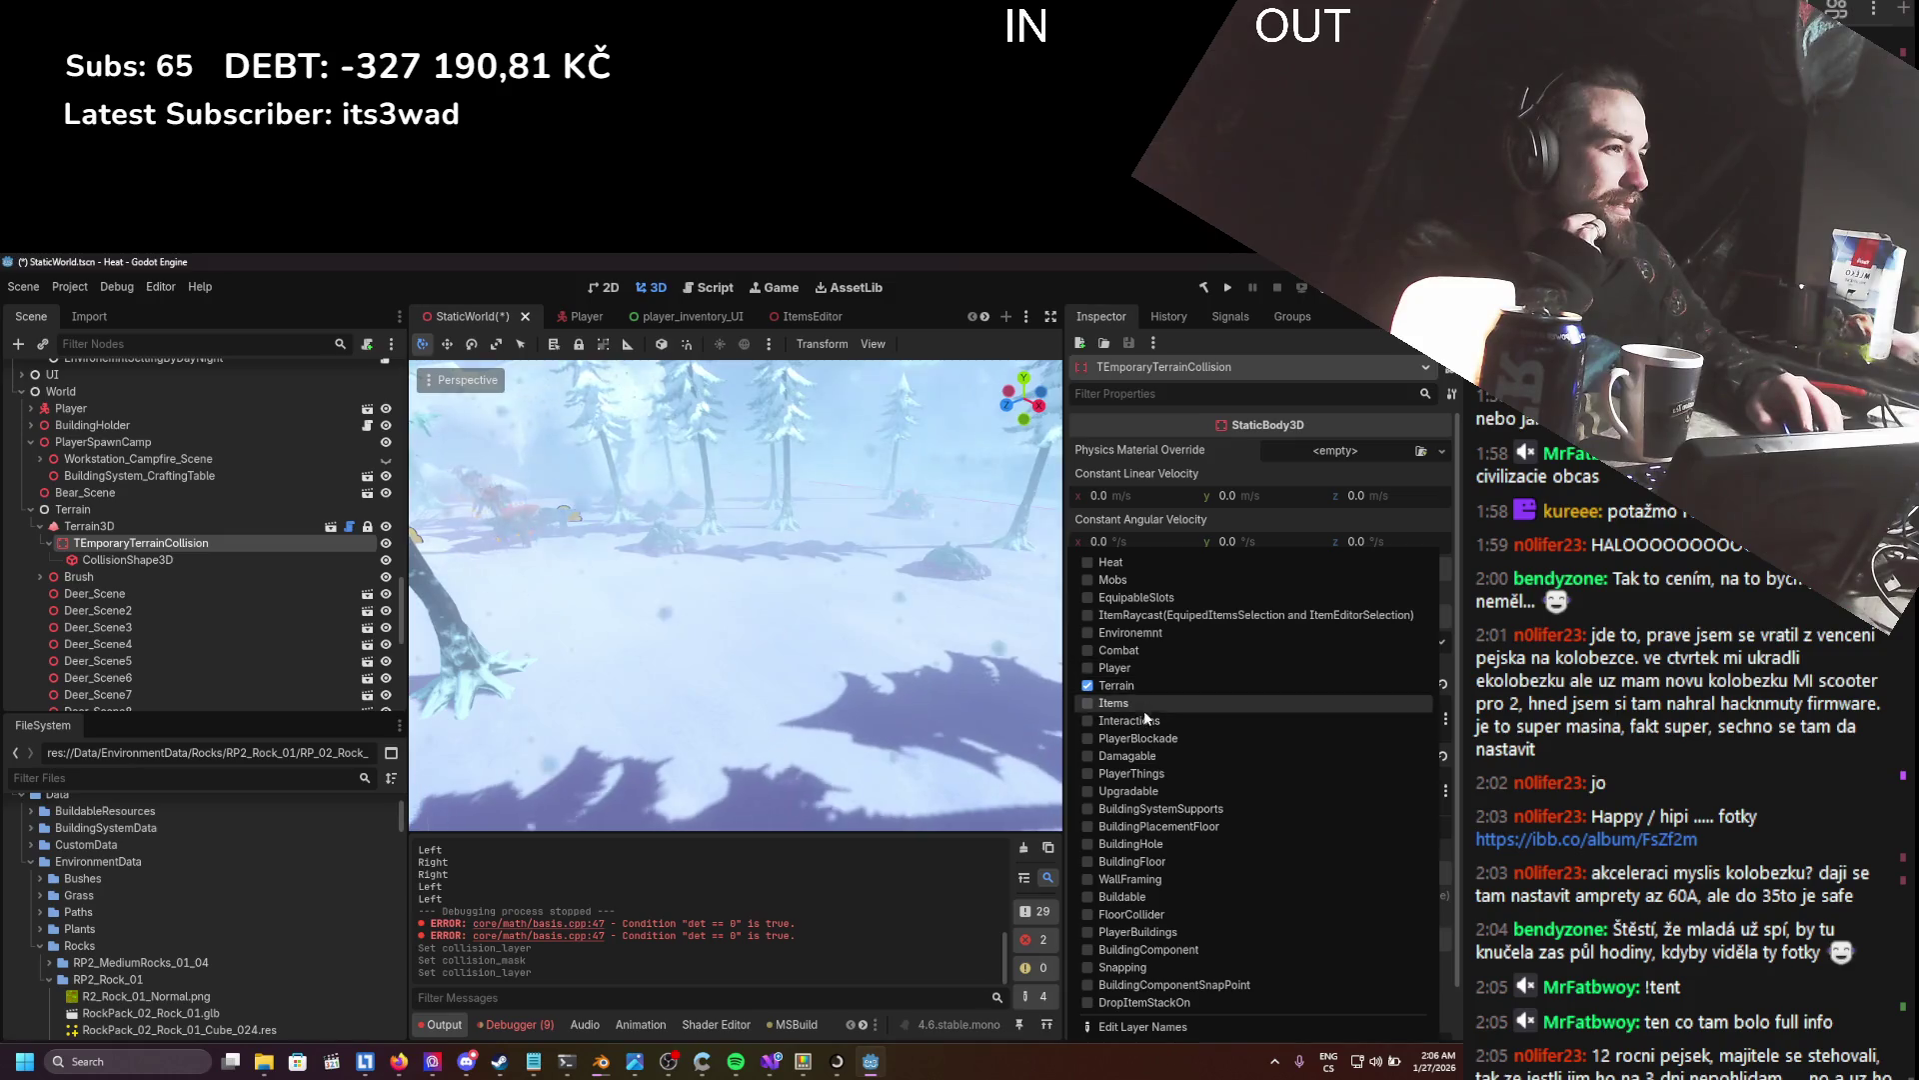
click(1135, 738)
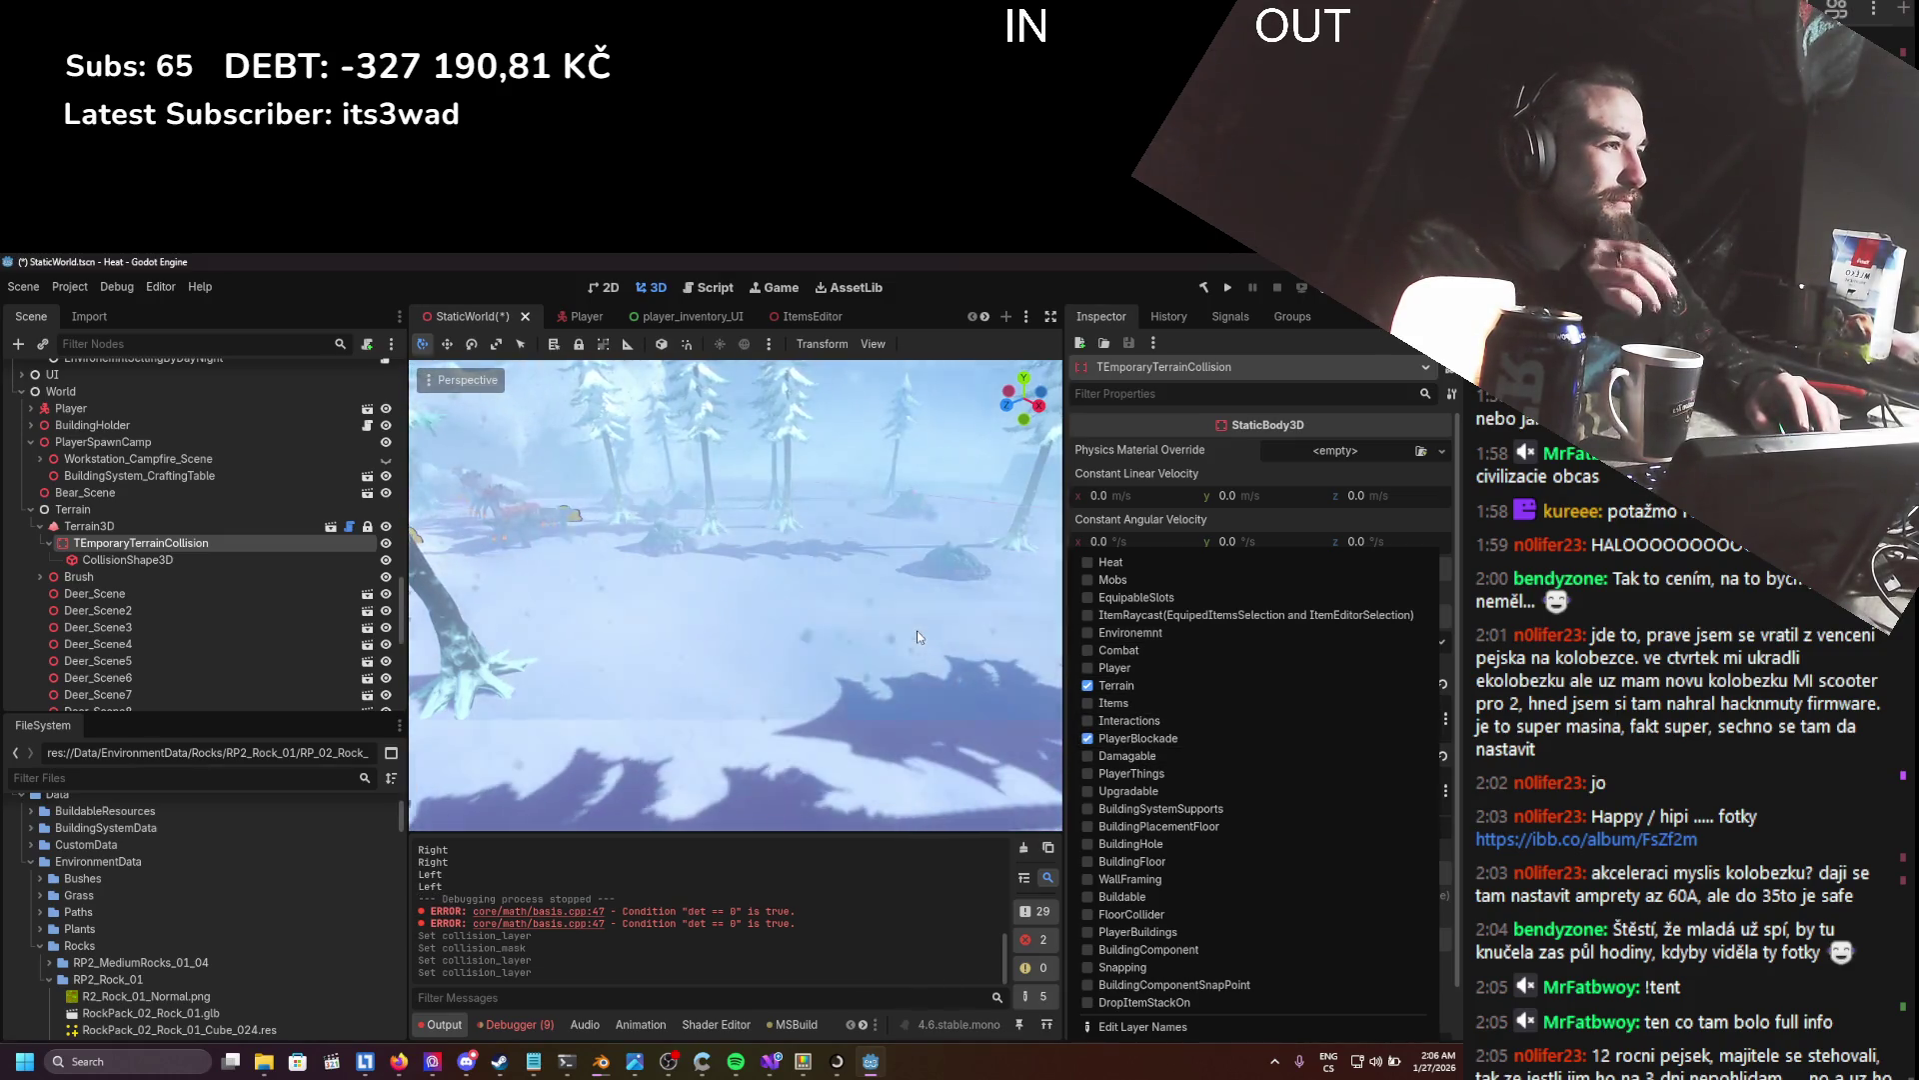
click(875, 610)
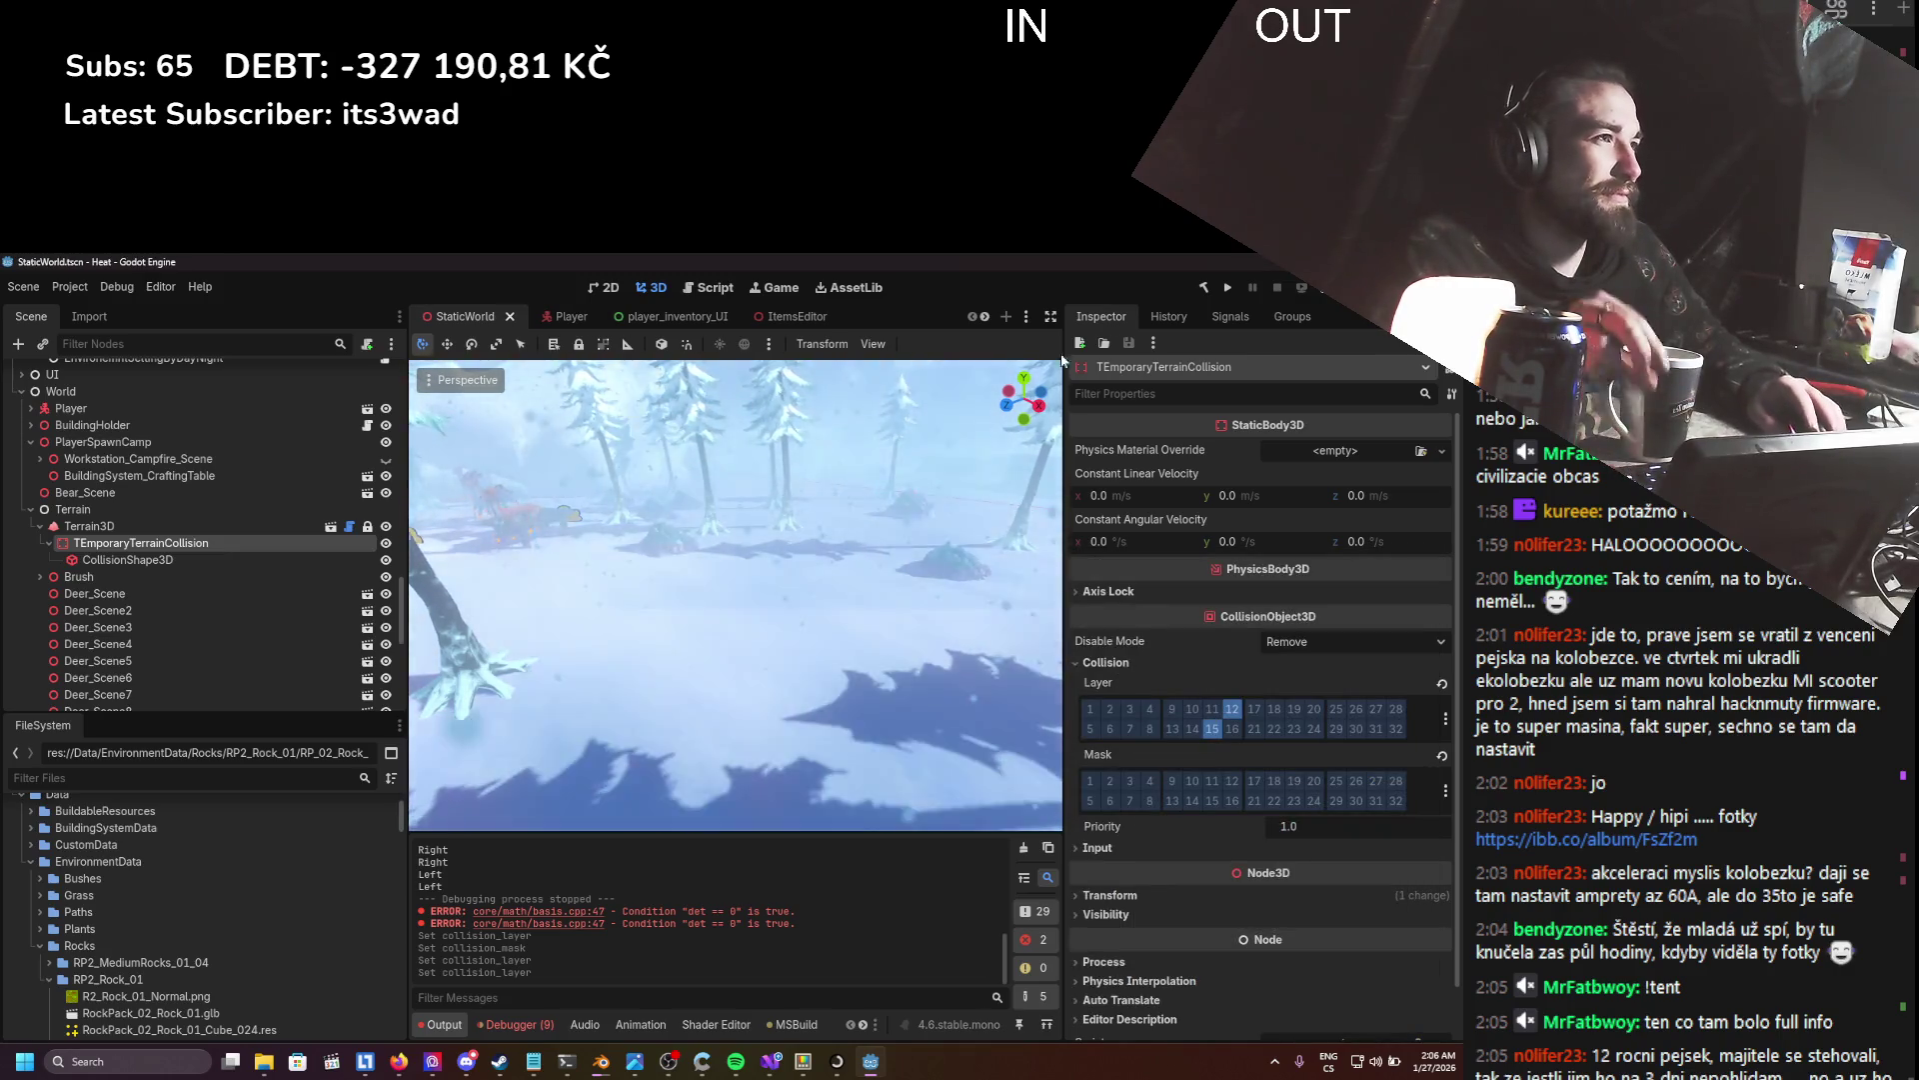
key(F5)
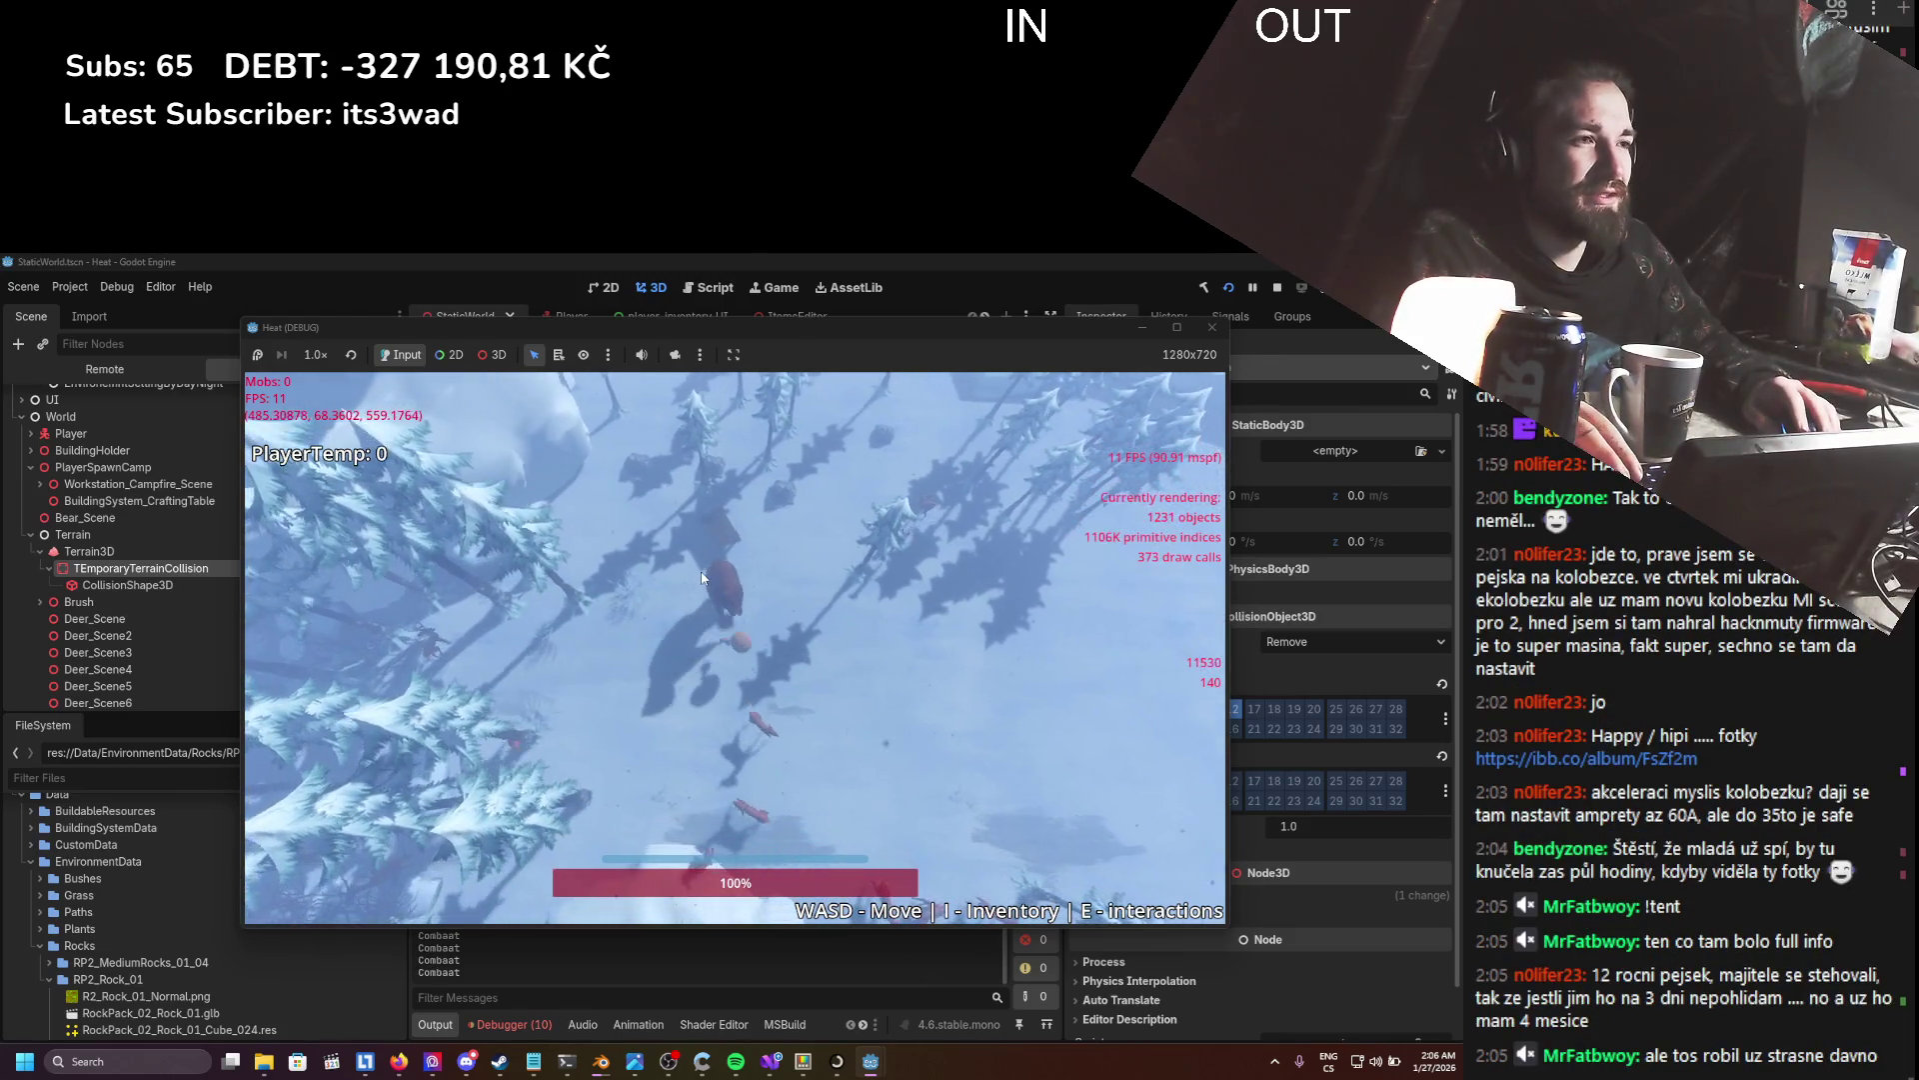
- Walk the snowy map, open inventory and crafting, stand the stick upright and attach a part
key(s)
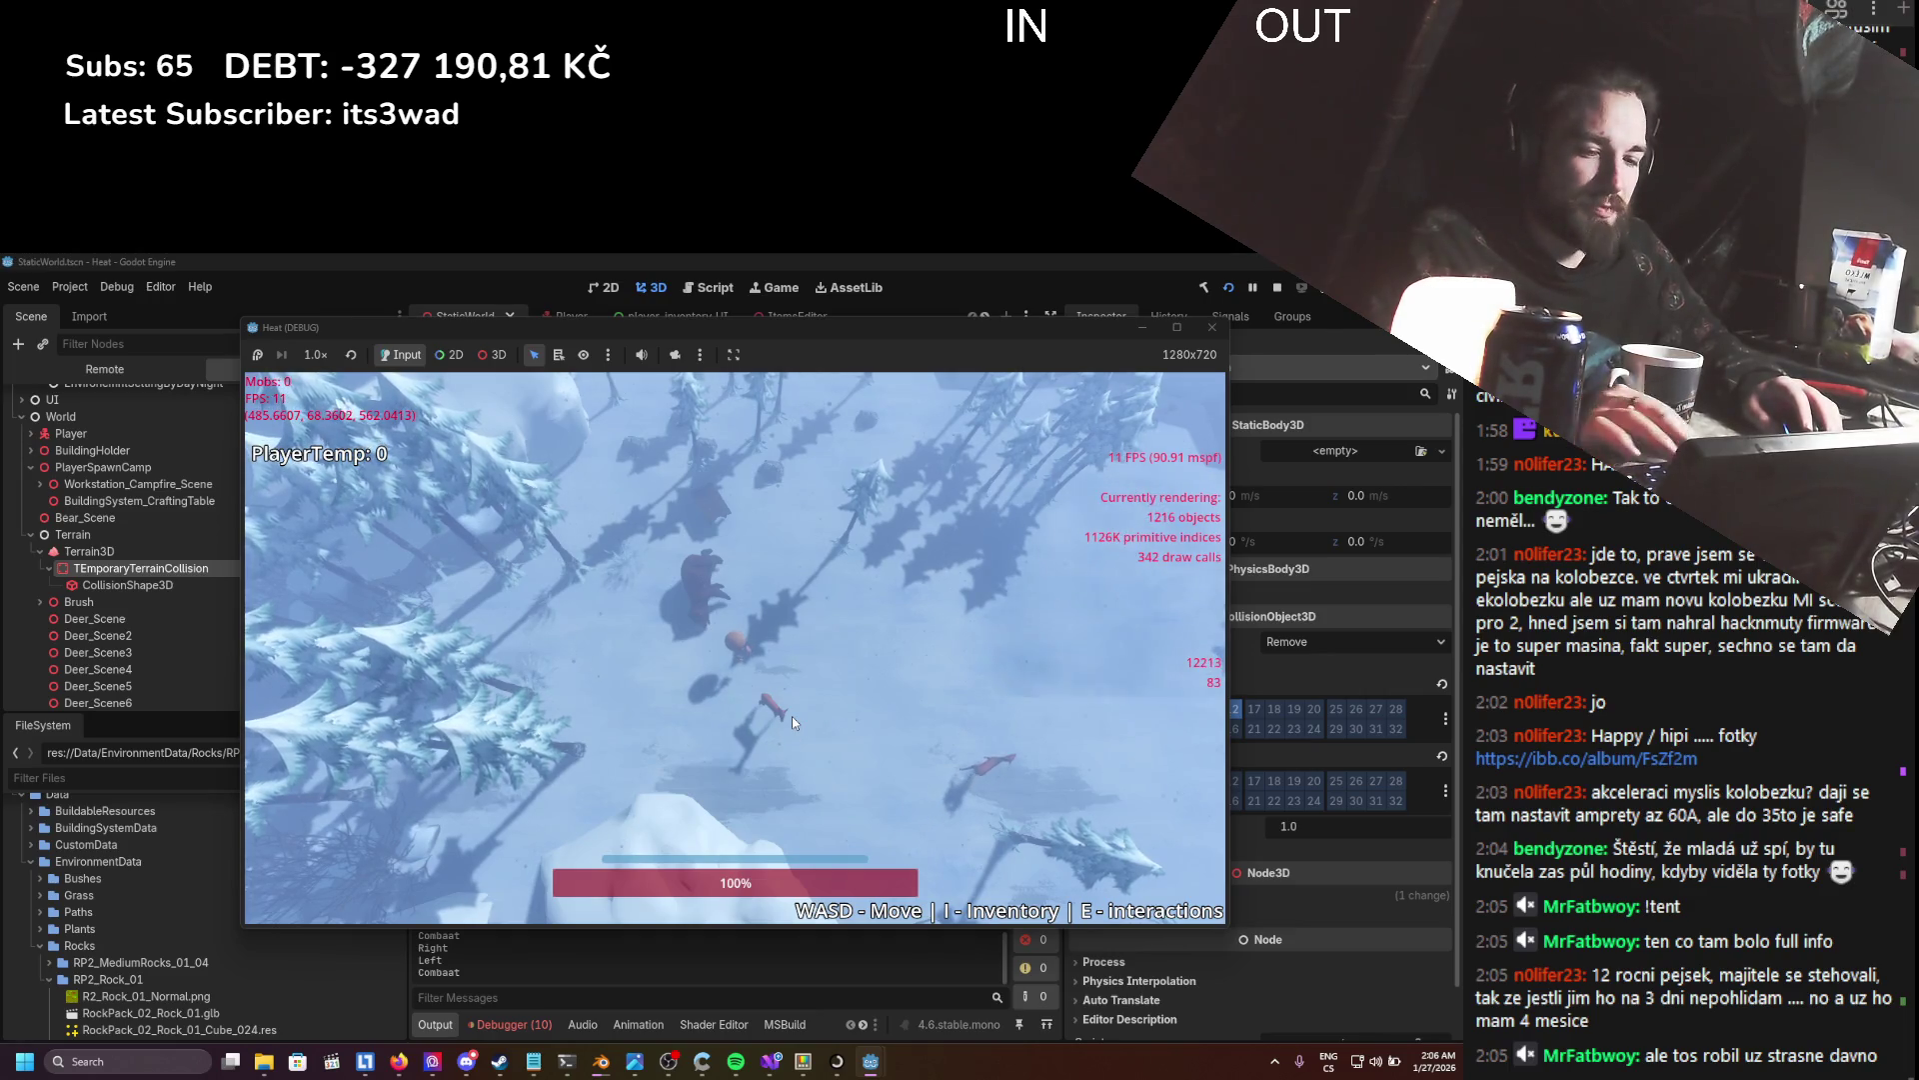
key(i)
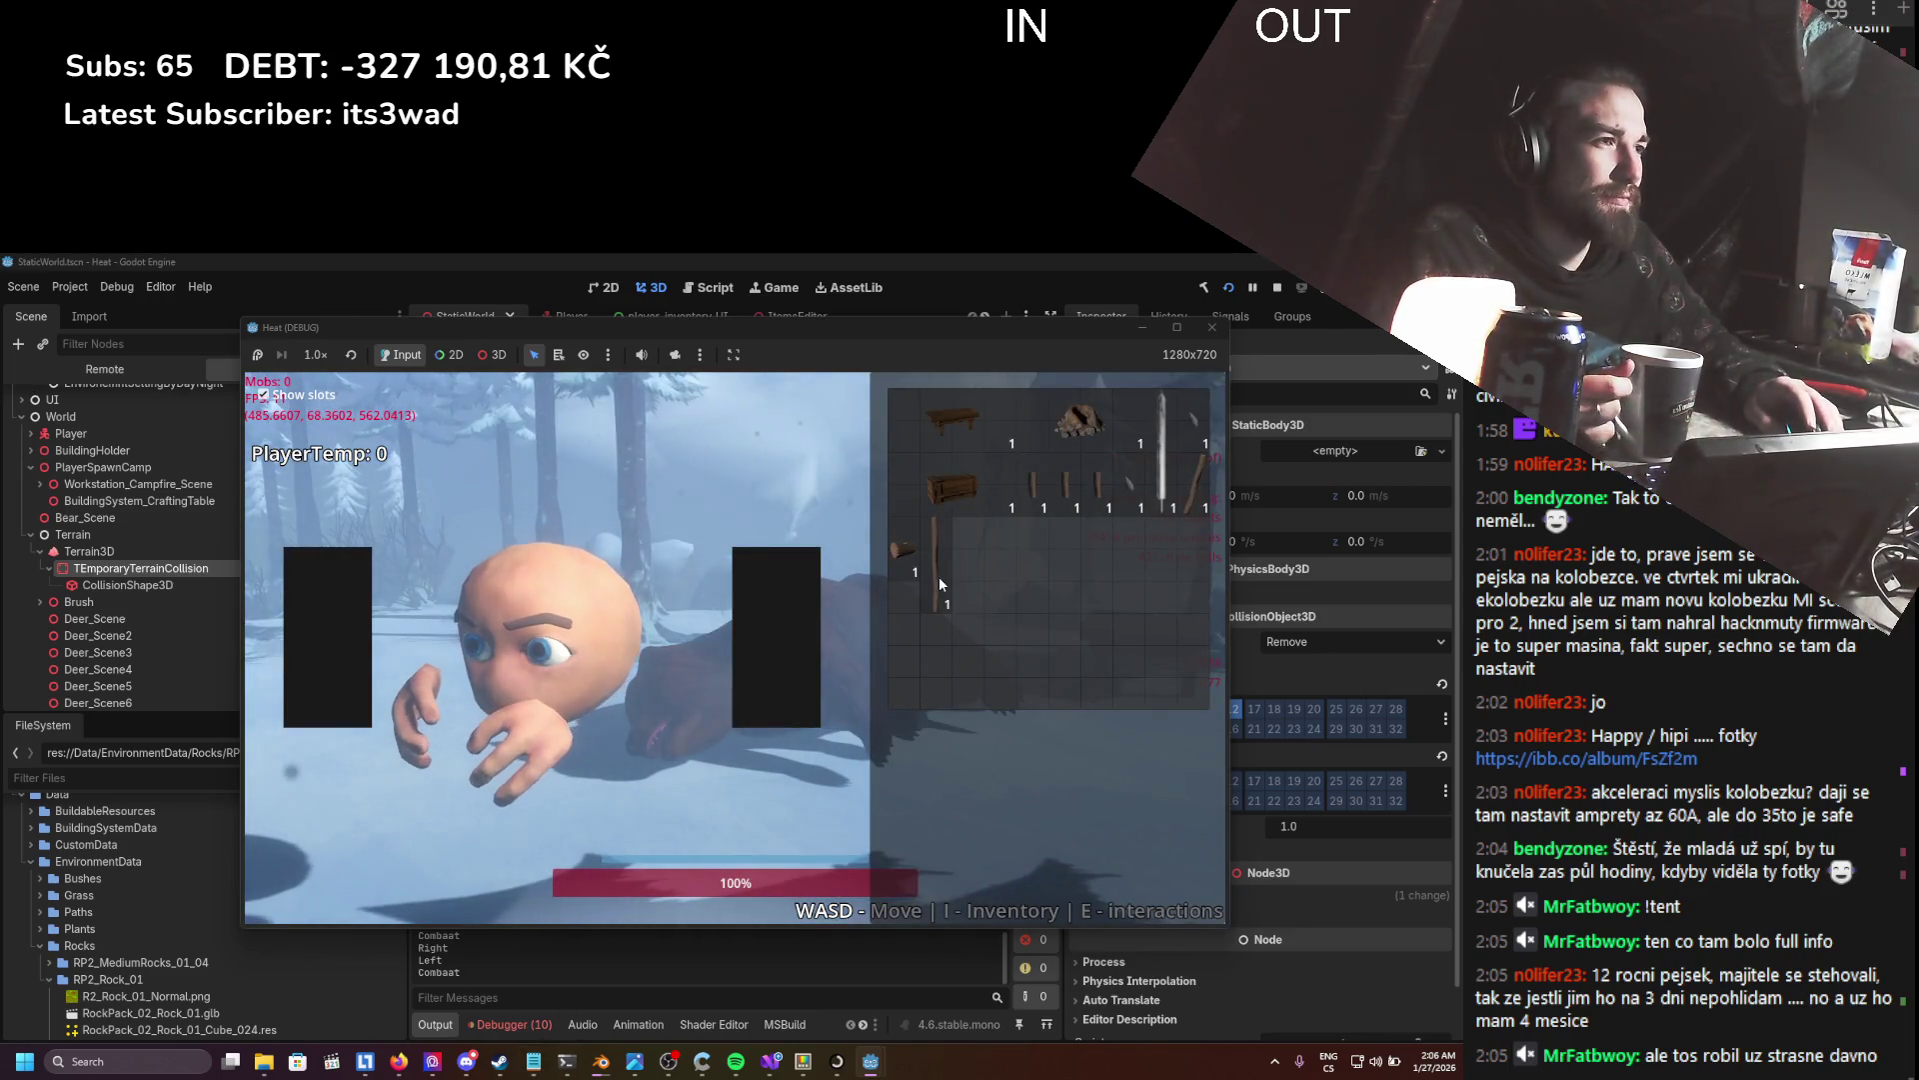
click(908, 606)
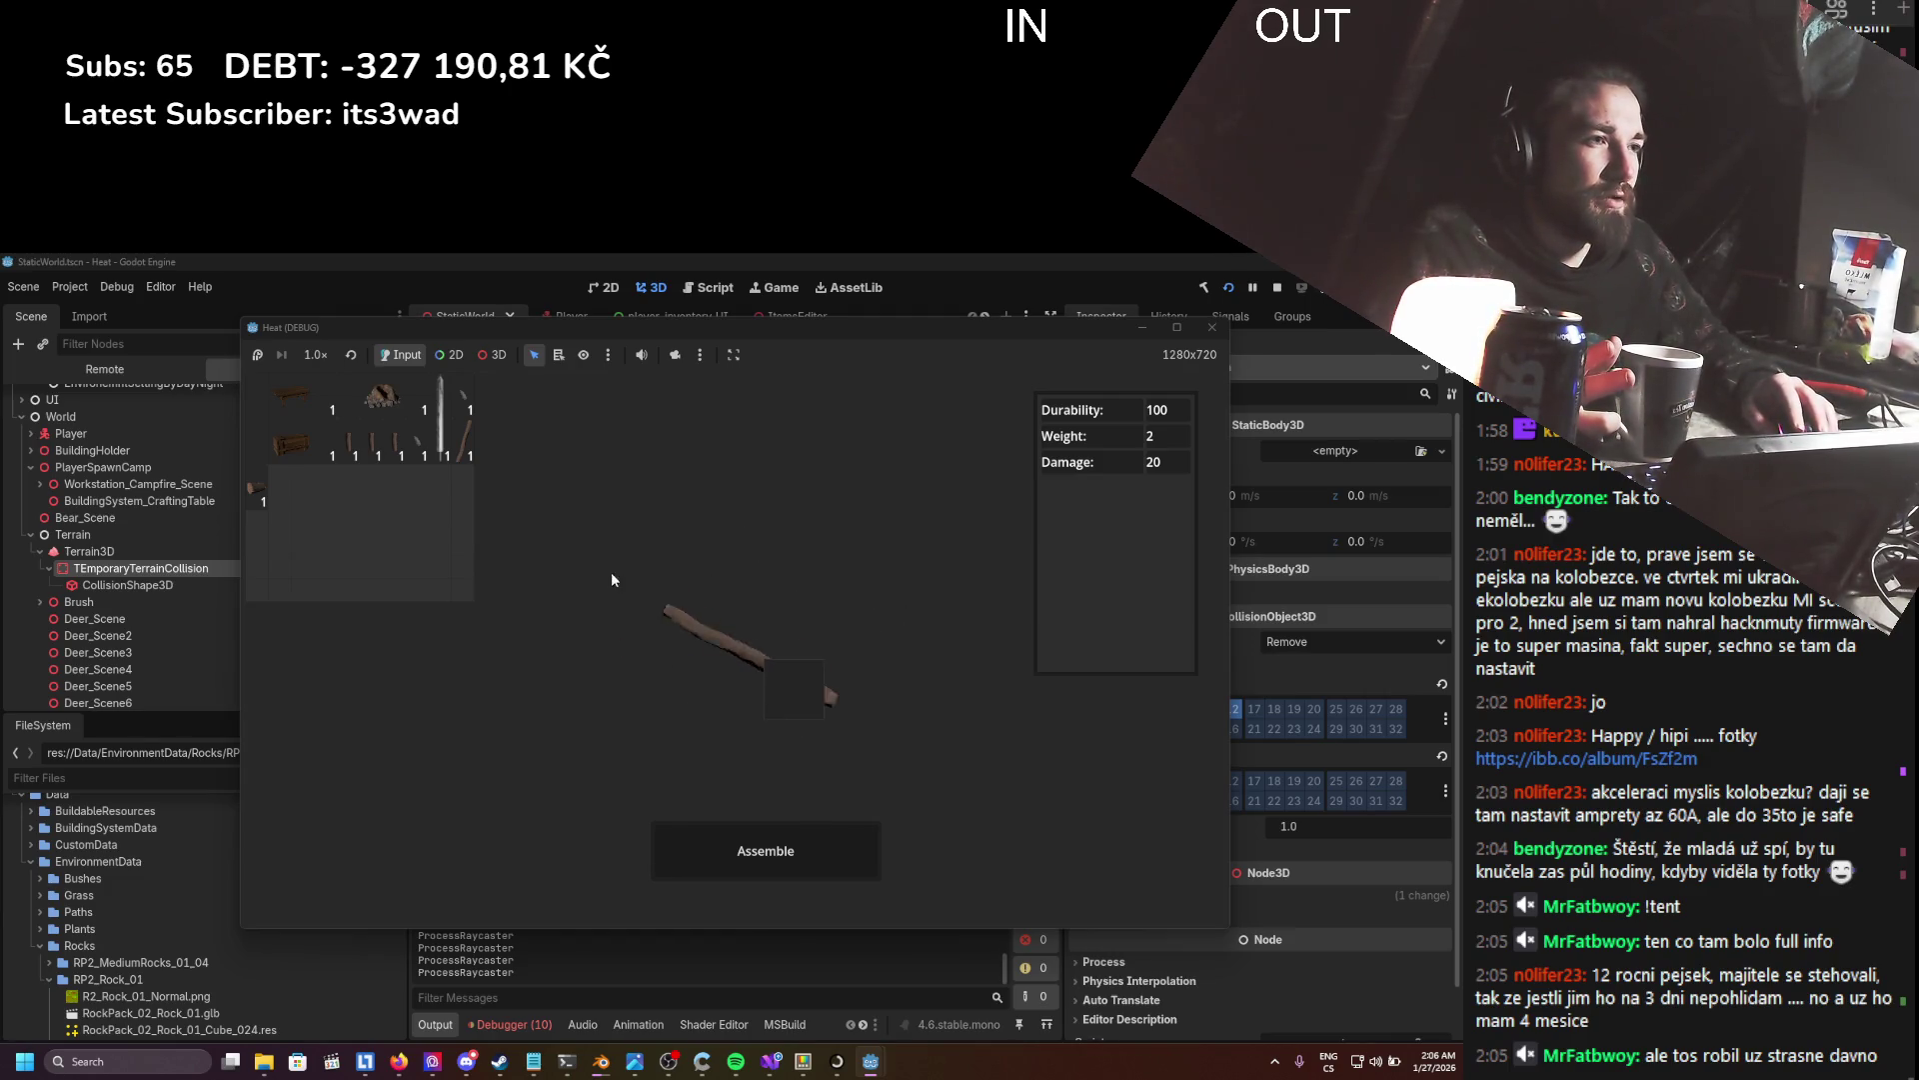
drag(612, 578, 582, 500)
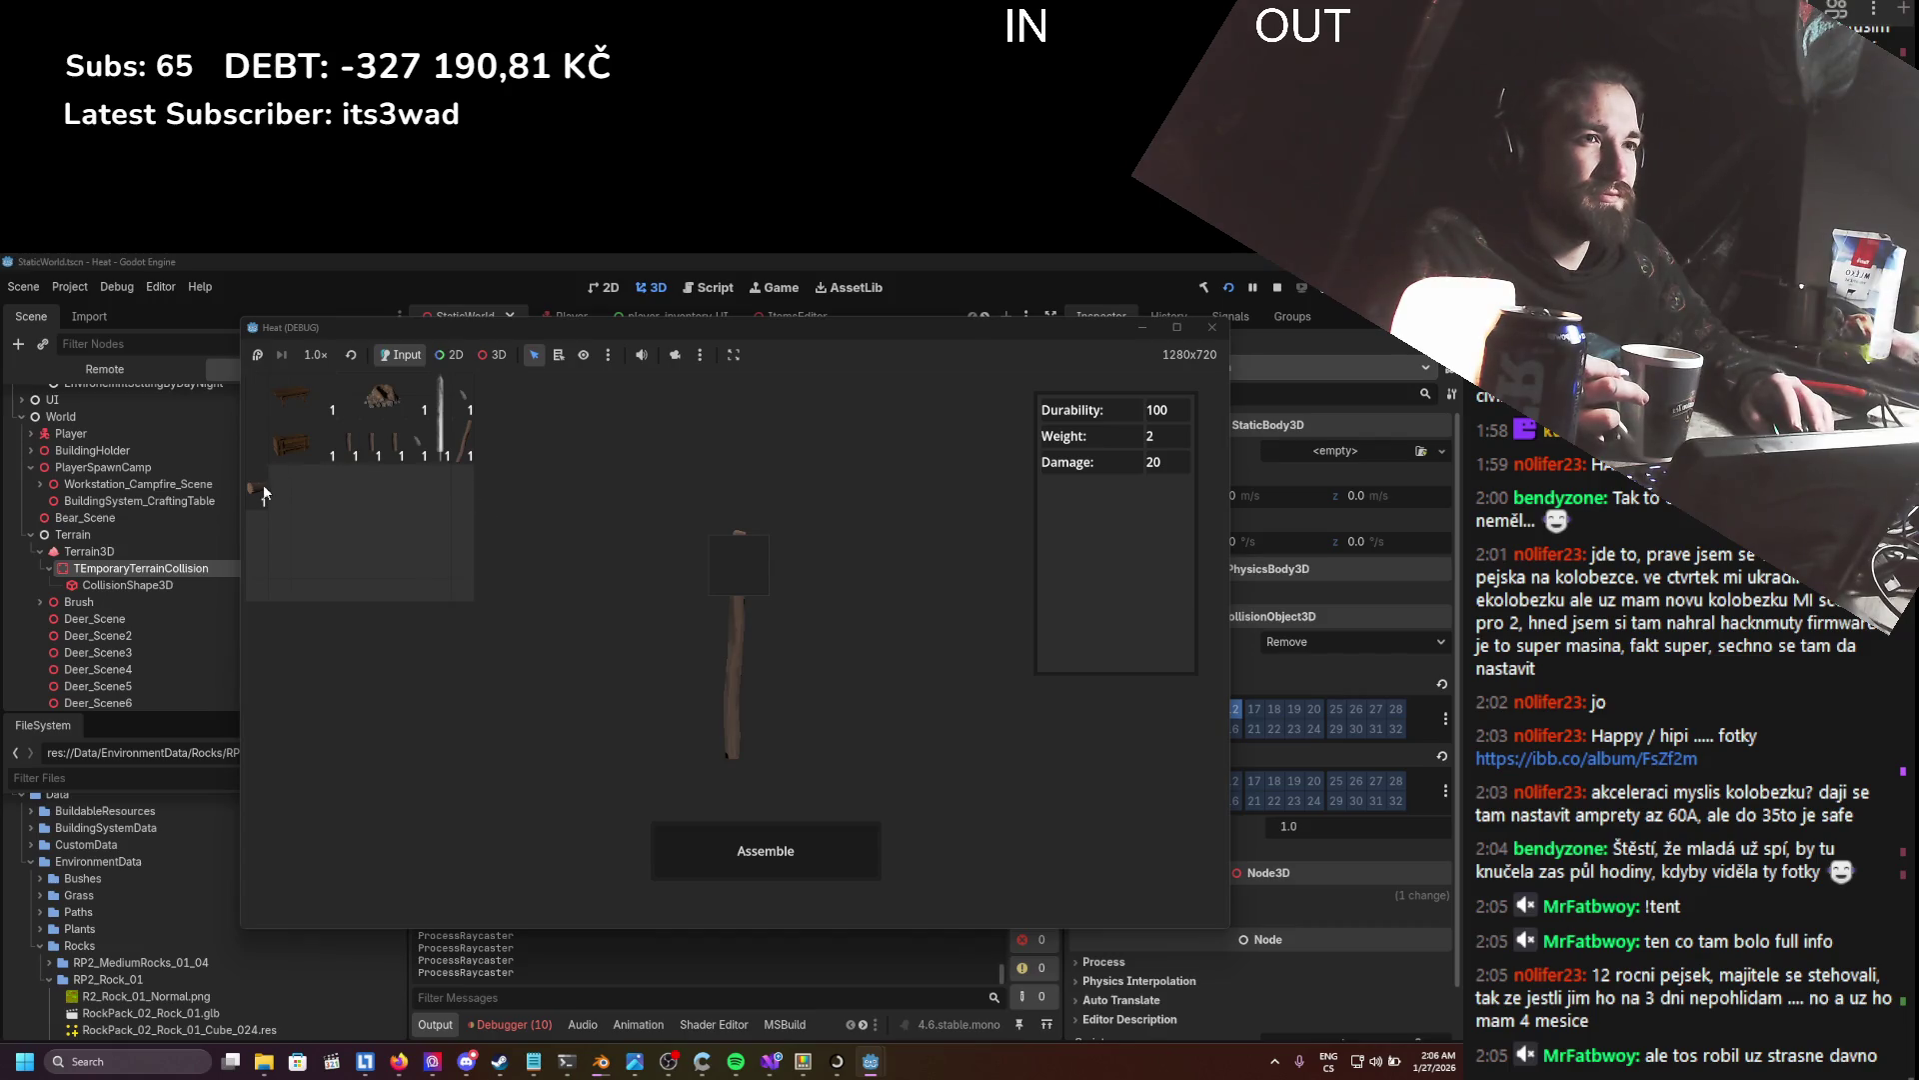
drag(251, 486, 627, 596)
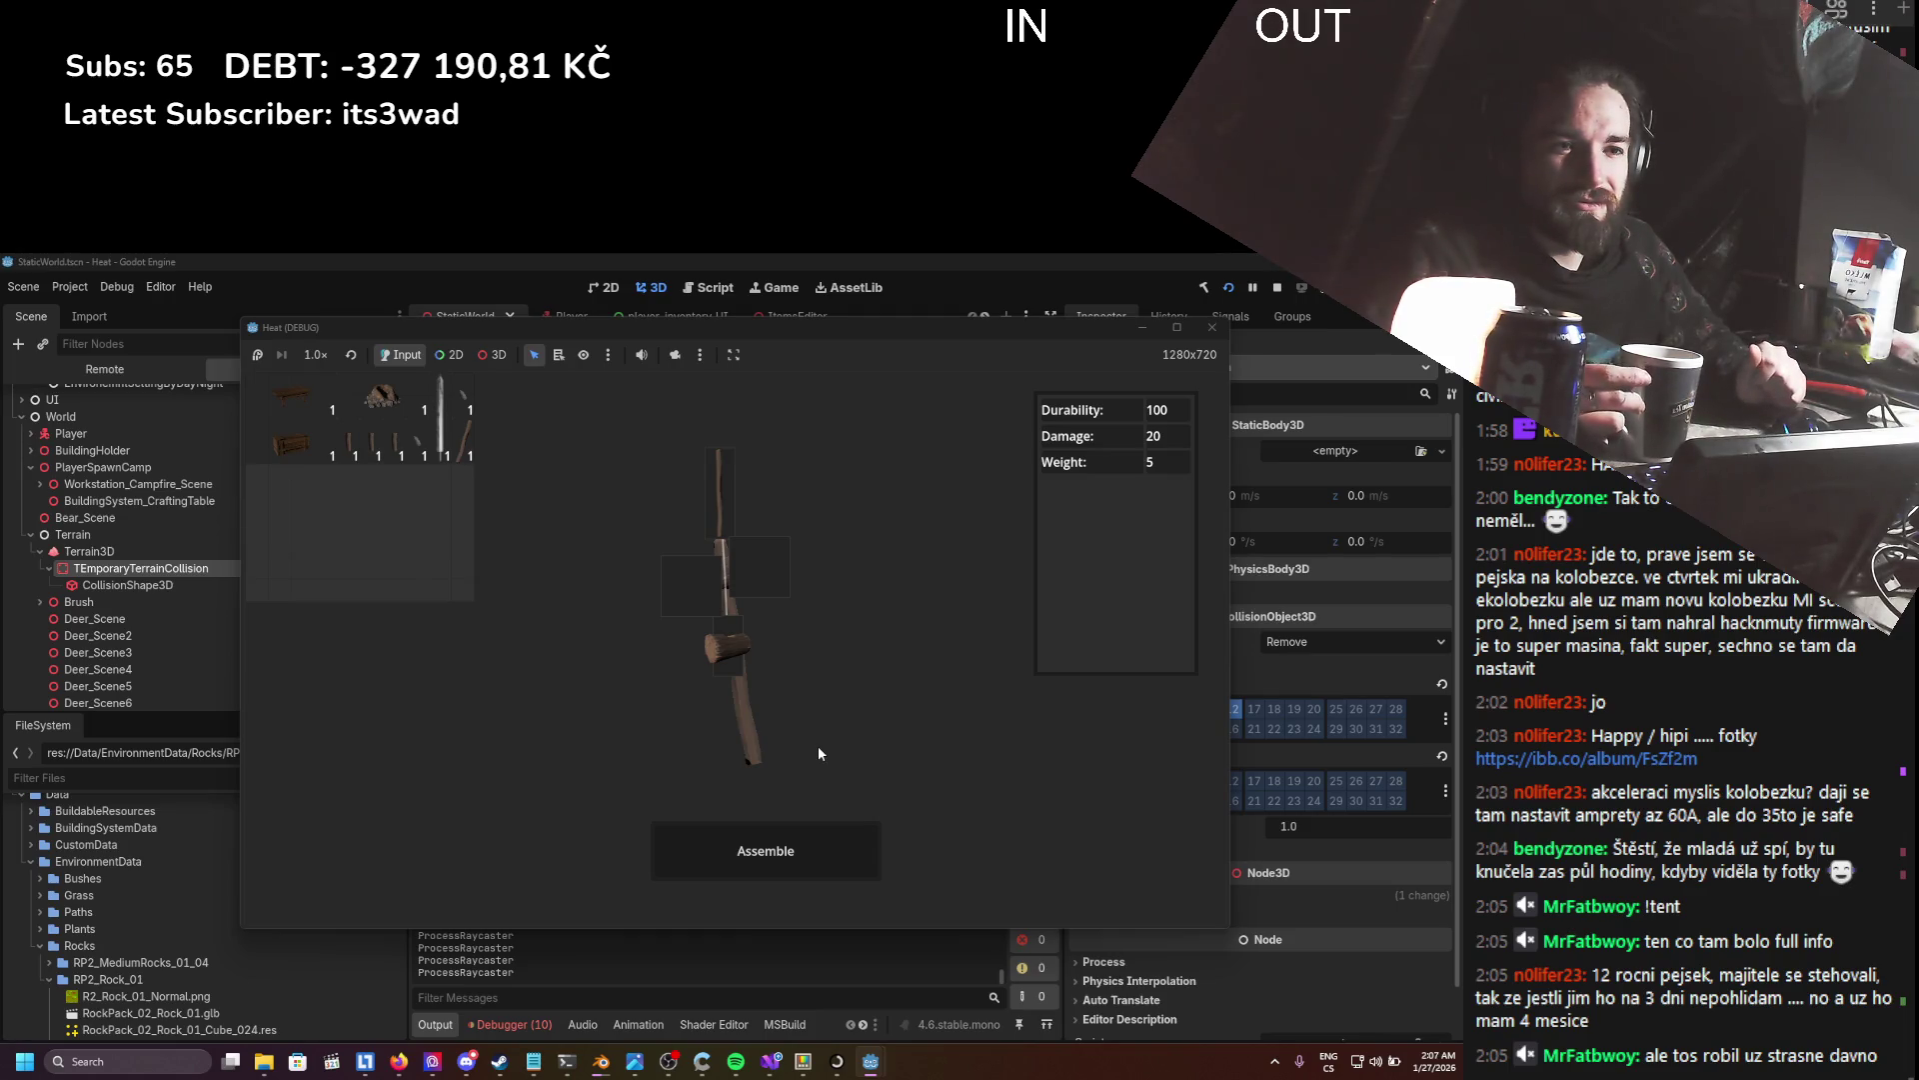
click(402, 1067)
- Open streamelements.com in a new tab and log in with the Twitch account
key(ctrl+t)
text(s)
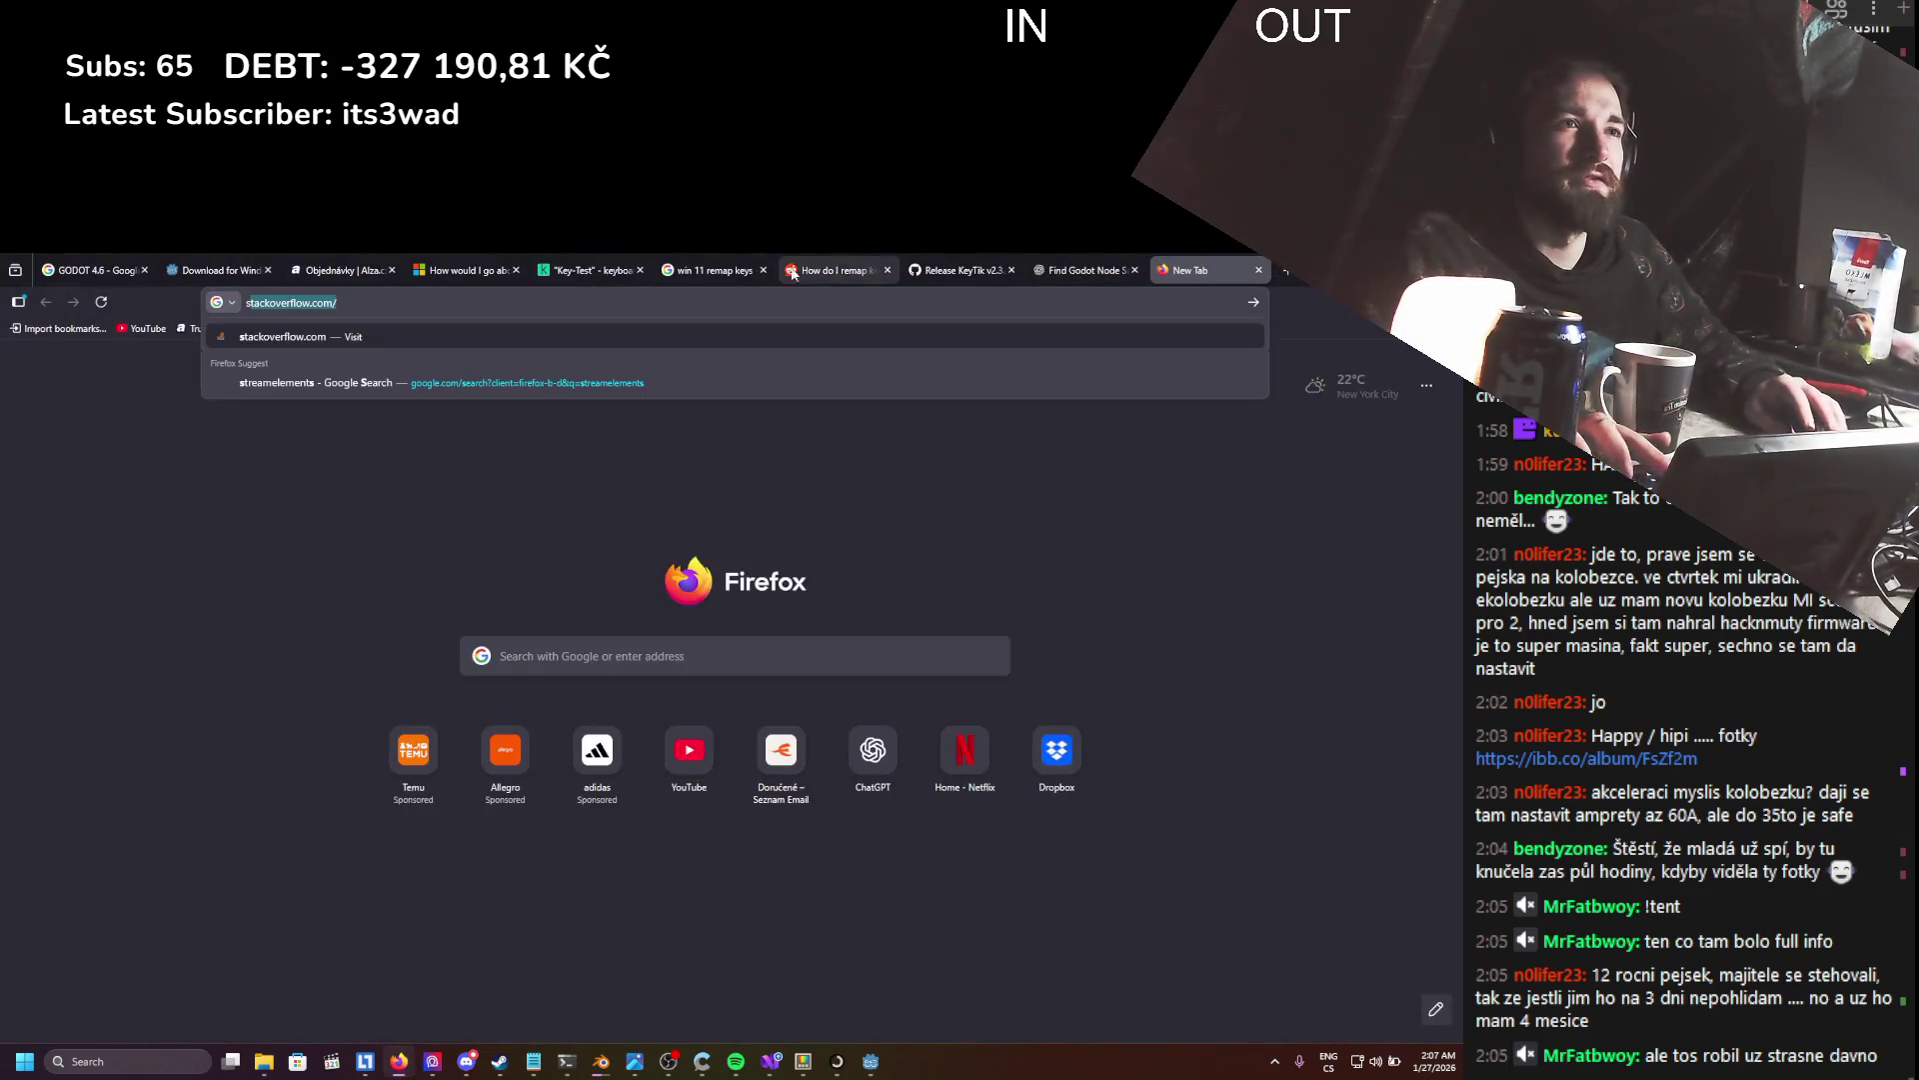
text(treamelements)
click(369, 337)
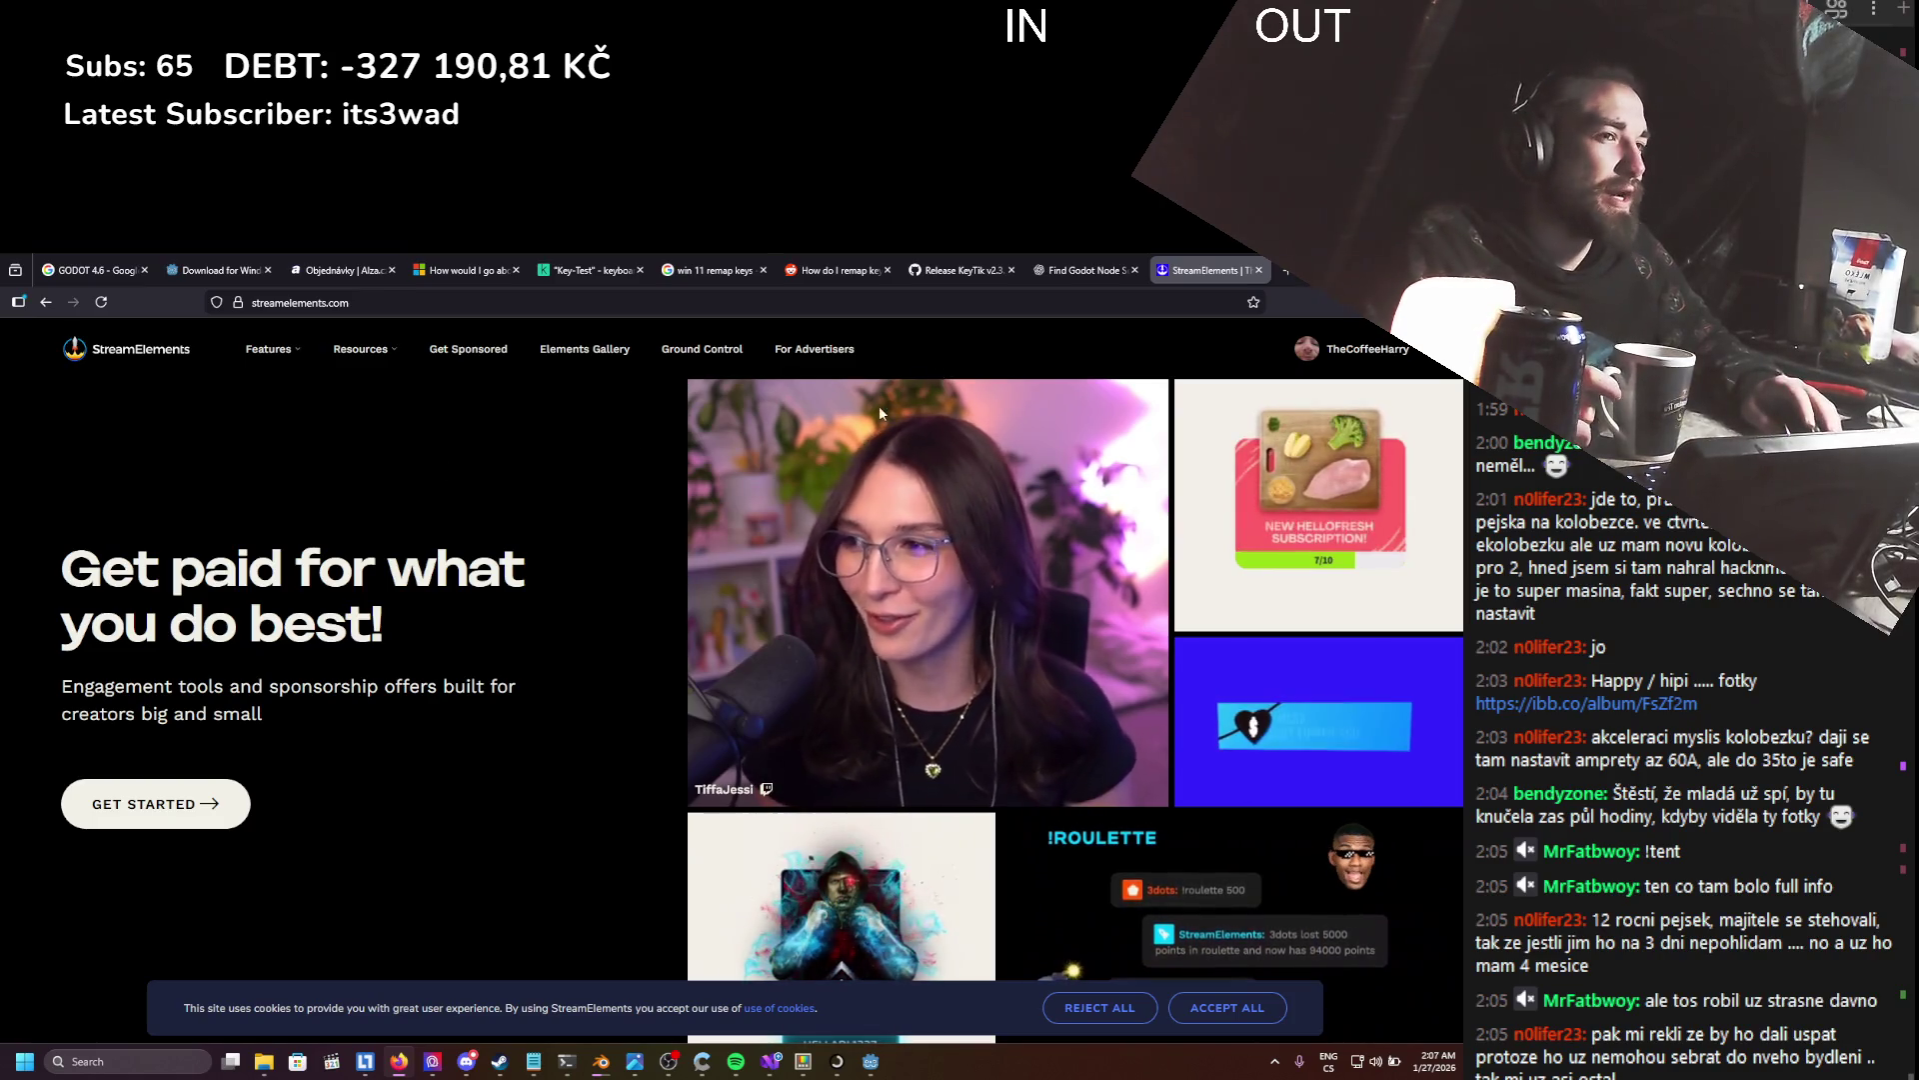
click(201, 822)
click(778, 612)
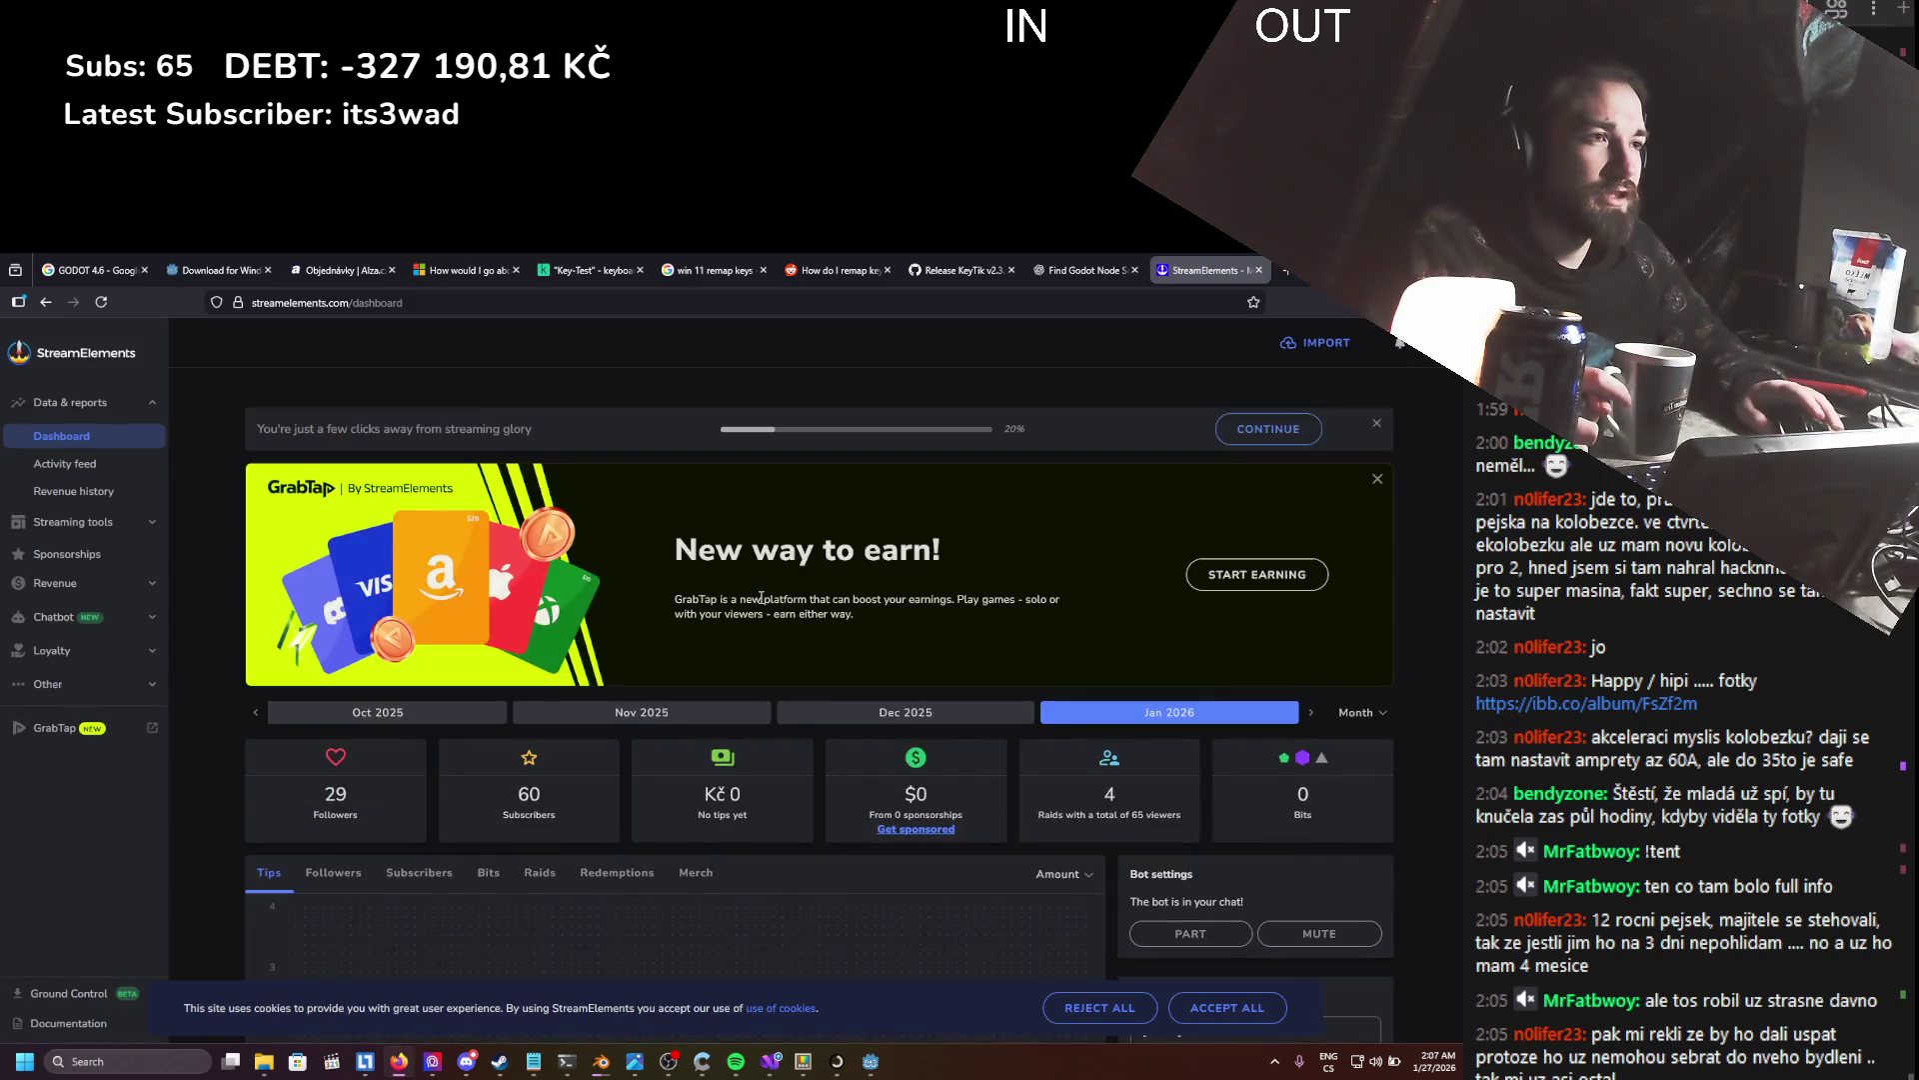
- Expand the Revenue, Streaming tools and Chatbot sections in the dashboard sidebar
scroll(332, 540, down, 1)
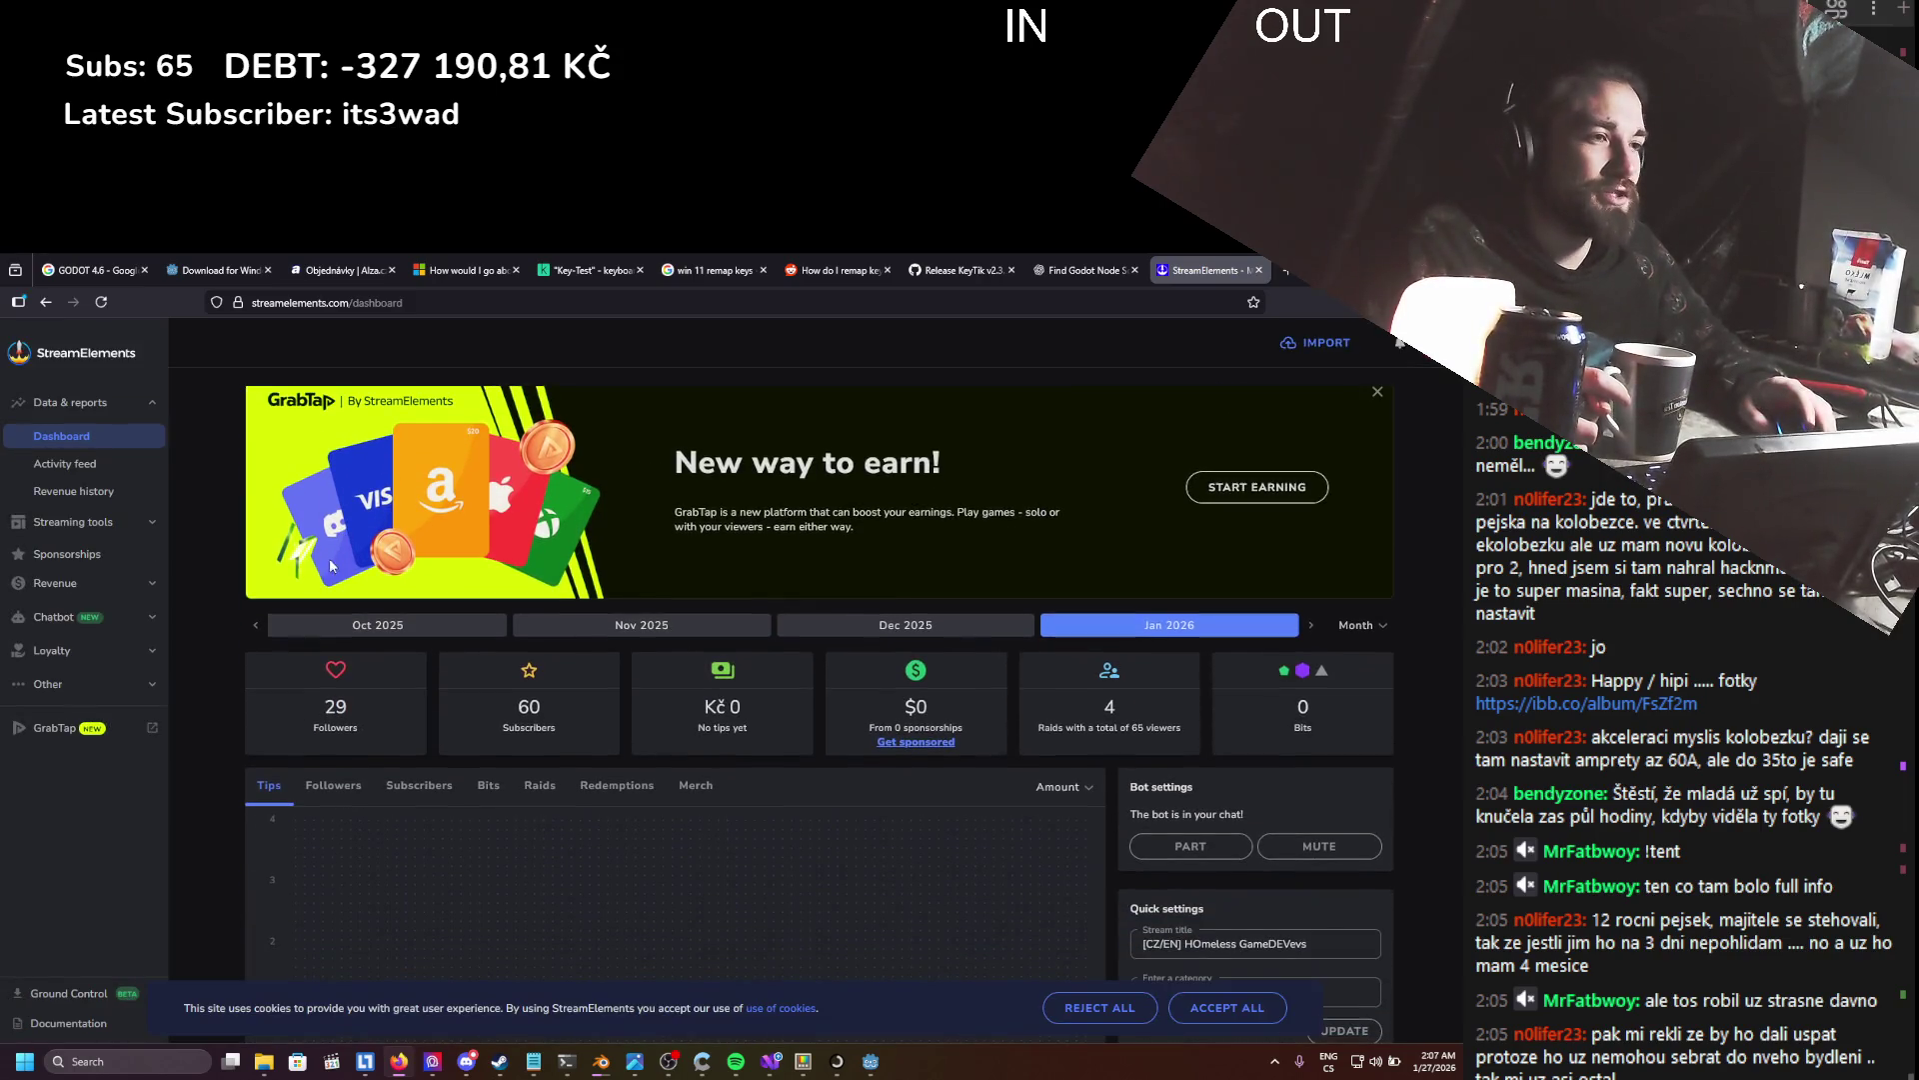
click(111, 590)
click(108, 522)
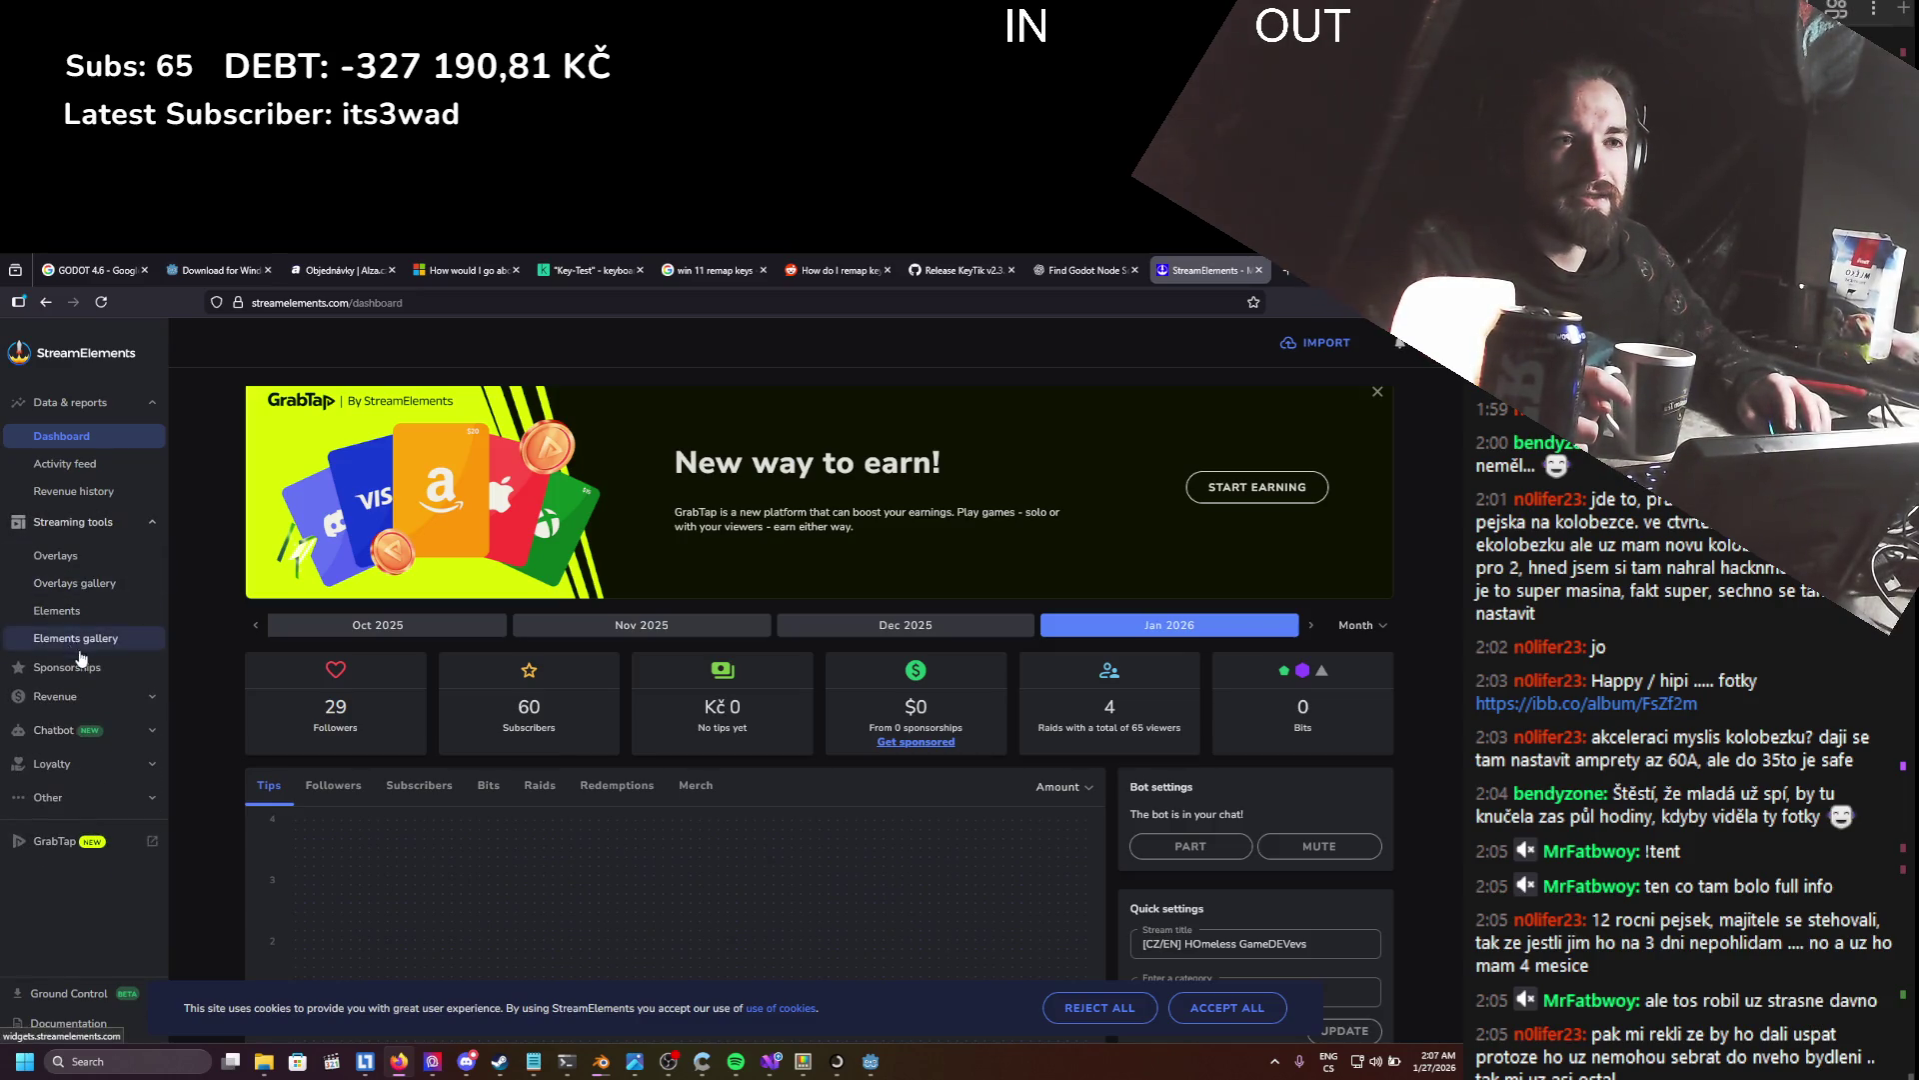
click(84, 731)
scroll(84, 741, down, 1)
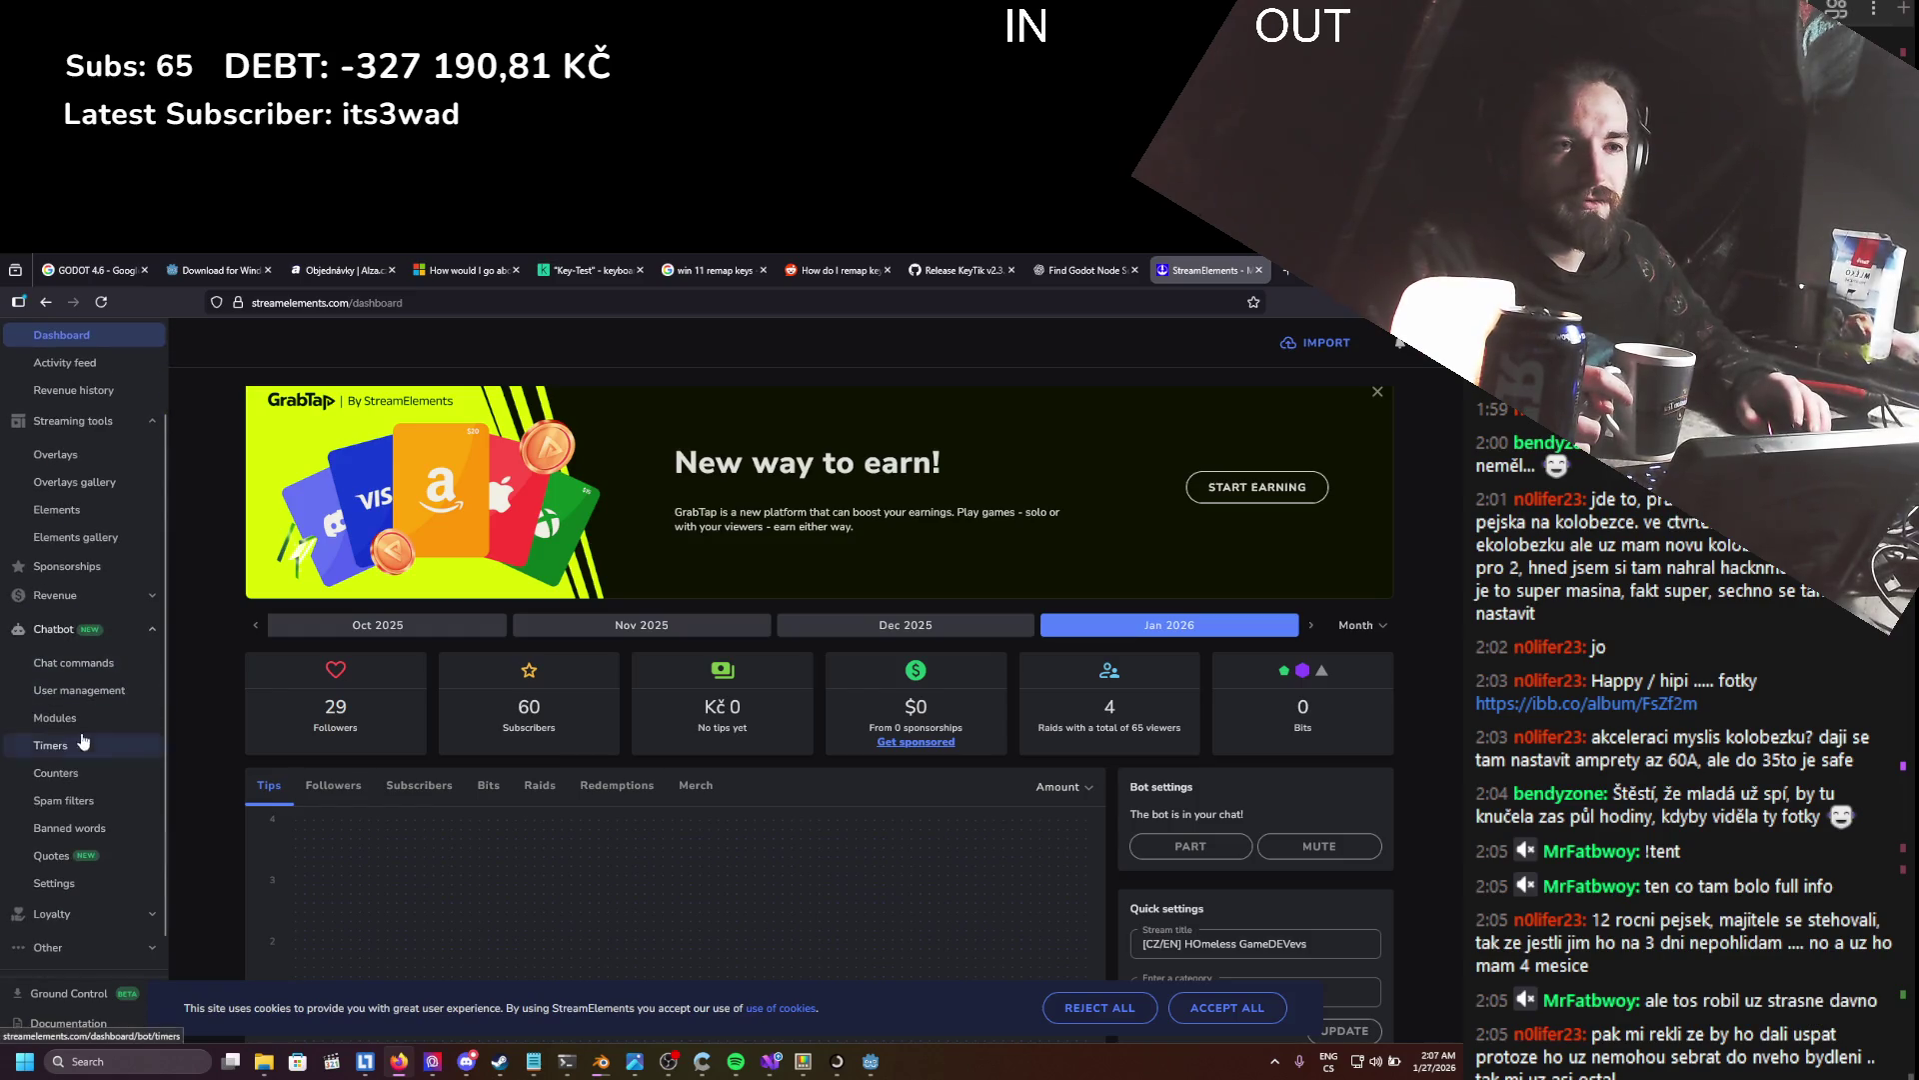
- Show the Custom commands tab under Chat commands and browse entries like !uptime, !heat and !slimer
click(81, 673)
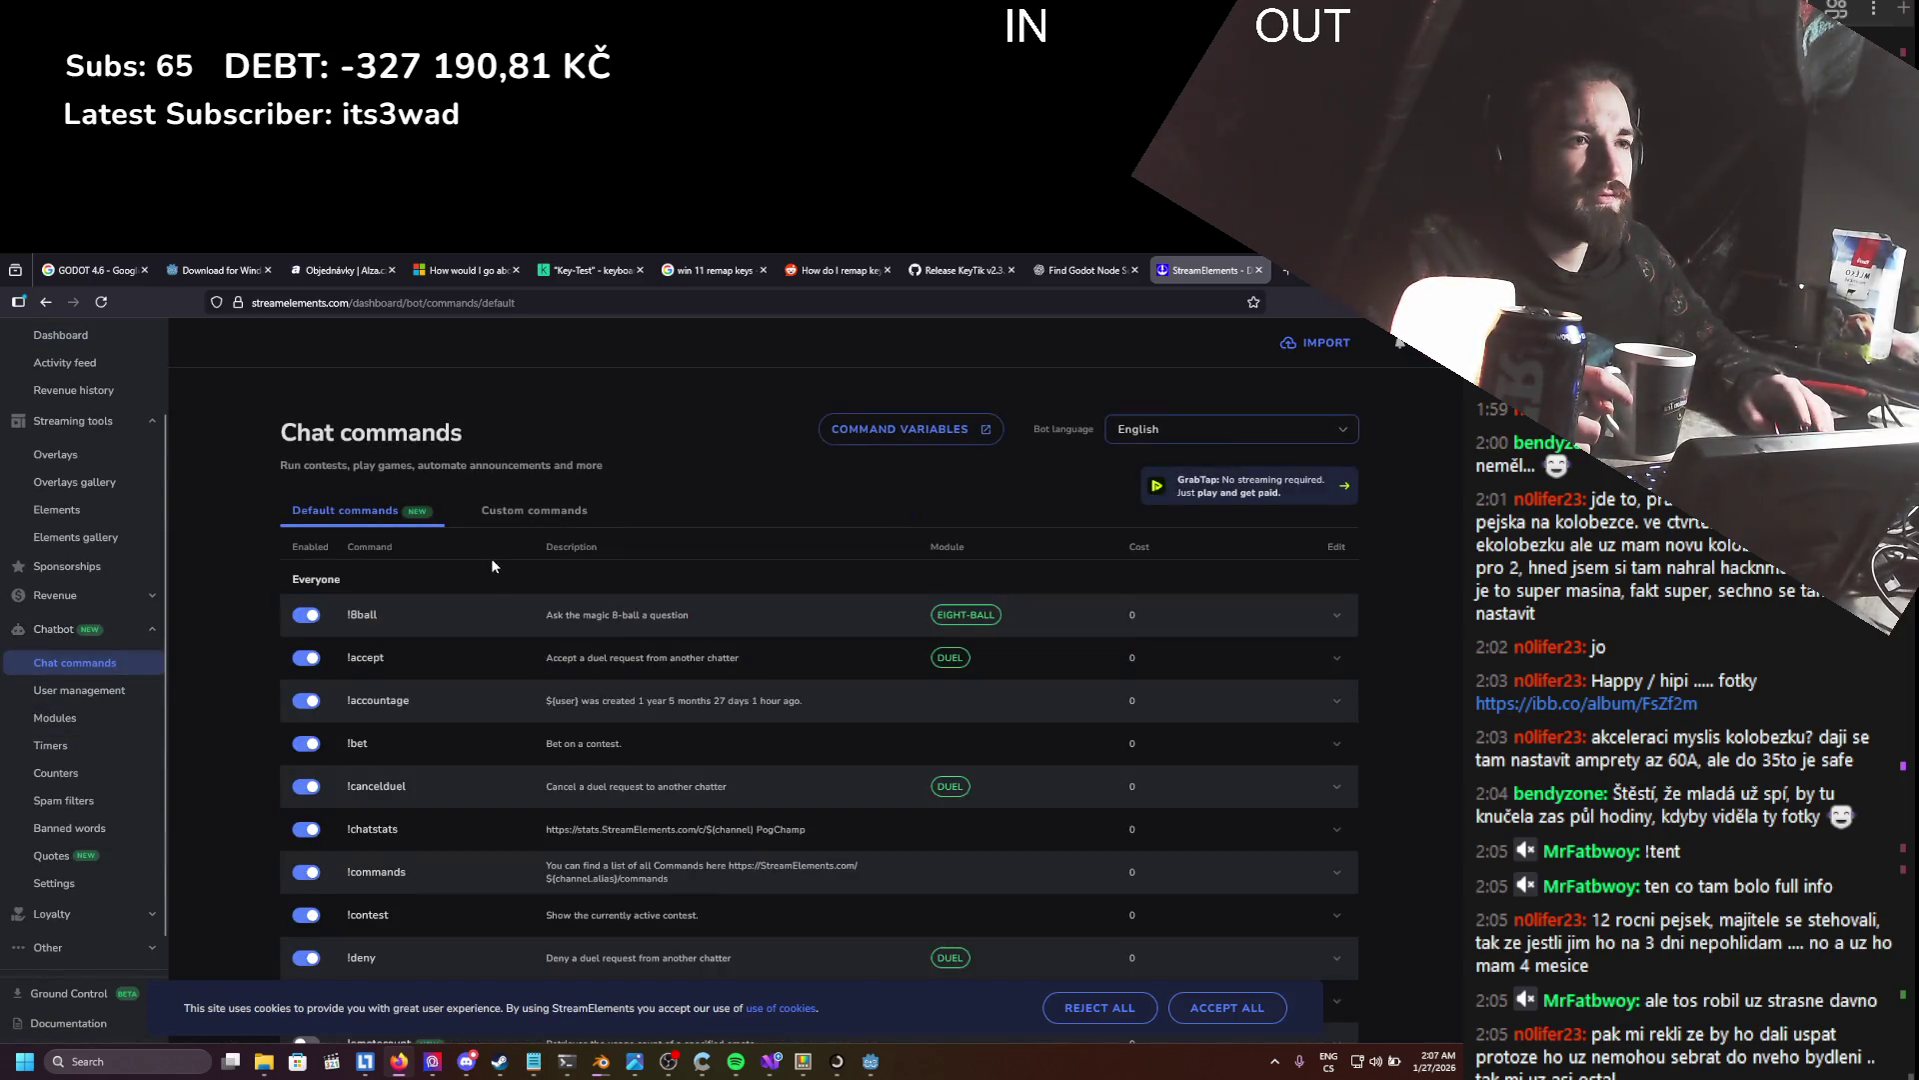
scroll(489, 559, down, 5)
scroll(489, 565, up, 5)
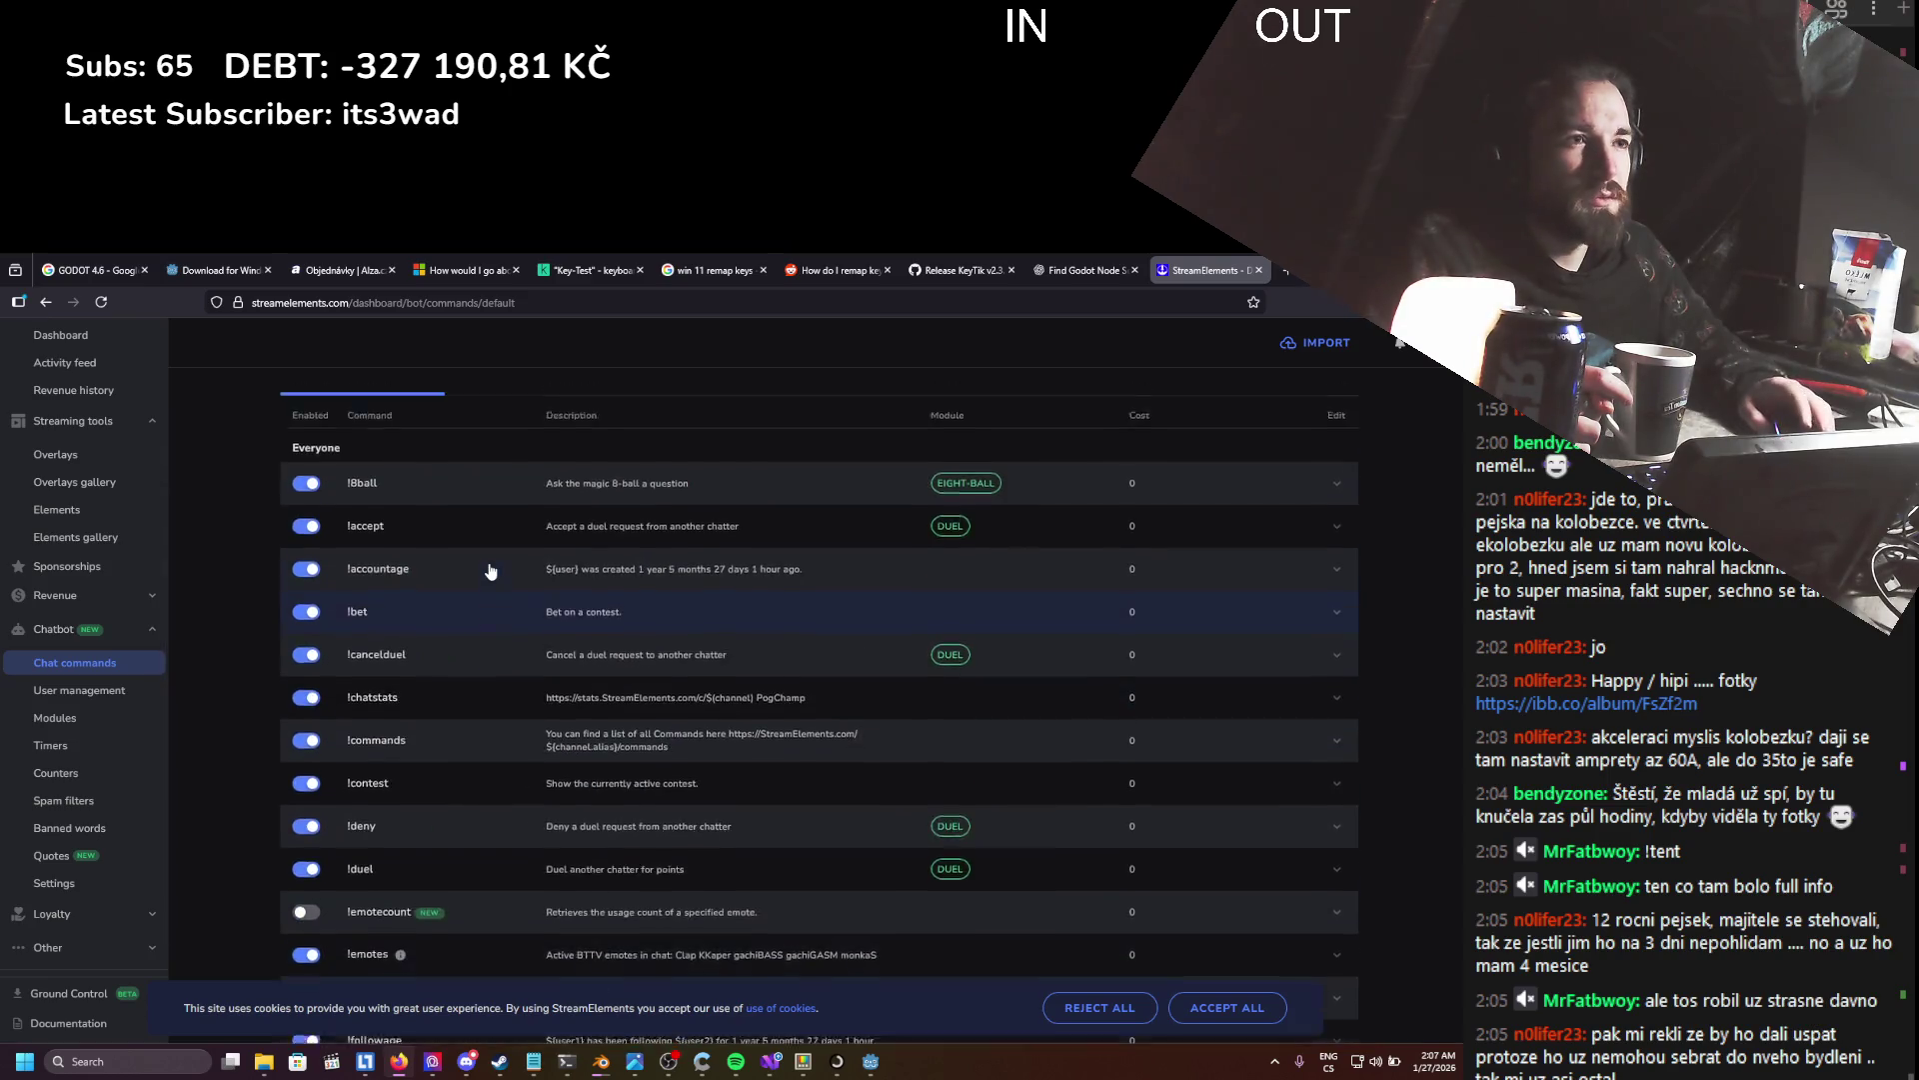
click(500, 512)
scroll(470, 555, down, 2)
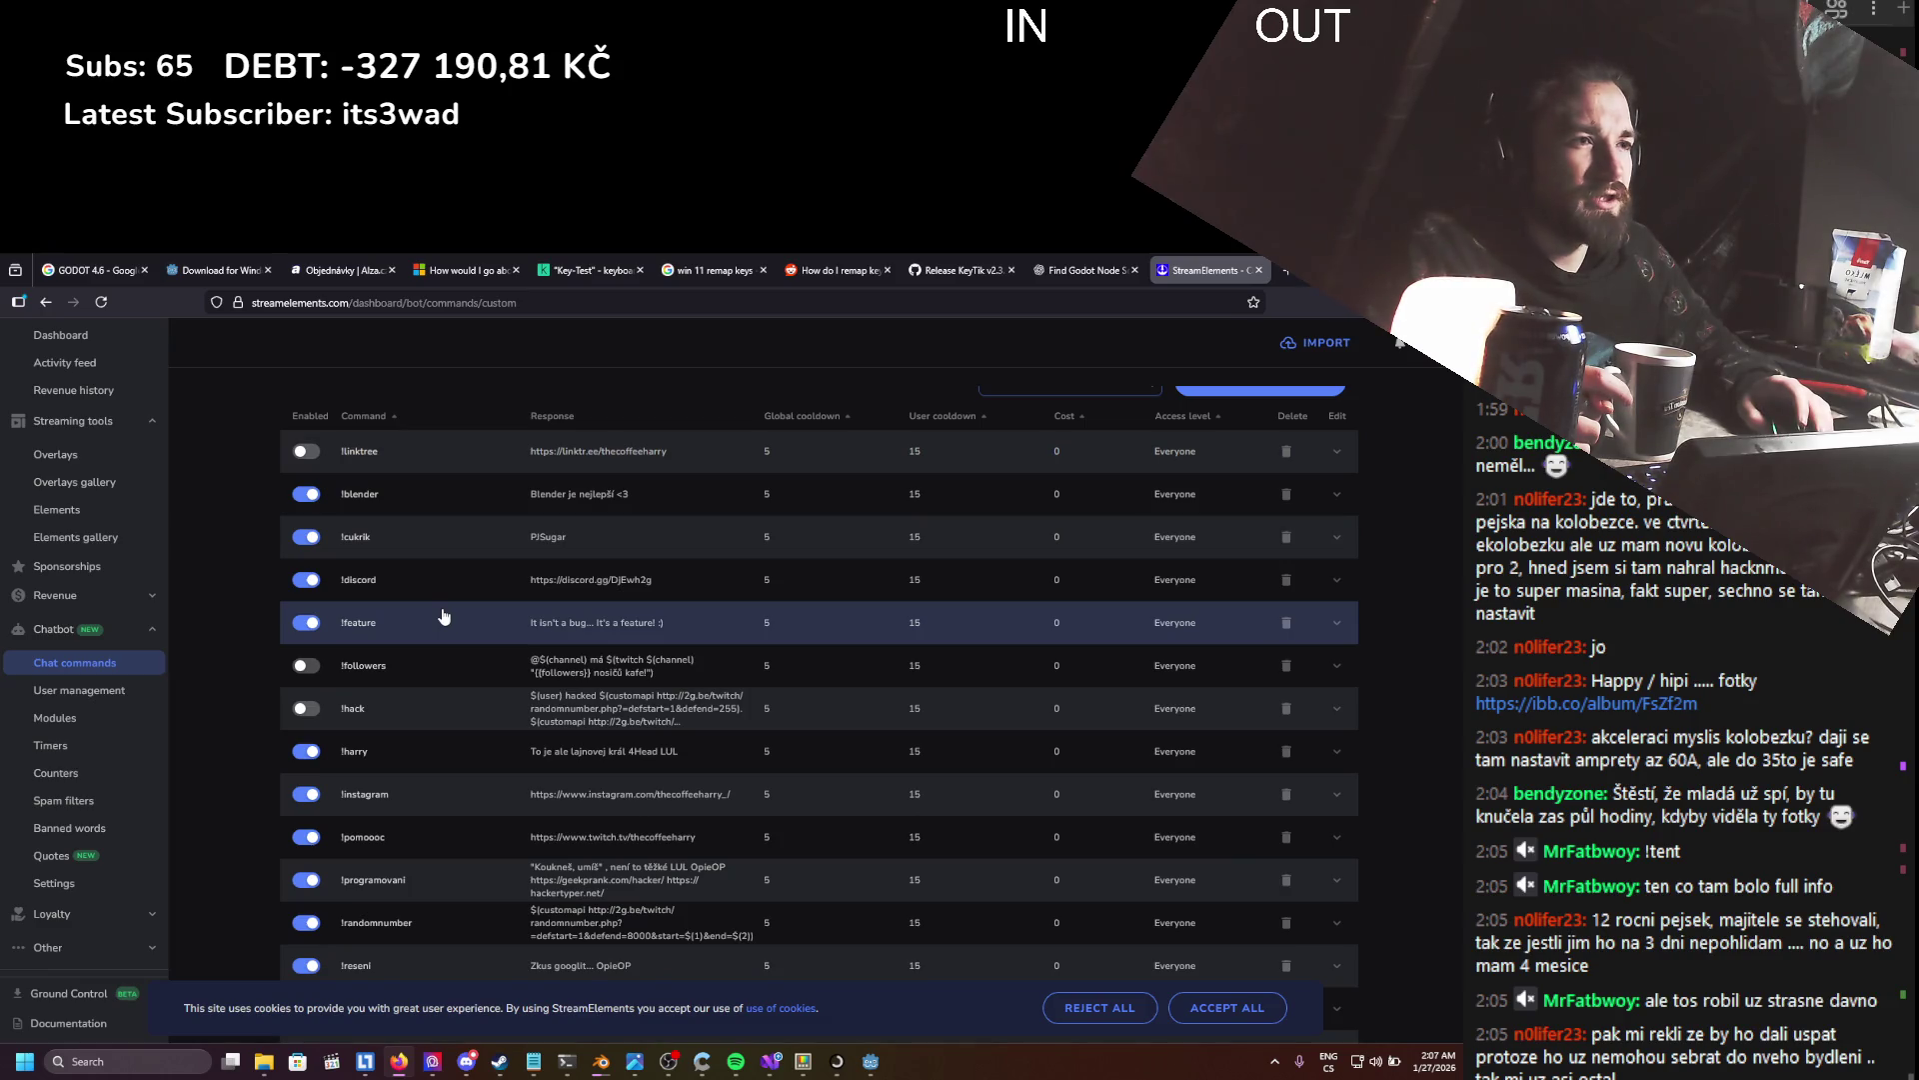
scroll(443, 616, down, 3)
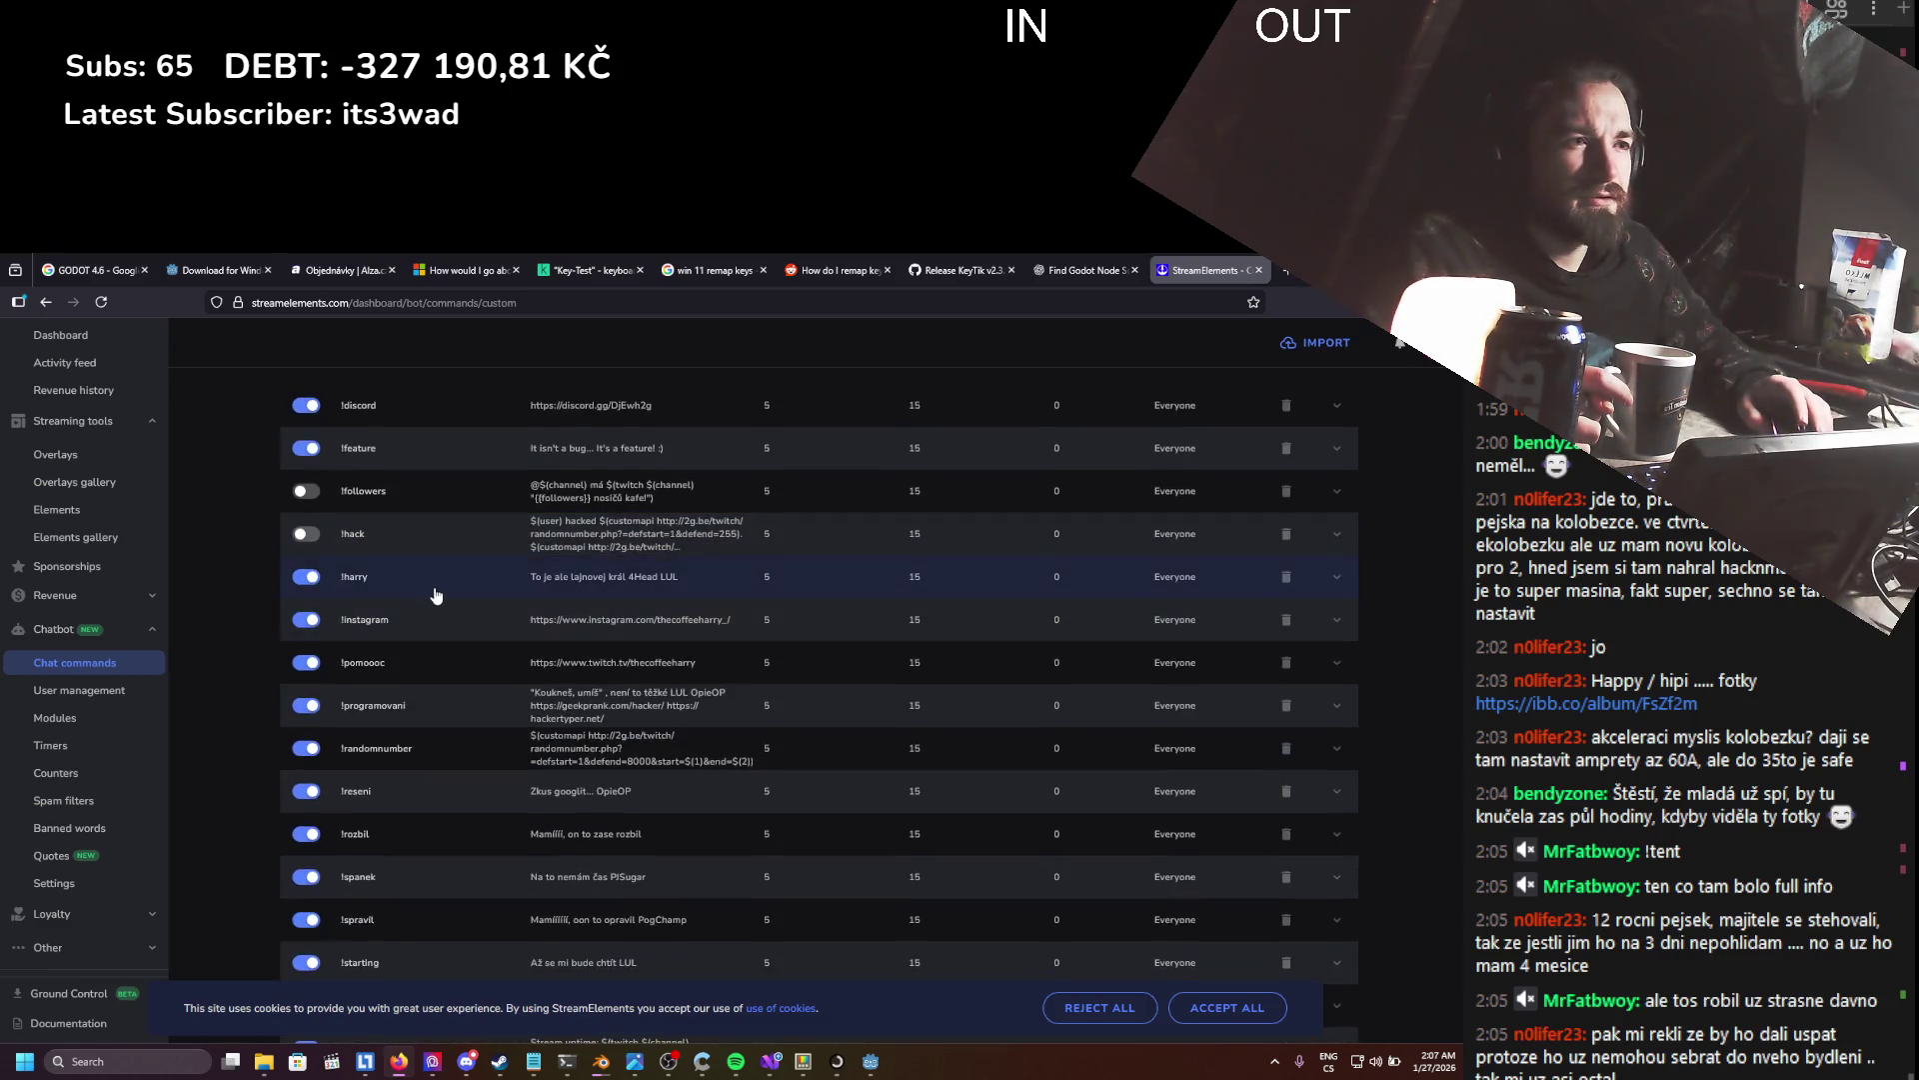
scroll(427, 630, down, 3)
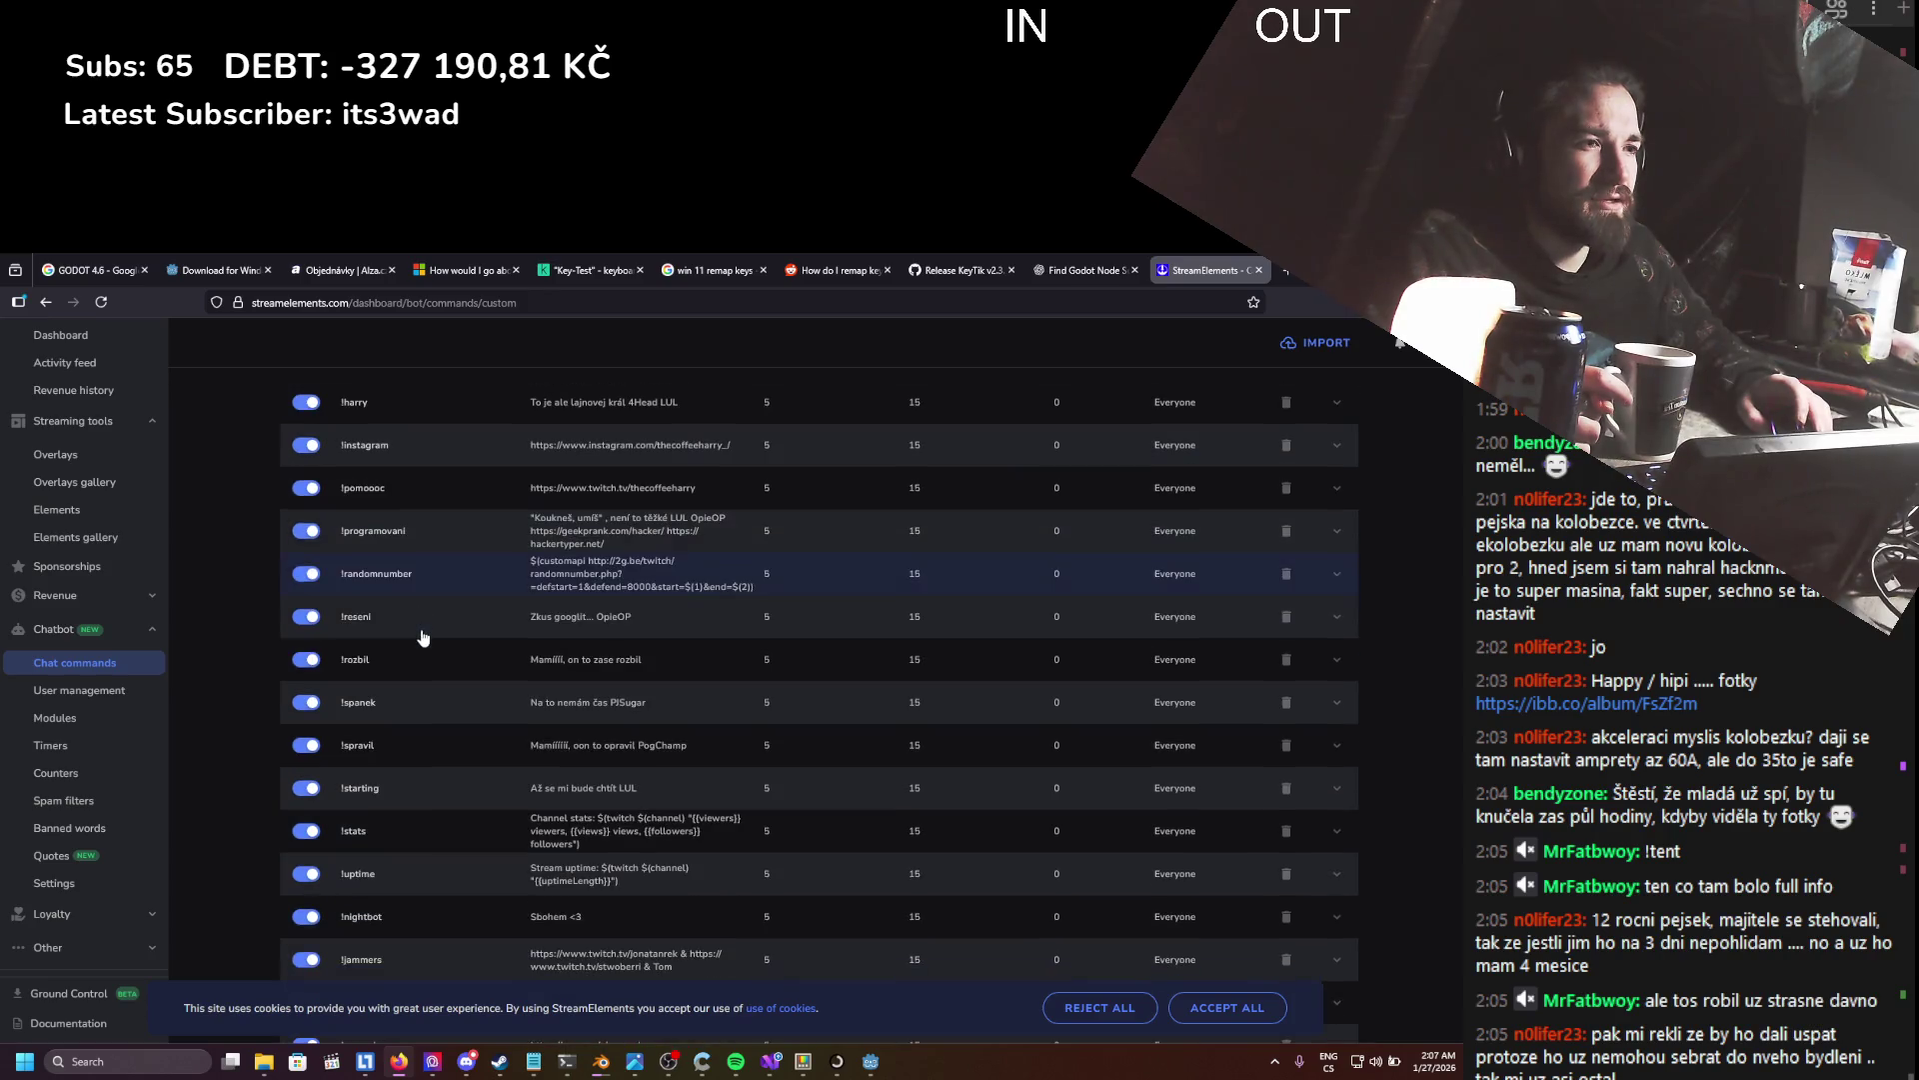
scroll(422, 638, down, 5)
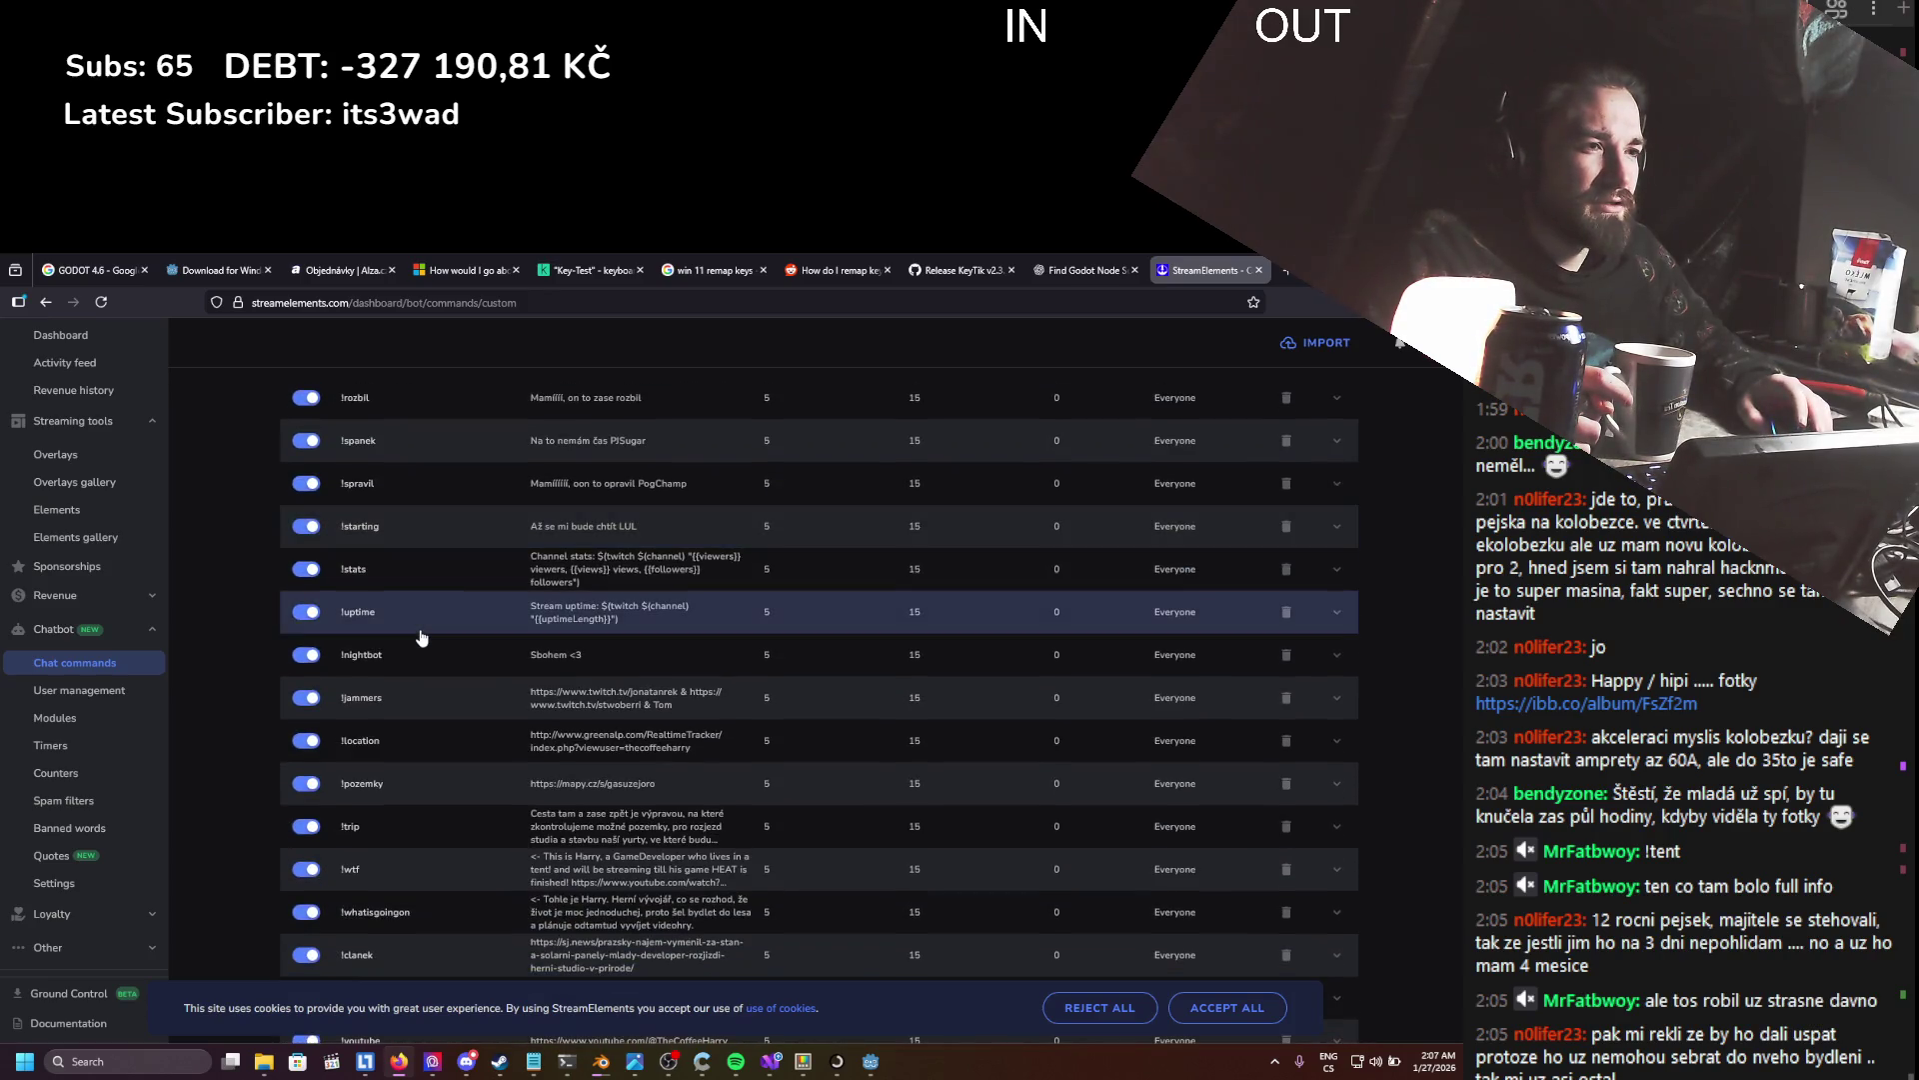
scroll(422, 638, down, 2)
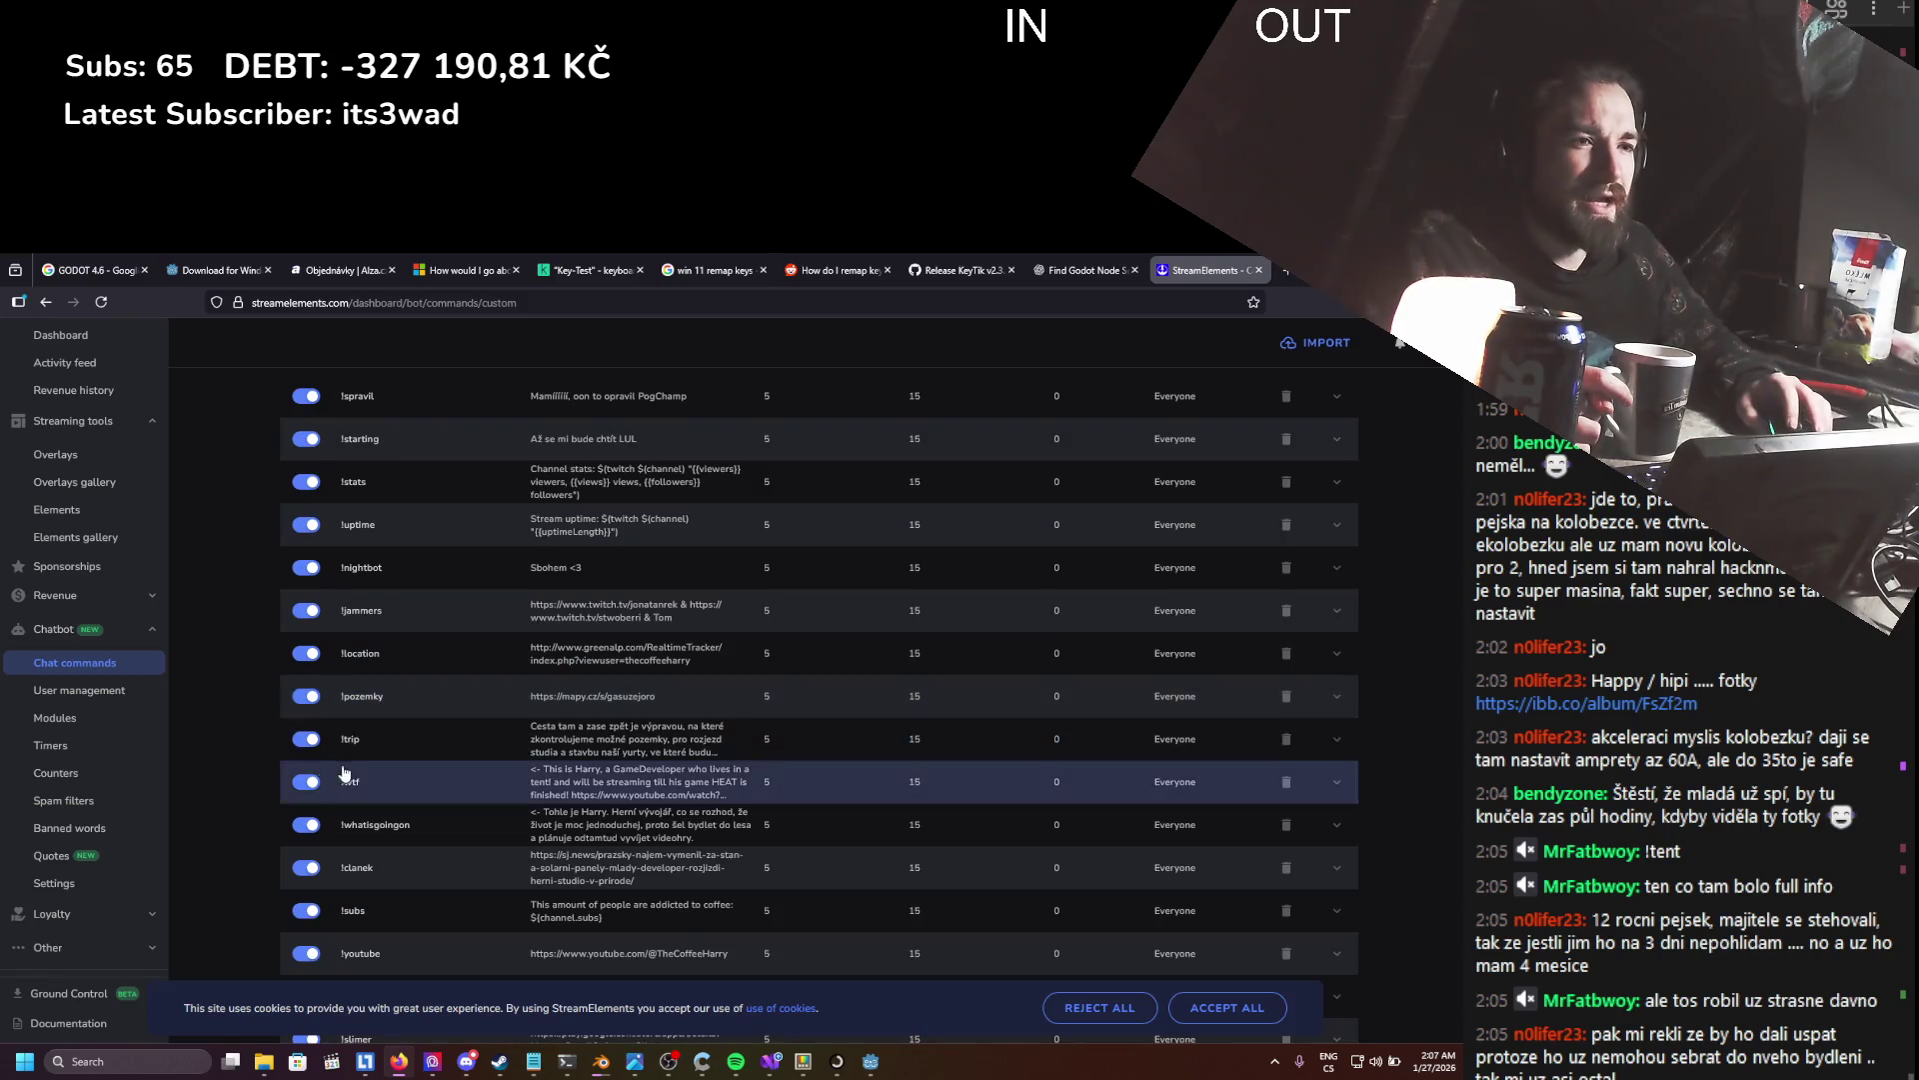
scroll(370, 752, down, 2)
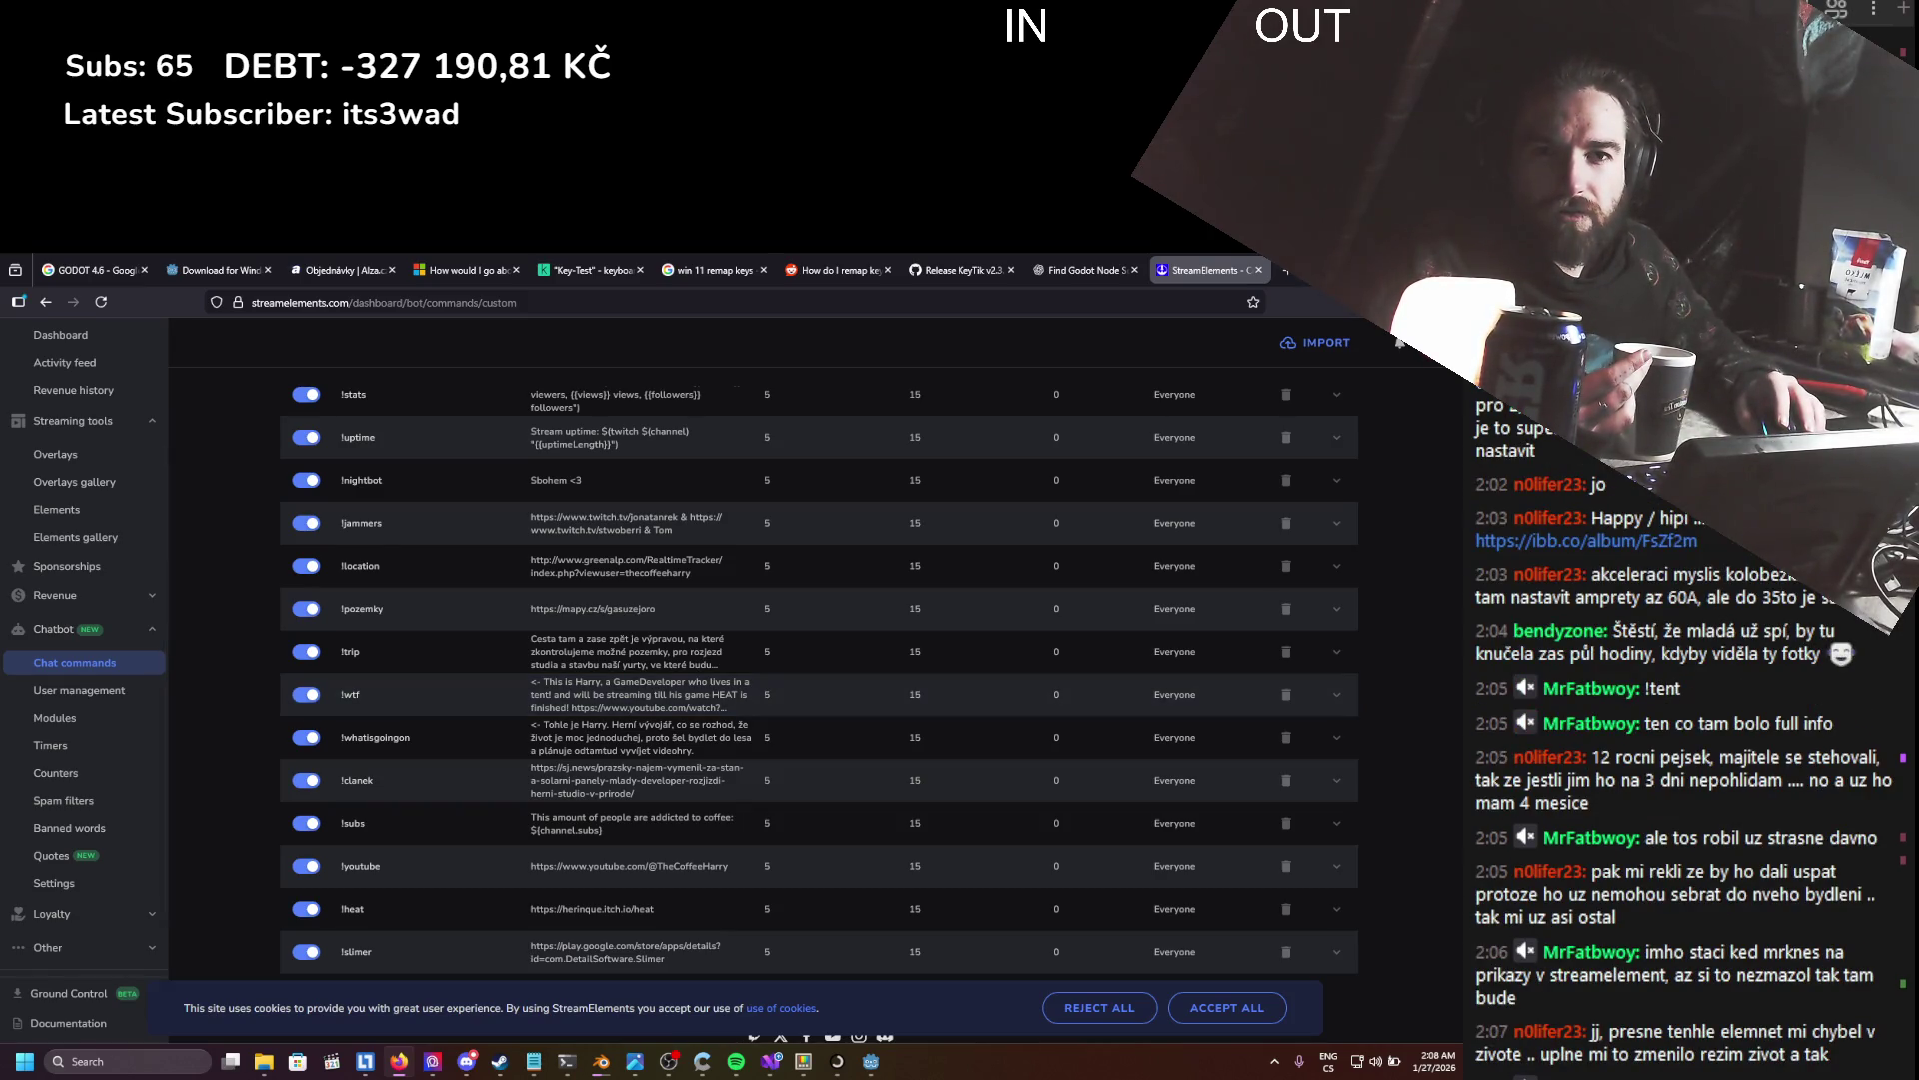
key(alt+Tab)
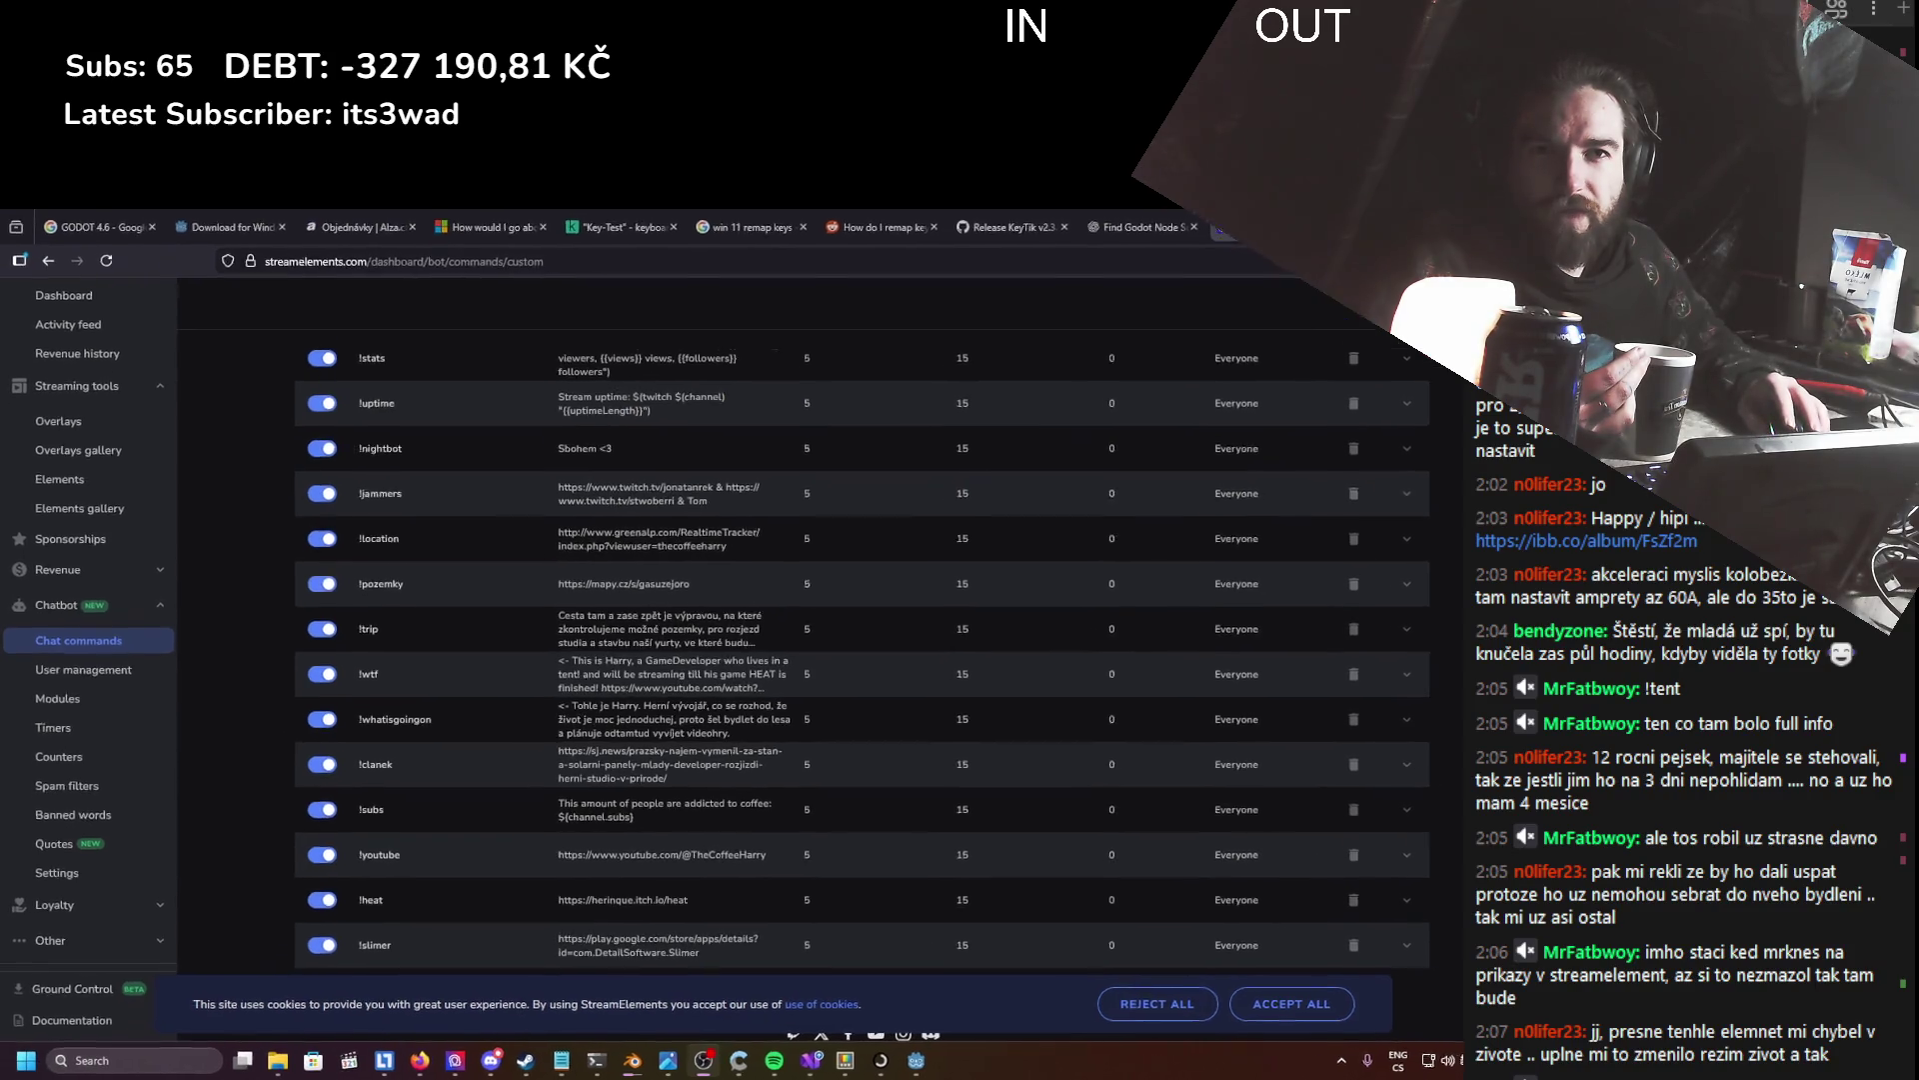
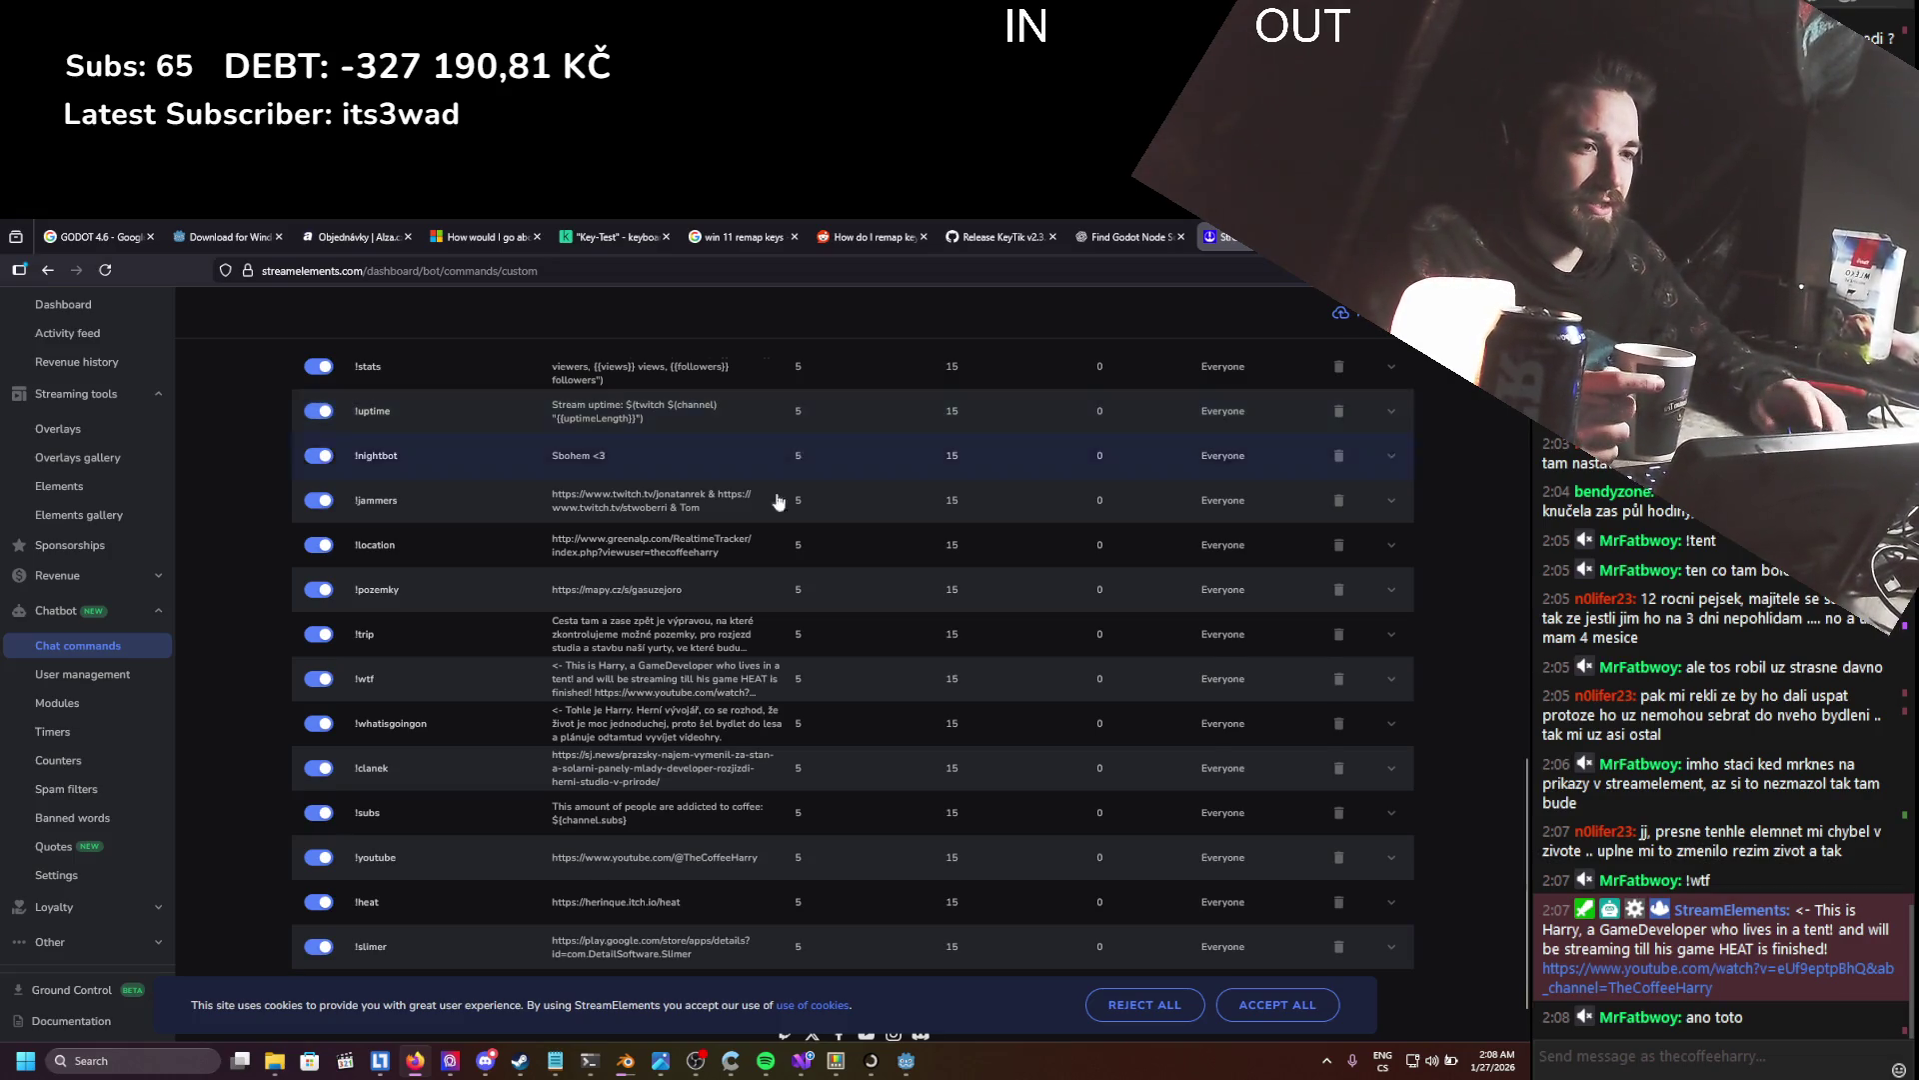
- Return to the running Heat debug game and rotate the assembled item preview
scroll(774, 440, up, 6)
scroll(1116, 438, up, 2)
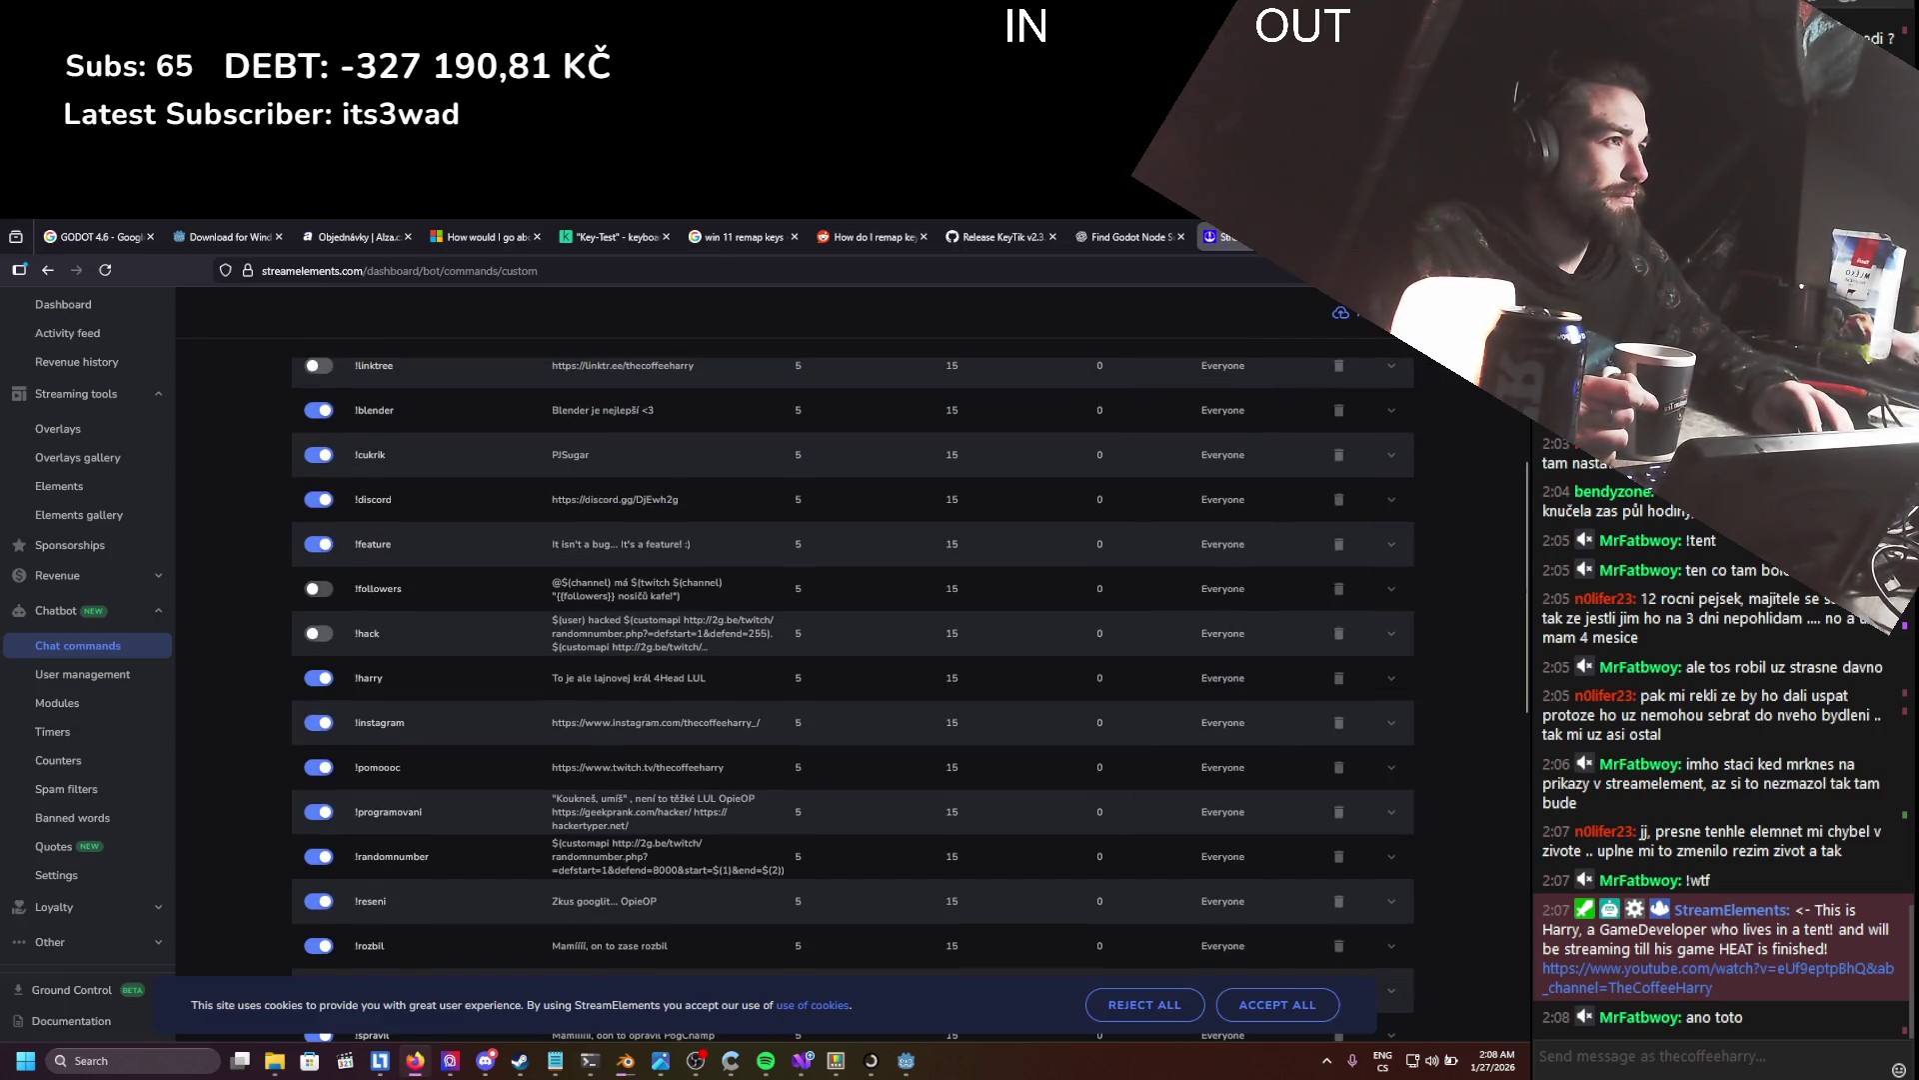
key(alt+Tab)
mouse_move(854, 645)
mouse_down()
mouse_move(788, 573)
mouse_move(711, 590)
mouse_move(674, 524)
mouse_move(973, 472)
mouse_move(902, 469)
mouse_move(970, 440)
mouse_move(814, 450)
mouse_move(926, 433)
mouse_move(969, 446)
mouse_move(818, 472)
mouse_move(931, 464)
mouse_move(951, 414)
mouse_move(673, 394)
mouse_move(848, 331)
mouse_up()
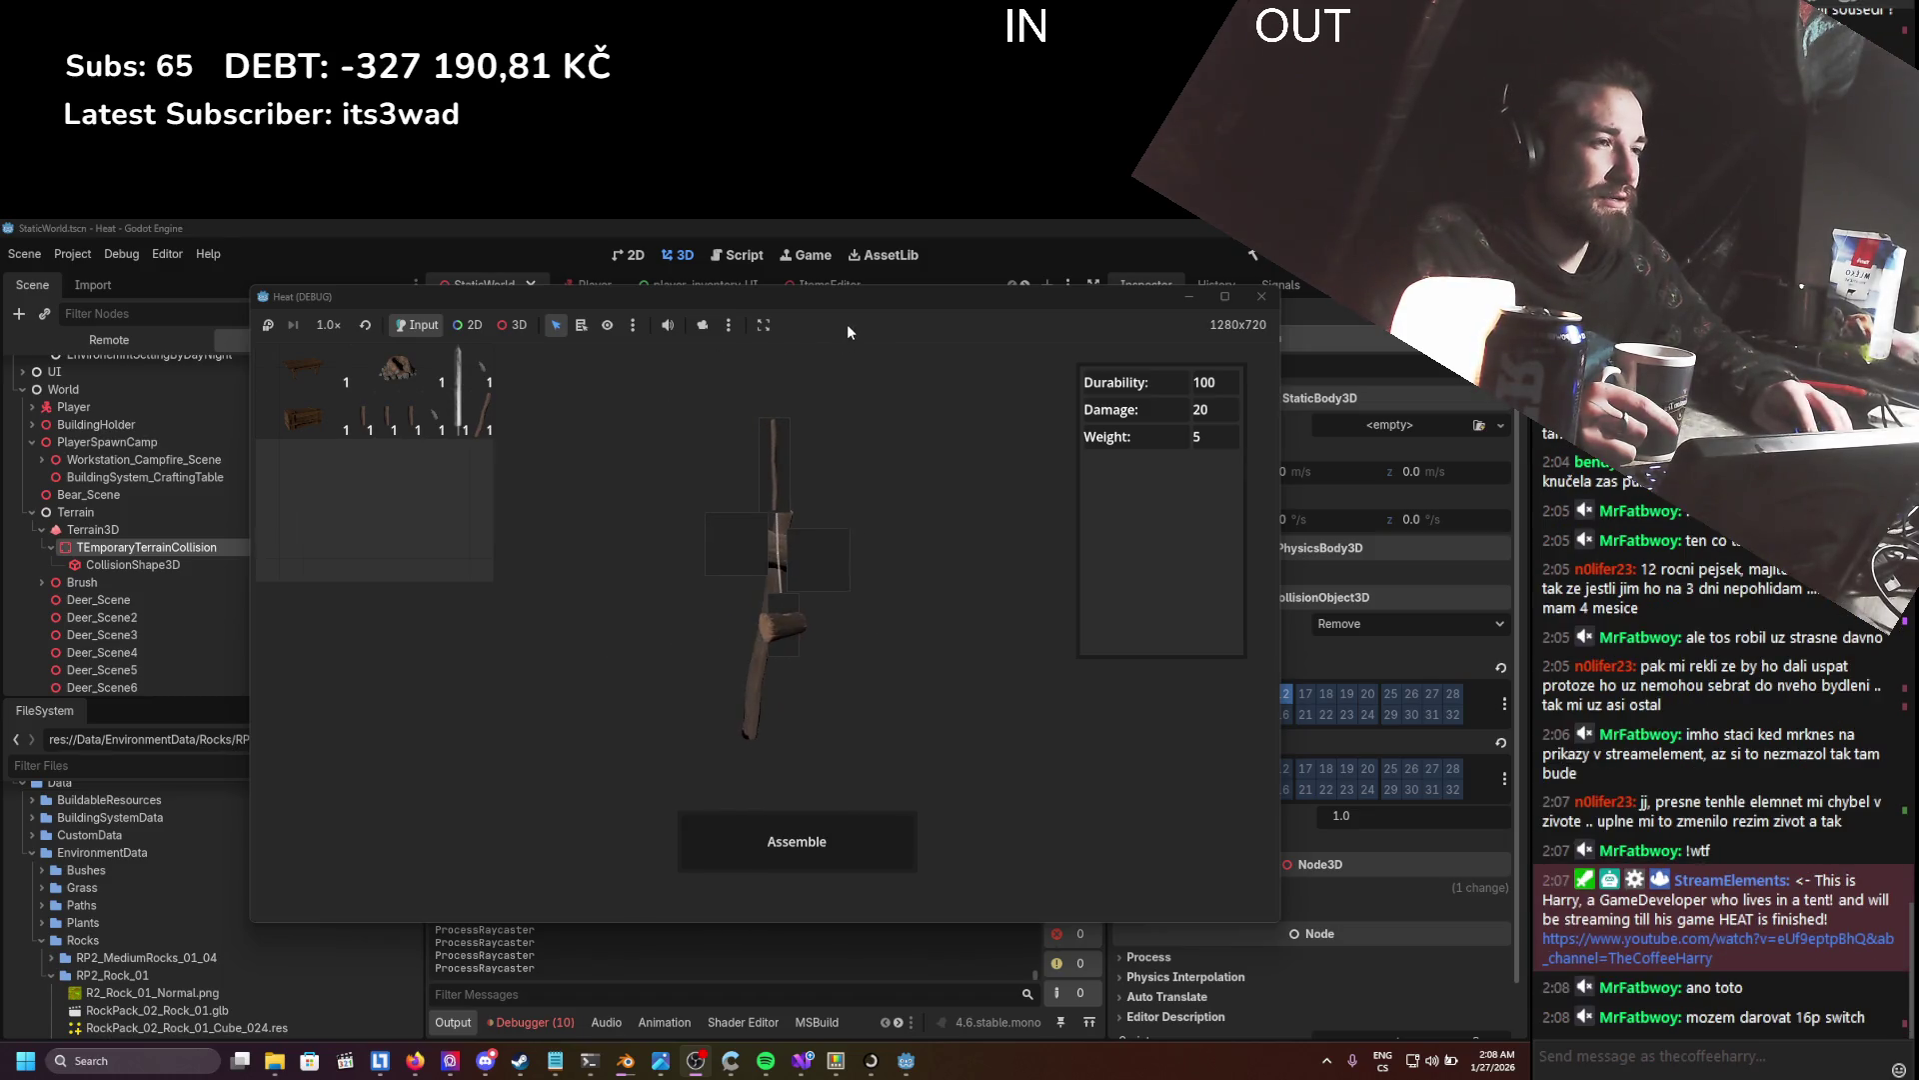
- Stop the debug game and collapse the StaticCliffs and World groups in the scene tree
click(1261, 296)
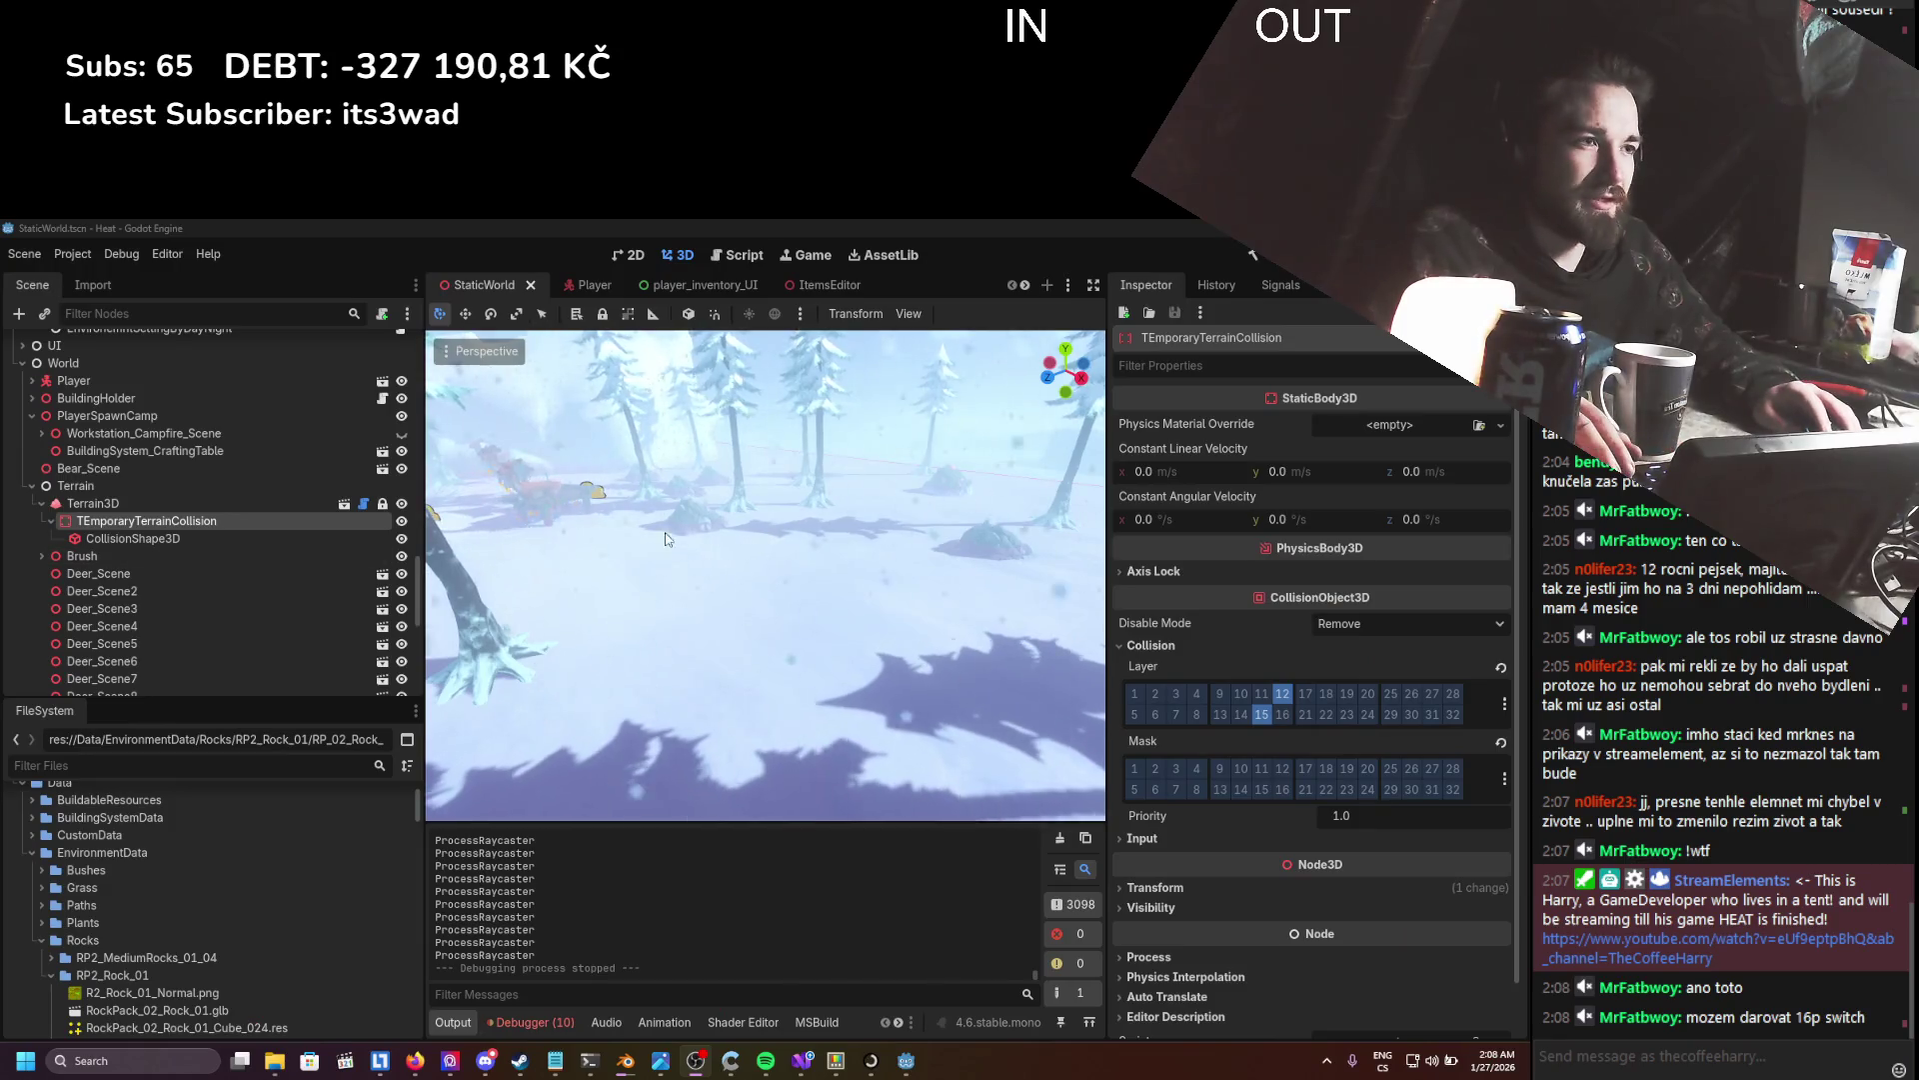
click(667, 539)
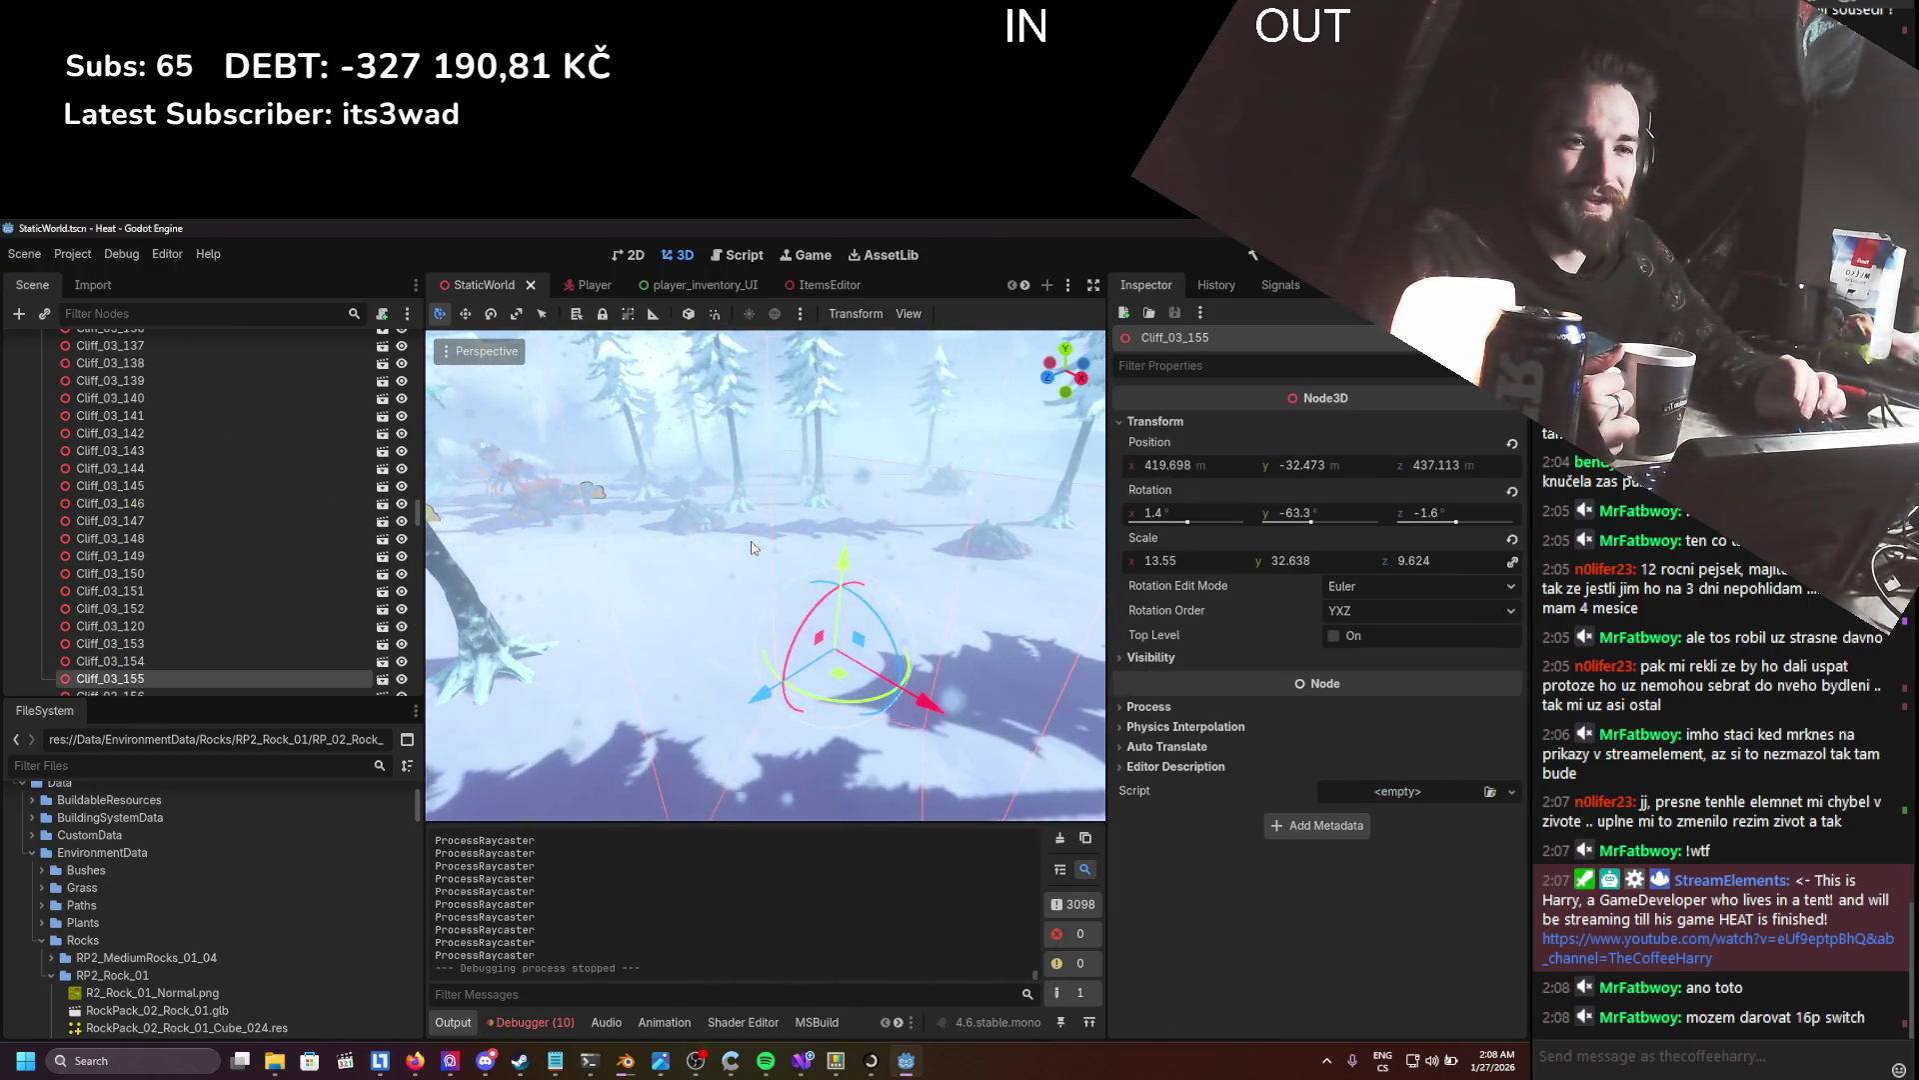
scroll(751, 542, down, 5)
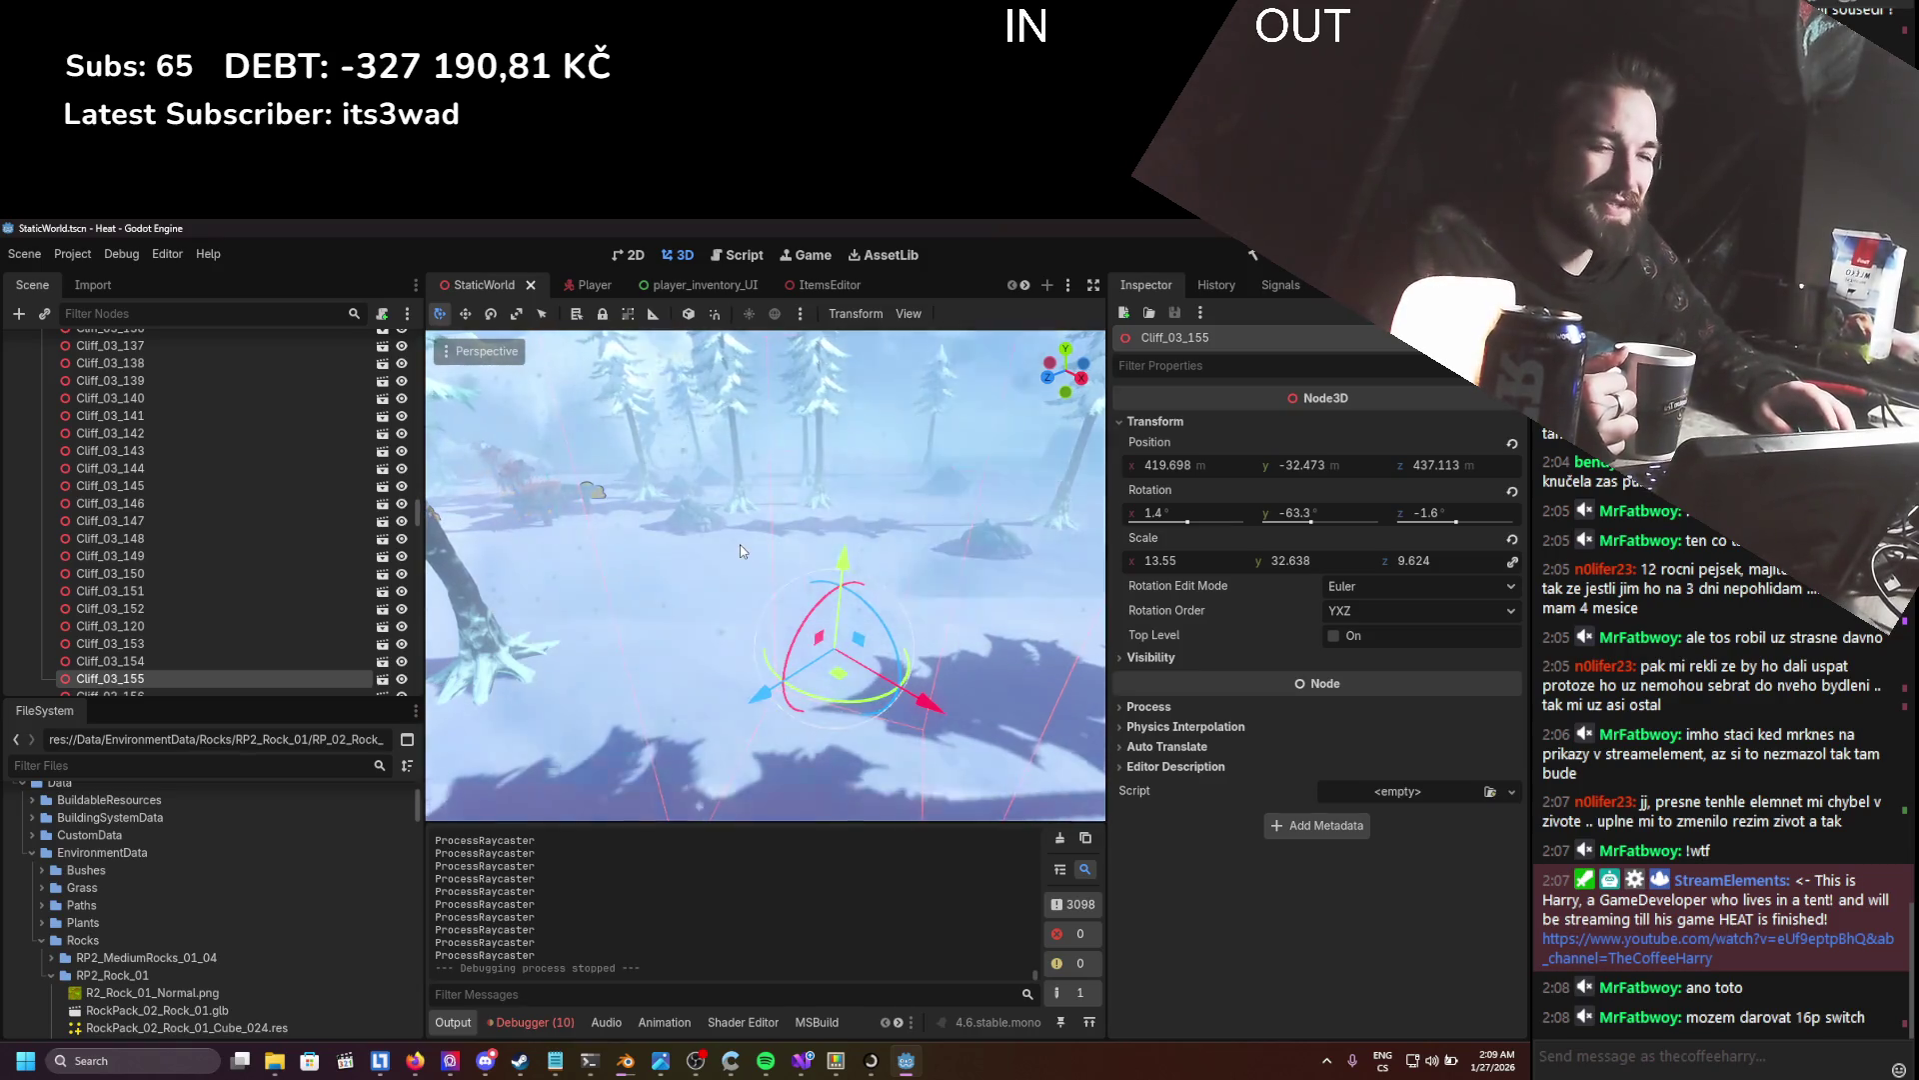
scroll(756, 551, up, 5)
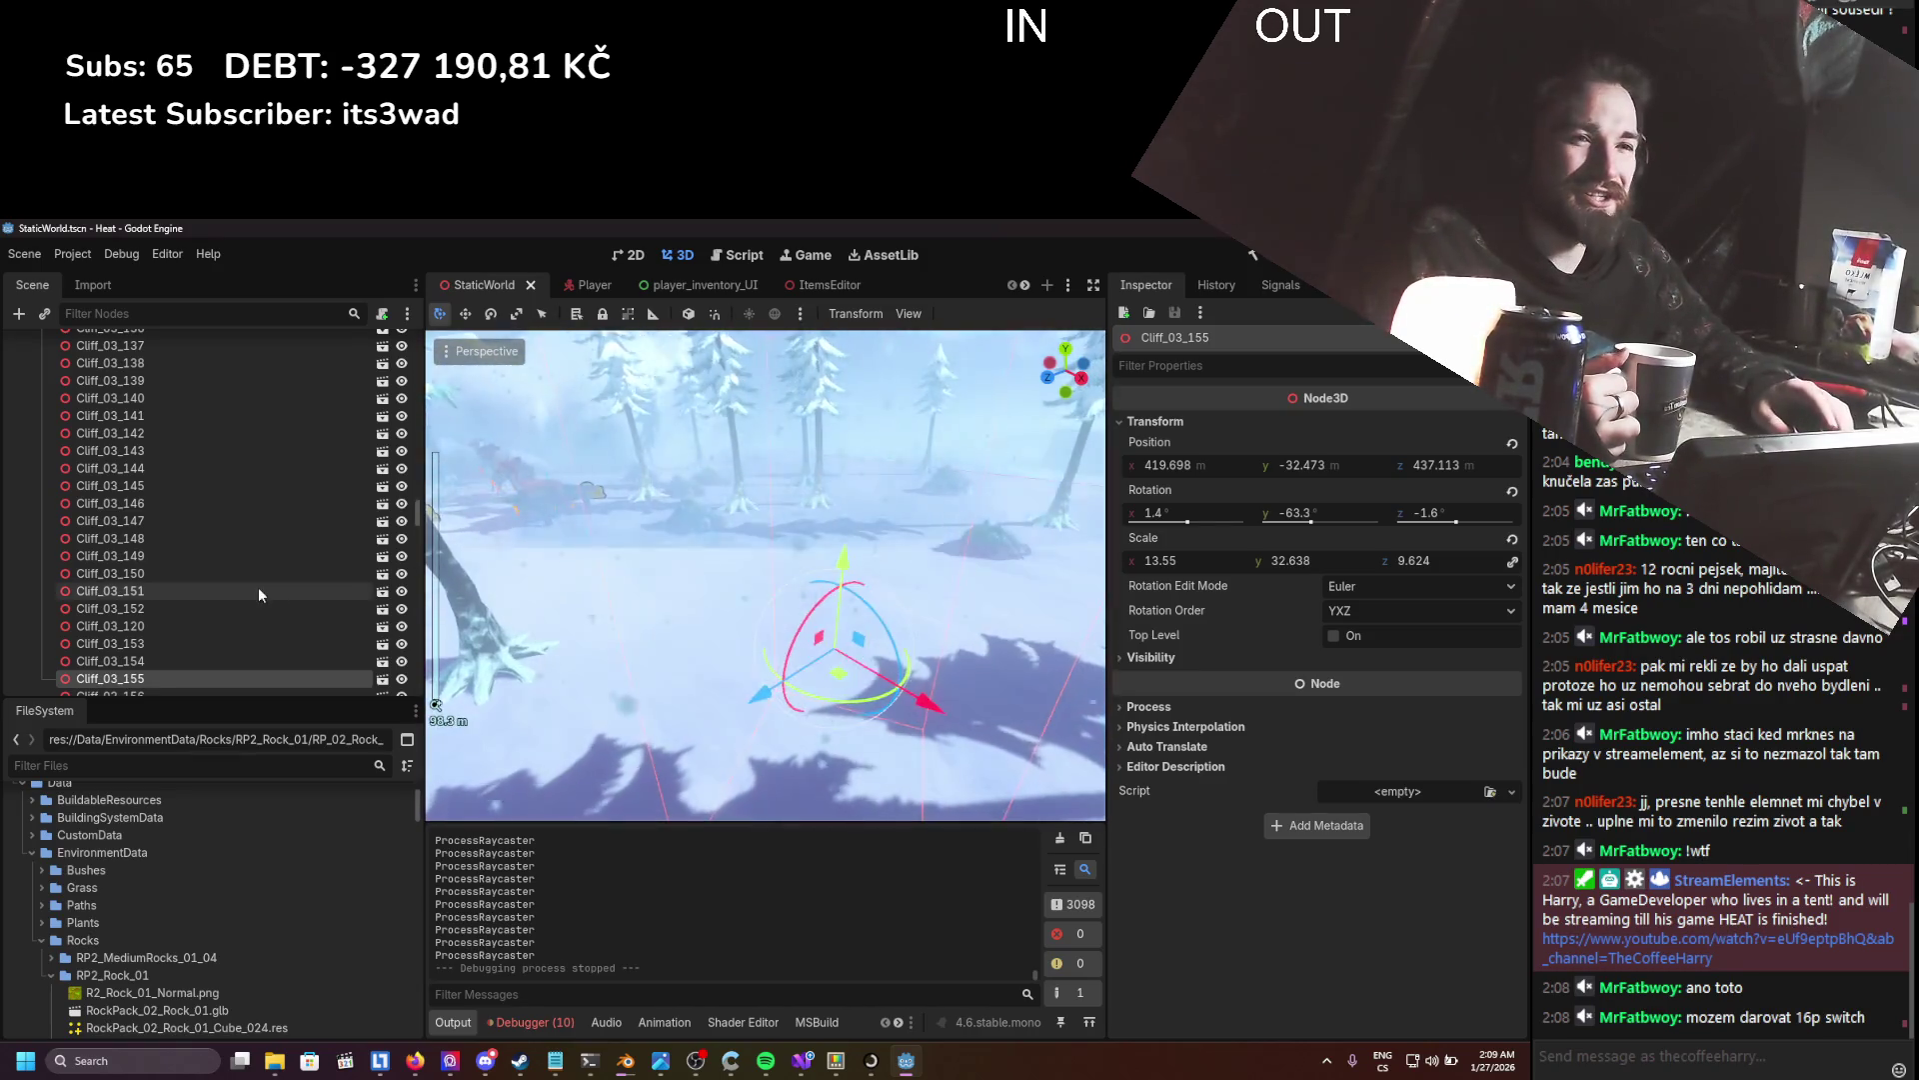
scroll(257, 586, up, 10)
scroll(257, 585, up, 15)
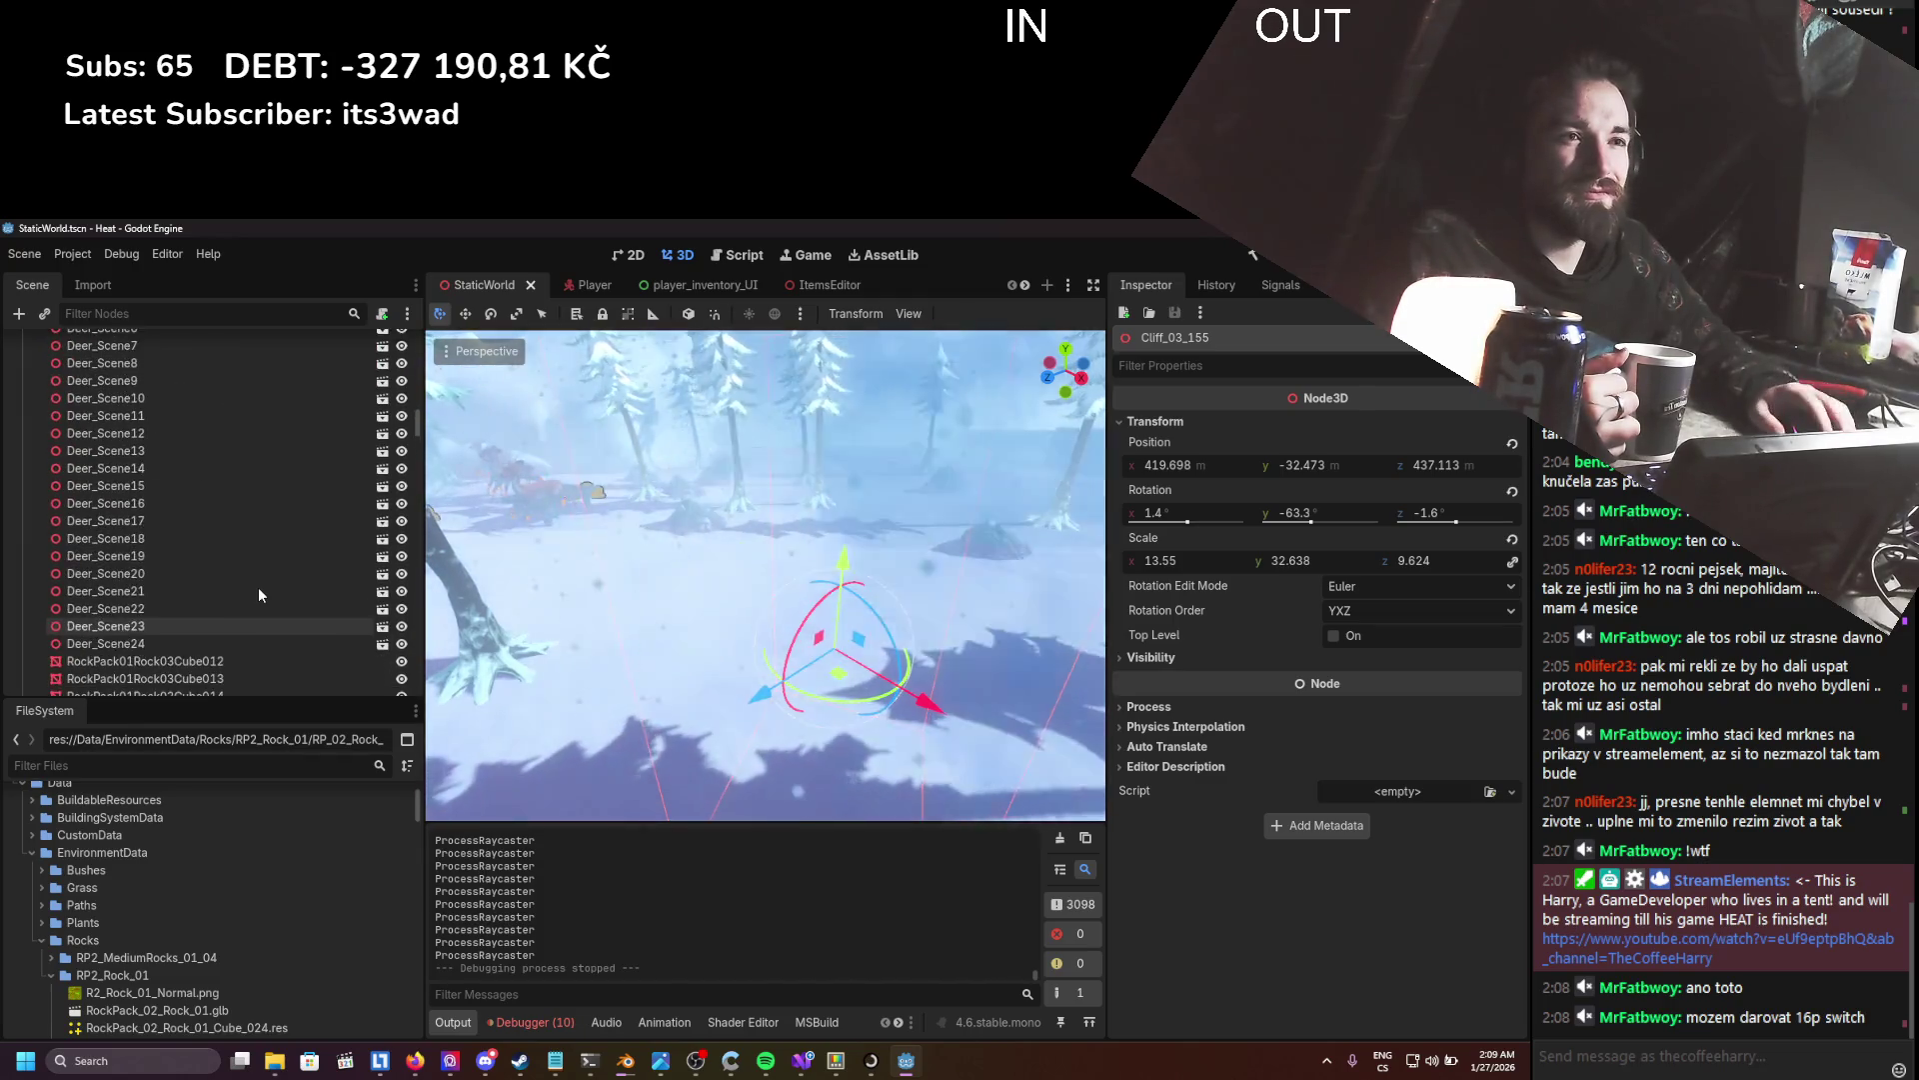
click(34, 591)
scroll(36, 640, up, 10)
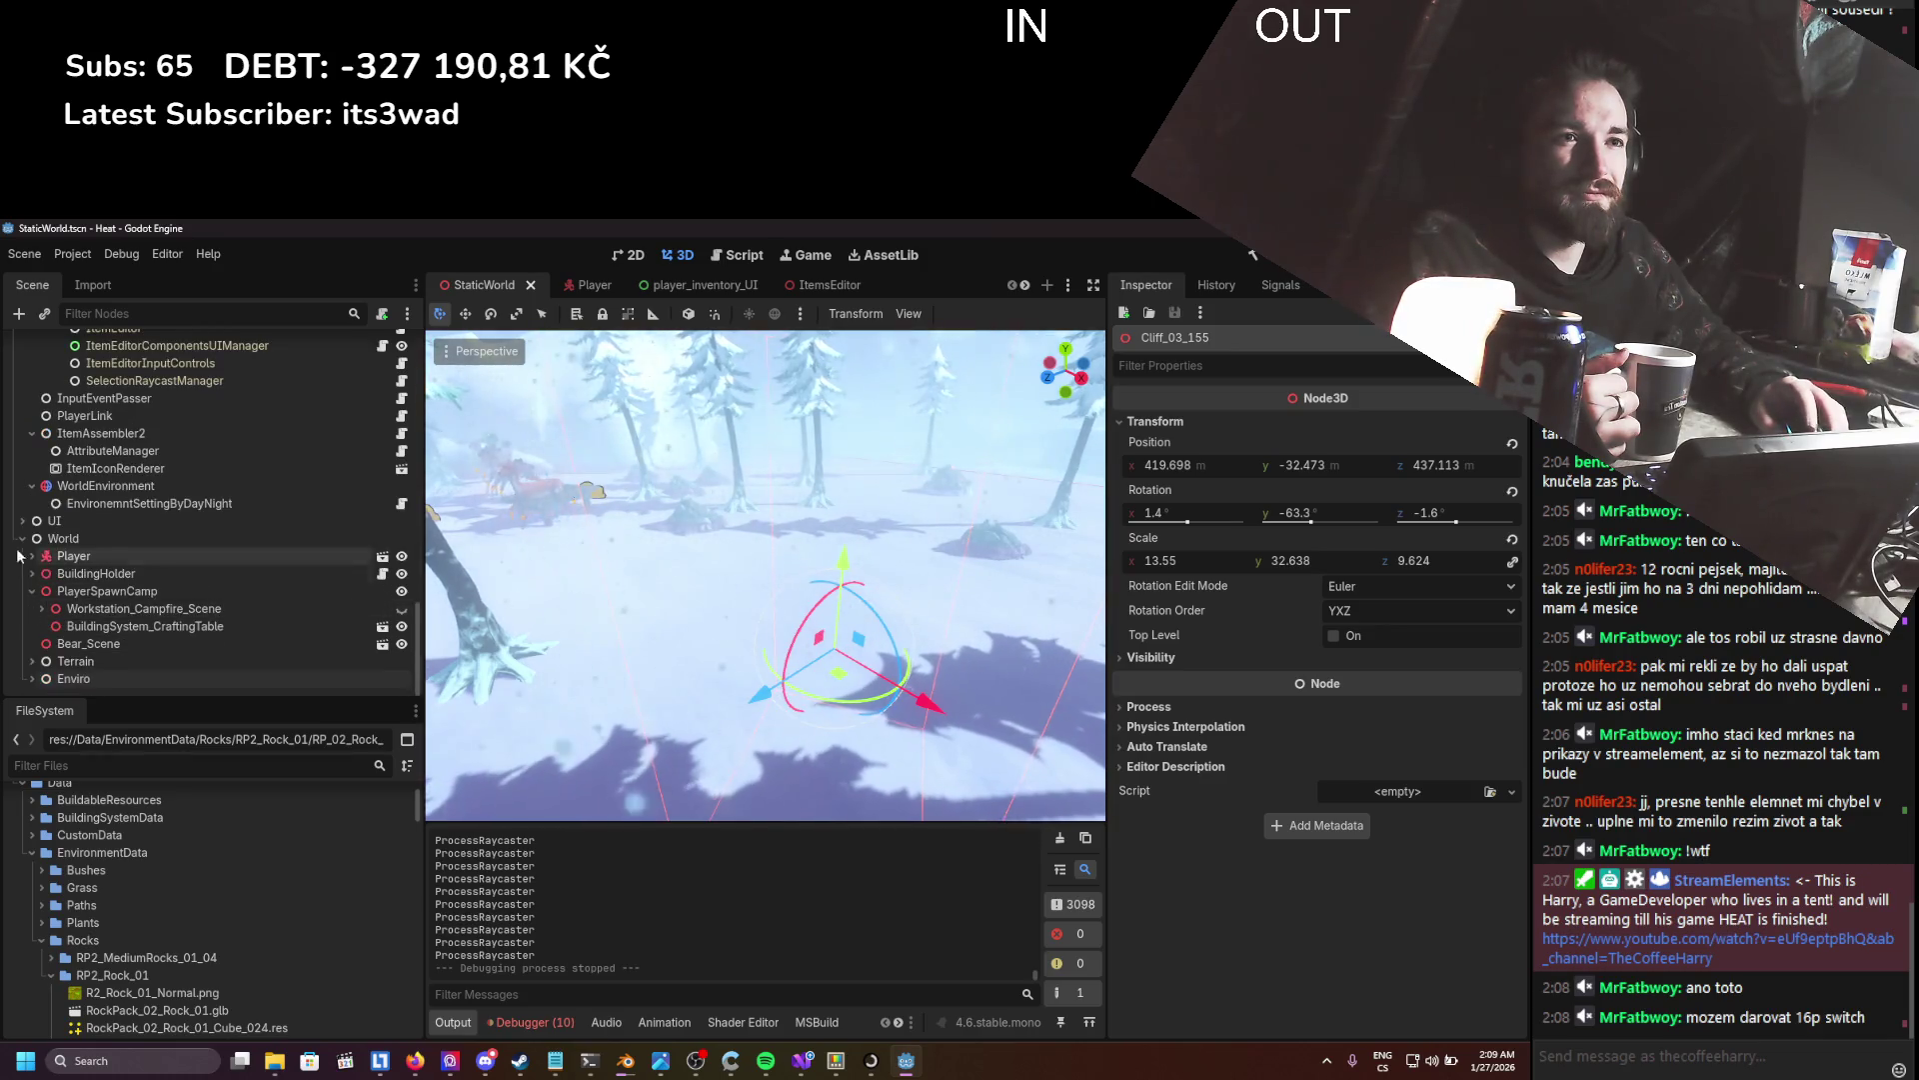
click(23, 486)
scroll(669, 614, down, 5)
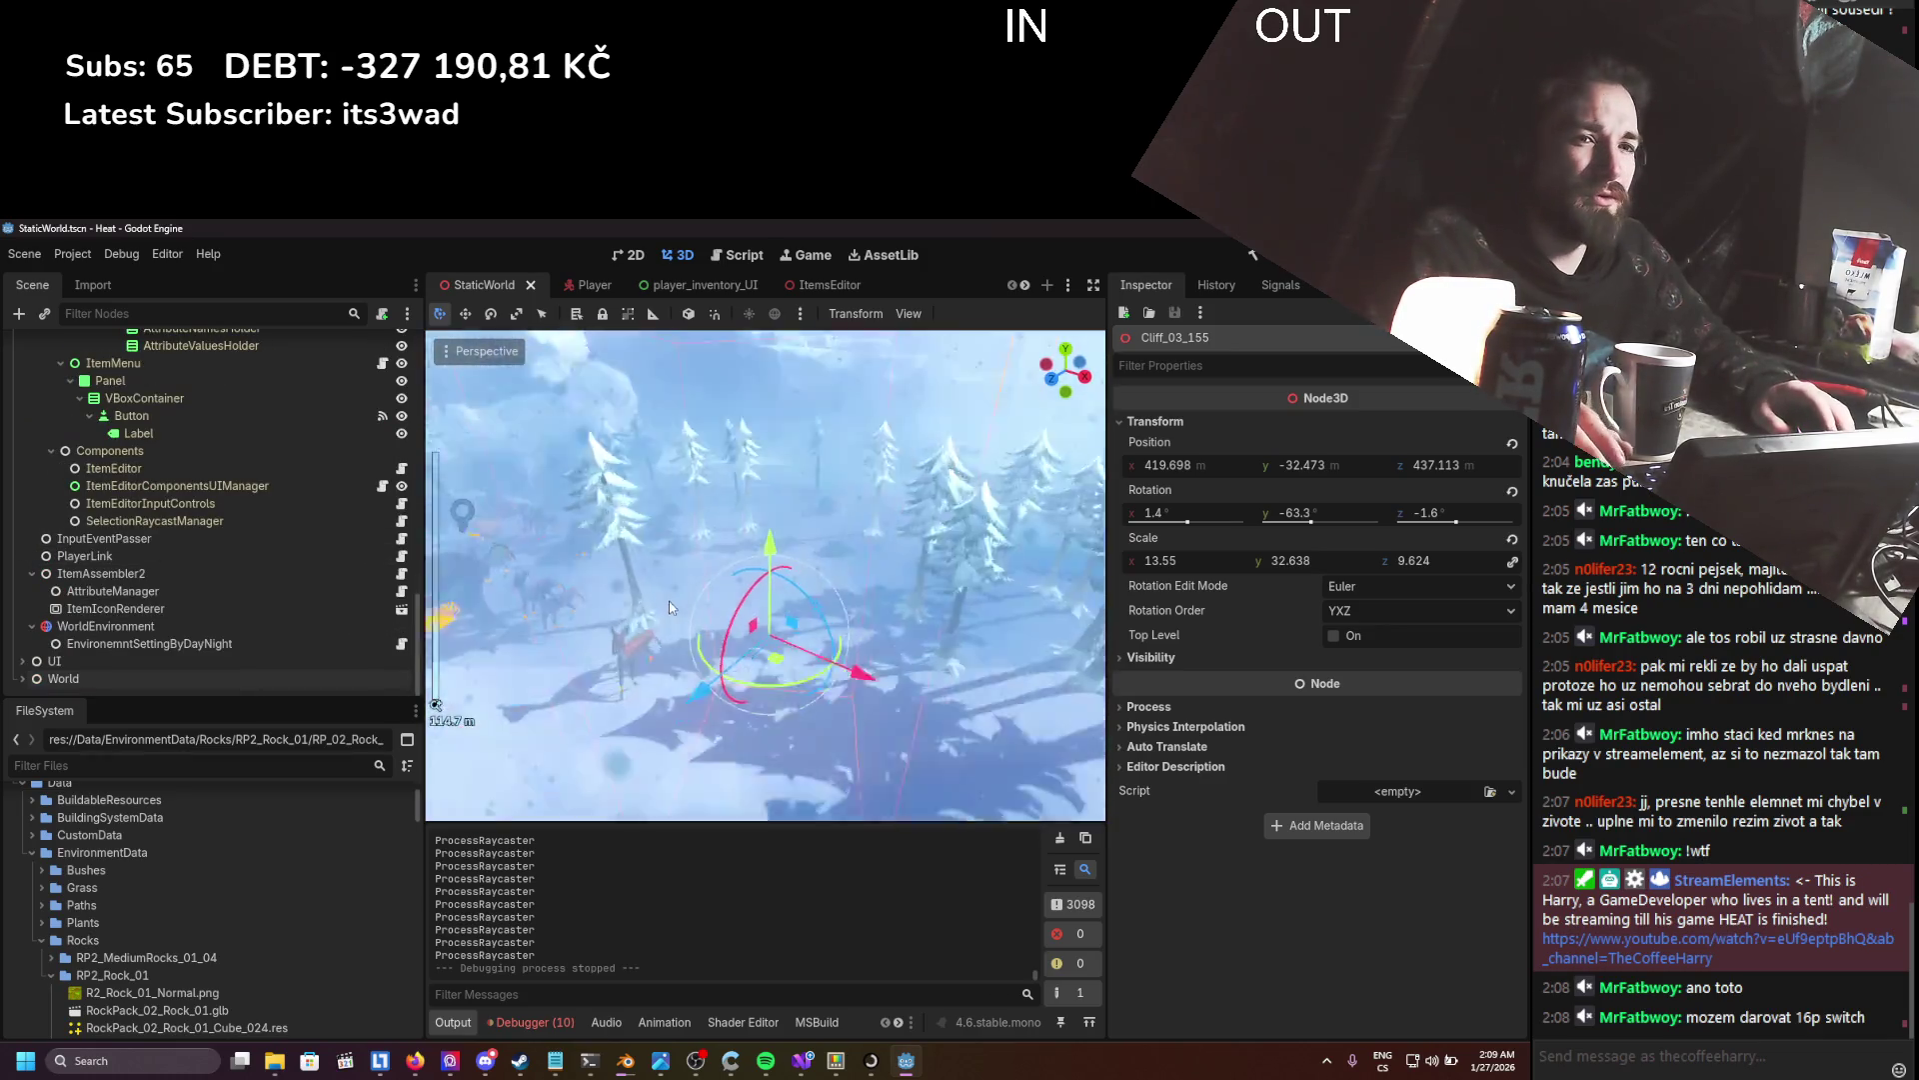
drag(684, 597, 708, 595)
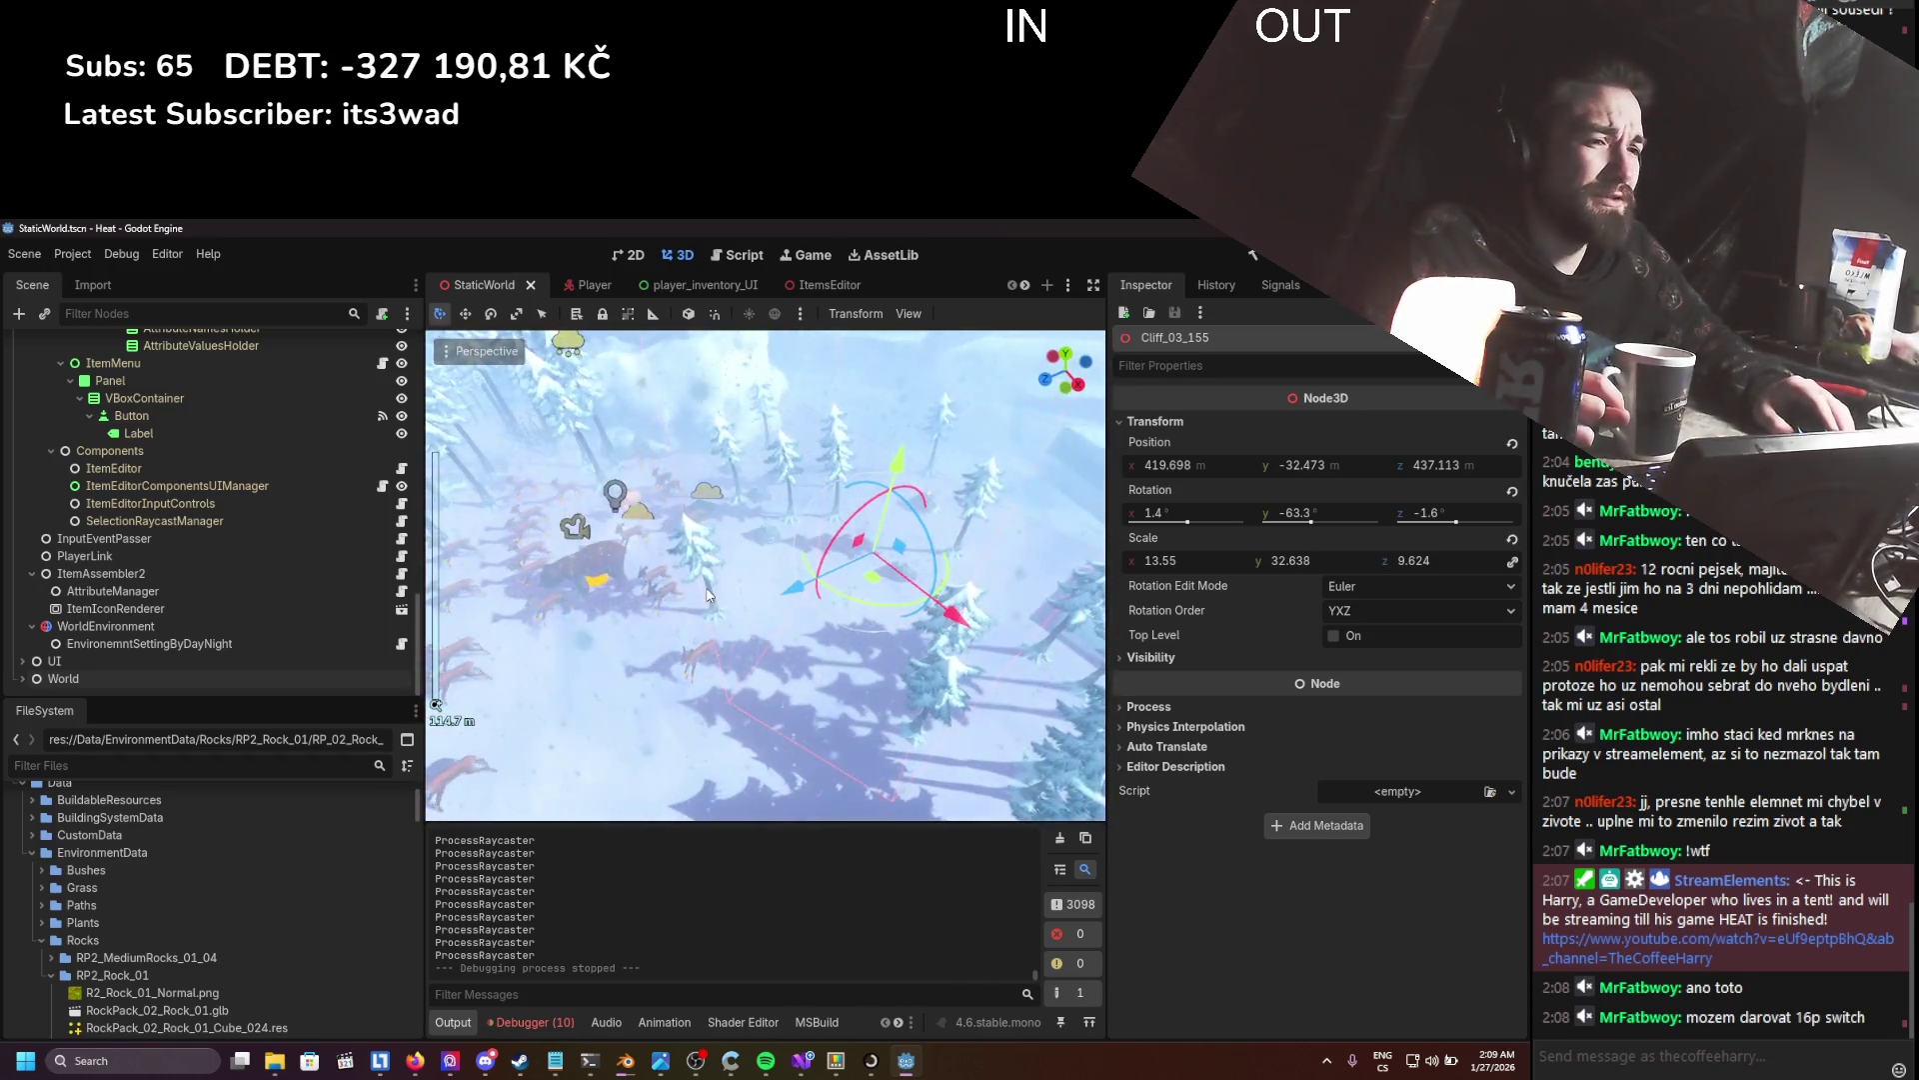
- Clear all debugger errors and shrink the bottom panel to enlarge the viewport
click(529, 1022)
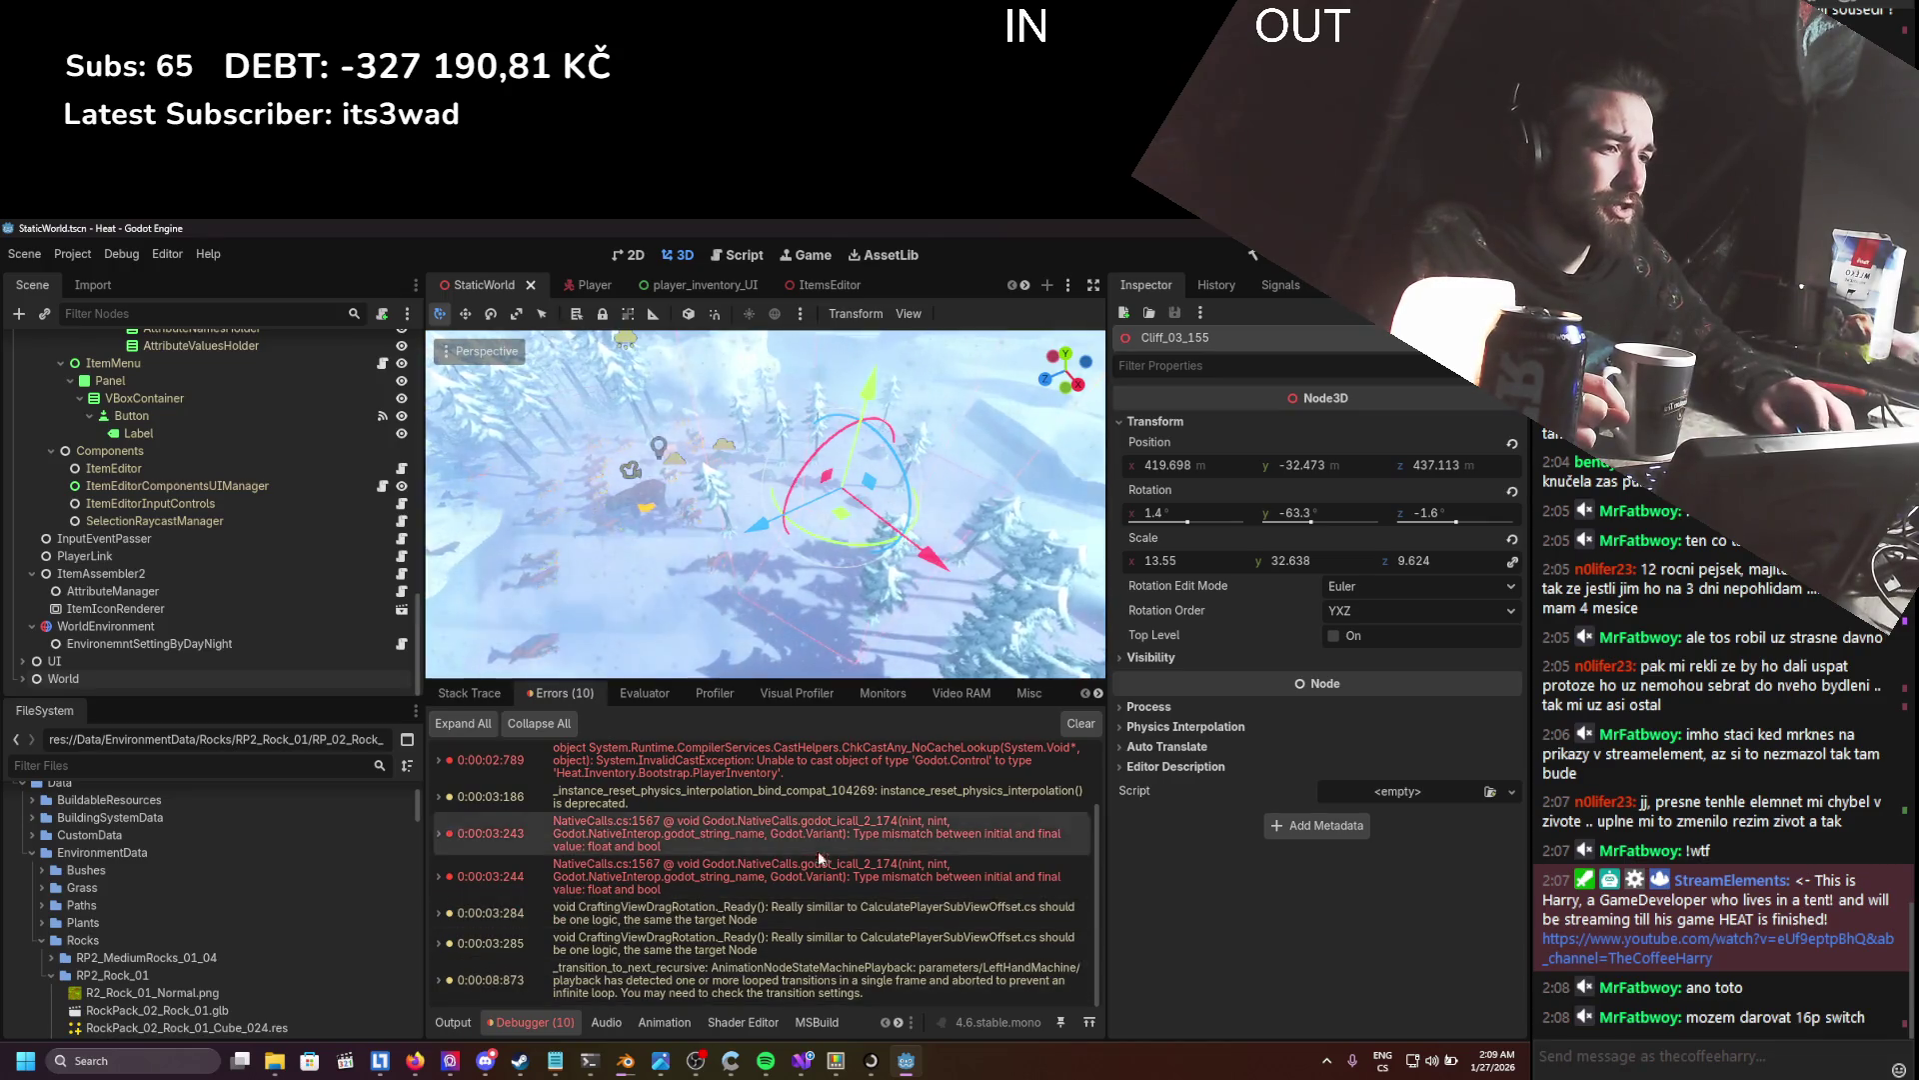
scroll(800, 879, up, 1)
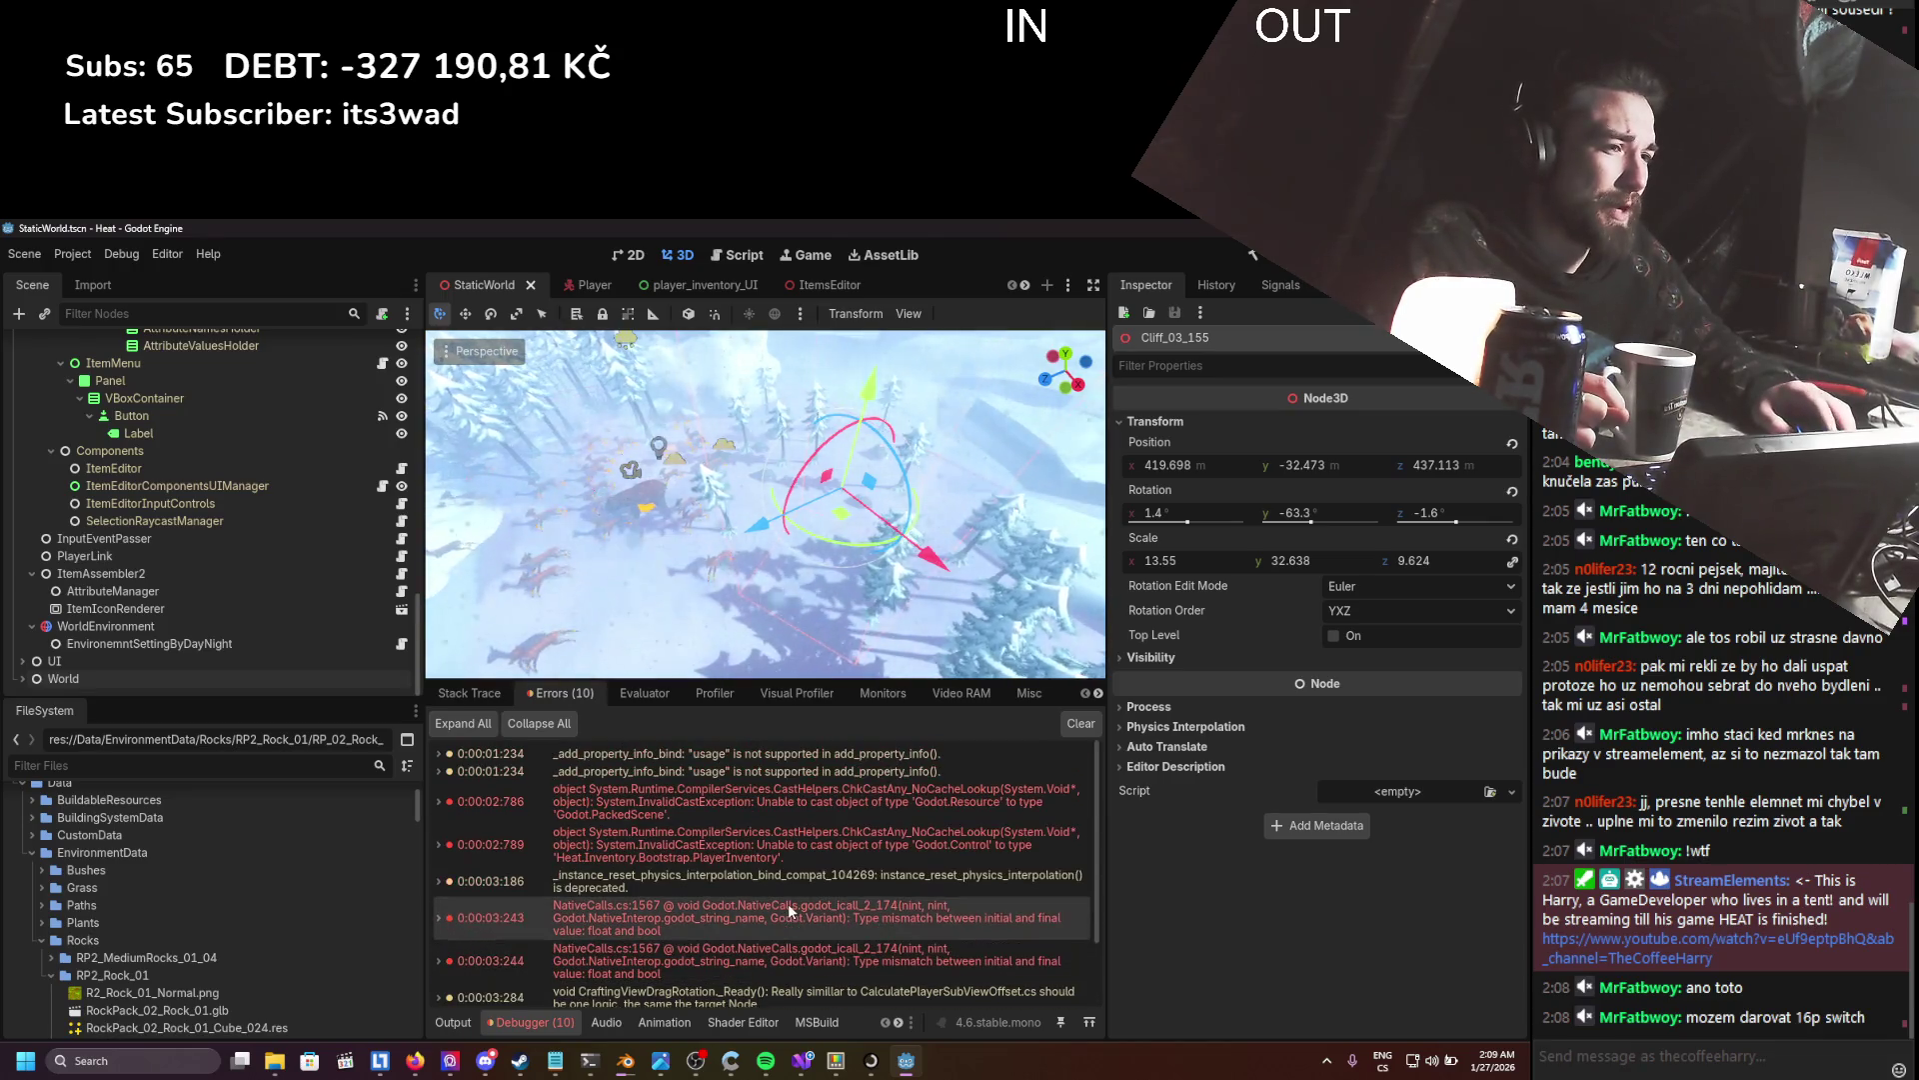
click(1081, 723)
scroll(912, 562, up, 3)
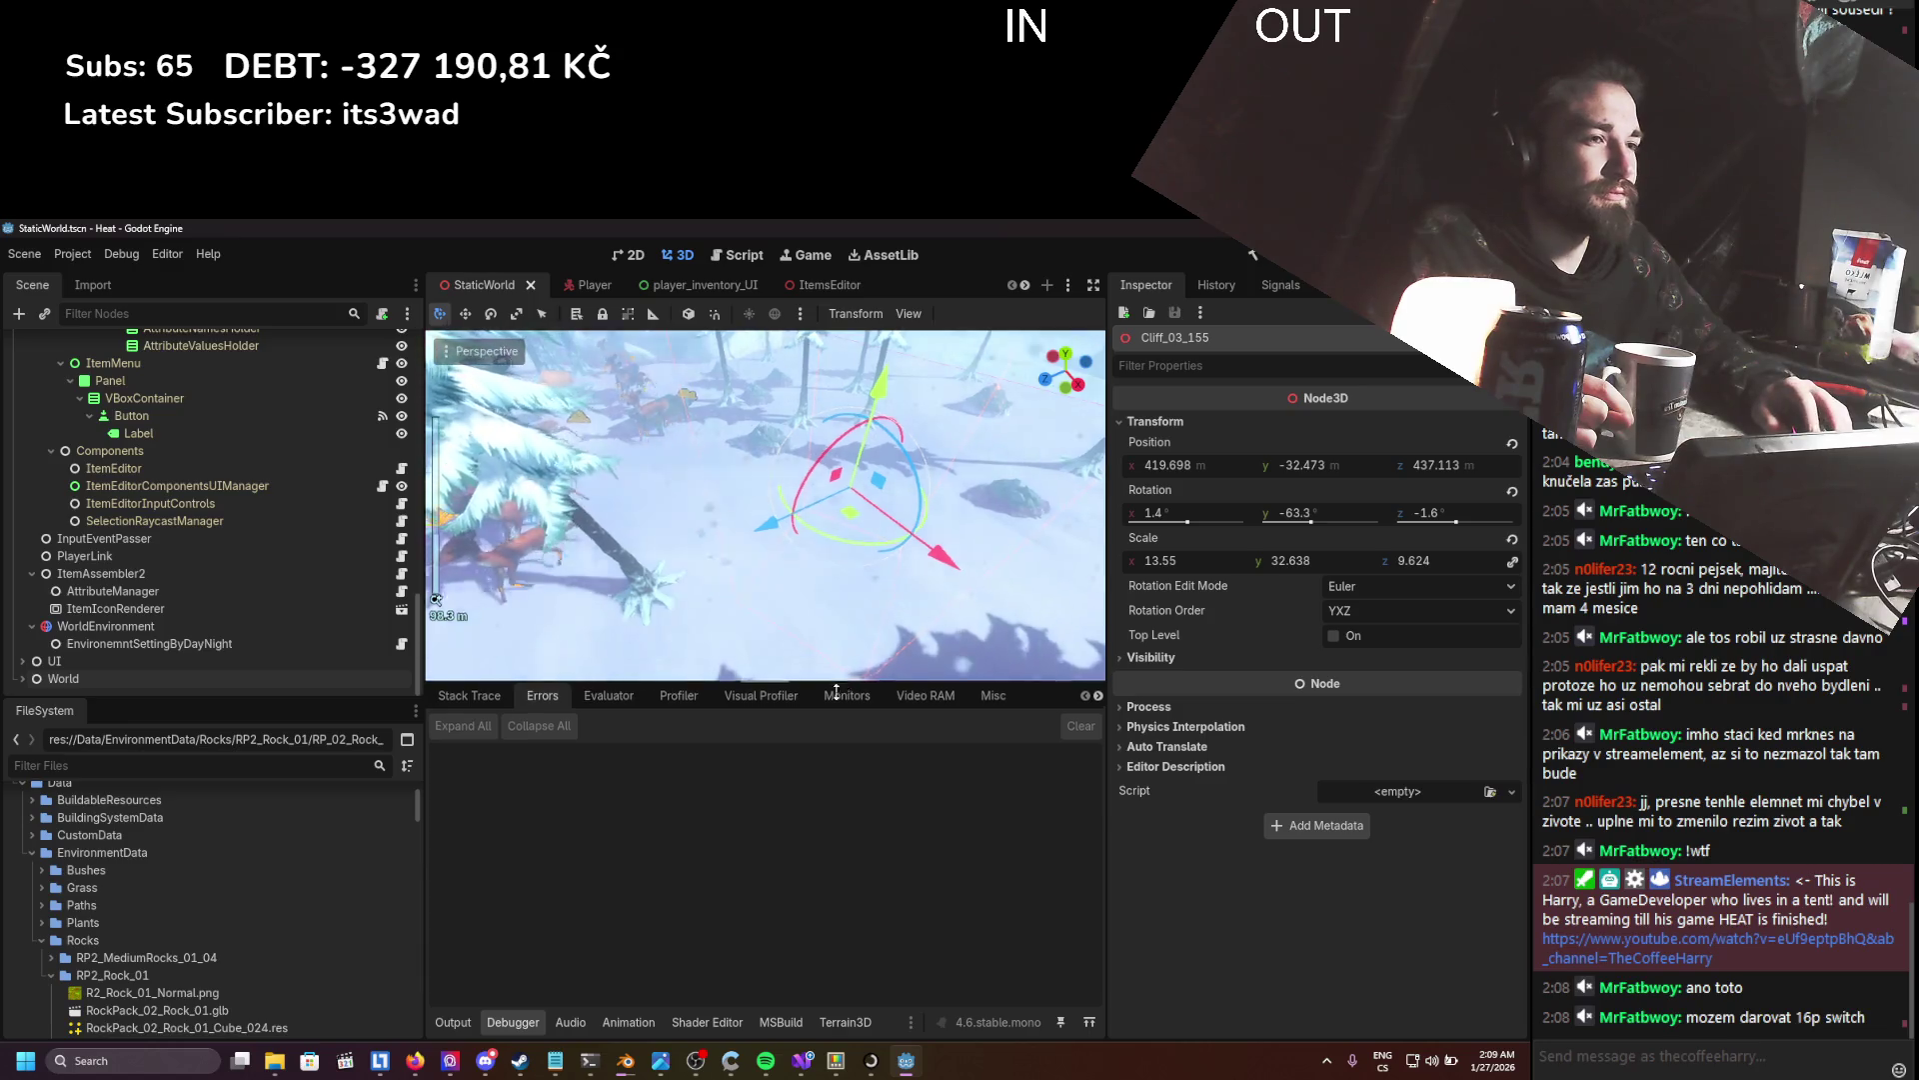
drag(759, 685, 759, 814)
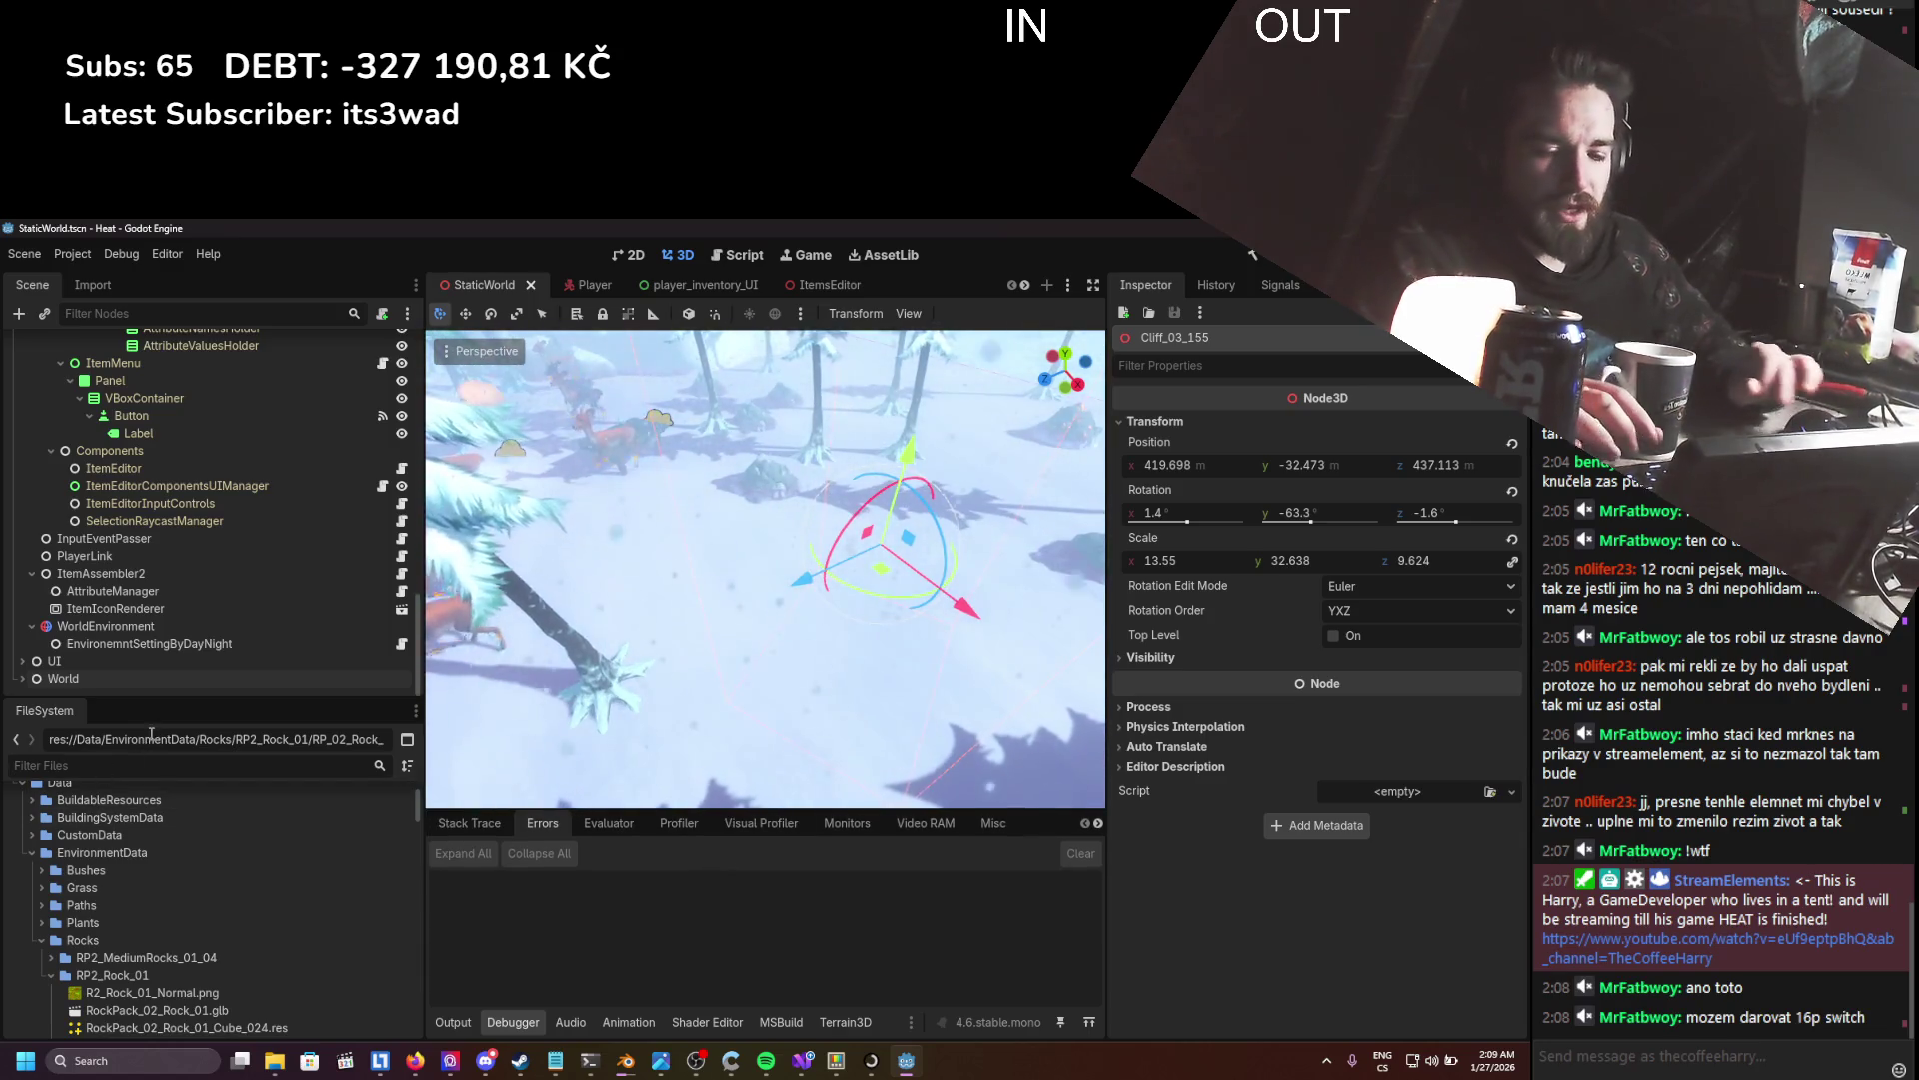
- Open the ItemEditorComponentsUIManager node's script from the ItemsEditor scene
click(800, 288)
click(140, 643)
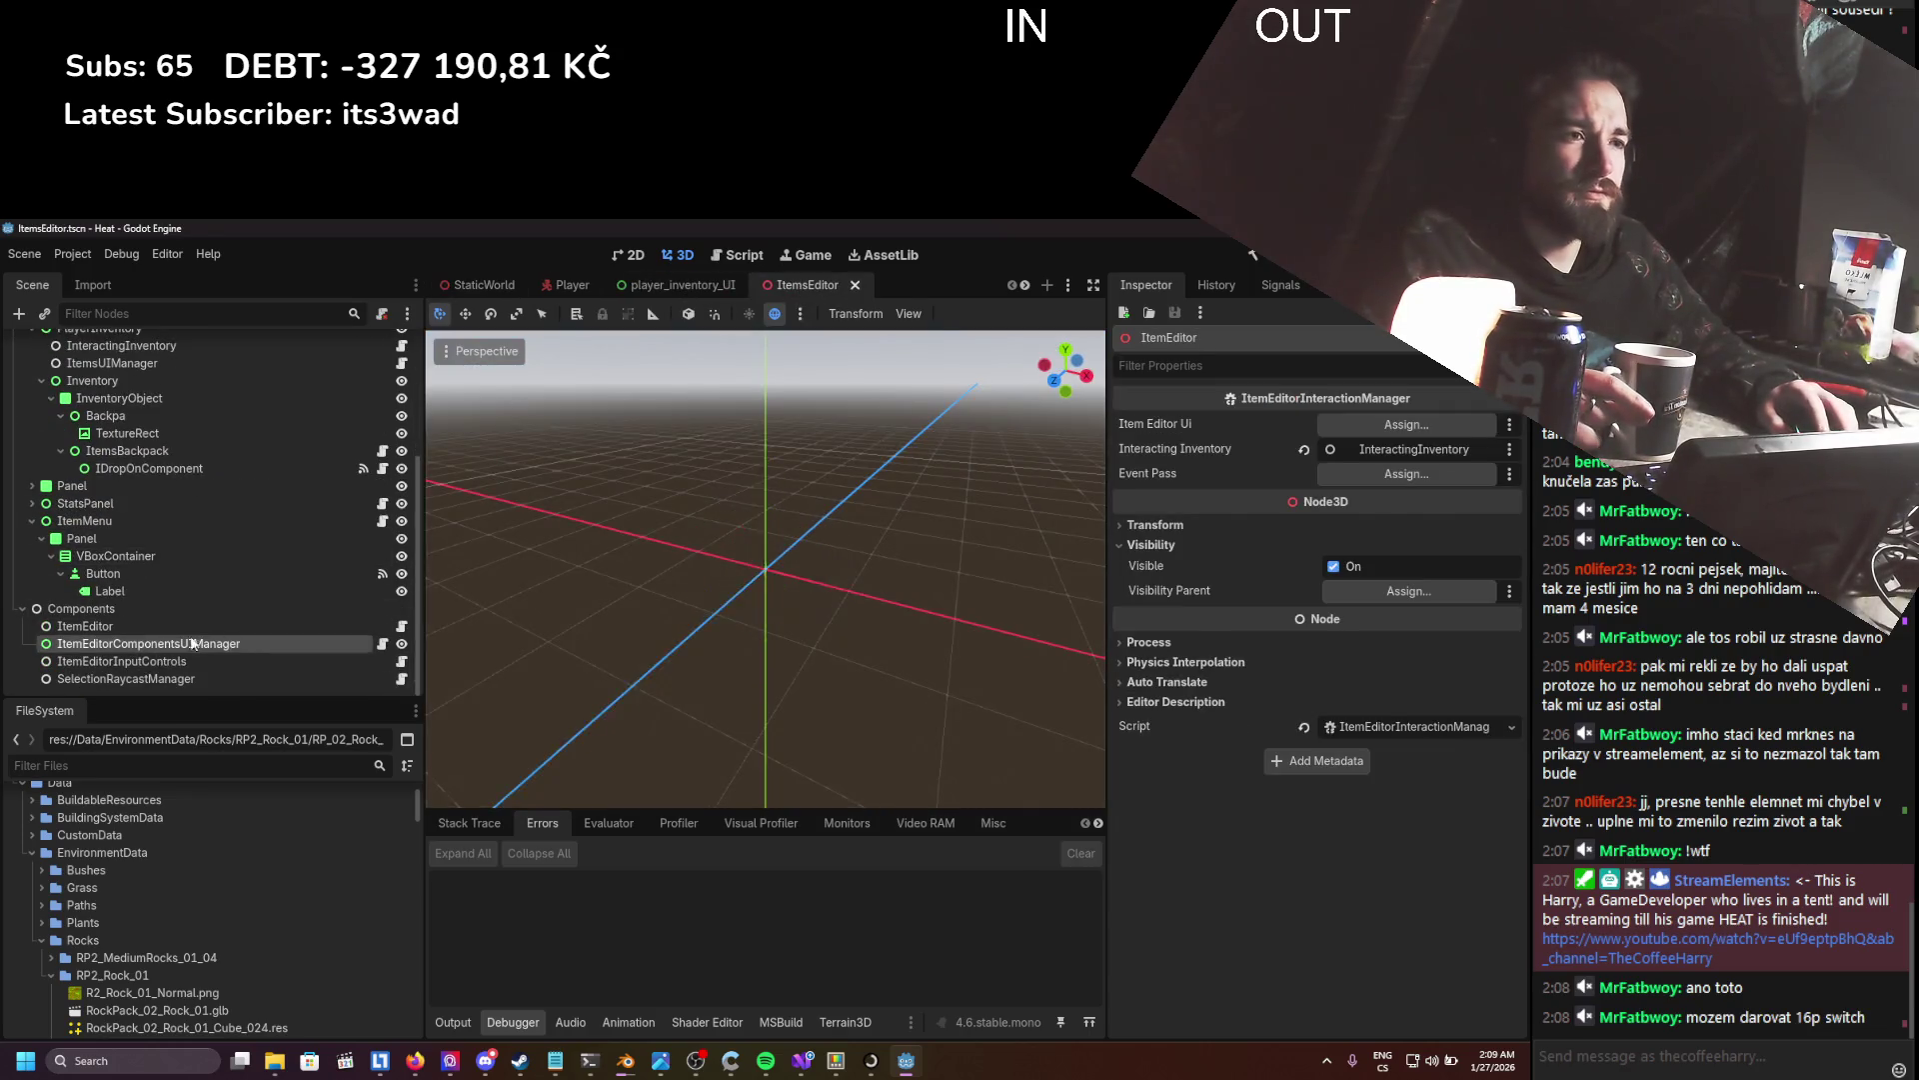
click(382, 644)
scroll(675, 652, down, 18)
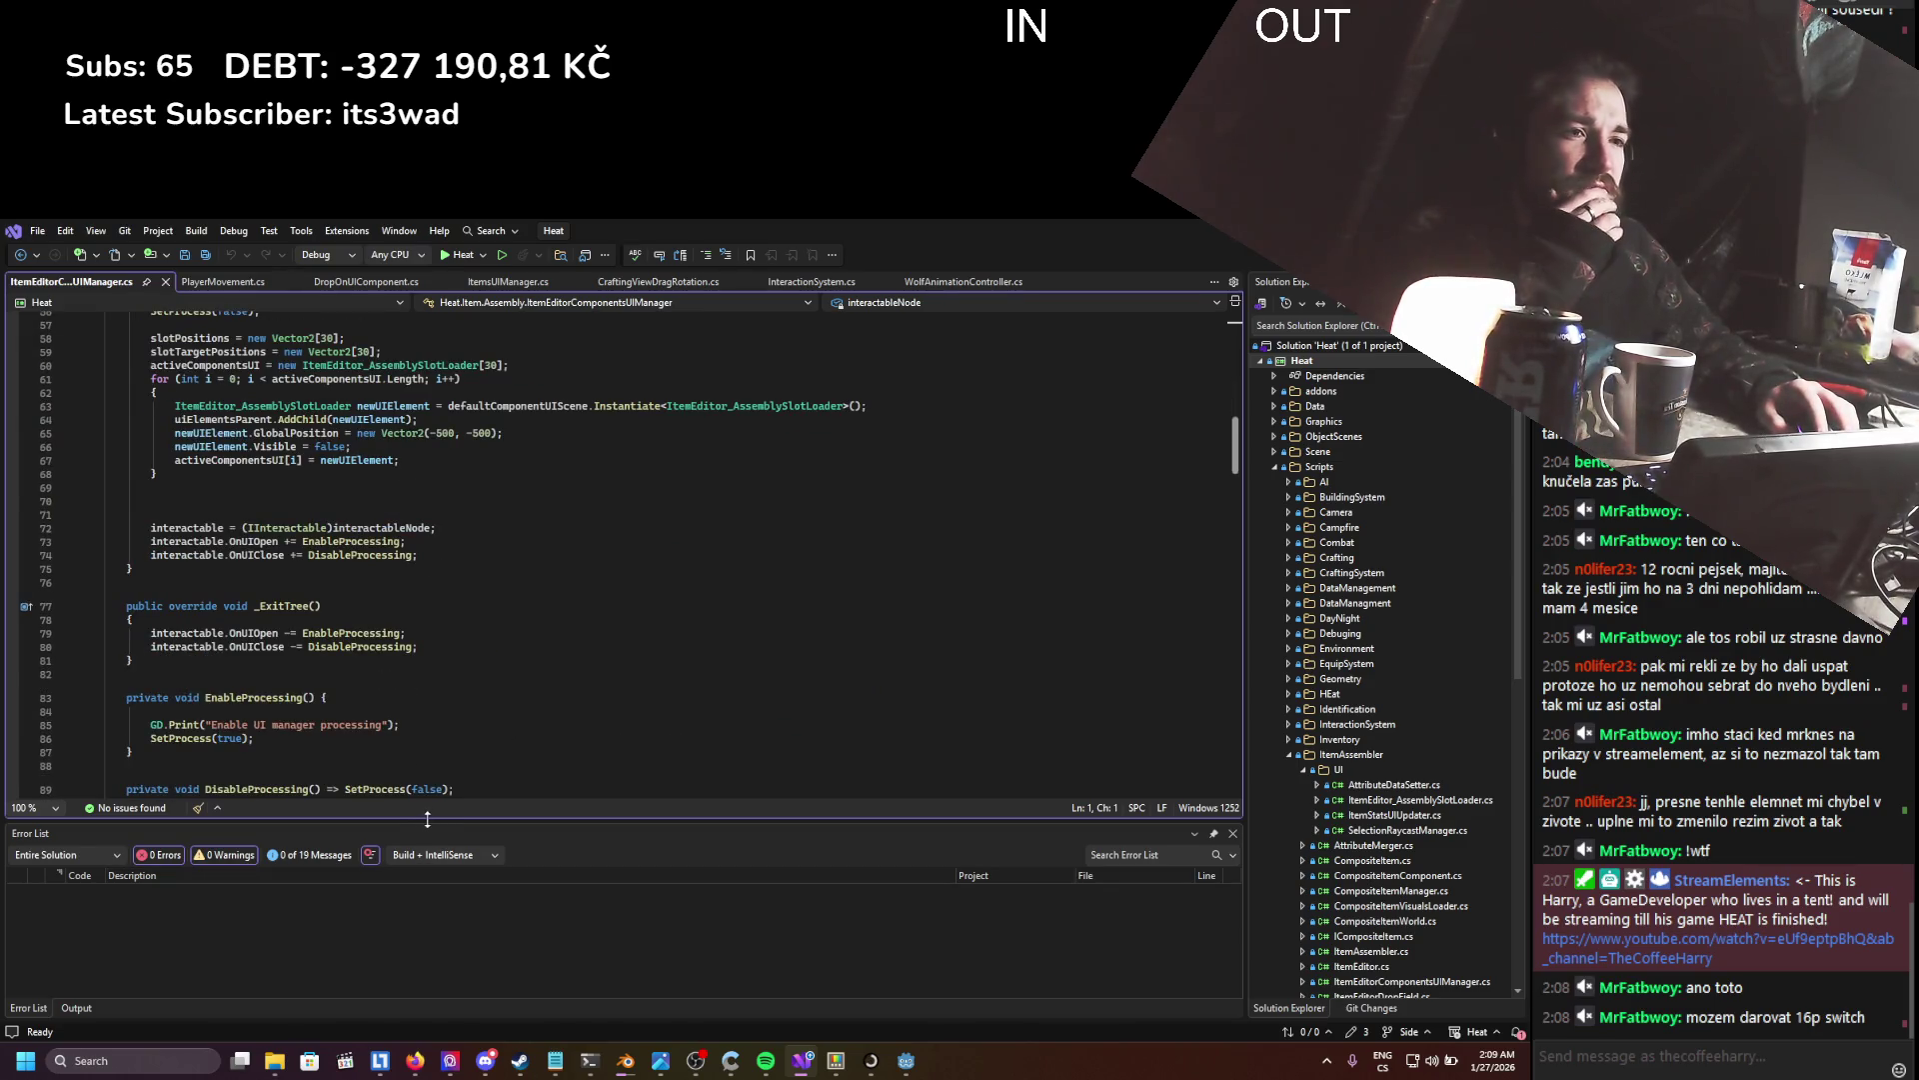
- Shrink the Error List and scroll the code down to CalculateOnScreenOffset
drag(424, 817, 433, 914)
scroll(385, 558, down, 10)
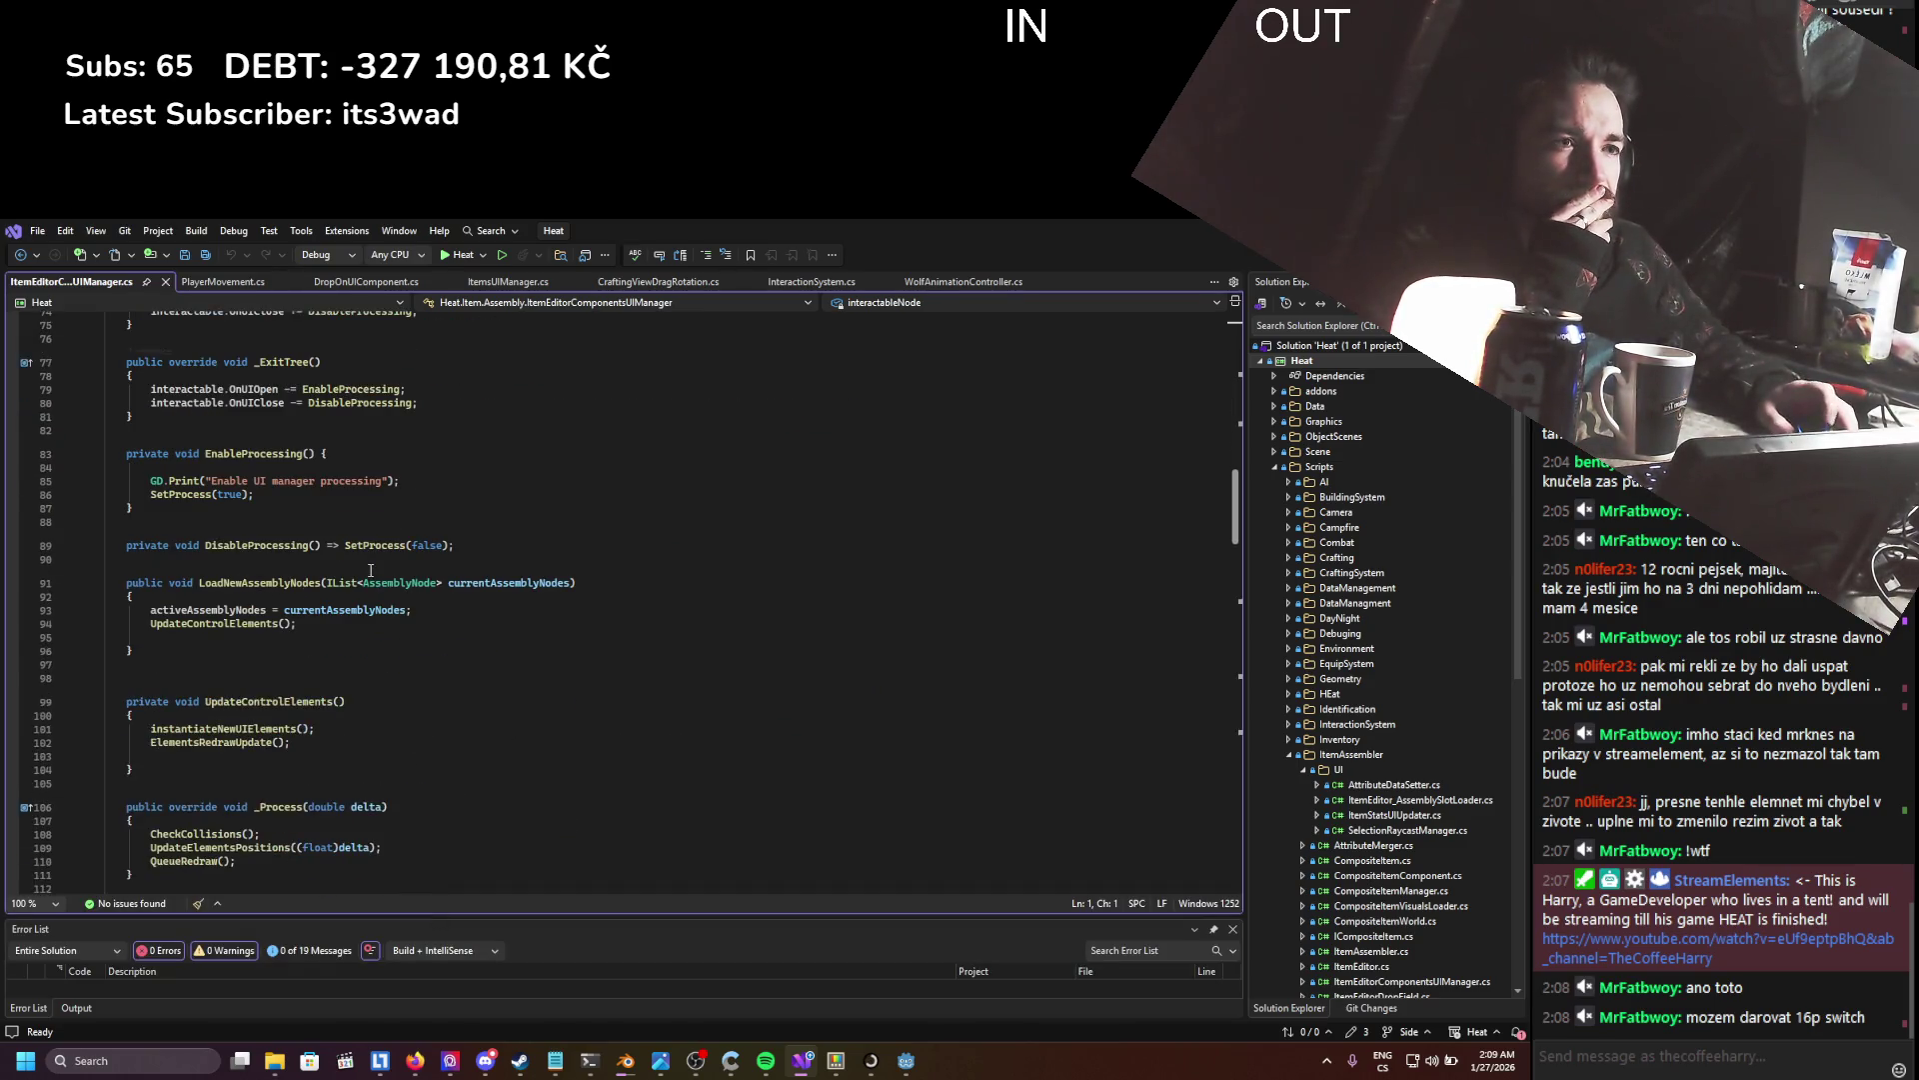
scroll(370, 571, down, 4)
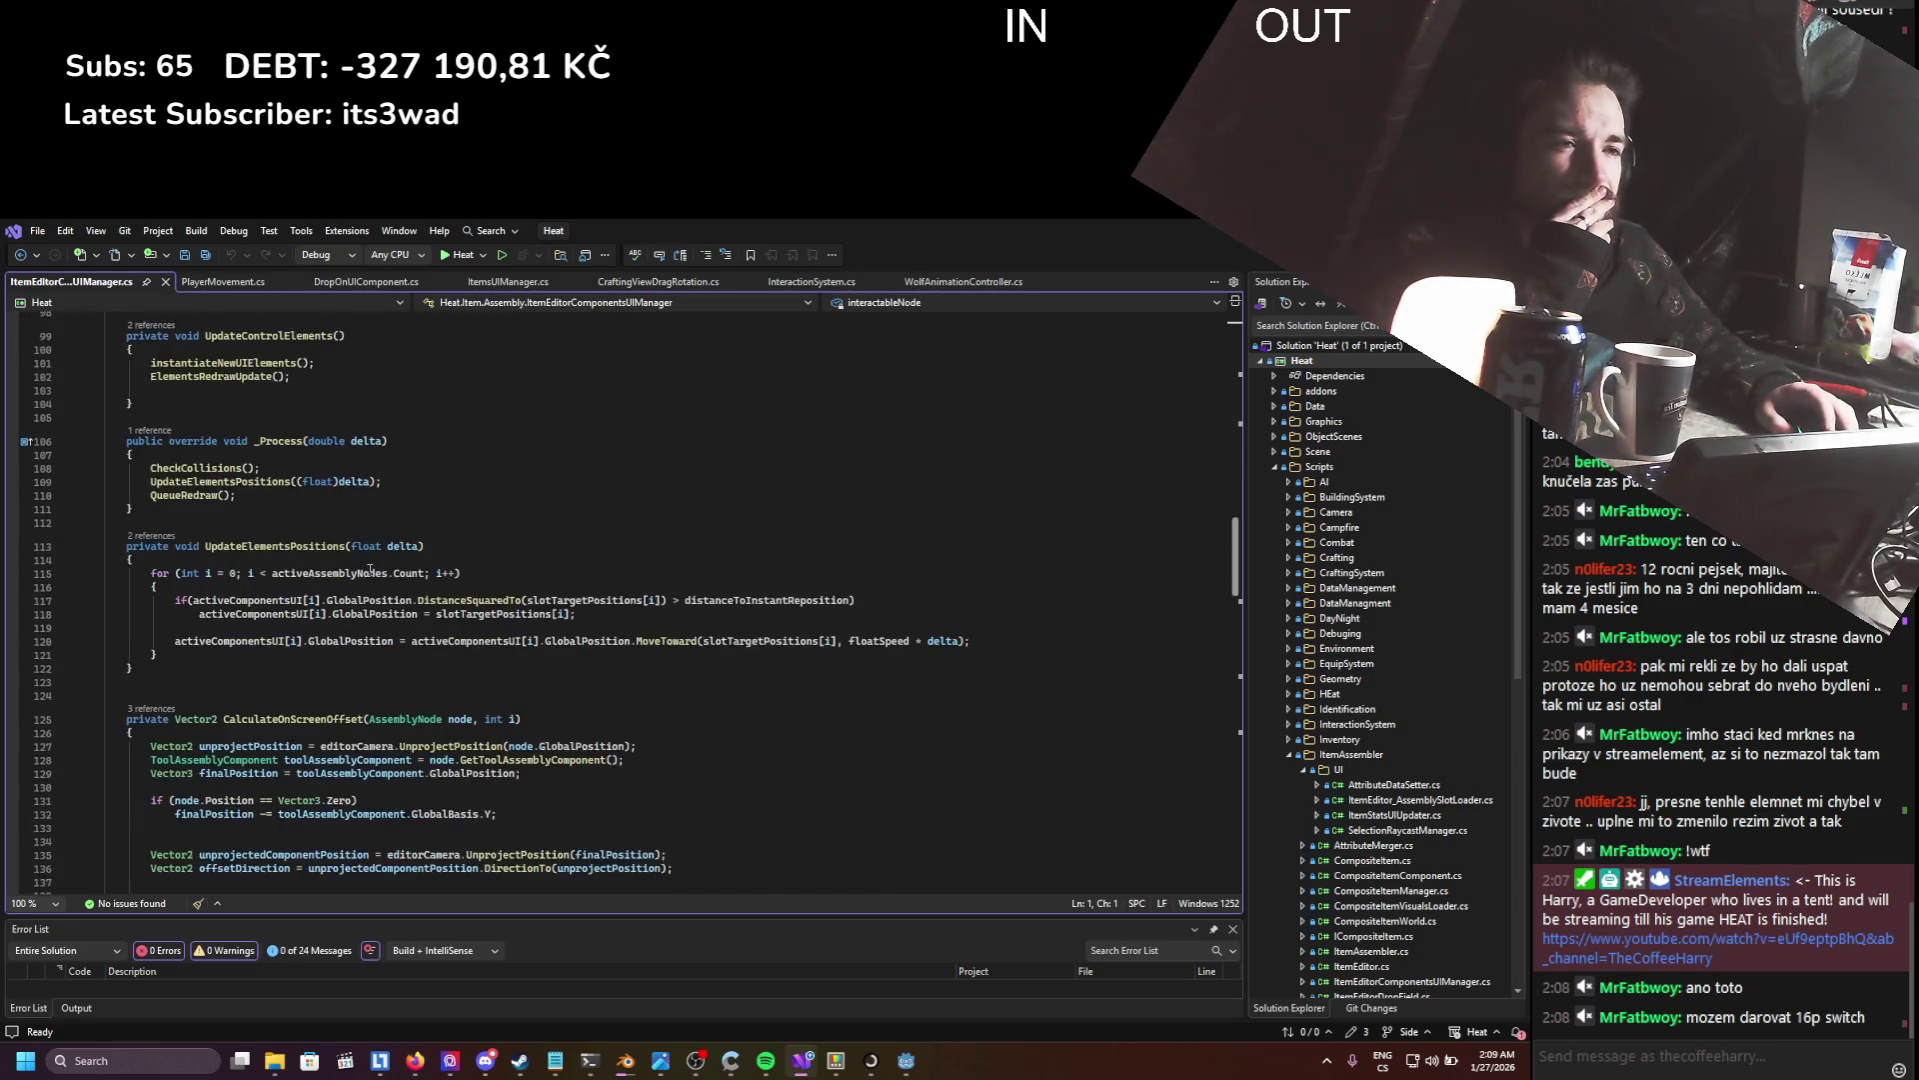
scroll(370, 571, down, 3)
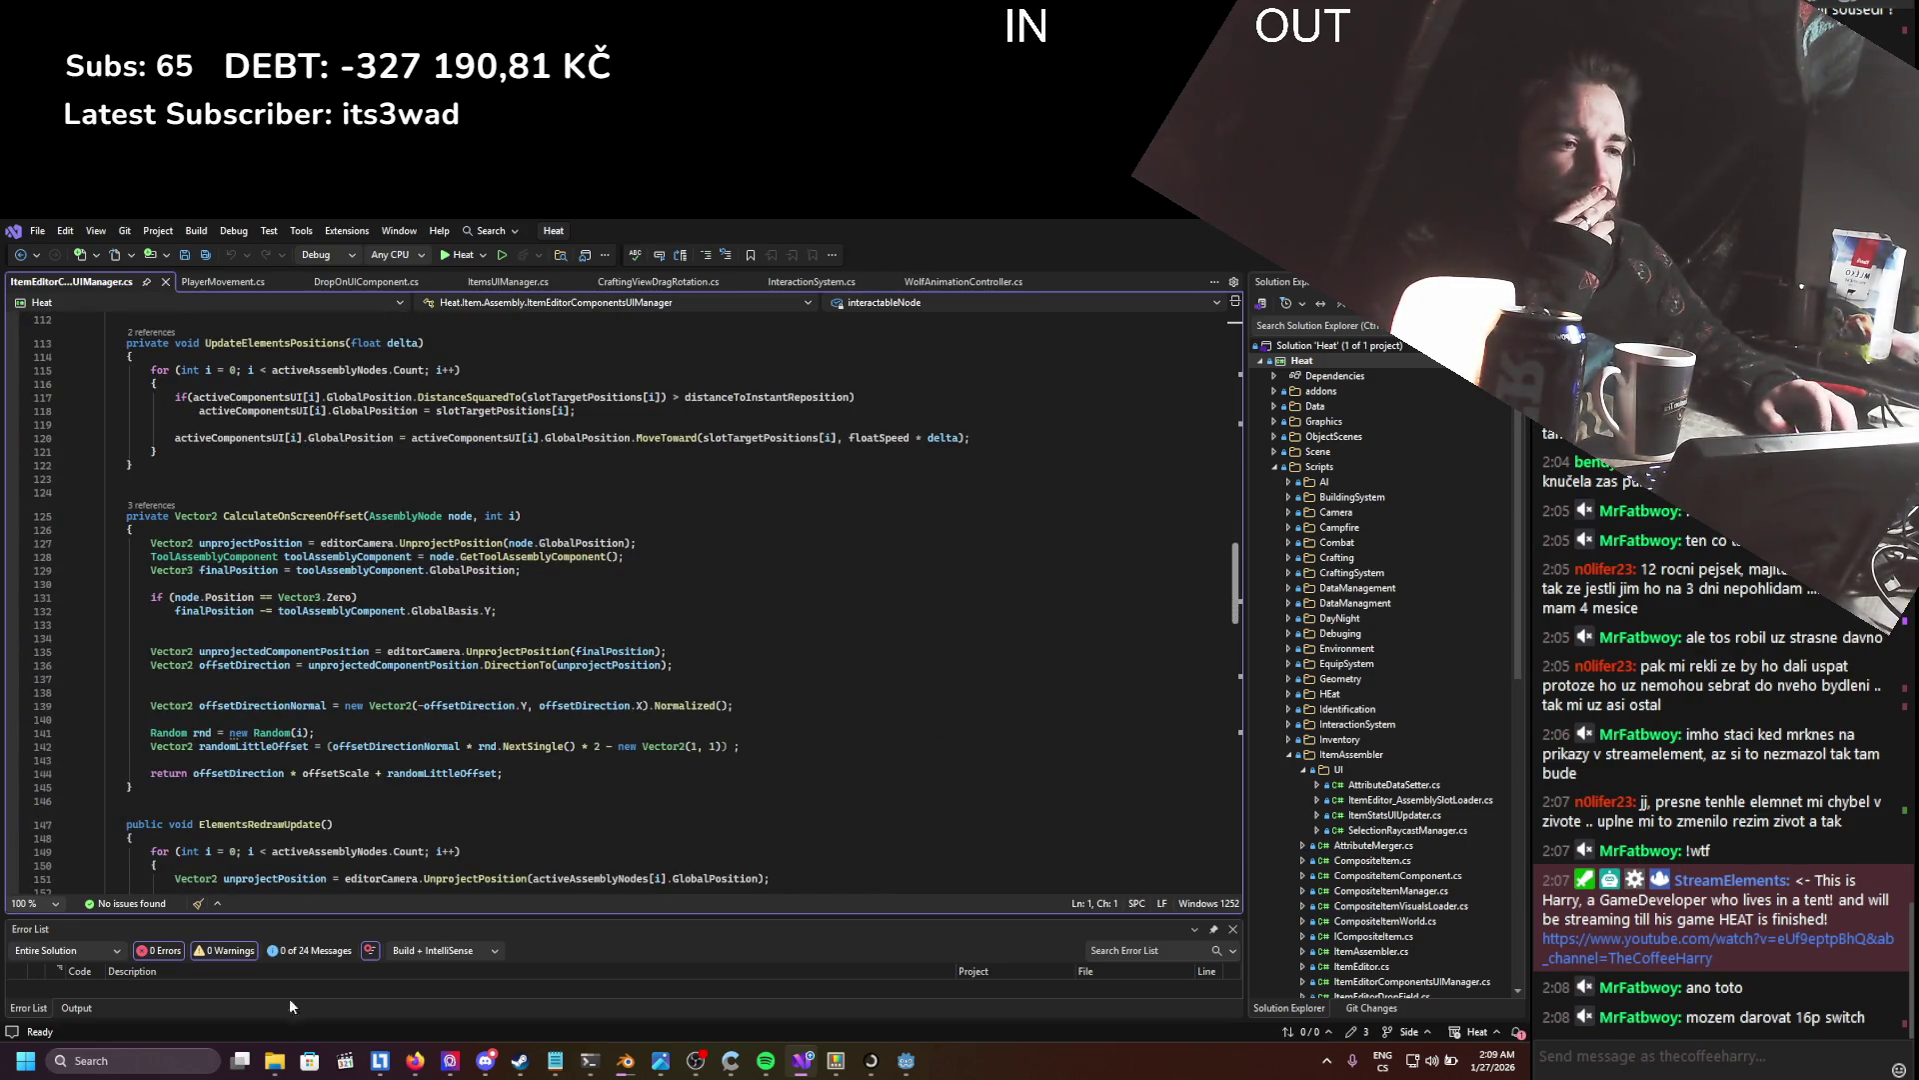
click(188, 1070)
- Launch Paint, sketch a rectangle with a line beneath it, then minimize Paint
text(poa)
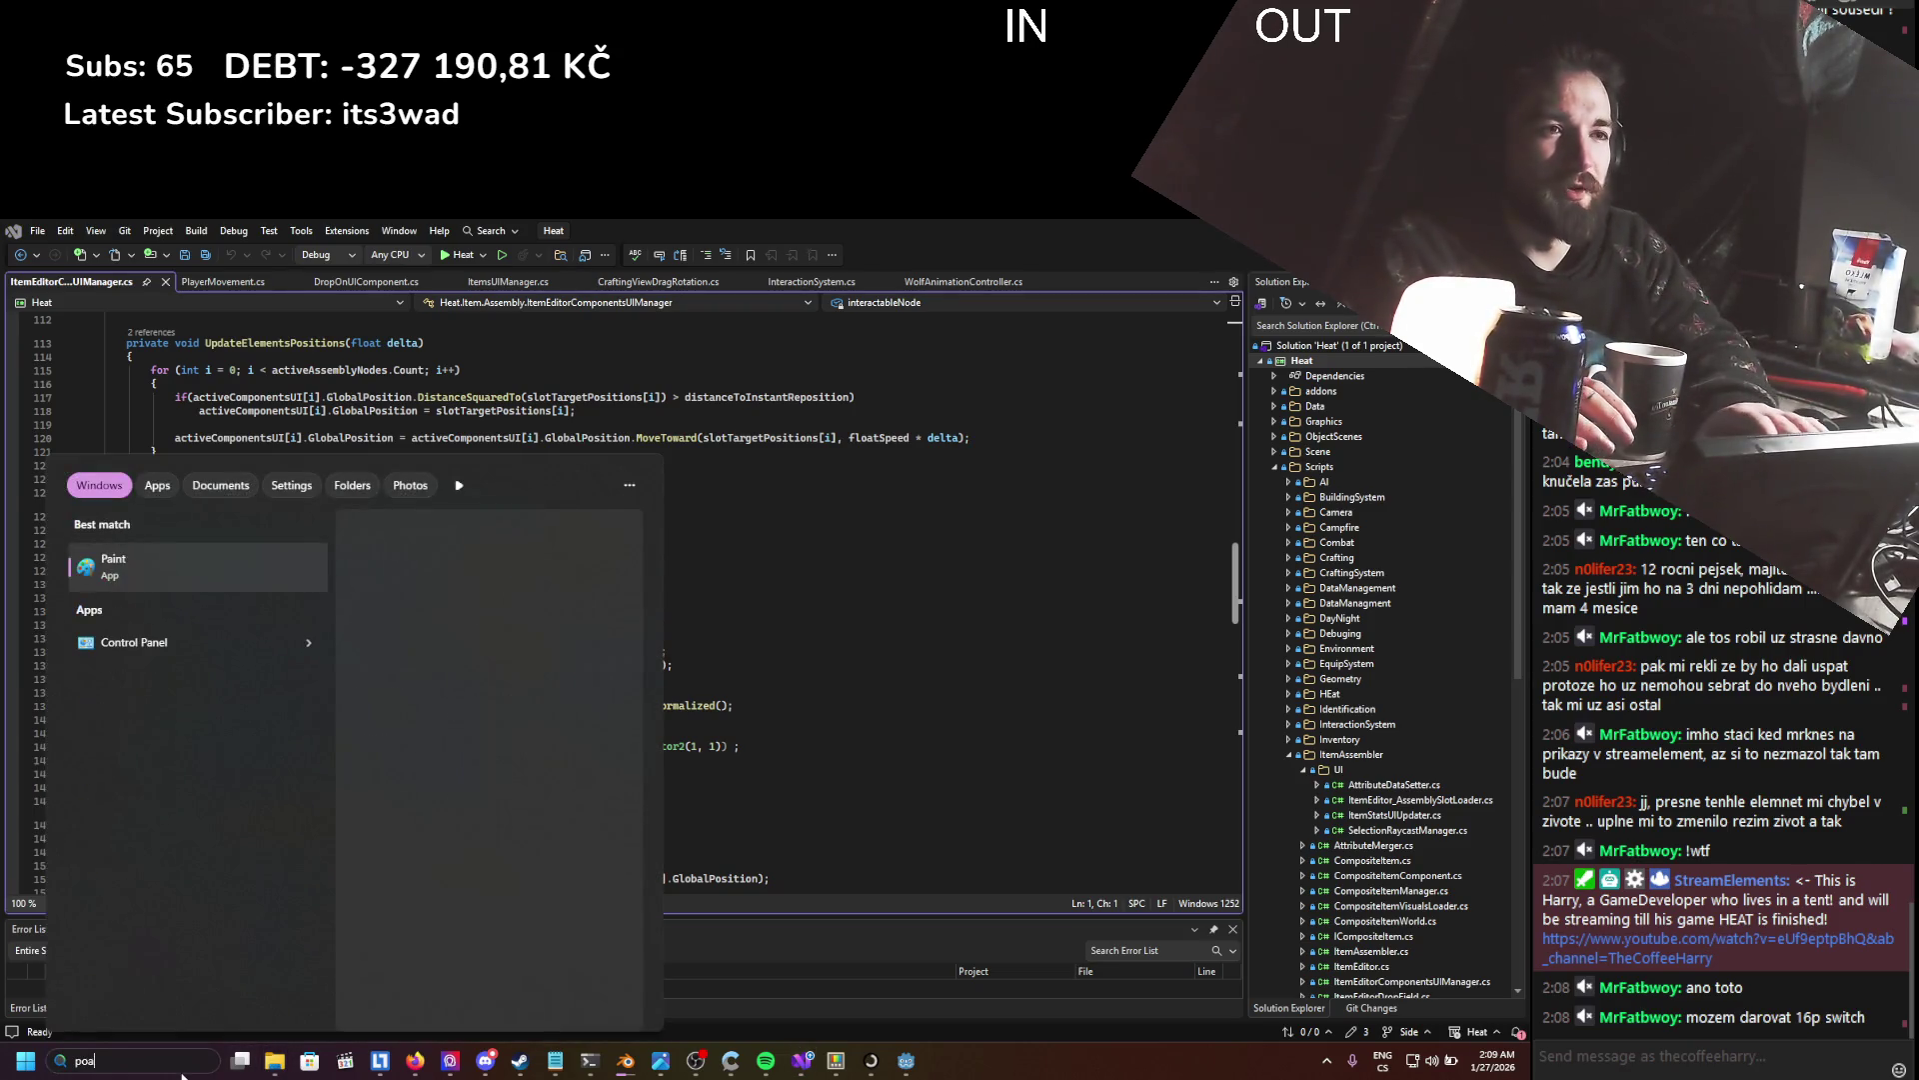
key(Return)
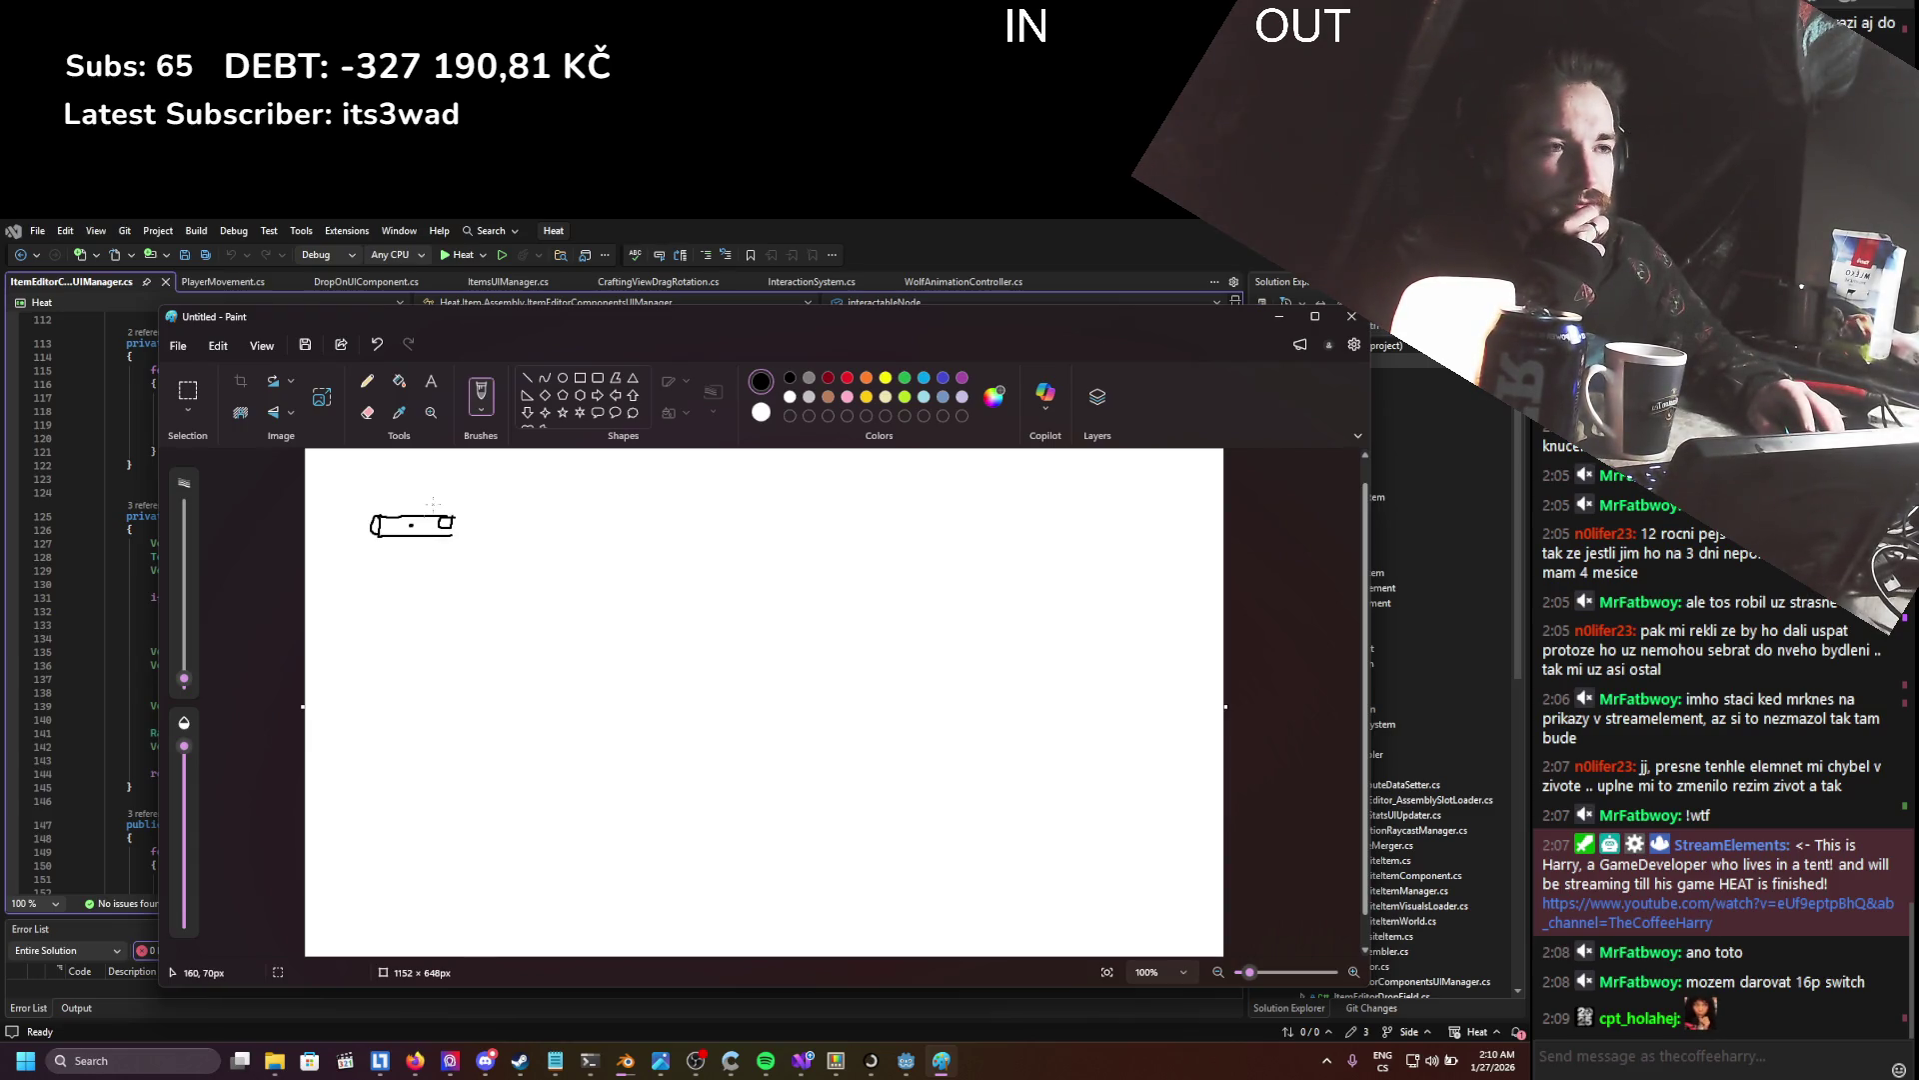
mouse_move(393, 538)
mouse_down()
mouse_move(430, 540)
mouse_move(399, 508)
mouse_up()
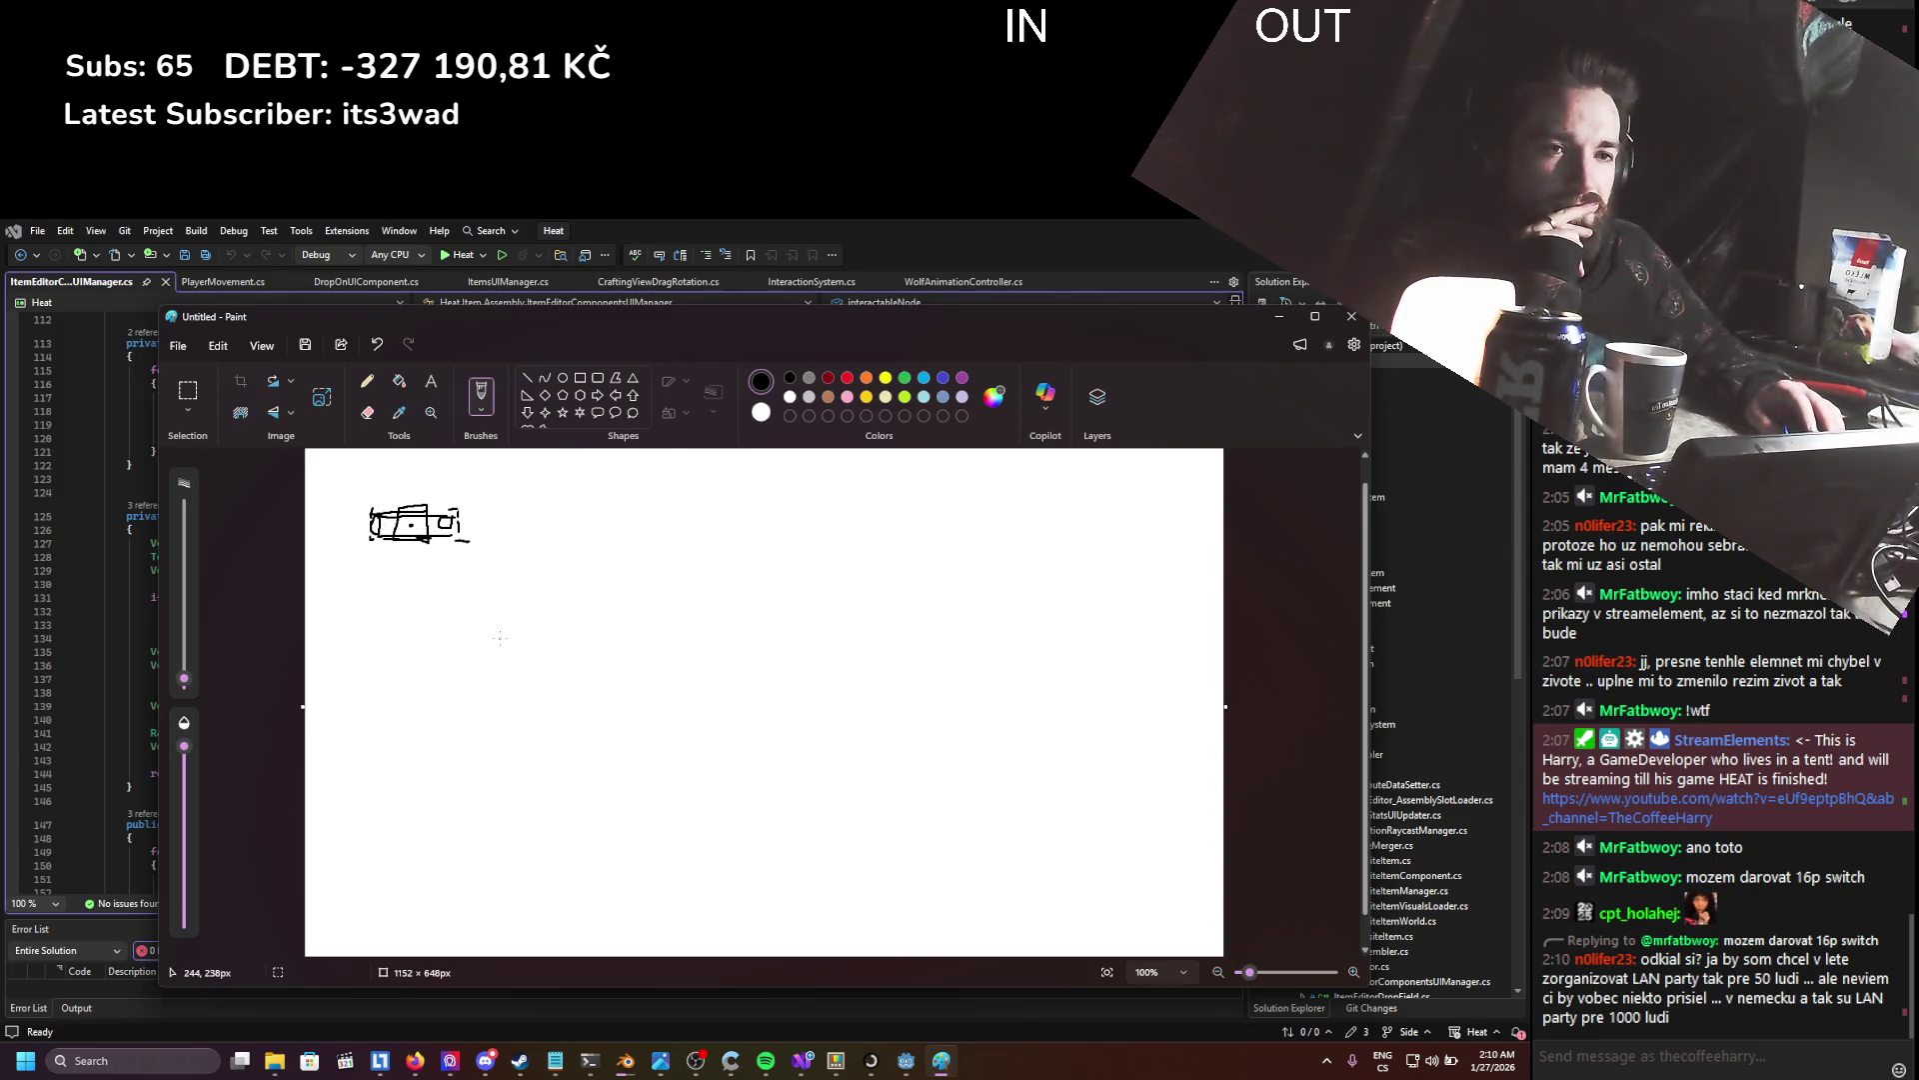
click(1264, 312)
- In Godot, select the ItemEditor node and open its ItemEditor.cs script in Visual Studio
scroll(721, 612, up, 20)
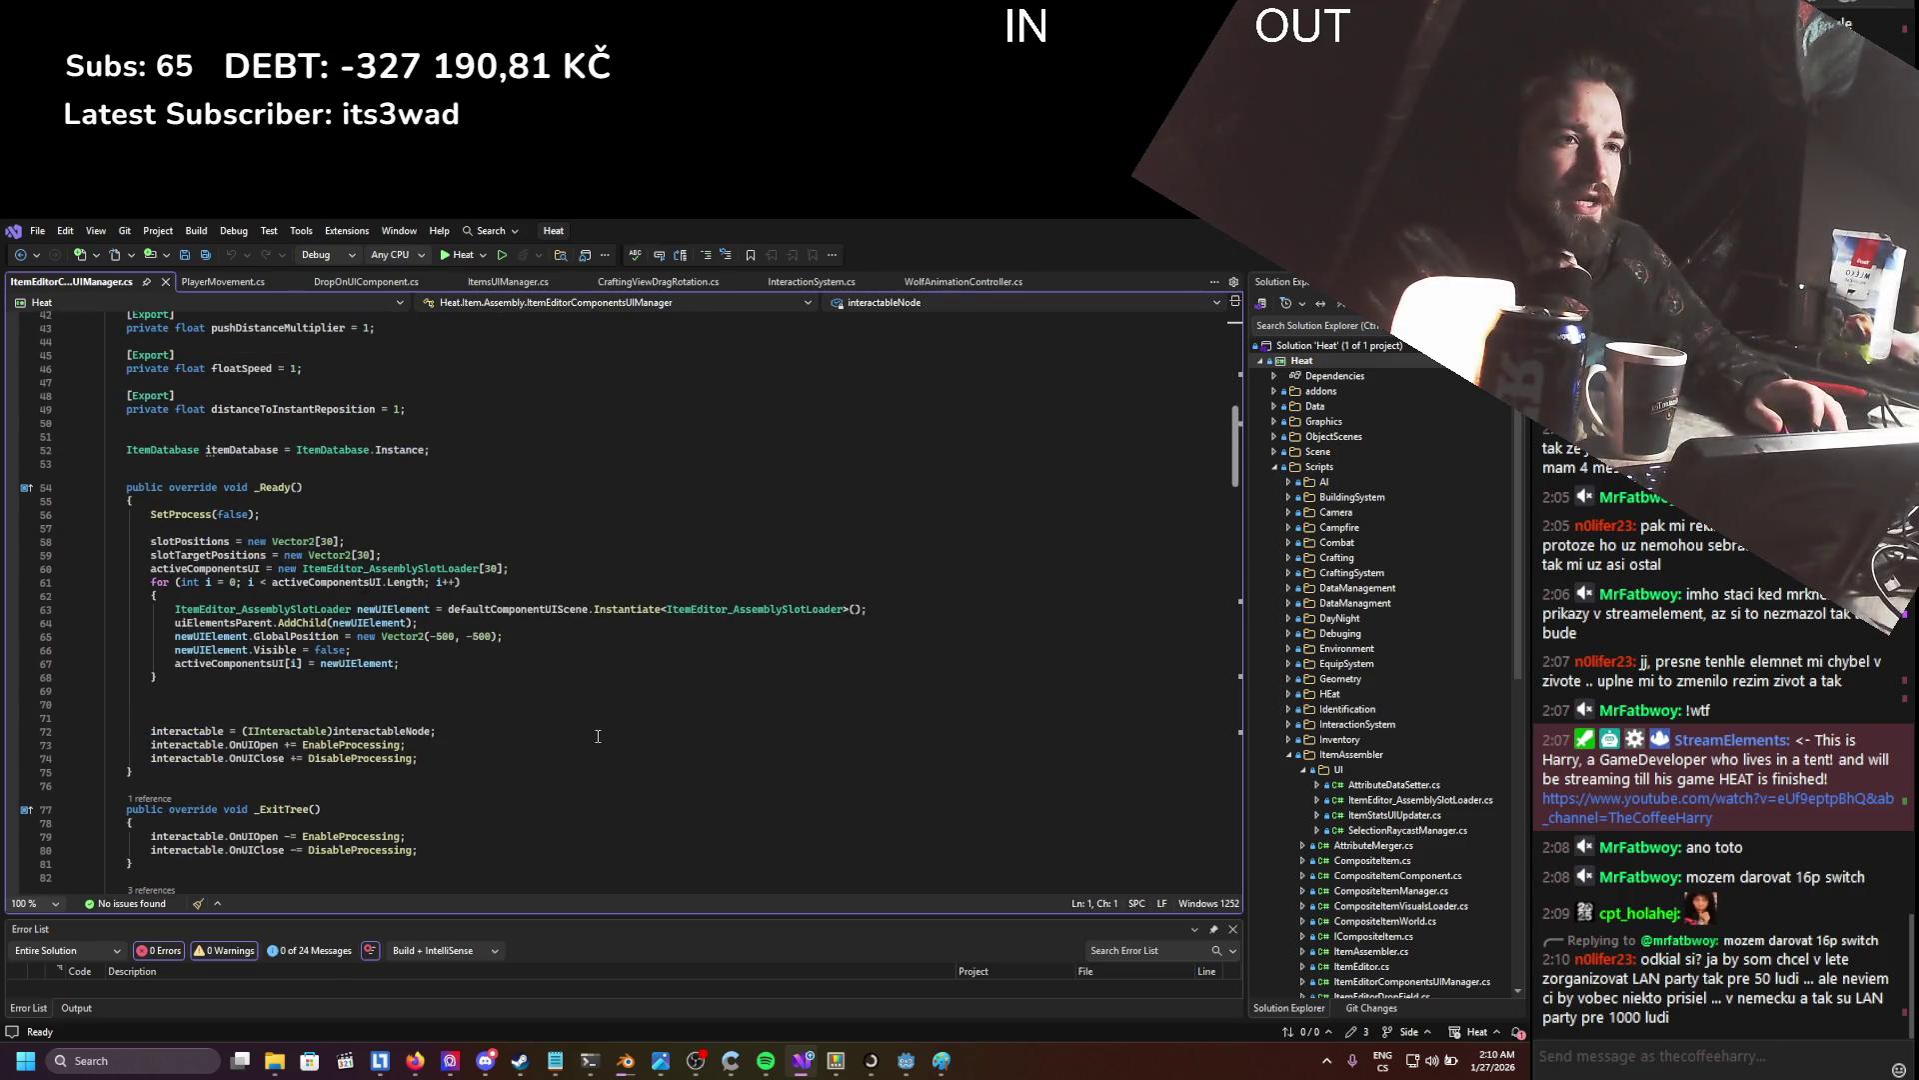
scroll(598, 736, up, 14)
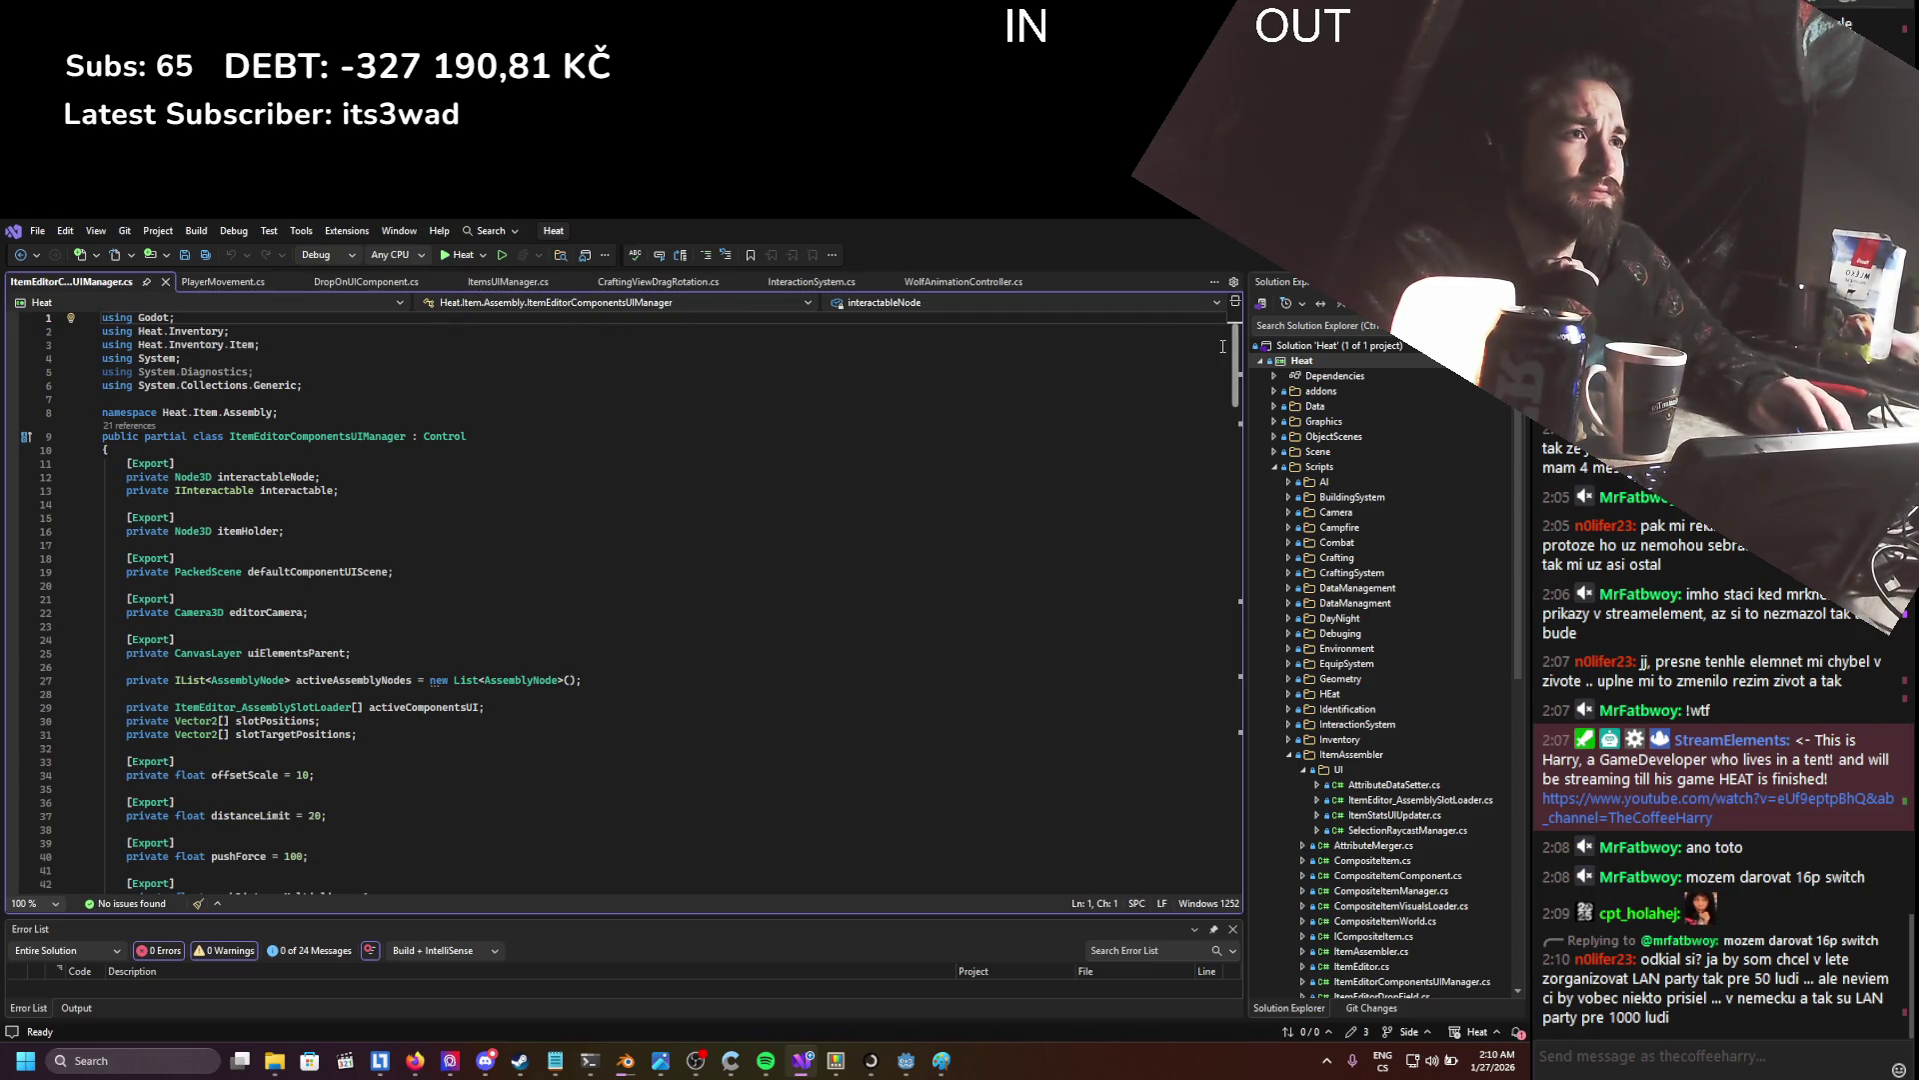
key(alt+Tab)
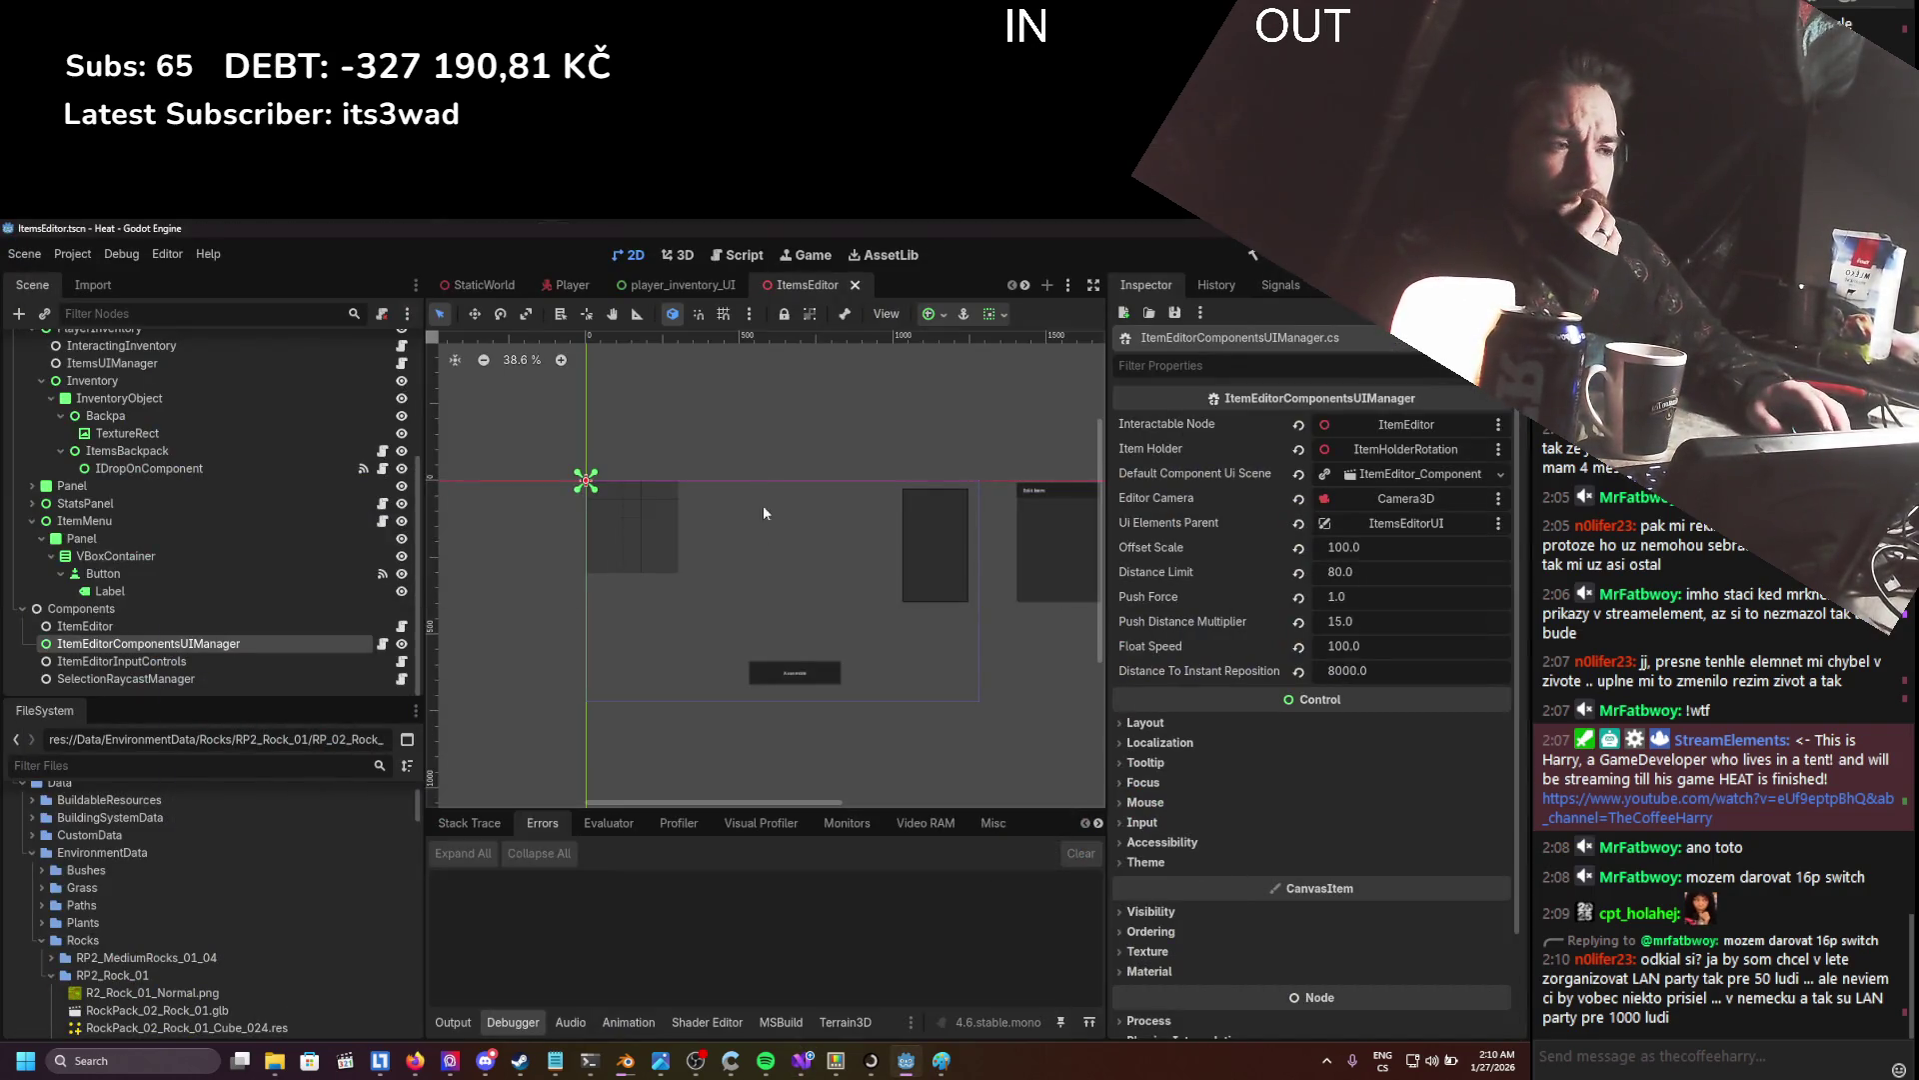
scroll(763, 560, up, 3)
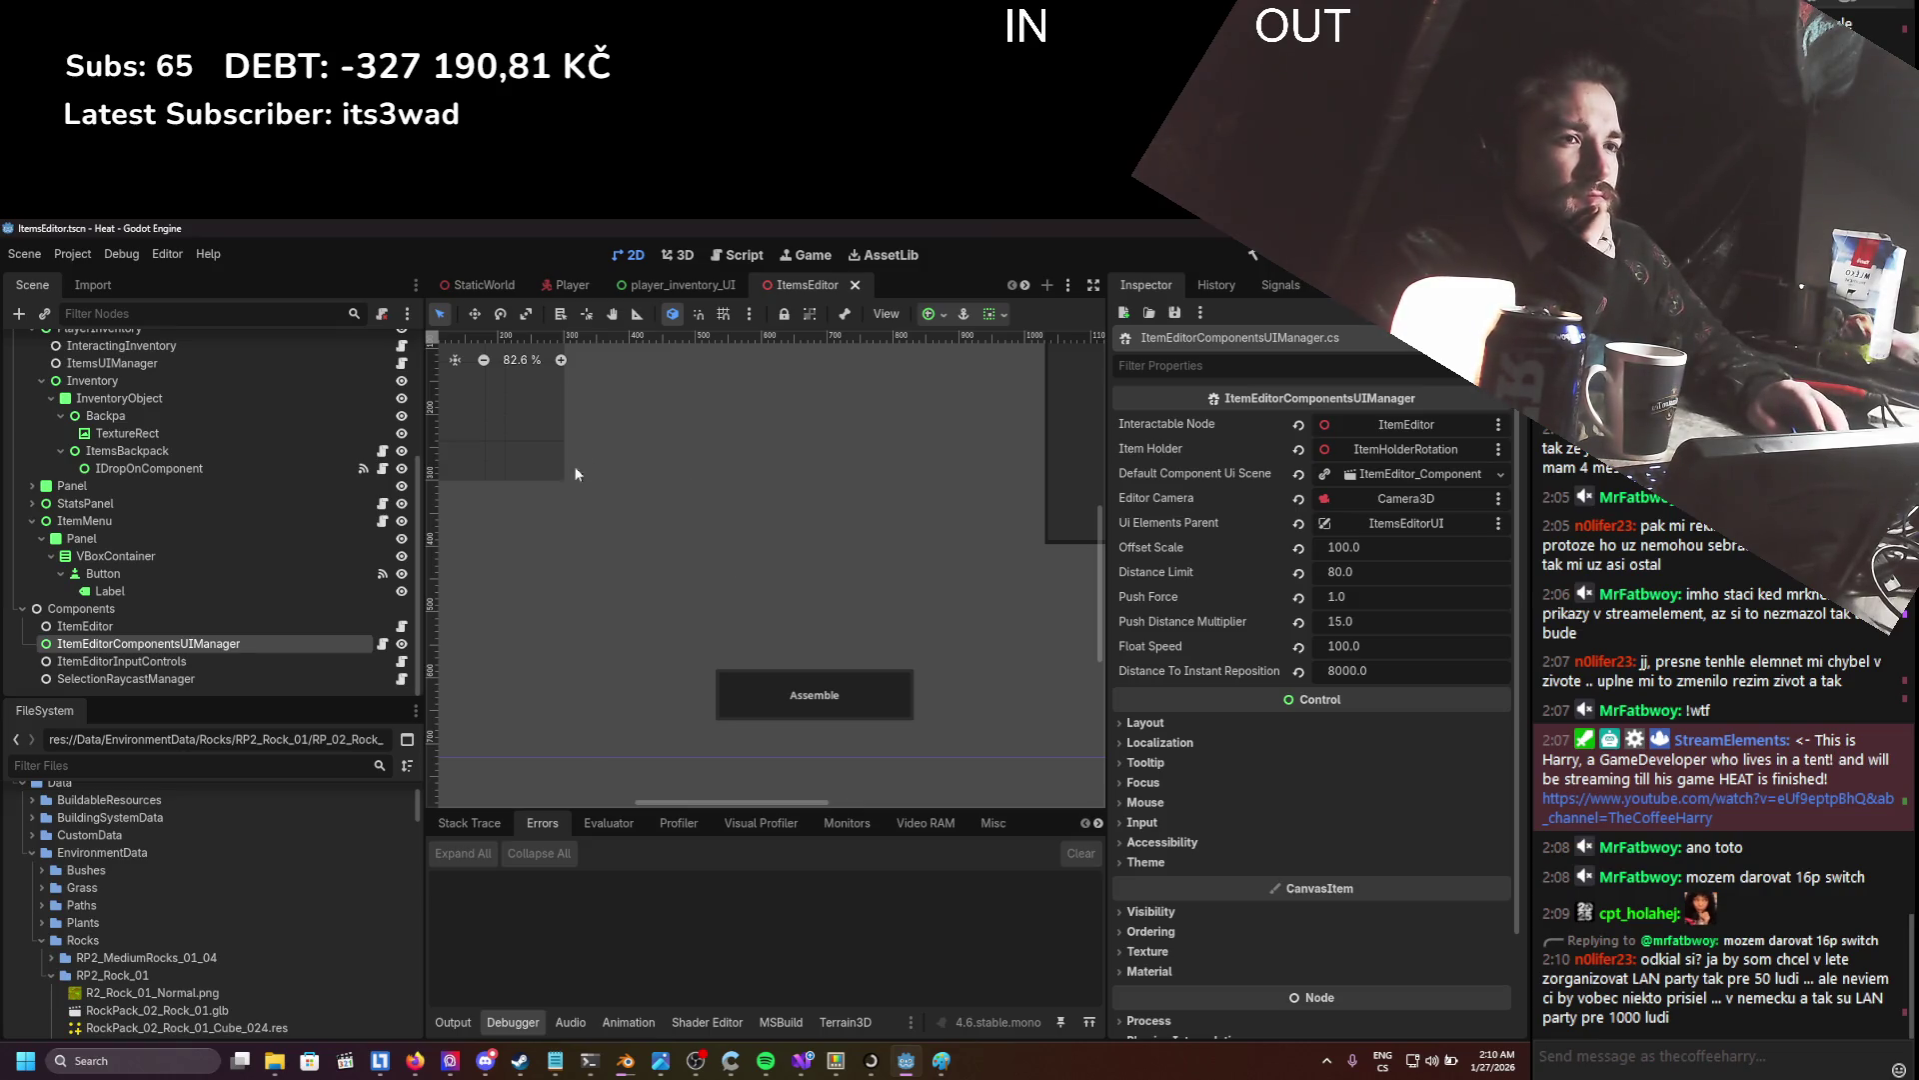
scroll(328, 584, up, 5)
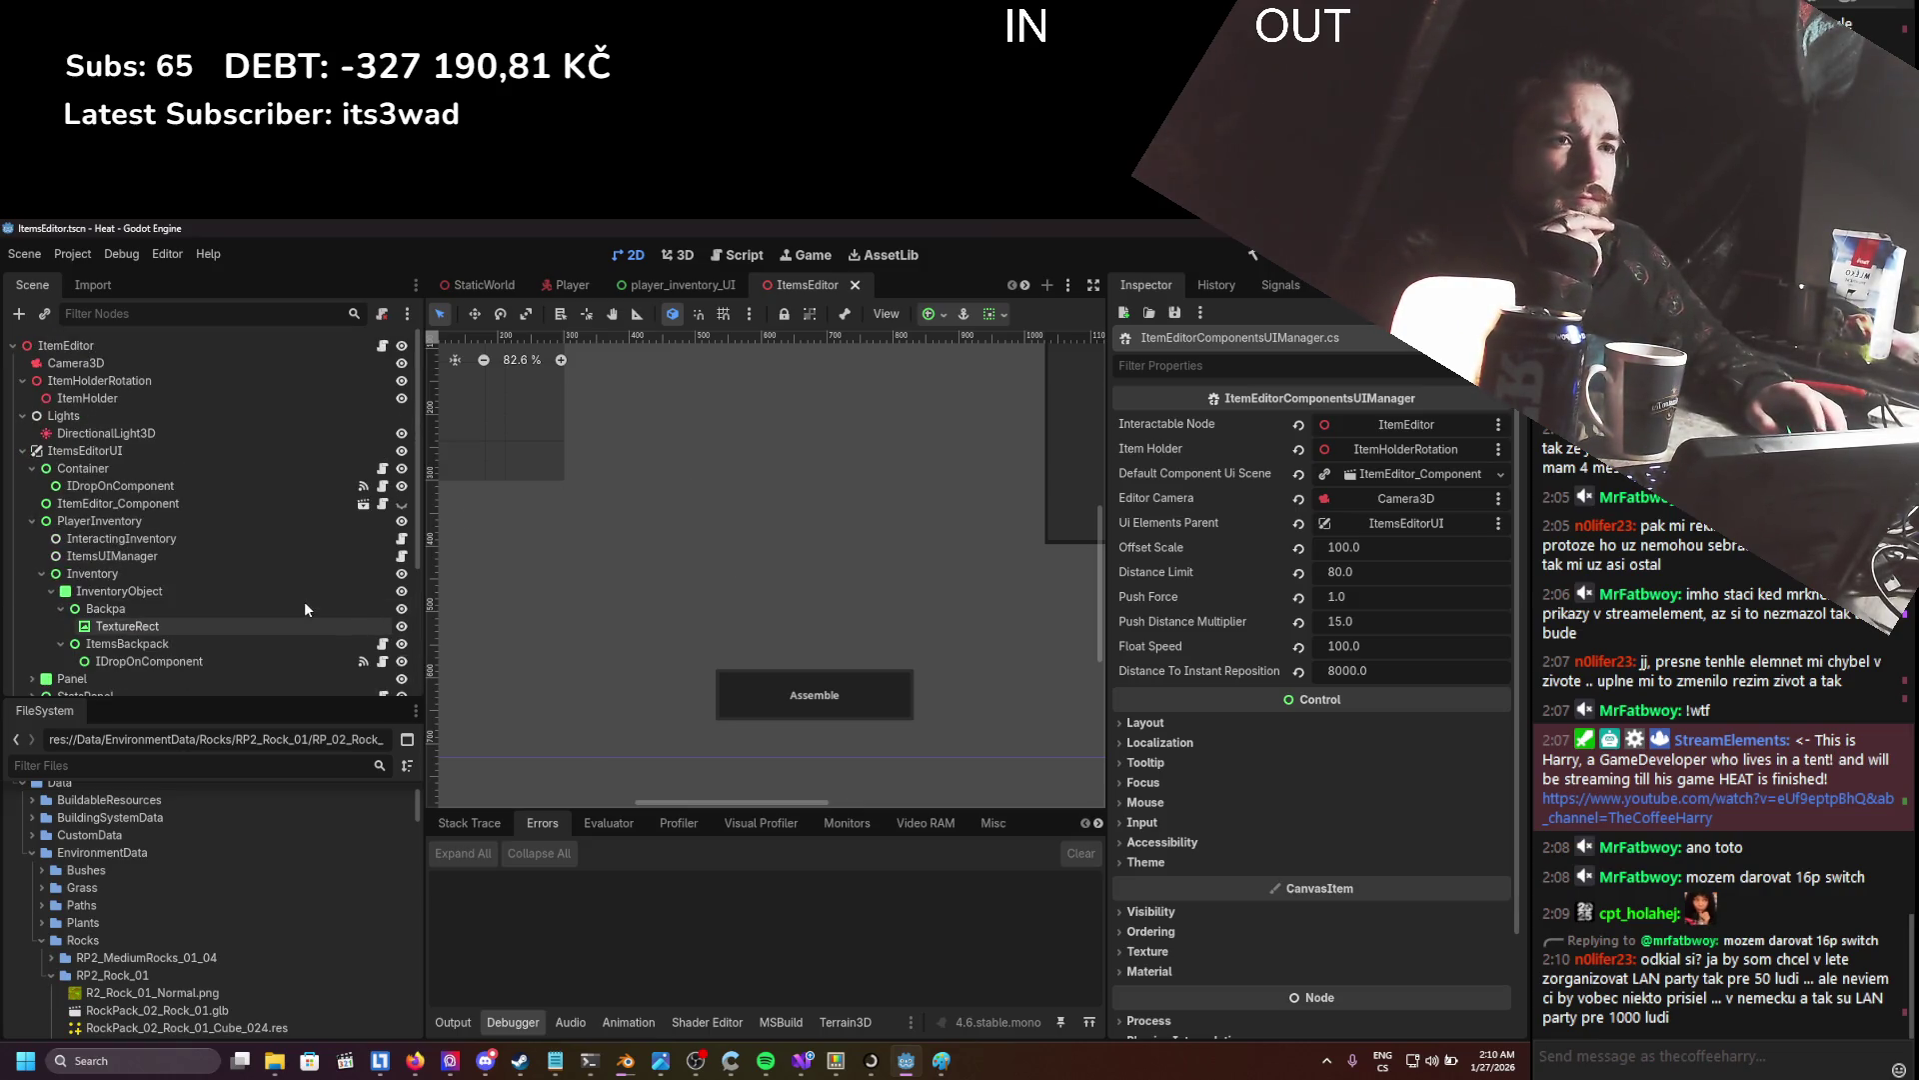
scroll(267, 558, down, 1)
scroll(246, 565, up, 1)
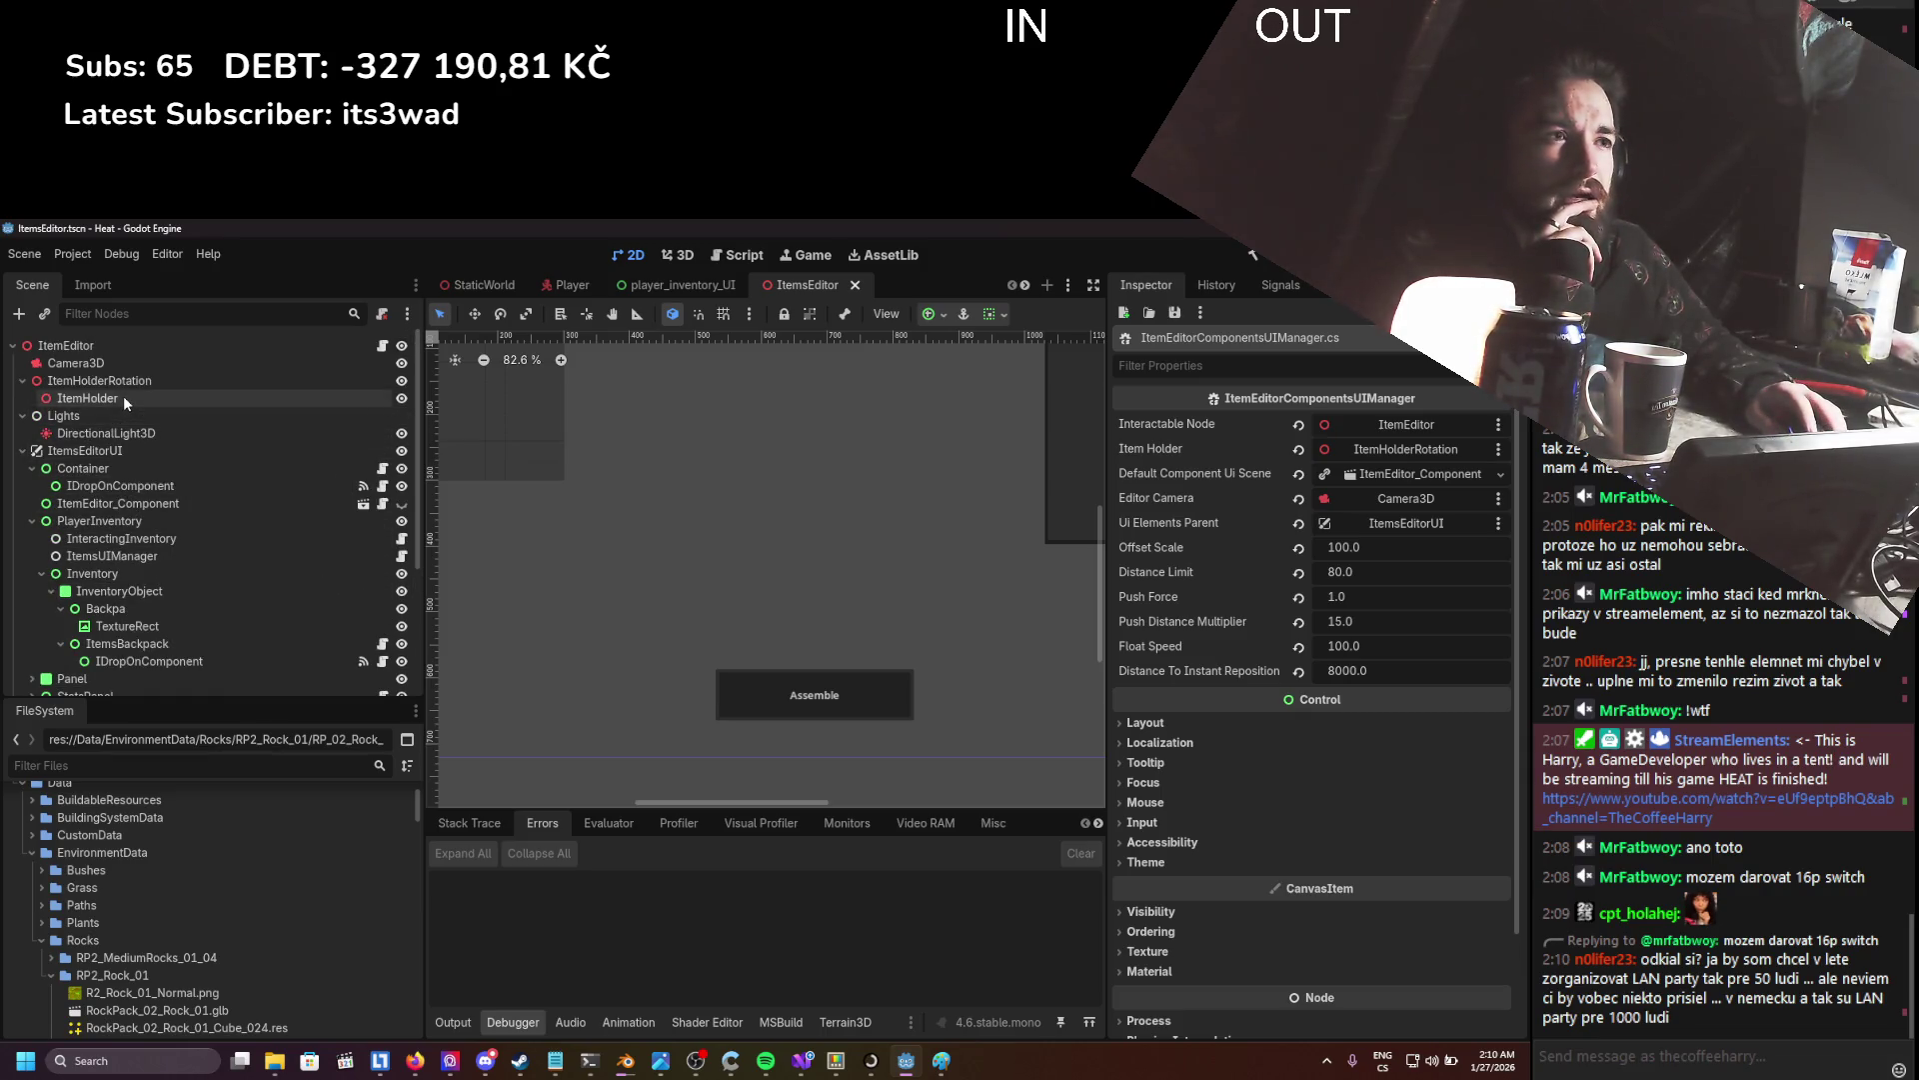
scroll(128, 517, down, 4)
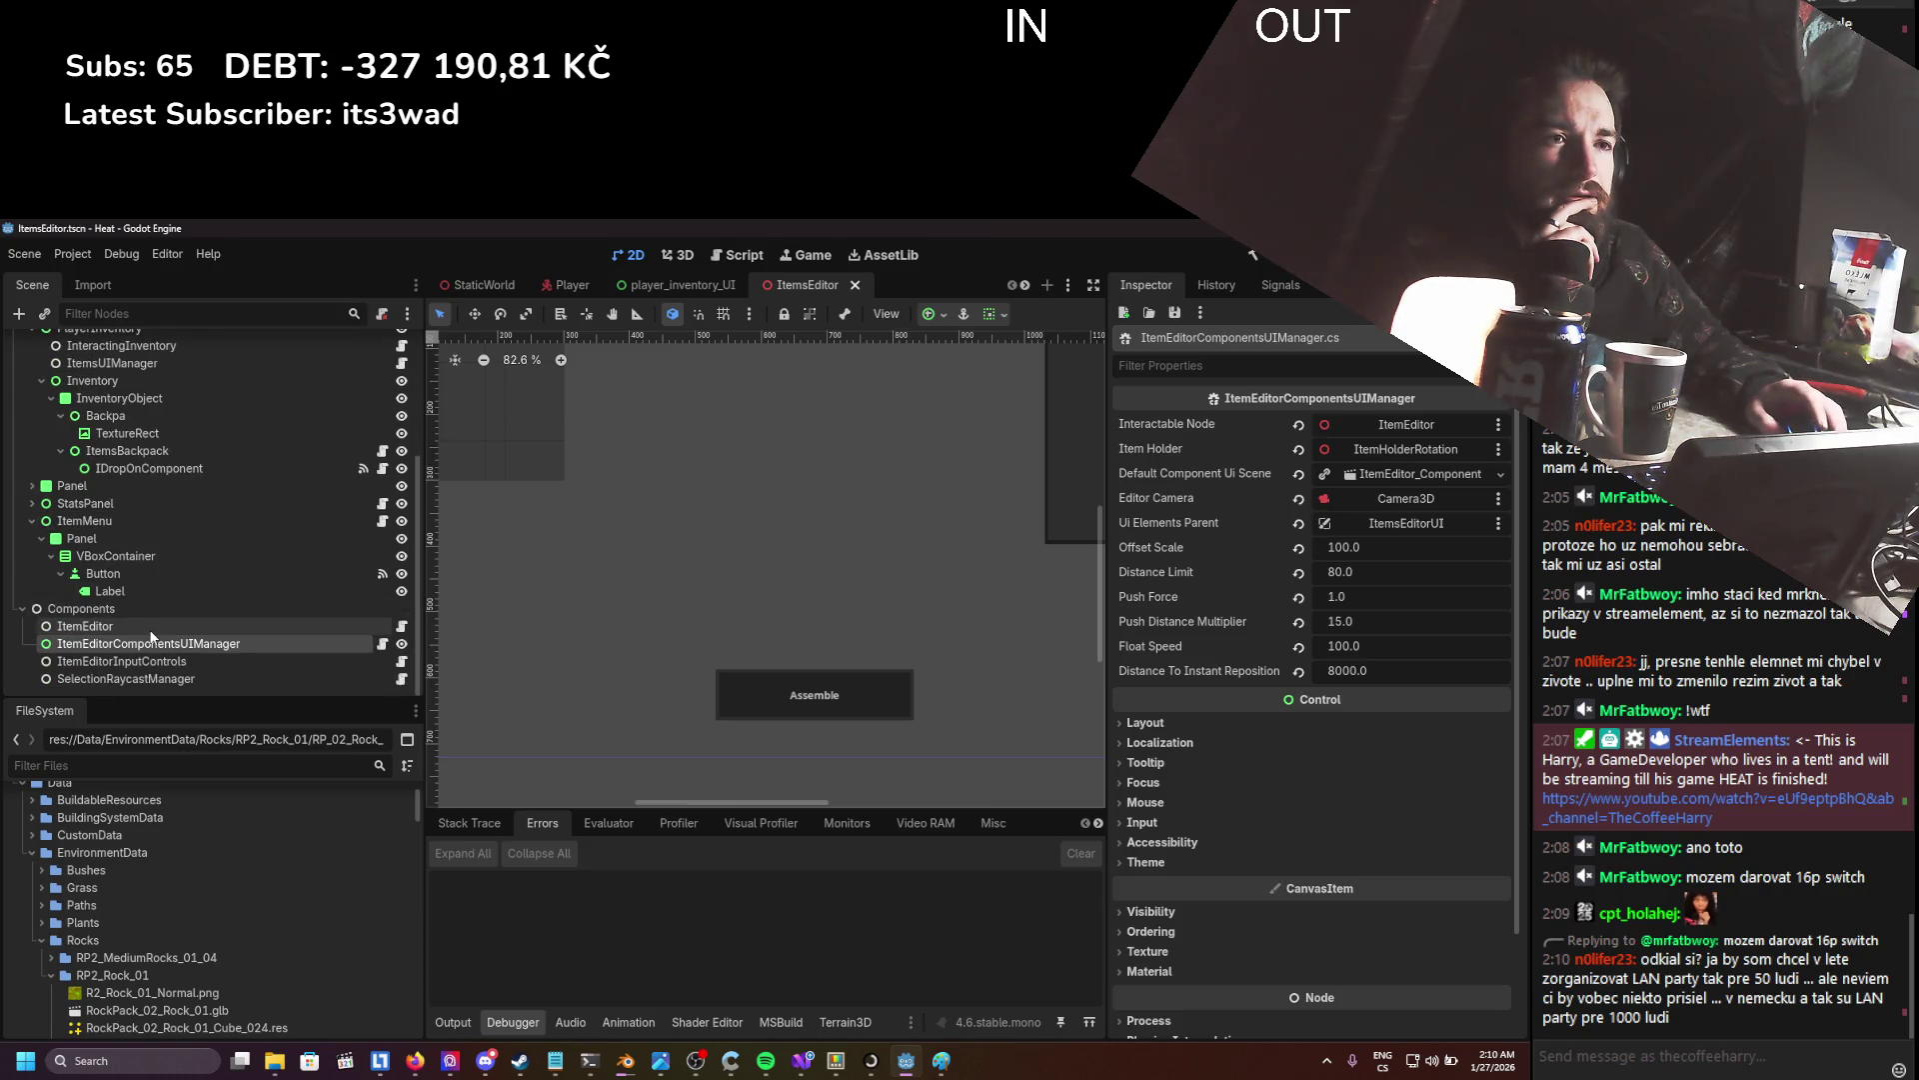
click(268, 627)
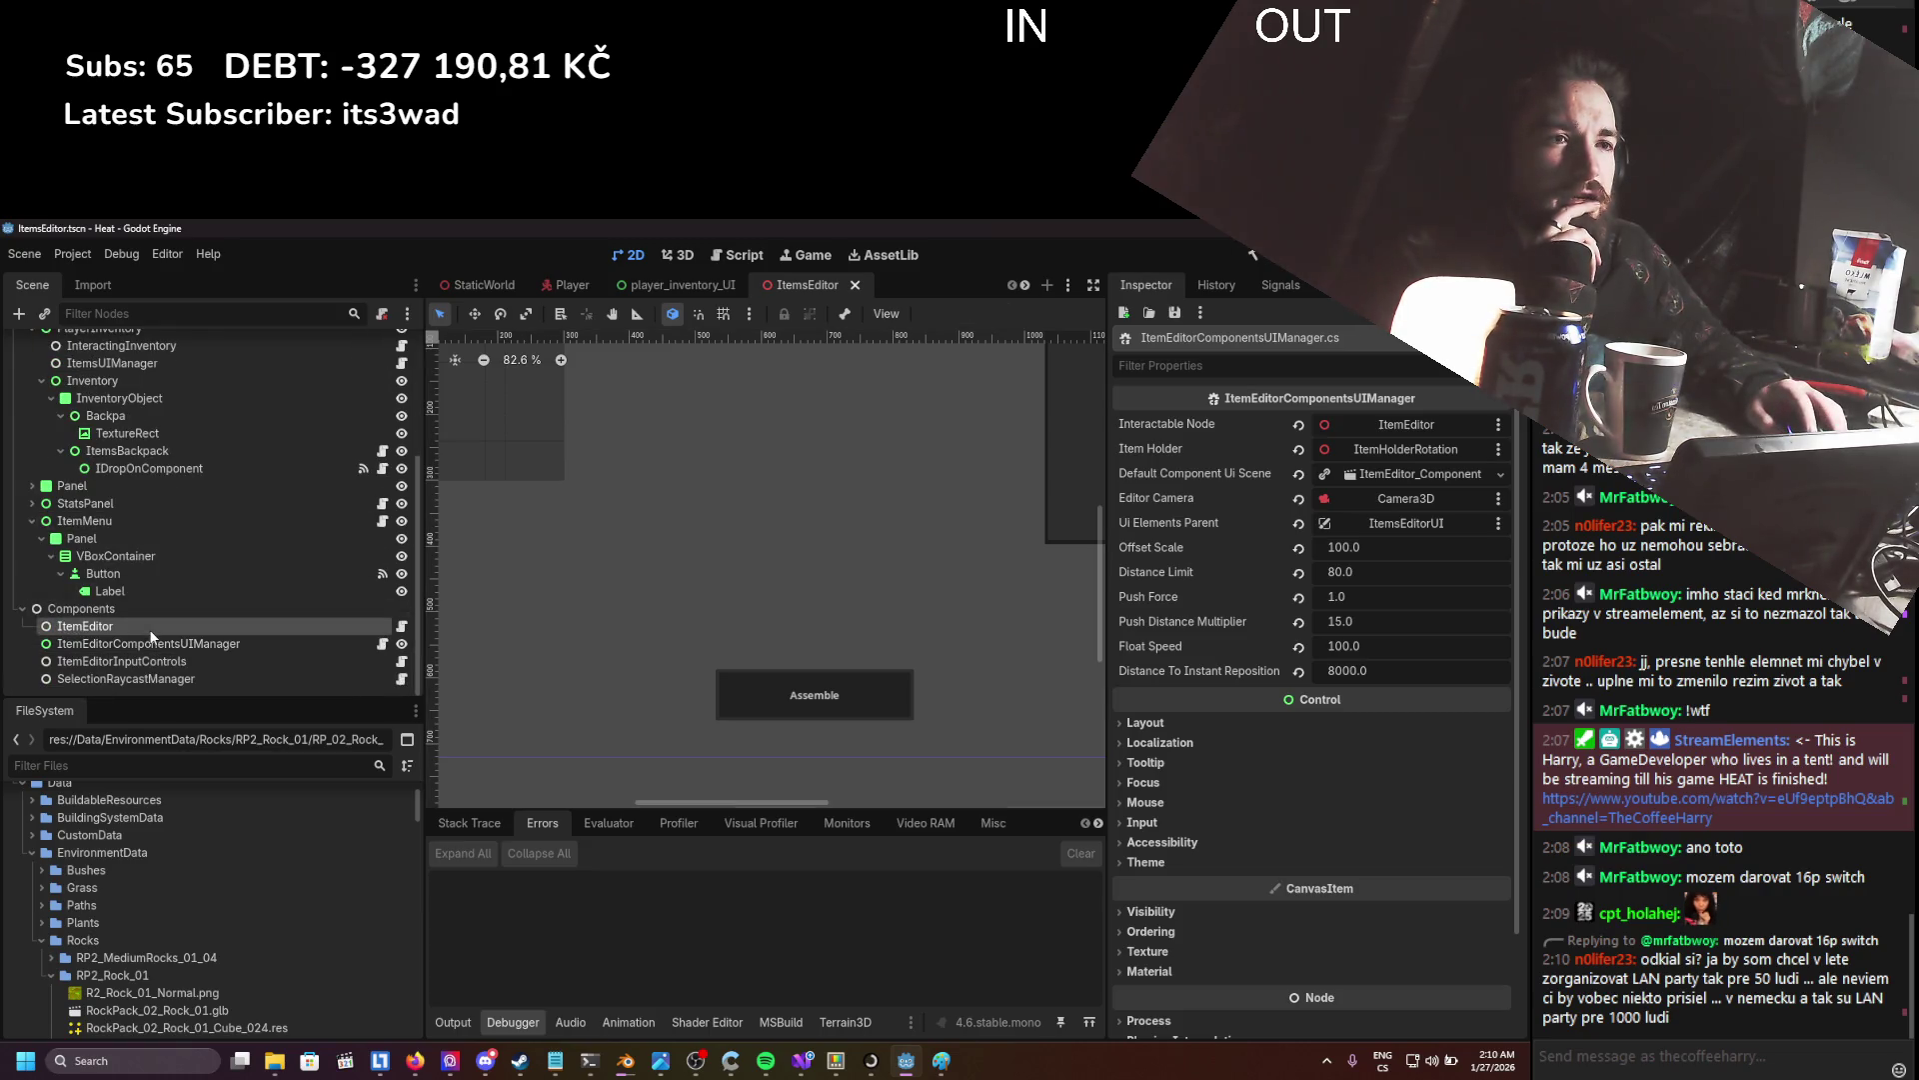
click(402, 626)
scroll(391, 619, down, 13)
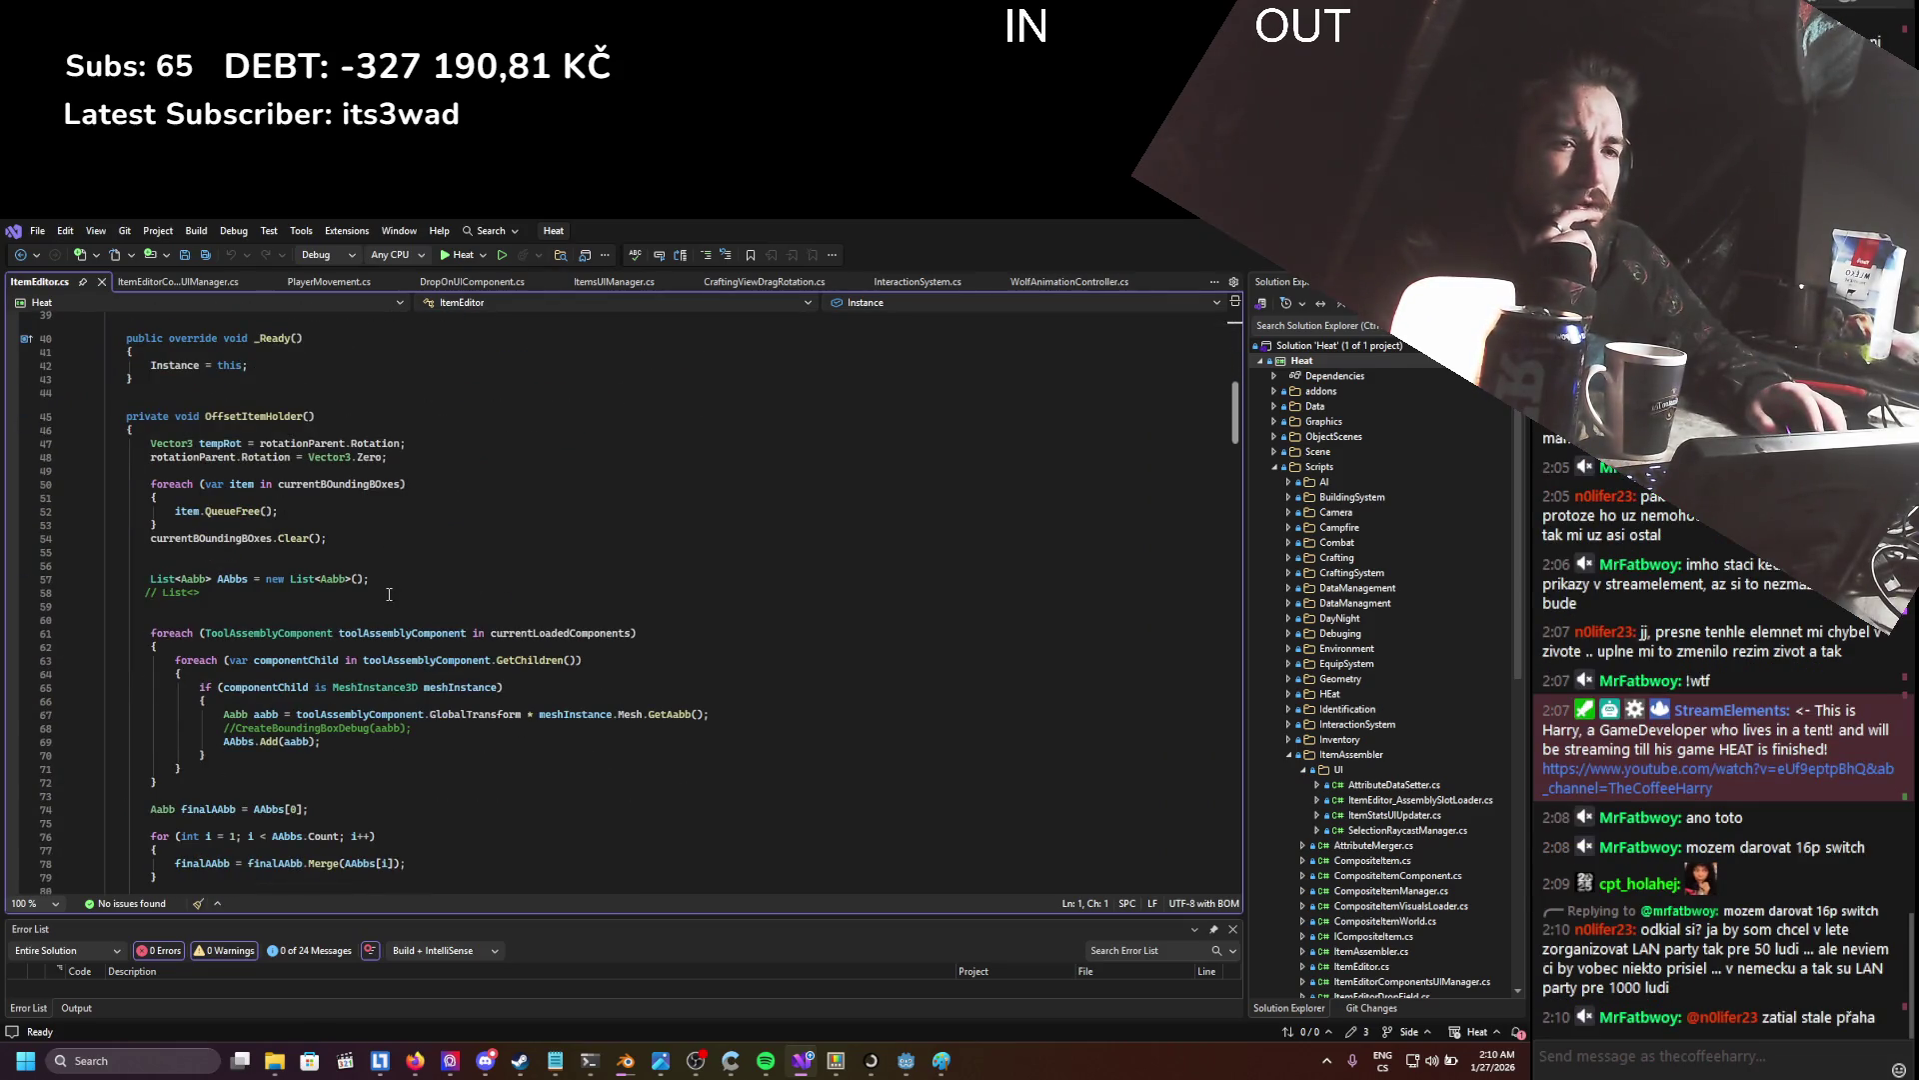
- Look over the bounding box debug method in ItemEditor.cs
scroll(389, 594, down, 10)
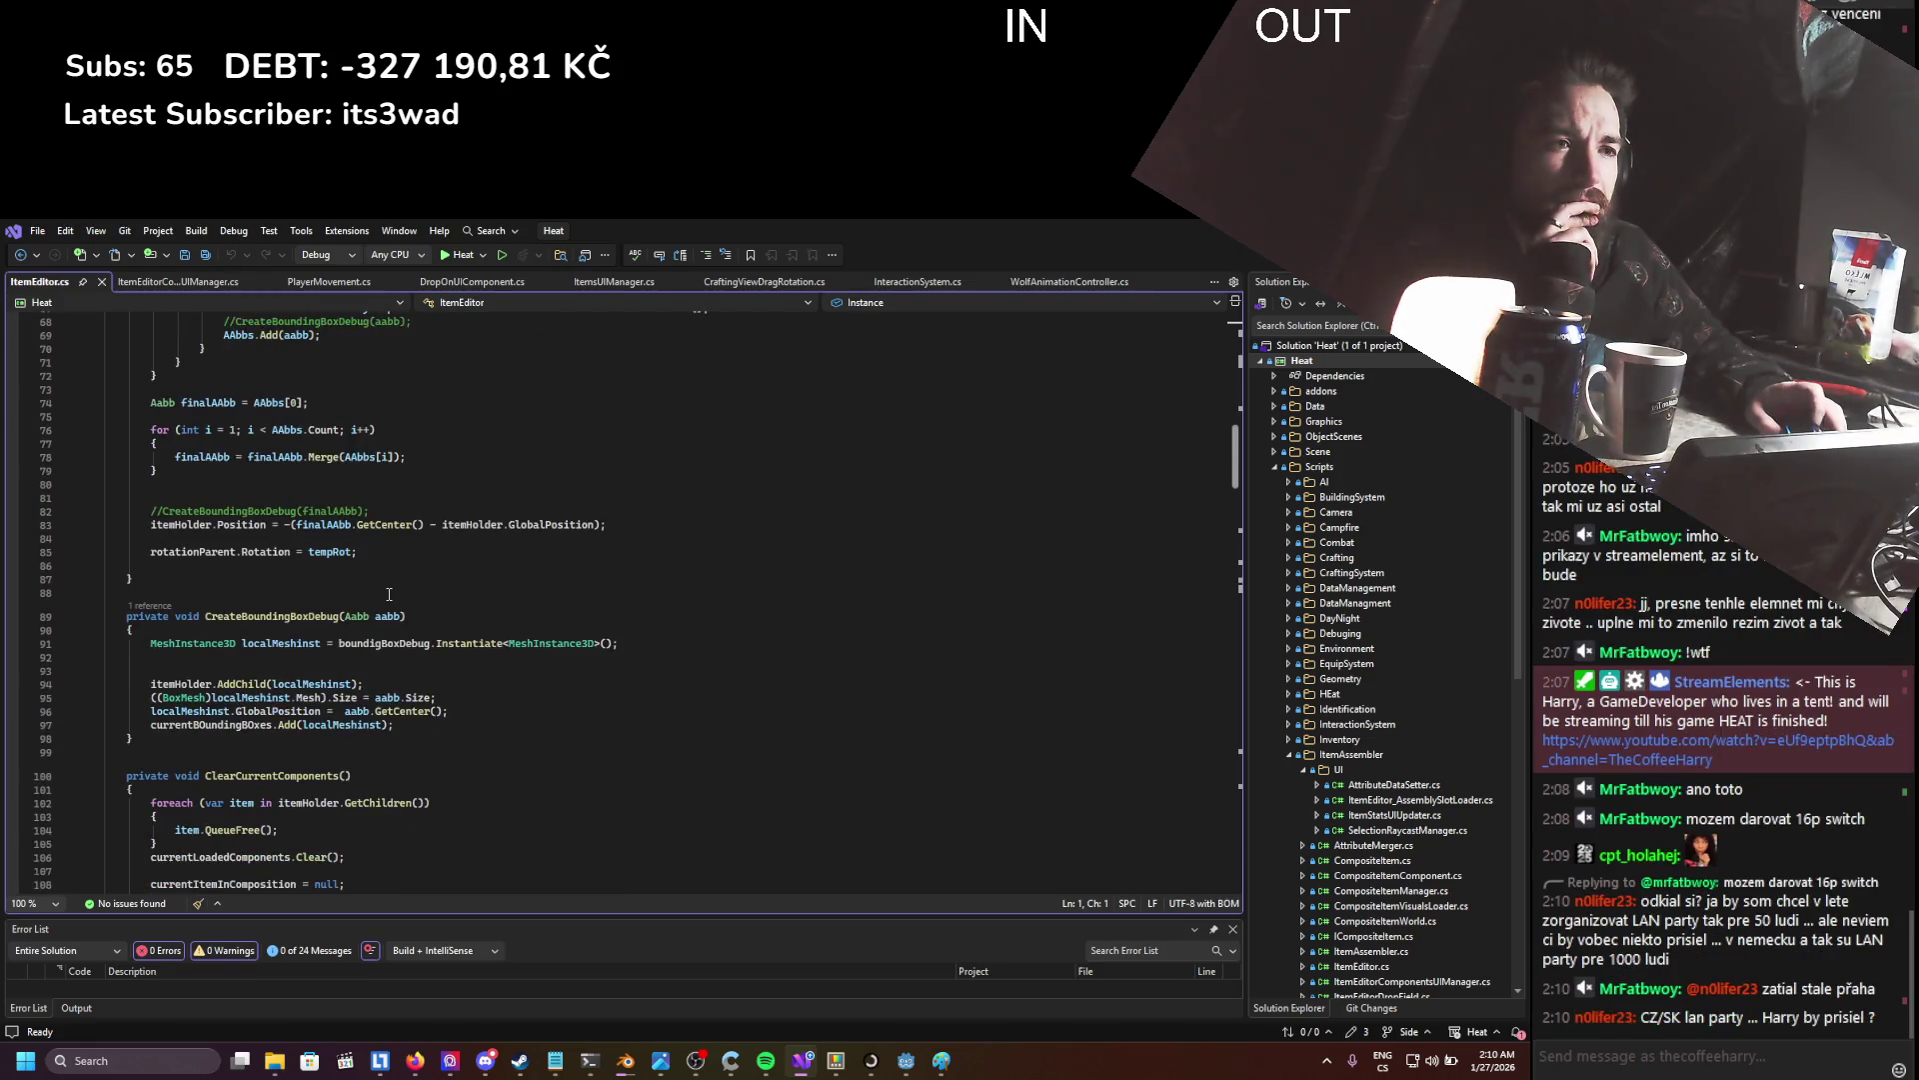
drag(389, 594, 475, 727)
click(475, 728)
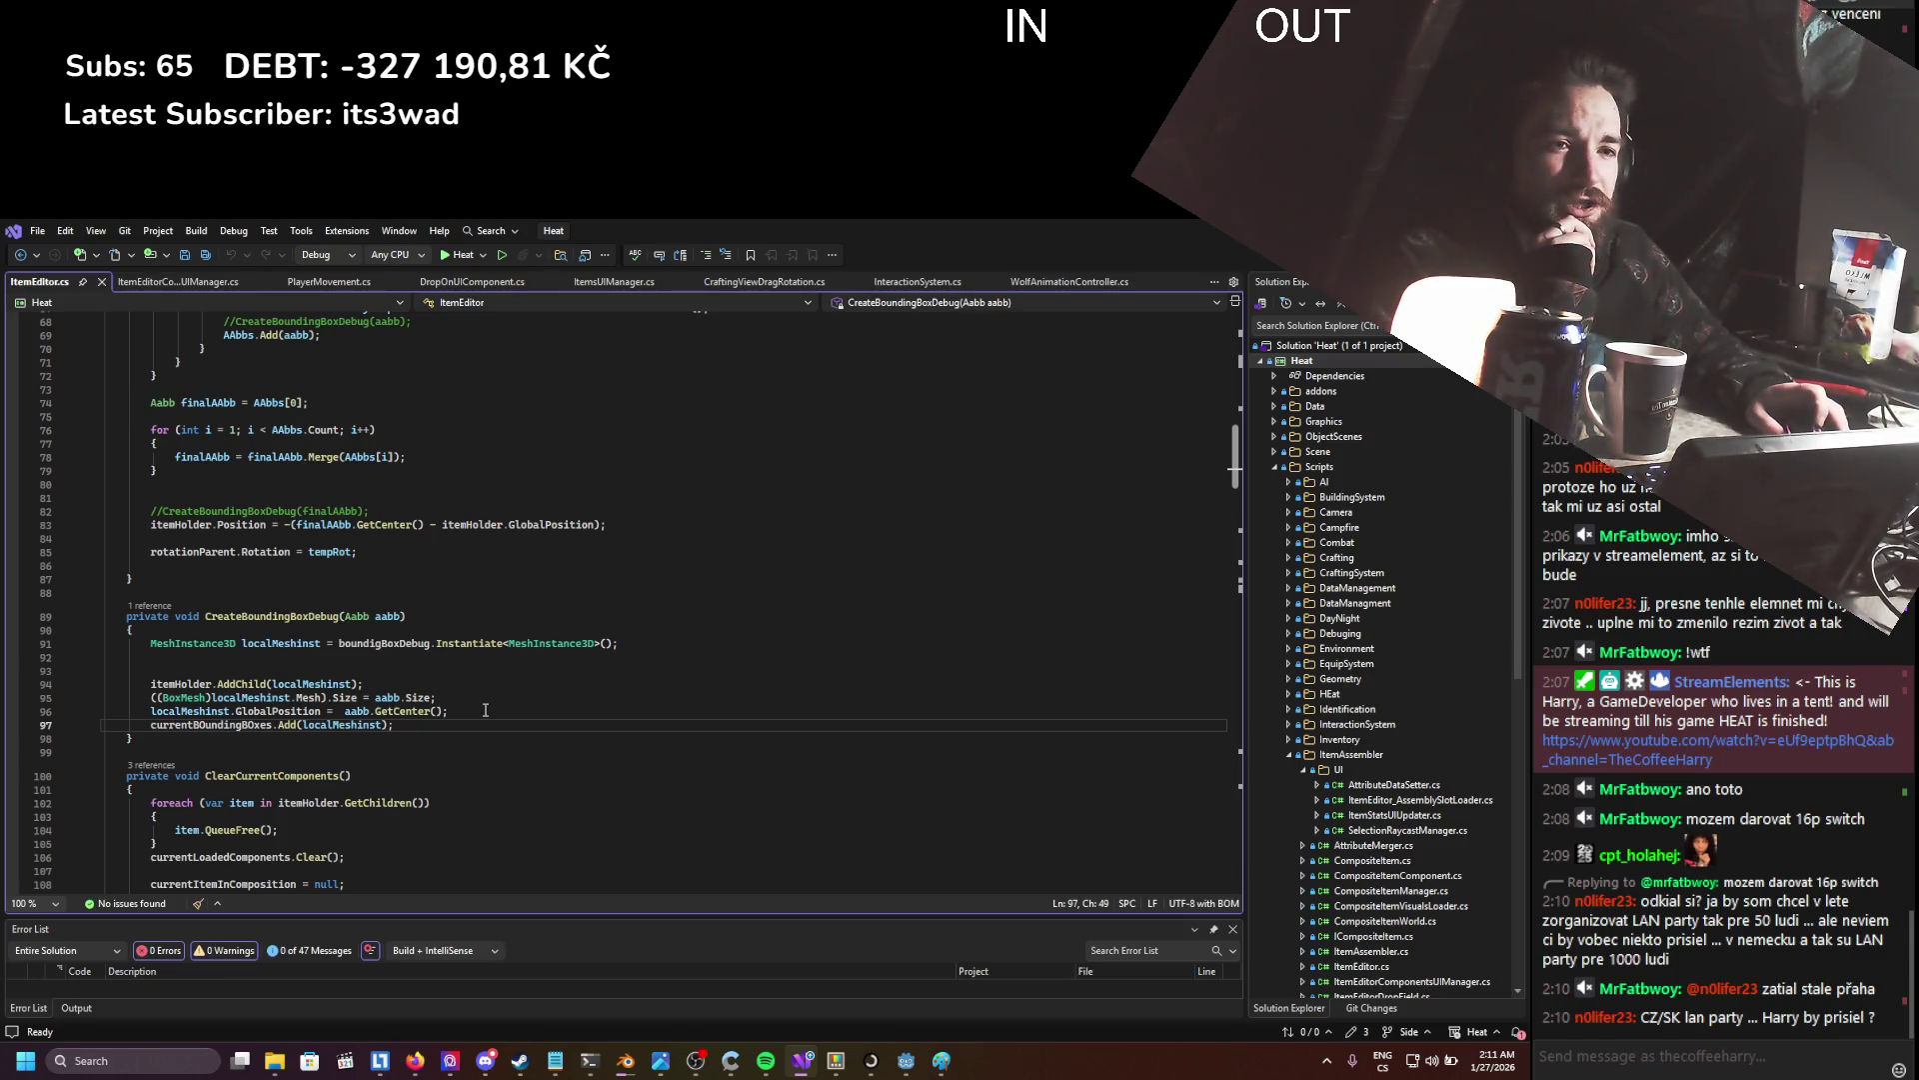
scroll(485, 710, up, 2)
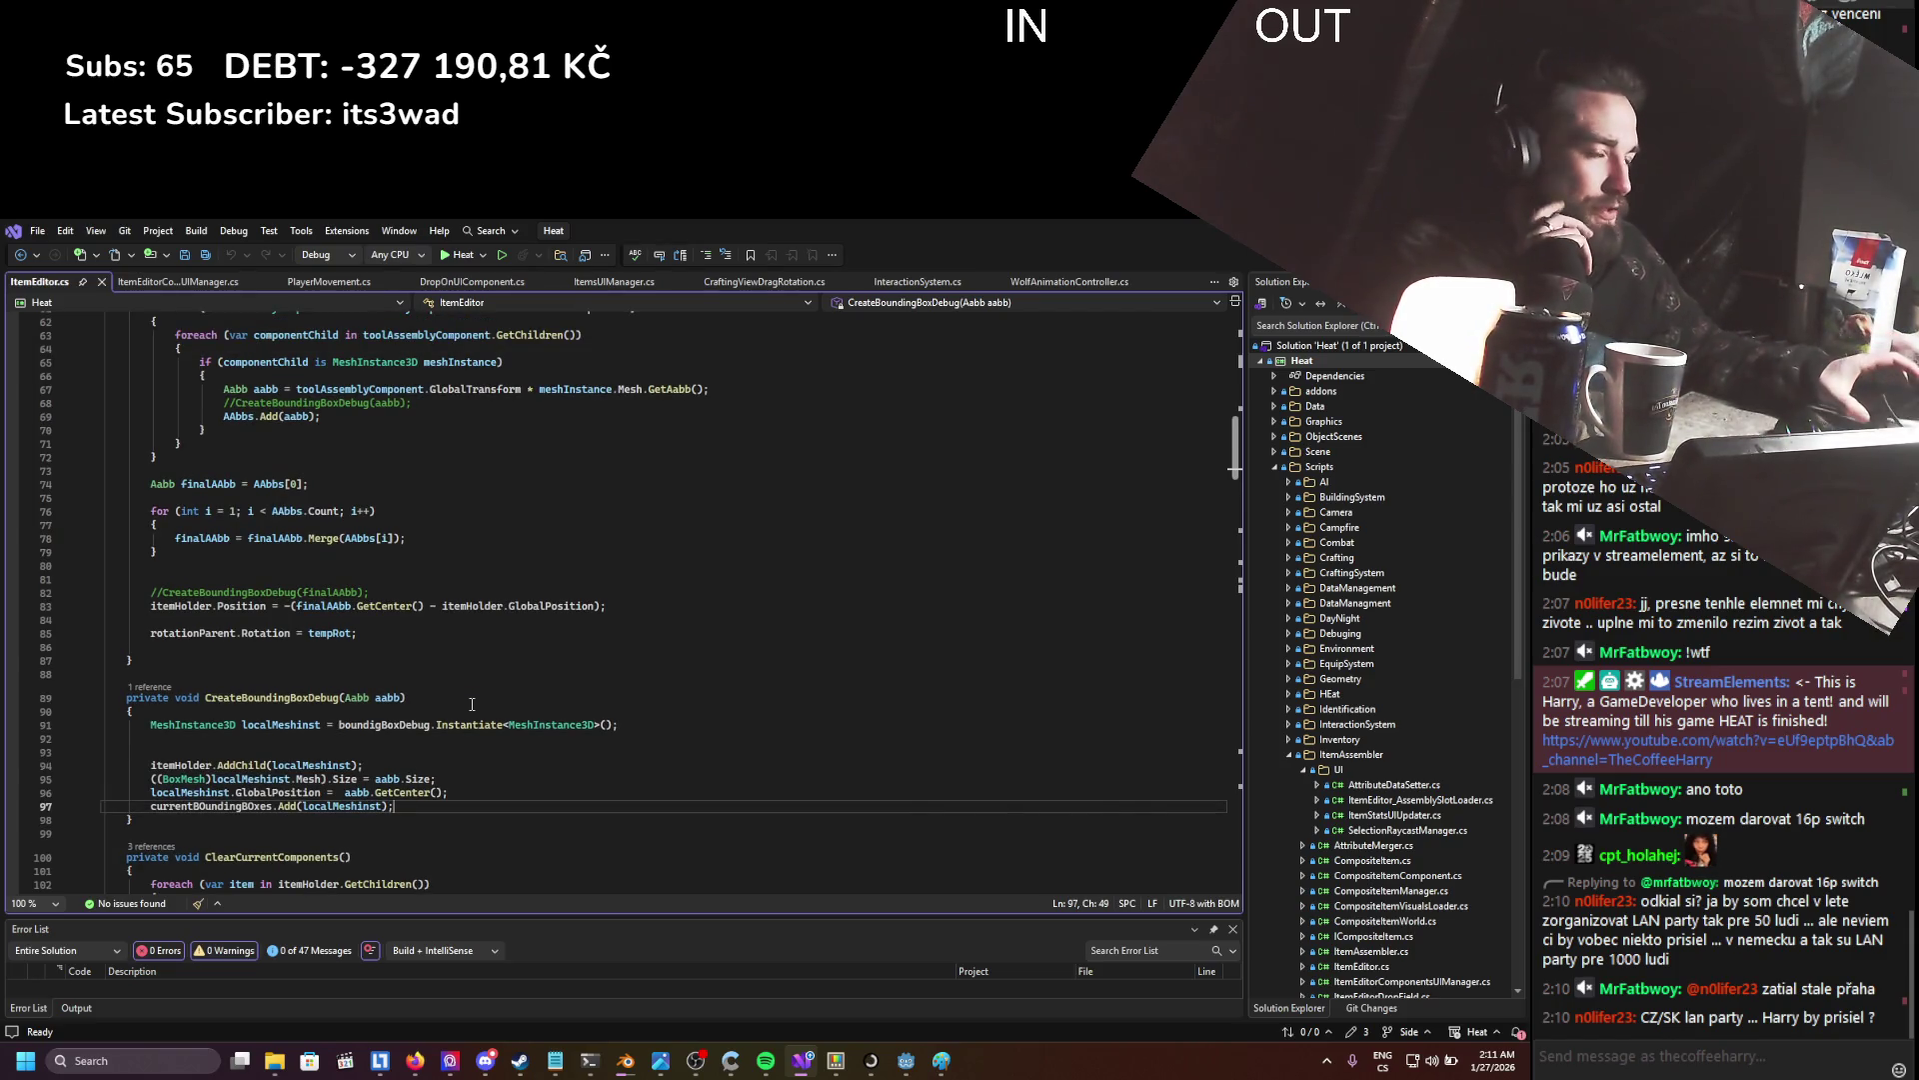
scroll(524, 692, up, 1)
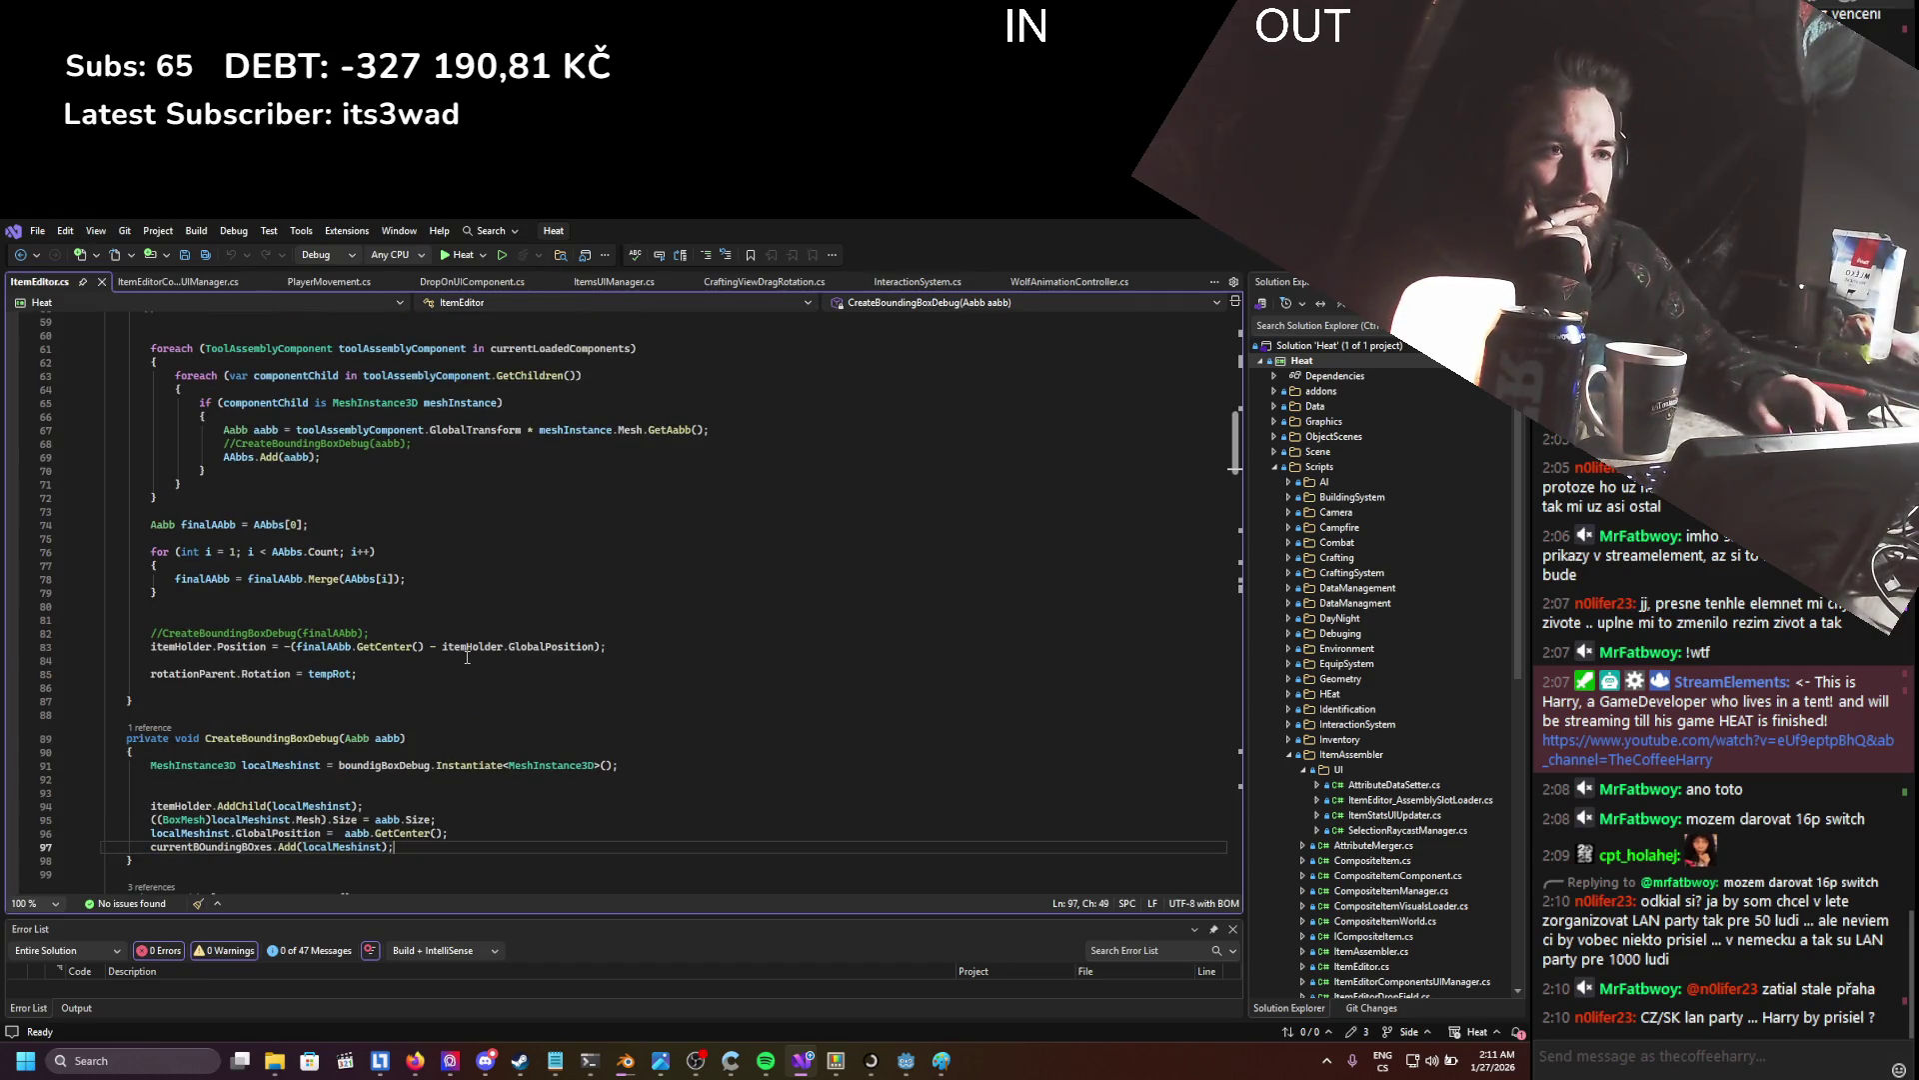
scroll(461, 658, up, 2)
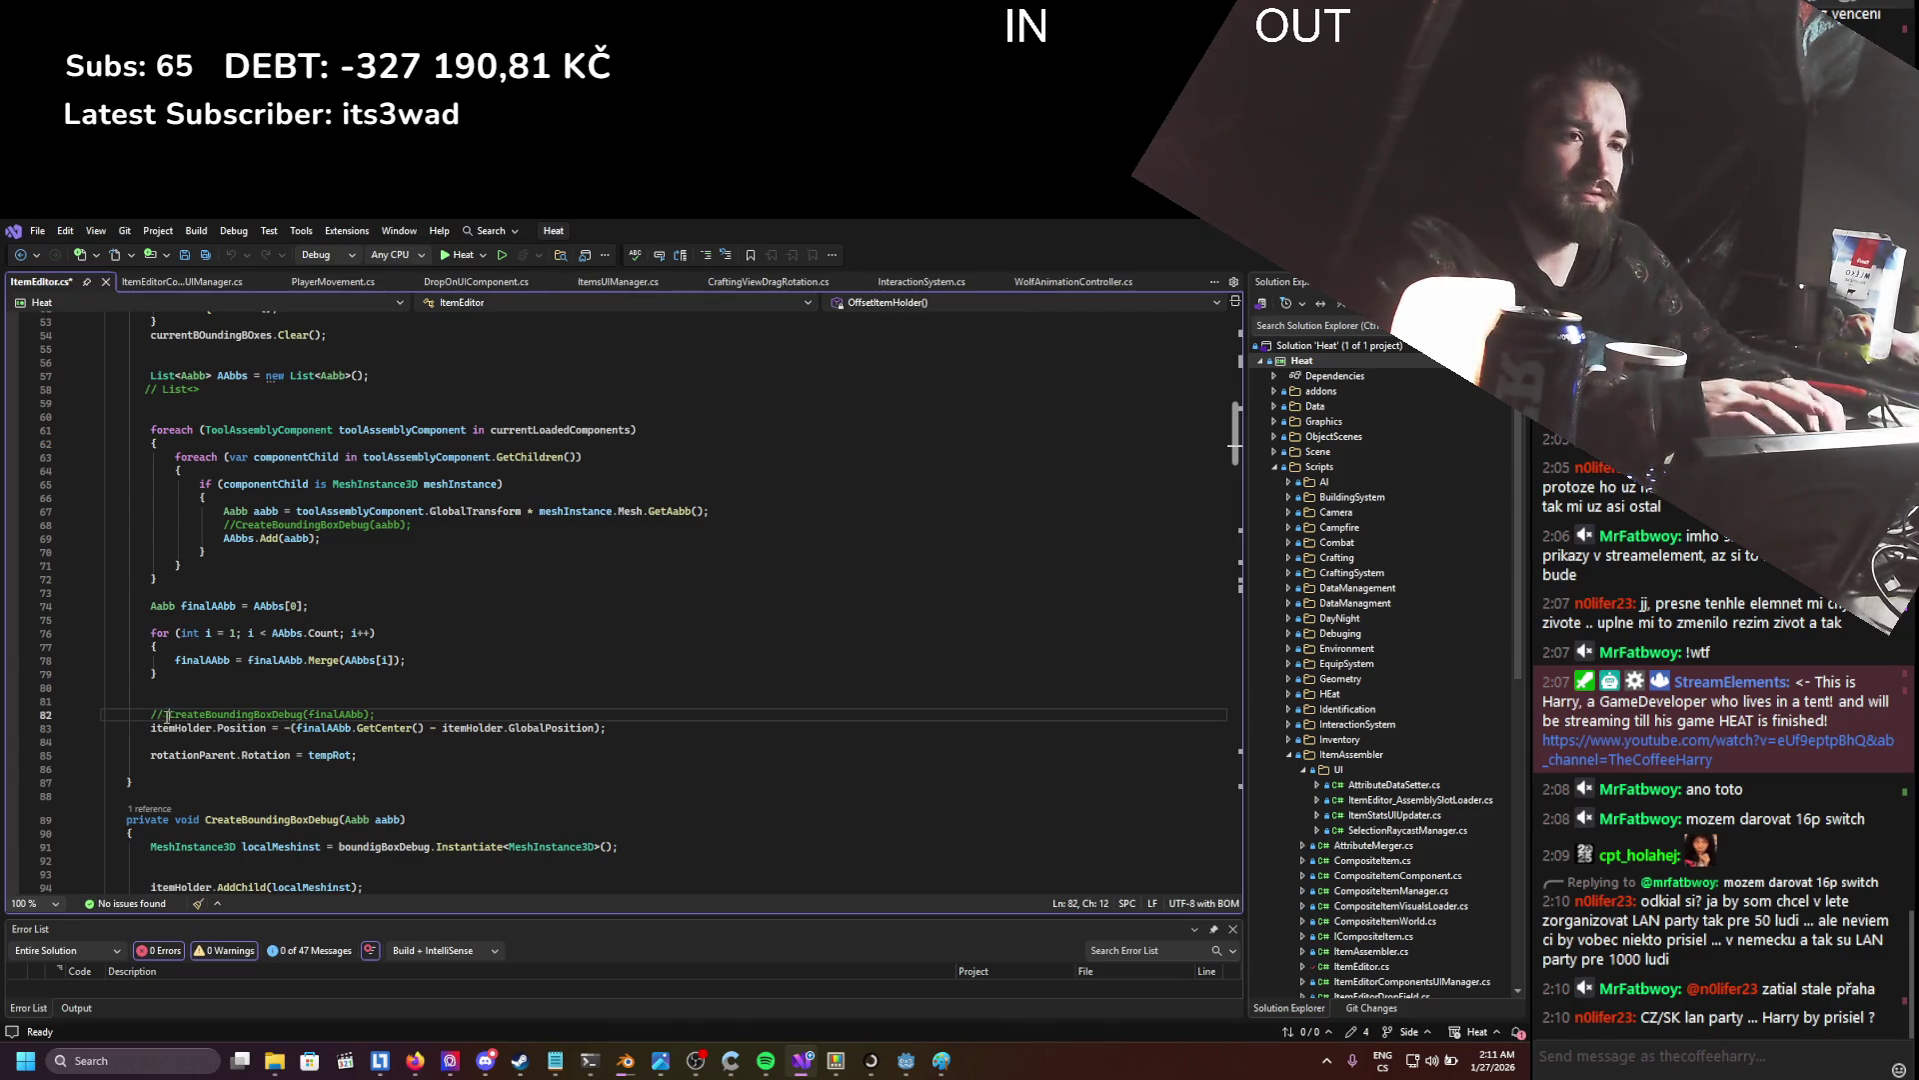
- Uncomment CreateBoundingBoxDebug(finalAAbb) on line 82, keep line 68 commented, save, and run the game
key(BackSpace)
click(237, 523)
key(BackSpace)
key(BackSpace)
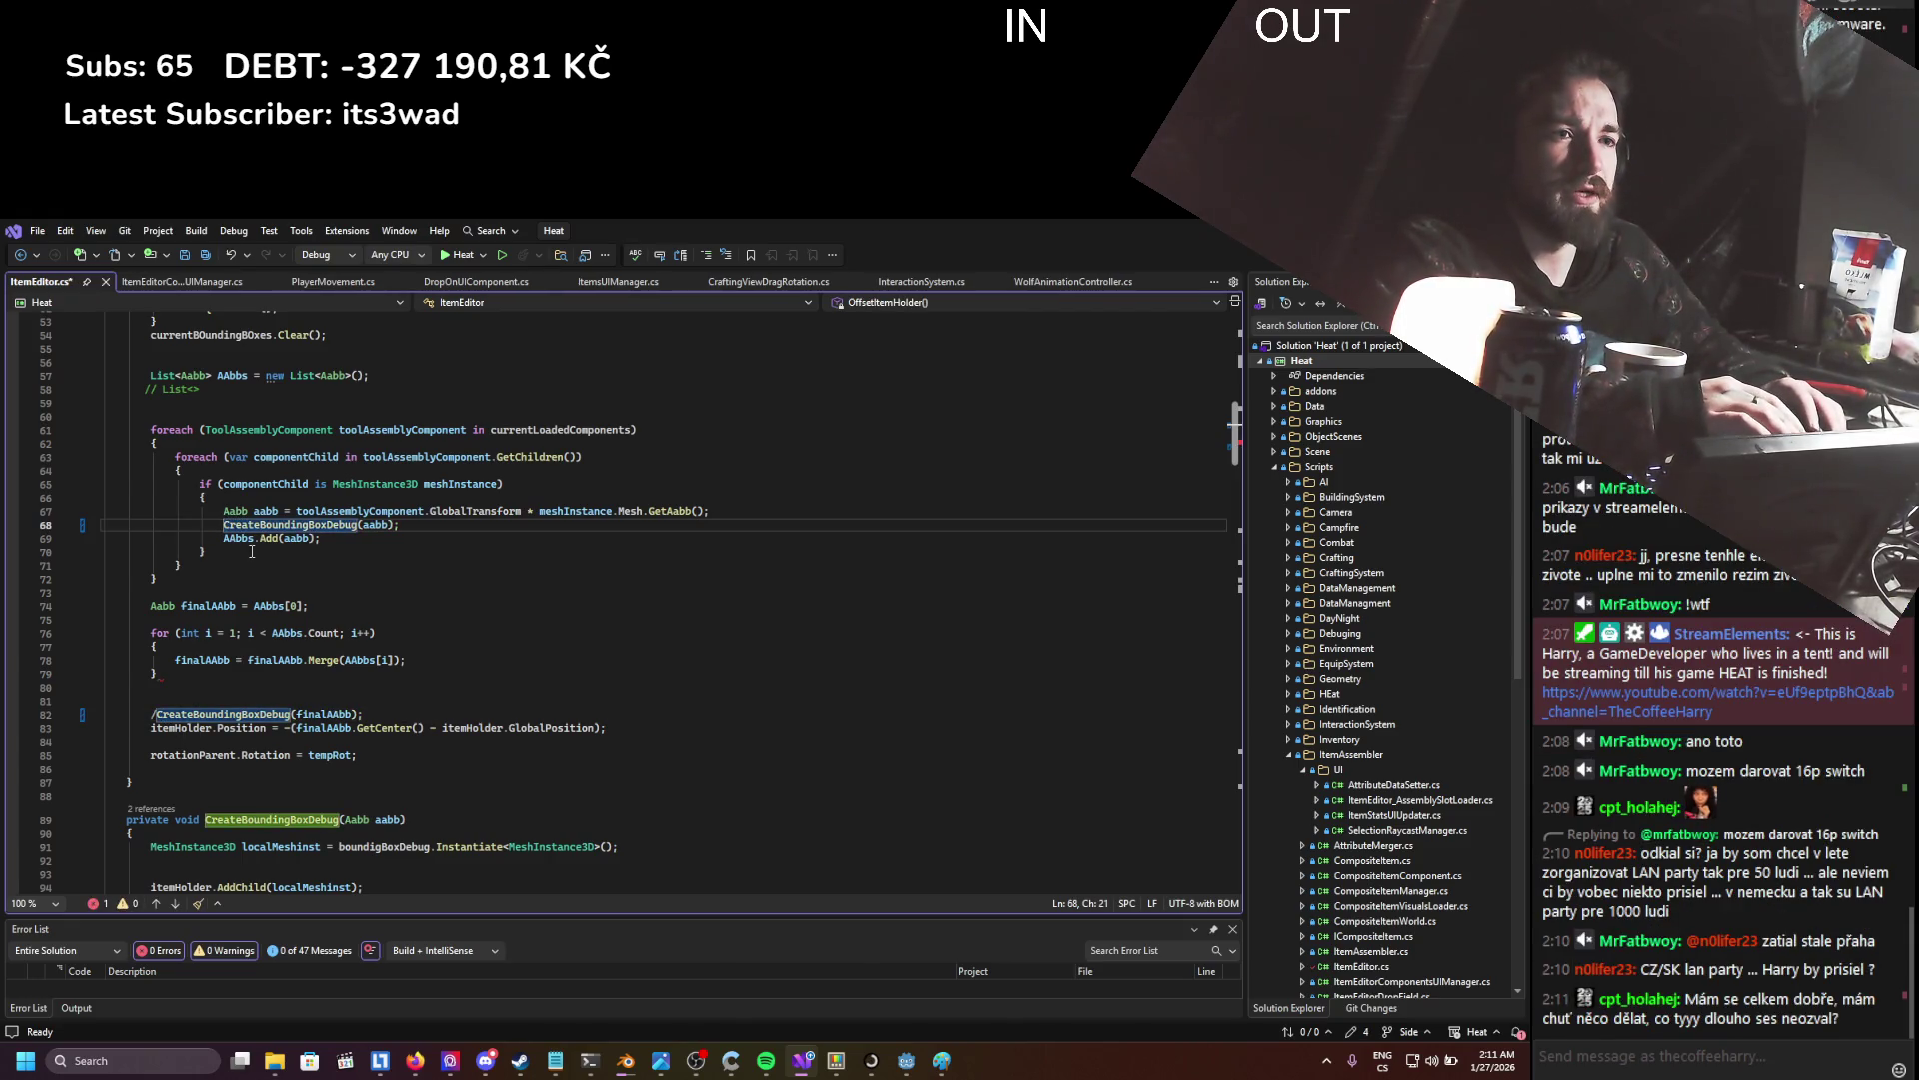
text(//)
key(ctrl+s)
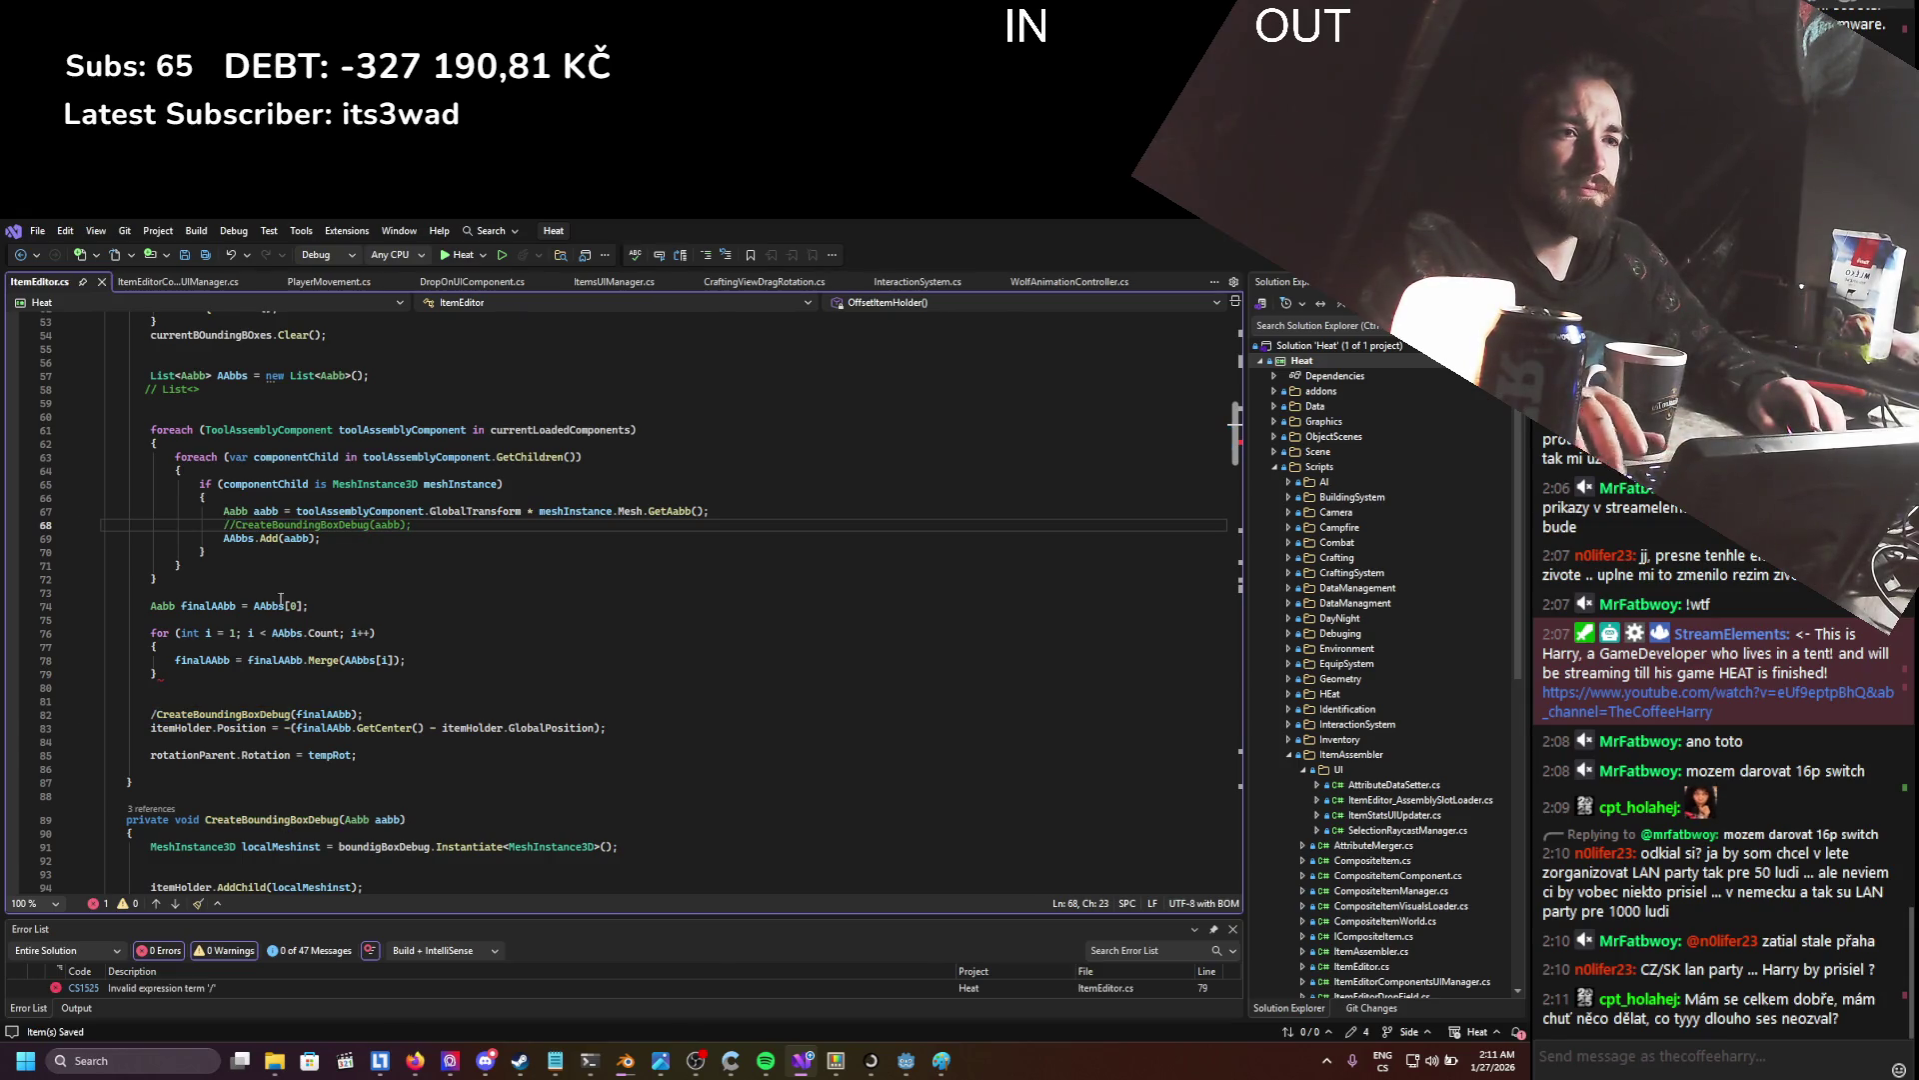
click(214, 716)
key(Home)
key(Delete)
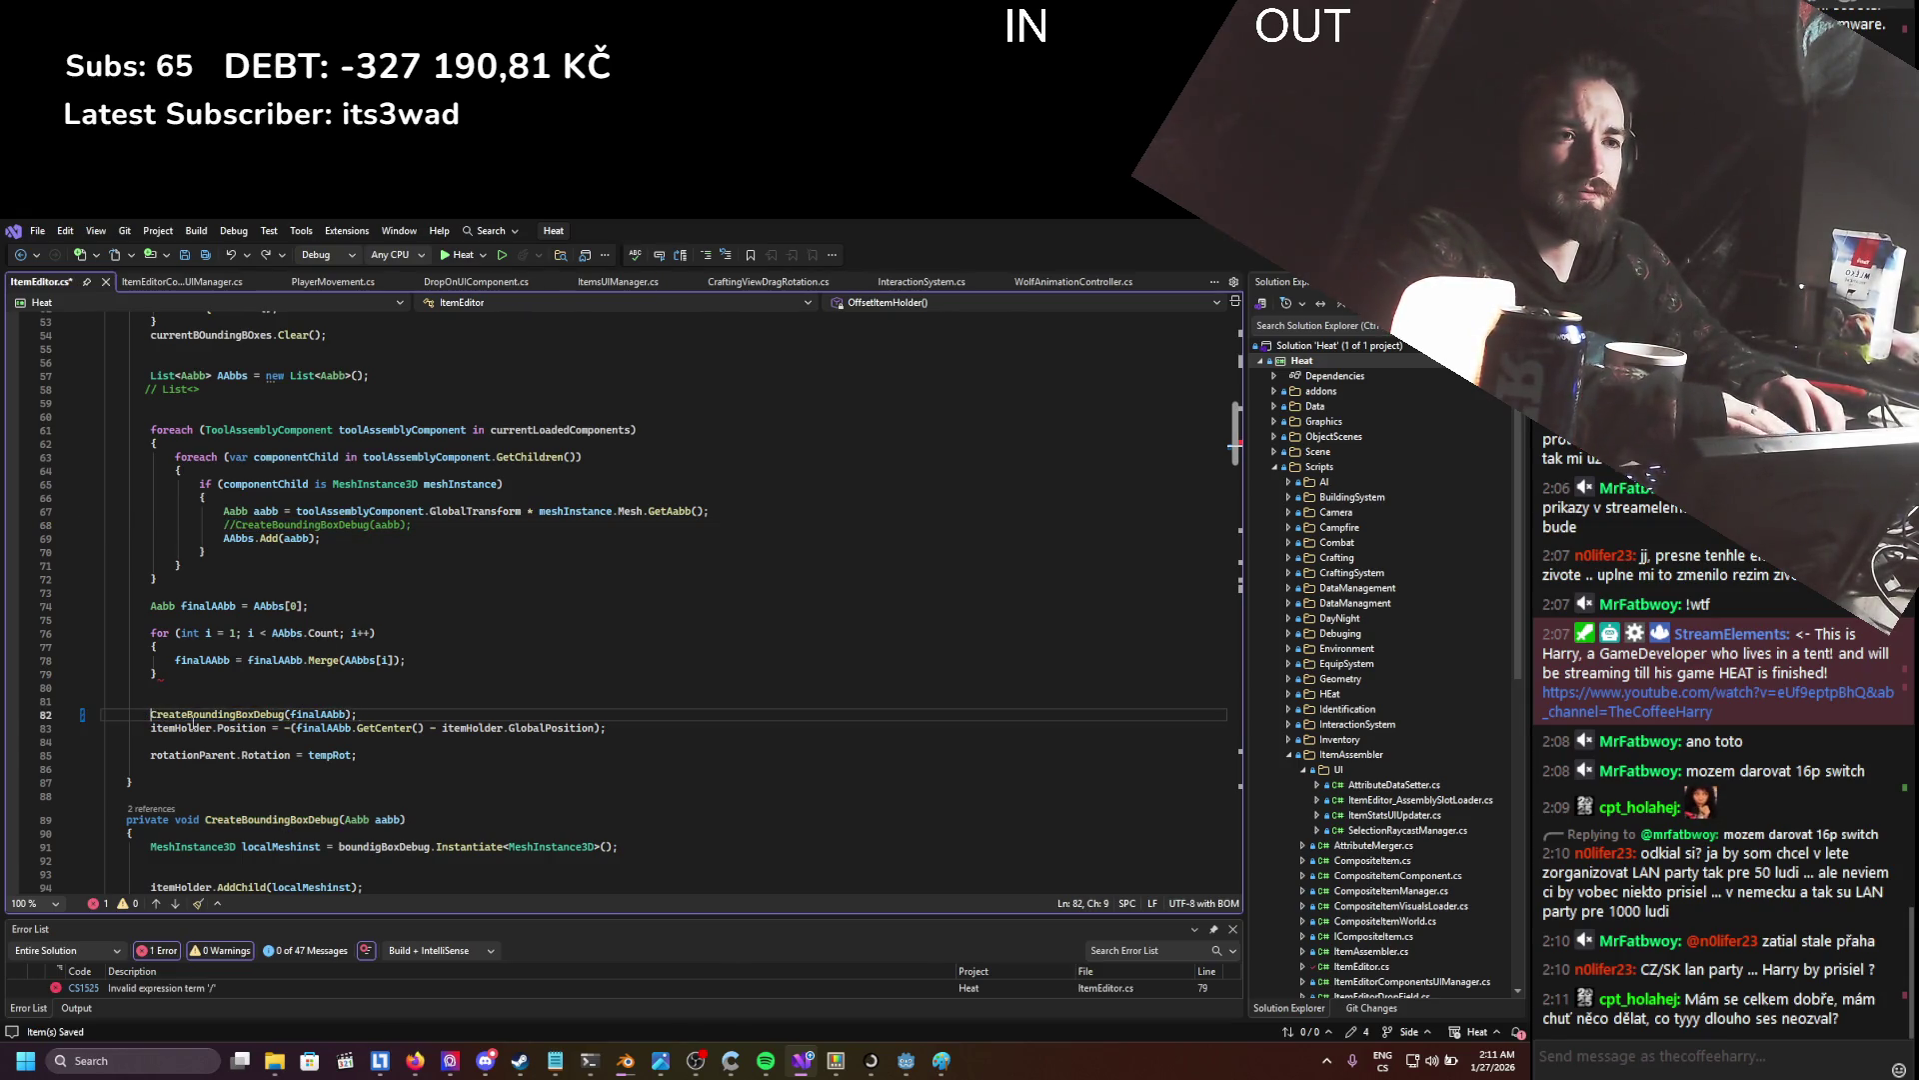
key(ctrl+s)
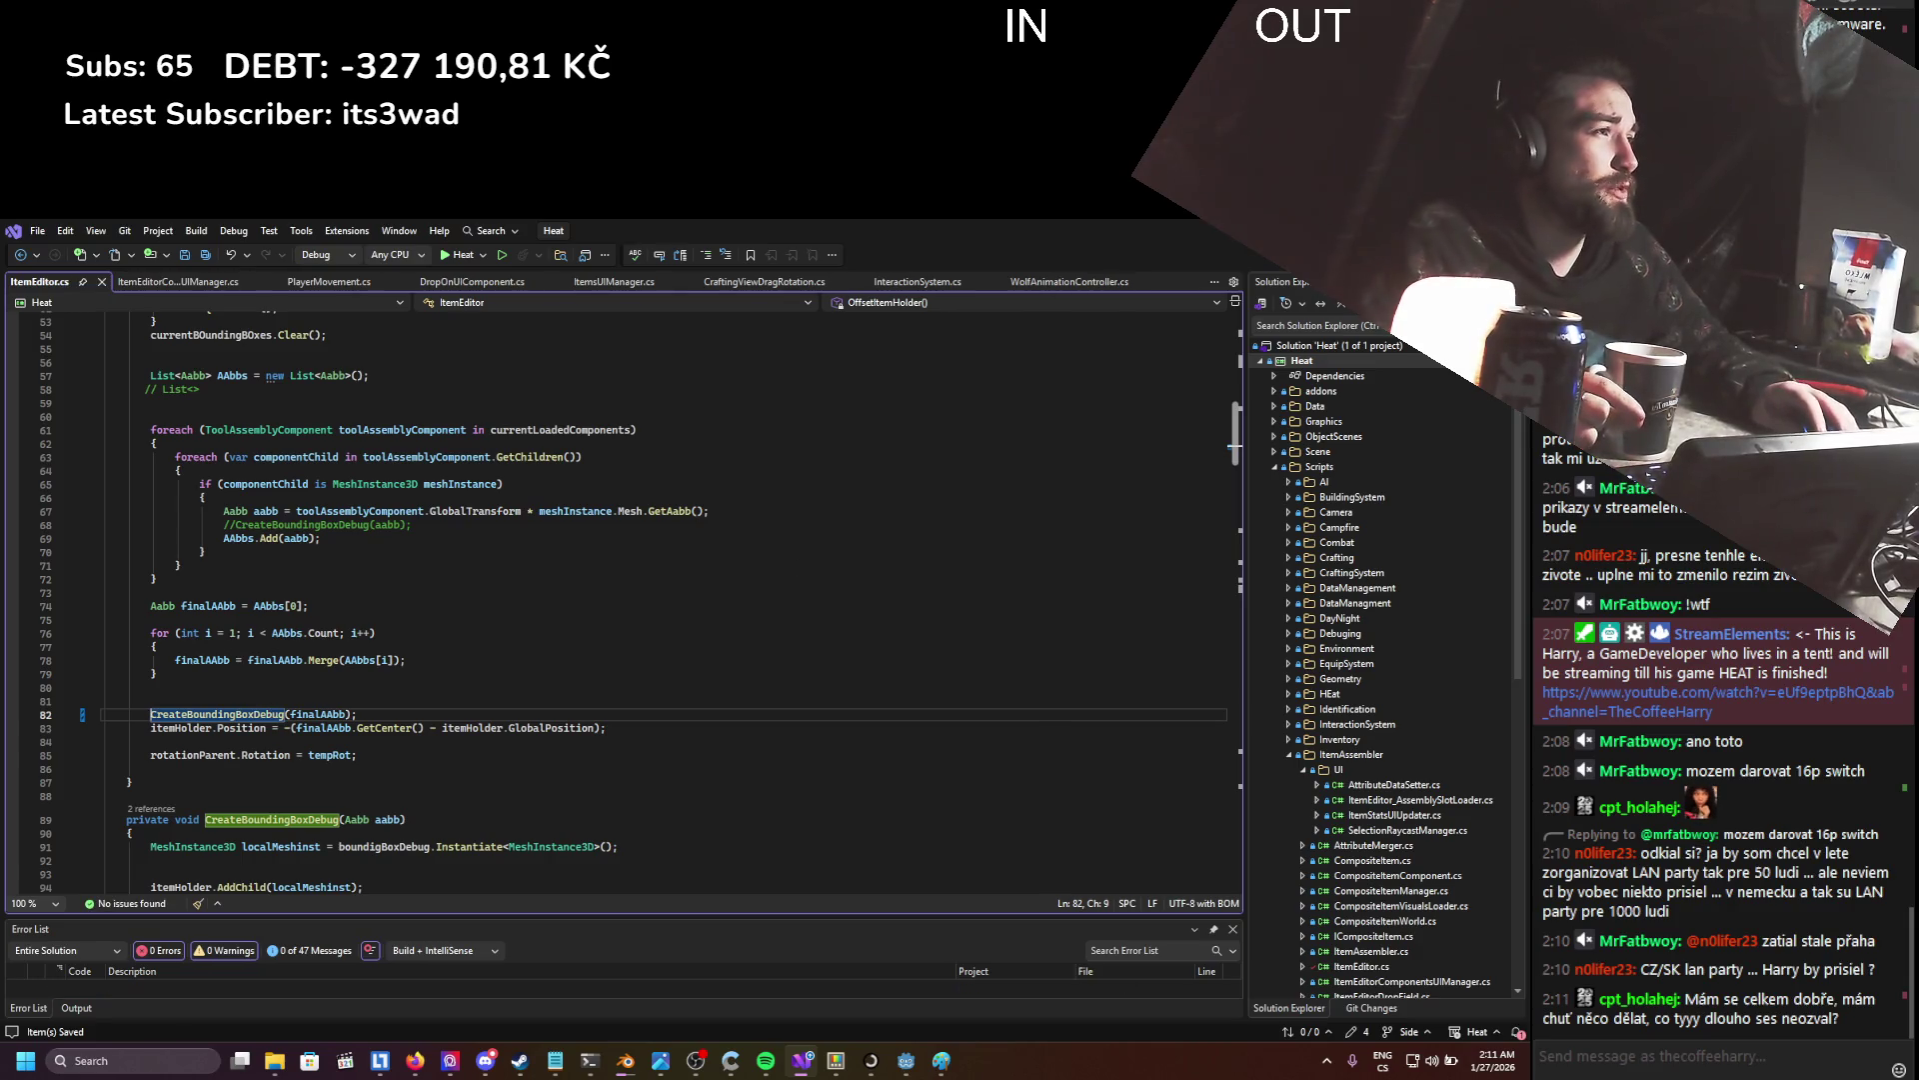
key(alt+Tab)
click(1254, 256)
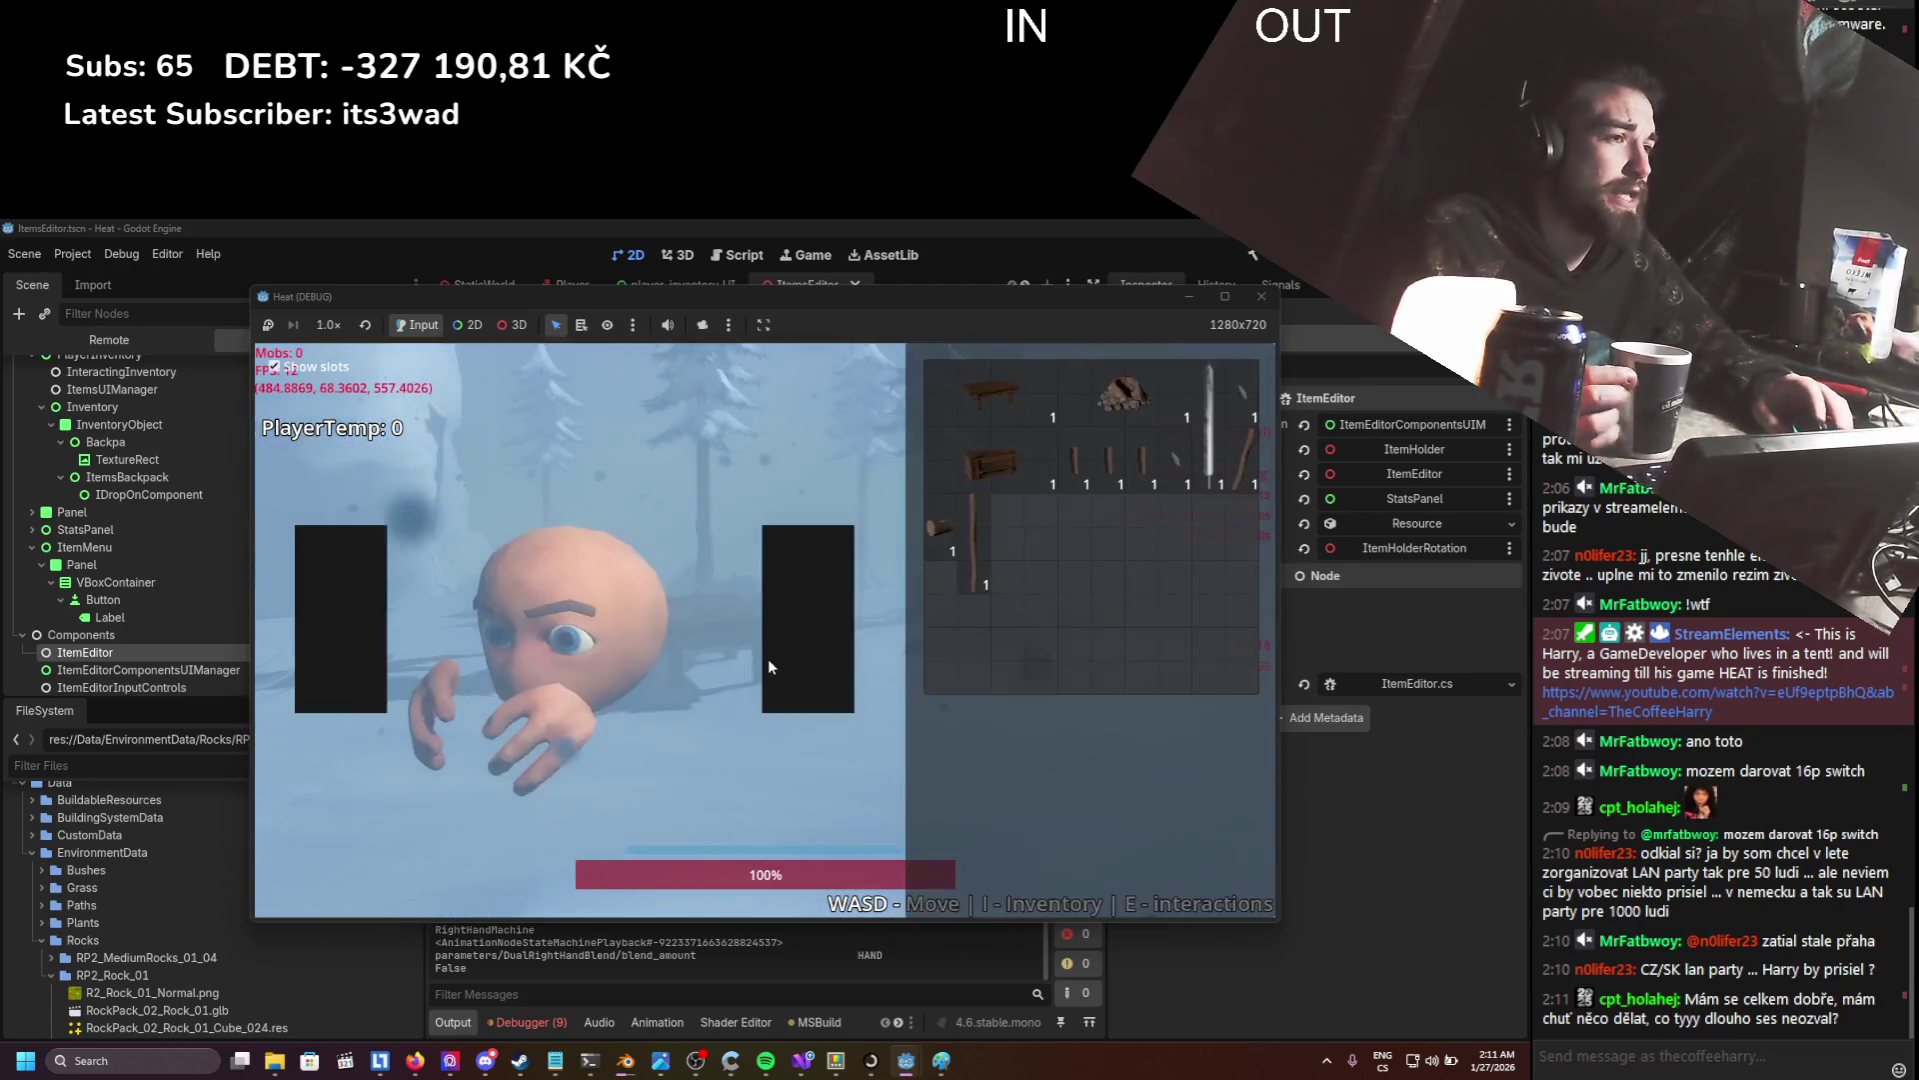
- In the item assembly editor, attach the stick to the right slot, then stop the game
right_click(972, 548)
click(976, 554)
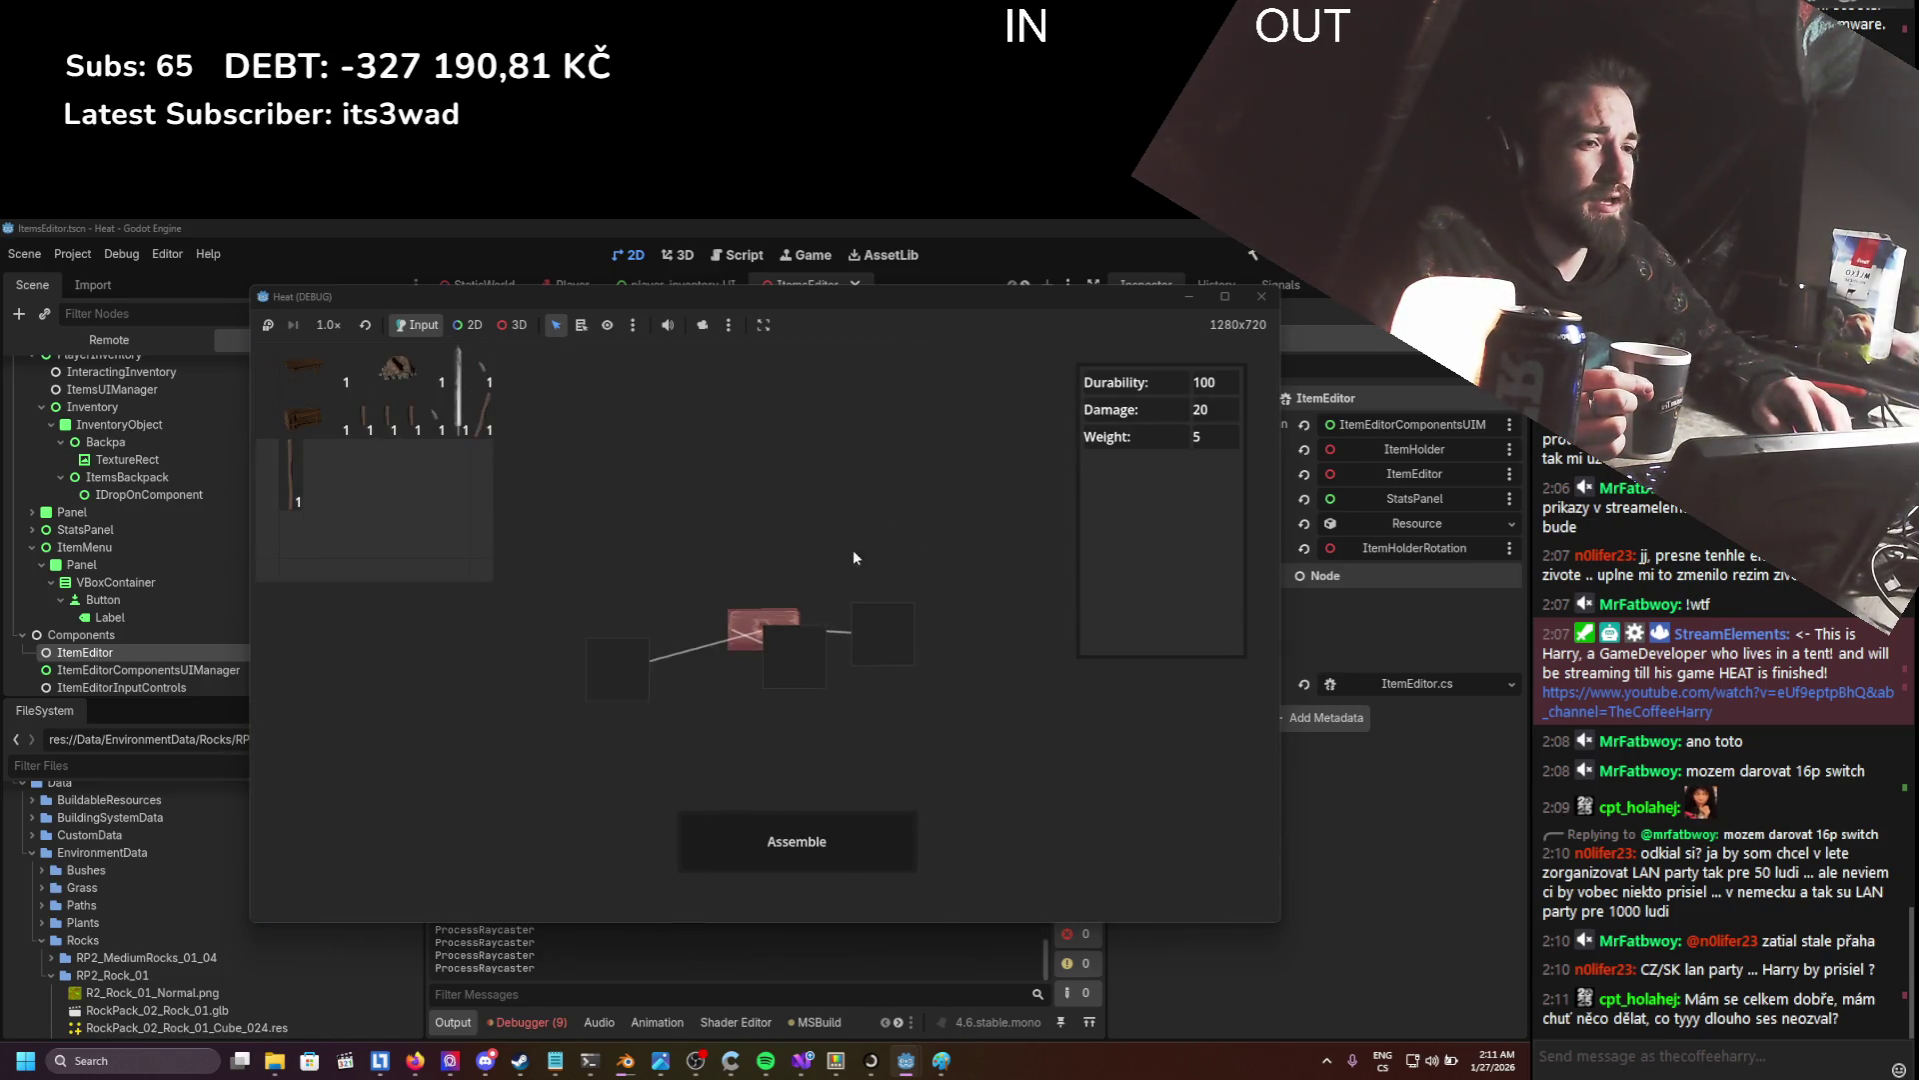
drag(490, 428, 657, 628)
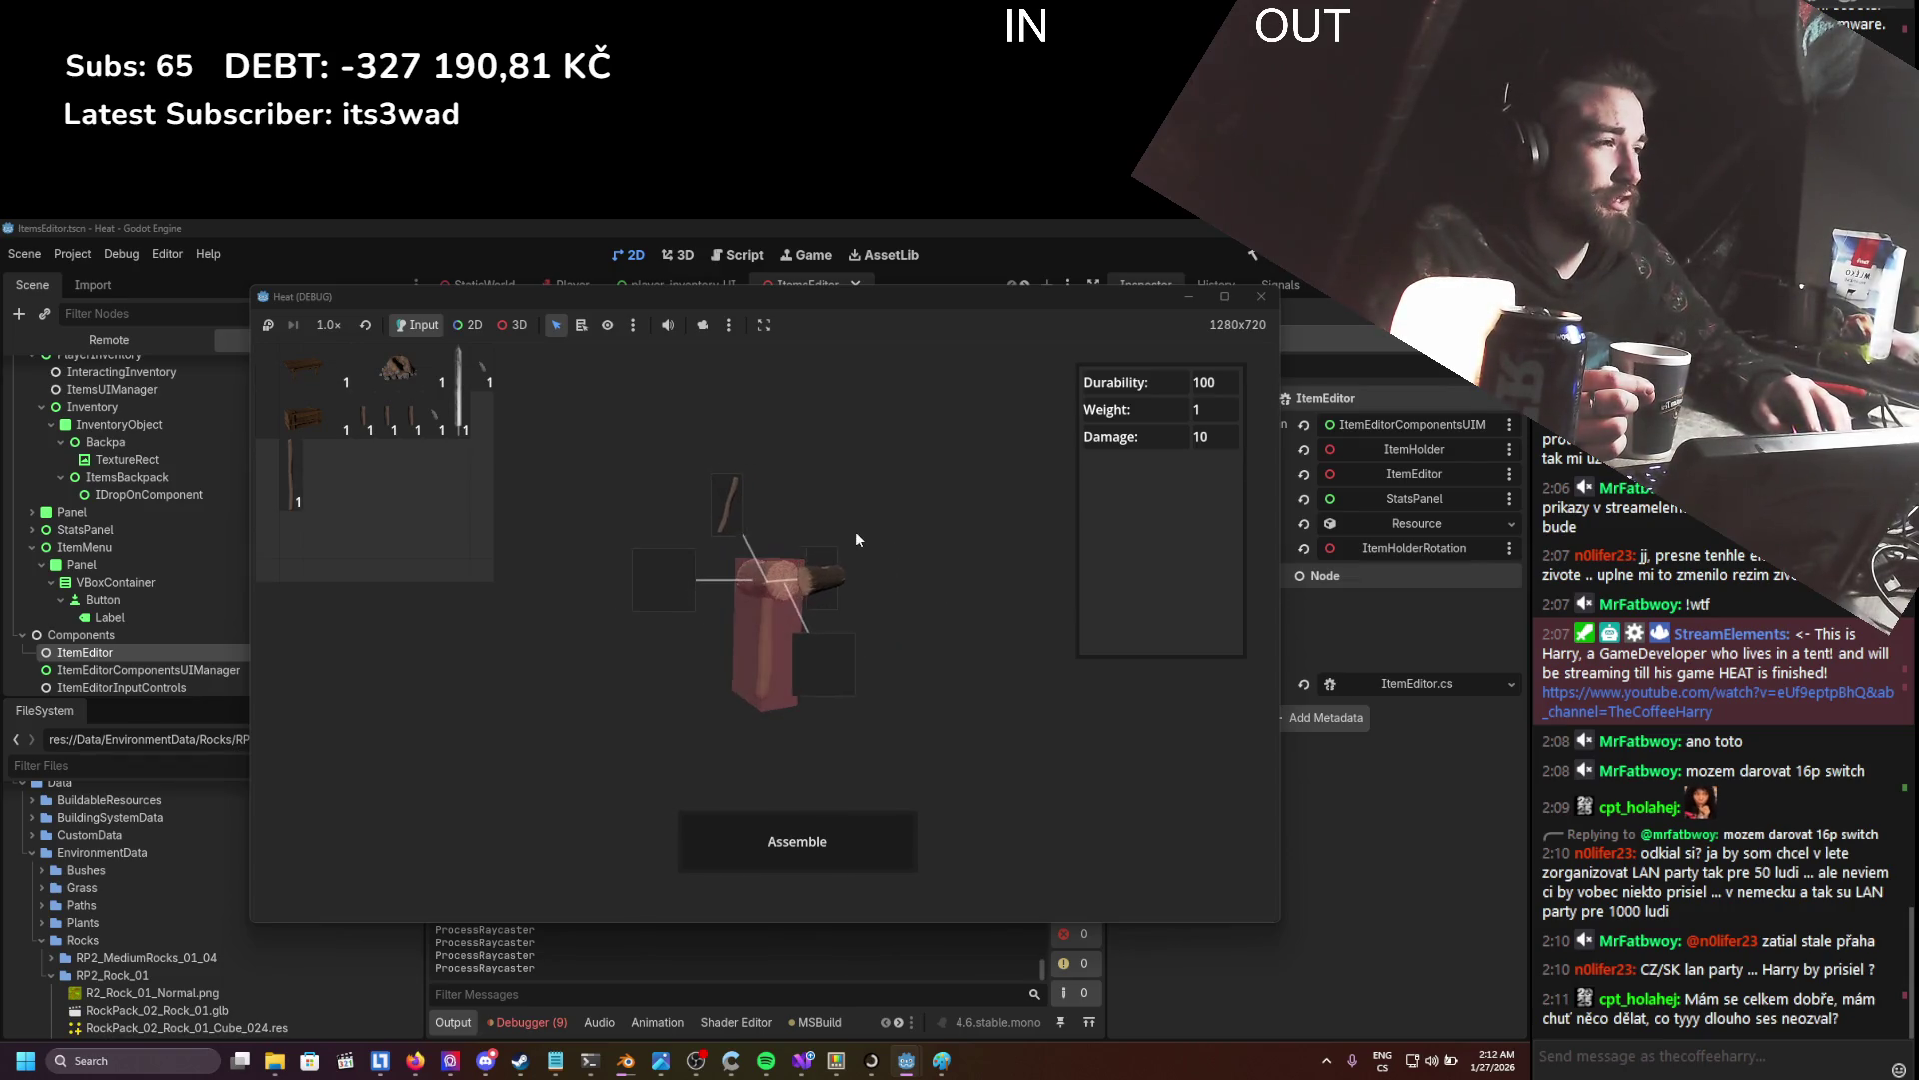
click(1261, 296)
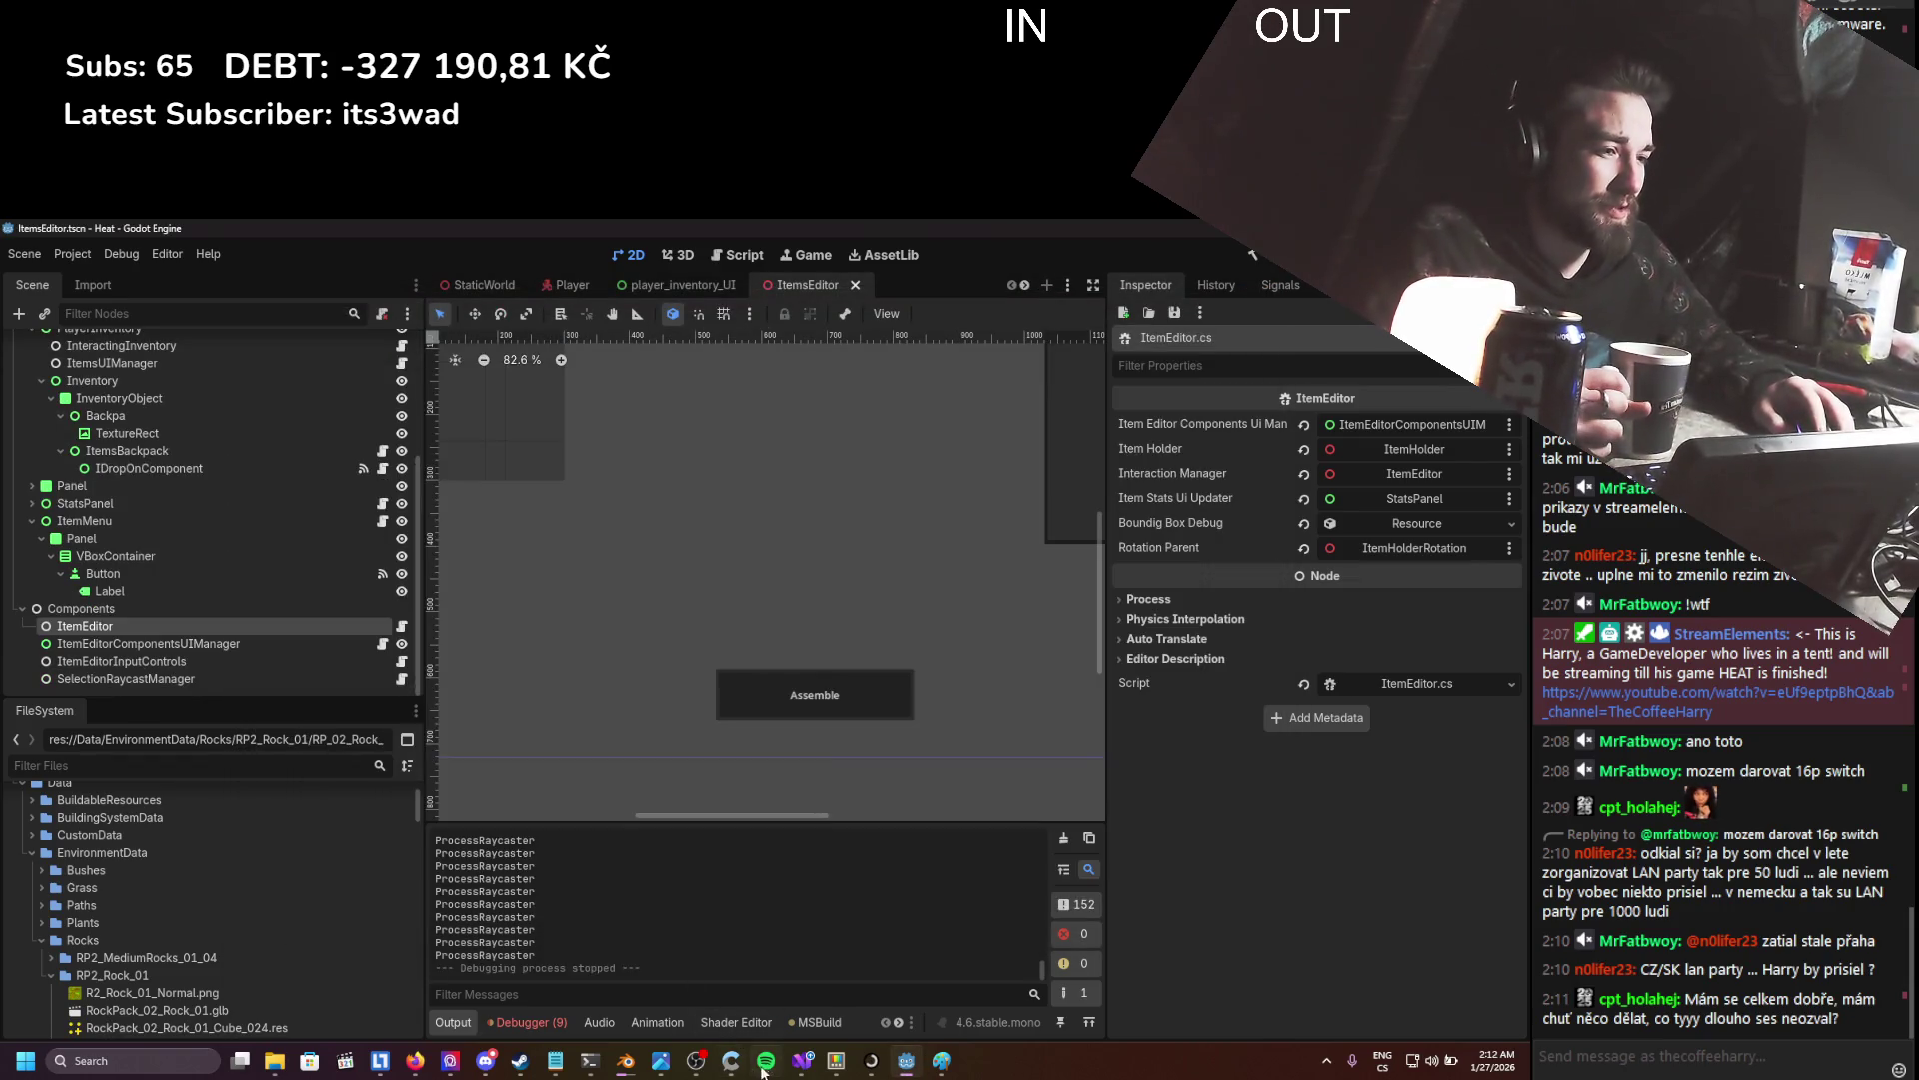
click(801, 1060)
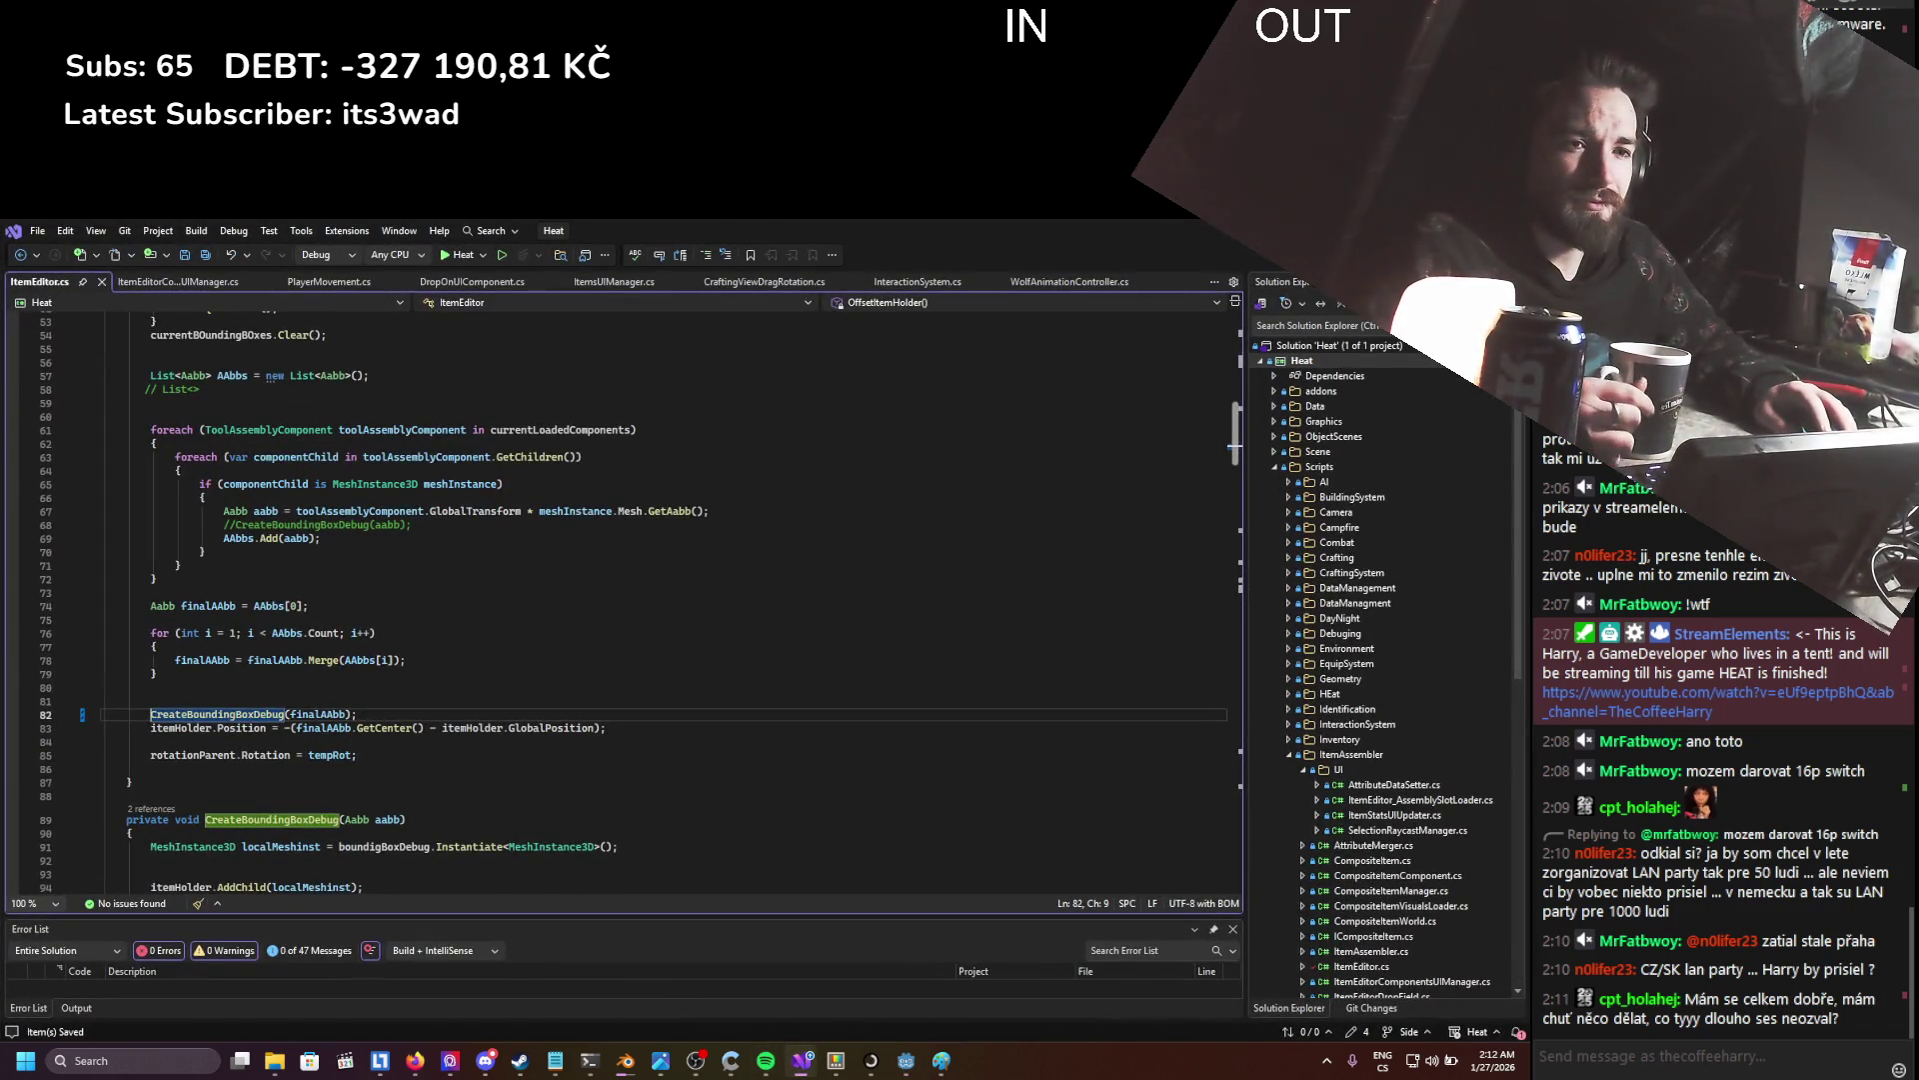
scroll(364, 728, down, 3)
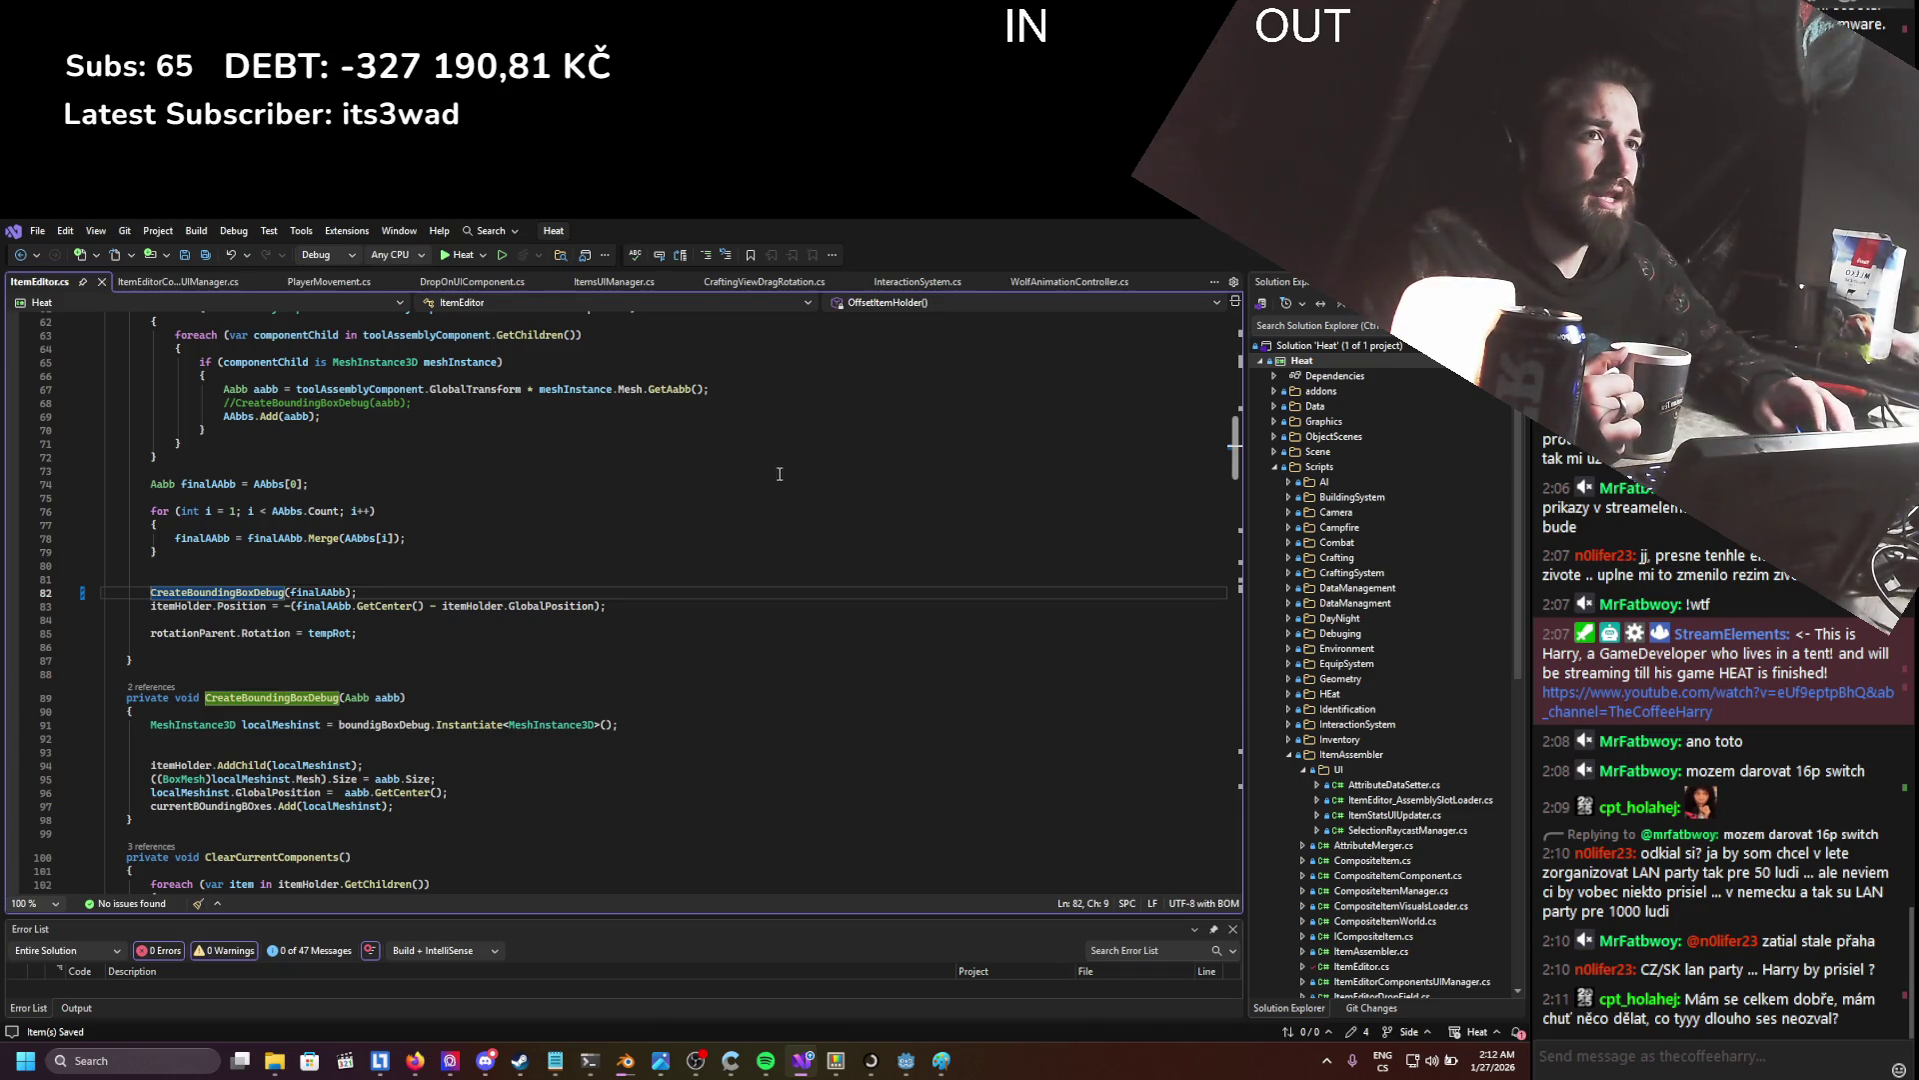
key(ctrl+Tab)
scroll(373, 575, down, 15)
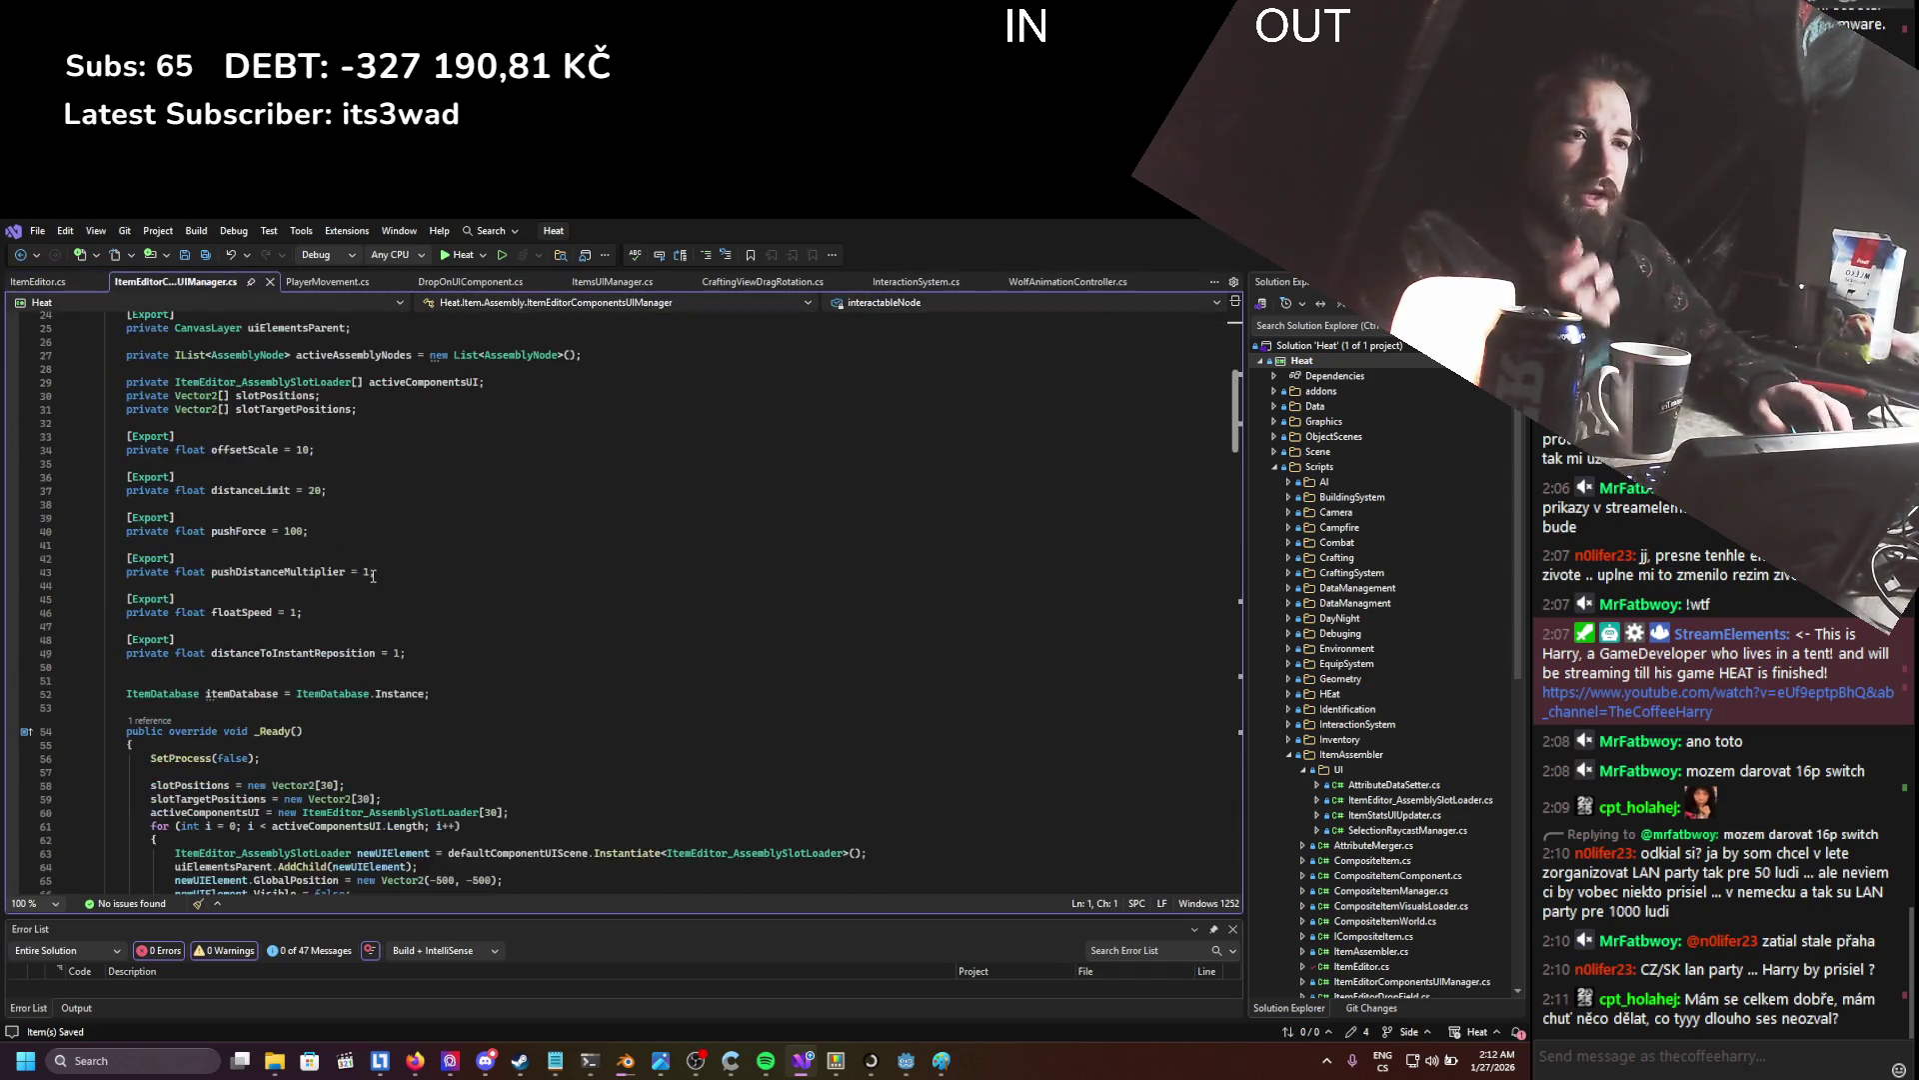
scroll(373, 574, down, 9)
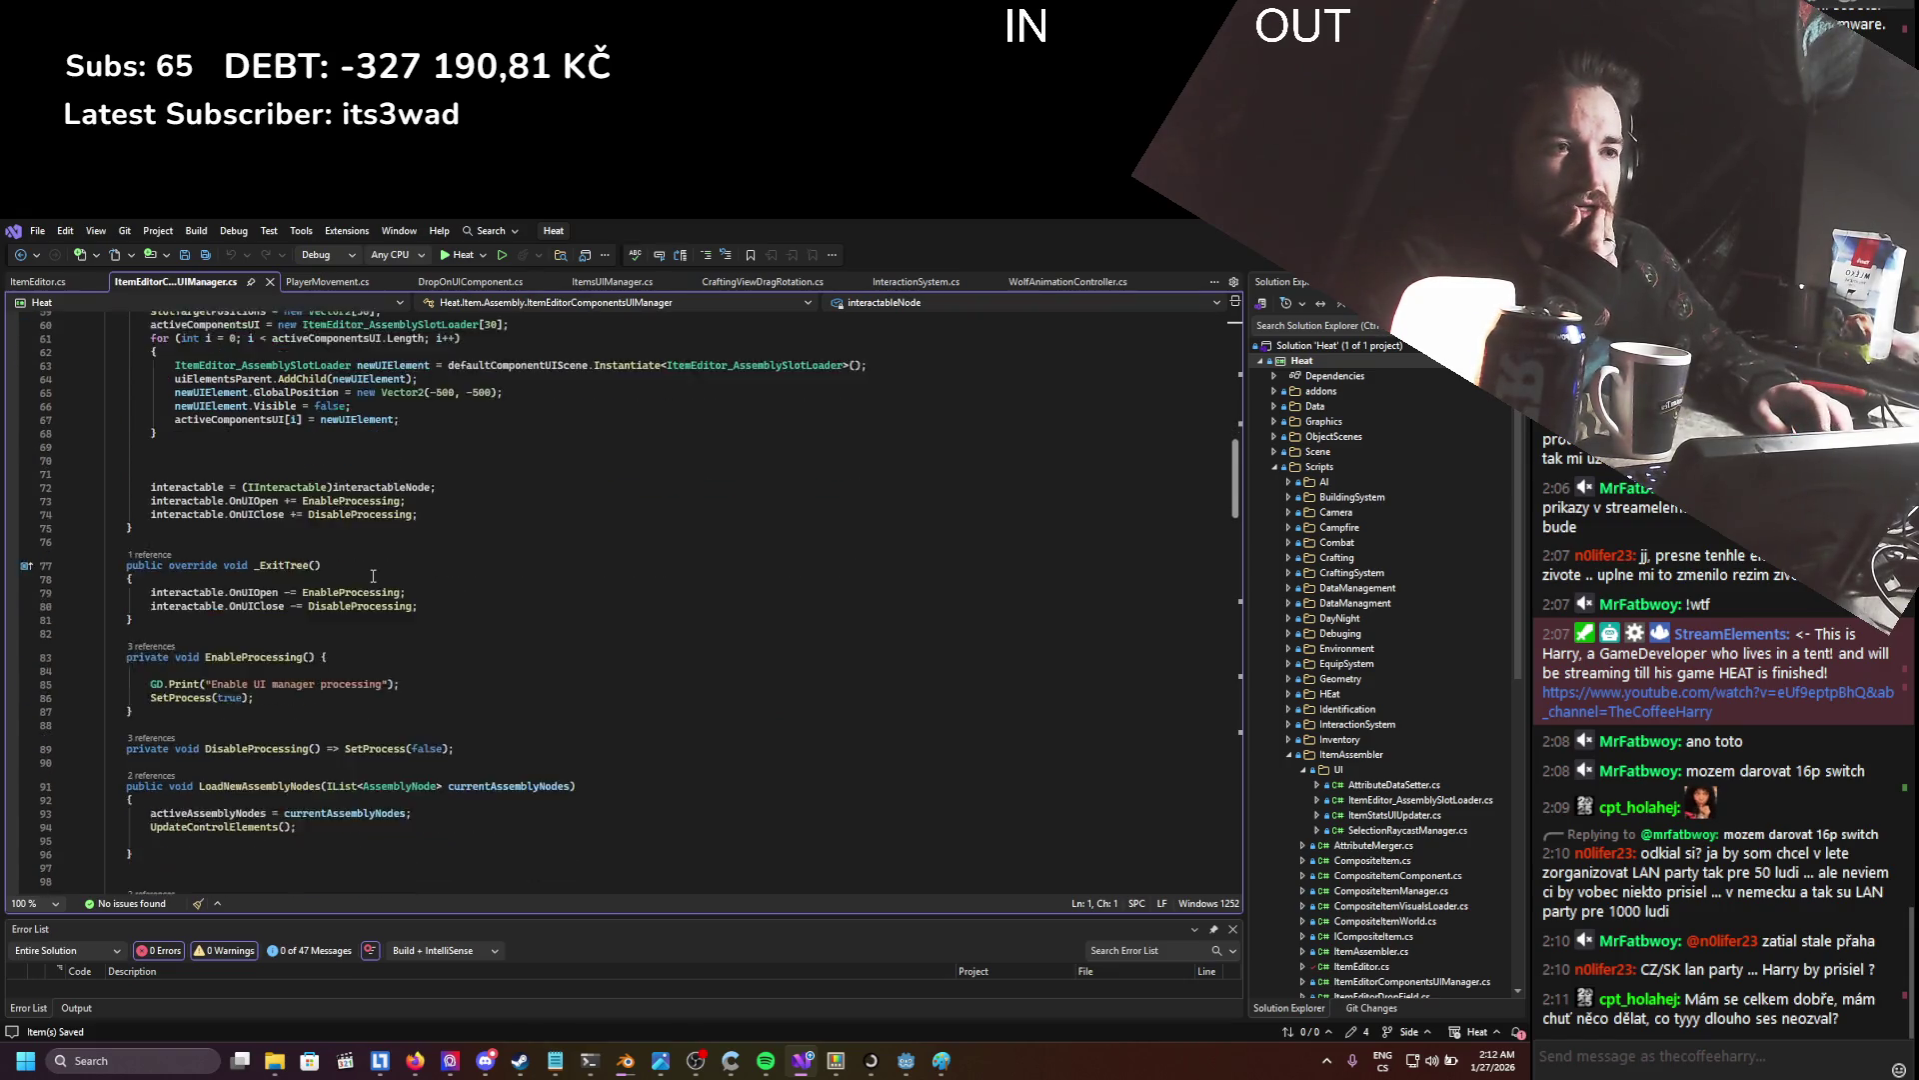
scroll(373, 577, down, 10)
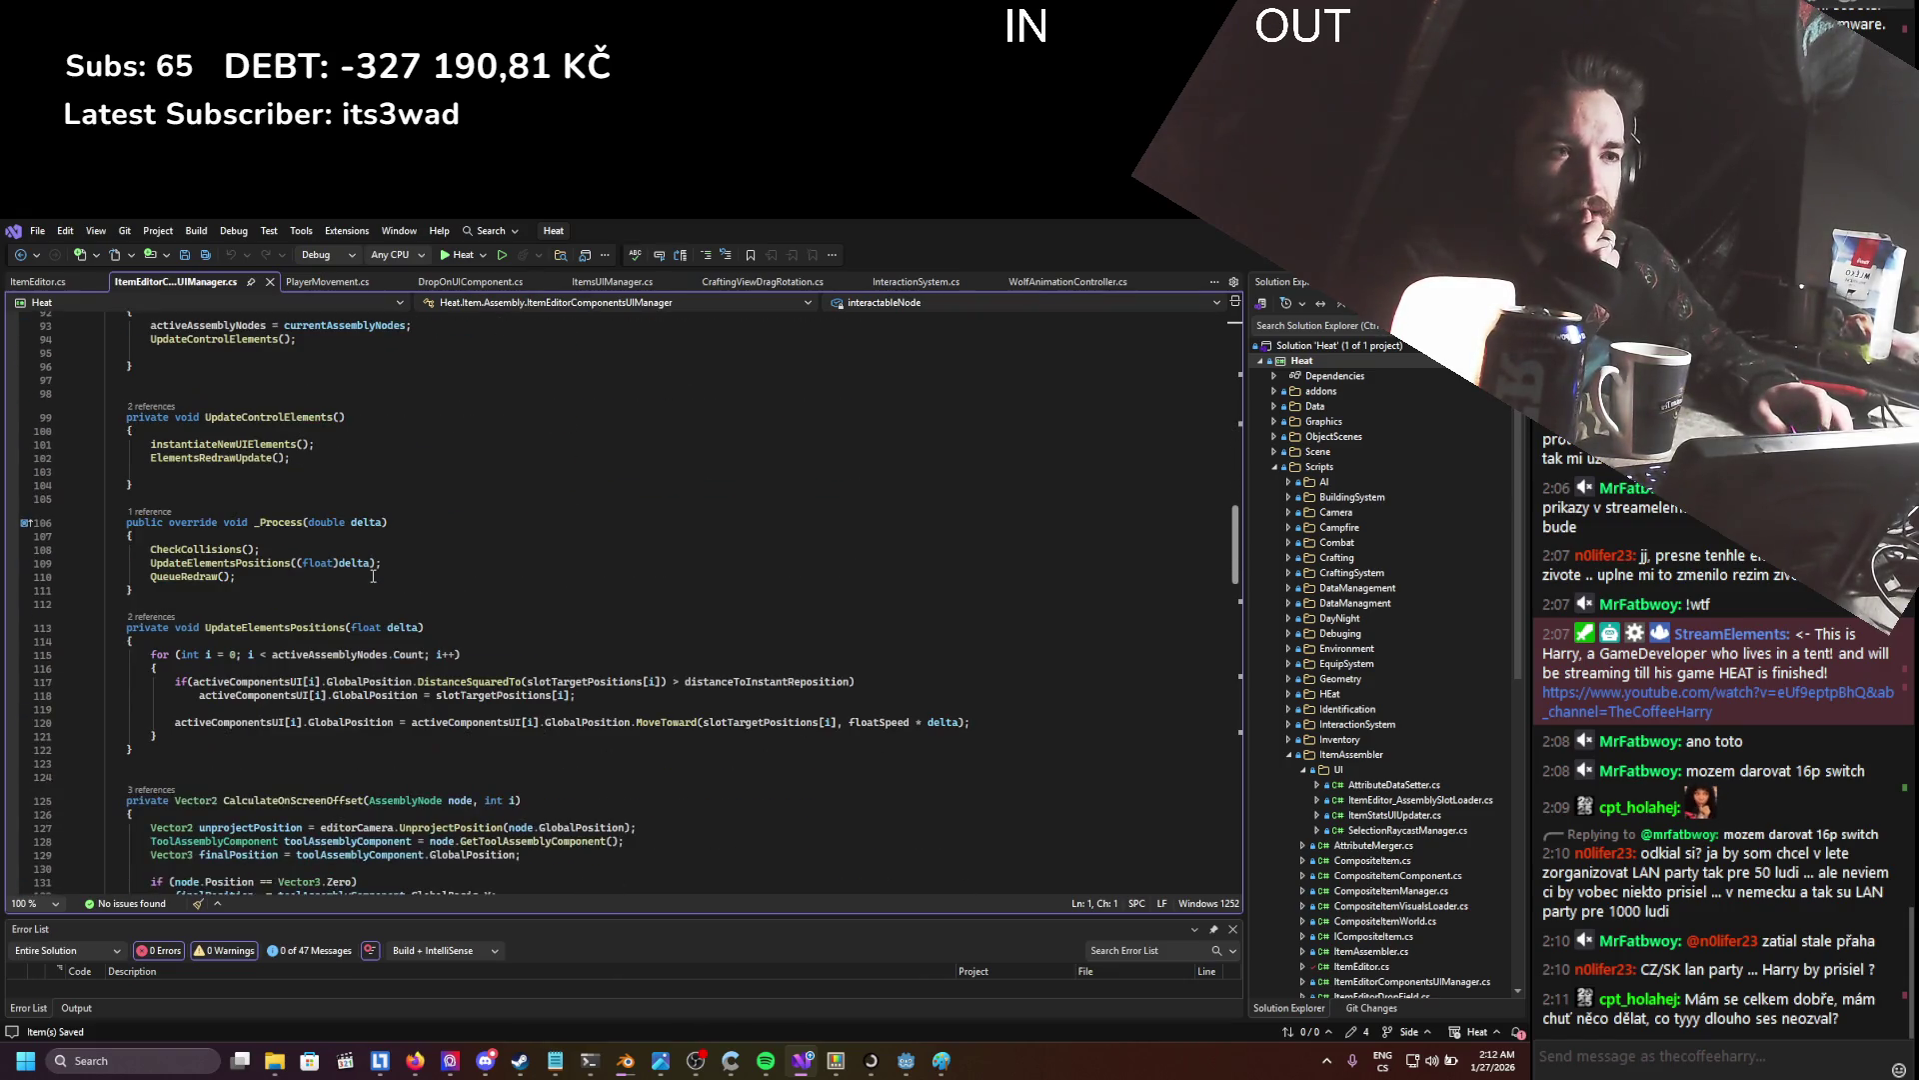
scroll(373, 577, down, 4)
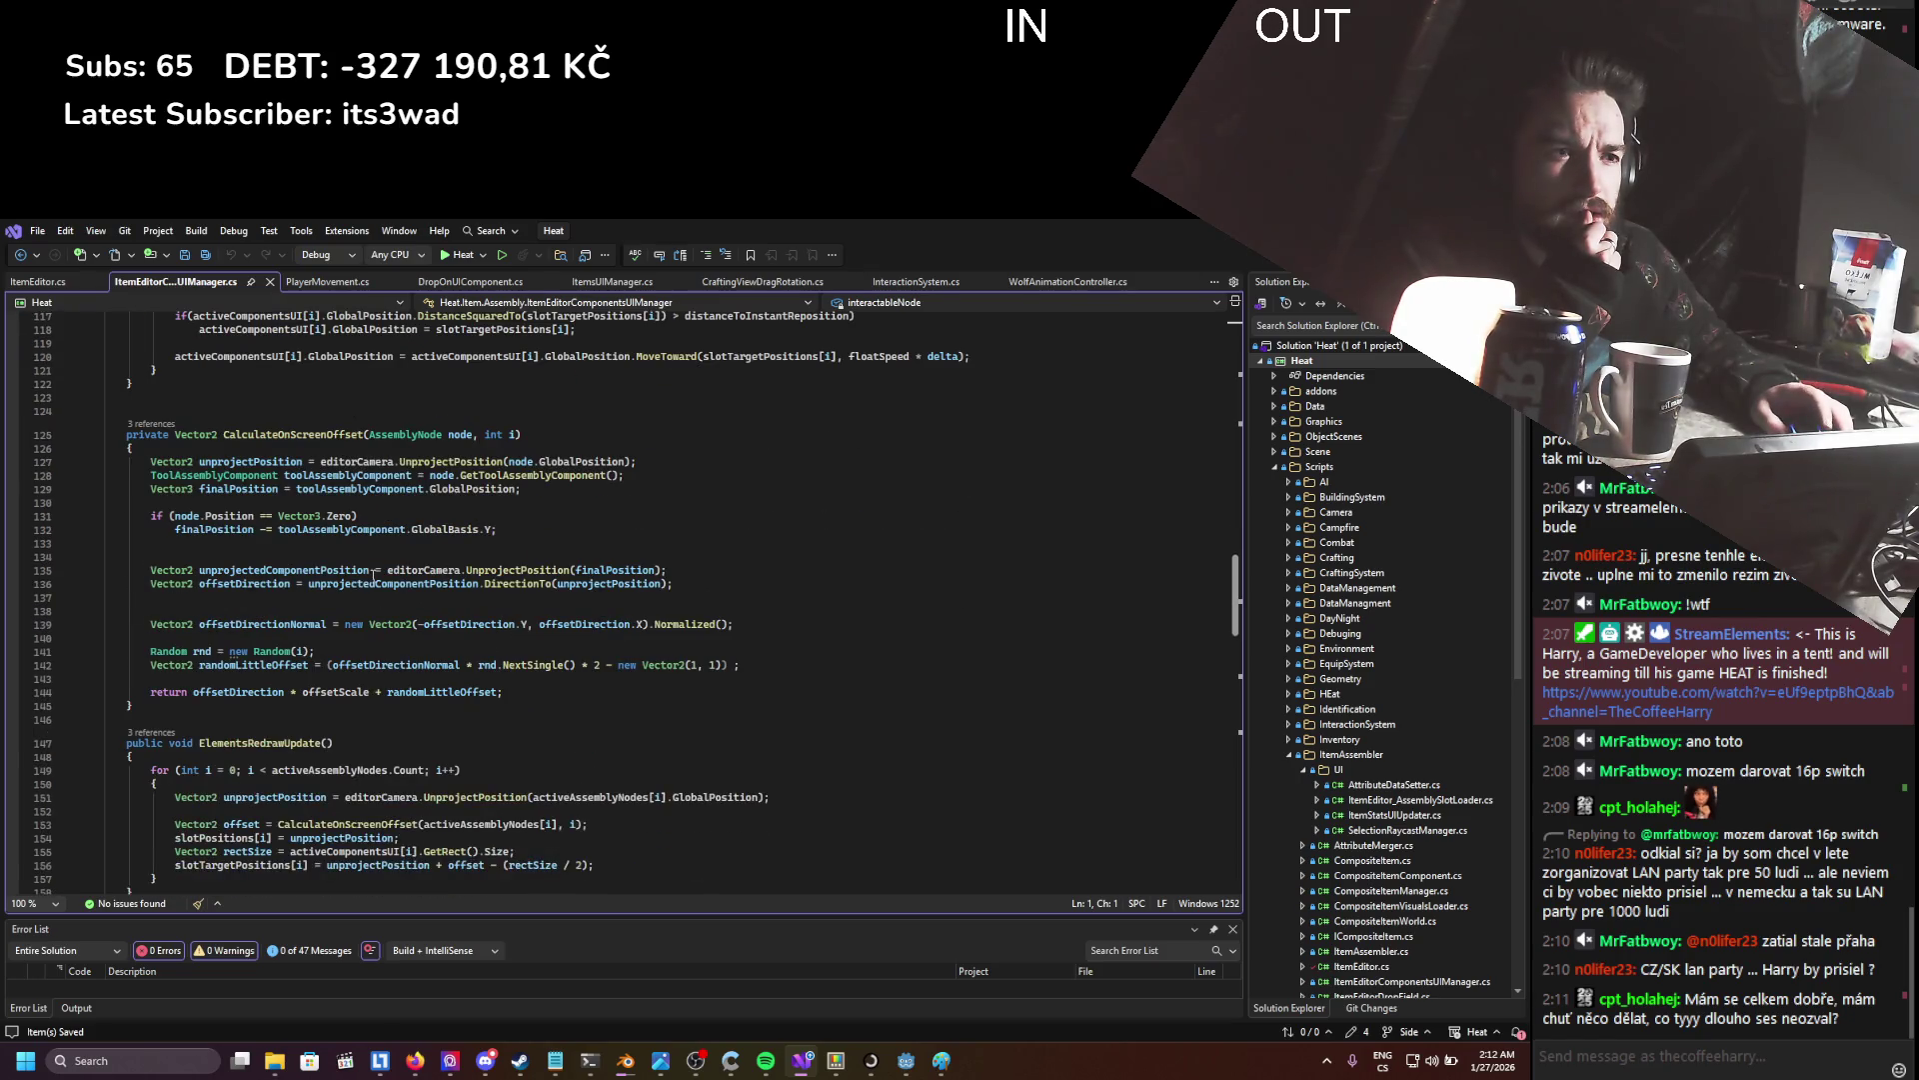
scroll(373, 576, down, 11)
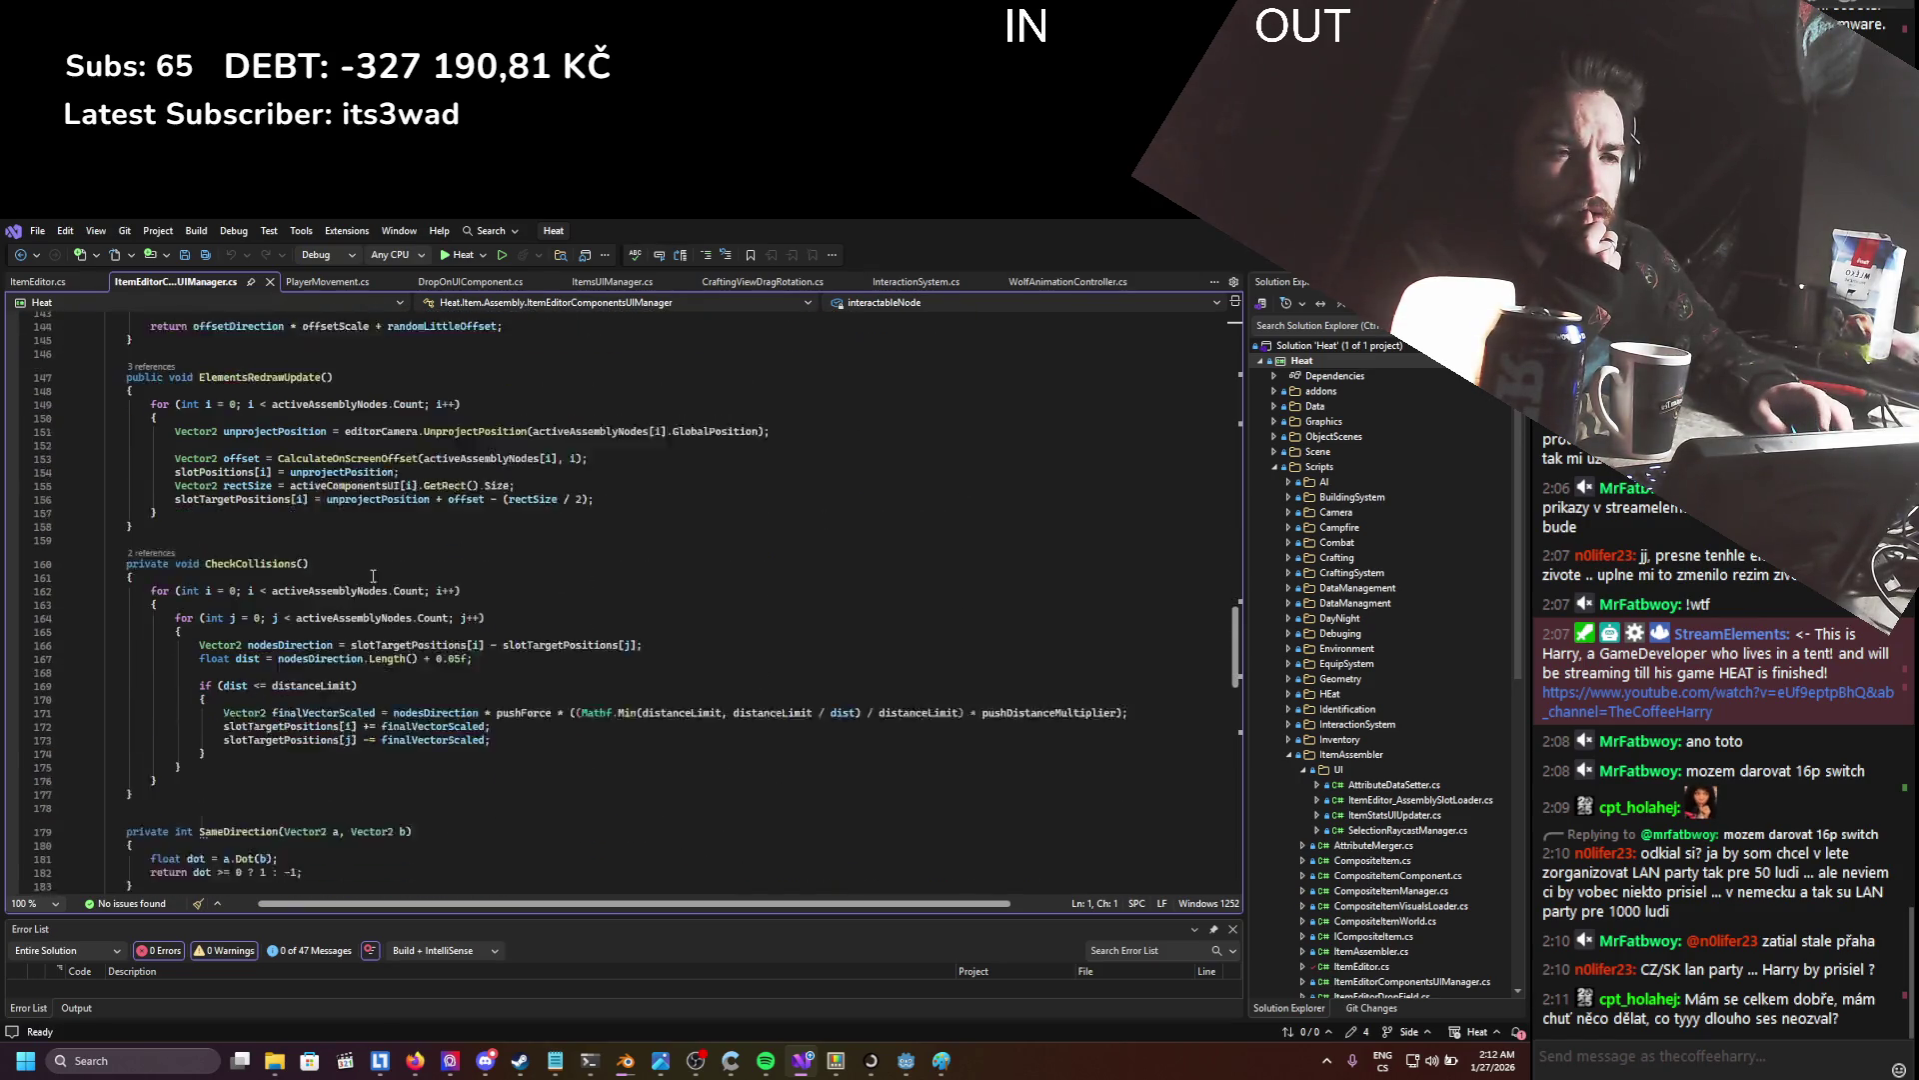
scroll(373, 577, down, 6)
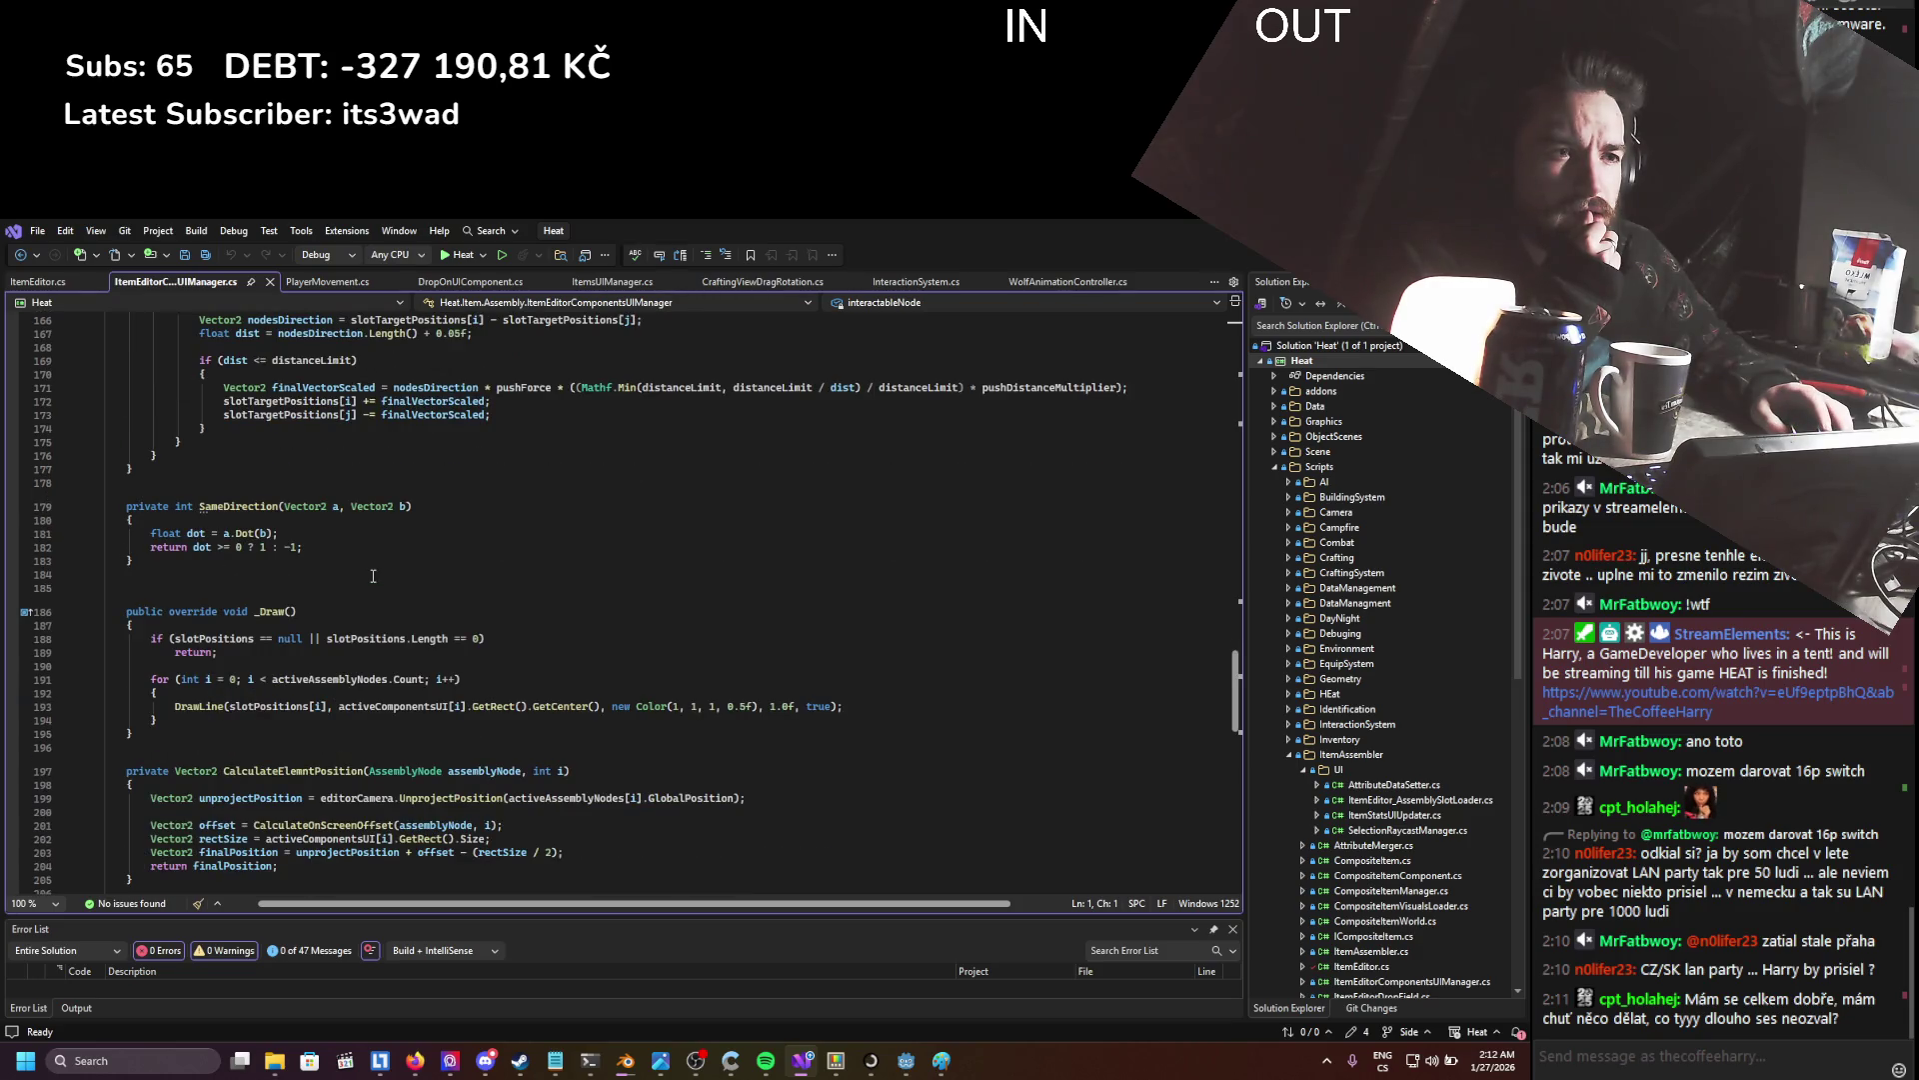
scroll(373, 577, down, 4)
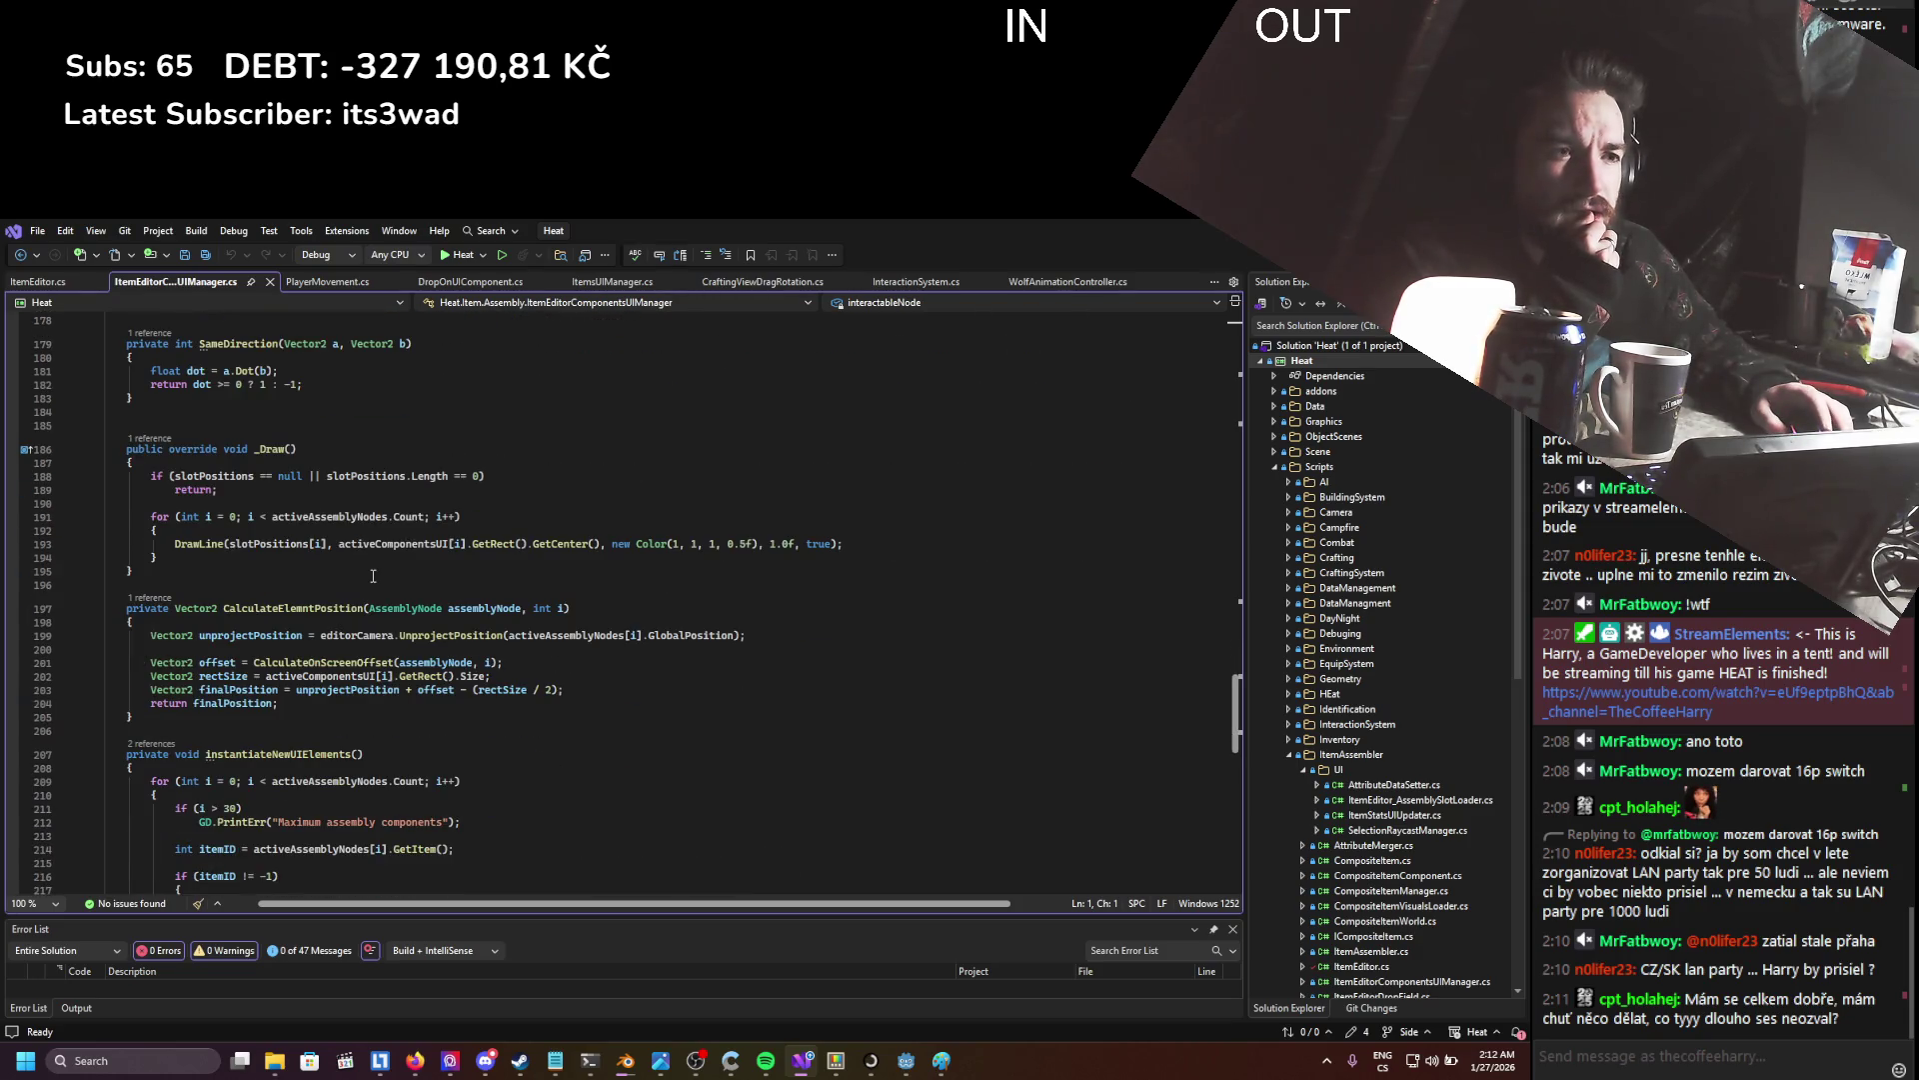
scroll(373, 577, down, 6)
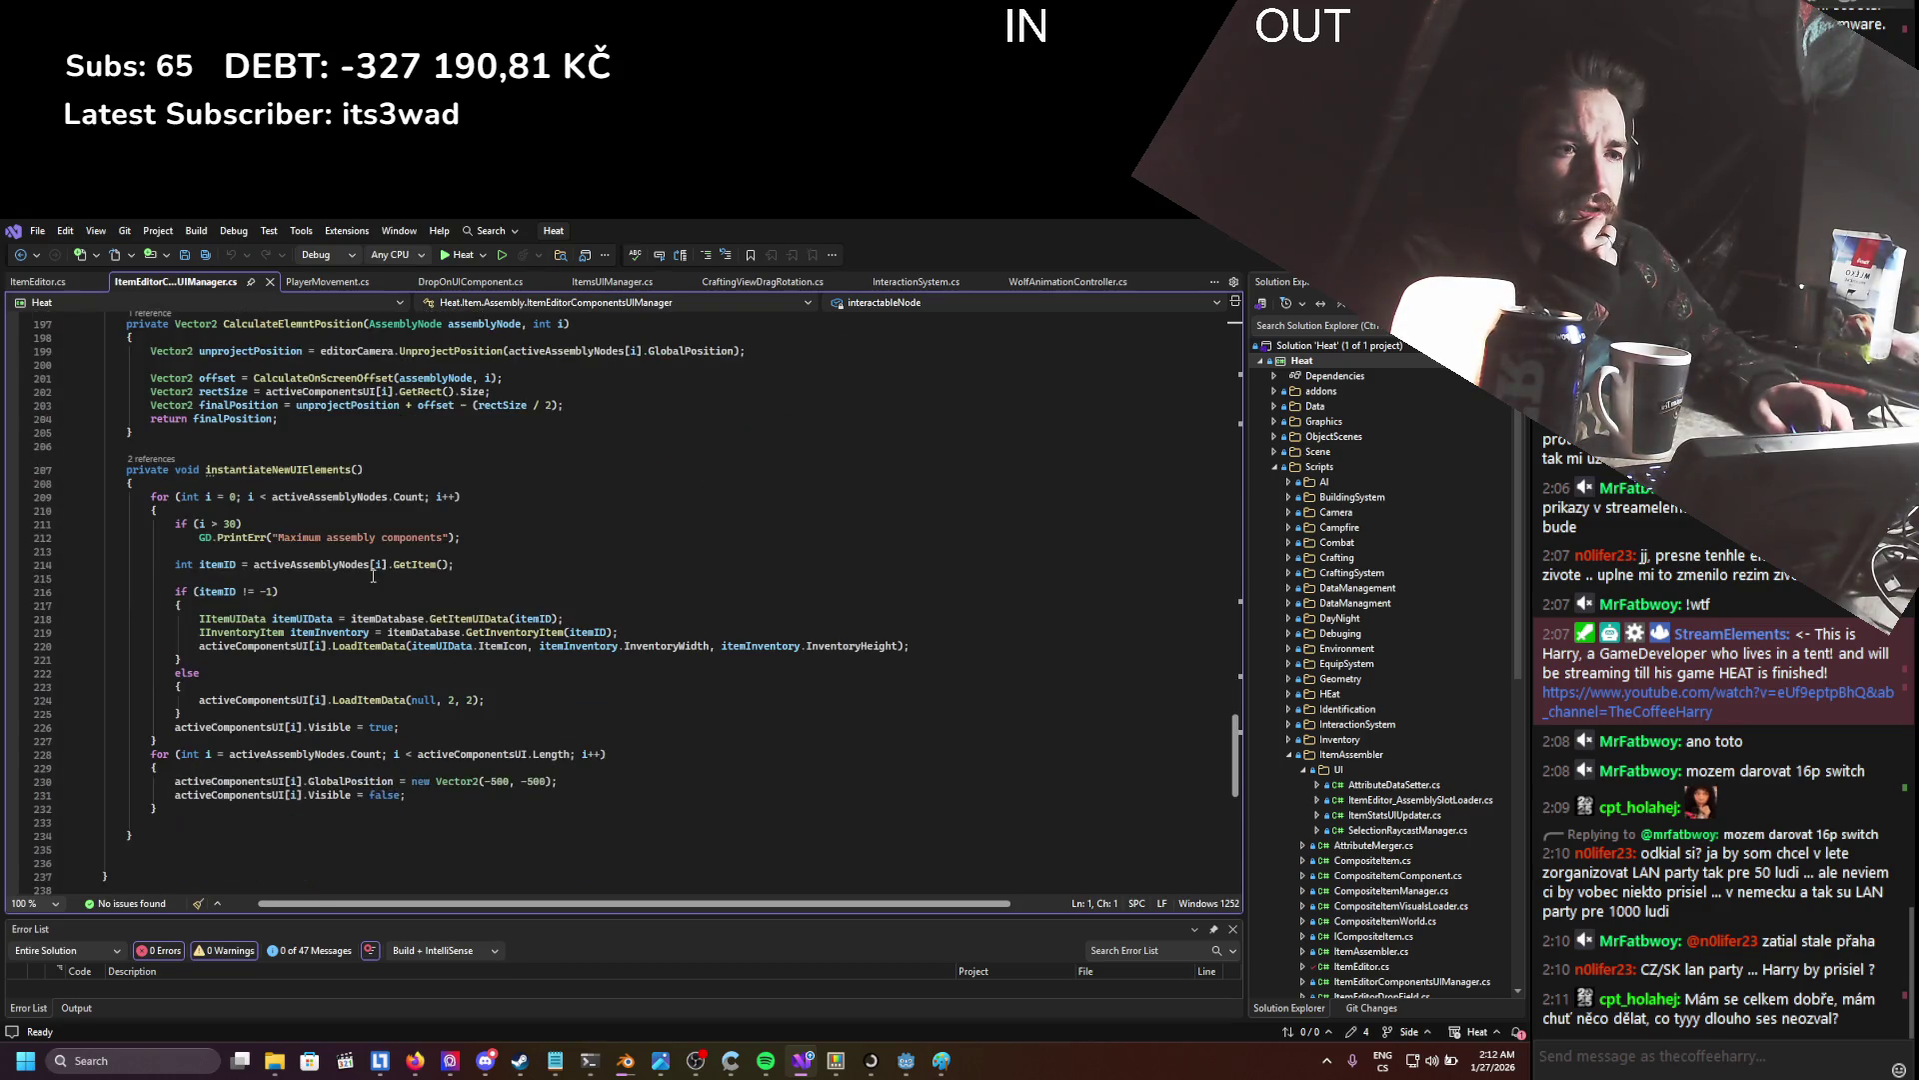
scroll(373, 576, up, 4)
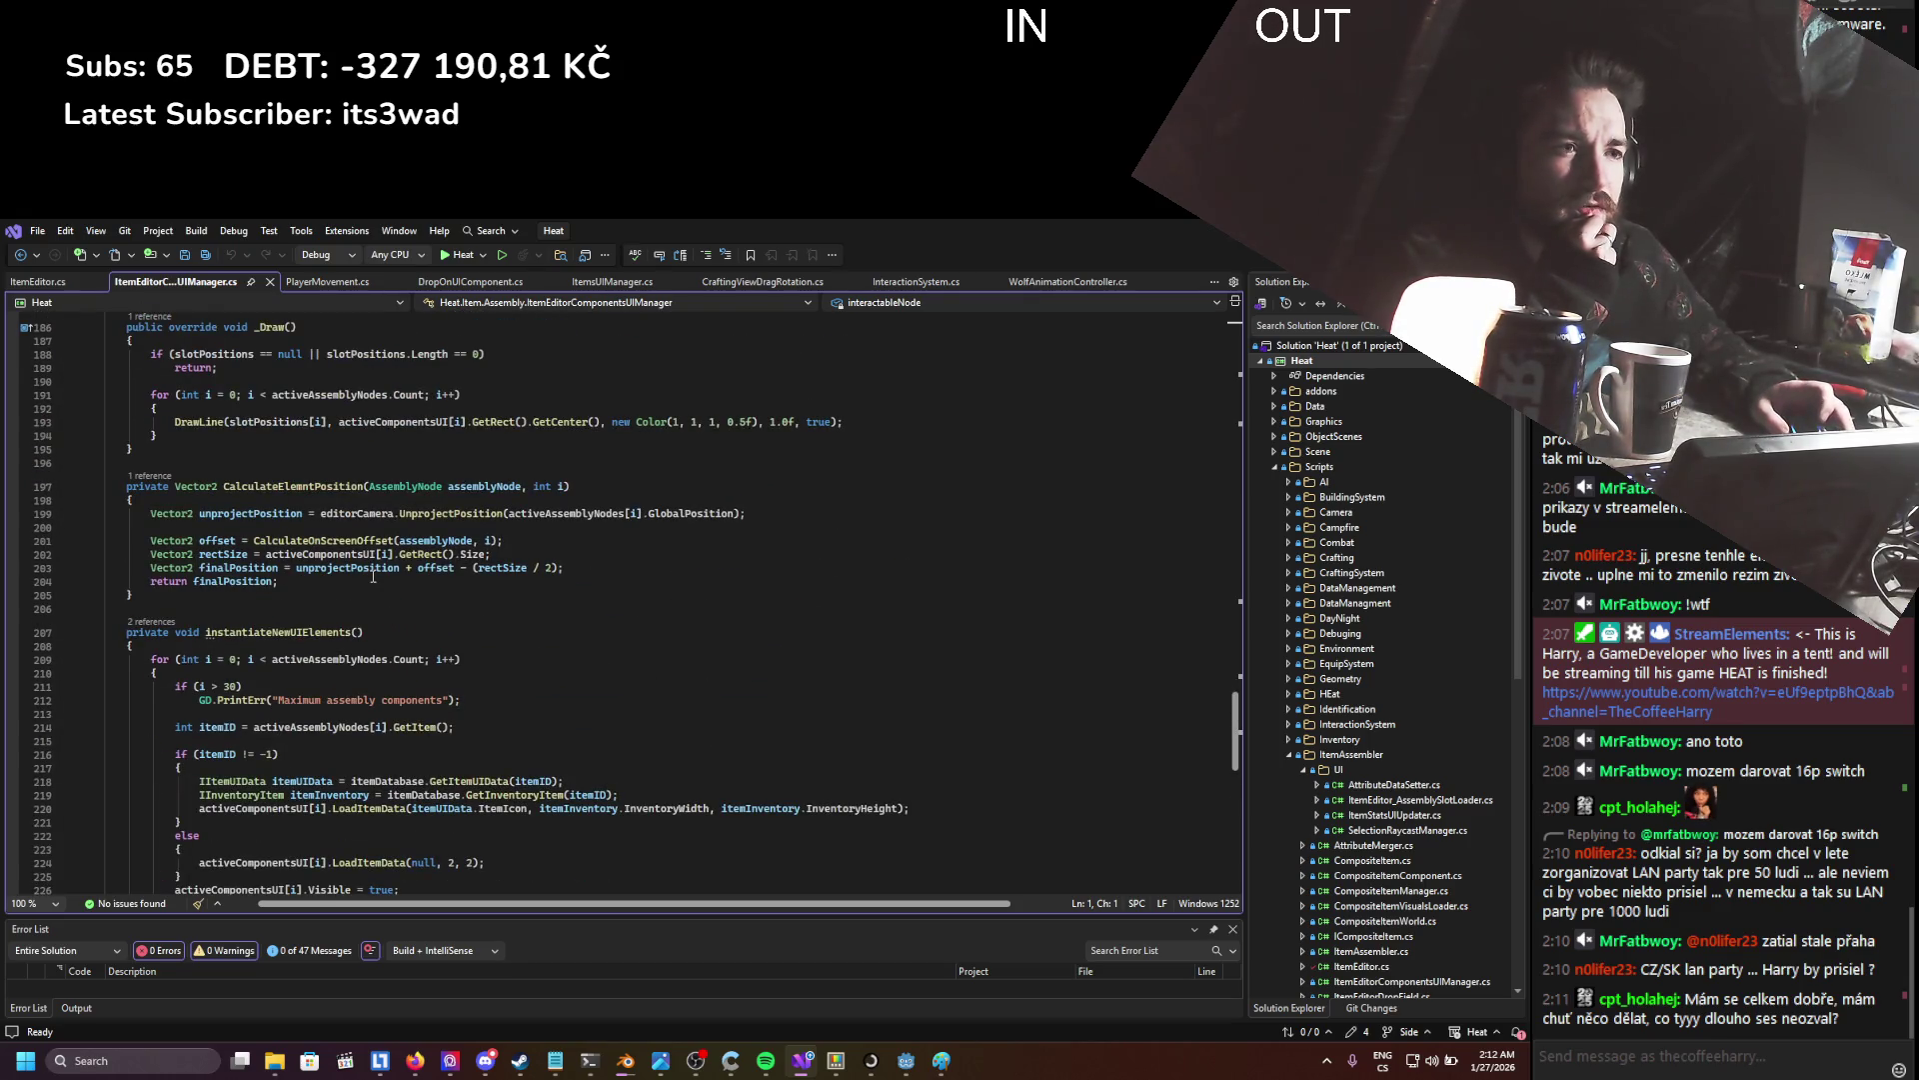
scroll(373, 577, up, 20)
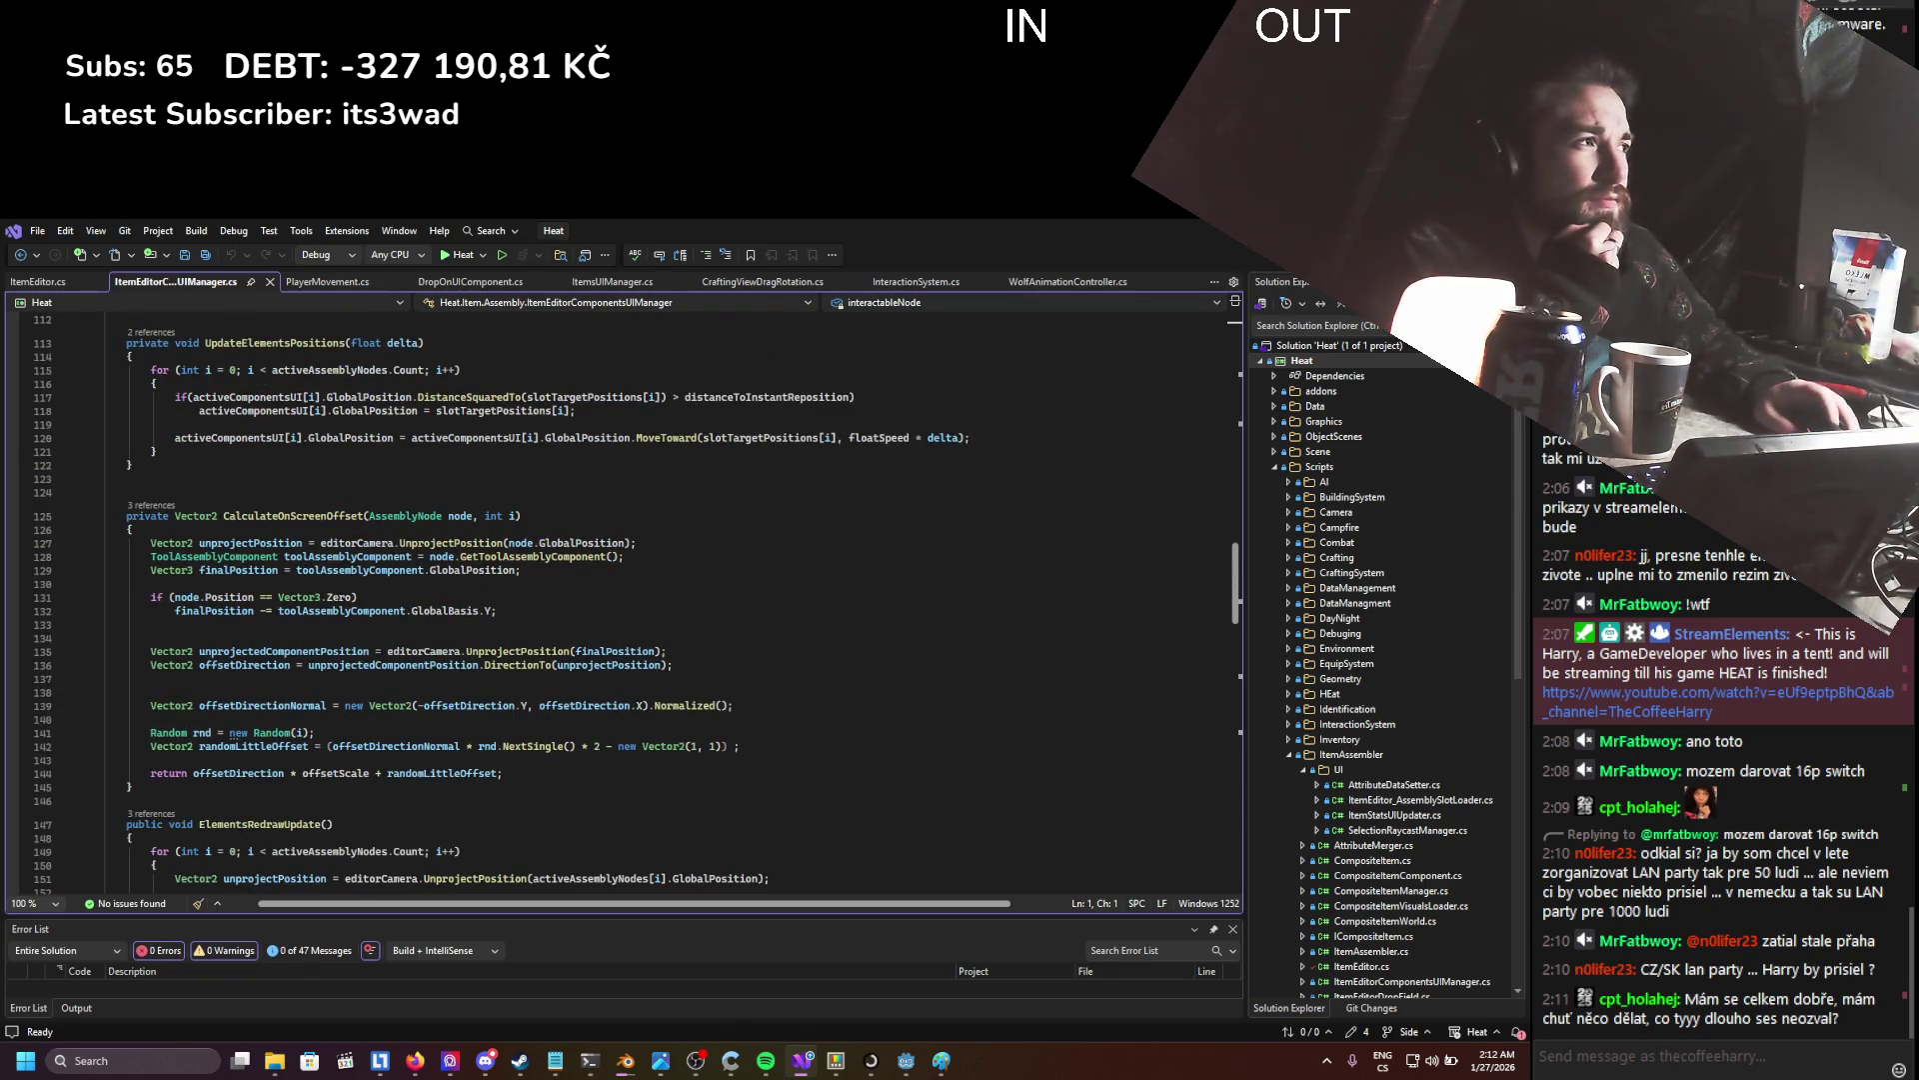
key(alt+Tab)
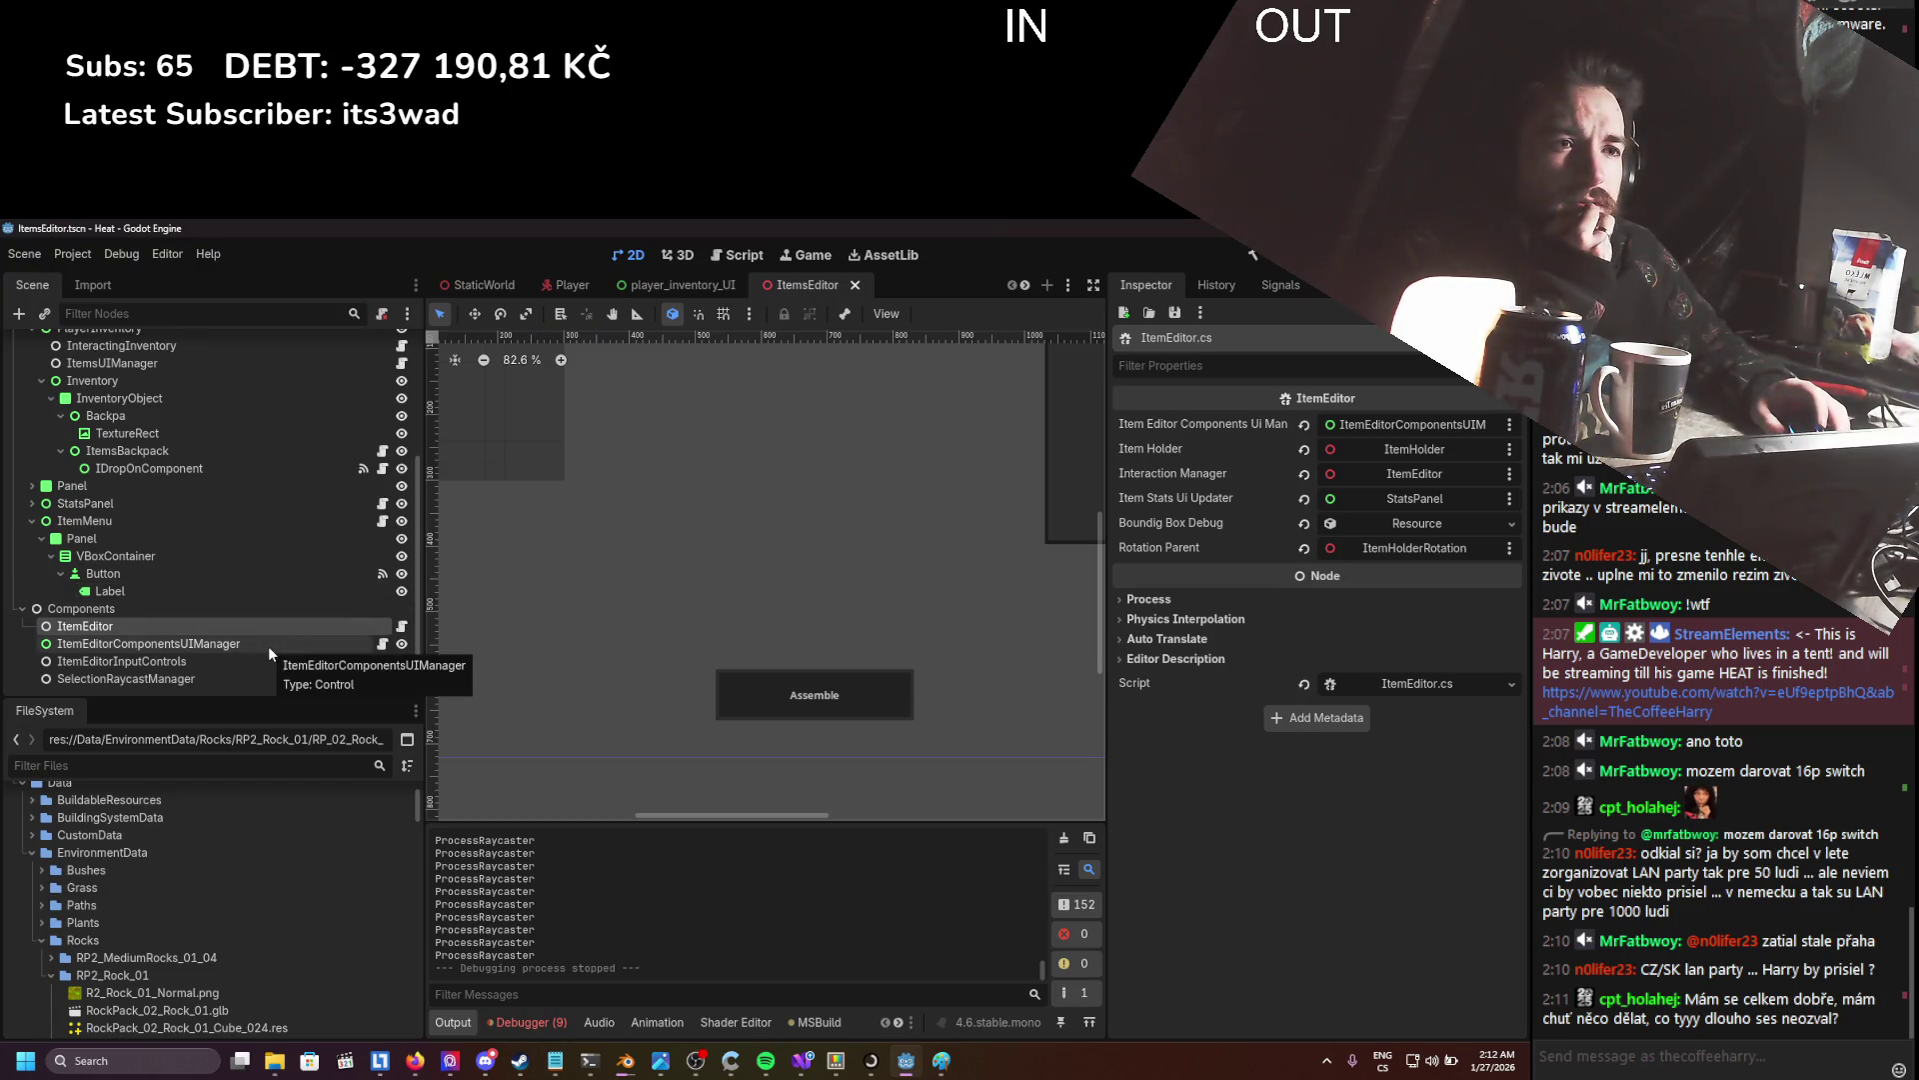
- Scroll through ItemEditorComponentsUIManager, then open ItemEditor.cs from the ItemEditor node in Godot
scroll(268, 650, up, 5)
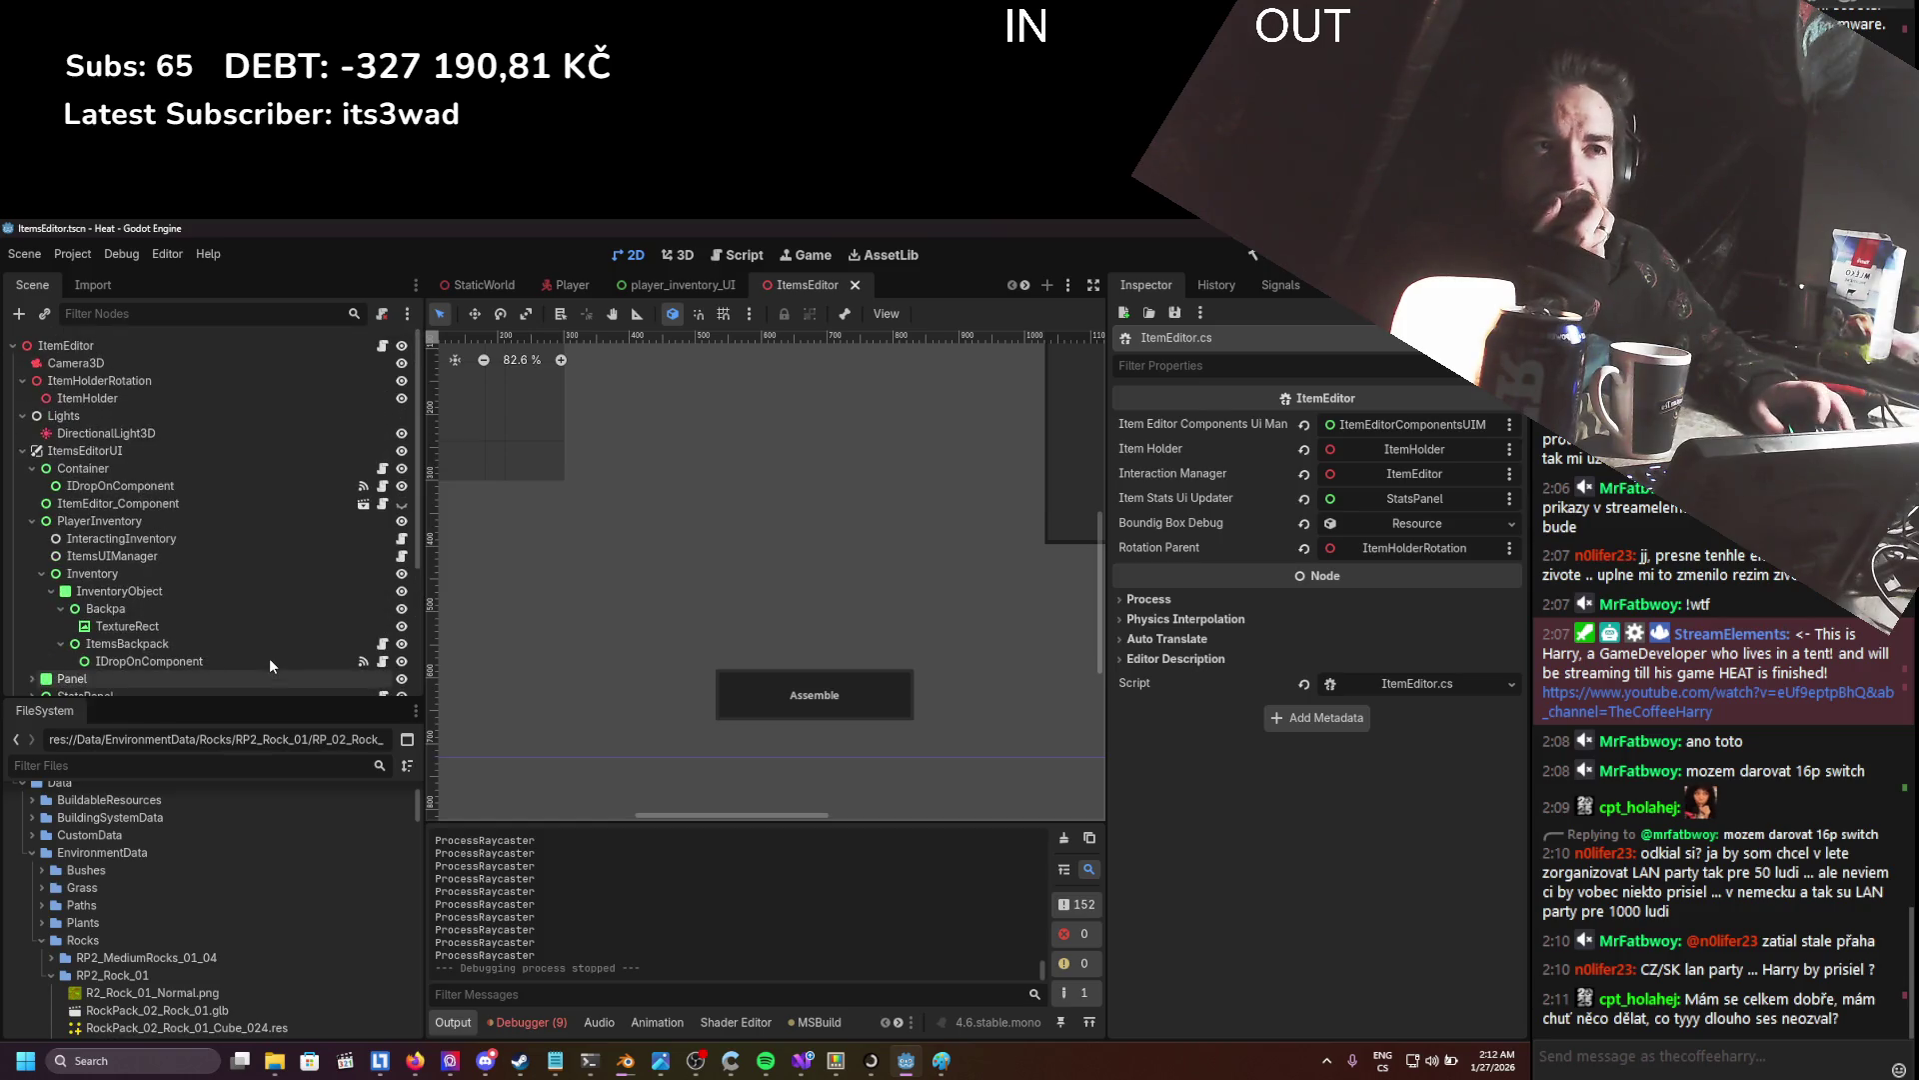
scroll(270, 663, down, 5)
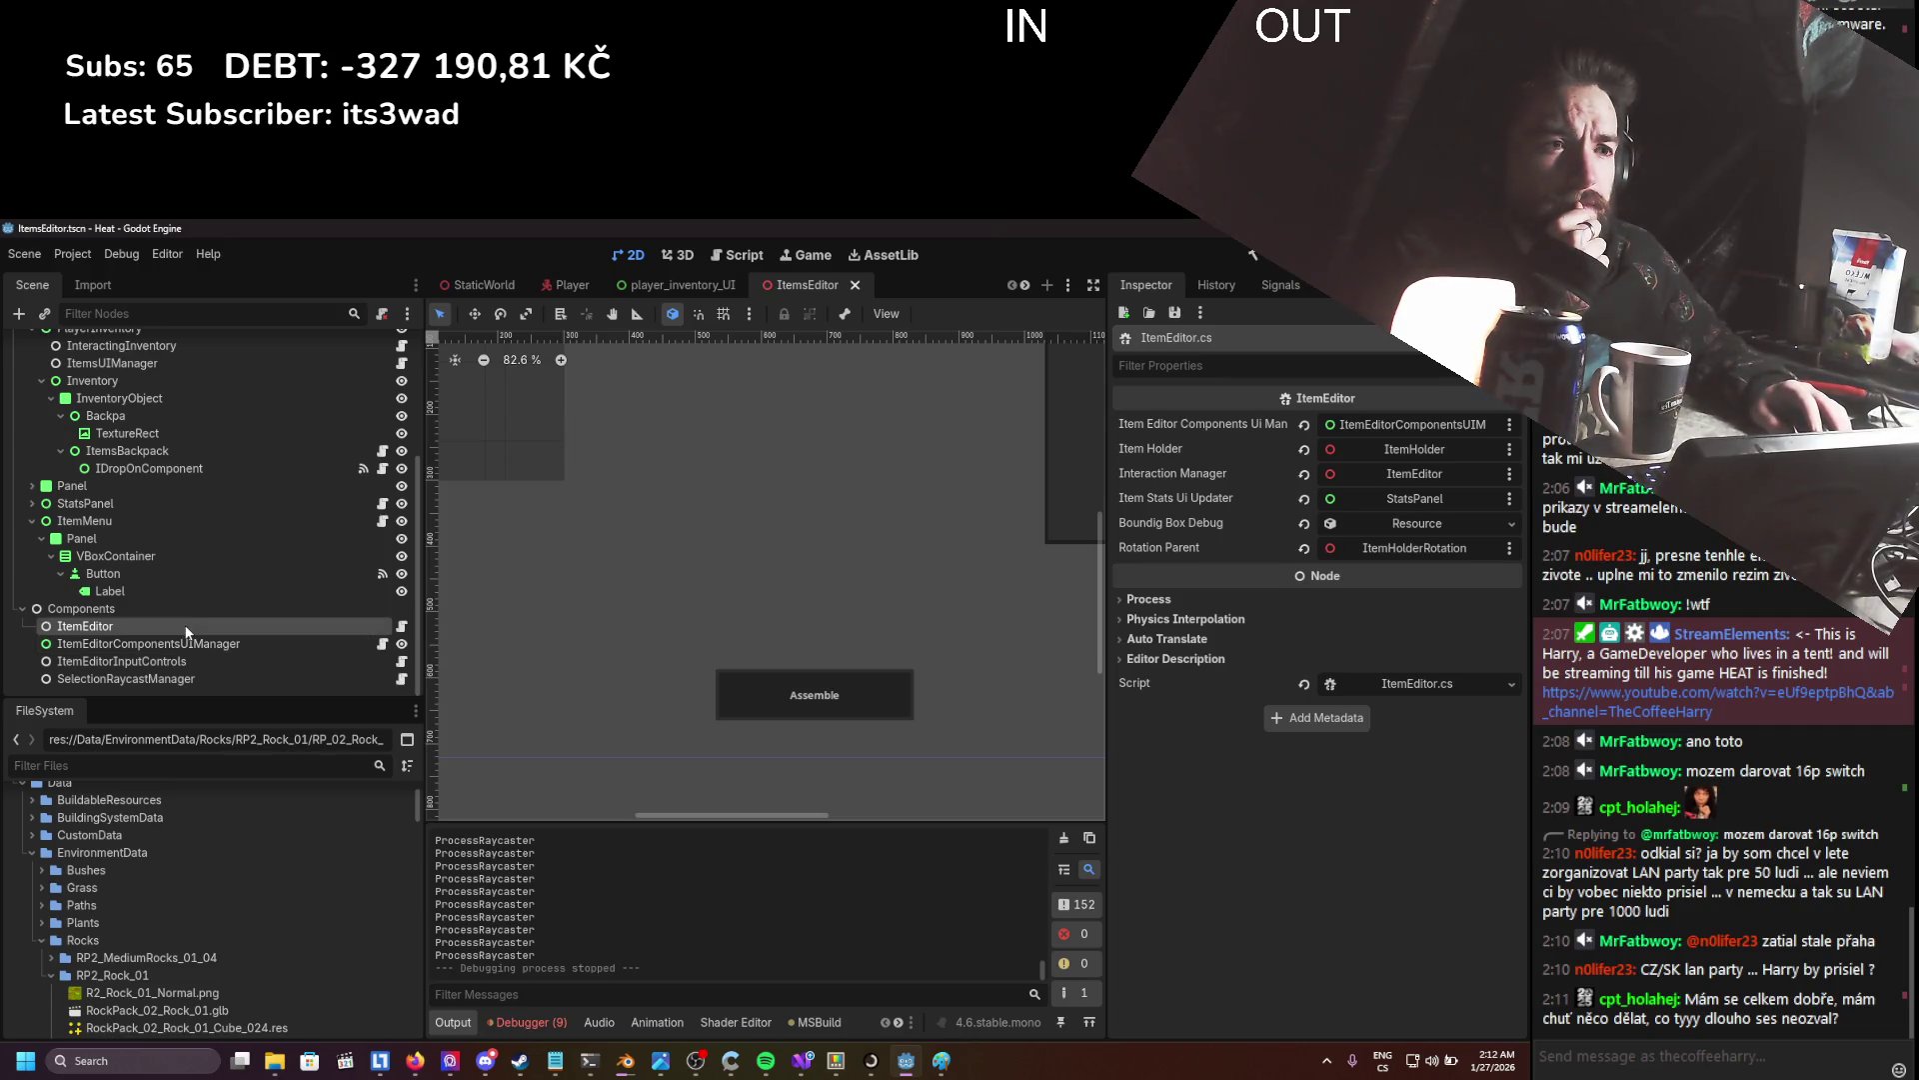
click(379, 646)
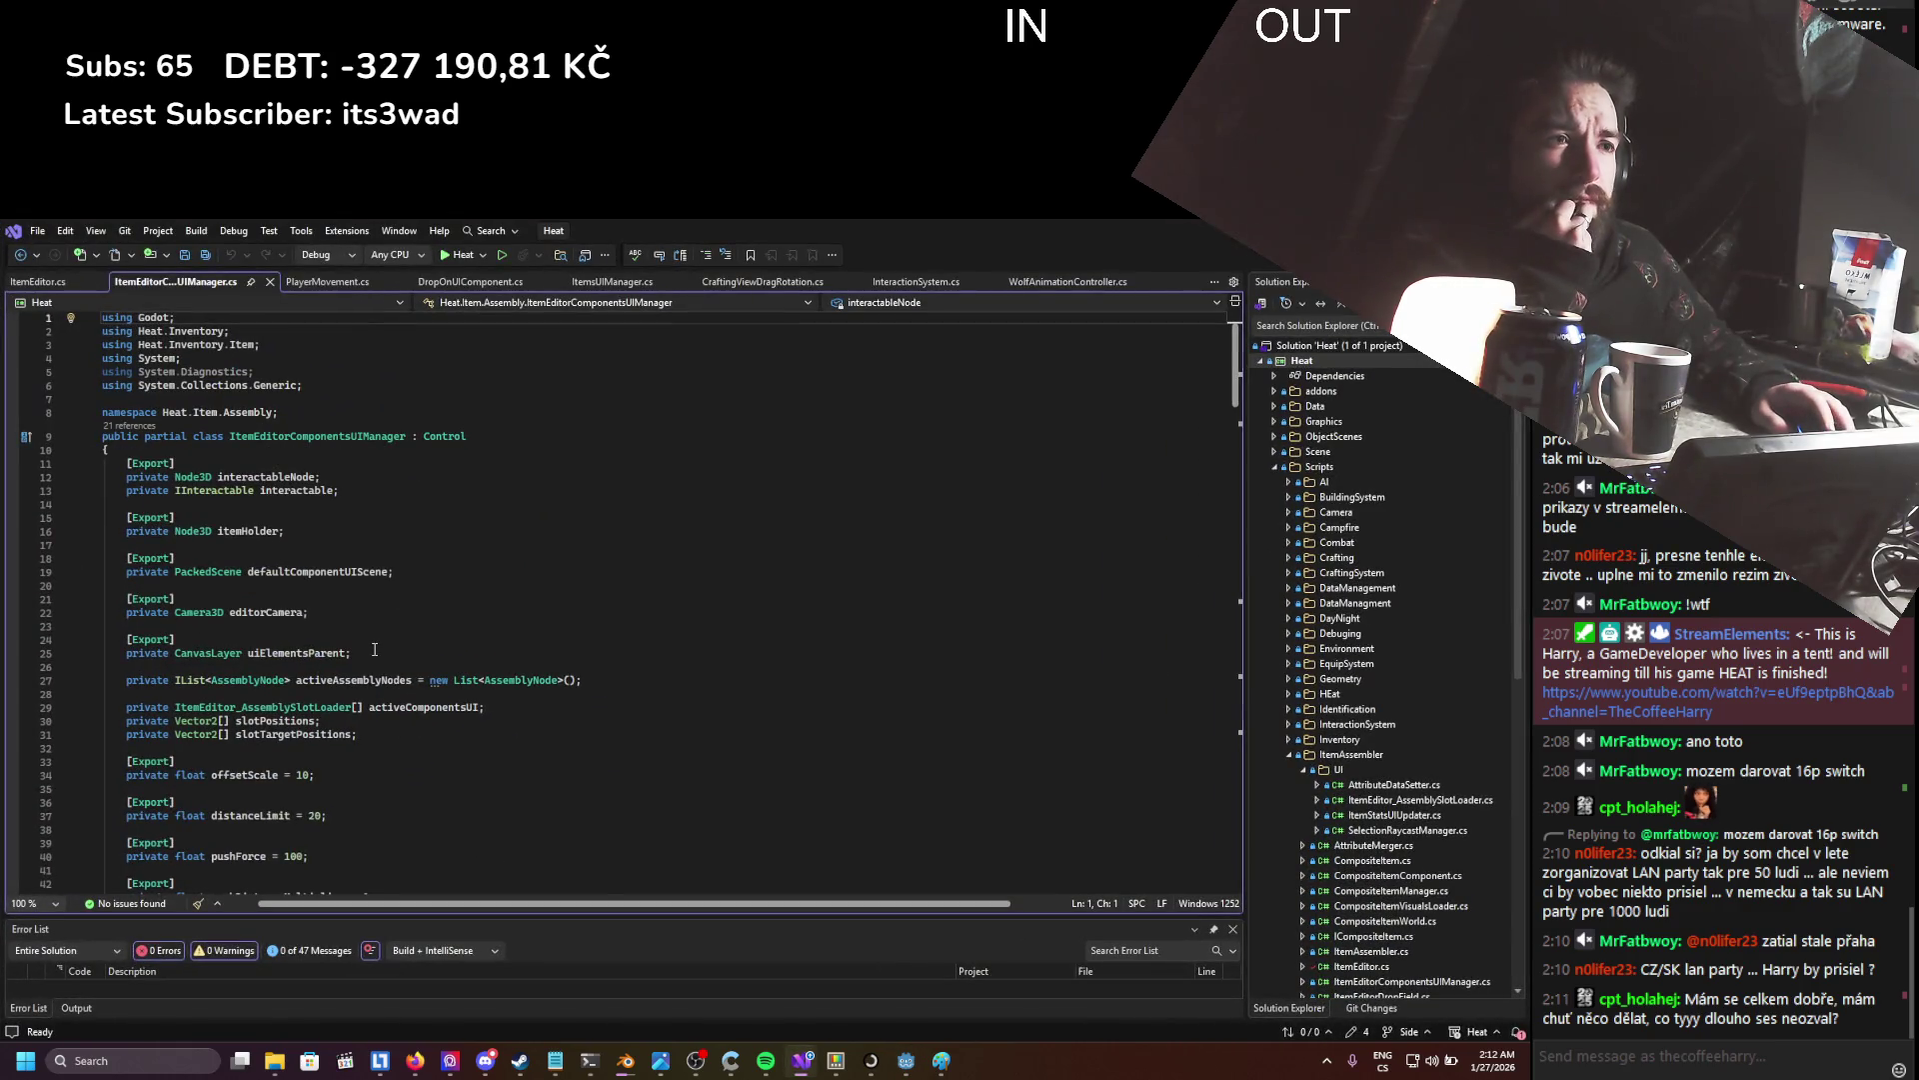
scroll(375, 650, down, 4)
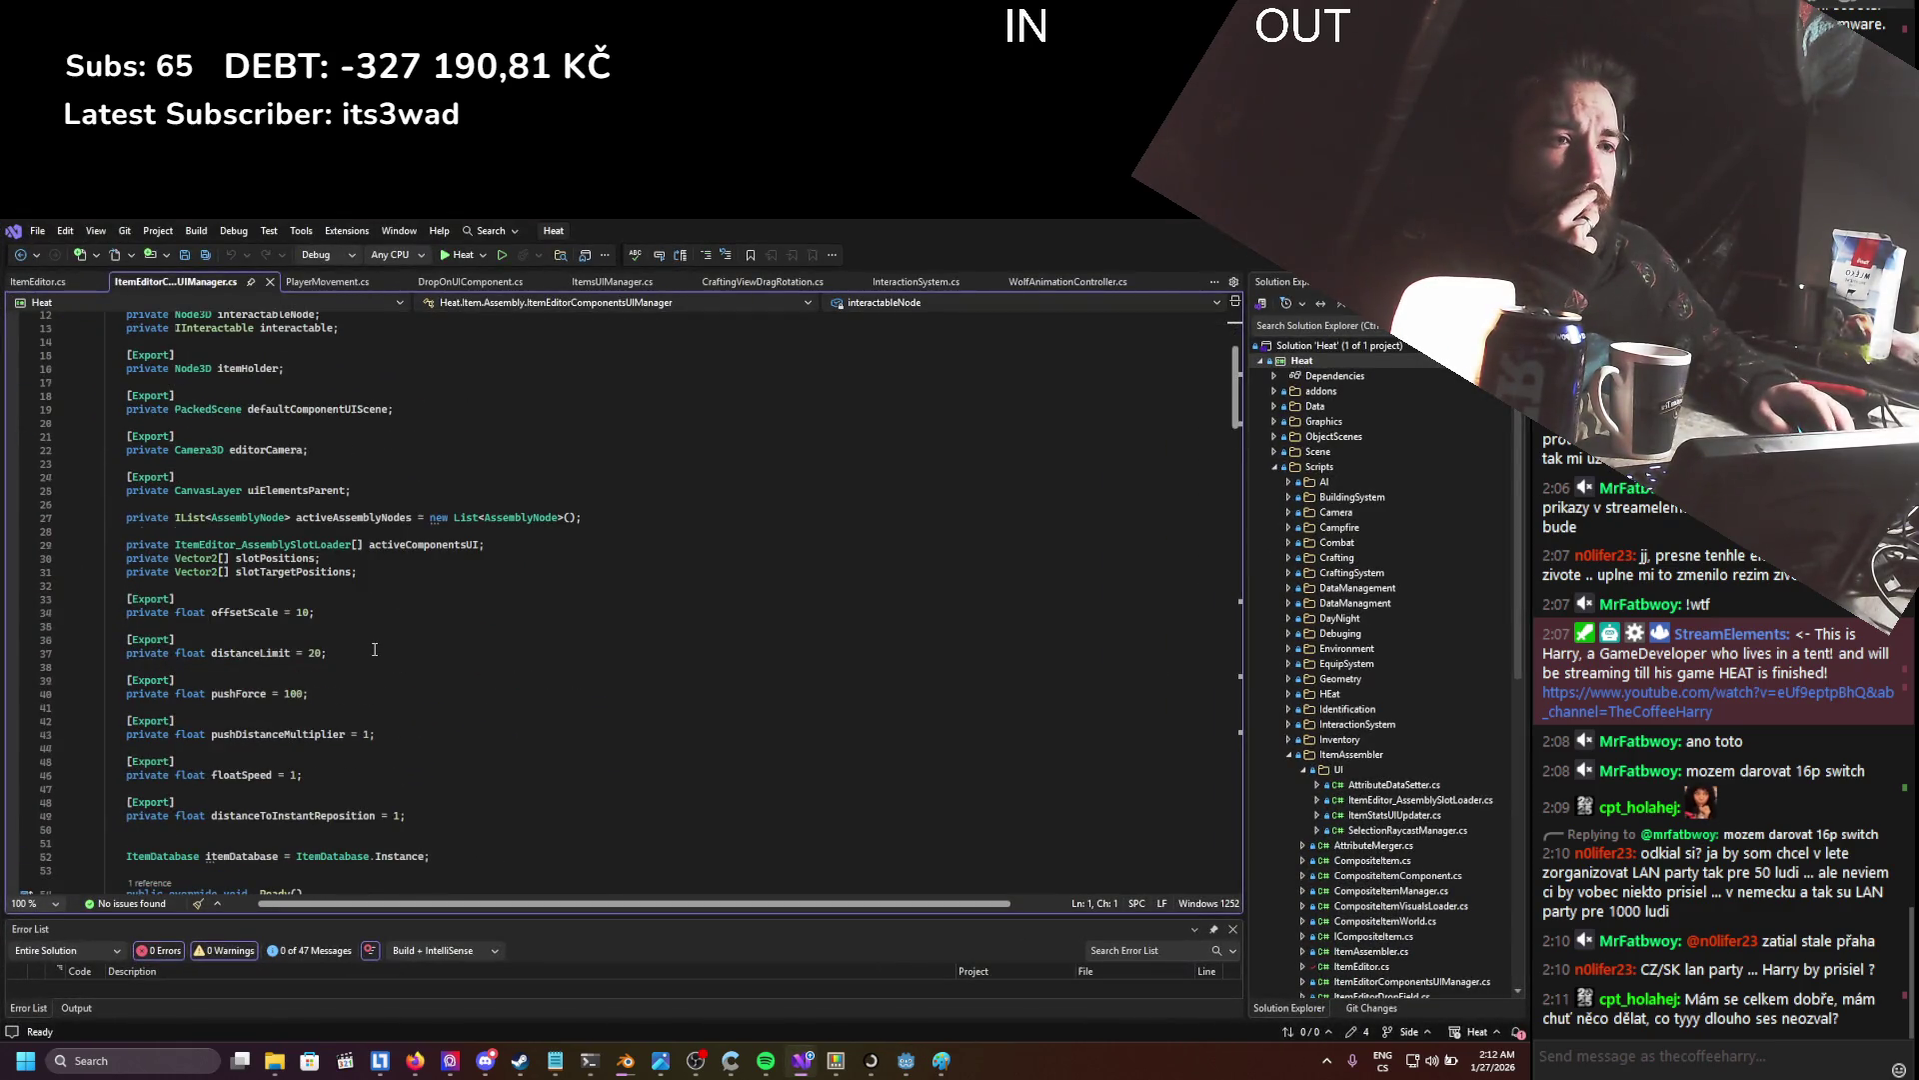
scroll(374, 649, down, 7)
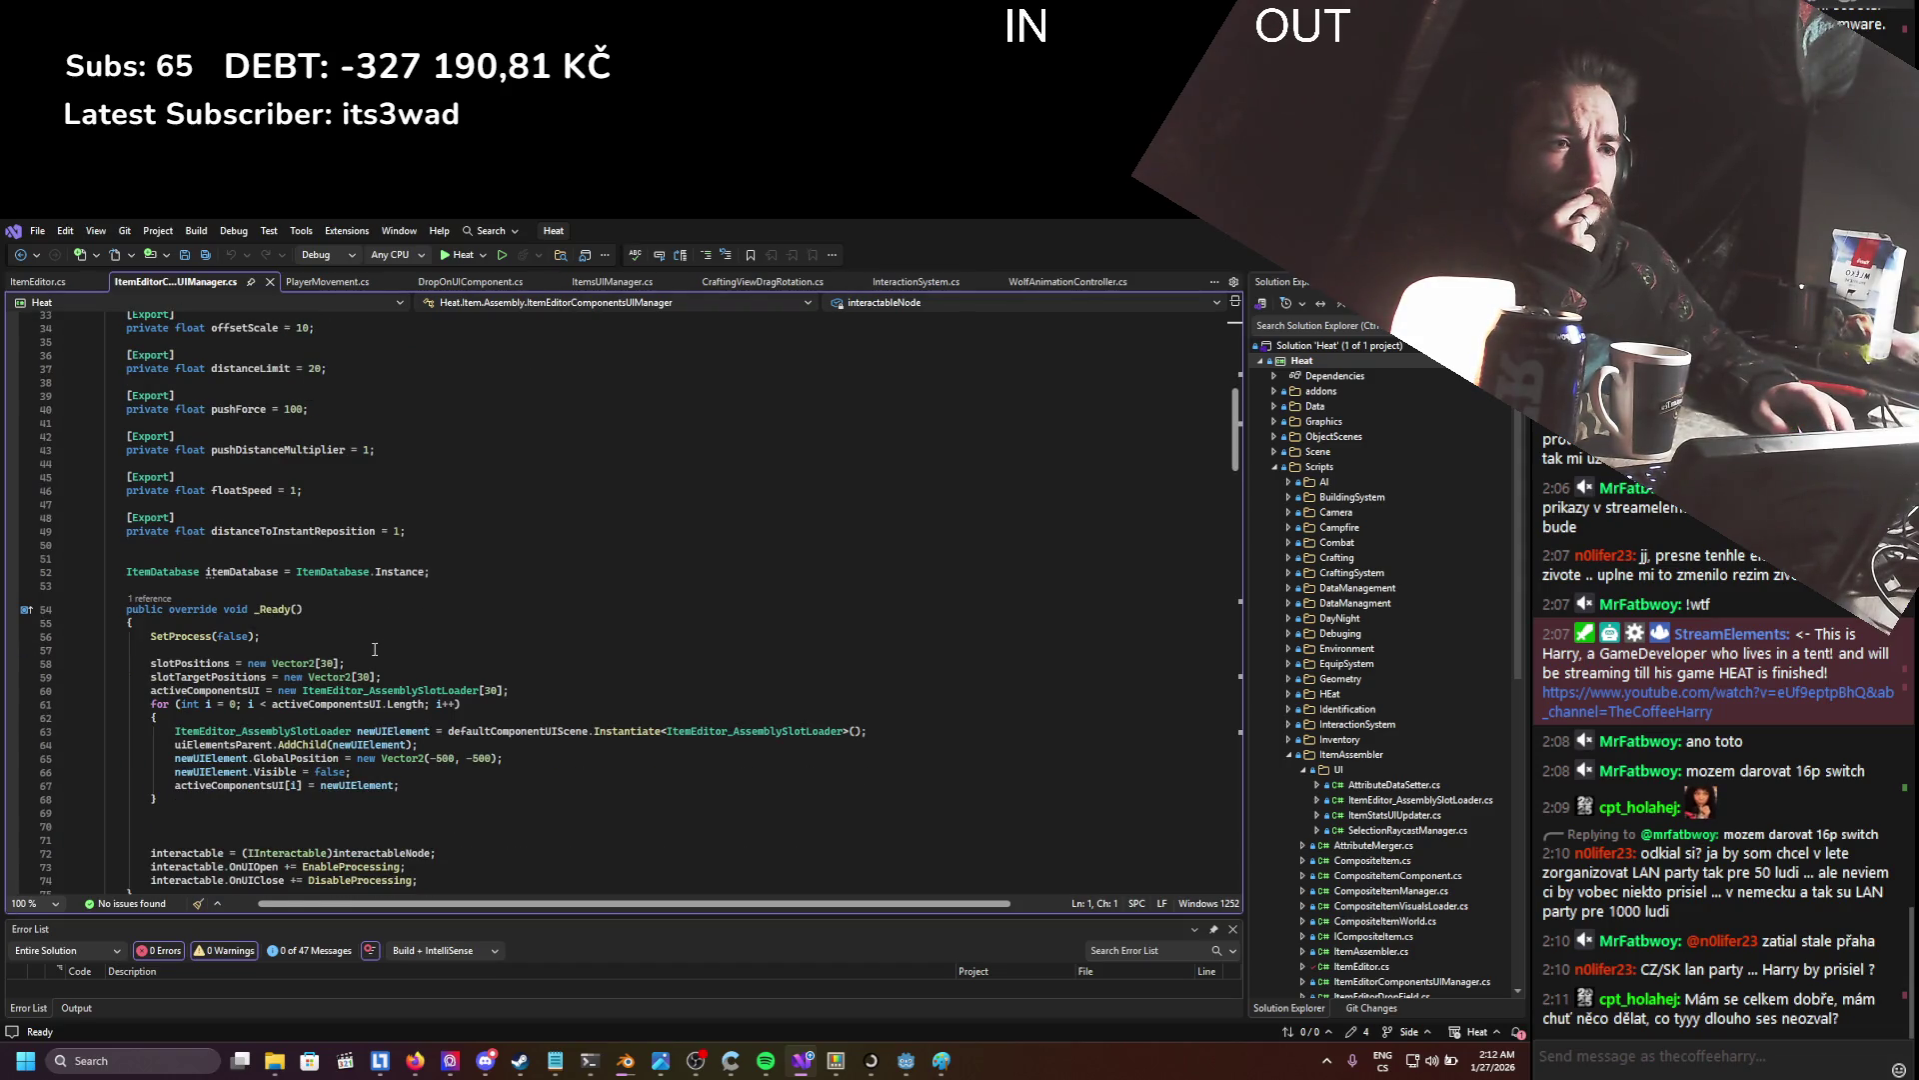
scroll(375, 650, down, 10)
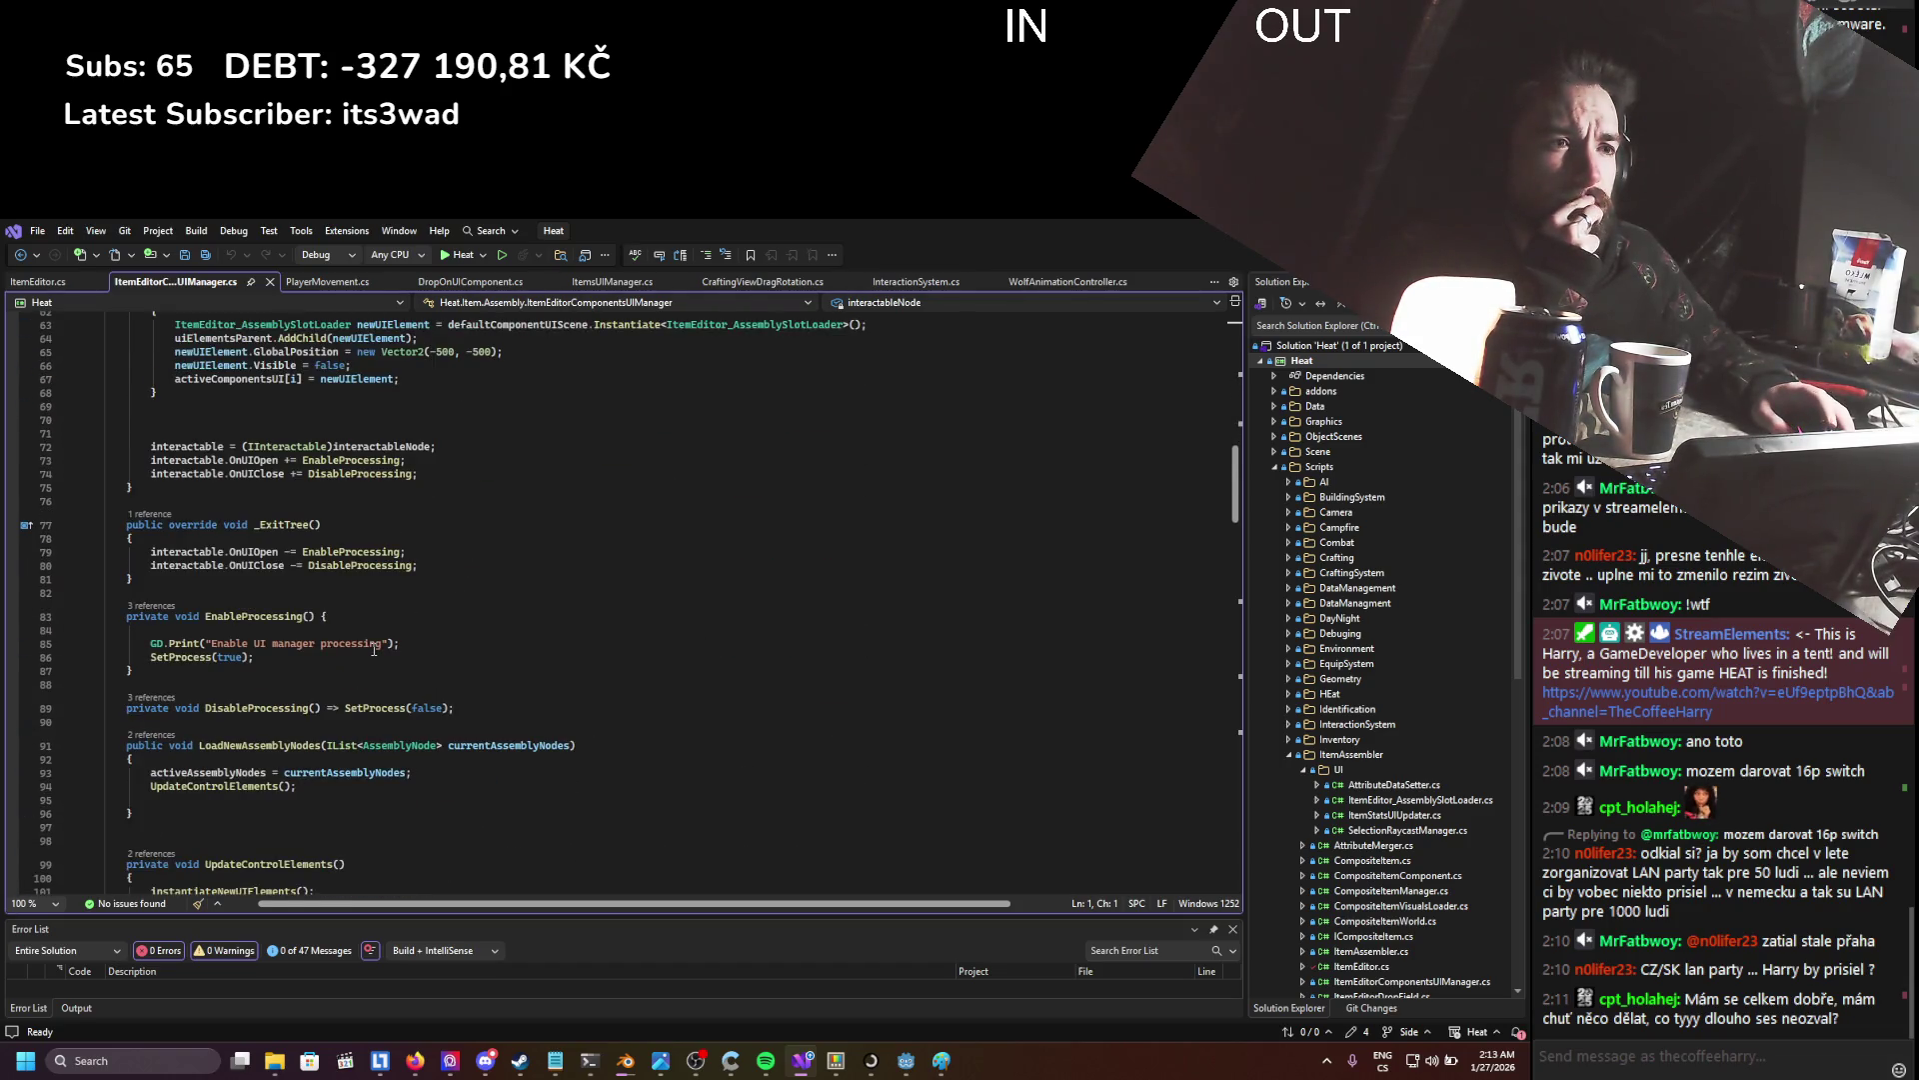
scroll(373, 650, down, 1)
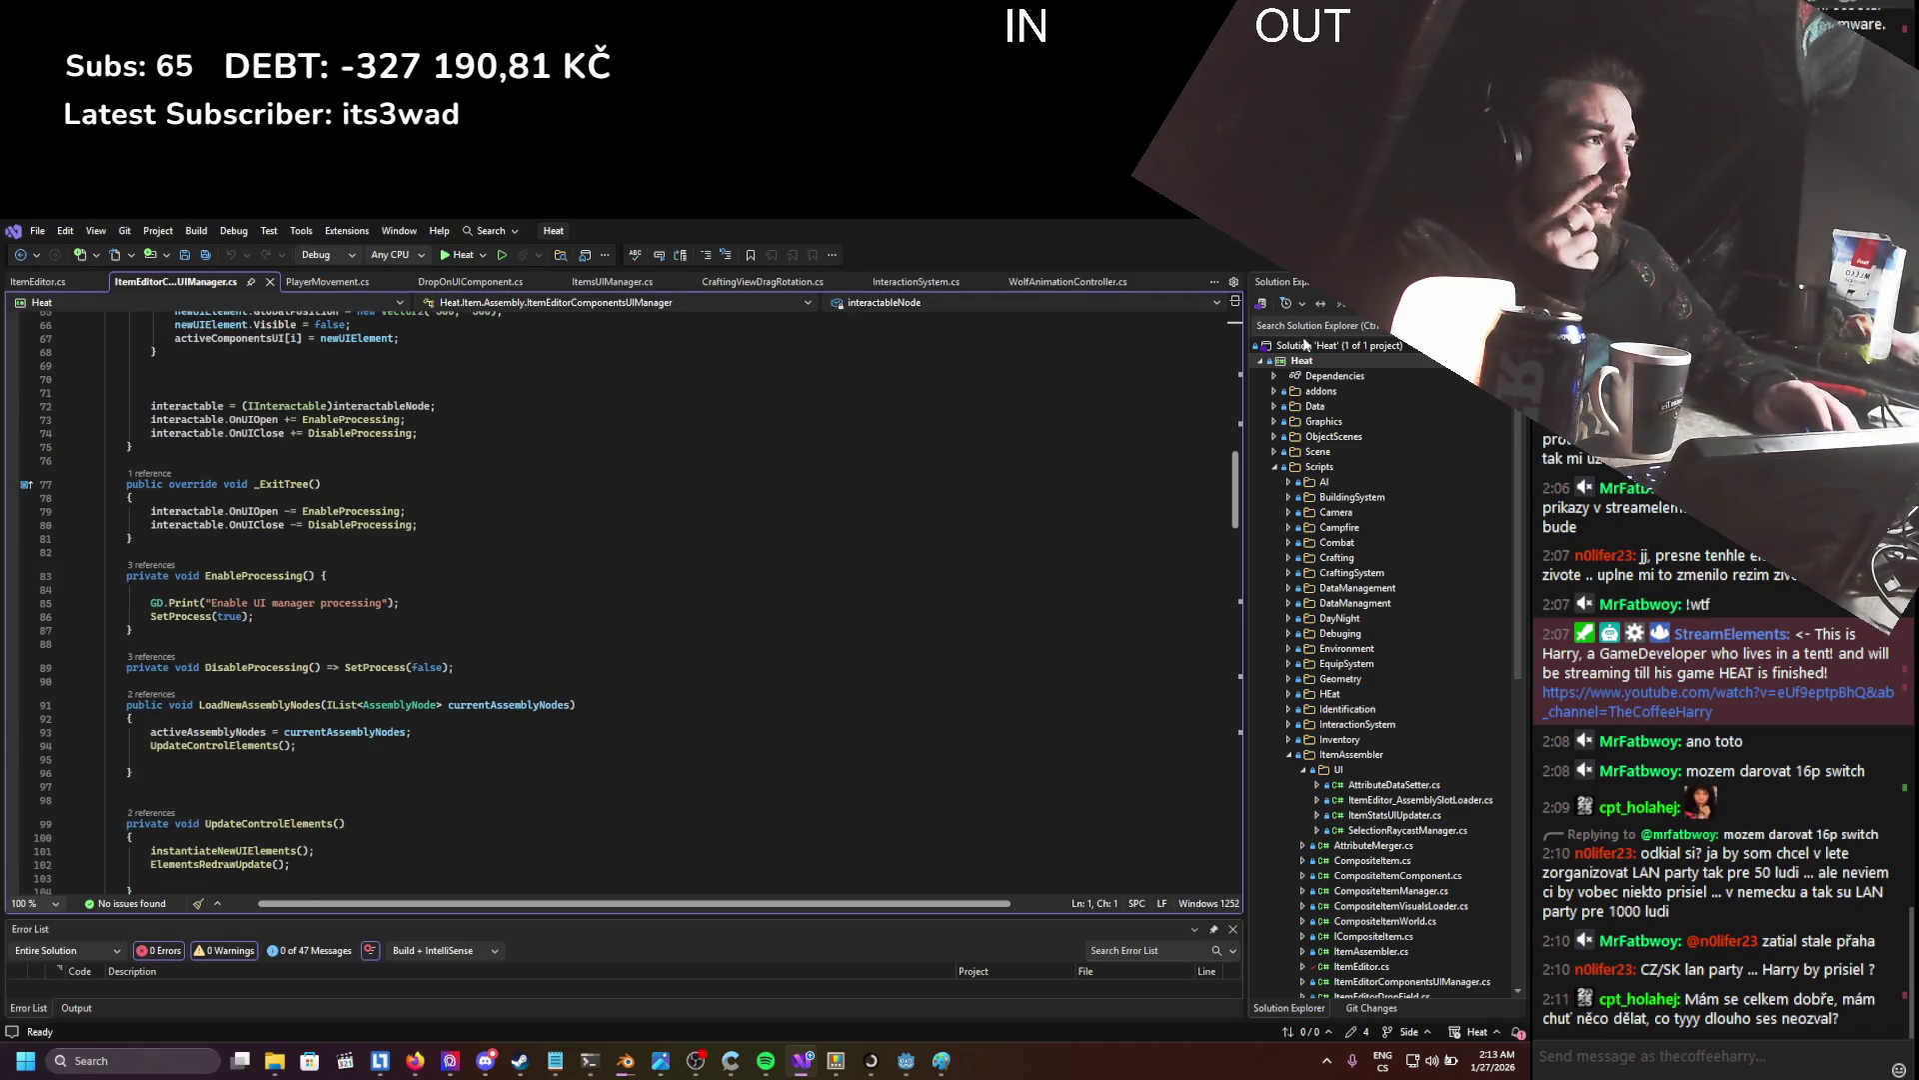
key(alt+Tab)
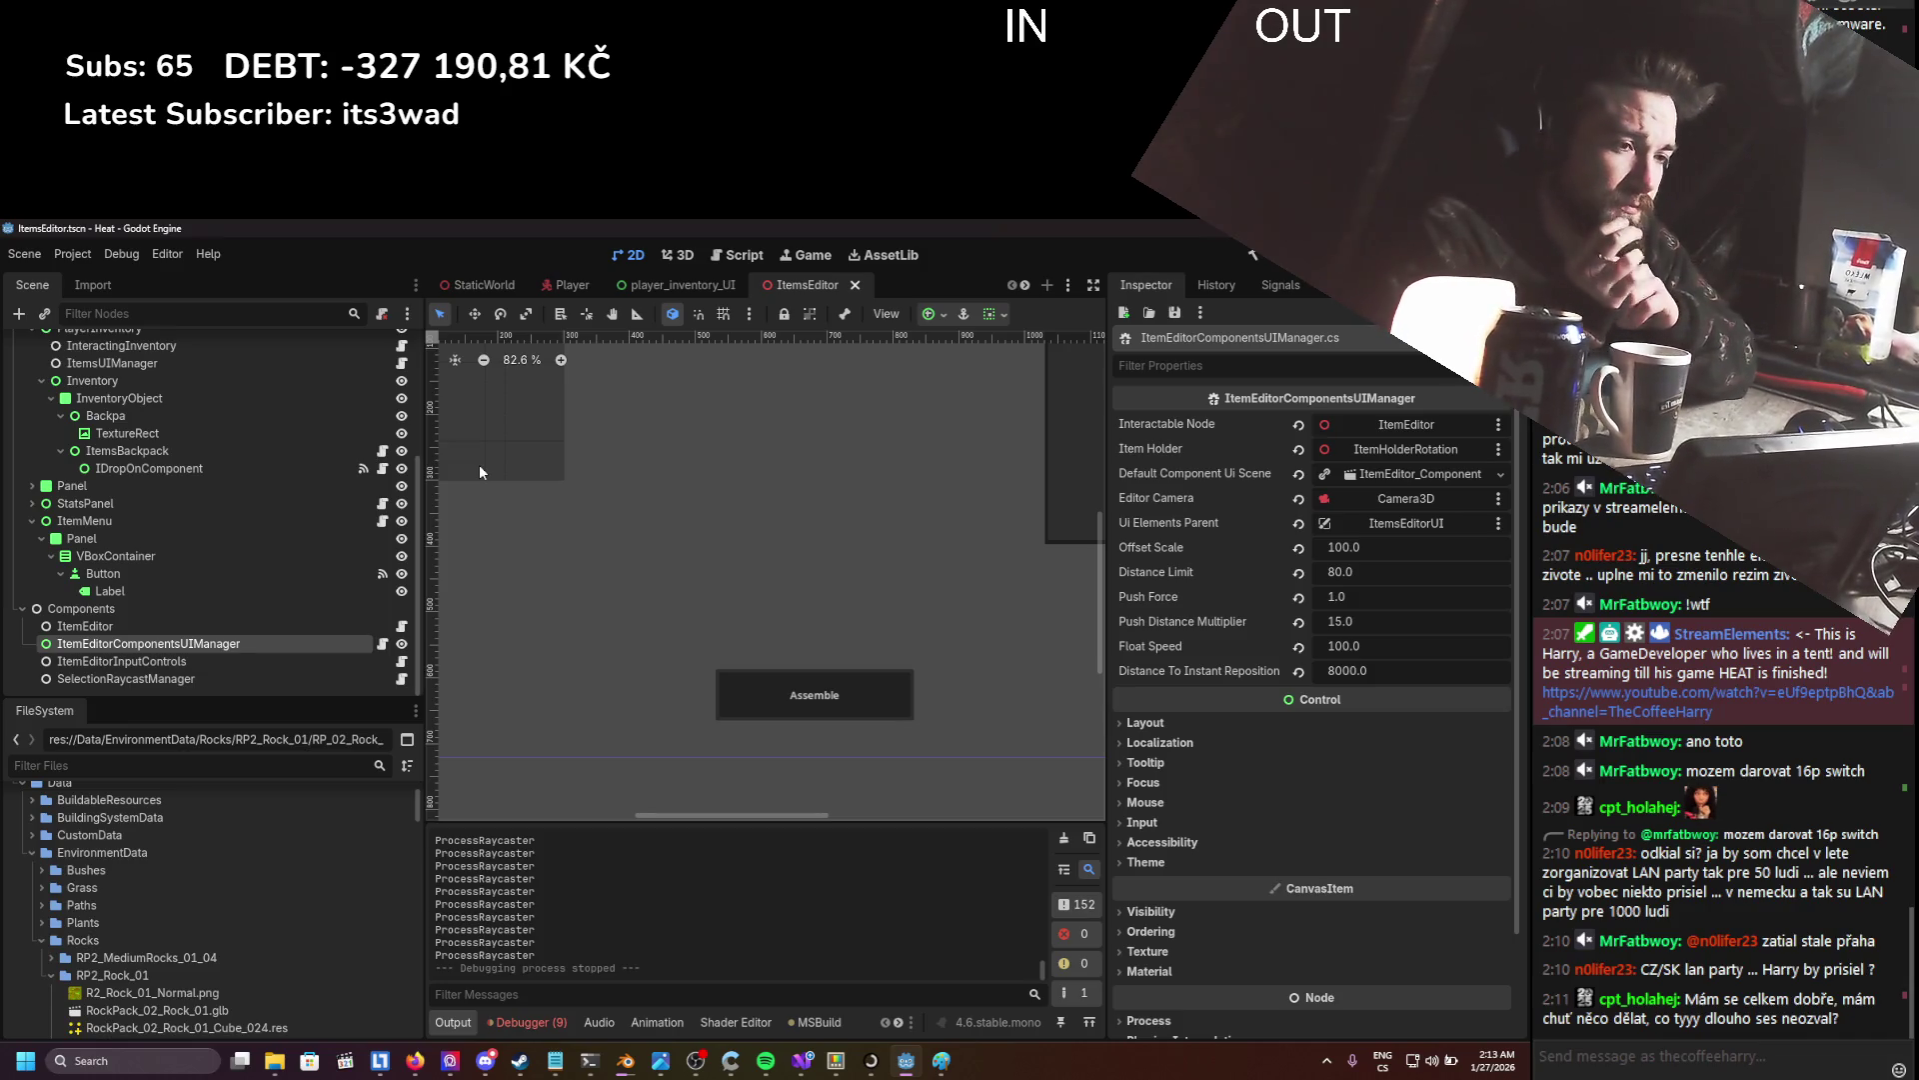
click(401, 626)
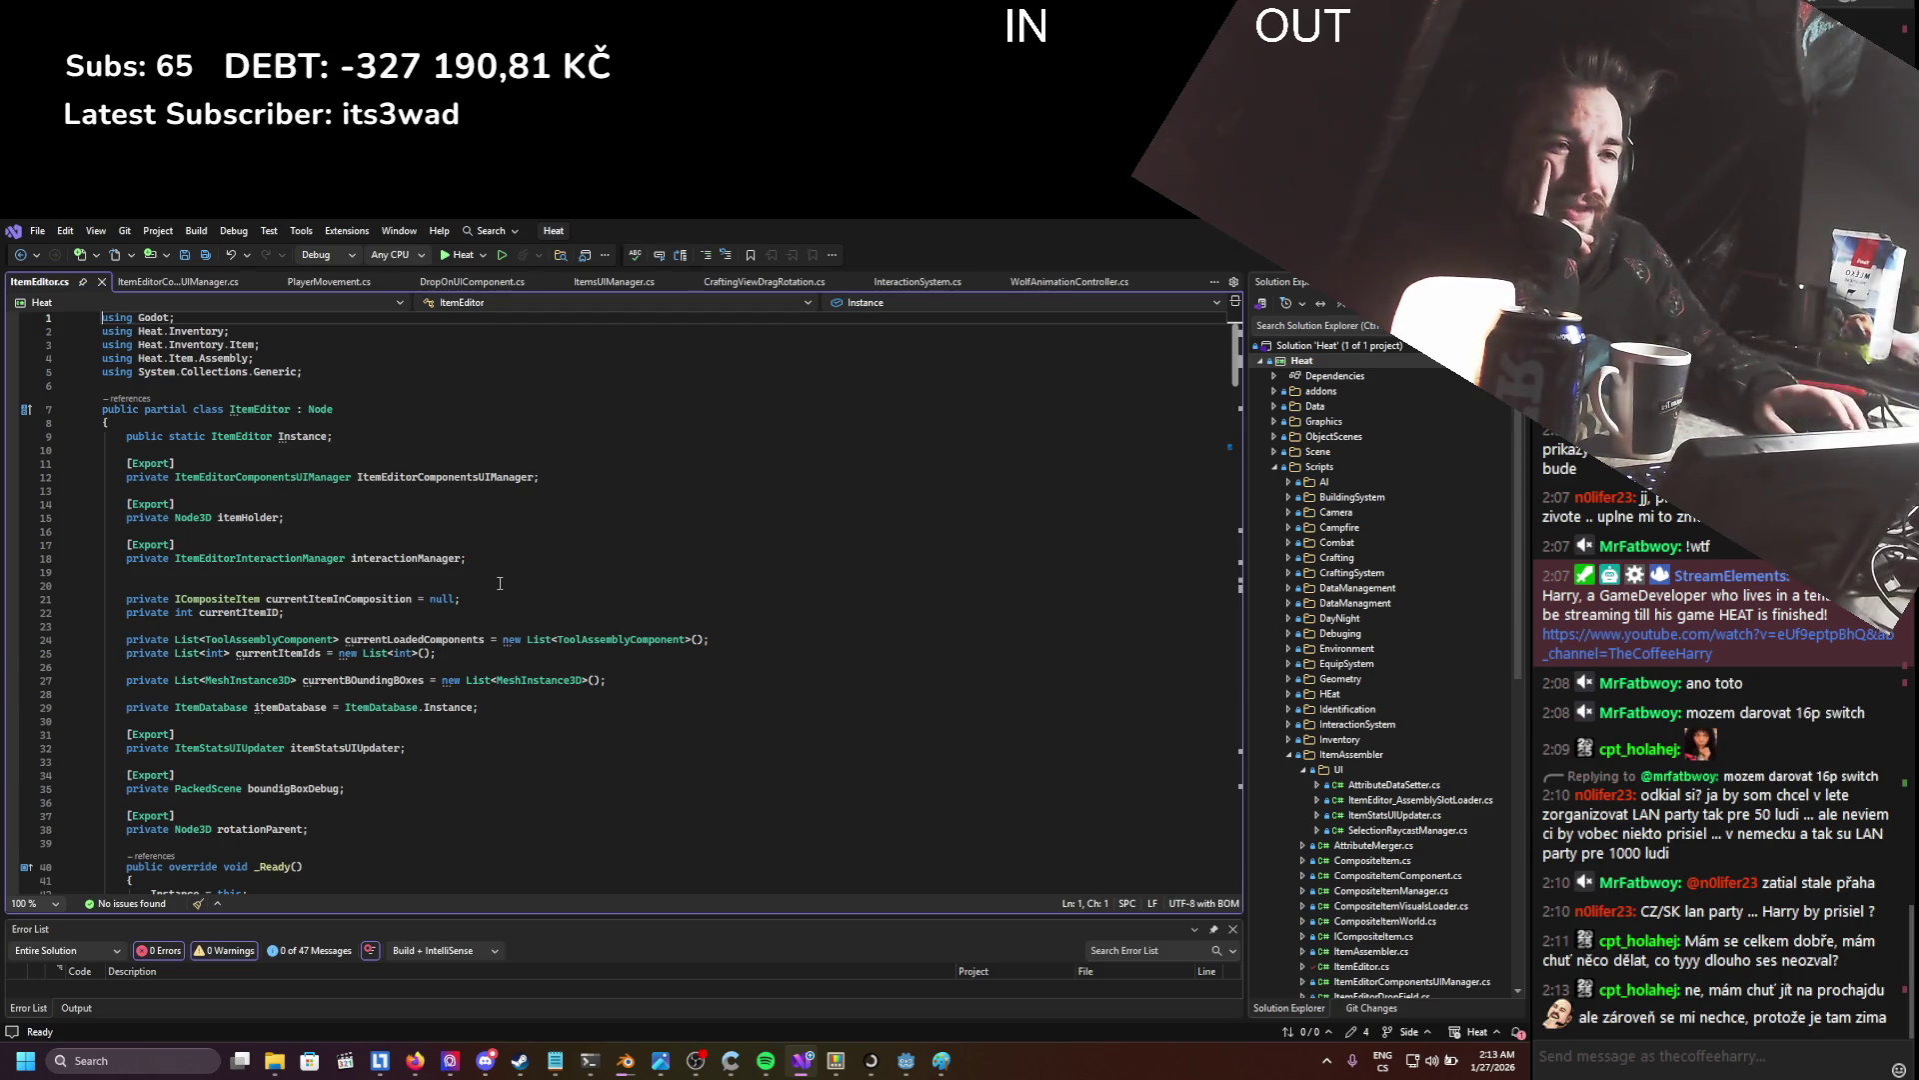
- Review the bounding-box merge lines 74–80 in OffsetItemHolder, then return to Godot
scroll(409, 613, down, 5)
scroll(409, 613, down, 8)
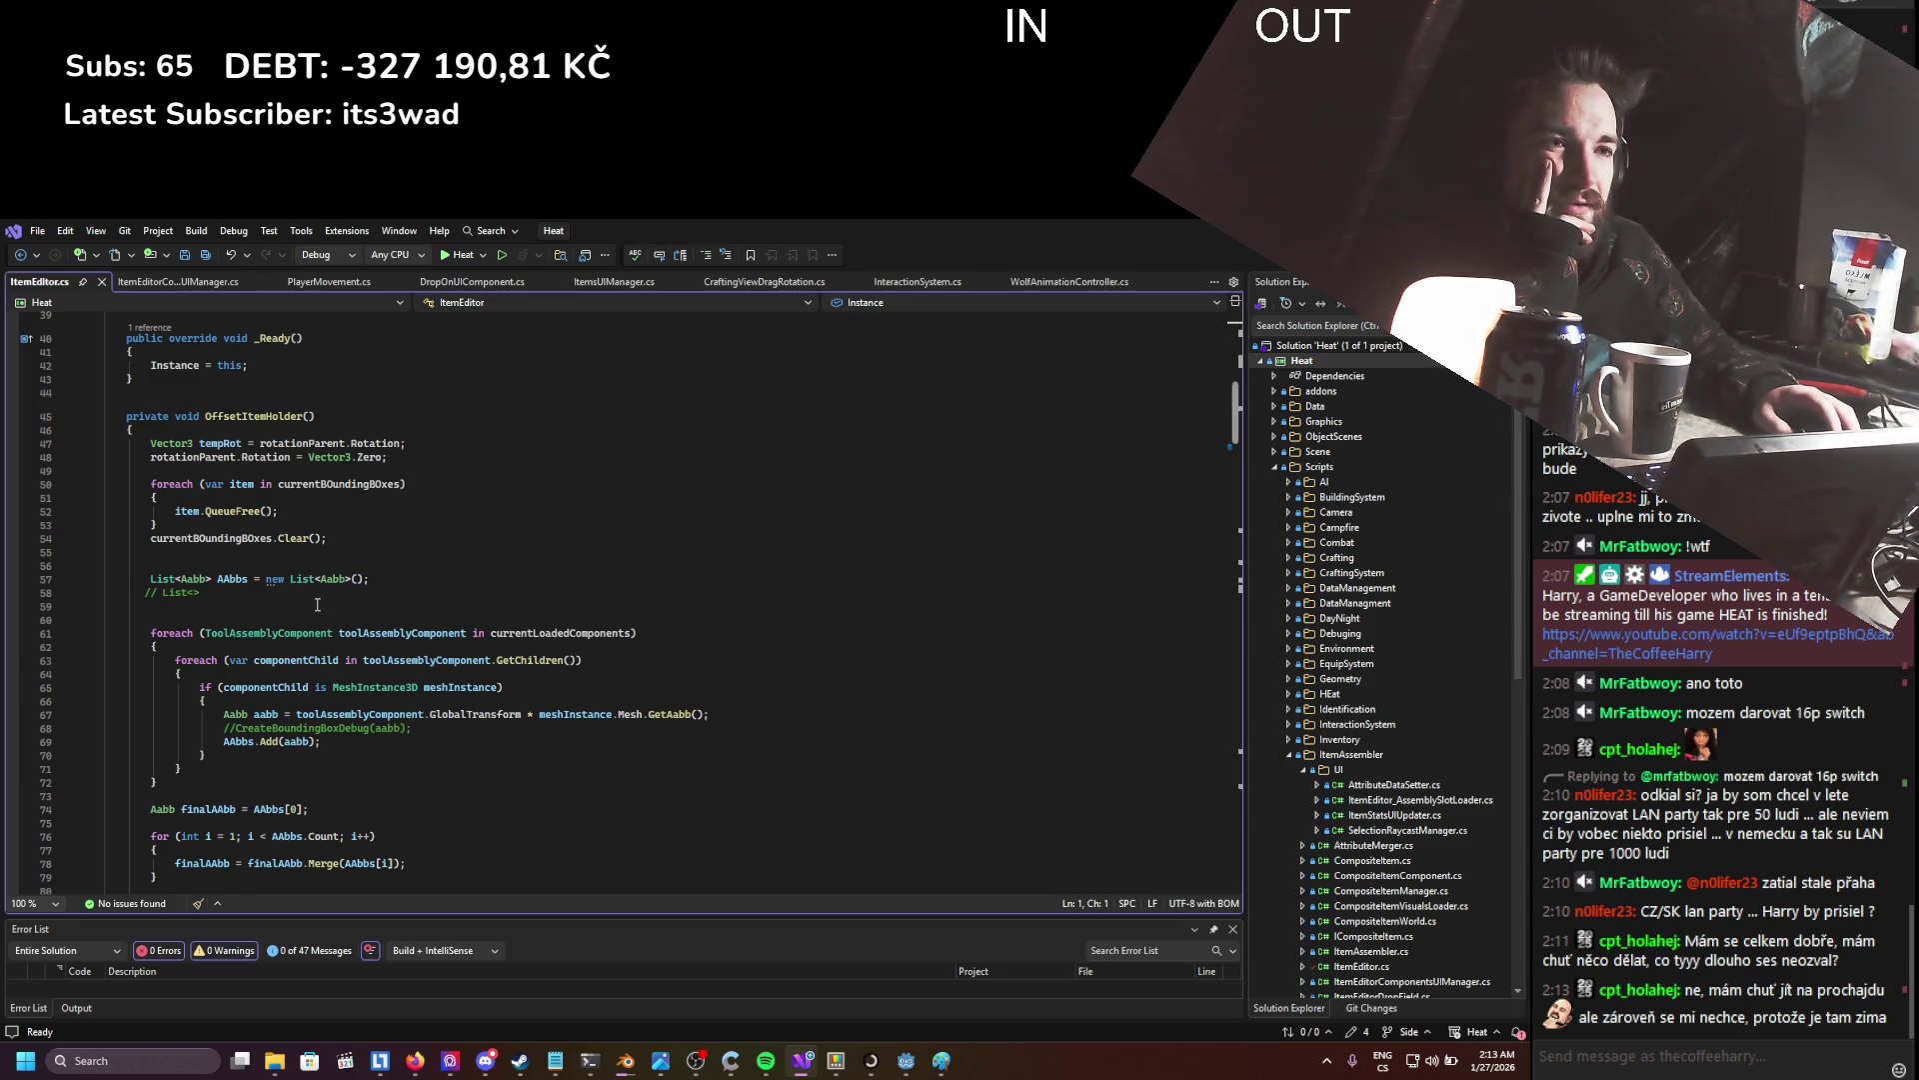
scroll(317, 605, down, 4)
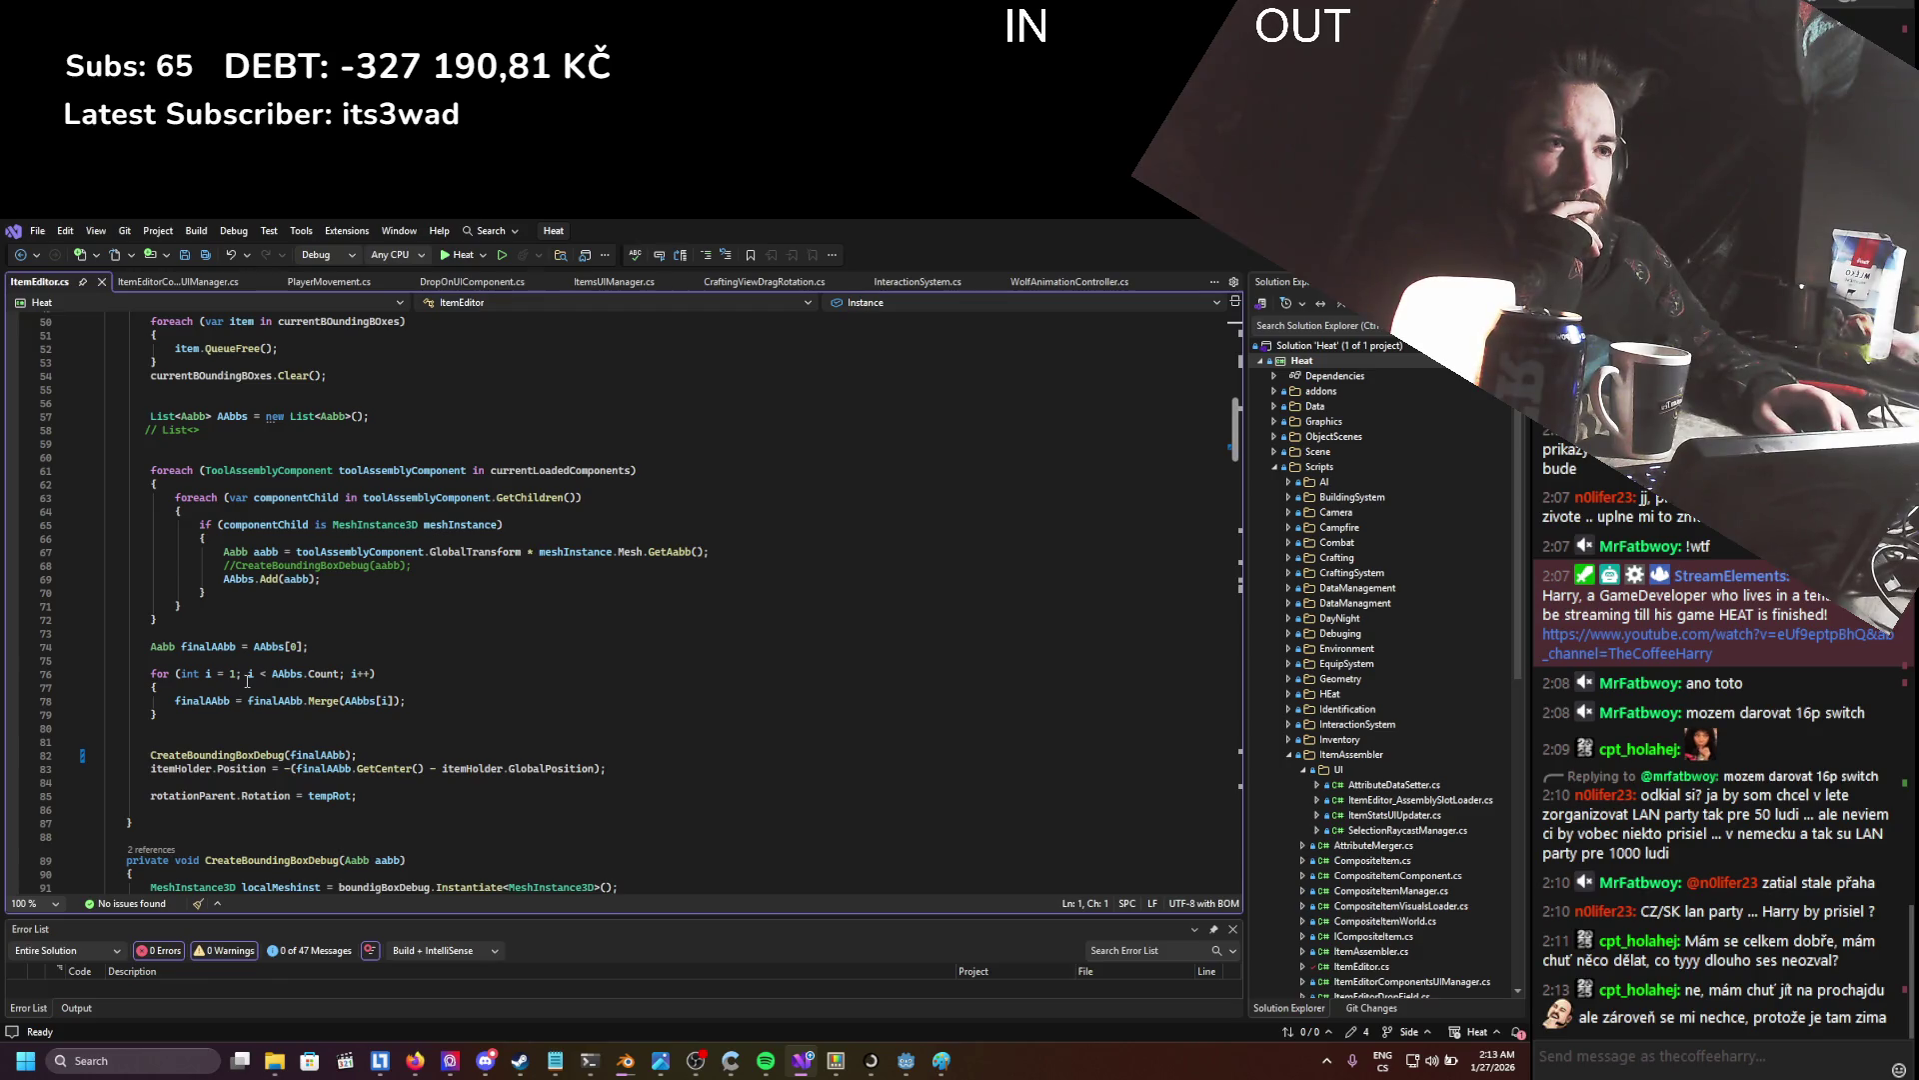
scroll(247, 681, up, 1)
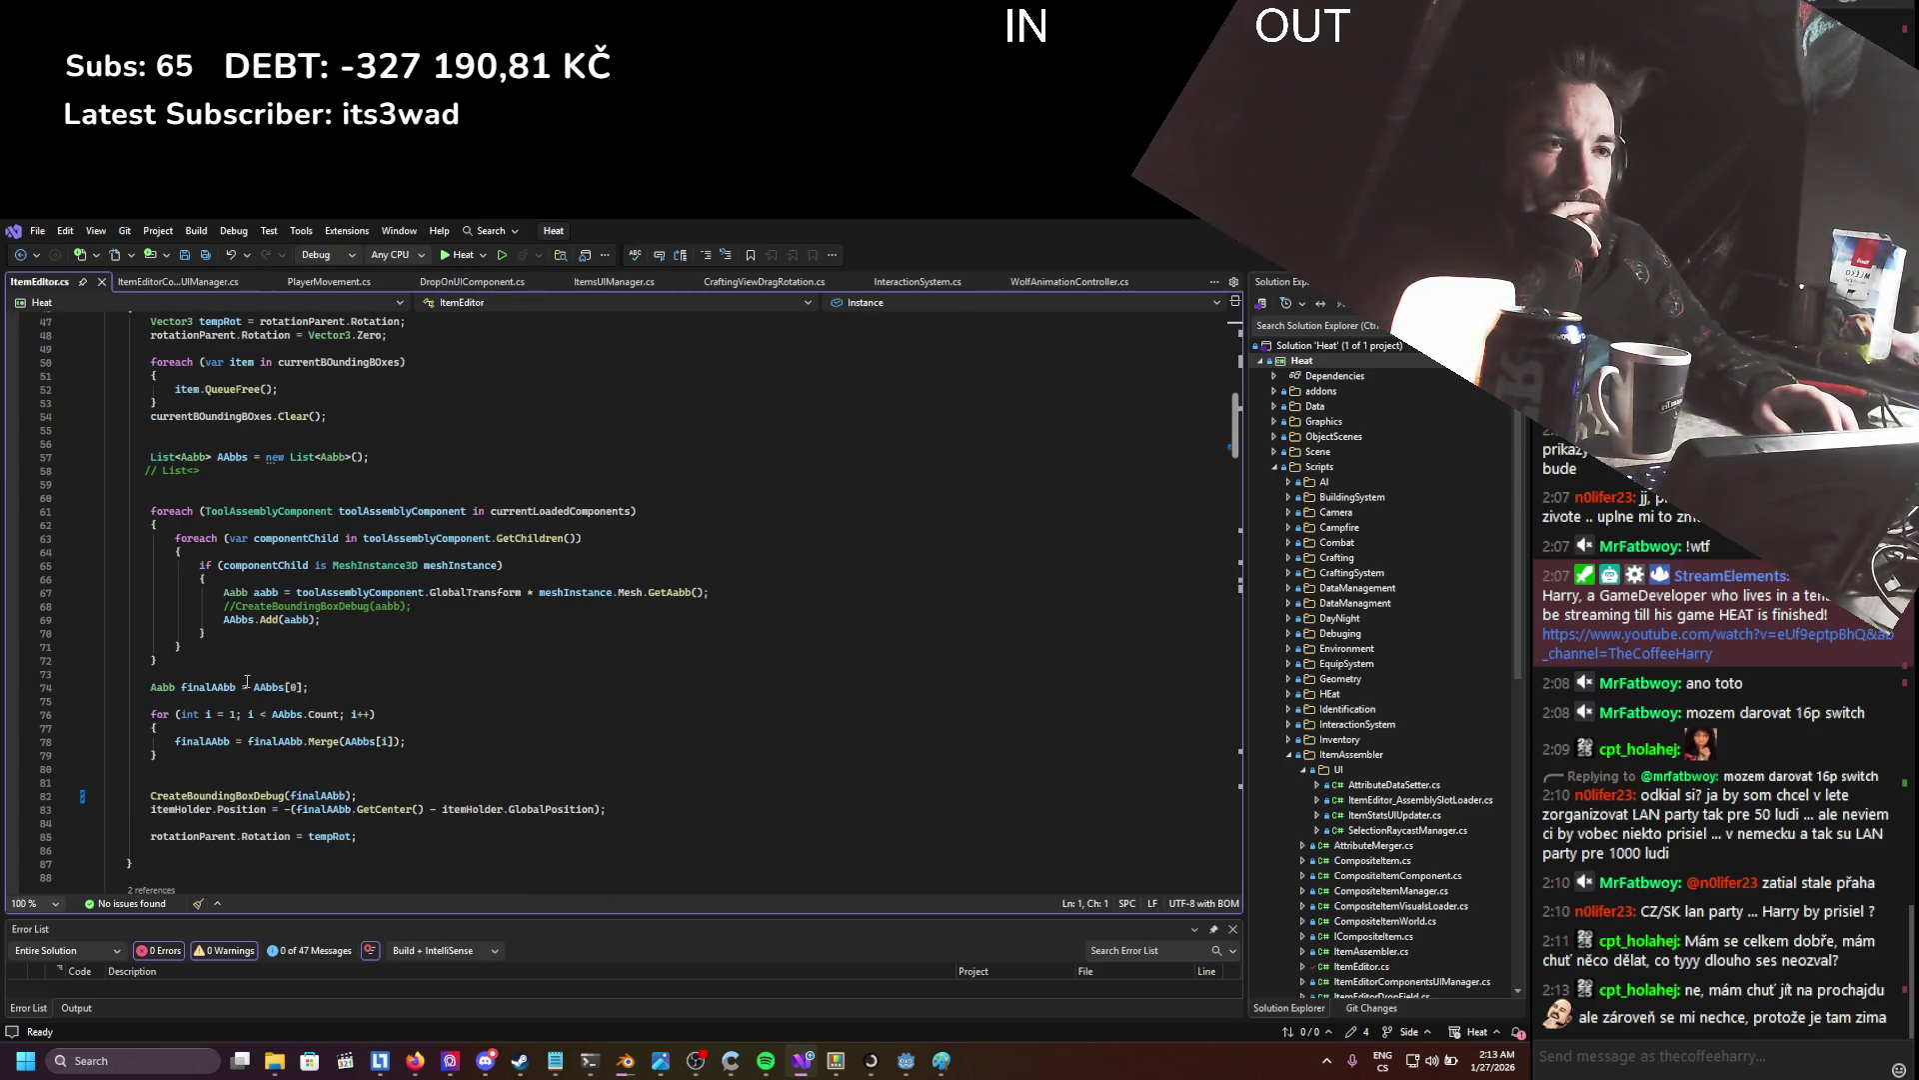
click(247, 681)
drag(247, 681, 384, 785)
click(407, 789)
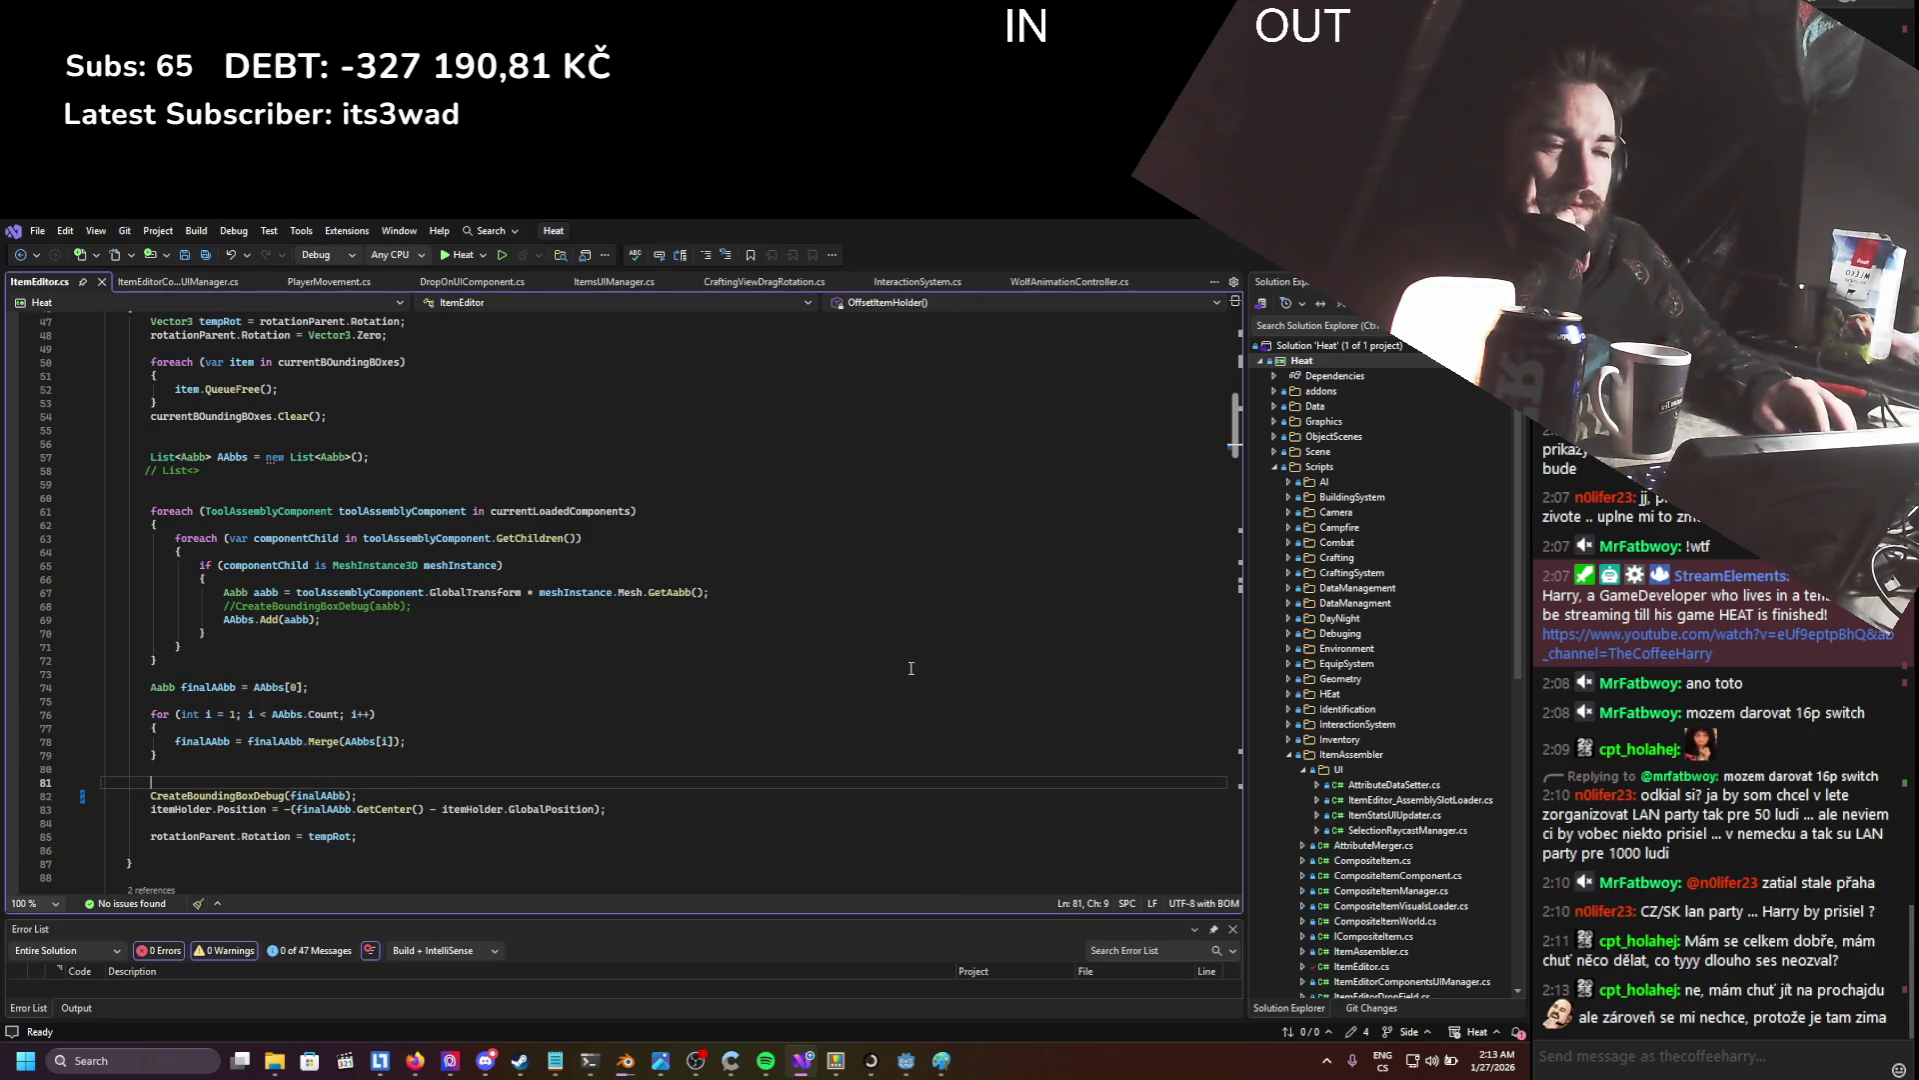
key(alt+Tab)
scroll(218, 596, up, 5)
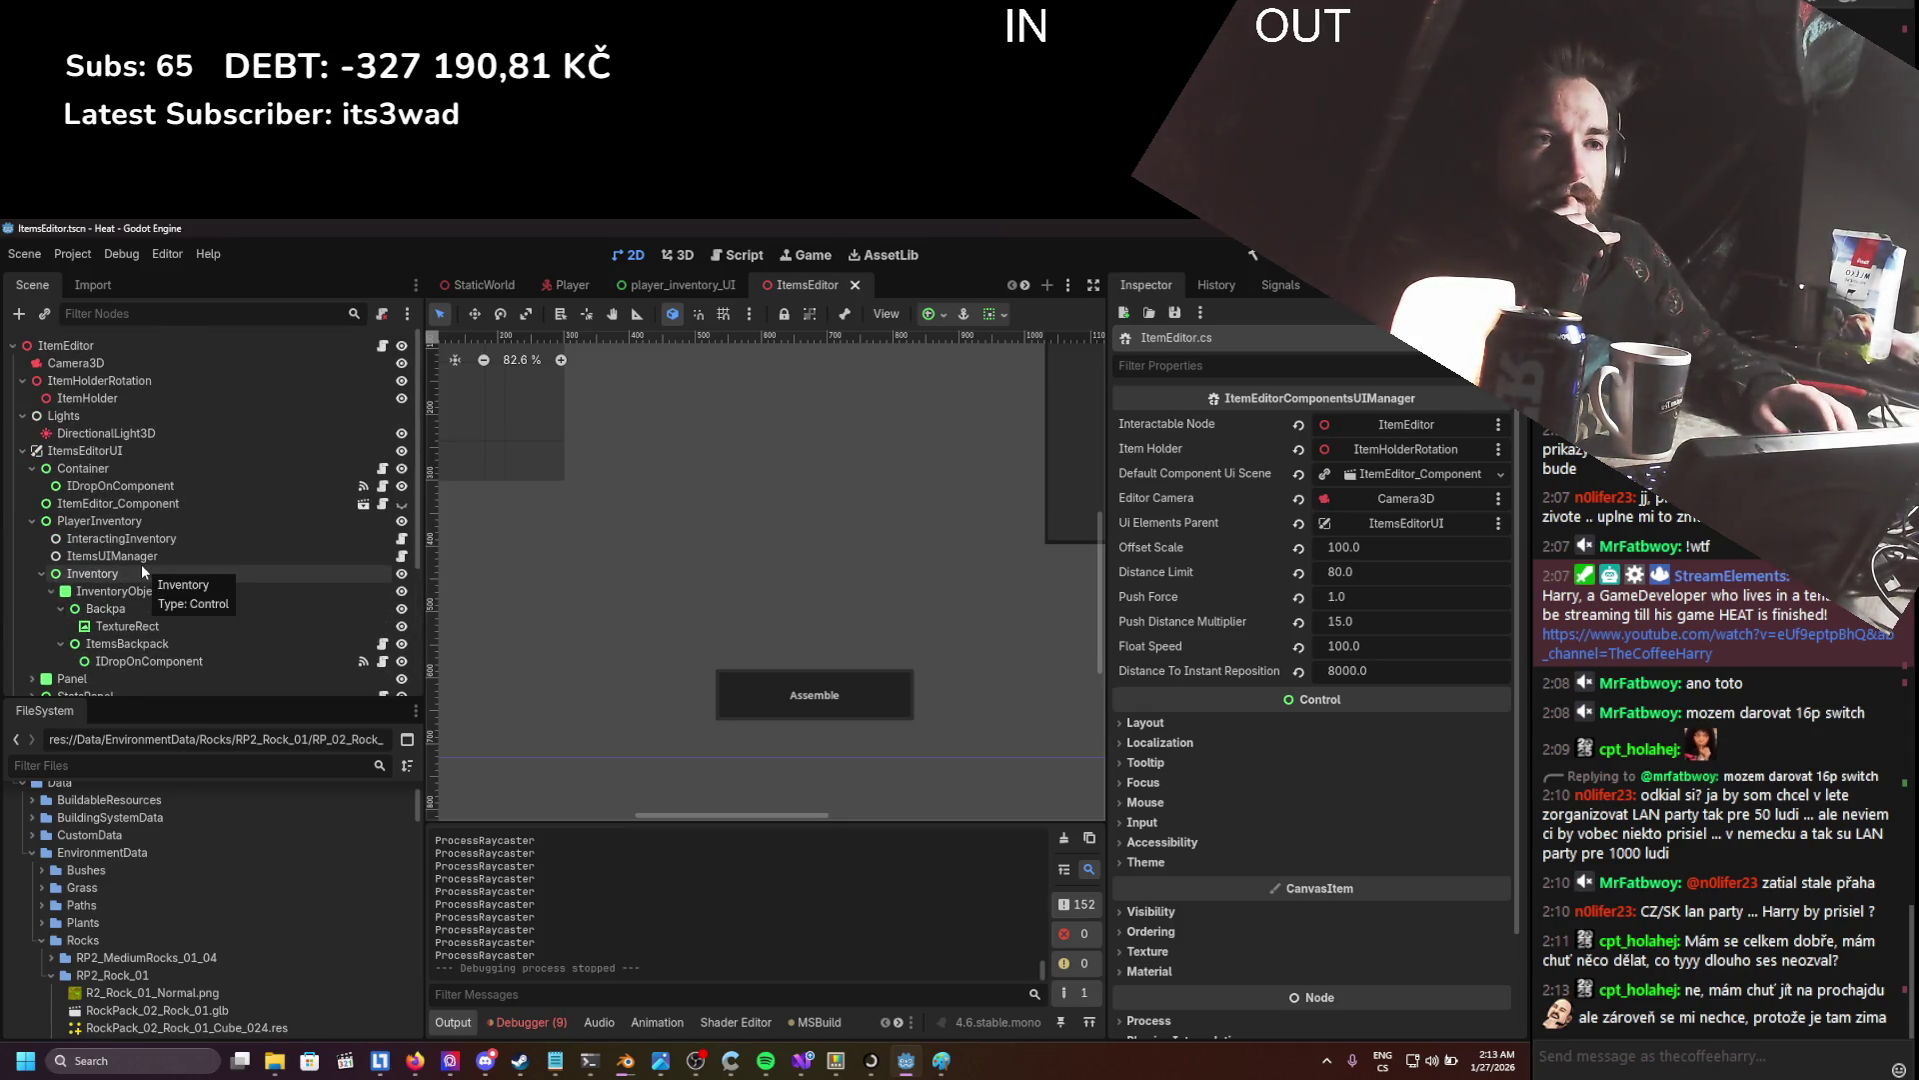
- Add a Node3D child named BoundingBoxPoints under ItemHolderRotation
scroll(141, 563, down, 5)
scroll(141, 564, up, 5)
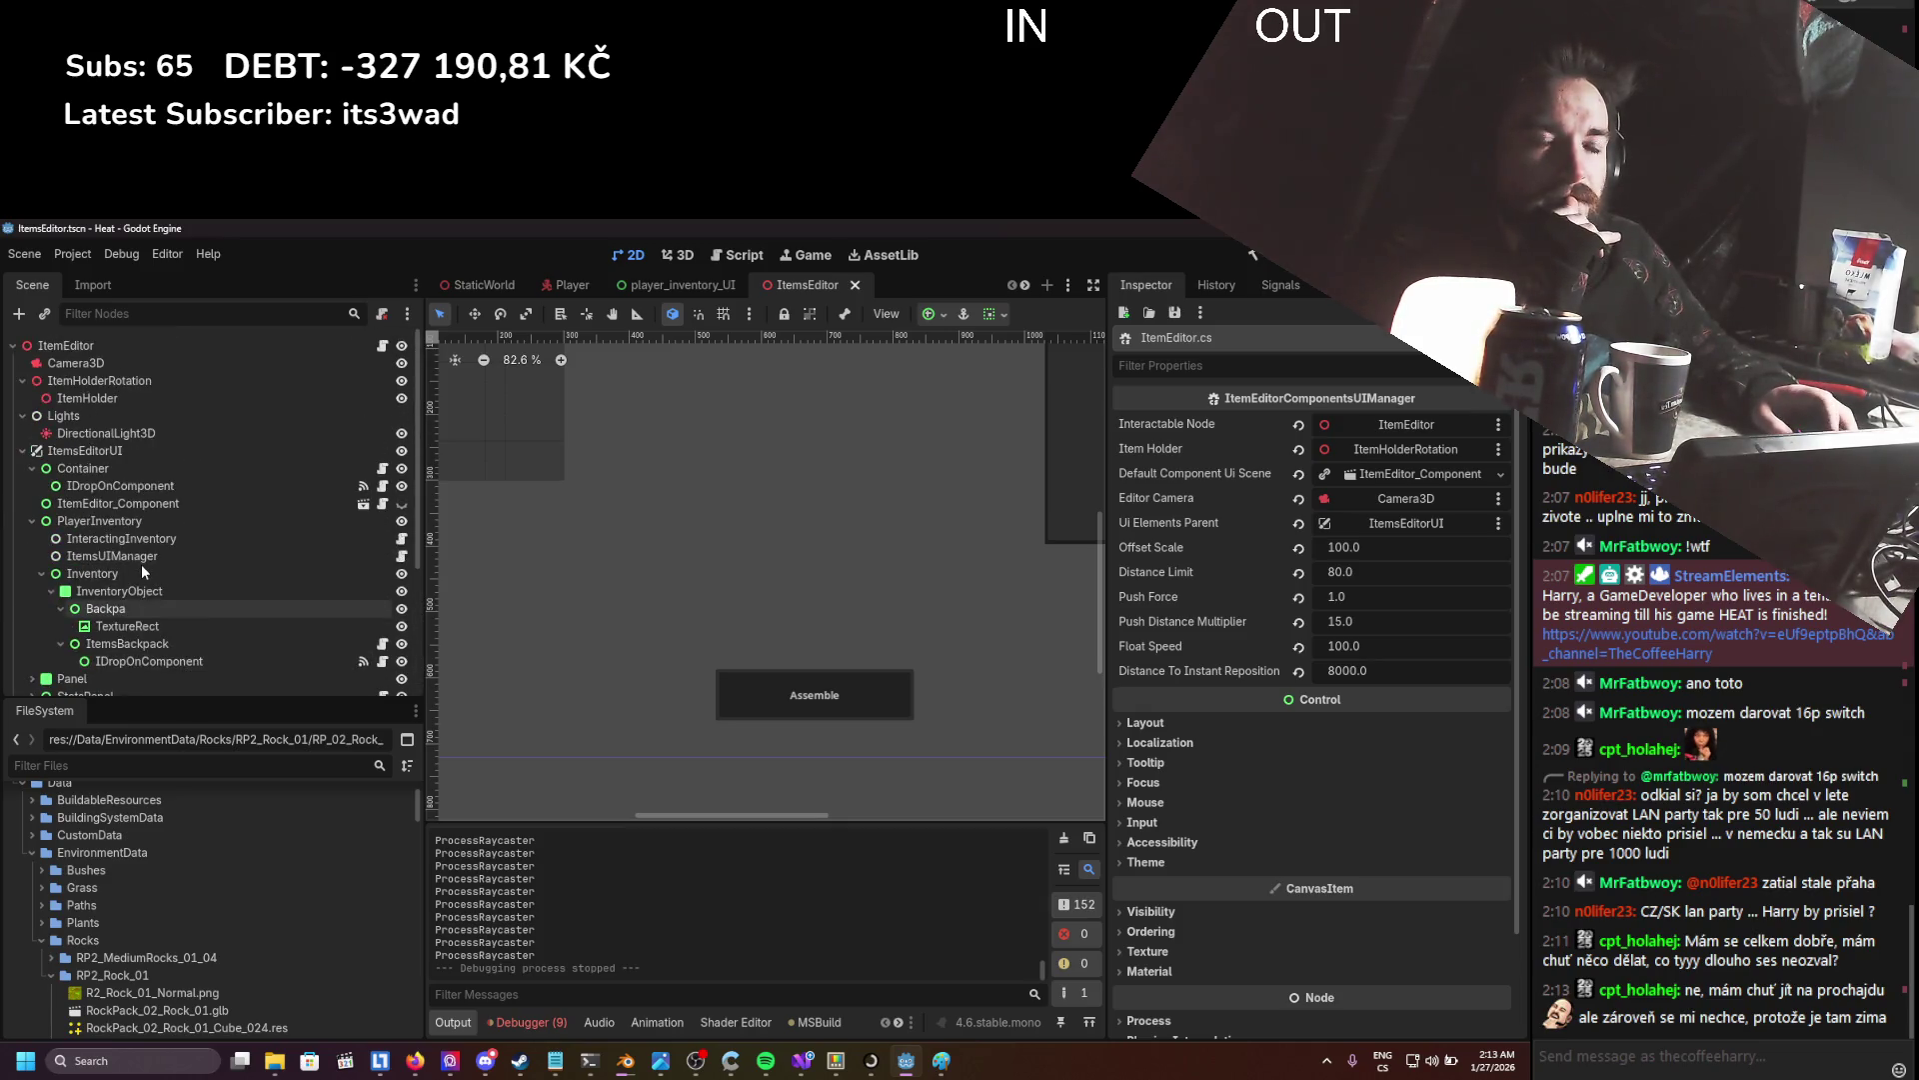
click(94, 384)
right_click(94, 384)
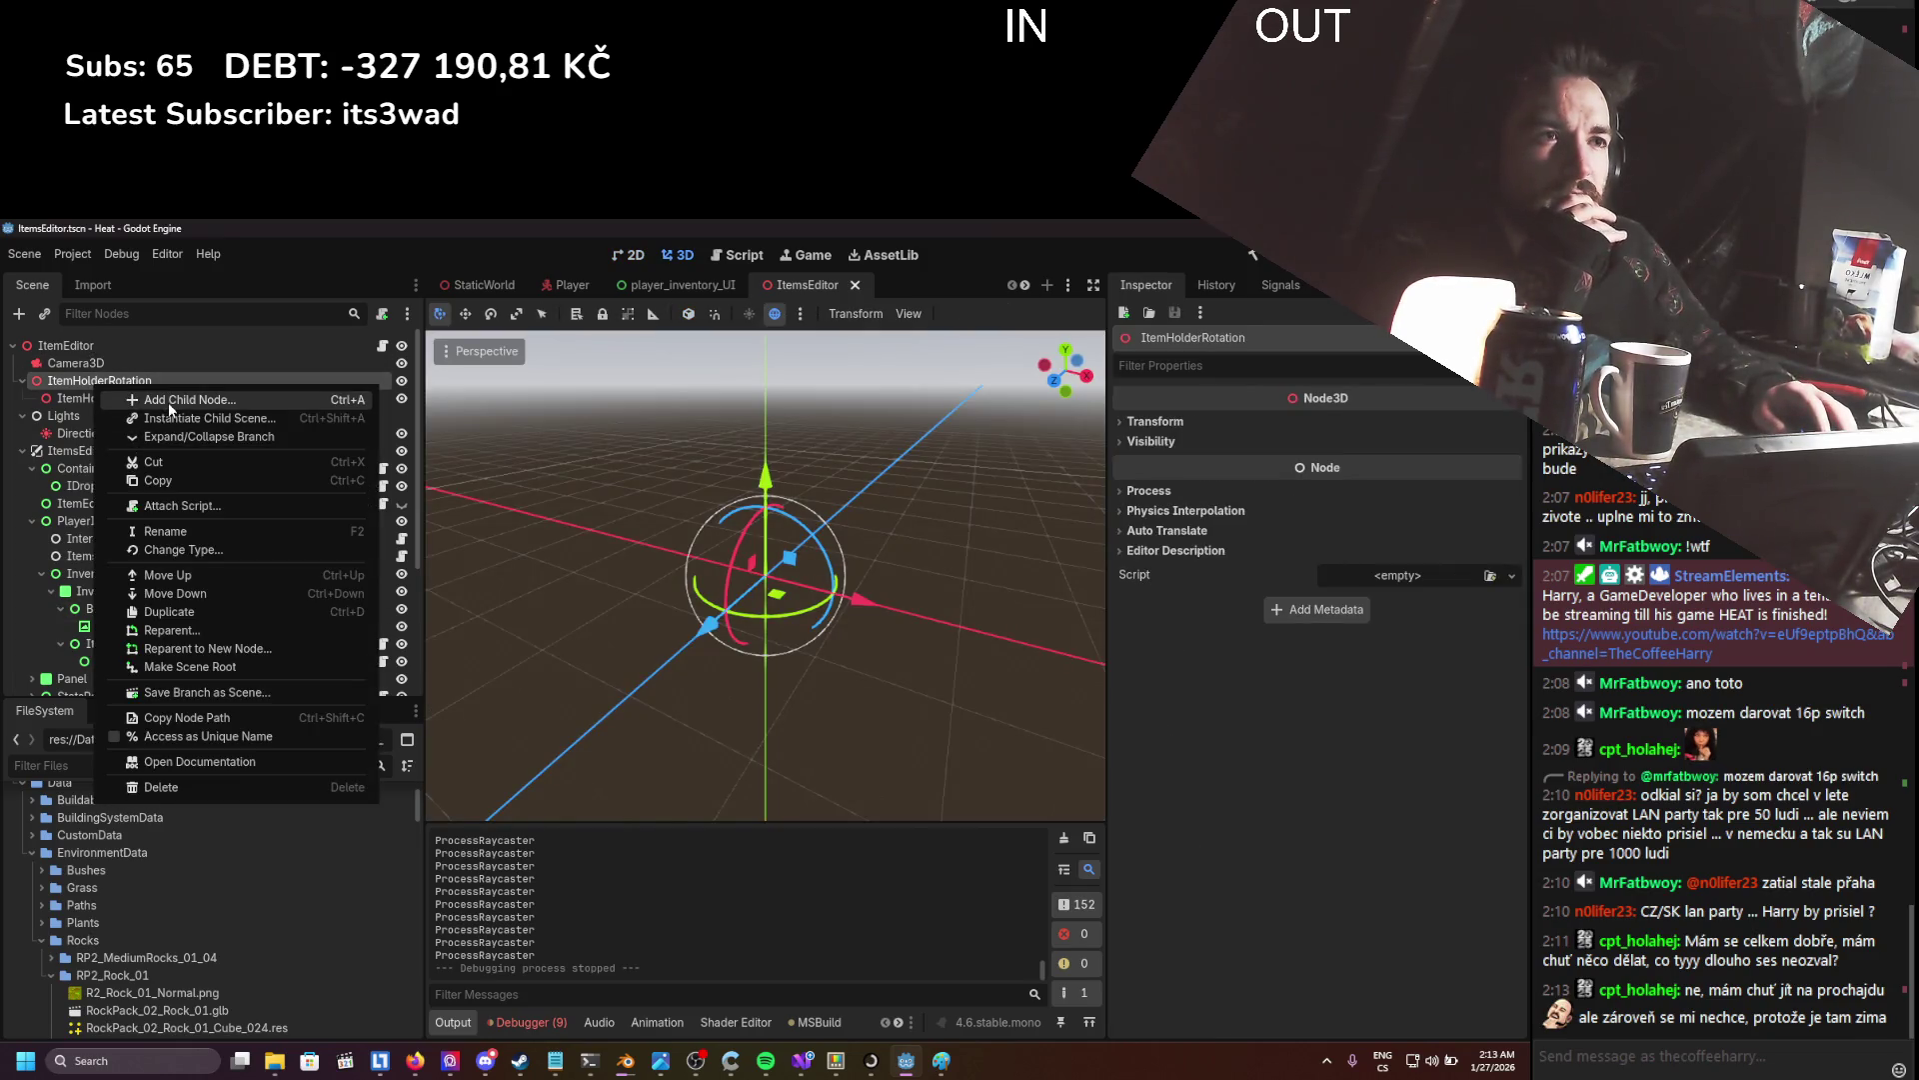
click(130, 401)
double_click(602, 580)
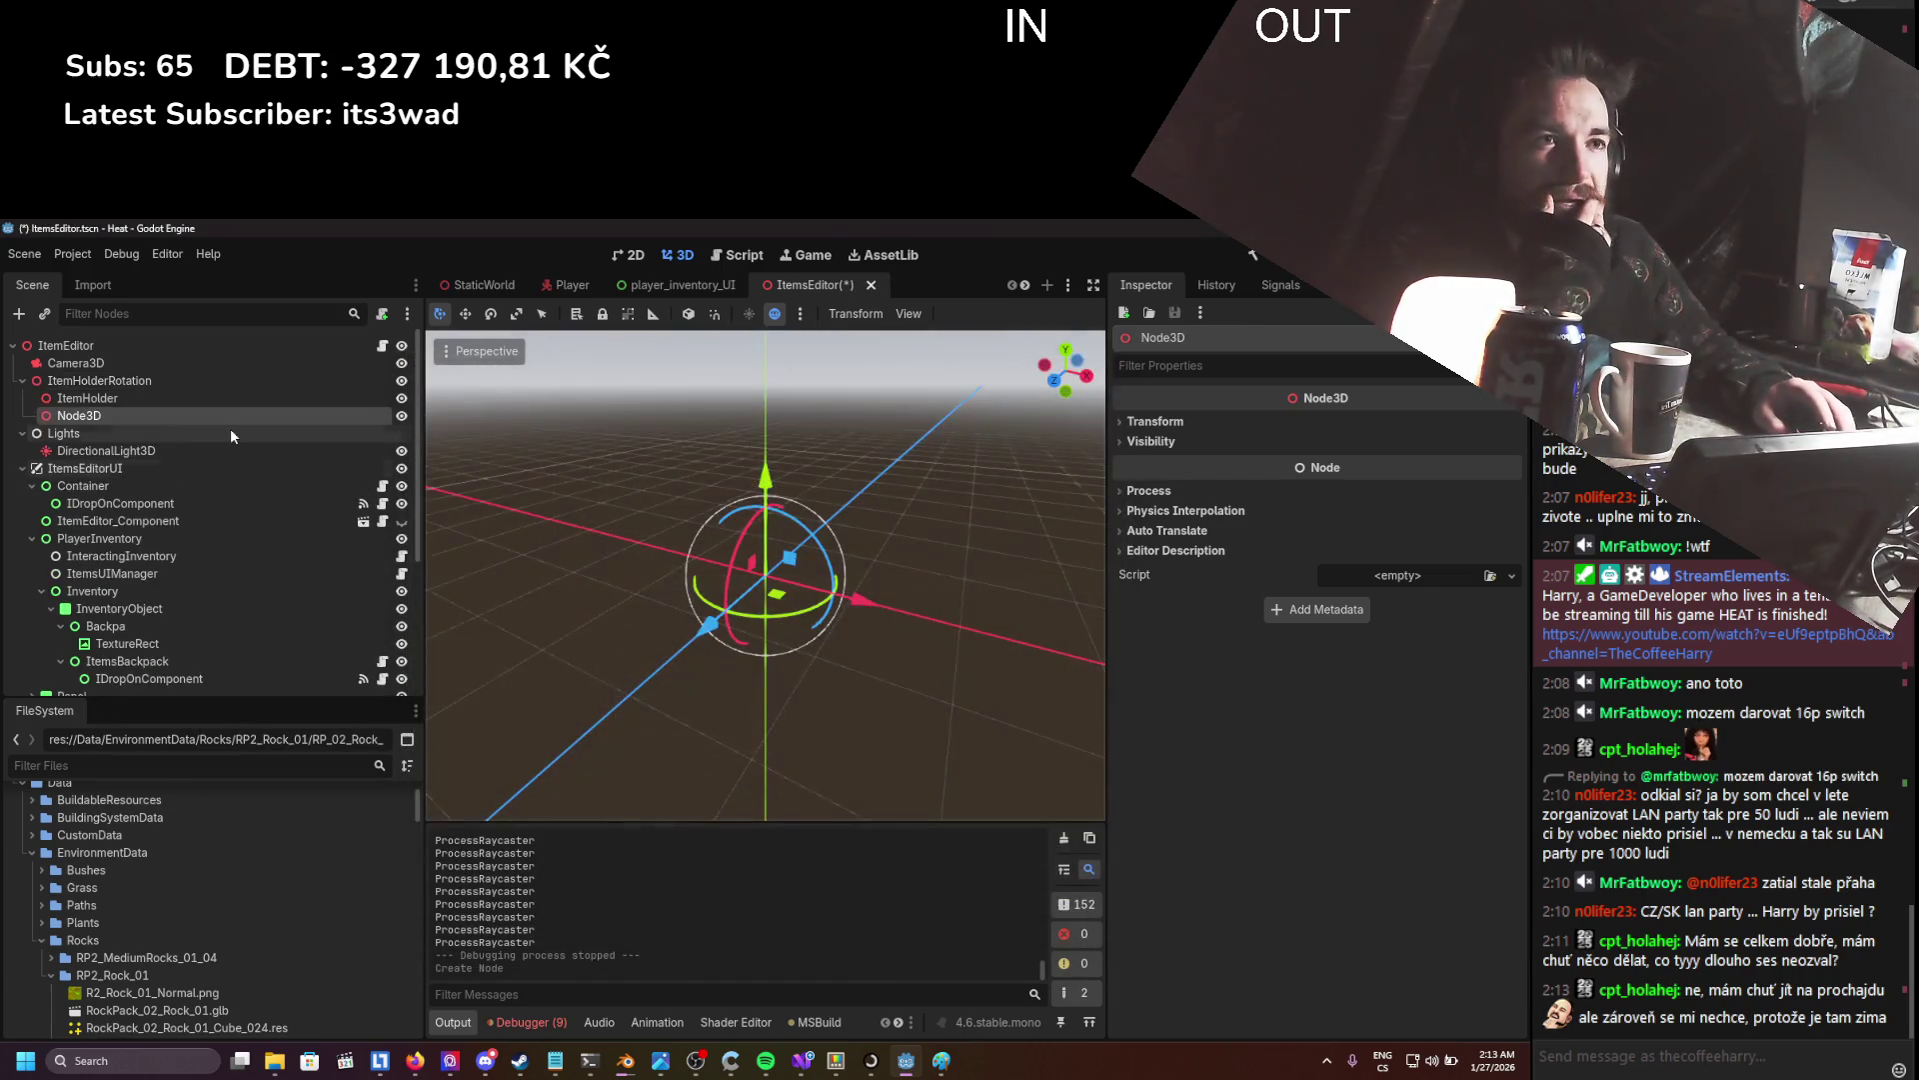
double_click(125, 413)
text(BOun)
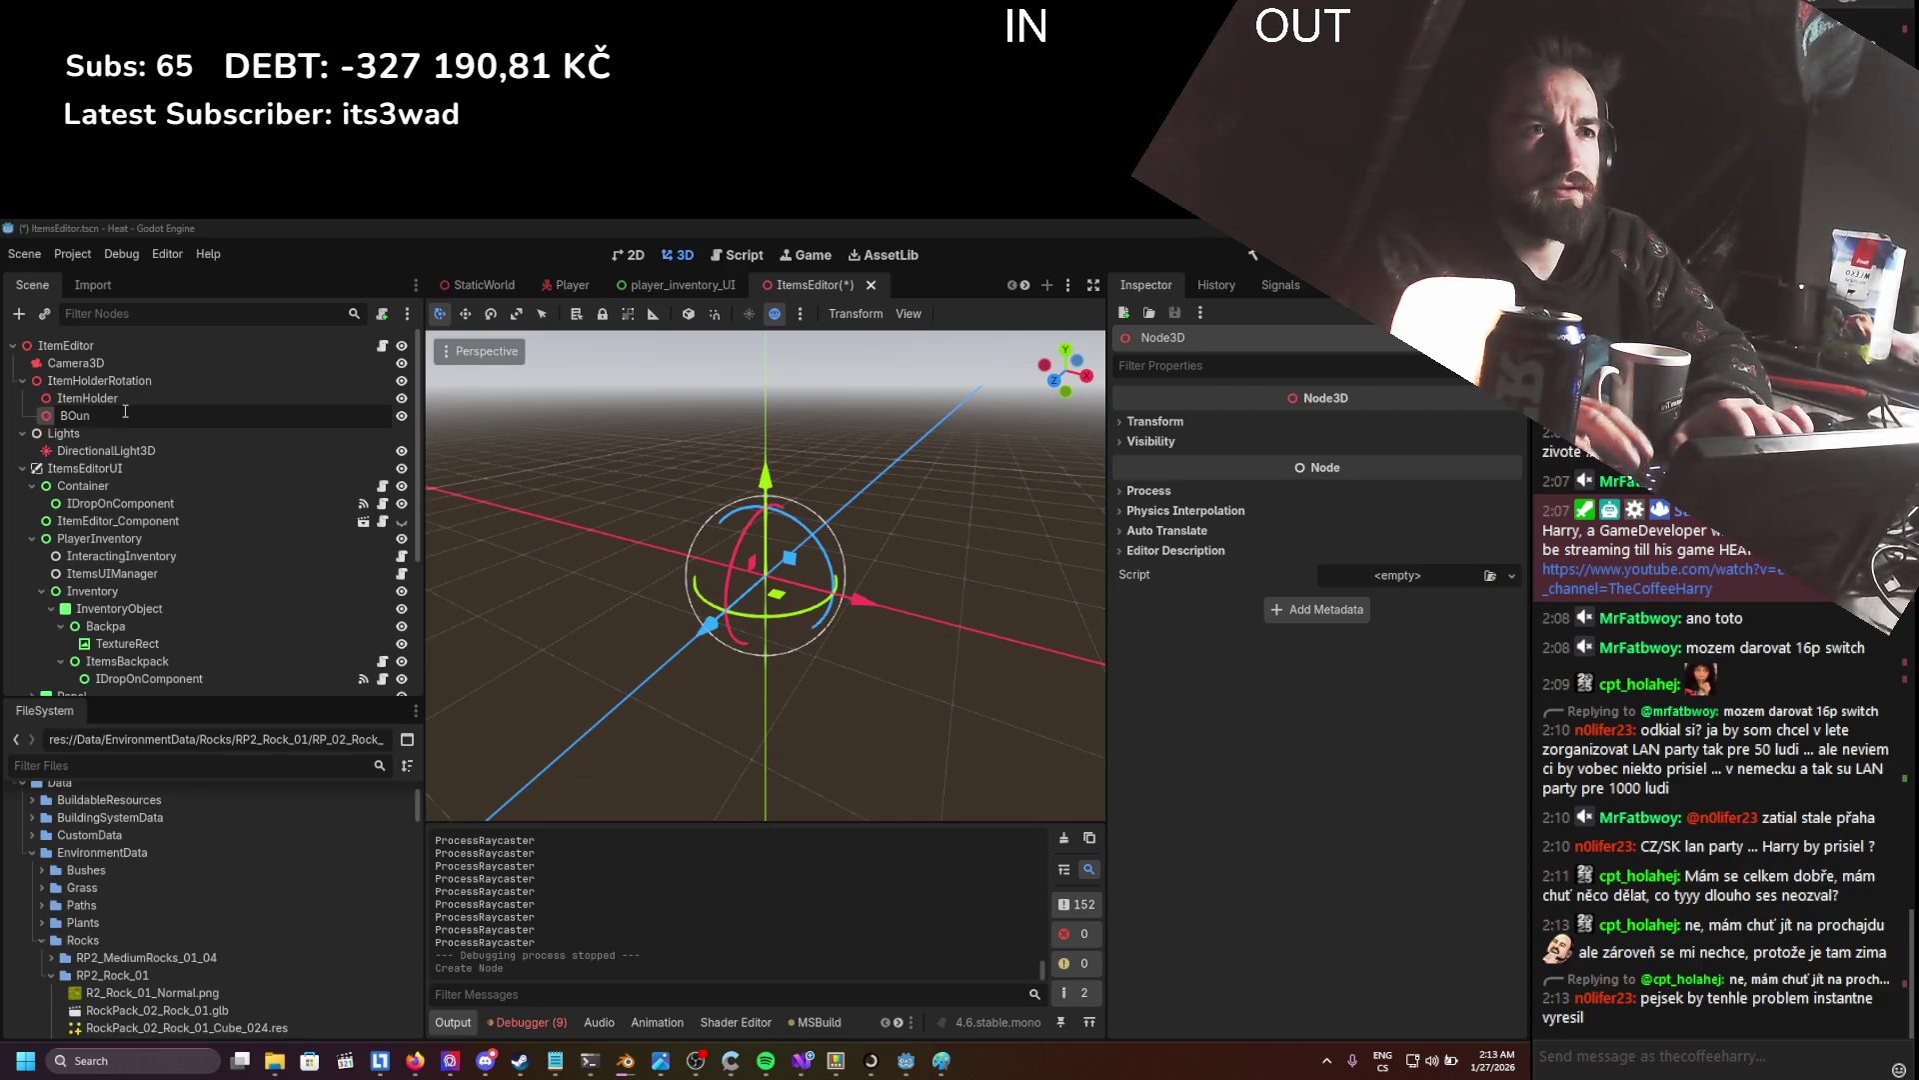
key(BackSpace)
key(BackSpace)
key(BackSpace)
text(oundingBox)
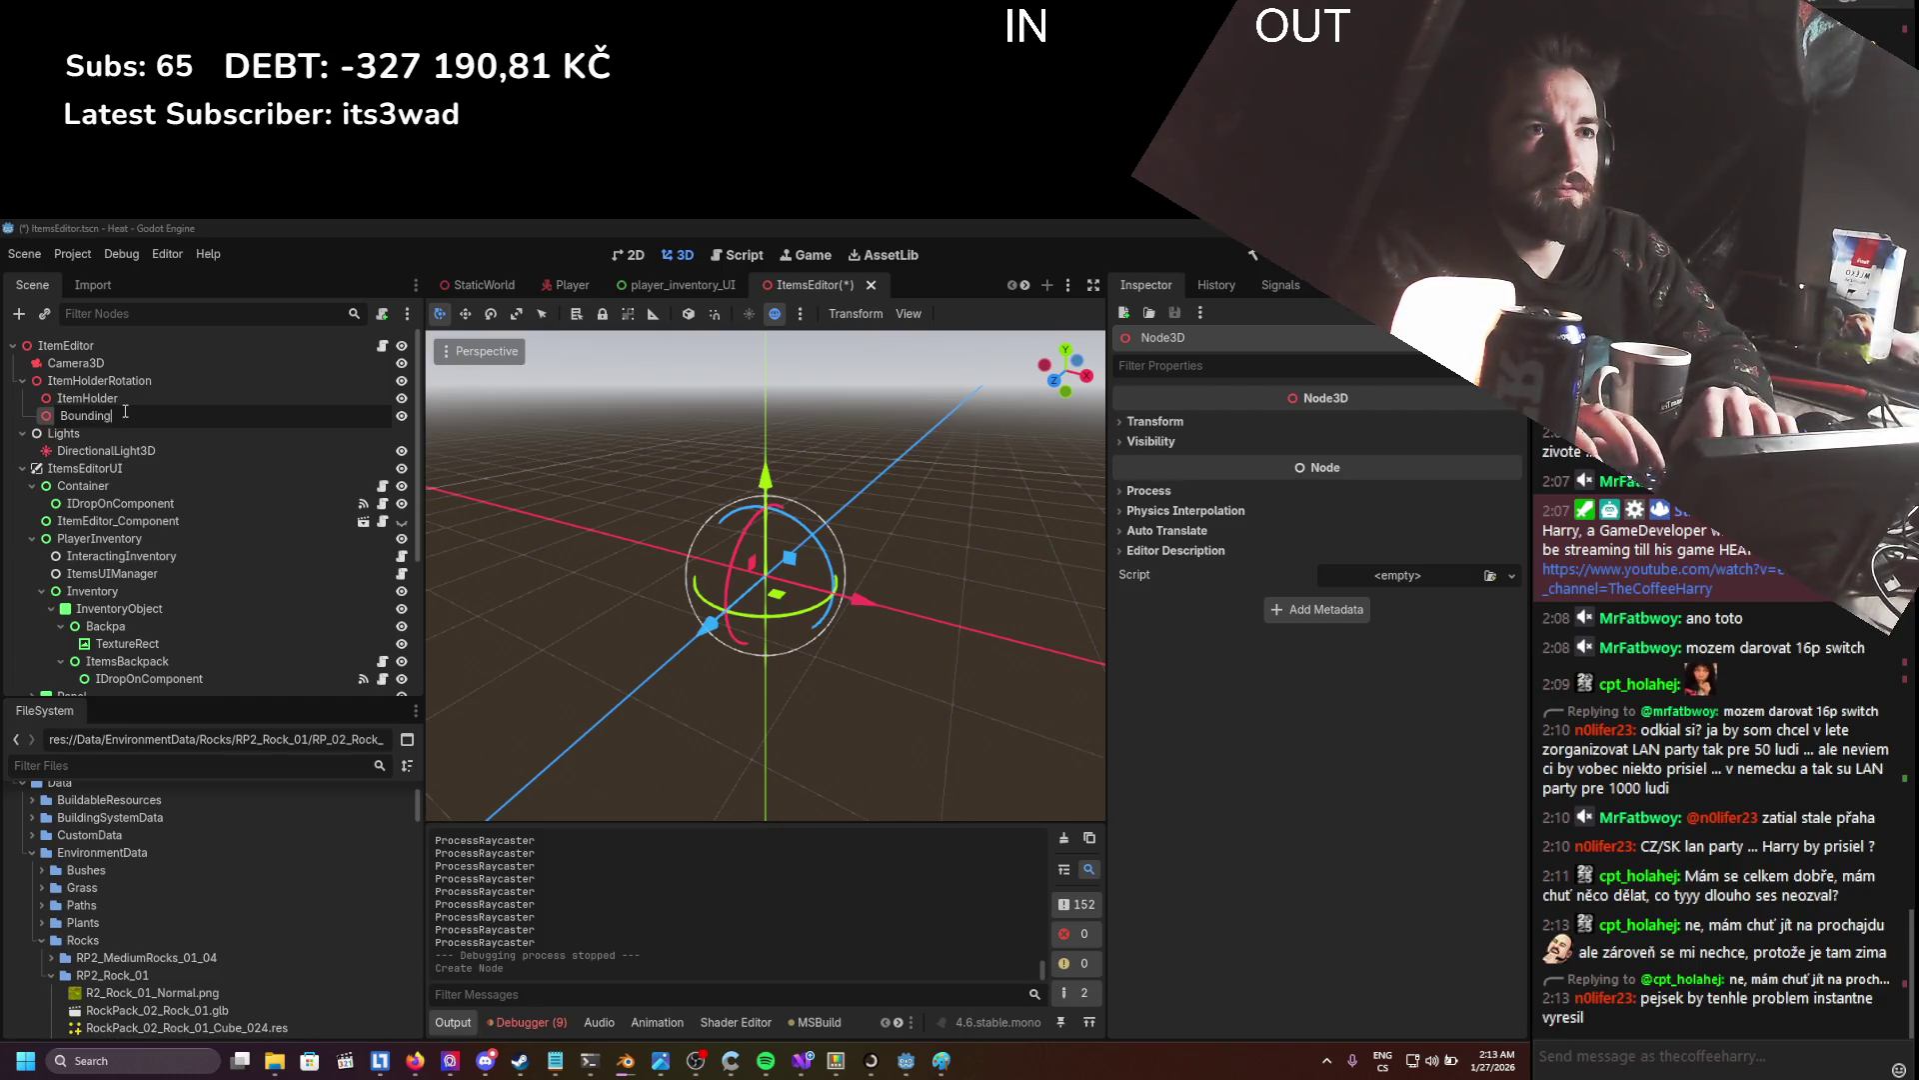
text(Points)
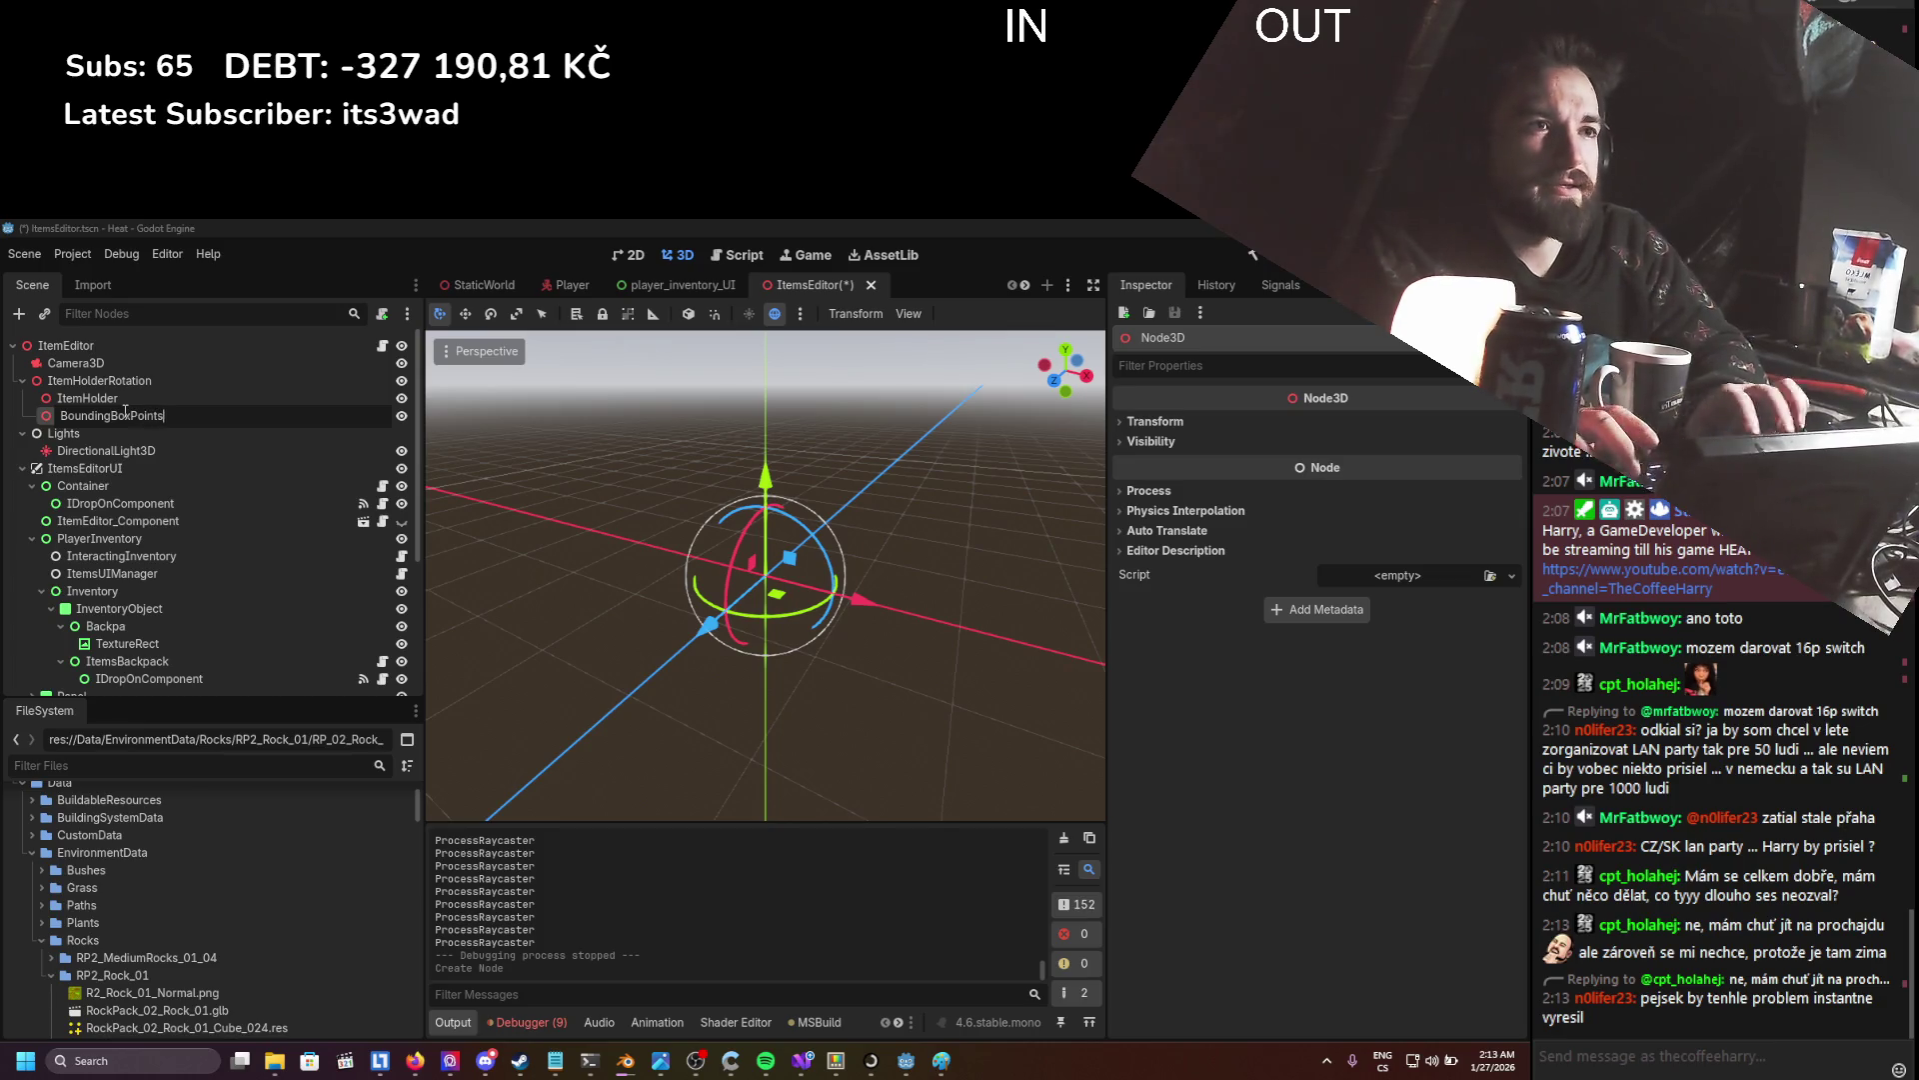
key(Return)
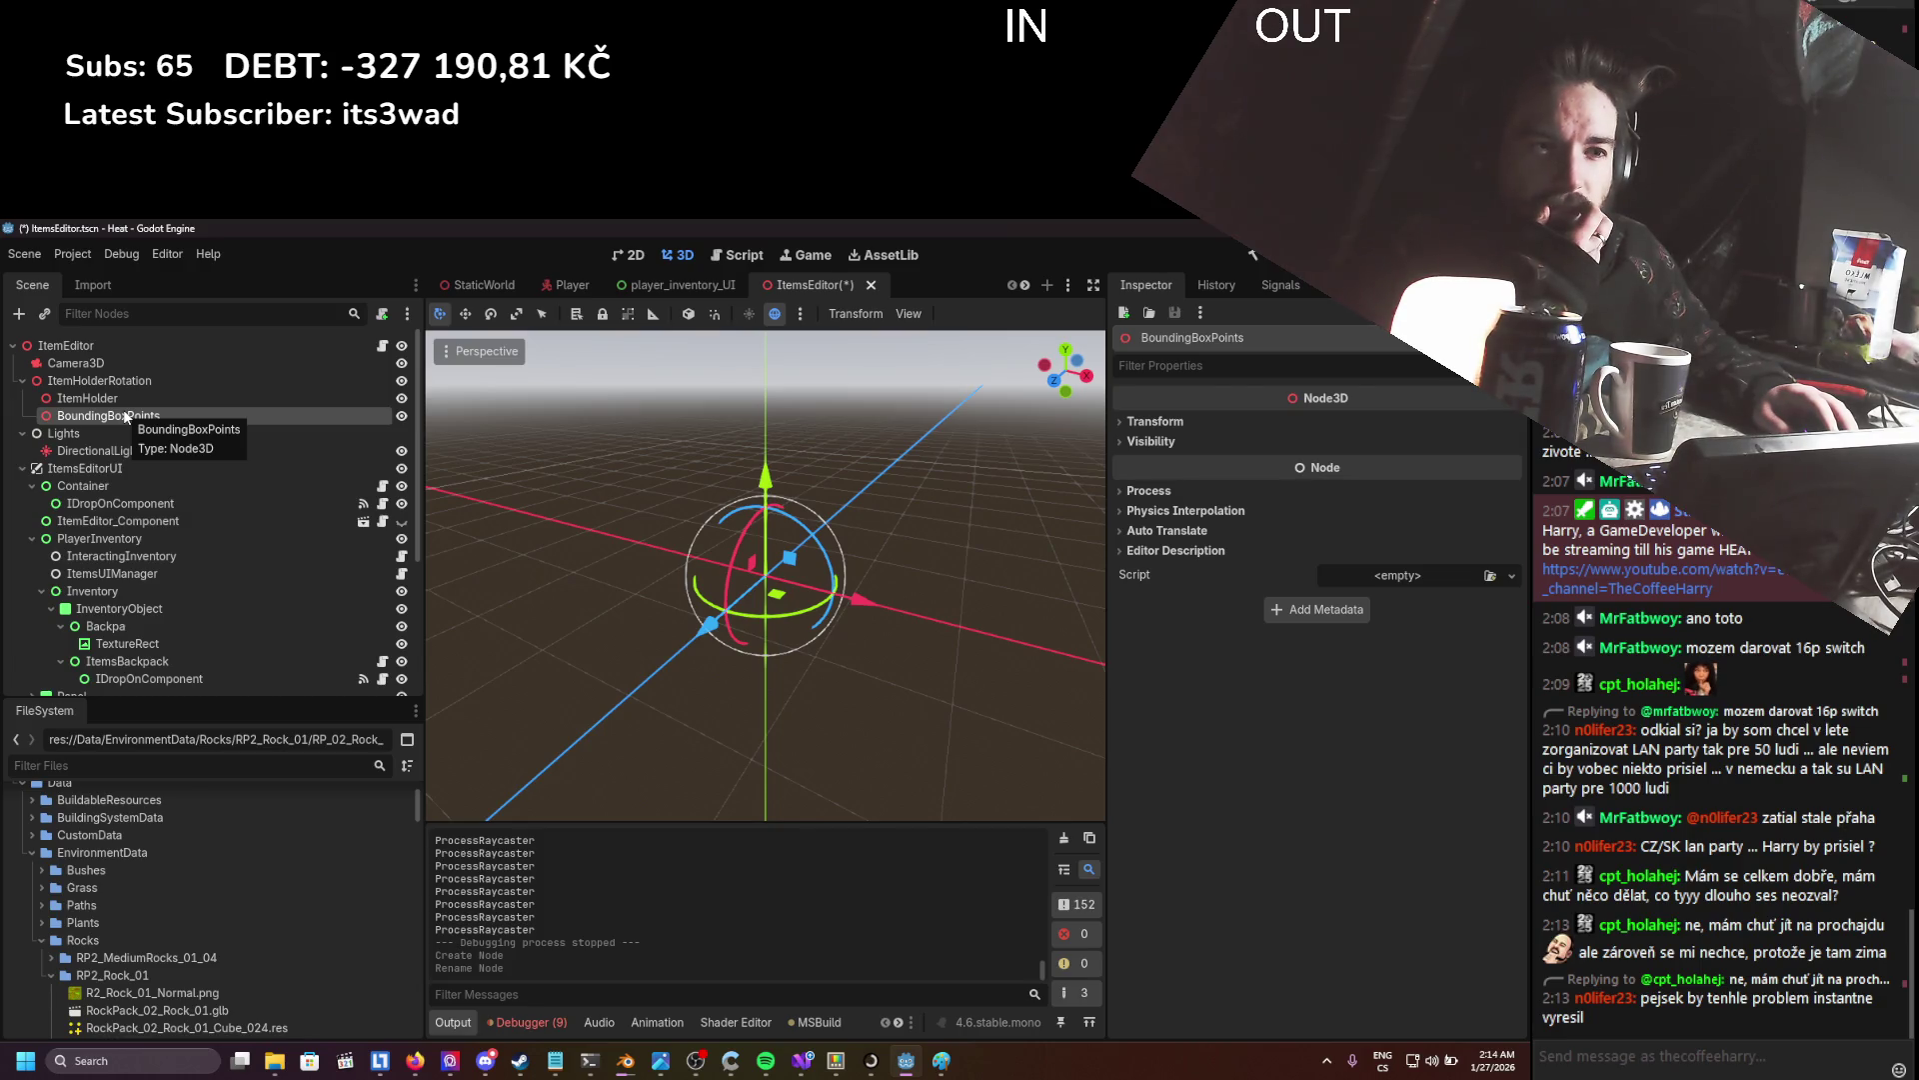
- Add a MeshInstance3D with a BoxMesh under BoundingBoxPoints
right_click(126, 418)
click(224, 423)
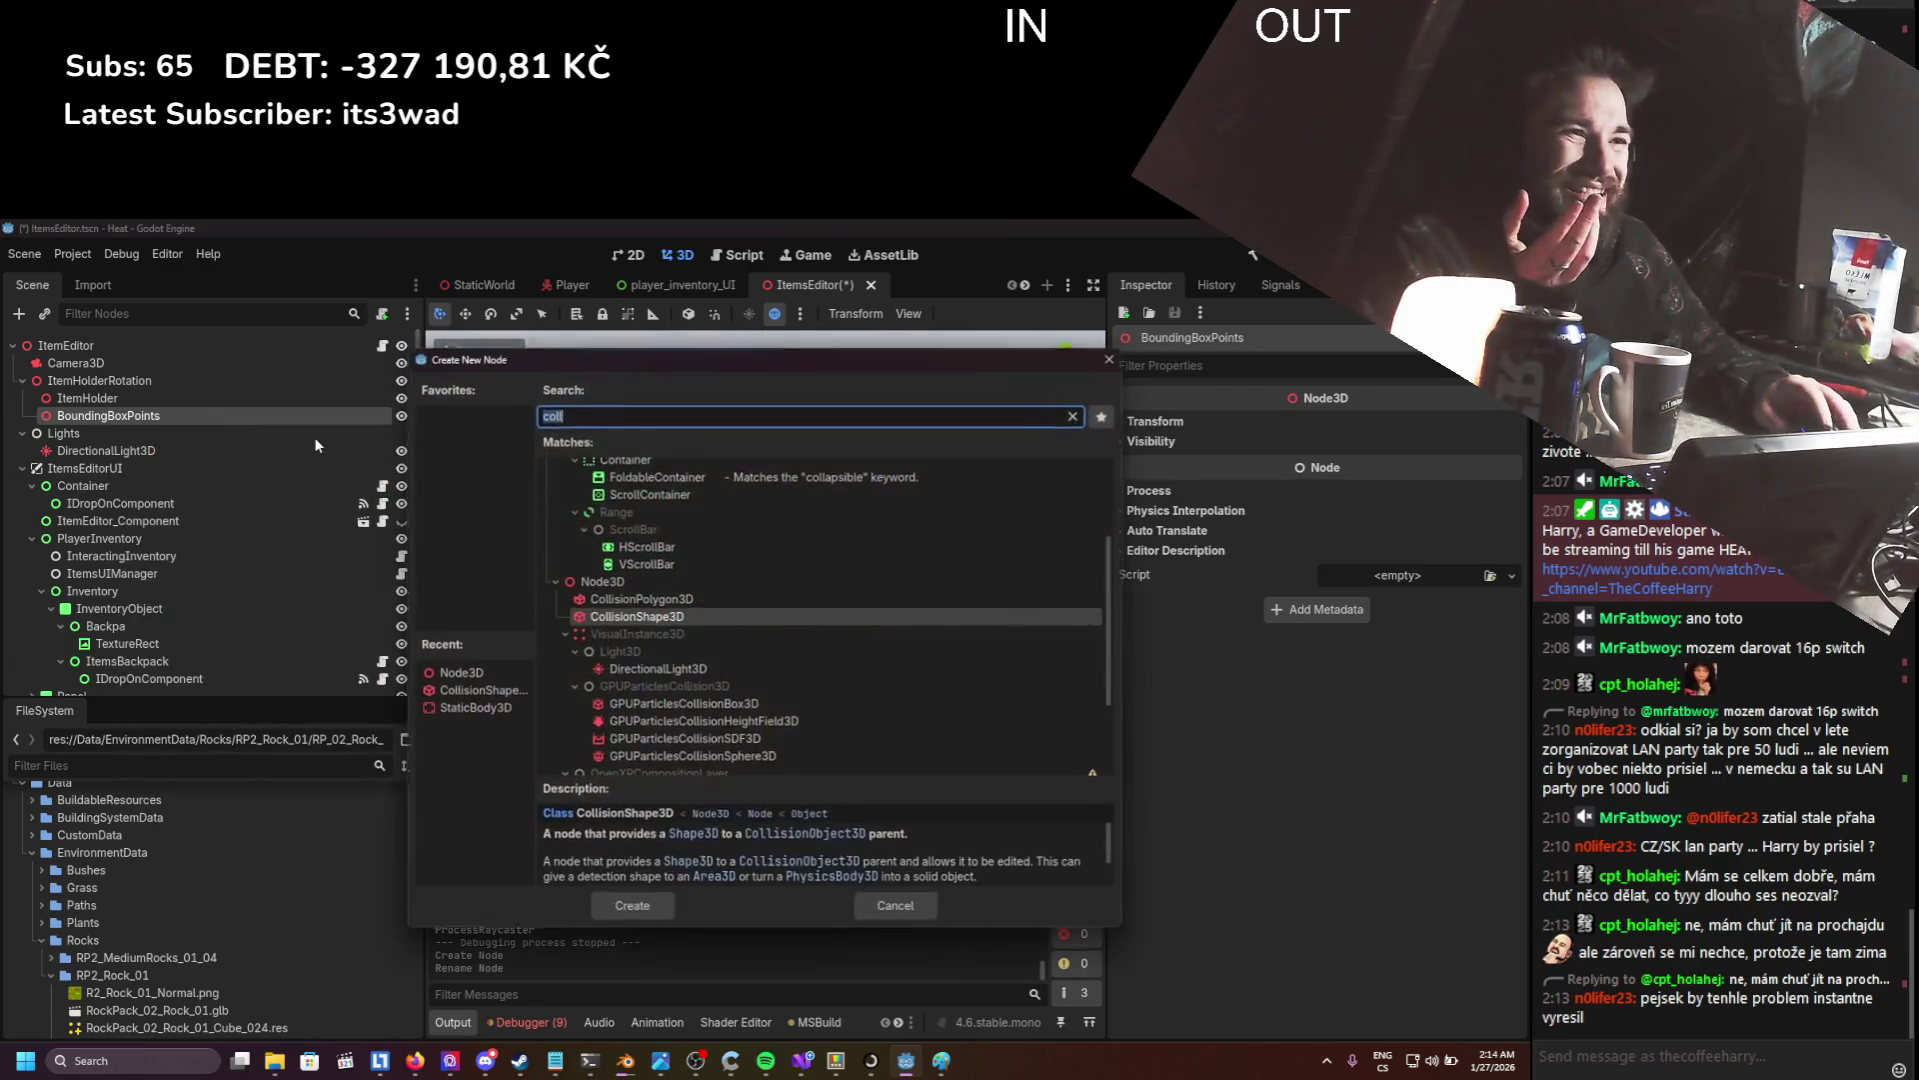
scroll(625, 616, up, 2)
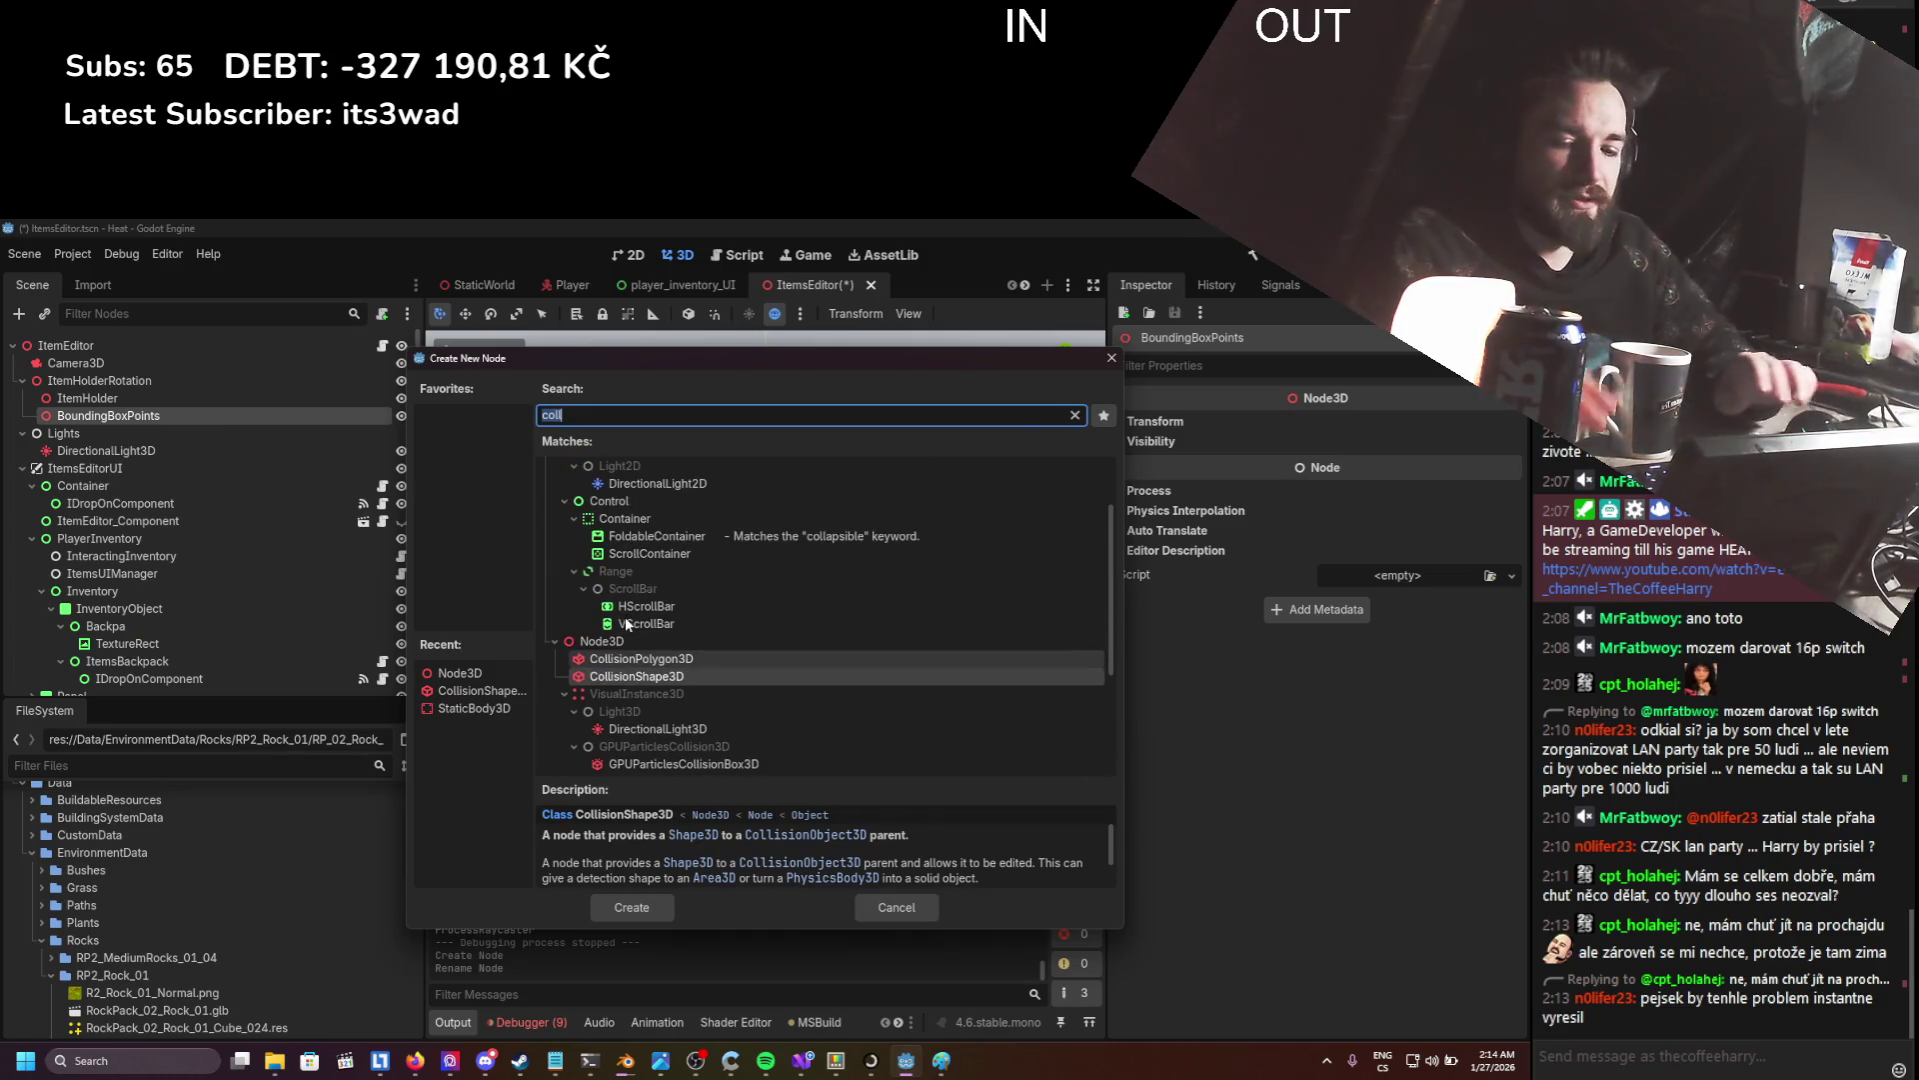
text(meshin)
key(Return)
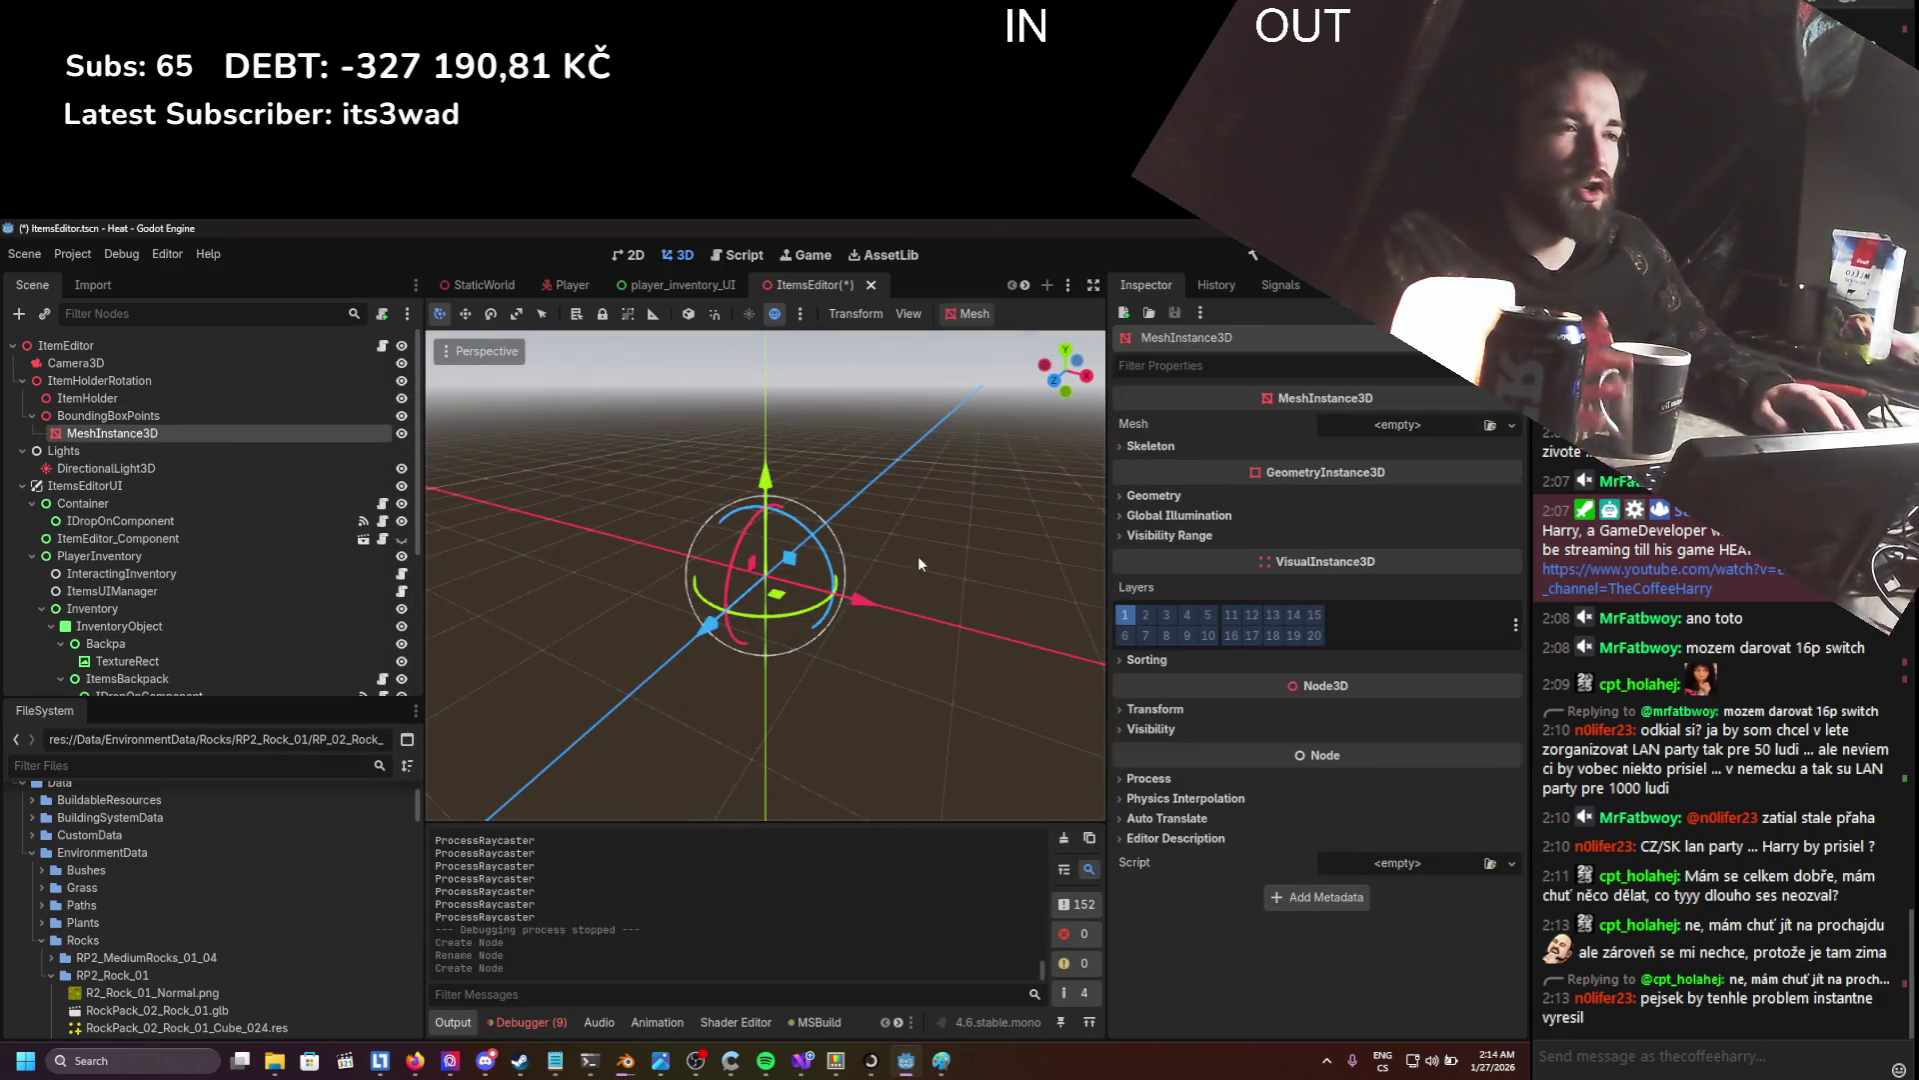
click(1512, 425)
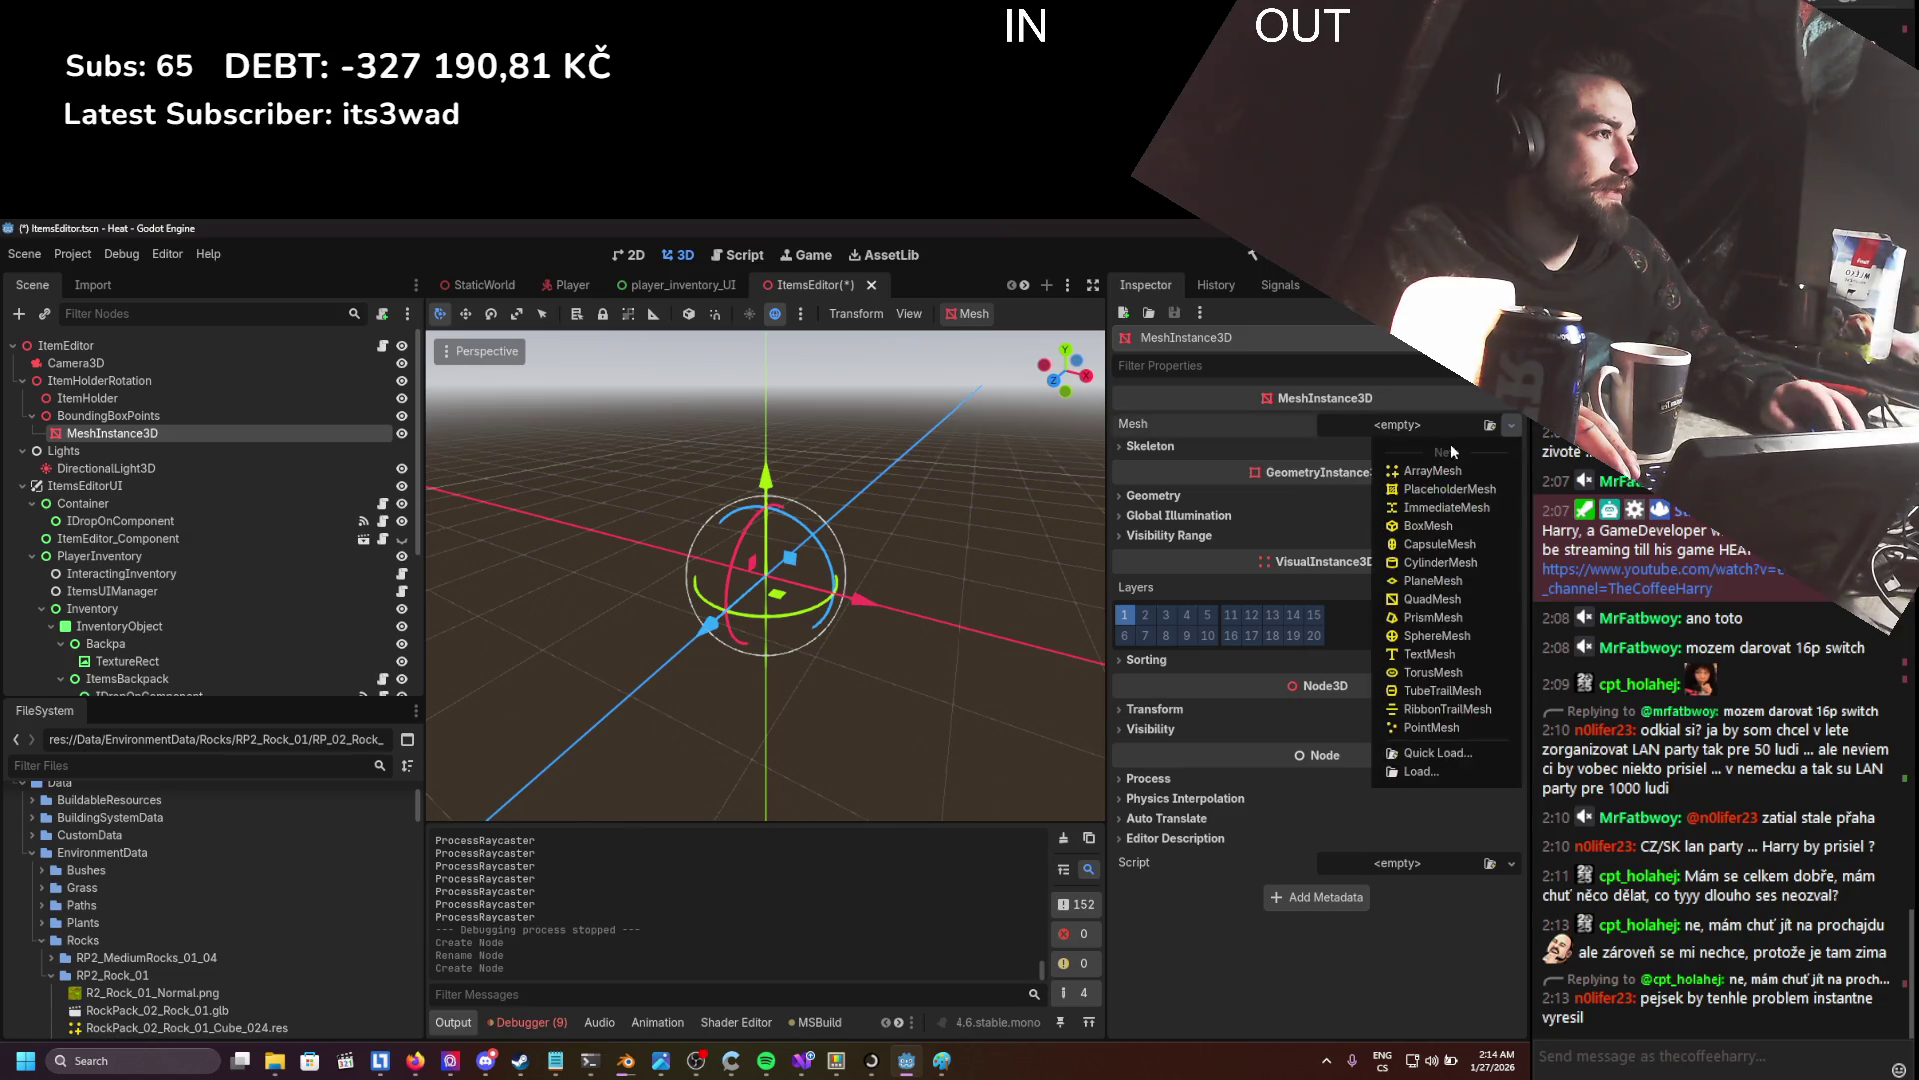
click(1427, 530)
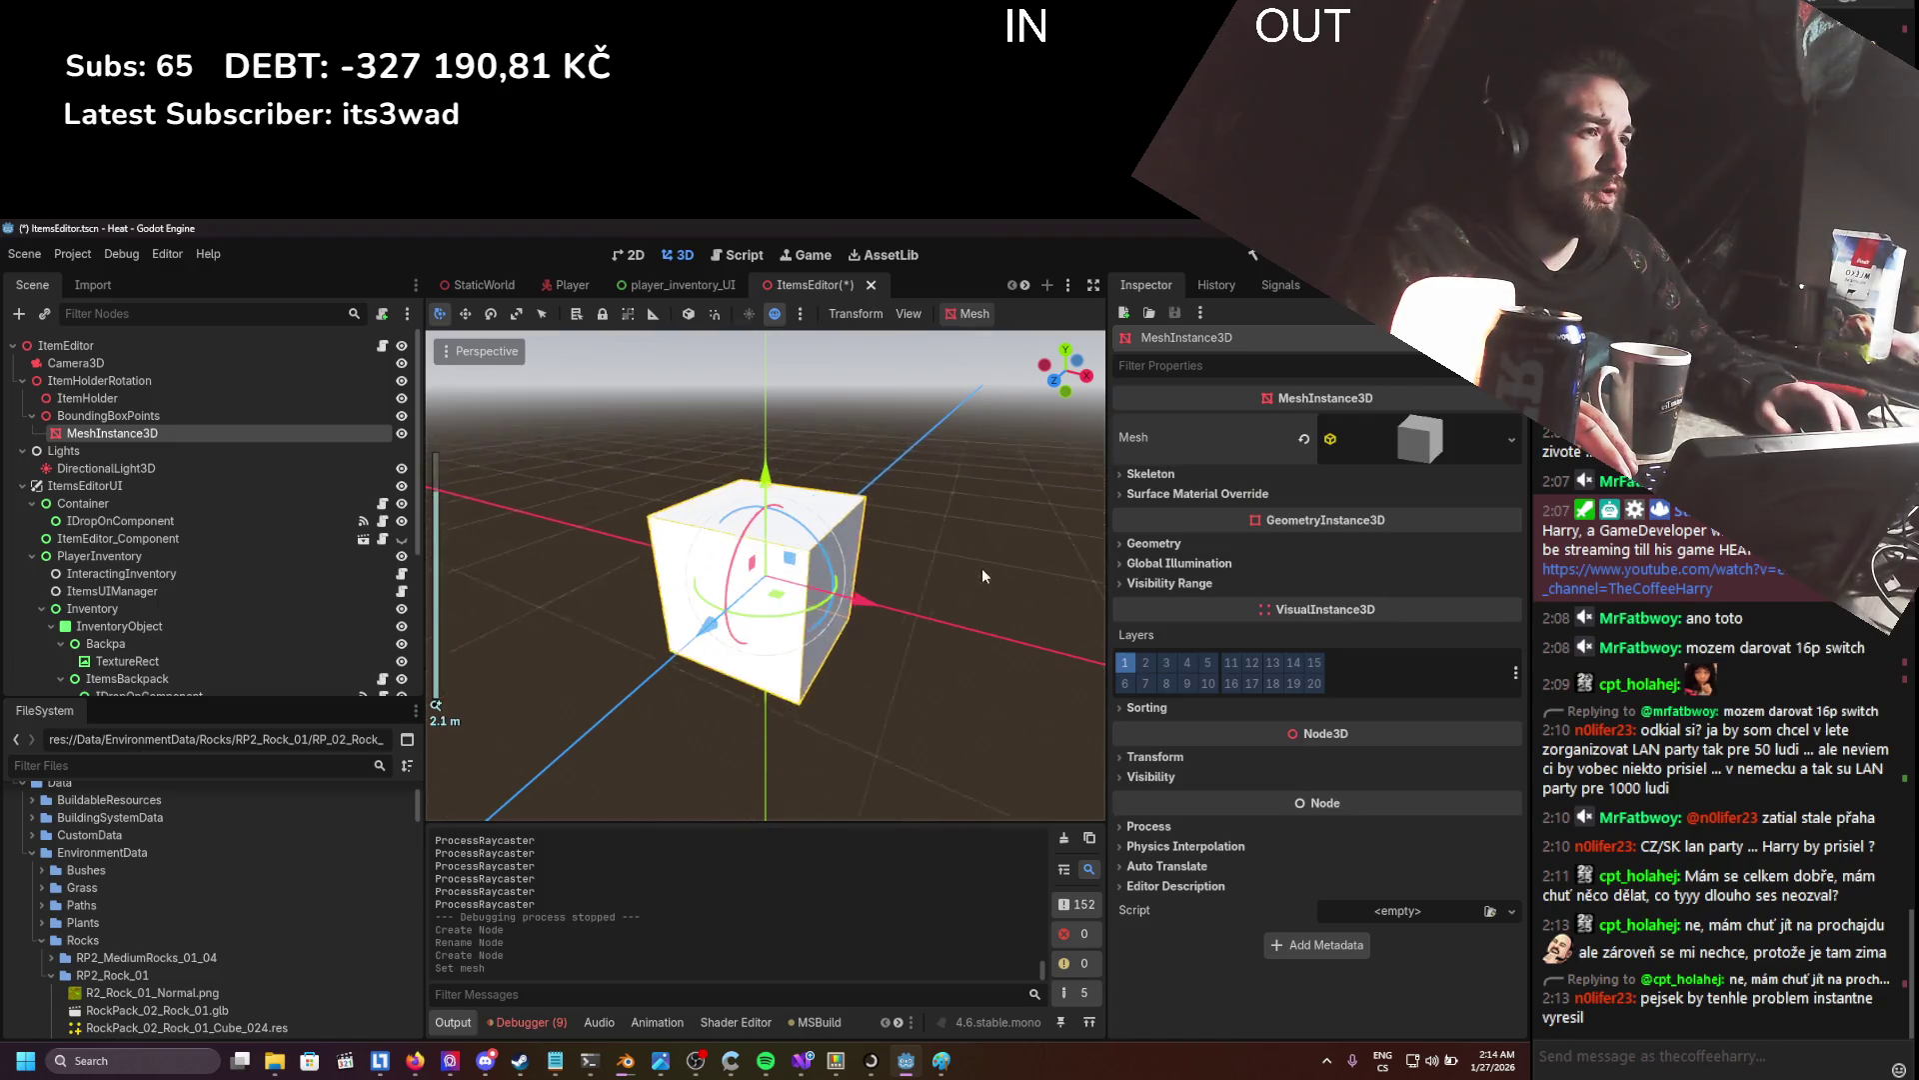
- Size the box 0.02×0.02×0.02 m, save the scene, and duplicate it six times
click(1346, 450)
click(1203, 629)
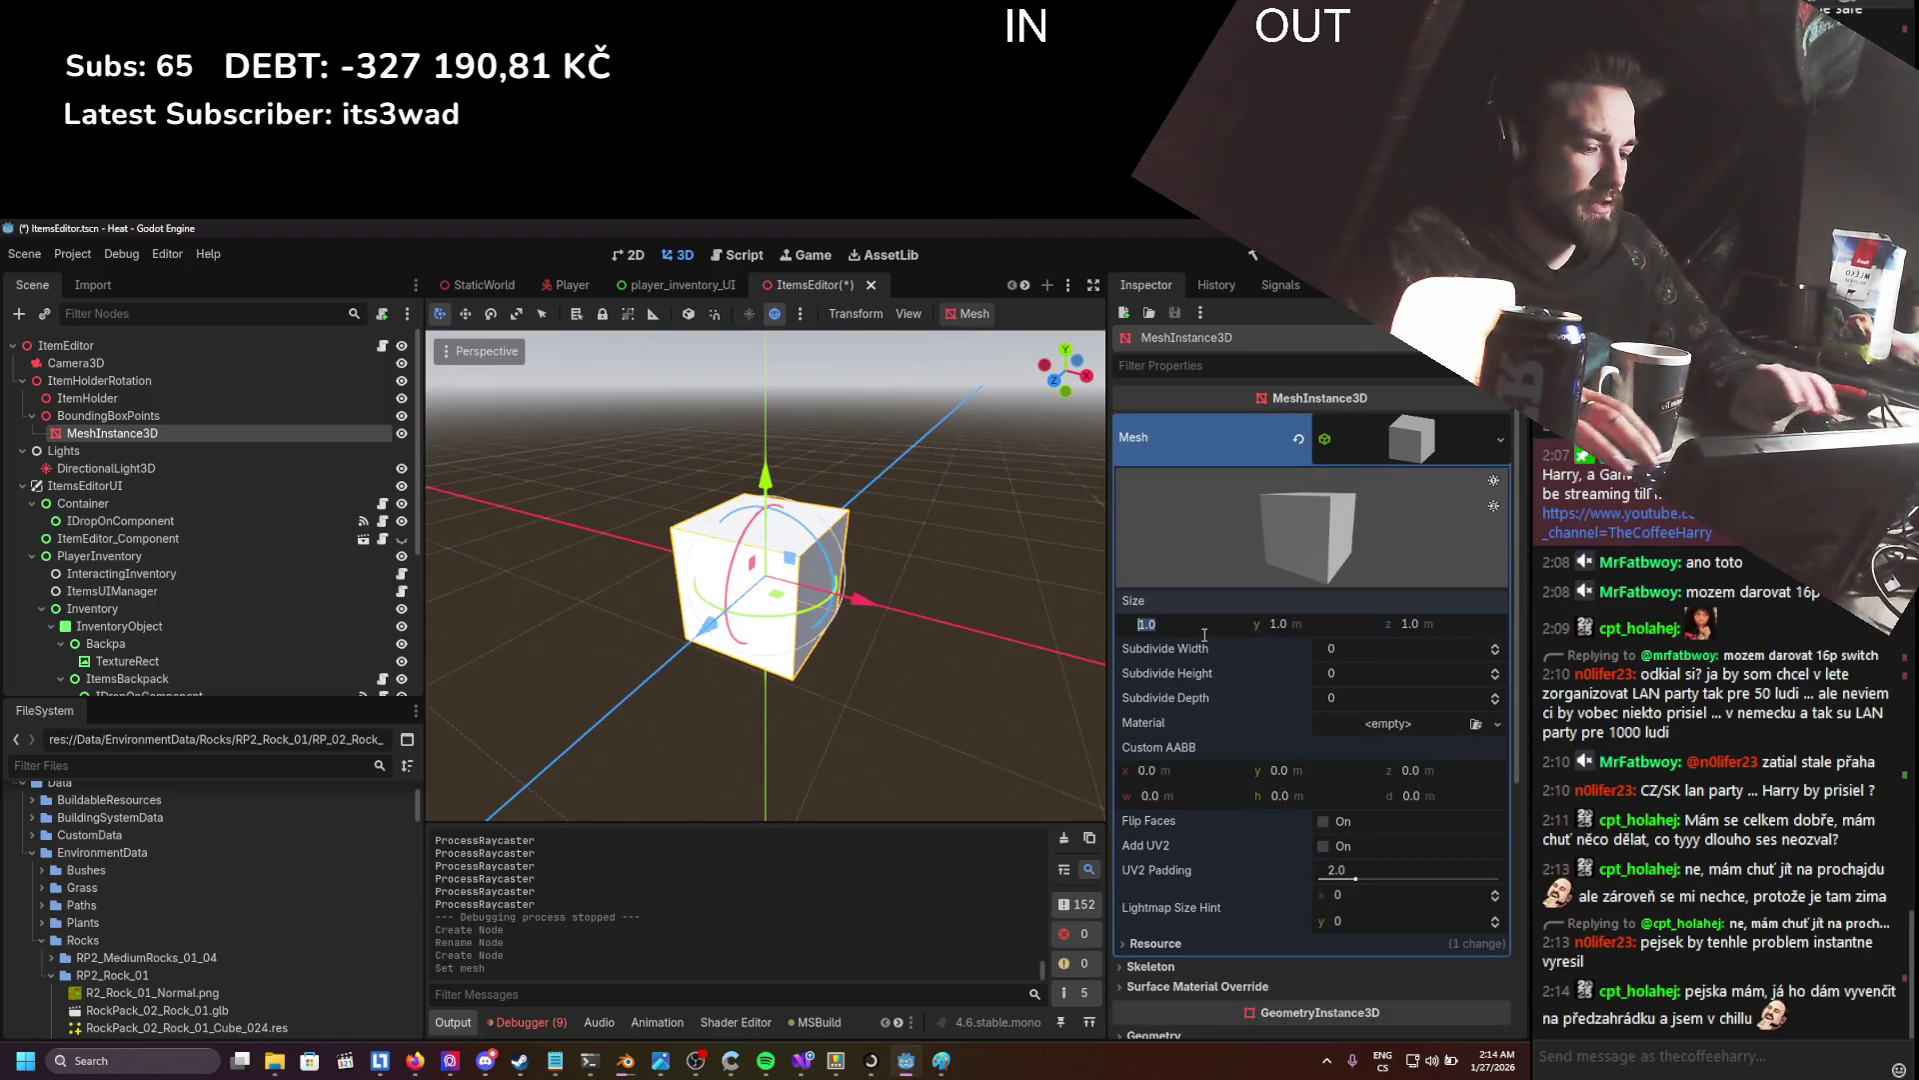
text(0.02)
key(Return)
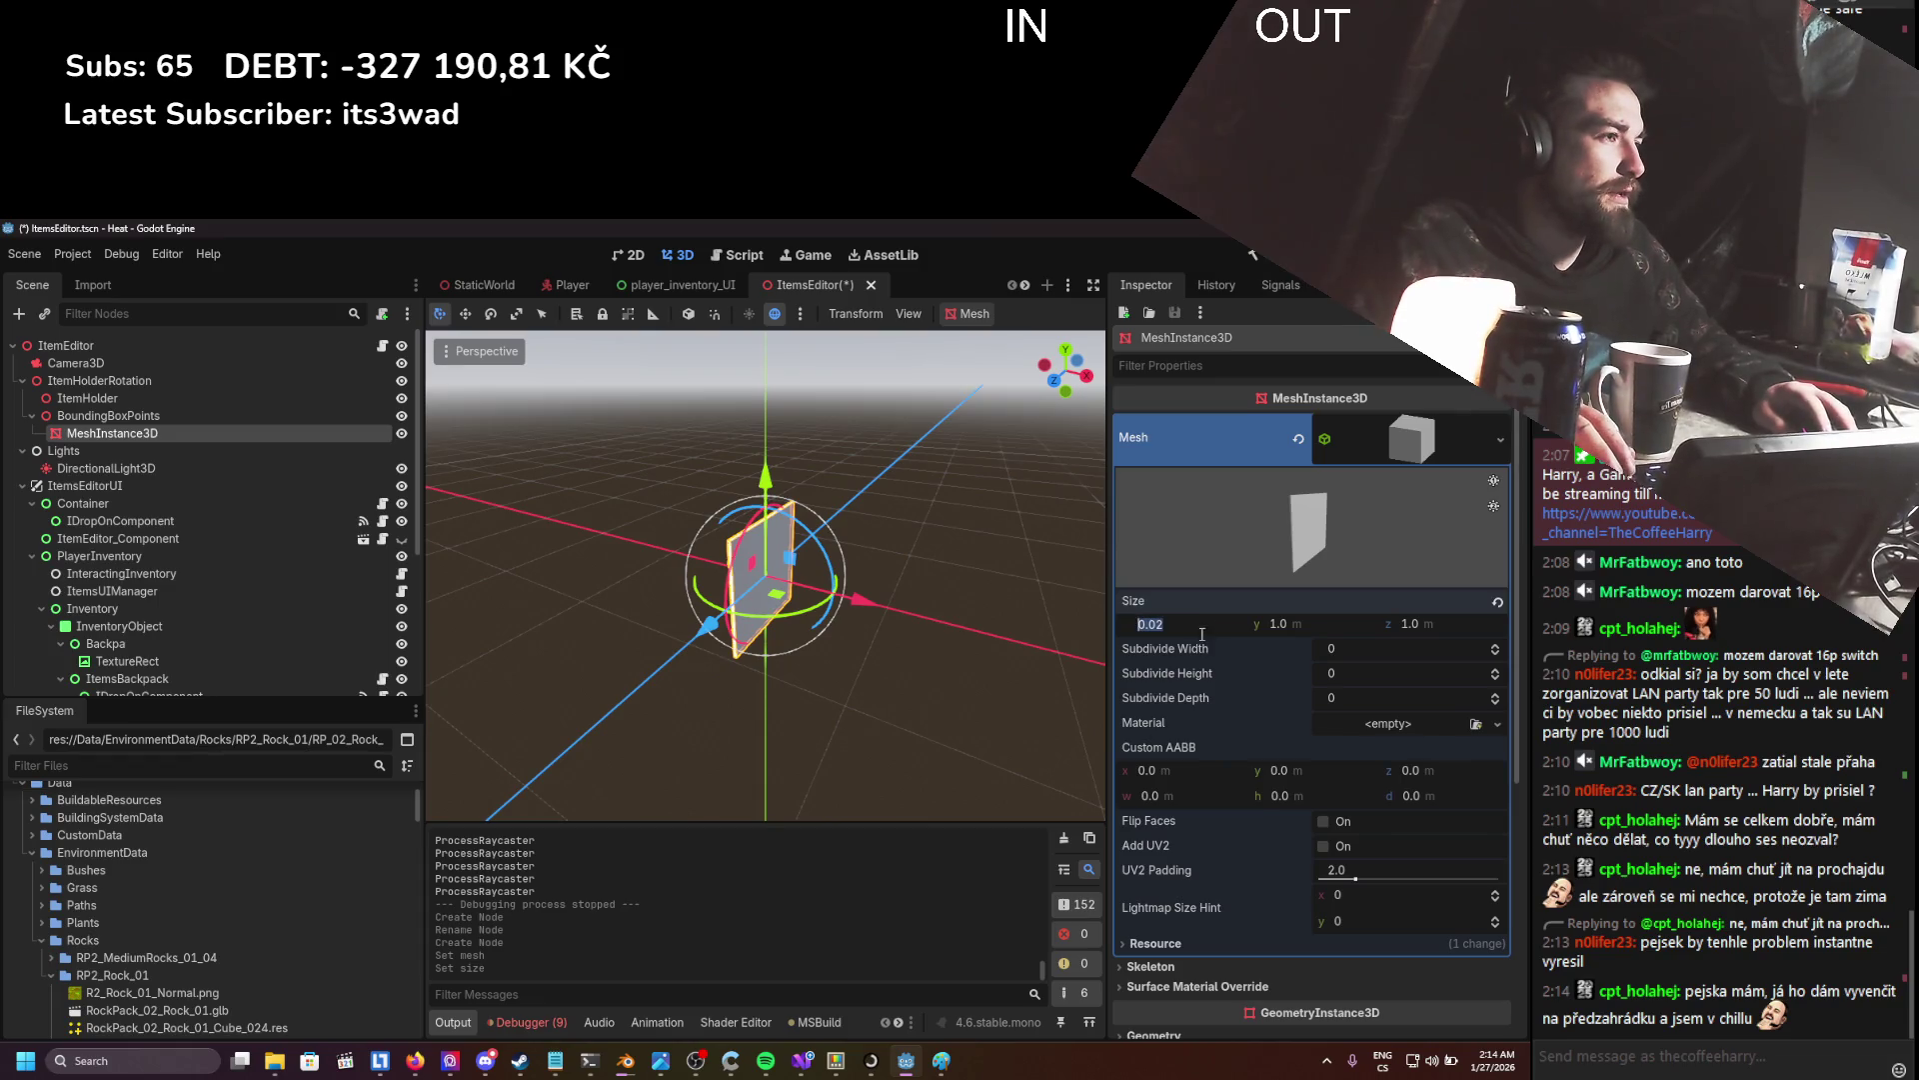
click(1290, 622)
text(0.02)
key(Return)
click(1418, 624)
text(0.02)
key(Return)
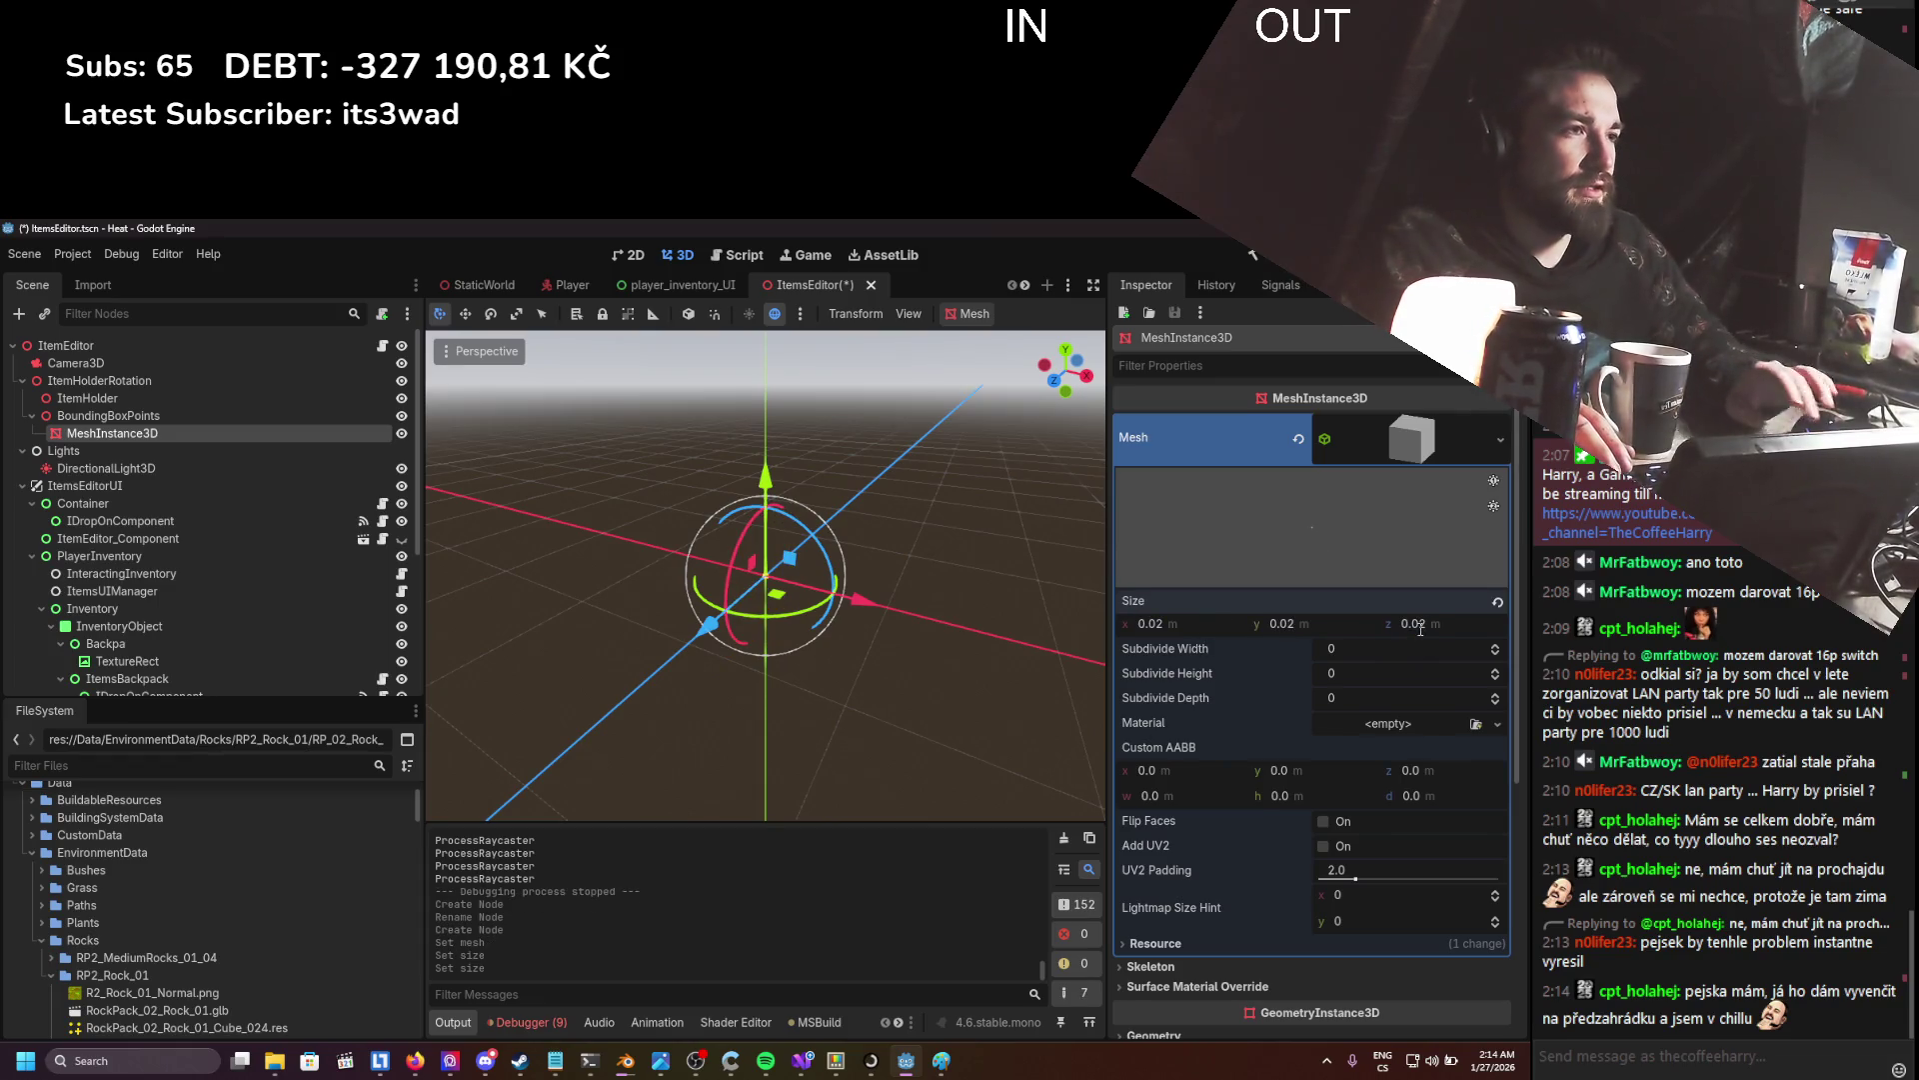
key(ctrl+s)
key(ctrl+d)
key(ctrl+d)
key(ctrl+d)
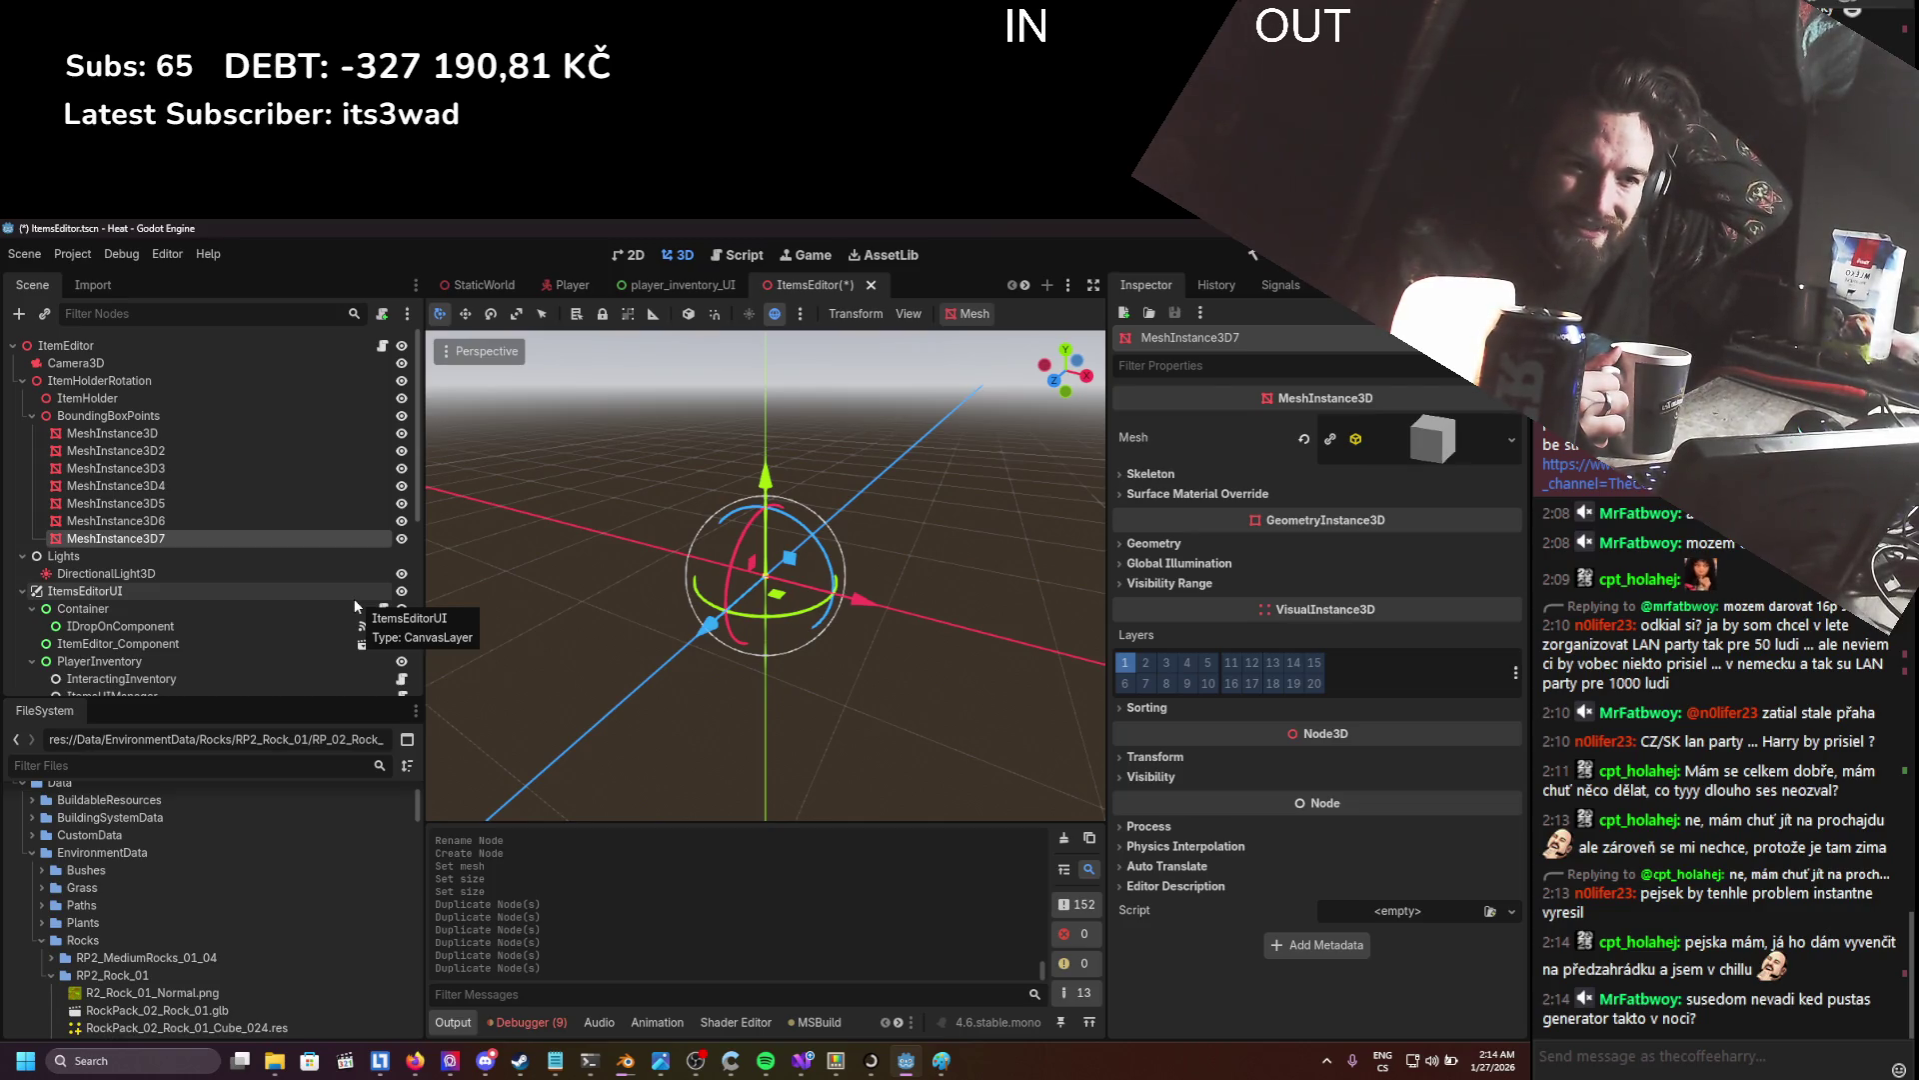
- Switch between Visual Studio's ItemEditor.cs and the Godot editor from the taskbar, ending on Godot
scroll(241, 510, down, 5)
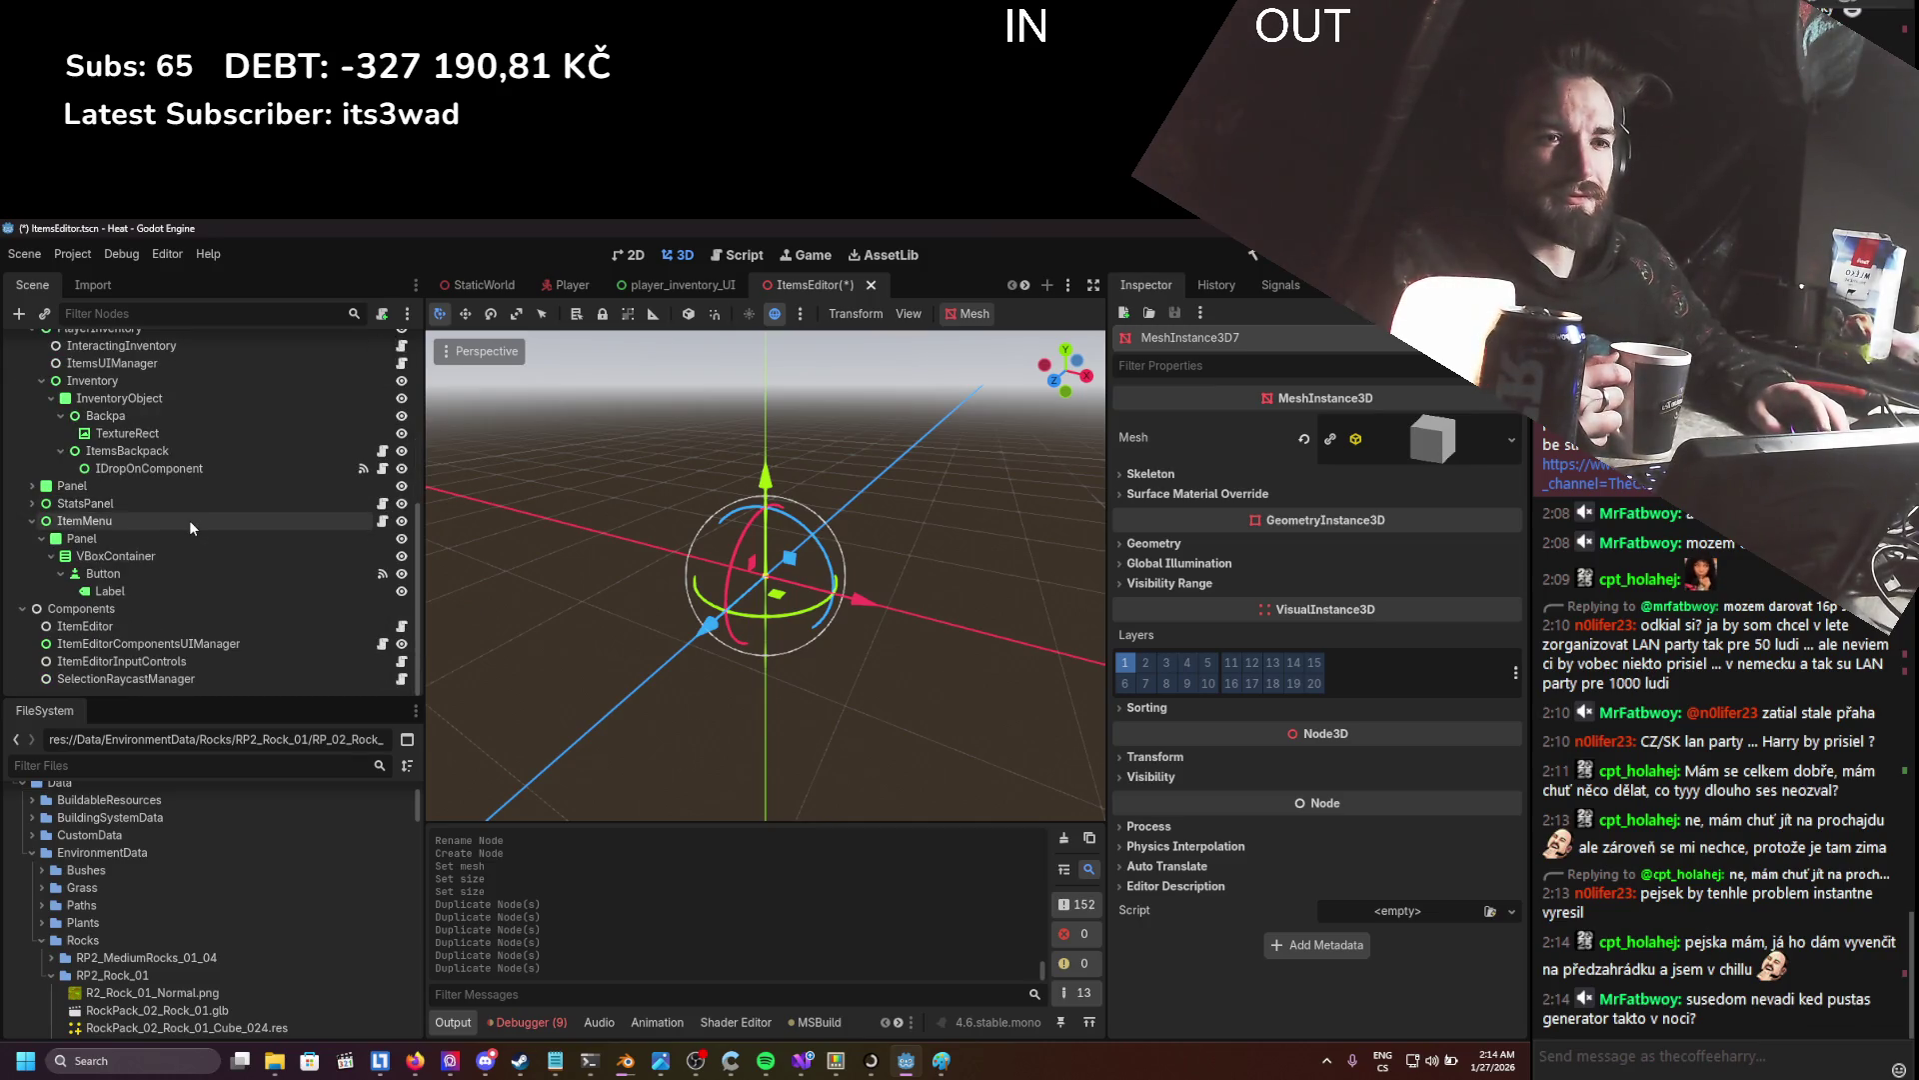
scroll(146, 596, up, 6)
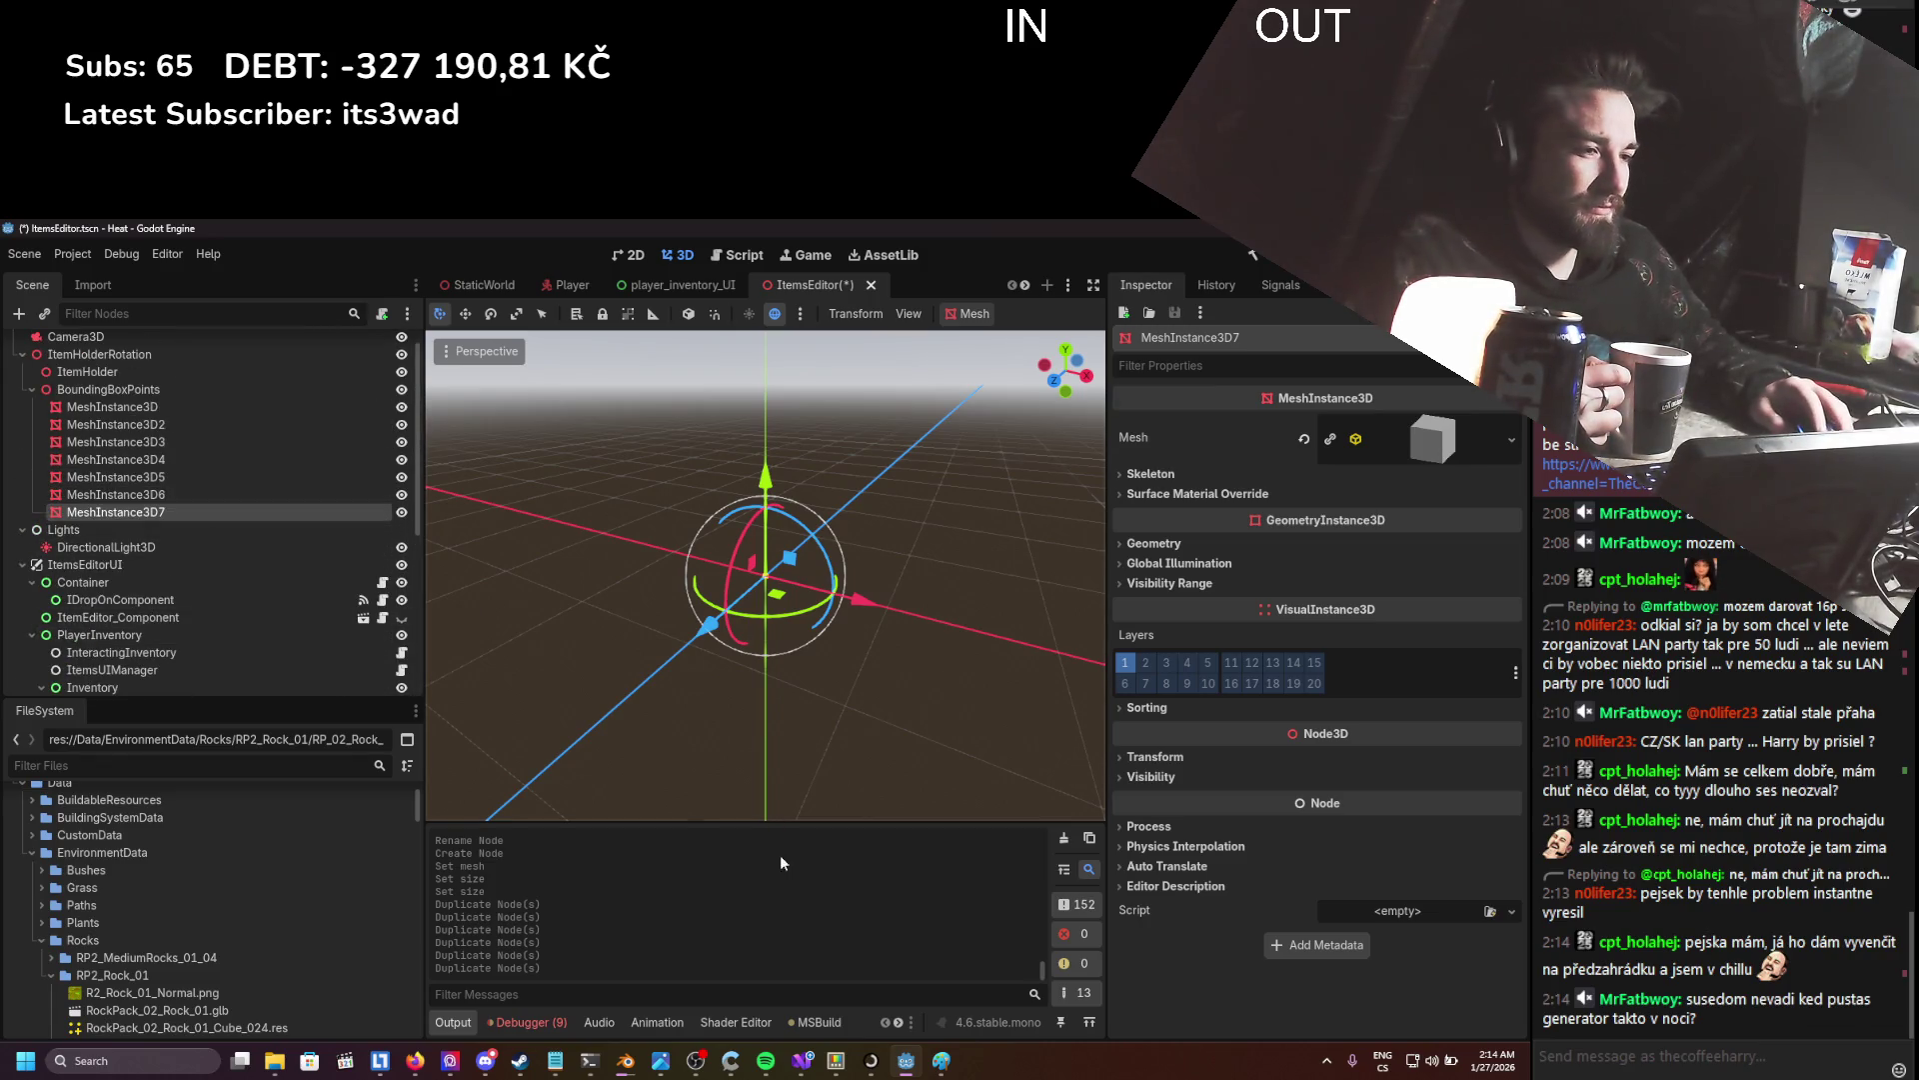
click(795, 1063)
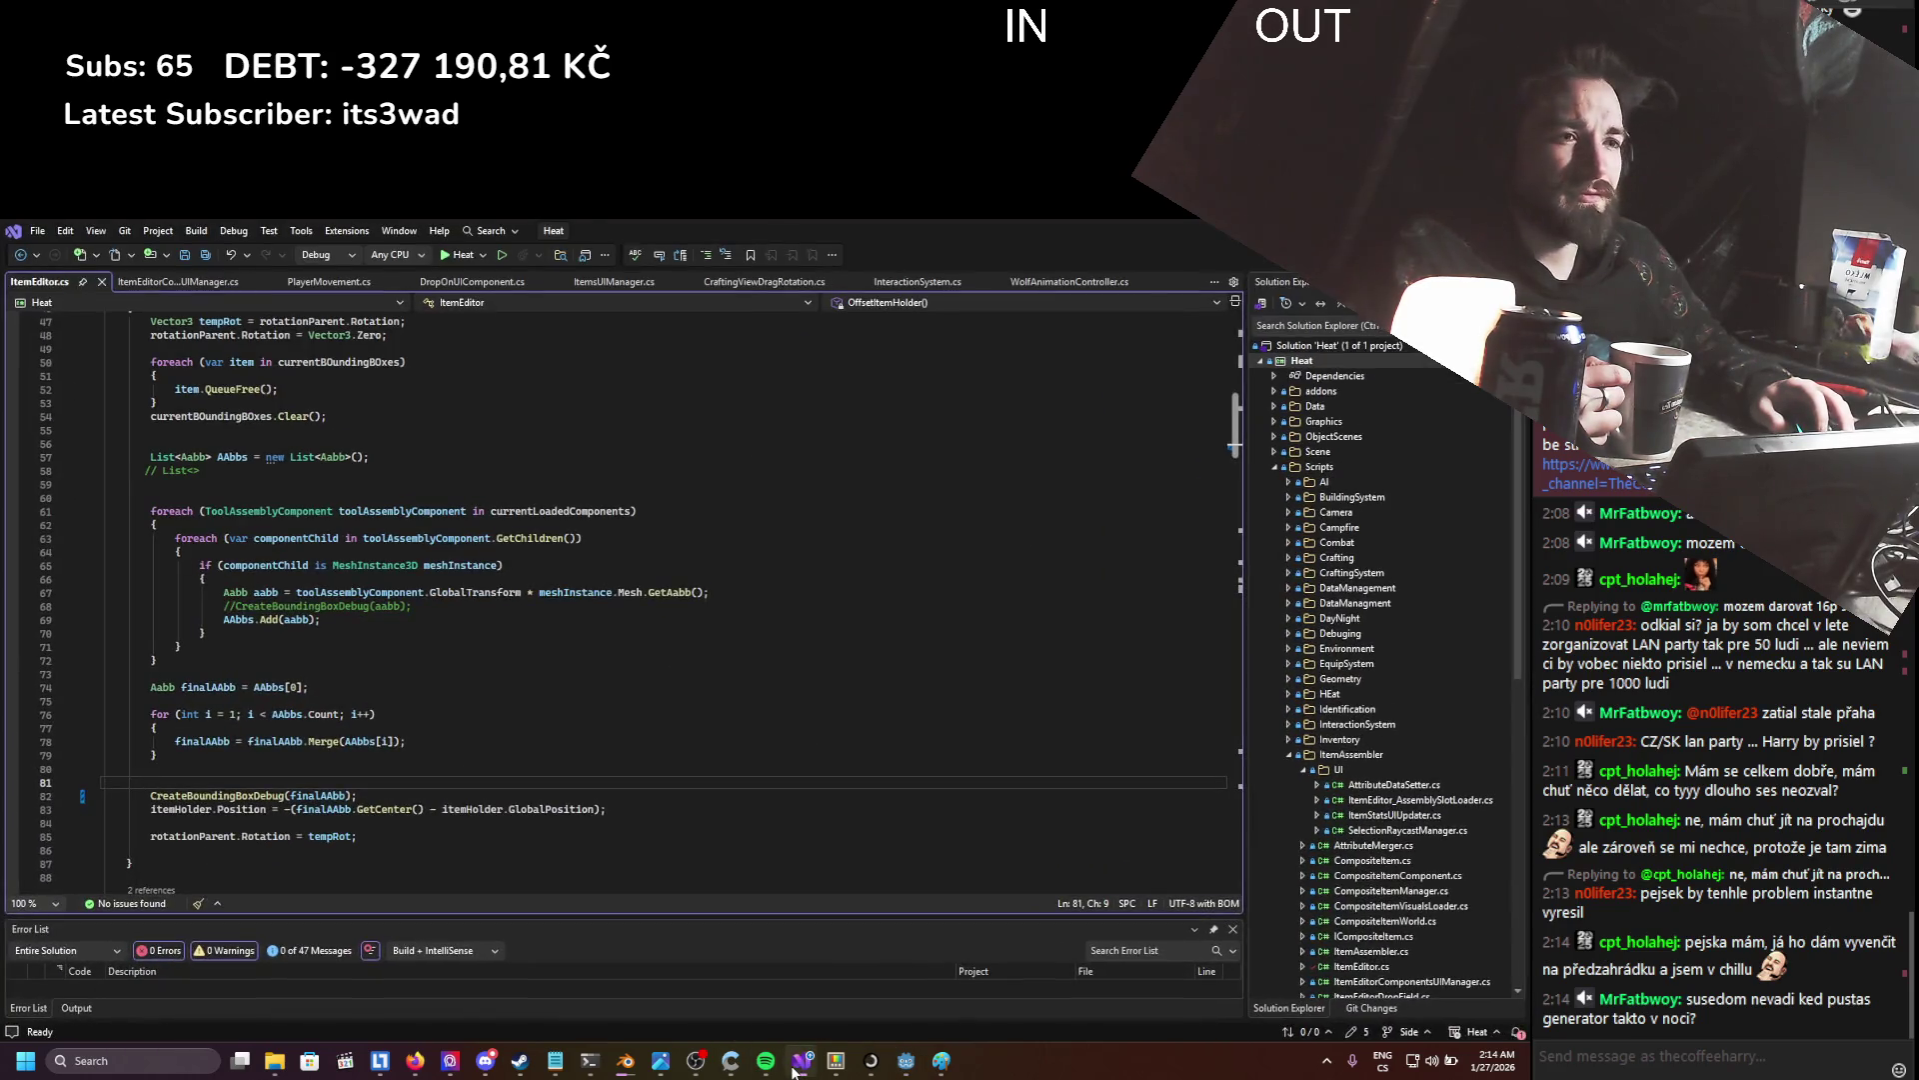
click(793, 1063)
click(792, 1064)
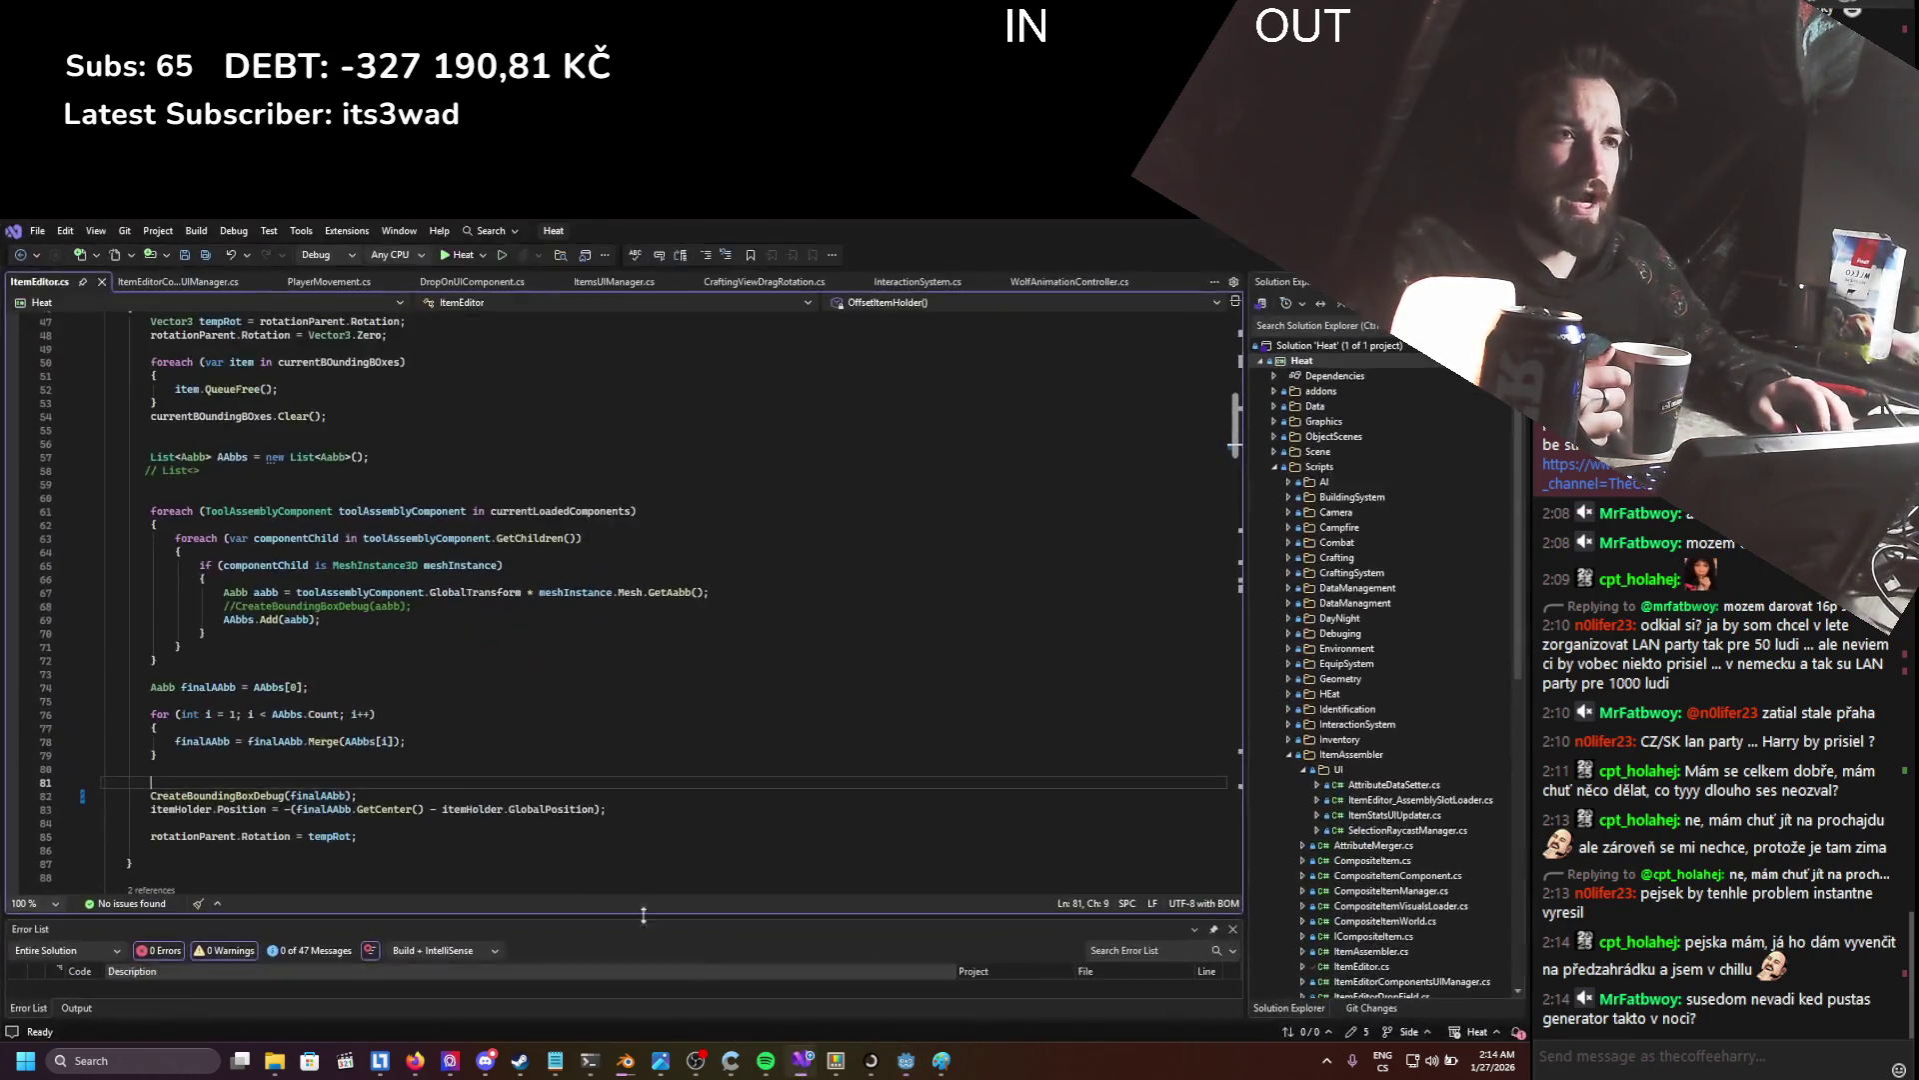
scroll(271, 655, up, 10)
scroll(262, 652, down, 4)
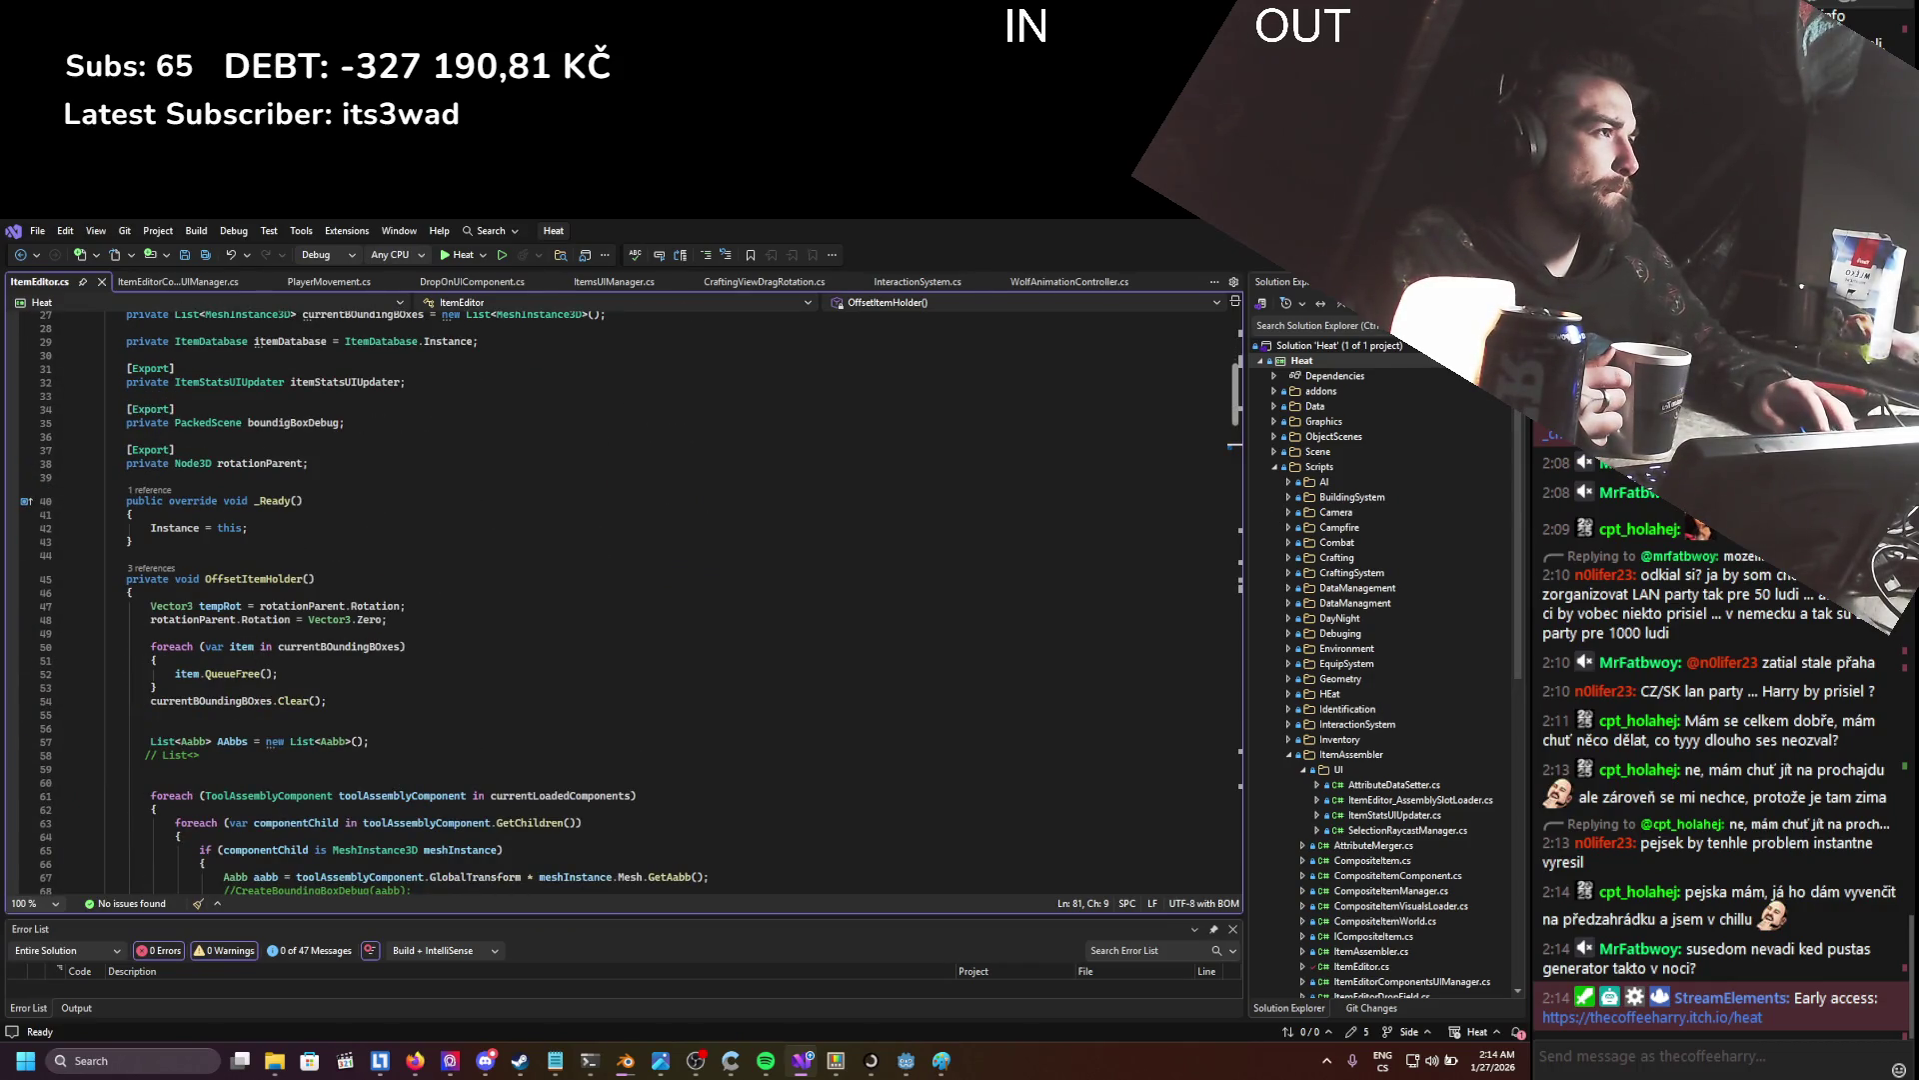
click(906, 1060)
scroll(70, 627, down, 3)
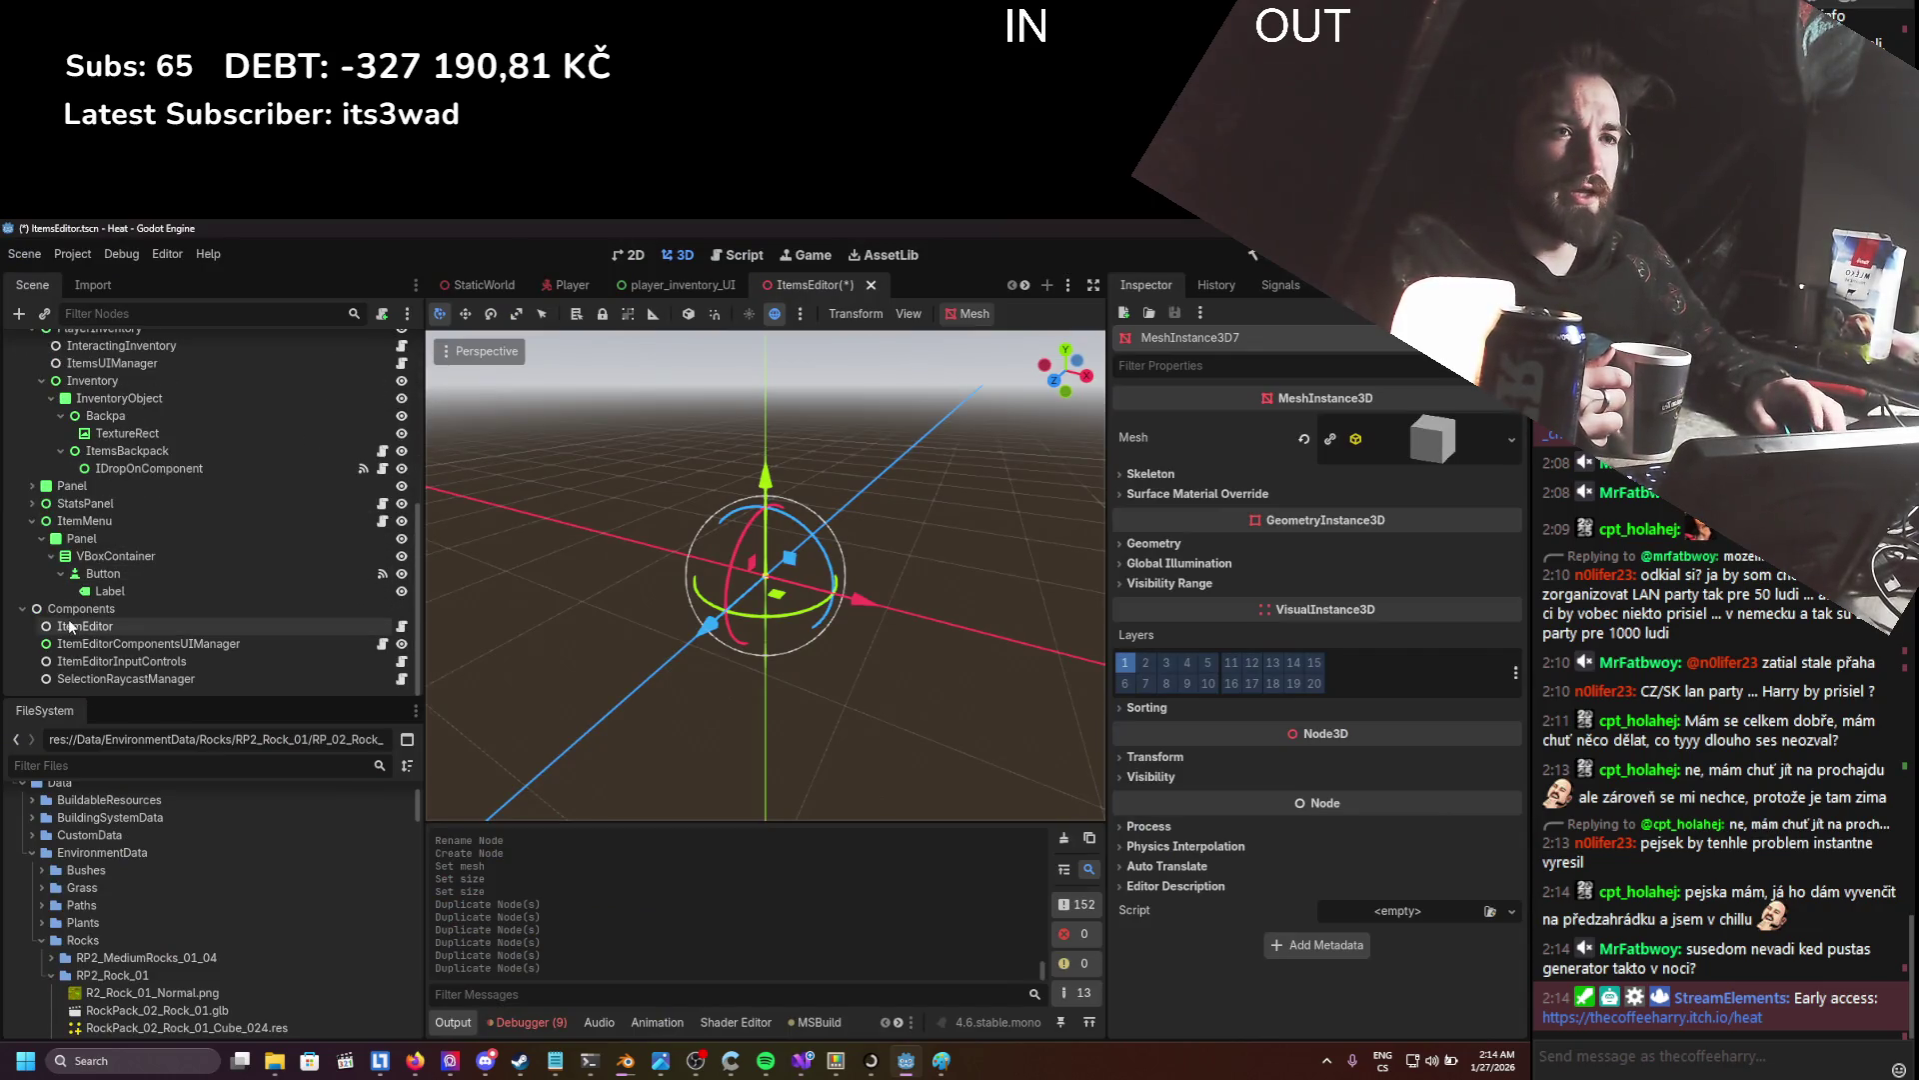
- Add a plain Node child under Components named ItemEditor_BoundingBoxManager
right_click(72, 609)
click(109, 628)
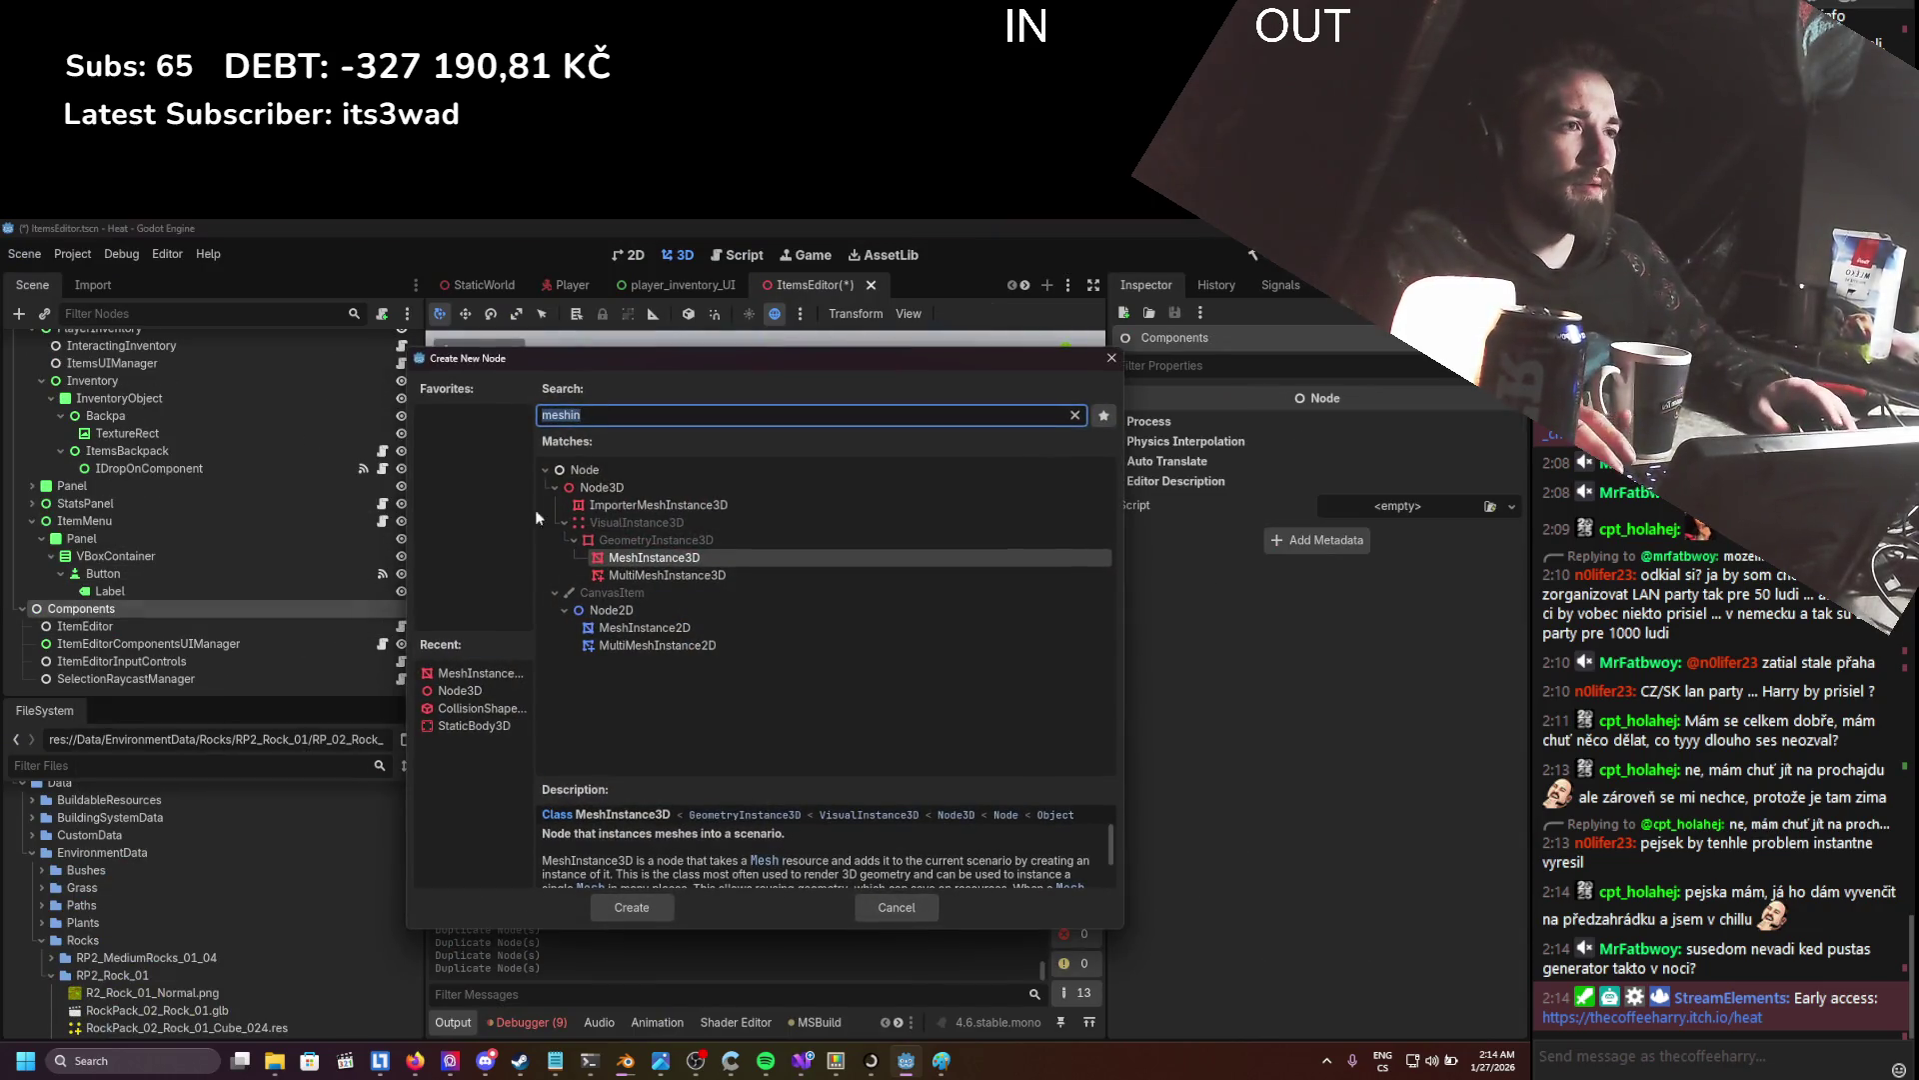
double_click(584, 469)
double_click(90, 677)
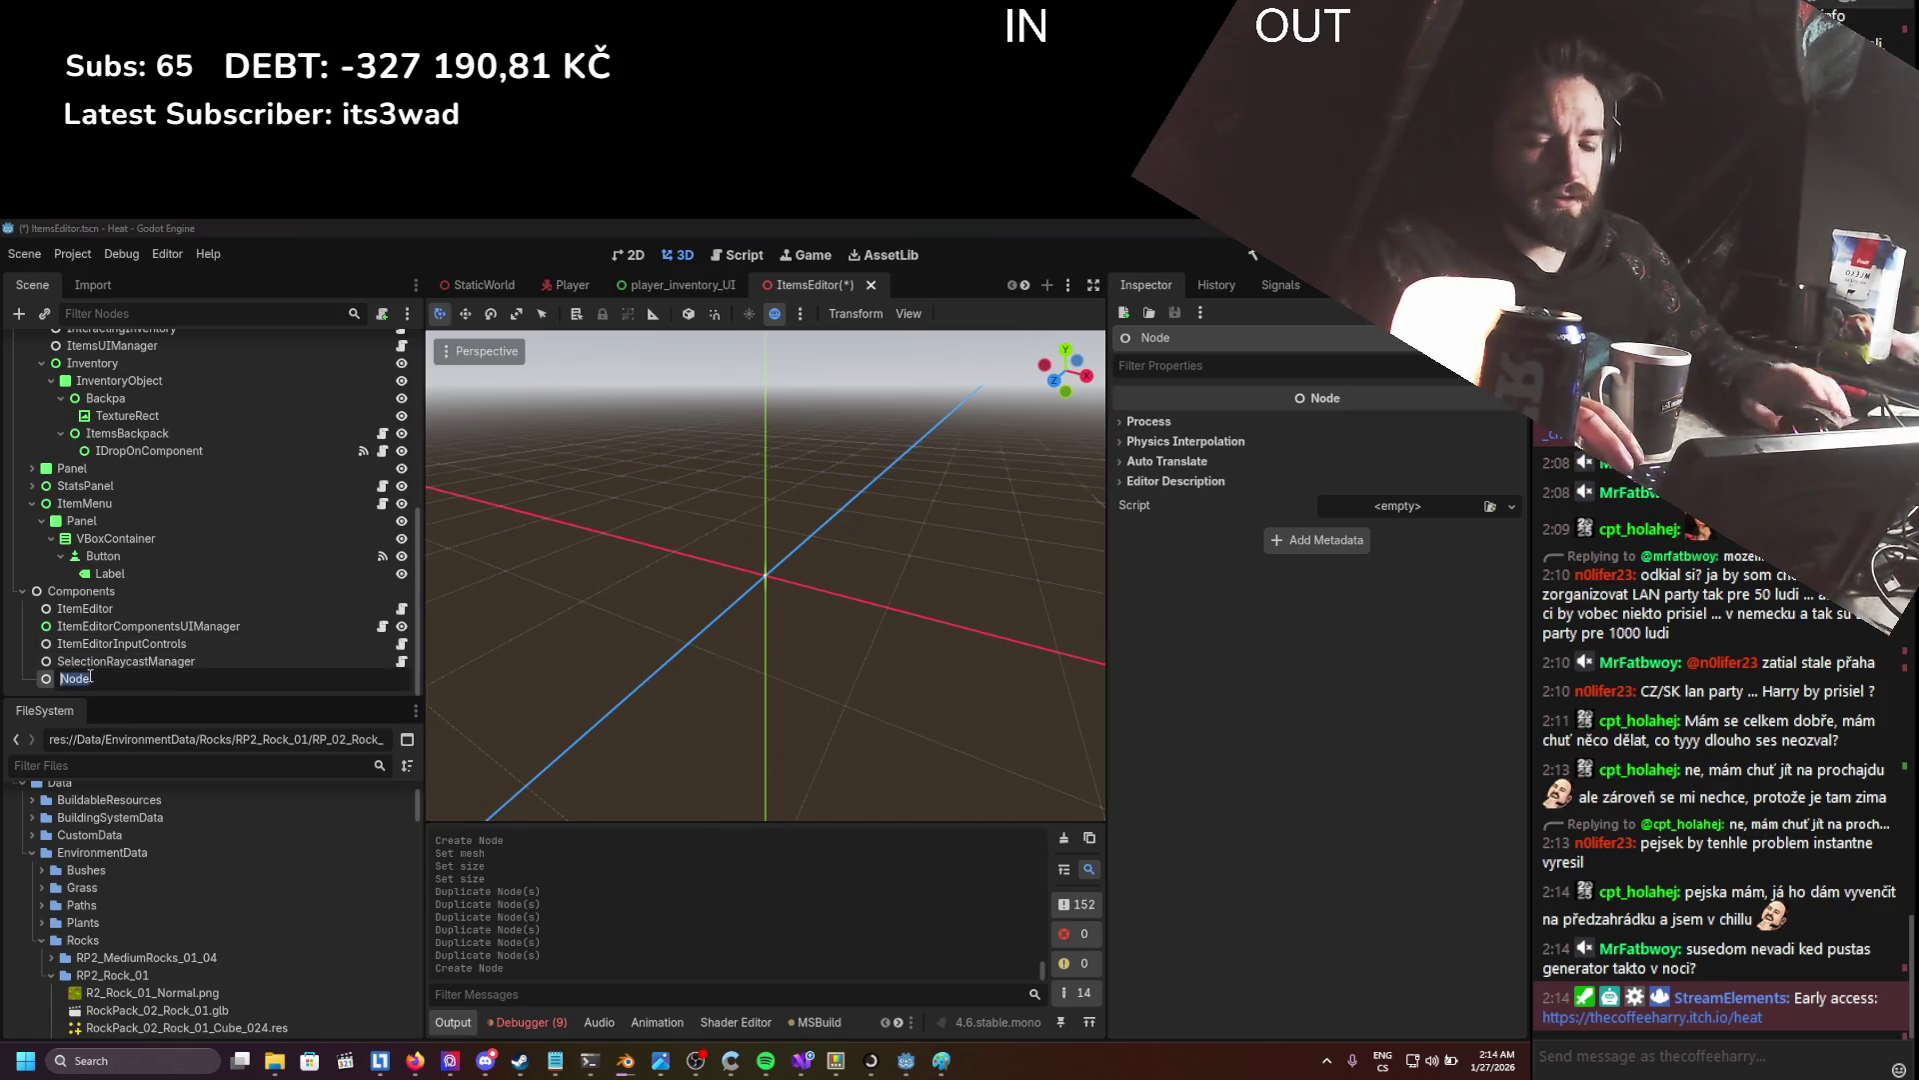
text(BoBo)
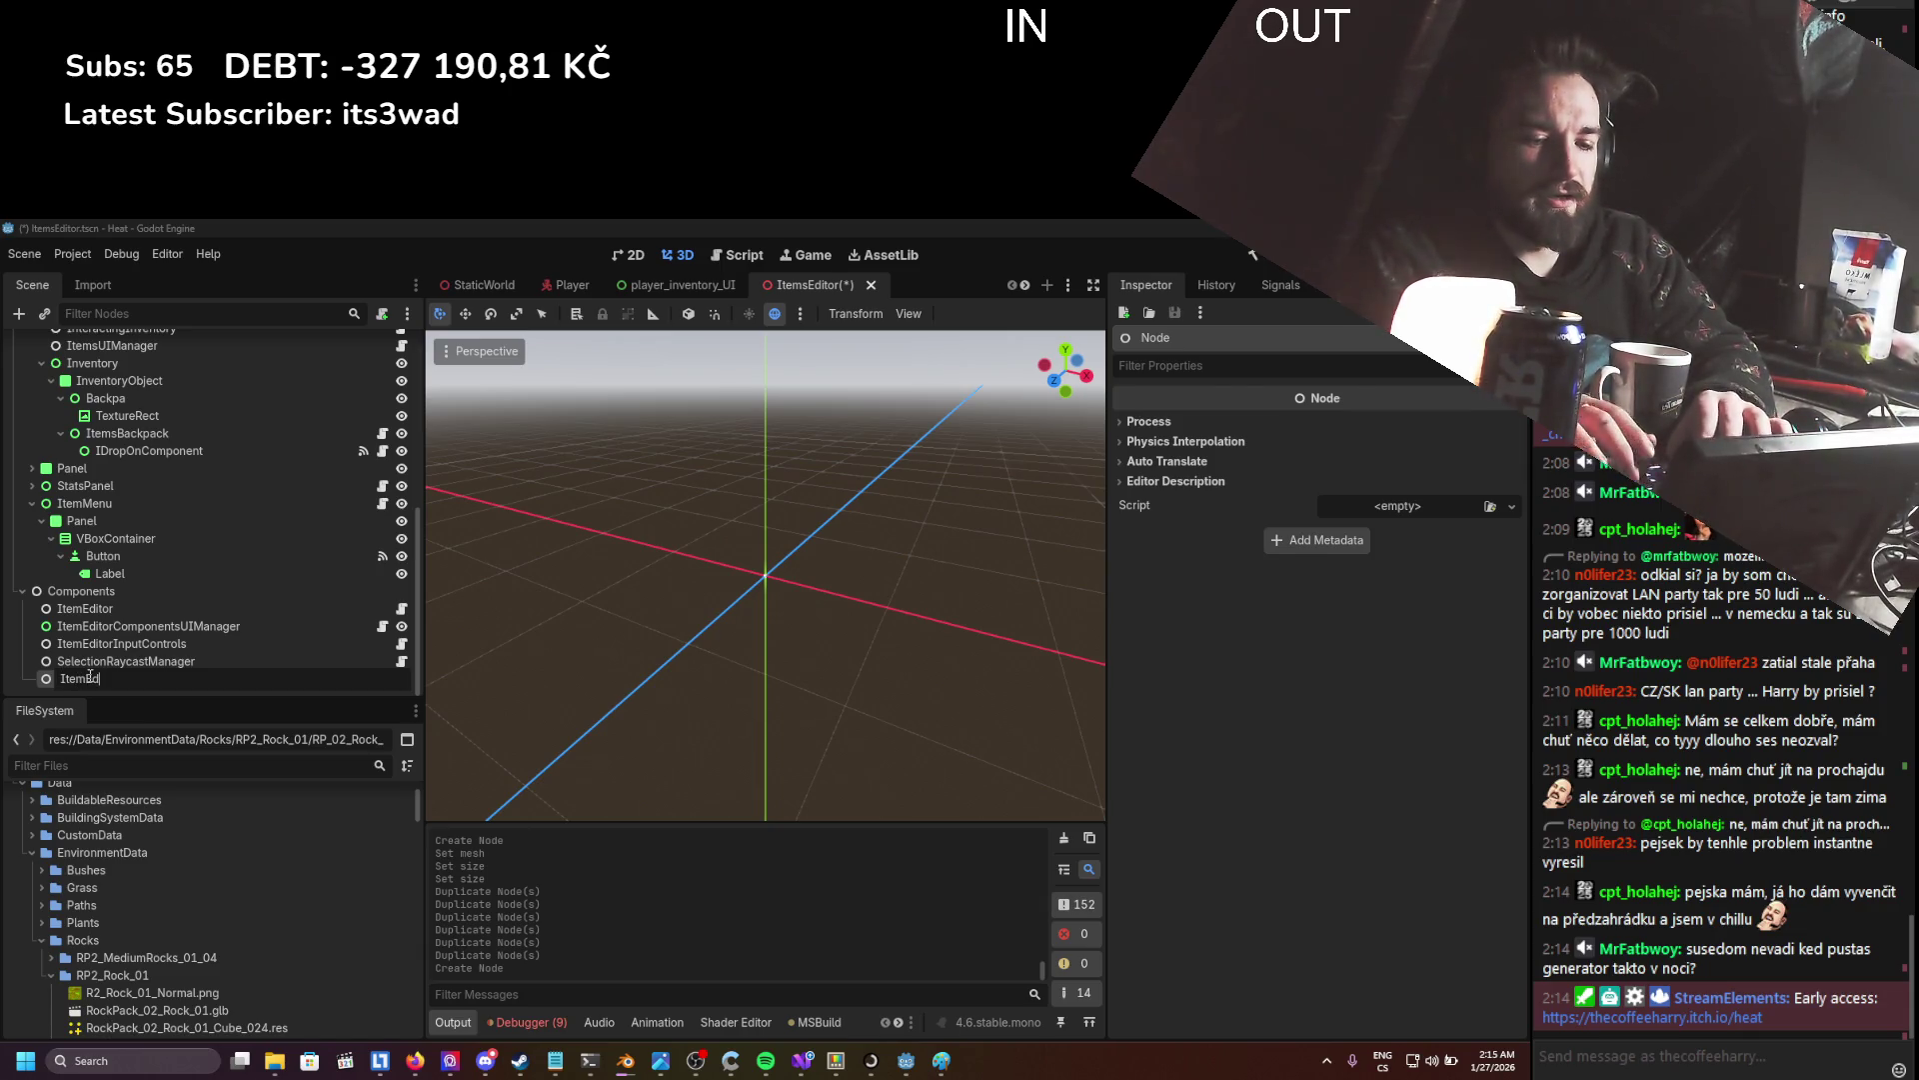
text(_BOu)
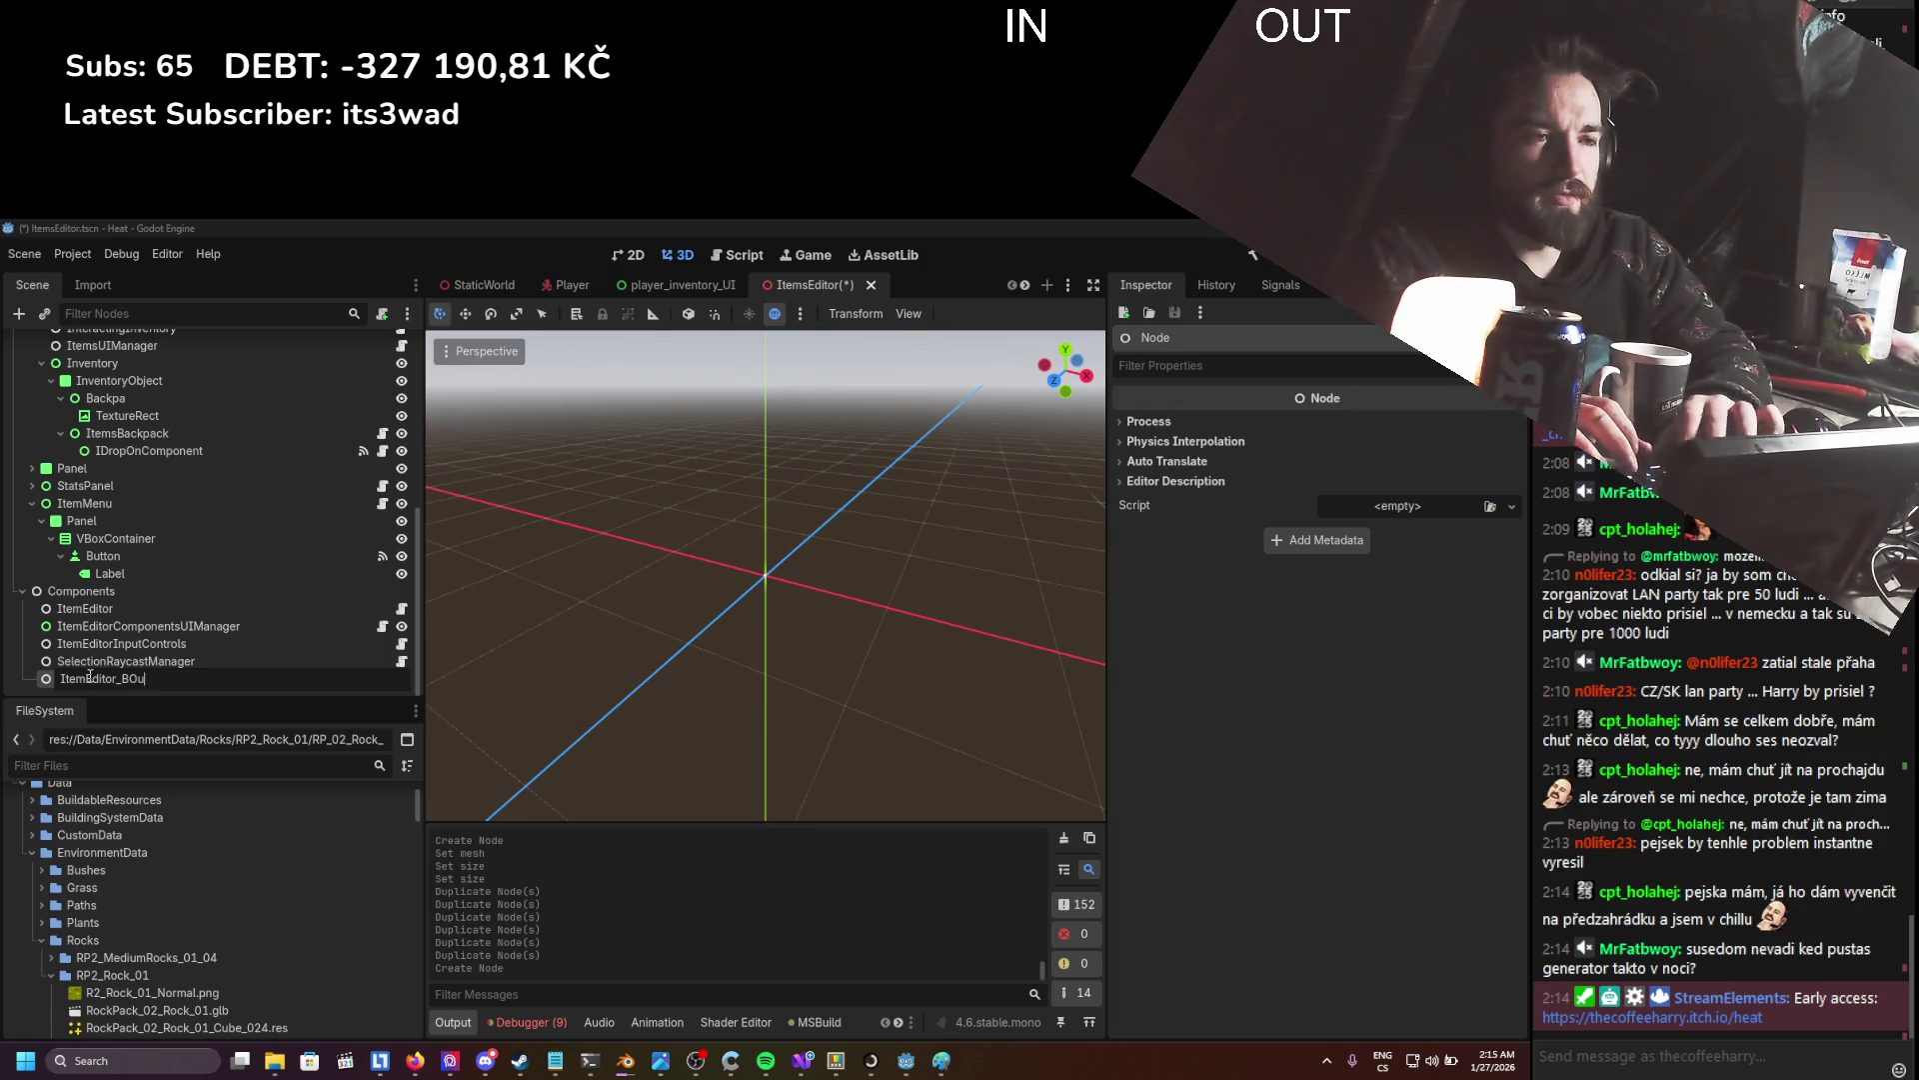
key(BackSpace)
key(BackSpace)
text(o)
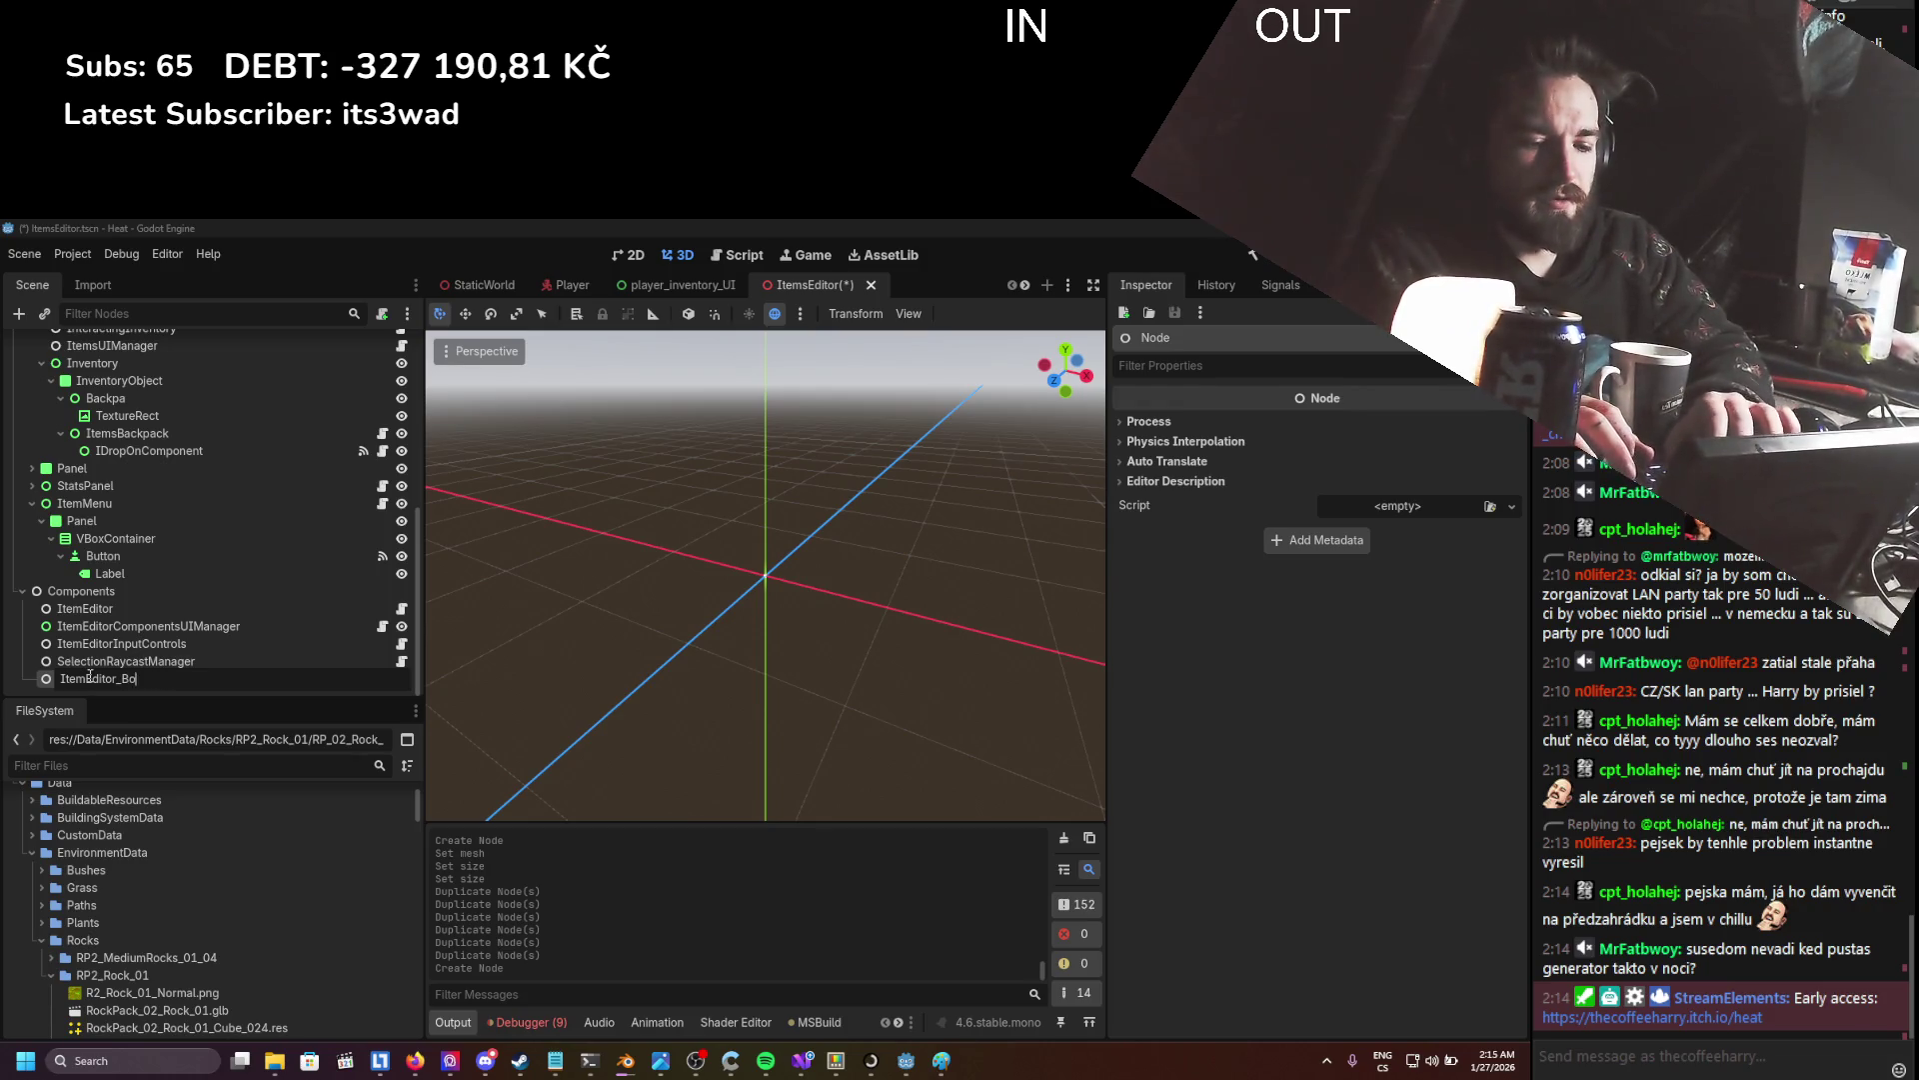
text(undingBoxManage)
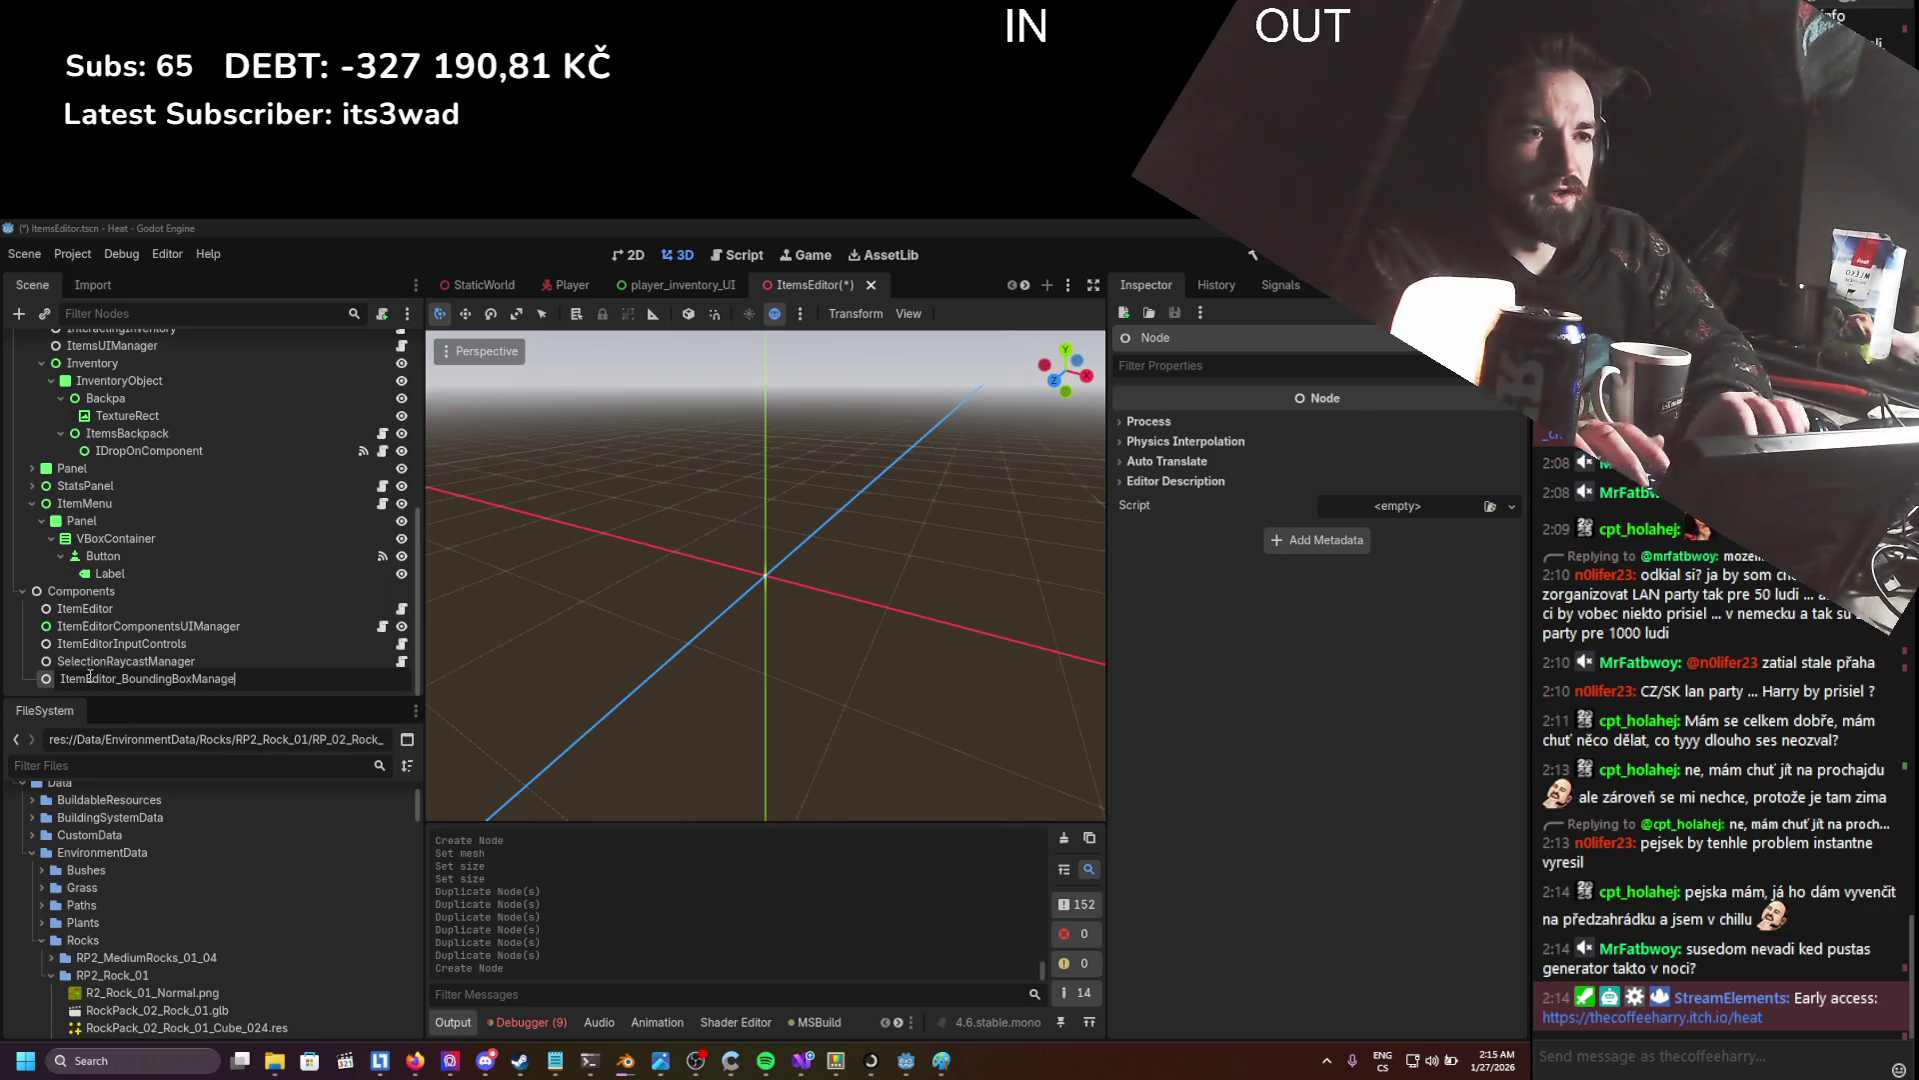
text(r)
key(Return)
- Save the scene and collapse the Data, UI and Utility folders in the FileSystem dock
key(ctrl+s)
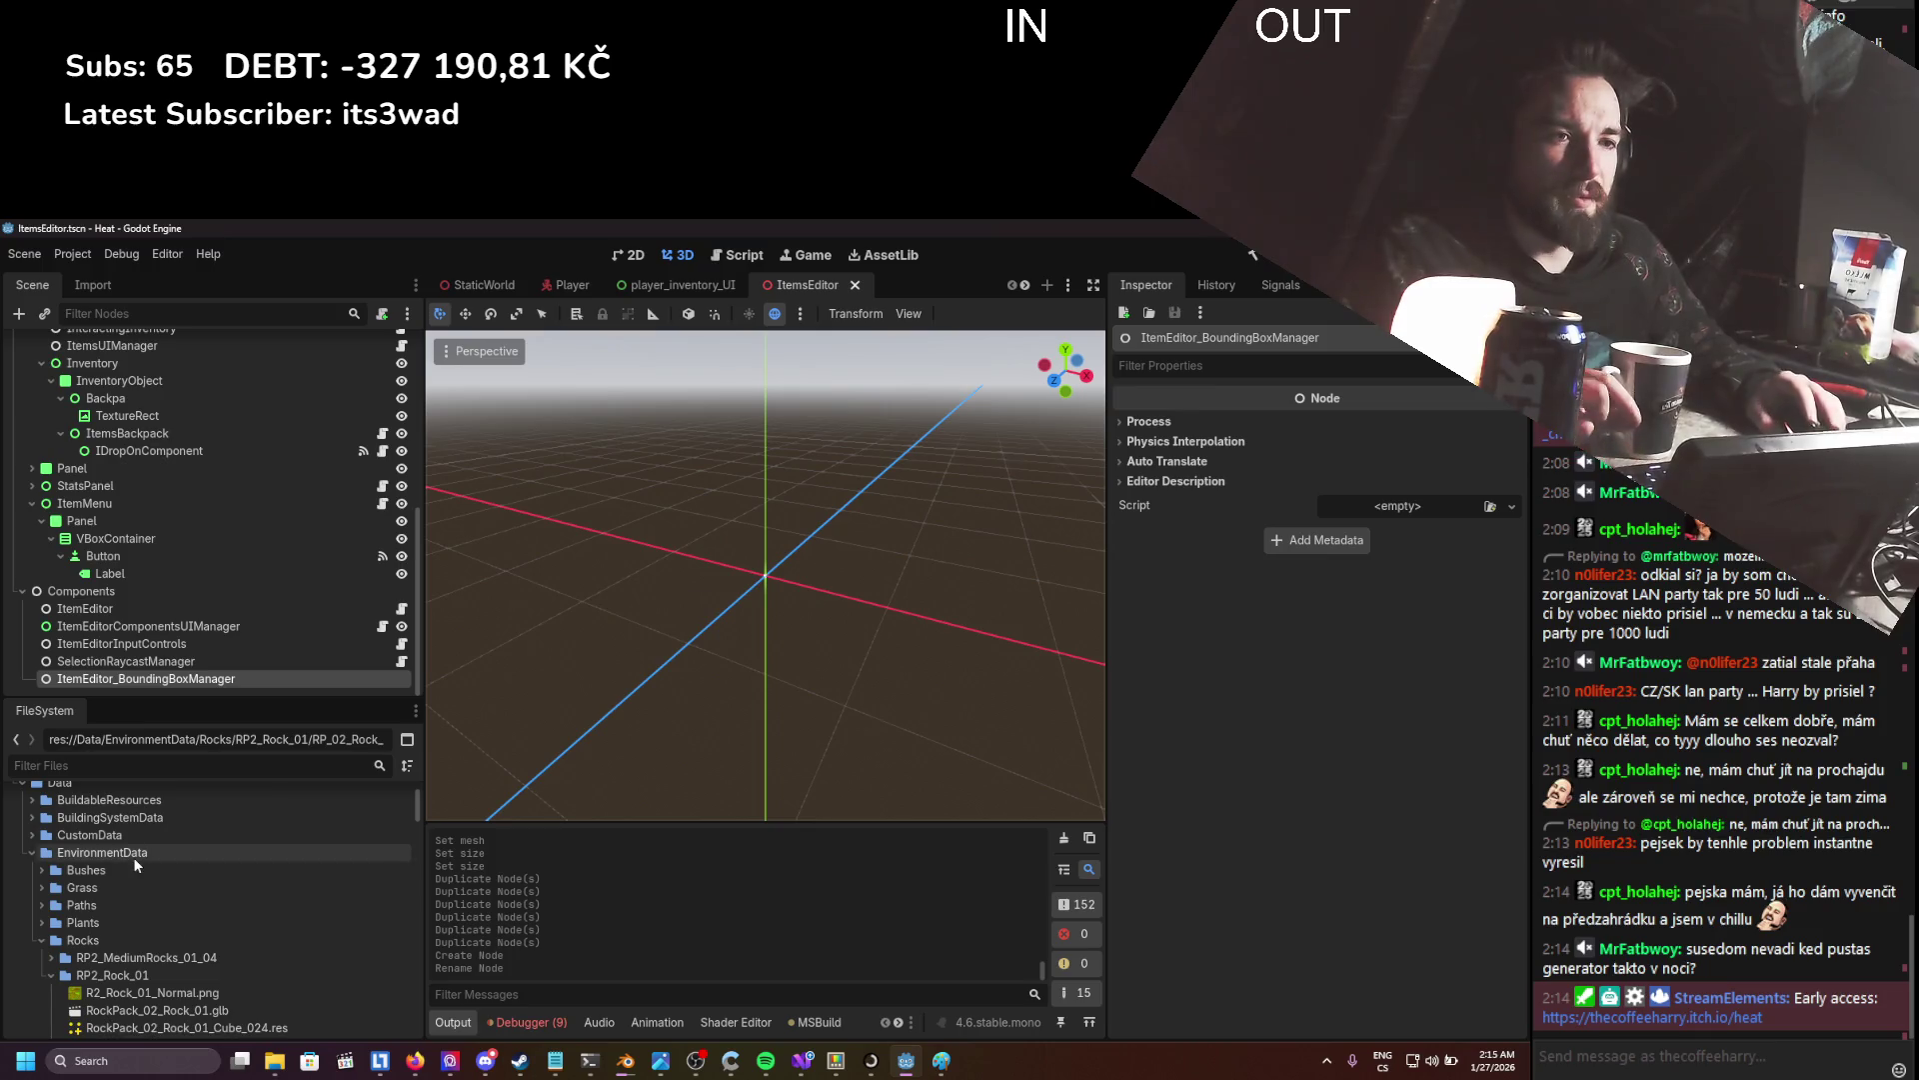
scroll(30, 869, up, 2)
click(22, 869)
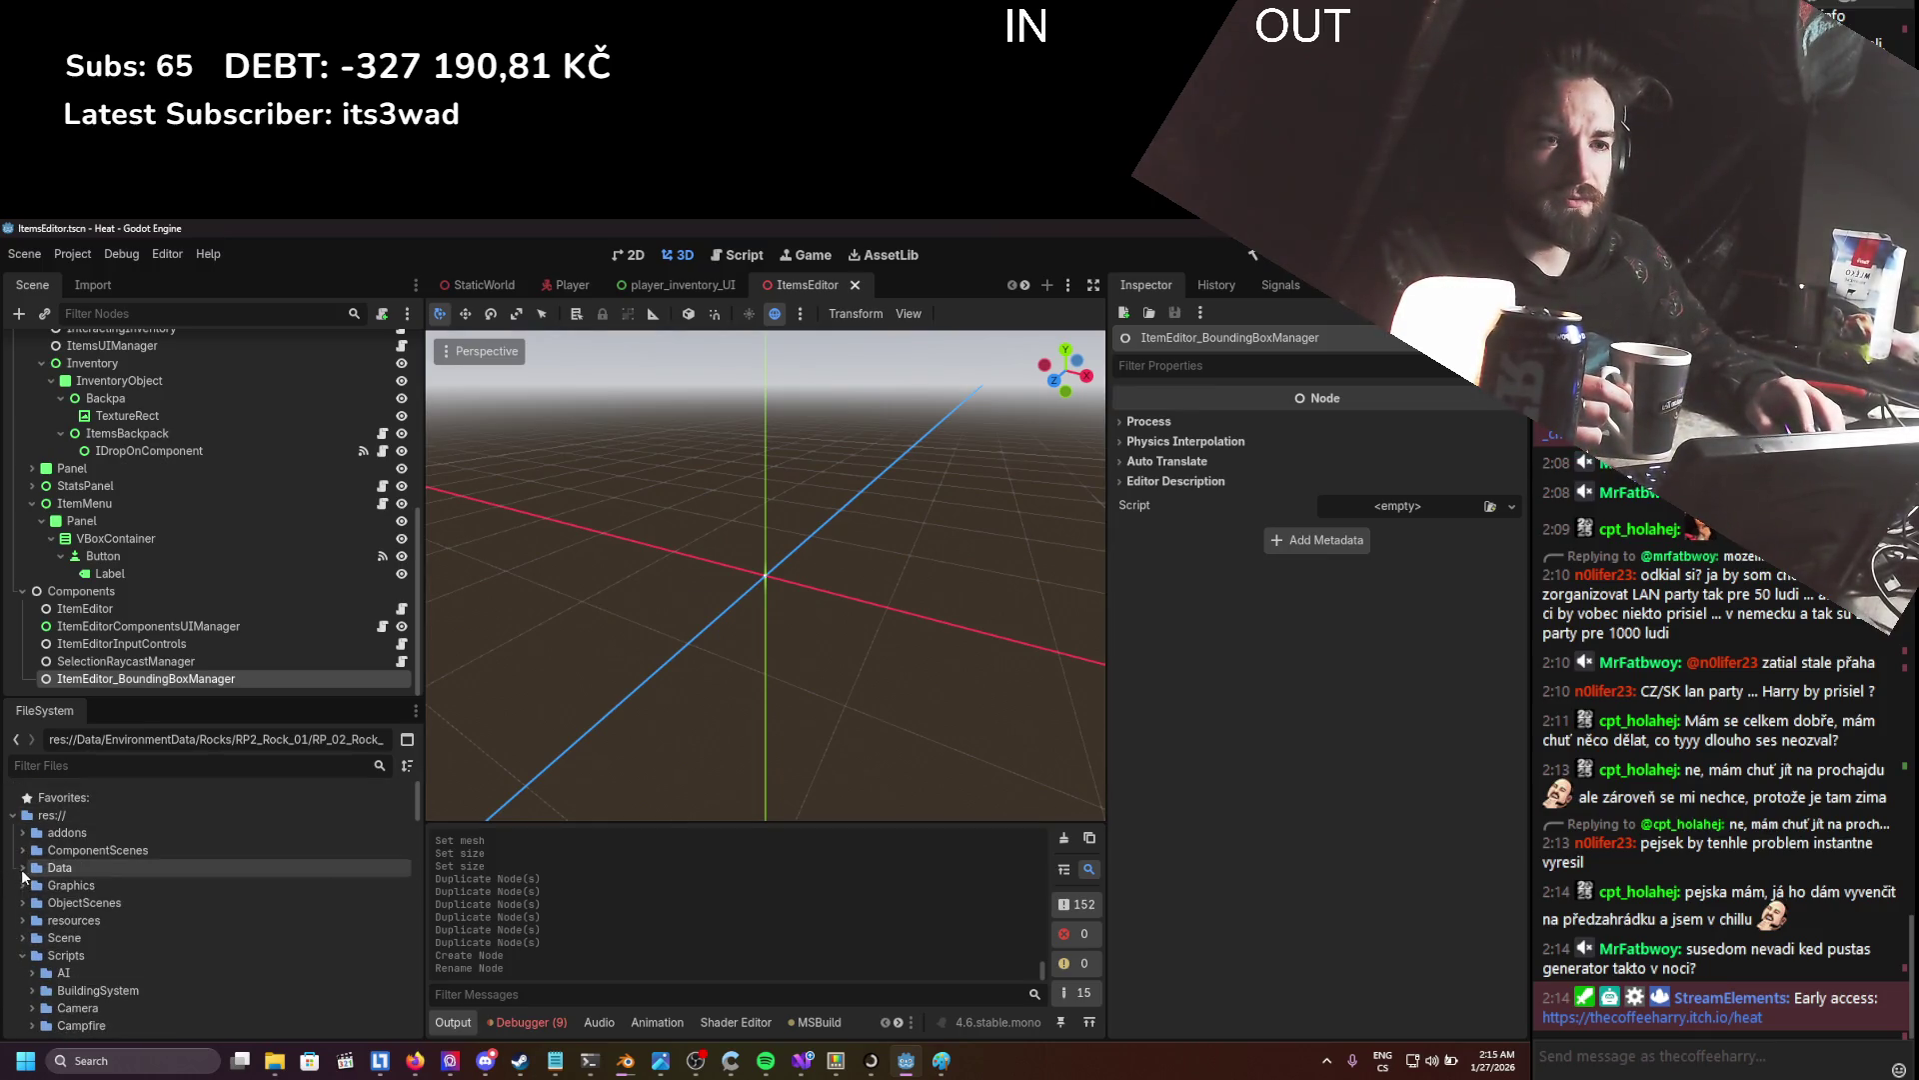
scroll(88, 904, down, 4)
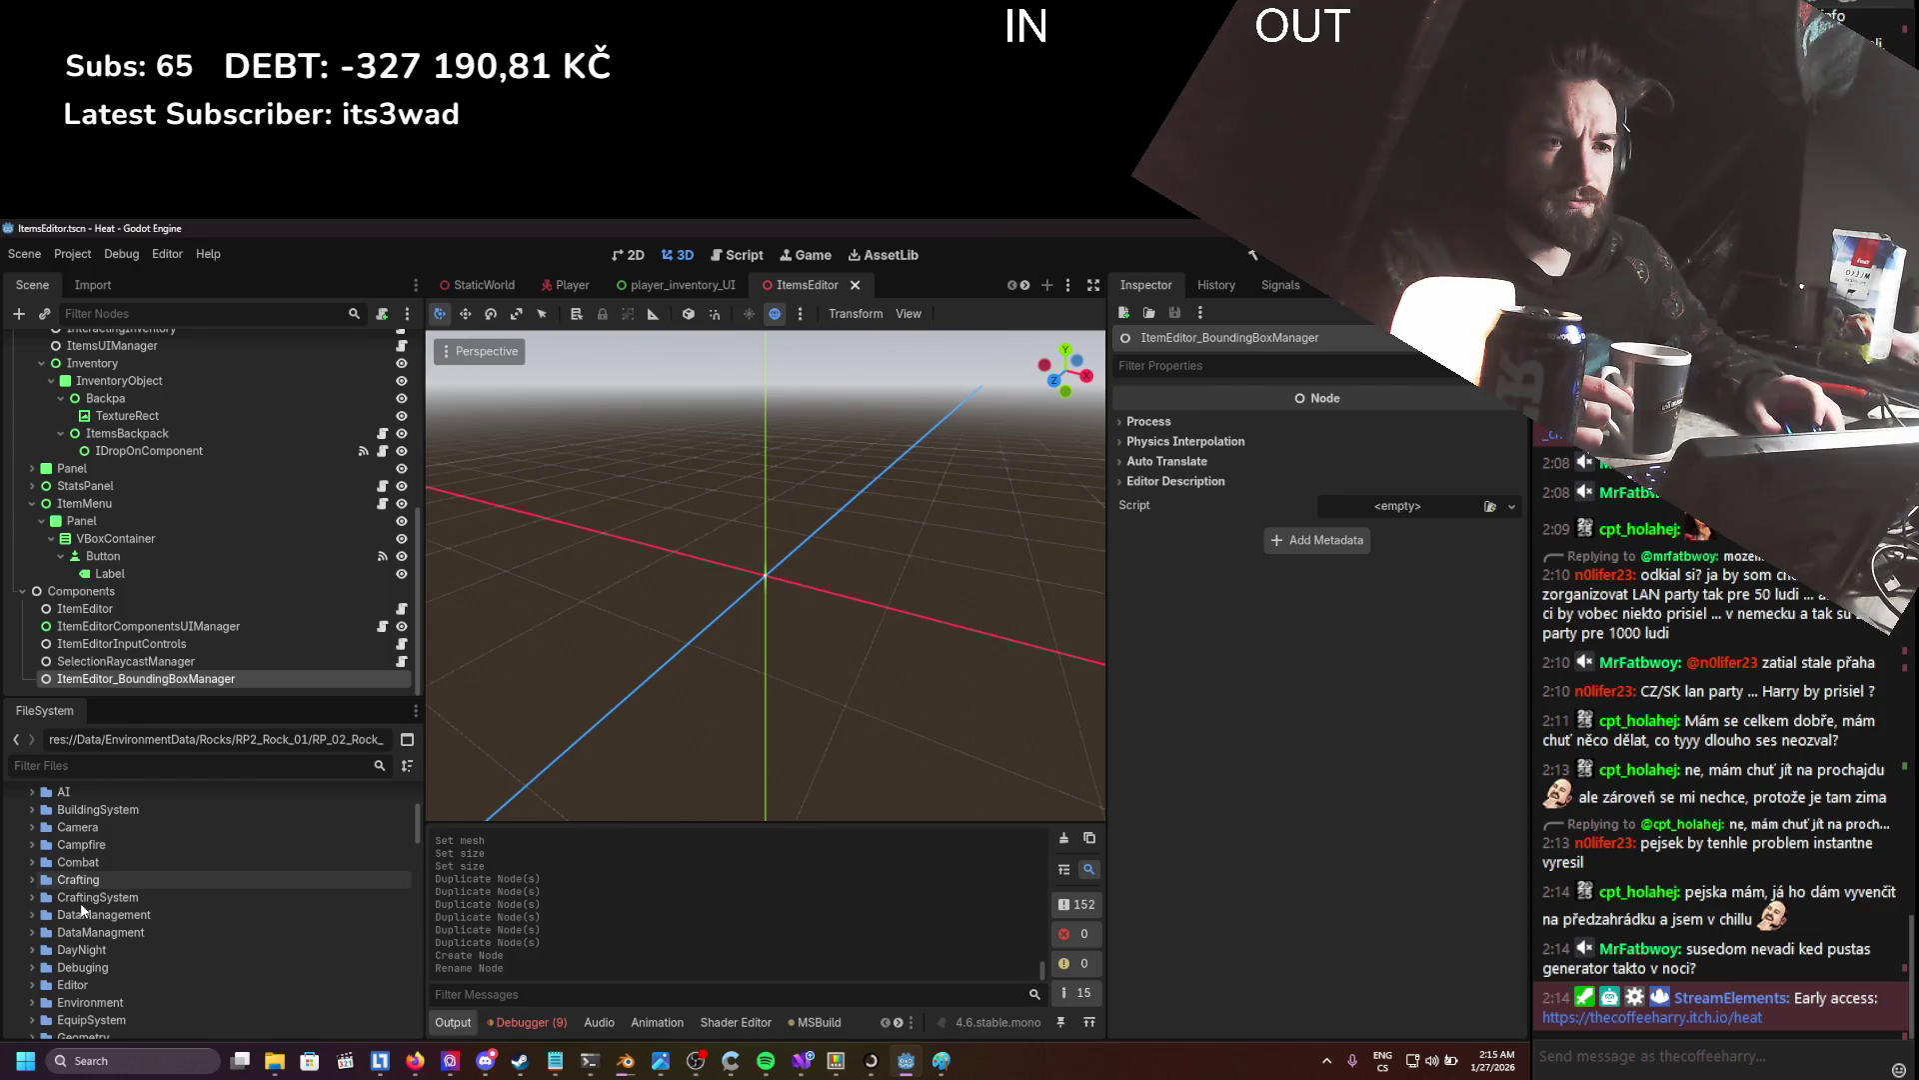
scroll(104, 926, down, 6)
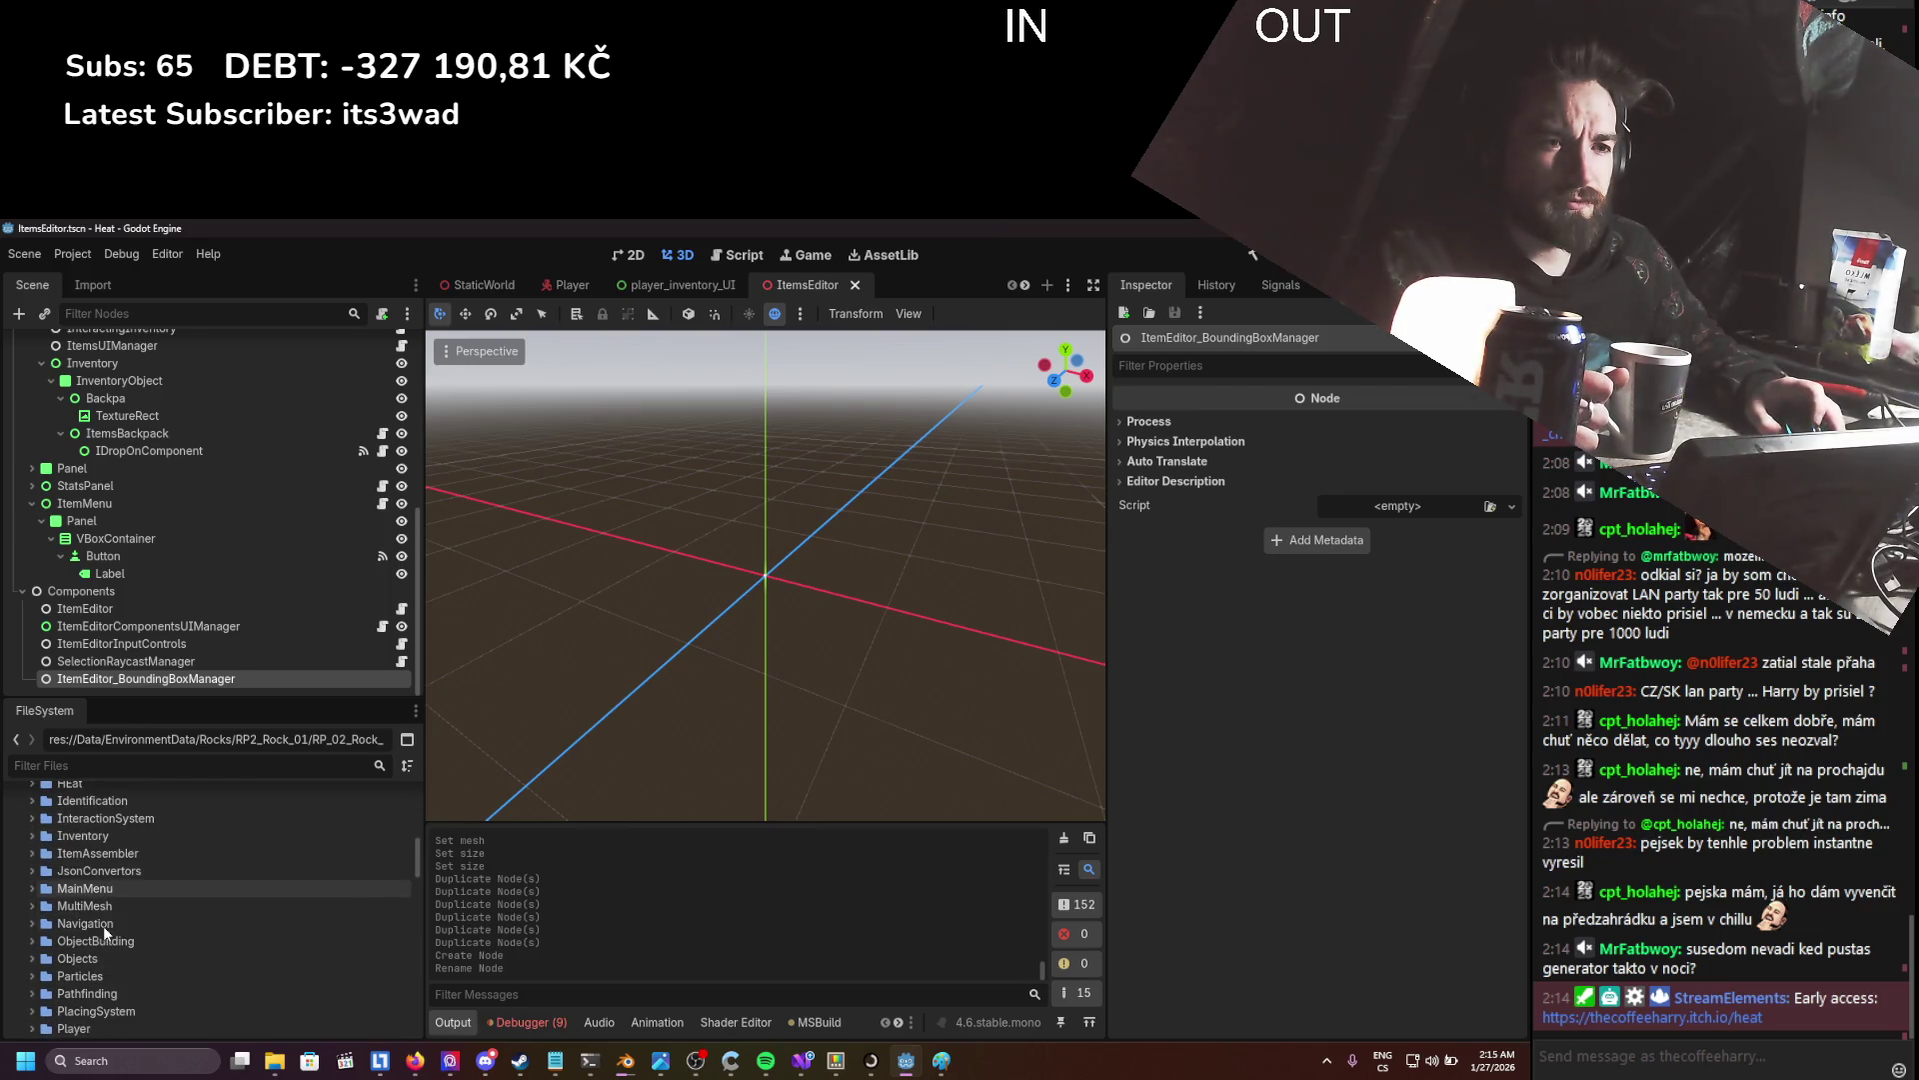
scroll(138, 883, down, 5)
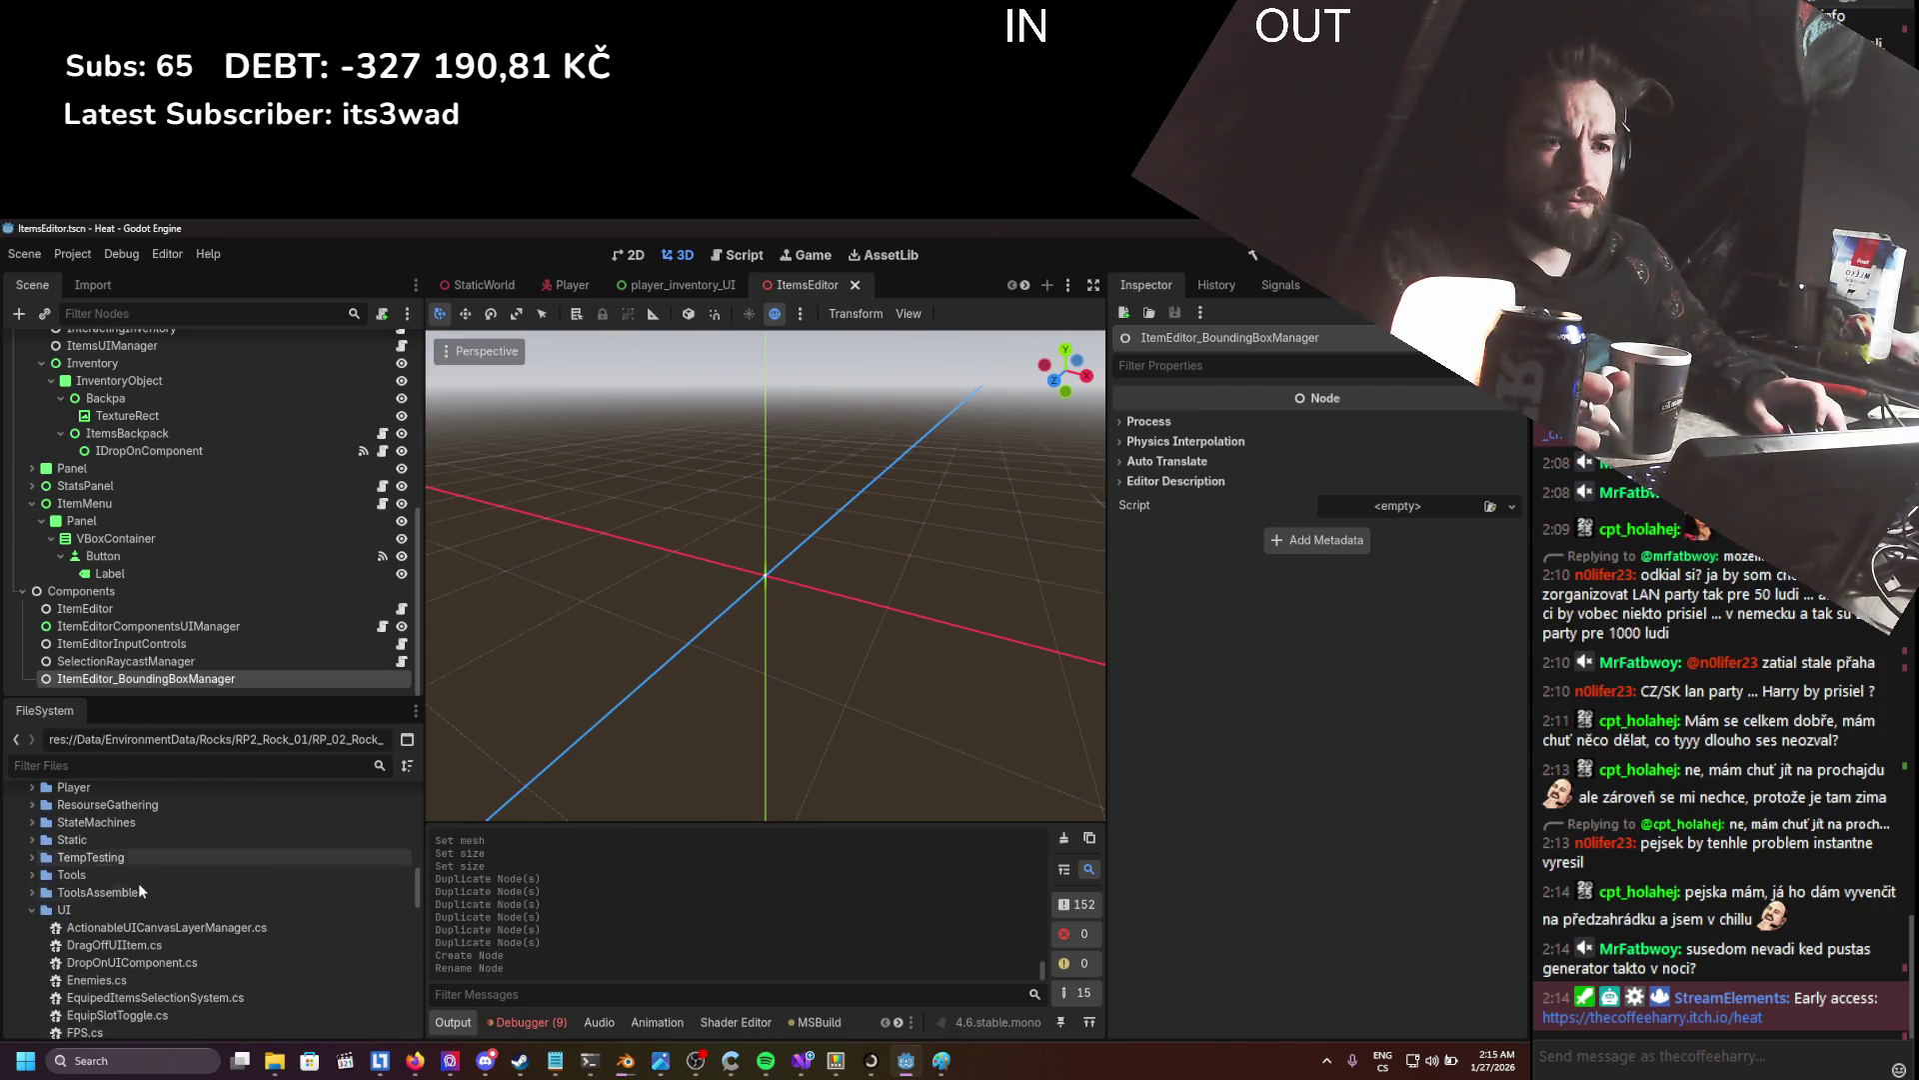
click(30, 909)
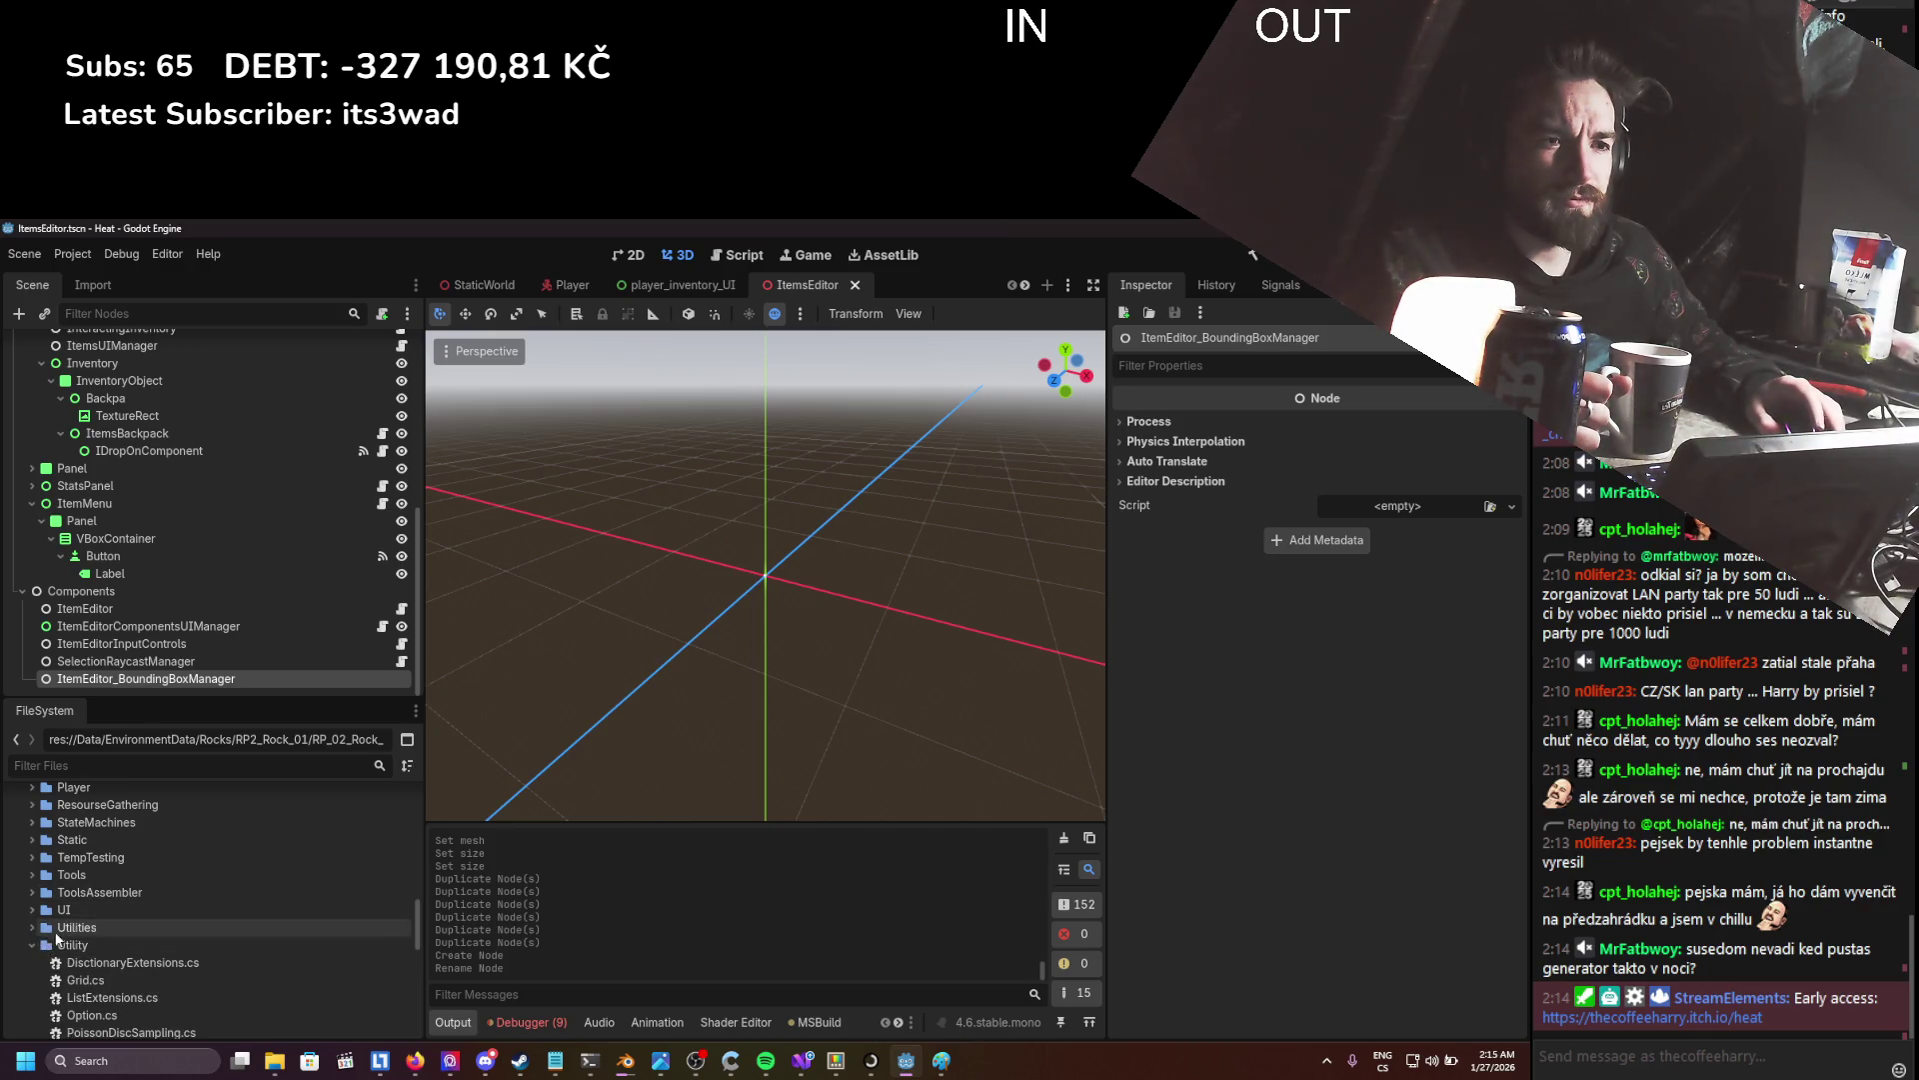
click(32, 944)
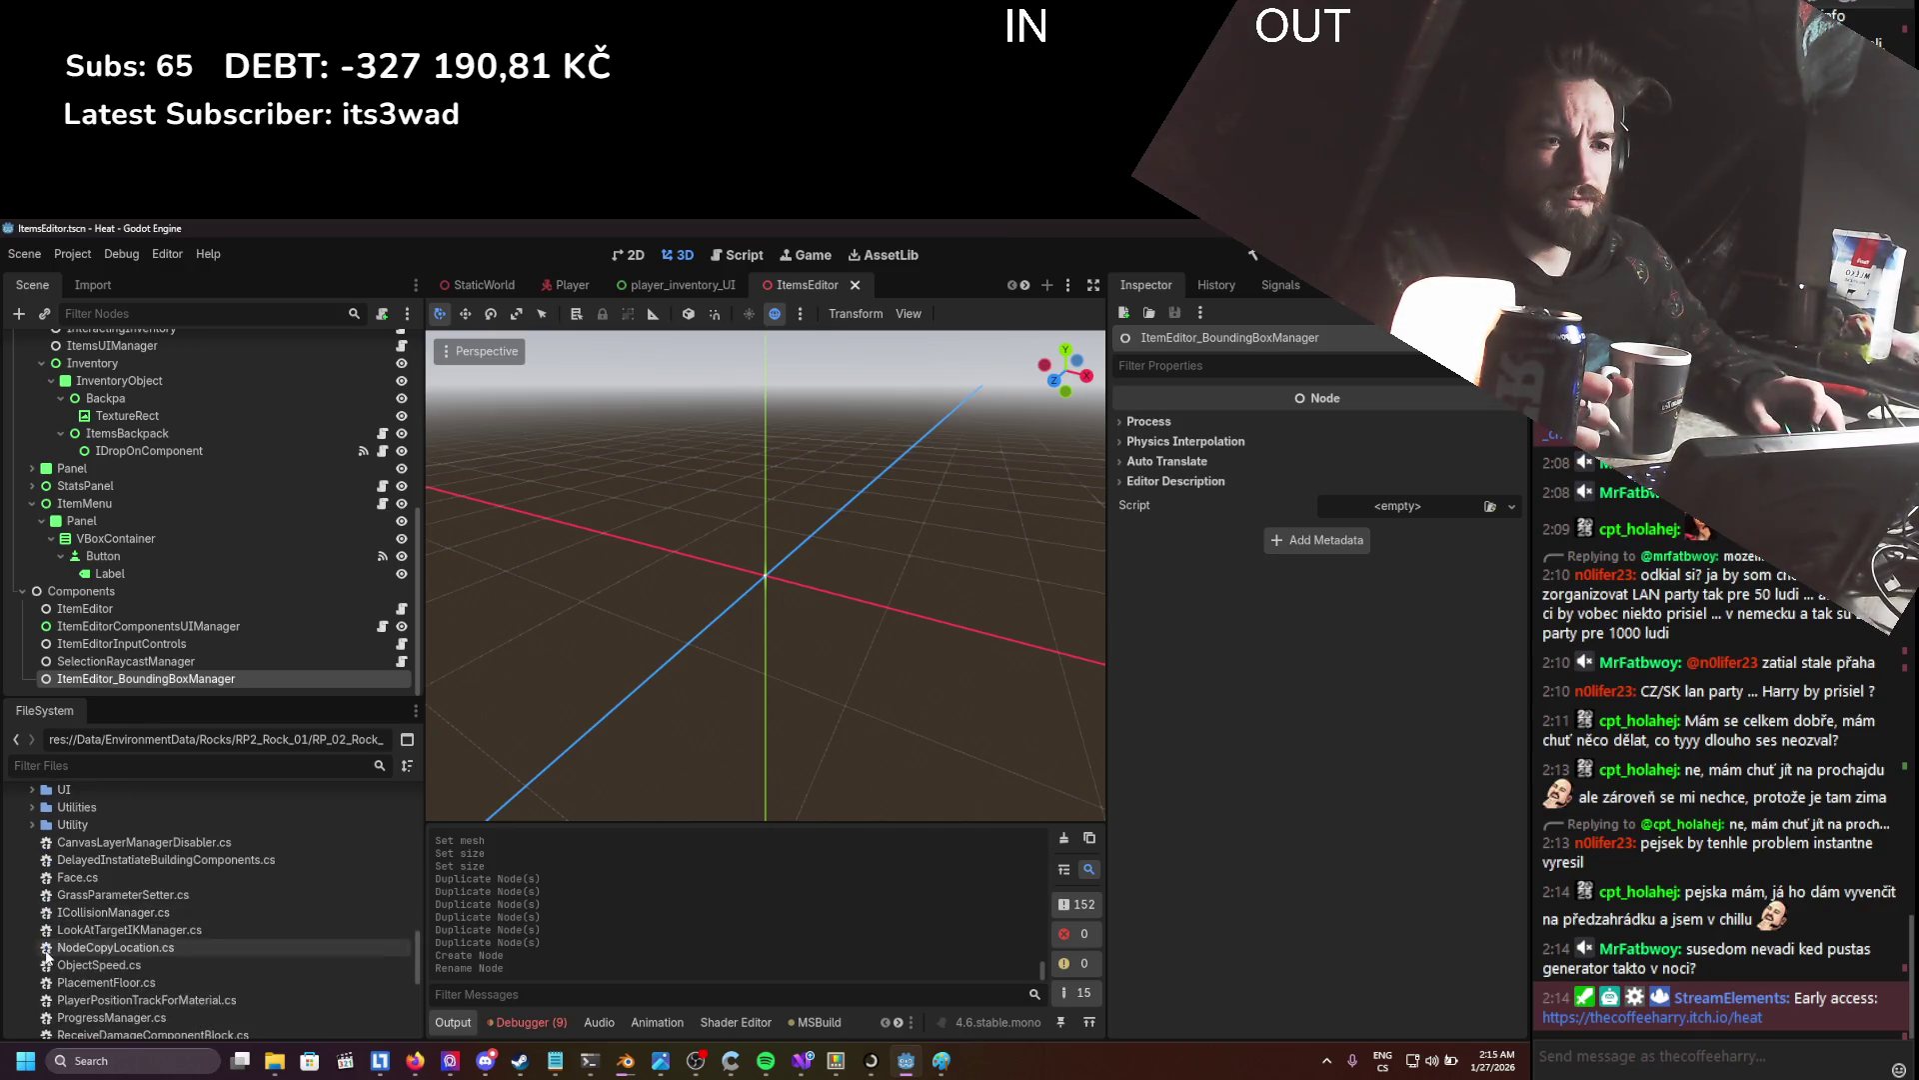
- Filter files by 'itemeditor', select the ItemAssembler folder, then clear the filter
click(182, 771)
text(itemeditor)
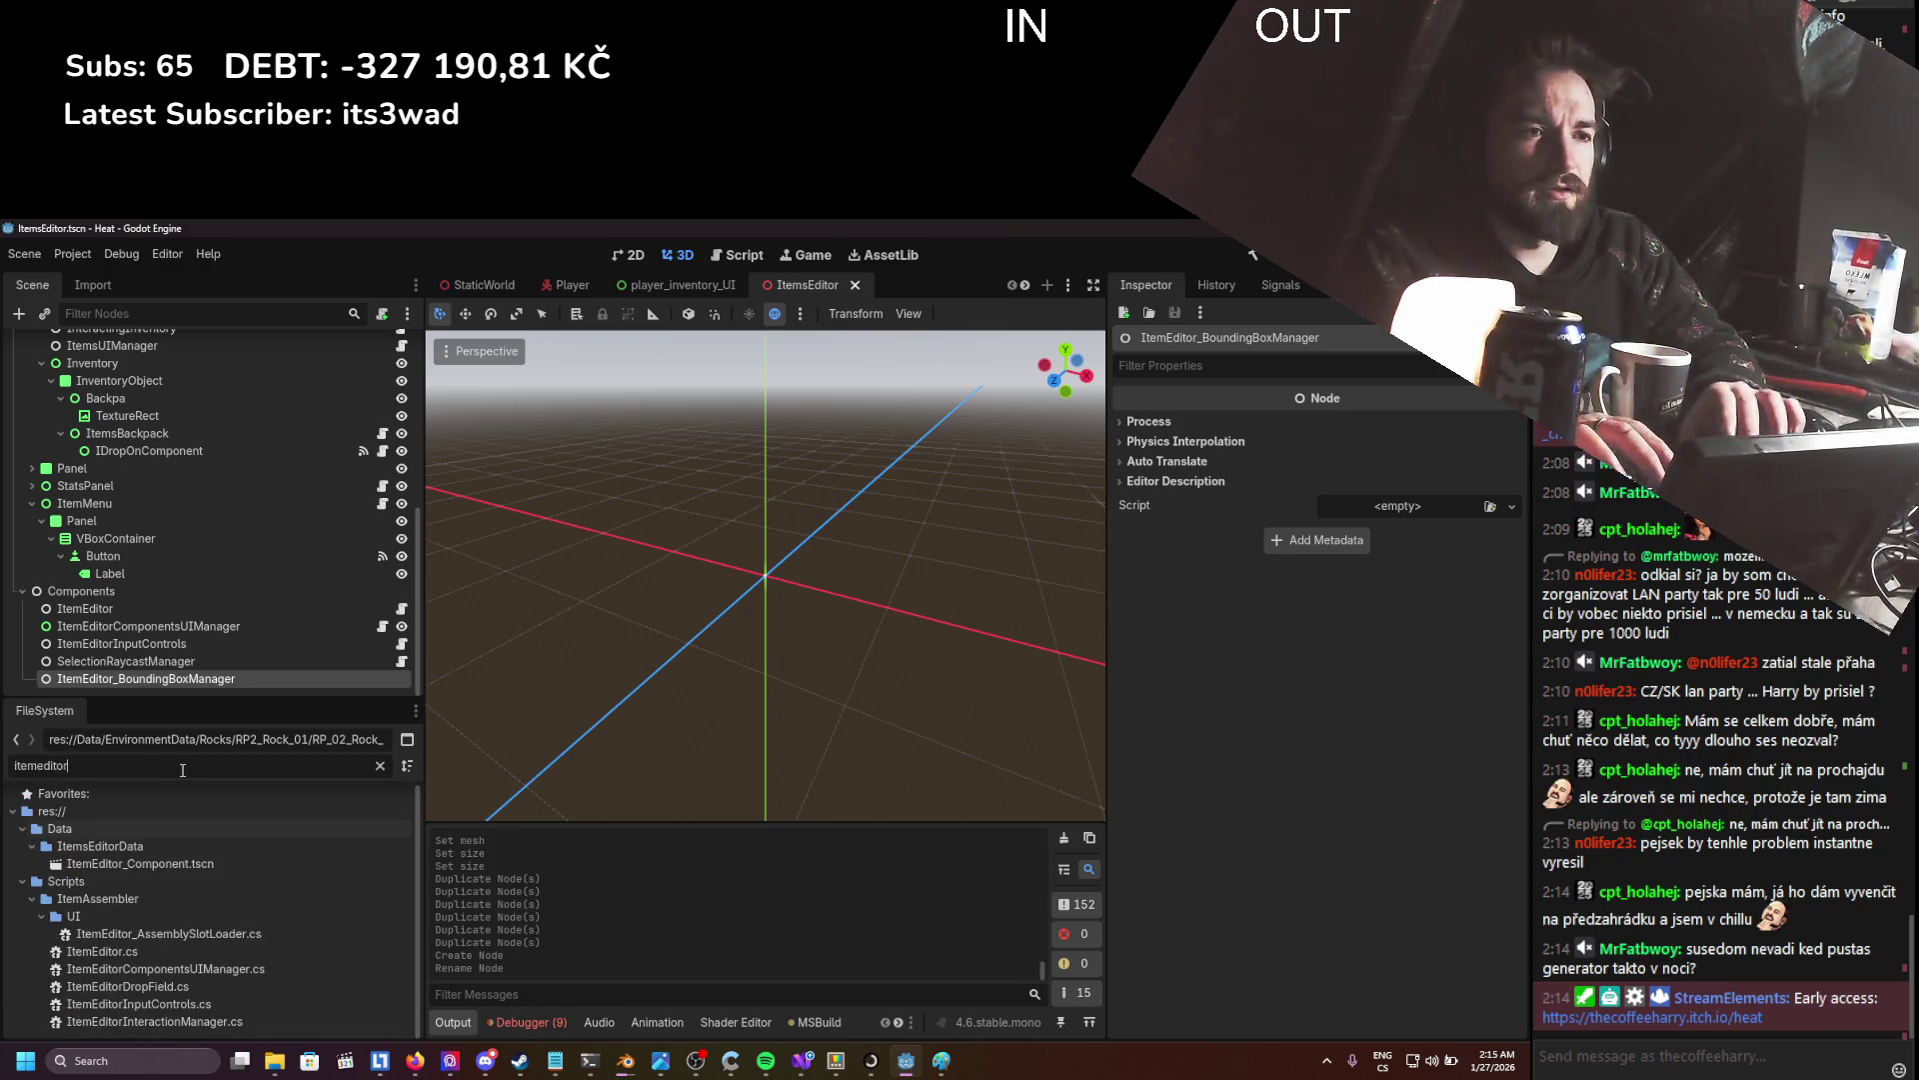
click(128, 898)
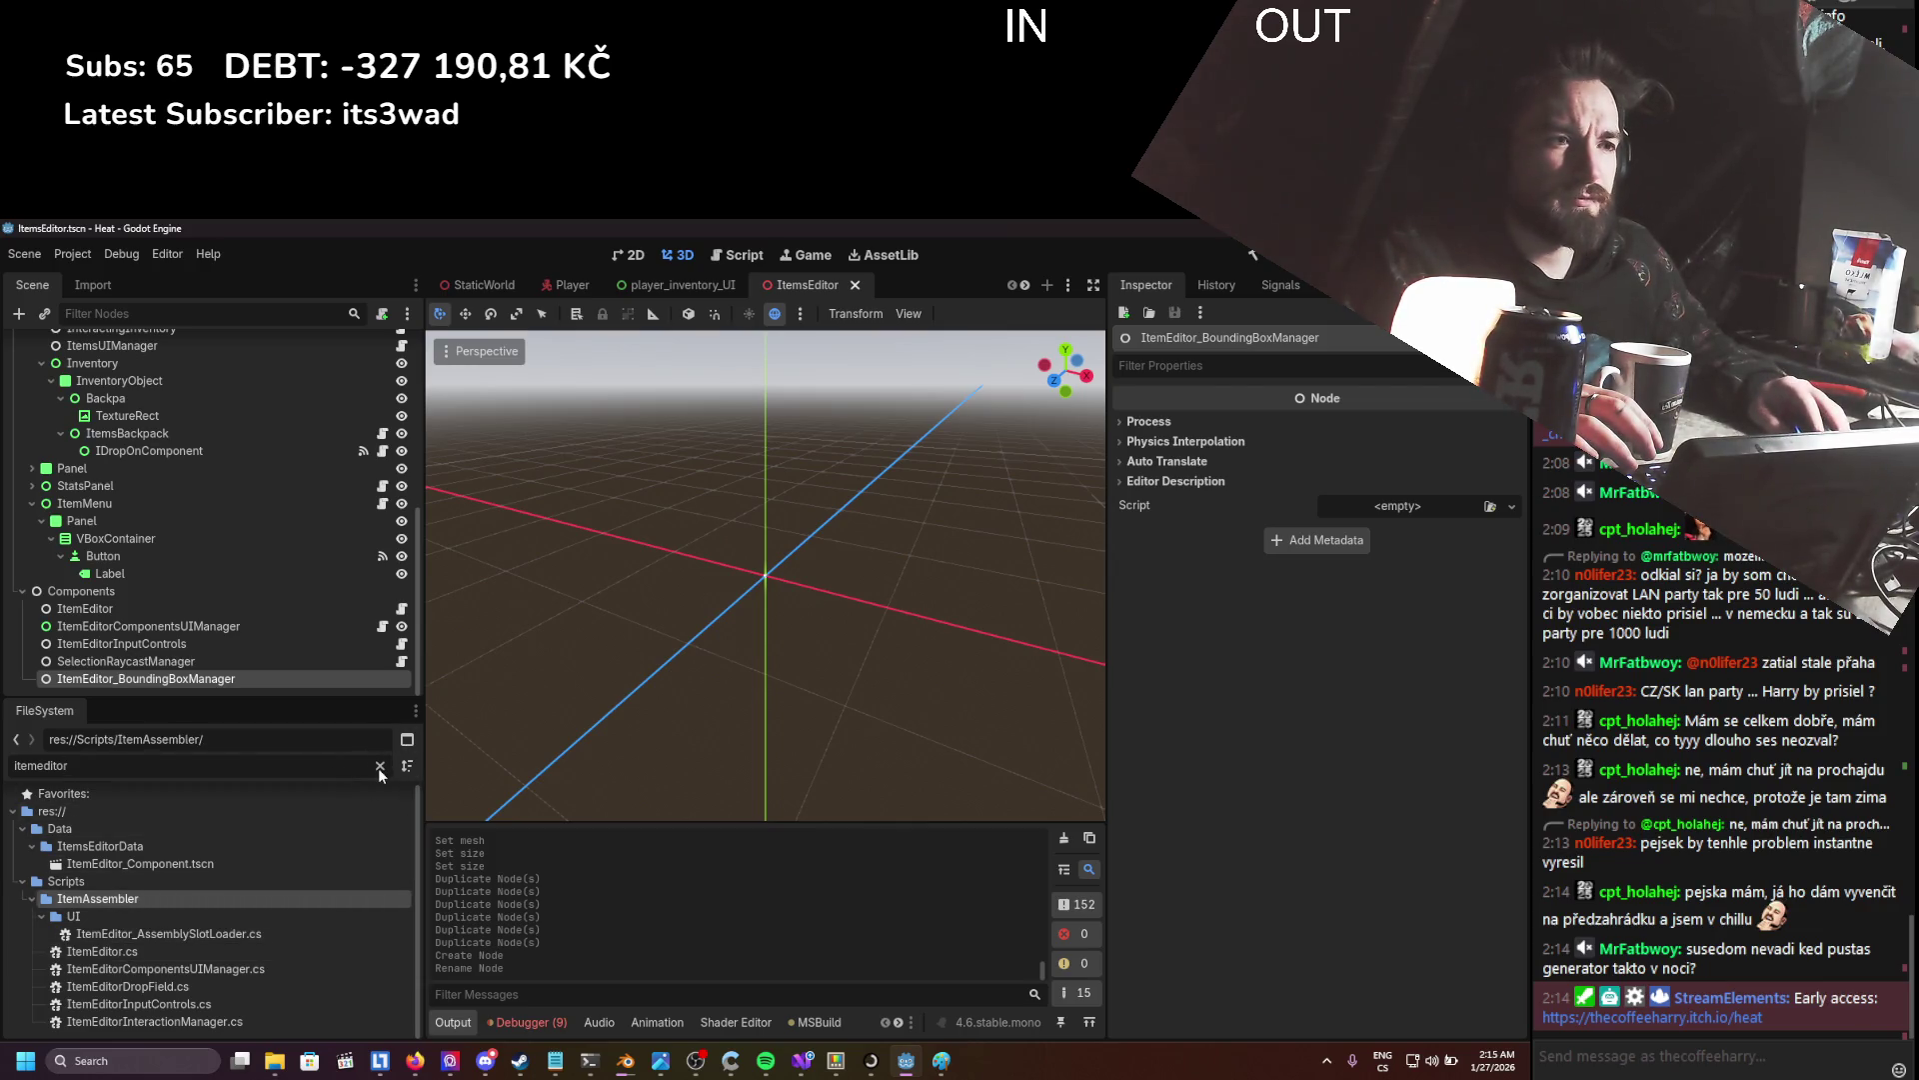
click(378, 766)
scroll(100, 910, down, 3)
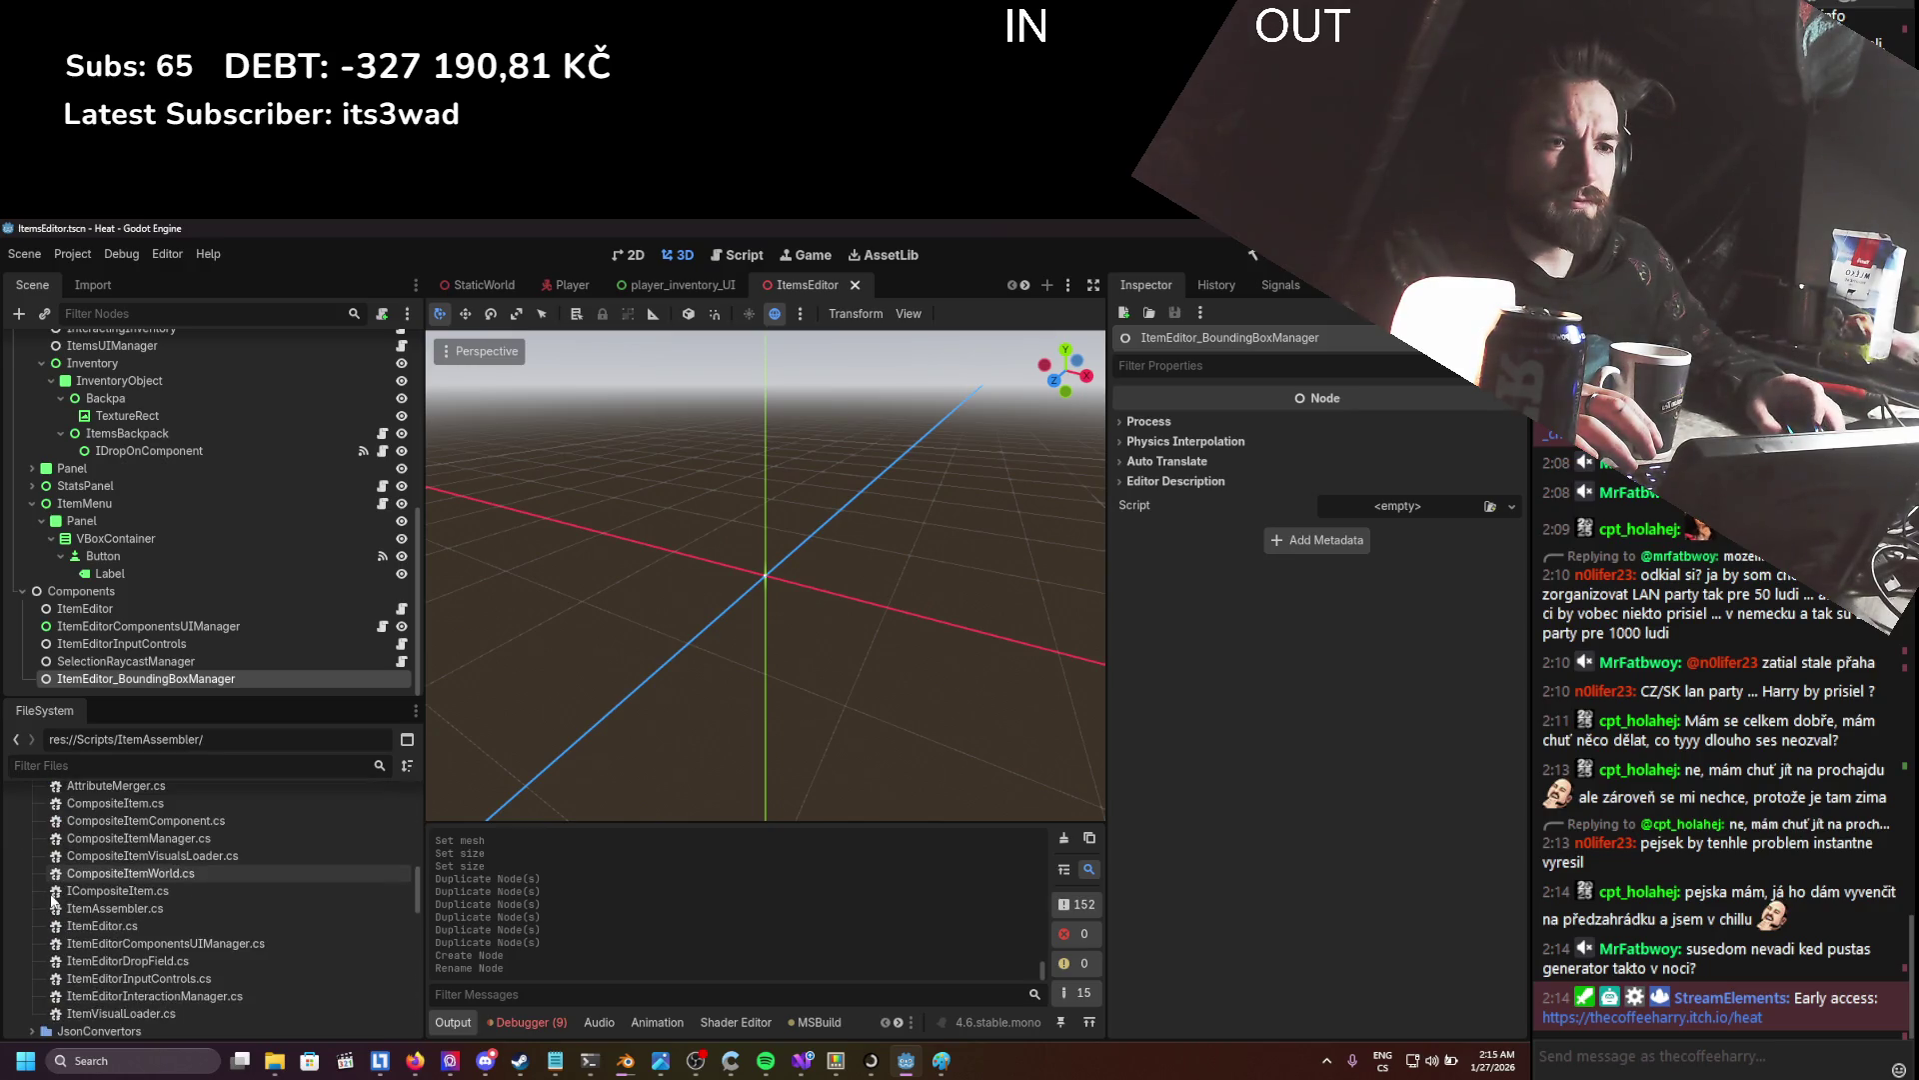
scroll(118, 947, up, 3)
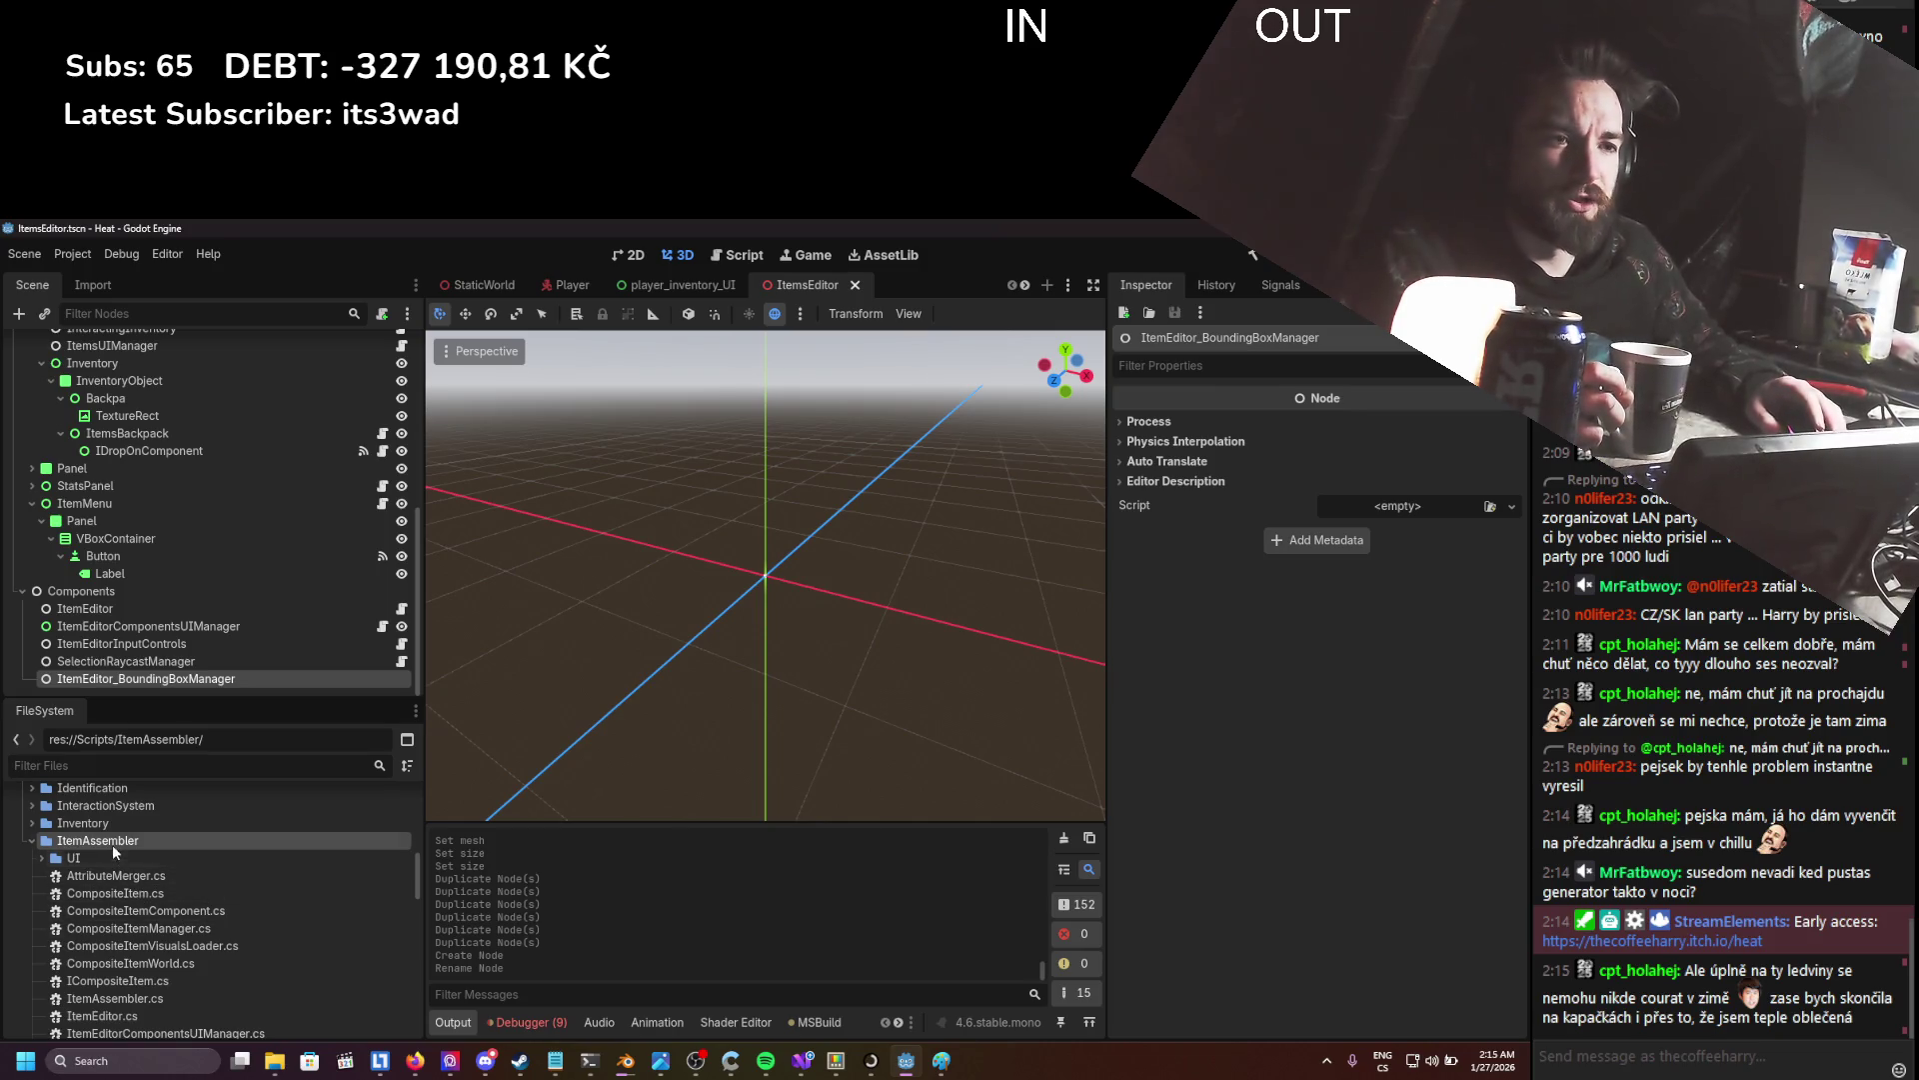
- Create a new folder named ItemEditor inside ItemAssembler
right_click(112, 840)
mouse_move(181, 758)
click(382, 758)
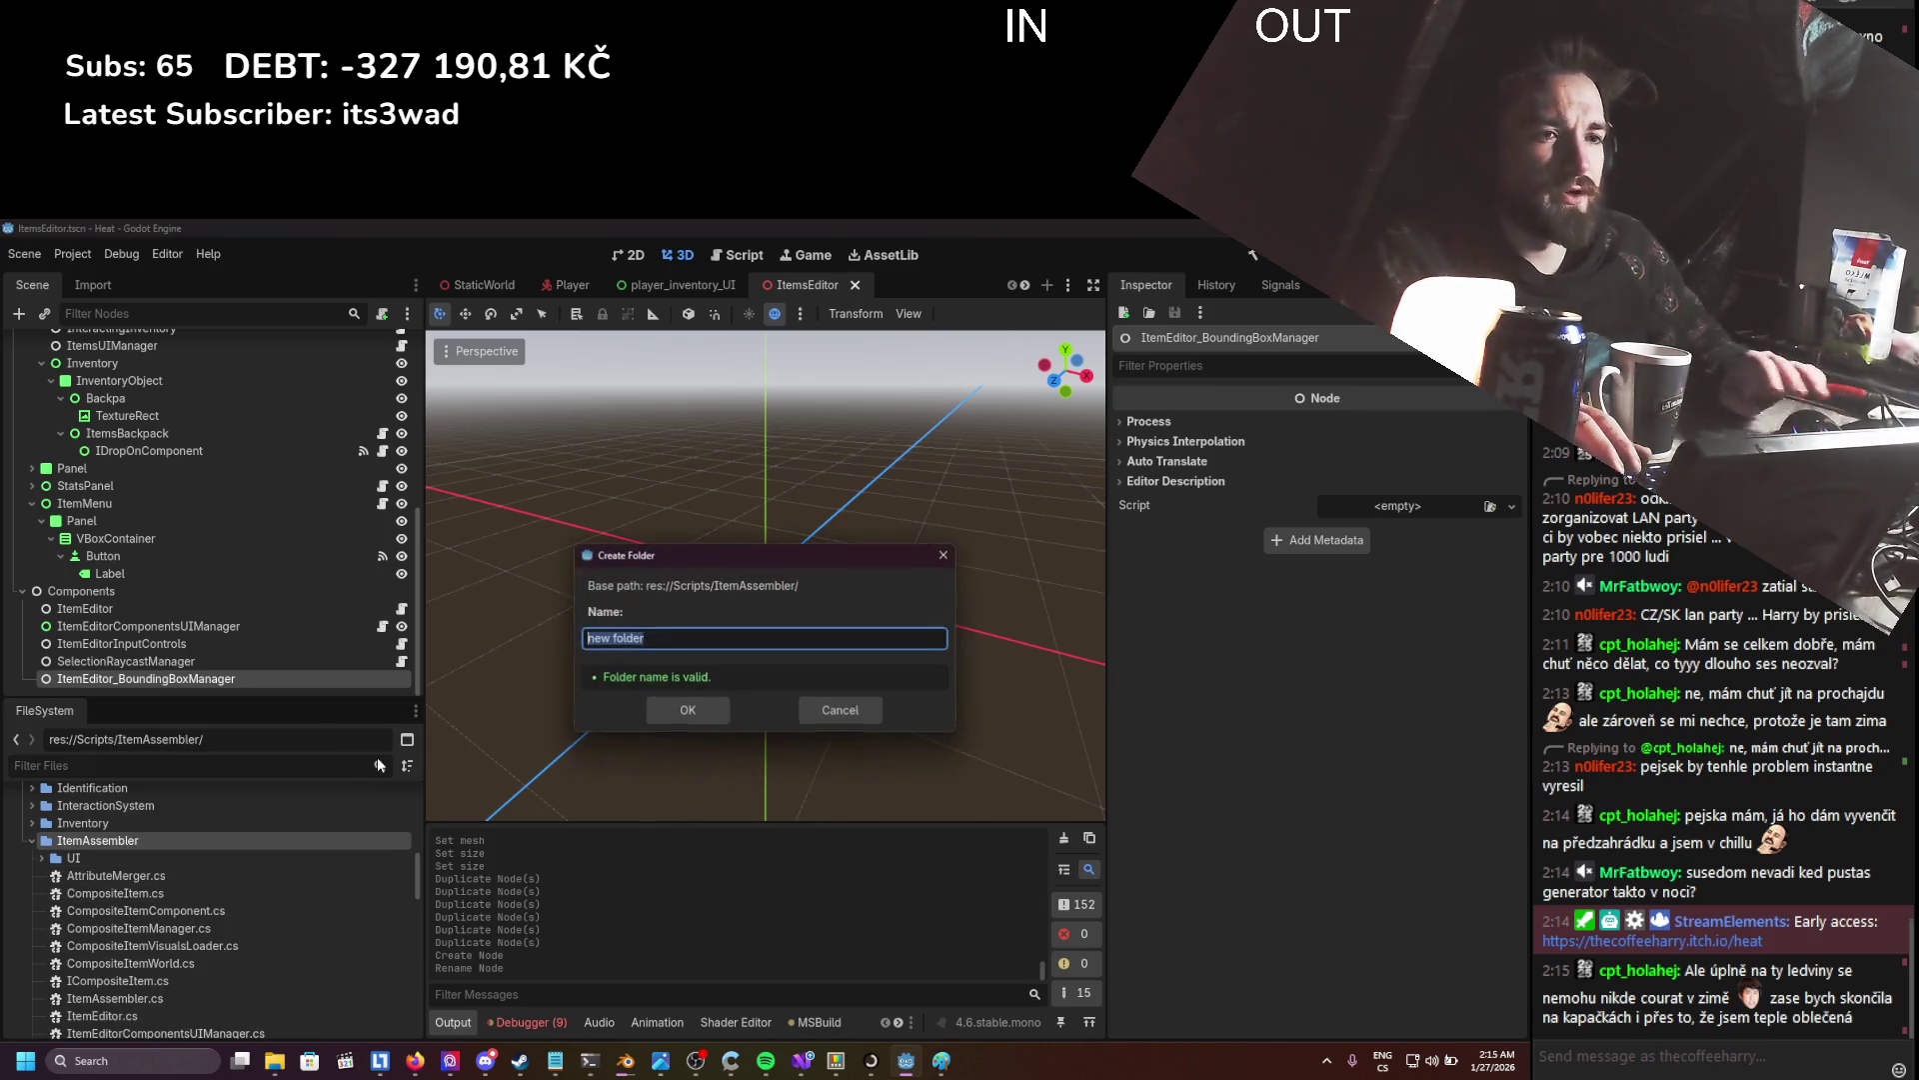
text(ItemEditor)
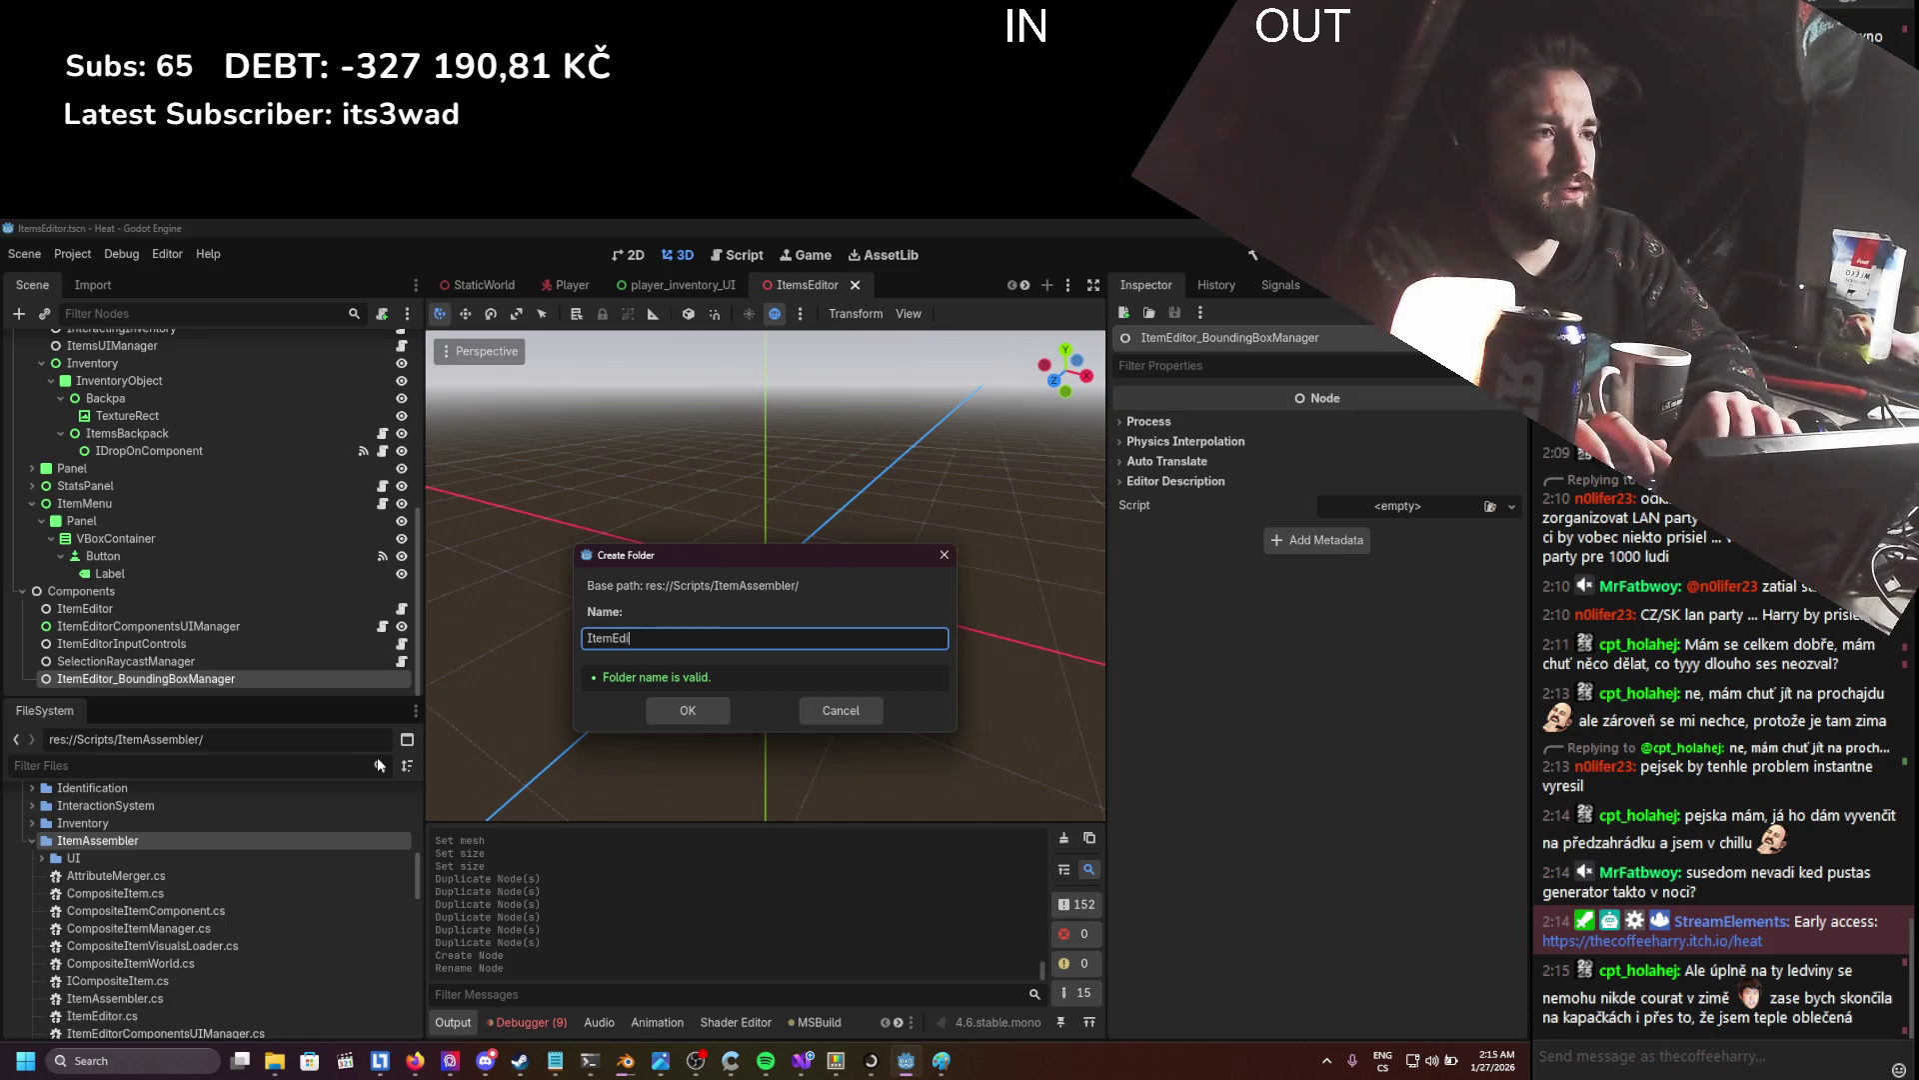
key(Return)
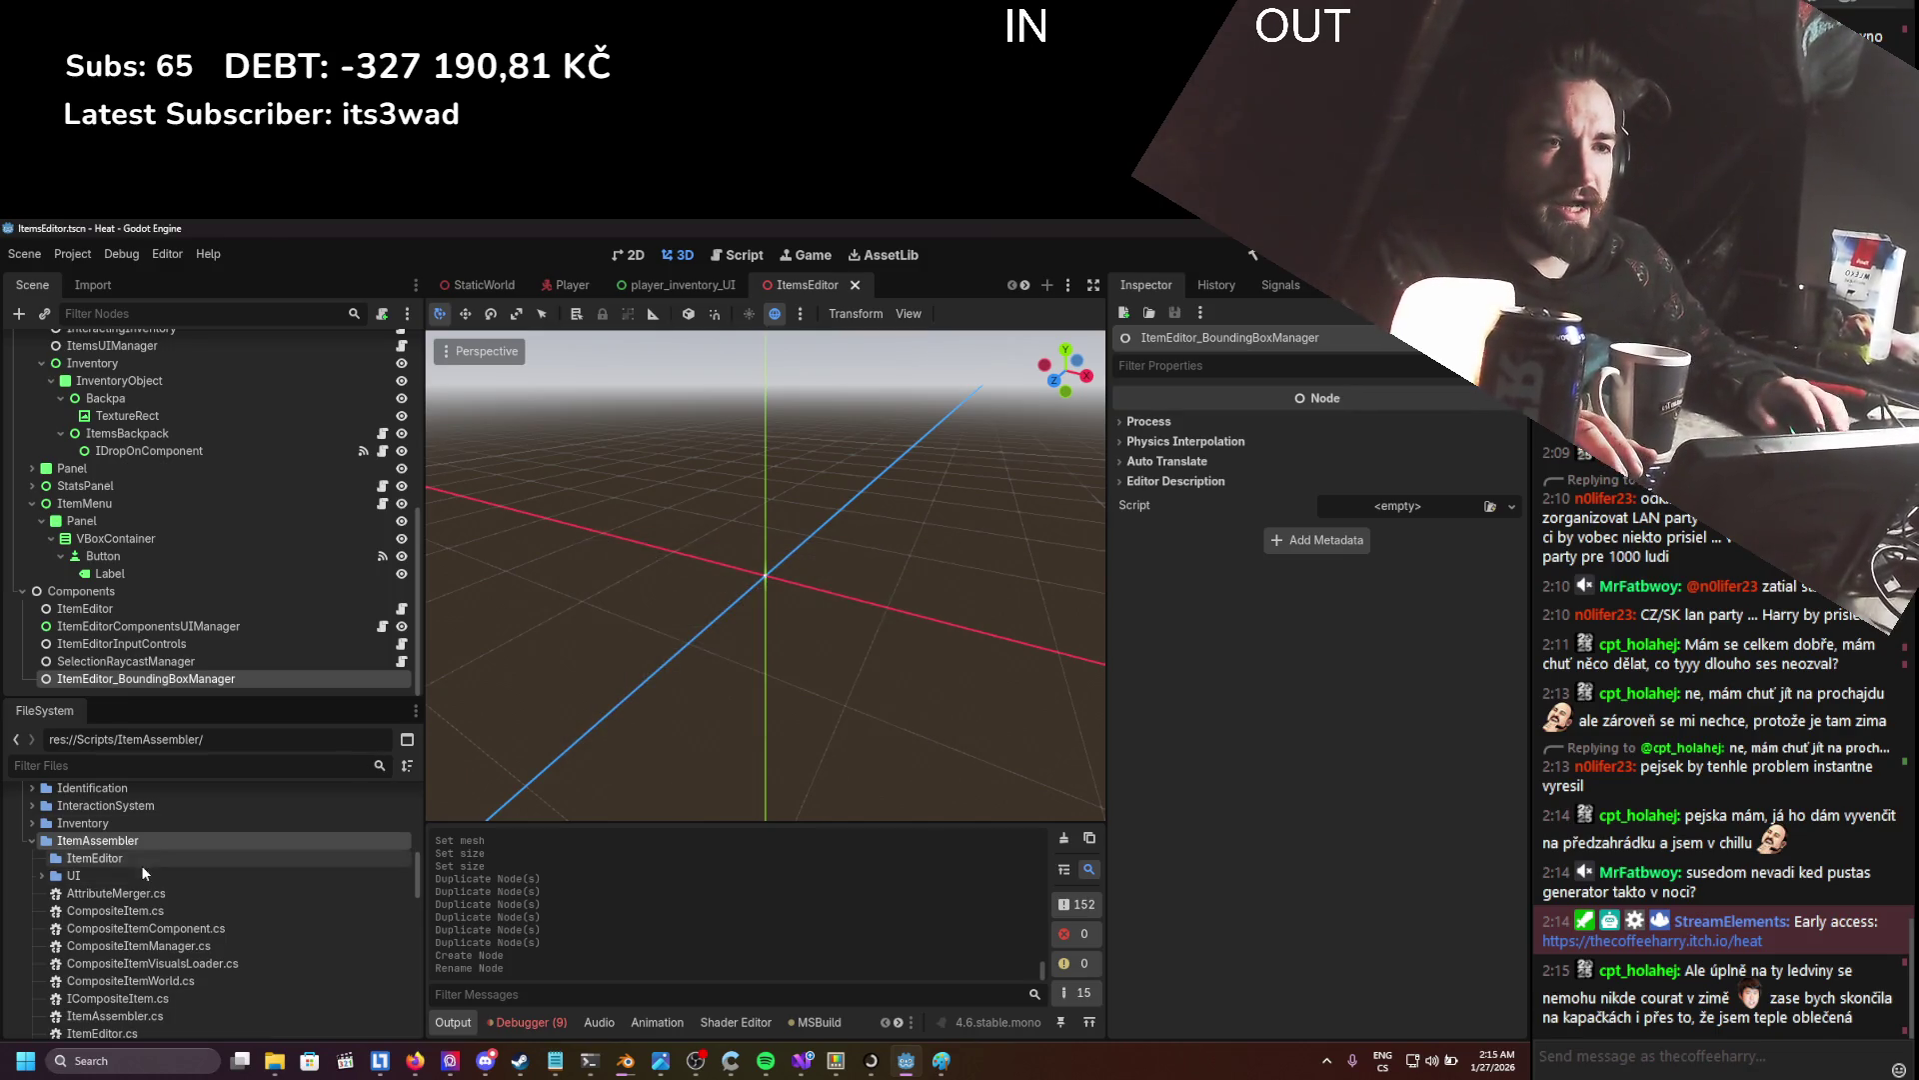
- Move the five ItemEditor scripts into the ItemEditor folder, then switch to Visual Studio
scroll(141, 865, down, 3)
click(127, 977)
shift+click(110, 930)
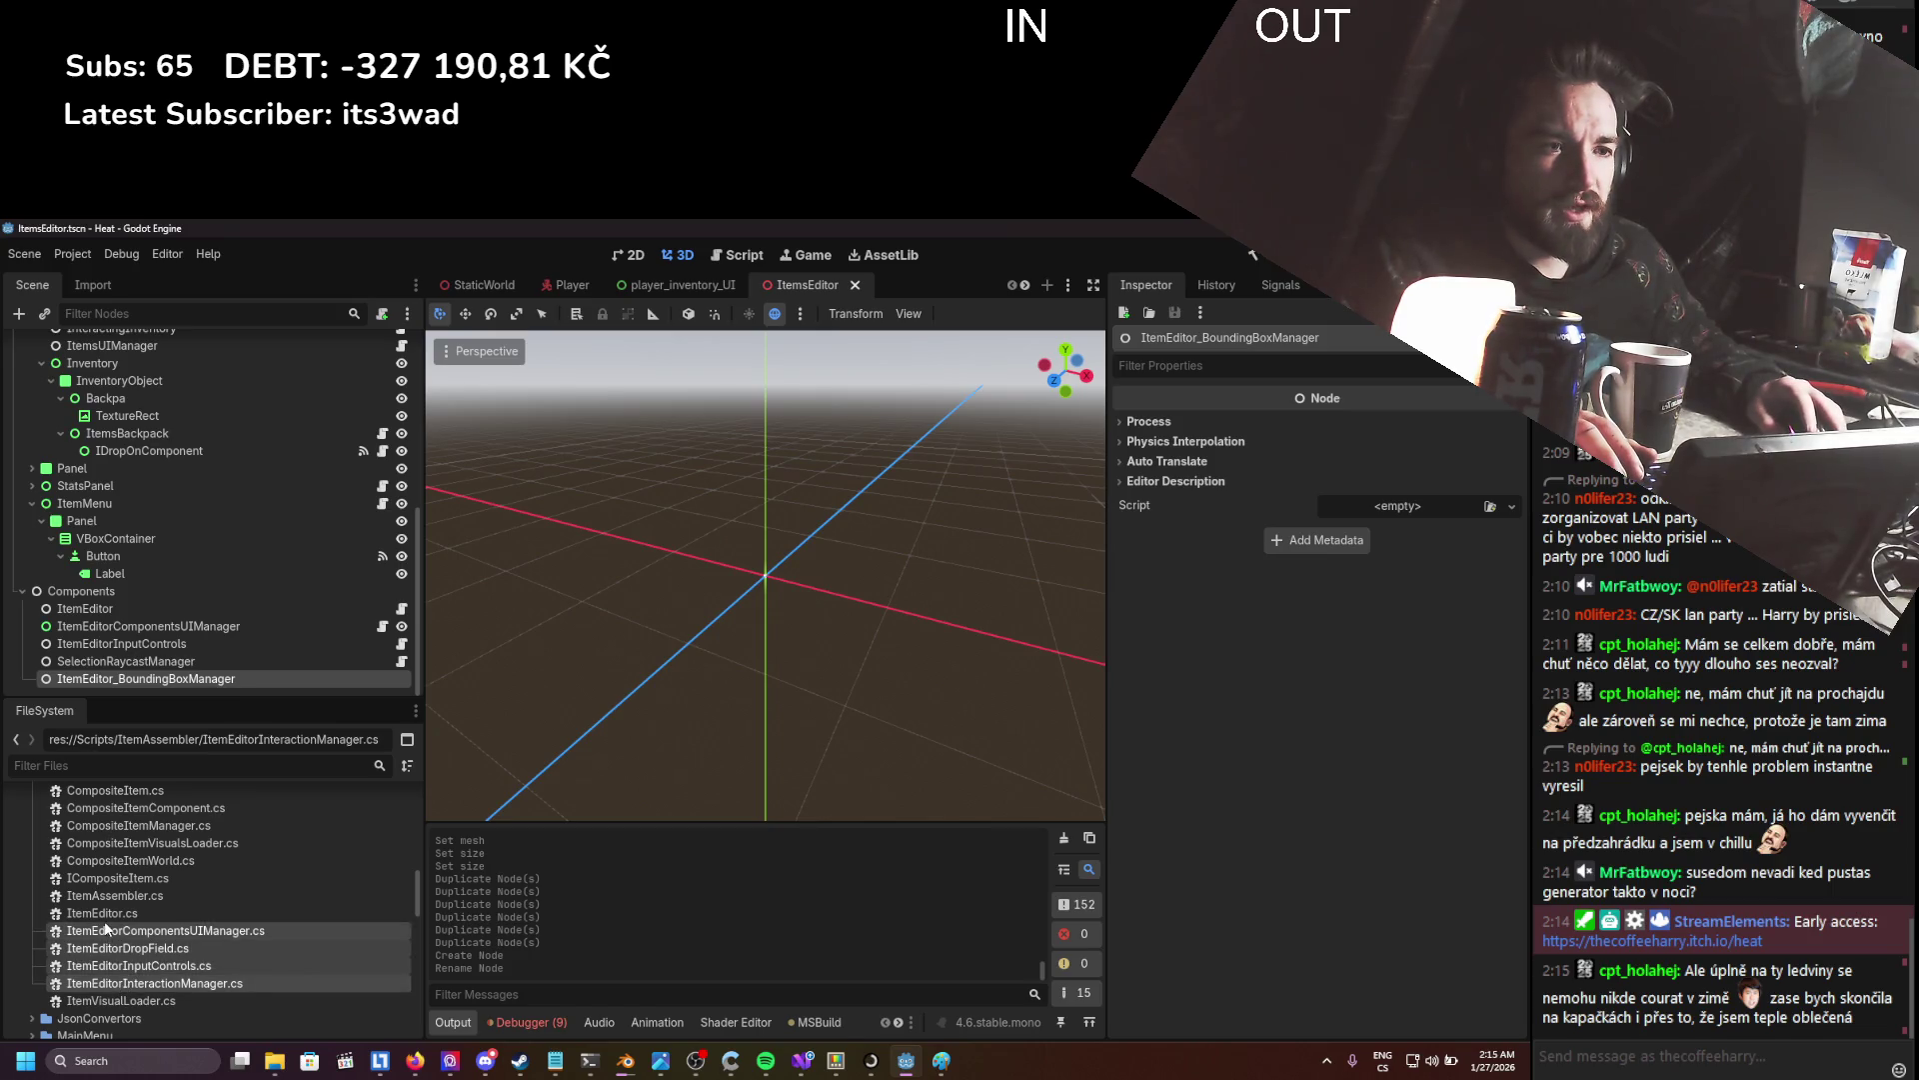
shift+click(105, 914)
scroll(108, 985, up, 2)
drag(112, 927, 95, 843)
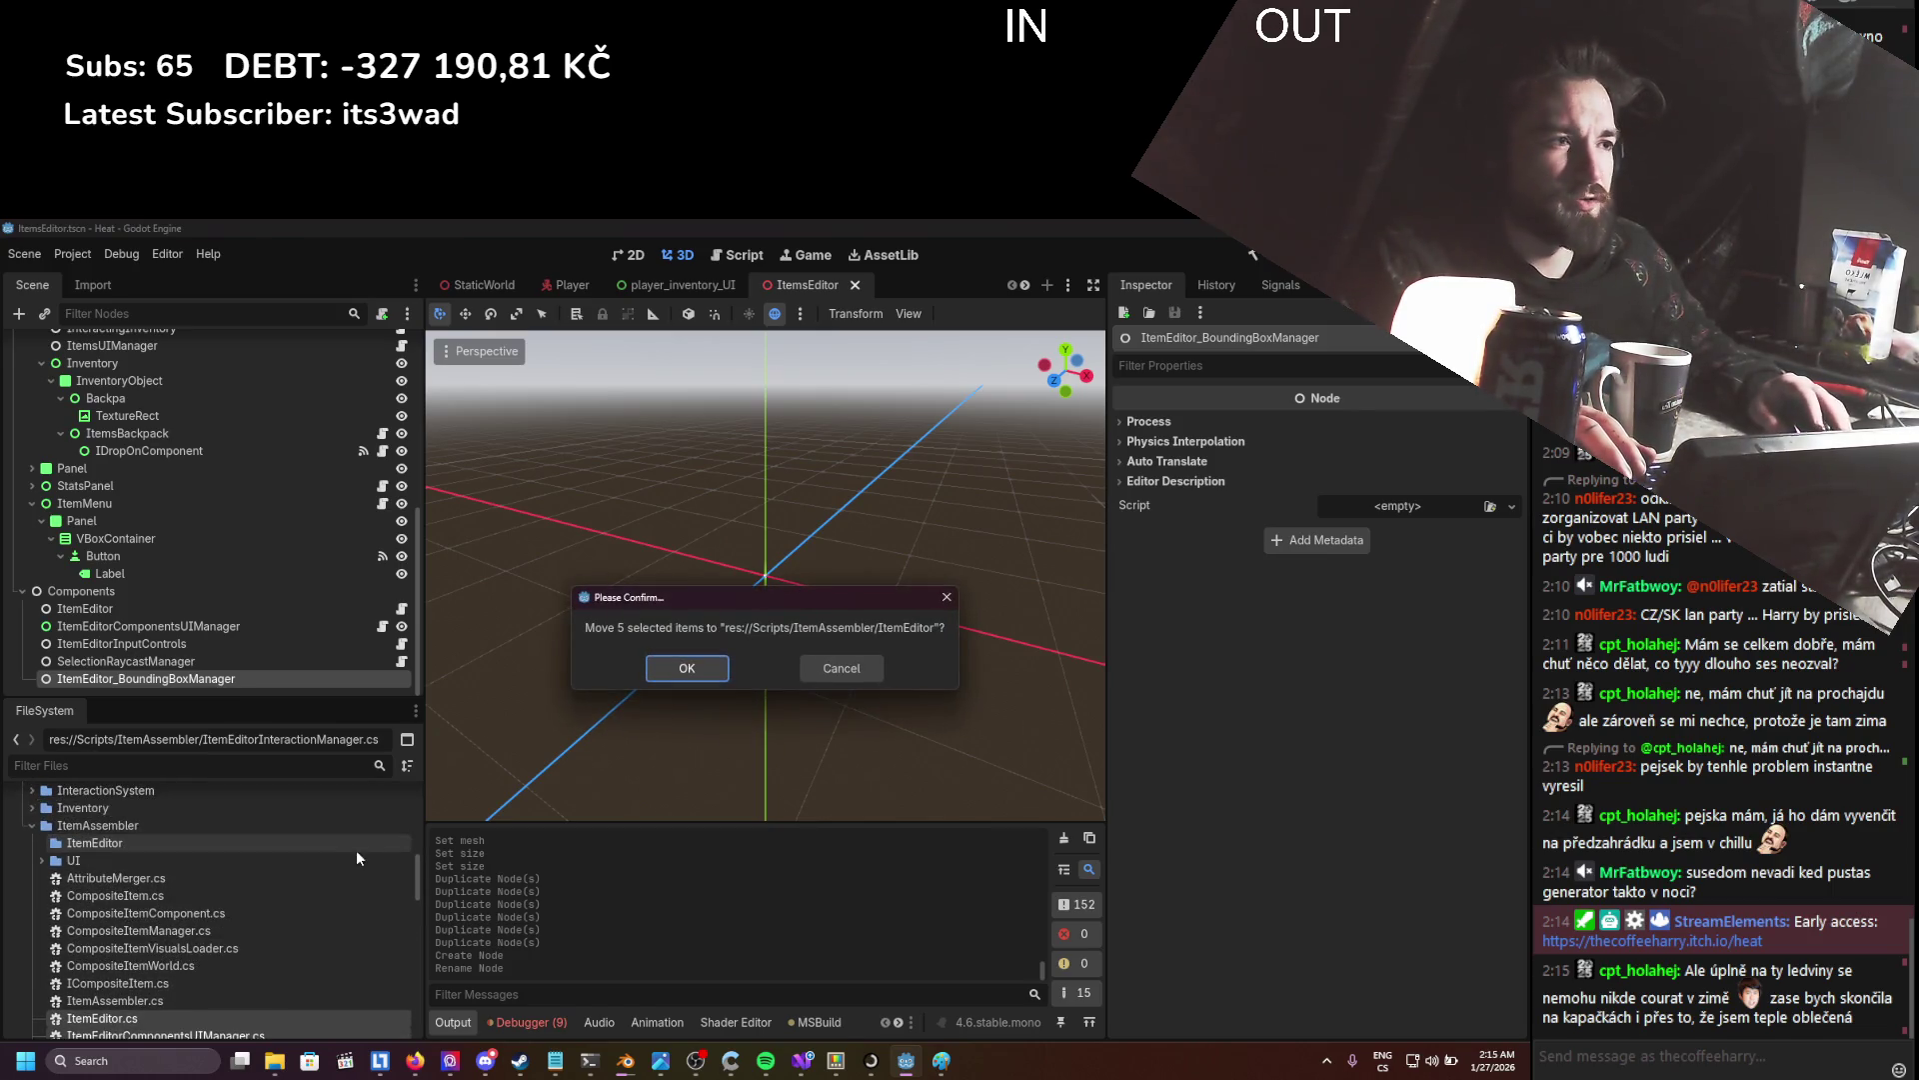
click(686, 669)
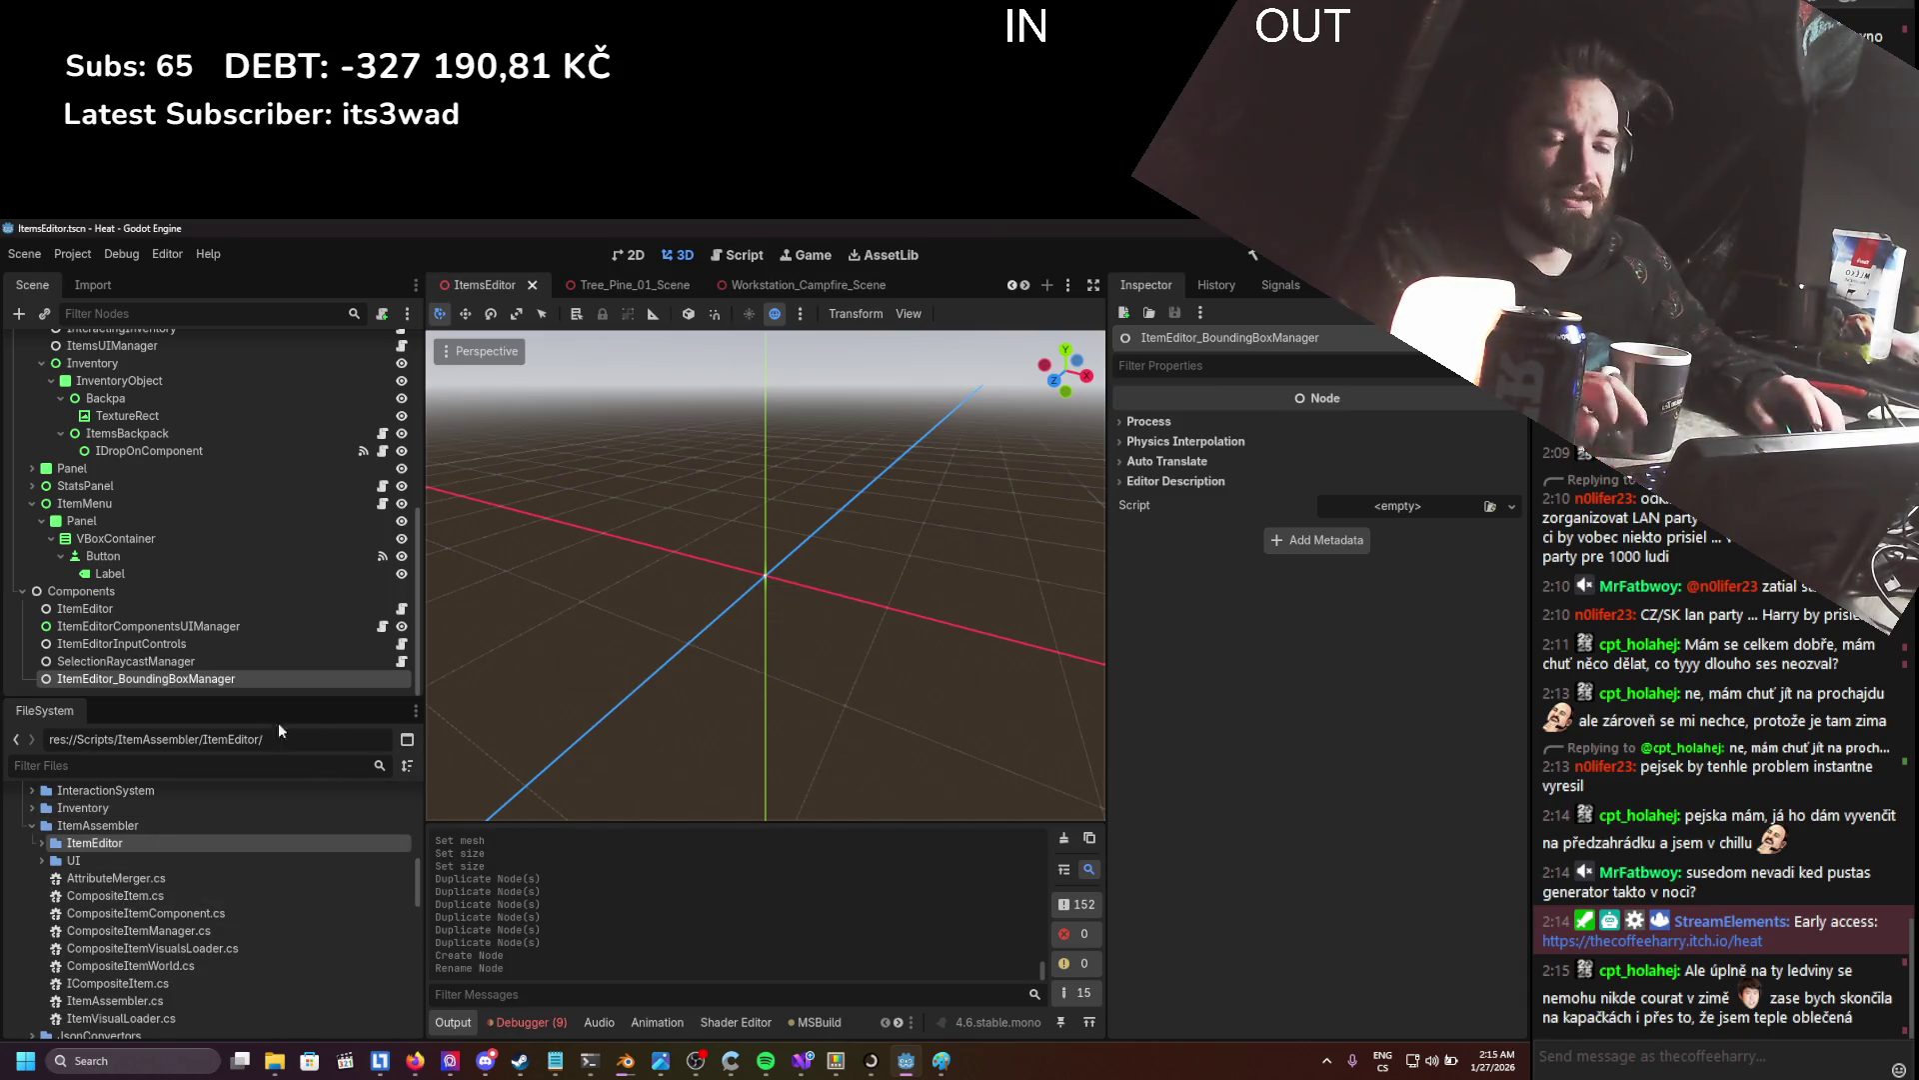
key(alt+Tab)
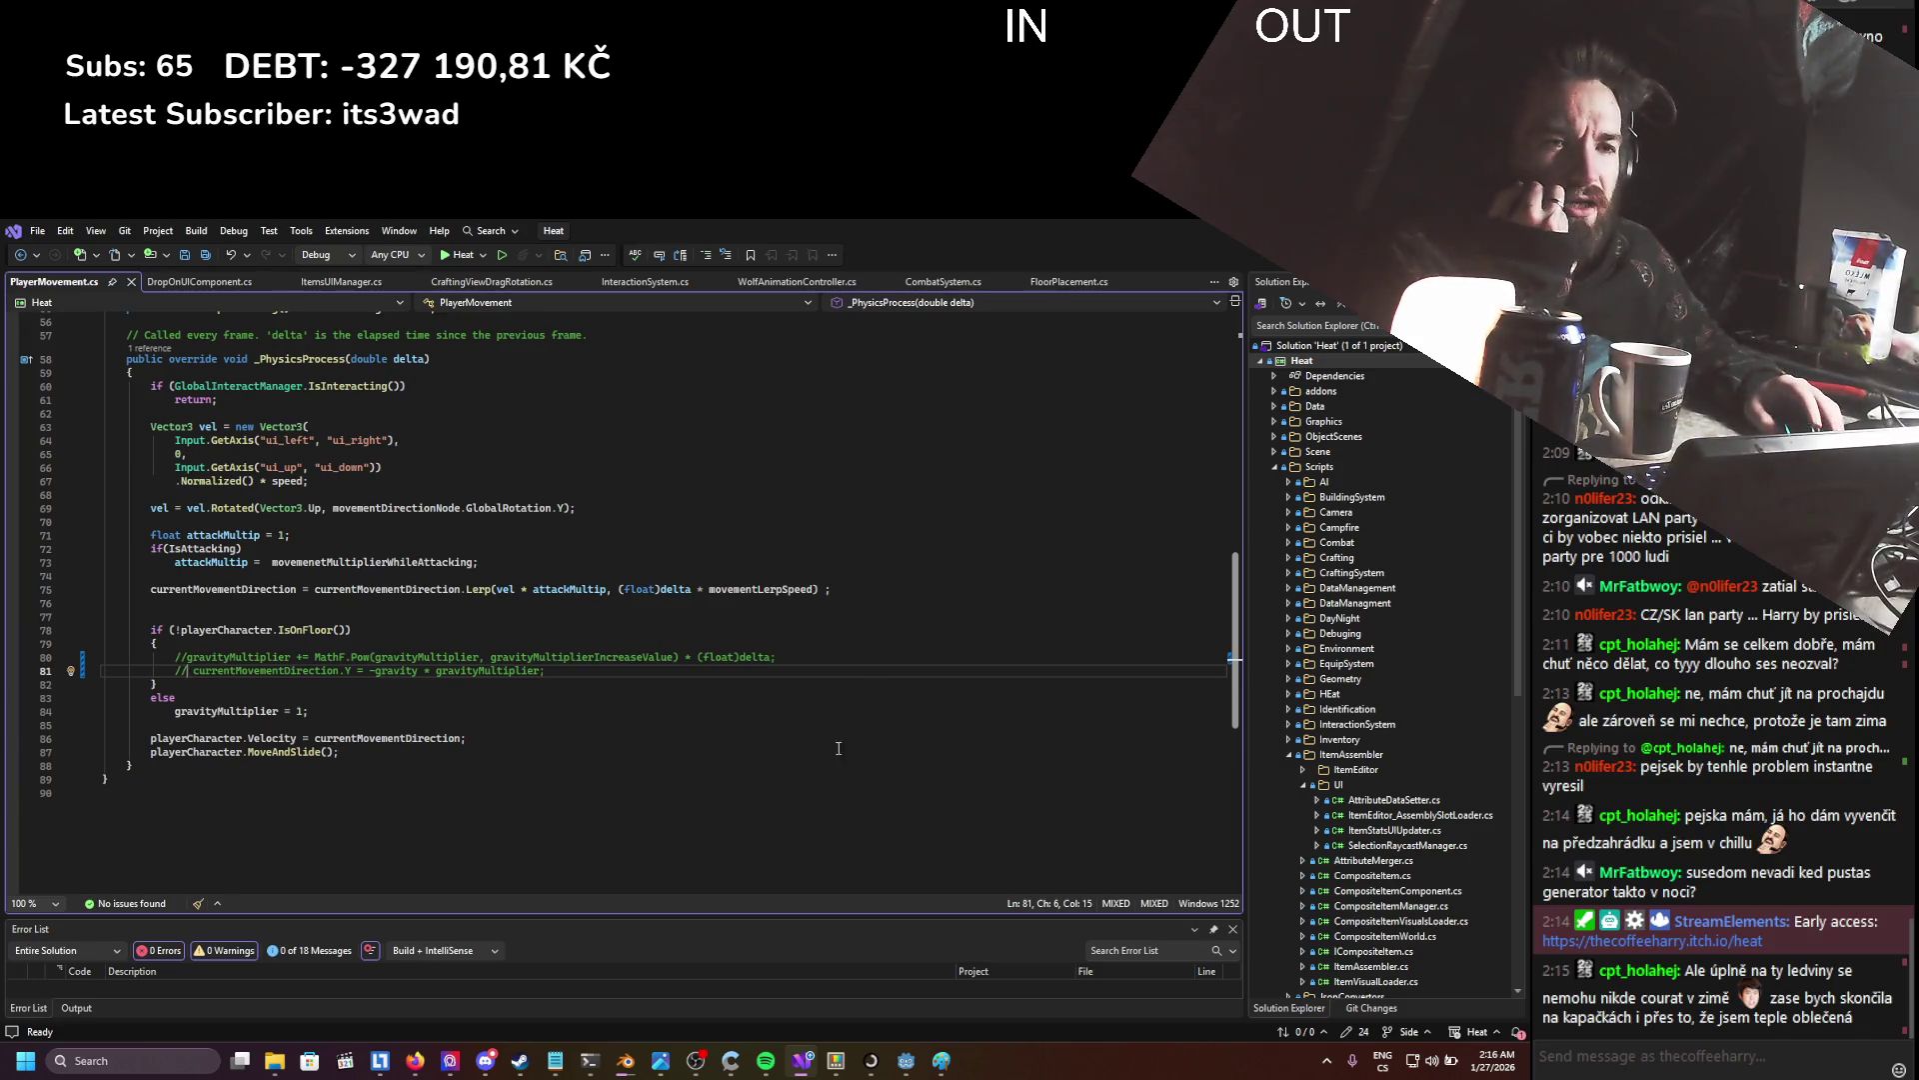
- Alt+Tab from Visual Studio back to the Godot editor's file view
key(alt+Tab)
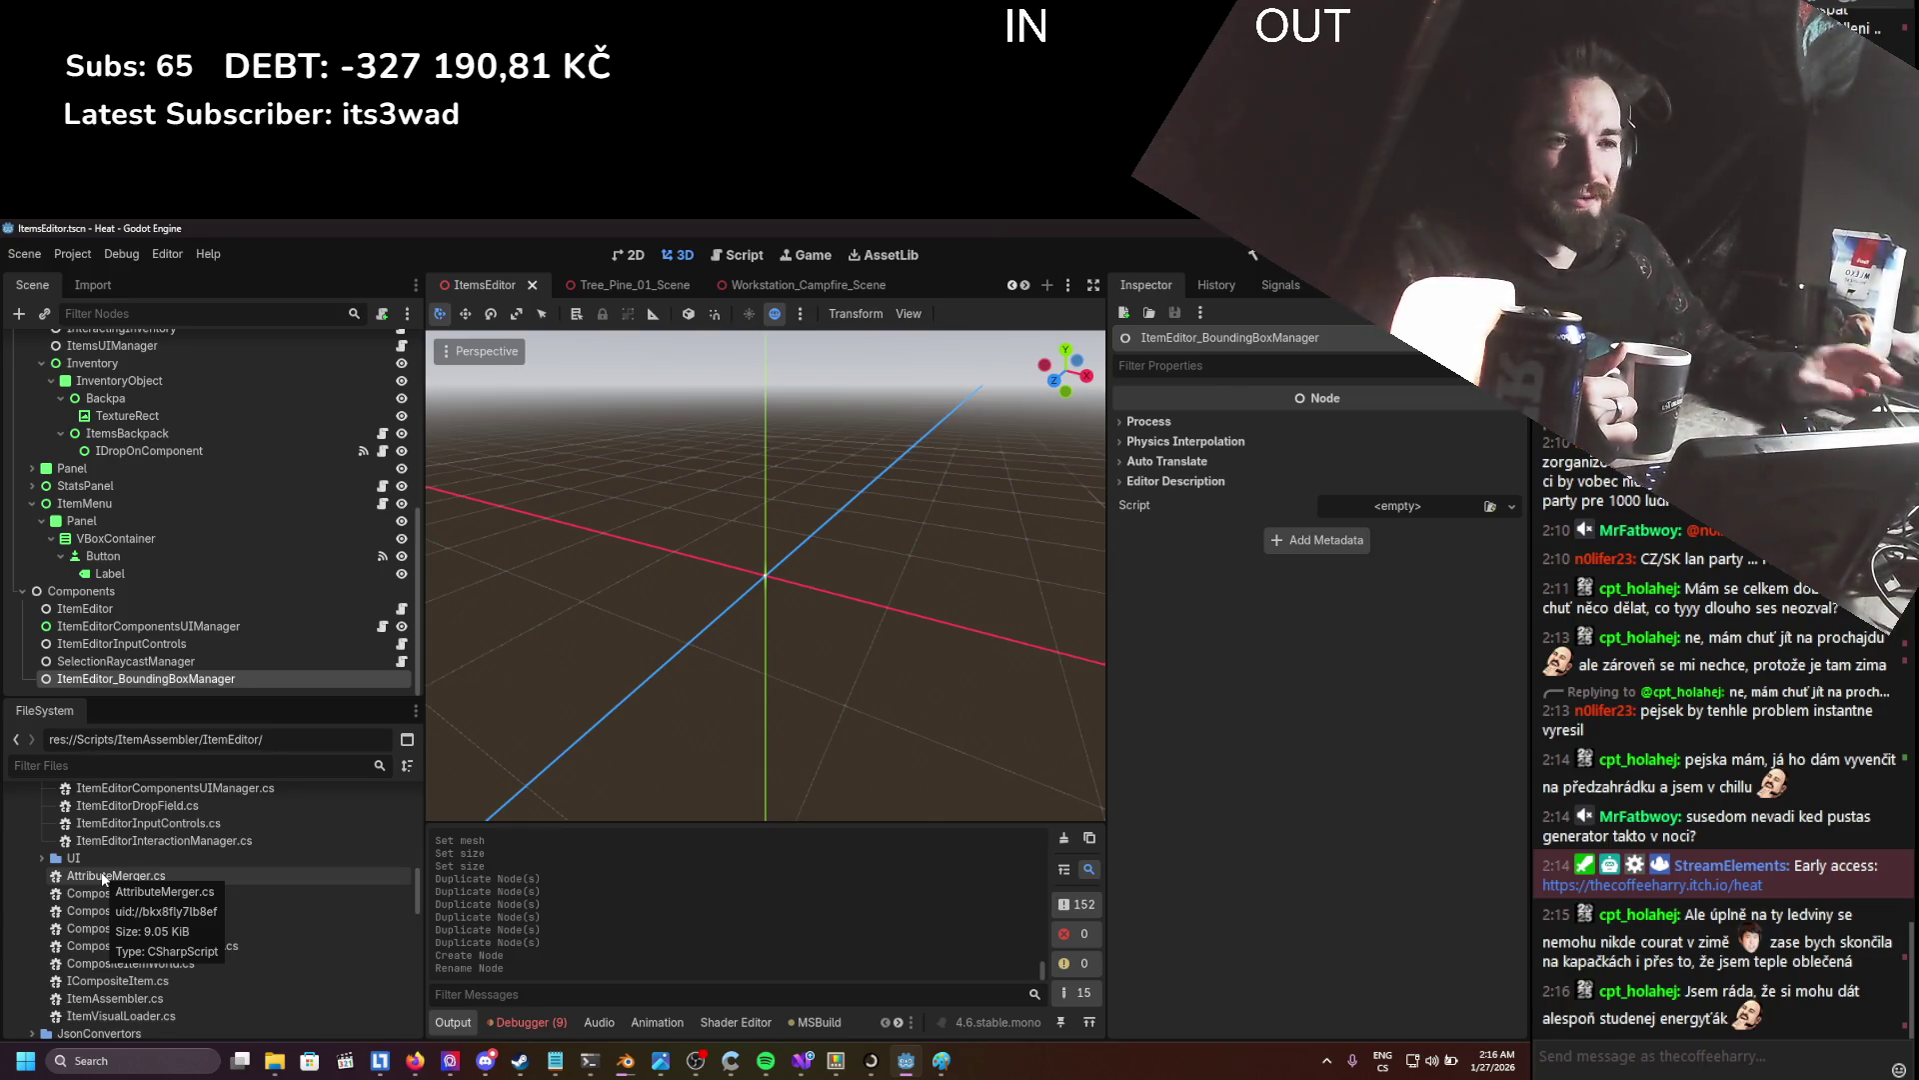
- Create ItemEditorBoundingBoxManager.gd in the ItemEditor folder and open it
scroll(136, 850, up, 2)
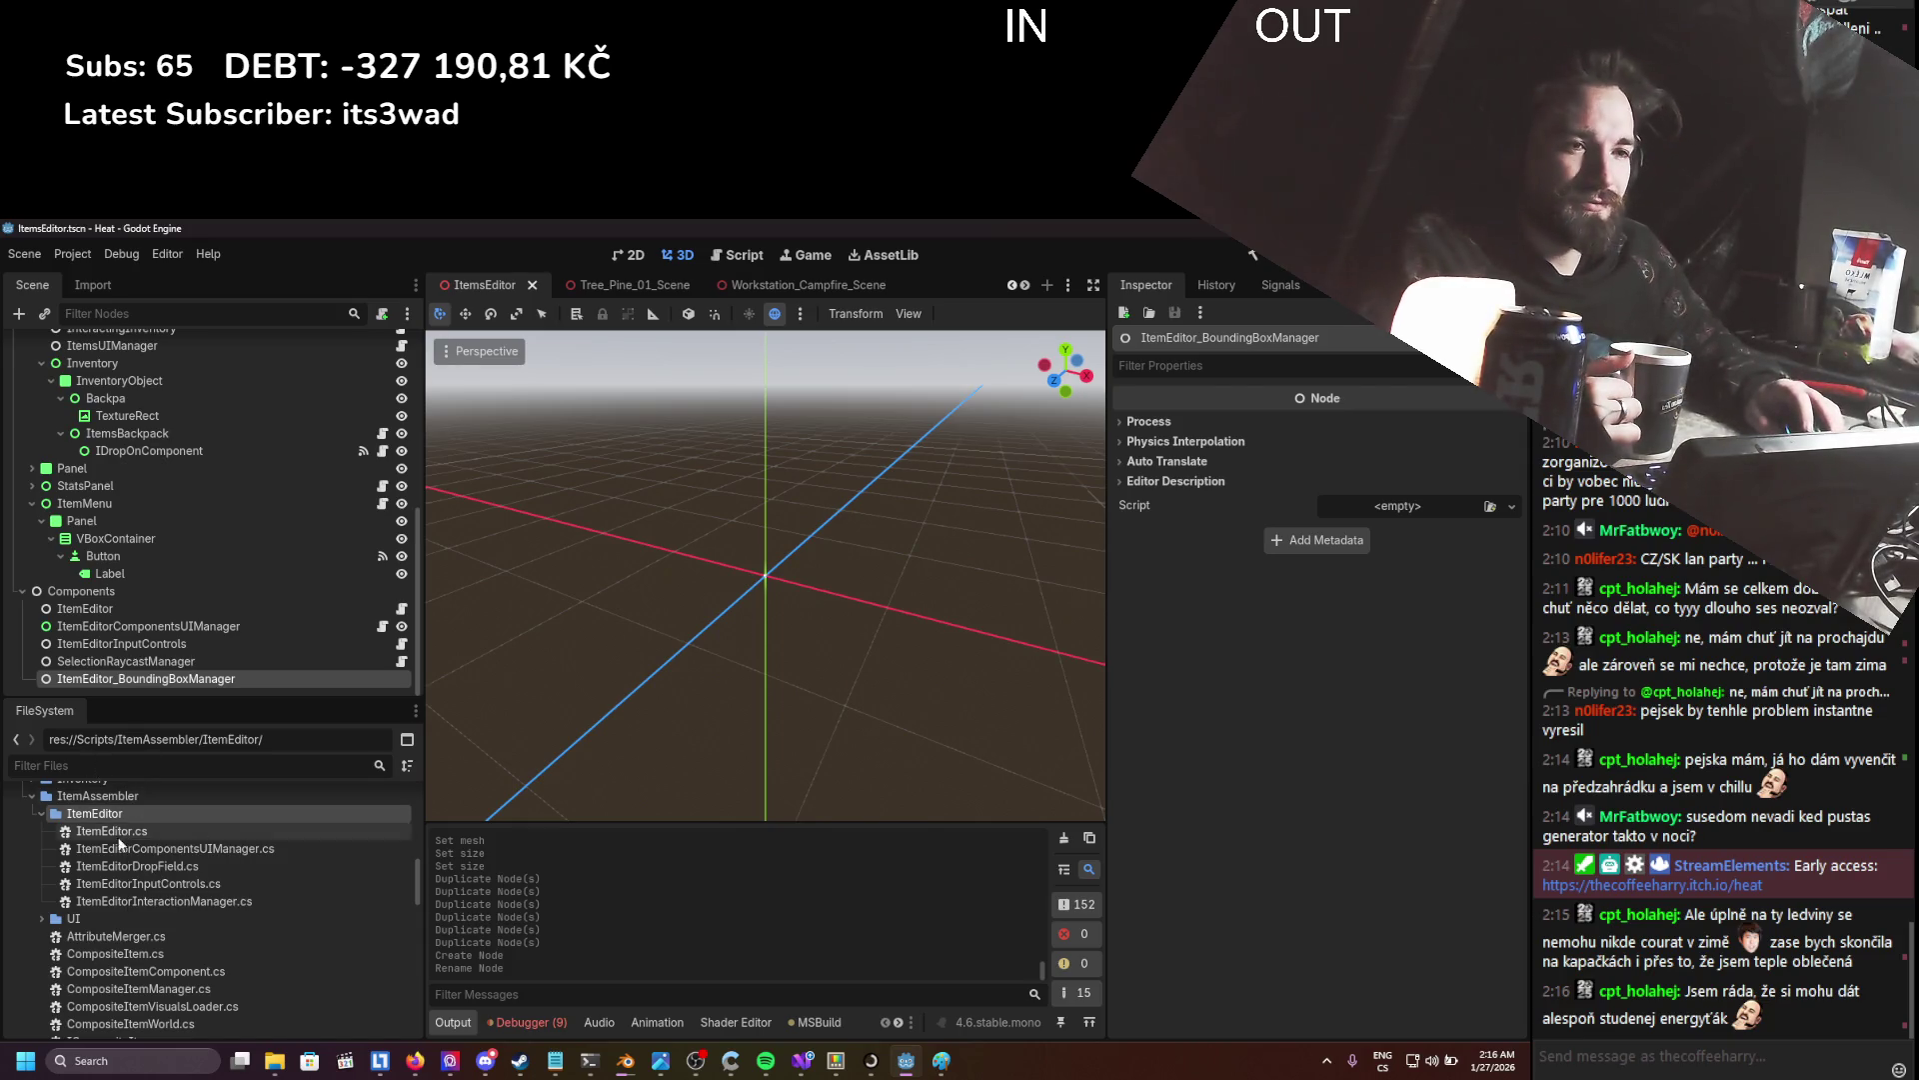
right_click(122, 816)
mouse_move(190, 758)
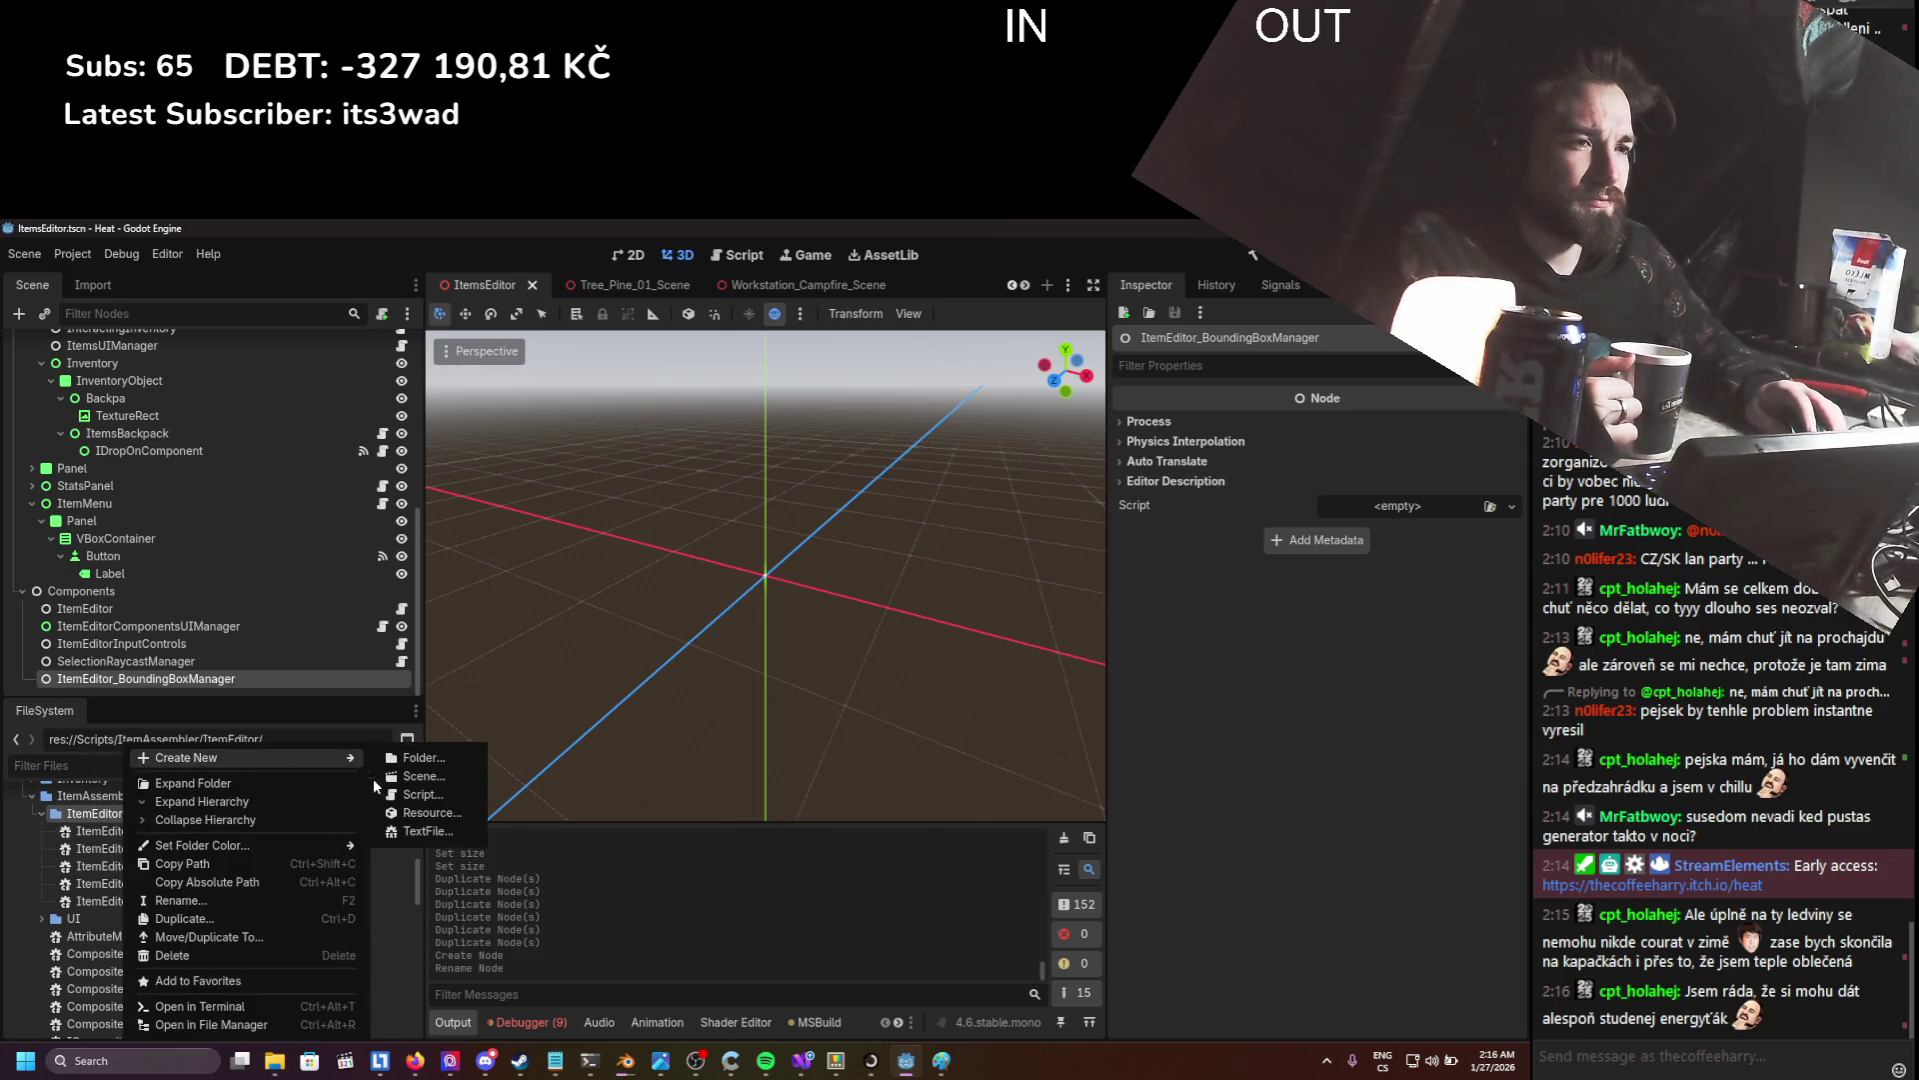
click(421, 793)
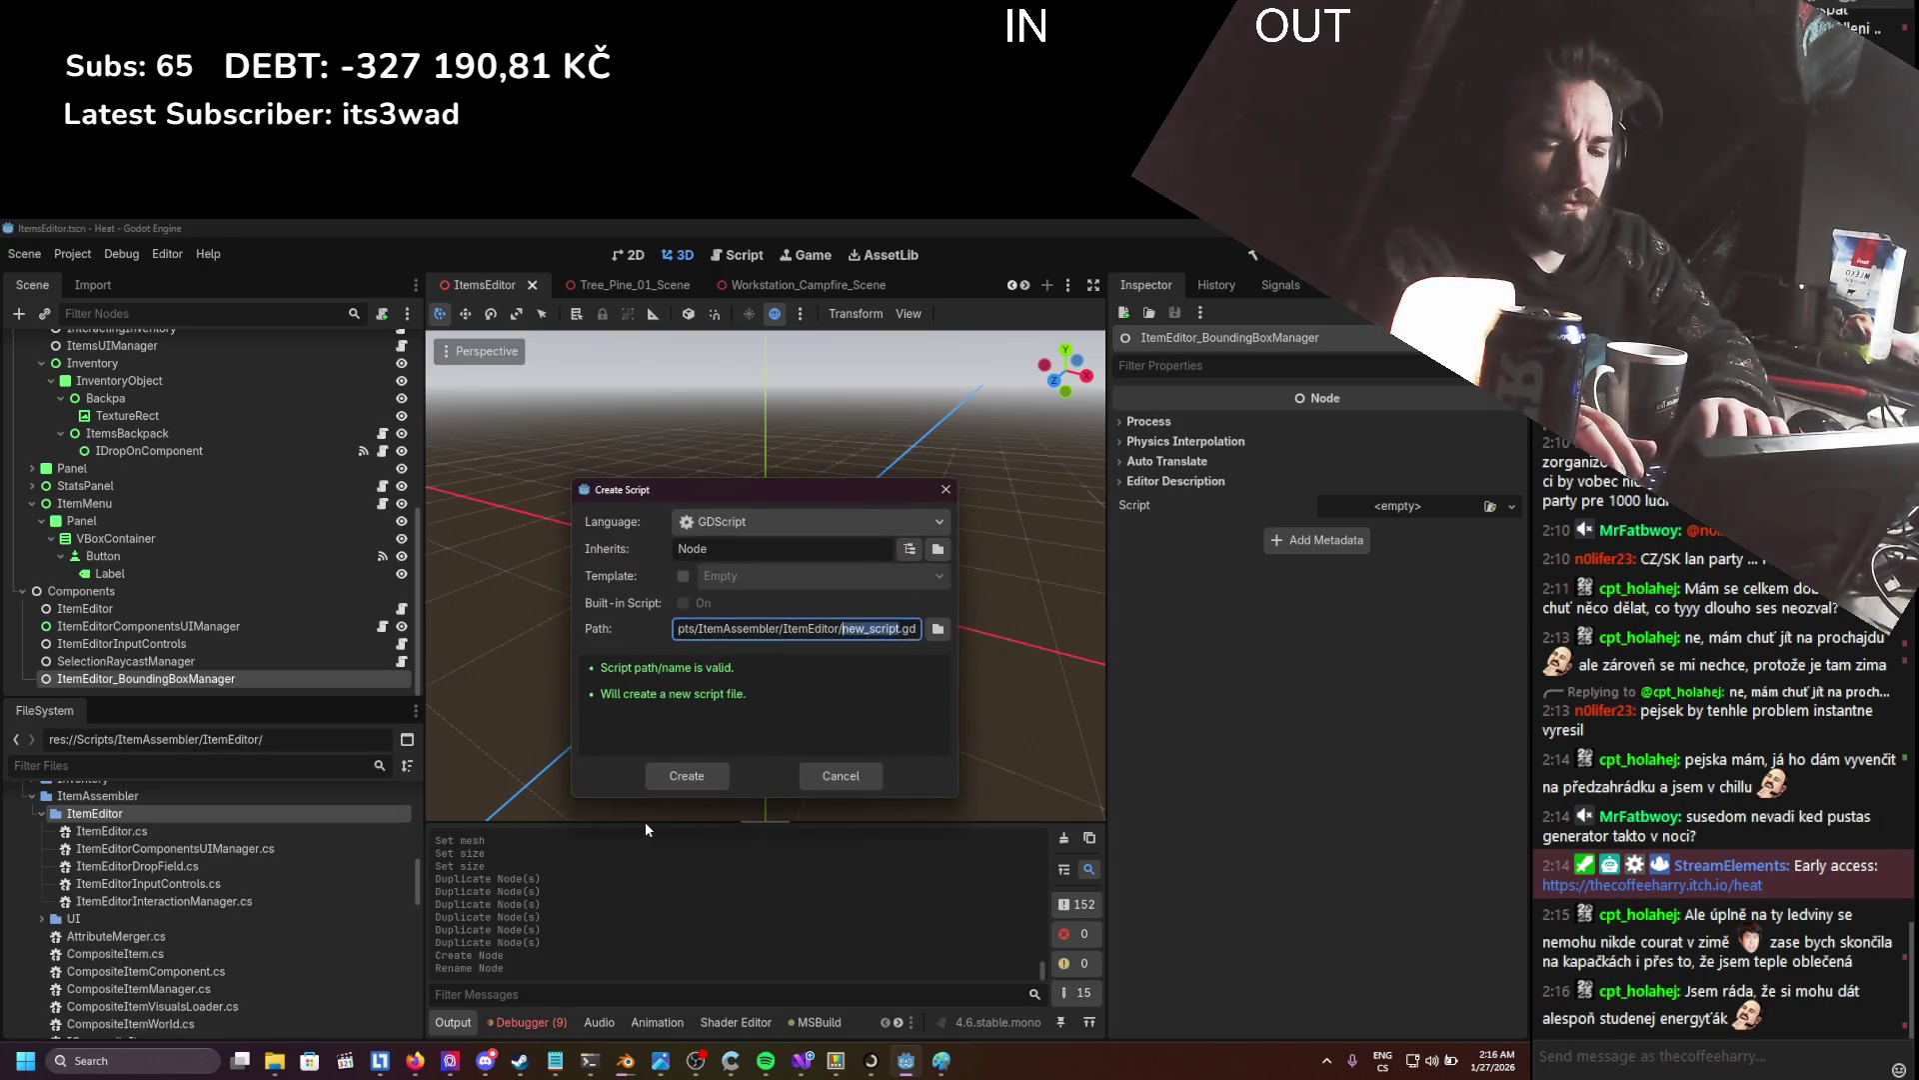
text(ItemEditor)
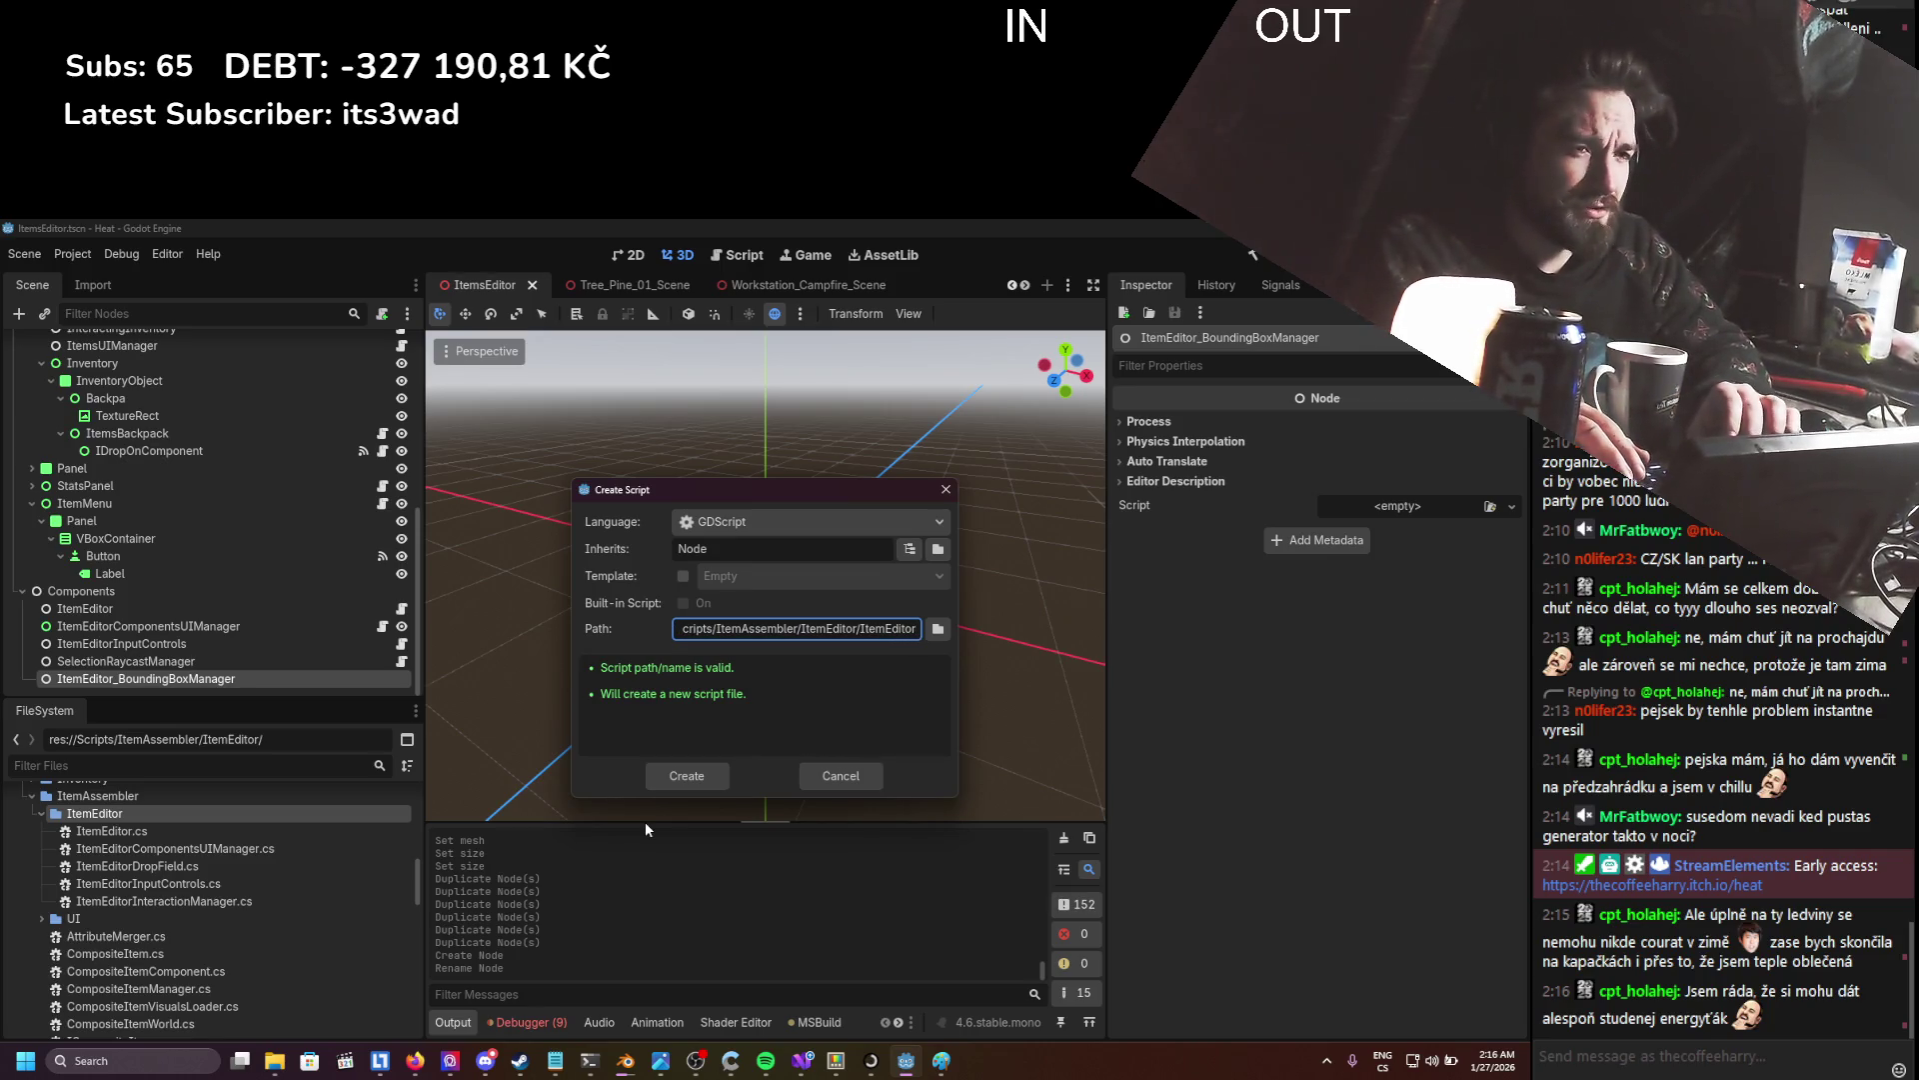
text(Bou)
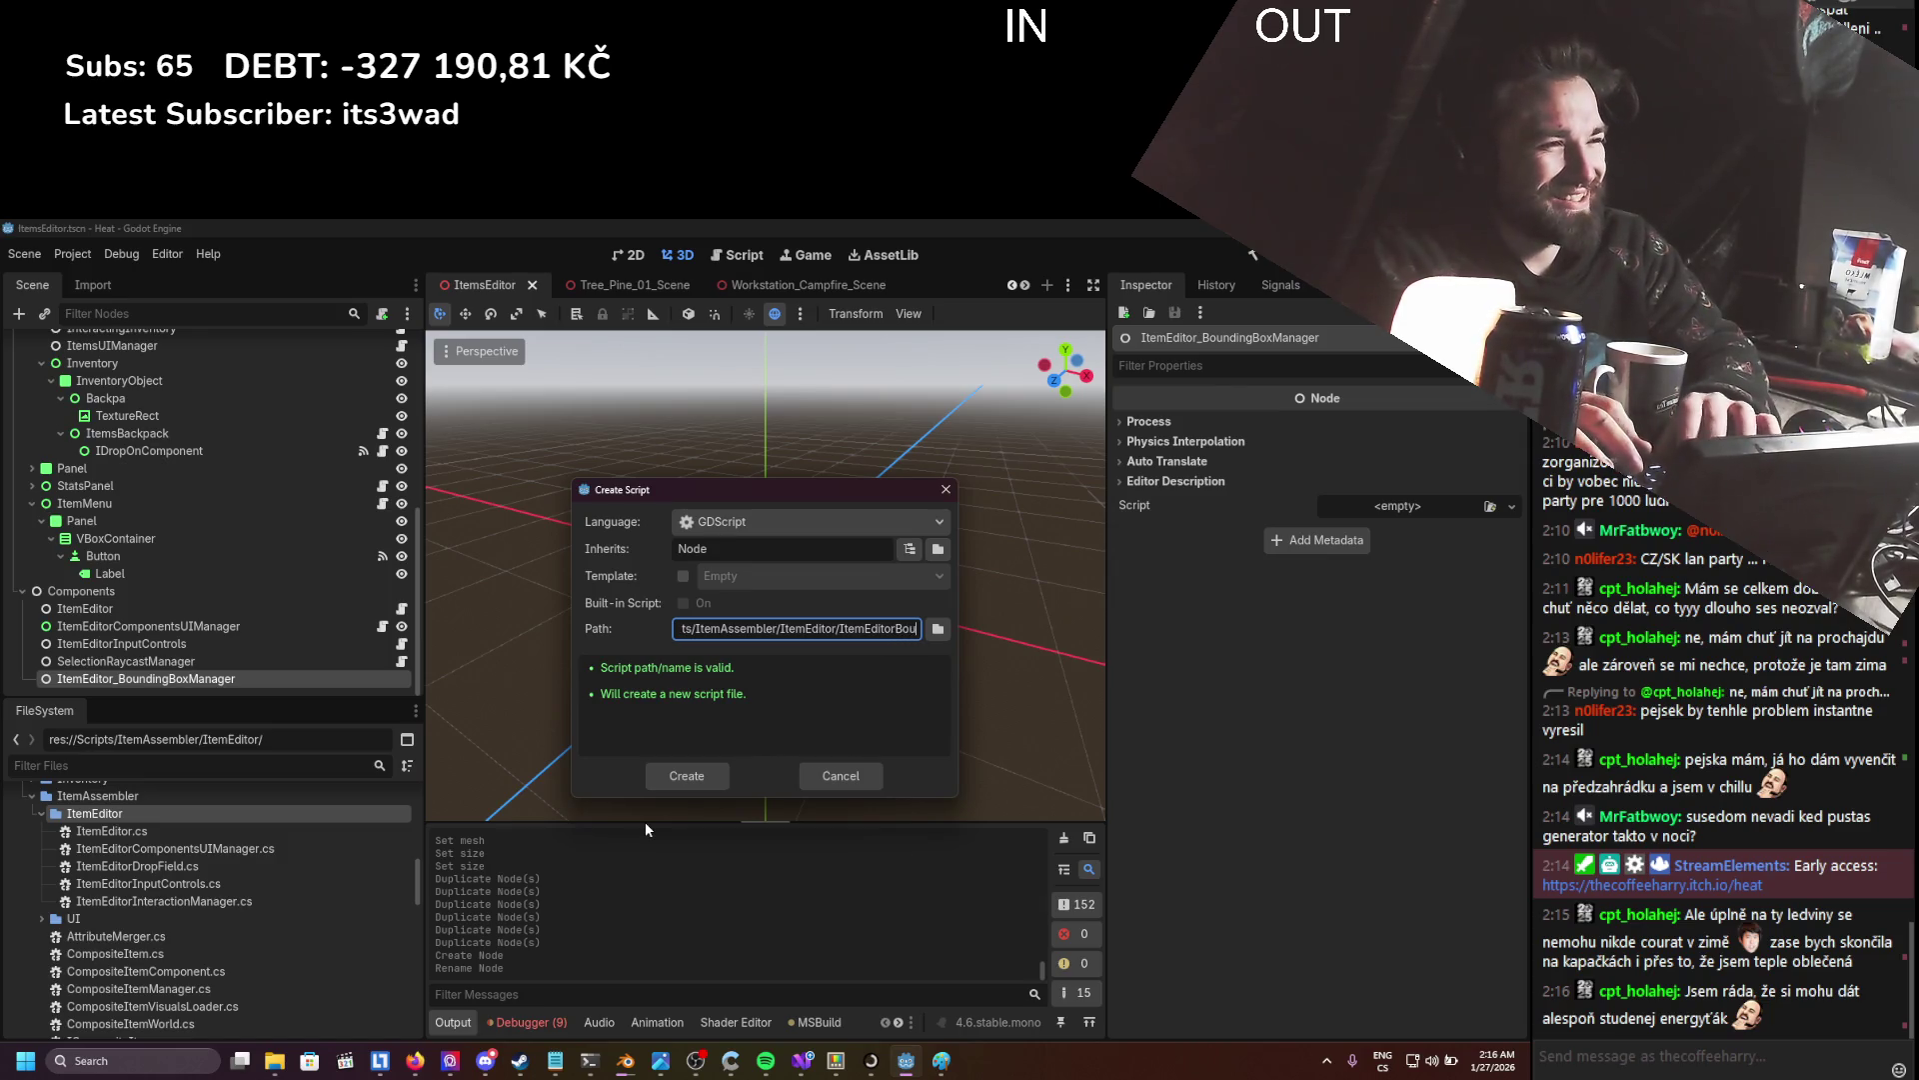
text(ndingBoxM)
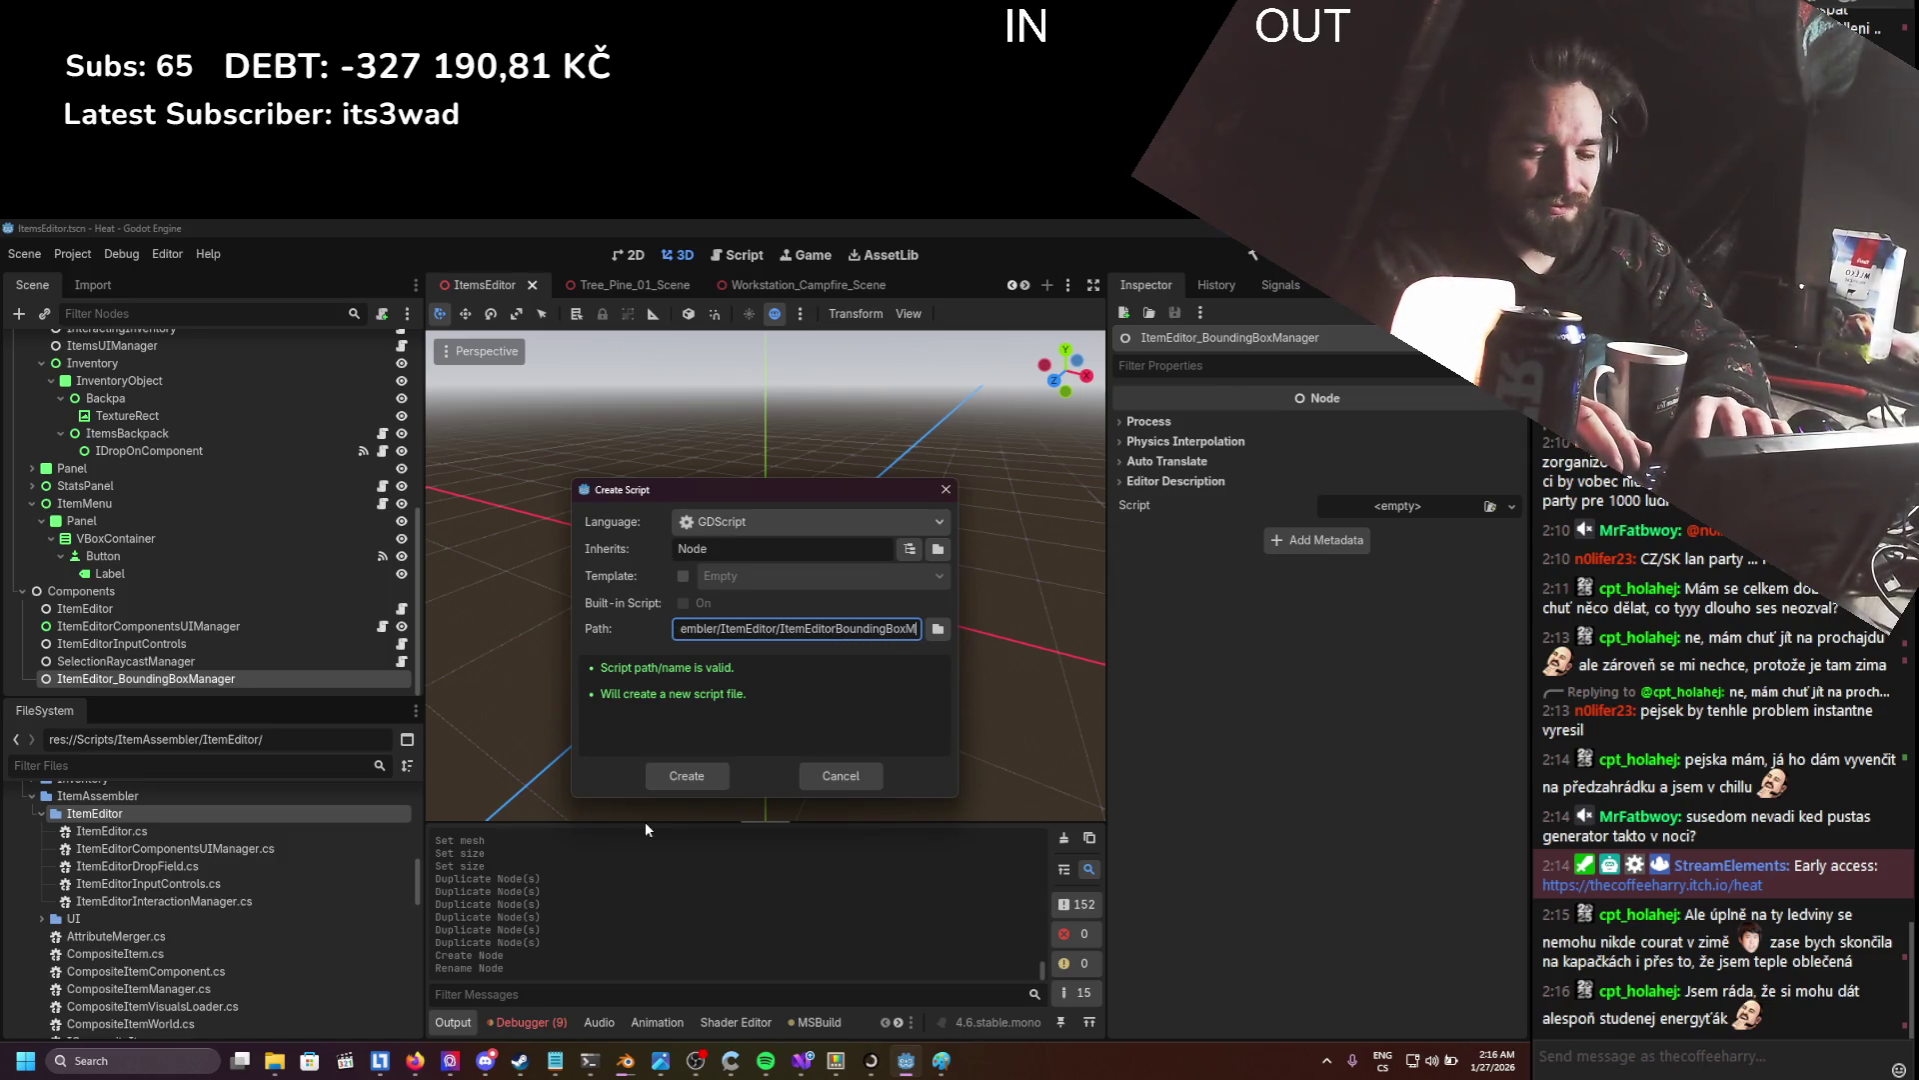
text(anager)
key(Return)
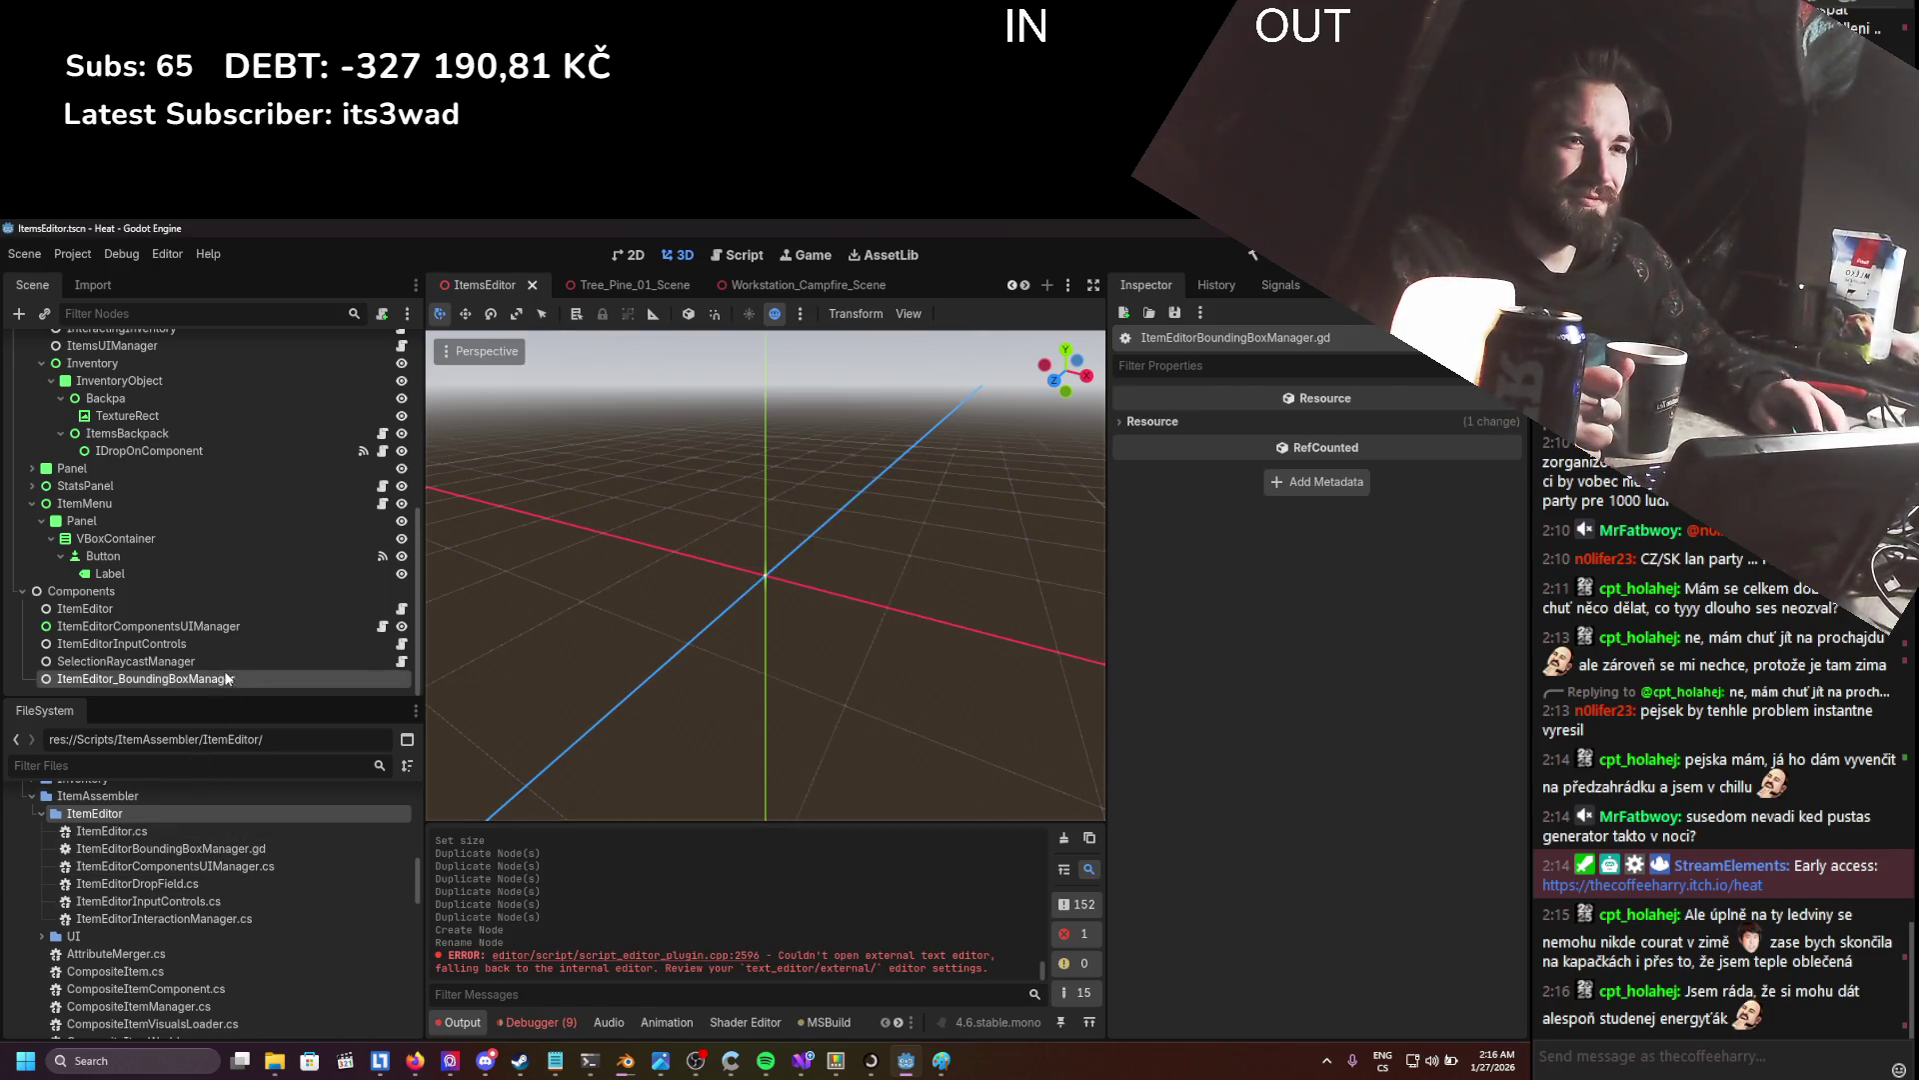
double_click(230, 849)
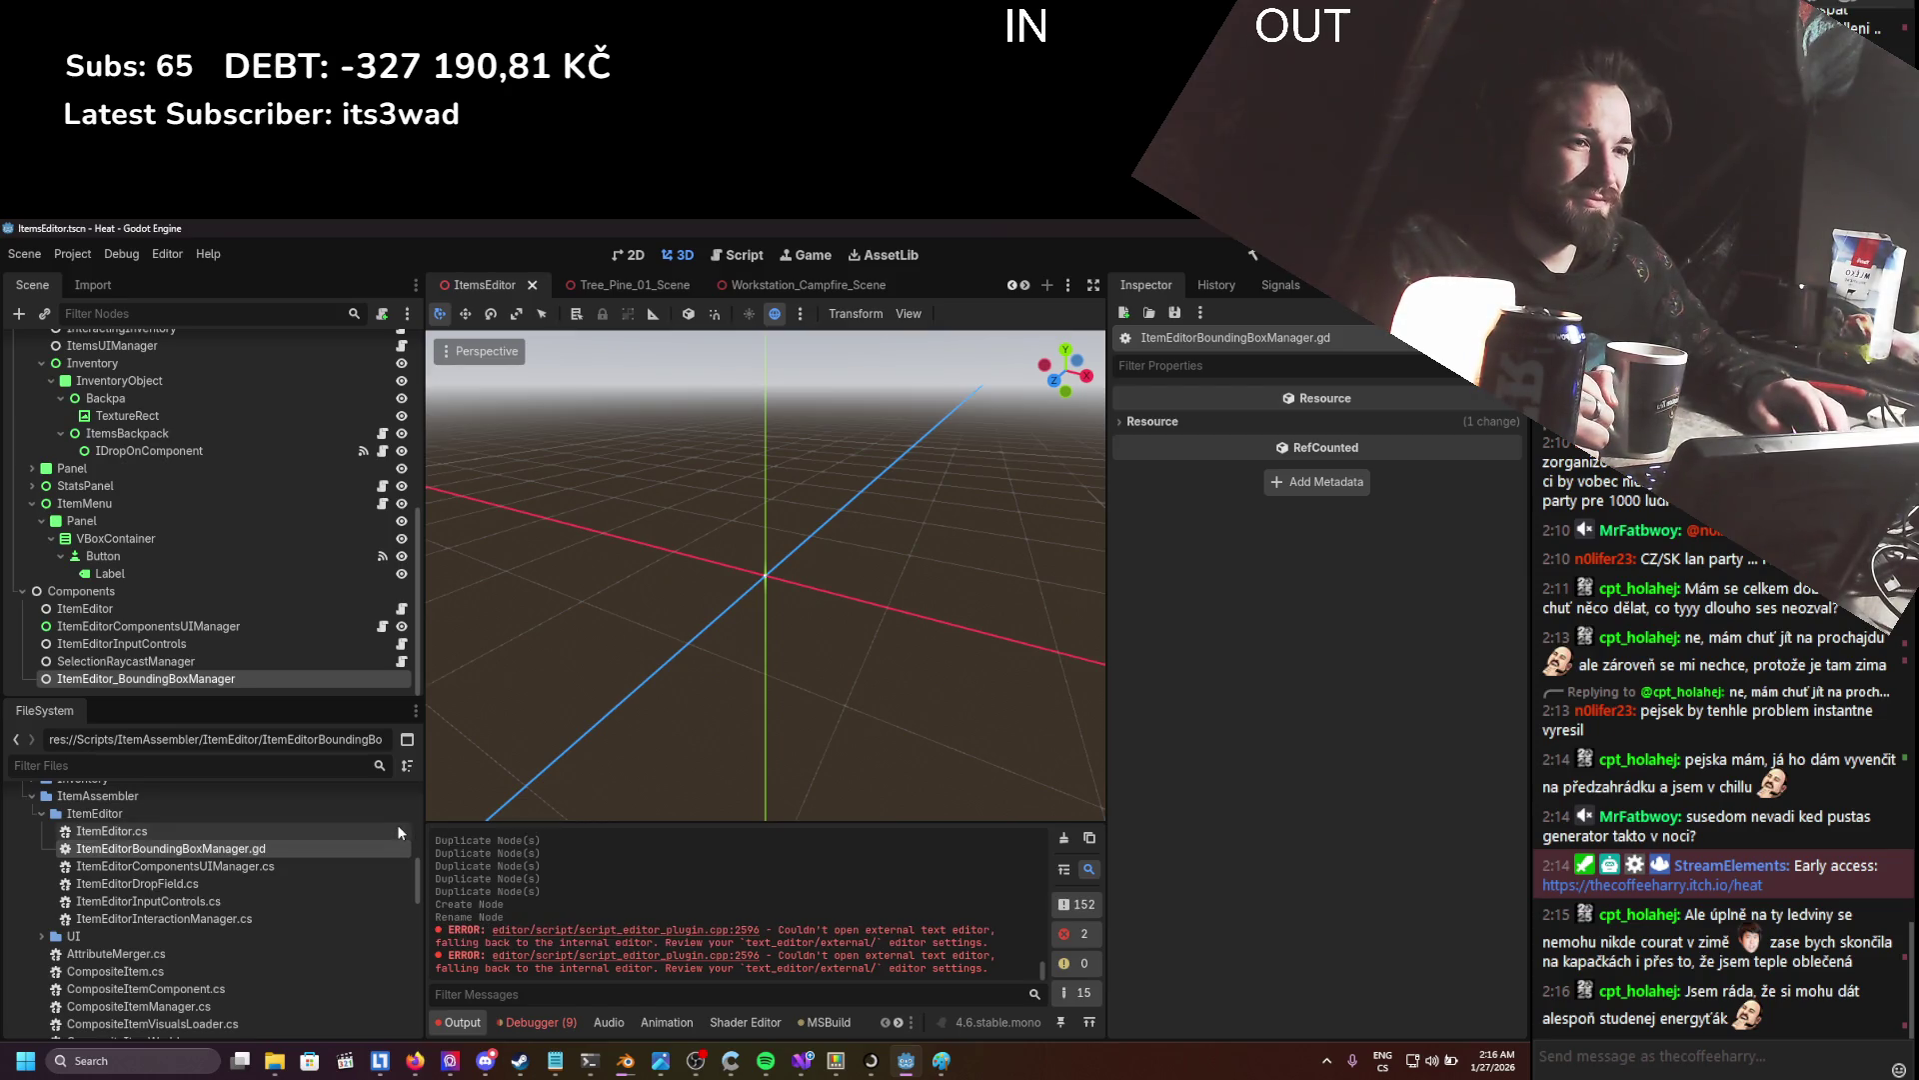
- Delete the ItemEditorBoundingBoxManager.gd GDScript file
right_click(266, 850)
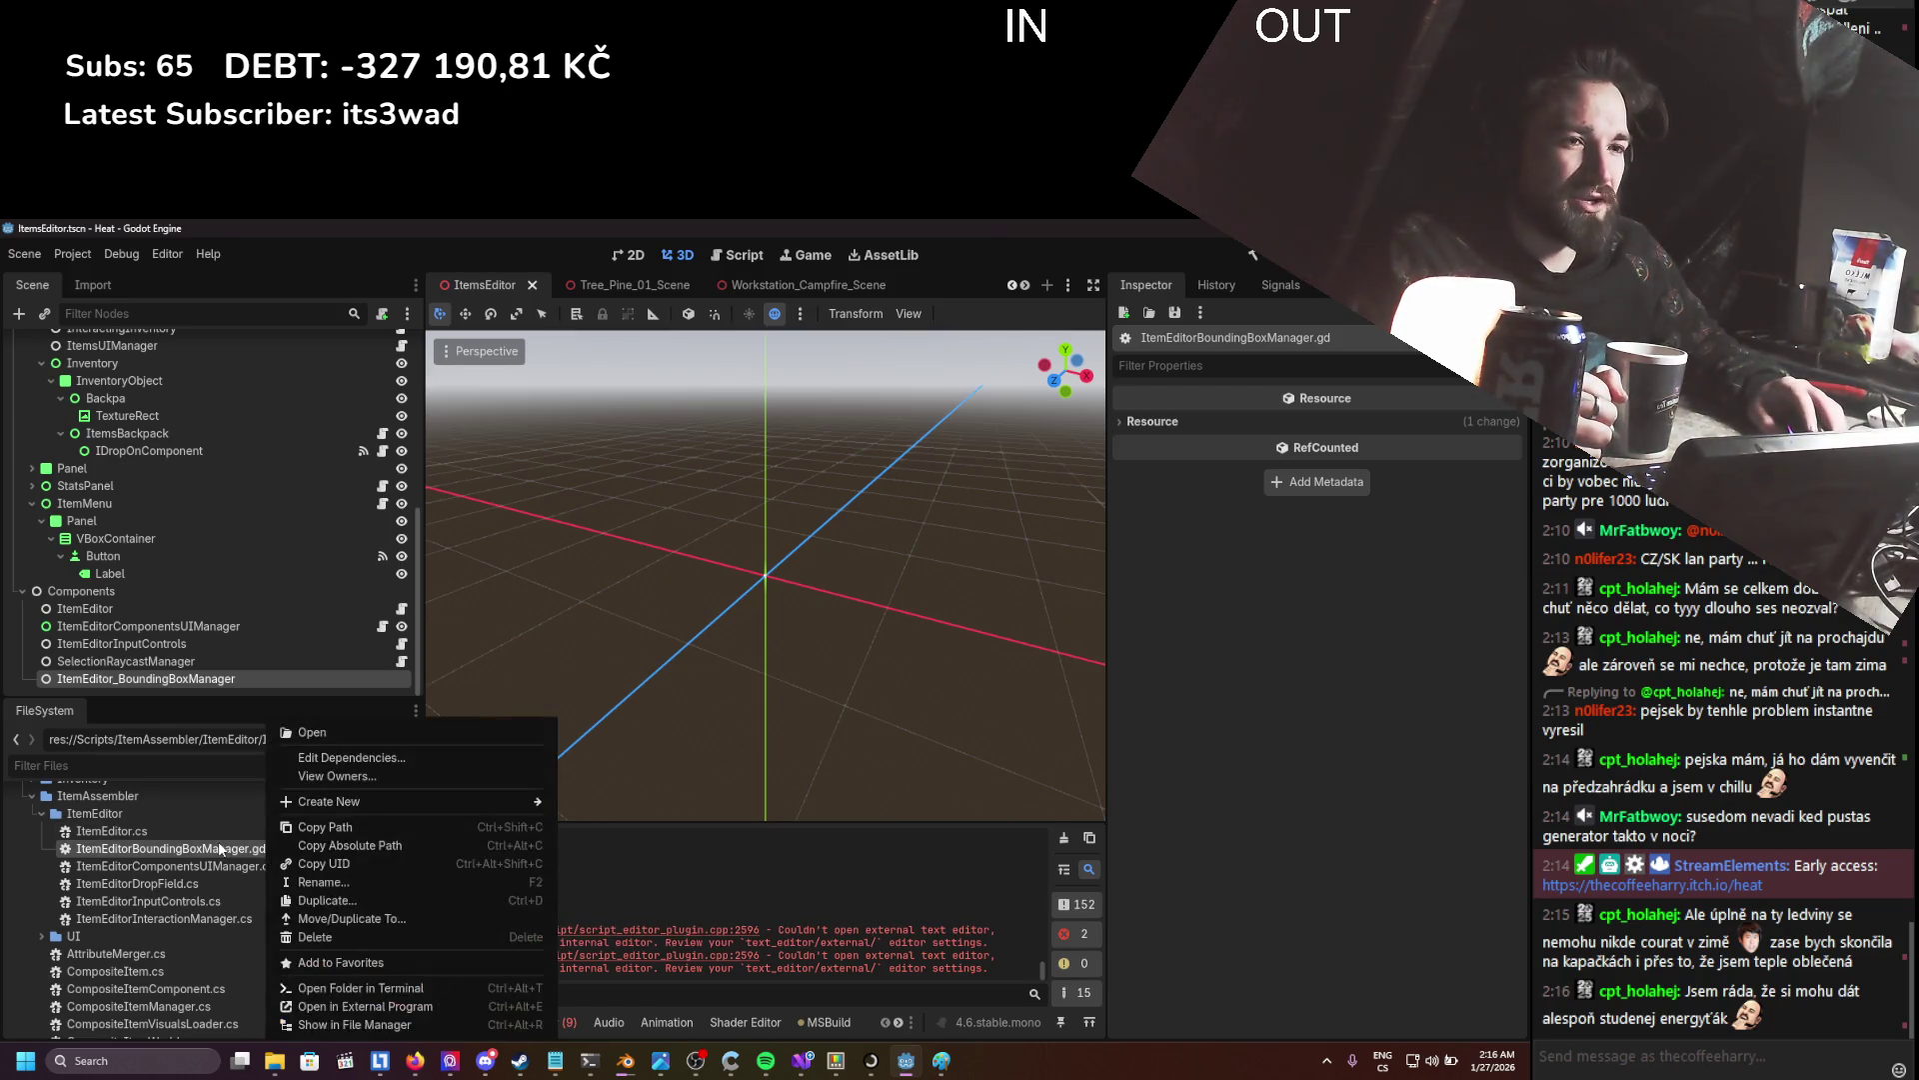
click(315, 936)
click(646, 724)
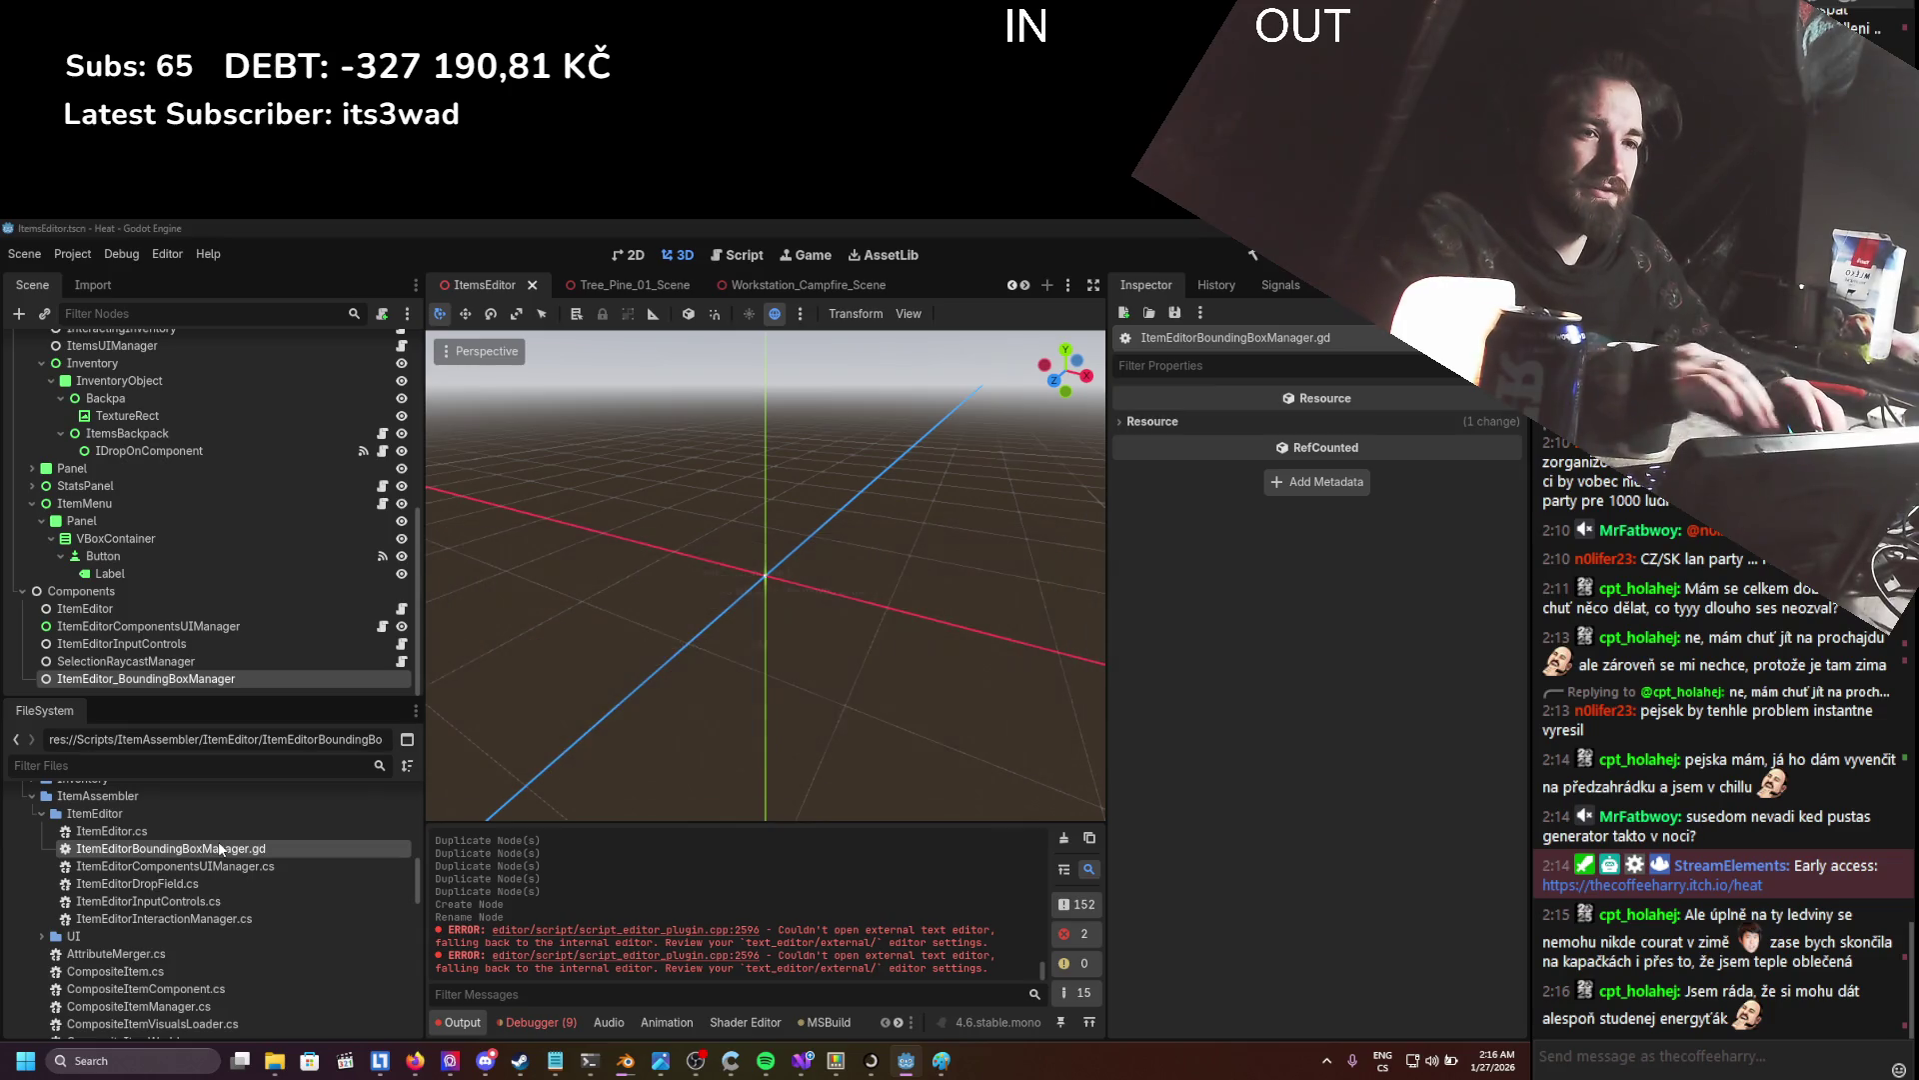
- Create a C# script named ItemEditorBoundingBoxManager in the ItemEditor folder
right_click(146, 811)
mouse_move(237, 759)
click(450, 796)
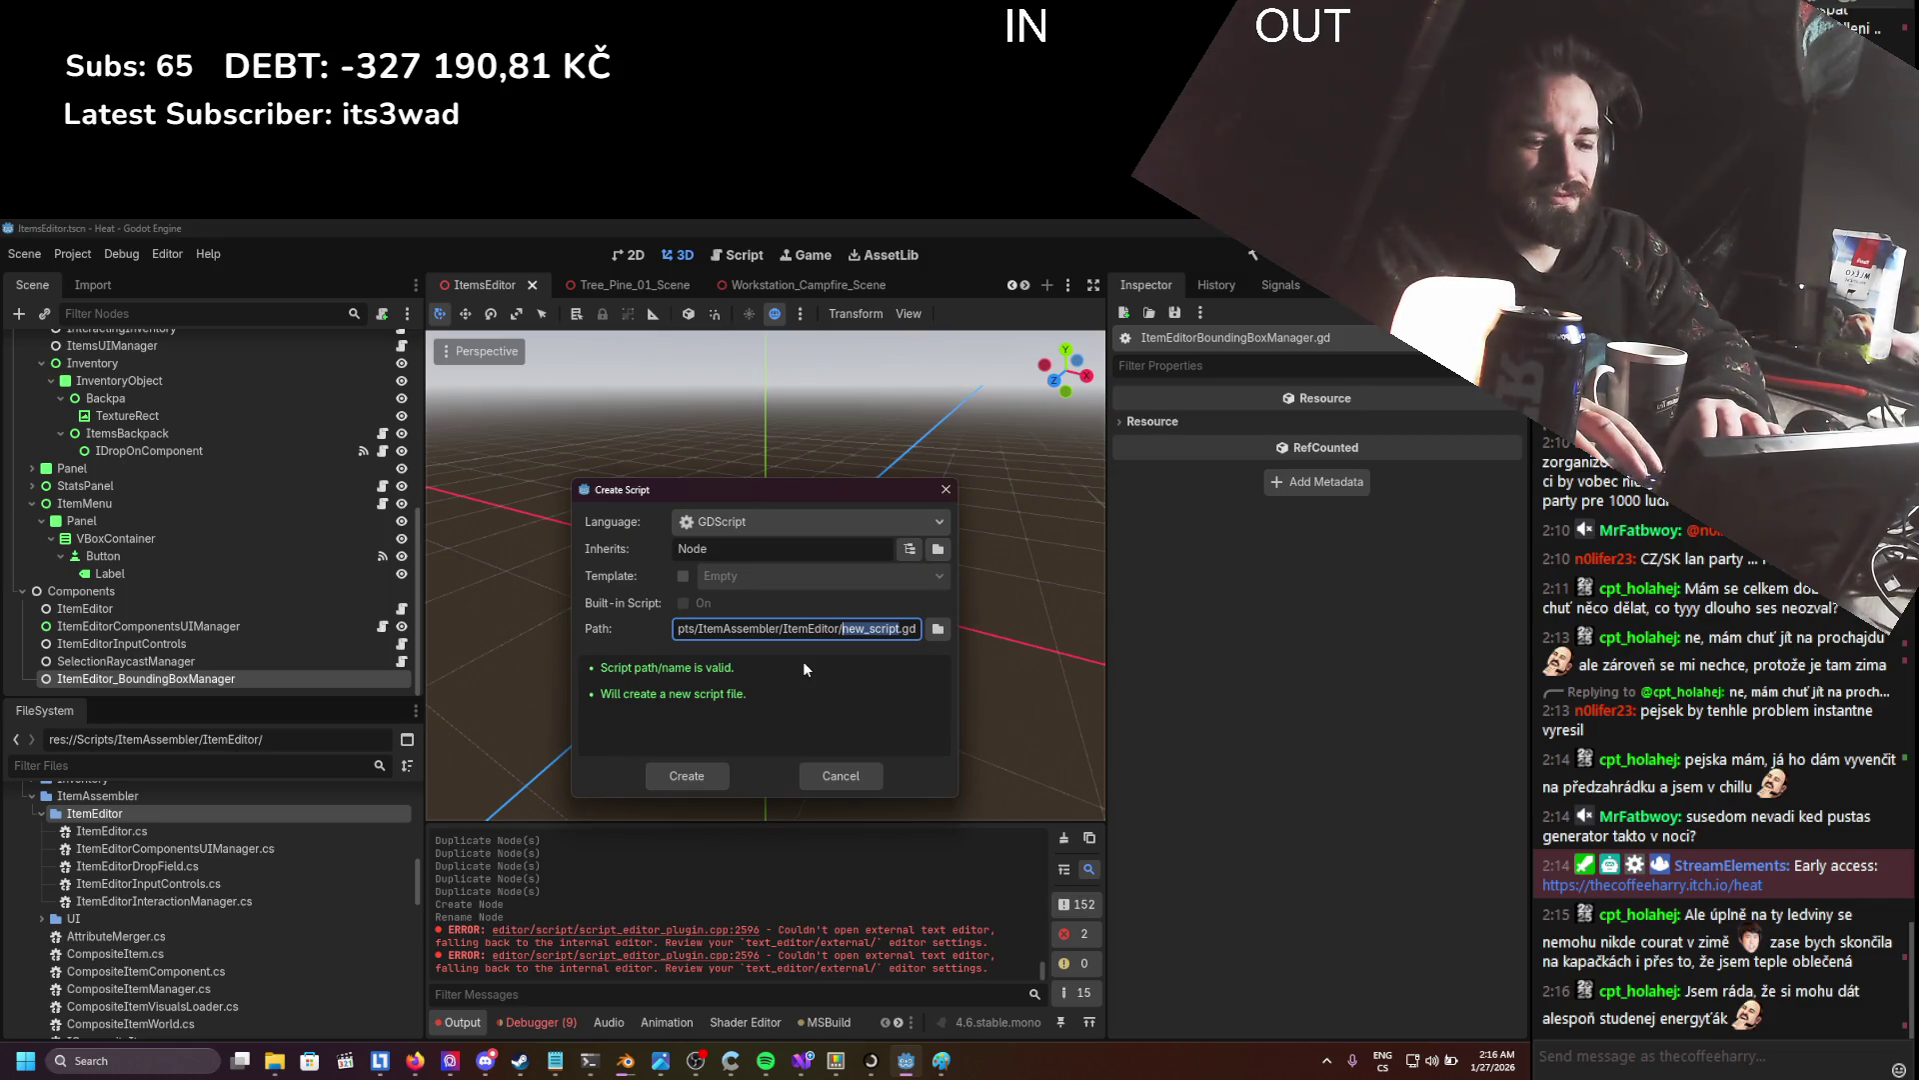
text(ItemEdit)
text(or)
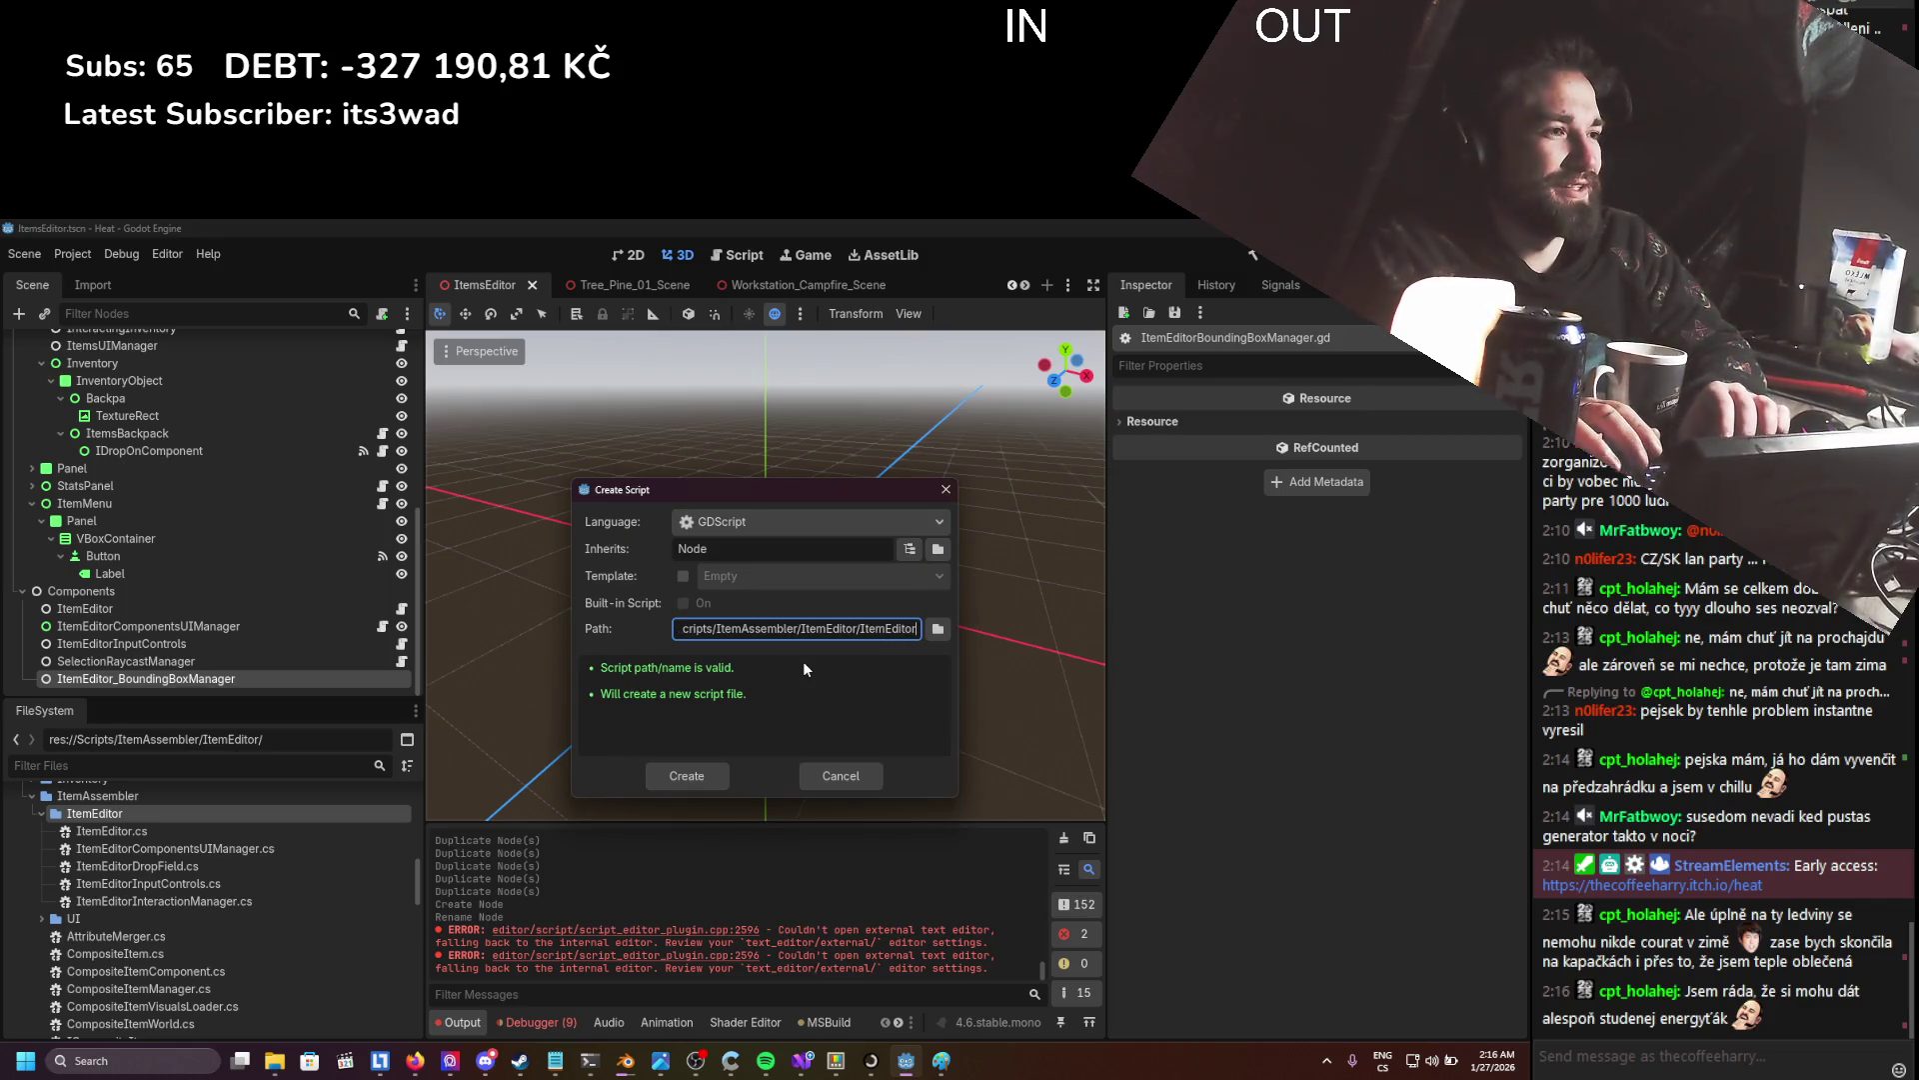
text(Boundi)
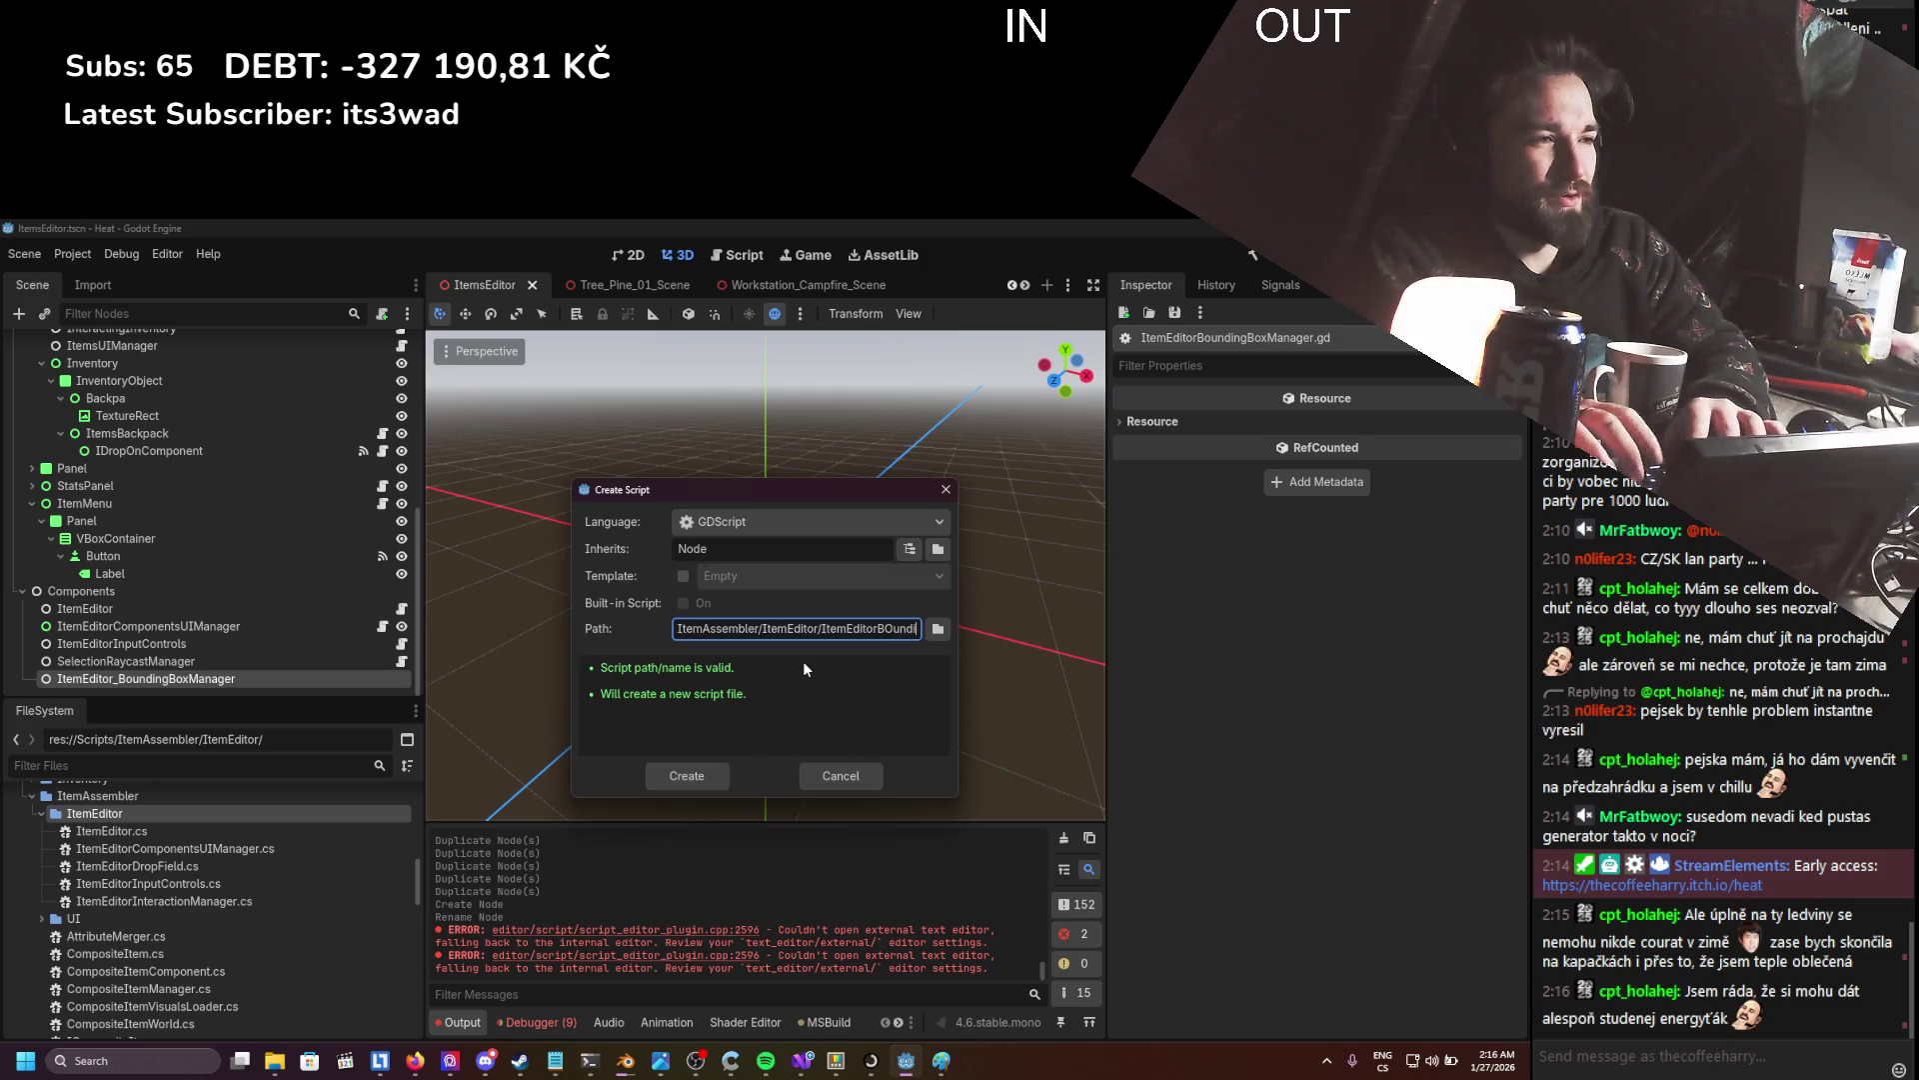
text(ng)
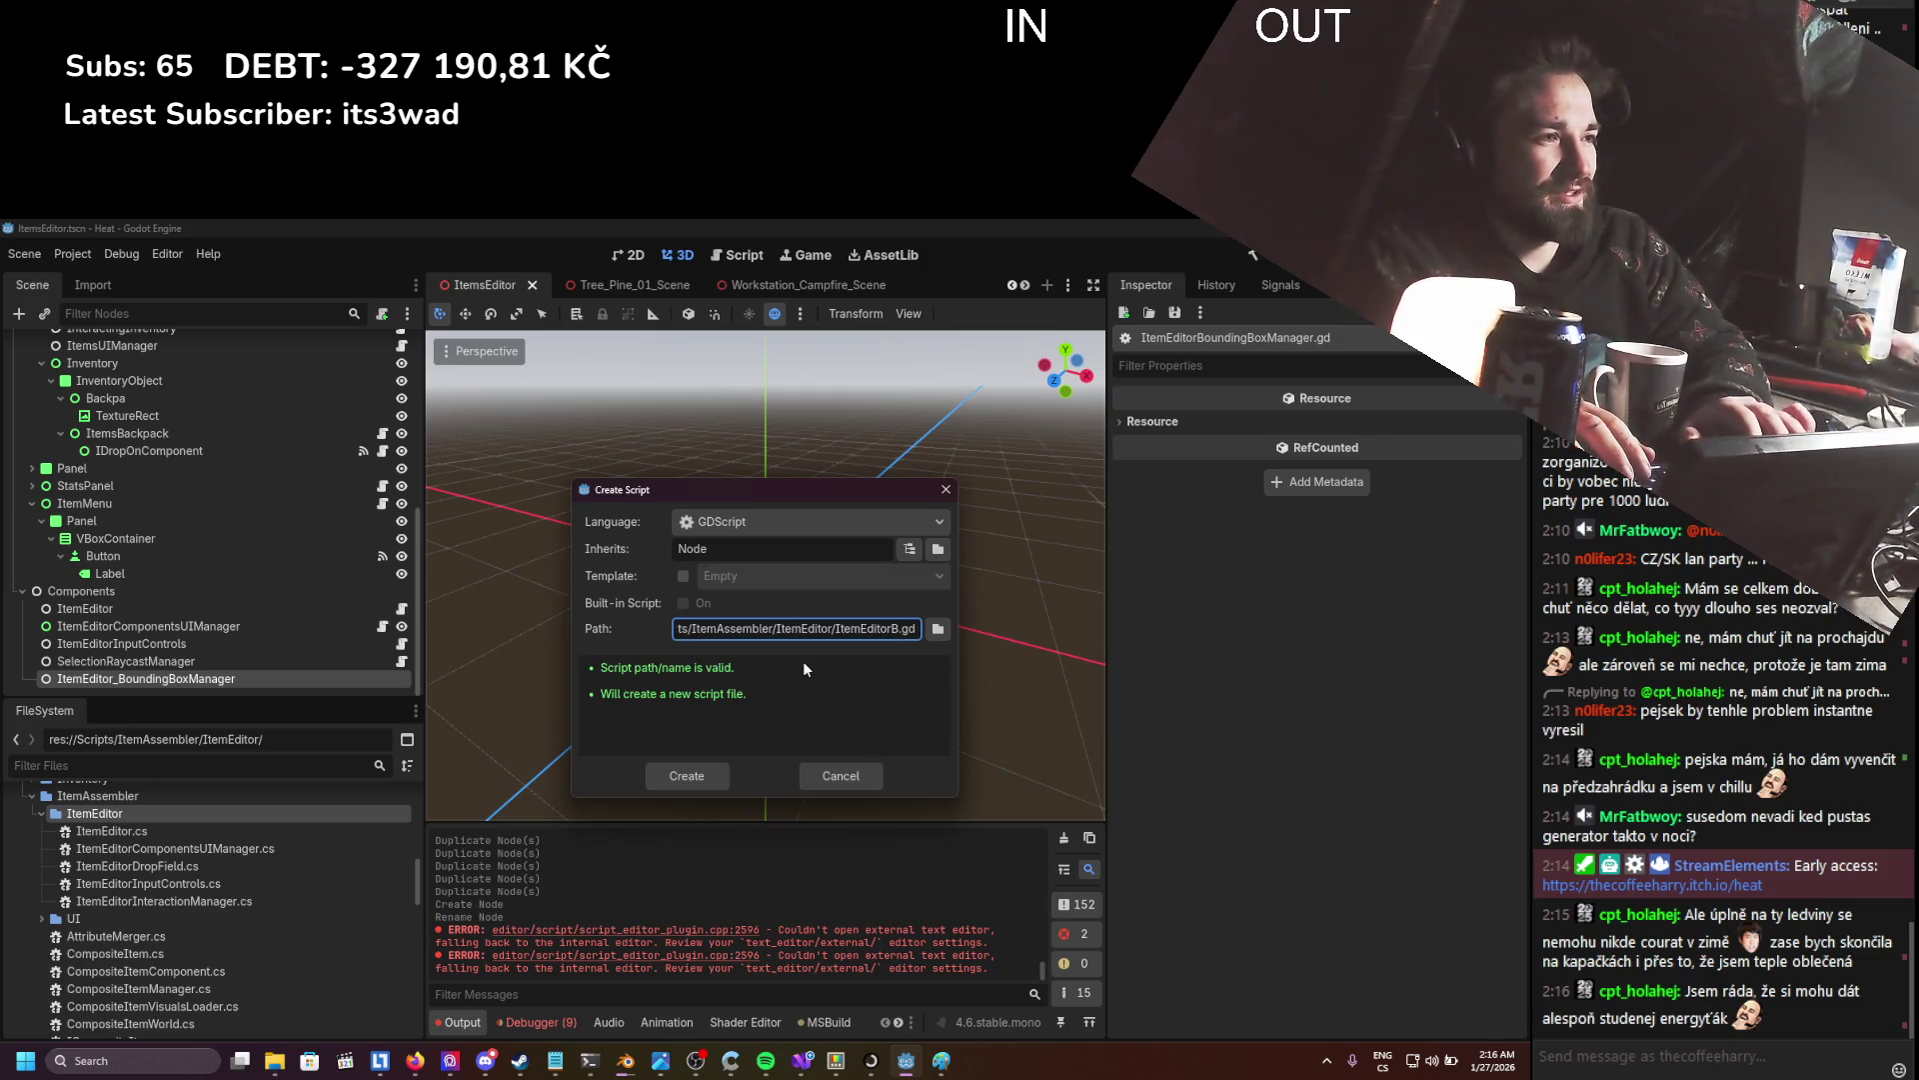
text(BoxManager)
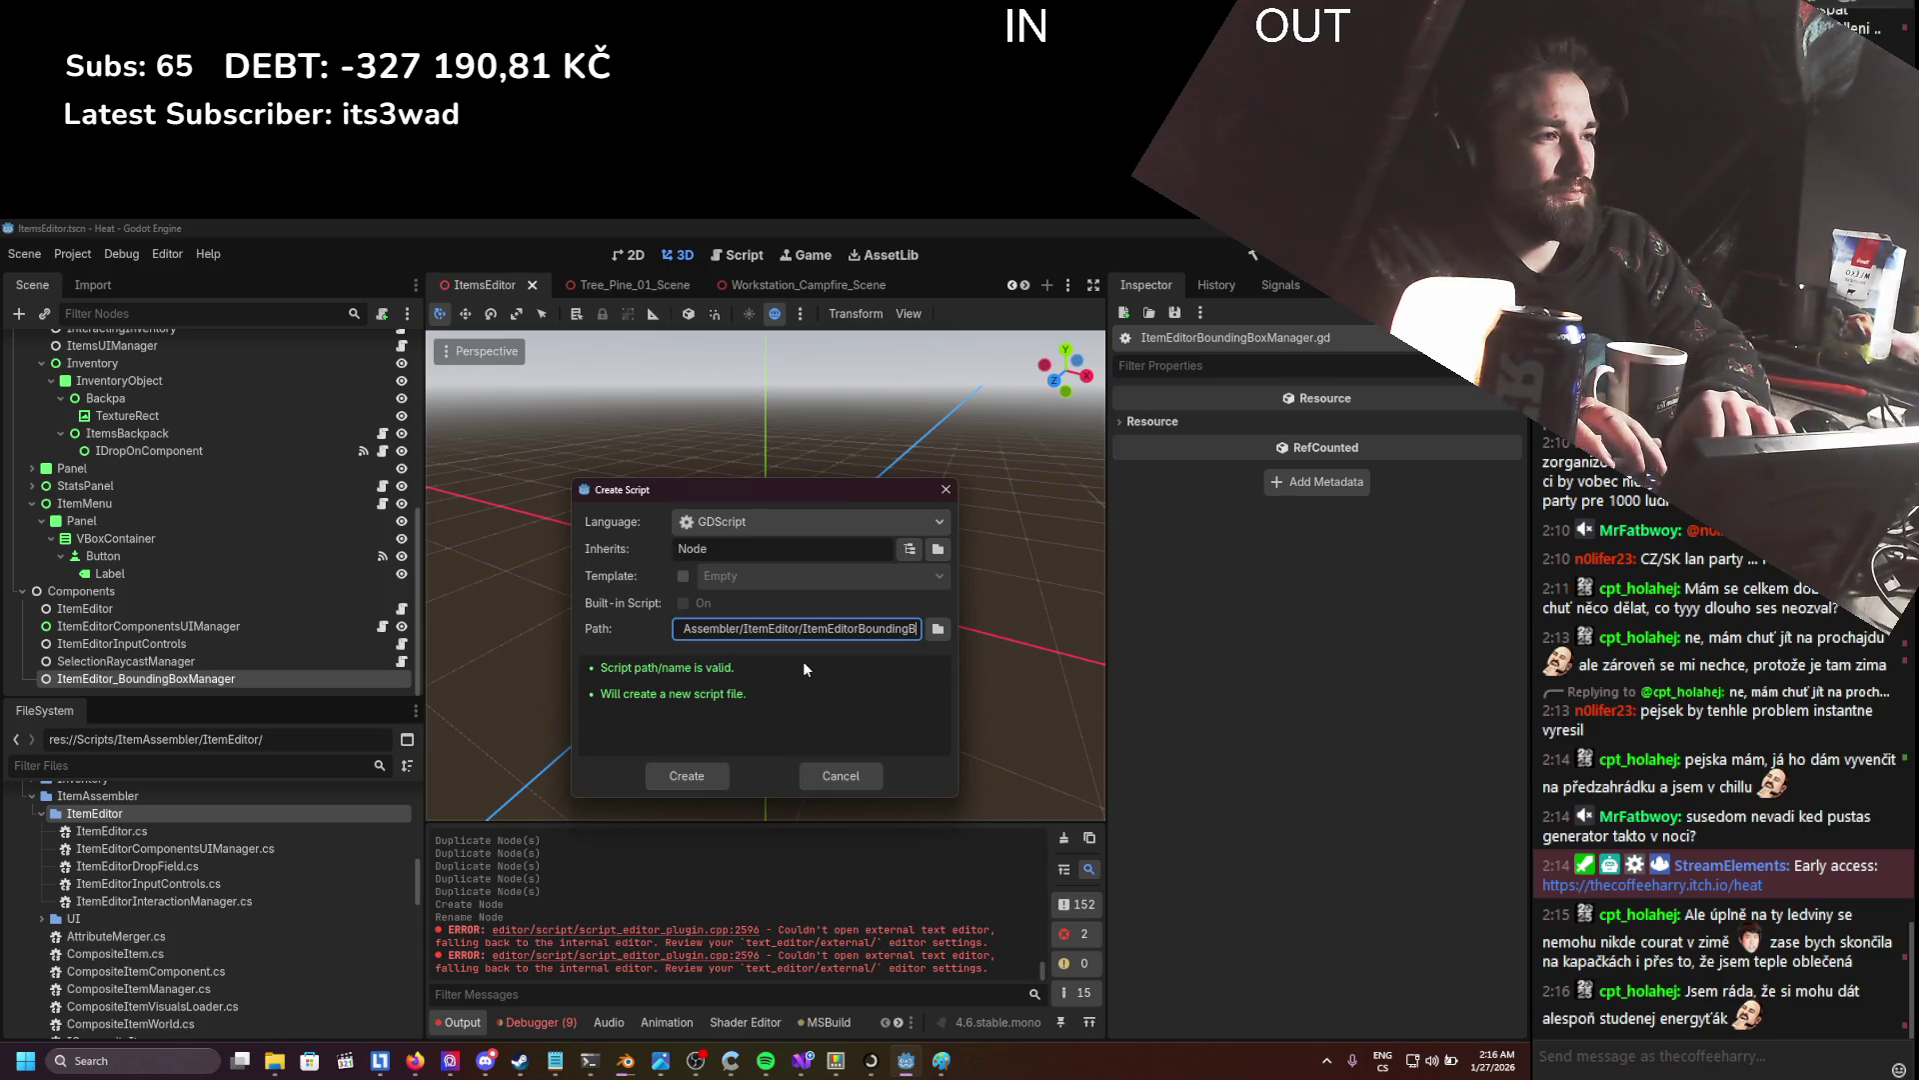
click(781, 524)
click(765, 569)
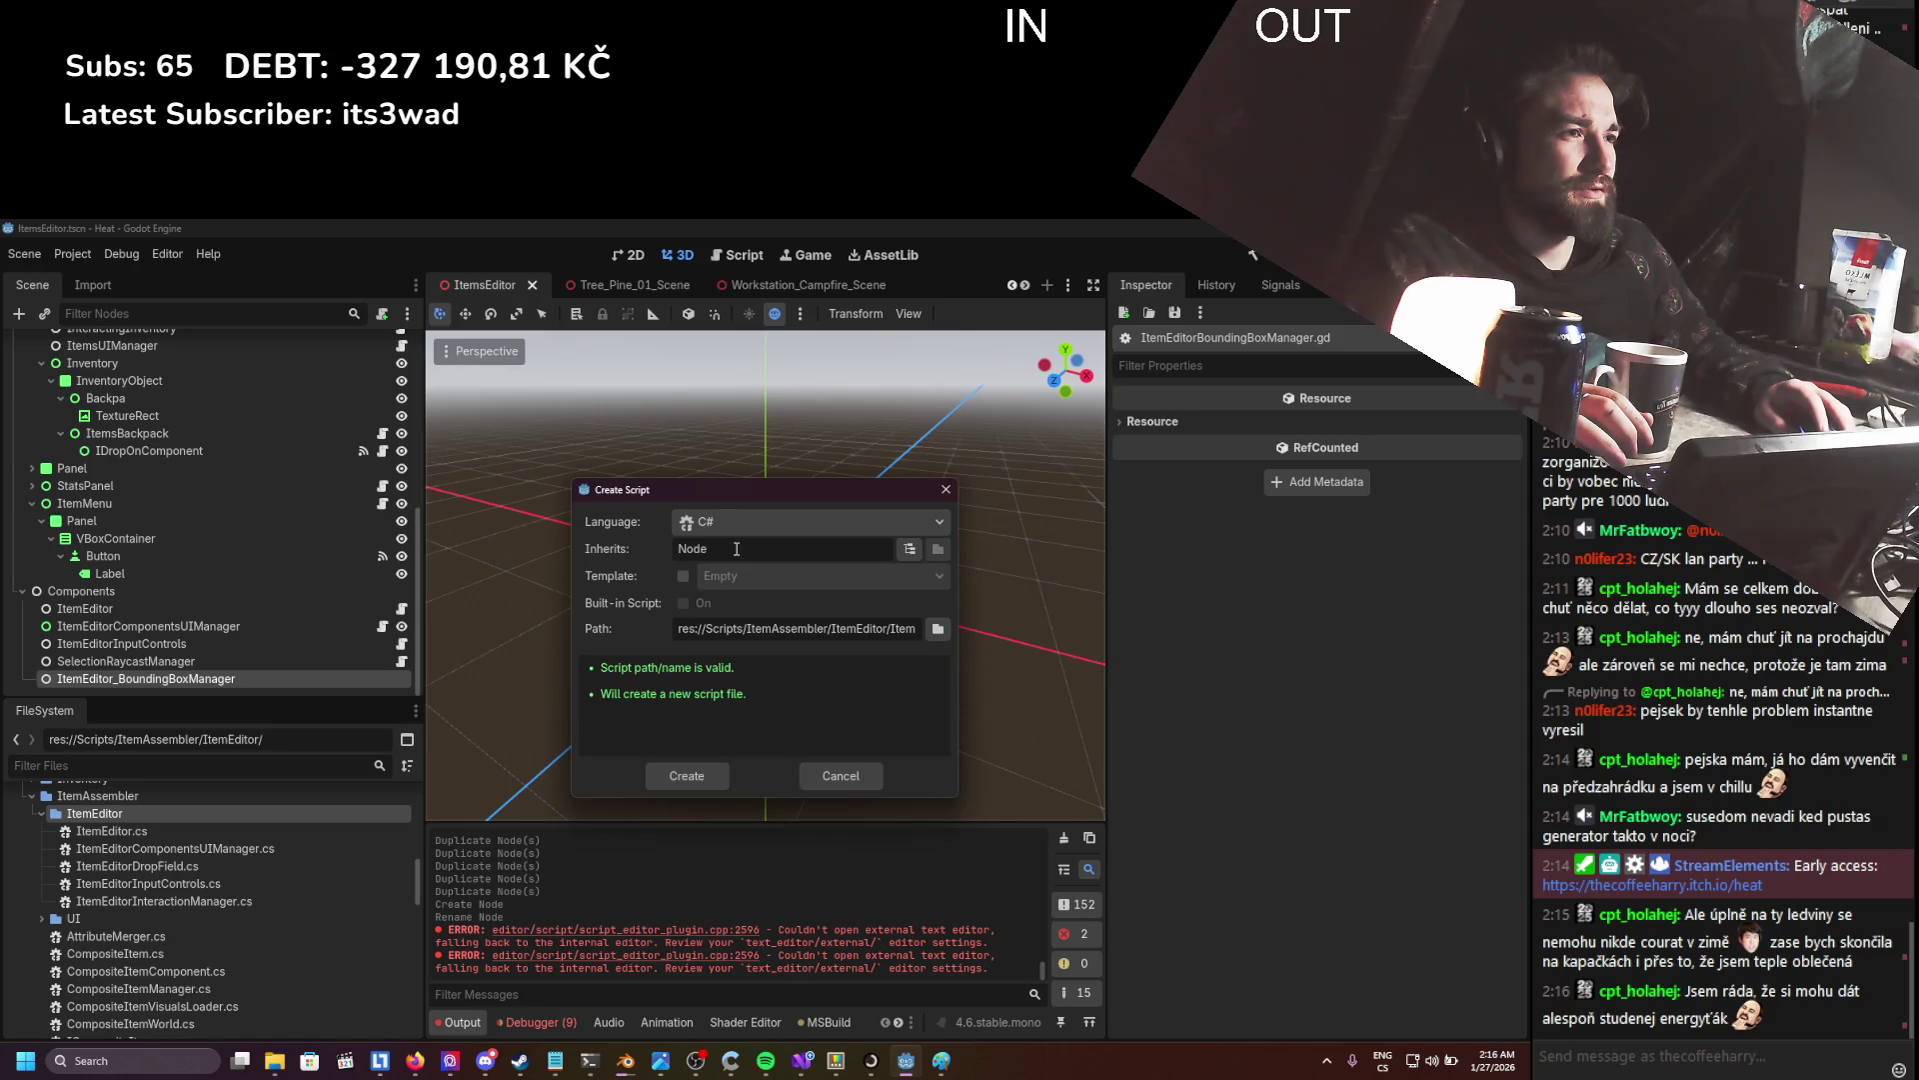
click(662, 774)
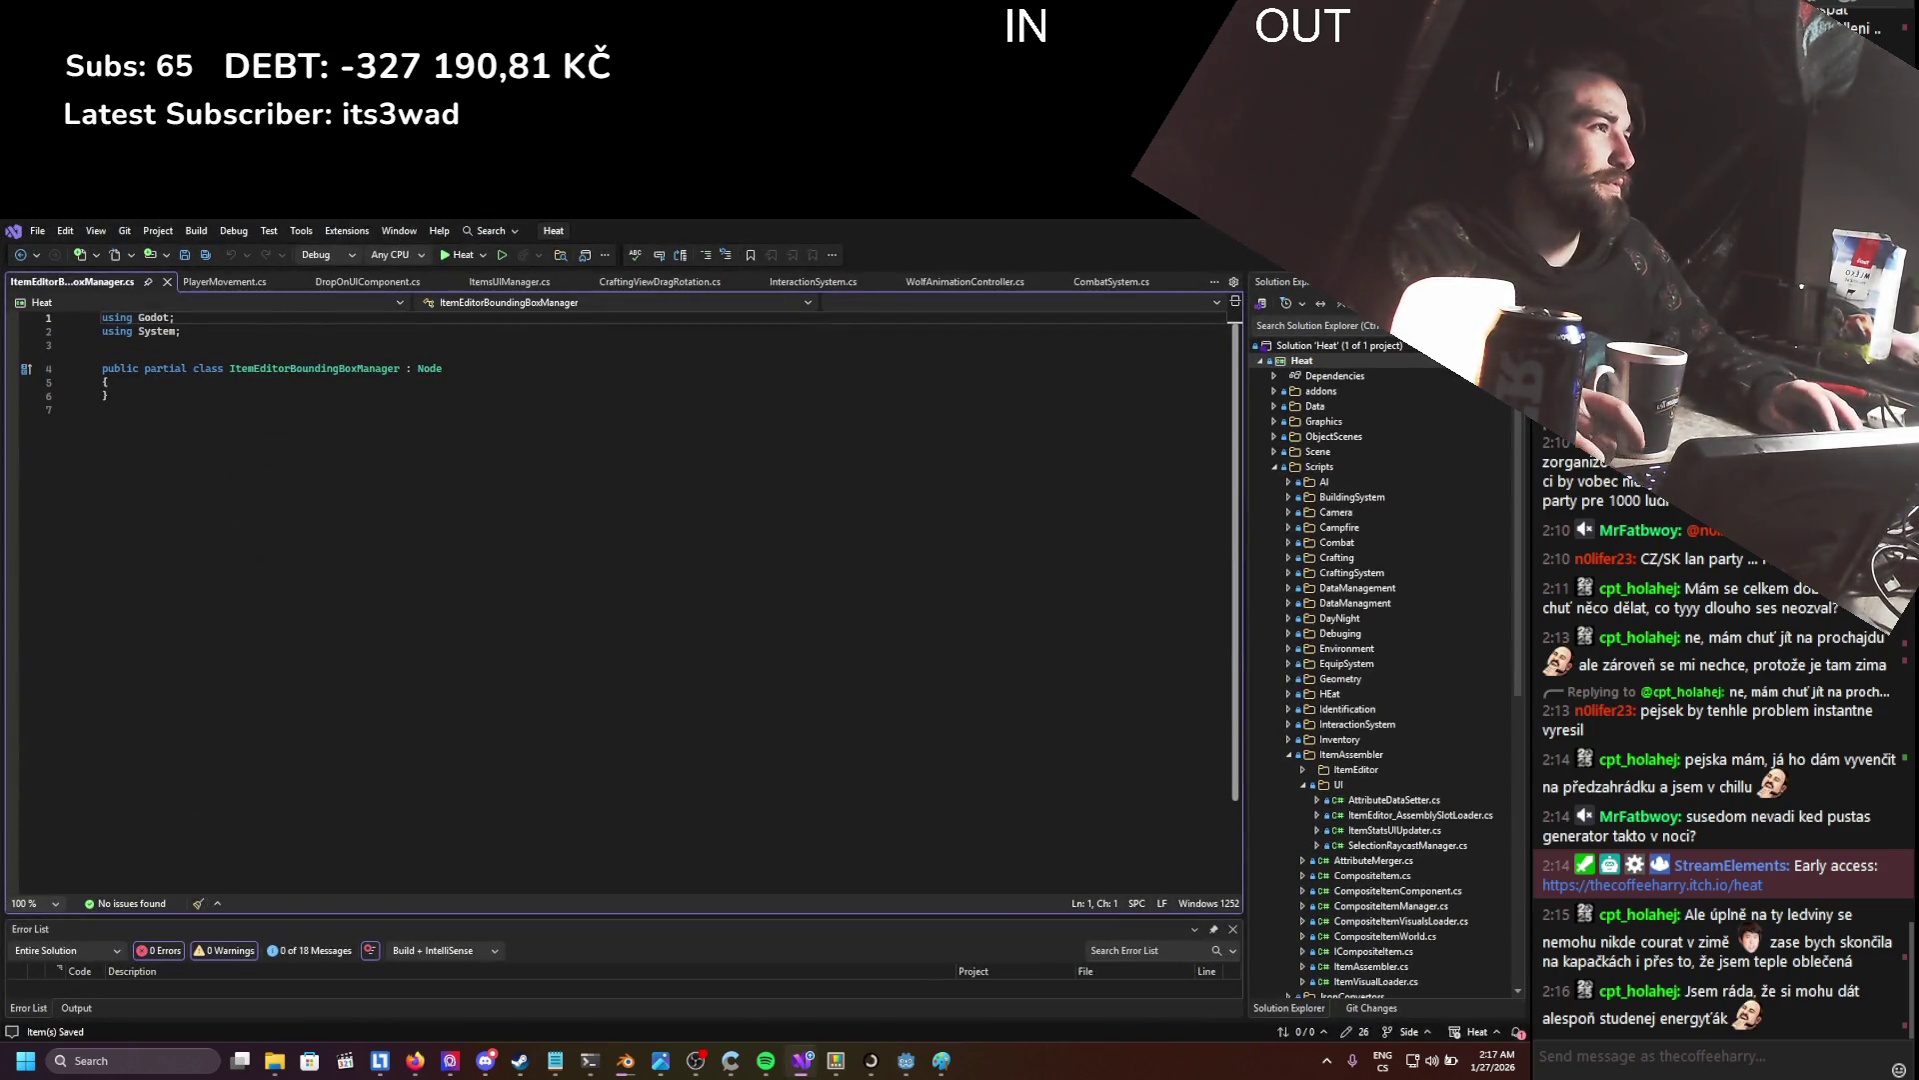
- Return to Godot and open ItemEditor.cs via the ItemEditor node's script icon
key(alt+Tab)
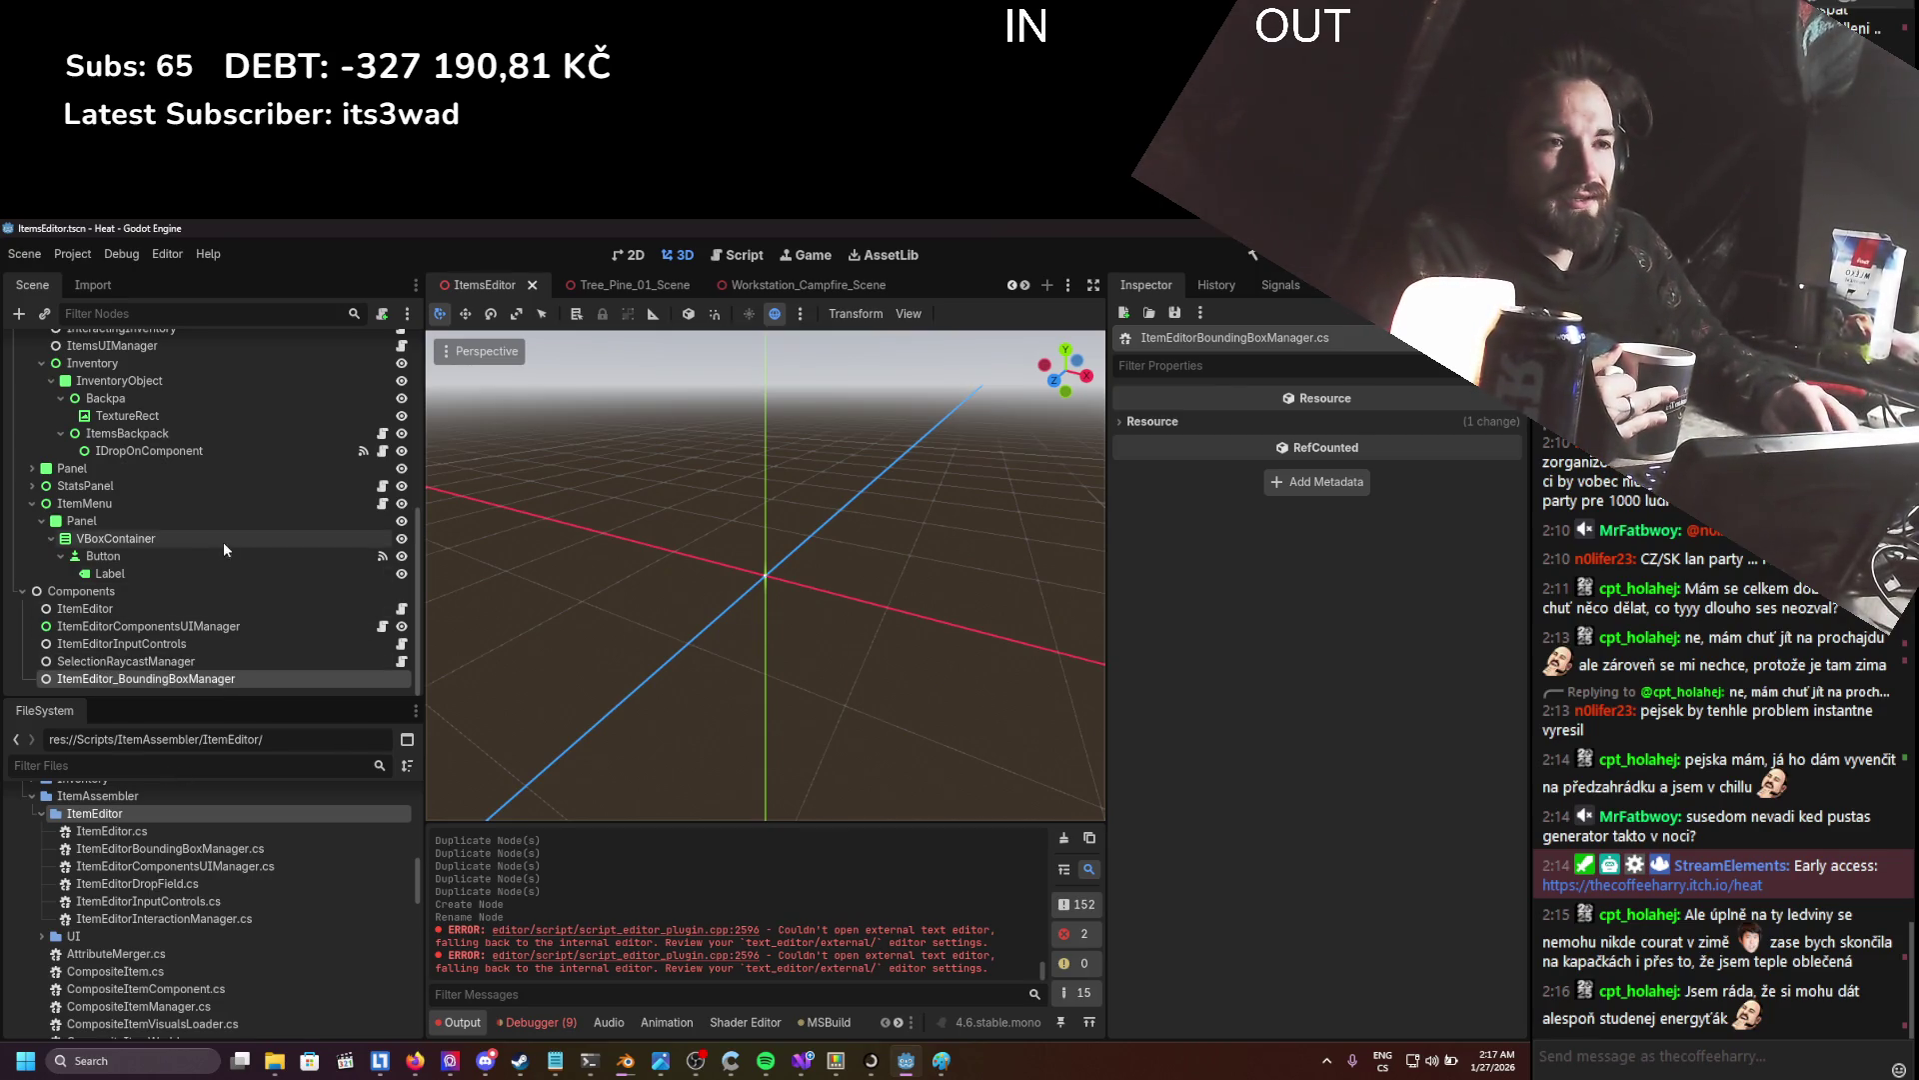
click(401, 608)
- Select and review the bounding-box loops in ItemEditor.cs's OffsetItemHolder method
scroll(327, 581, down, 15)
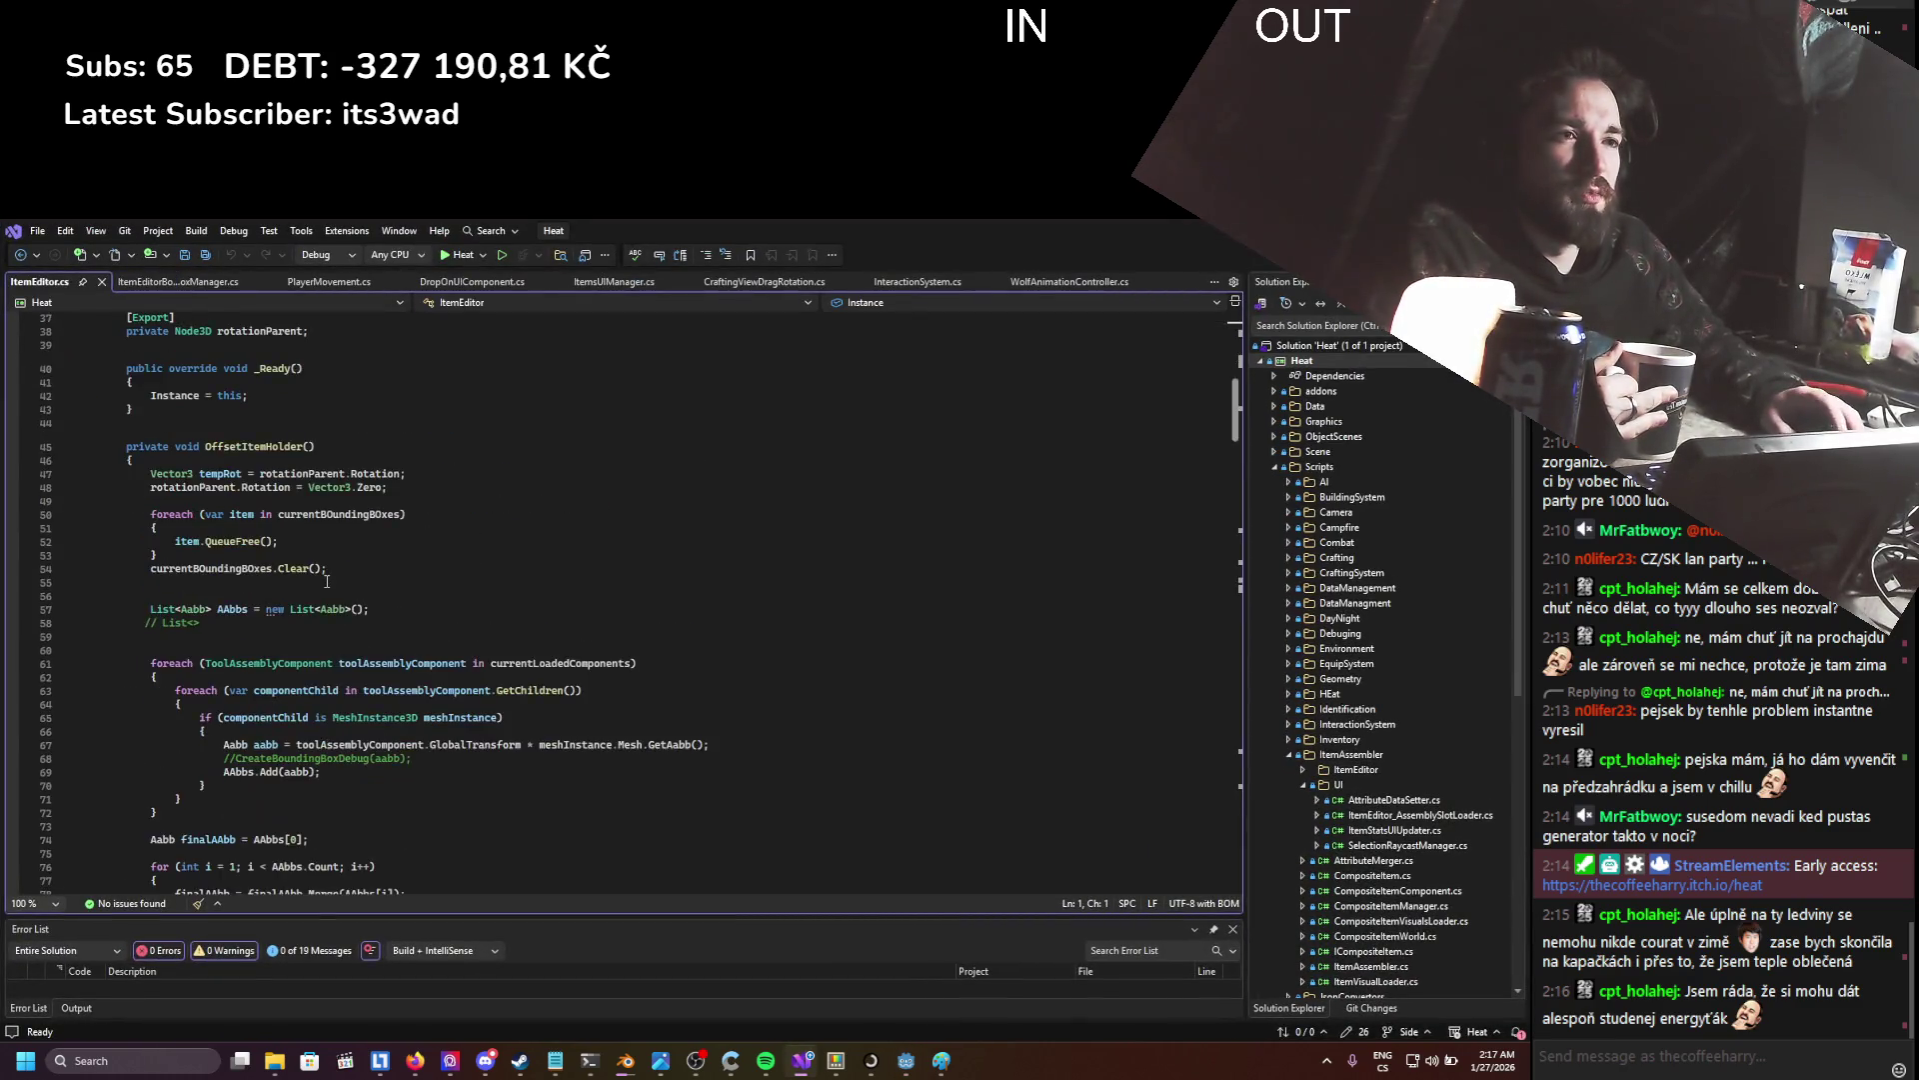
scroll(327, 581, up, 1)
mouse_move(330, 329)
mouse_down()
mouse_move(645, 472)
mouse_move(152, 735)
mouse_up()
click(654, 723)
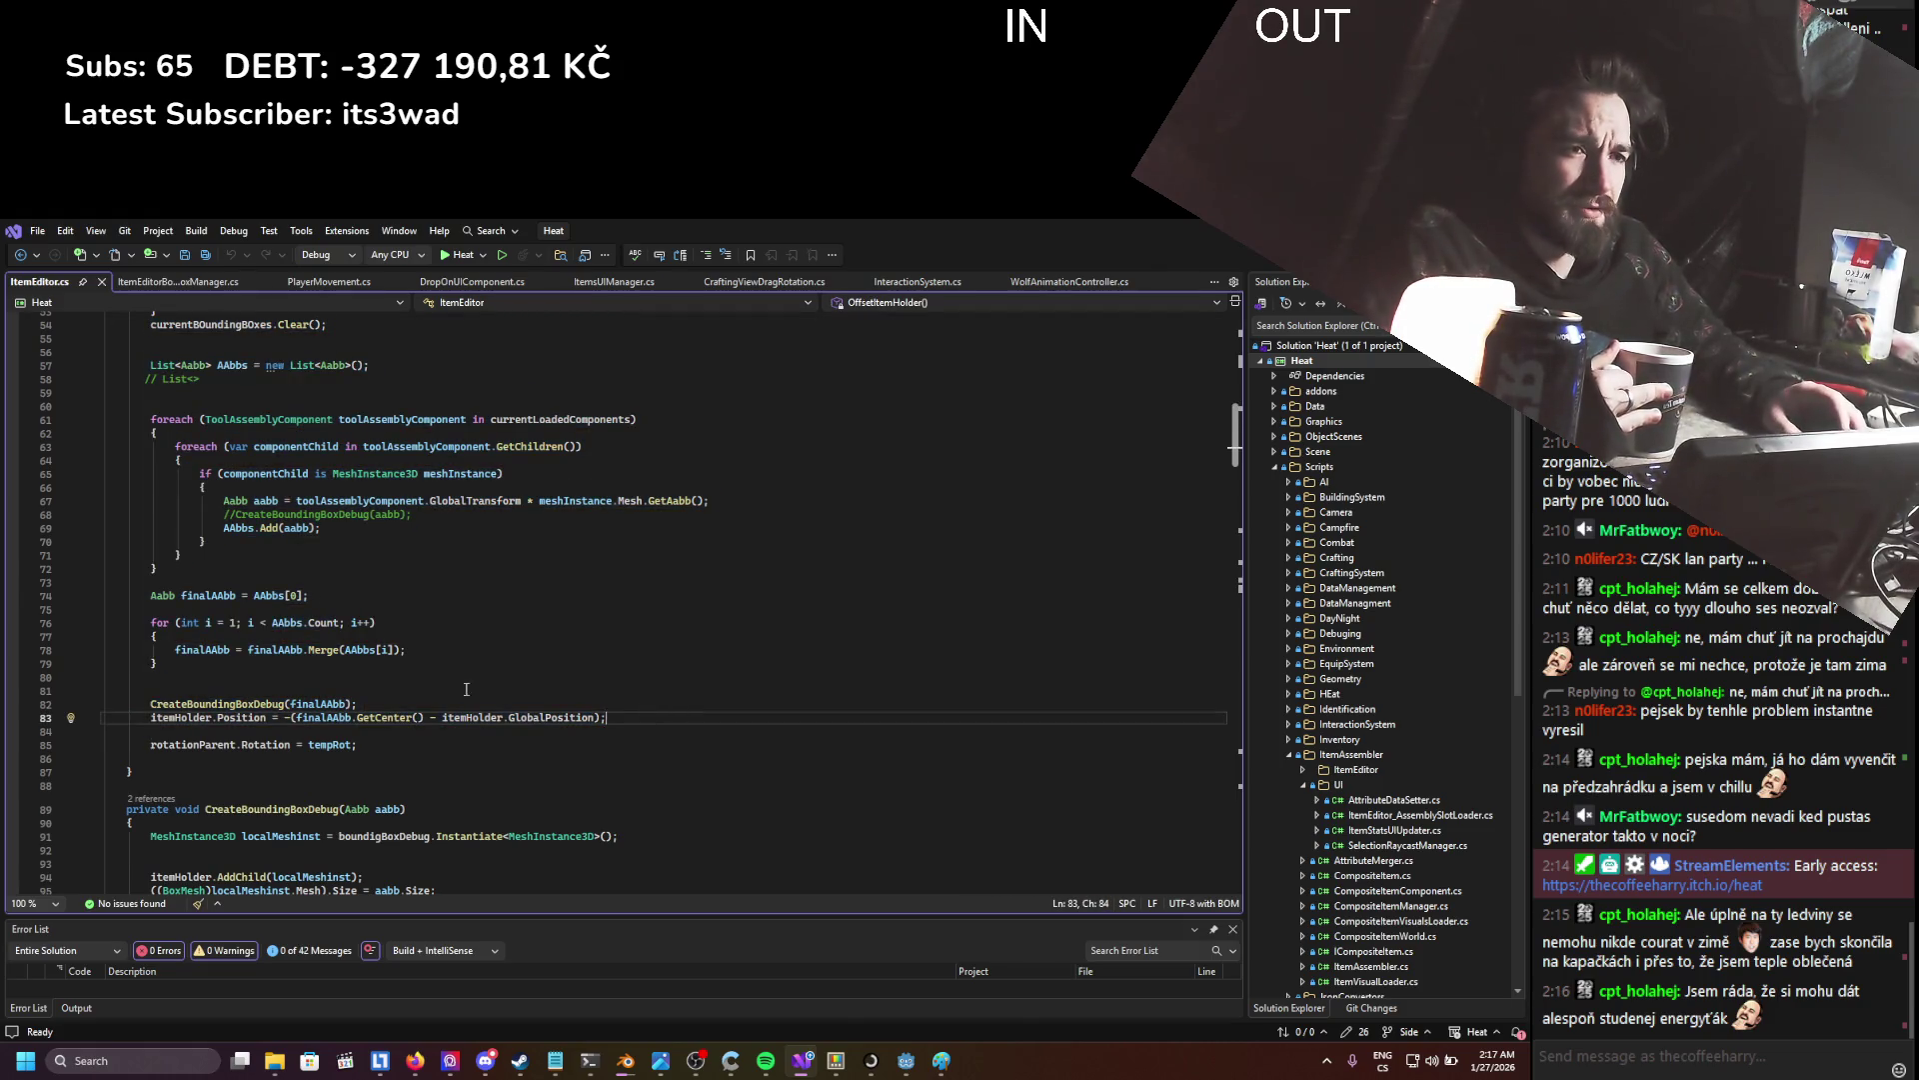
scroll(466, 689, up, 2)
mouse_move(150, 474)
mouse_down()
mouse_move(420, 585)
mouse_move(470, 742)
mouse_up()
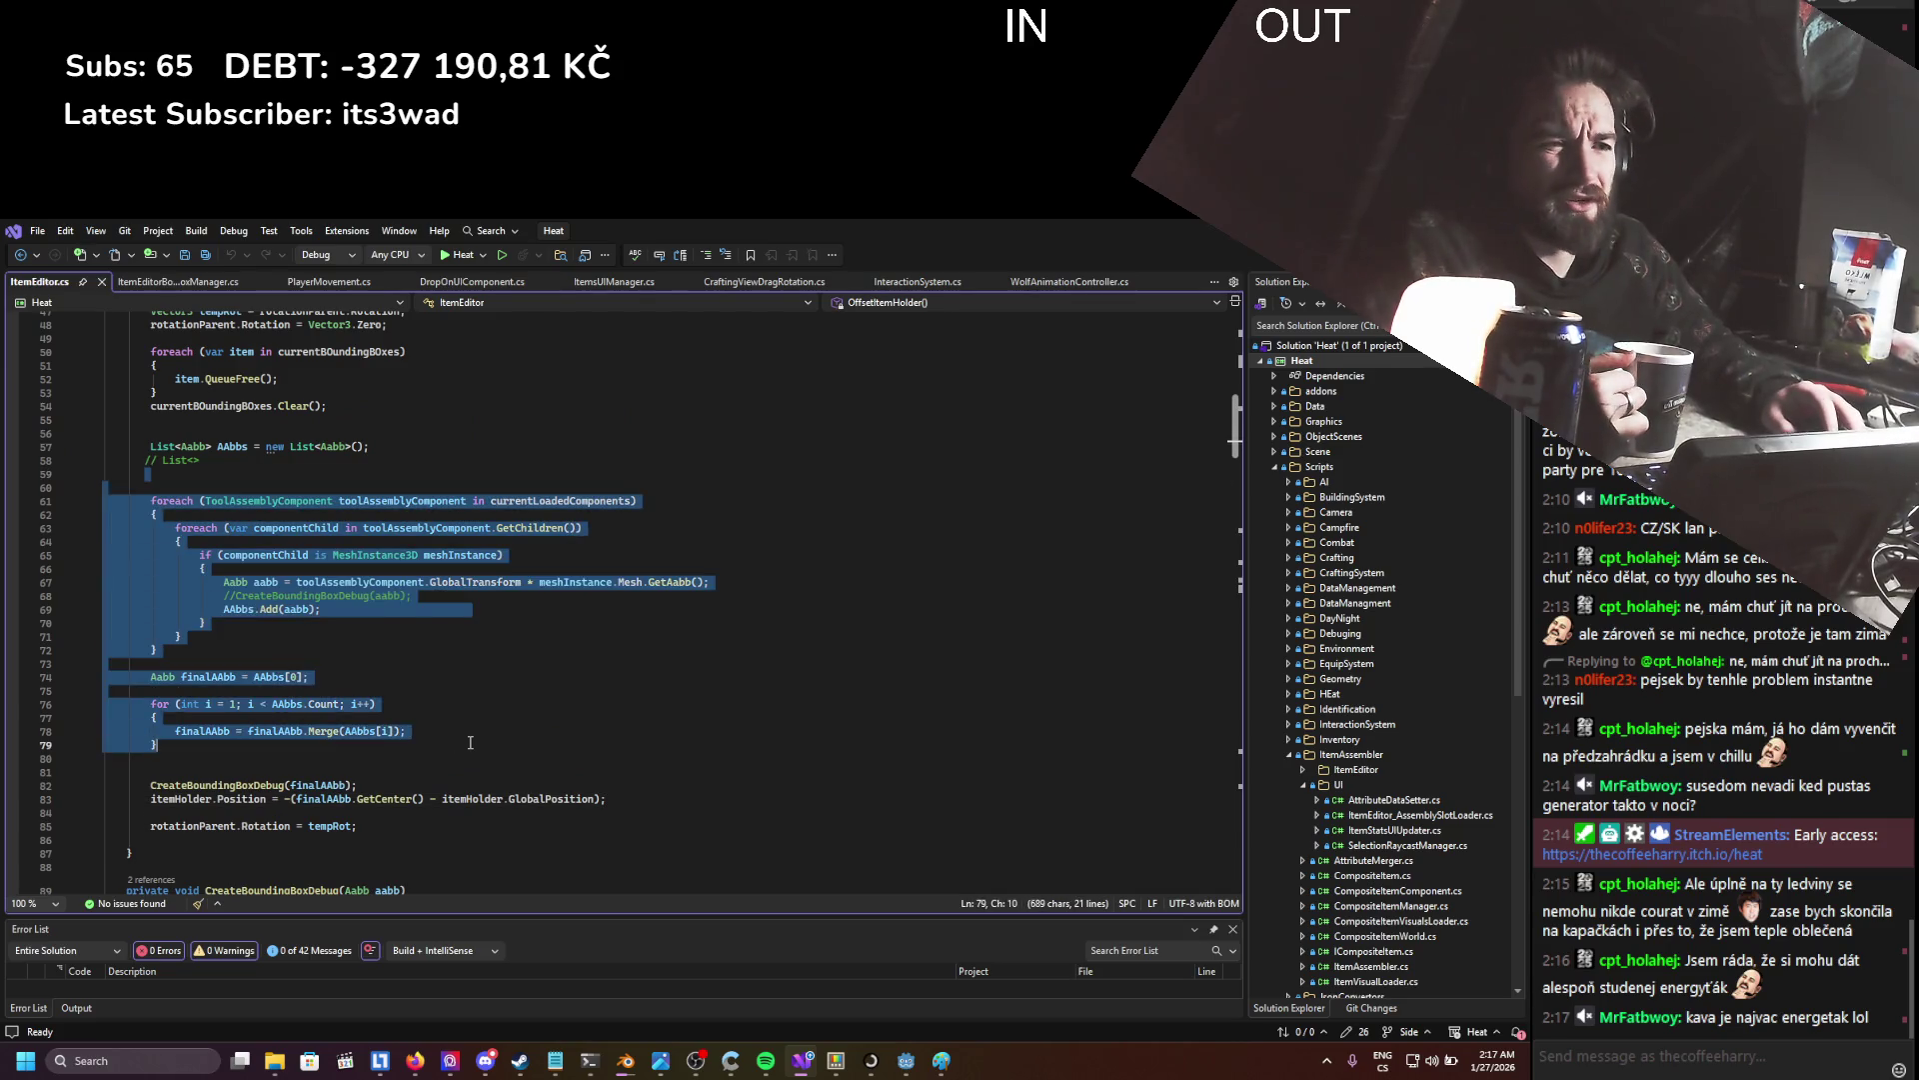
click(470, 741)
scroll(368, 710, down, 5)
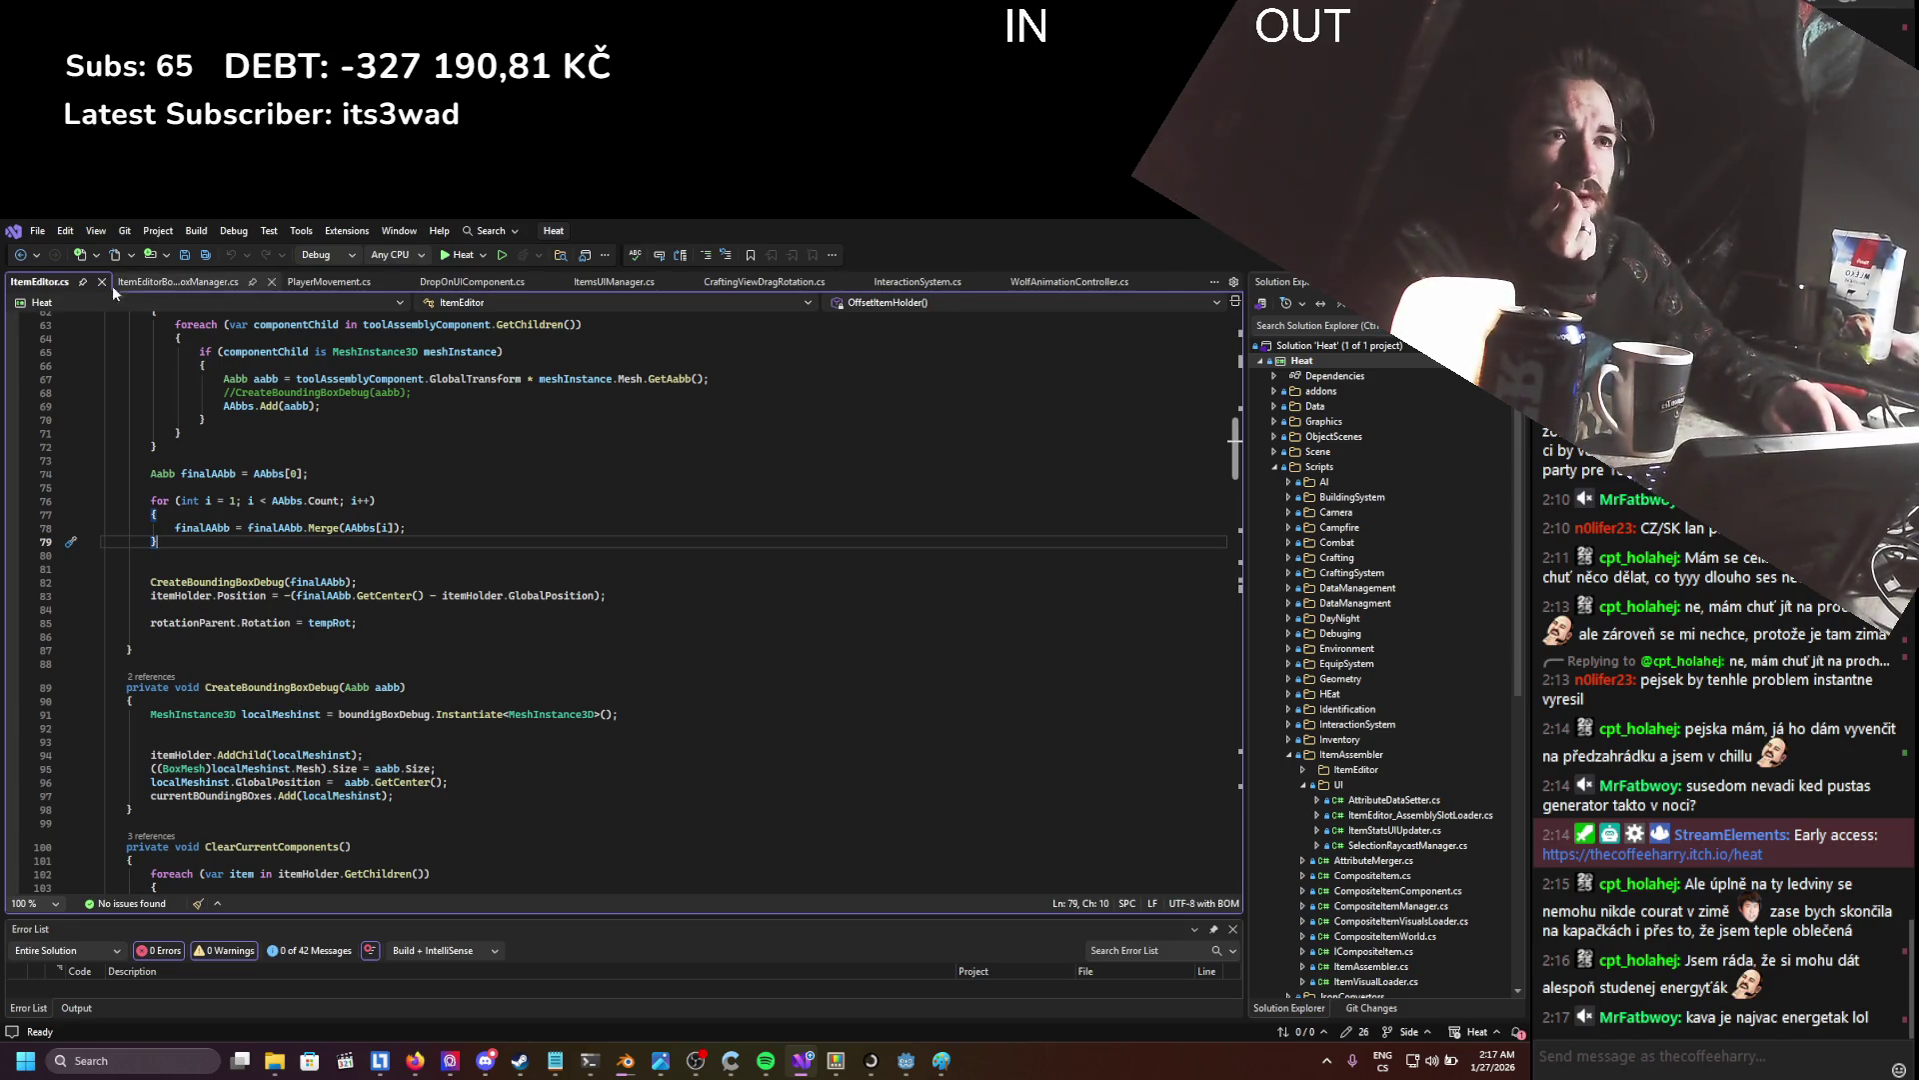
- Close all other open documents and switch back to Godot
key(alt+minus)
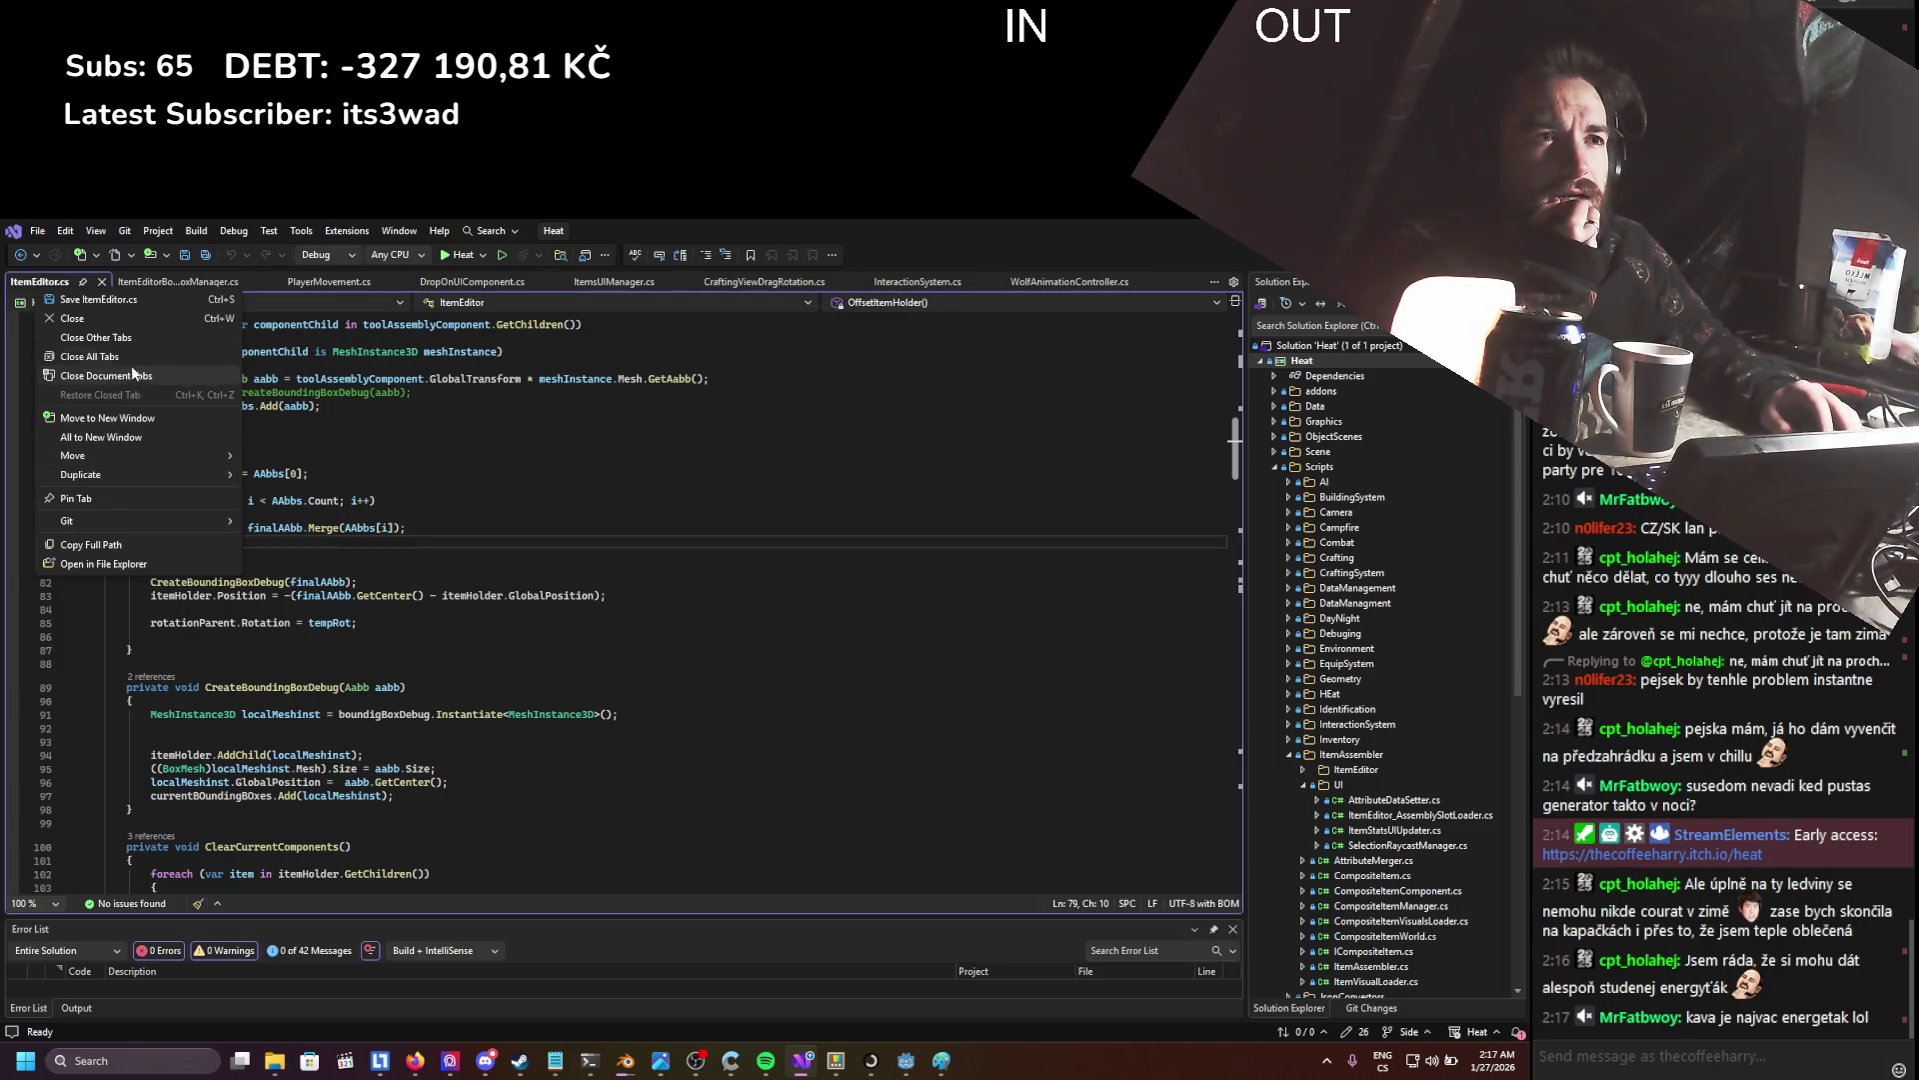
click(131, 339)
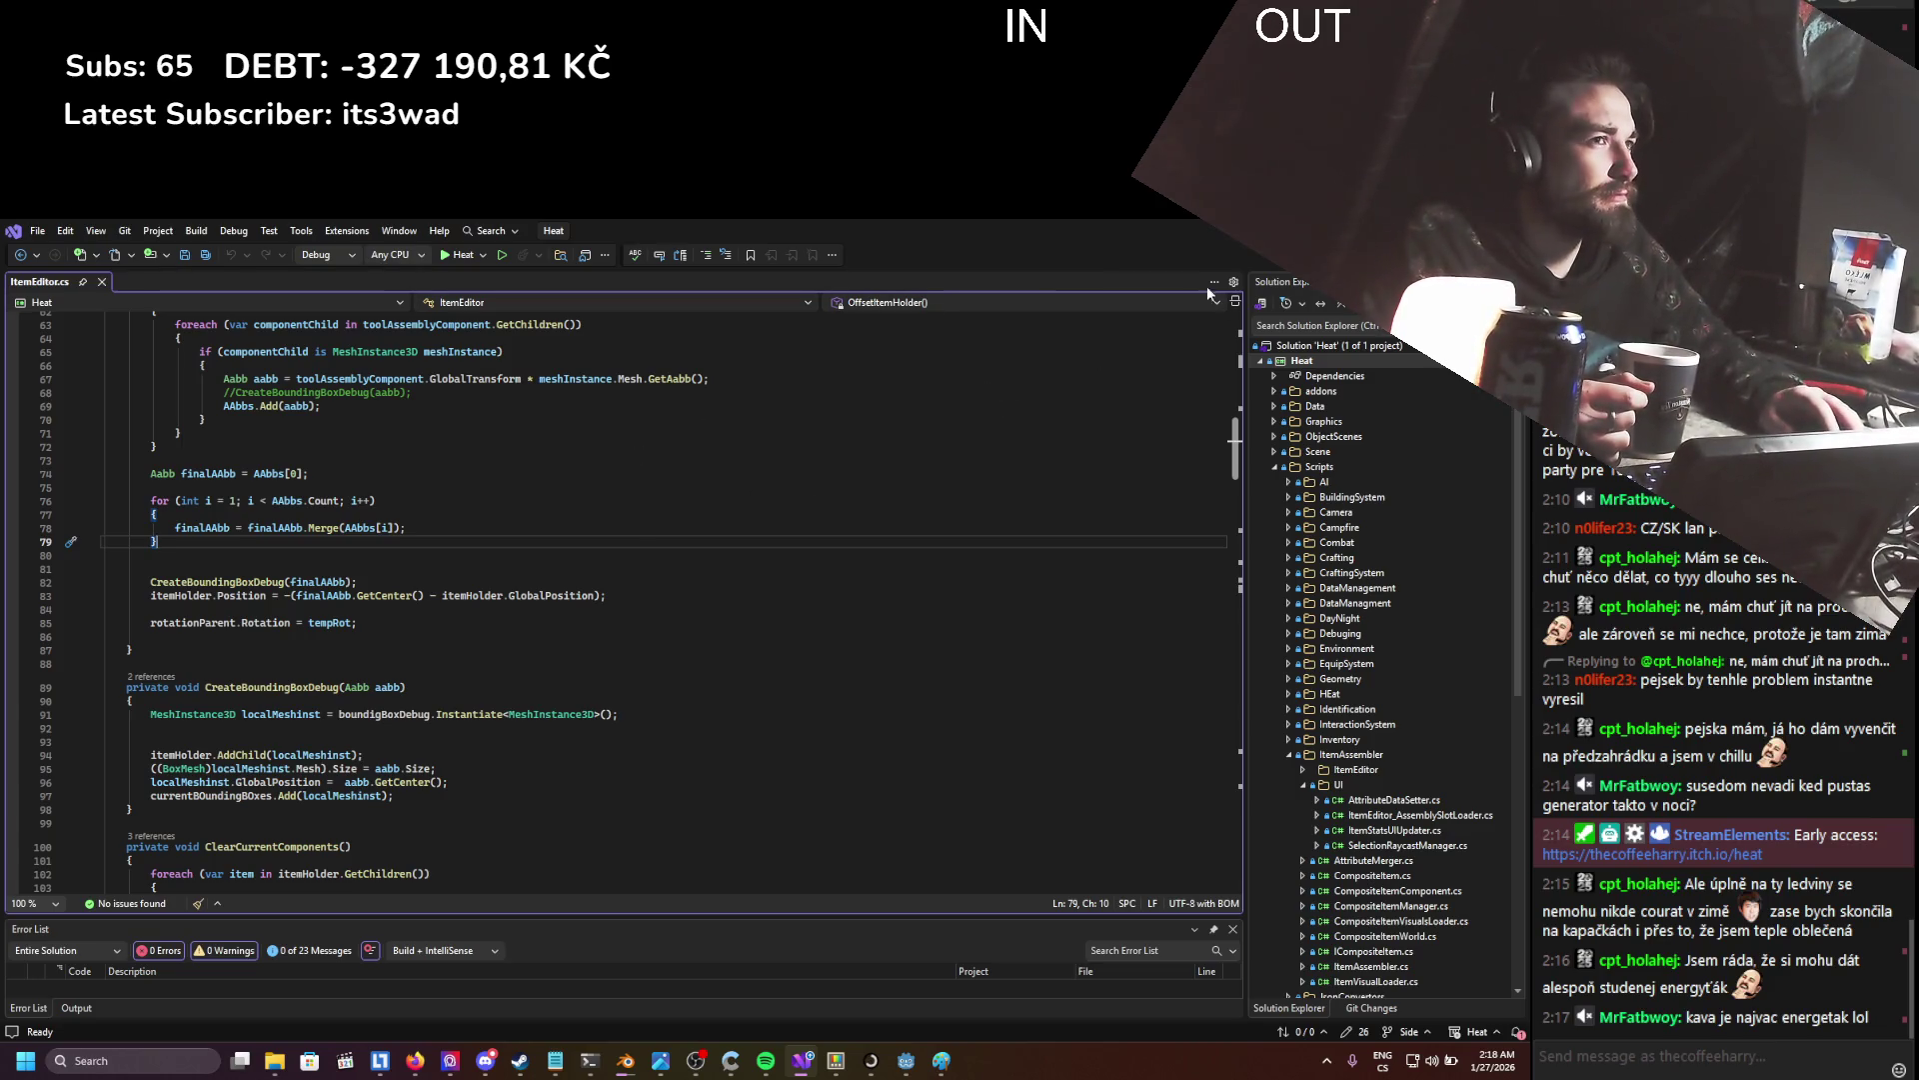
key(alt+Tab)
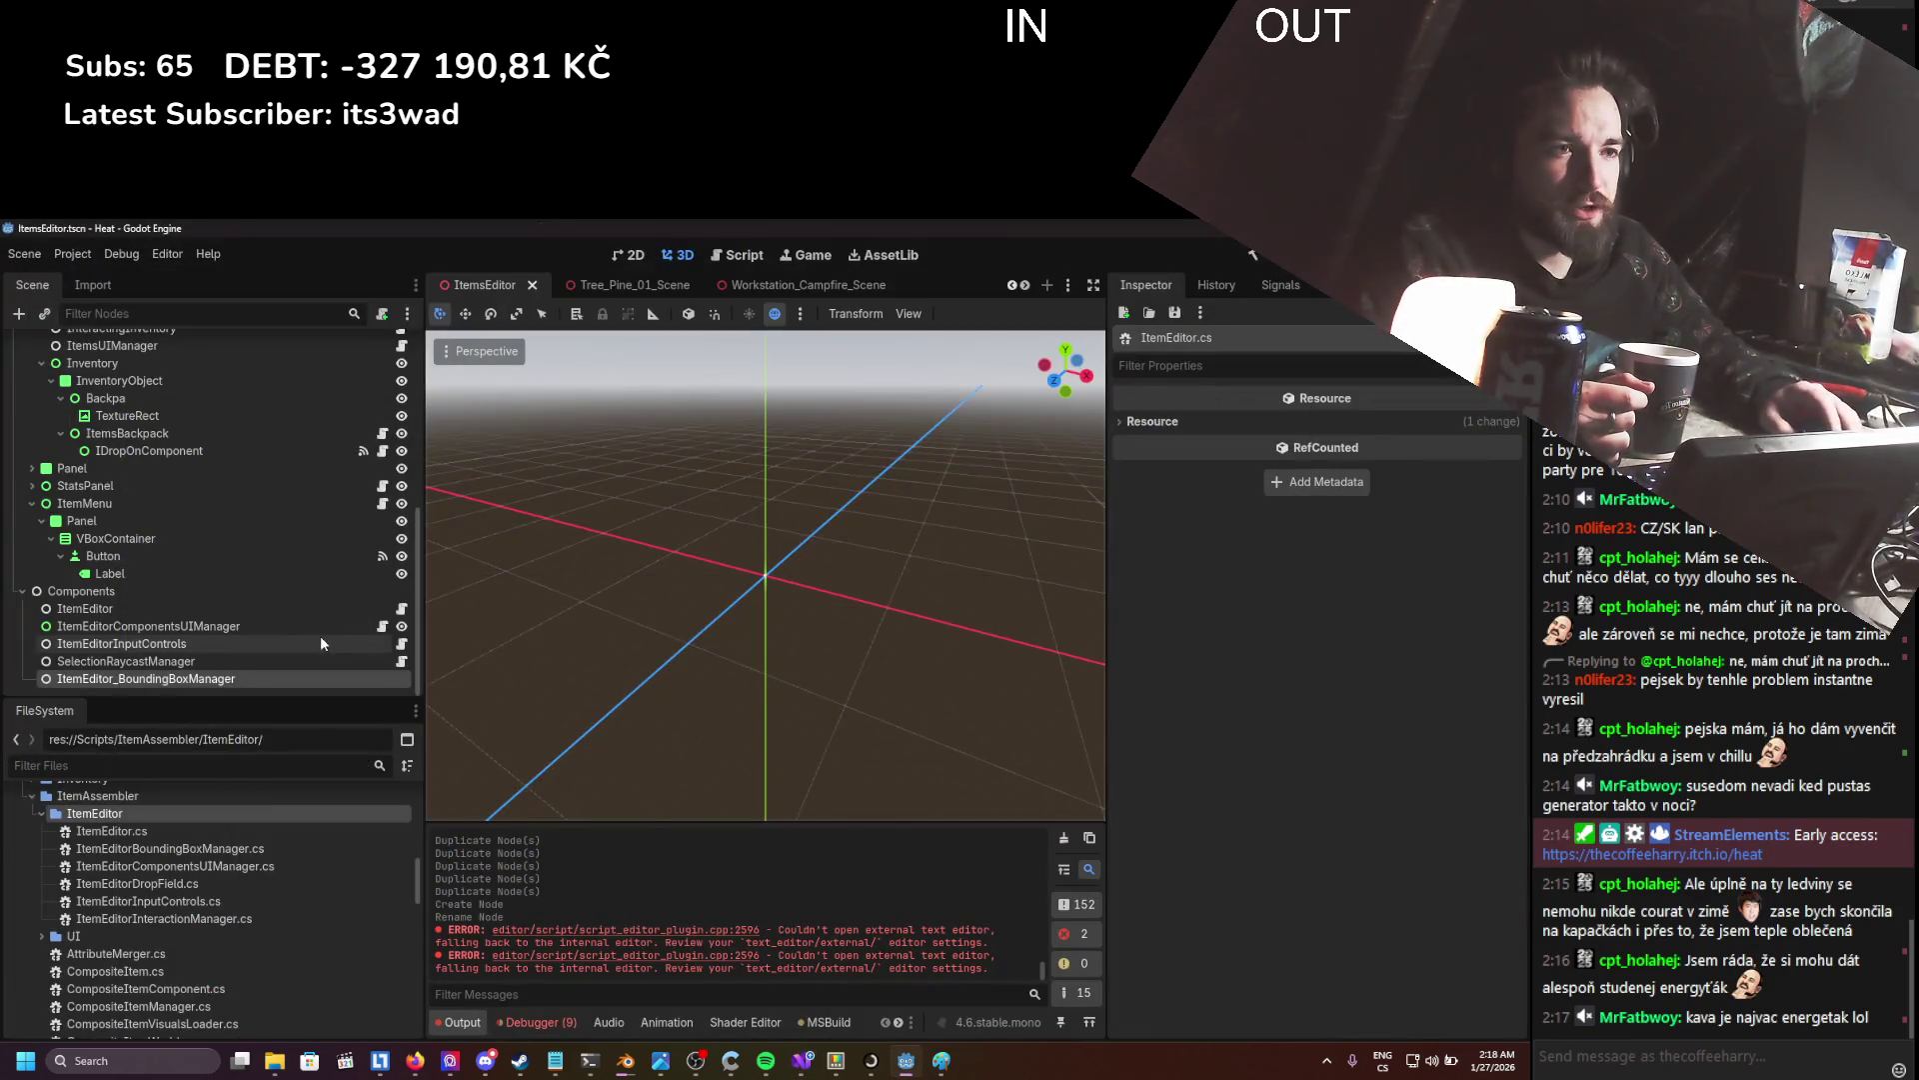
- Open ItemEditorBoundingBoxManager.cs, add an empty private void Create3DBoundingBoxDebug() method, and save
double_click(180, 849)
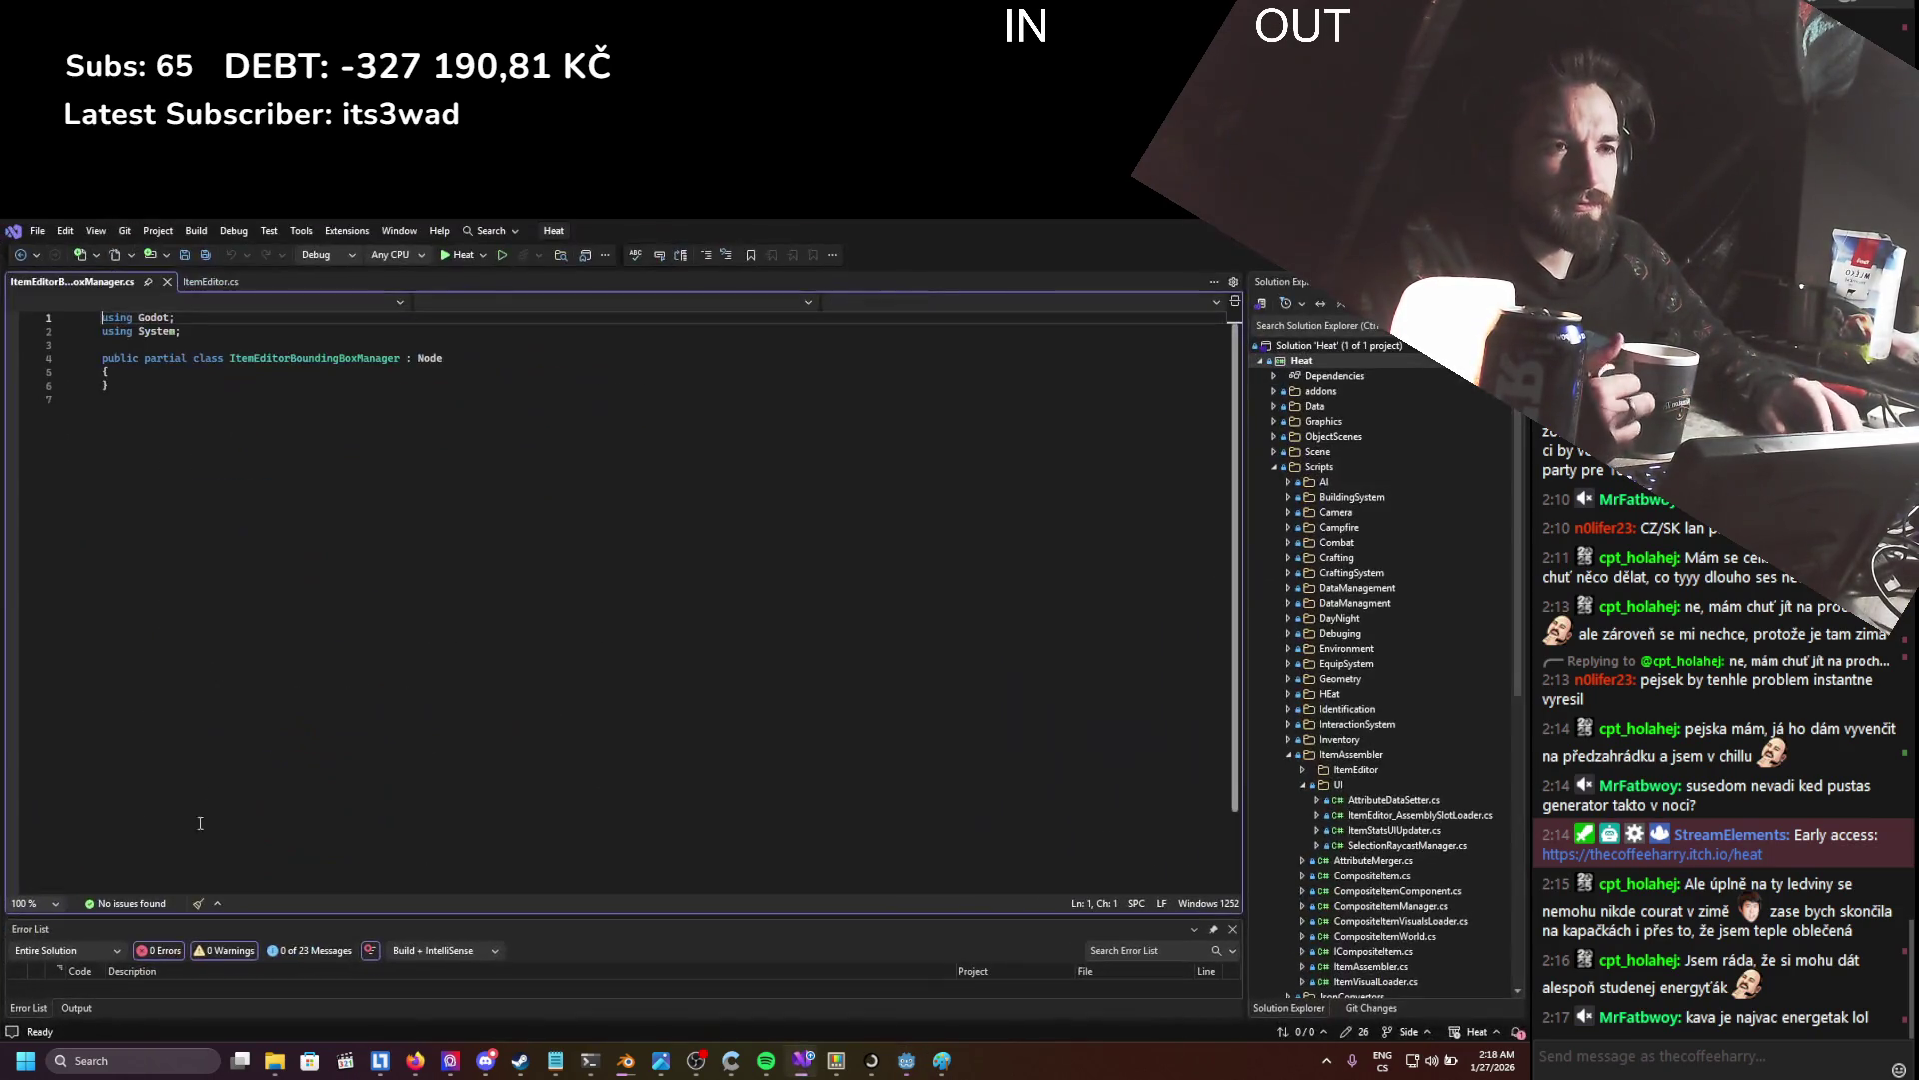
key(Left)
key(Return)
key(Return)
key(Up)
key(Up)
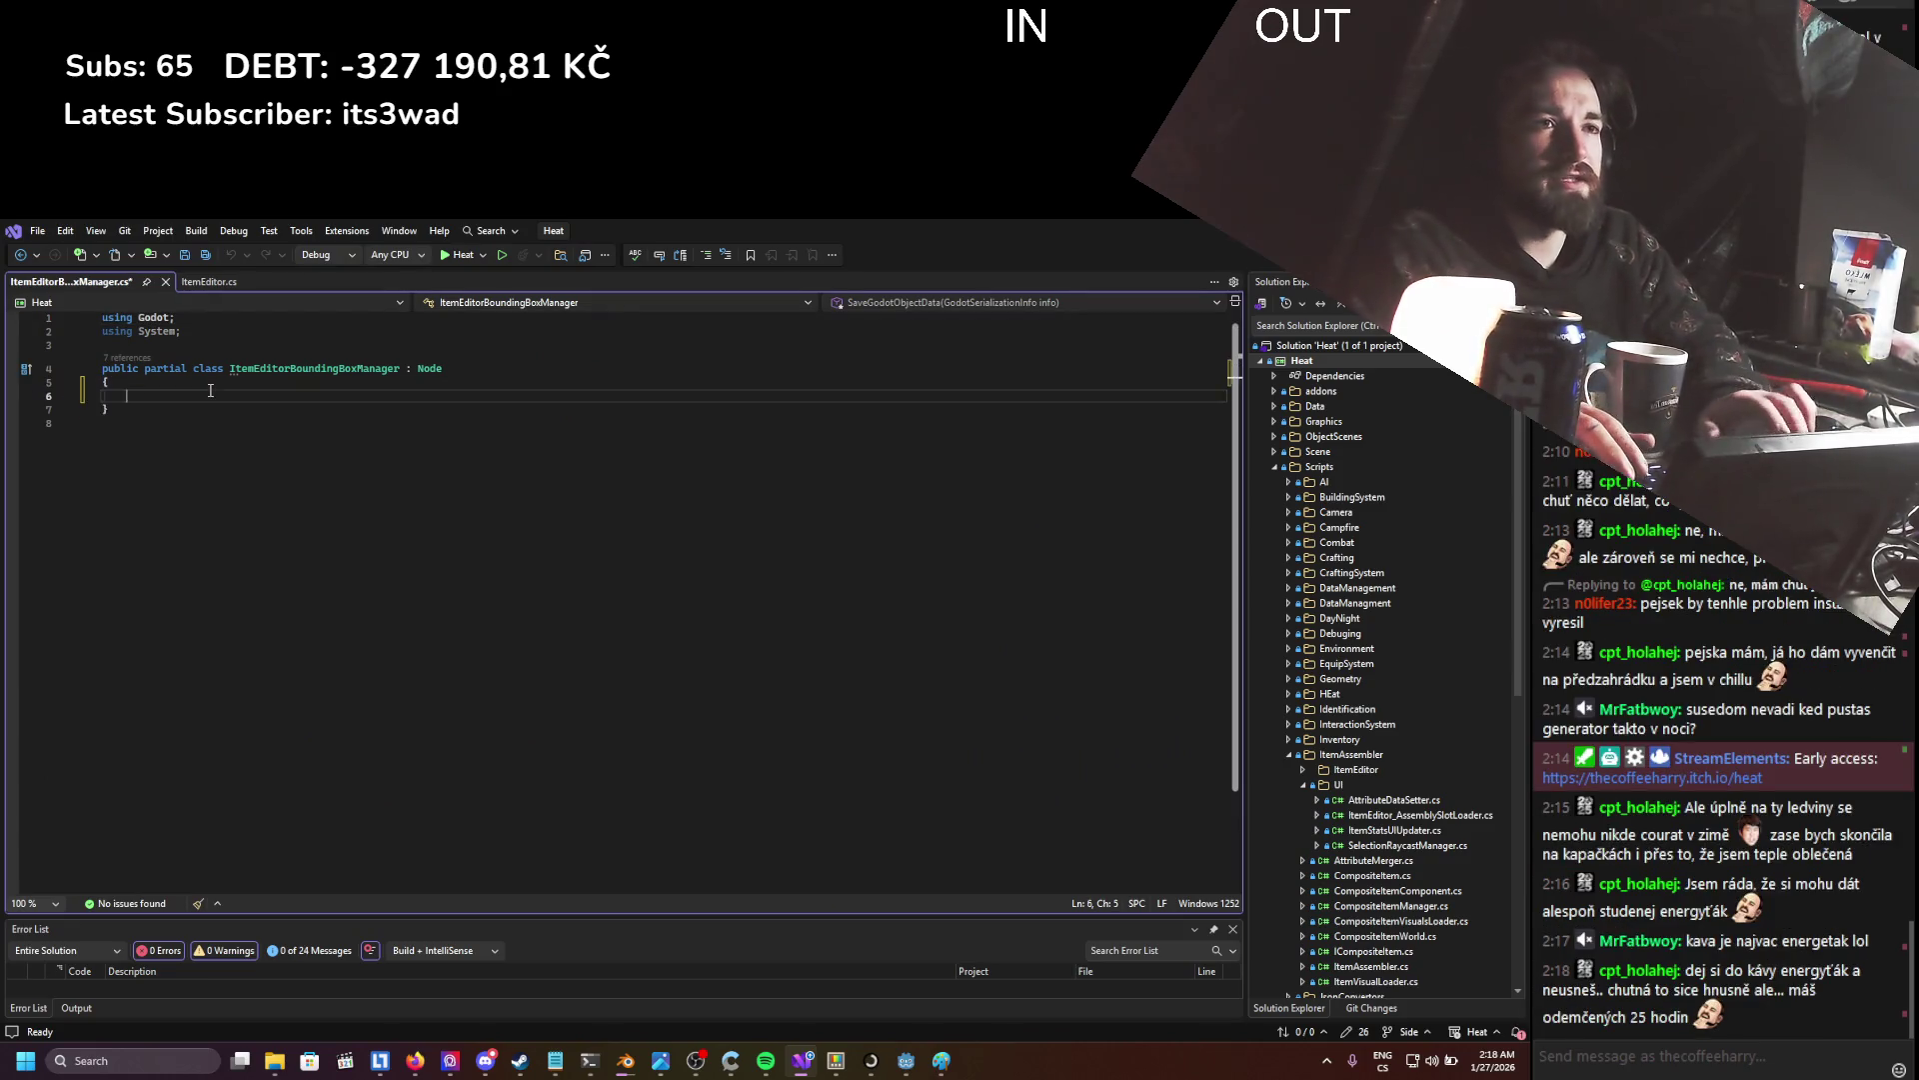
text(private v)
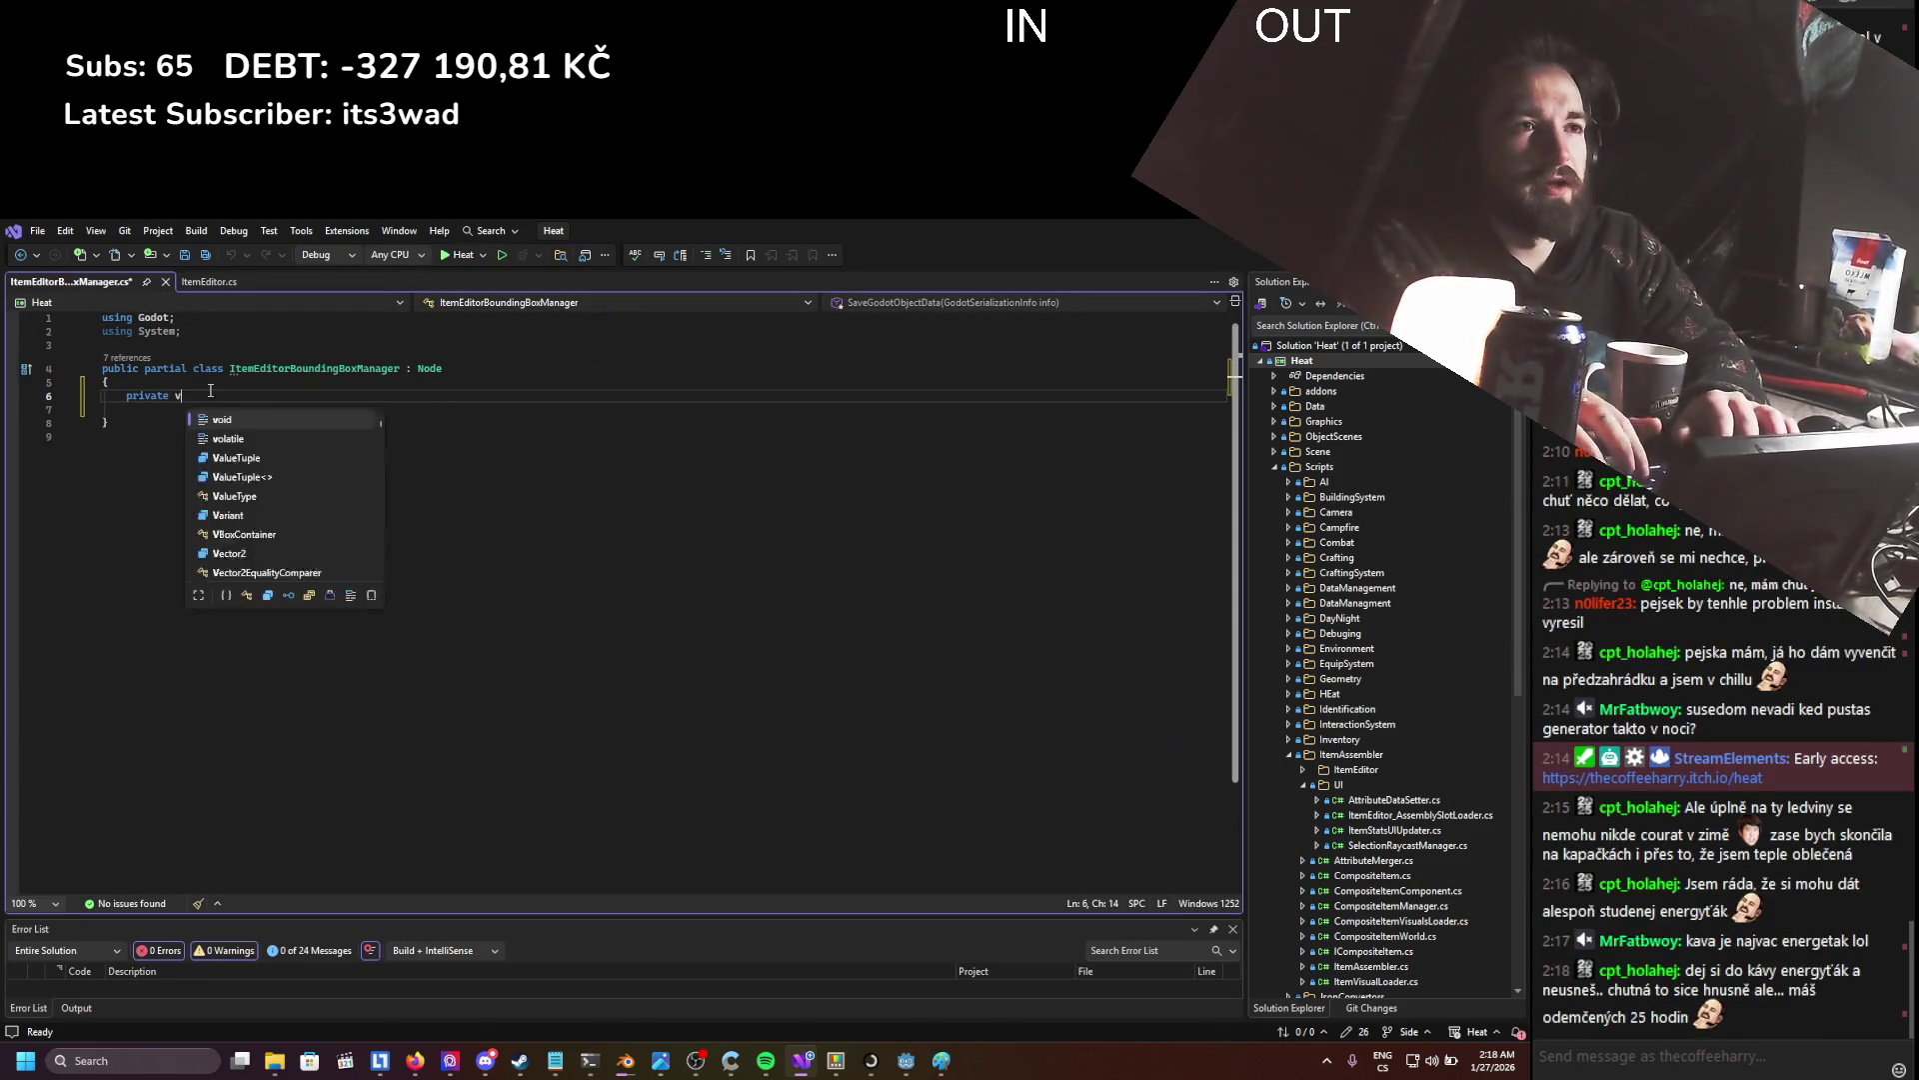
text(oid Greate)
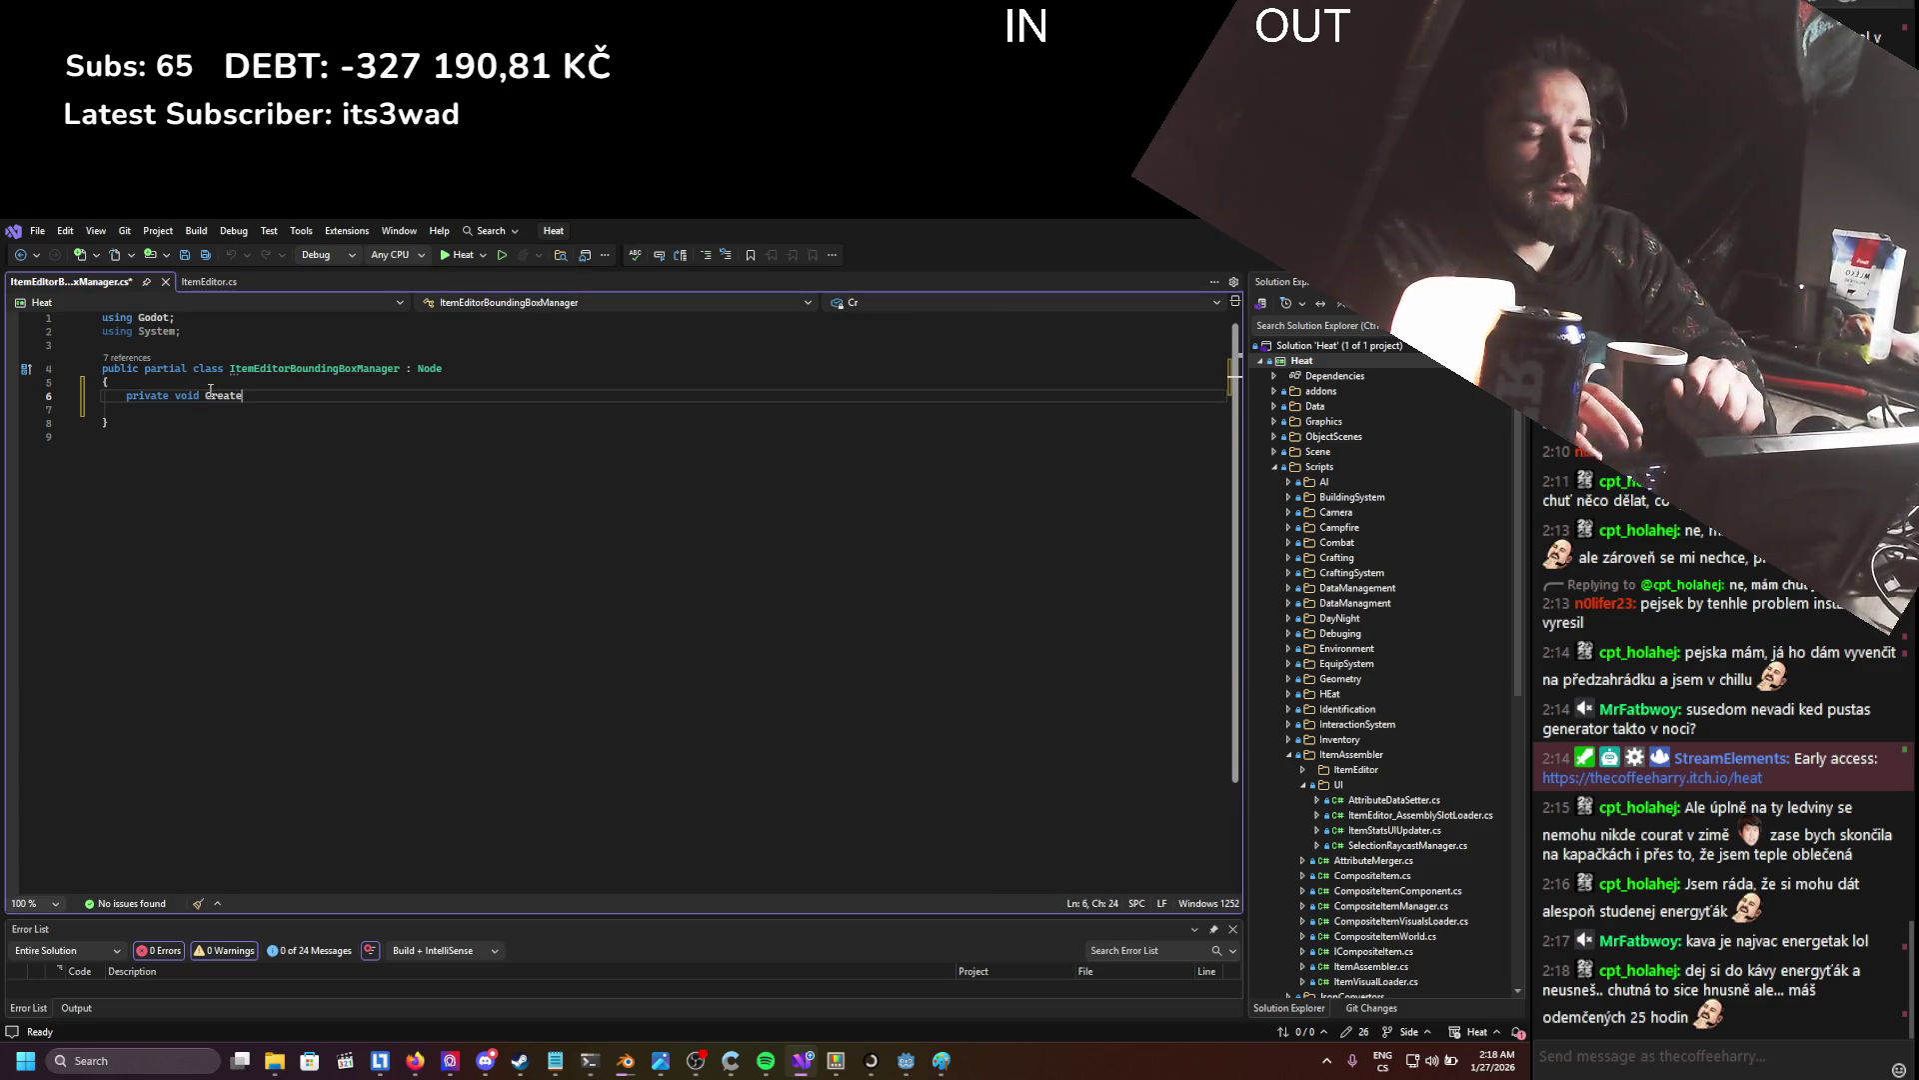
text(3D)
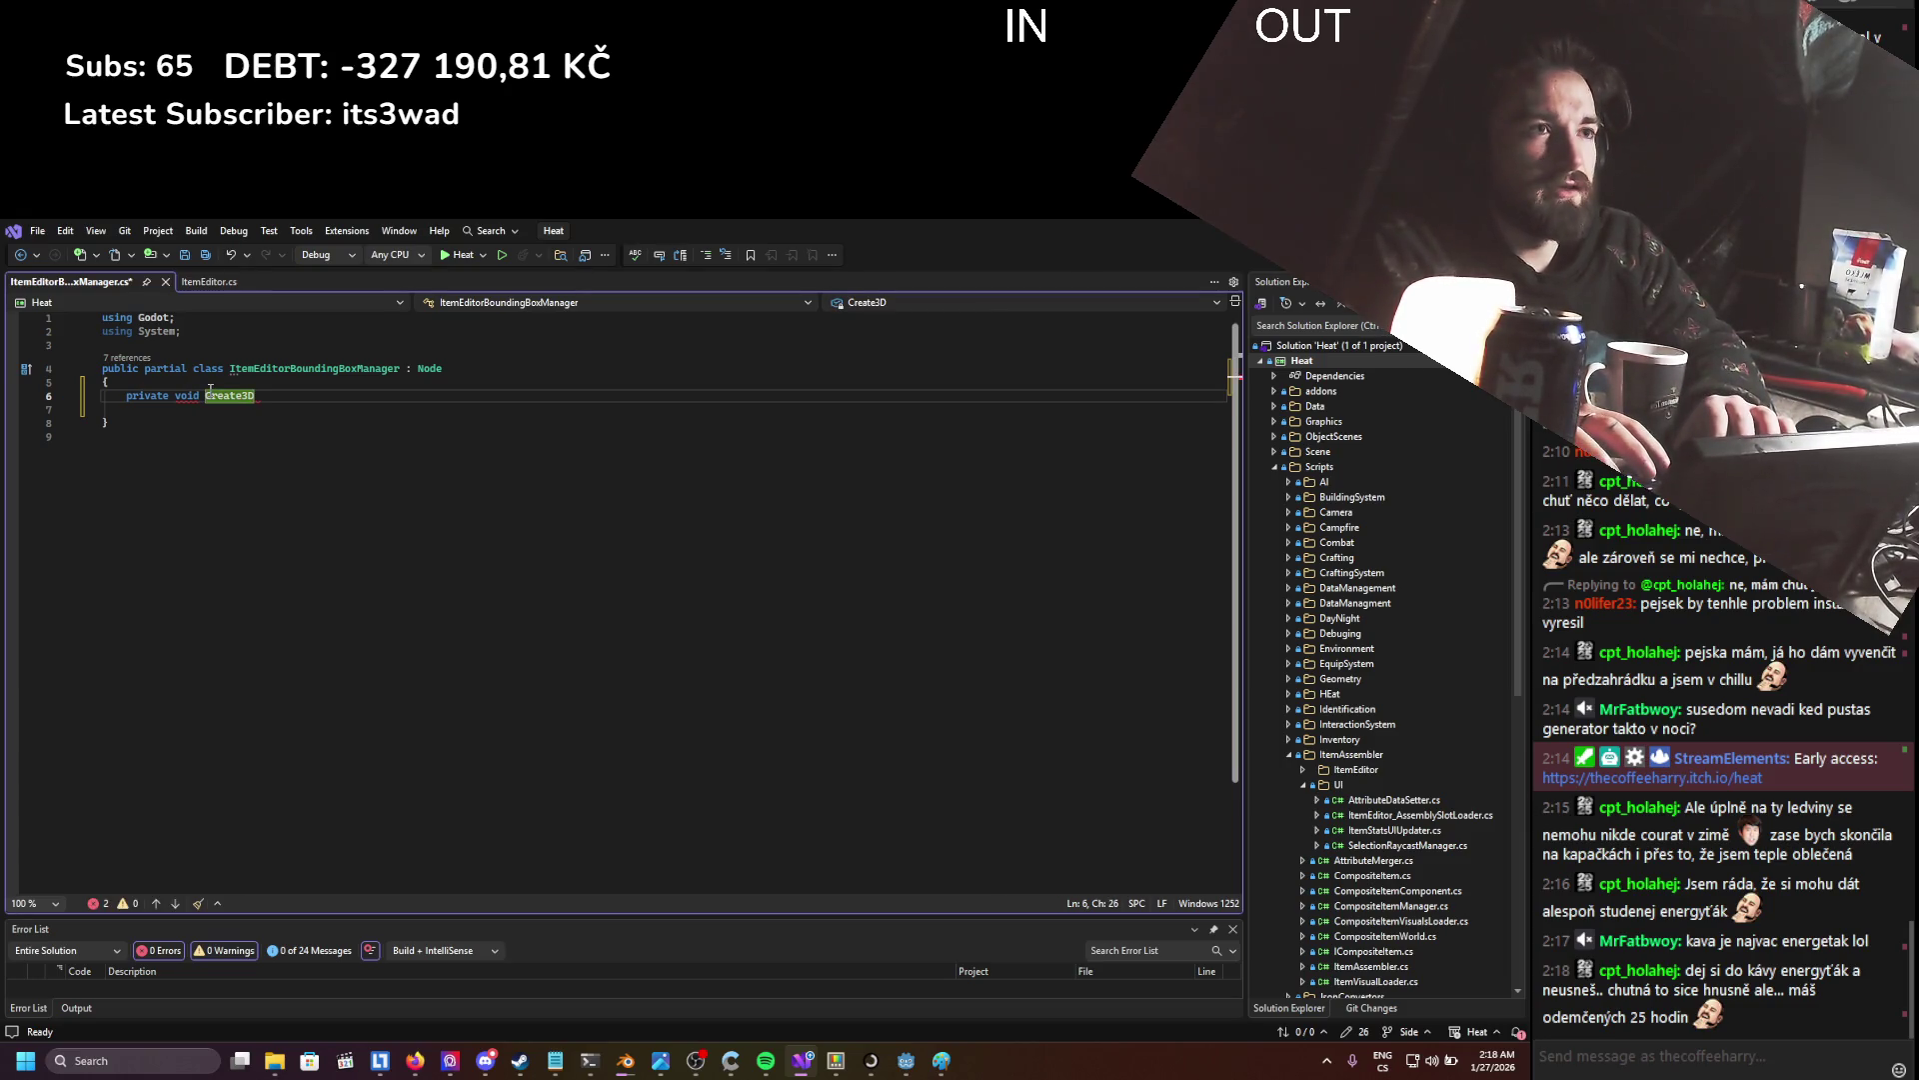
text(Bounding)
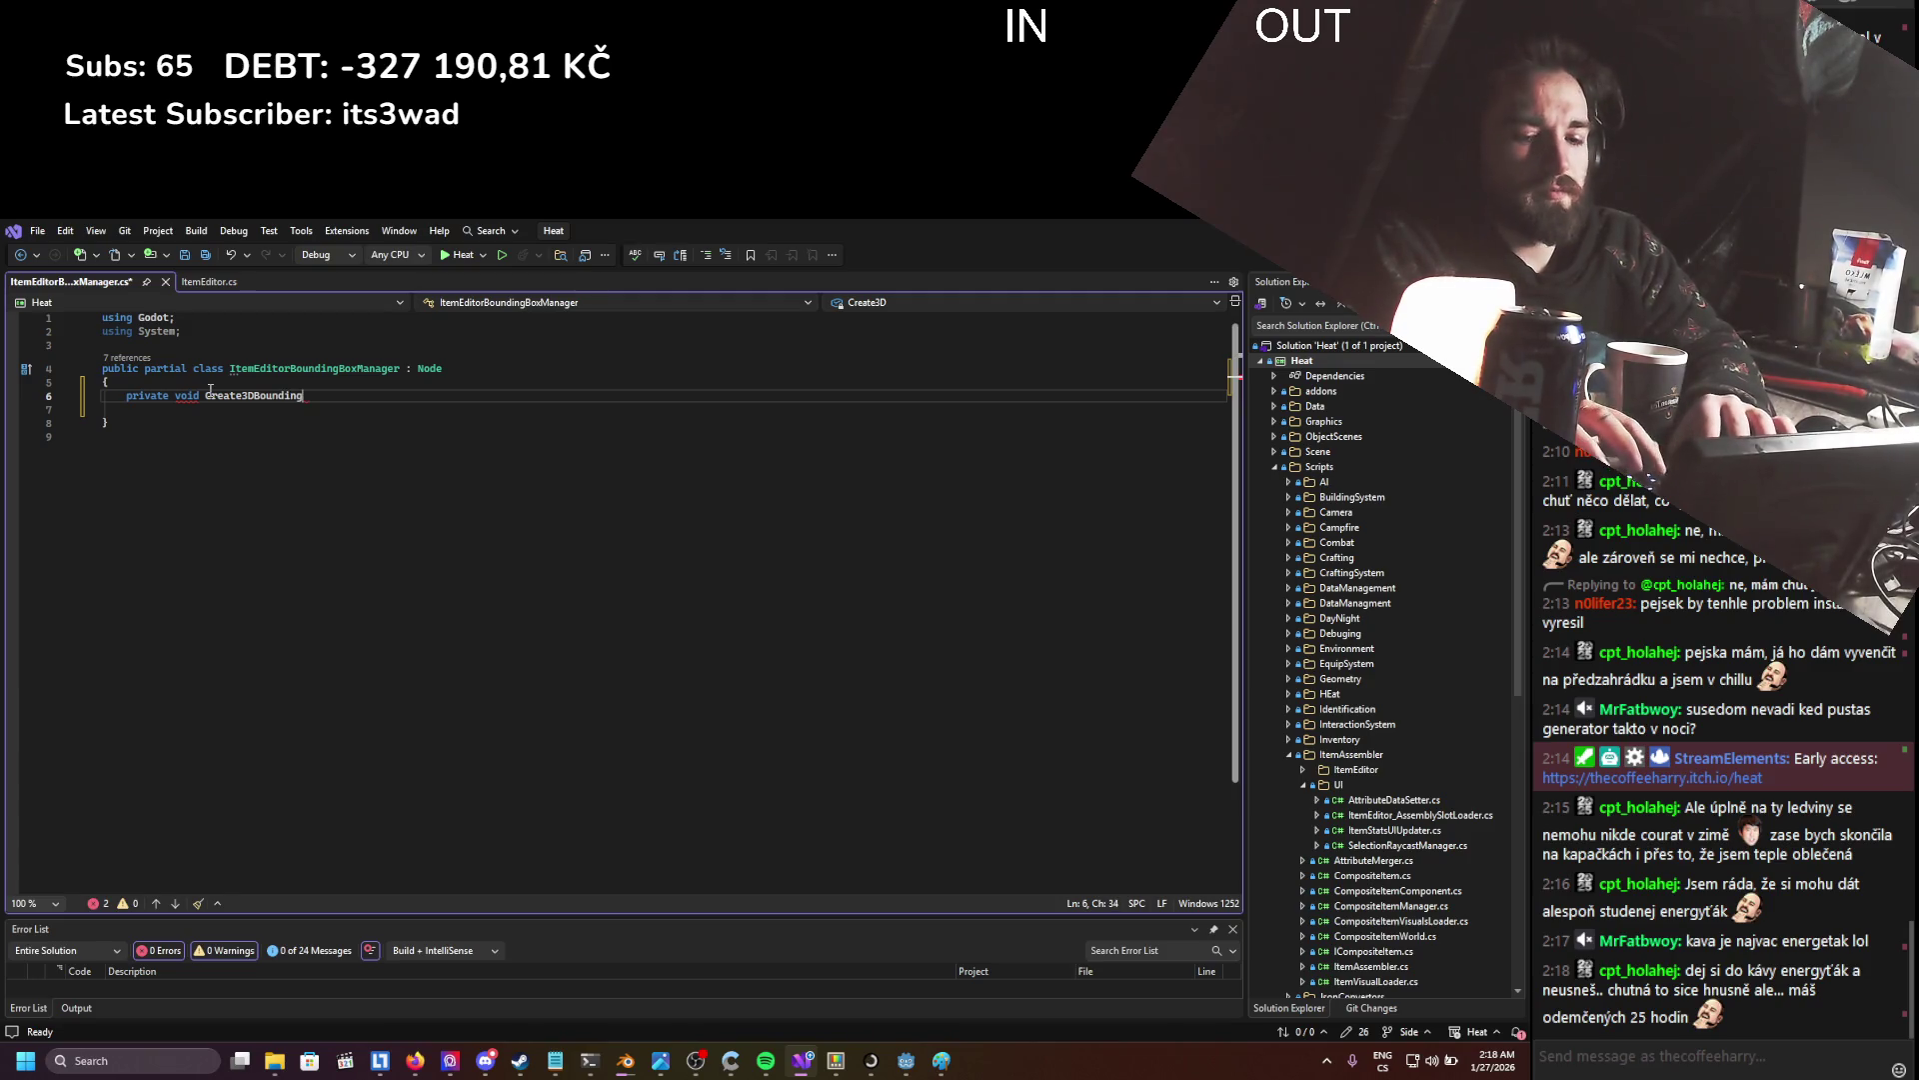
text(BoxDe)
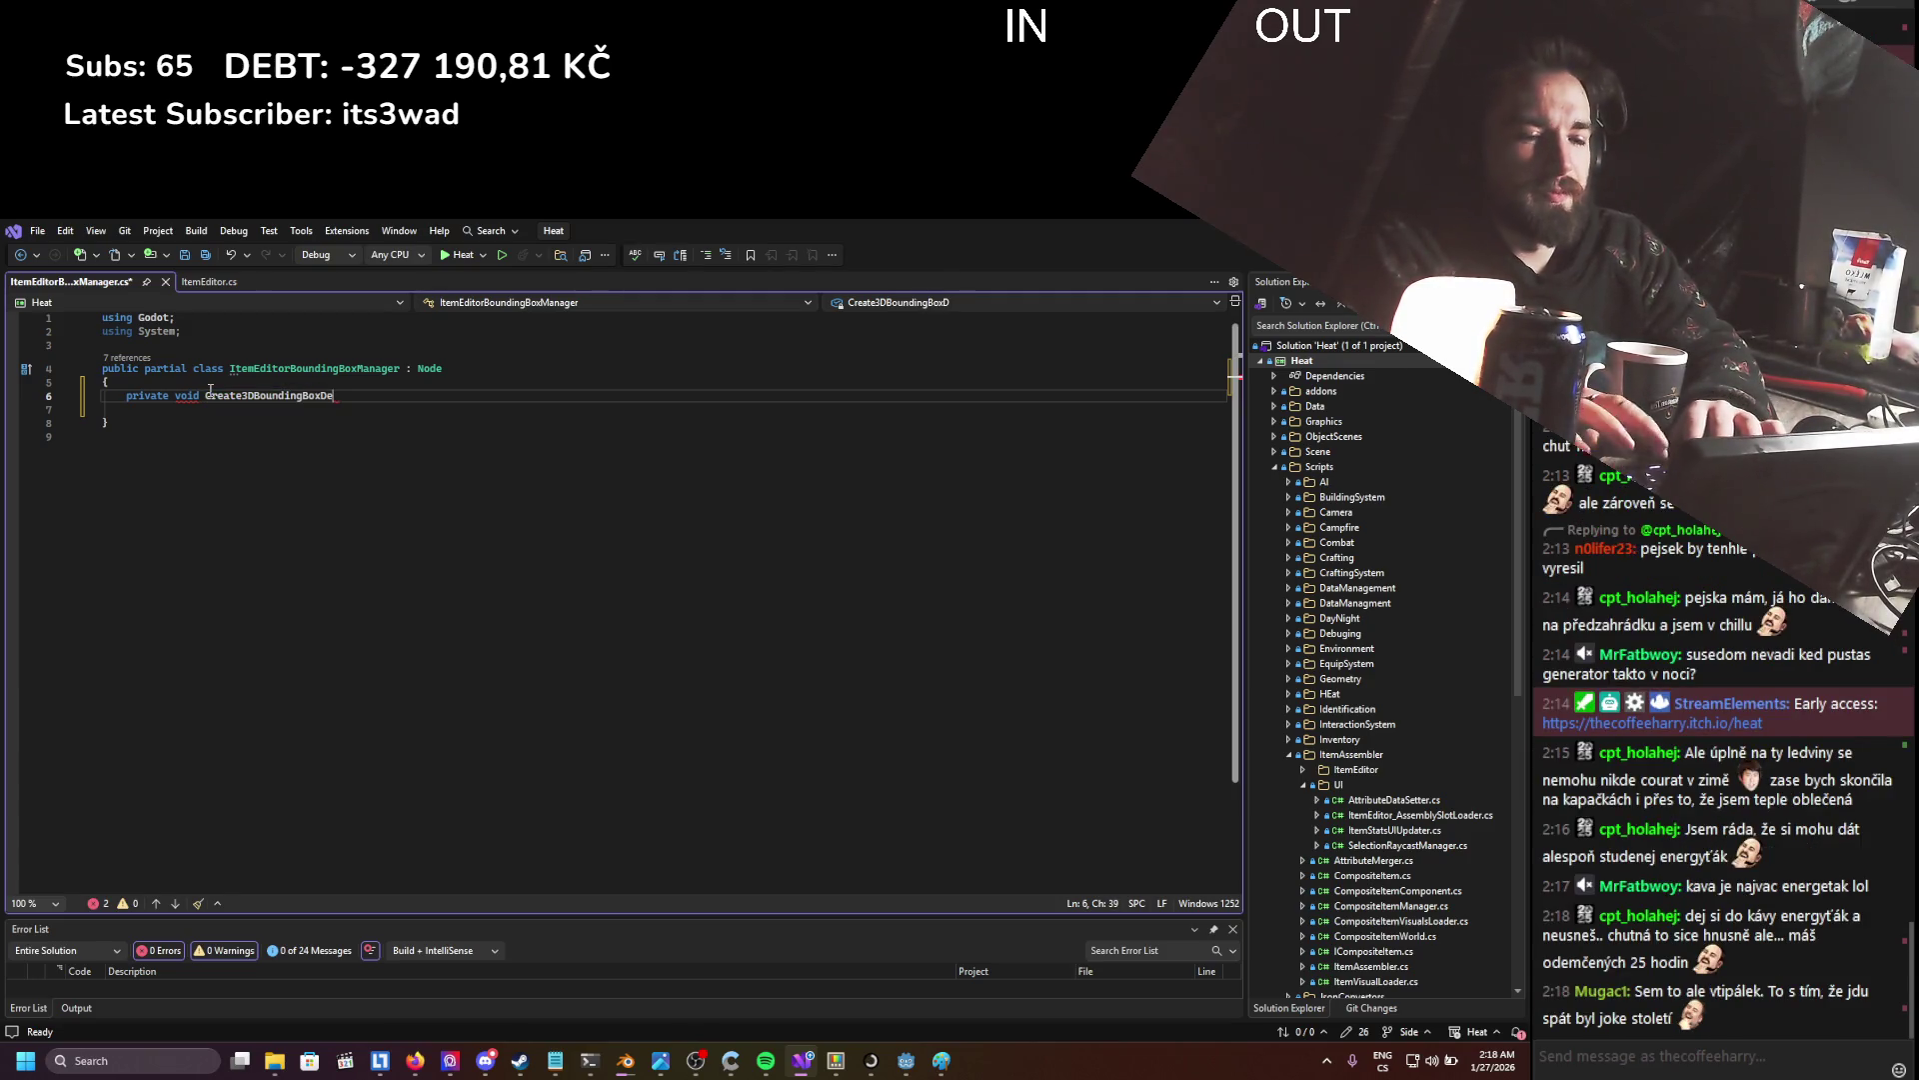
text(()
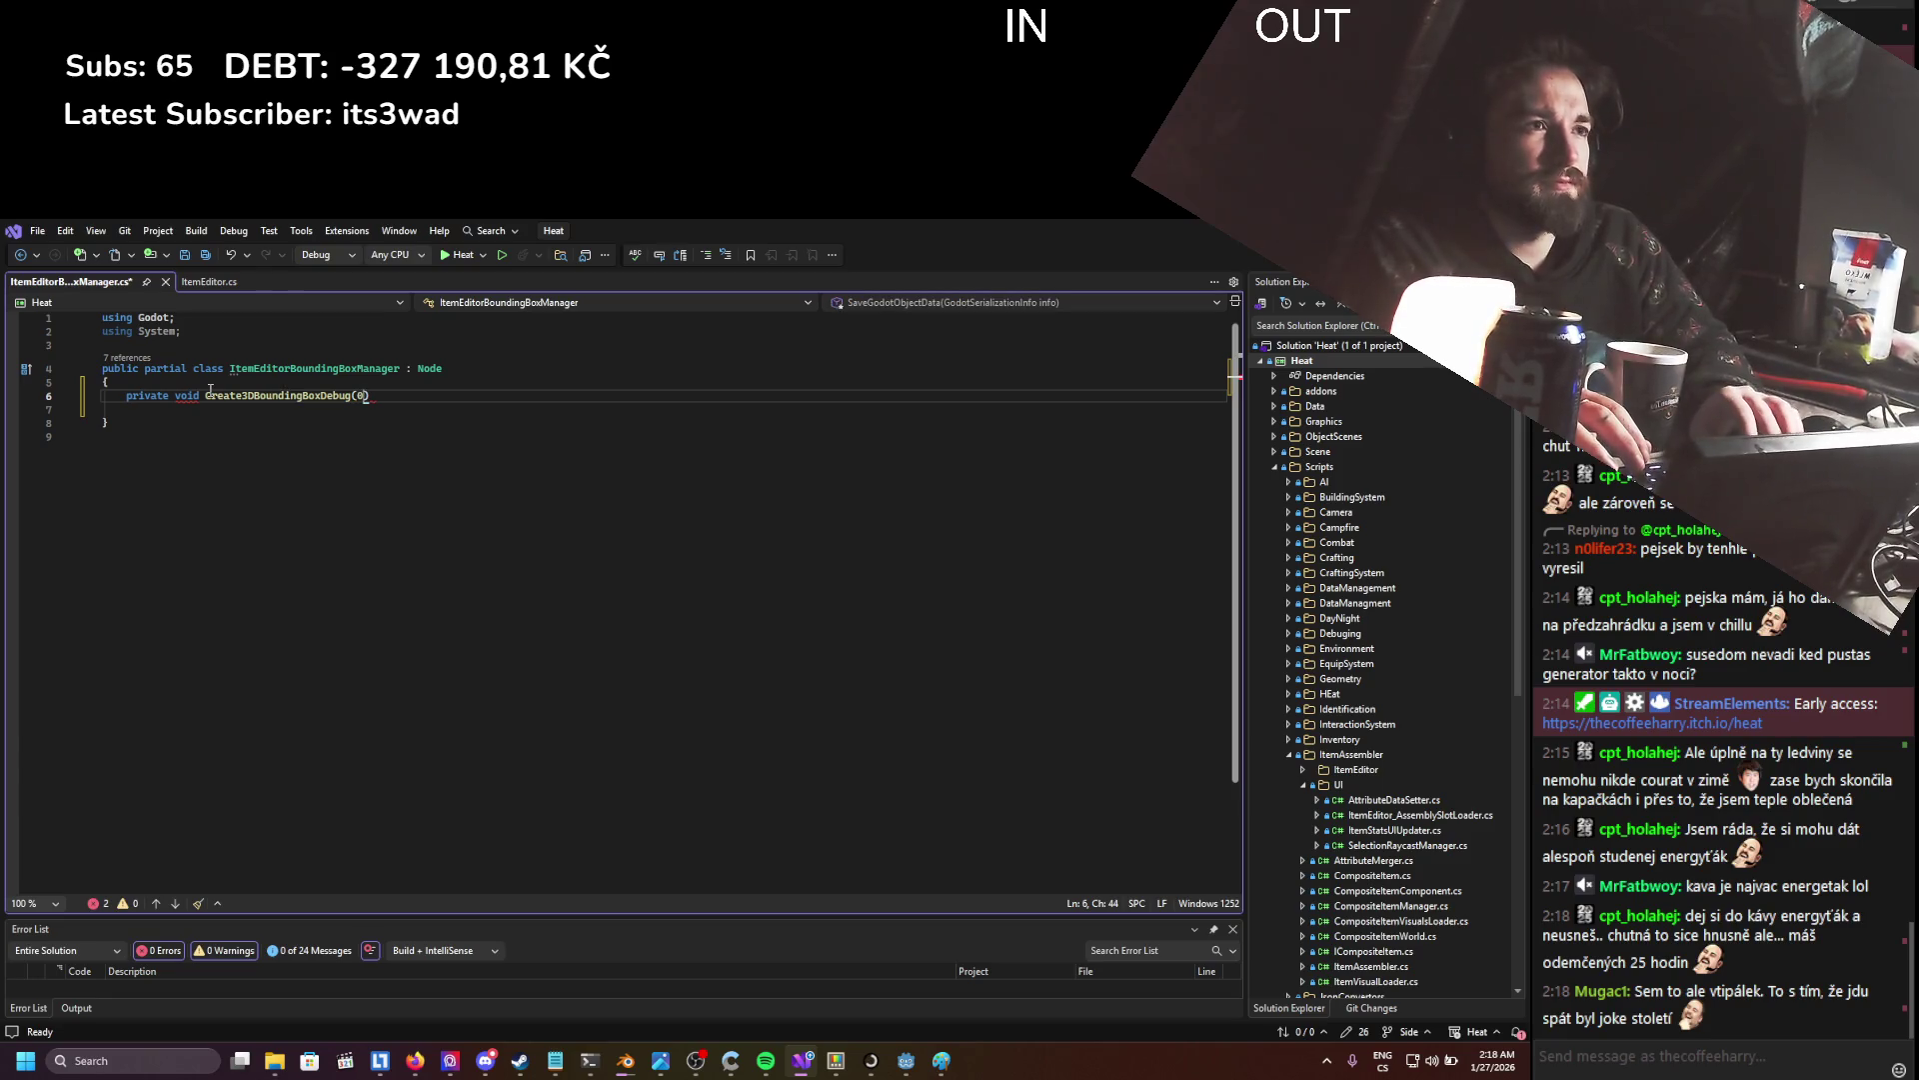
text())
key(Return)
text({)
key(Return)
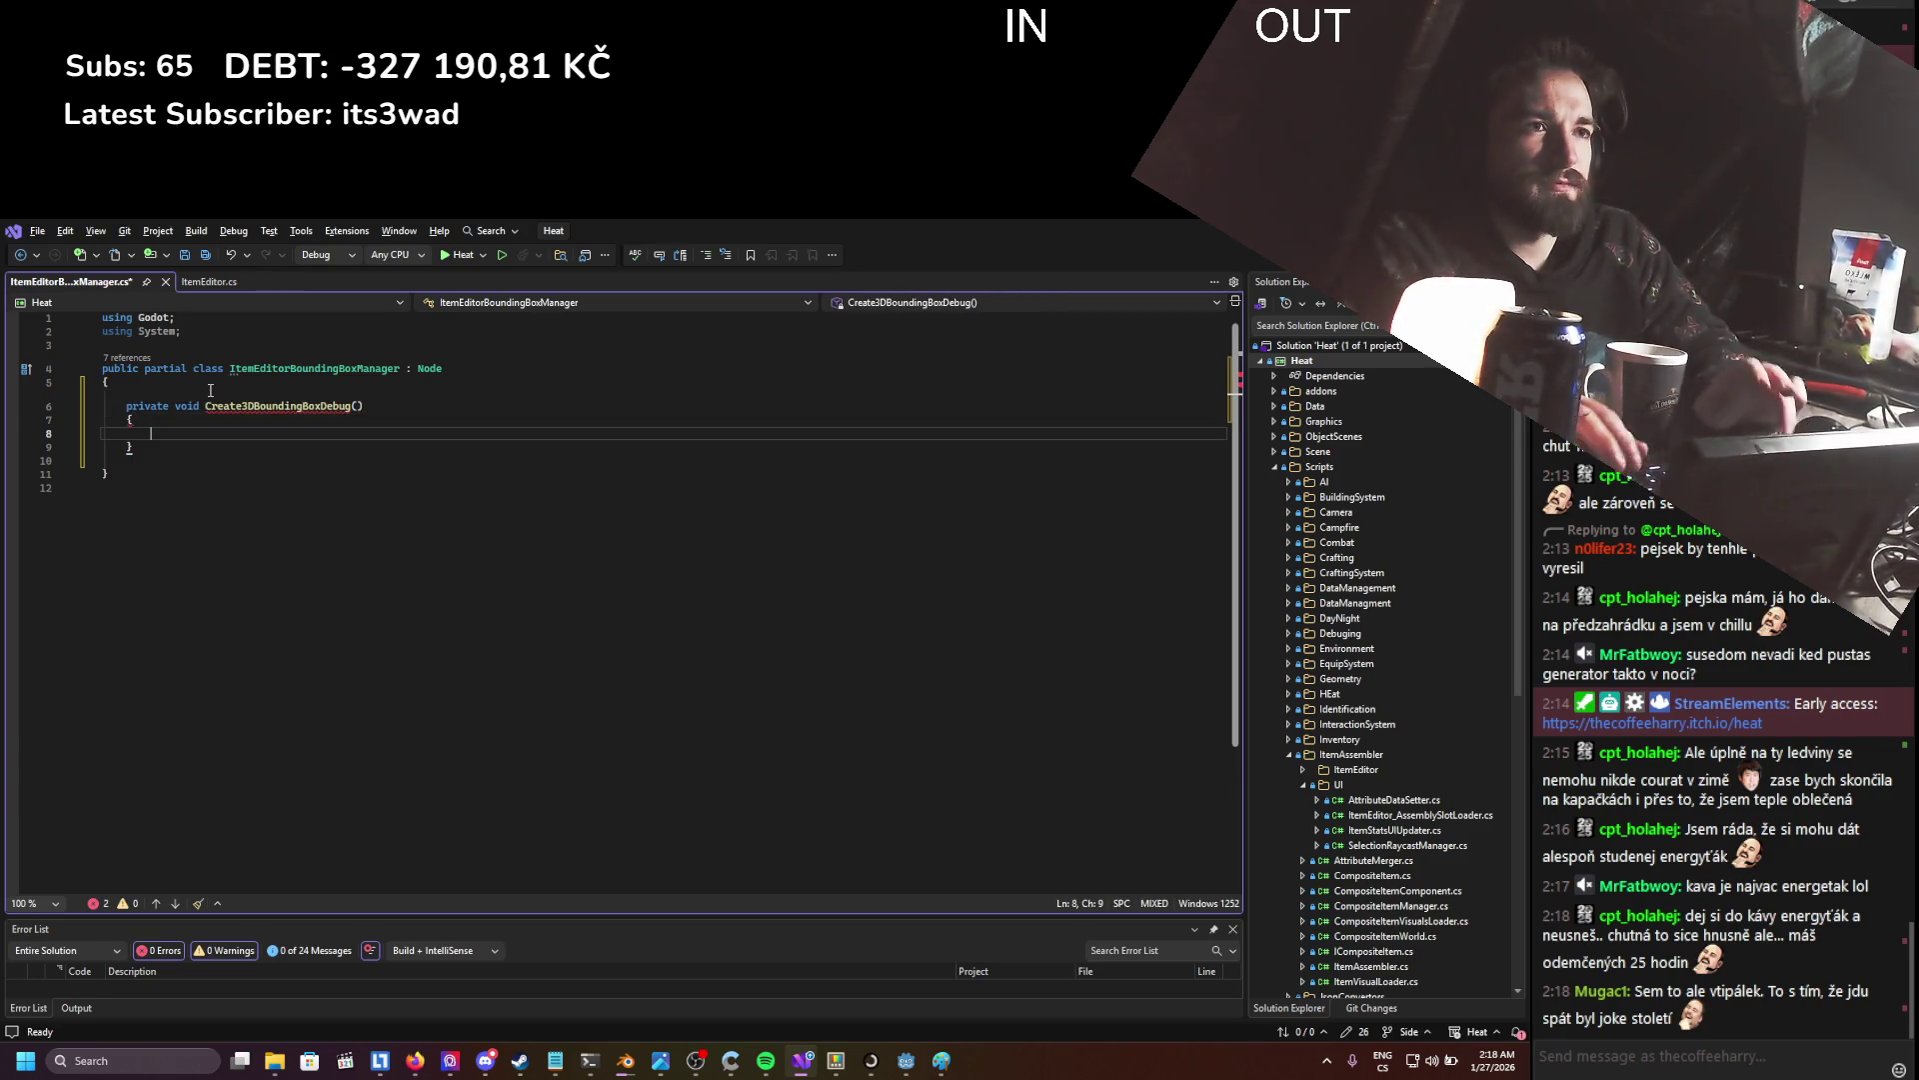
key(ctrl+s)
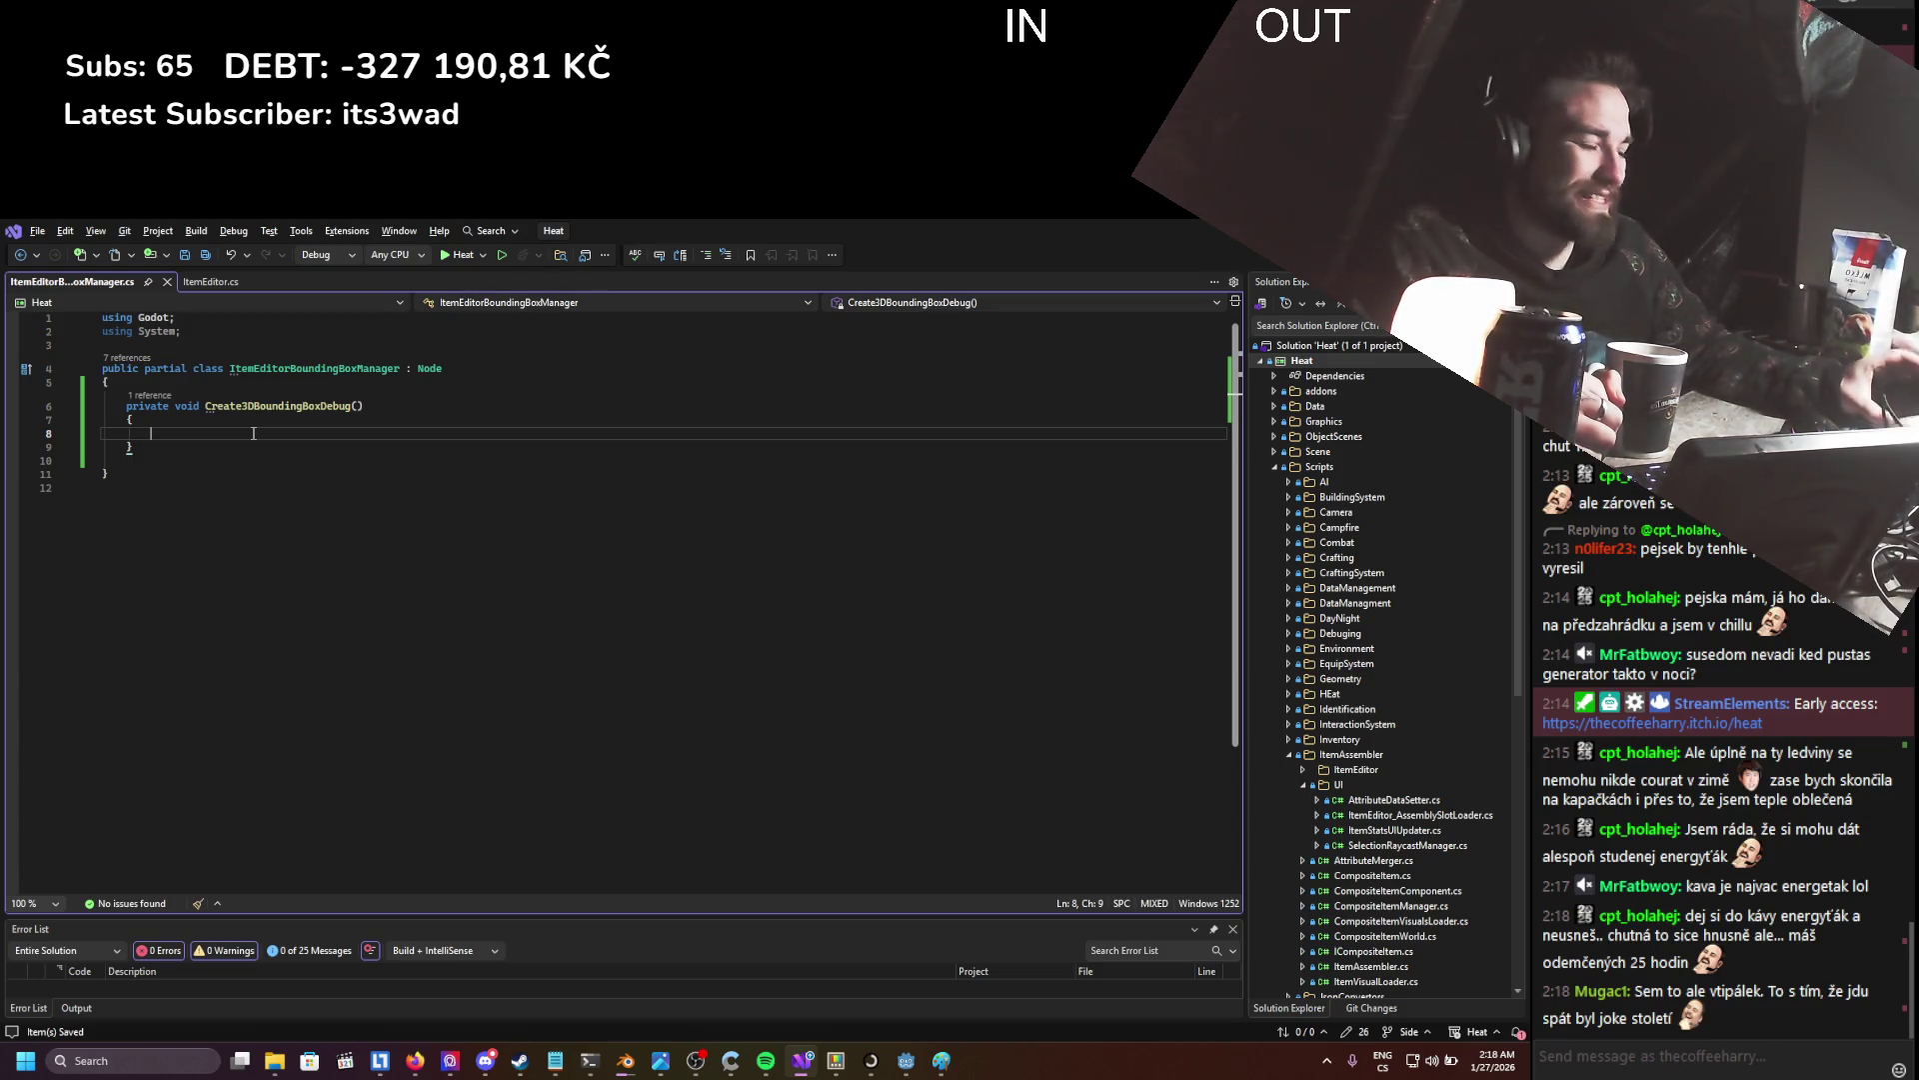
- Copy the CreateBoundingBoxDebug body from ItemEditor.cs into the manager's Create3DBoundingBoxDebug method
click(218, 283)
mouse_move(388, 796)
mouse_down()
mouse_move(109, 741)
mouse_move(148, 714)
mouse_up()
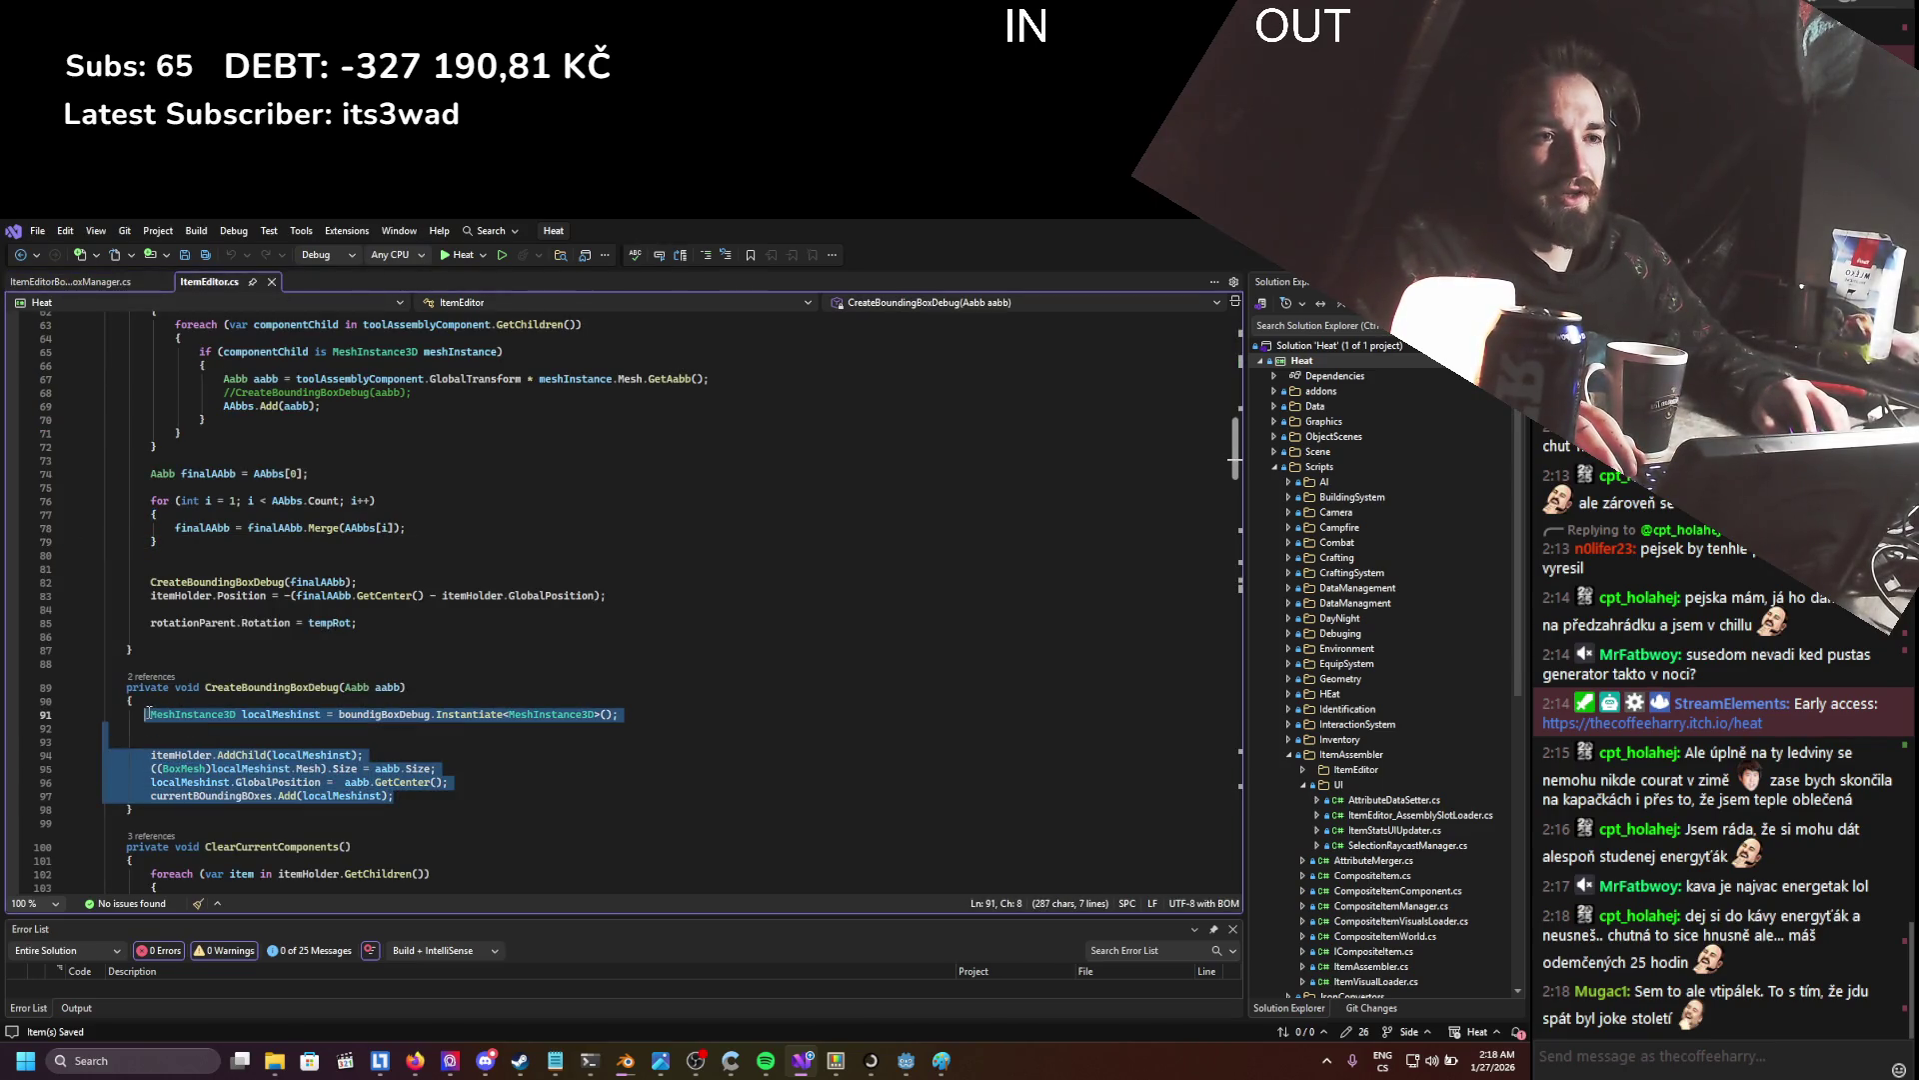
click(78, 283)
key(ctrl+v)
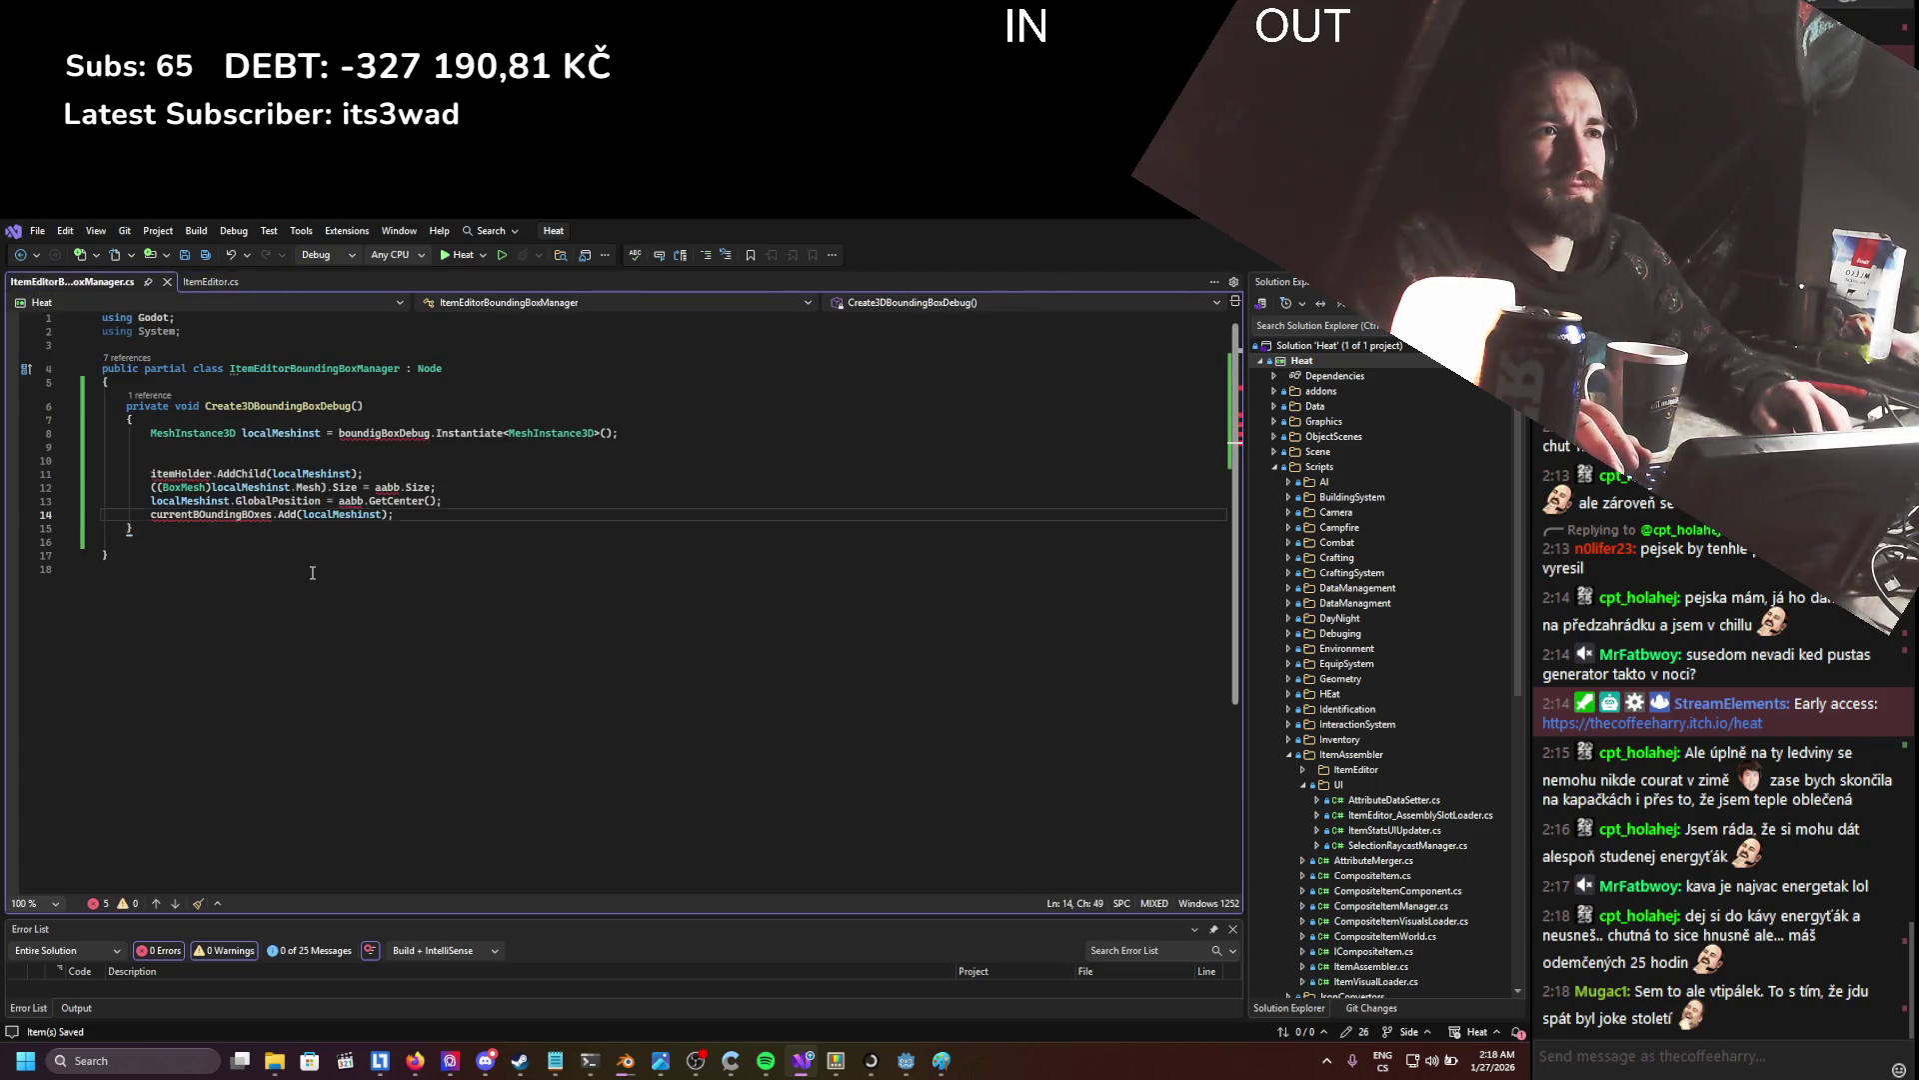
key(ctrl+End)
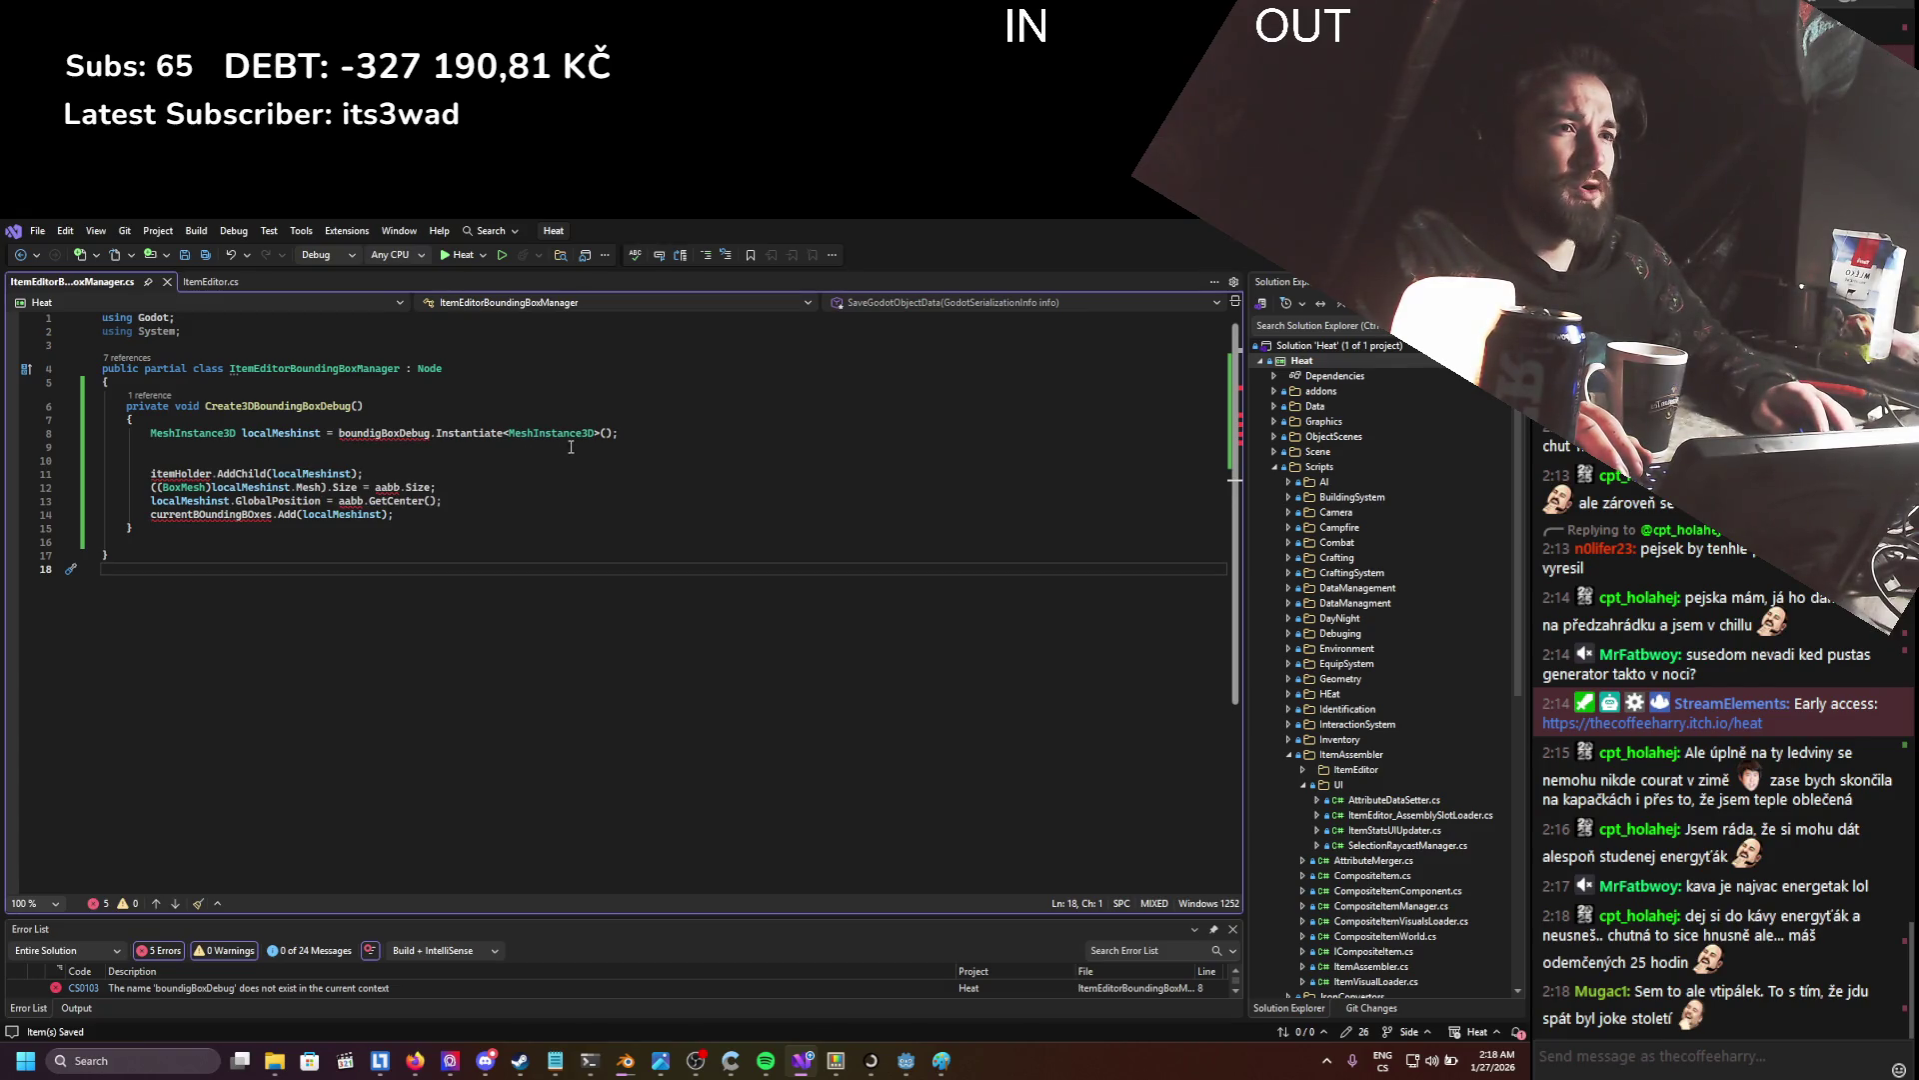
- Replace boundigBoxDebug.Instantiate<MeshInstance3D>() with new MeshInstance3D(), save, and begin the BoxMesh assignment line
double_click(293, 432)
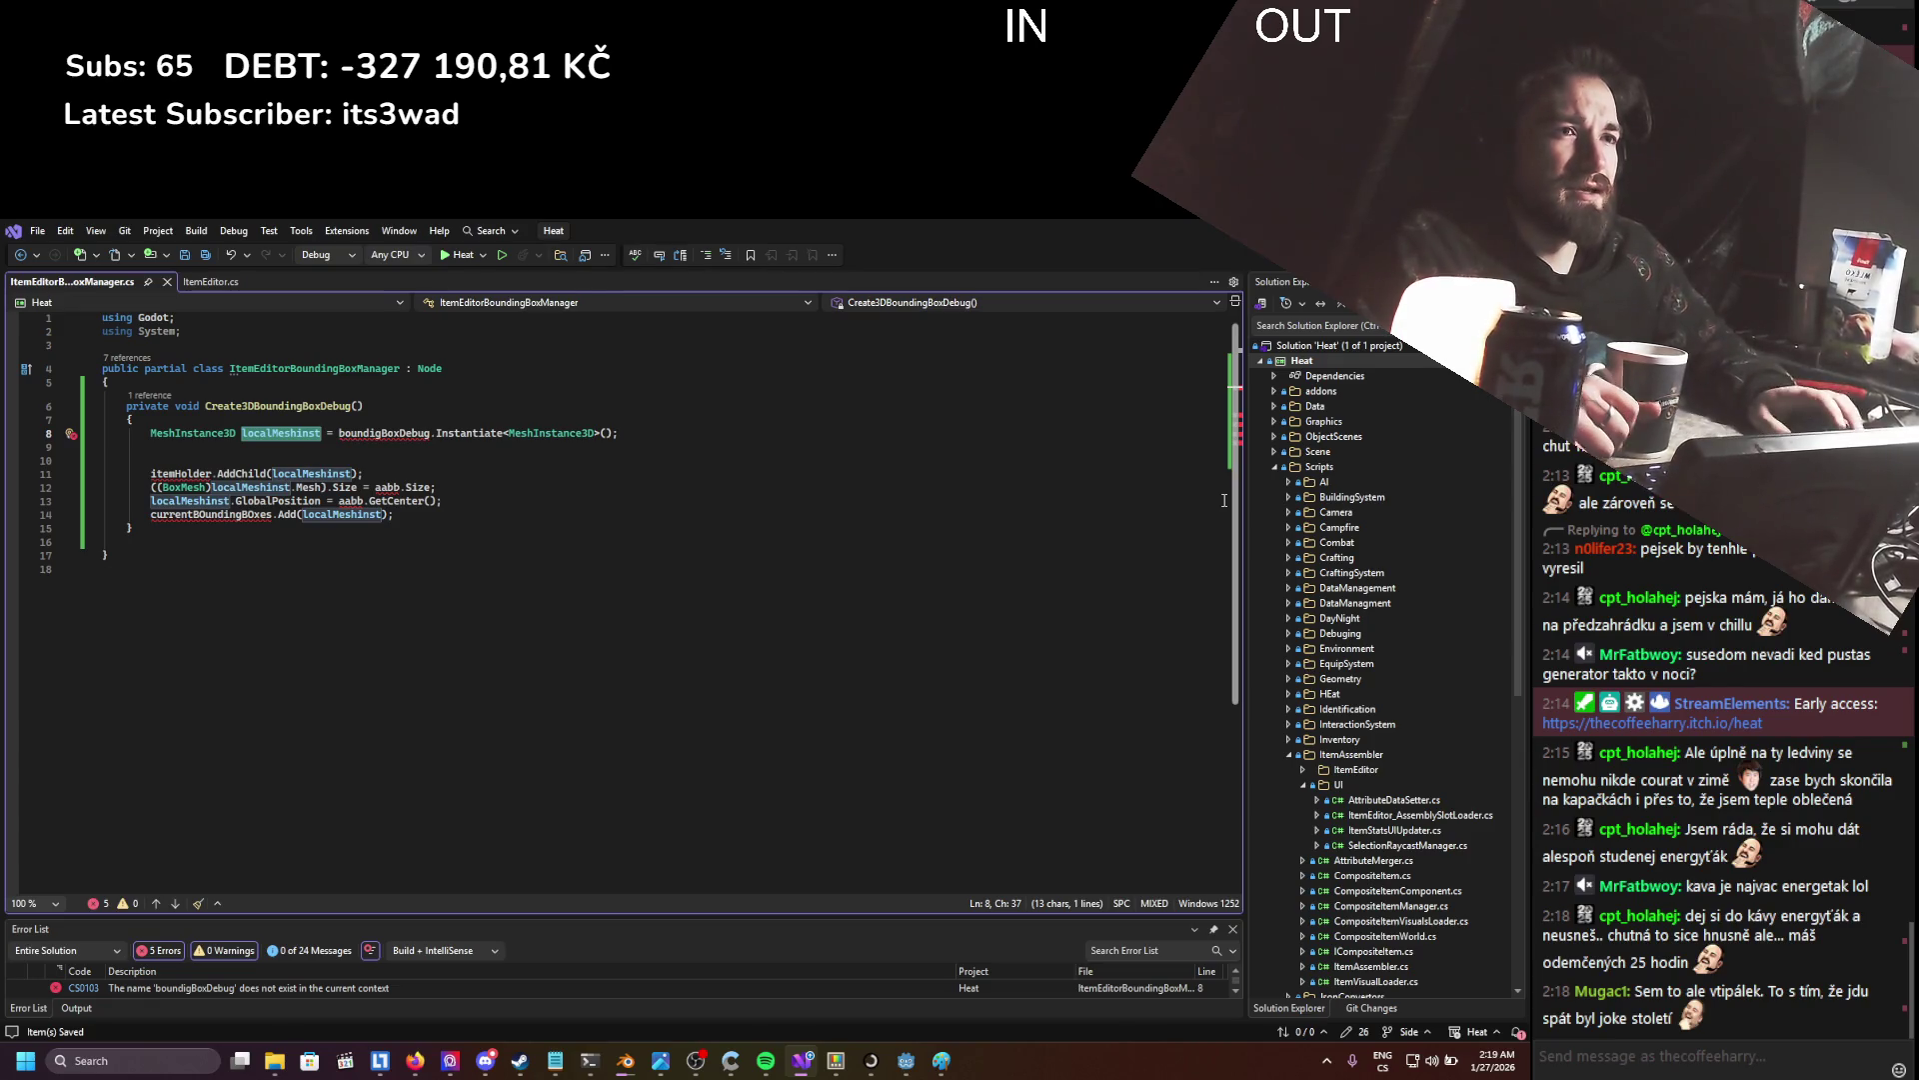
click(417, 437)
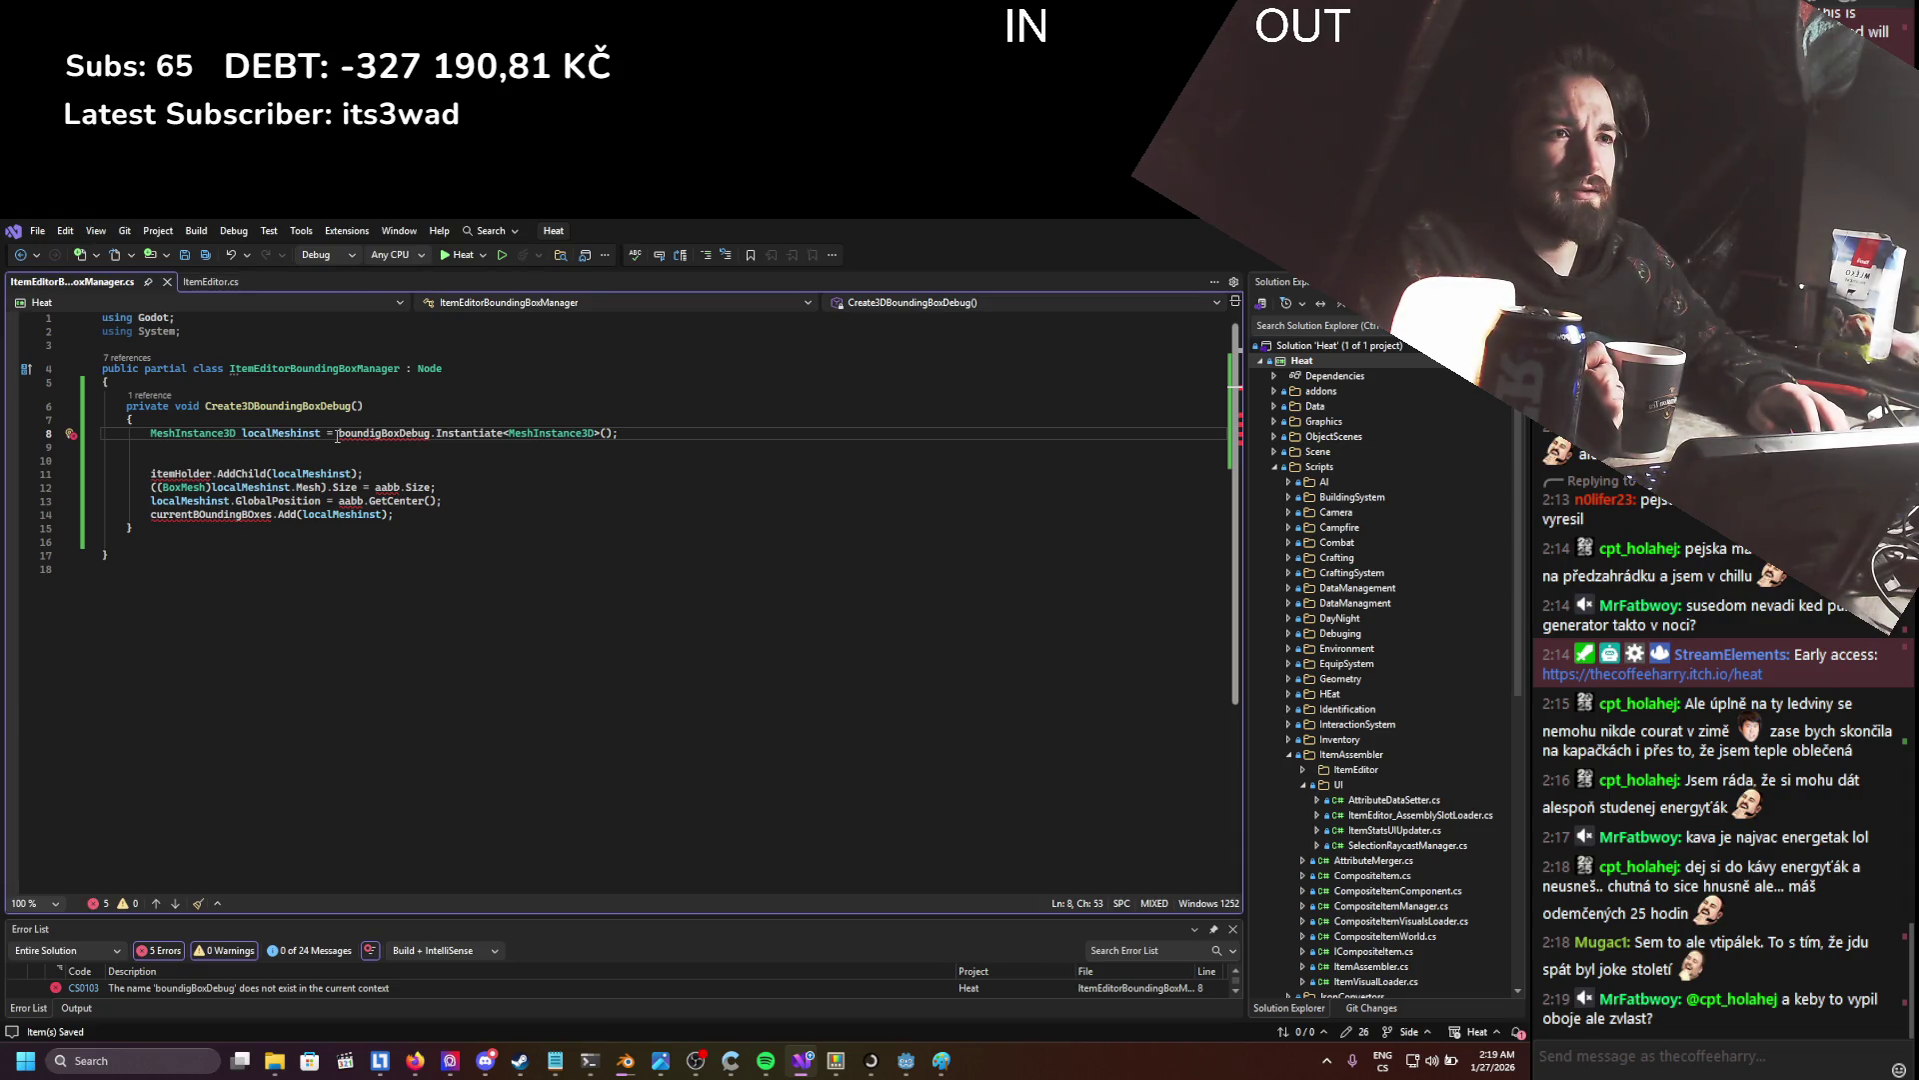
click(586, 449)
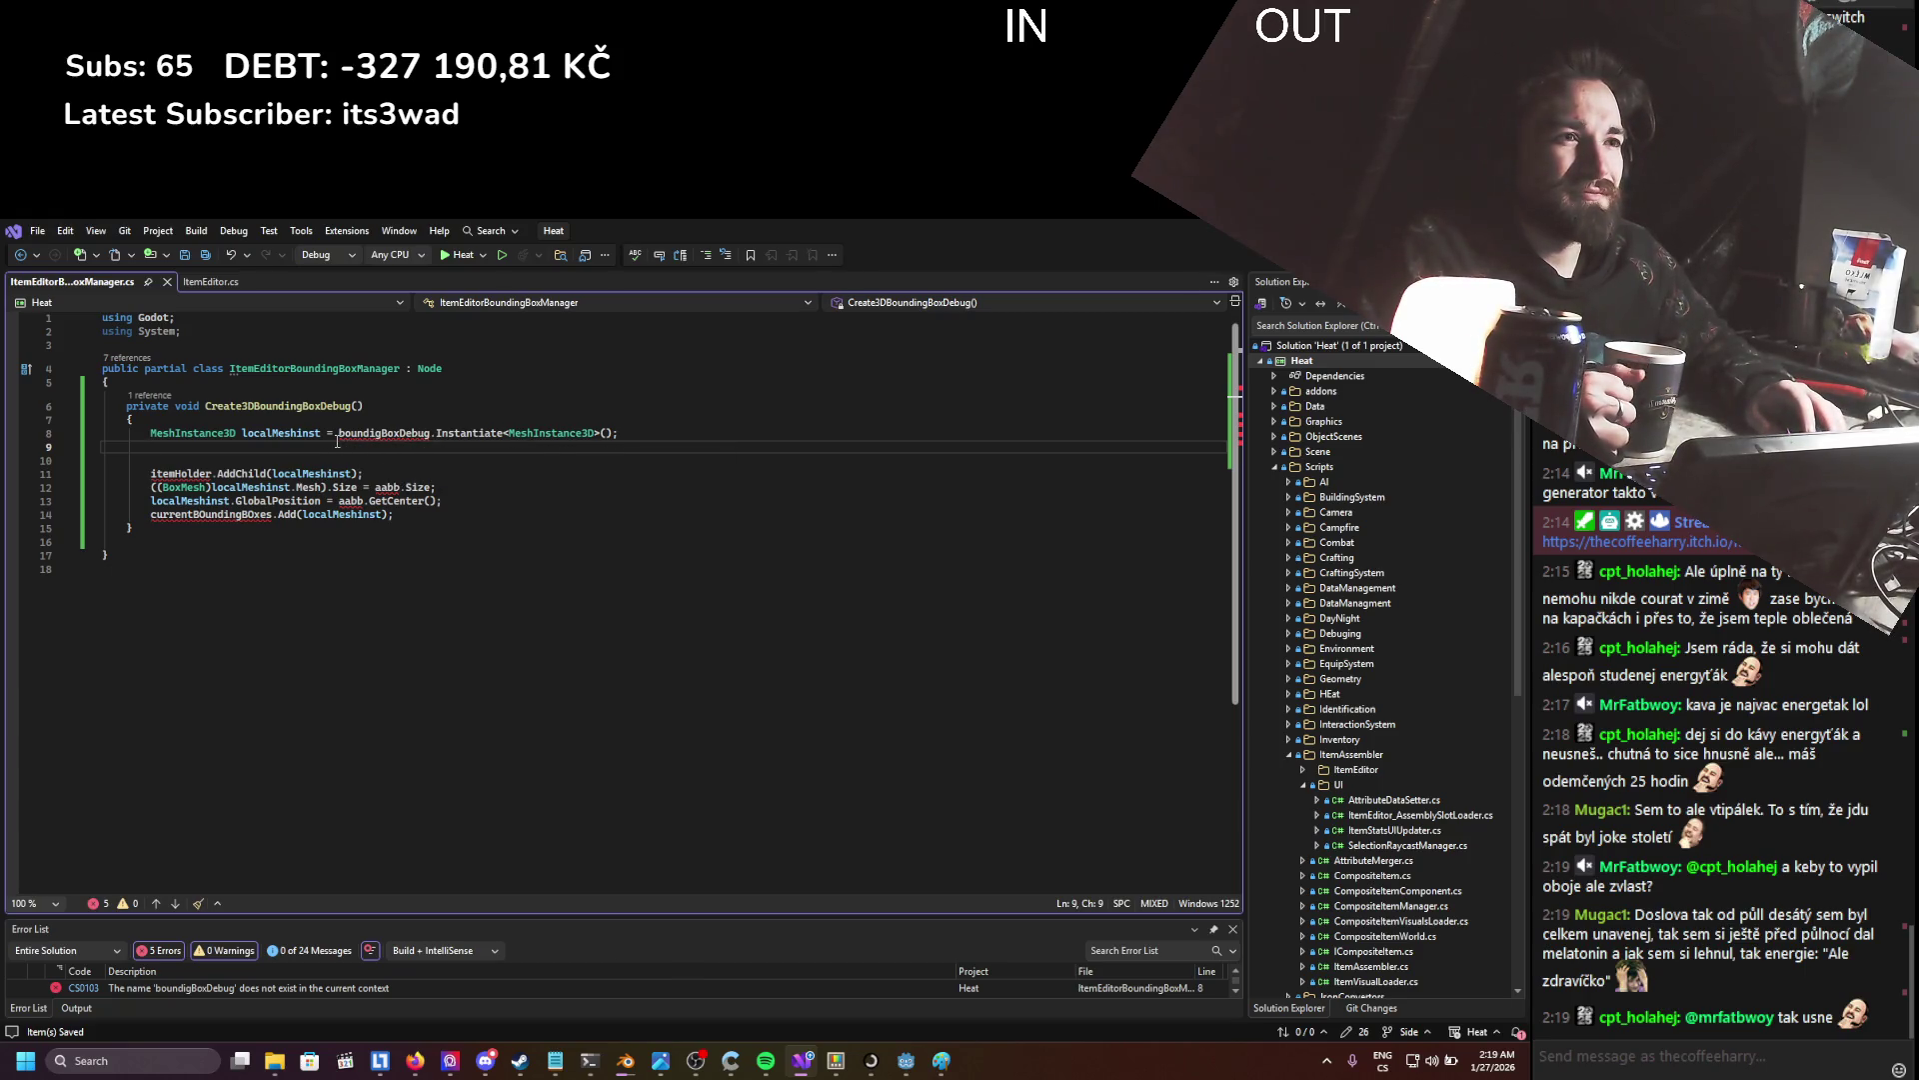
drag(338, 433, 612, 433)
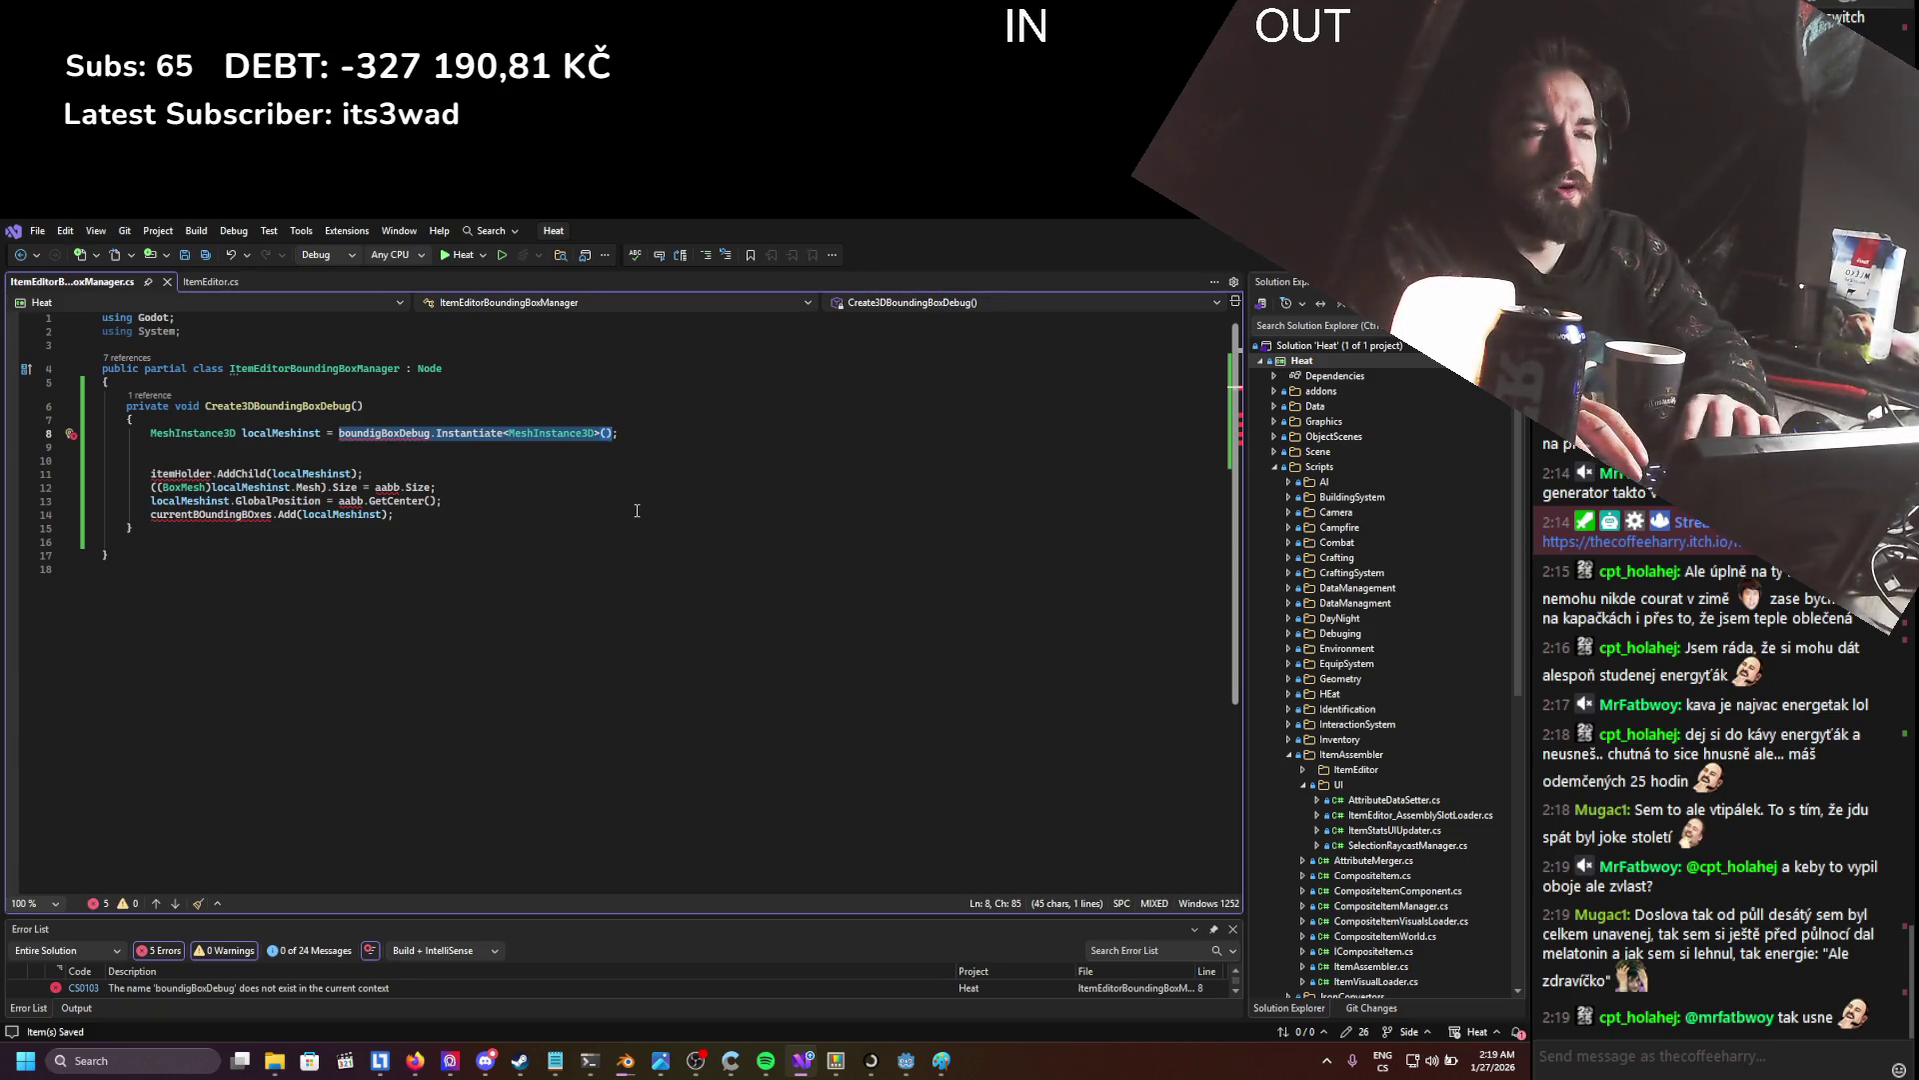
text(new Mesh)
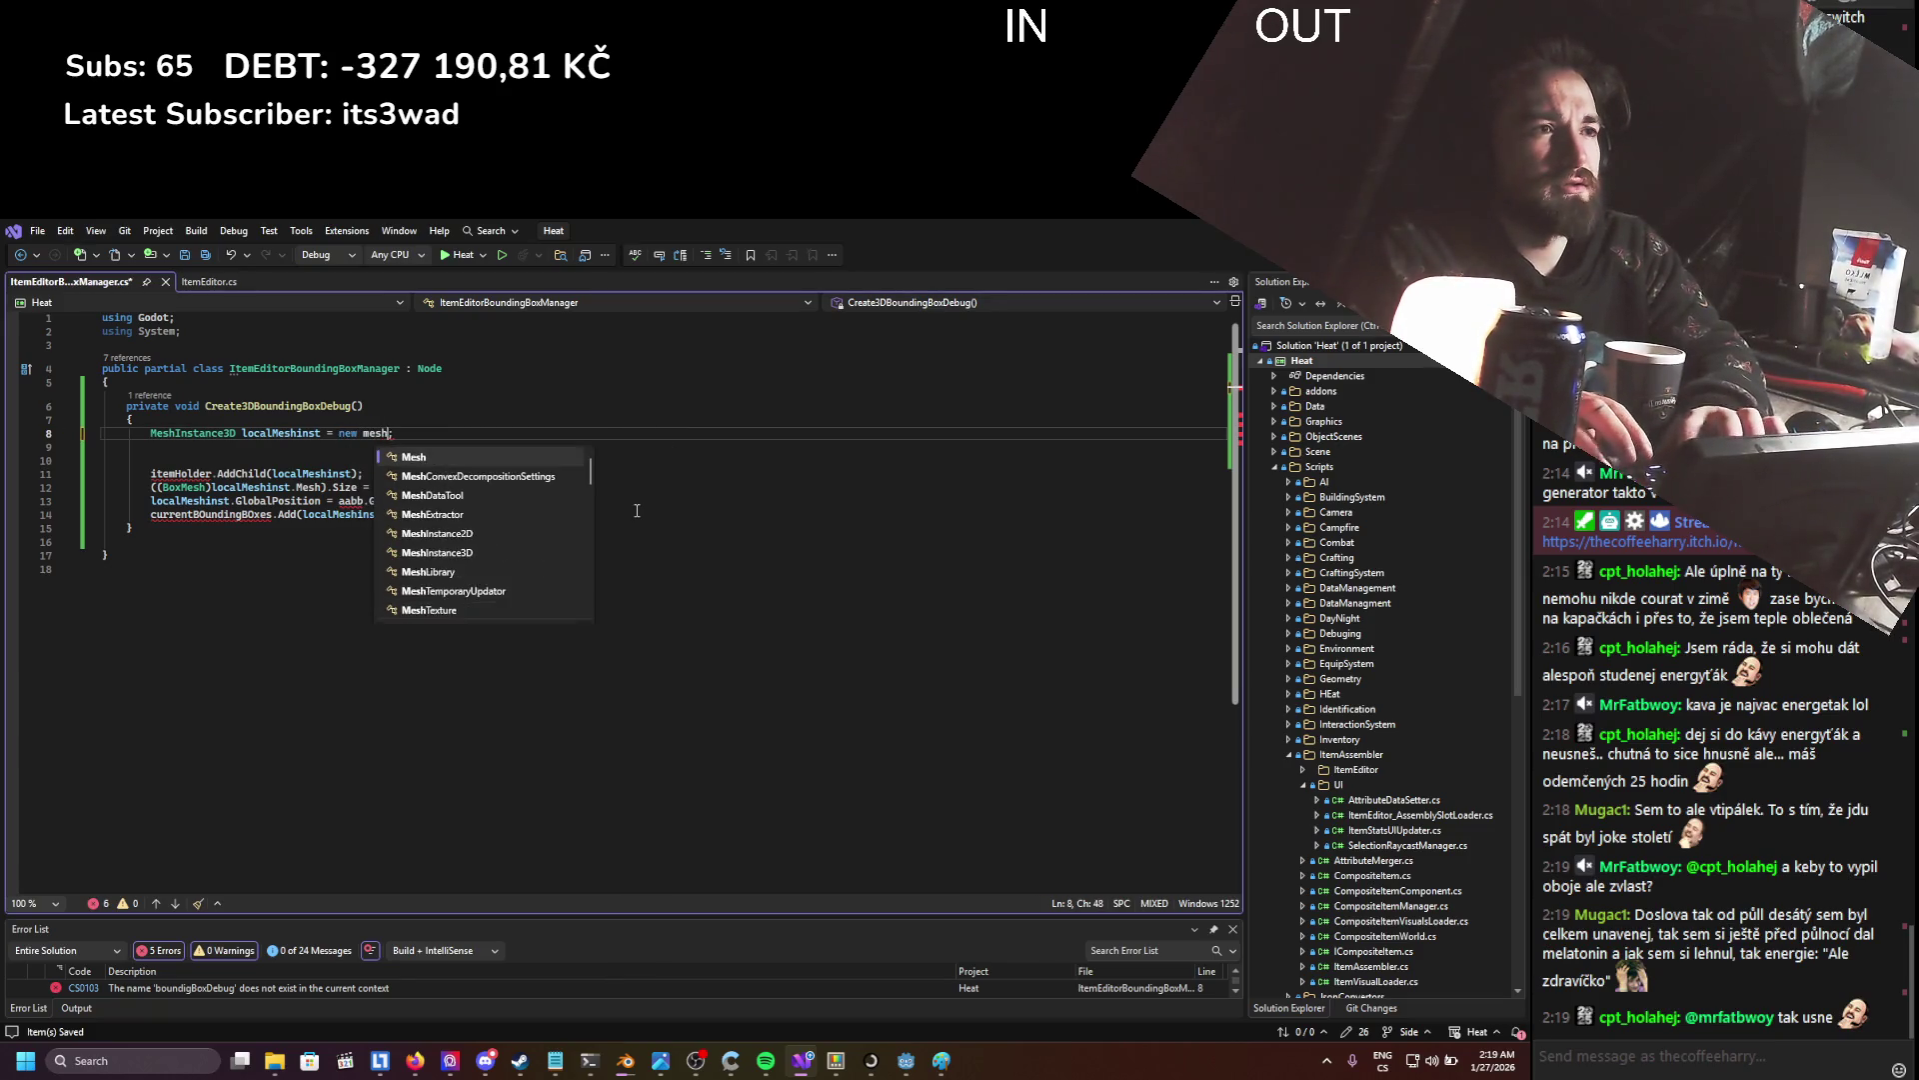
key(Tab)
text(())
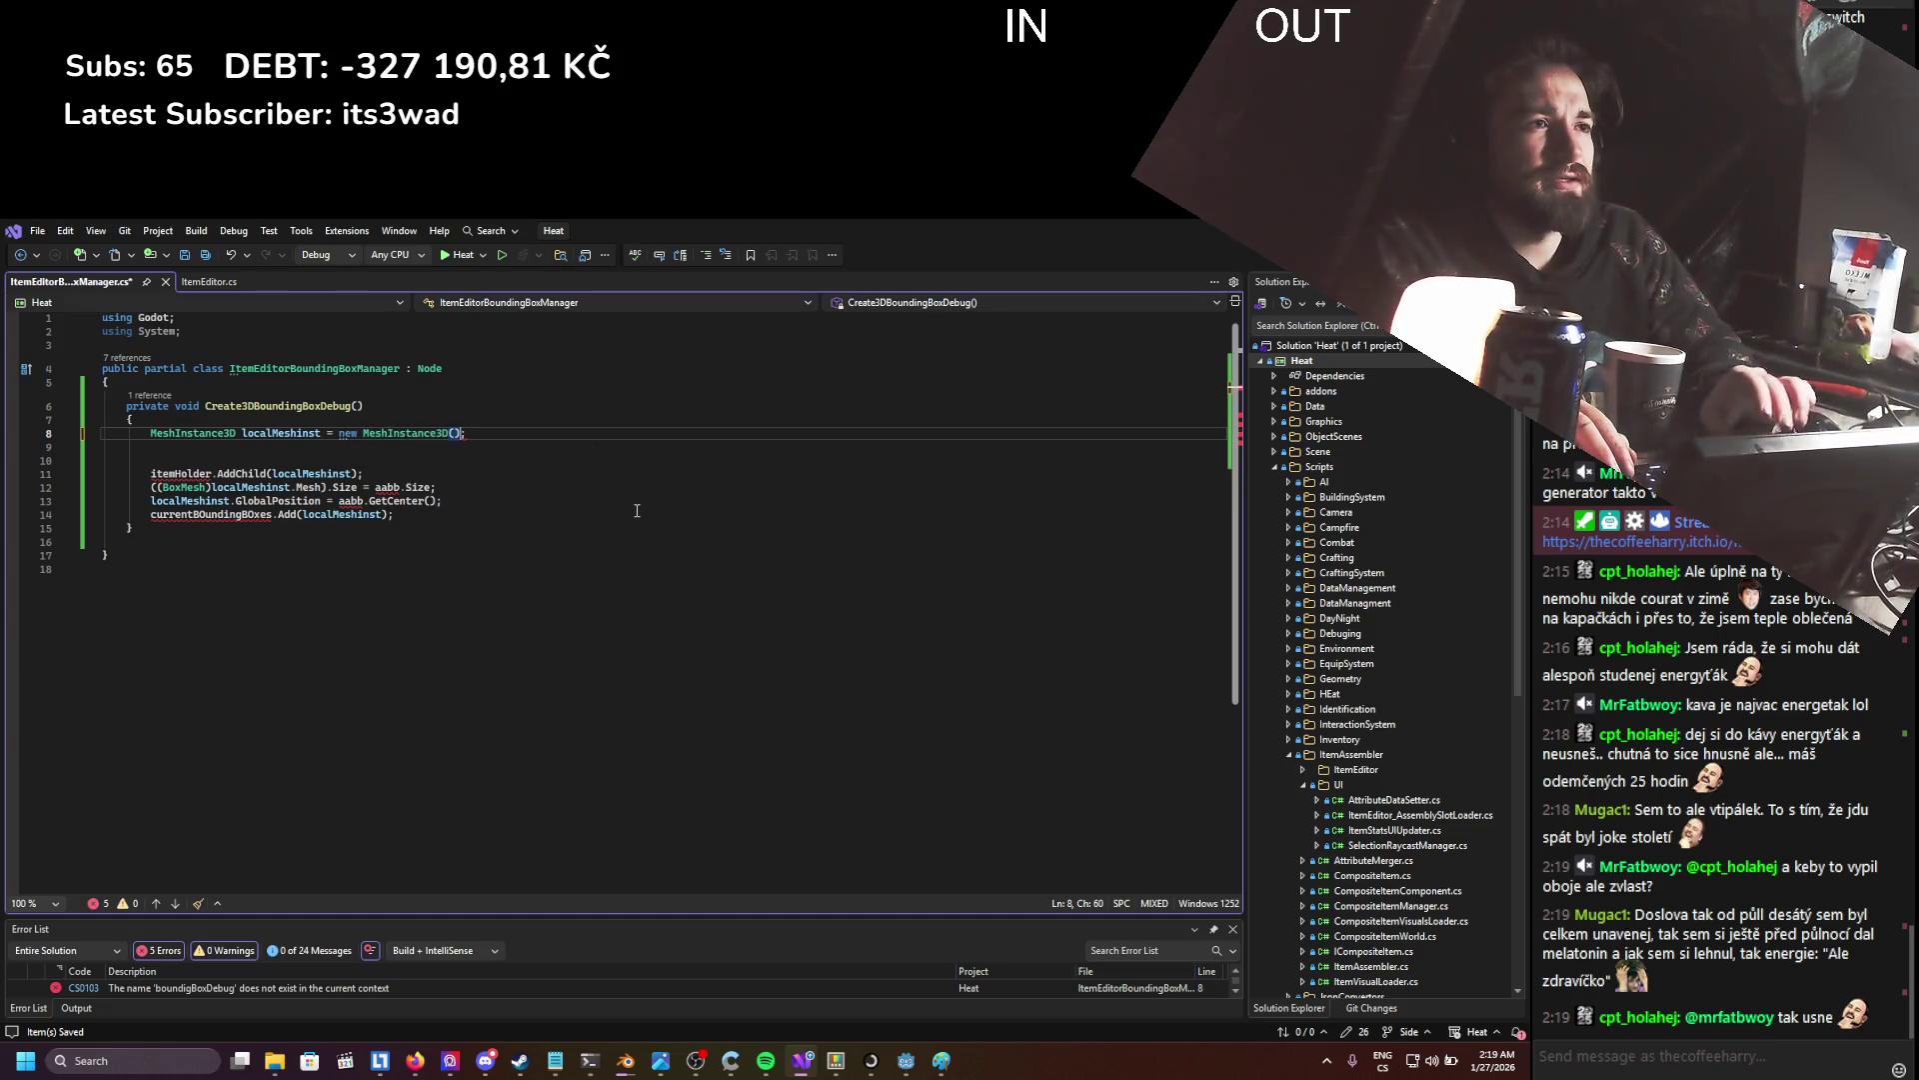
key(ctrl+s)
key(Down)
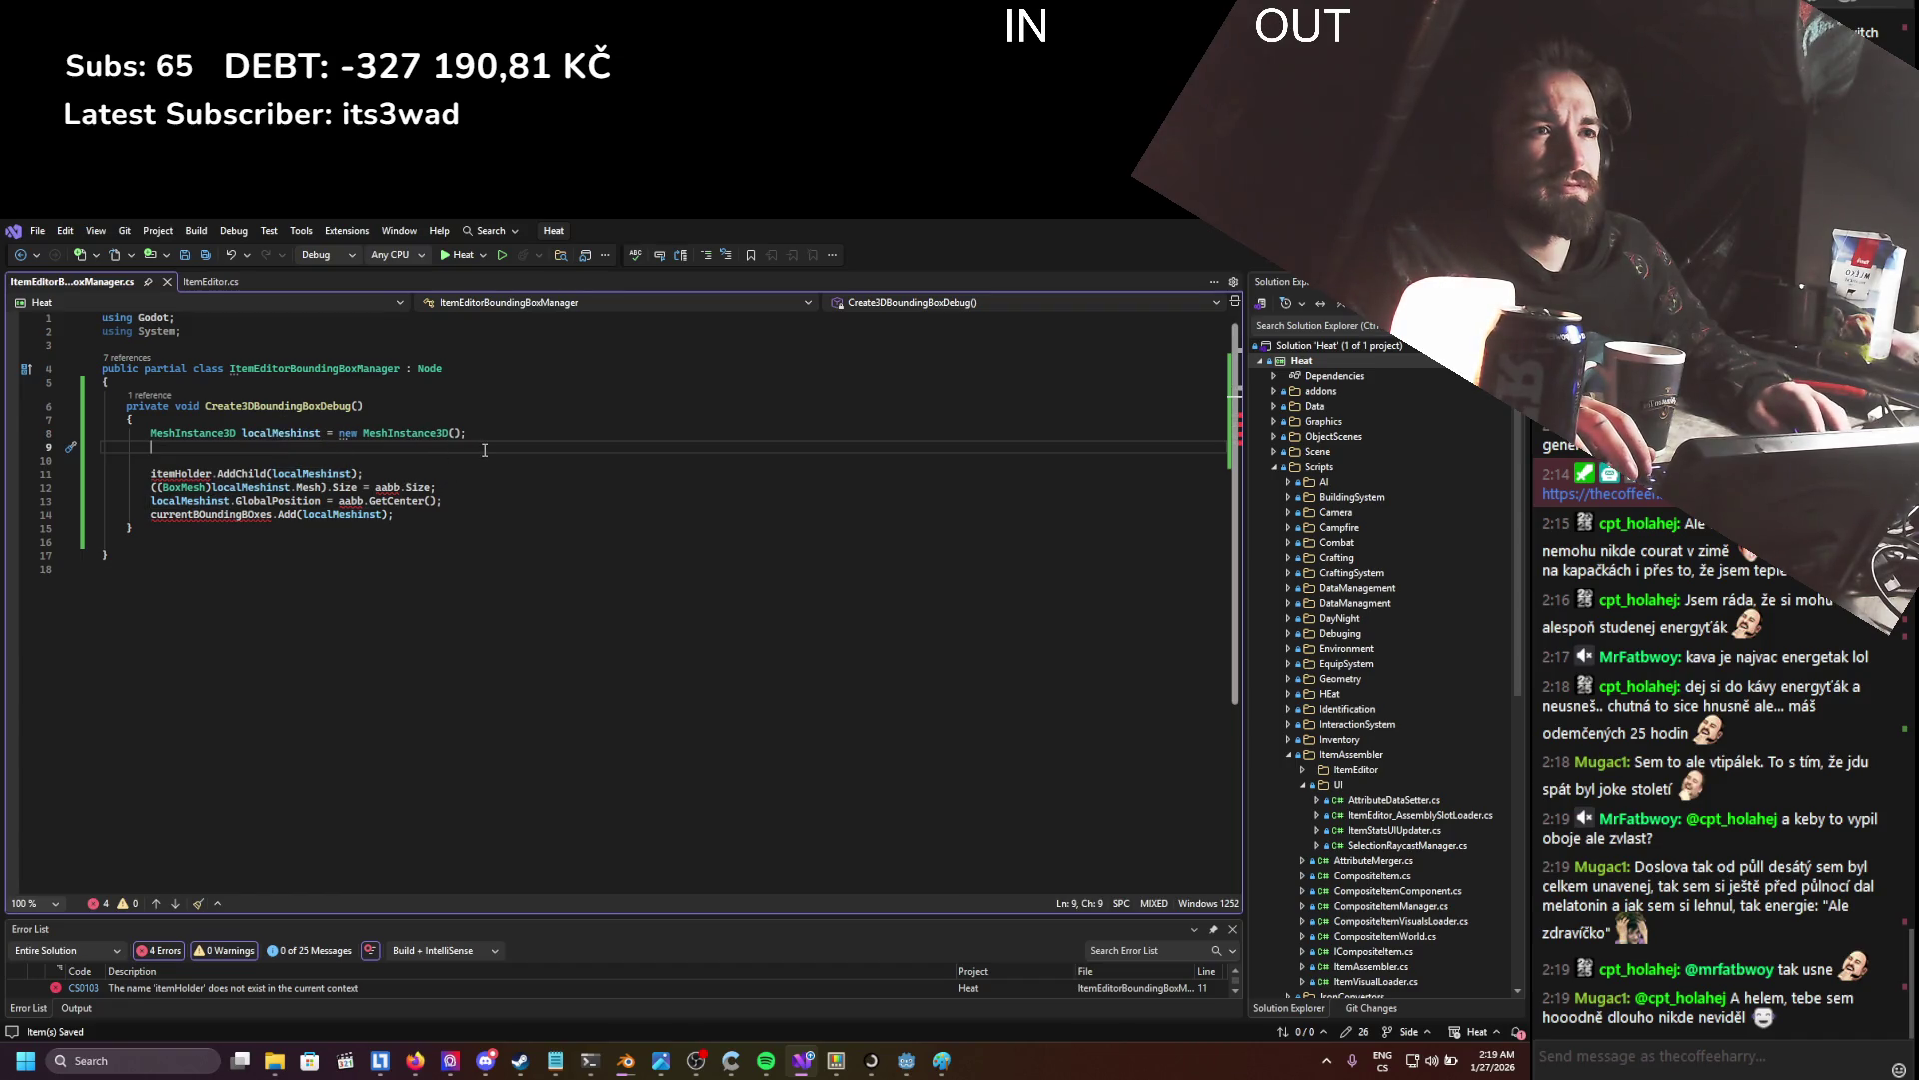
text(localMeshinst.Mesh)
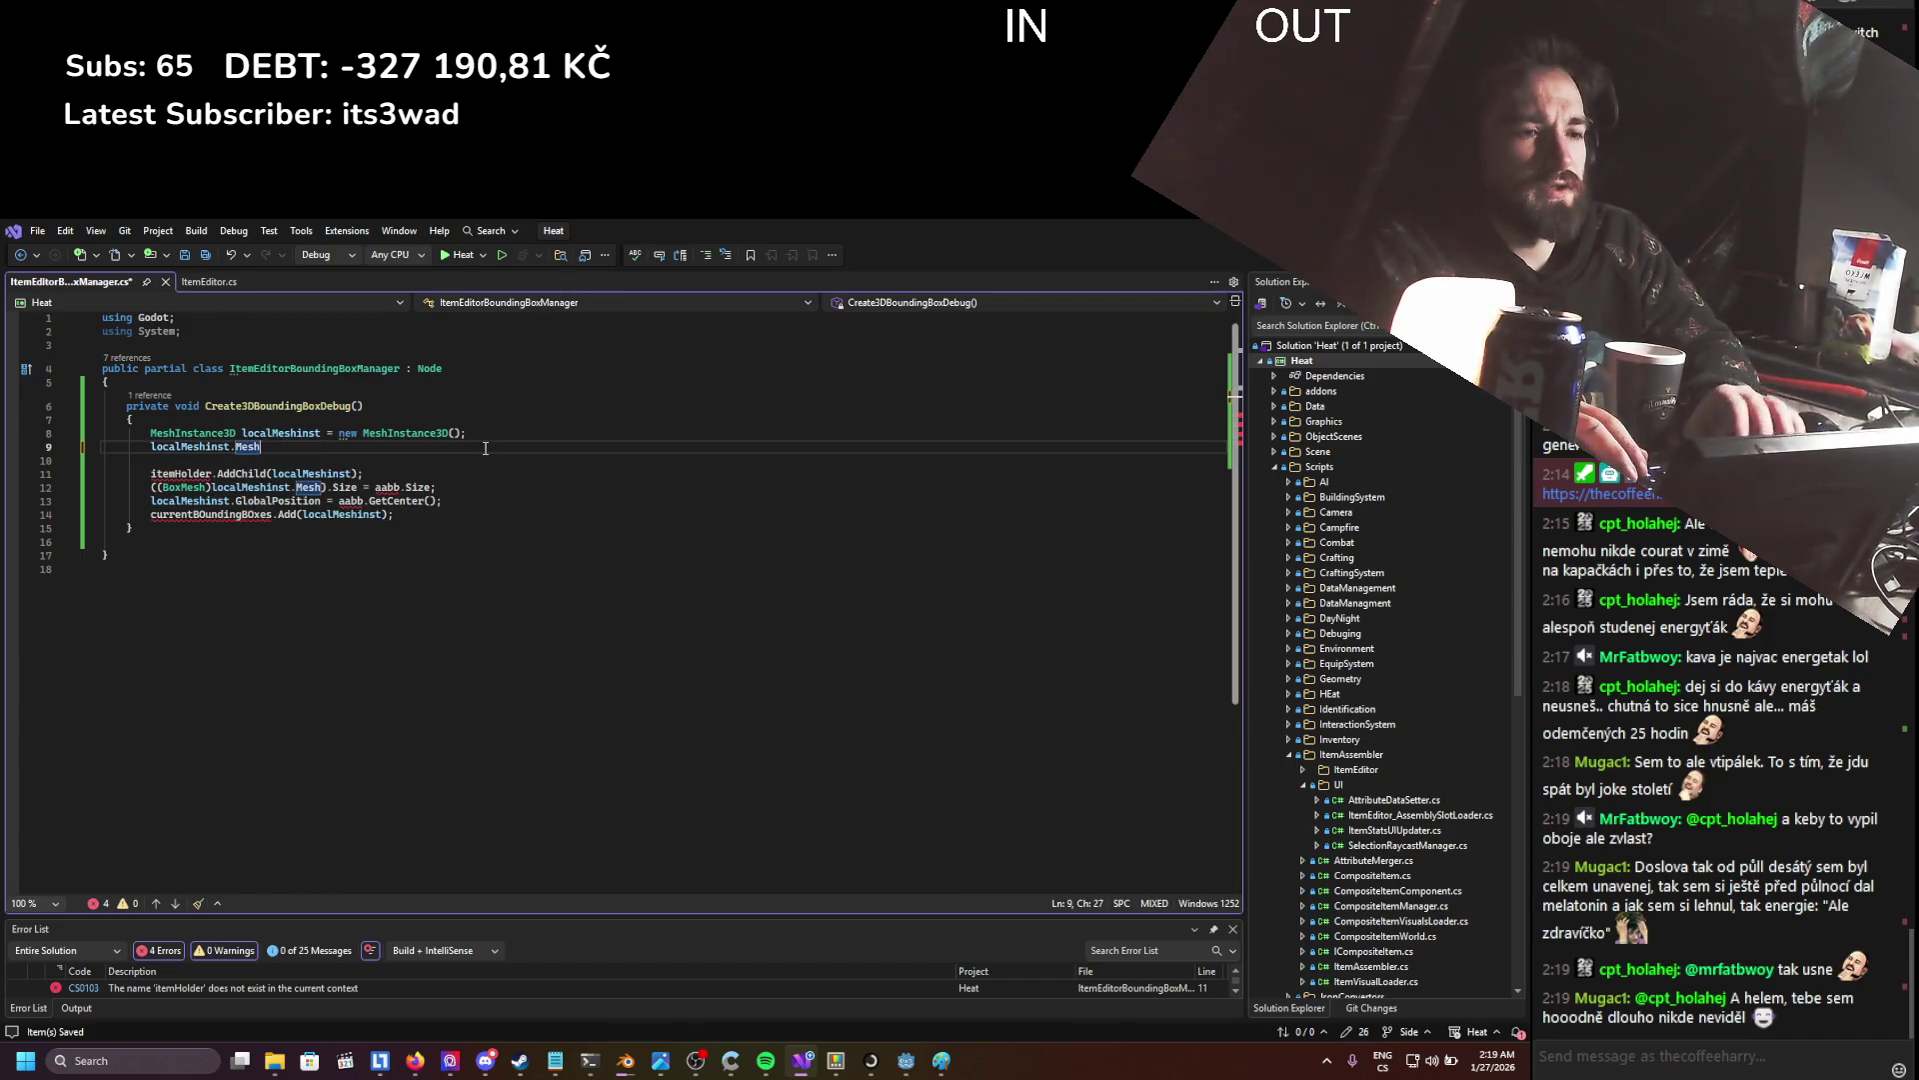
text( = new )
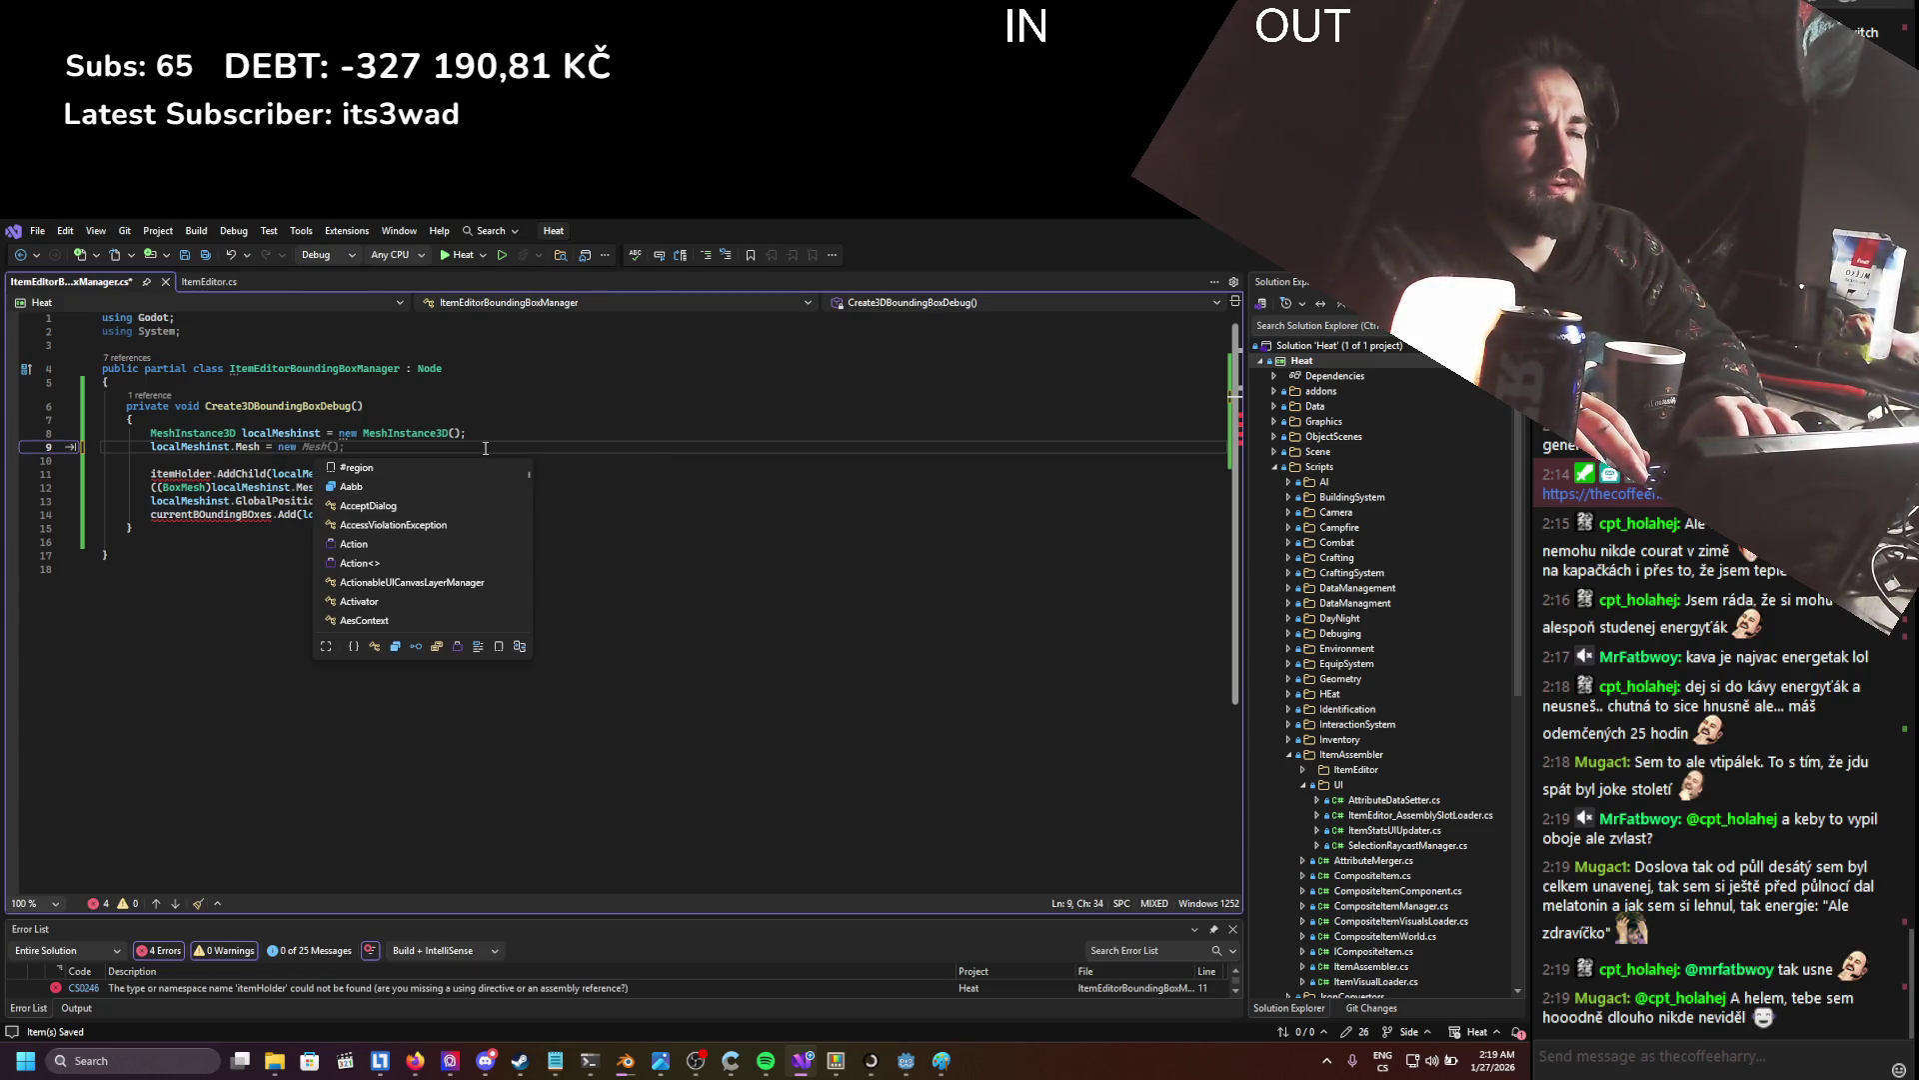
text(boxme)
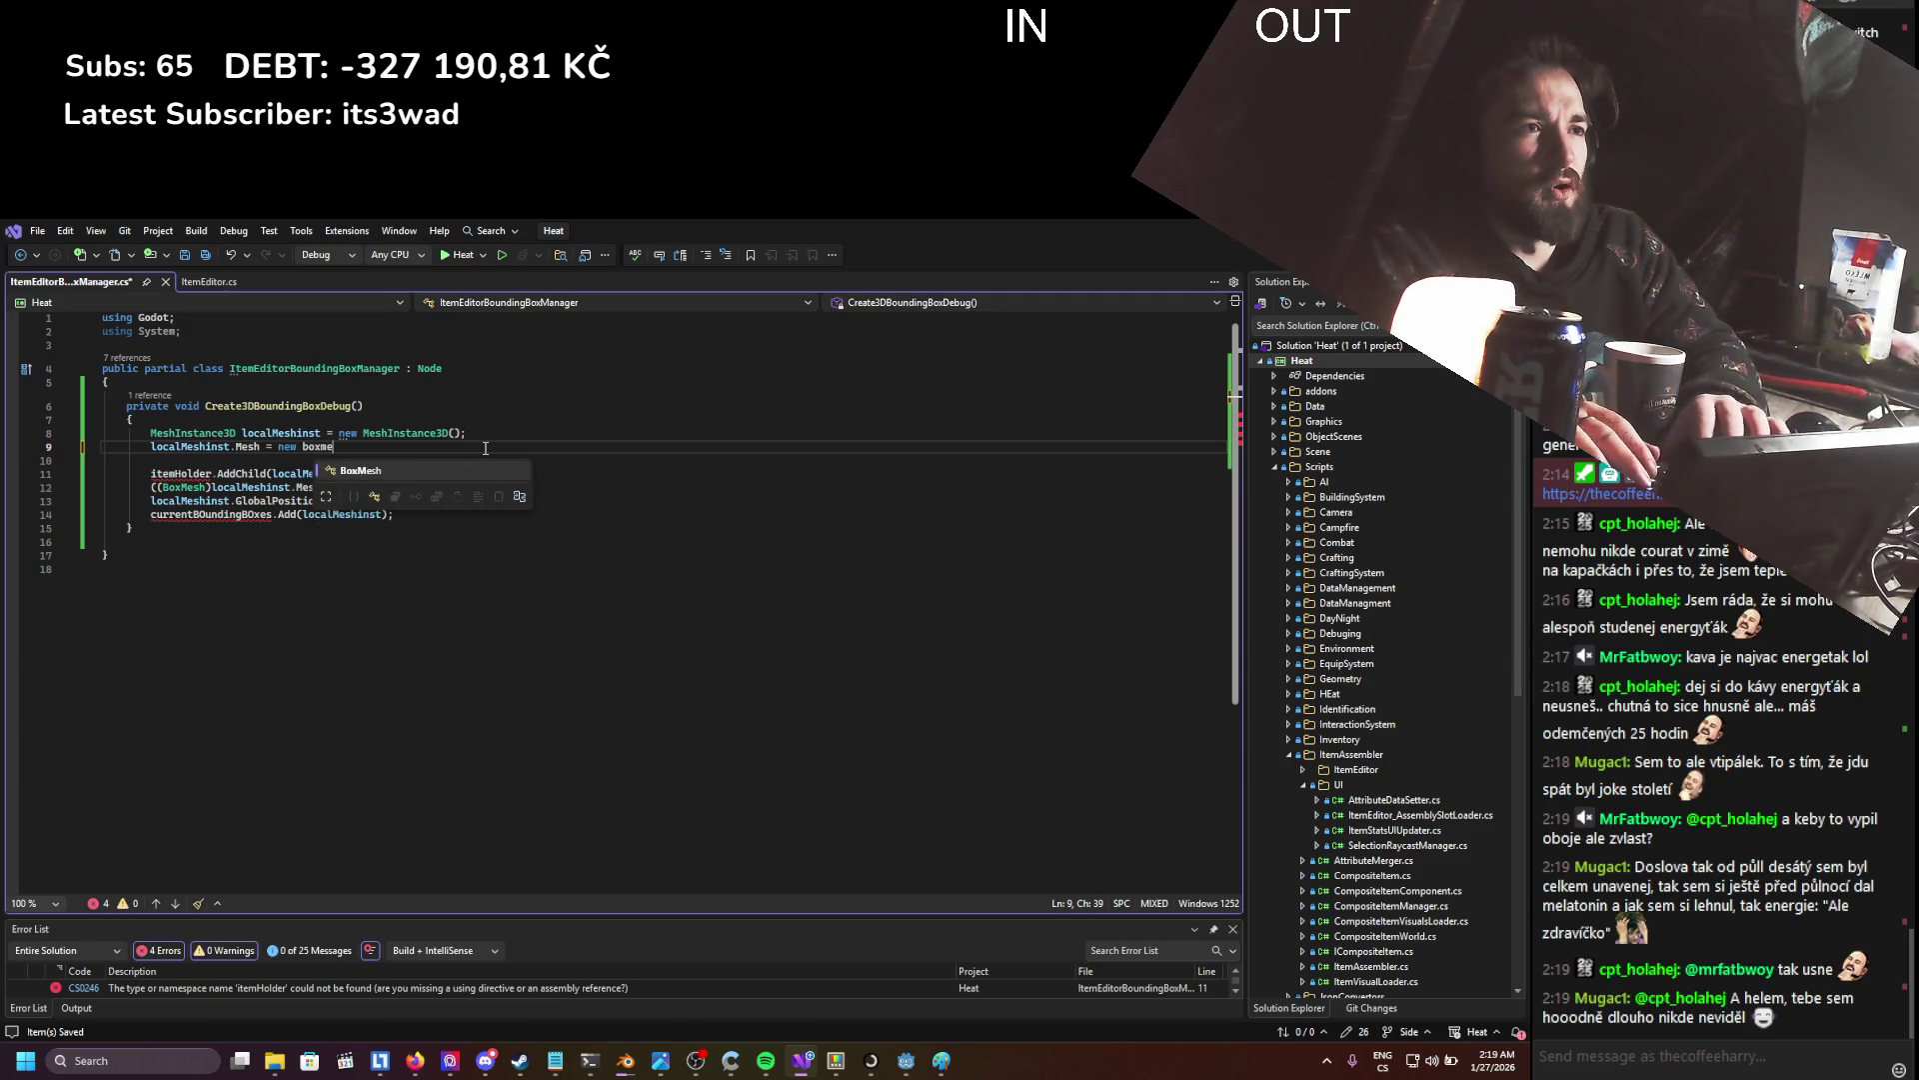
text(()
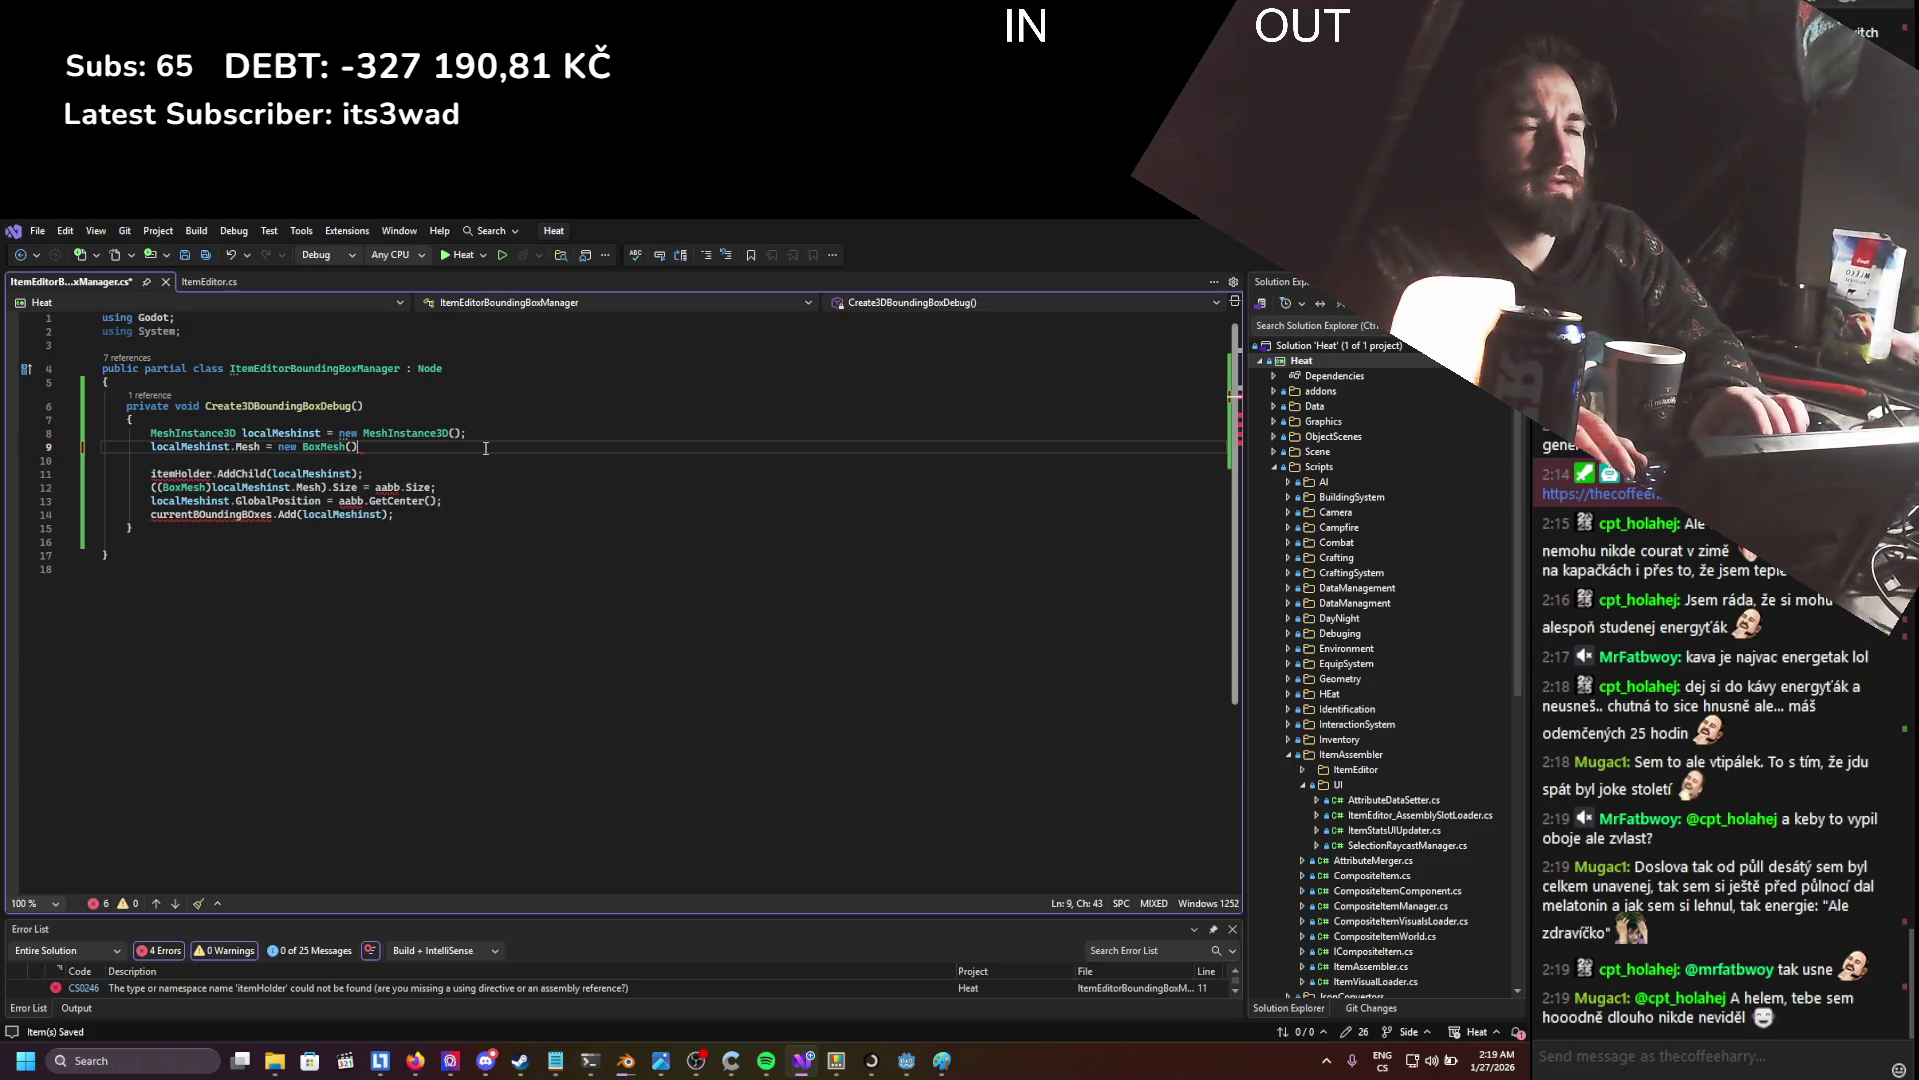
text( { })
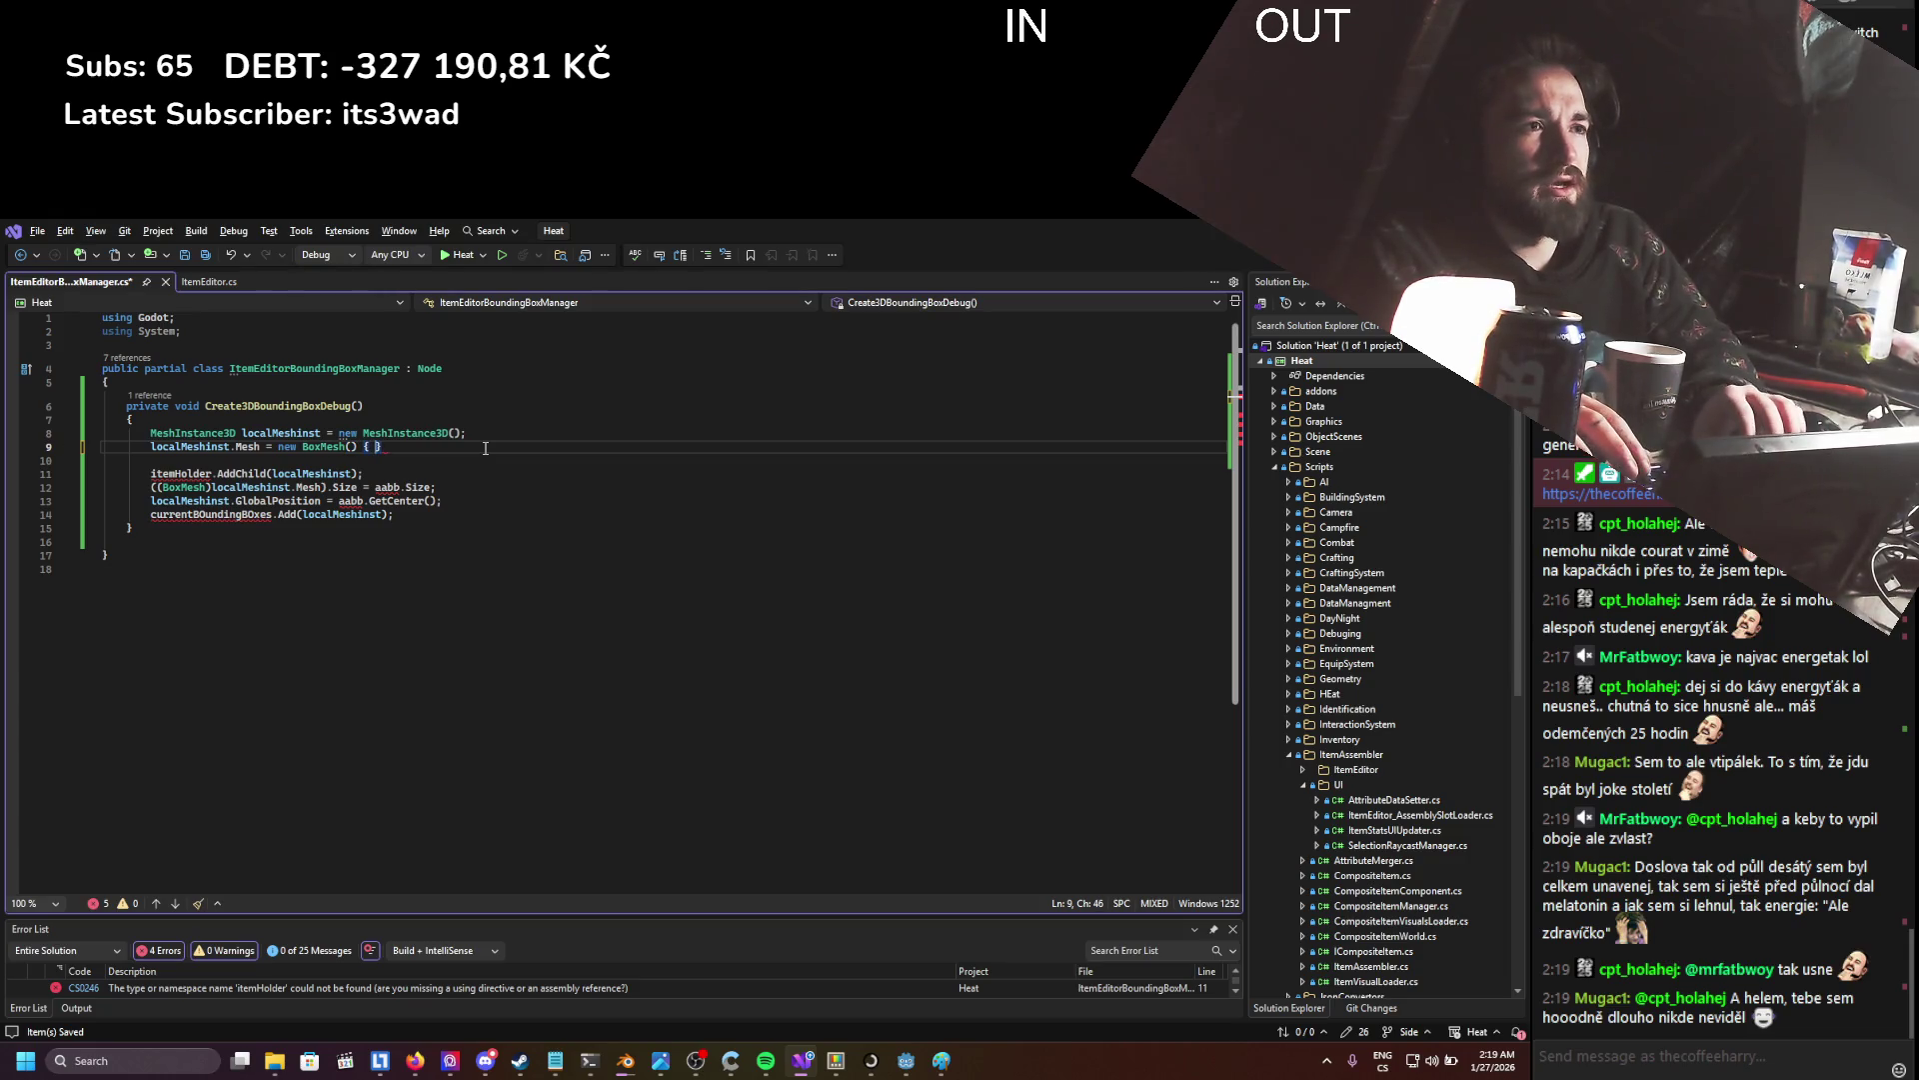
- Lay out the BoxMesh object initializer across lines and start a Size entry inside it
key(Left)
key(Return)
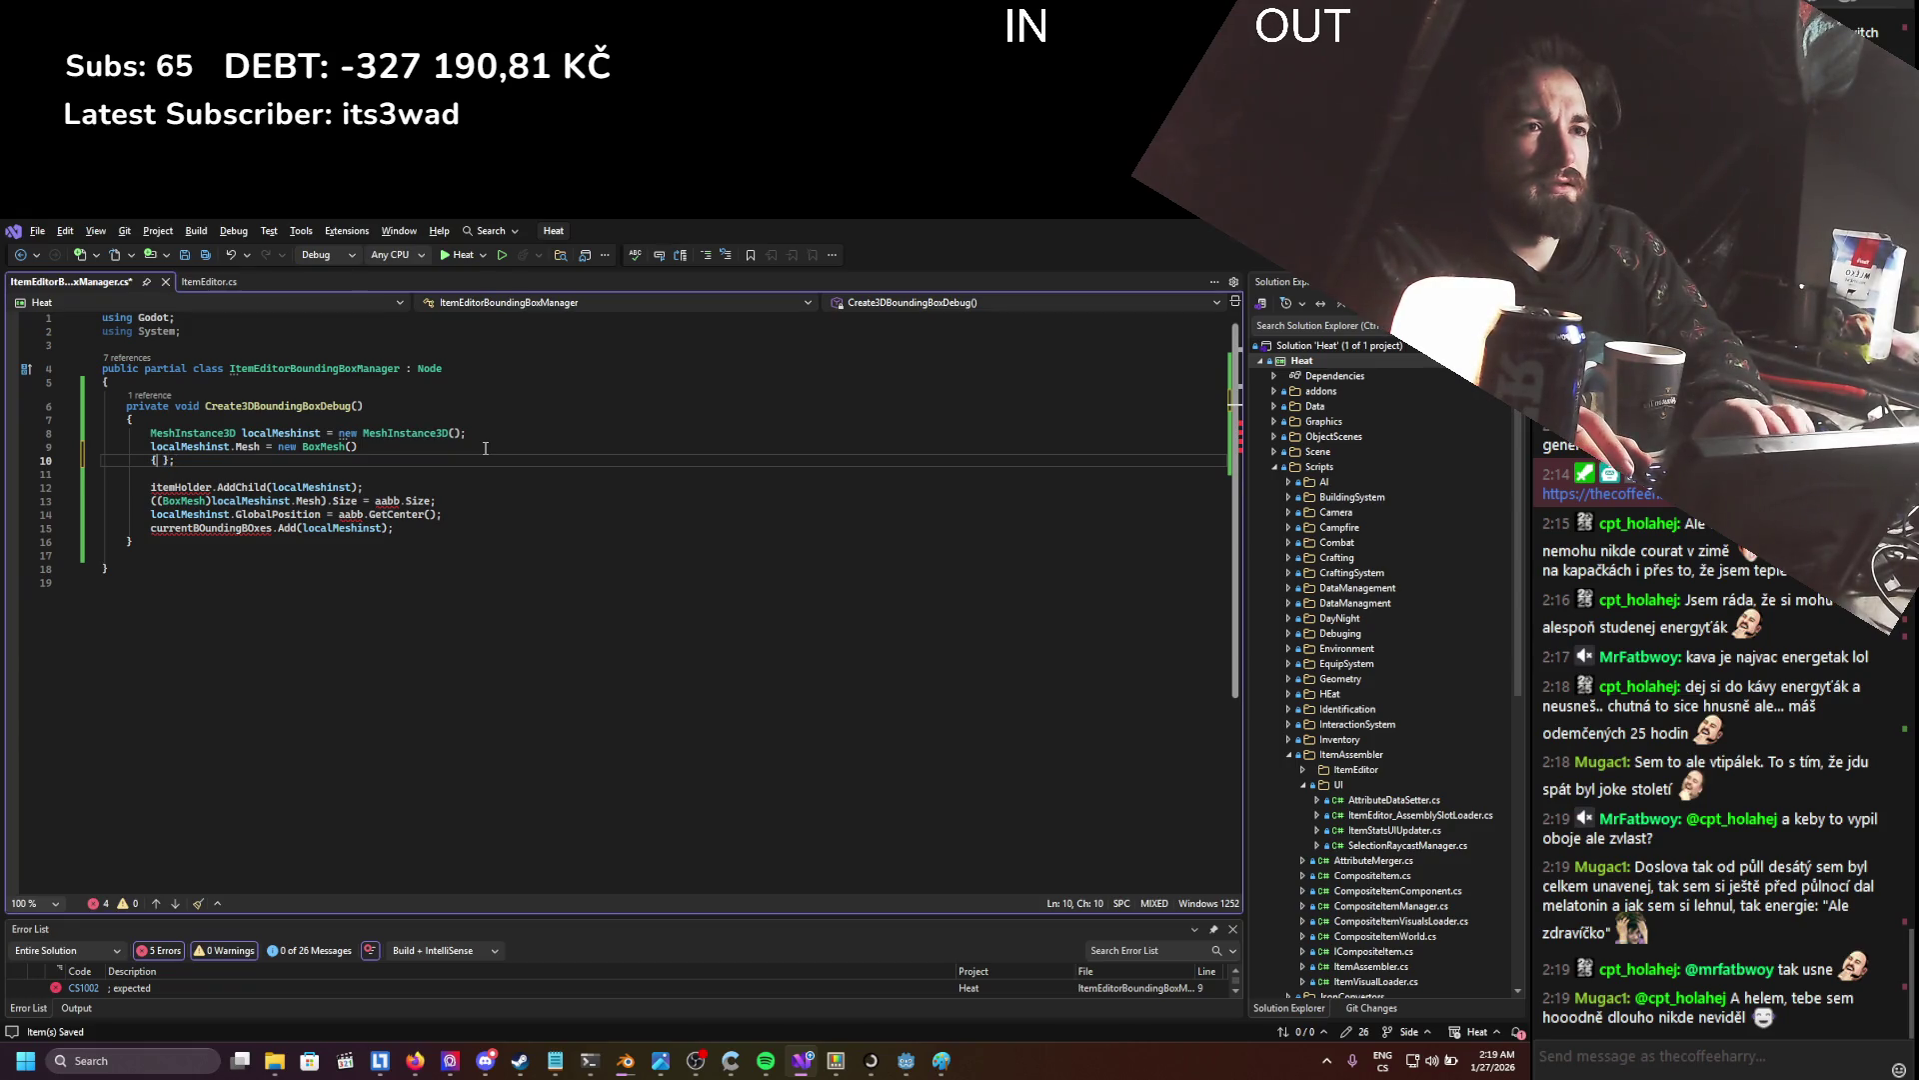
key(Return)
key(Up)
key(Return)
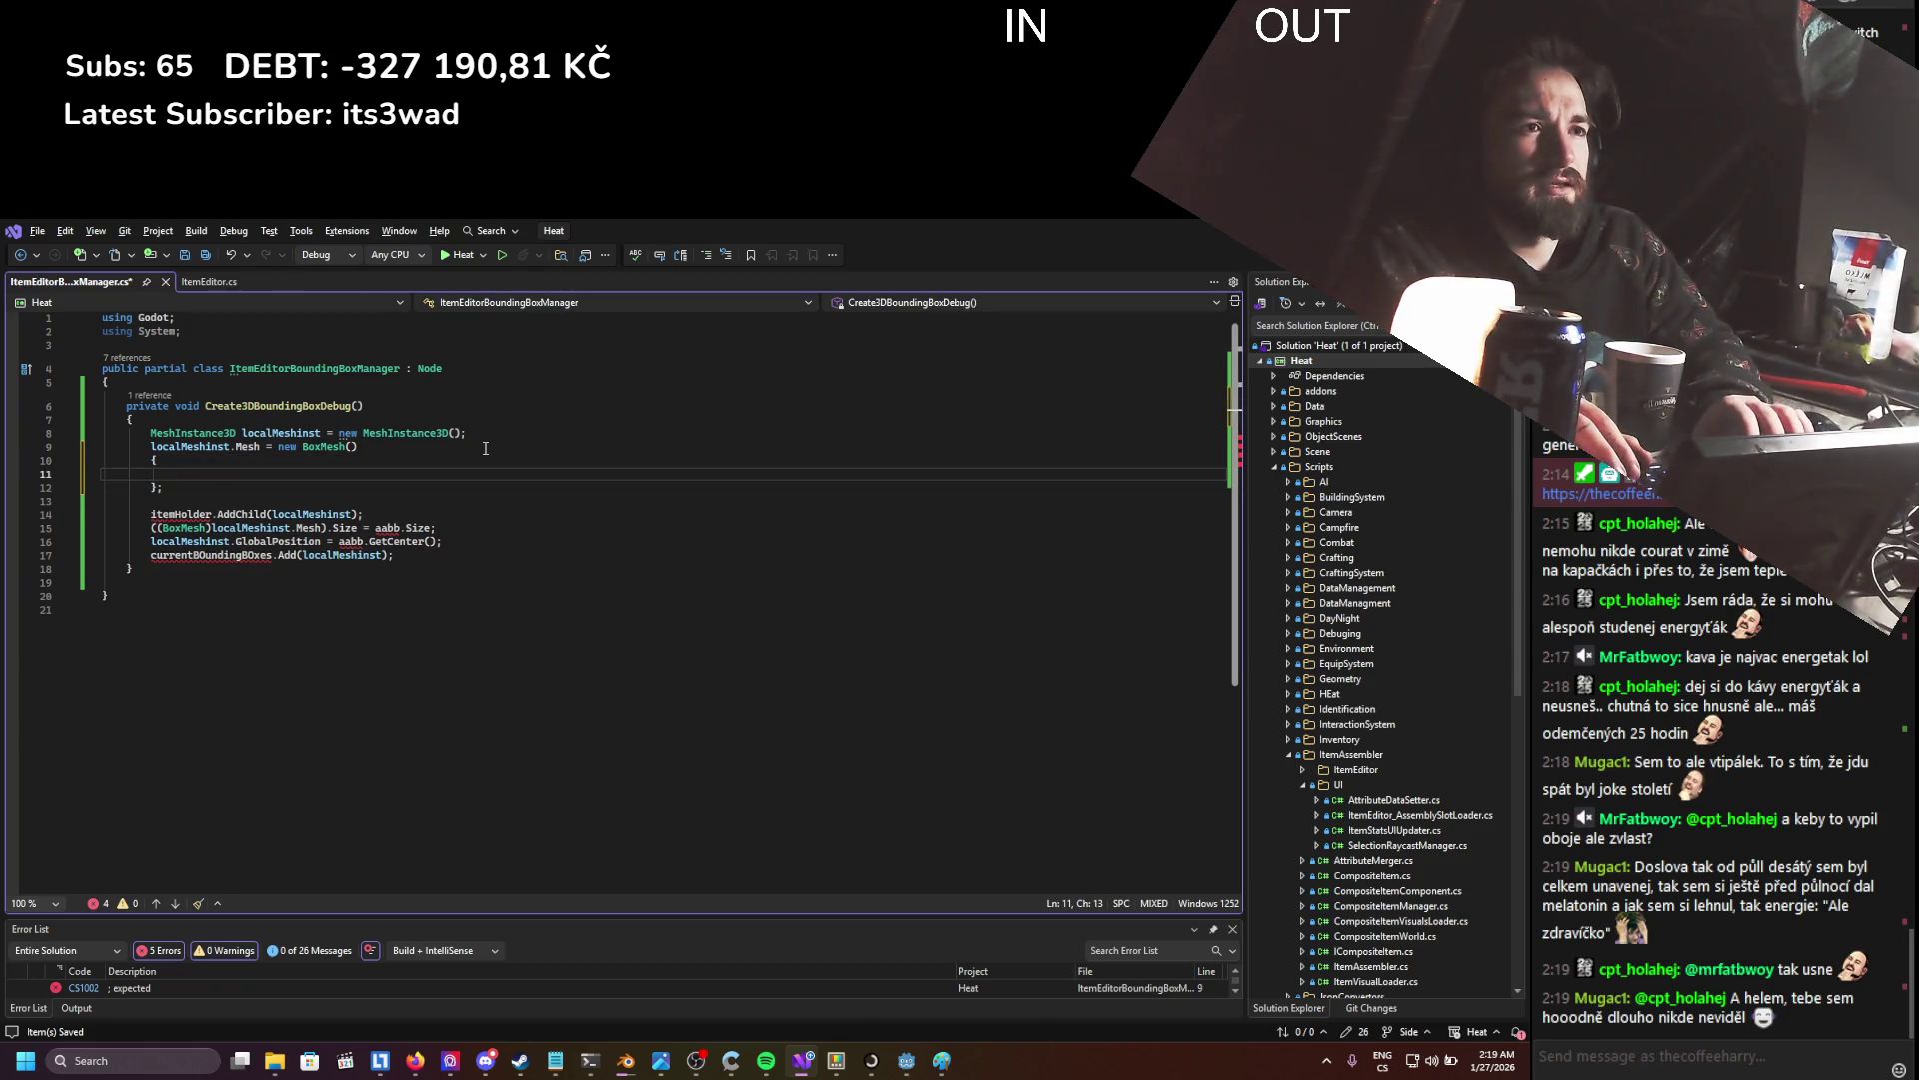
text(Size =)
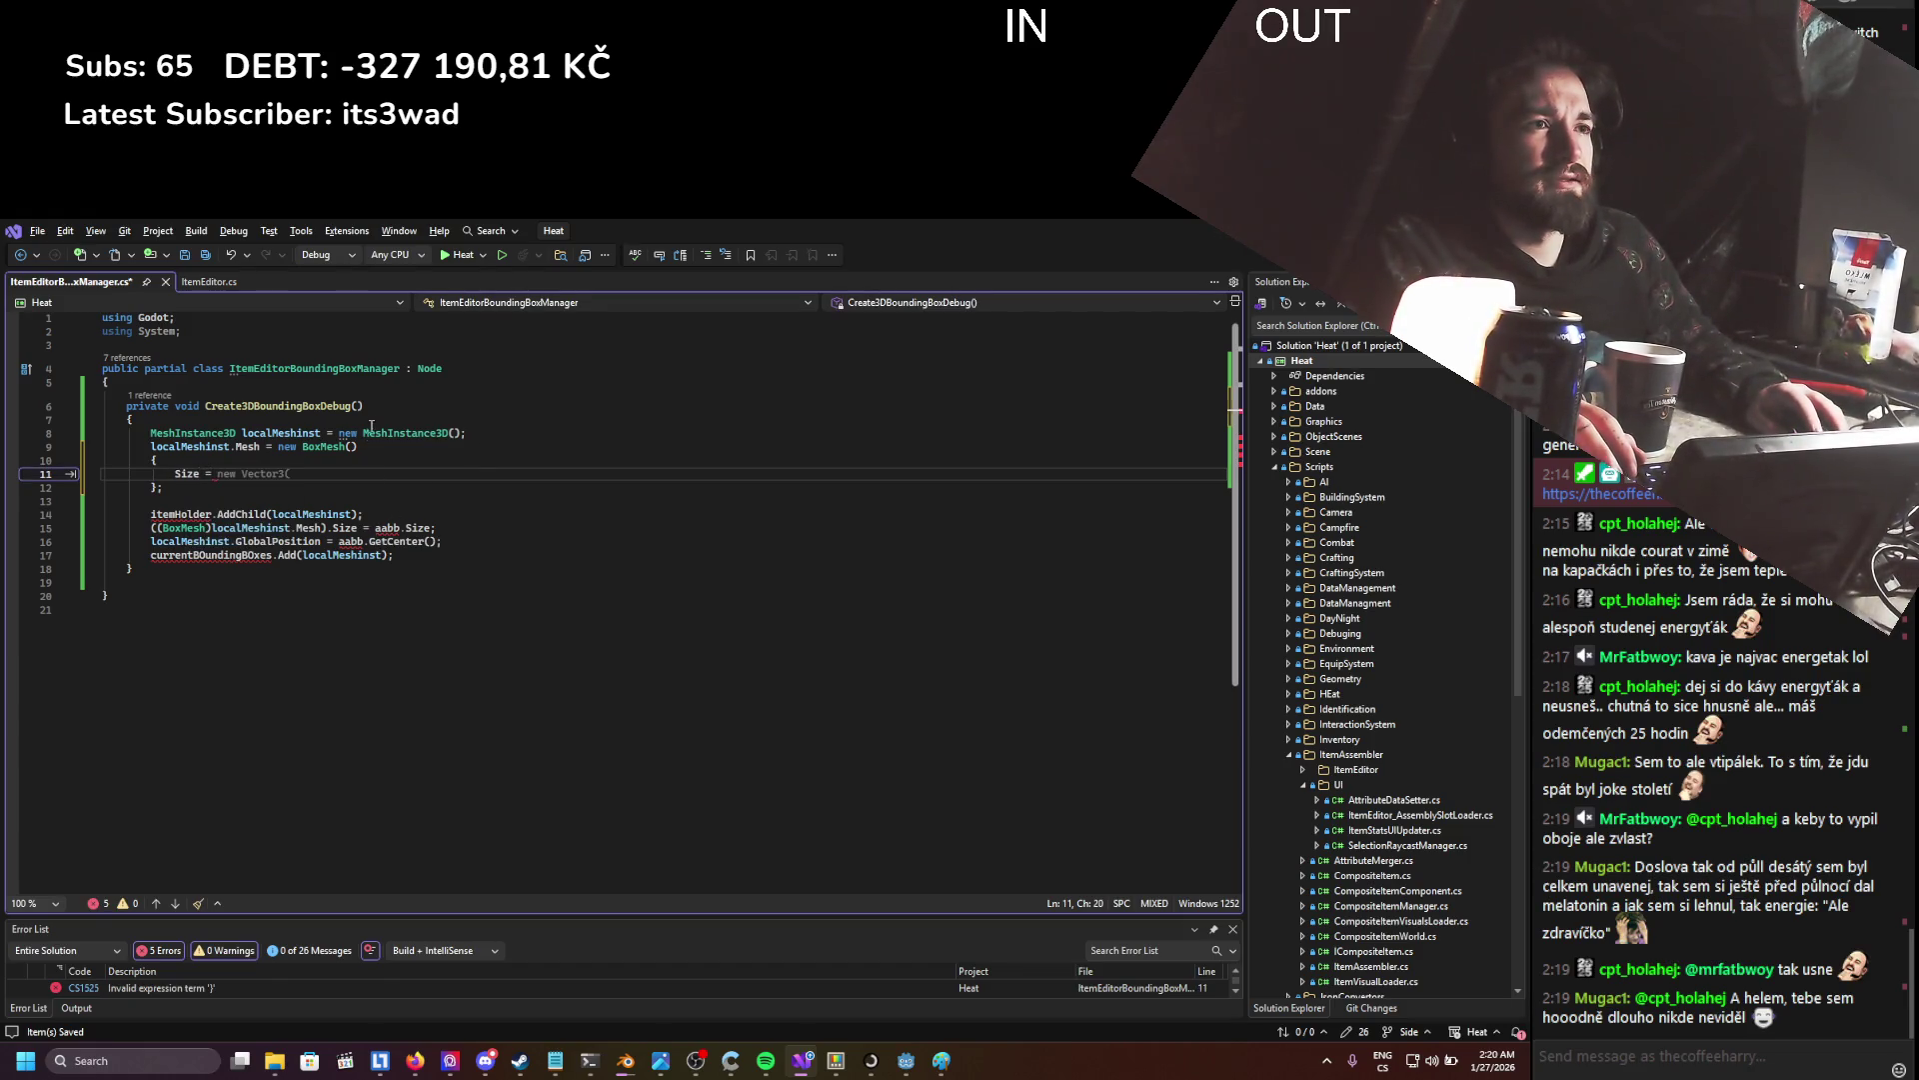
- Add an Aabb aabb parameter to Create3DBoundingBoxDebug and assign Size = aabb.Size
click(357, 406)
text(AAb)
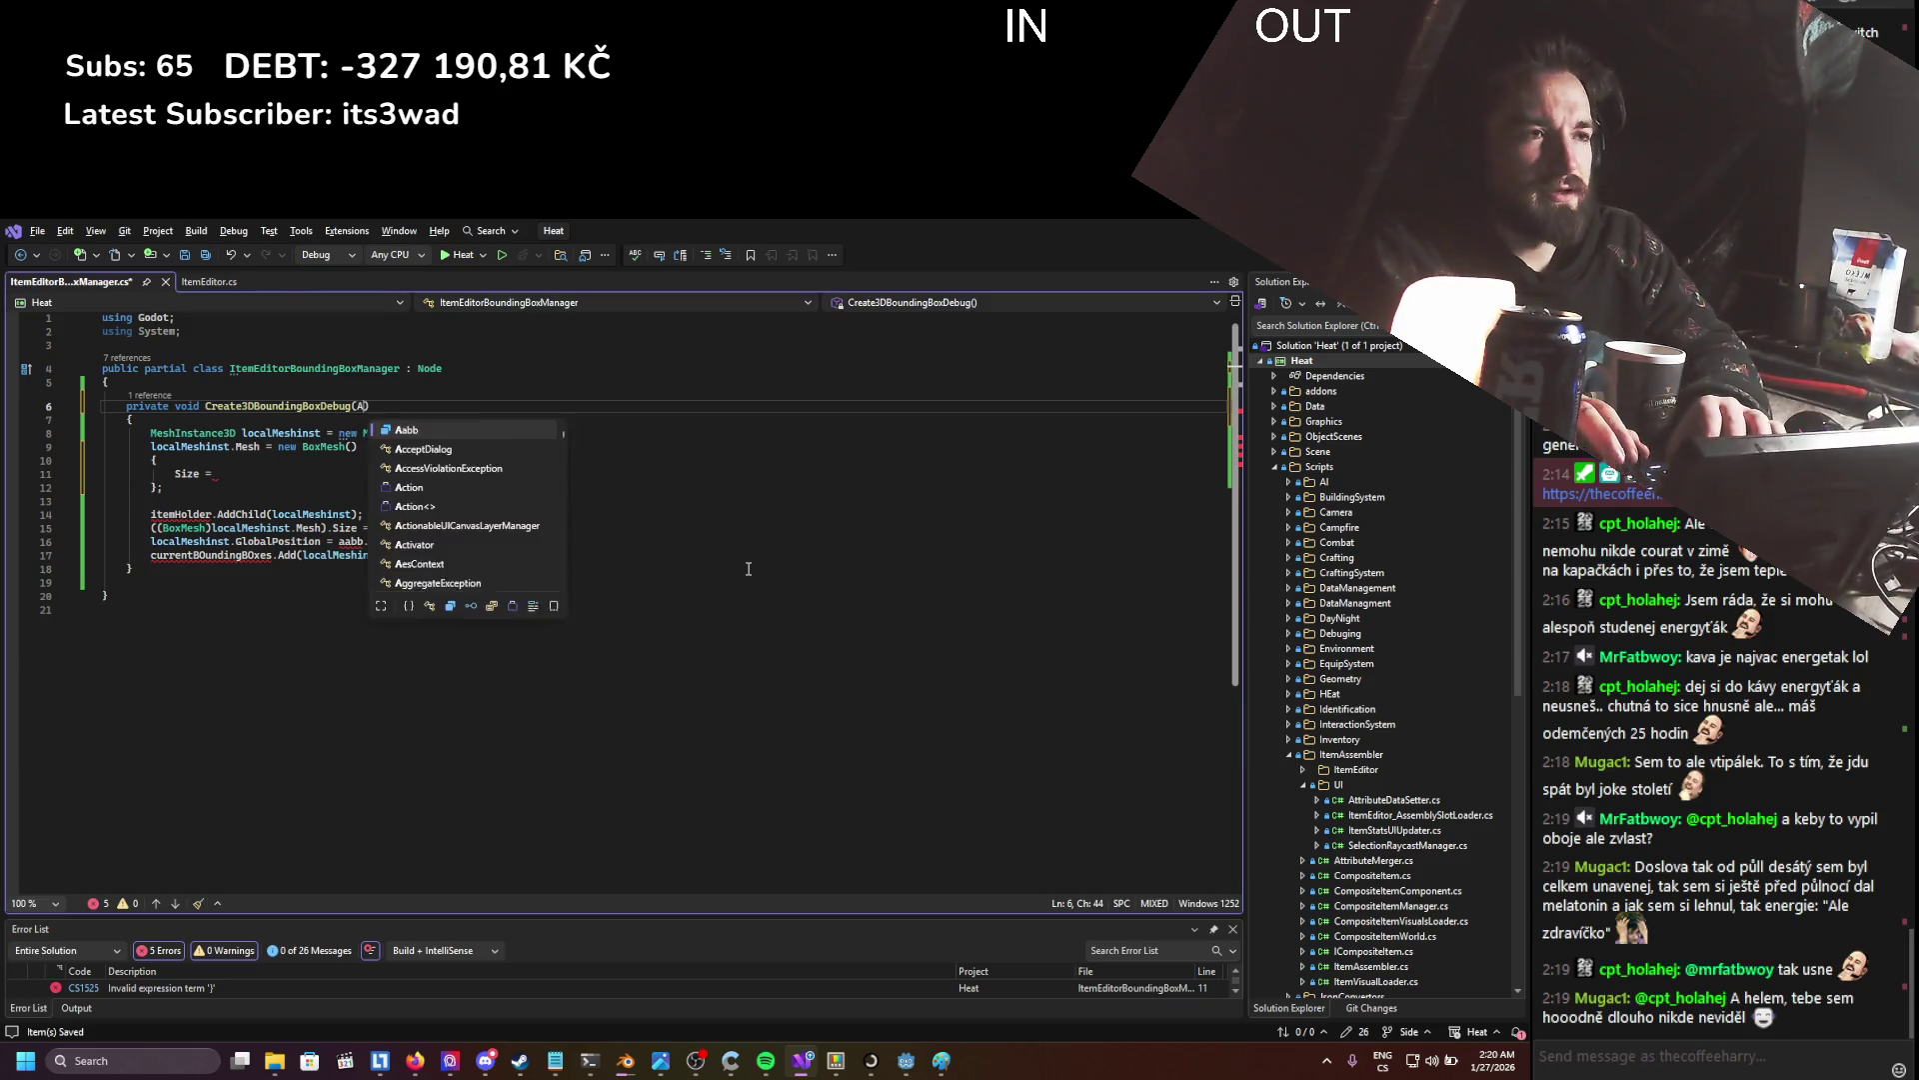
text( aabb)
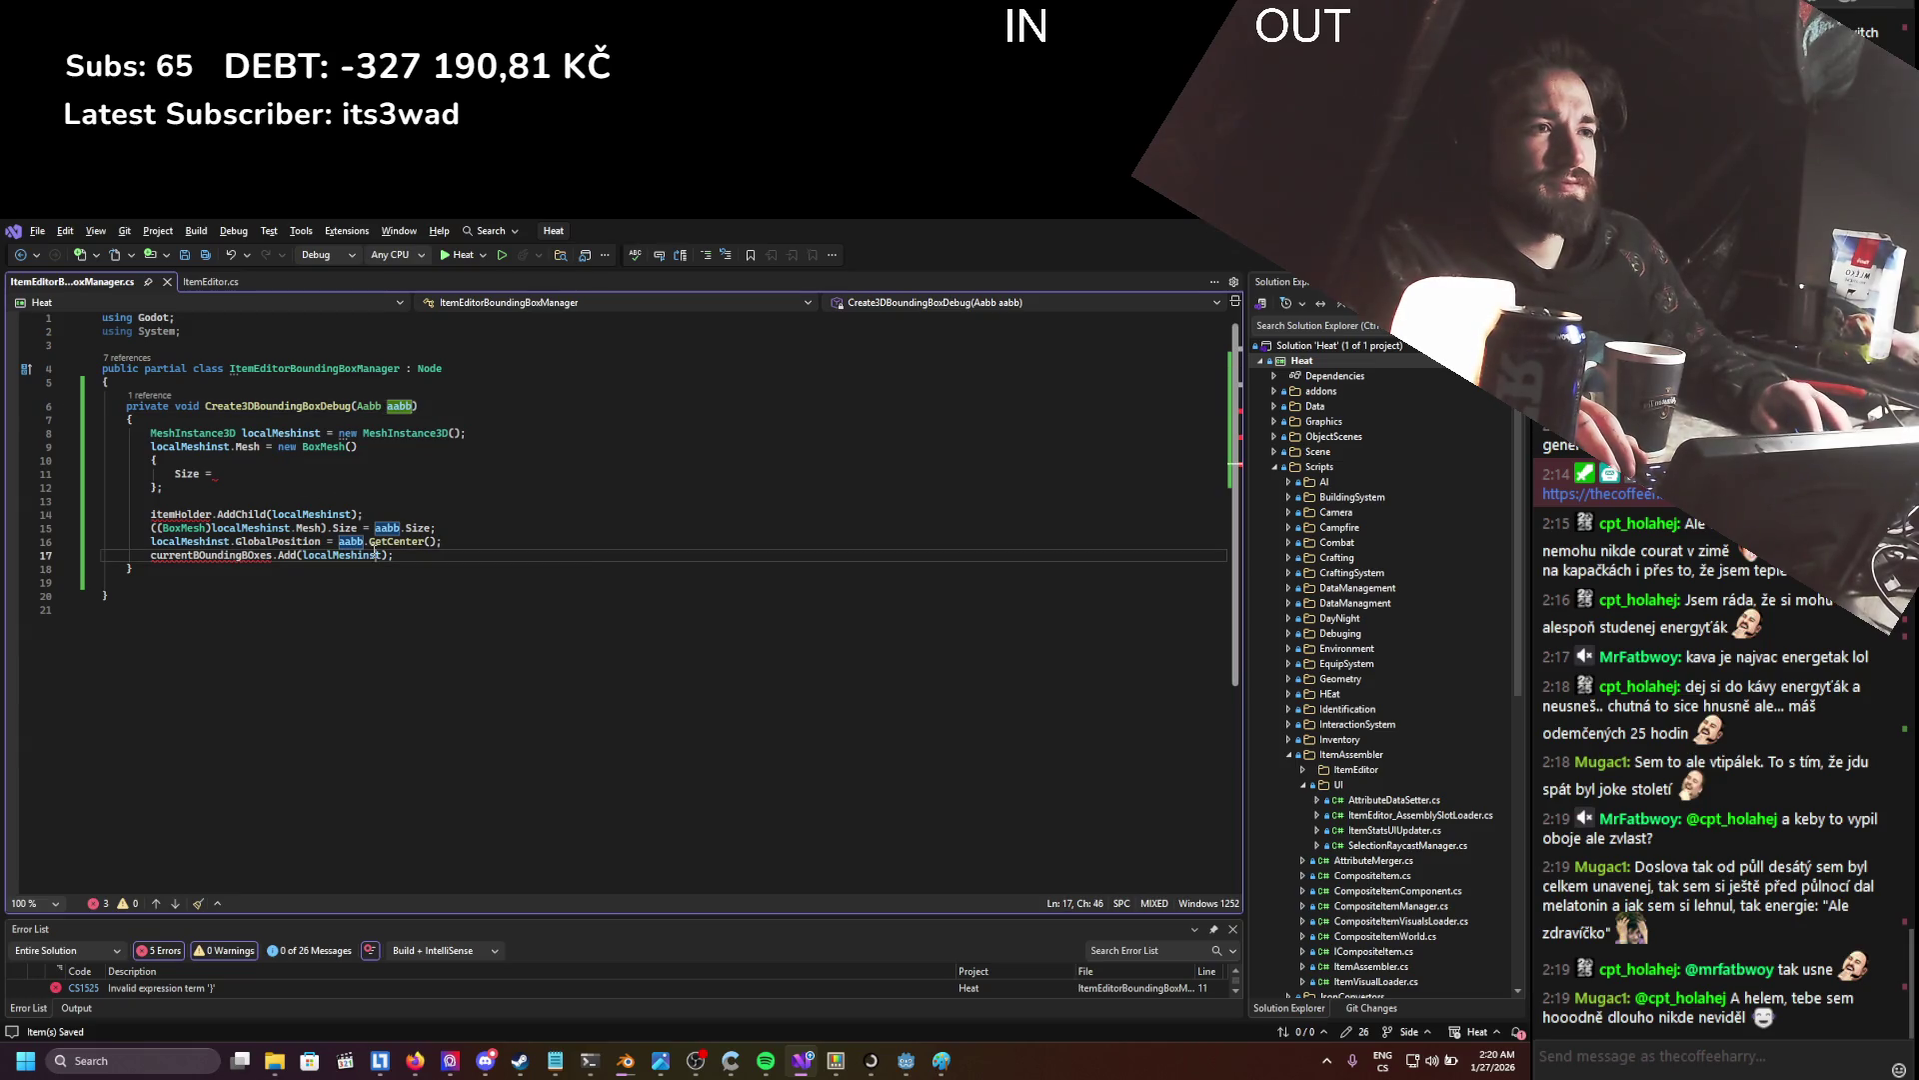
drag(375, 527, 433, 526)
key(ctrl+c)
click(260, 473)
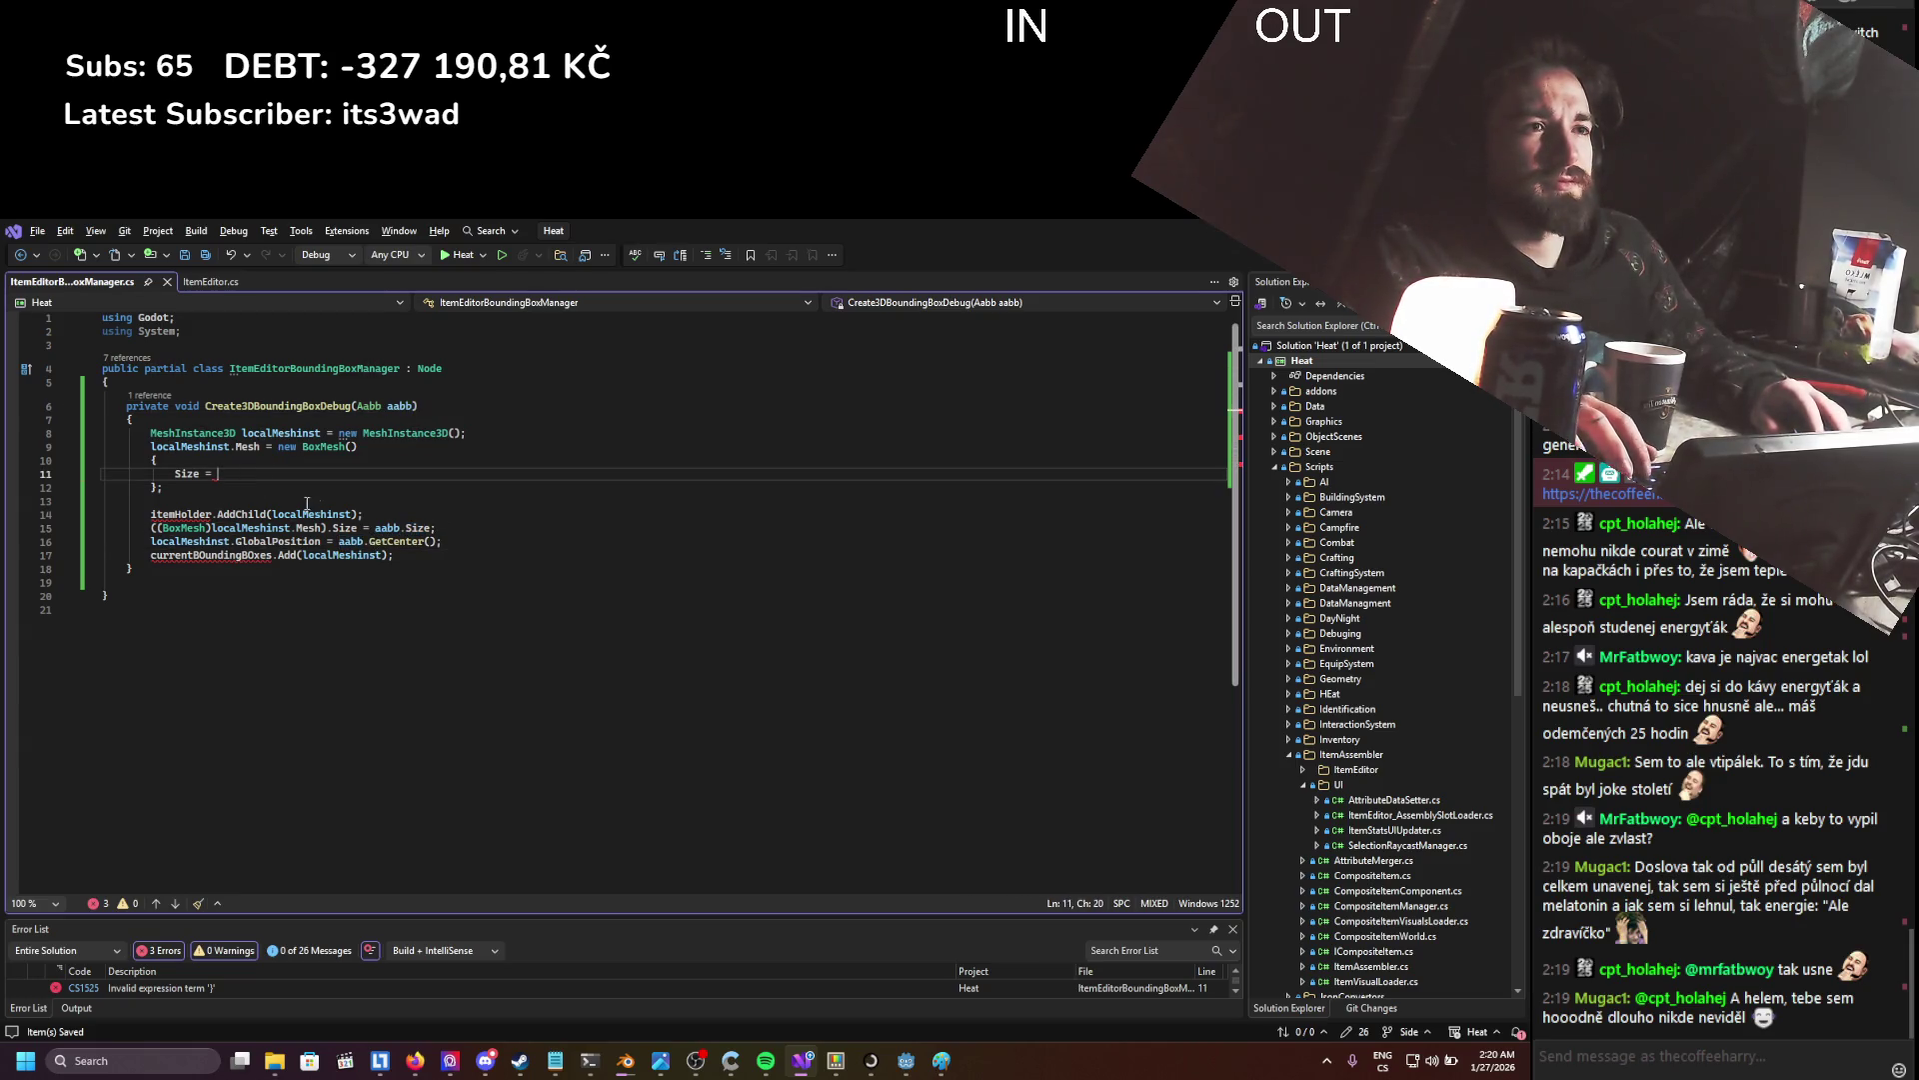
key(ctrl+v)
key(Down)
- Add a trailing comma after the Size entry, remove the leftover blank line, and save
key(Up)
key(End)
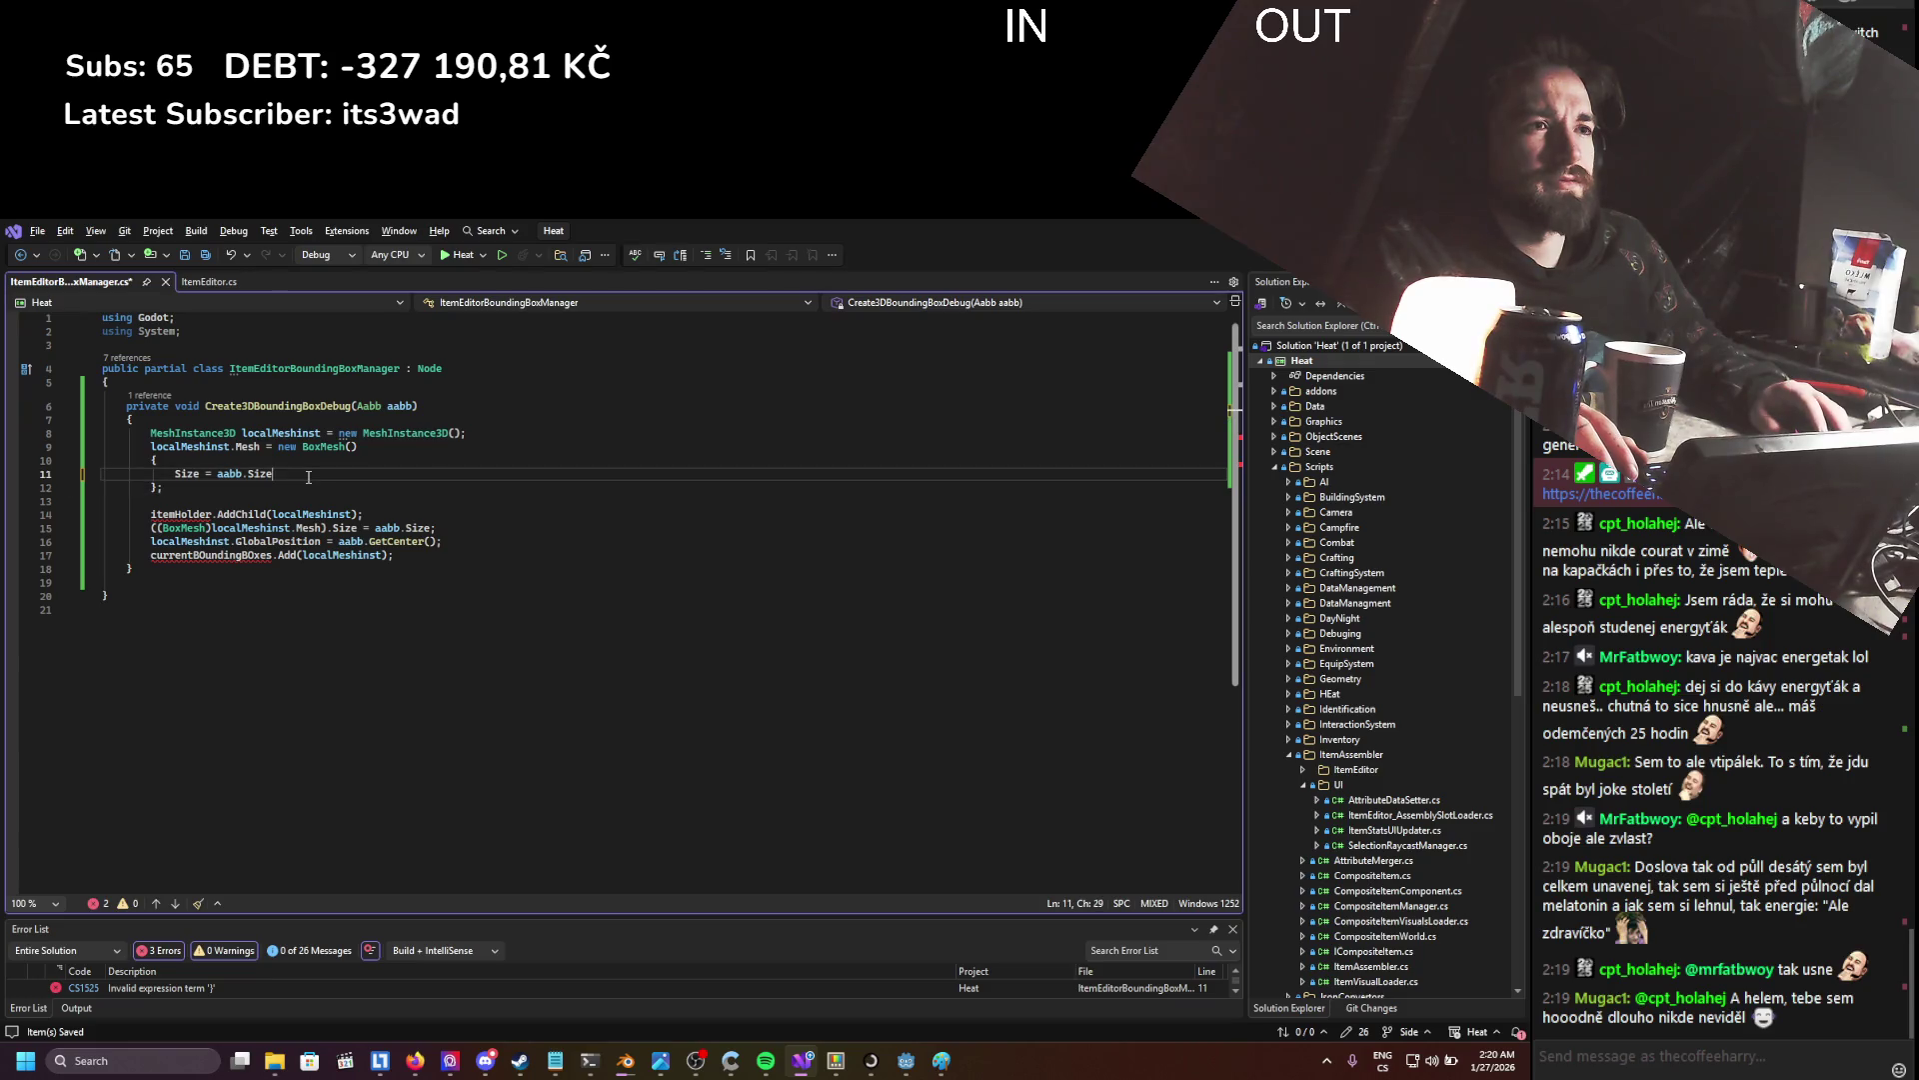
text(,)
key(Return)
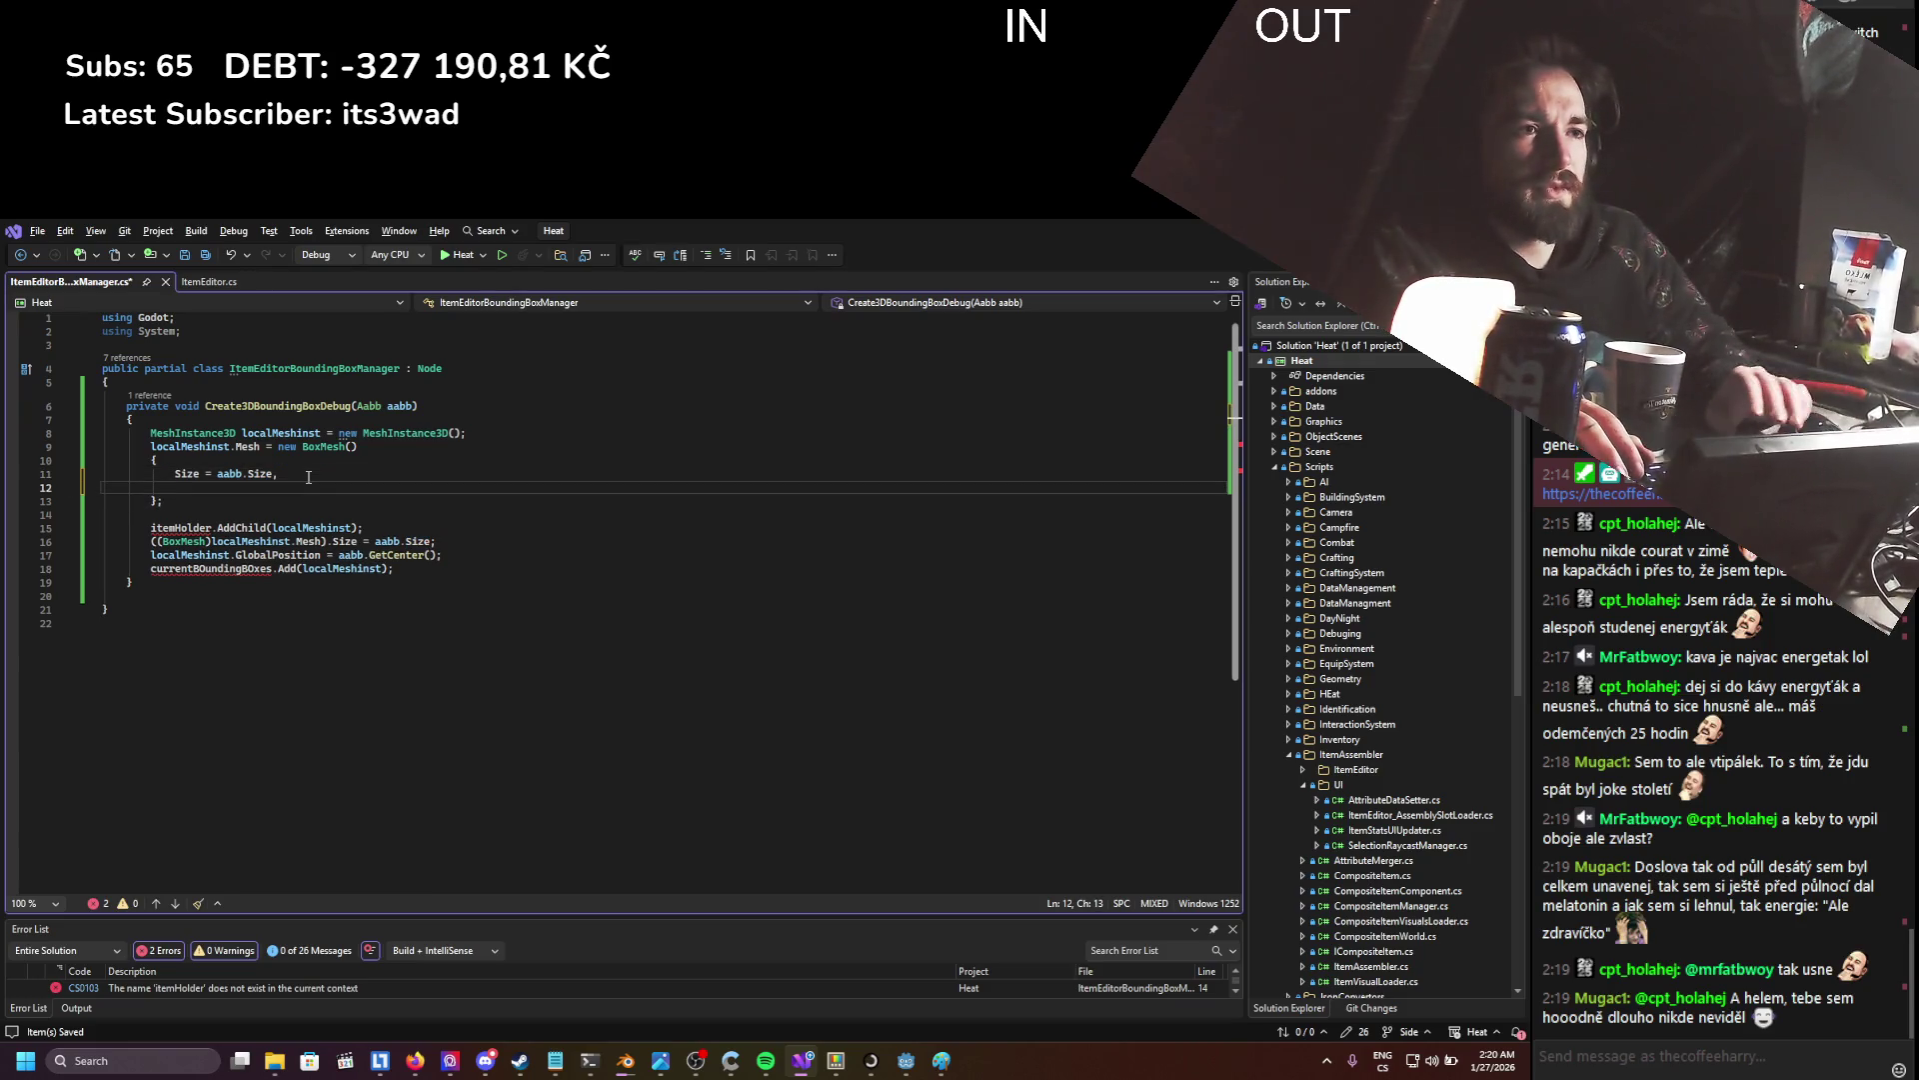
text(global)
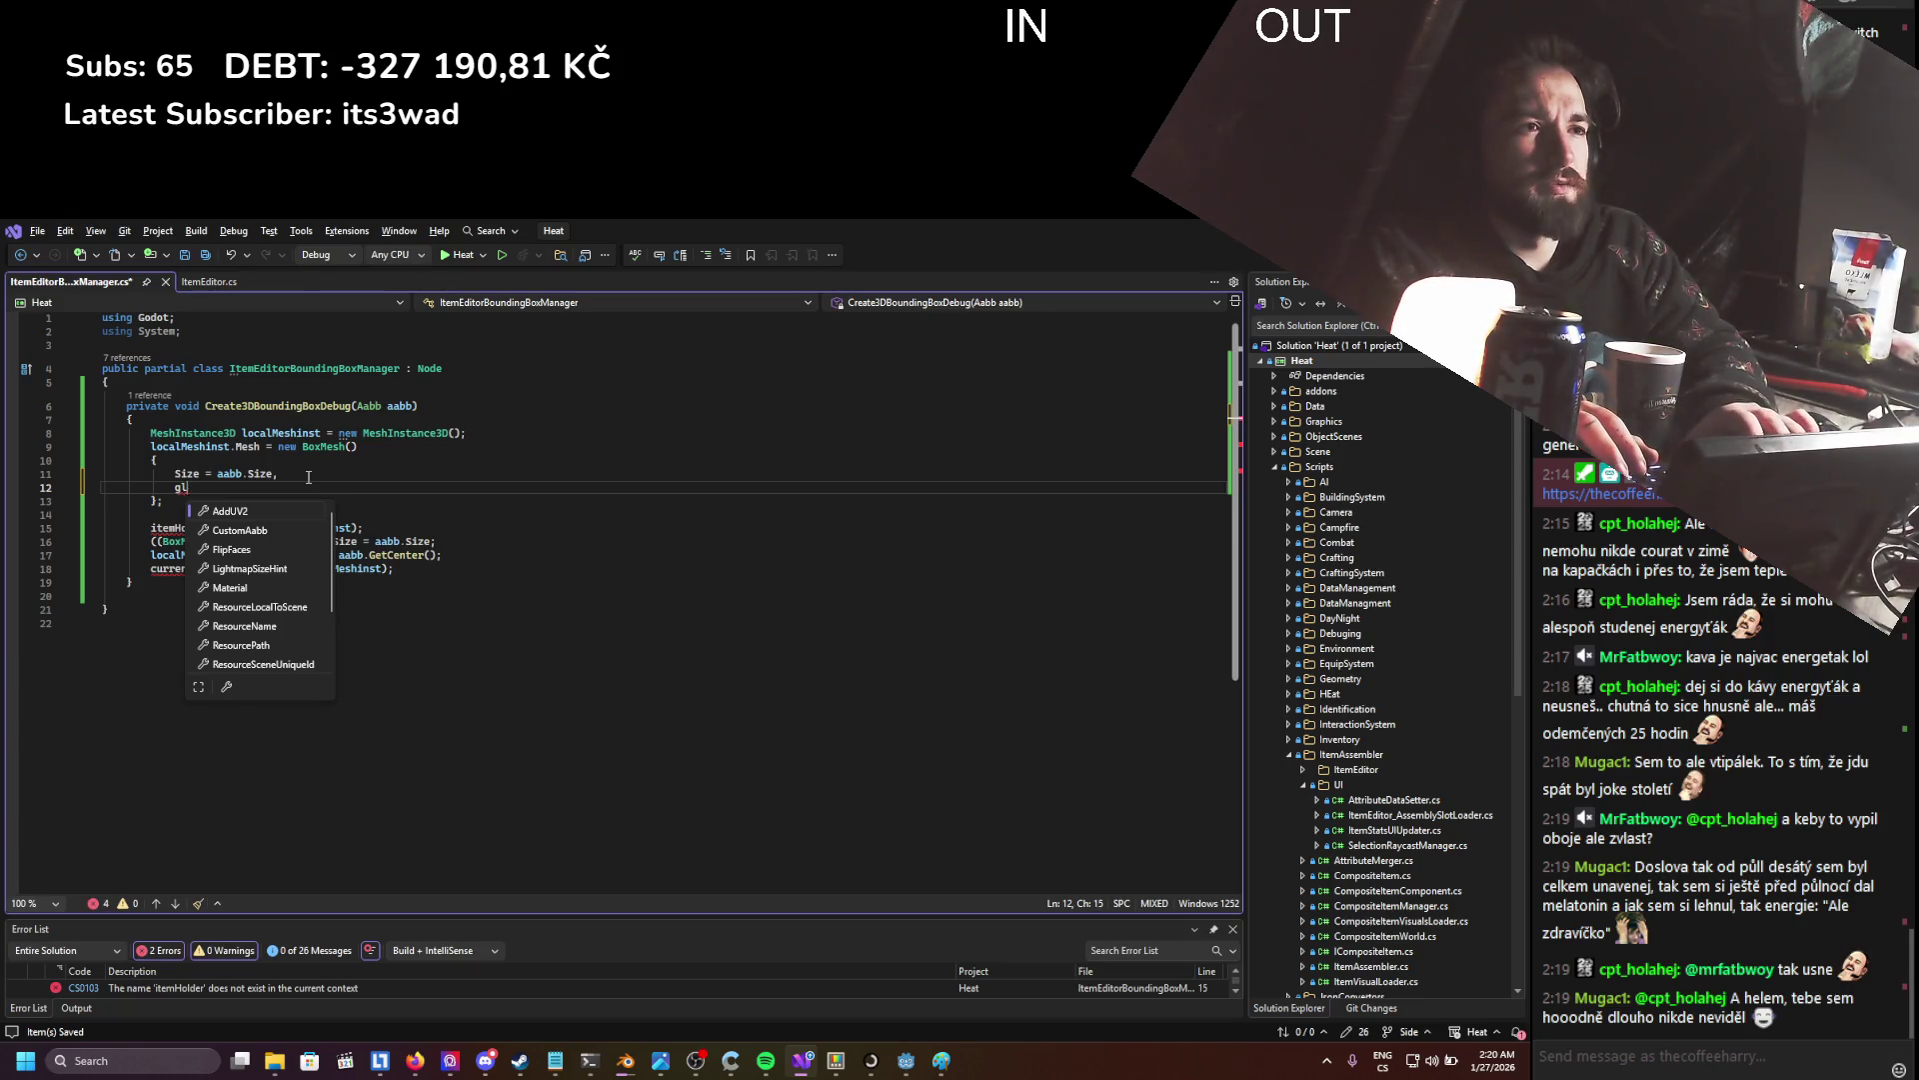
click(279, 476)
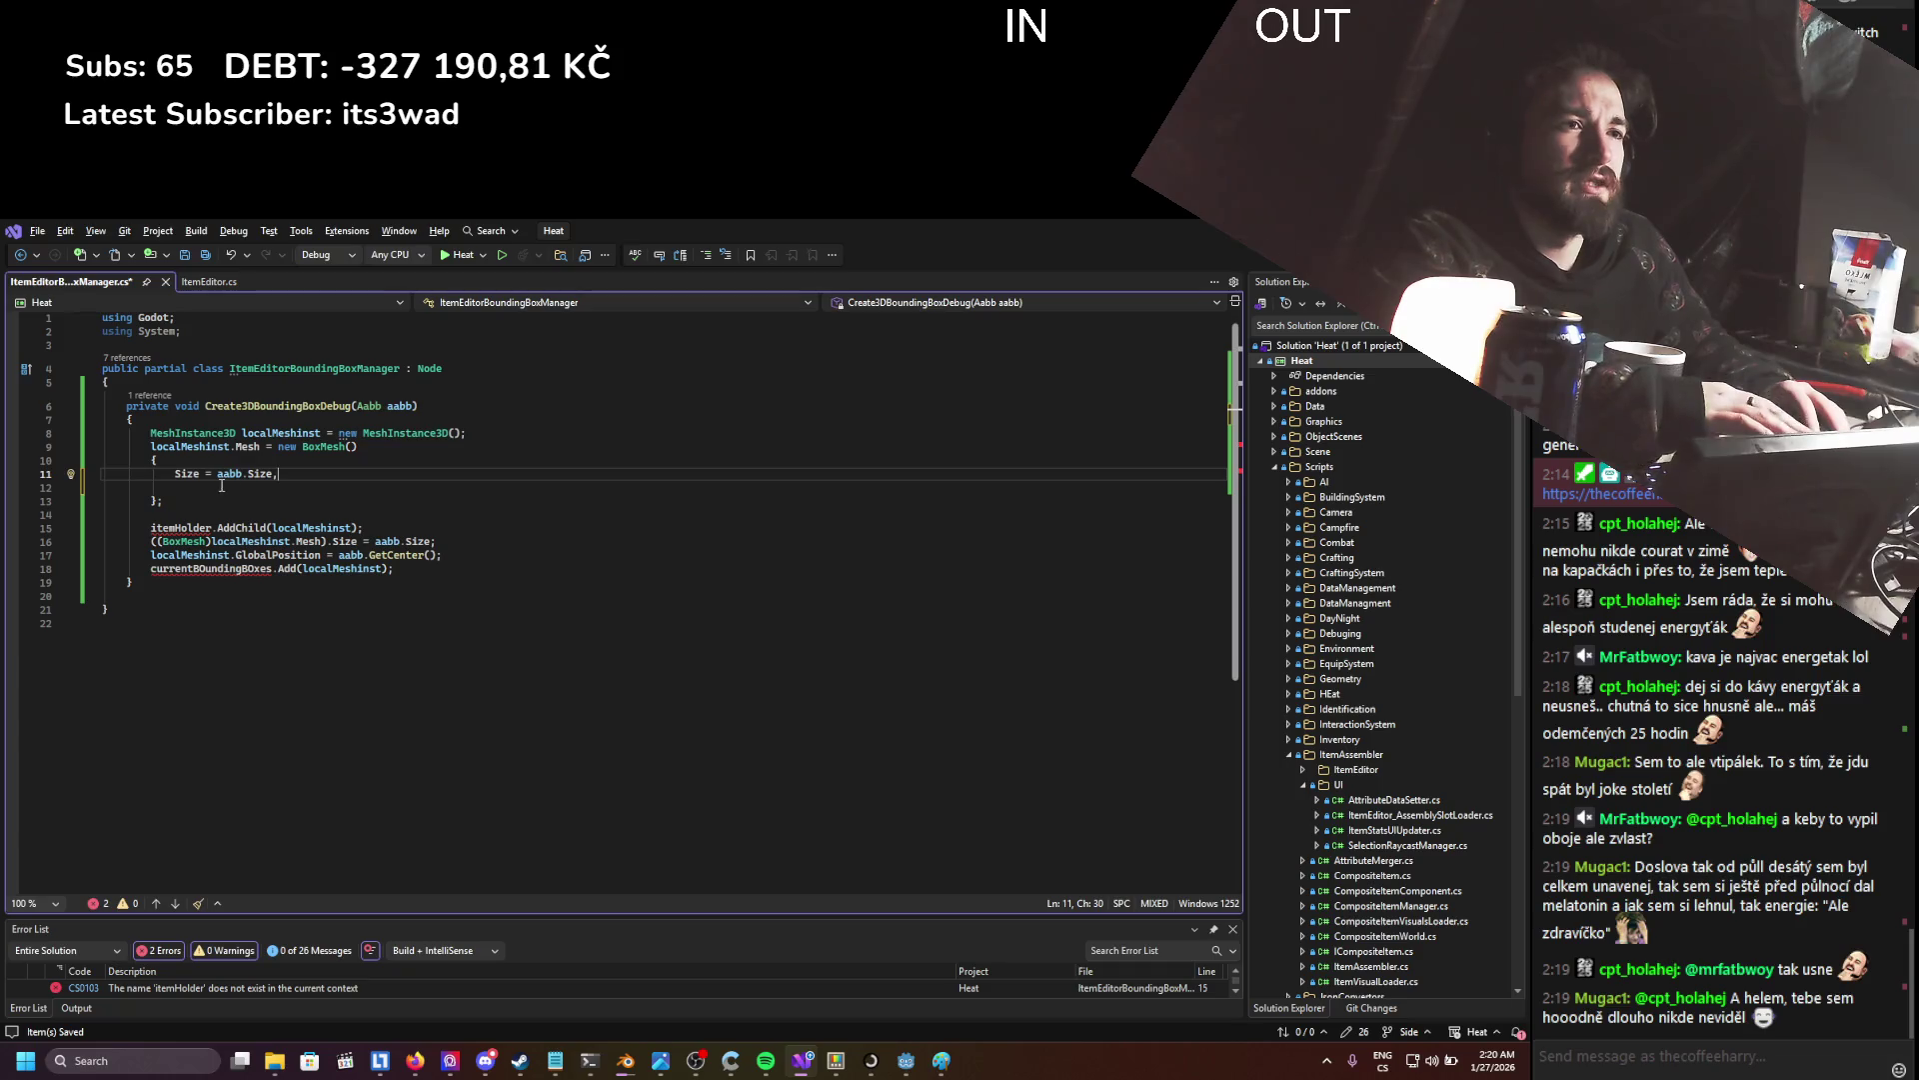
key(Down)
key(BackSpace)
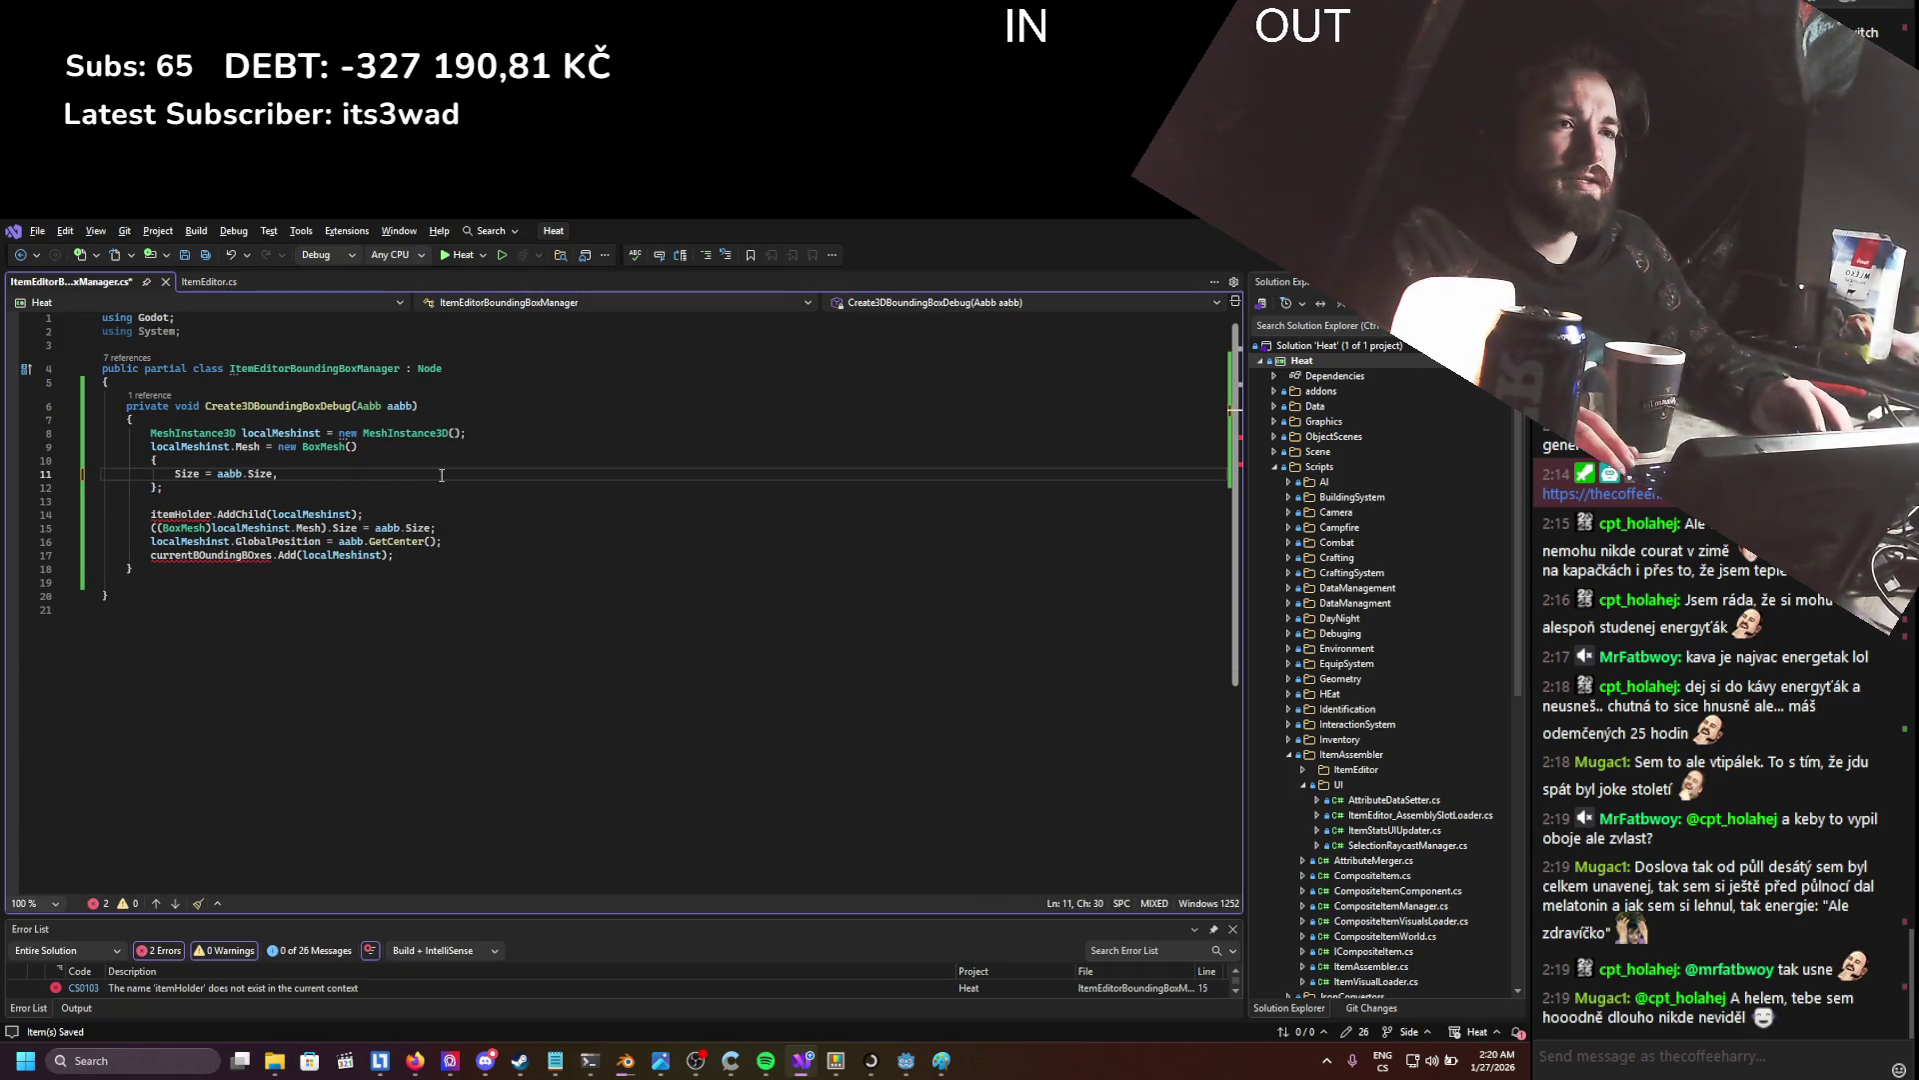
key(ctrl+s)
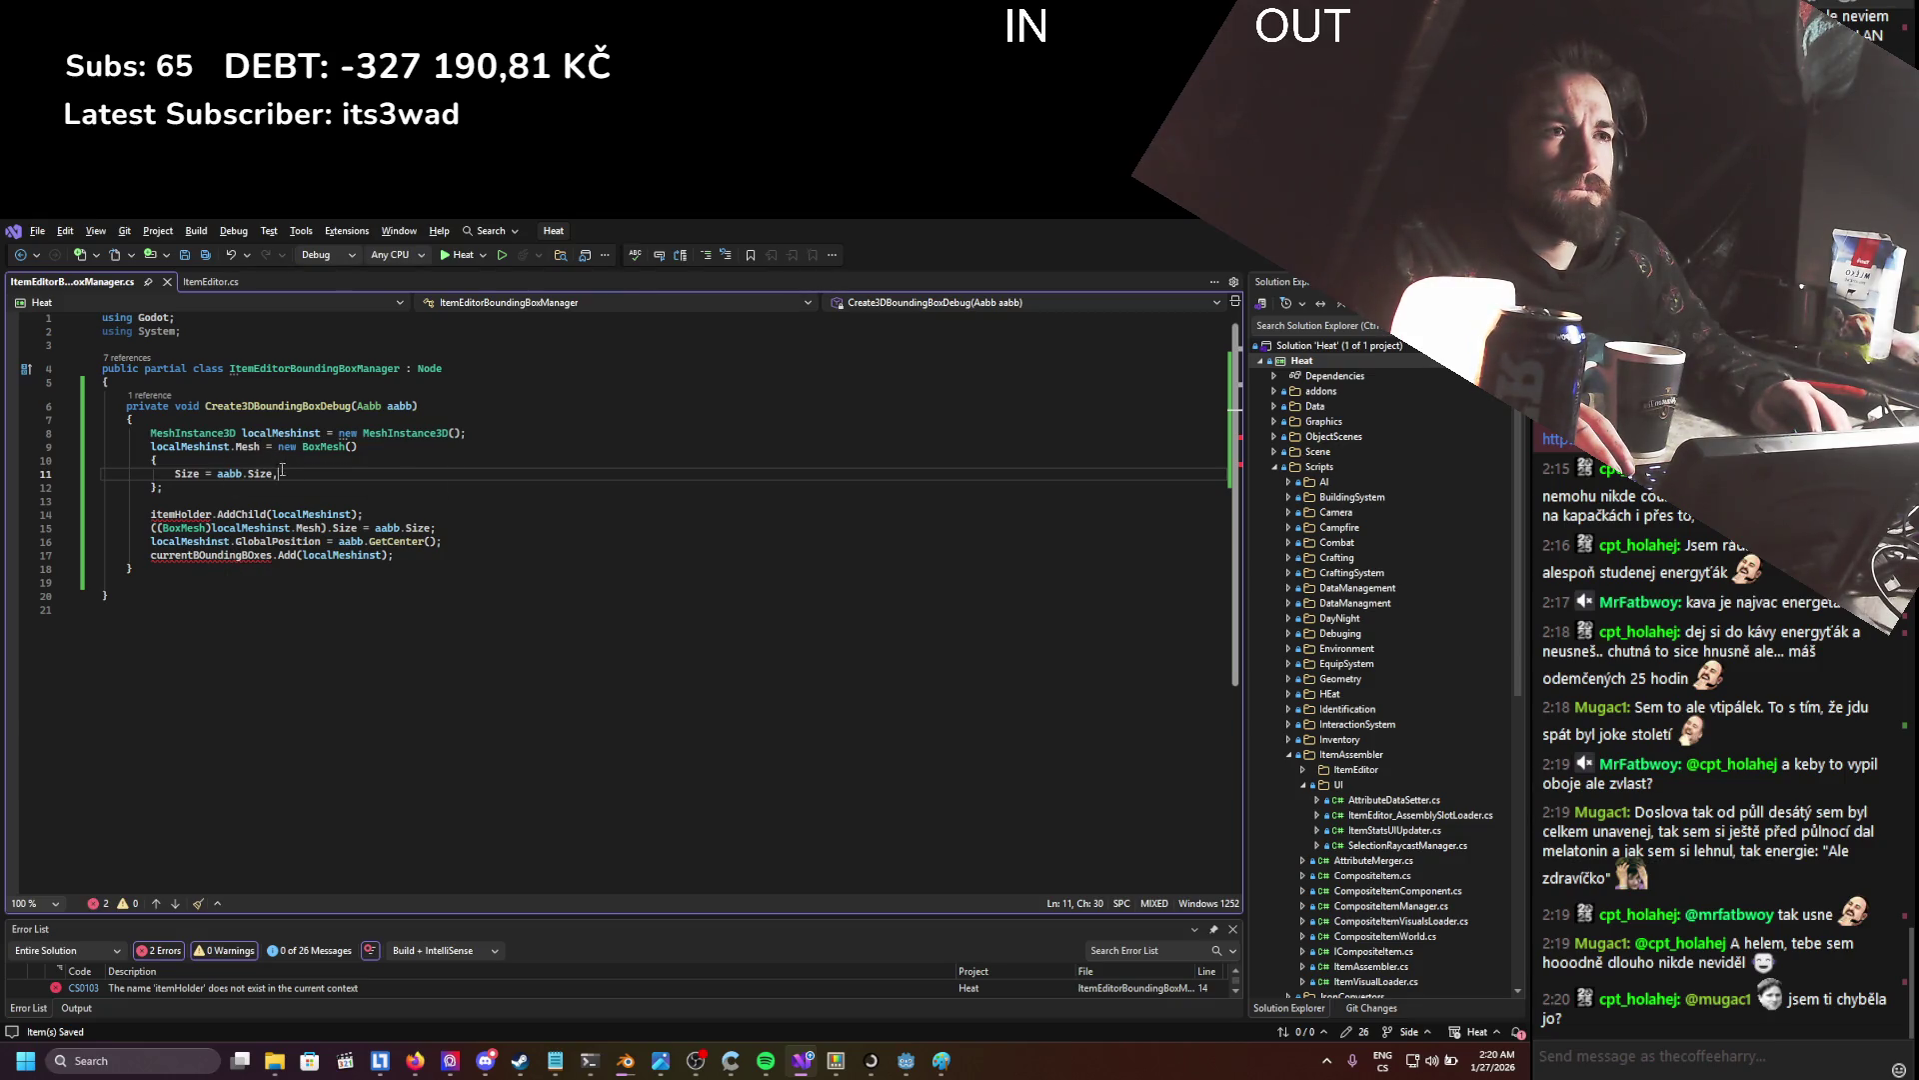
- Start a new localMeshinst line below the mesh creation, then abandon the half-typed name
double_click(281, 432)
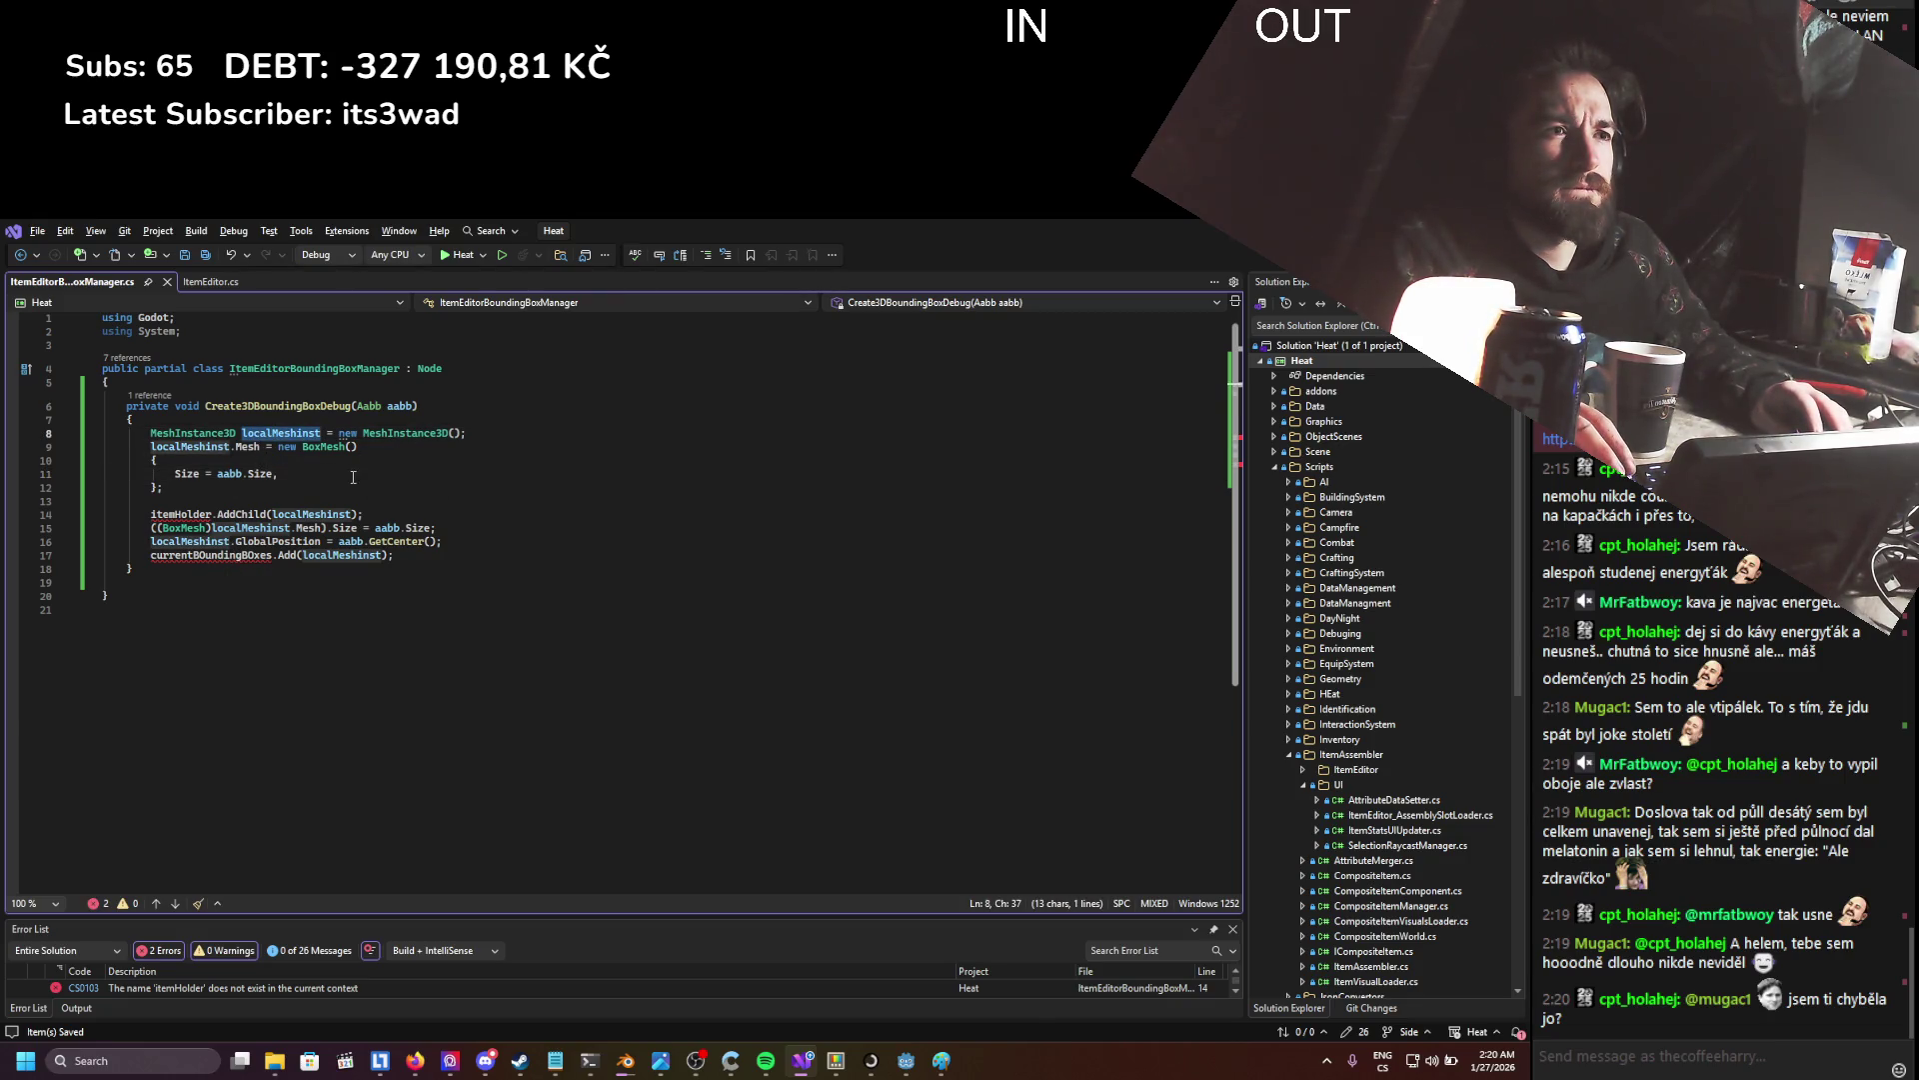
key(End)
key(Return)
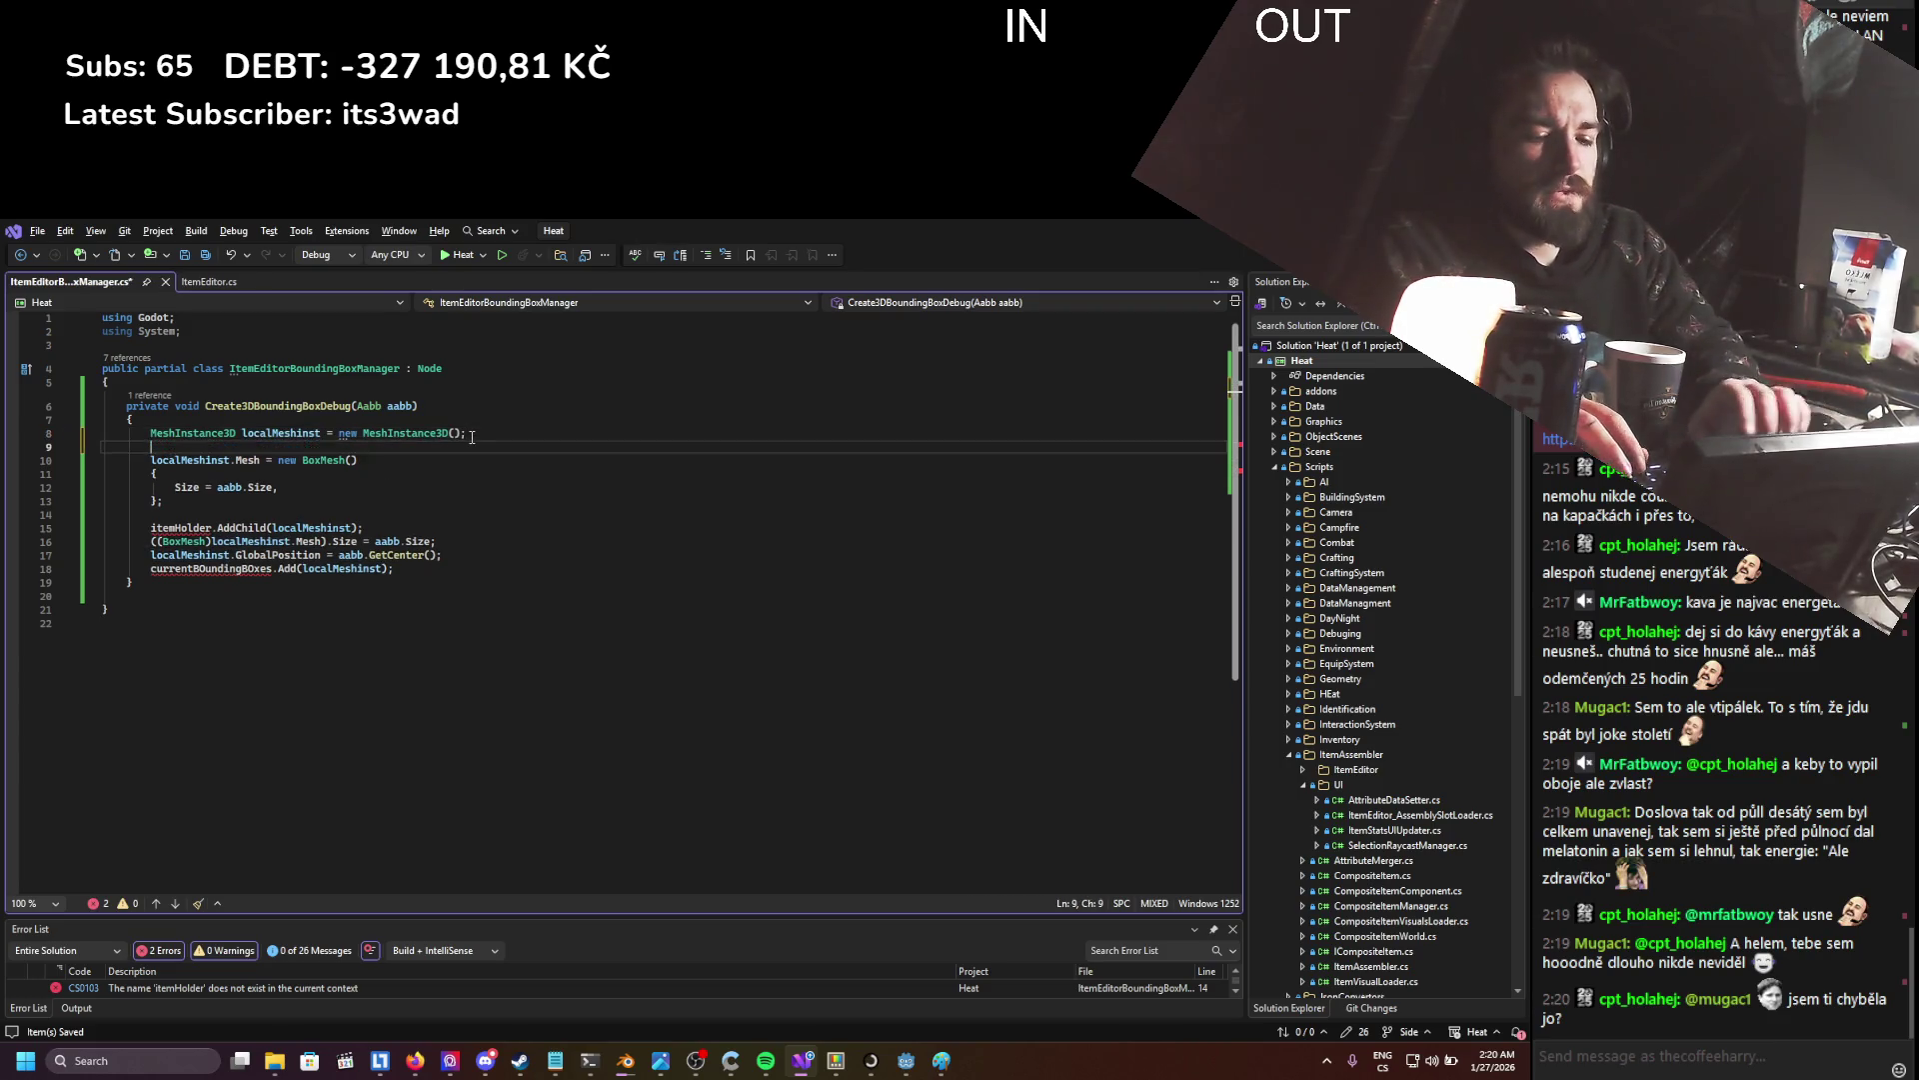
text(localMeshins)
key(BackSpace)
key(BackSpace)
key(BackSpace)
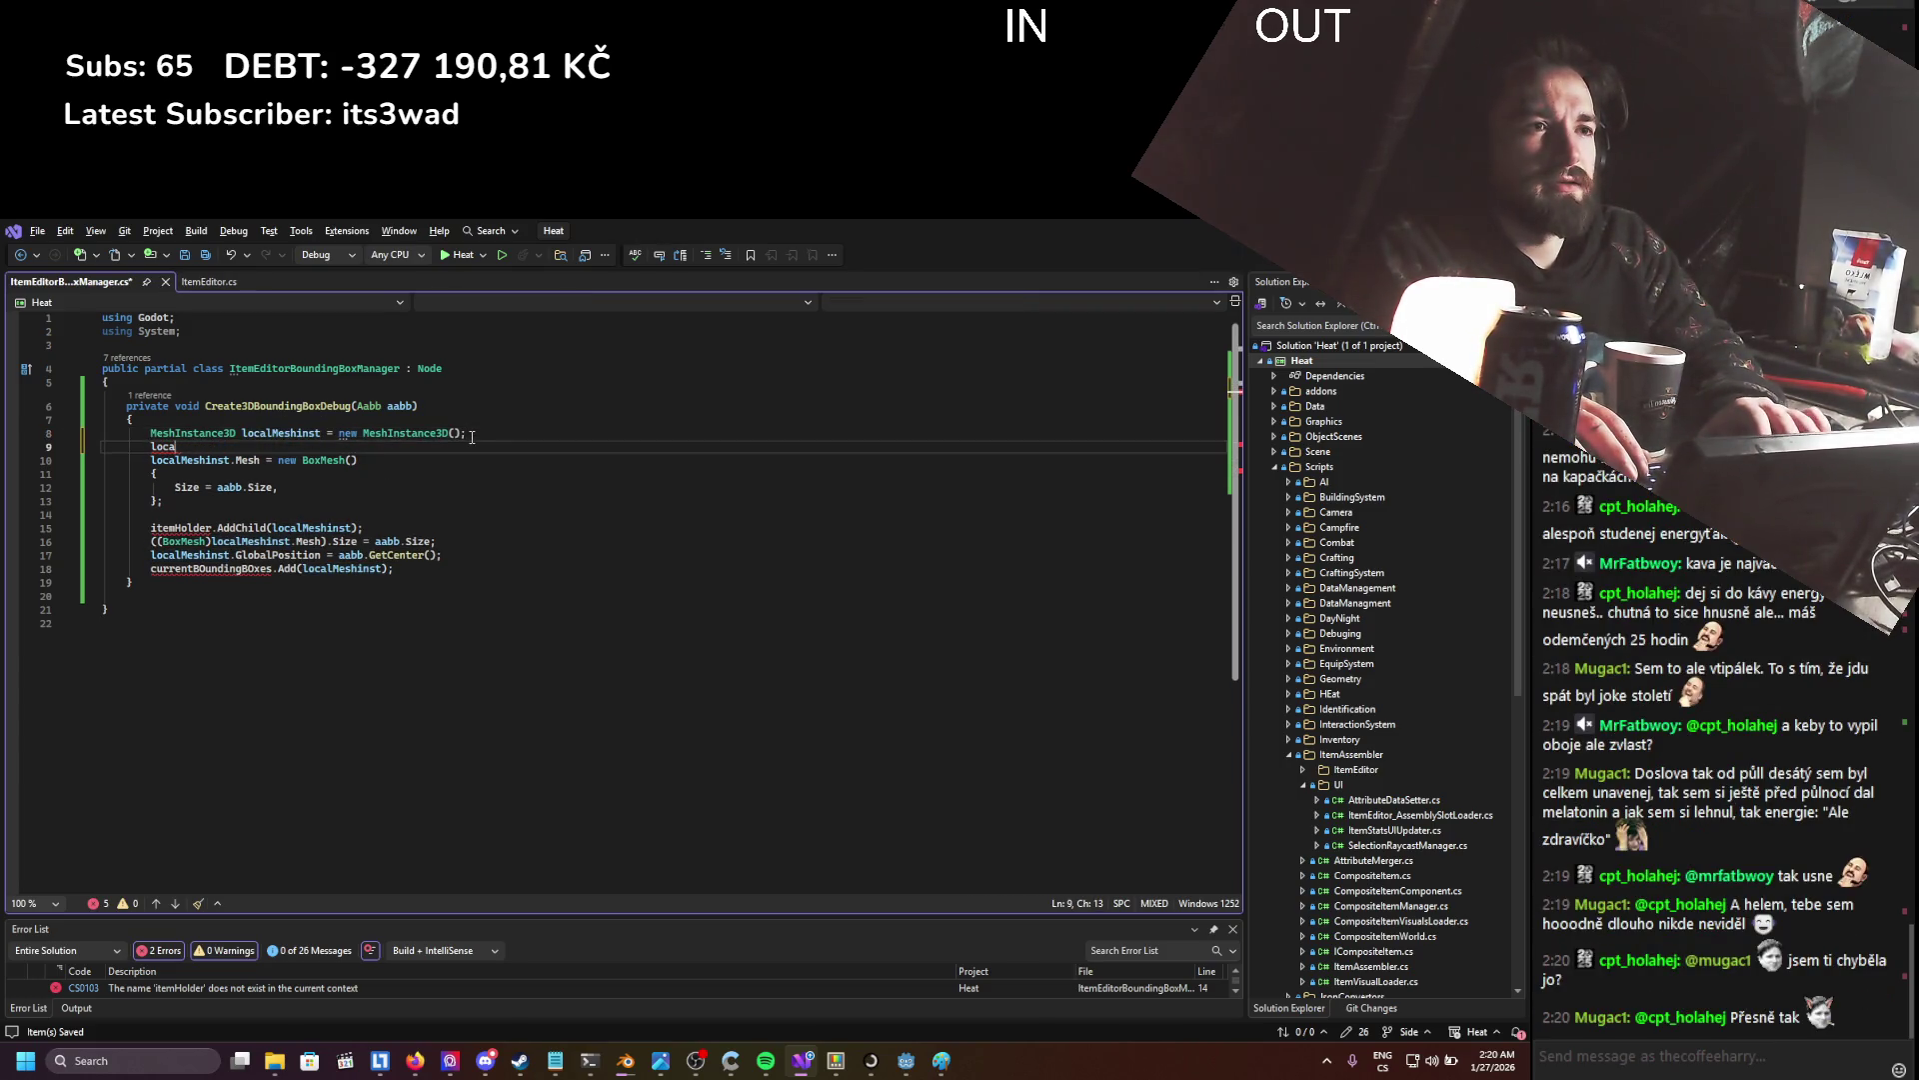
- Add an [Export] attribute line at the top of the manager class
click(412, 384)
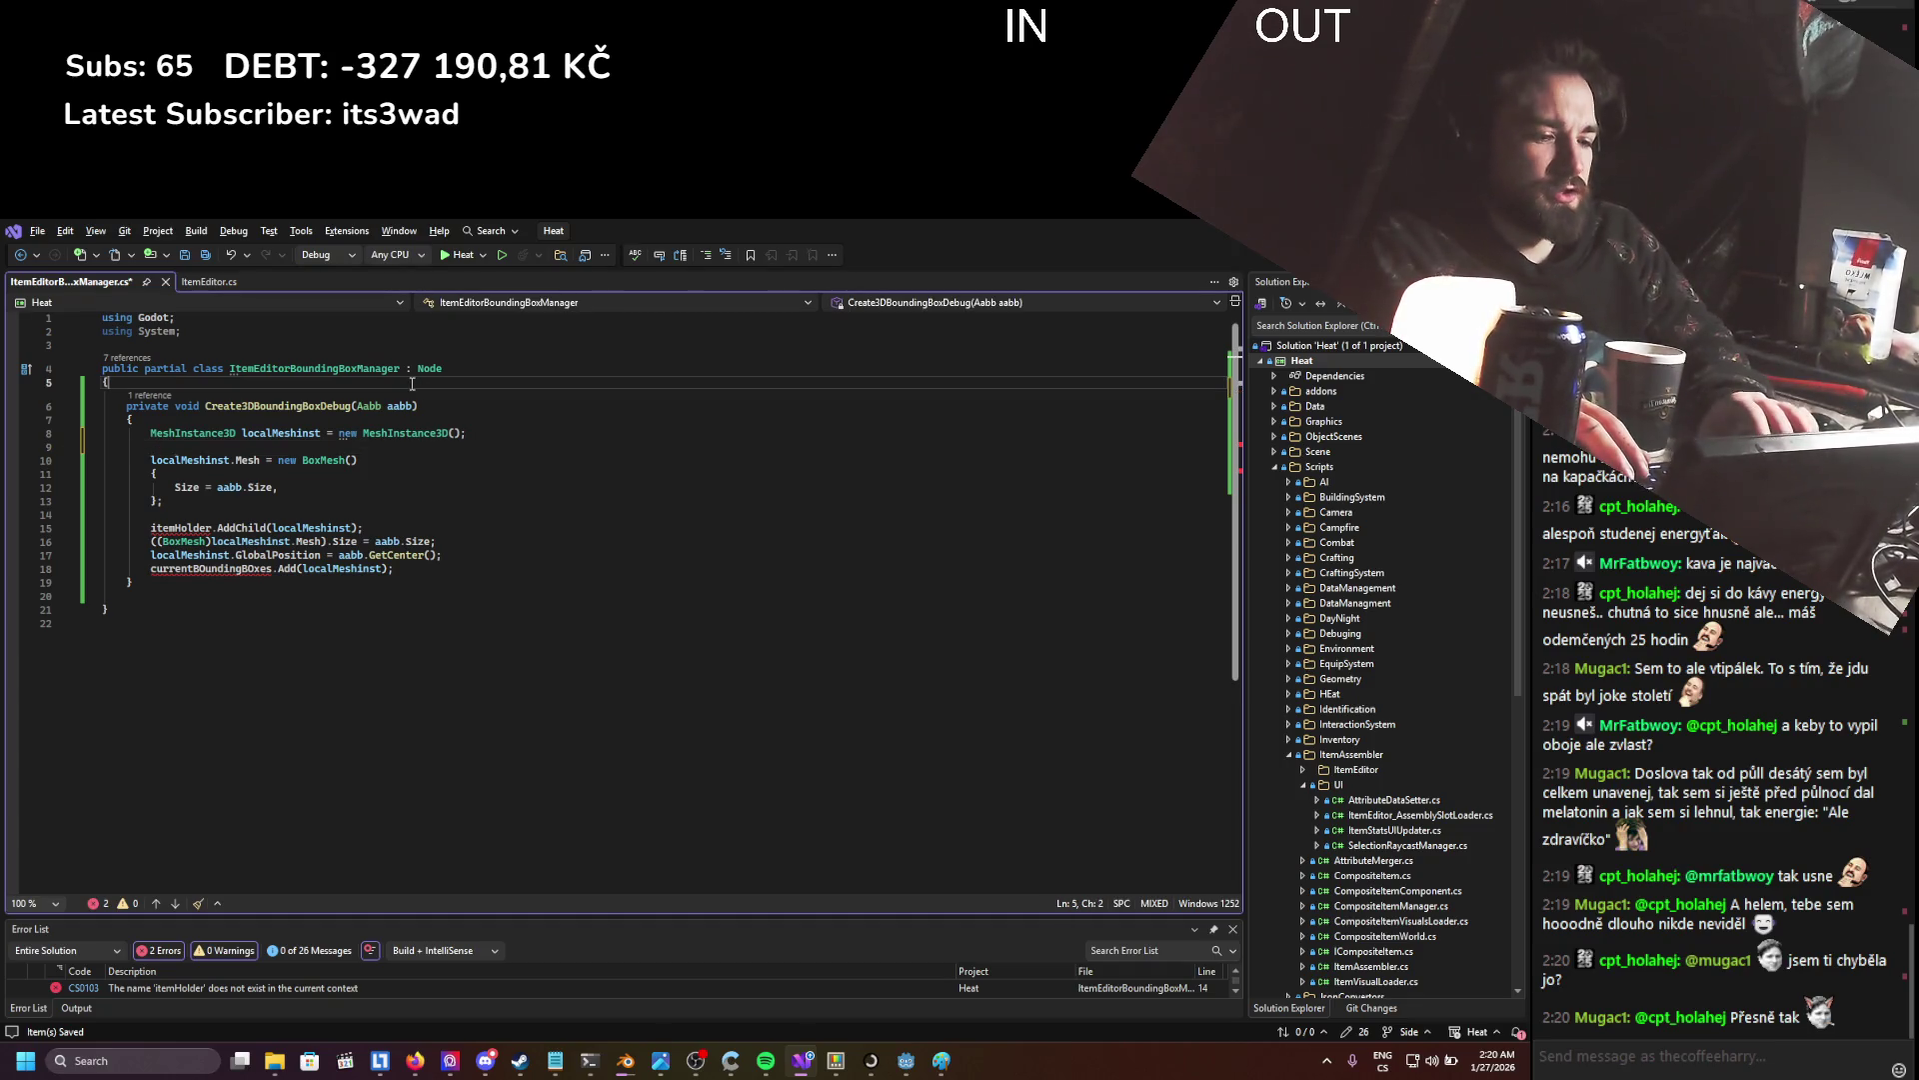
key(Return)
key(Return)
key(Up)
text([])
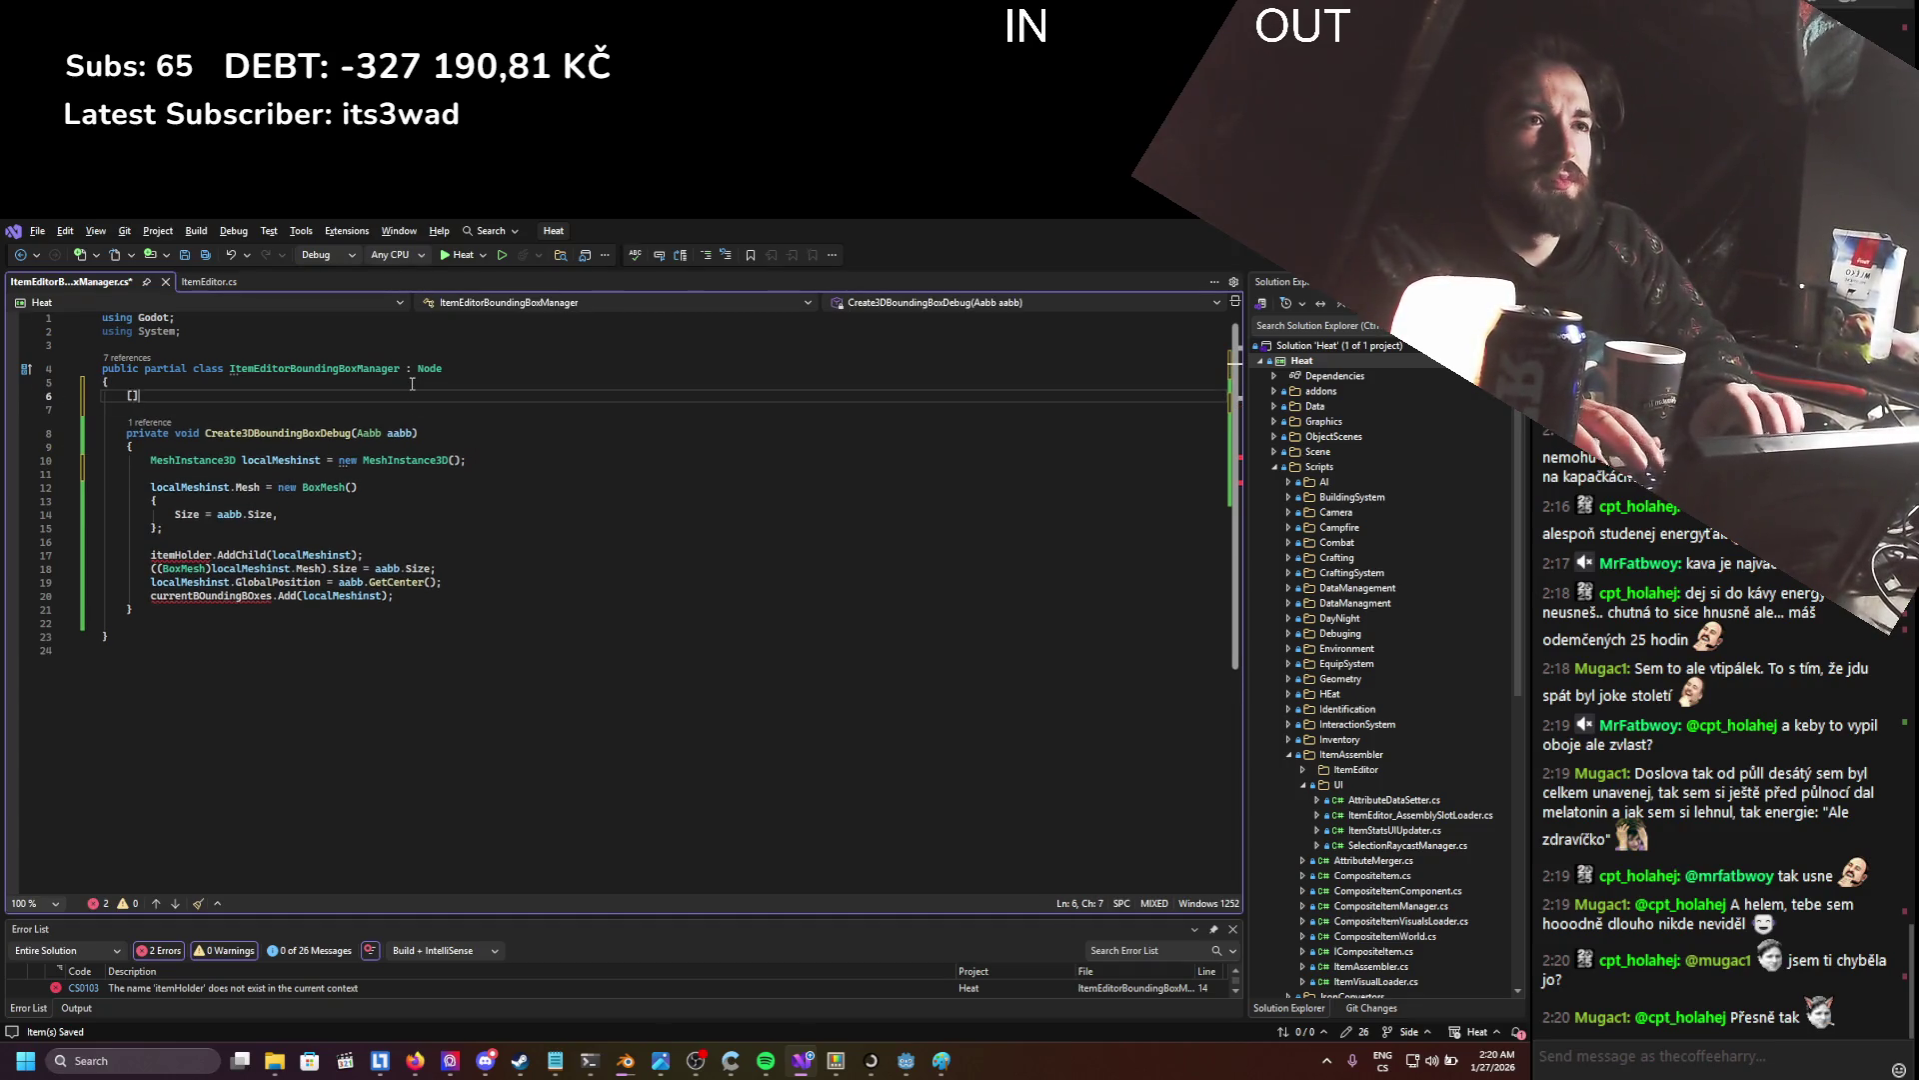
key(Return)
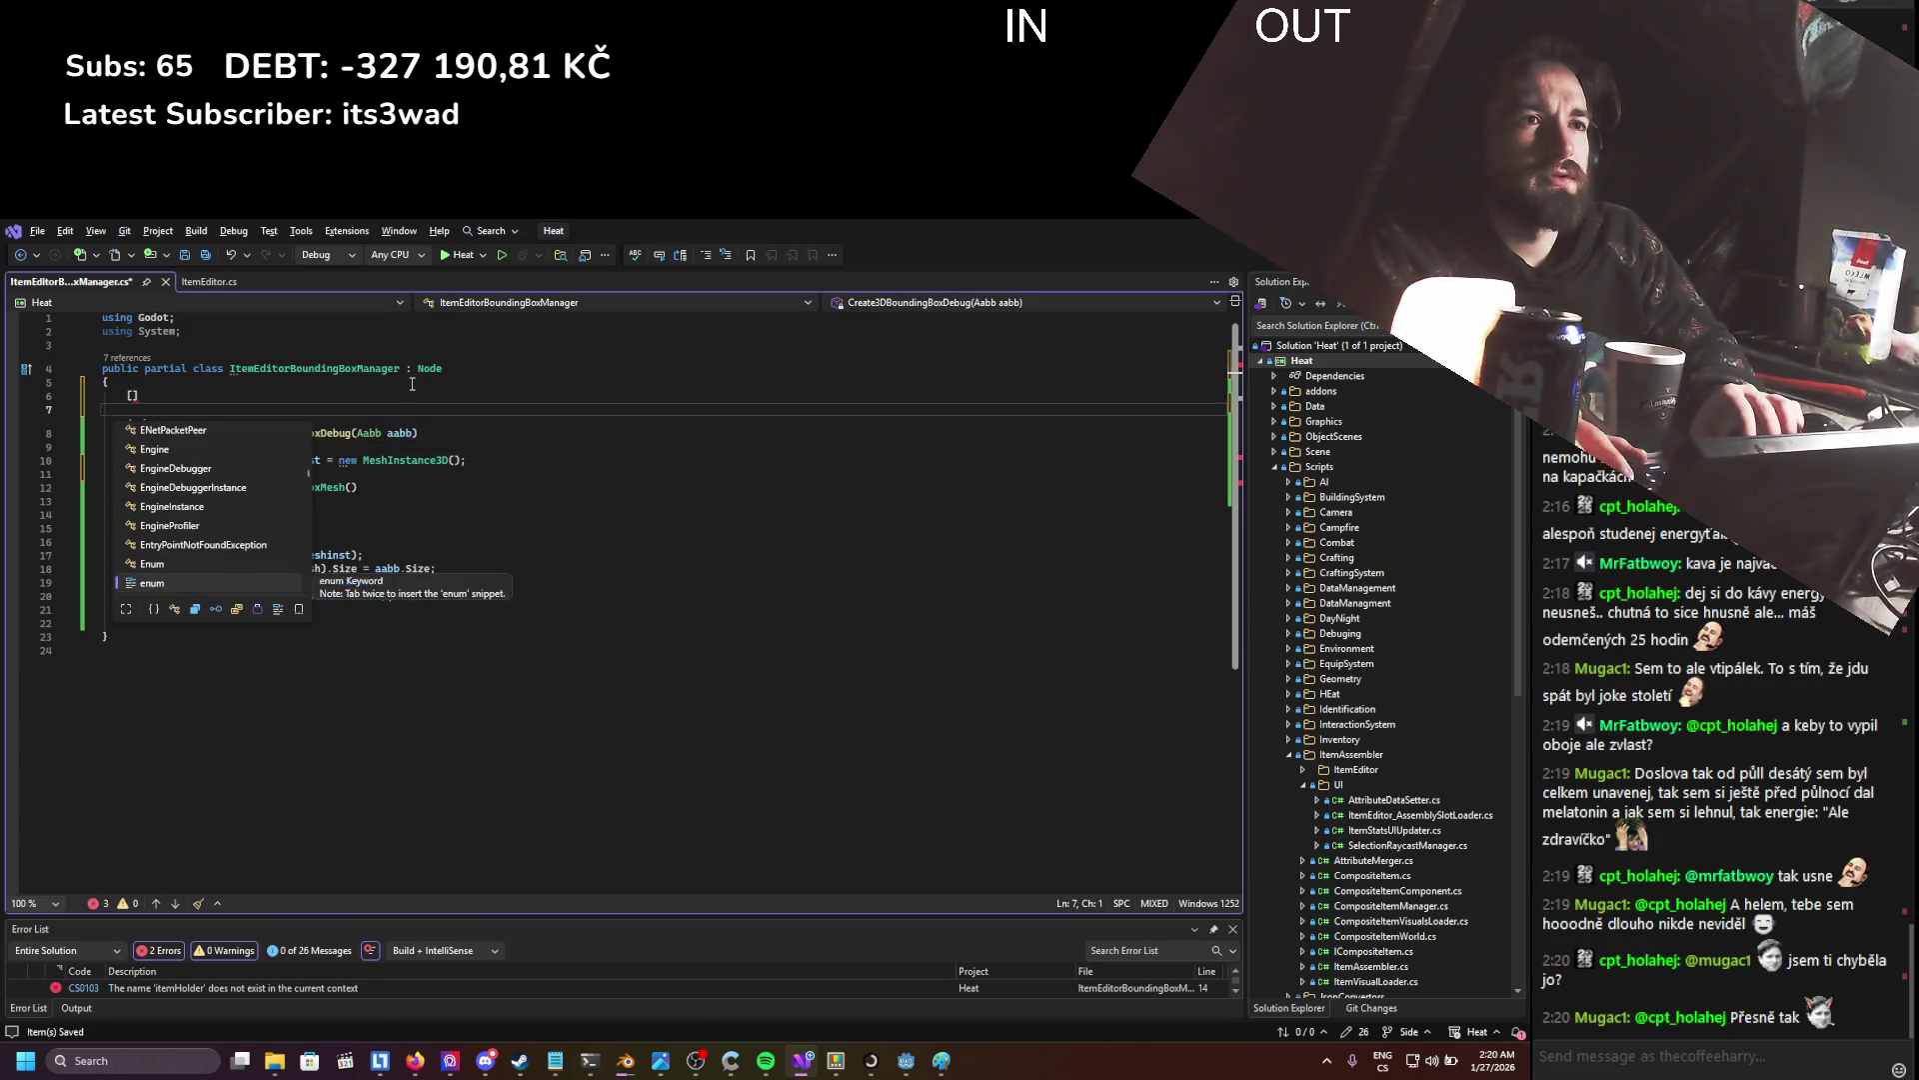
key(Escape)
key(Up)
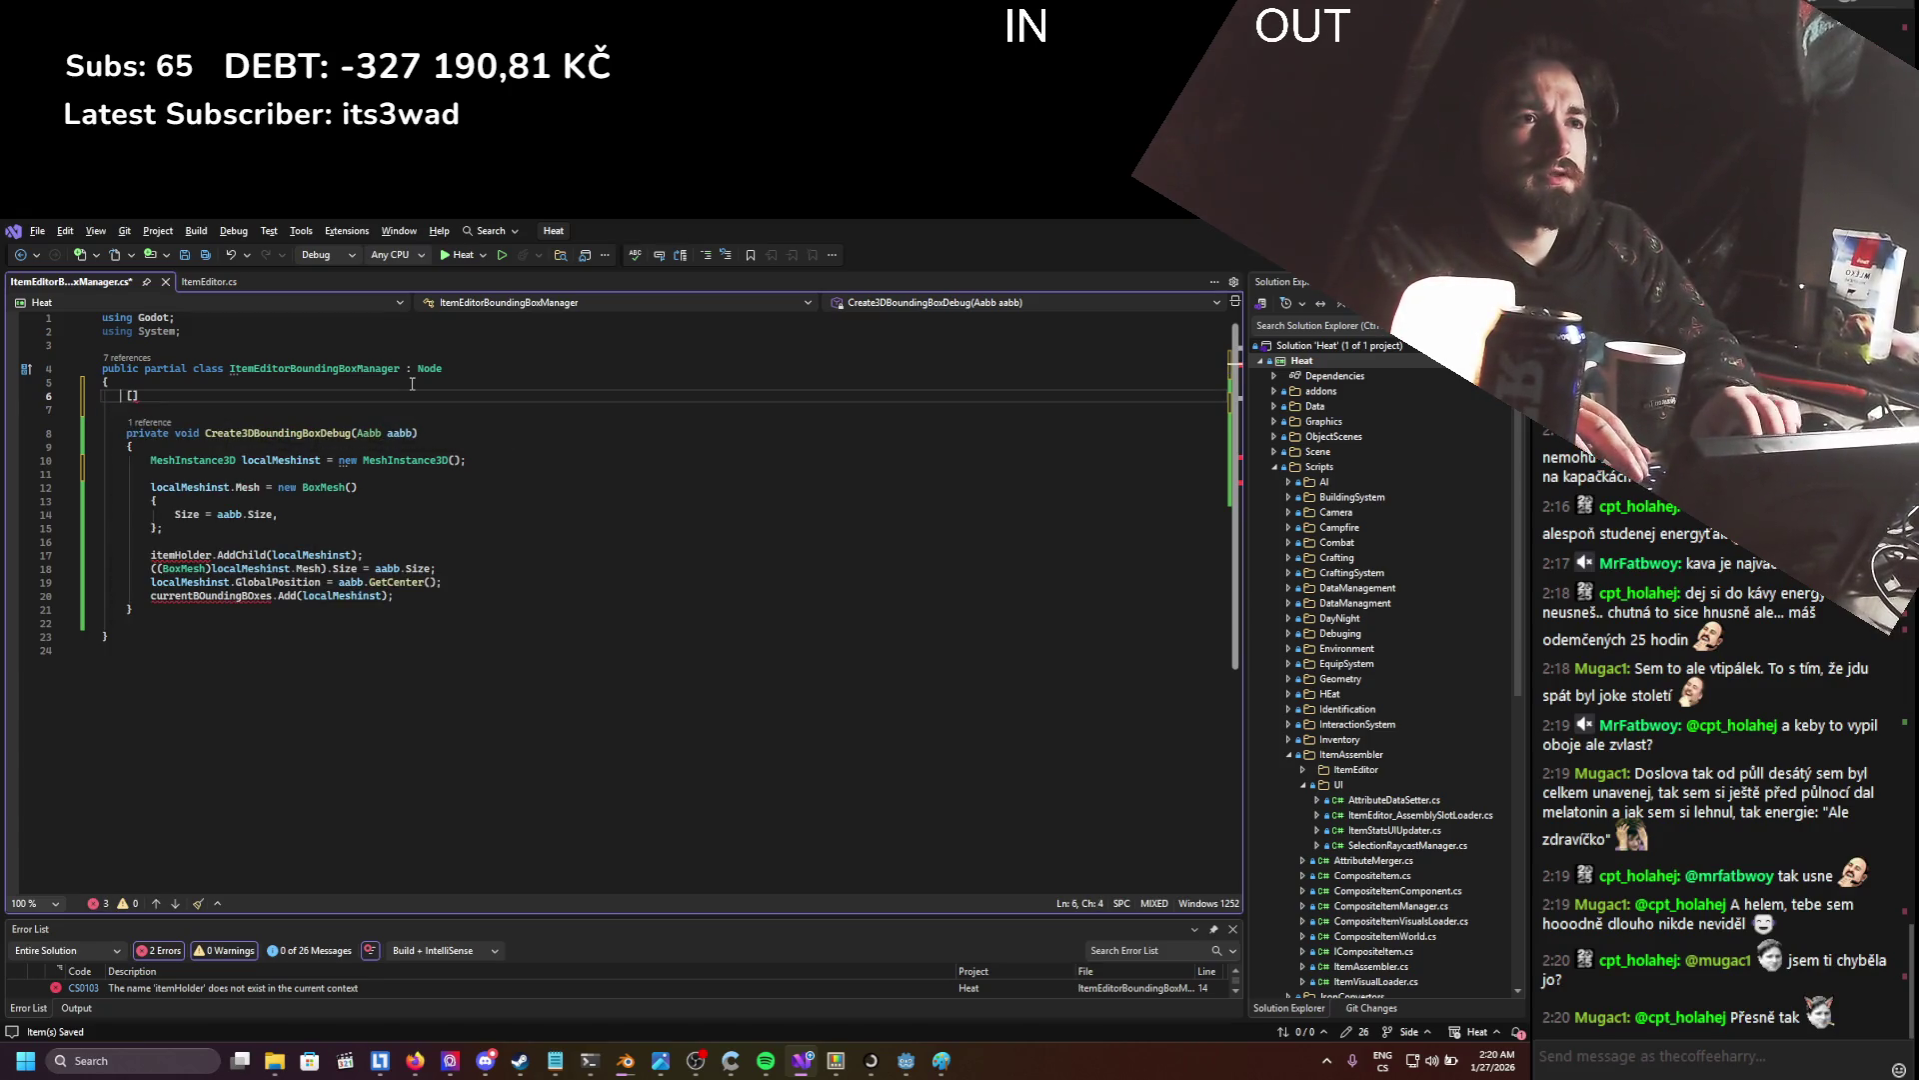
text(Export)
key(Down)
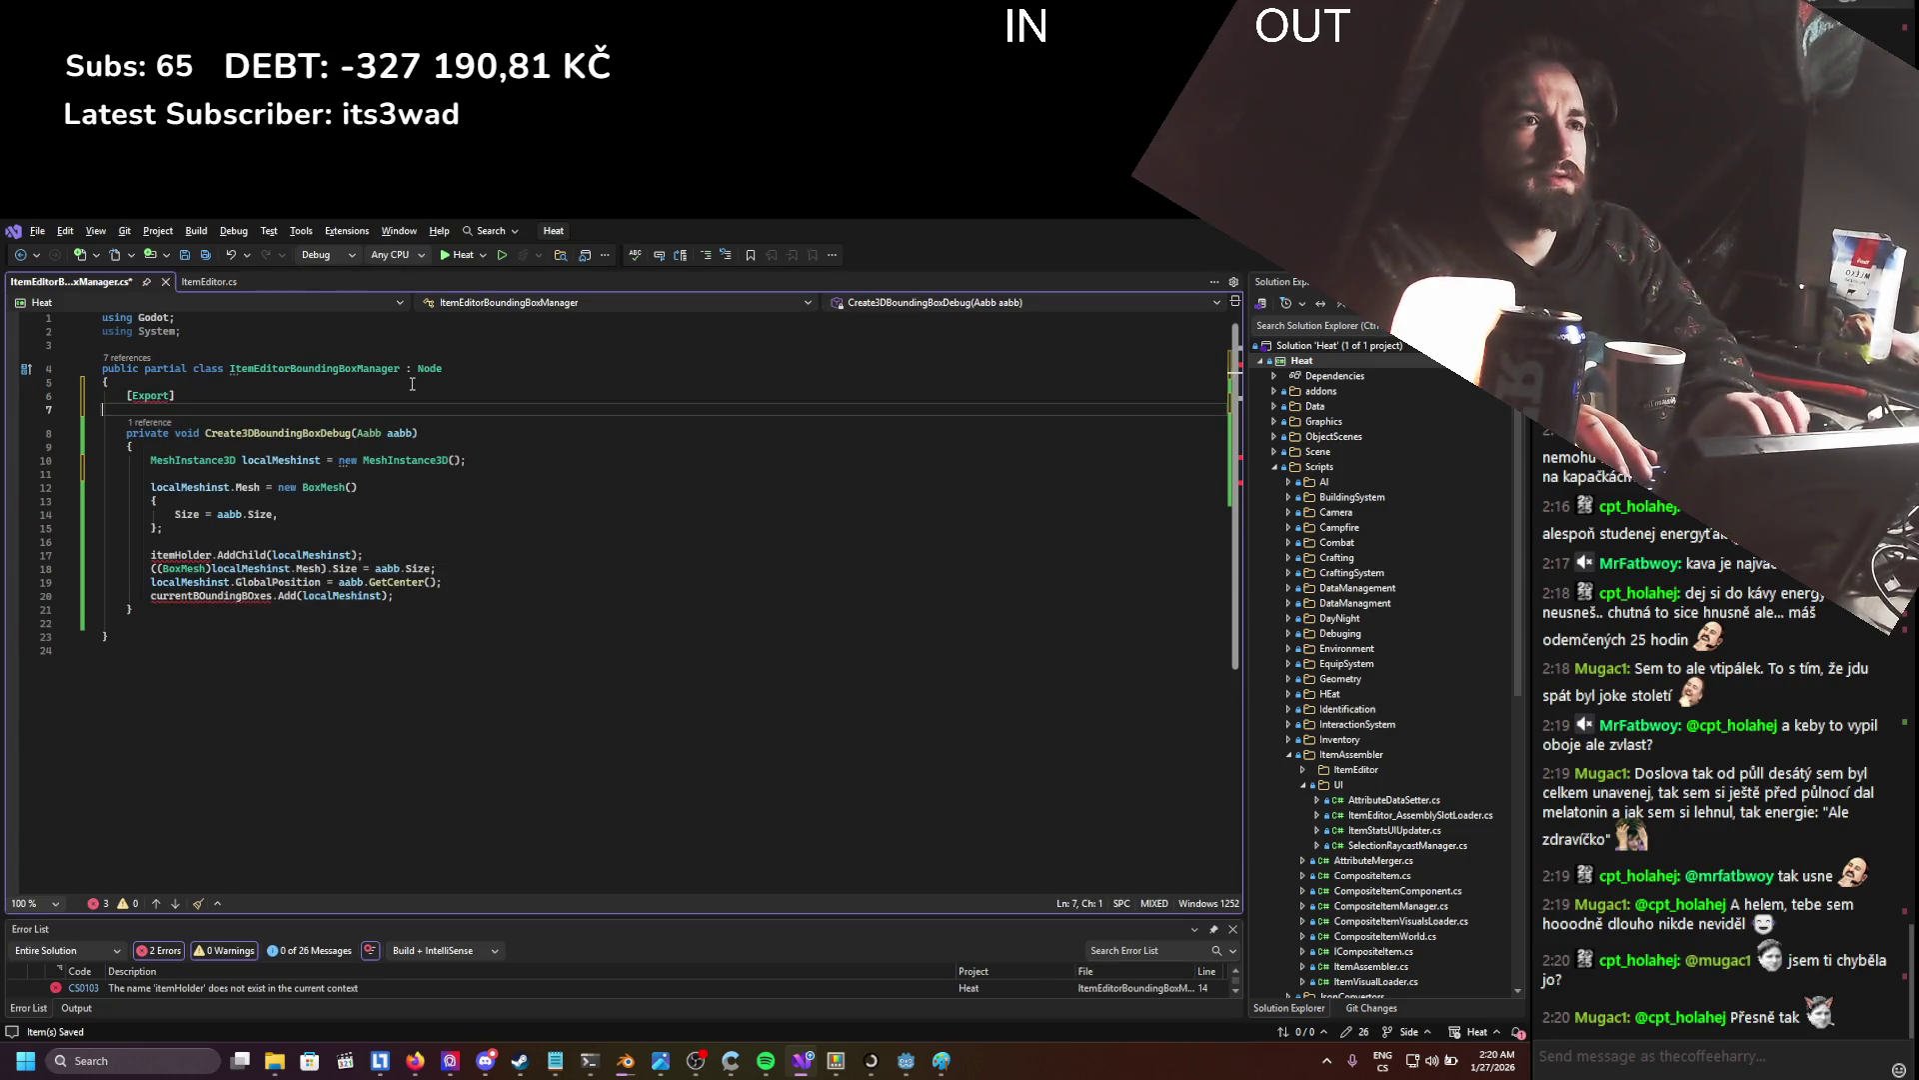
- Declare private Node3D itemHolder; under the Export attribute and save
key(Up)
key(Return)
text(privat)
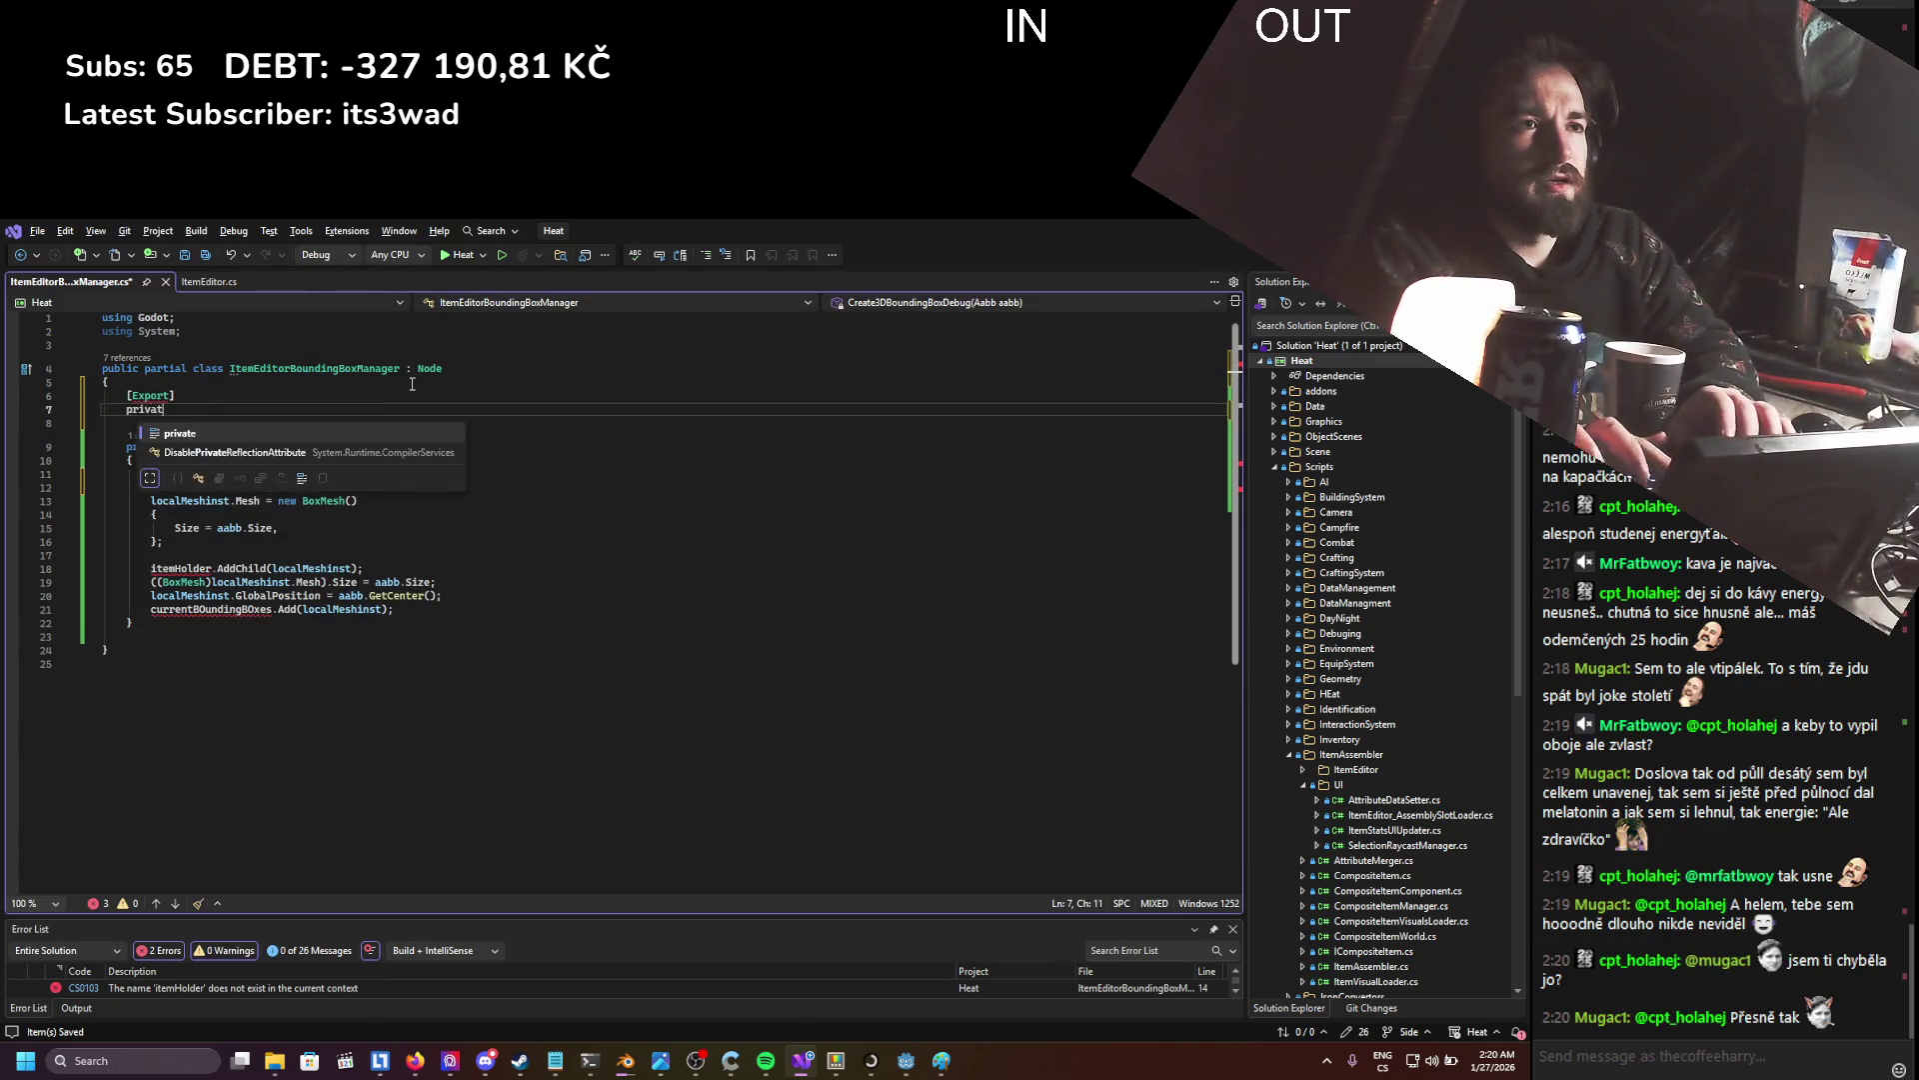
text(e )
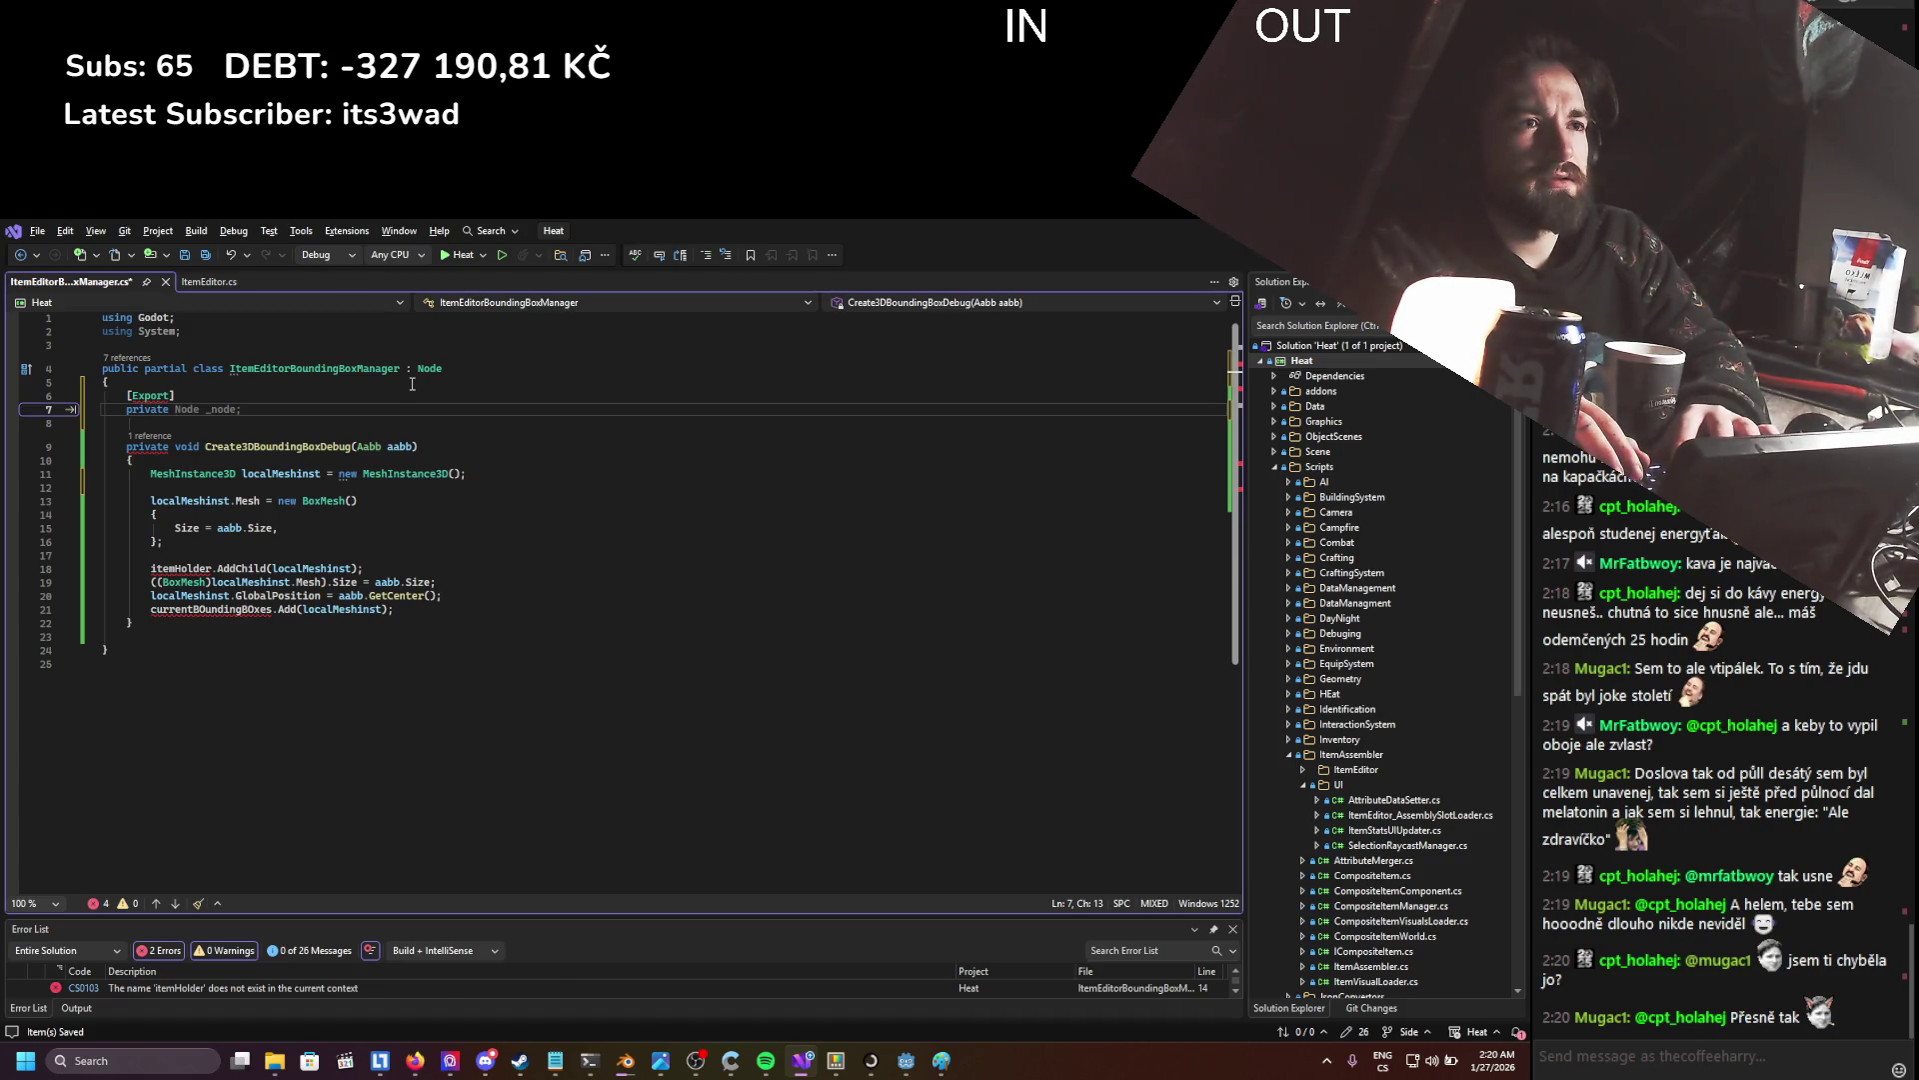
text(Node)
key(Down)
key(Down)
key(Tab)
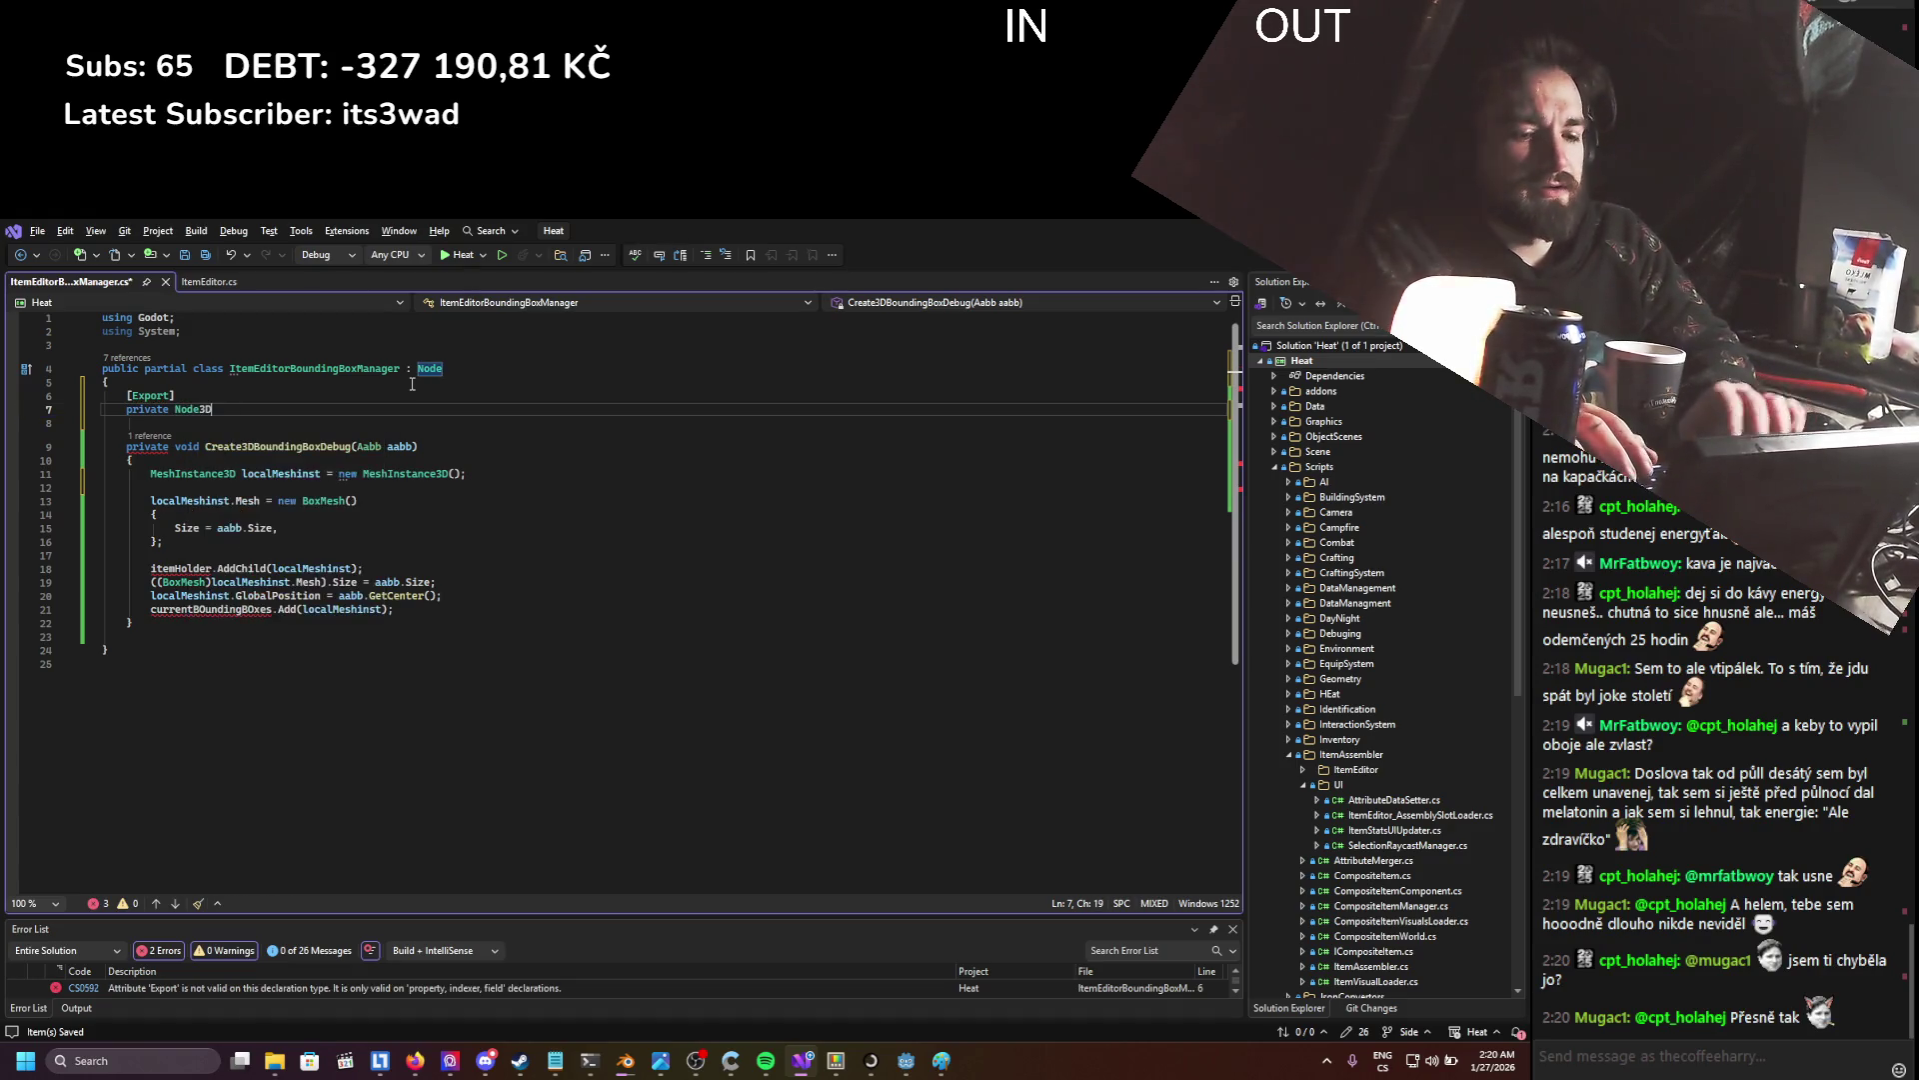
text( itemHolder)
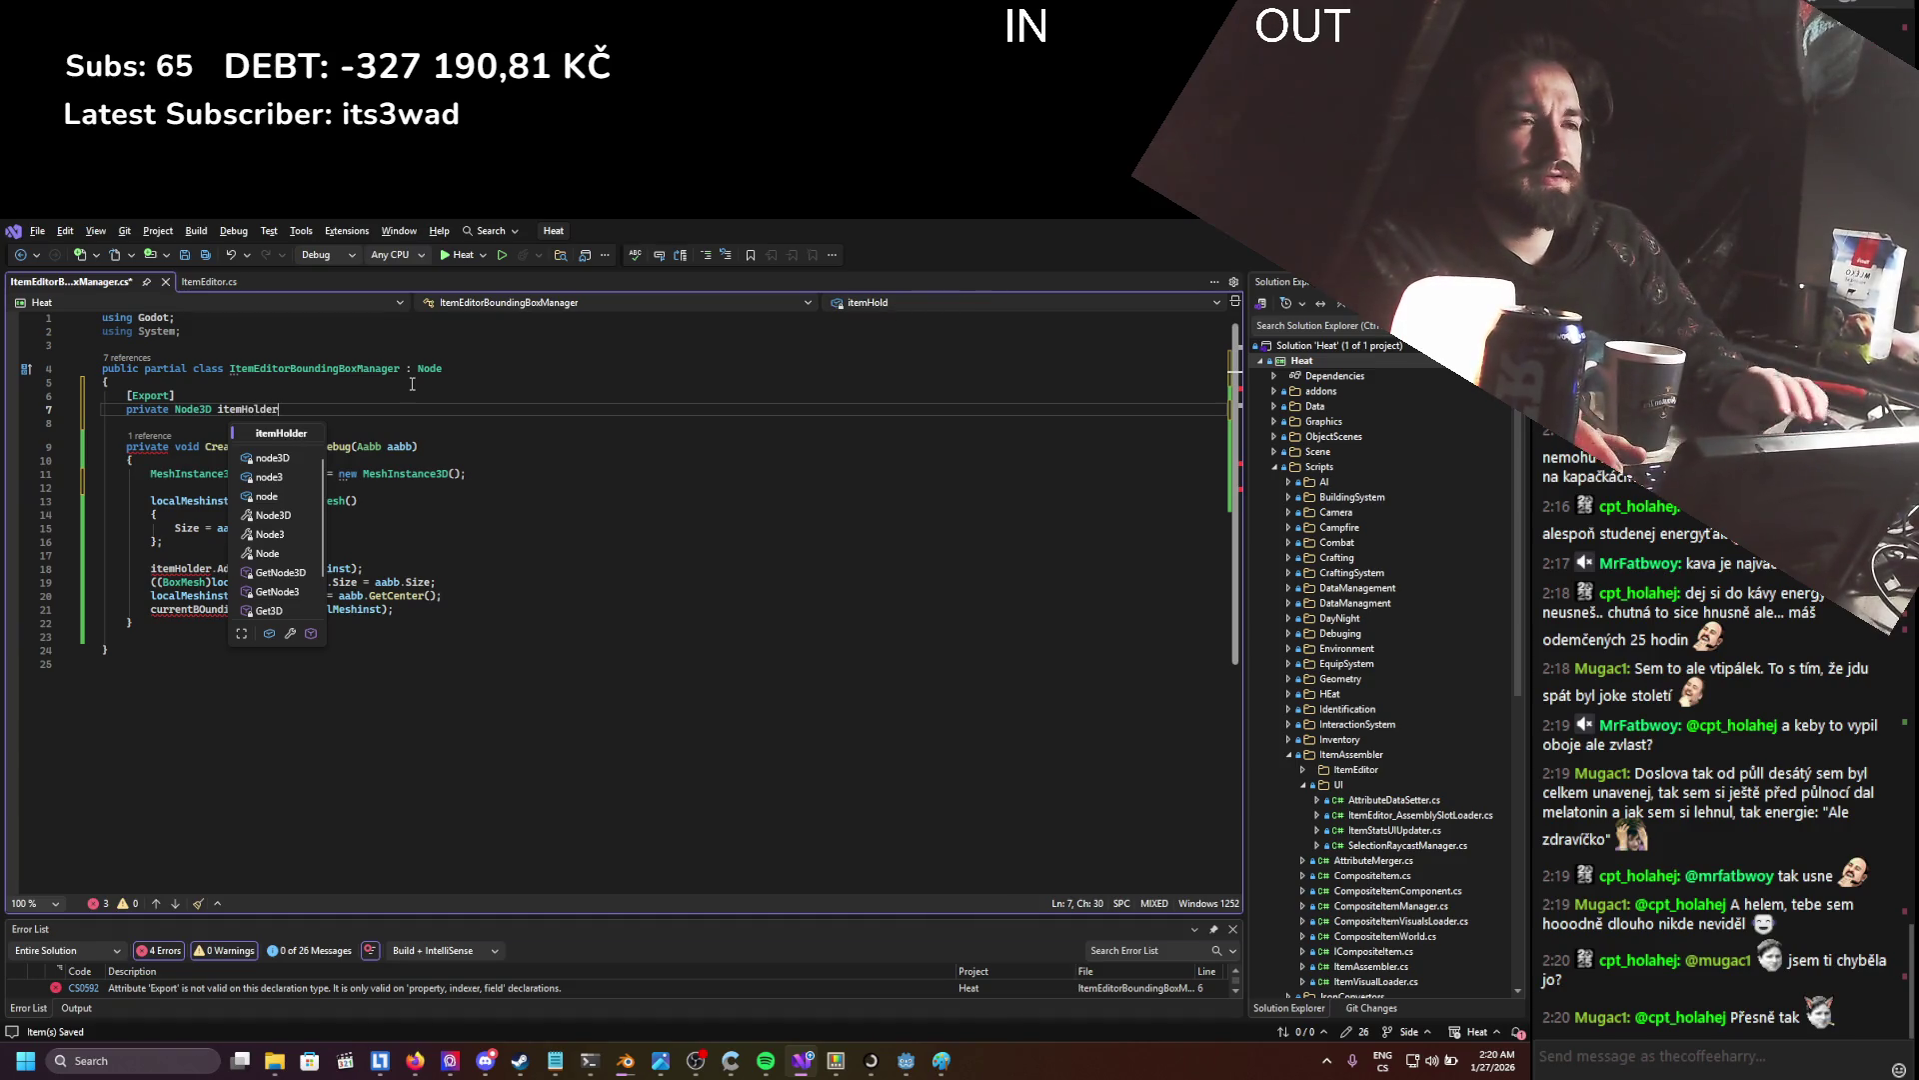
text(;)
key(ctrl+s)
double_click(247, 409)
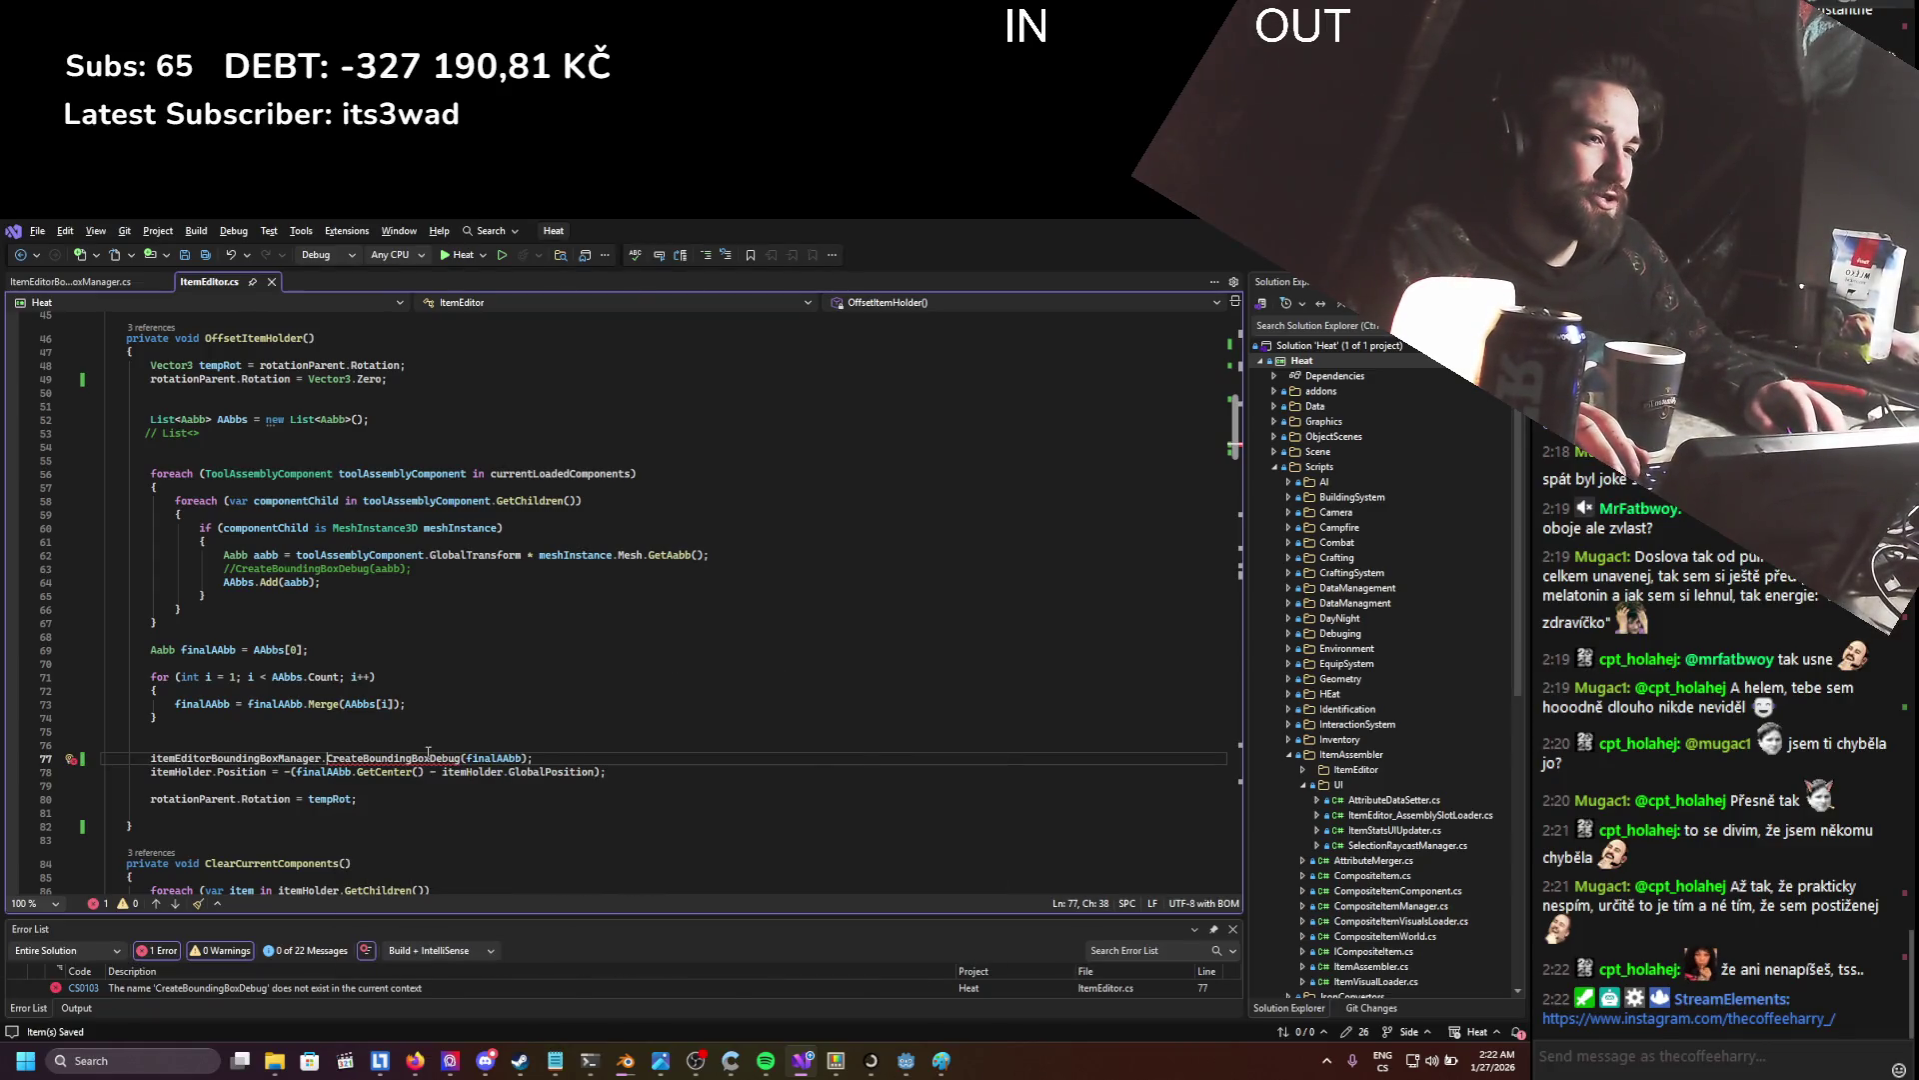
- Make Create3DBoundingBoxDebug public and point the line 77 call at Create3DBoundingBoxDebug
double_click(459, 756)
text(Crea)
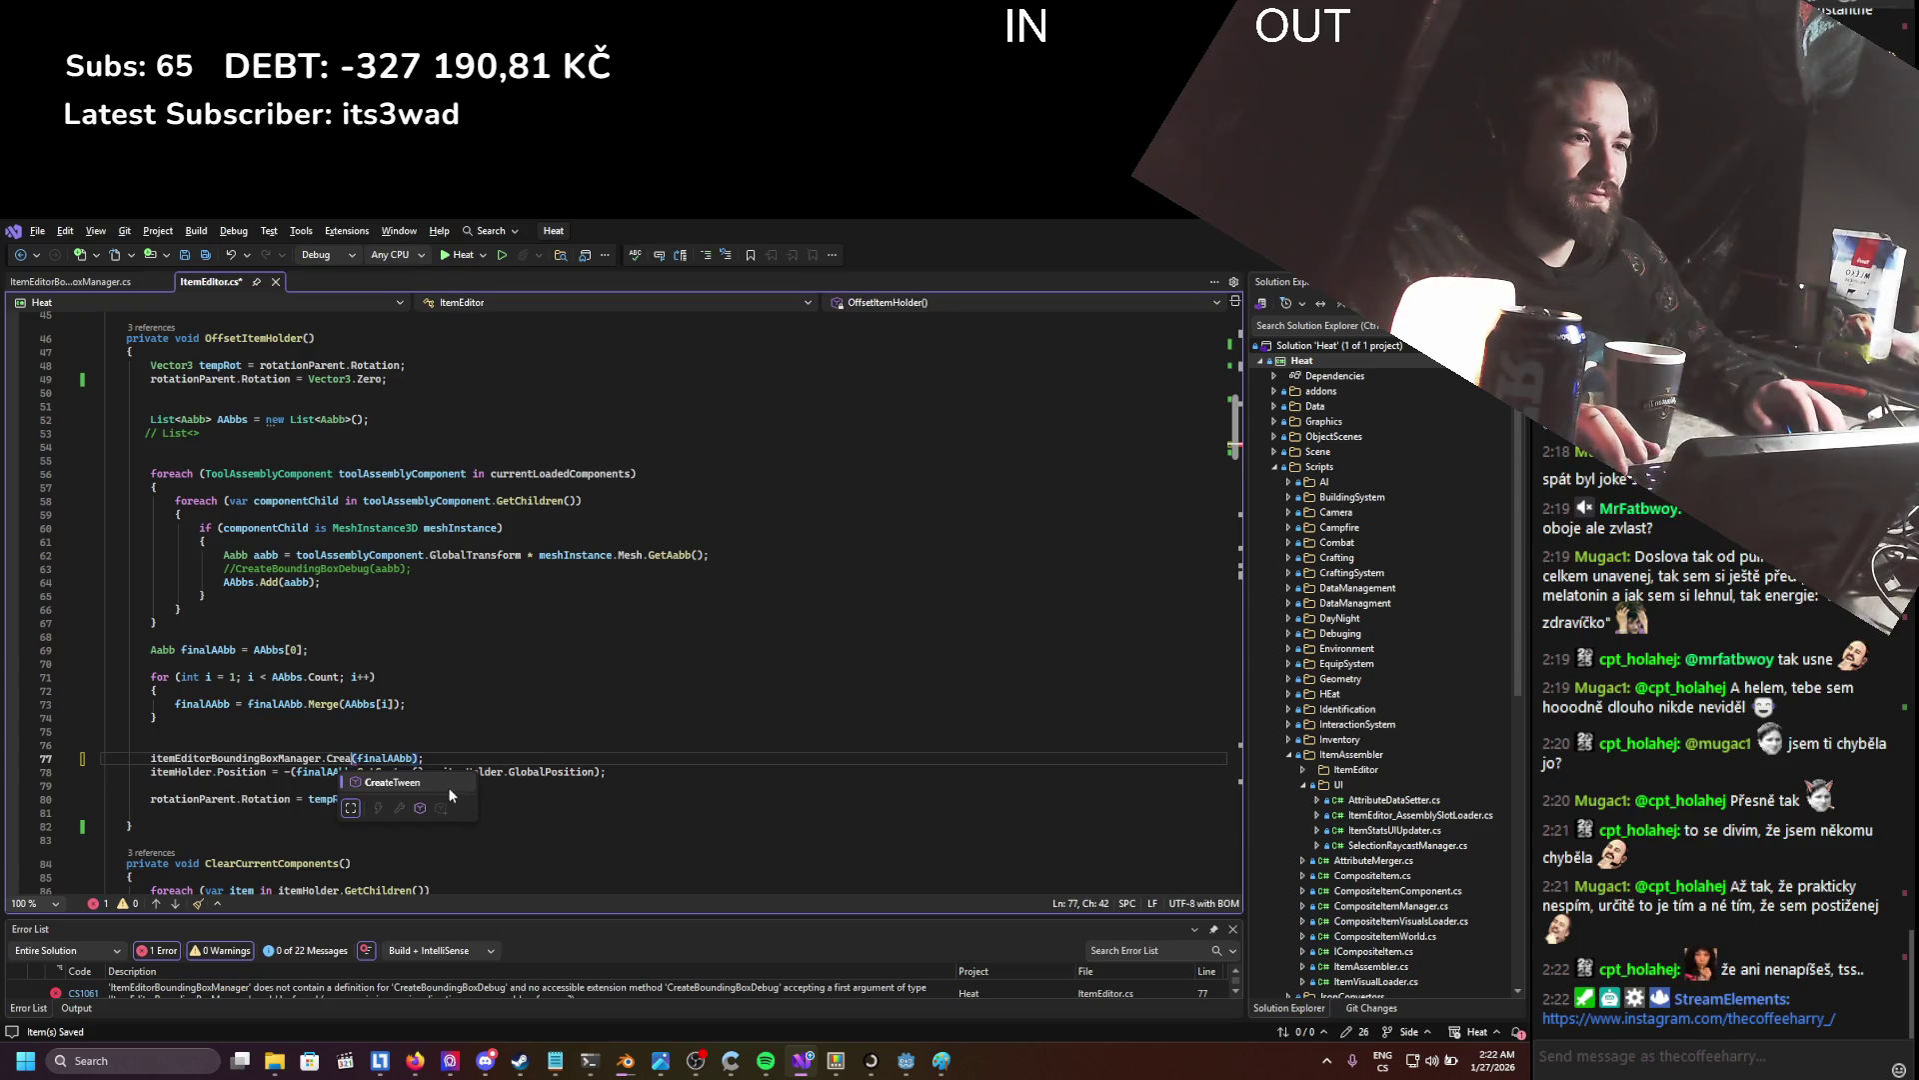
key(ctrl+Tab)
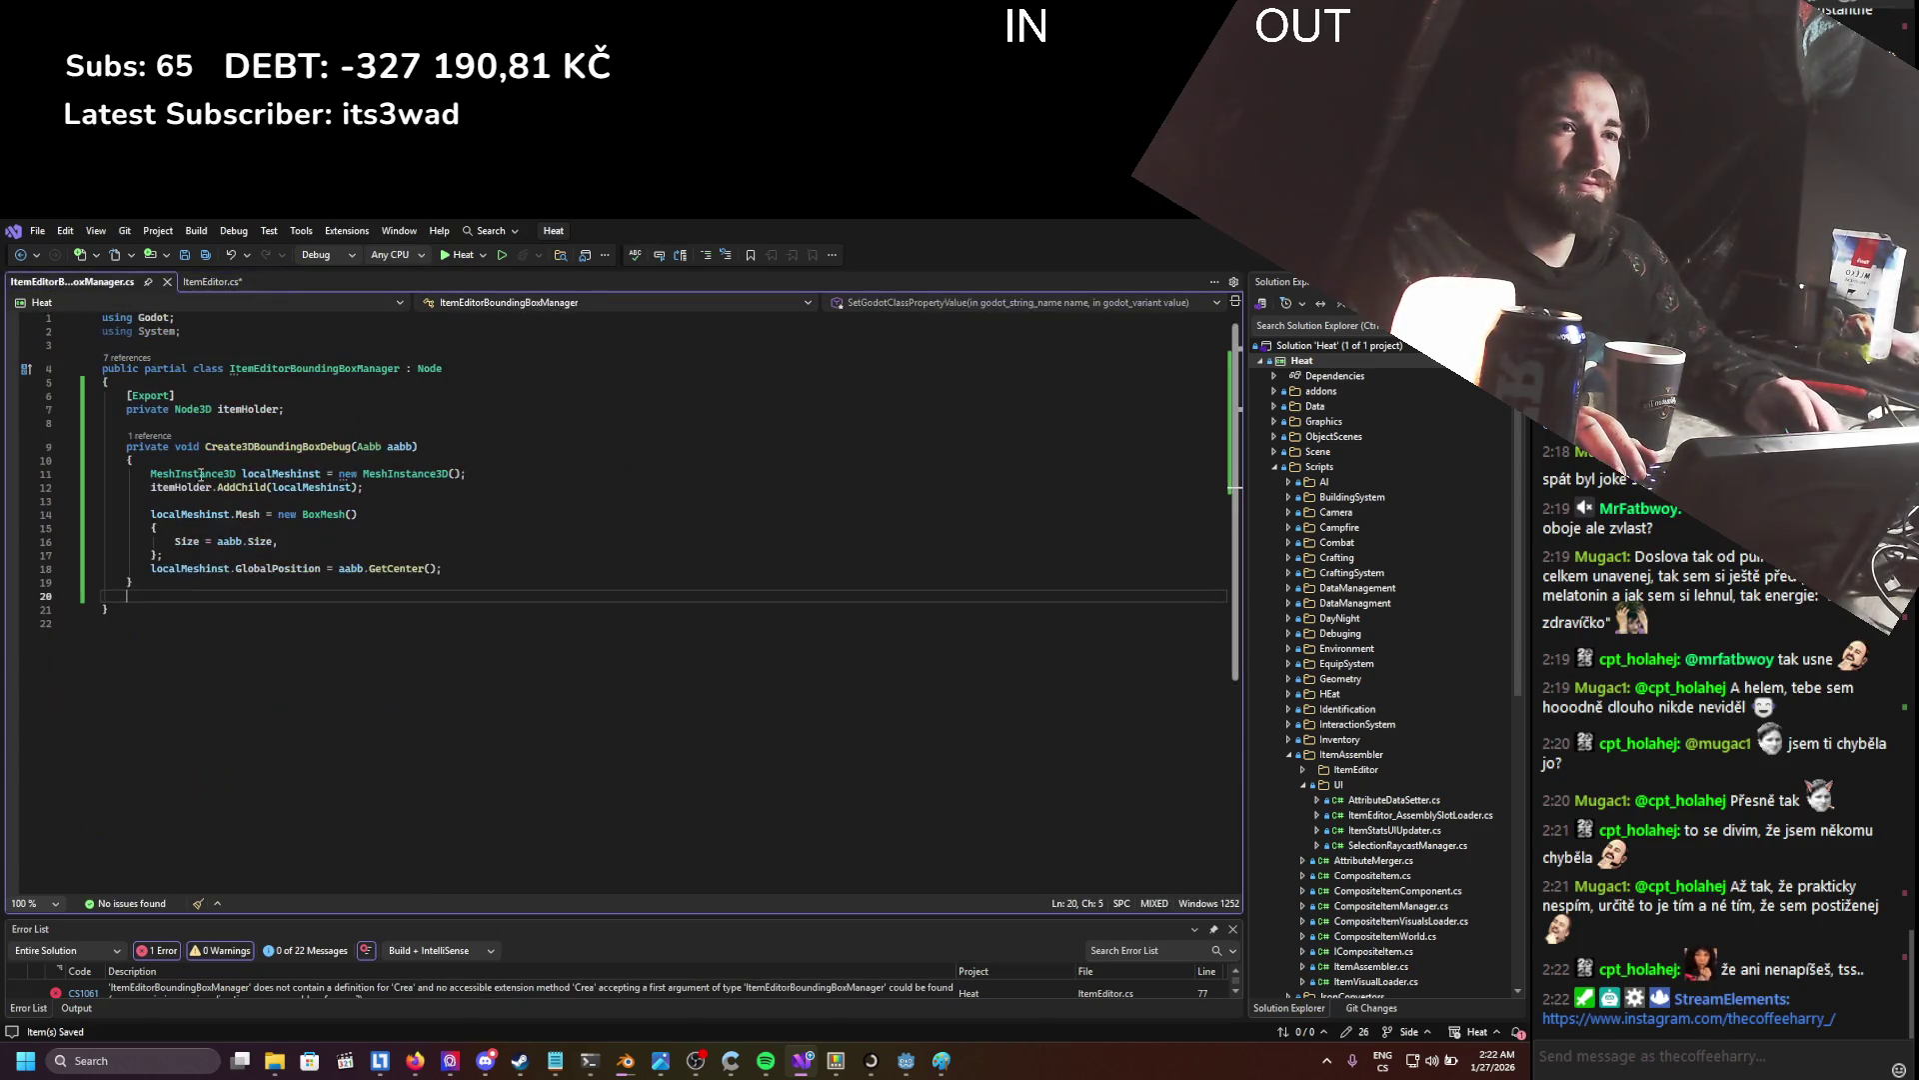
double_click(150, 447)
text(public)
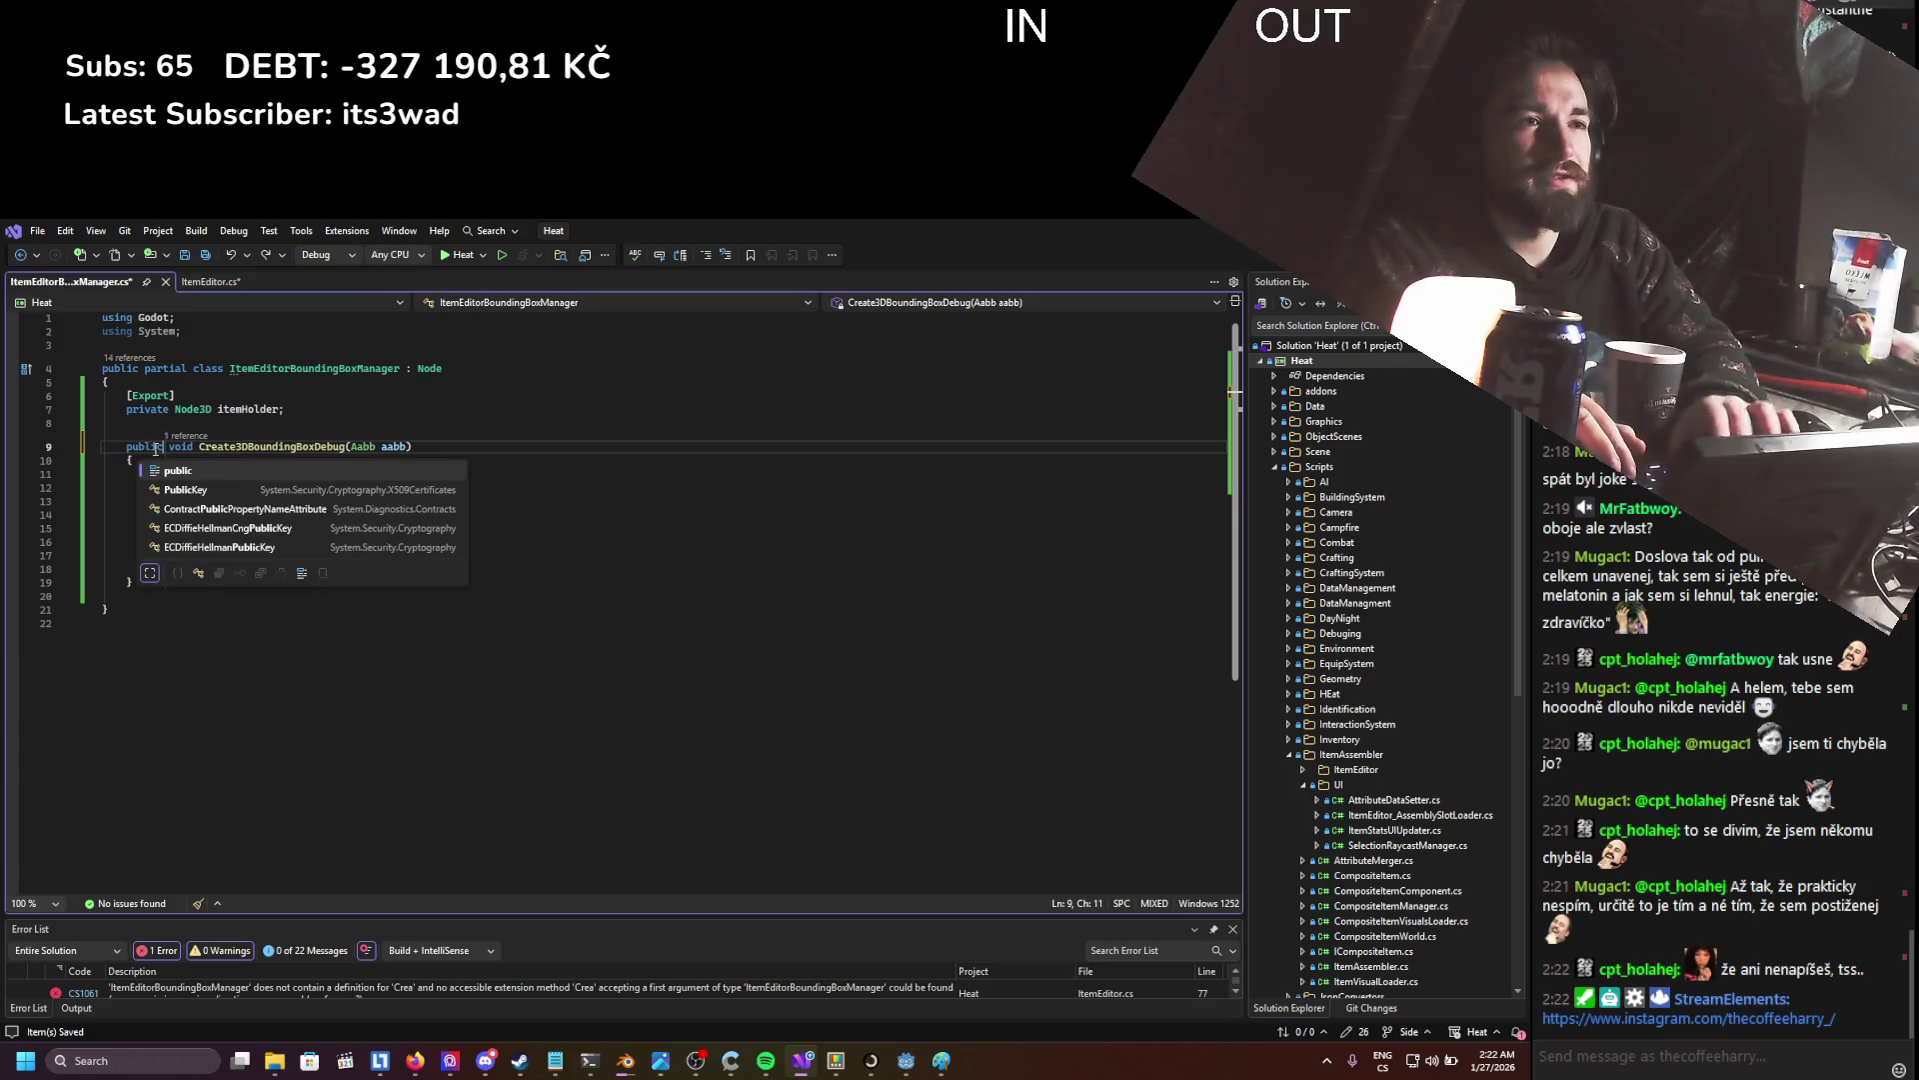
key(ctrl+Tab)
key(BackSpace)
key(BackSpace)
key(BackSpace)
text(crea)
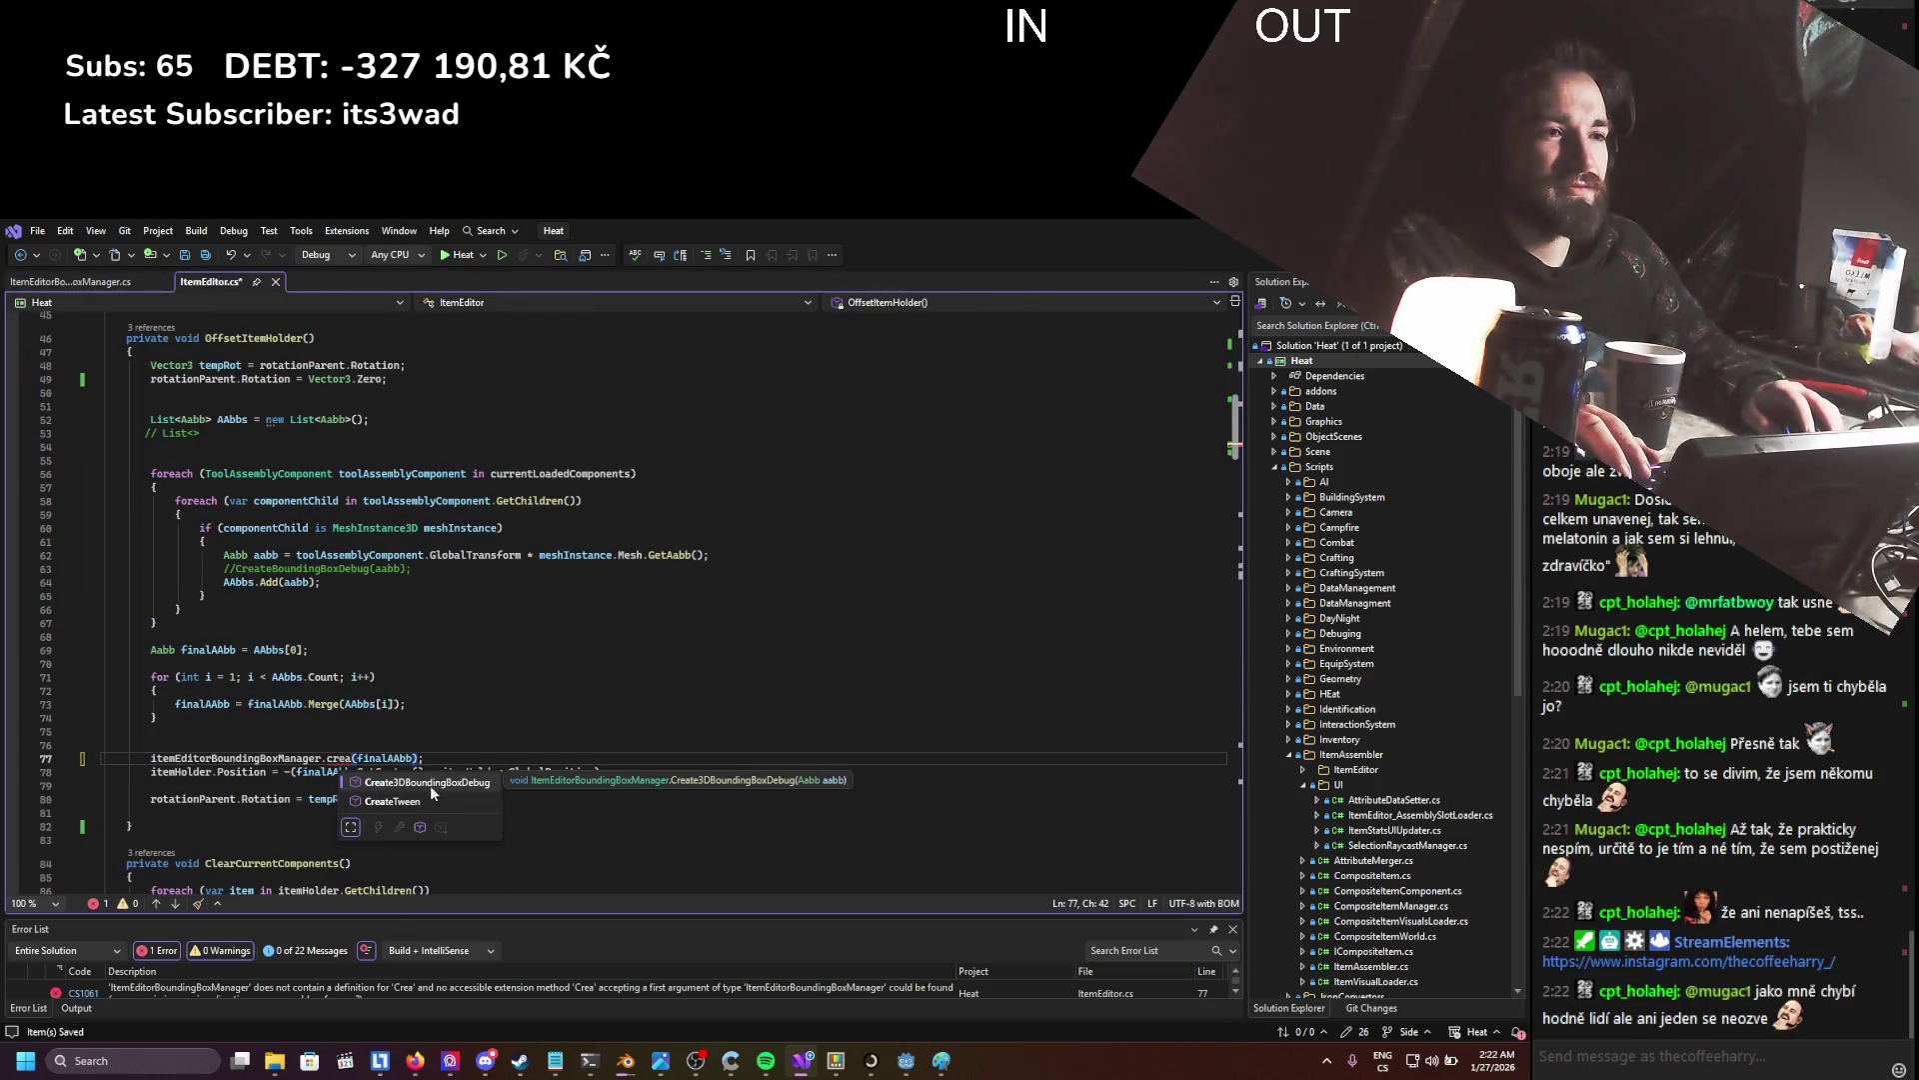
key(Tab)
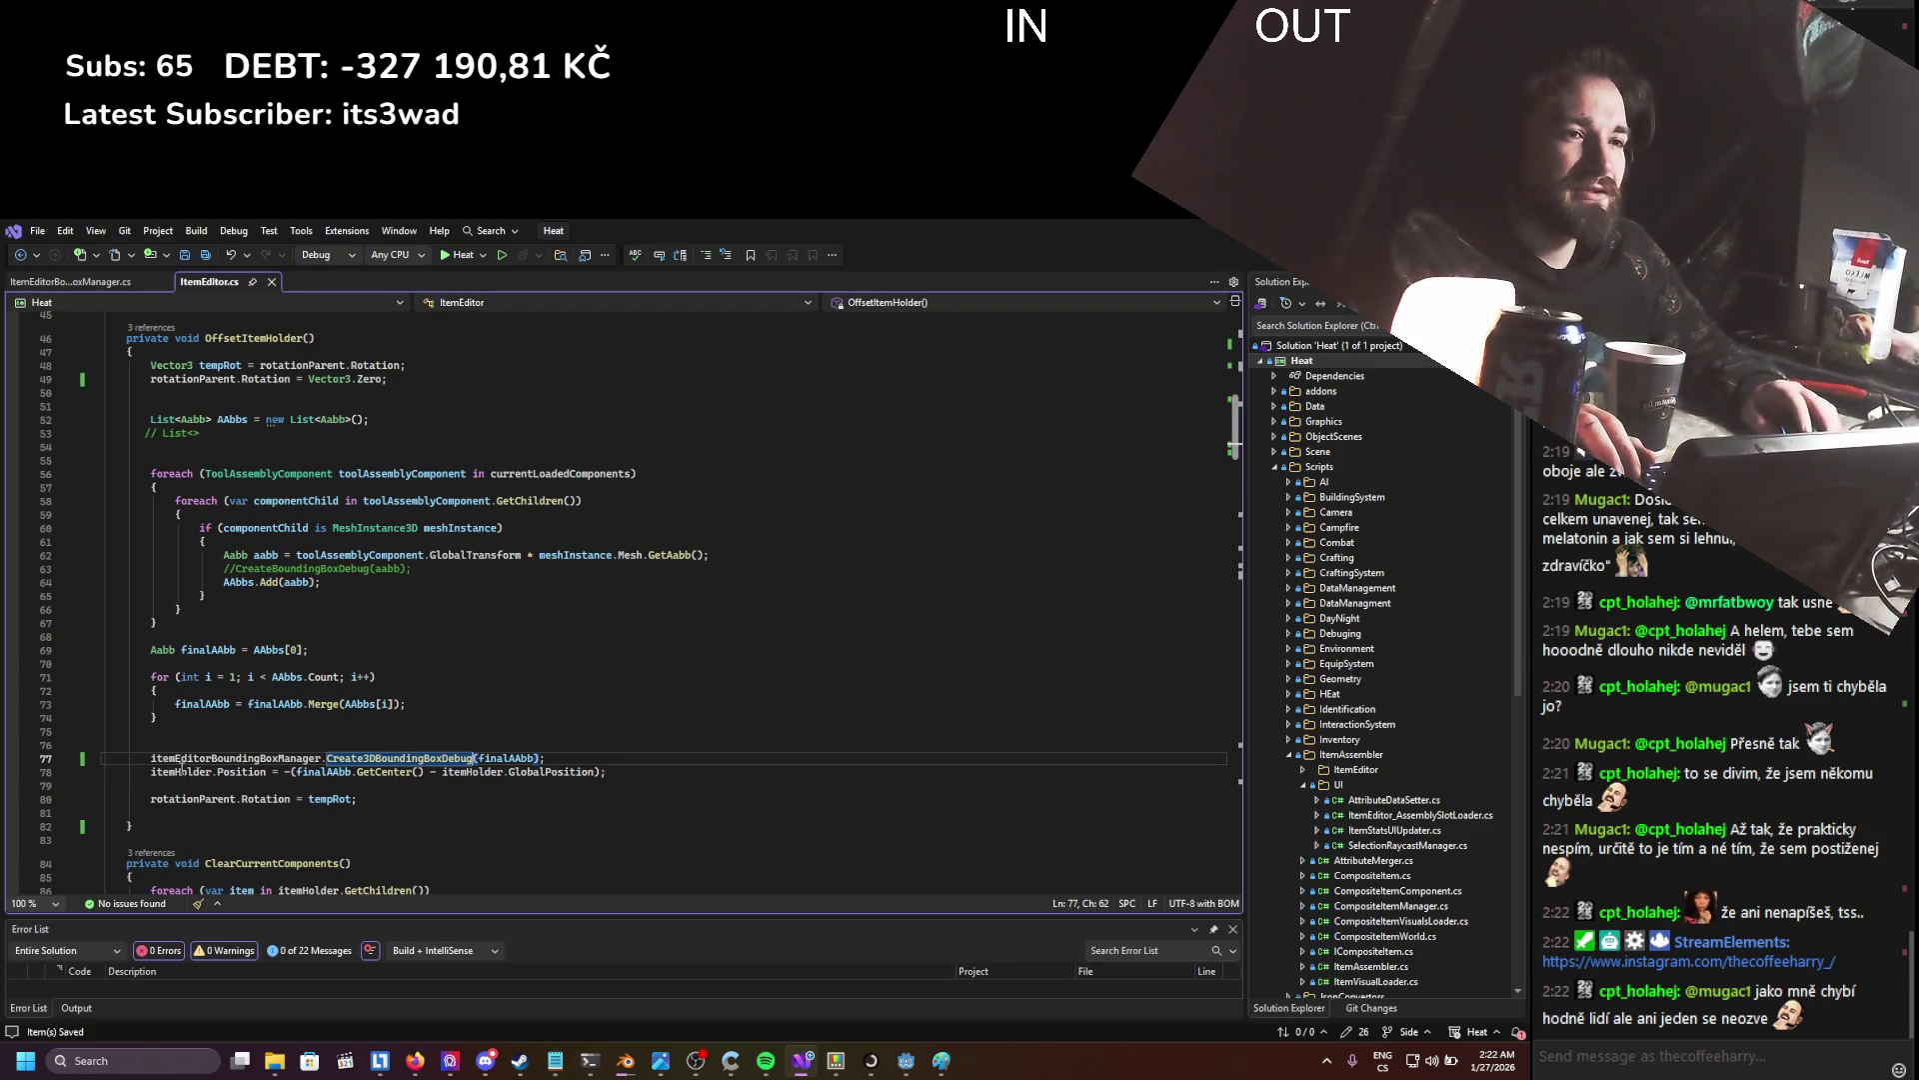
- Change the line 63 call to itemEditorBoundingBoxManager.Create3DBoundingBoxDebug and save ItemEditor.cs
drag(151, 758, 323, 756)
key(ctrl+c)
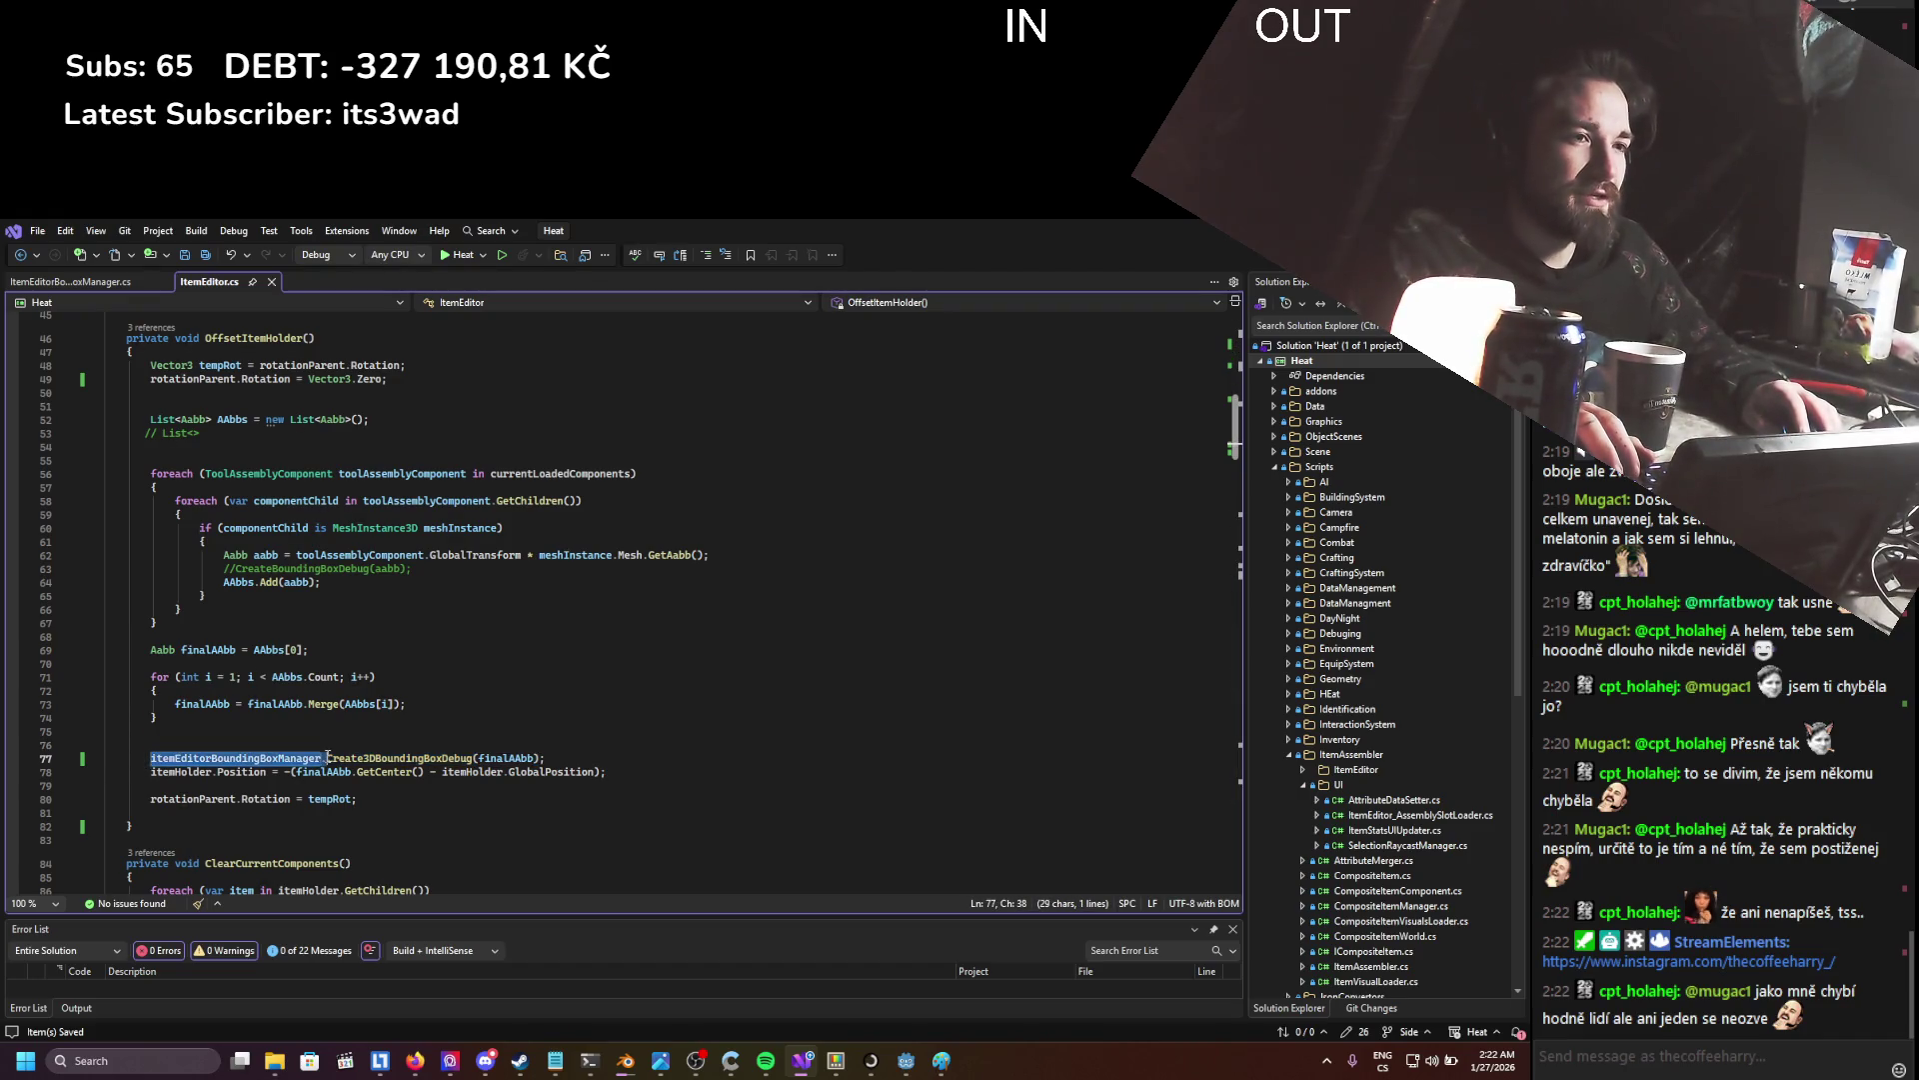
drag(236, 569, 223, 569)
key(ctrl+v)
text(.)
double_click(423, 757)
key(ctrl+c)
double_click(466, 569)
key(ctrl+v)
key(ctrl+s)
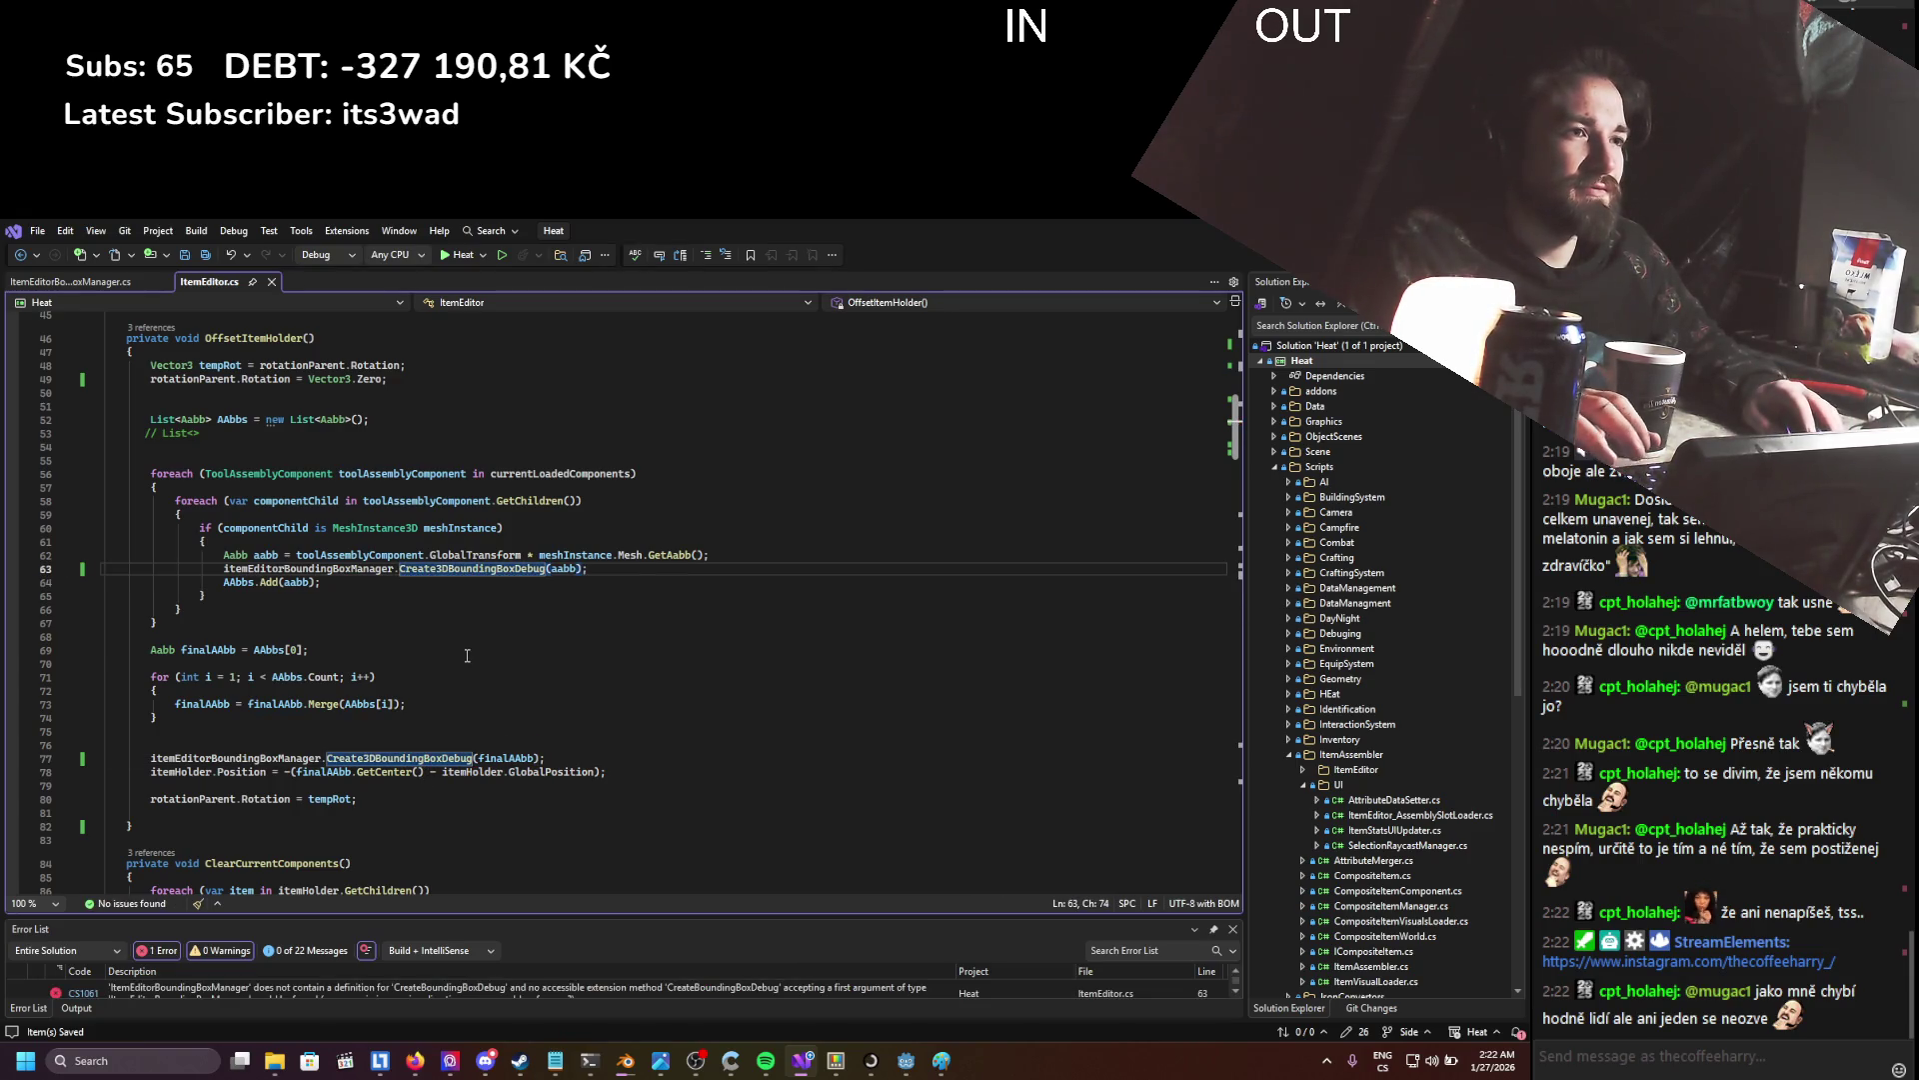
click(469, 652)
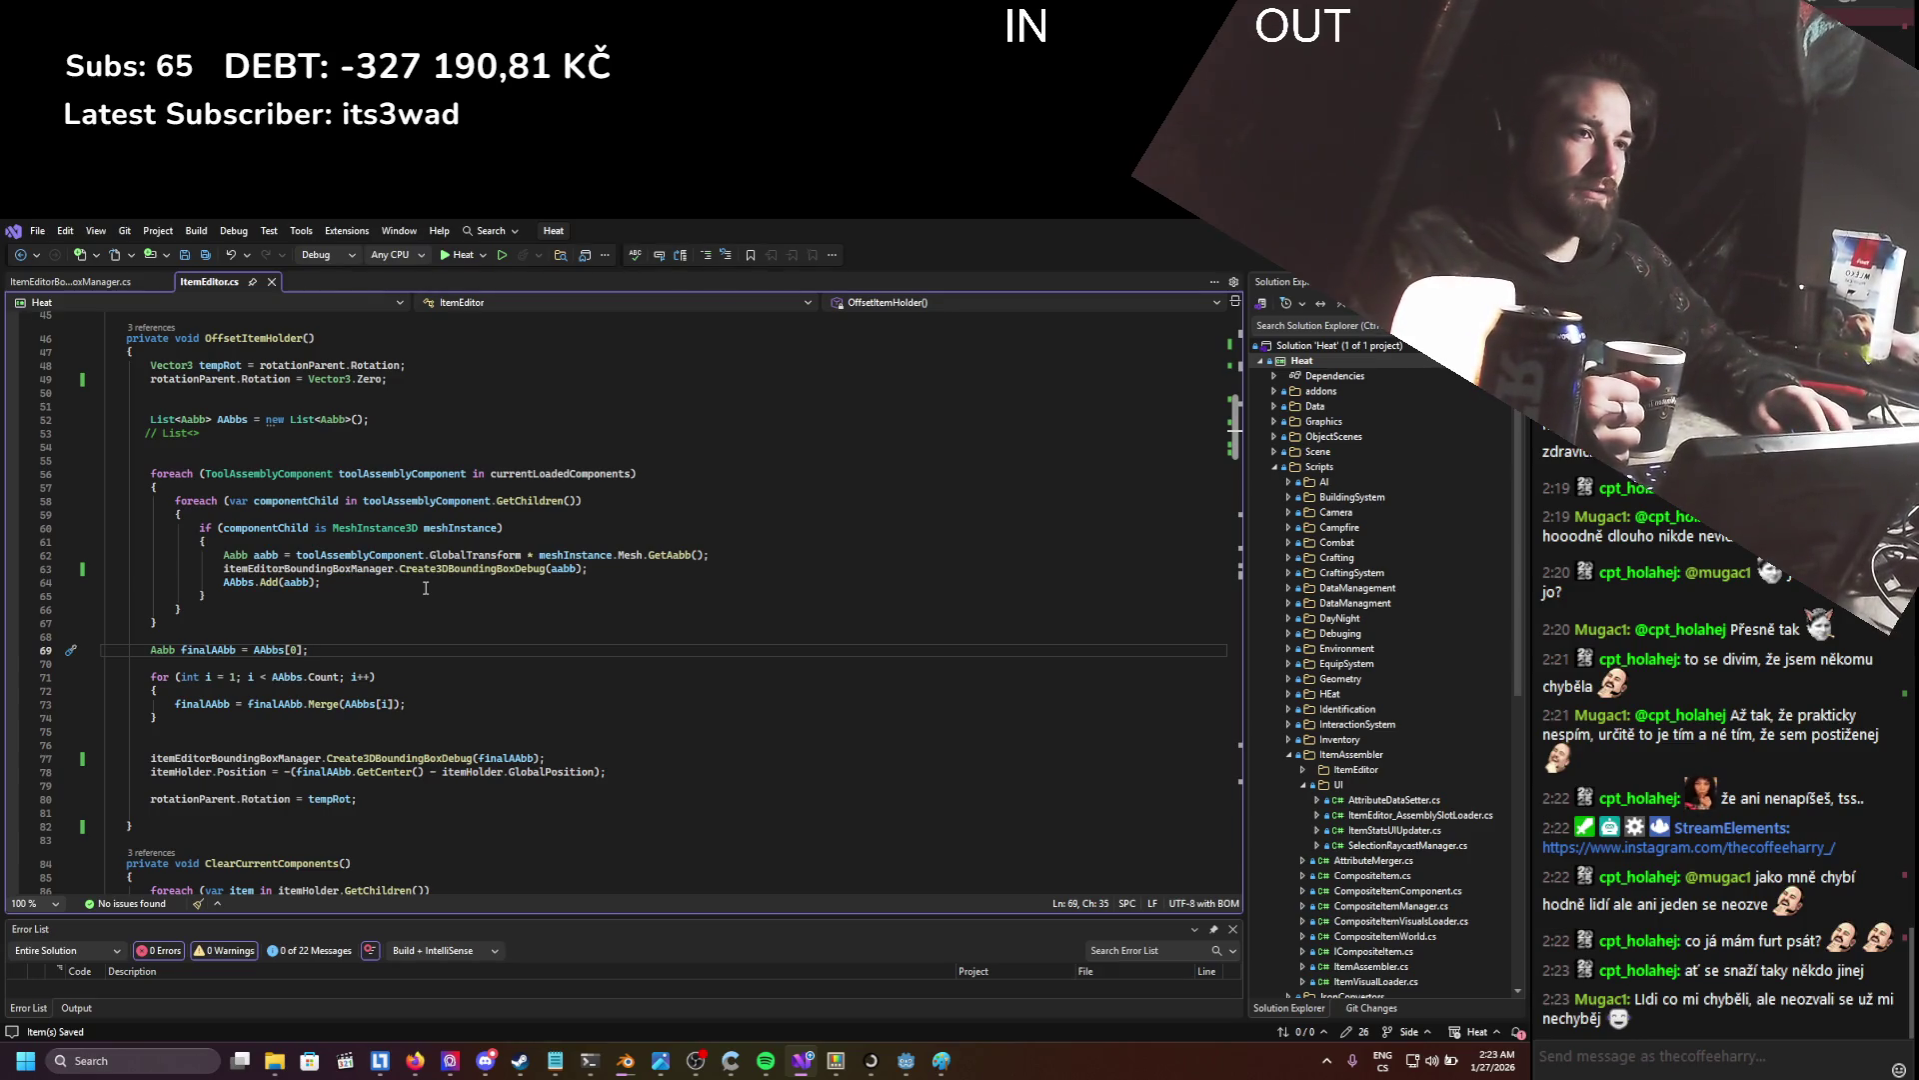
- Delete the extra blank lines on lines 76 and 80 in ItemEditor.cs
scroll(380, 595, down, 2)
scroll(377, 595, down, 2)
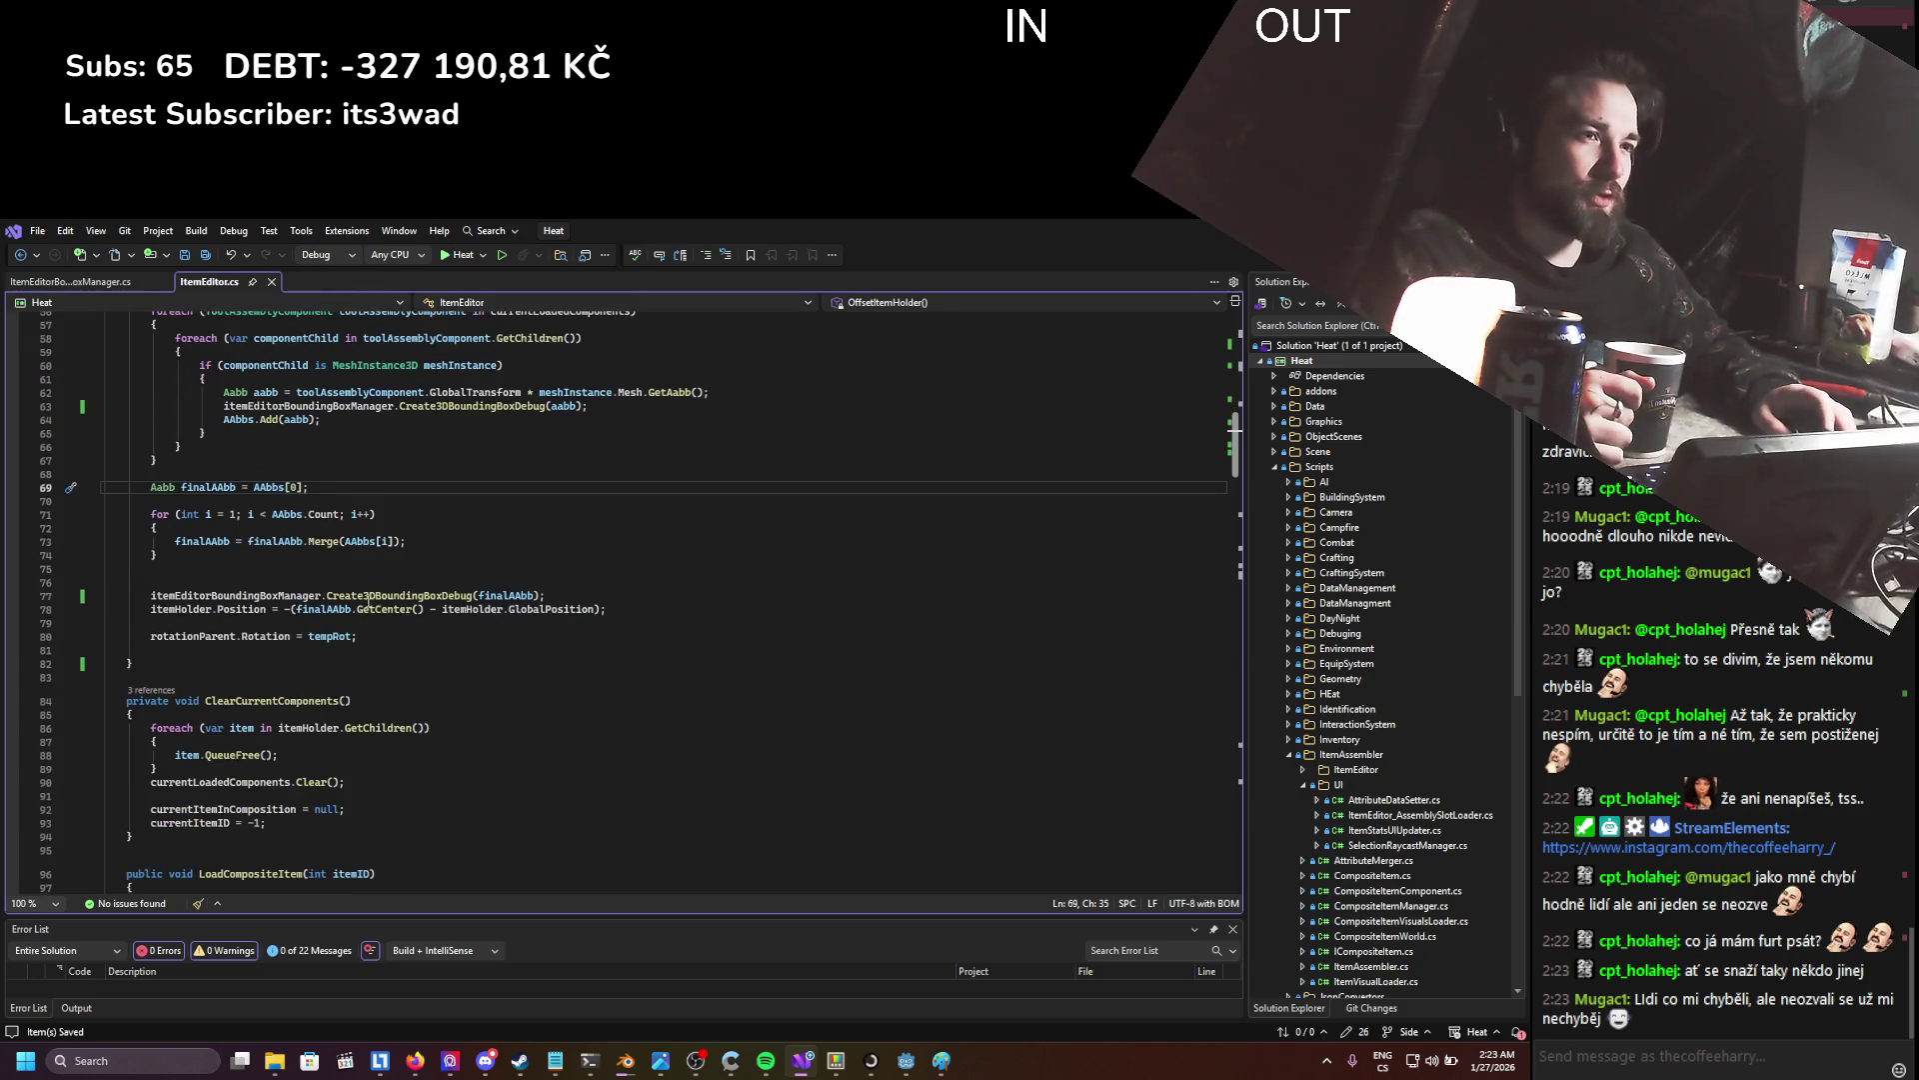
click(189, 579)
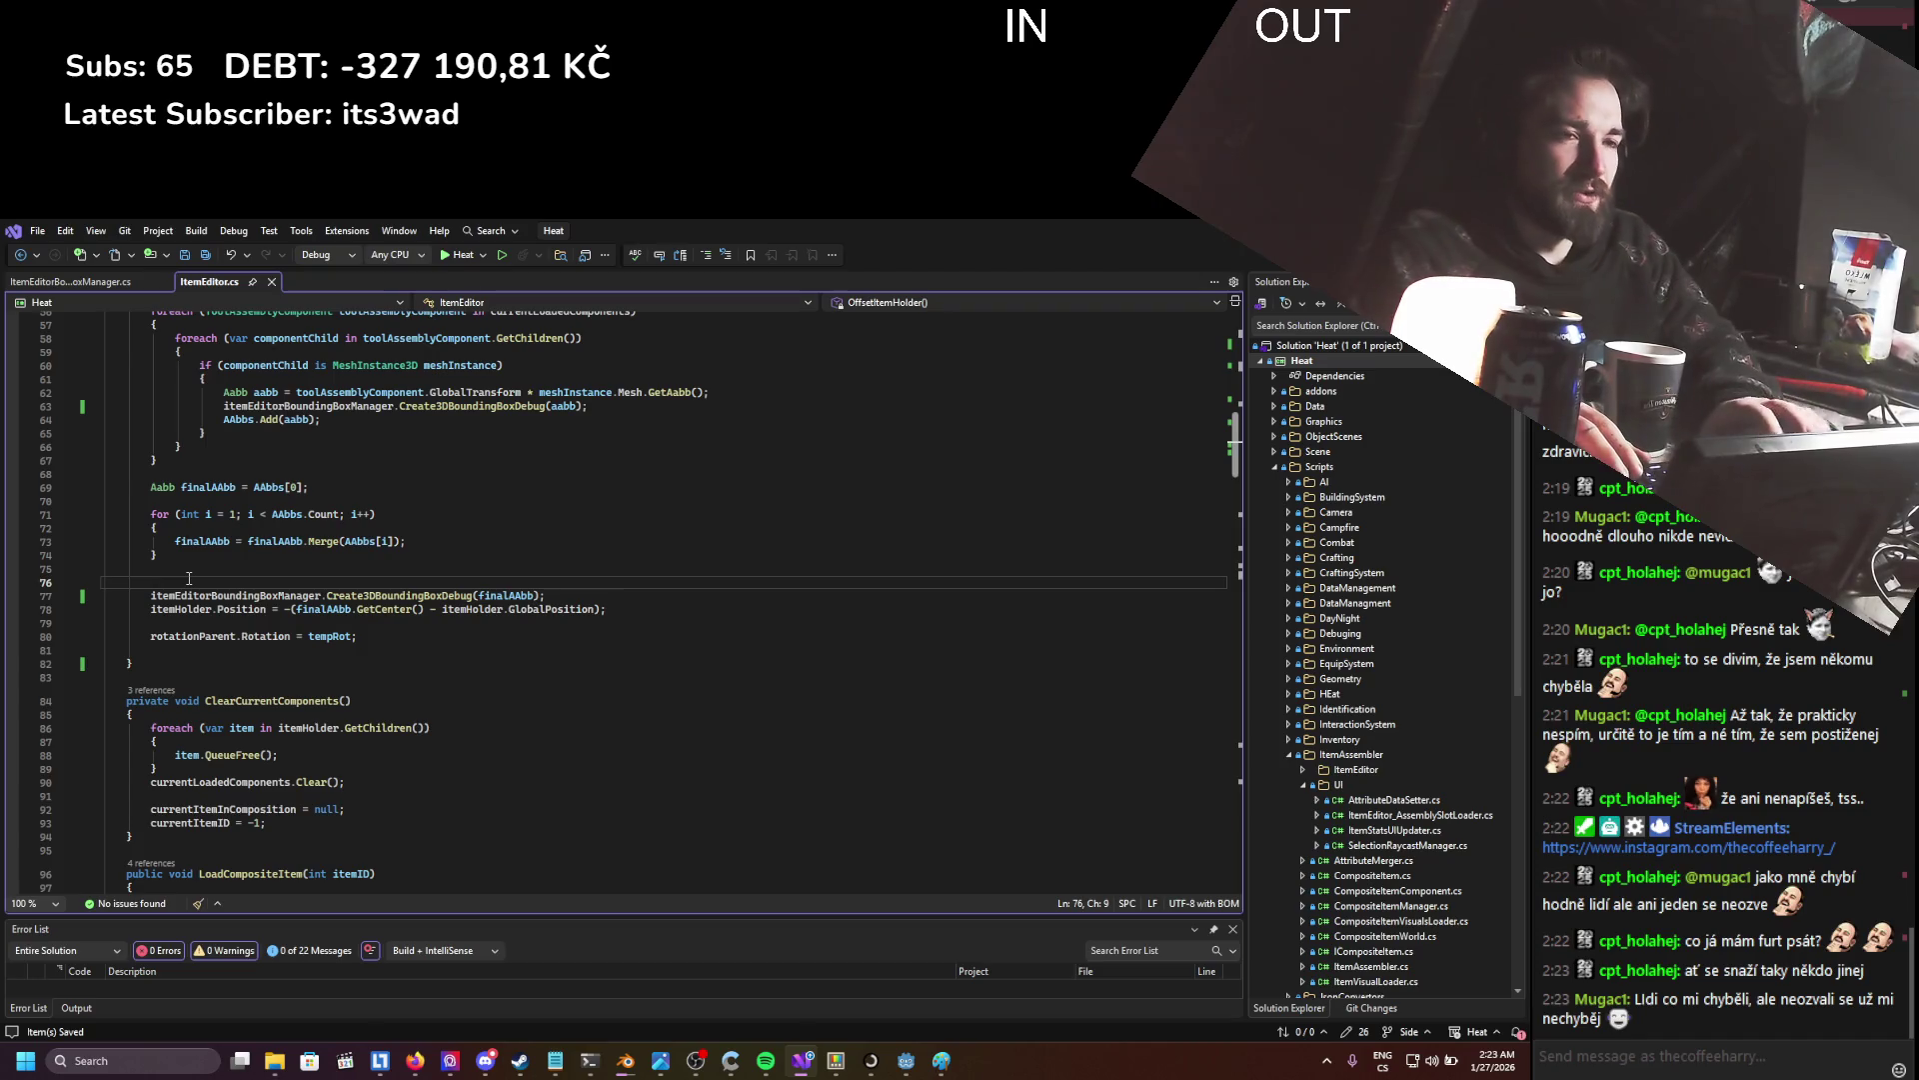
key(BackSpace)
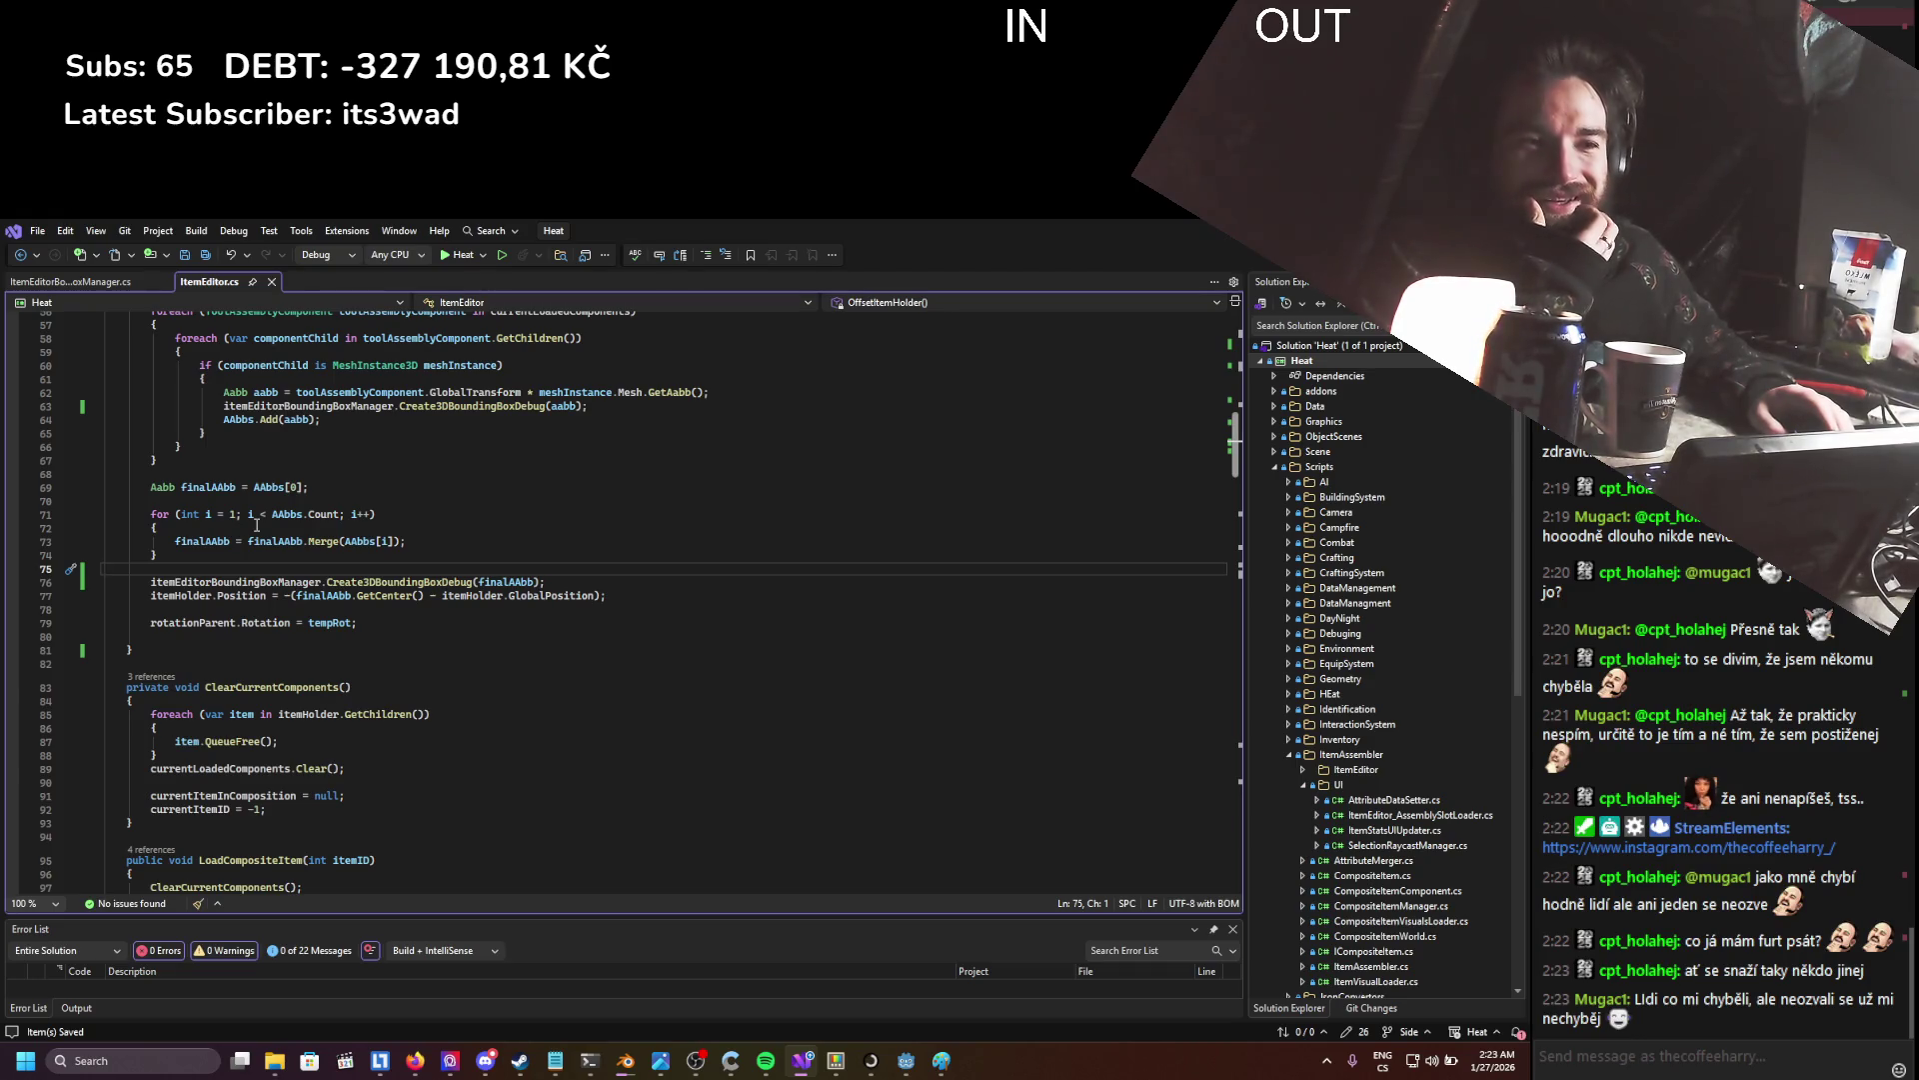
scroll(257, 524, down, 4)
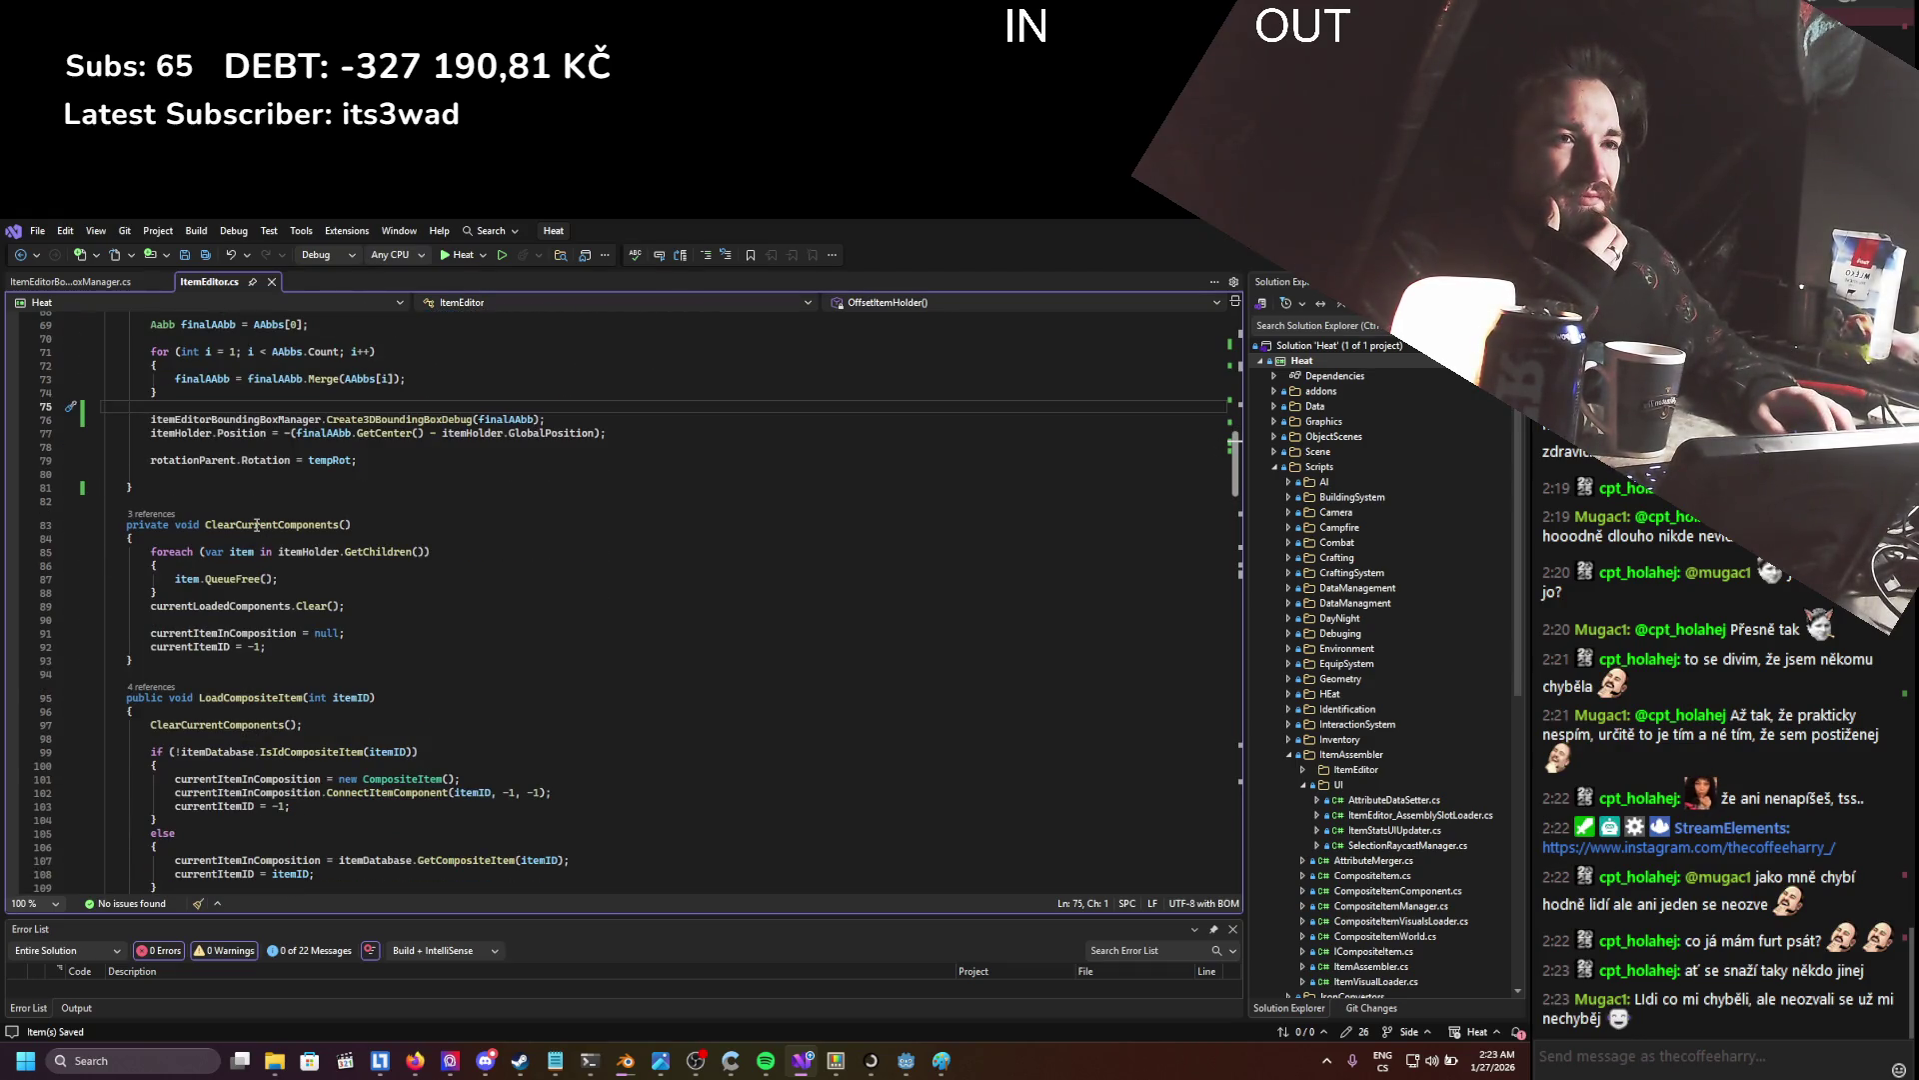
click(213, 475)
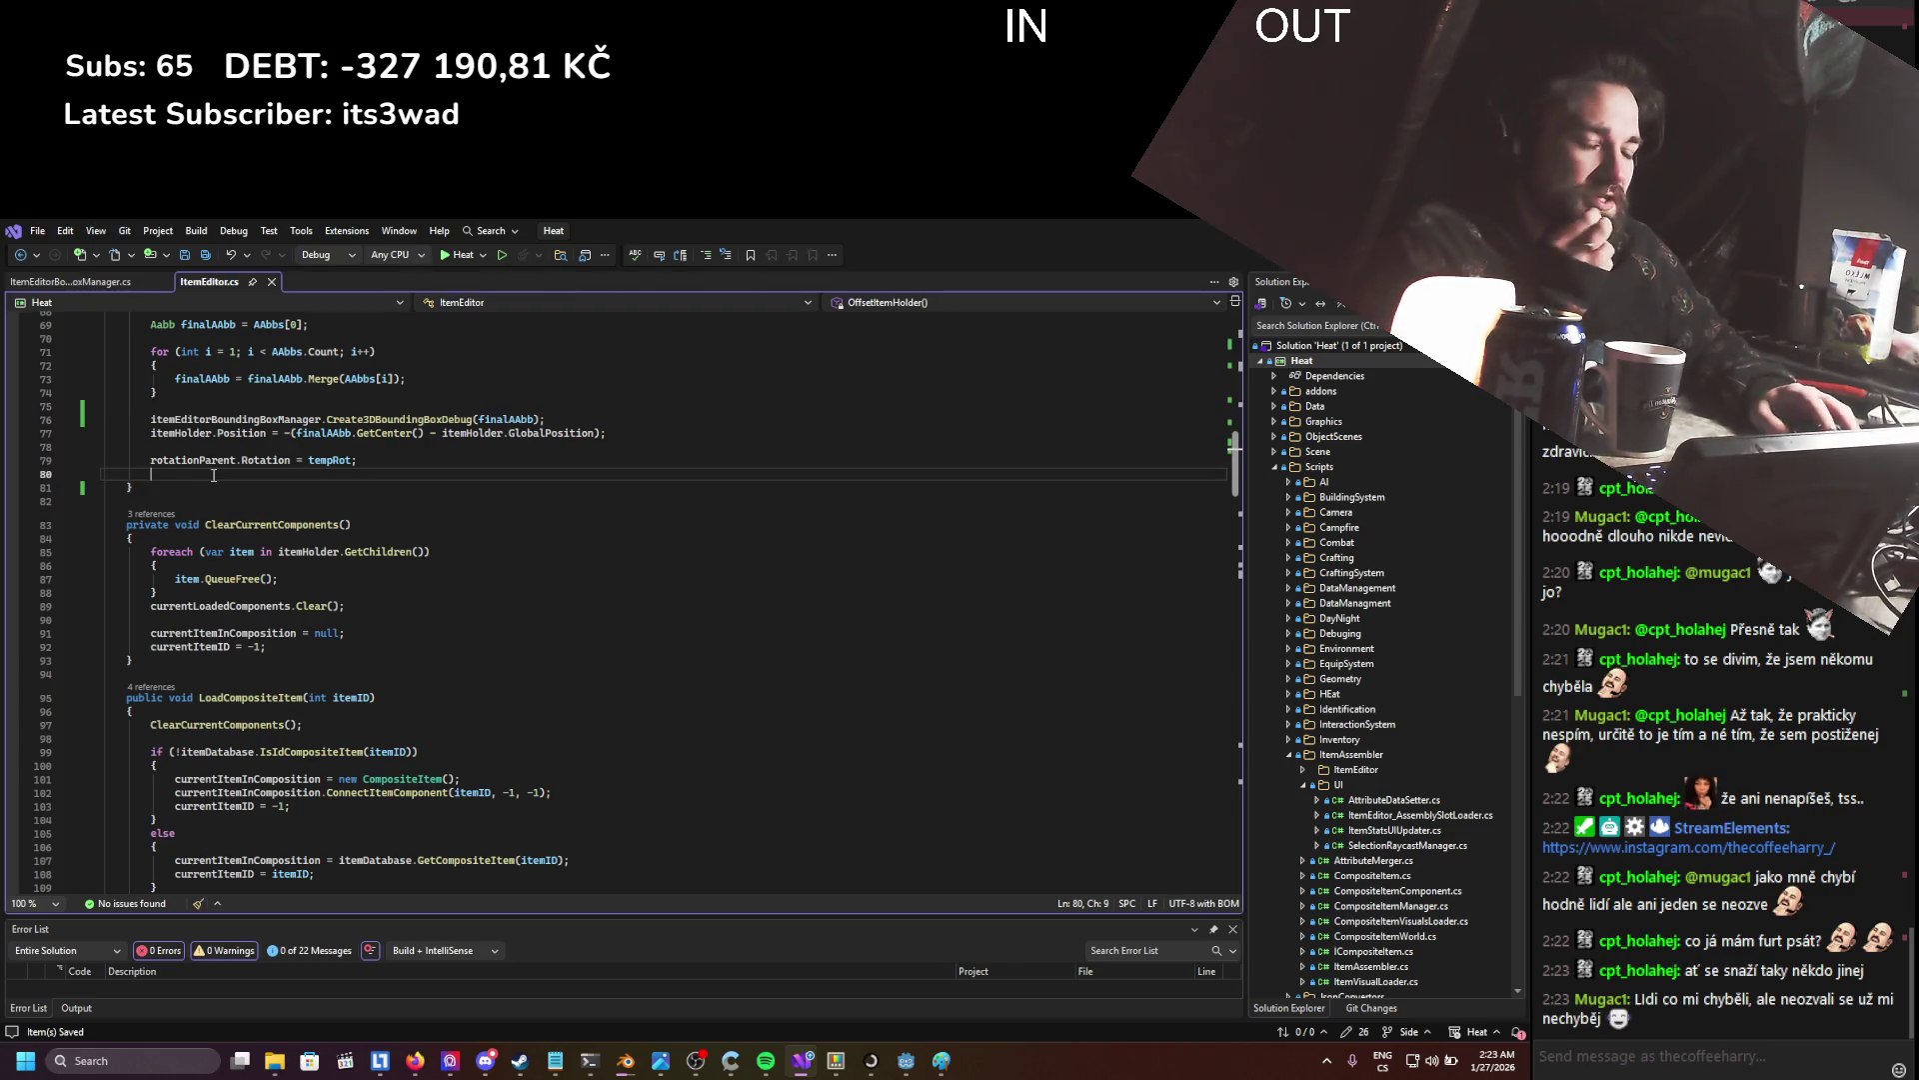
key(BackSpace)
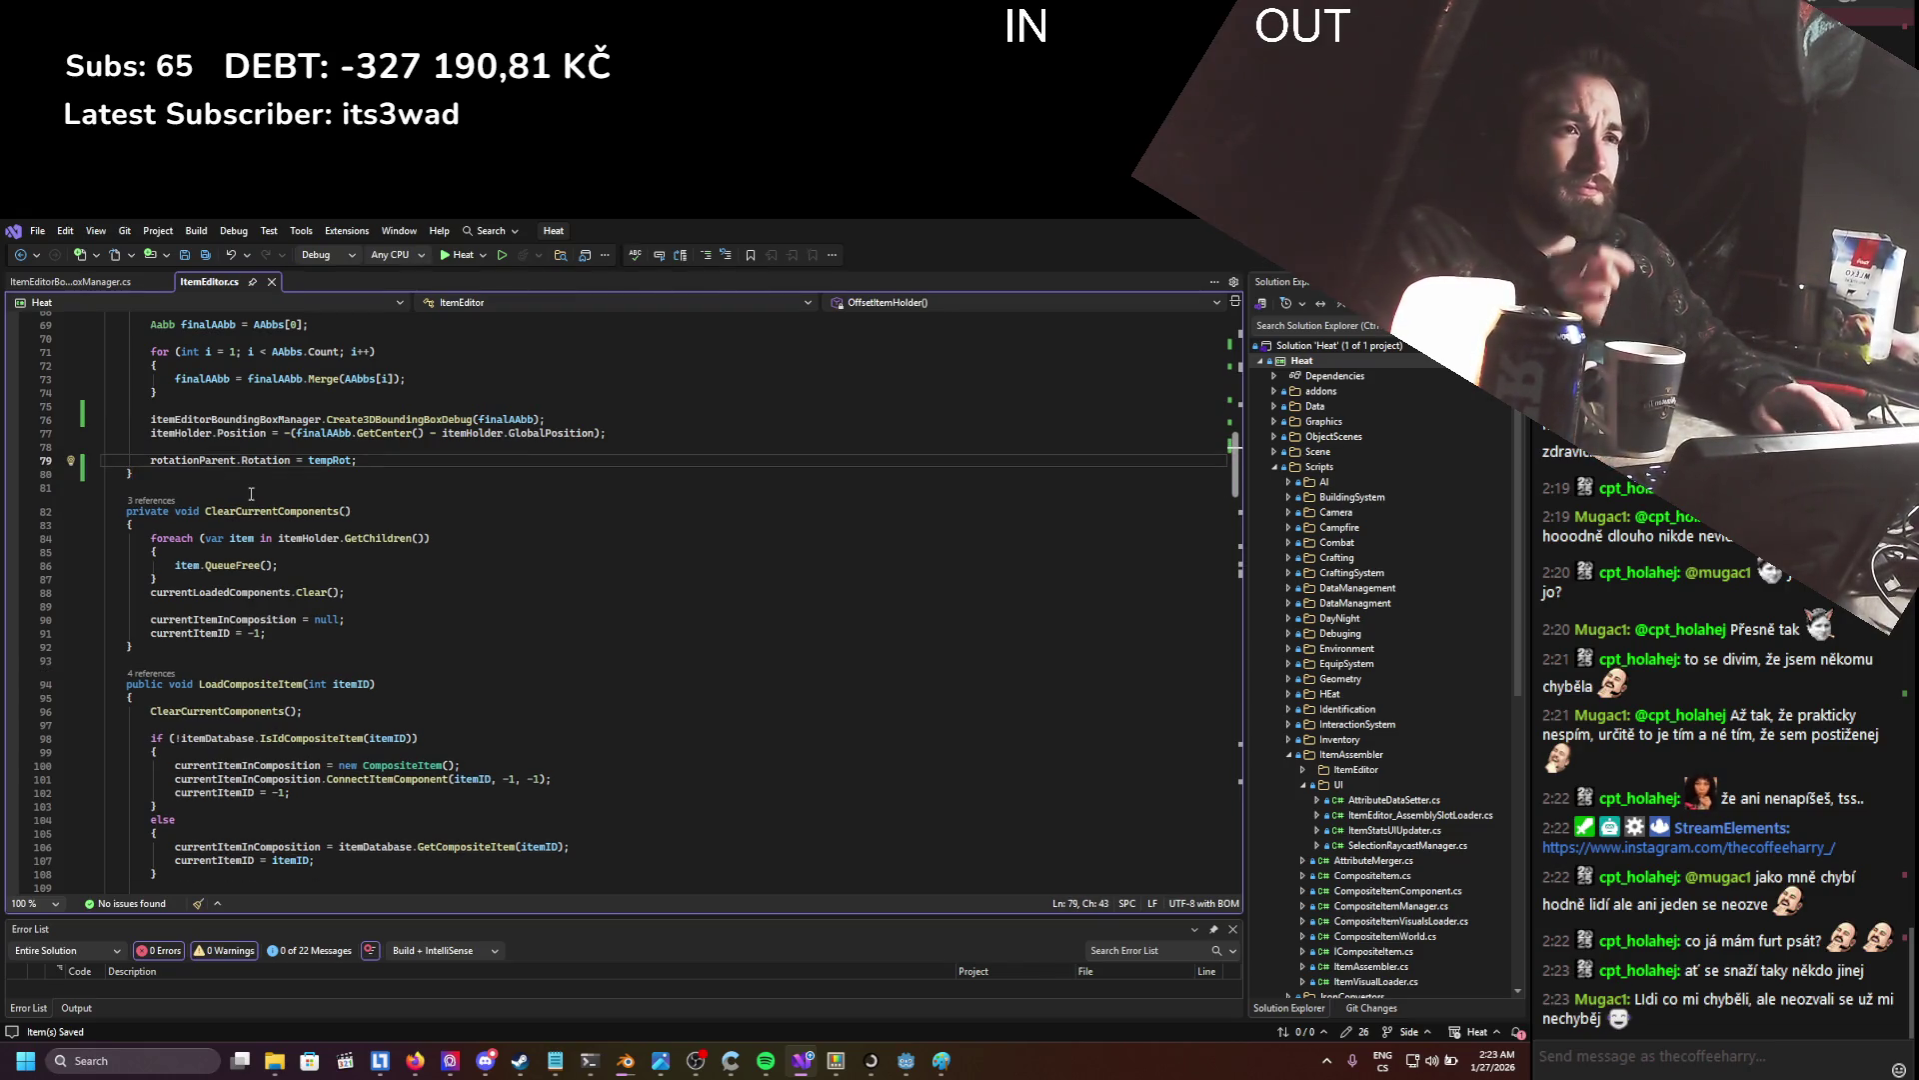
scroll(317, 652, up, 8)
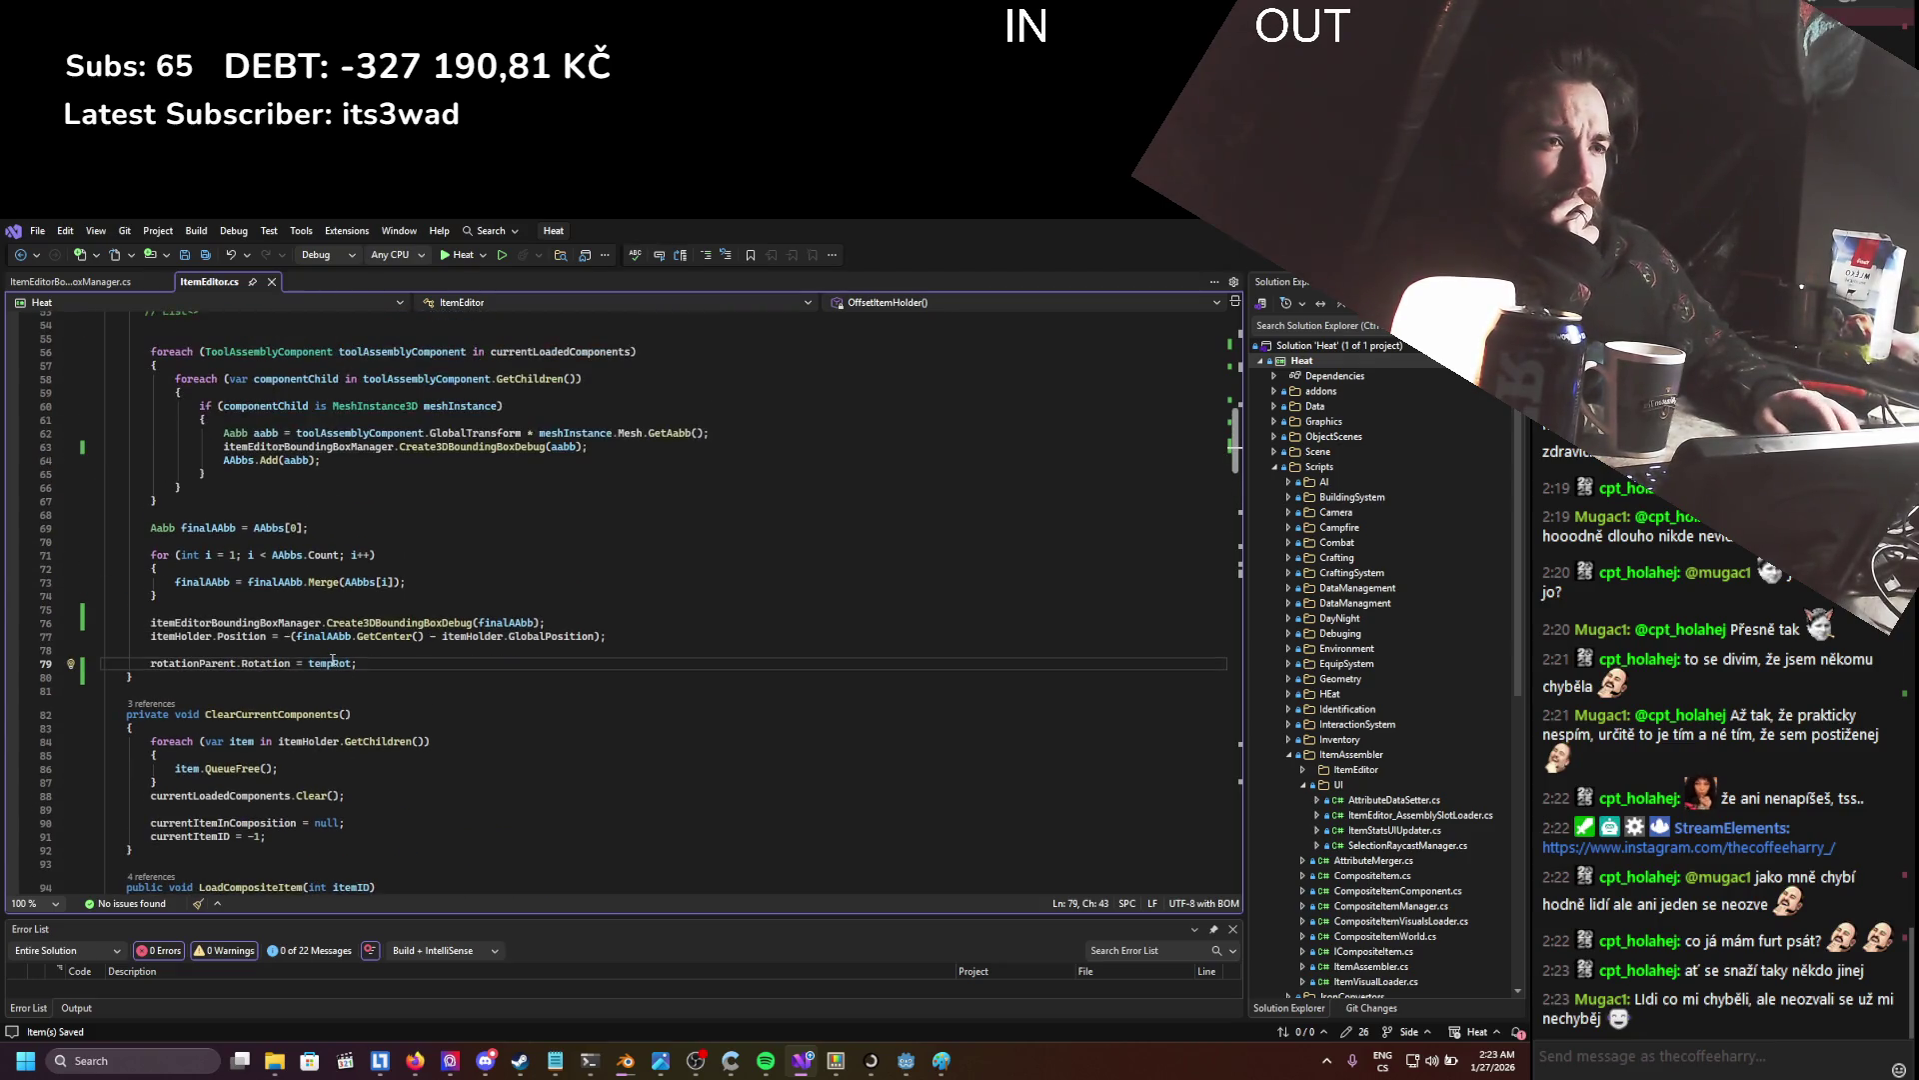
scroll(332, 660, up, 6)
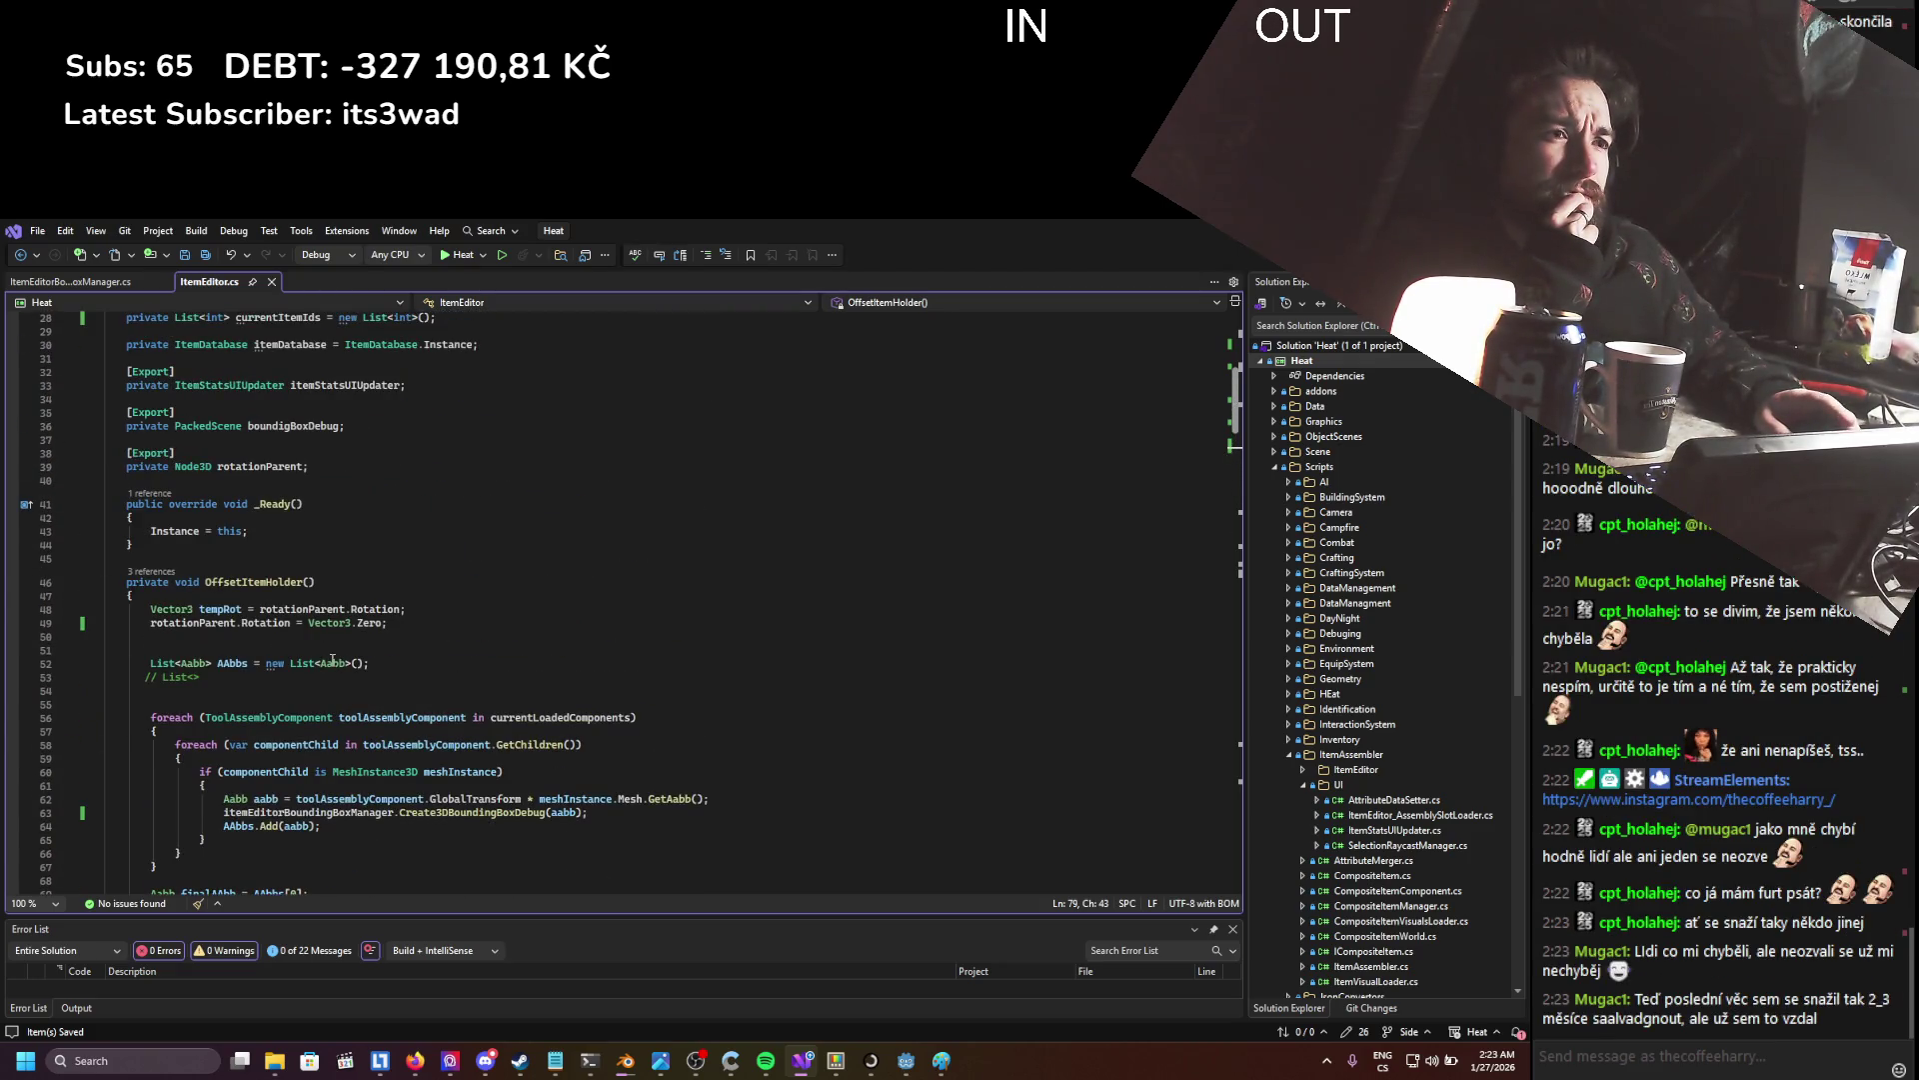
click(57, 283)
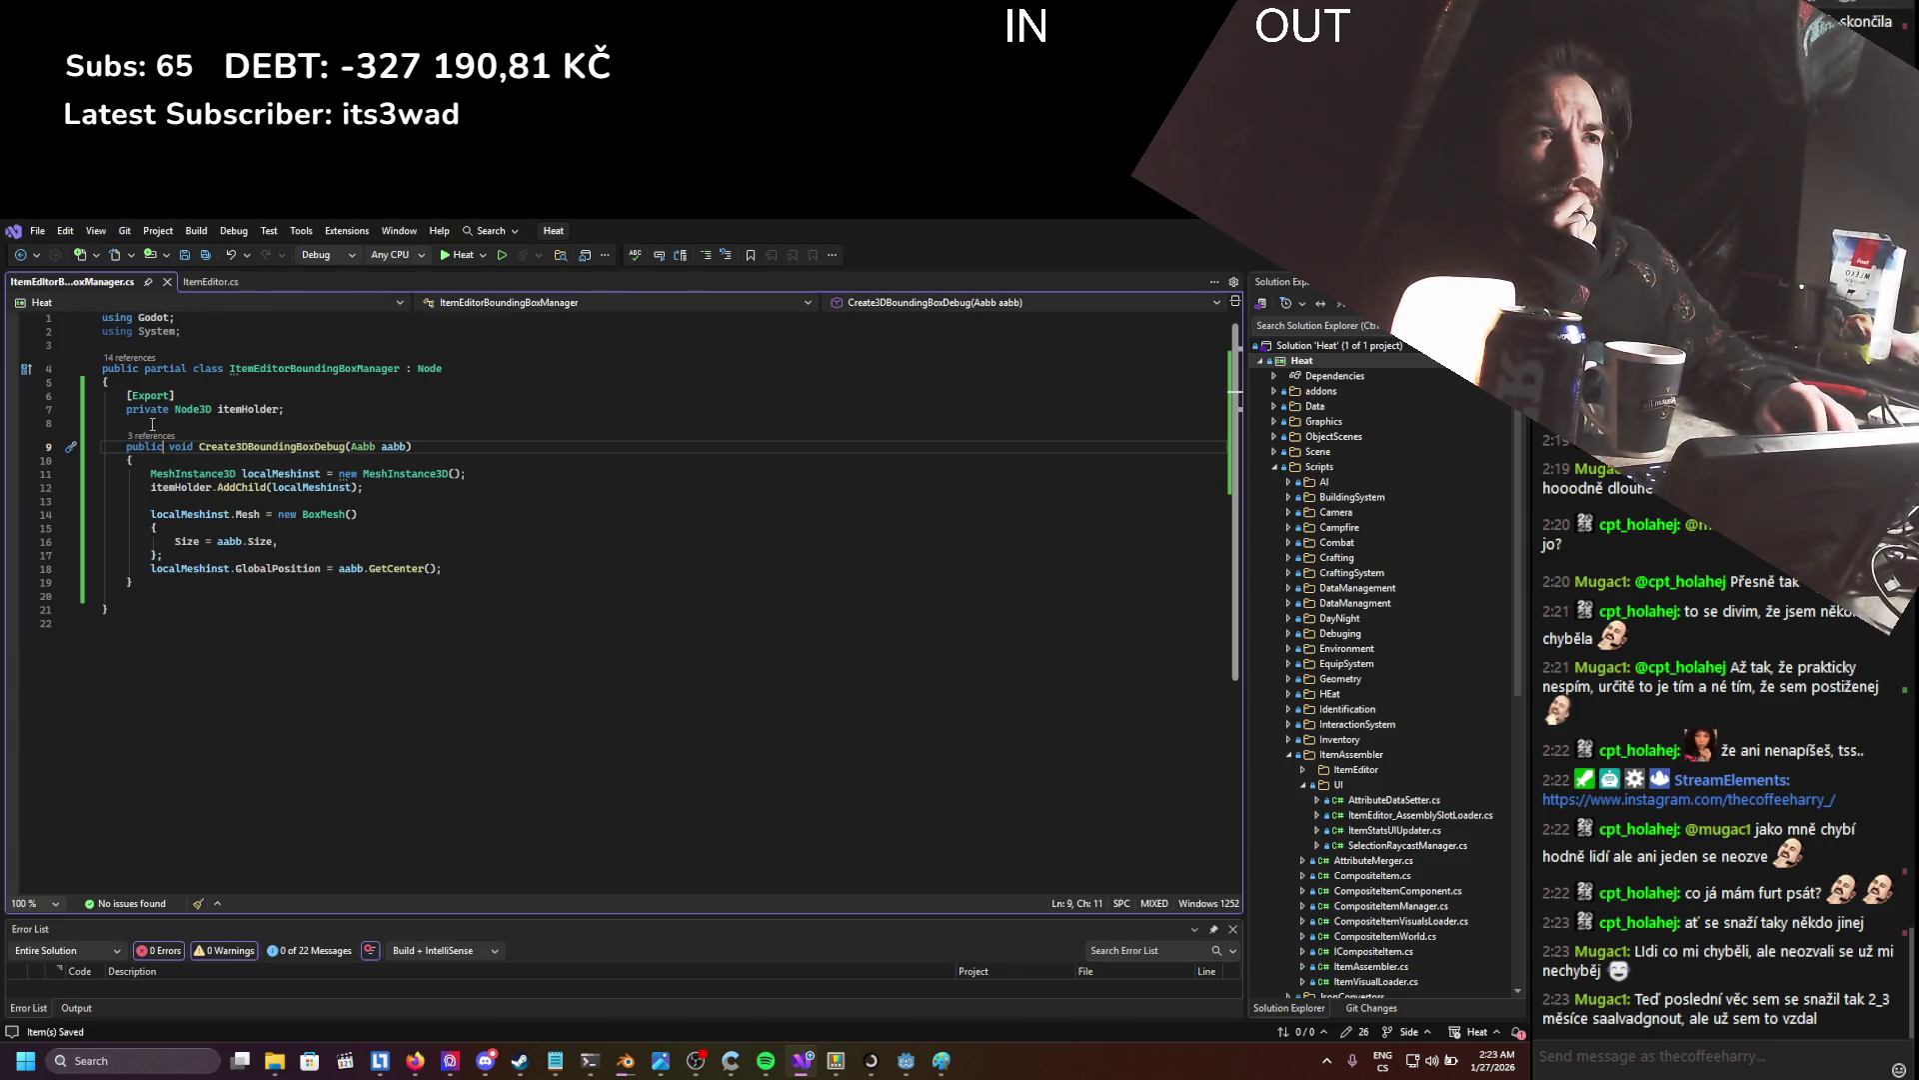
- Rename the manager class via Rename to ItemEditorAABBManager, then close the manager's tab
mouse_move(217, 408)
key(Up)
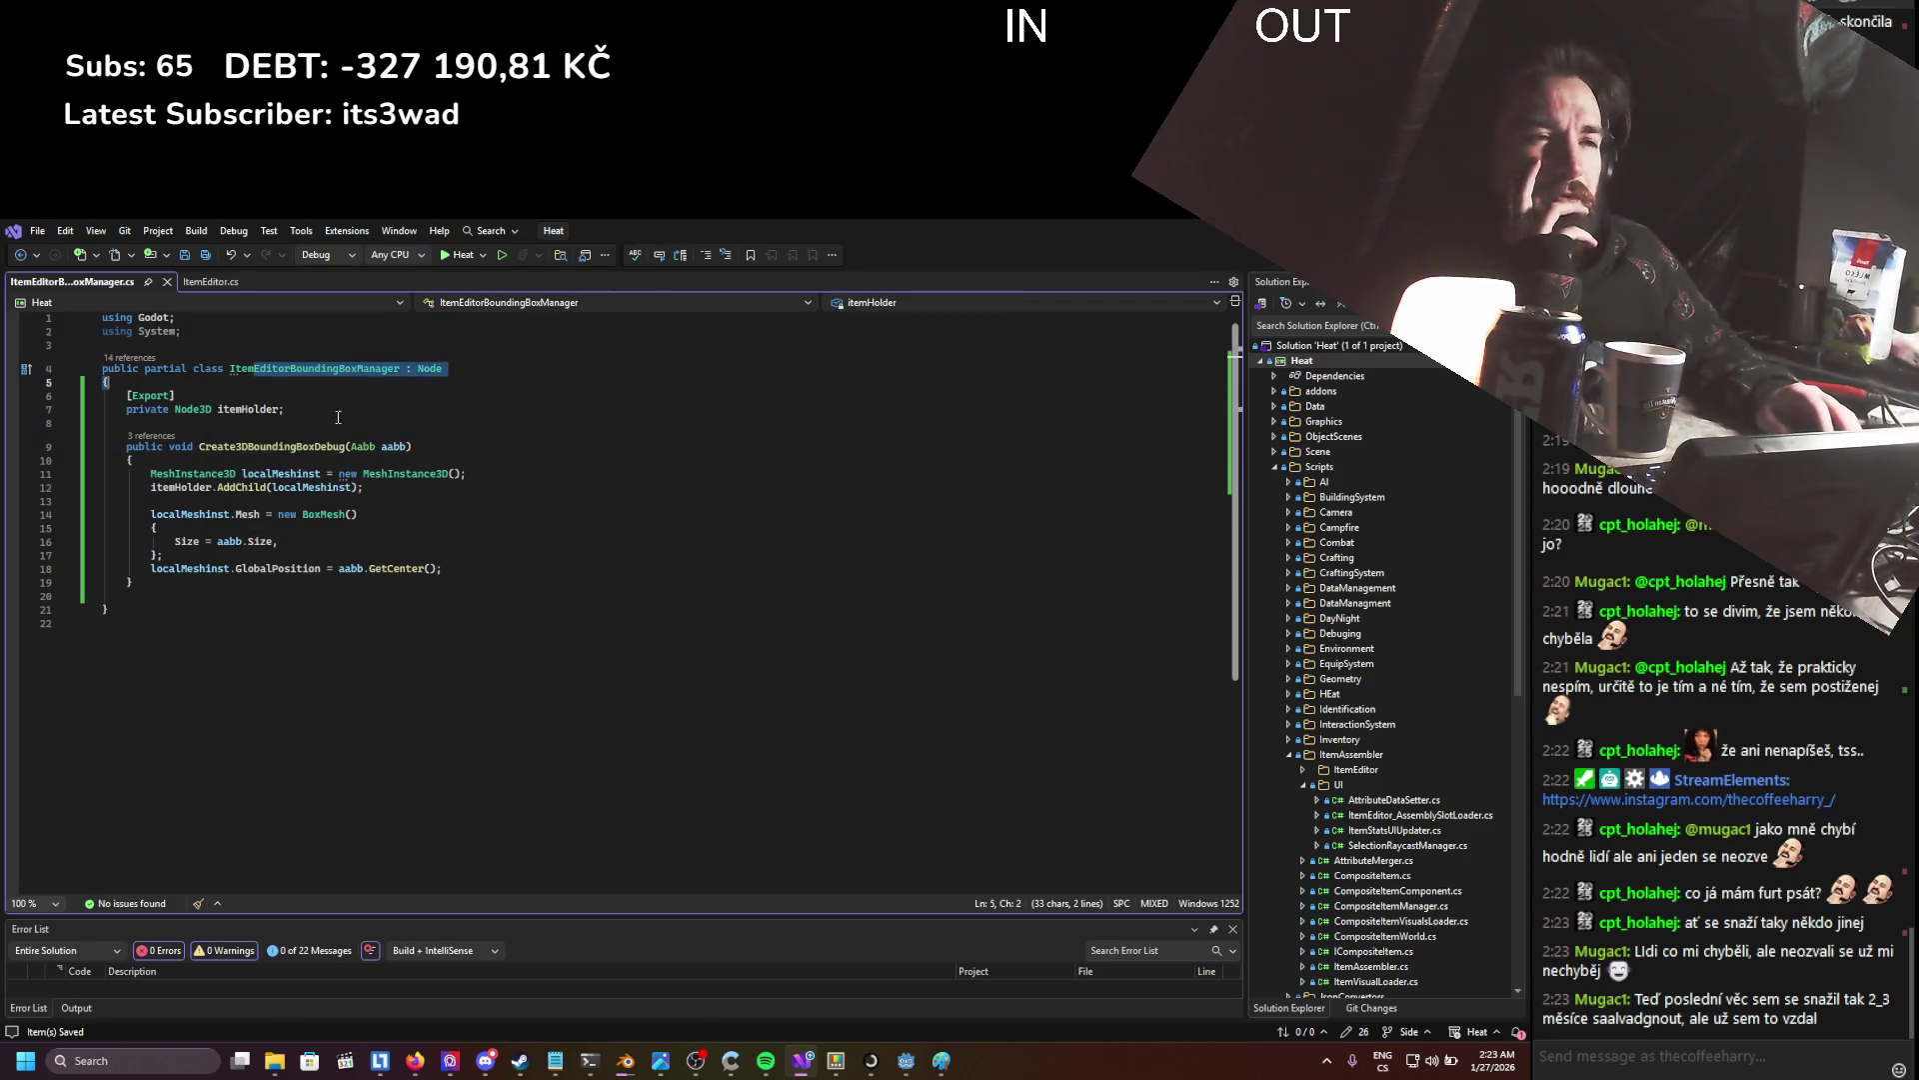
right_click(352, 370)
click(404, 400)
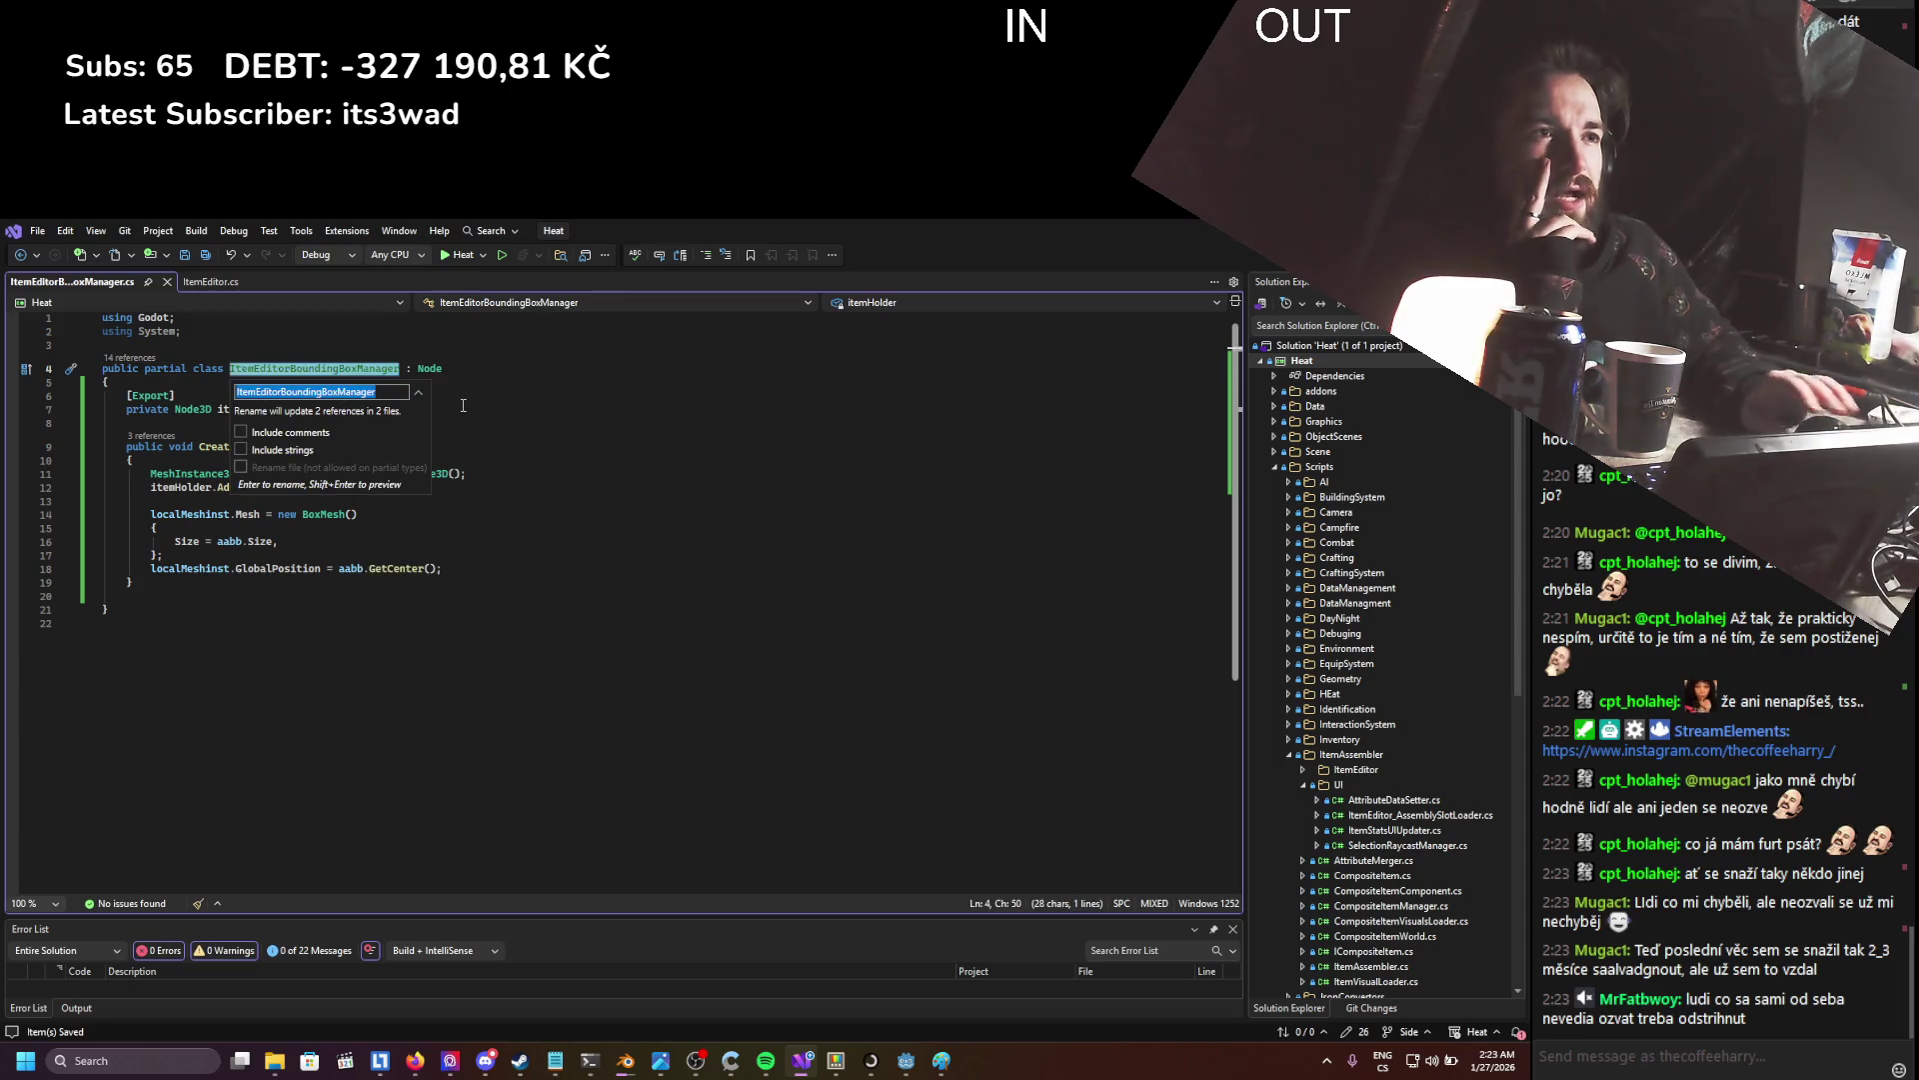
key(BackSpace)
key(BackSpace)
key(BackSpace)
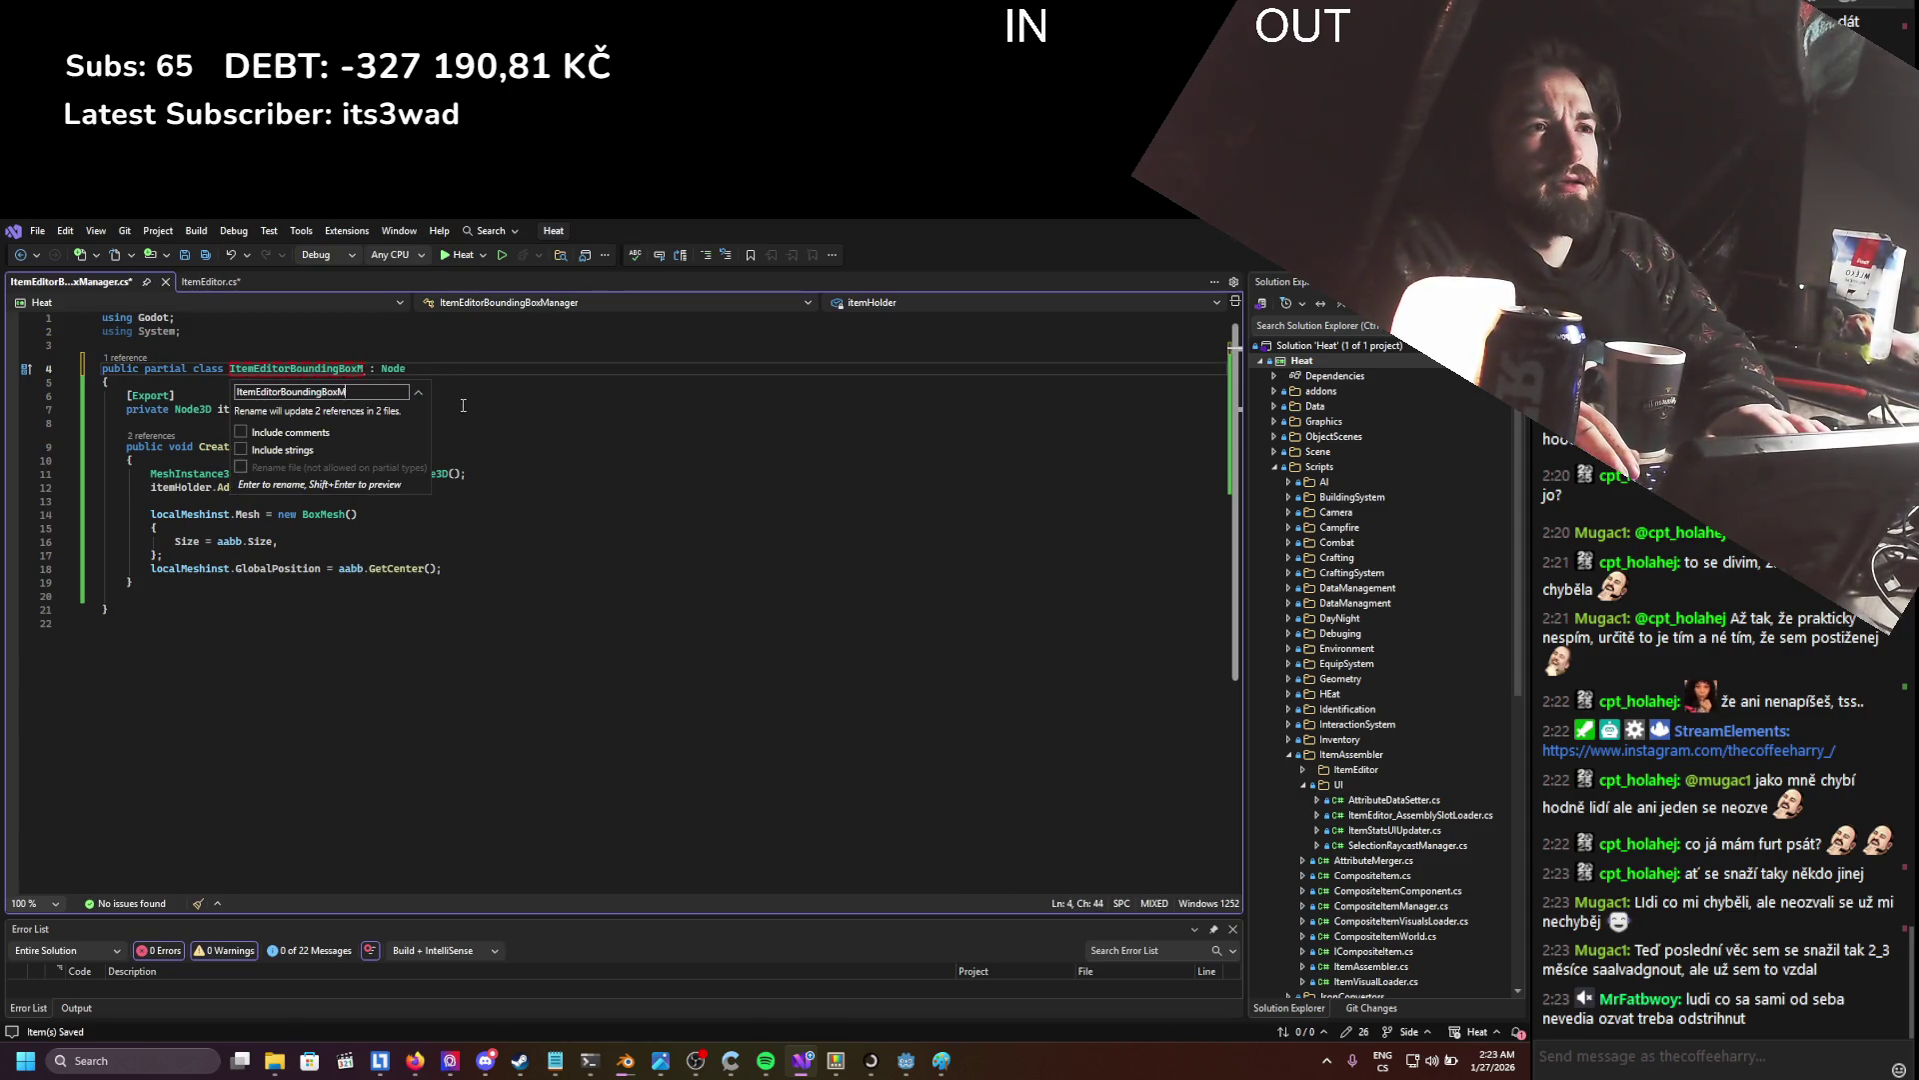
text(AAB)
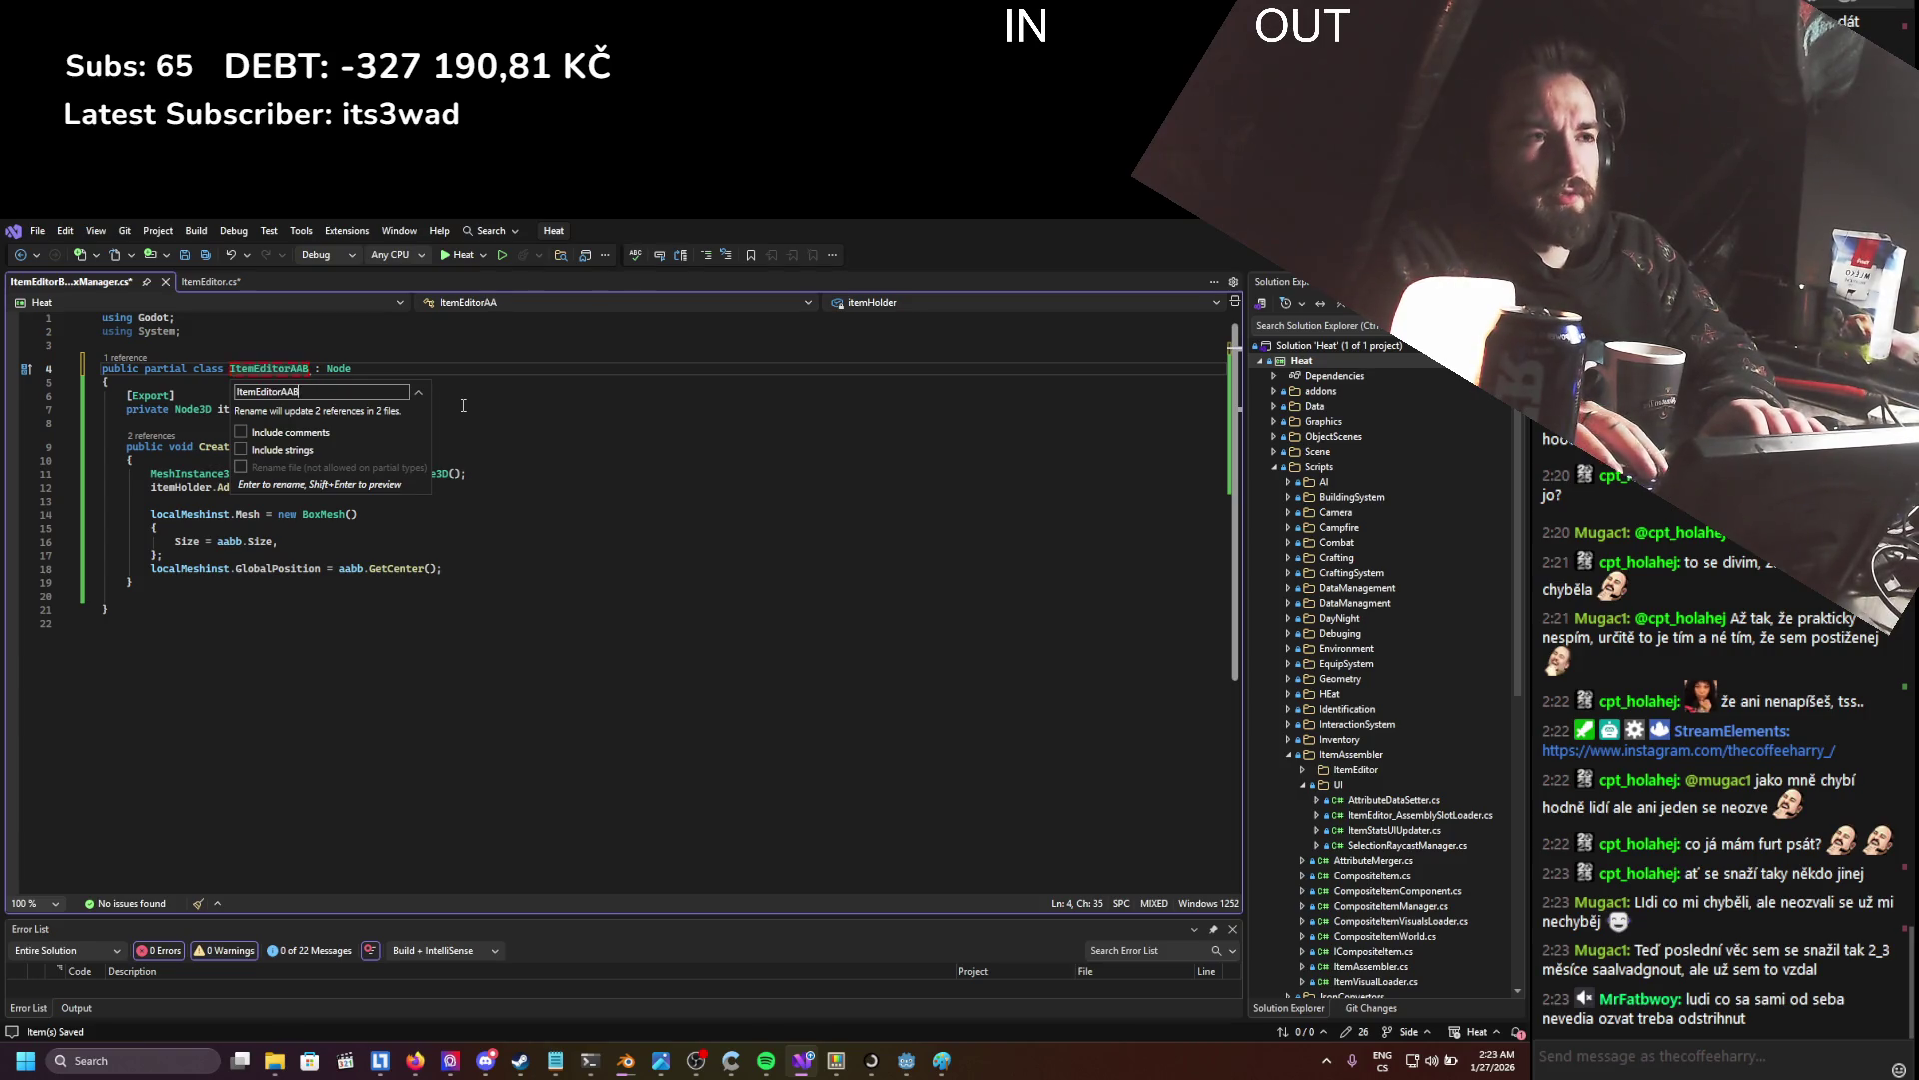
text(BManager)
key(Return)
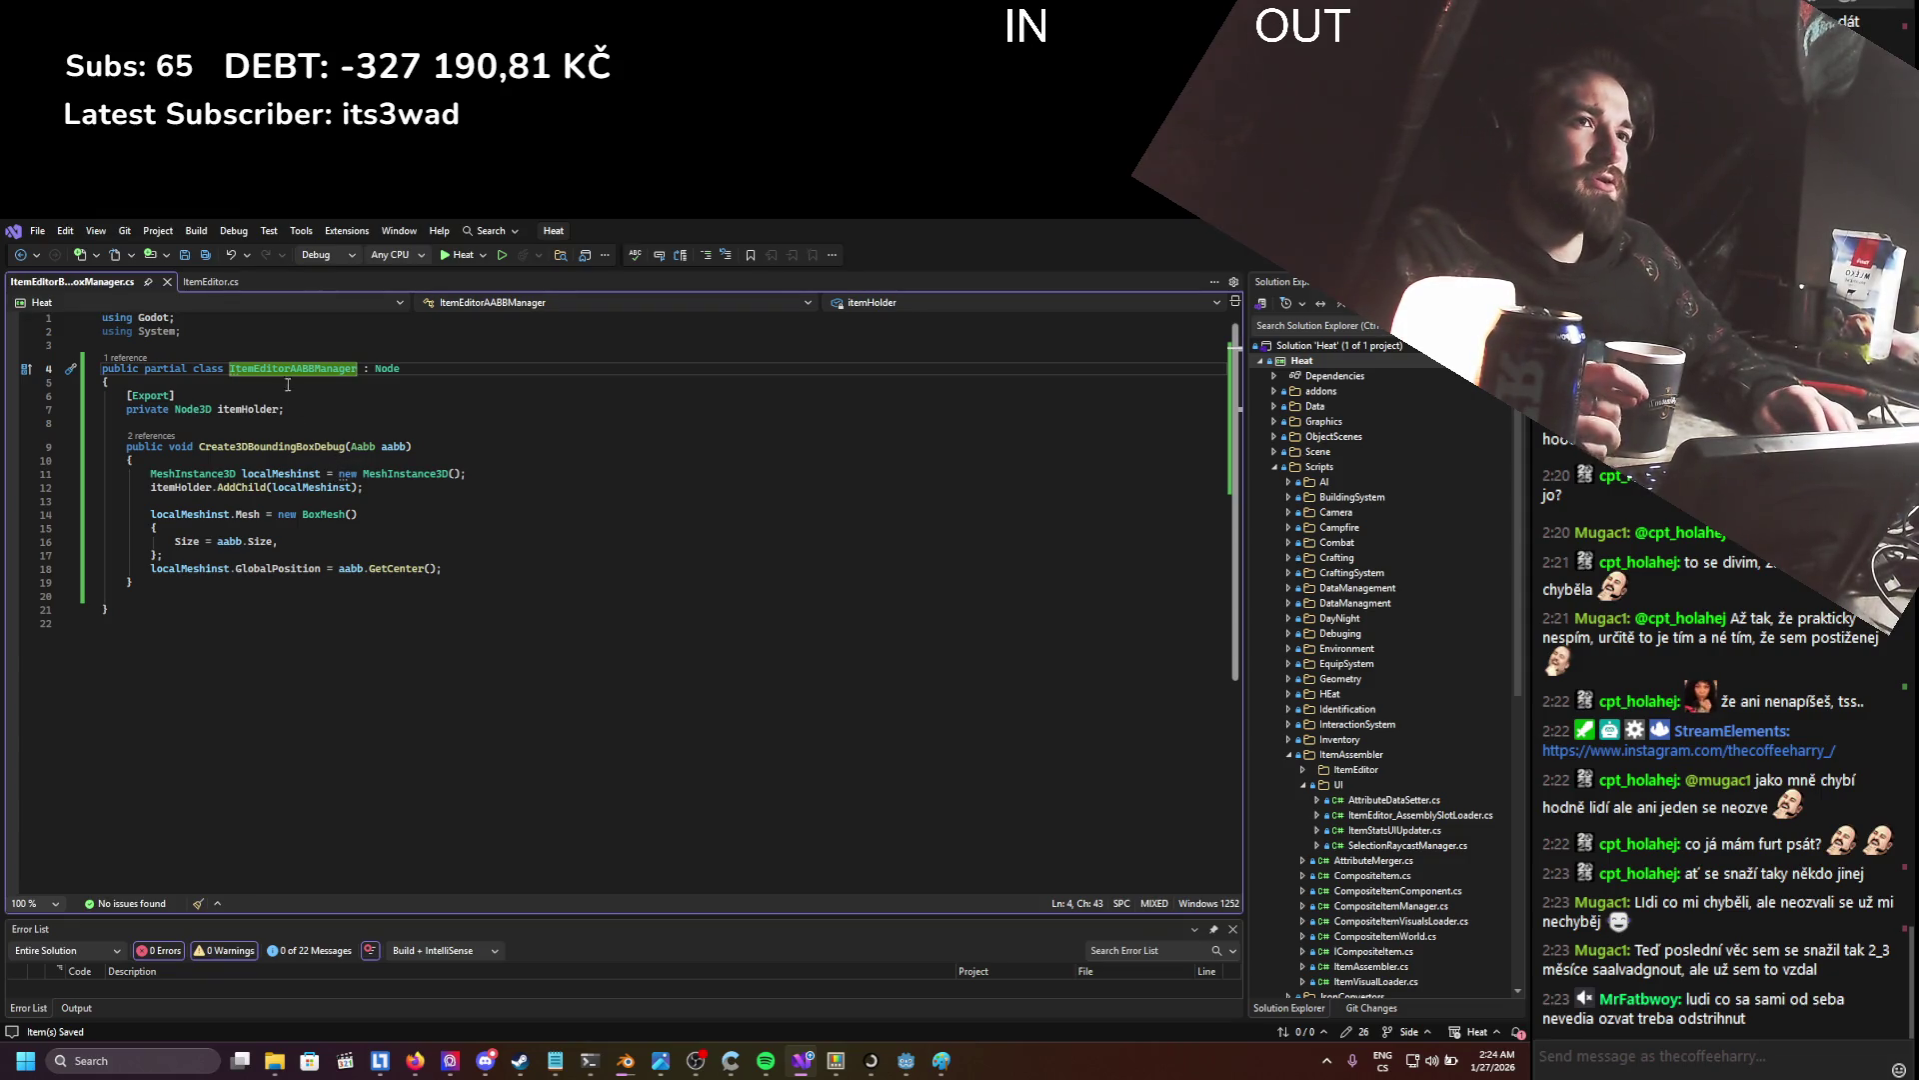
click(167, 280)
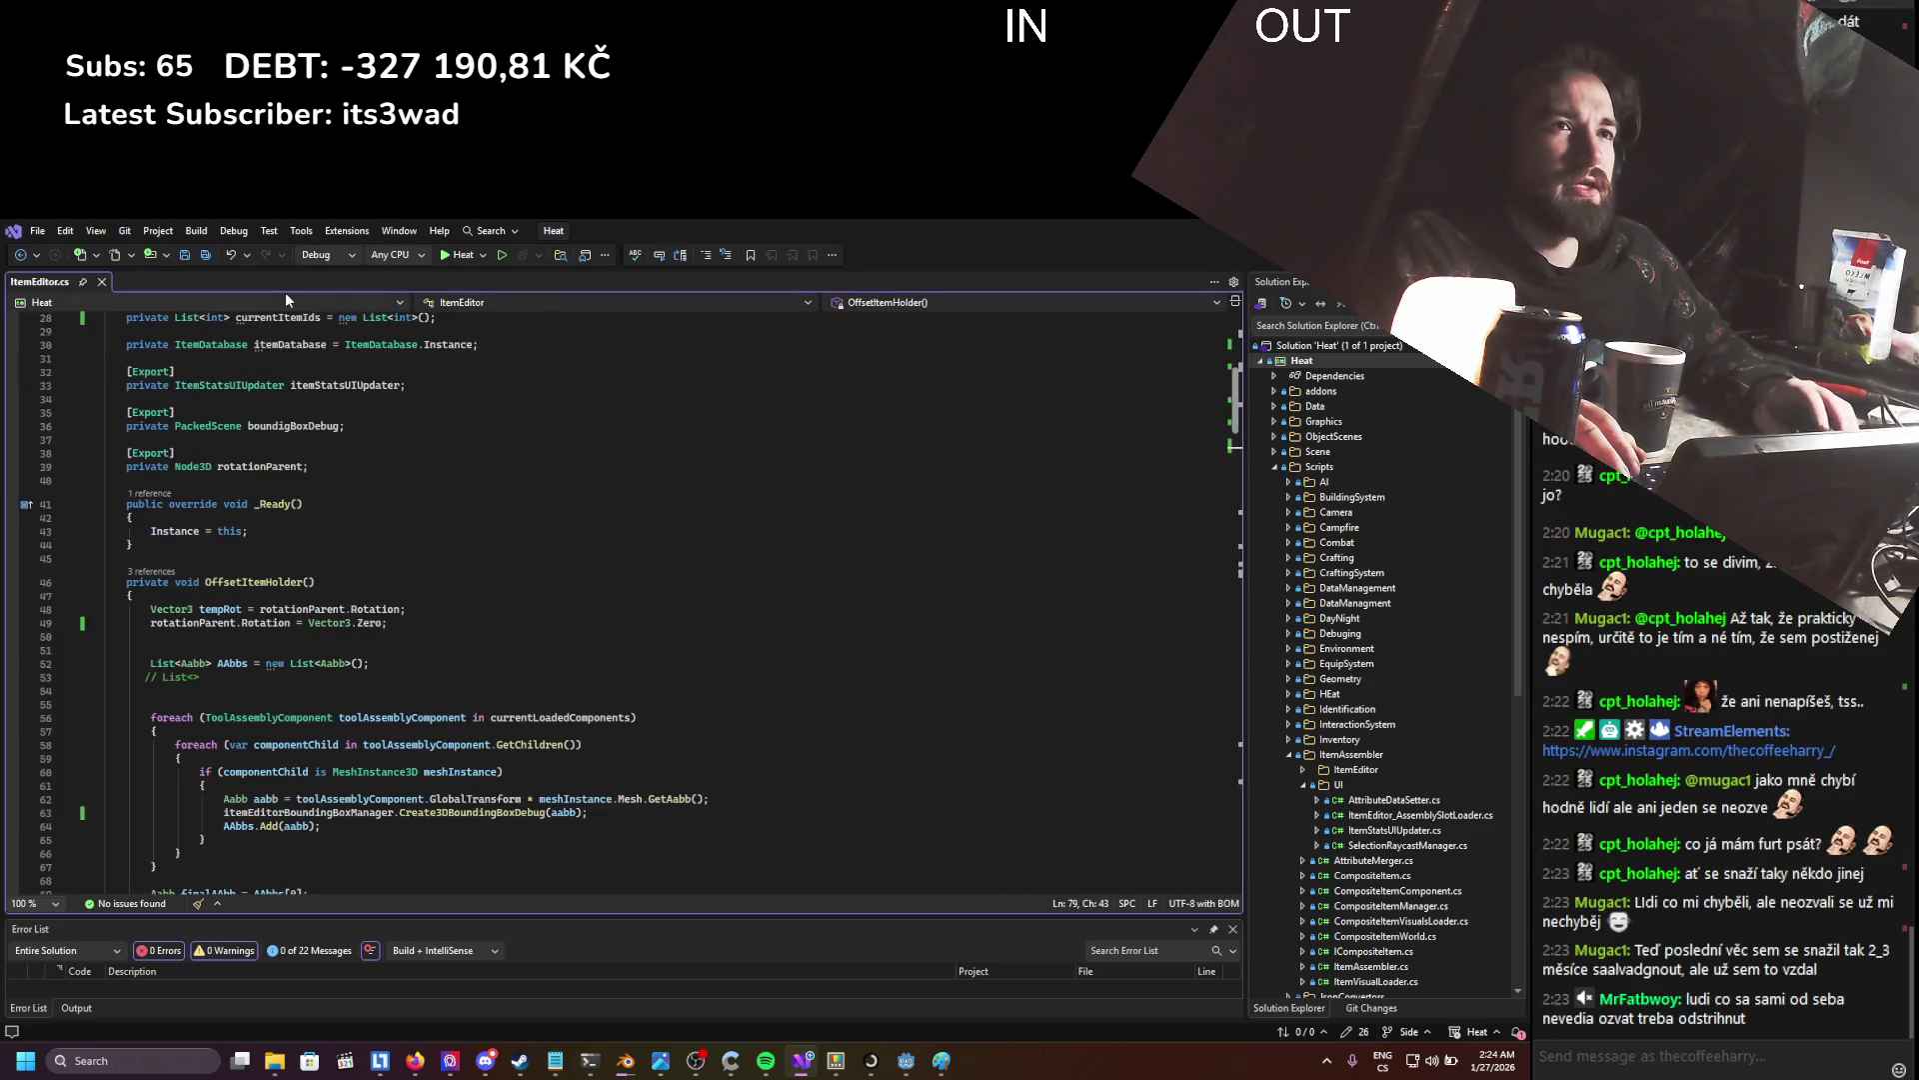
- In Godot's FileSystem dock, rename ItemEditorBoundingBoxManager.cs to ItemEditorAABBManager.cs and open it
key(alt+Tab)
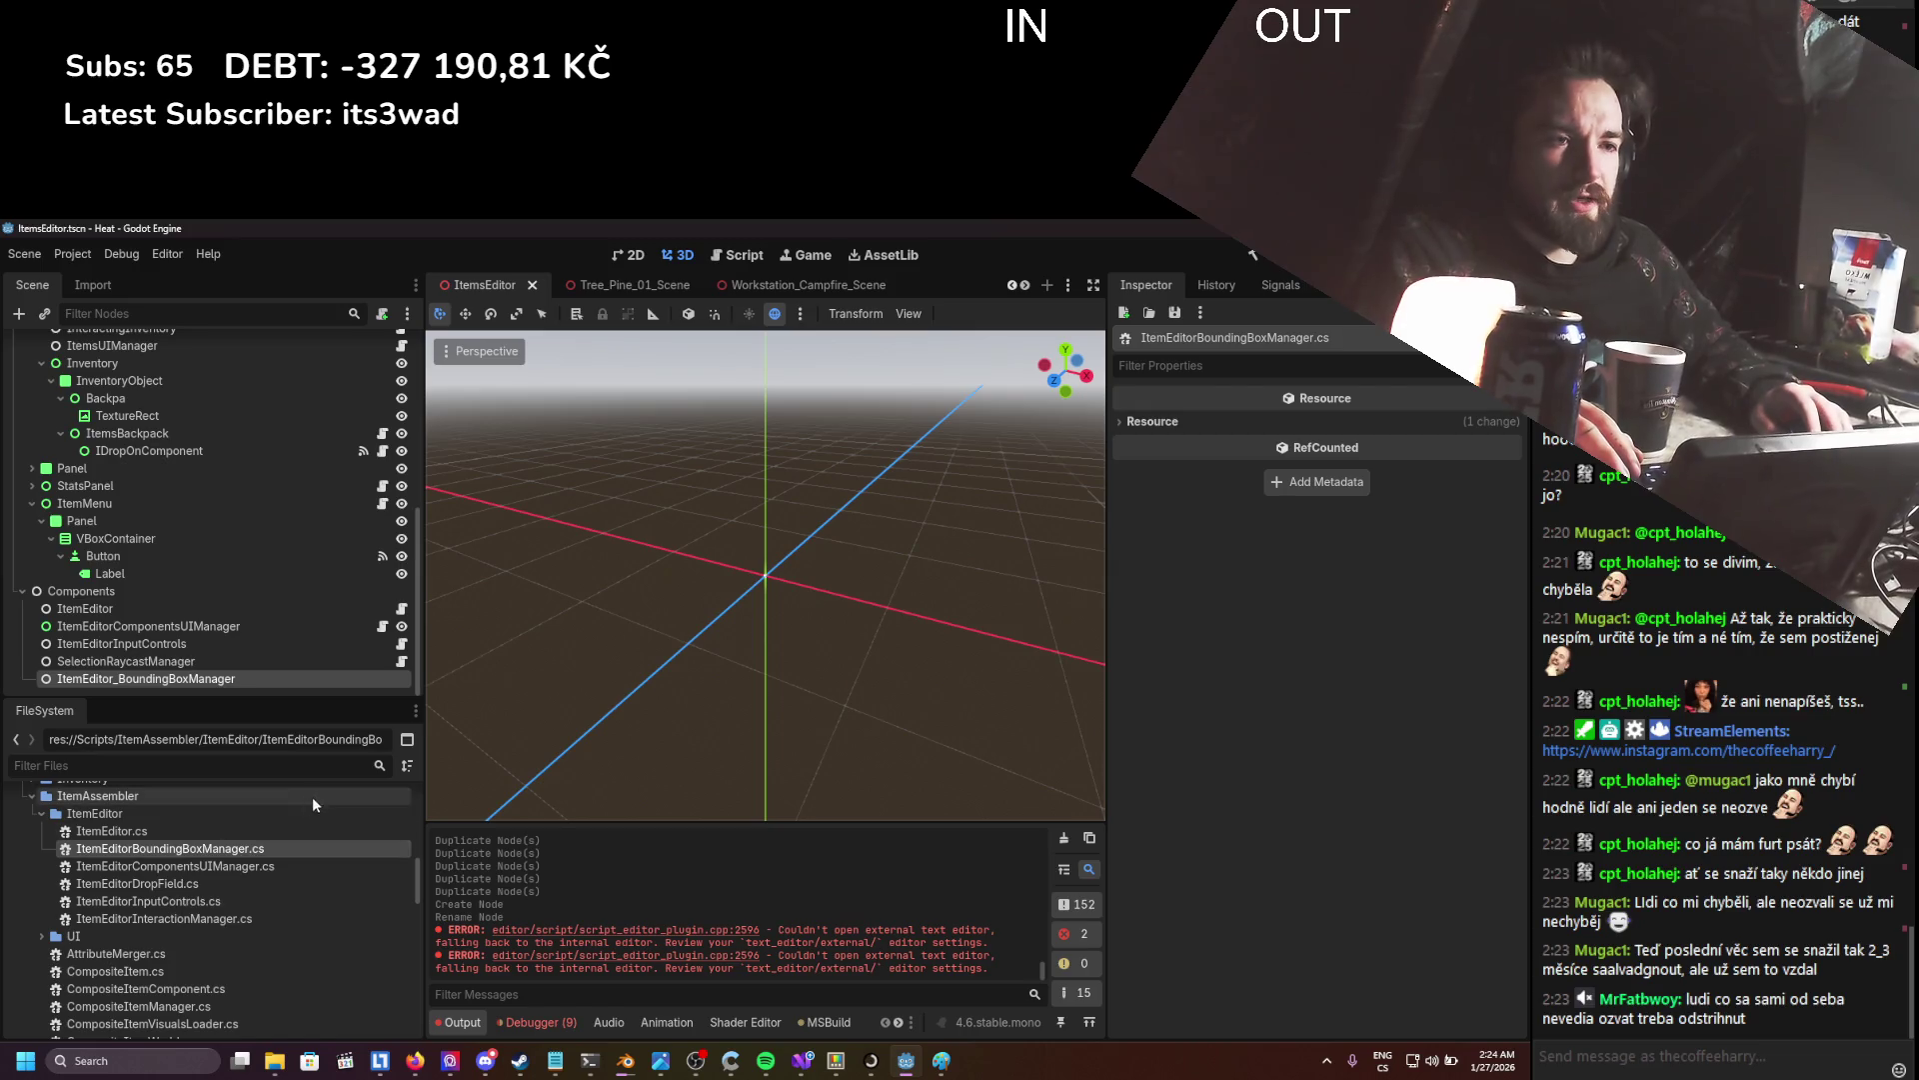
right_click(224, 856)
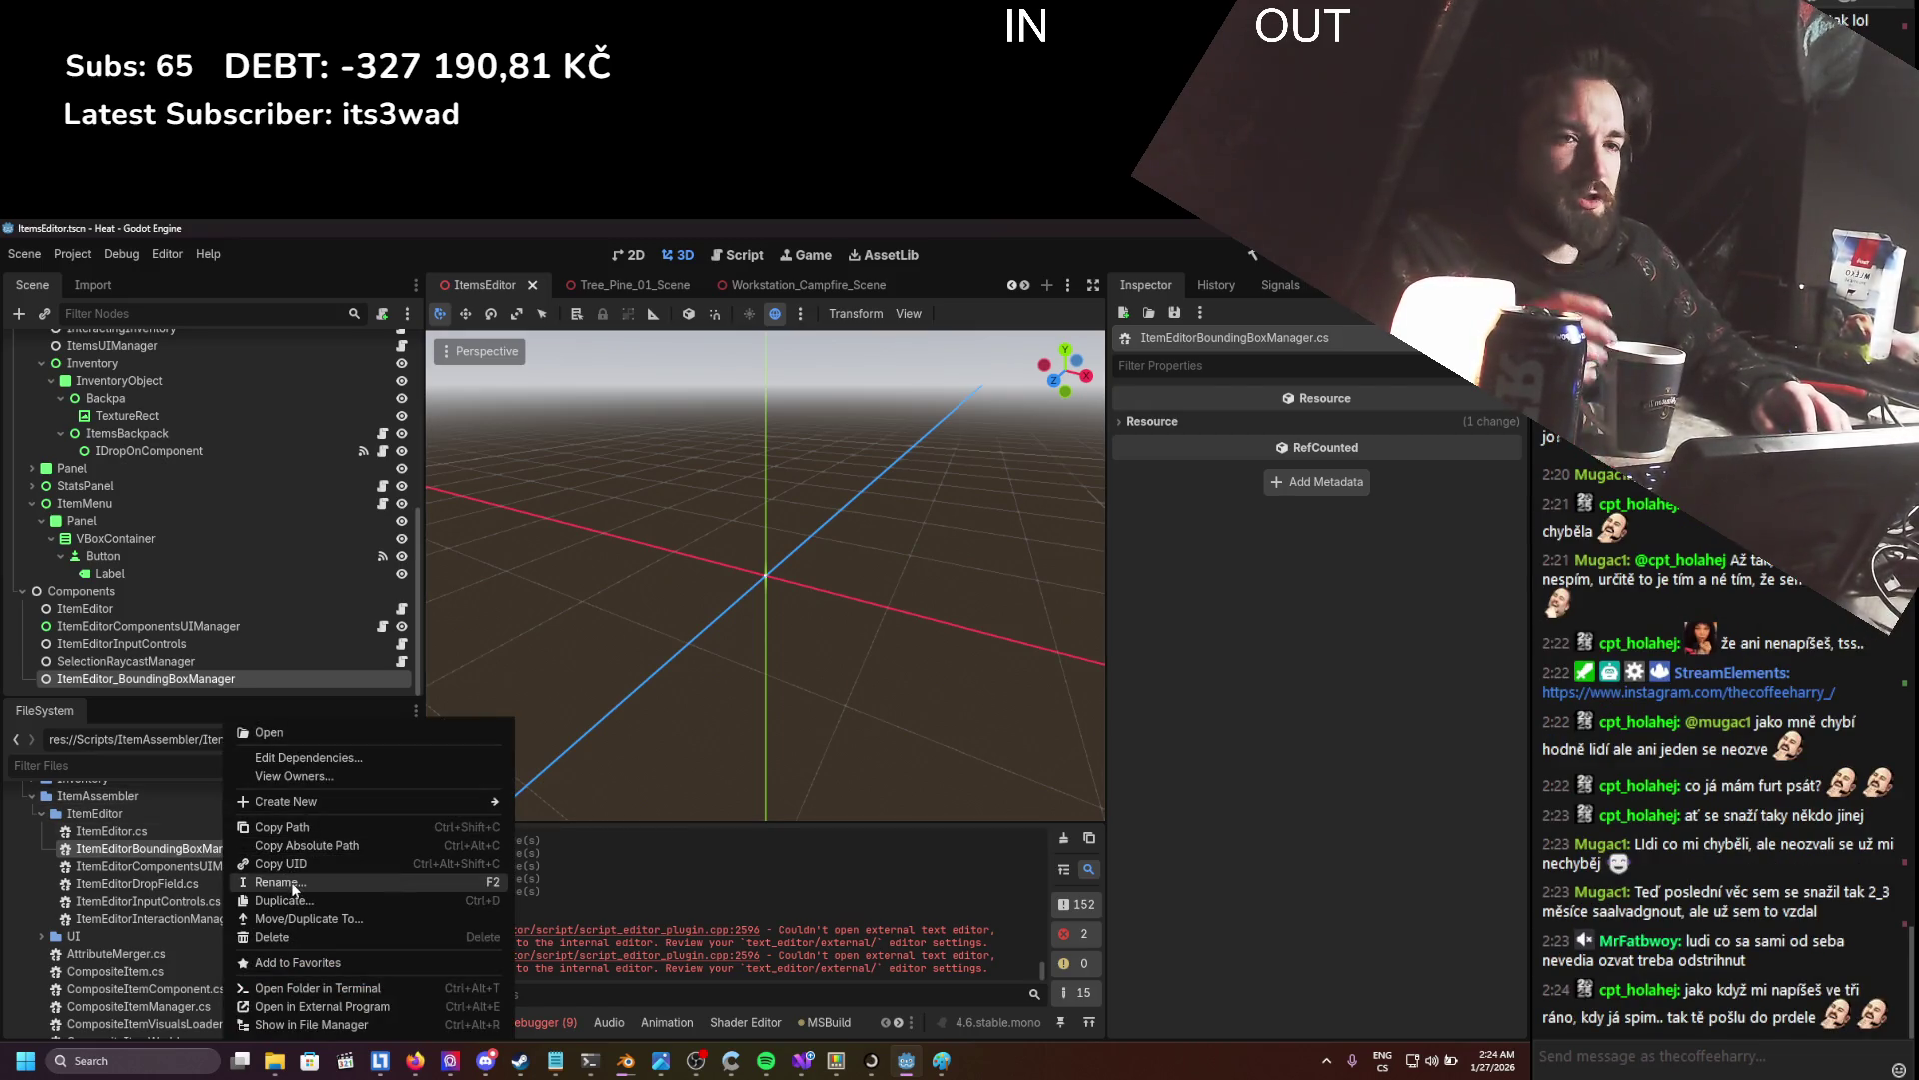
click(276, 882)
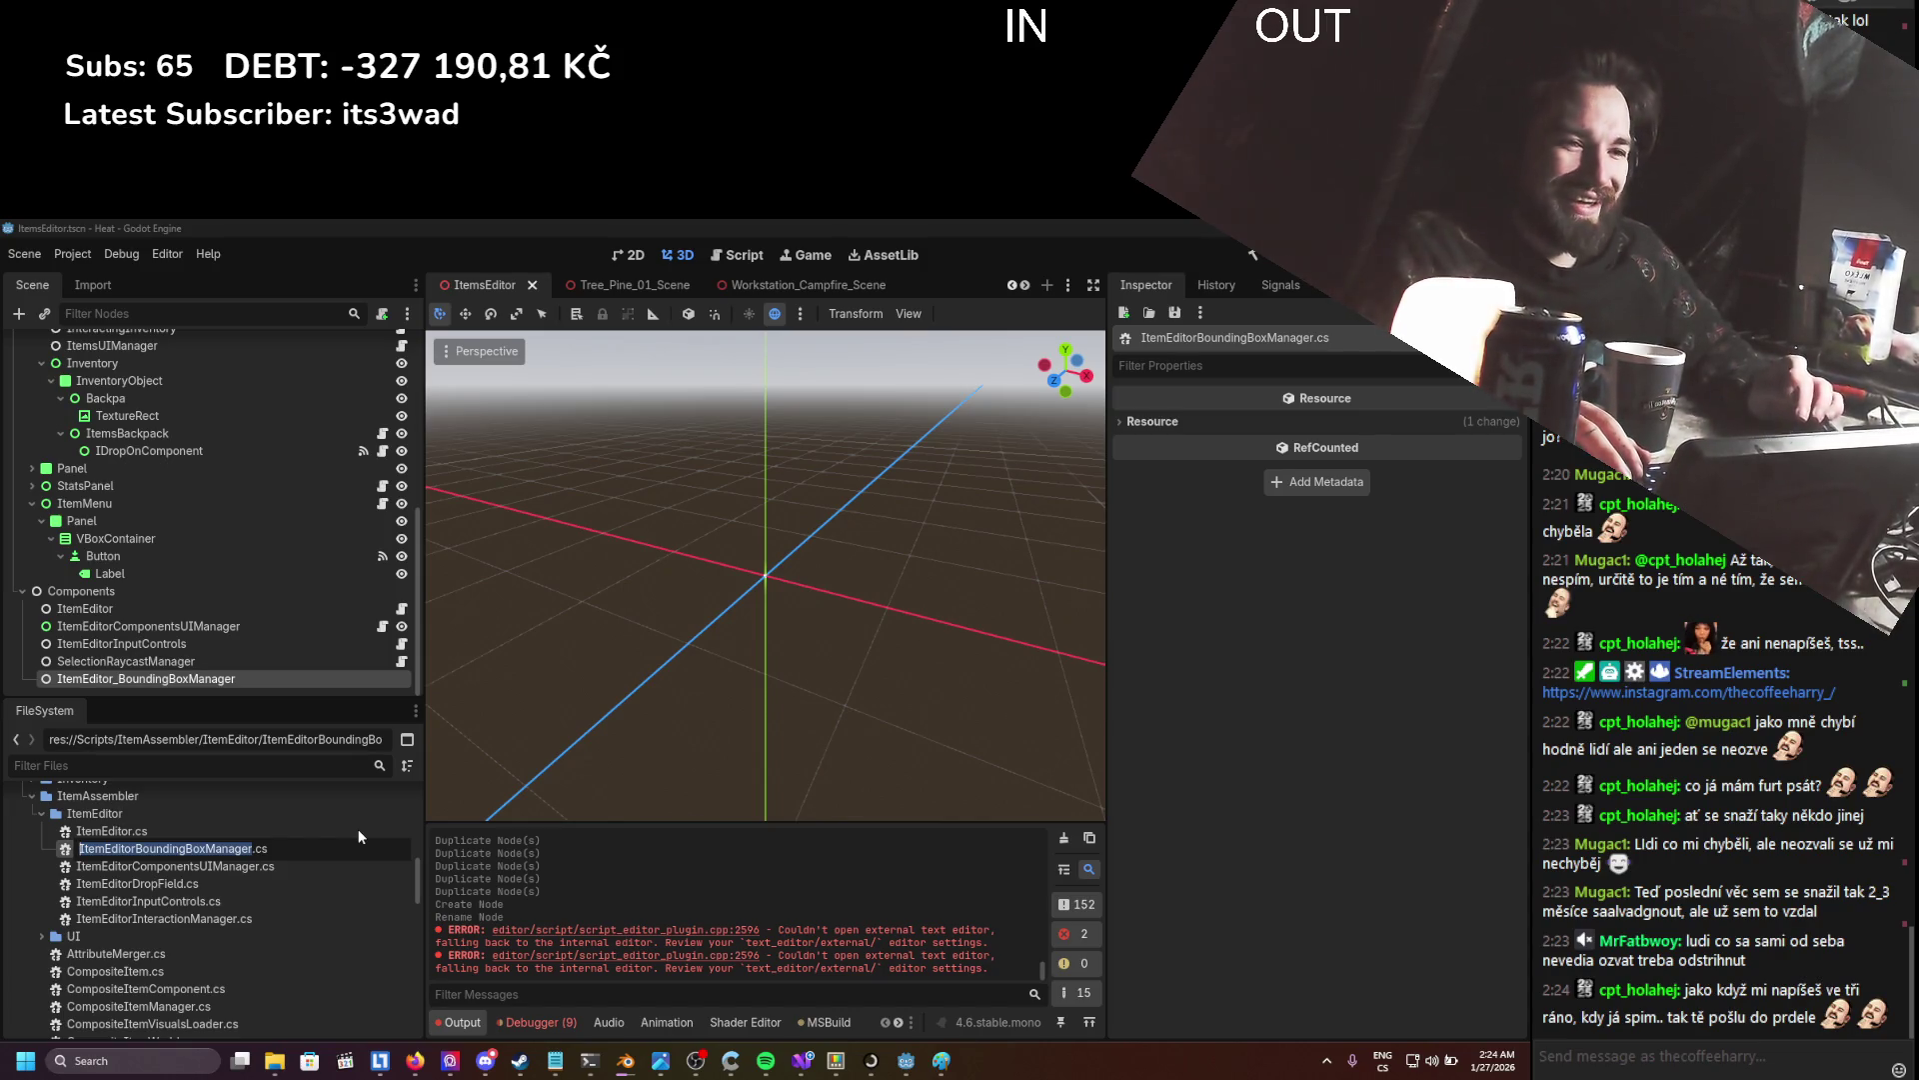
text(ItemEditorAABBManager)
key(Return)
double_click(244, 849)
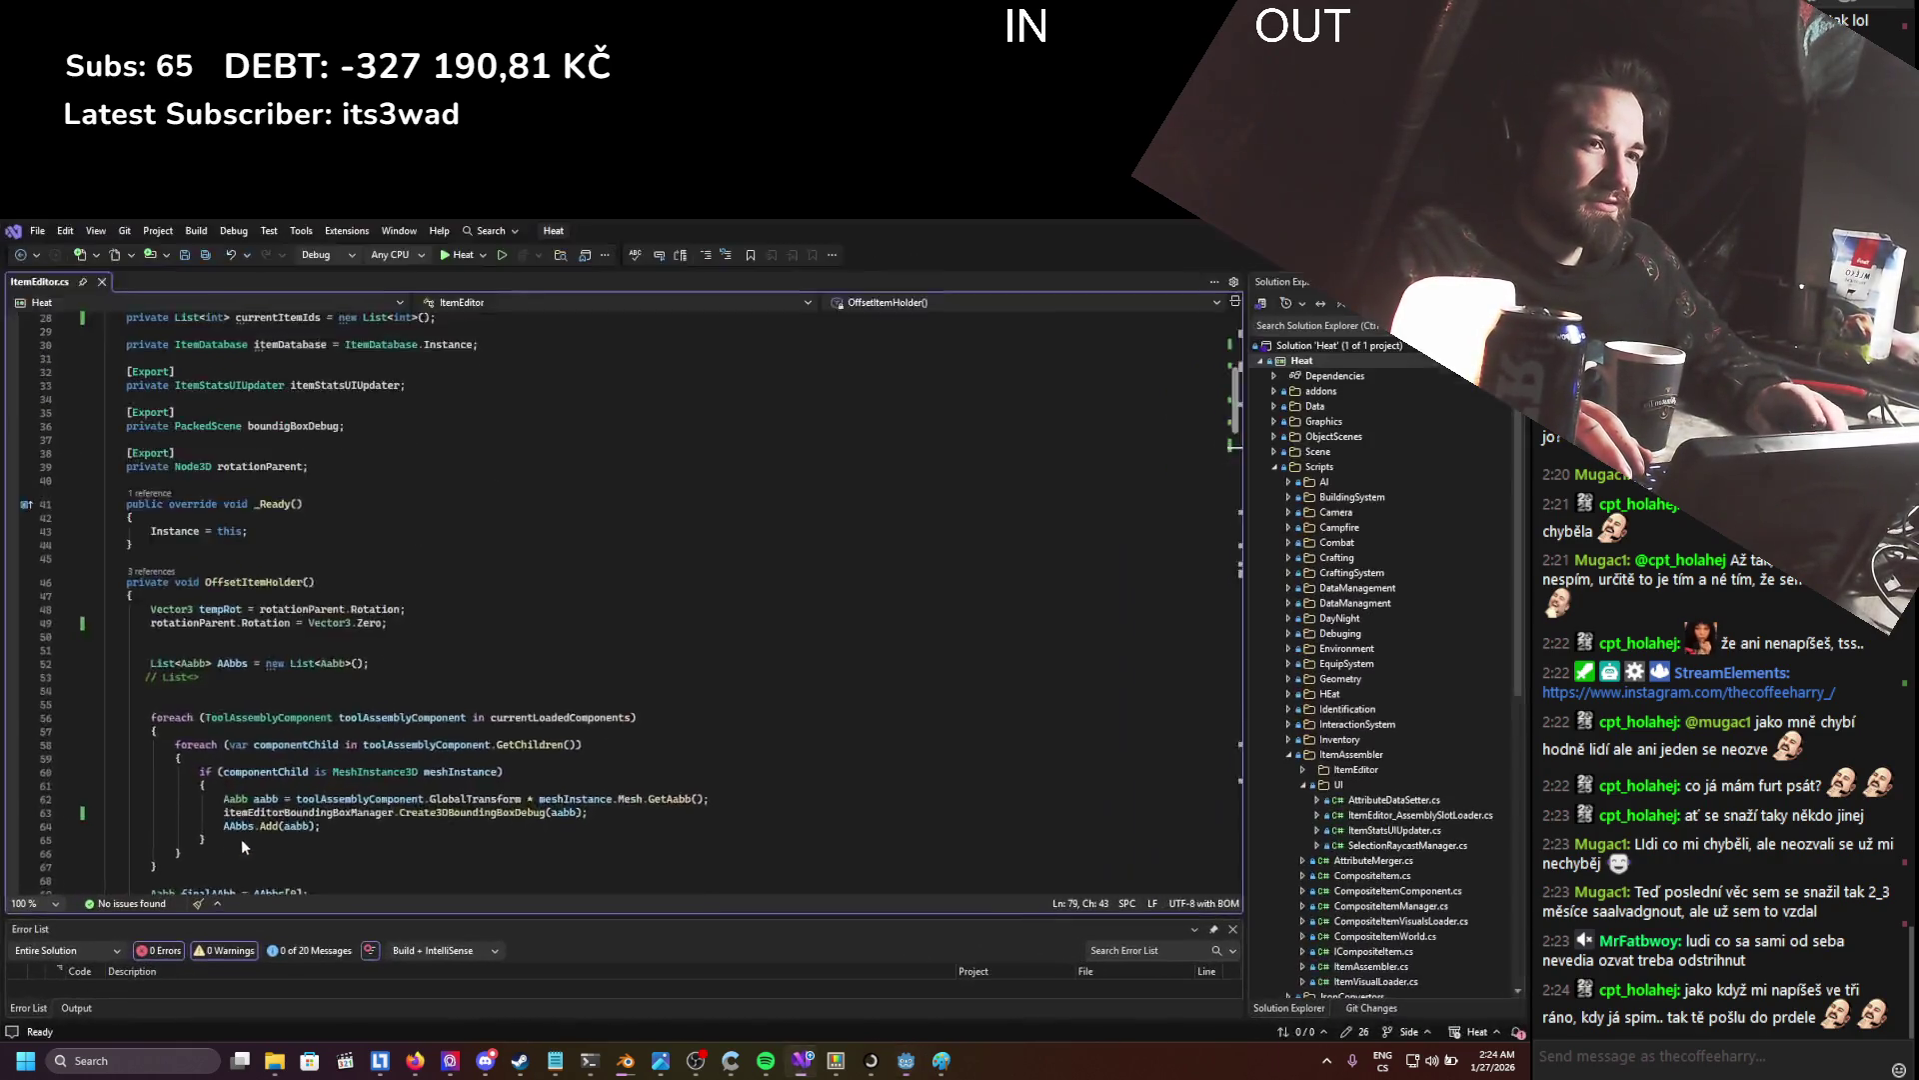
- Accept the inconsistent line-endings fix and save ItemEditorAABBManager.cs
click(847, 683)
click(400, 567)
key(ctrl+s)
- Review the OffsetItemHolder method and its itemHolder.Position line in ItemEditor.cs
click(205, 283)
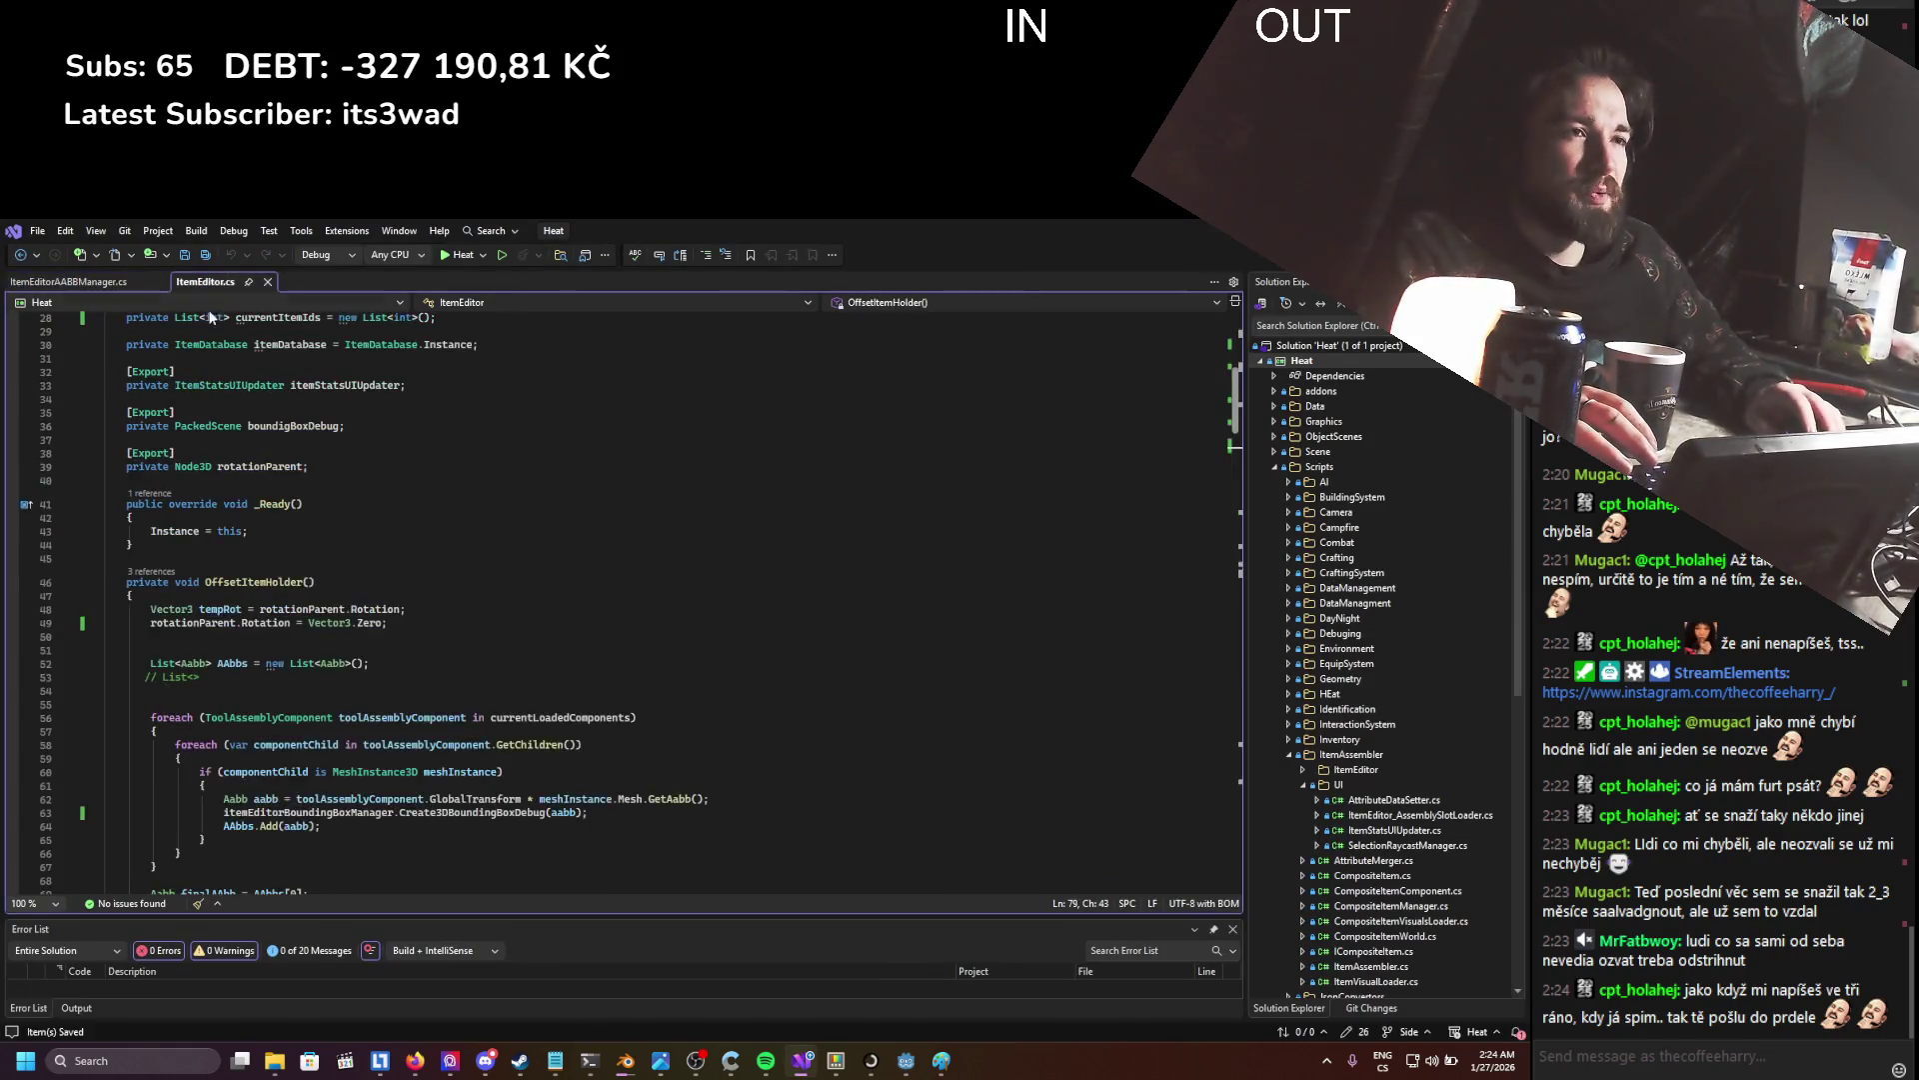
scroll(398, 665, down, 2)
scroll(397, 665, down, 2)
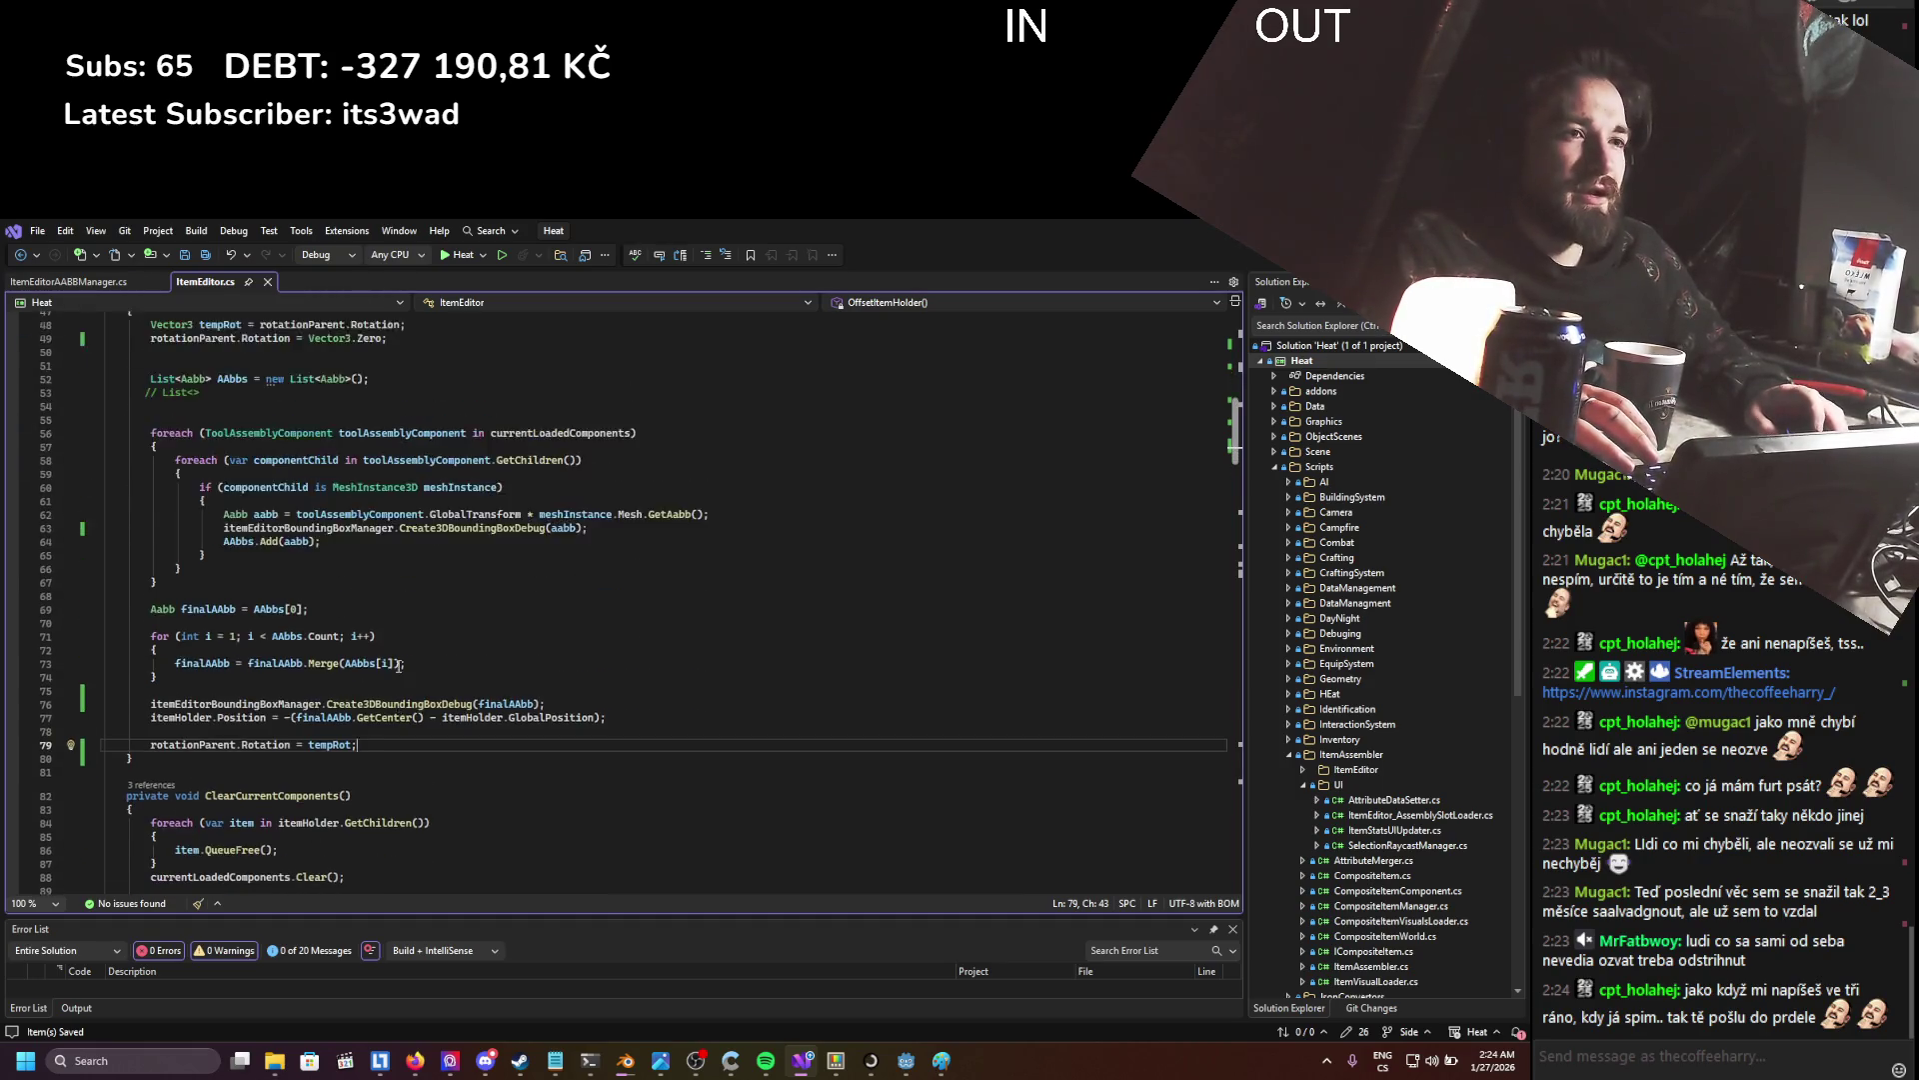
scroll(398, 665, up, 2)
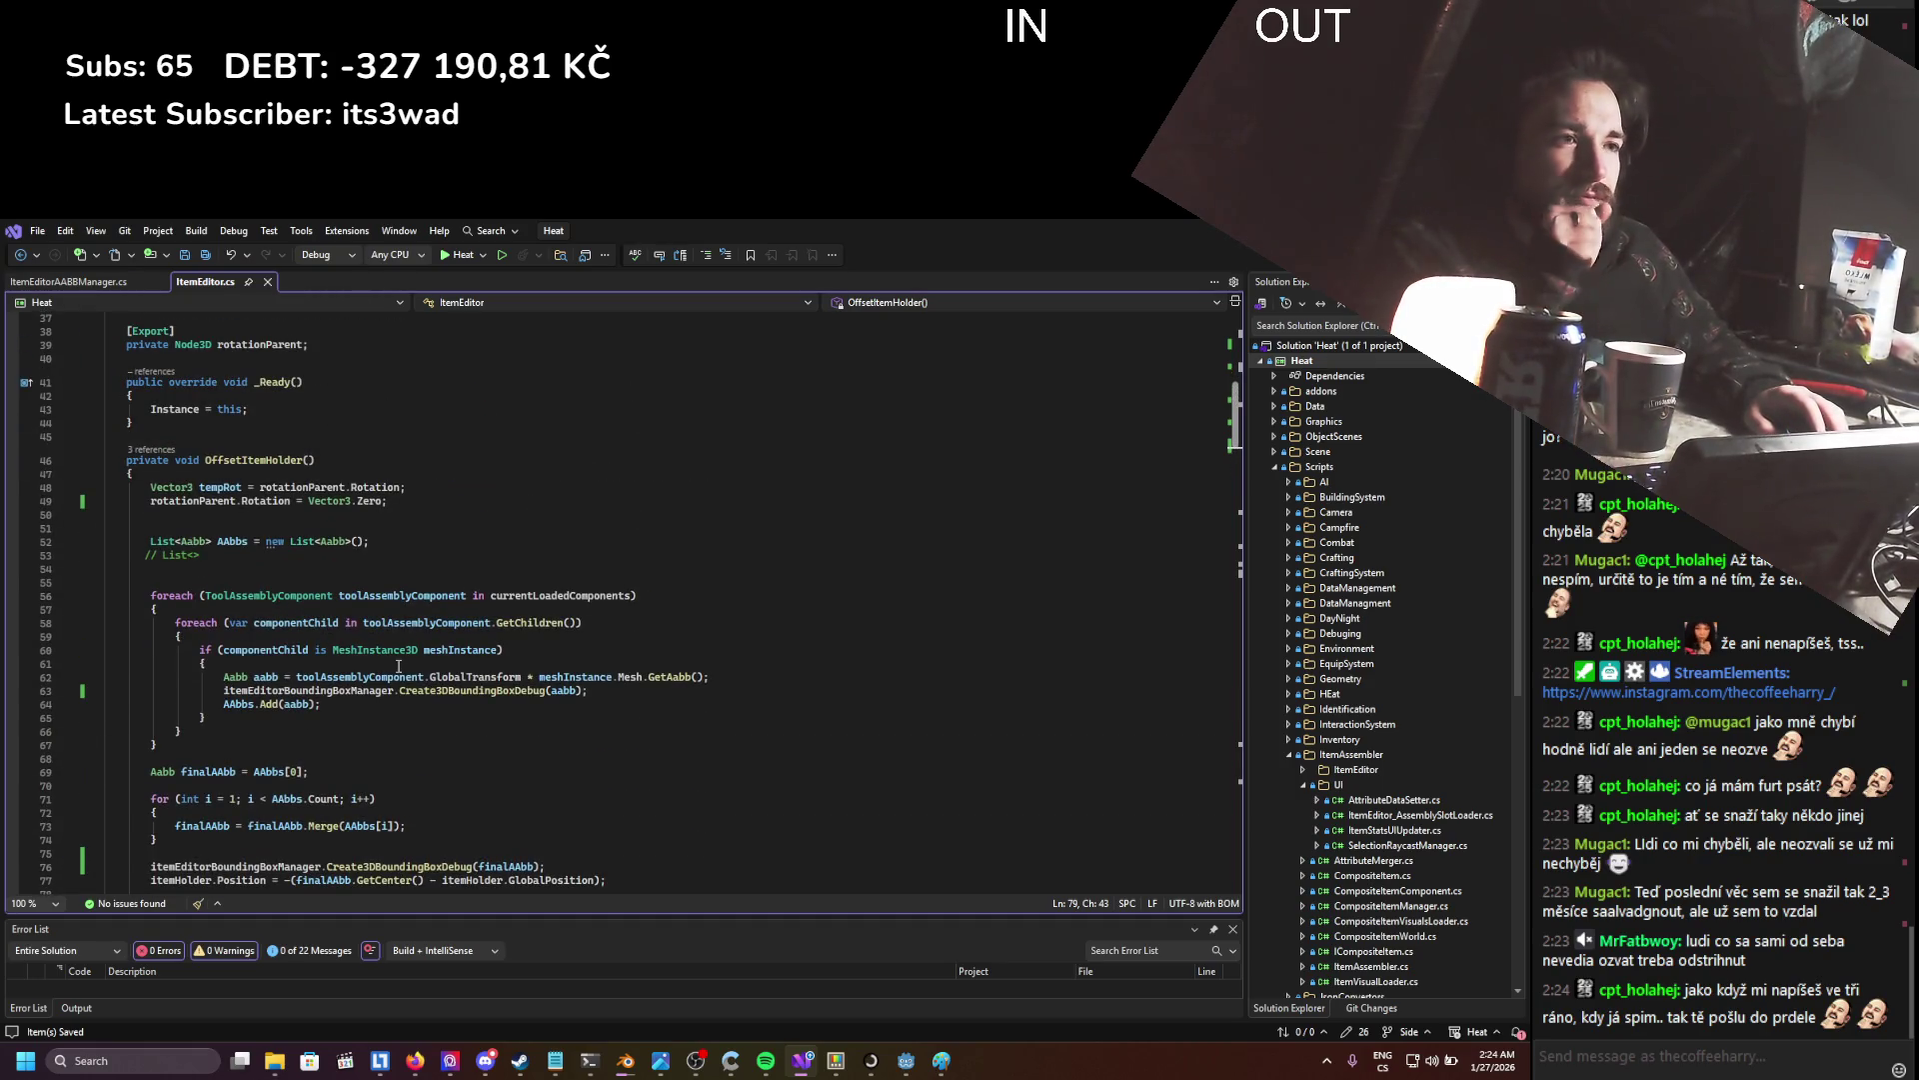
scroll(398, 665, down, 5)
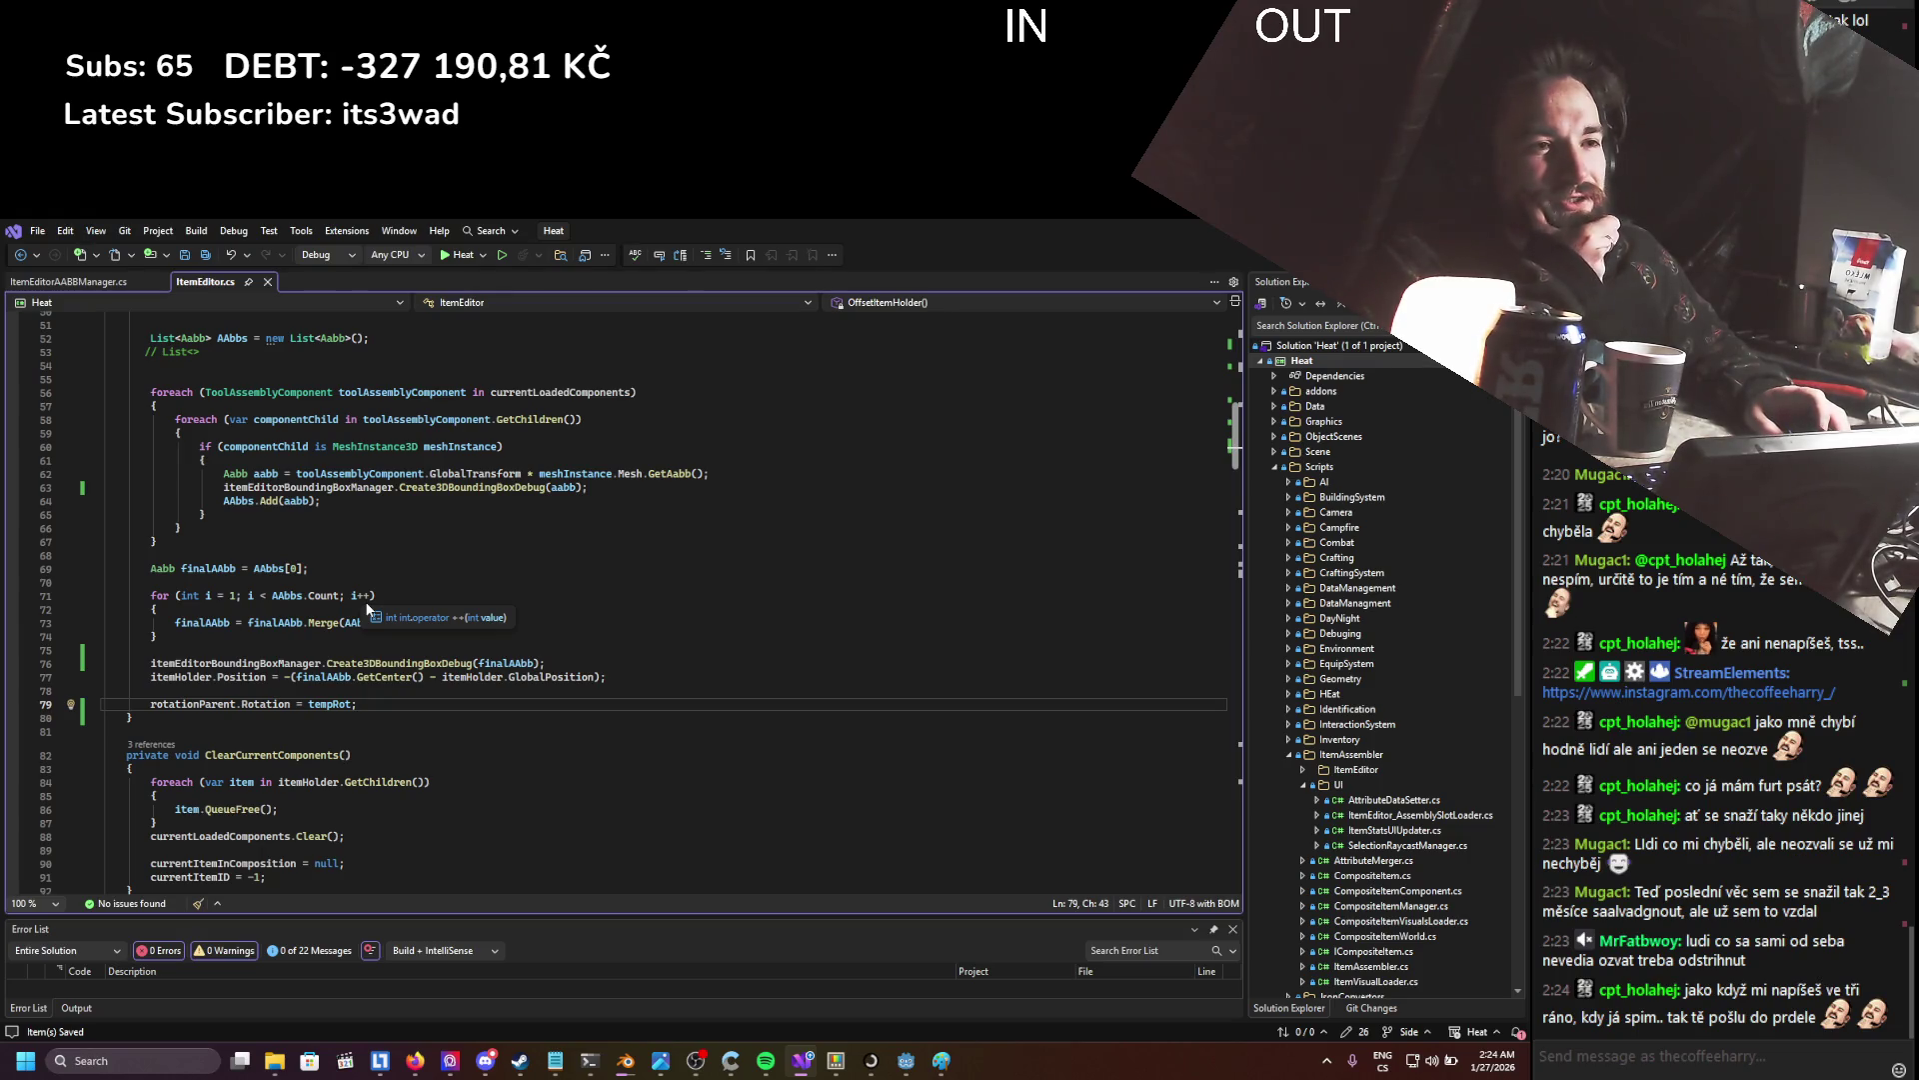
scroll(340, 500, up, 1)
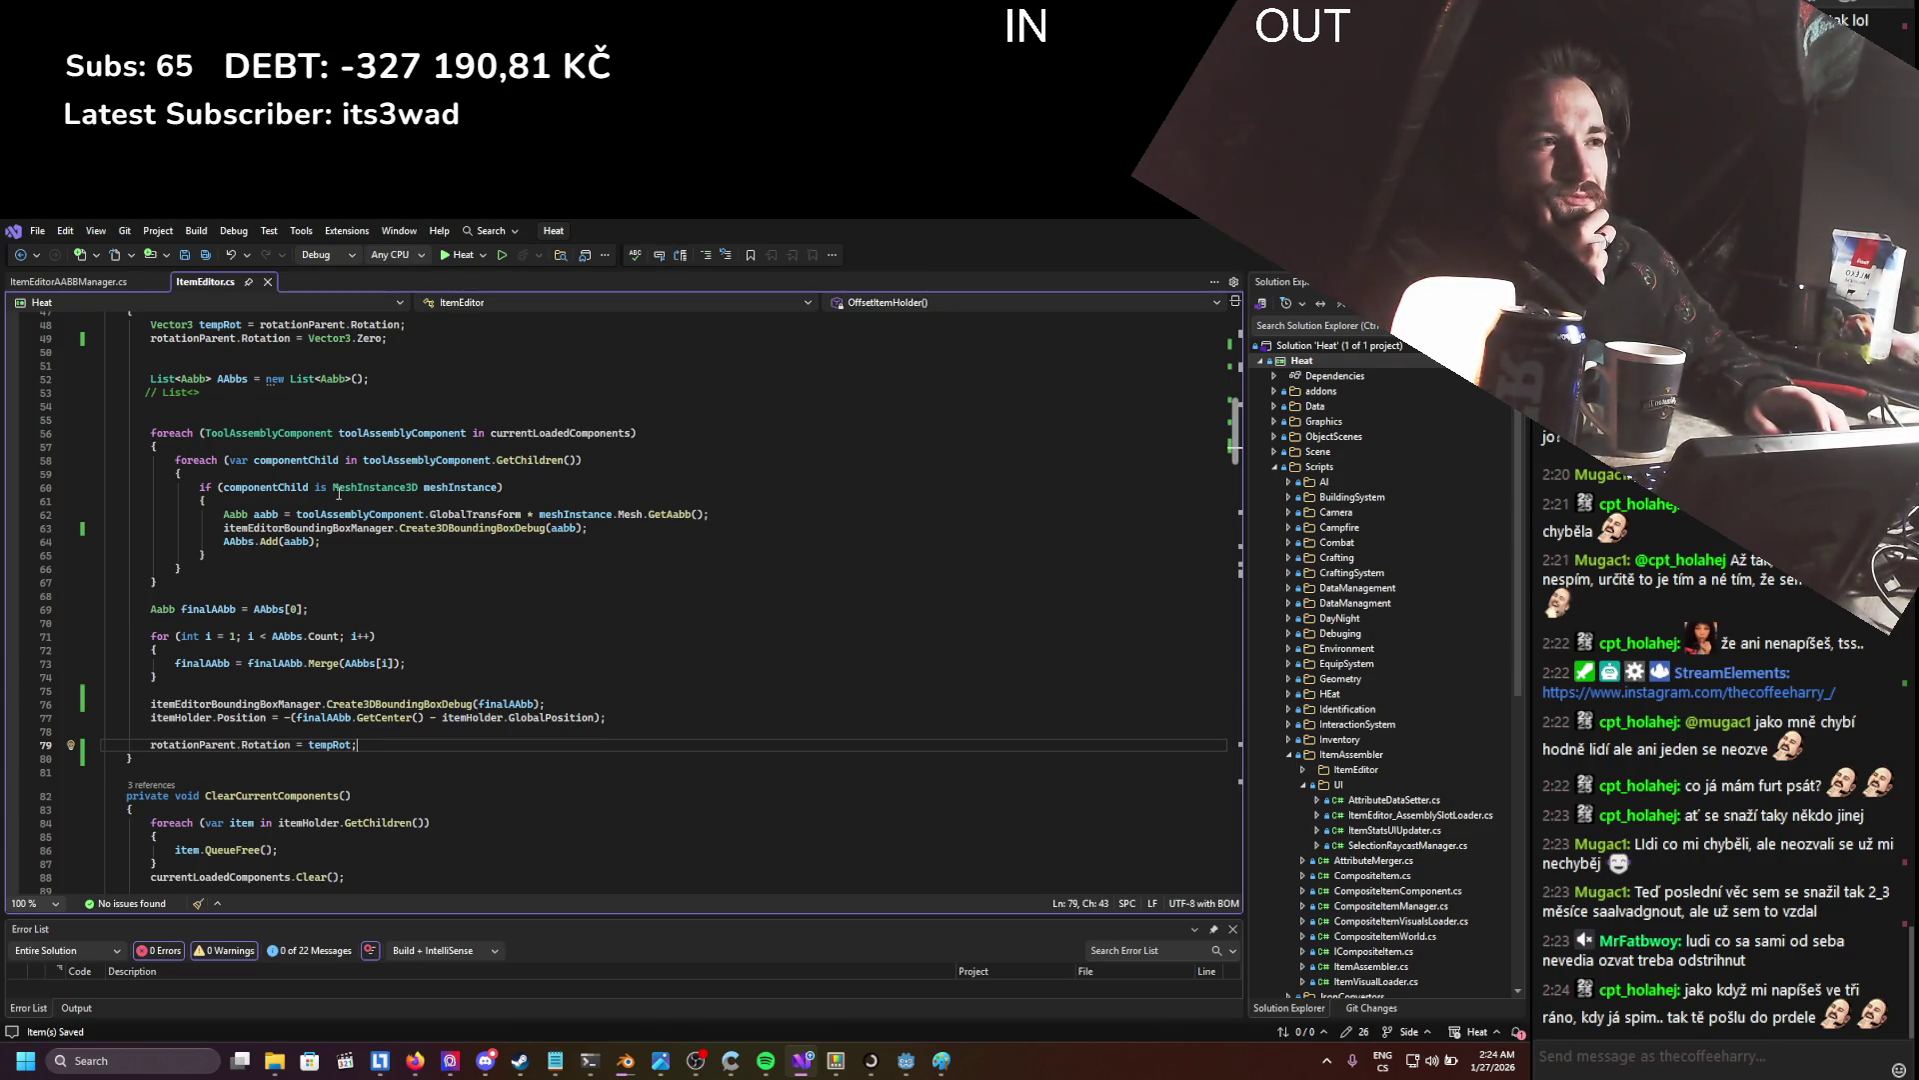
scroll(339, 493, up, 3)
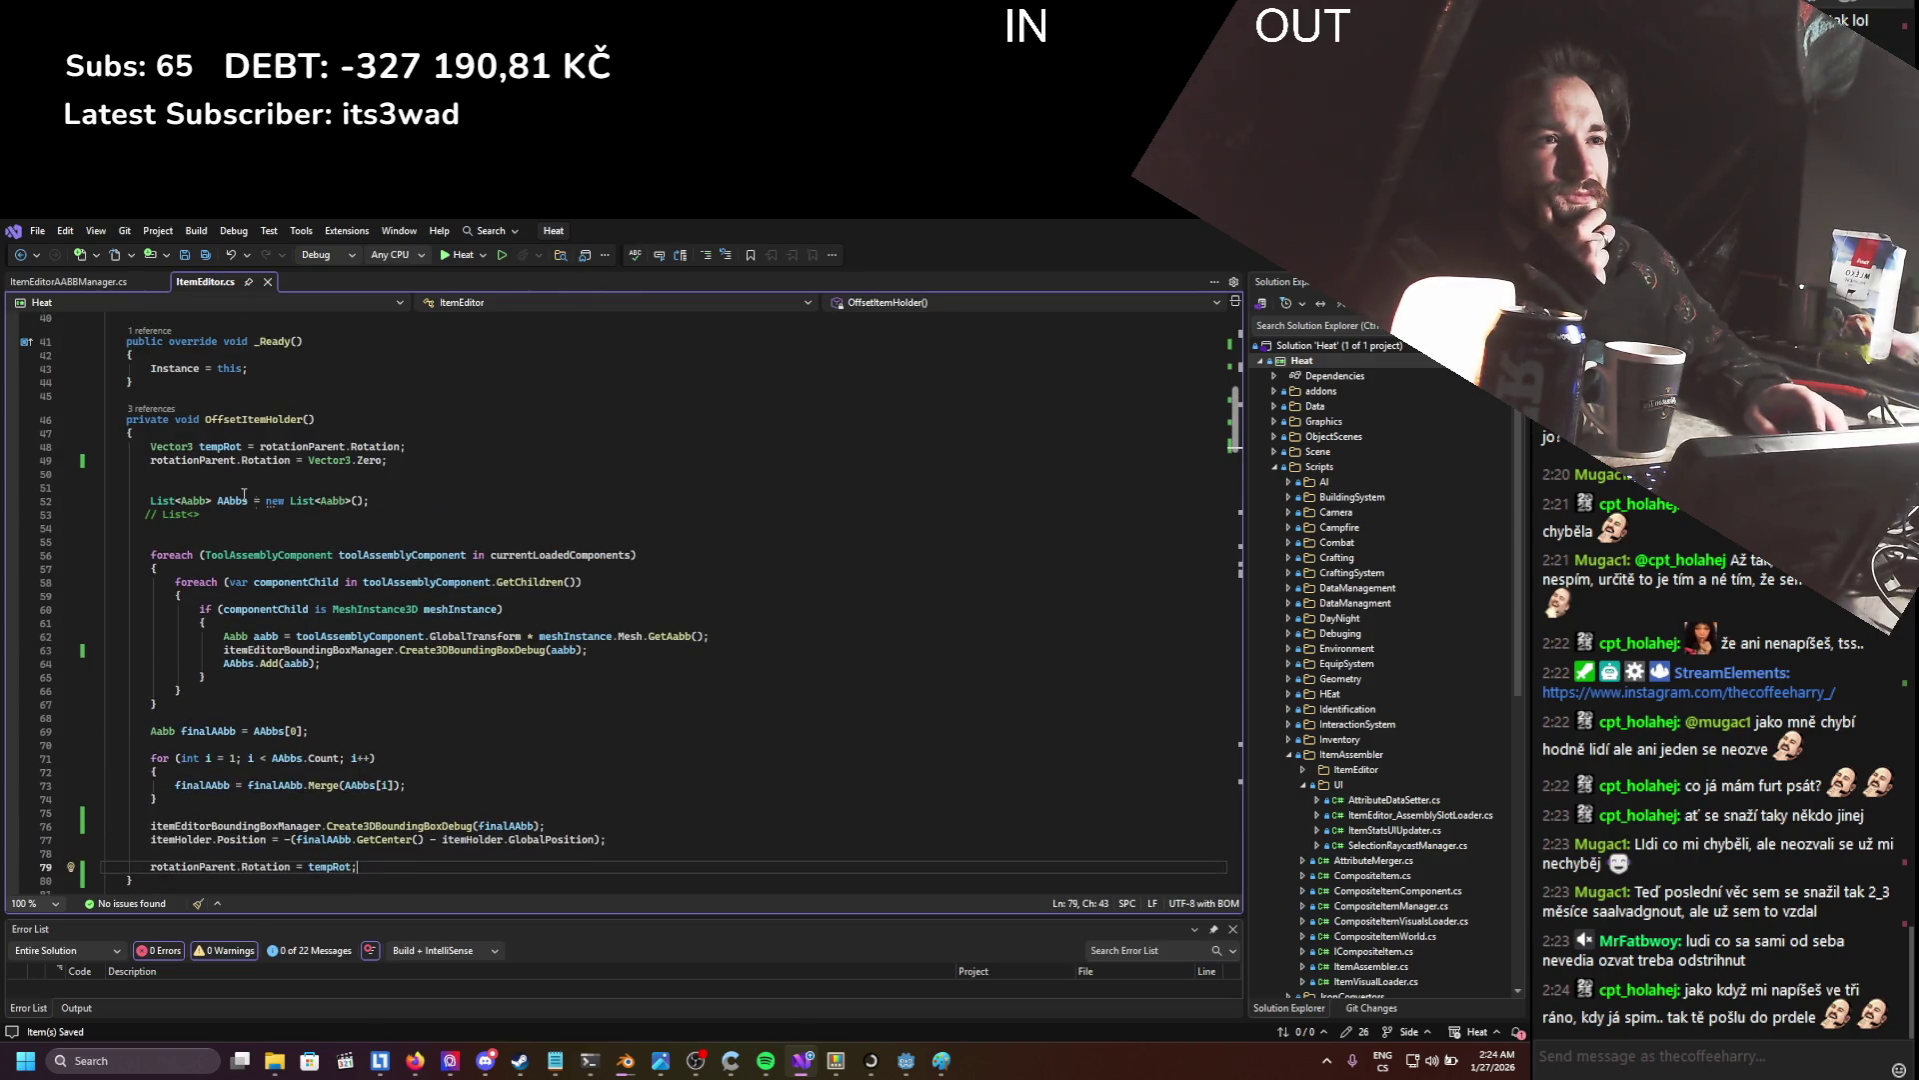
double_click(255, 420)
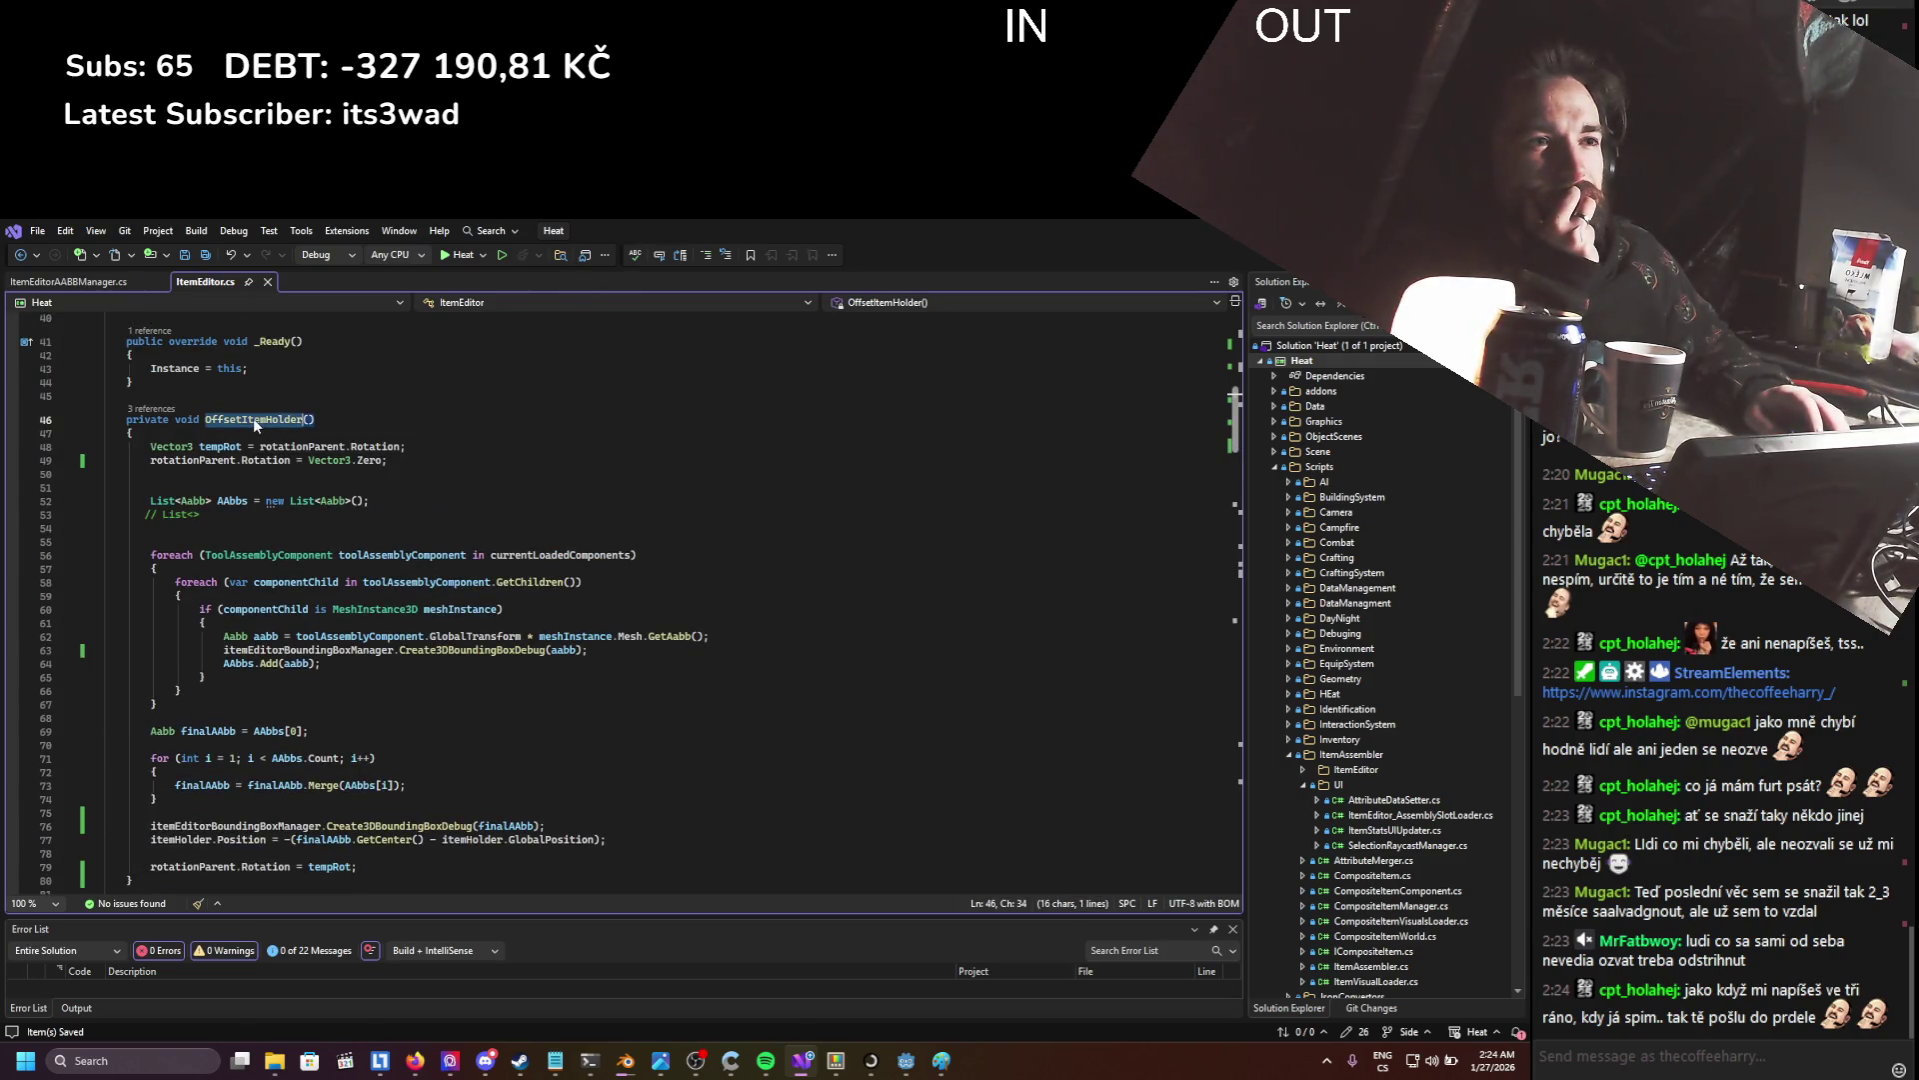
scroll(255, 420, down, 2)
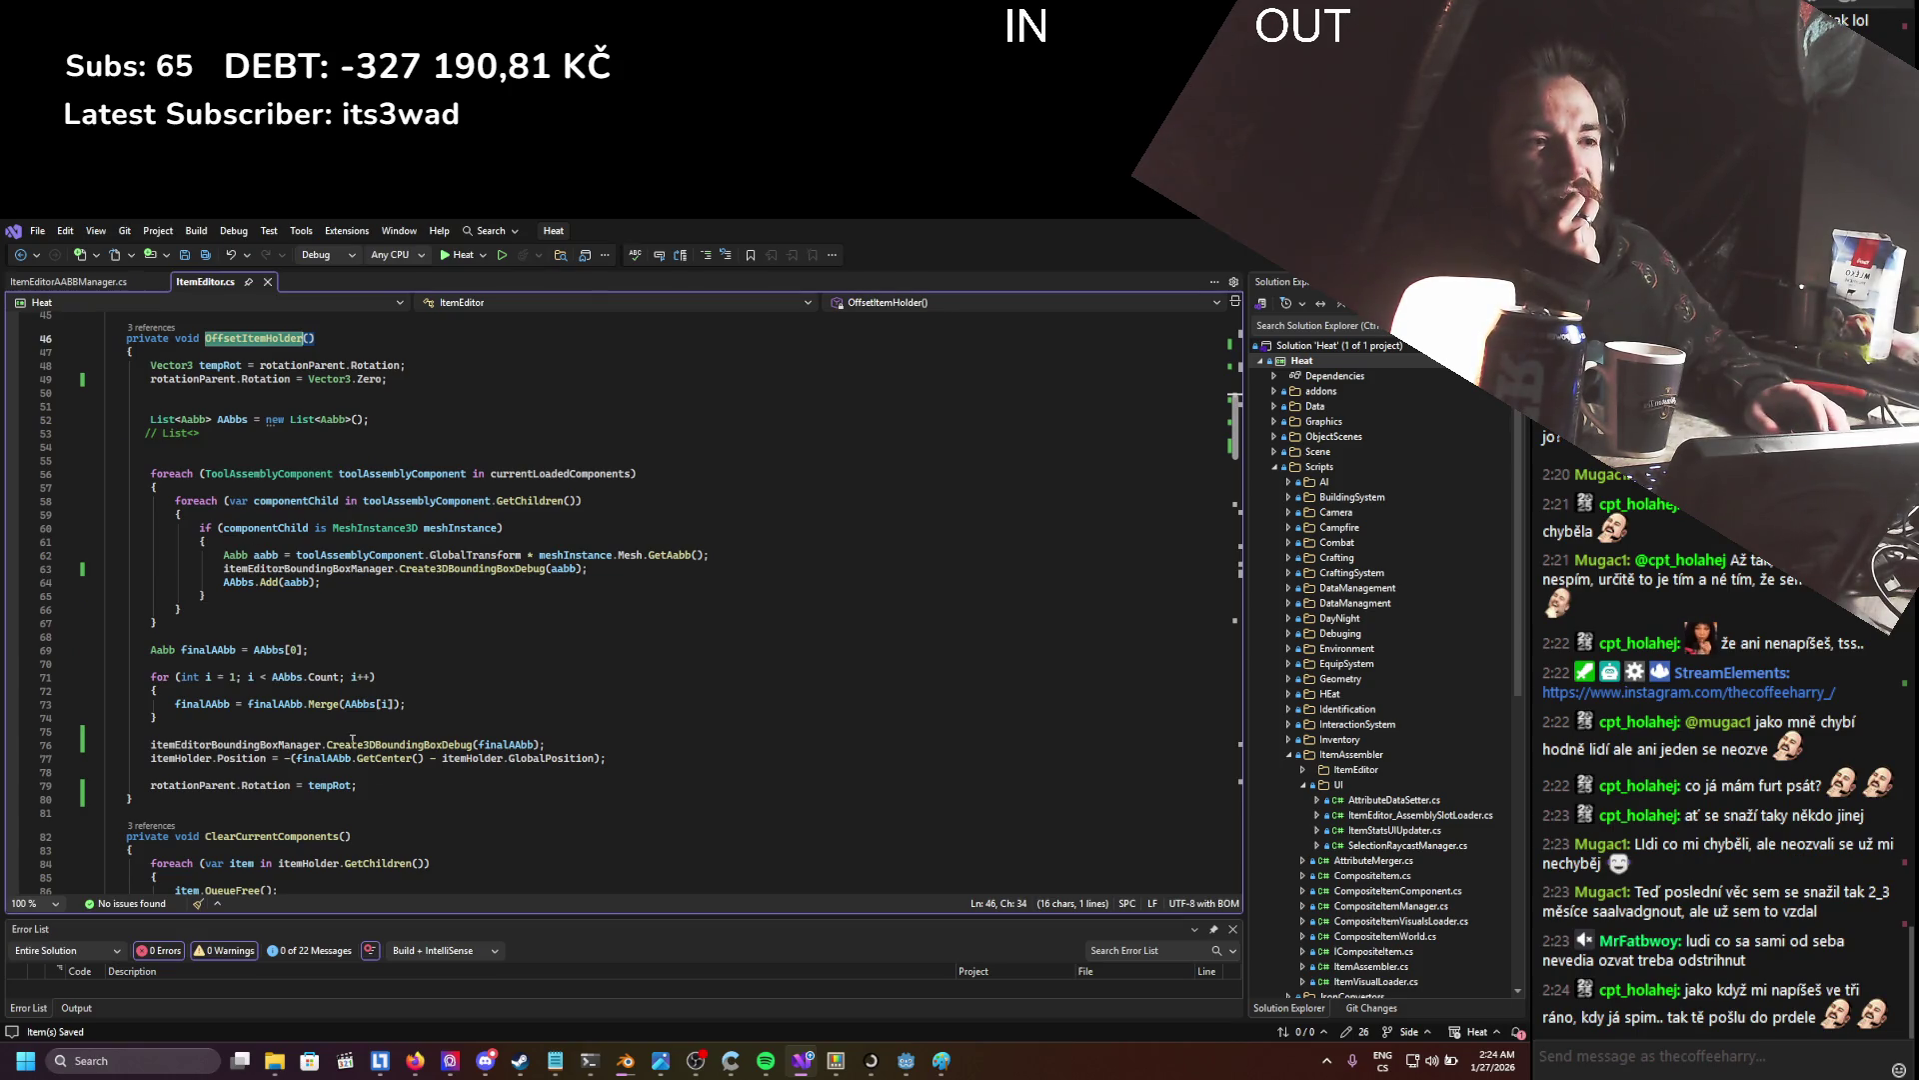
drag(605, 758, 126, 757)
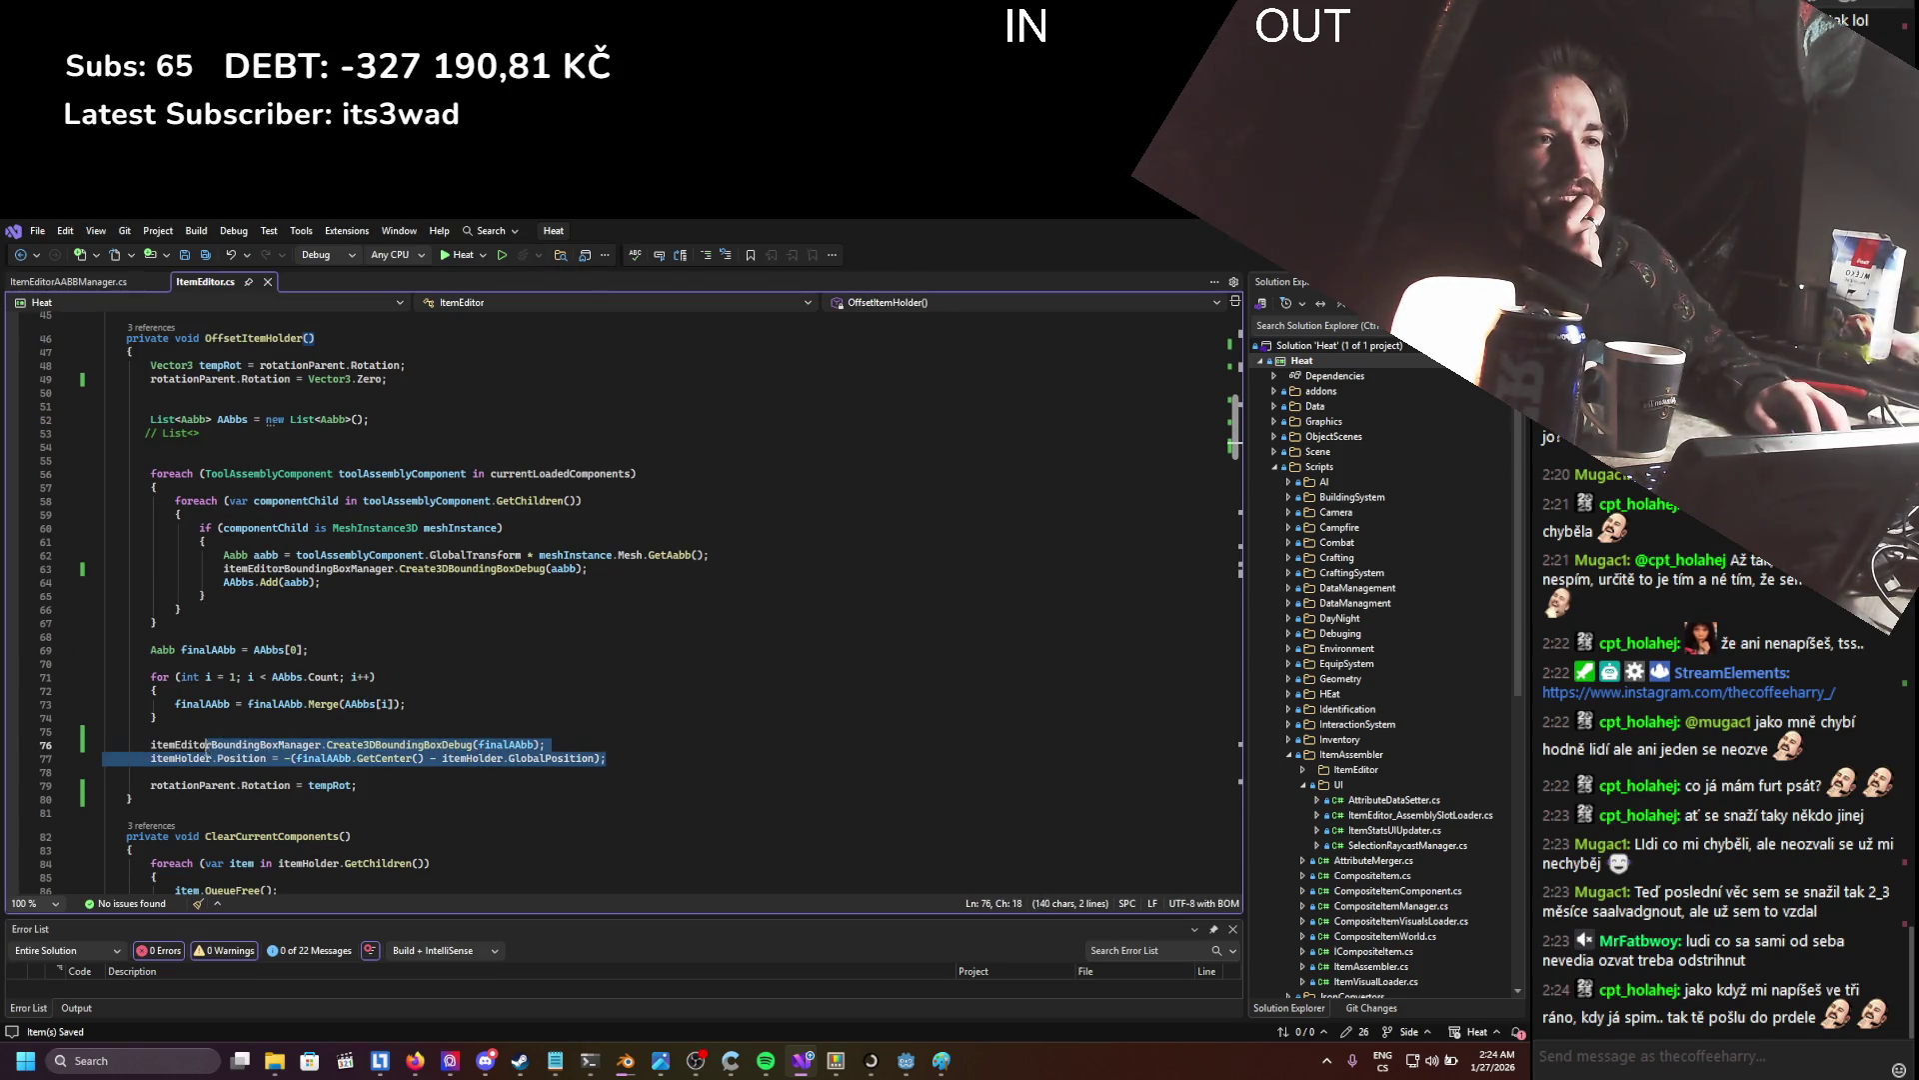
click(86, 278)
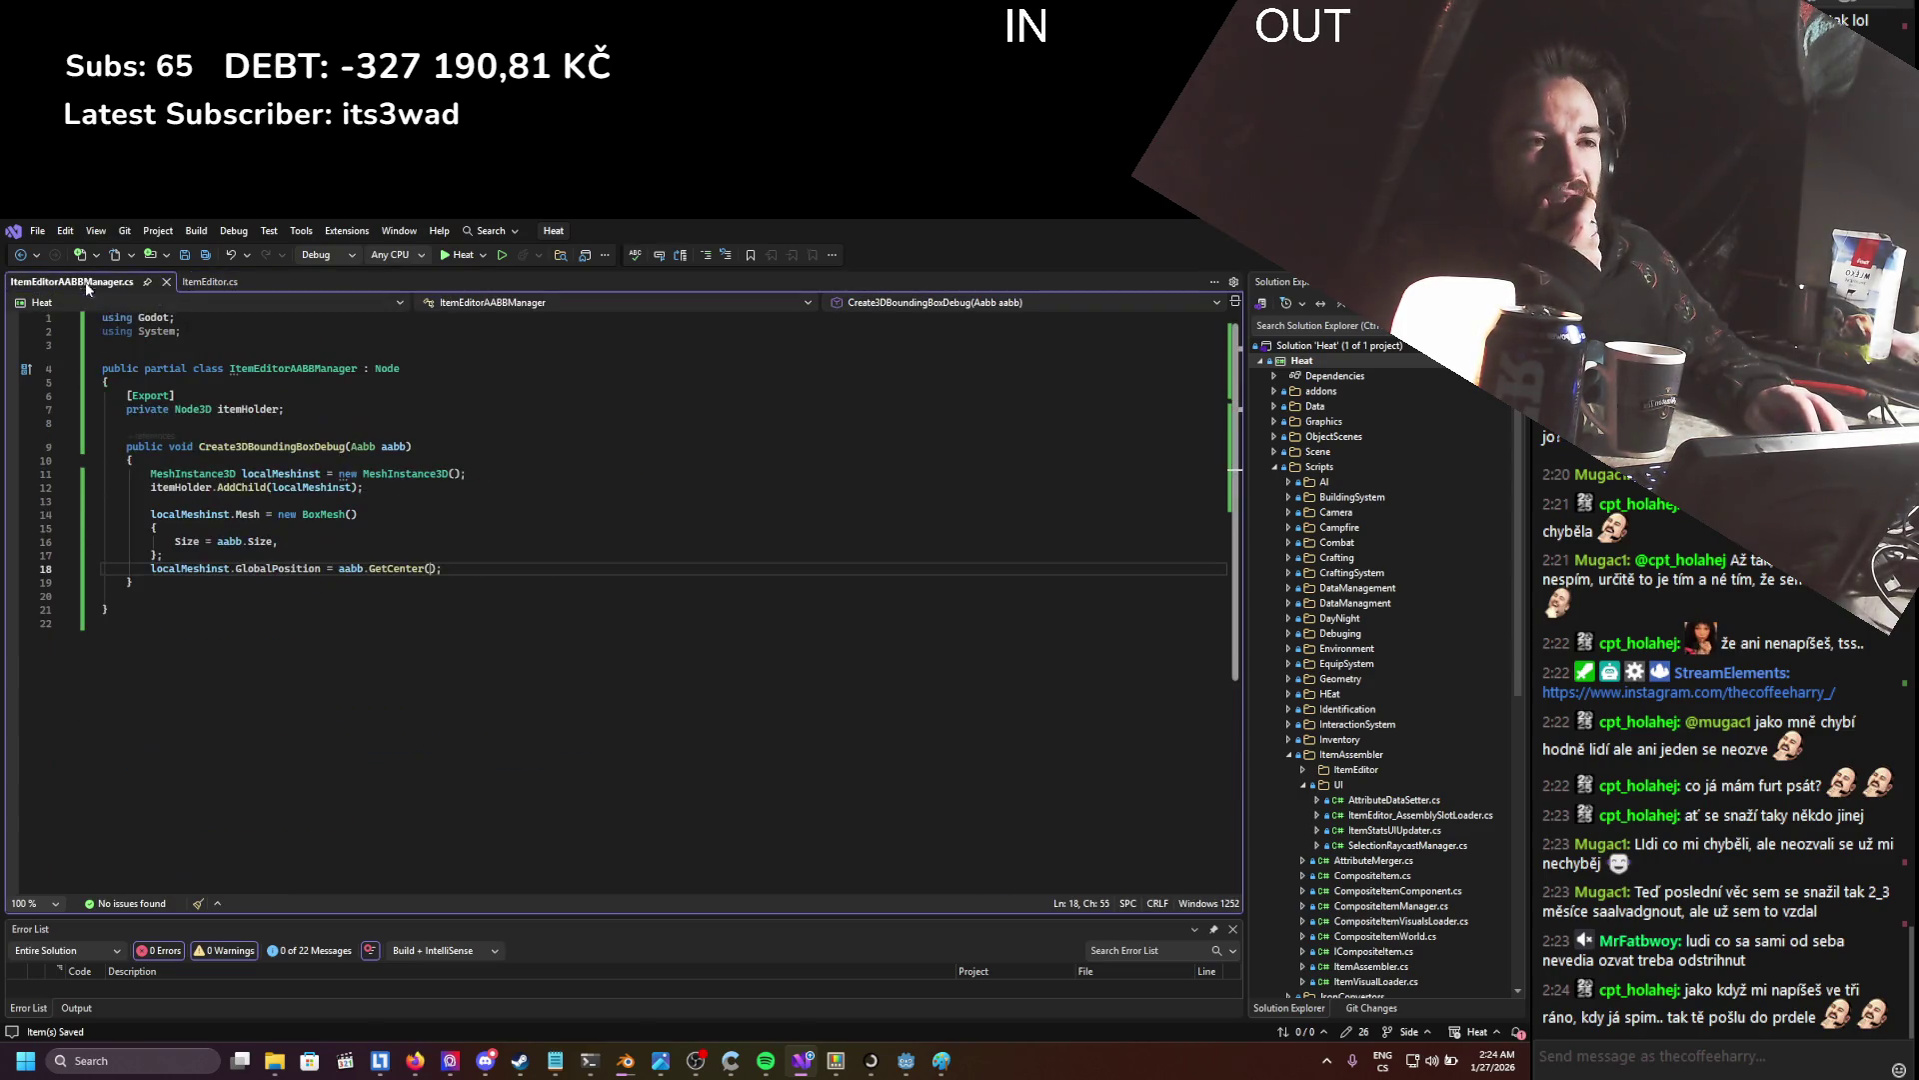
- Add an empty public void UpdateItemAABB() method below the itemHolder field
click(330, 409)
key(Return)
key(Return)
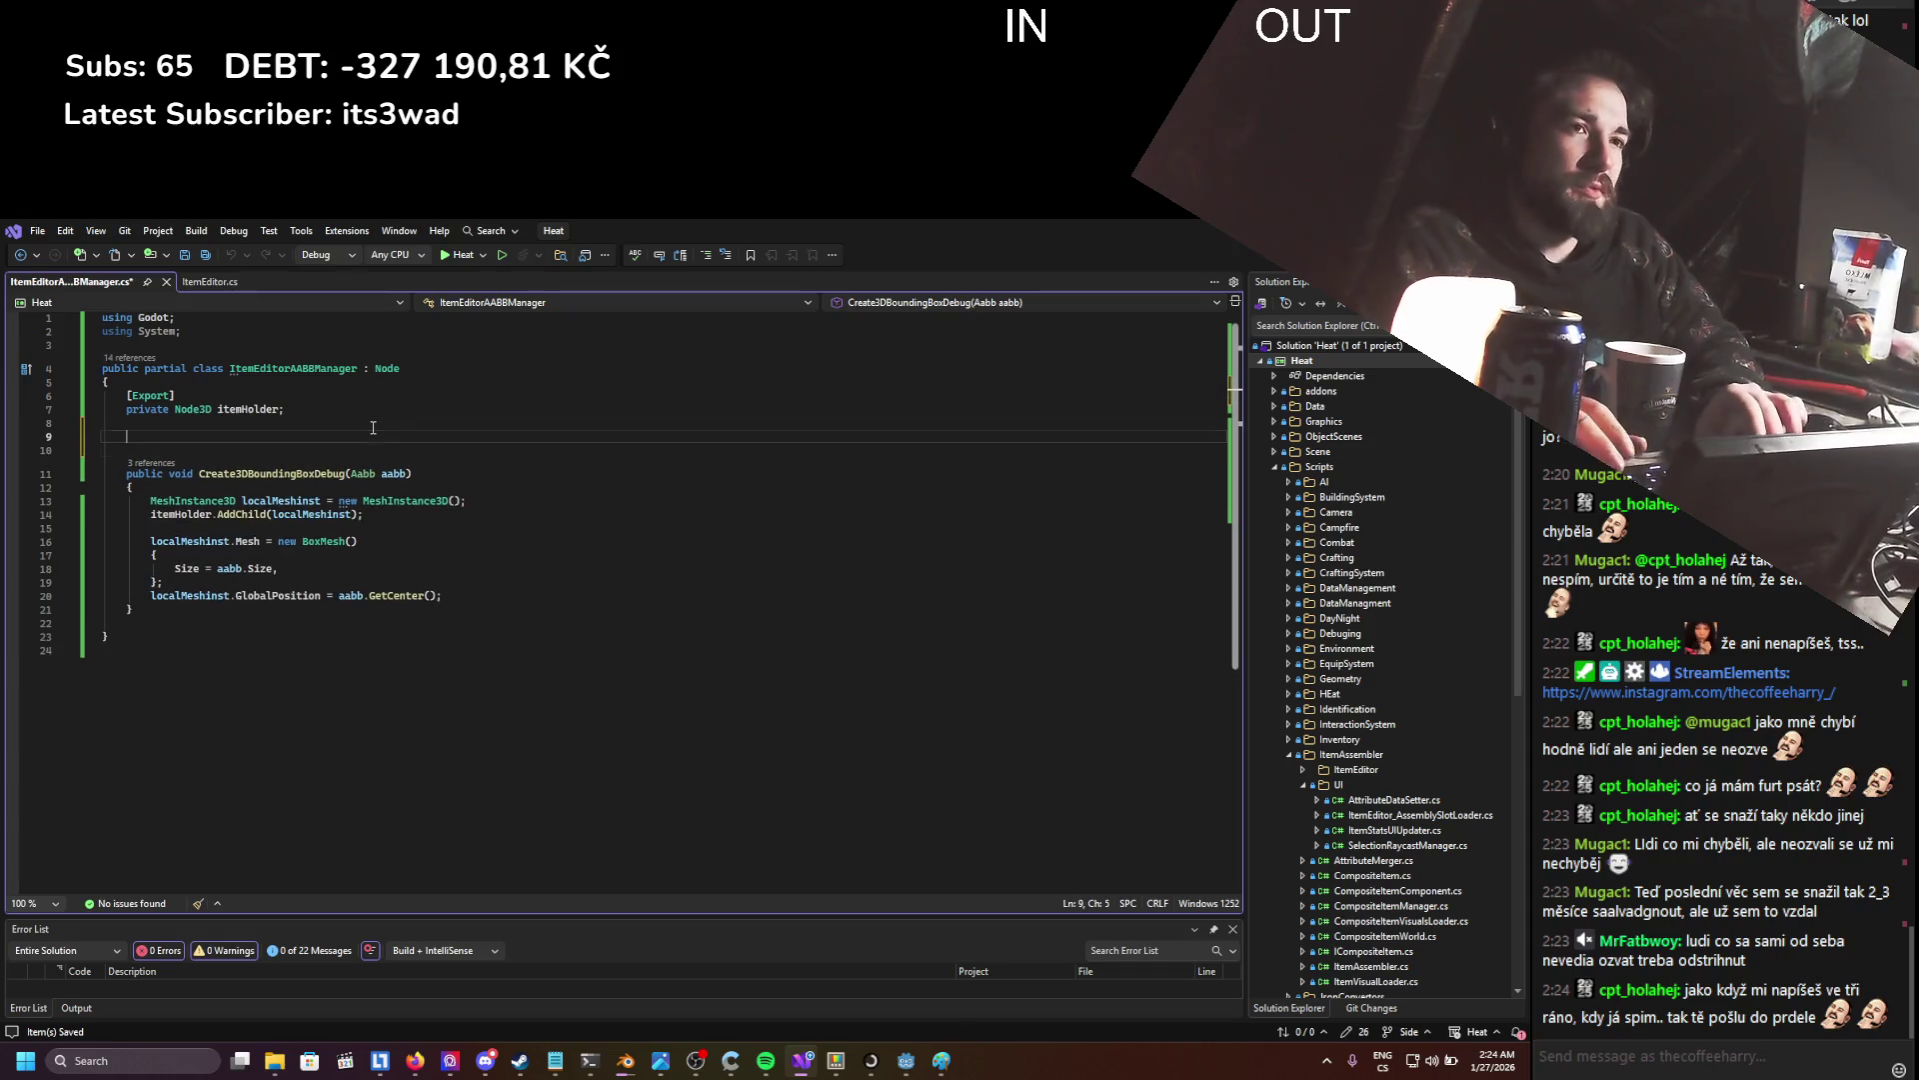
text(public void )
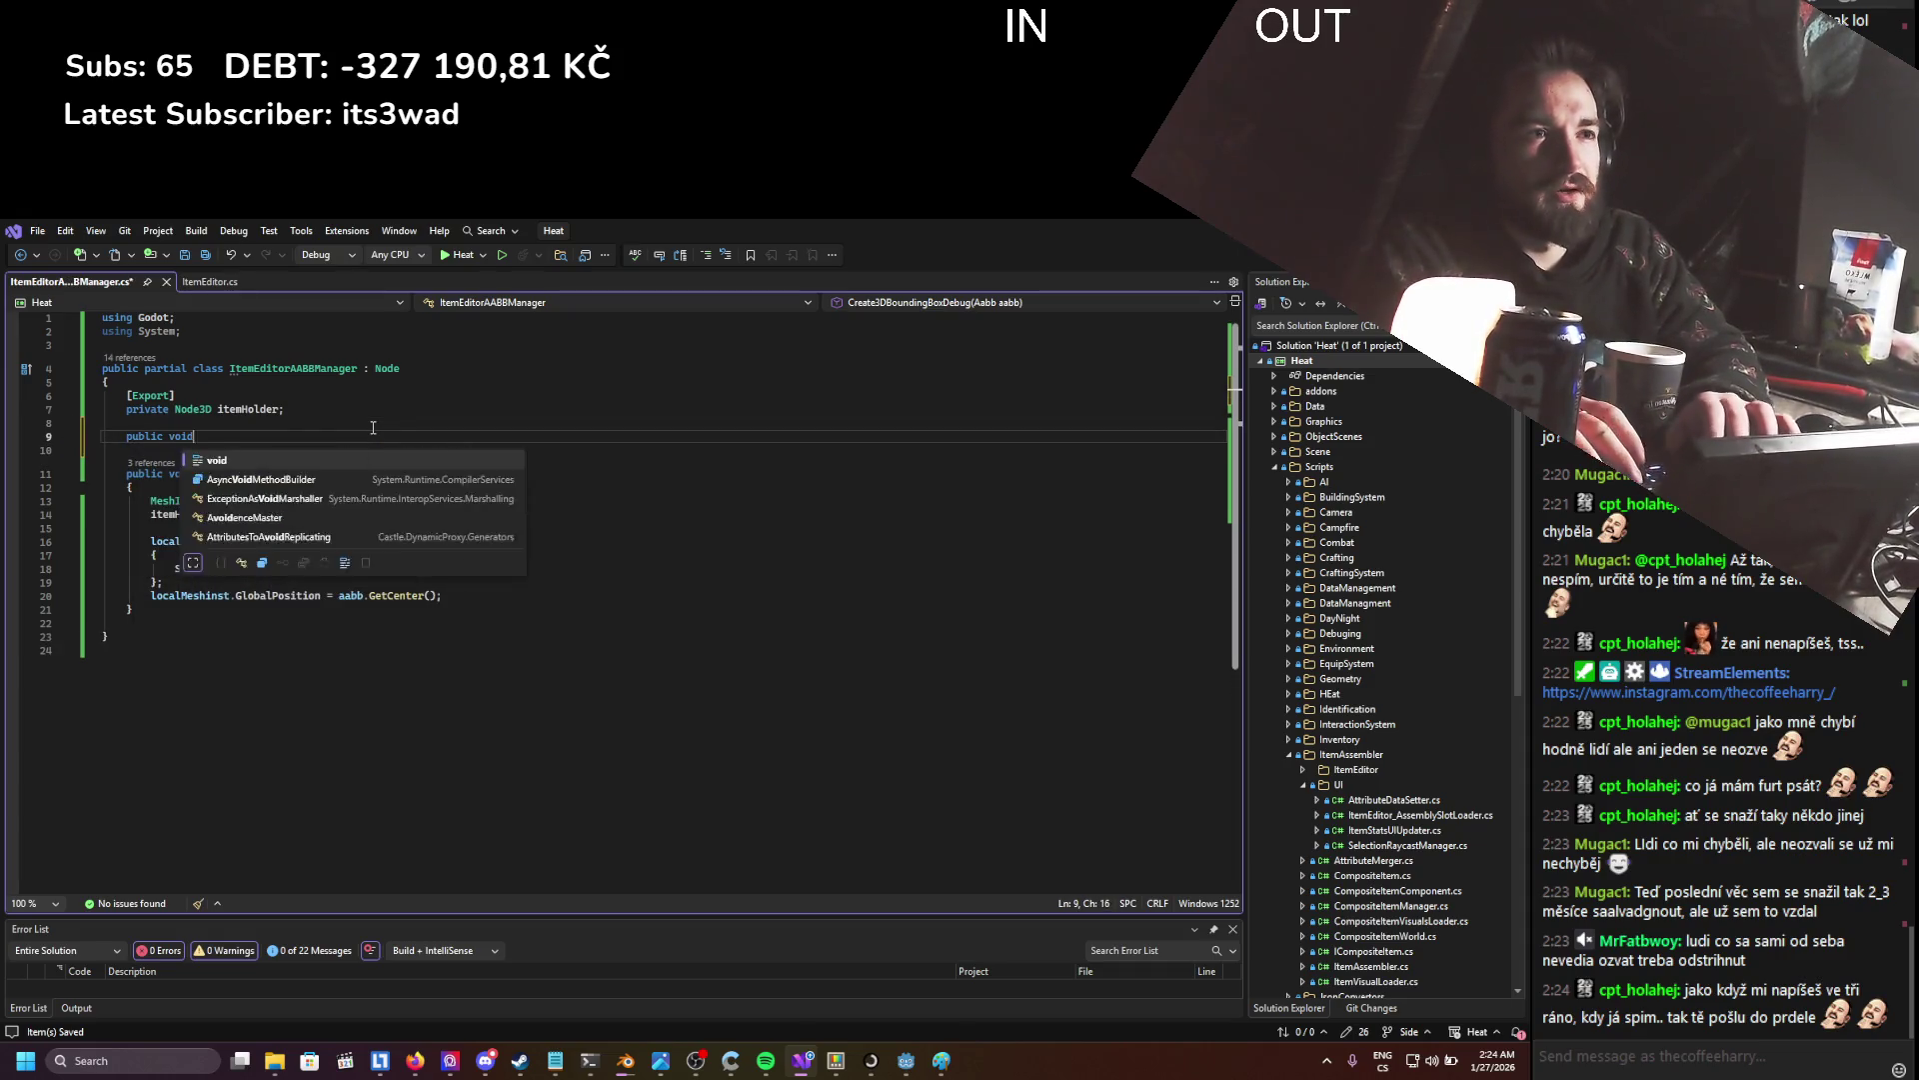
text(UpdateItem)
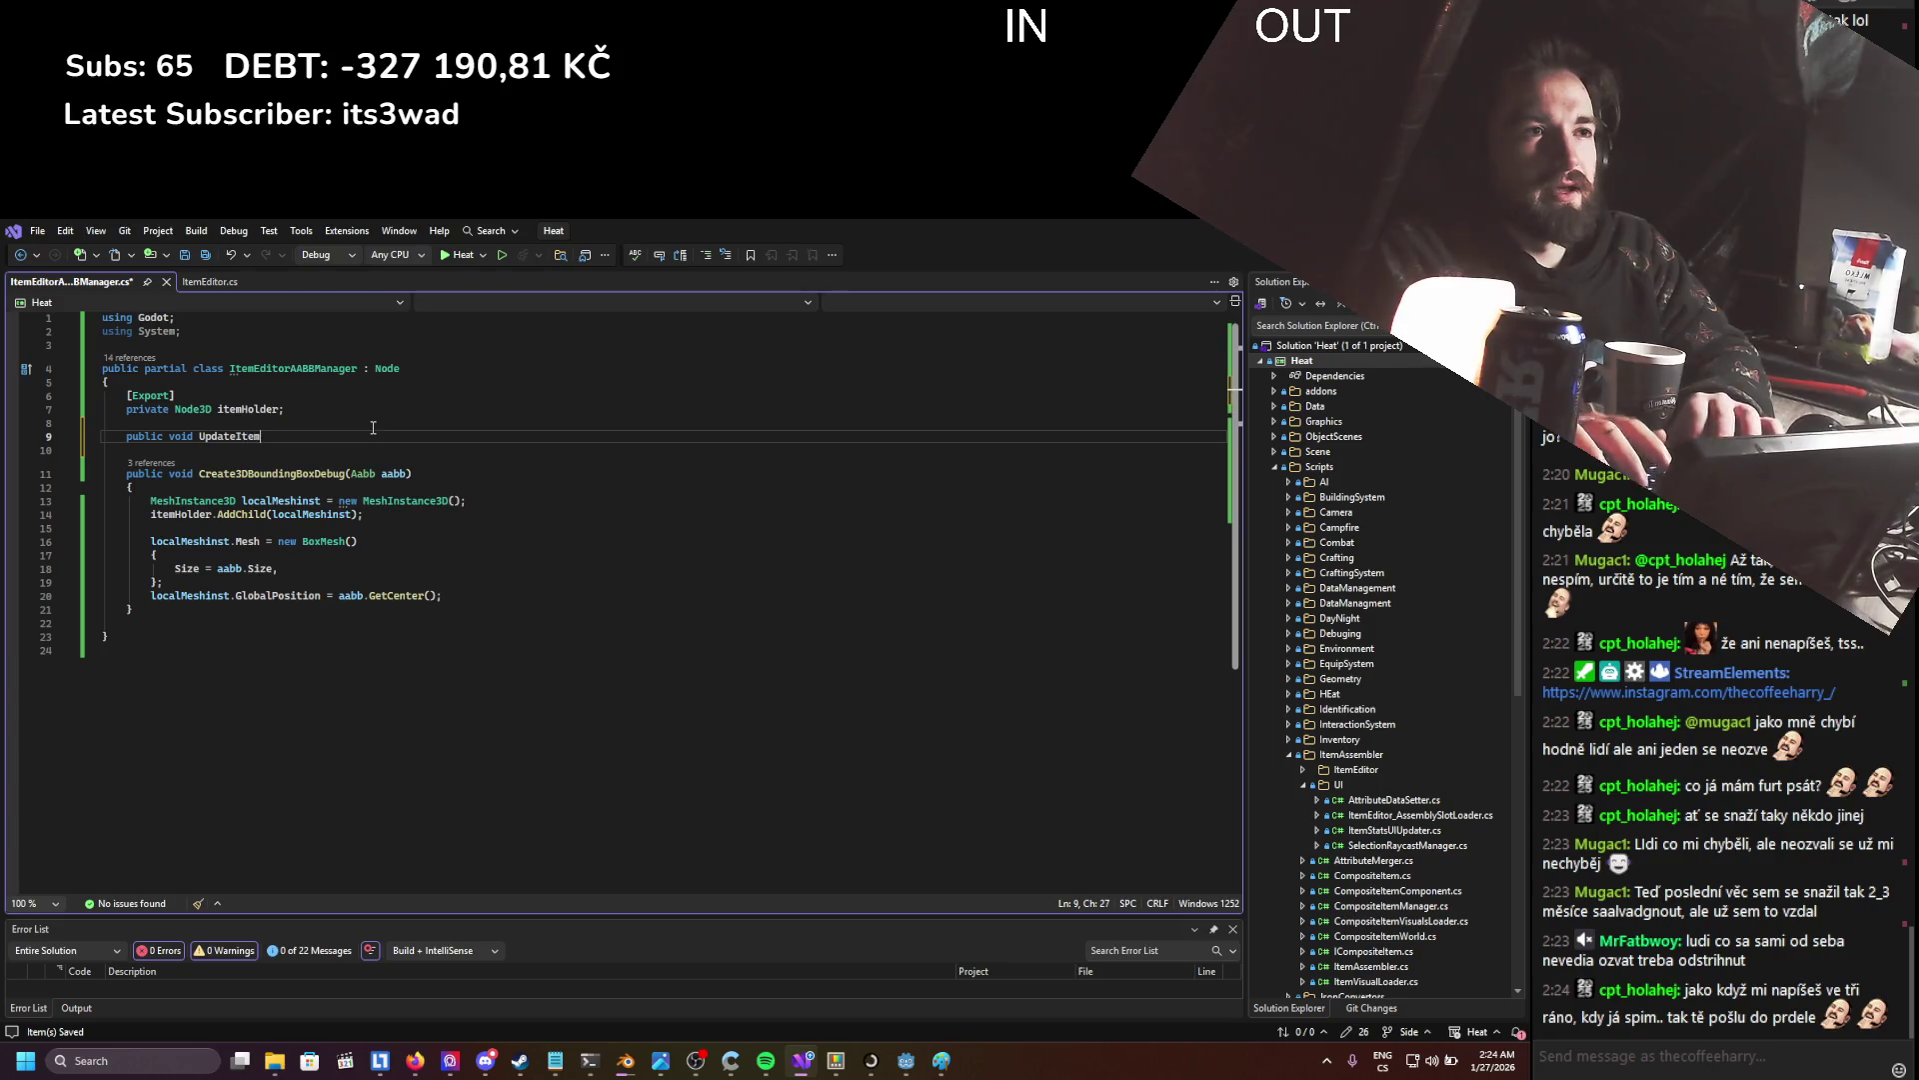
text(AABB)
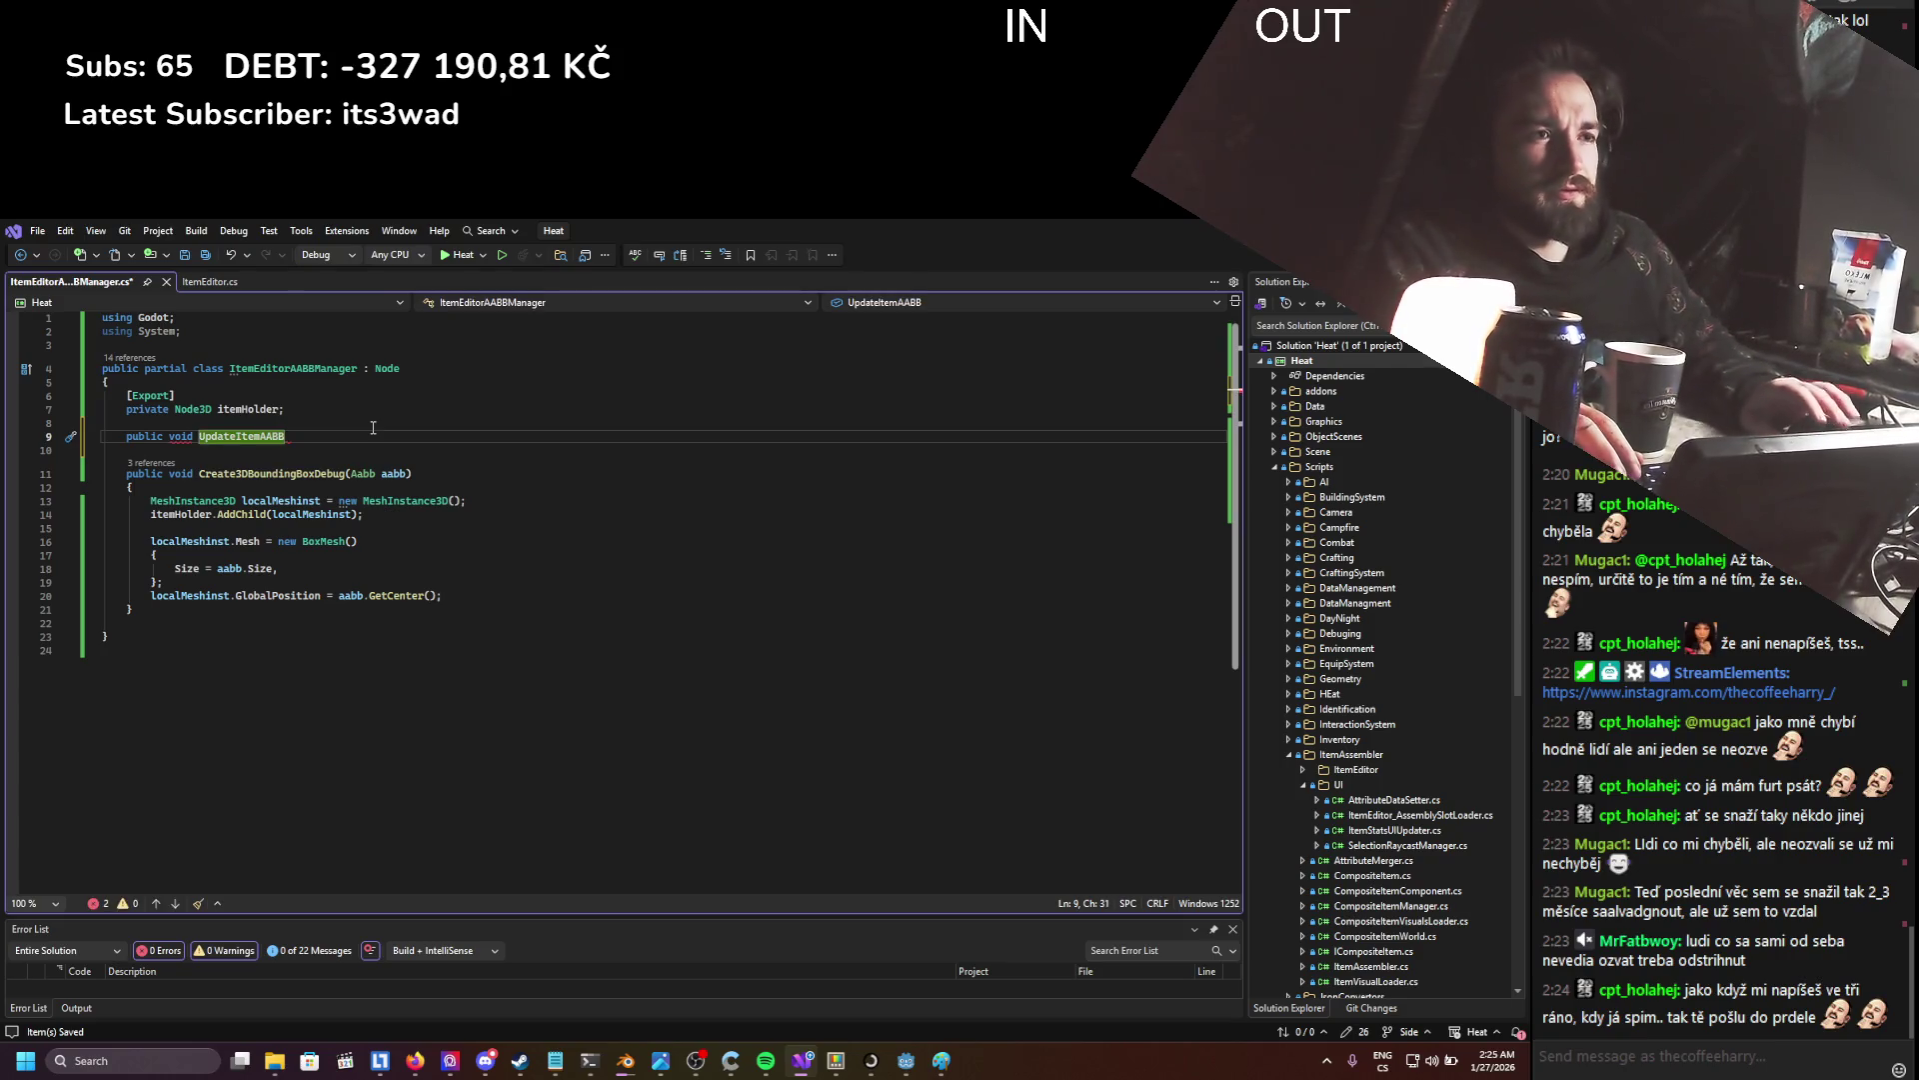
text(())
key(Return)
text({)
key(Return)
- Move the rotation-saving and bounding-box calculation code from OffsetItemHolder into UpdateItemAABB
click(205, 281)
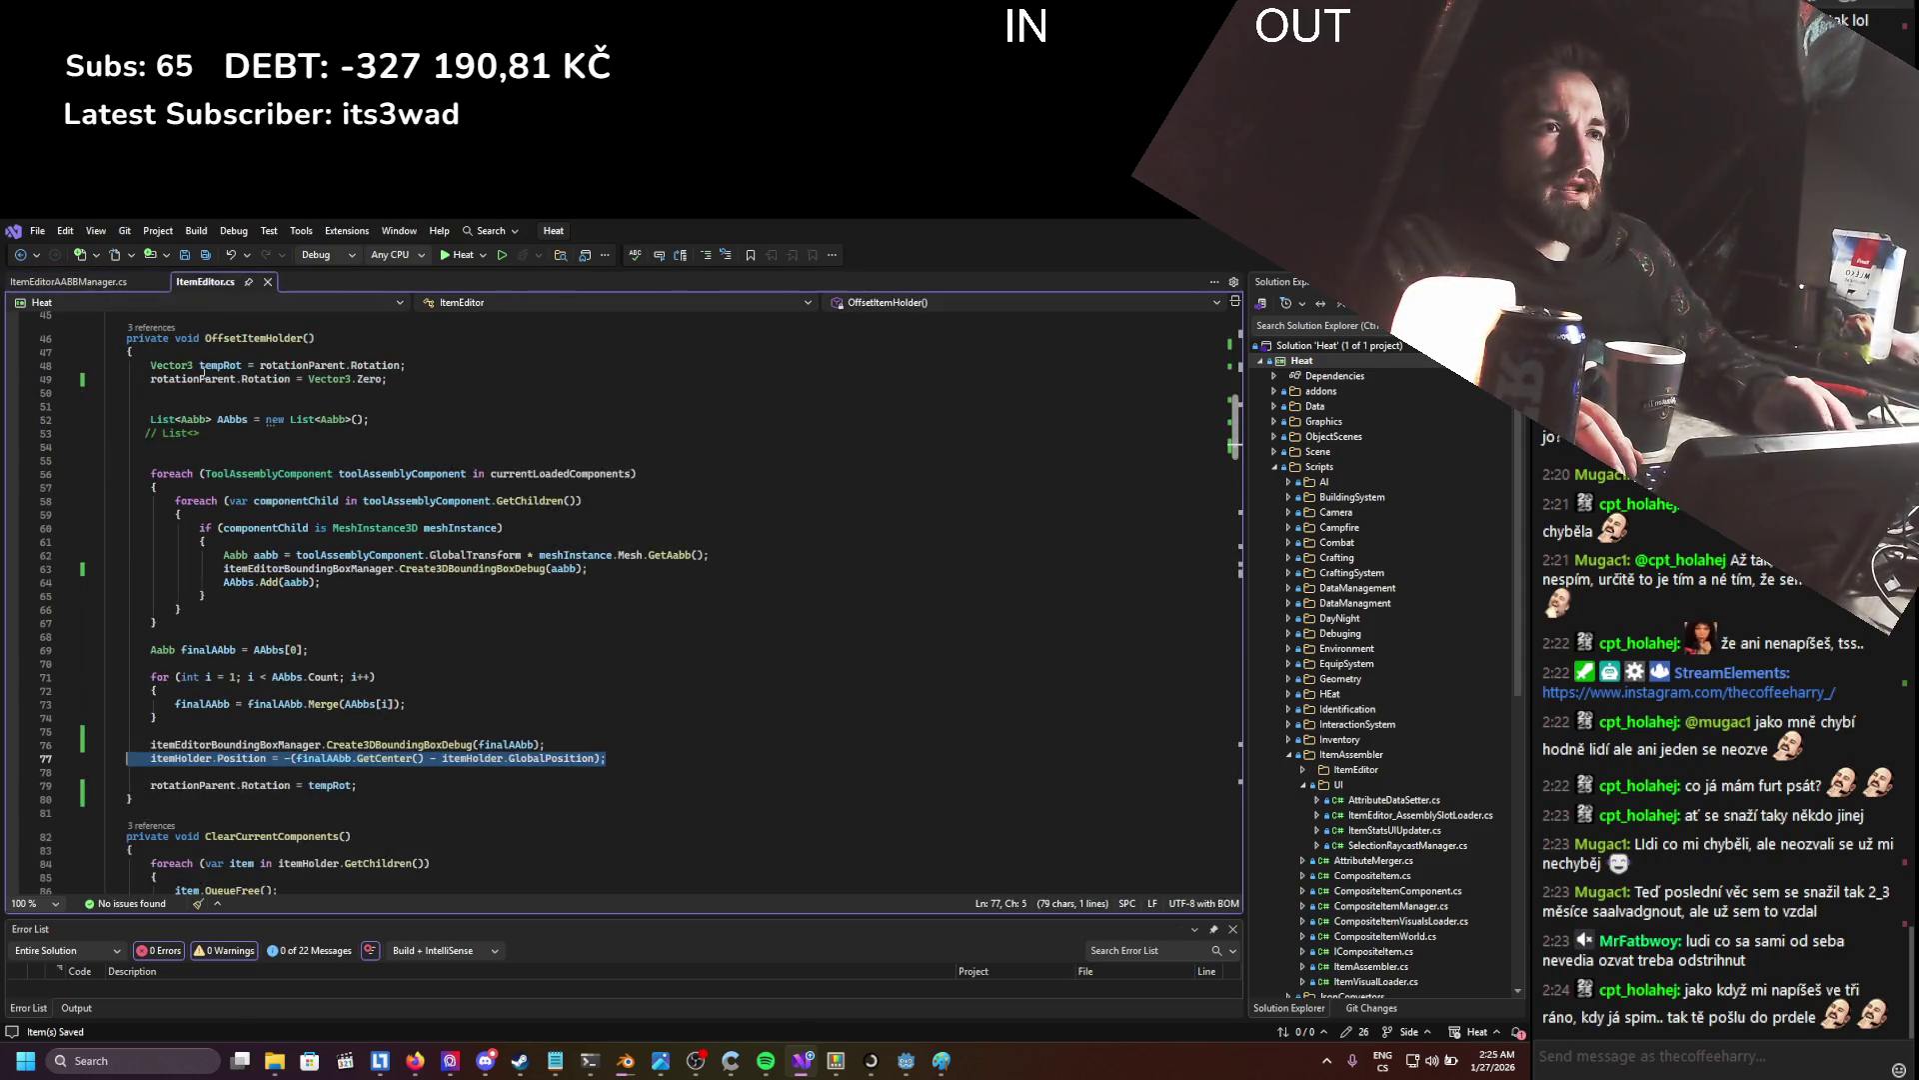
scroll(213, 473, up, 1)
mouse_move(150, 405)
mouse_down()
mouse_move(477, 424)
mouse_move(439, 457)
mouse_up()
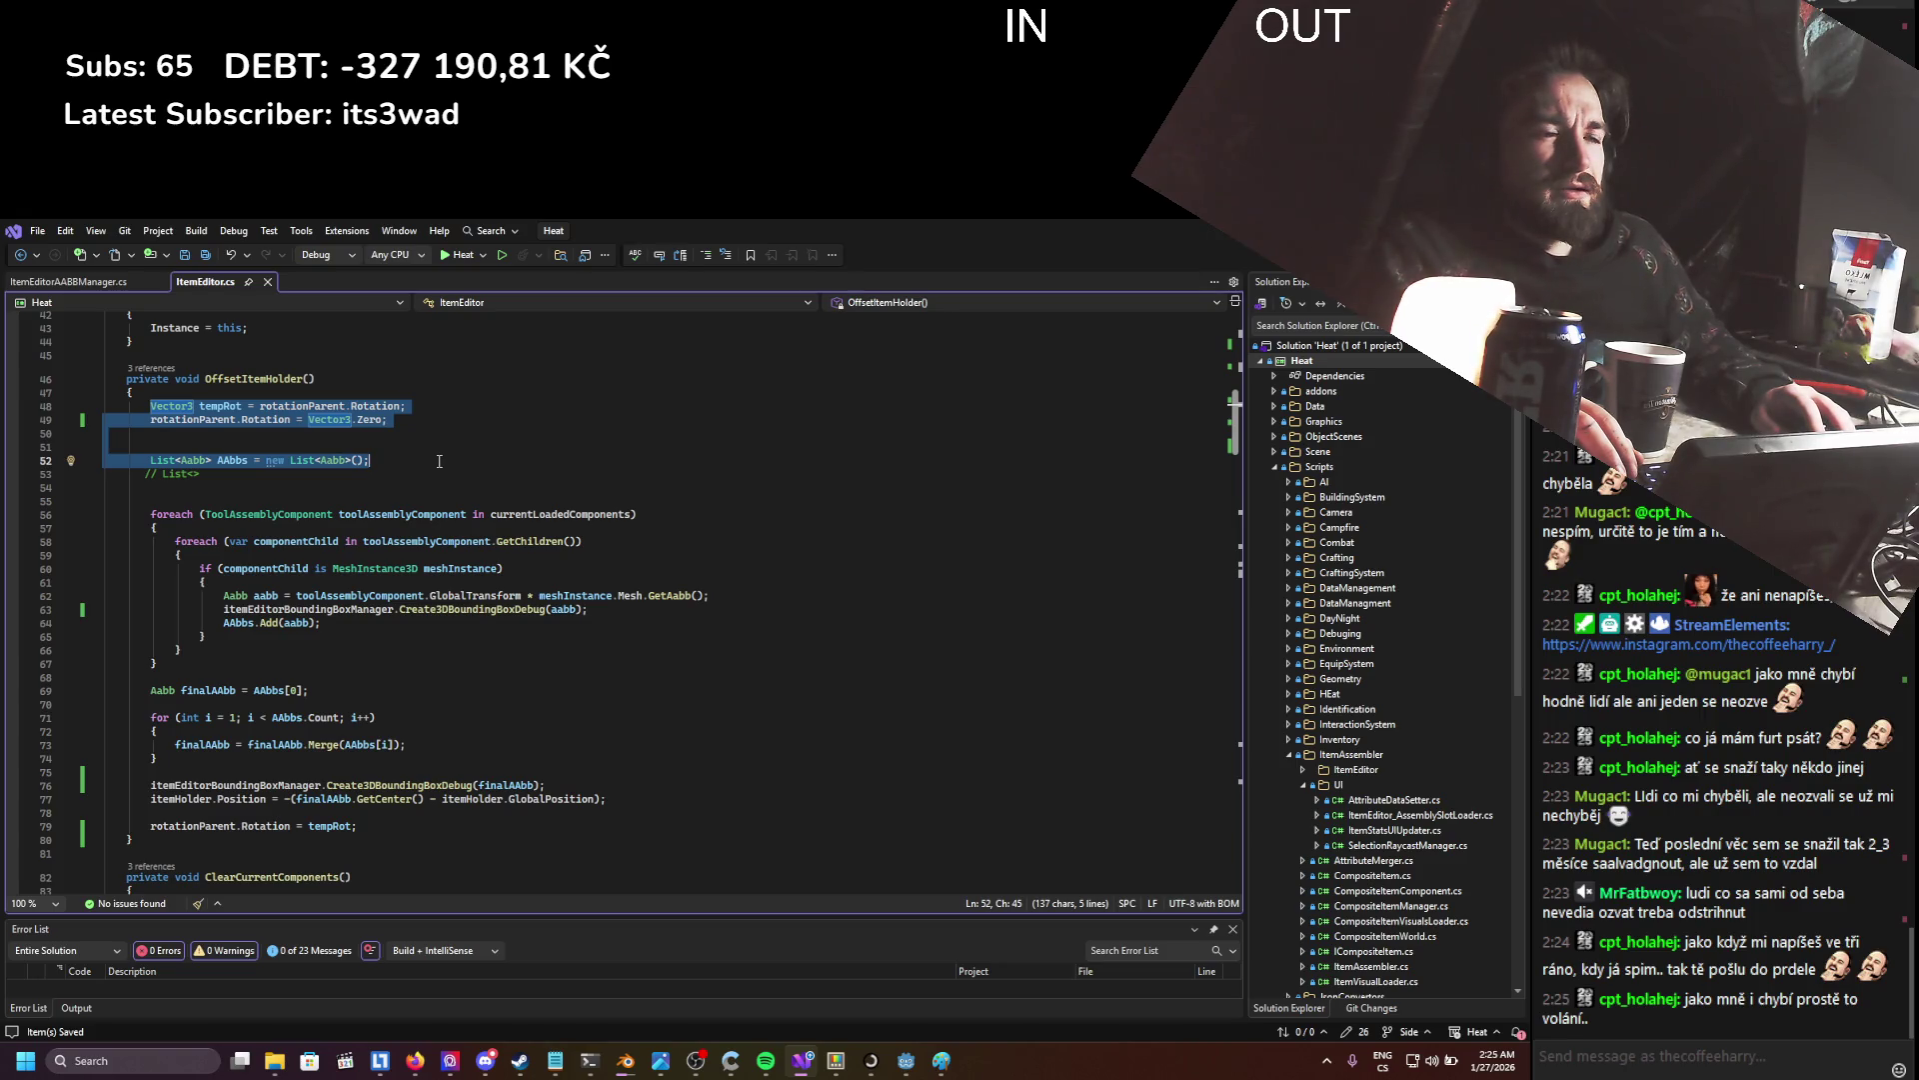
mouse_move(439, 460)
mouse_down()
mouse_move(444, 514)
mouse_move(638, 513)
mouse_move(635, 544)
mouse_move(606, 546)
mouse_move(619, 592)
mouse_move(714, 594)
mouse_move(711, 627)
mouse_move(584, 688)
mouse_move(538, 752)
mouse_move(571, 787)
mouse_up()
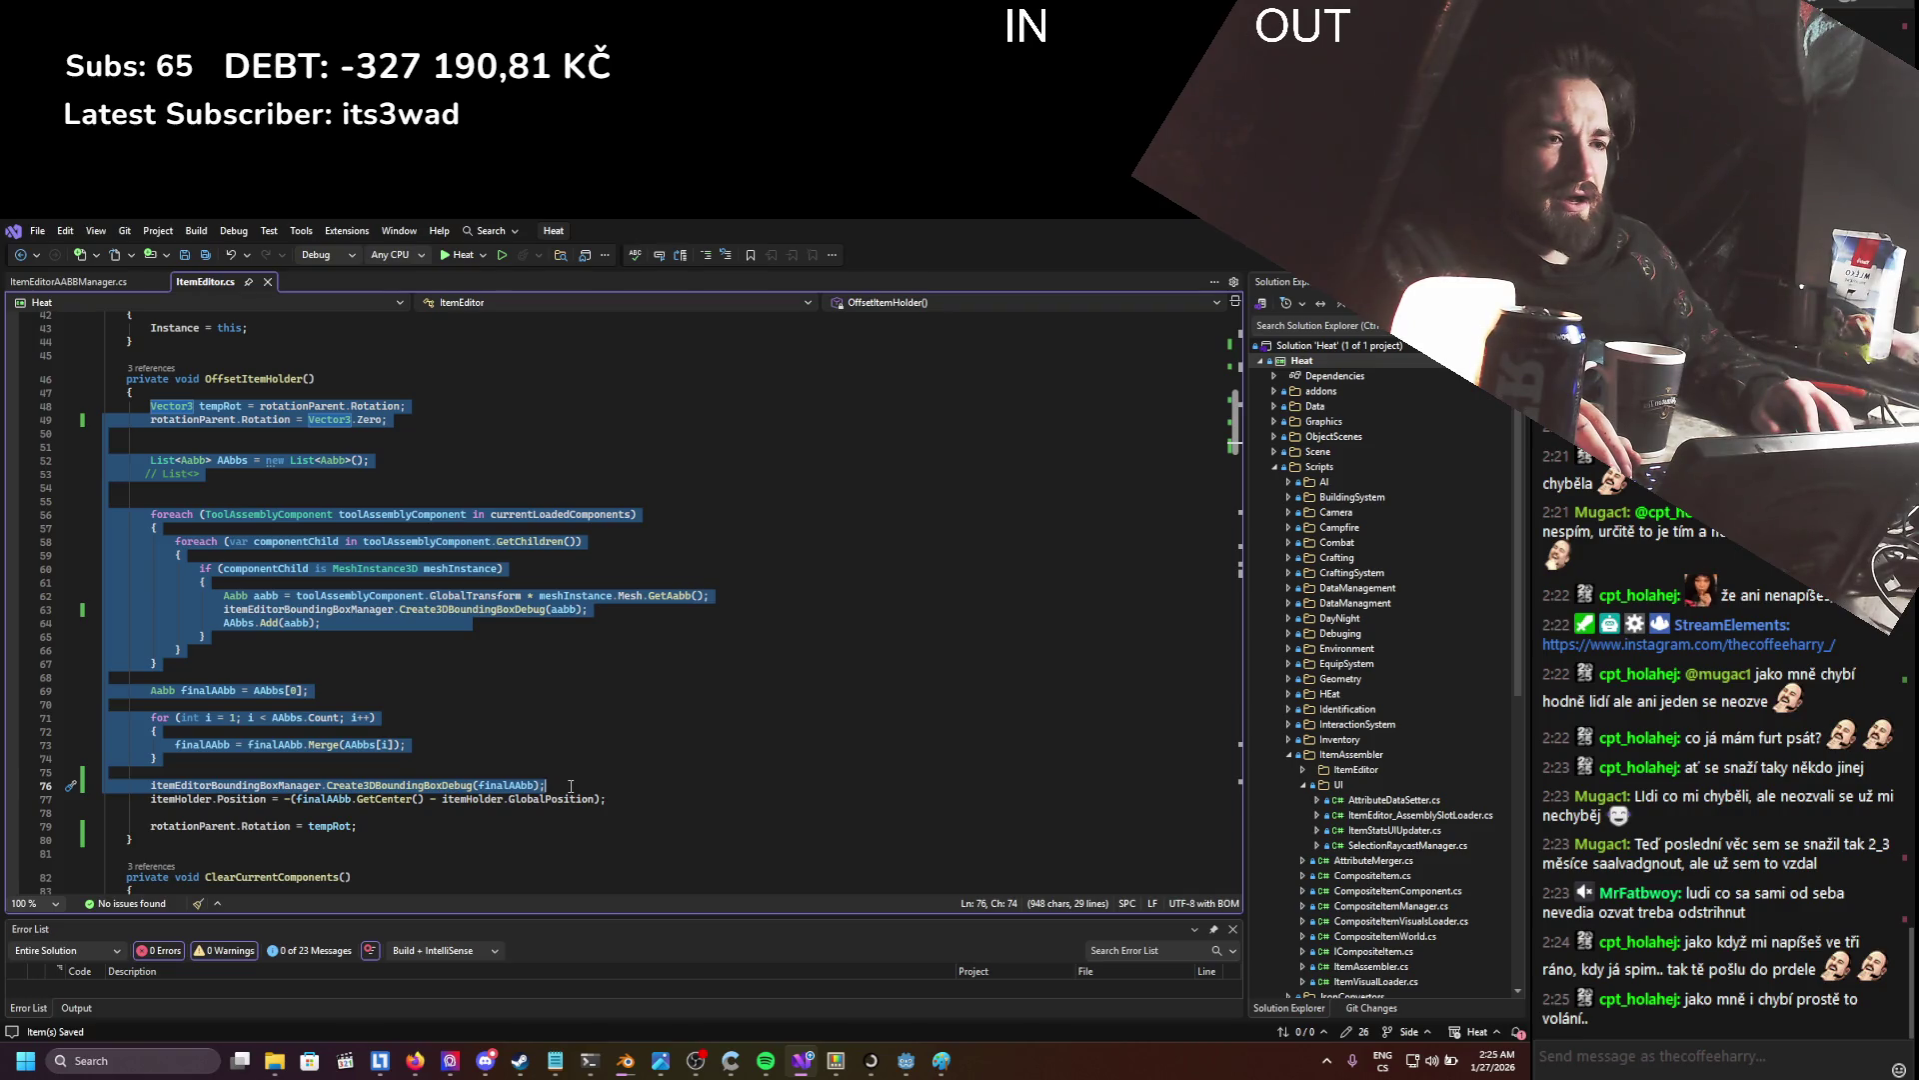
mouse_move(571, 787)
mouse_down()
mouse_move(568, 828)
mouse_move(571, 787)
mouse_up()
key(ctrl+c)
key(Delete)
click(96, 282)
key(ctrl+v)
- Cut the rotationParent.Rotation = tempRot line out of ItemEditor.cs
click(192, 286)
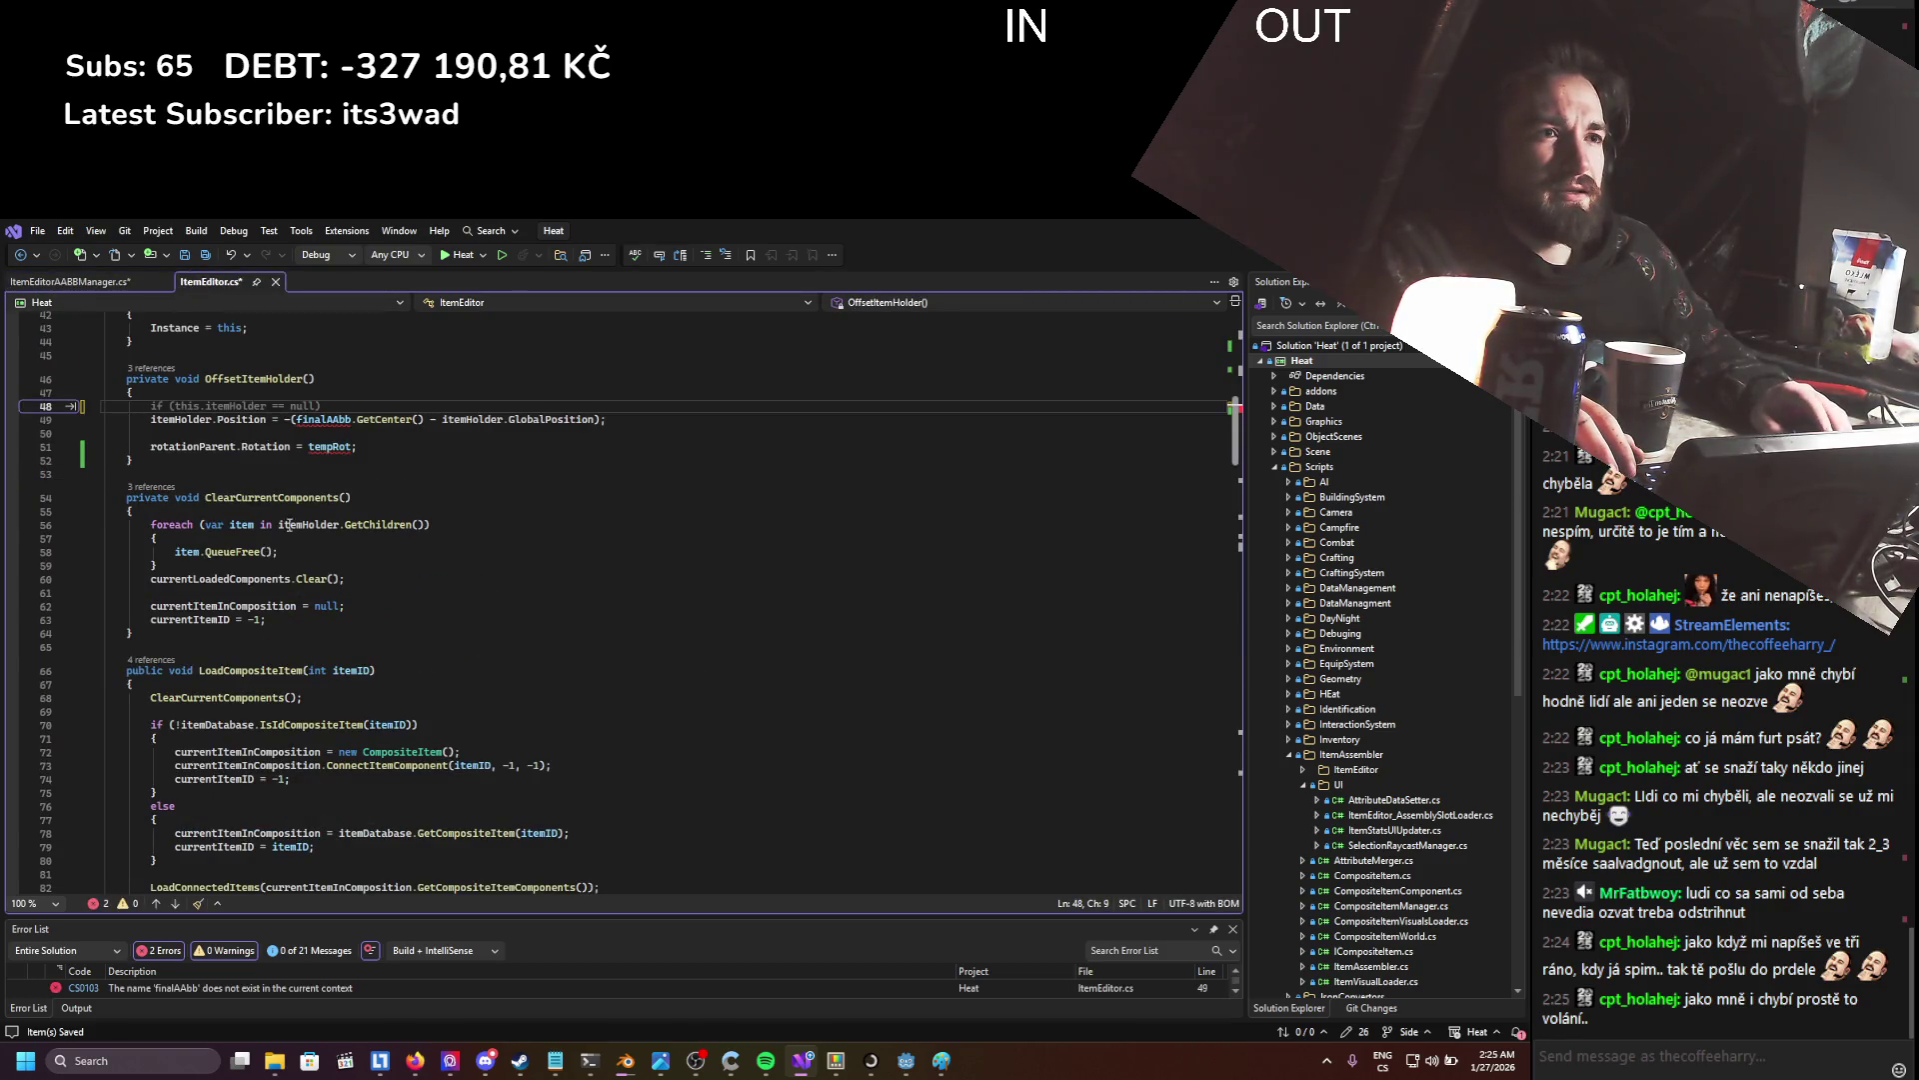
drag(358, 447, 155, 453)
key(ctrl+x)
click(70, 281)
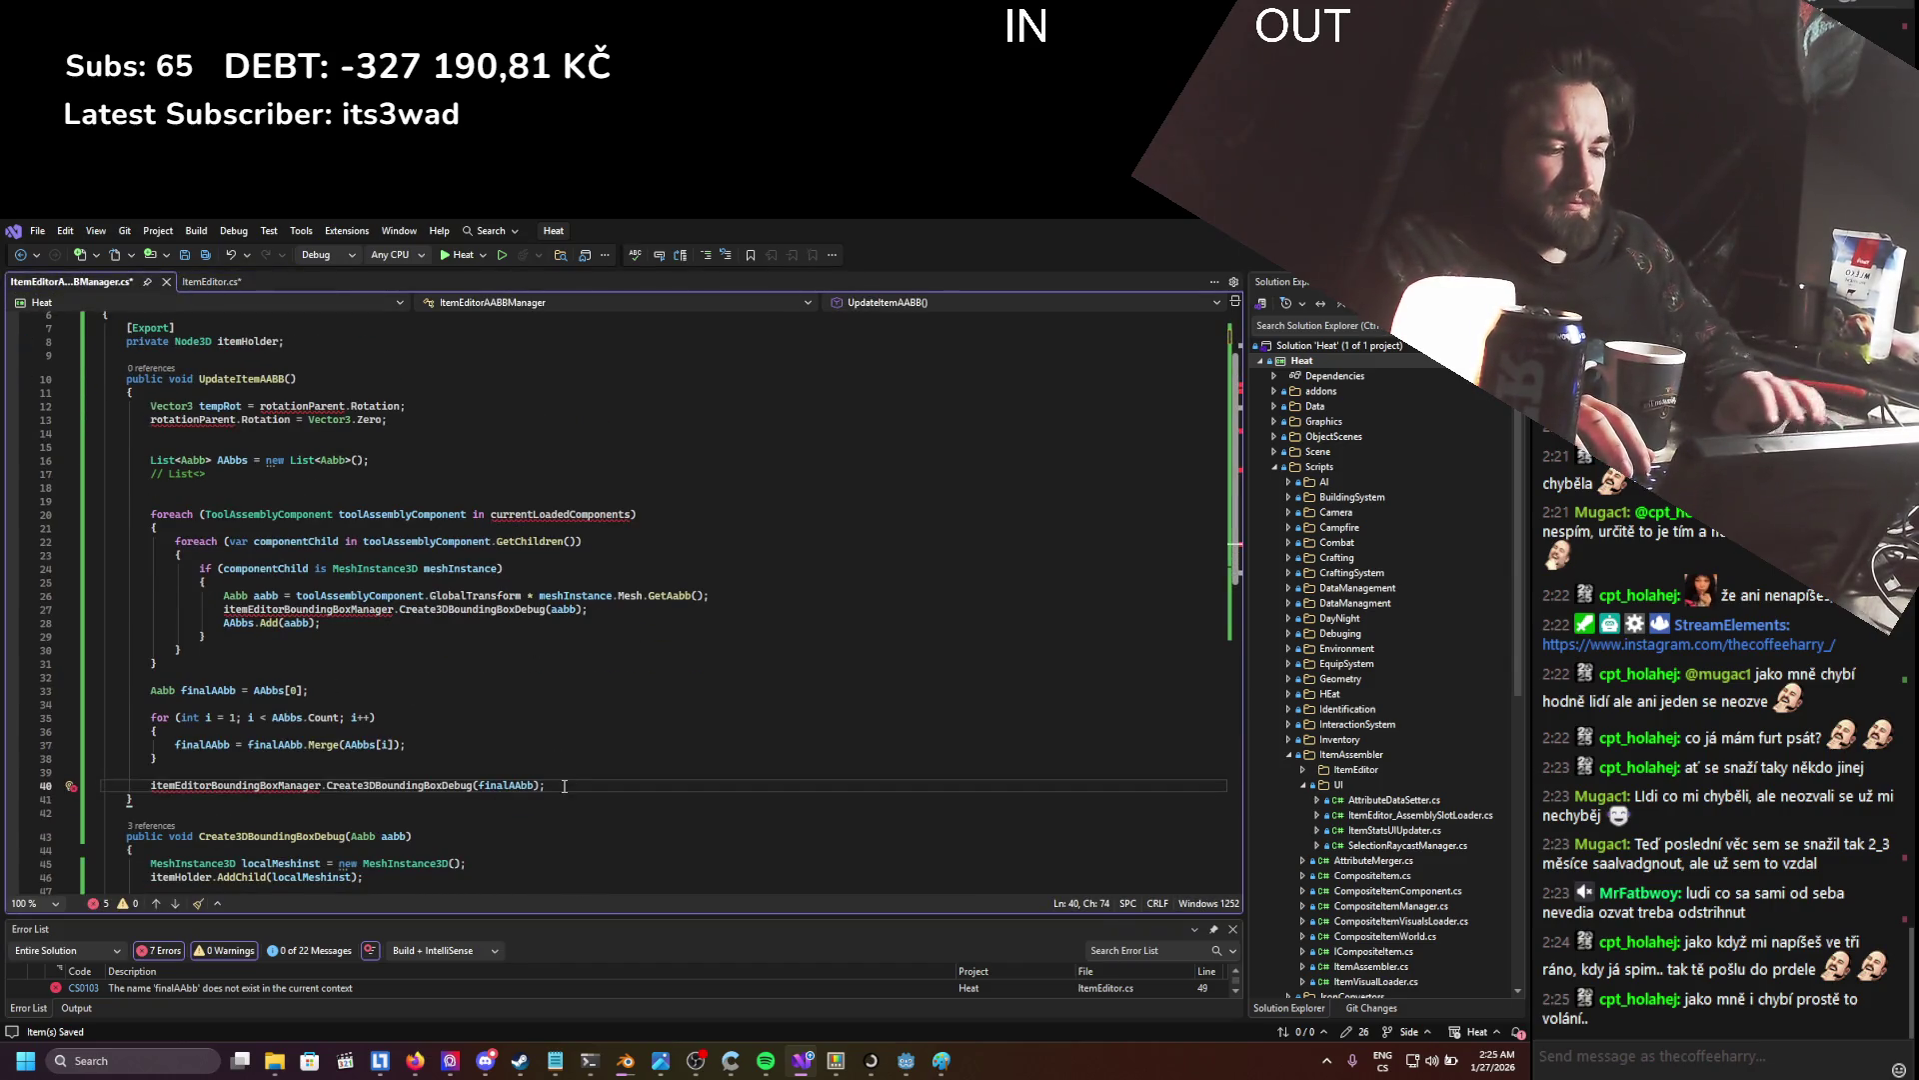
- Paste the rotationParent.Rotation = tempRot; line at the end of UpdateItemAABB and save
key(Return)
key(Return)
key(ctrl+v)
key(ctrl+s)
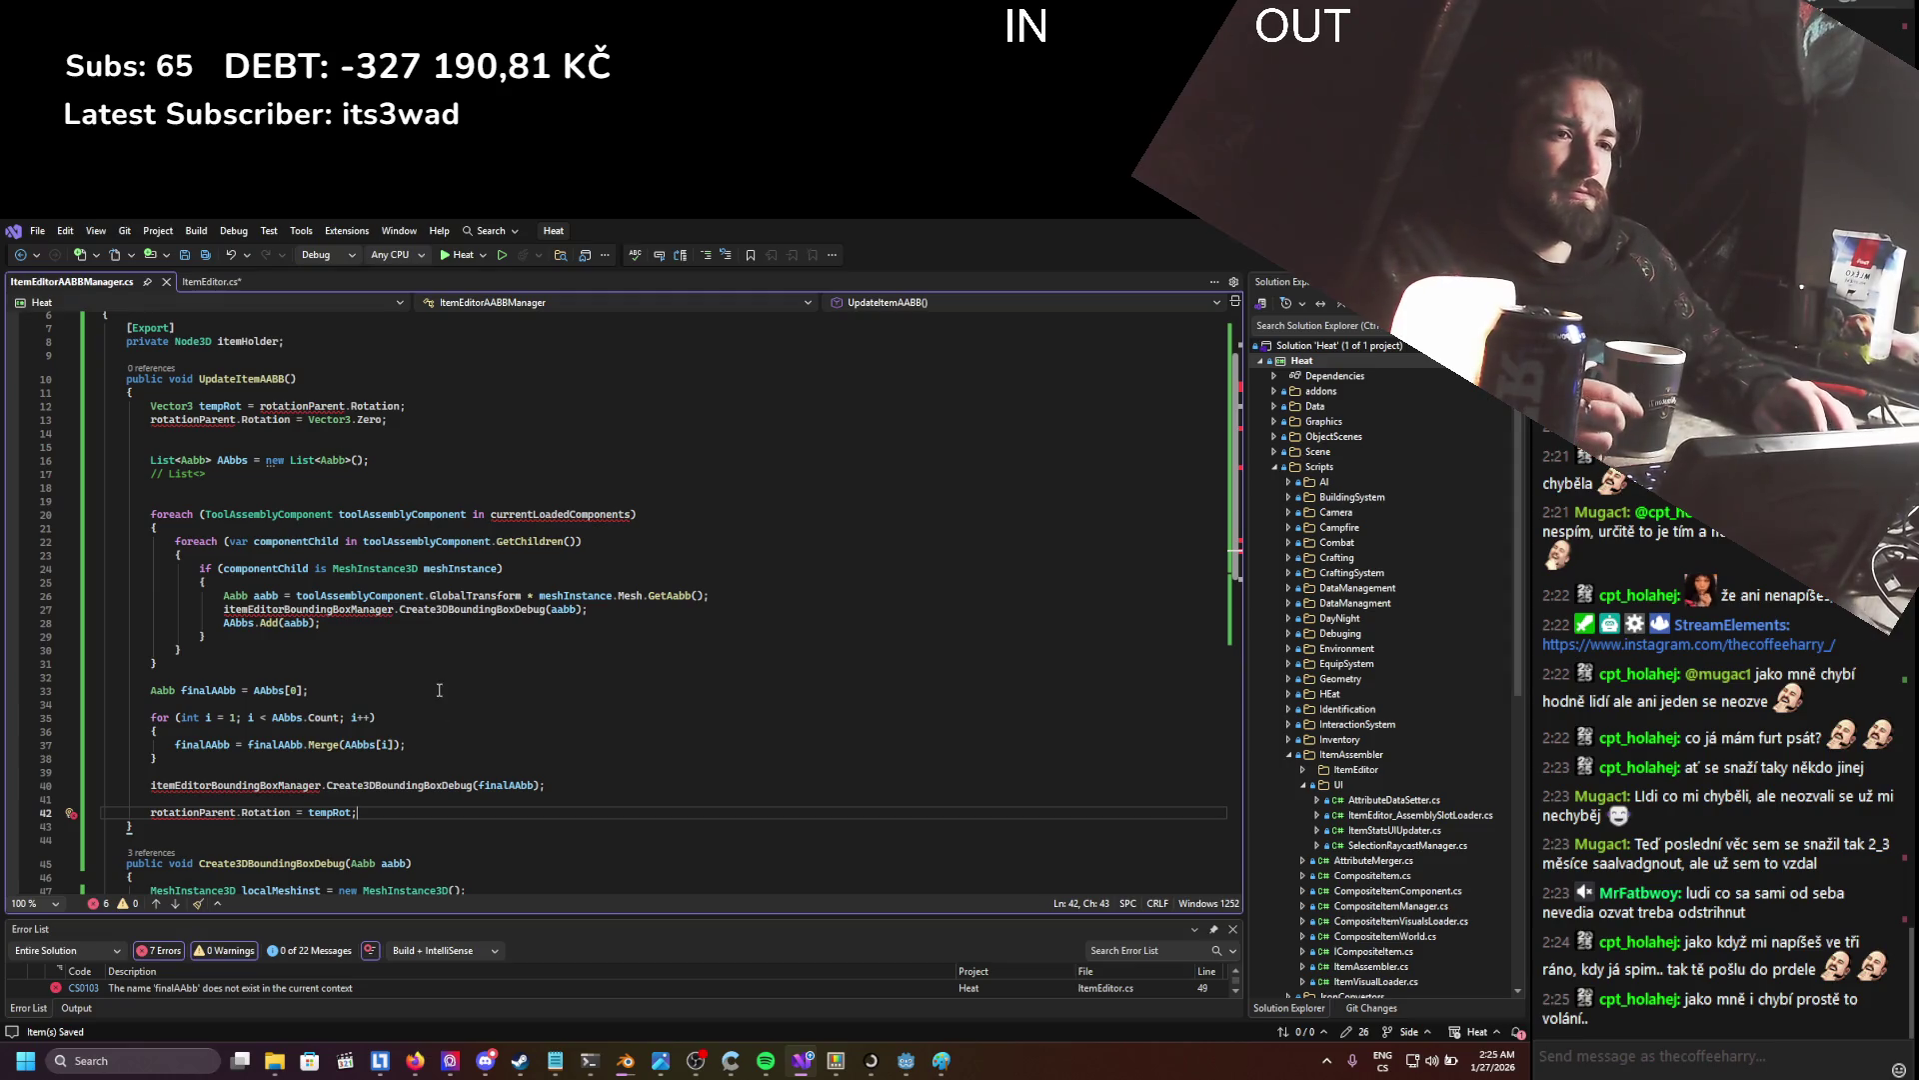
- Rename the exported itemHolder field to rotationParent and save ItemEditorAABBManager.cs
scroll(439, 690, up, 2)
double_click(249, 421)
text(i)
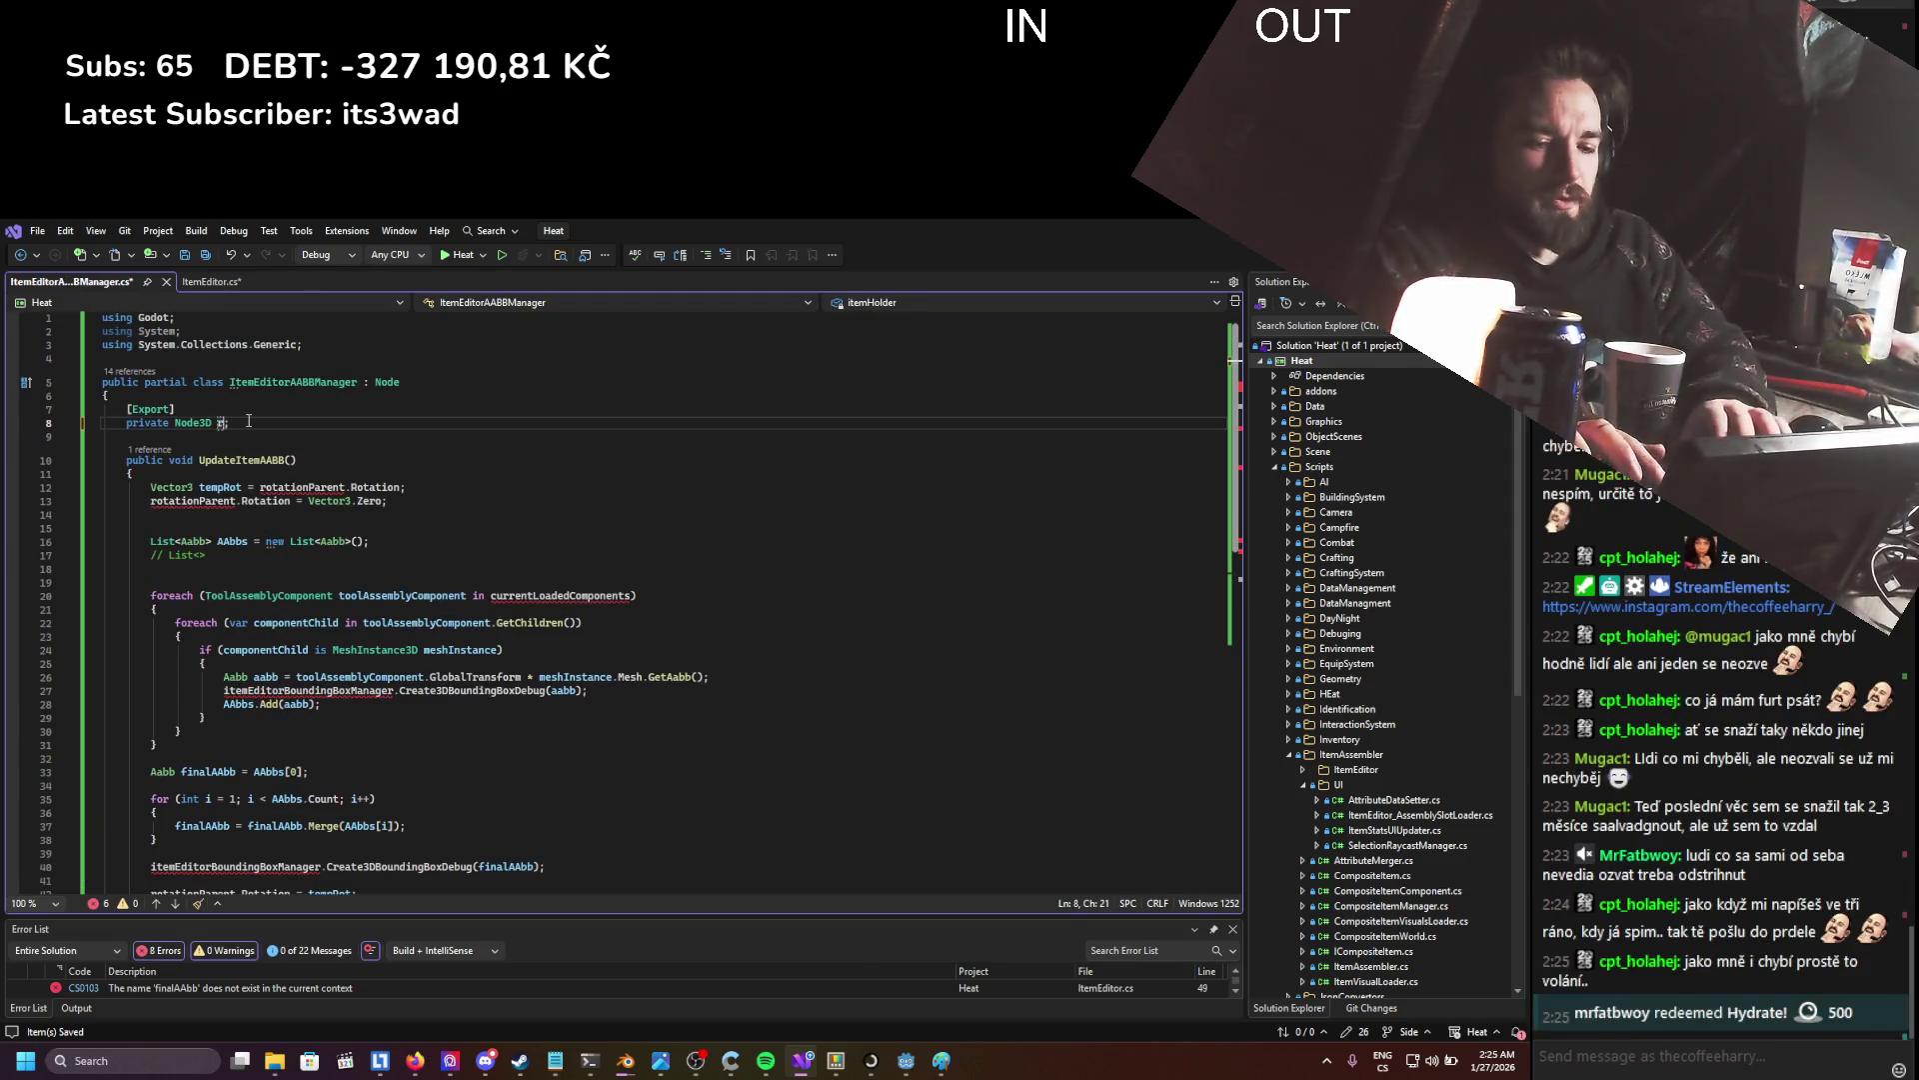
key(BackSpace)
text(rotat)
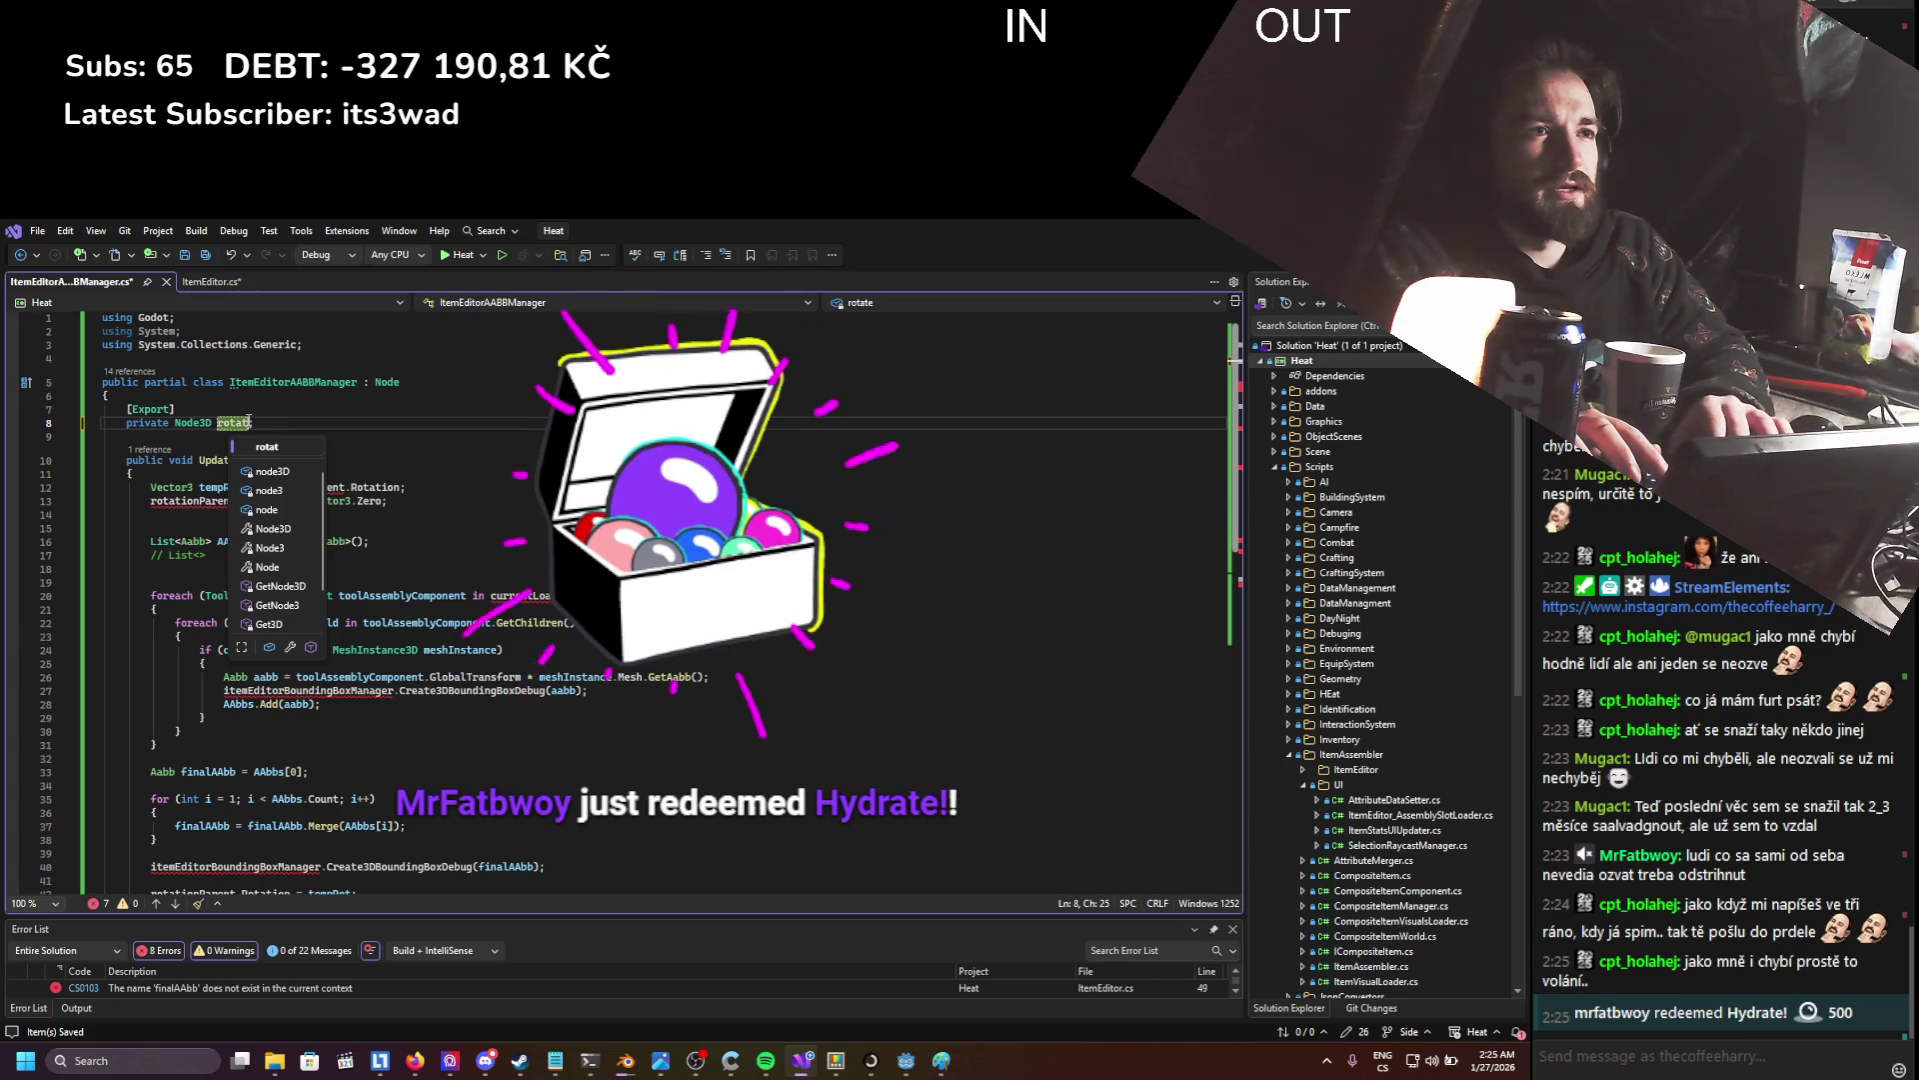
text(ionParent)
key(ctrl+s)
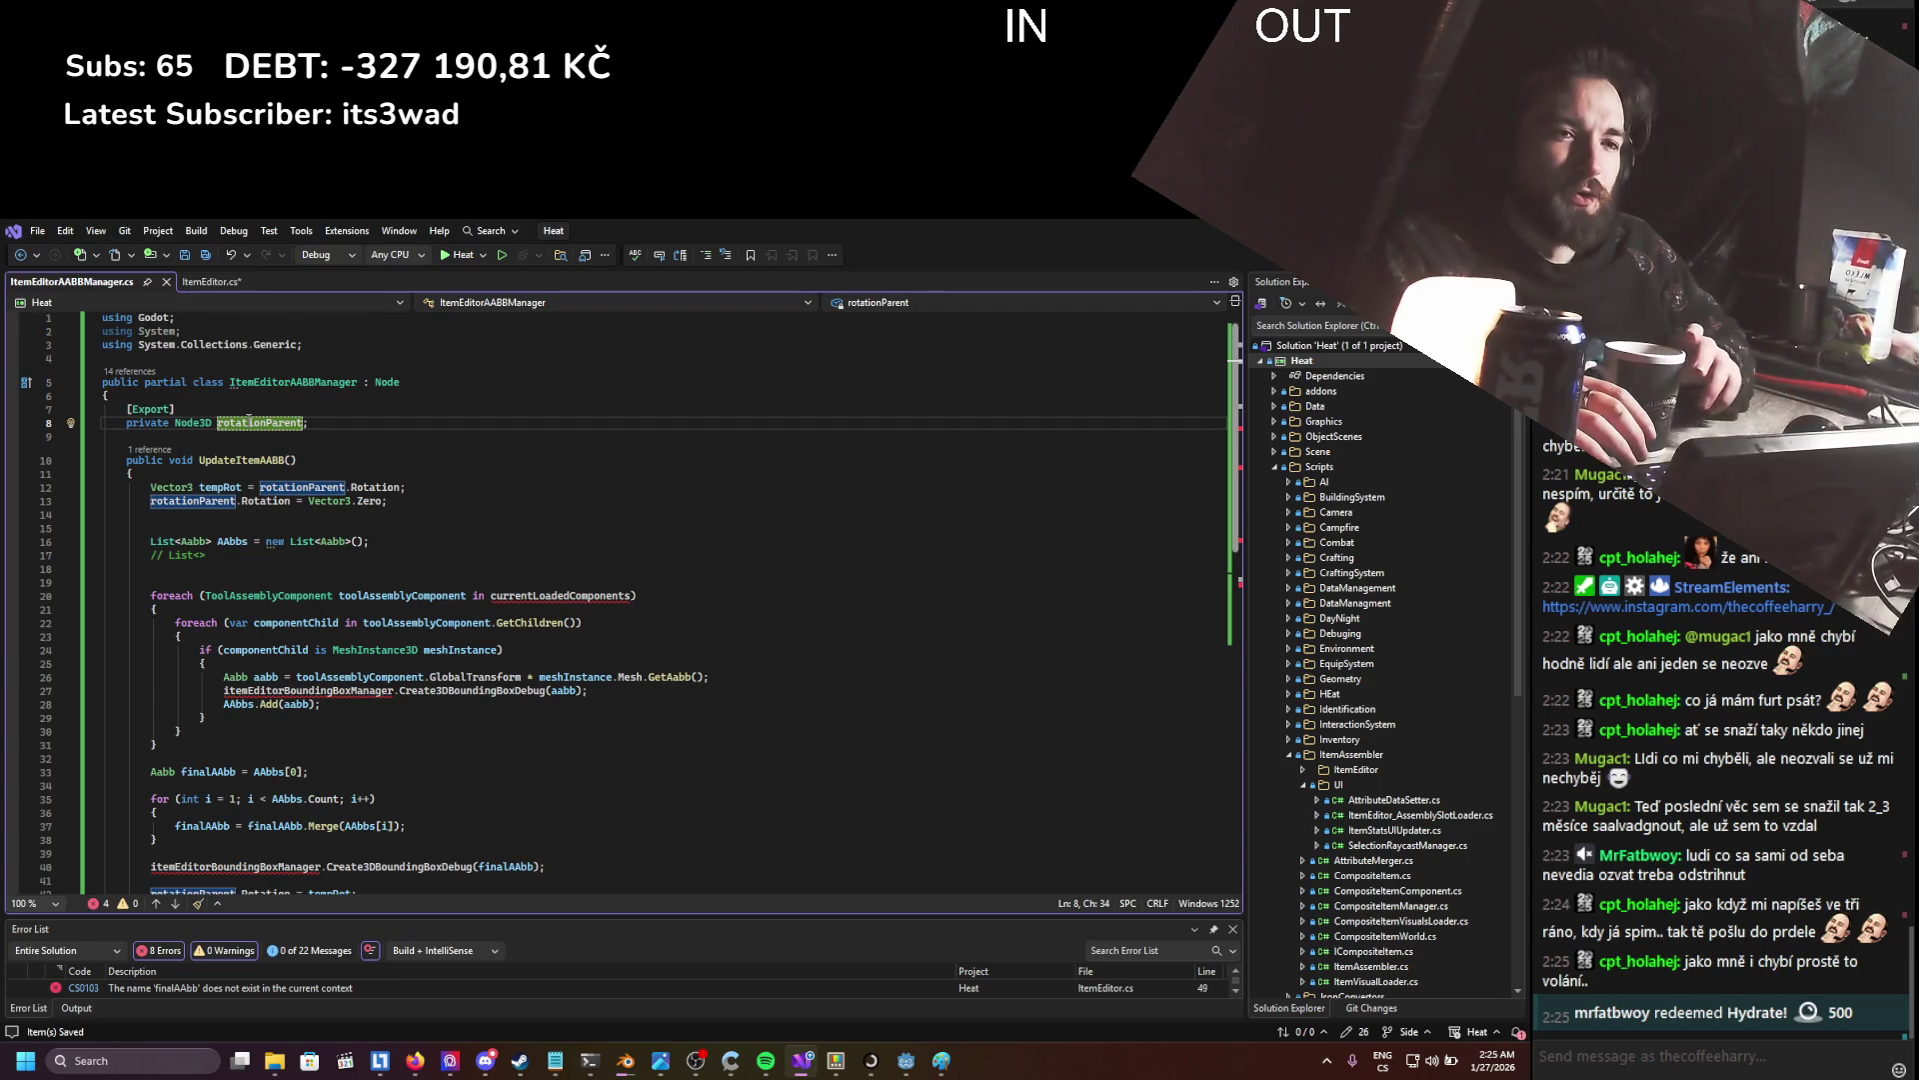
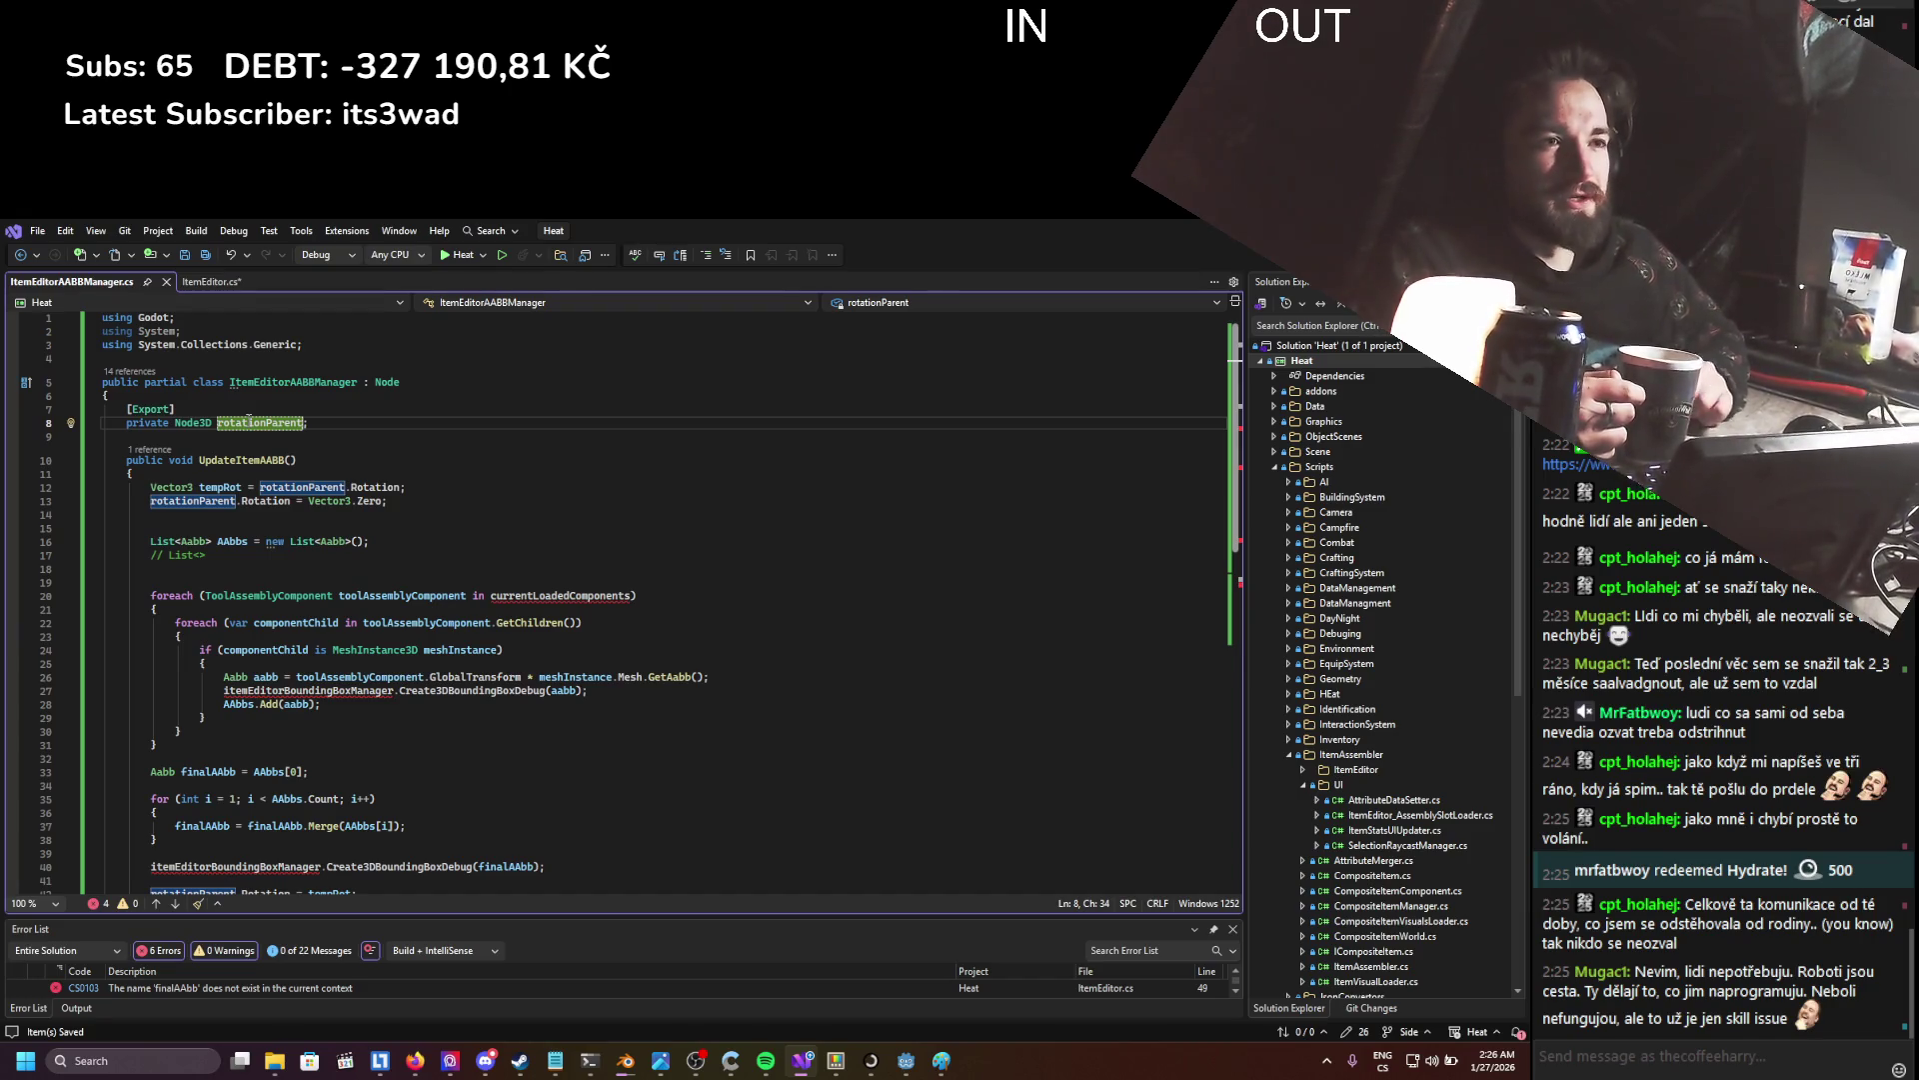
- Delete the leftover '// List<>' comment line in UpdateItemAABB
drag(221, 550, 106, 560)
key(BackSpace)
key(BackSpace)
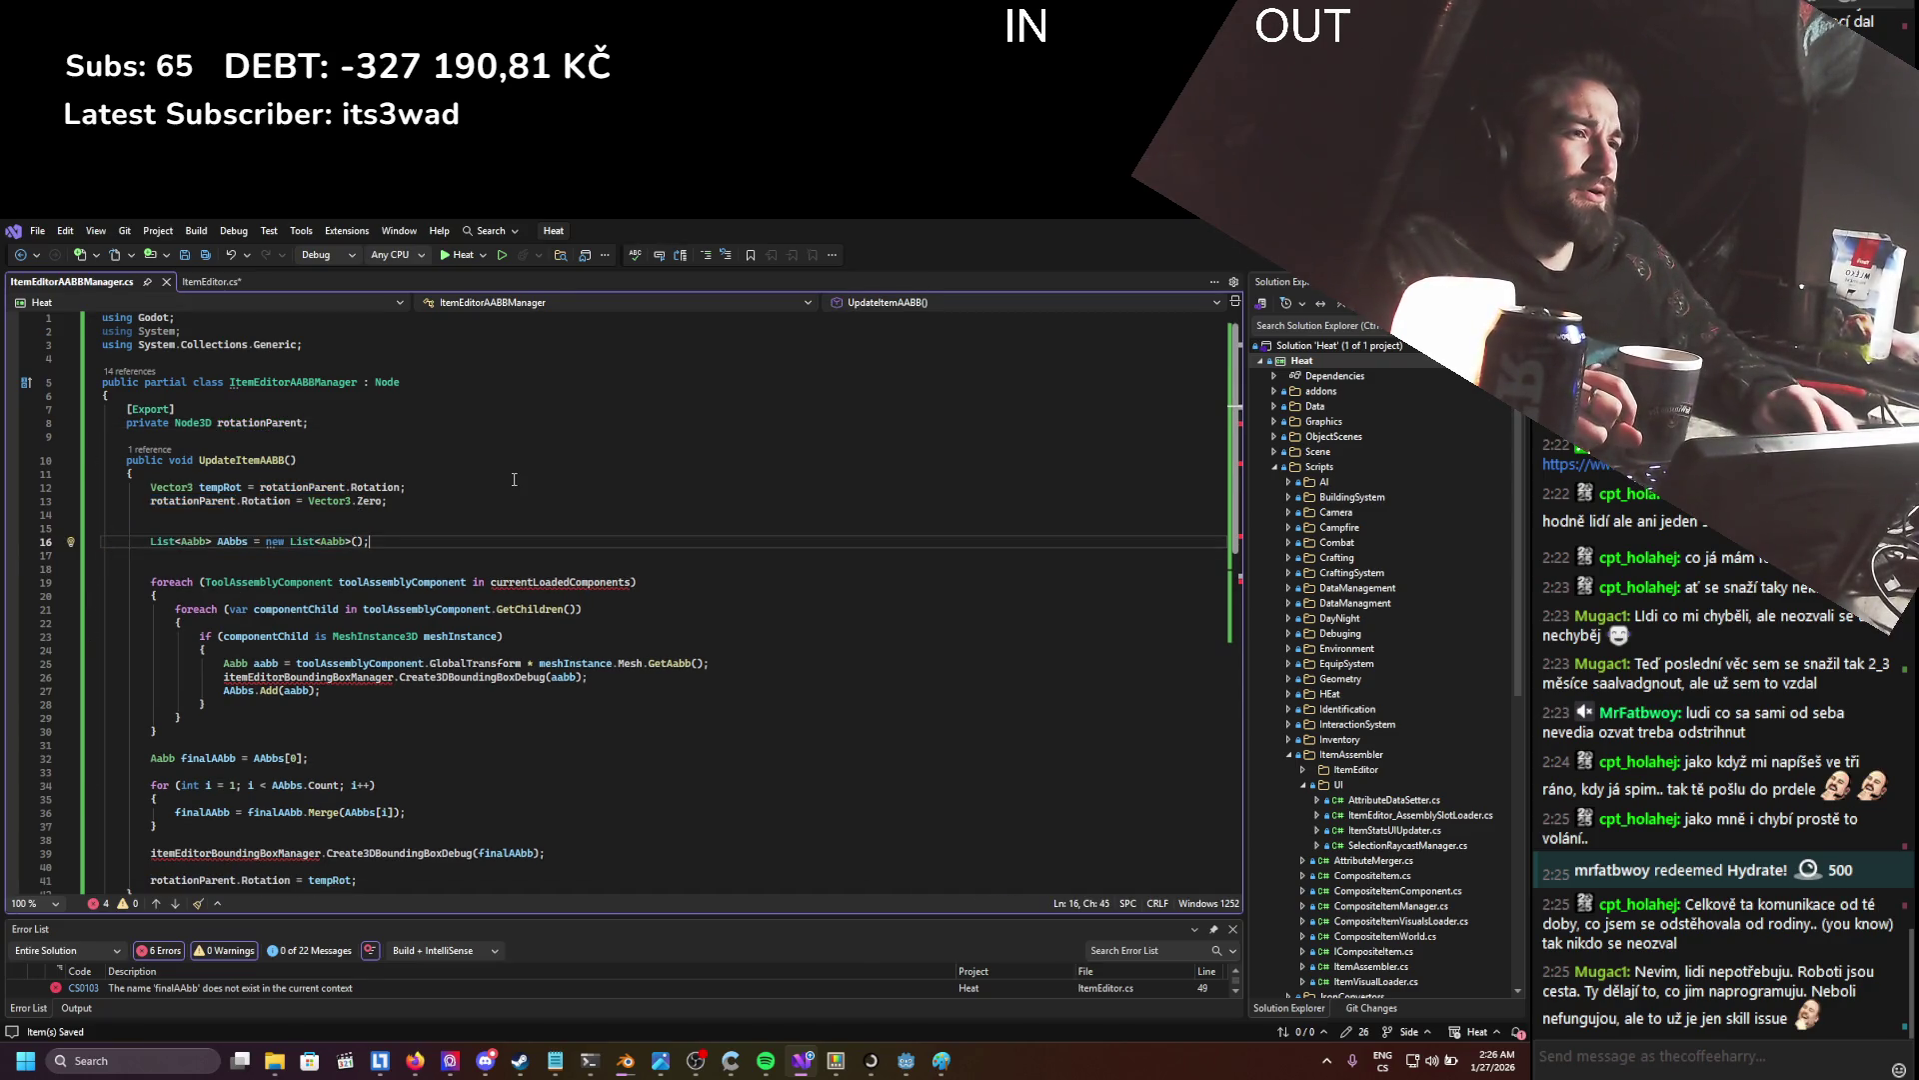
double_click(509, 583)
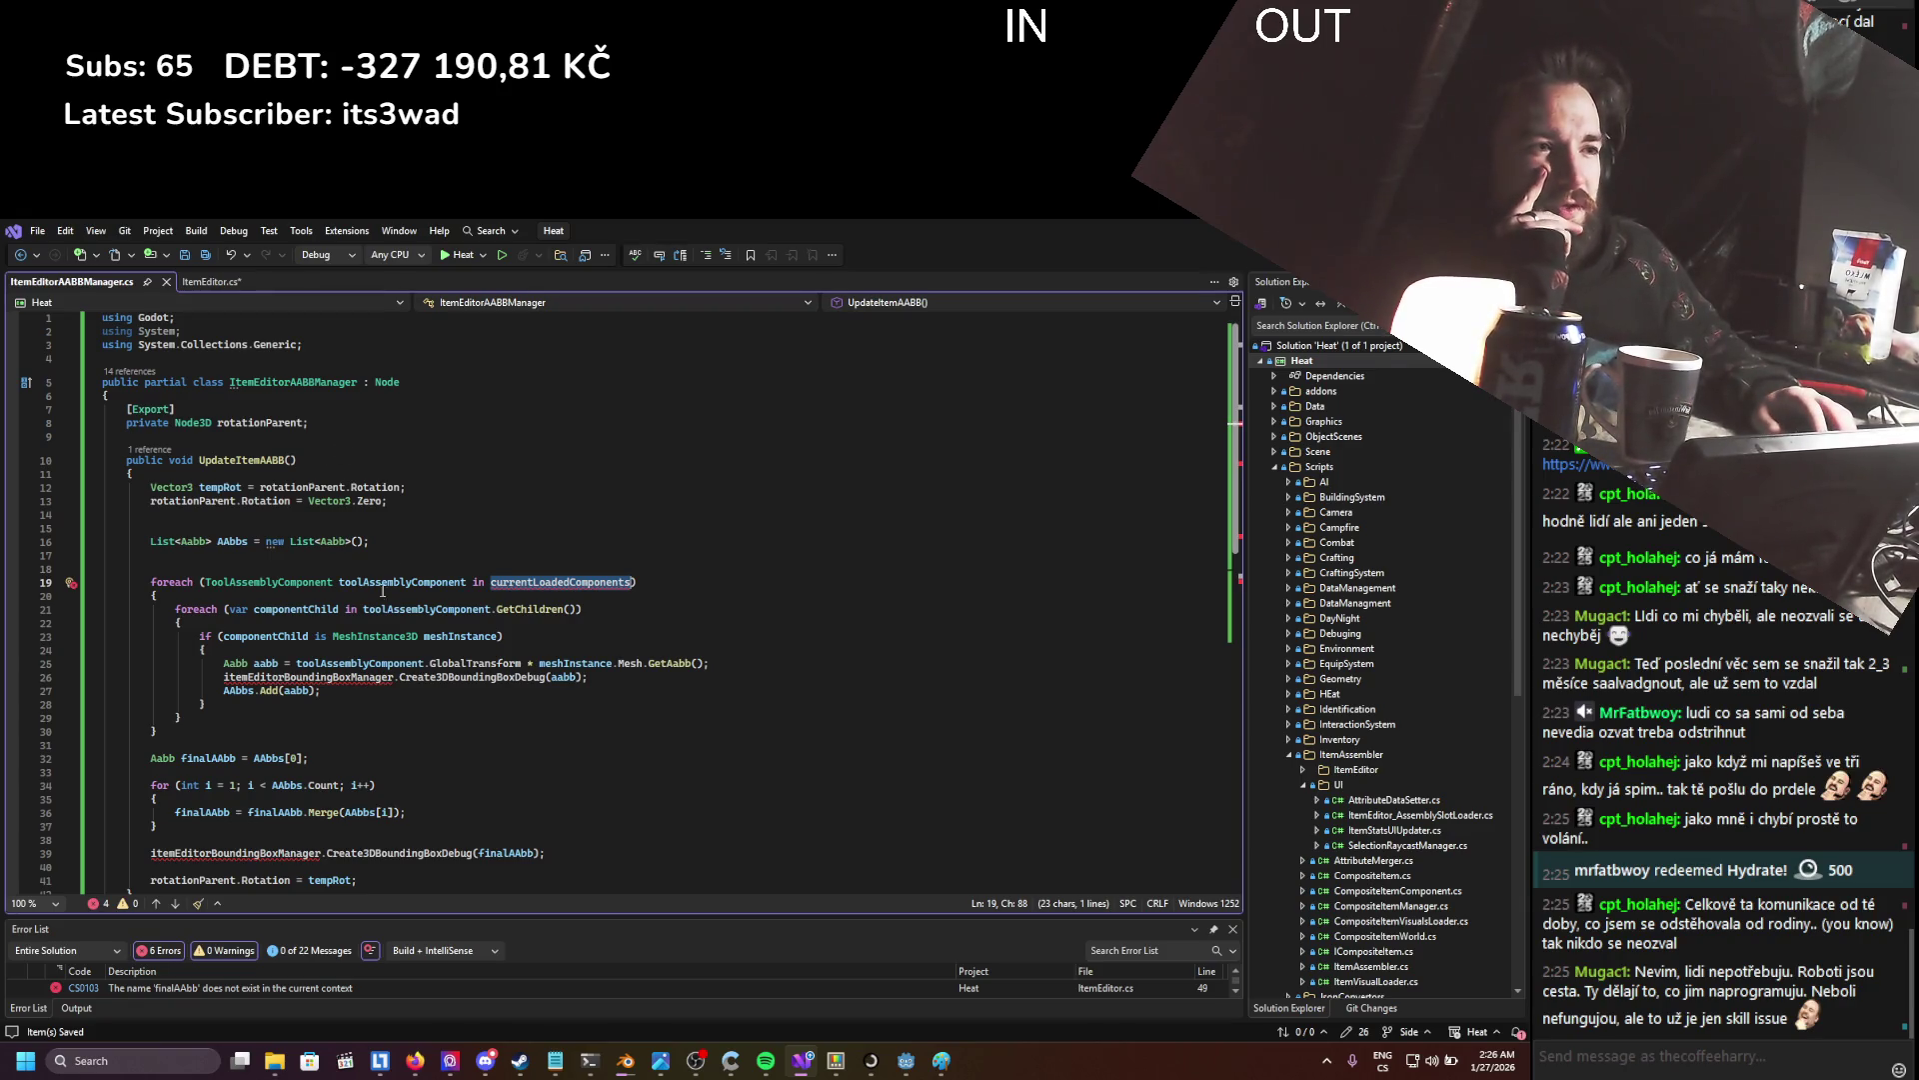
key(shift+Down)
key(shift+Down)
key(shift+Down)
key(Up)
key(Up)
key(Up)
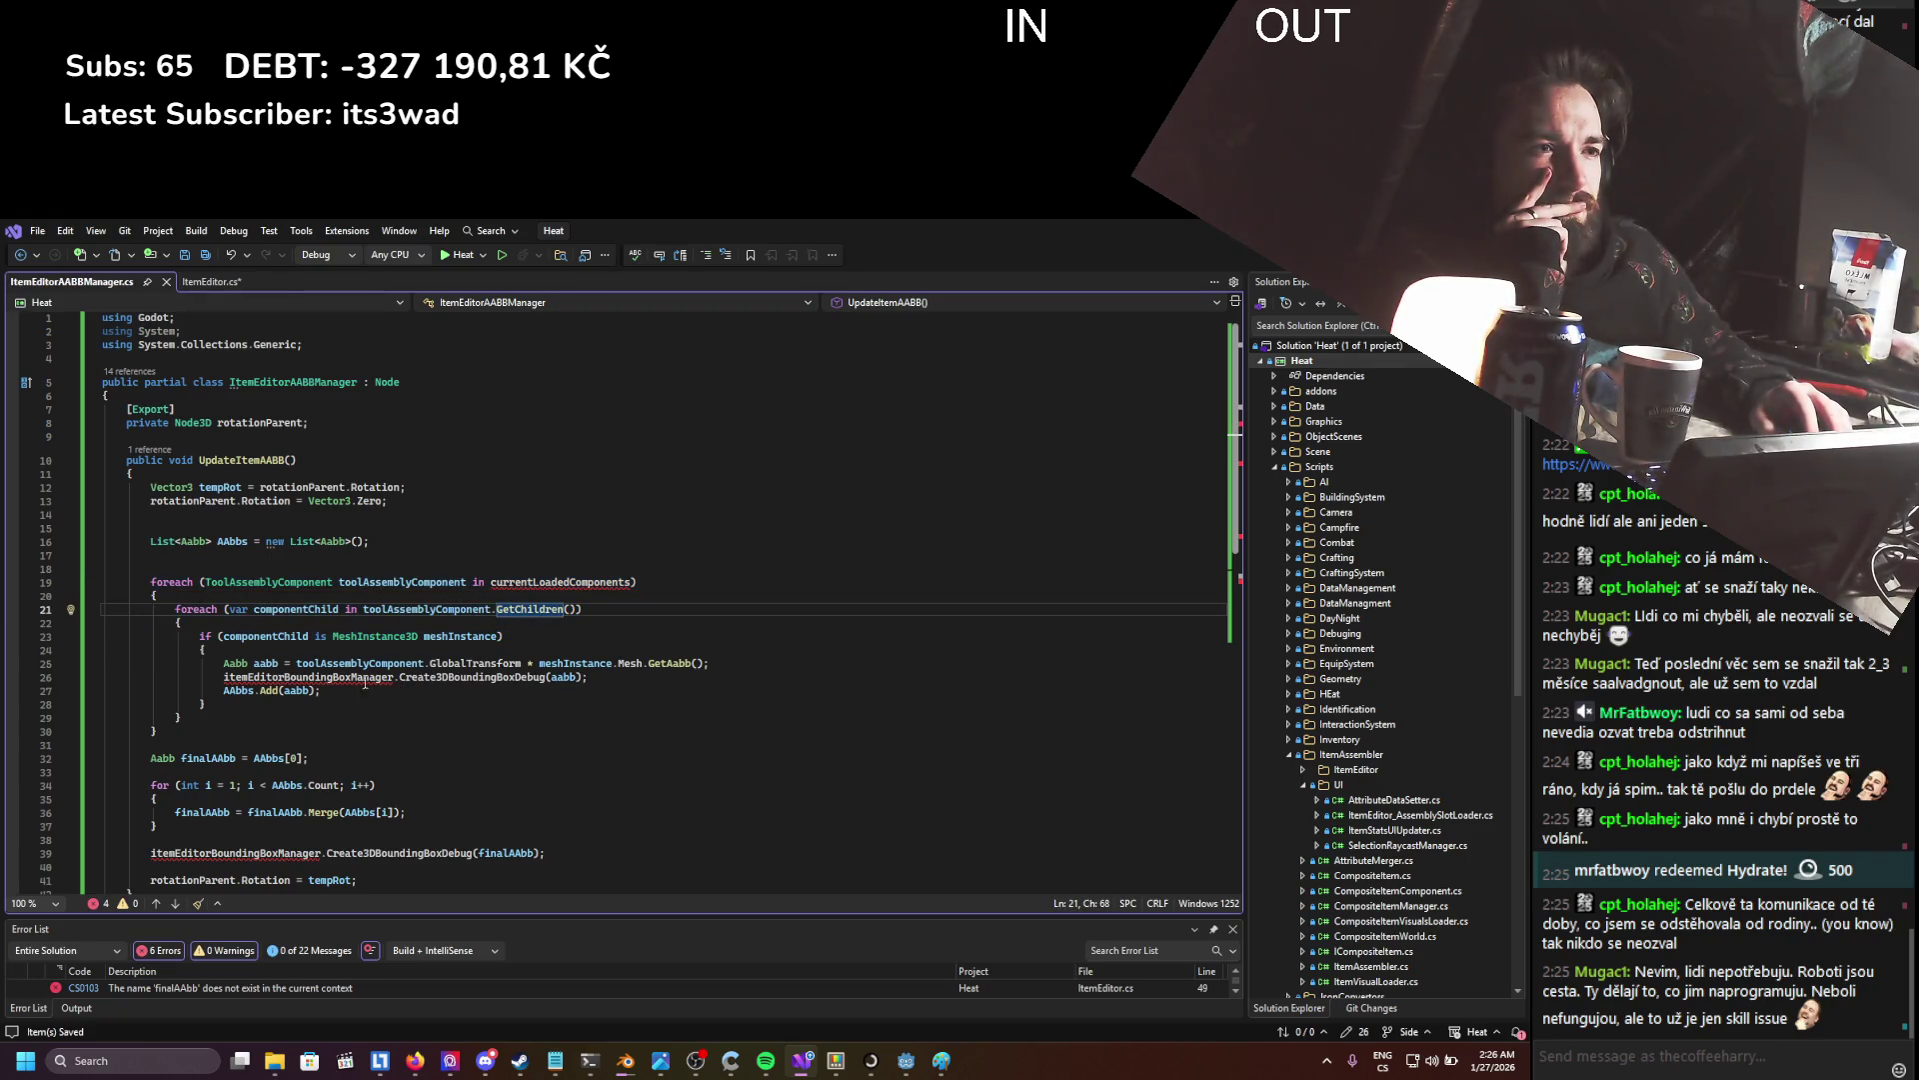
- Comment out both Create3DBoundingBoxDebug calls without the manager prefix, and save
click(224, 678)
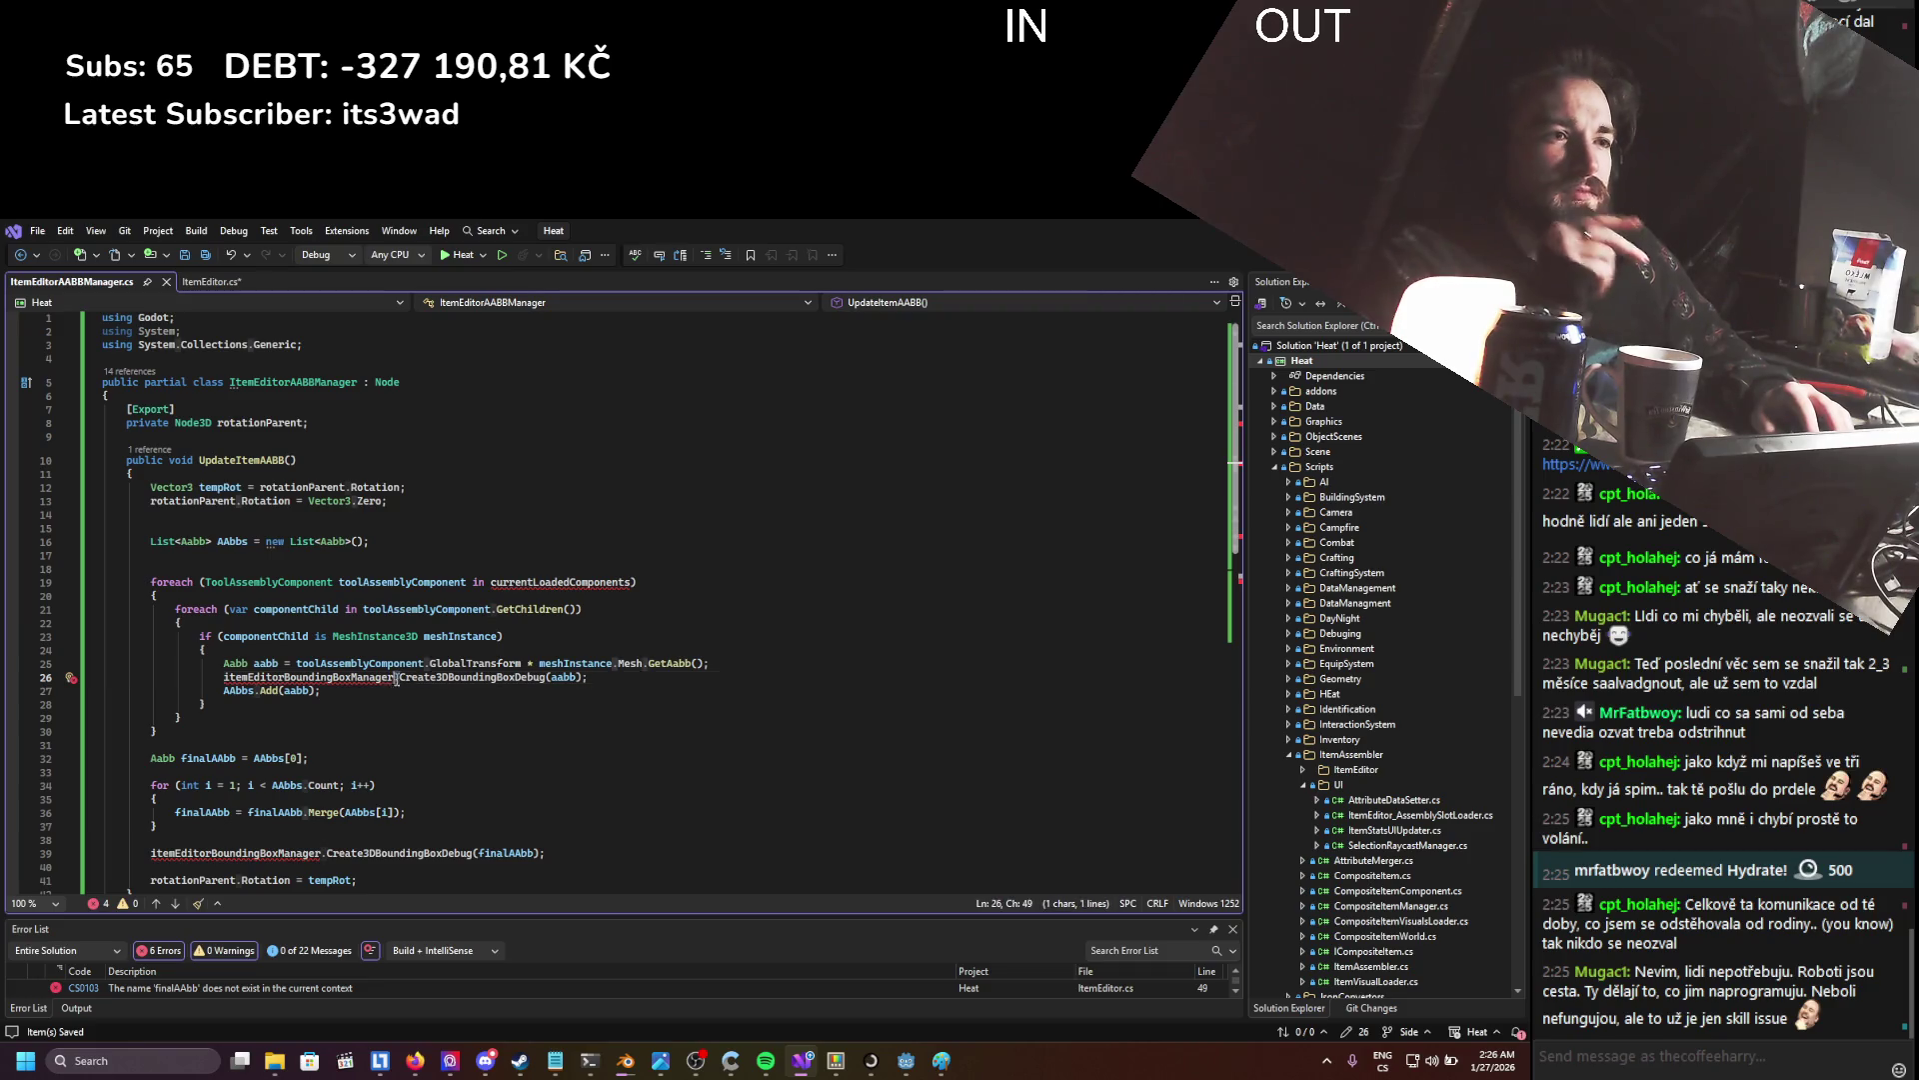
key(BackSpace)
text(//)
click(329, 857)
key(BackSpace)
key(BackSpace)
key(BackSpace)
text(//)
key(ctrl+s)
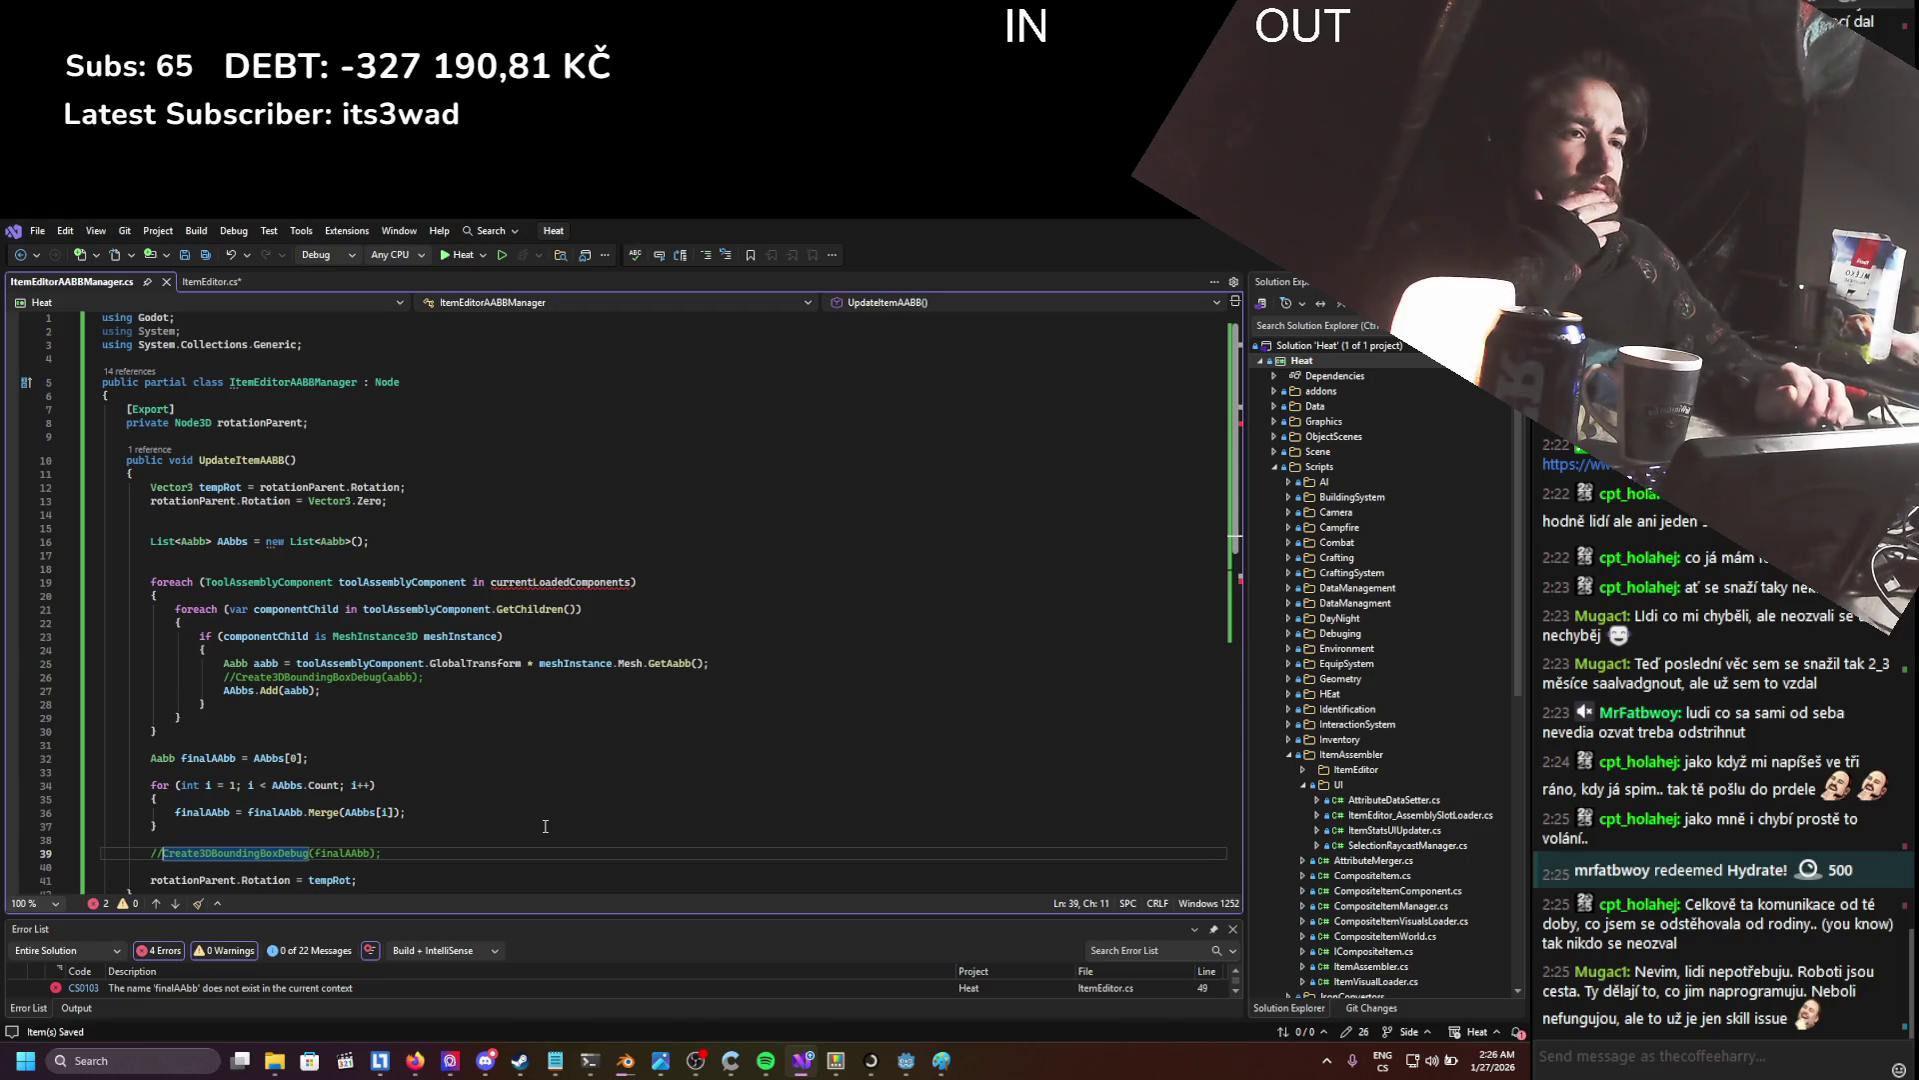
- Review the per-mesh AABB line, then place the caret in UpdateItemAABB's parameter list
click(377, 663)
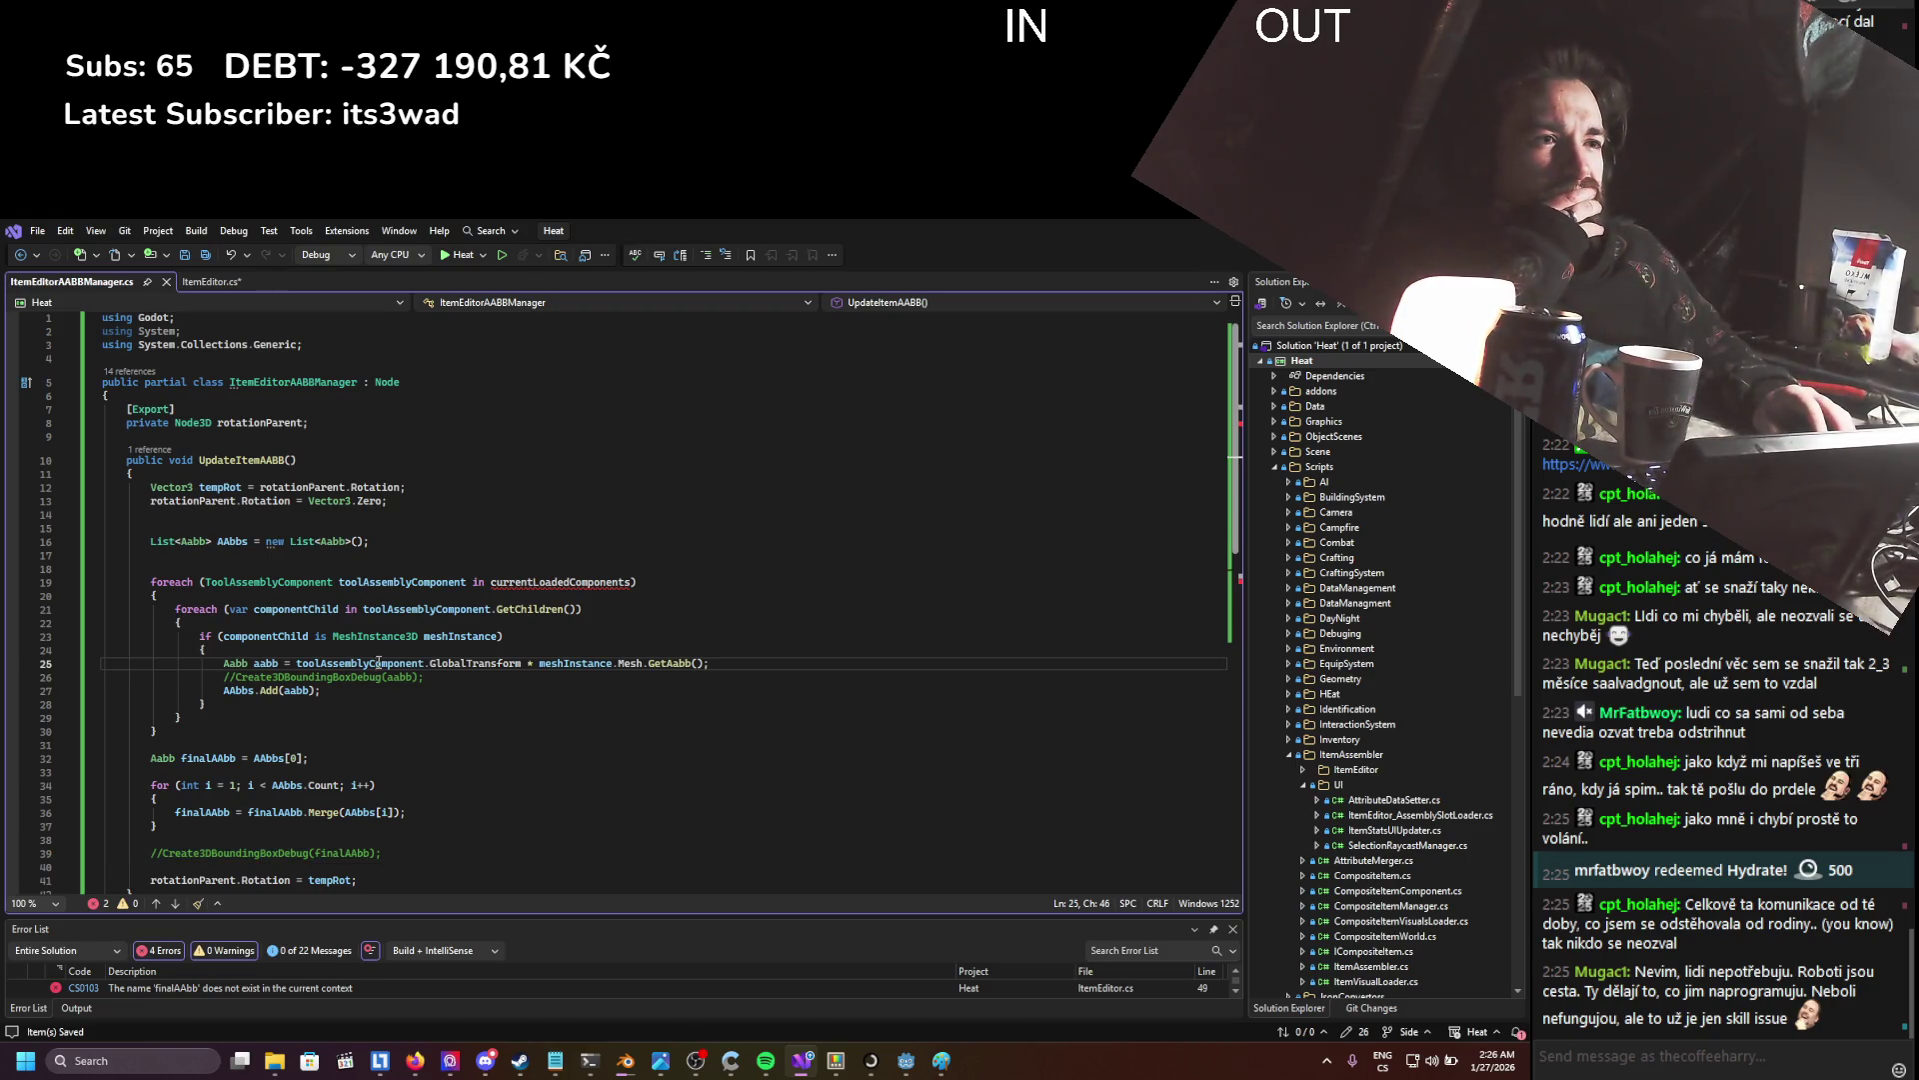
mouse_move(386, 583)
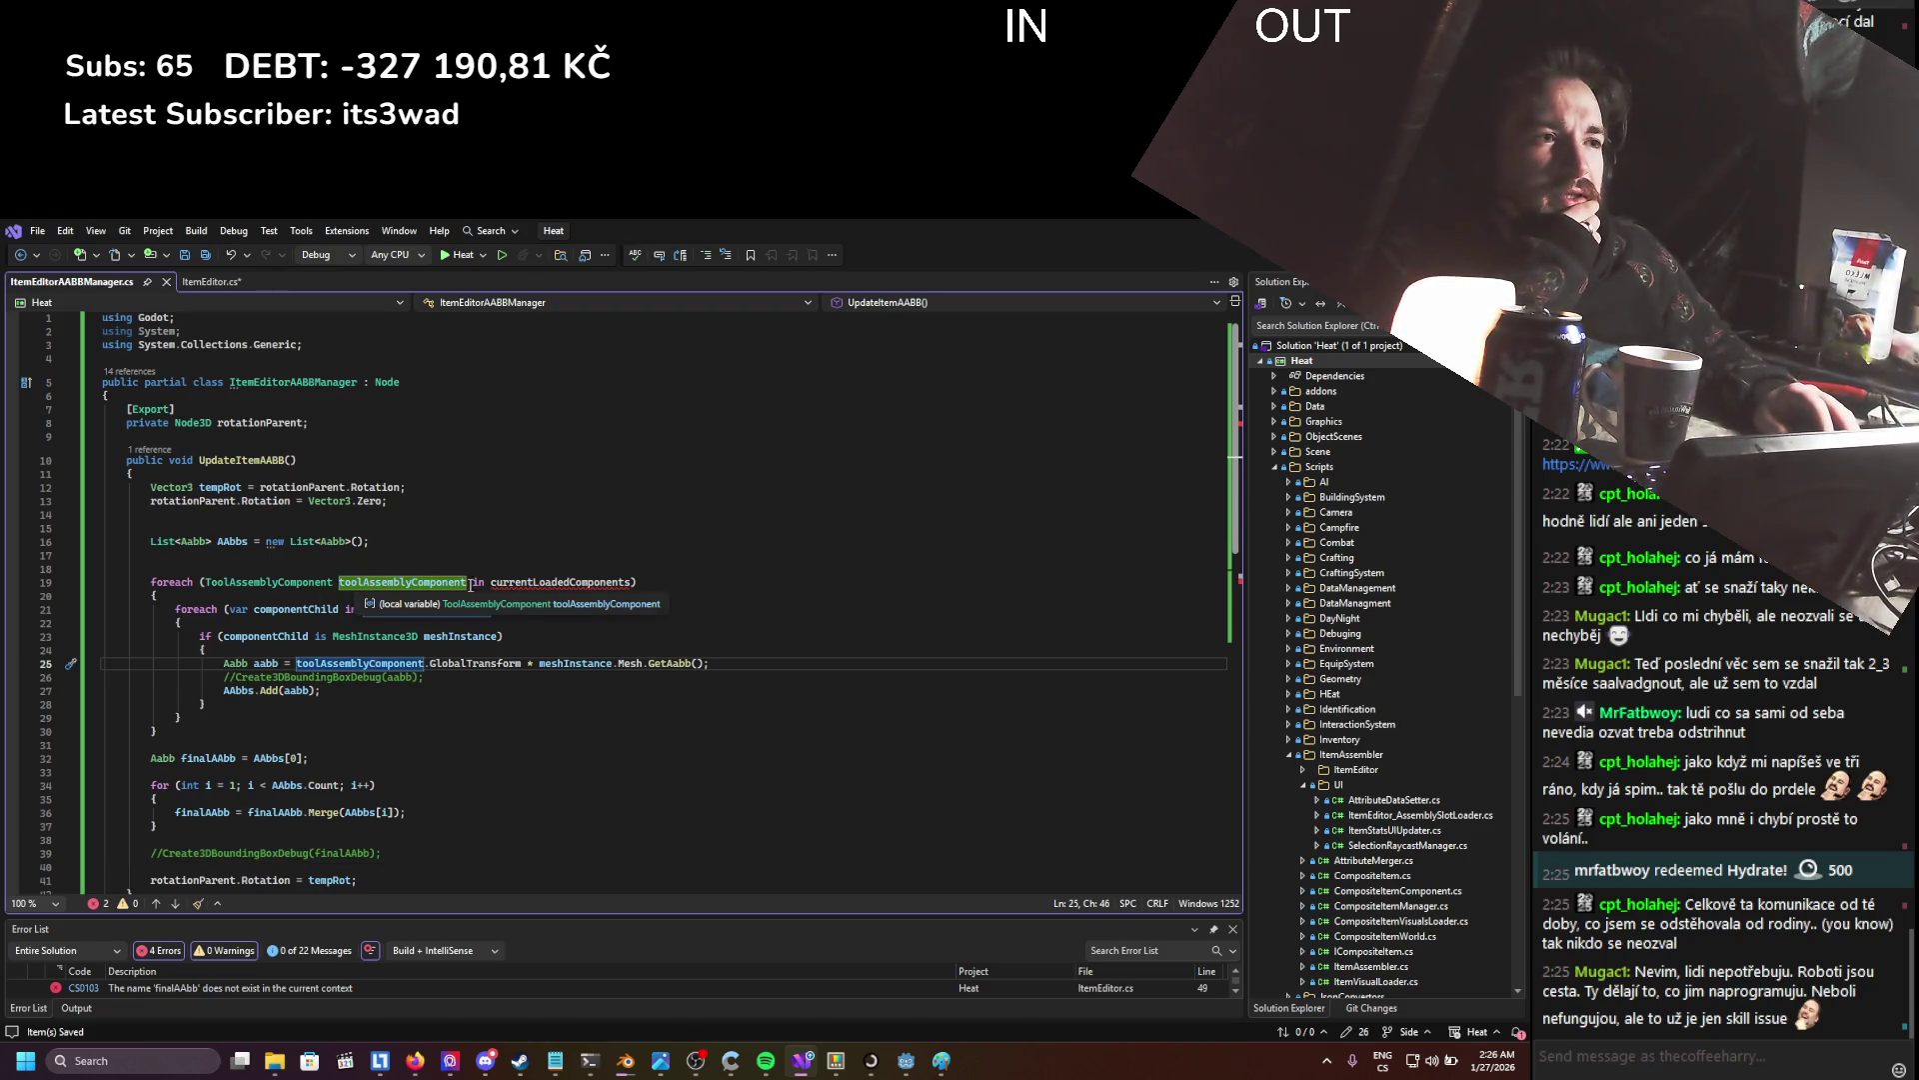
click(292, 459)
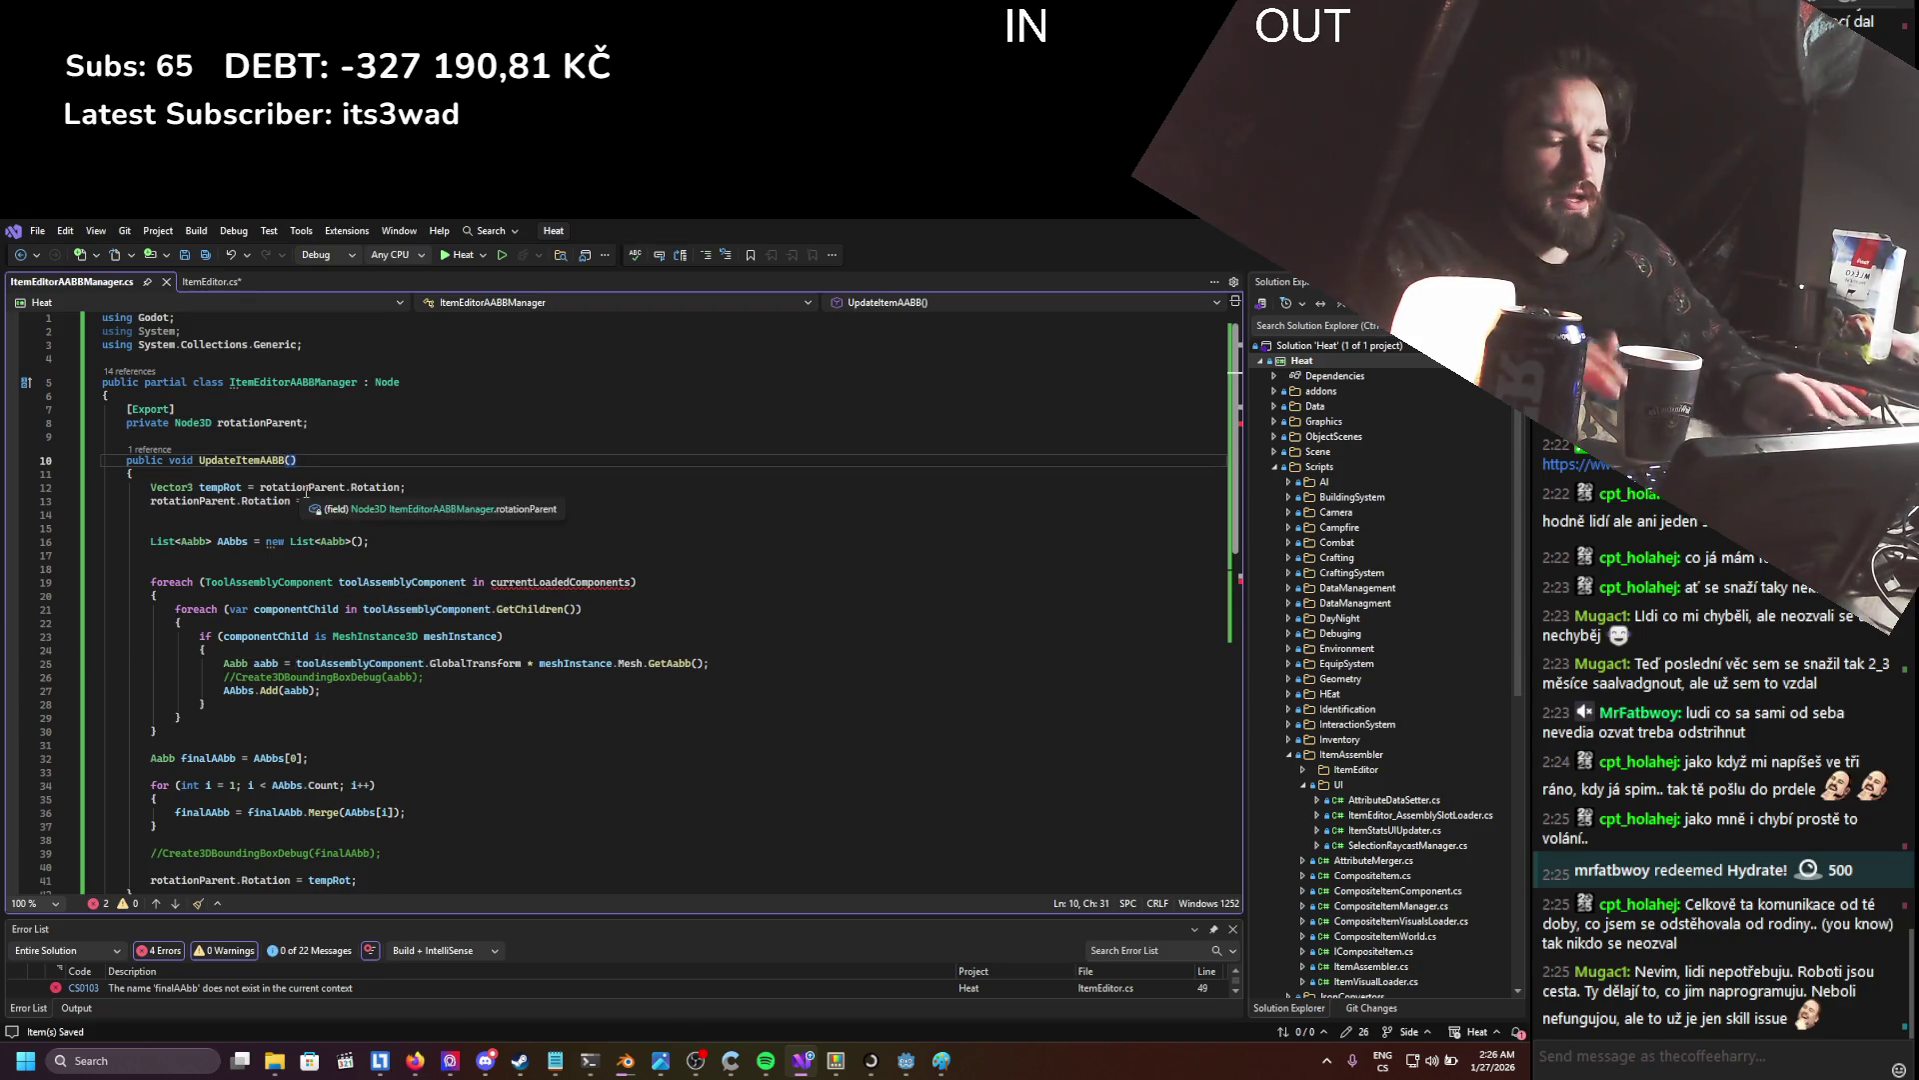
- Add an IEnumerable<ToolAssemblyComponent> currentComponents parameter to UpdateItemAABB
text(IEnum)
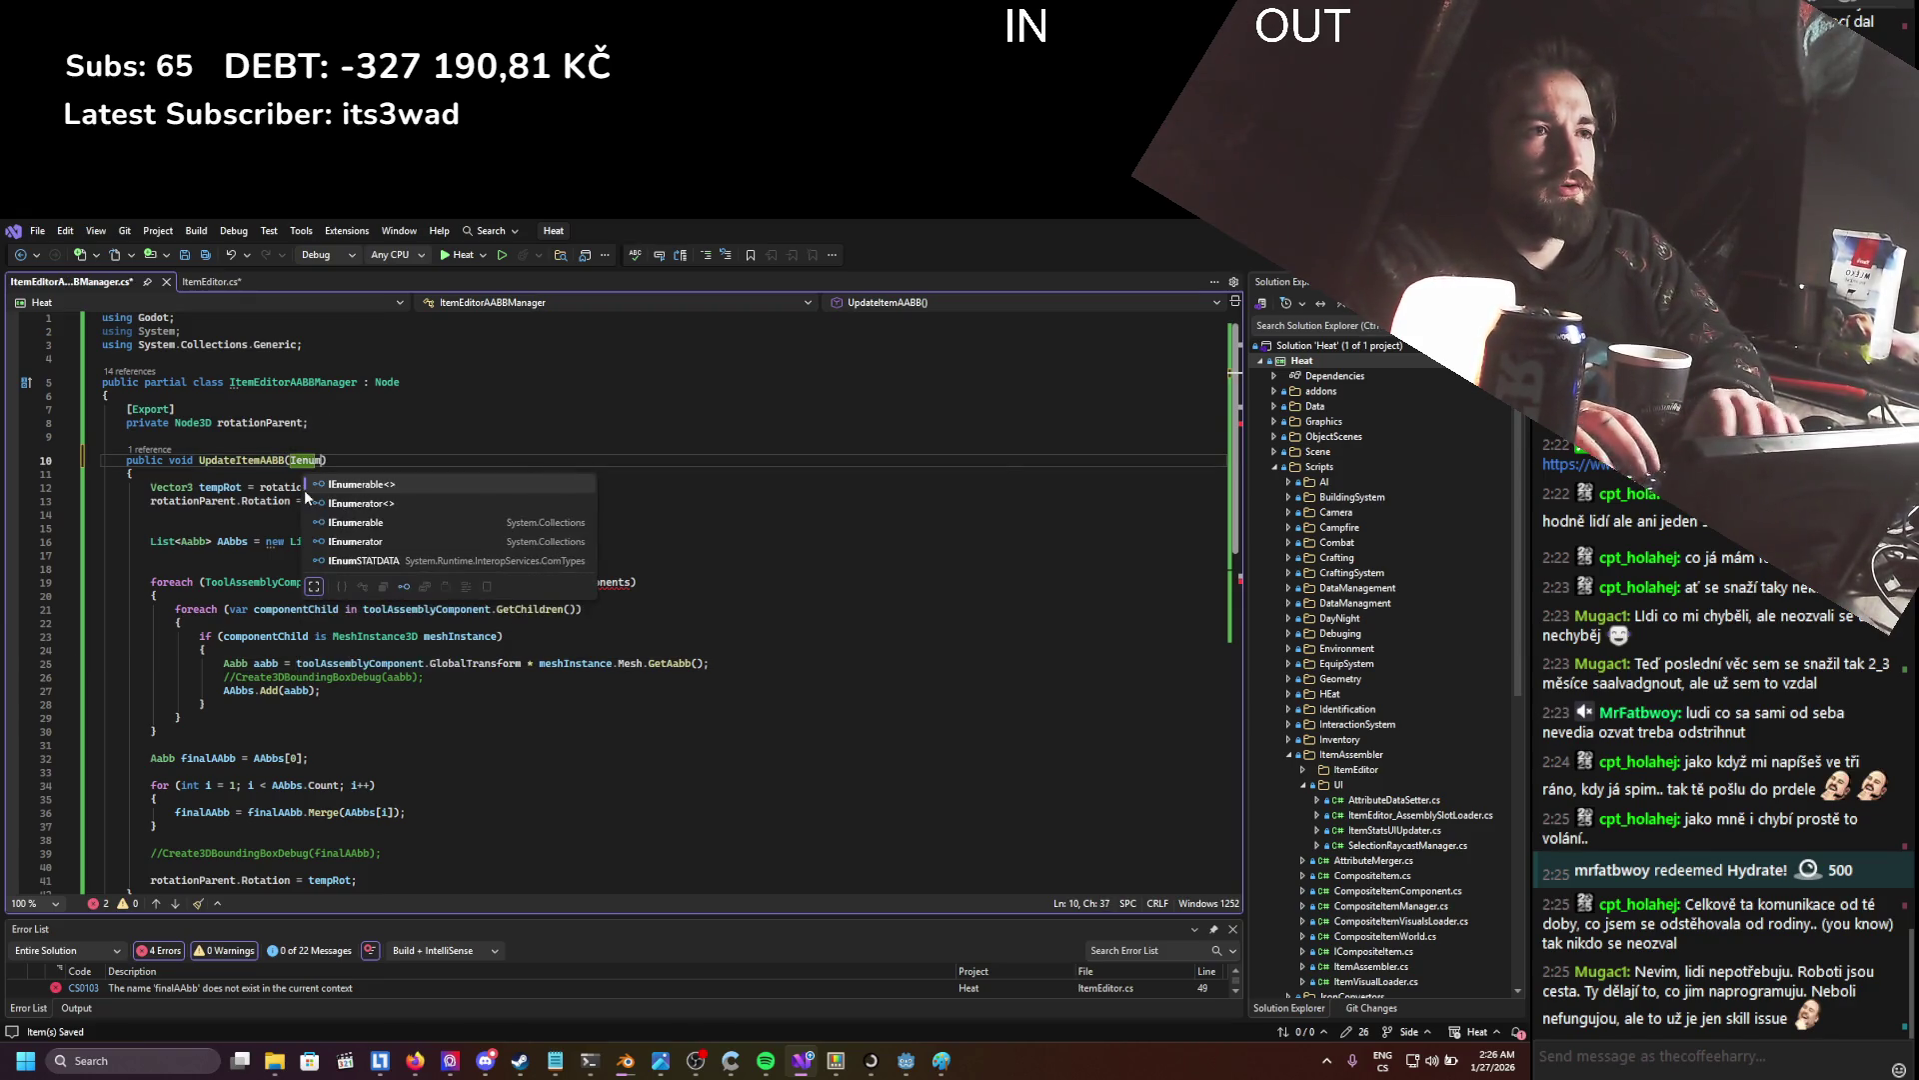
key(Tab)
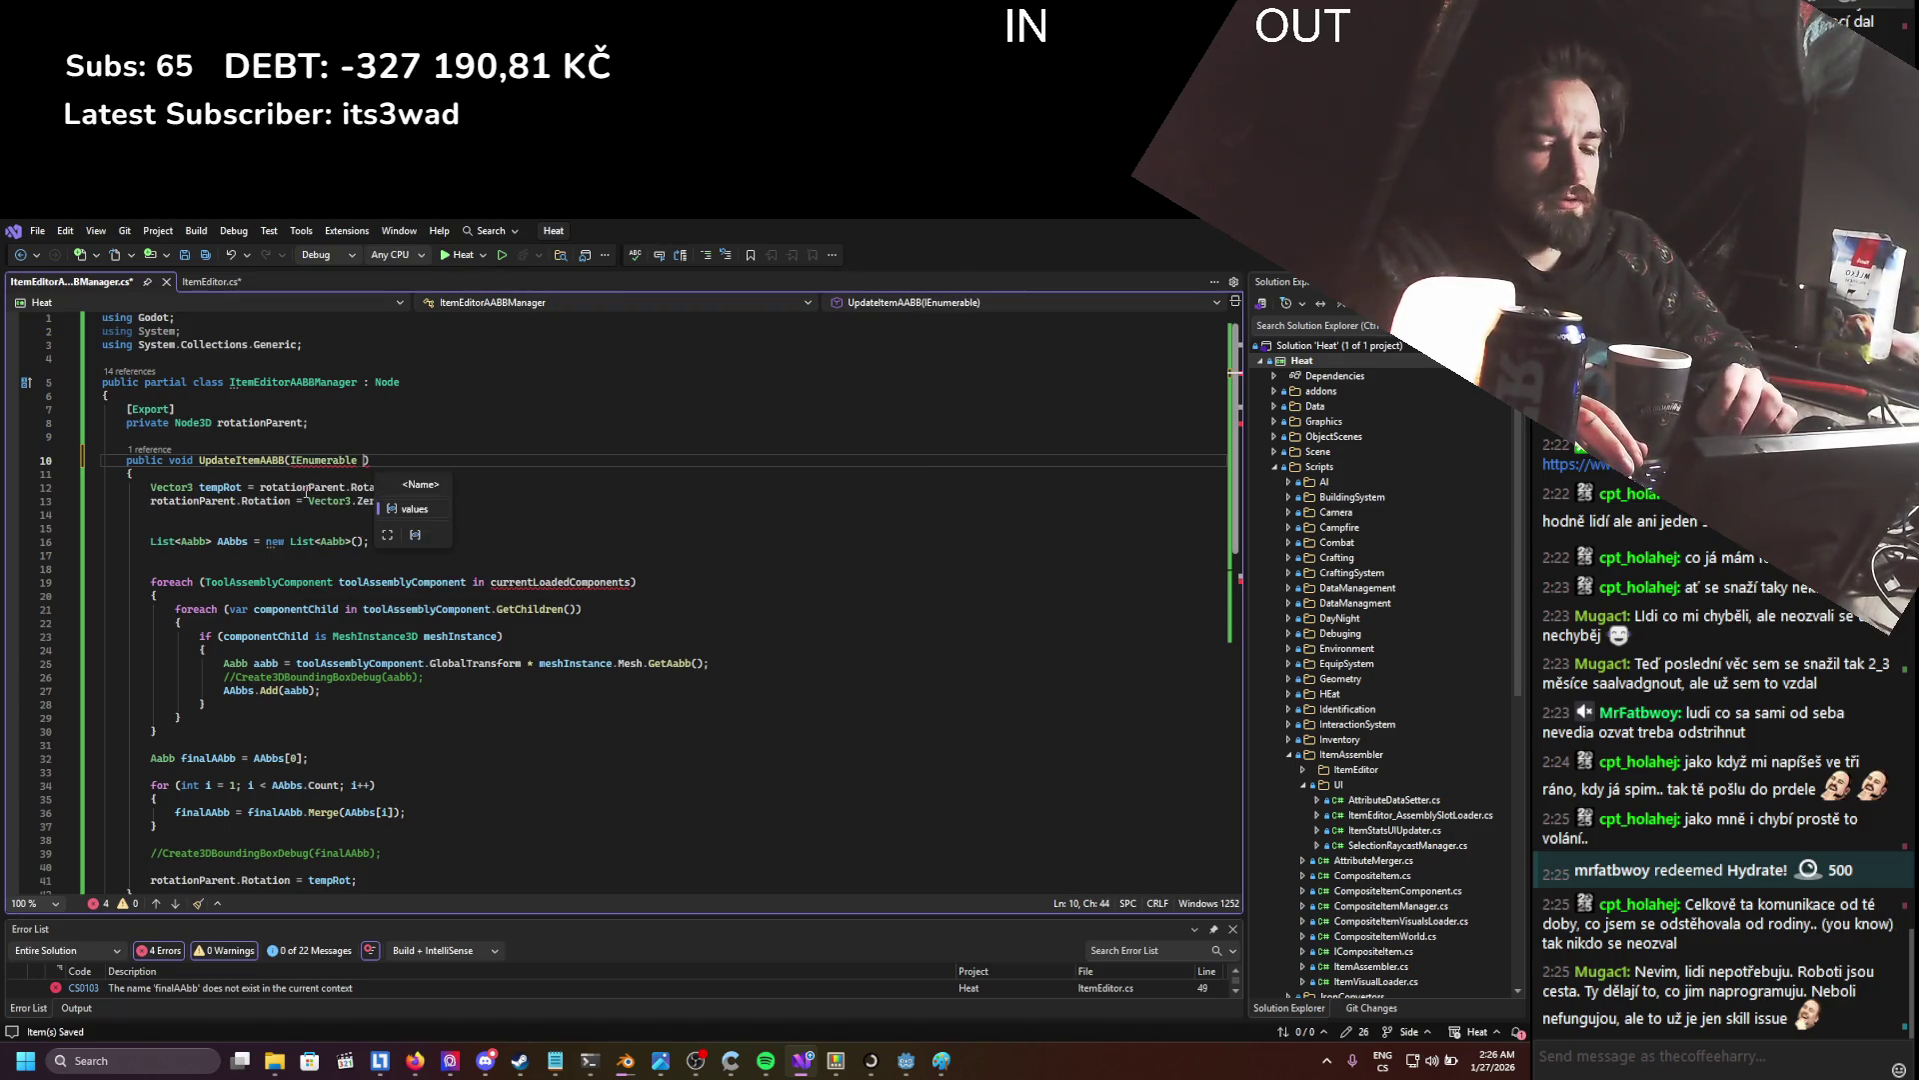
key(BackSpace)
text(<>)
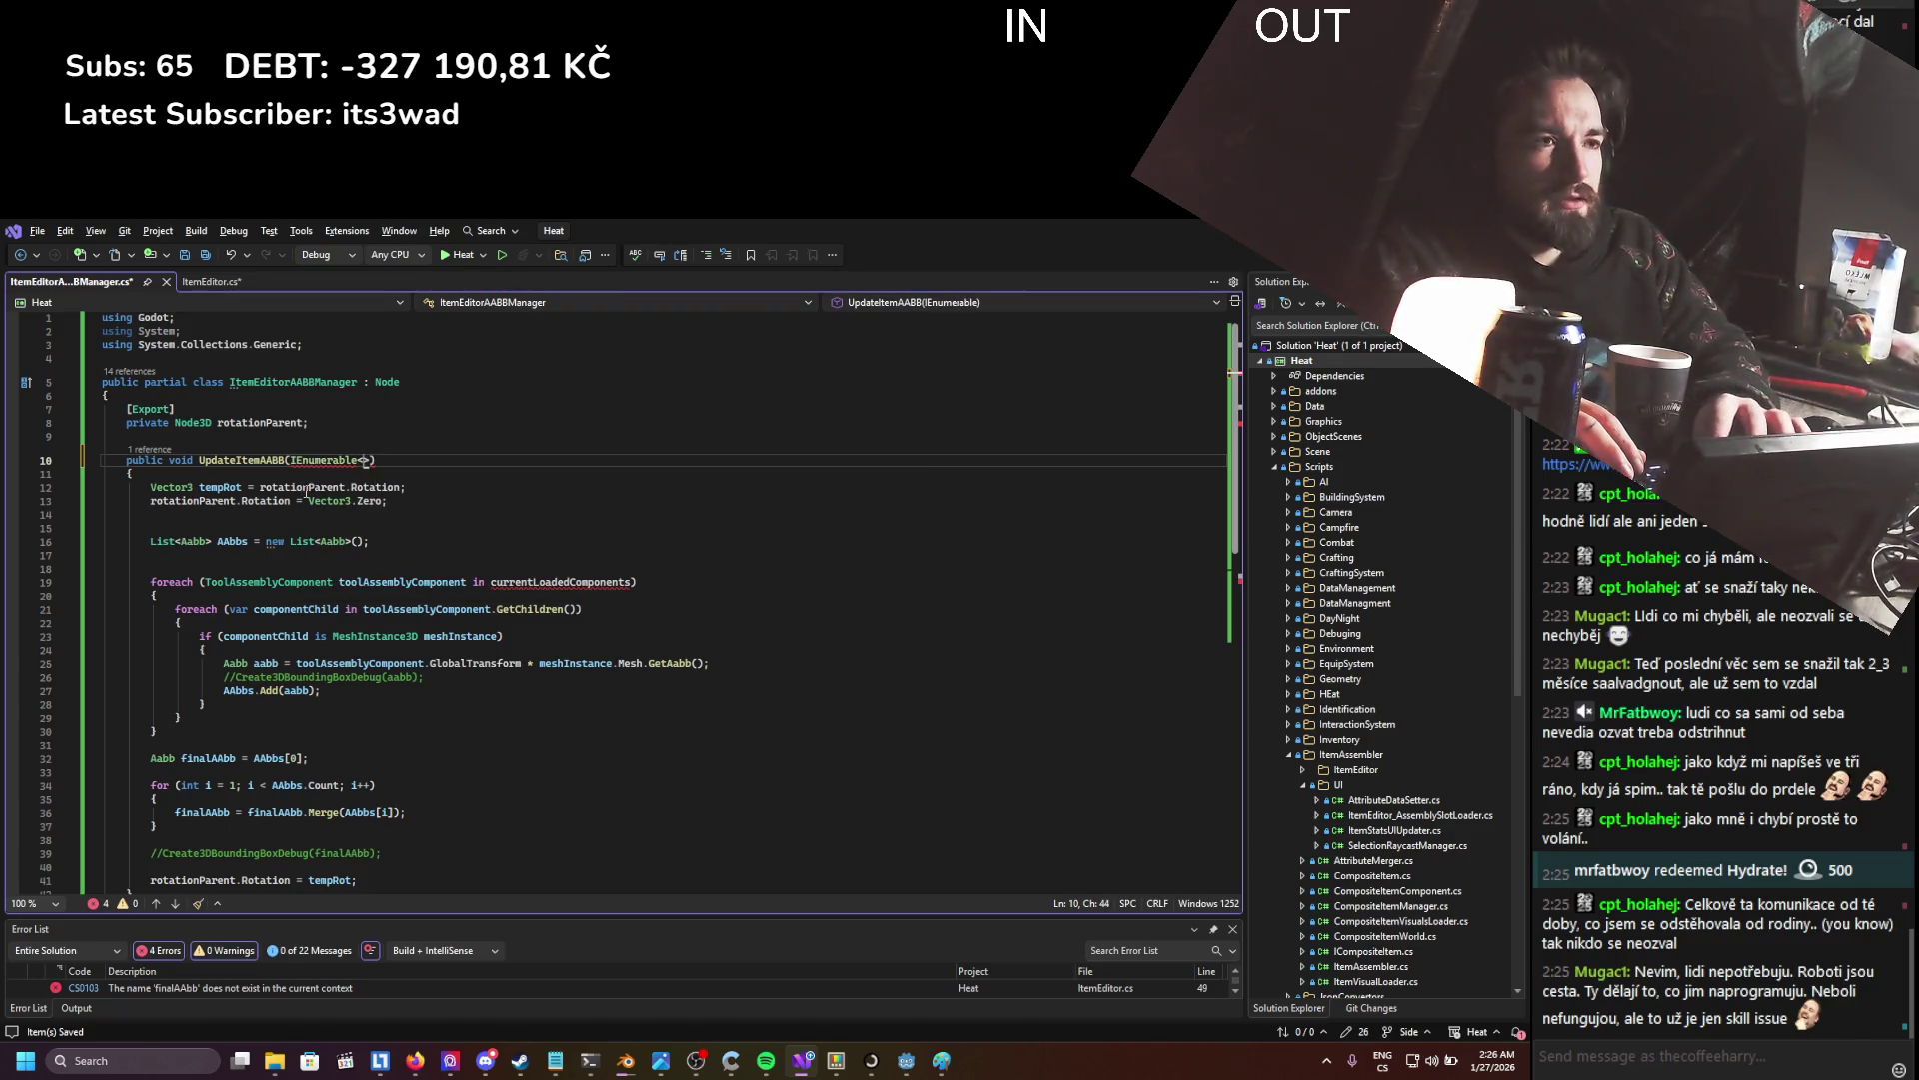
text(ToolAssemblyComponent>)
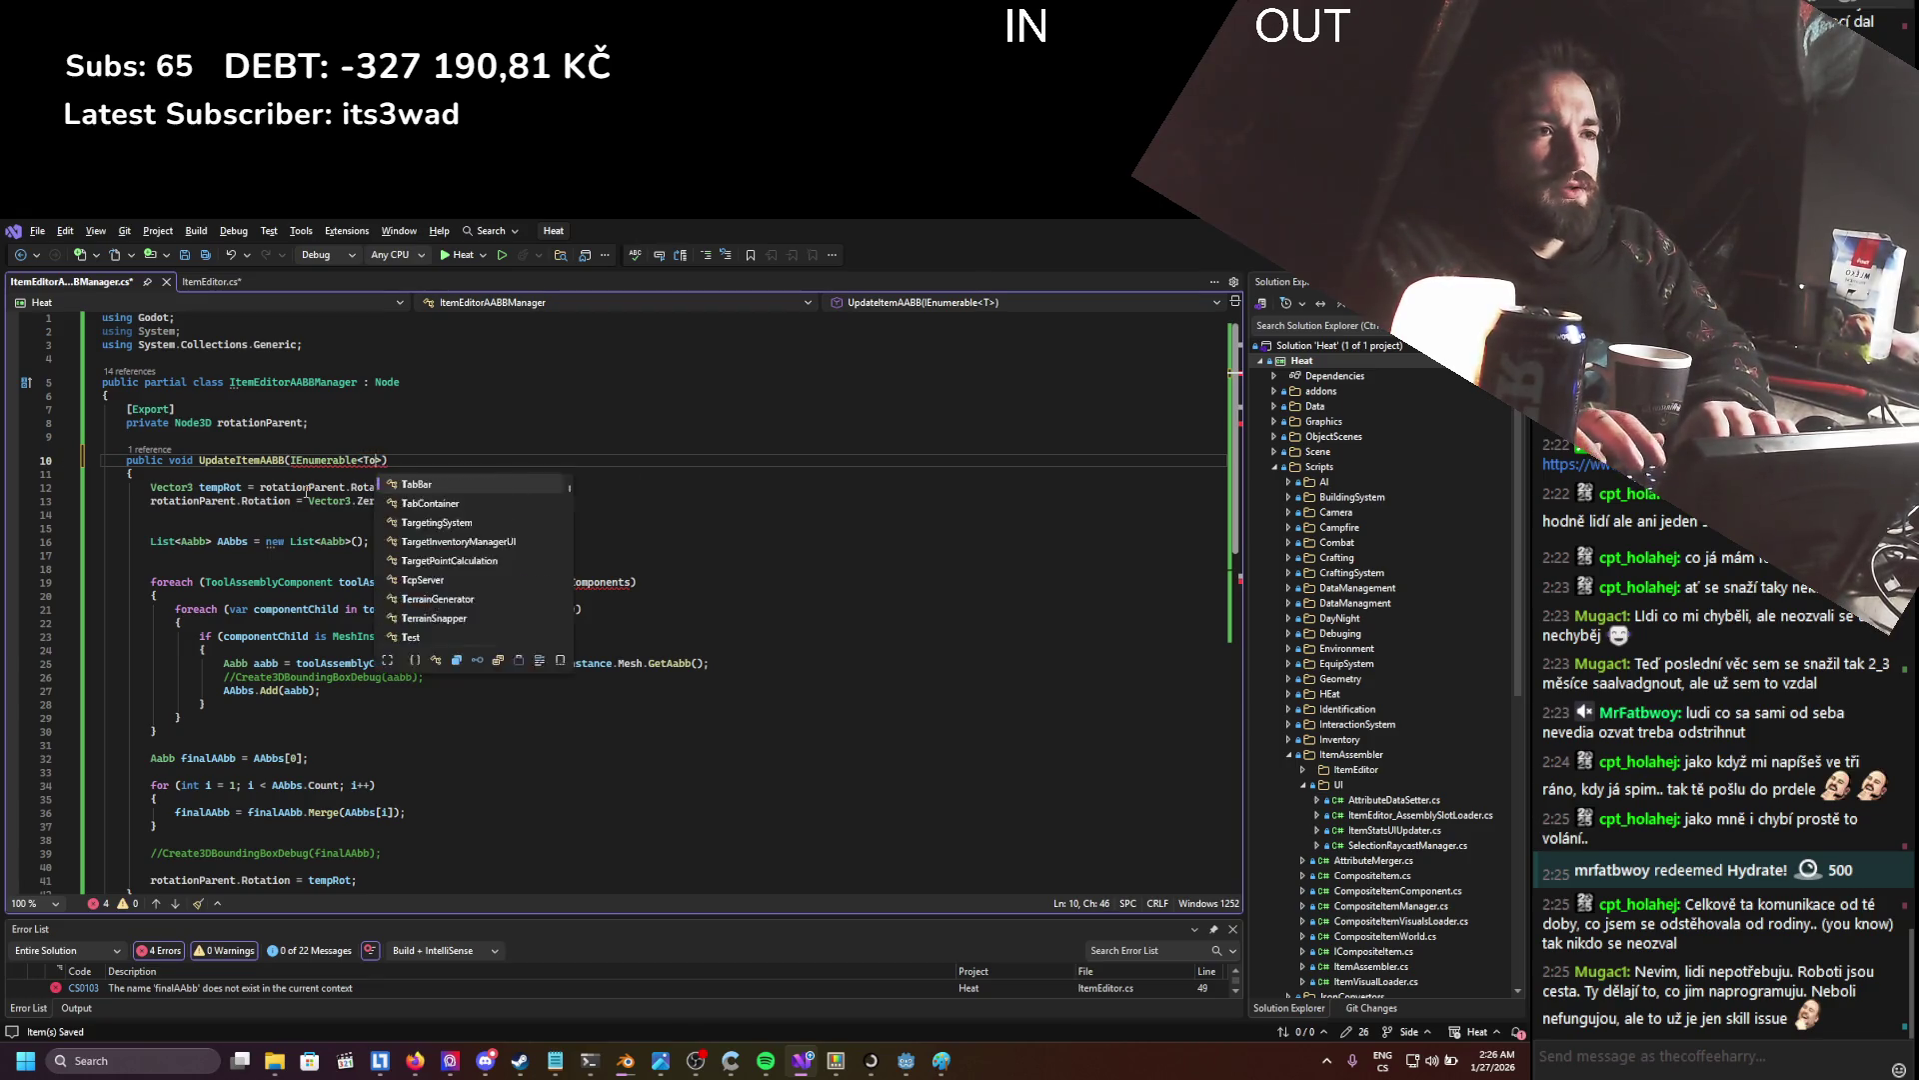
text( currentA)
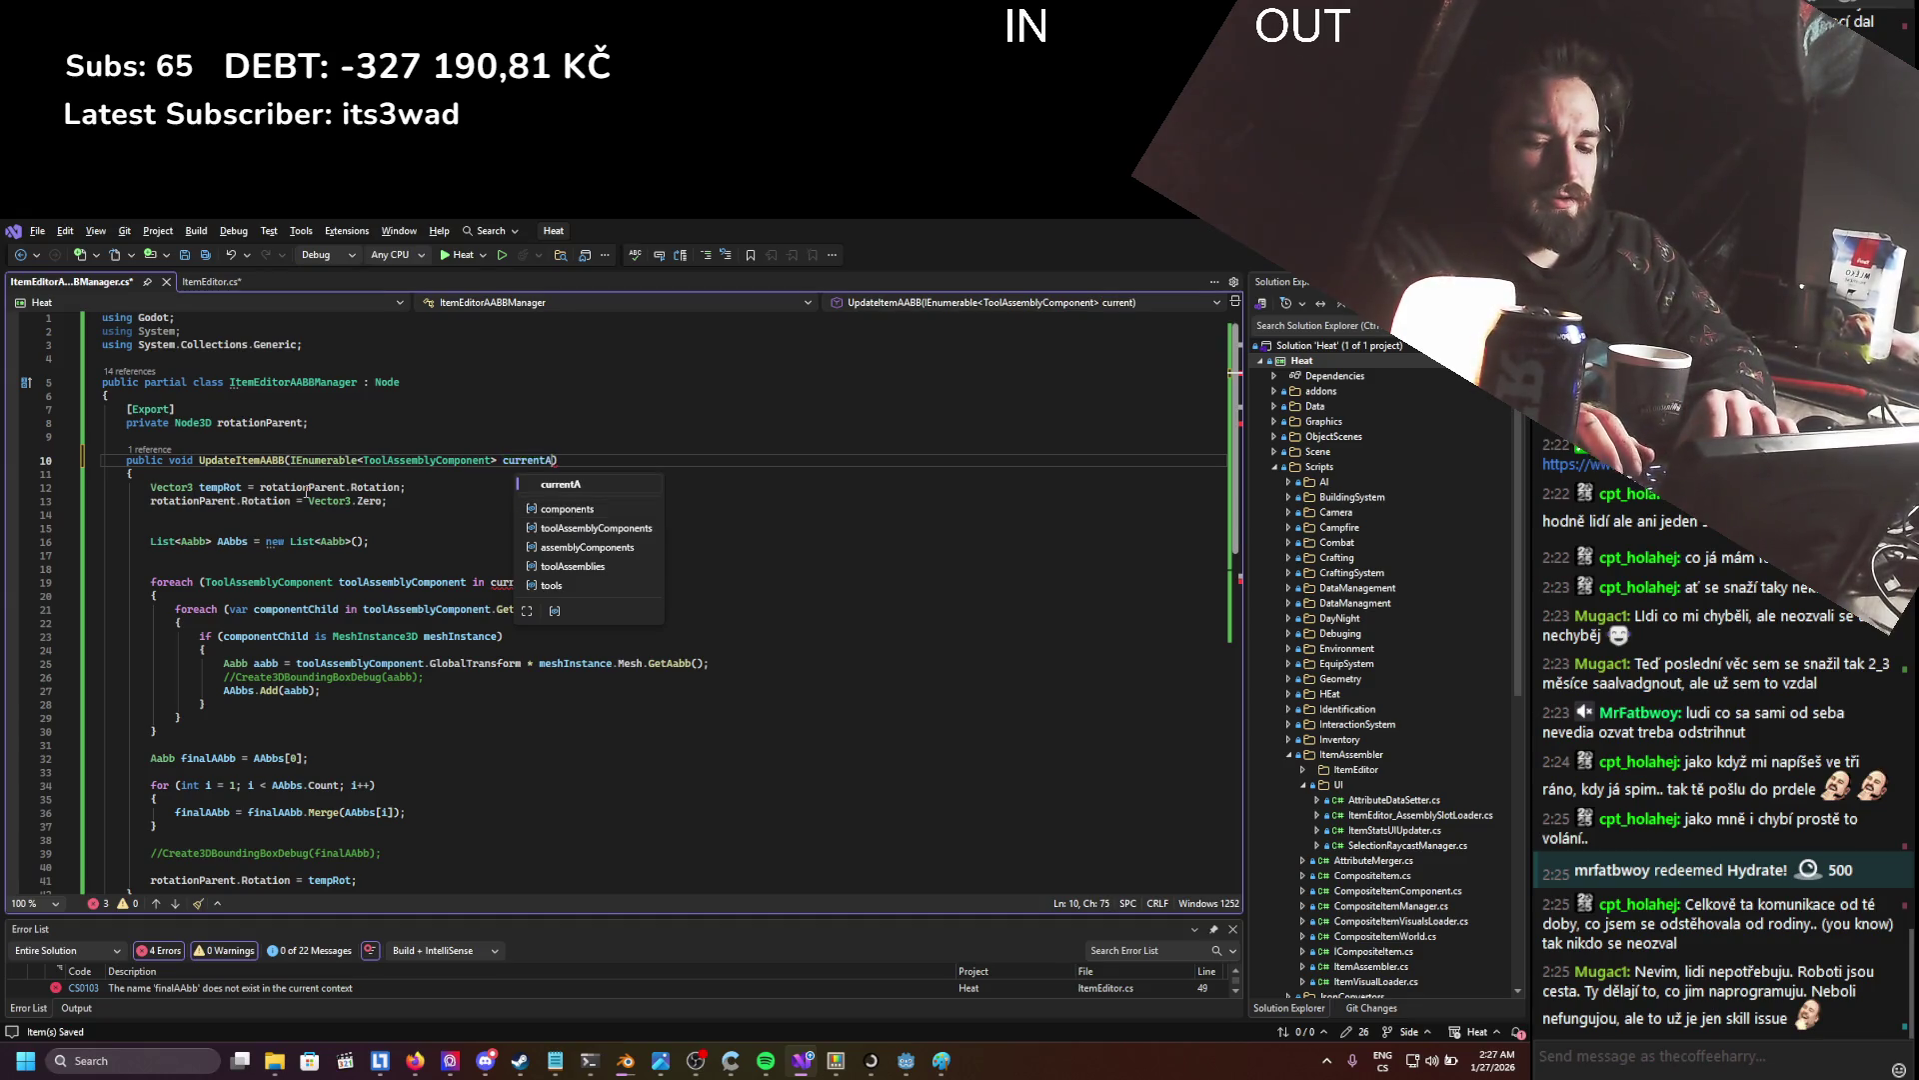
text(COn)
key(BackSpace)
key(BackSpace)
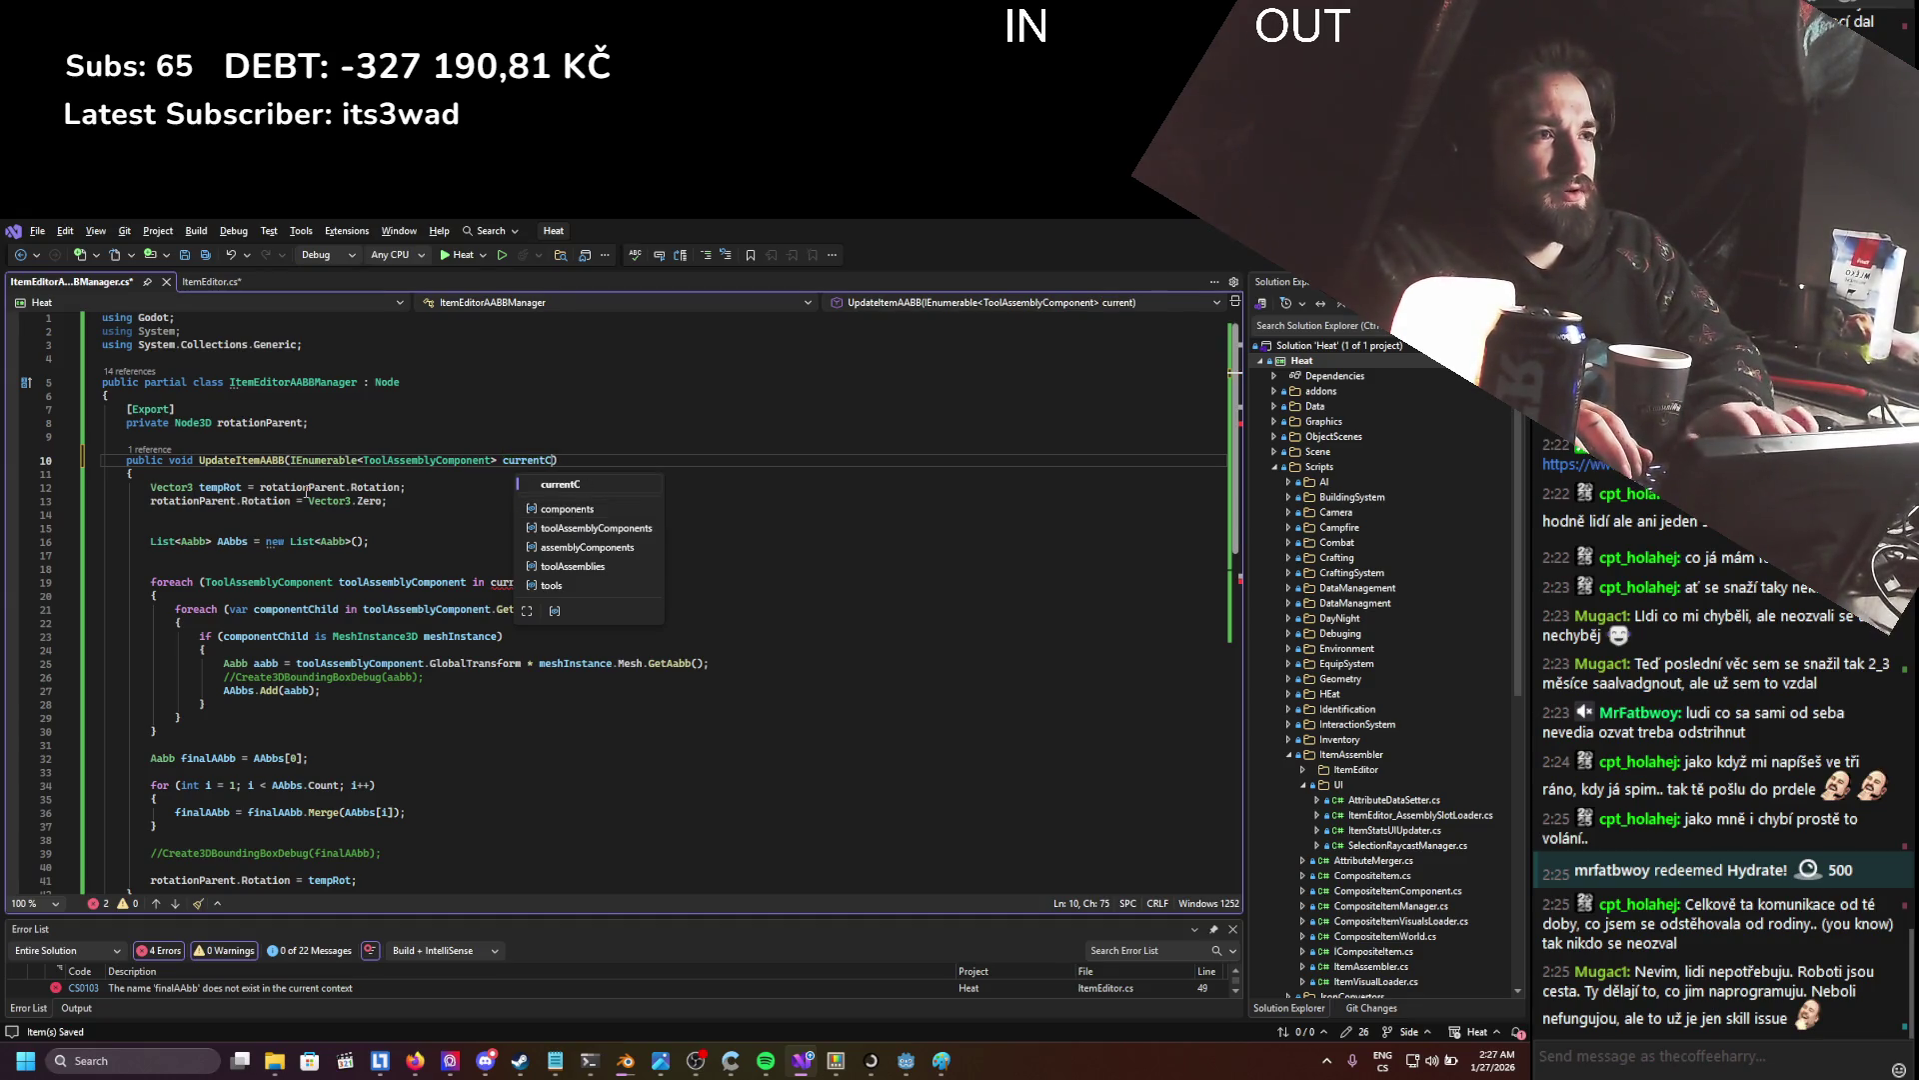
text(omponents)
- Replace currentLoadedComponents in the outer foreach with currentComponents
double_click(562, 451)
key(ctrl+c)
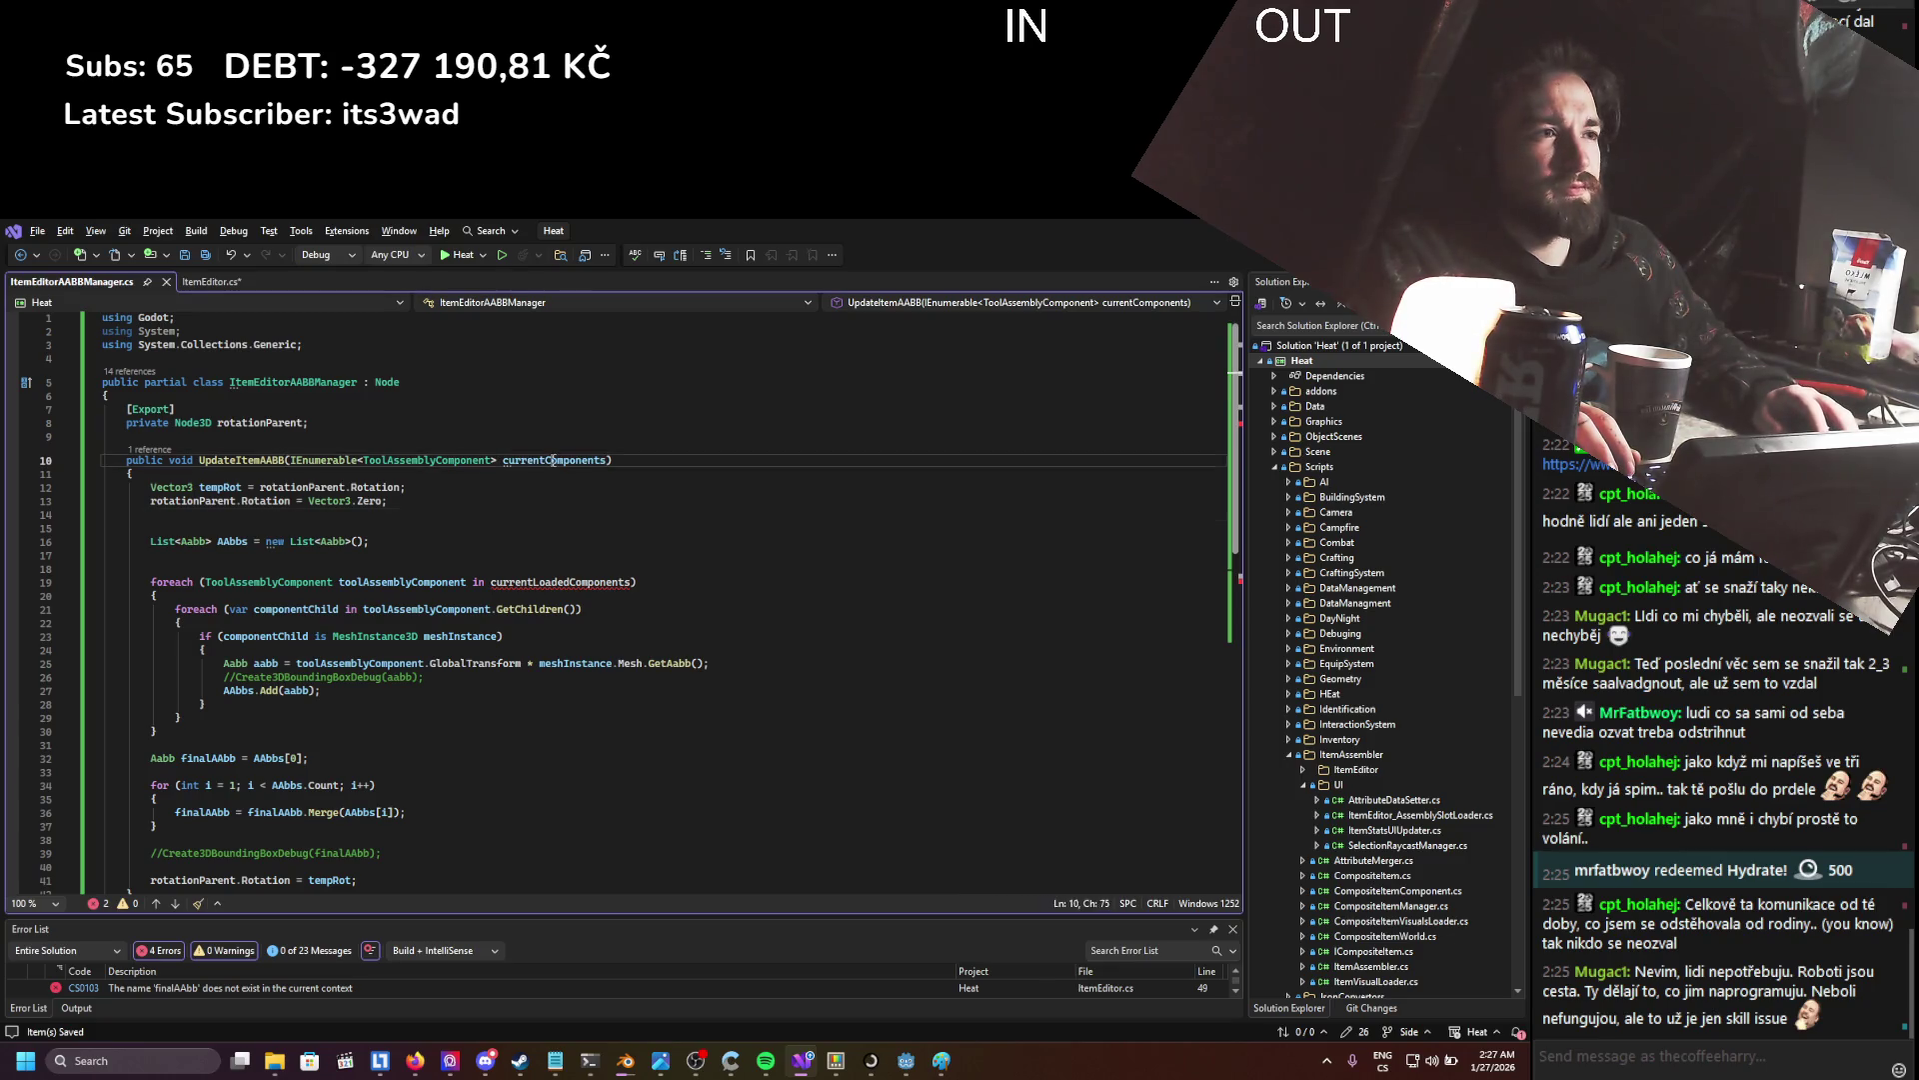
double_click(564, 582)
key(ctrl+v)
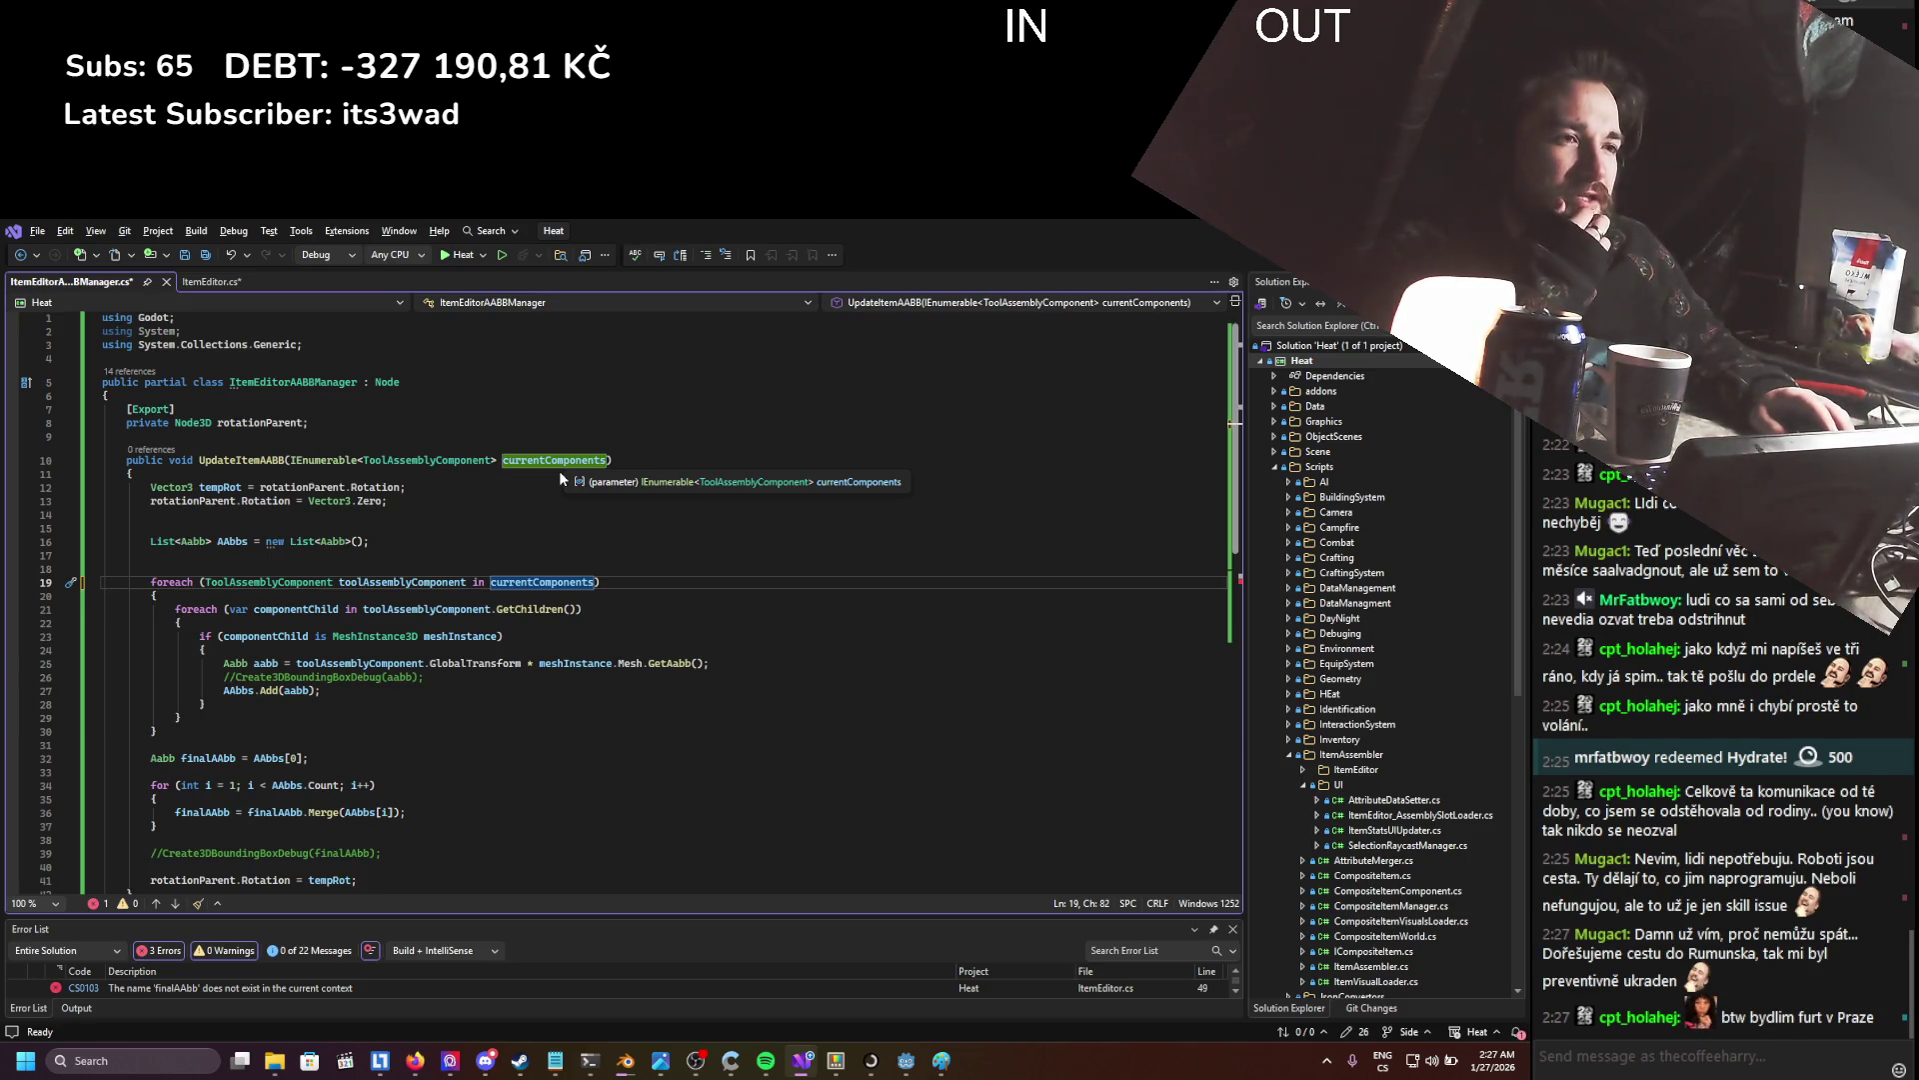
- Review UpdateItemAABB's inner loop and the lines merging AABBs into finalAAbb
scroll(559, 470, down, 2)
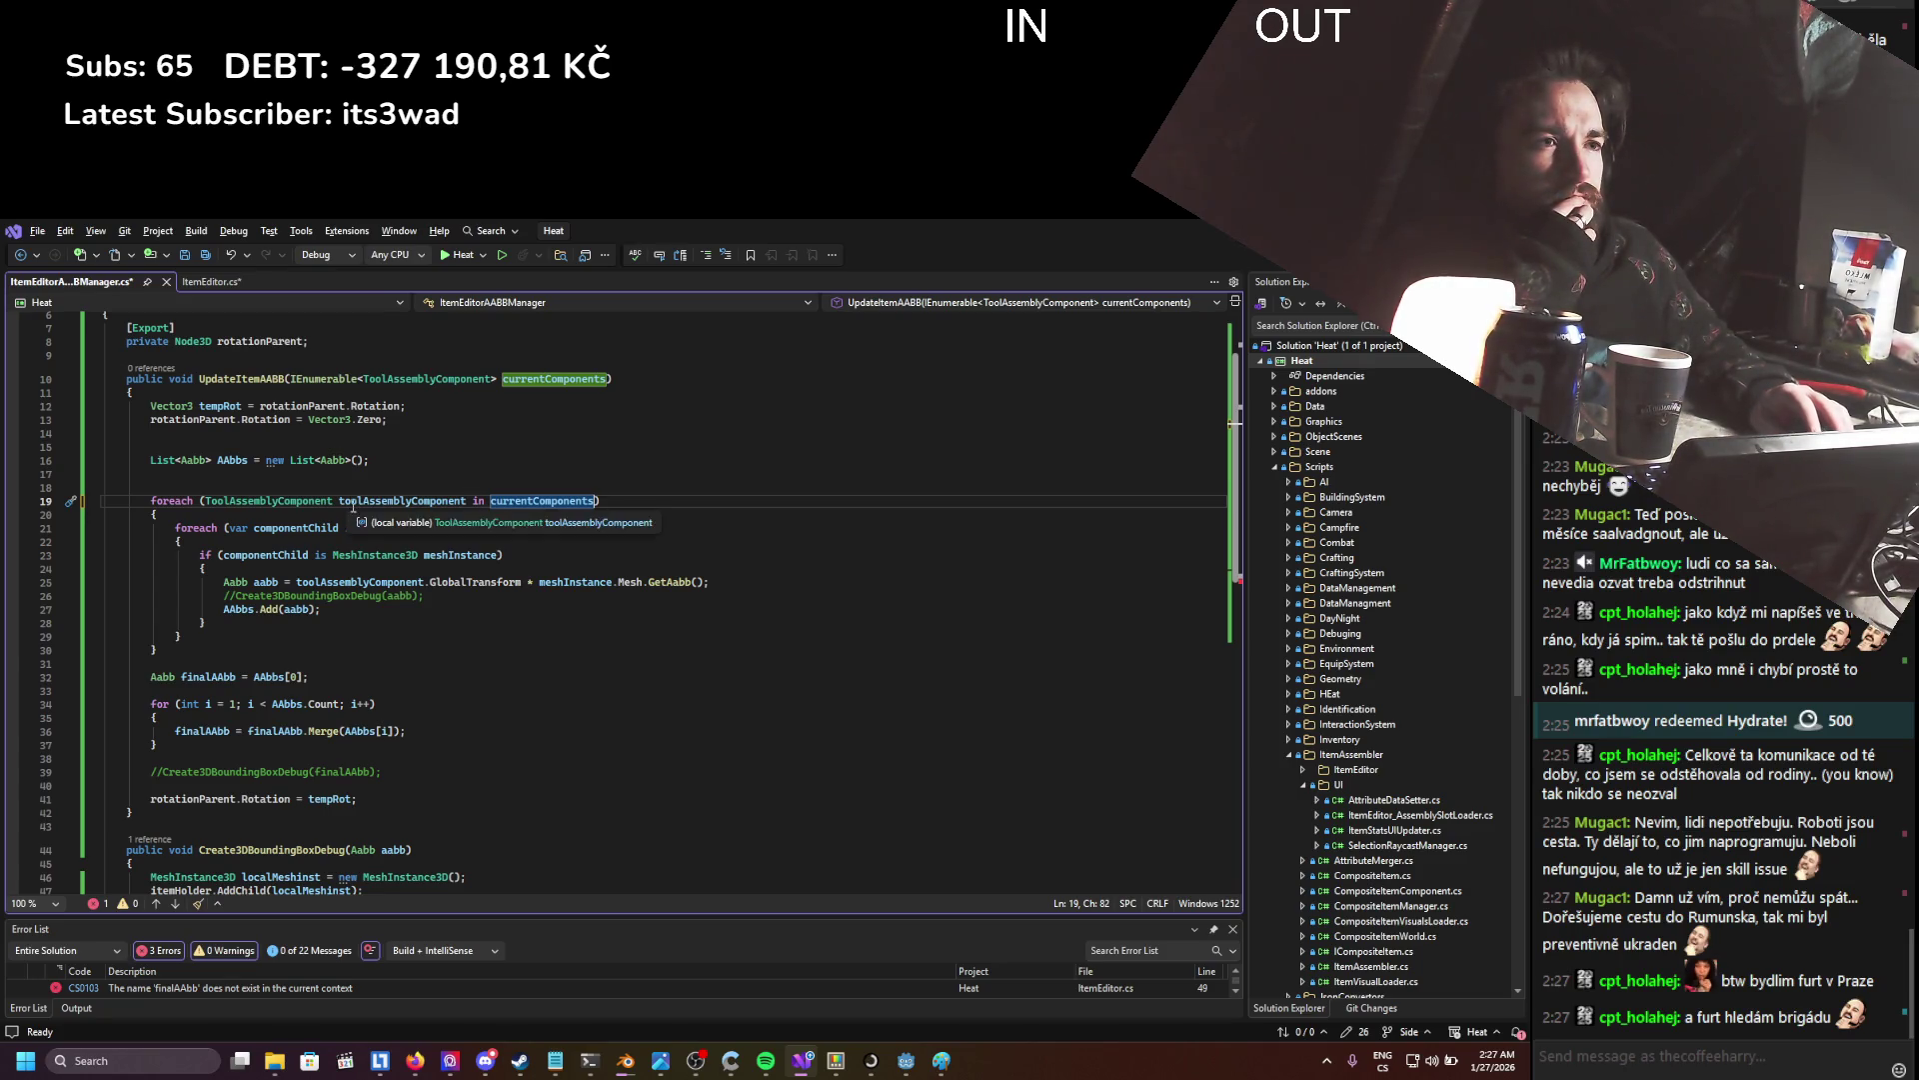
mouse_move(170, 527)
mouse_down()
mouse_move(260, 530)
mouse_move(450, 640)
mouse_up()
click(450, 639)
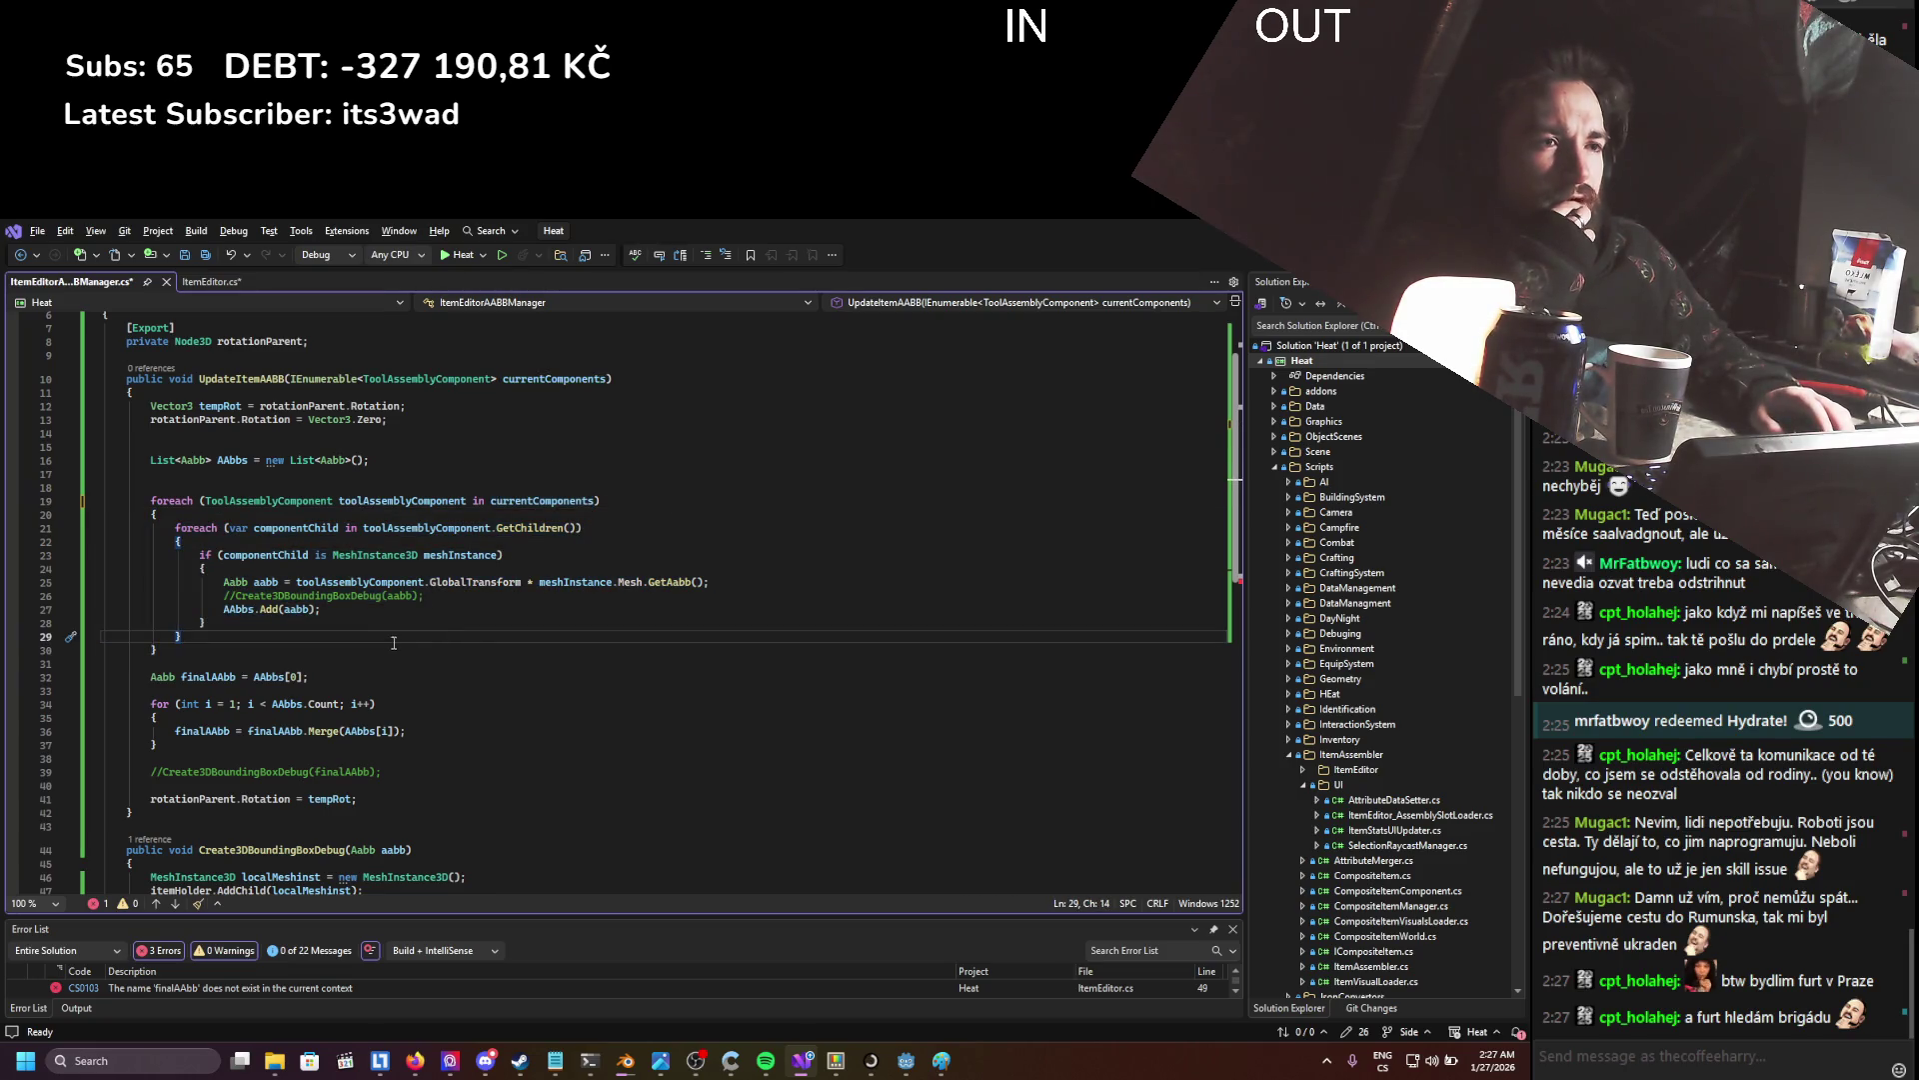
scroll(330, 625, down, 1)
drag(190, 624, 407, 697)
click(407, 698)
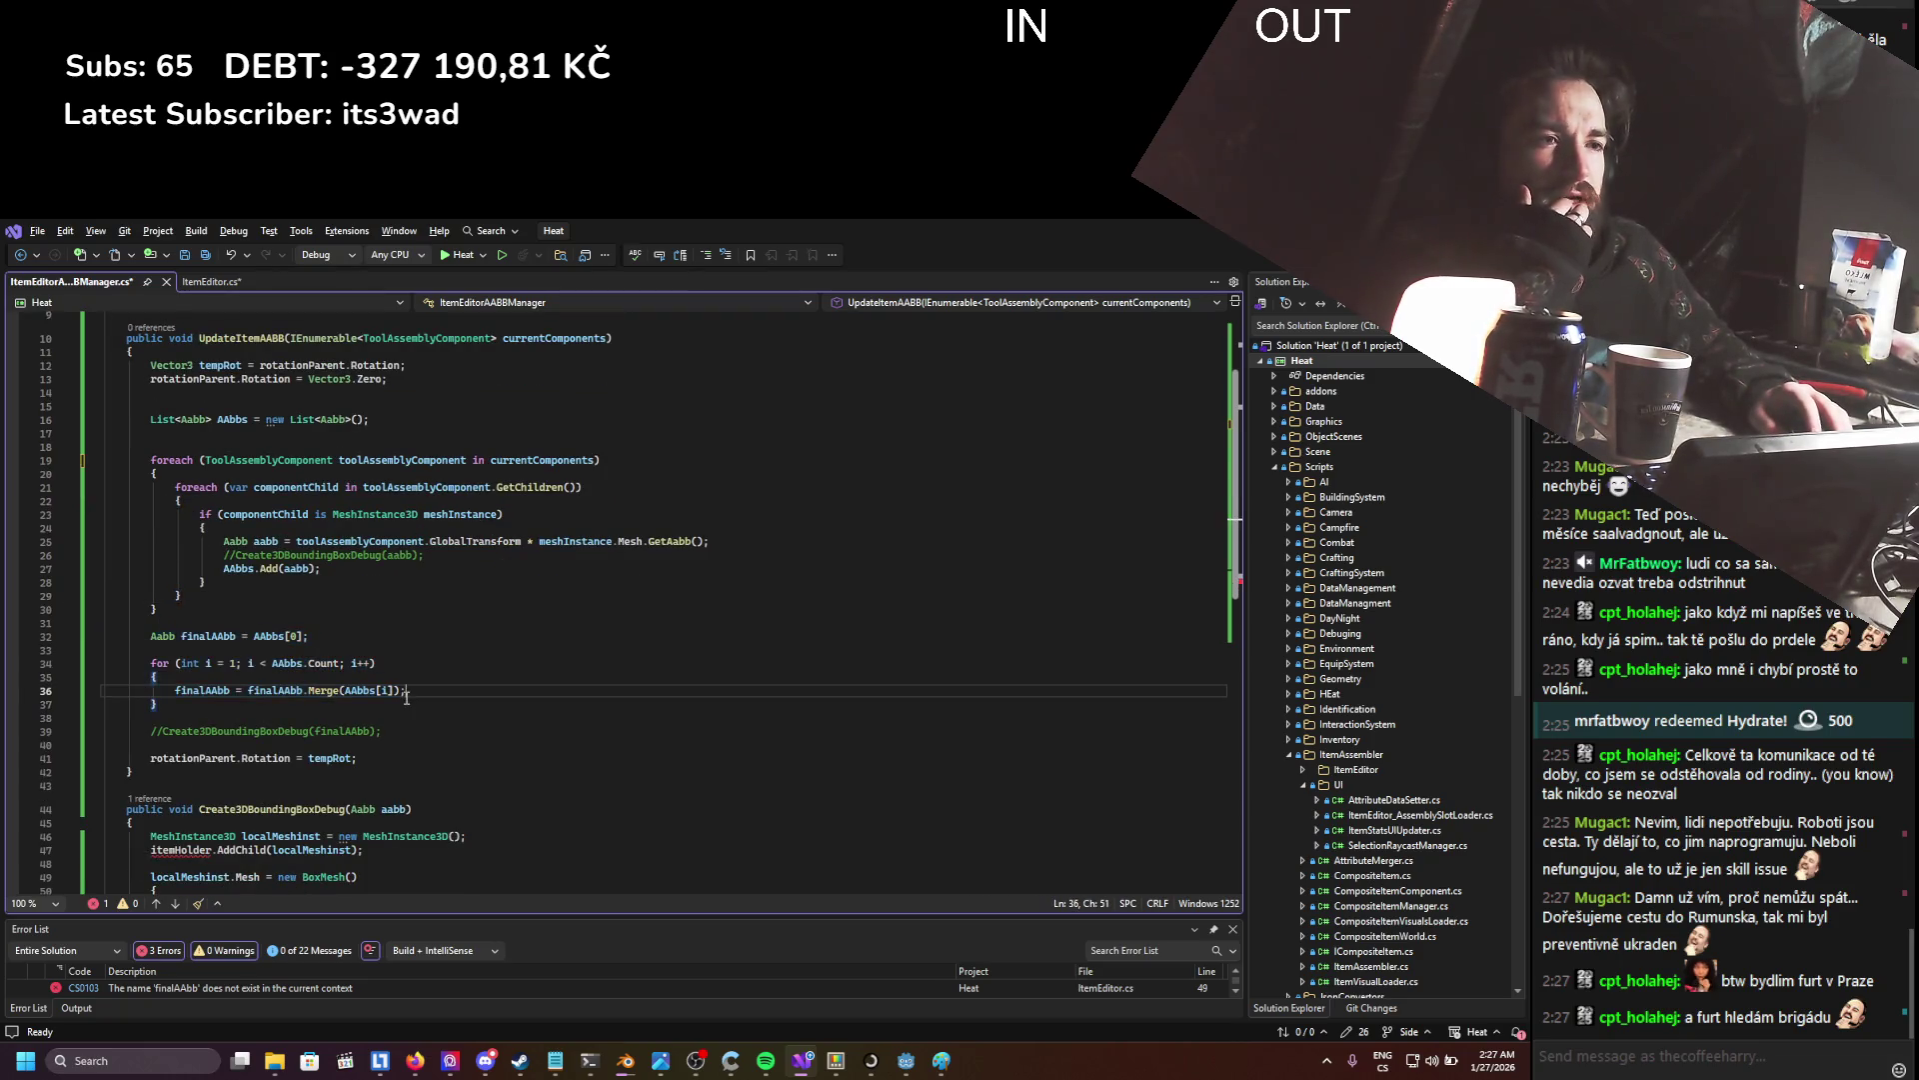
- Save ItemEditor.cs, then return to the end of UpdateItemAABB in ItemEditorAABBManager.cs
click(212, 285)
scroll(315, 548, up, 2)
click(389, 548)
scroll(390, 548, up, 1)
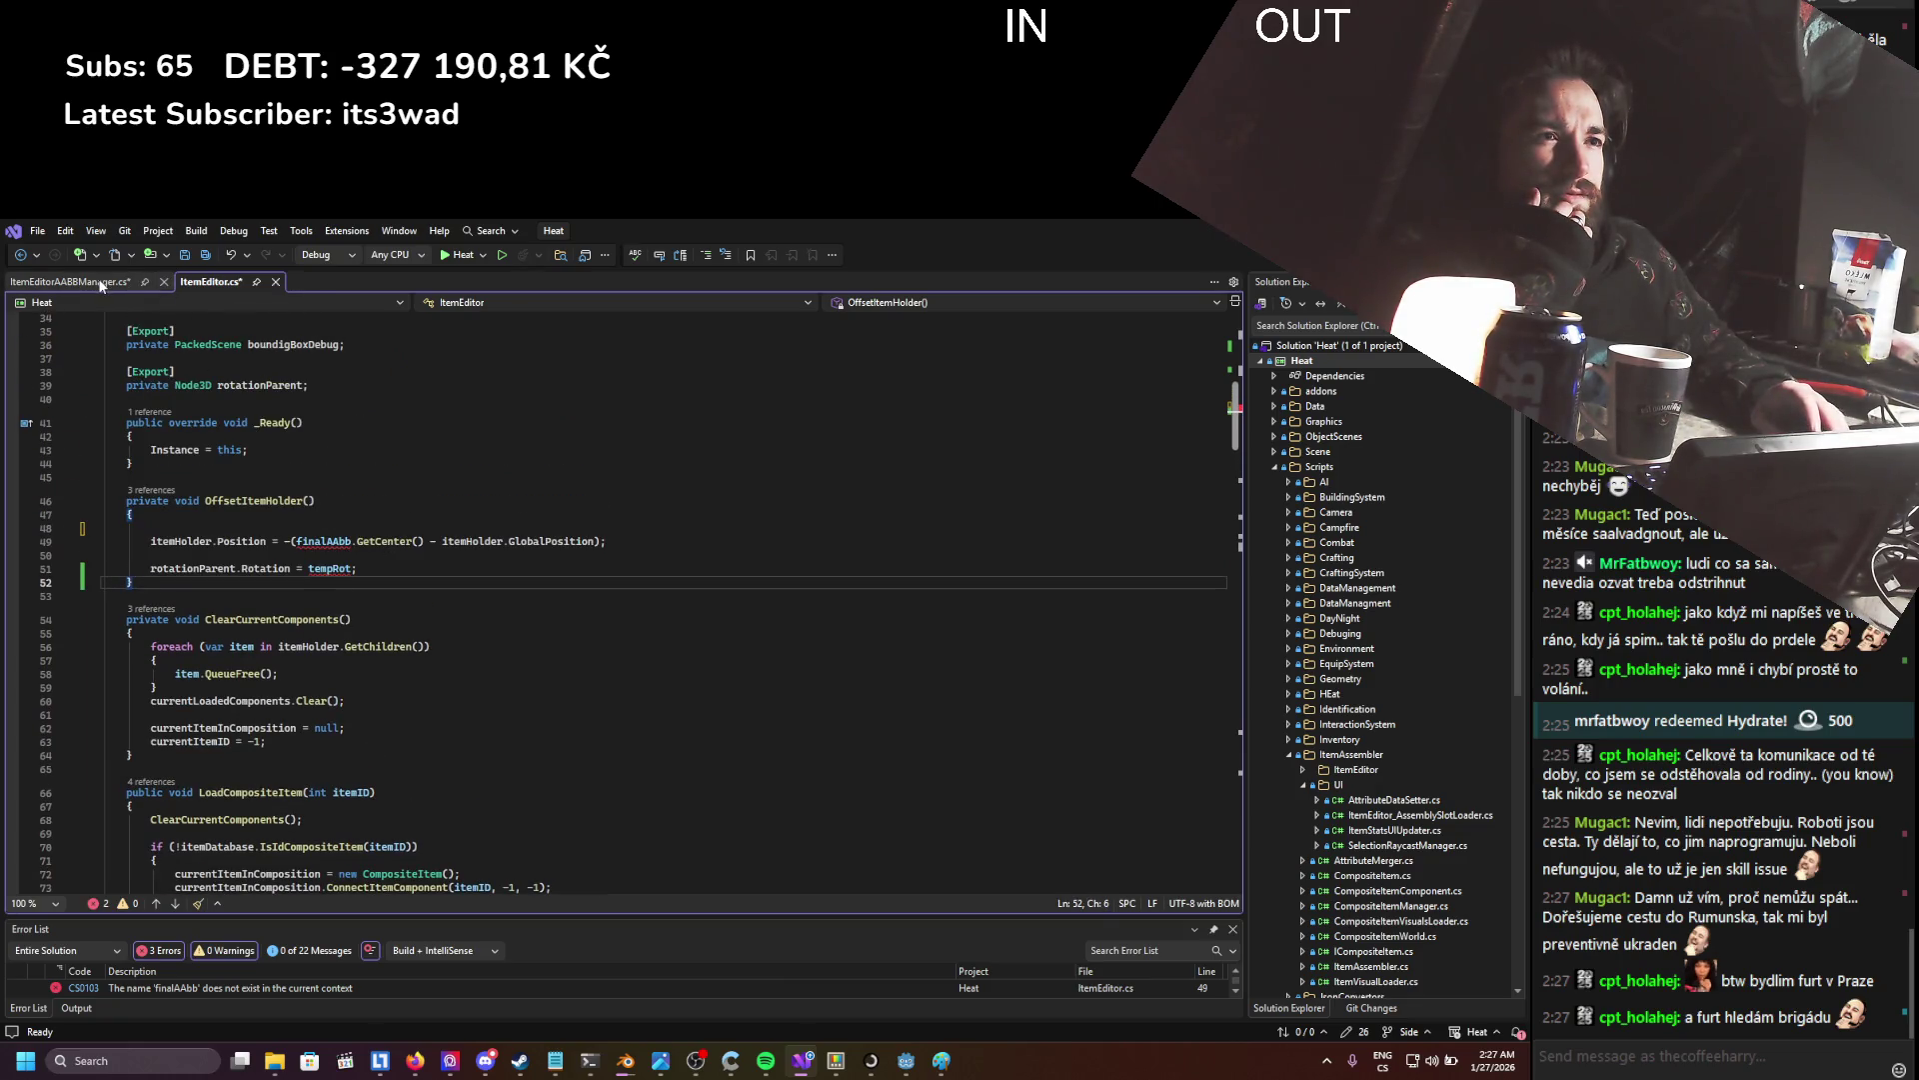
key(ctrl+s)
click(72, 282)
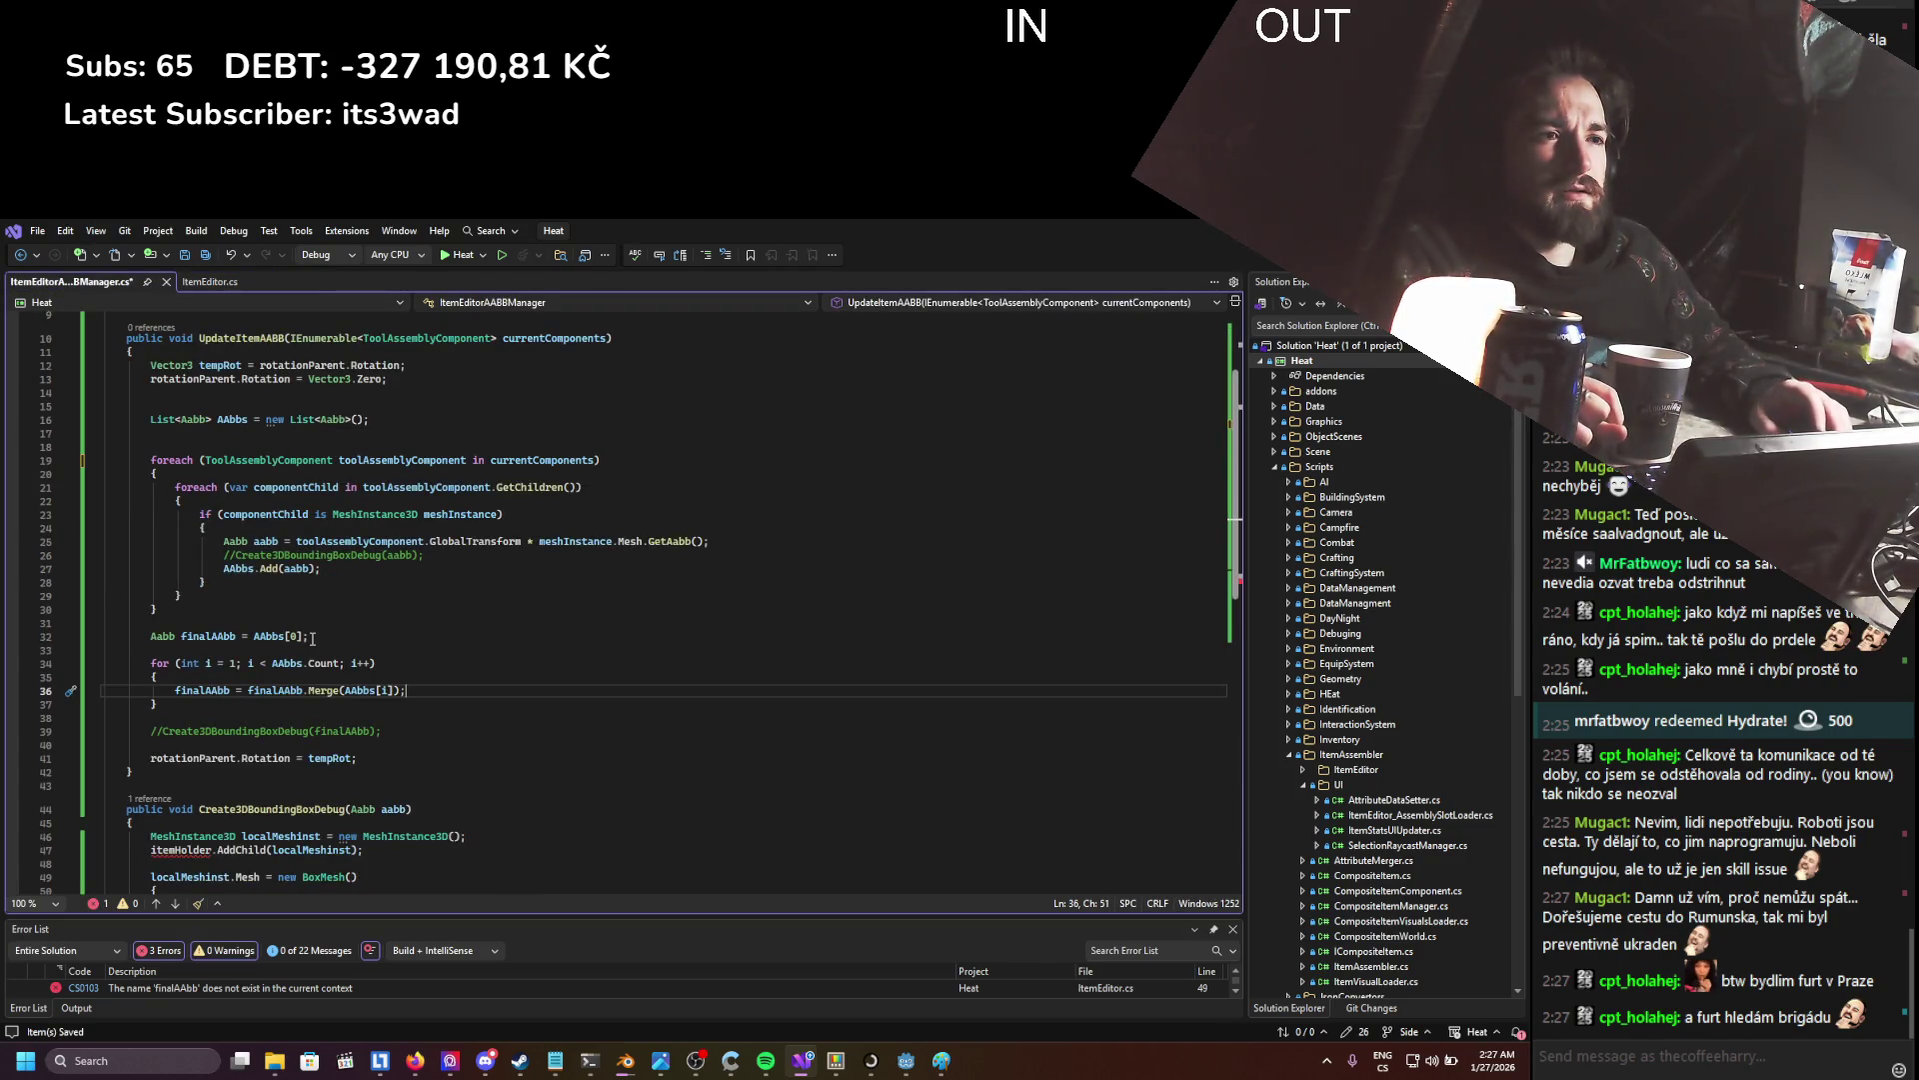
click(264, 772)
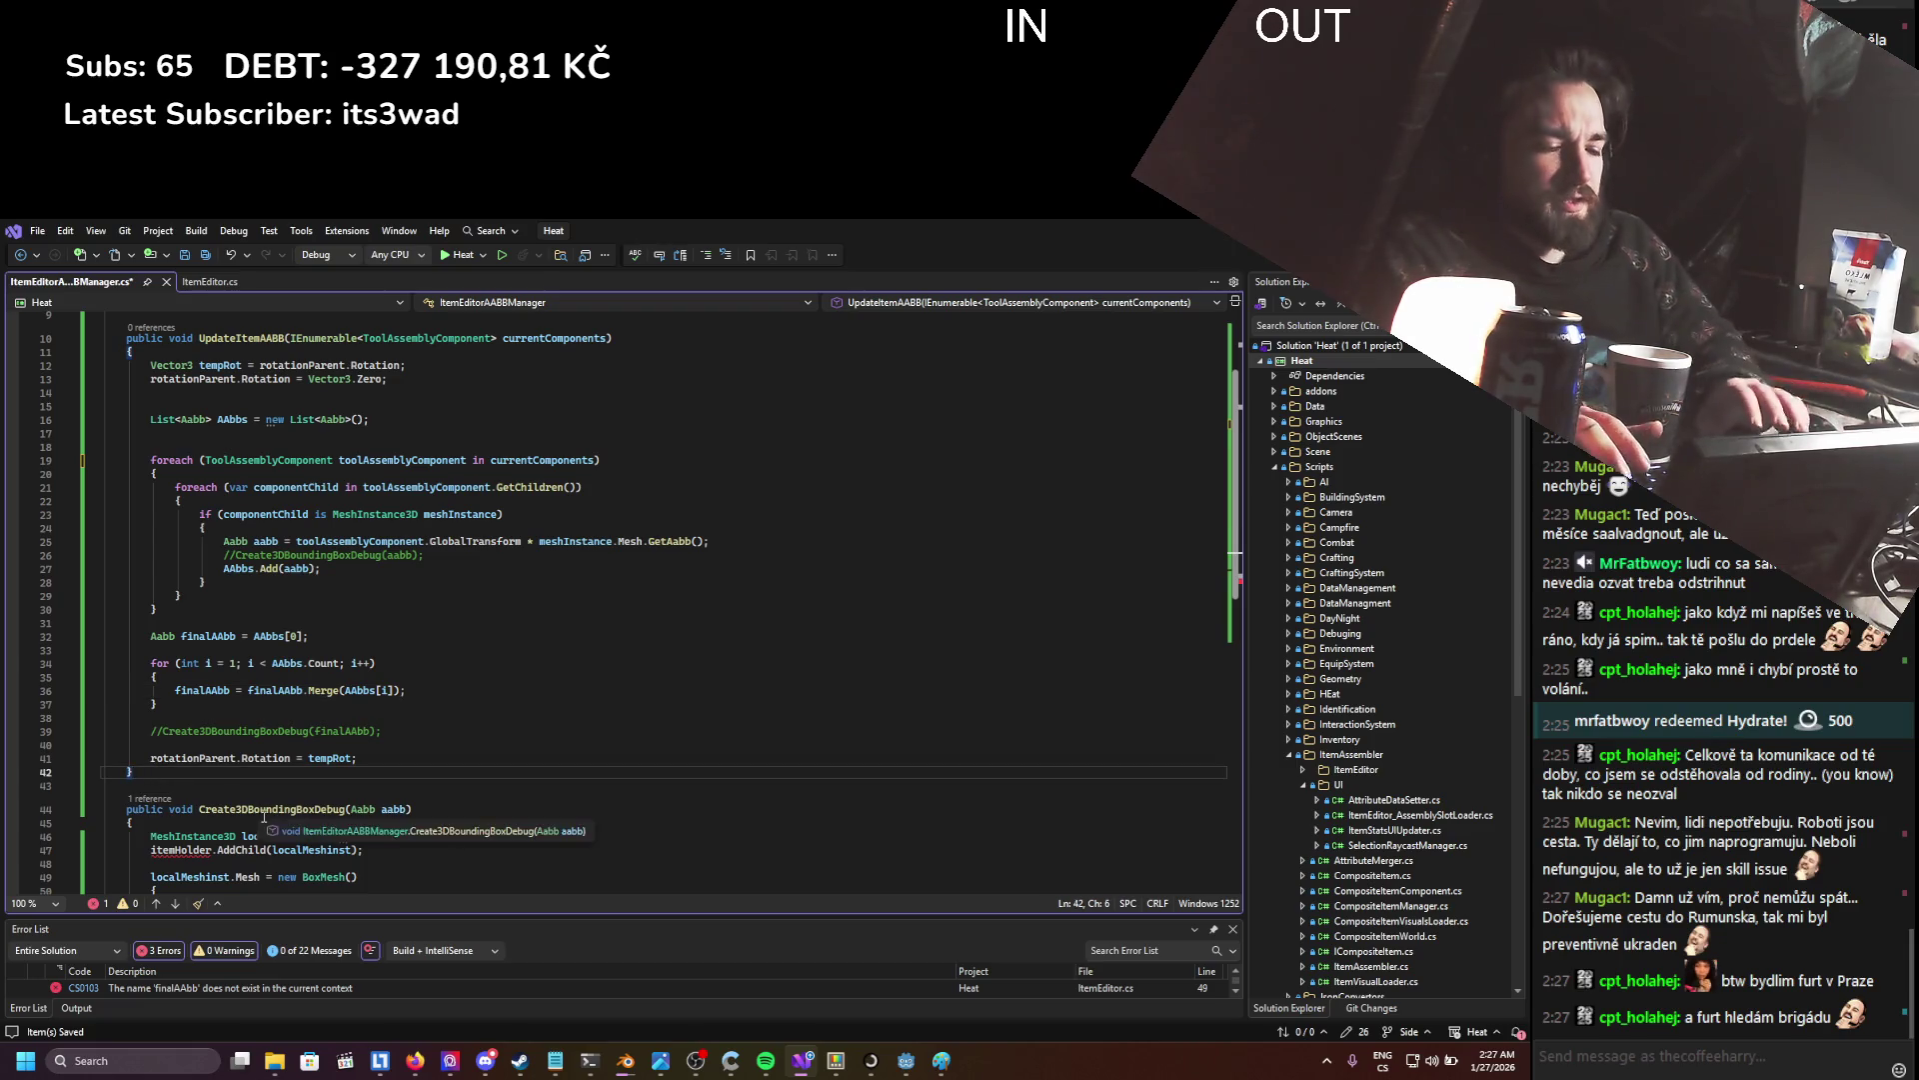
- Start a public Vector3 GetCurrentAABBOffset() => method below UpdateItemAABB
key(Return)
key(Return)
text(public )
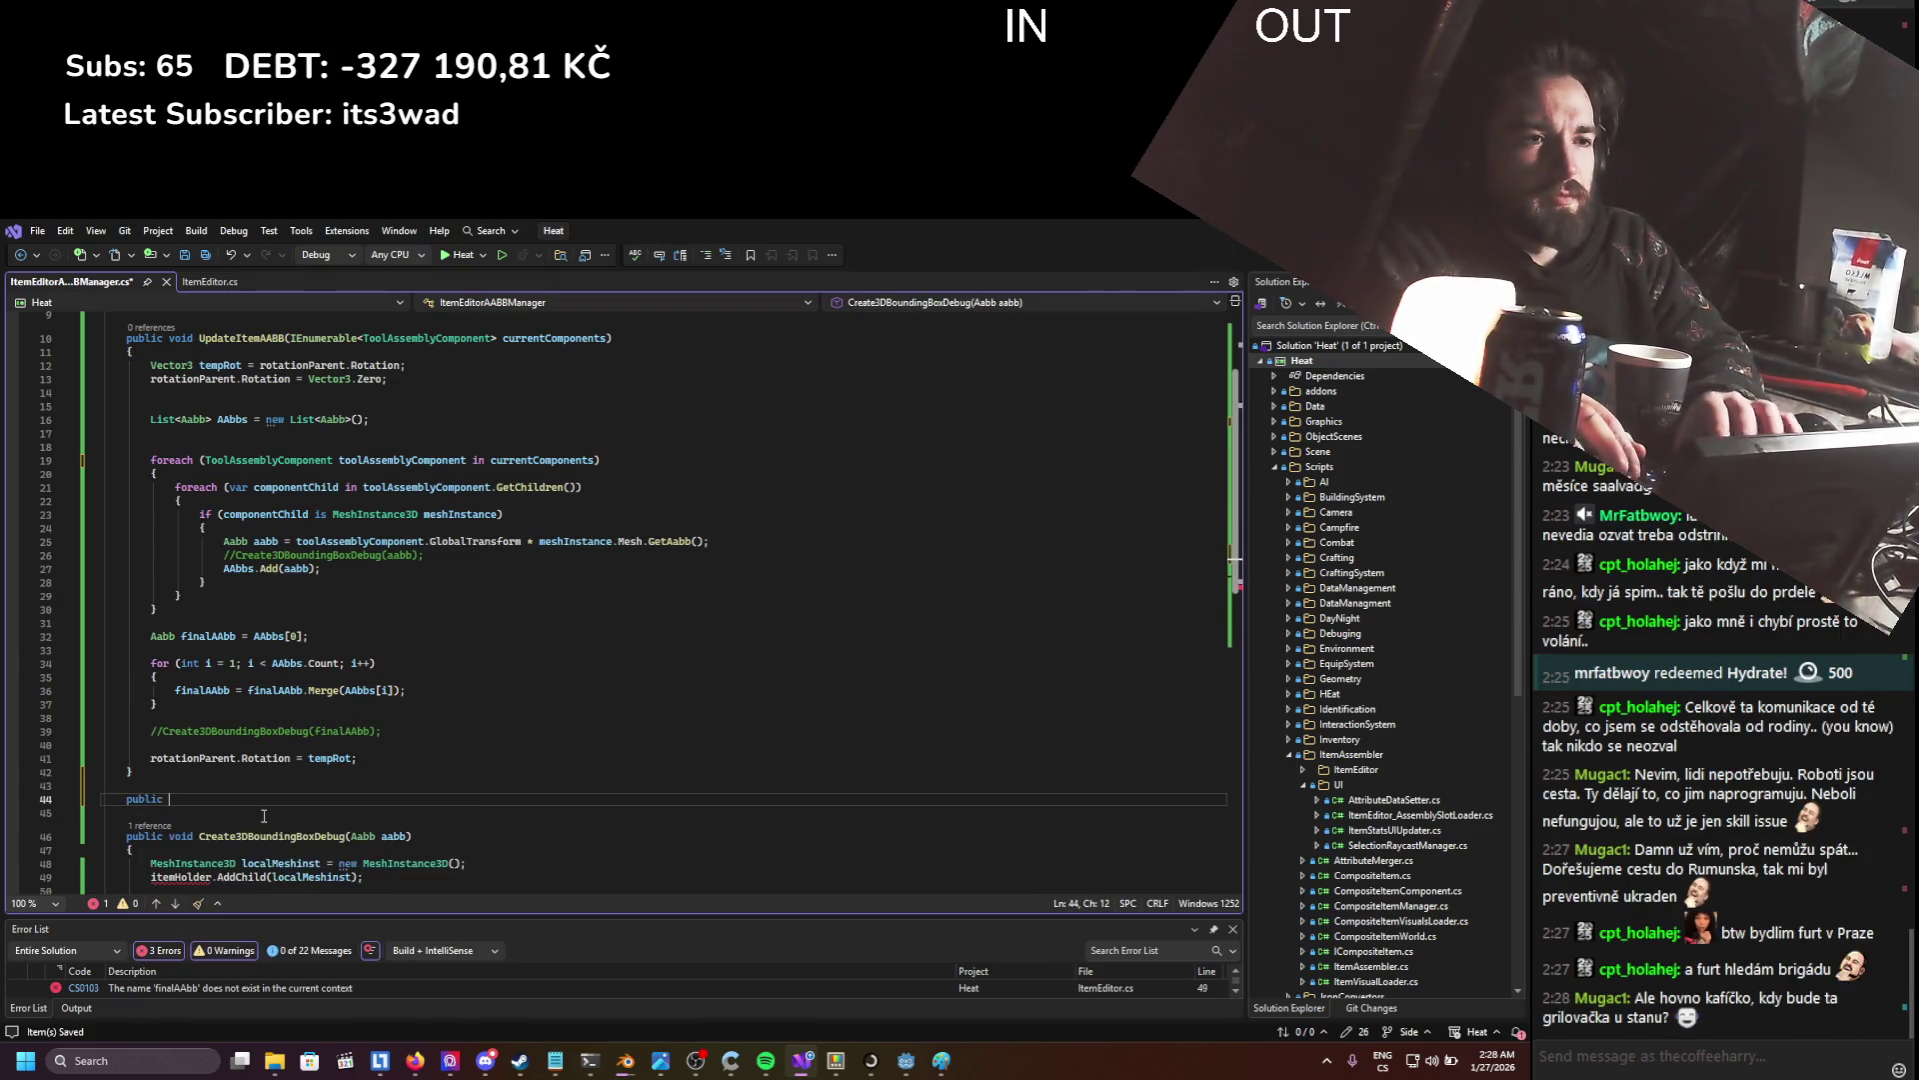
text(ve)
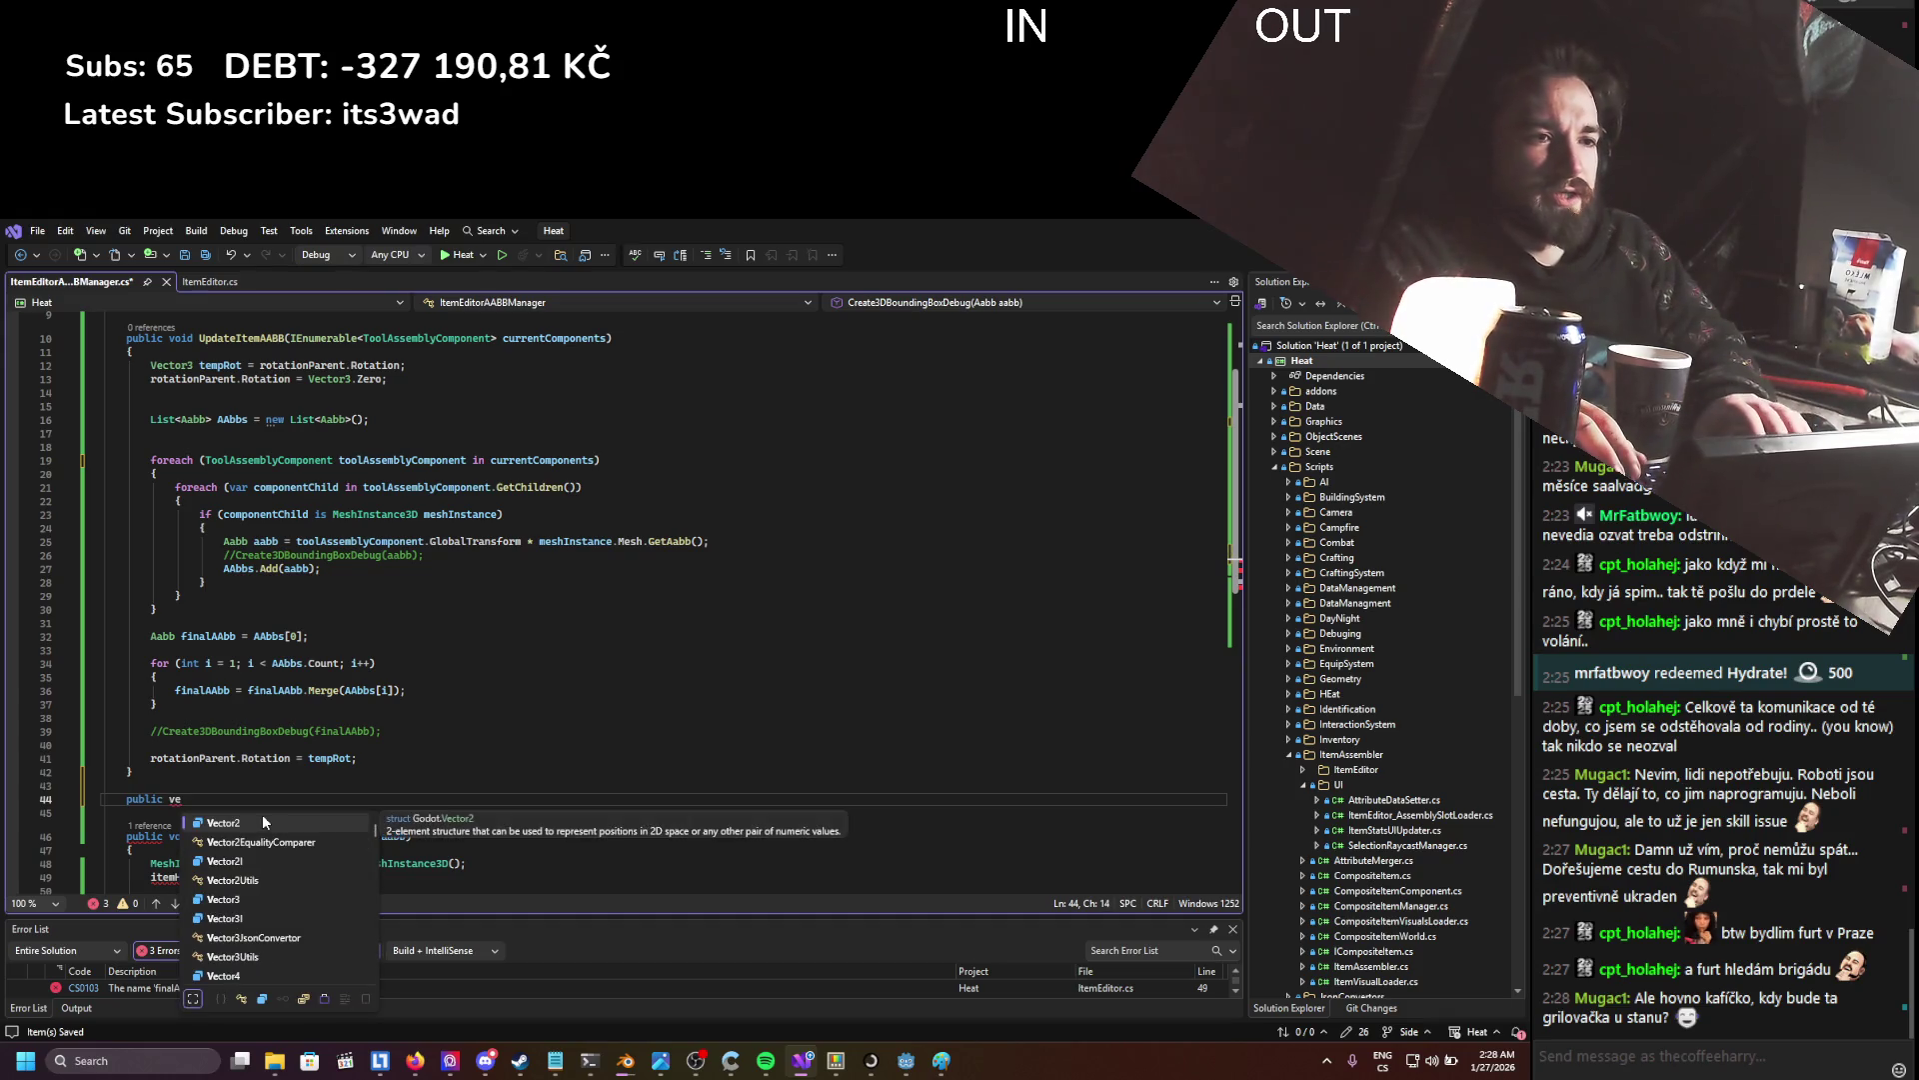
key(Down)
text(Get)
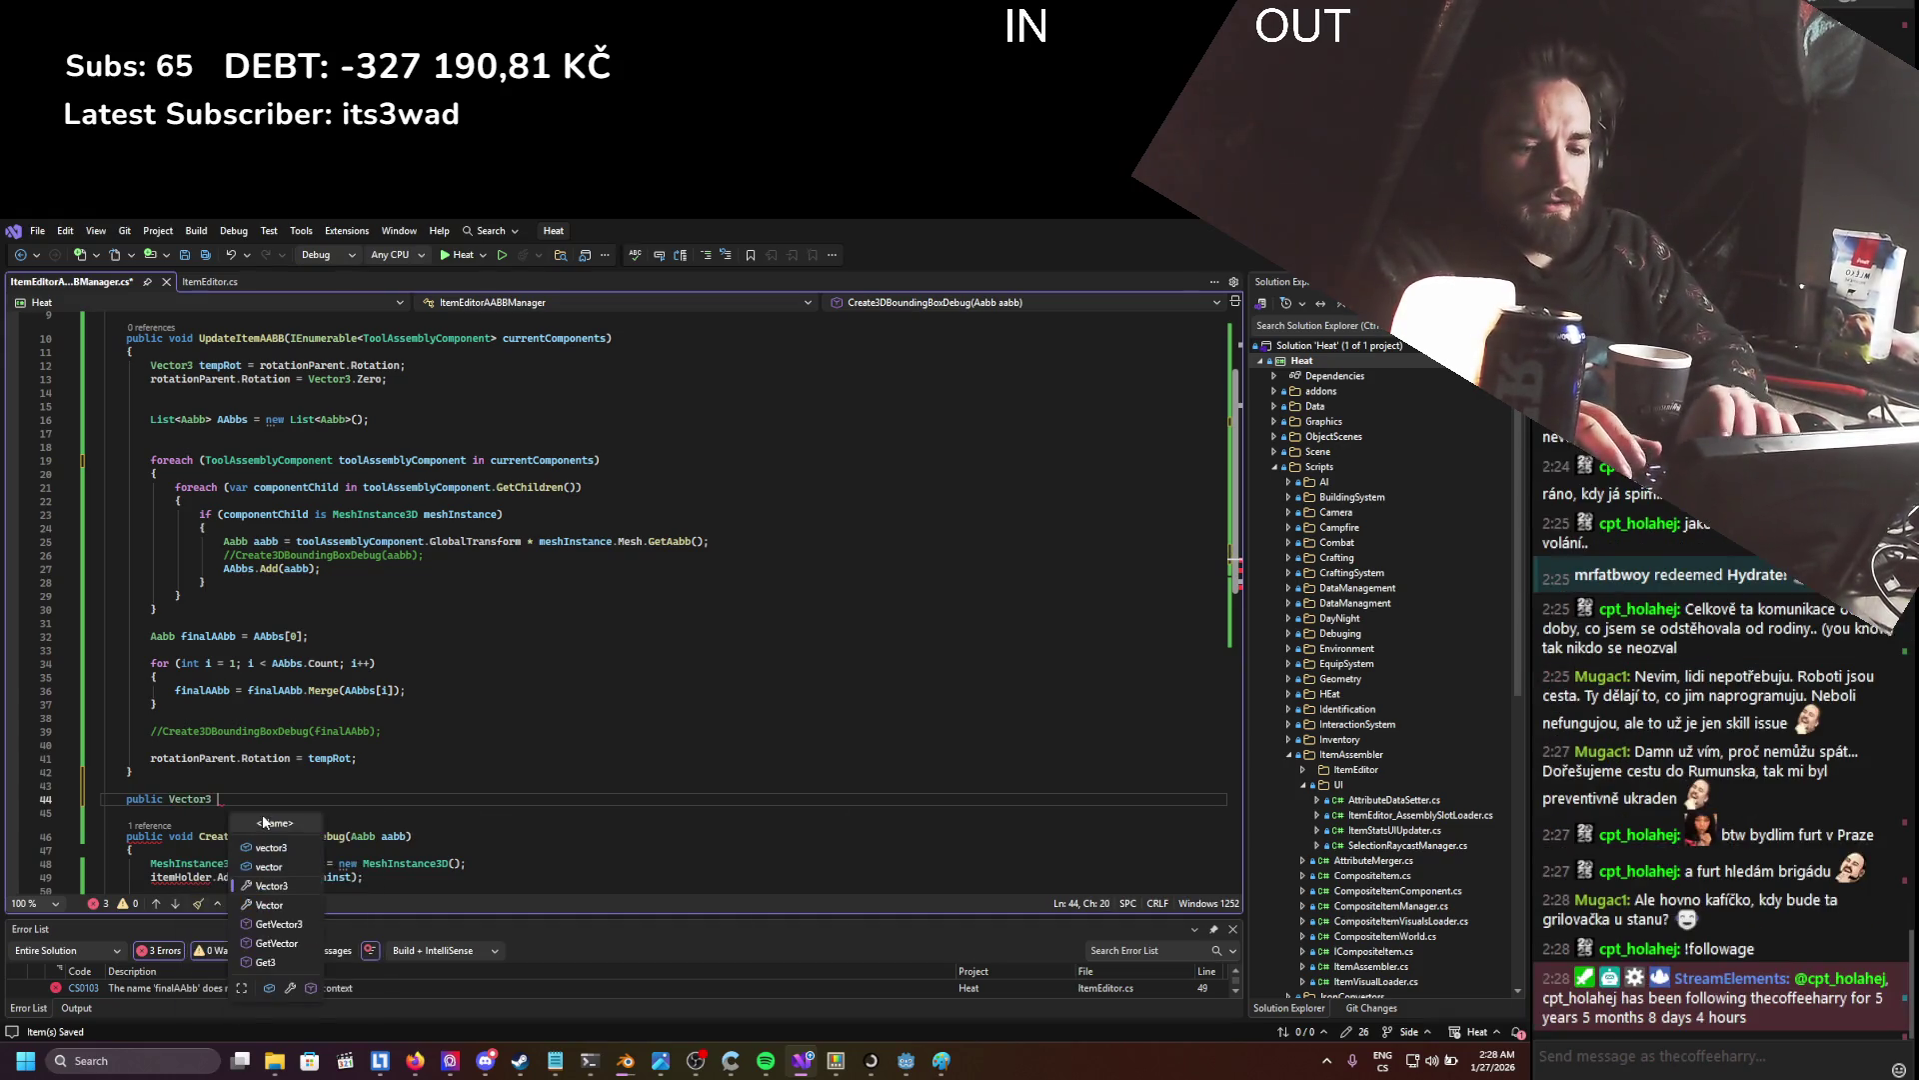
text(CurrentAABBOf)
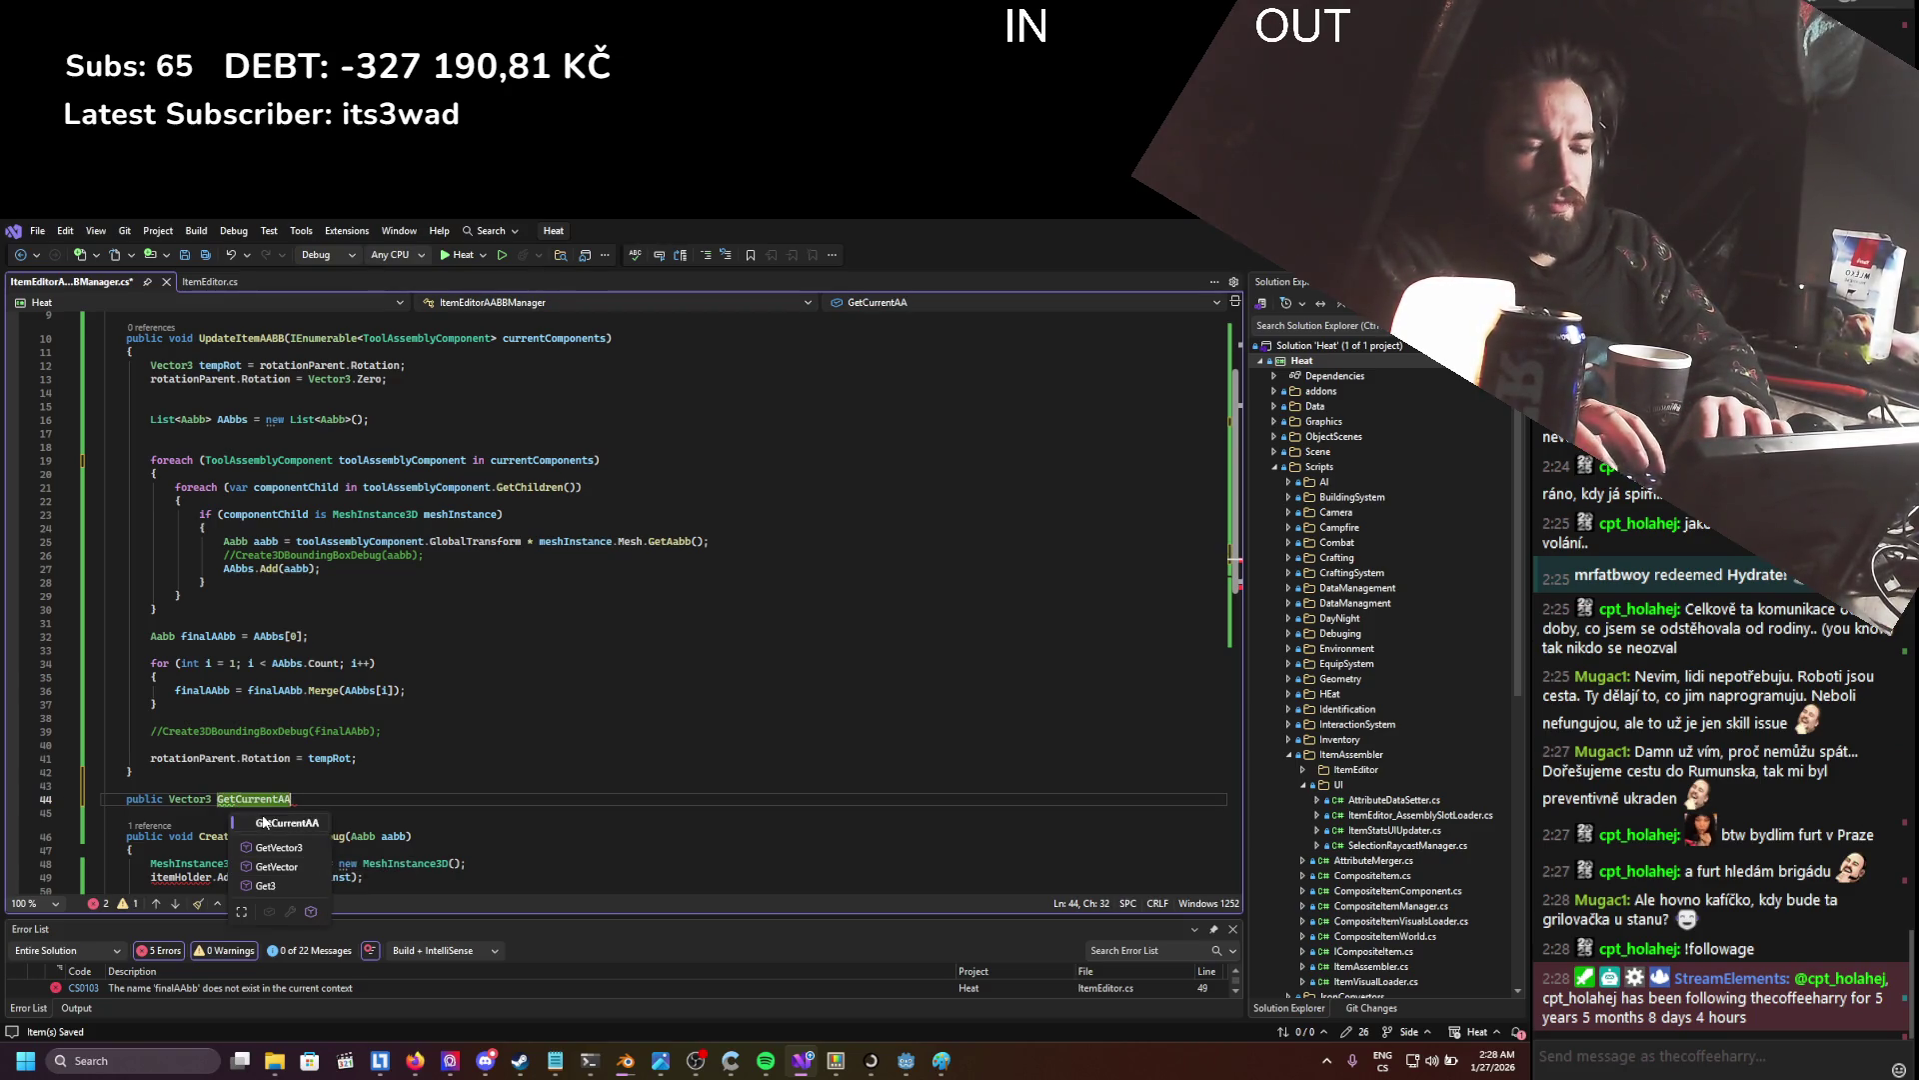
text(fset() =>)
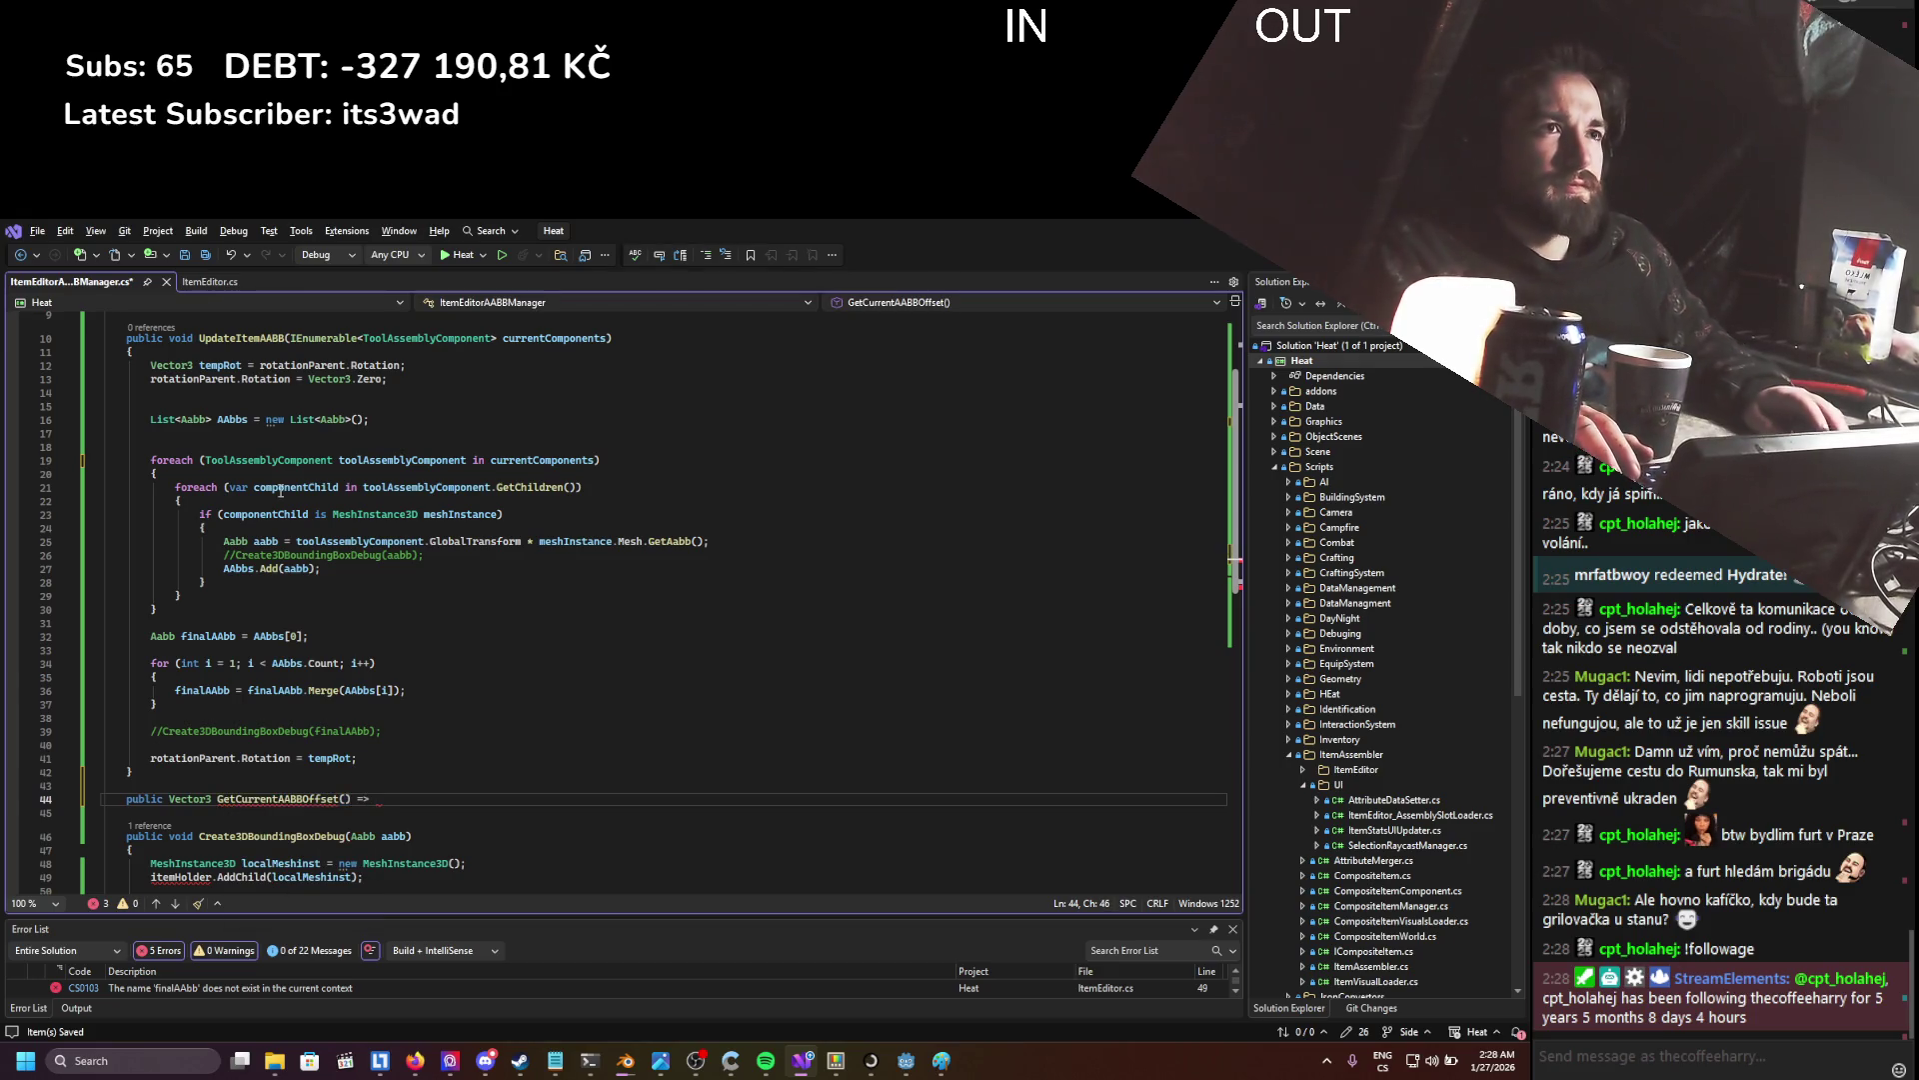
- Copy the holder offset expression from OffsetItemHolder into the new method and save
click(215, 282)
click(340, 556)
drag(286, 543, 601, 543)
key(ctrl+c)
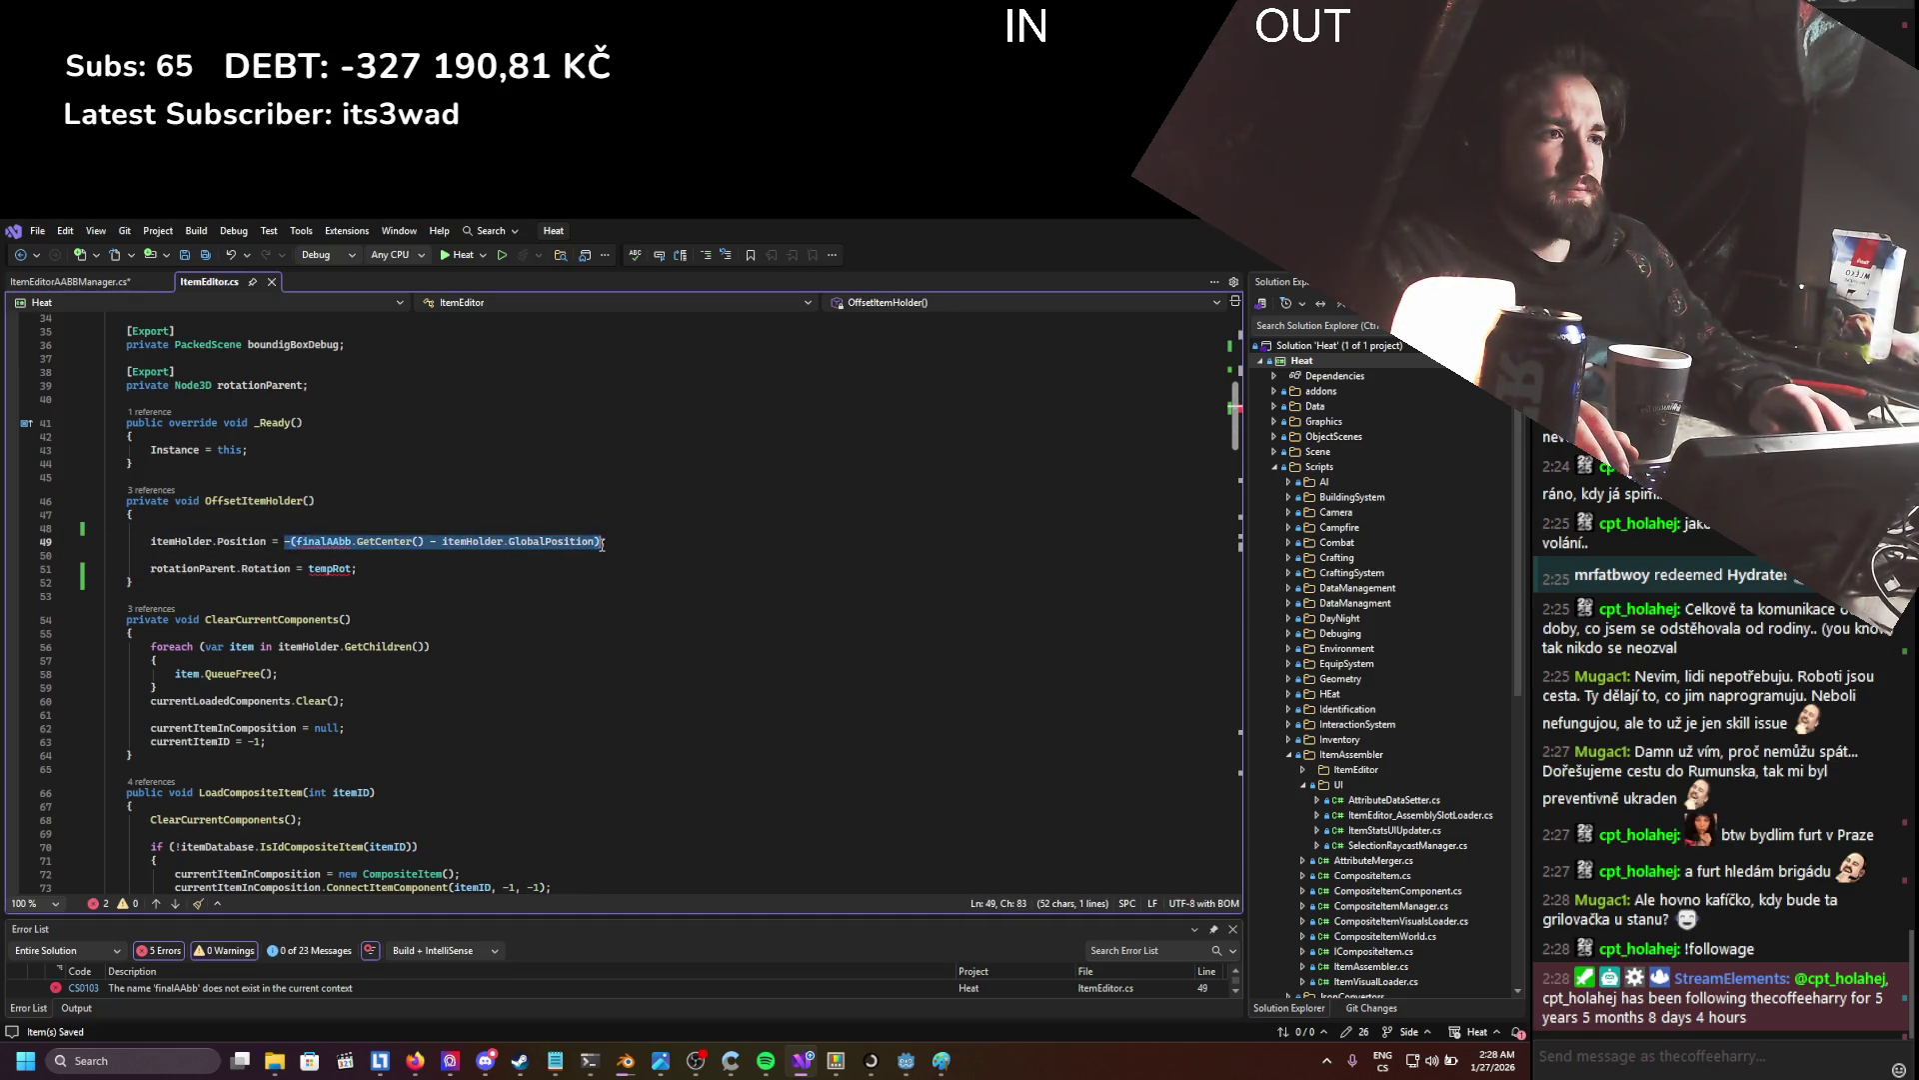
scroll(454, 608, up, 5)
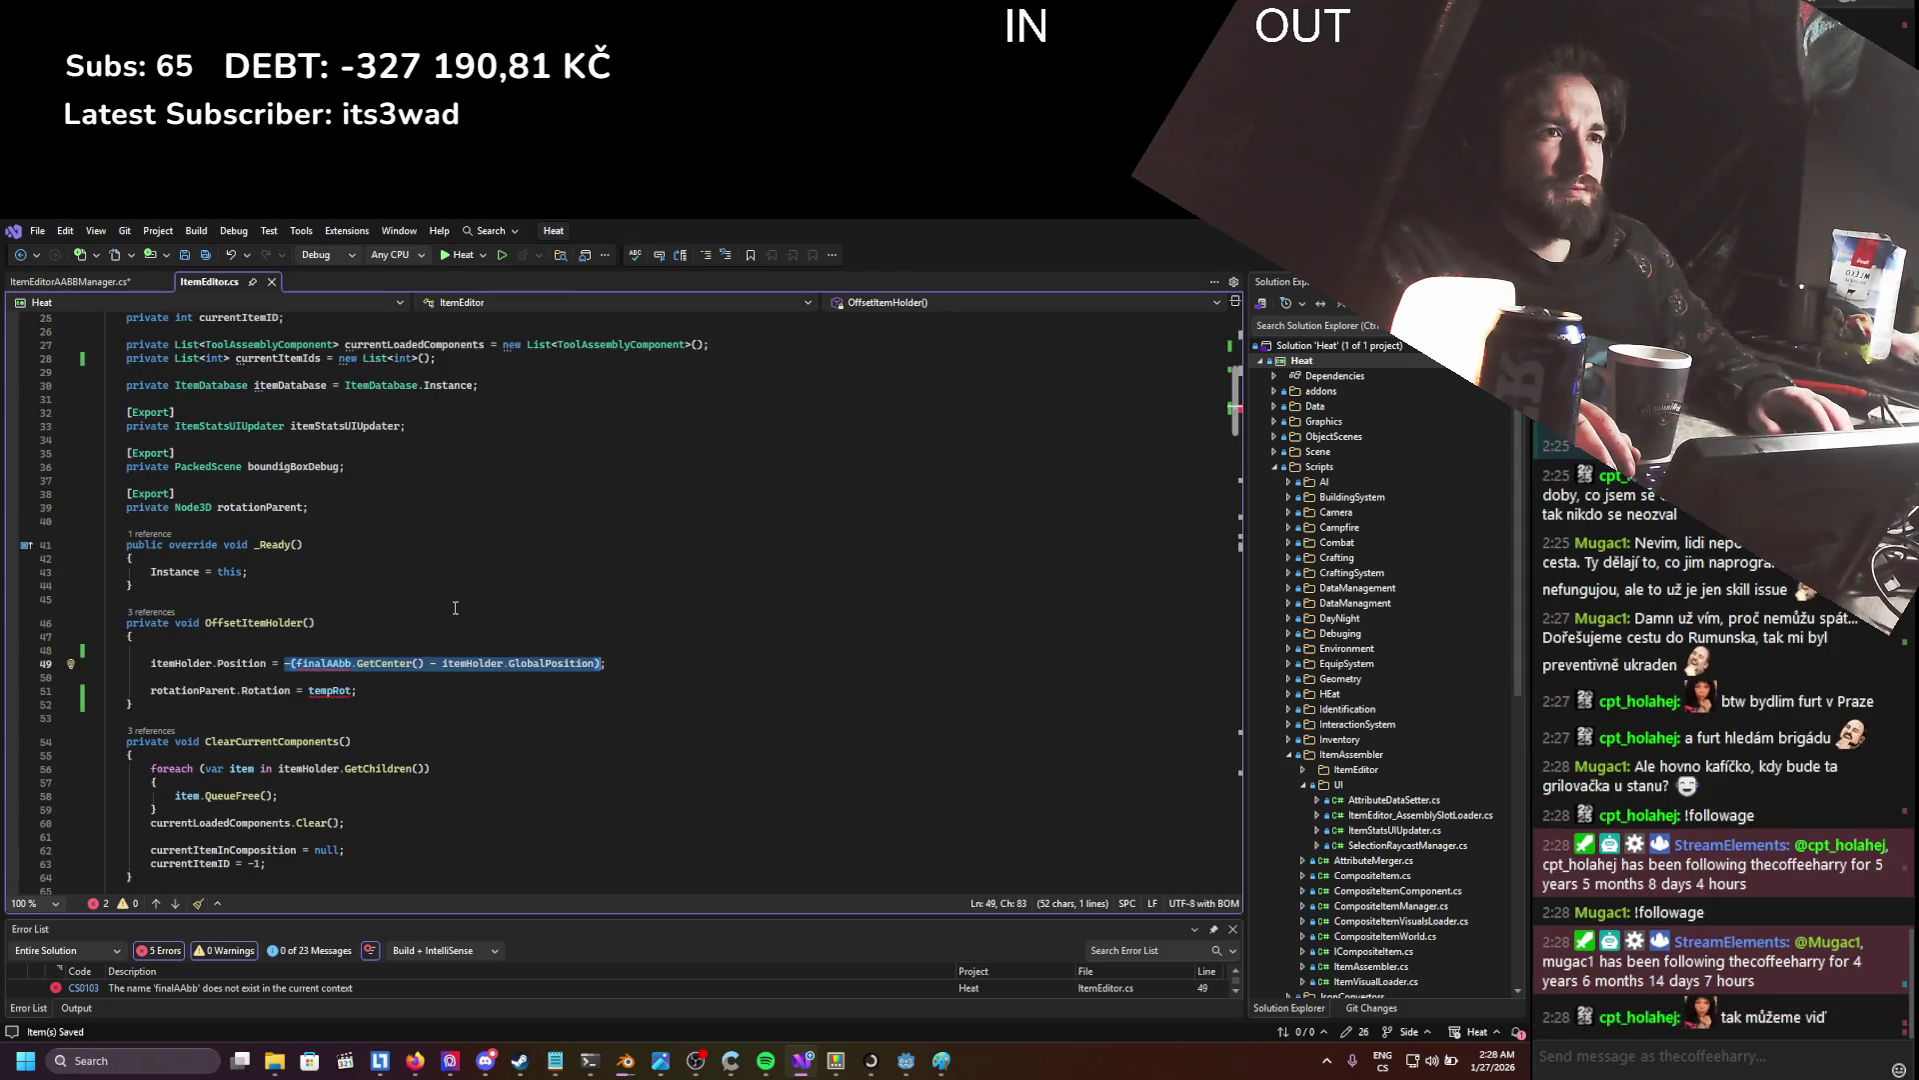
scroll(455, 608, up, 1)
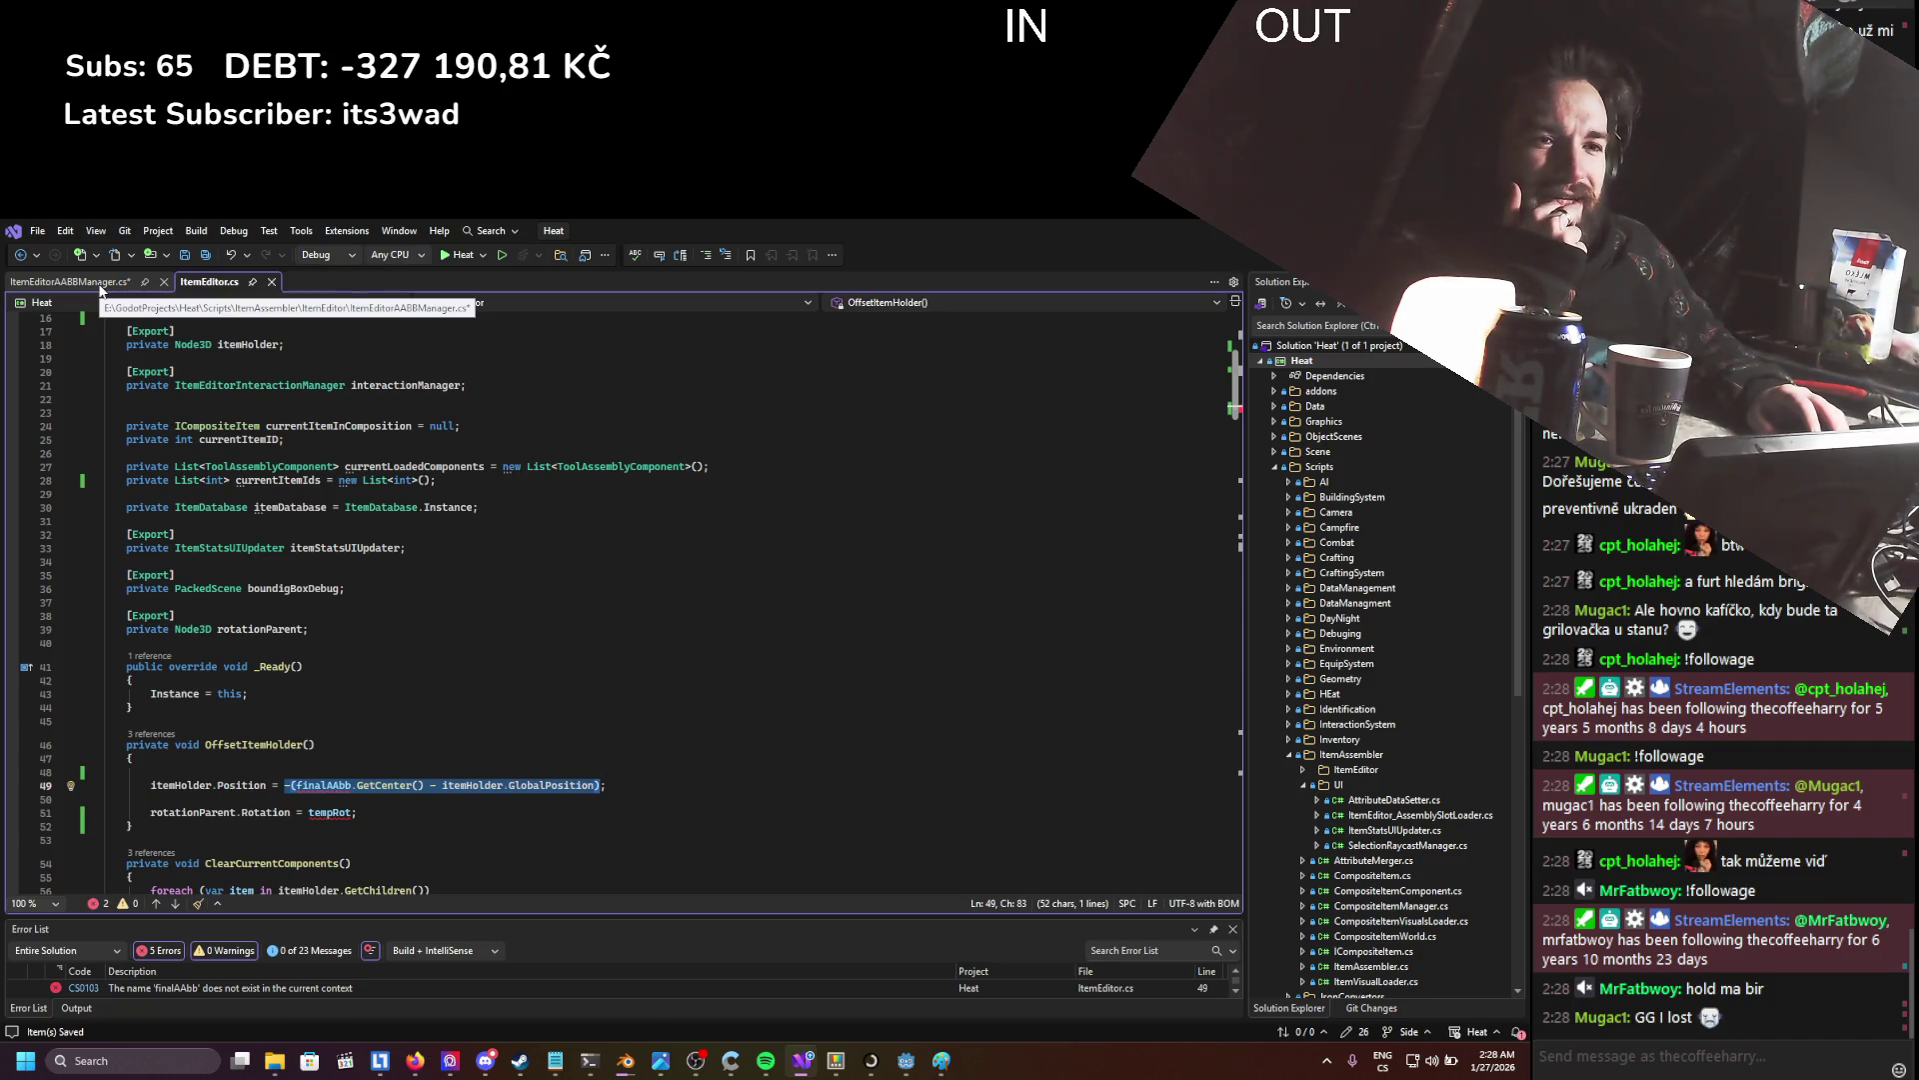
click(99, 284)
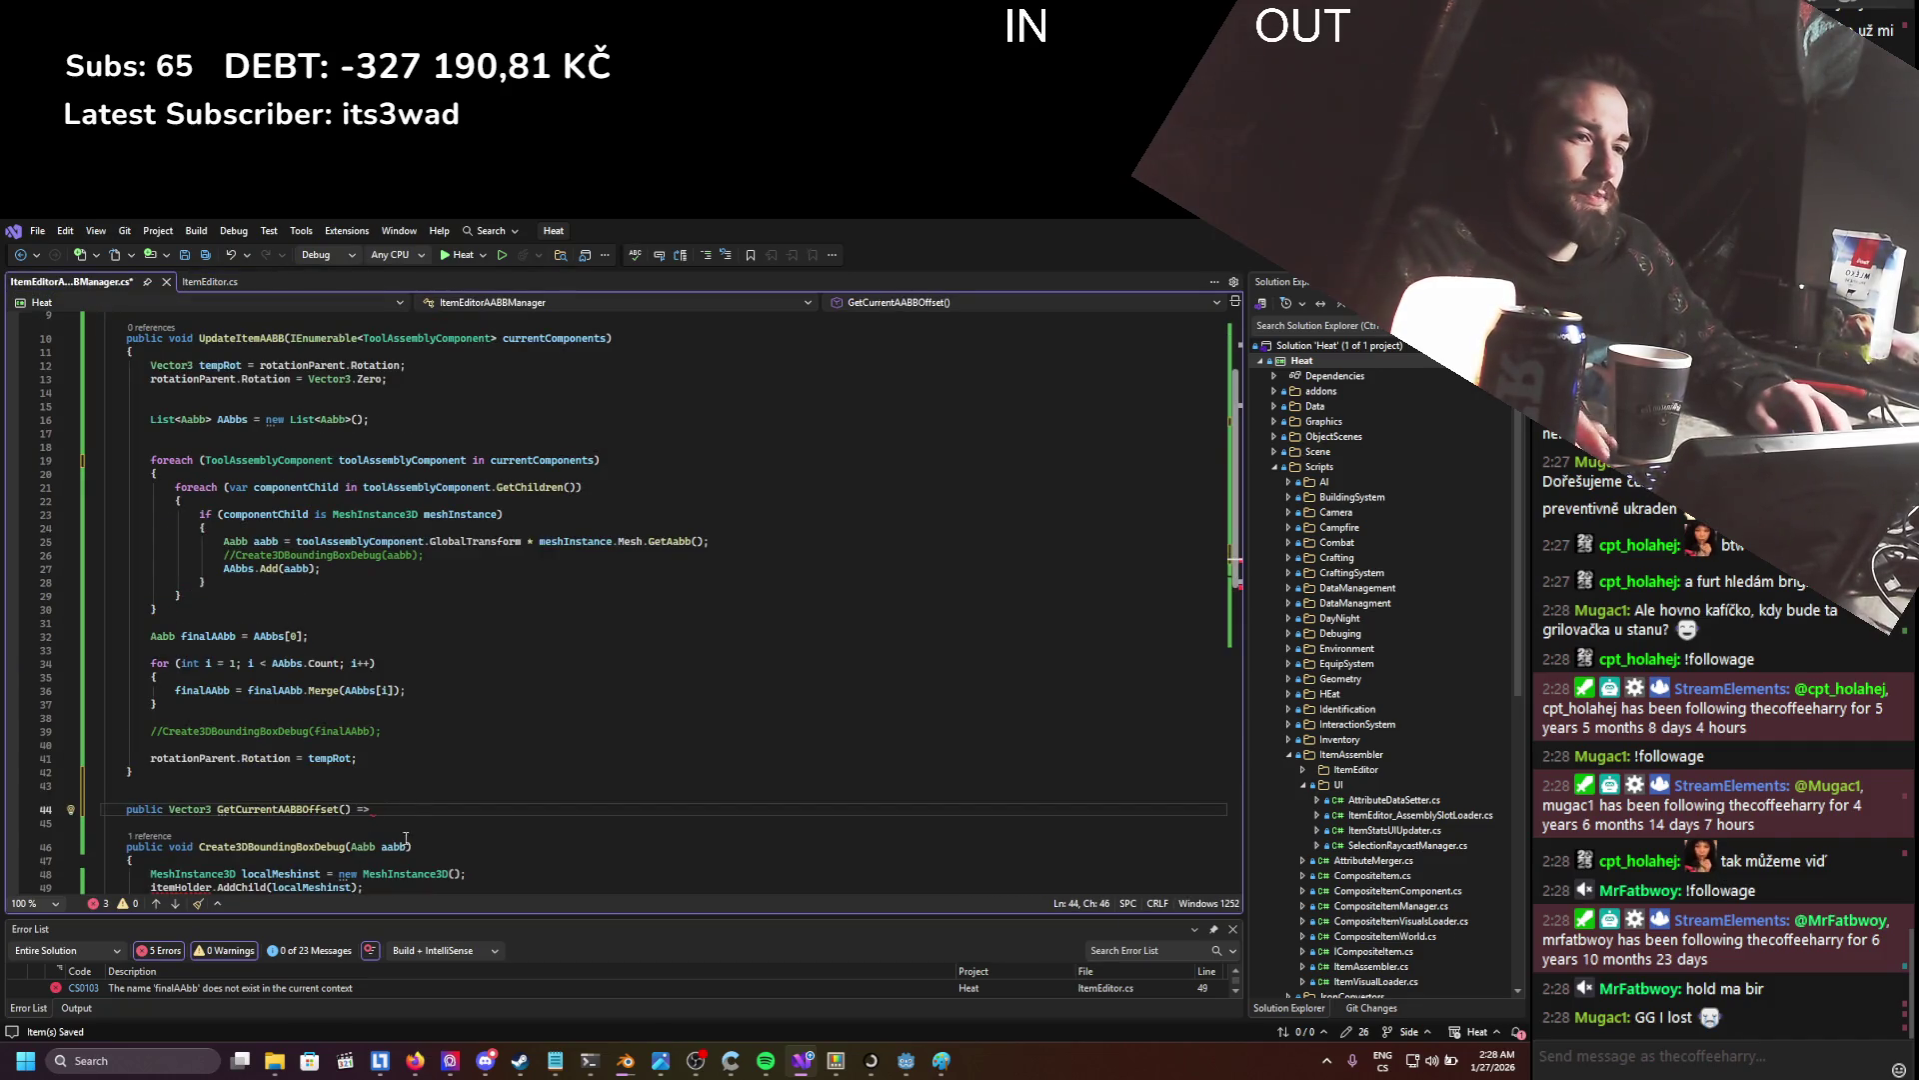
key(ctrl+v)
key(ctrl+s)
- Add an itemHolder field beside rotationParent and save
scroll(313, 569, up, 3)
click(304, 421)
text(itemHolder)
key(ctrl+s)
click(304, 487)
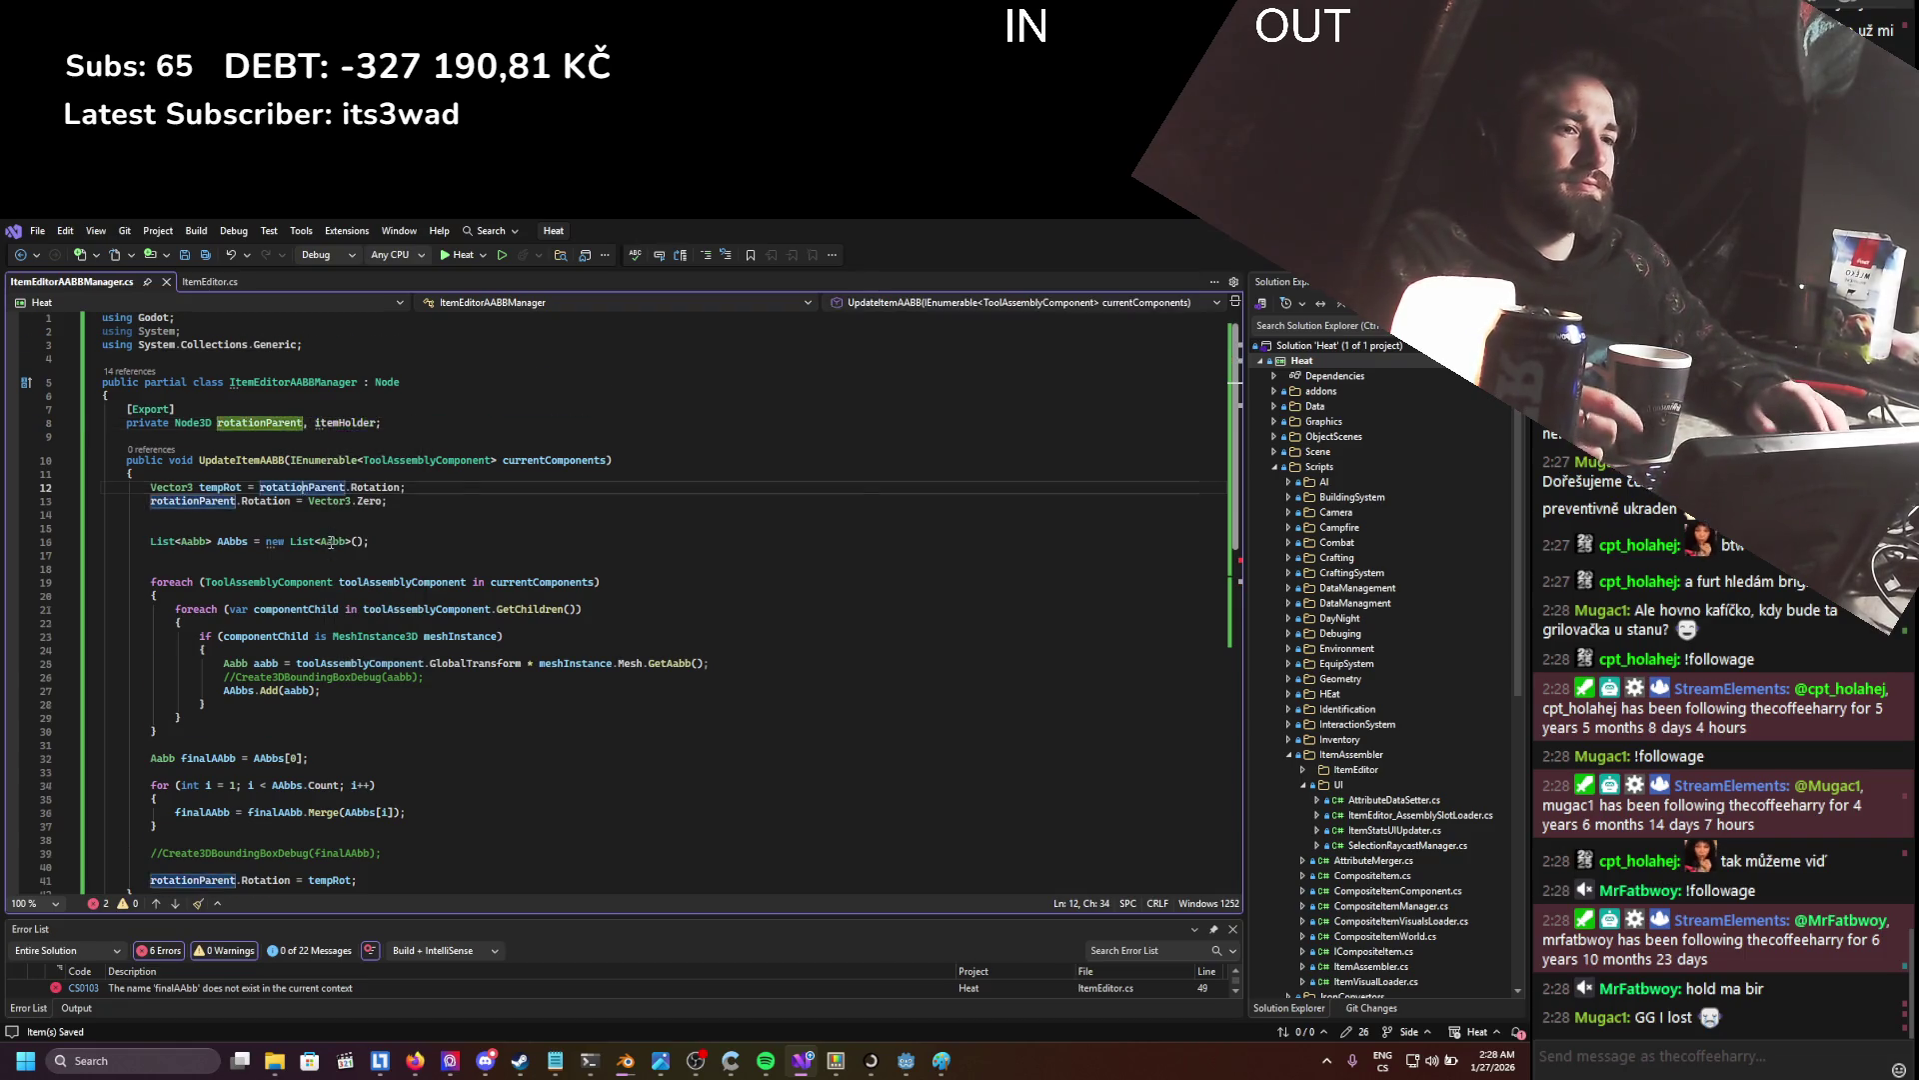
- Rename the method to GetCurrentAABBItemHolderOffset and return to ItemEditor.cs
scroll(331, 538, down, 5)
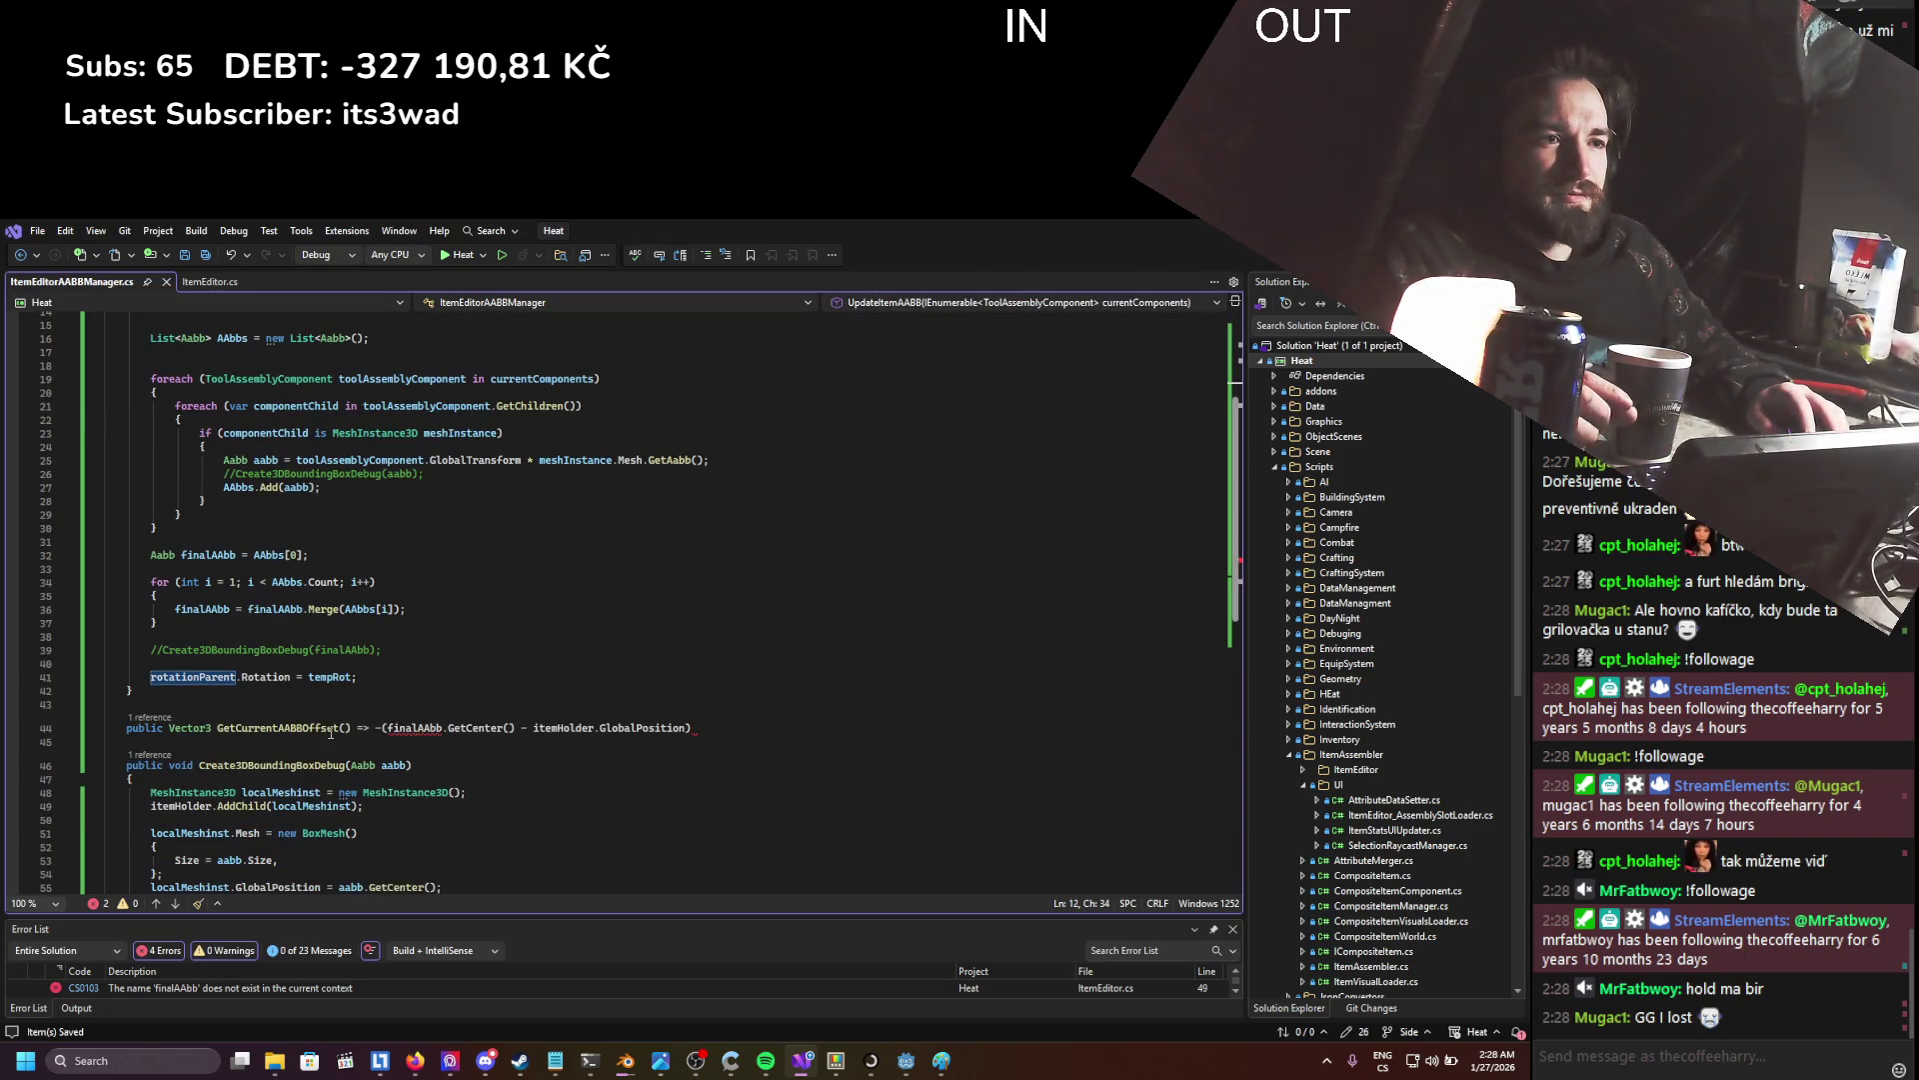
click(337, 728)
text(Item)
key(BackSpace)
key(BackSpace)
key(BackSpace)
text(ItemHold)
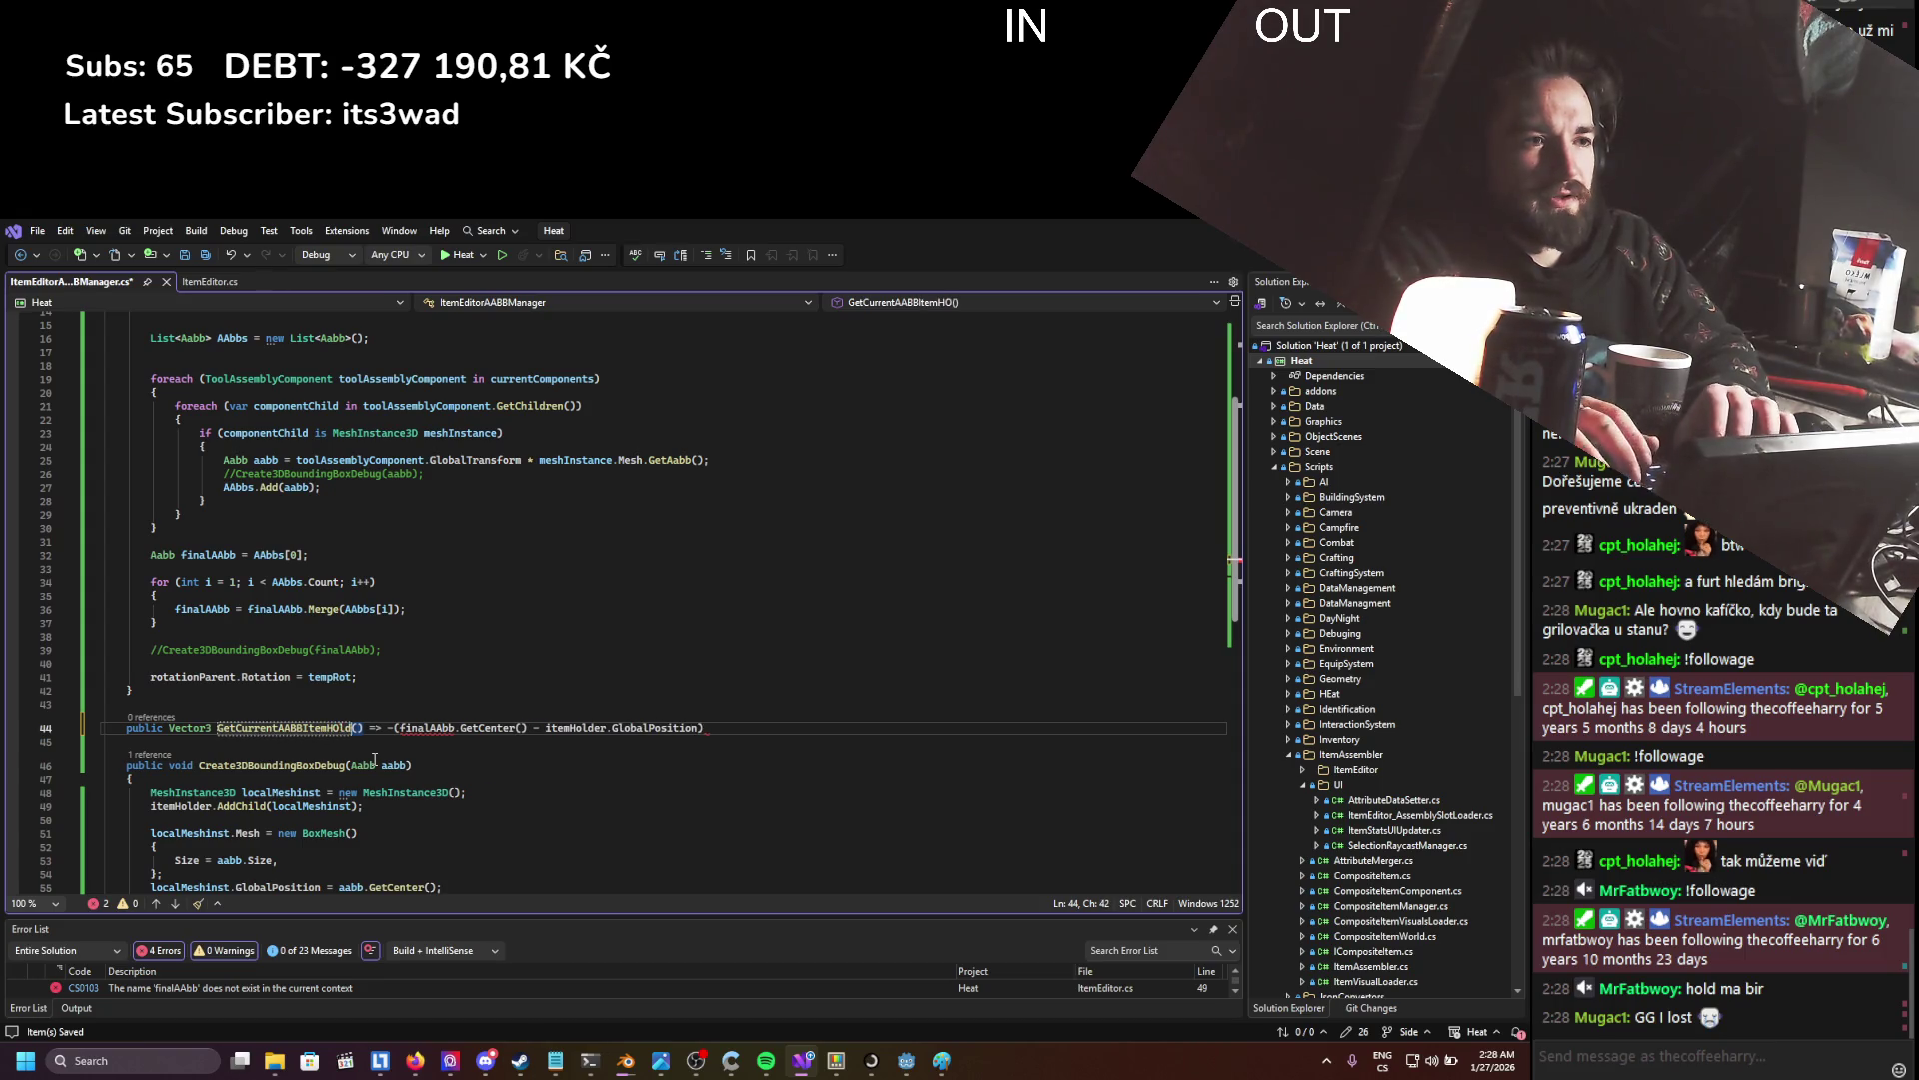
text(erOffset)
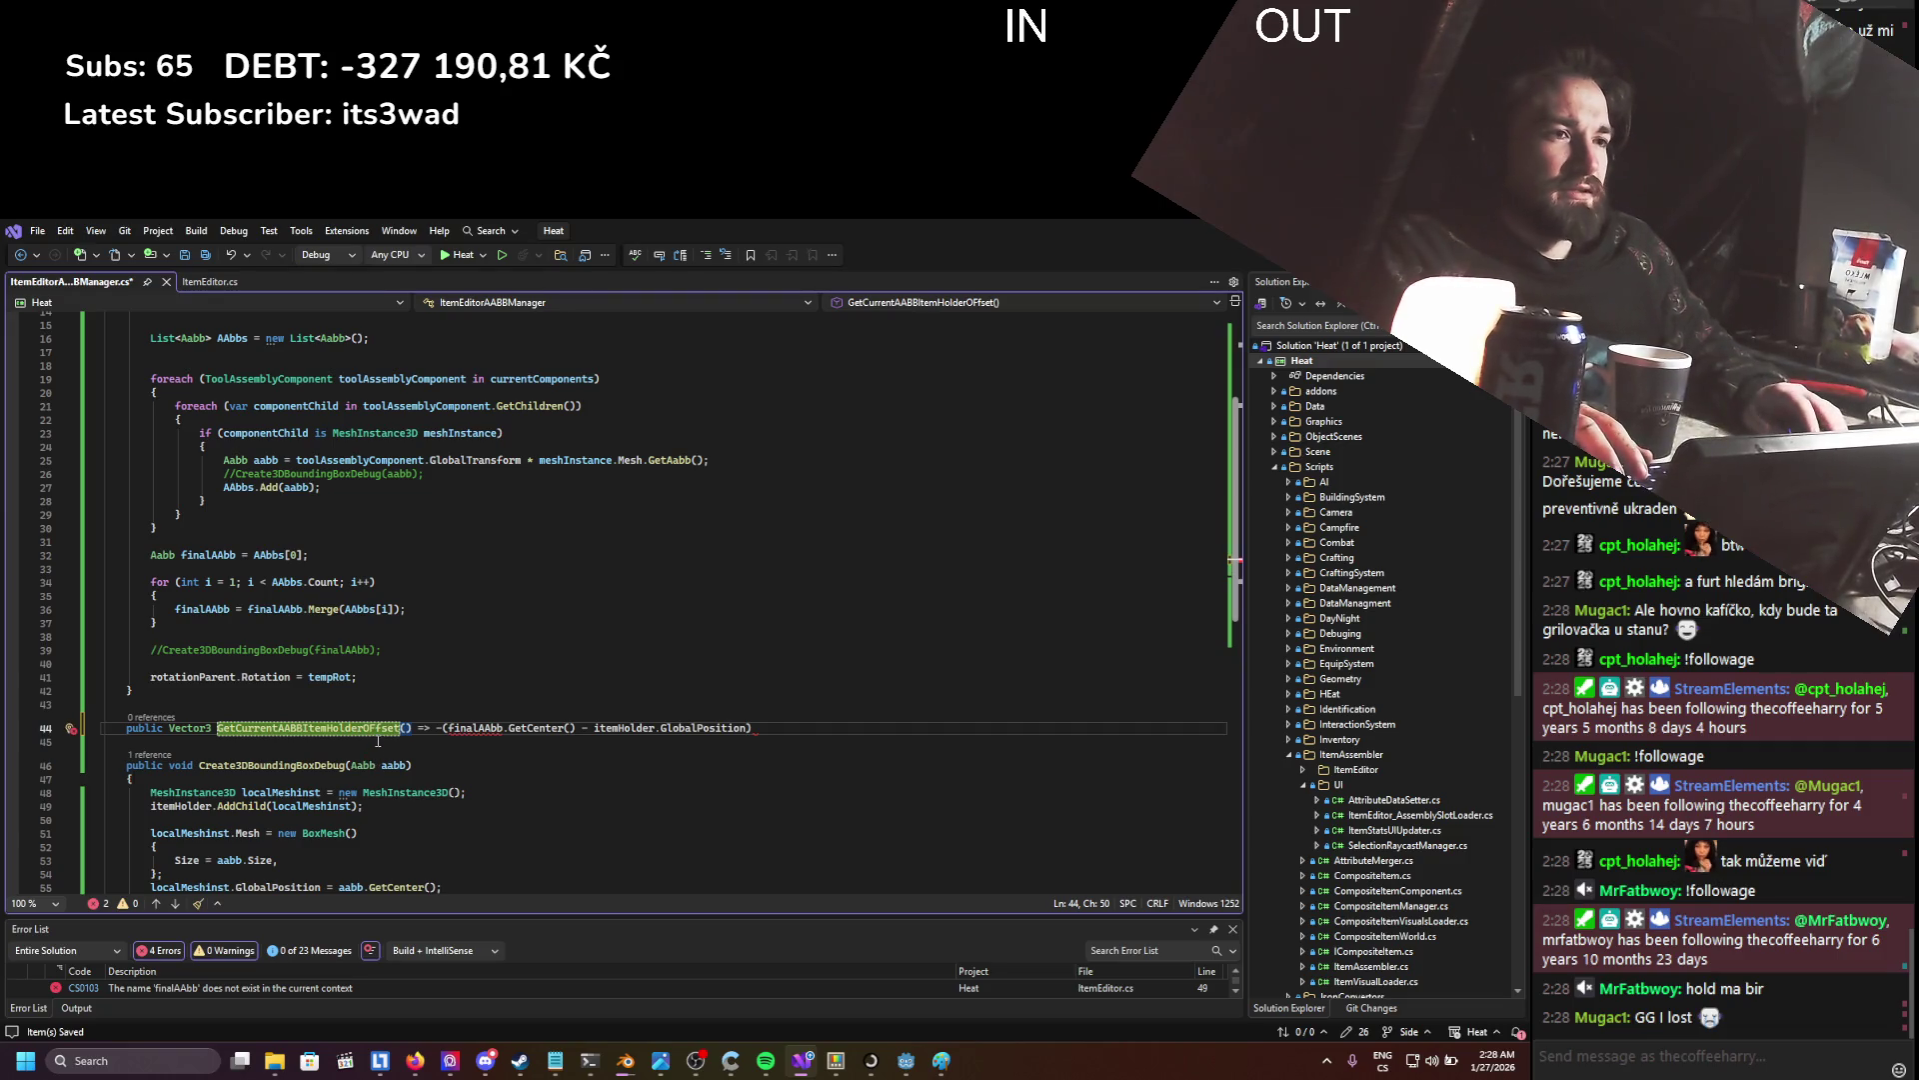
key(Left)
key(Left)
key(Left)
key(BackSpace)
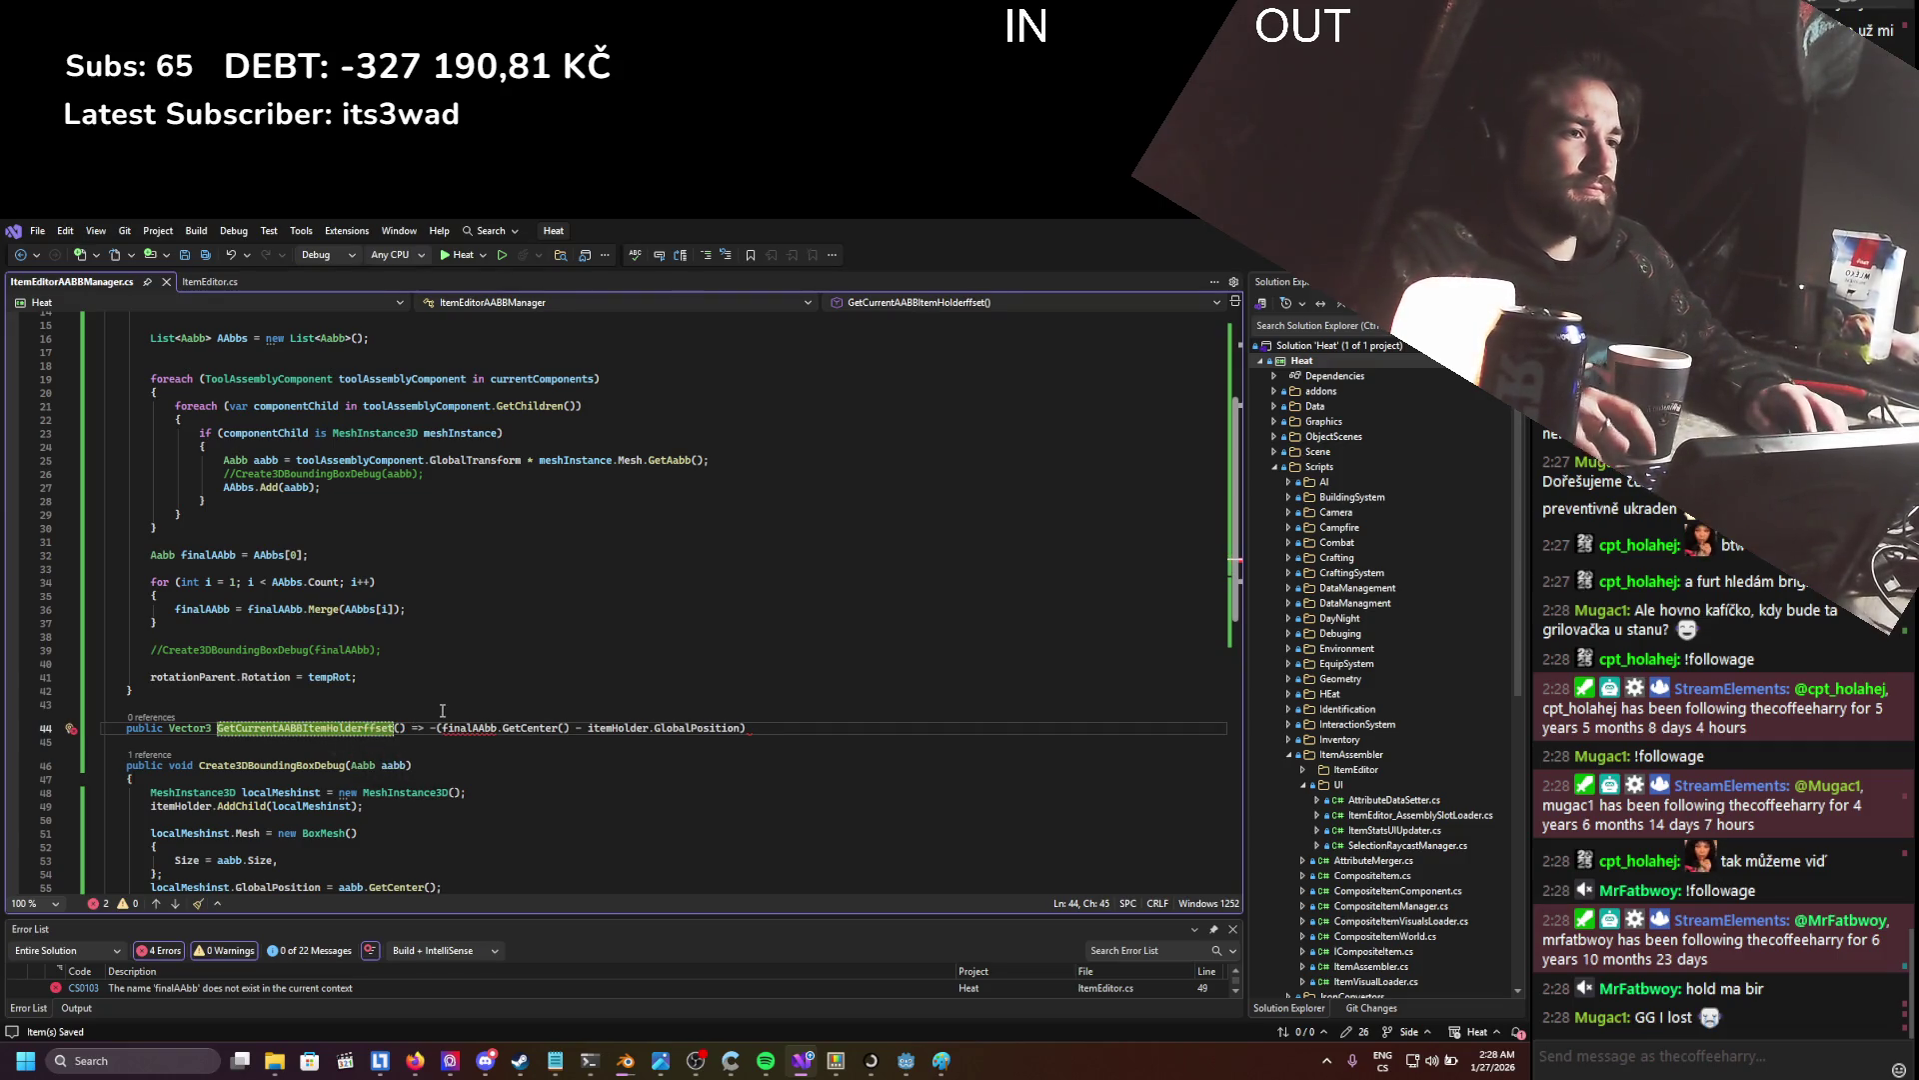
key(ctrl+Tab)
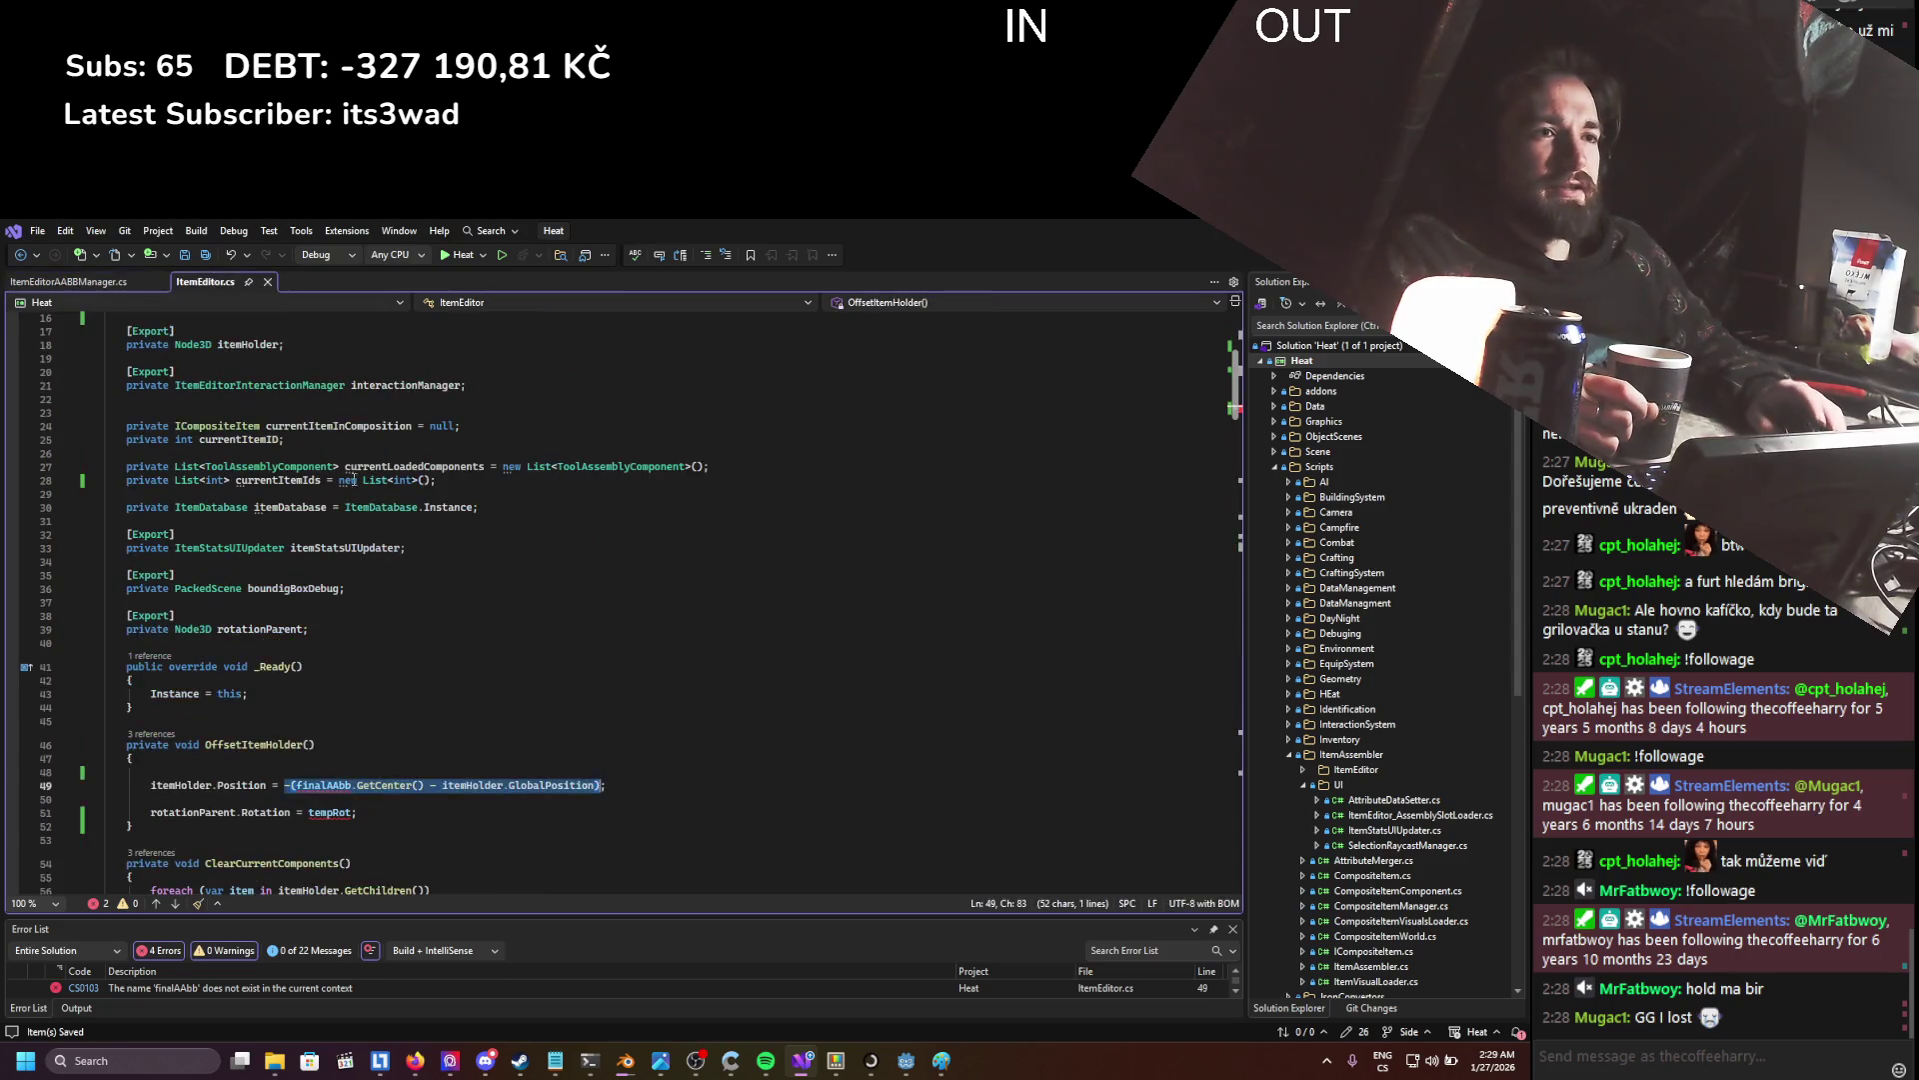
- Inspect OffsetItemHolder and the finalAAbb reference on line 49
click(320, 771)
scroll(315, 735, up, 4)
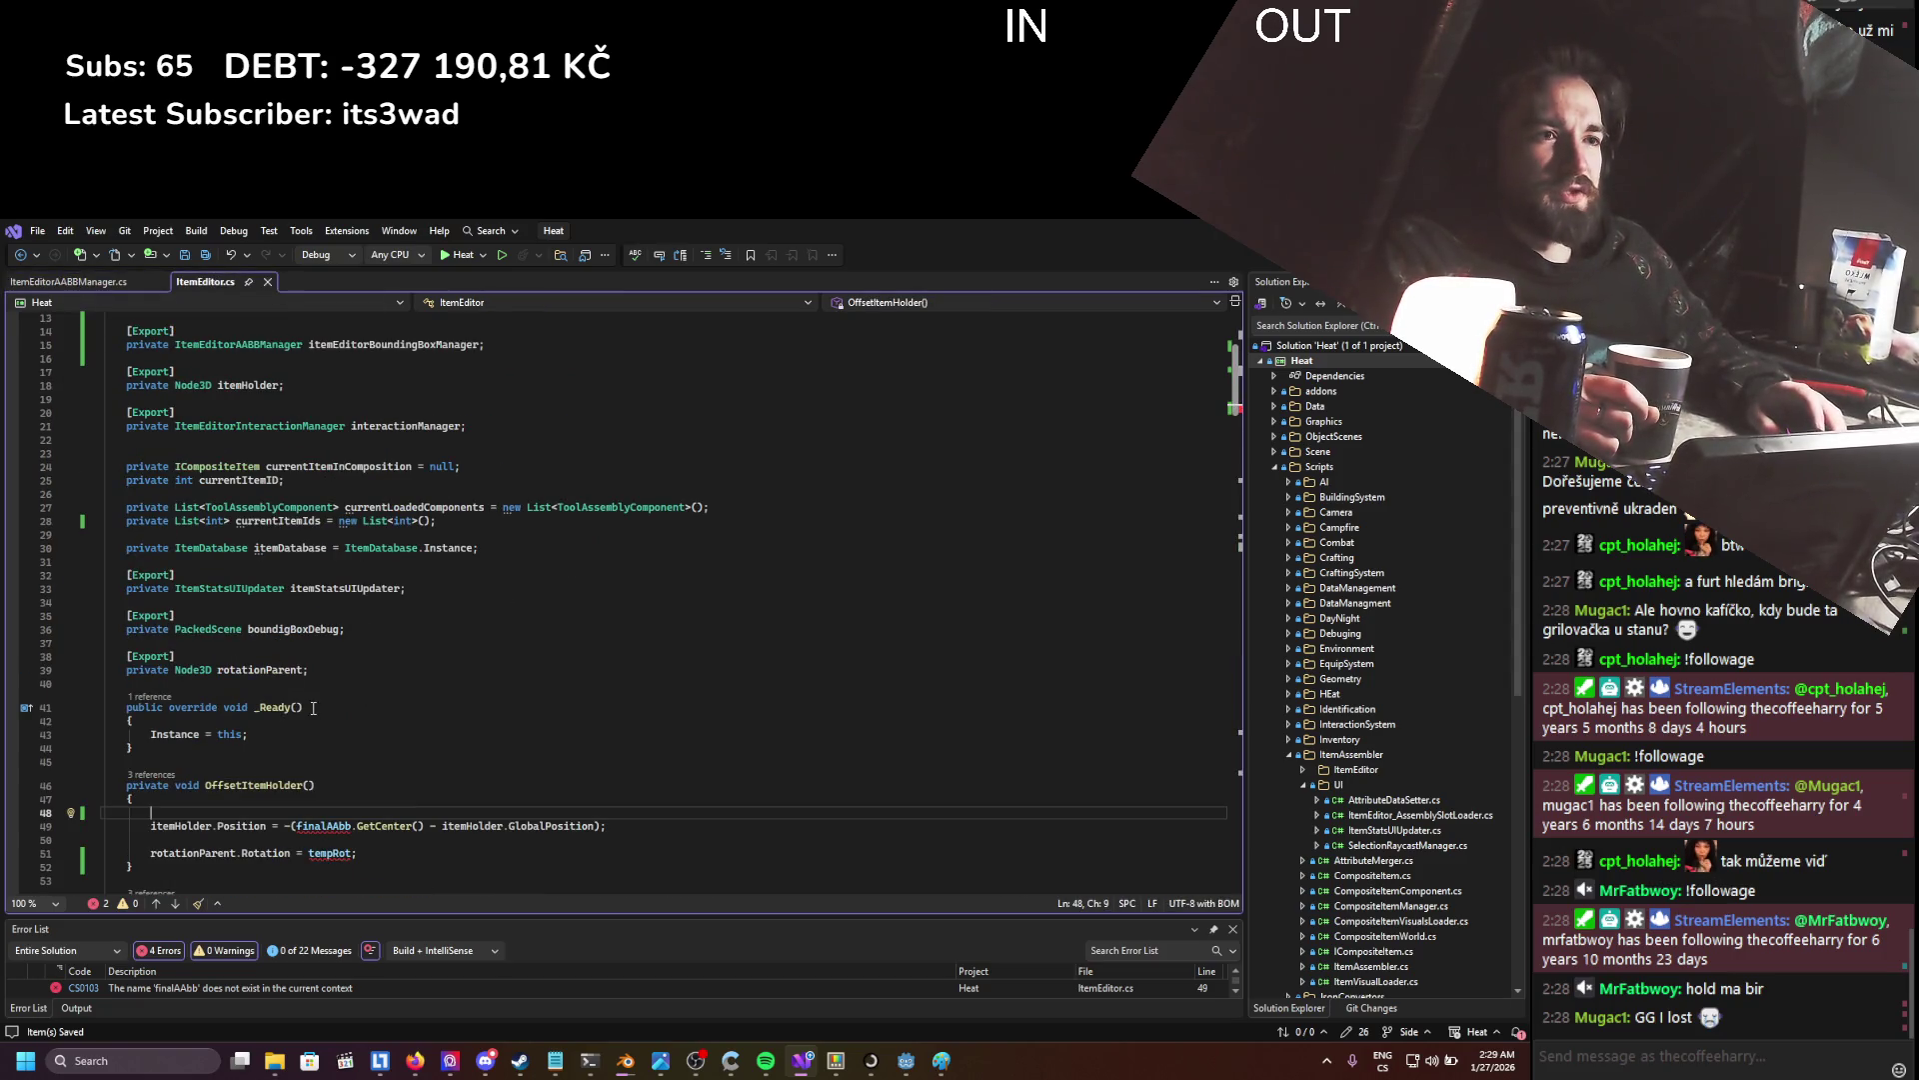
scroll(309, 699, up, 1)
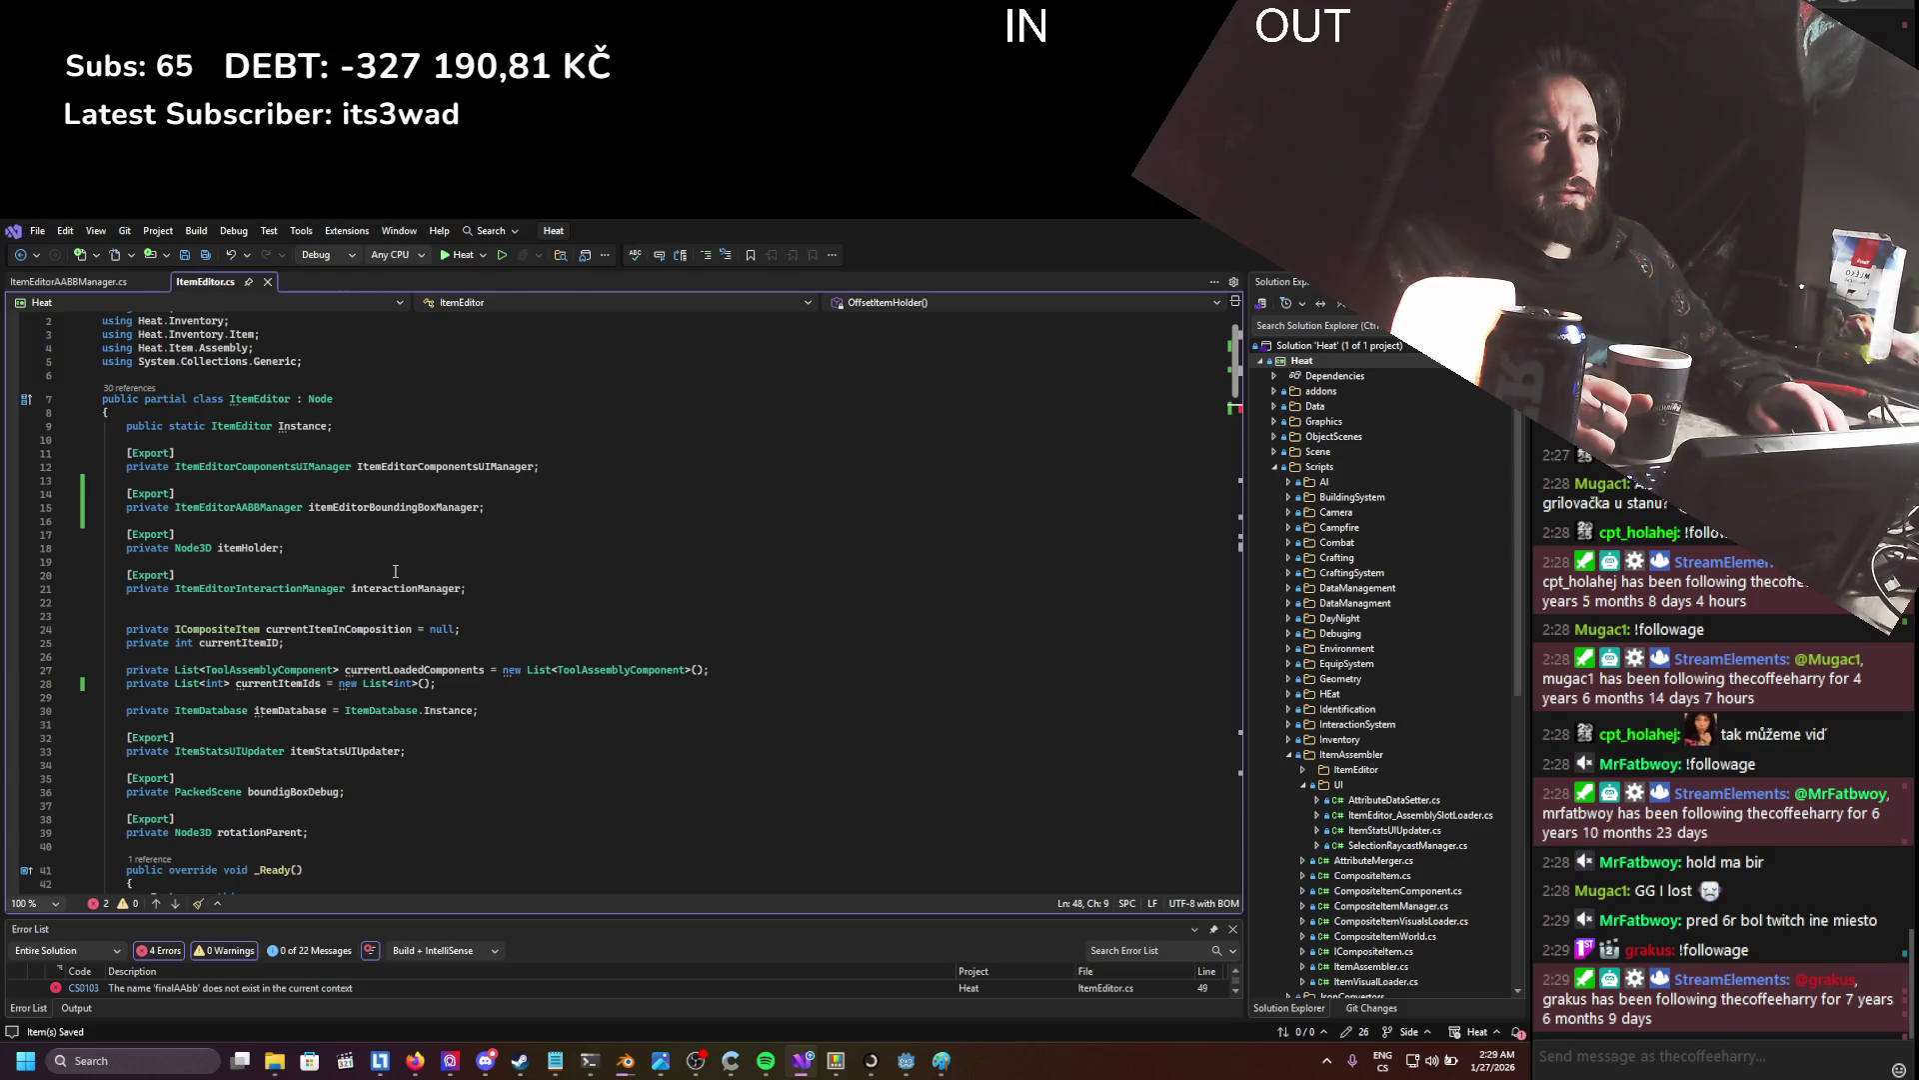
scroll(400, 567, down, 5)
scroll(392, 570, down, 10)
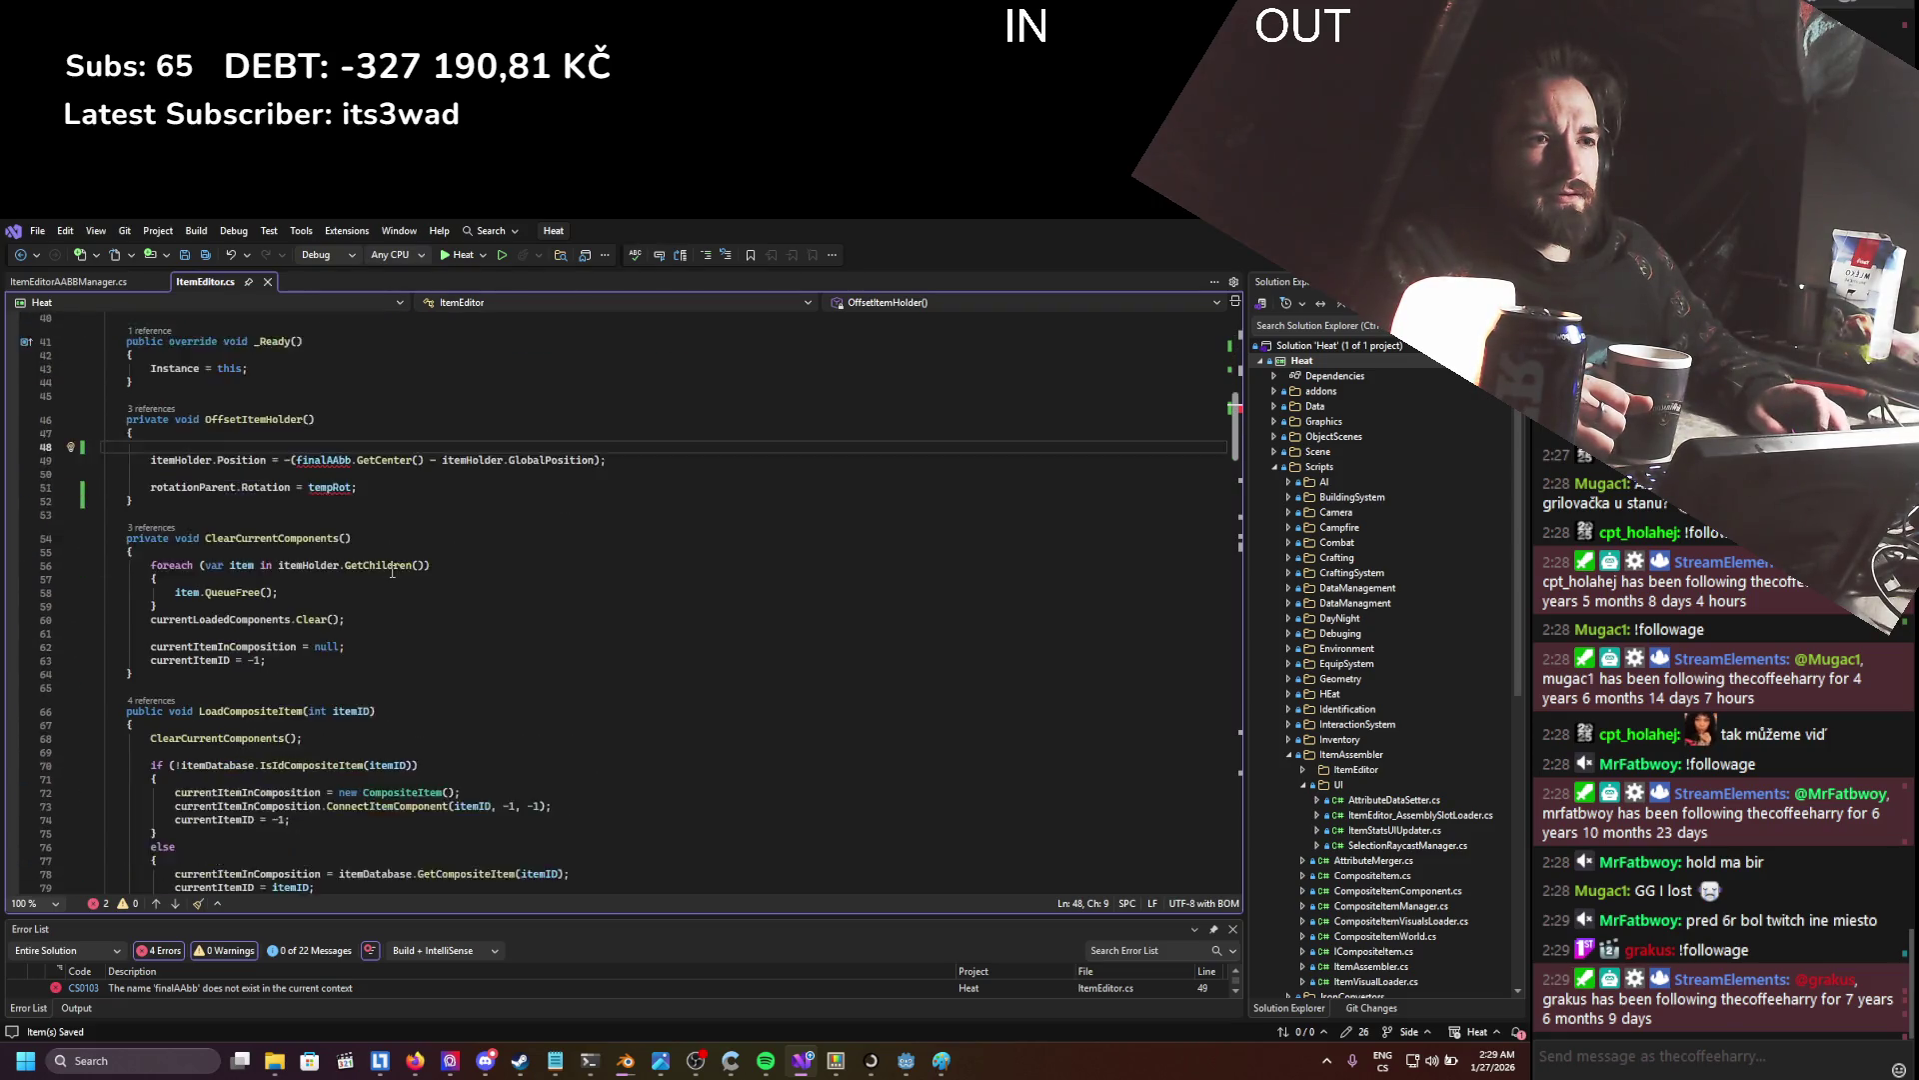
scroll(392, 570, up, 6)
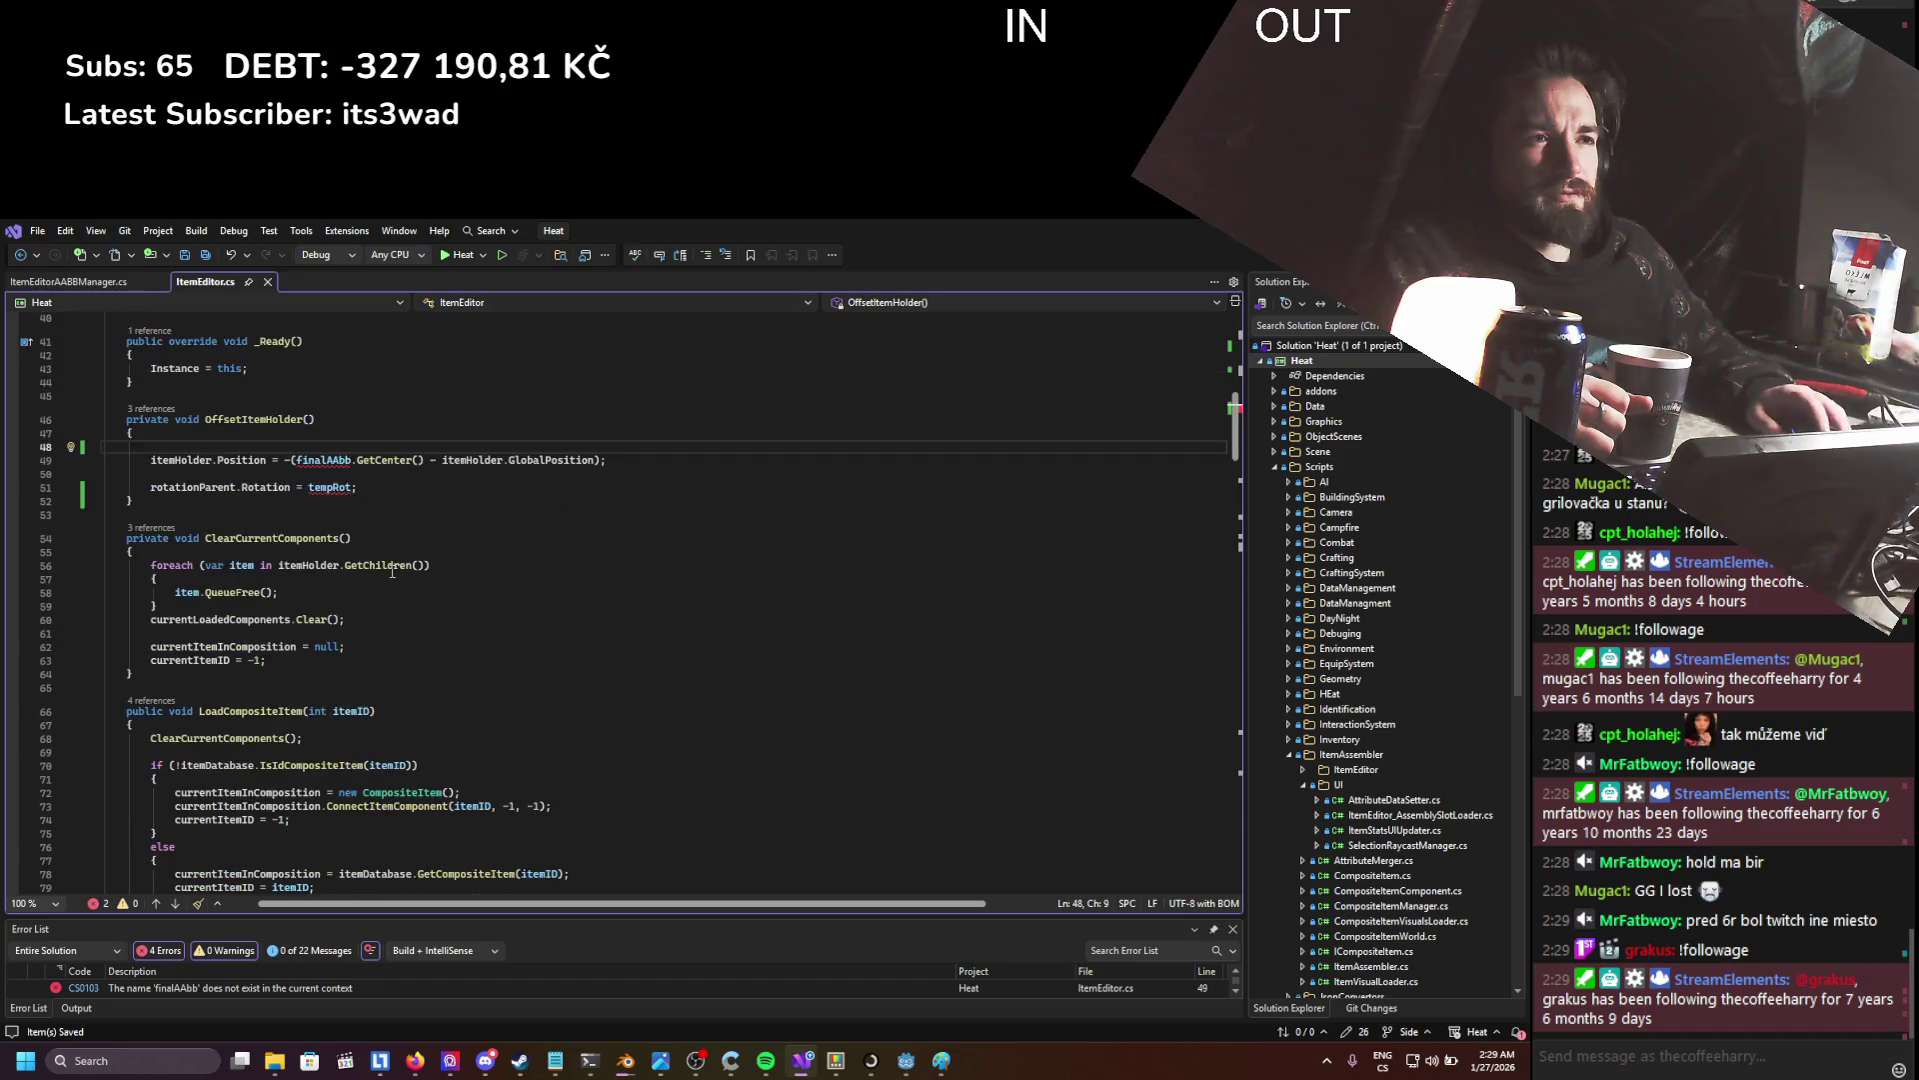
scroll(392, 571, up, 2)
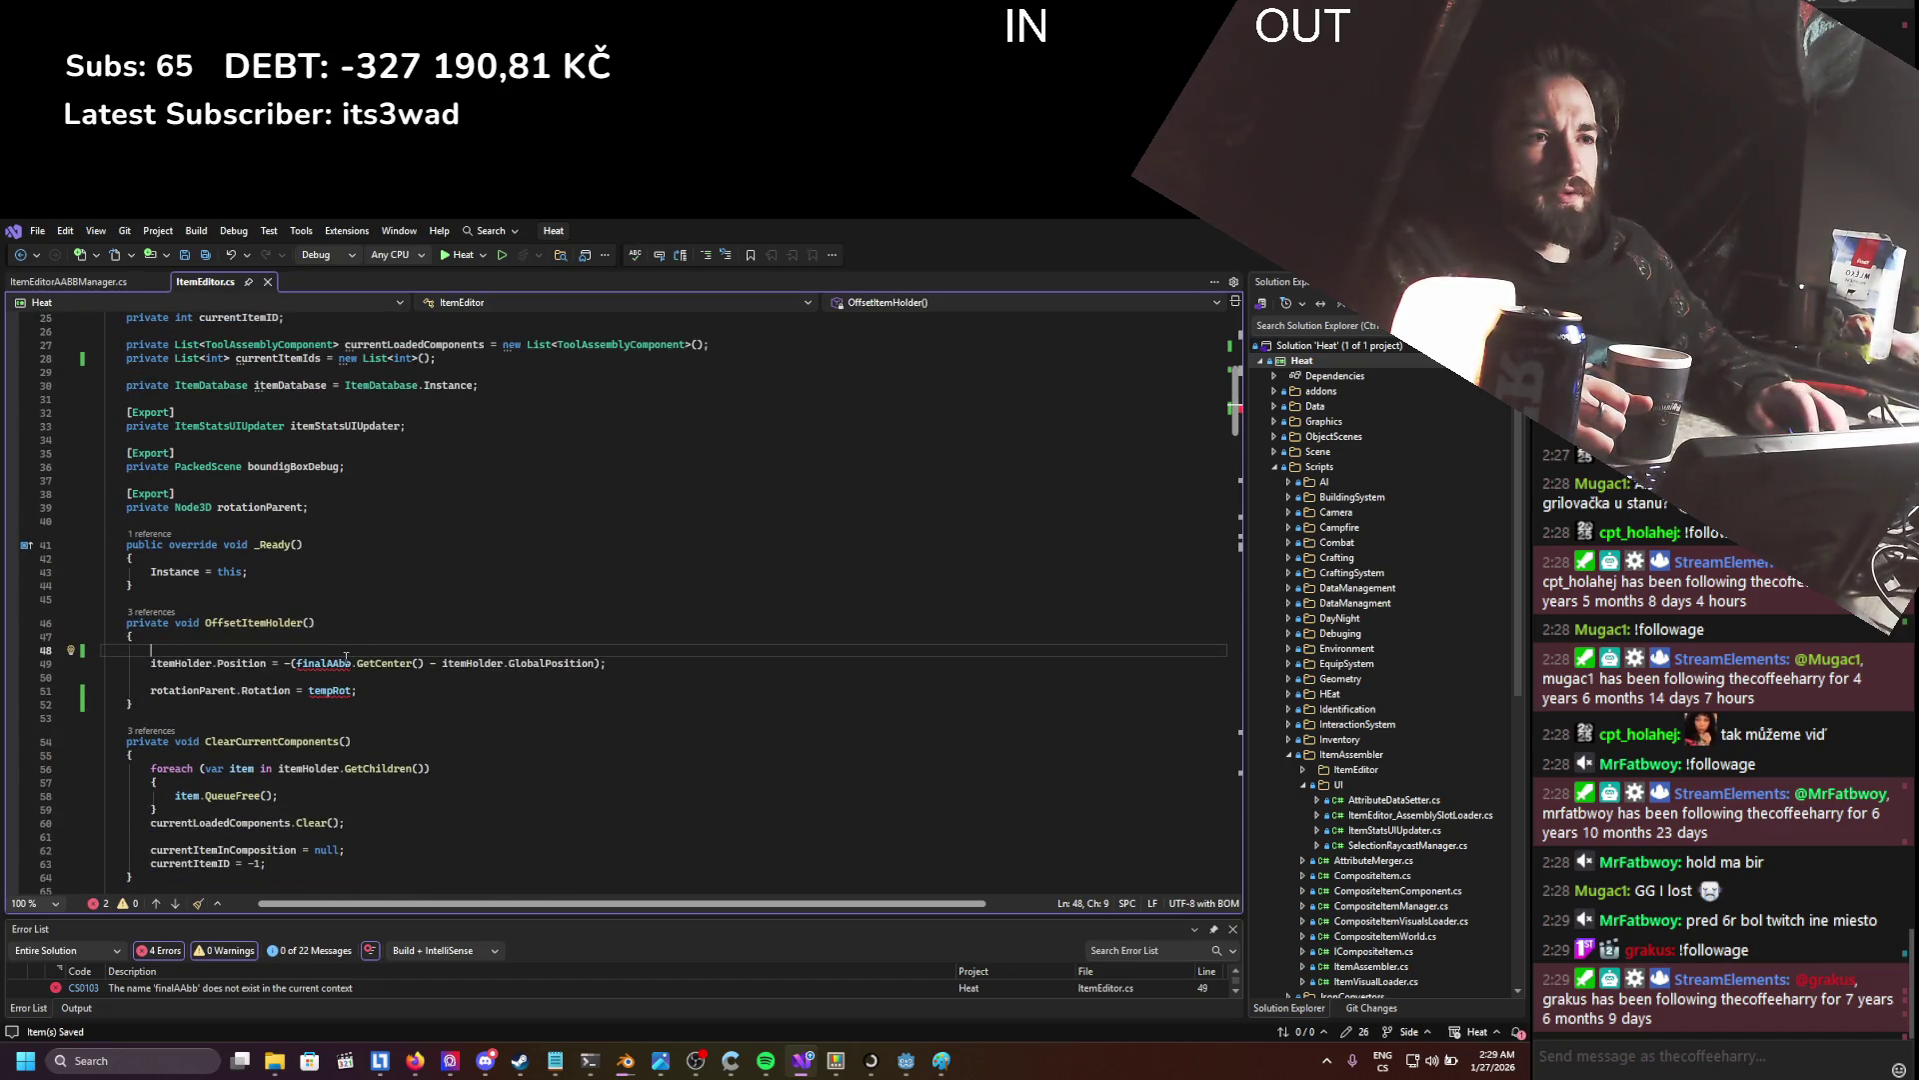
click(345, 662)
scroll(415, 656, up, 8)
scroll(443, 637, down, 7)
scroll(443, 637, down, 1)
double_click(339, 673)
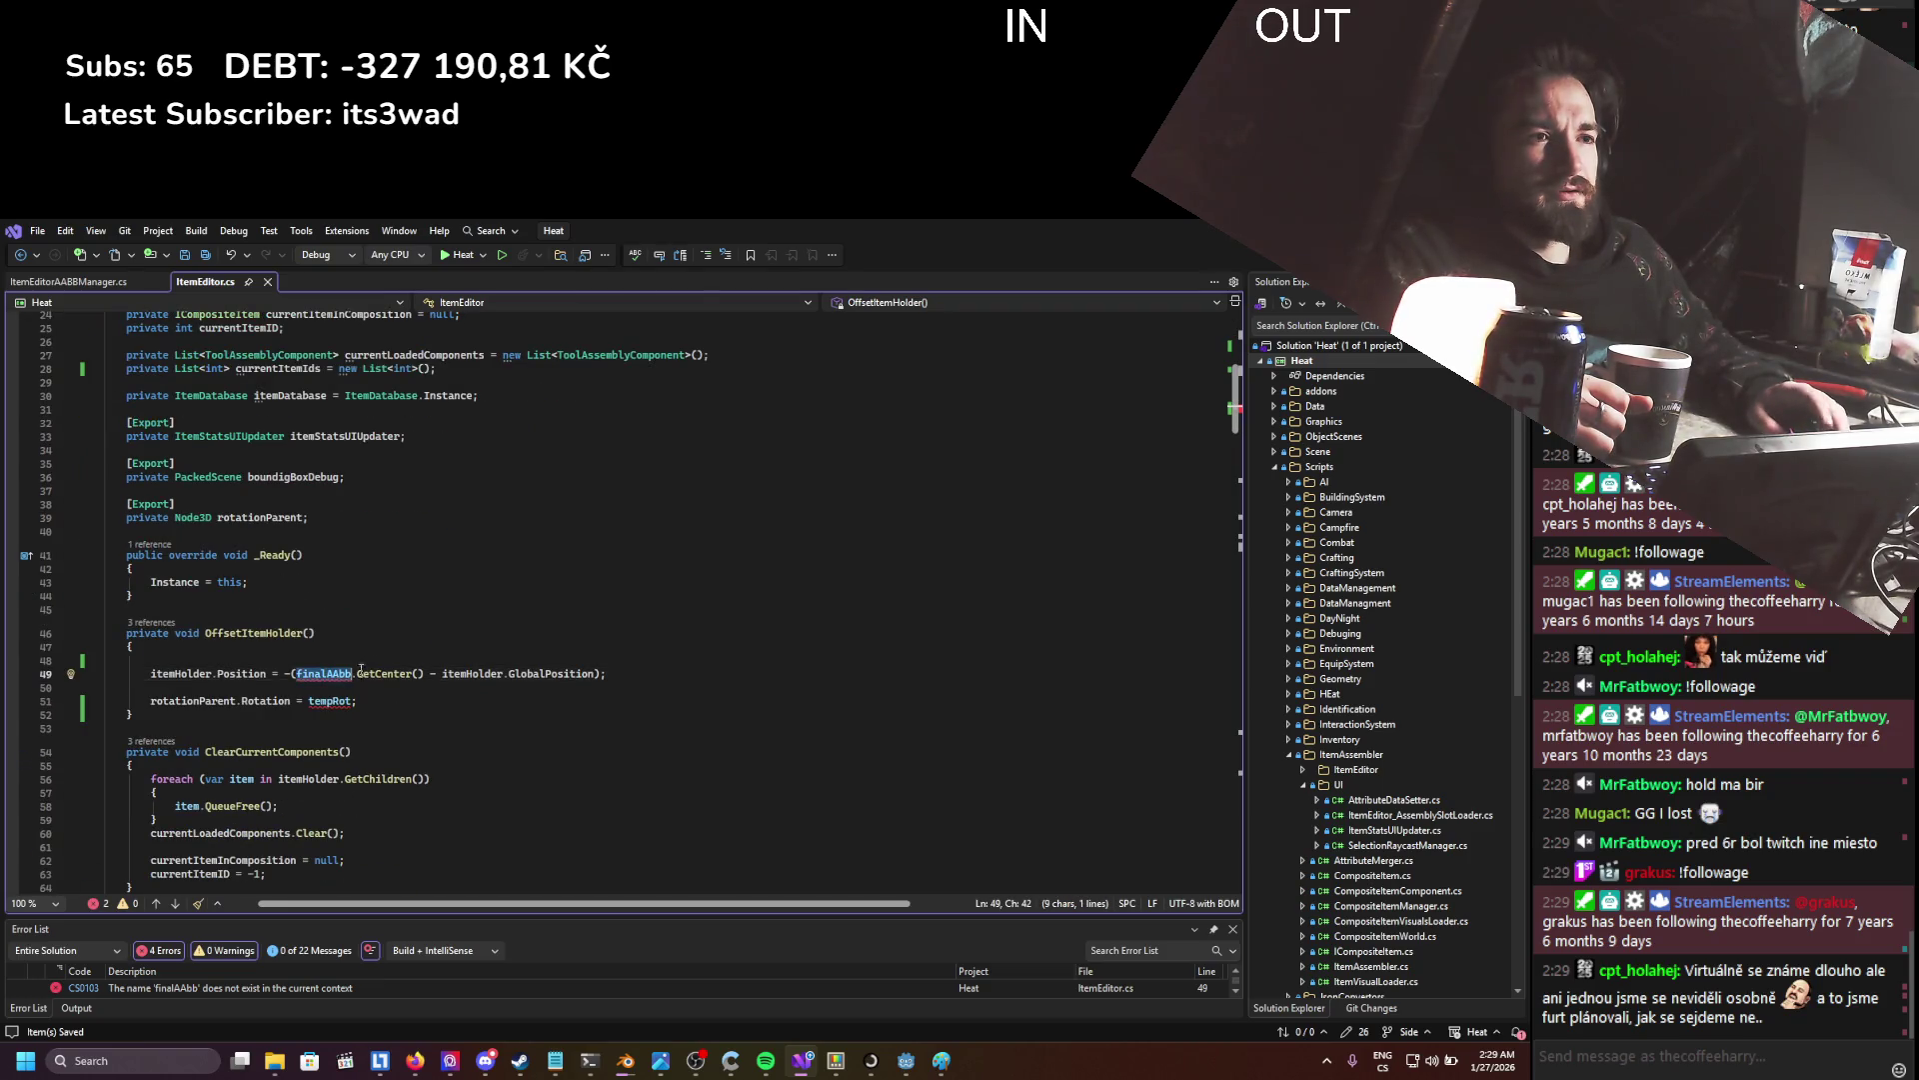
scroll(391, 650, down, 7)
scroll(392, 650, down, 20)
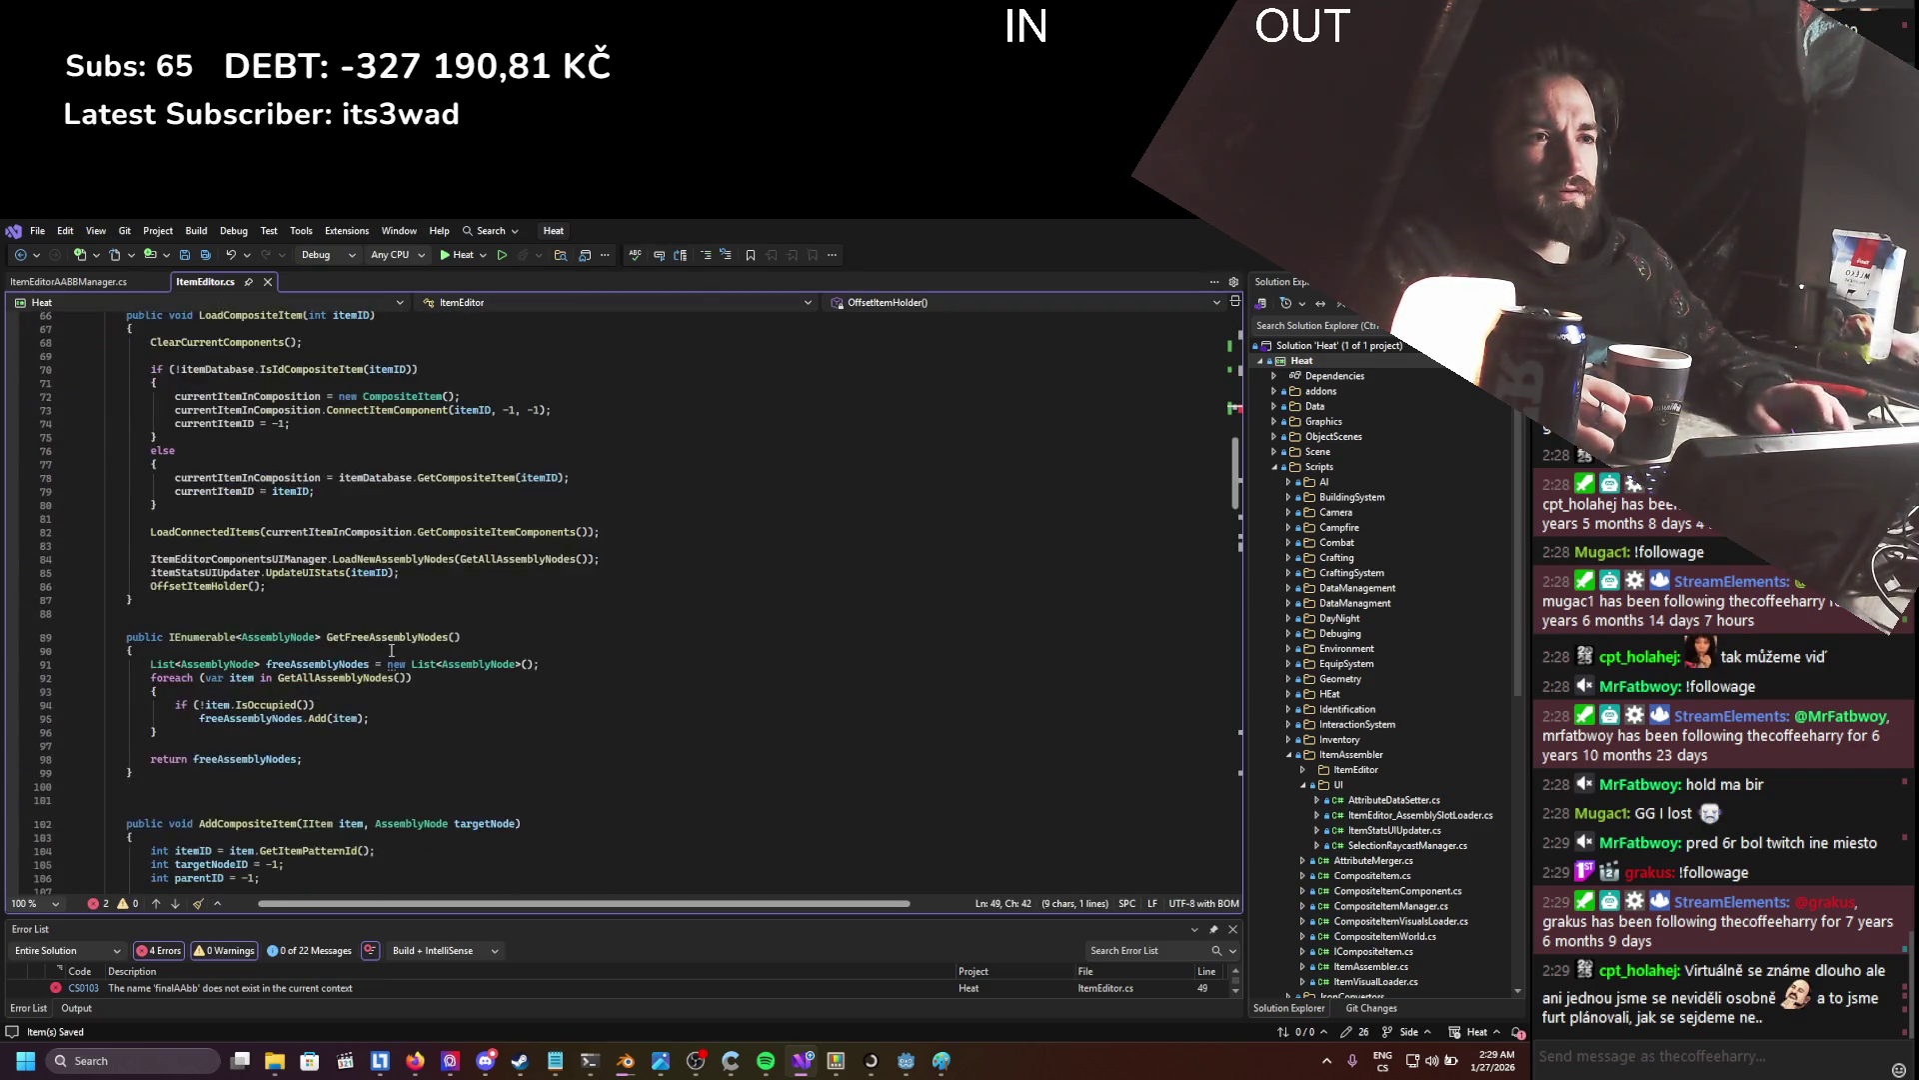
scroll(380, 653, down, 20)
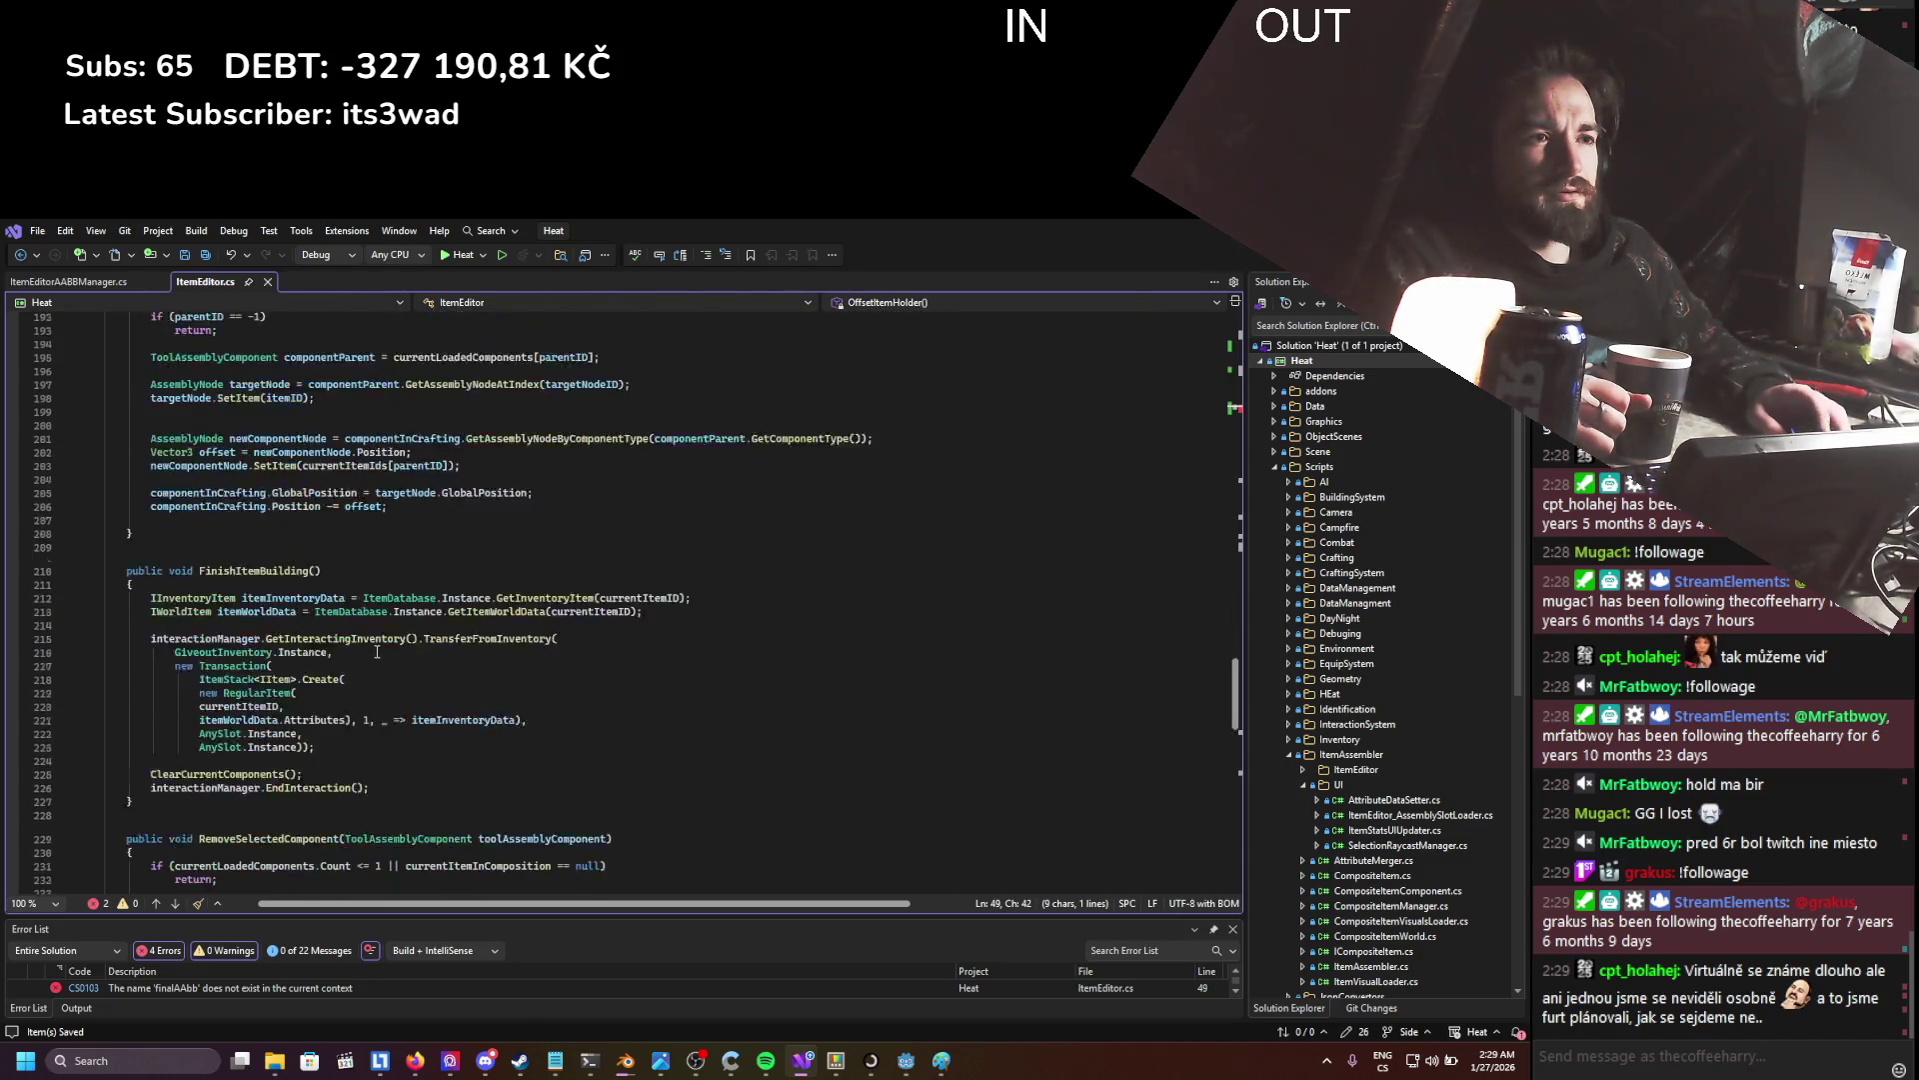
scroll(369, 670, up, 20)
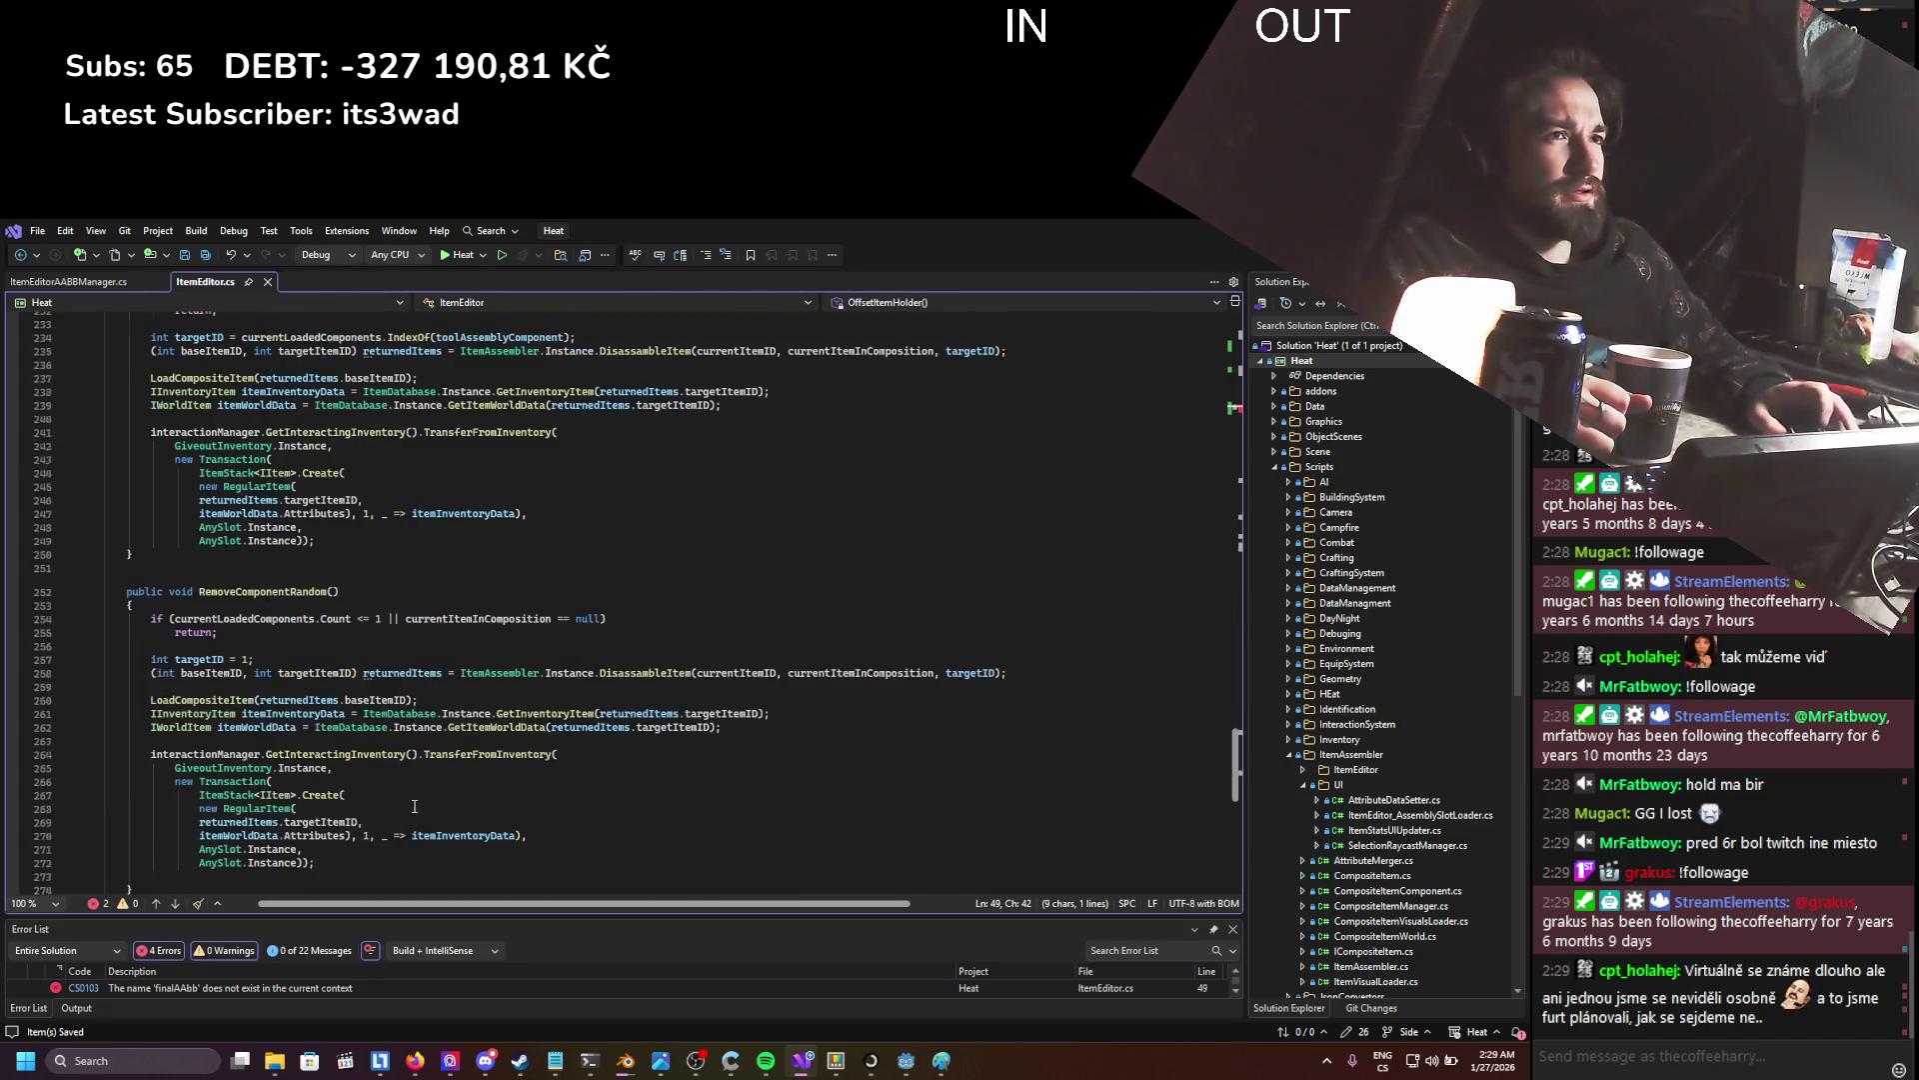
drag(1236, 640, 1238, 394)
- Search ItemEditor.cs for other finalAAbb occurrences and check its error
click(375, 655)
double_click(323, 621)
key(ctrl+f)
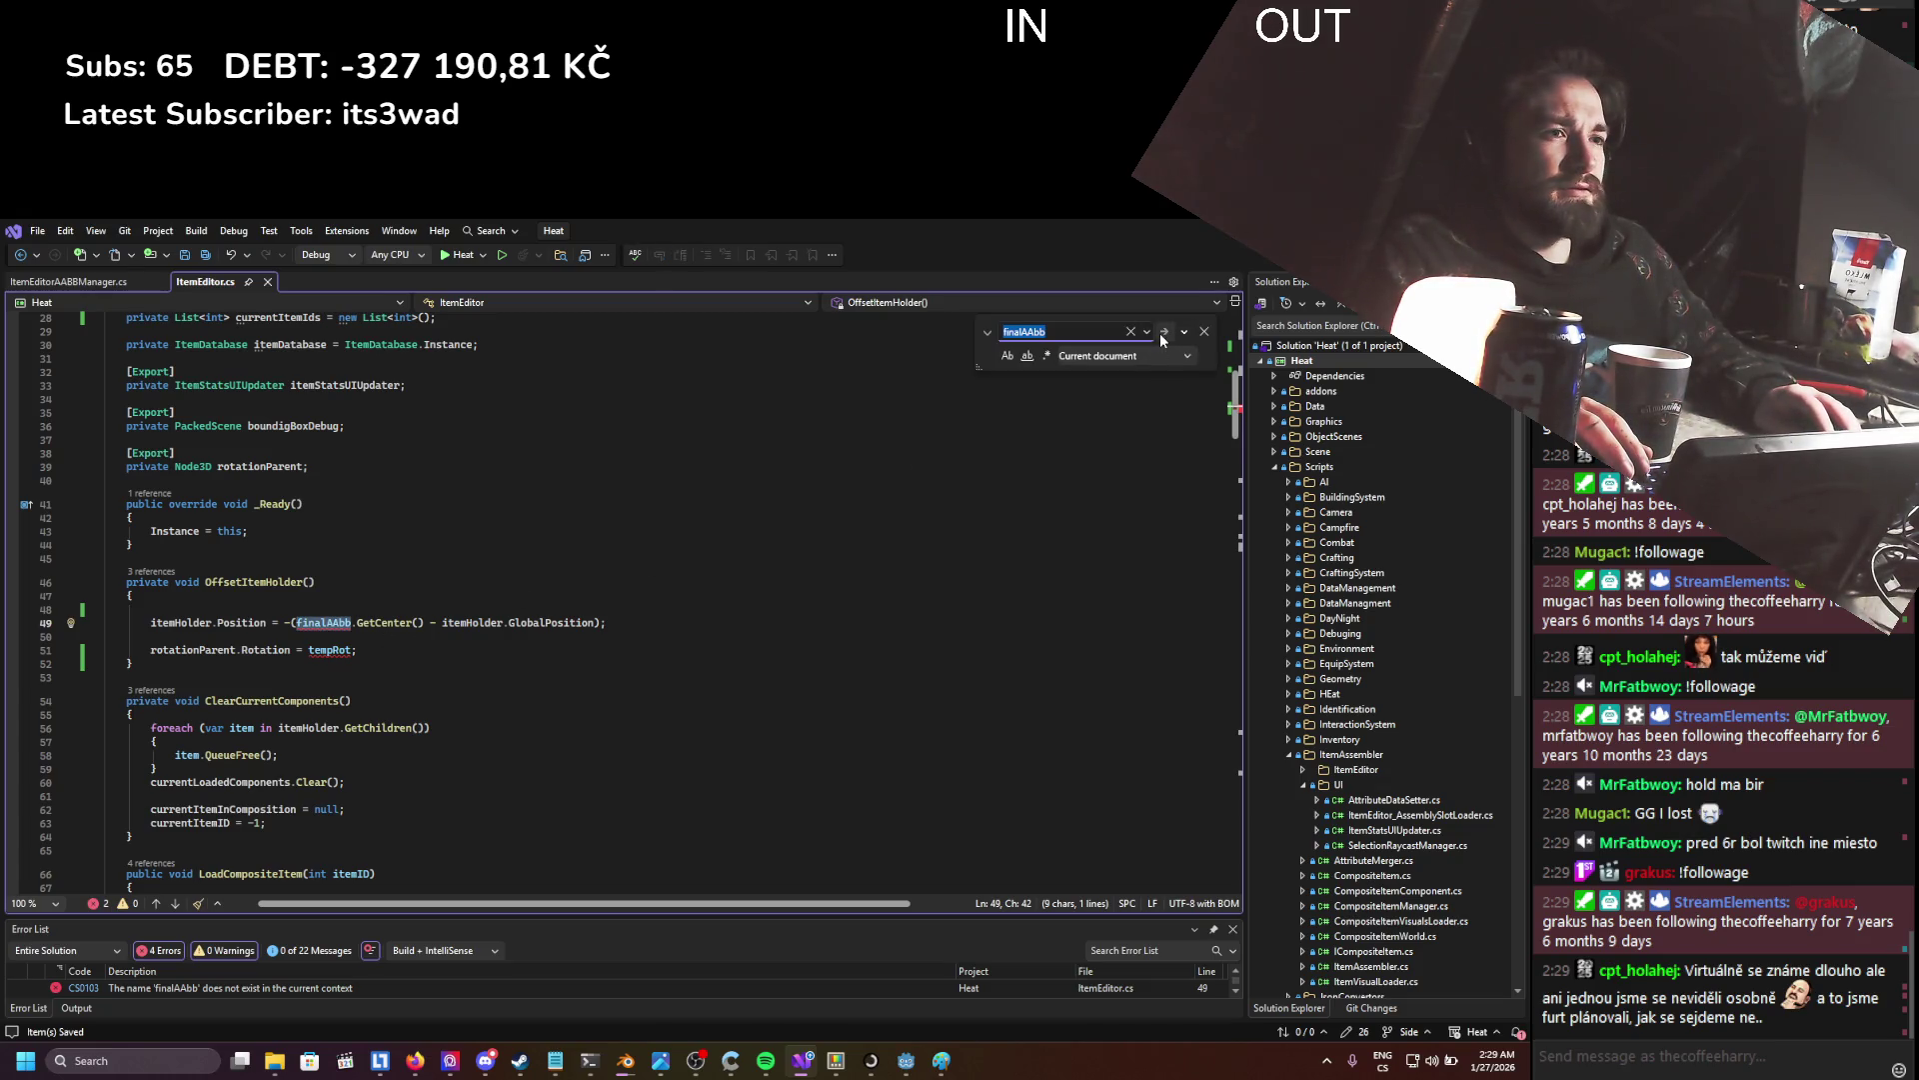
click(1160, 336)
click(910, 690)
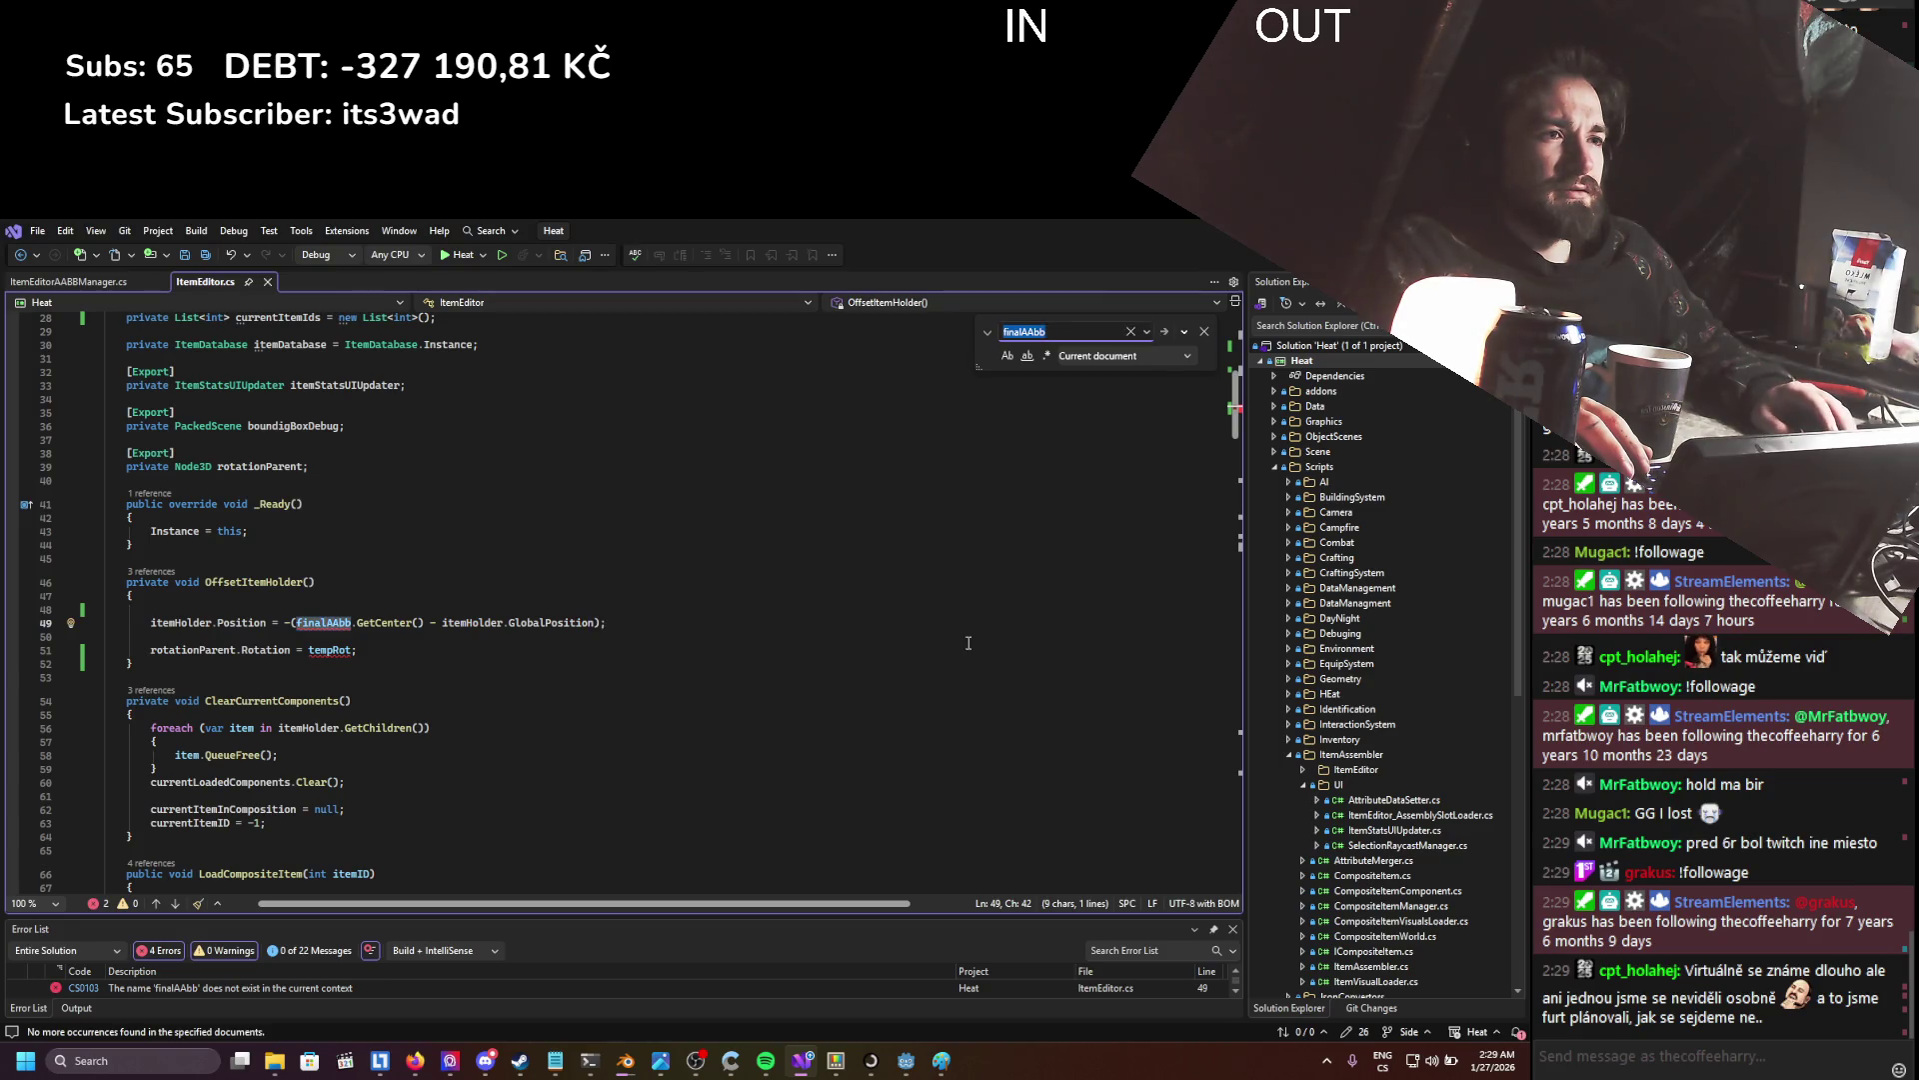
click(1207, 332)
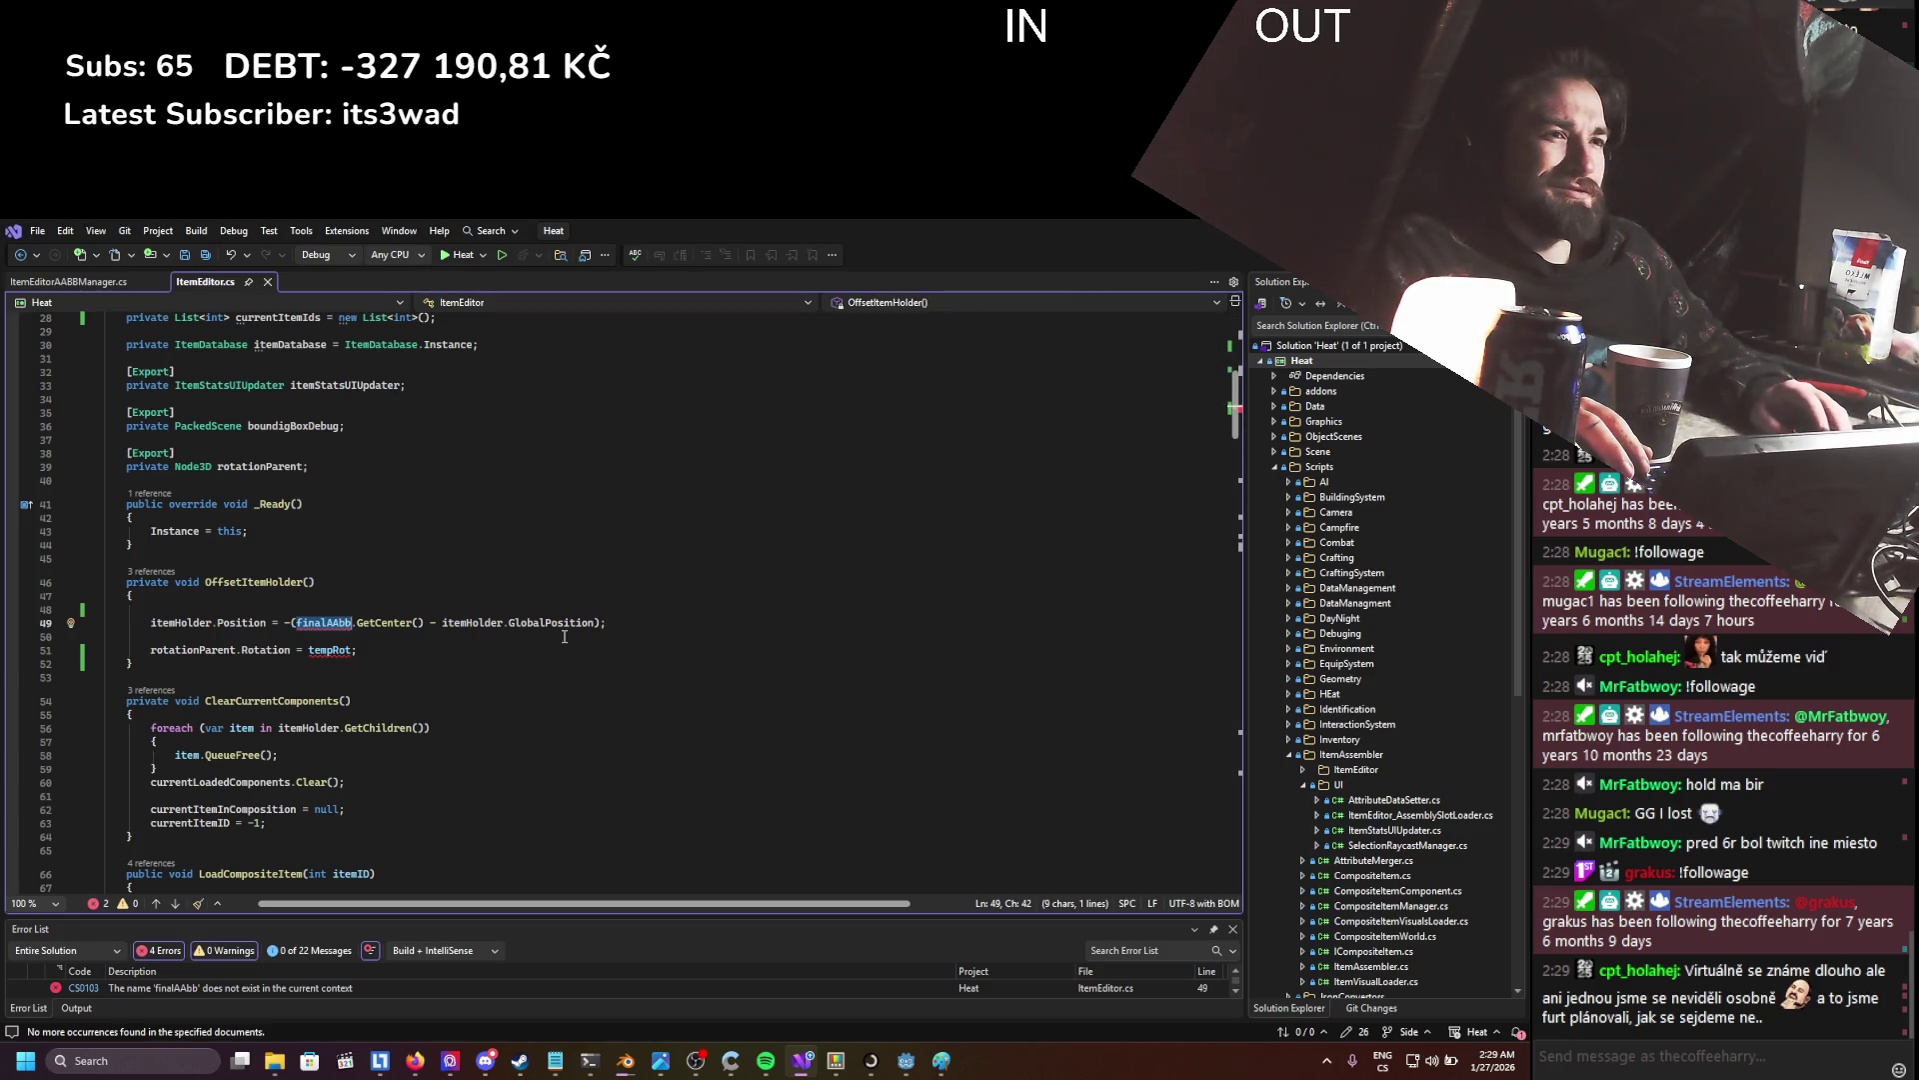
click(315, 622)
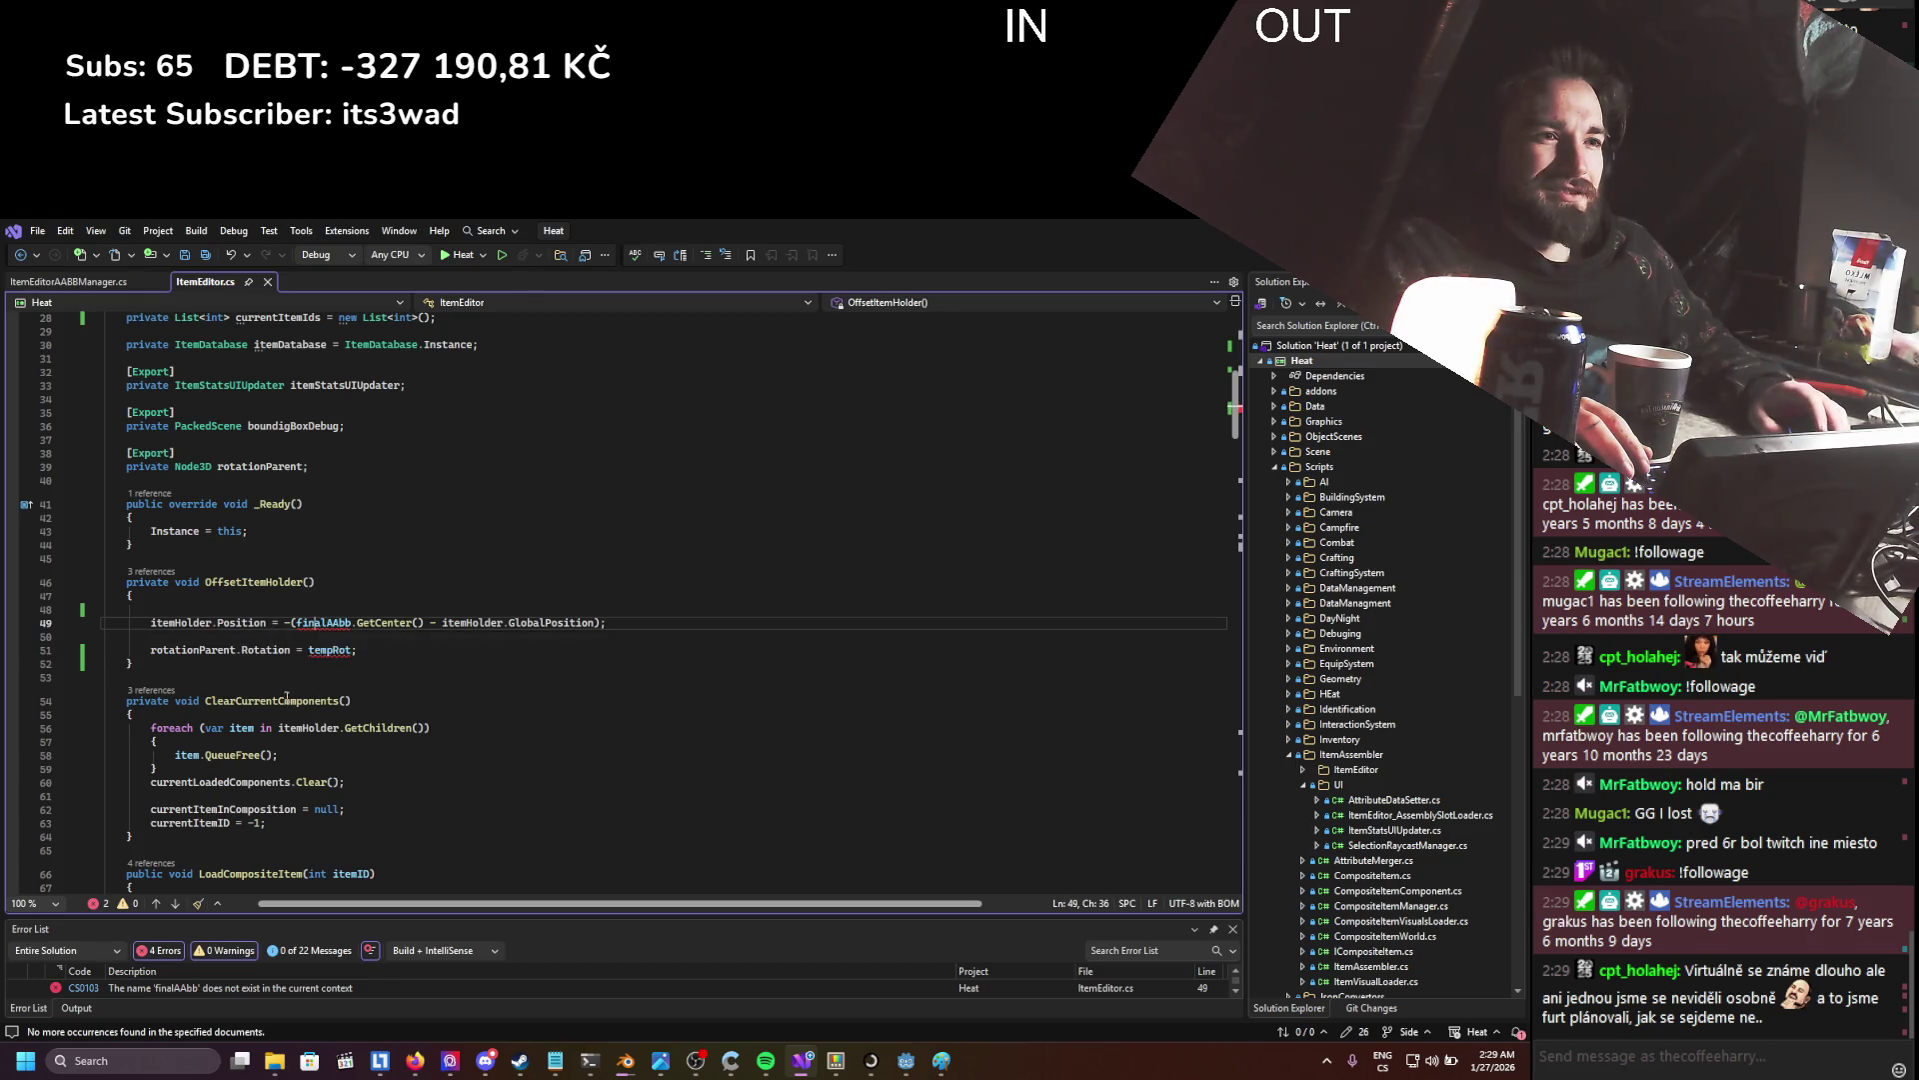
scroll(357, 700, up, 2)
double_click(315, 703)
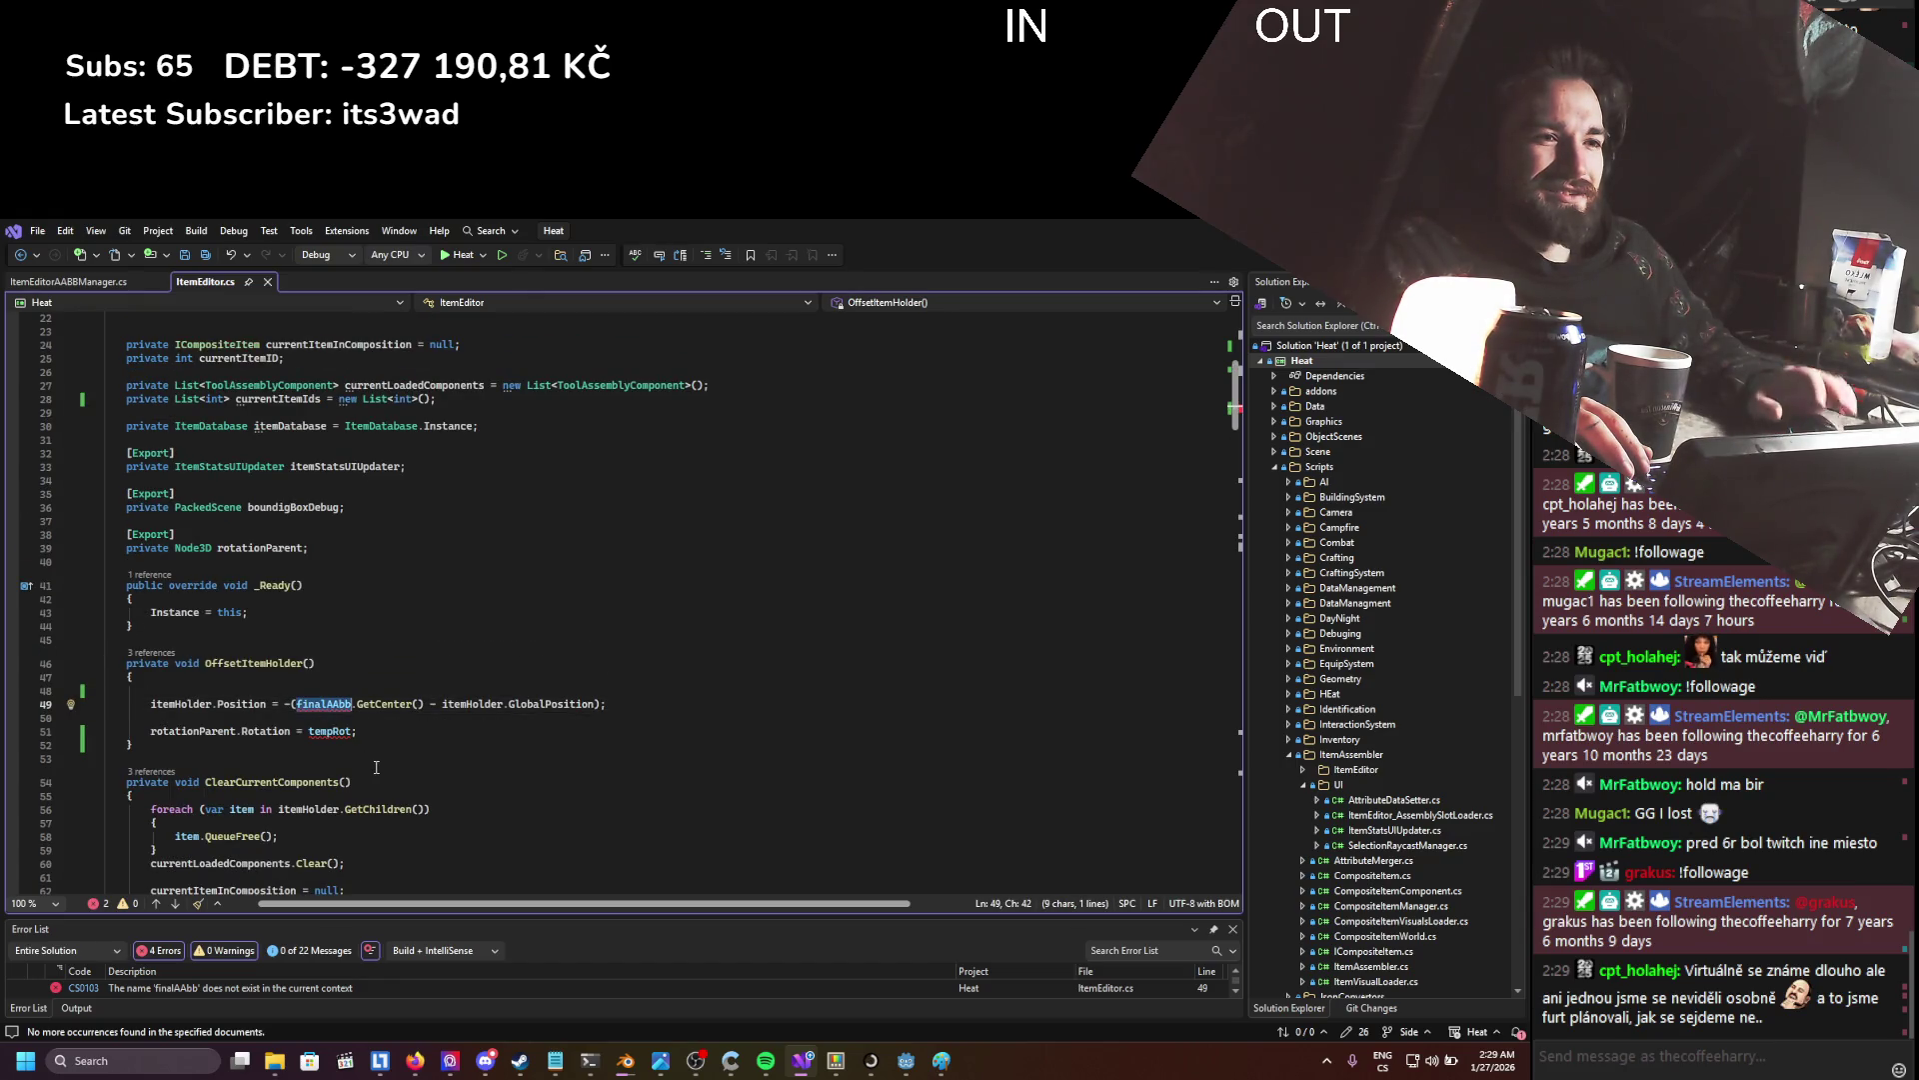
- Delete the 'rotationParent.Rotation = tempRot;' line and save ItemEditor.cs
triple_click(279, 731)
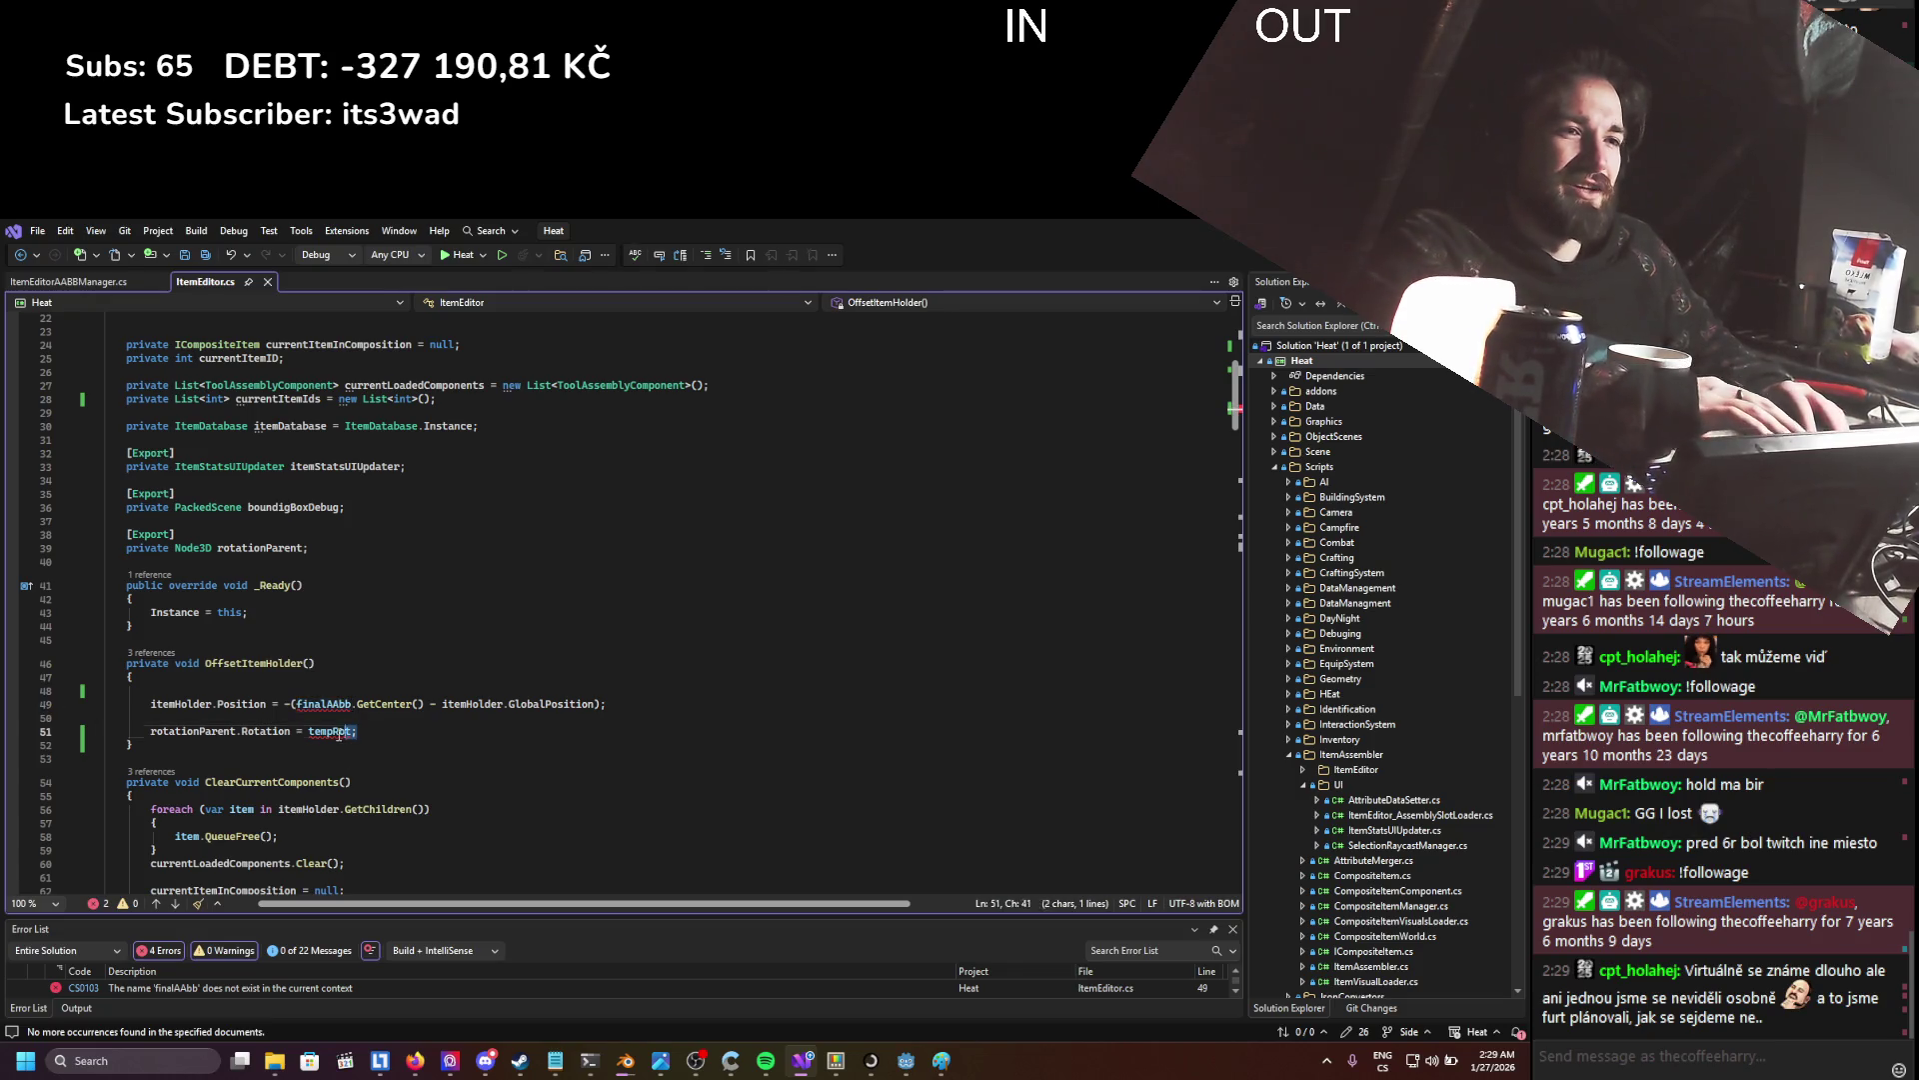
key(BackSpace)
key(BackSpace)
key(ctrl+s)
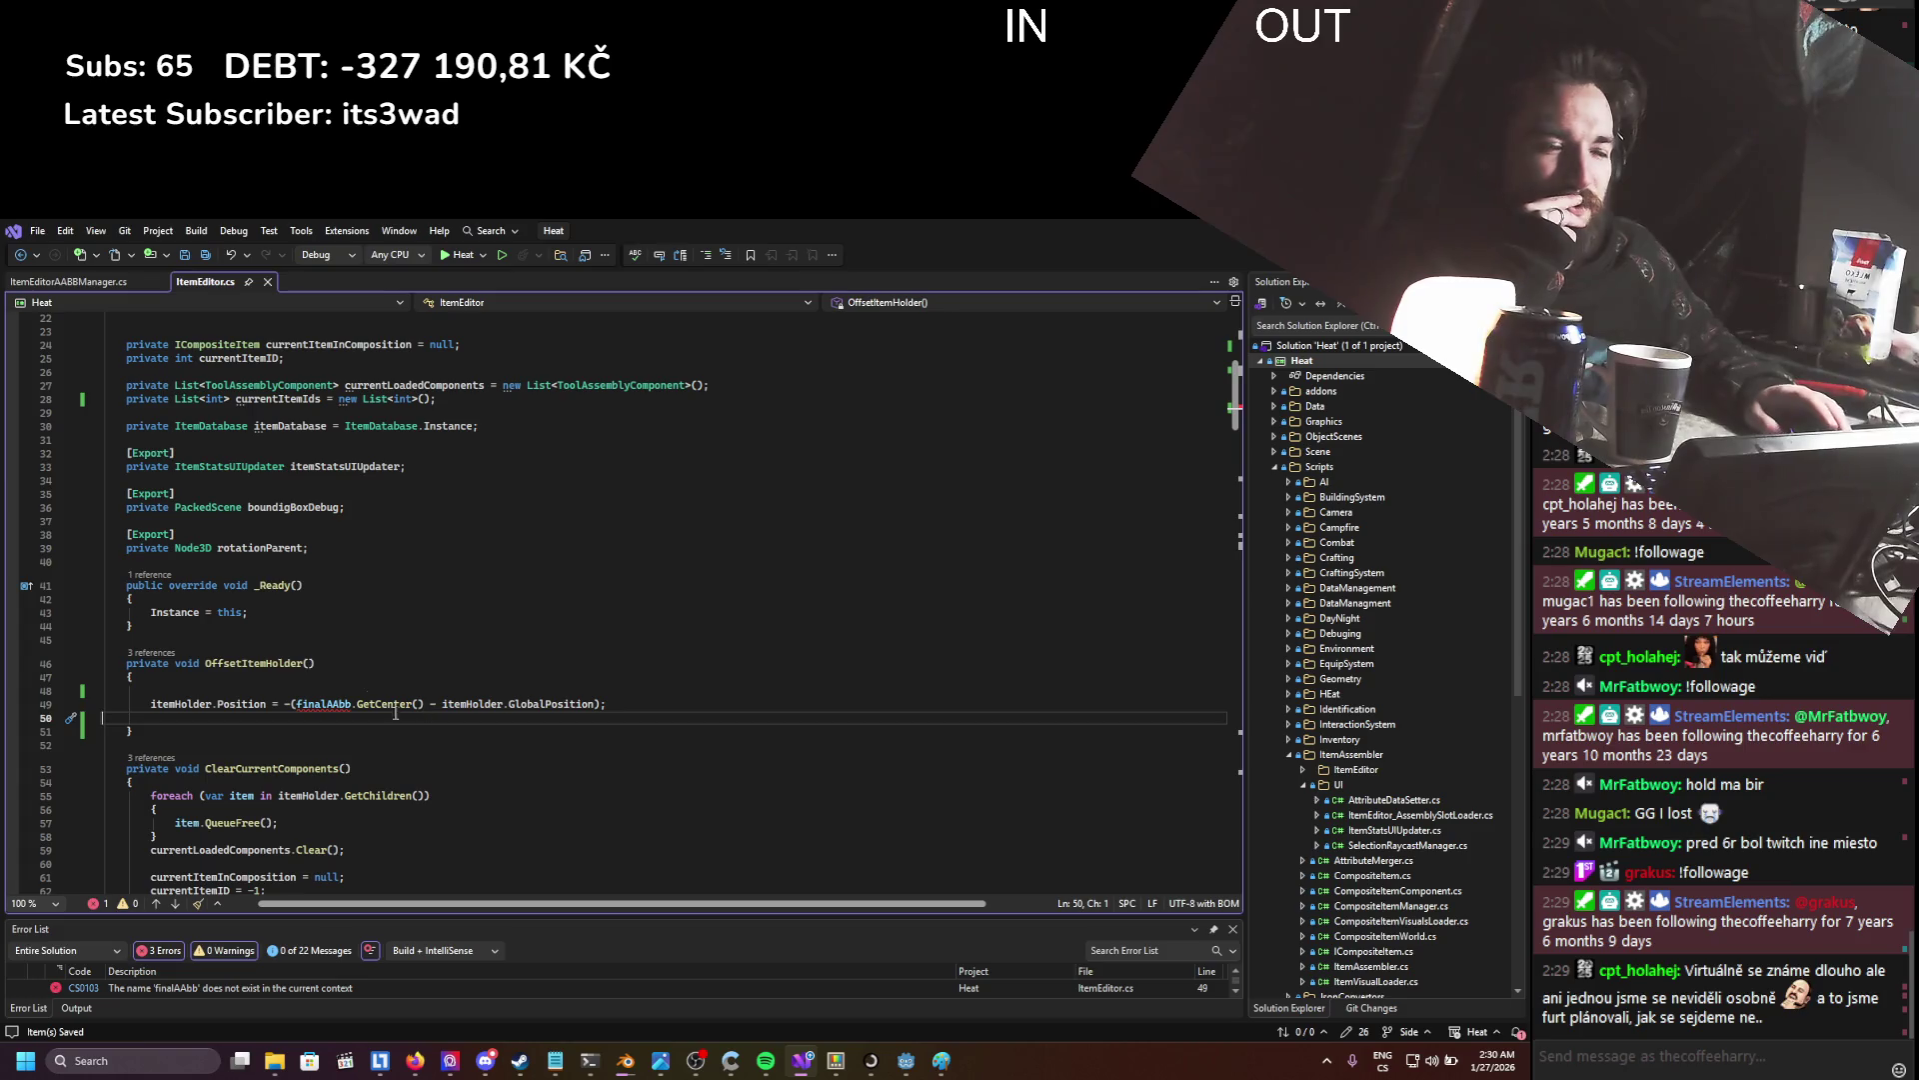
scroll(333, 676, up, 2)
scroll(333, 676, up, 1)
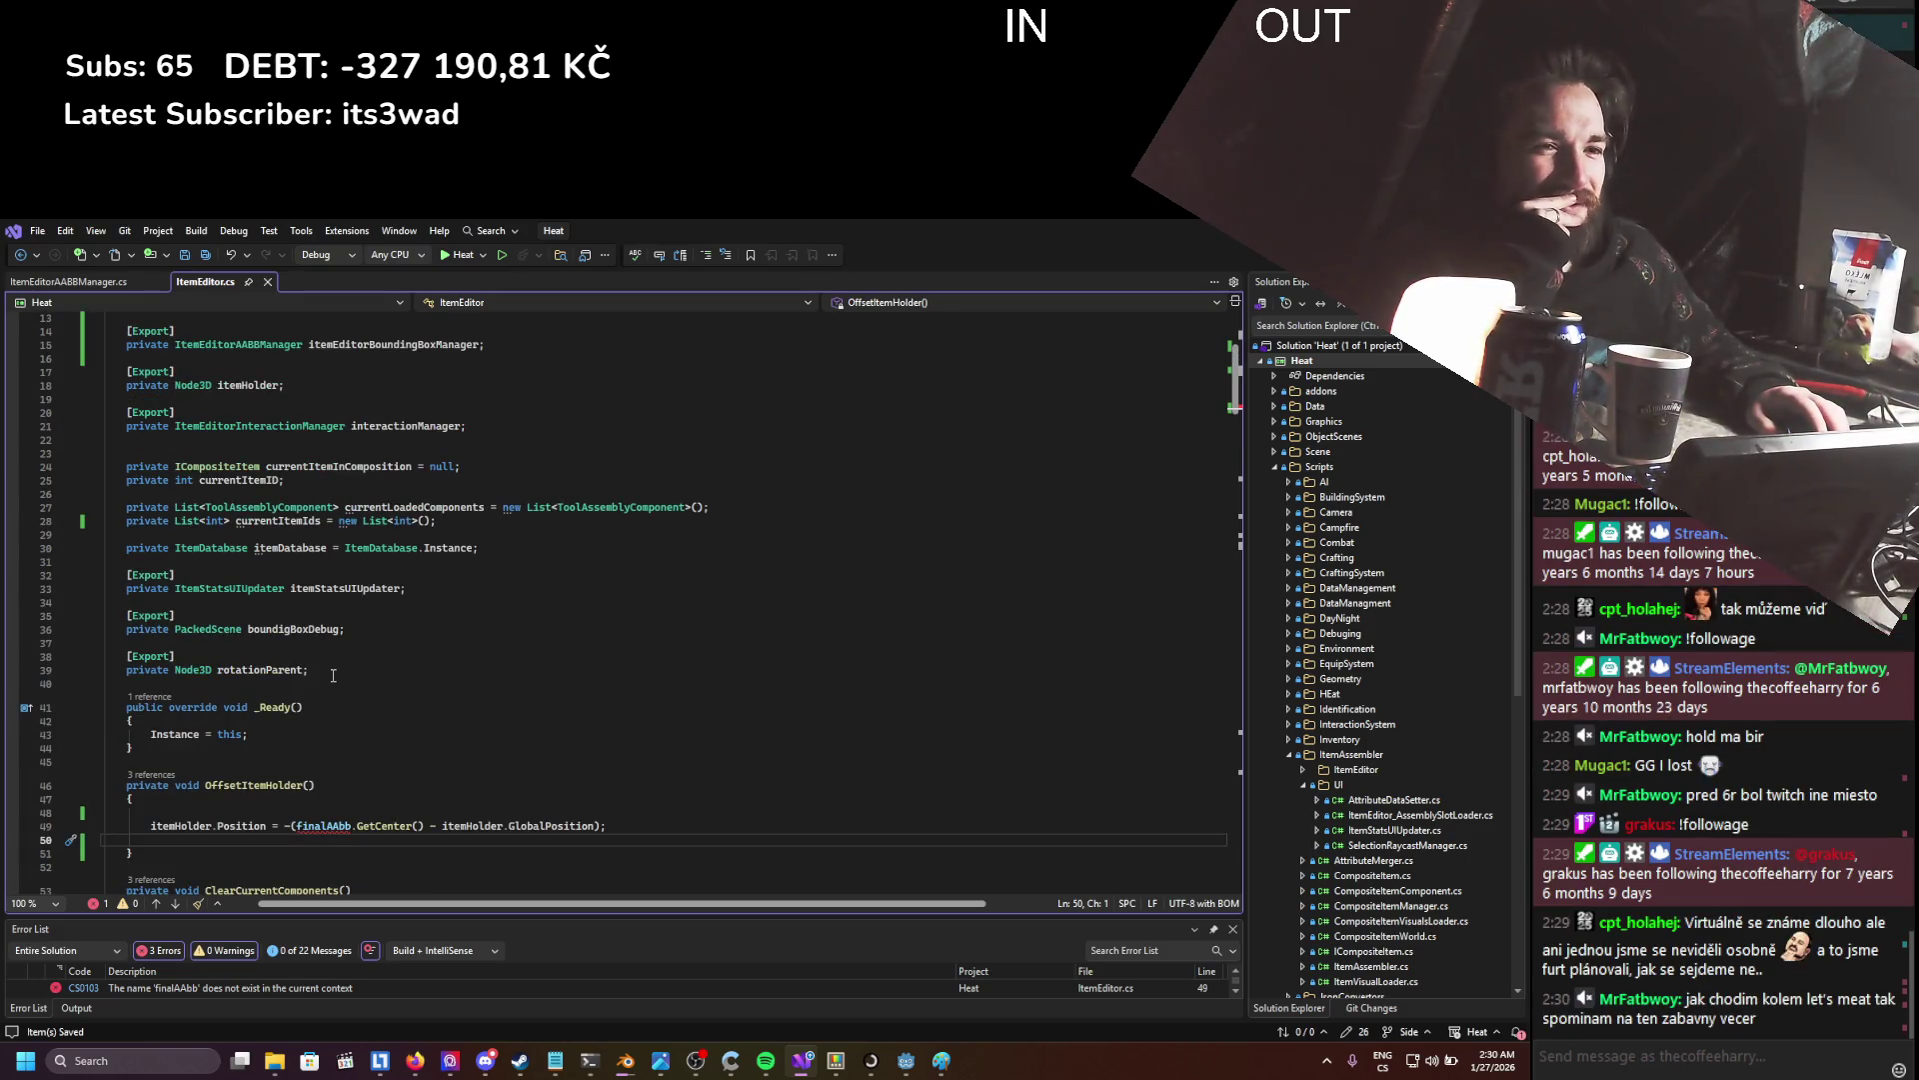
scroll(332, 676, down, 1)
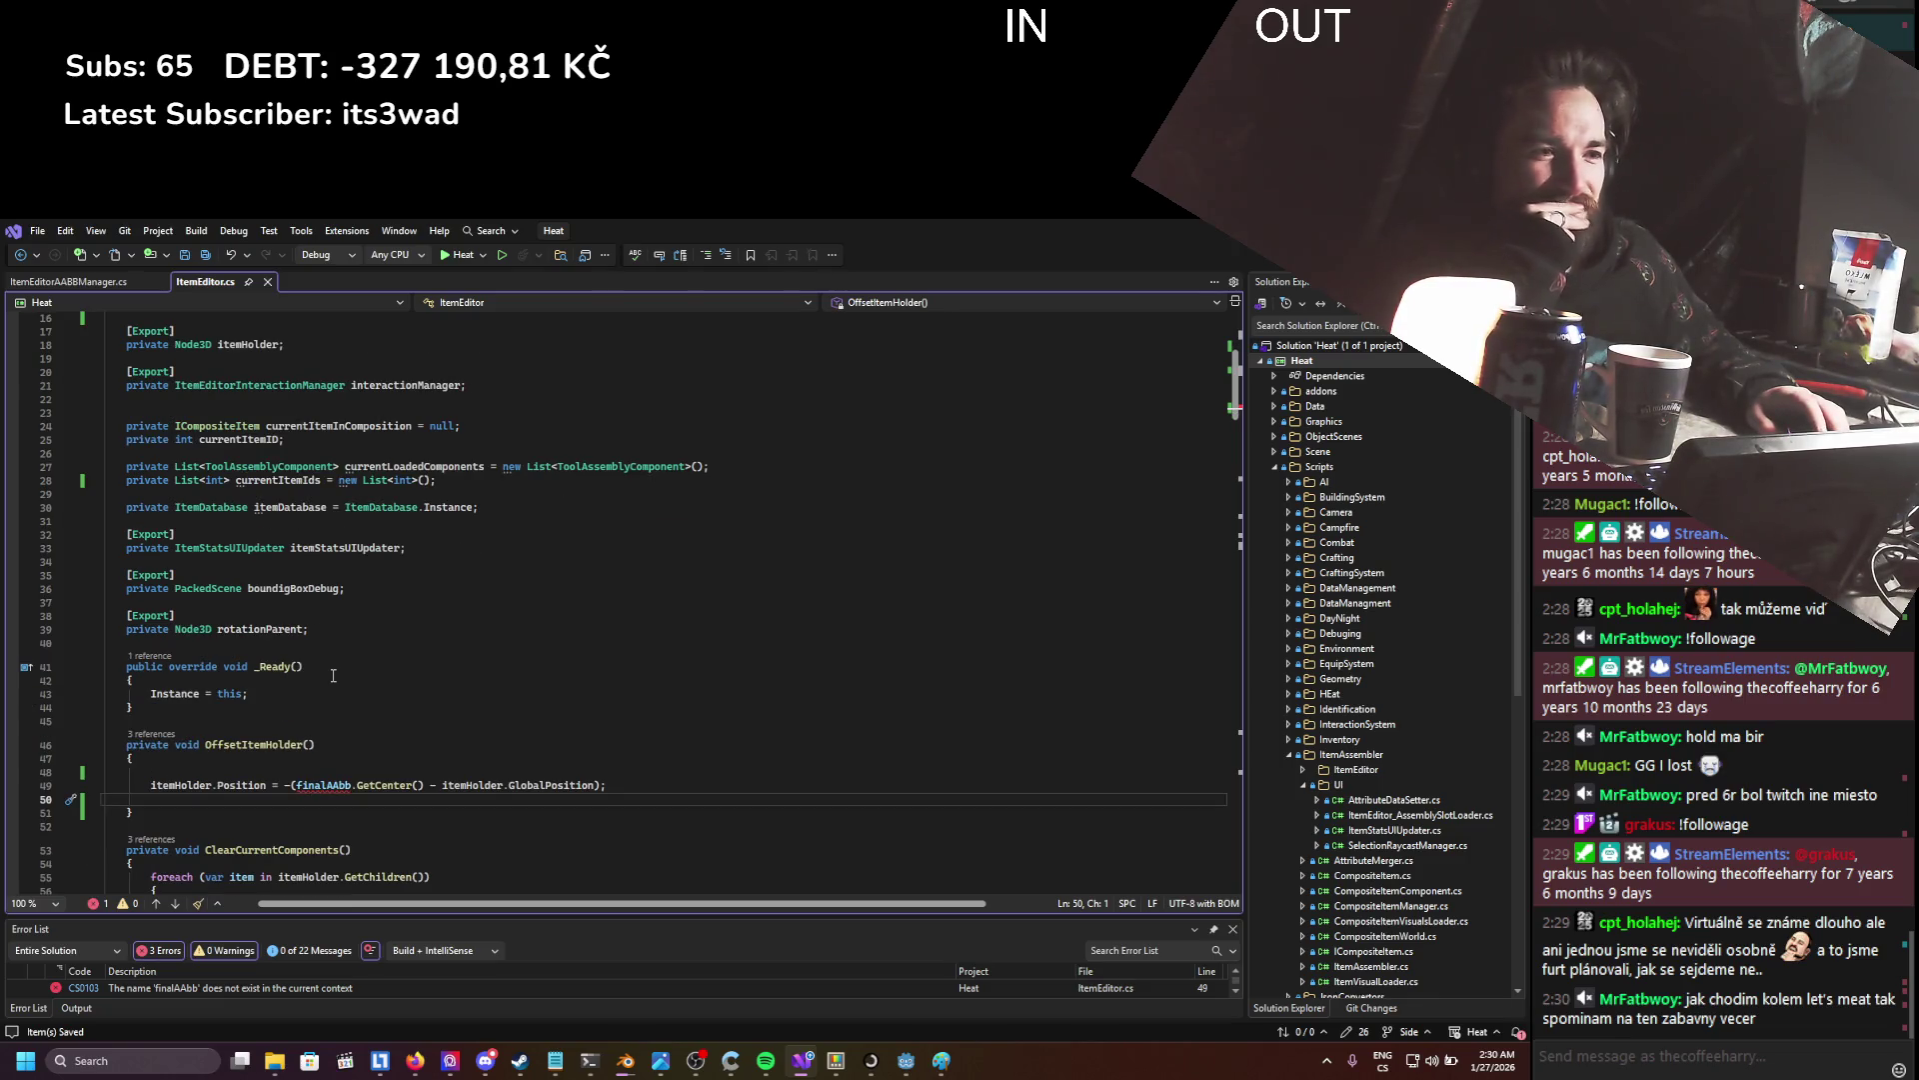
double_click(316, 785)
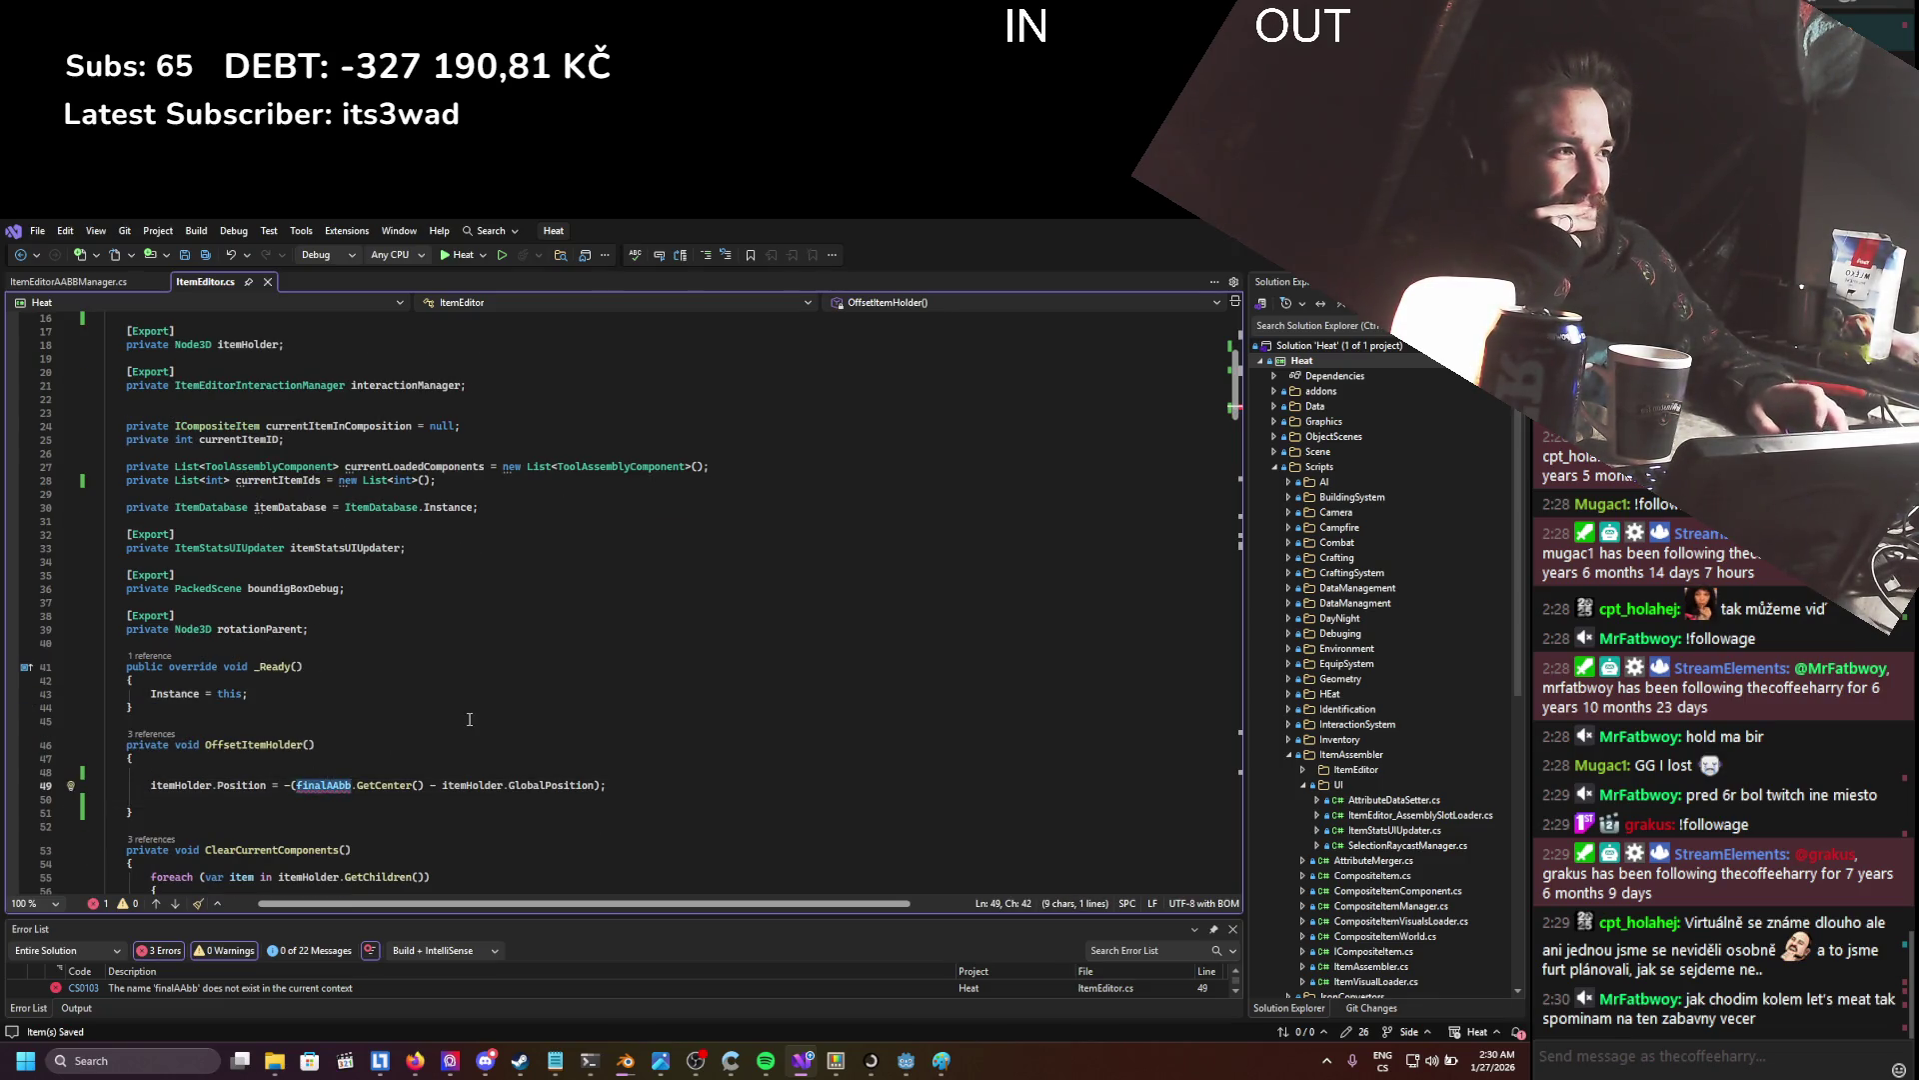
scroll(470, 720, up, 5)
scroll(470, 720, down, 2)
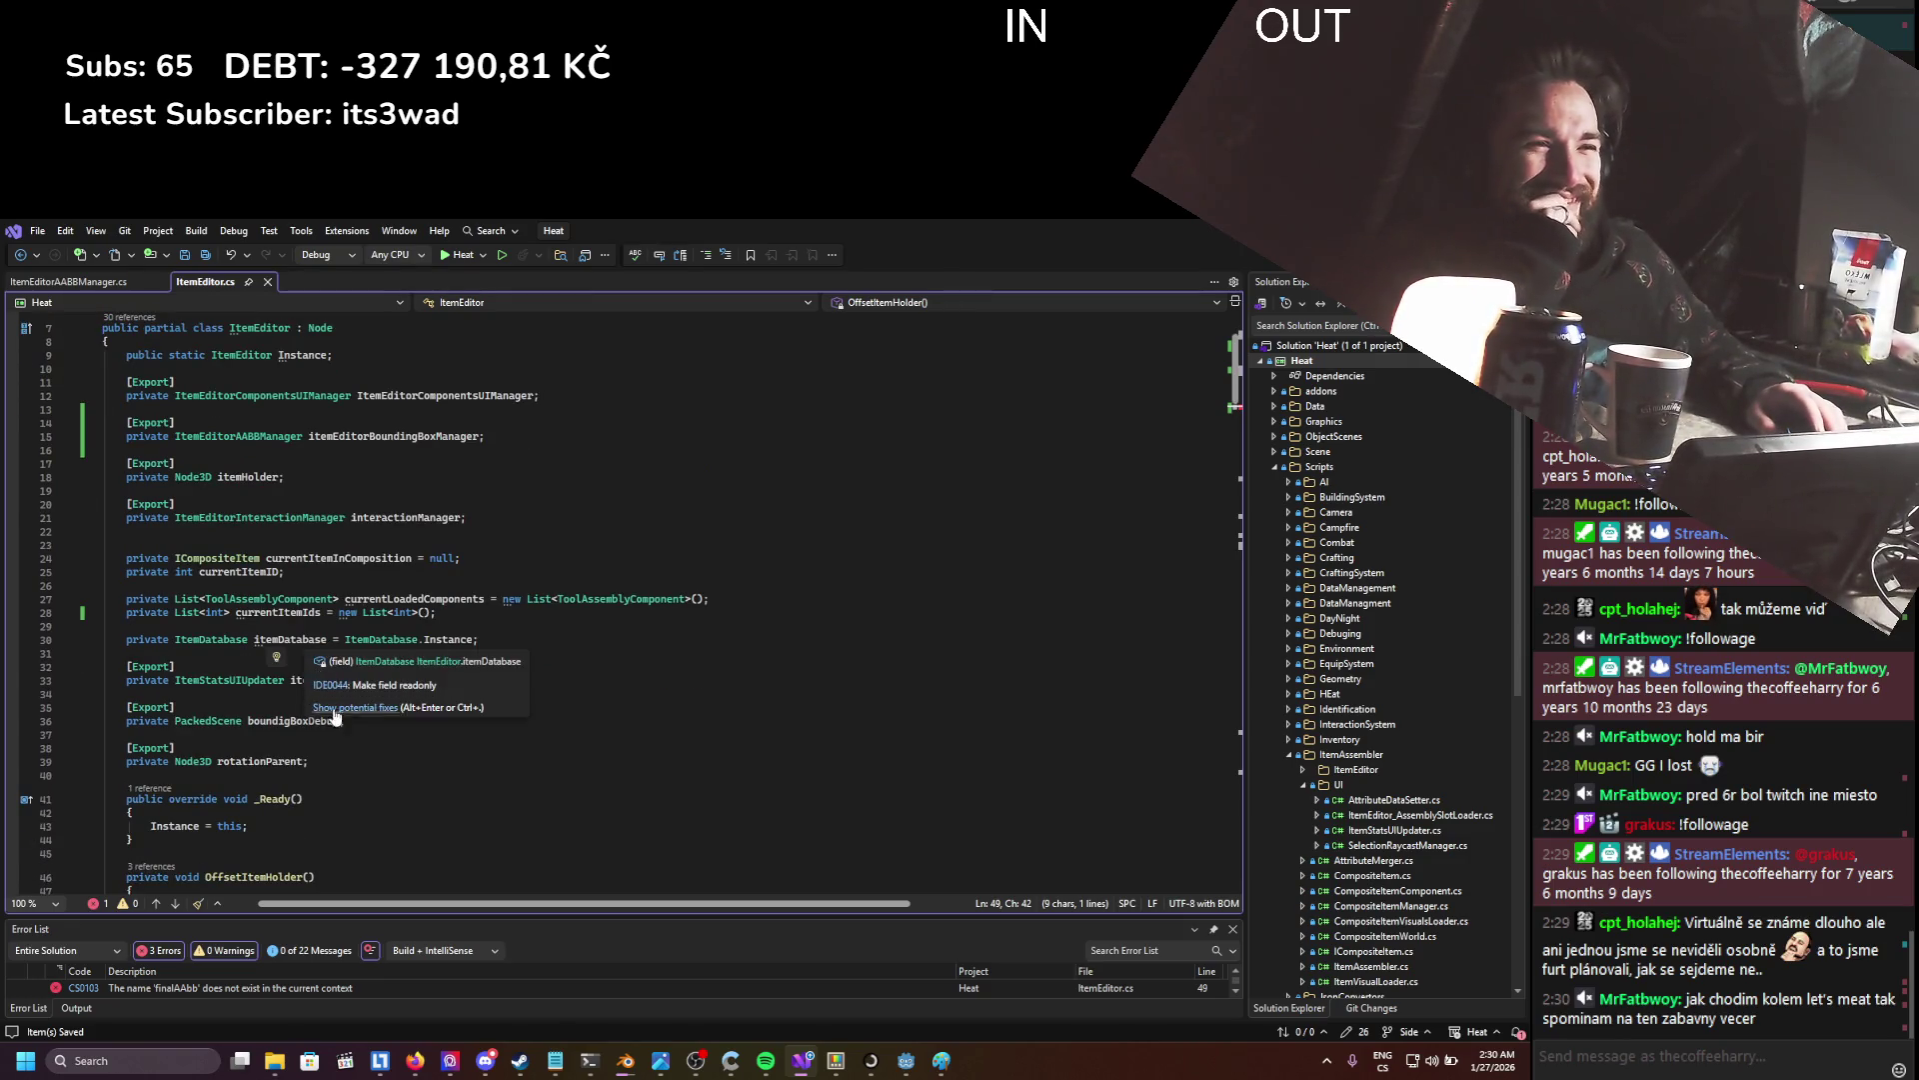
scroll(312, 680, down, 2)
scroll(304, 745, down, 17)
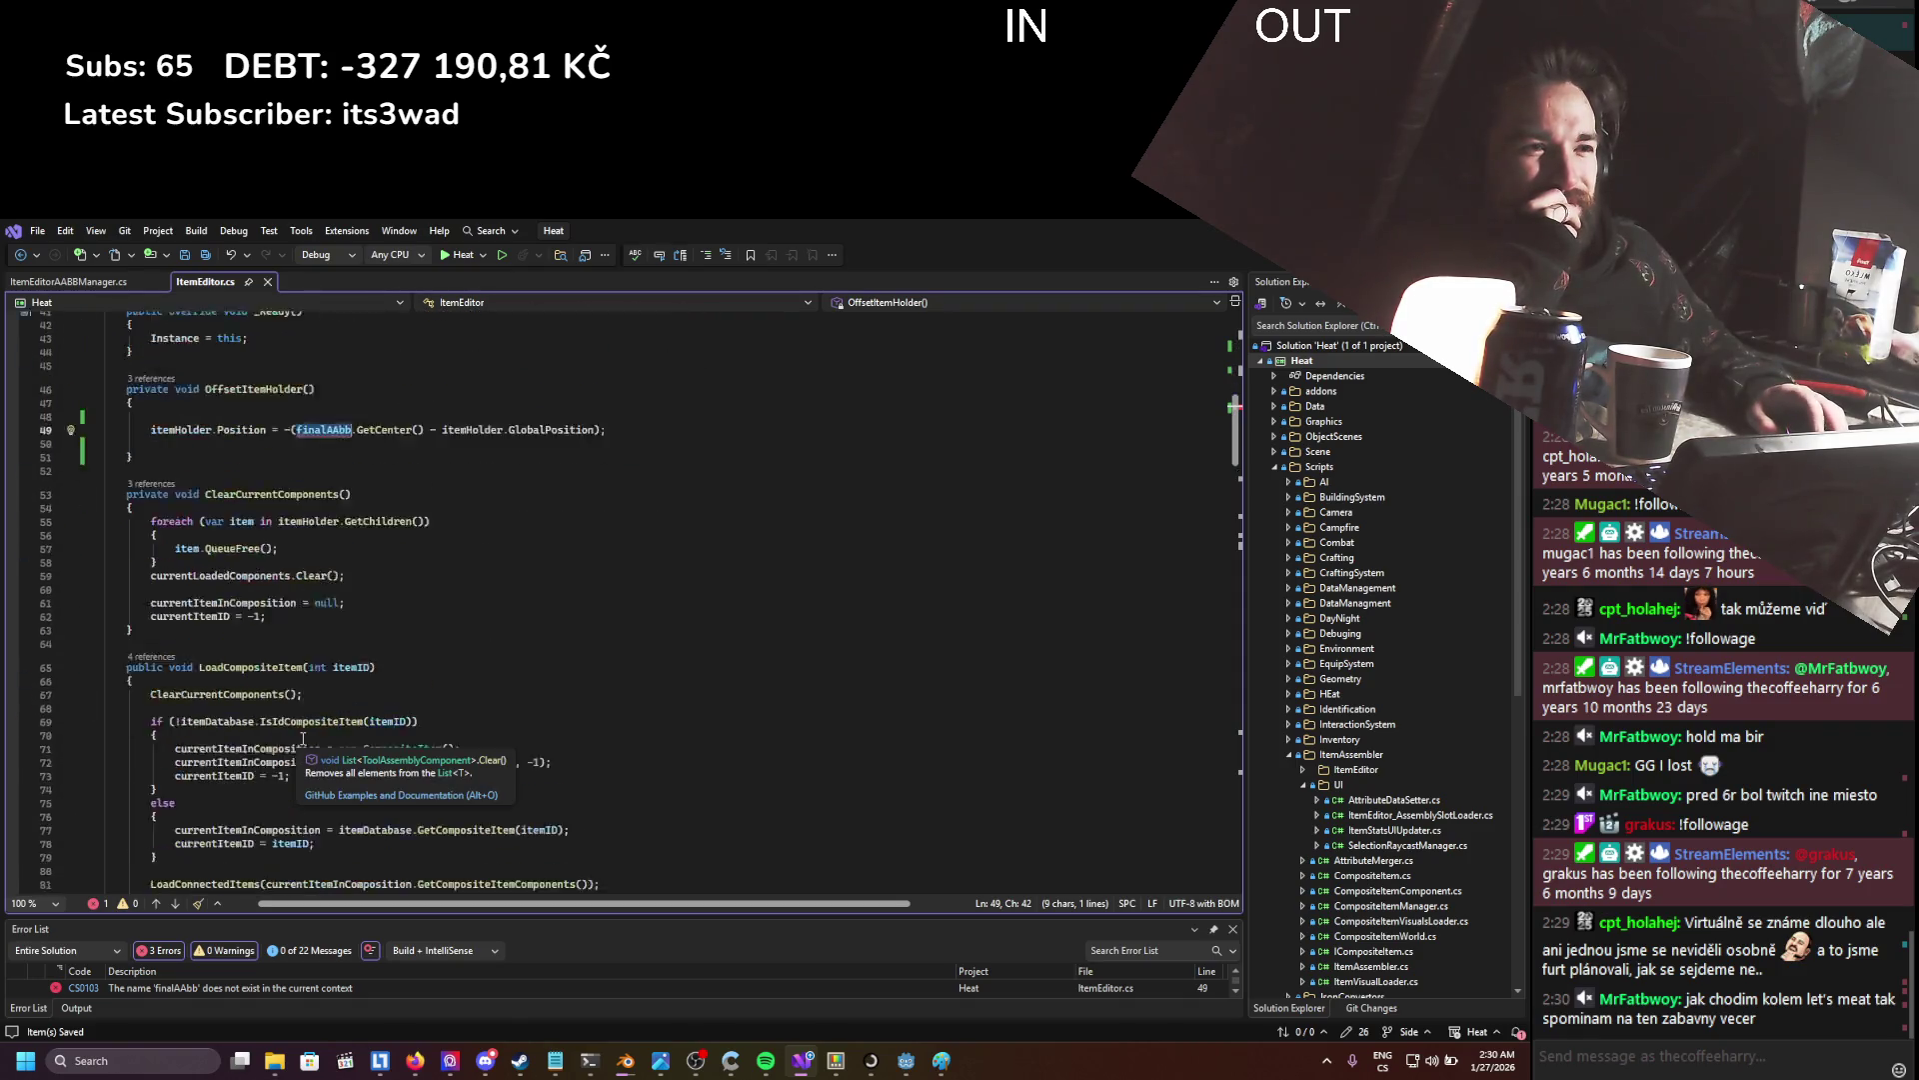
scroll(305, 732, down, 20)
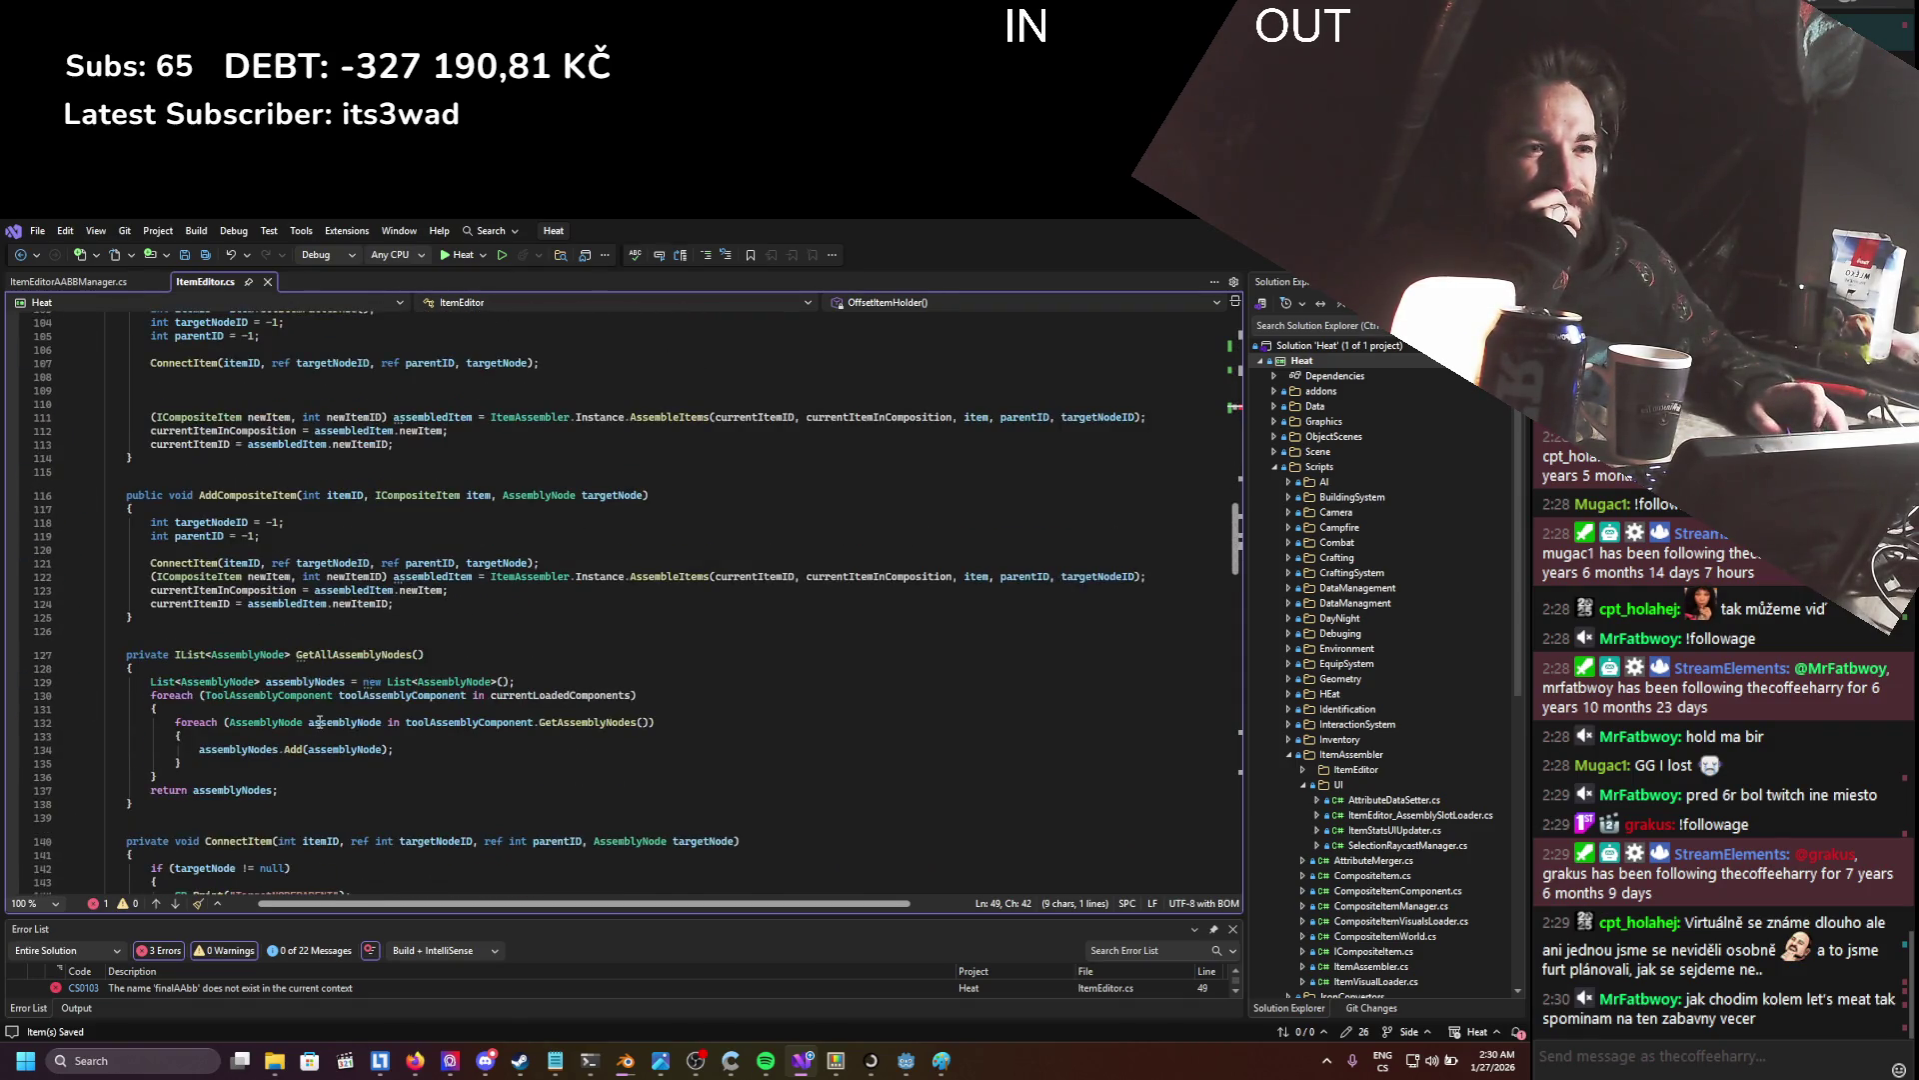
scroll(319, 720, down, 18)
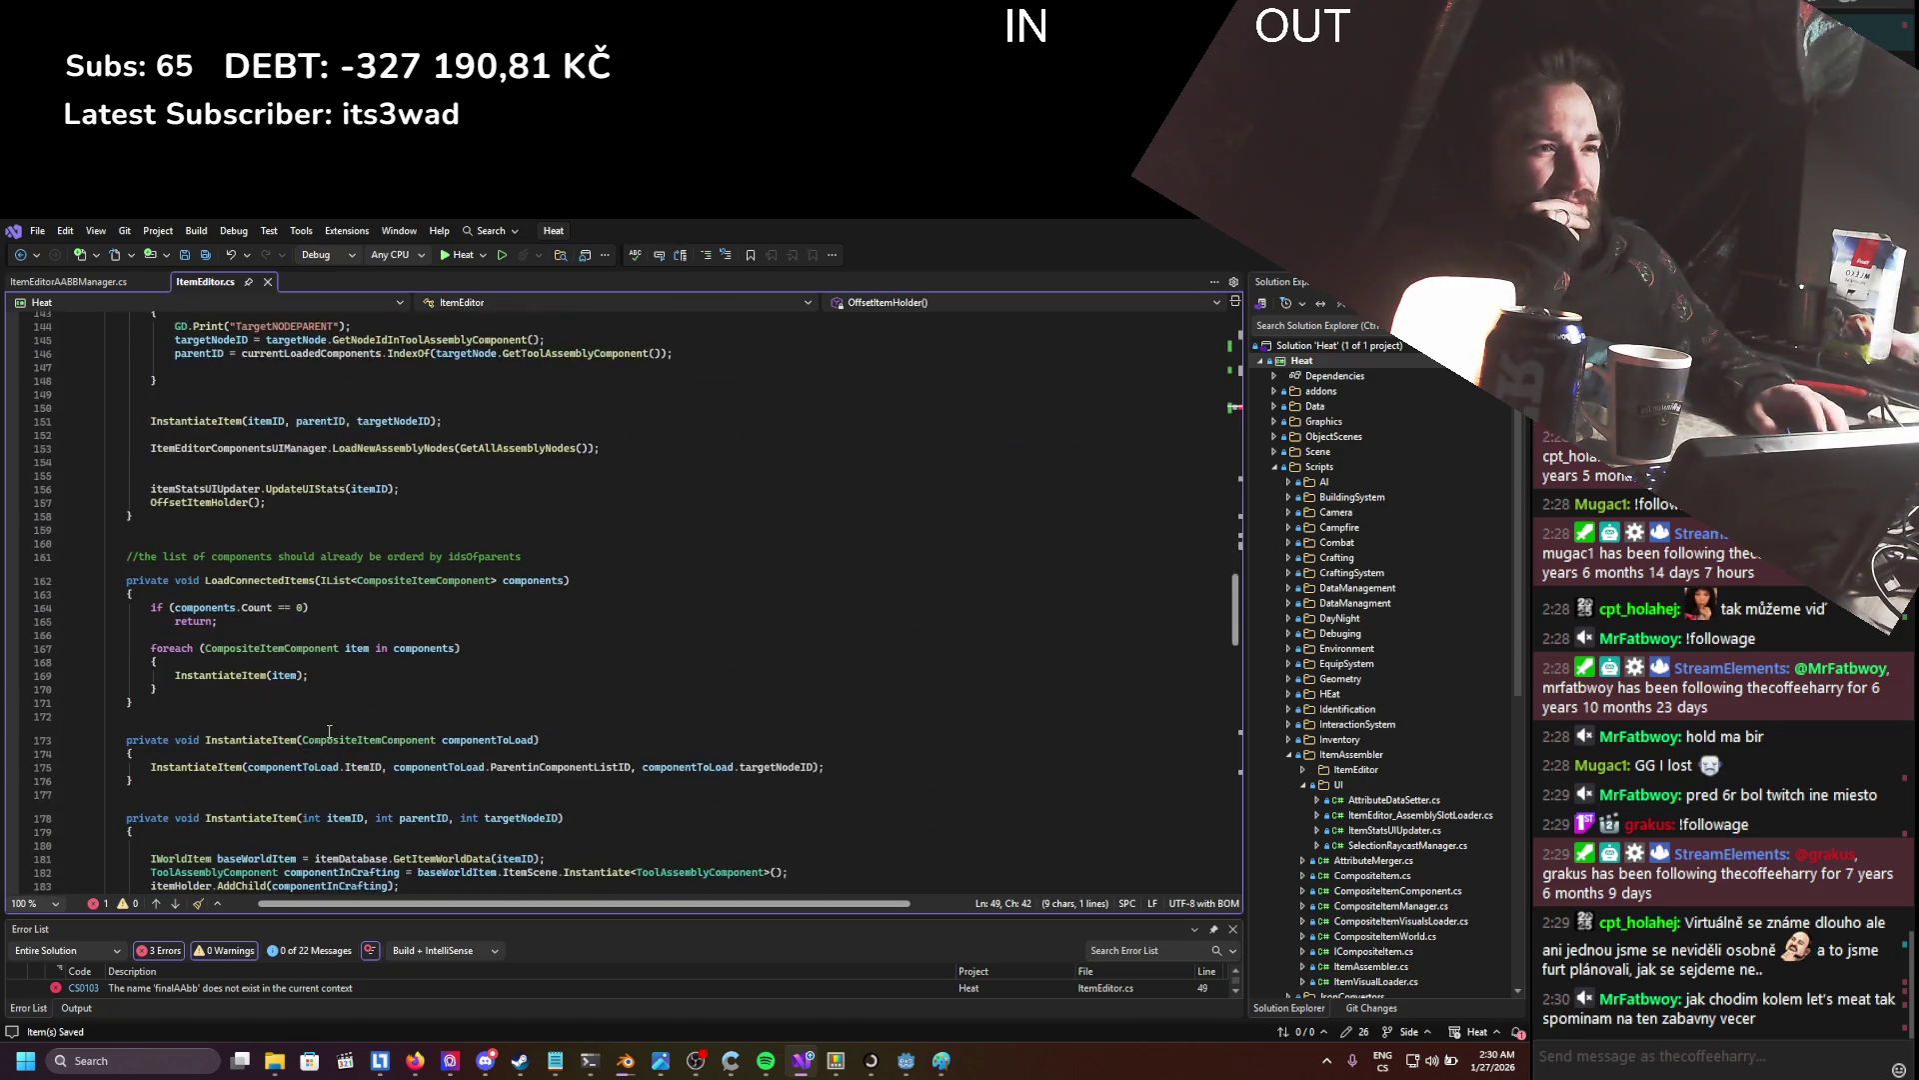
scroll(329, 731, down, 20)
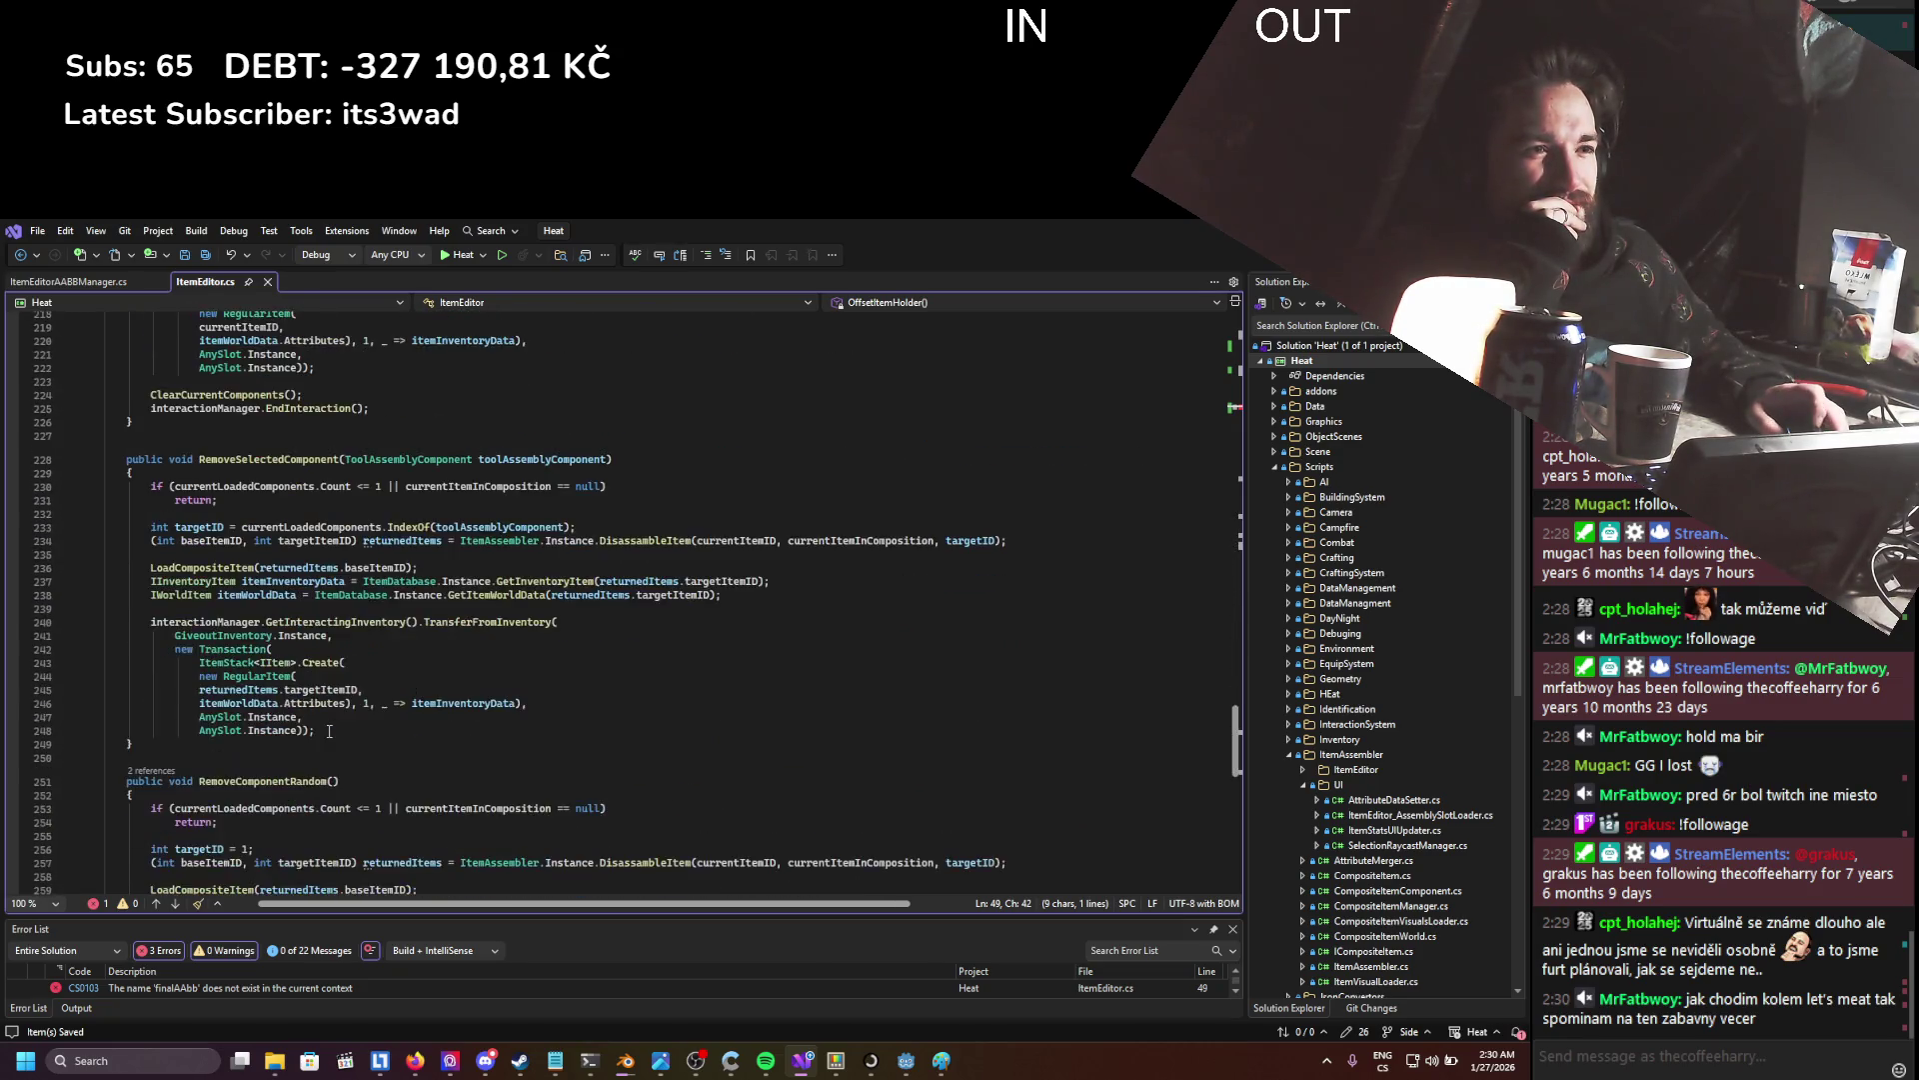
scroll(329, 731, up, 20)
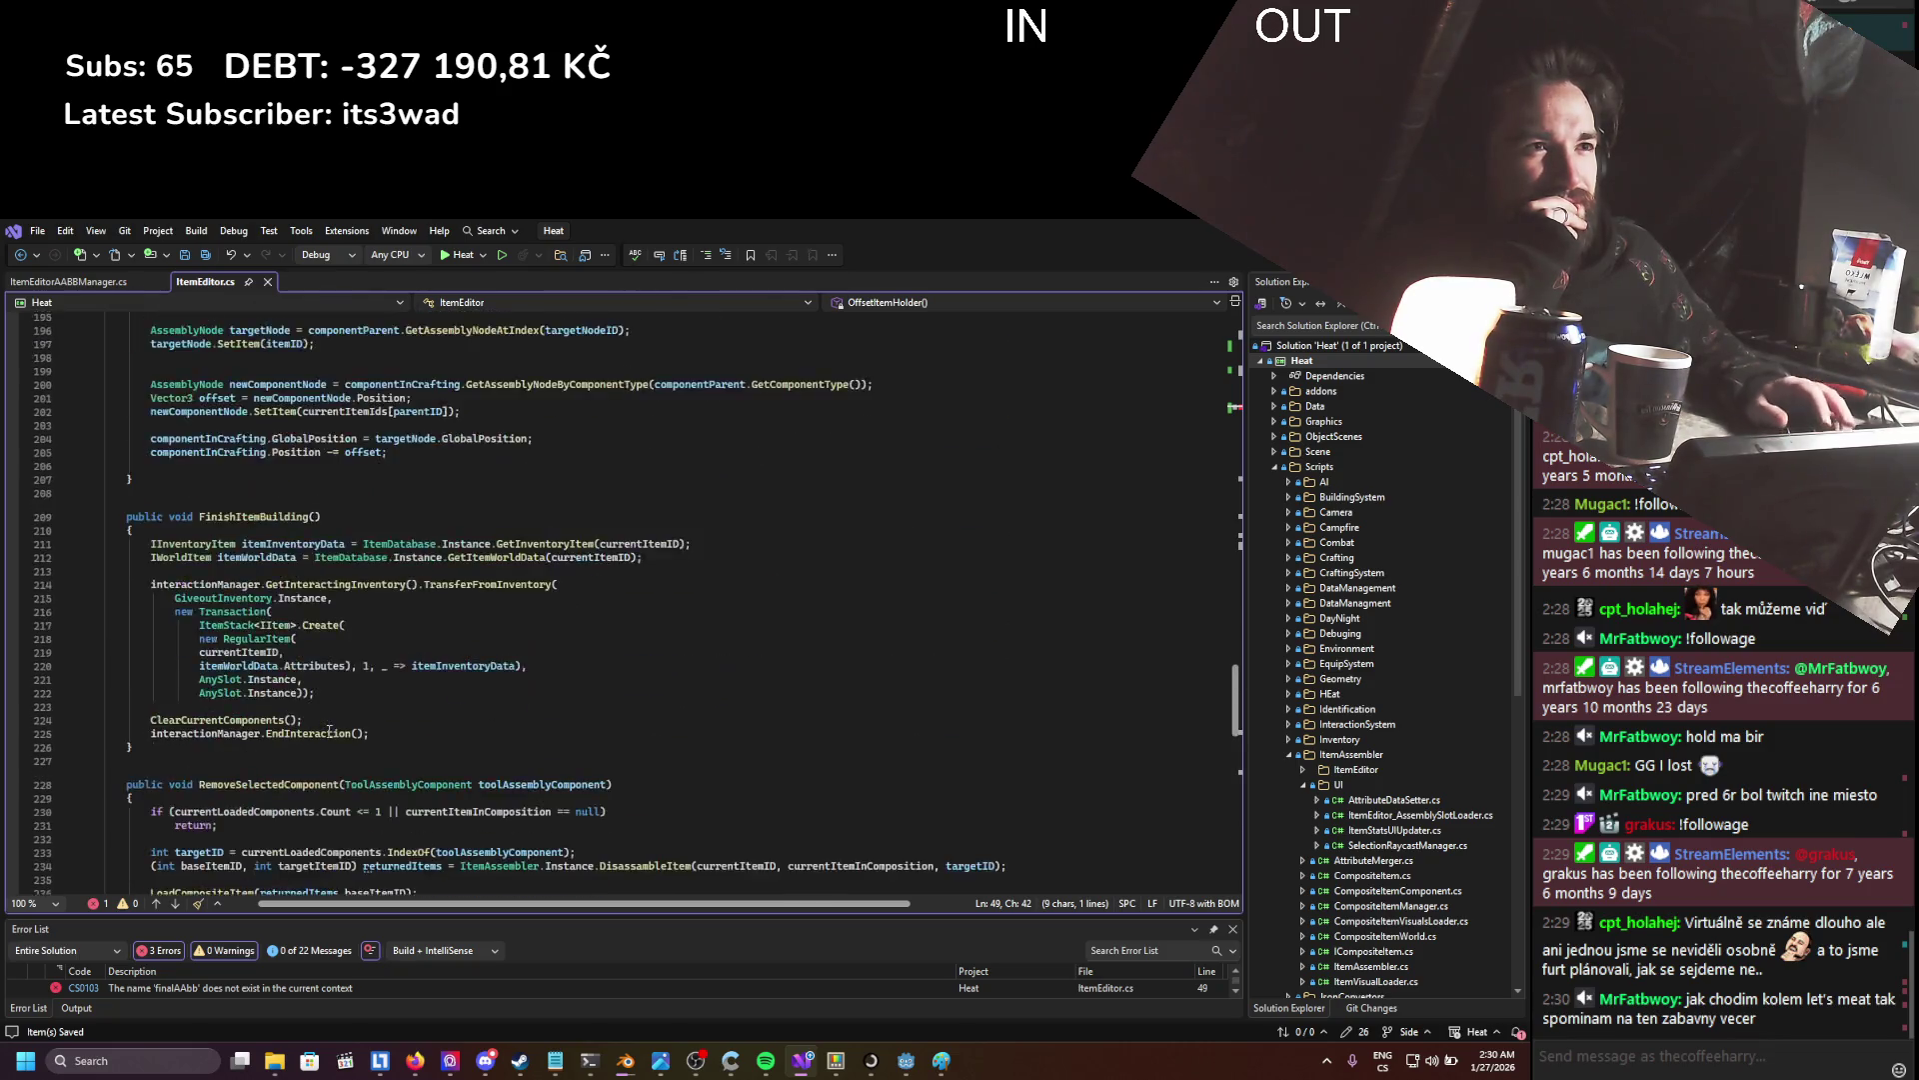
scroll(329, 731, up, 20)
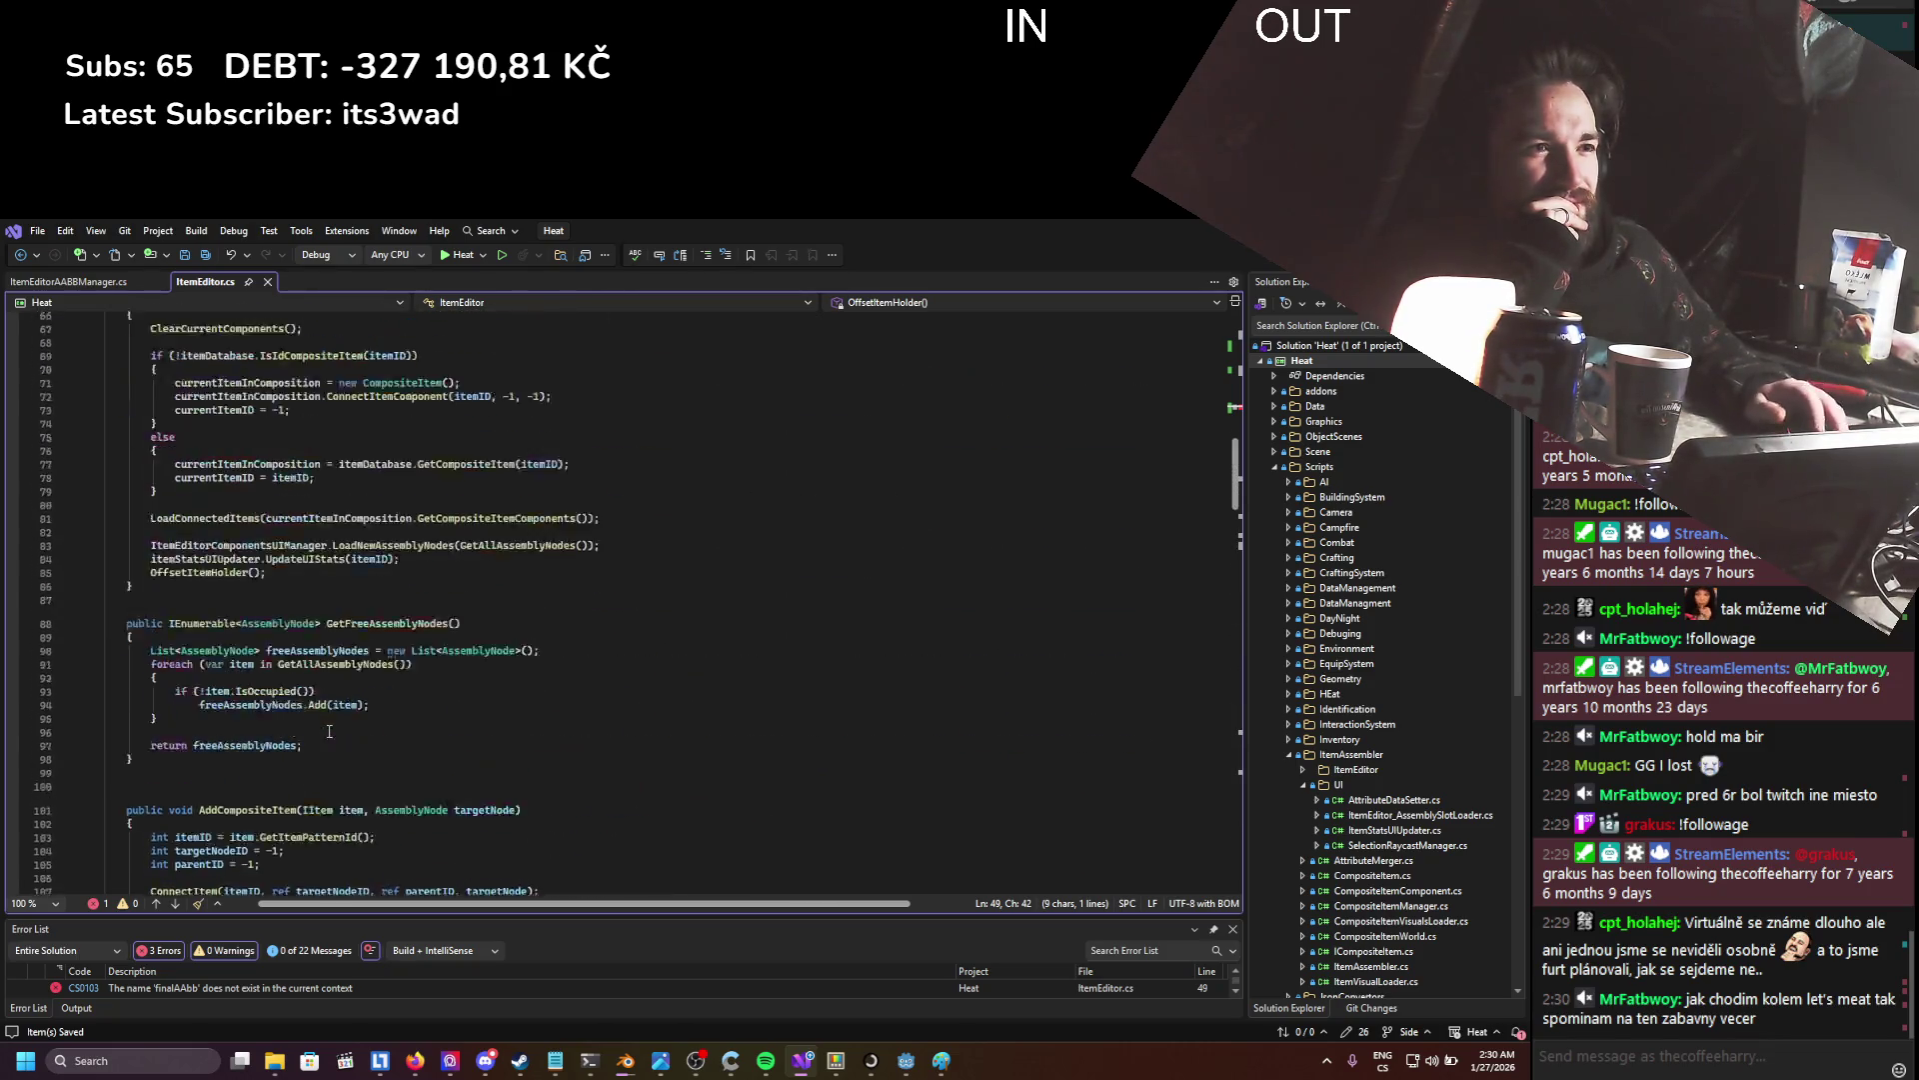
scroll(329, 731, up, 4)
click(325, 701)
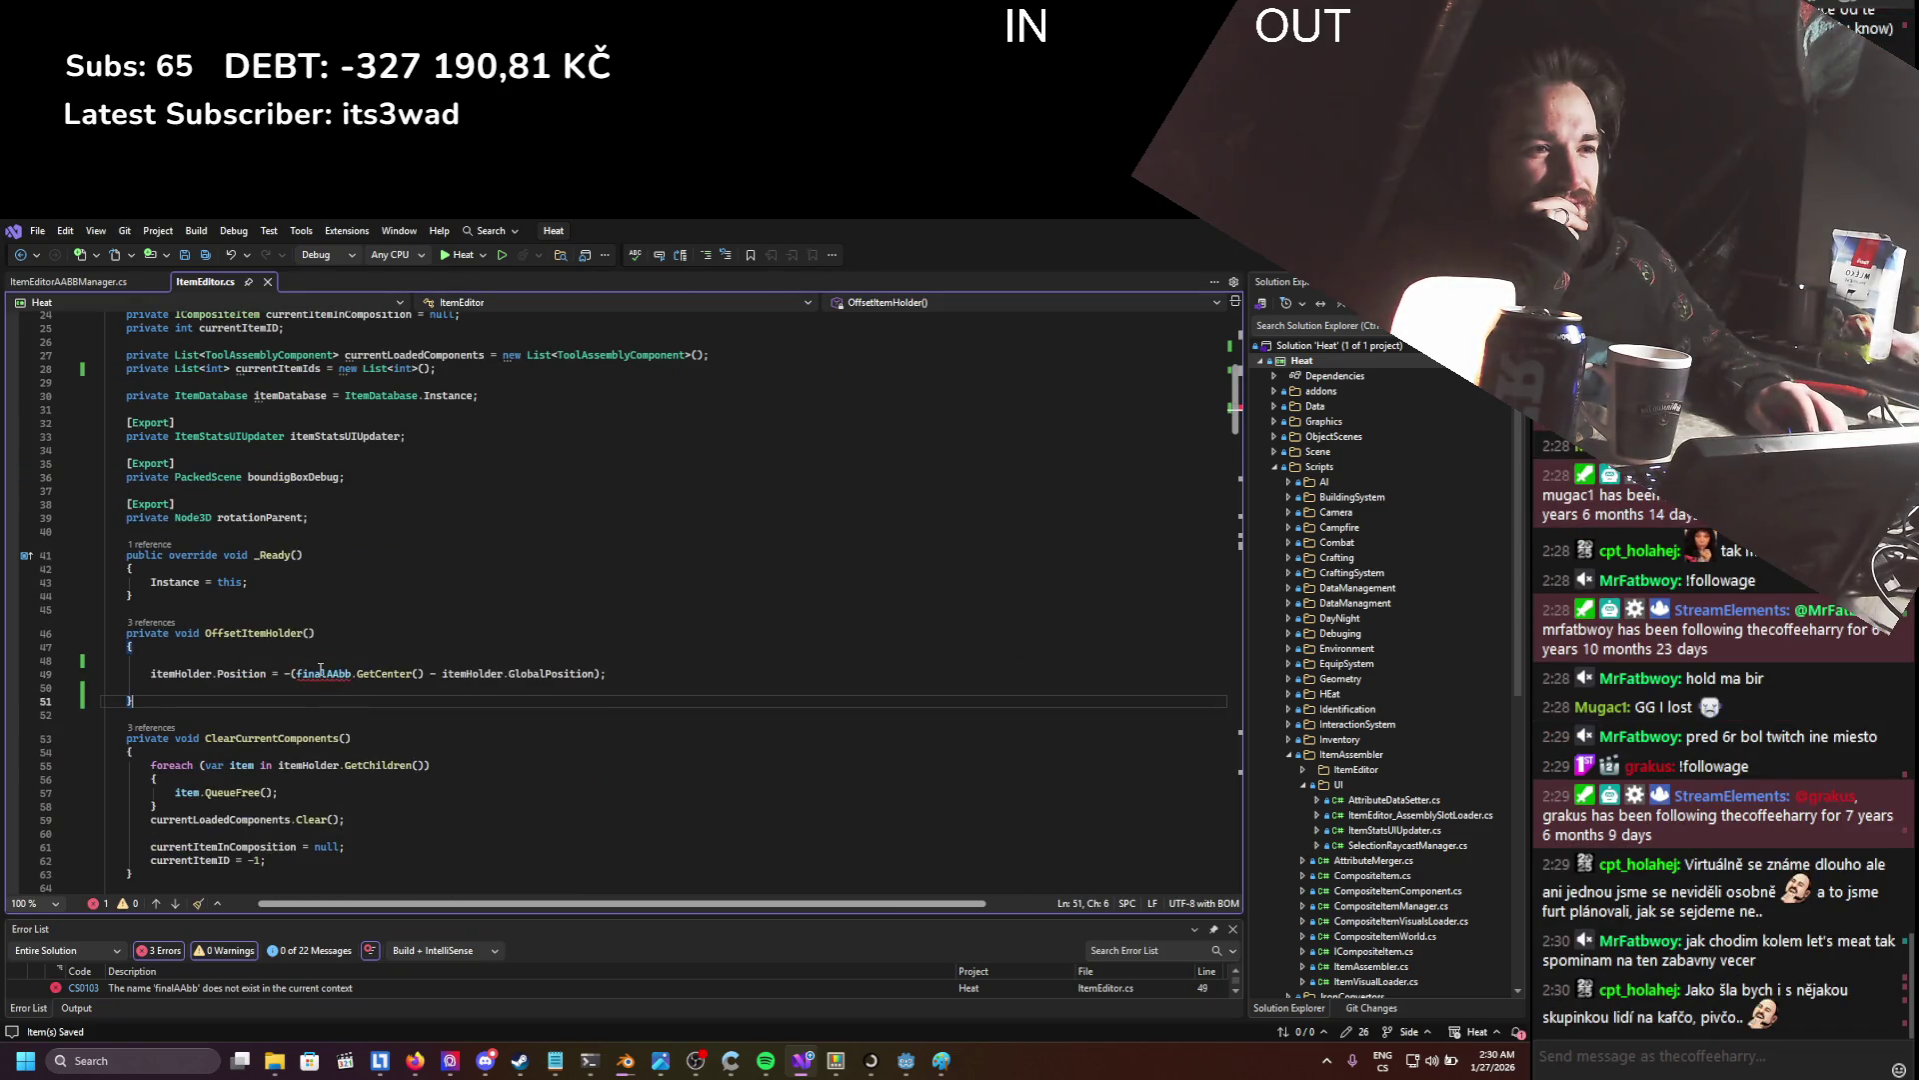
triple_click(321, 673)
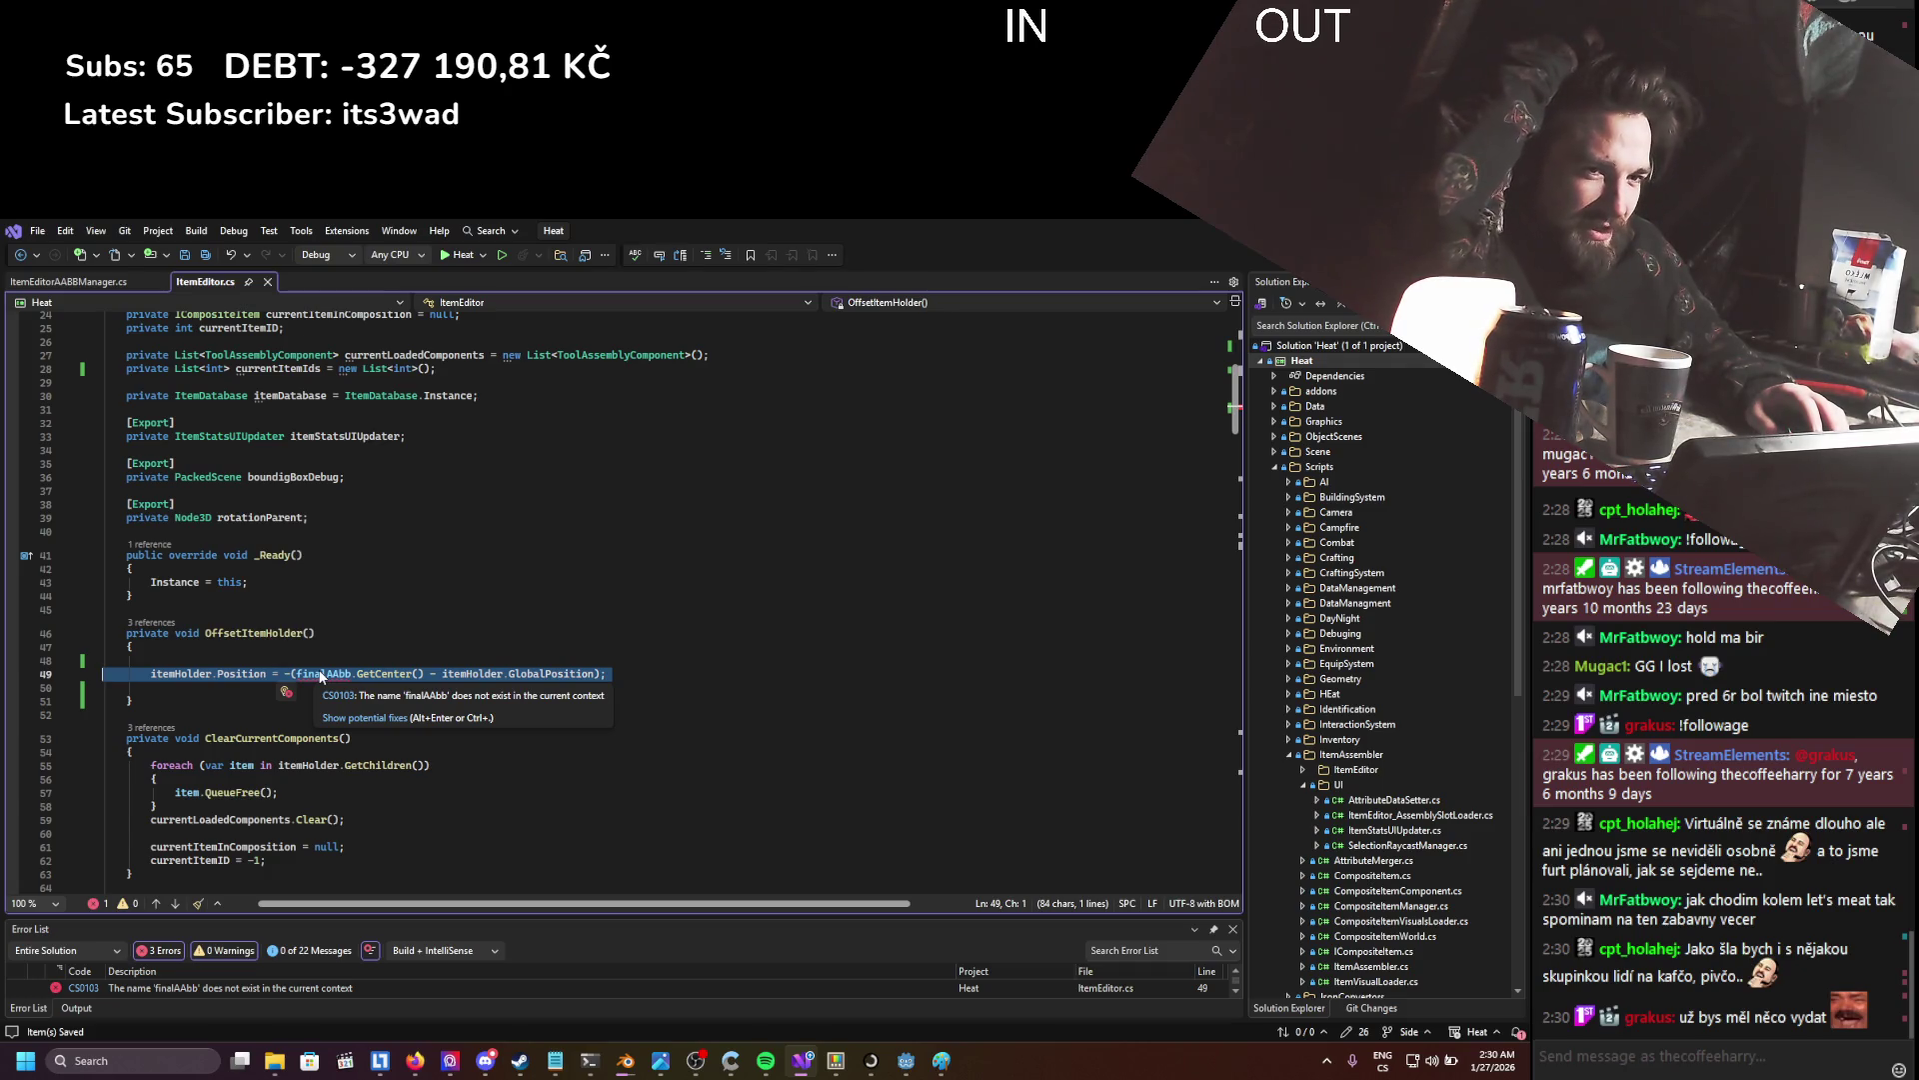
click(320, 751)
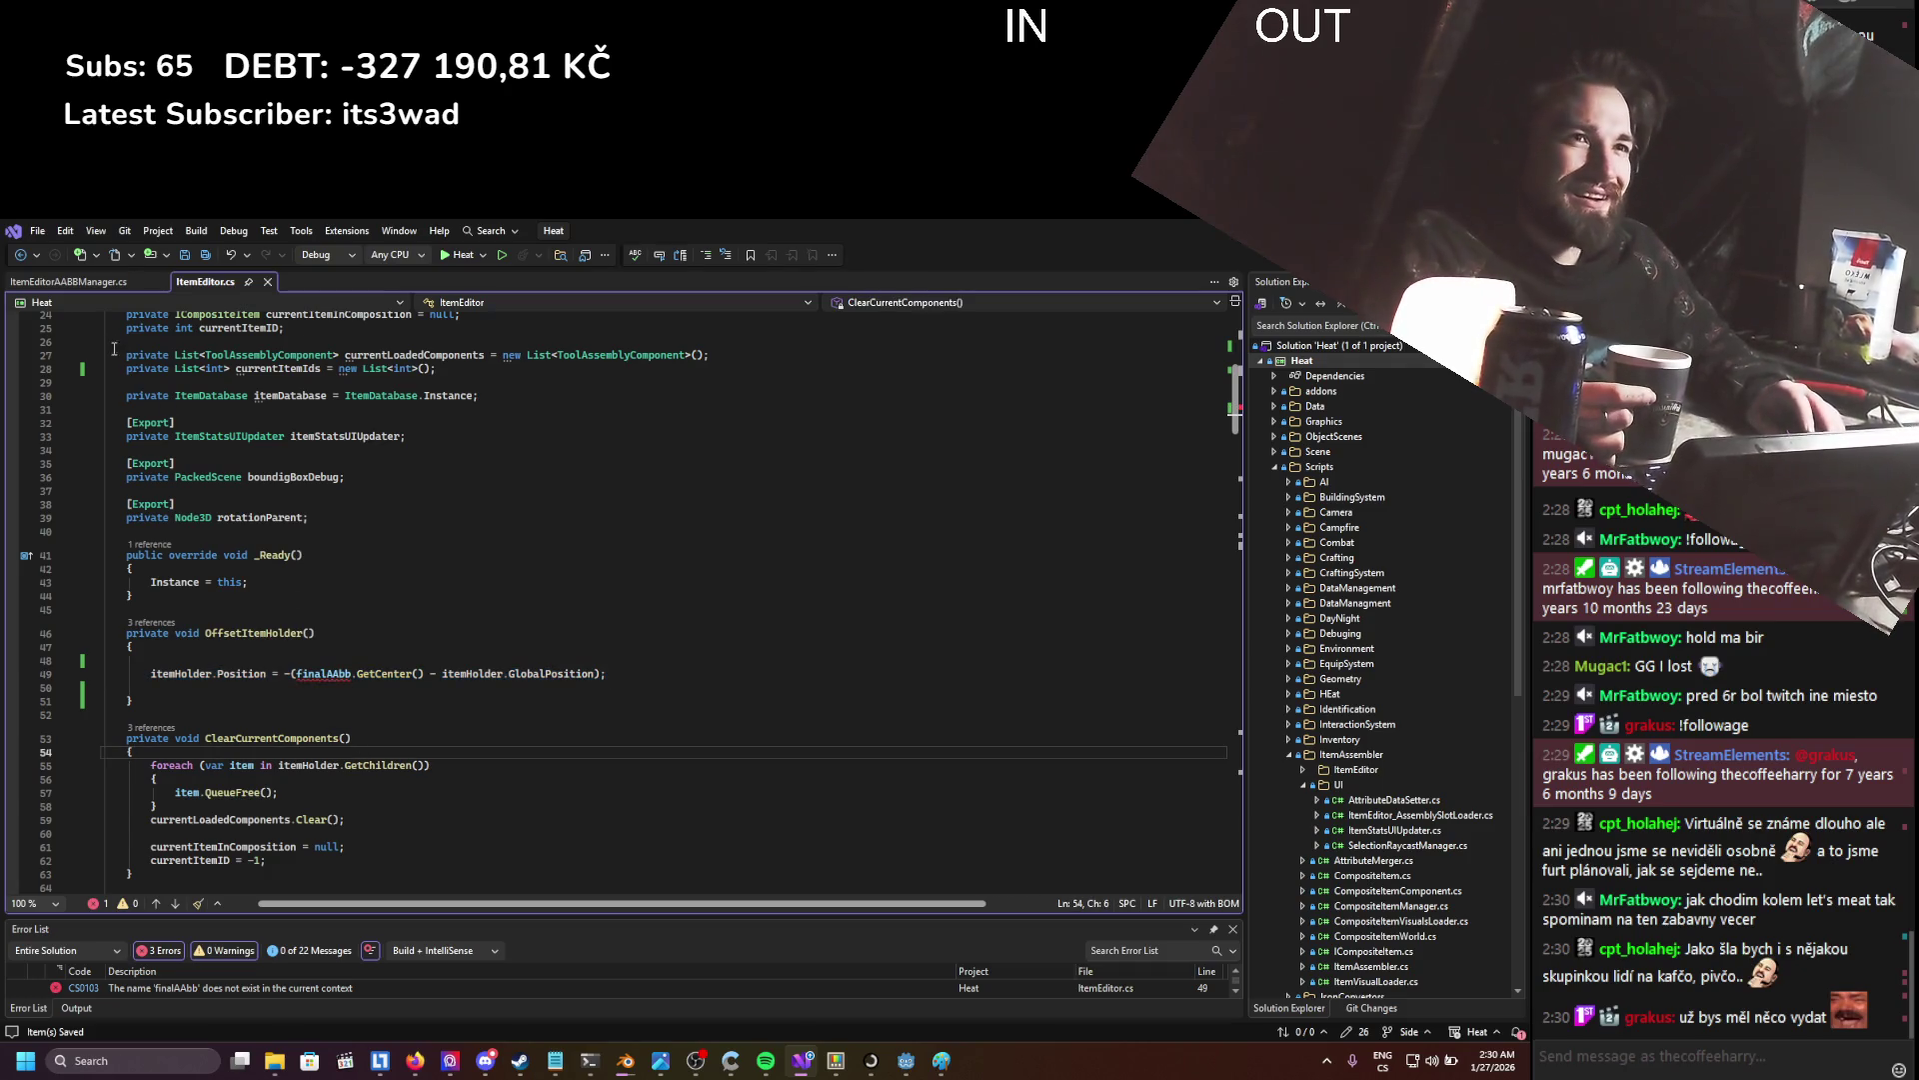
- Declare 'private Aabb currentAssembledItemAAbb;' in ItemEditorAABBManager.cs and save
click(93, 286)
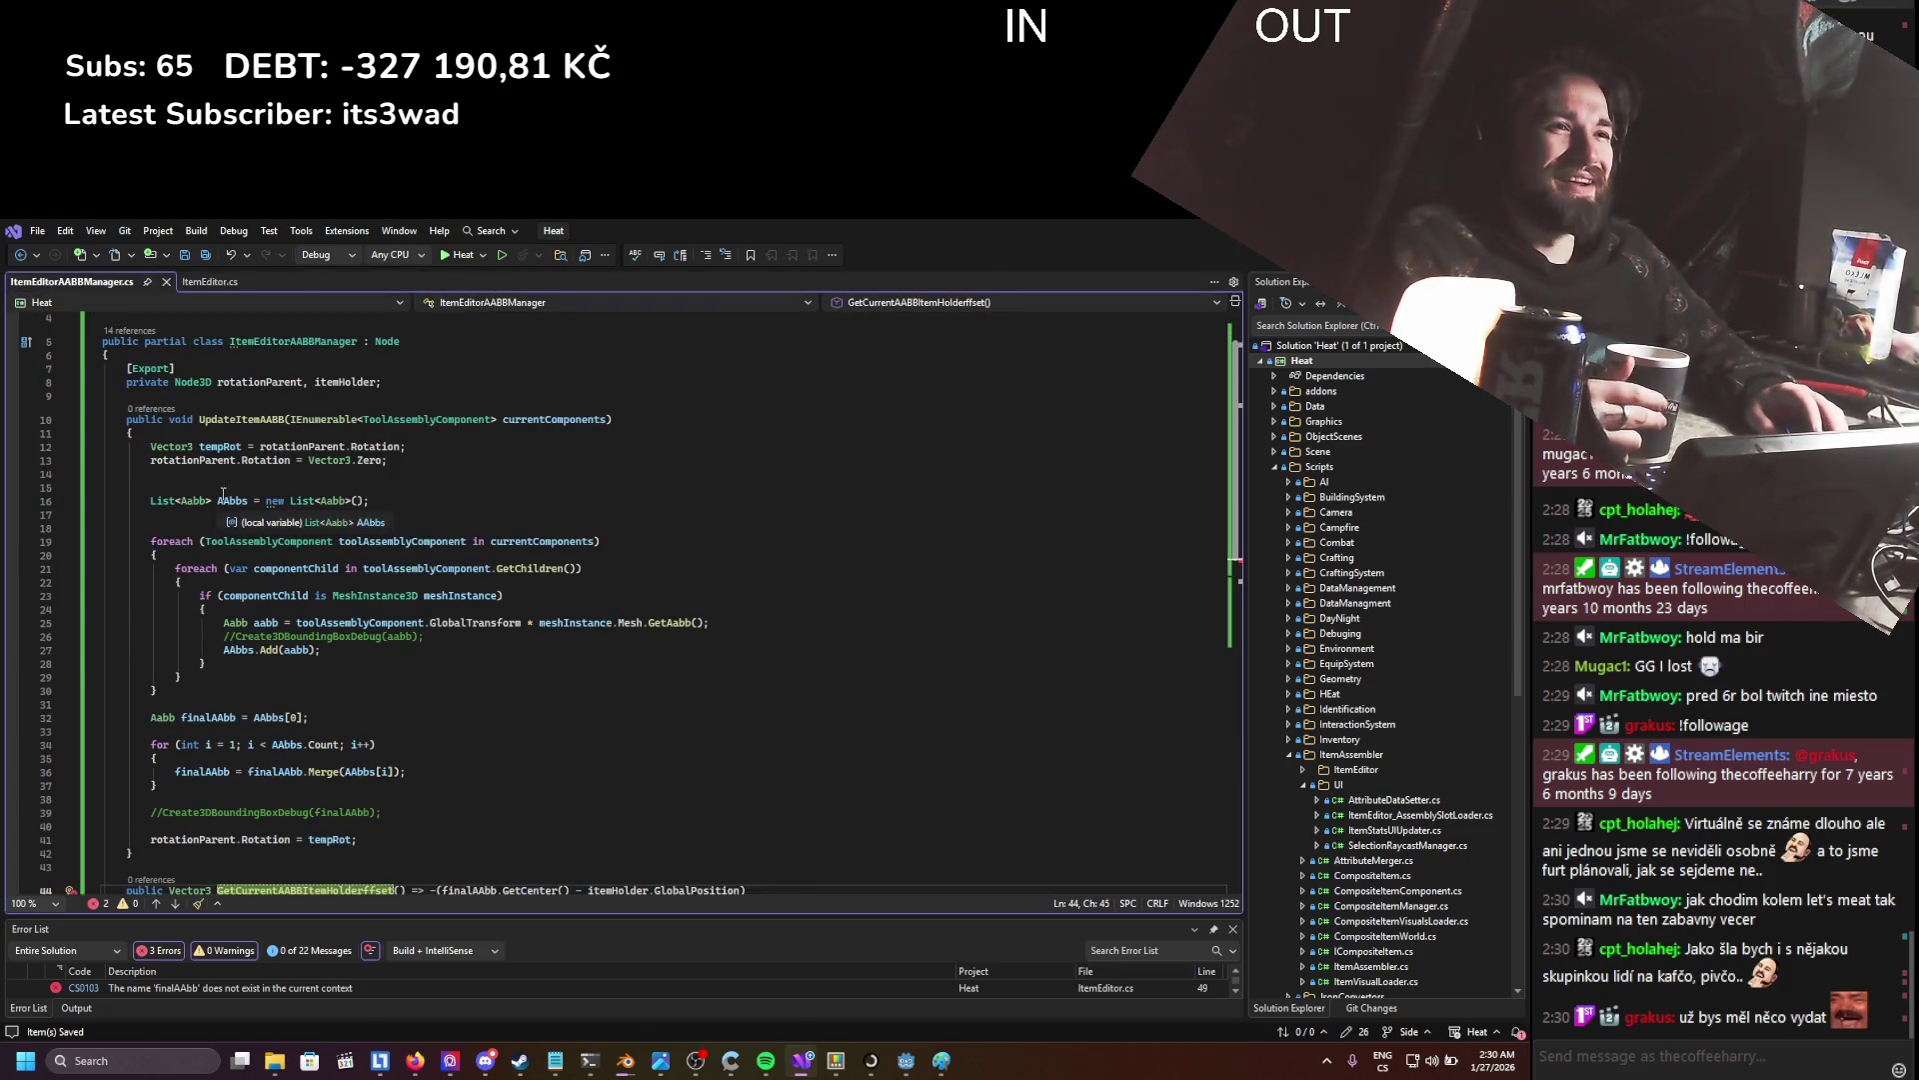
key(Return)
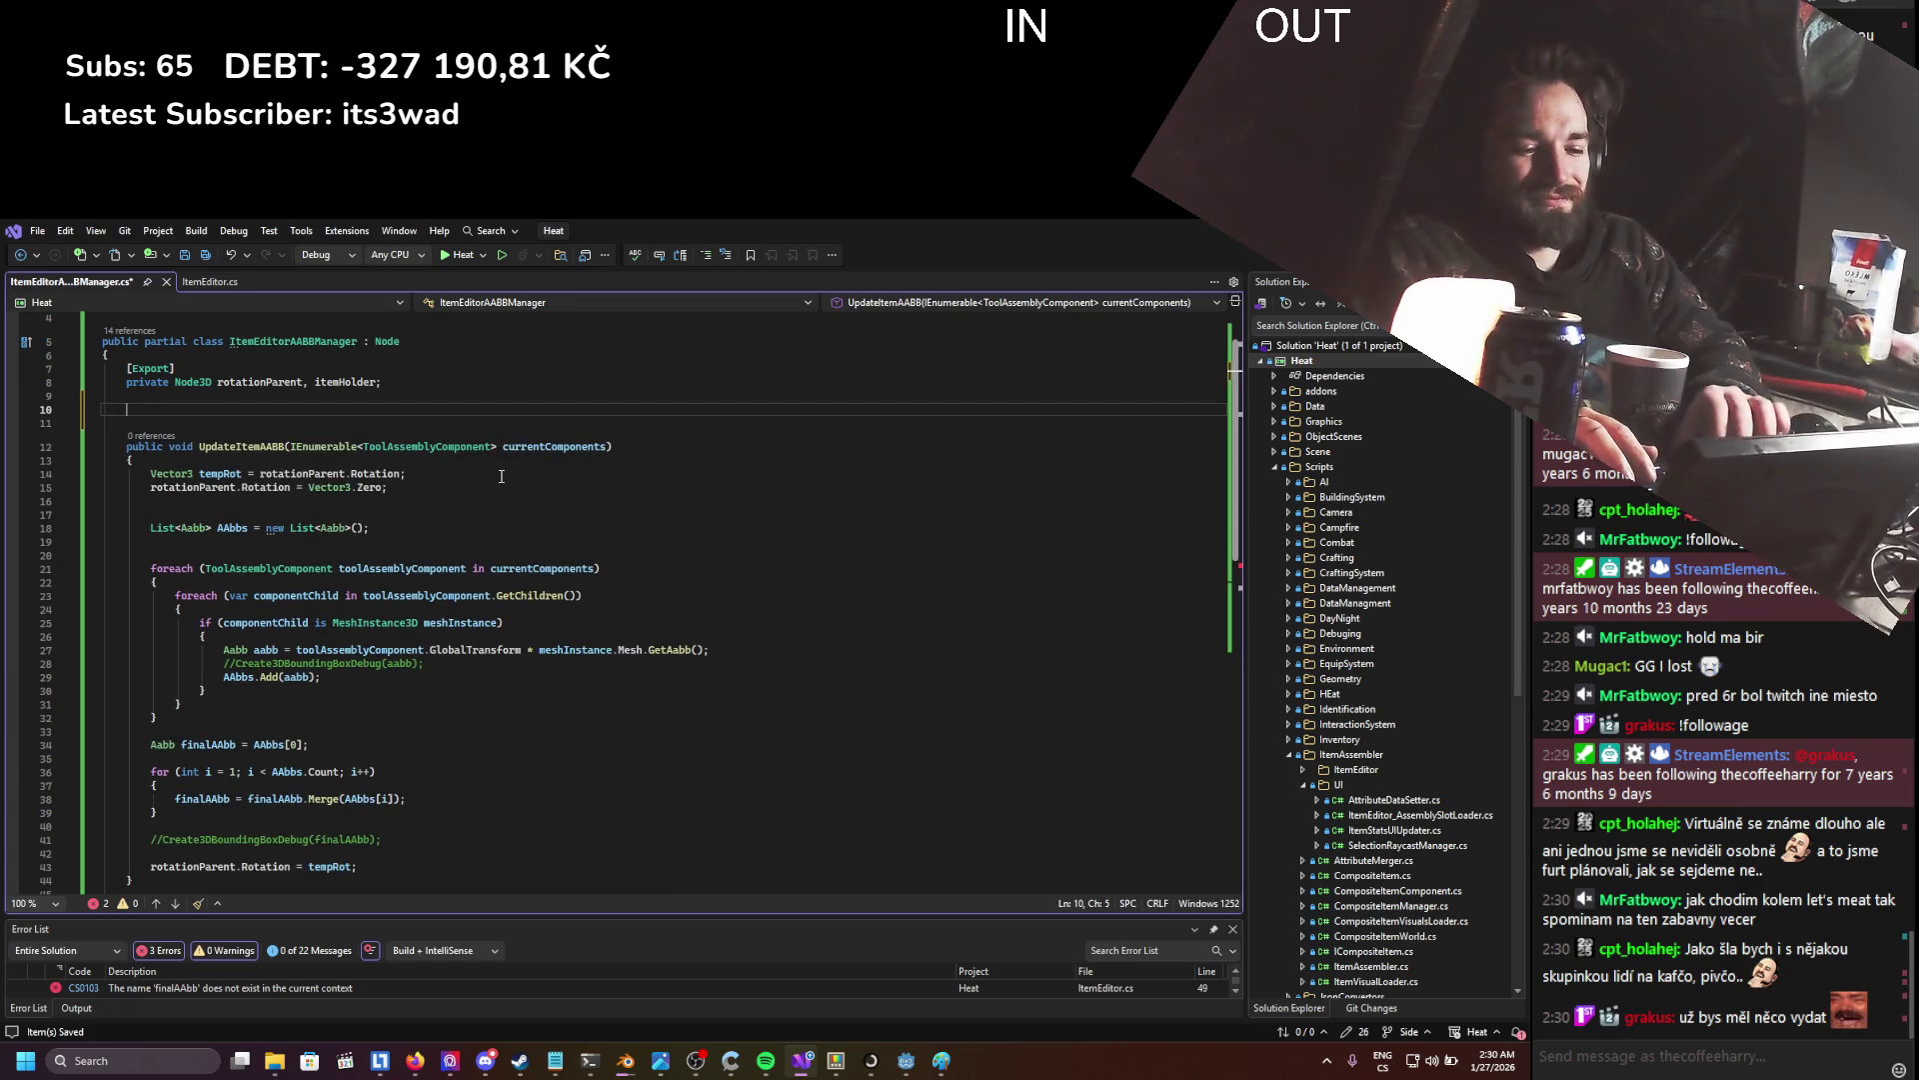
text(private Aabb )
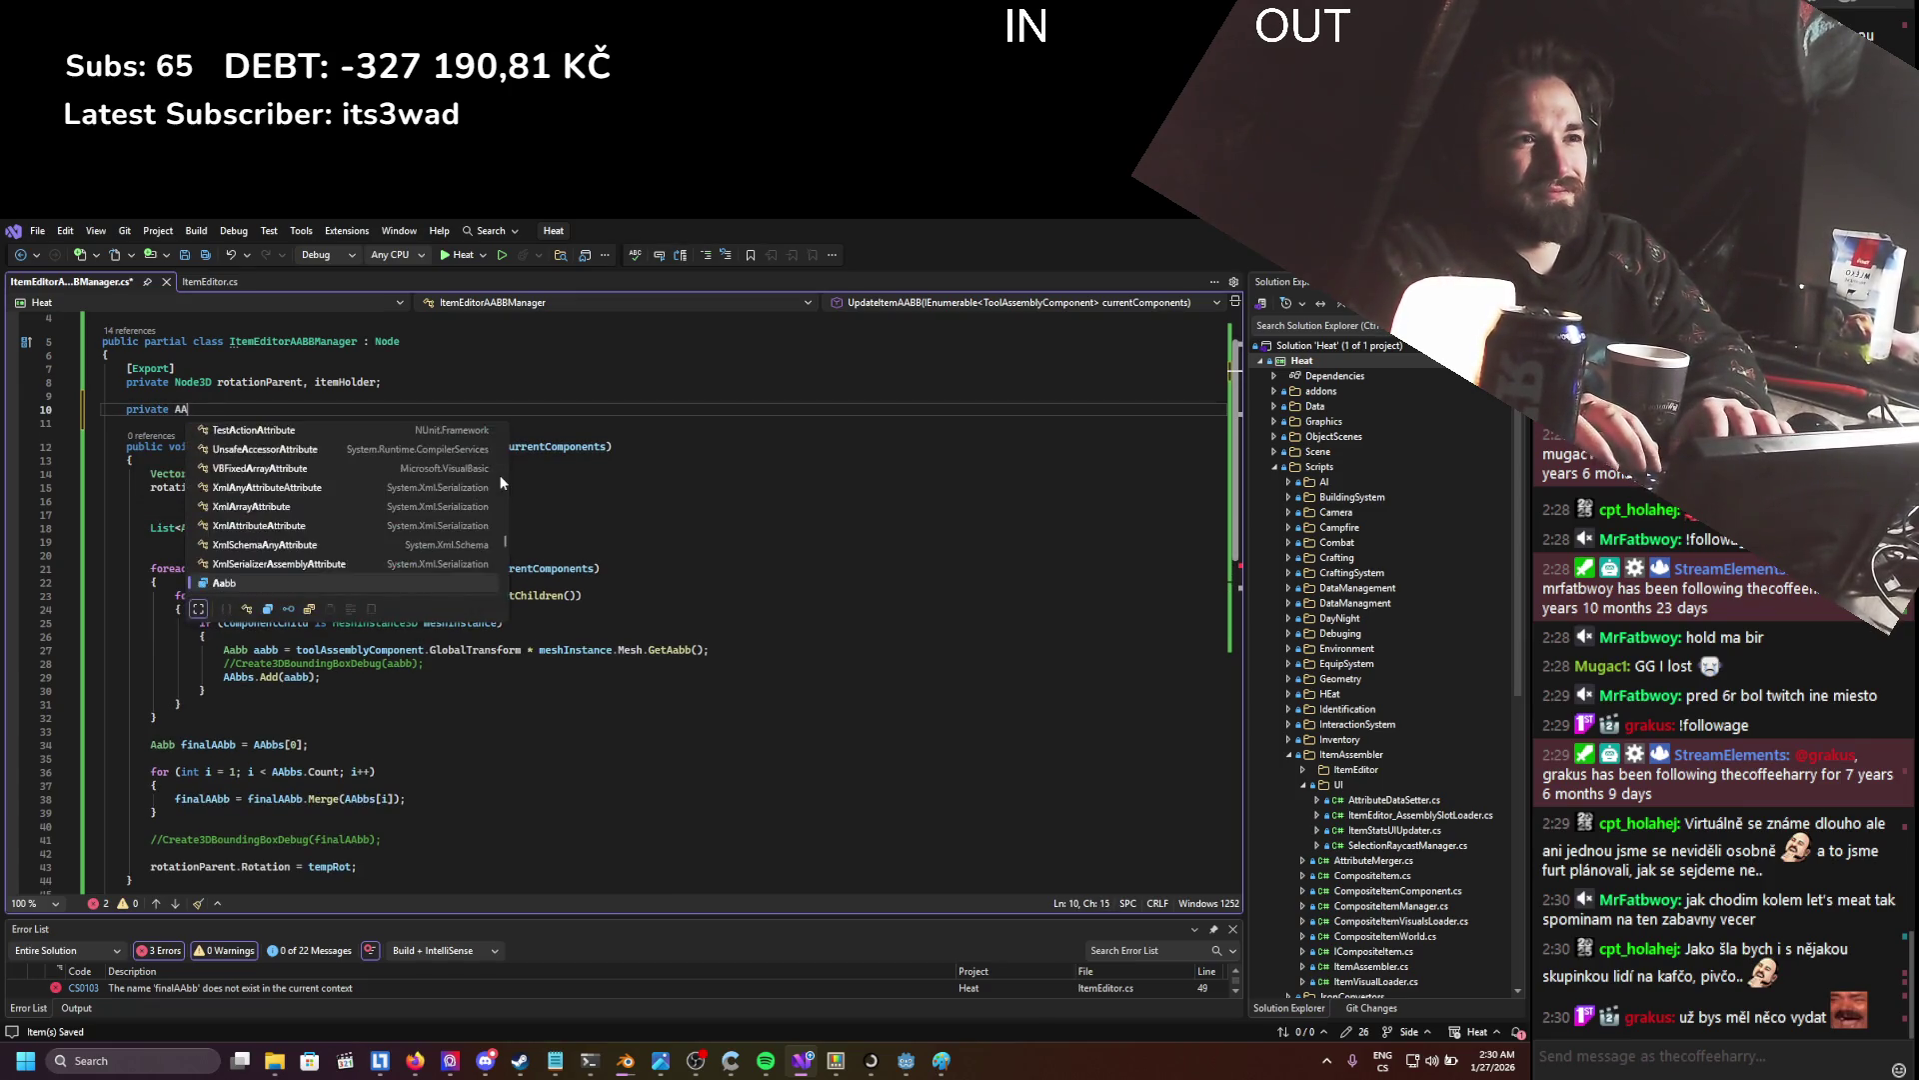
text(currentItemA)
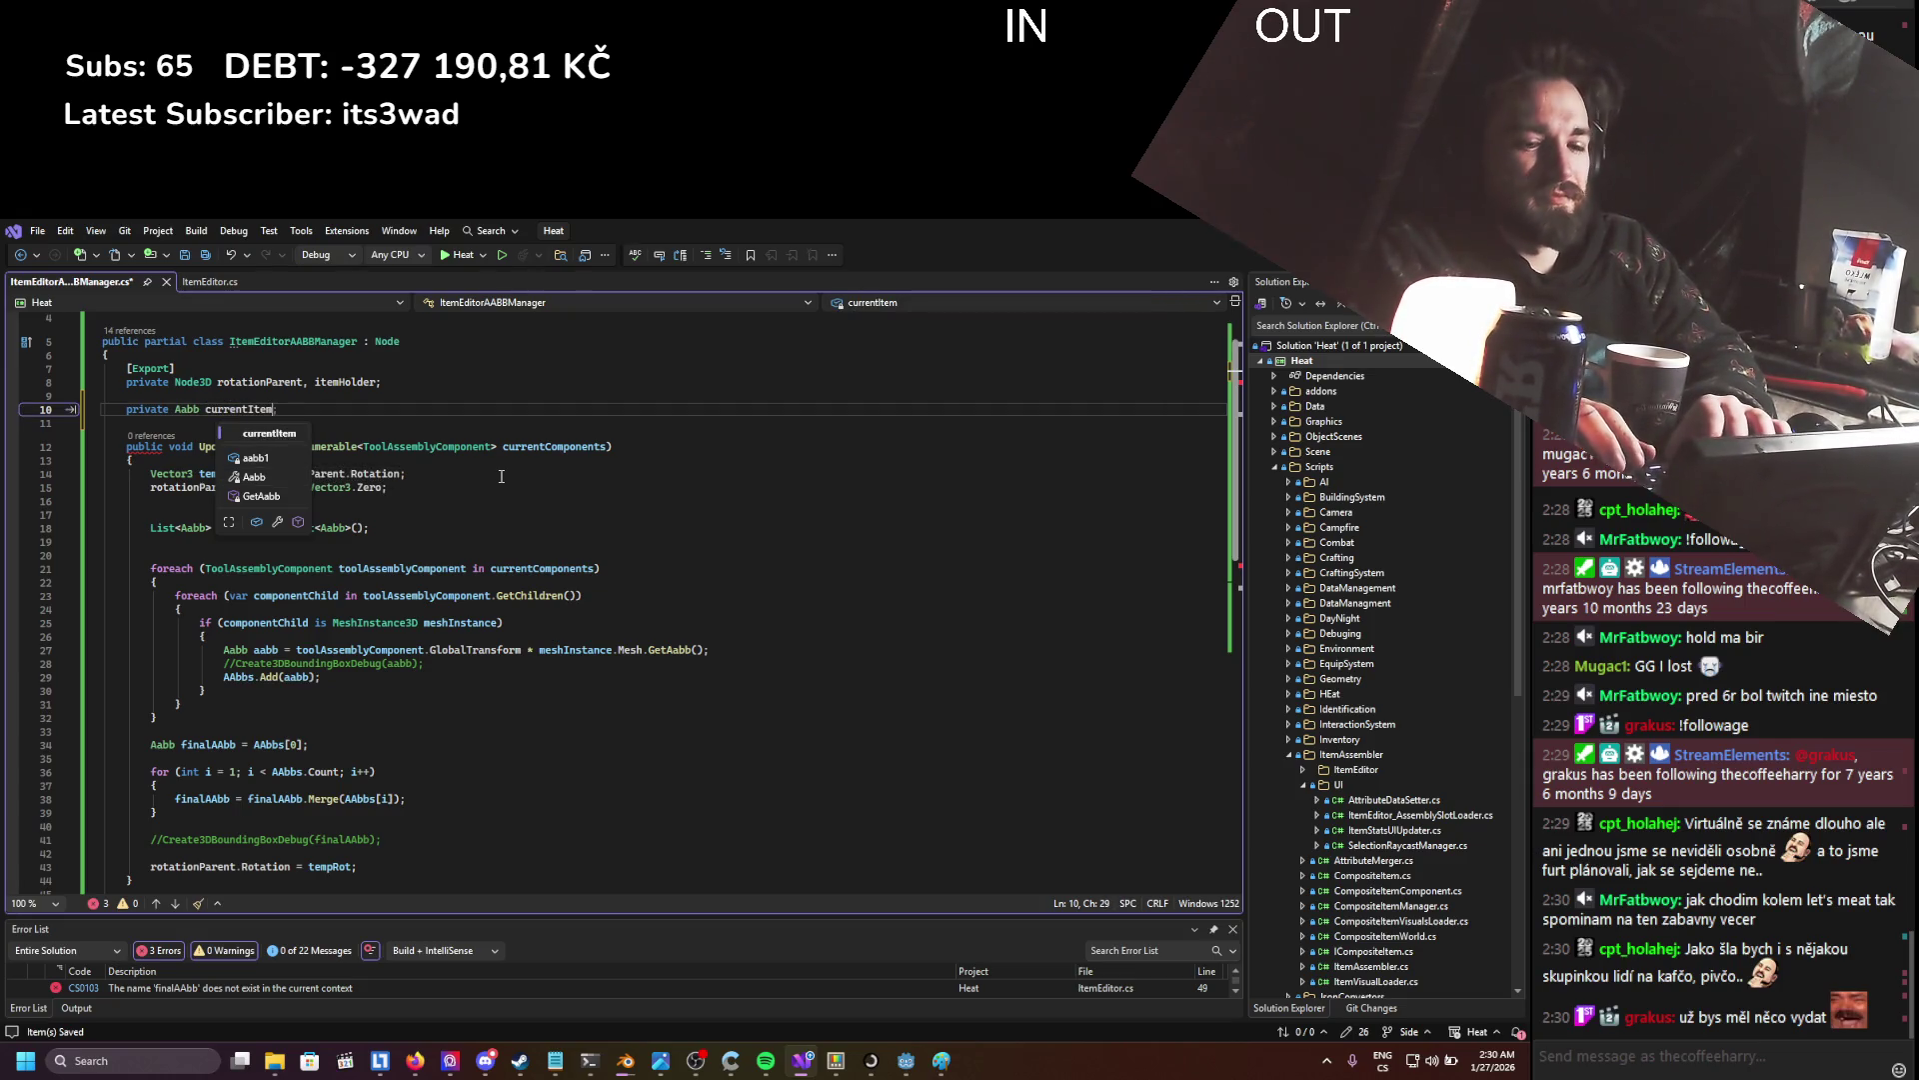
key(BackSpace)
key(BackSpace)
key(BackSpace)
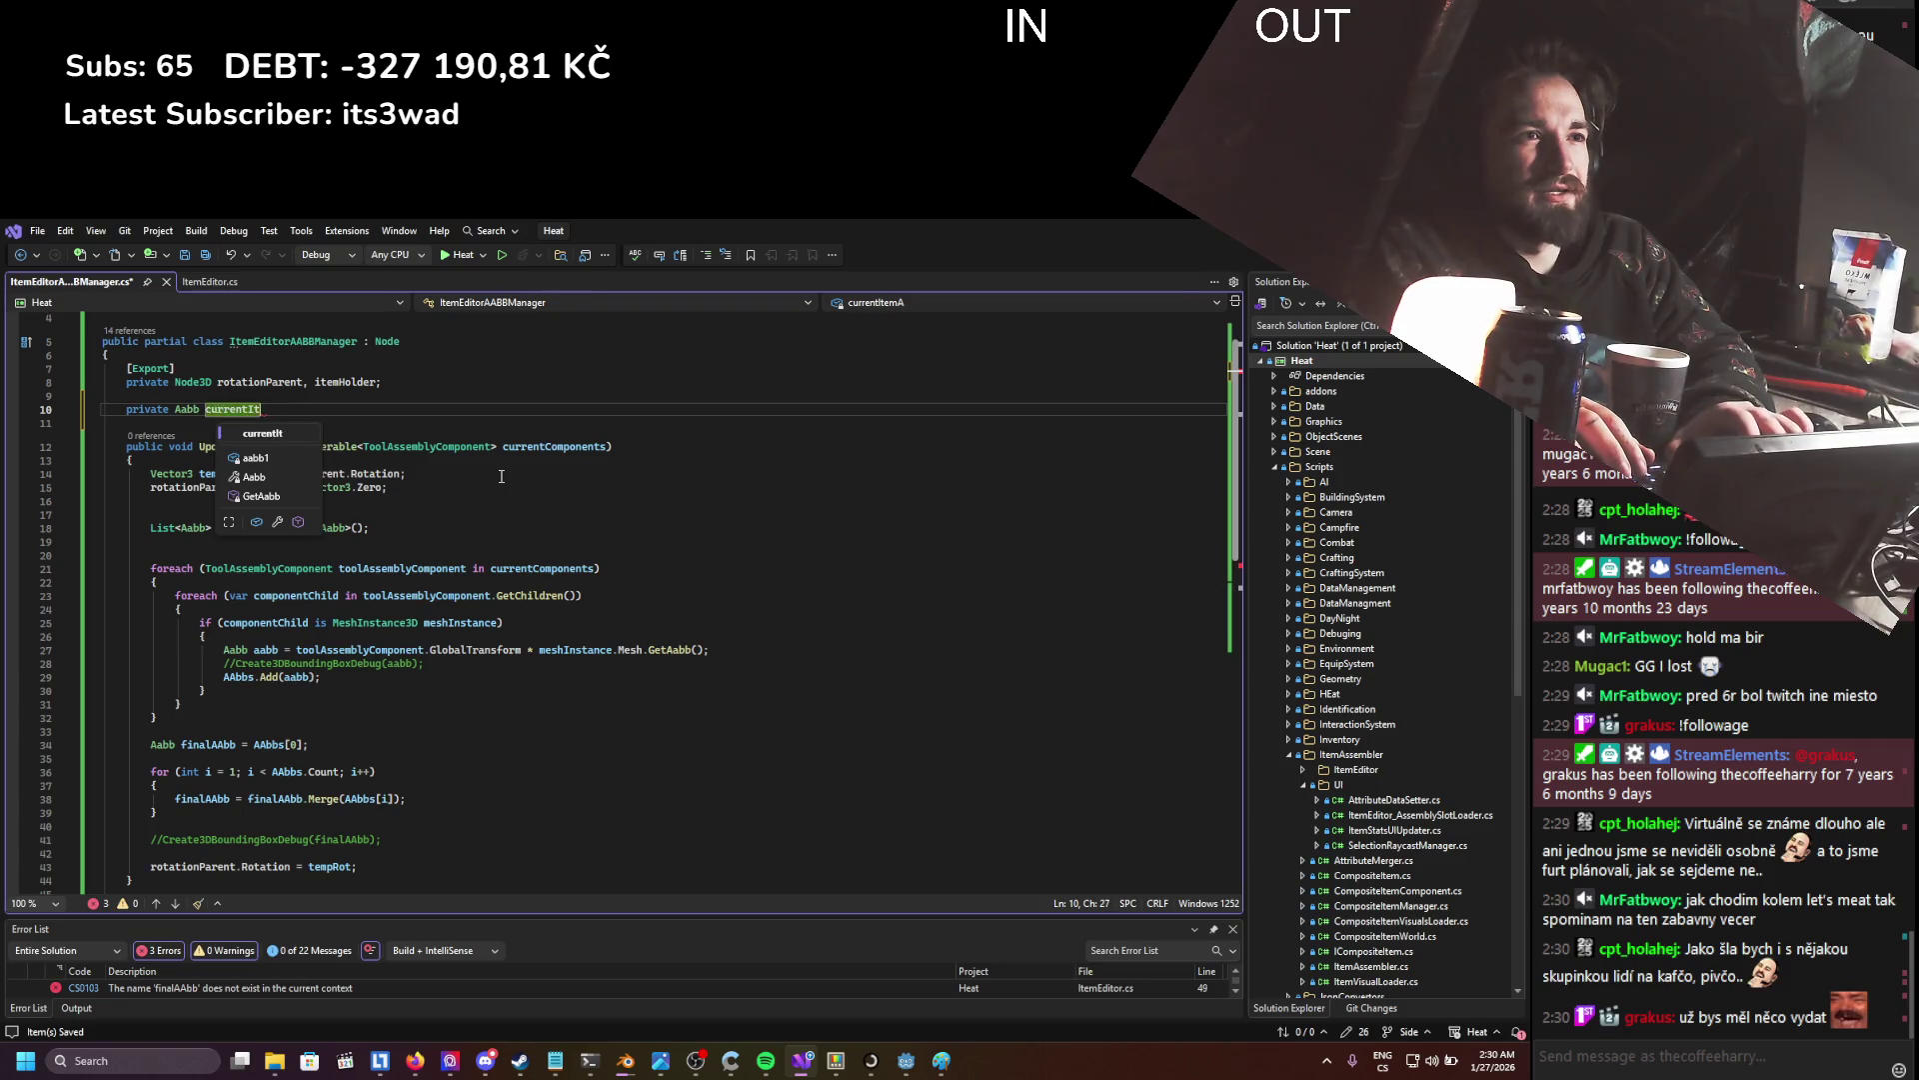
text(Assembled)
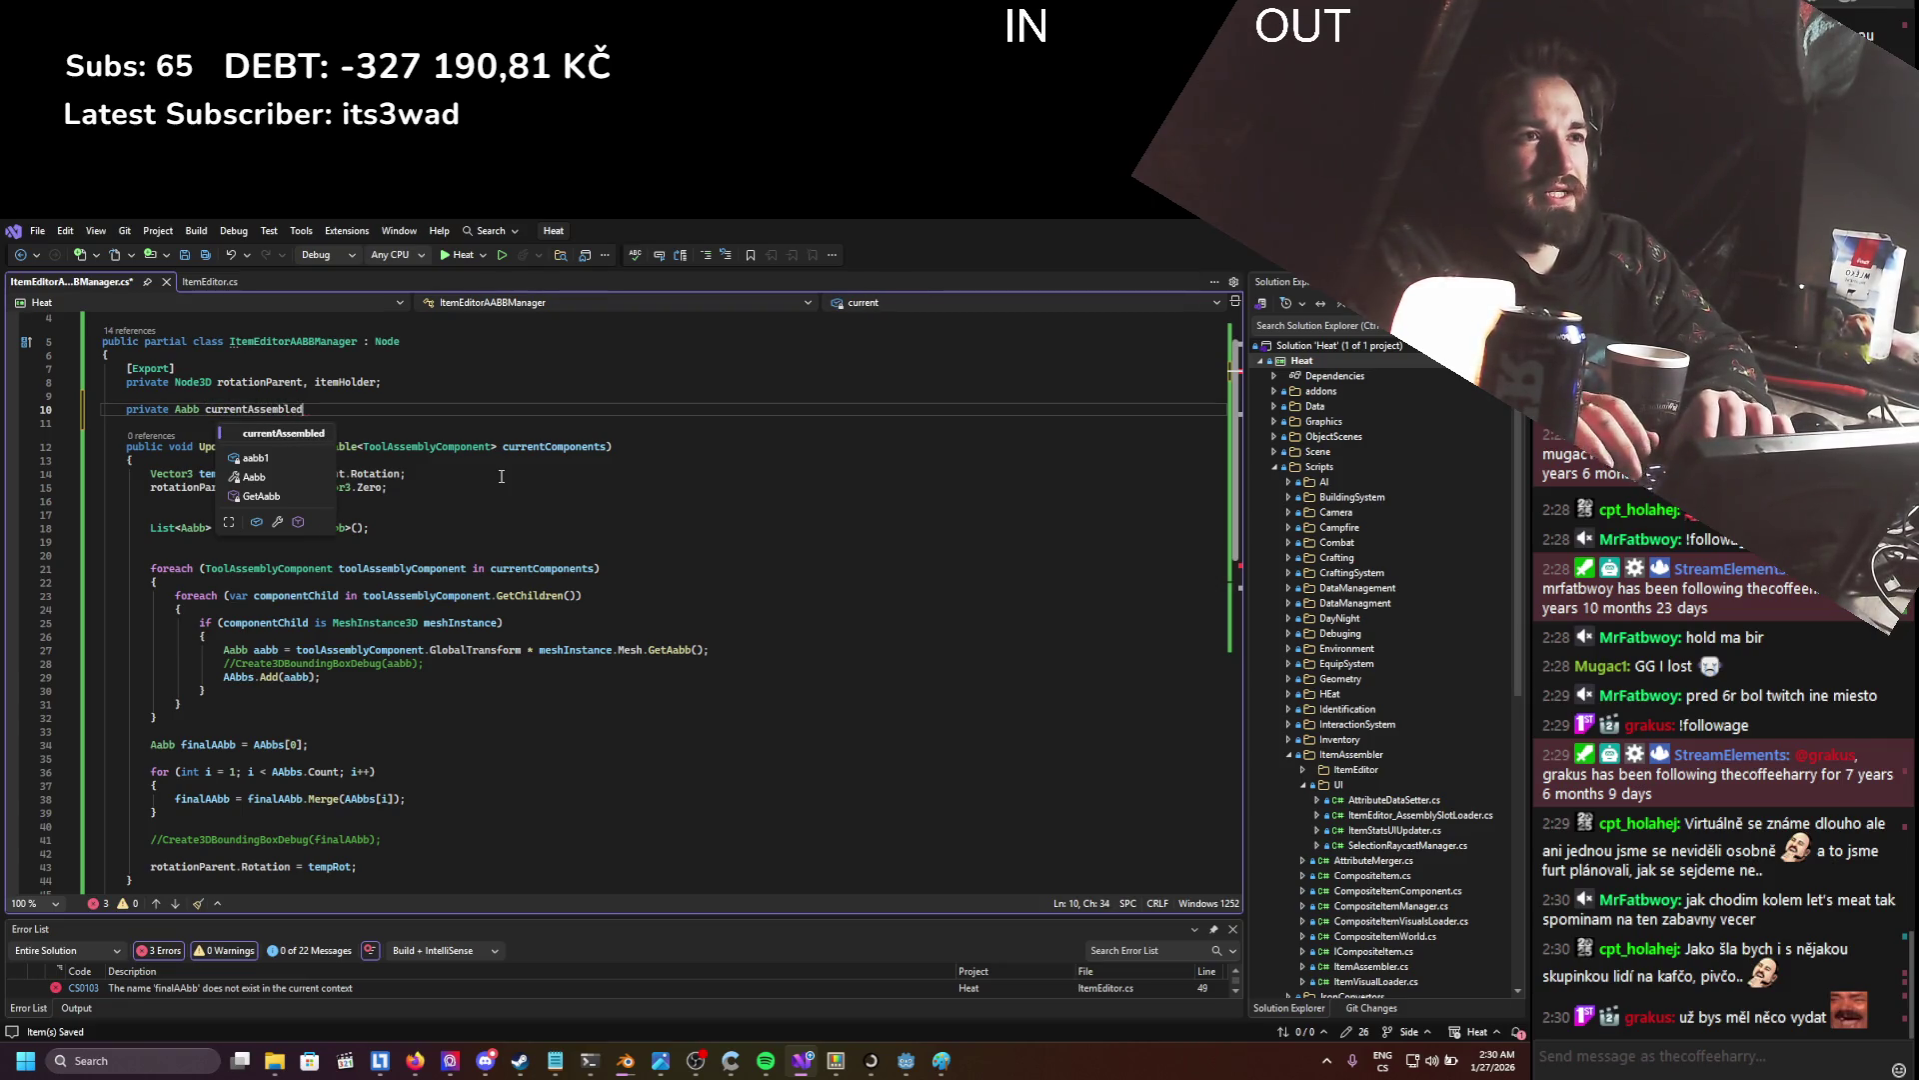
text(ItemAAbb;)
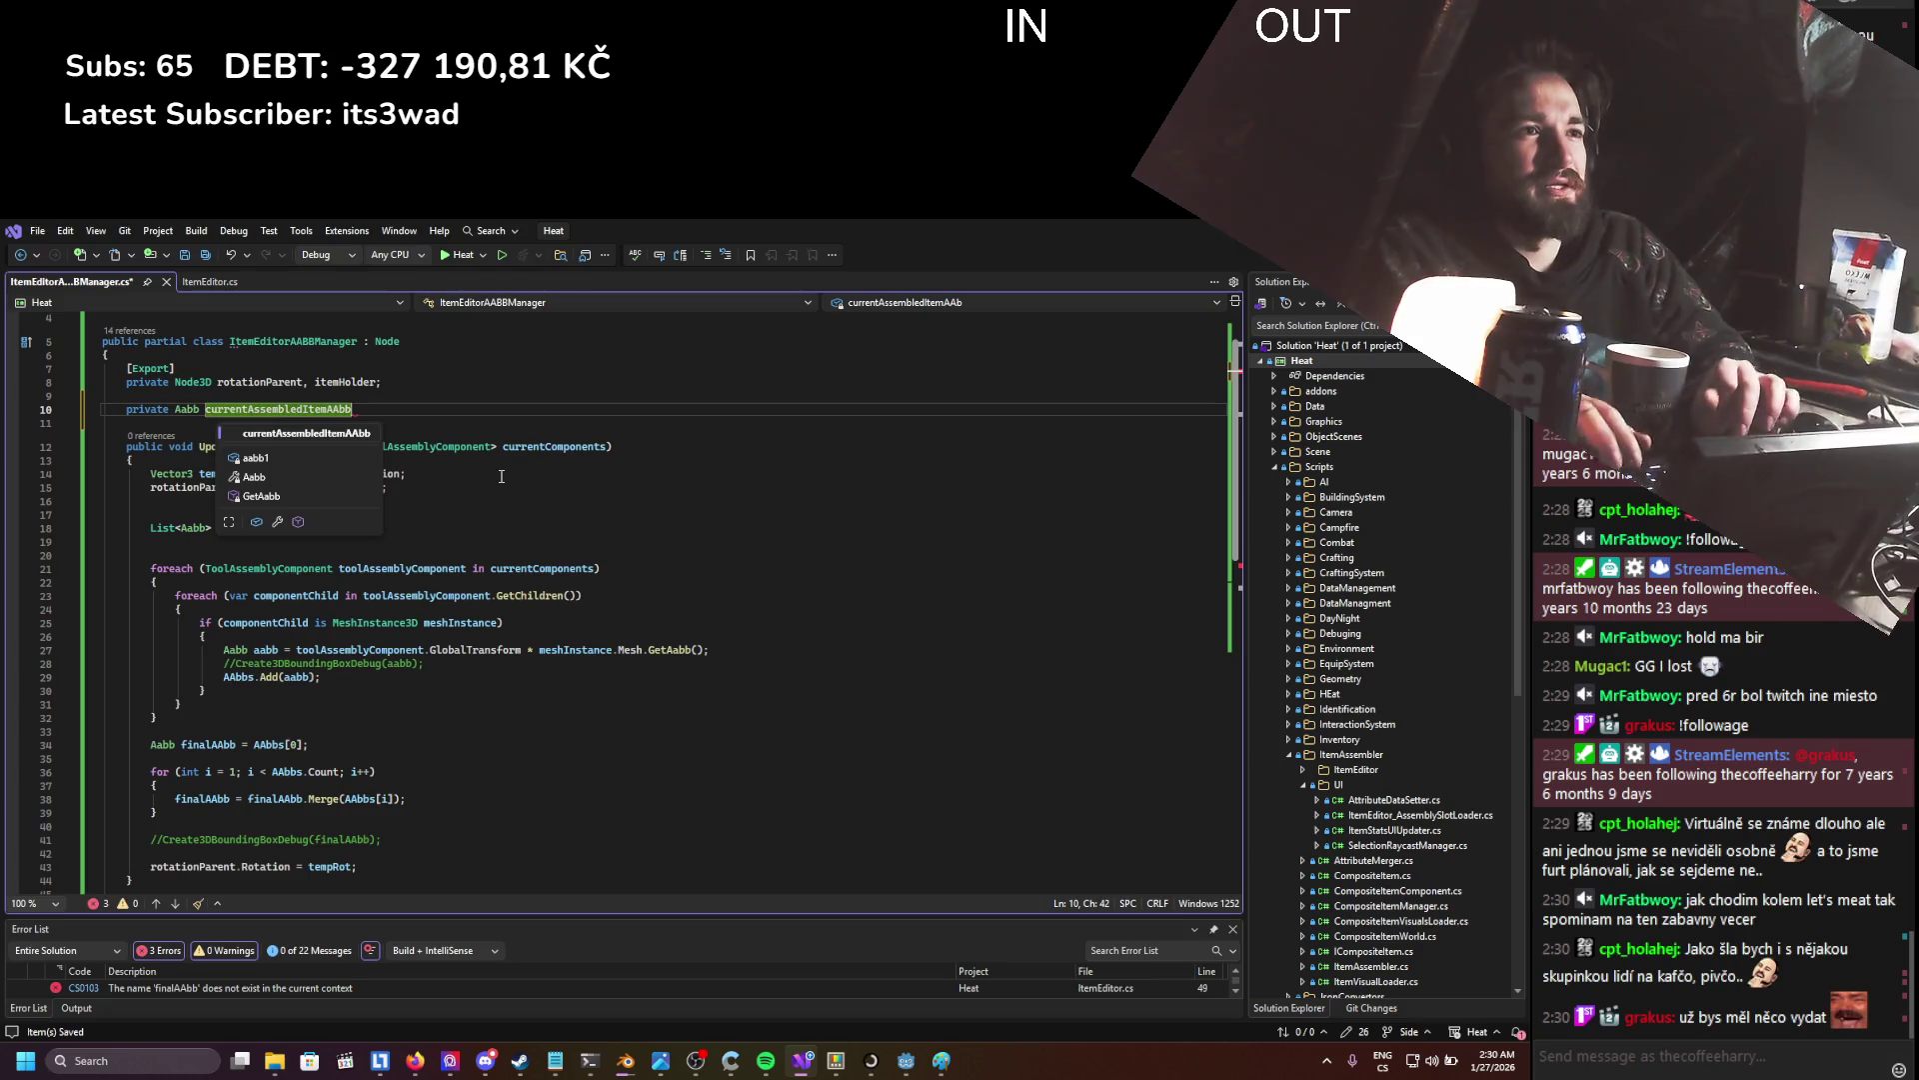
key(ctrl+s)
- Assign finalAAbb to currentAssembledItemAABB at the end of UpdateItemAABB, save, and return to ItemEditor.cs
double_click(284, 410)
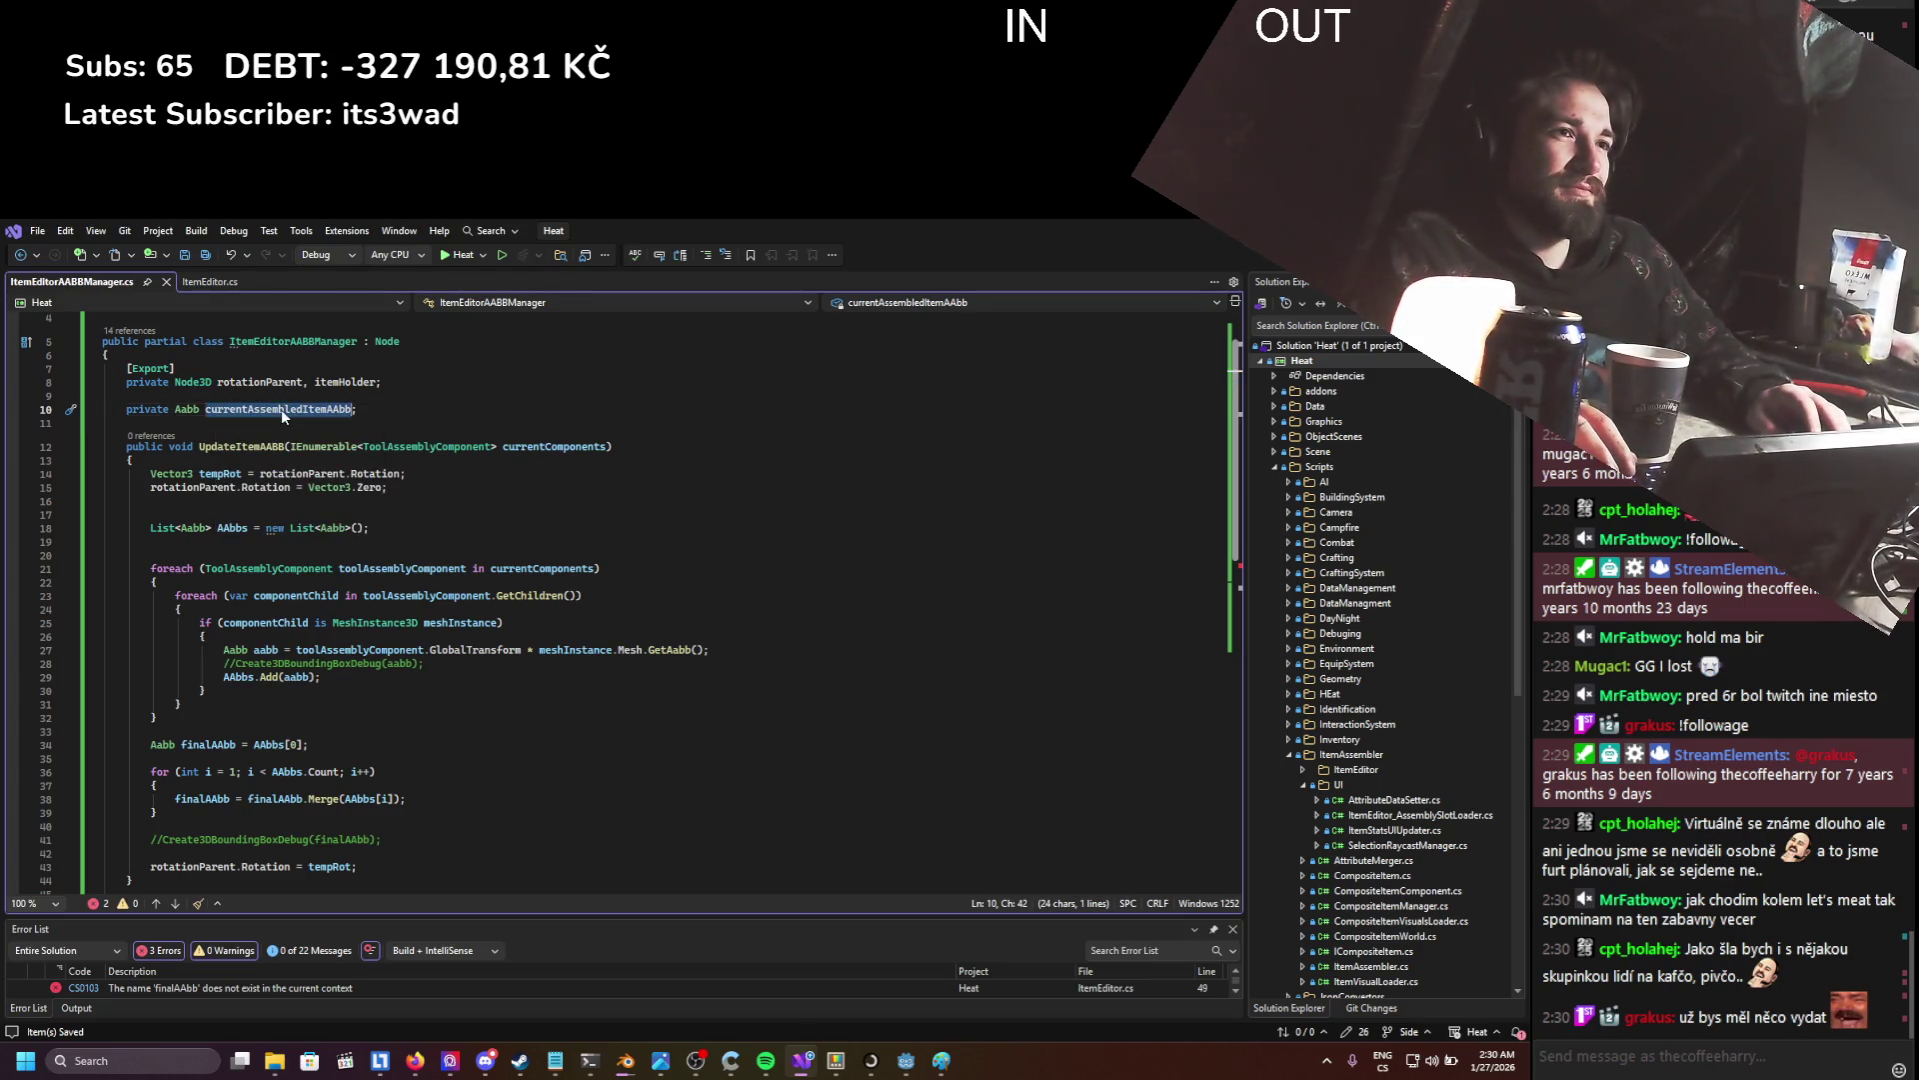
scroll(469, 503, down, 2)
scroll(465, 506, down, 1)
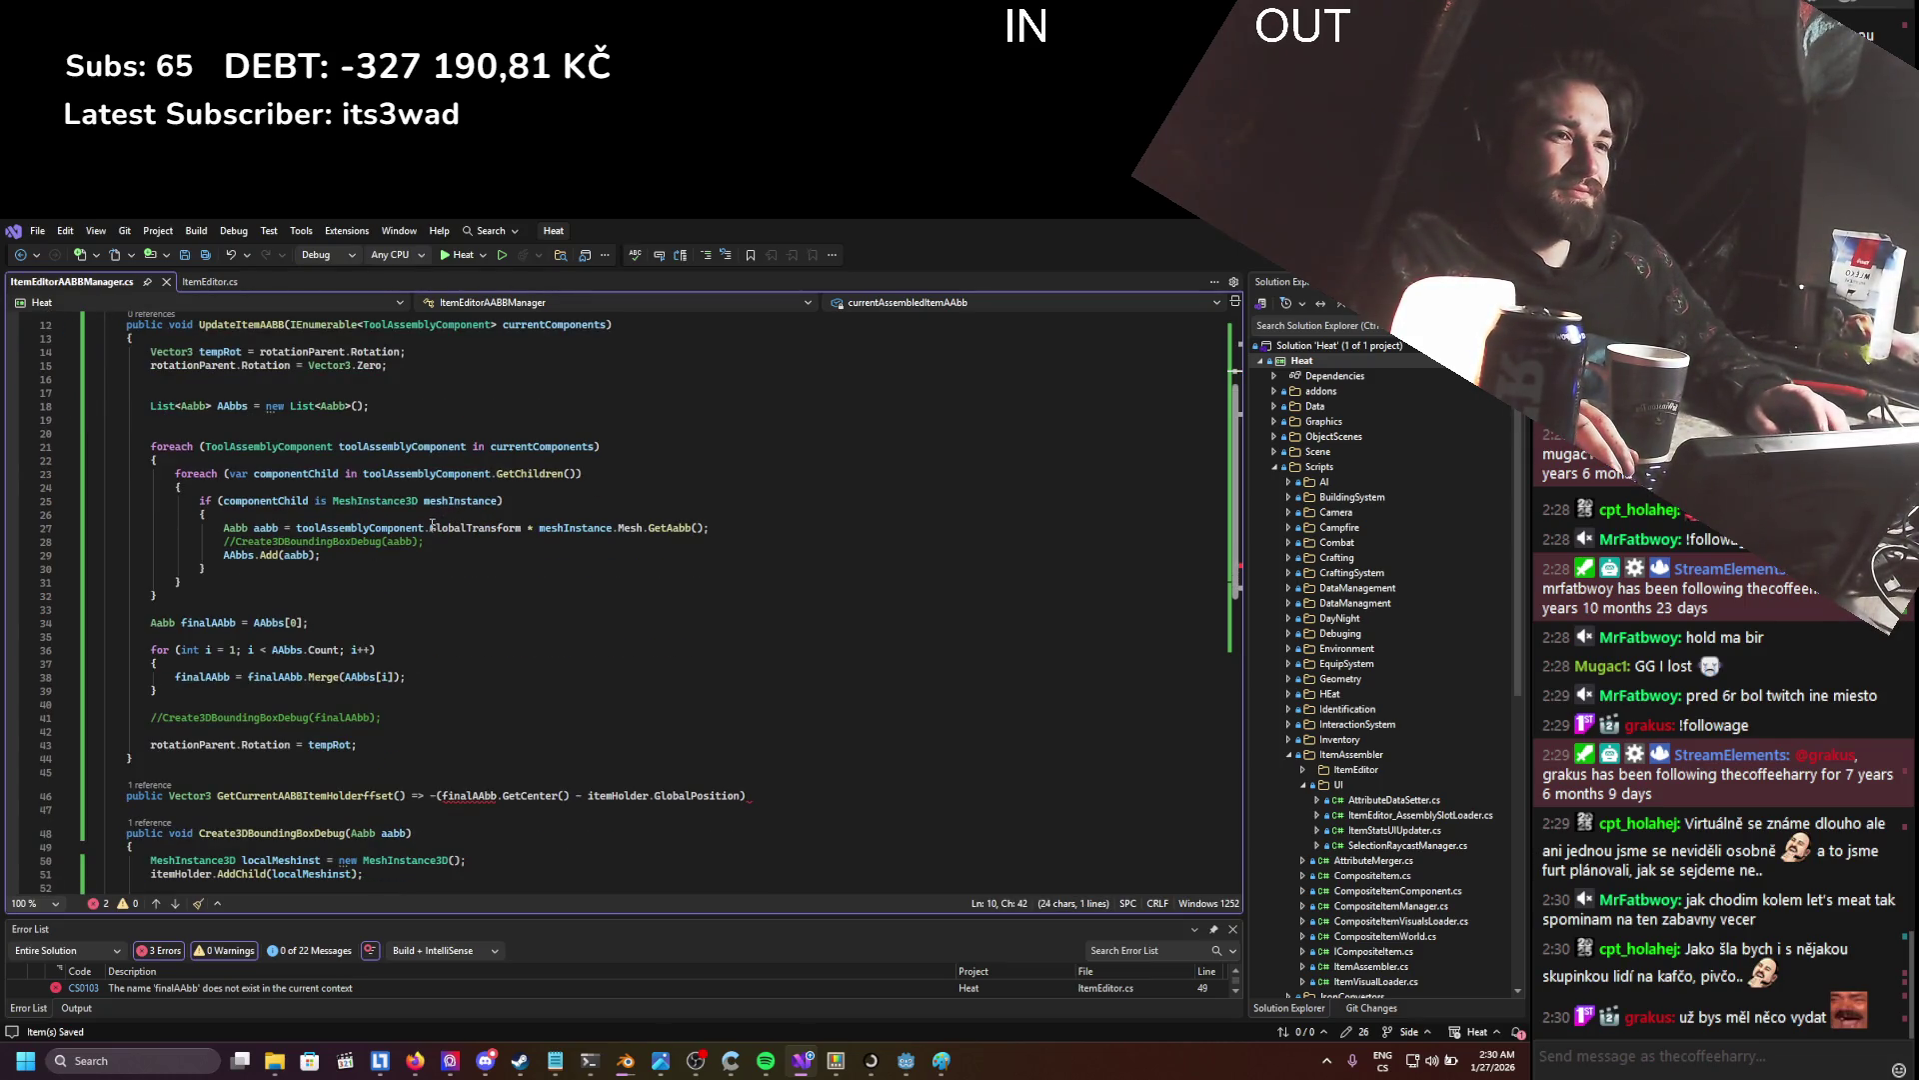
drag(178, 622, 275, 622)
click(404, 719)
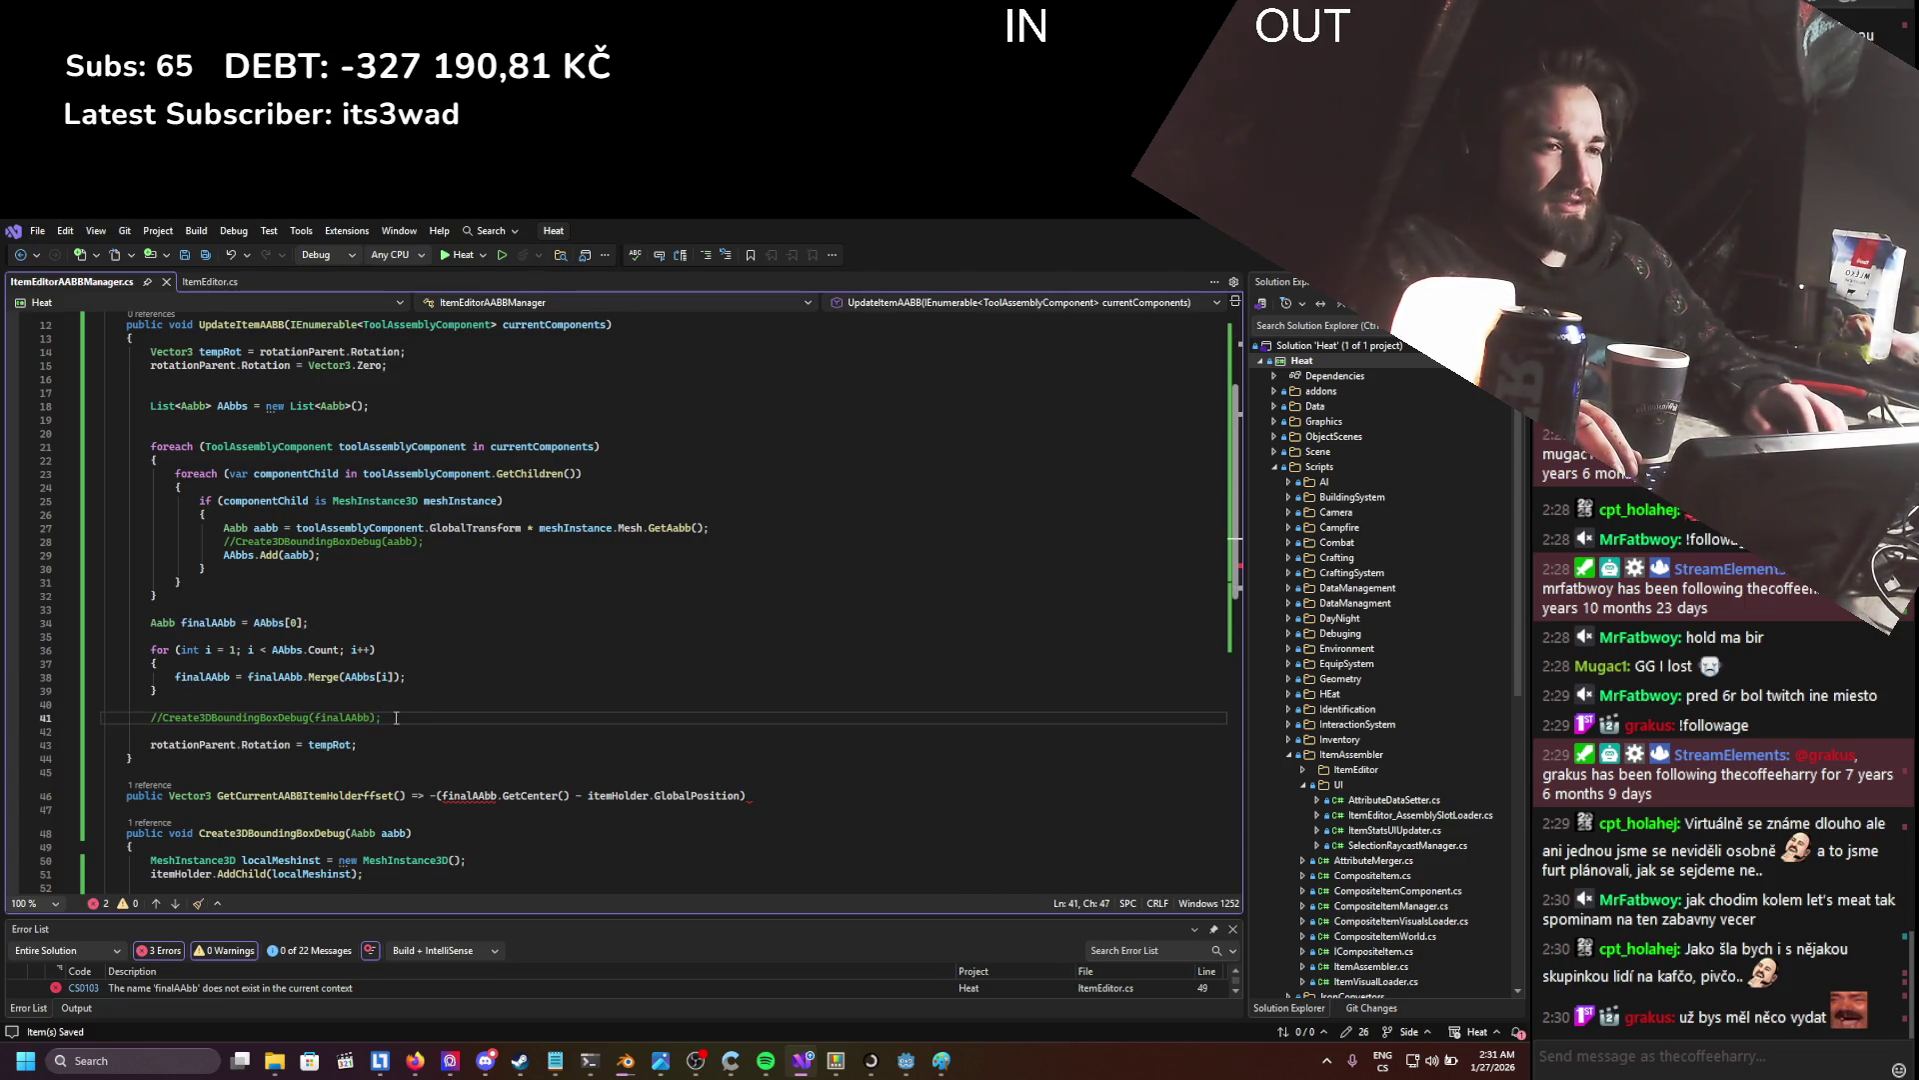
key(Return)
text(currentAssembledItemAABB)
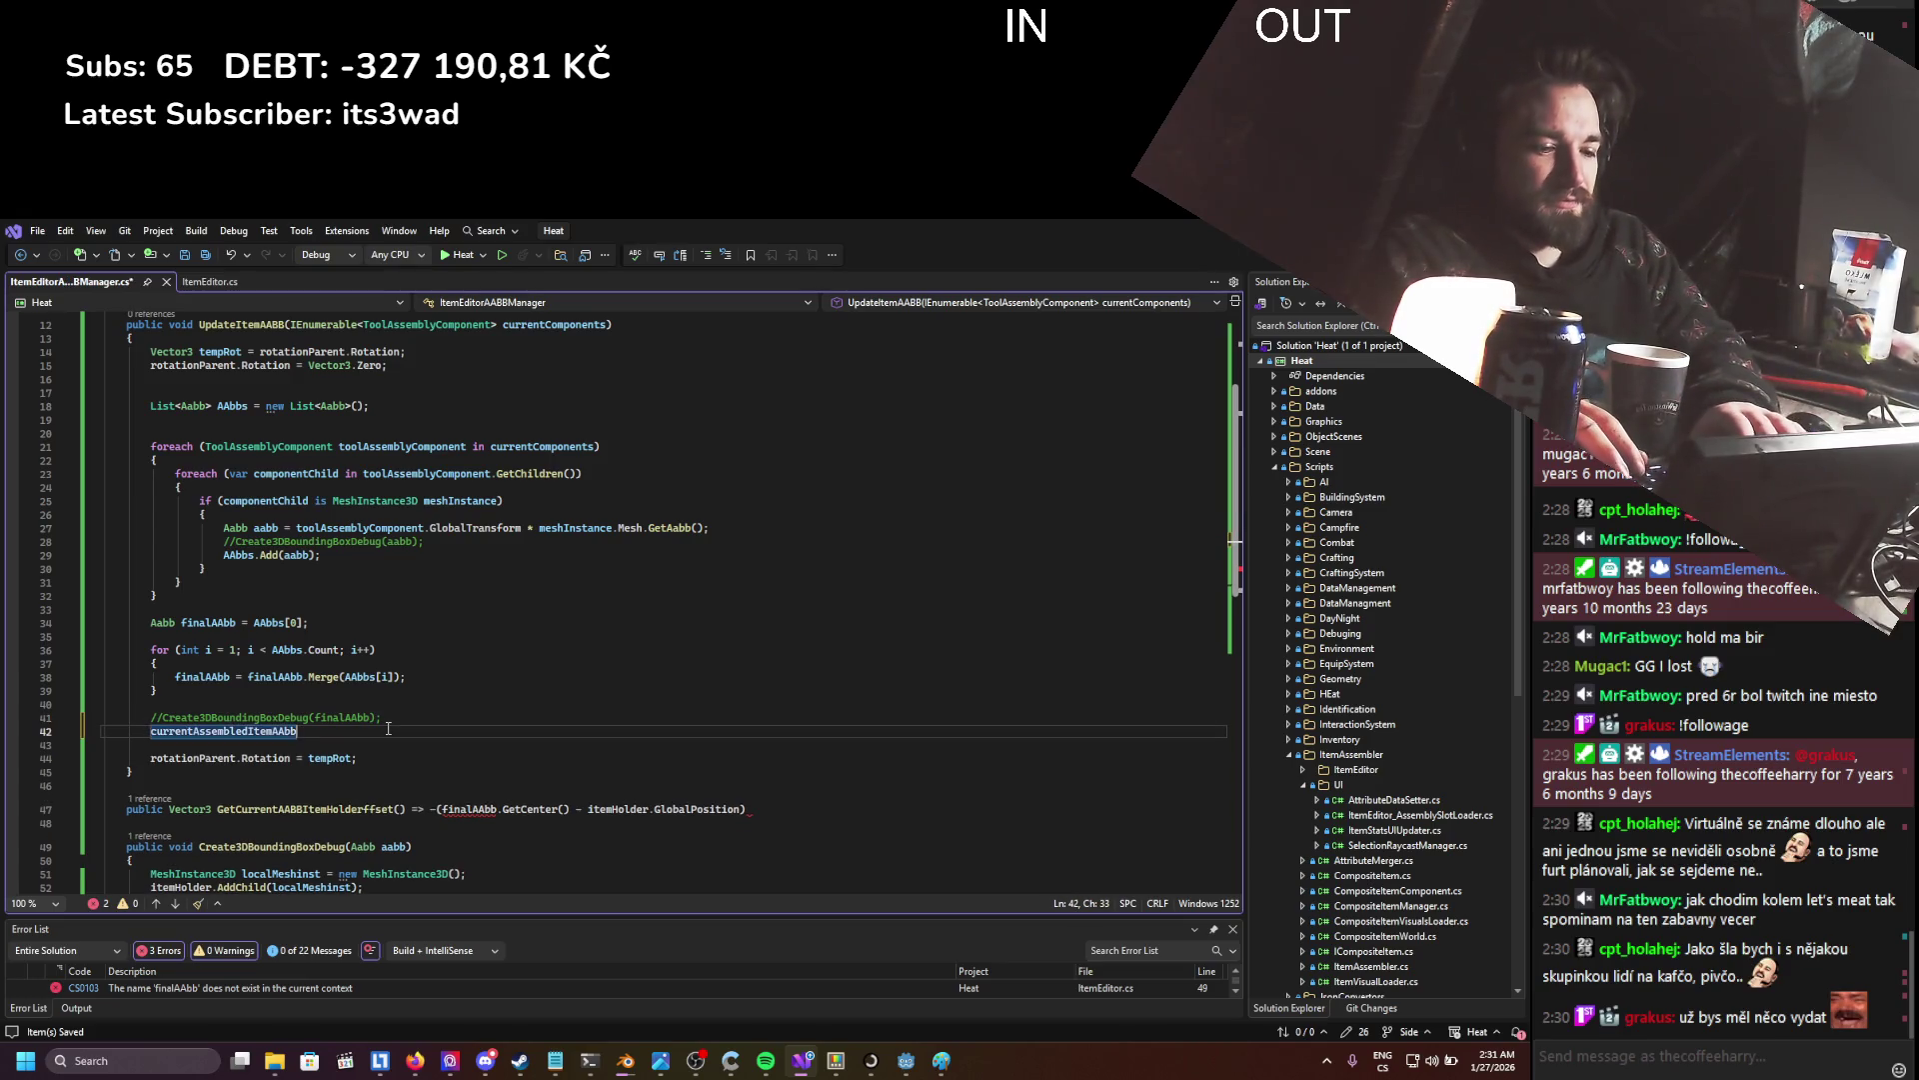
text( = )
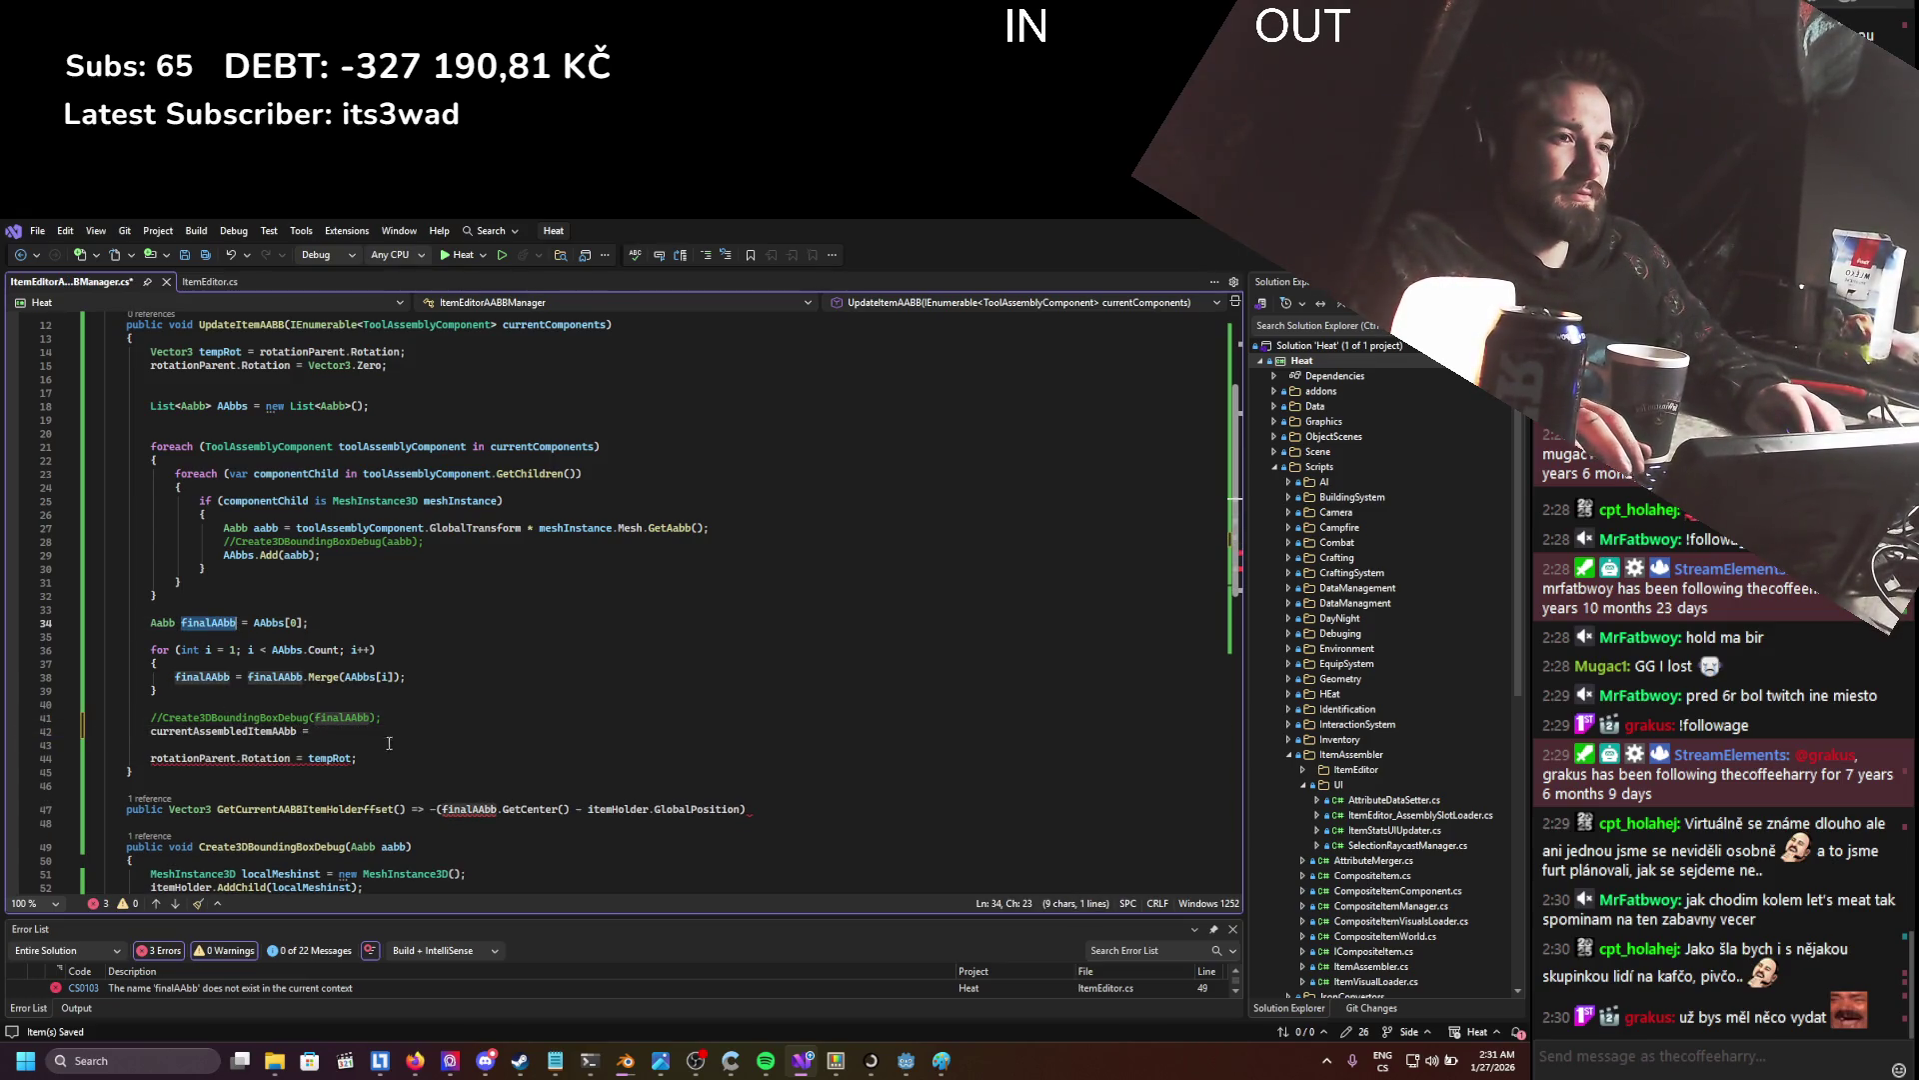
text(finalAAbb;)
key(ctrl+s)
scroll(331, 656, up, 2)
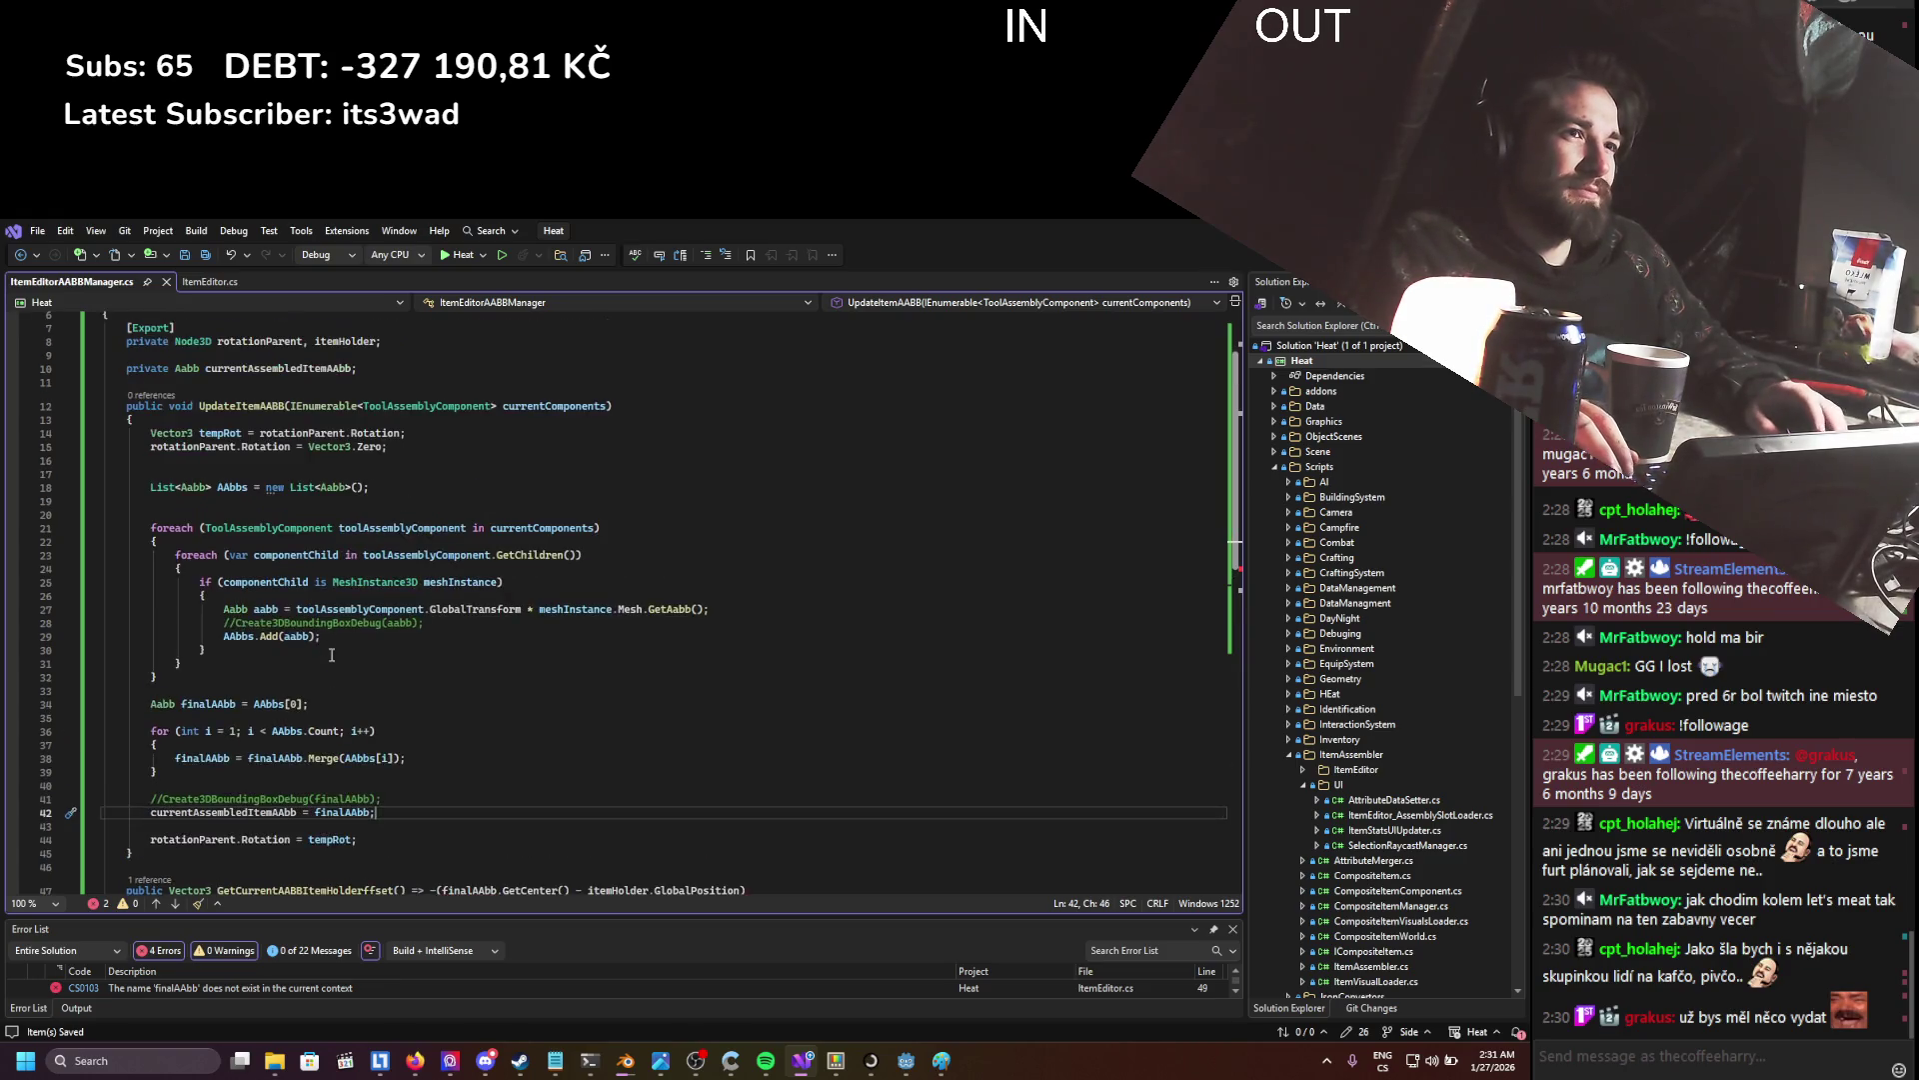
click(208, 281)
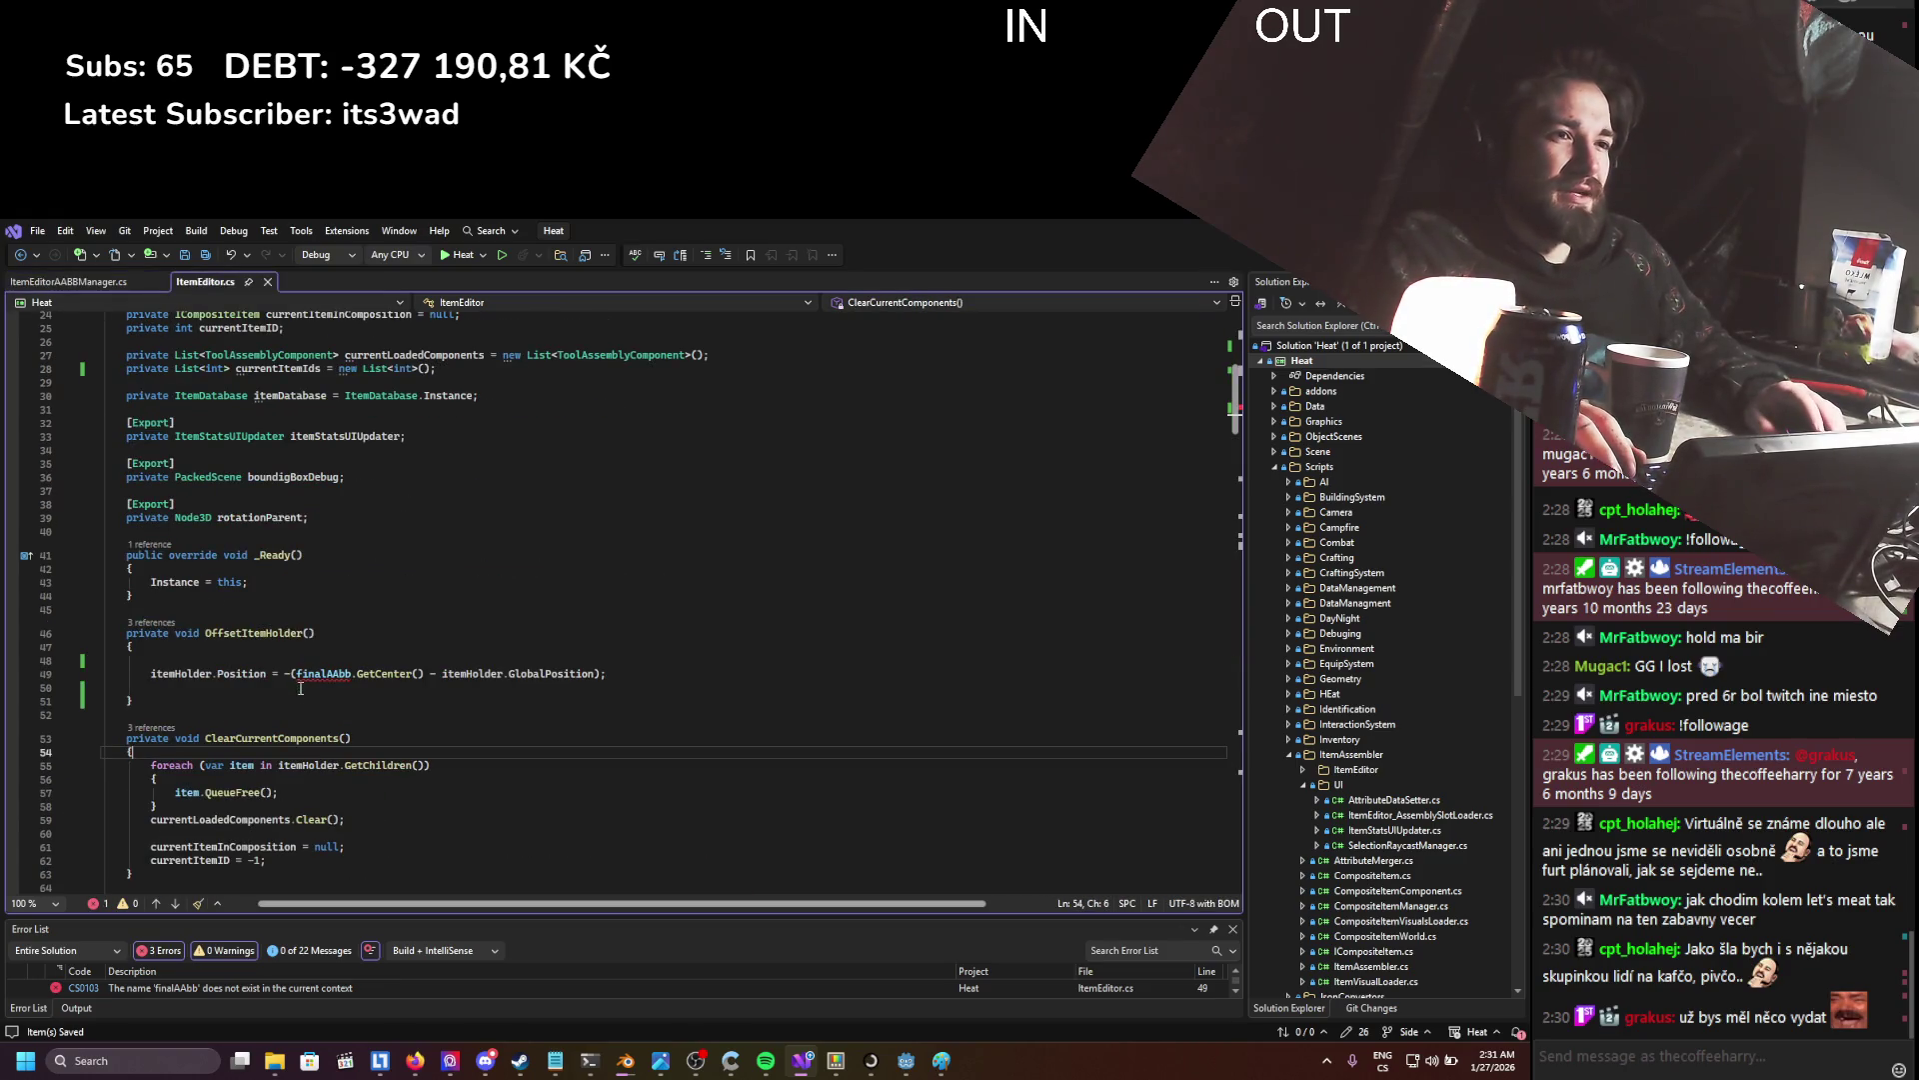
- Add an UpdateItemAABB(); call on line 48 of OffsetItemHolder
click(289, 660)
text(UpdateItemAABB();)
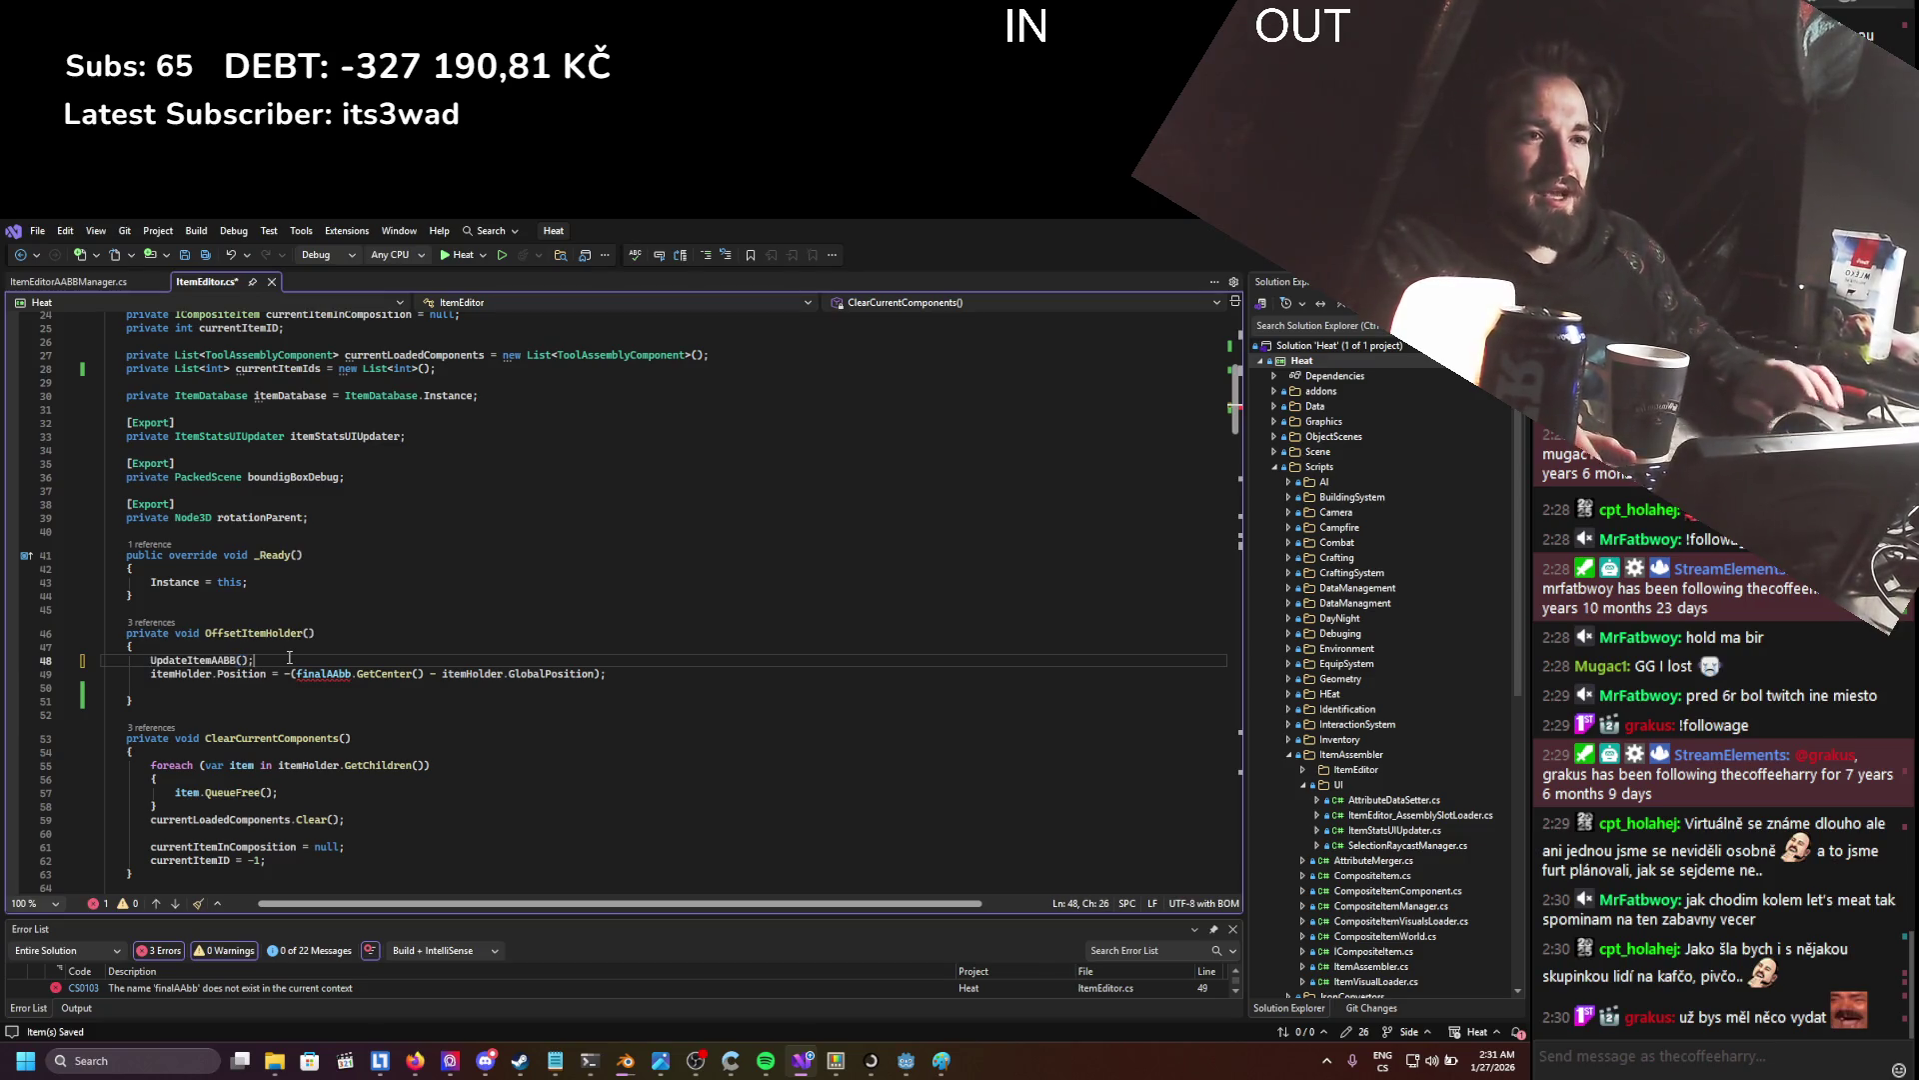
mouse_move(209, 660)
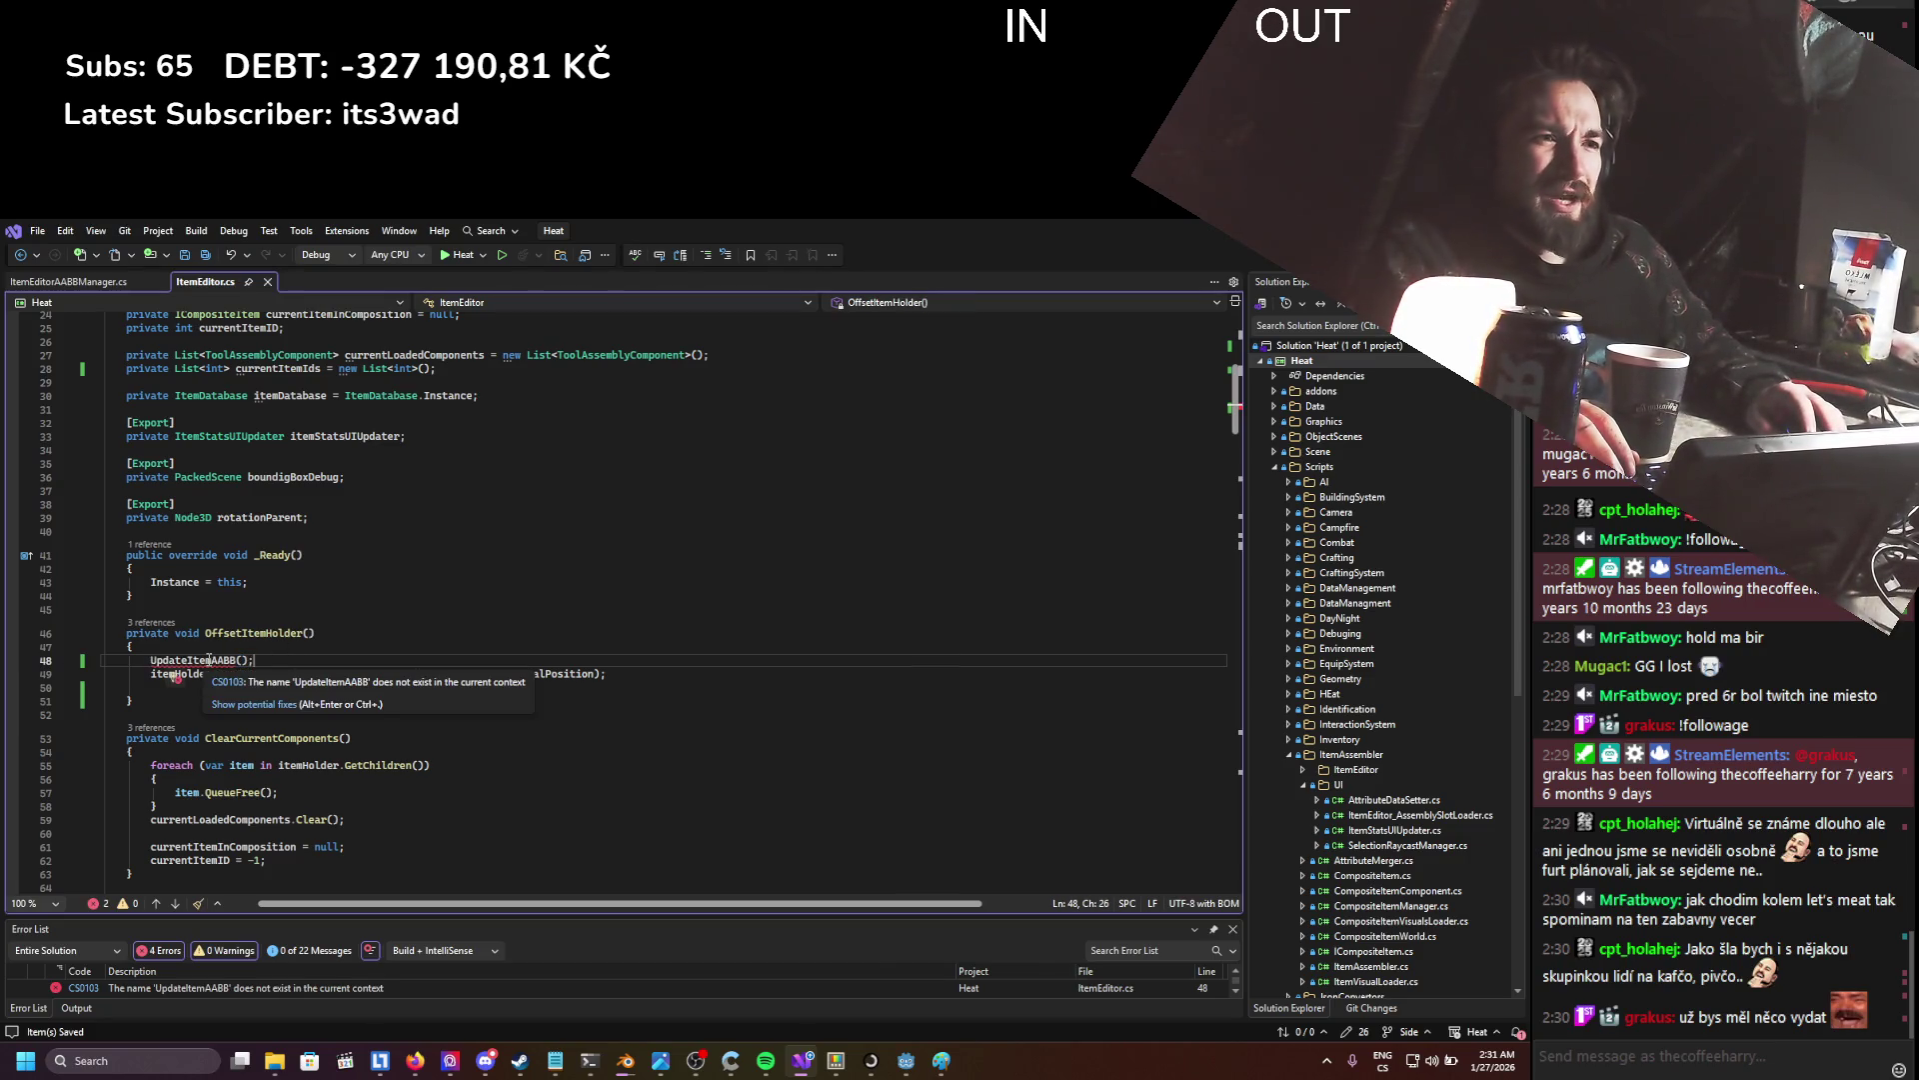
scroll(353, 494, up, 7)
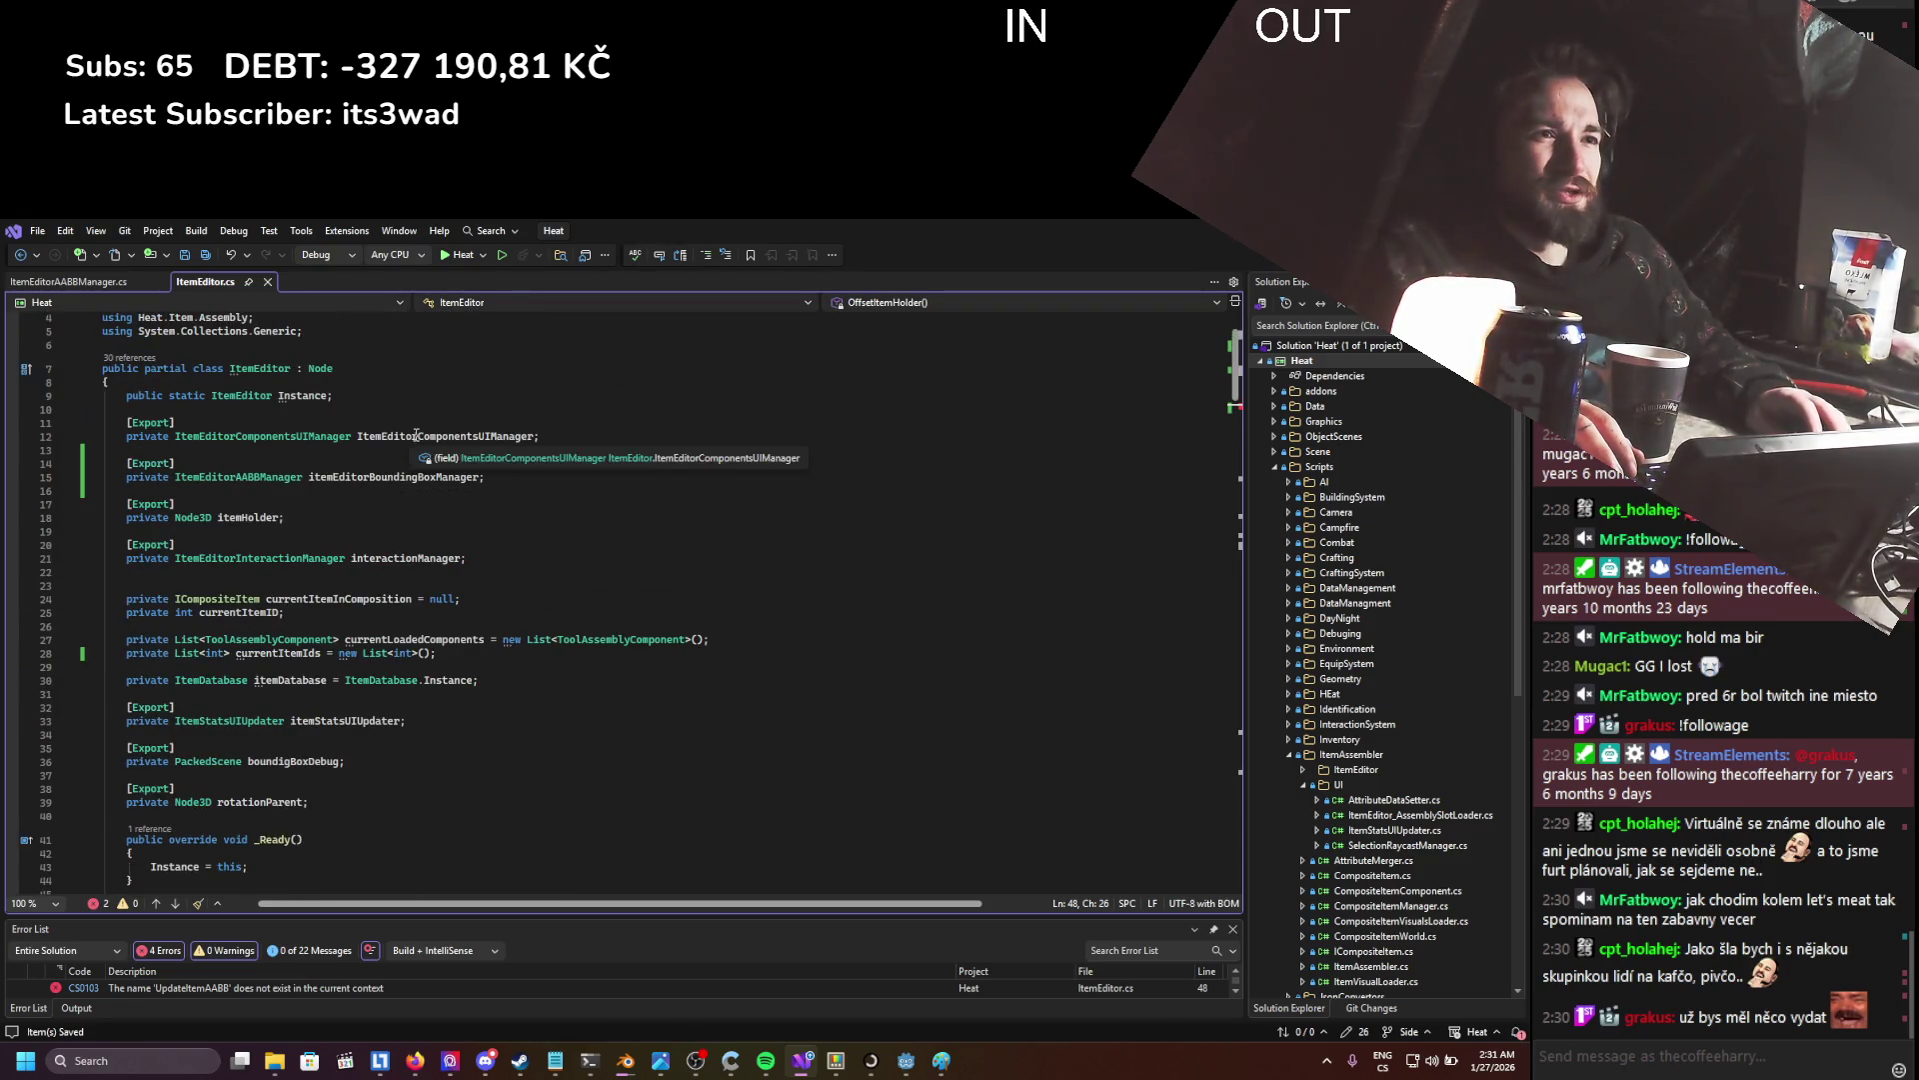
- Rename the itemEditorBoundingBoxManager field to itemEditorAABBManager
right_click(340, 476)
click(472, 550)
text(itemEd)
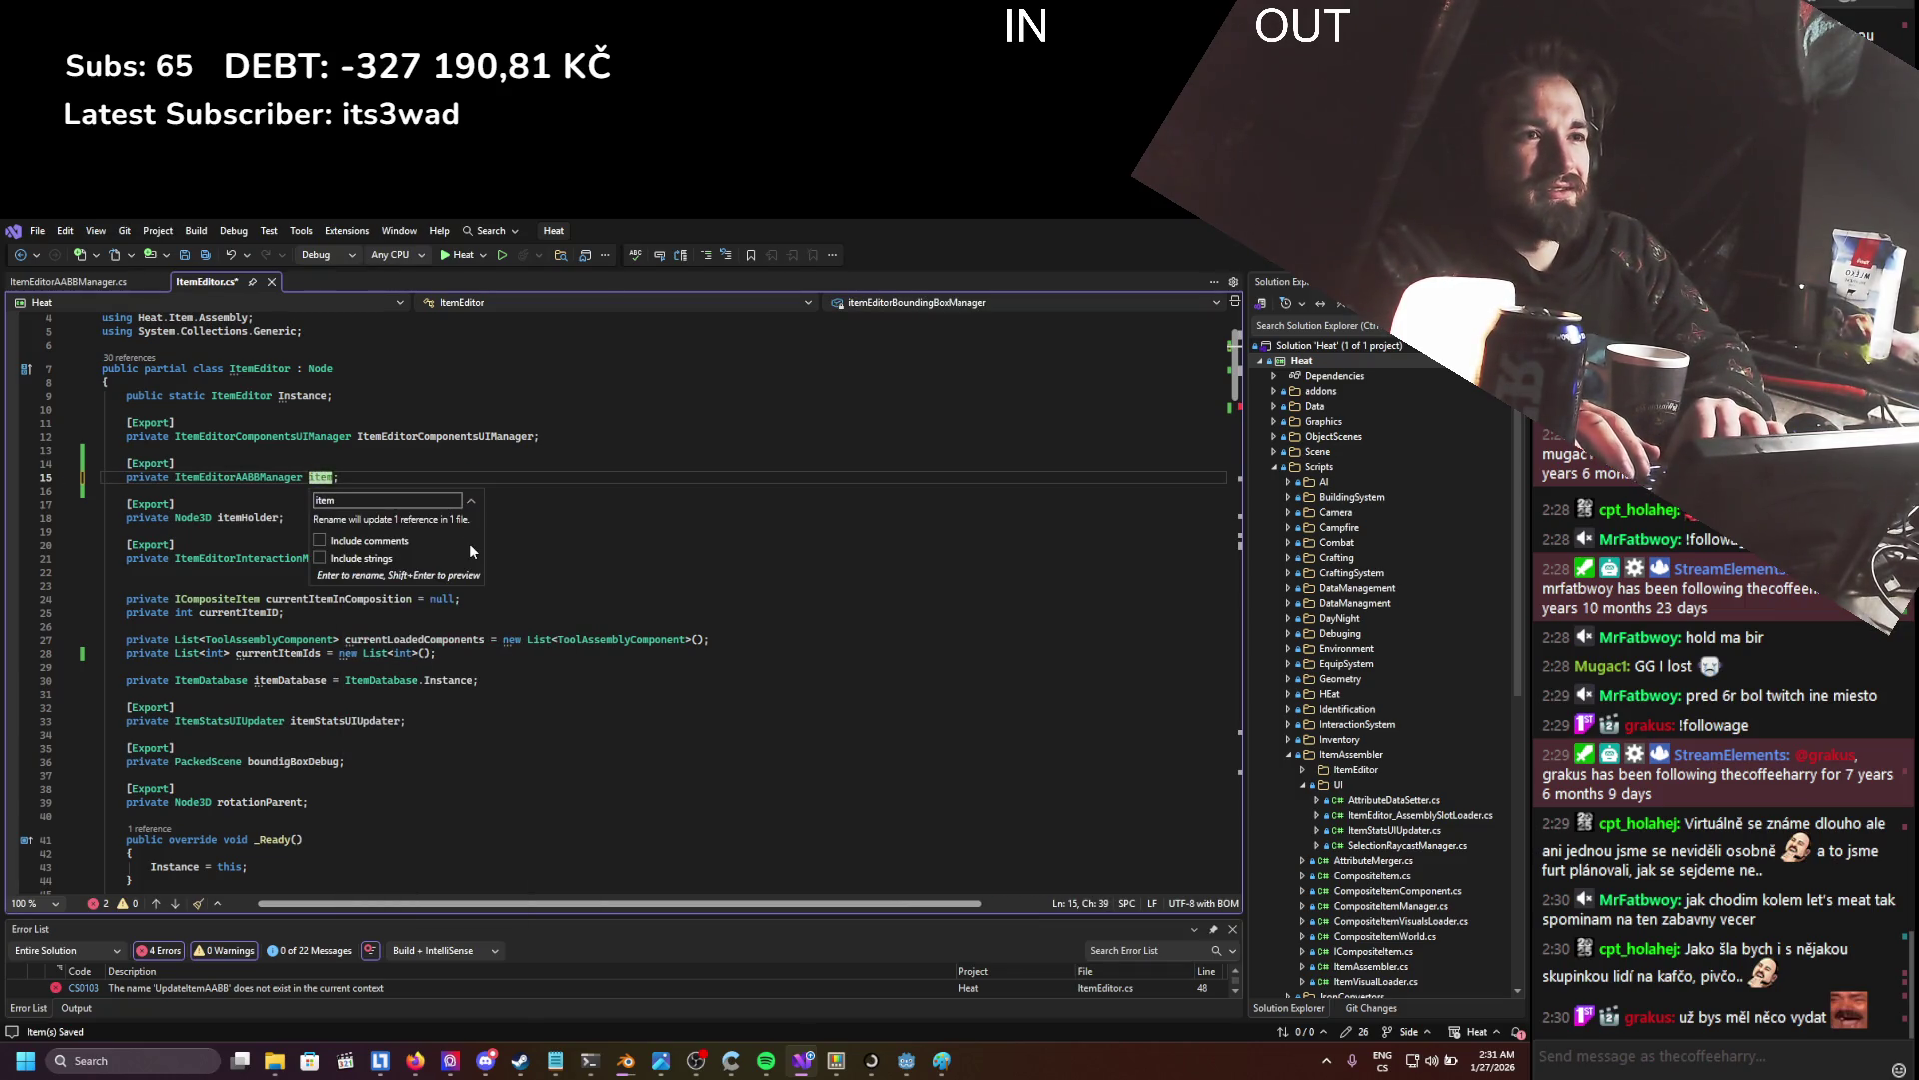
text(itorAA)
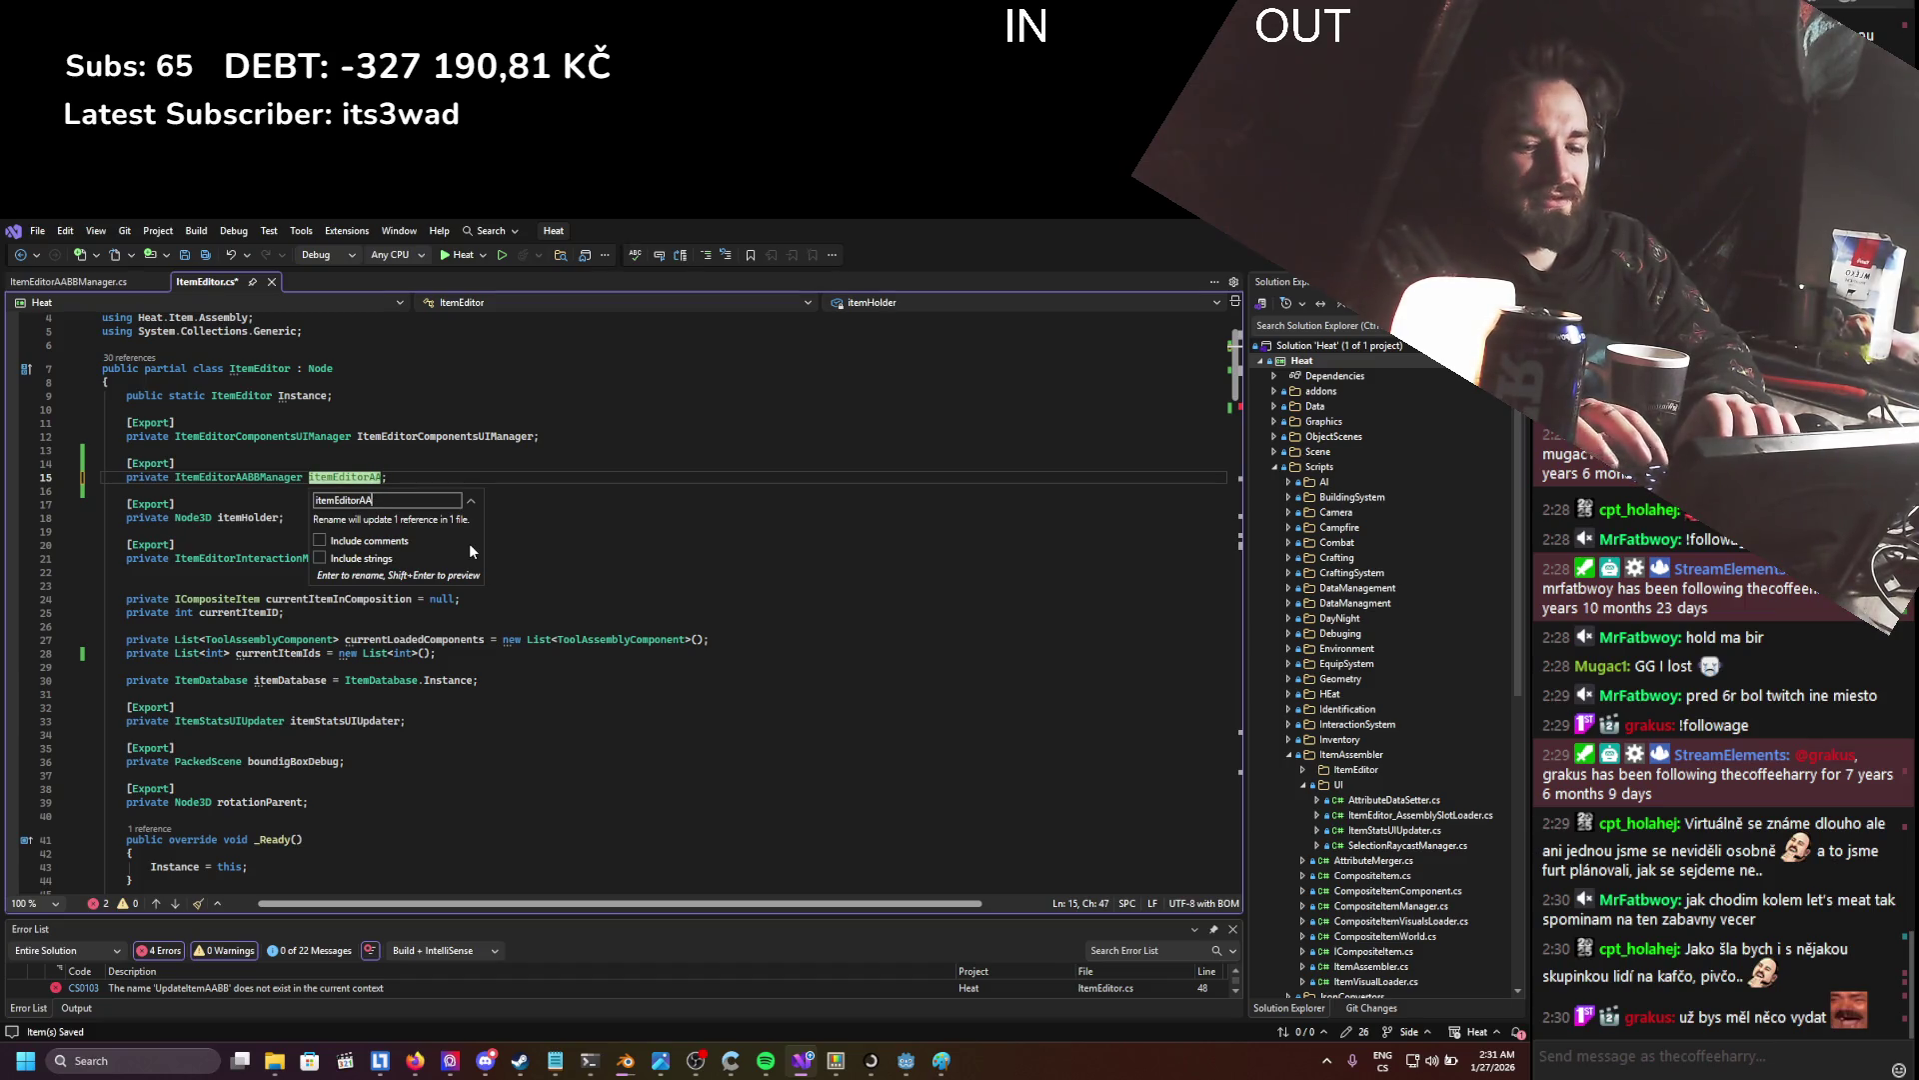
text(BBManager)
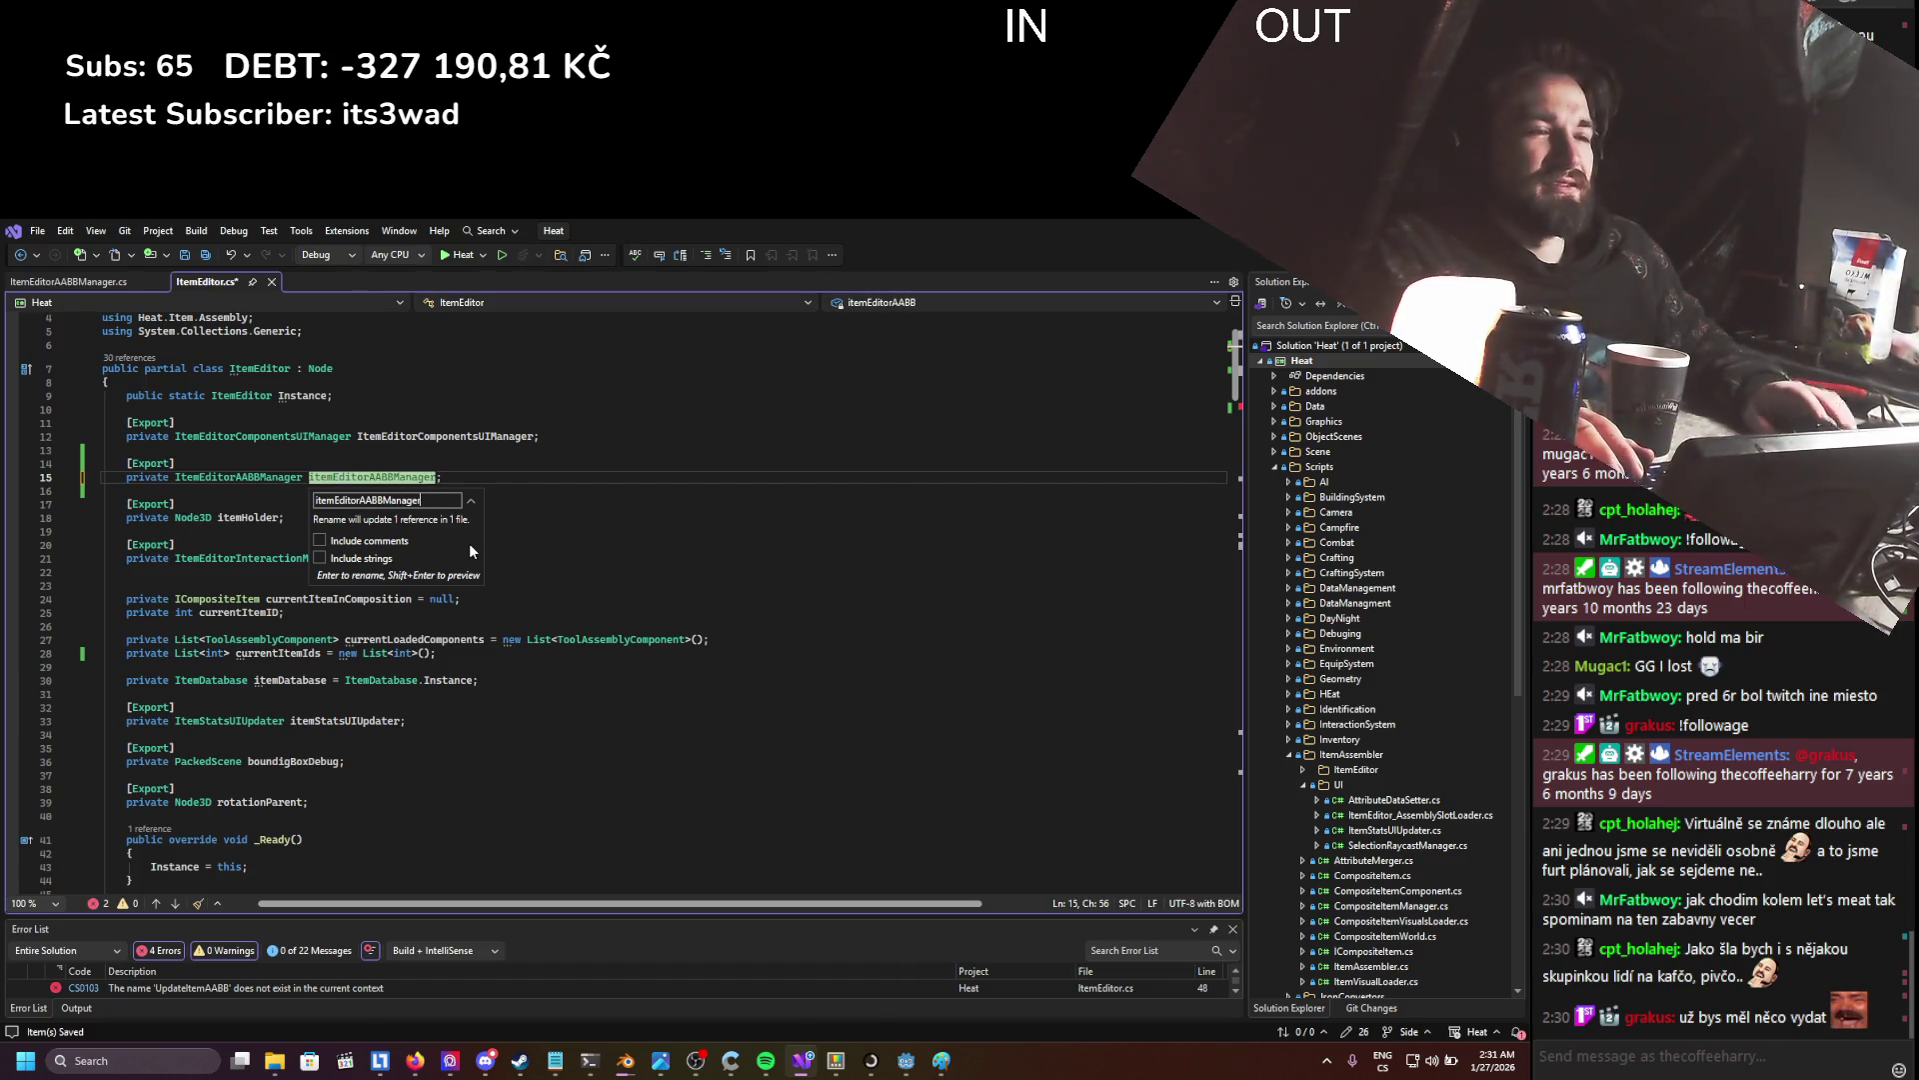
click(523, 550)
key(Return)
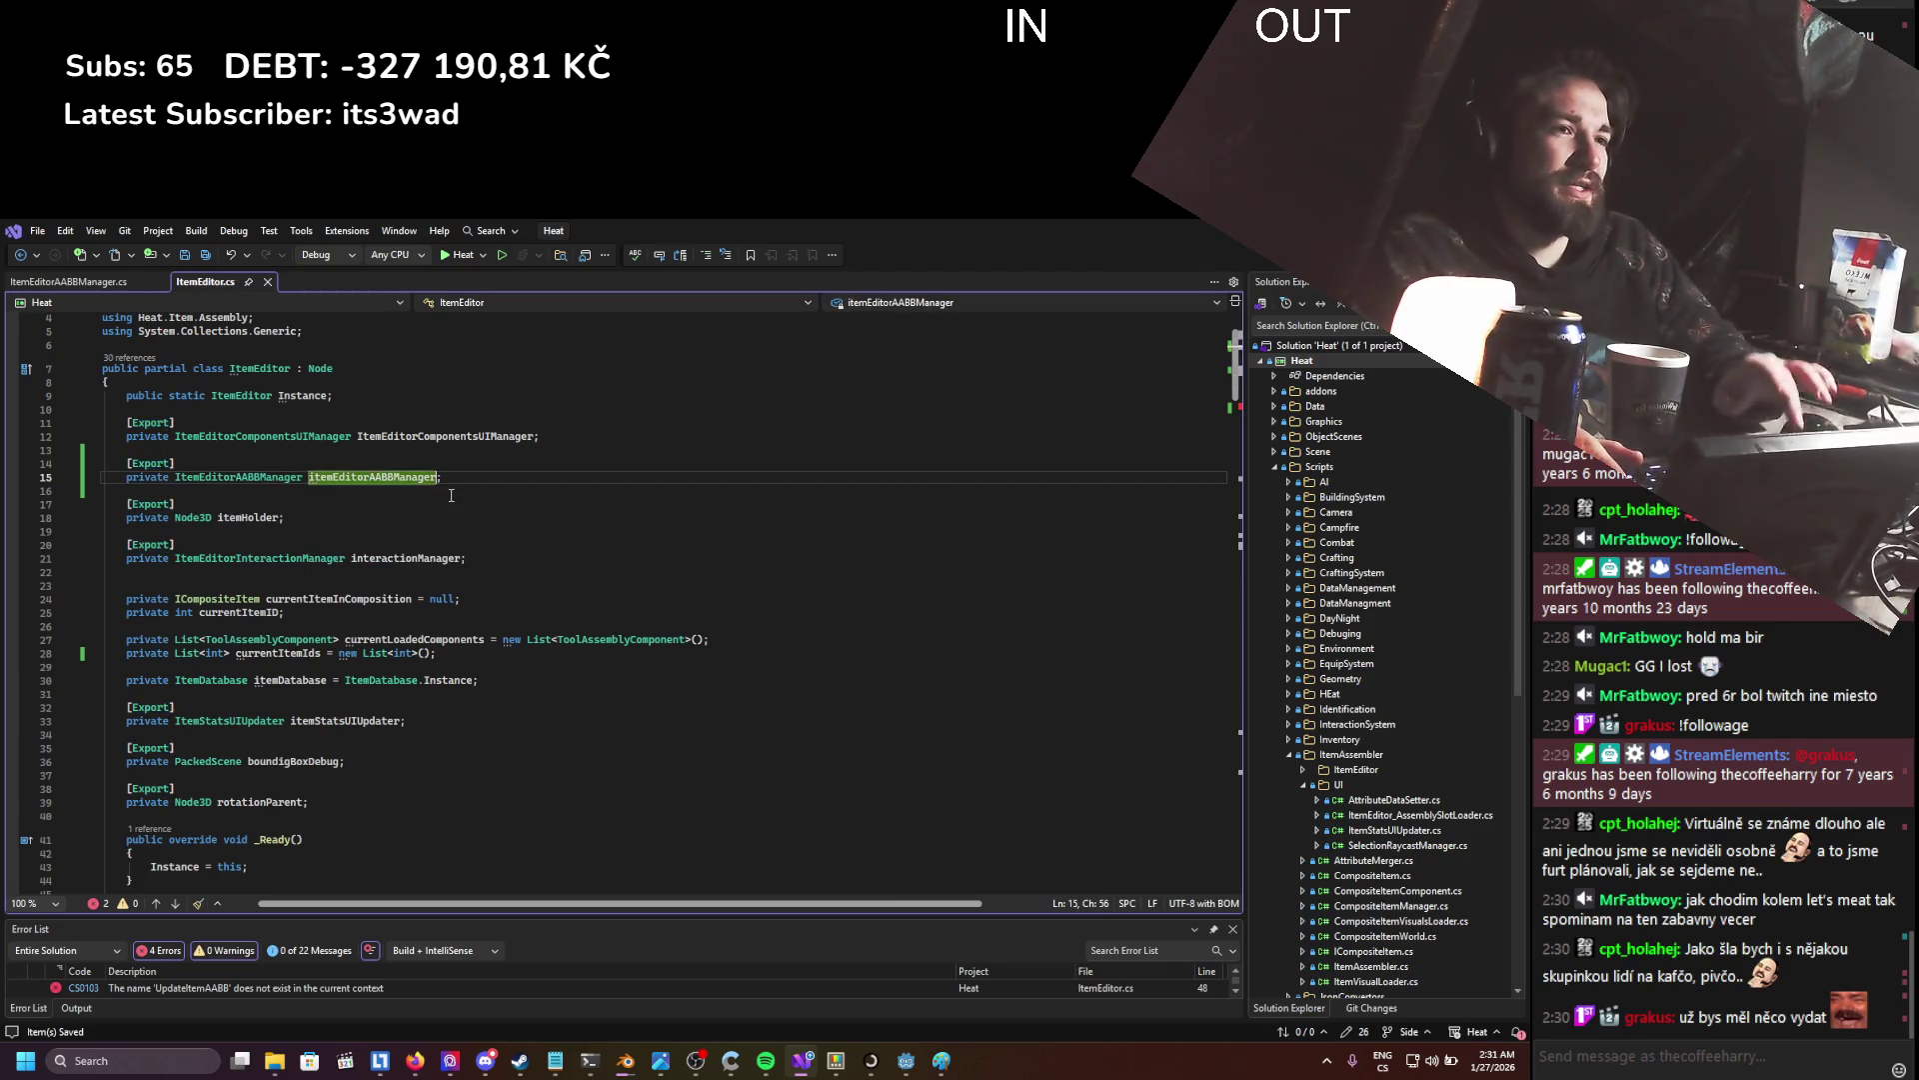
- Make the call itemEditorAABBManager.UpdateItemAABB(currentLoadedComponents)
double_click(371, 477)
key(ctrl+c)
scroll(188, 552, down, 10)
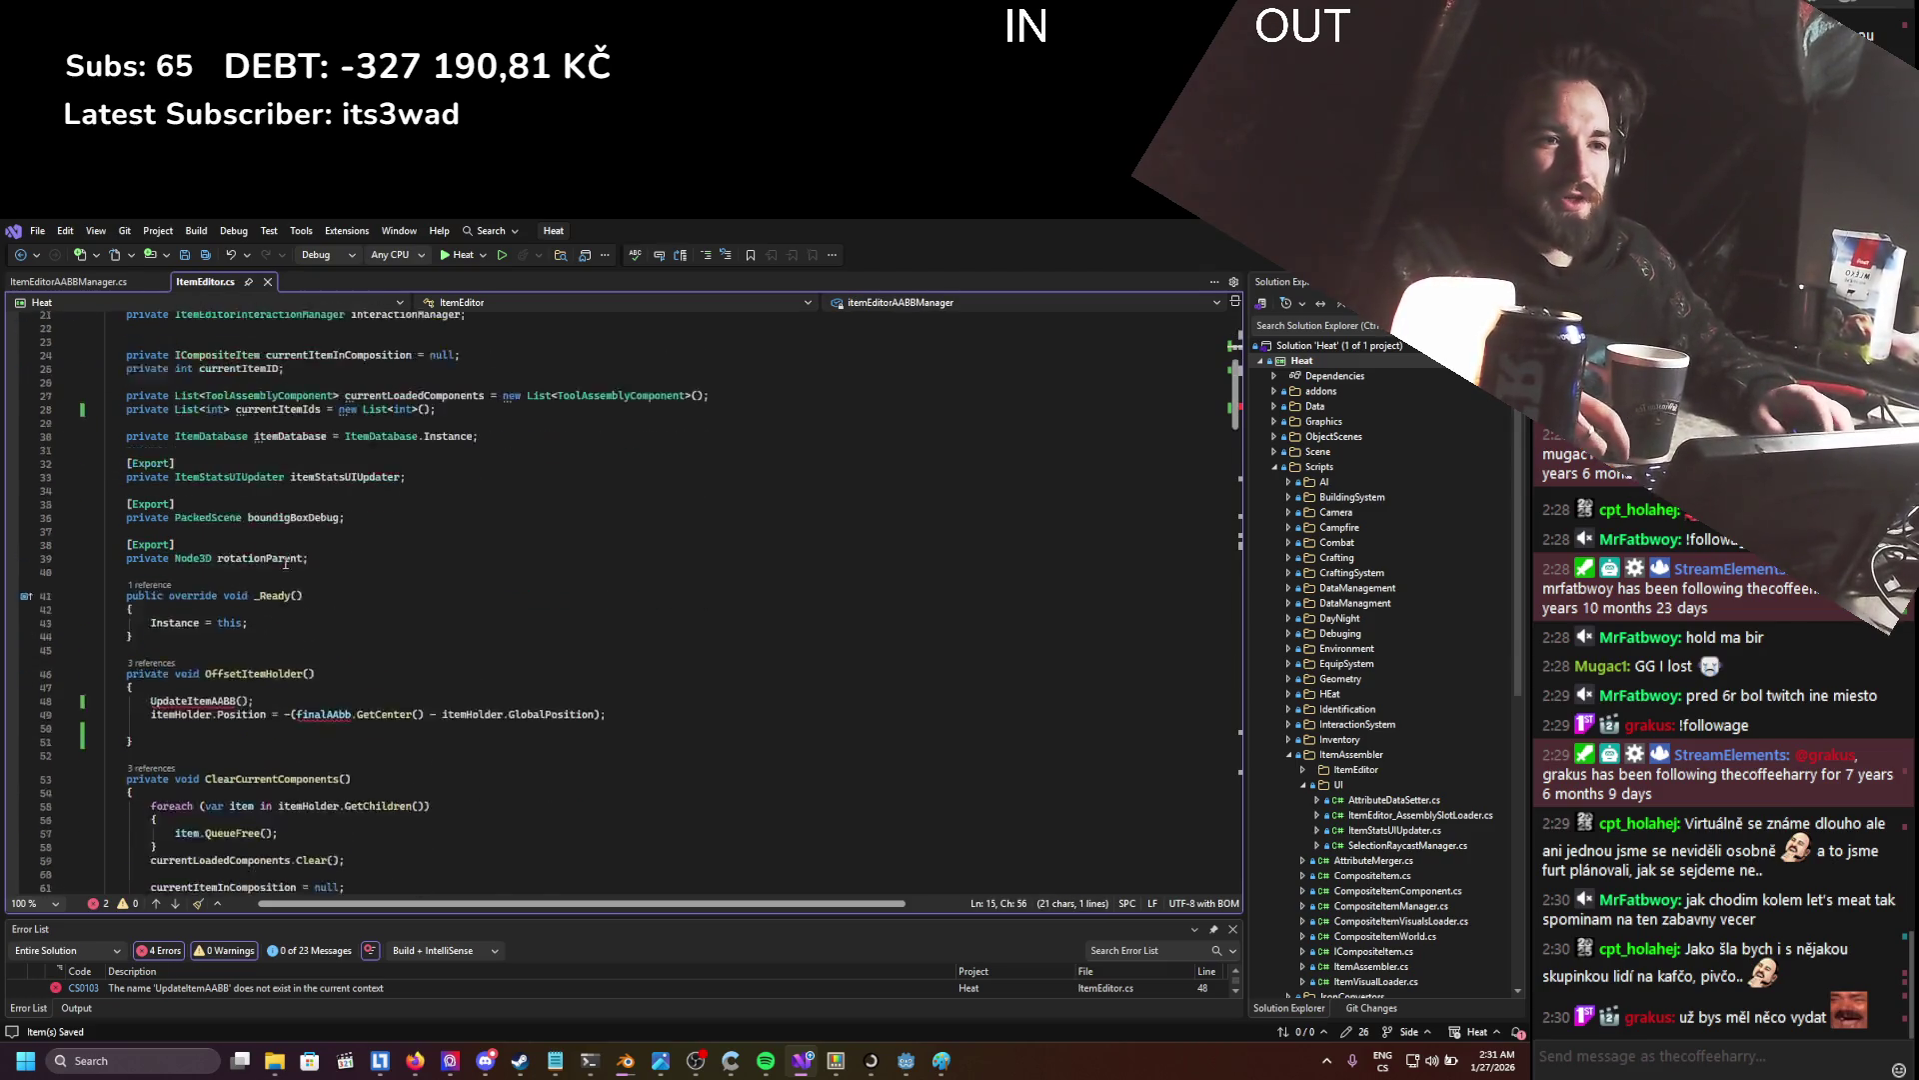
click(150, 538)
key(ctrl+v)
text(.)
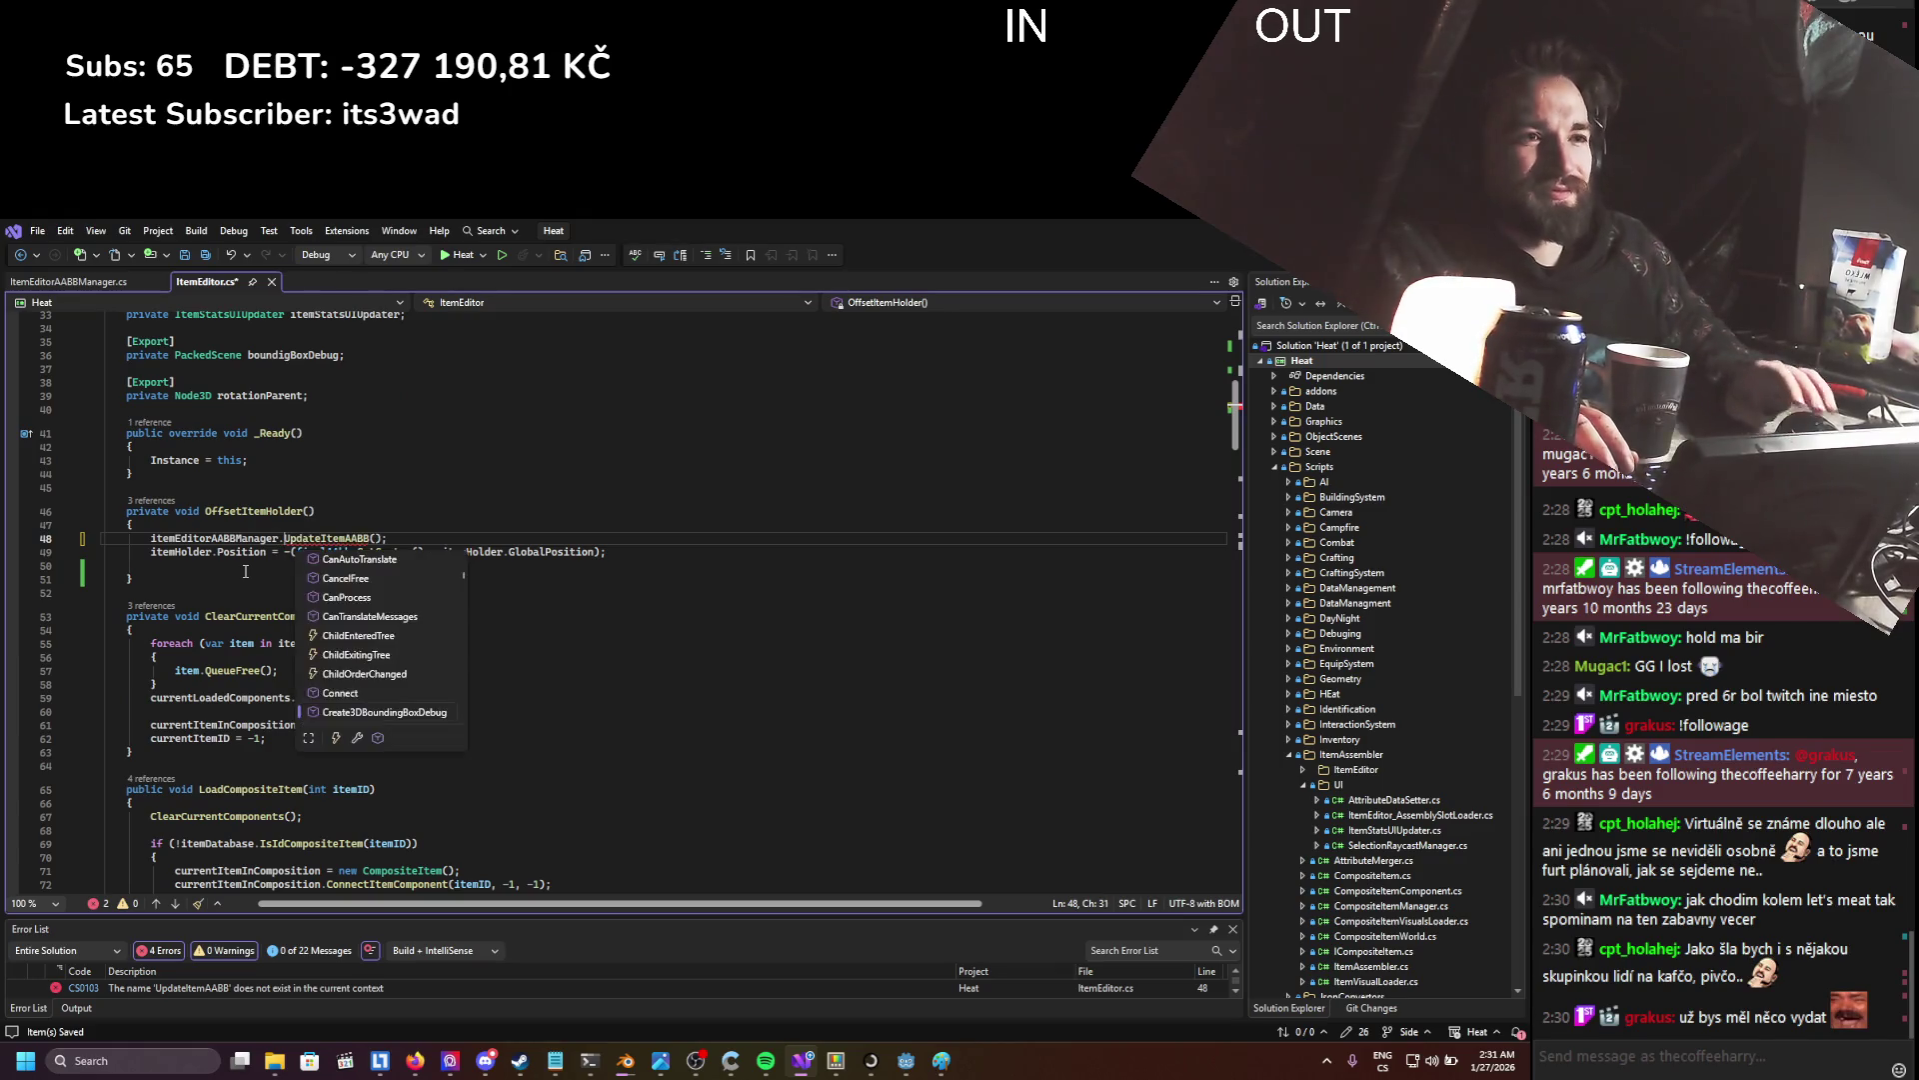
scroll(323, 581, up, 2)
scroll(323, 580, up, 4)
double_click(381, 477)
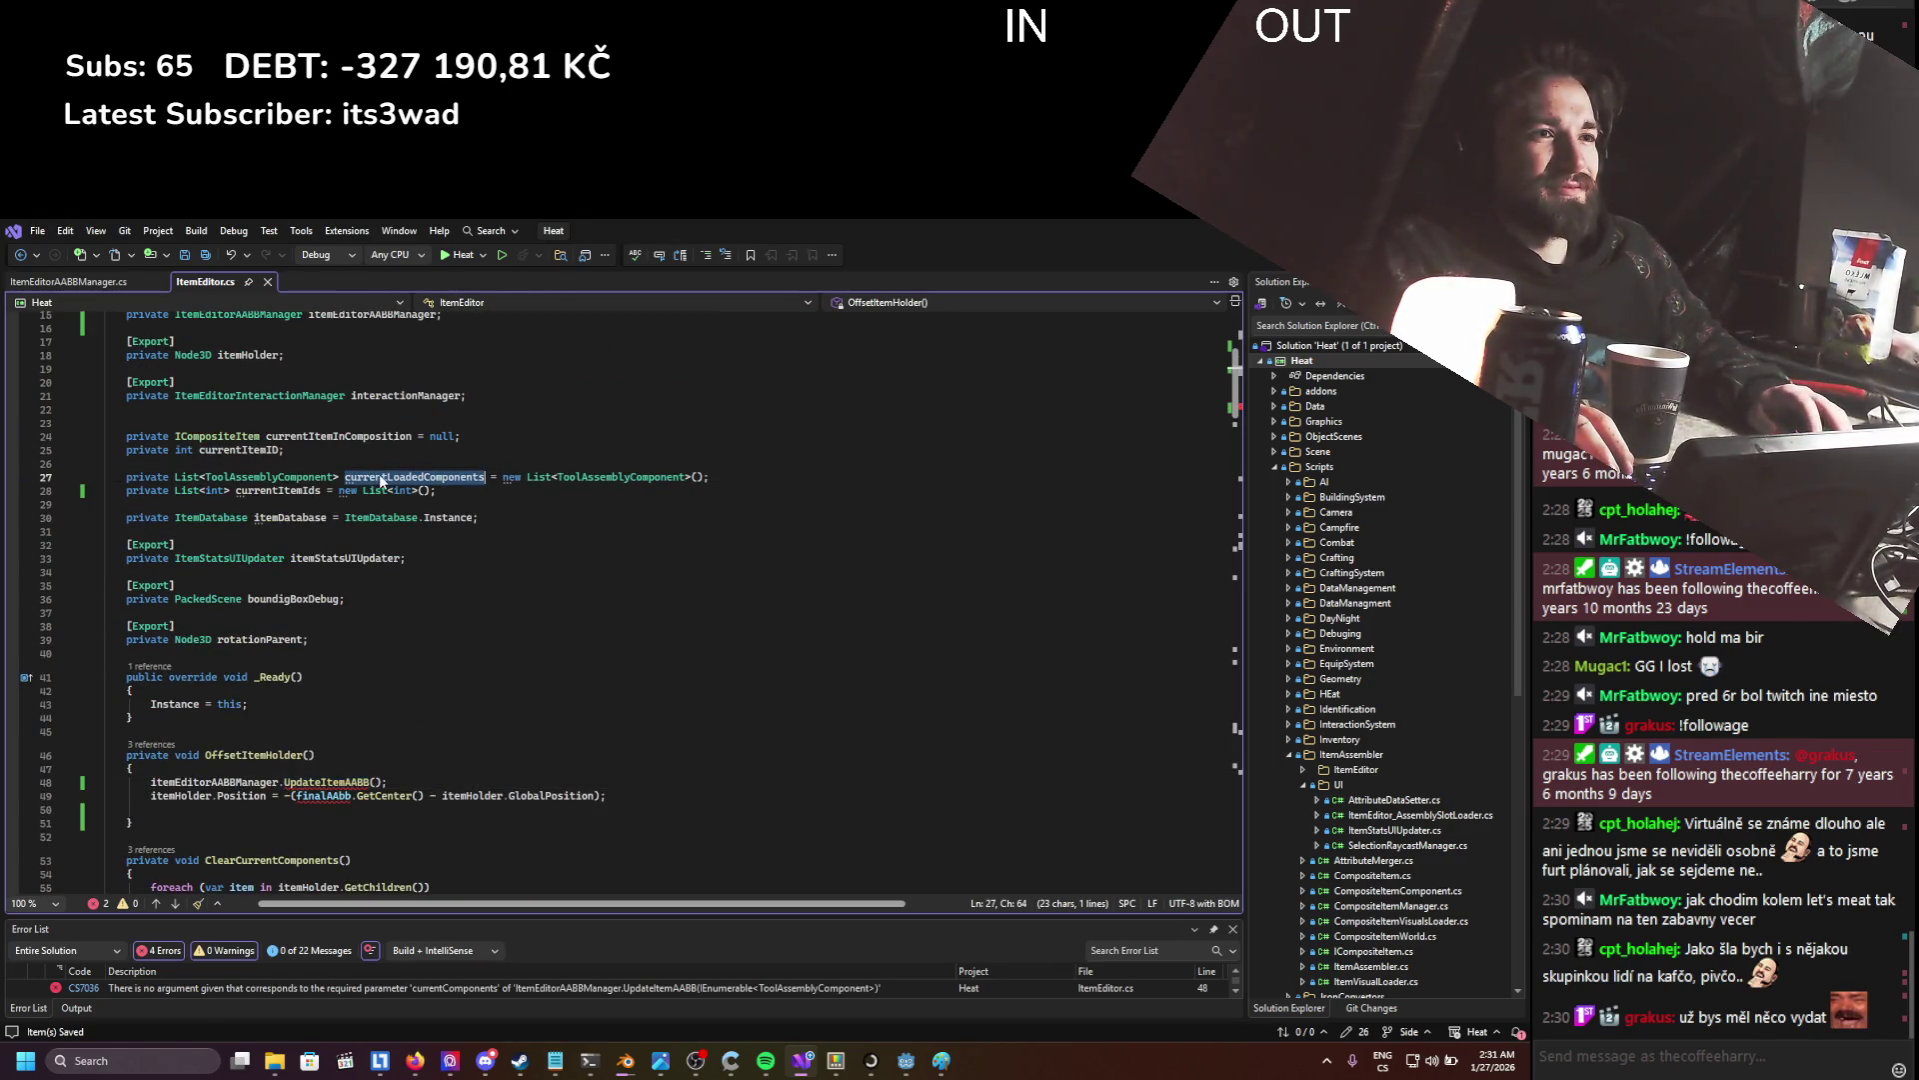
key(ctrl+c)
click(373, 780)
key(ctrl+v)
- Replace the finalAAbb offset expression with itemEditorAABBManager.GetCurrentAABBItemHolderOffset()
click(412, 754)
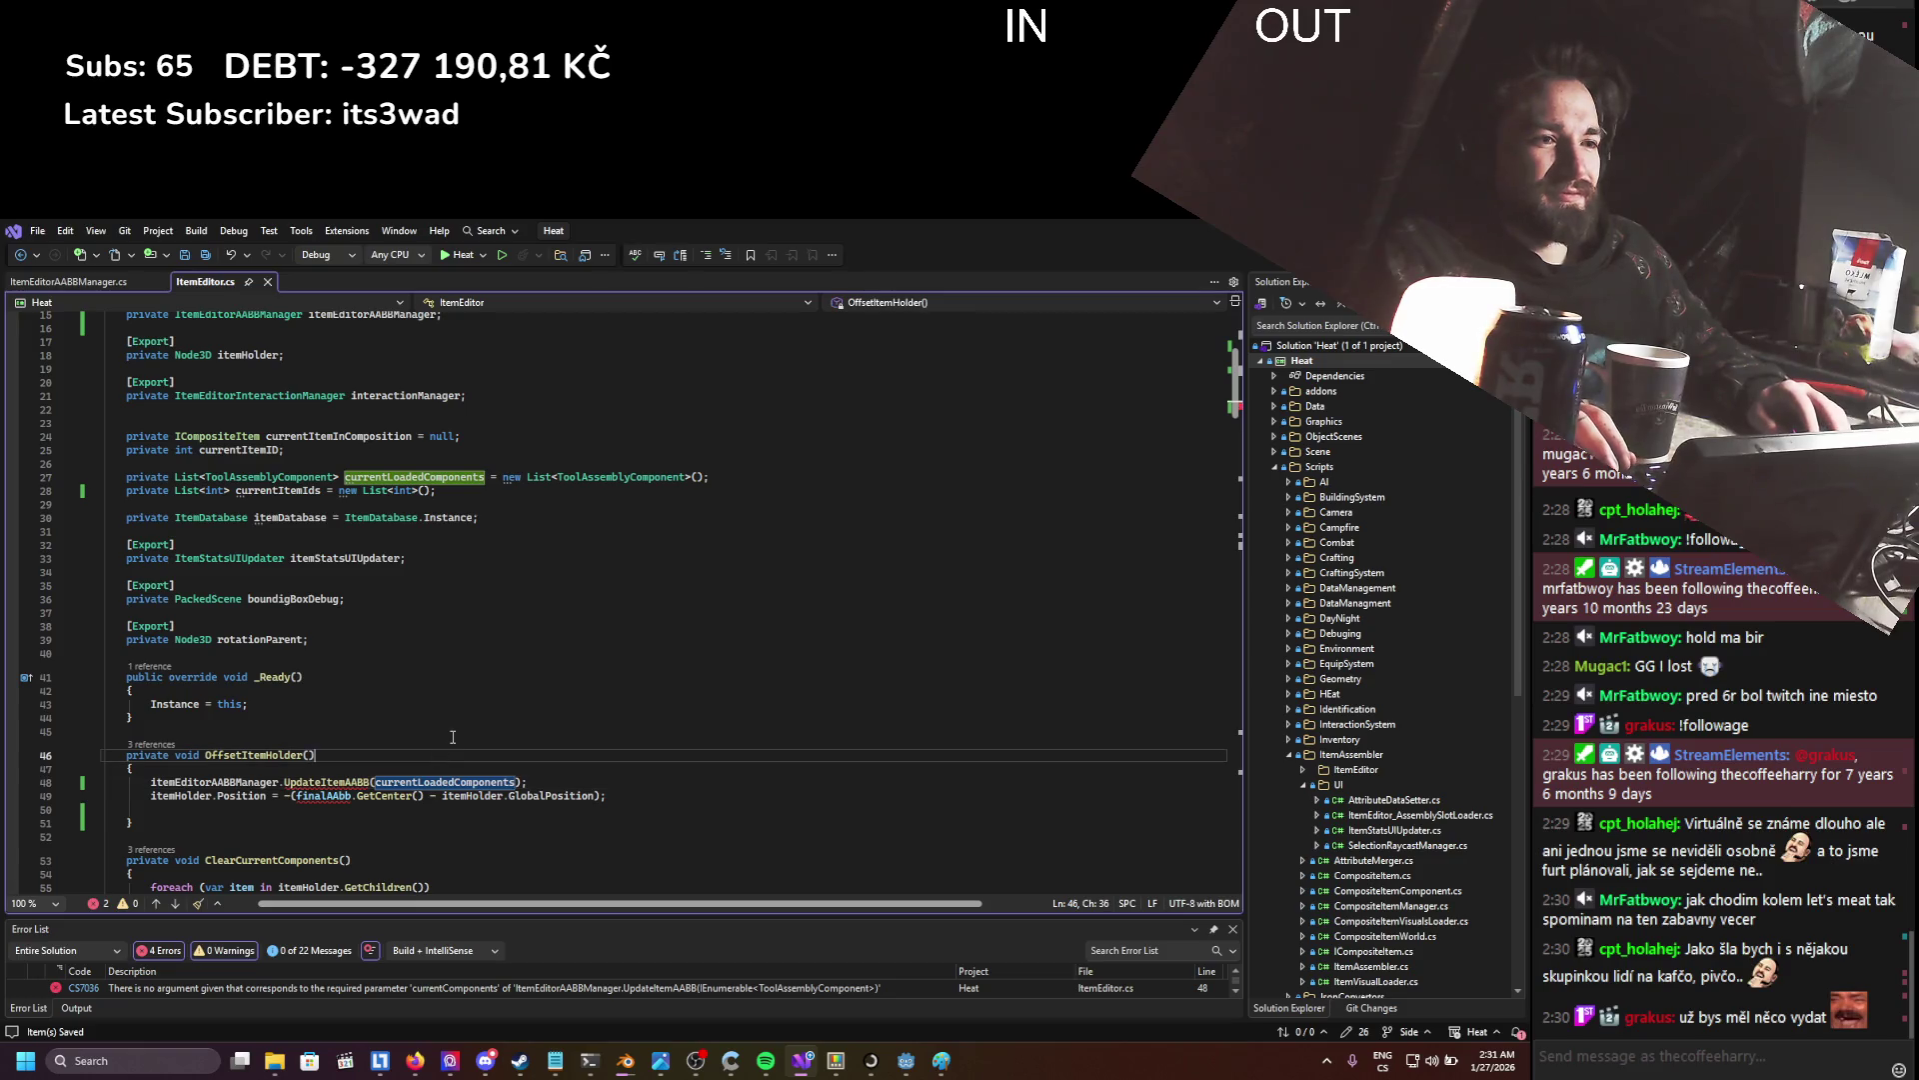
scroll(415, 728, down, 3)
click(403, 719)
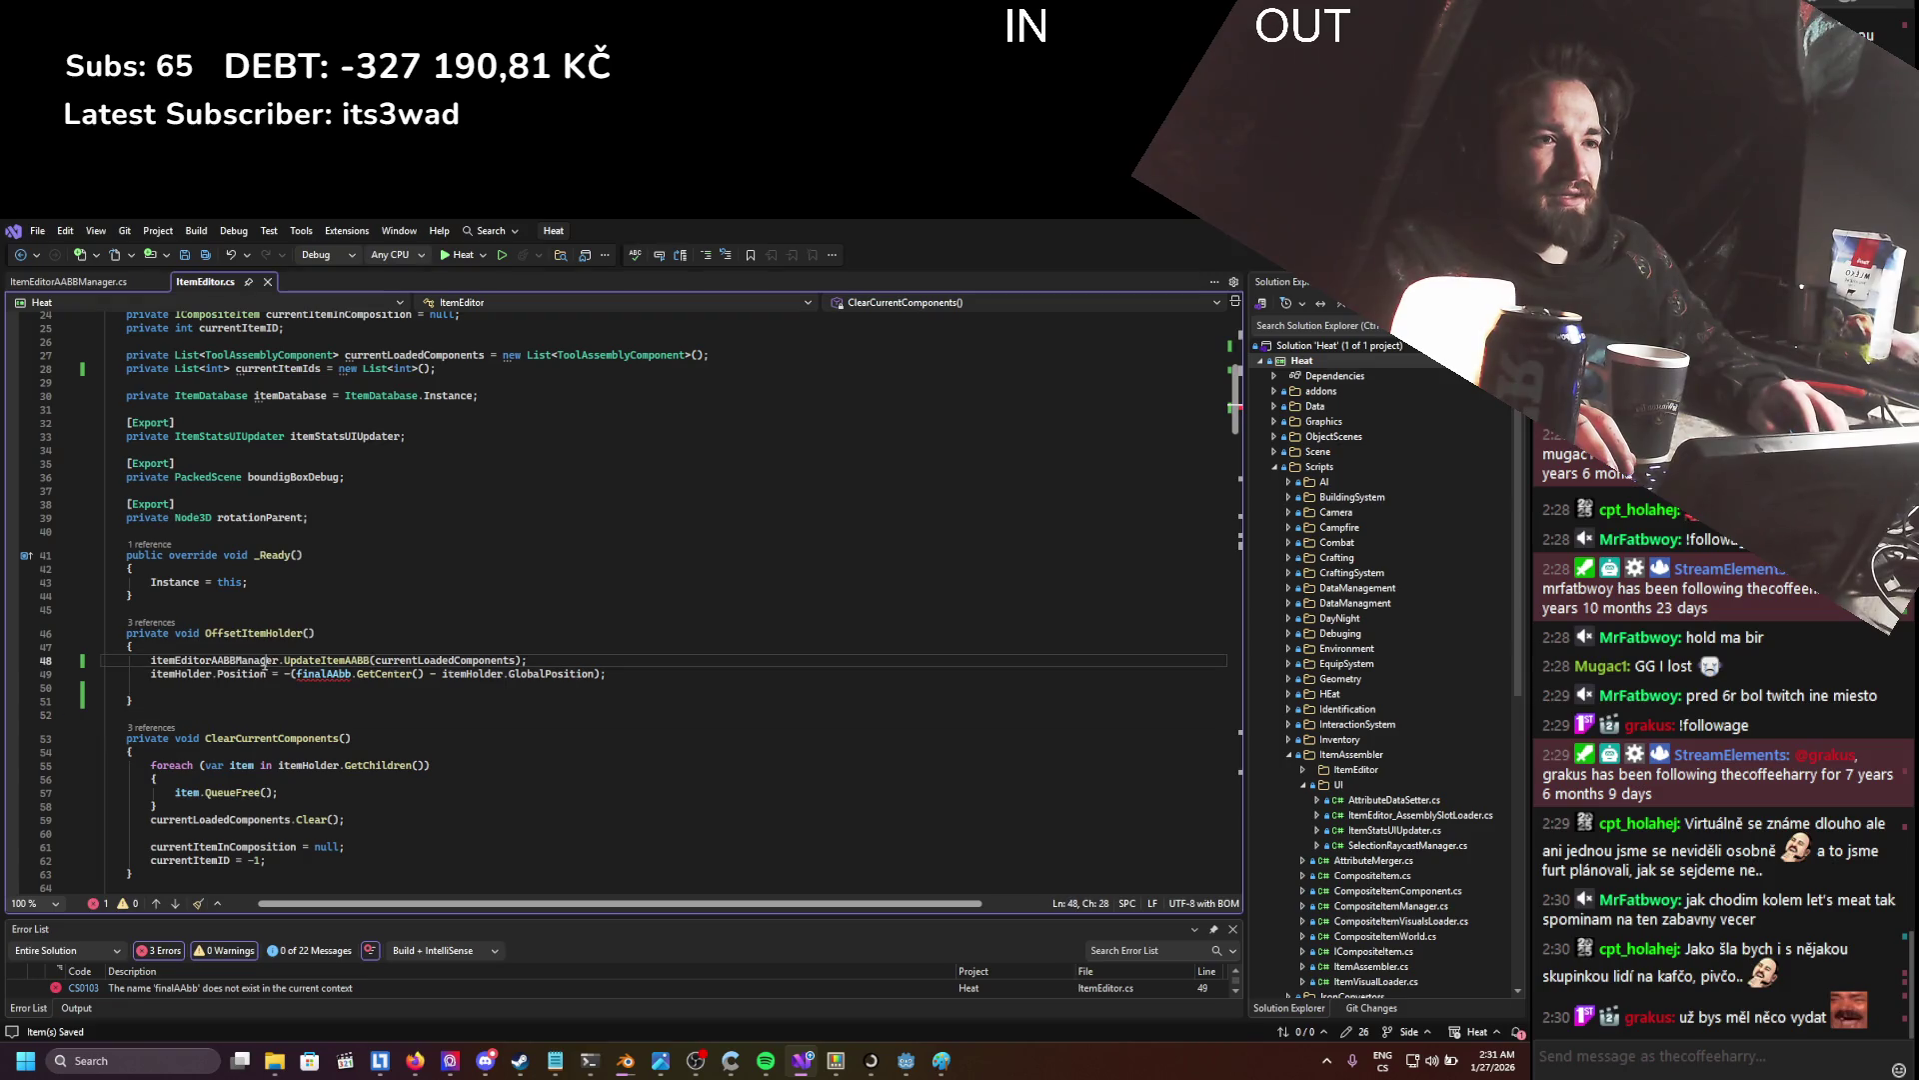
drag(286, 674, 597, 676)
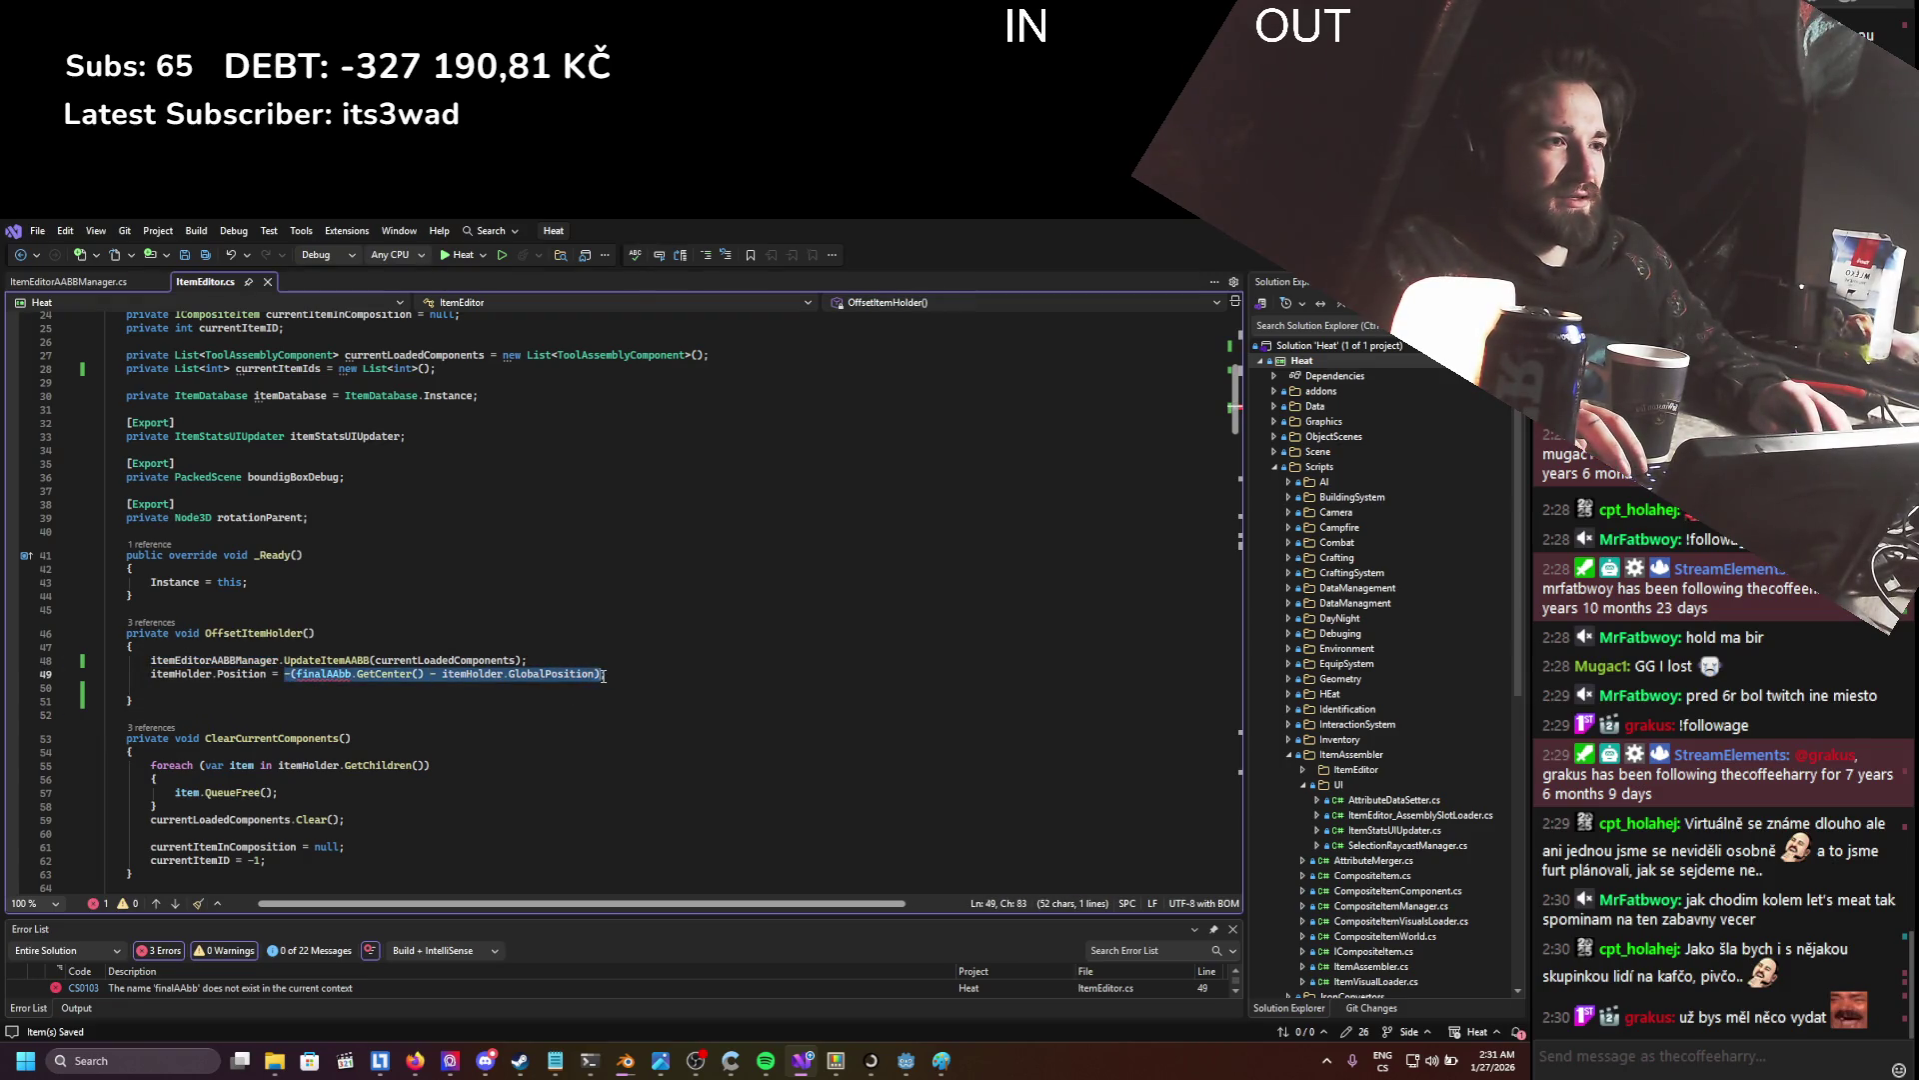
text(itemEditorAABBManager.getiem;)
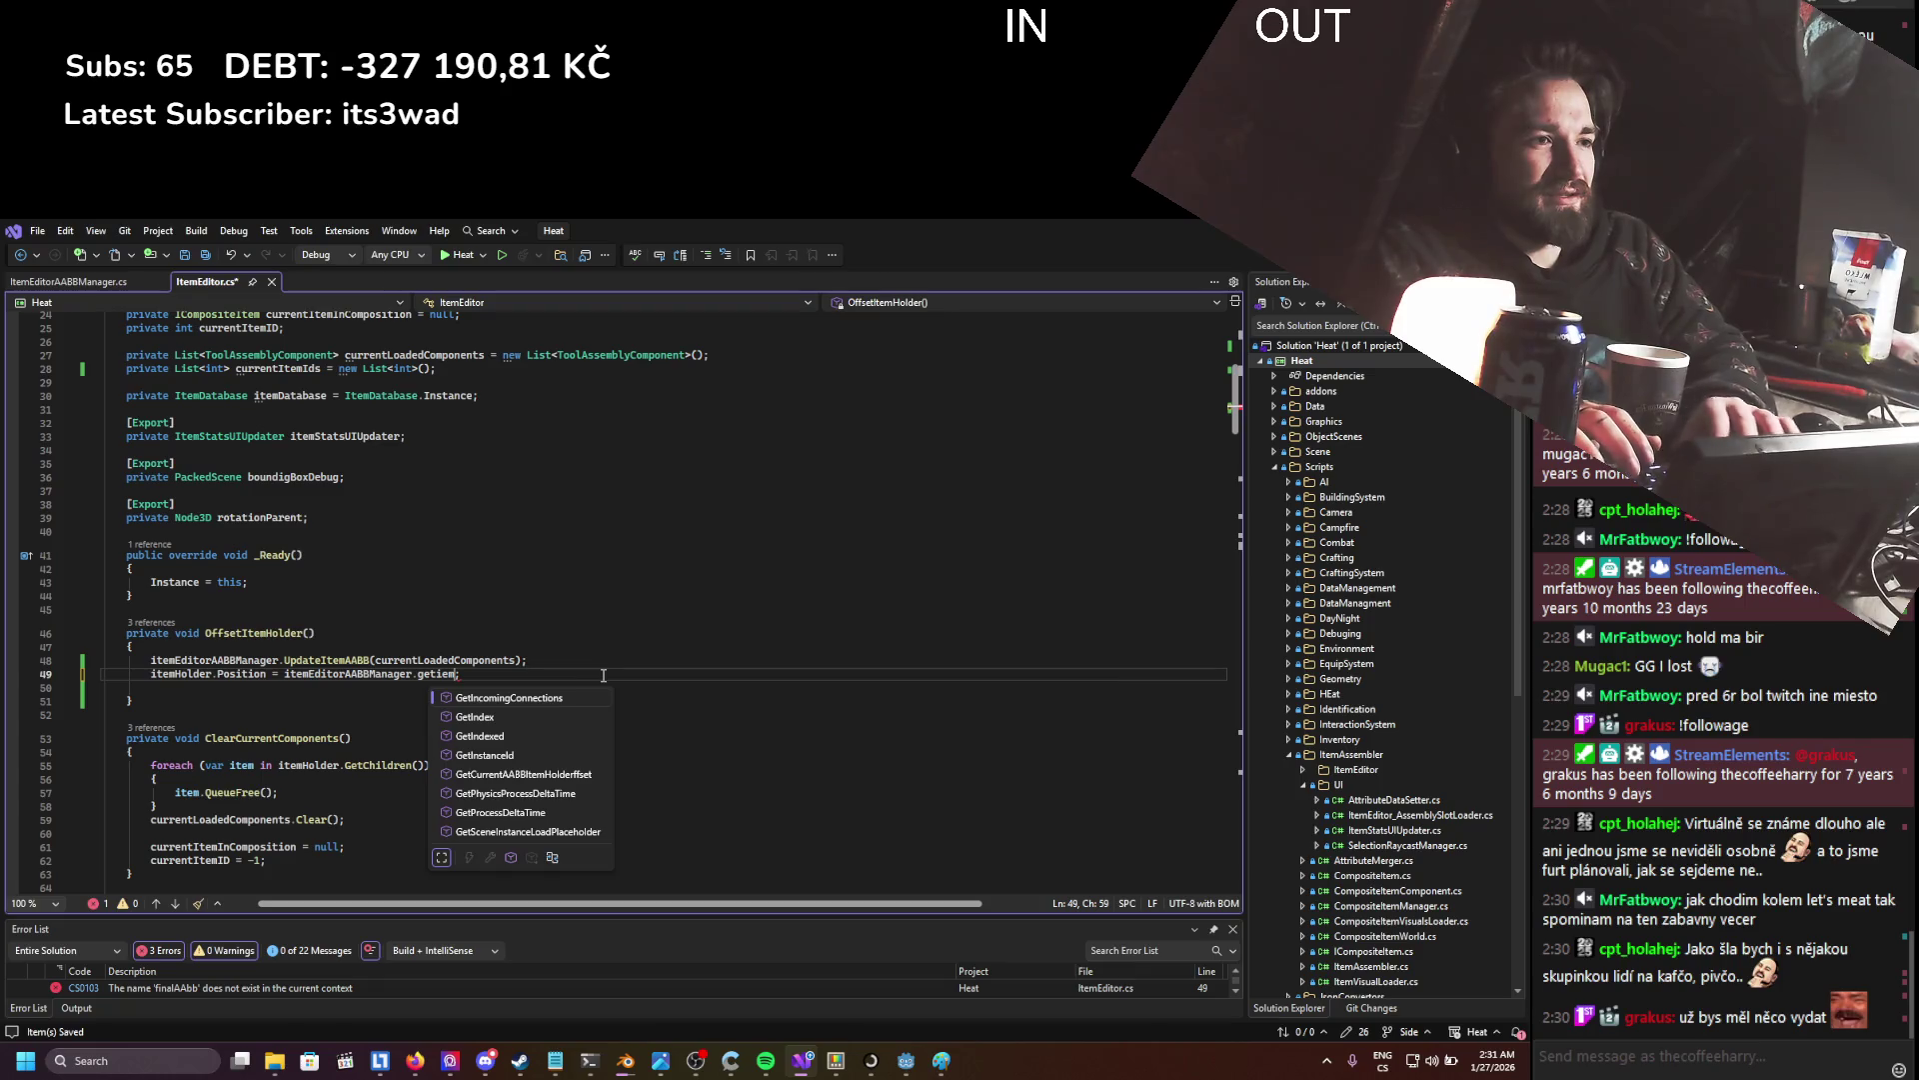
key(BackSpace)
key(BackSpace)
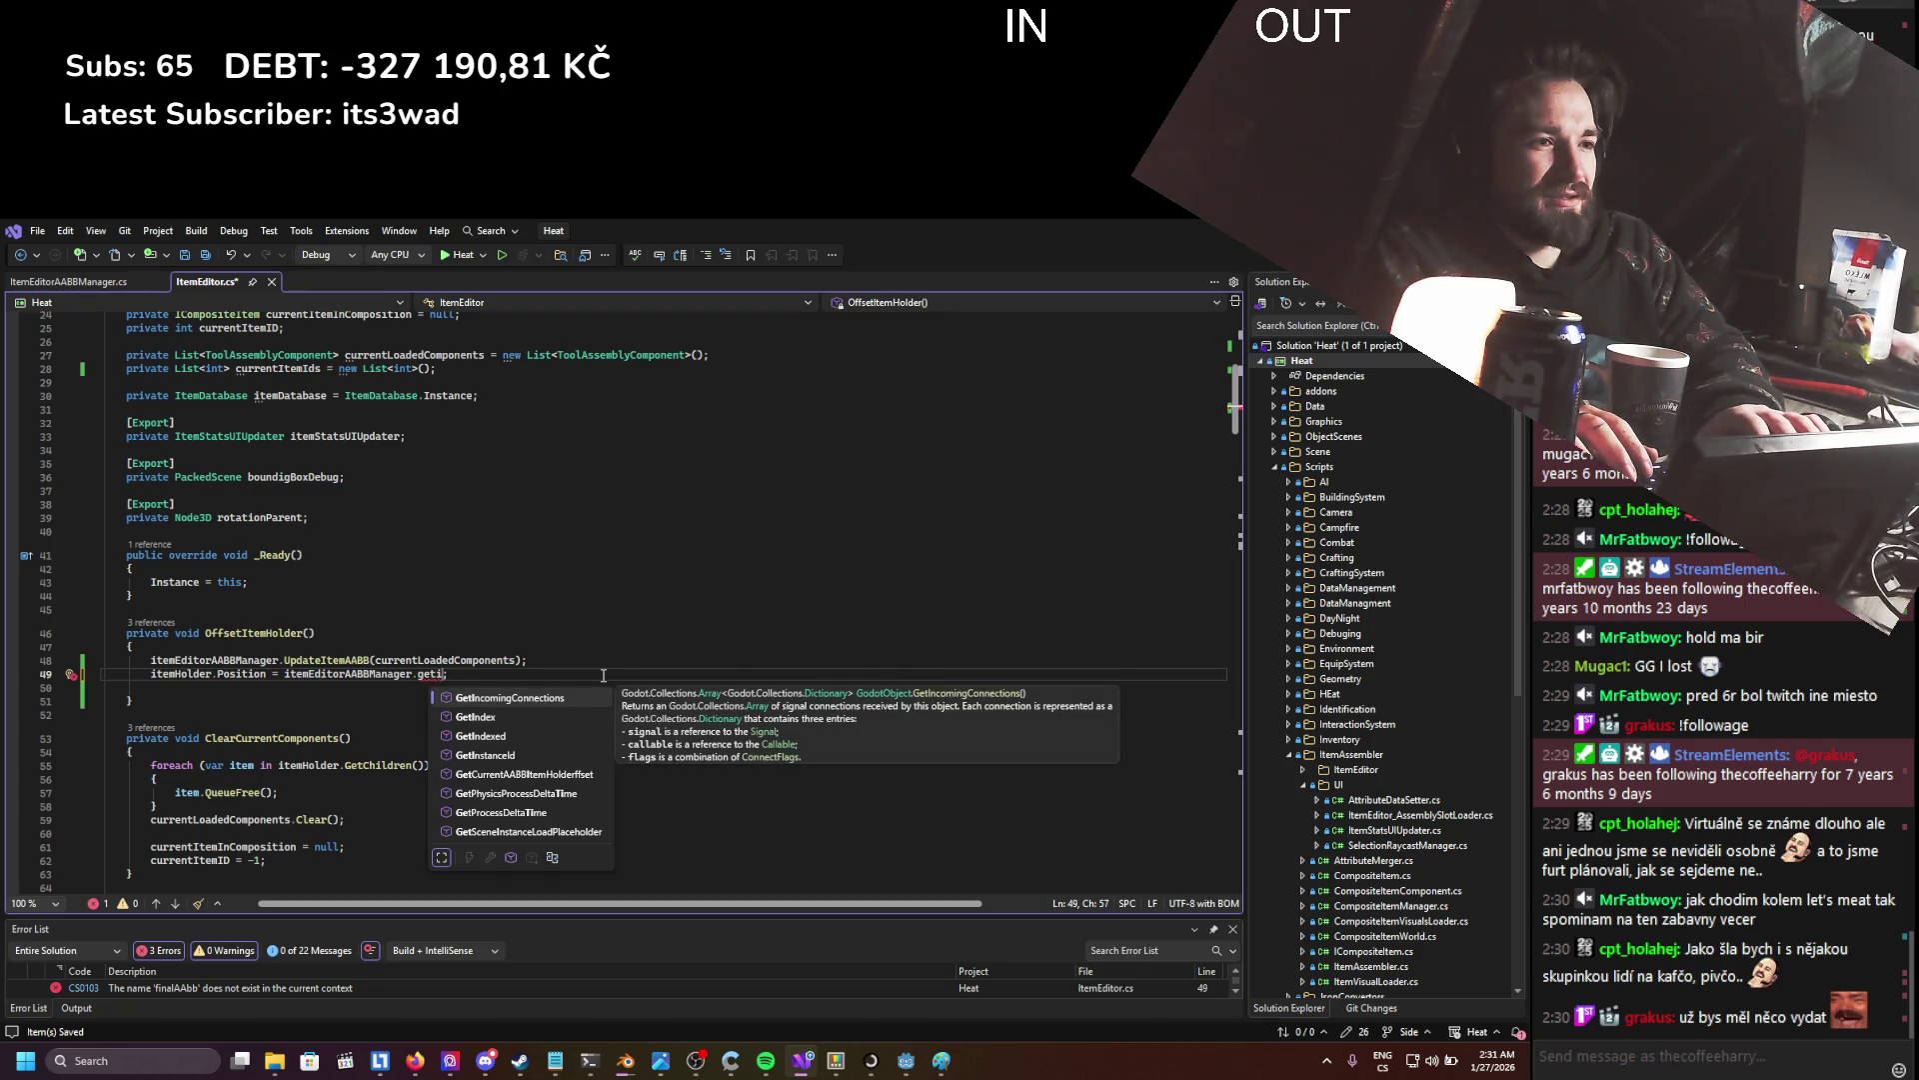
key(Down)
key(Down)
key(Down)
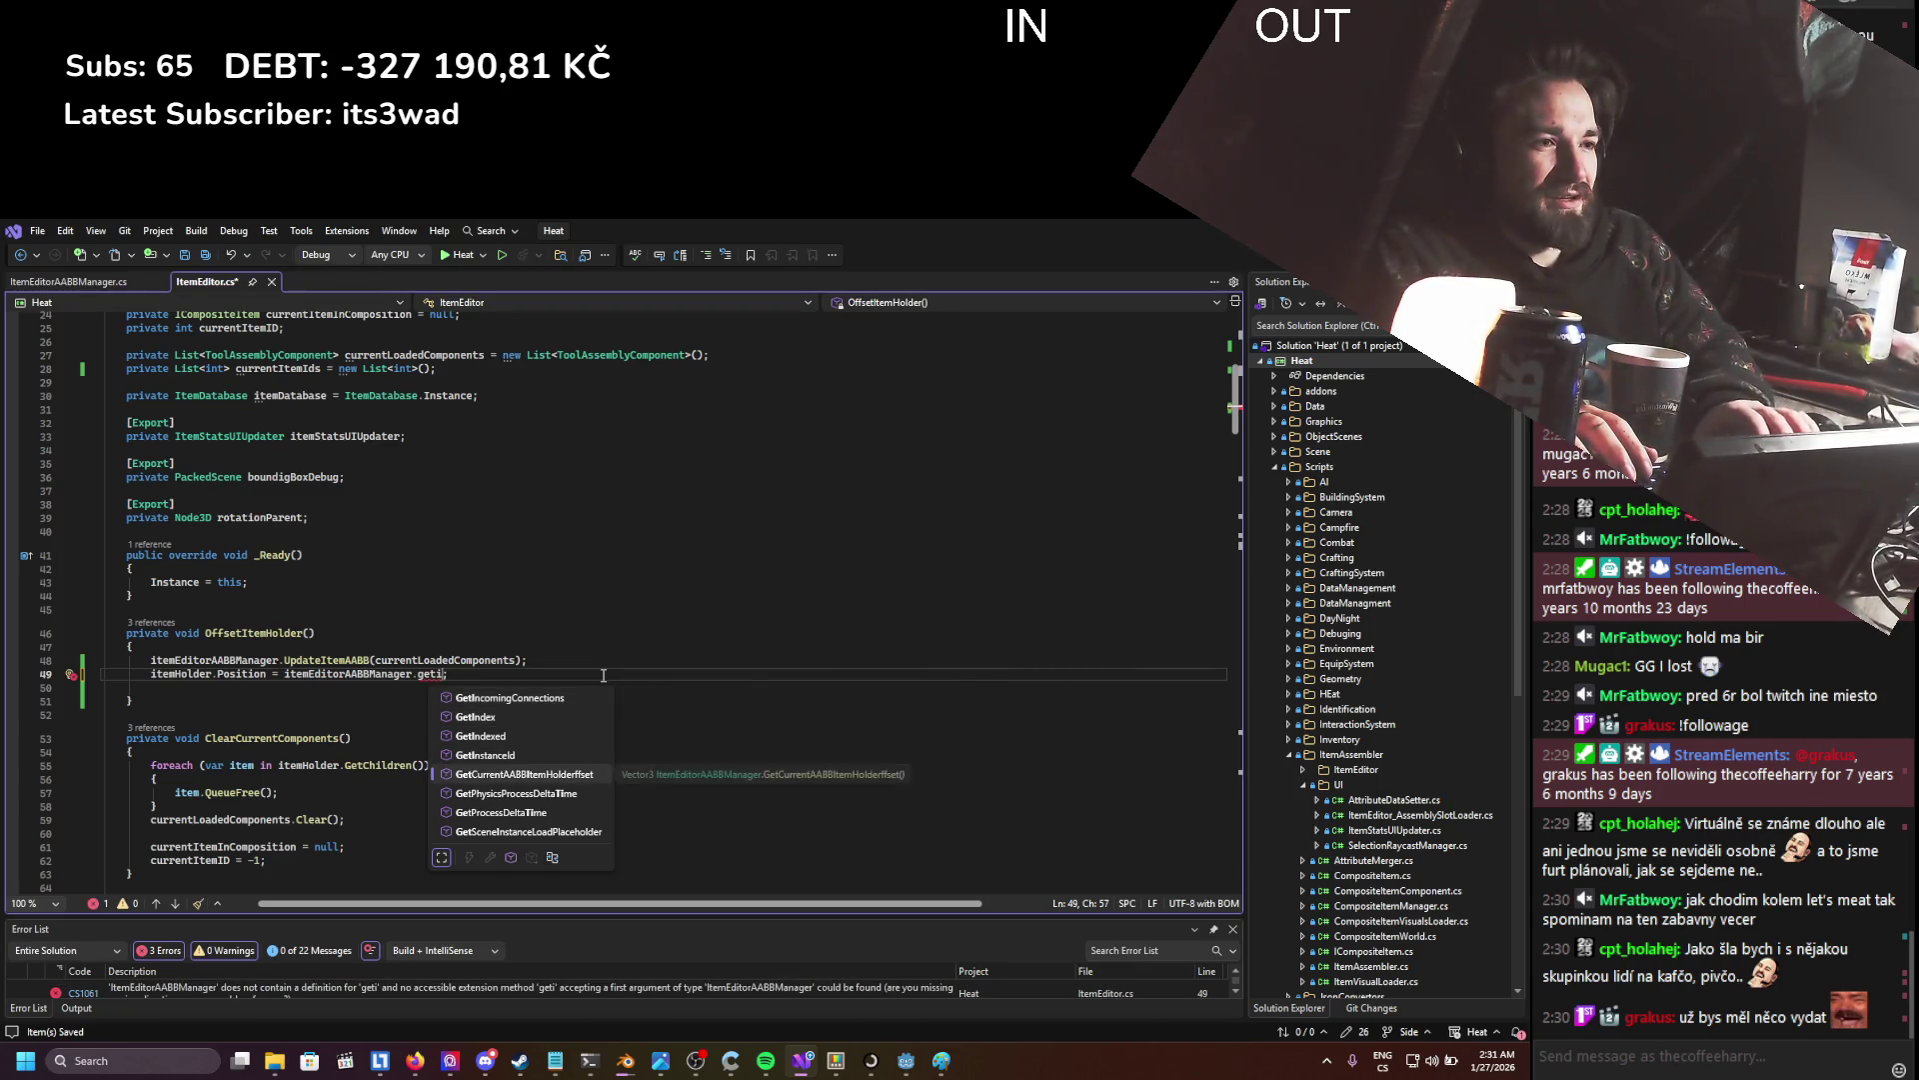
key(Tab)
text(())
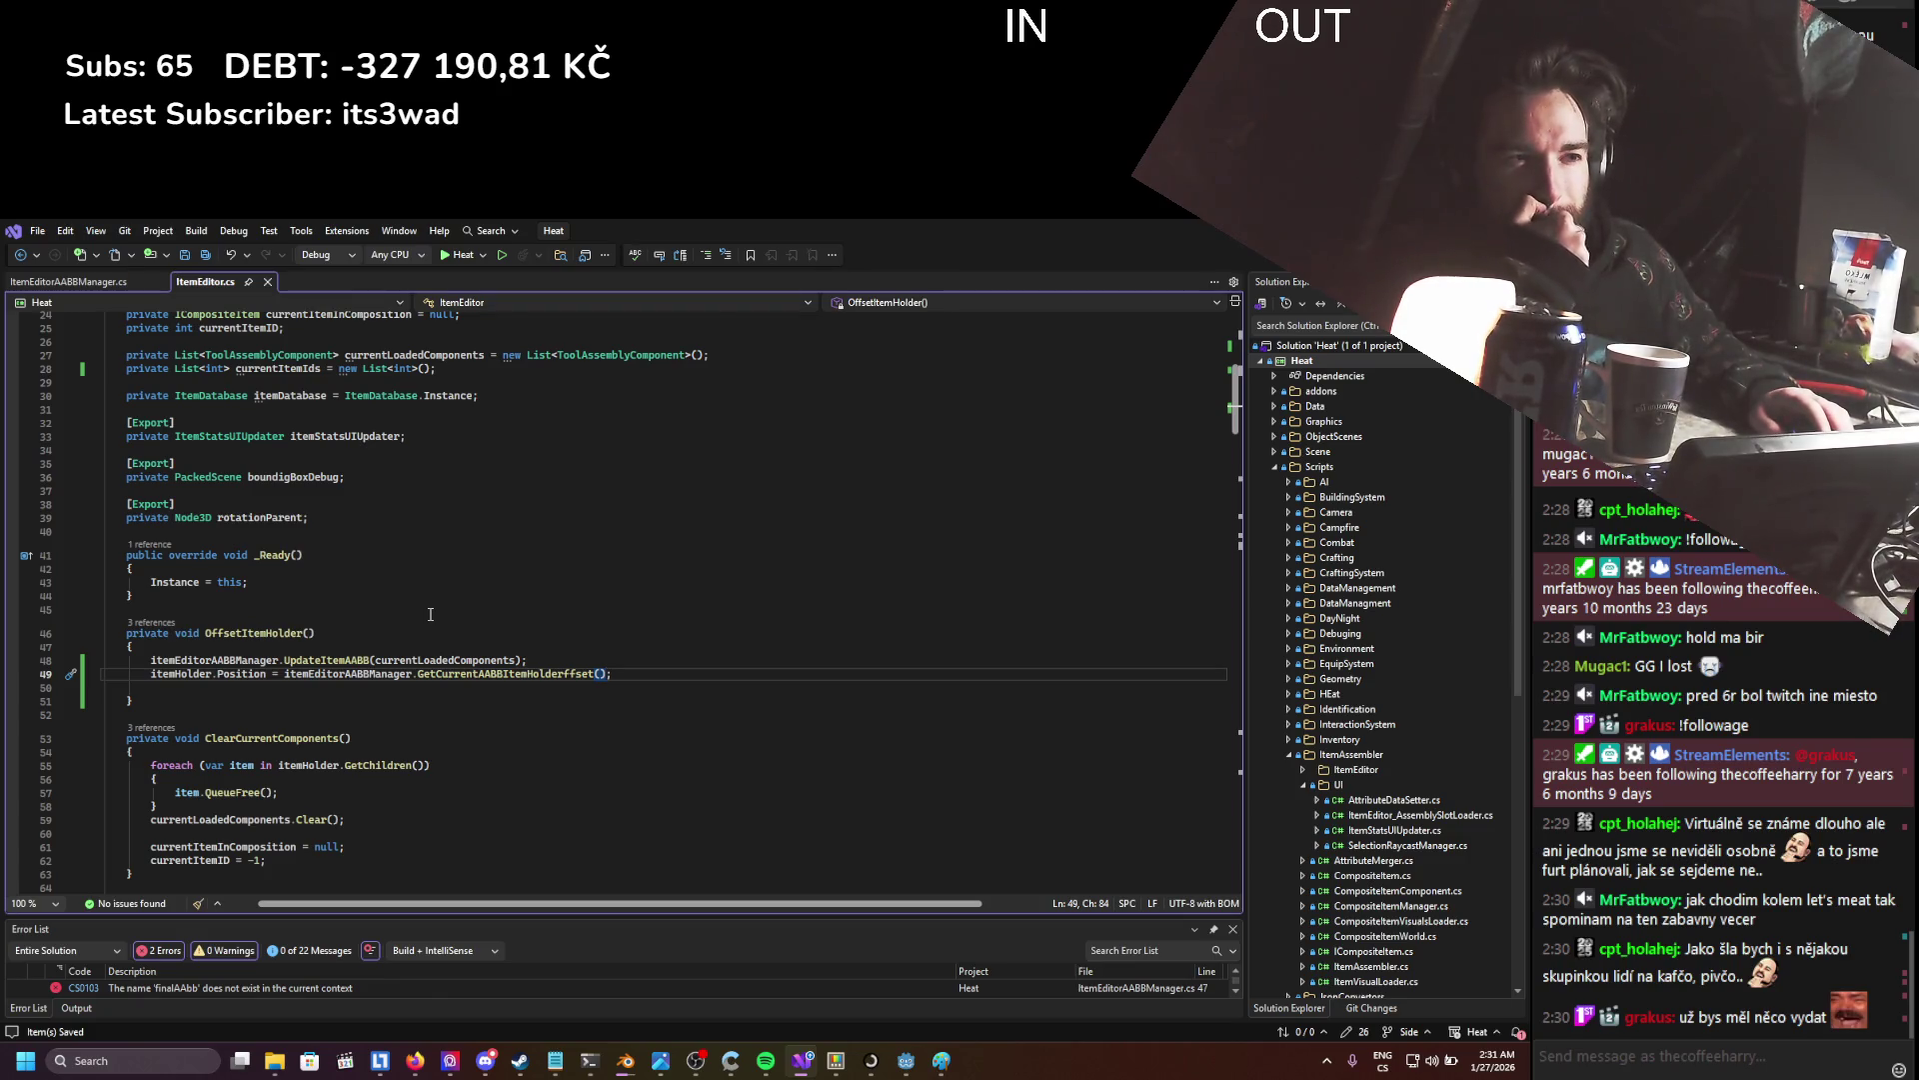
scroll(430, 614, down, 20)
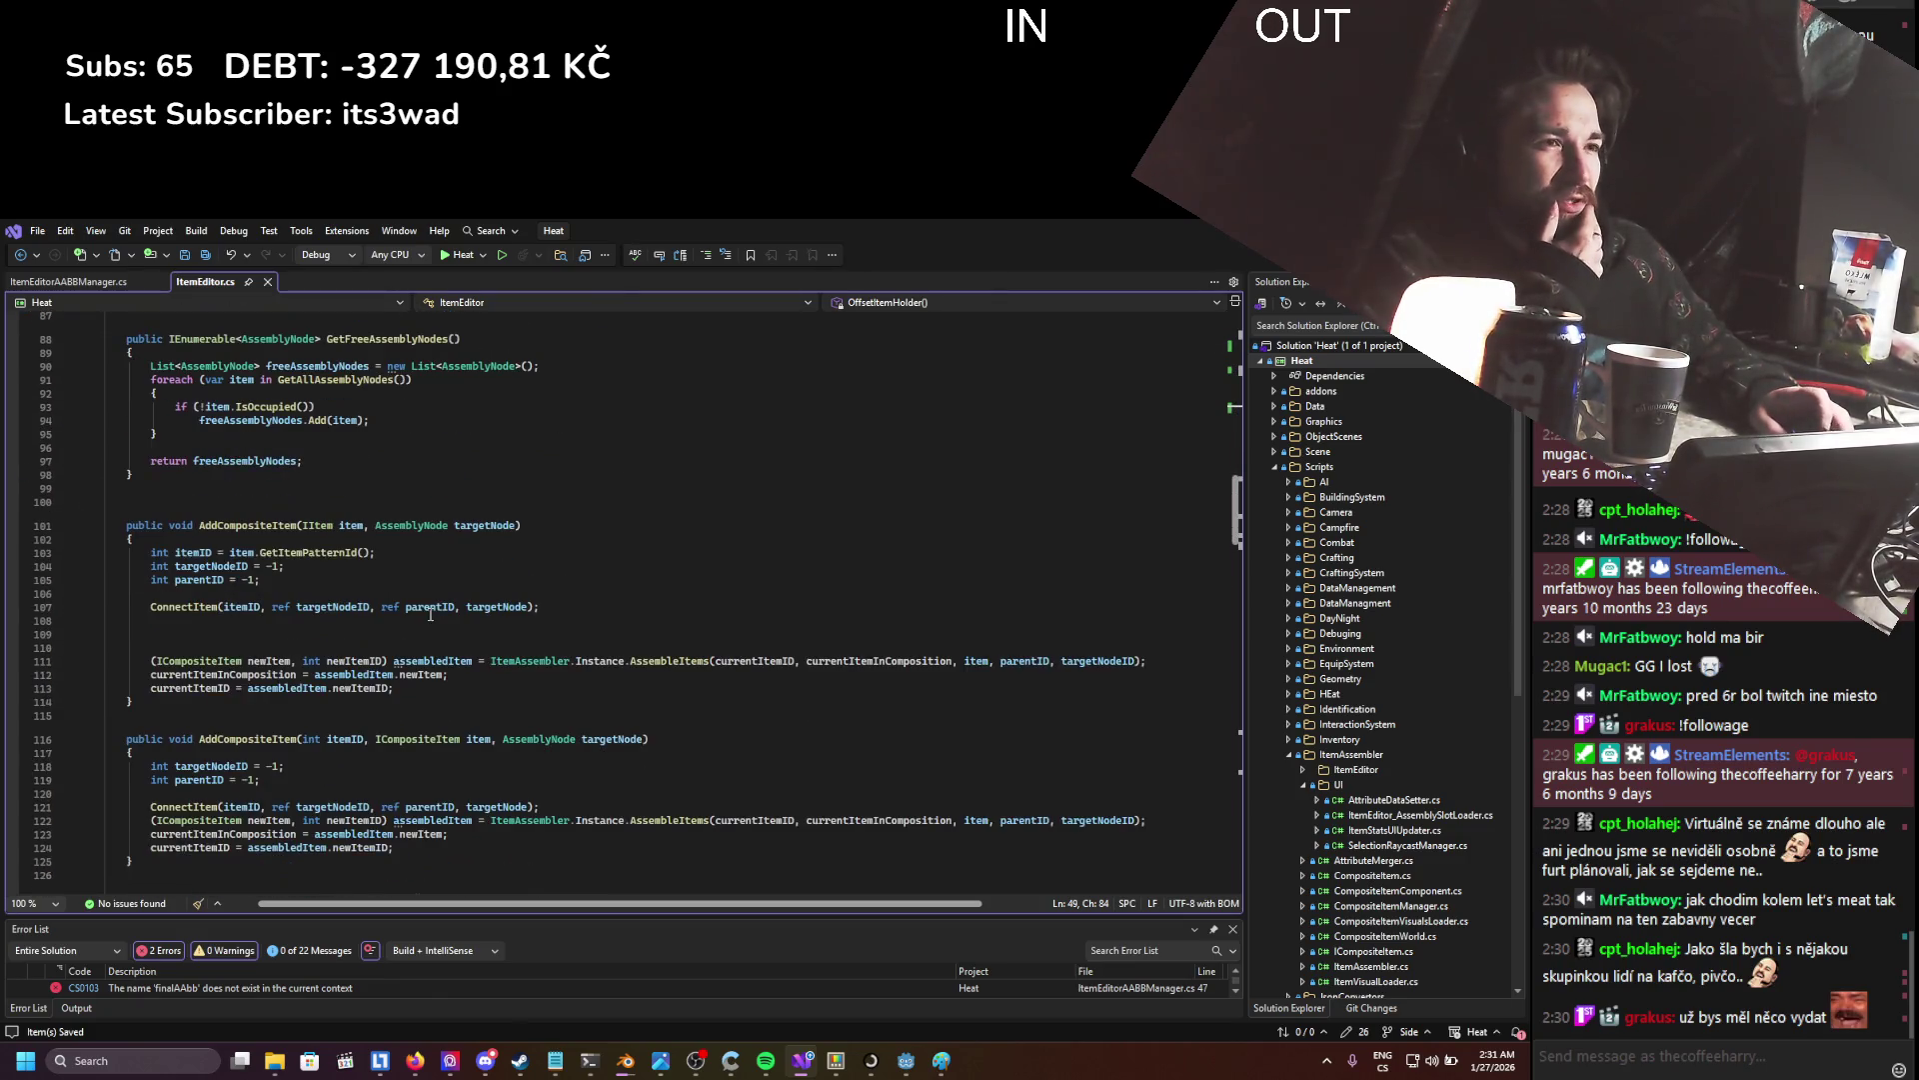
scroll(430, 614, down, 17)
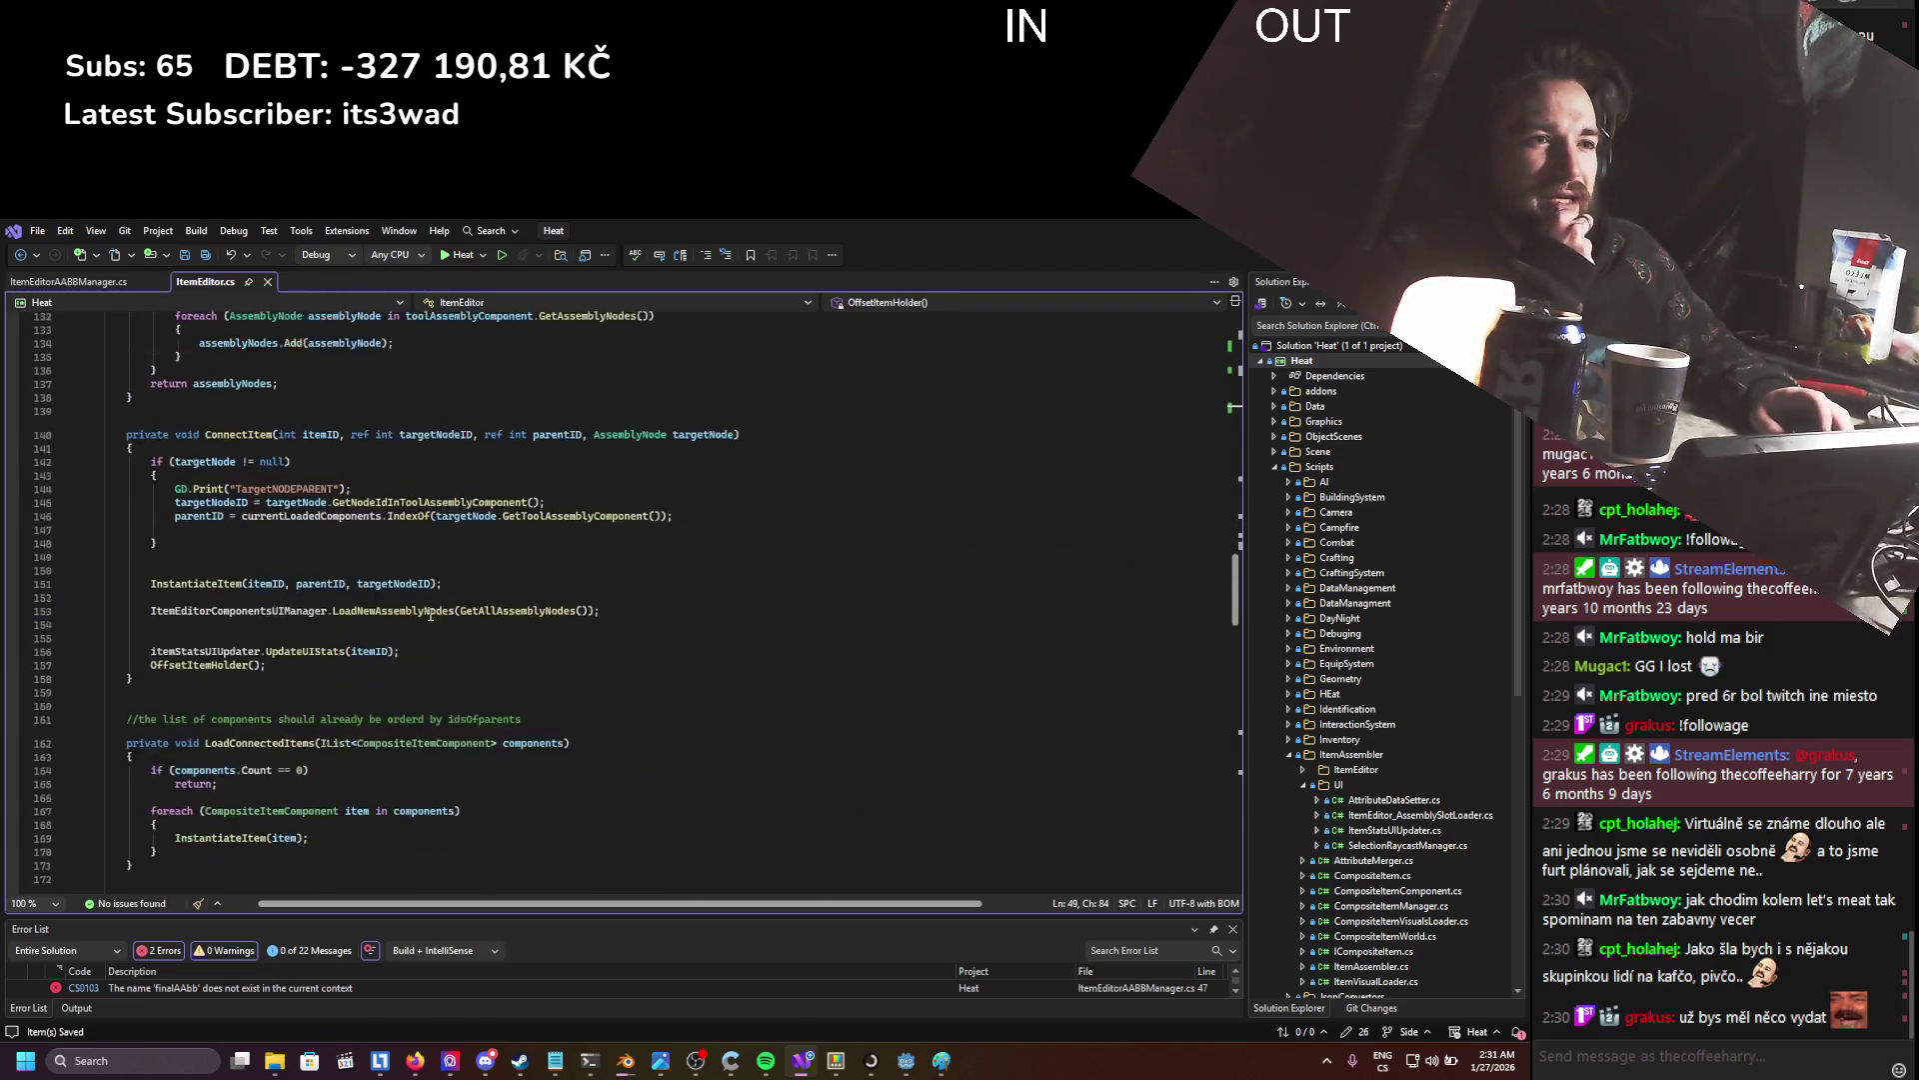
scroll(429, 614, up, 20)
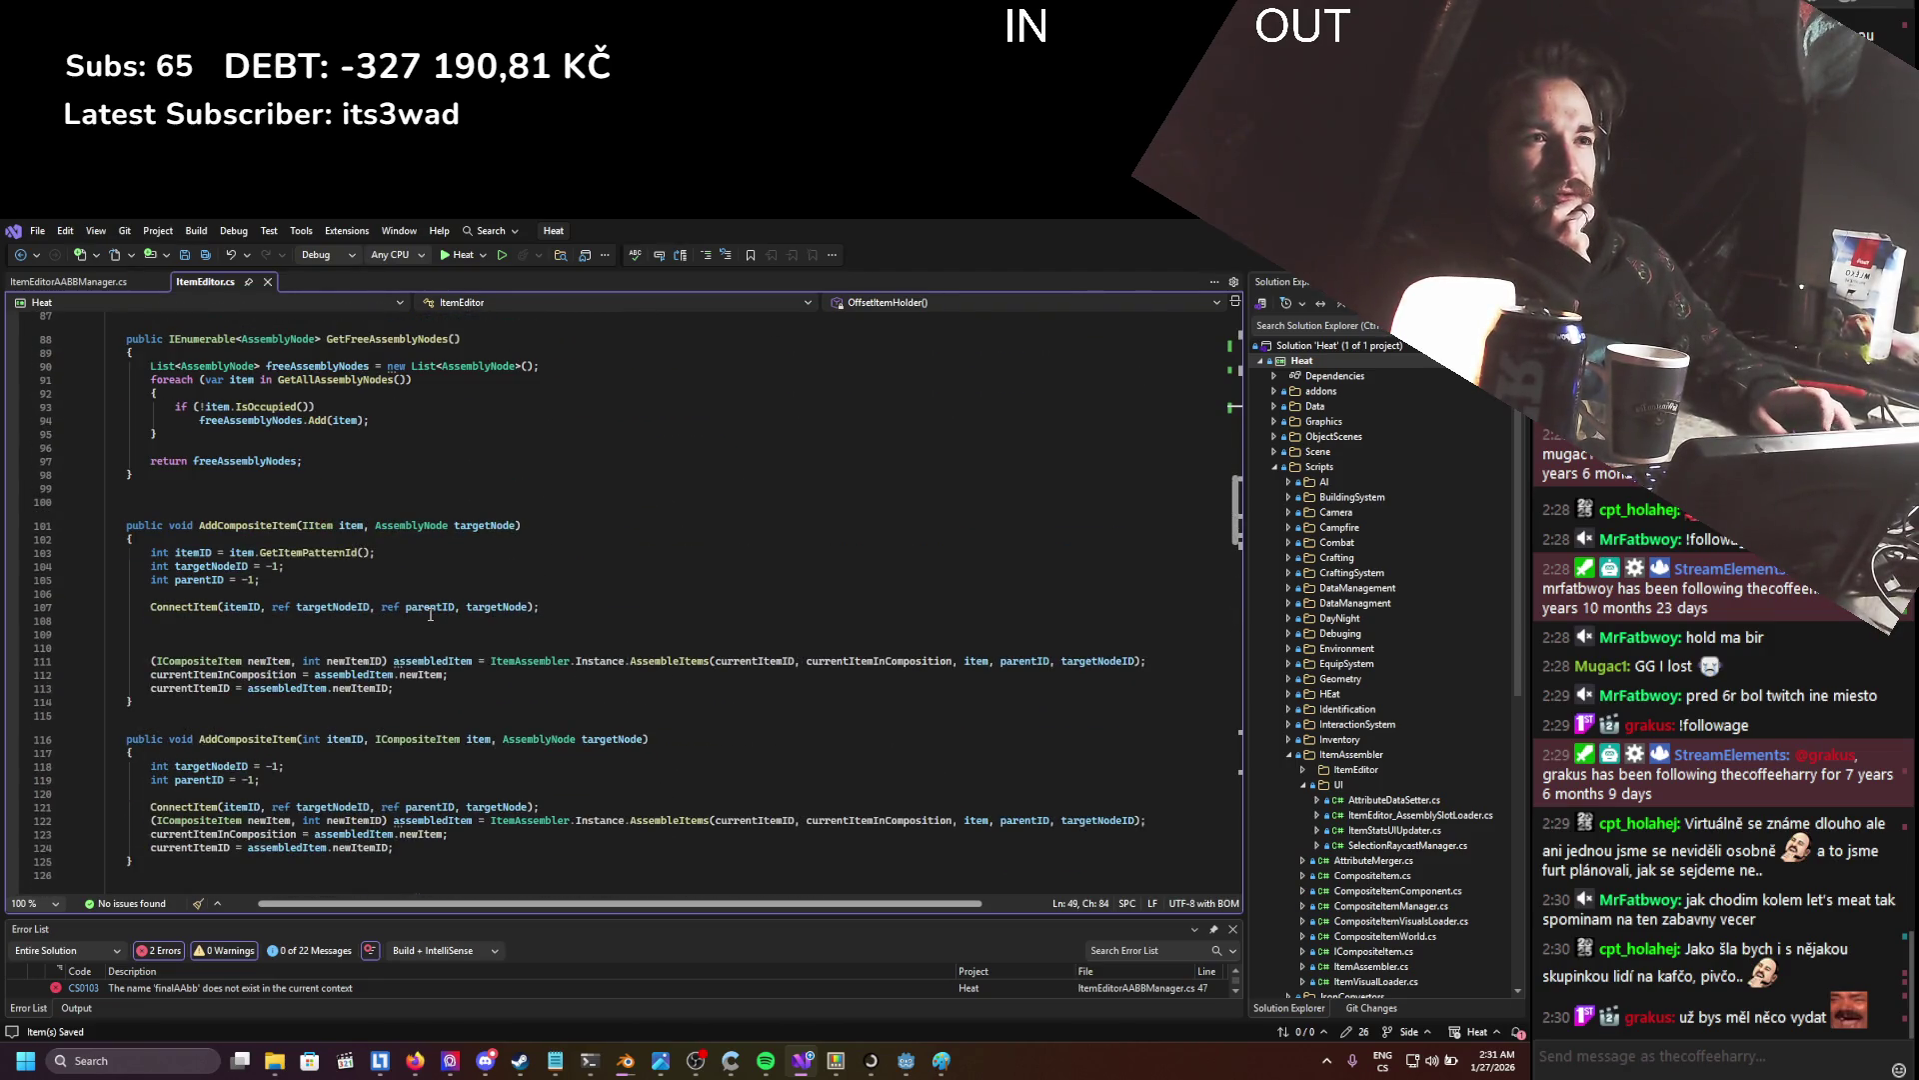
scroll(430, 613, up, 5)
scroll(430, 614, up, 6)
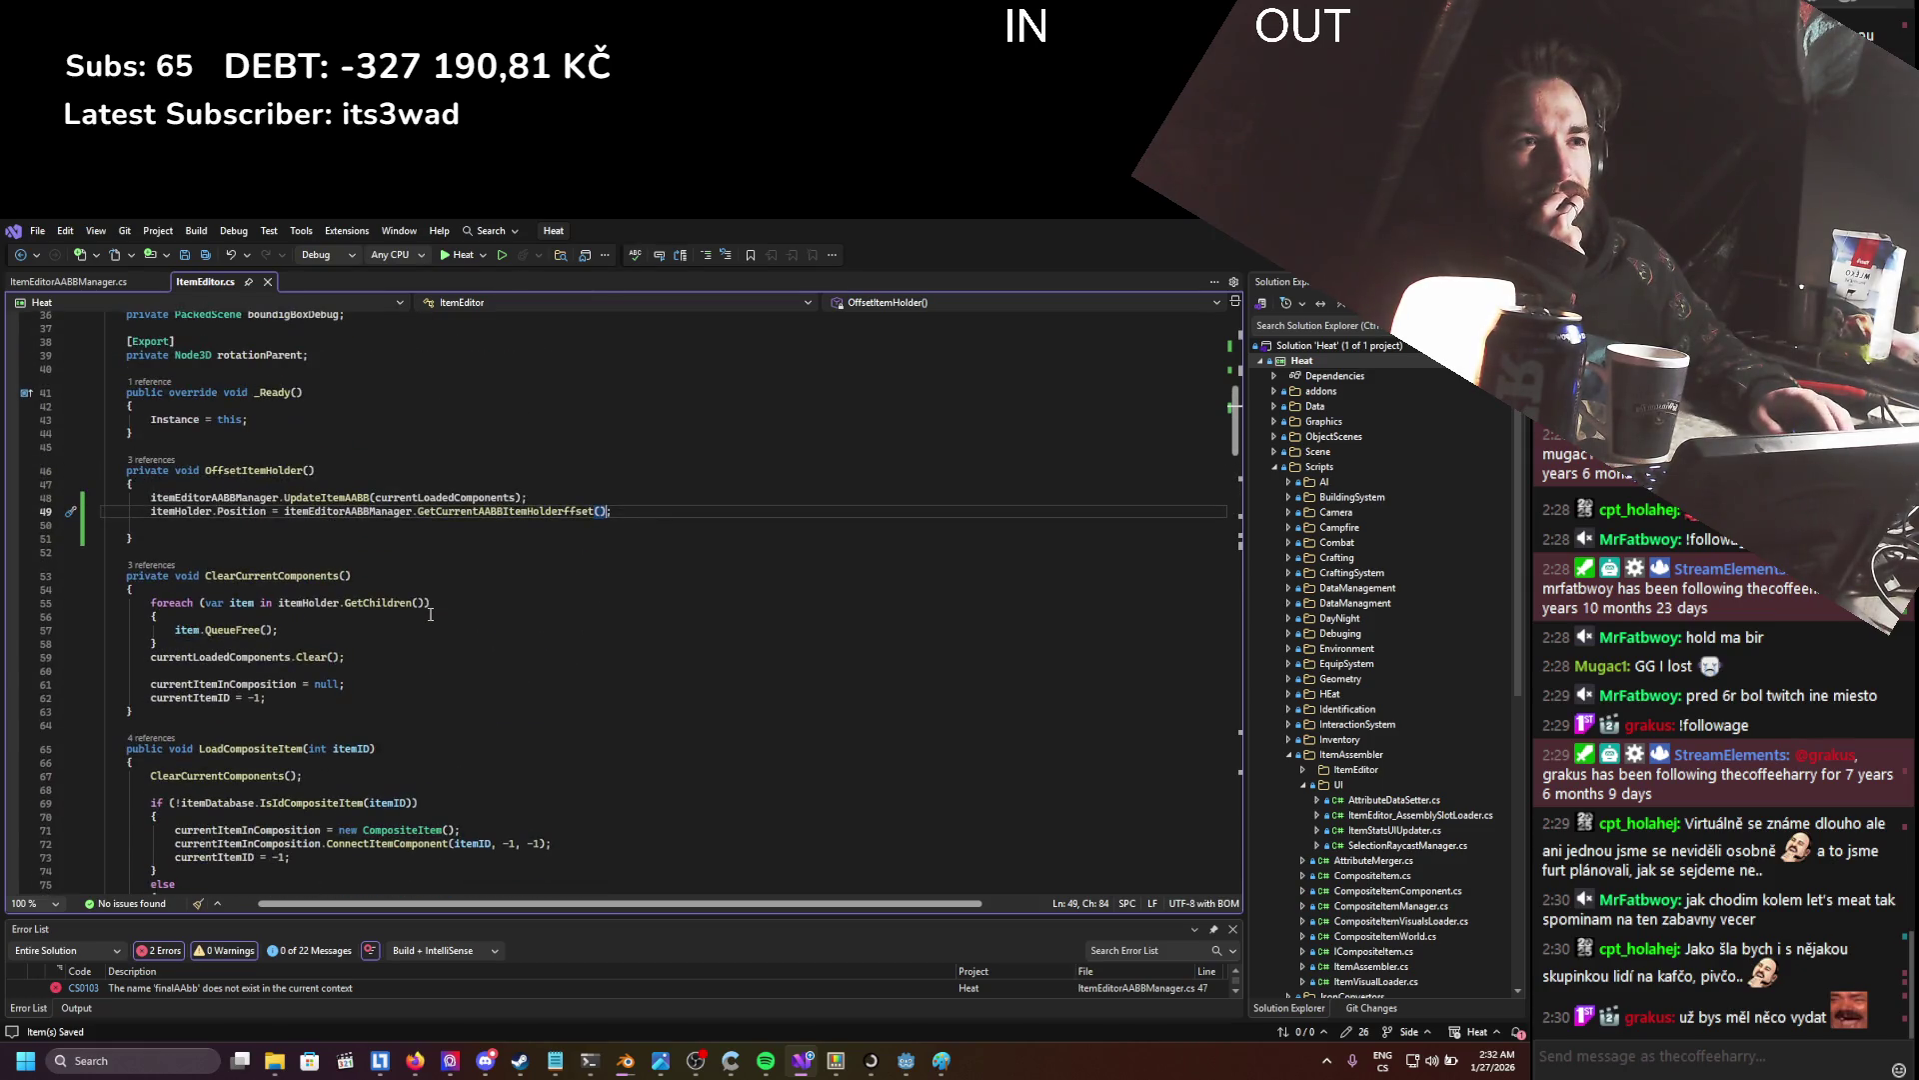
scroll(430, 614, down, 14)
scroll(415, 609, down, 7)
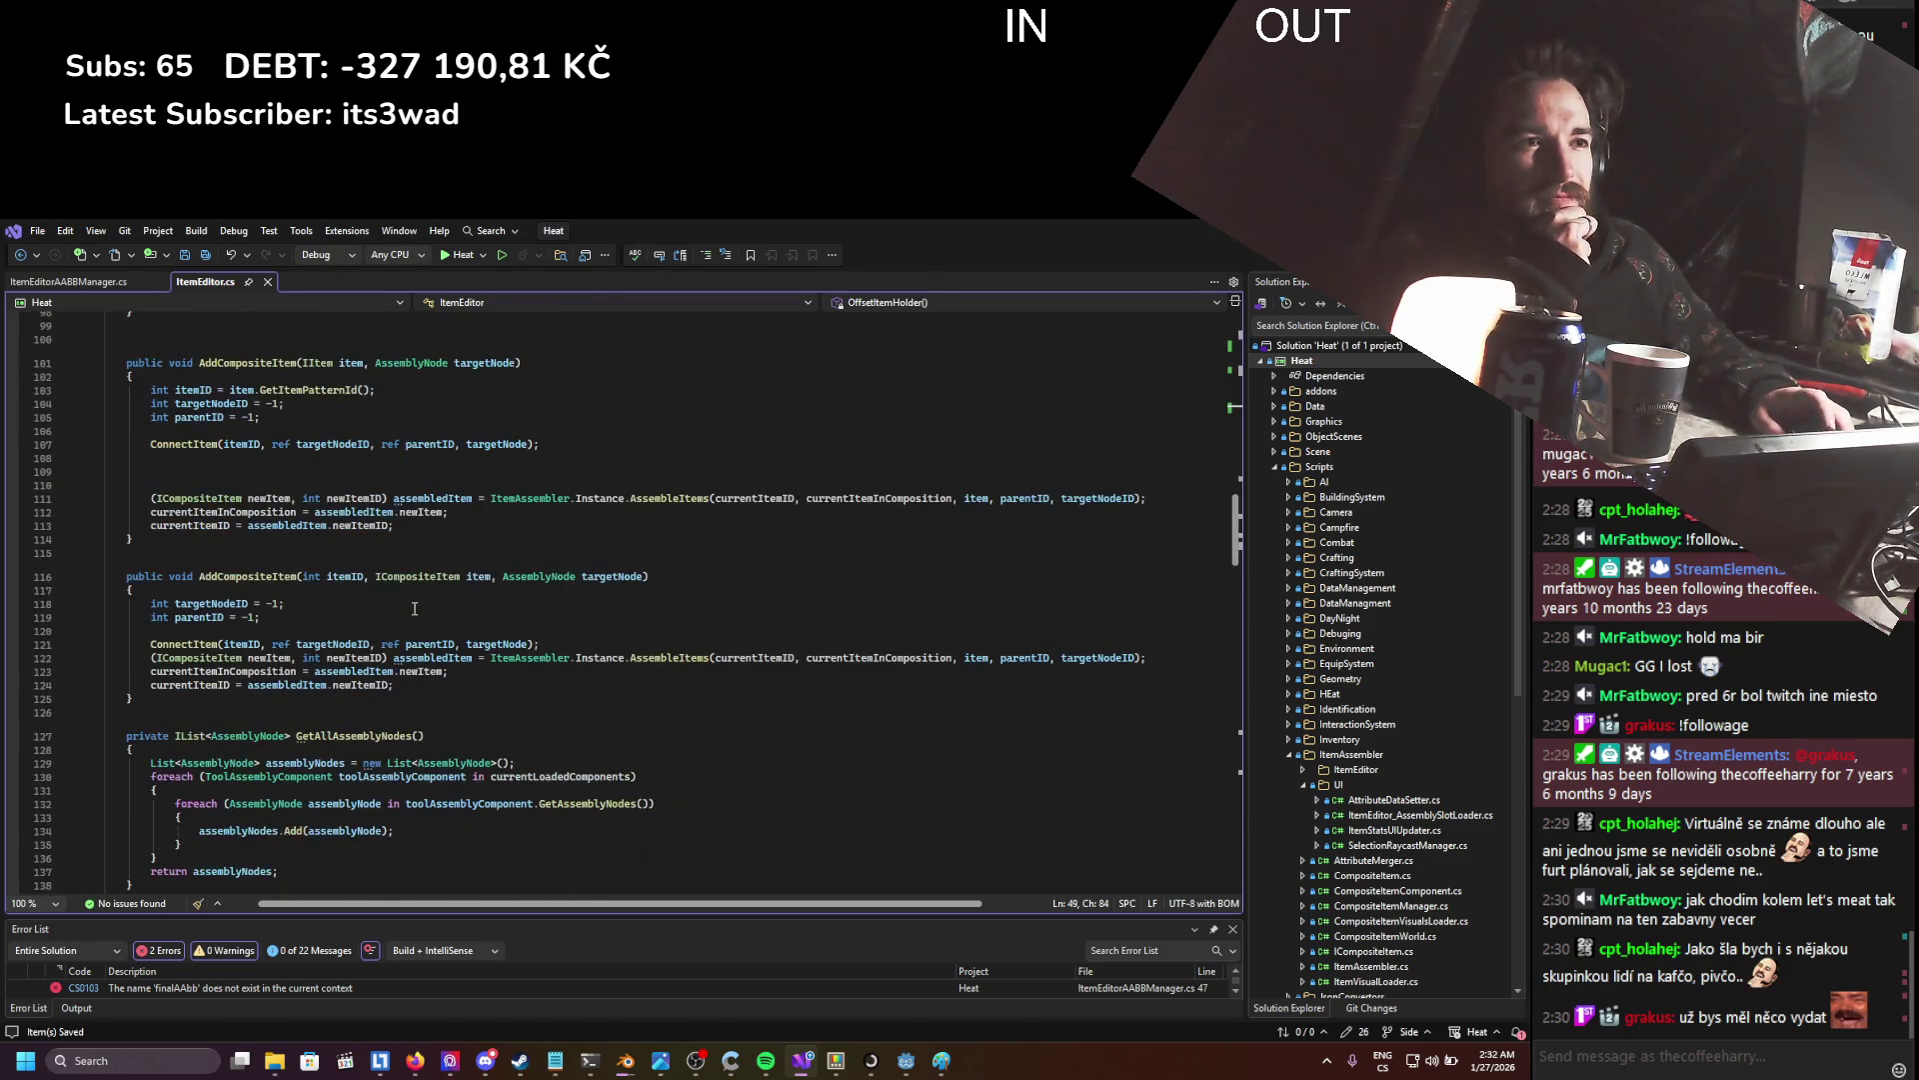
scroll(415, 608, up, 2)
mouse_move(132, 779)
mouse_down()
mouse_move(150, 579)
mouse_move(126, 443)
mouse_up()
click(338, 524)
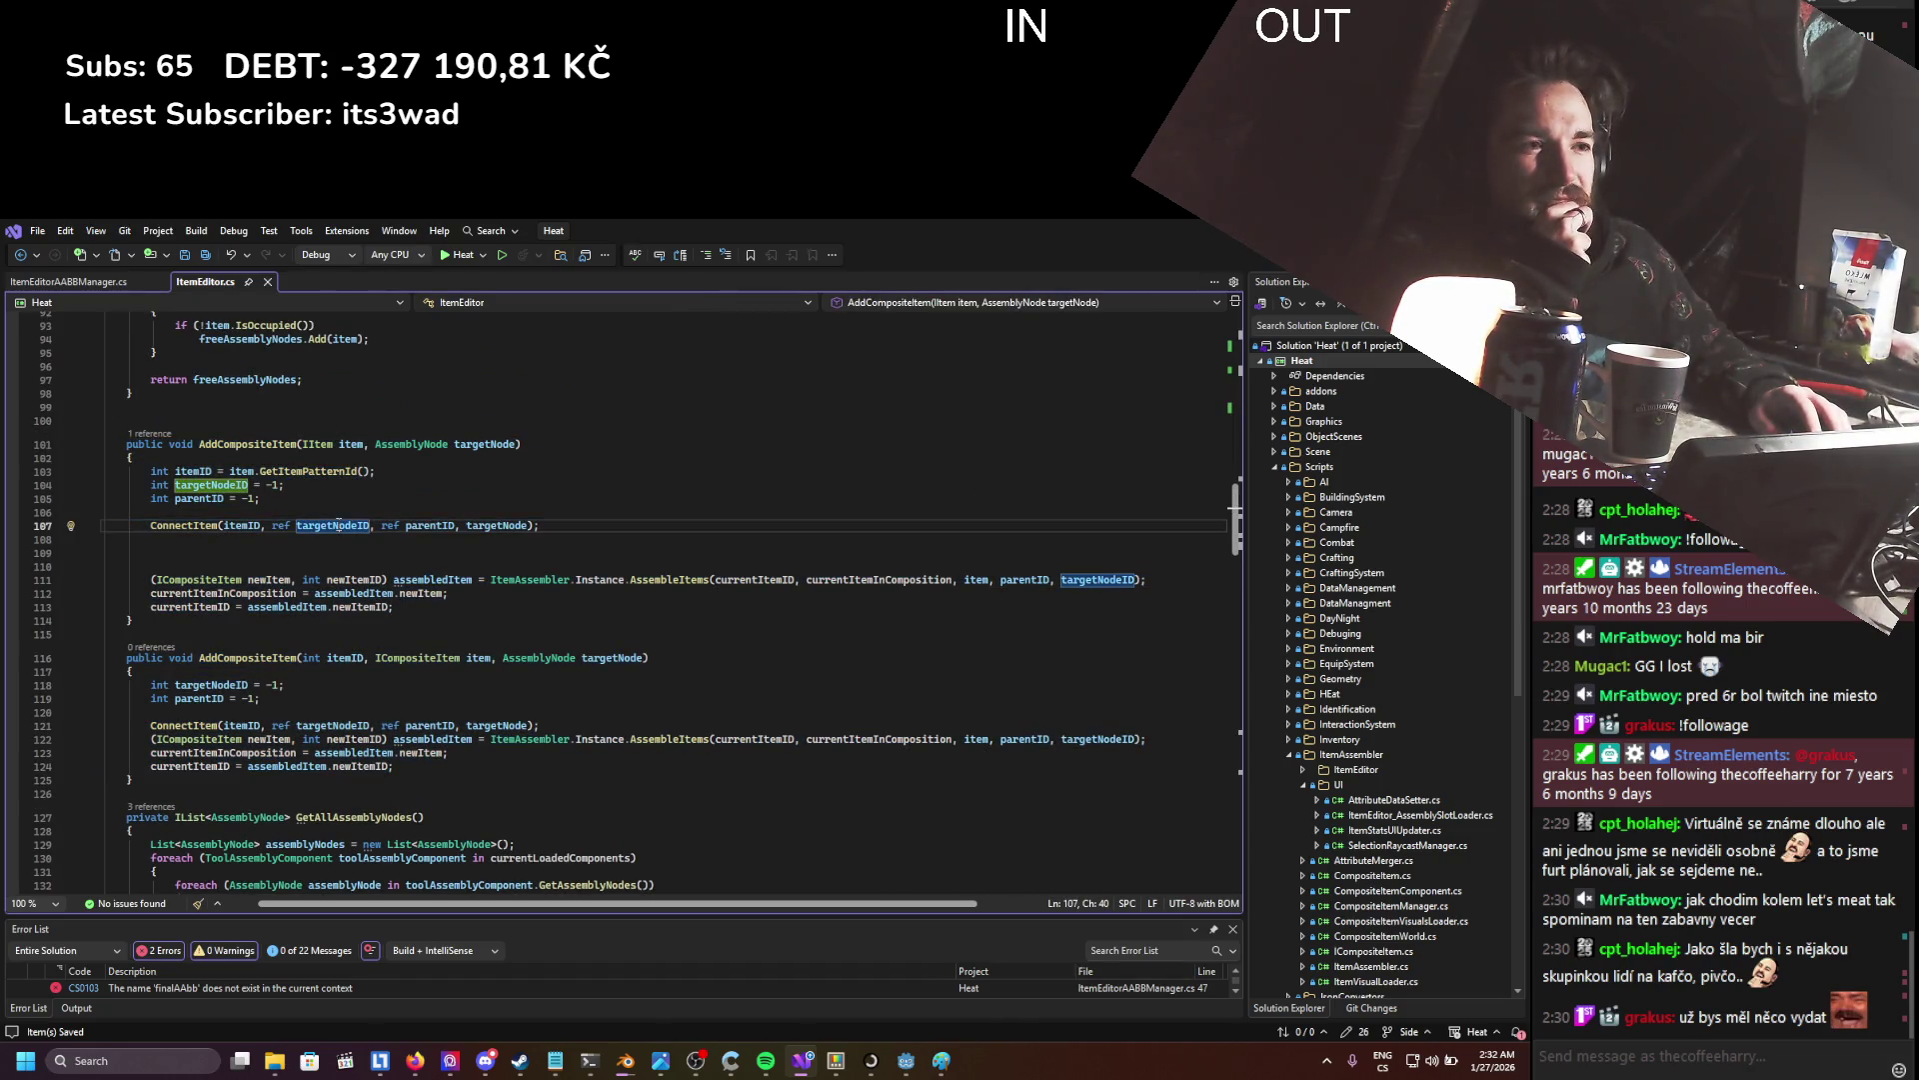
drag(447, 763, 446, 471)
click(447, 472)
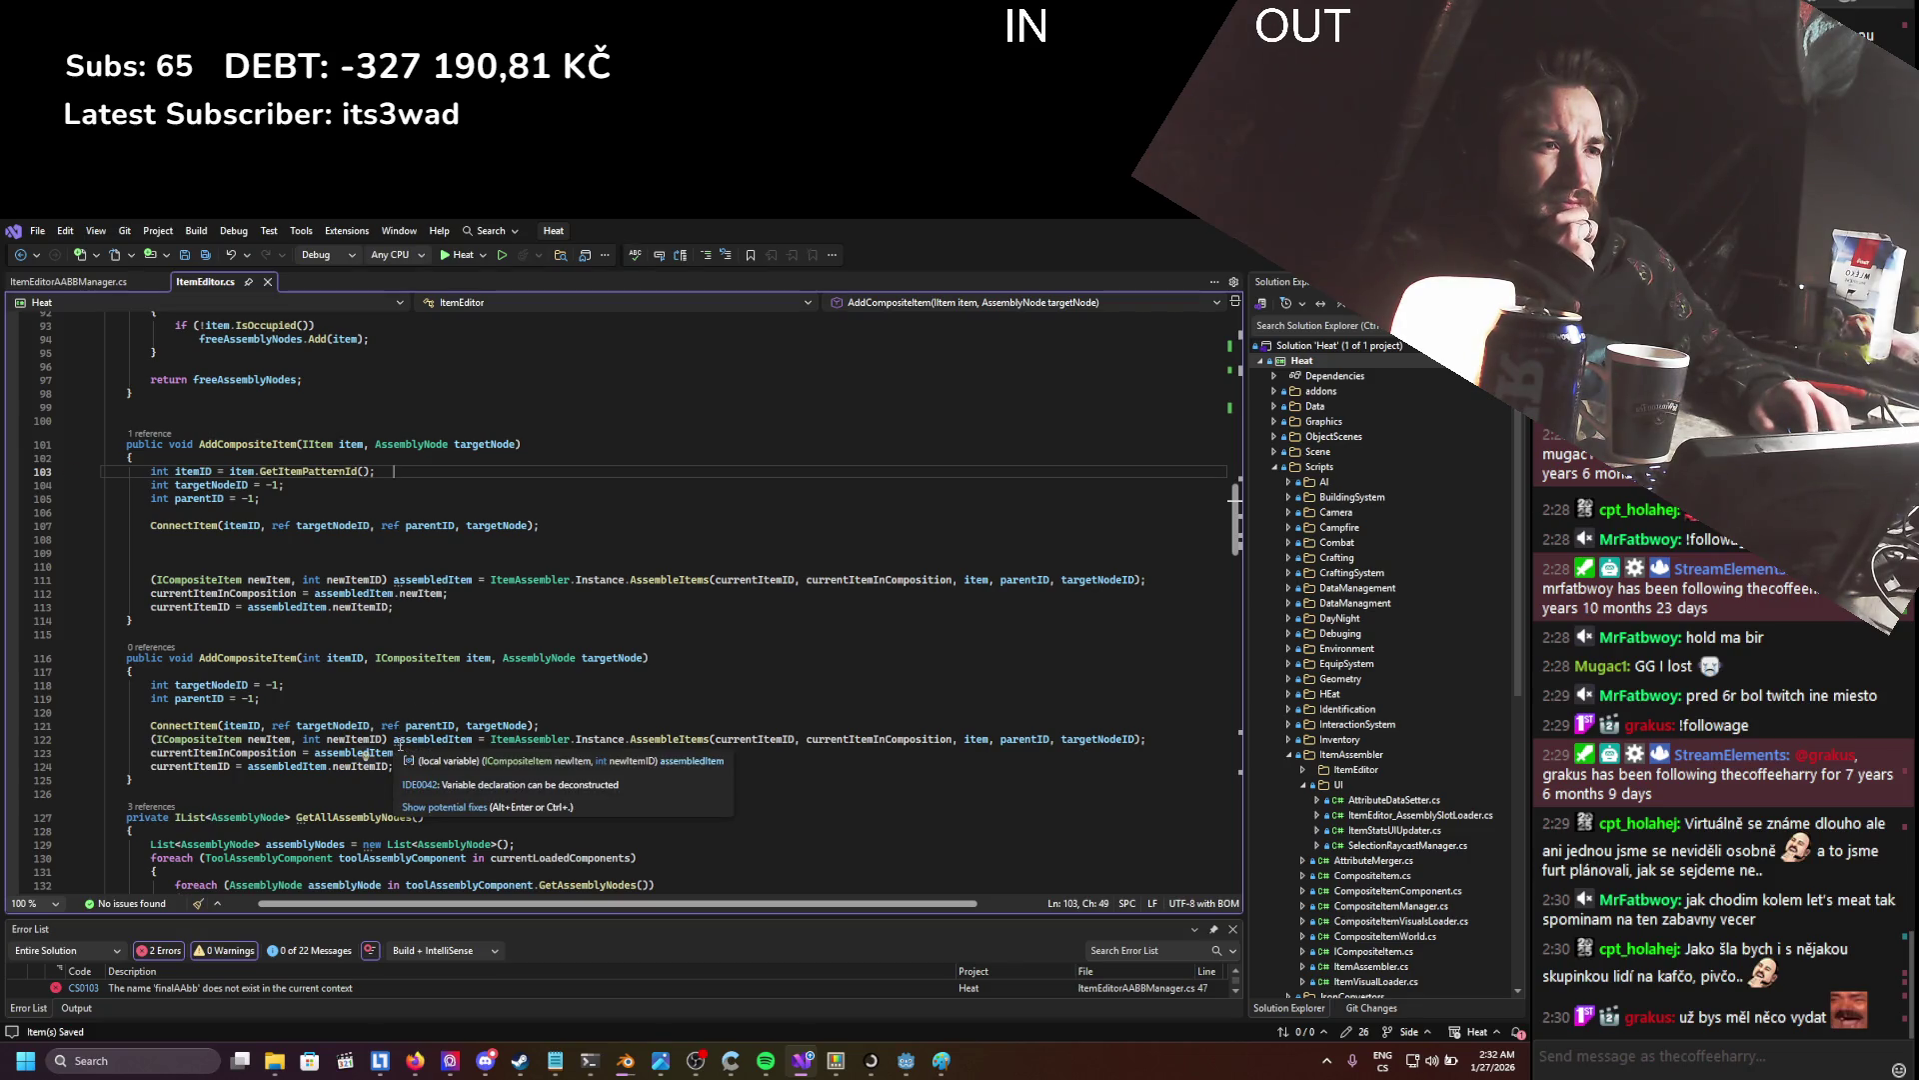
drag(393, 766, 15, 738)
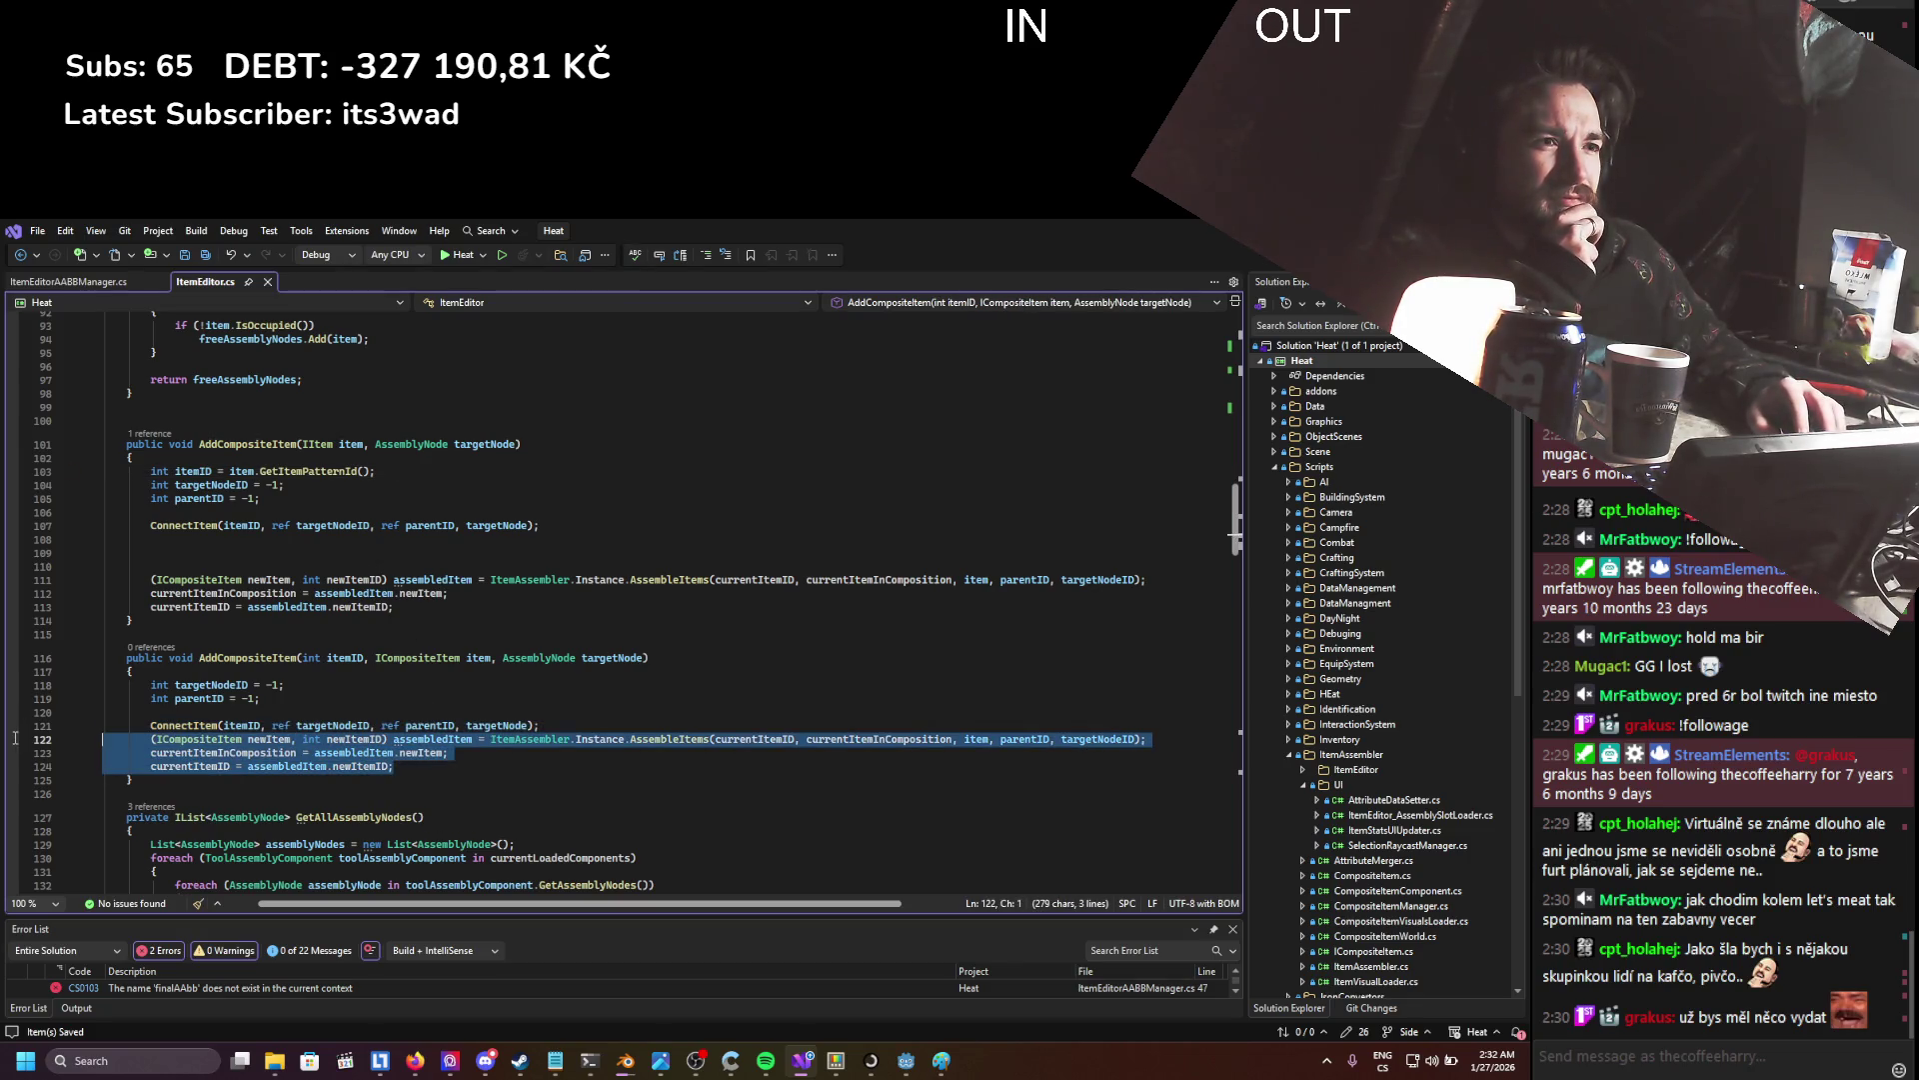
drag(419, 603, 24, 580)
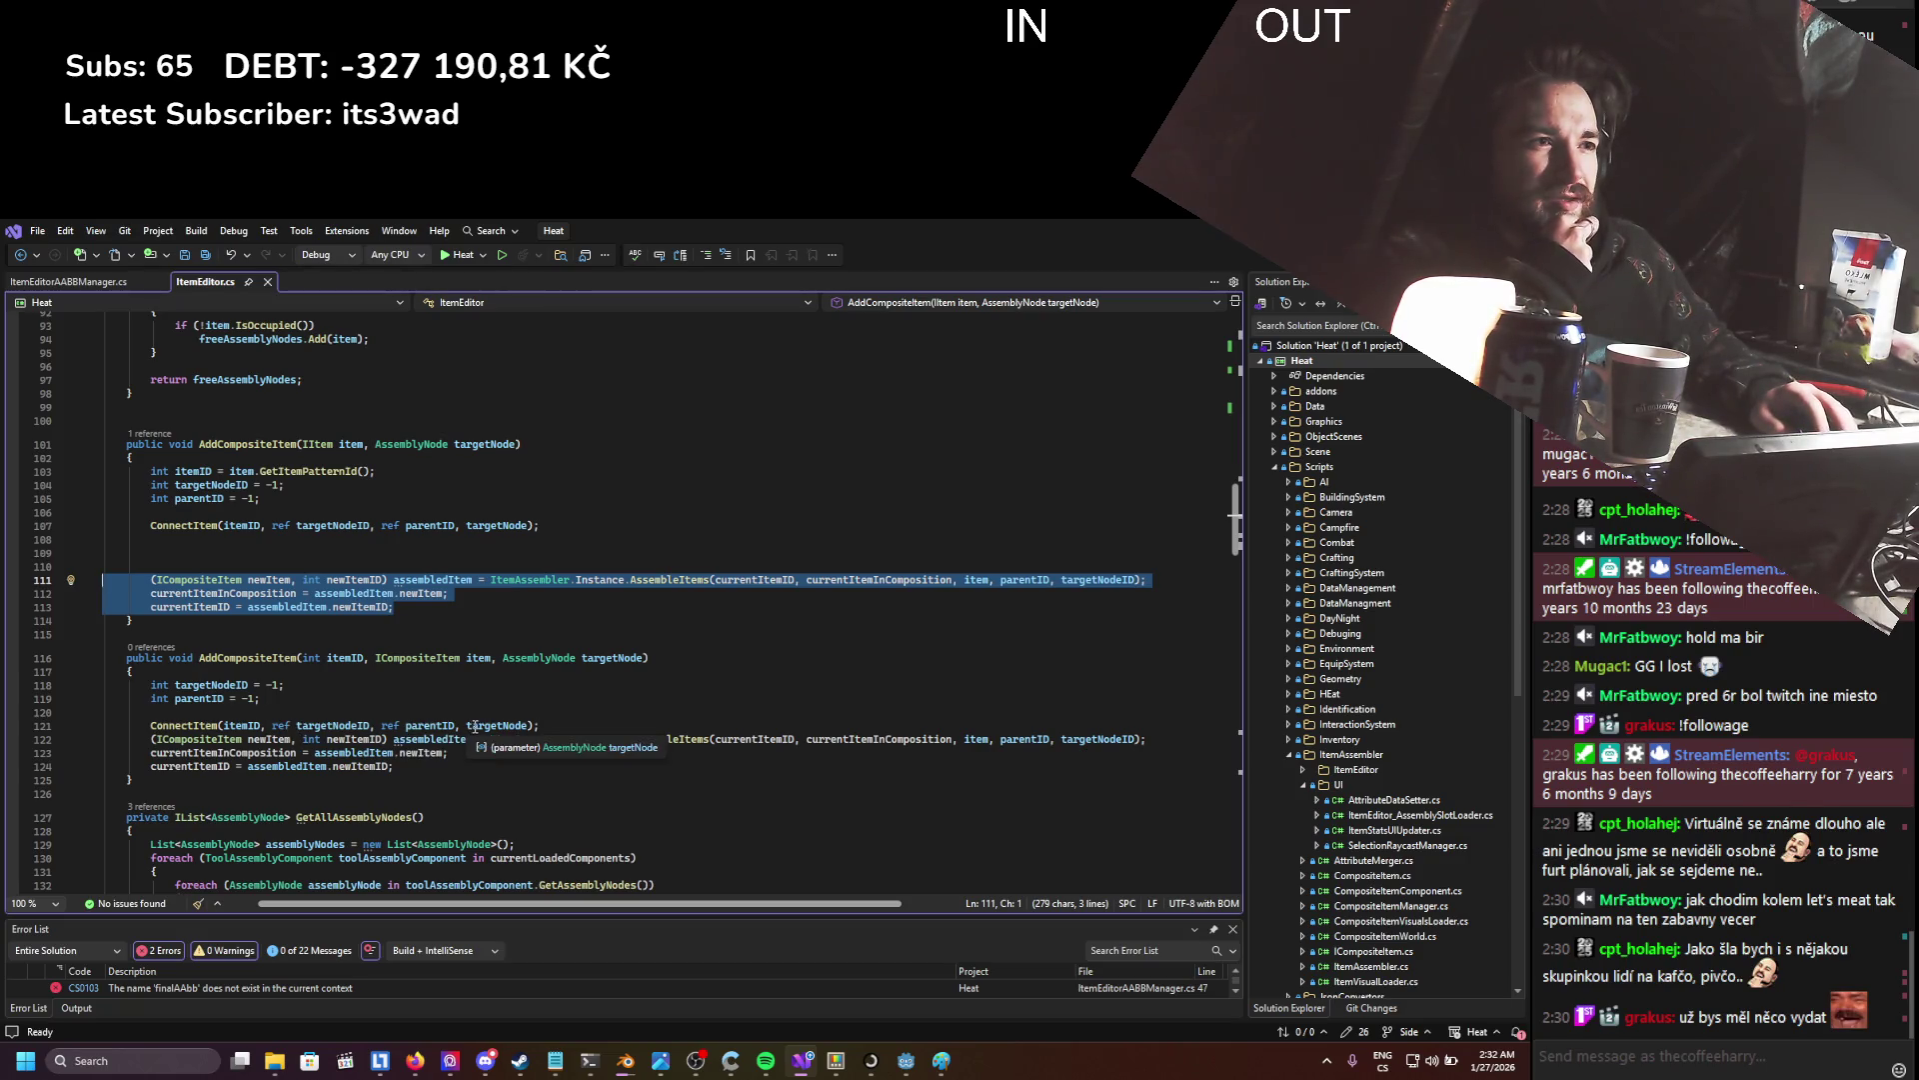
drag(529, 525, 104, 527)
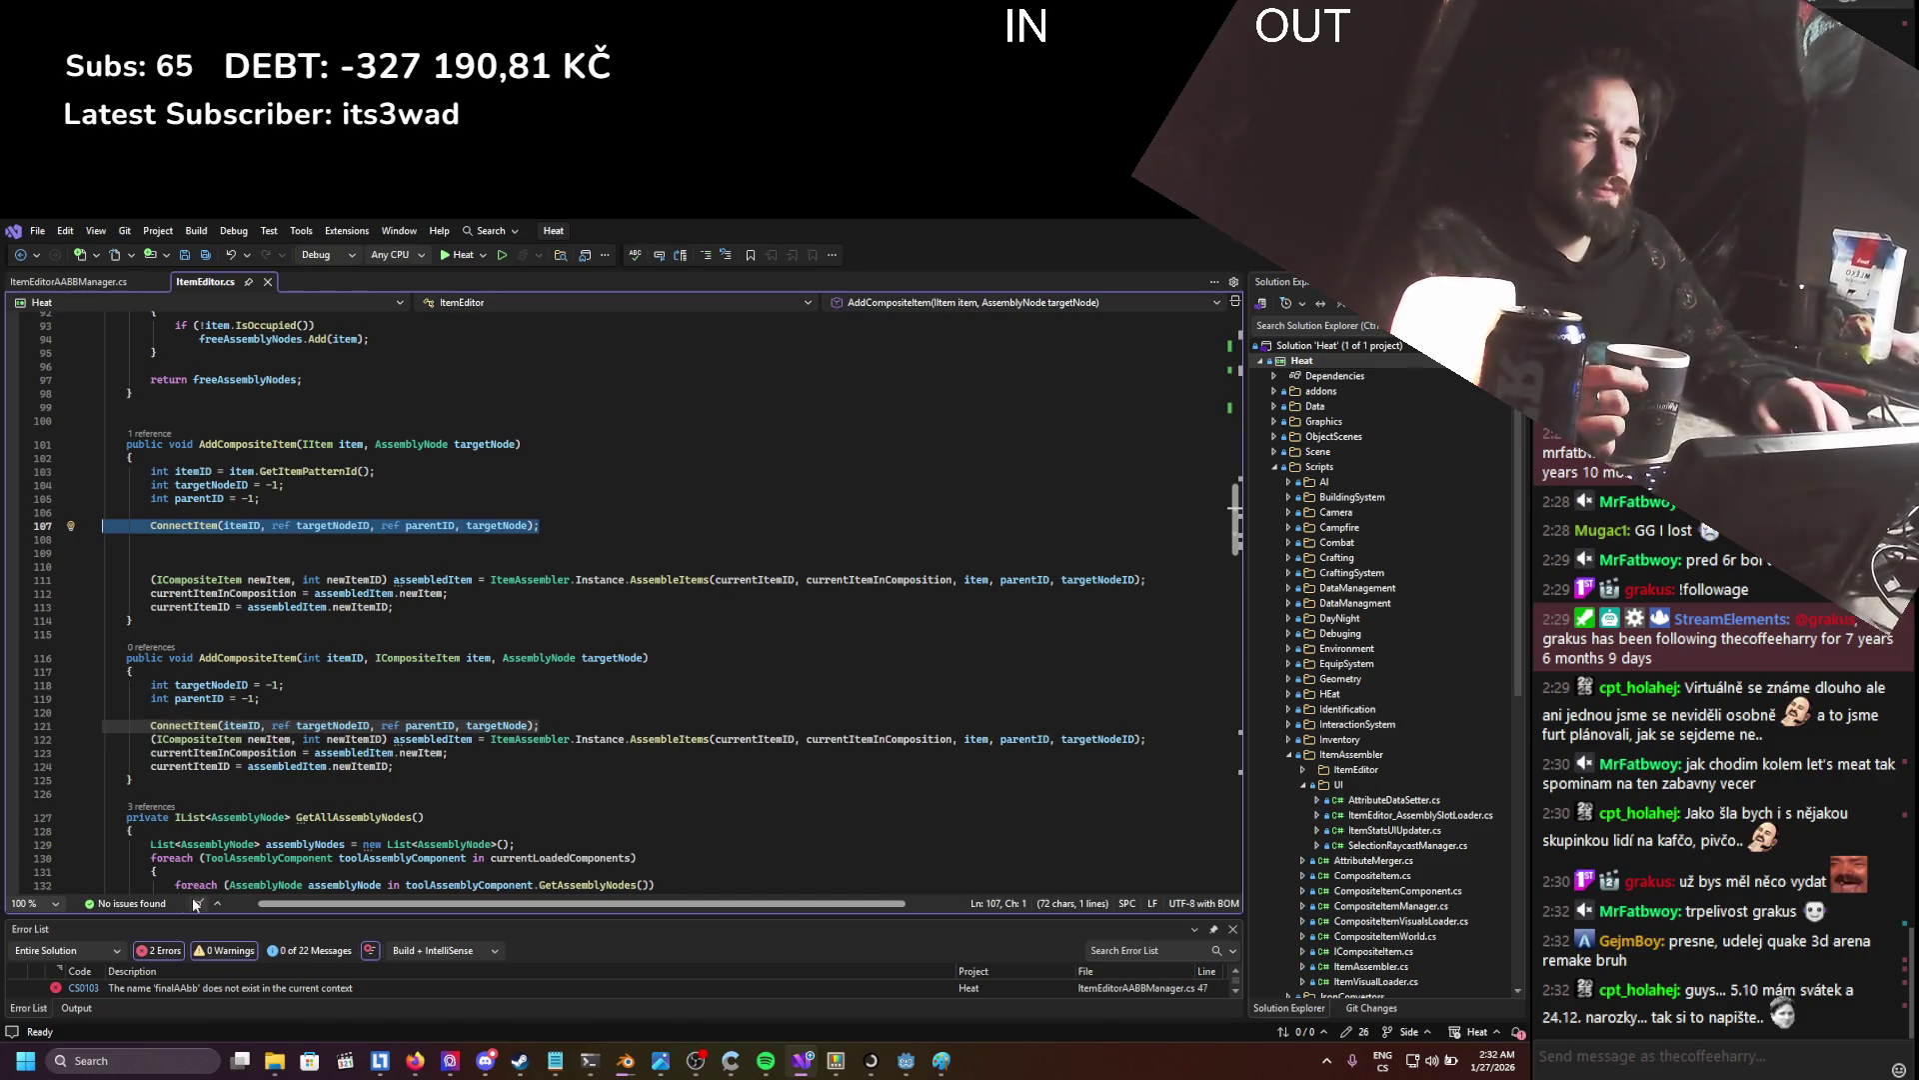
click(485, 1059)
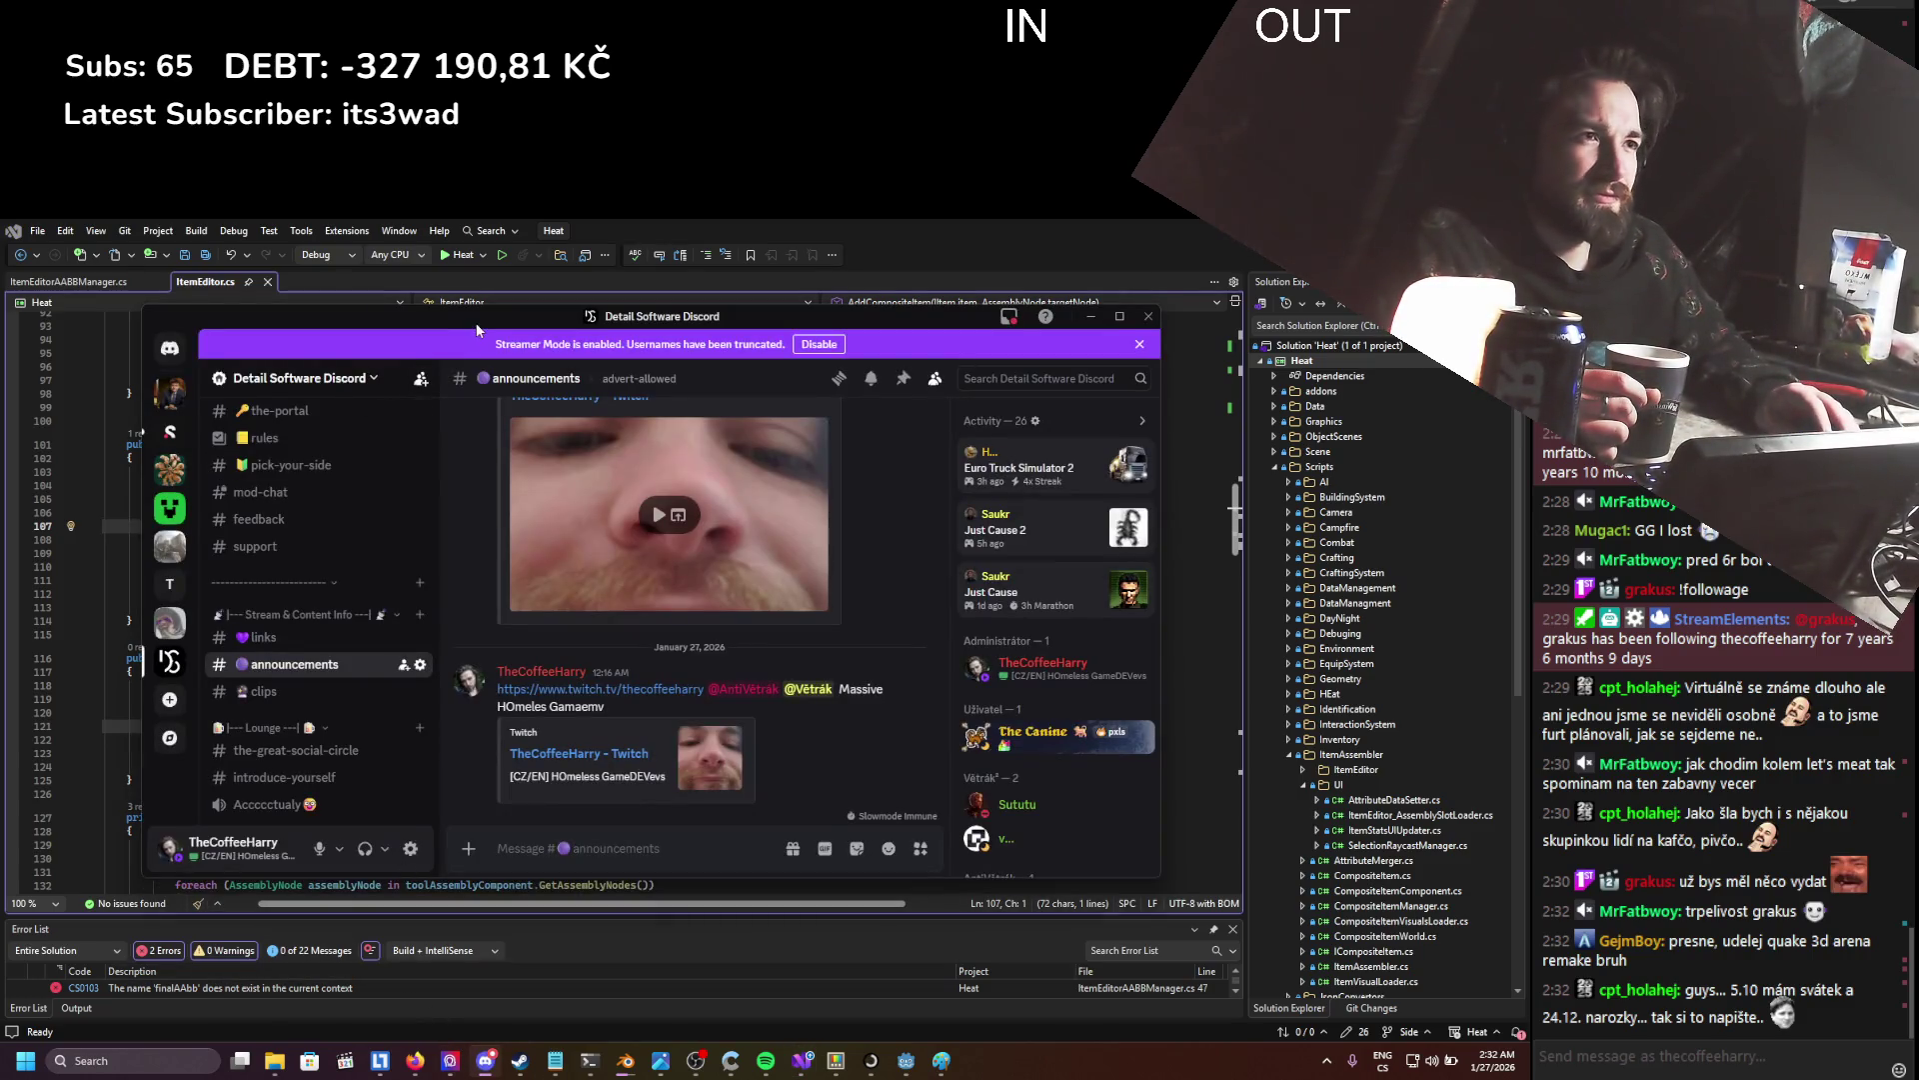
key(alt+Tab)
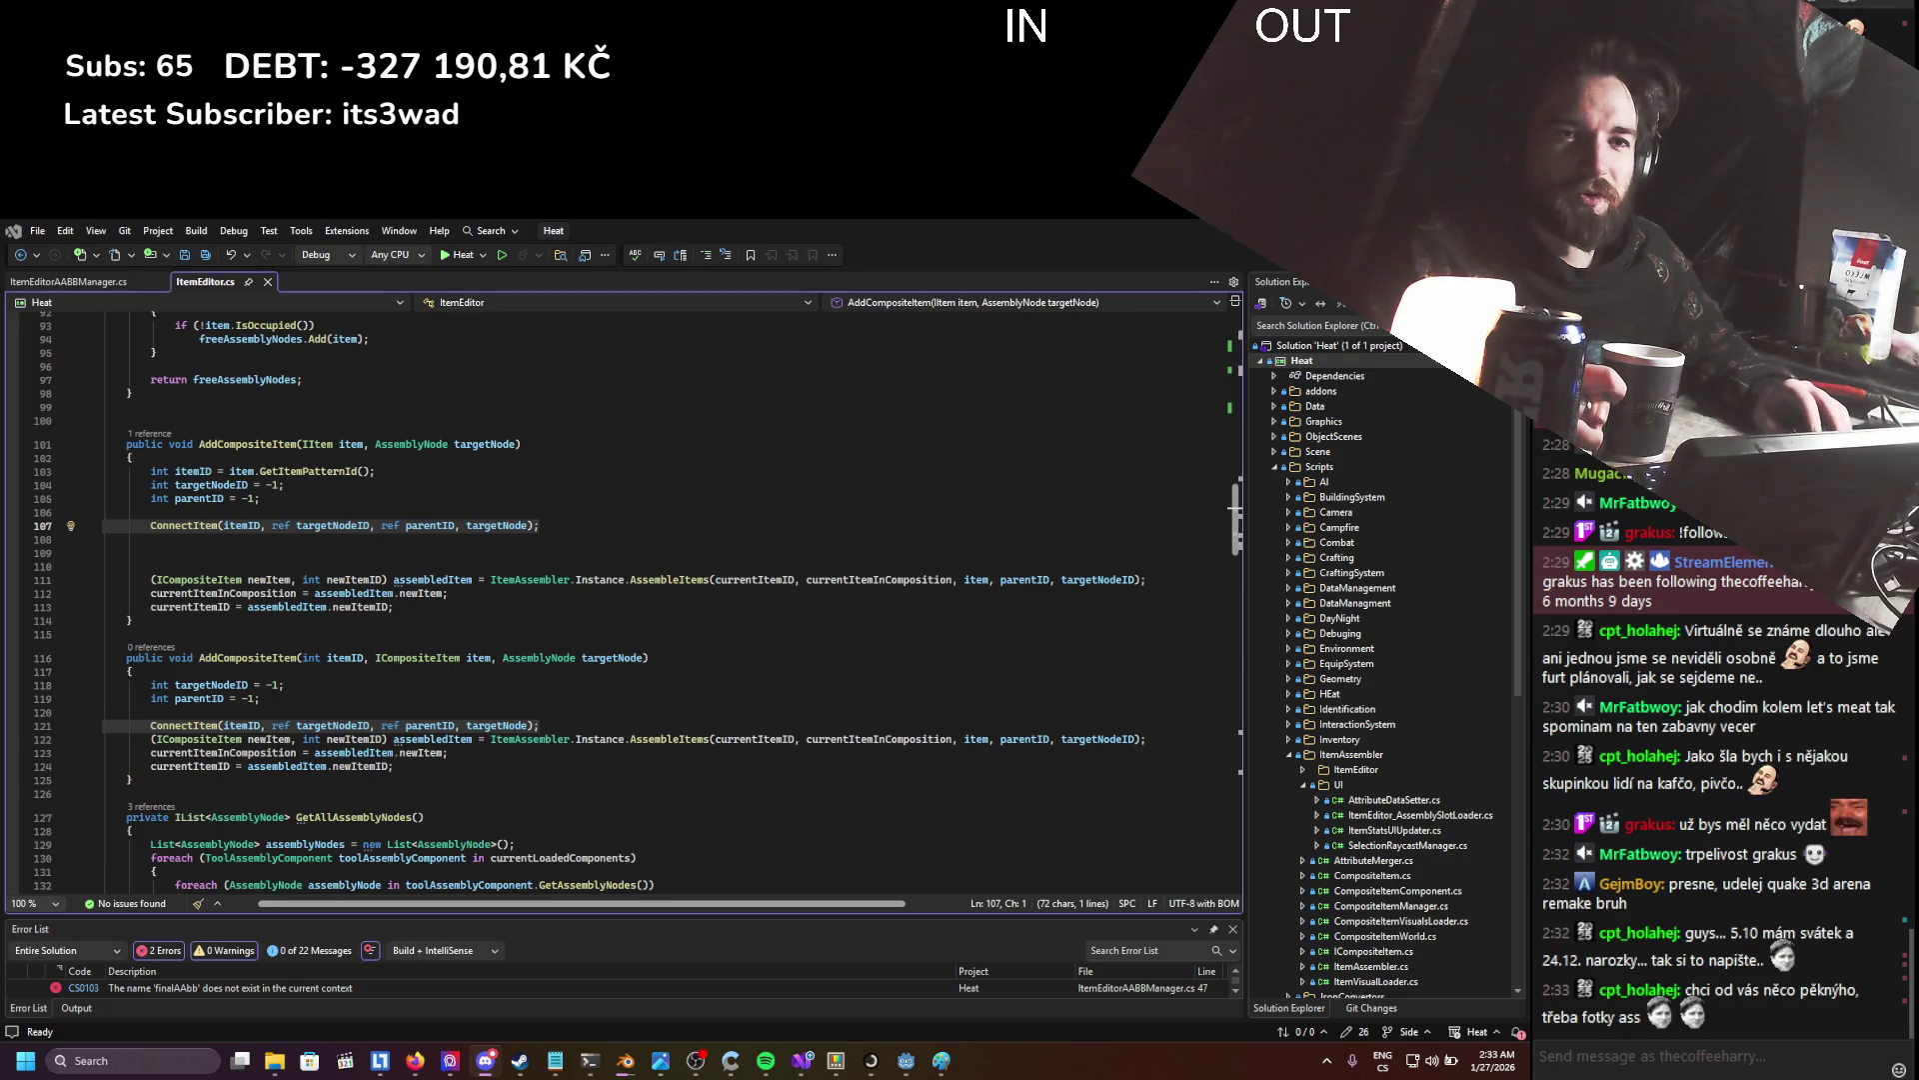
key(alt+Tab)
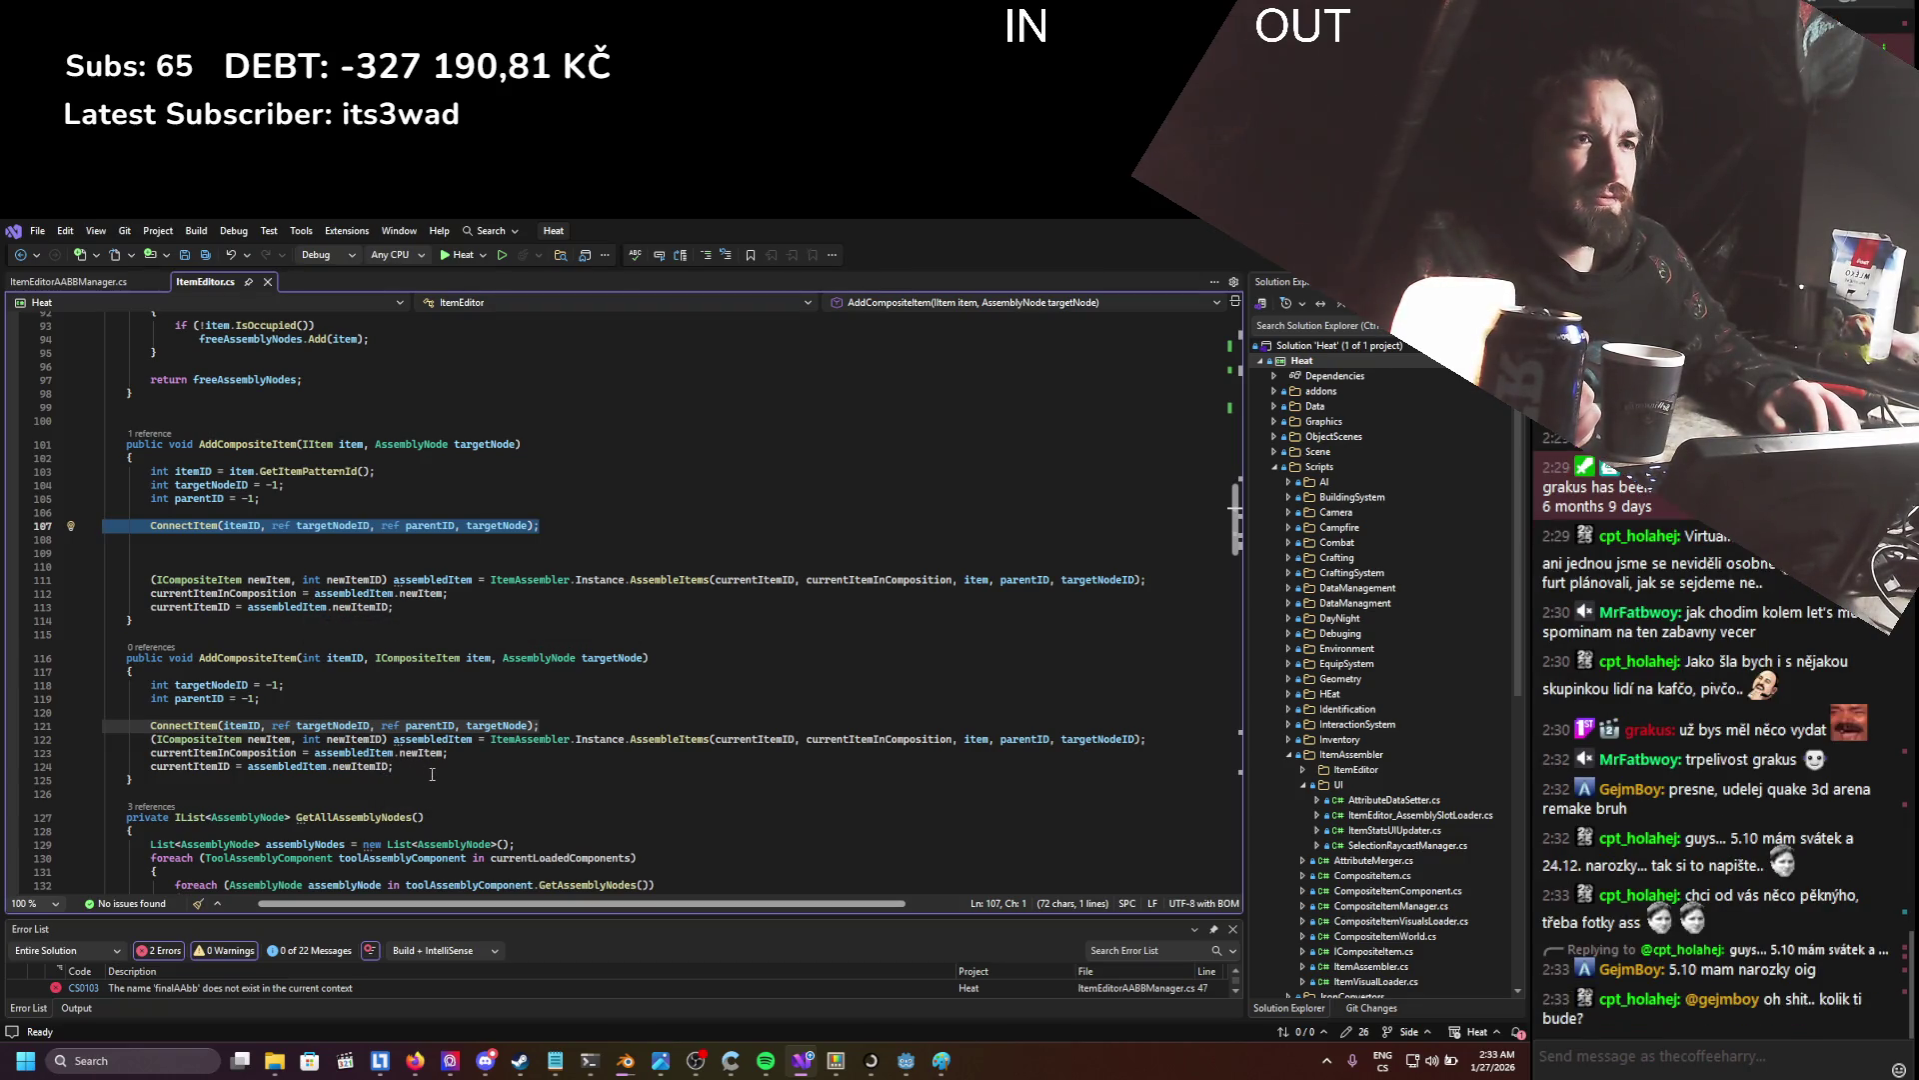
mouse_move(454, 622)
mouse_down()
mouse_move(160, 545)
mouse_move(150, 525)
mouse_up()
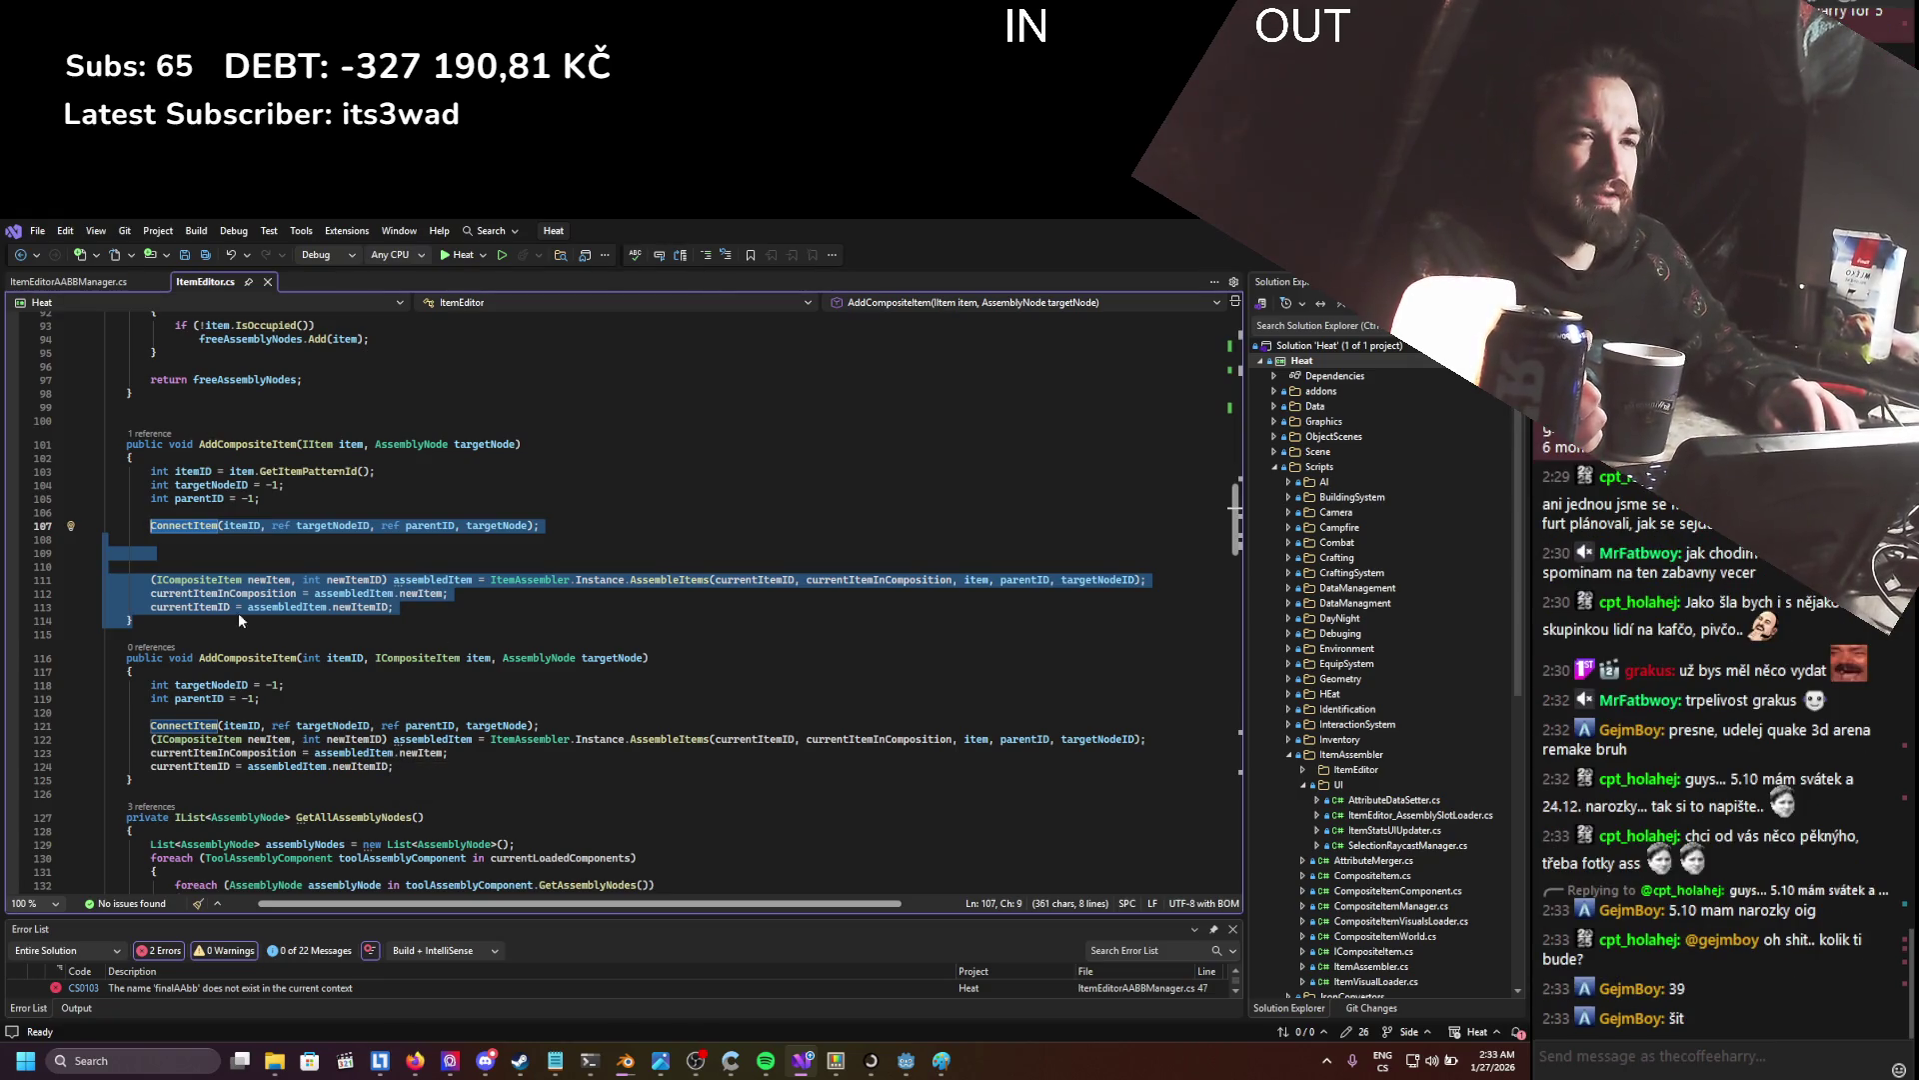
double_click(233, 659)
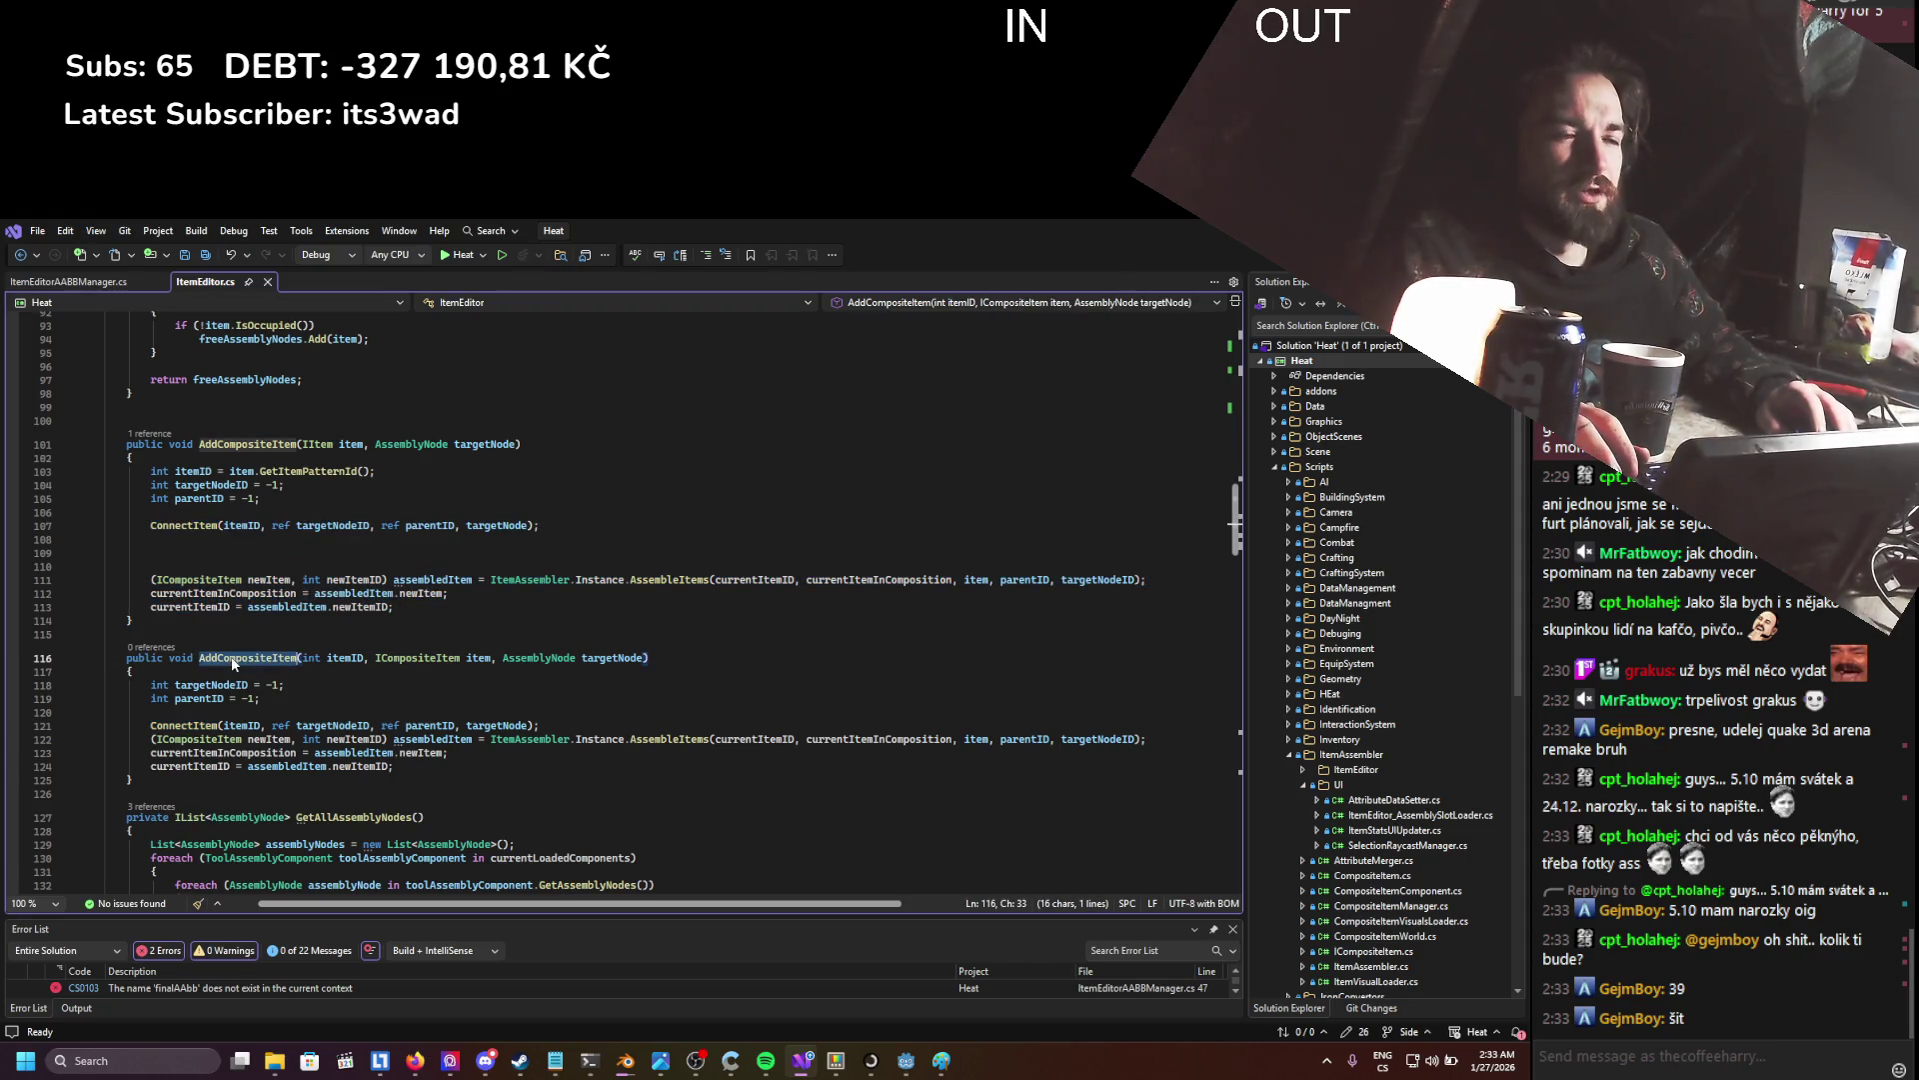
drag(395, 607, 202, 552)
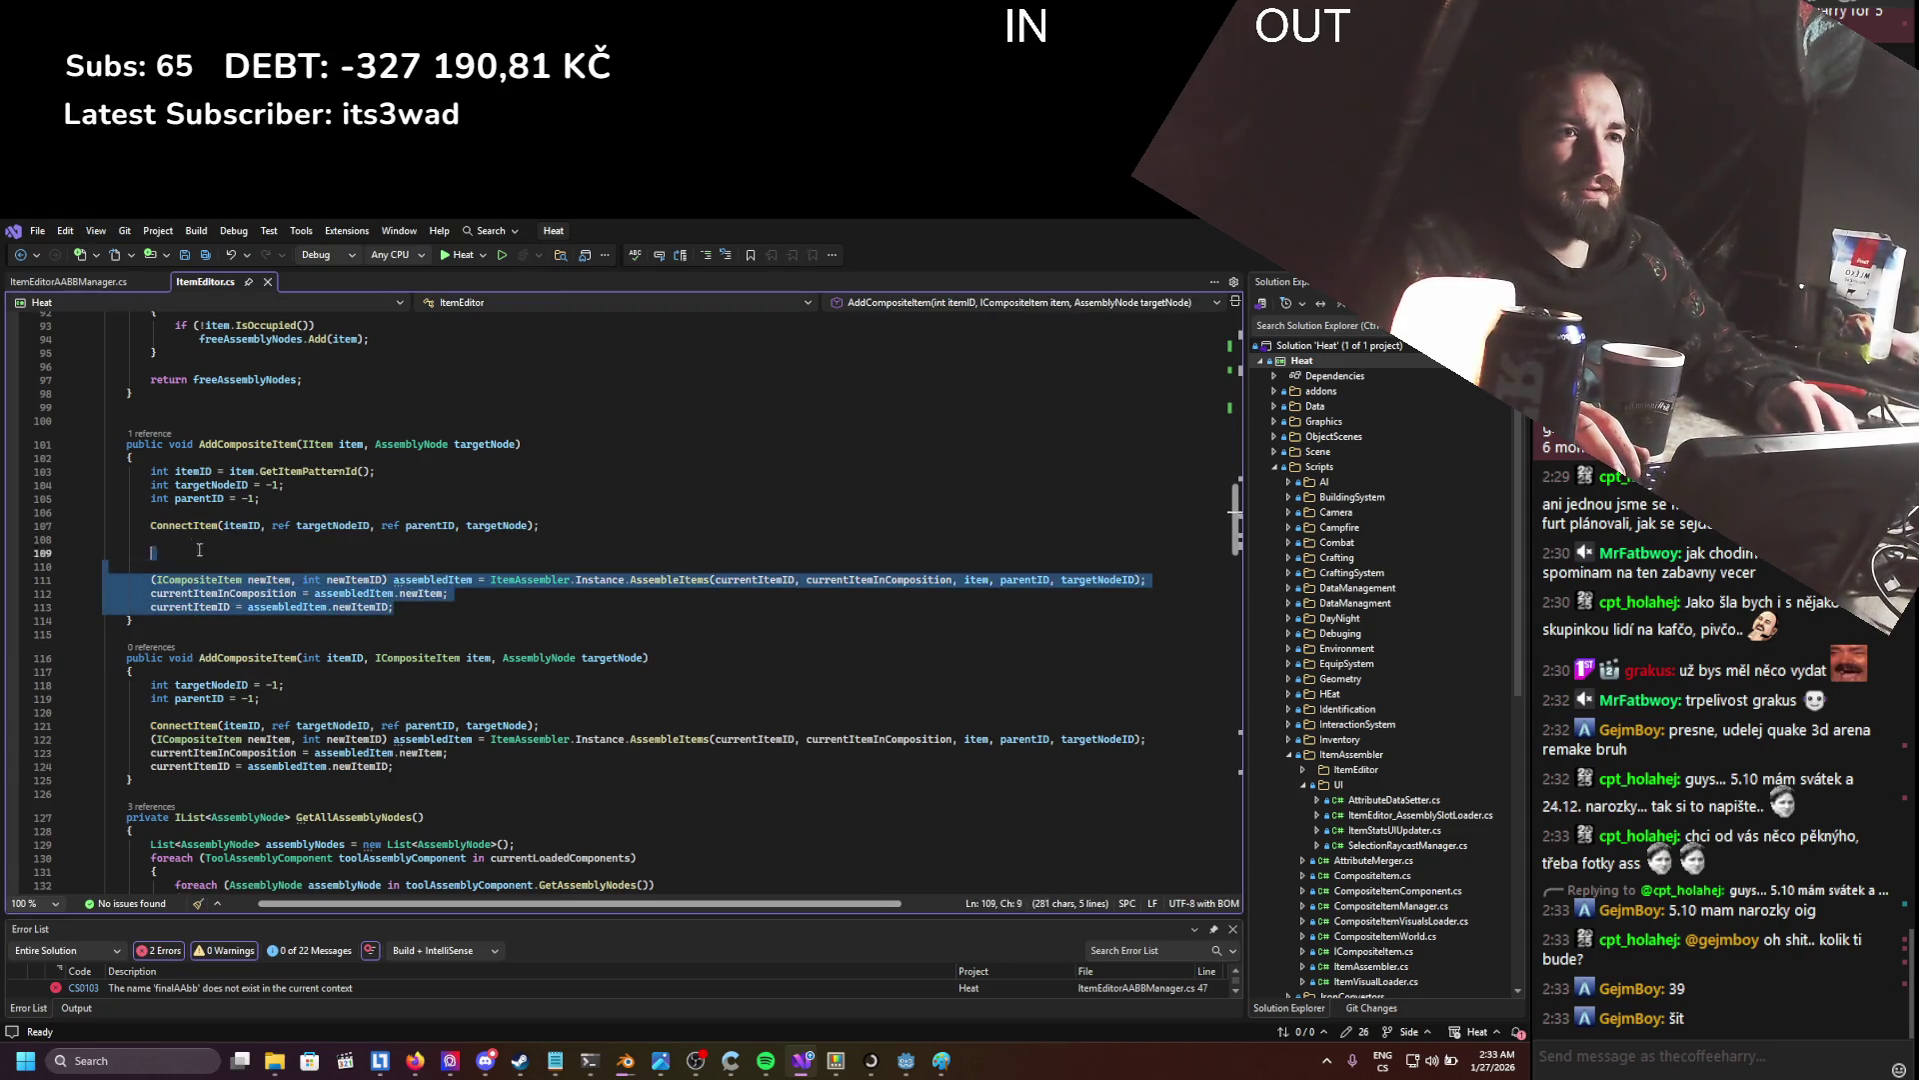
key(shift+Up)
key(shift+Up)
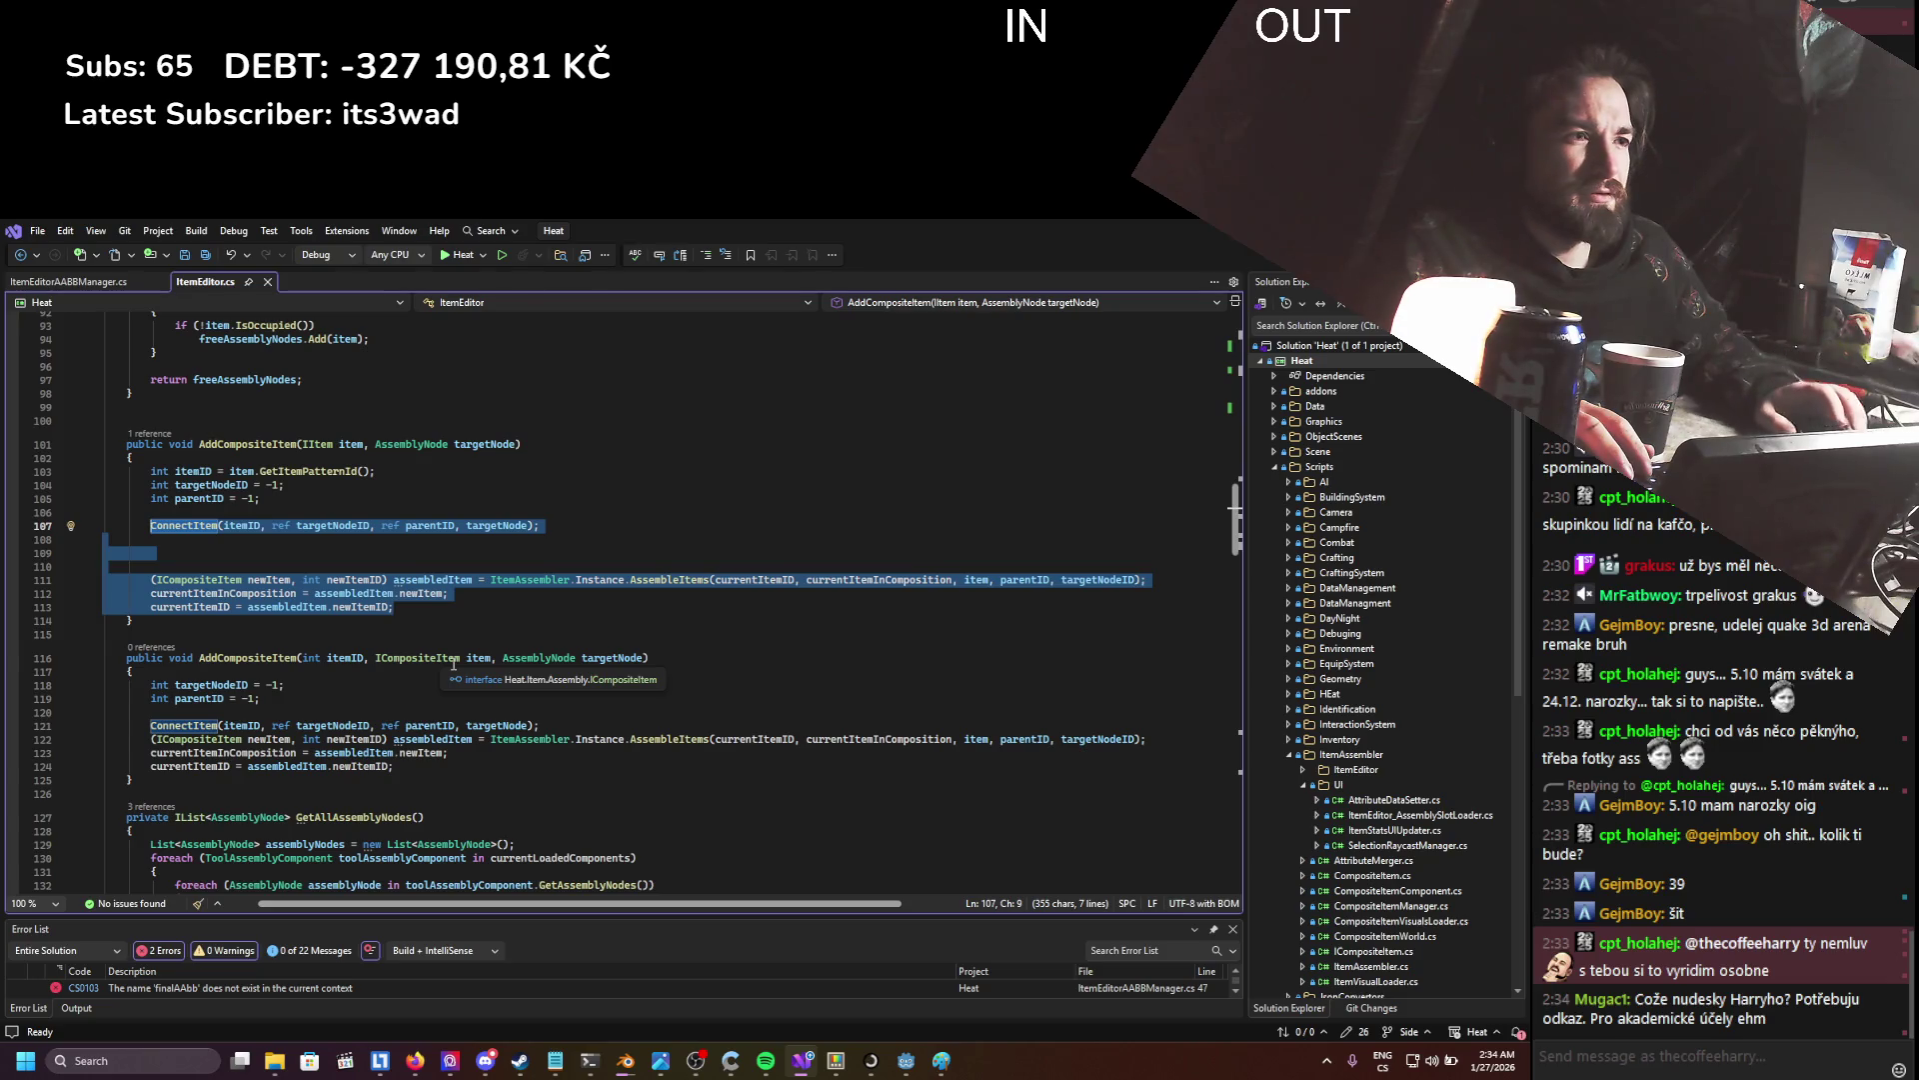
click(479, 658)
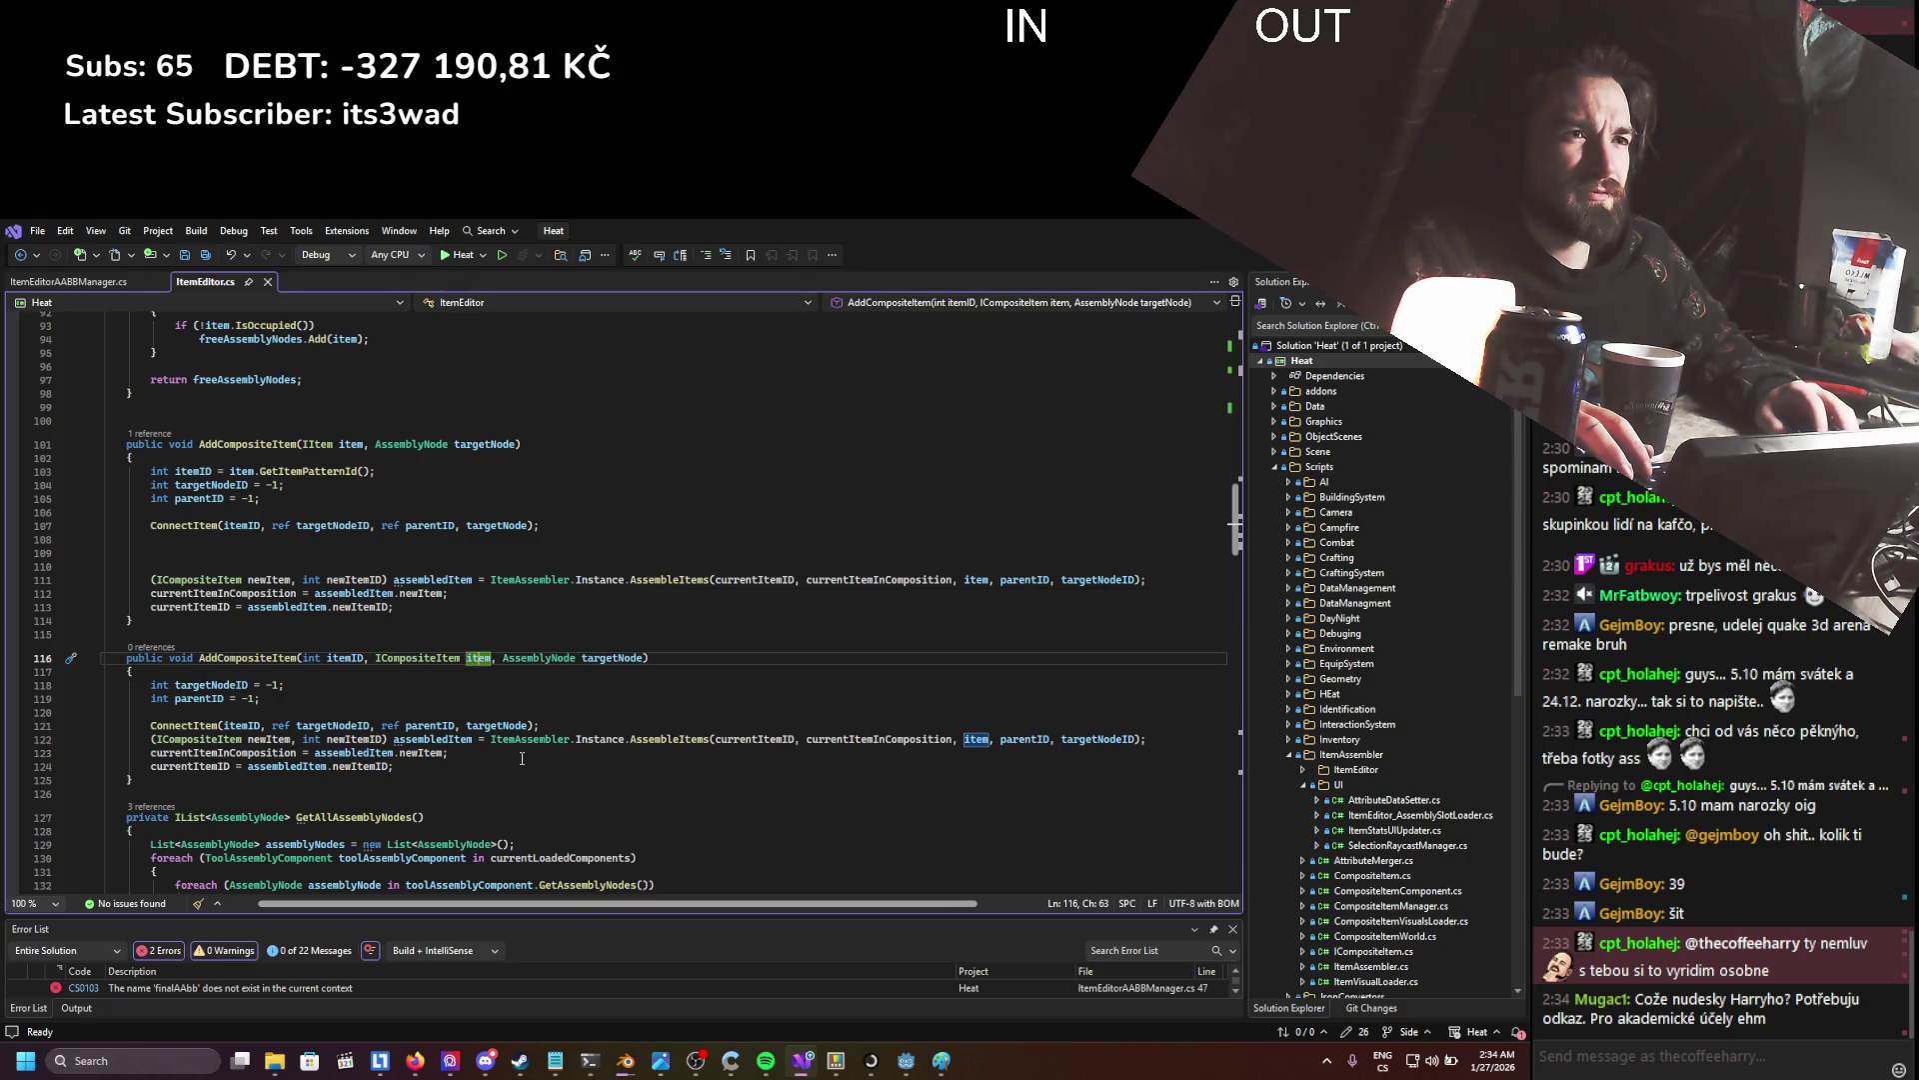
drag(466, 763, 104, 443)
click(440, 670)
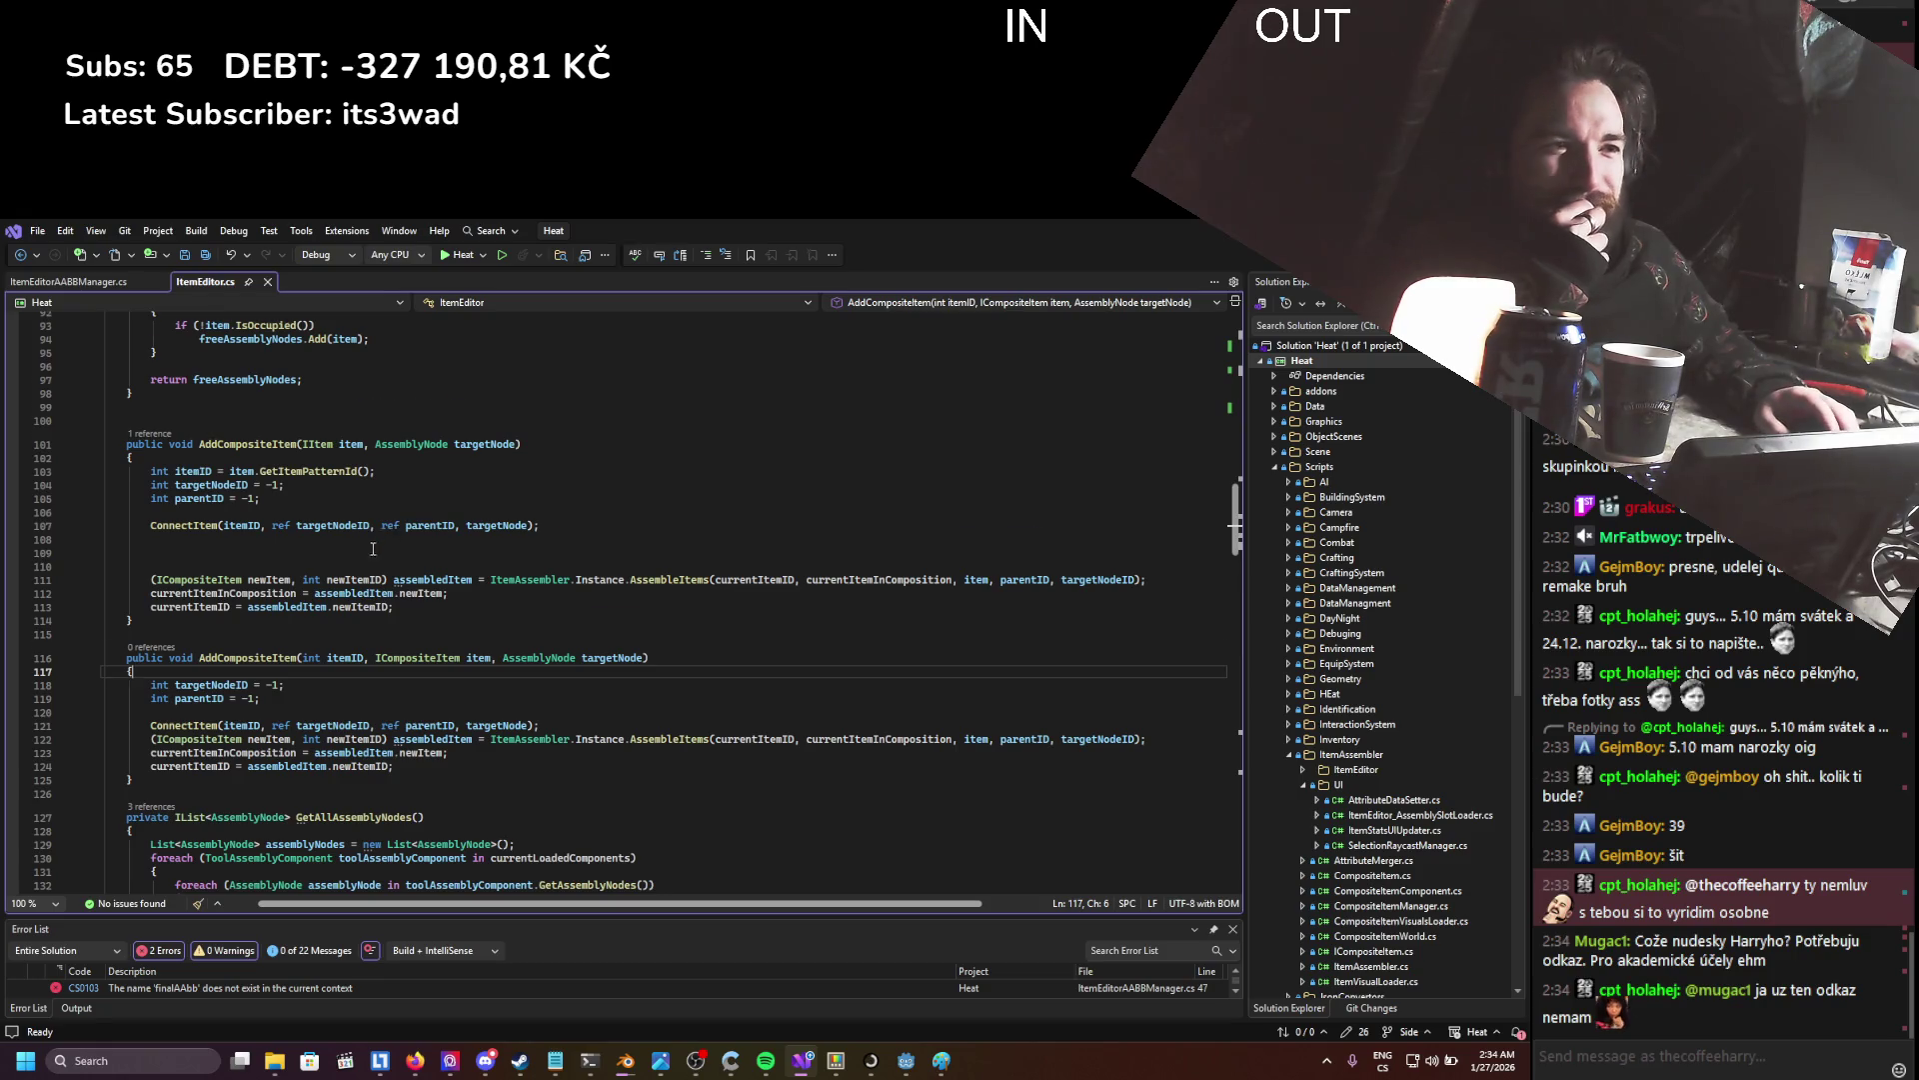
- Review ItemEditor.cs and its TargetNODEPARENT debug print, then return to ItemEditorAABBManager.cs
scroll(384, 534, down, 6)
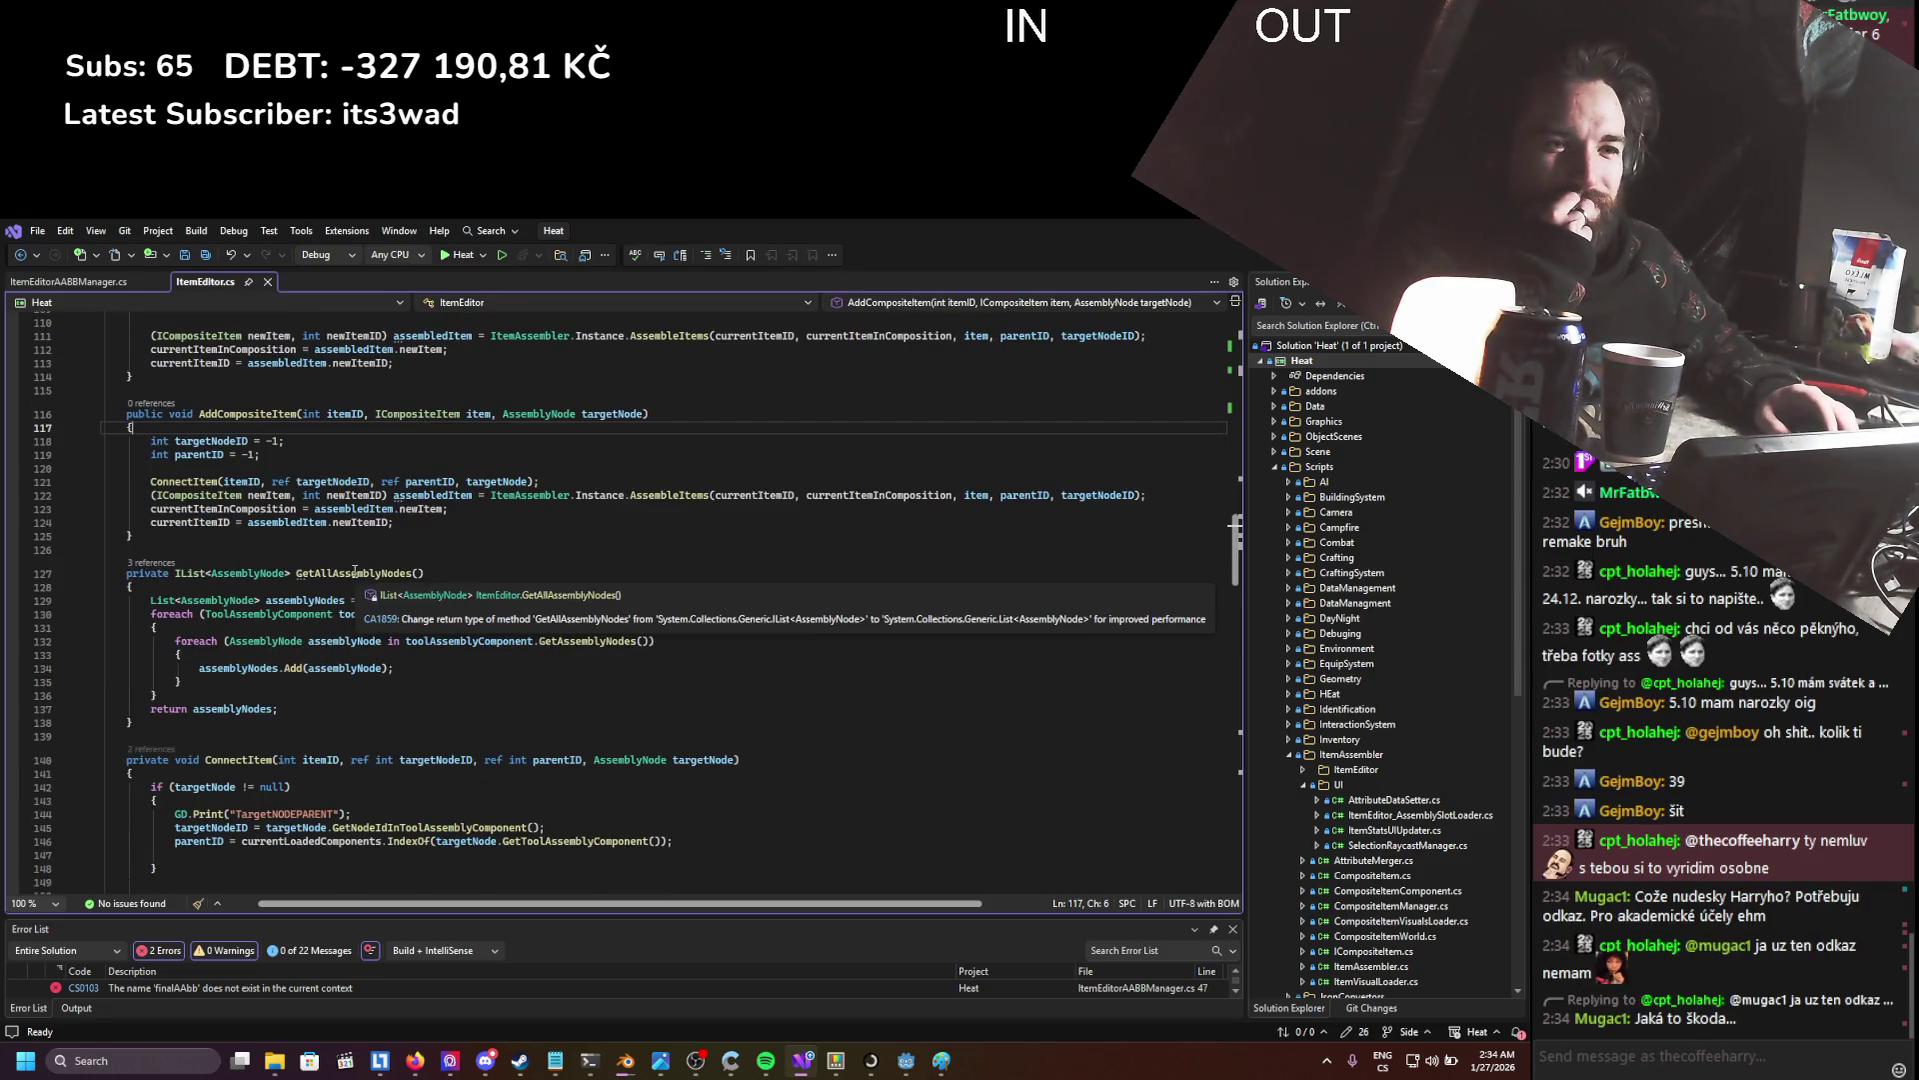
scroll(369, 575, down, 5)
drag(352, 611, 47, 611)
scroll(398, 620, down, 10)
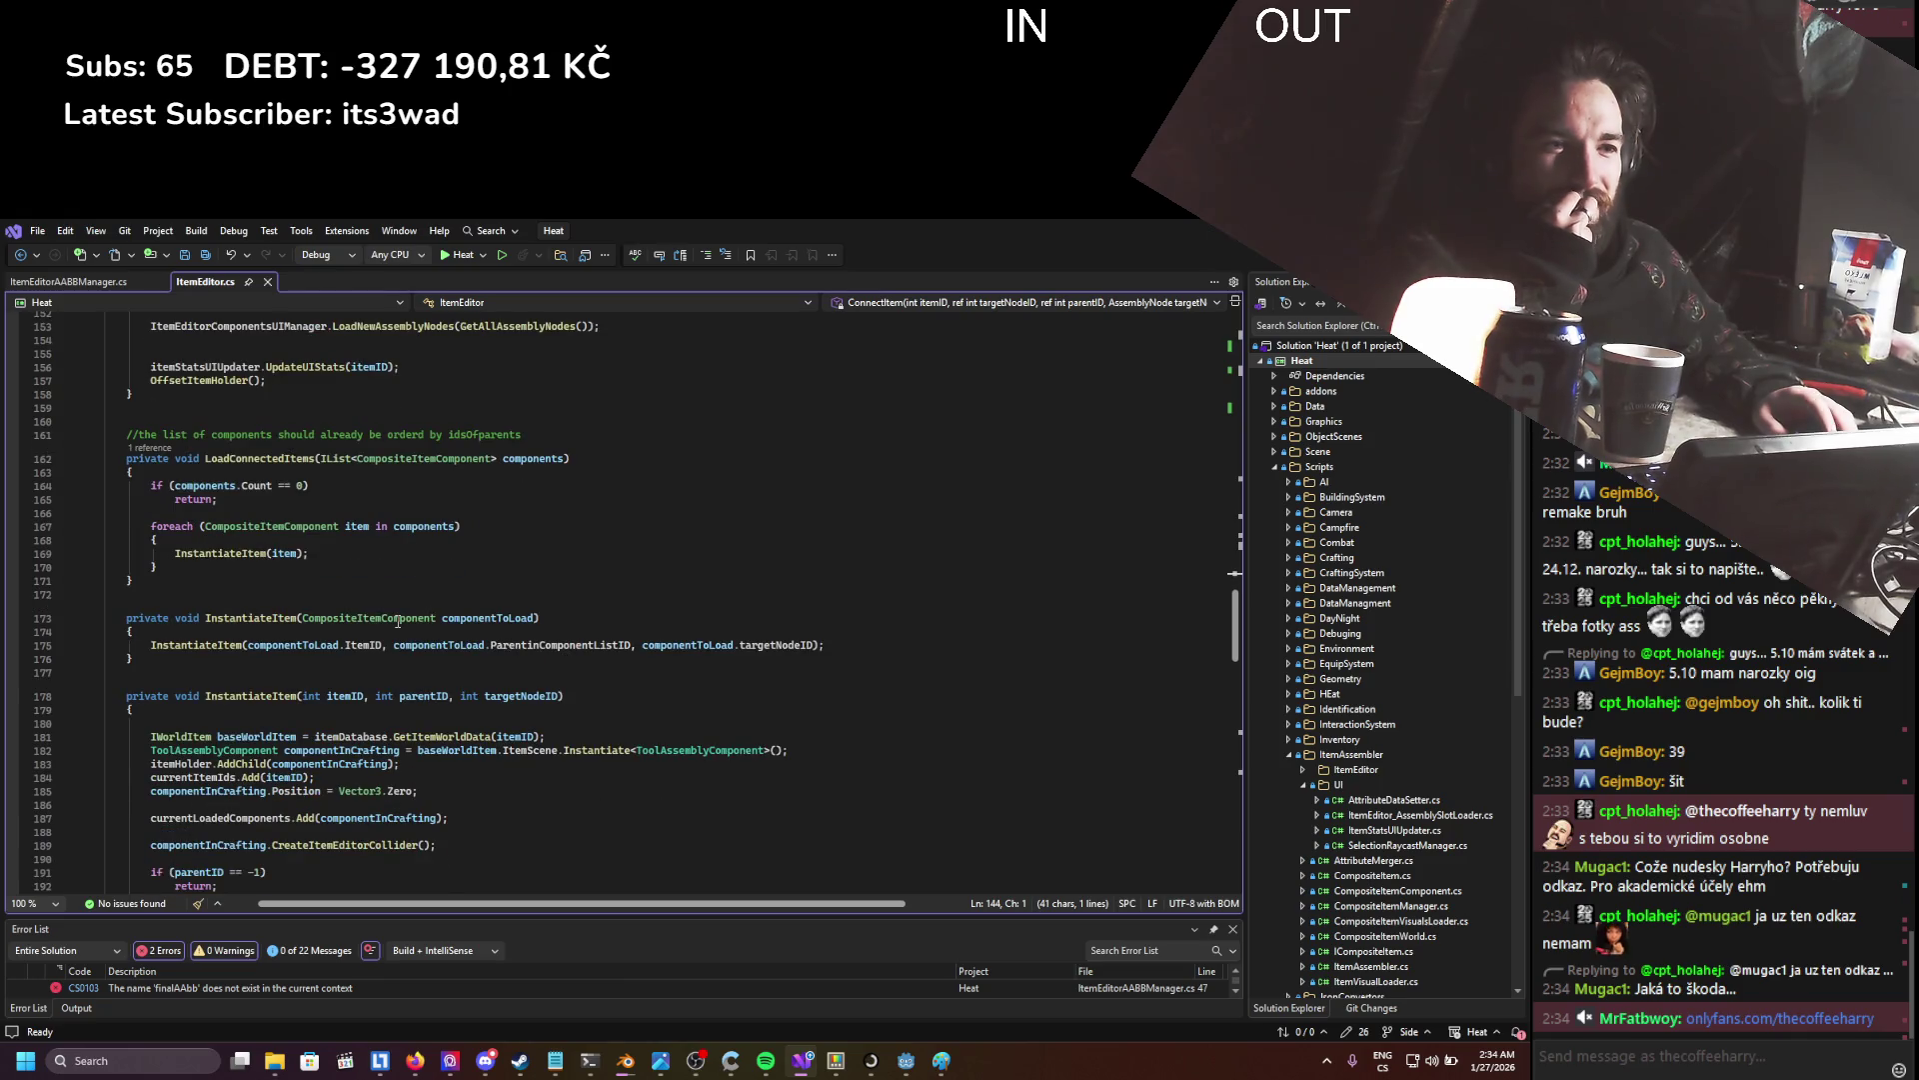
scroll(398, 622, down, 6)
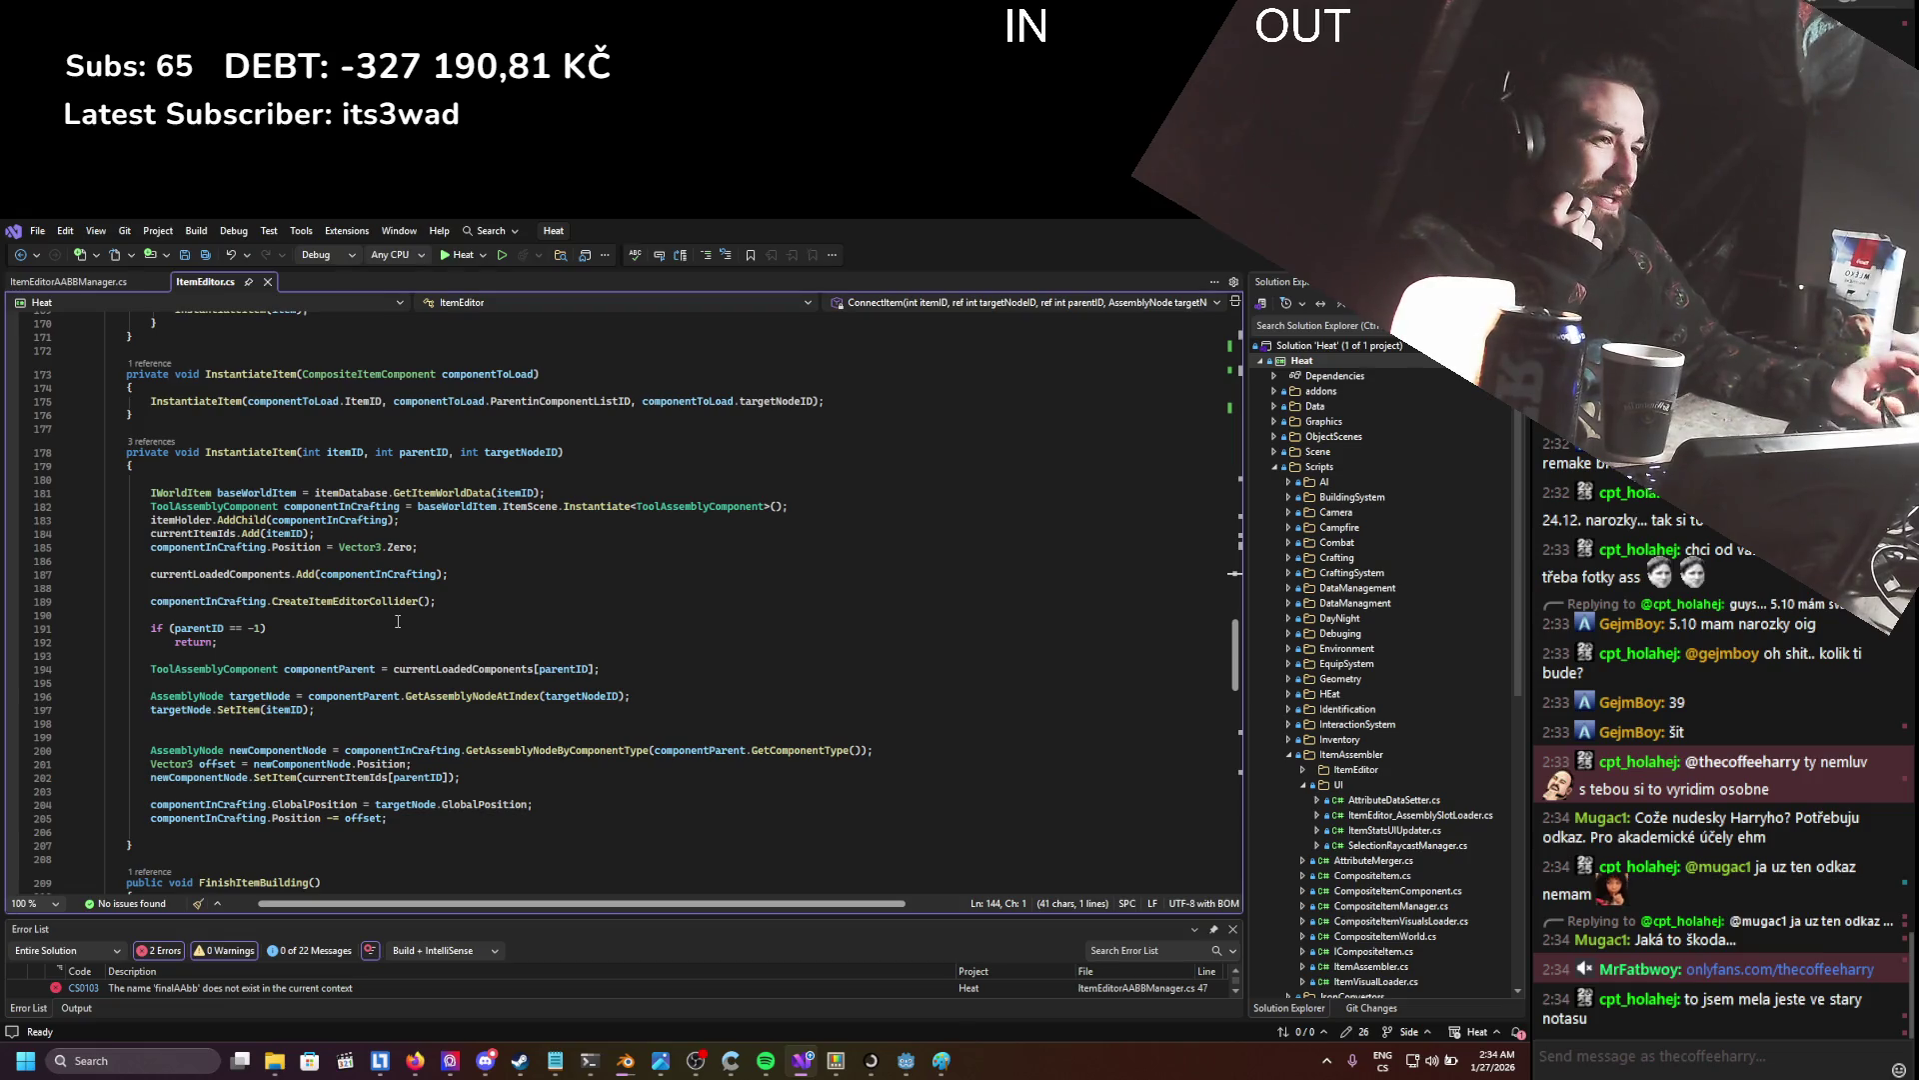
scroll(398, 621, down, 5)
scroll(384, 636, down, 20)
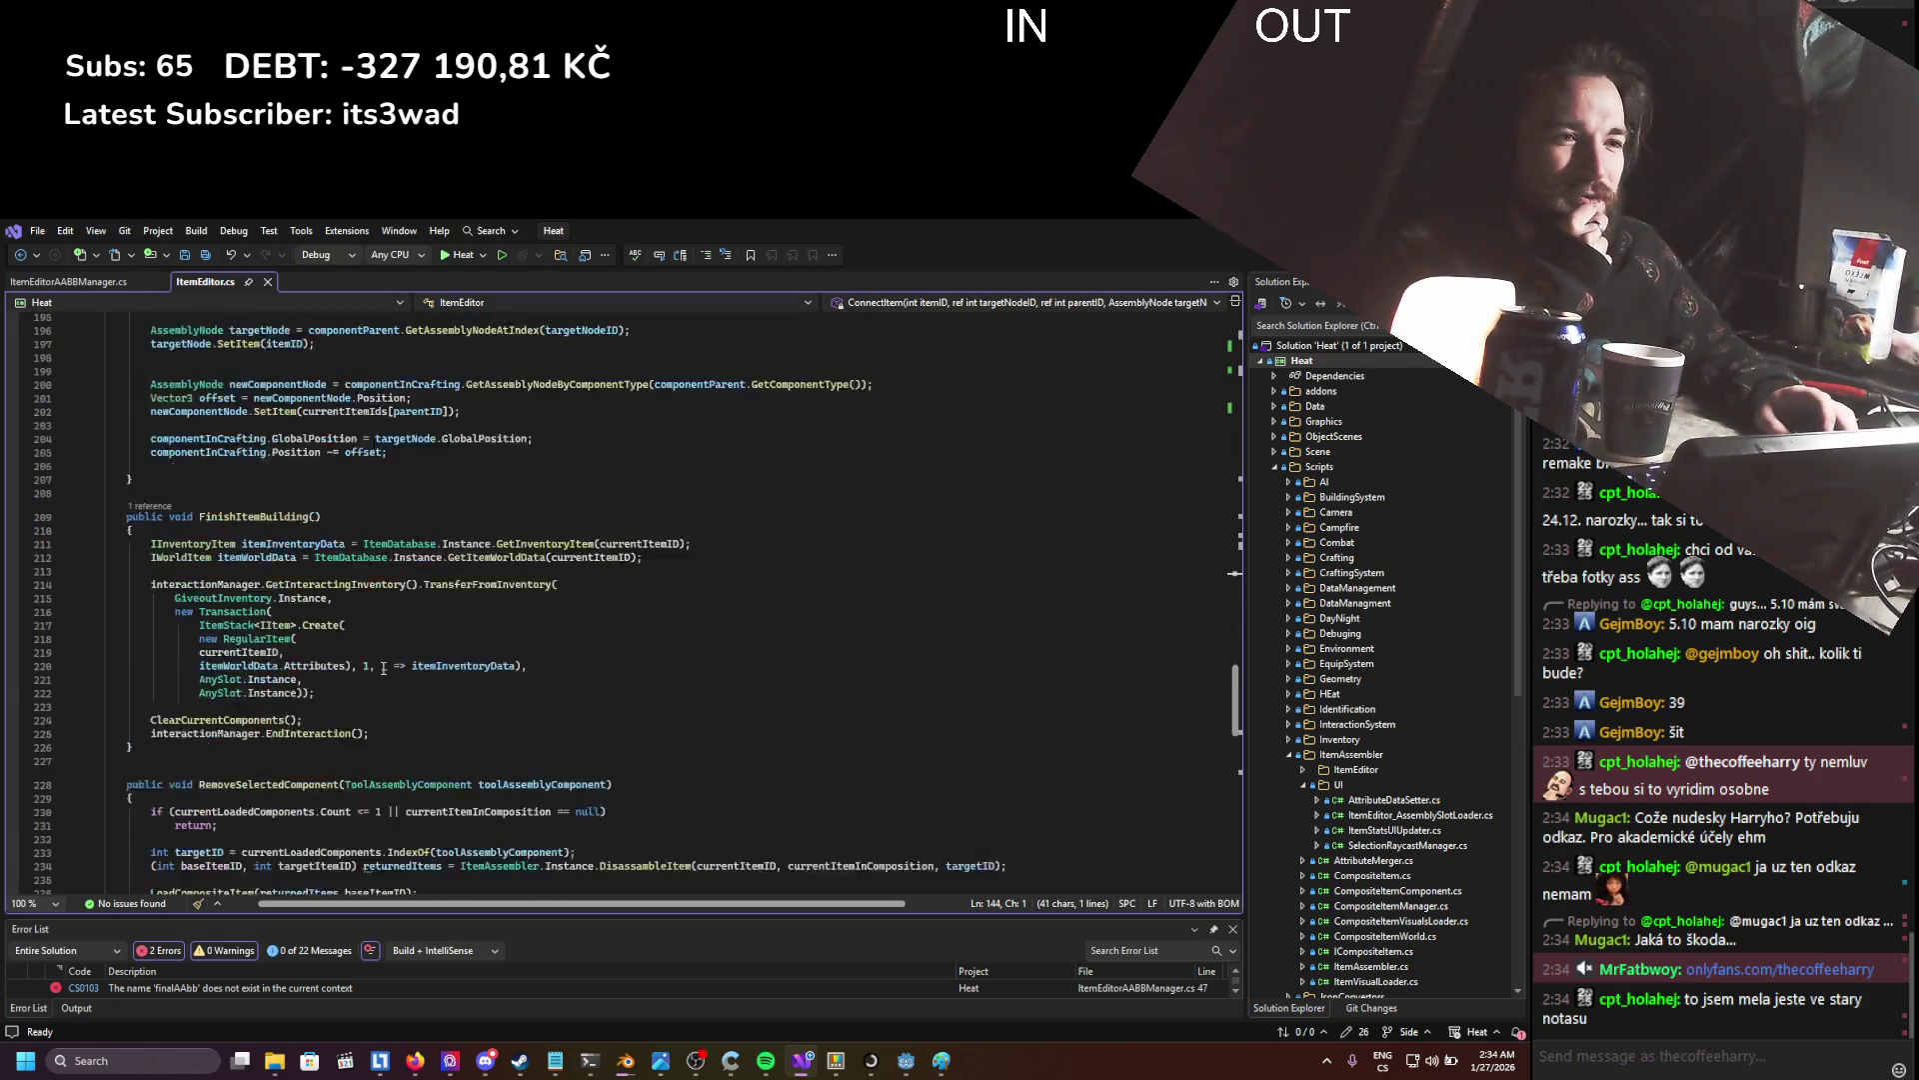
scroll(385, 668, up, 10)
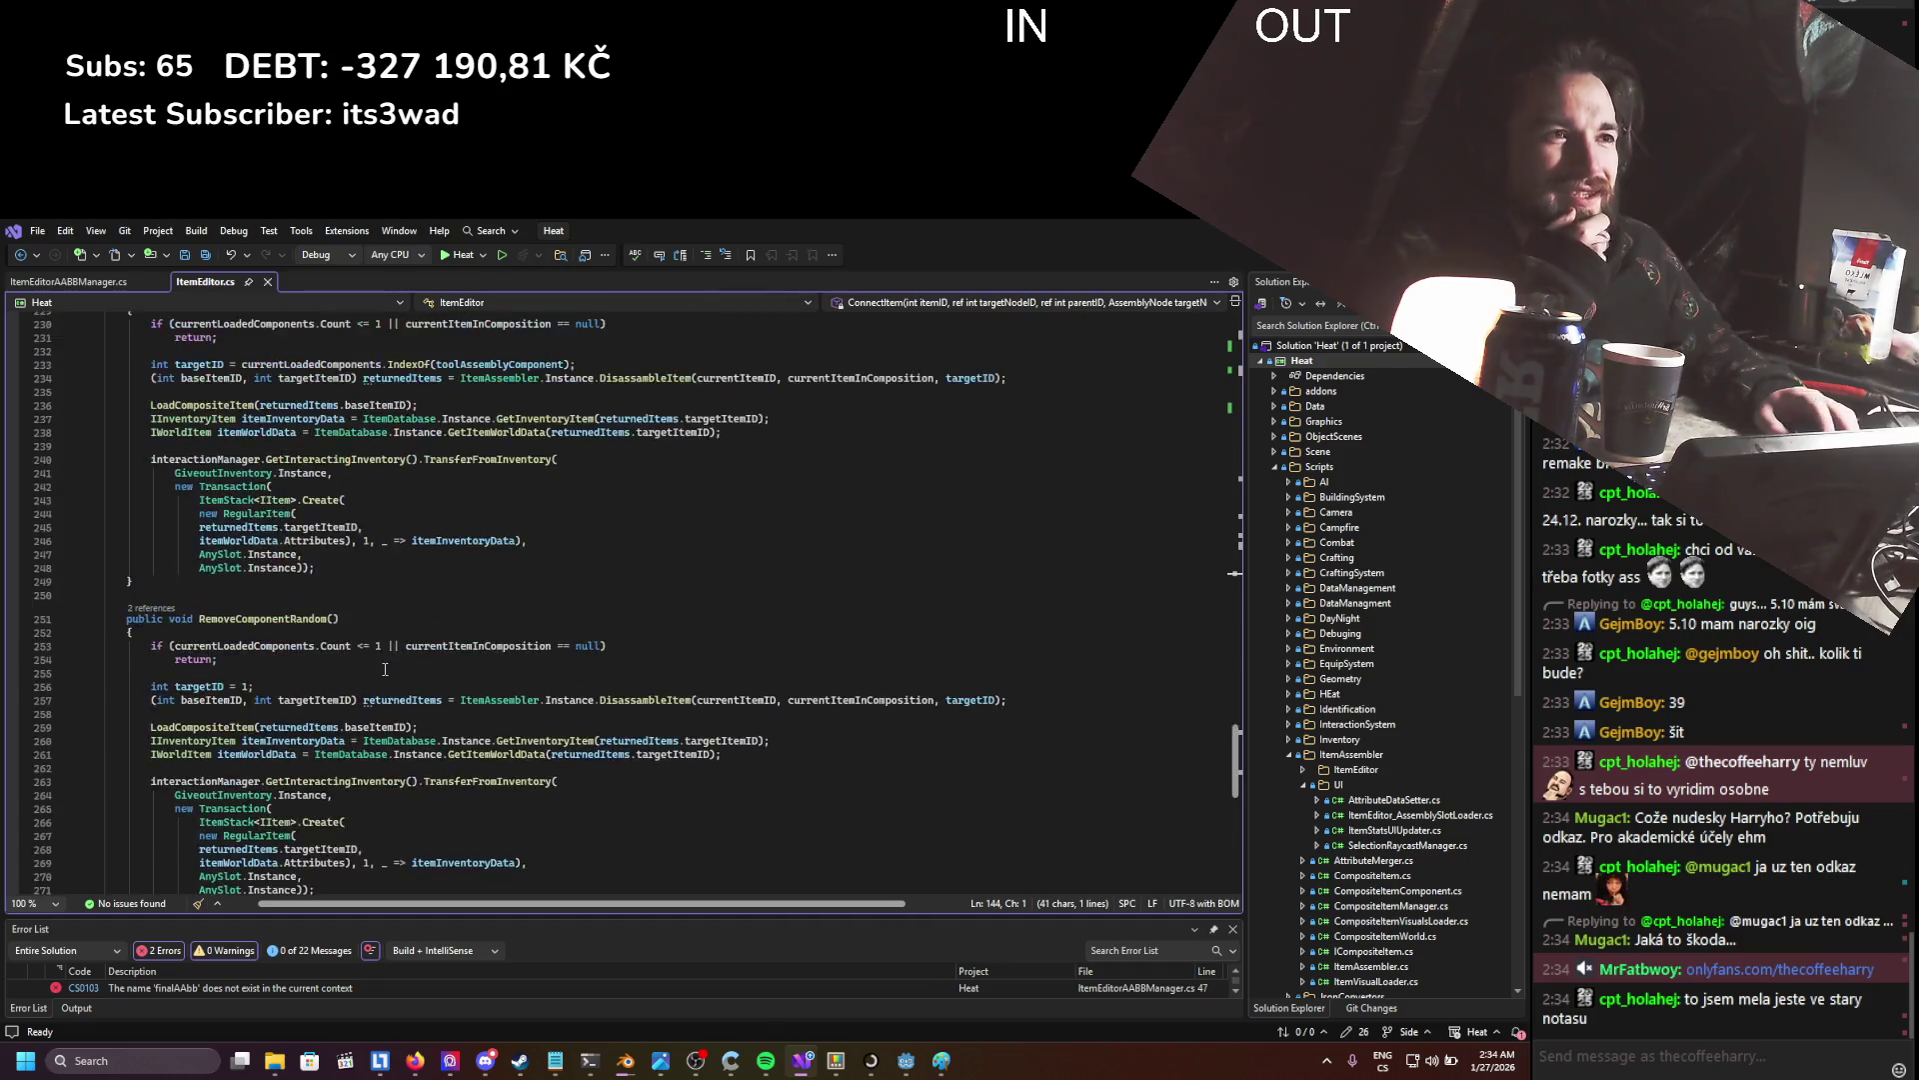
click(66, 282)
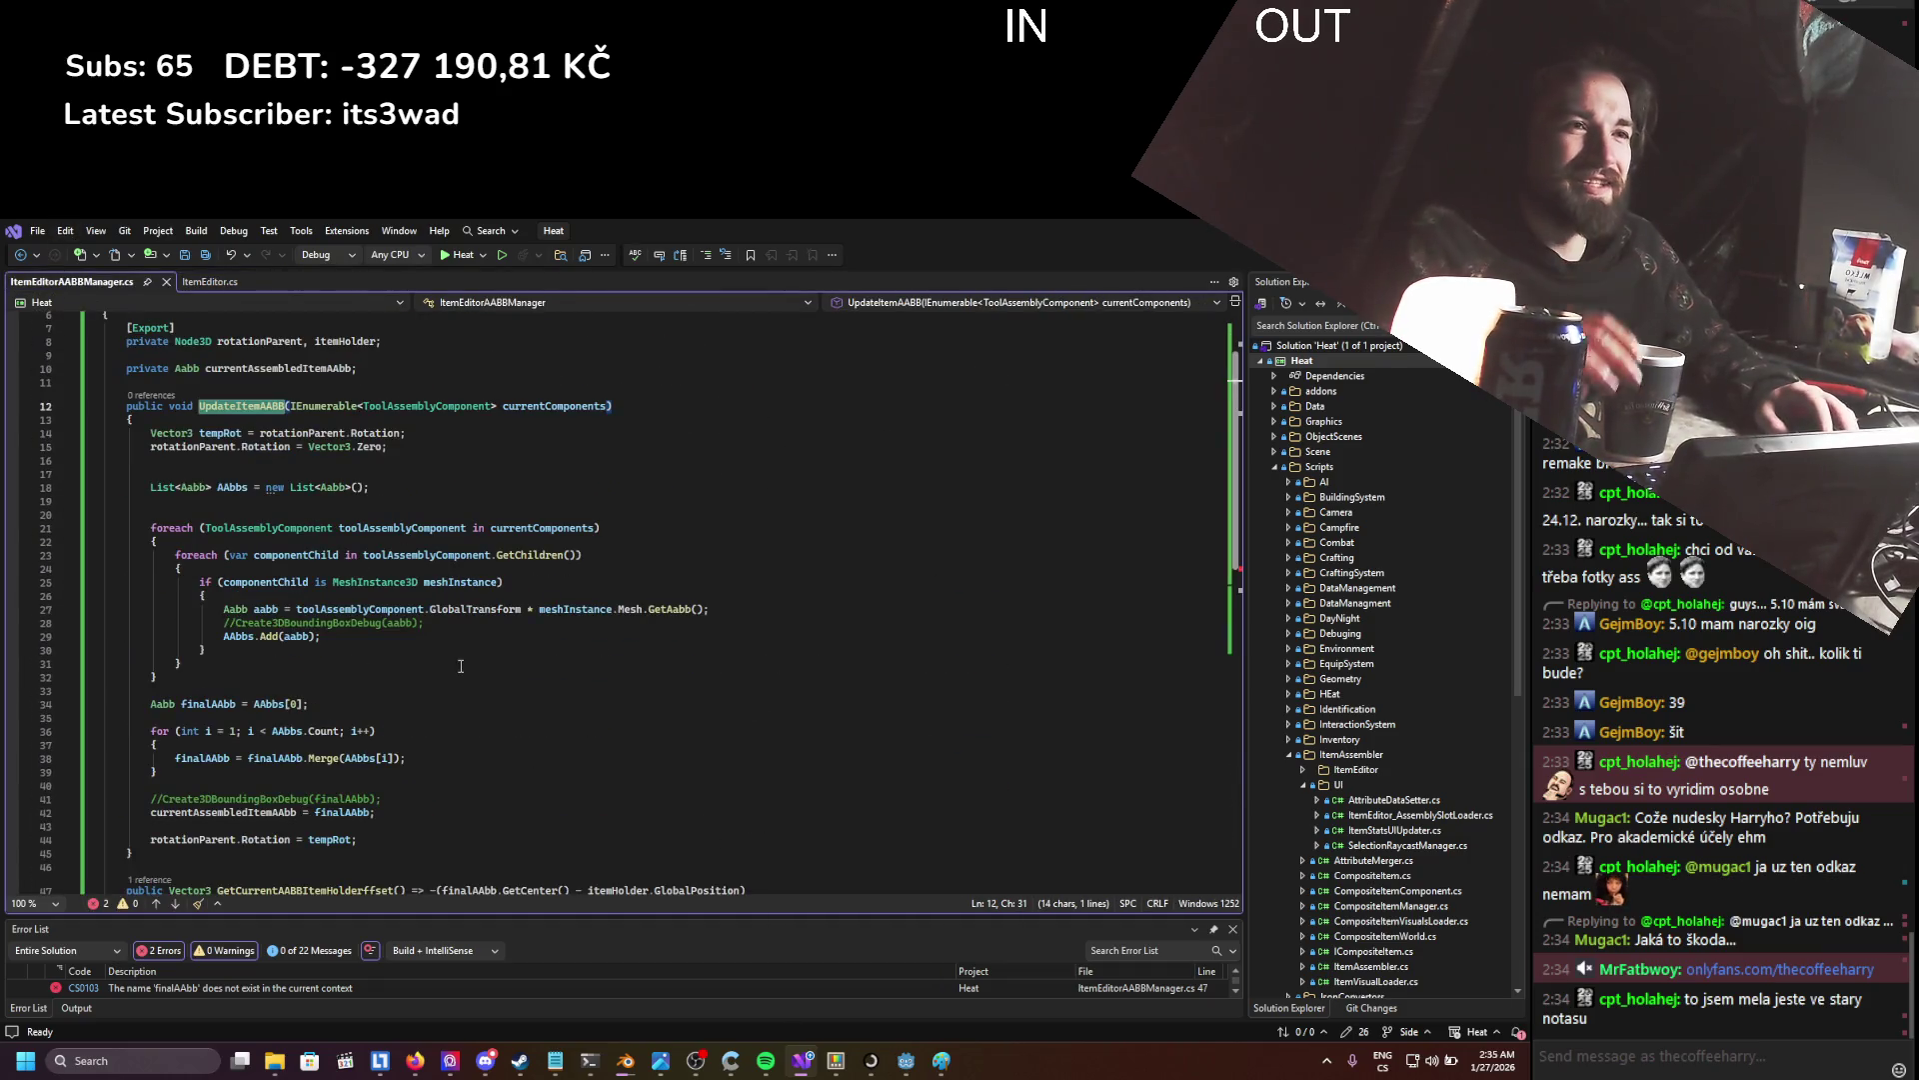
- Save ItemEditorAABBManager.cs and copy the currentAssembledItemAAbb field name
scroll(459, 619, up, 2)
click(489, 663)
key(ctrl+s)
scroll(459, 620, down, 5)
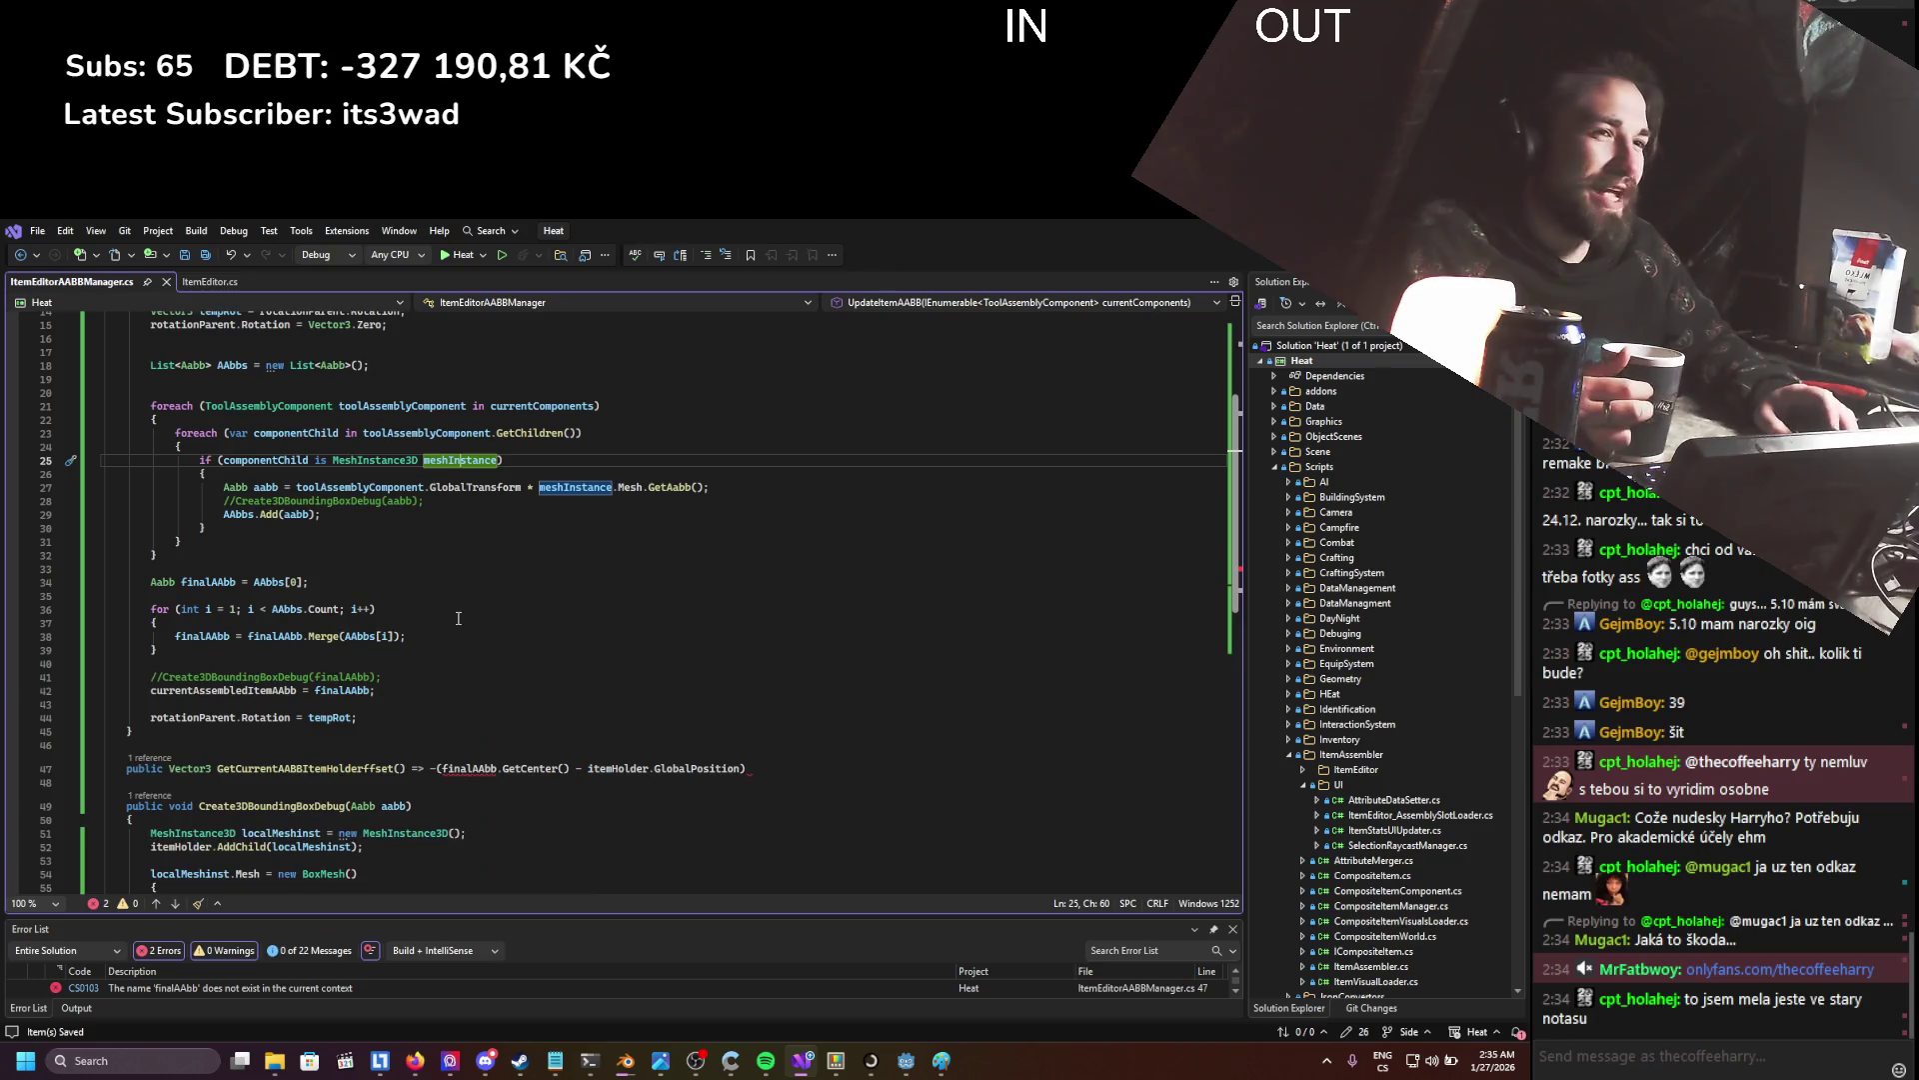
scroll(459, 618, down, 2)
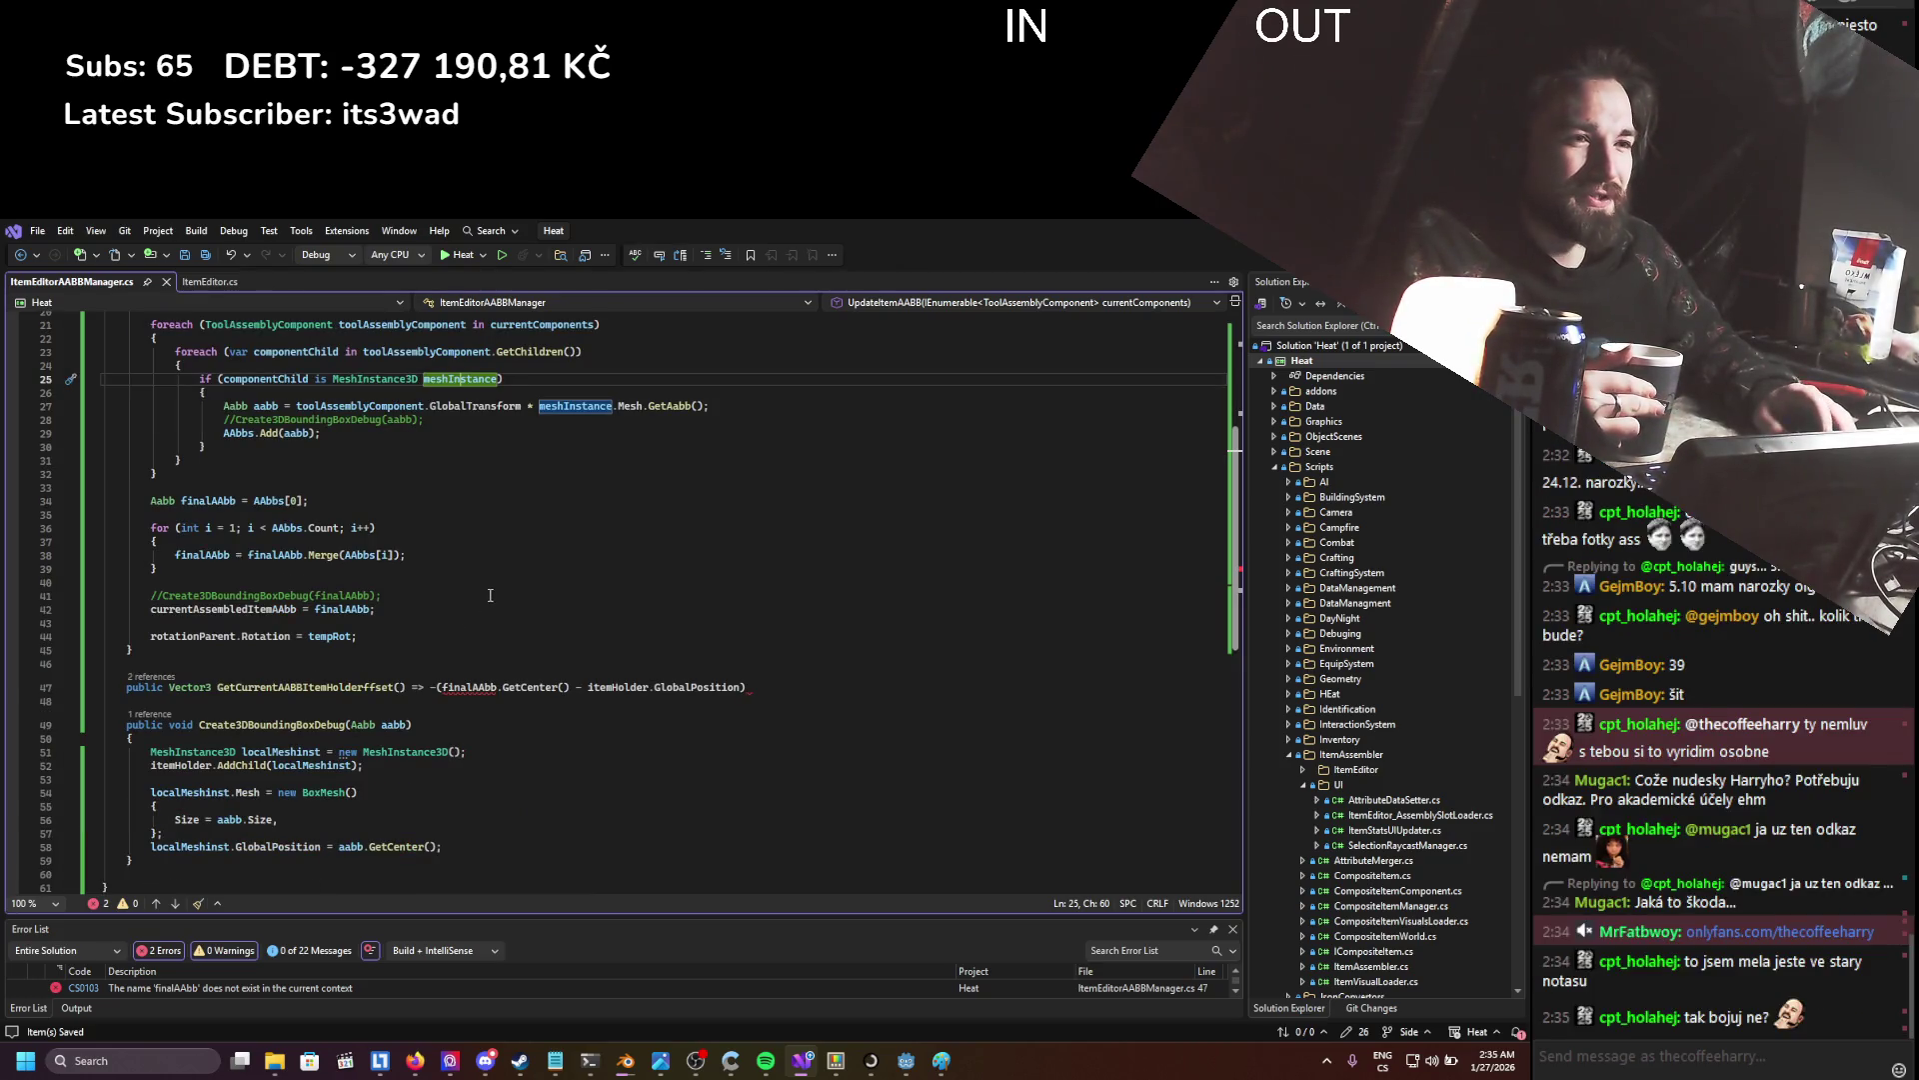
scroll(318, 427, up, 7)
click(261, 461)
double_click(266, 449)
key(ctrl+c)
- Replace finalAAbb with currentAssembledItemAAbb in GetCurrentAABBItemHolderOffset, add the semicolon, and save
scroll(553, 637, down, 6)
scroll(548, 637, down, 2)
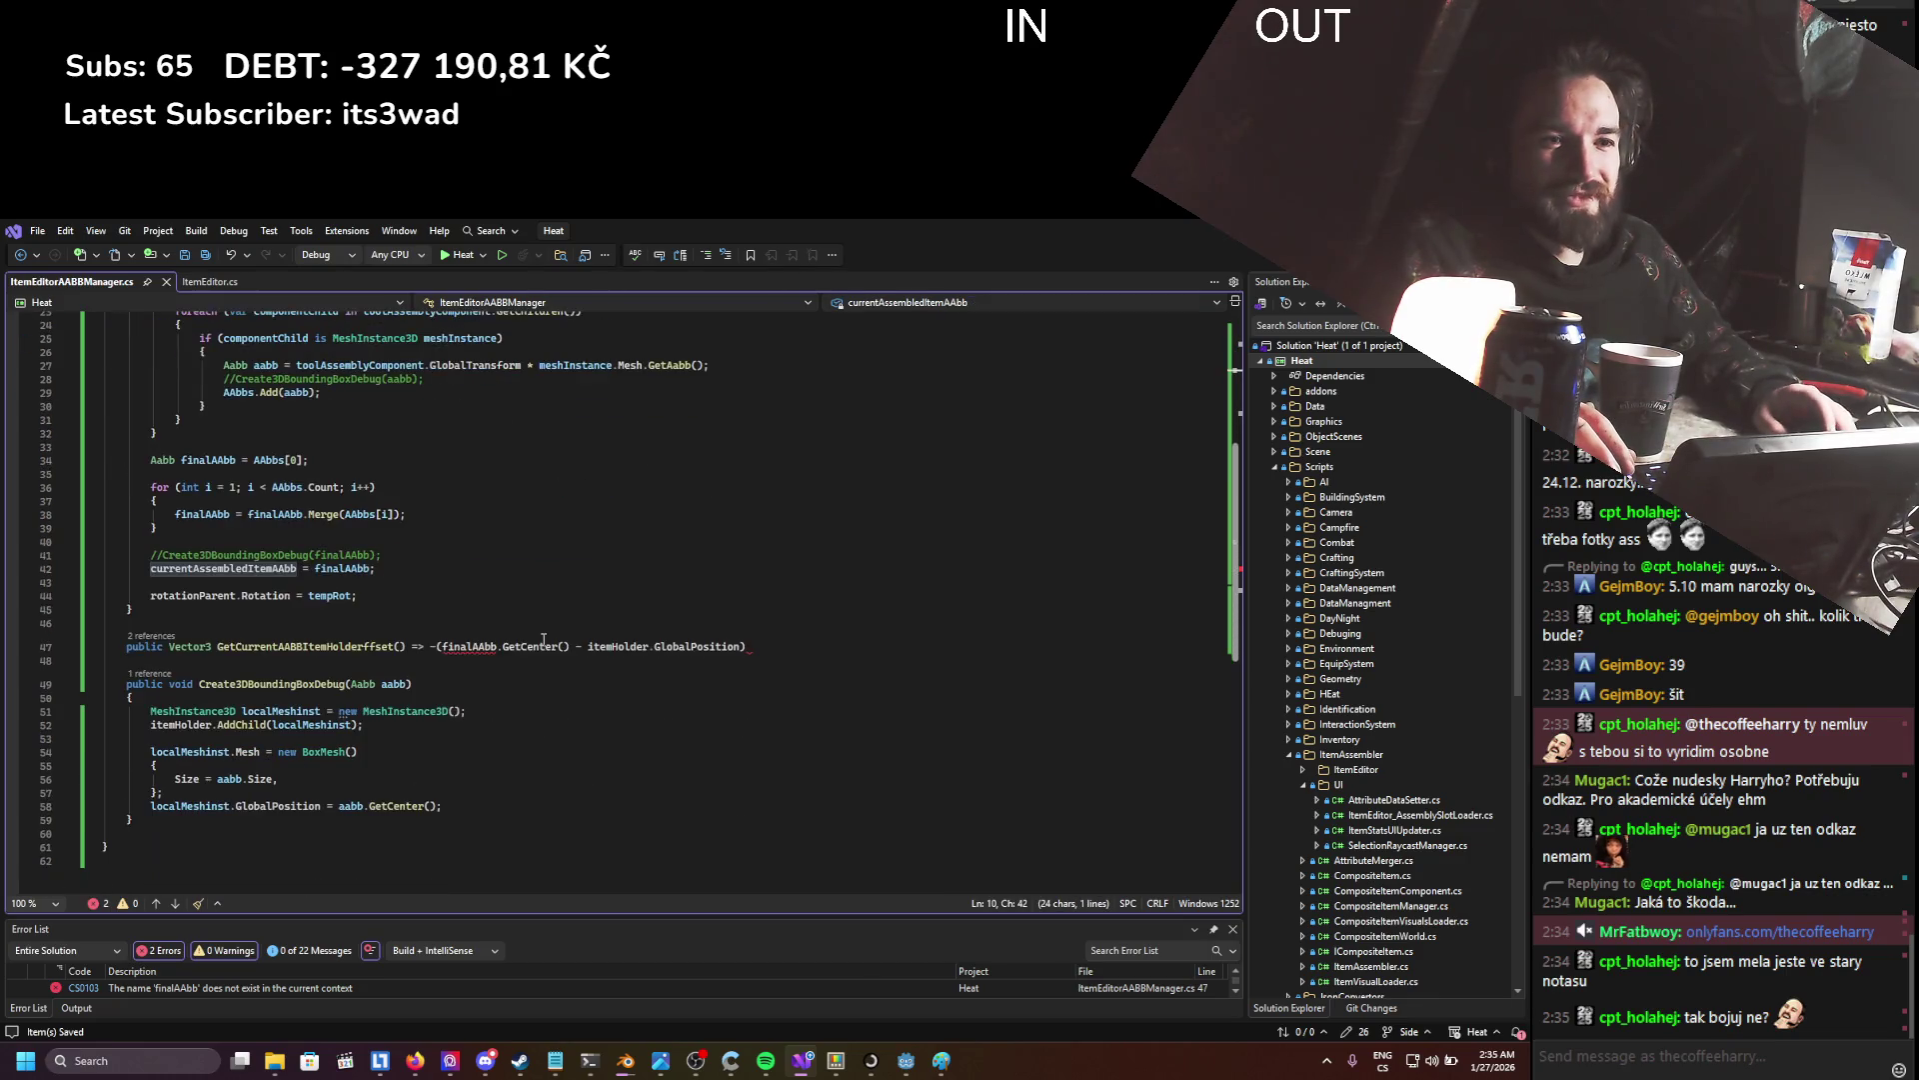
double_click(469, 647)
key(ctrl+v)
click(849, 648)
text(;)
key(ctrl+s)
key(Down)
key(Down)
key(Down)
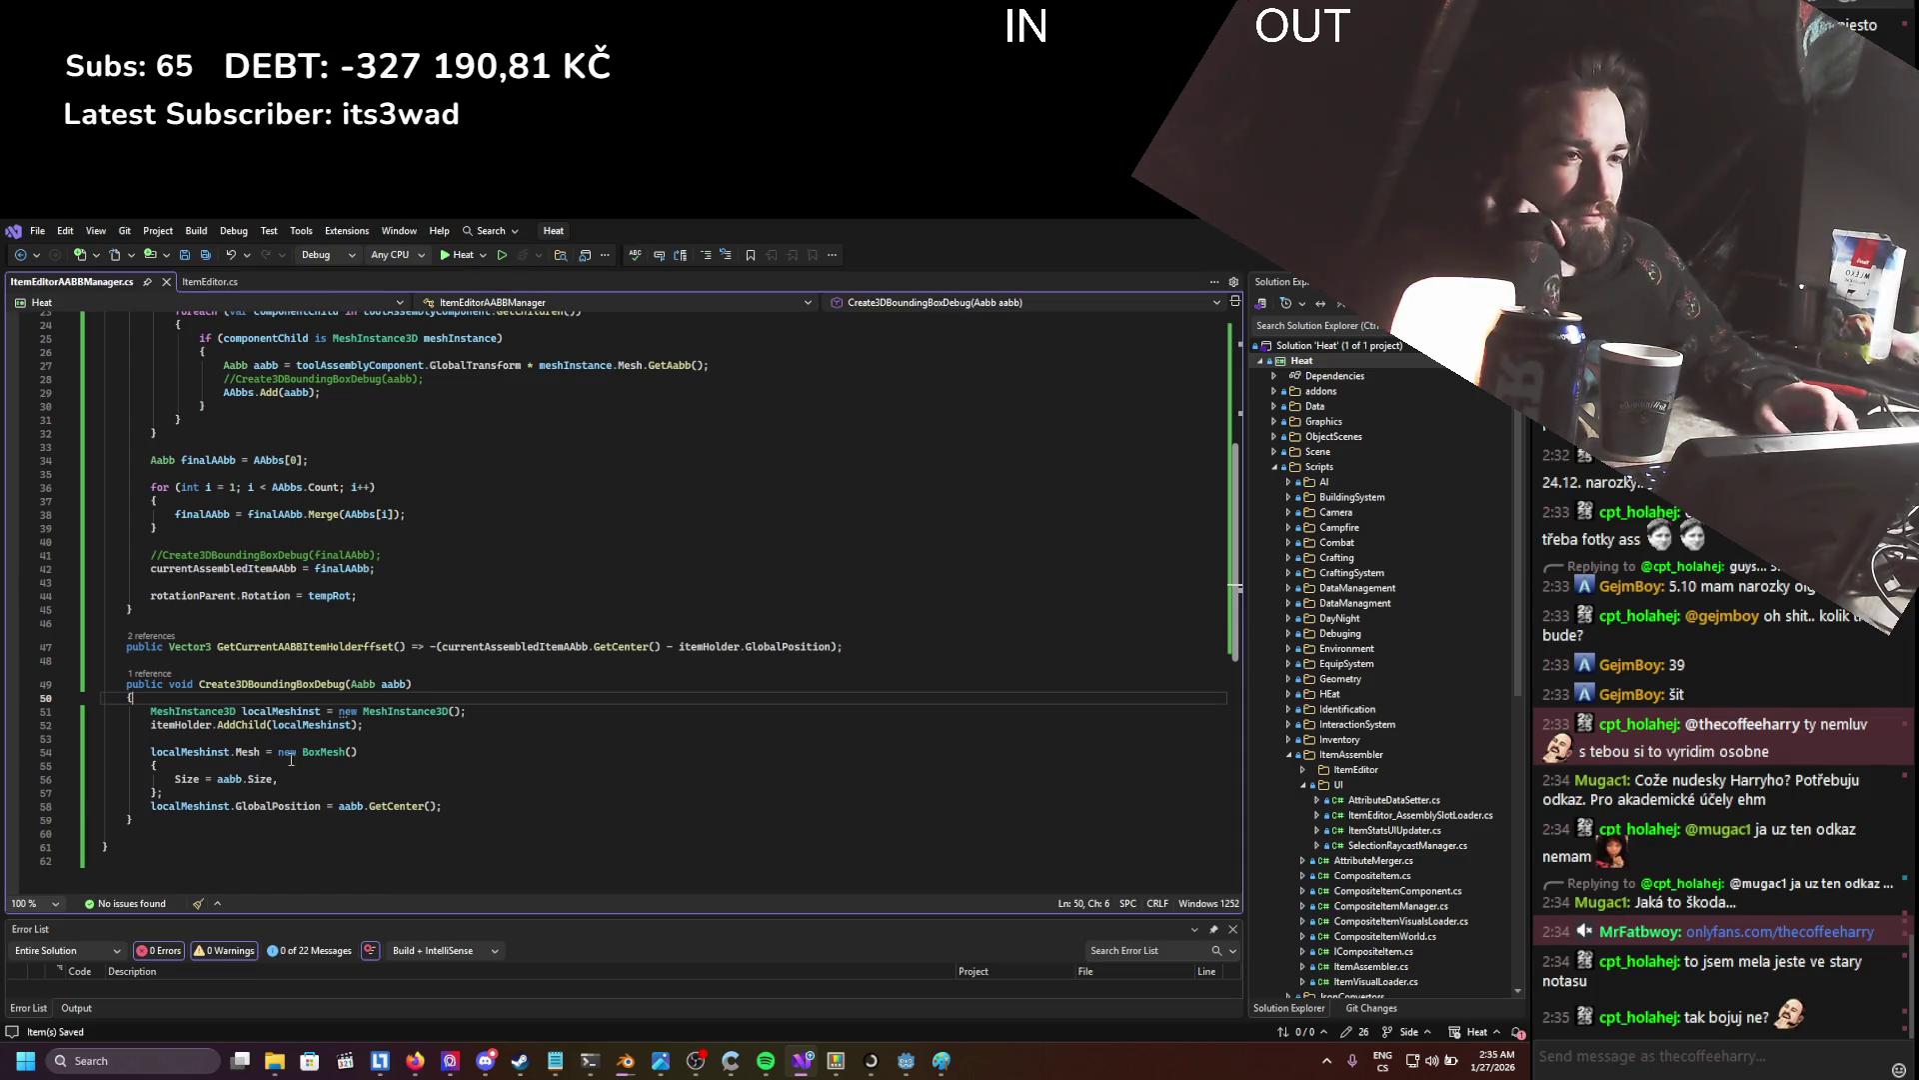
- Insert a blank line after UpdateItemAABB's closing brace for a new method
scroll(291, 759, up, 4)
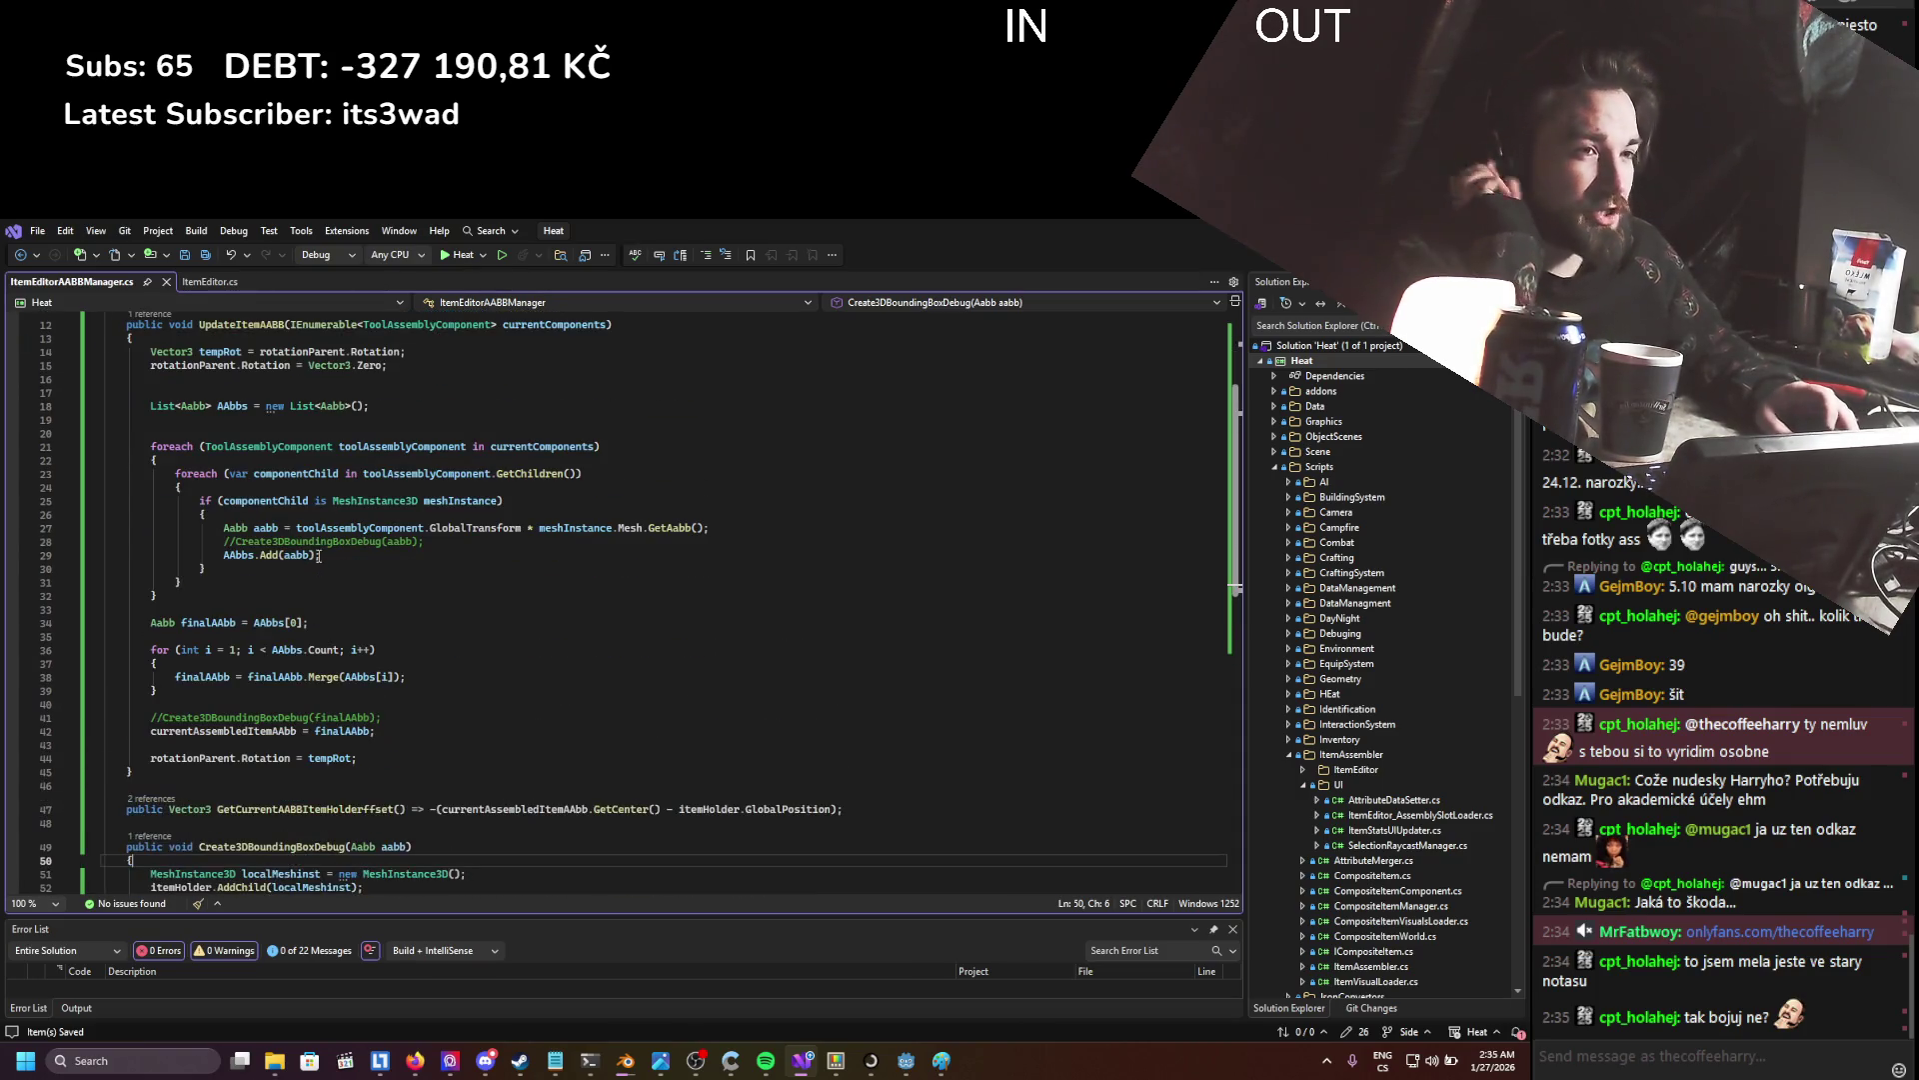
click(164, 776)
key(Return)
key(Return)
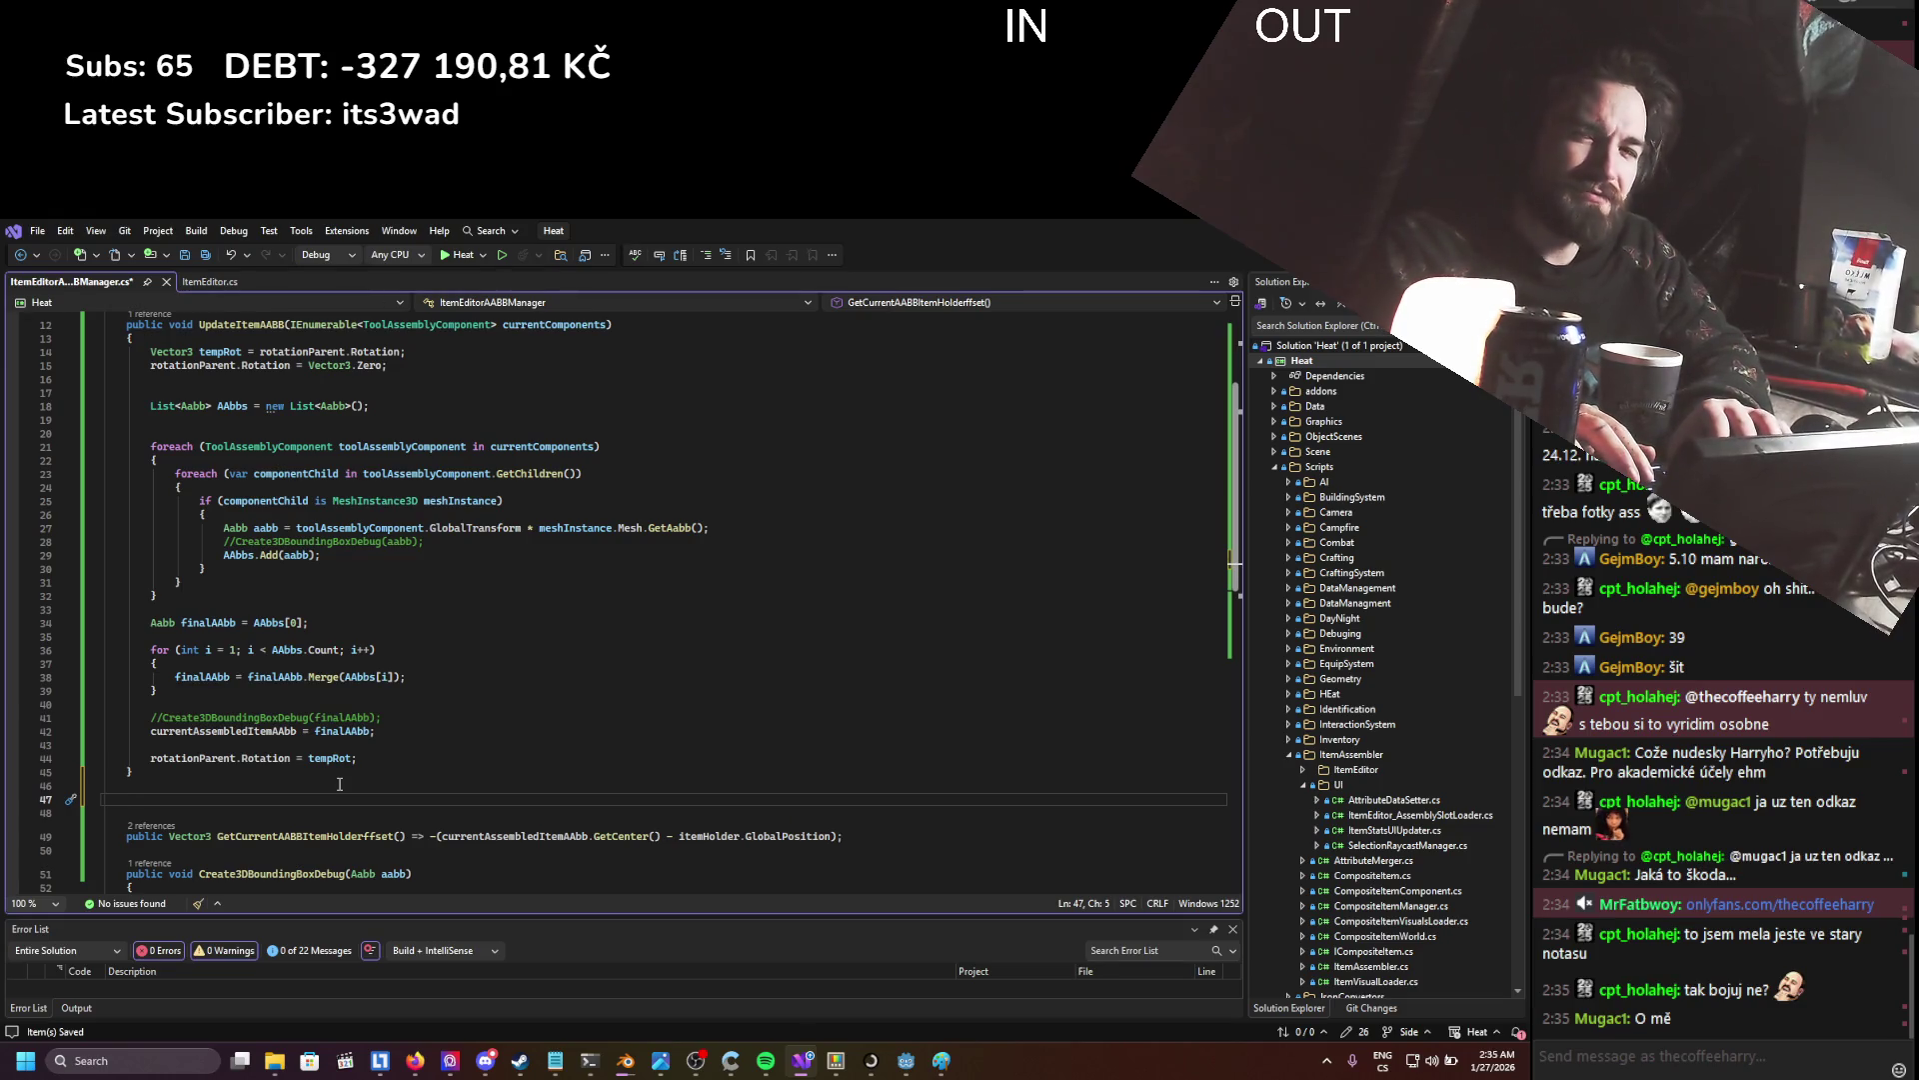
- Add an empty private void UpdateAABBcorners() method after UpdateItemAABB
text(private )
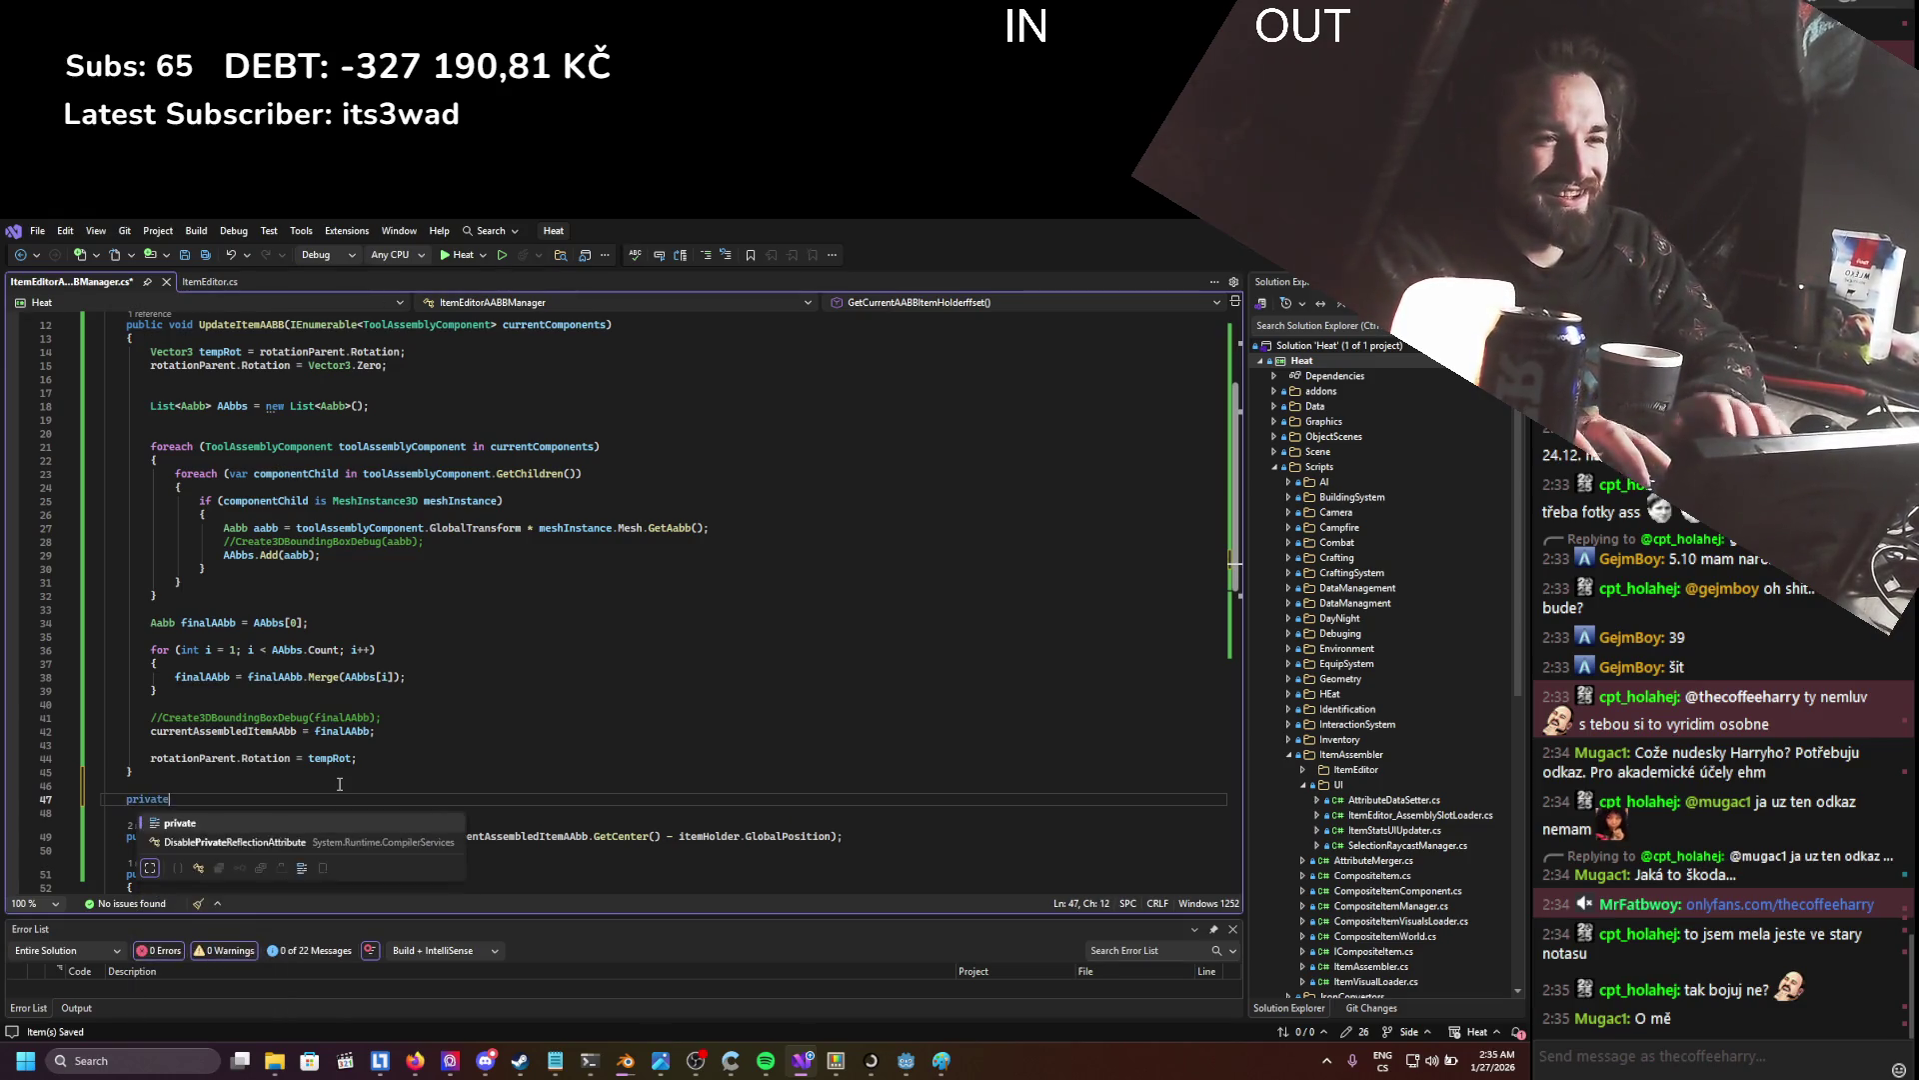
text(Update)
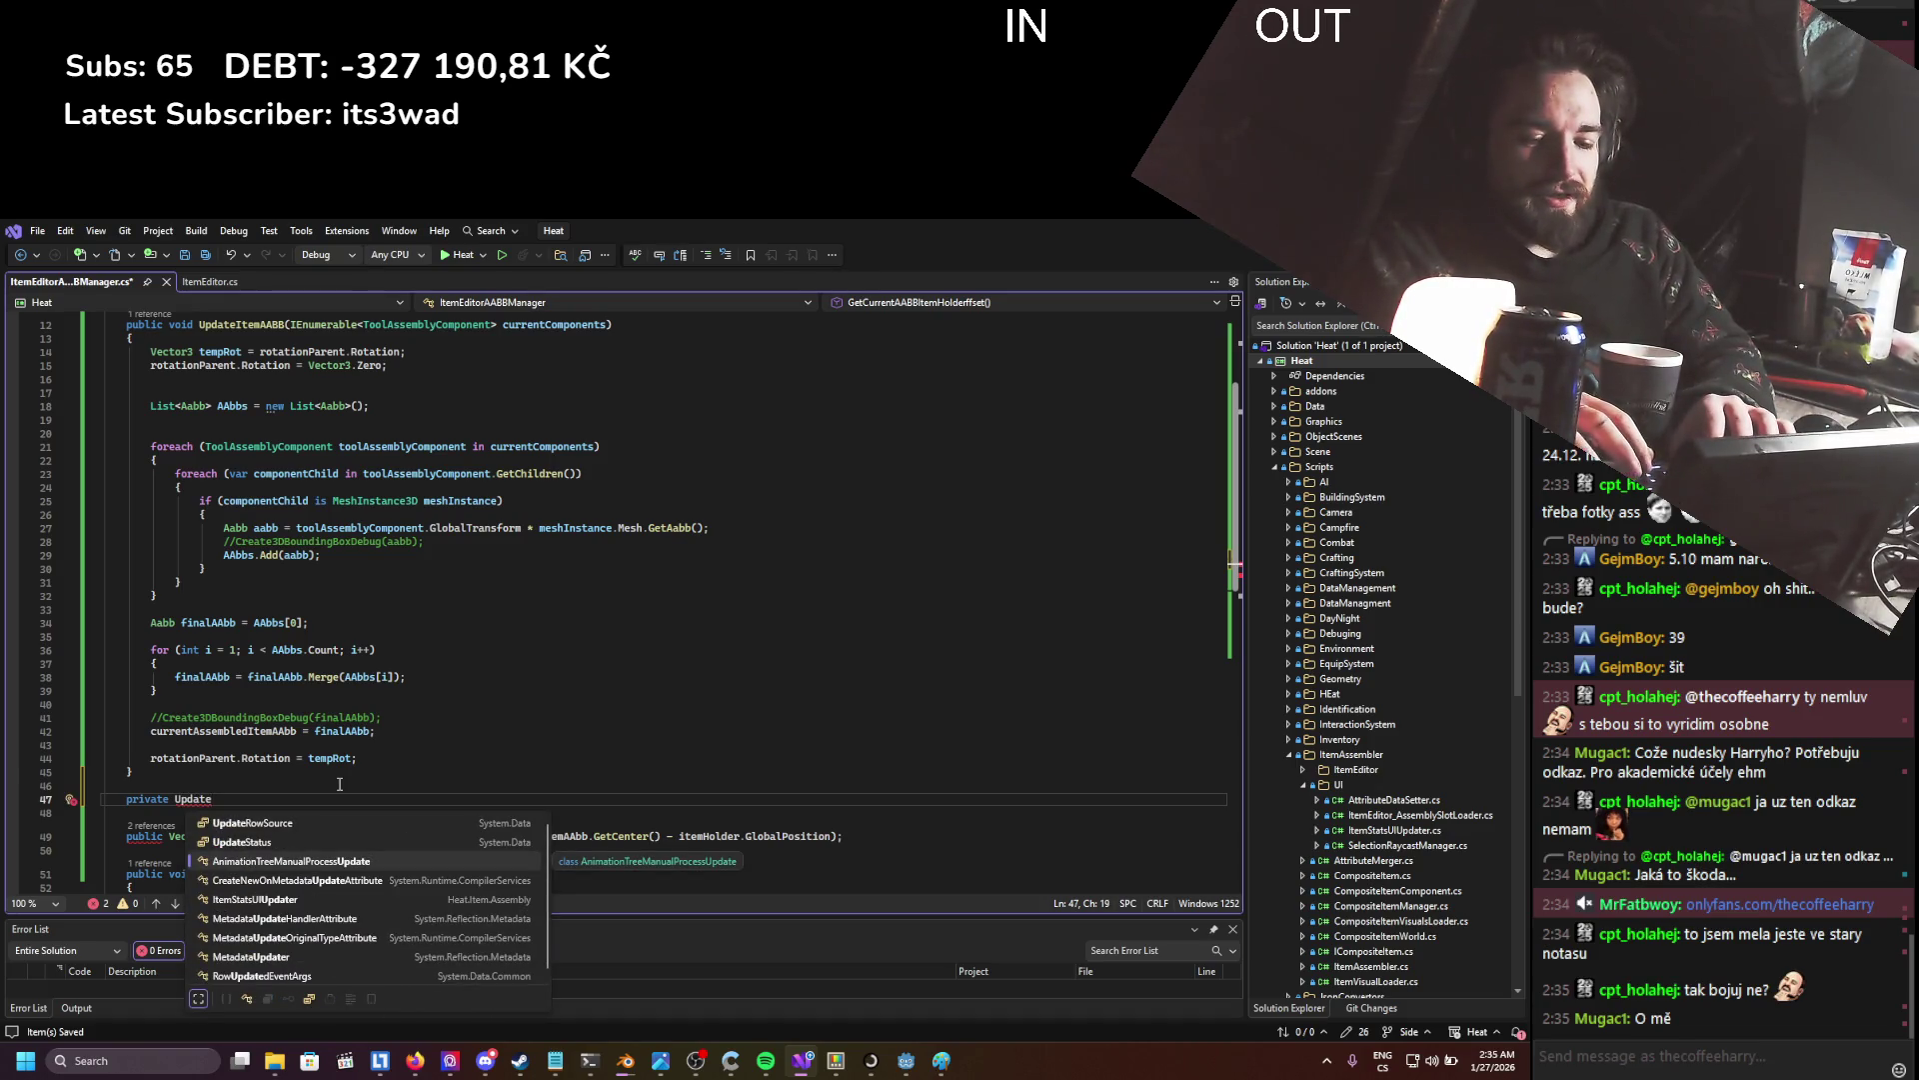
text(ABBN)
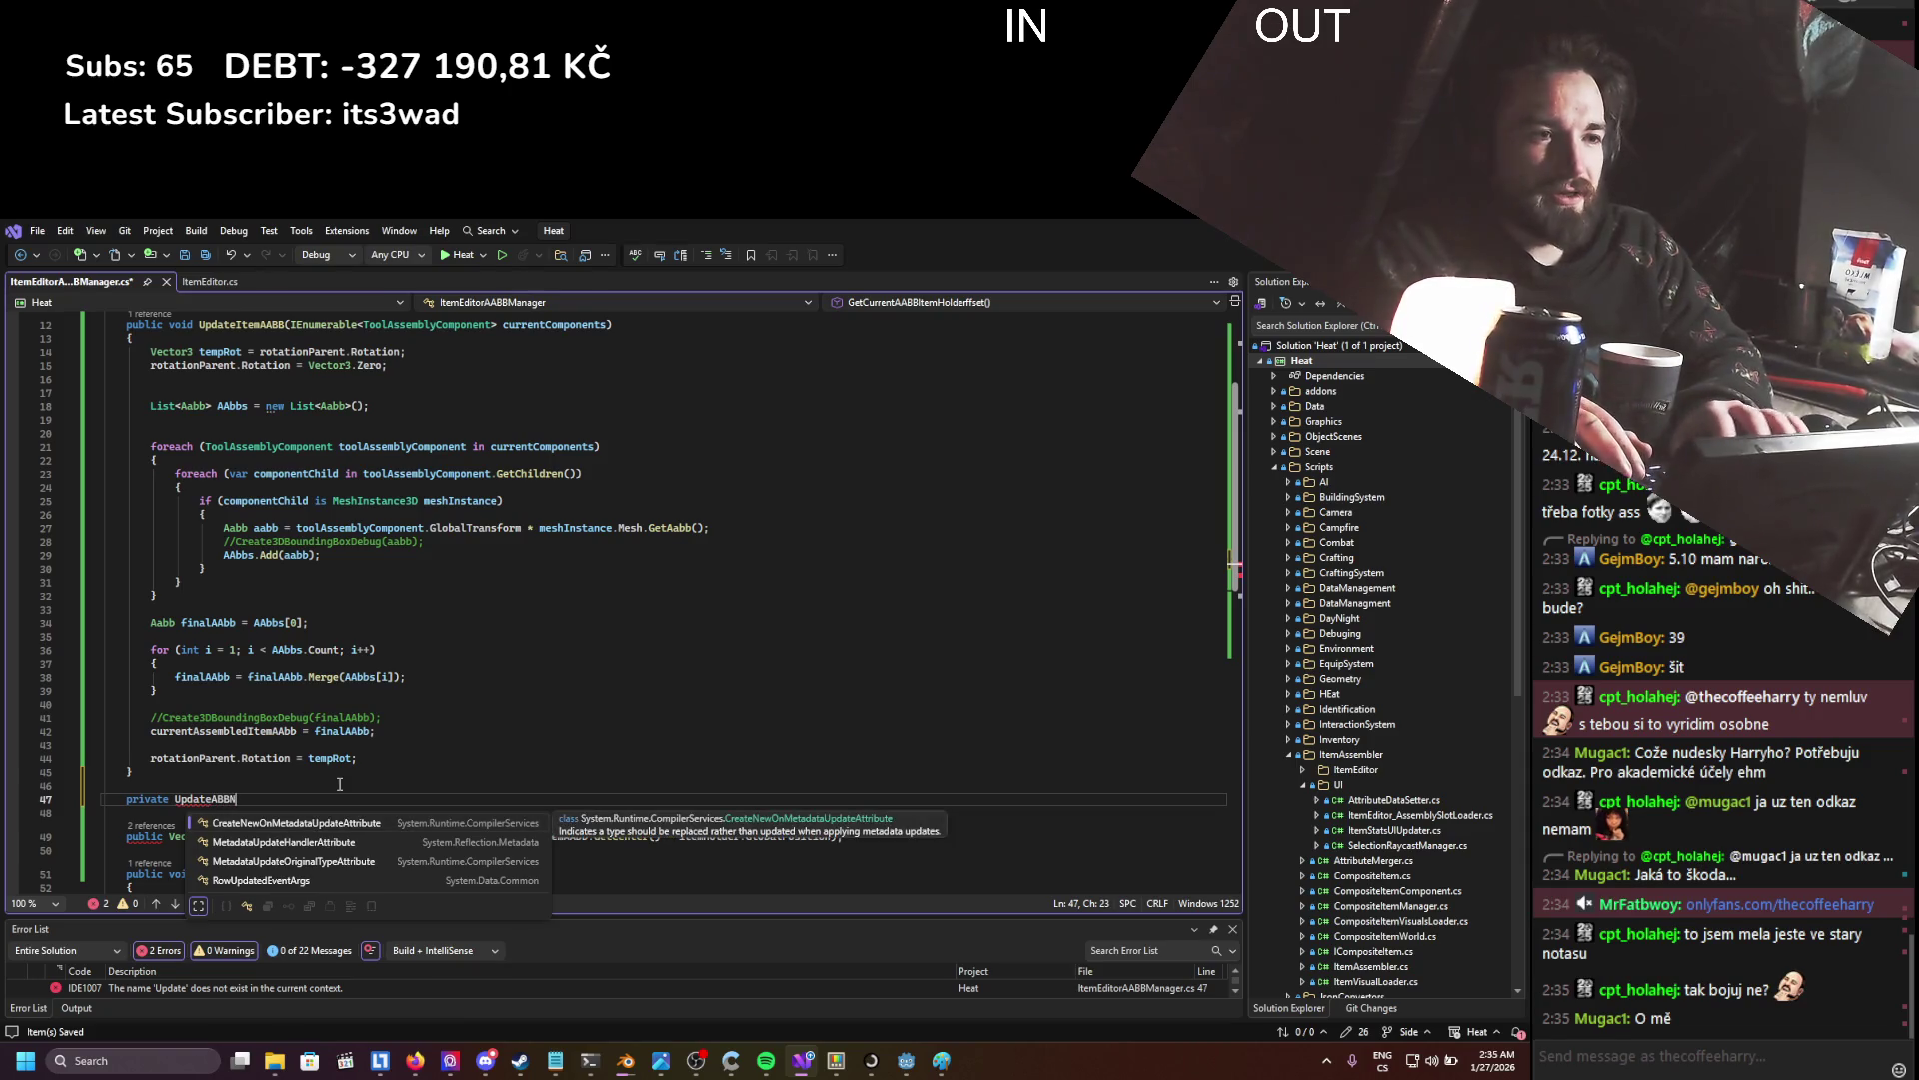
key(BackSpace)
key(BackSpace)
key(BackSpace)
text(A)
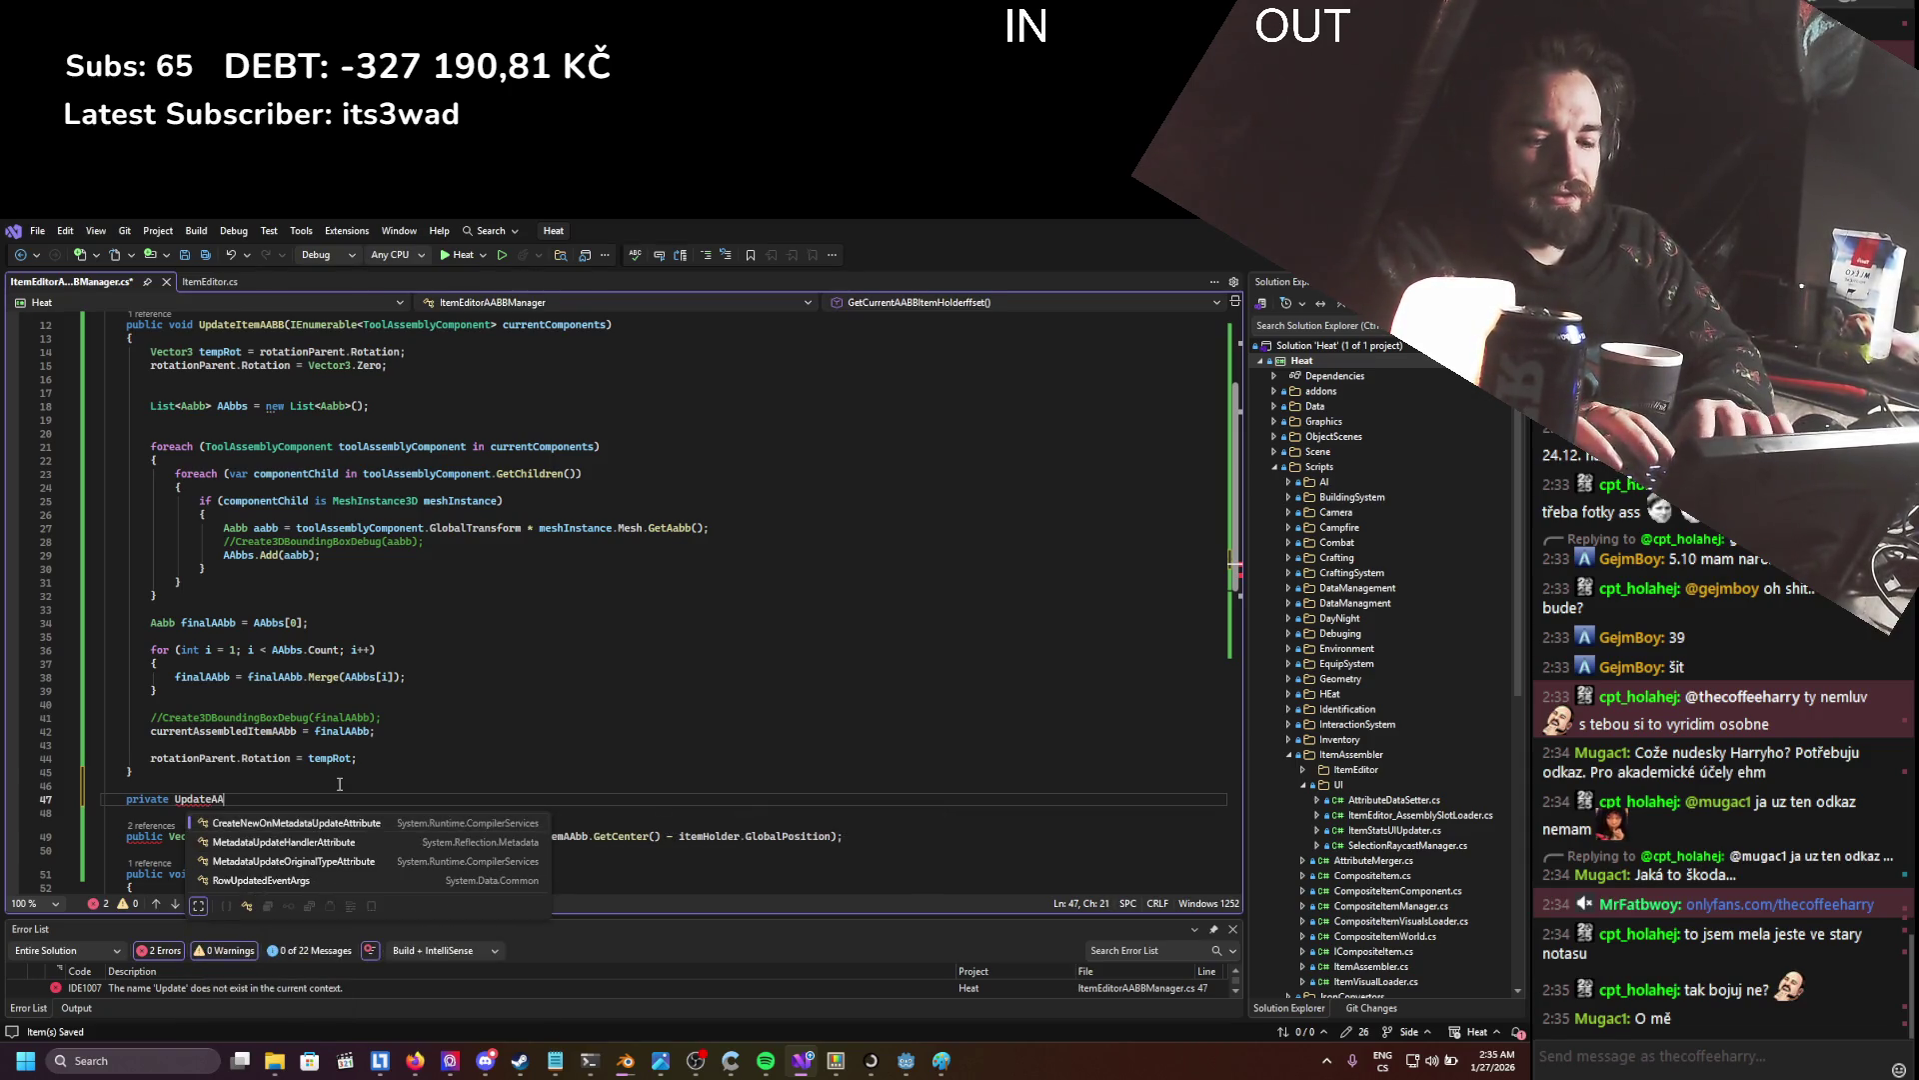
text(BBesh)
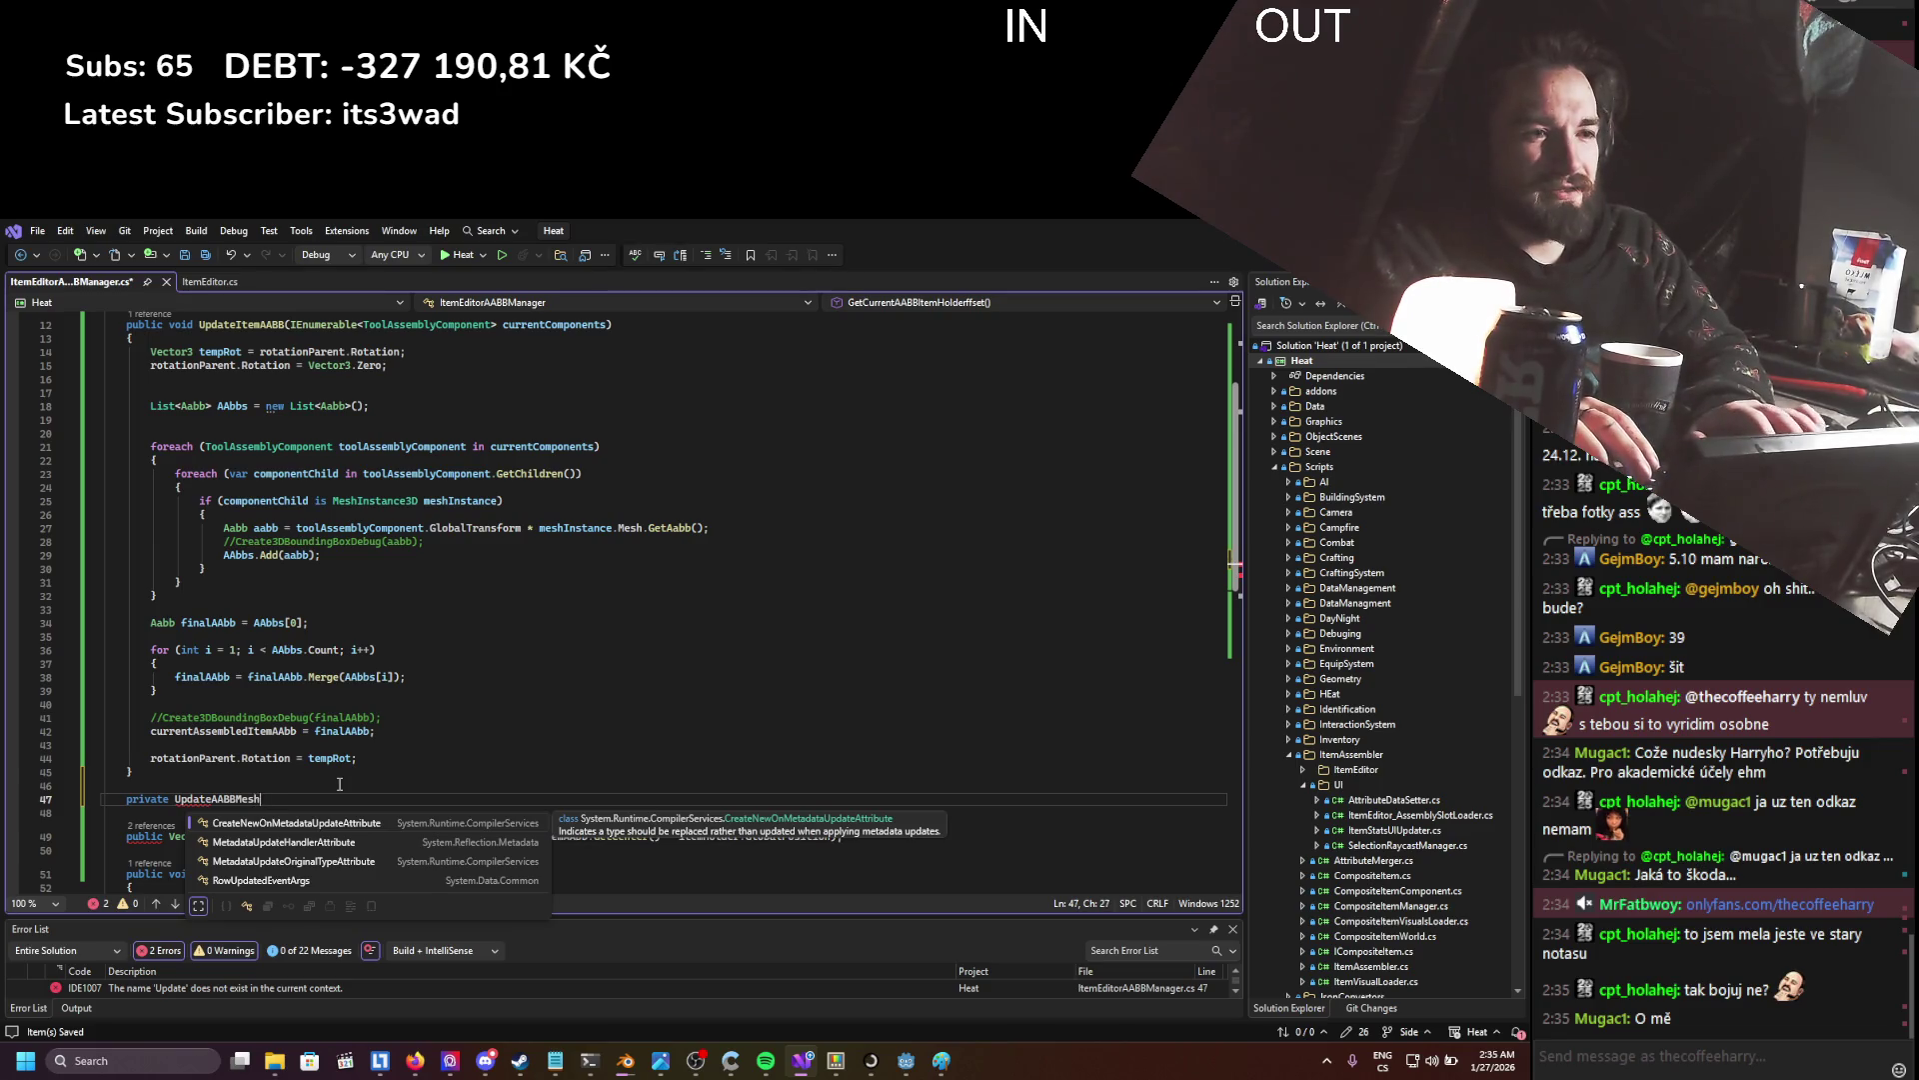
text(eor)
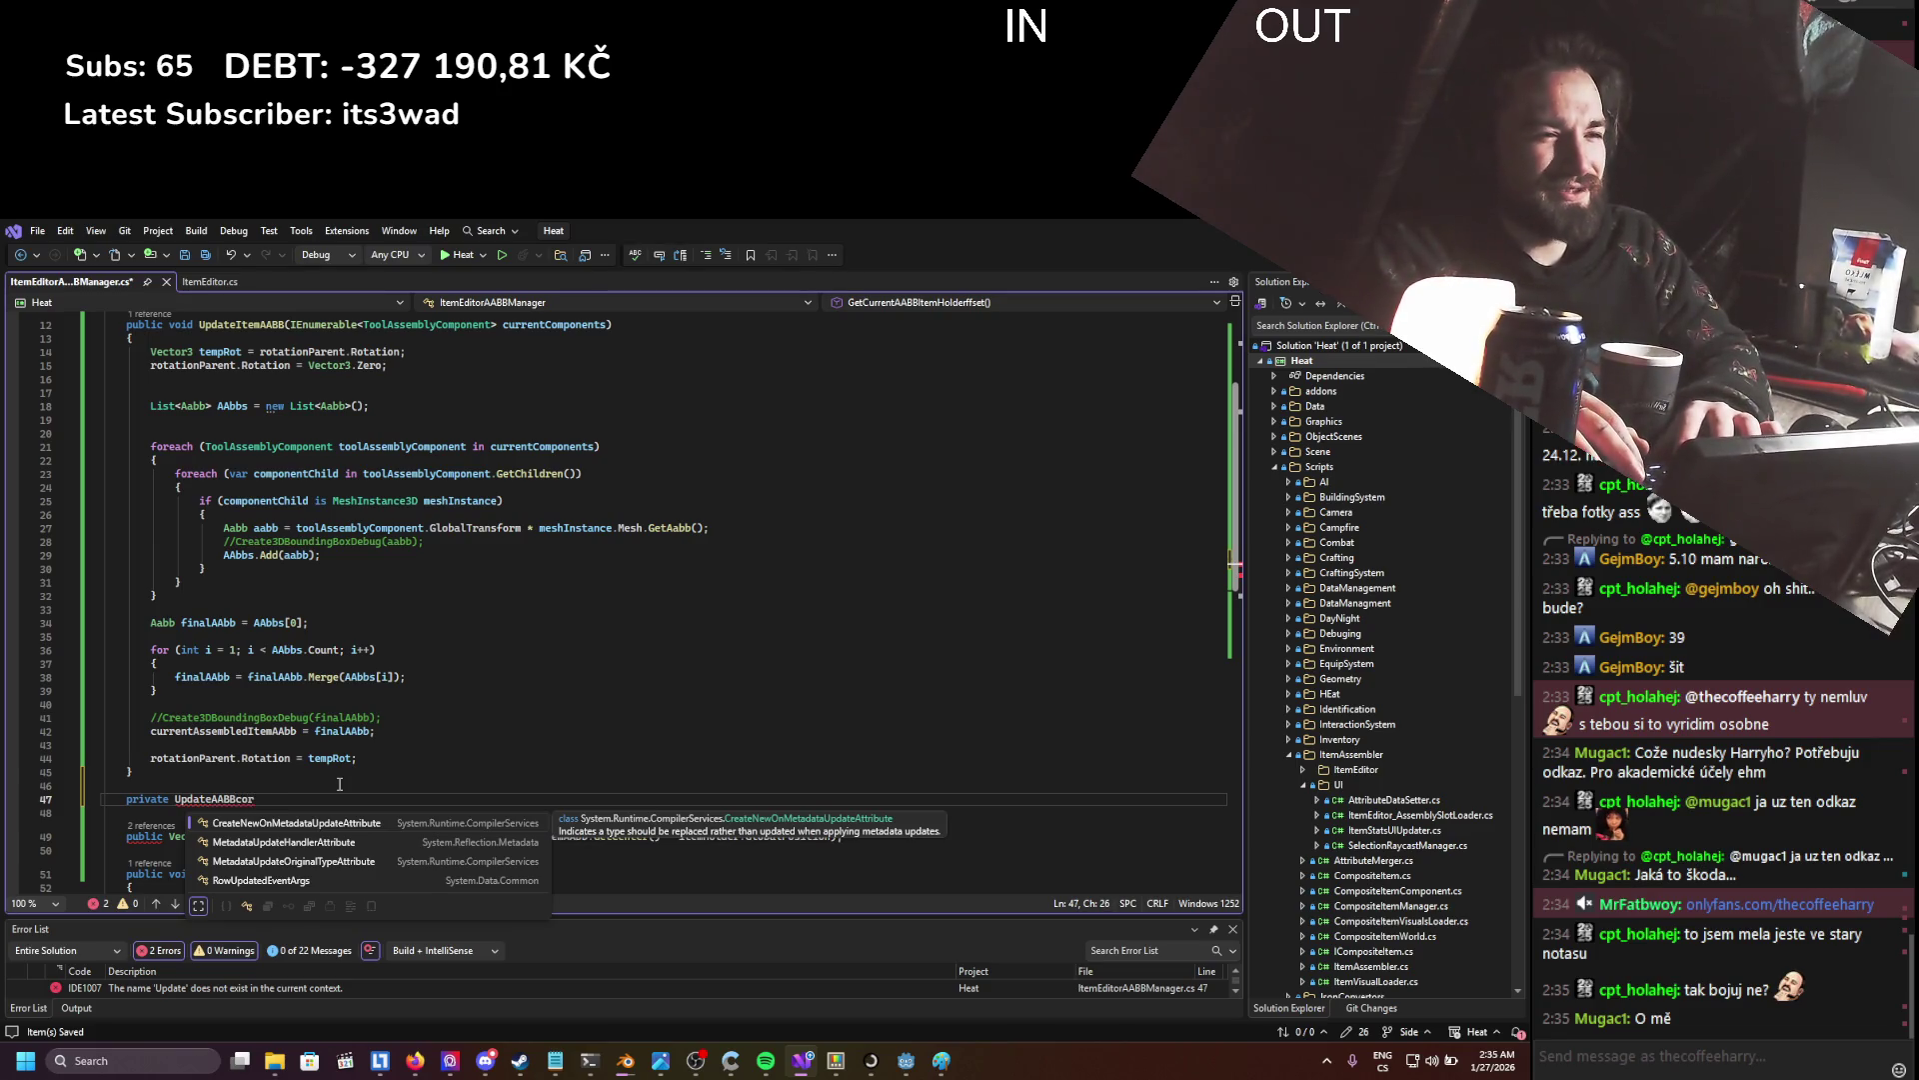
text(ners)
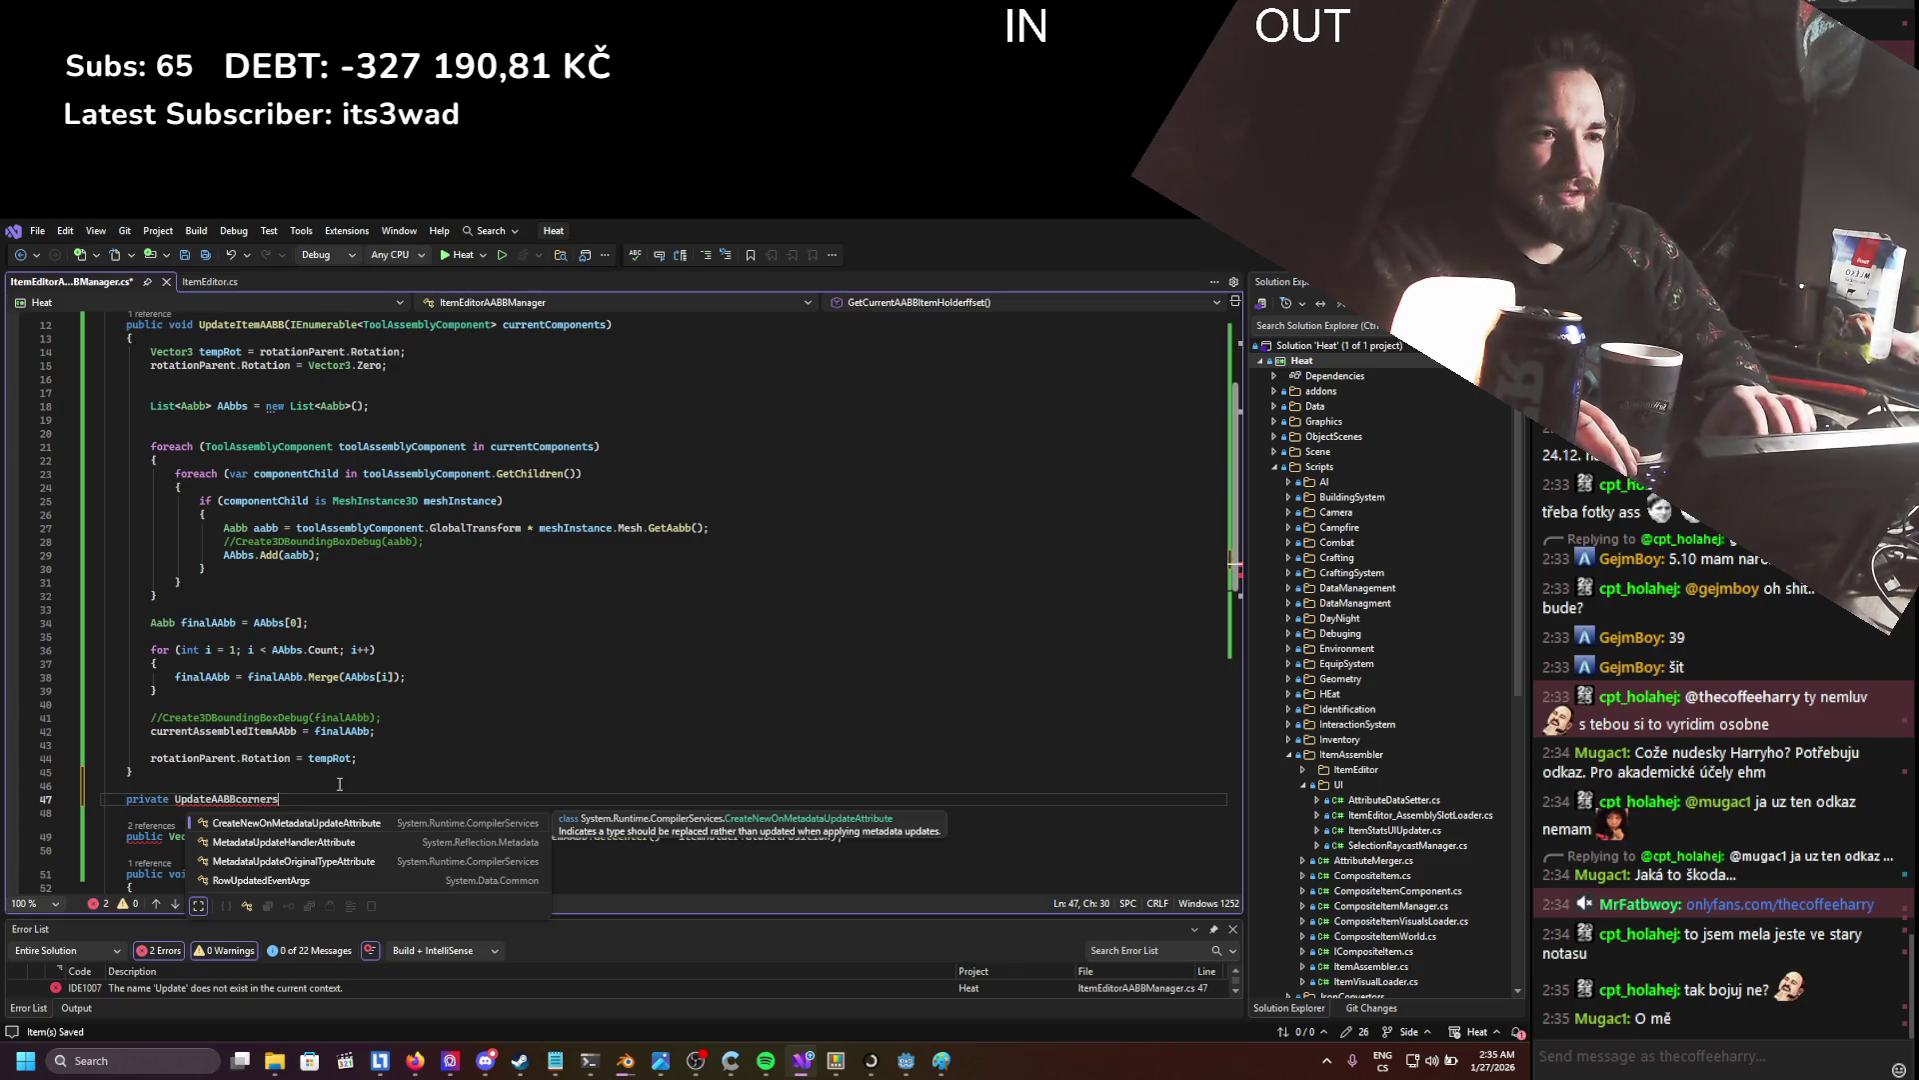
text(())
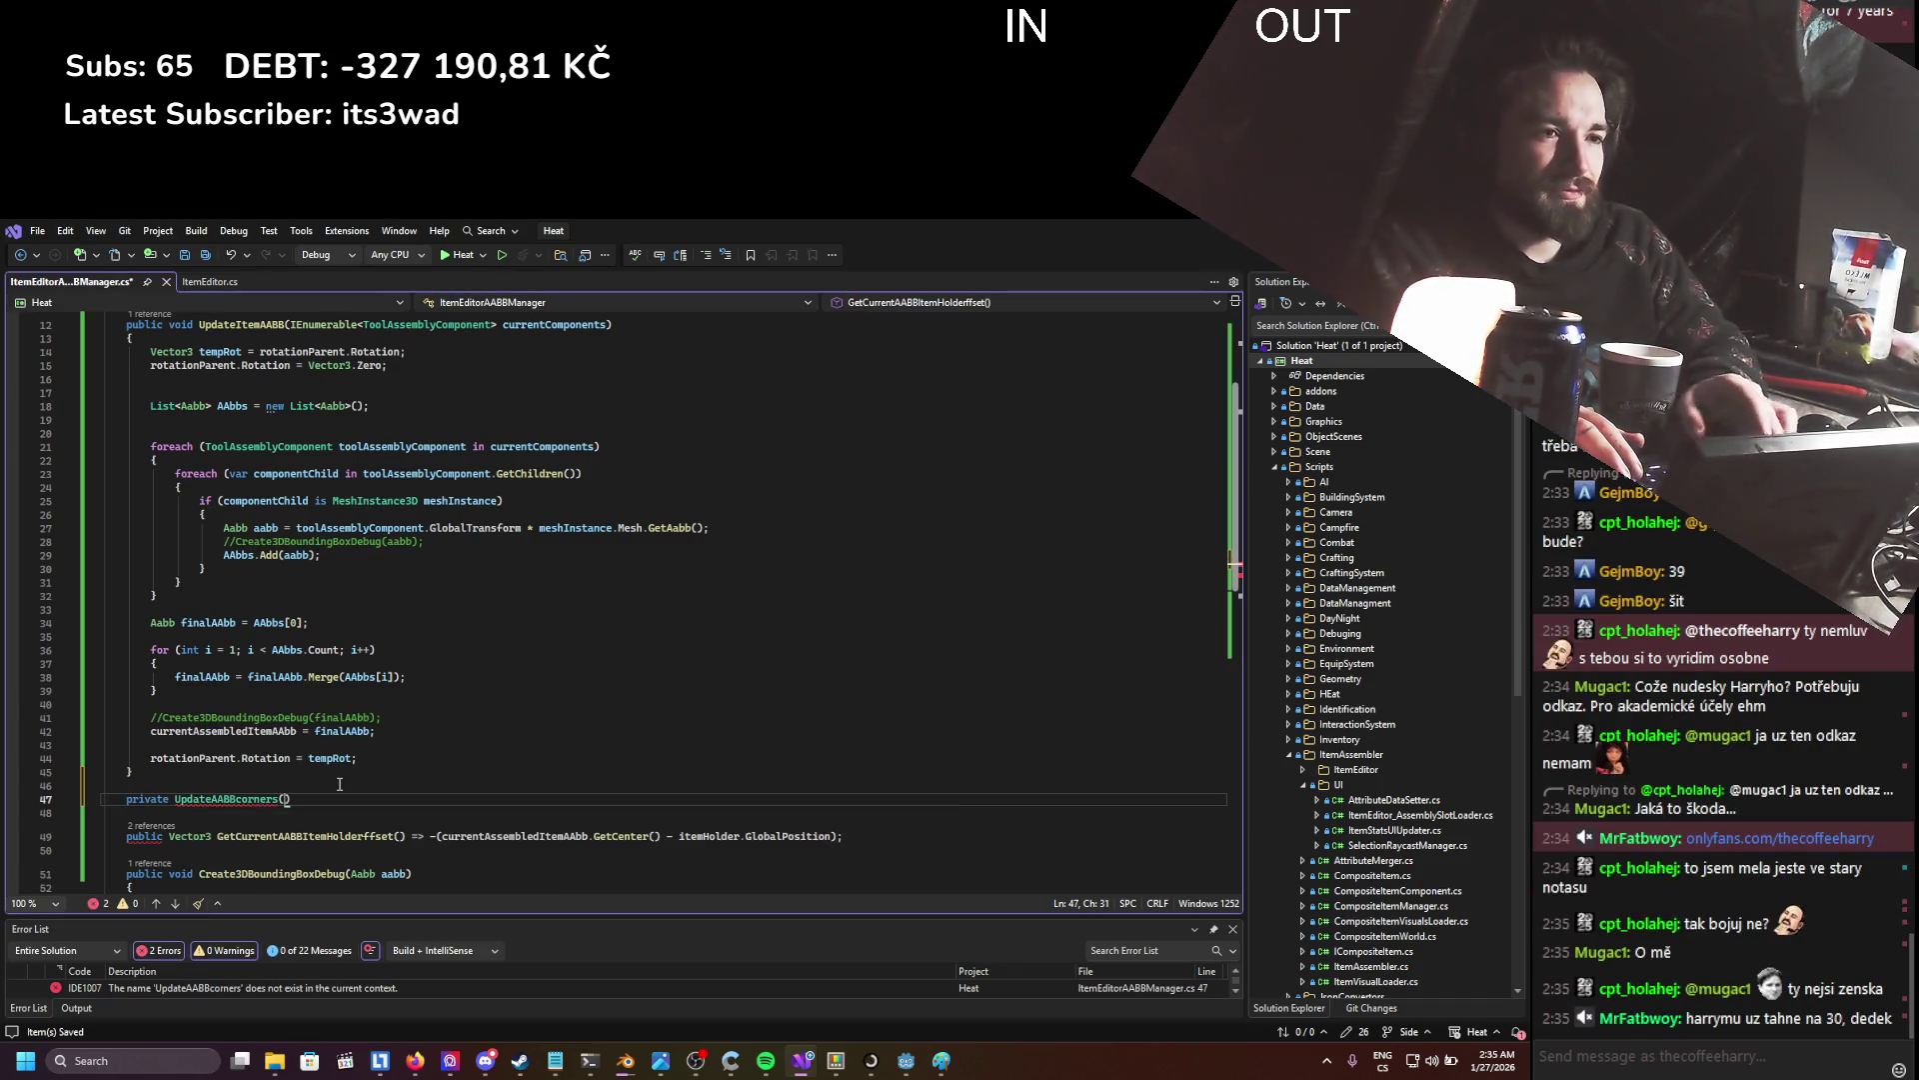
key(Return)
text({)
key(Return)
key(Up)
key(Up)
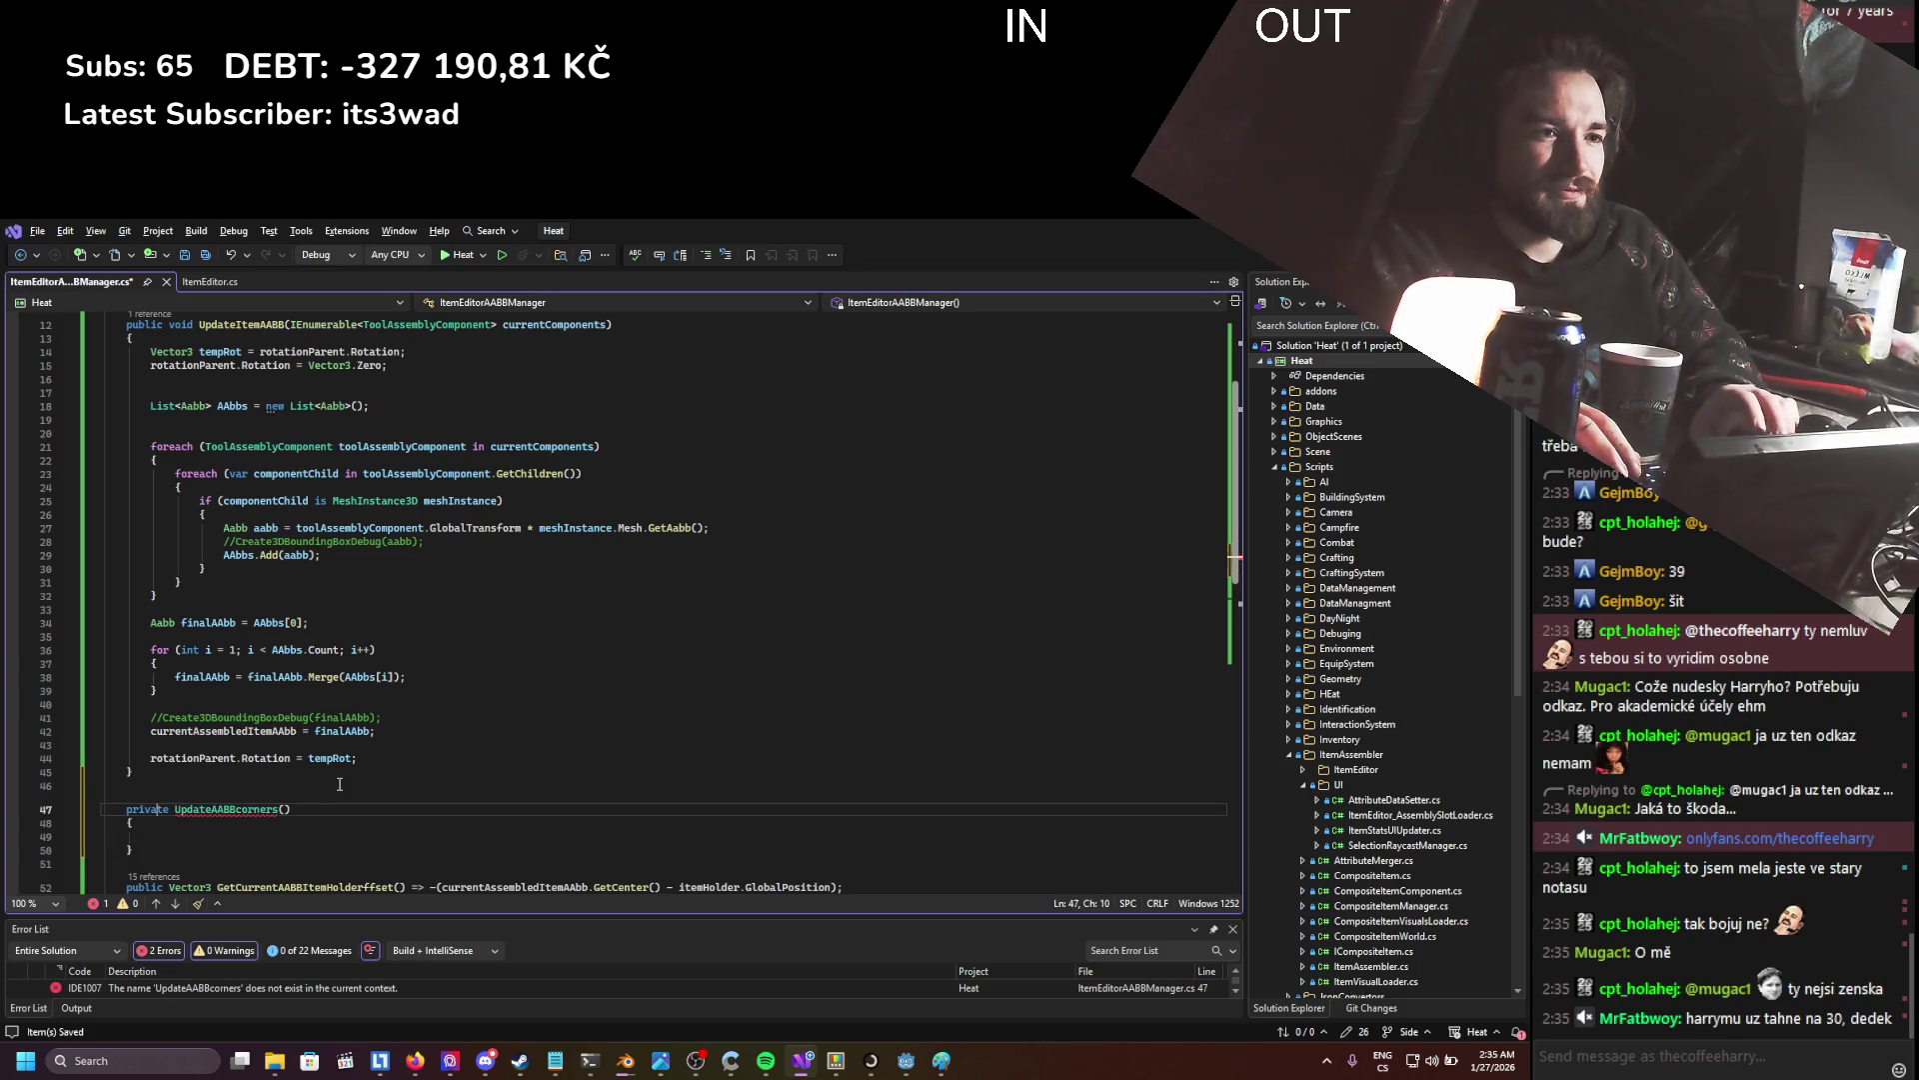
key(Right)
text(void)
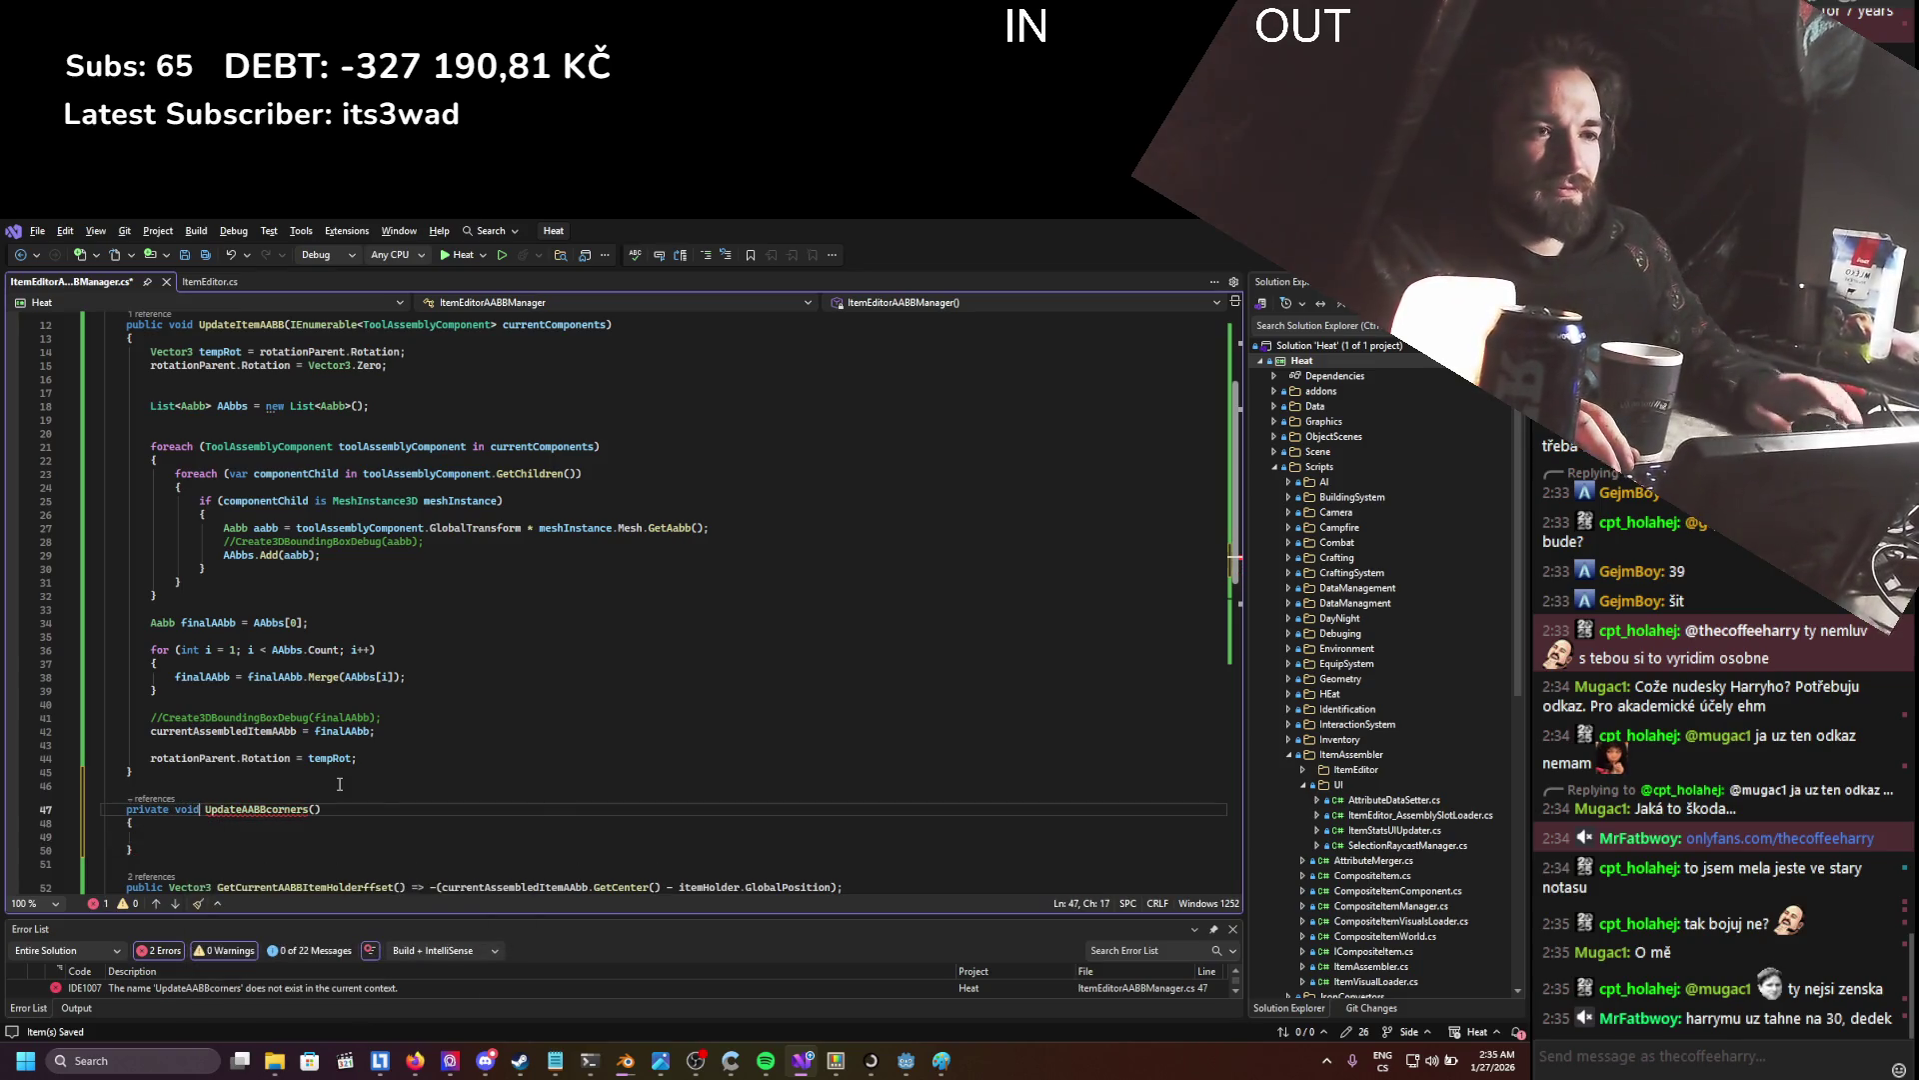
- Start a new '[Export' attribute line below the stored AABB field
scroll(320, 765, up, 4)
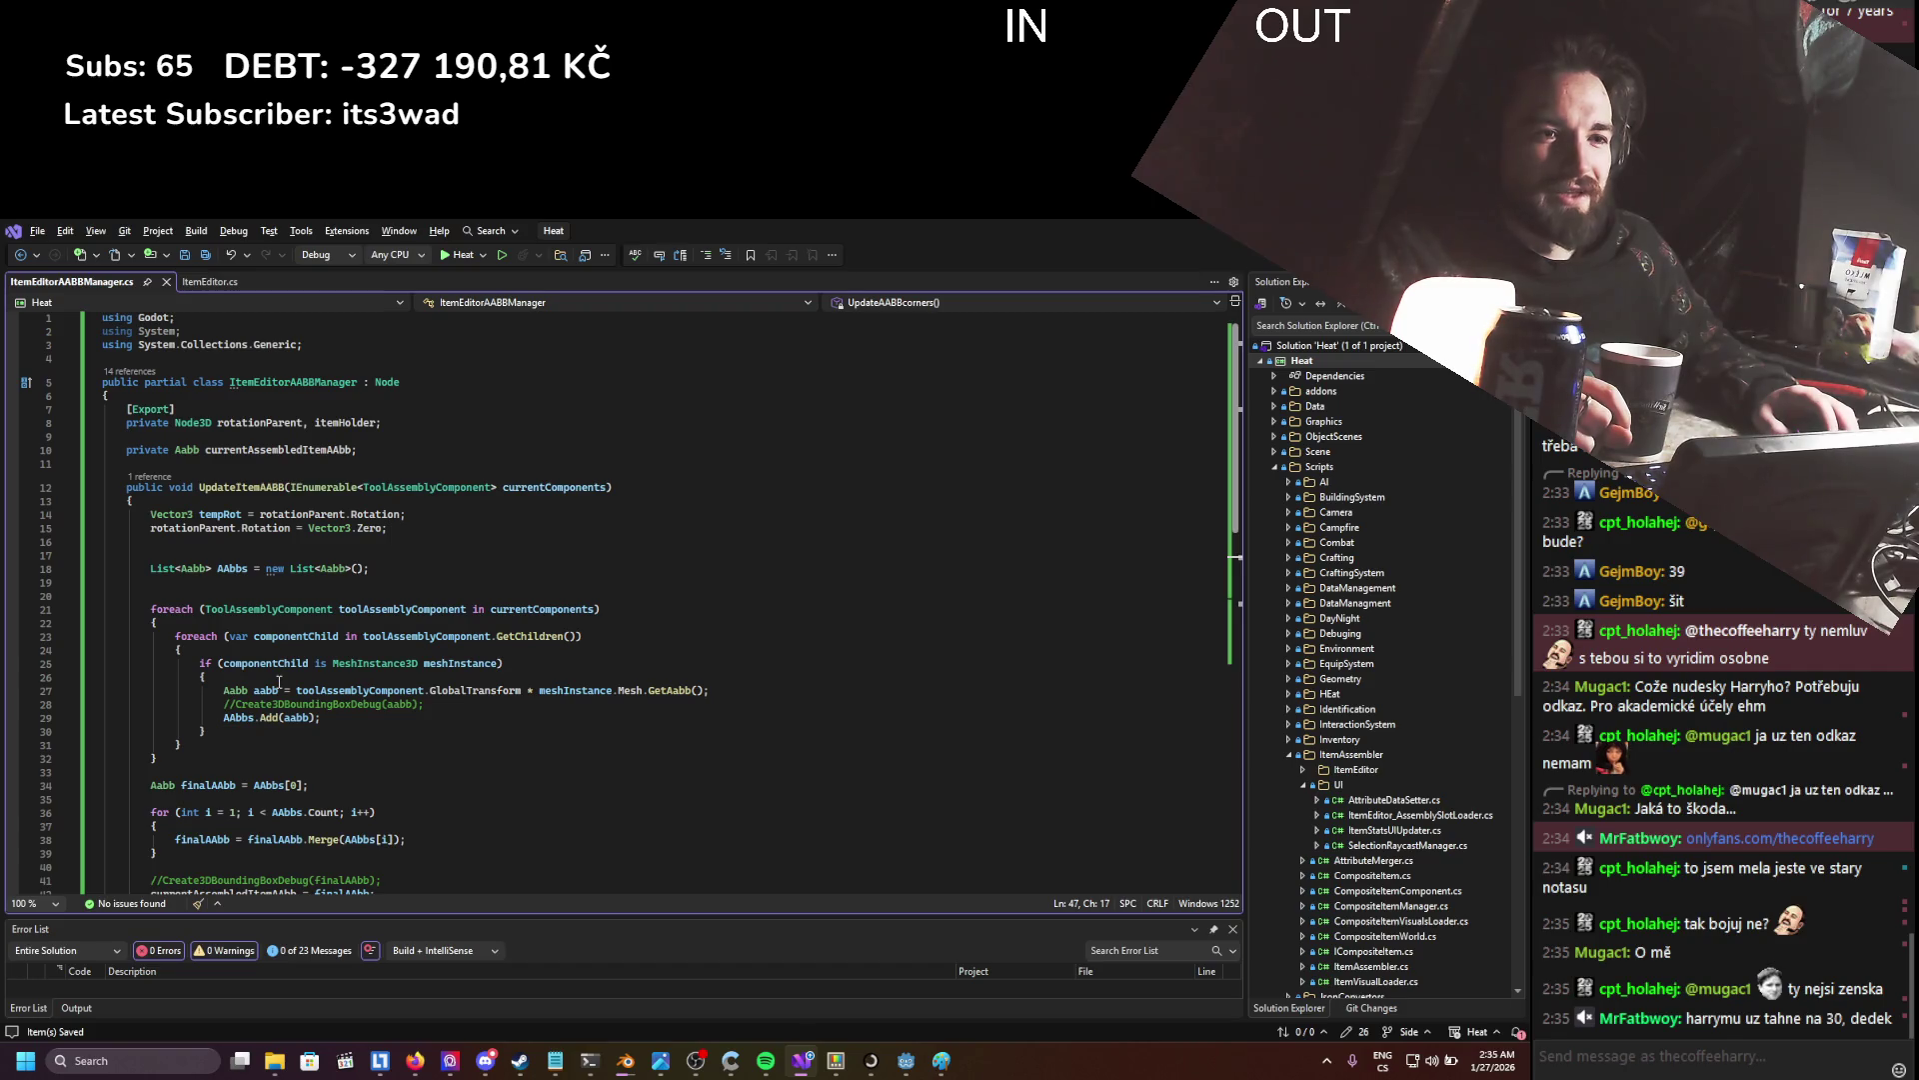
click(383, 449)
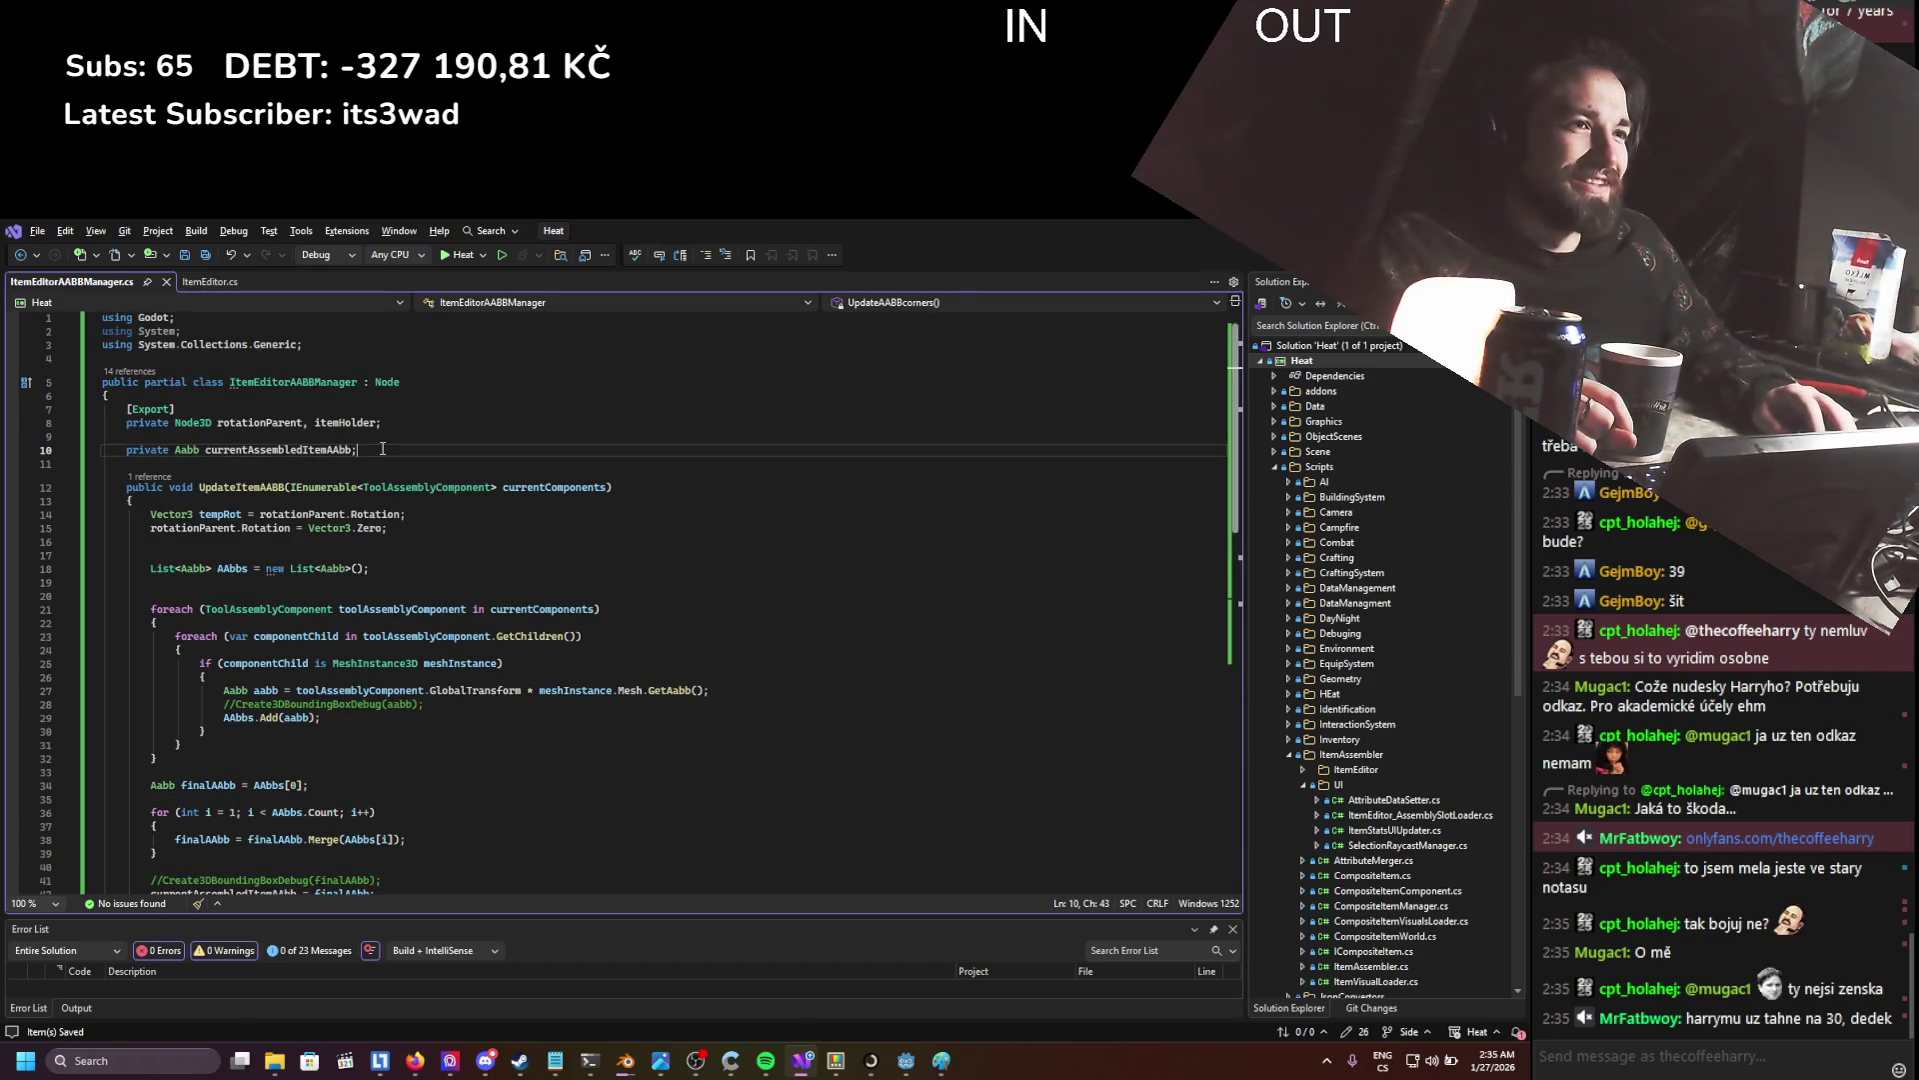
key(Return)
key(Return)
text([e)
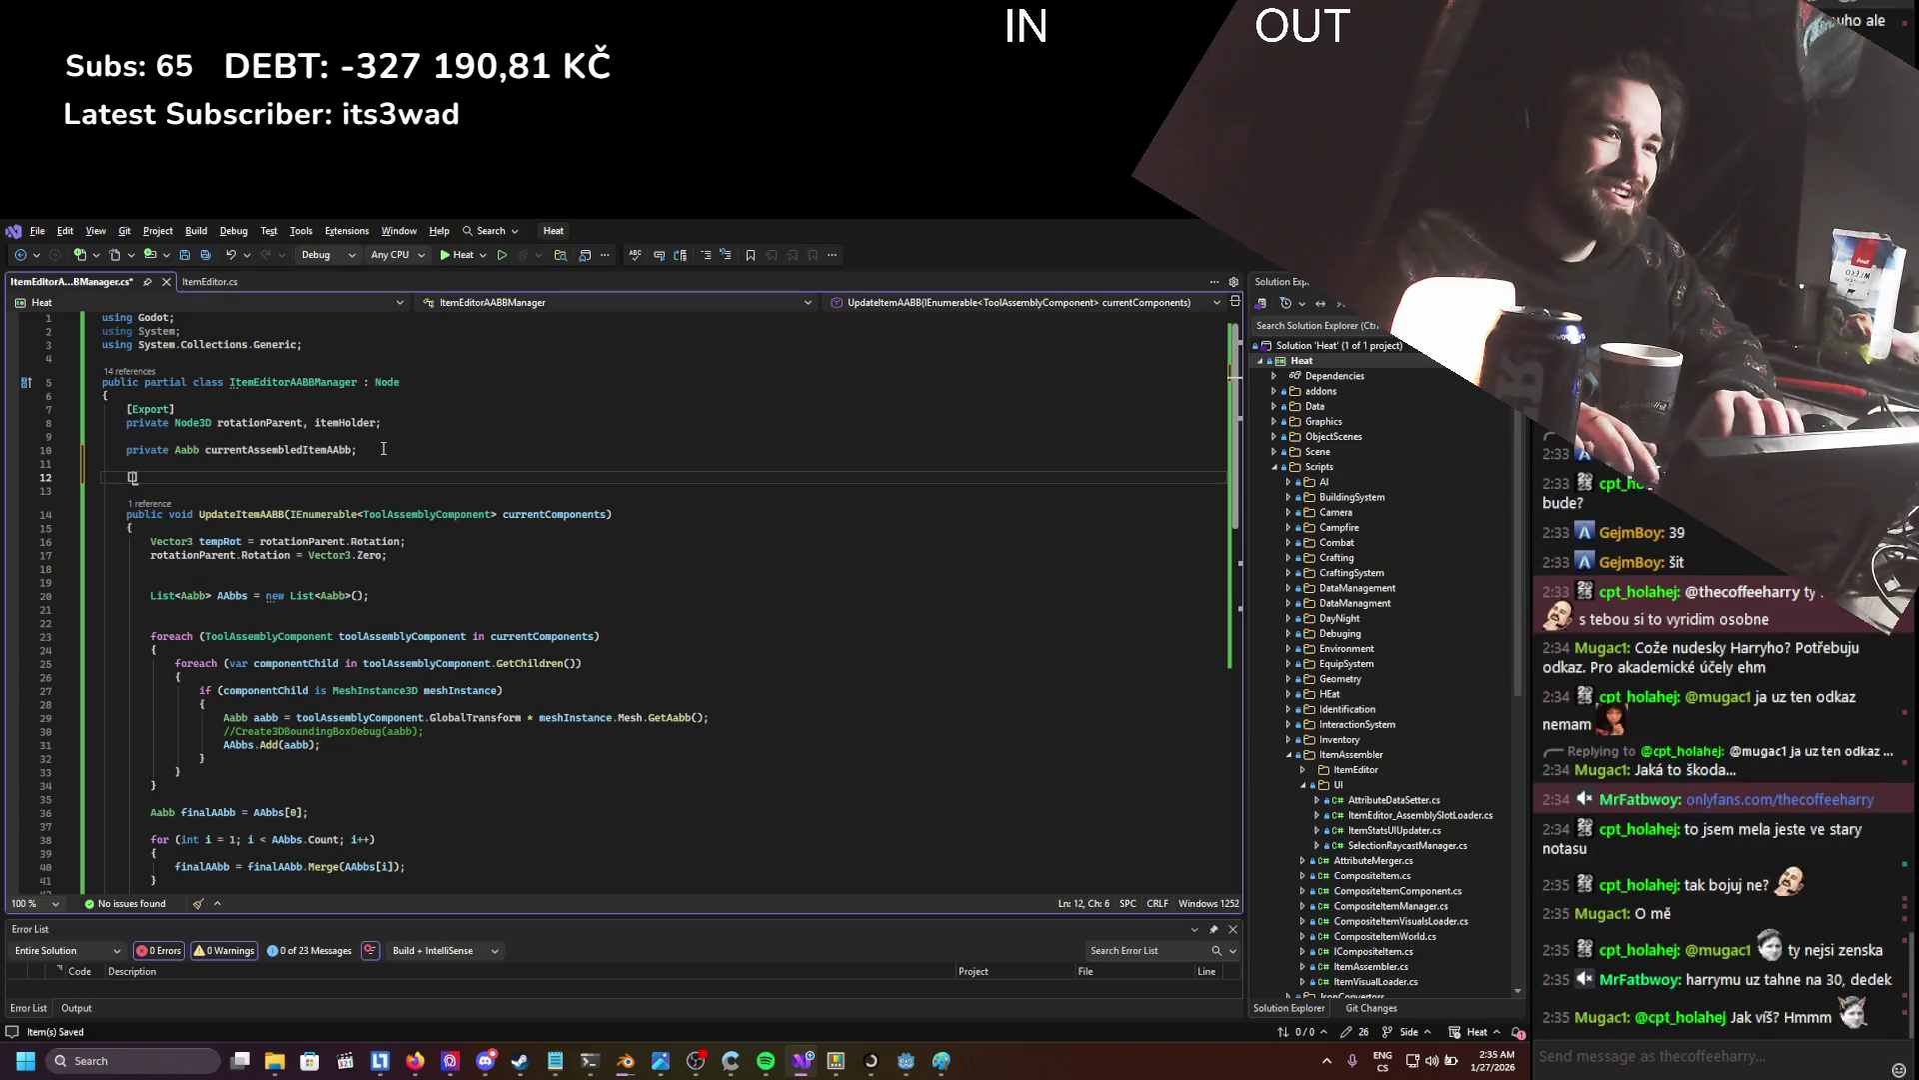